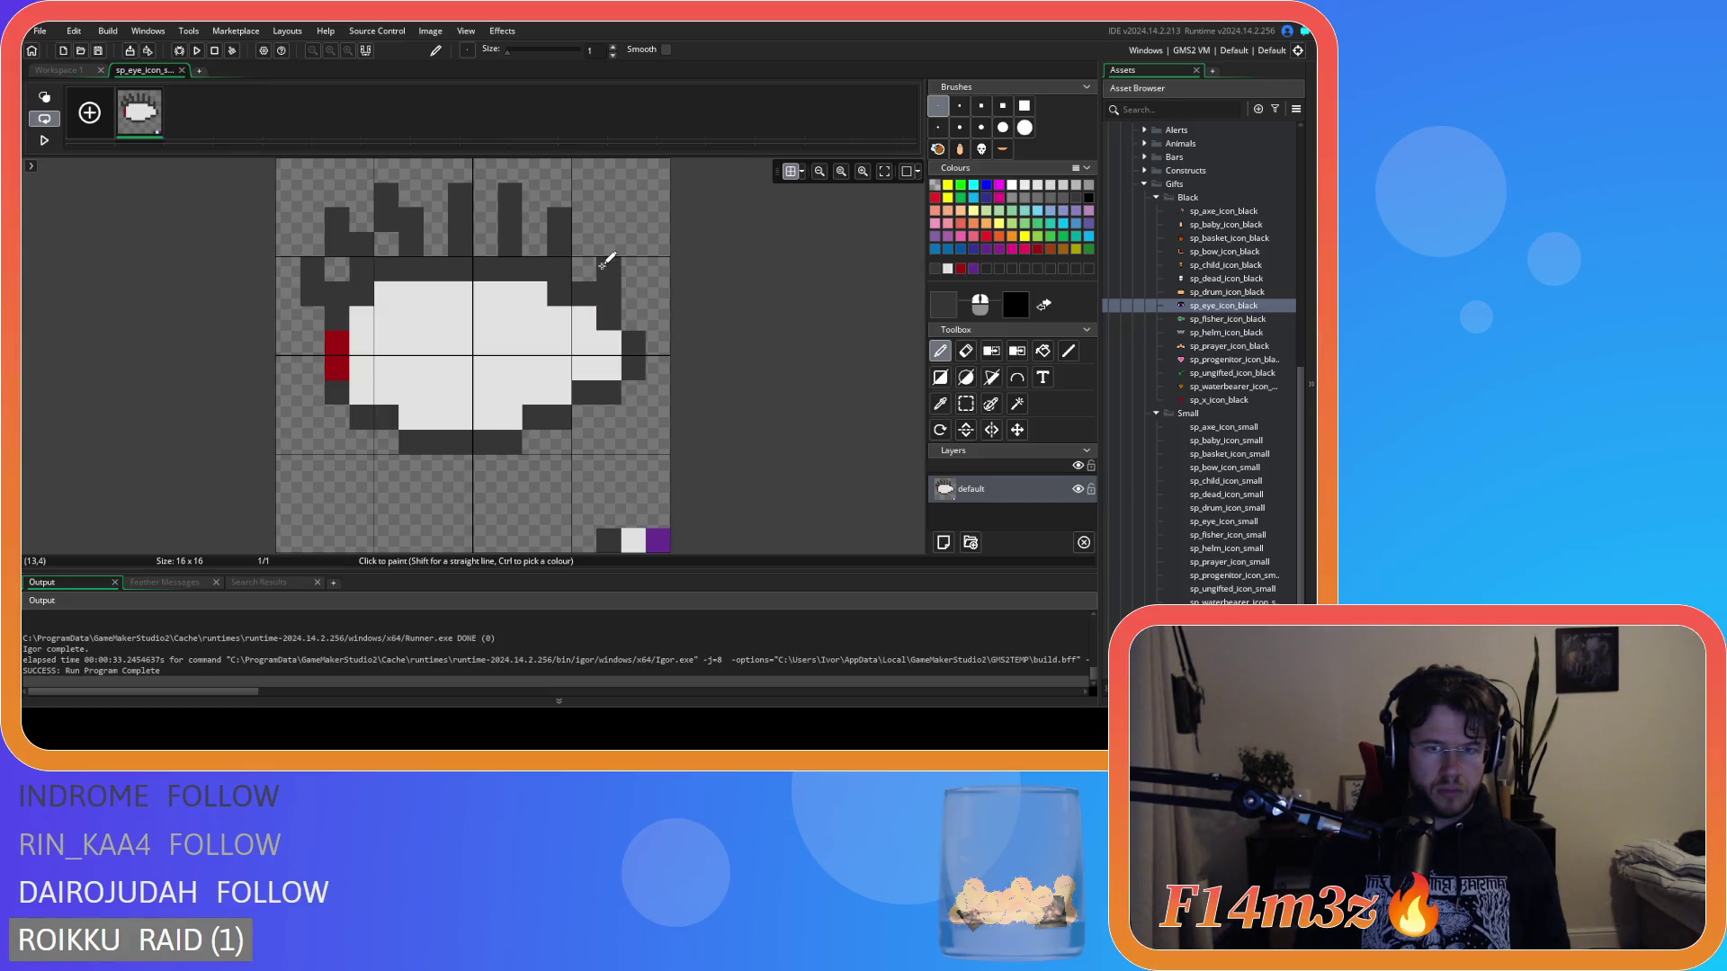
Try several dark lash strokes above the eye's upper right, undoing each attempt.
{"action": "left_click_drag", "start_coordinate": [609, 315], "coordinate": [617, 266]}
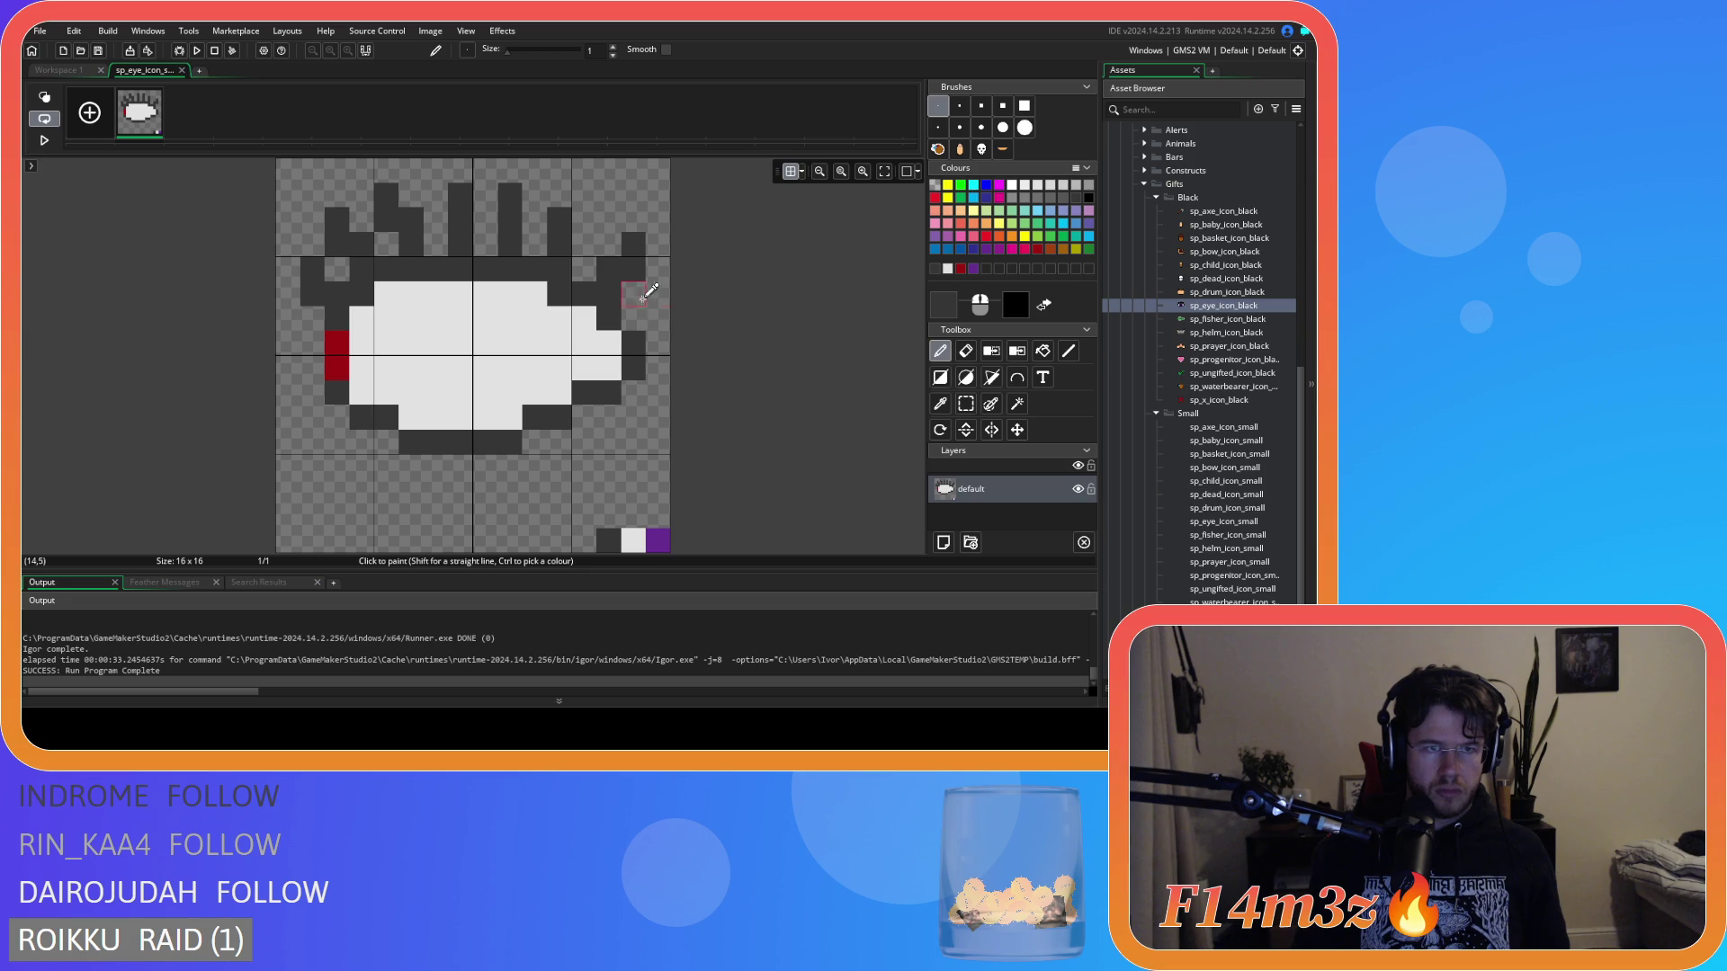
{"action": "key", "text": "ctrl+z"}
{"action": "left_click", "coordinate": [651, 234]}
{"action": "key", "text": "ctrl+z"}
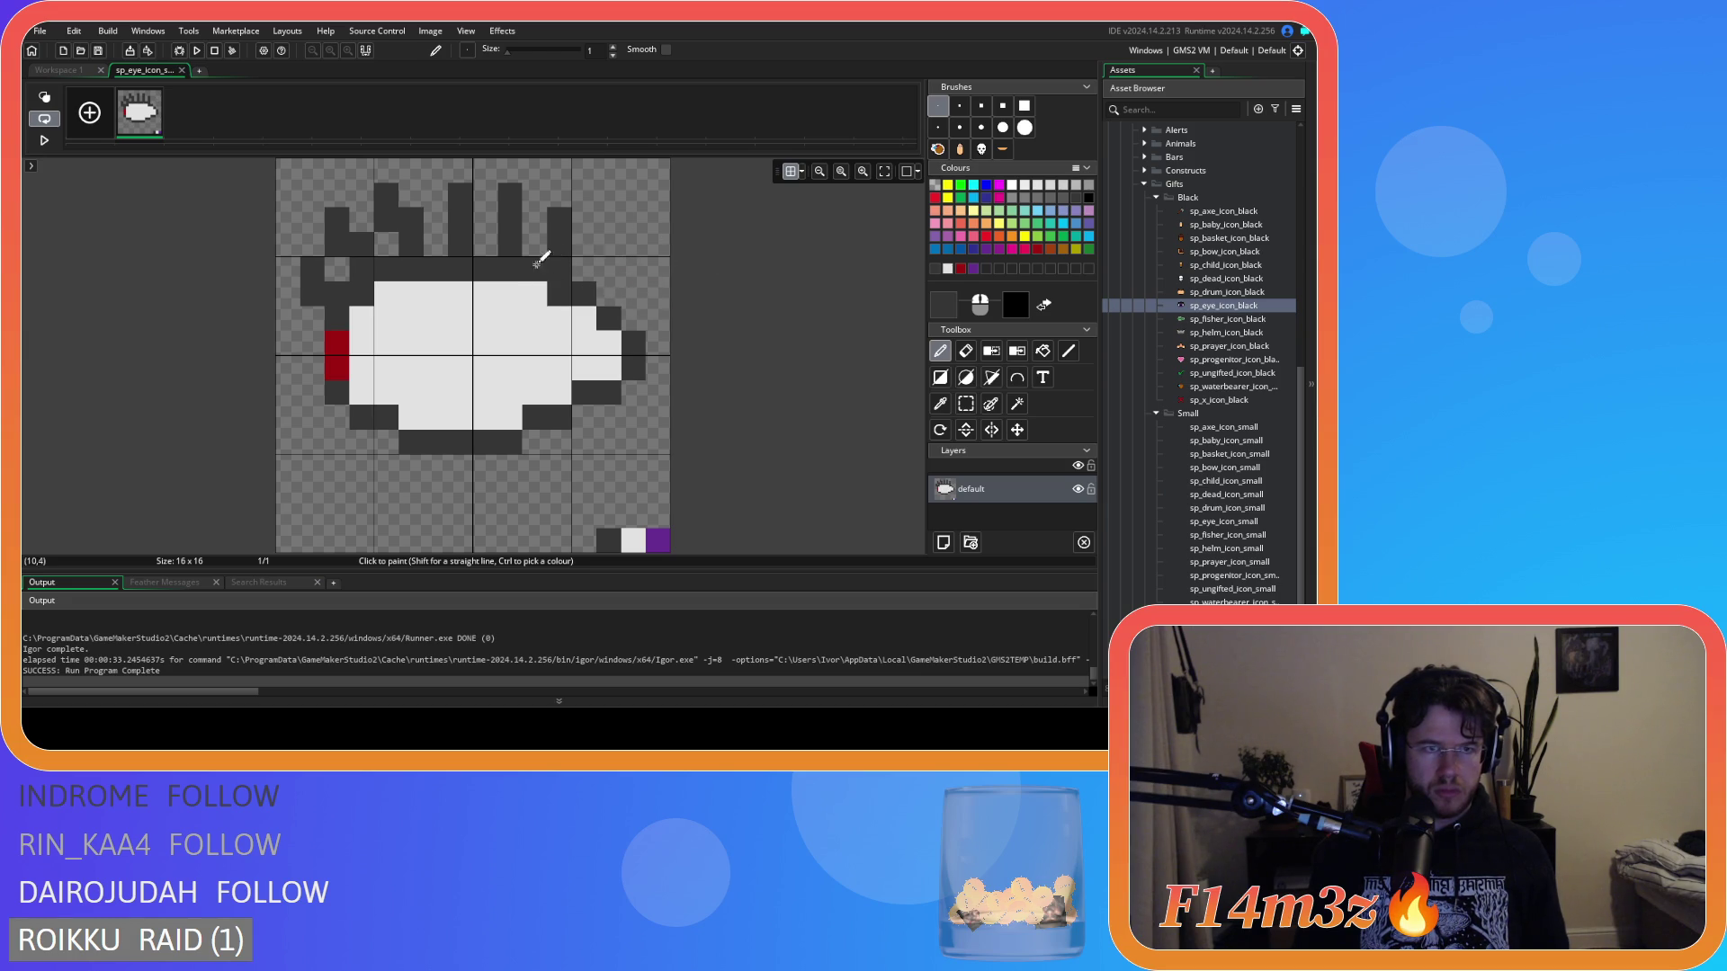
{"action": "left_click_drag", "start_coordinate": [608, 286], "coordinate": [641, 256]}
{"action": "key", "text": "ctrl+z"}
{"action": "key", "text": "ctrl+z"}
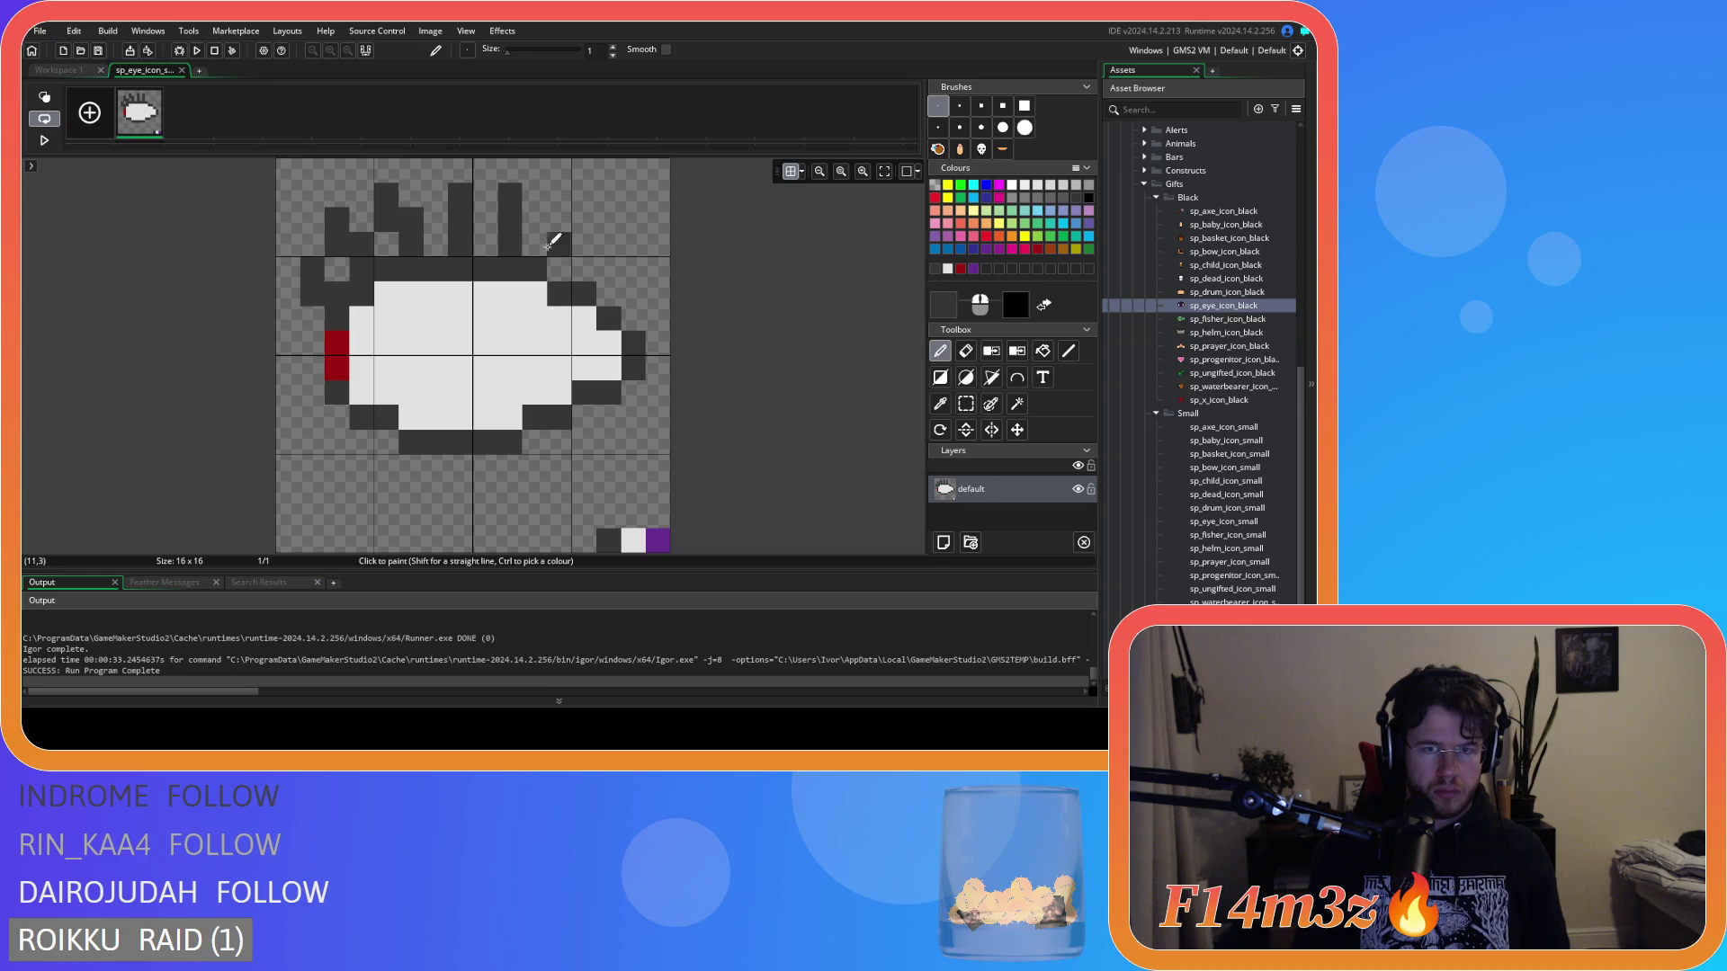
{"action": "left_click_drag", "start_coordinate": [560, 245], "coordinate": [578, 225]}
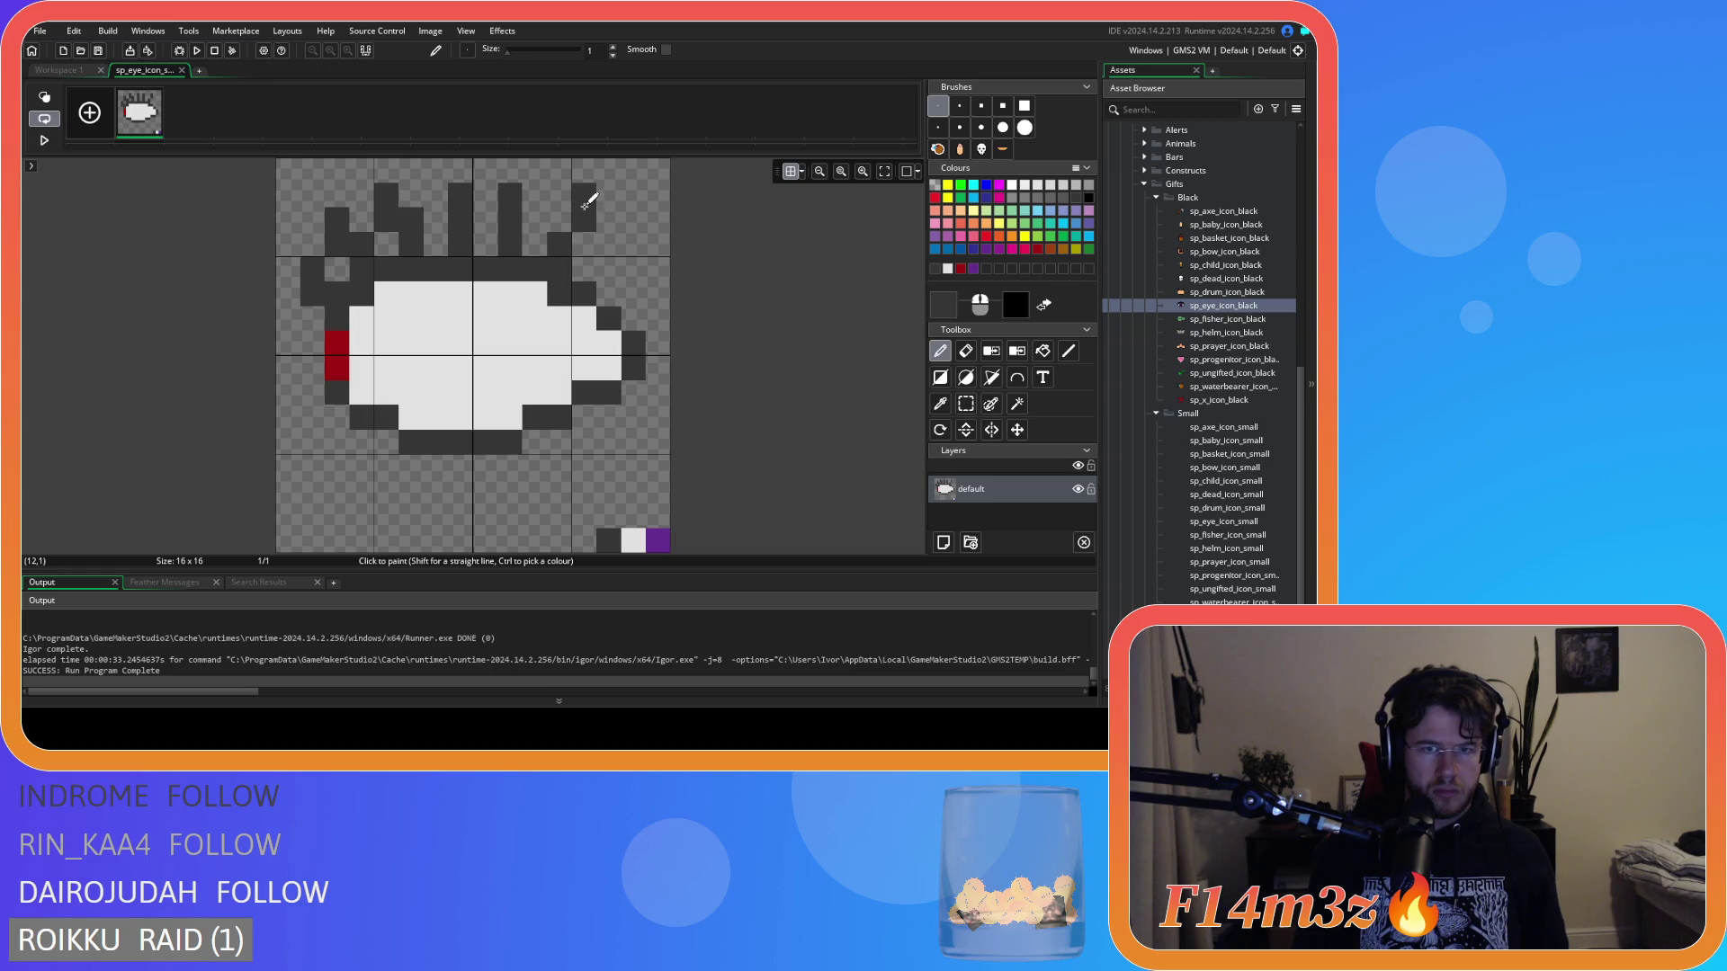
{"action": "key", "text": "ctrl+z"}
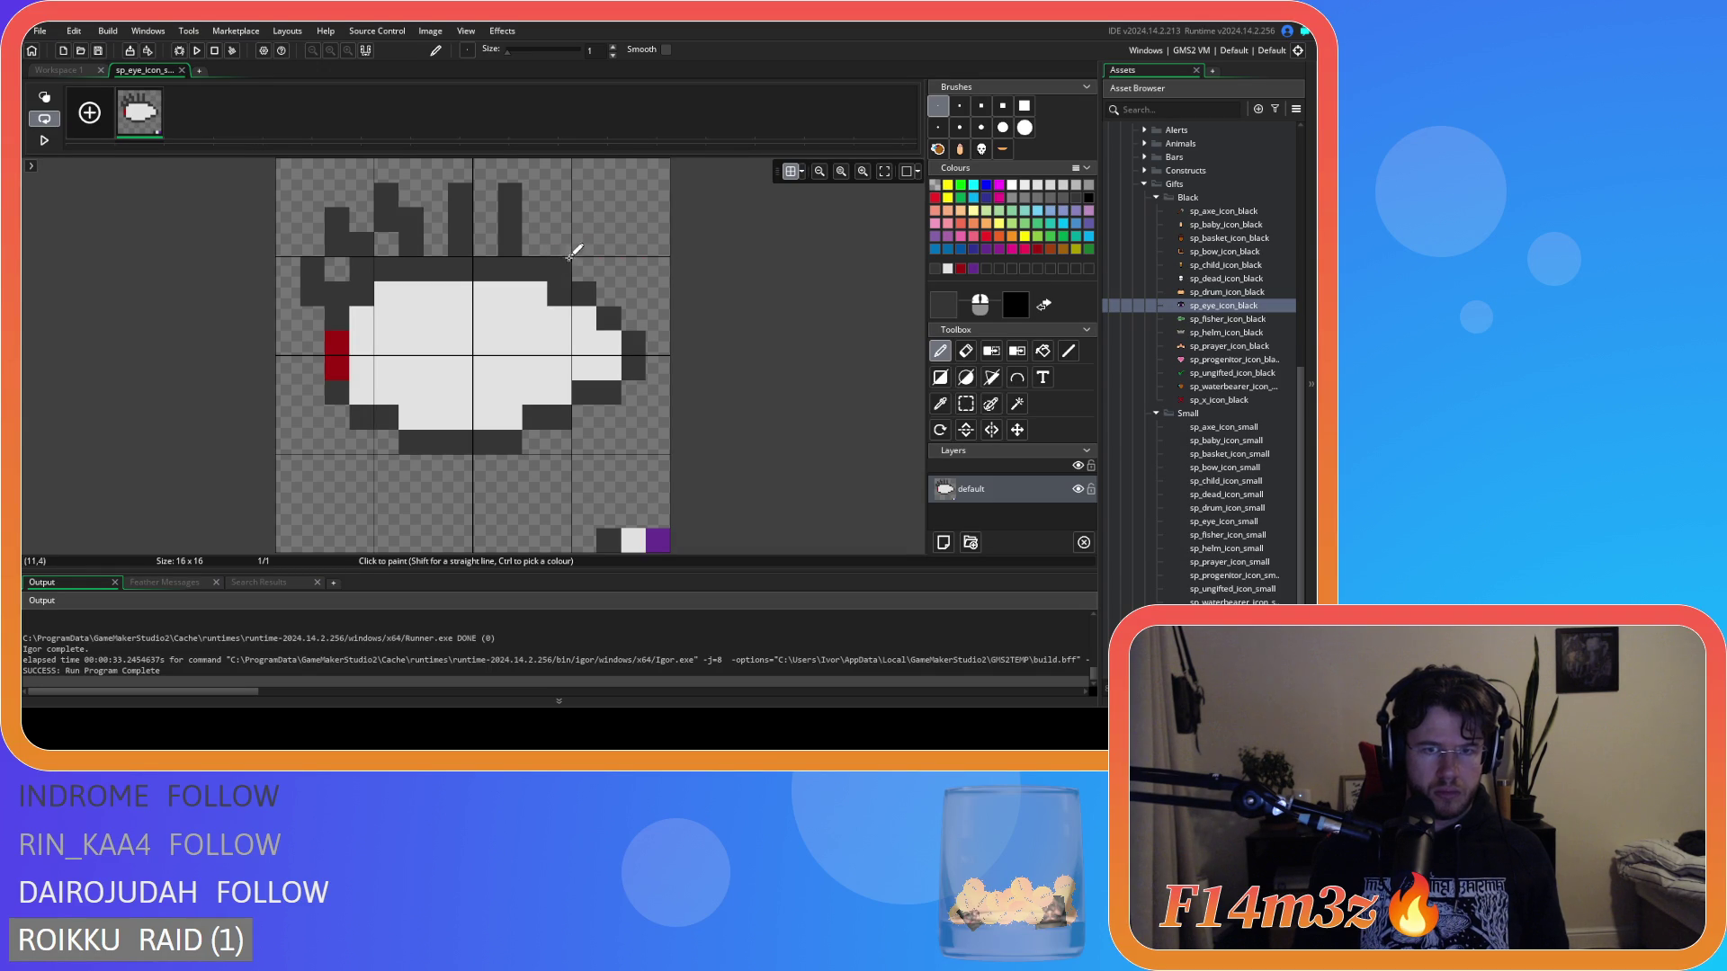
{"action": "left_click_drag", "start_coordinate": [584, 257], "coordinate": [585, 215]}
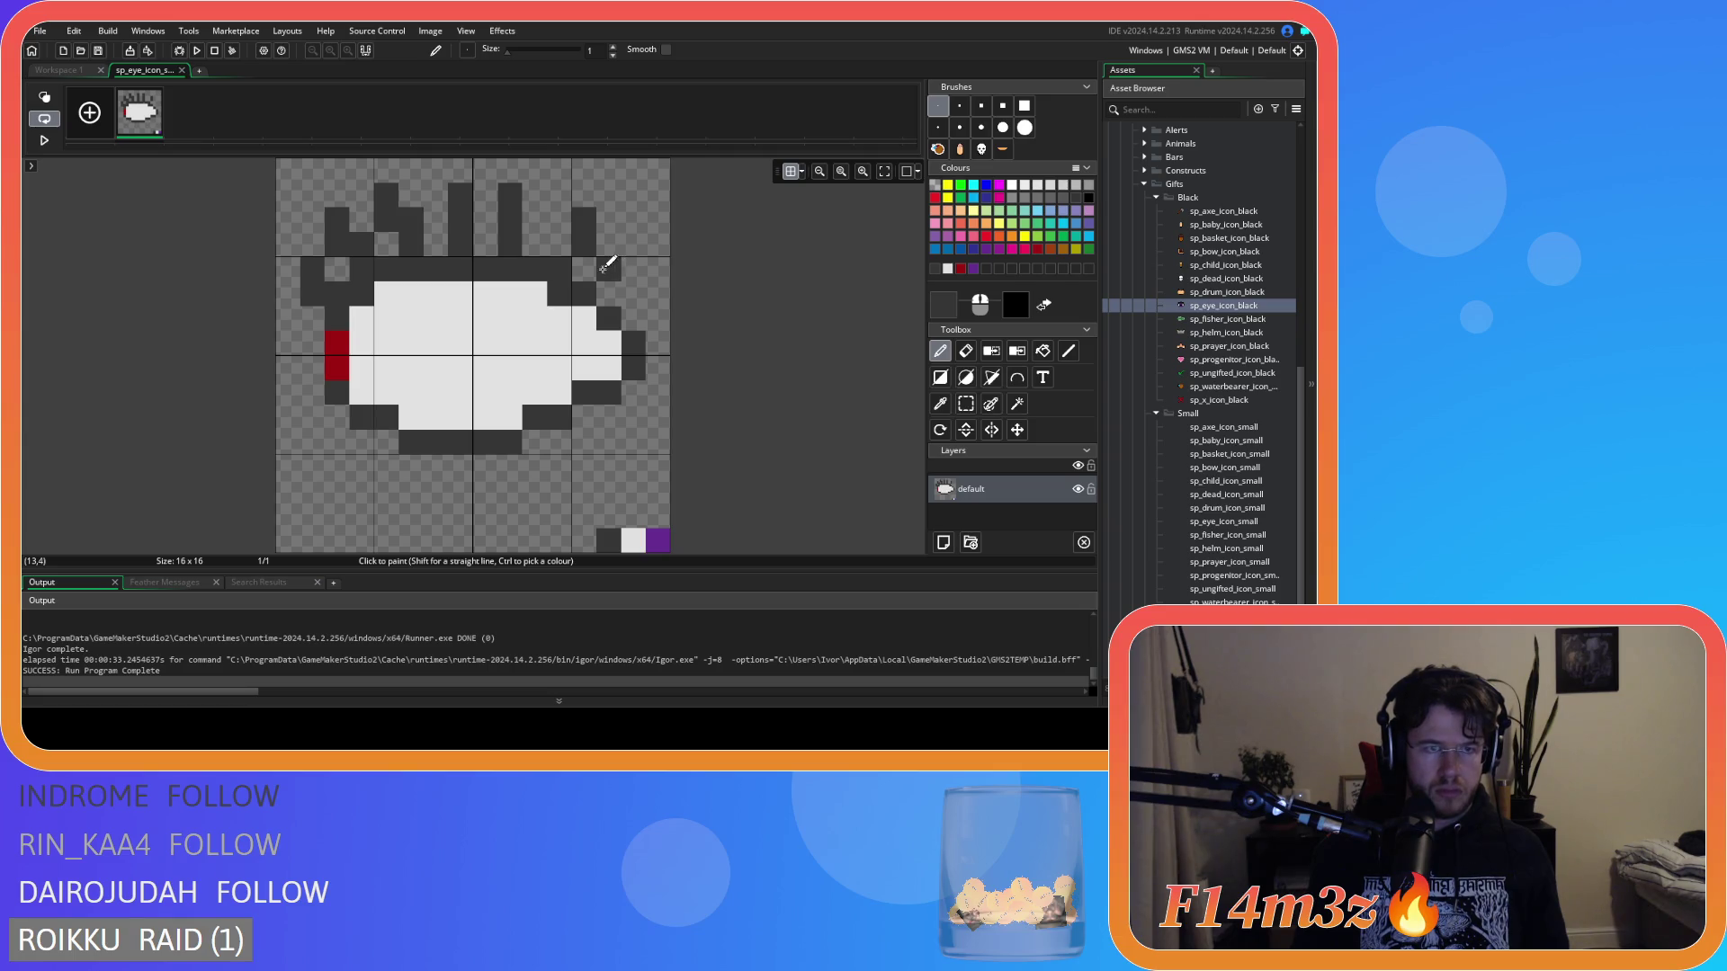
{"action": "key", "text": "ctrl+z"}
{"action": "left_click_drag", "start_coordinate": [568, 239], "coordinate": [608, 245]}
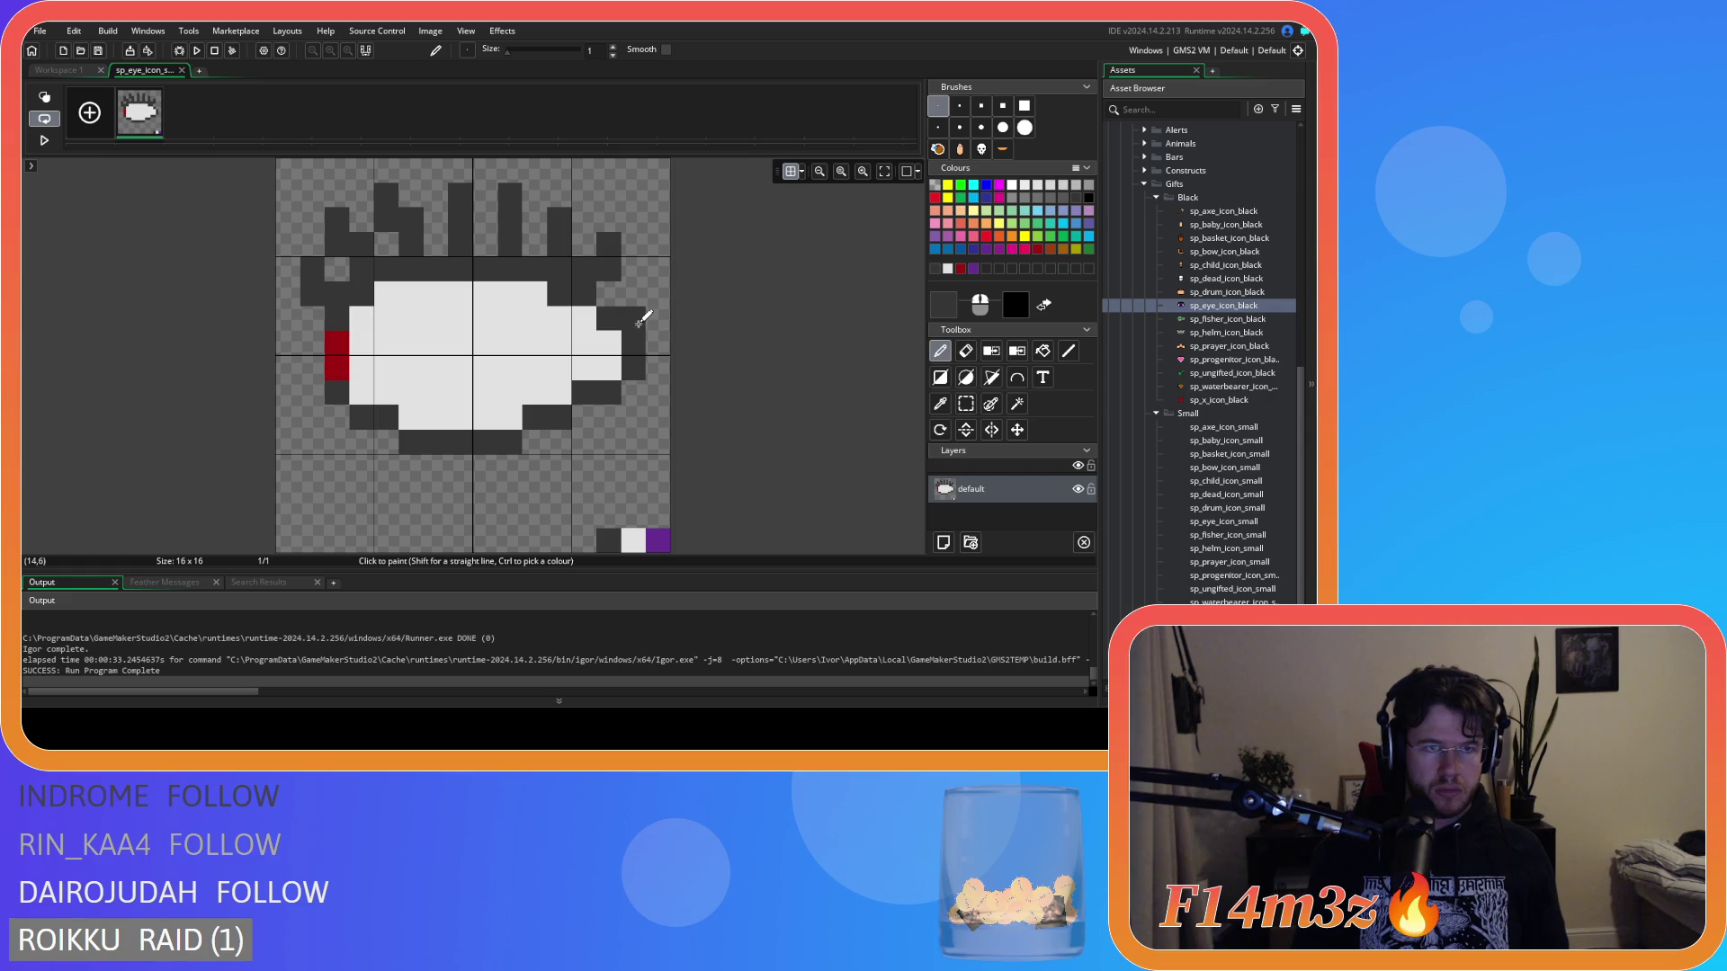
{"action": "key", "text": "ctrl+z"}
{"action": "key", "text": "ctrl+z"}
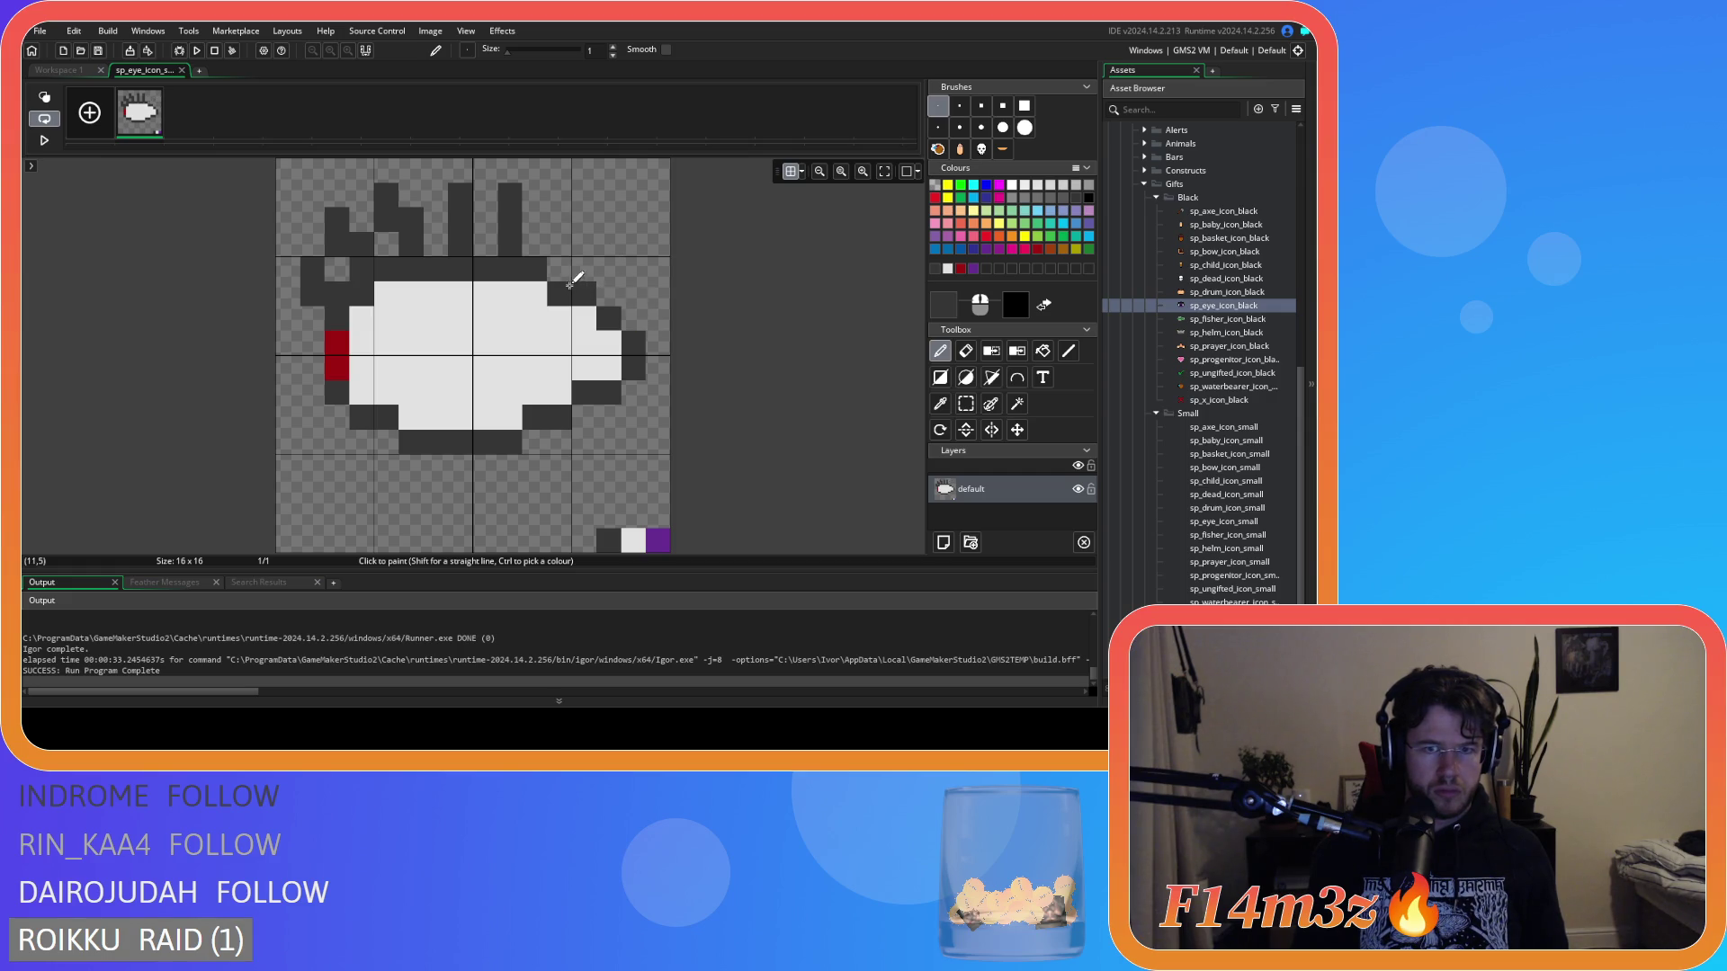
Darken two upper-right outline pixels and add a short dark lash above them.
{"action": "left_click", "coordinate": [592, 297]}
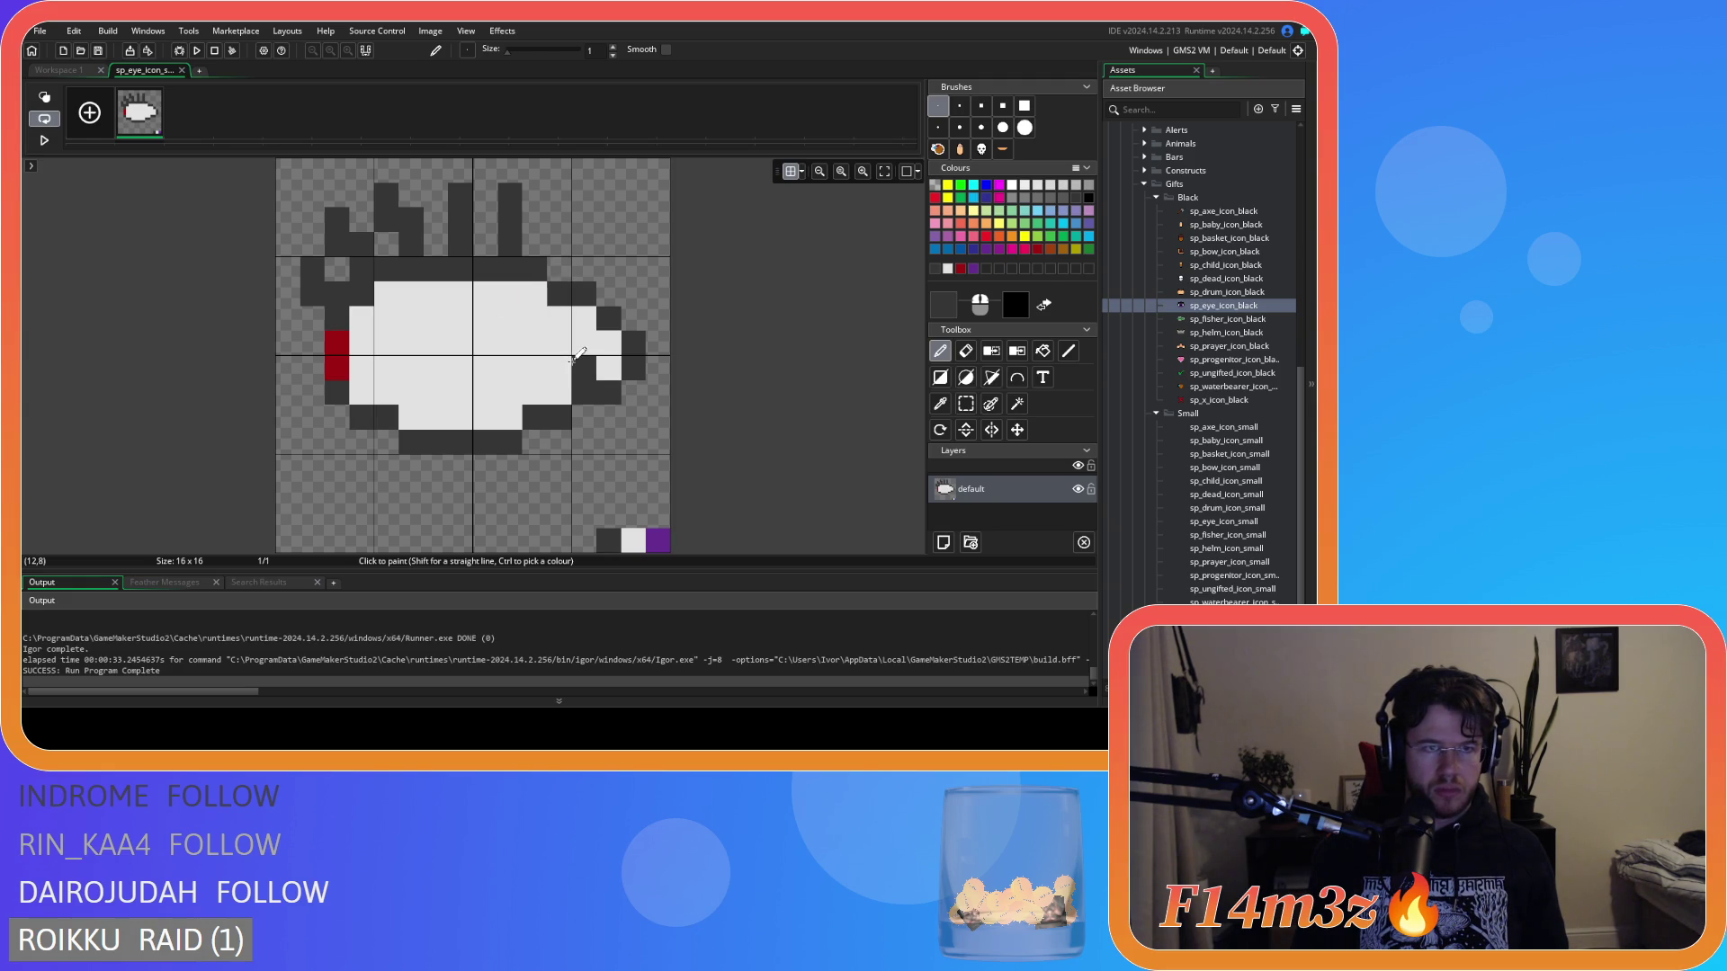
{"action": "left_click_drag", "start_coordinate": [559, 245], "coordinate": [584, 245]}
{"action": "key", "text": "ctrl+z"}
{"action": "left_click", "coordinate": [559, 286]}
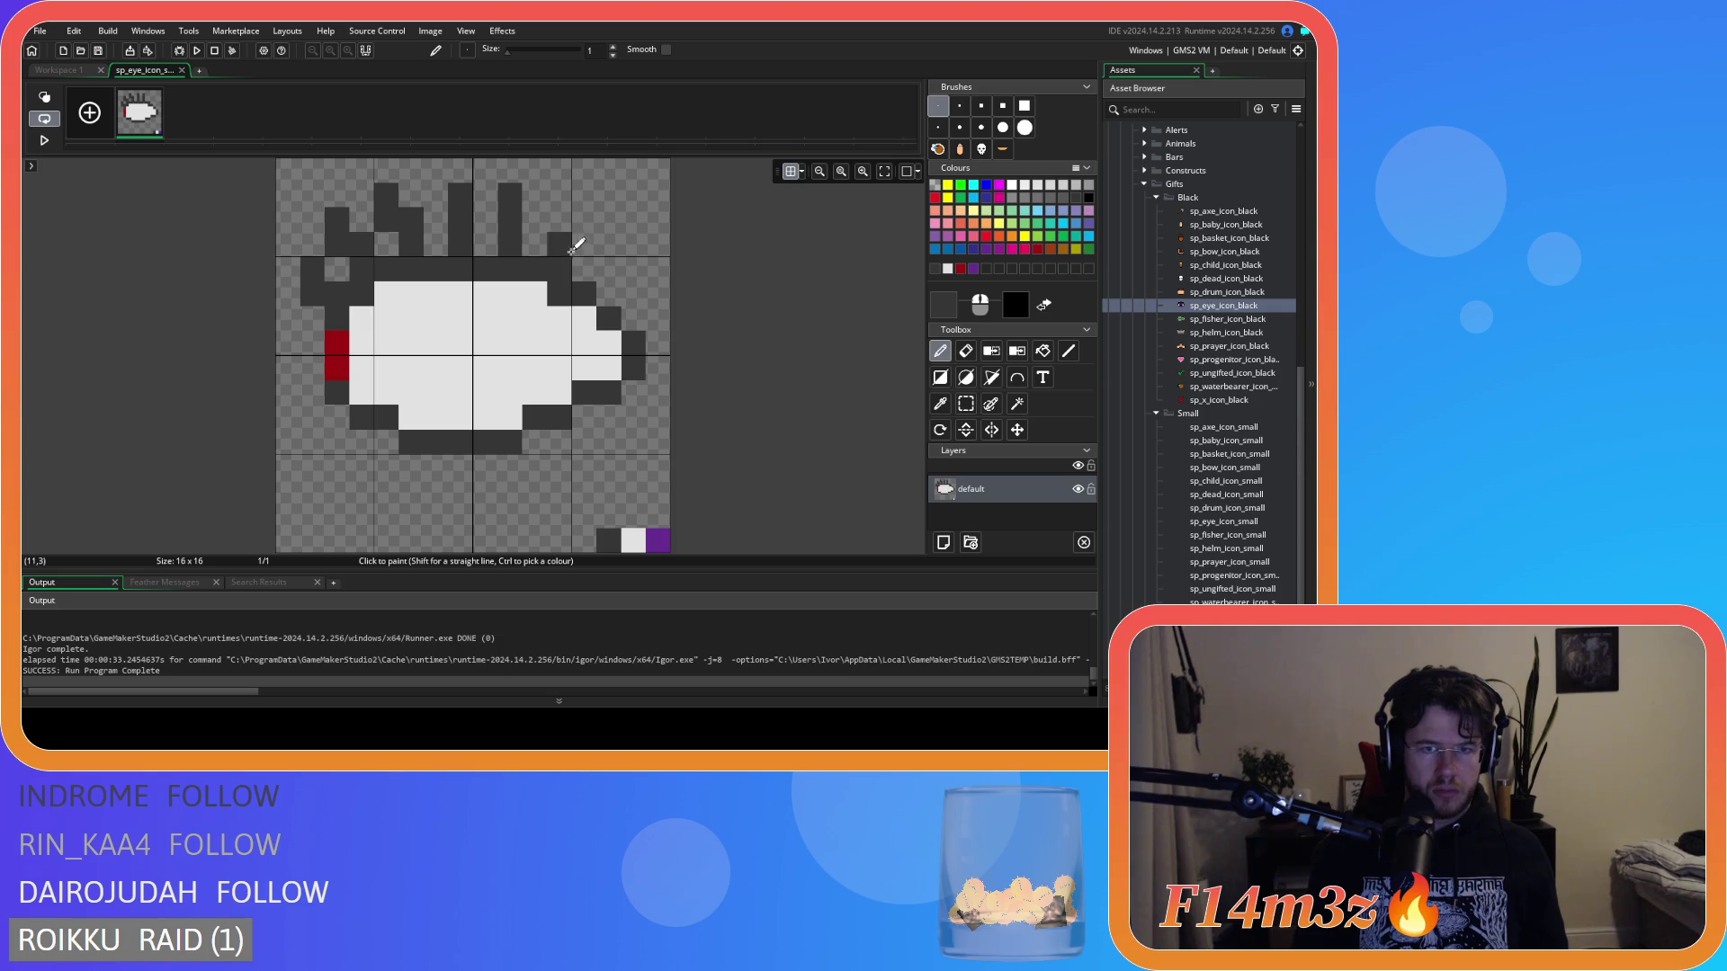
{"action": "left_click_drag", "start_coordinate": [560, 245], "coordinate": [594, 255]}
{"action": "key", "text": "ctrl+z"}
Add stair-stepped dark pixels along the eye's upper-right and right outline.
{"action": "left_click", "coordinate": [606, 294]}
{"action": "left_click", "coordinate": [613, 268]}
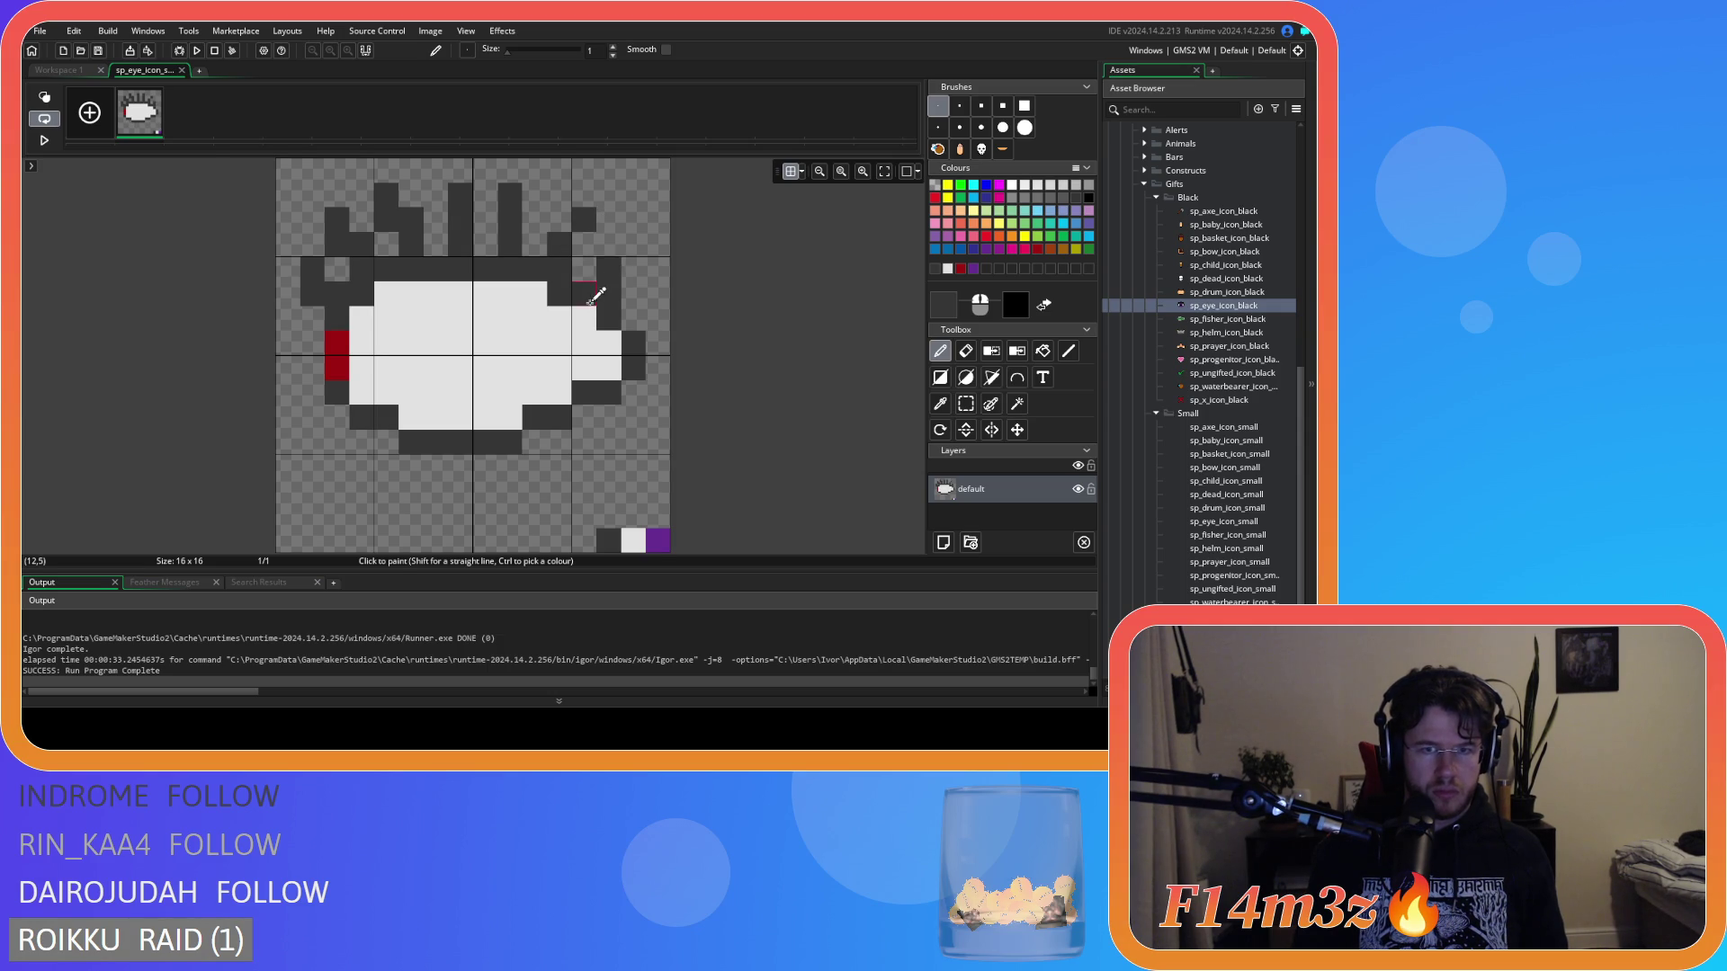
{"action": "left_click", "coordinate": [590, 302]}
{"action": "left_click", "coordinate": [623, 261]}
{"action": "left_click", "coordinate": [633, 245]}
{"action": "left_click", "coordinate": [657, 294]}
{"action": "left_click", "coordinate": [633, 319]}
{"action": "left_click", "coordinate": [657, 319]}
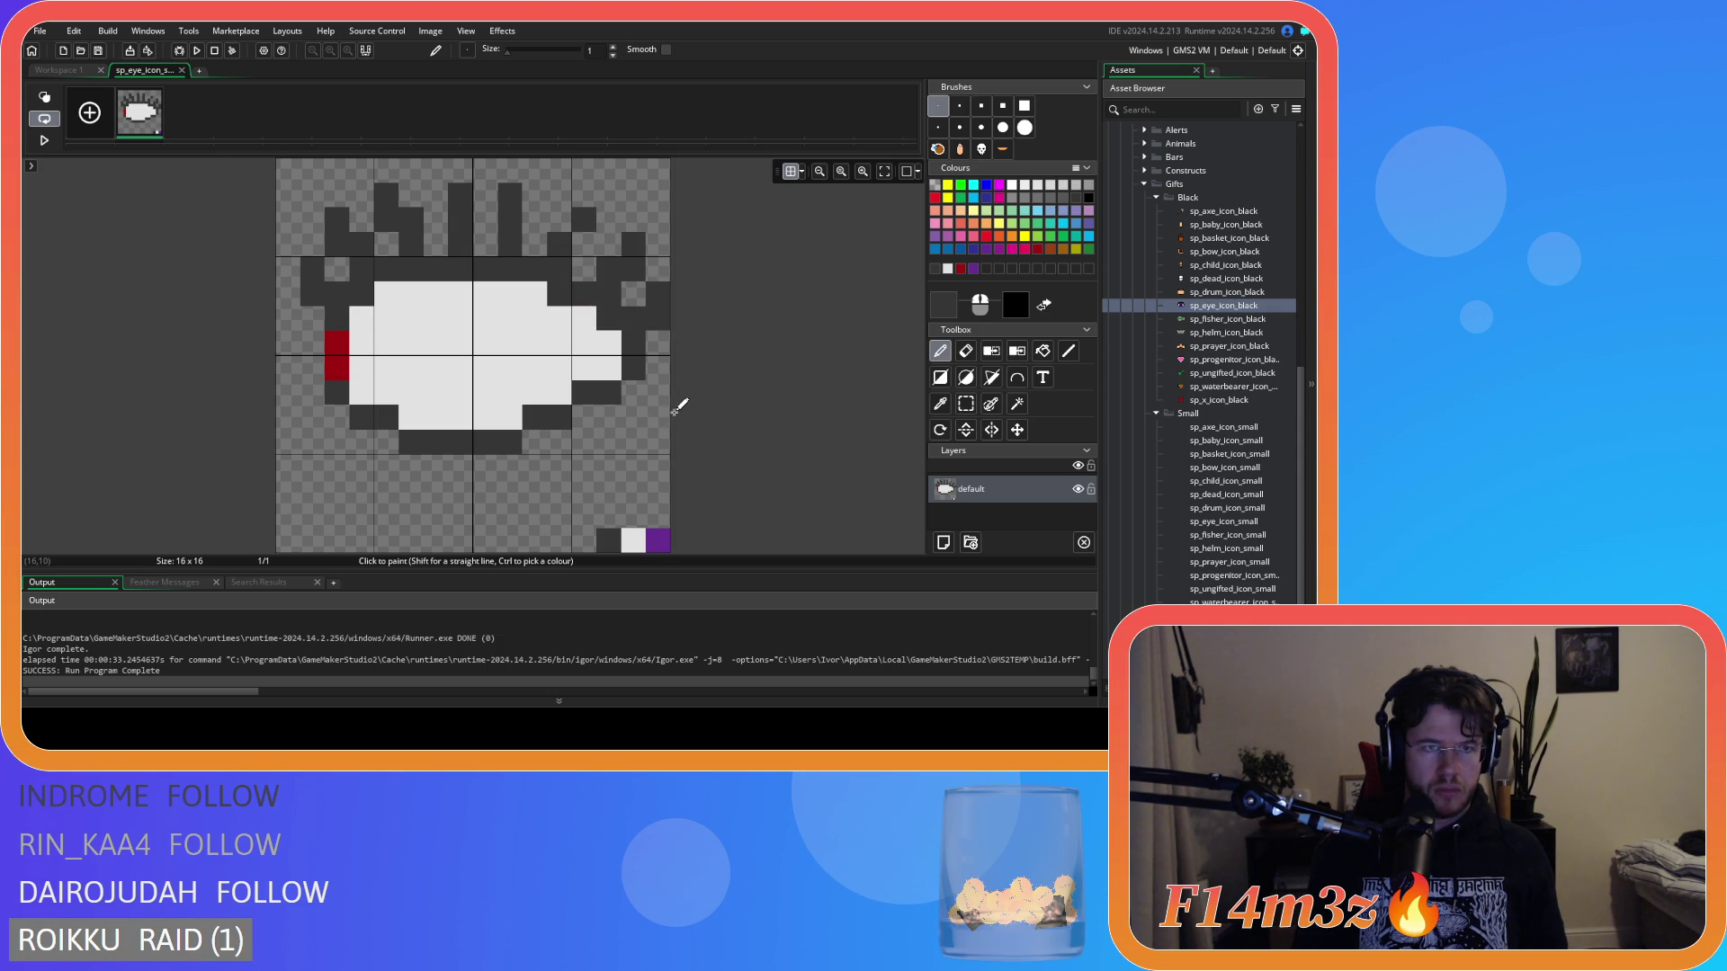
Experiment with stair-step dark pixels on the upper-right outline, undoing each attempt.
{"action": "left_click", "coordinate": [668, 409]}
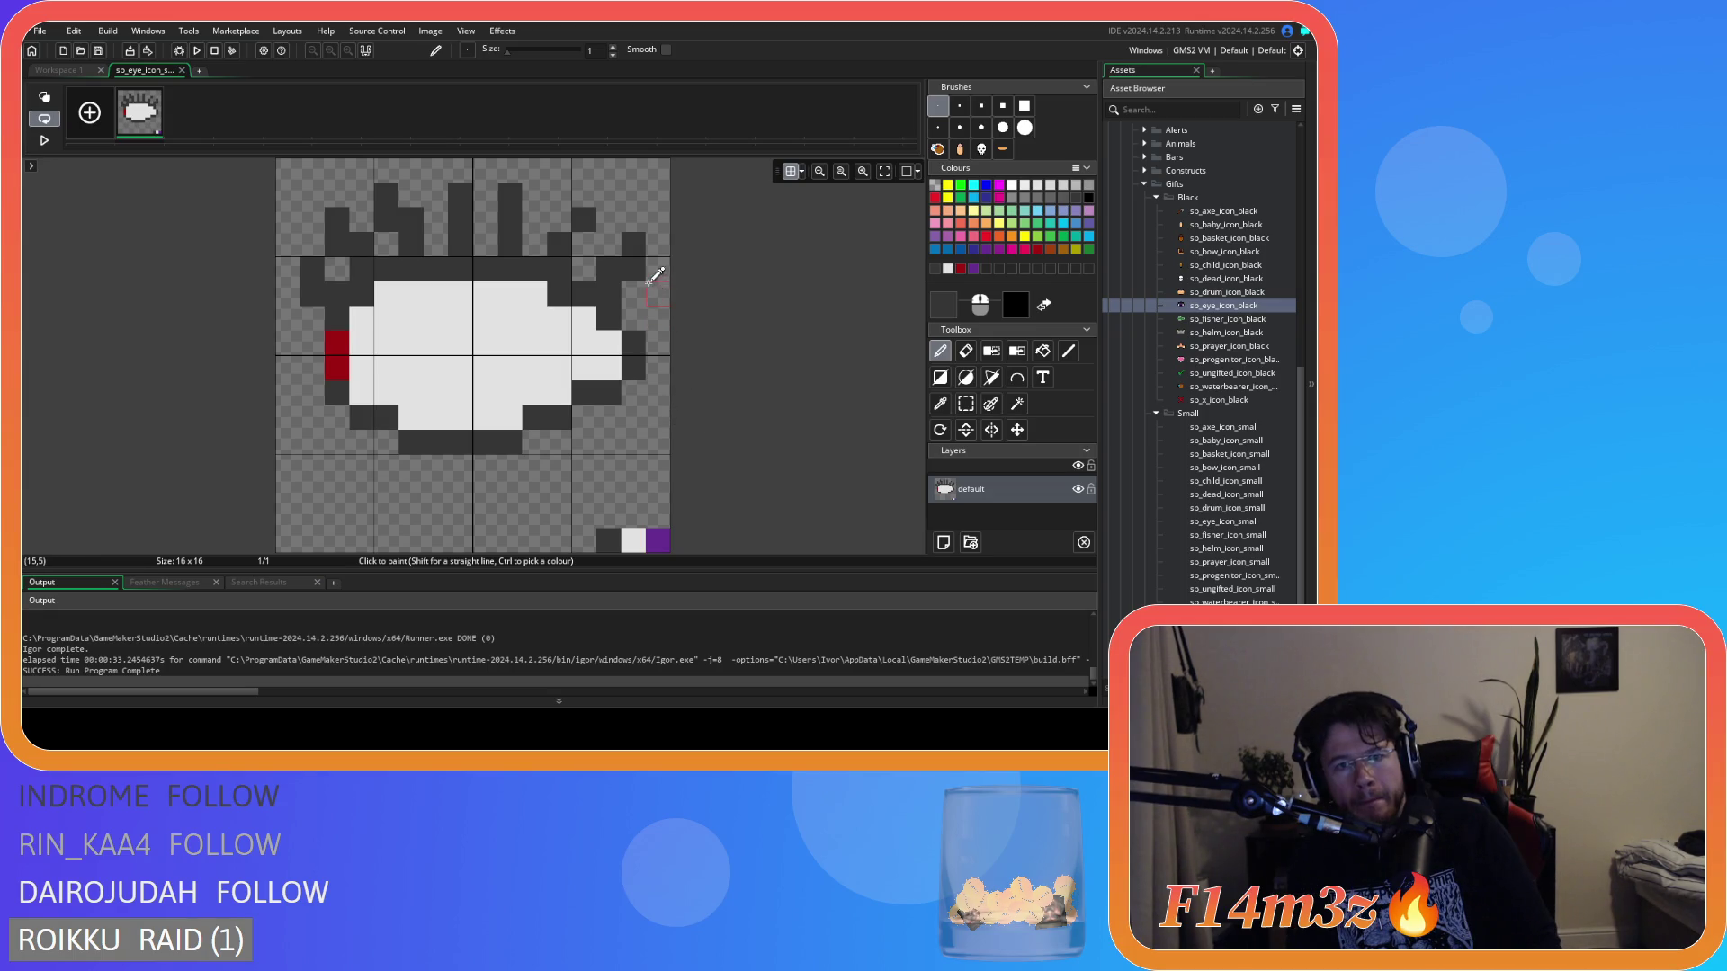
{"action": "mouse_move", "coordinate": [648, 282]}
{"action": "left_mouse_down"}
{"action": "mouse_move", "coordinate": [617, 263]}
{"action": "mouse_move", "coordinate": [595, 273]}
{"action": "left_mouse_up"}
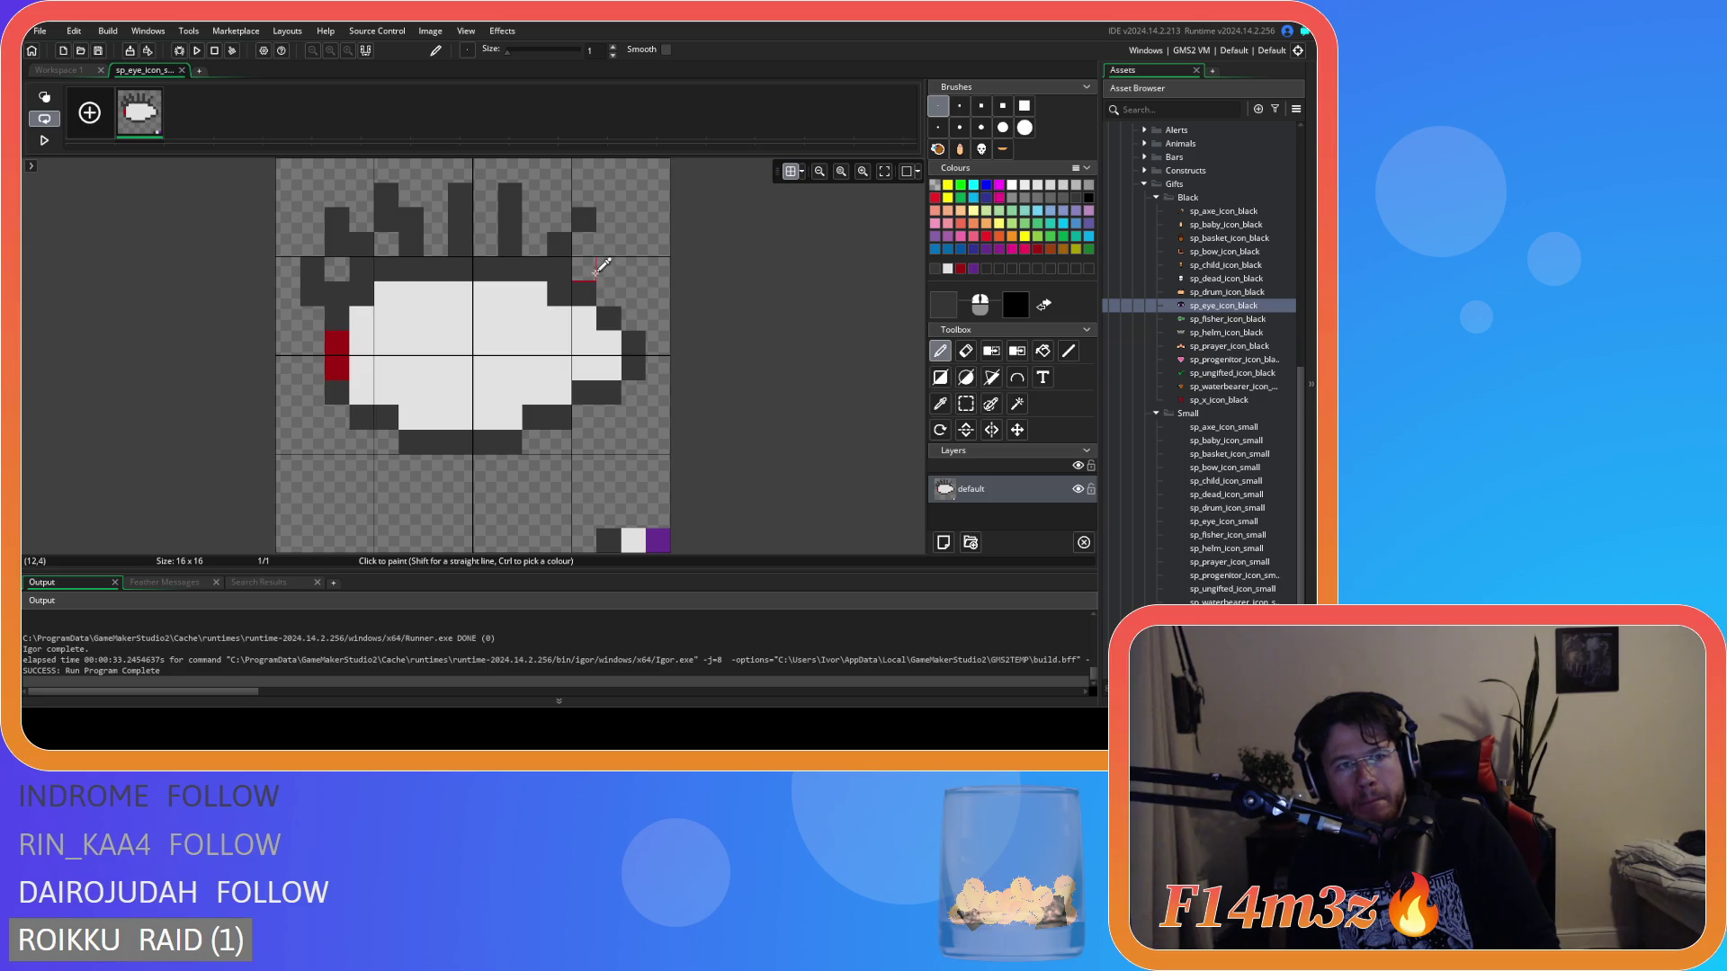
{"action": "key", "text": "ctrl+z"}
{"action": "left_click", "coordinate": [606, 277]}
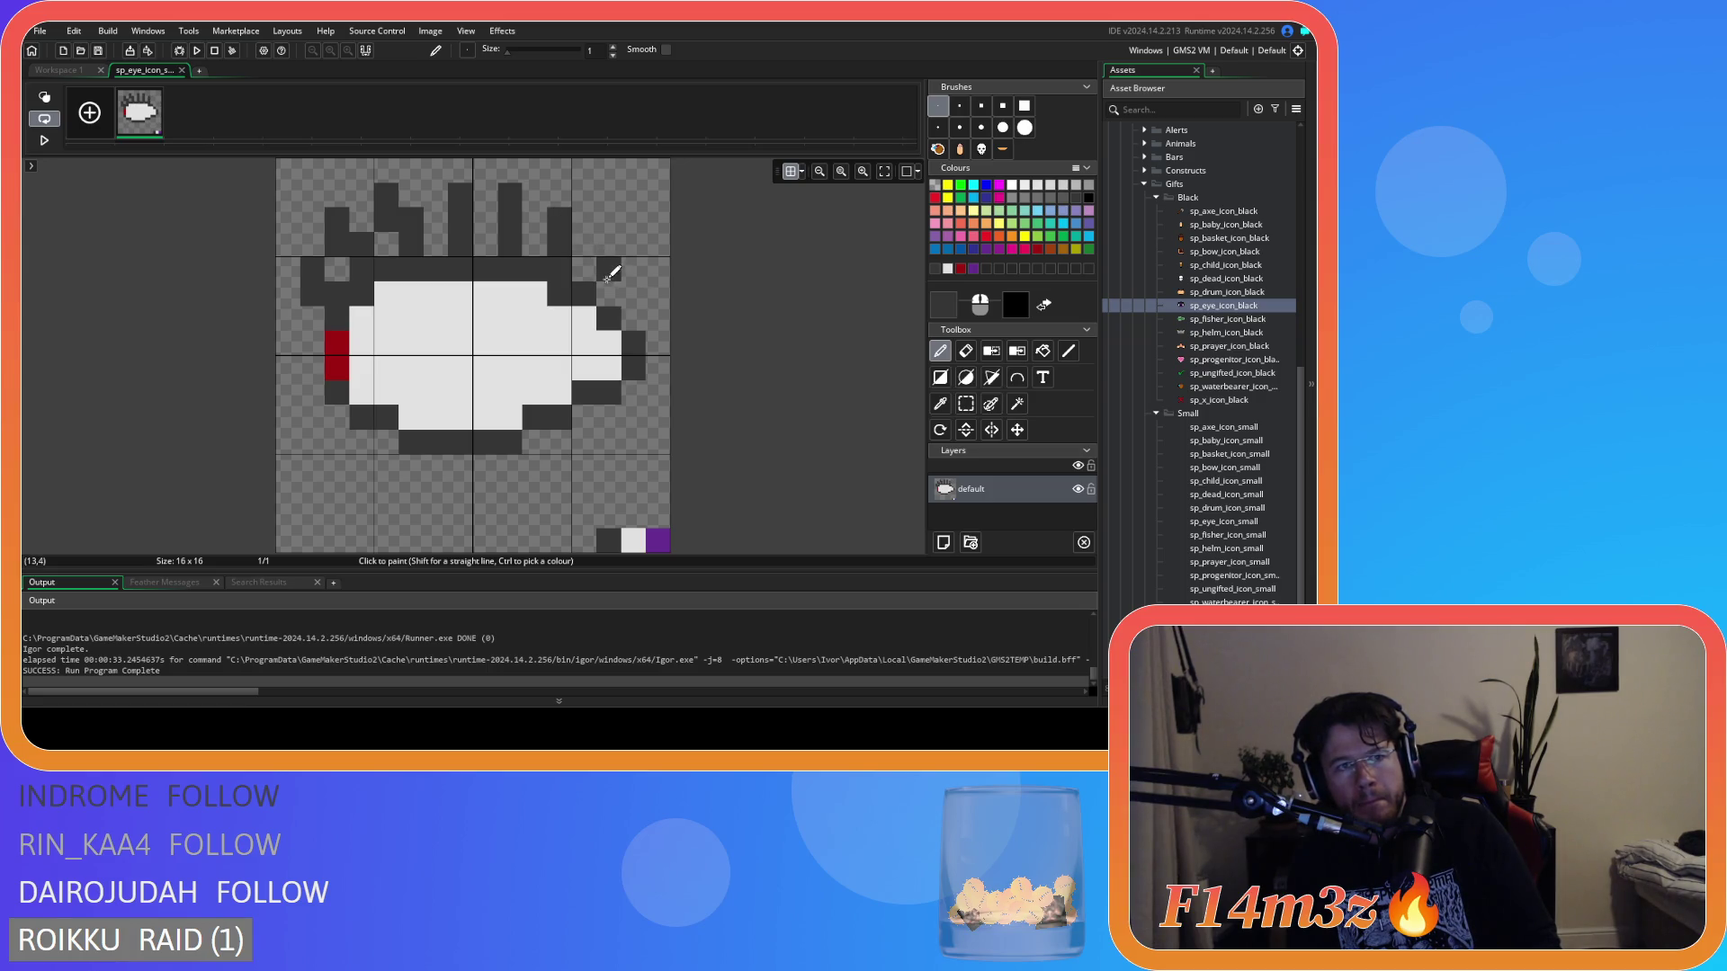
{"action": "left_click_drag", "start_coordinate": [589, 268], "coordinate": [619, 235]}
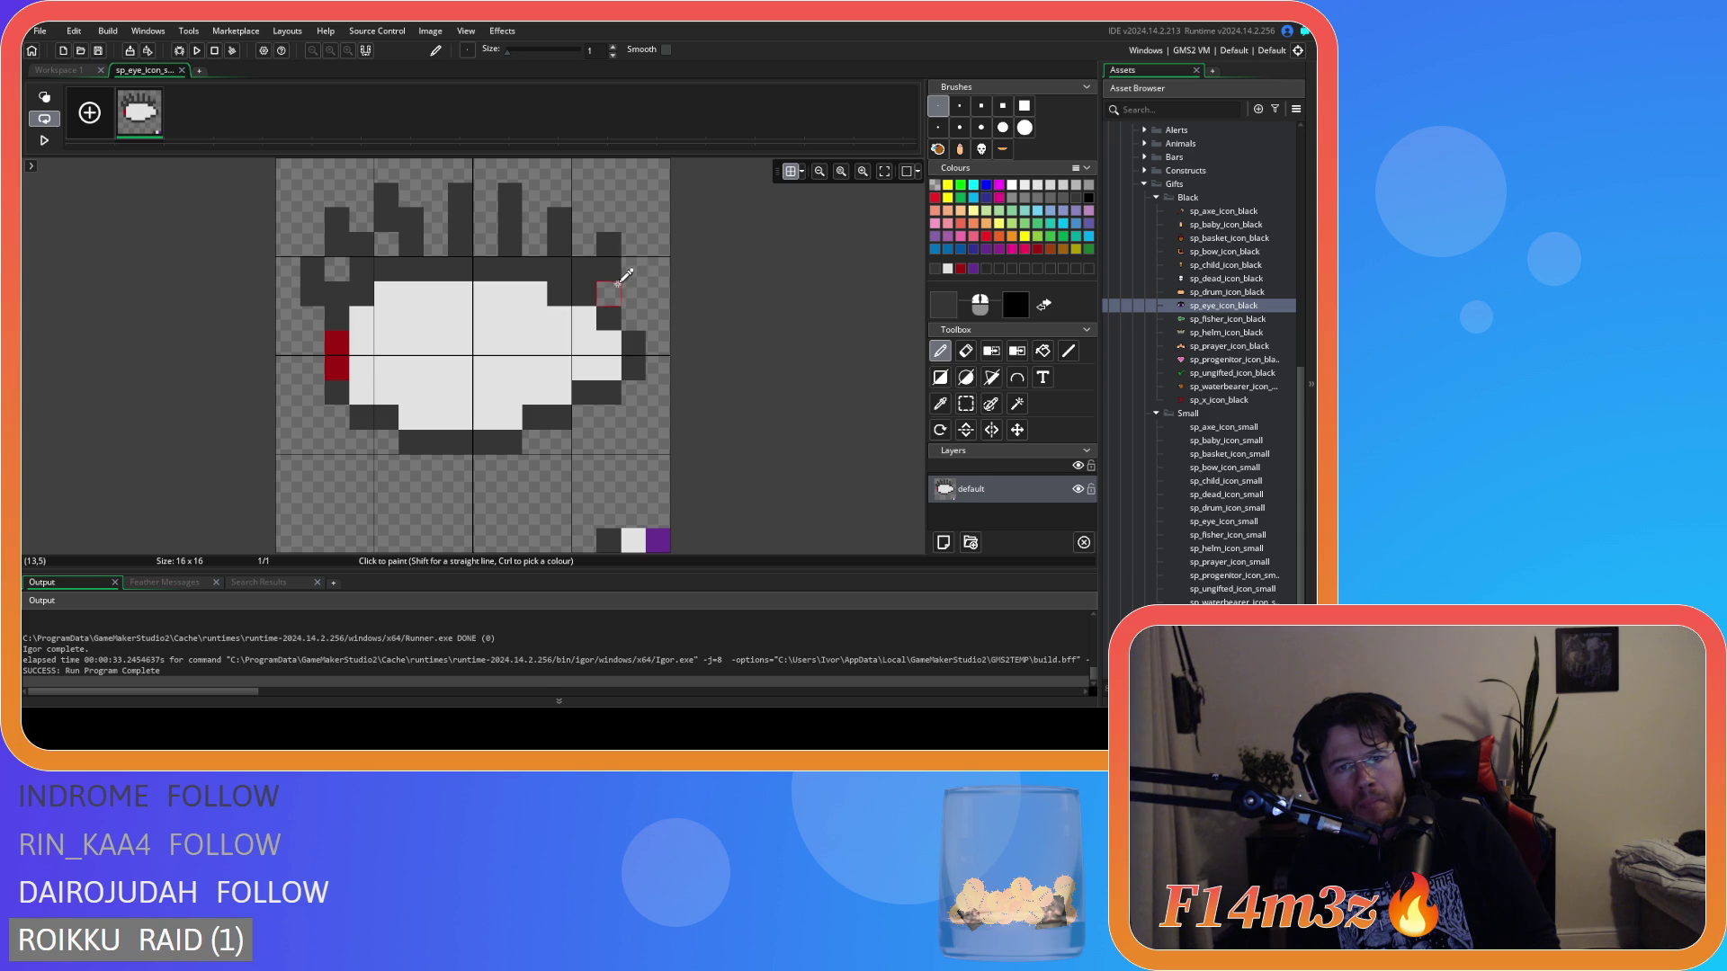
{"action": "key", "text": "ctrl+z"}
{"action": "left_click_drag", "start_coordinate": [609, 268], "coordinate": [632, 241]}
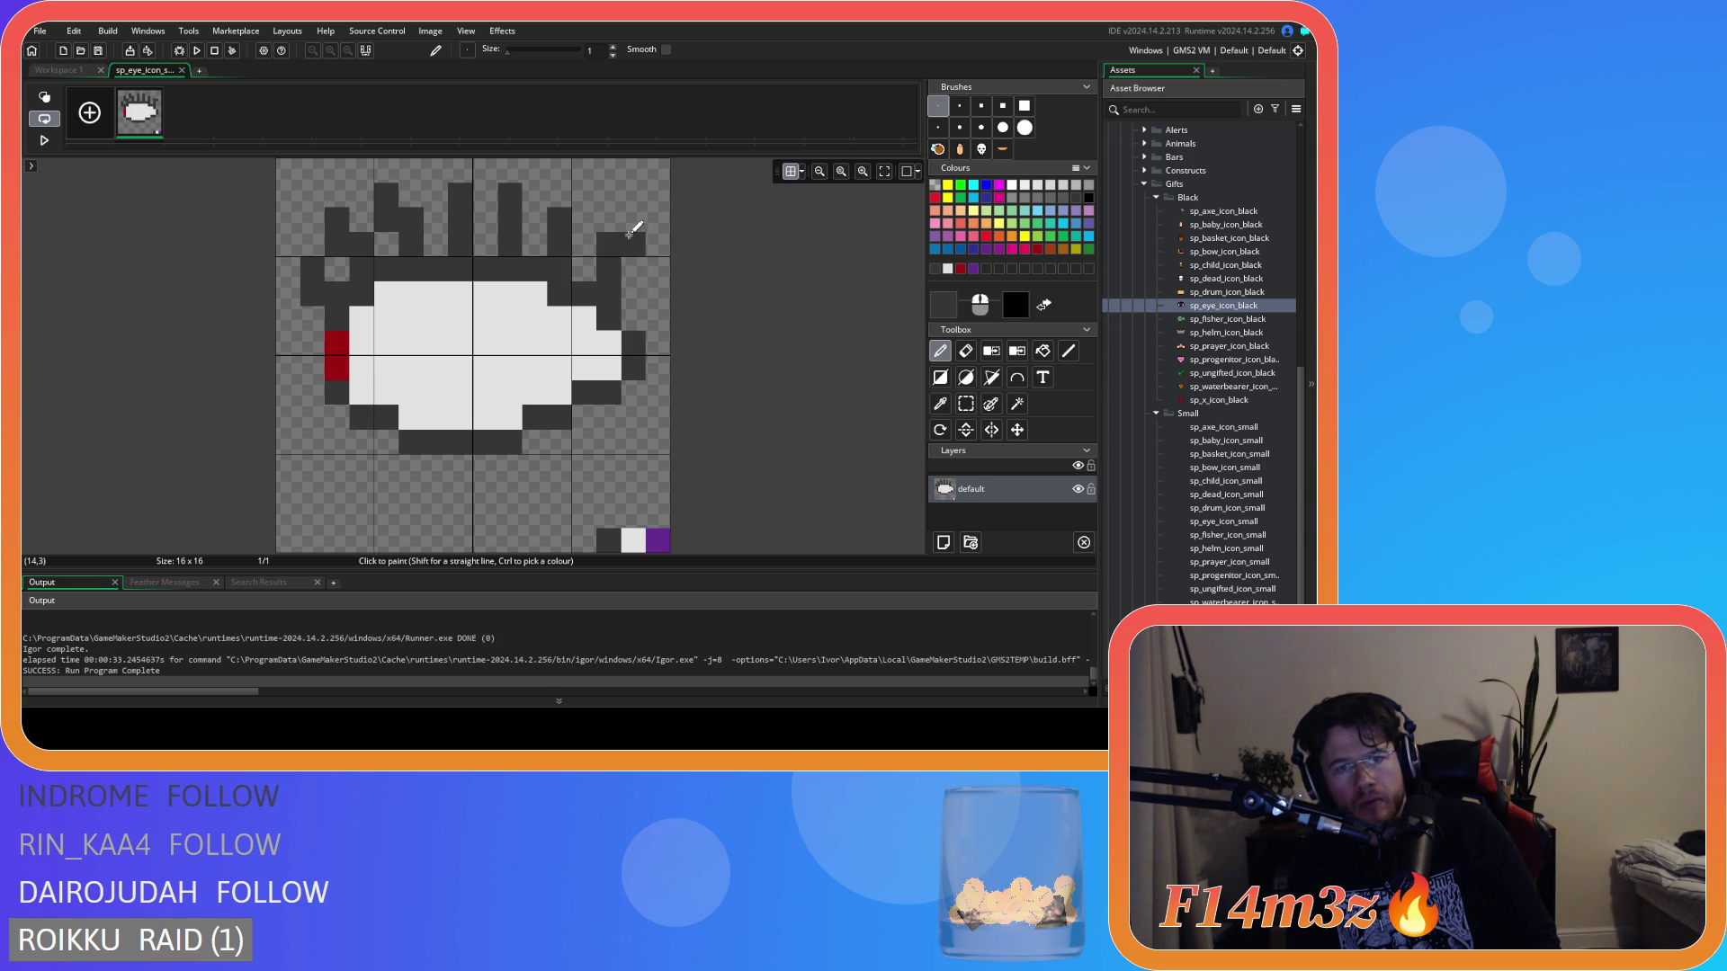
{"action": "key", "text": "ctrl+z"}
{"action": "mouse_move", "coordinate": [585, 293]}
{"action": "left_mouse_down"}
{"action": "mouse_move", "coordinate": [632, 241]}
{"action": "mouse_move", "coordinate": [616, 281]}
{"action": "mouse_move", "coordinate": [635, 288]}
{"action": "mouse_move", "coordinate": [626, 243]}
{"action": "mouse_move", "coordinate": [606, 262]}
{"action": "mouse_move", "coordinate": [642, 321]}
{"action": "mouse_move", "coordinate": [657, 283]}
{"action": "left_mouse_up"}
{"action": "key", "text": "ctrl+z"}
{"action": "key", "text": "ctrl+z"}
{"action": "key", "text": "ctrl+z"}
{"action": "key", "text": "ctrl+z"}
{"action": "key", "text": "ctrl+z"}
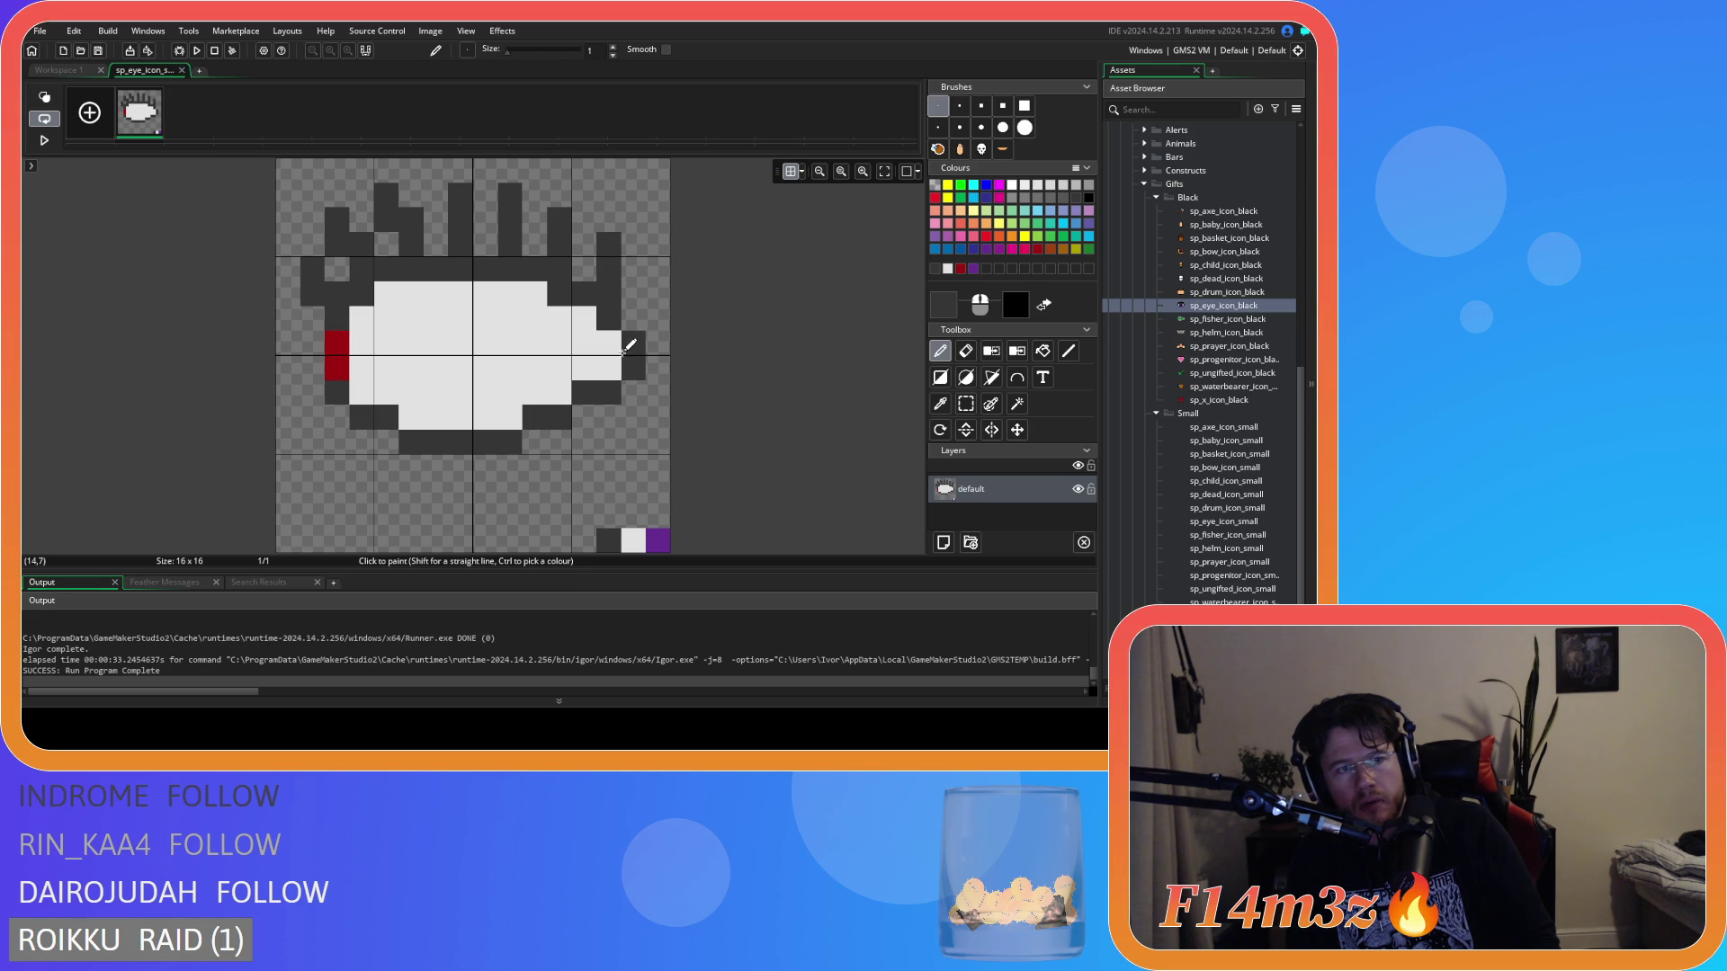
Undo back to the earlier eye sprite without the lash strokes.
{"action": "left_click_drag", "start_coordinate": [623, 350], "coordinate": [613, 336]}
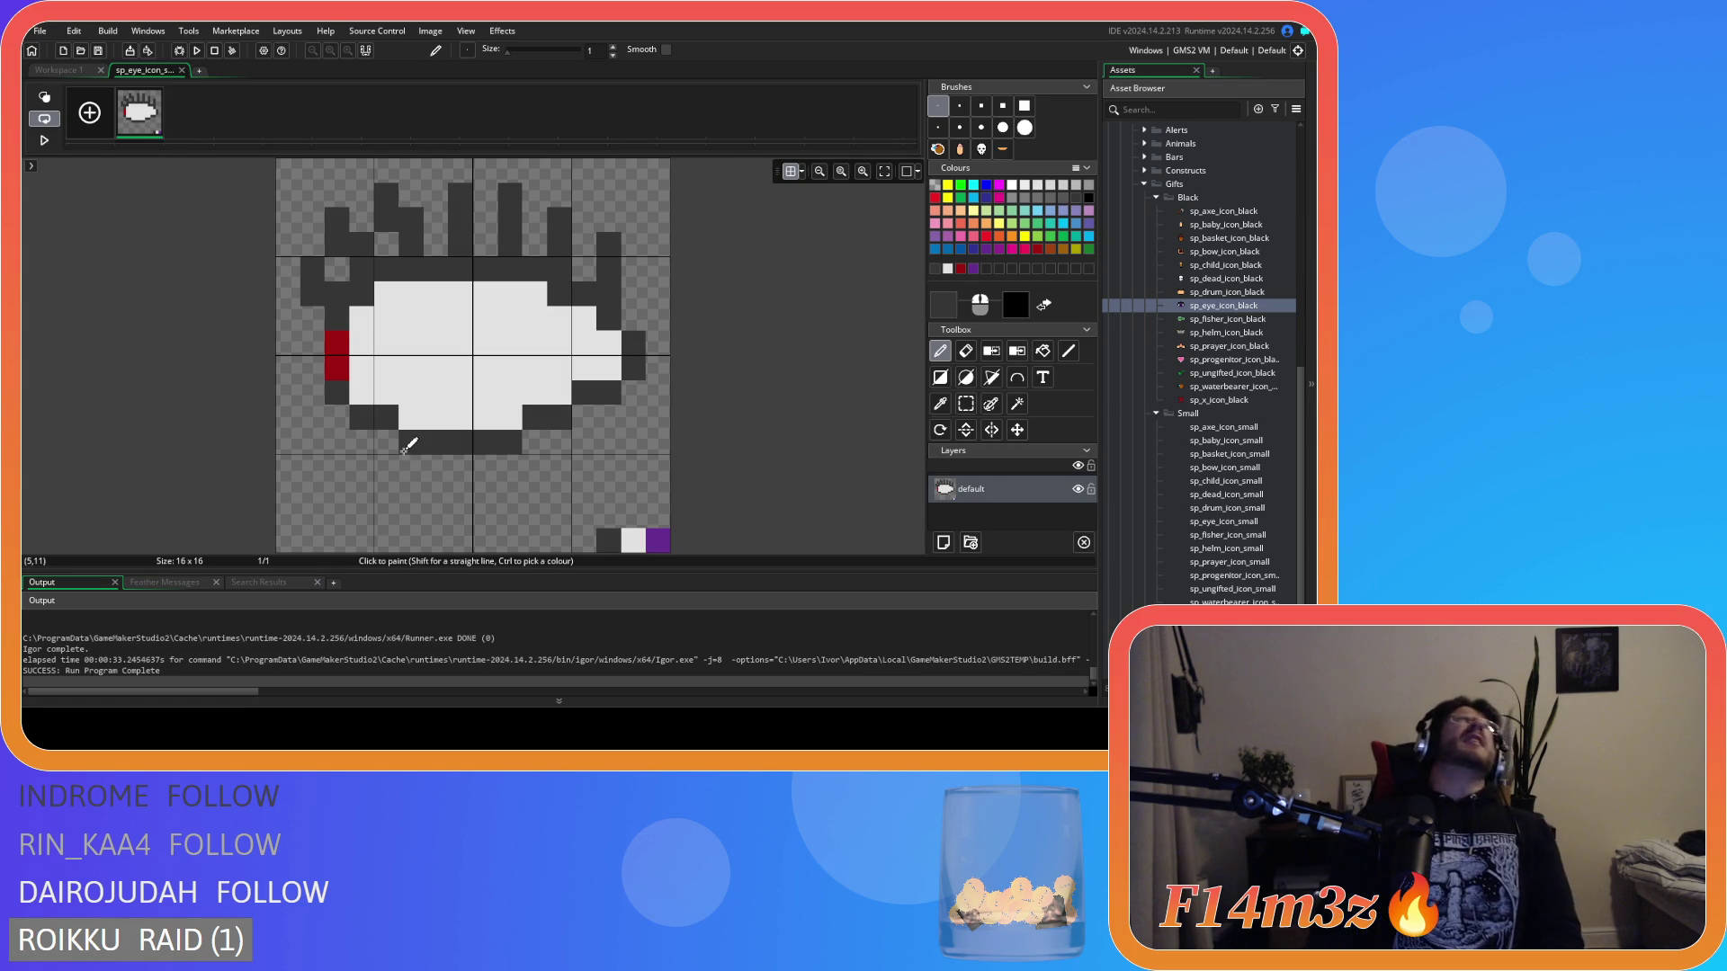
{"action": "key", "text": "ctrl+z"}
{"action": "key", "text": "ctrl+z"}
{"action": "key", "text": "ctrl+z"}
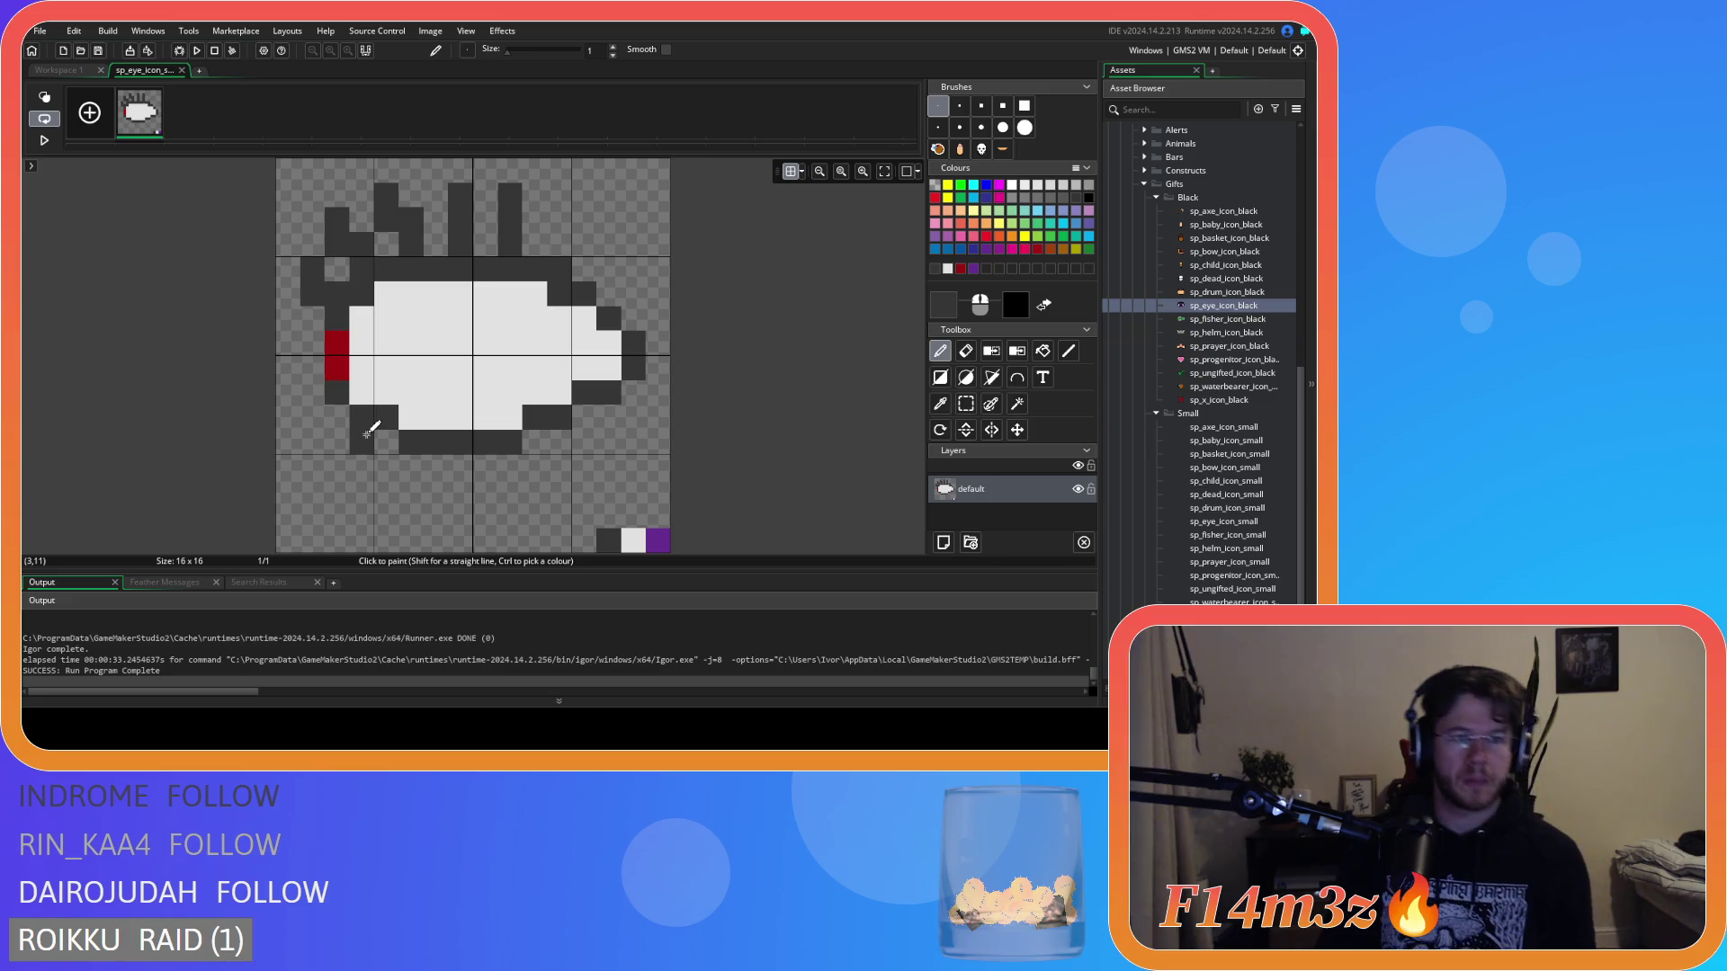
{"action": "key", "text": "ctrl+z"}
{"action": "key", "text": "ctrl+z"}
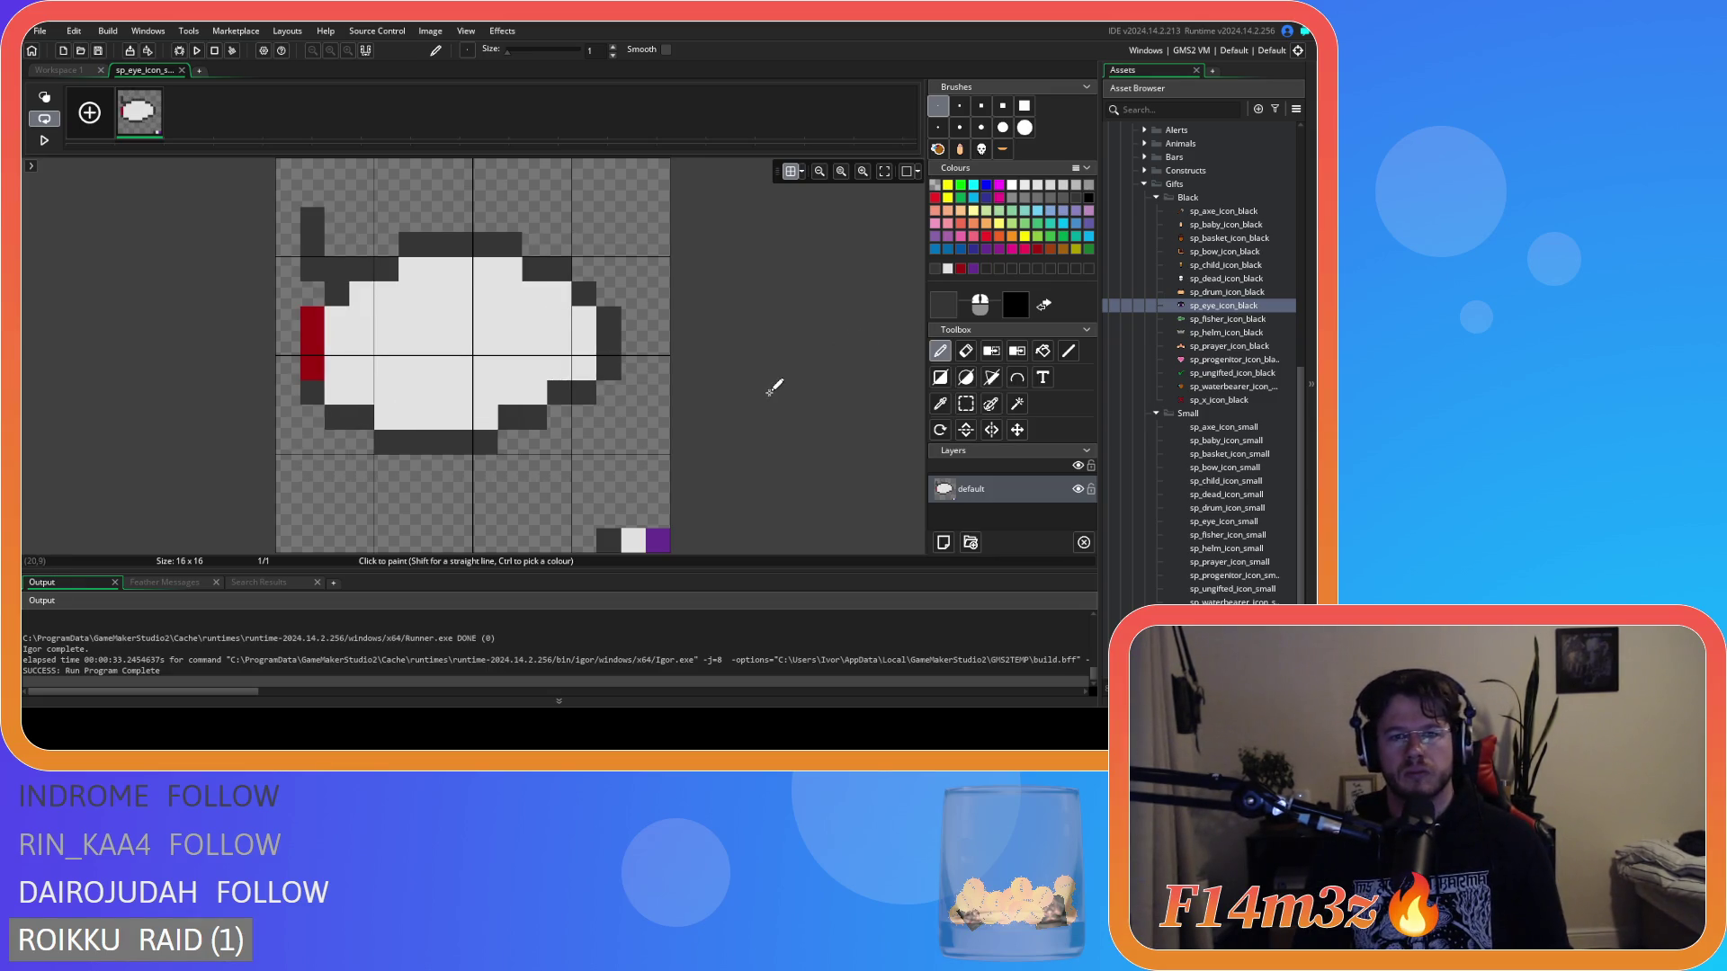
Clear the whole sprite and choose light grey as the drawing colour.
{"action": "left_click", "coordinate": [968, 404]}
{"action": "key", "text": "Delete"}
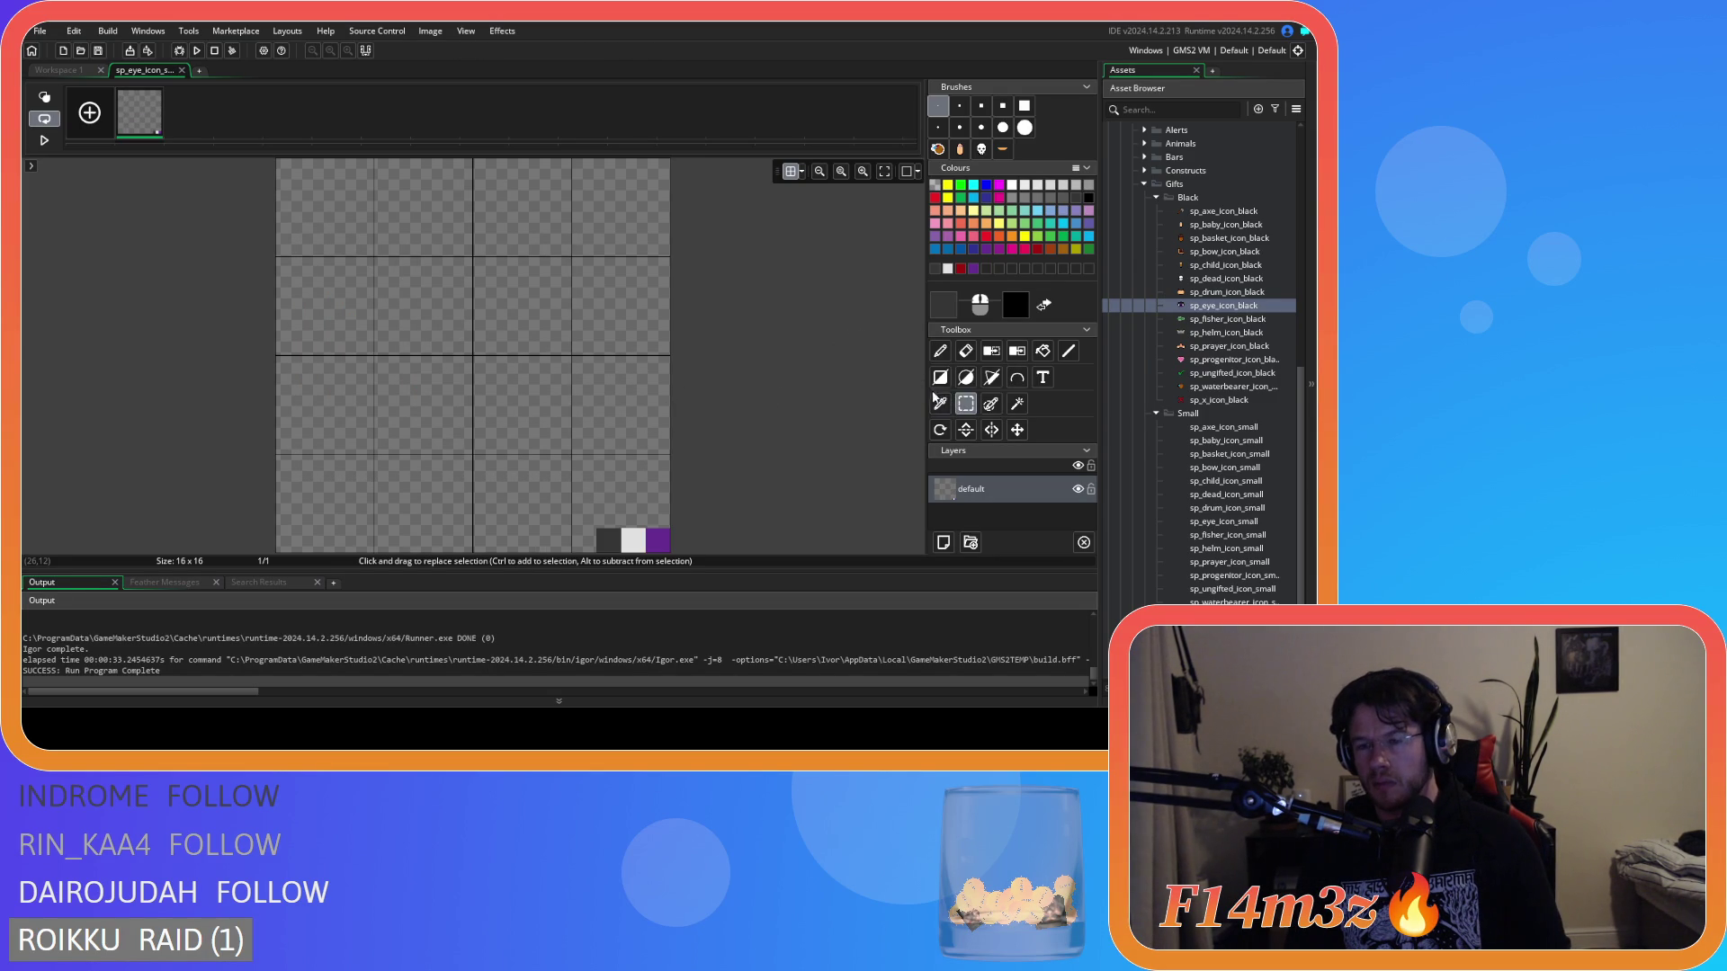
{"action": "left_click", "coordinate": [959, 383]}
{"action": "left_click", "coordinate": [940, 351]}
{"action": "left_click", "coordinate": [947, 268]}
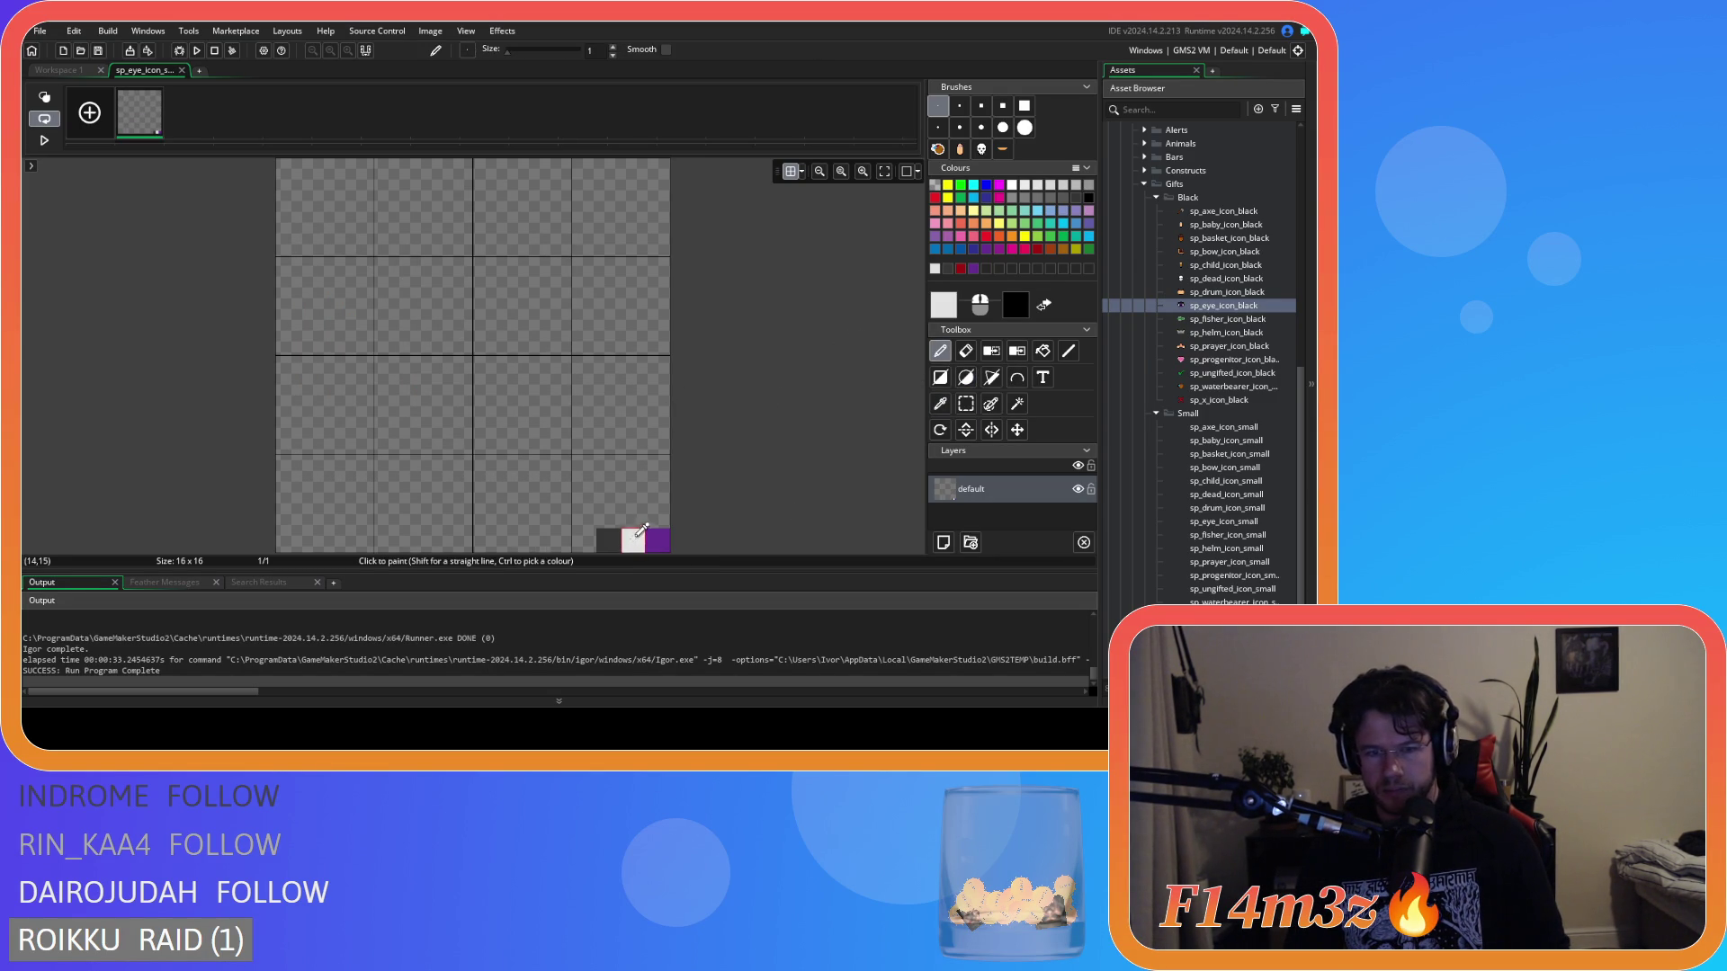
{"action": "left_click", "coordinate": [362, 270]}
Draw a filled light-grey ellipse across the canvas and start its dark outline.
{"action": "left_click", "coordinate": [966, 377]}
{"action": "mouse_move", "coordinate": [313, 442]}
{"action": "left_mouse_down"}
{"action": "mouse_move", "coordinate": [454, 256]}
{"action": "mouse_move", "coordinate": [629, 268]}
{"action": "left_mouse_up"}
{"action": "key", "text": "ctrl+z"}
{"action": "left_click_drag", "start_coordinate": [302, 467], "coordinate": [634, 245]}
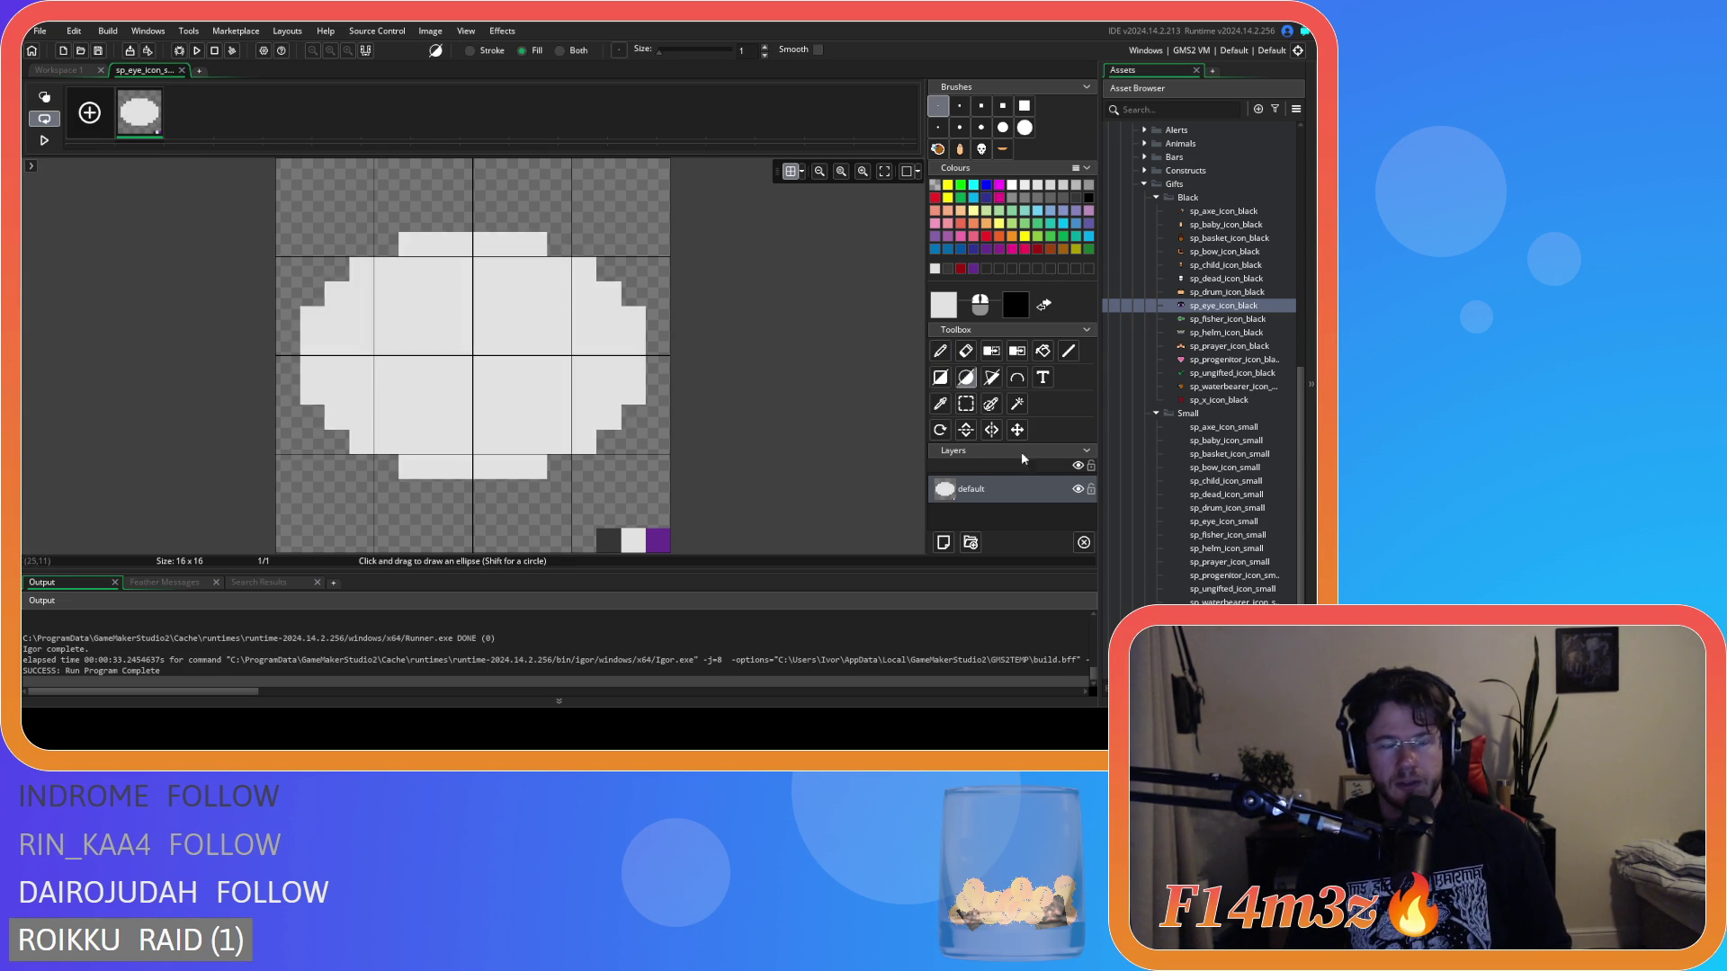
{"action": "left_click", "coordinate": [948, 268]}
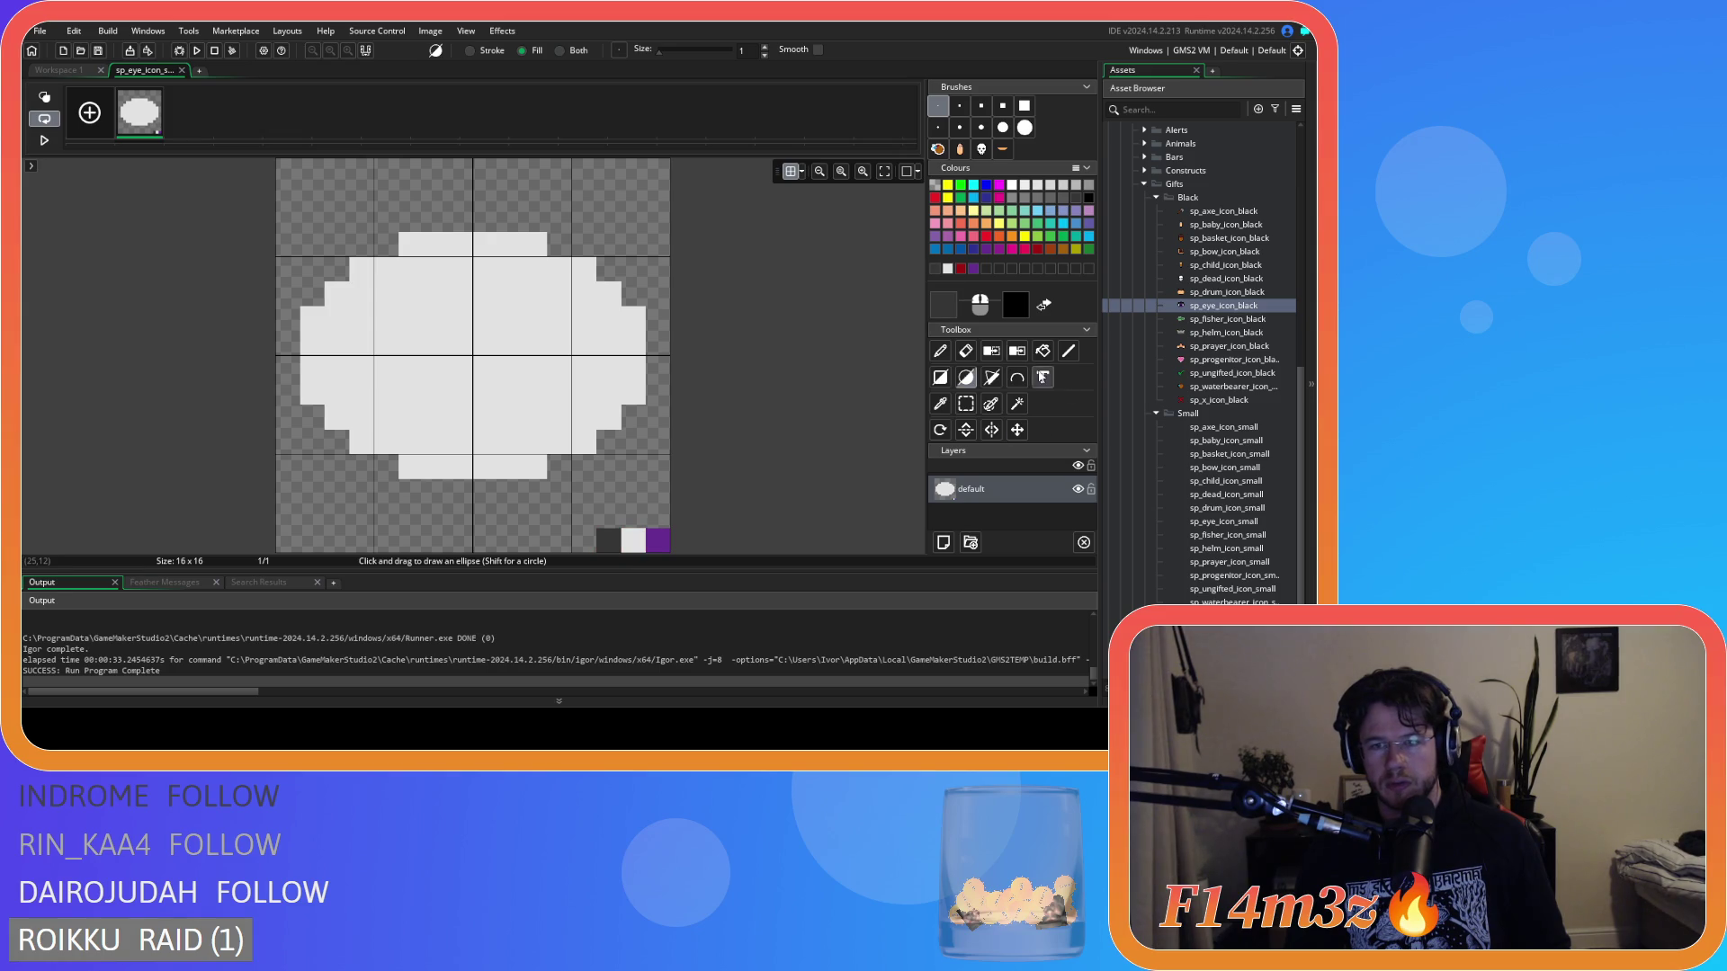
{"action": "left_click", "coordinate": [940, 351]}
{"action": "mouse_move", "coordinate": [600, 419]}
{"action": "left_mouse_down"}
{"action": "mouse_move", "coordinate": [369, 439]}
{"action": "mouse_move", "coordinate": [311, 383]}
{"action": "mouse_move", "coordinate": [319, 313]}
{"action": "mouse_move", "coordinate": [355, 270]}
{"action": "mouse_move", "coordinate": [467, 239]}
{"action": "mouse_move", "coordinate": [636, 308]}
{"action": "mouse_move", "coordinate": [636, 389]}
{"action": "left_mouse_up"}
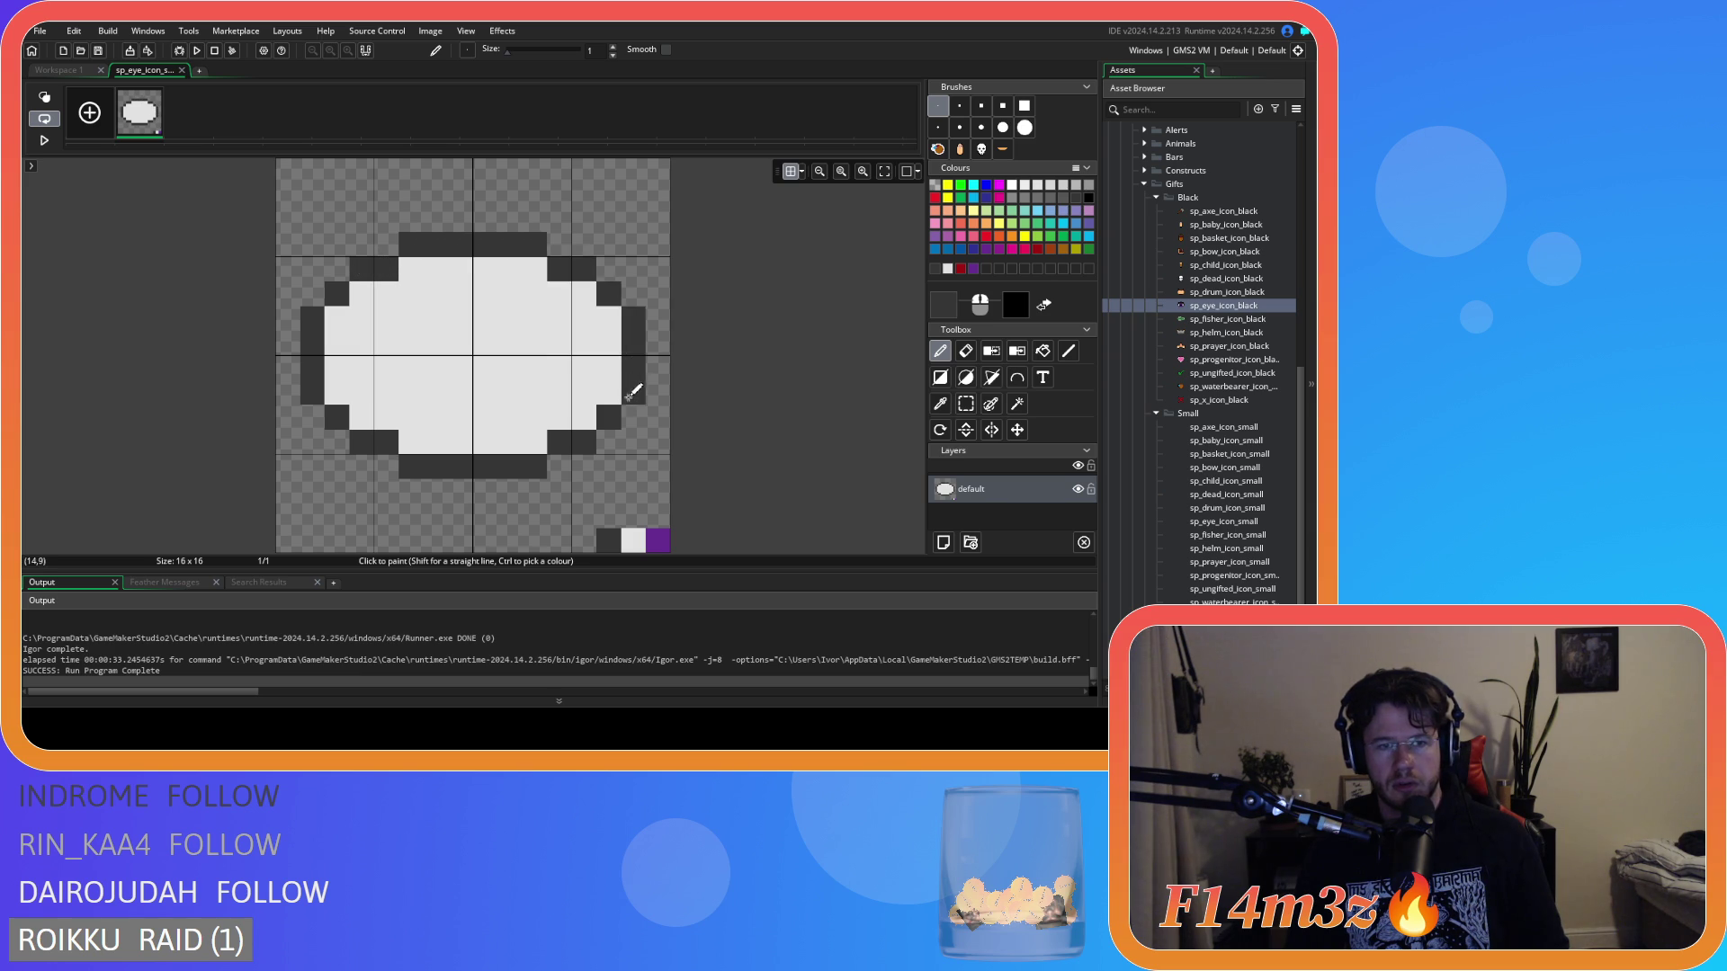
Paint a dark red 9E0B0F stripe on the oval's left edge, keeping the bottom pixel dark grey.
{"action": "double_click", "coordinate": [961, 268]}
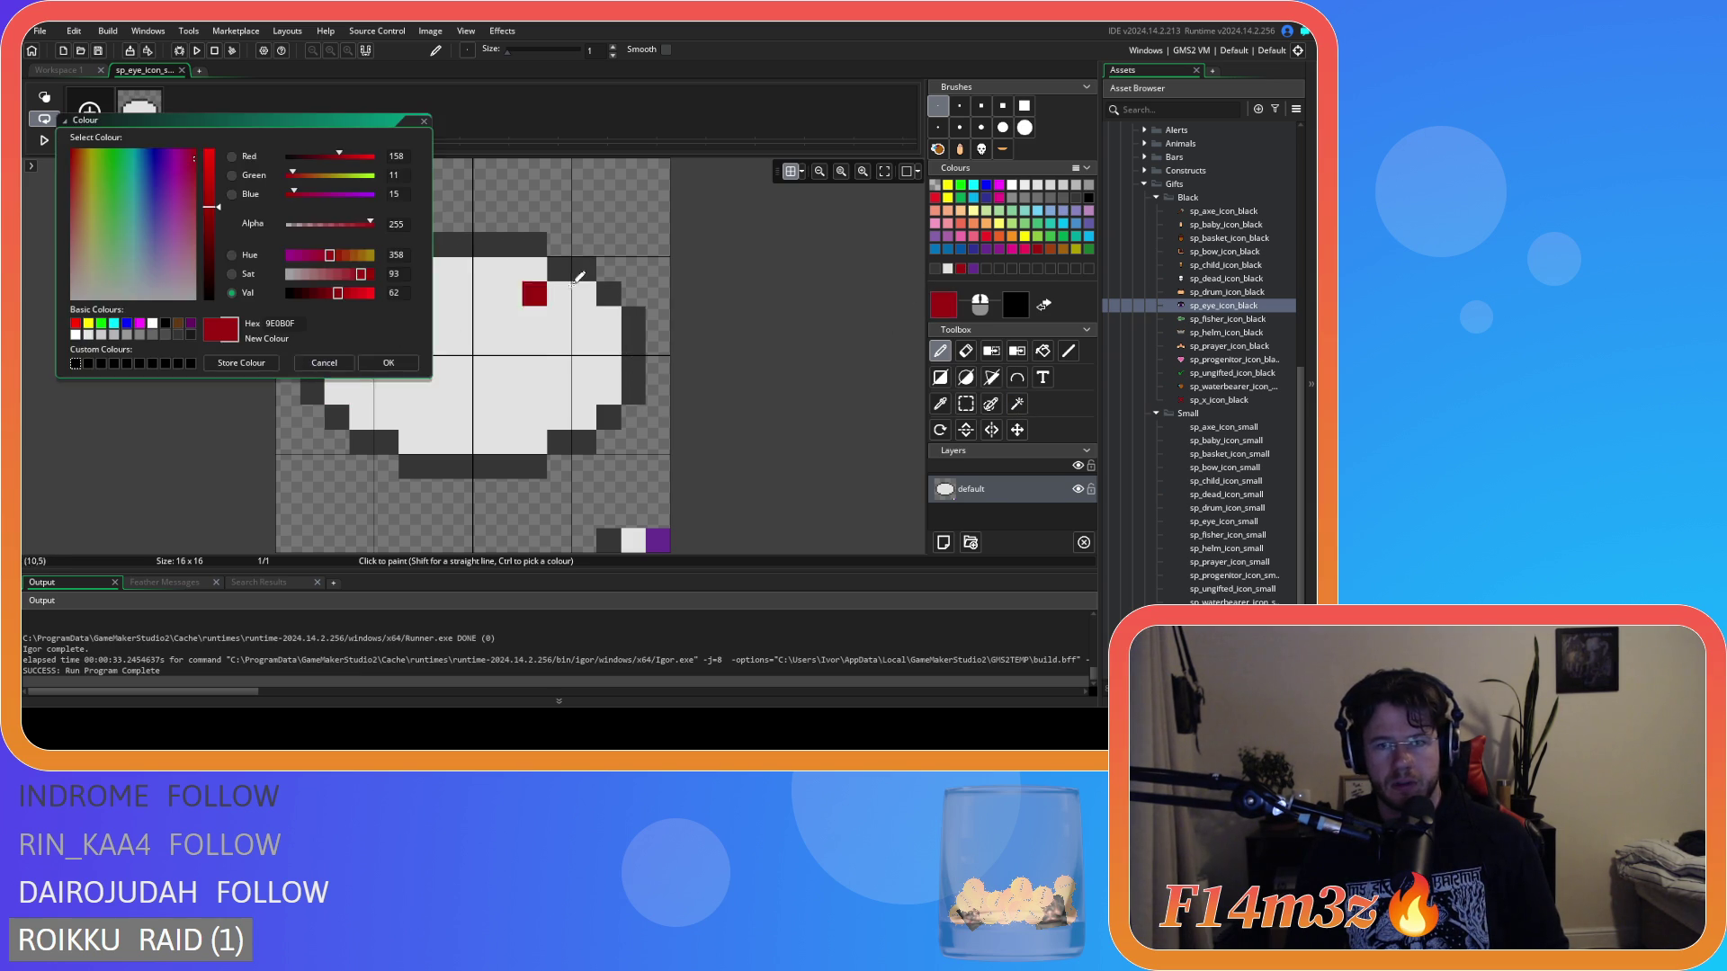
{"action": "left_click", "coordinate": [971, 281]}
{"action": "left_click", "coordinate": [313, 341]}
{"action": "left_click_drag", "start_coordinate": [313, 317], "coordinate": [313, 394]}
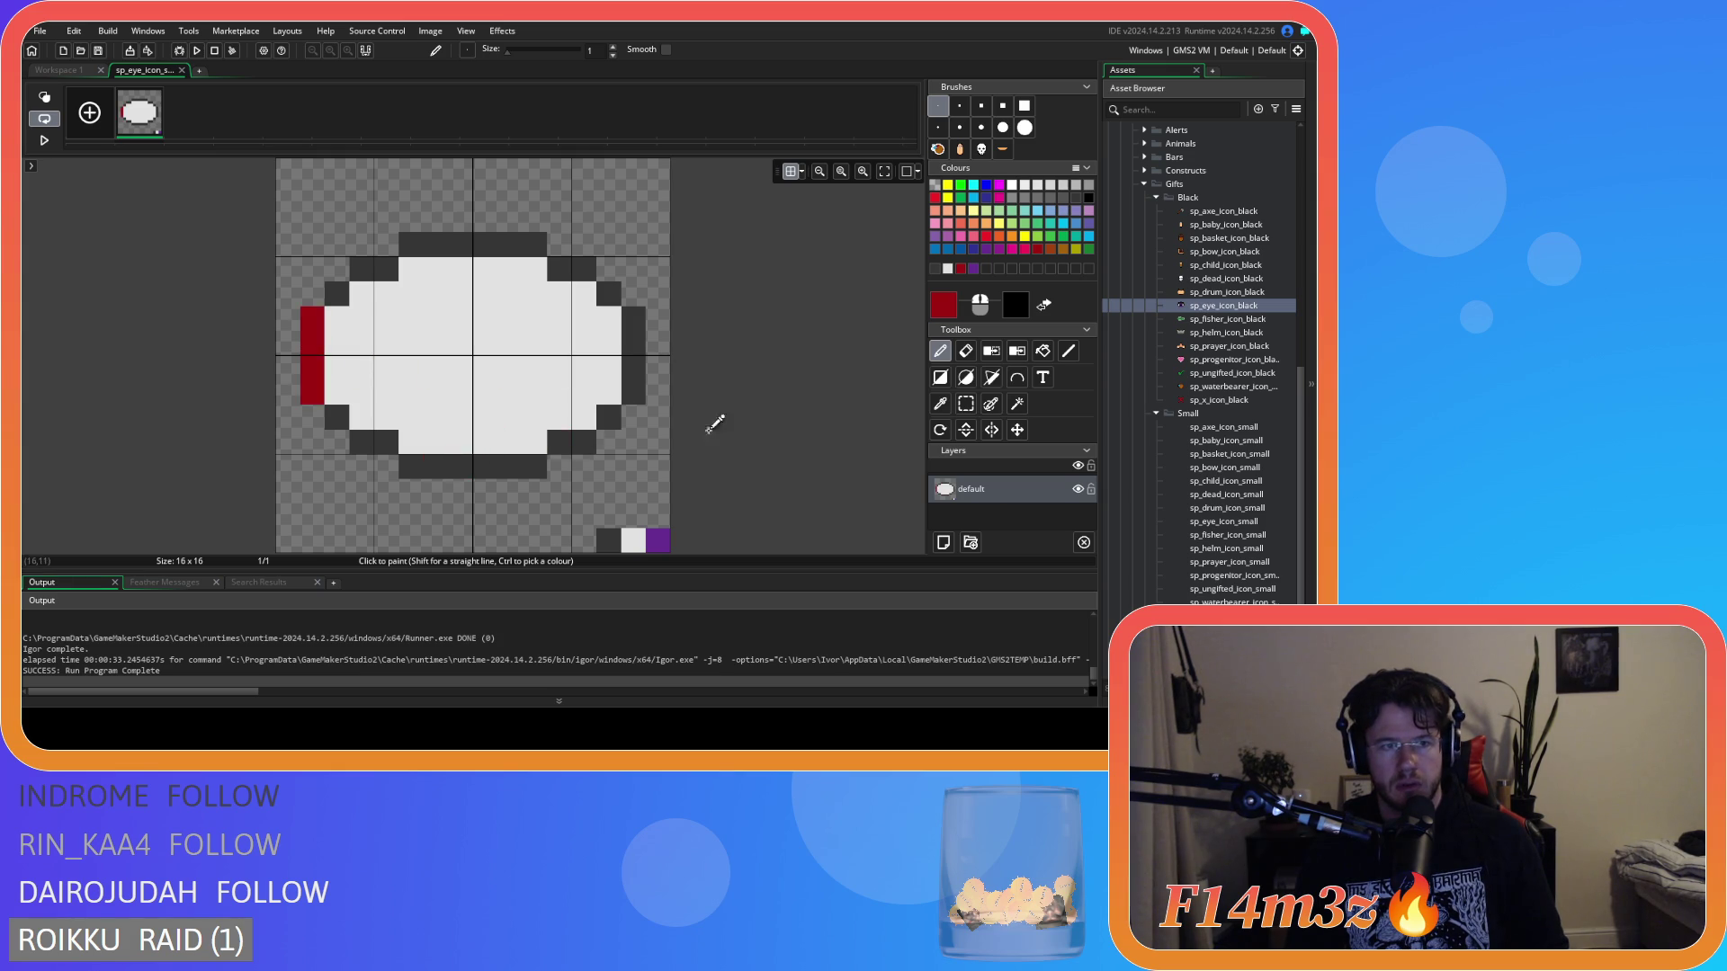
{"action": "left_click", "coordinate": [337, 407], "text": "ctrl"}
{"action": "left_click", "coordinate": [313, 393]}
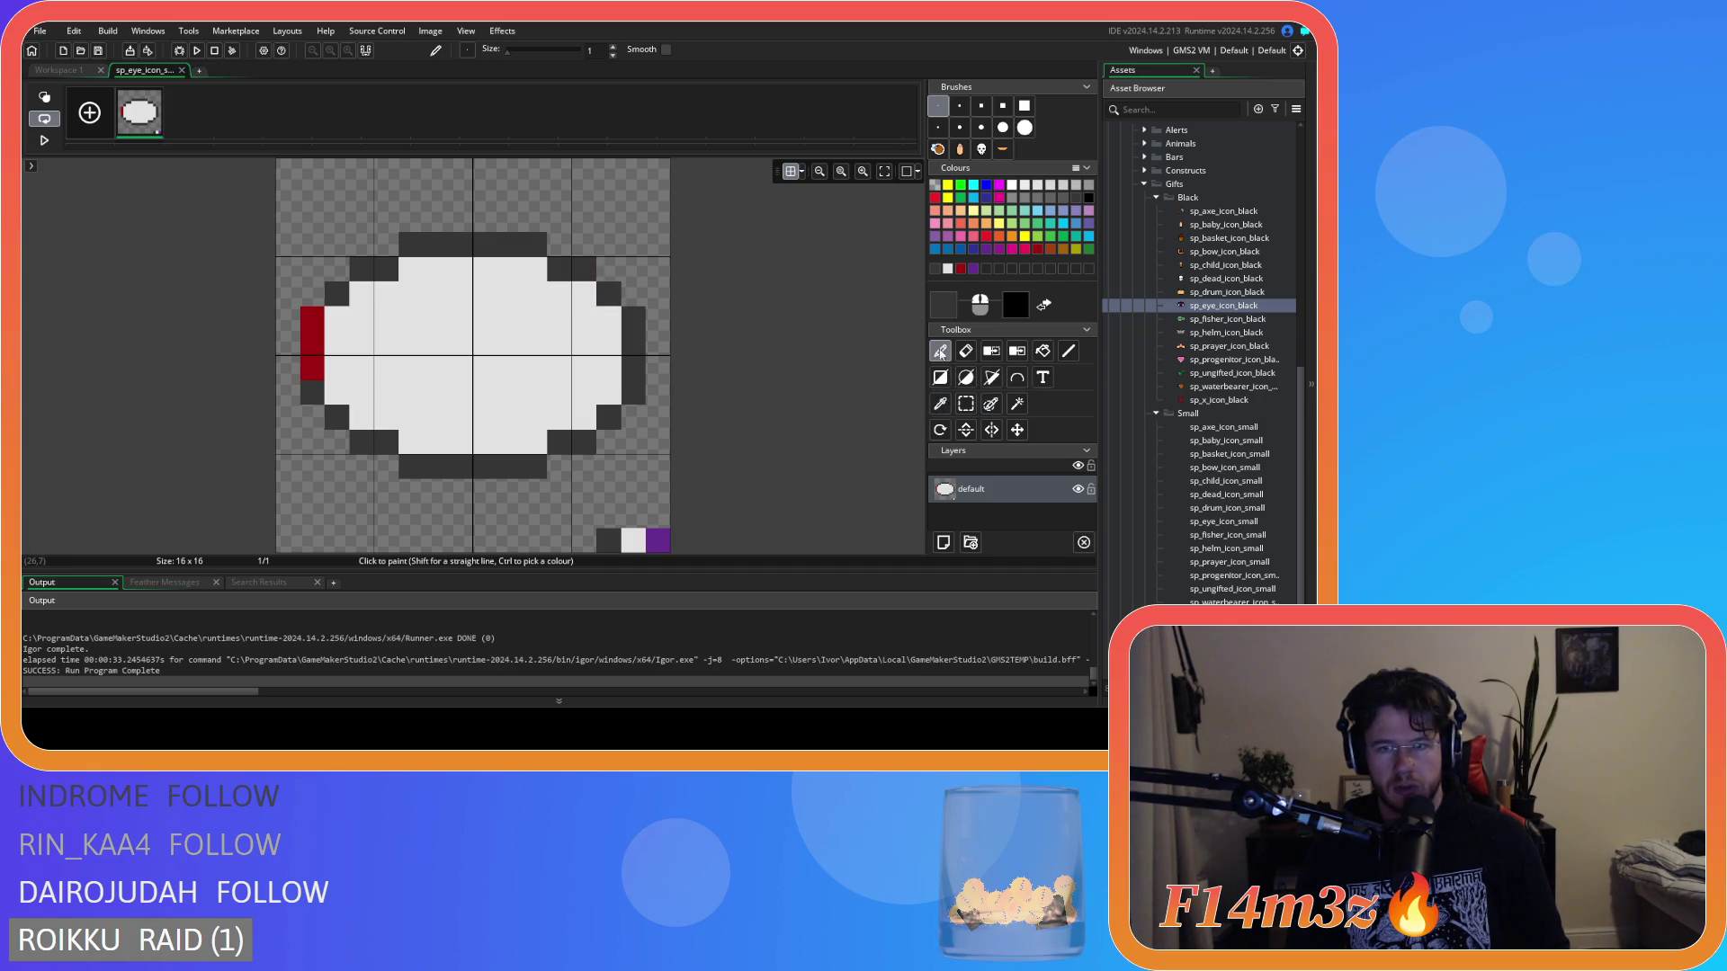
Paint dark lash columns above the eye's left and middle, retrying their top pixels.
{"action": "mouse_move", "coordinate": [312, 294]}
{"action": "left_mouse_down"}
{"action": "mouse_move", "coordinate": [306, 223]}
{"action": "mouse_move", "coordinate": [433, 169]}
{"action": "left_mouse_up"}
{"action": "key", "text": "ctrl+z"}
{"action": "left_click_drag", "start_coordinate": [416, 245], "coordinate": [412, 168]}
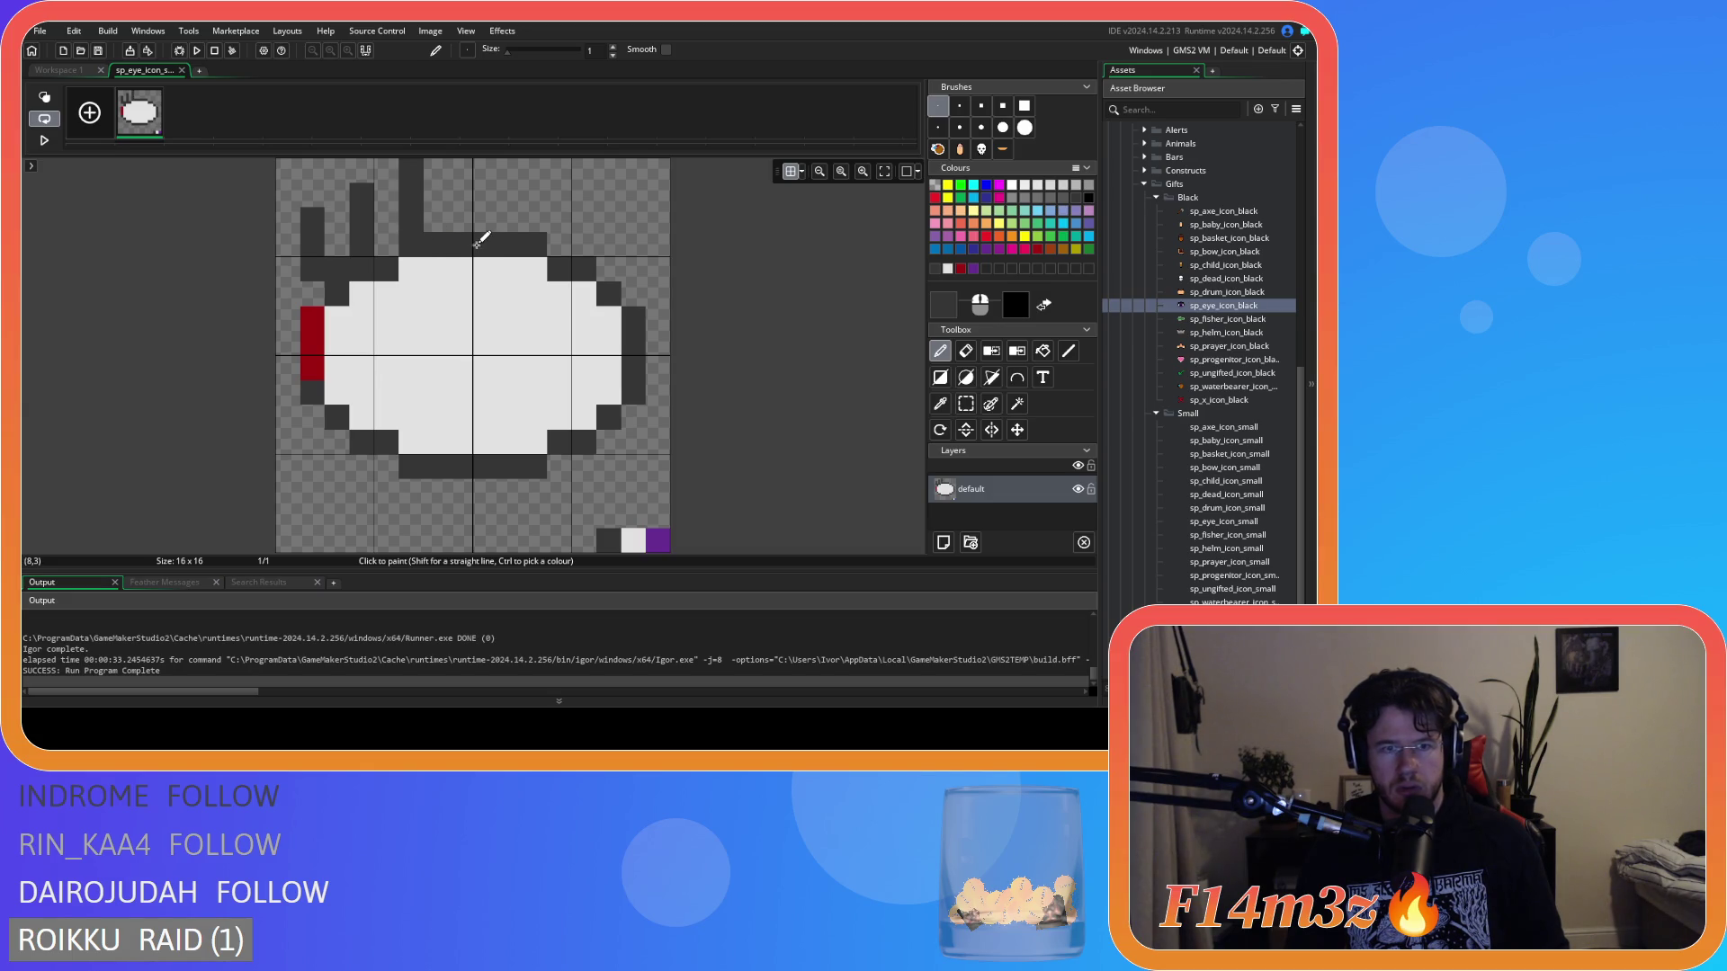
{"action": "left_click", "coordinate": [363, 171]}
{"action": "key", "text": "ctrl+z"}
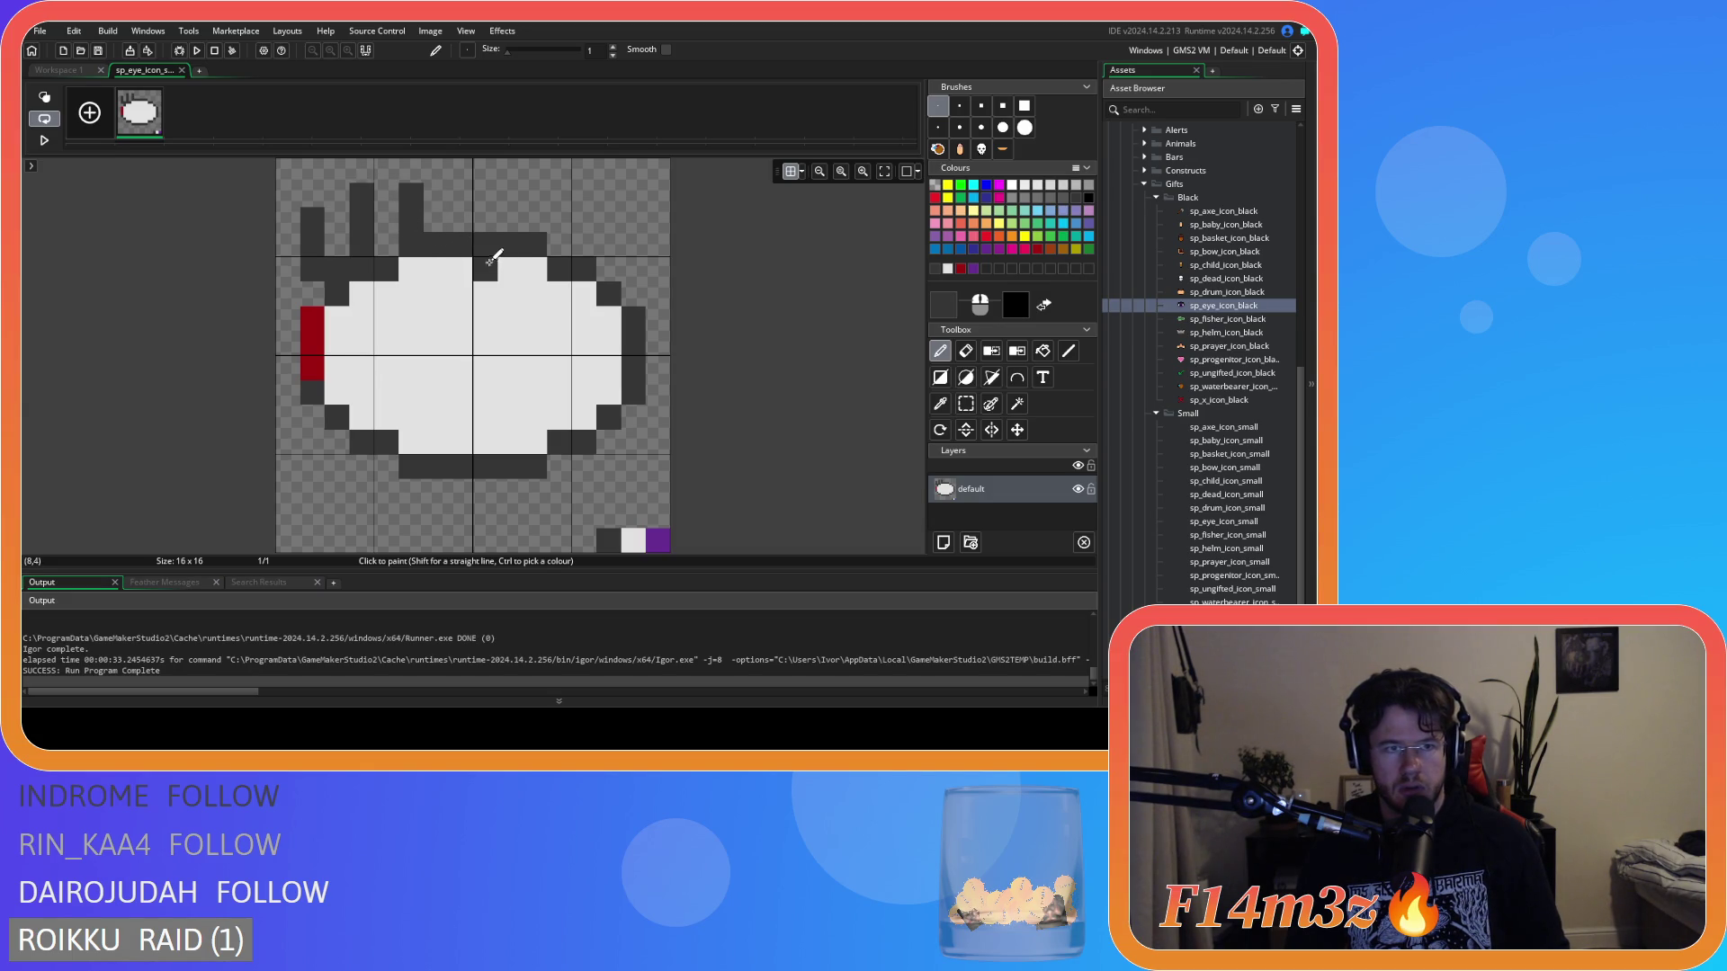
{"action": "key", "text": "ctrl+z"}
{"action": "left_click", "coordinate": [363, 171]}
{"action": "key", "text": "ctrl+z"}
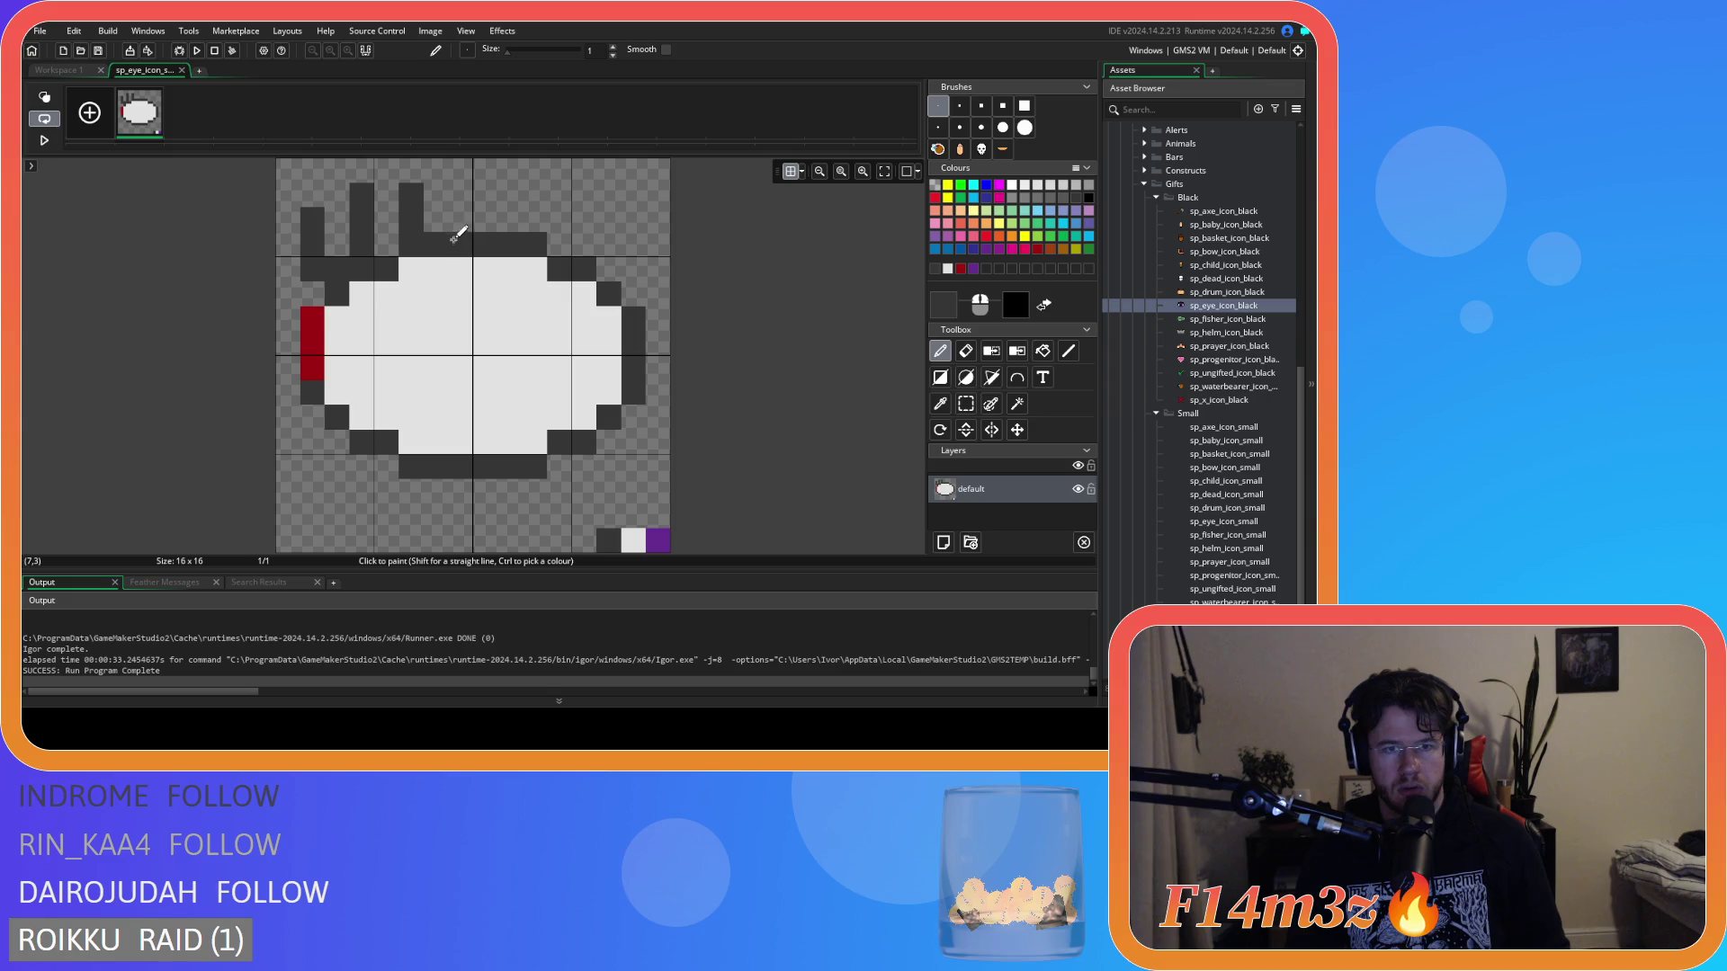
Paint dark spikes along the eye's top up to the canvas edge, undoing the top-right ones.
{"action": "left_click", "coordinate": [412, 172]}
{"action": "left_click", "coordinate": [466, 216]}
{"action": "mouse_move", "coordinate": [460, 169]}
{"action": "left_mouse_down"}
{"action": "mouse_move", "coordinate": [495, 222]}
{"action": "mouse_move", "coordinate": [509, 167]}
{"action": "left_mouse_up"}
{"action": "left_click_drag", "start_coordinate": [559, 244], "coordinate": [584, 169]}
{"action": "left_click", "coordinate": [633, 243]}
{"action": "key", "text": "ctrl+z"}
{"action": "key", "text": "ctrl+z"}
{"action": "left_click_drag", "start_coordinate": [562, 243], "coordinate": [562, 200]}
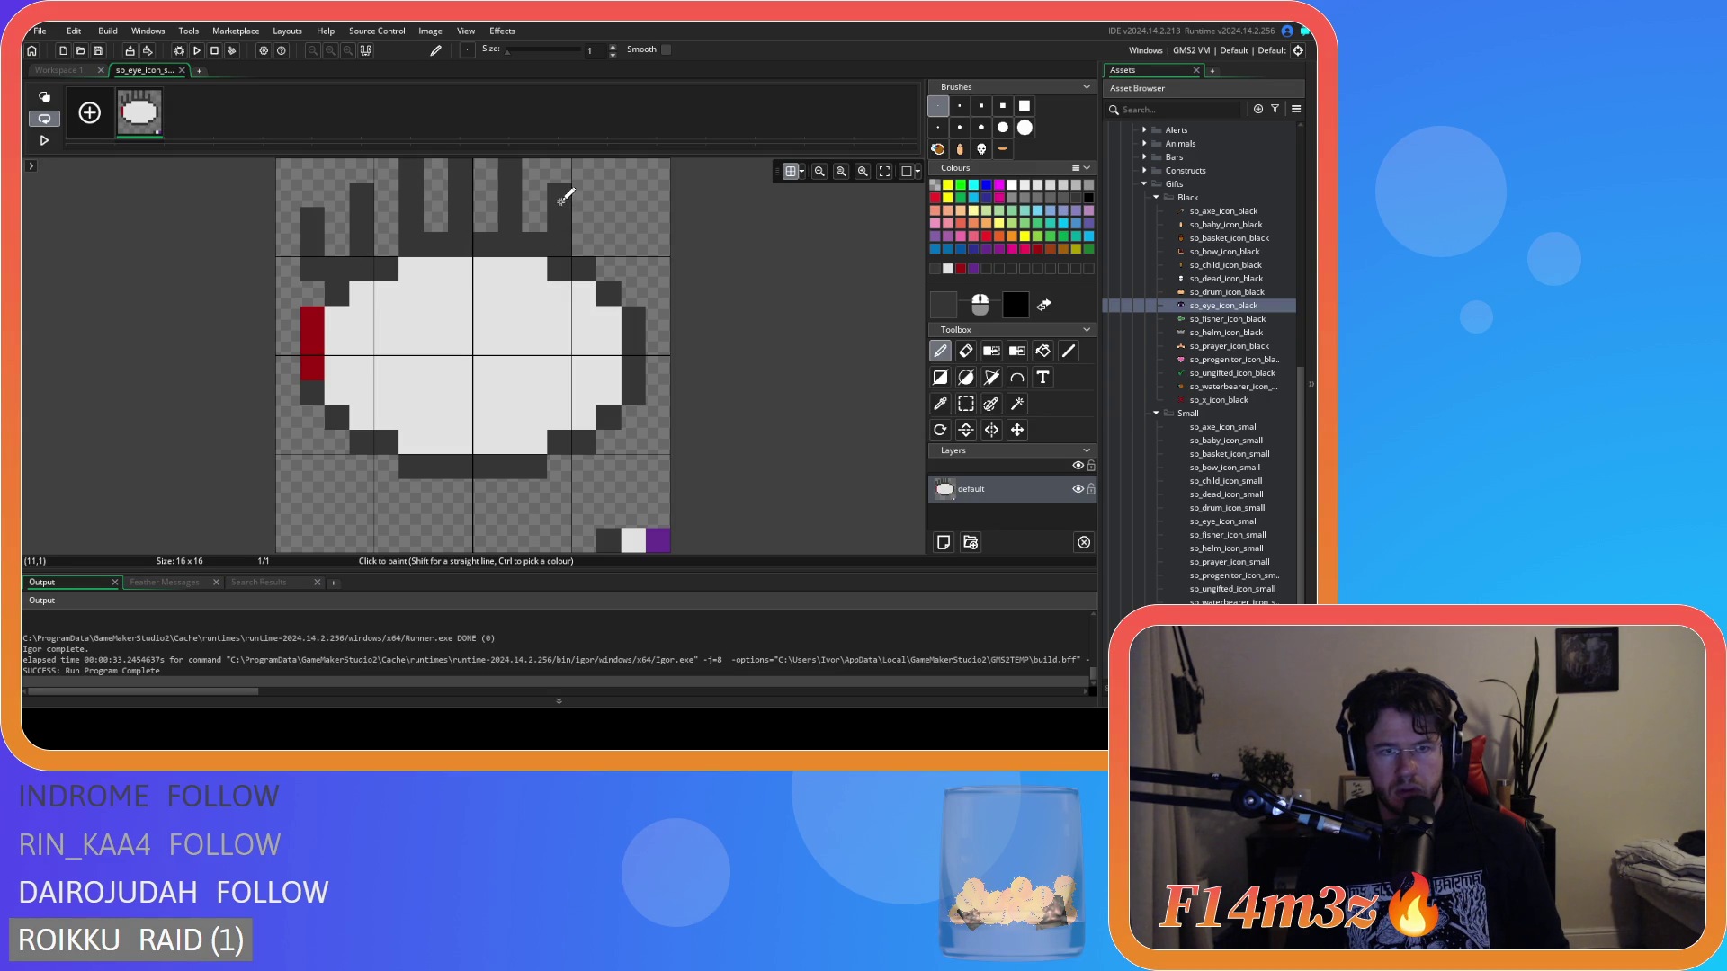
{"action": "mouse_move", "coordinate": [594, 269]}
{"action": "left_mouse_down"}
{"action": "mouse_move", "coordinate": [619, 218]}
{"action": "mouse_move", "coordinate": [637, 288]}
{"action": "left_mouse_up"}
{"action": "key", "text": "ctrl+z"}
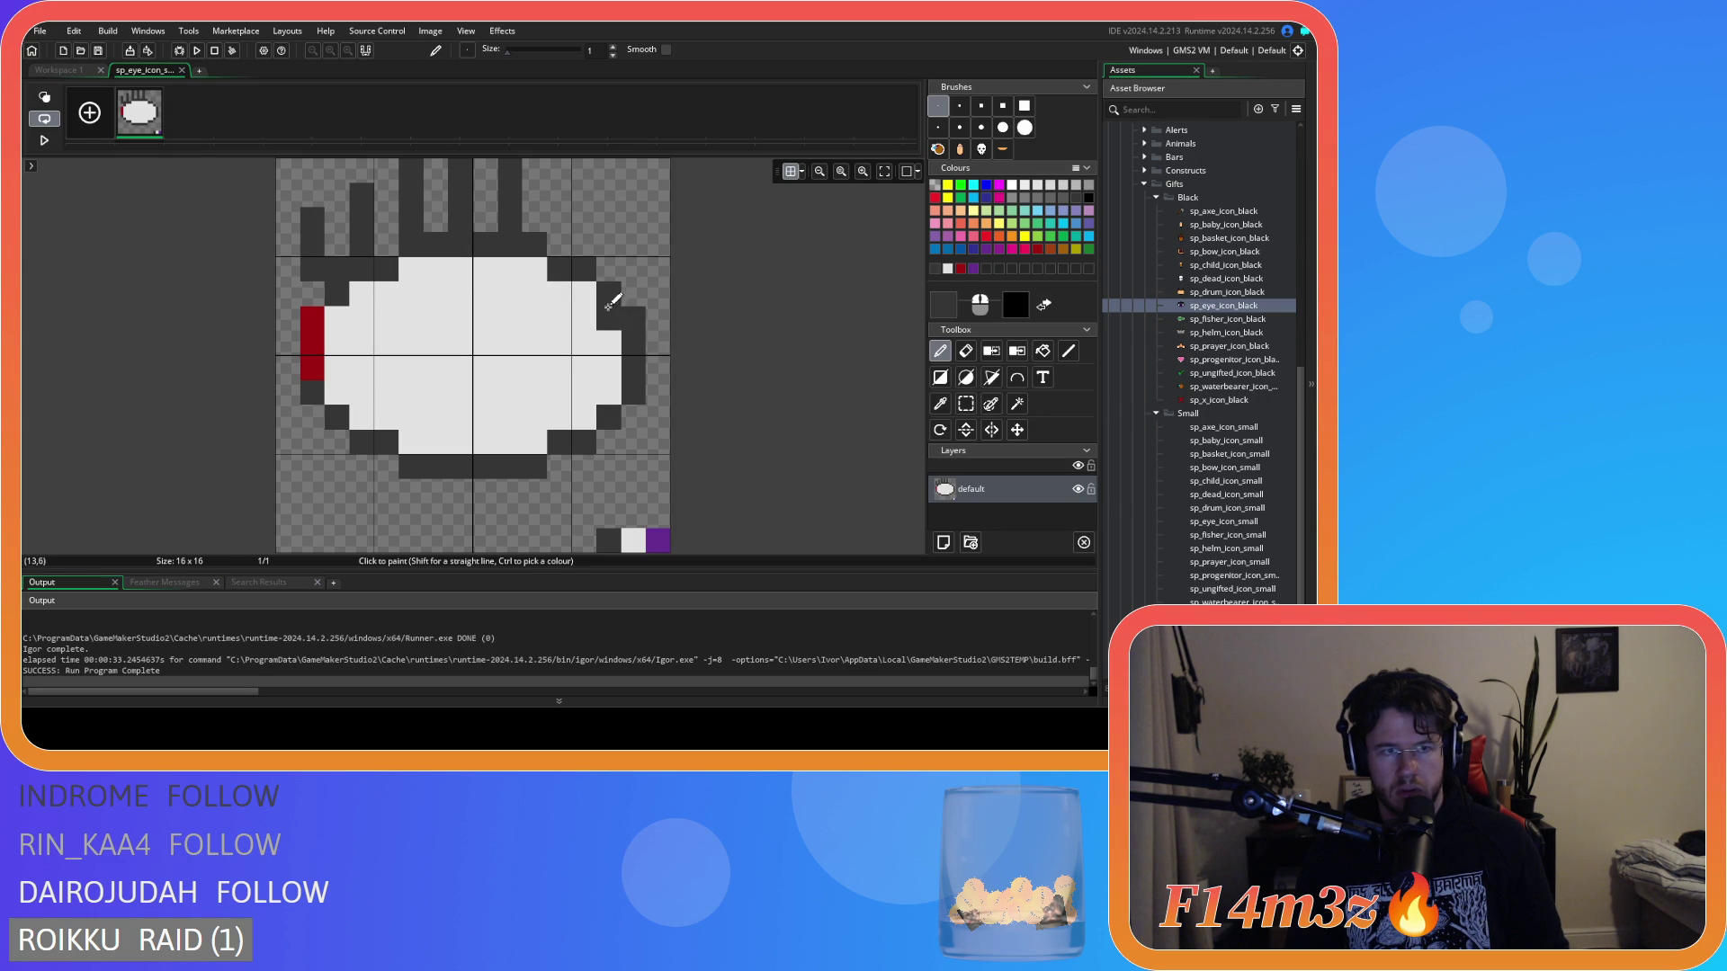
{"action": "key", "text": "ctrl+z"}
Rework the top-right outline strokes, then undo them along with the spikes.
{"action": "mouse_move", "coordinate": [569, 256]}
{"action": "left_mouse_down"}
{"action": "mouse_move", "coordinate": [592, 210]}
{"action": "mouse_move", "coordinate": [569, 184]}
{"action": "left_mouse_up"}
{"action": "key", "text": "ctrl+z"}
{"action": "key", "text": "ctrl+z"}
{"action": "left_click", "coordinate": [575, 195]}
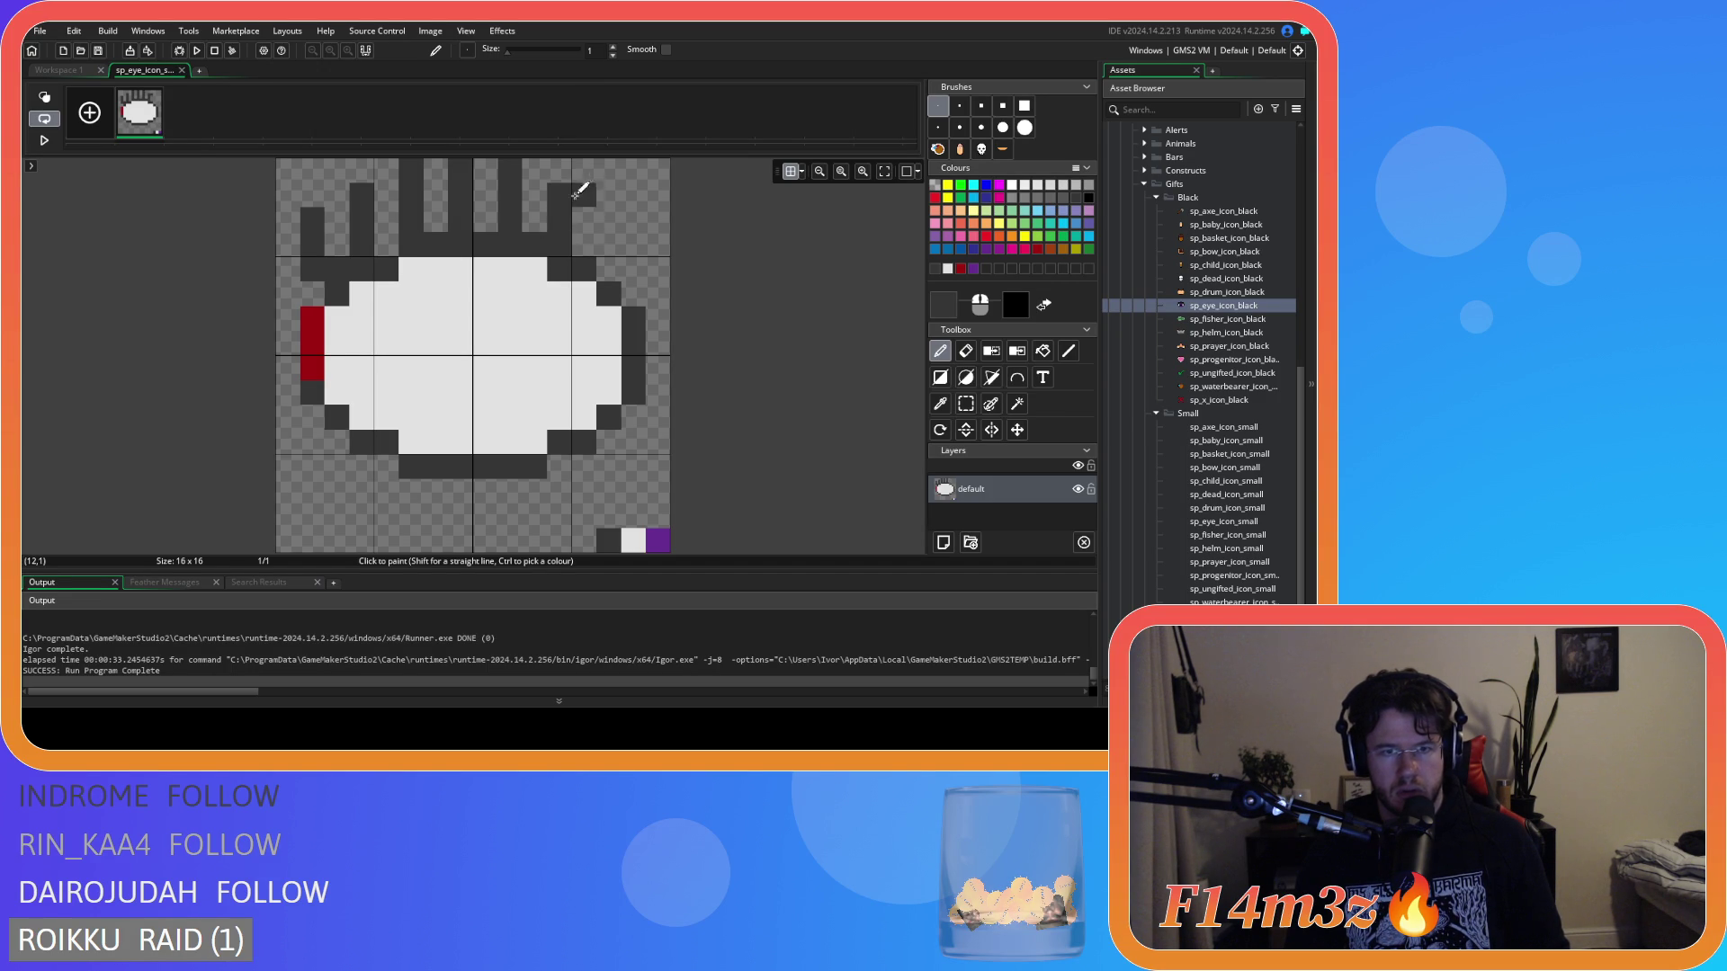
{"action": "key", "text": "ctrl+z"}
{"action": "key", "text": "ctrl+z"}
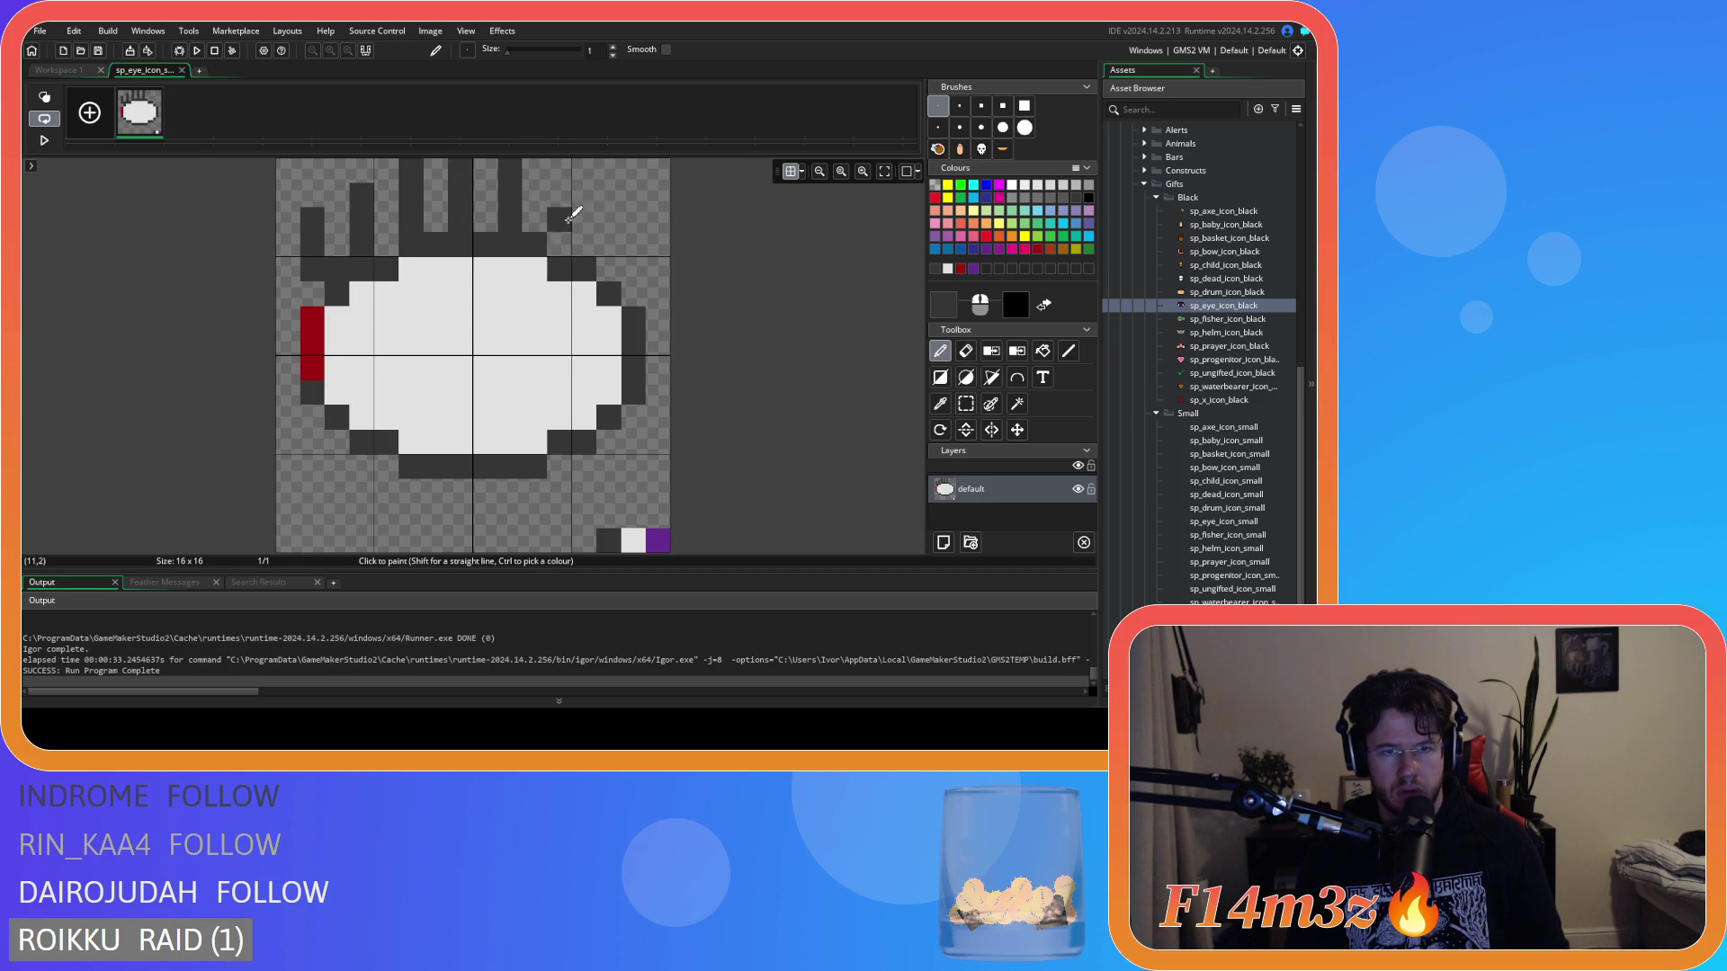
{"action": "mouse_move", "coordinate": [608, 270]}
{"action": "left_mouse_down"}
{"action": "mouse_move", "coordinate": [617, 201]}
{"action": "mouse_move", "coordinate": [641, 290]}
{"action": "left_mouse_up"}
{"action": "key", "text": "ctrl+z"}
{"action": "left_click", "coordinate": [634, 317]}
{"action": "left_click_drag", "start_coordinate": [633, 221], "coordinate": [632, 245]}
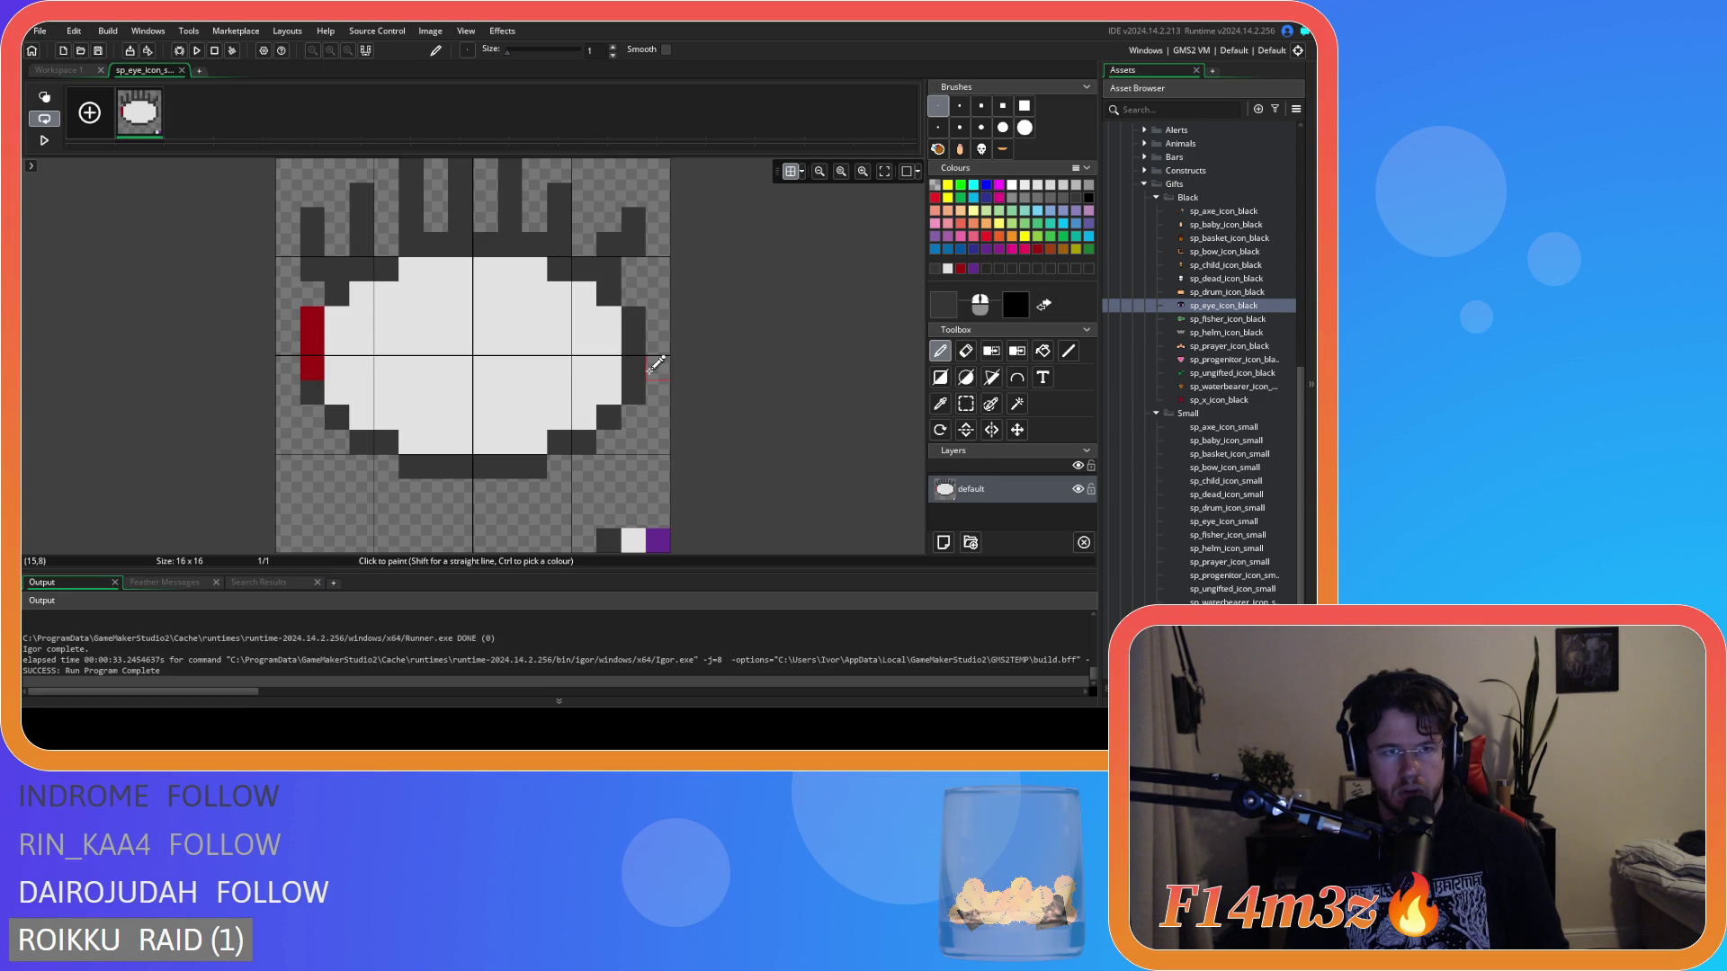
{"action": "key", "text": "ctrl+z"}
{"action": "key", "text": "ctrl+z"}
{"action": "key", "text": "ctrl+z"}
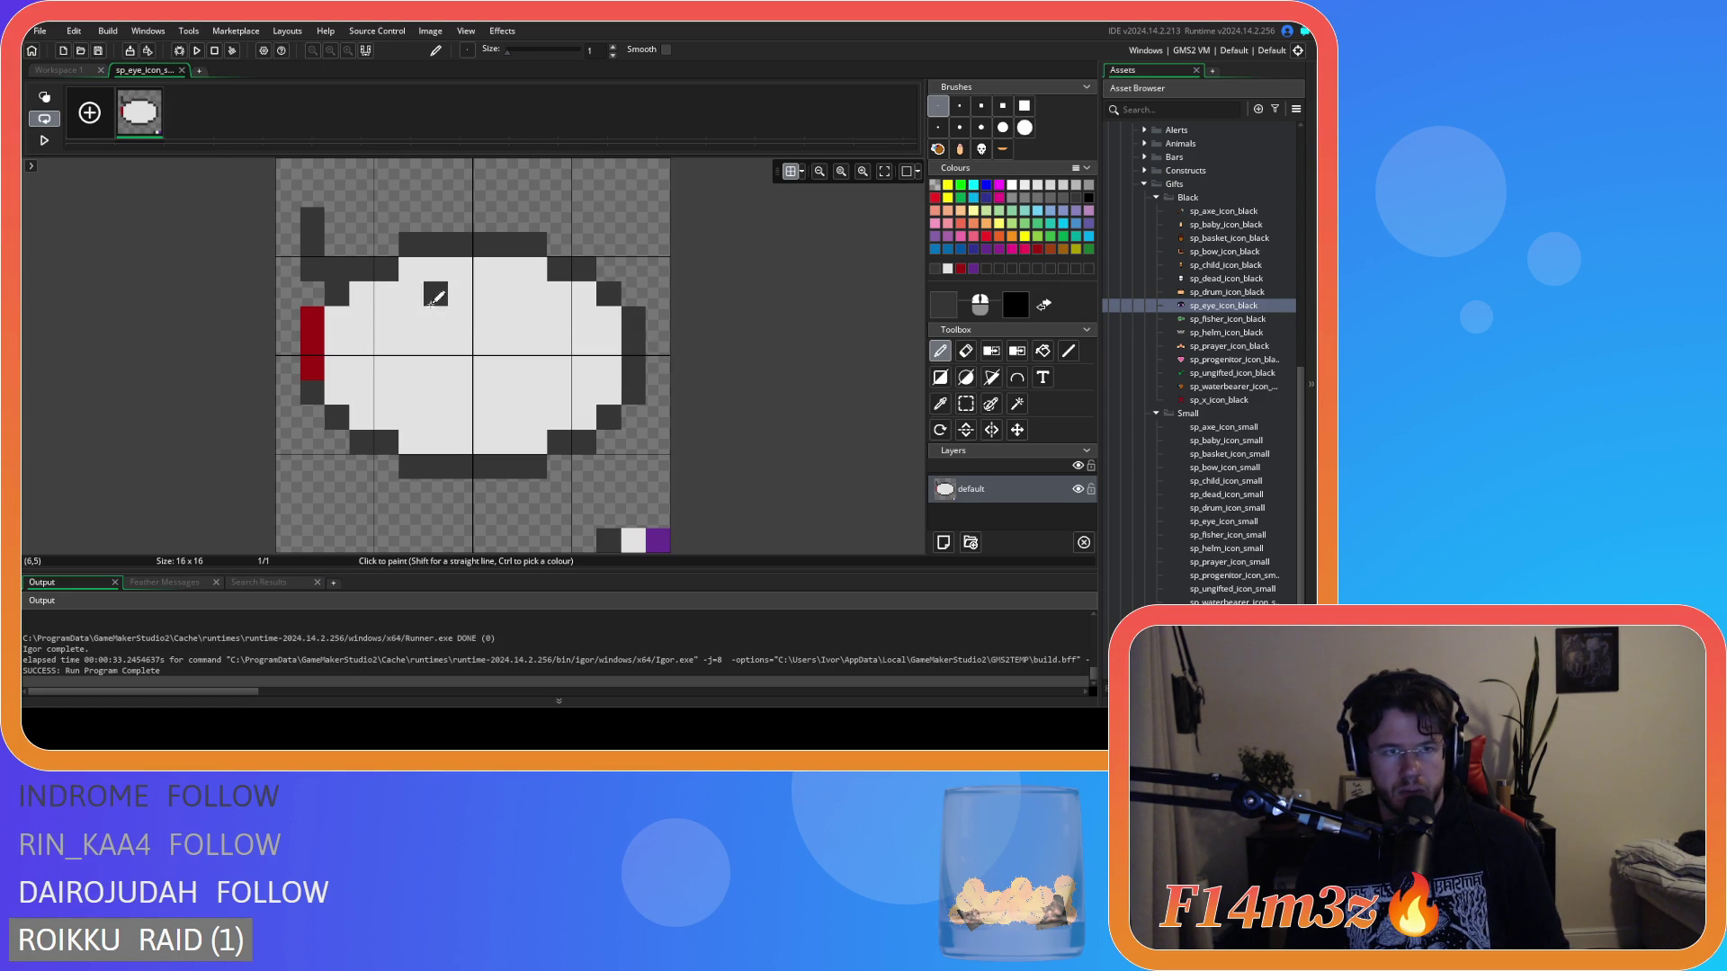
Paint dark strokes and a jagged crown above the eye, then undo them.
{"action": "left_click", "coordinate": [359, 309]}
{"action": "key", "text": "ctrl+z"}
{"action": "left_click_drag", "start_coordinate": [332, 286], "coordinate": [306, 211]}
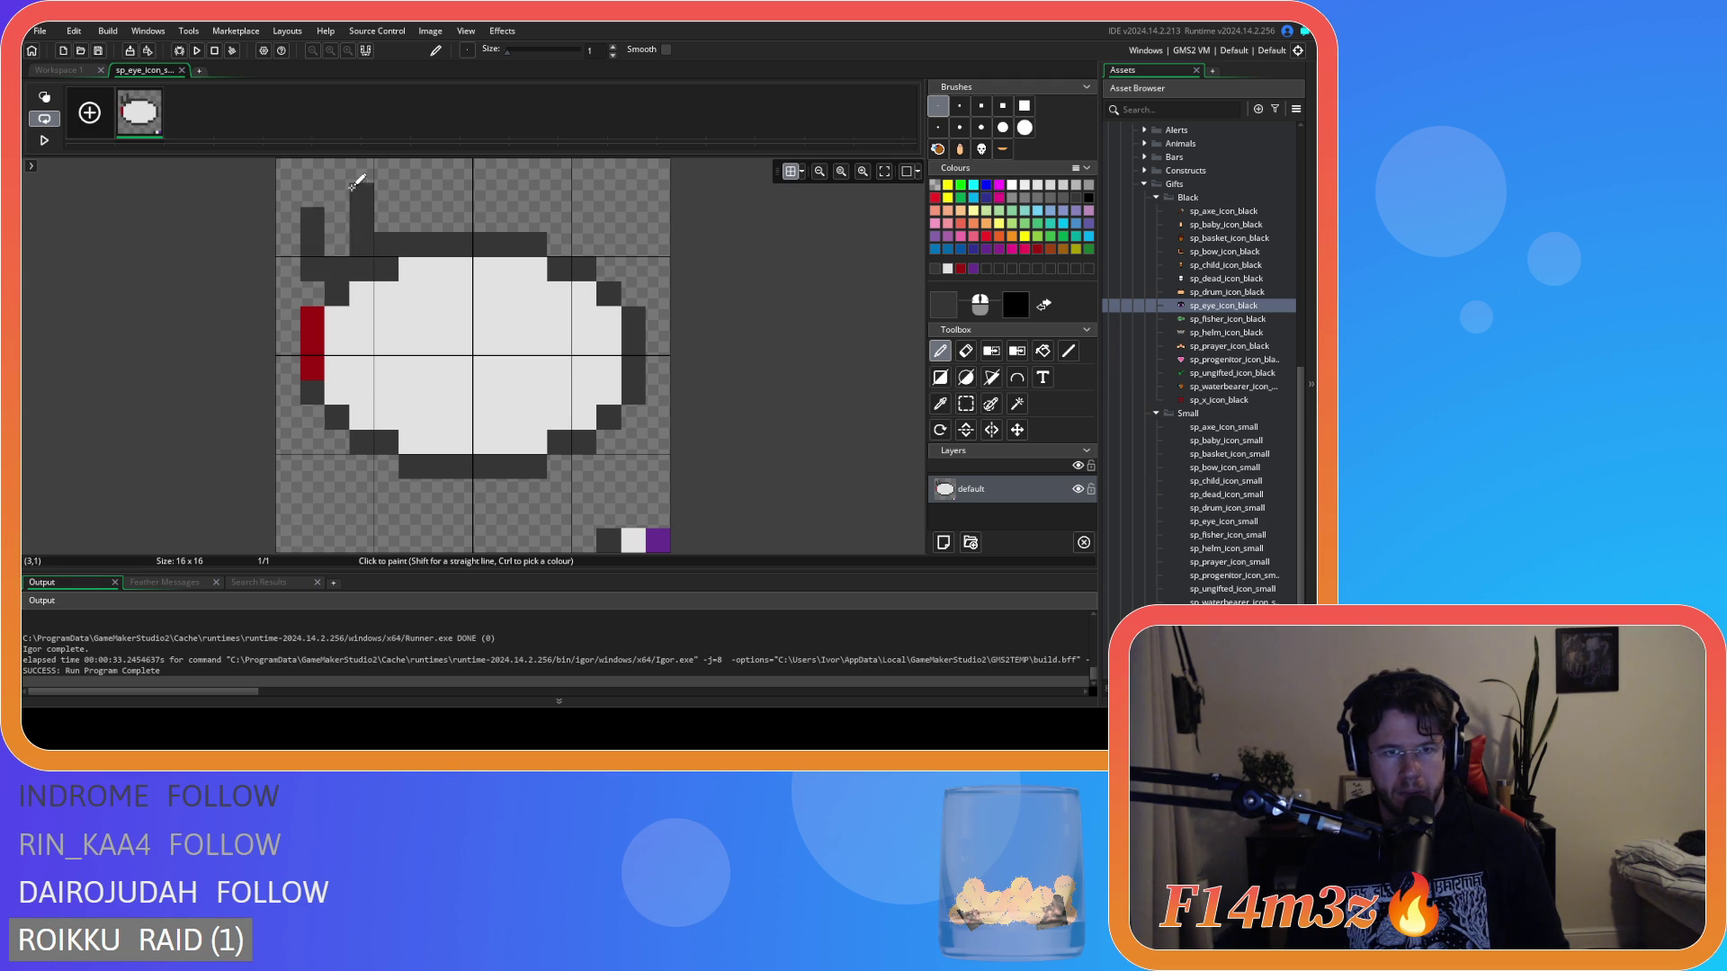
{"action": "mouse_move", "coordinate": [378, 259]}
{"action": "left_mouse_down"}
{"action": "mouse_move", "coordinate": [360, 184]}
{"action": "mouse_move", "coordinate": [412, 176]}
{"action": "left_mouse_up"}
{"action": "mouse_move", "coordinate": [468, 245]}
{"action": "left_mouse_down"}
{"action": "mouse_move", "coordinate": [489, 170]}
{"action": "mouse_move", "coordinate": [563, 177]}
{"action": "mouse_move", "coordinate": [567, 254]}
{"action": "mouse_move", "coordinate": [623, 212]}
{"action": "mouse_move", "coordinate": [617, 269]}
{"action": "mouse_move", "coordinate": [633, 190]}
{"action": "left_mouse_up"}
{"action": "key", "text": "ctrl+z"}
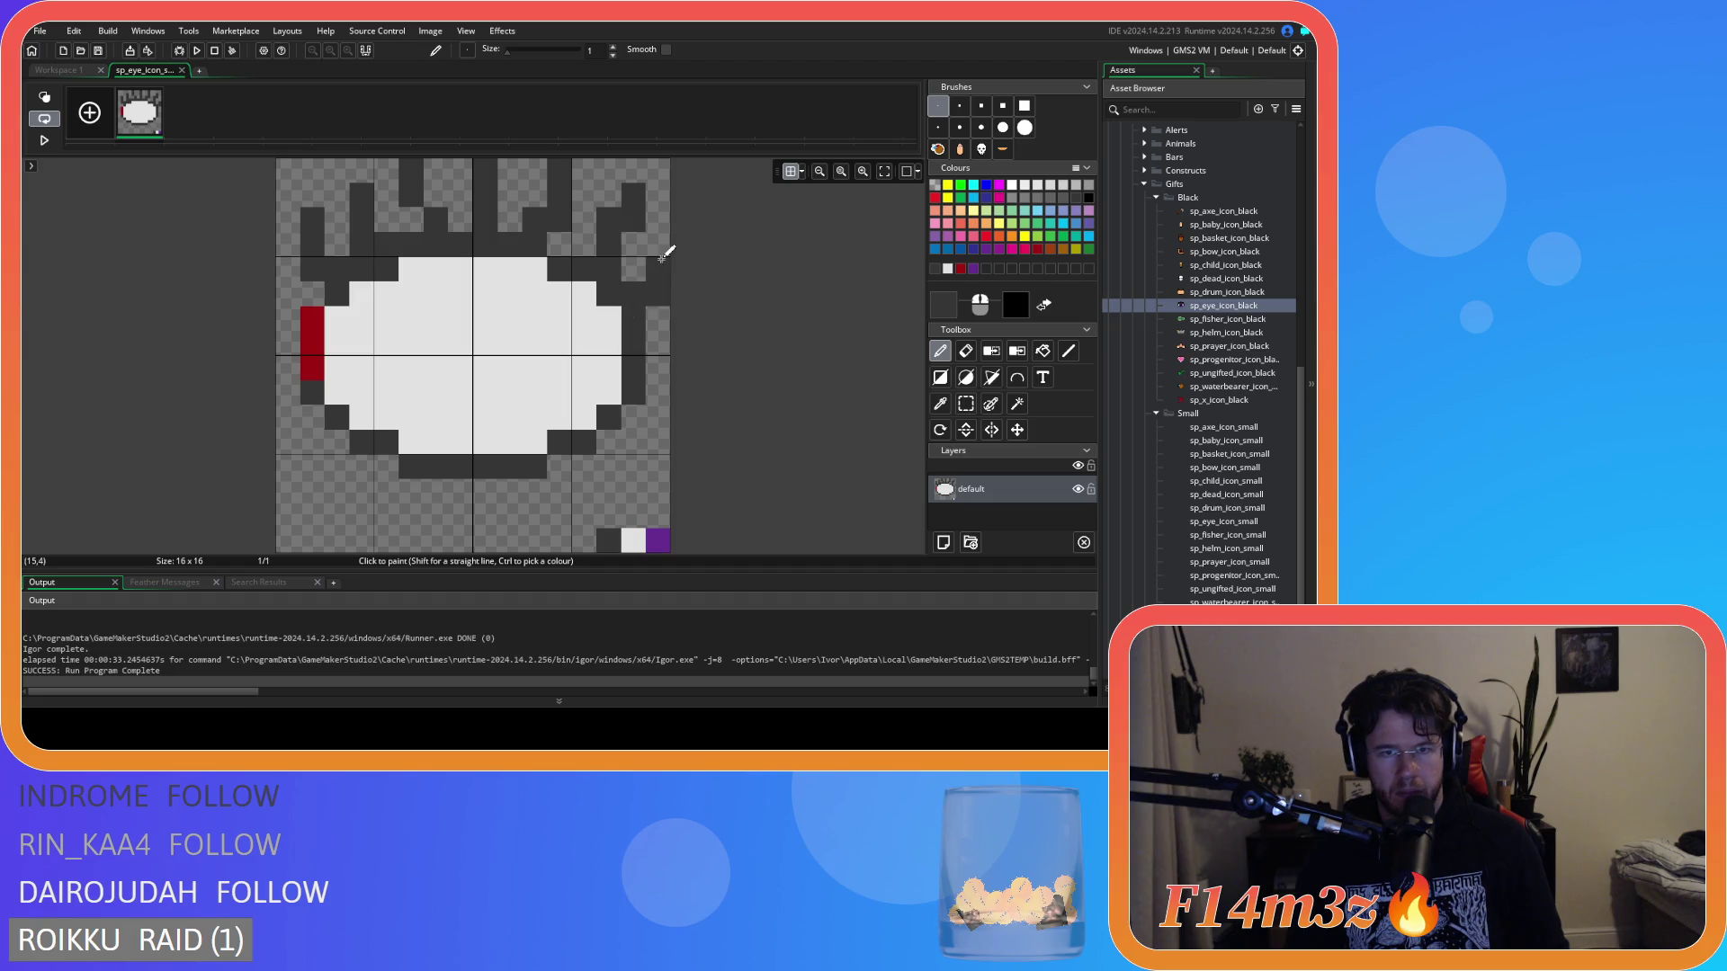
{"action": "key", "text": "ctrl+z"}
{"action": "left_click", "coordinate": [508, 316]}
{"action": "key", "text": "ctrl+z"}
{"action": "key", "text": "ctrl+z"}
{"action": "key", "text": "ctrl+z"}
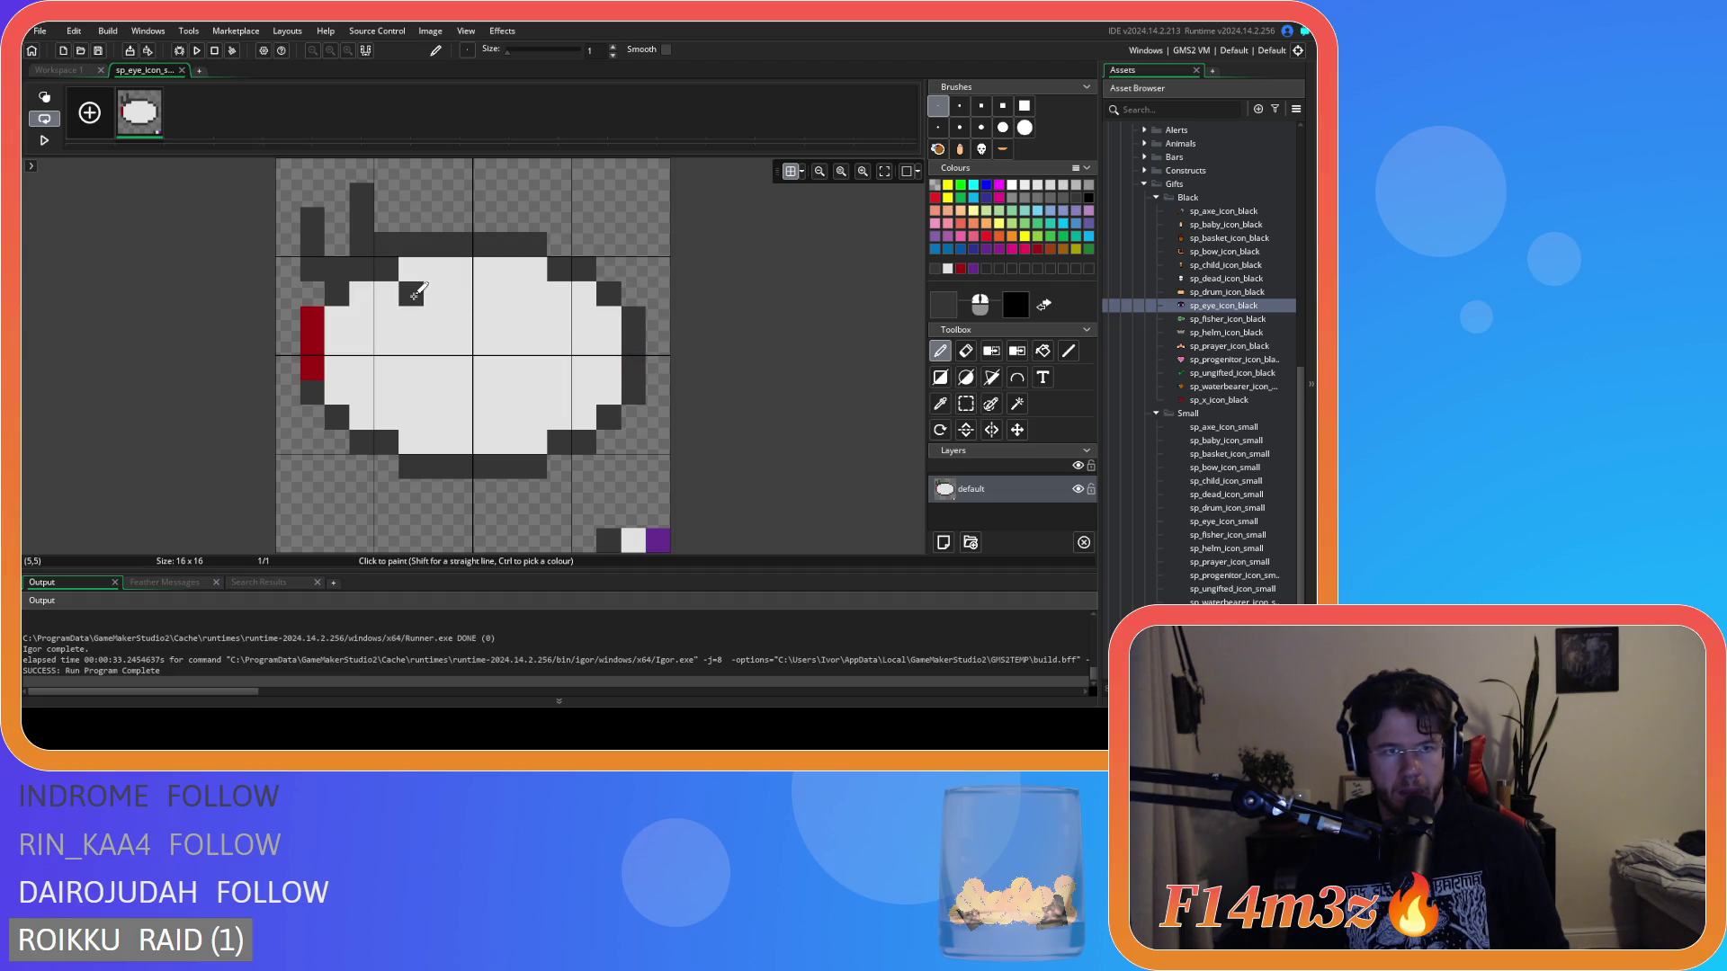
{"action": "mouse_move", "coordinate": [288, 193]}
{"action": "left_mouse_down"}
{"action": "mouse_move", "coordinate": [331, 250]}
{"action": "mouse_move", "coordinate": [324, 279]}
{"action": "mouse_move", "coordinate": [321, 248]}
{"action": "mouse_move", "coordinate": [300, 257]}
{"action": "mouse_move", "coordinate": [312, 220]}
{"action": "left_mouse_up"}
{"action": "key", "text": "ctrl+z"}
{"action": "key", "text": "ctrl+z"}
{"action": "key", "text": "ctrl+z"}
{"action": "key", "text": "ctrl+z"}
{"action": "key", "text": "ctrl+z"}
{"action": "key", "text": "ctrl+z"}
{"action": "key", "text": "ctrl+z"}
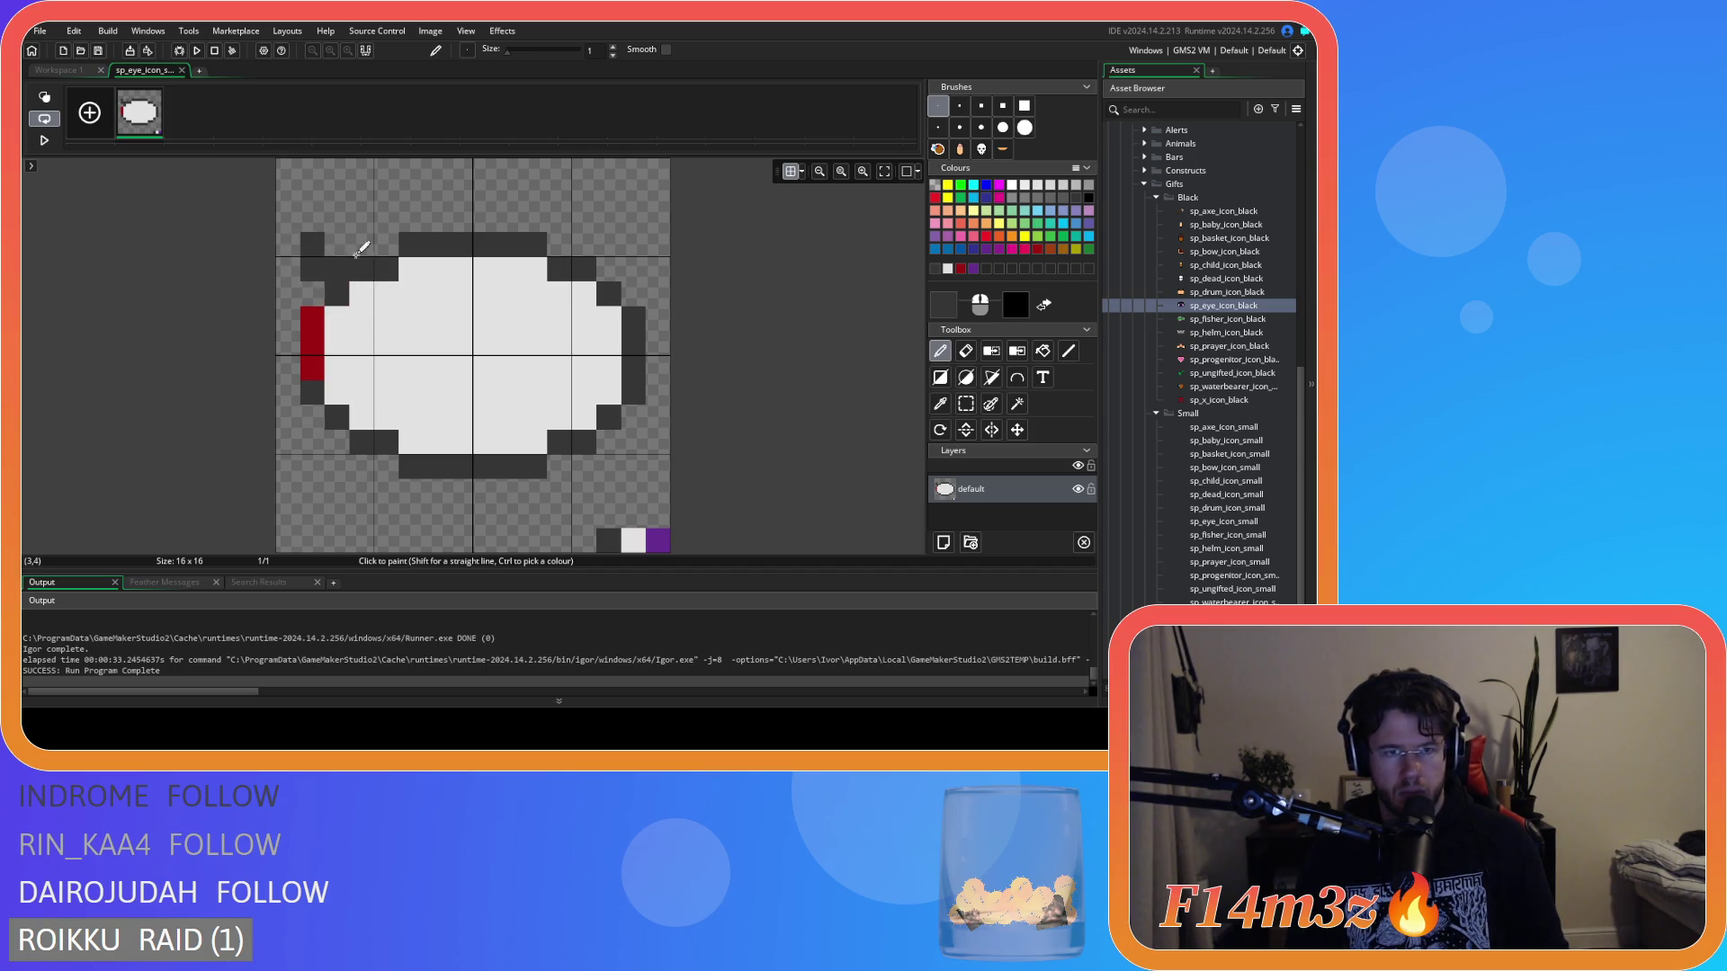
Add more dark pixels above the eye's top-left, toggling Eraser and Pencil, then undo them.
{"action": "mouse_move", "coordinate": [357, 252]}
{"action": "left_mouse_down"}
{"action": "mouse_move", "coordinate": [330, 186]}
{"action": "mouse_move", "coordinate": [449, 206]}
{"action": "mouse_move", "coordinate": [456, 167]}
{"action": "left_mouse_up"}
{"action": "mouse_move", "coordinate": [455, 239]}
{"action": "left_mouse_down"}
{"action": "mouse_move", "coordinate": [435, 176]}
{"action": "mouse_move", "coordinate": [462, 215]}
{"action": "left_mouse_up"}
{"action": "key", "text": "e"}
{"action": "key", "text": "d"}
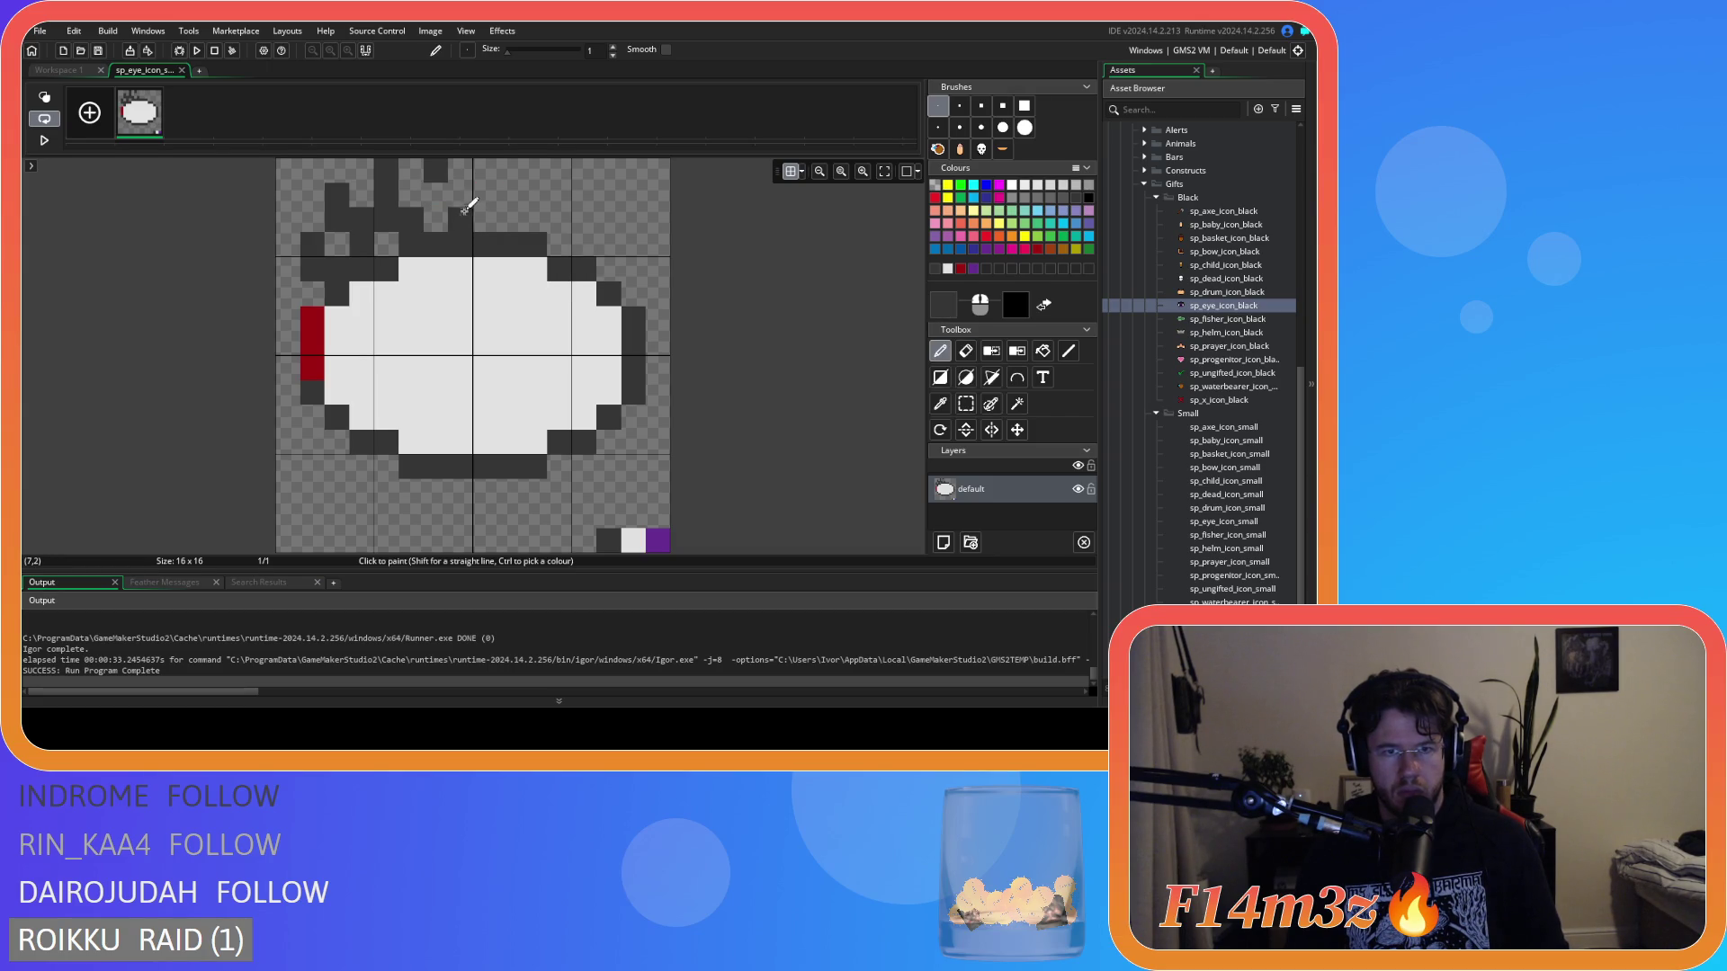
{"action": "left_click", "coordinate": [439, 196]}
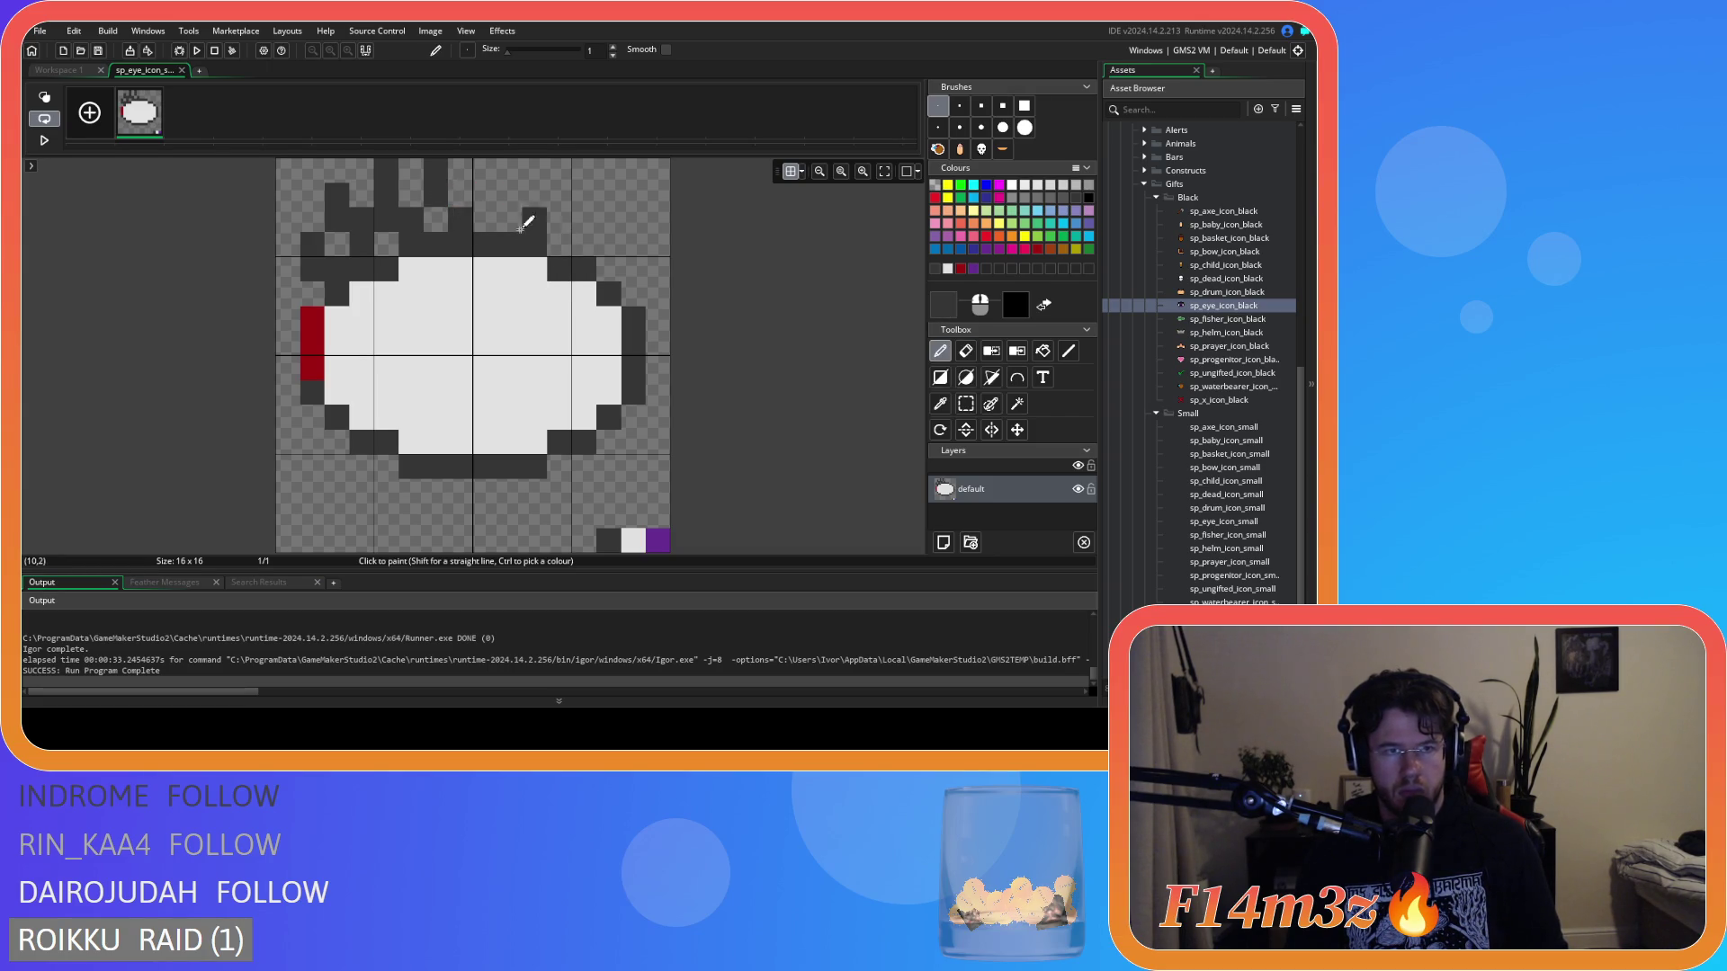
{"action": "left_click", "coordinate": [461, 209]}
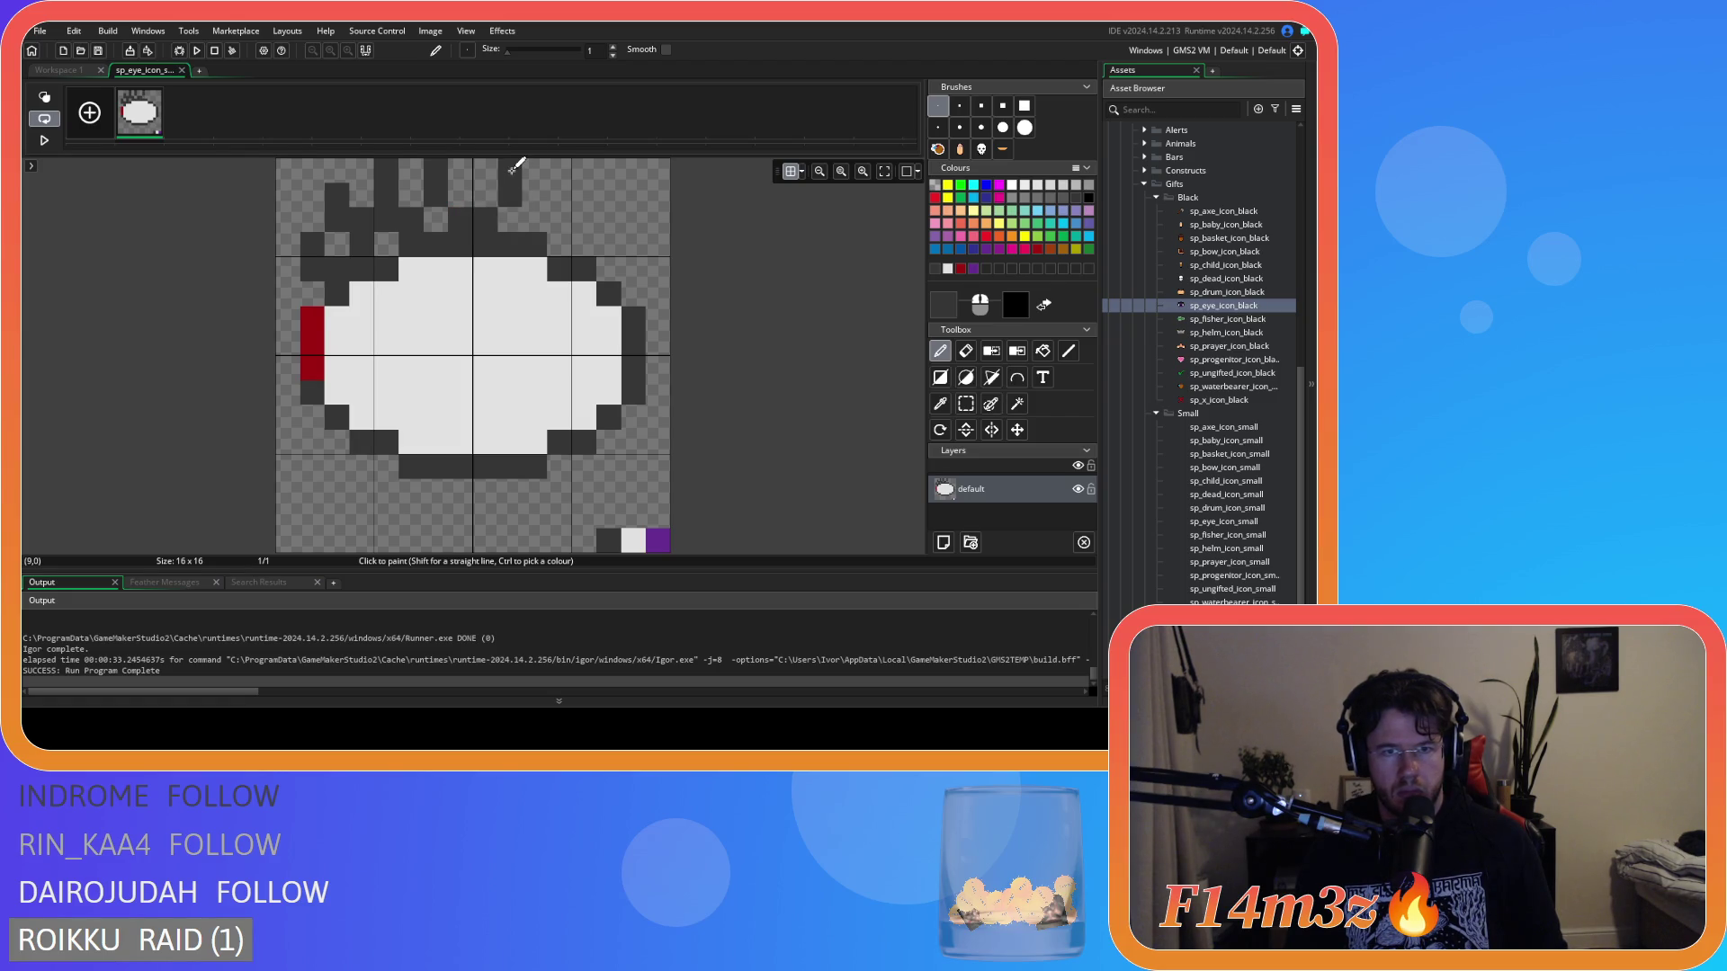
{"action": "key", "text": "ctrl+z"}
{"action": "key", "text": "ctrl+z"}
{"action": "key", "text": "ctrl+z"}
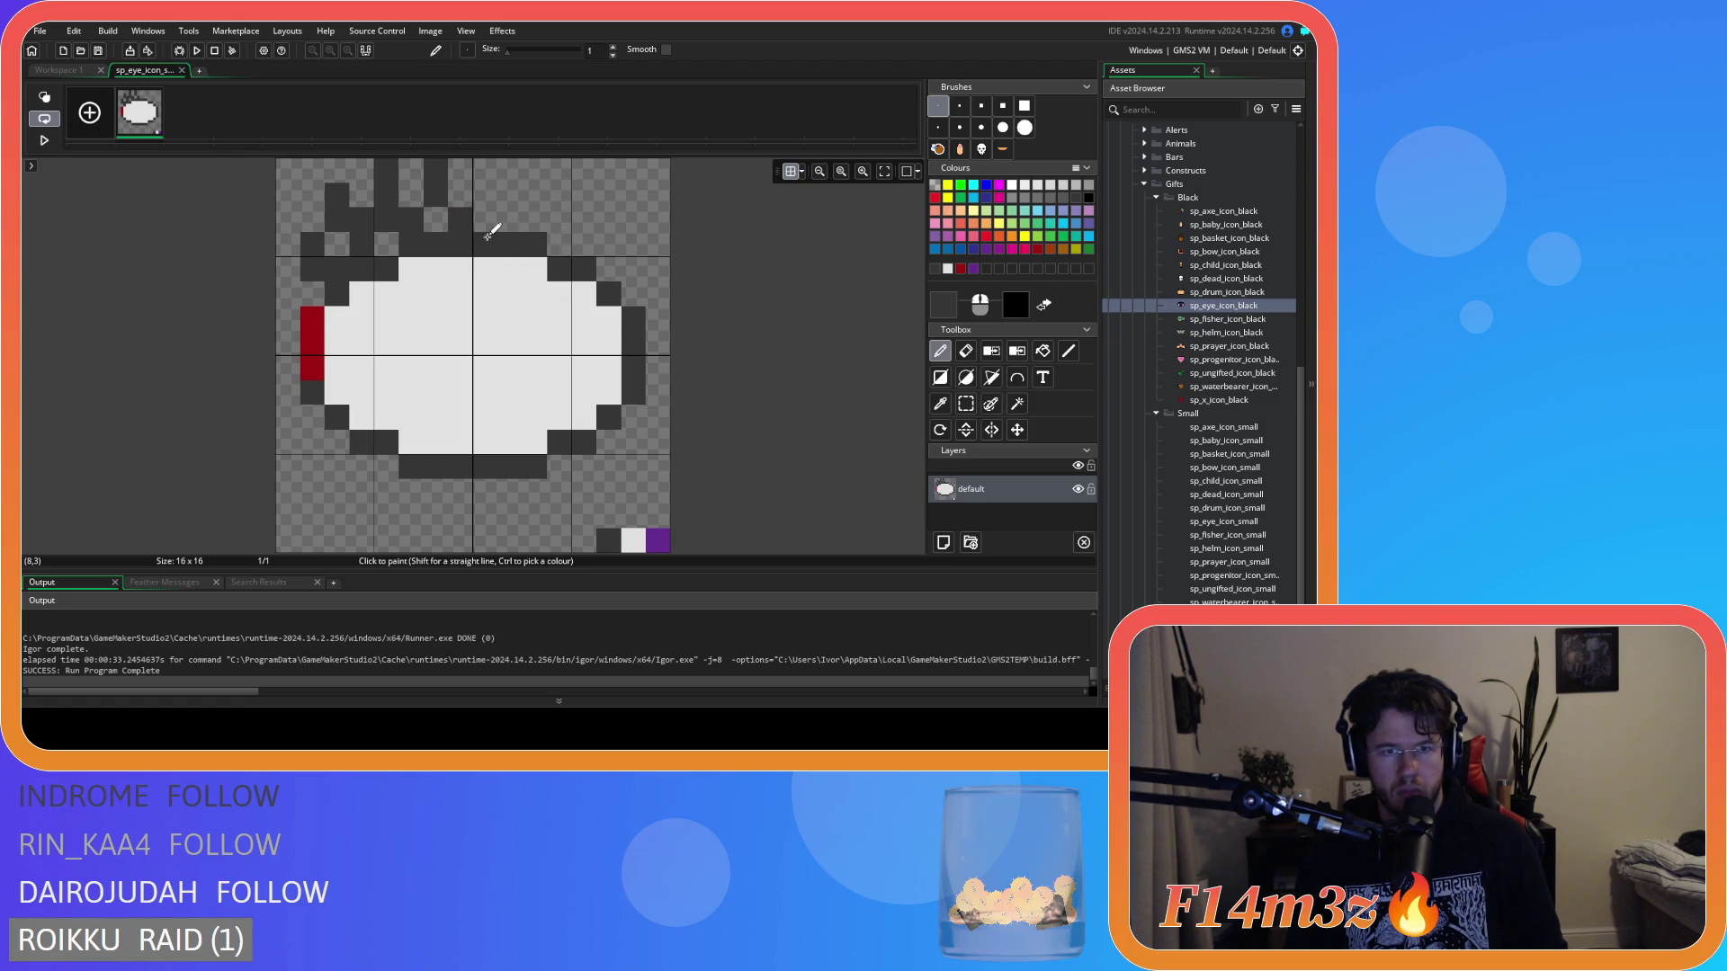
Try dark top-right lashes and stray outline pixels, undoing until the eye's top is clean.
{"action": "mouse_move", "coordinate": [490, 232]}
{"action": "left_mouse_down"}
{"action": "mouse_move", "coordinate": [559, 171]}
{"action": "mouse_move", "coordinate": [616, 266]}
{"action": "mouse_move", "coordinate": [640, 259]}
{"action": "left_mouse_up"}
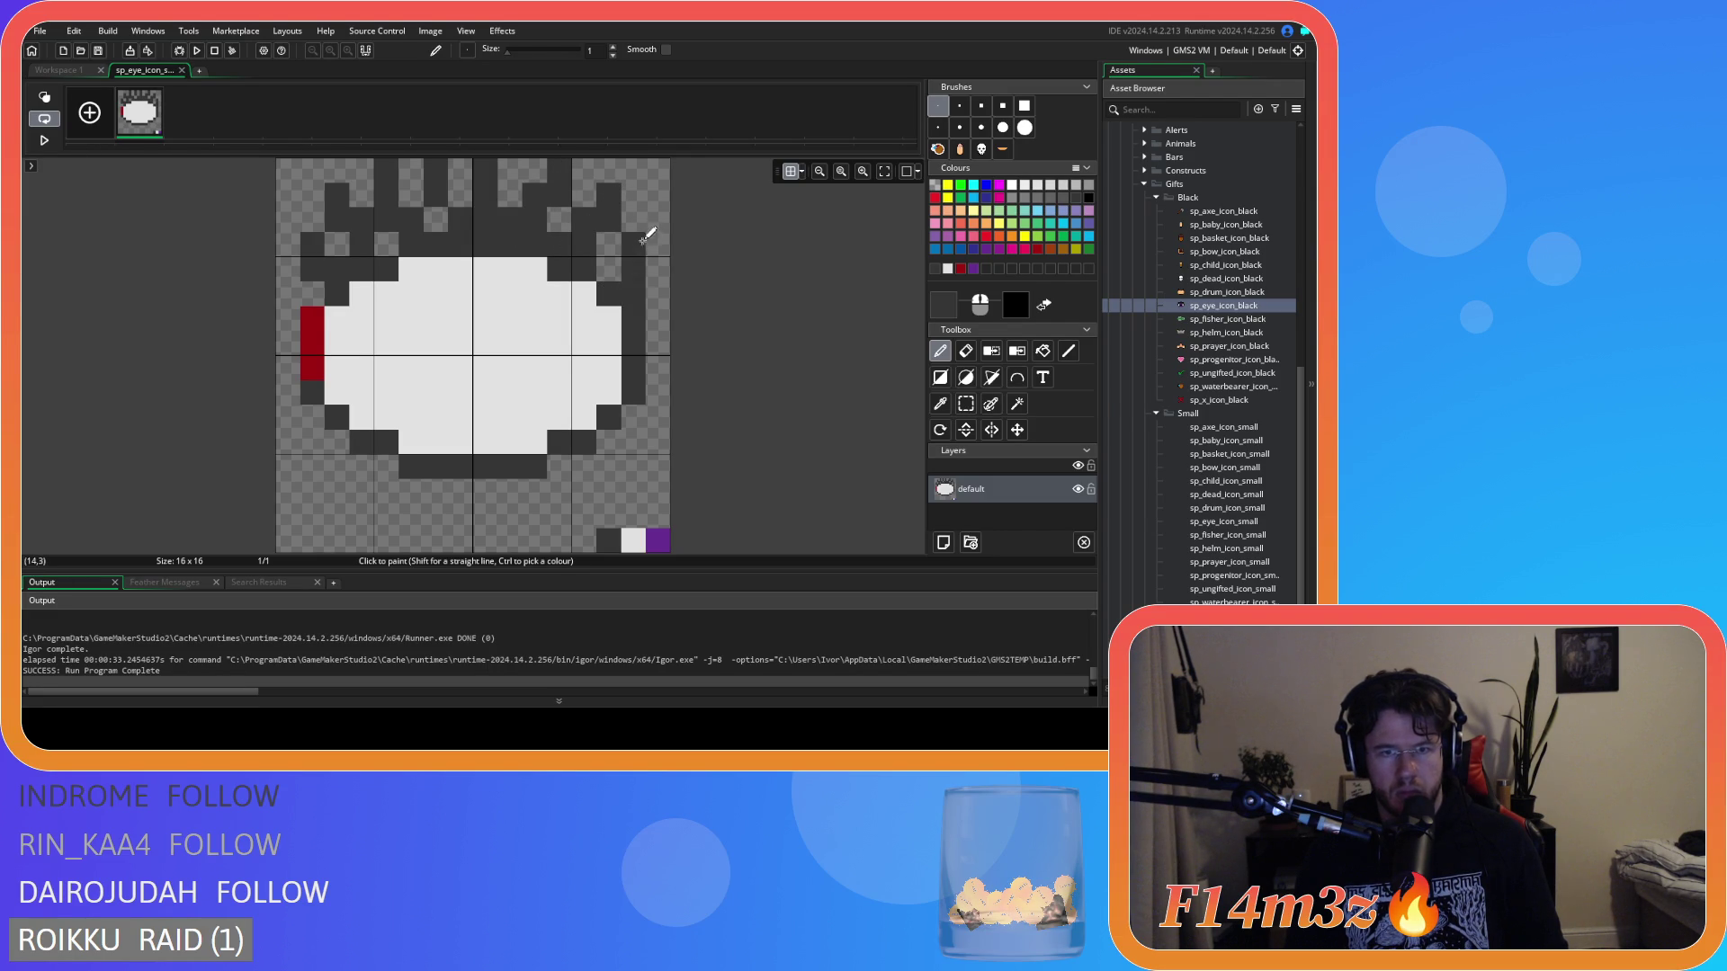
{"action": "mouse_move", "coordinate": [648, 231]}
{"action": "left_mouse_down"}
{"action": "mouse_move", "coordinate": [609, 270]}
{"action": "mouse_move", "coordinate": [646, 238]}
{"action": "left_mouse_up"}
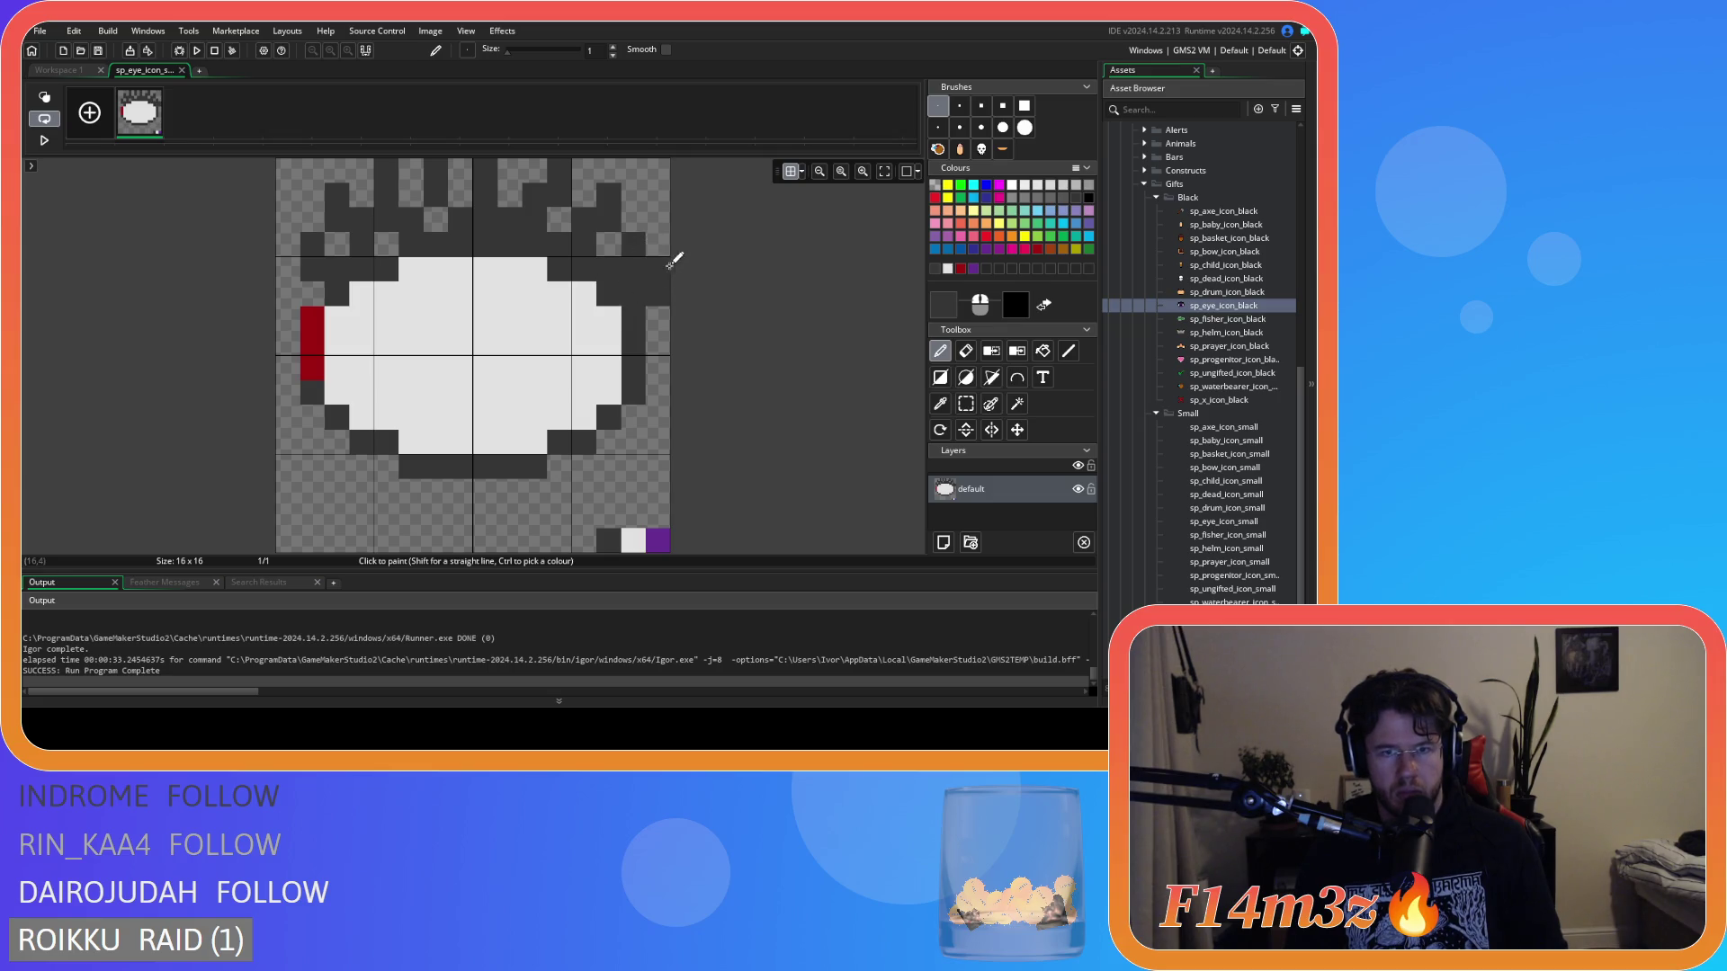
{"action": "key", "text": "ctrl+z"}
{"action": "key", "text": "ctrl+z"}
{"action": "mouse_move", "coordinate": [613, 297]}
{"action": "left_mouse_down"}
{"action": "mouse_move", "coordinate": [686, 293]}
{"action": "mouse_move", "coordinate": [626, 255]}
{"action": "left_mouse_up"}
{"action": "key", "text": "ctrl+z"}
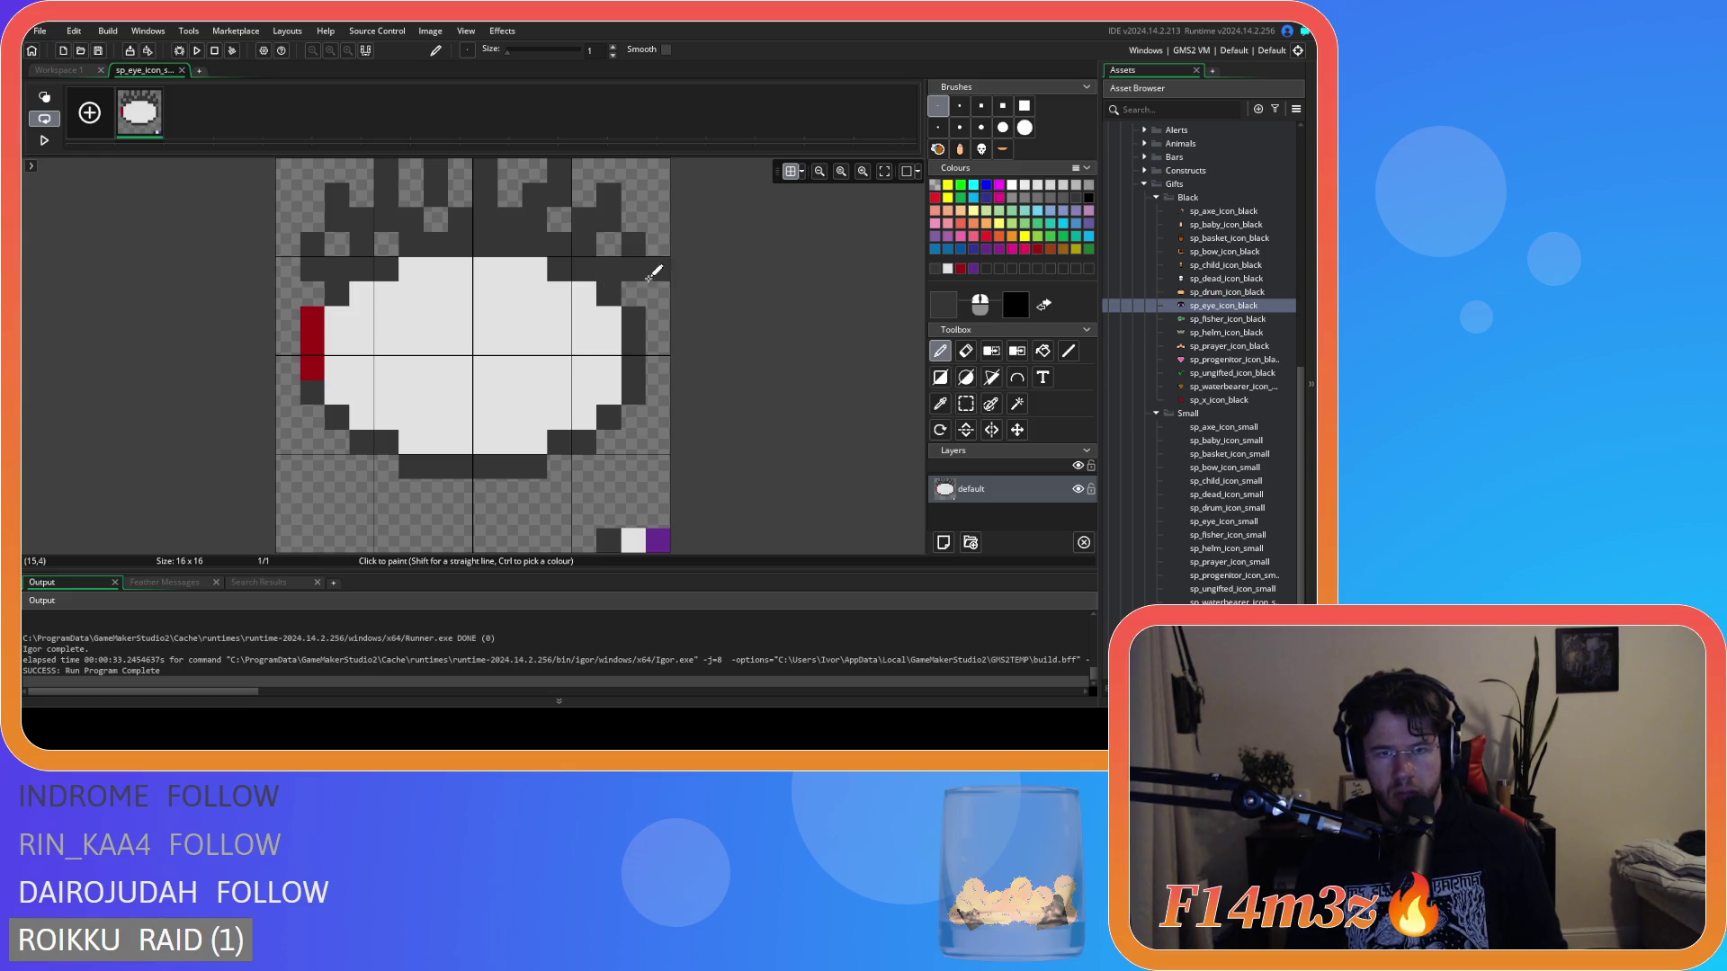
{"action": "left_click", "coordinate": [562, 321]}
{"action": "key", "text": "ctrl+z"}
{"action": "left_click", "coordinate": [510, 320]}
{"action": "key", "text": "ctrl+z"}
{"action": "left_click", "coordinate": [311, 343]}
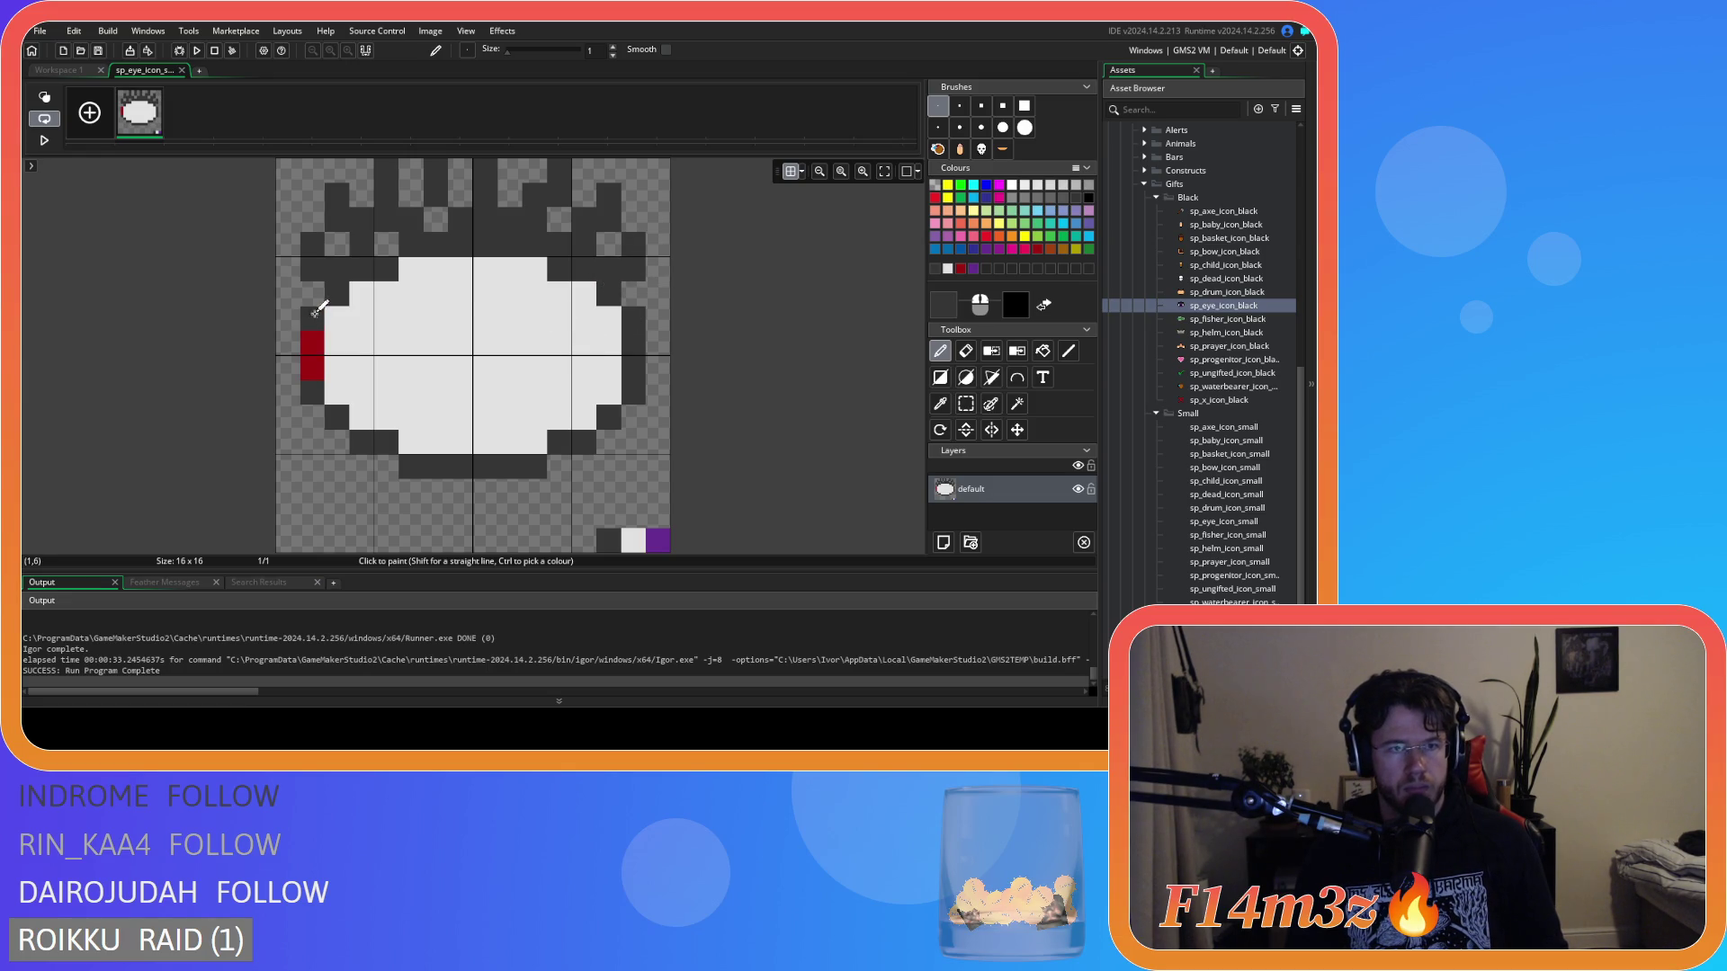
{"action": "key", "text": "ctrl+z"}
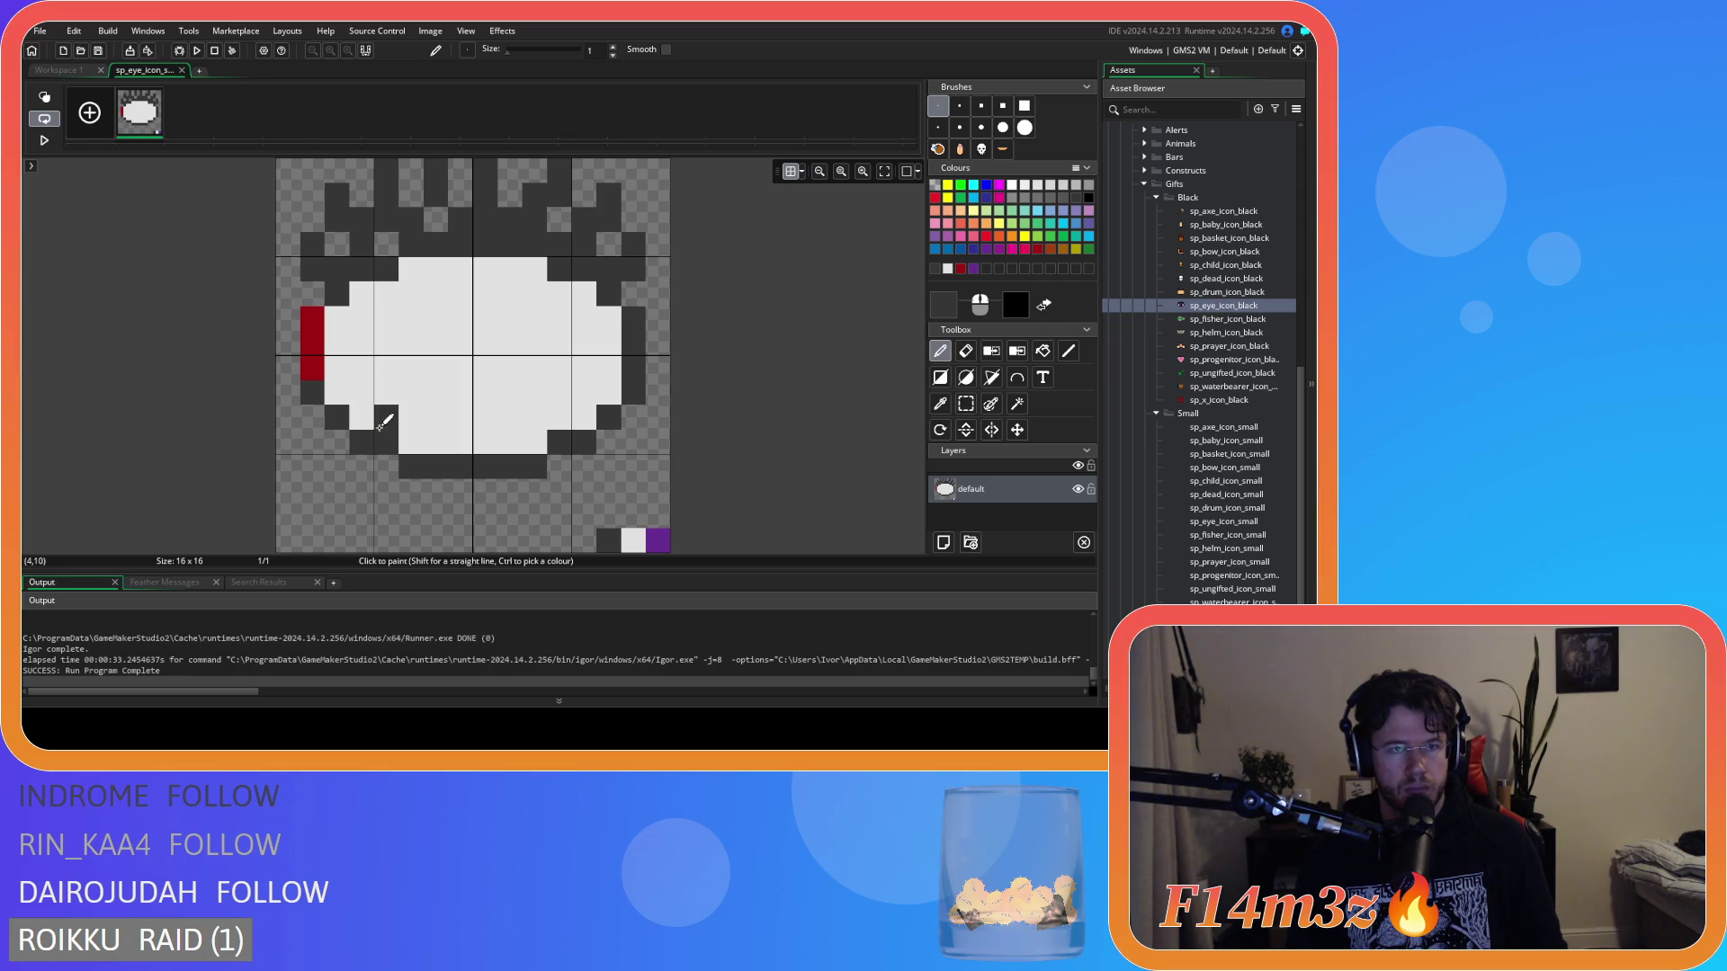
{"action": "left_click", "coordinate": [441, 431]}
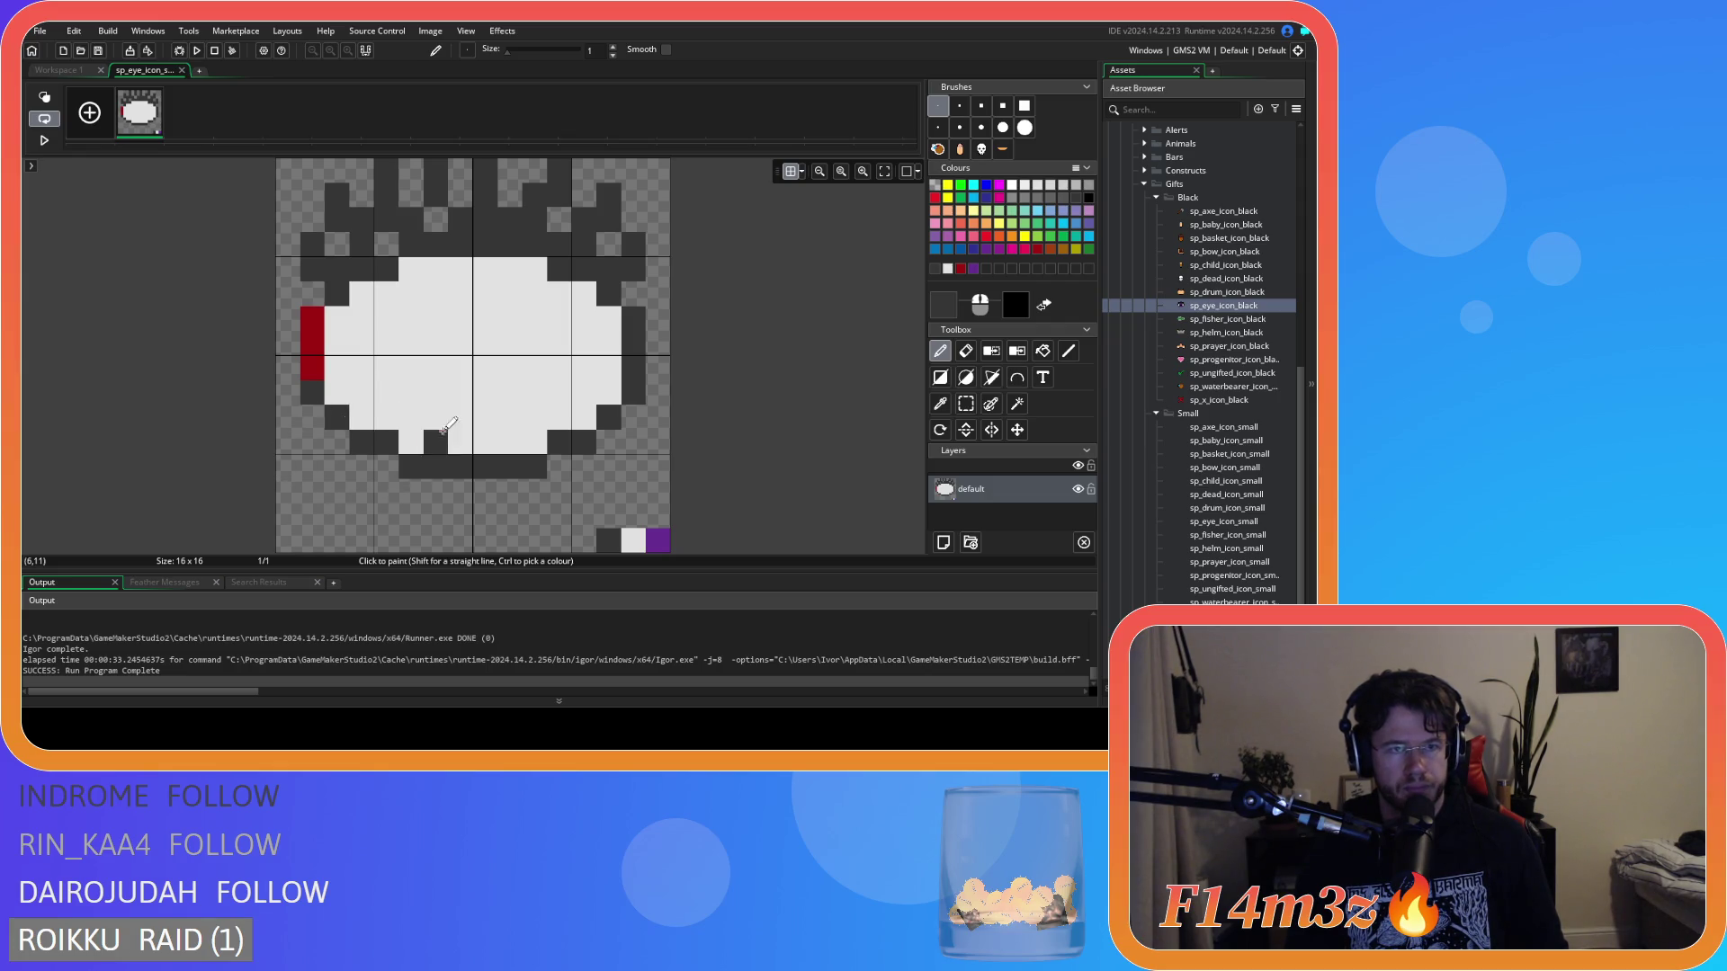
{"action": "key", "text": "ctrl+z"}
{"action": "key", "text": "ctrl+z"}
{"action": "key", "text": "ctrl+z"}
{"action": "key", "text": "ctrl+z"}
{"action": "key", "text": "ctrl+z"}
{"action": "key", "text": "ctrl+z"}
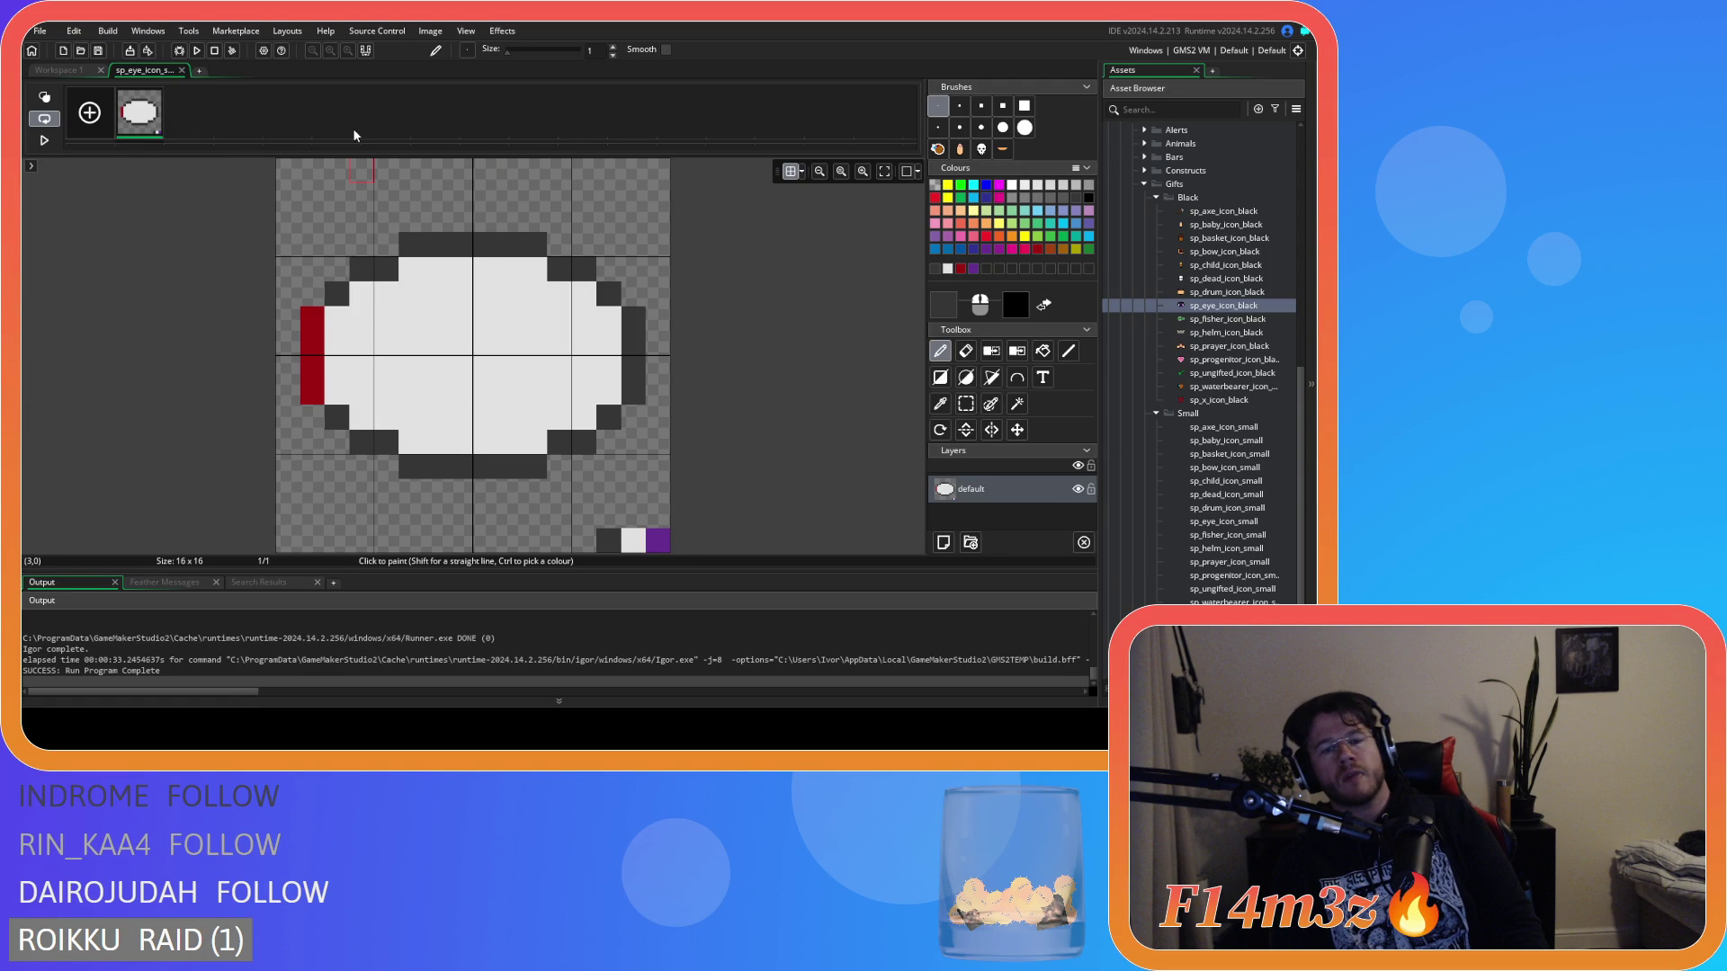
Select the whole 16x16 canvas and delete its contents.
{"action": "key", "text": "s"}
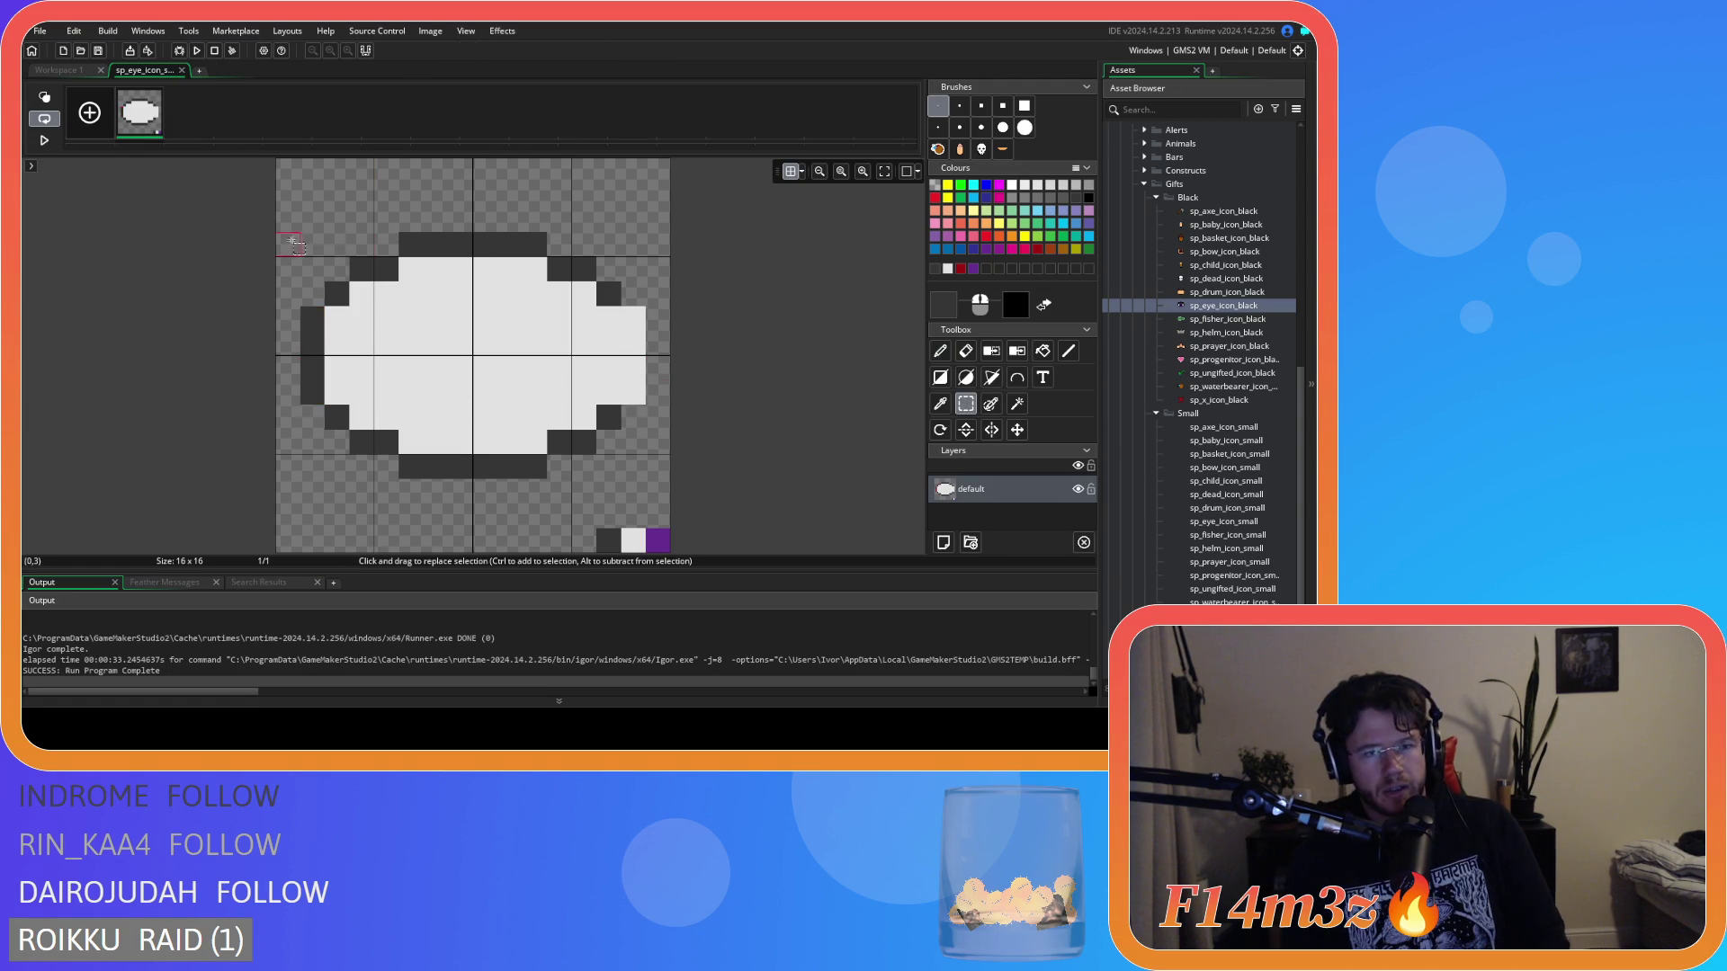
{"action": "left_click_drag", "start_coordinate": [227, 157], "coordinate": [711, 475]}
{"action": "key", "text": "Delete"}
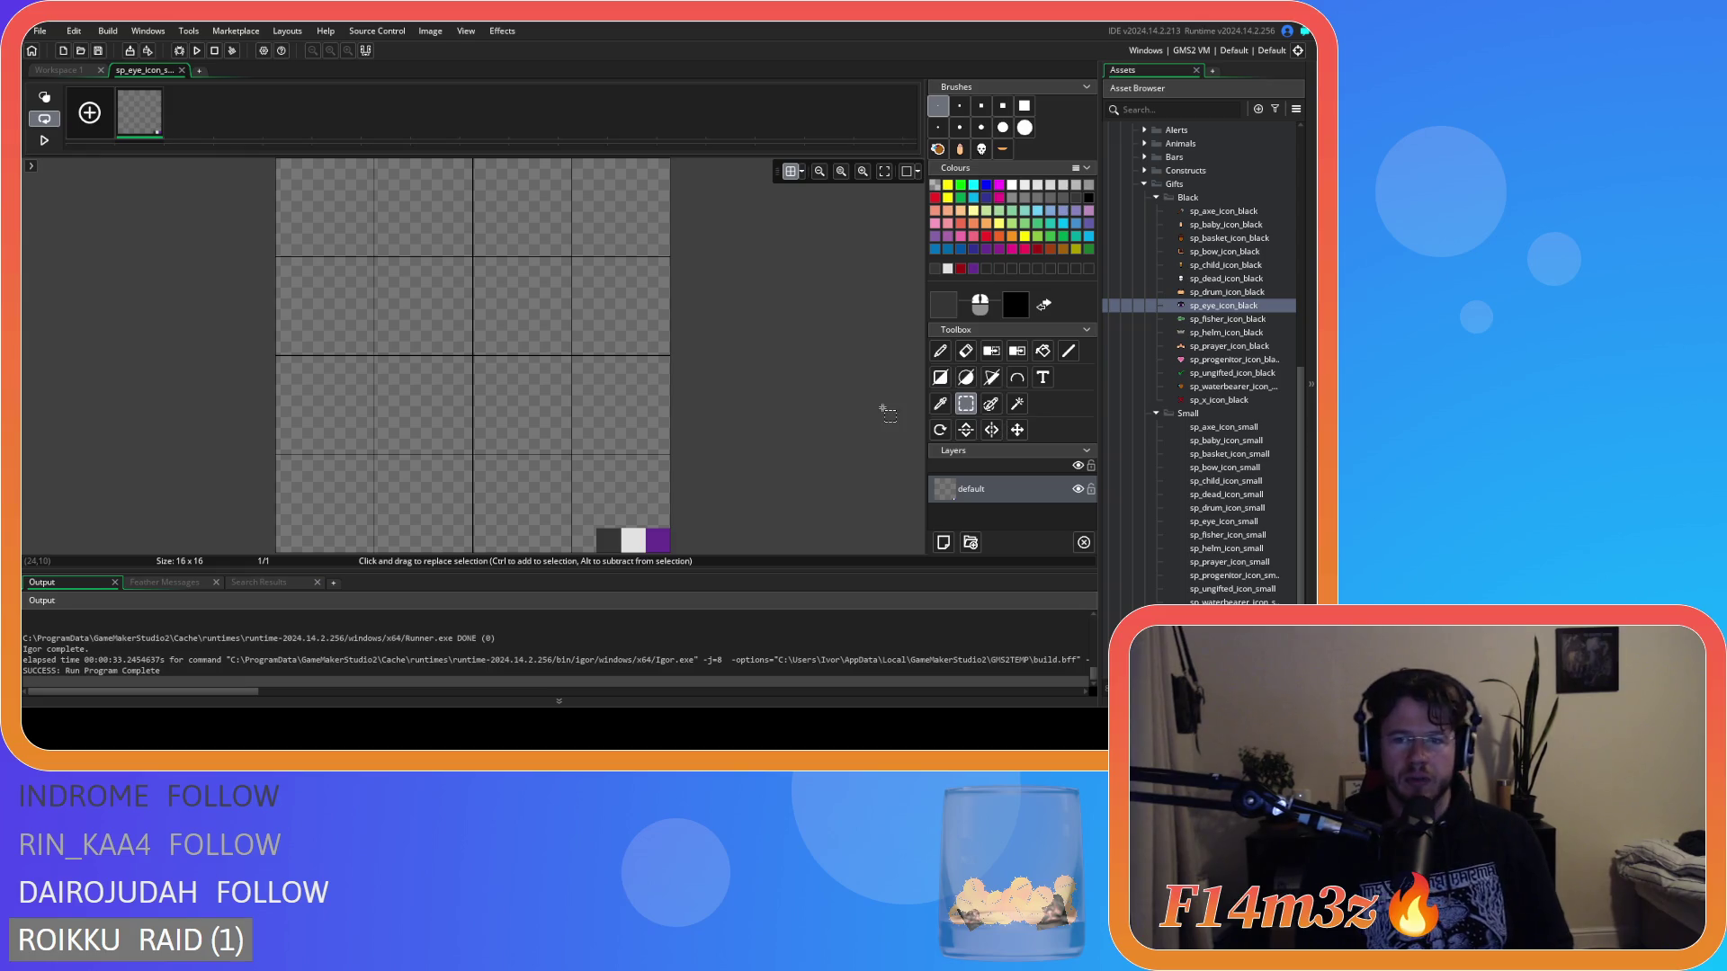
Set filled ellipses, then take the Pencil in white and trial white outline strokes.
{"action": "left_click", "coordinate": [968, 380]}
{"action": "left_click", "coordinate": [968, 378]}
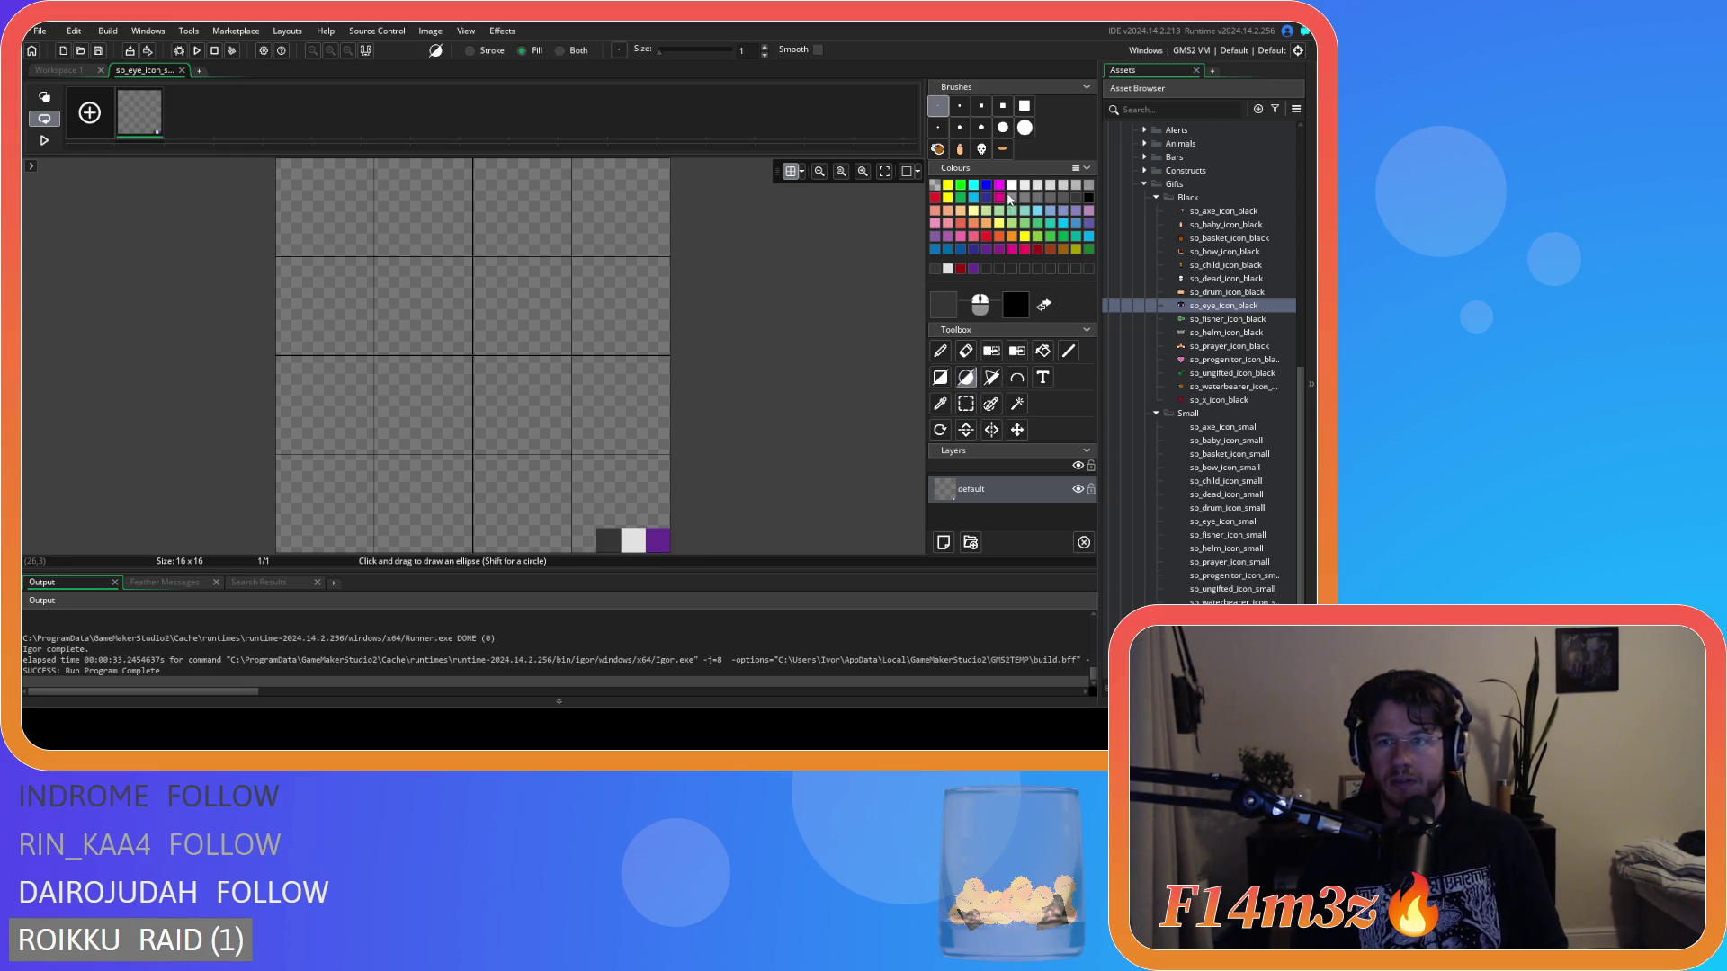
{"action": "left_click", "coordinate": [936, 353]}
{"action": "left_click", "coordinate": [952, 270]}
{"action": "mouse_move", "coordinate": [490, 241]}
{"action": "left_mouse_down"}
{"action": "mouse_move", "coordinate": [333, 449]}
{"action": "mouse_move", "coordinate": [414, 450]}
{"action": "mouse_move", "coordinate": [284, 369]}
{"action": "mouse_move", "coordinate": [288, 477]}
{"action": "mouse_move", "coordinate": [310, 369]}
{"action": "mouse_move", "coordinate": [297, 476]}
{"action": "mouse_move", "coordinate": [341, 351]}
{"action": "mouse_move", "coordinate": [361, 477]}
{"action": "mouse_move", "coordinate": [506, 364]}
{"action": "mouse_move", "coordinate": [501, 377]}
{"action": "mouse_move", "coordinate": [510, 244]}
{"action": "mouse_move", "coordinate": [314, 365]}
{"action": "mouse_move", "coordinate": [441, 440]}
{"action": "mouse_move", "coordinate": [663, 340]}
{"action": "left_mouse_up"}
{"action": "key", "text": "ctrl+z"}
{"action": "key", "text": "ctrl+z"}
{"action": "key", "text": "ctrl+z"}
{"action": "key", "text": "ctrl+z"}
{"action": "key", "text": "ctrl+z"}
{"action": "key", "text": "ctrl+z"}
{"action": "mouse_move", "coordinate": [546, 269]}
{"action": "left_mouse_down"}
{"action": "mouse_move", "coordinate": [387, 464]}
{"action": "mouse_move", "coordinate": [597, 374]}
{"action": "mouse_move", "coordinate": [581, 270]}
{"action": "left_mouse_up"}
{"action": "key", "text": "ctrl+z"}
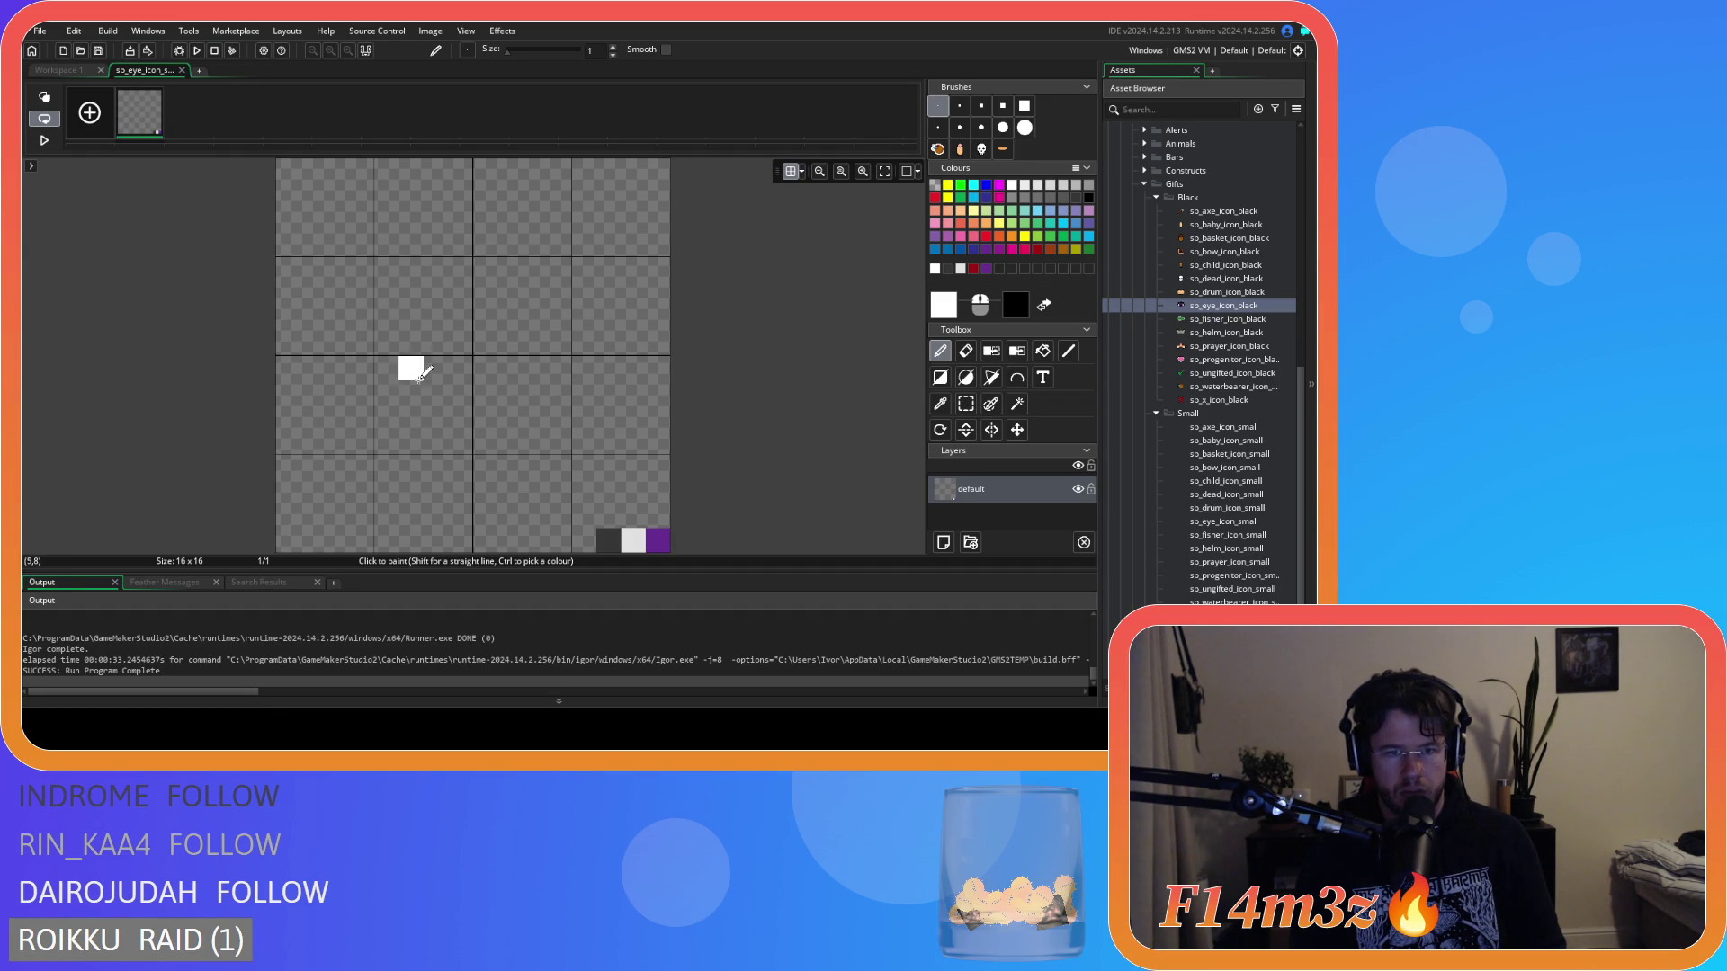
Try a series of white body-outline strokes with the Pencil, undoing each attempt.
{"action": "mouse_move", "coordinate": [435, 244]}
{"action": "left_mouse_down"}
{"action": "mouse_move", "coordinate": [337, 399]}
{"action": "mouse_move", "coordinate": [309, 374]}
{"action": "mouse_move", "coordinate": [445, 463]}
{"action": "left_mouse_up"}
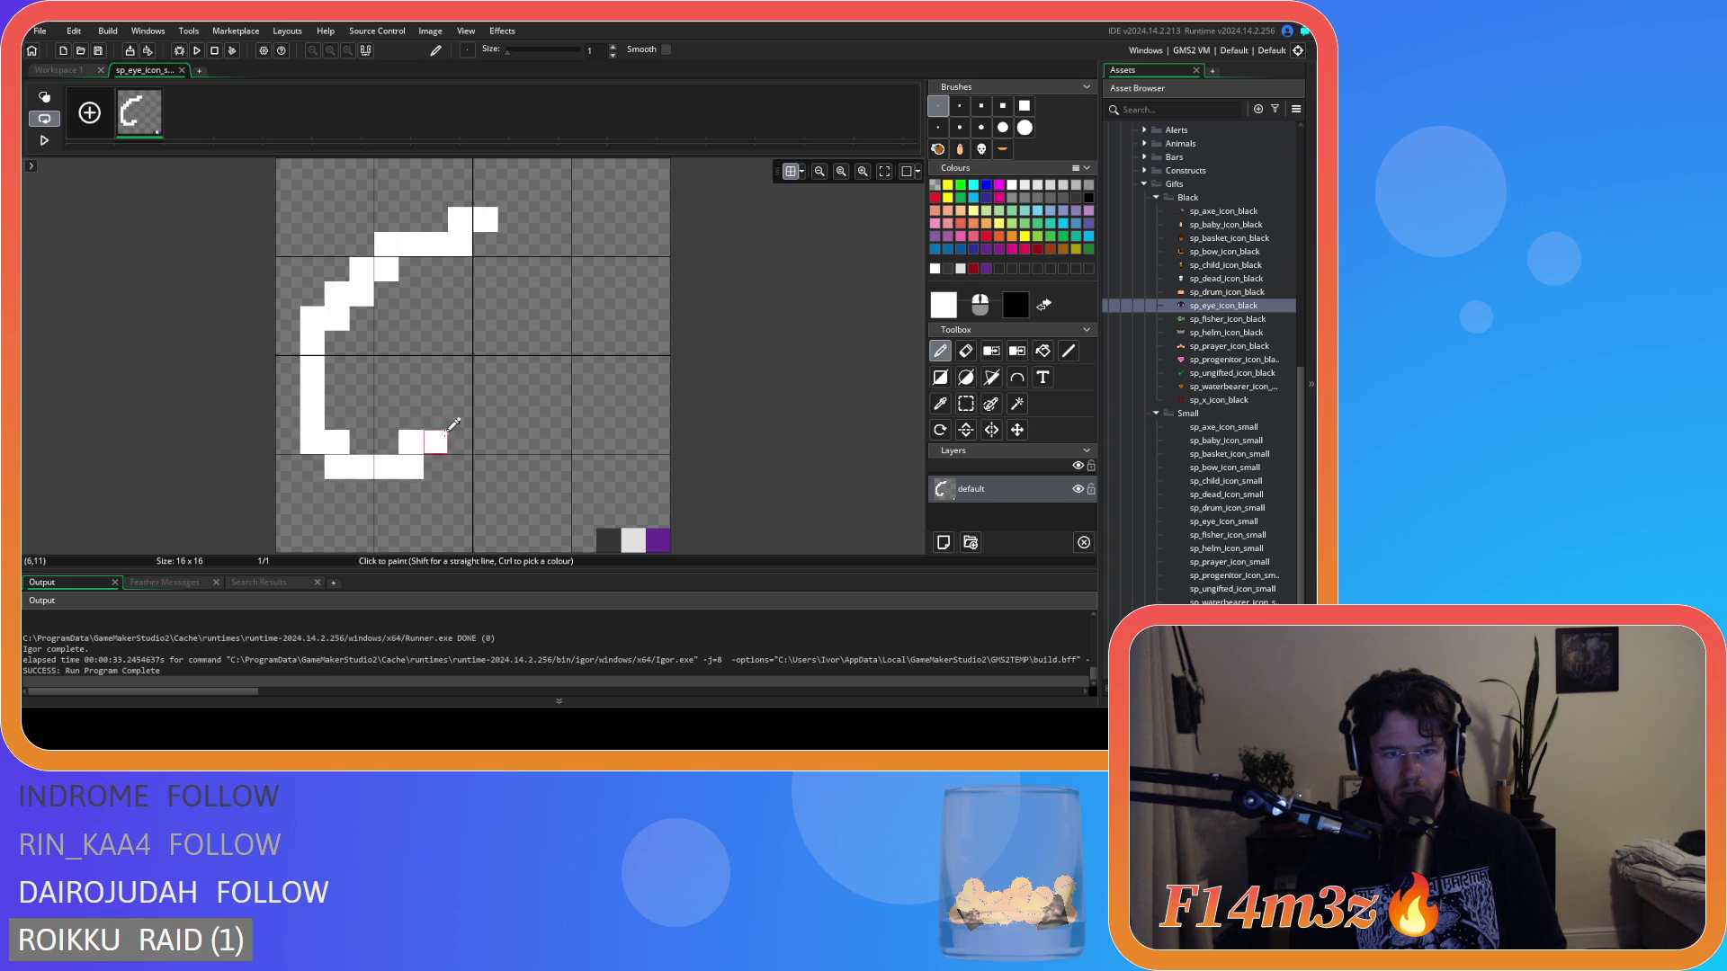
{"action": "key", "text": "ctrl+z"}
{"action": "mouse_move", "coordinate": [493, 244]}
{"action": "left_mouse_down"}
{"action": "mouse_move", "coordinate": [410, 270]}
{"action": "mouse_move", "coordinate": [351, 438]}
{"action": "left_mouse_up"}
{"action": "key", "text": "ctrl+z"}
{"action": "mouse_move", "coordinate": [459, 218]}
{"action": "left_mouse_down"}
{"action": "mouse_move", "coordinate": [313, 396]}
{"action": "mouse_move", "coordinate": [583, 406]}
{"action": "mouse_move", "coordinate": [530, 232]}
{"action": "mouse_move", "coordinate": [454, 221]}
{"action": "mouse_move", "coordinate": [316, 387]}
{"action": "mouse_move", "coordinate": [531, 383]}
{"action": "mouse_move", "coordinate": [508, 227]}
{"action": "mouse_move", "coordinate": [454, 225]}
{"action": "mouse_move", "coordinate": [371, 447]}
{"action": "left_mouse_up"}
{"action": "key", "text": "ctrl+z"}
{"action": "key", "text": "ctrl+z"}
{"action": "key", "text": "ctrl+z"}
{"action": "mouse_move", "coordinate": [540, 236]}
{"action": "left_mouse_down"}
{"action": "mouse_move", "coordinate": [347, 435]}
{"action": "mouse_move", "coordinate": [638, 388]}
{"action": "left_mouse_up"}
{"action": "key", "text": "ctrl+z"}
{"action": "left_click_drag", "start_coordinate": [491, 220], "coordinate": [387, 466]}
{"action": "key", "text": "ctrl+z"}
{"action": "left_click_drag", "start_coordinate": [463, 221], "coordinate": [310, 391]}
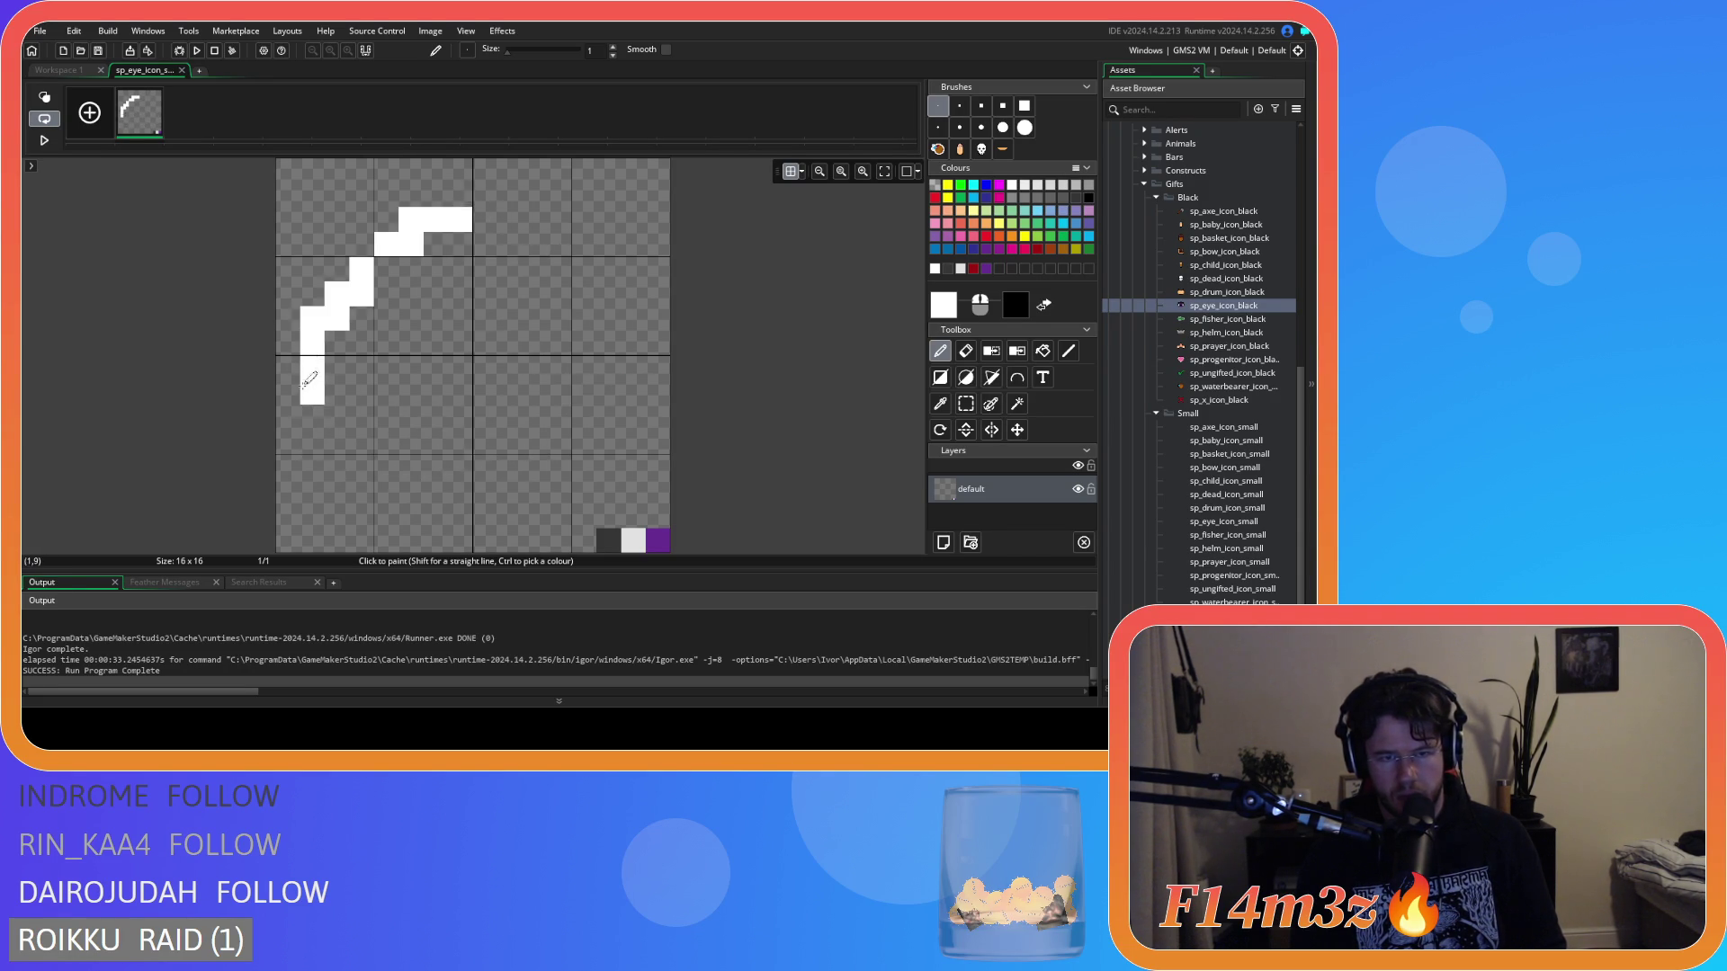
{"action": "key", "text": "ctrl+z"}
{"action": "mouse_move", "coordinate": [490, 268]}
{"action": "left_mouse_down"}
{"action": "mouse_move", "coordinate": [311, 382]}
{"action": "mouse_move", "coordinate": [310, 446]}
{"action": "mouse_move", "coordinate": [629, 418]}
{"action": "left_mouse_up"}
{"action": "key", "text": "ctrl+z"}
{"action": "key", "text": "ctrl+z"}
{"action": "mouse_move", "coordinate": [461, 220]}
{"action": "left_mouse_down"}
{"action": "mouse_move", "coordinate": [328, 297]}
{"action": "mouse_move", "coordinate": [443, 467]}
{"action": "mouse_move", "coordinate": [646, 407]}
{"action": "mouse_move", "coordinate": [531, 262]}
{"action": "left_mouse_up"}
{"action": "key", "text": "ctrl+z"}
{"action": "key", "text": "ctrl+z"}
{"action": "mouse_move", "coordinate": [634, 409]}
{"action": "left_mouse_down"}
{"action": "mouse_move", "coordinate": [440, 243]}
{"action": "mouse_move", "coordinate": [423, 270]}
{"action": "left_mouse_up"}
{"action": "key", "text": "Delete"}
{"action": "left_click_drag", "start_coordinate": [520, 220], "coordinate": [431, 221]}
{"action": "key", "text": "ctrl+z"}
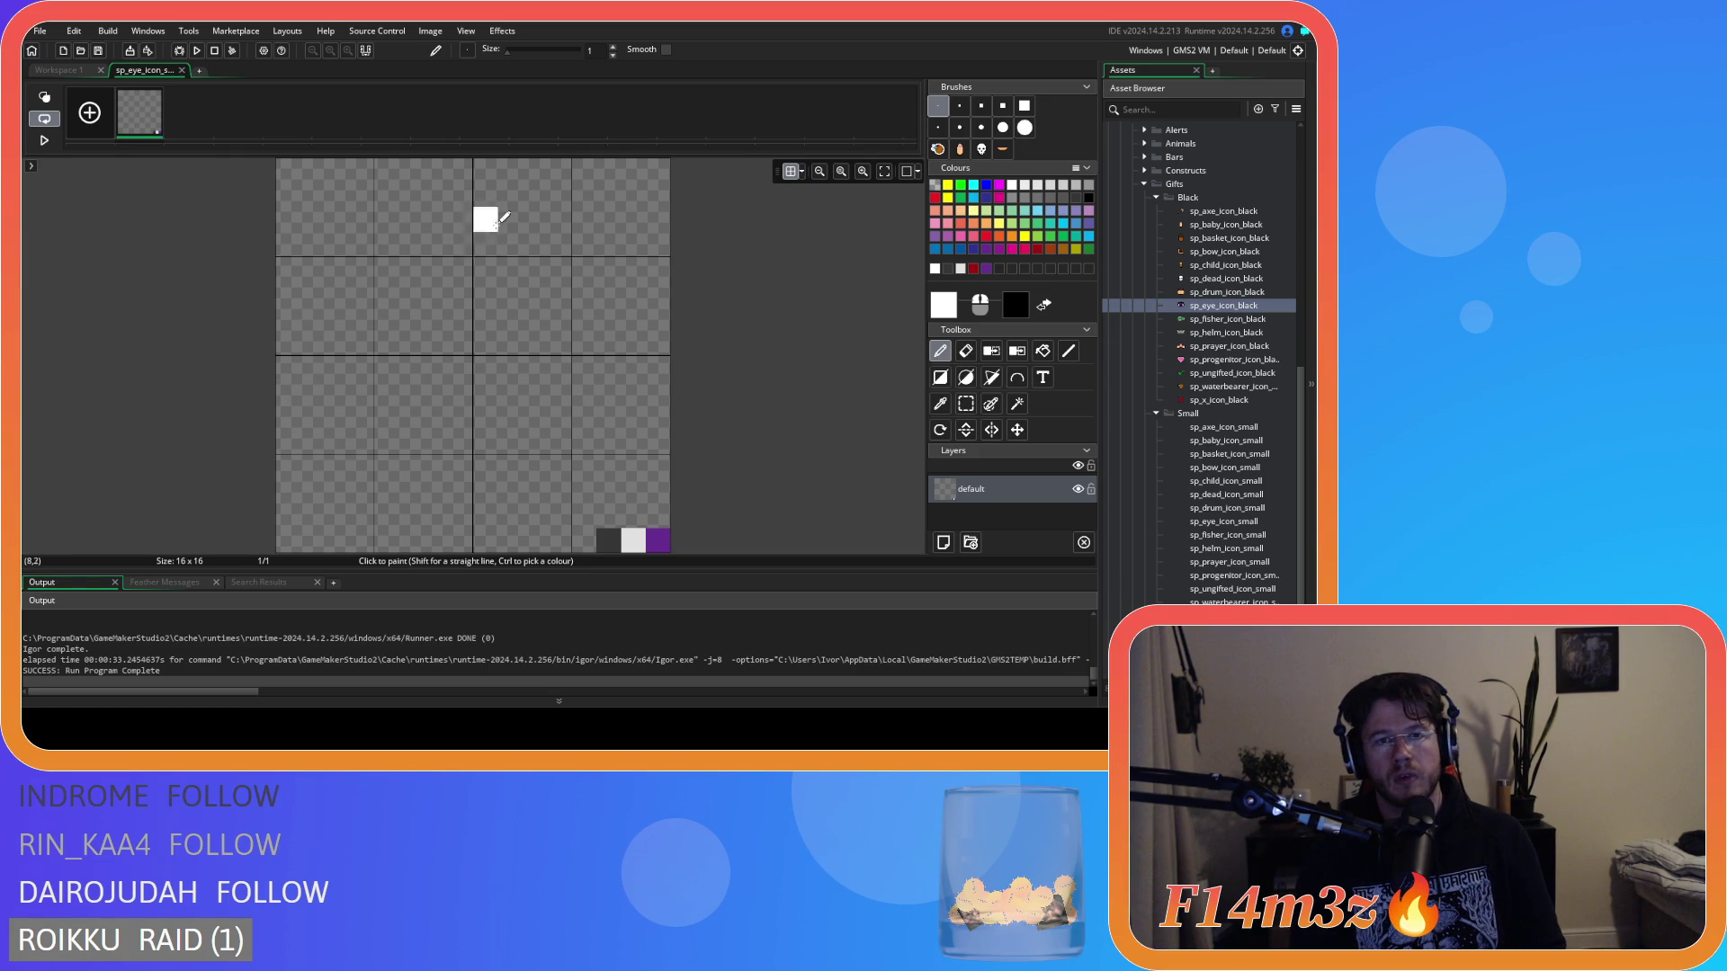
{"action": "mouse_move", "coordinate": [461, 243]}
{"action": "left_mouse_down"}
{"action": "mouse_move", "coordinate": [309, 373]}
{"action": "mouse_move", "coordinate": [387, 270]}
{"action": "mouse_move", "coordinate": [340, 358]}
{"action": "mouse_move", "coordinate": [341, 285]}
{"action": "mouse_move", "coordinate": [589, 270]}
{"action": "mouse_move", "coordinate": [449, 244]}
{"action": "mouse_move", "coordinate": [622, 306]}
{"action": "left_mouse_up"}
{"action": "key", "text": "ctrl+z"}
{"action": "key", "text": "ctrl+z"}
Fix the outline's right end by erasing stray pixels and painting white pixels to close it.
{"action": "left_click", "coordinate": [609, 269]}
{"action": "key", "text": "e"}
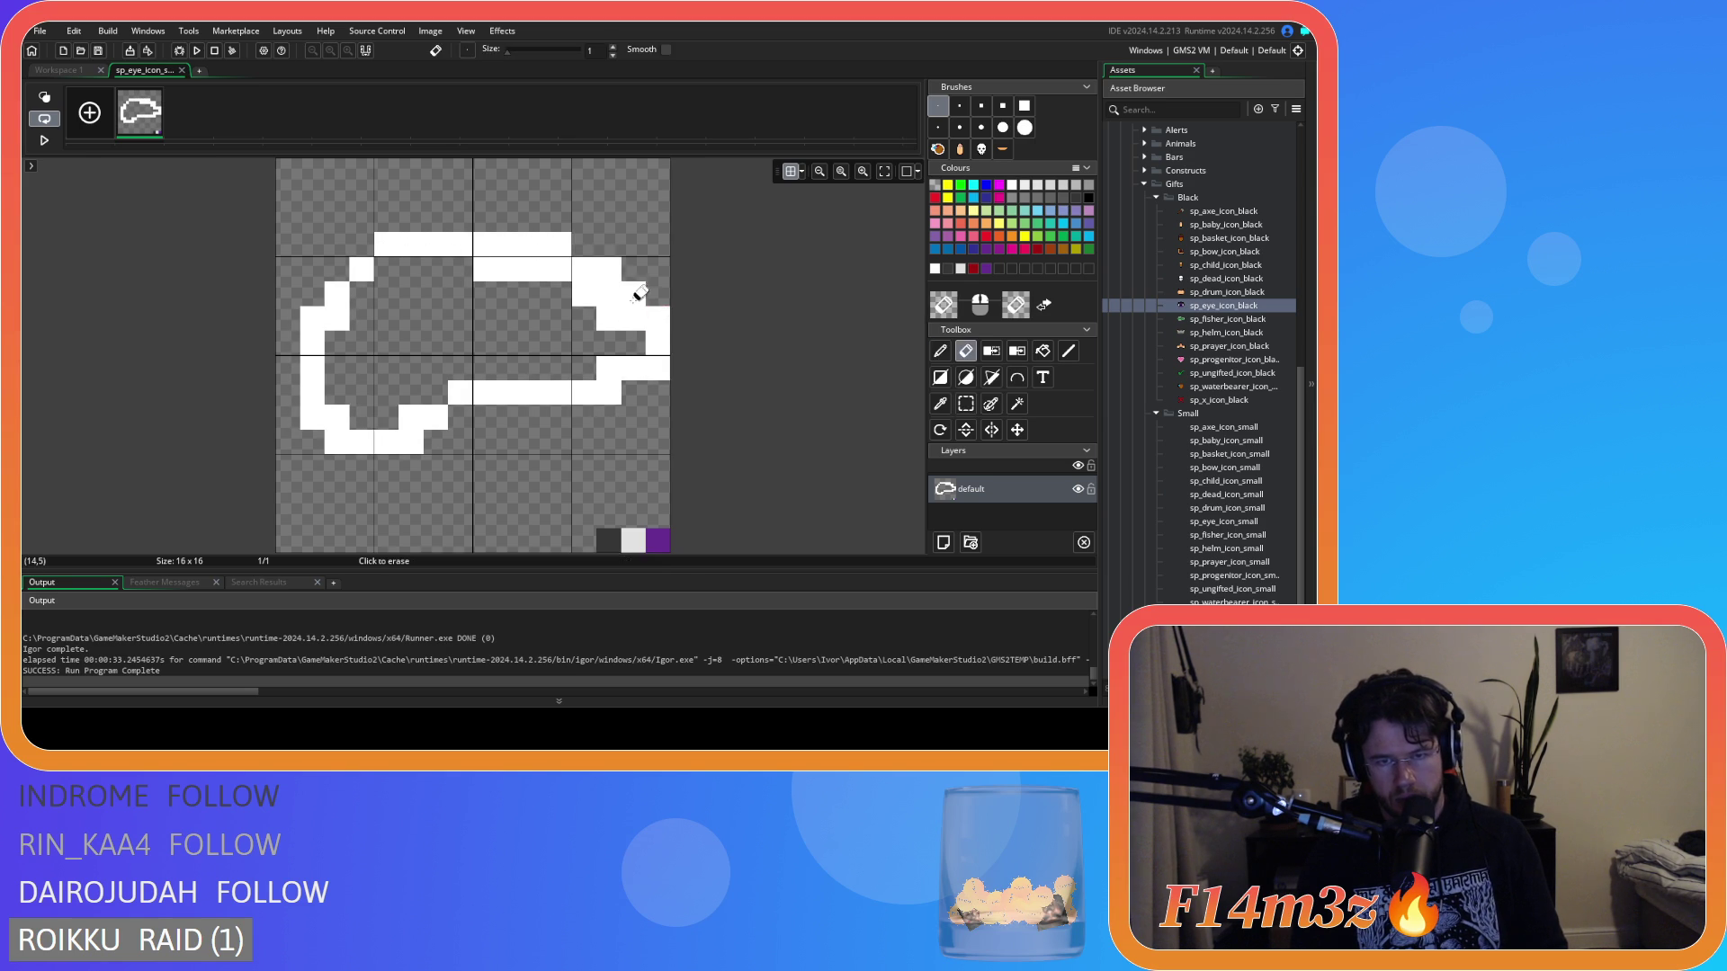
{"action": "mouse_move", "coordinate": [652, 314]}
{"action": "left_mouse_down"}
{"action": "mouse_move", "coordinate": [656, 371]}
{"action": "mouse_move", "coordinate": [610, 315]}
{"action": "left_mouse_up"}
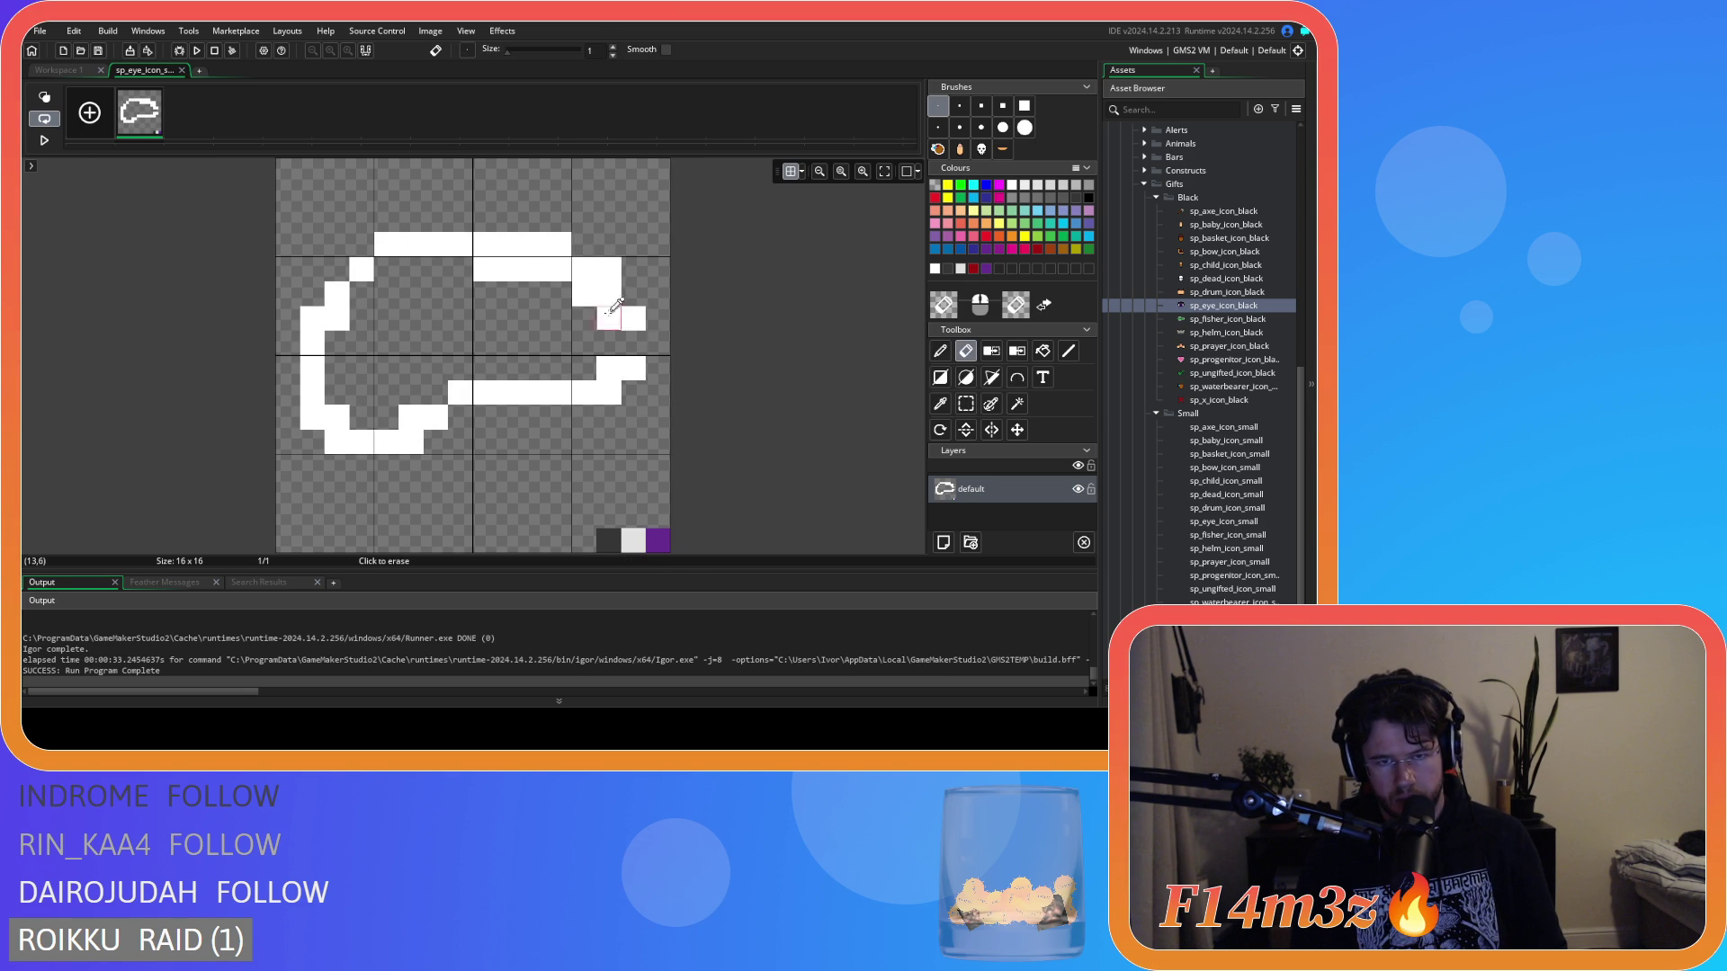
{"action": "left_click", "coordinate": [632, 318]}
{"action": "key", "text": "p"}
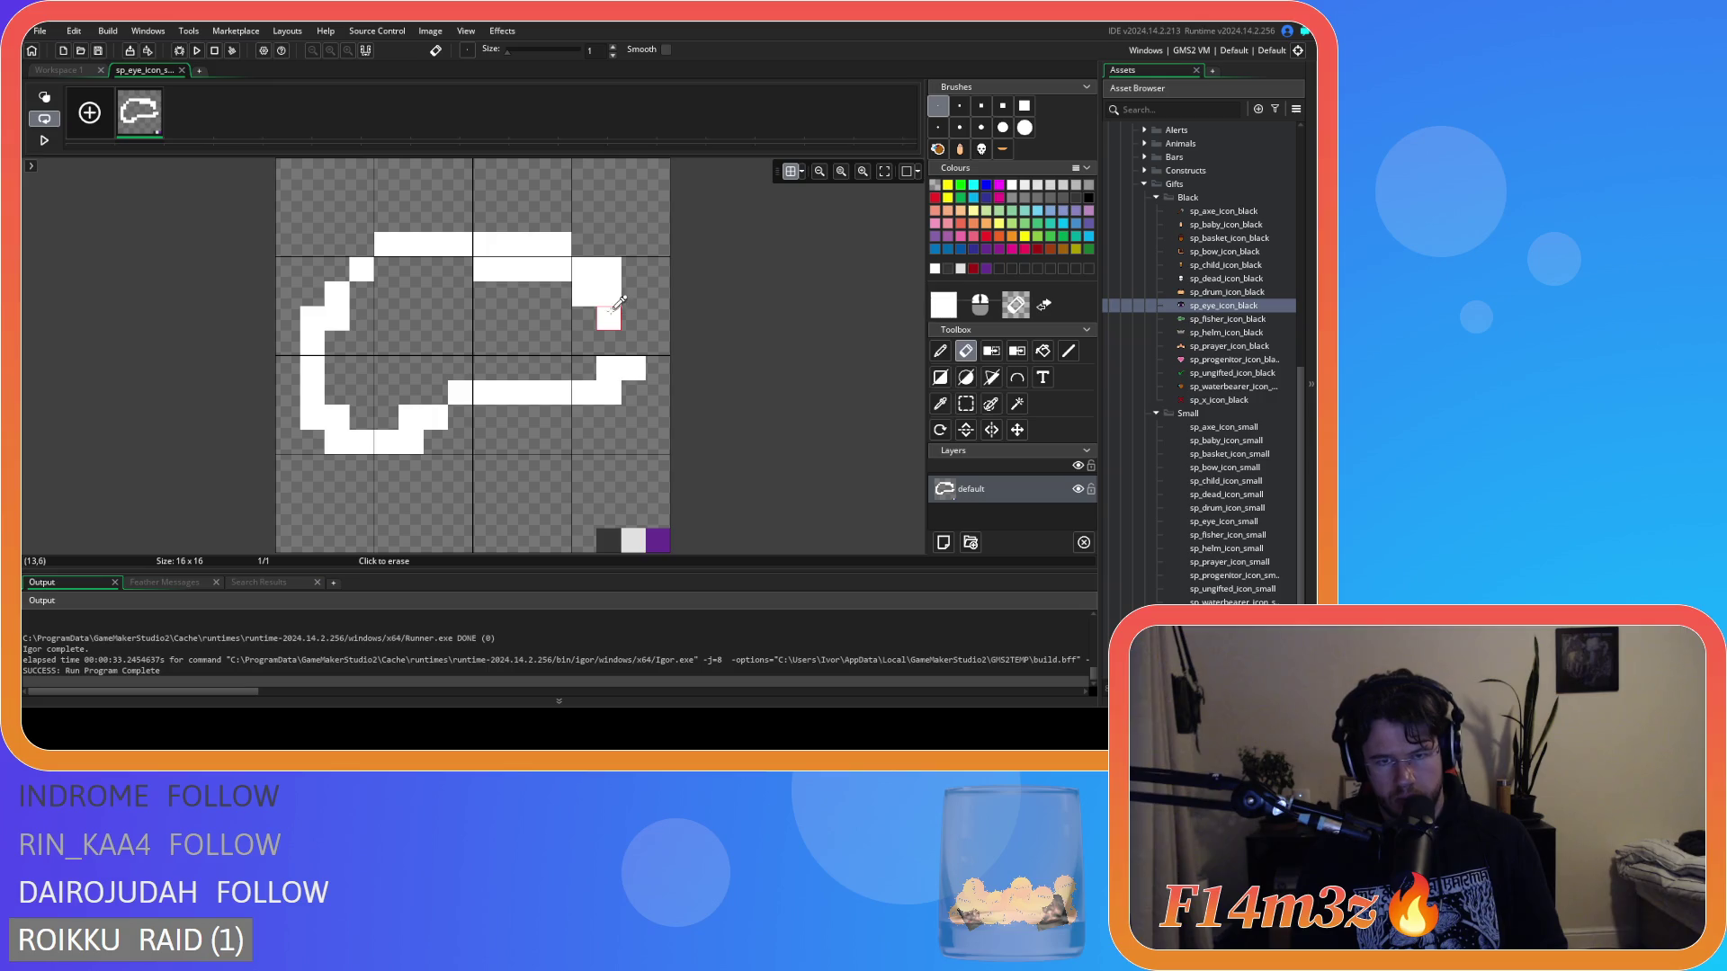
{"action": "left_click_drag", "start_coordinate": [608, 317], "coordinate": [632, 342]}
Flood-fill the inside of the closed outline solid white.
{"action": "key", "text": "f"}
{"action": "left_click", "coordinate": [540, 324]}
{"action": "key", "text": "e"}
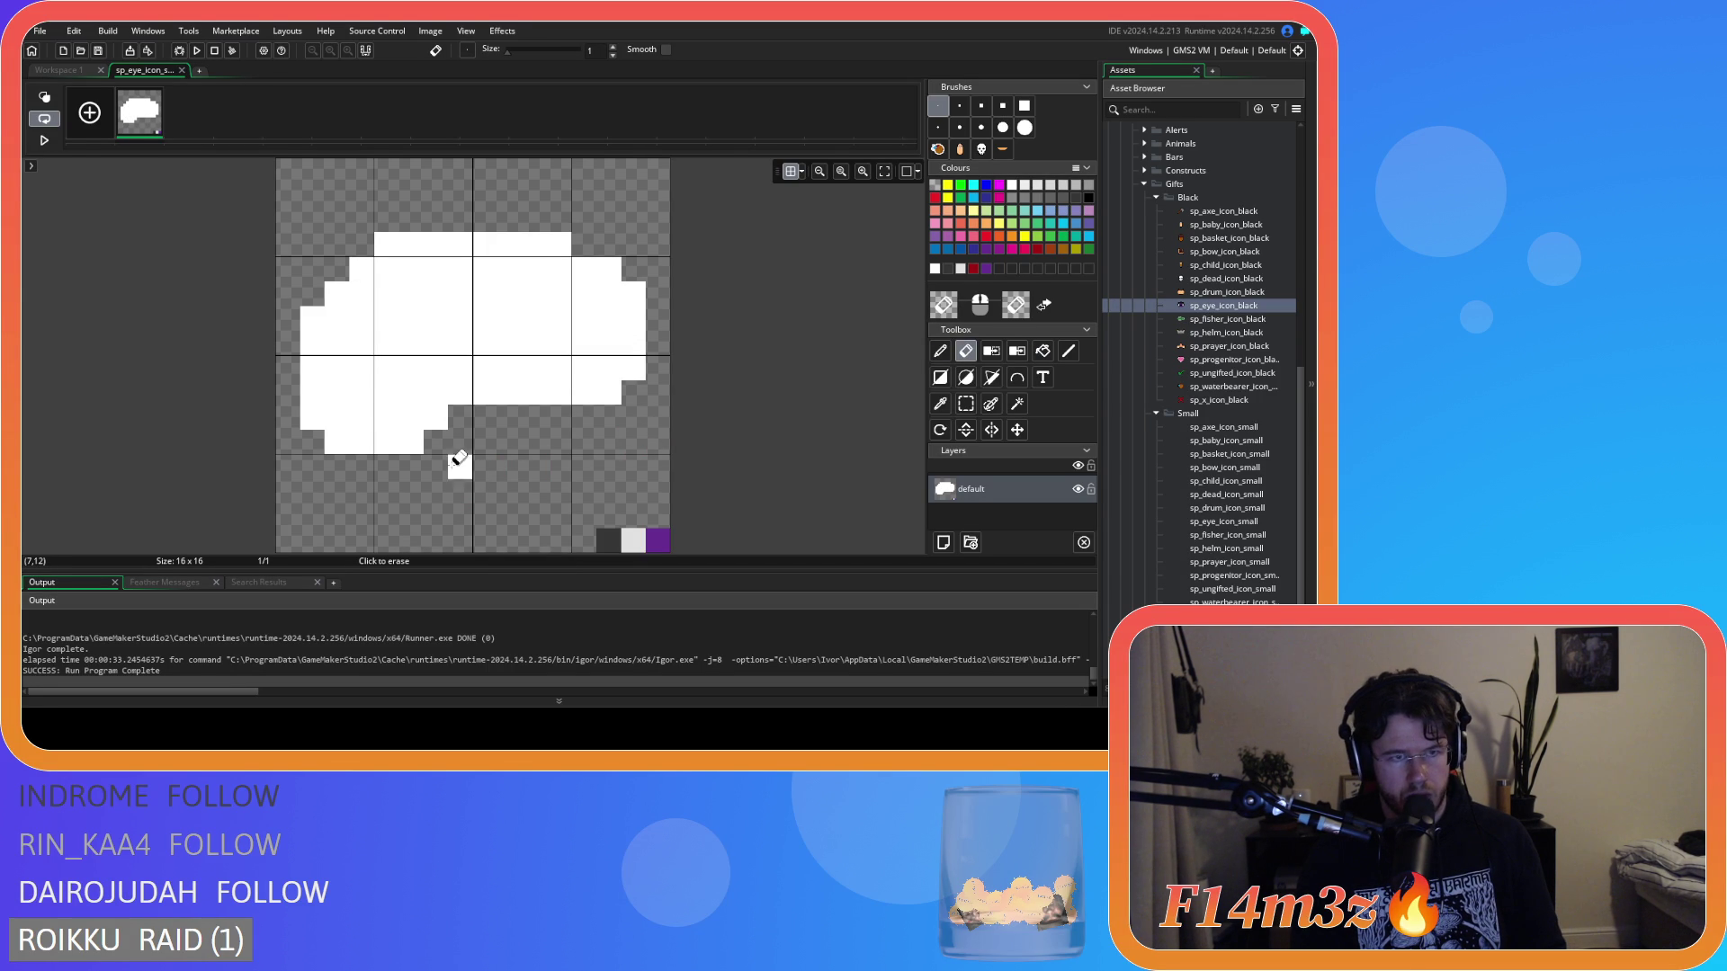
Fill white pixels along the lower-right edge and erase two stray bottom-left pixels.
{"action": "key", "text": "p"}
{"action": "mouse_move", "coordinate": [435, 442]}
{"action": "left_mouse_down"}
{"action": "mouse_move", "coordinate": [540, 416]}
{"action": "mouse_move", "coordinate": [504, 430]}
{"action": "left_mouse_up"}
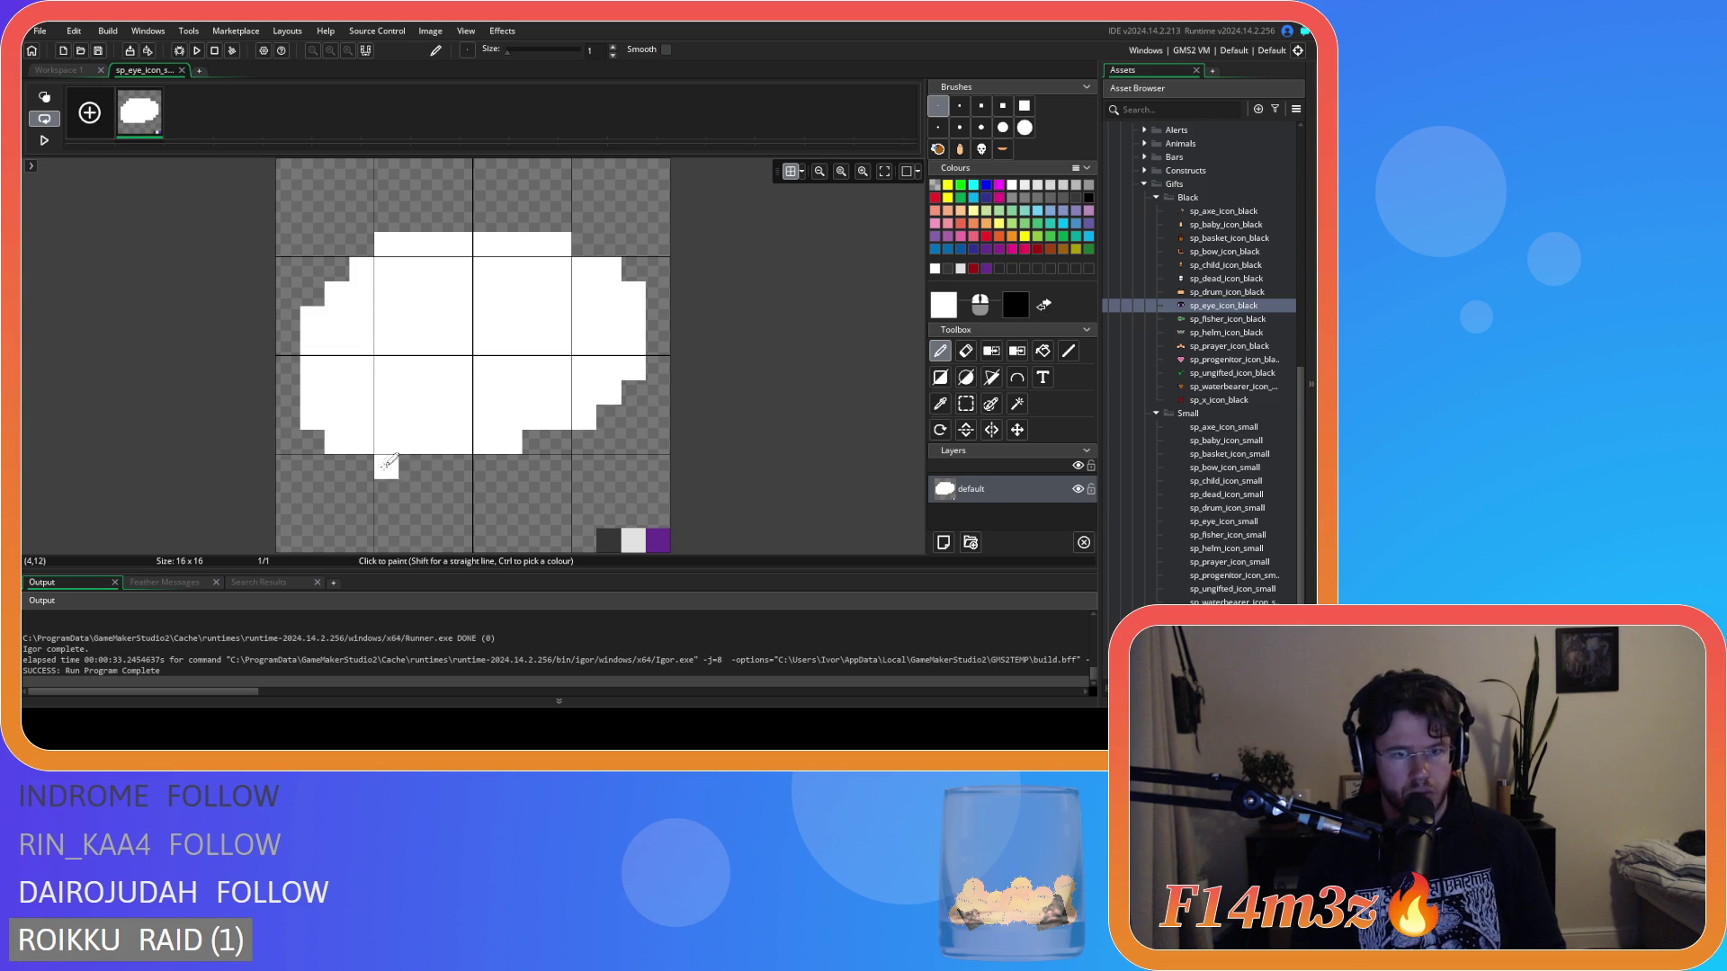
{"action": "key", "text": "e"}
{"action": "left_click_drag", "start_coordinate": [330, 436], "coordinate": [312, 416]}
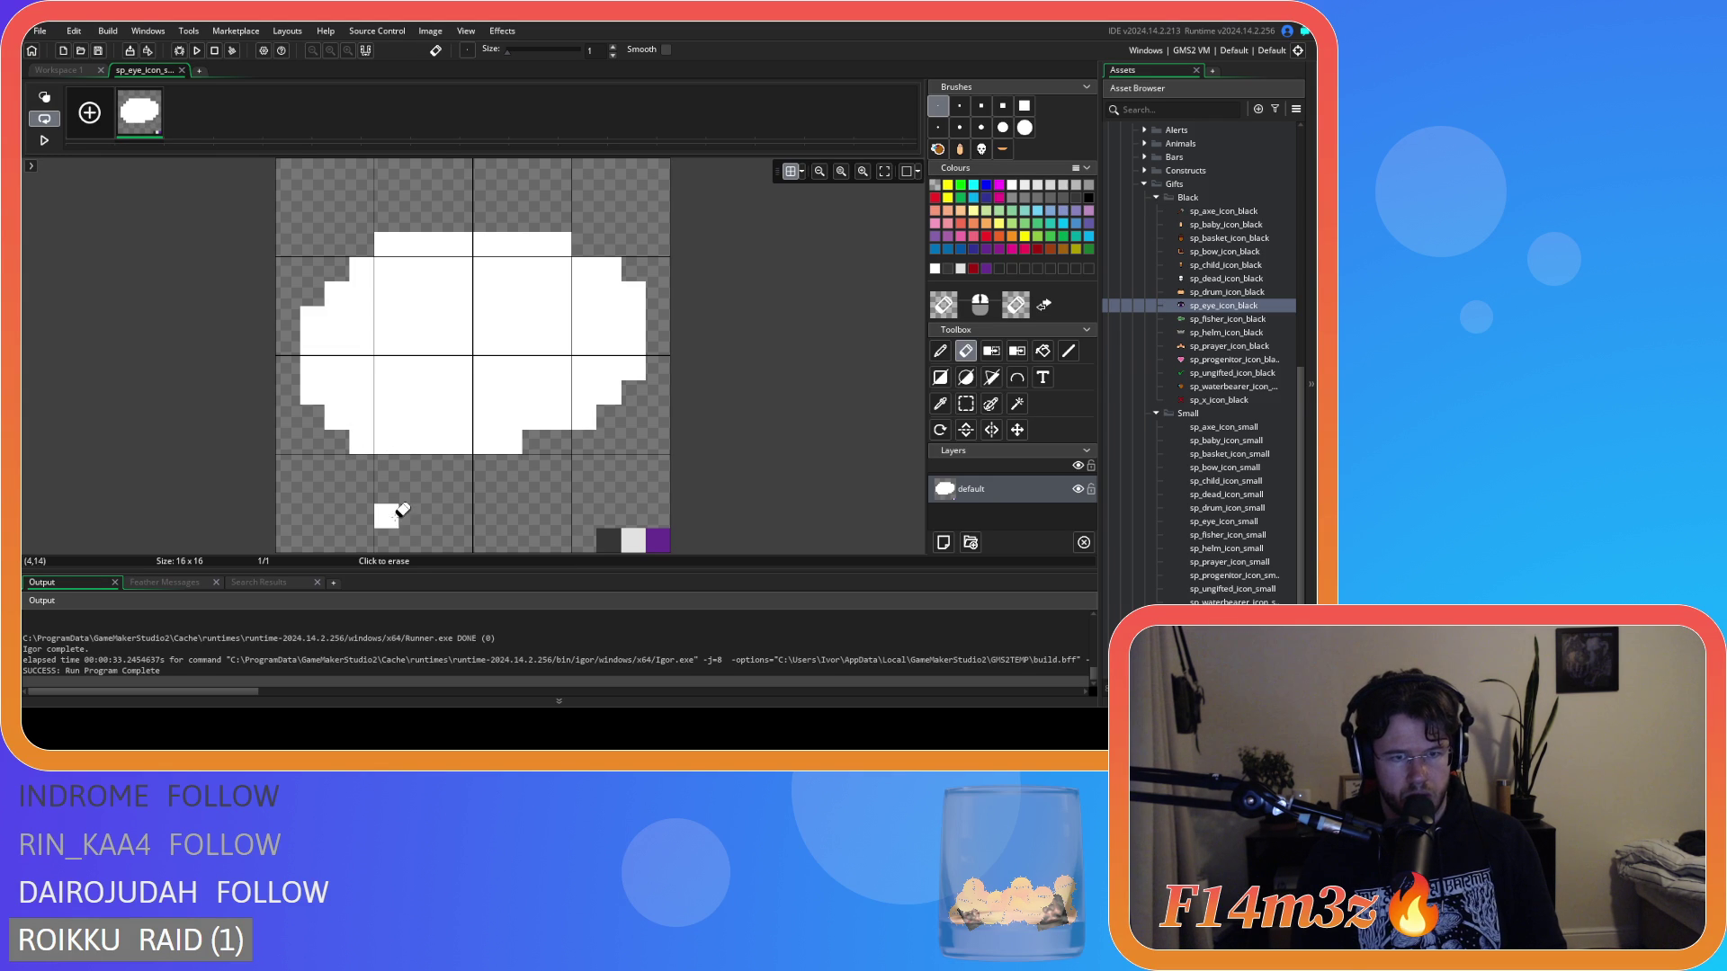
{"action": "left_click", "coordinate": [385, 243]}
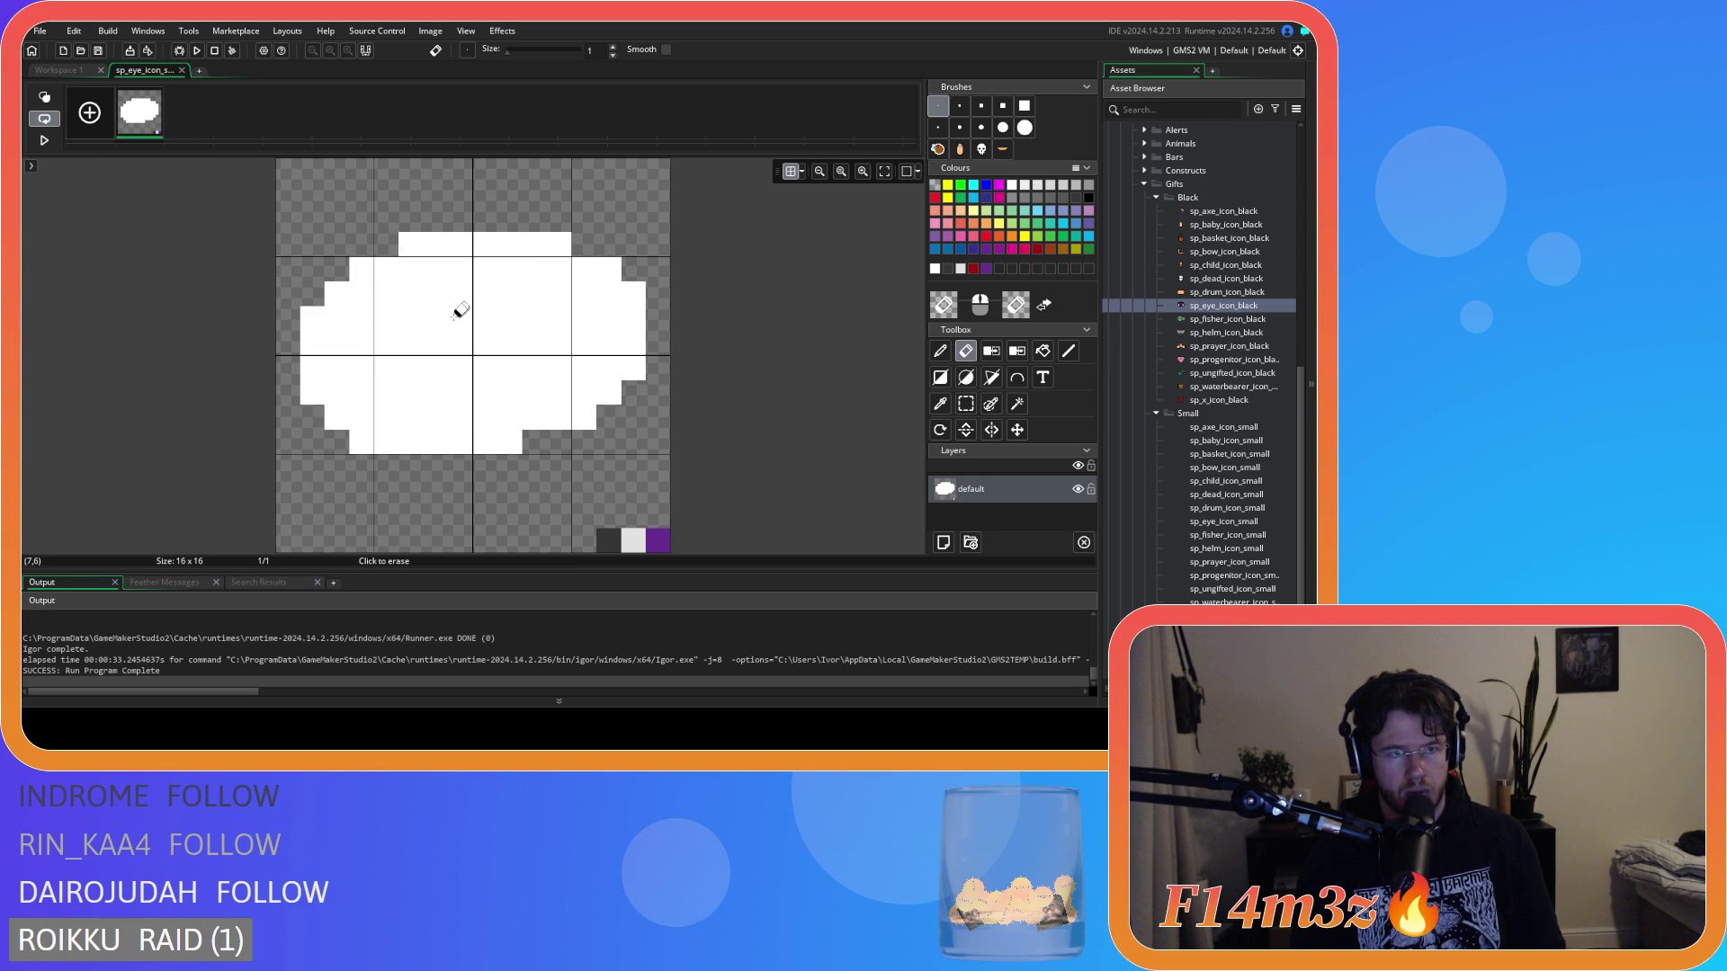
{"action": "key", "text": "ctrl+z"}
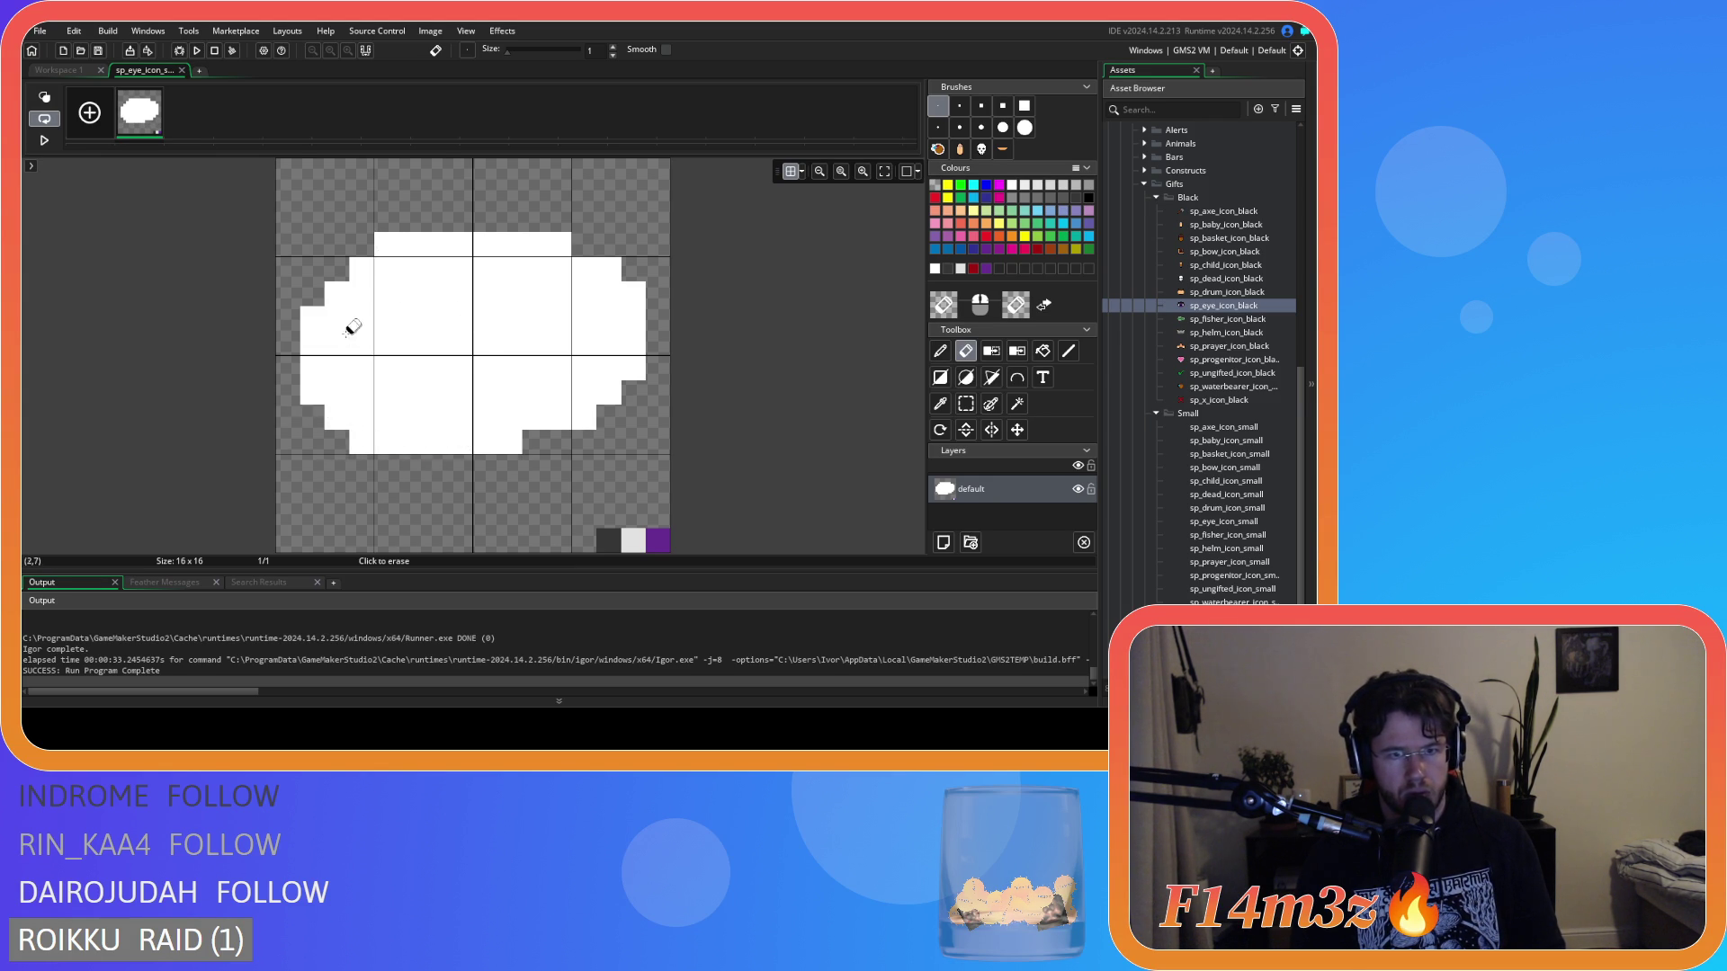
Reshape the upper-left edge by adding and erasing white pixels.
{"action": "key", "text": "d"}
{"action": "left_click", "coordinate": [362, 245]}
{"action": "left_click", "coordinate": [337, 270]}
{"action": "left_click", "coordinate": [288, 346]}
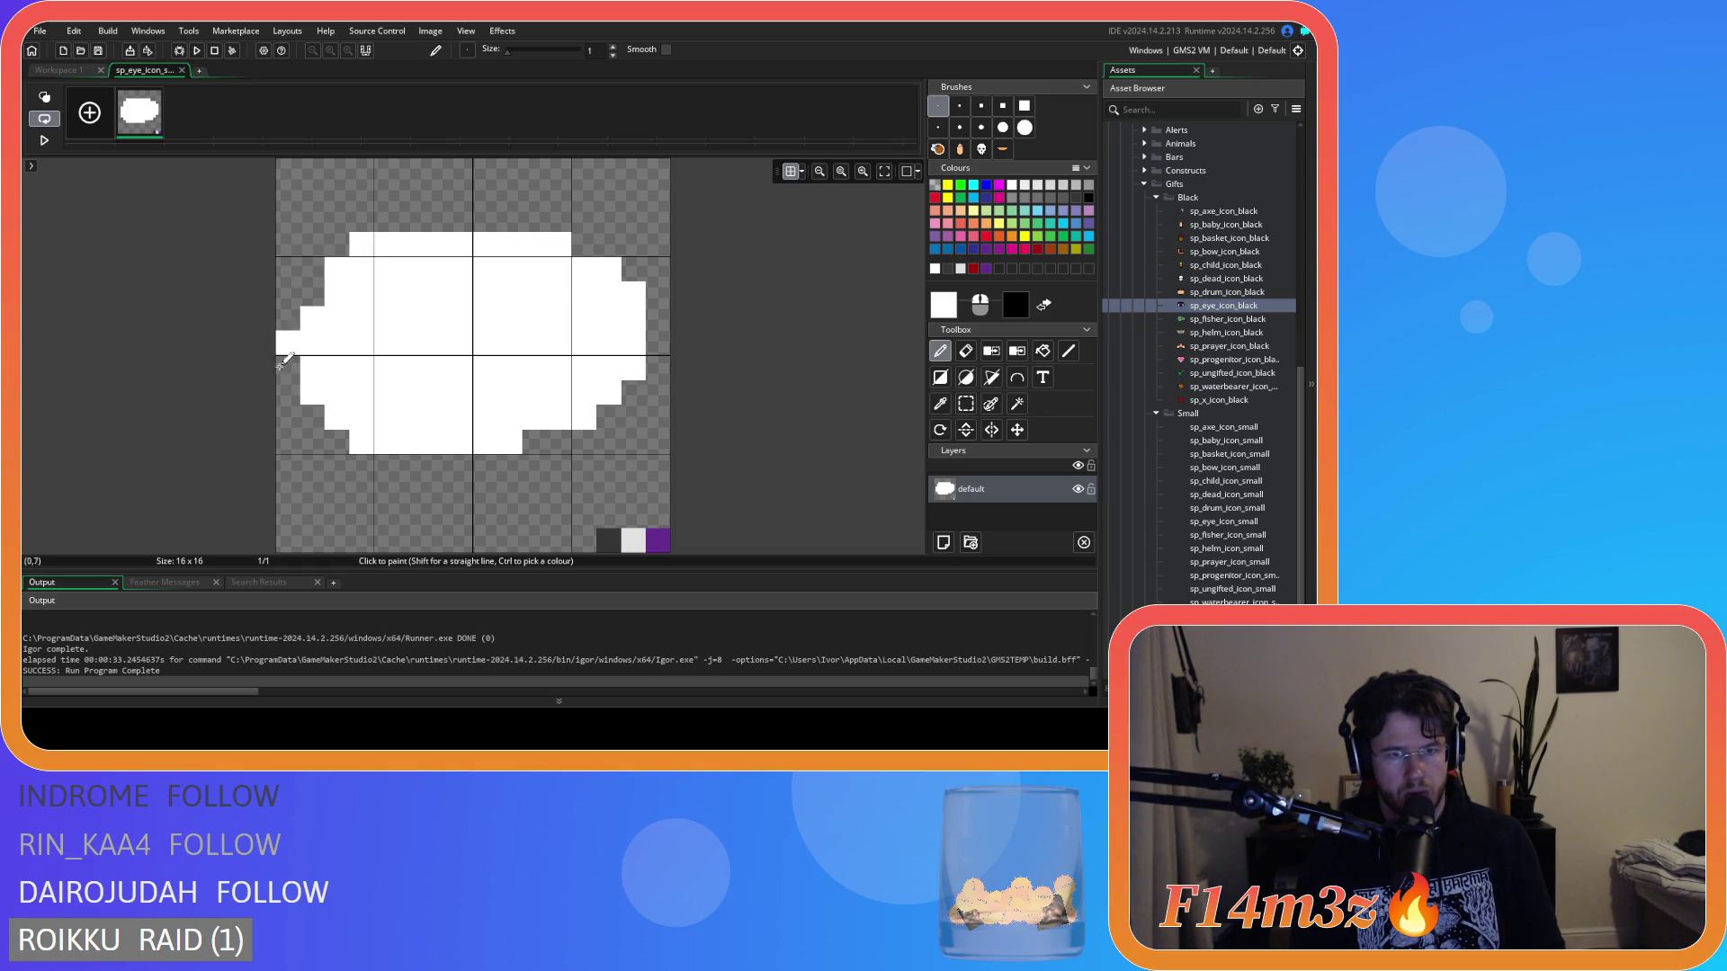
{"action": "key", "text": "ctrl+z"}
{"action": "left_click", "coordinate": [315, 297]}
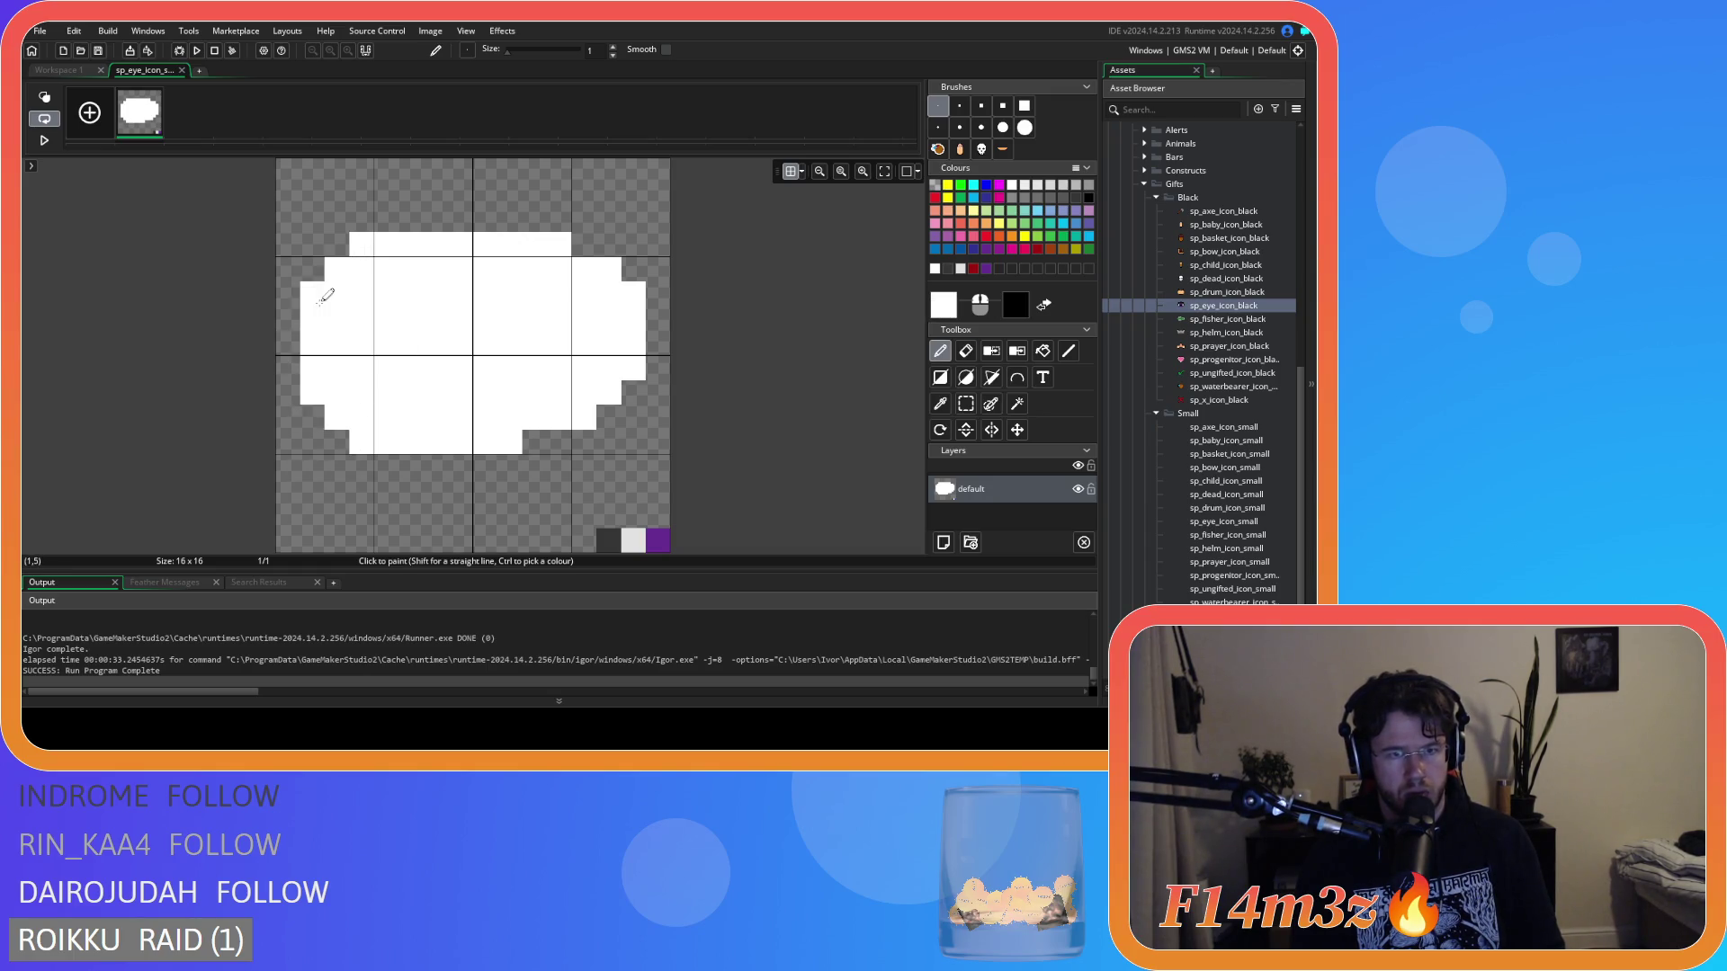
{"action": "key", "text": "ctrl+z"}
{"action": "right_click", "coordinate": [336, 268]}
{"action": "right_click", "coordinate": [356, 243]}
{"action": "key", "text": "e"}
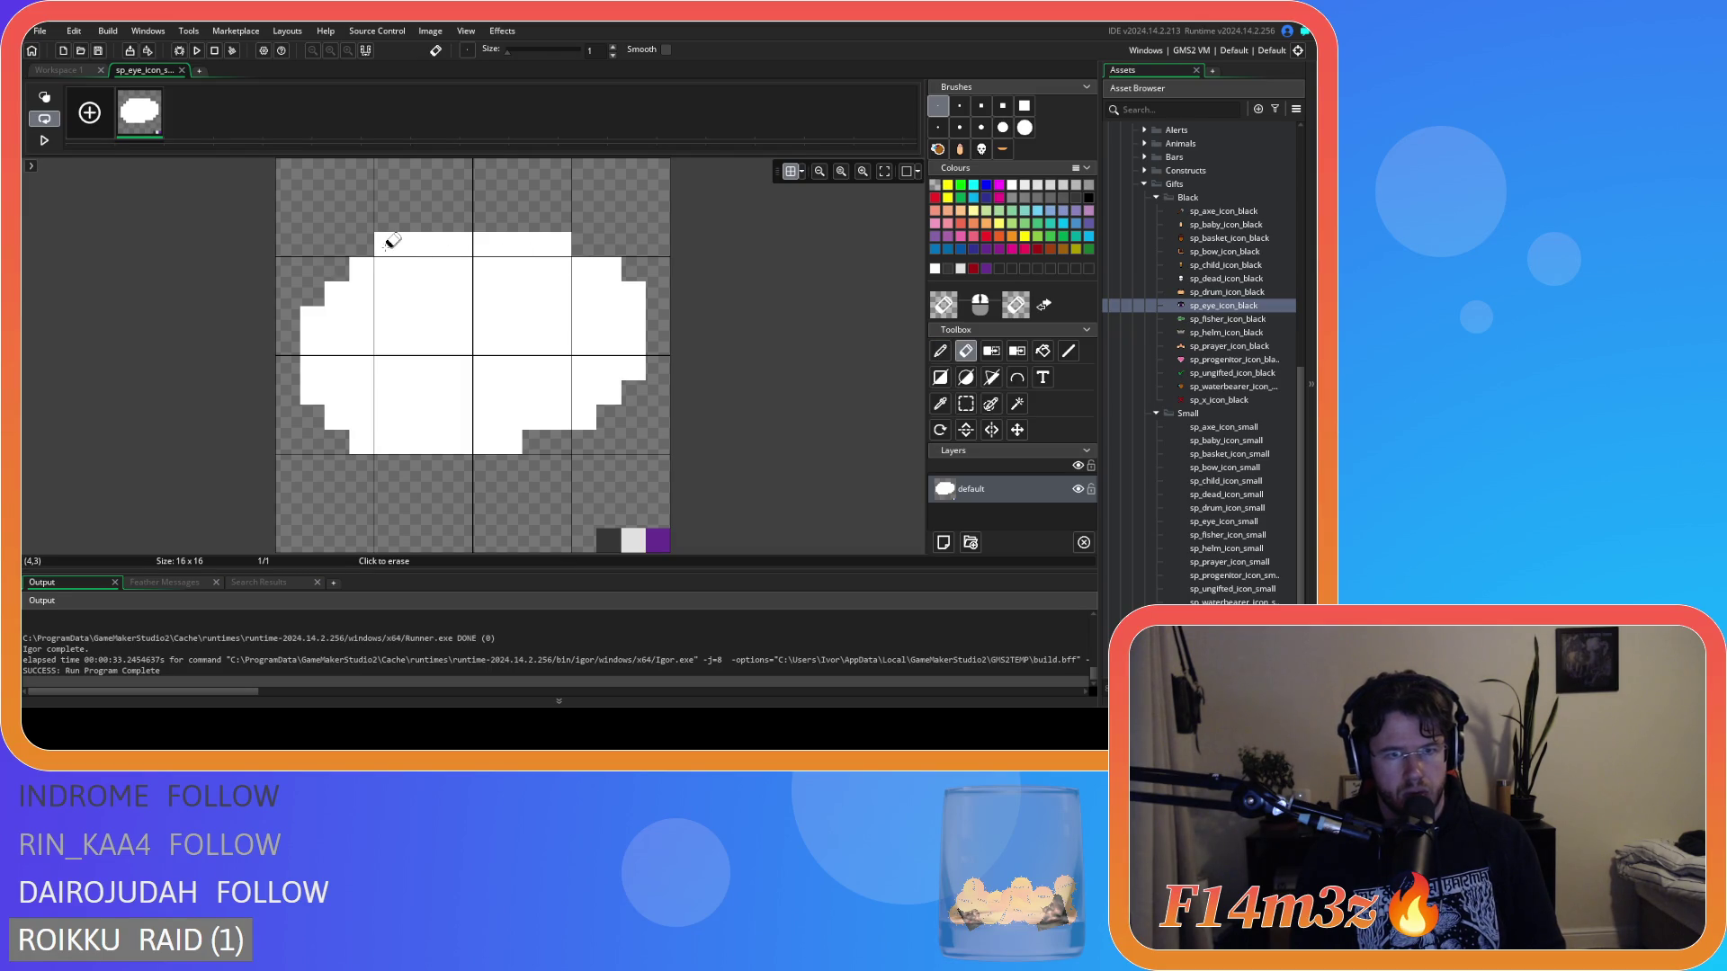
{"action": "left_click", "coordinate": [387, 243]}
Erase white pixels along the right and top-right edges to notch the right end.
{"action": "mouse_move", "coordinate": [642, 373]}
{"action": "left_mouse_down"}
{"action": "mouse_move", "coordinate": [563, 409]}
{"action": "mouse_move", "coordinate": [618, 390]}
{"action": "left_mouse_up"}
{"action": "left_click", "coordinate": [662, 383]}
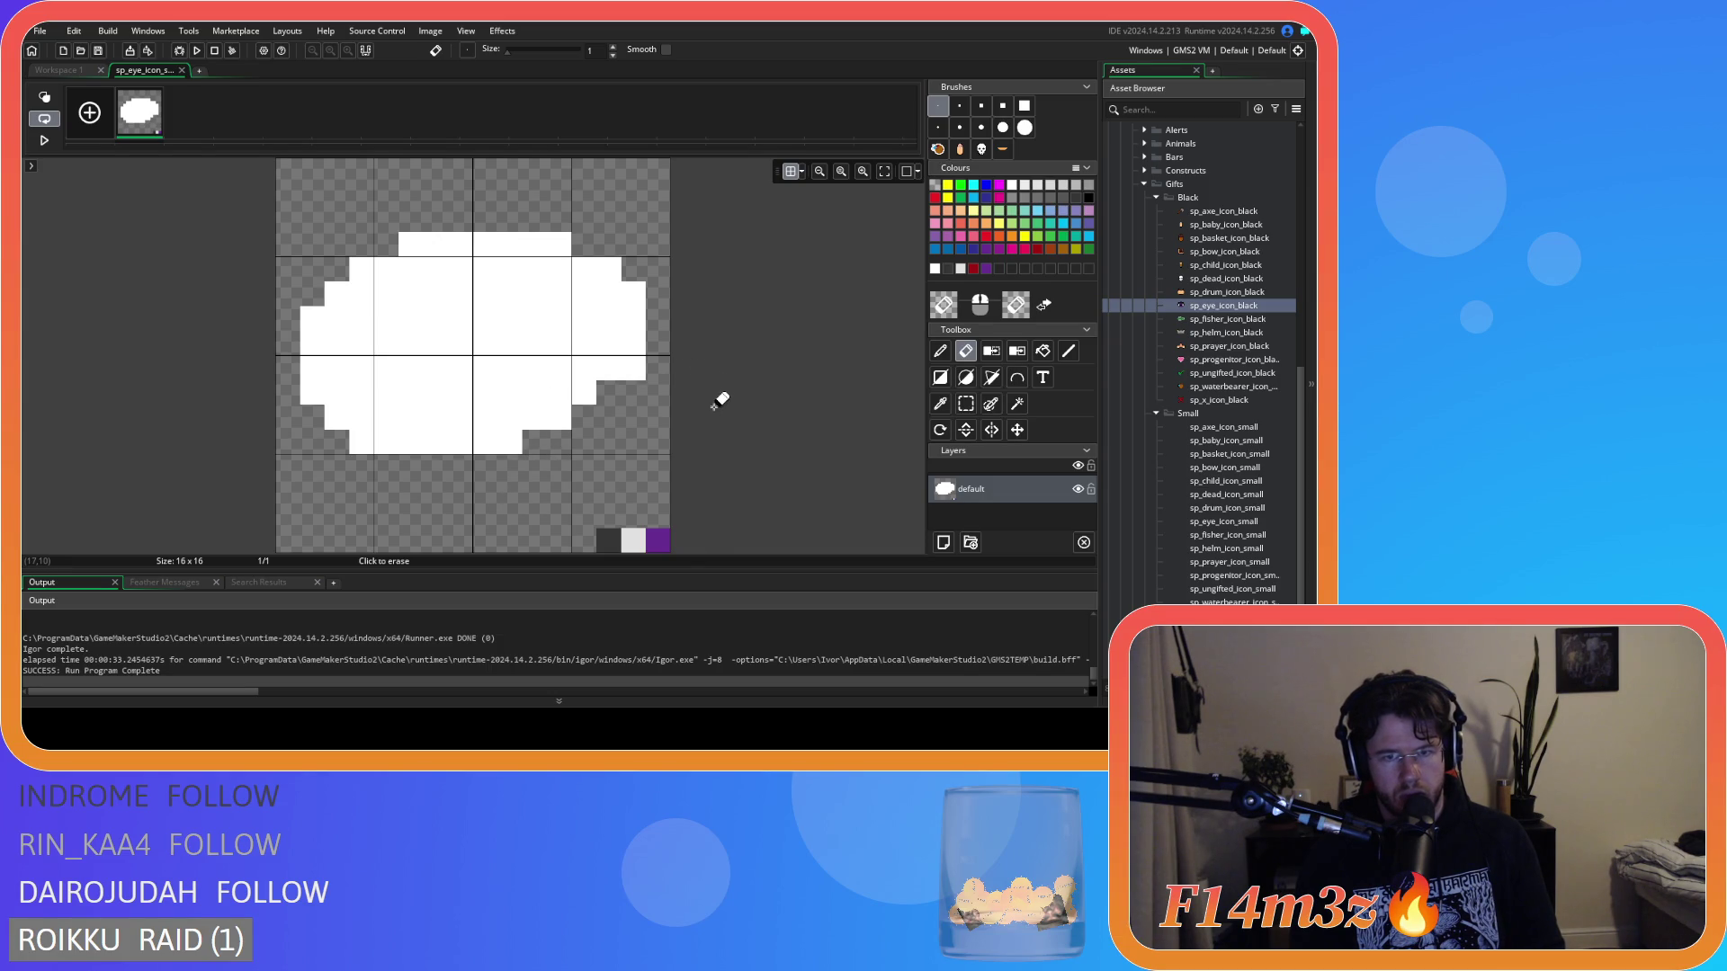
{"action": "mouse_move", "coordinate": [633, 294]}
{"action": "left_mouse_down"}
{"action": "mouse_move", "coordinate": [560, 238]}
{"action": "mouse_move", "coordinate": [509, 244]}
{"action": "mouse_move", "coordinate": [733, 323]}
{"action": "left_mouse_up"}
{"action": "key", "text": "ctrl+z"}
{"action": "key", "text": "ctrl+z"}
{"action": "key", "text": "ctrl+z"}
{"action": "key", "text": "ctrl+y"}
{"action": "key", "text": "ctrl+y"}
{"action": "key", "text": "ctrl+z"}
{"action": "key", "text": "ctrl+z"}
{"action": "key", "text": "ctrl+z"}
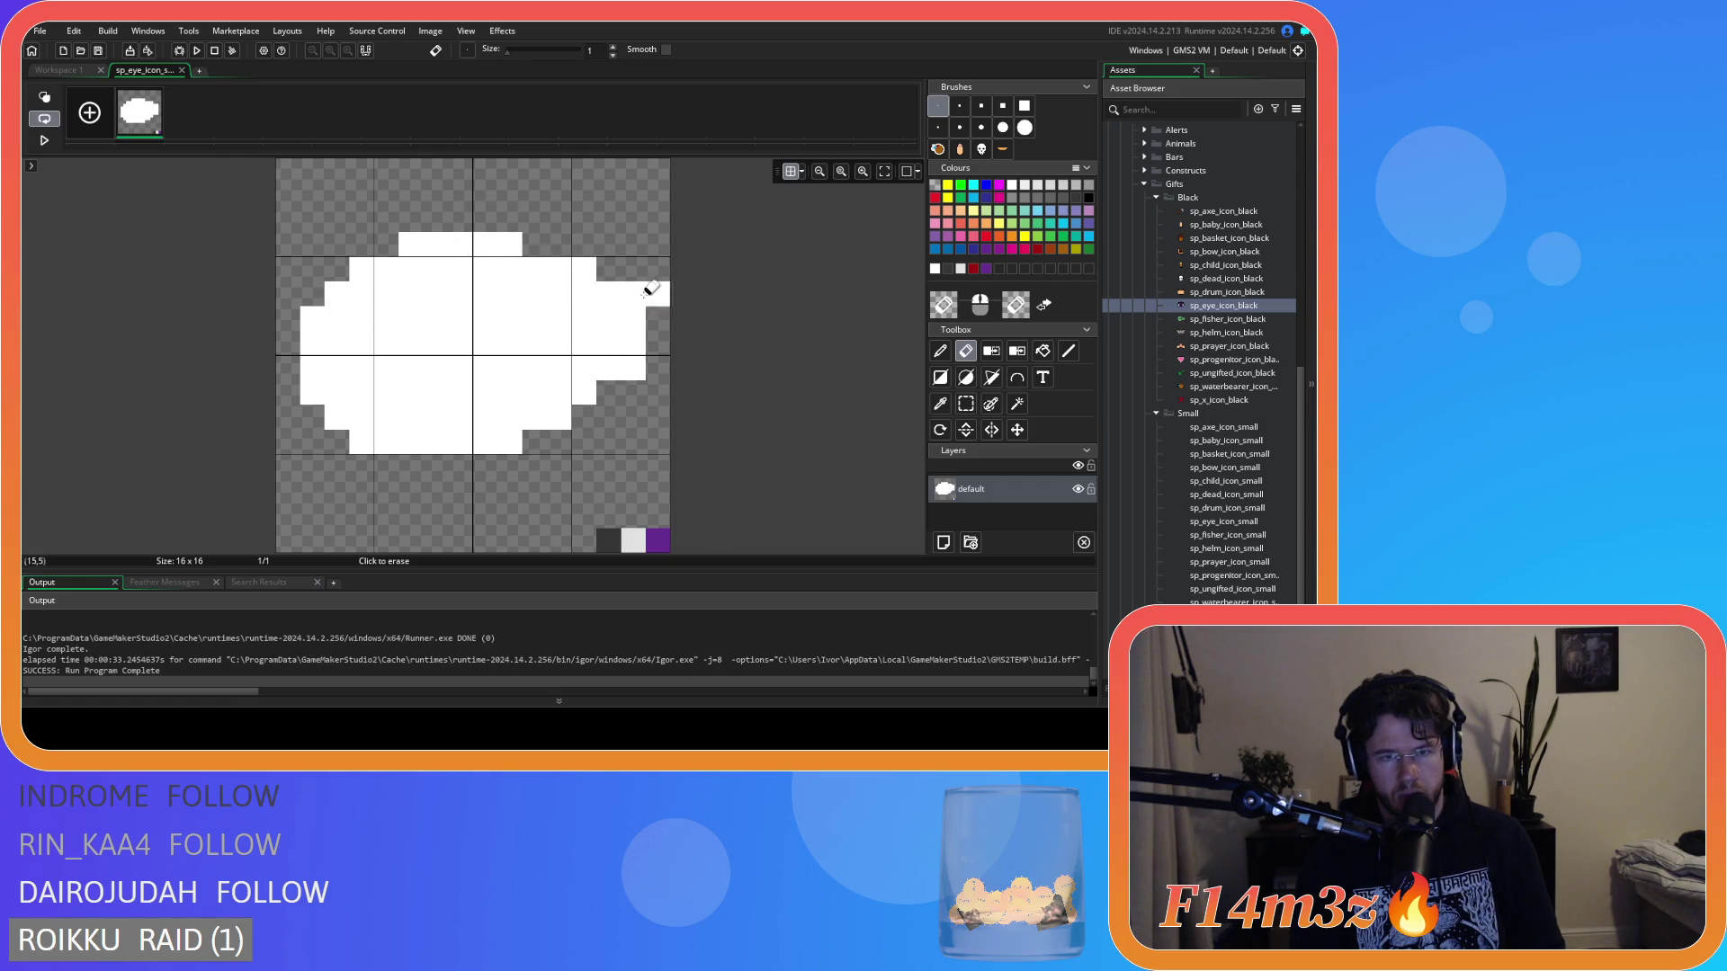
{"action": "key", "text": "ctrl+z"}
{"action": "left_click_drag", "start_coordinate": [463, 212], "coordinate": [758, 378]}
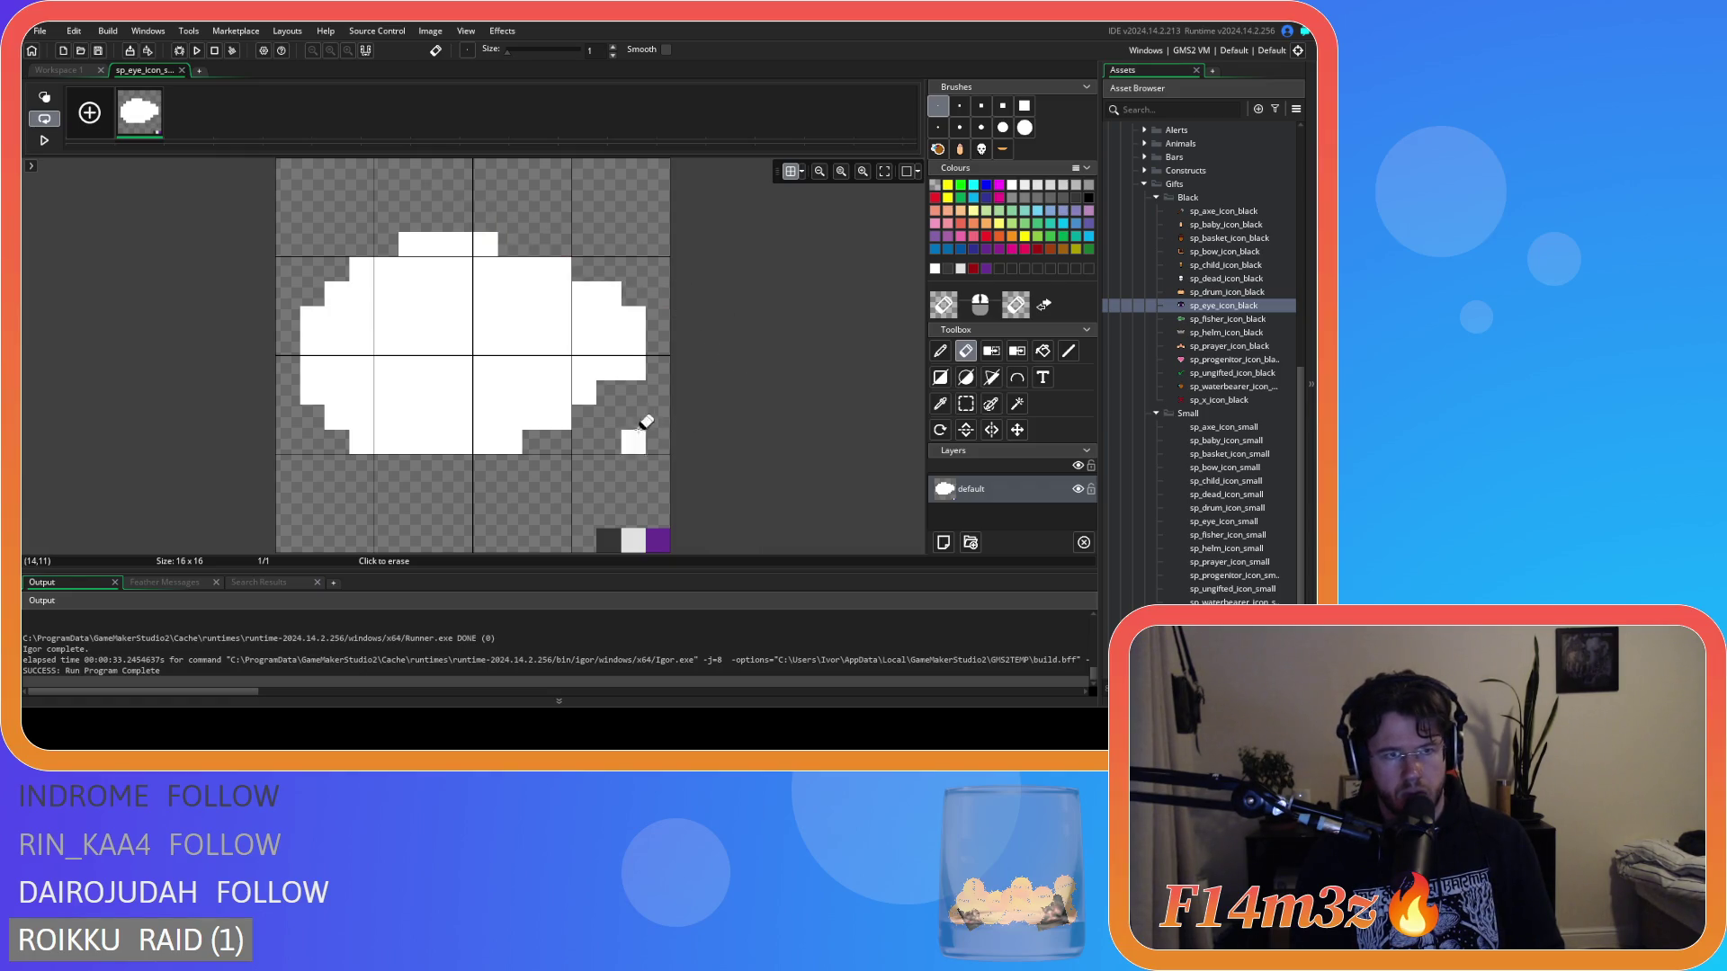
{"action": "left_click", "coordinate": [633, 369]}
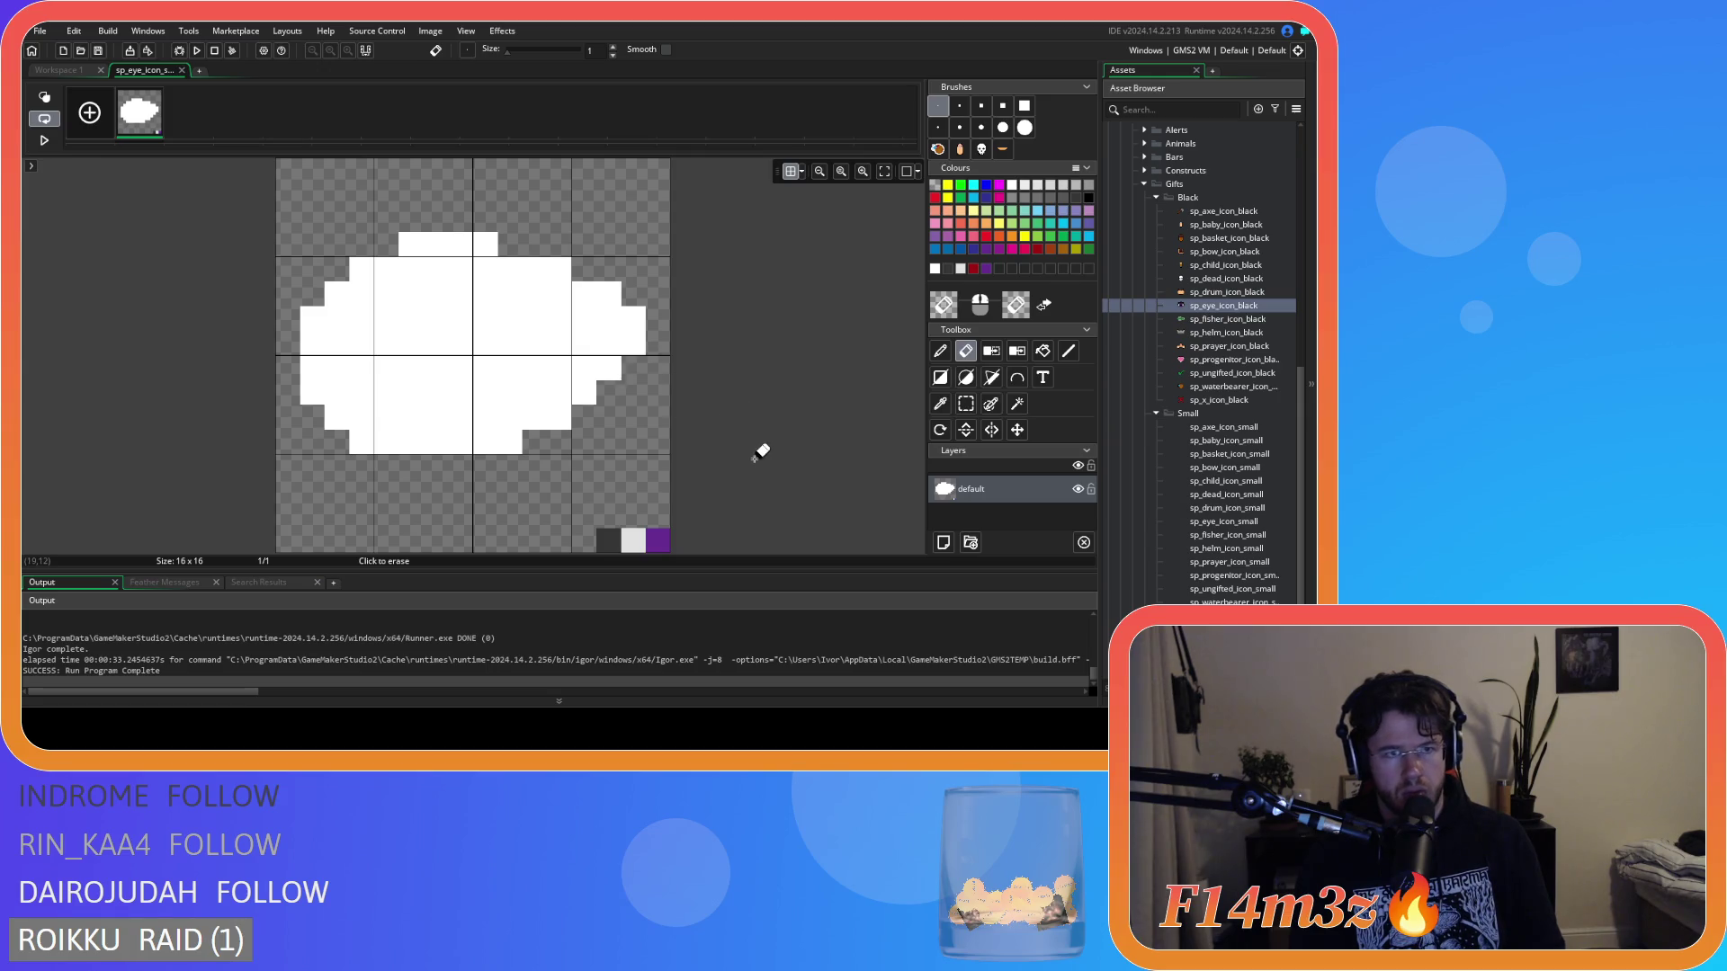
Add a white pixel beside the top edge and erase two stray bottom-row pixels.
{"action": "left_click", "coordinate": [493, 284], "text": "alt"}
{"action": "key", "text": "d"}
{"action": "left_click", "coordinate": [509, 244]}
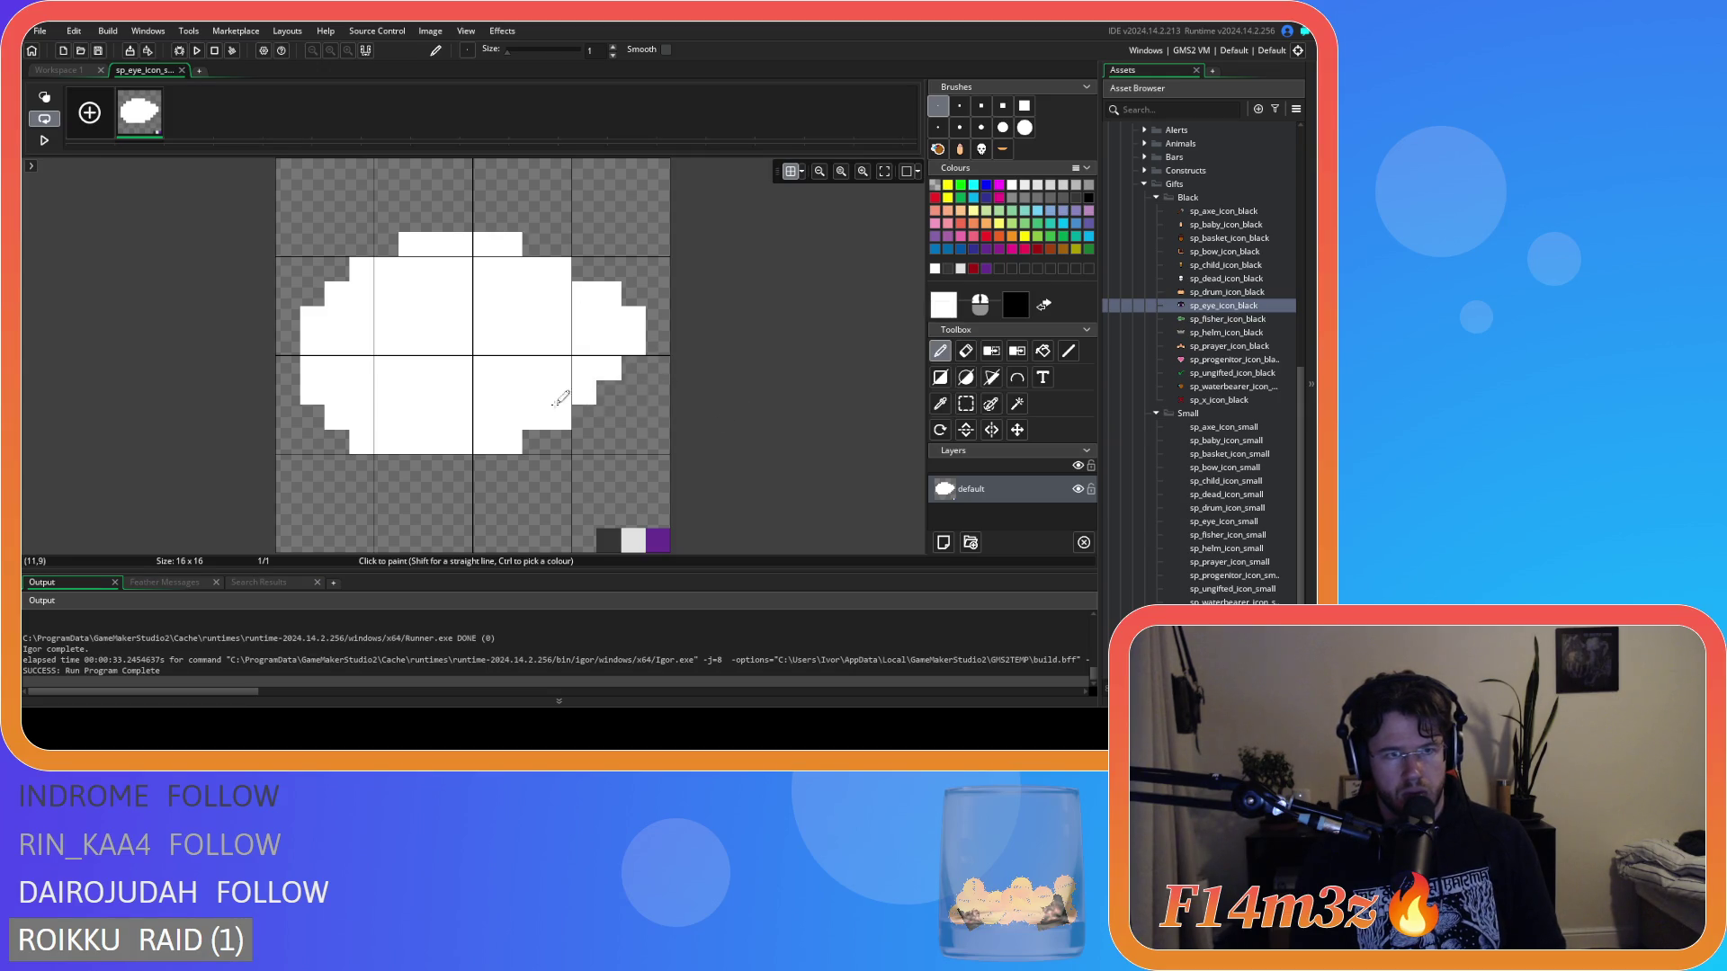
{"action": "key", "text": "e"}
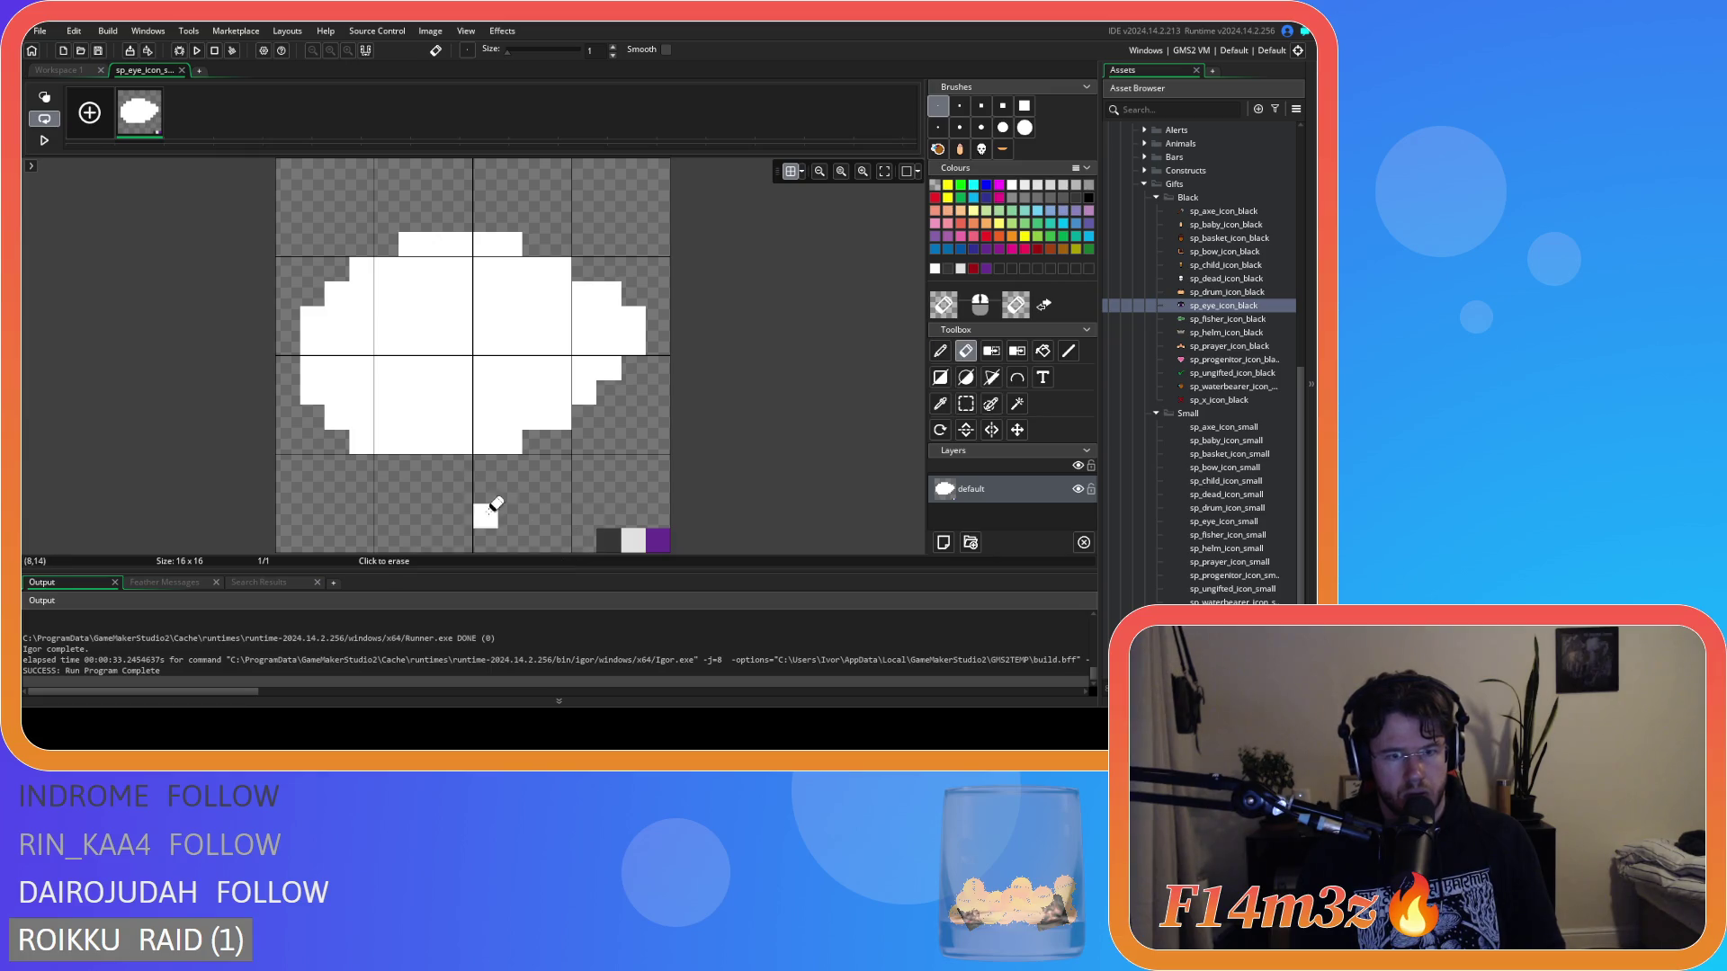
{"action": "left_click", "coordinate": [288, 434]}
{"action": "left_click", "coordinate": [360, 441]}
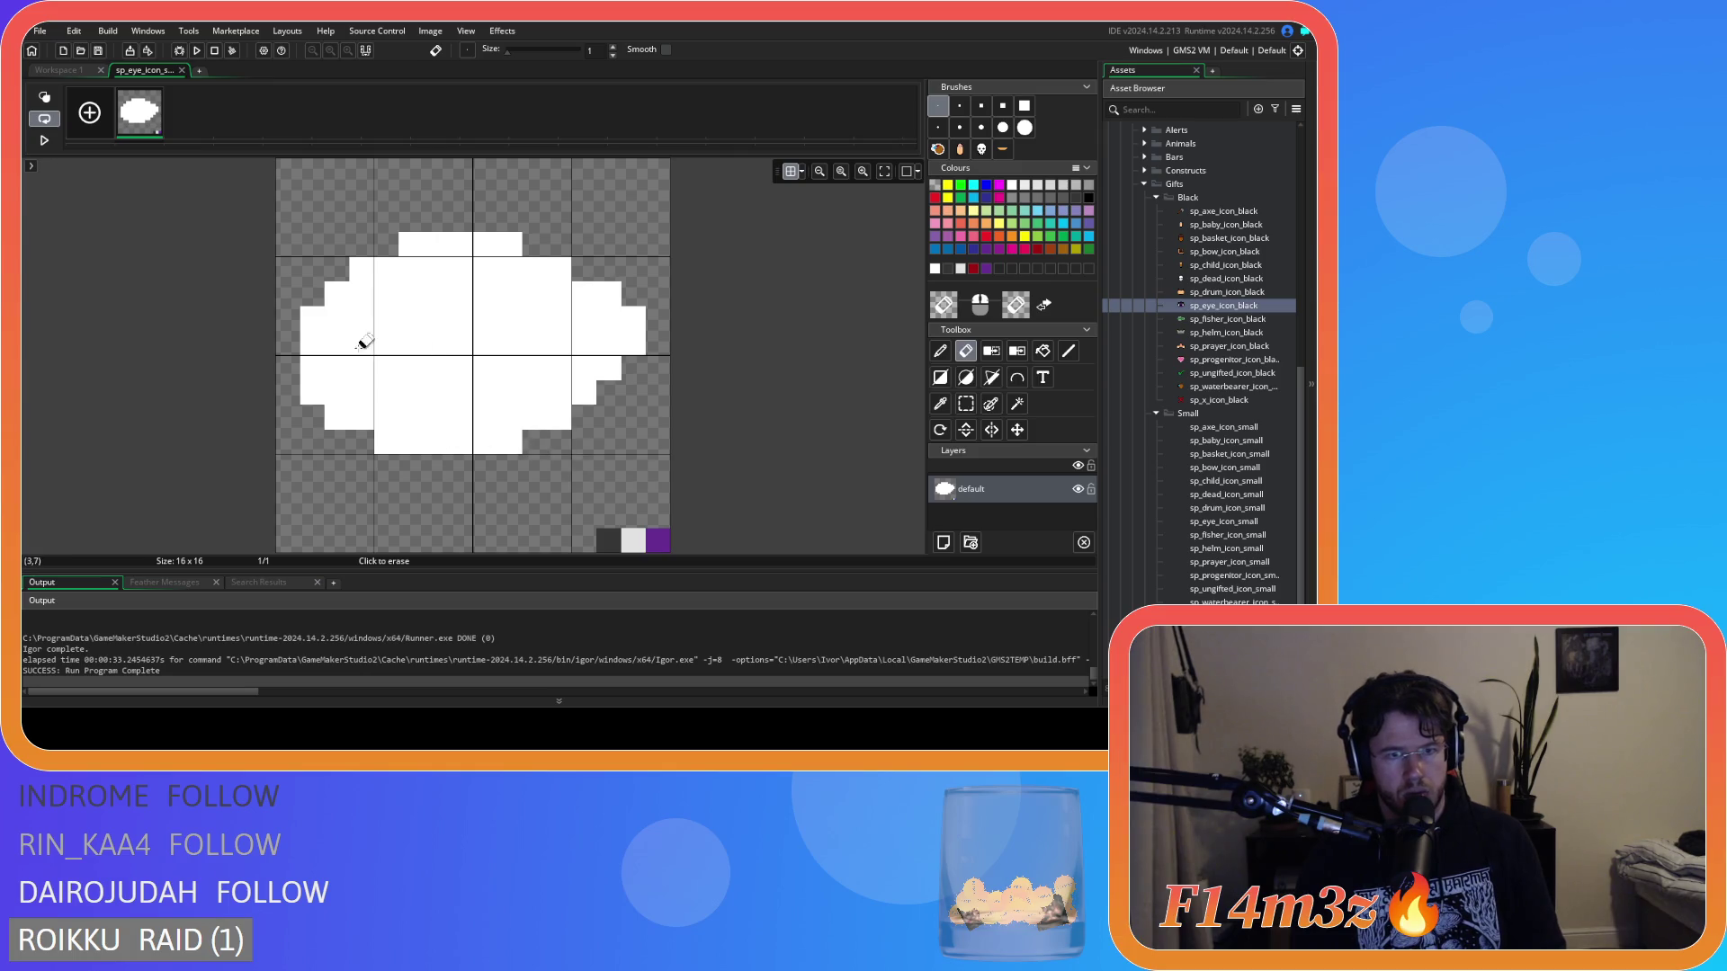
{"action": "scroll", "coordinate": [534, 517], "scroll_direction": "up", "scroll_amount": 1}
Select the whole canvas and nudge the sprite one pixel, then shift it back left.
{"action": "key", "text": "s"}
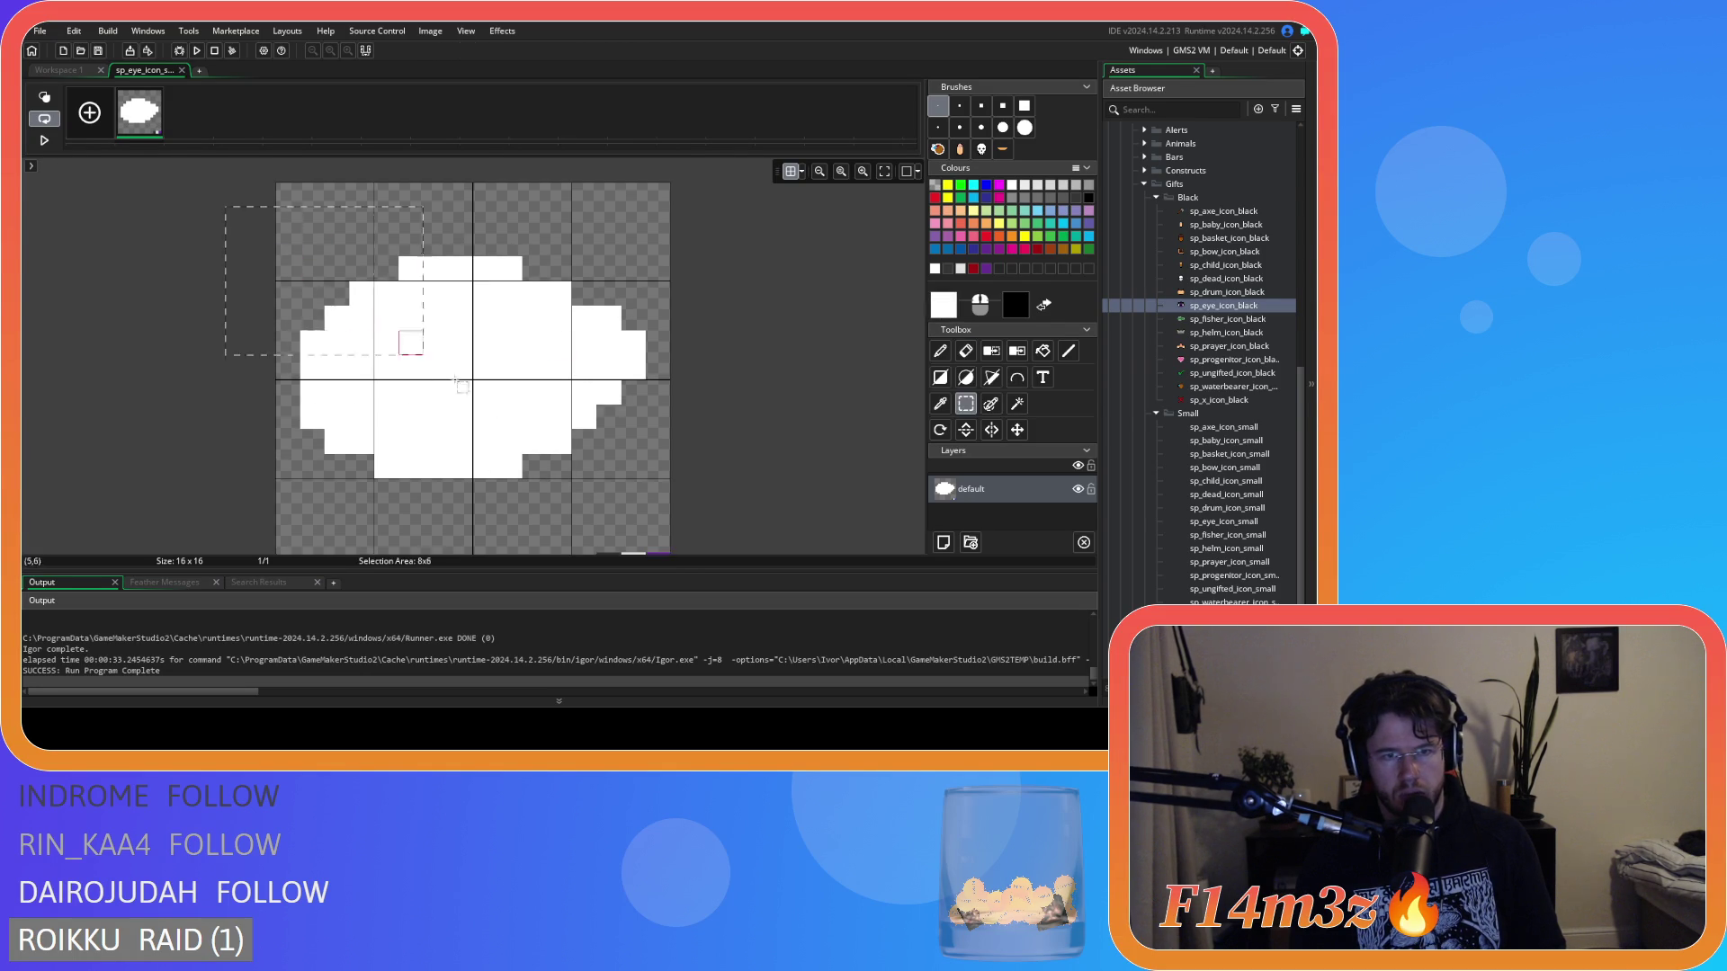
{"action": "key", "text": "ctrl+a"}
{"action": "mouse_move", "coordinate": [529, 366]}
{"action": "left_mouse_down"}
{"action": "mouse_move", "coordinate": [550, 390]}
{"action": "mouse_move", "coordinate": [531, 391]}
{"action": "left_mouse_up"}
{"action": "left_click", "coordinate": [780, 376]}
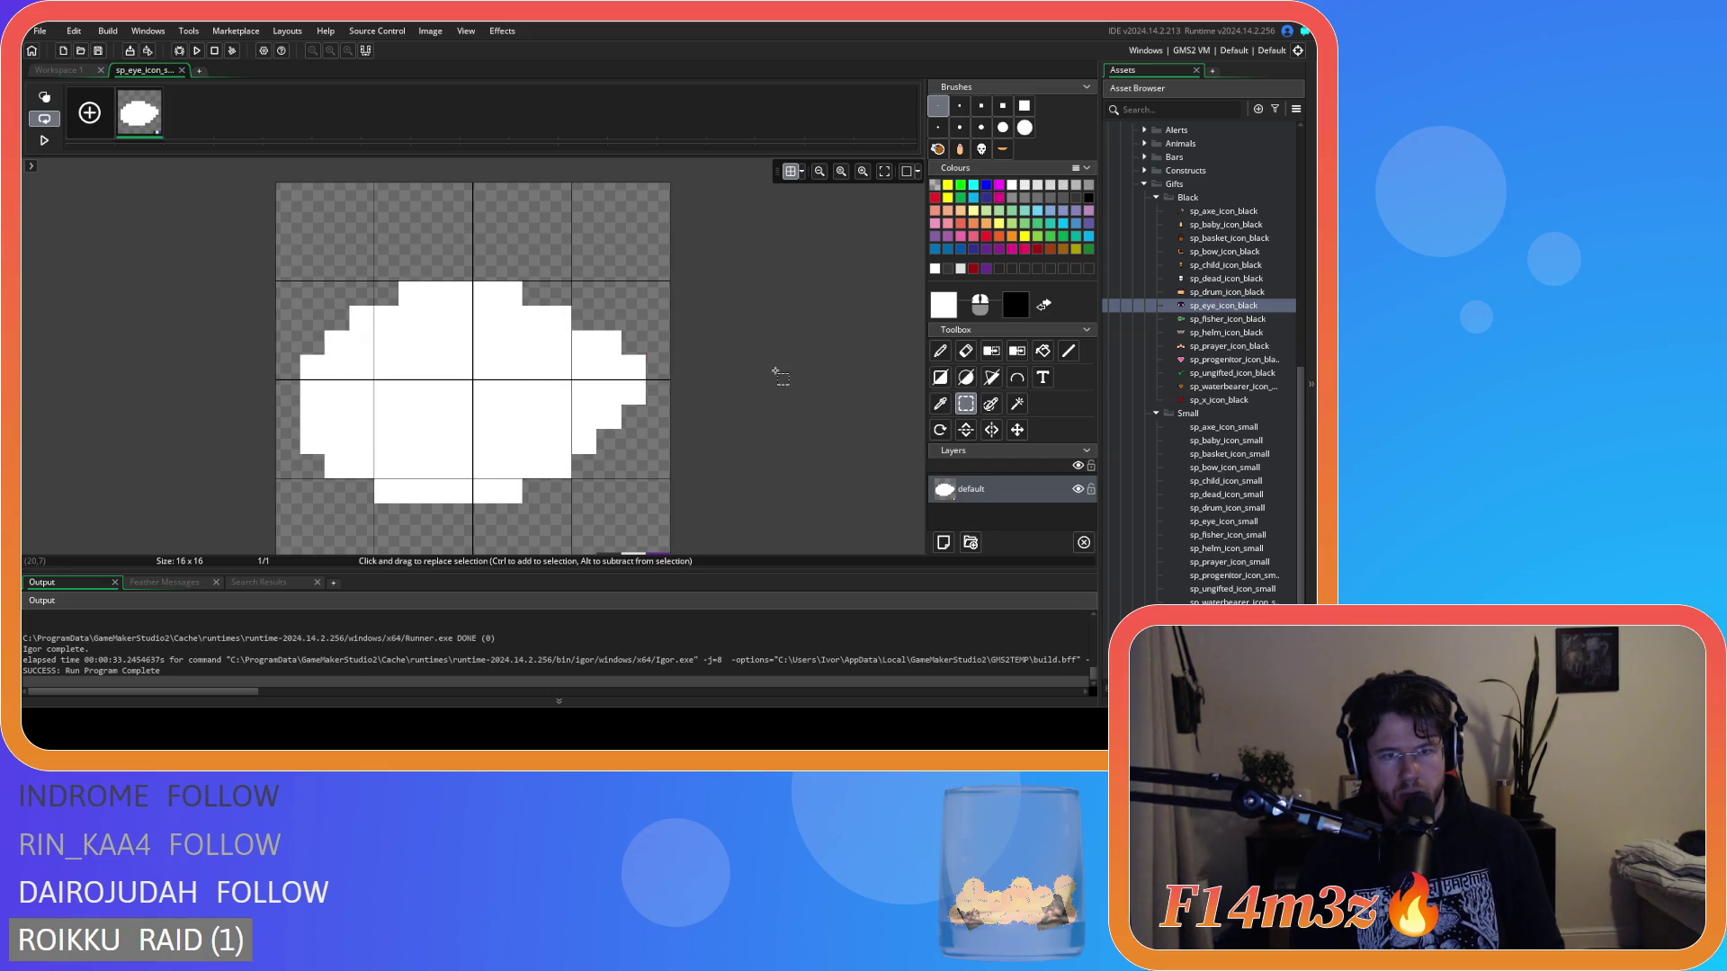
Outline the bottom and left edges in dark grey and paint a dark red strip down the left edge.
{"action": "left_click", "coordinate": [940, 351]}
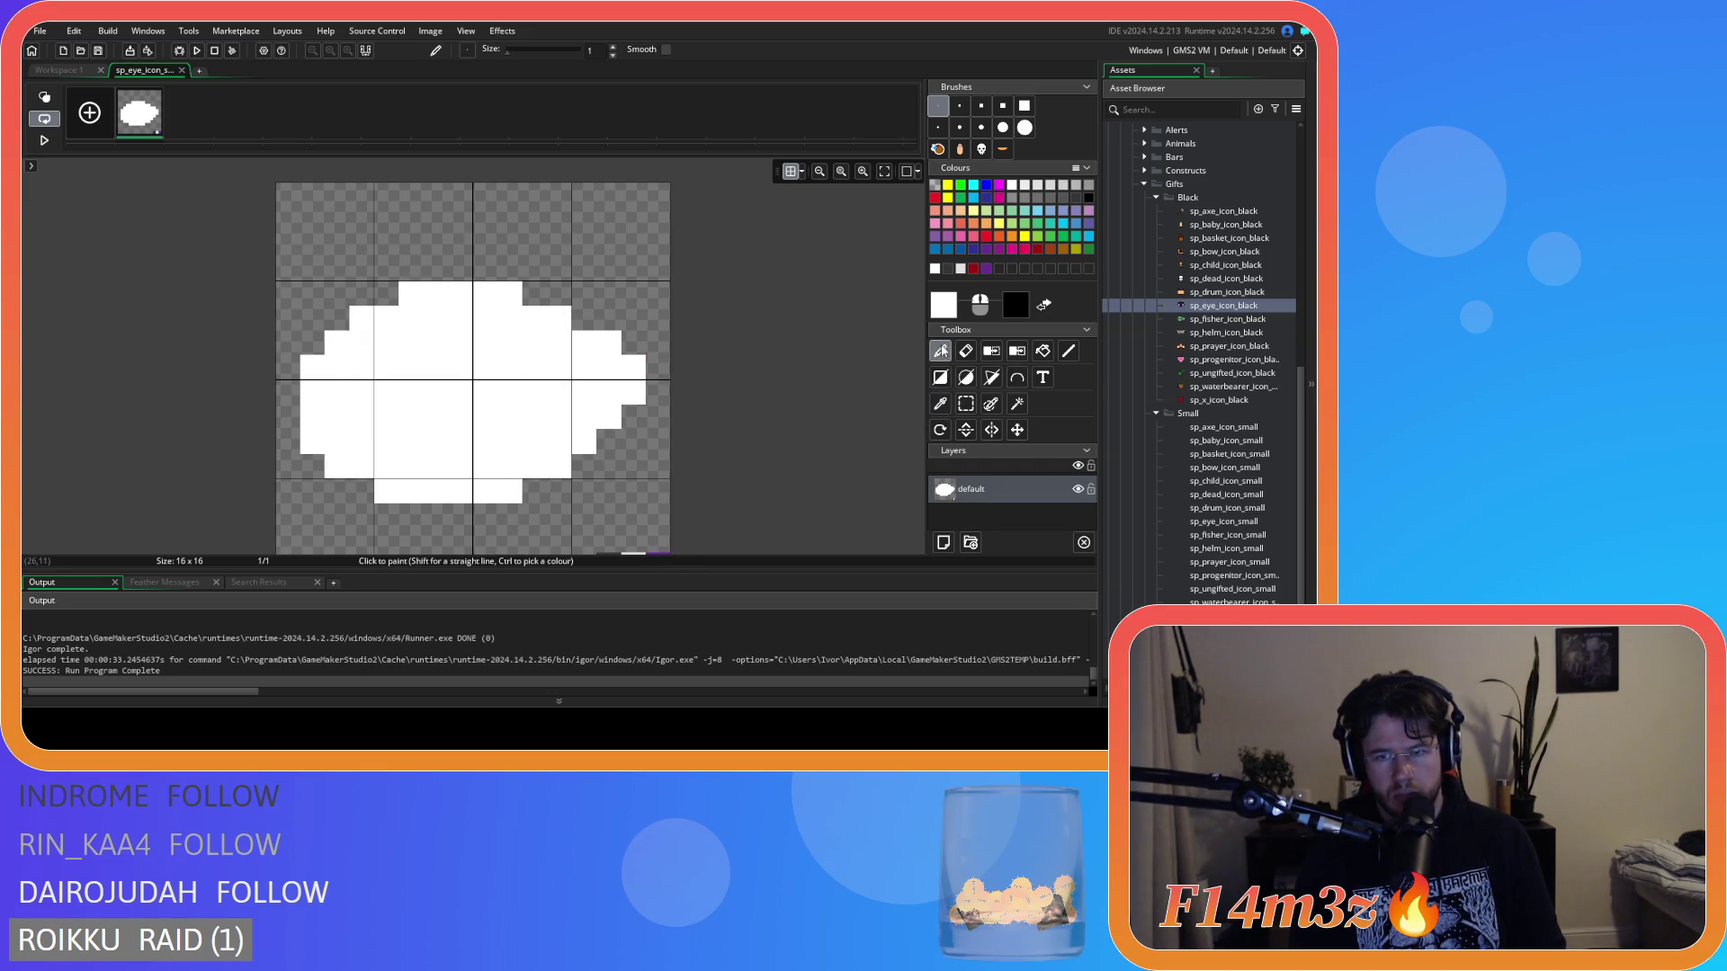
{"action": "scroll", "coordinate": [842, 419], "scroll_direction": "down", "scroll_amount": 1}
{"action": "left_click", "coordinate": [607, 514], "text": "ctrl"}
{"action": "mouse_move", "coordinate": [386, 441]}
{"action": "left_mouse_down"}
{"action": "mouse_move", "coordinate": [508, 441]}
{"action": "mouse_move", "coordinate": [605, 363]}
{"action": "mouse_move", "coordinate": [616, 296]}
{"action": "mouse_move", "coordinate": [504, 245]}
{"action": "left_mouse_up"}
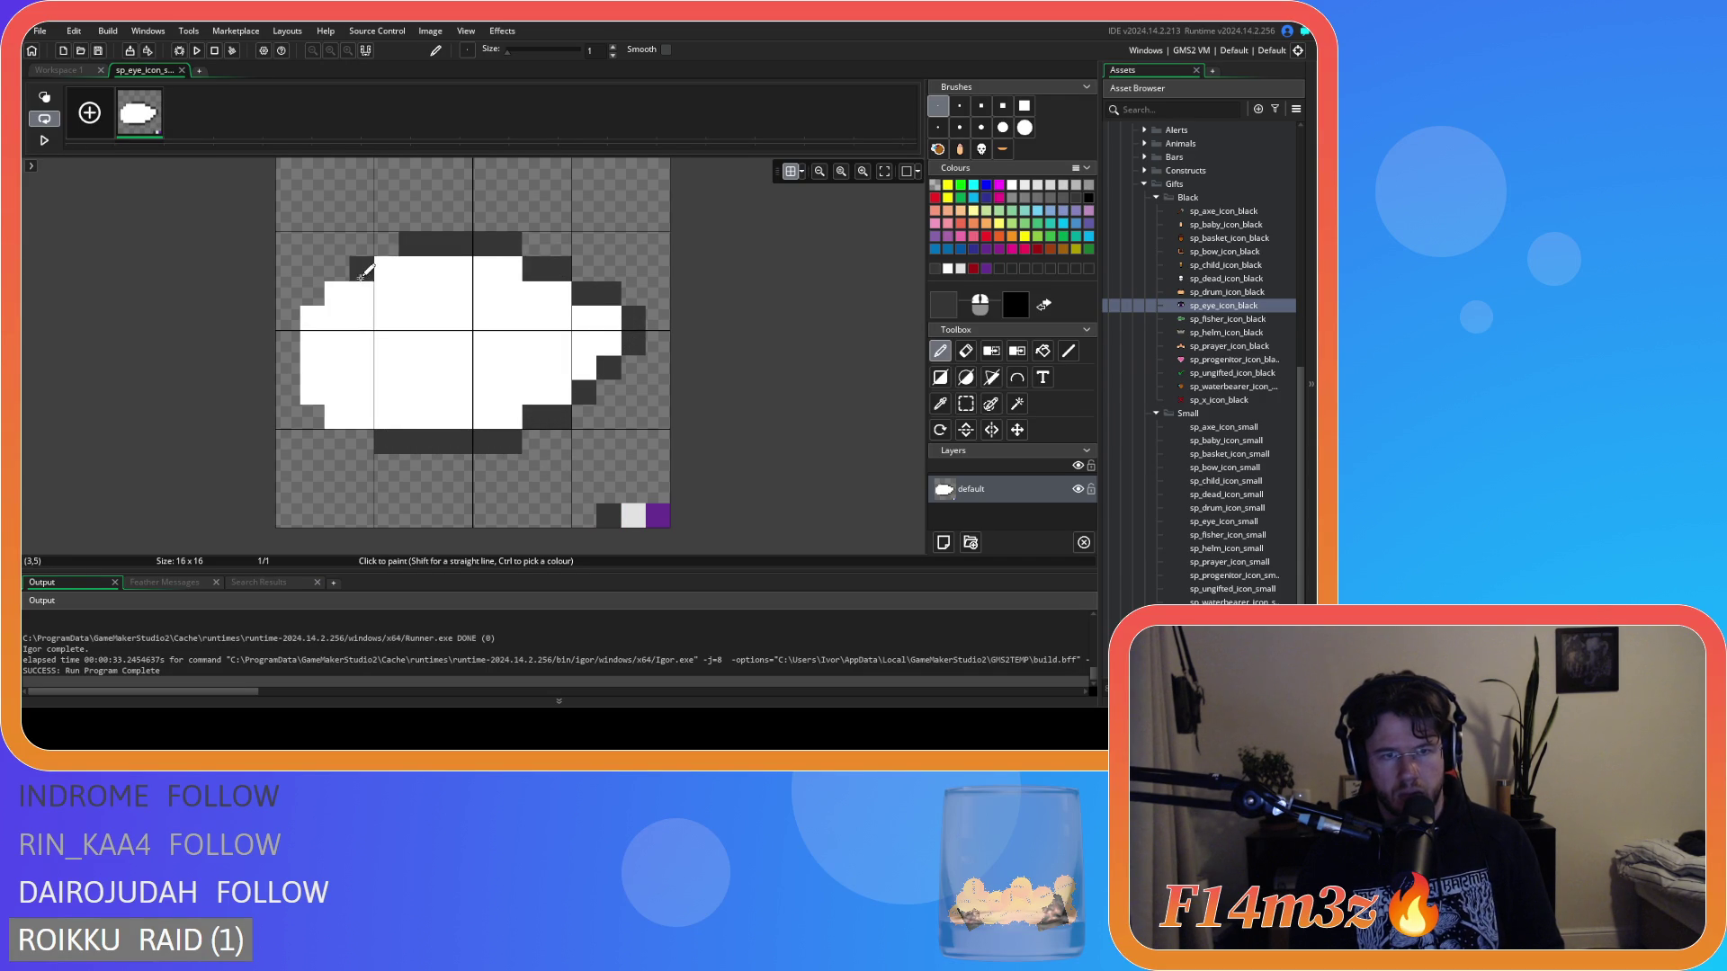
{"action": "mouse_move", "coordinate": [326, 295]}
{"action": "left_mouse_down"}
{"action": "mouse_move", "coordinate": [308, 366]}
{"action": "mouse_move", "coordinate": [361, 418]}
{"action": "left_mouse_up"}
{"action": "left_click", "coordinate": [973, 268]}
{"action": "left_click_drag", "start_coordinate": [312, 335], "coordinate": [312, 400]}
Try repositioning the dark red pixels on the left edge, undoing the unwanted ones.
{"action": "left_click", "coordinate": [460, 441]}
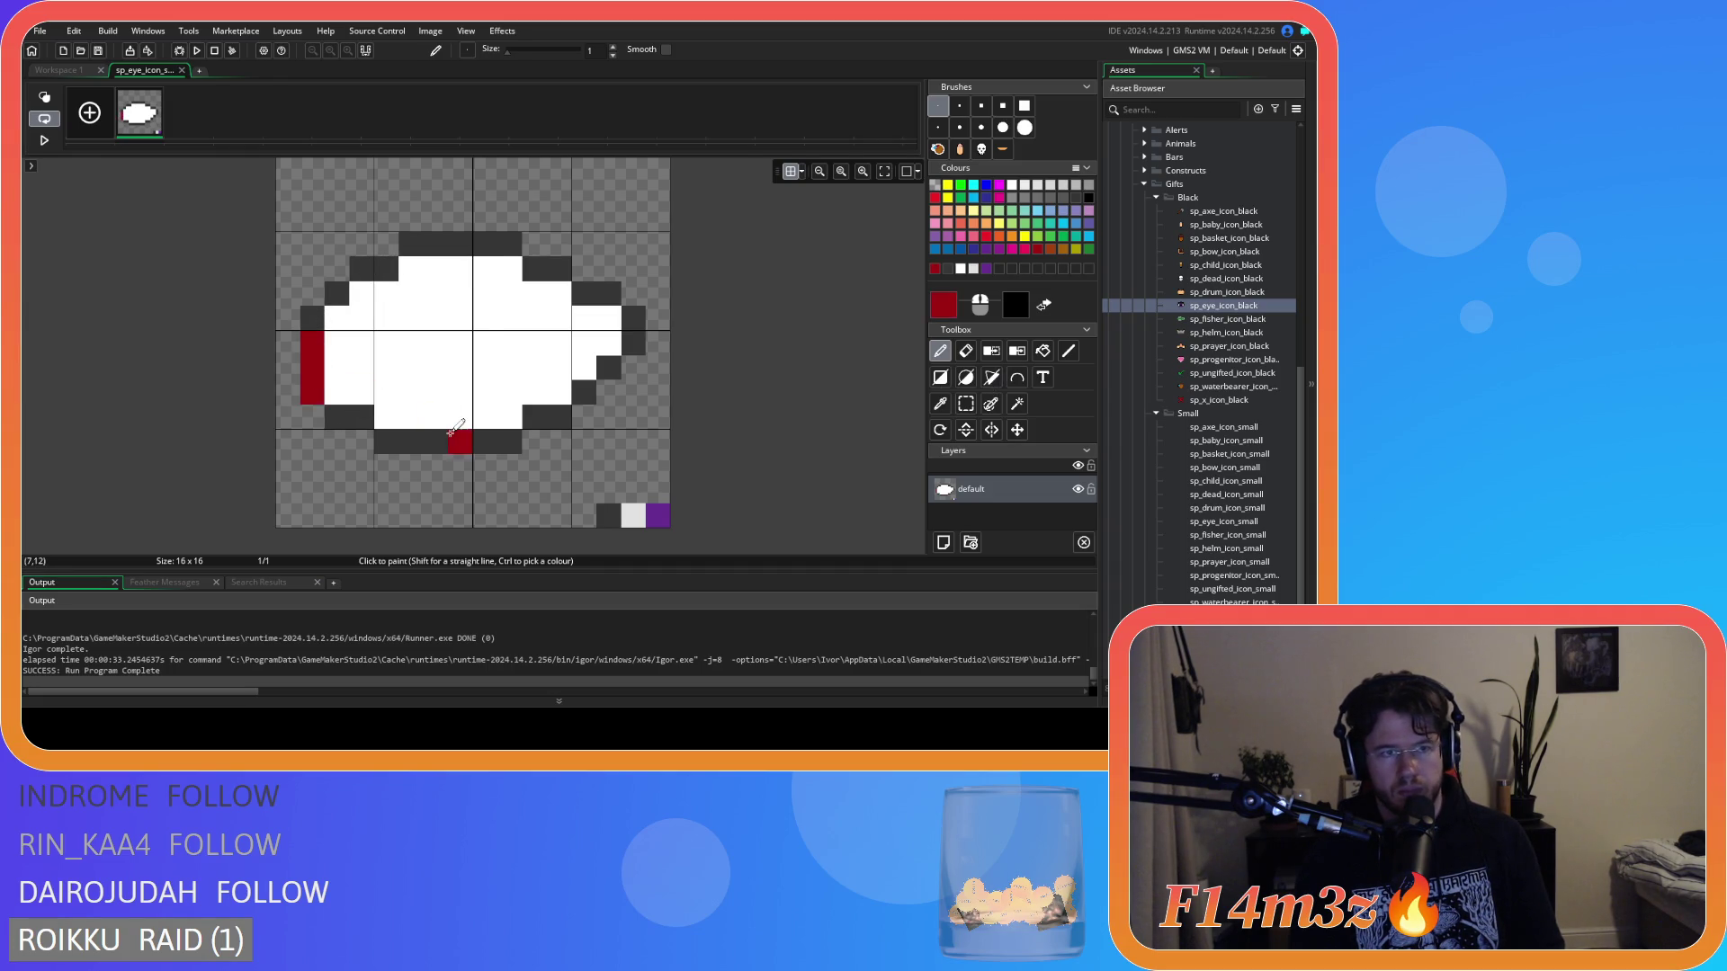
{"action": "key", "text": "ctrl+z"}
{"action": "mouse_move", "coordinate": [338, 342]}
{"action": "left_mouse_down"}
{"action": "mouse_move", "coordinate": [337, 401]}
{"action": "mouse_move", "coordinate": [312, 394]}
{"action": "mouse_move", "coordinate": [313, 317]}
{"action": "left_mouse_up"}
{"action": "key", "text": "ctrl+z"}
{"action": "left_click", "coordinate": [437, 390]}
{"action": "key", "text": "ctrl+z"}
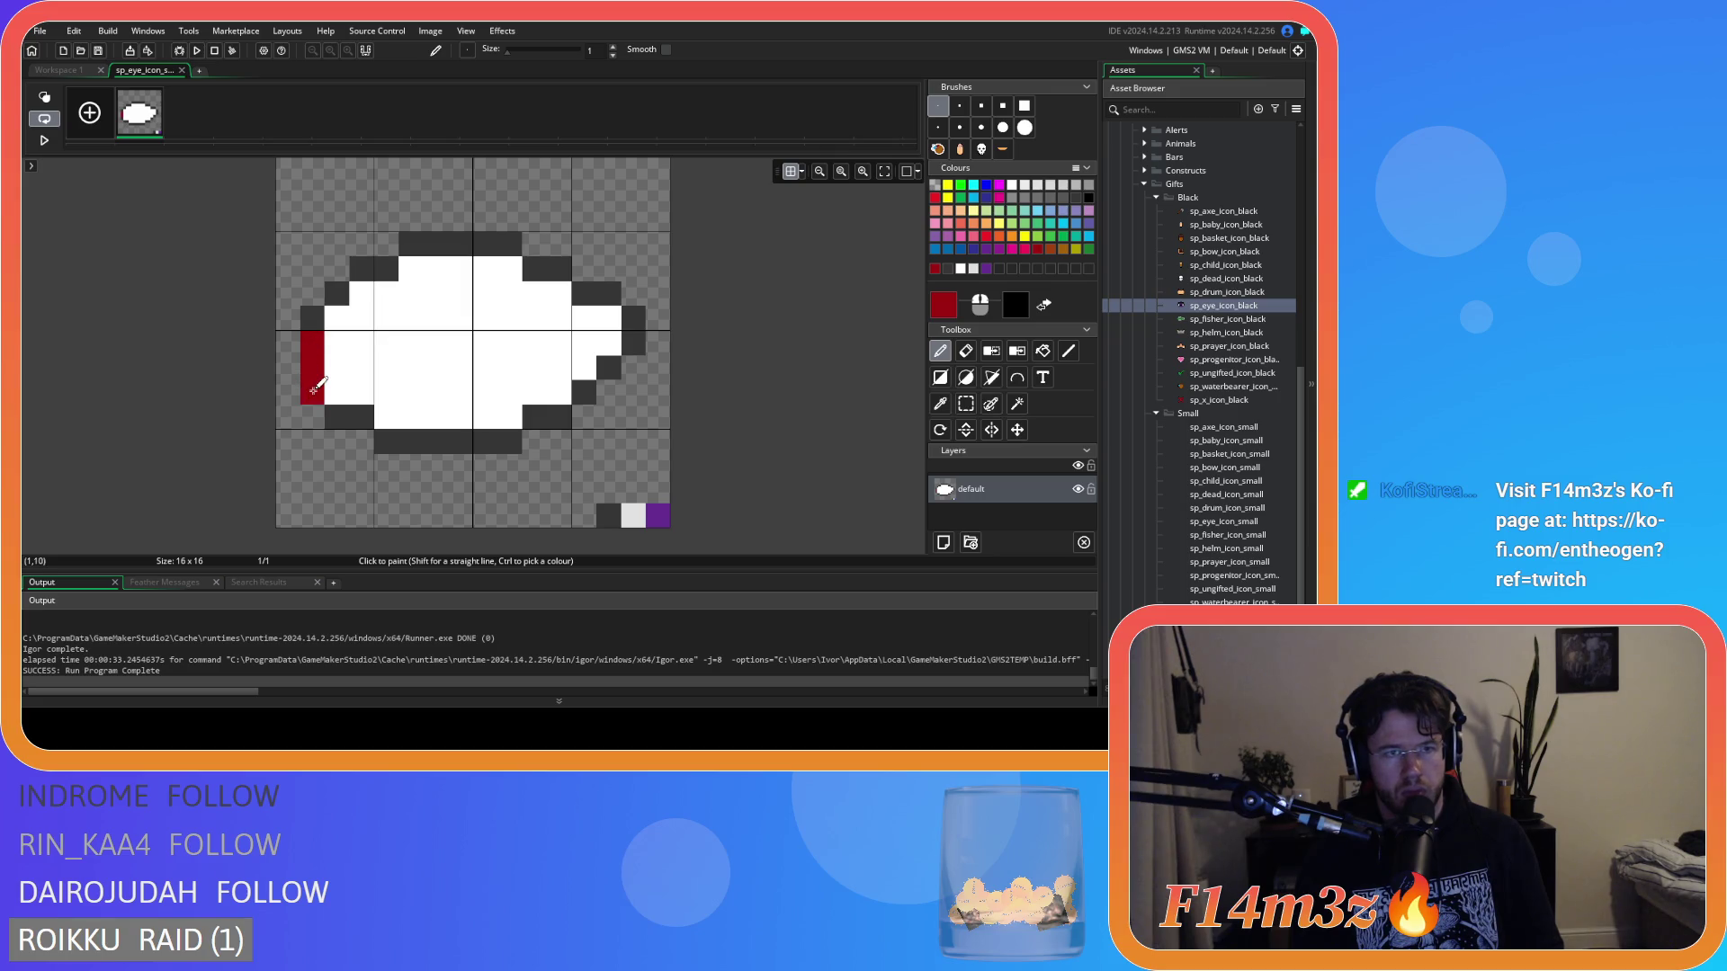
{"action": "key", "text": "ctrl+z"}
{"action": "key", "text": "w"}
{"action": "left_click", "coordinate": [312, 396]}
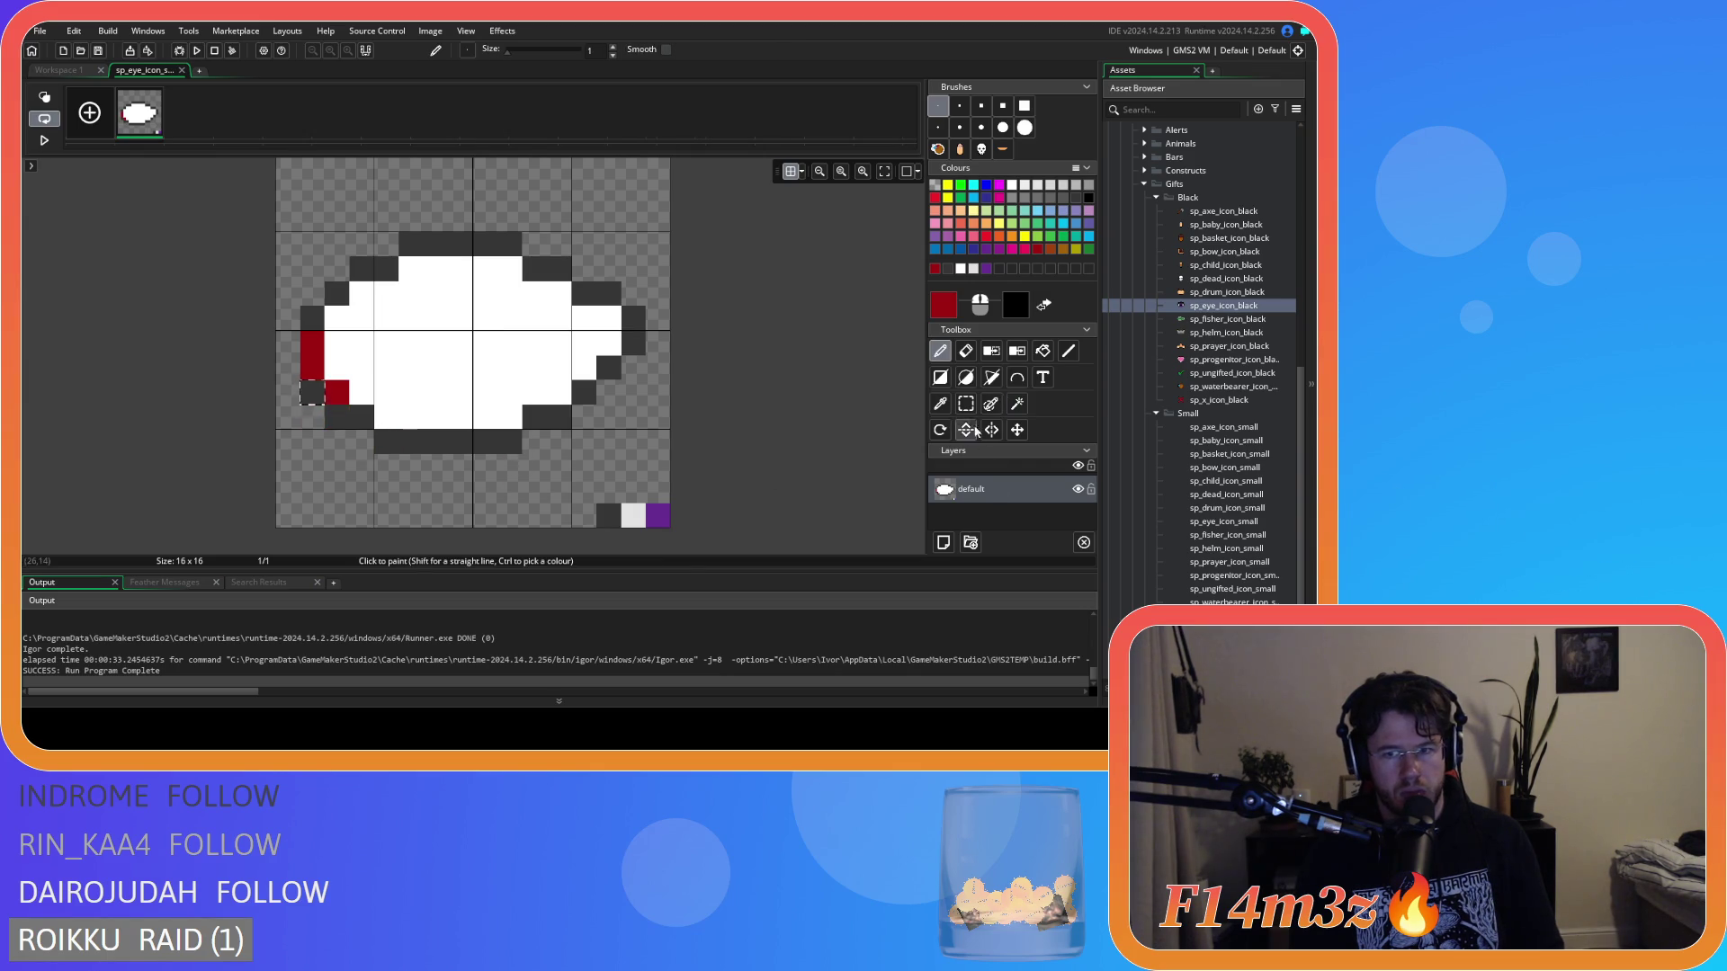
{"action": "left_click", "coordinate": [966, 351]}
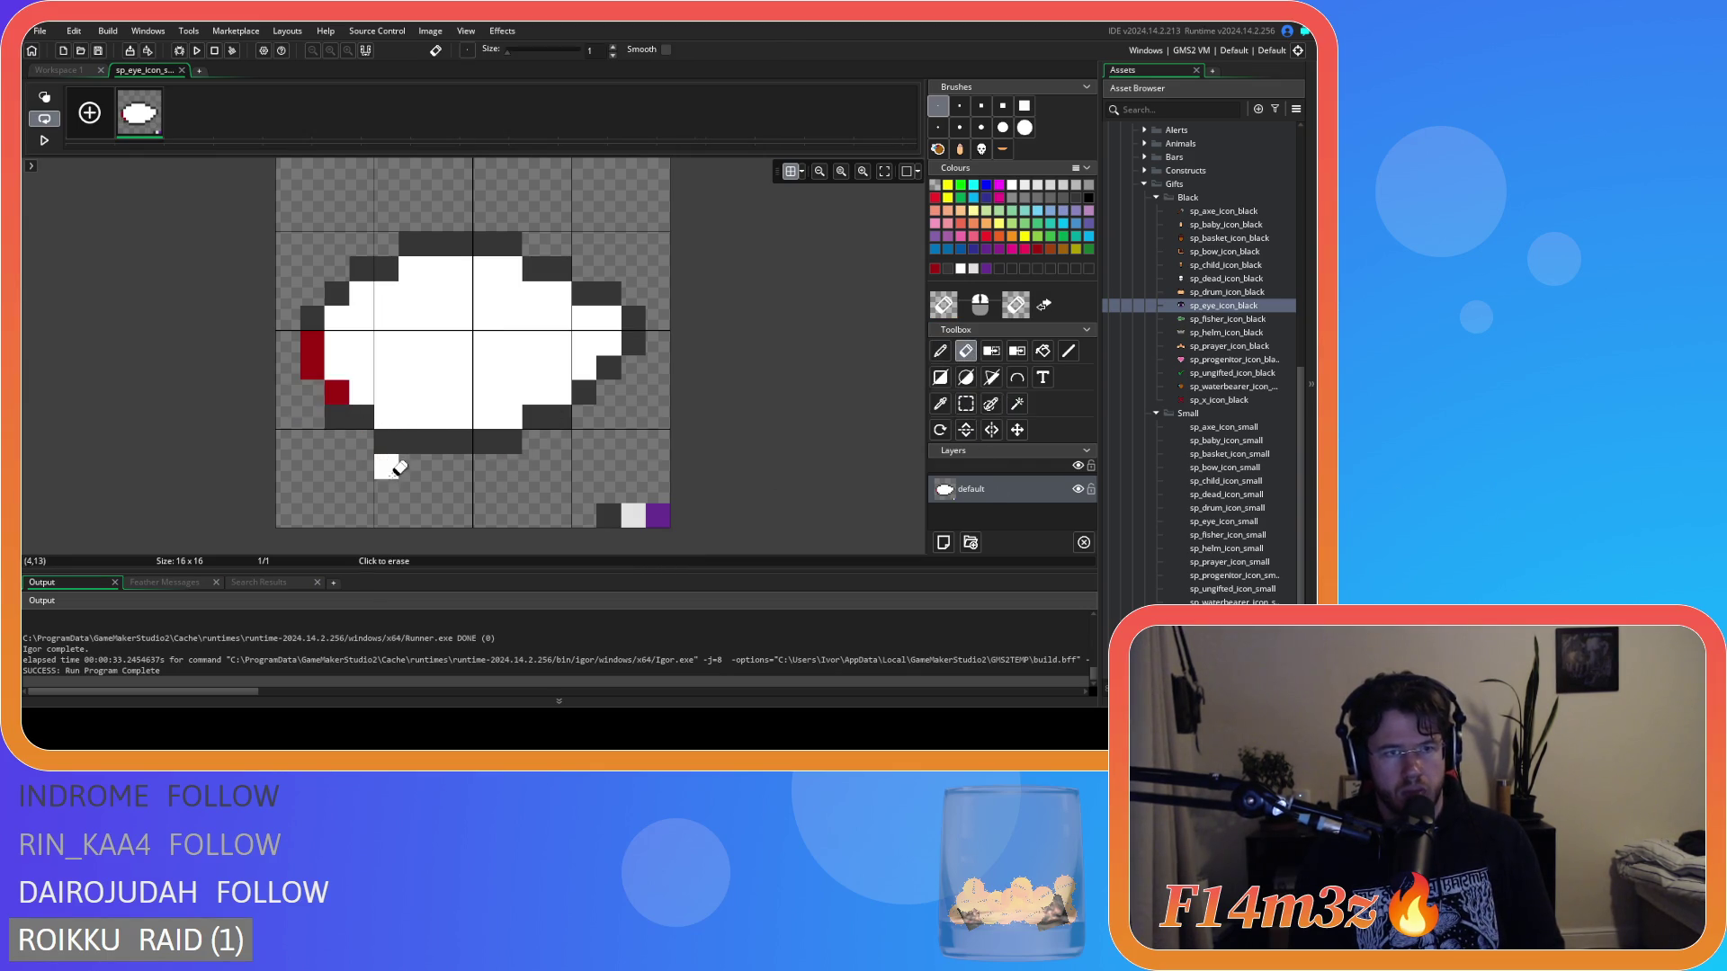
{"action": "key", "text": "ctrl+z"}
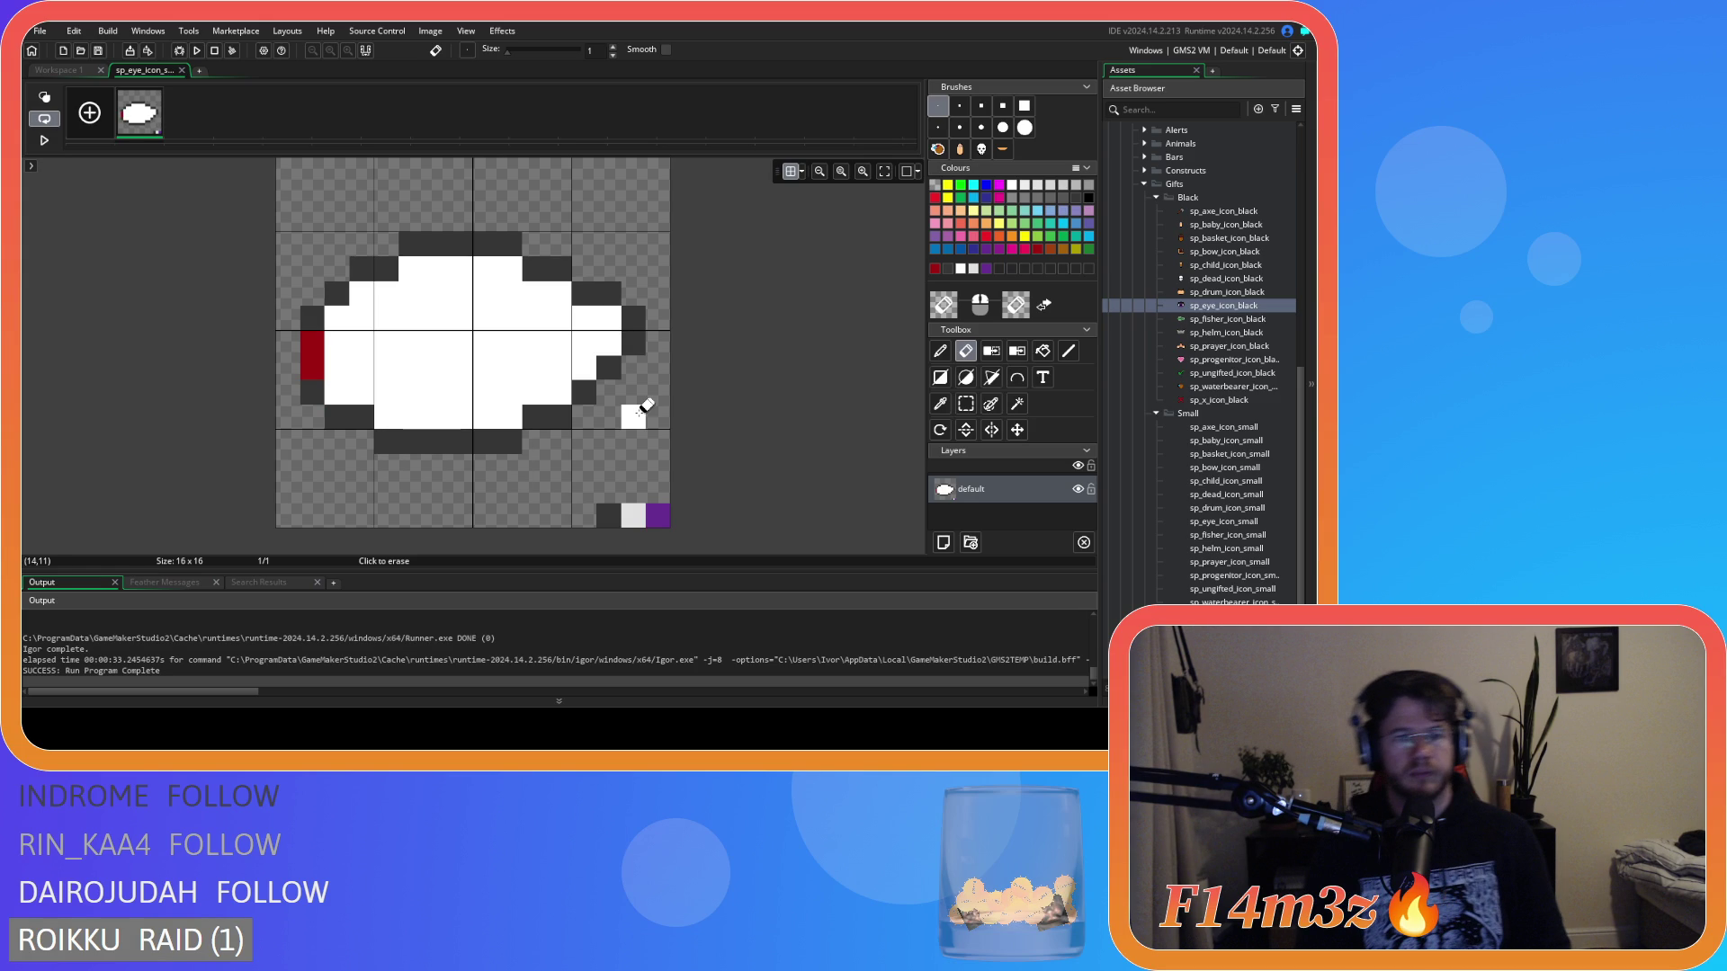
Extend the red strip, recolour its lowest cell dark grey and repaint the left outline column dark grey.
{"action": "key", "text": "d"}
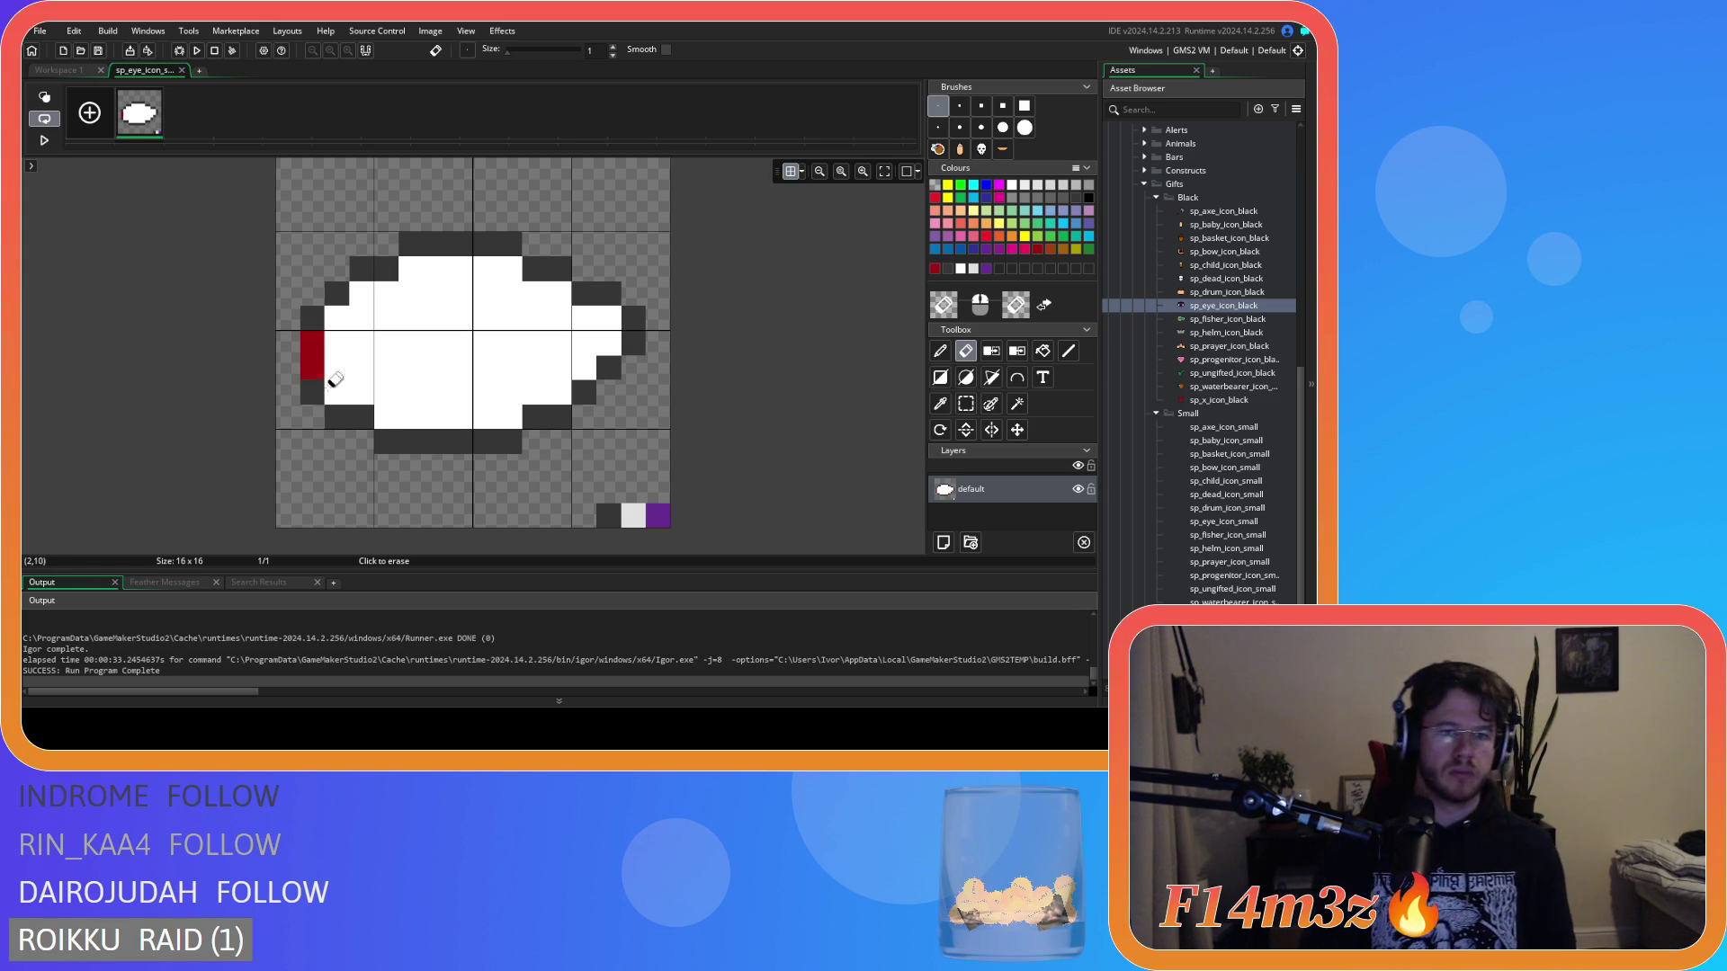
{"action": "left_click", "coordinate": [312, 393]}
{"action": "left_click", "coordinate": [458, 414]}
{"action": "left_click", "coordinate": [312, 318], "text": "ctrl"}
{"action": "left_click", "coordinate": [312, 393]}
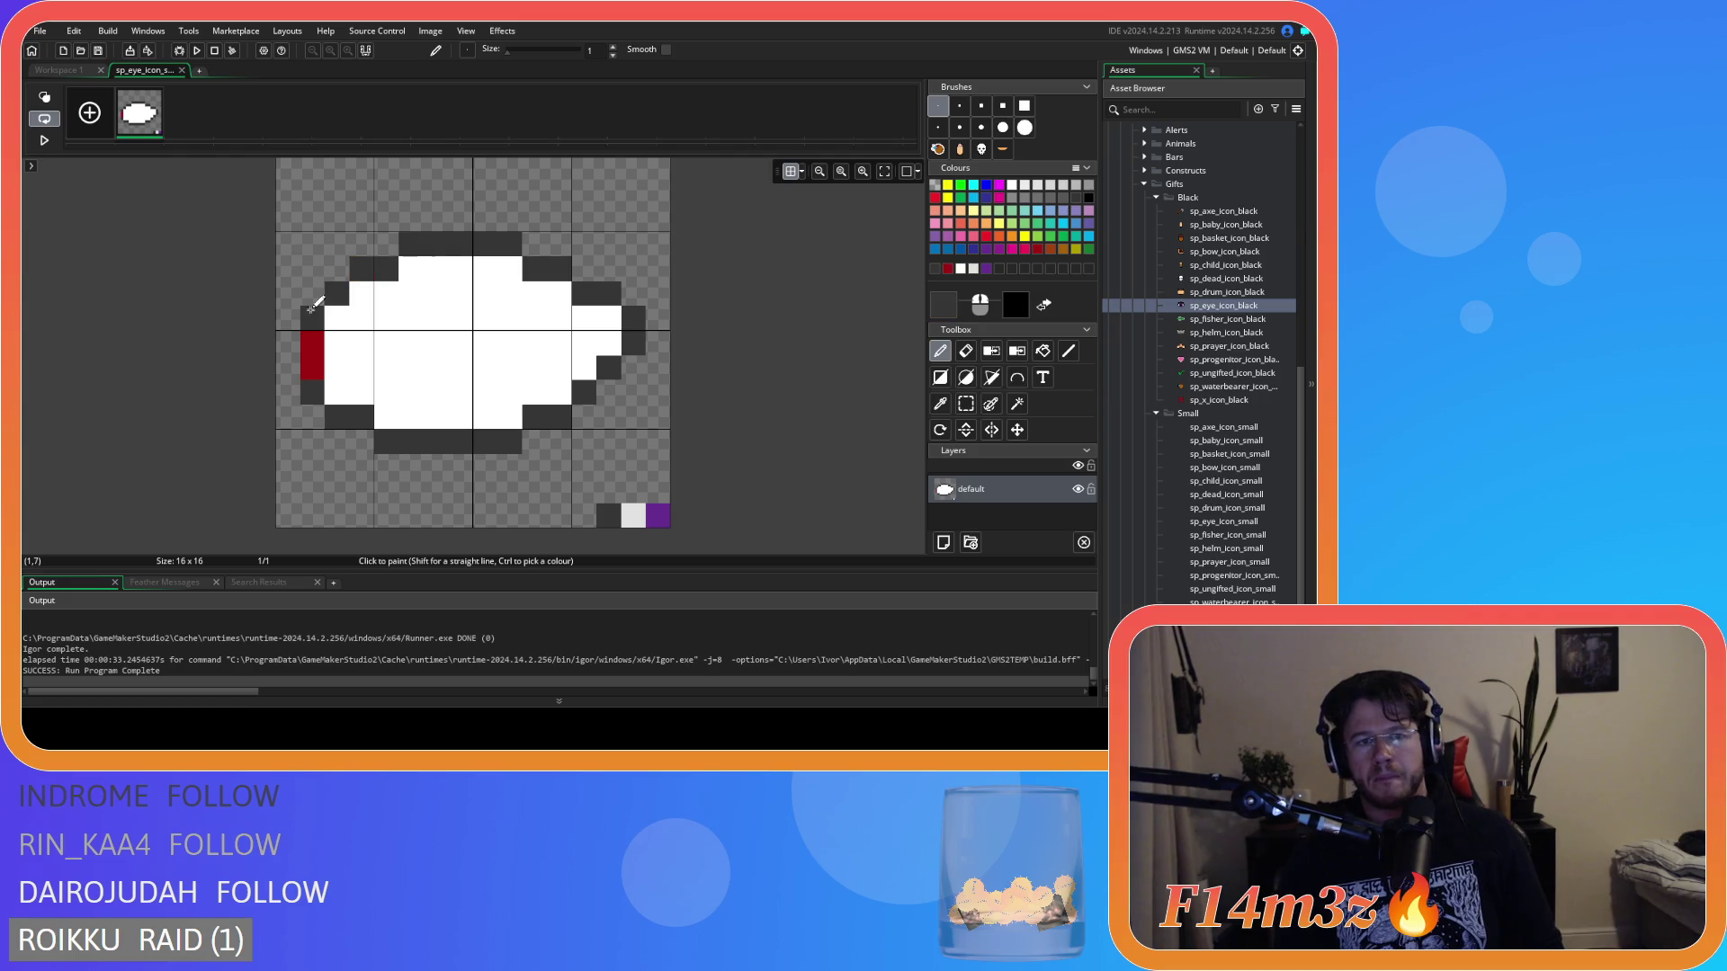
{"action": "left_click_drag", "start_coordinate": [312, 294], "coordinate": [286, 218]}
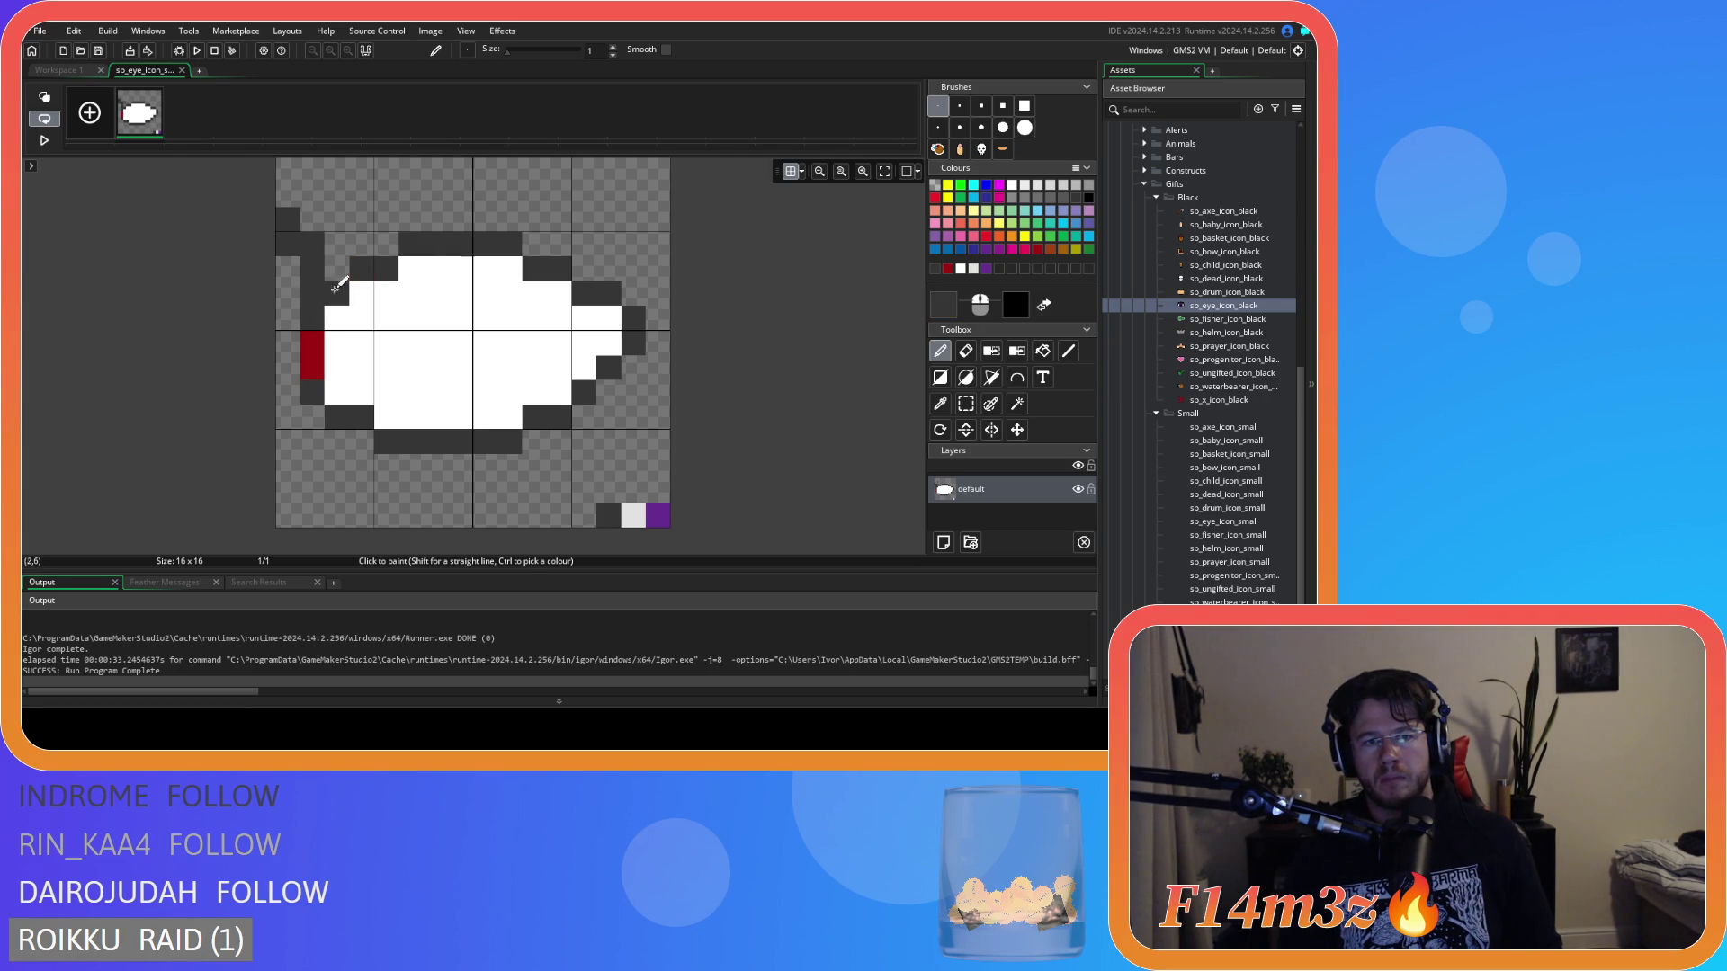
{"action": "key", "text": "ctrl+z"}
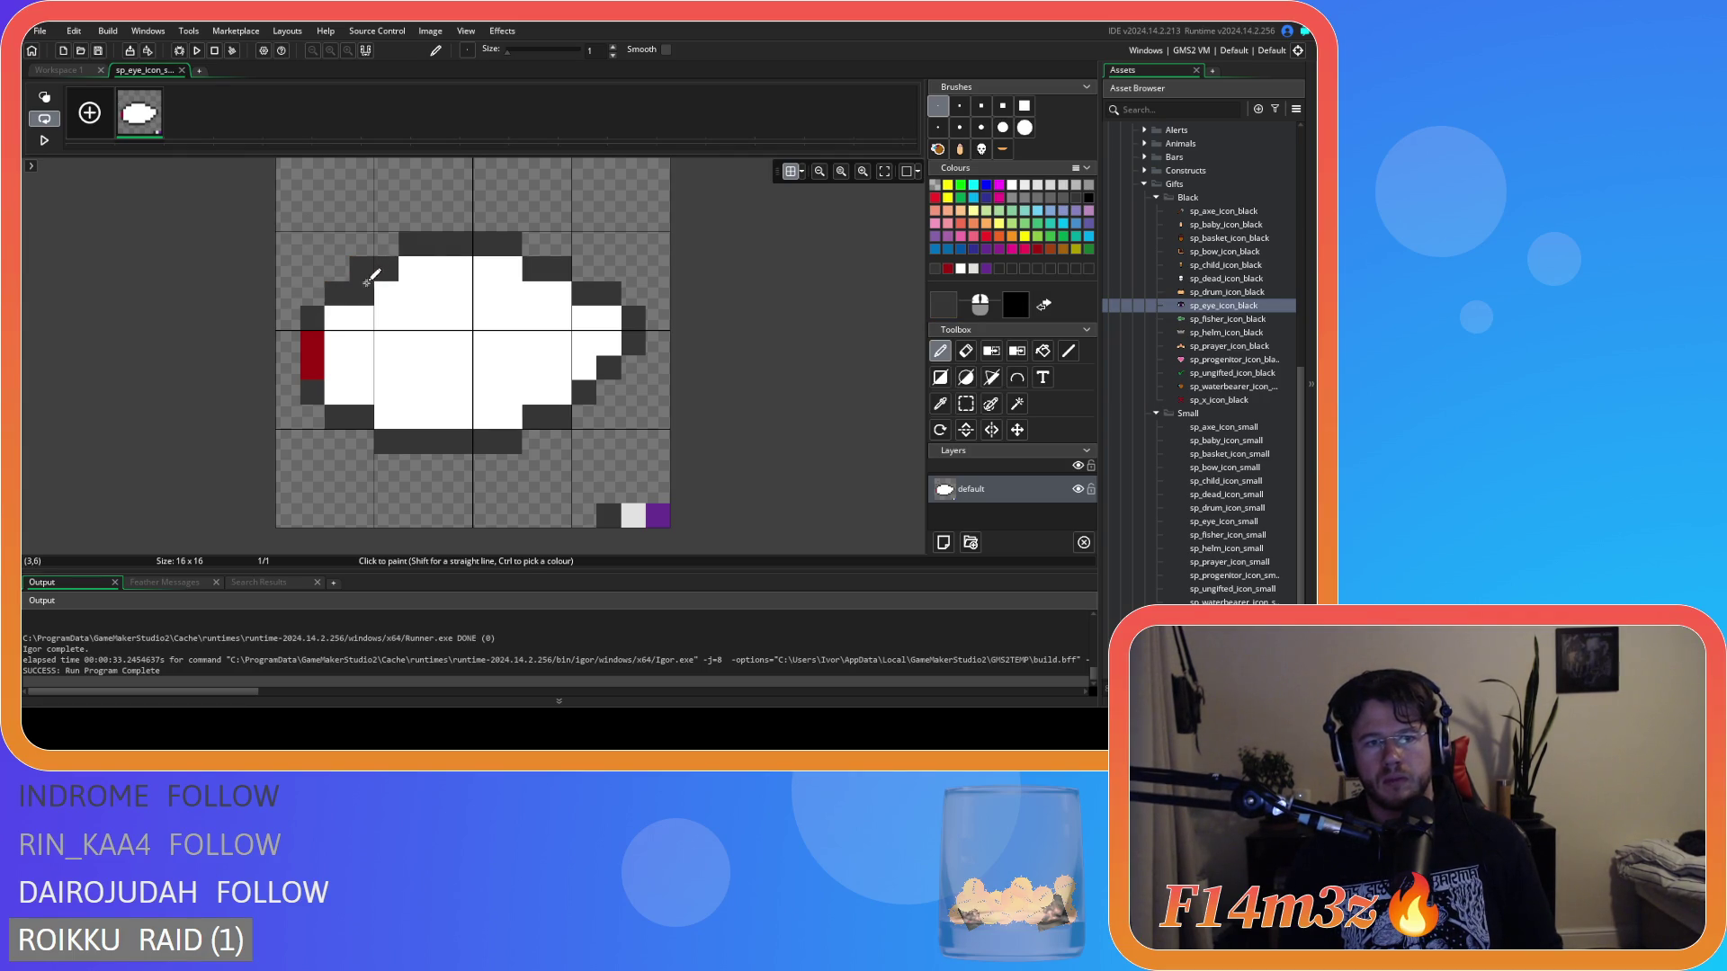
{"action": "key", "text": "ctrl+z"}
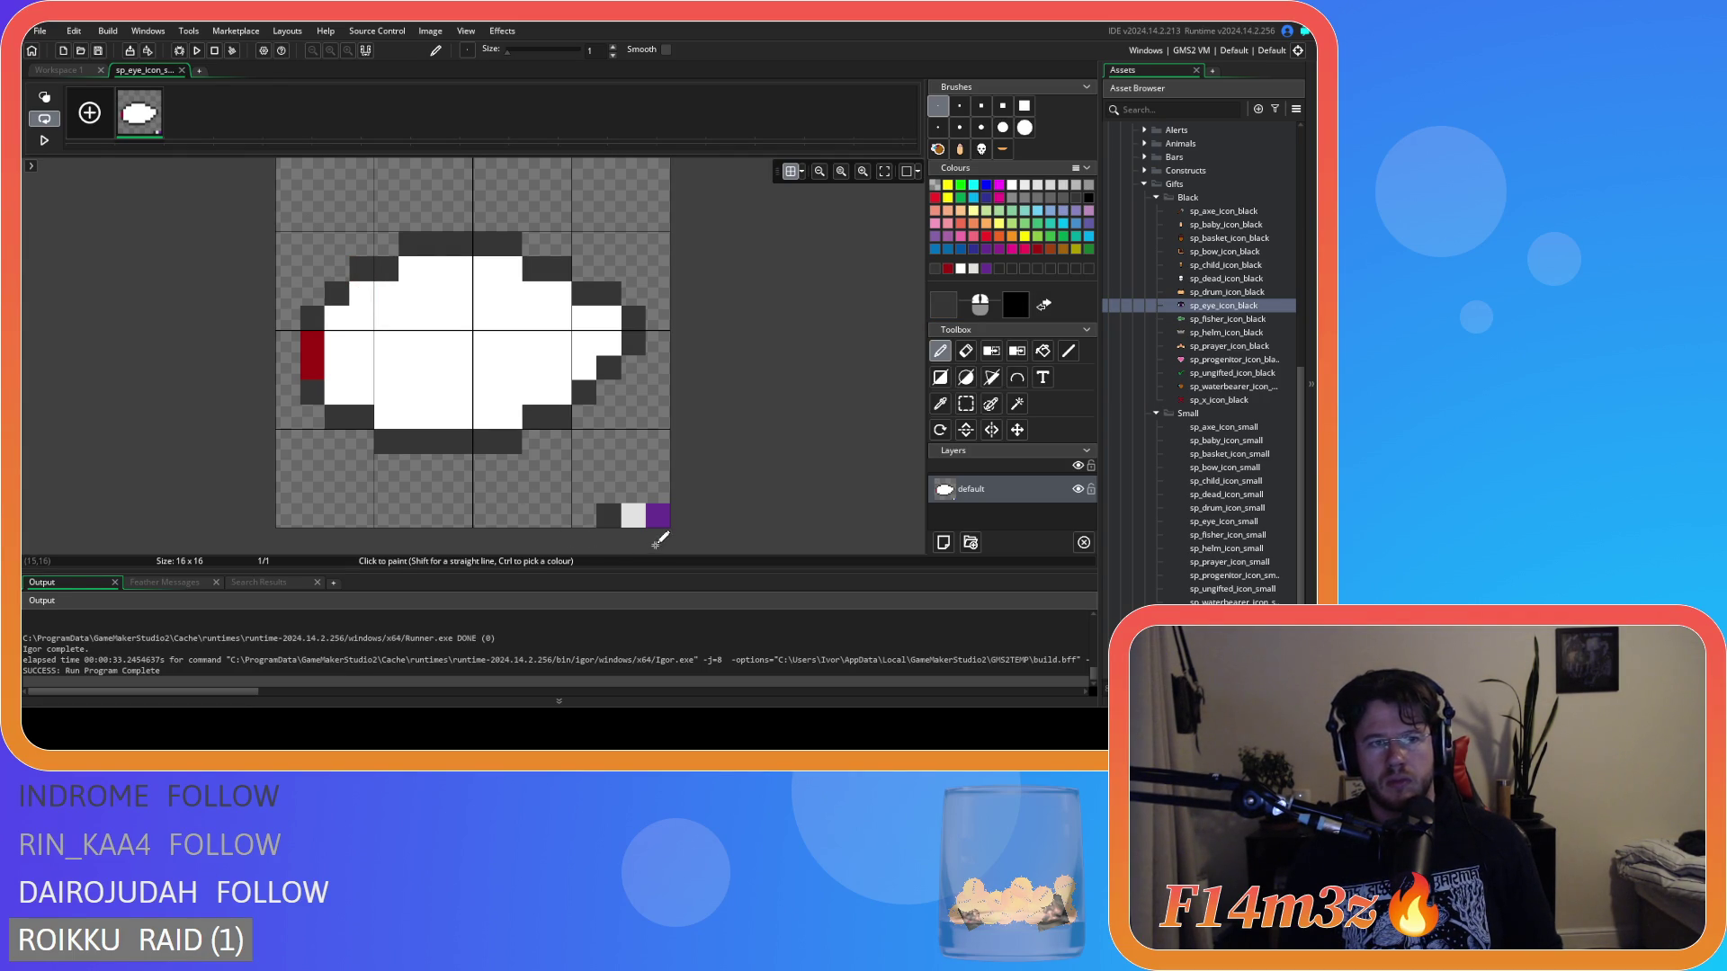
Shift the sprite one pixel right and back to realign it, then paint dark top-left outline pixels.
{"action": "left_click", "coordinate": [965, 403]}
{"action": "left_click_drag", "start_coordinate": [224, 205], "coordinate": [448, 504]}
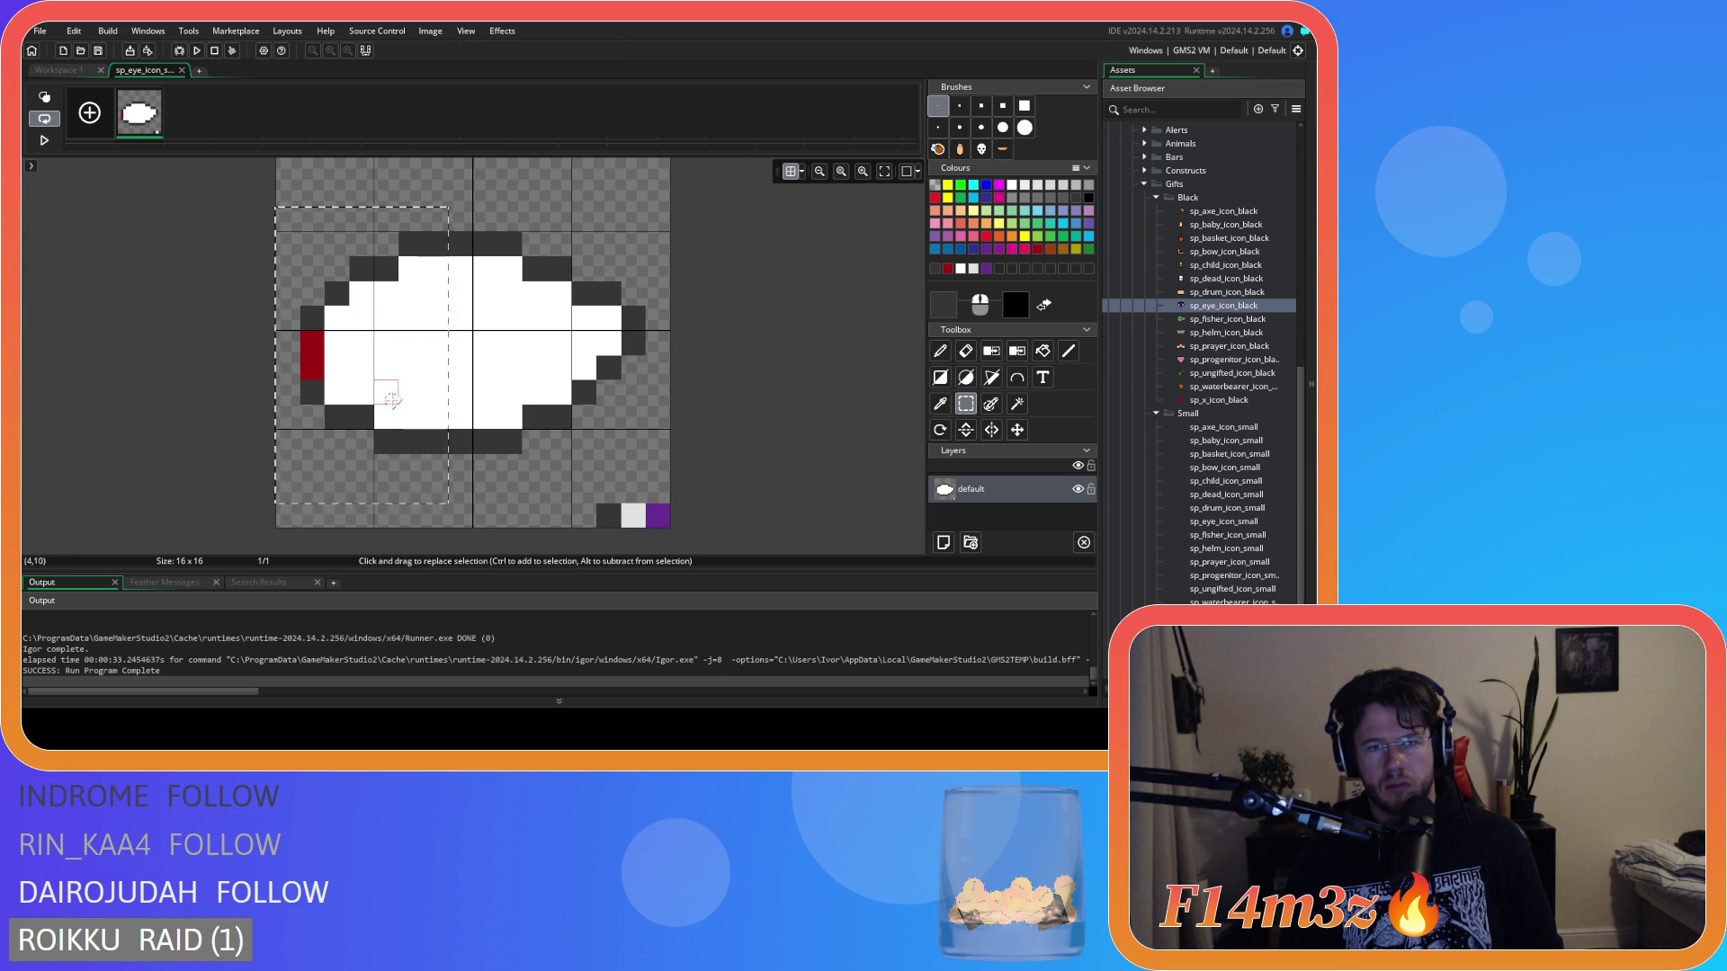
{"action": "mouse_move", "coordinate": [386, 390]}
{"action": "left_mouse_down"}
{"action": "mouse_move", "coordinate": [409, 366]}
{"action": "mouse_move", "coordinate": [439, 434]}
{"action": "left_mouse_up"}
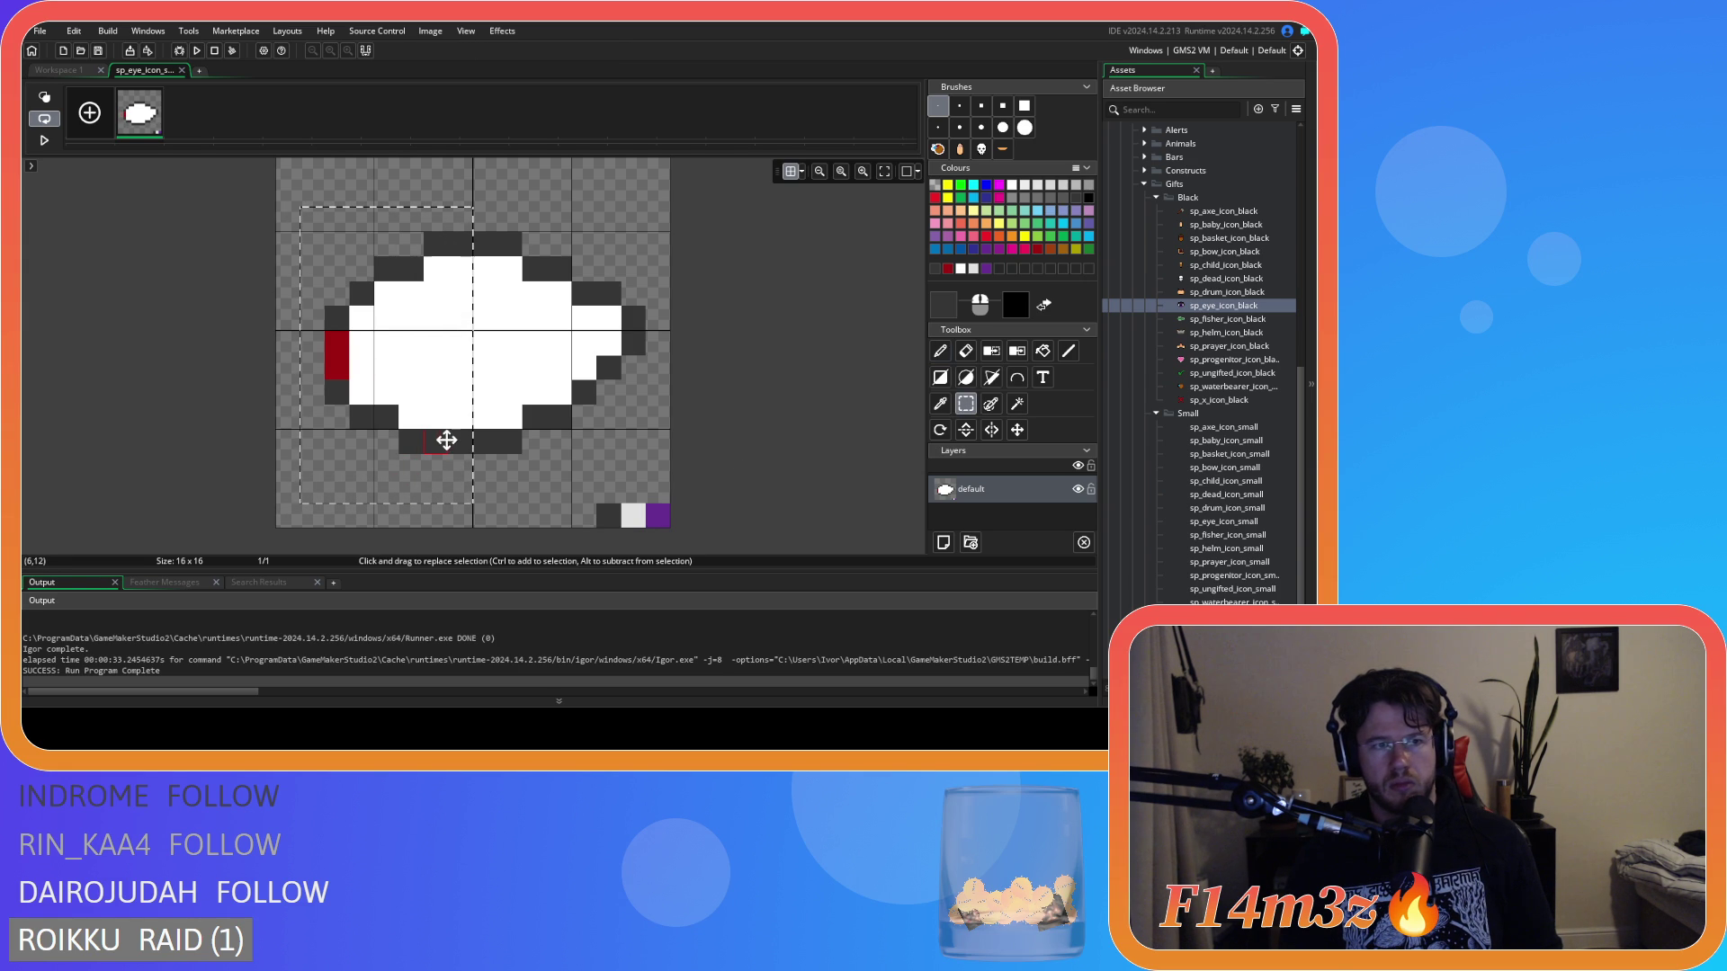
{"action": "left_click_drag", "start_coordinate": [446, 440], "coordinate": [422, 440]}
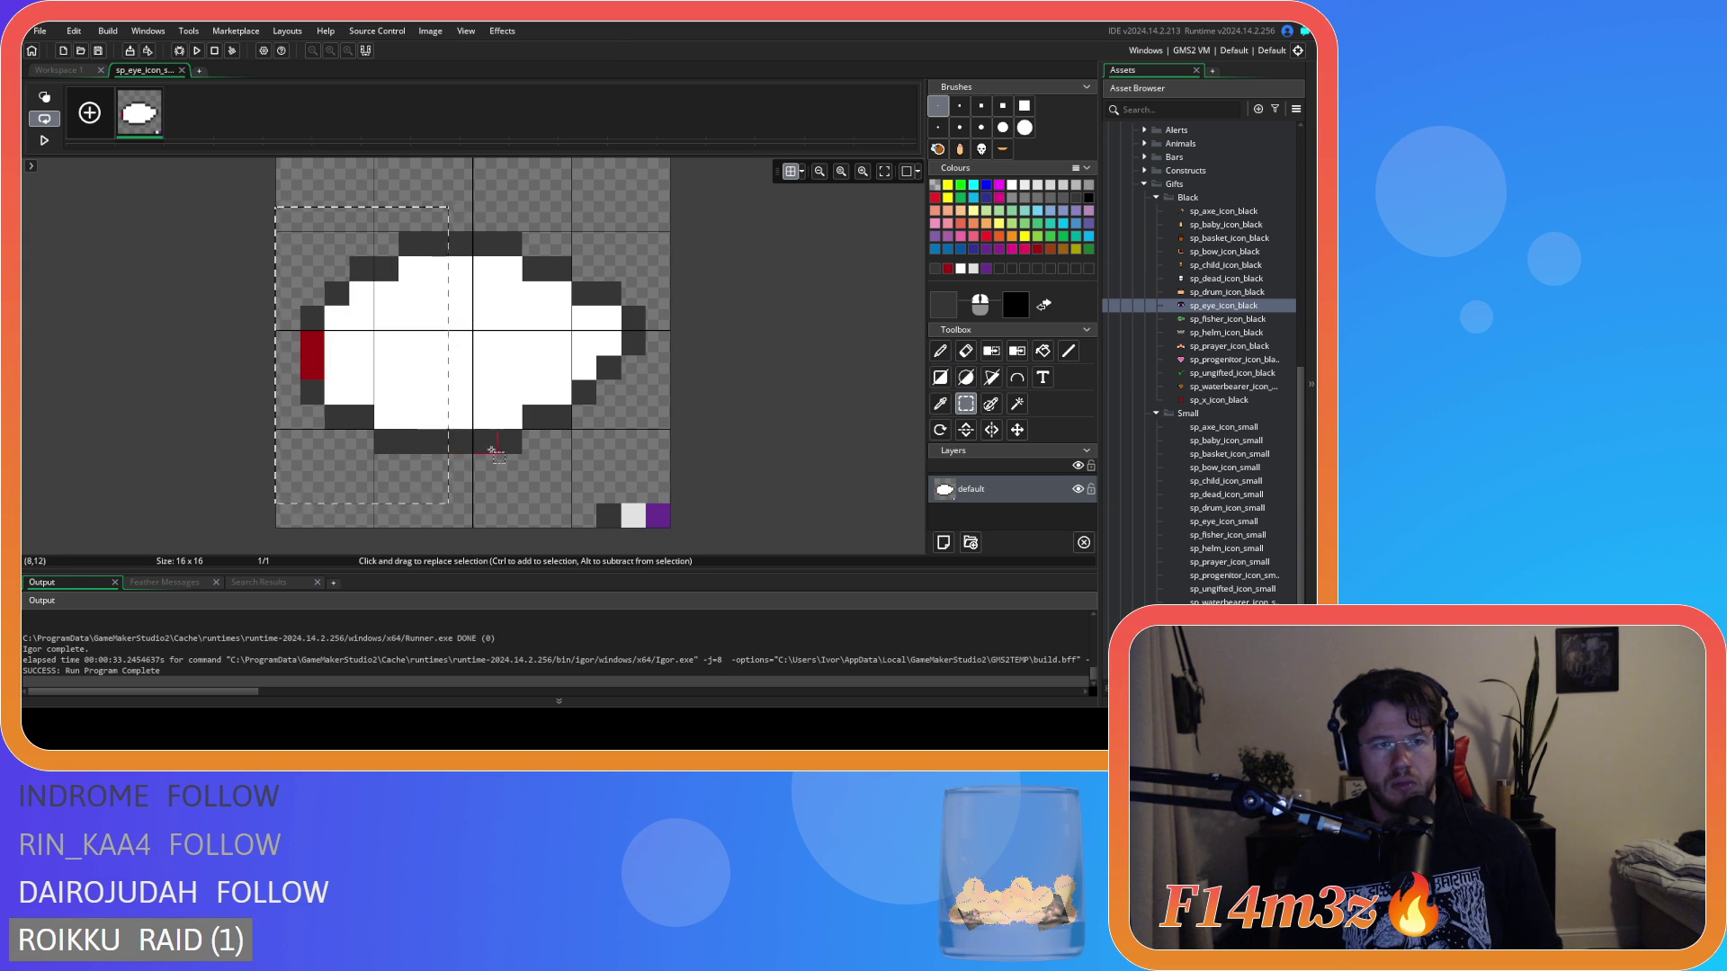
{"action": "left_click", "coordinate": [682, 437]}
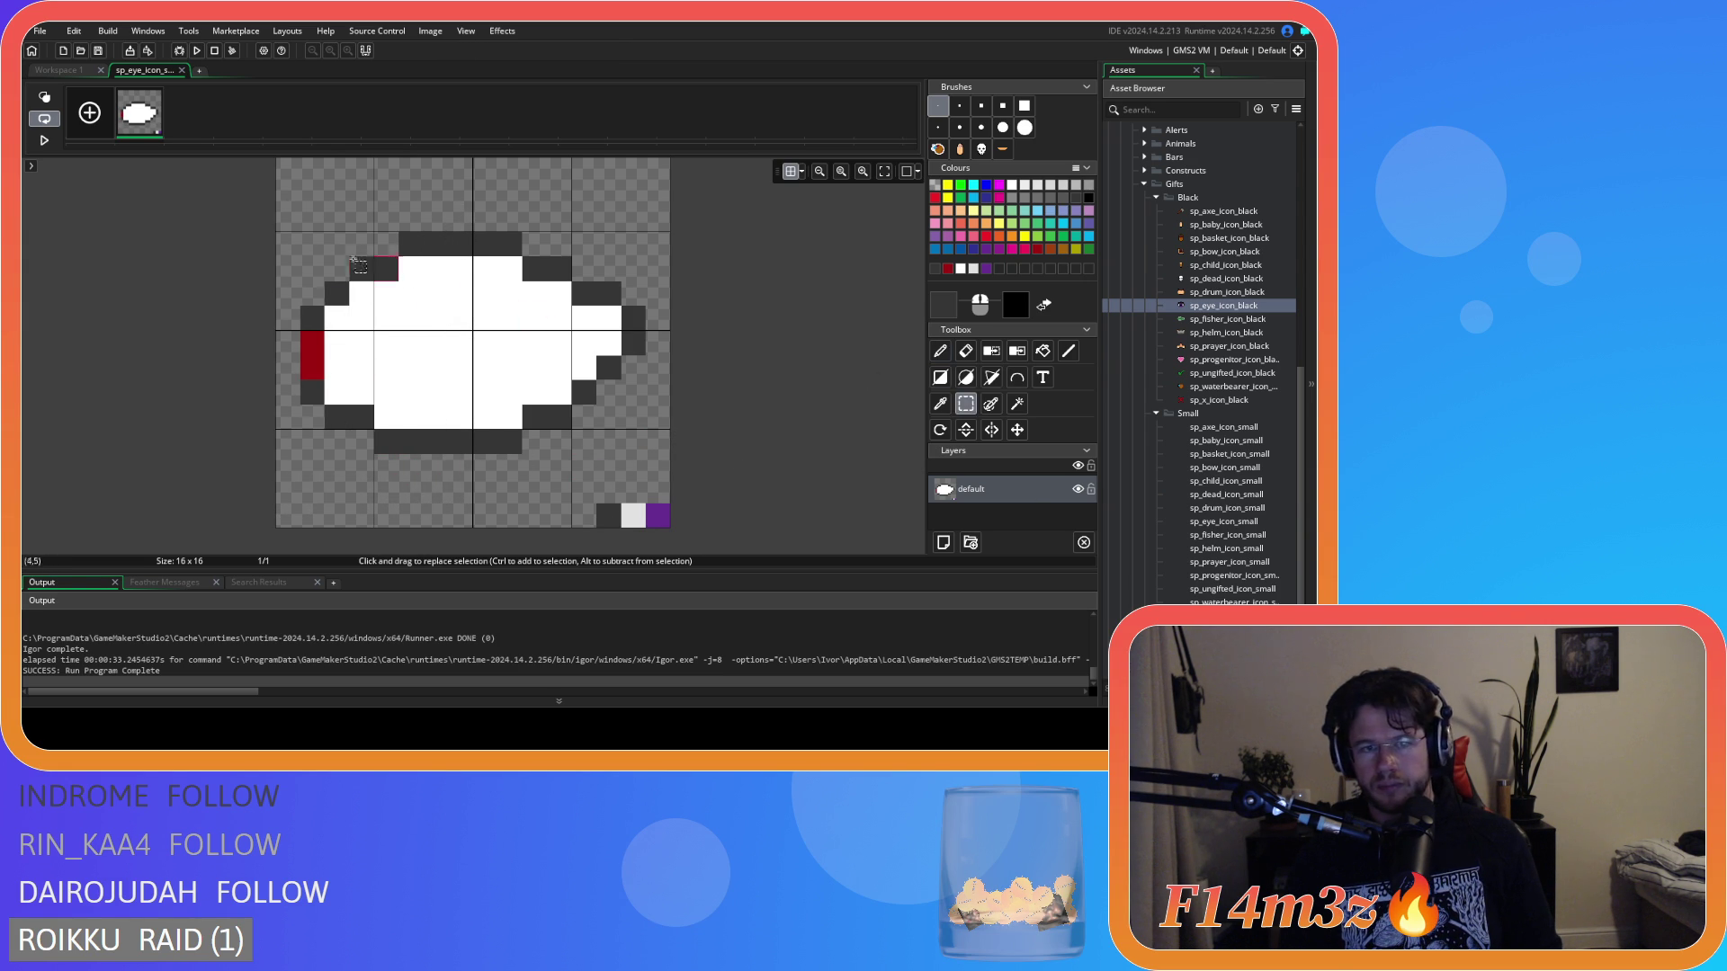
{"action": "left_click_drag", "start_coordinate": [175, 205], "coordinate": [694, 455]}
{"action": "left_click_drag", "start_coordinate": [436, 382], "coordinate": [460, 382]}
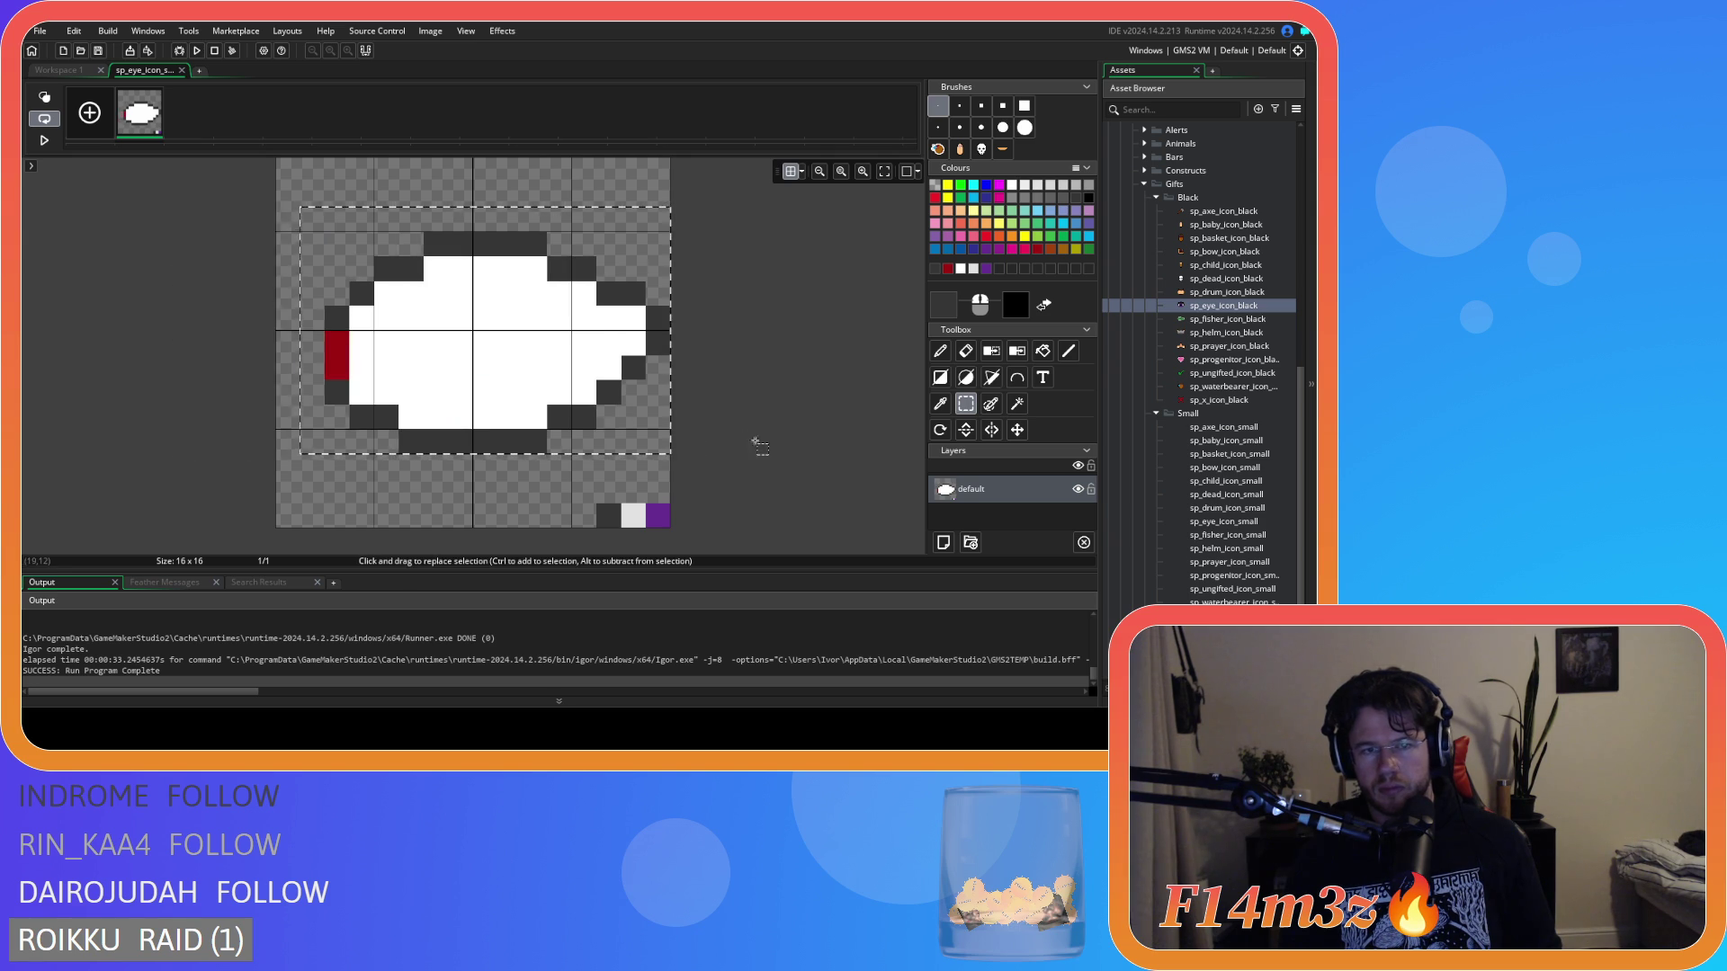
{"action": "key", "text": "Left"}
{"action": "left_click", "coordinate": [846, 453]}
{"action": "left_click", "coordinate": [941, 353]}
{"action": "left_click_drag", "start_coordinate": [288, 243], "coordinate": [335, 270]}
Paint dark lash columns rising from the top-left of the eye outline.
{"action": "mouse_move", "coordinate": [312, 190]}
{"action": "left_mouse_down"}
{"action": "mouse_move", "coordinate": [312, 220]}
{"action": "mouse_move", "coordinate": [355, 173]}
{"action": "left_mouse_up"}
{"action": "left_click", "coordinate": [360, 244]}
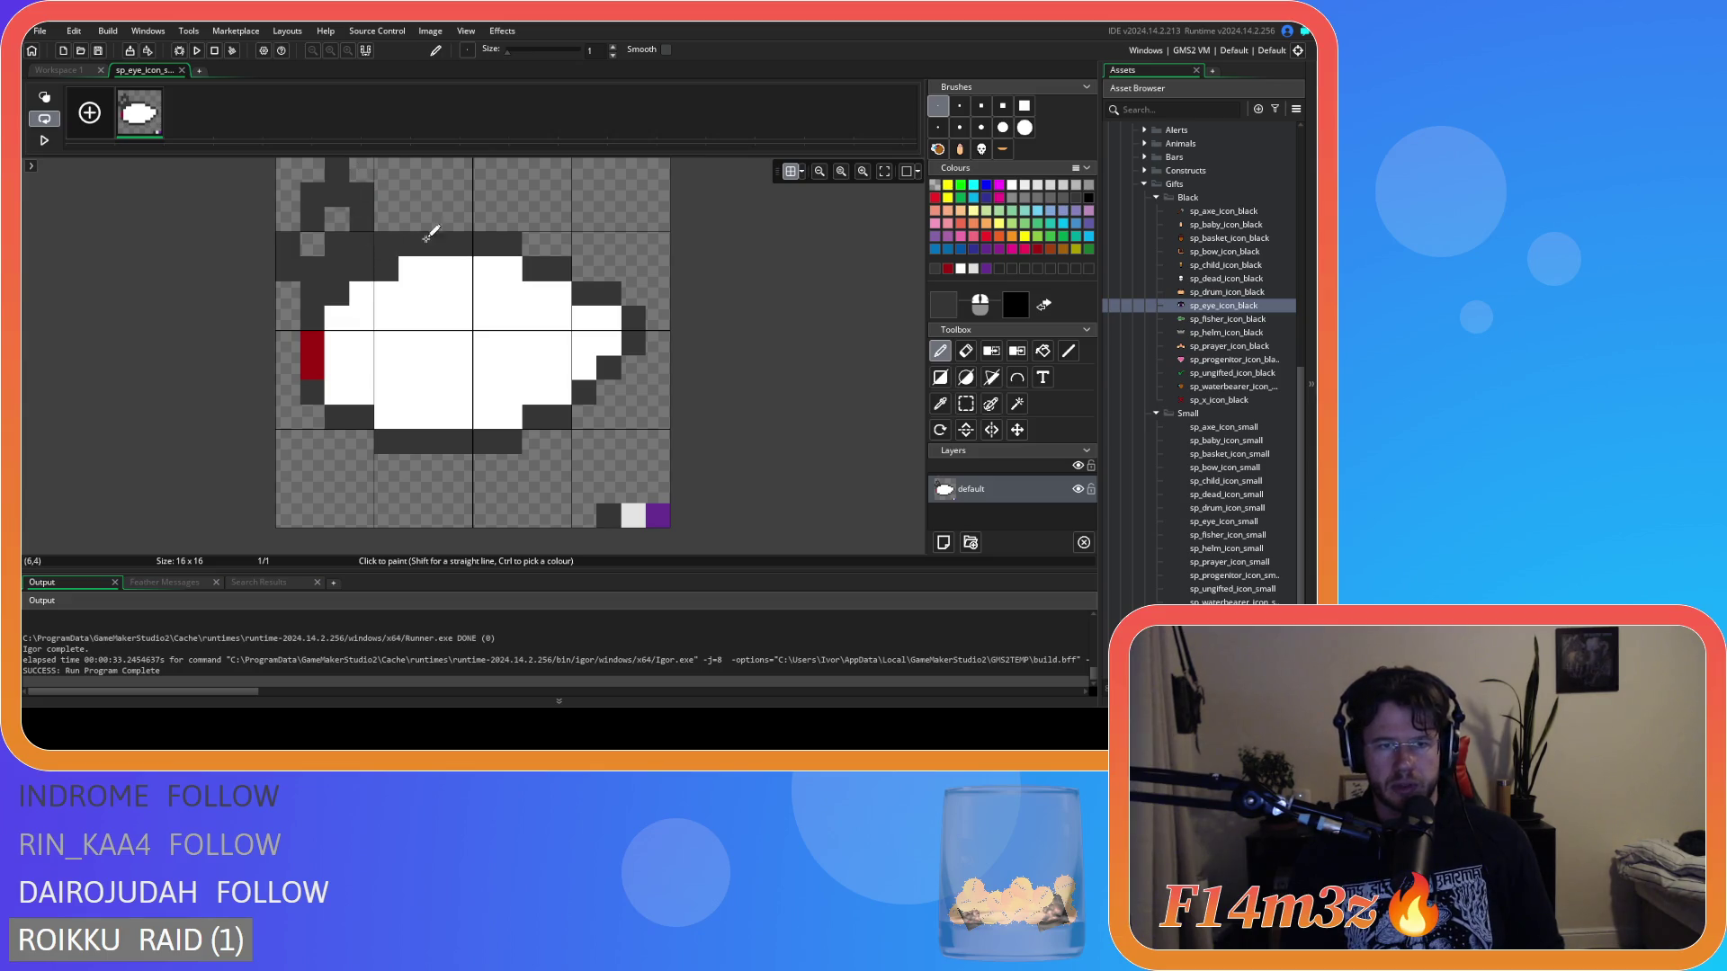
{"action": "key", "text": "ctrl+z"}
{"action": "left_click_drag", "start_coordinate": [392, 239], "coordinate": [357, 174]}
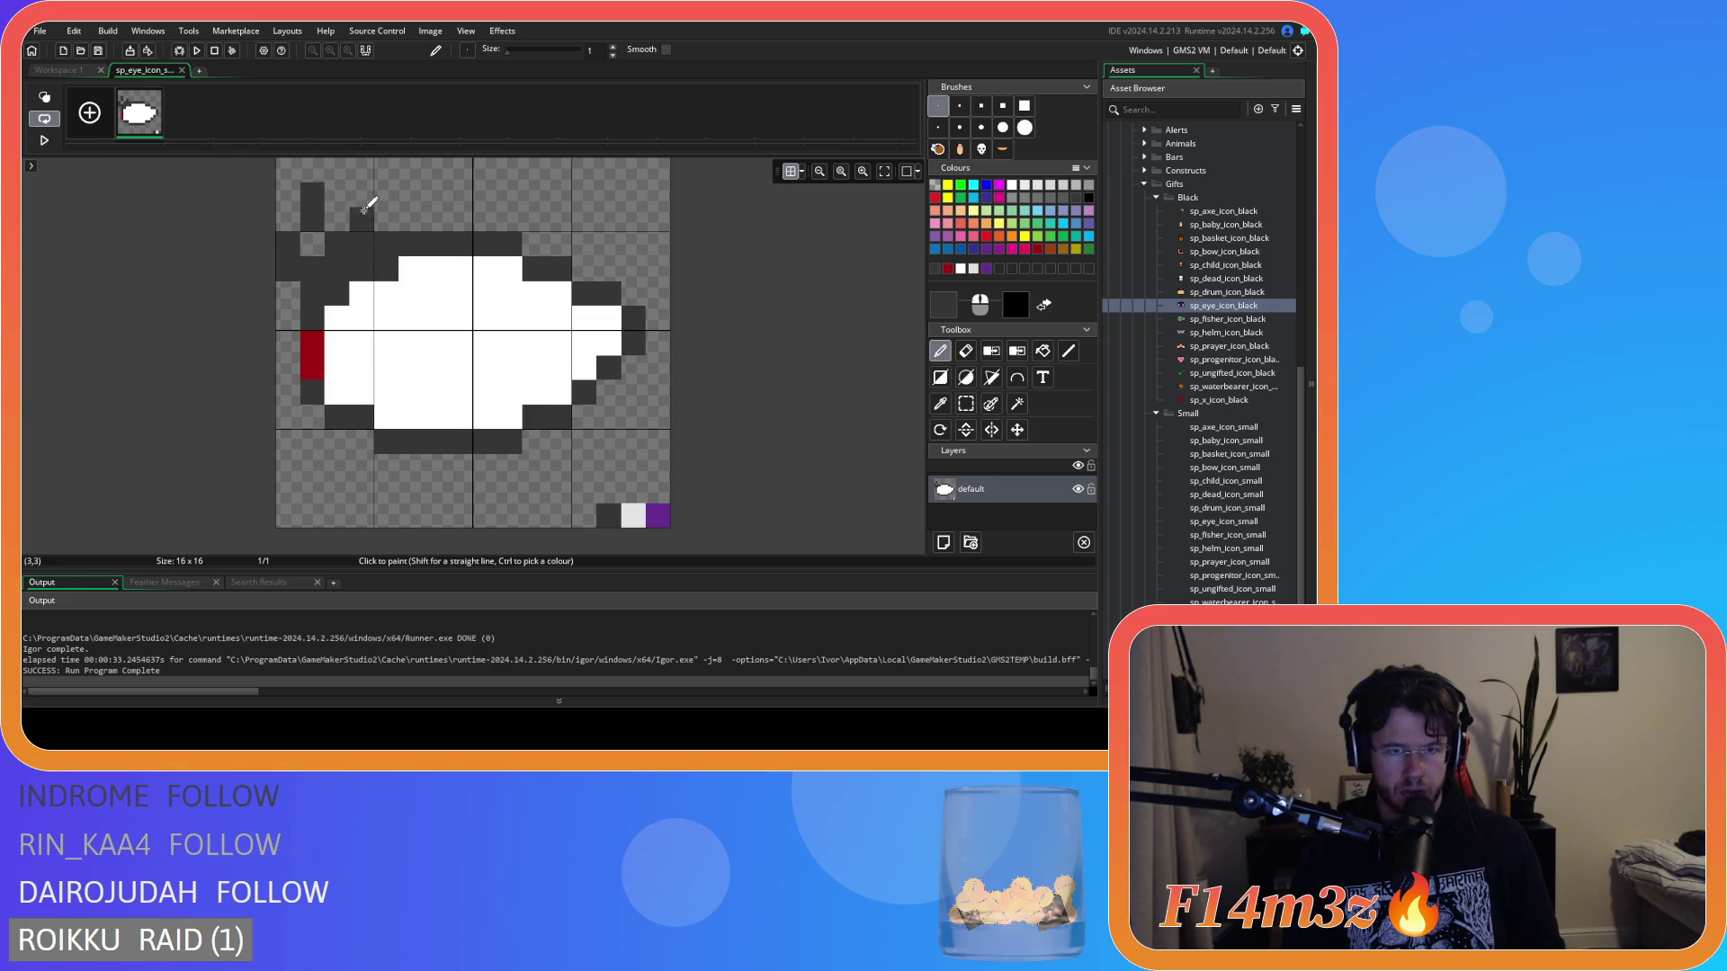
{"action": "key", "text": "ctrl+z"}
{"action": "key", "text": "ctrl+y"}
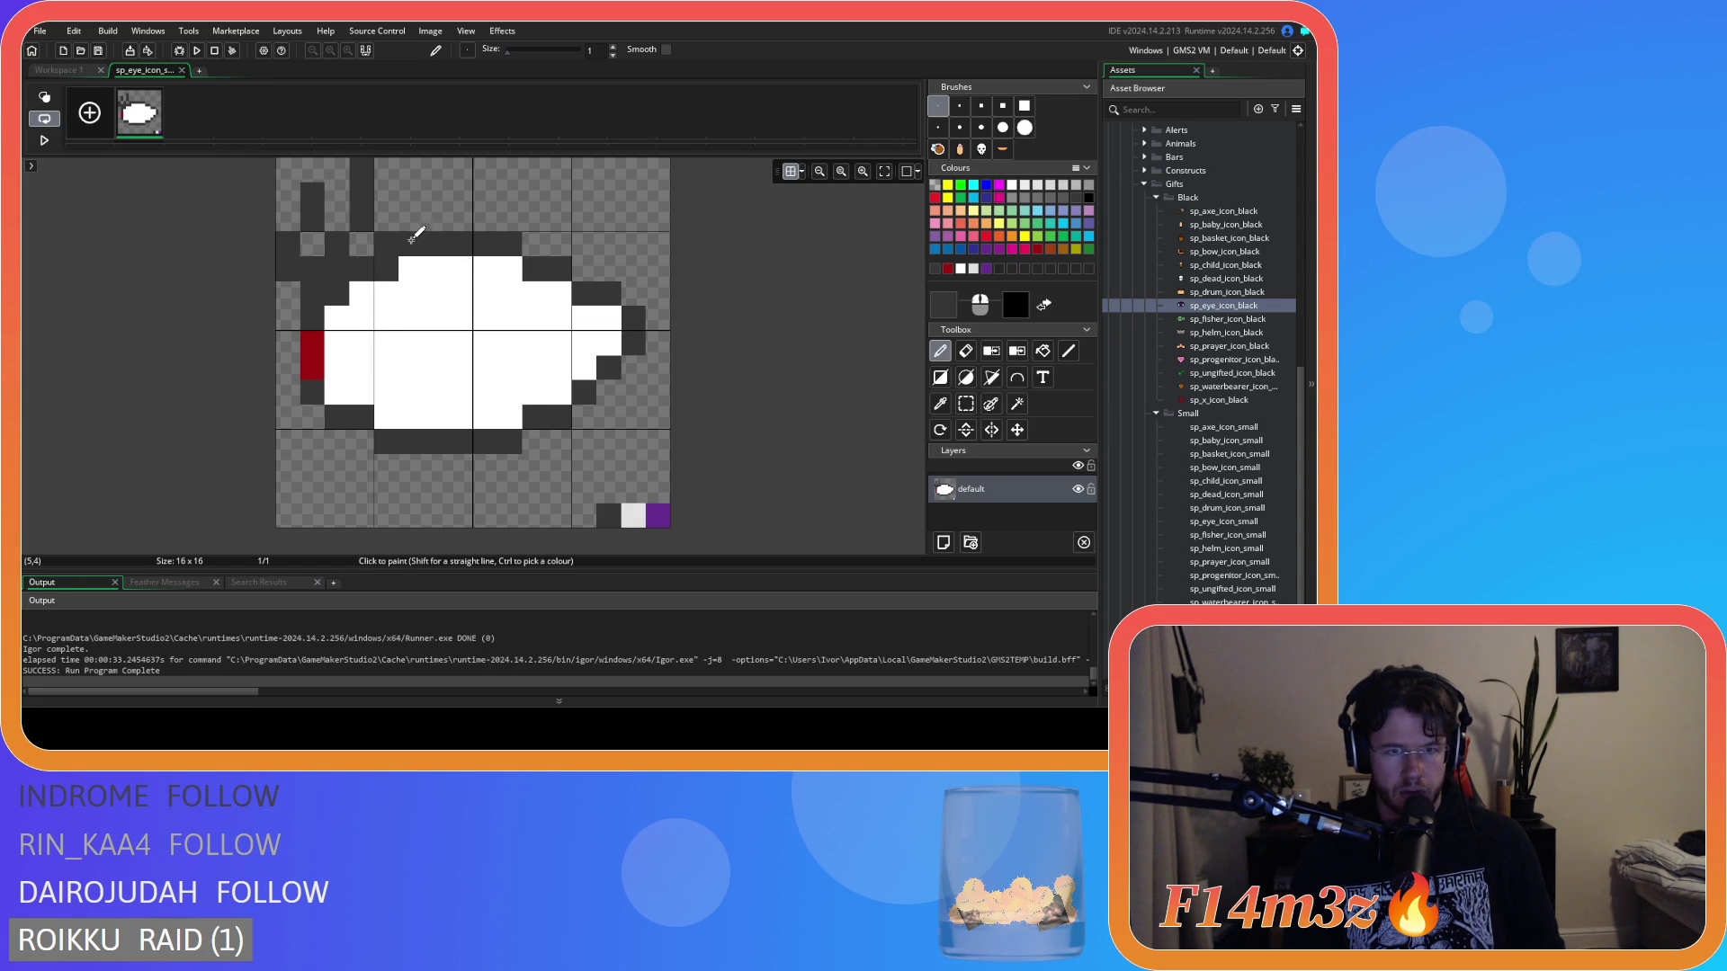
{"action": "left_click_drag", "start_coordinate": [415, 235], "coordinate": [421, 179]}
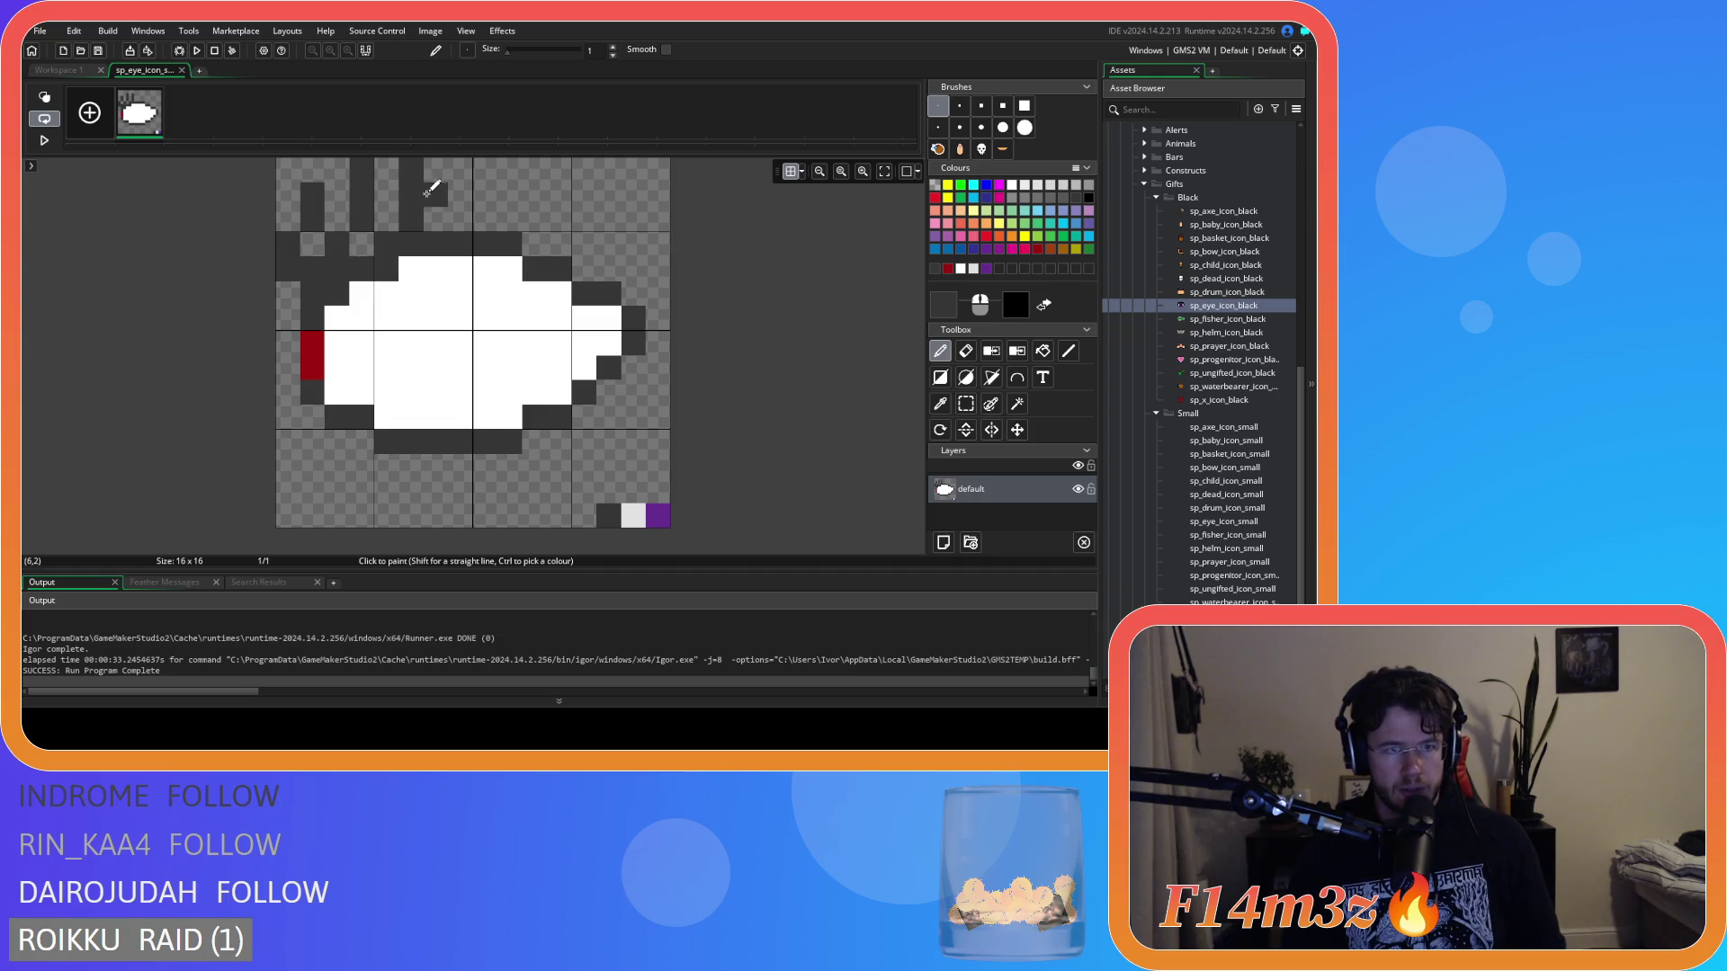
{"action": "left_click", "coordinate": [880, 172]}
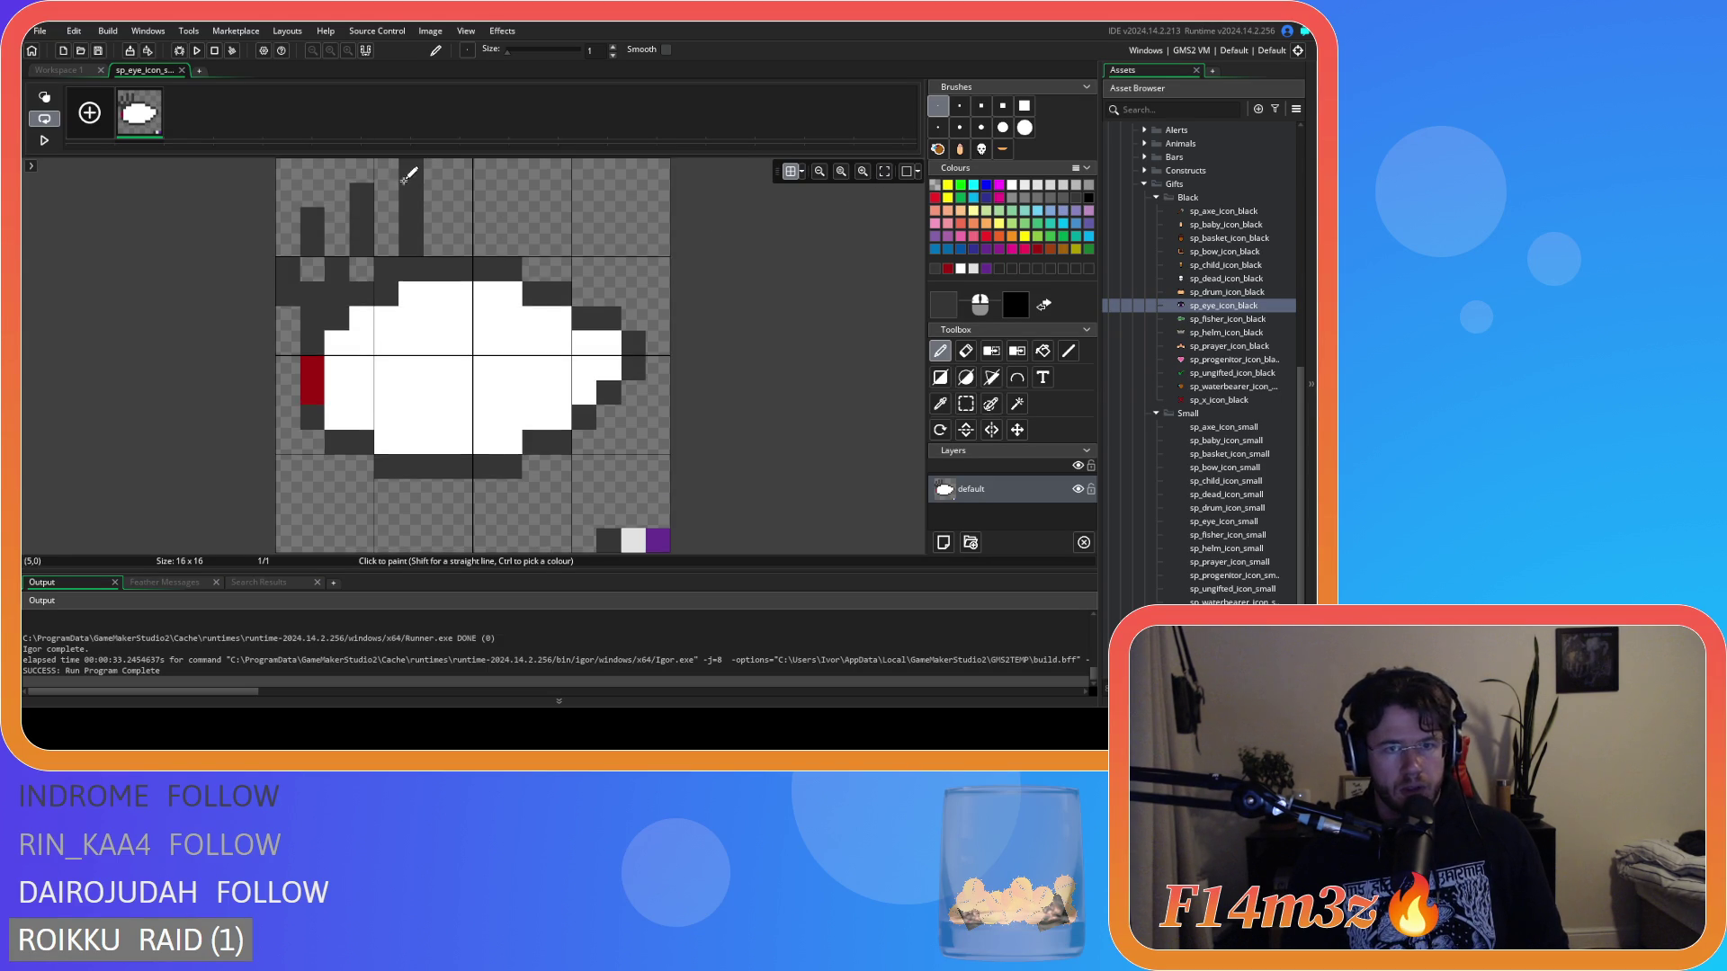
Trim the lash tips and a stray white pixel, then restore the lash columns.
{"action": "key", "text": "ctrl+z"}
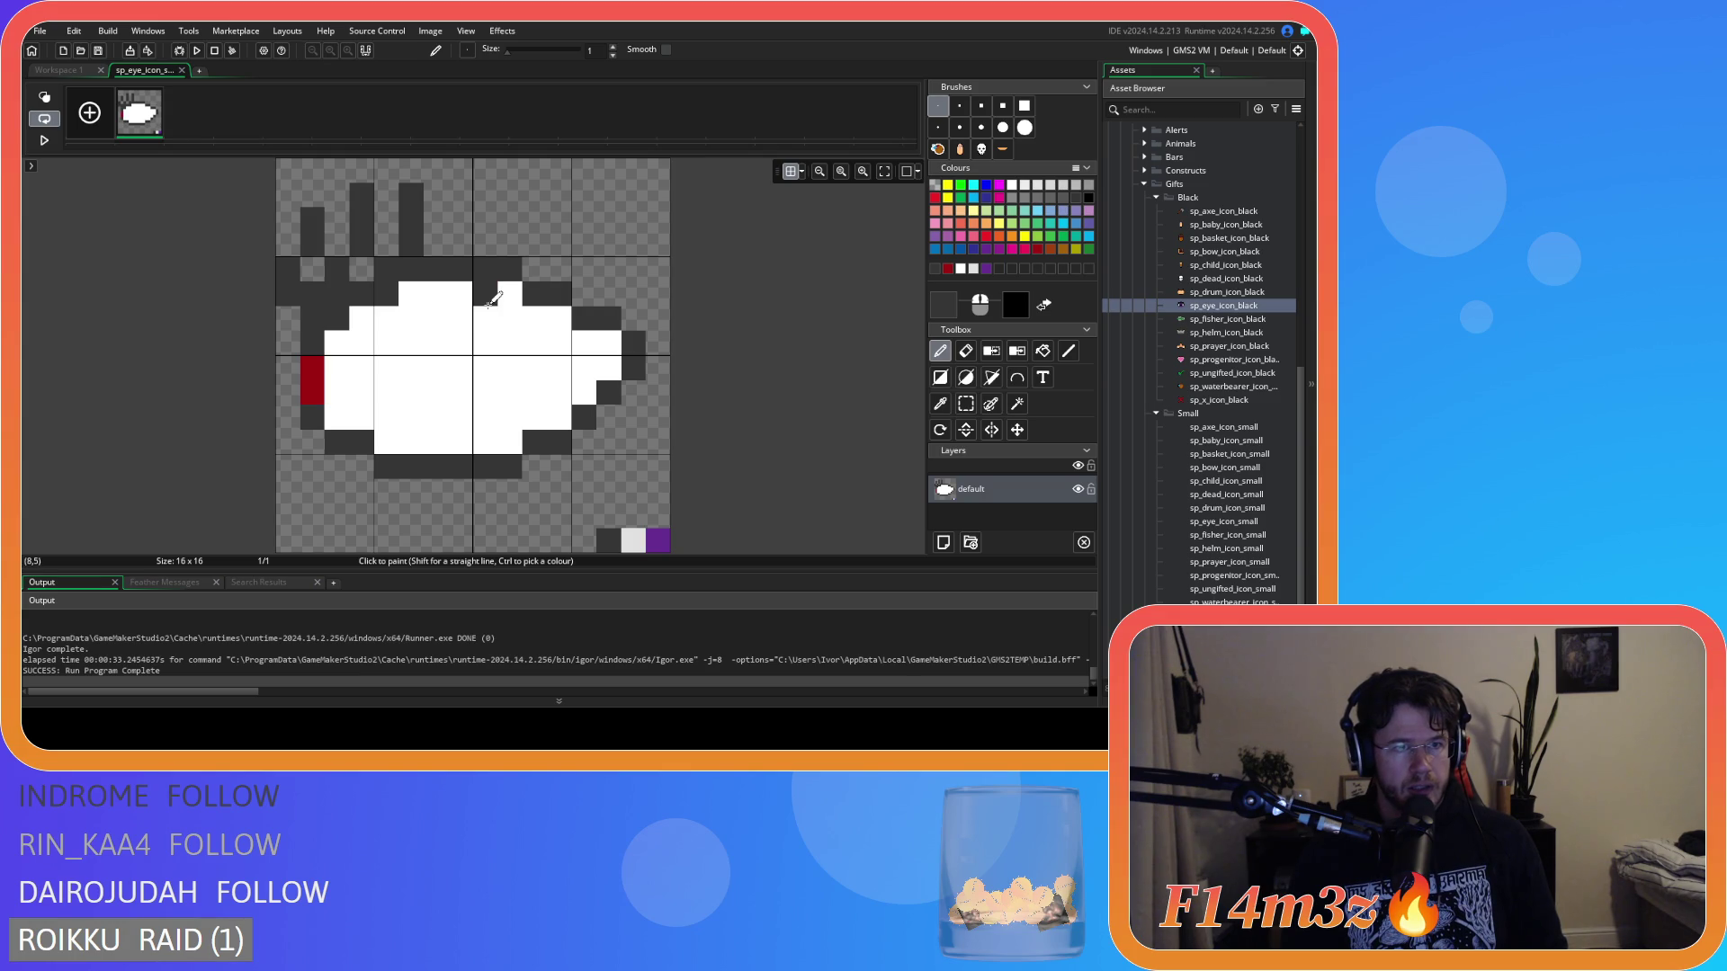
{"action": "key", "text": "e"}
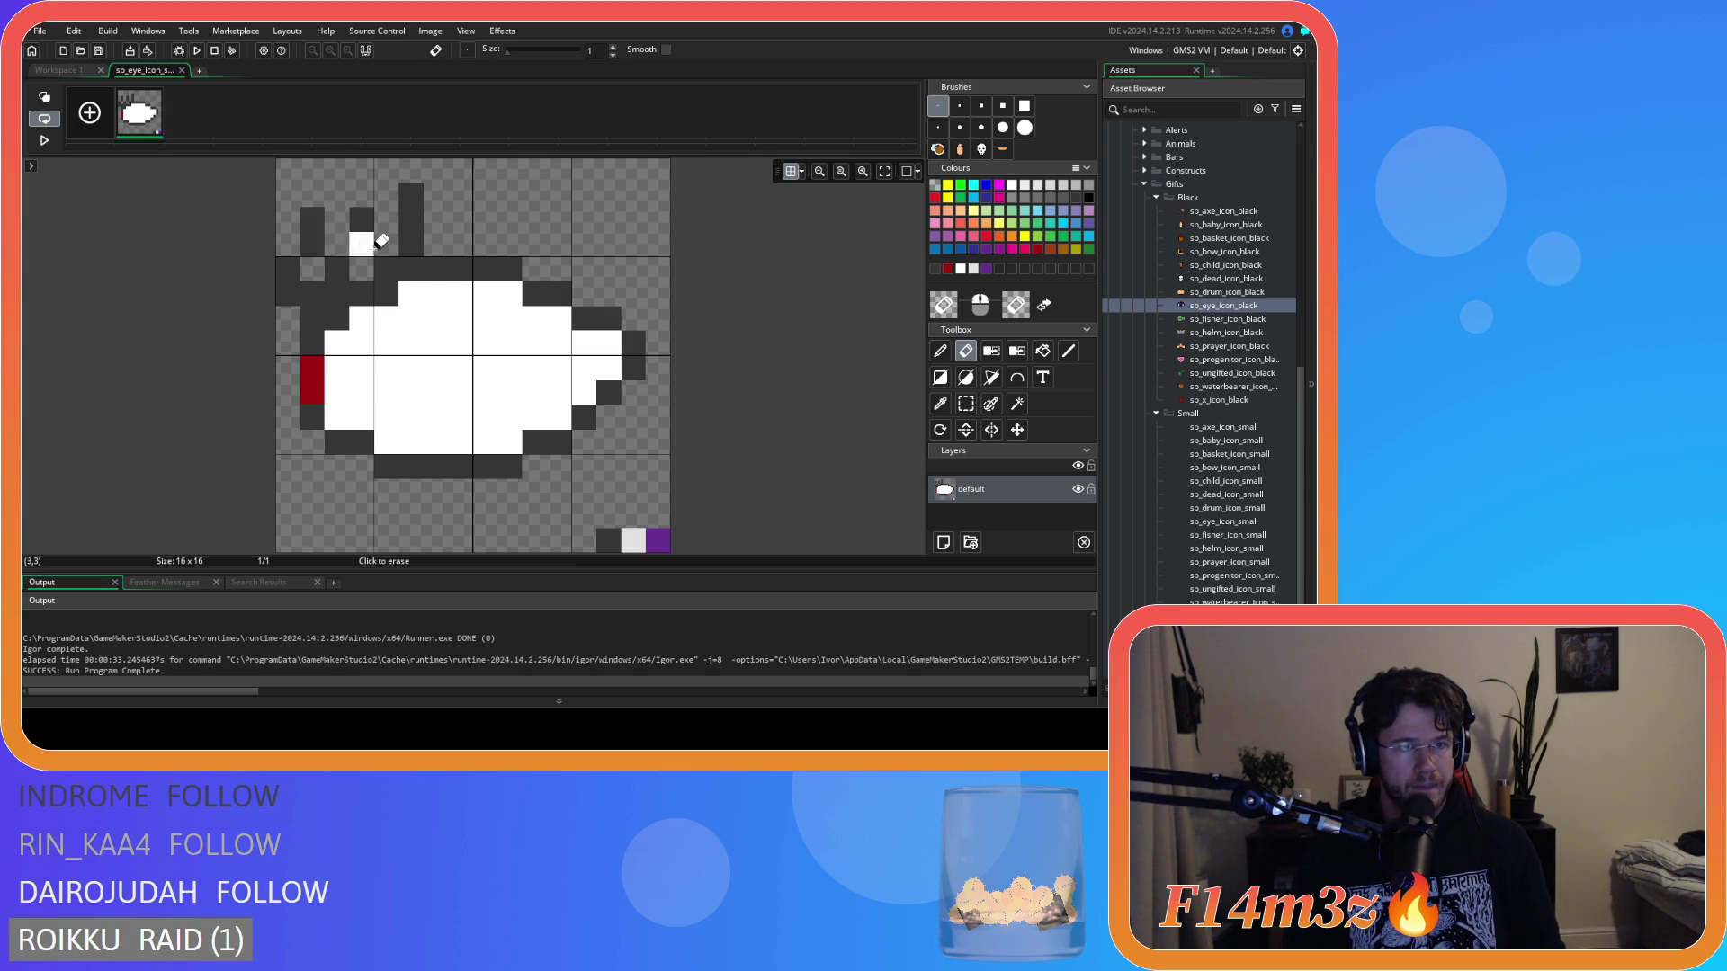
{"action": "left_click", "coordinate": [361, 196]}
{"action": "left_click", "coordinate": [312, 220]}
{"action": "left_click", "coordinate": [344, 277]}
{"action": "key", "text": "ctrl+z"}
{"action": "key", "text": "ctrl+z"}
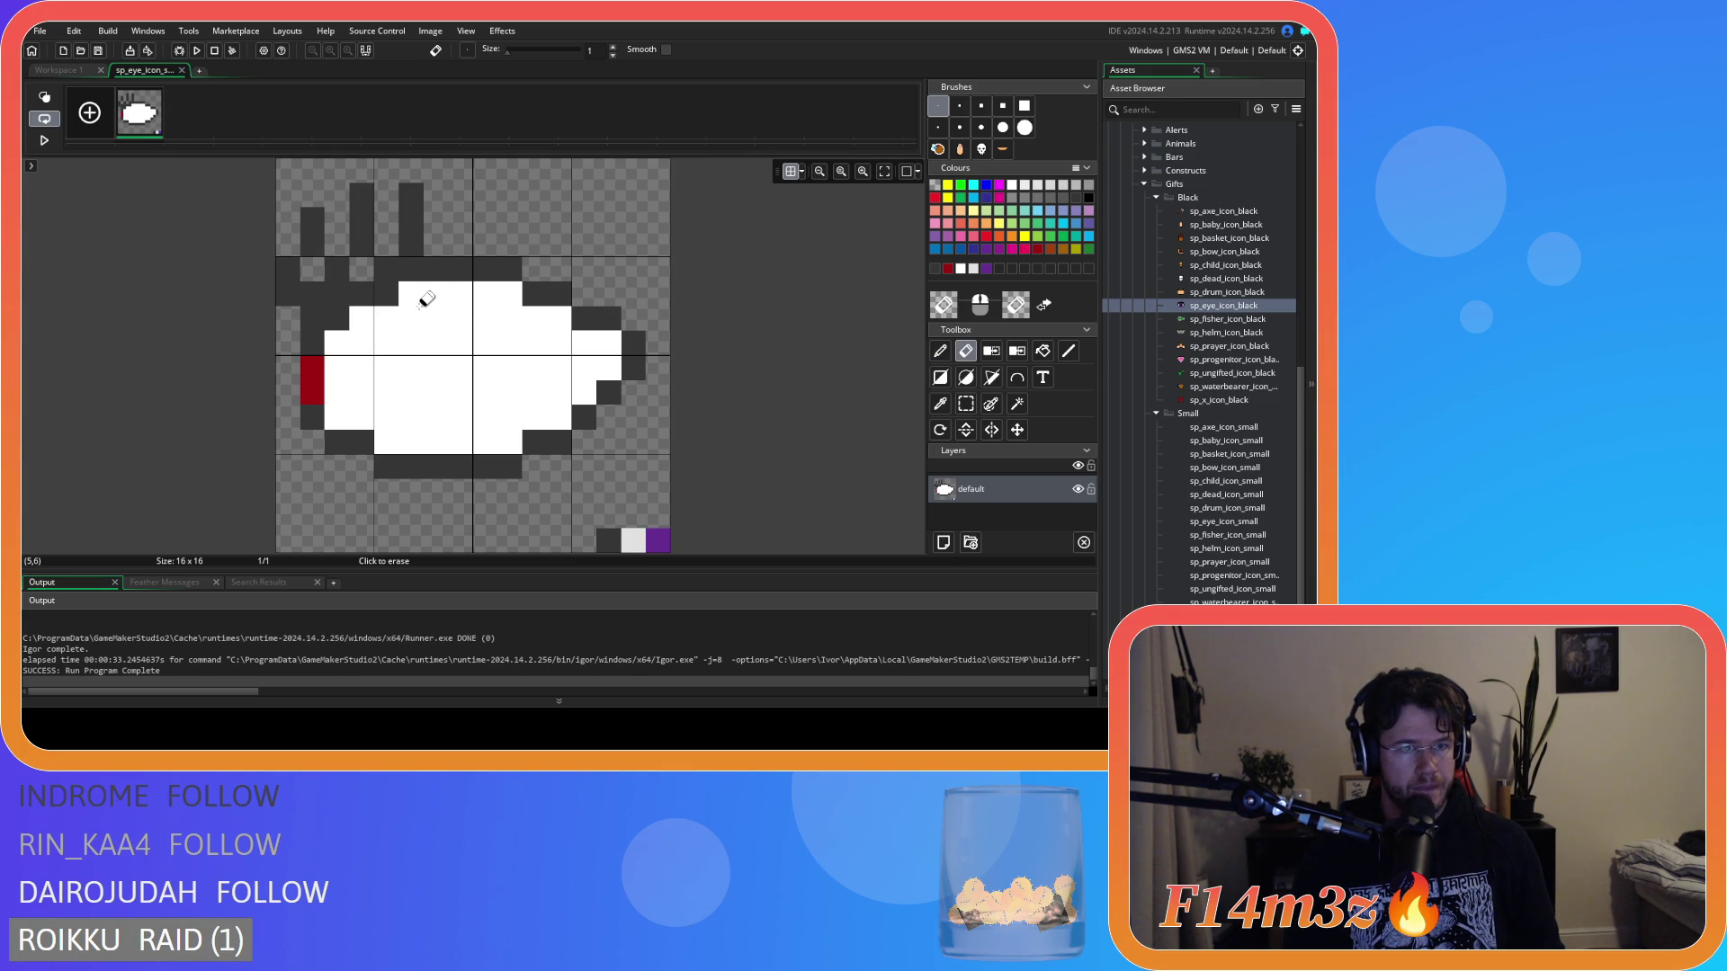
{"action": "key", "text": "ctrl+z"}
{"action": "key", "text": "ctrl+z"}
{"action": "key", "text": "ctrl+z"}
{"action": "key", "text": "ctrl+y"}
{"action": "key", "text": "ctrl+y"}
{"action": "key", "text": "ctrl+y"}
{"action": "key", "text": "p"}
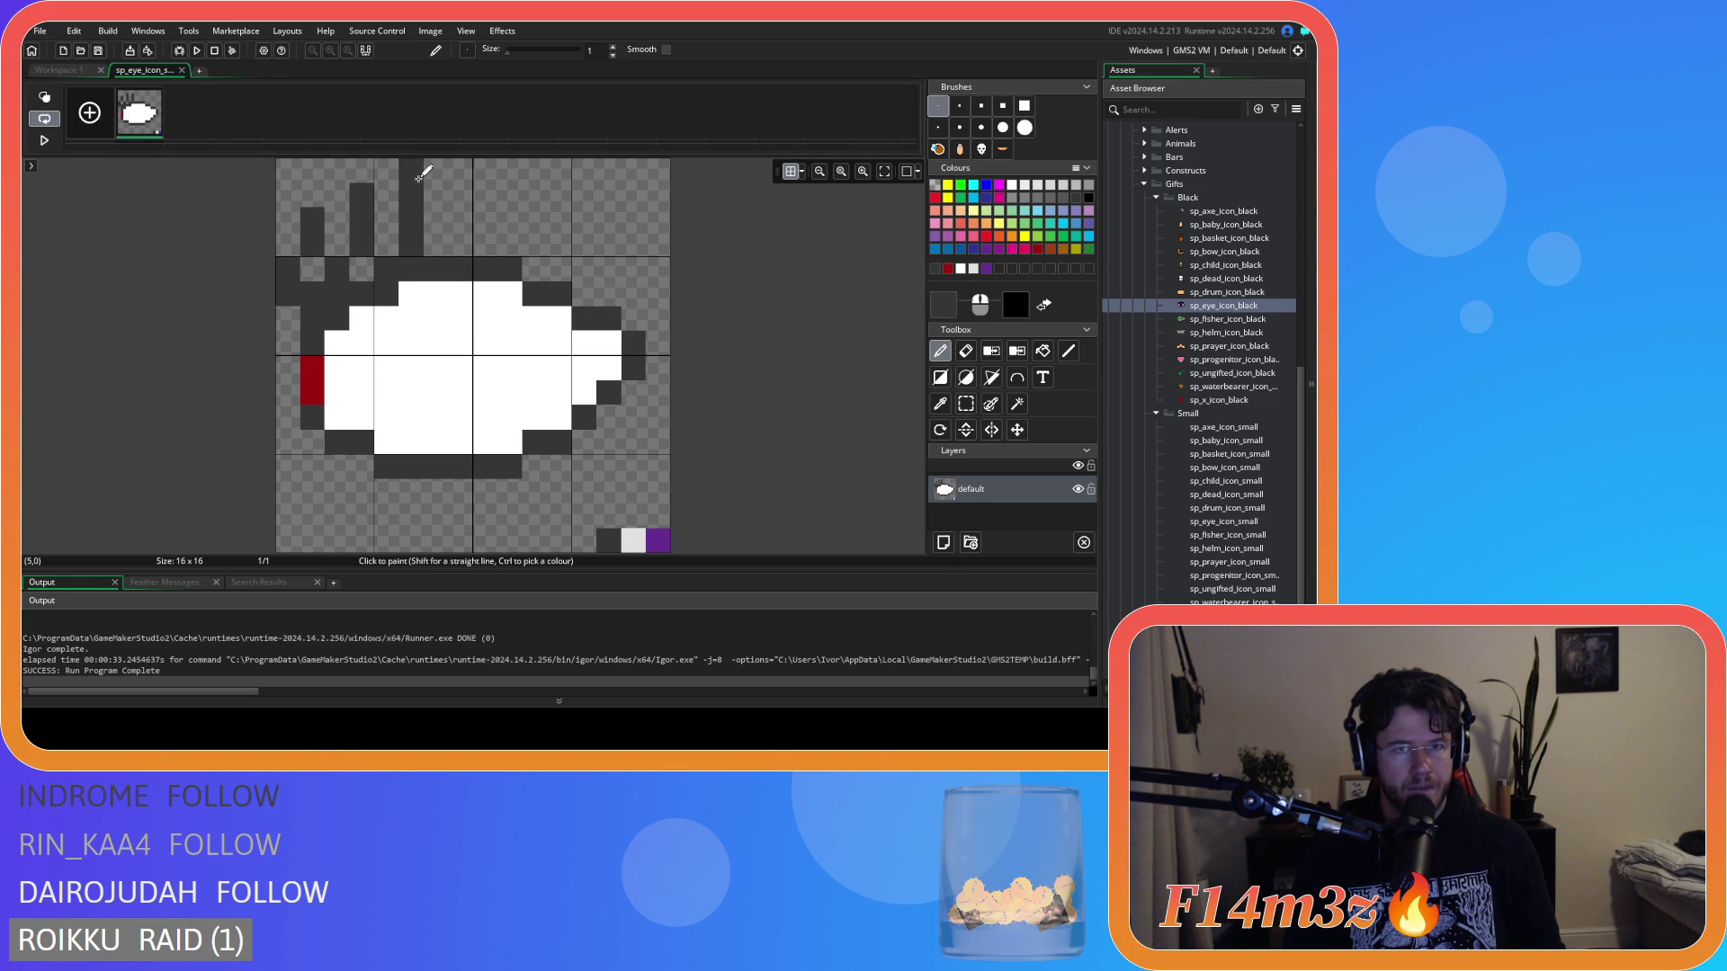
Paint two more dark lashes further right and darken the top-right outline.
{"action": "left_click_drag", "start_coordinate": [461, 246], "coordinate": [460, 169]}
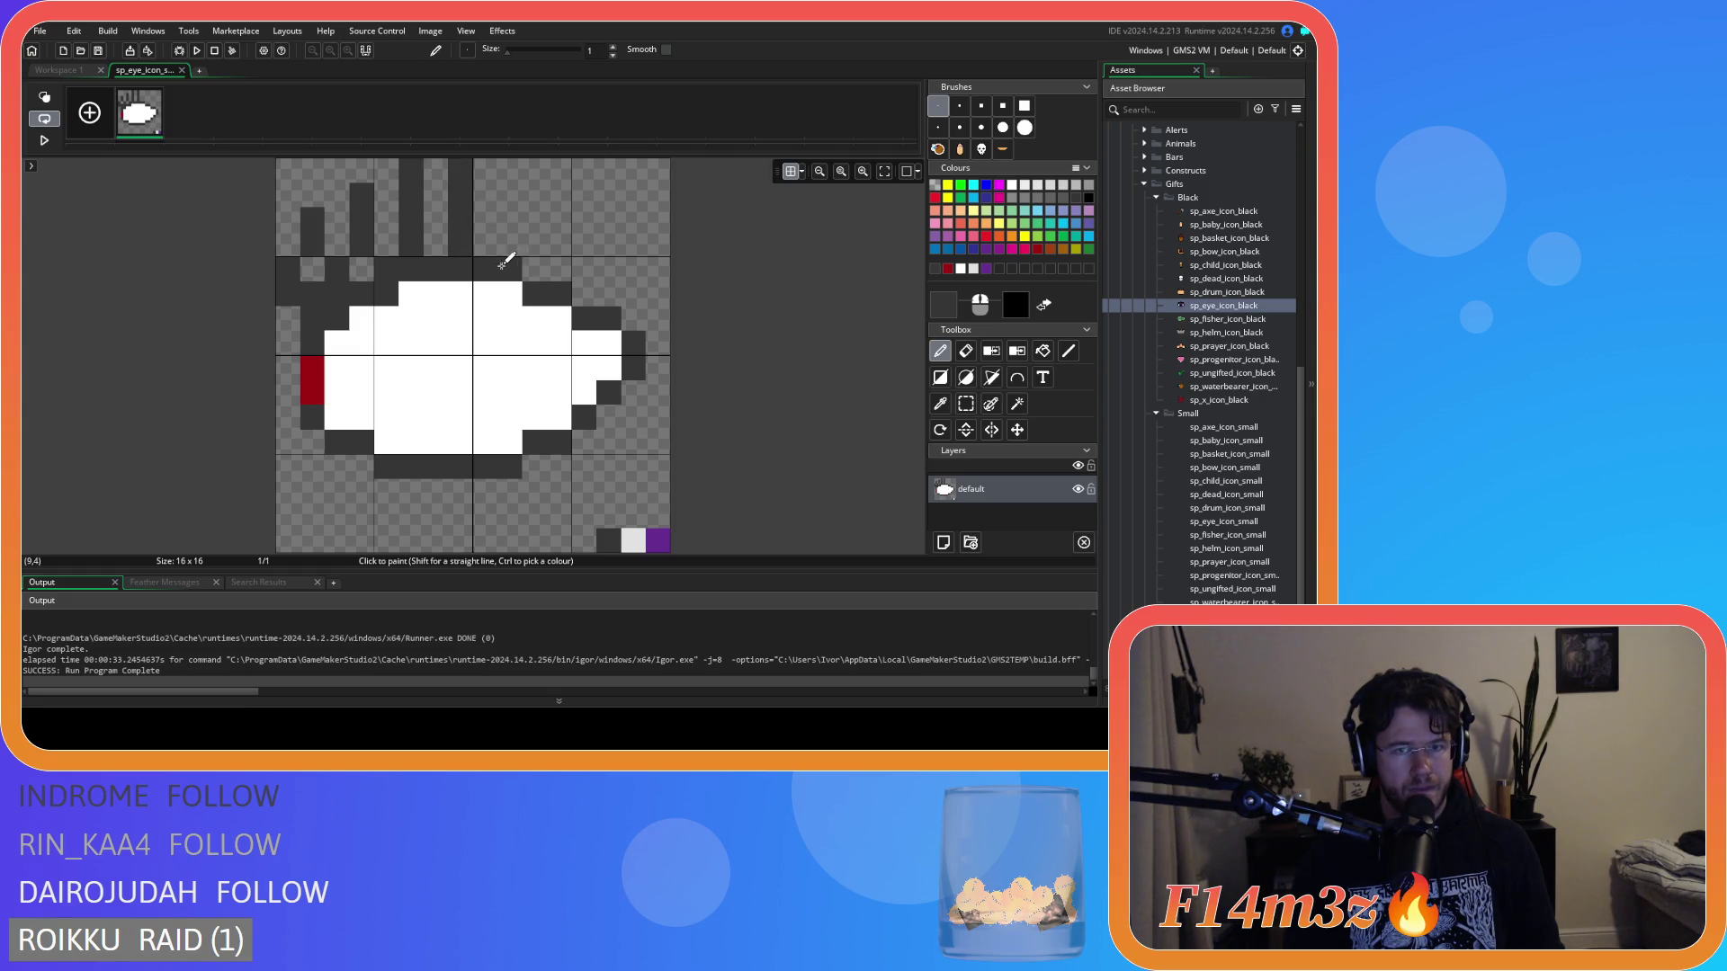
{"action": "left_click_drag", "start_coordinate": [504, 262], "coordinate": [509, 177]}
{"action": "mouse_move", "coordinate": [559, 269]}
{"action": "left_mouse_down"}
{"action": "mouse_move", "coordinate": [541, 276]}
{"action": "mouse_move", "coordinate": [565, 187]}
{"action": "left_mouse_up"}
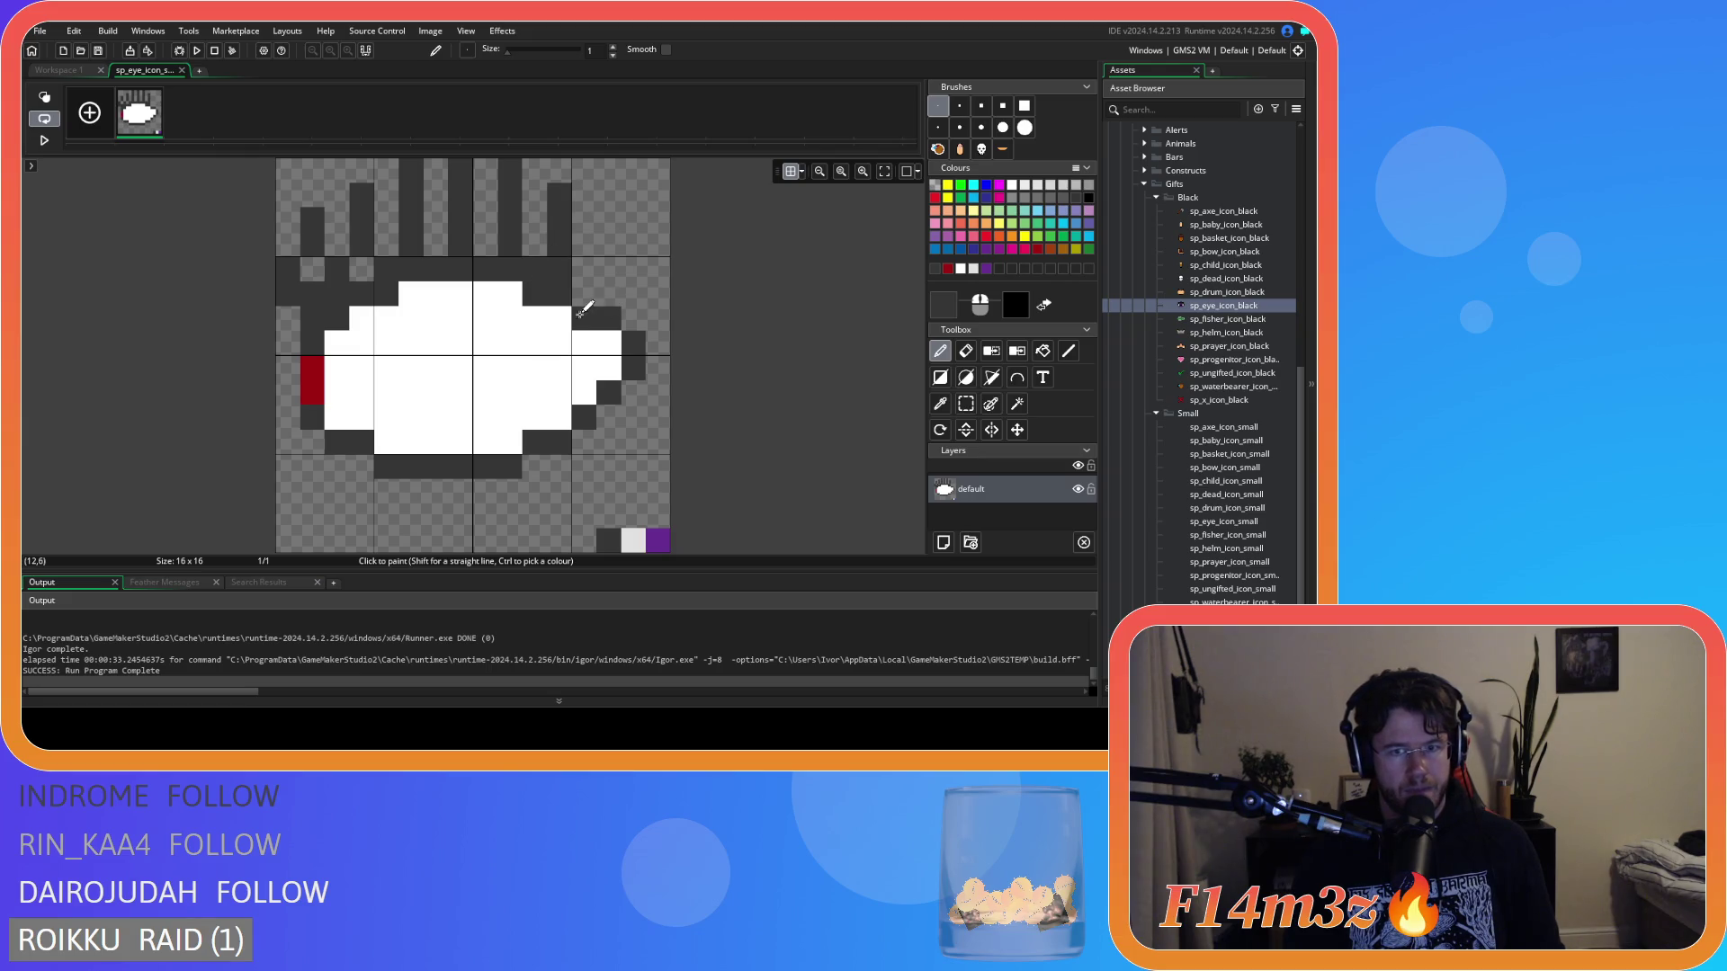
{"action": "mouse_move", "coordinate": [585, 302]}
{"action": "left_mouse_down"}
{"action": "mouse_move", "coordinate": [627, 224]}
{"action": "mouse_move", "coordinate": [627, 323]}
{"action": "left_mouse_up"}
{"action": "key", "text": "ctrl+z"}
{"action": "key", "text": "ctrl+z"}
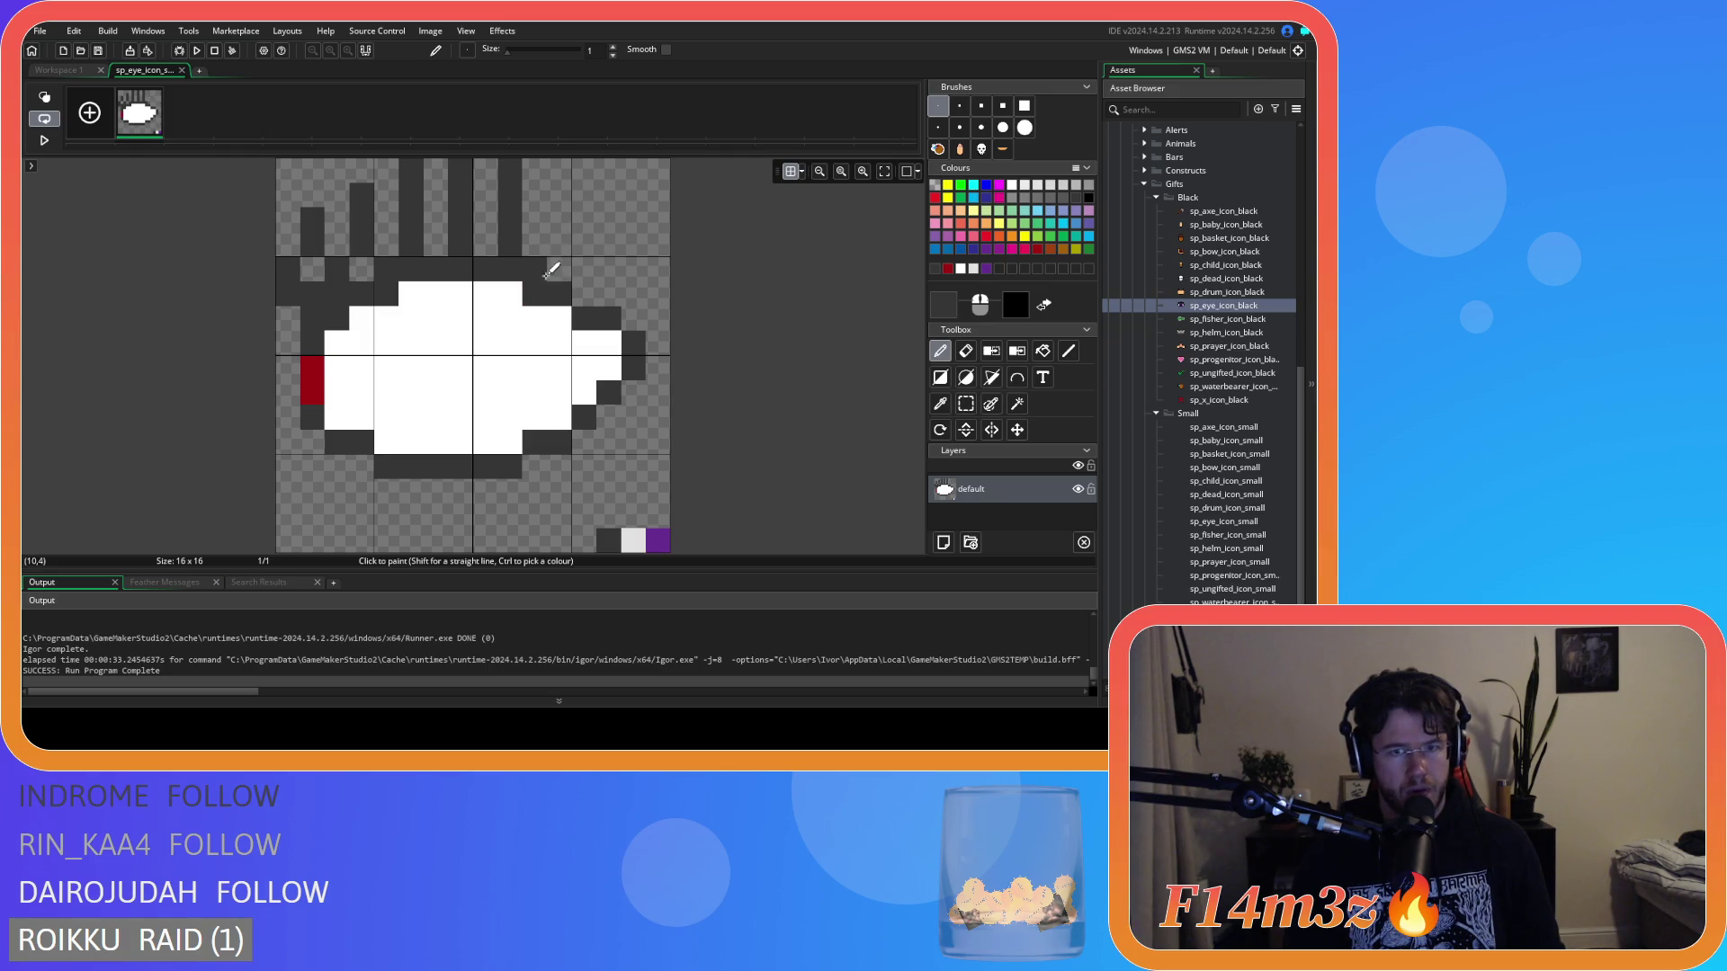
Draw a slanted dark lash at the right end of the eye.
{"action": "left_click", "coordinate": [584, 220]}
{"action": "key", "text": "ctrl+z"}
{"action": "left_click", "coordinate": [534, 245]}
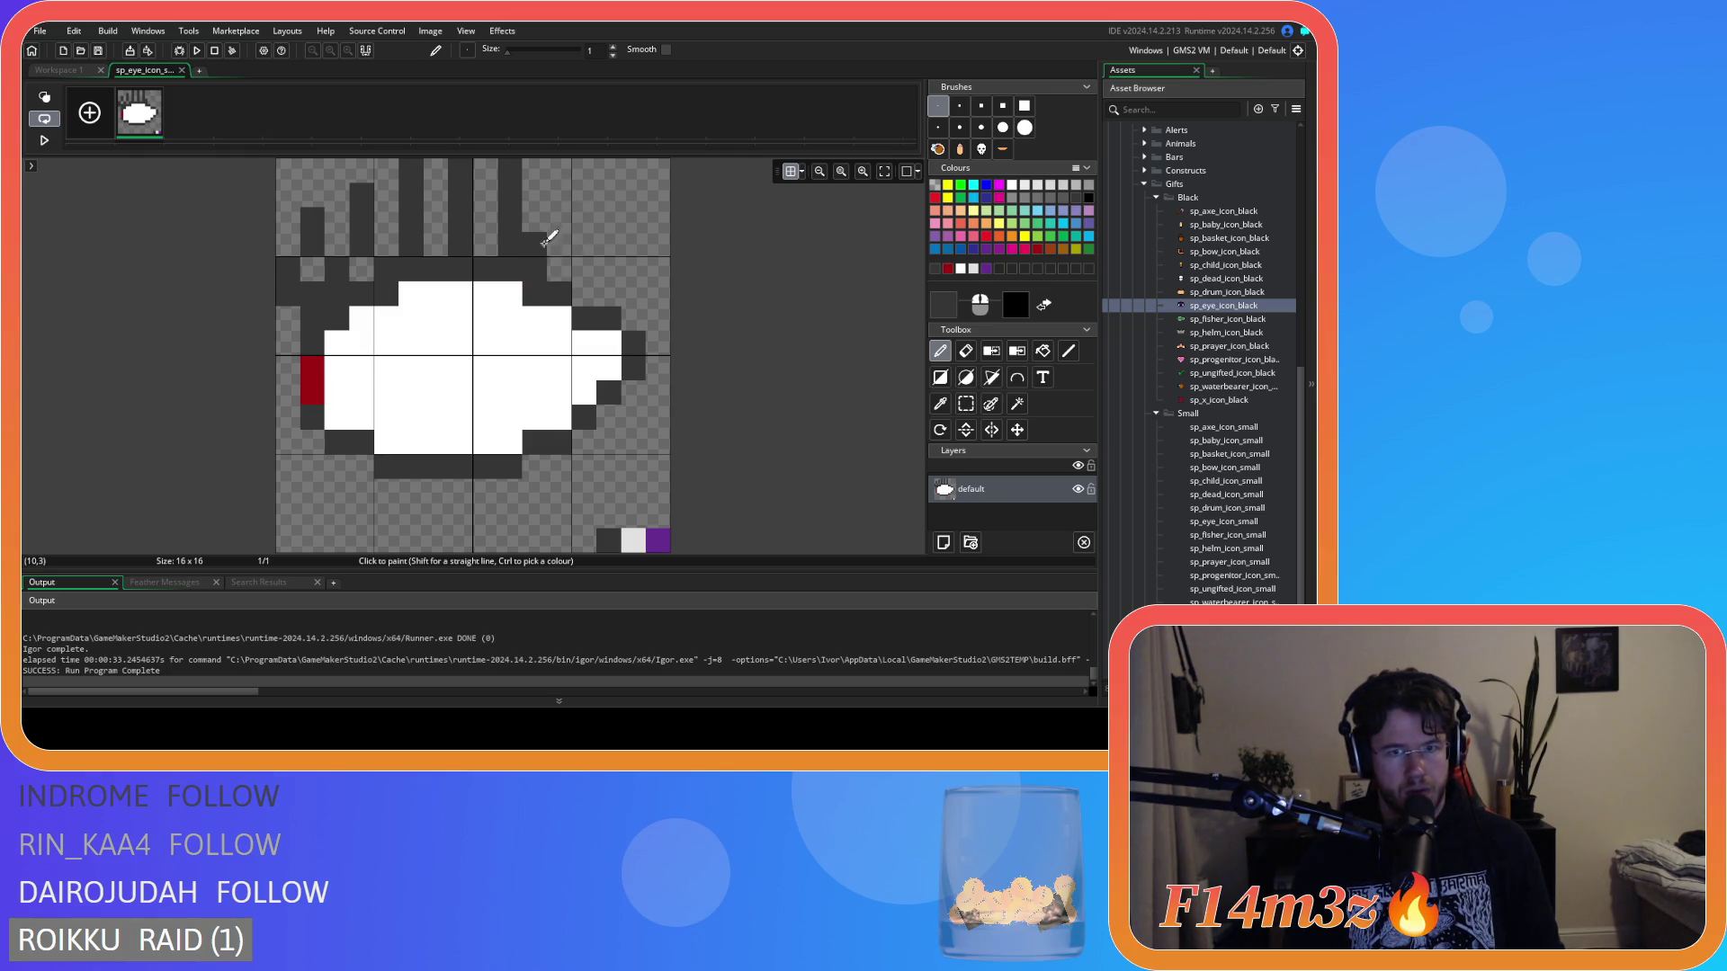
{"action": "key", "text": "ctrl+z"}
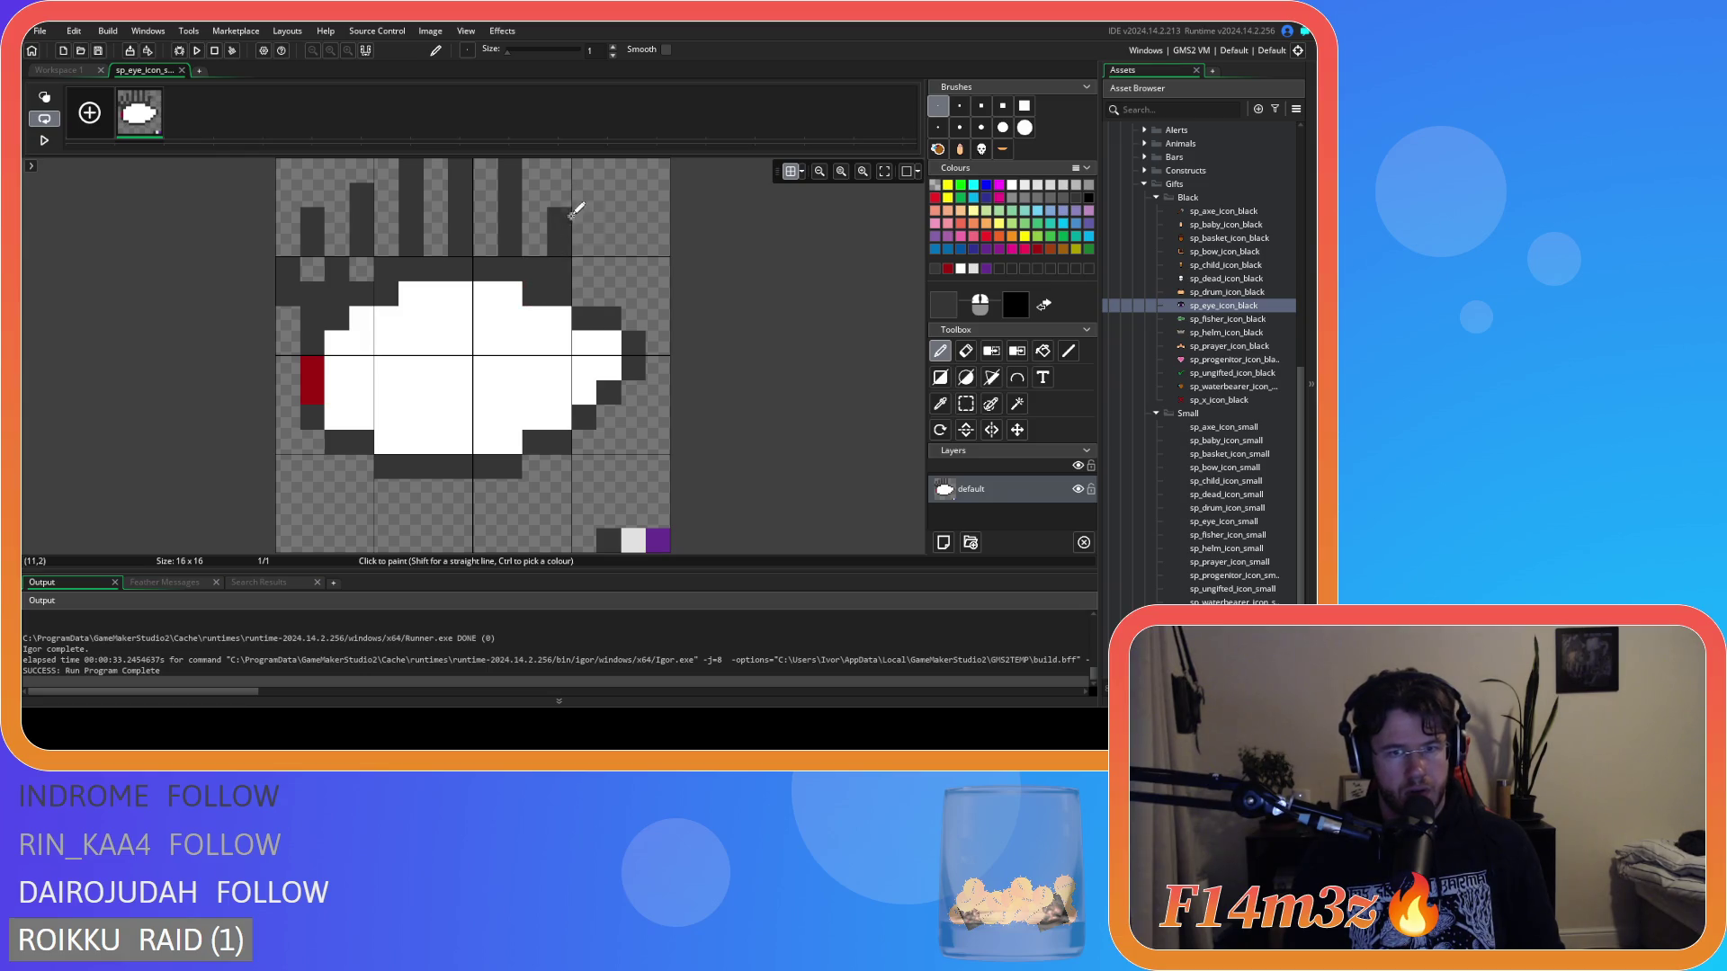
{"action": "left_click", "coordinate": [612, 297]}
{"action": "key", "text": "ctrl+z"}
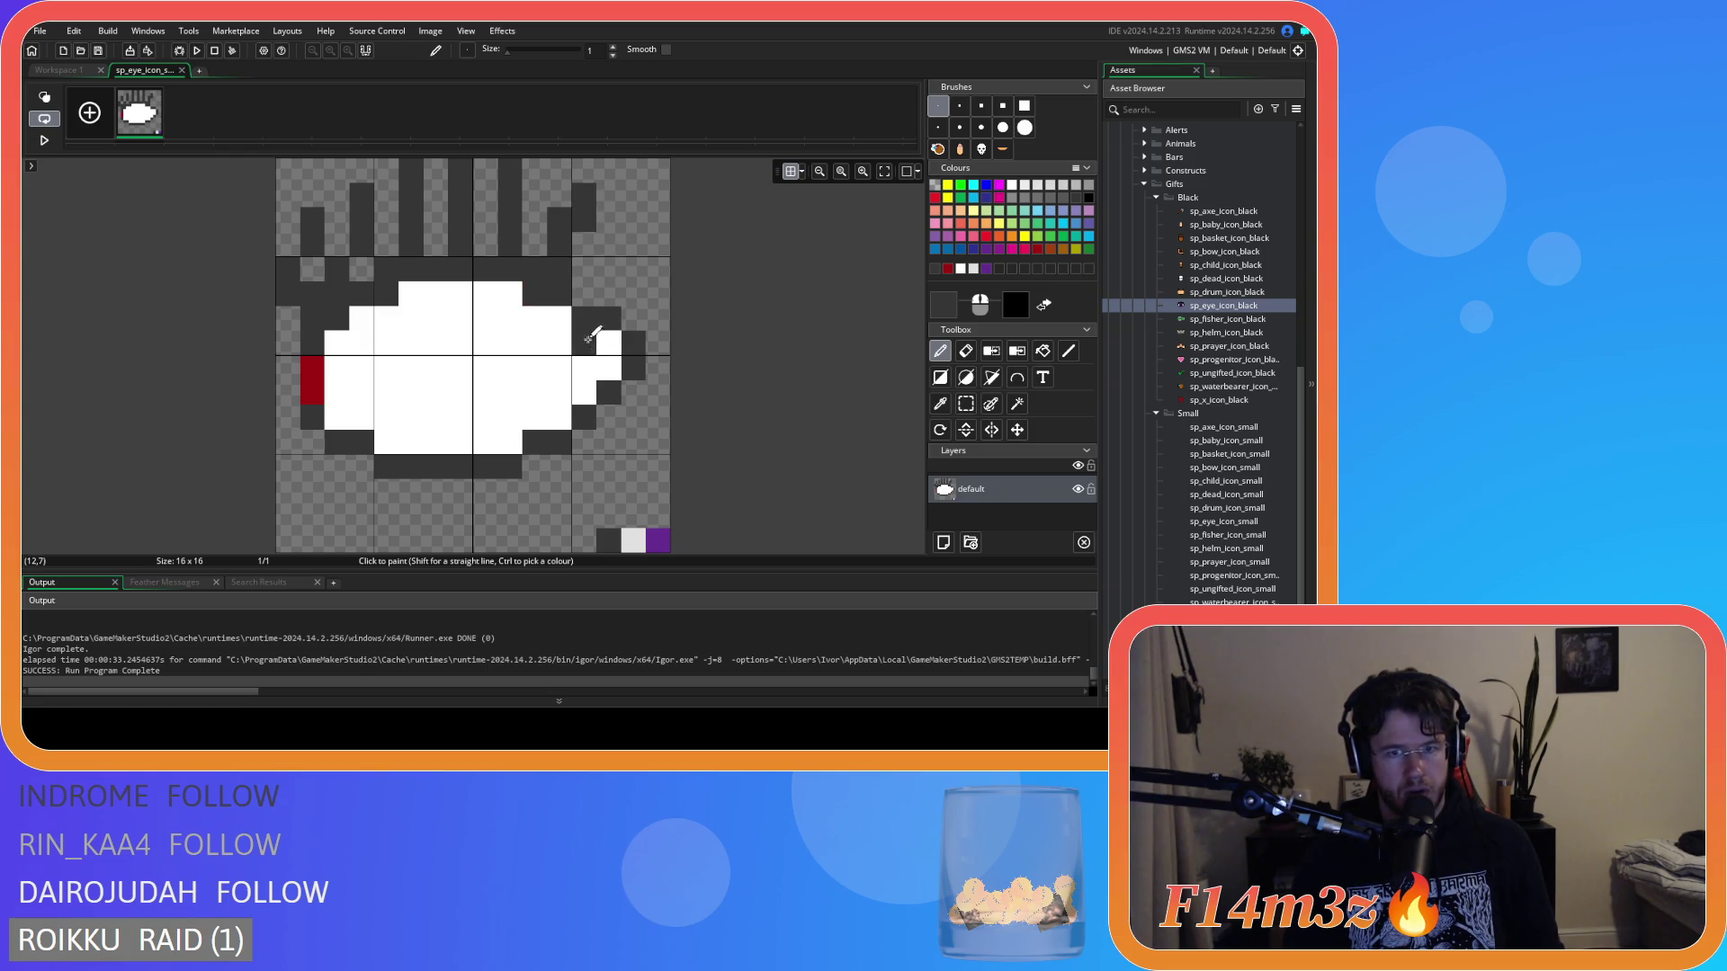
{"action": "left_click_drag", "start_coordinate": [585, 317], "coordinate": [622, 243]}
{"action": "key", "text": "ctrl+z"}
{"action": "left_click_drag", "start_coordinate": [585, 317], "coordinate": [638, 245]}
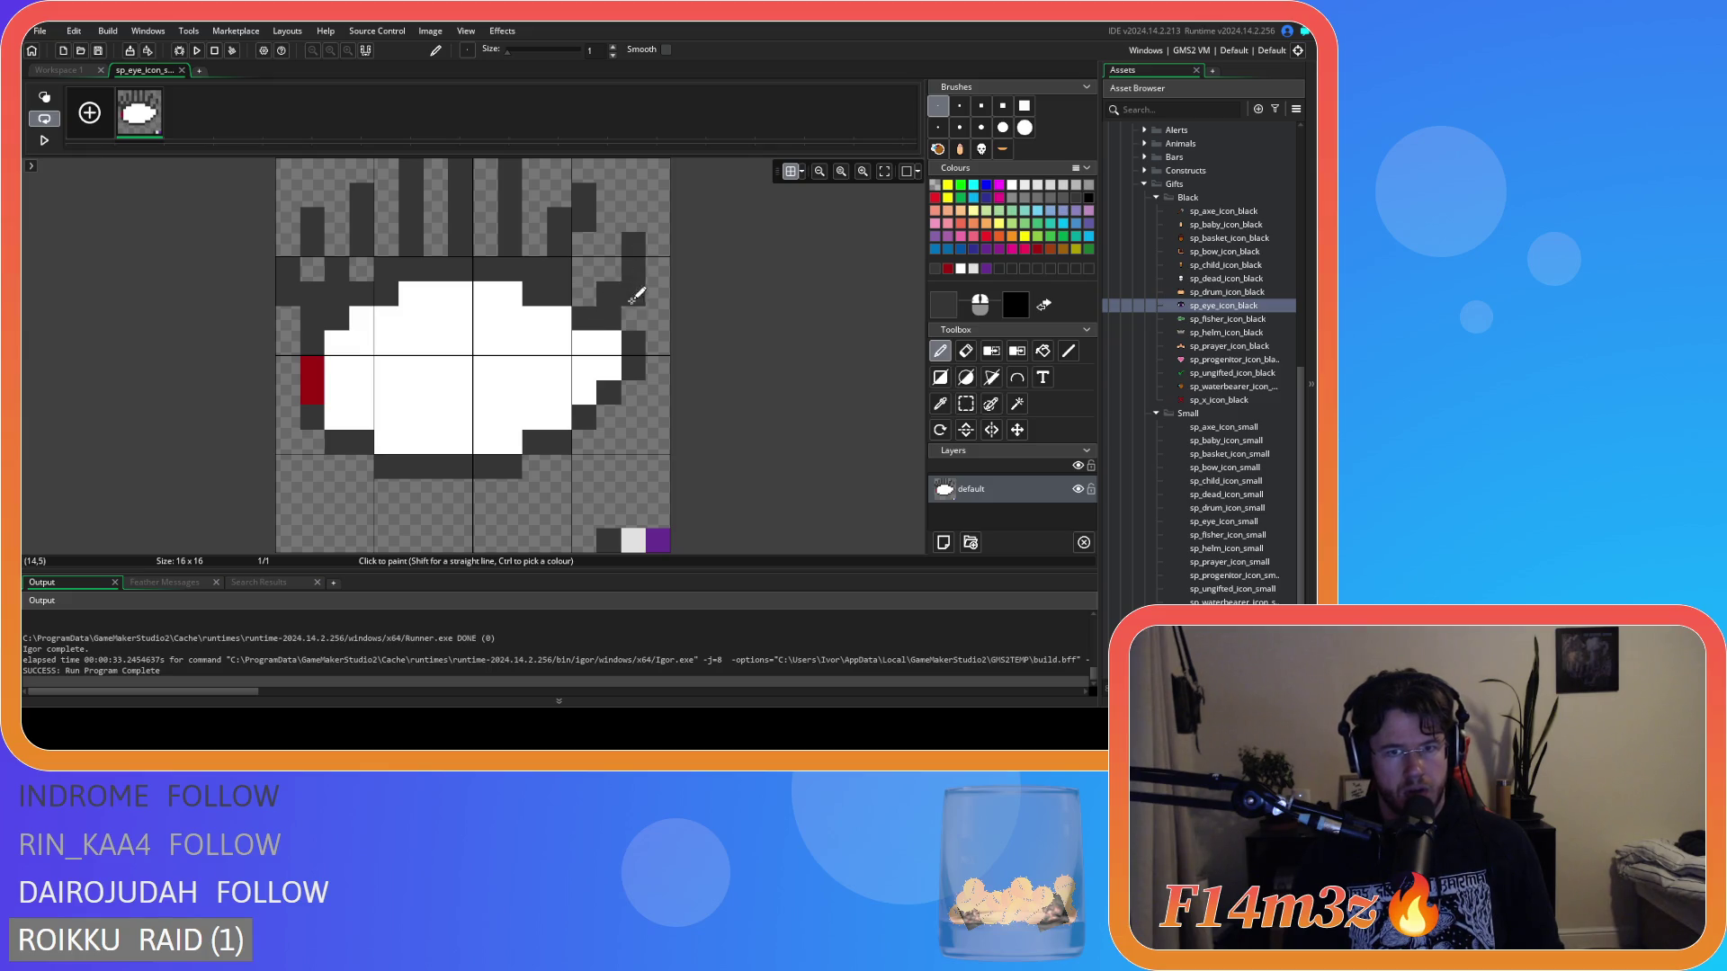
Redraw the right-edge lash upward and erase the left lash columns near the top.
{"action": "key", "text": "ctrl+z"}
{"action": "mouse_move", "coordinate": [586, 309]}
{"action": "left_mouse_down"}
{"action": "mouse_move", "coordinate": [617, 262]}
{"action": "mouse_move", "coordinate": [658, 293]}
{"action": "left_mouse_up"}
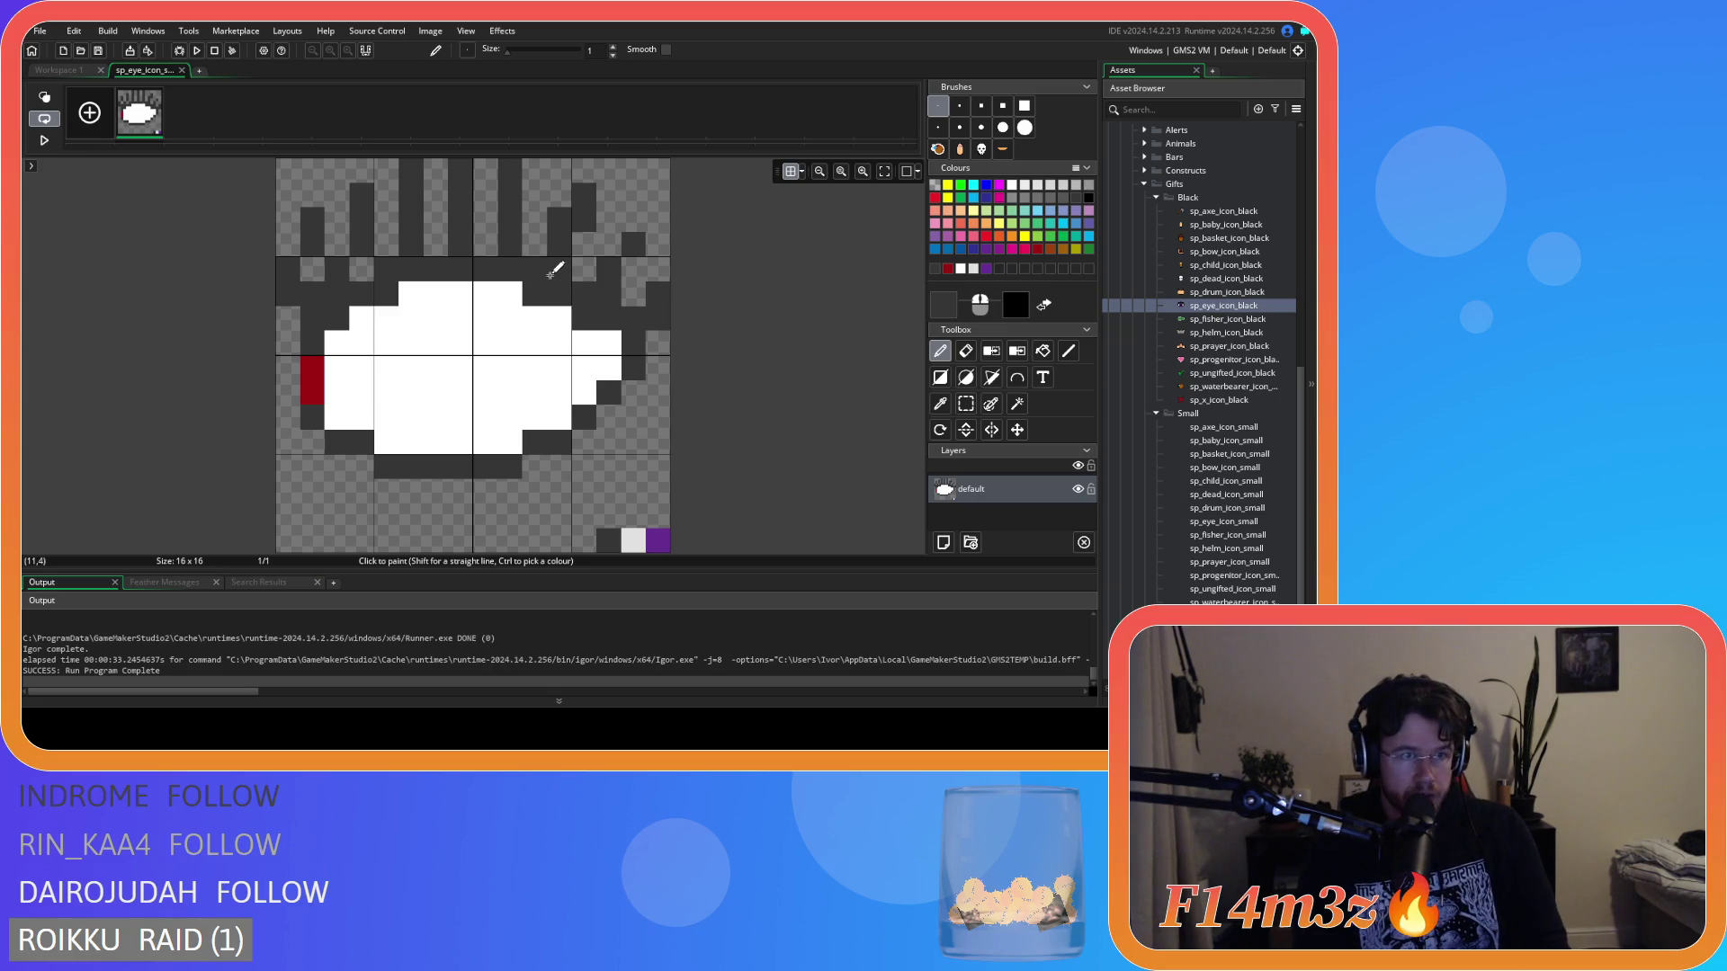
{"action": "key", "text": "e"}
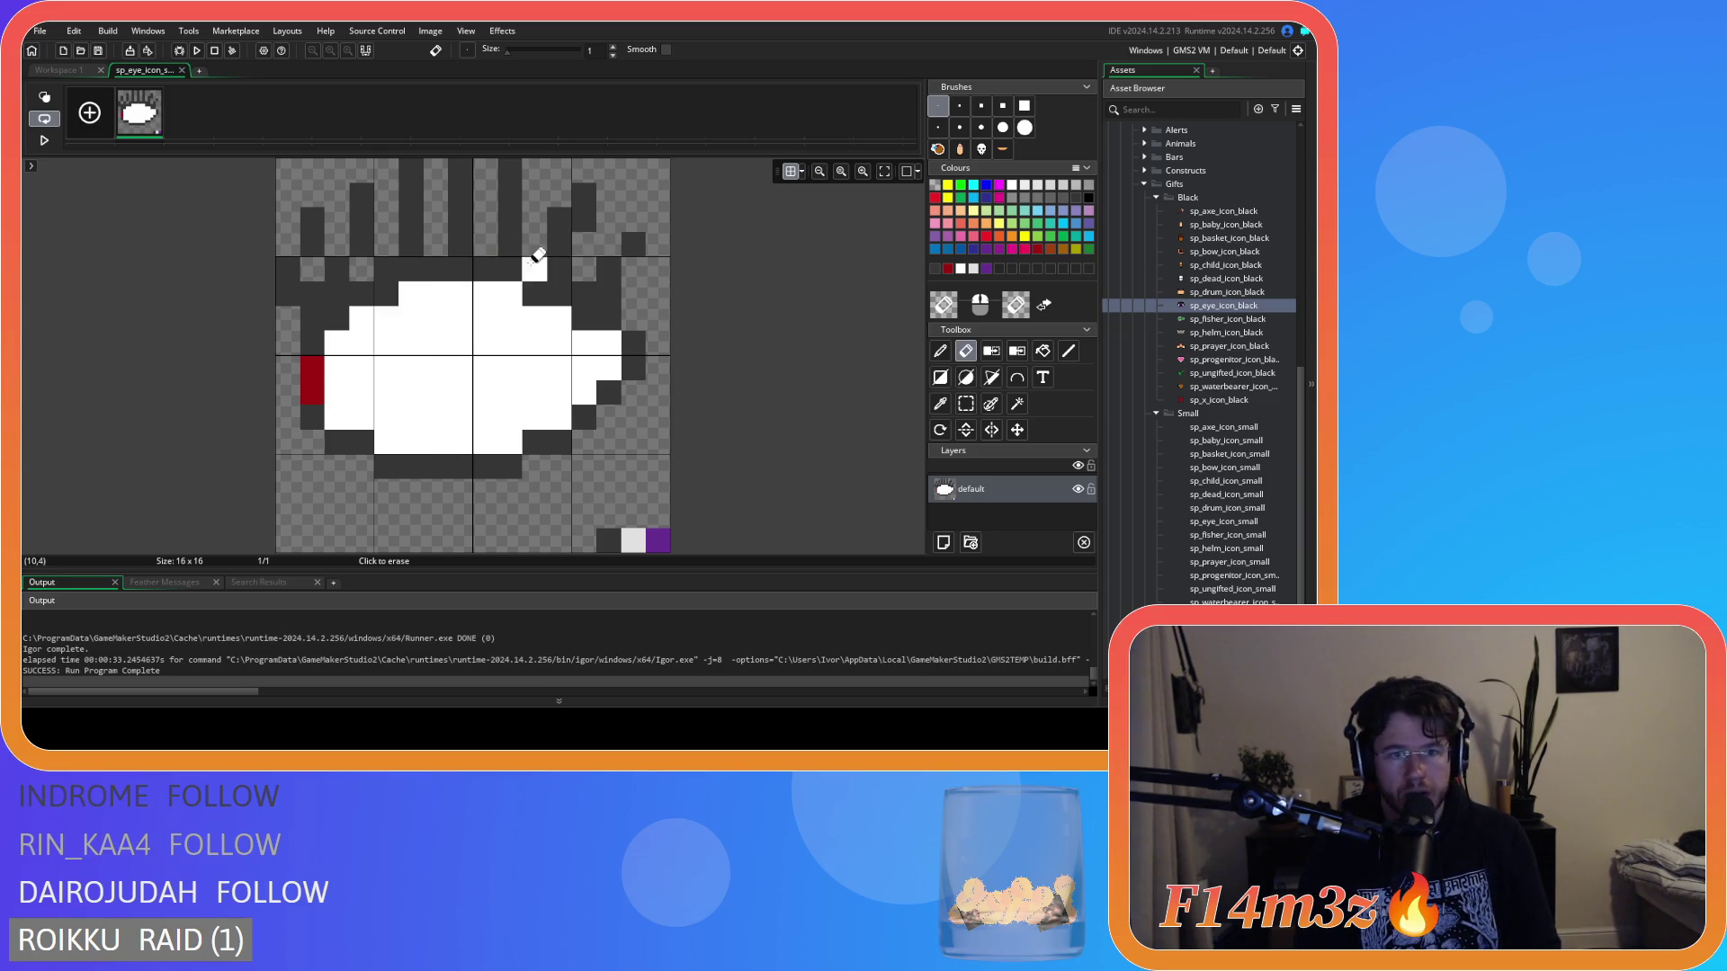
{"action": "mouse_move", "coordinate": [436, 229]}
{"action": "left_mouse_down"}
{"action": "mouse_move", "coordinate": [411, 164]}
{"action": "mouse_move", "coordinate": [440, 209]}
{"action": "mouse_move", "coordinate": [461, 167]}
{"action": "left_mouse_up"}
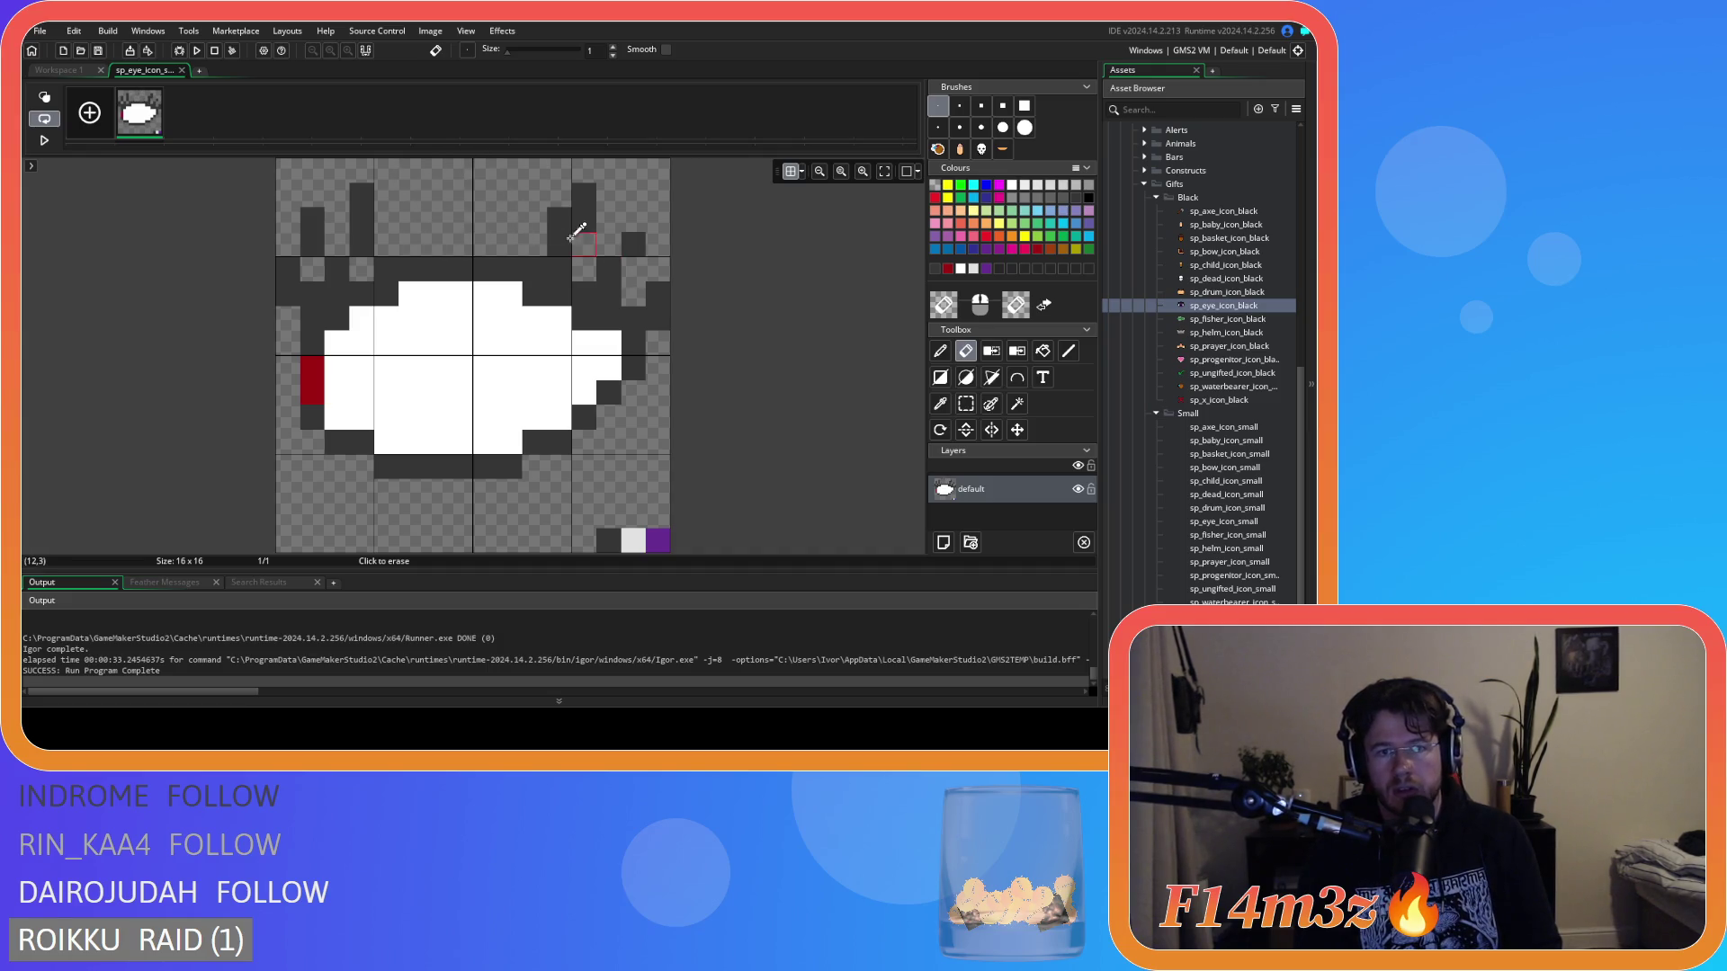
Repaint the dark lash at column 5 so it slants up into column 4.
{"action": "left_click", "coordinate": [940, 350]}
{"action": "left_click", "coordinate": [411, 244]}
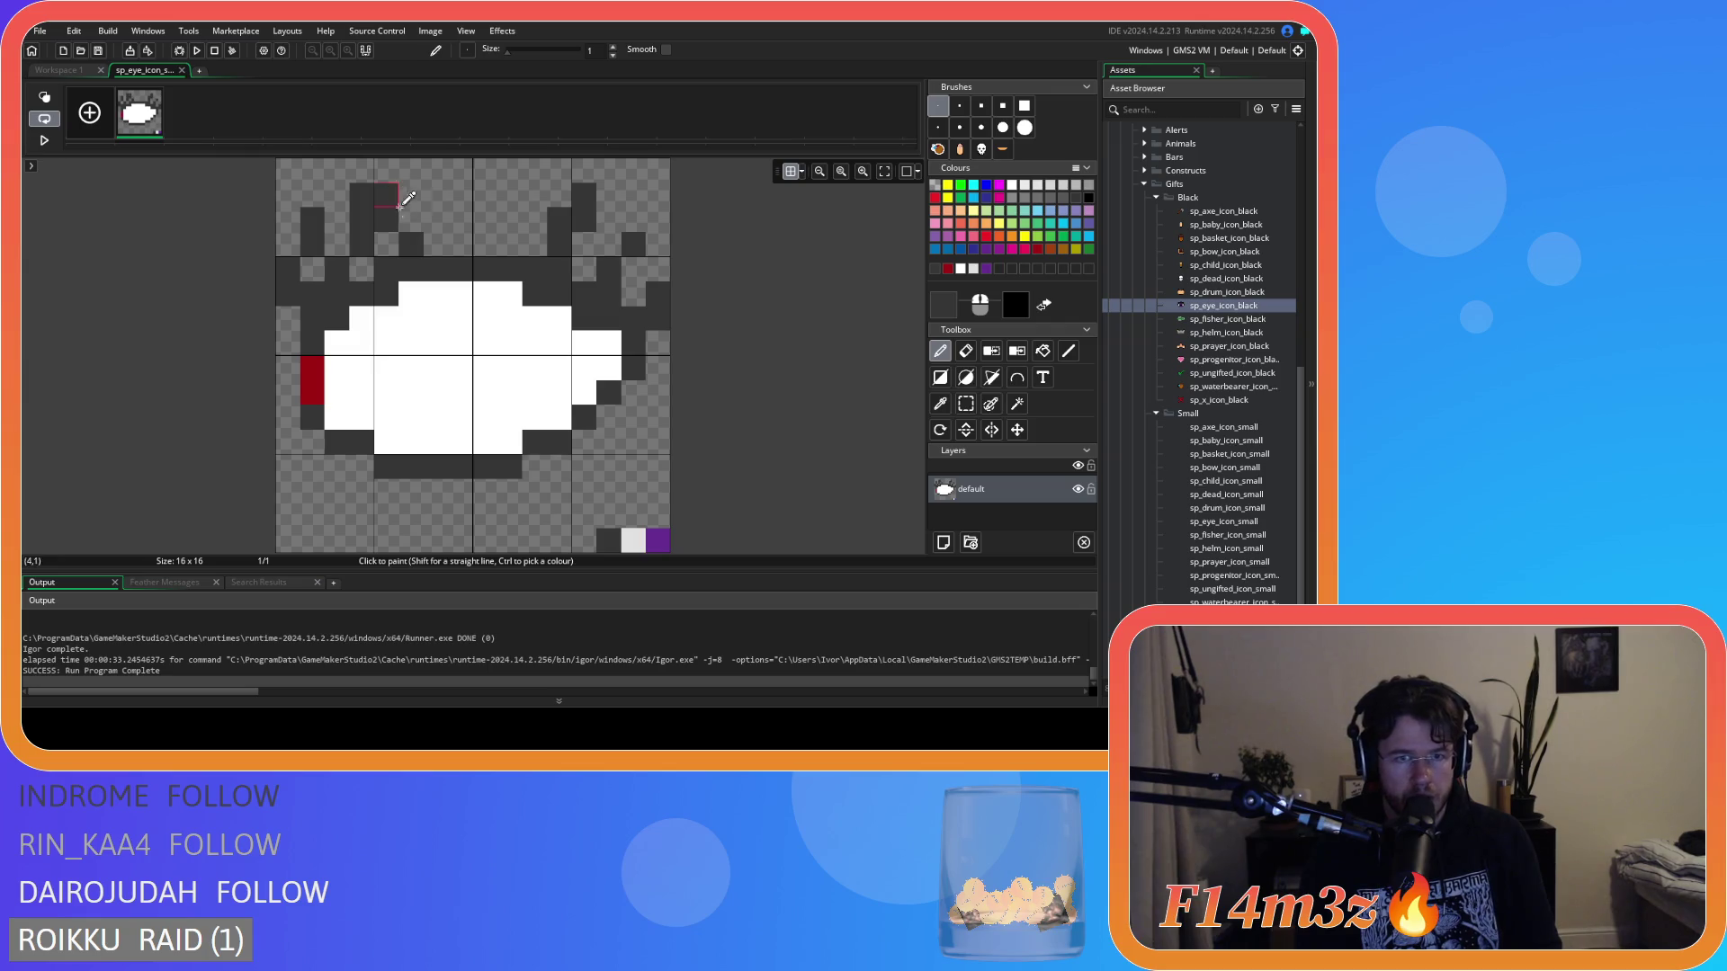
{"action": "mouse_move", "coordinate": [411, 232]}
{"action": "left_mouse_down"}
{"action": "mouse_move", "coordinate": [387, 169]}
{"action": "mouse_move", "coordinate": [387, 194]}
{"action": "mouse_move", "coordinate": [416, 177]}
{"action": "left_mouse_up"}
{"action": "key", "text": "ctrl+z"}
{"action": "key", "text": "ctrl+z"}
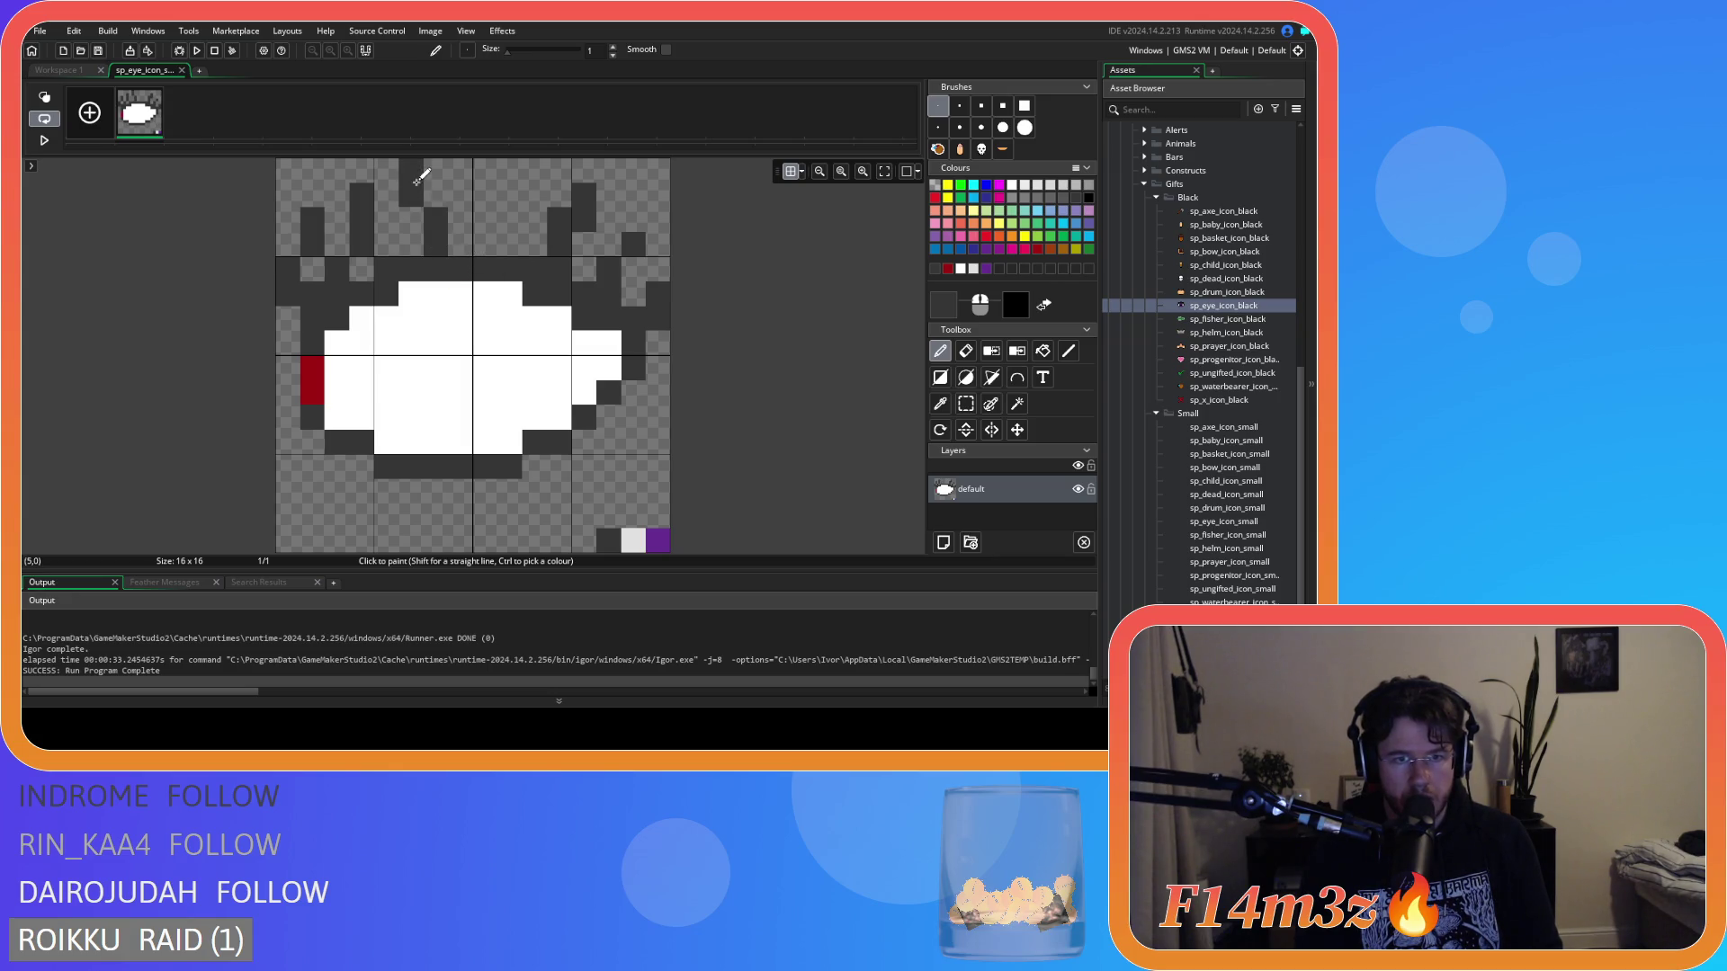
{"action": "key", "text": "ctrl+z"}
{"action": "left_click", "coordinate": [411, 232]}
{"action": "key", "text": "ctrl+z"}
{"action": "left_click_drag", "start_coordinate": [426, 260], "coordinate": [393, 171]}
{"action": "key", "text": "ctrl+z"}
{"action": "key", "text": "ctrl+z"}
{"action": "key", "text": "ctrl+z"}
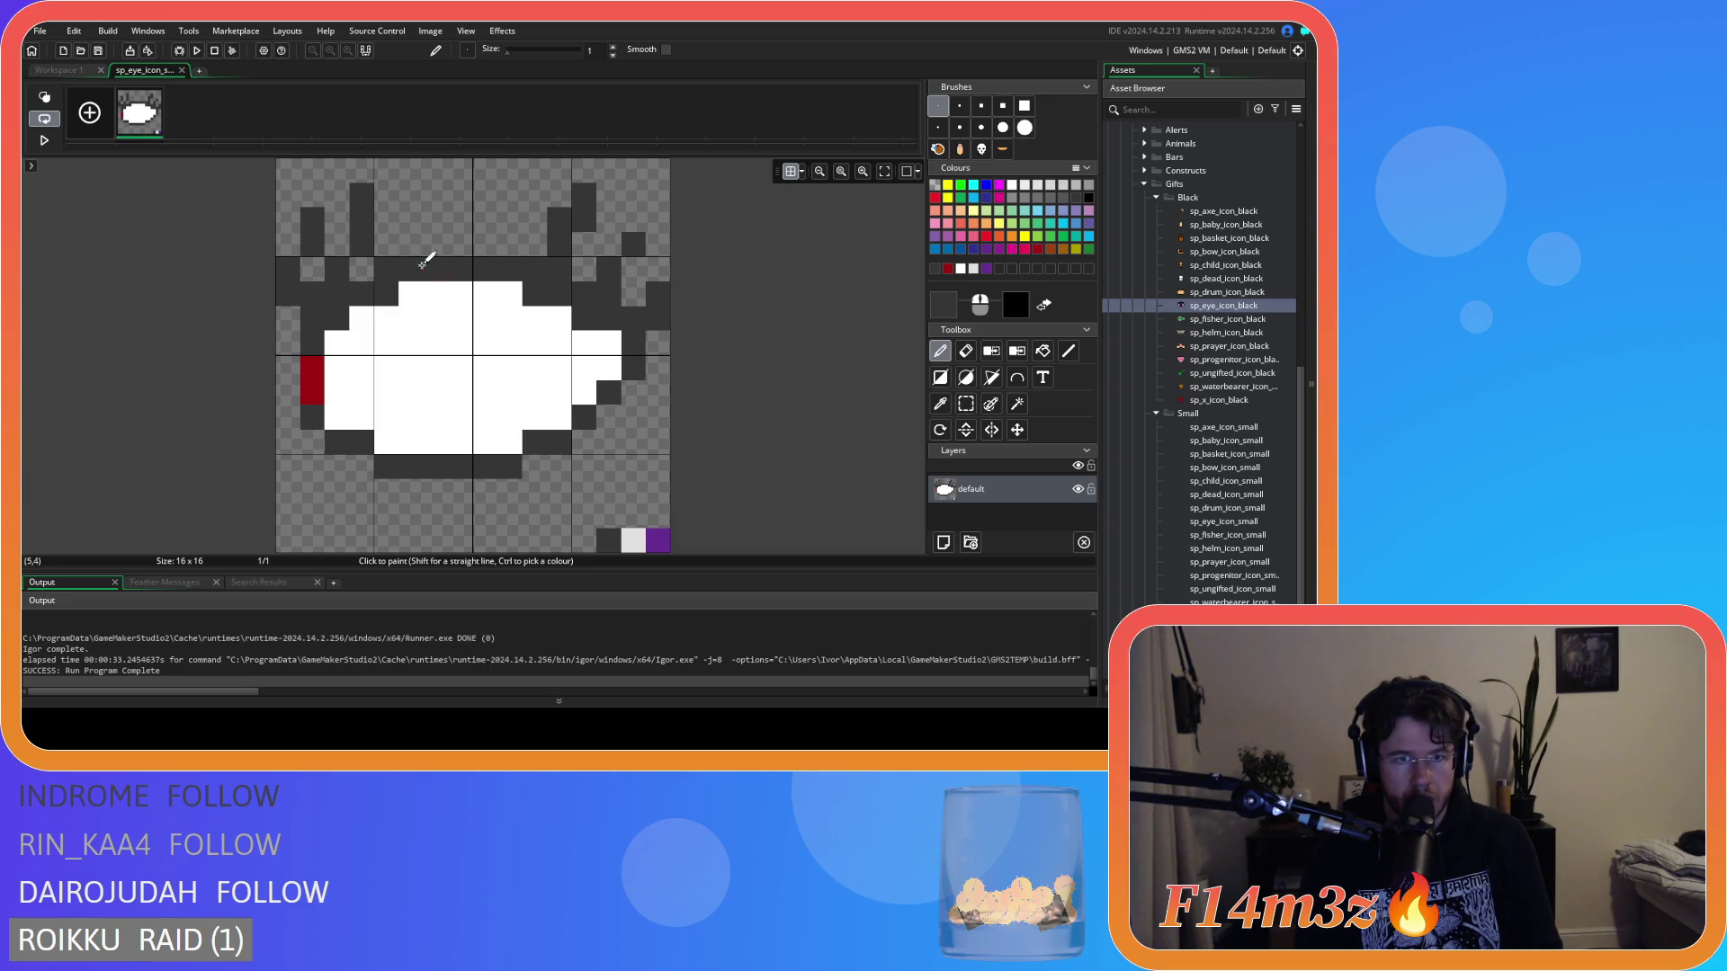
{"action": "left_click_drag", "start_coordinate": [428, 259], "coordinate": [387, 179]}
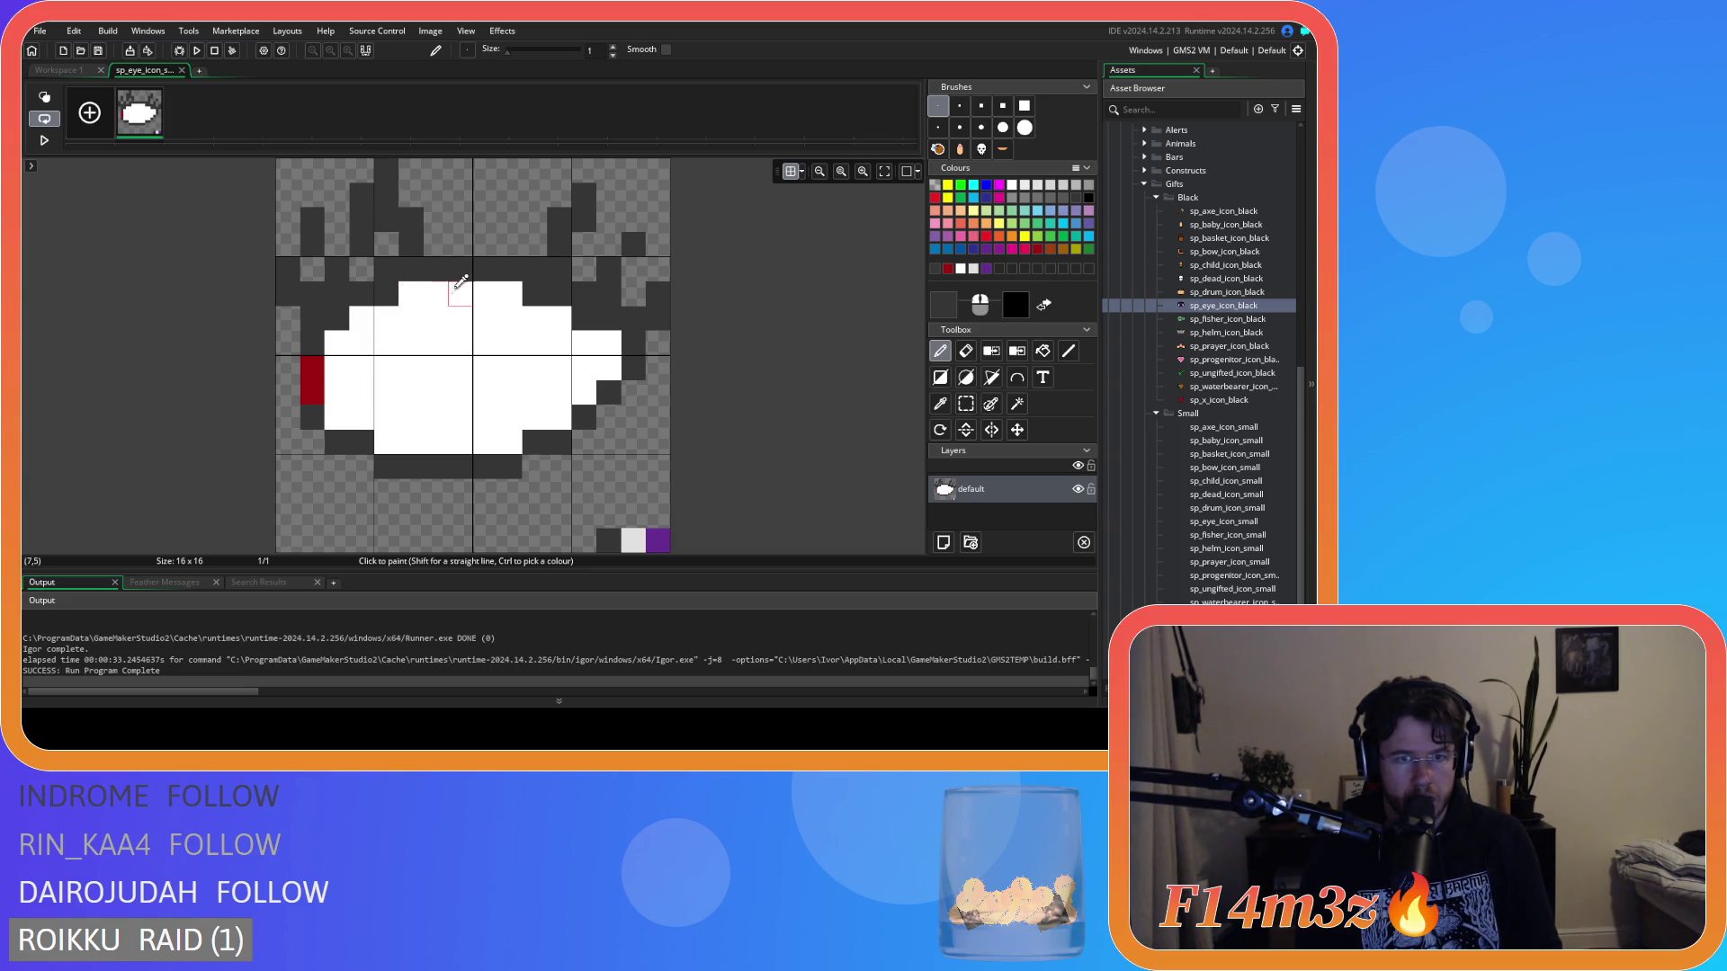
Erase the tall dark lash left of centre, keeping the top pixel at (4,0).
{"action": "key", "text": "e"}
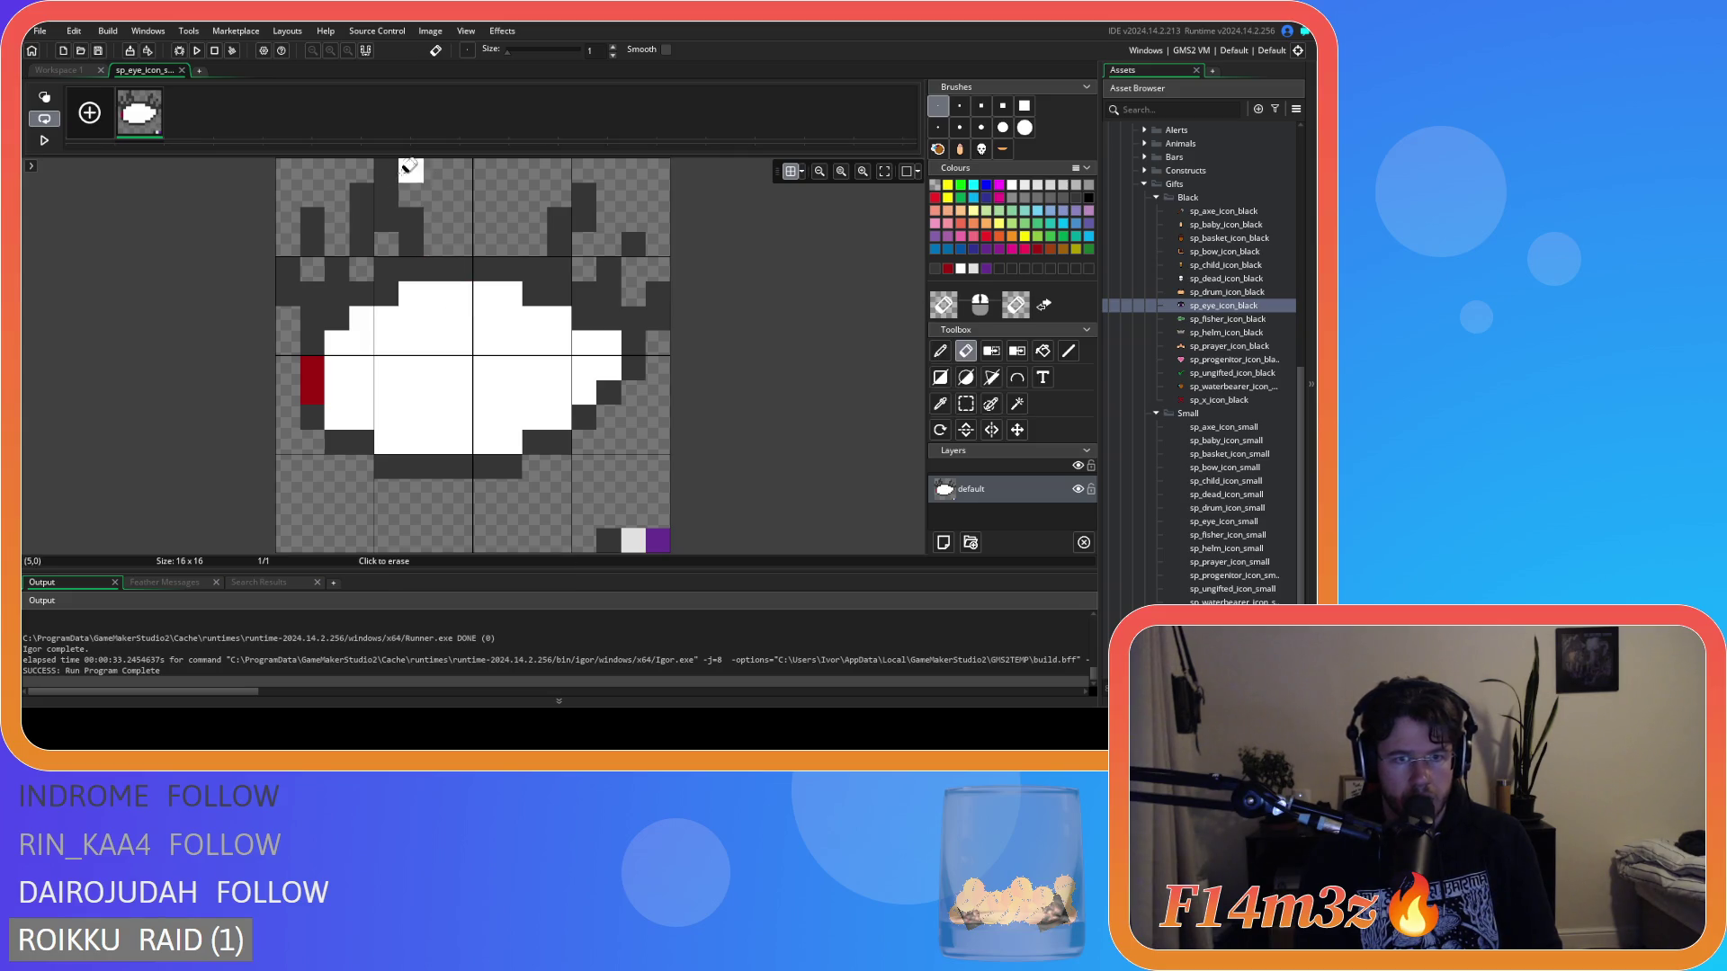
{"action": "left_click", "coordinate": [386, 171]}
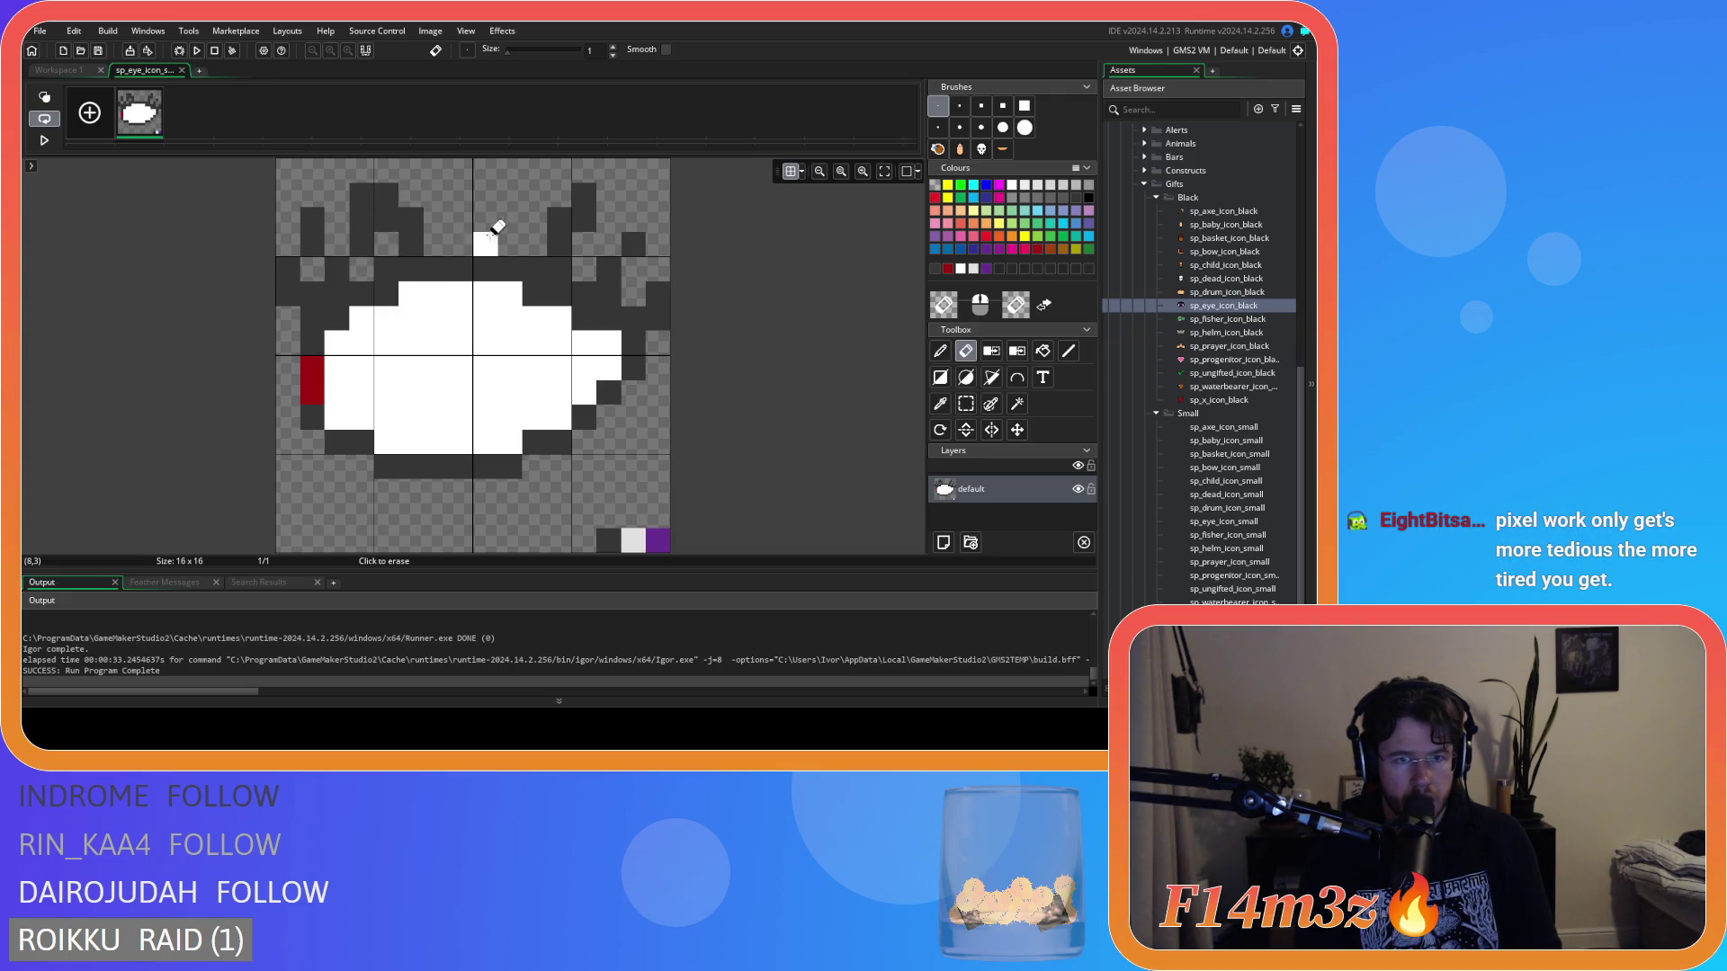
{"action": "key", "text": "ctrl+z"}
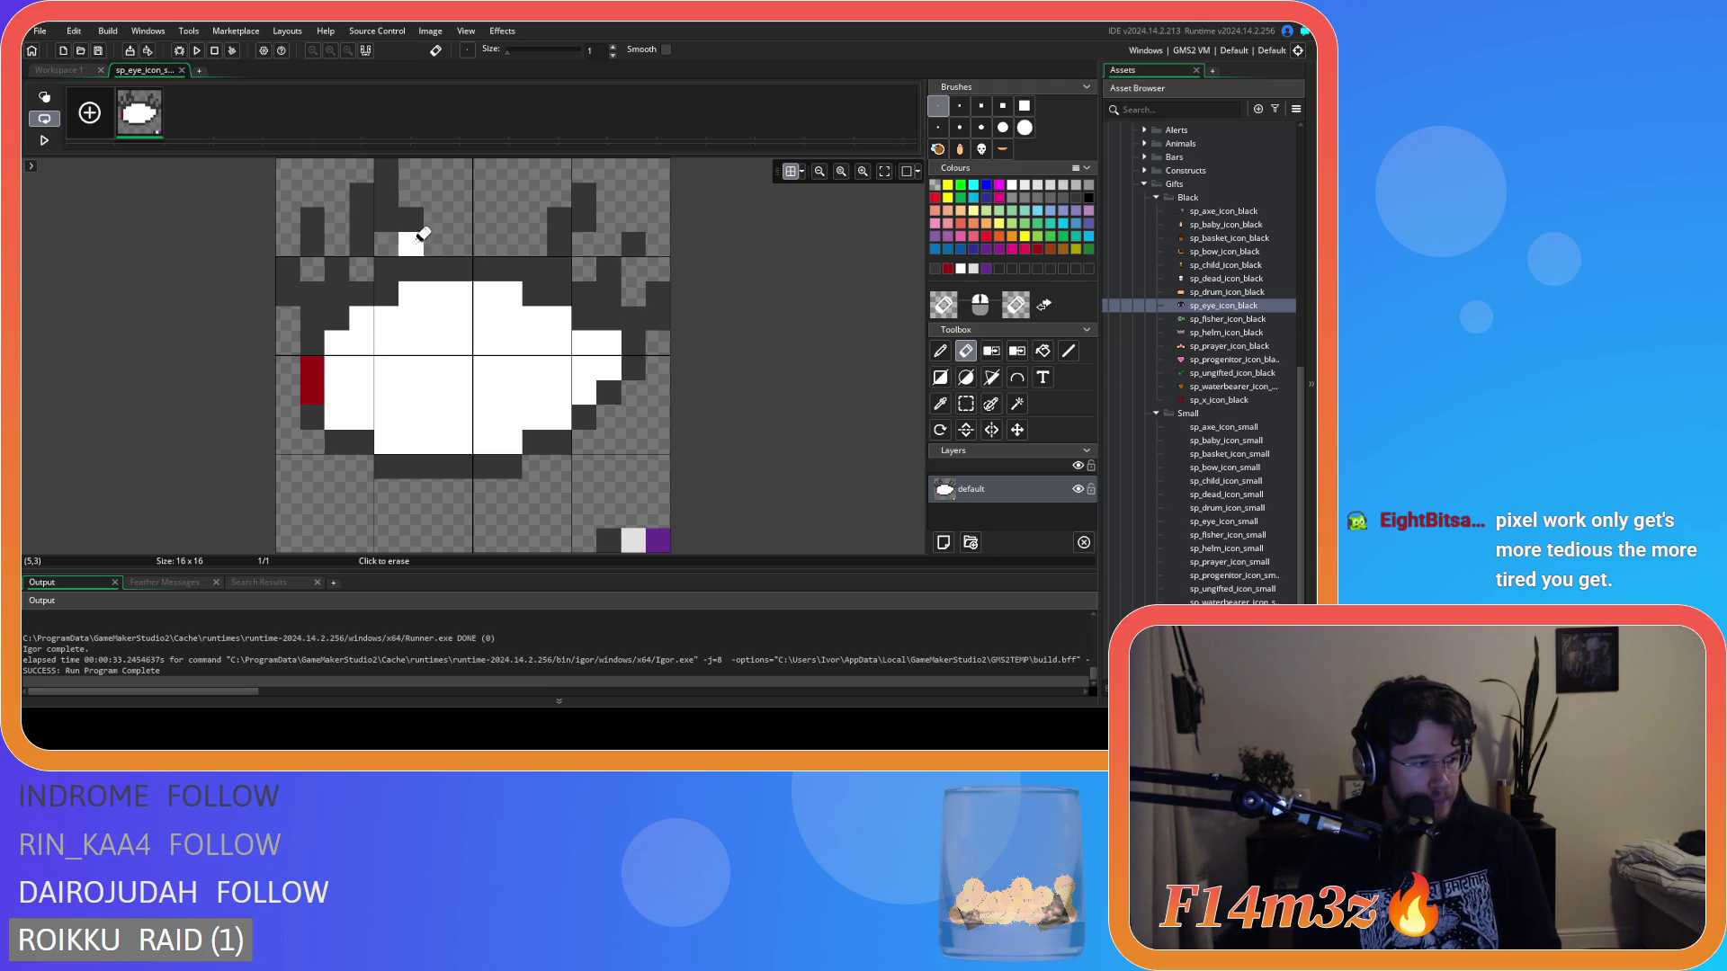
{"action": "left_click_drag", "start_coordinate": [435, 235], "coordinate": [378, 220]}
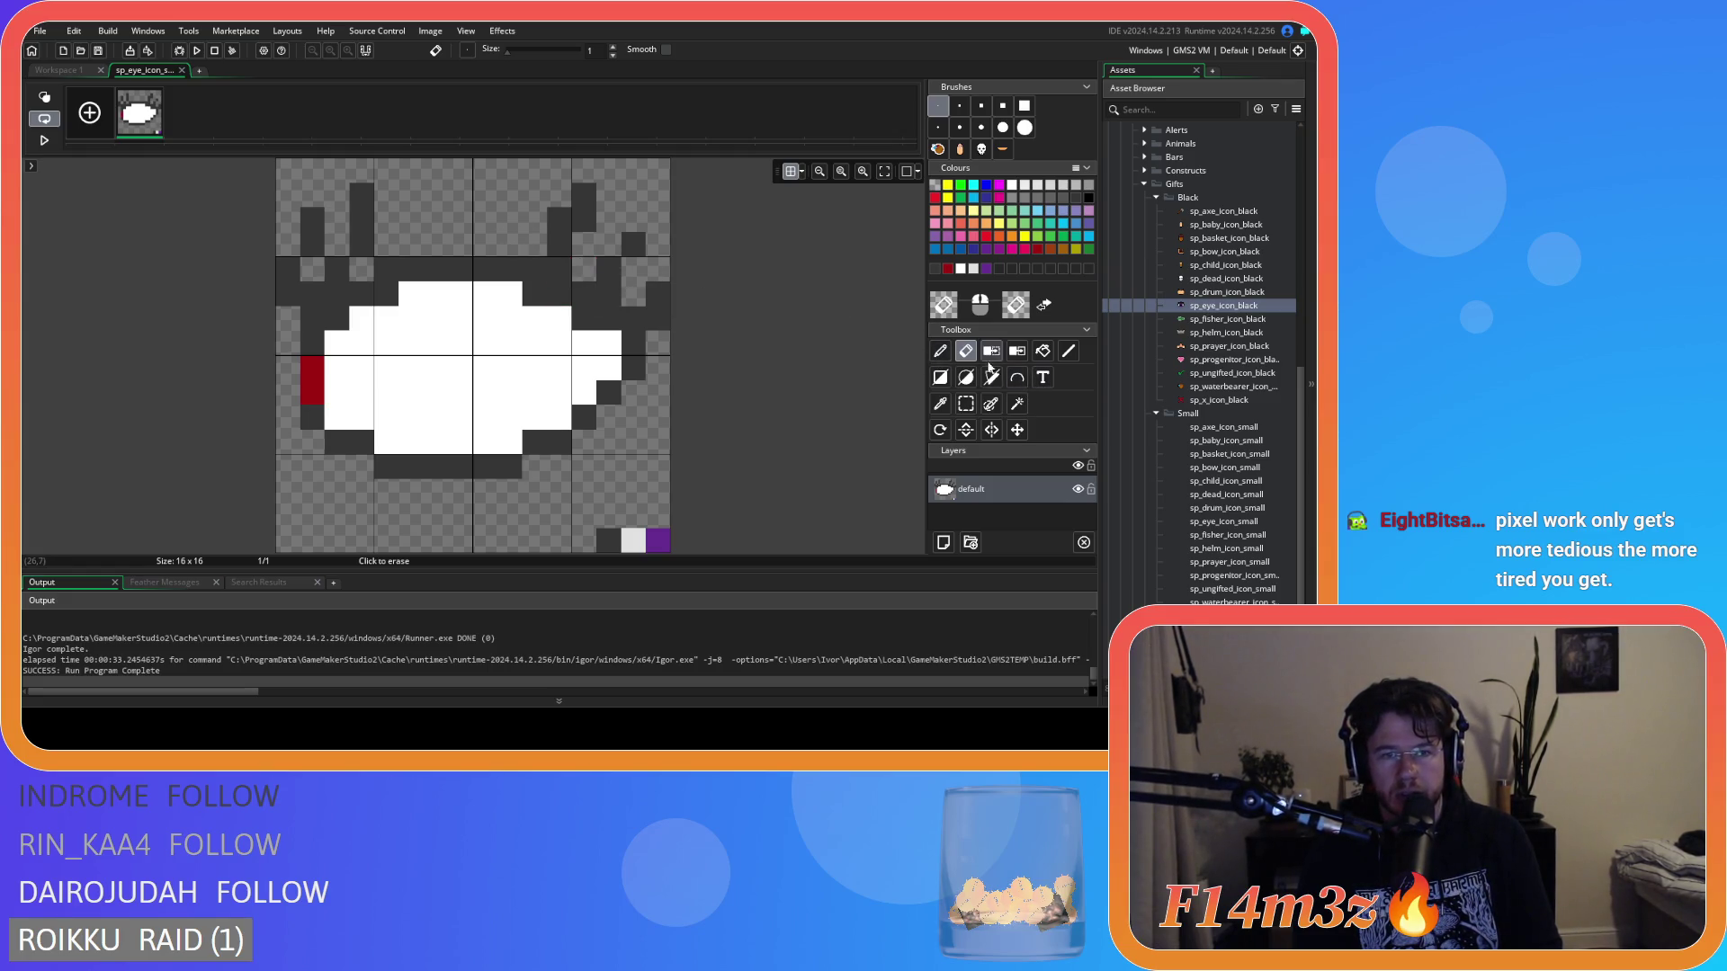
Try dark lash columns at the top centre and right, undoing each attempt.
{"action": "left_click", "coordinate": [938, 355]}
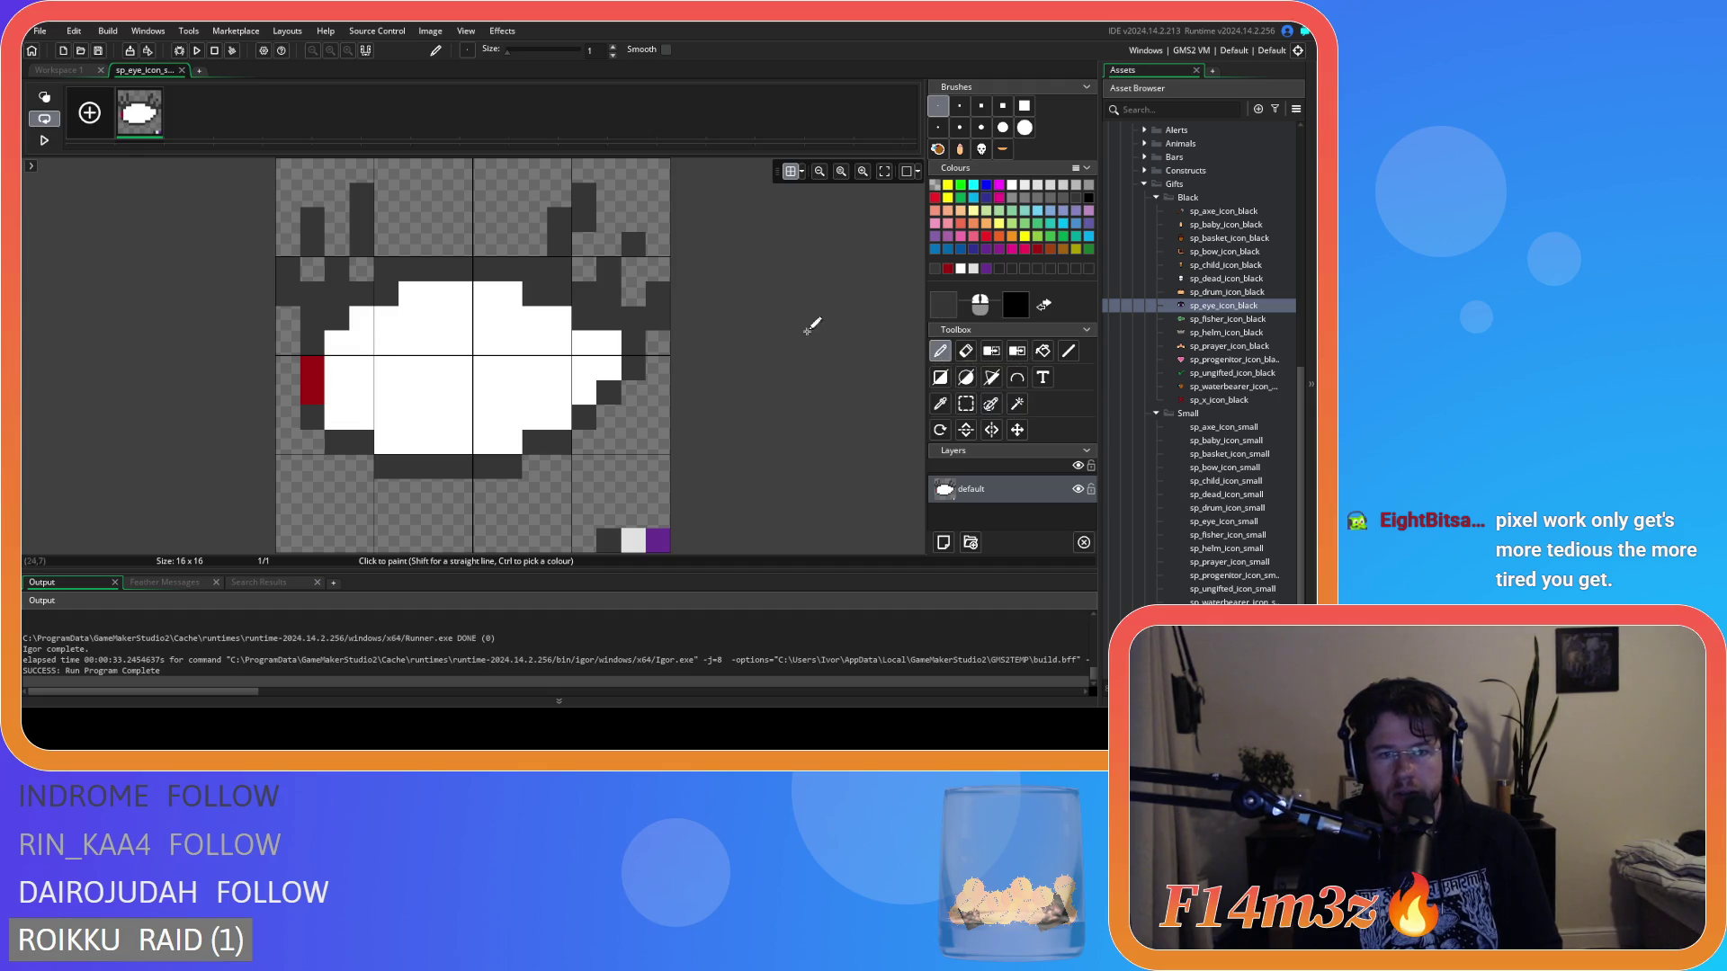
{"action": "mouse_move", "coordinate": [411, 166]}
{"action": "left_mouse_down"}
{"action": "mouse_move", "coordinate": [436, 221]}
{"action": "mouse_move", "coordinate": [396, 184]}
{"action": "left_mouse_up"}
{"action": "key", "text": "ctrl+z"}
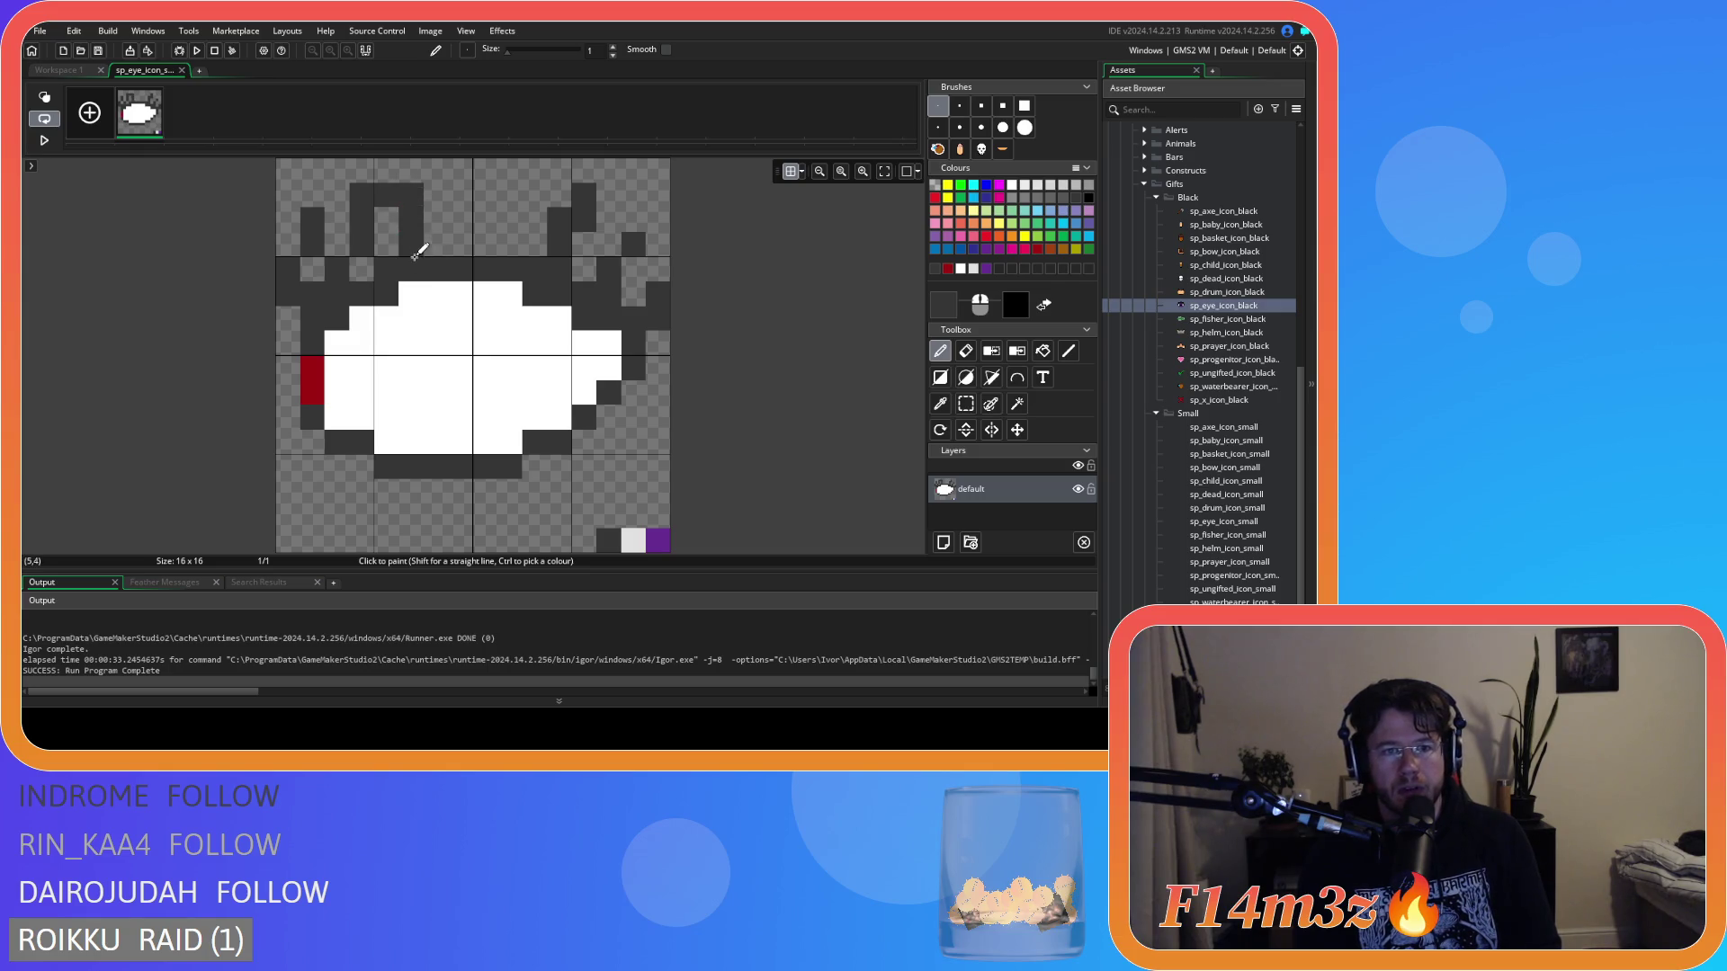
{"action": "key", "text": "ctrl+z"}
{"action": "mouse_move", "coordinate": [412, 250]}
{"action": "left_mouse_down"}
{"action": "mouse_move", "coordinate": [407, 194]}
{"action": "mouse_move", "coordinate": [409, 212]}
{"action": "mouse_move", "coordinate": [459, 184]}
{"action": "left_mouse_up"}
{"action": "key", "text": "ctrl+z"}
{"action": "key", "text": "ctrl+z"}
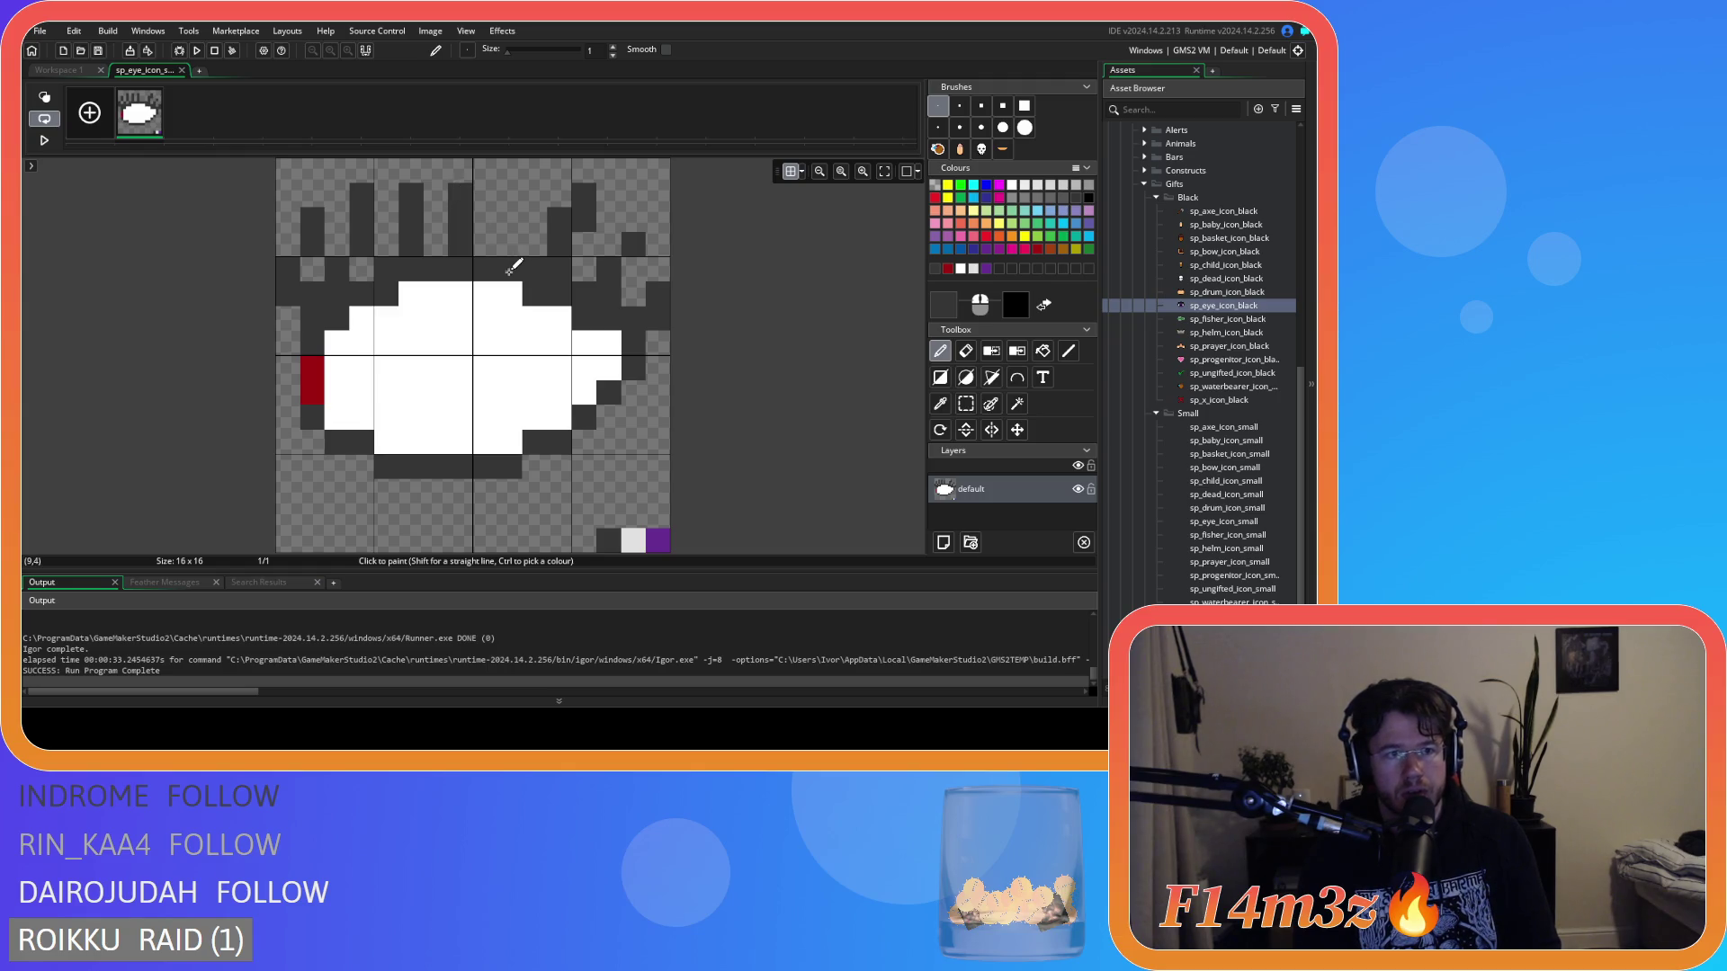
{"action": "mouse_move", "coordinate": [510, 270]}
{"action": "left_mouse_down"}
{"action": "mouse_move", "coordinate": [536, 193]}
{"action": "mouse_move", "coordinate": [510, 196]}
{"action": "left_mouse_up"}
{"action": "key", "text": "ctrl+z"}
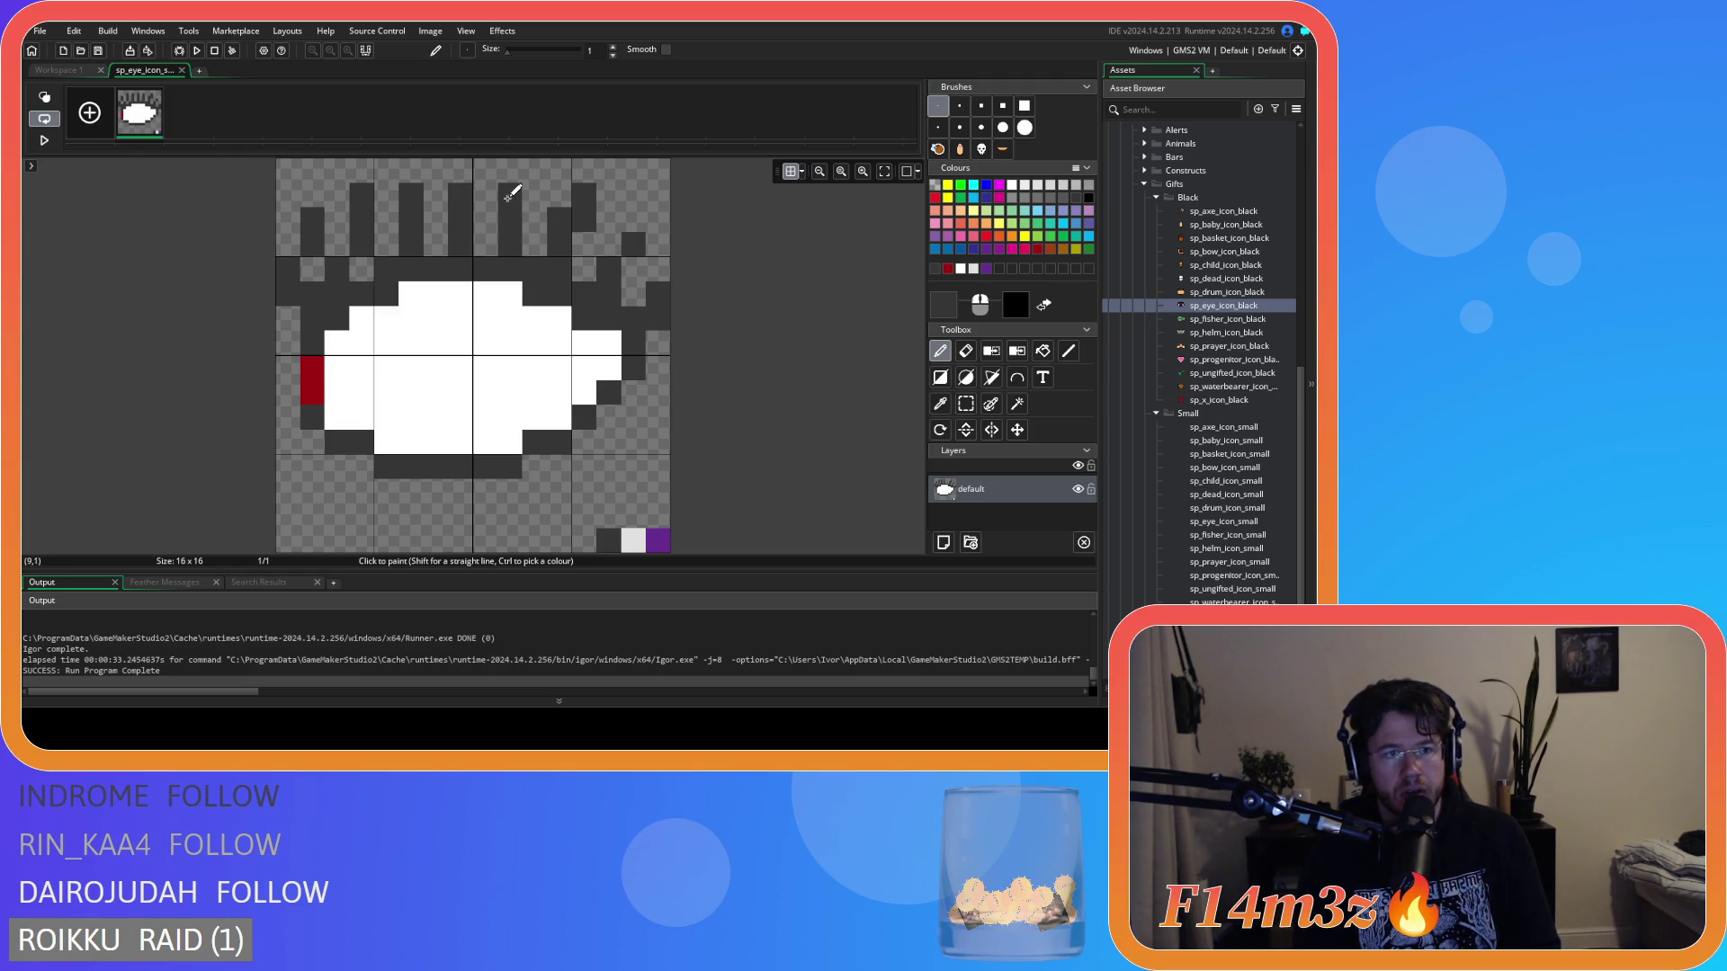
Erase the top dark pixels of the right-side lashes above the eye.
{"action": "key", "text": "e"}
{"action": "left_click", "coordinate": [560, 219]}
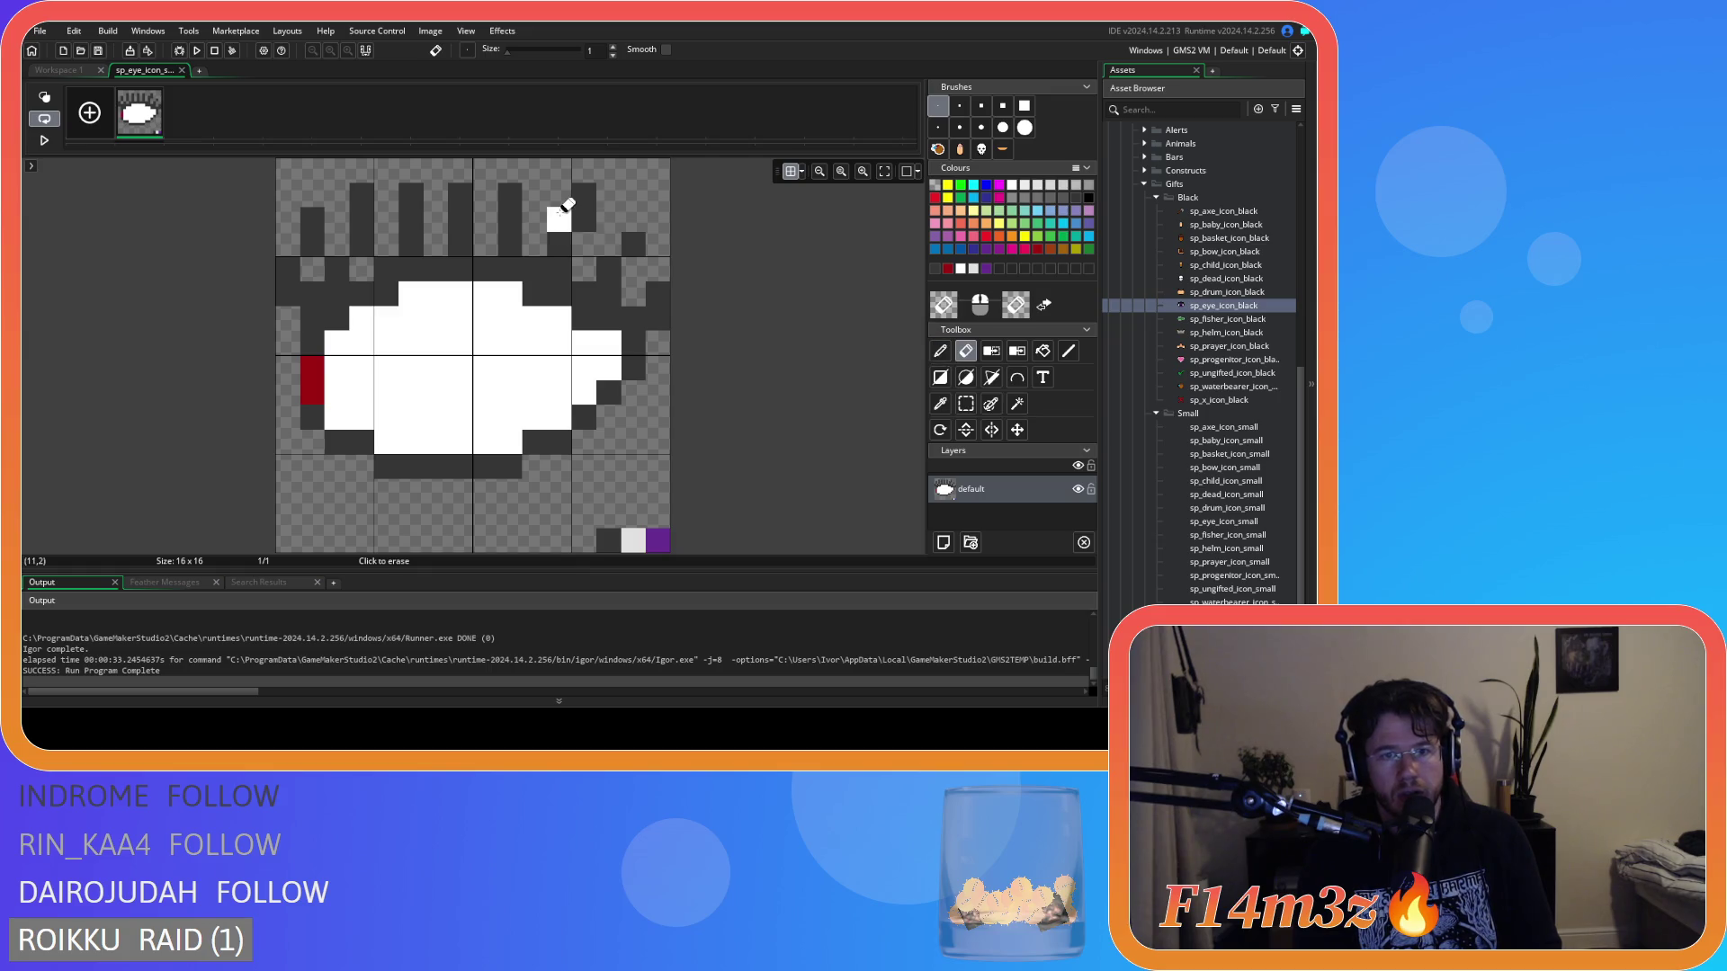
{"action": "left_click", "coordinate": [586, 196]}
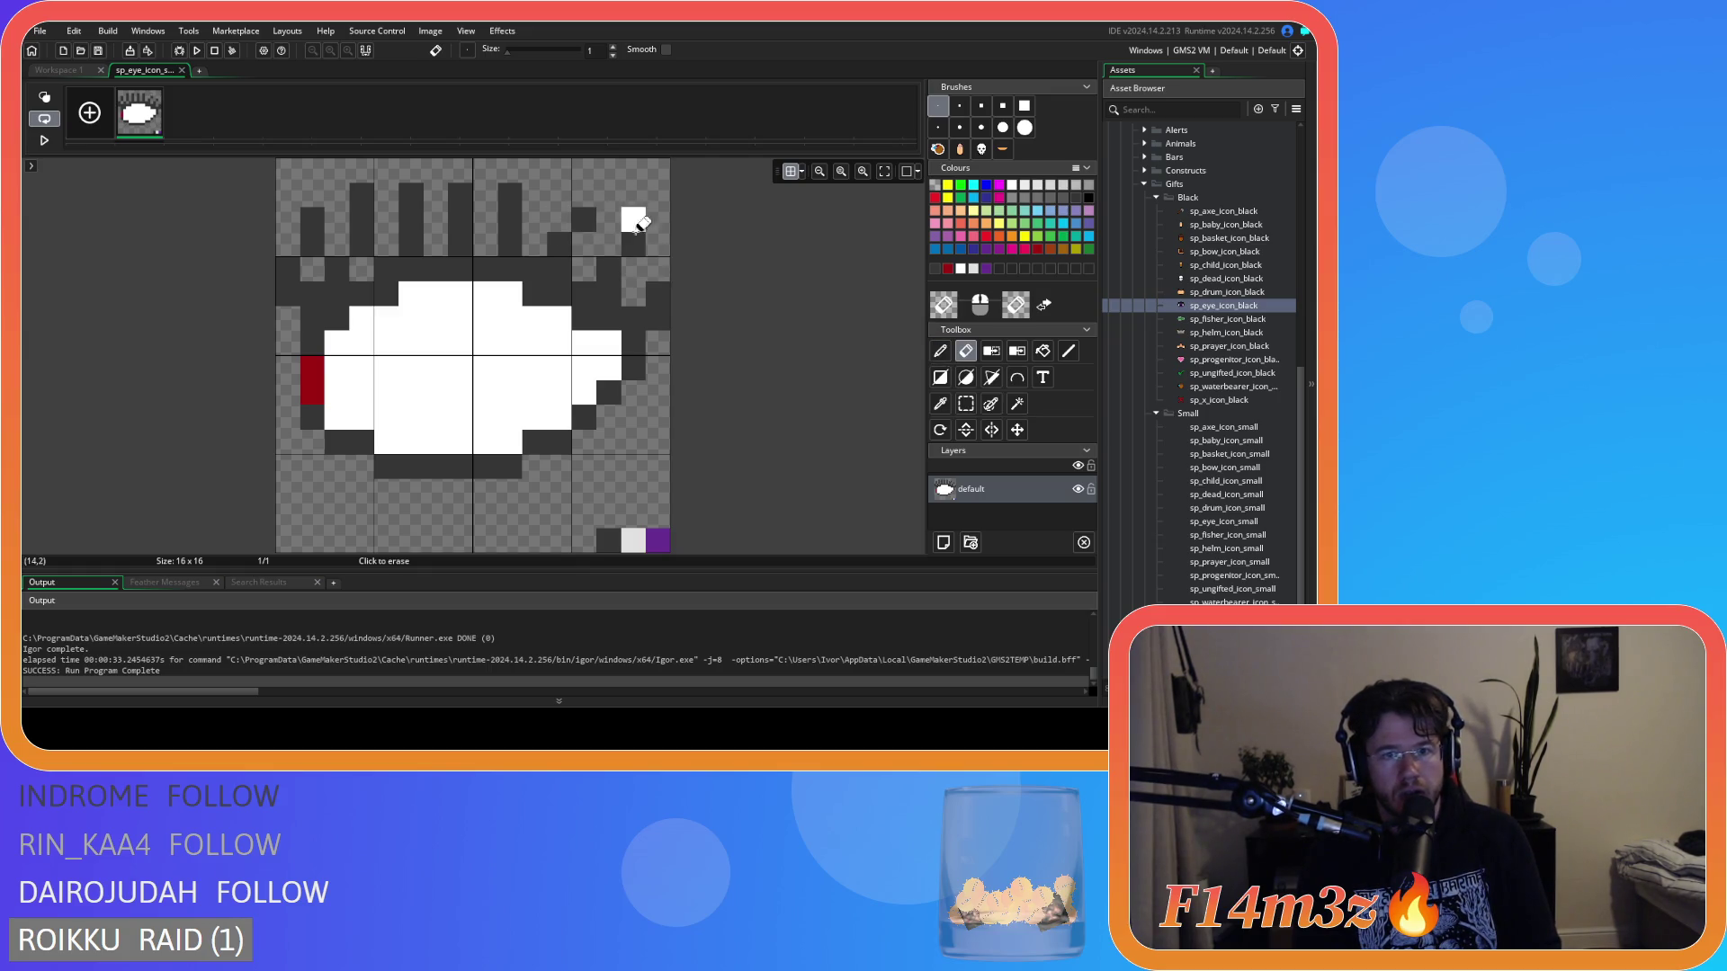
{"action": "left_click", "coordinate": [509, 195]}
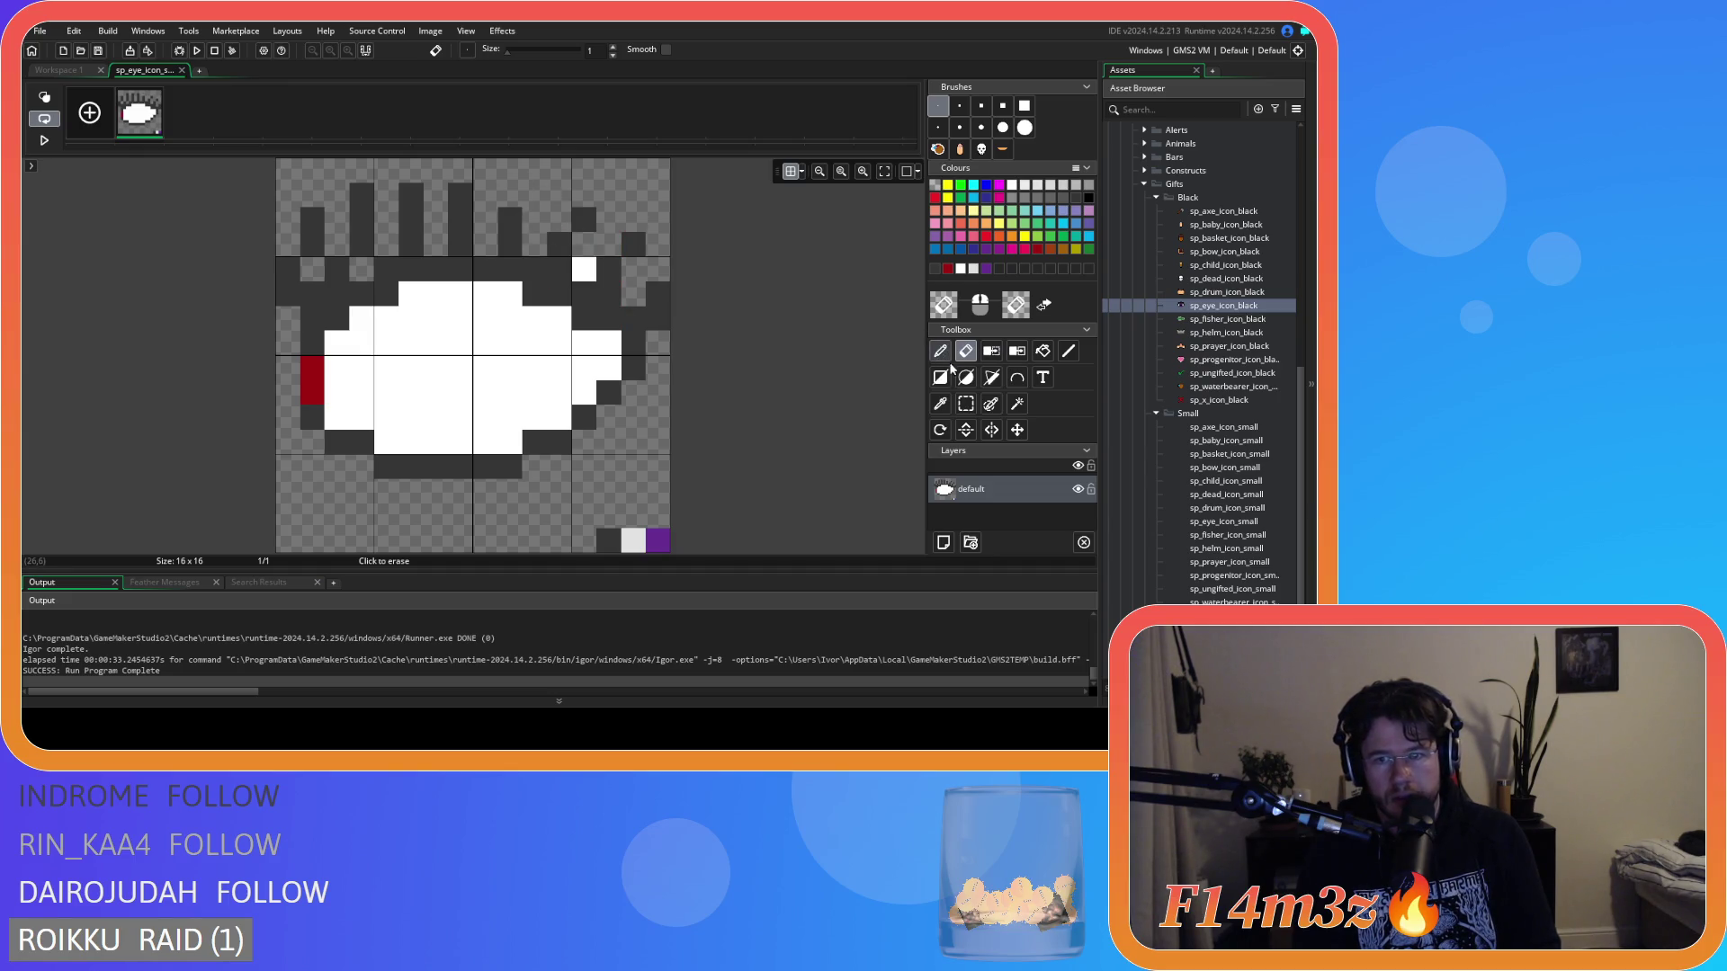
{"action": "key", "text": "d"}
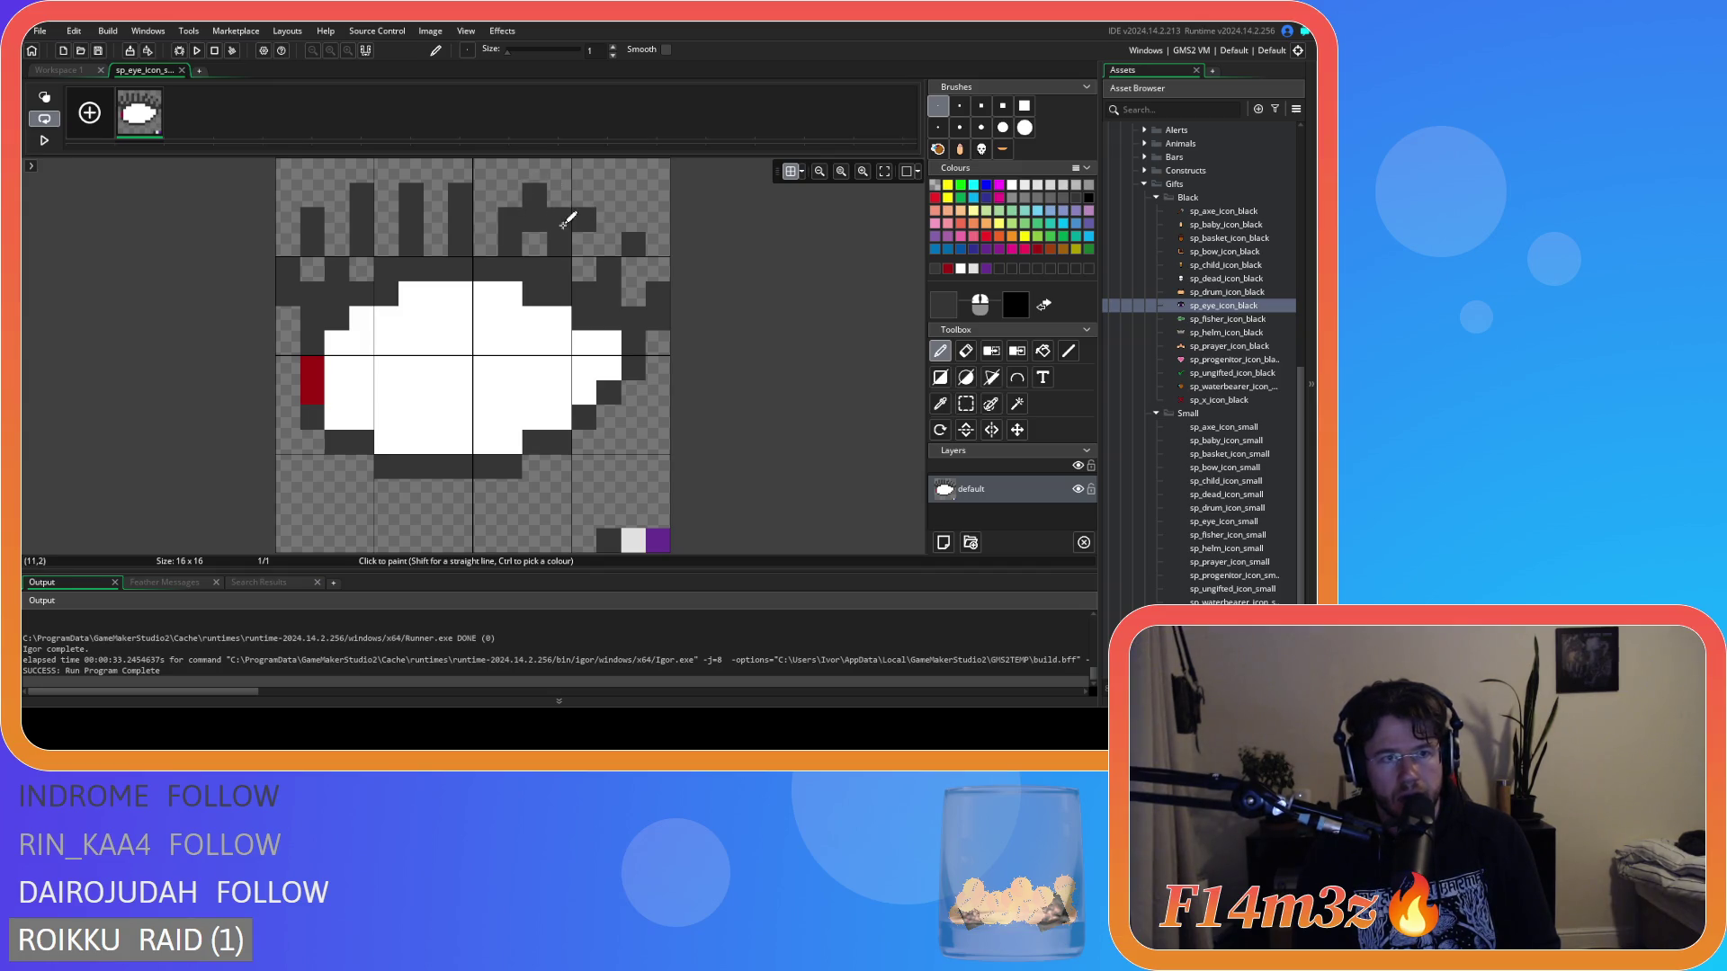
{"action": "key", "text": "e"}
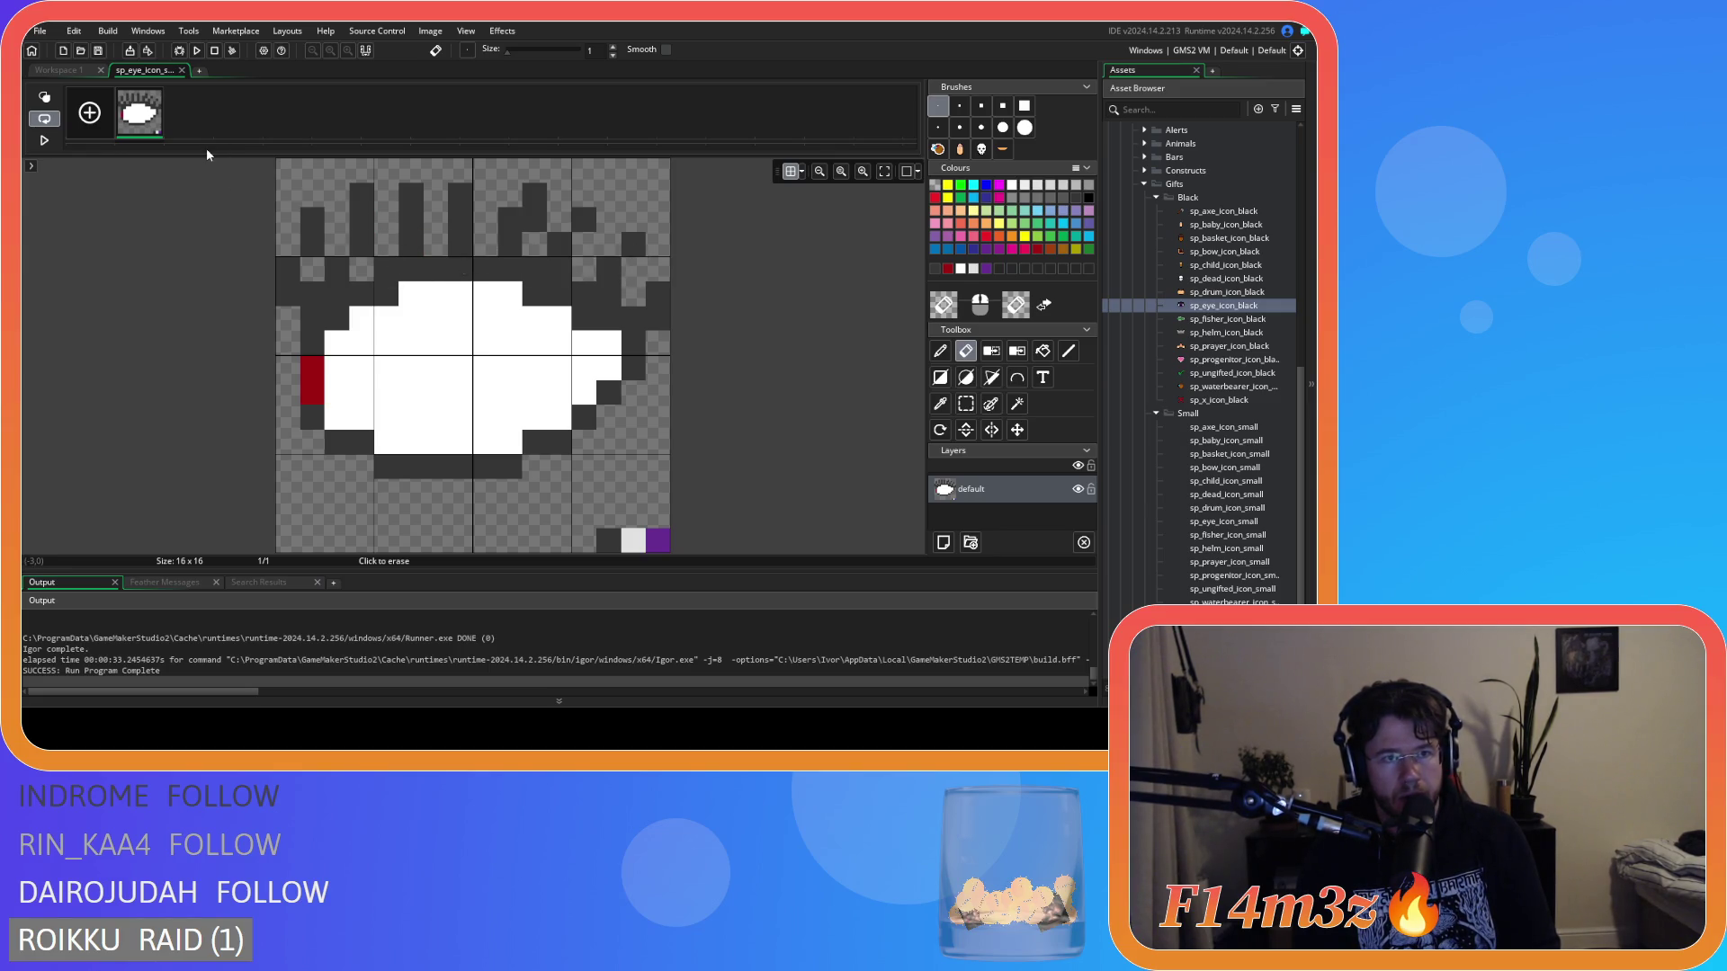
Open the eye icon's image for pixel editing, comparing it with the workspace sprite preview.
{"action": "left_click", "coordinate": [55, 69]}
{"action": "scroll", "coordinate": [833, 283], "scroll_direction": "up", "scroll_amount": 3}
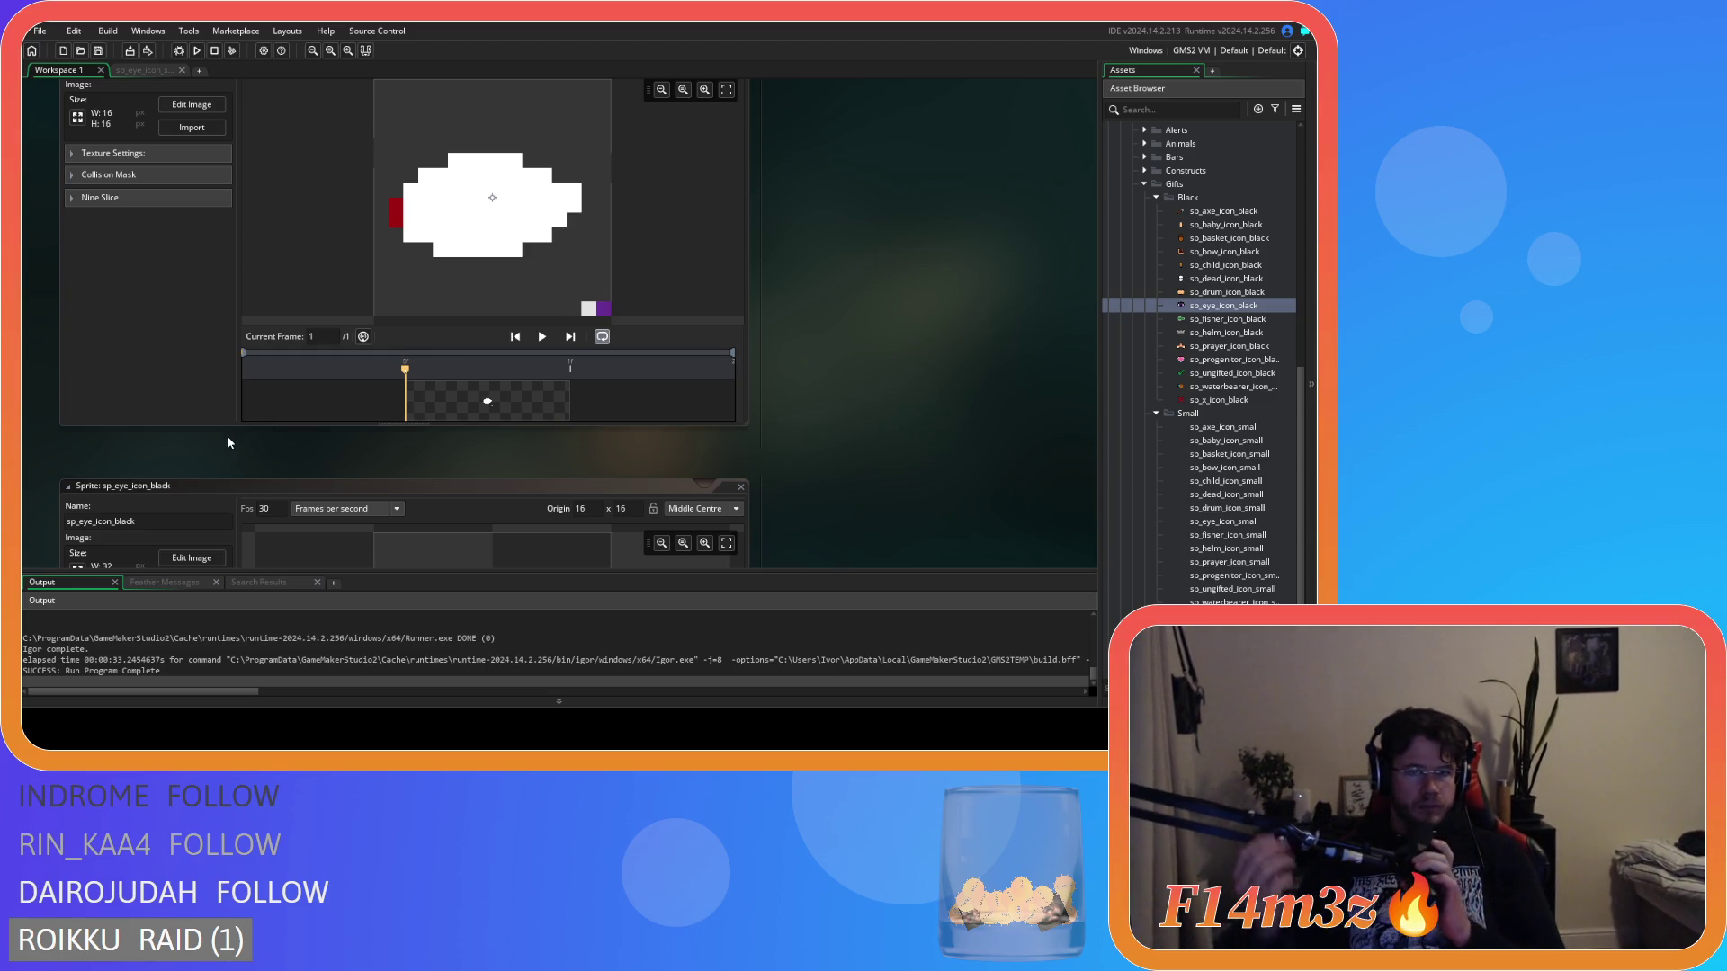
{"action": "left_click", "coordinate": [162, 104]}
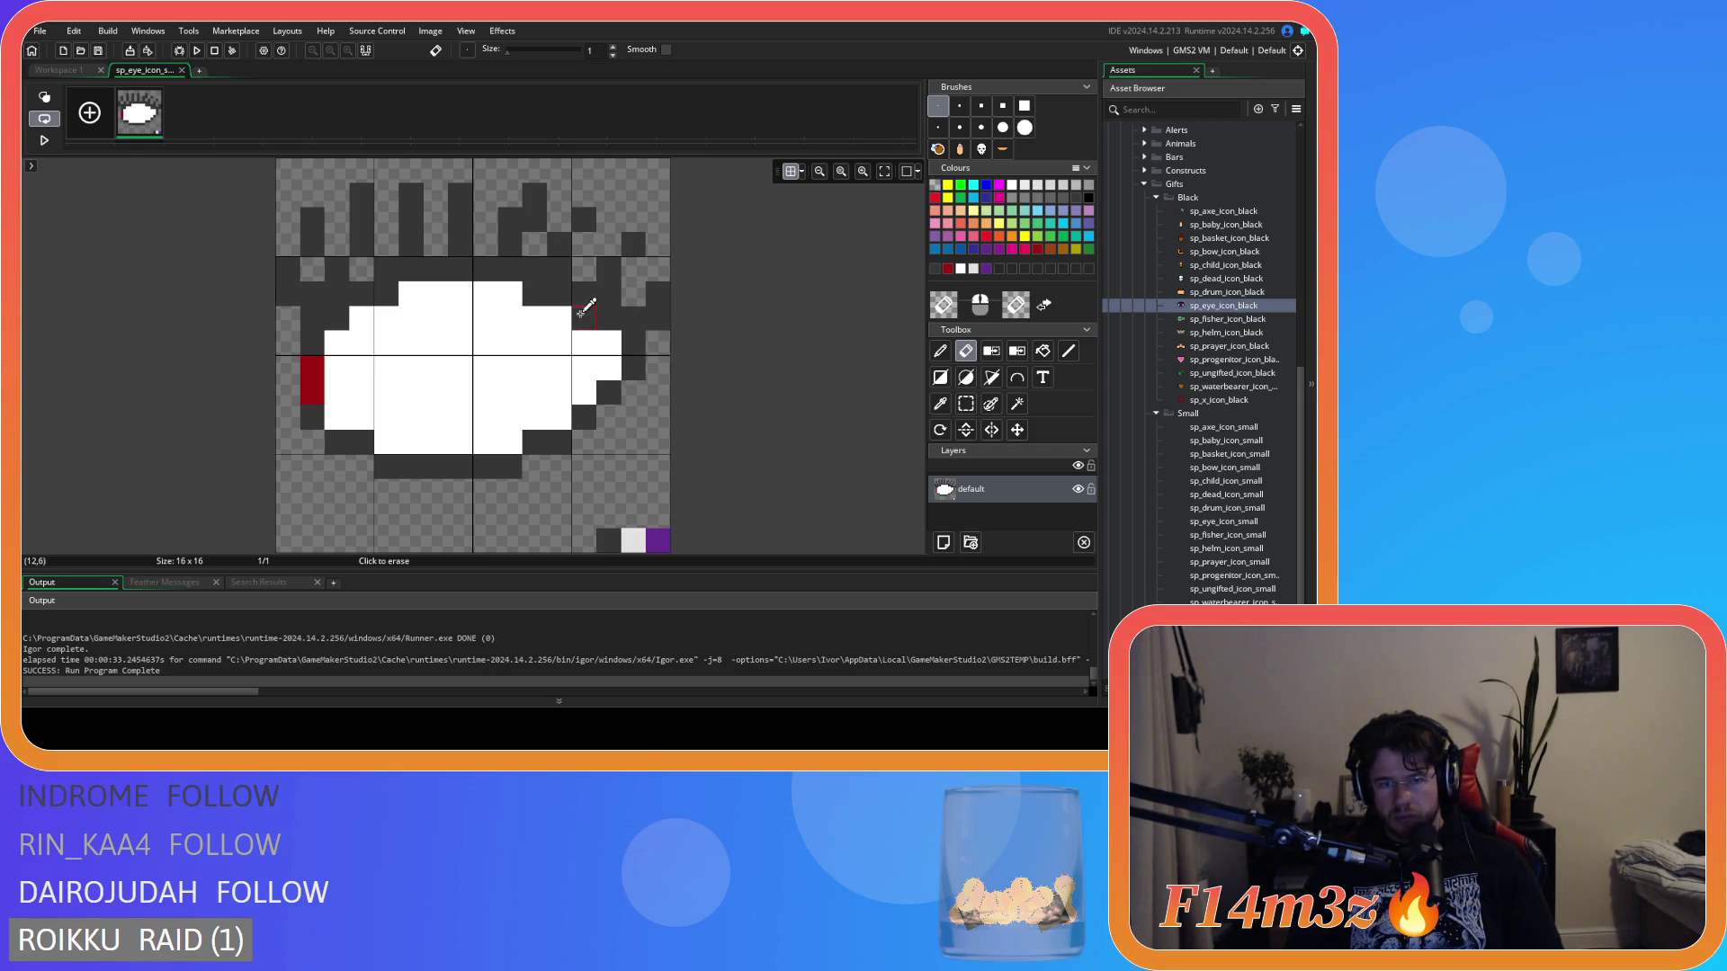
{"action": "key", "text": "d"}
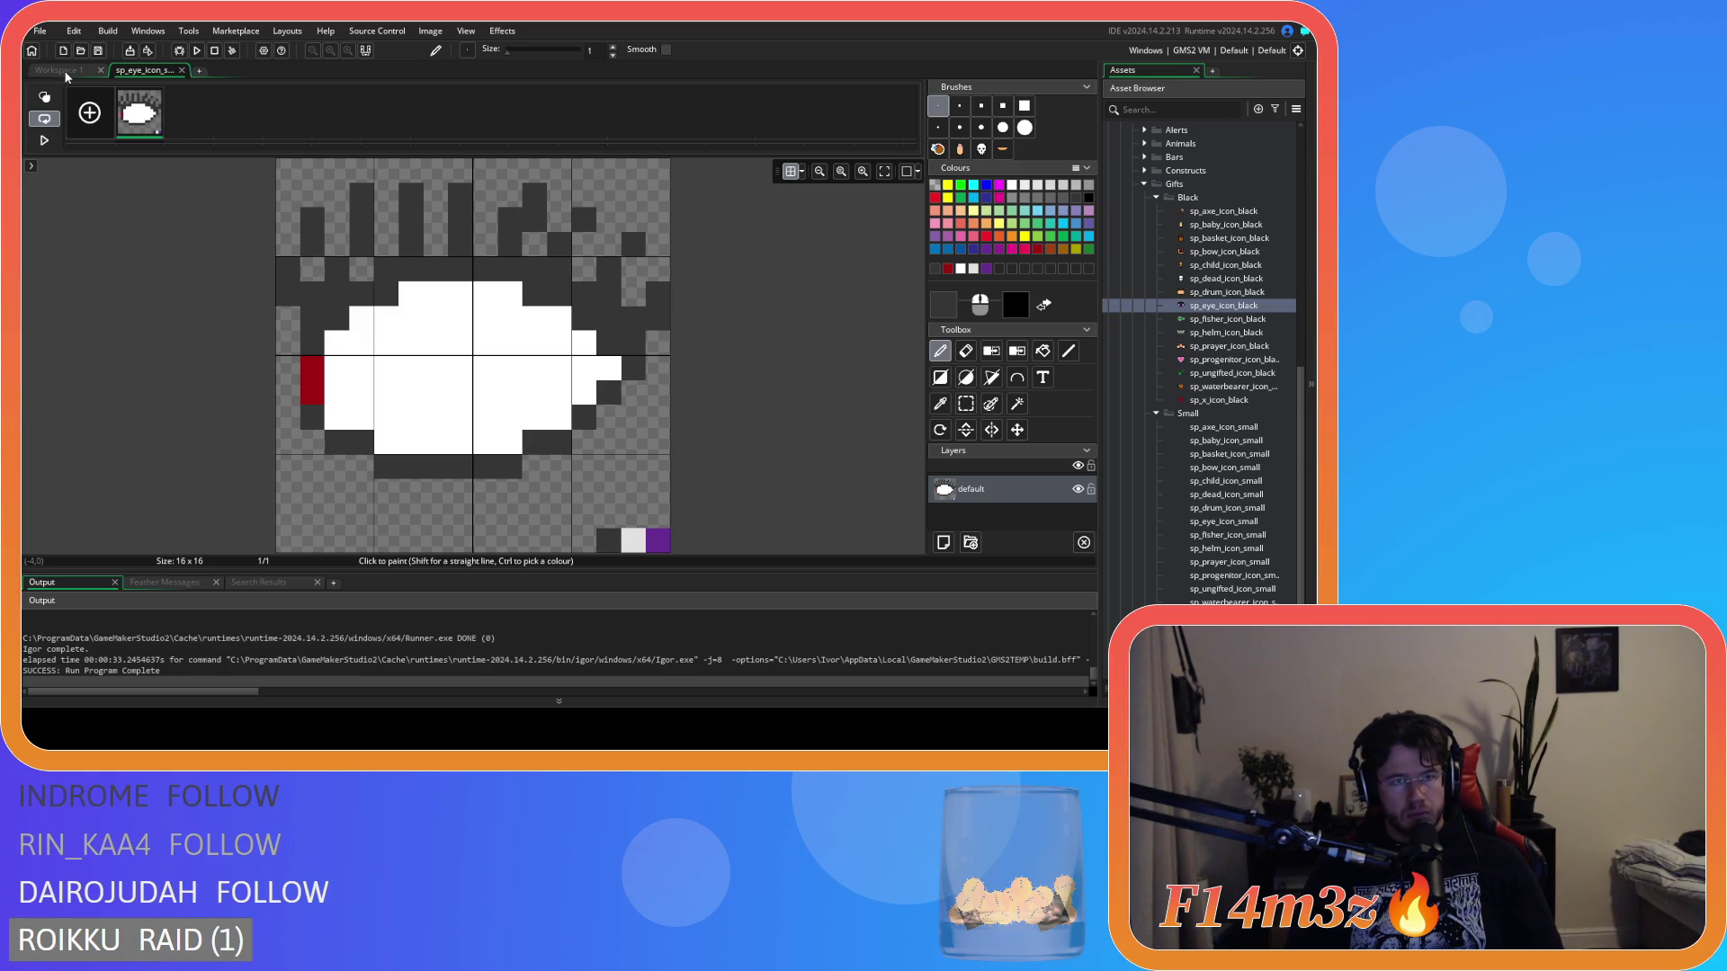
{"action": "left_click", "coordinate": [67, 74]}
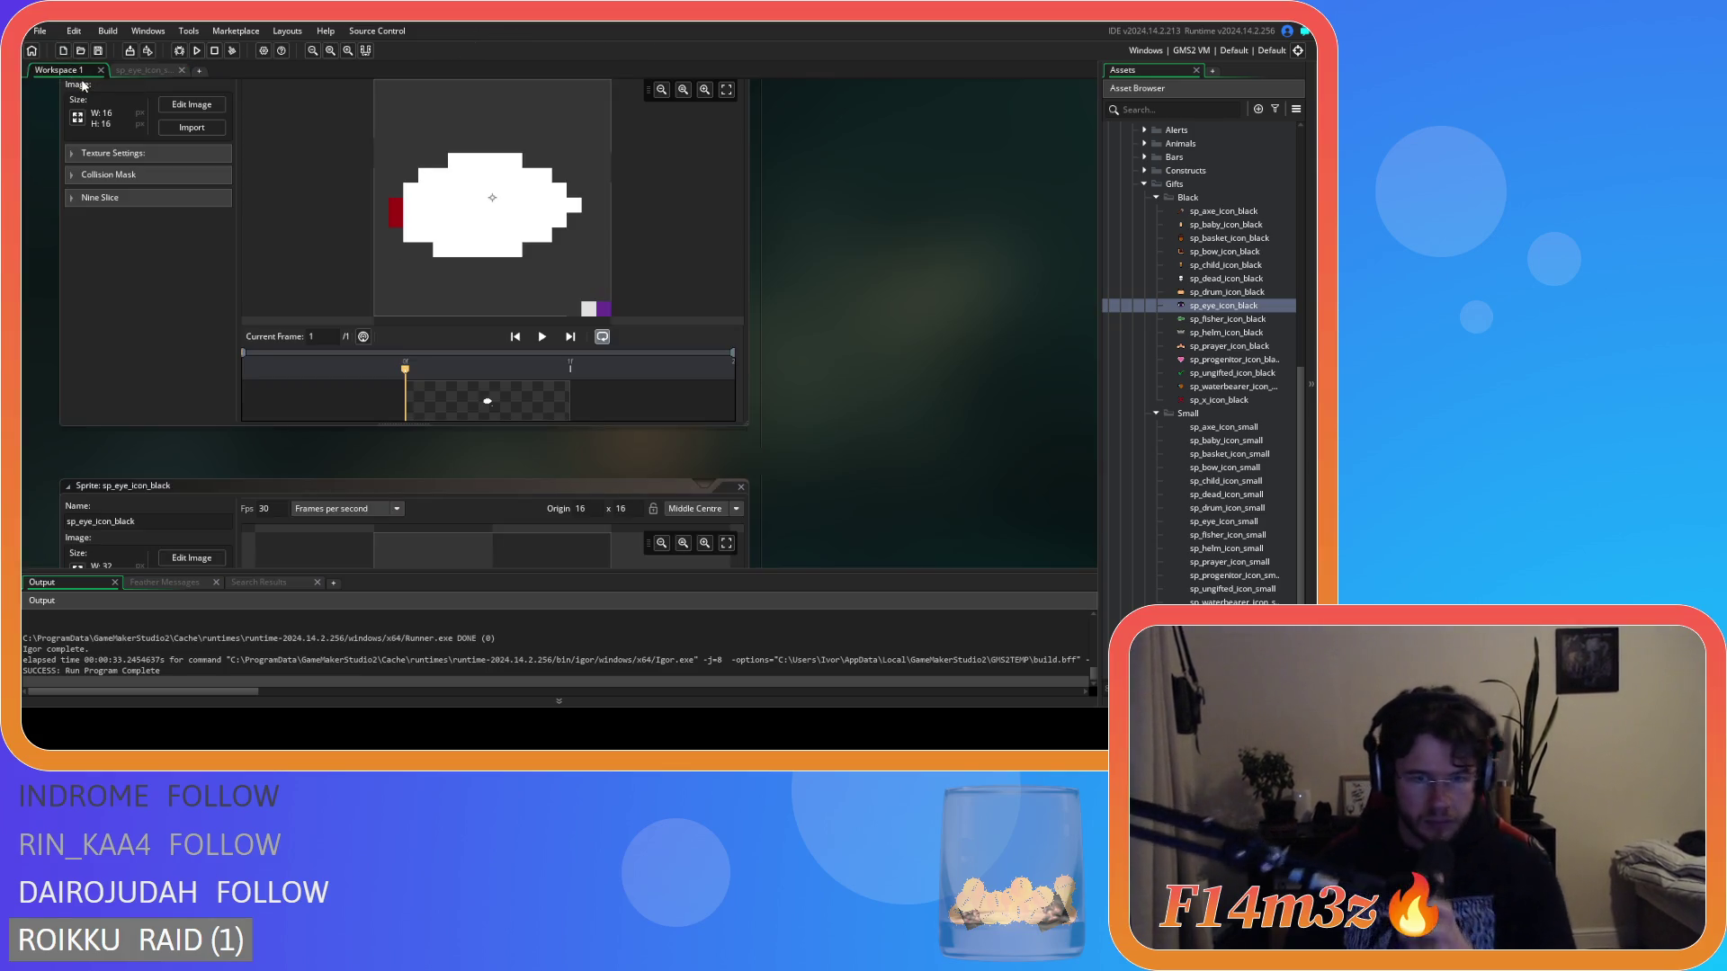
{"action": "left_click", "coordinate": [164, 72]}
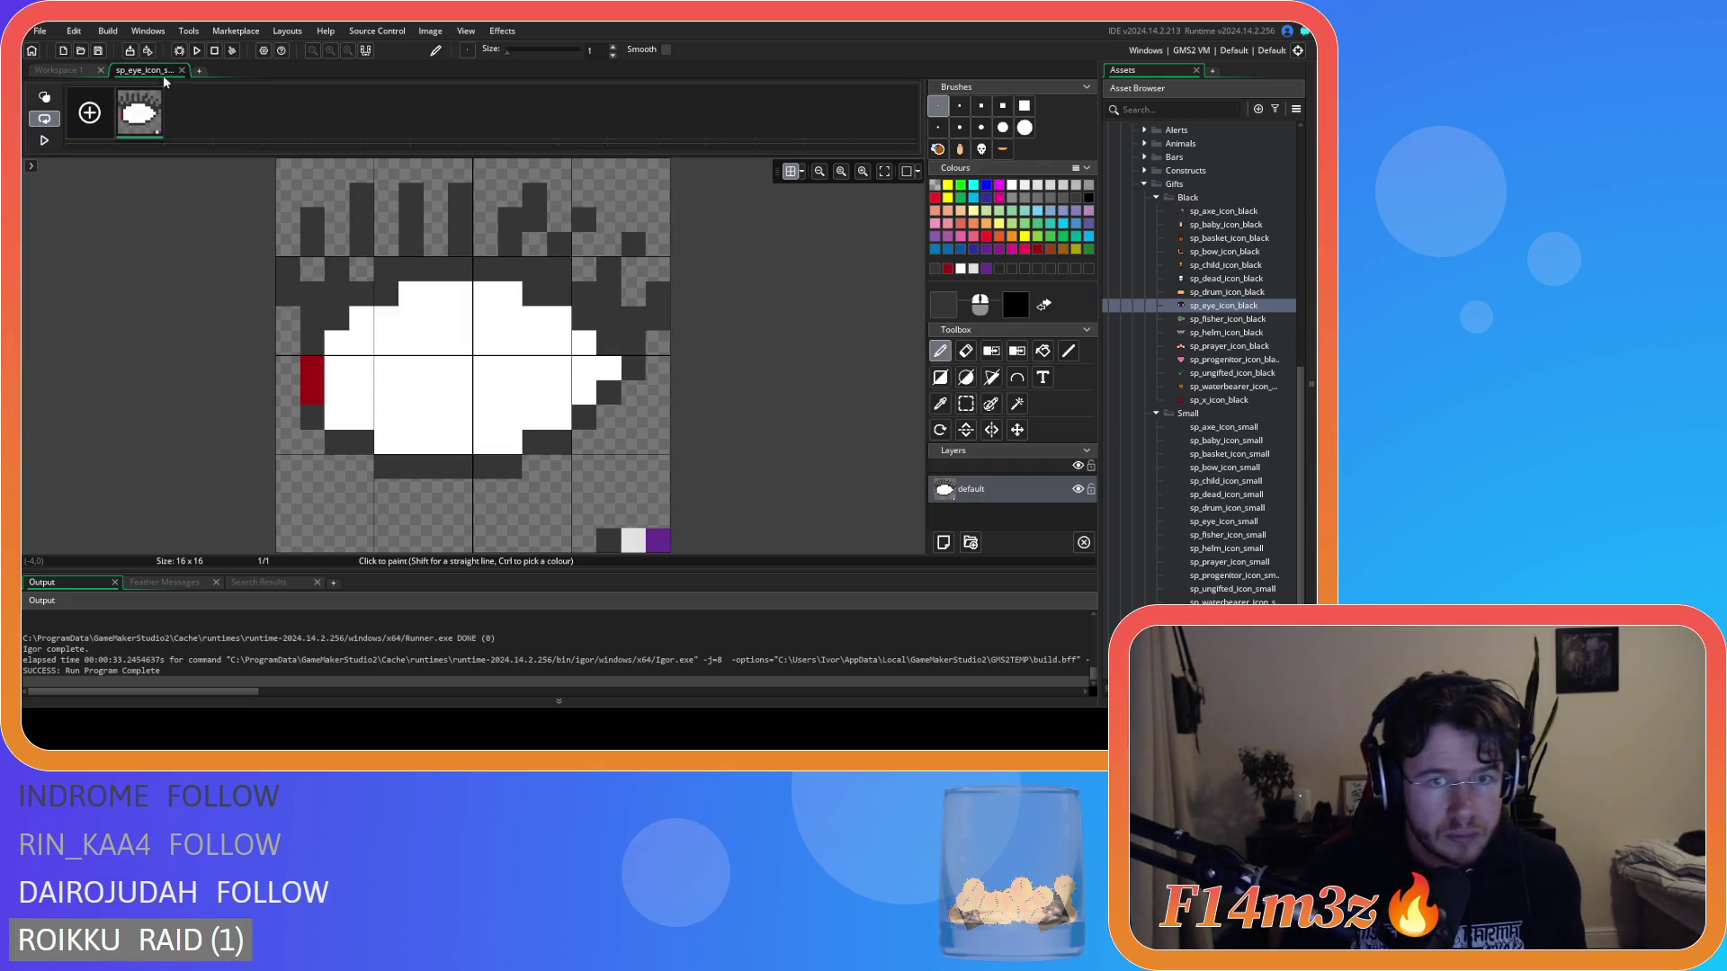
{"action": "left_click", "coordinate": [63, 72]}
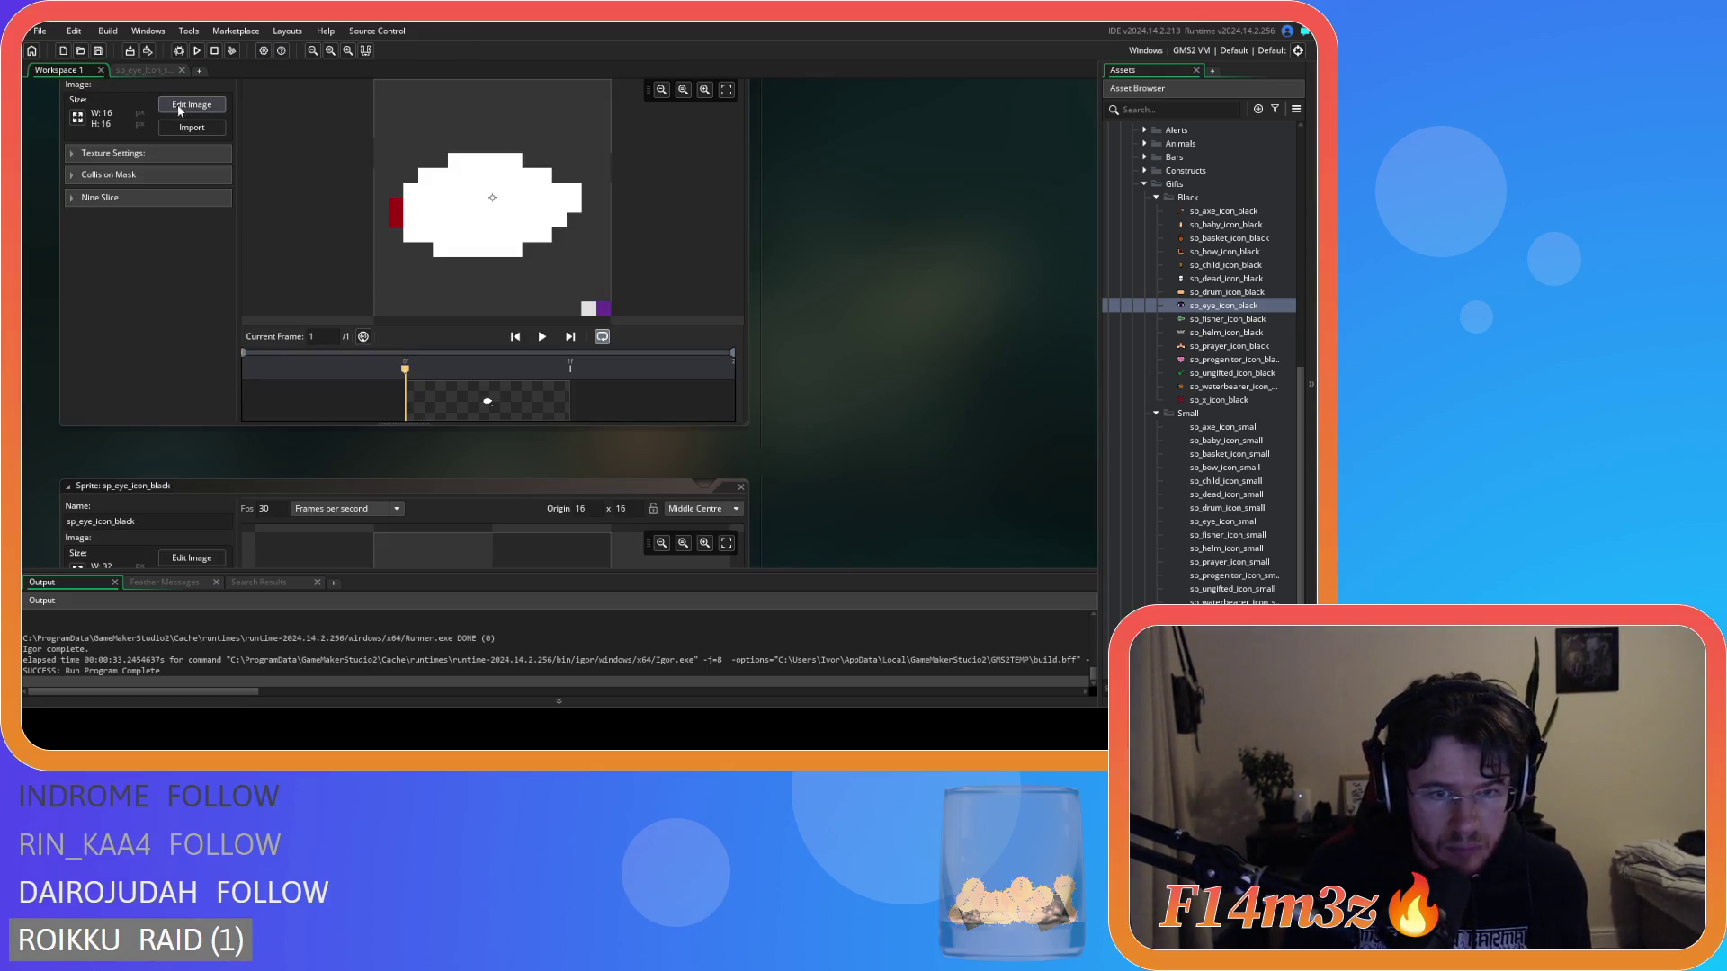
{"action": "left_click", "coordinate": [172, 72]}
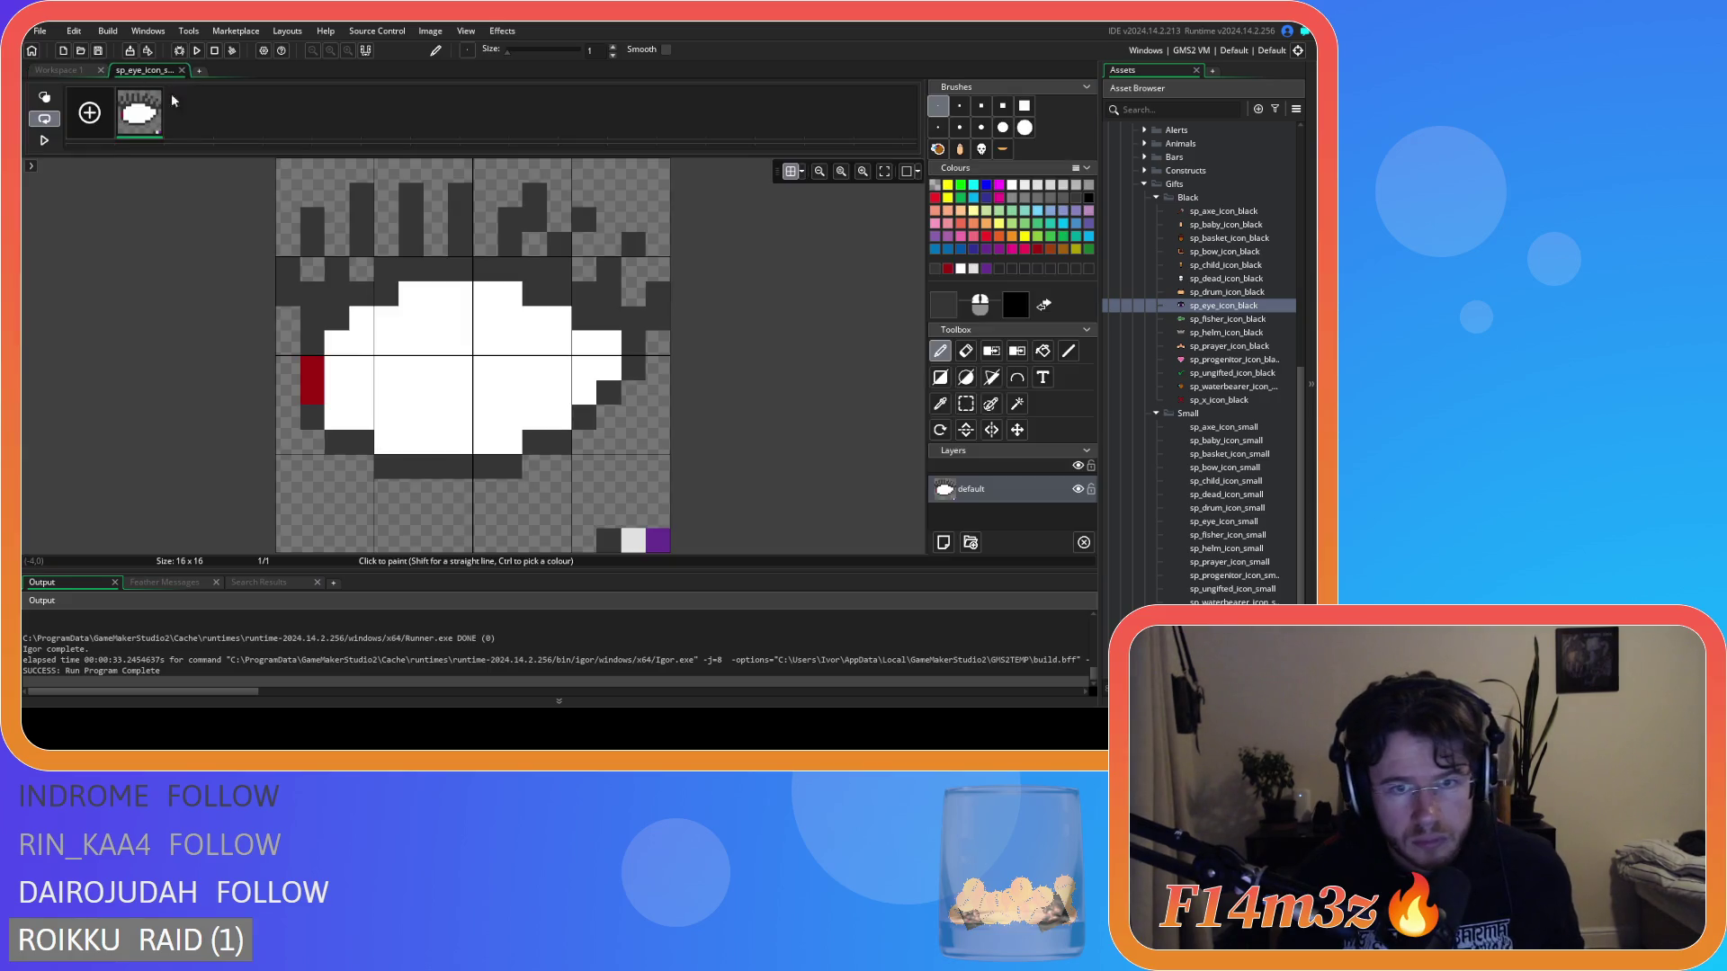
Pick white from the eye and add white pixels at its top and upper right.
{"action": "left_click", "coordinate": [484, 317]}
{"action": "key", "text": "ctrl+z"}
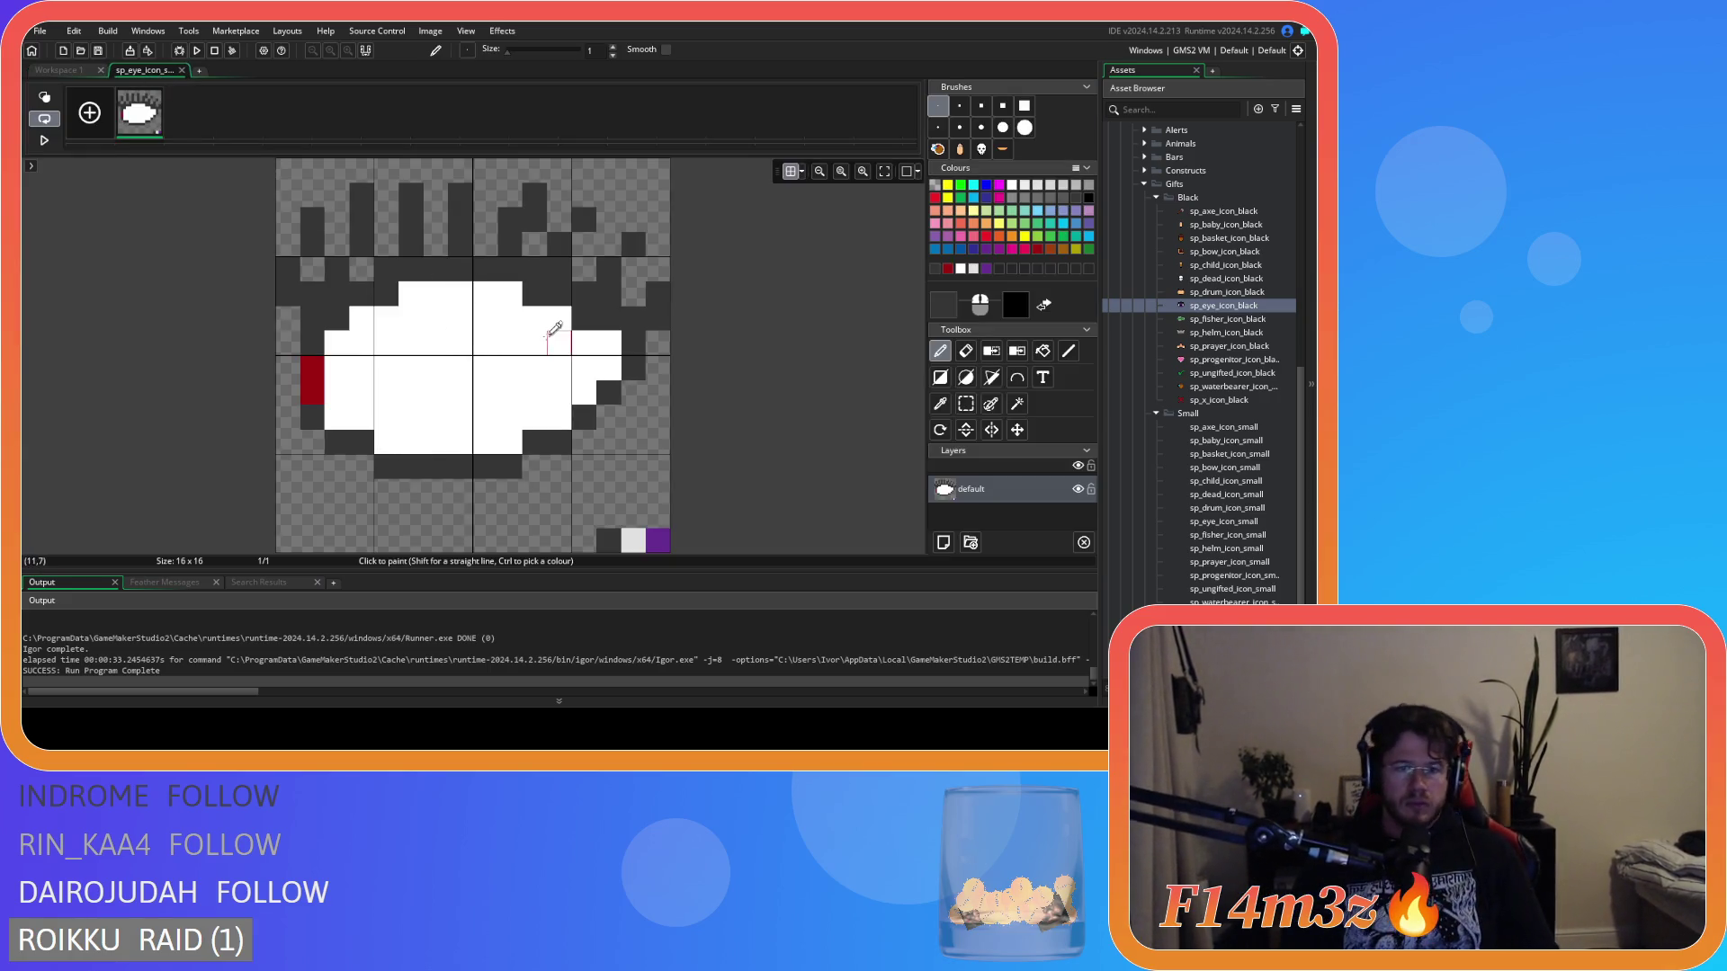
{"action": "left_click", "coordinate": [539, 337], "text": "ctrl"}
{"action": "left_click", "coordinate": [529, 292]}
{"action": "left_click", "coordinate": [583, 322]}
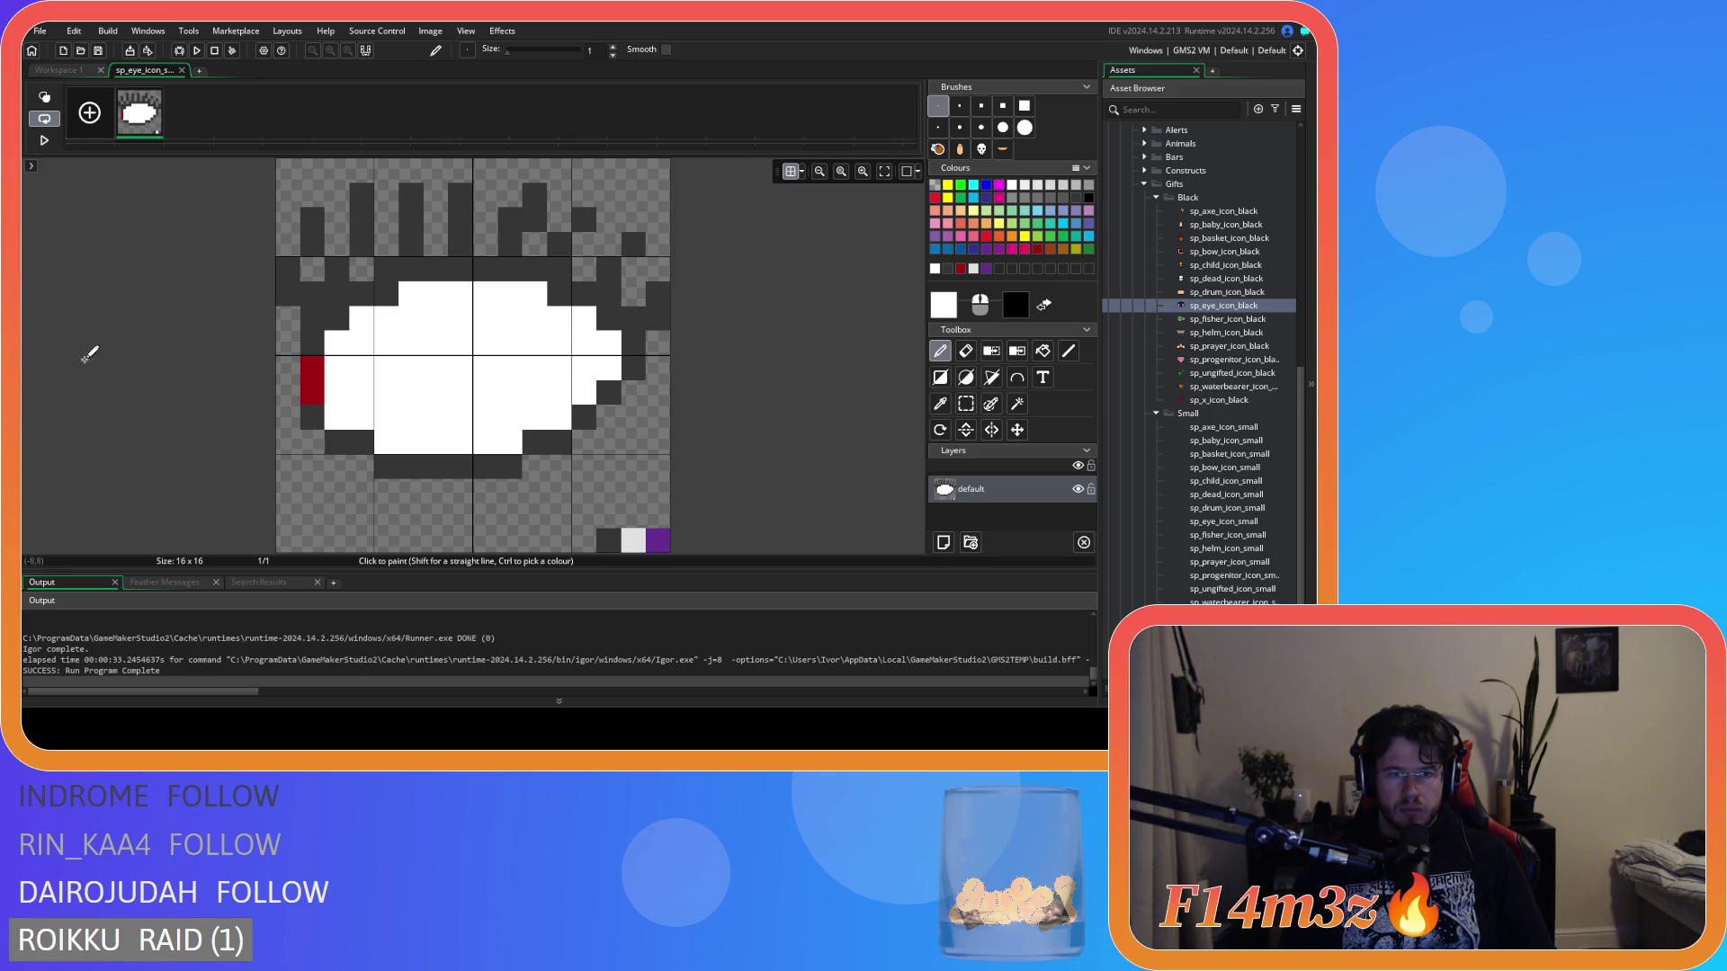
Check the sprite preview, then choose purple as the drawing colour.
{"action": "left_click", "coordinate": [60, 75]}
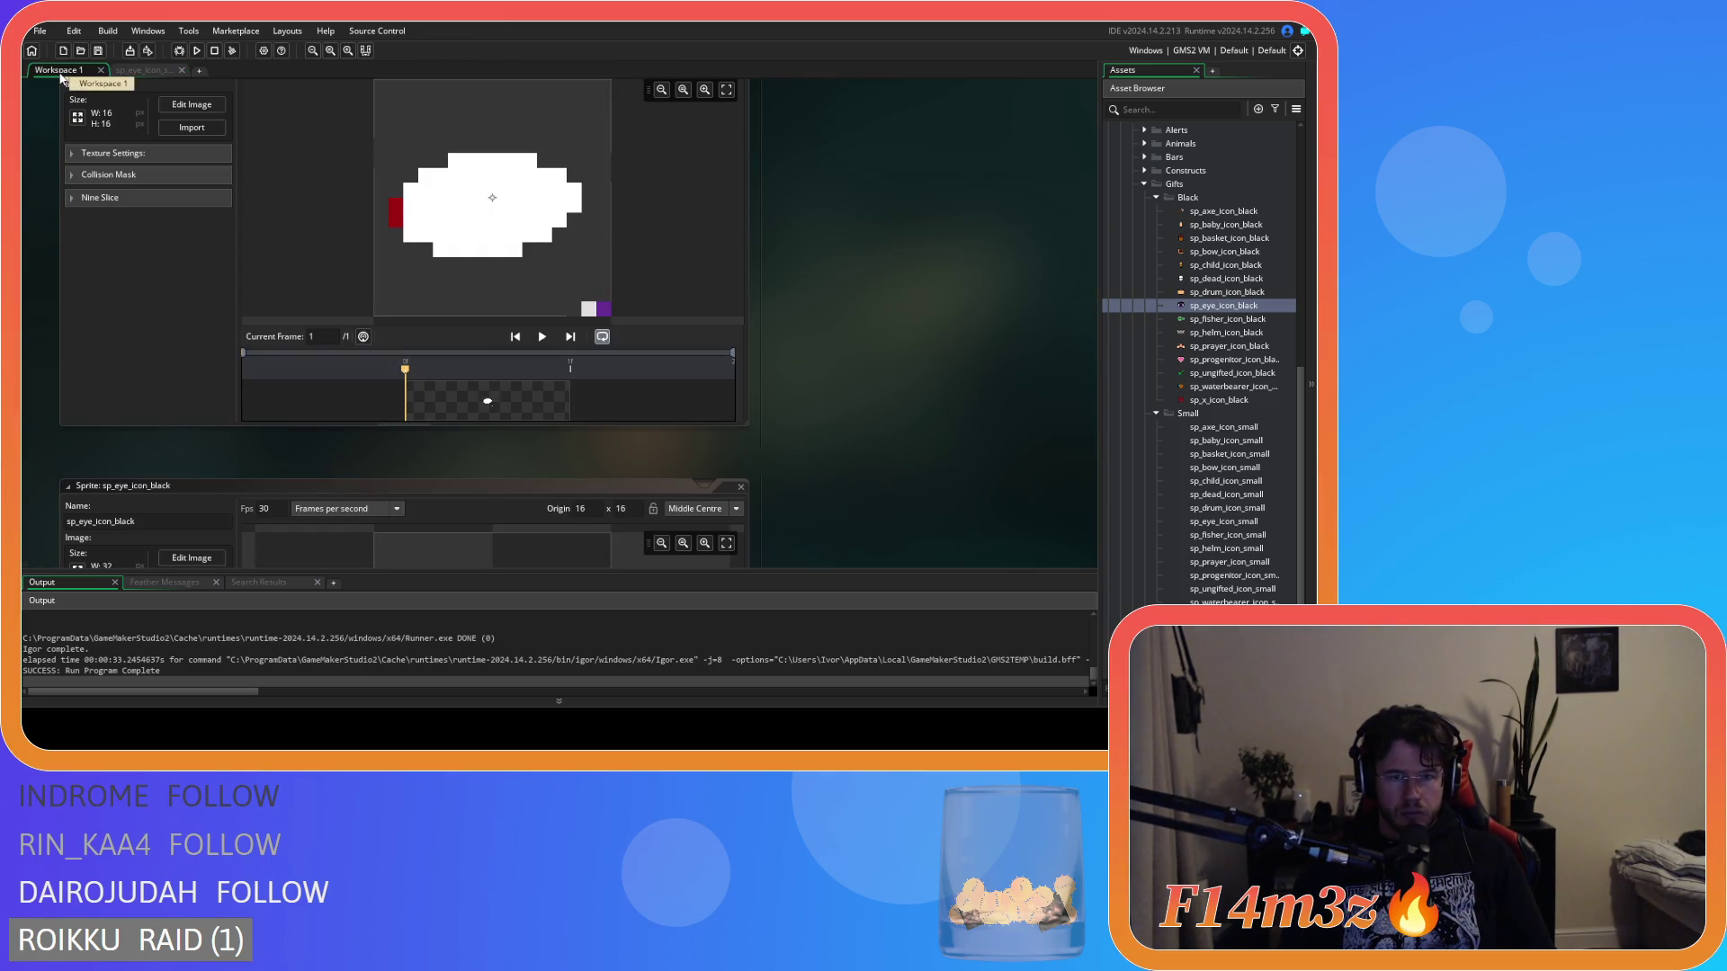
{"action": "left_click", "coordinate": [135, 70]}
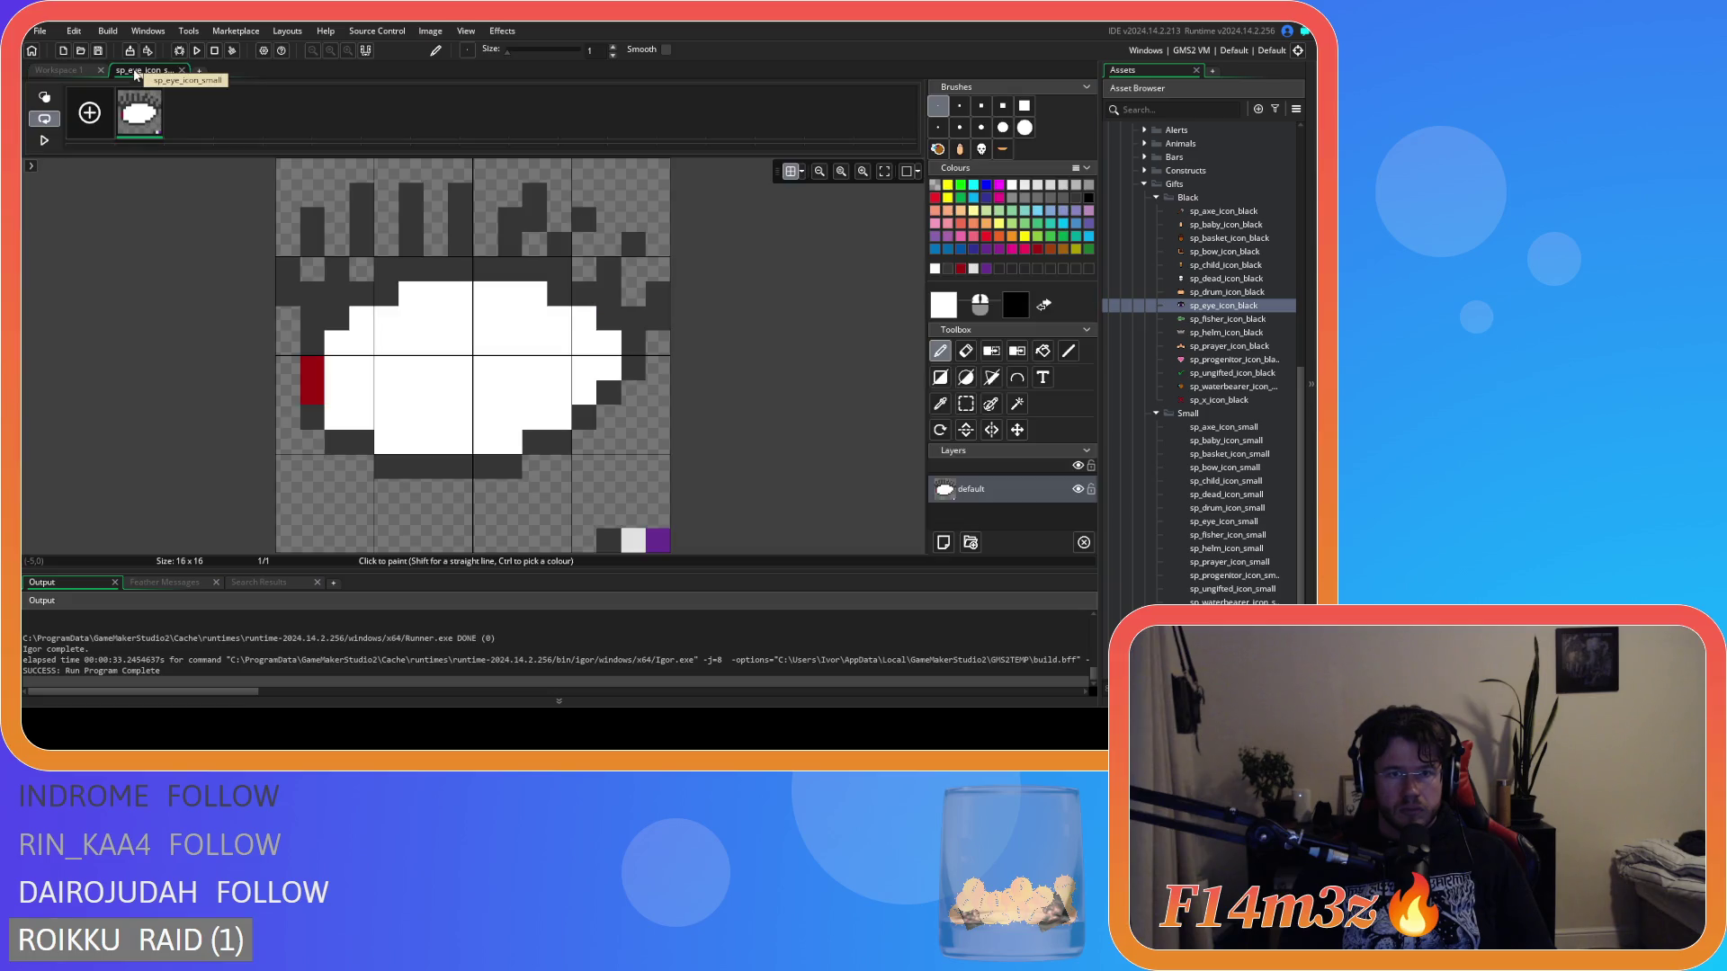
{"action": "left_click", "coordinate": [52, 72]}
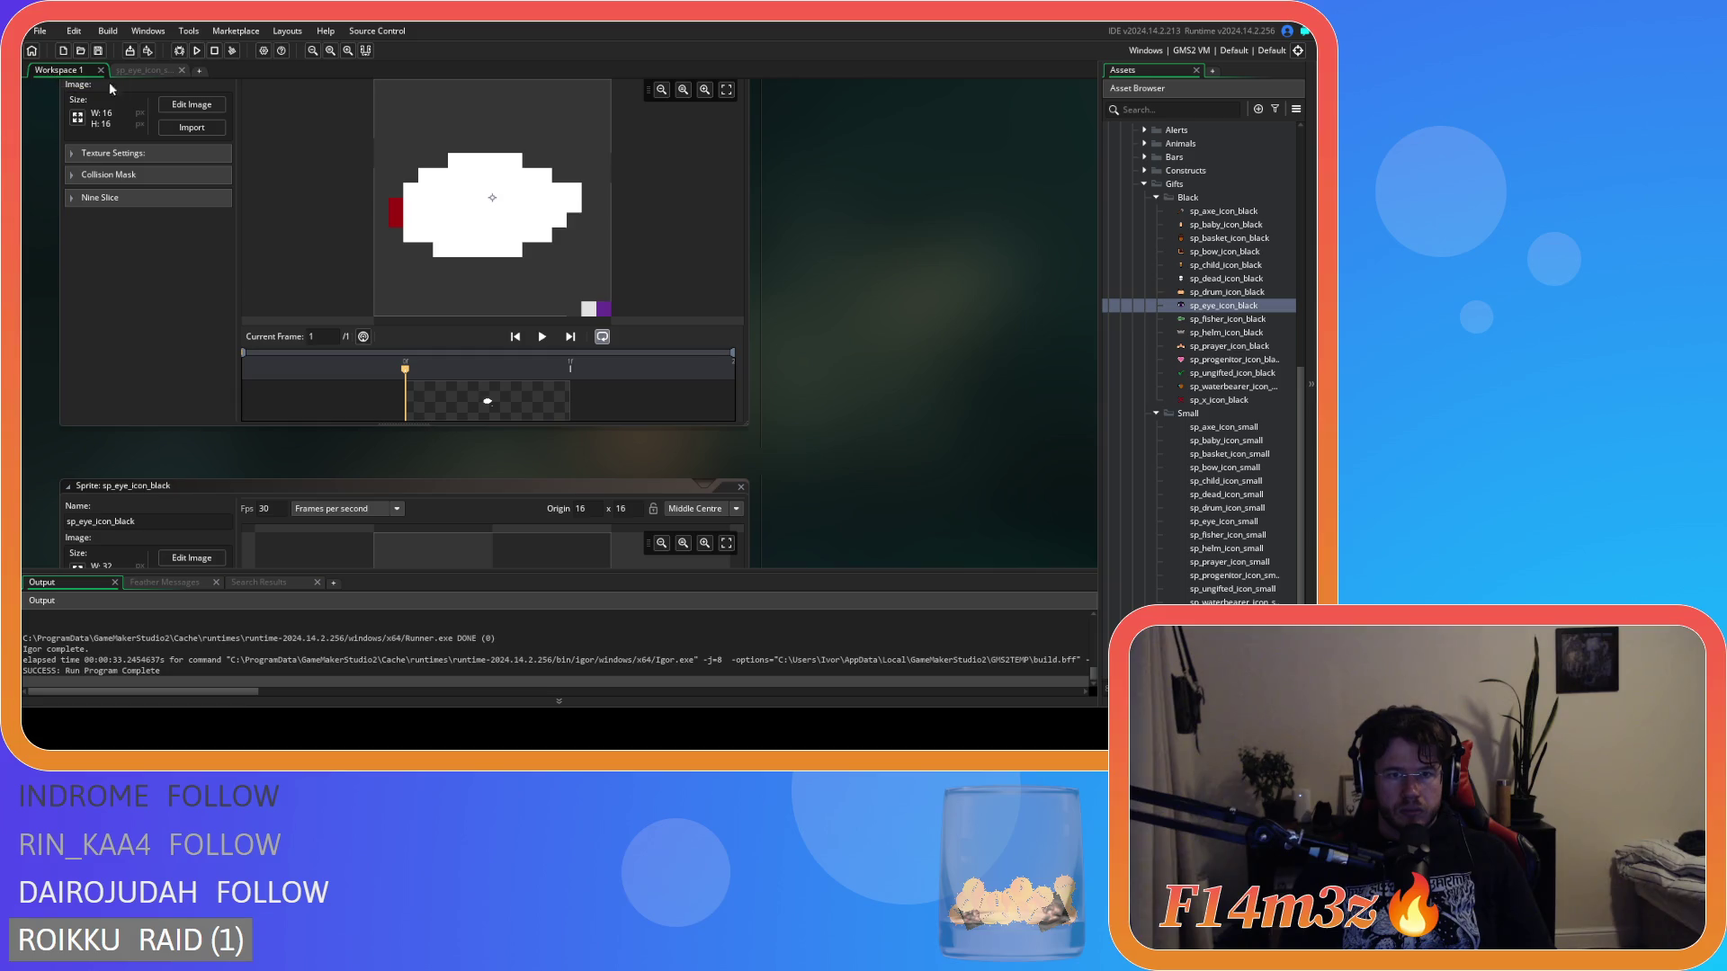
{"action": "left_click", "coordinate": [155, 70]}
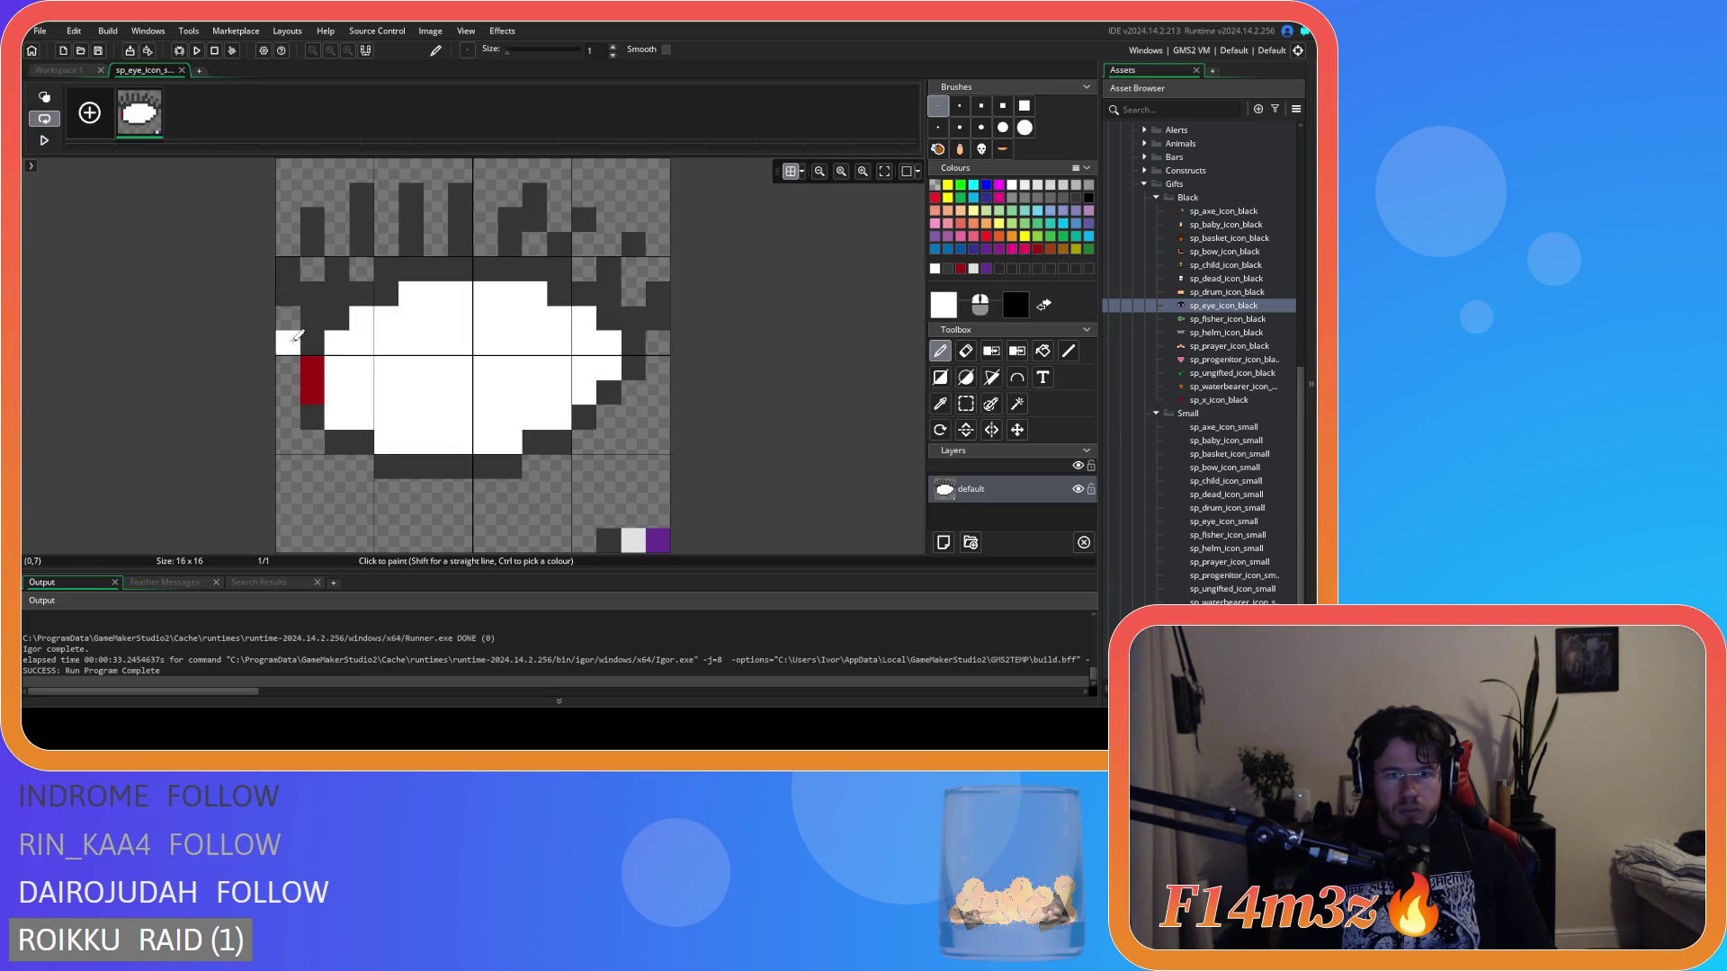
{"action": "left_click", "coordinate": [657, 540], "text": "ctrl"}
{"action": "left_click", "coordinate": [966, 377]}
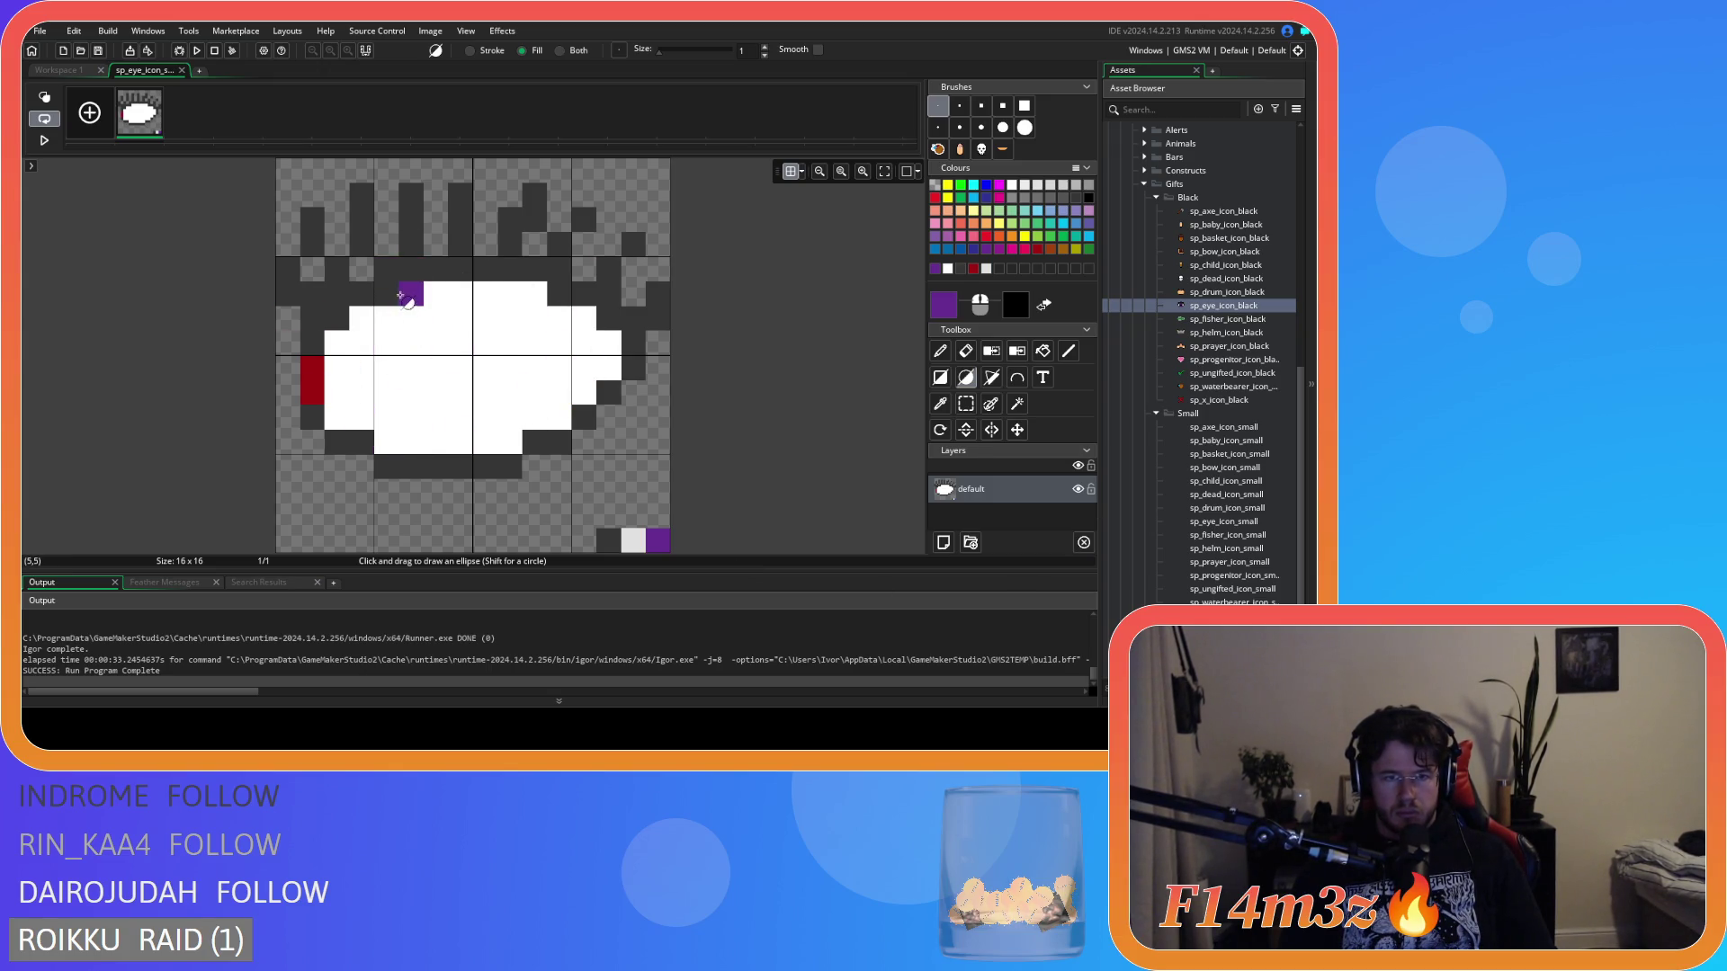
Pencil a purple outline down both sides of the eye and flood-fill its interior purple.
{"action": "mouse_move", "coordinate": [401, 289]}
{"action": "left_mouse_down"}
{"action": "mouse_move", "coordinate": [520, 436]}
{"action": "mouse_move", "coordinate": [504, 425]}
{"action": "mouse_move", "coordinate": [589, 463]}
{"action": "left_mouse_up"}
{"action": "key", "text": "ctrl+z"}
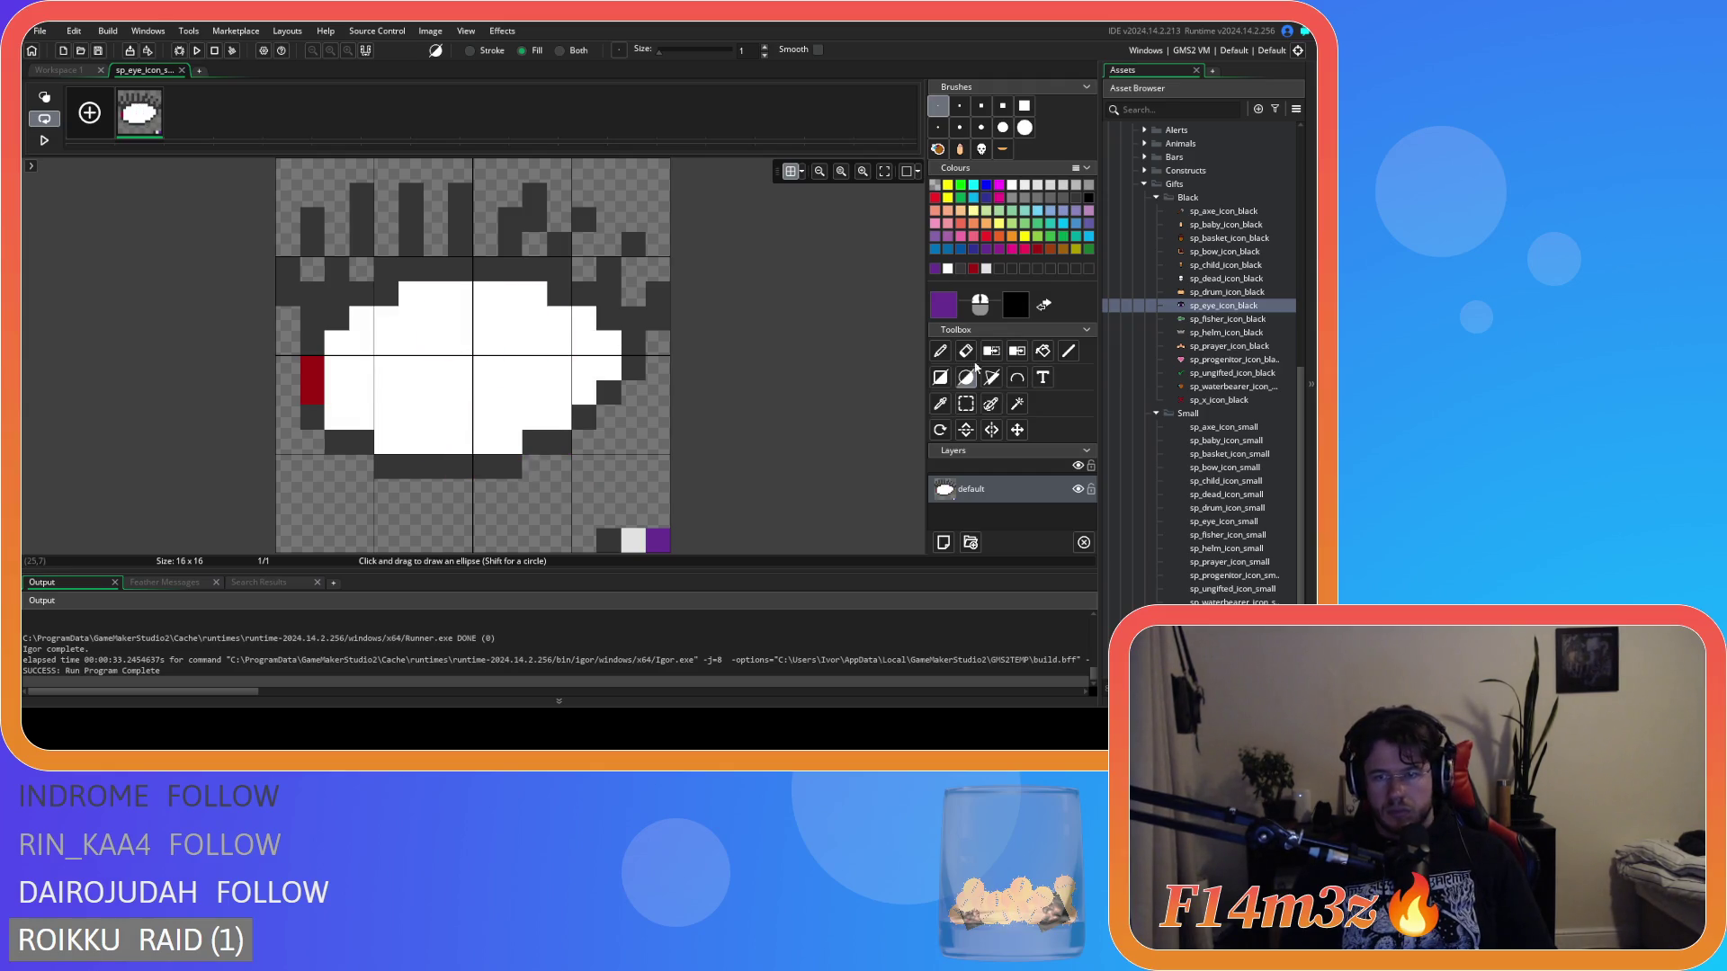
{"action": "left_click", "coordinate": [940, 351]}
{"action": "mouse_move", "coordinate": [386, 319]}
{"action": "left_mouse_down"}
{"action": "mouse_move", "coordinate": [362, 371]}
{"action": "mouse_move", "coordinate": [372, 396]}
{"action": "left_mouse_up"}
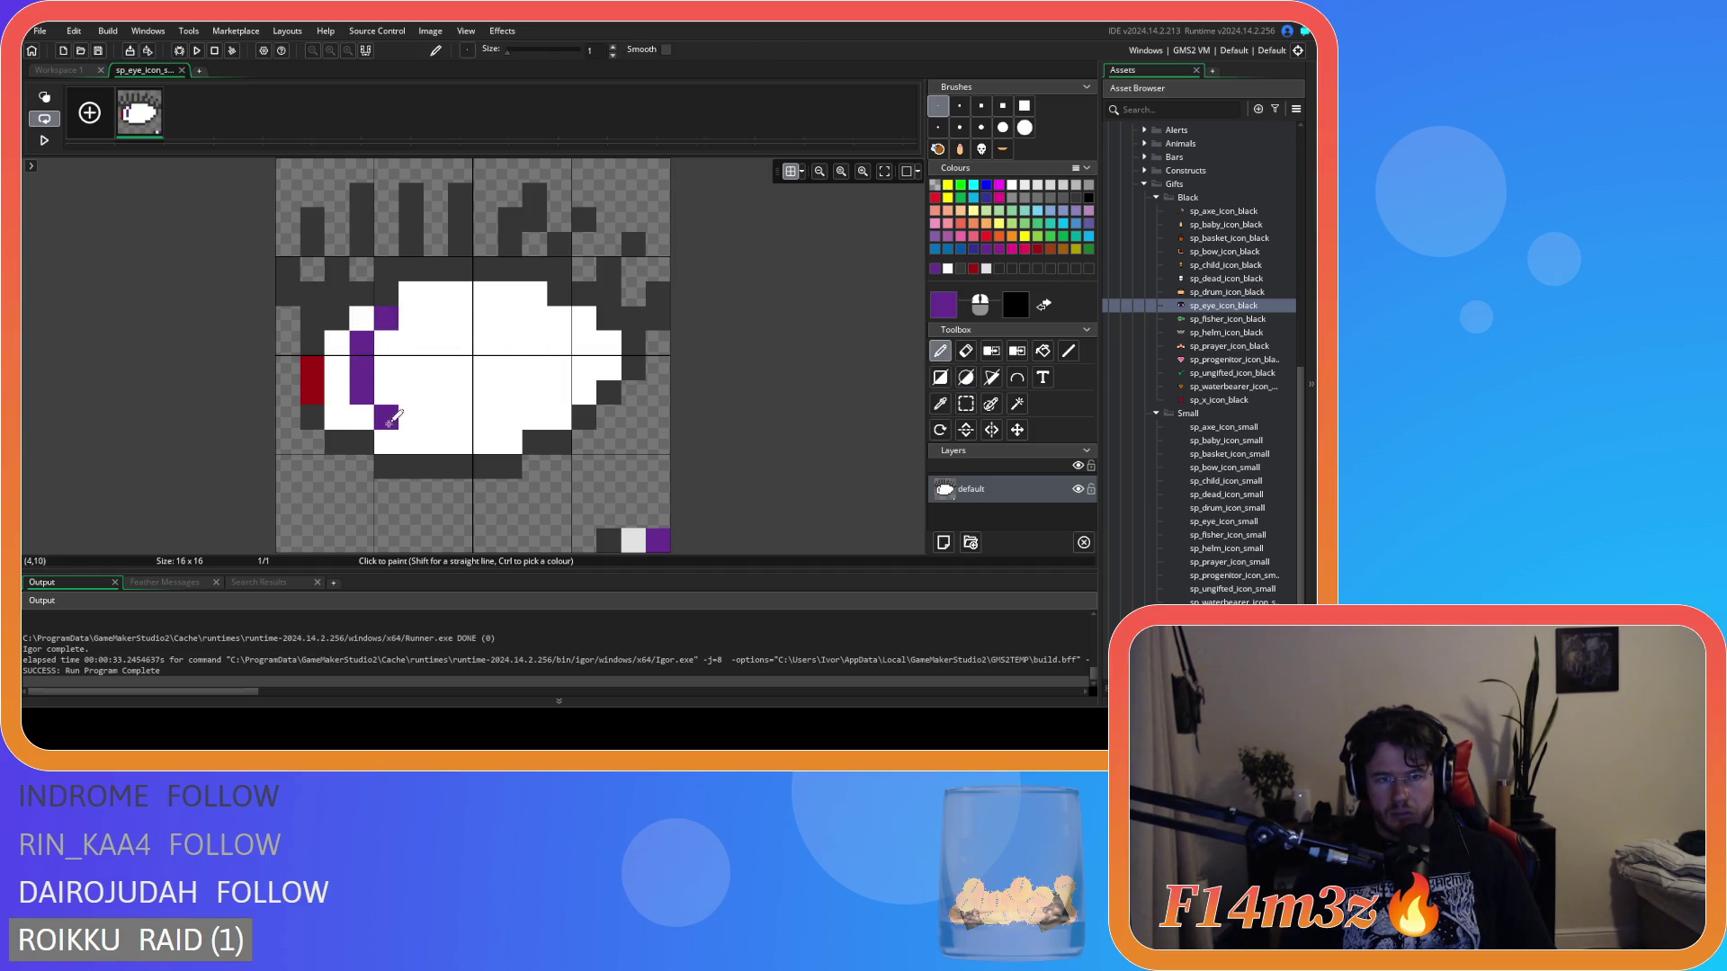
{"action": "left_click", "coordinate": [391, 436]}
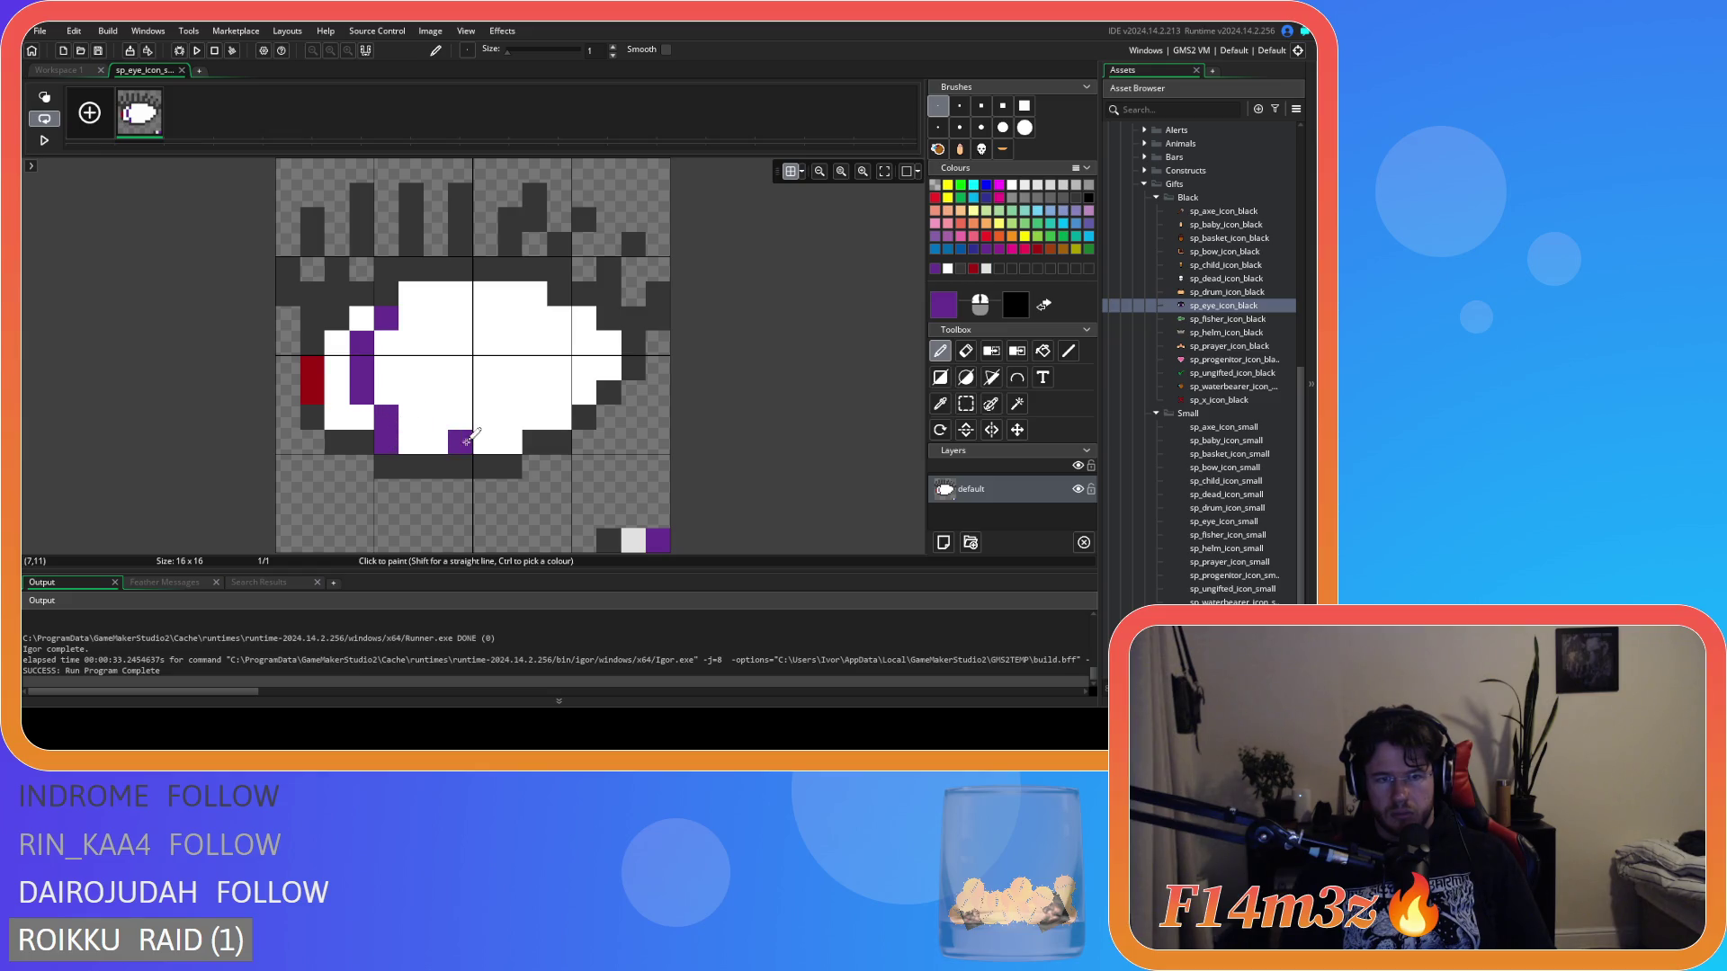
{"action": "left_click", "coordinate": [560, 414]}
{"action": "left_click_drag", "start_coordinate": [576, 382], "coordinate": [583, 342]}
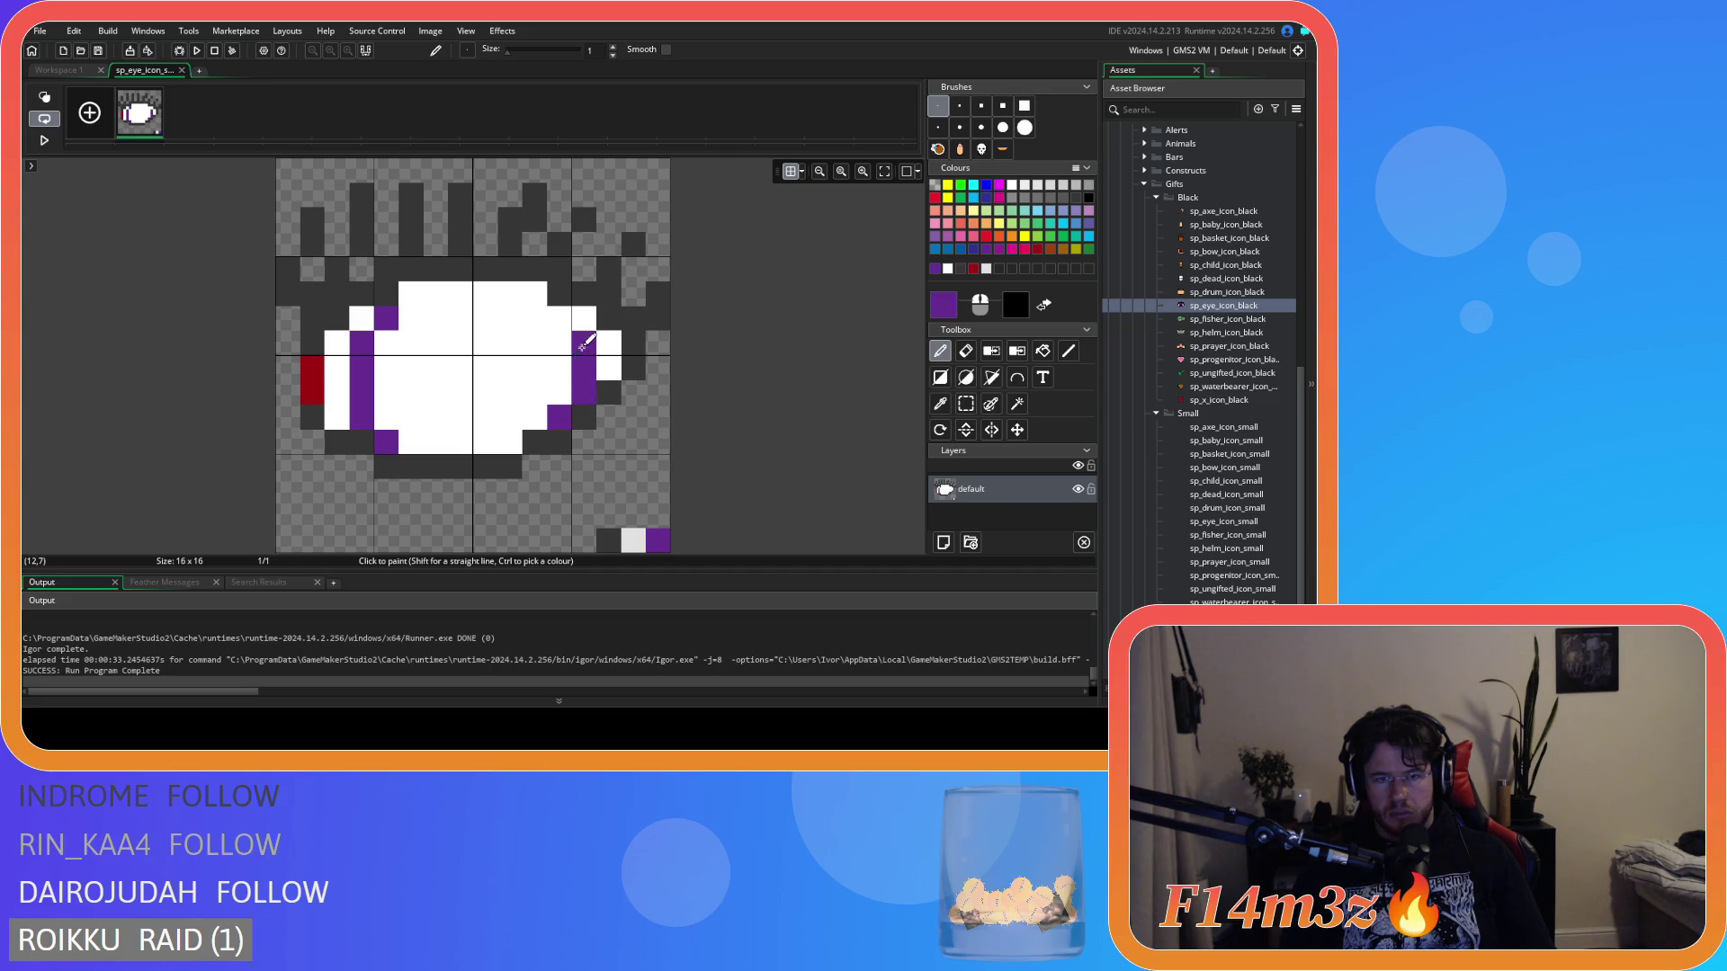
{"action": "left_click", "coordinate": [560, 316]}
{"action": "key", "text": "f"}
{"action": "left_click", "coordinate": [497, 334]}
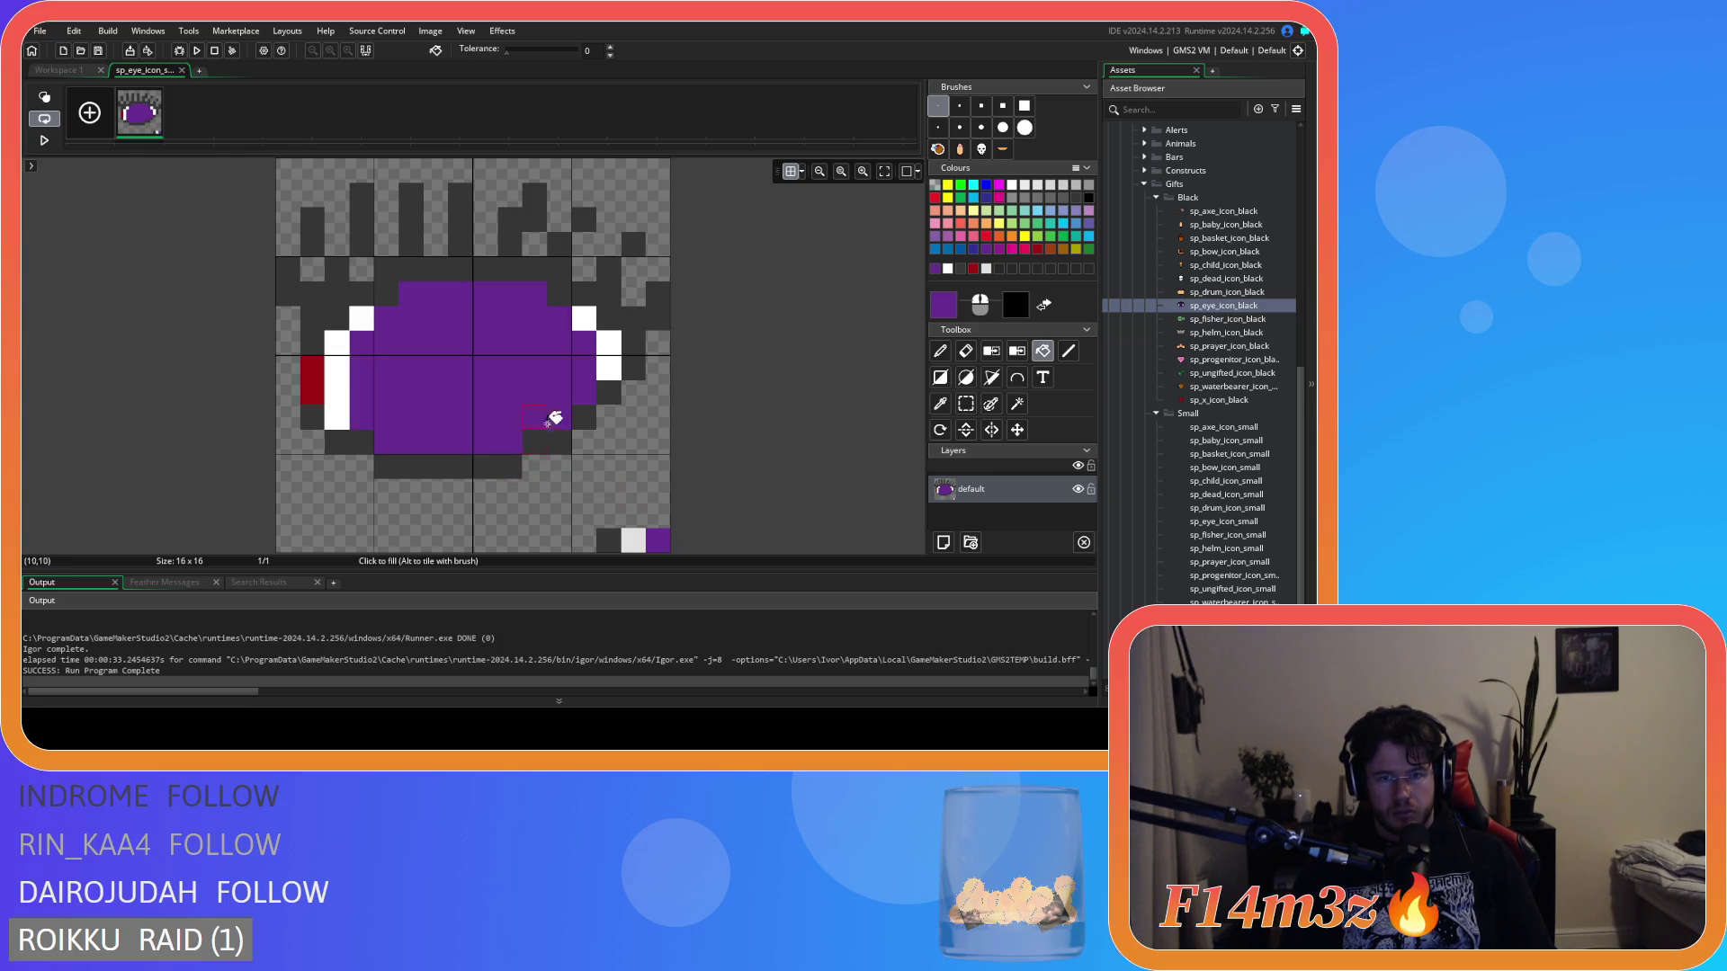
Pick white and paint the eye's left edge white, undoing stray white pixels.
{"action": "left_click", "coordinate": [944, 356]}
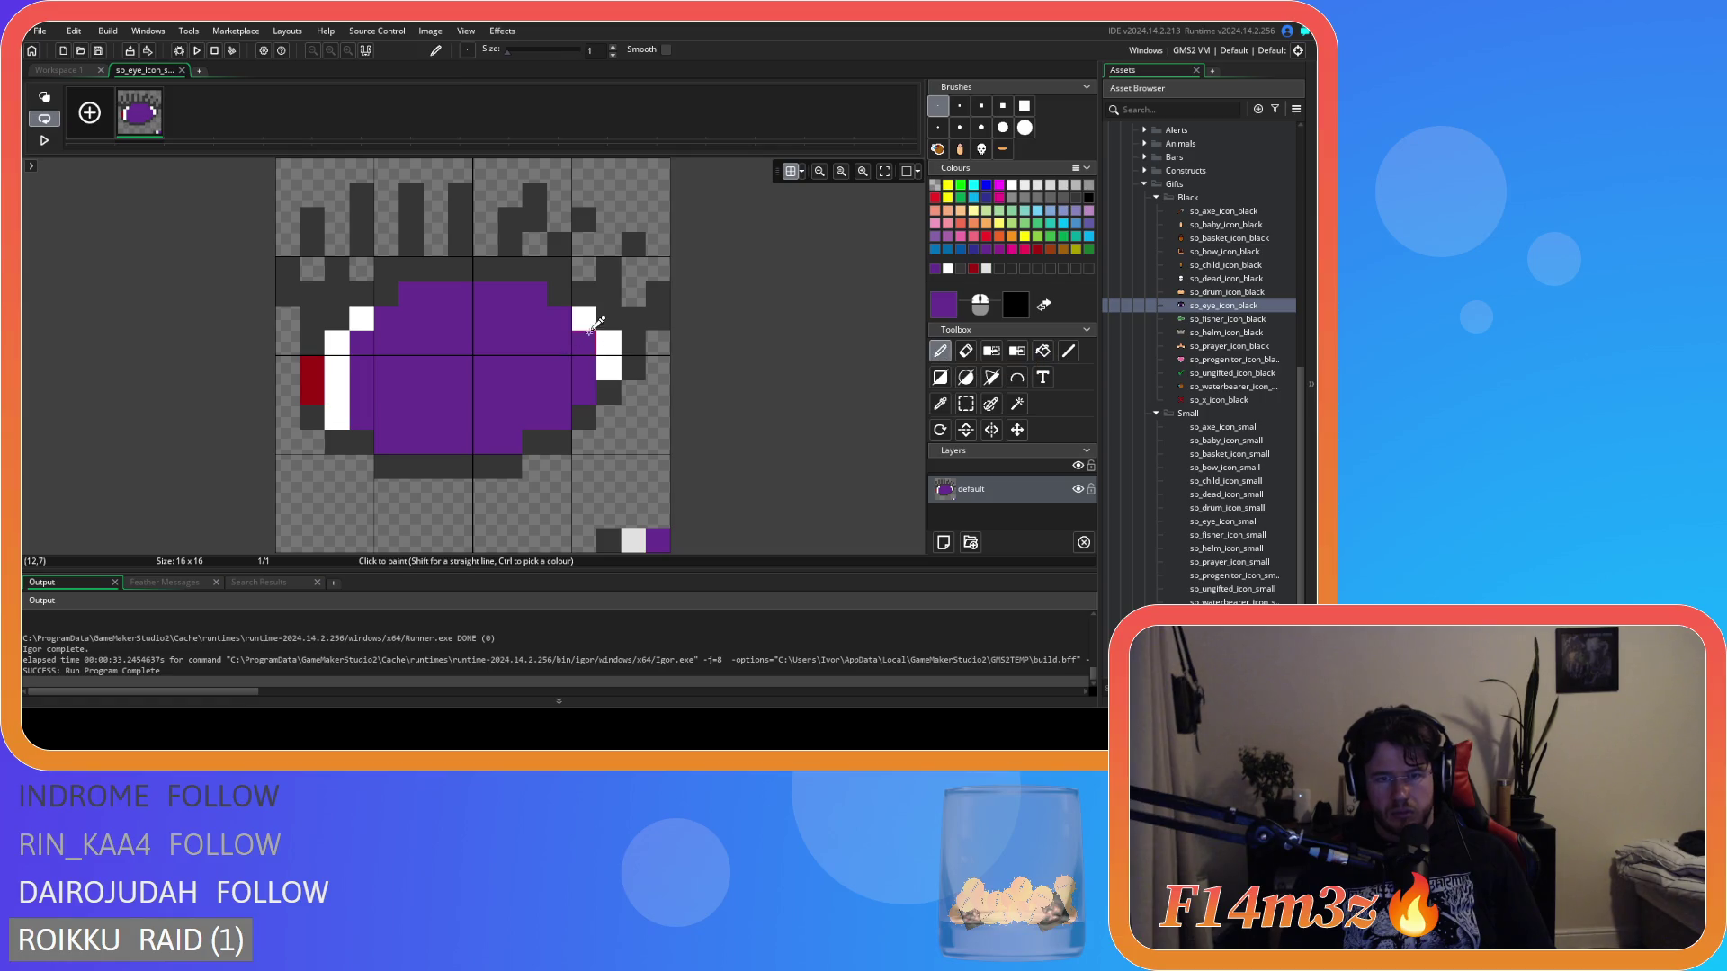
{"action": "left_click", "coordinate": [618, 342], "text": "ctrl"}
{"action": "left_click", "coordinate": [567, 316]}
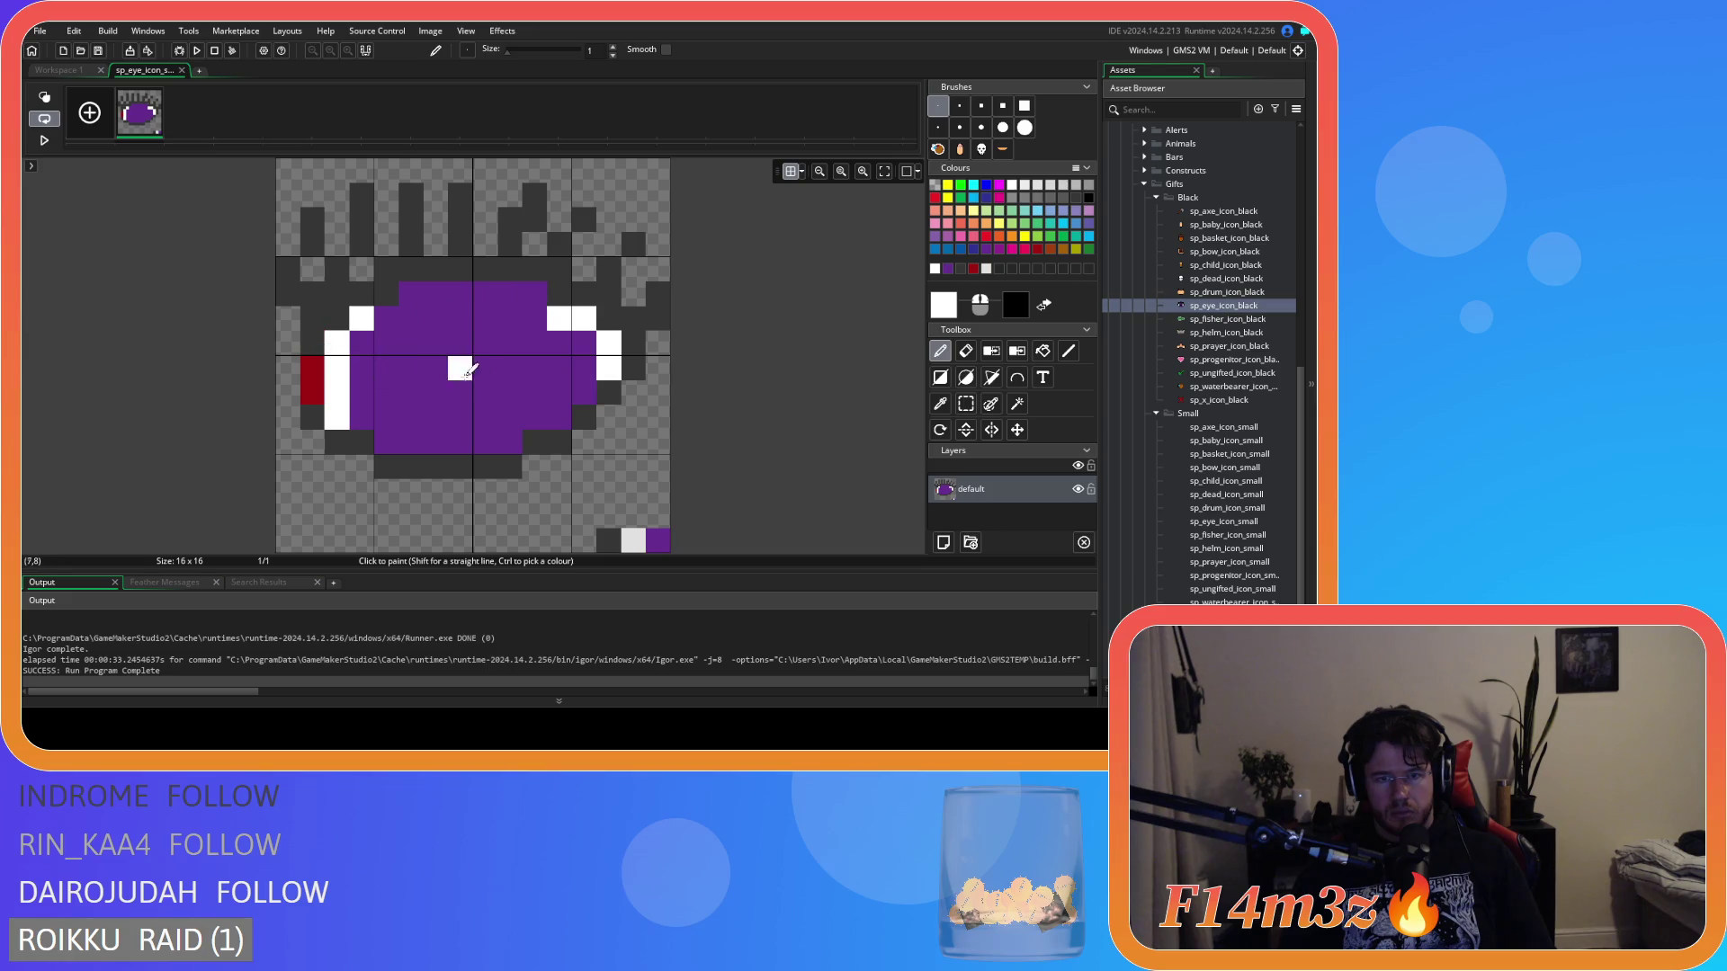
{"action": "key", "text": "ctrl+z"}
{"action": "left_click", "coordinate": [543, 468]}
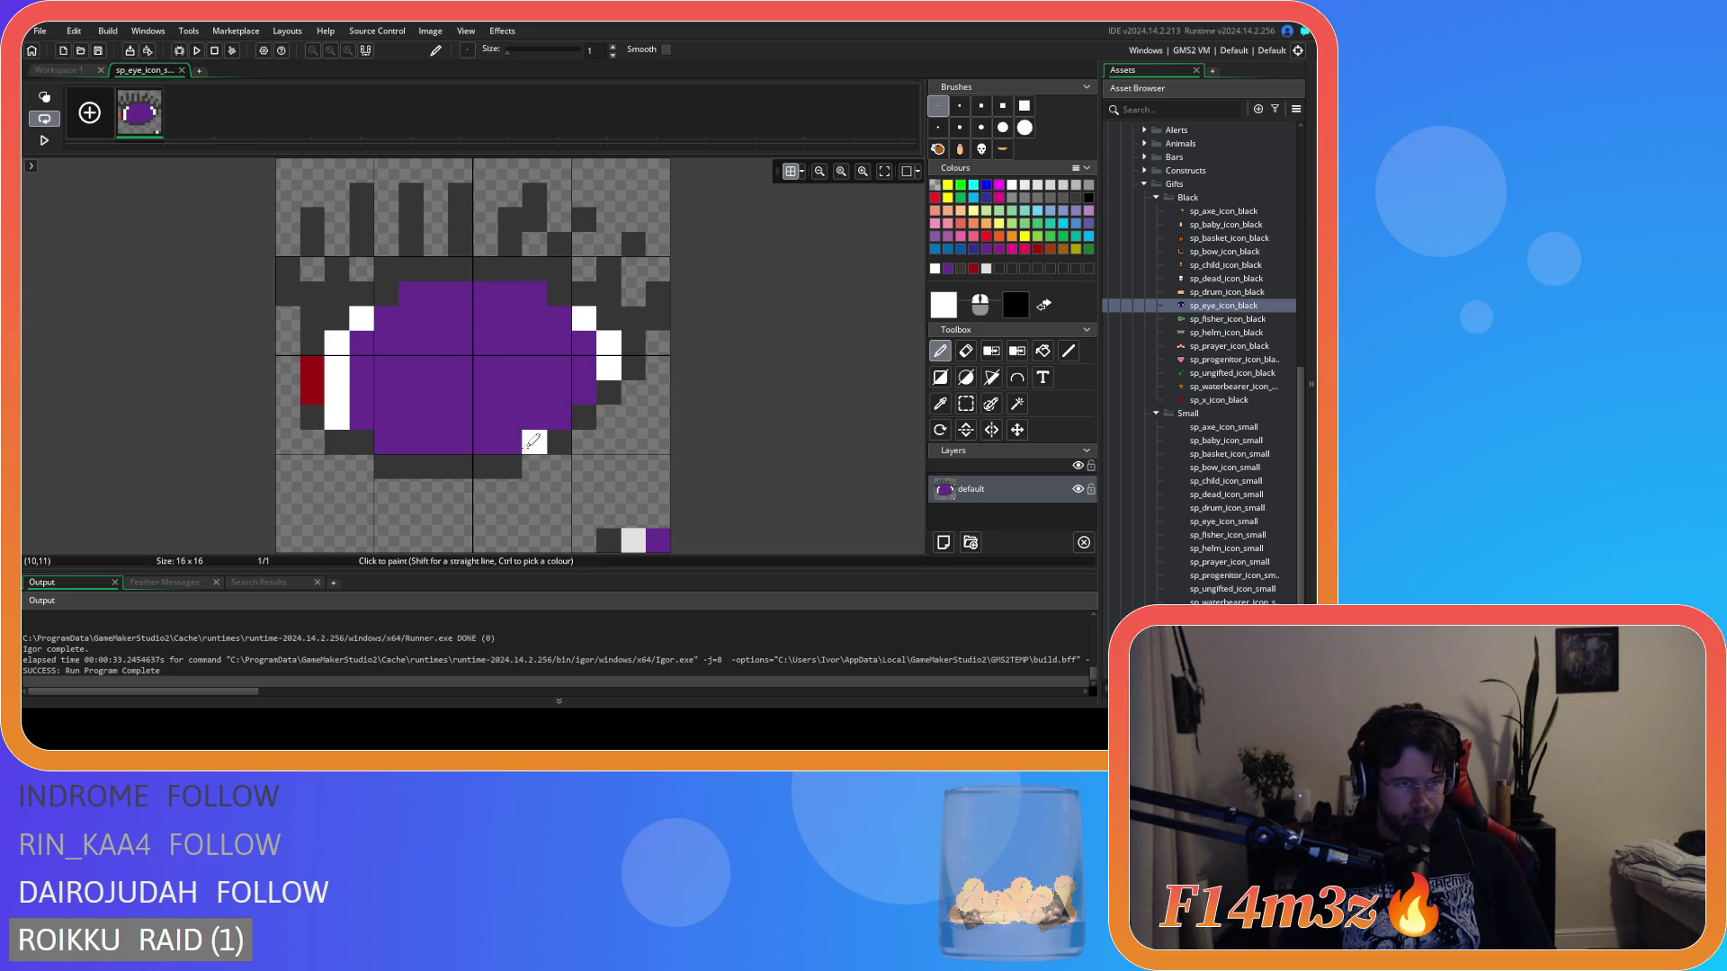
{"action": "key", "text": "ctrl+z"}
{"action": "left_click", "coordinate": [499, 467]}
{"action": "key", "text": "ctrl+z"}
{"action": "left_click_drag", "start_coordinate": [360, 417], "coordinate": [361, 343]}
{"action": "left_click", "coordinate": [412, 319]}
{"action": "key", "text": "ctrl+z"}
{"action": "key", "text": "ctrl+z"}
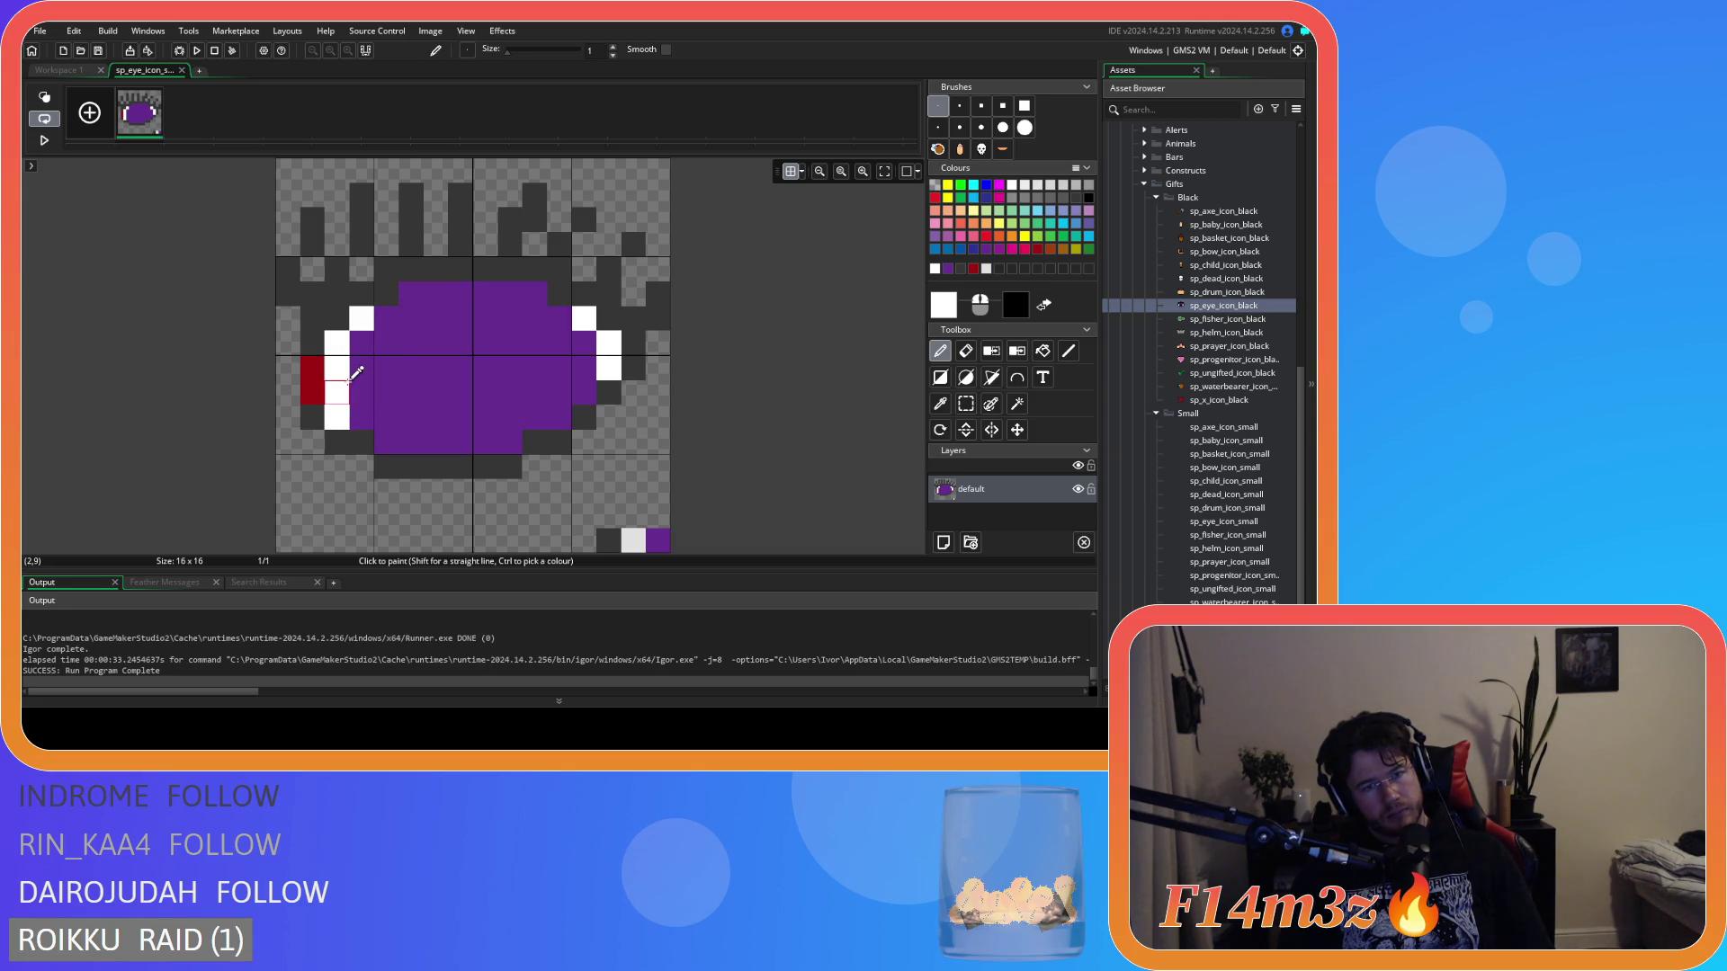
Whiten the eye's left and right edges and corner pixels to round the iris.
{"action": "left_click_drag", "start_coordinate": [360, 419], "coordinate": [361, 338]}
{"action": "left_click", "coordinate": [387, 318]}
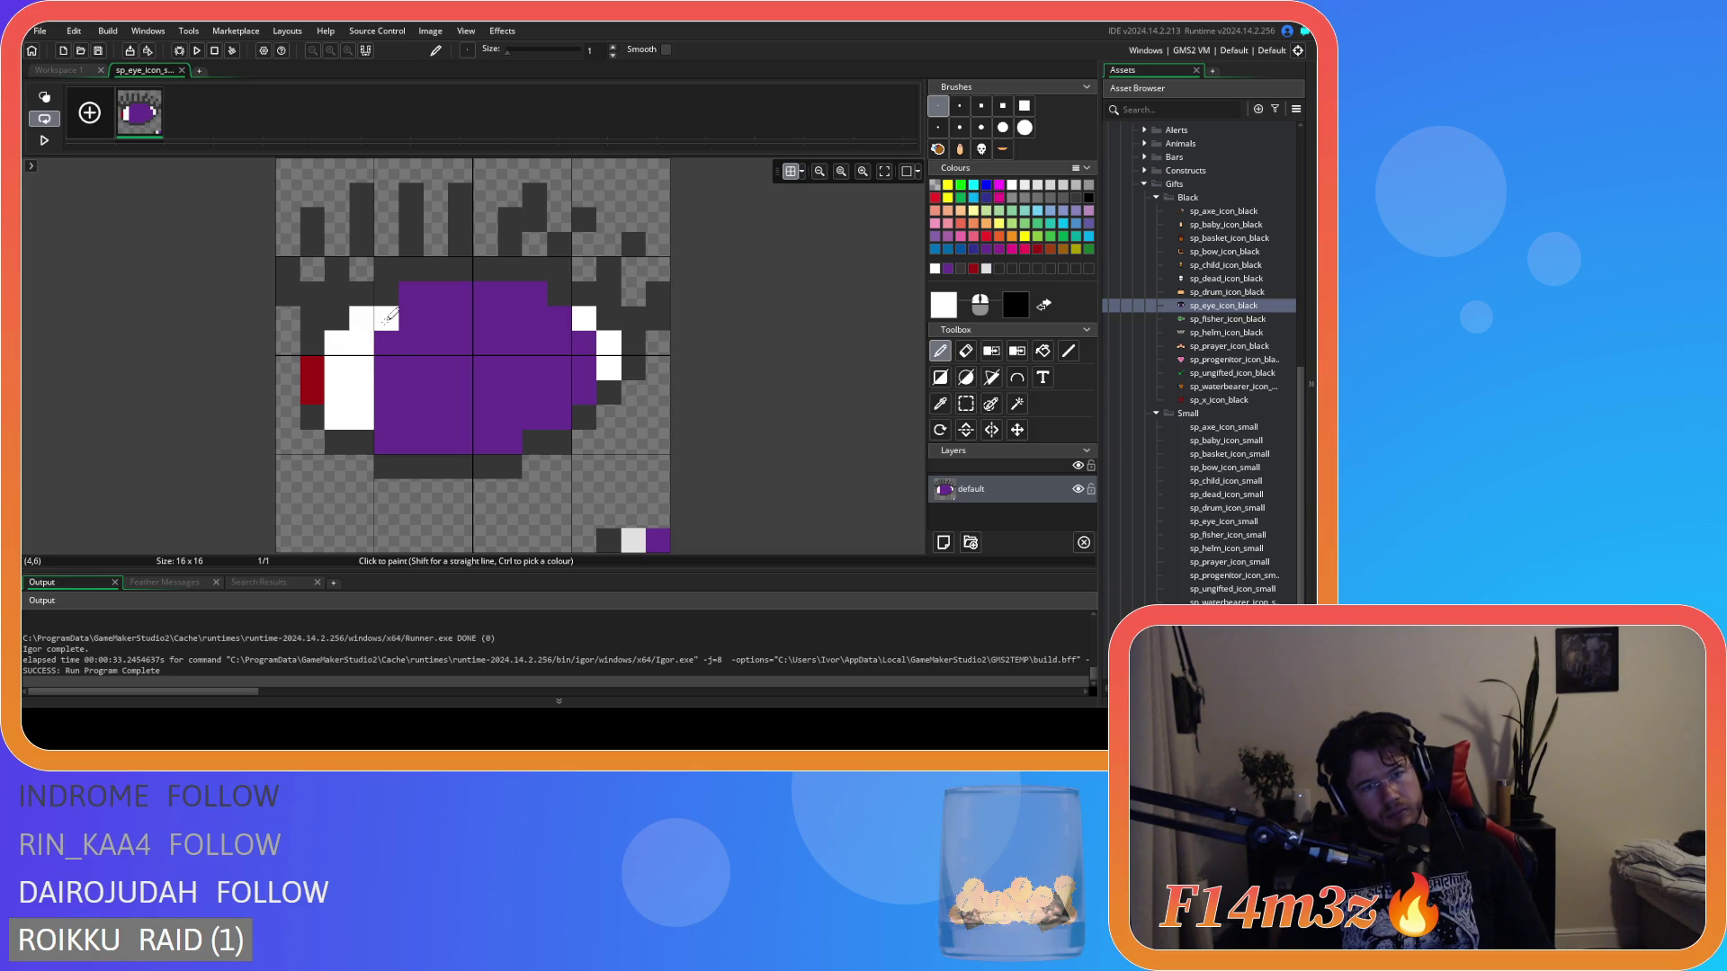
{"action": "left_click", "coordinate": [387, 442]}
{"action": "left_click", "coordinate": [559, 418]}
{"action": "left_click_drag", "start_coordinate": [585, 392], "coordinate": [584, 334]}
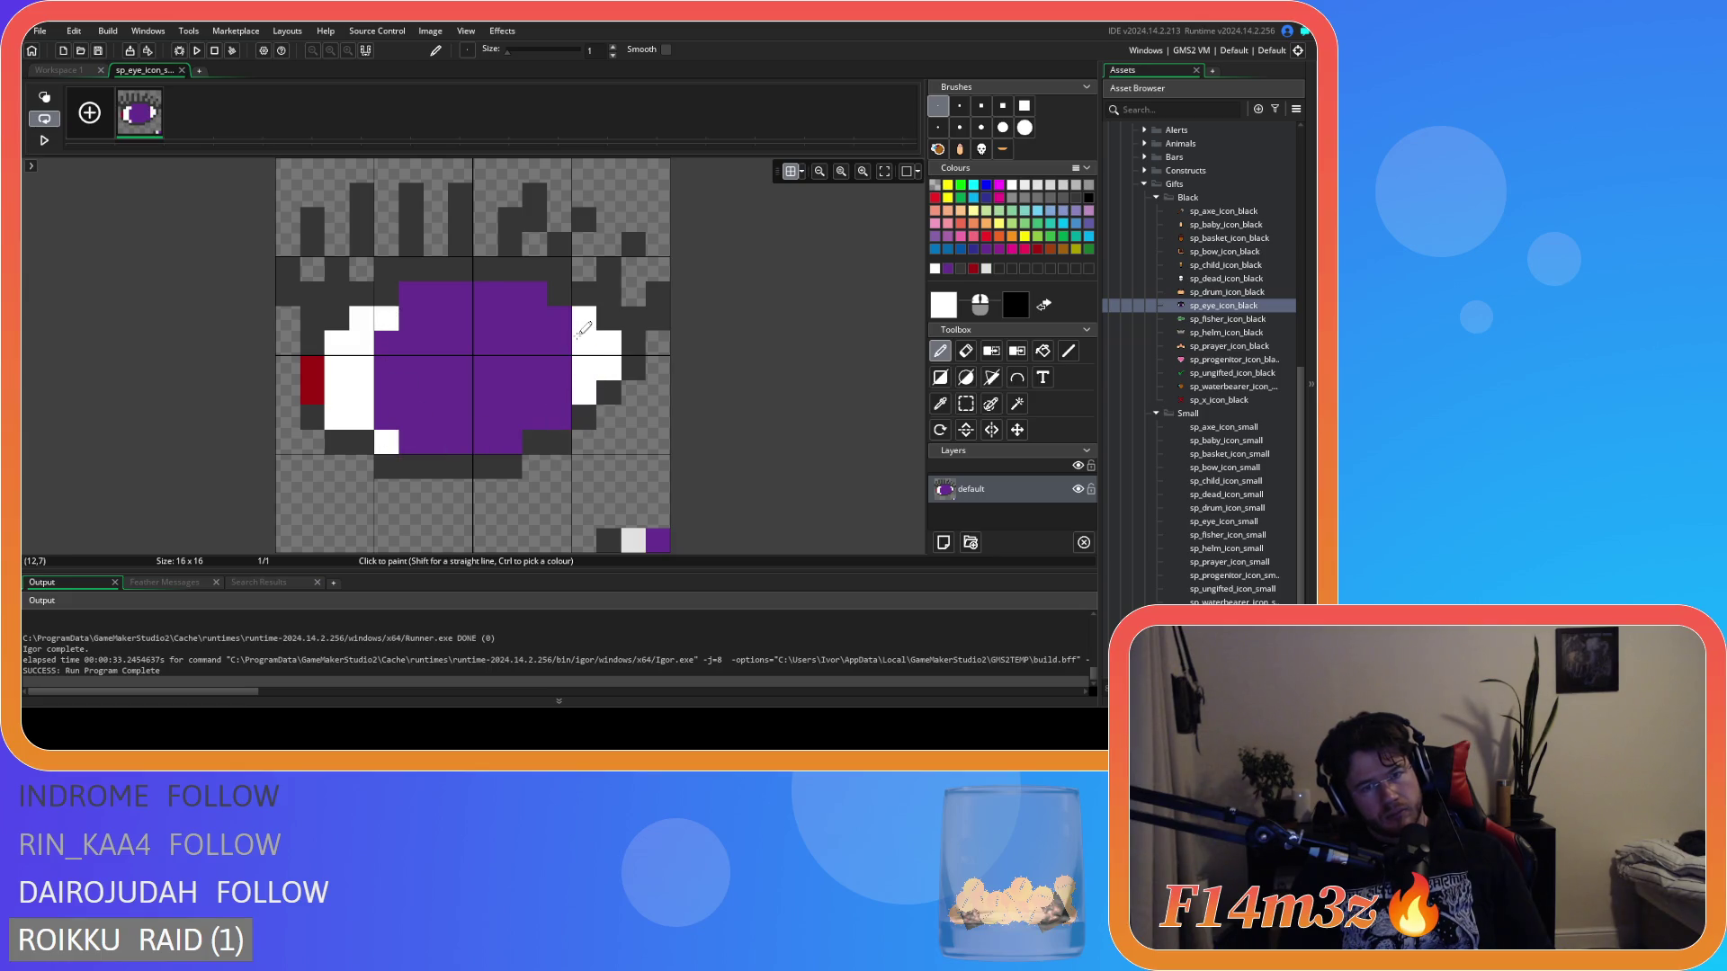
{"action": "left_click", "coordinate": [559, 318]}
{"action": "left_click", "coordinate": [633, 442]}
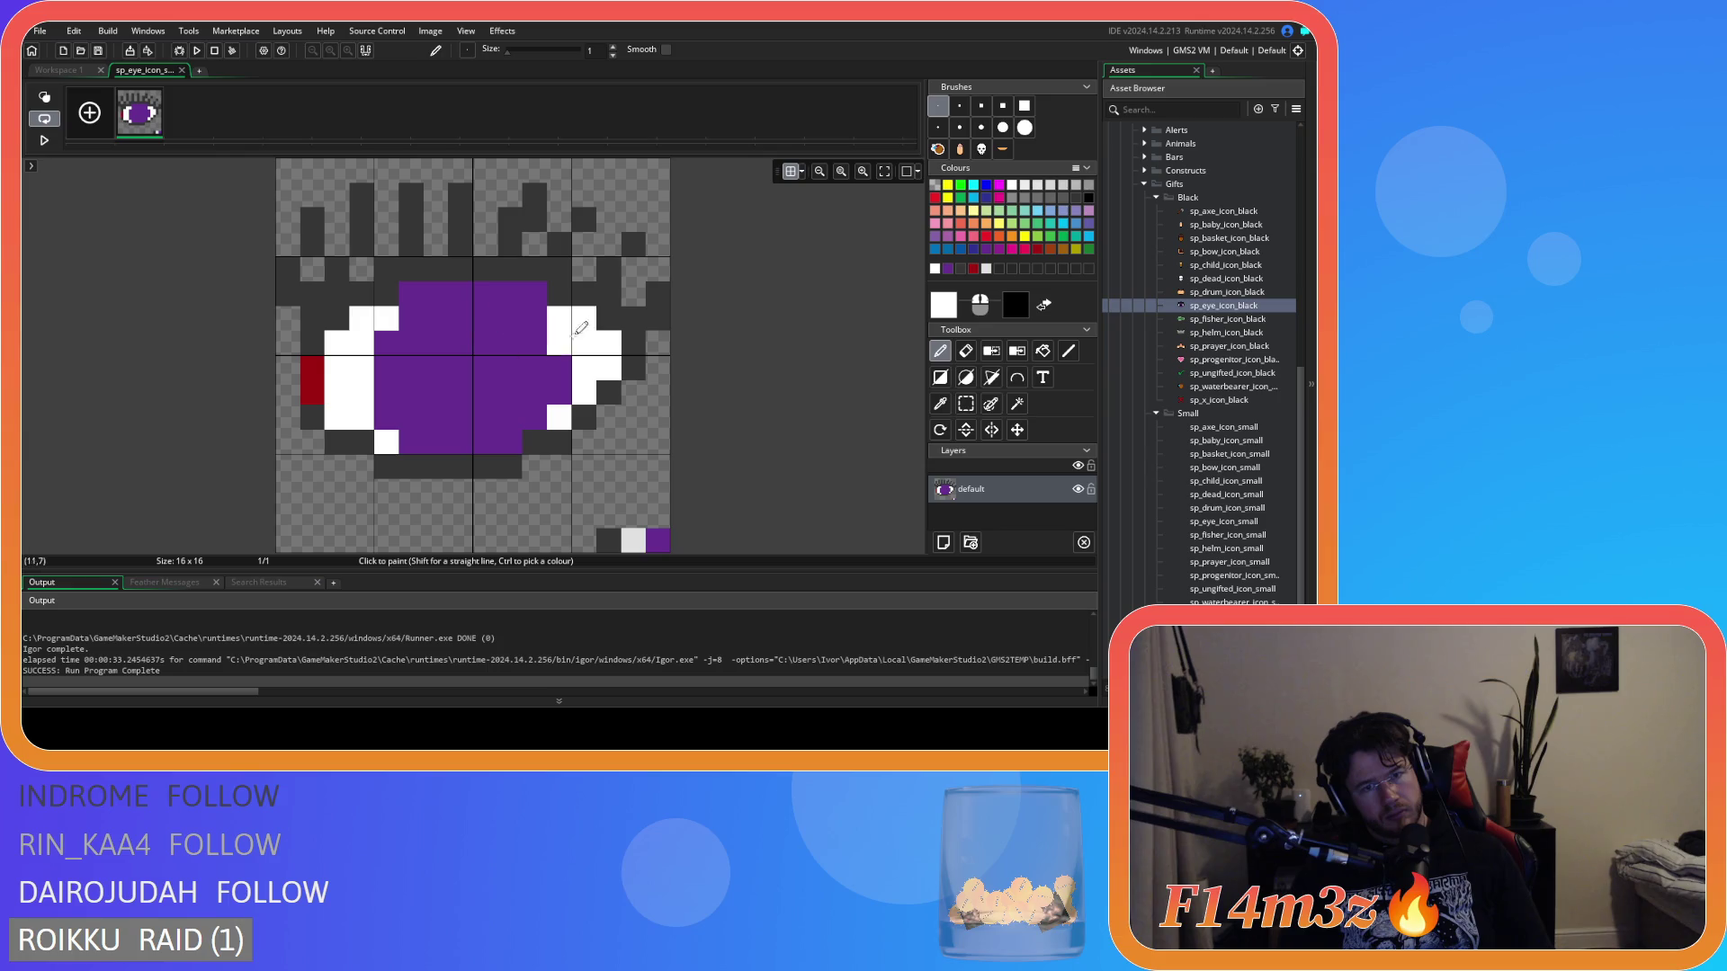
{"action": "left_click", "coordinate": [535, 294]}
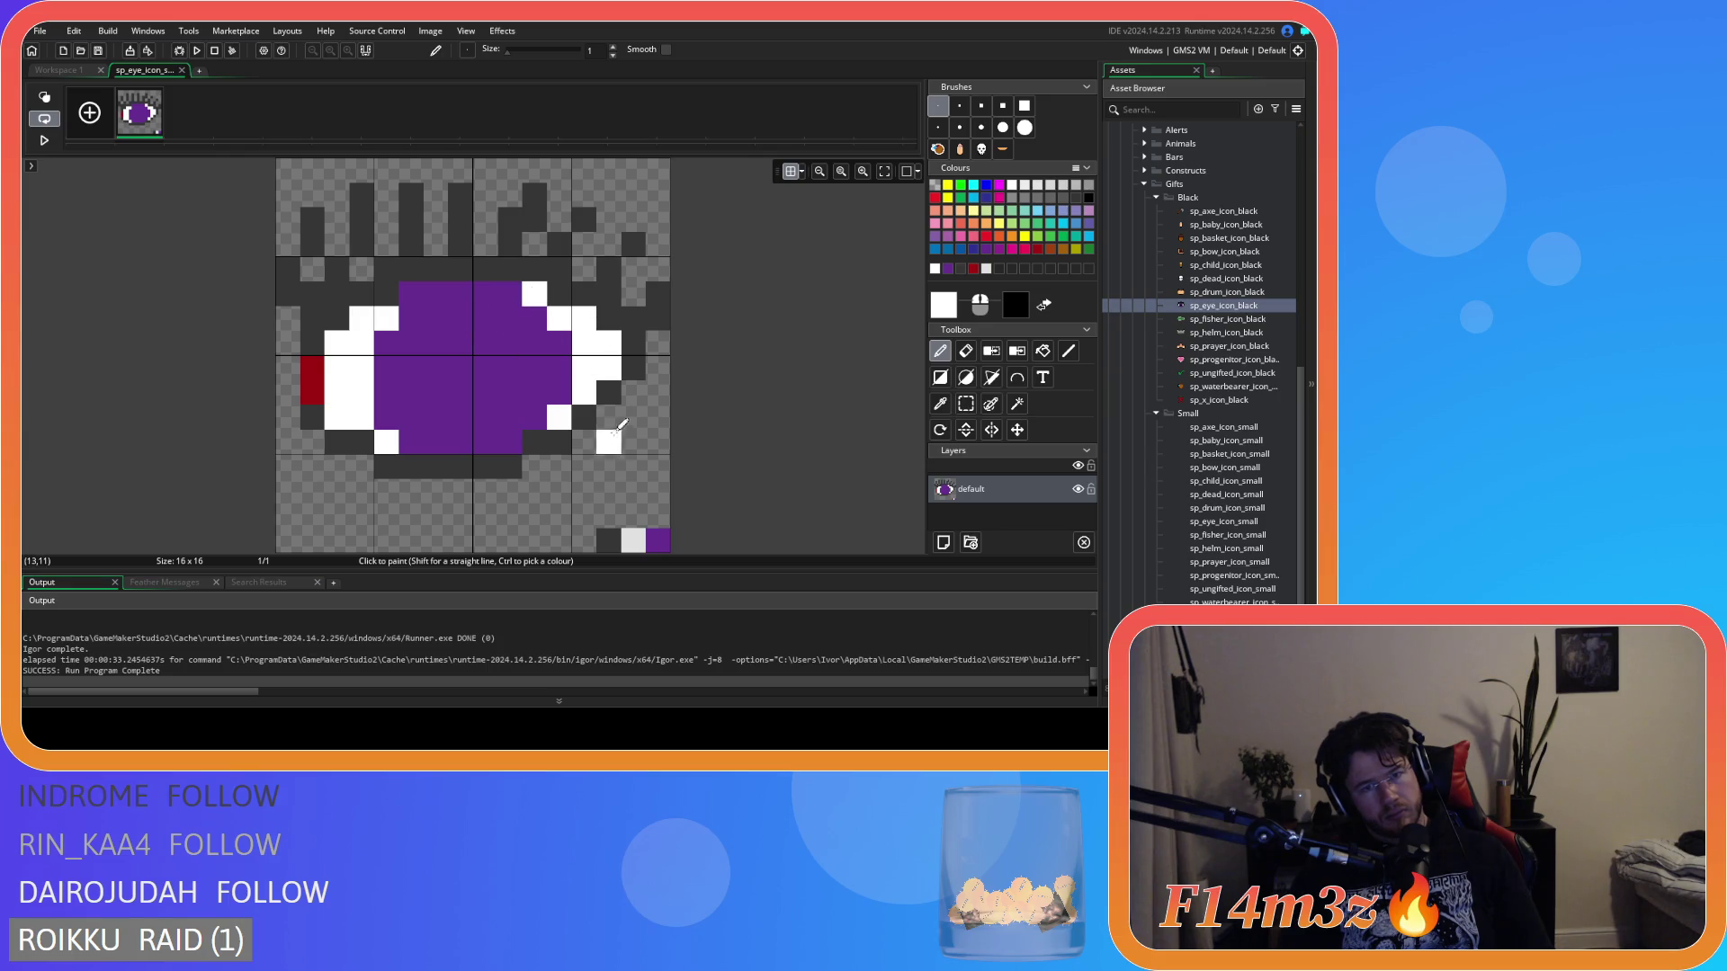
{"action": "left_click", "coordinate": [411, 295]}
{"action": "key", "text": "ctrl+z"}
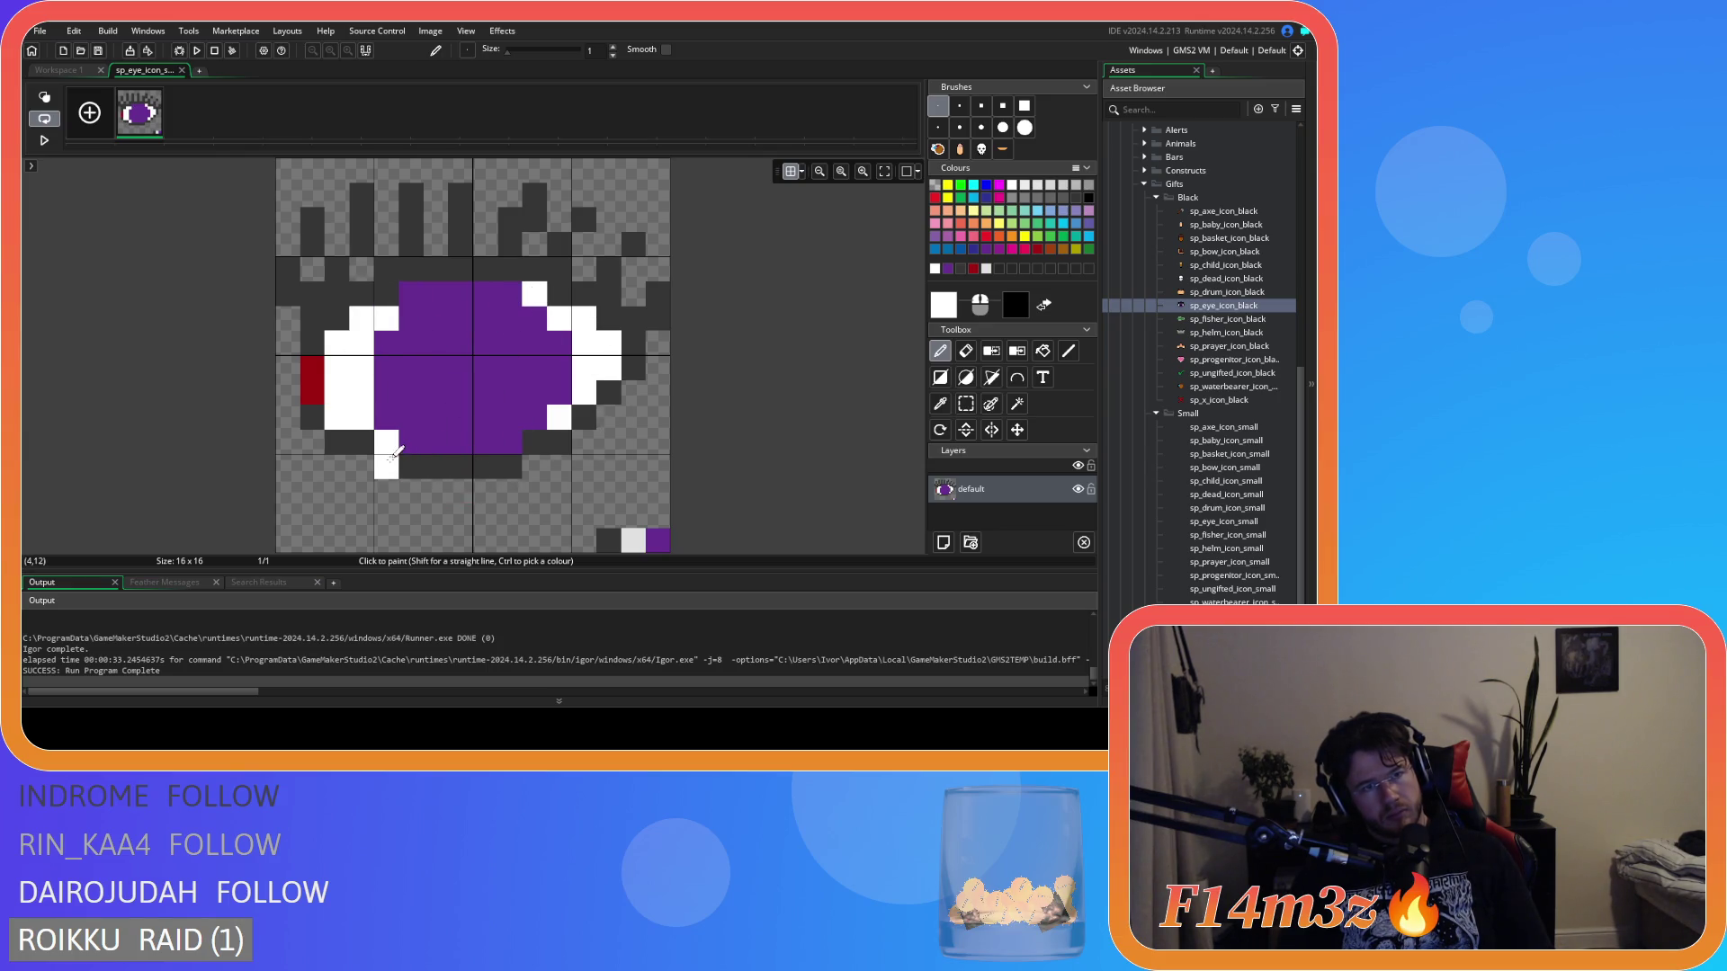
Touch up iris edge pixels in purple, including the top-right pixel, then return to Workspace 1.
{"action": "left_click", "coordinate": [459, 367], "text": "ctrl"}
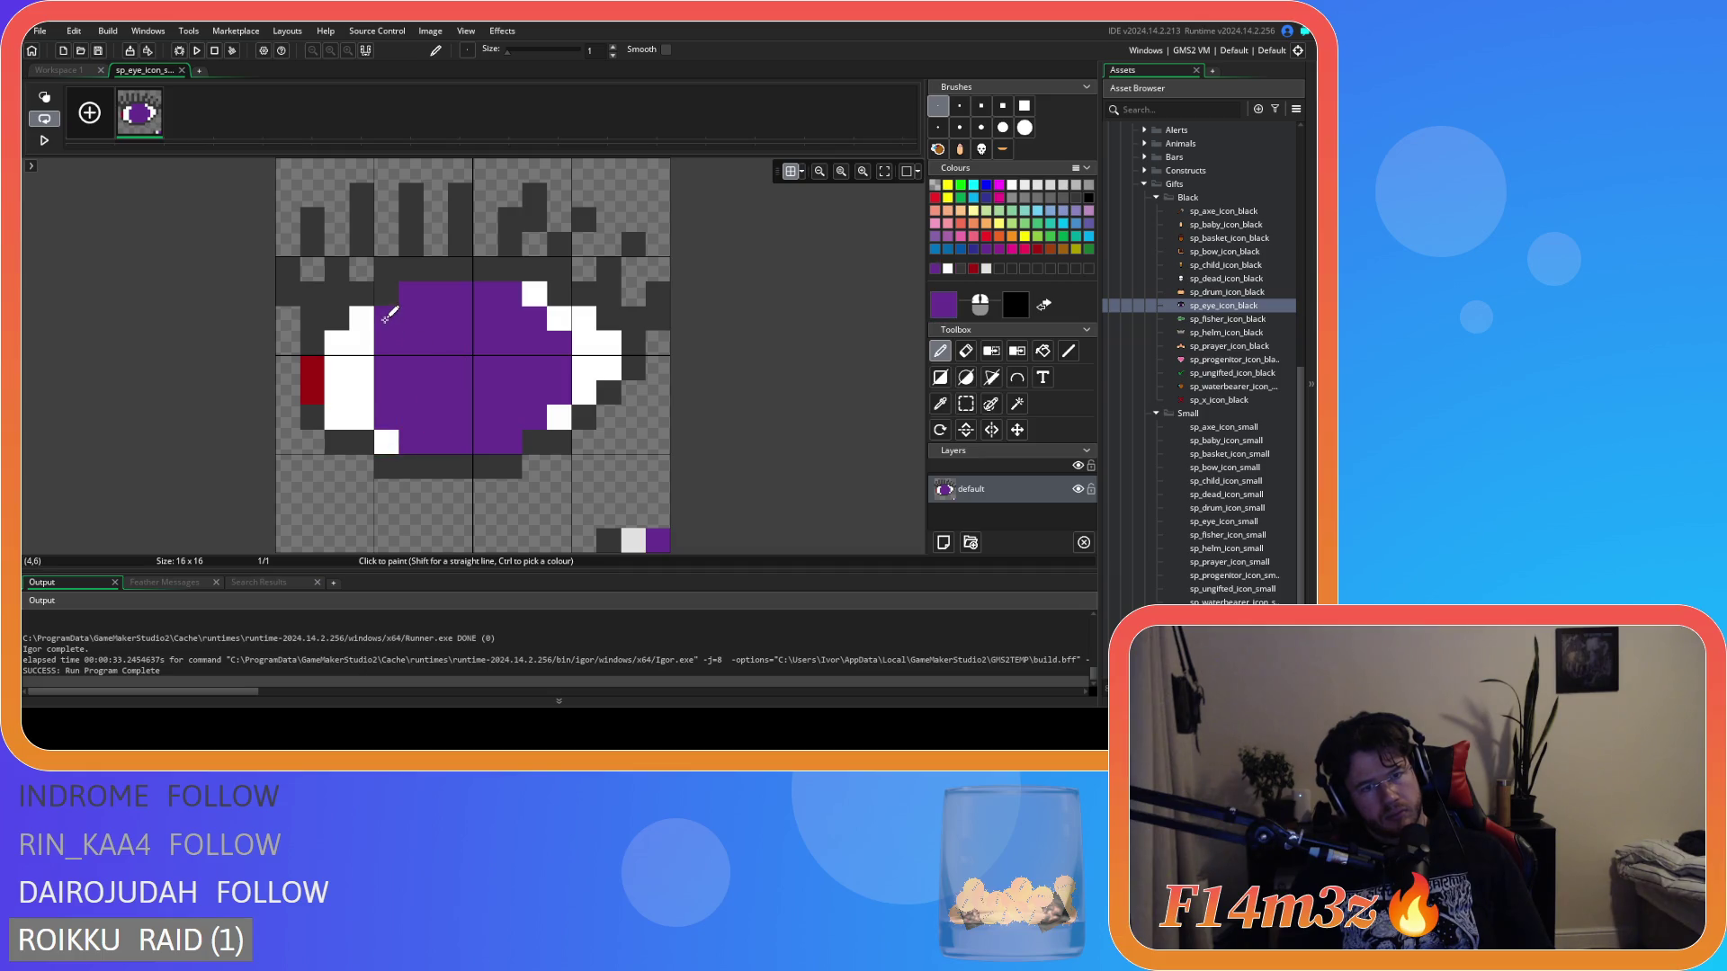
{"action": "left_click", "coordinate": [388, 439]}
{"action": "key", "text": "ctrl+z"}
{"action": "key", "text": "ctrl+z"}
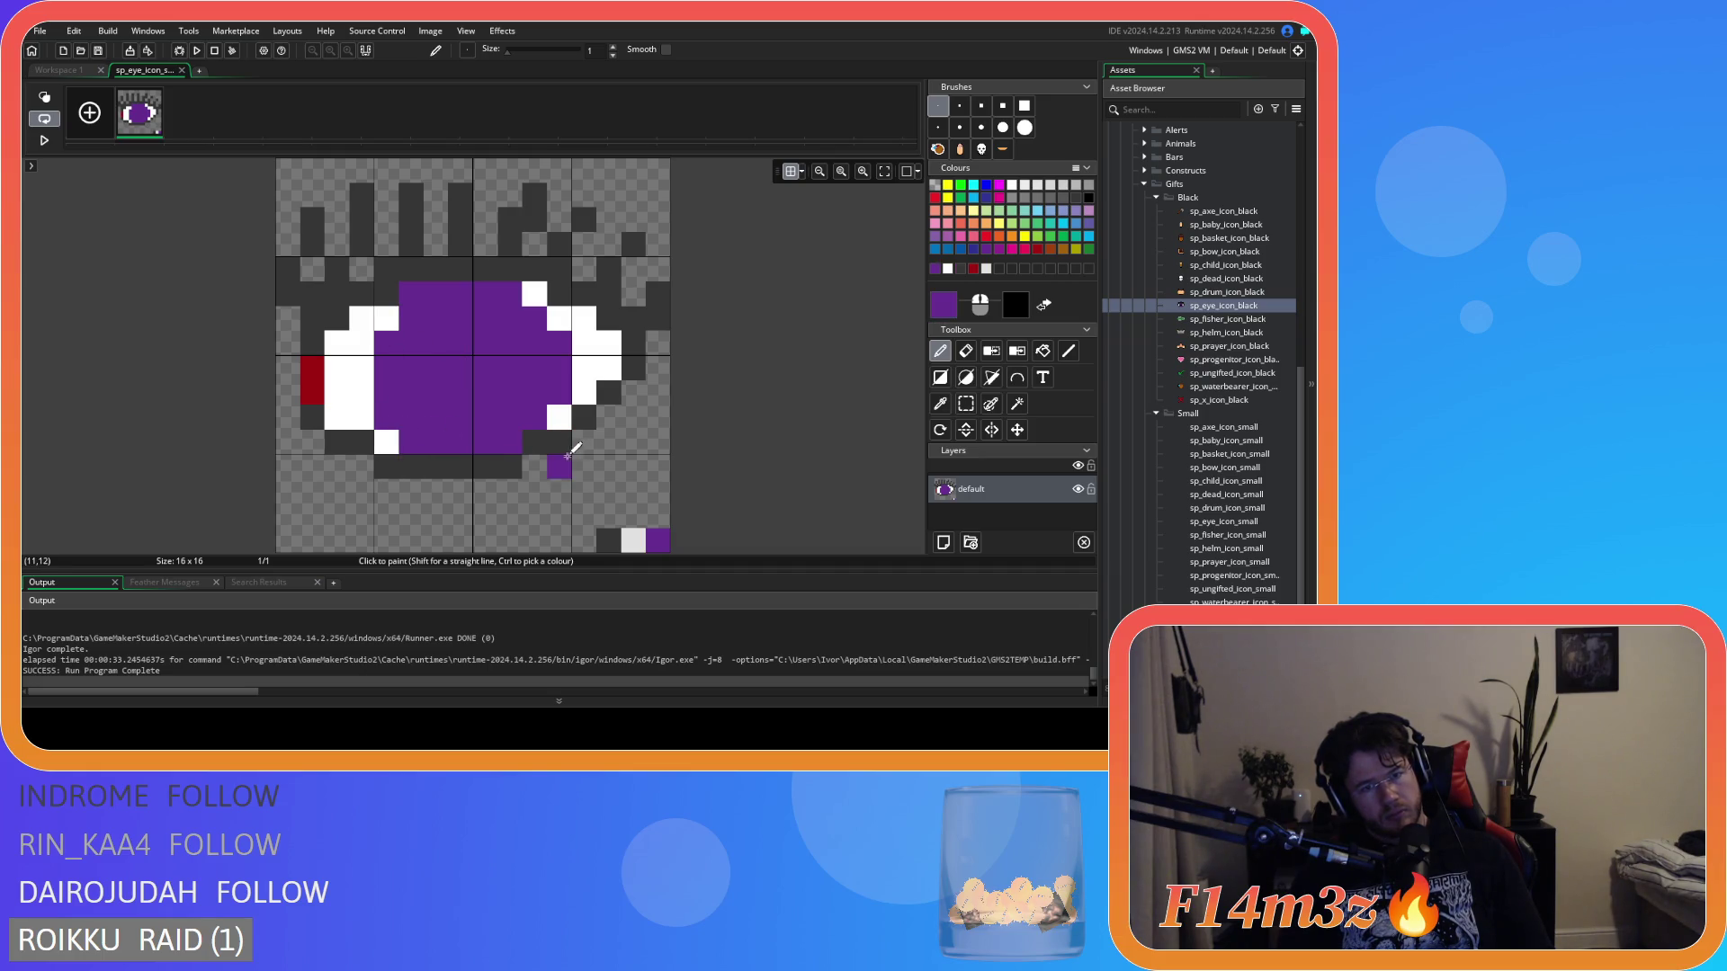
{"action": "left_click", "coordinate": [559, 443]}
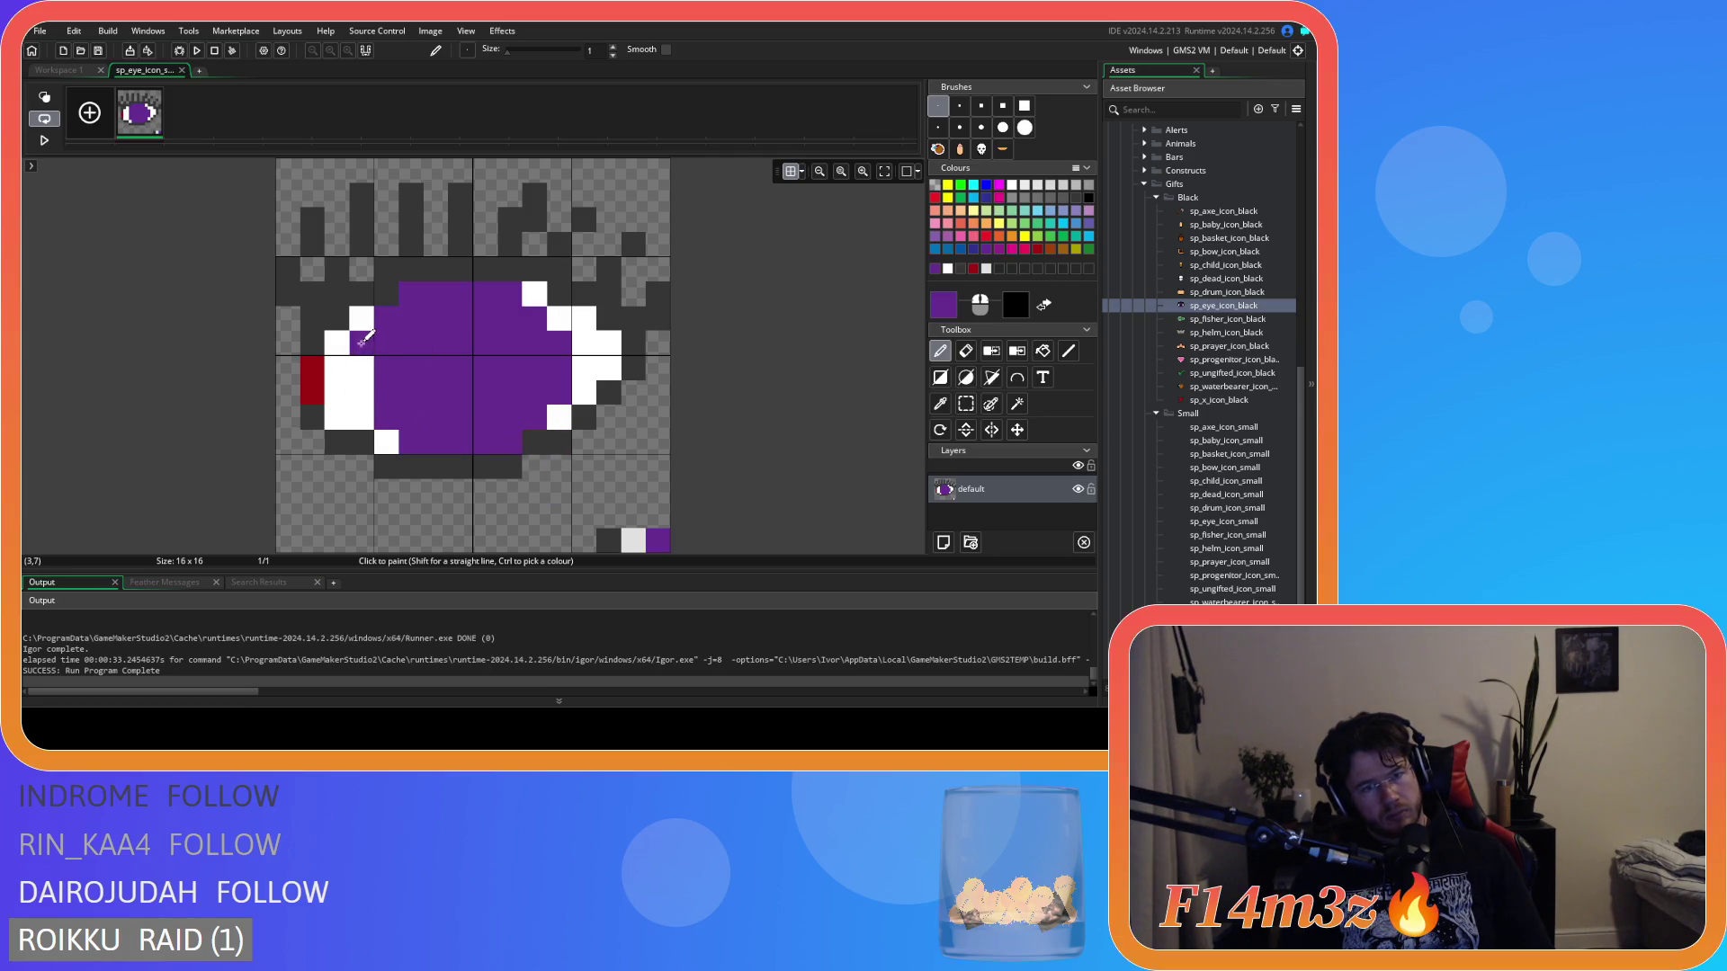
{"action": "mouse_move", "coordinate": [362, 342]}
{"action": "left_mouse_down"}
{"action": "mouse_move", "coordinate": [364, 374]}
{"action": "mouse_move", "coordinate": [402, 407]}
{"action": "mouse_move", "coordinate": [367, 409]}
{"action": "mouse_move", "coordinate": [394, 435]}
{"action": "left_mouse_up"}
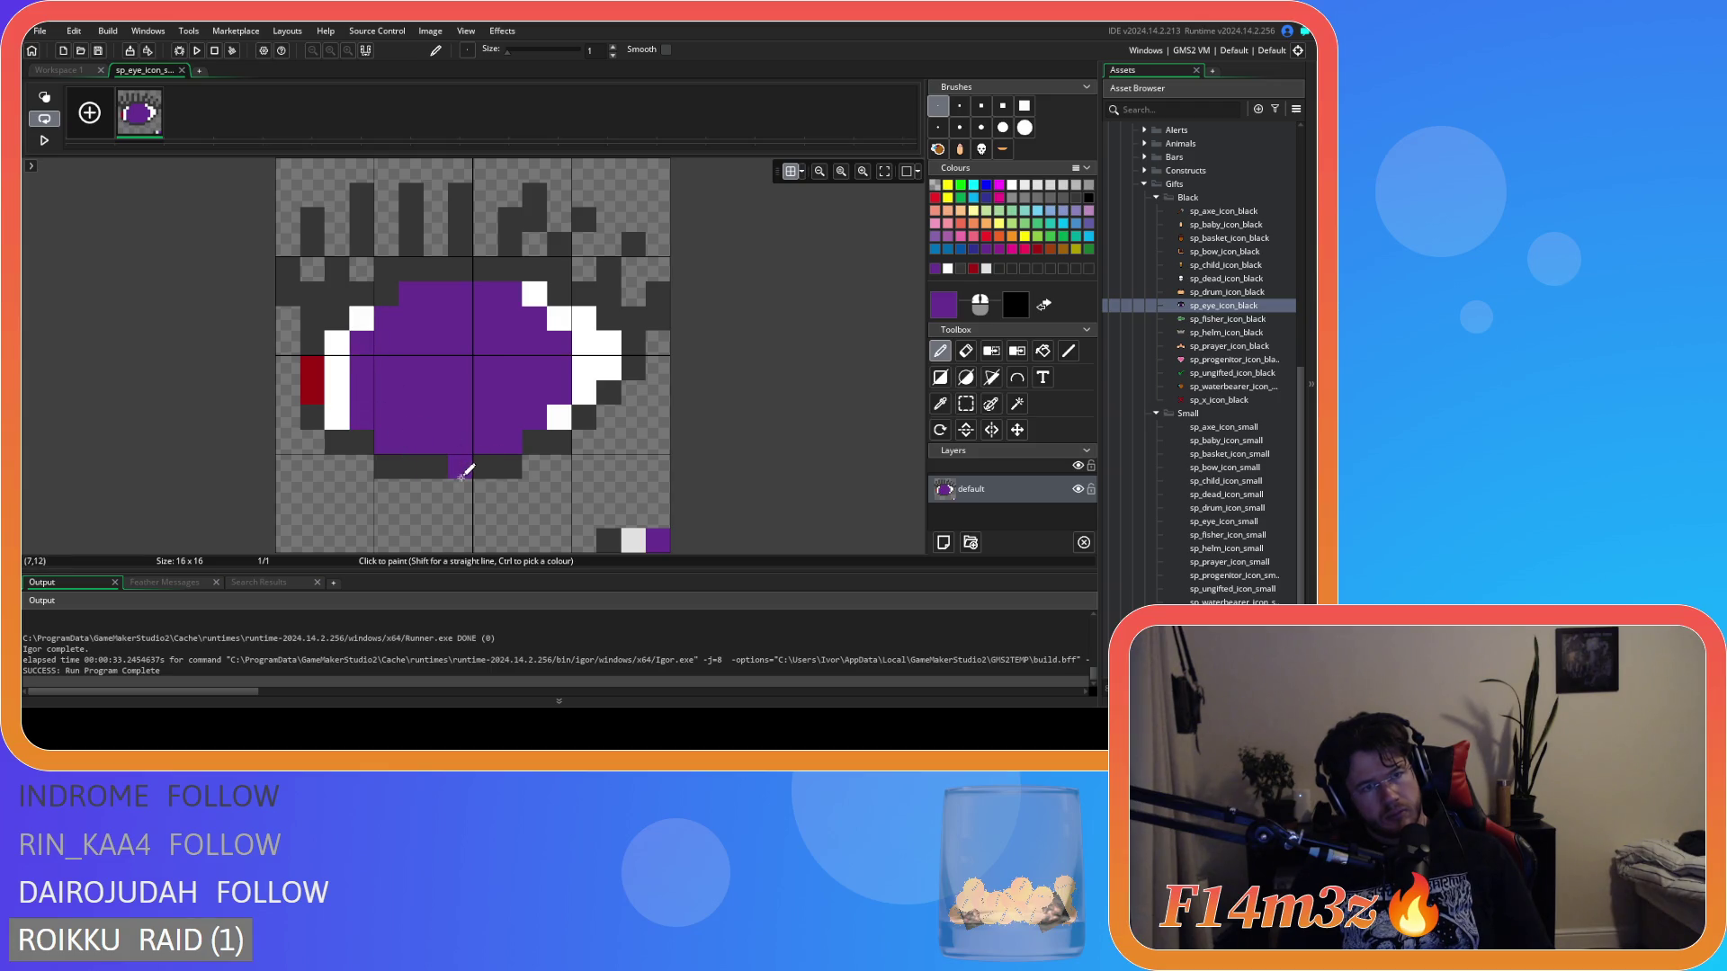
{"action": "key", "text": "ctrl+z"}
{"action": "key", "text": "ctrl+z"}
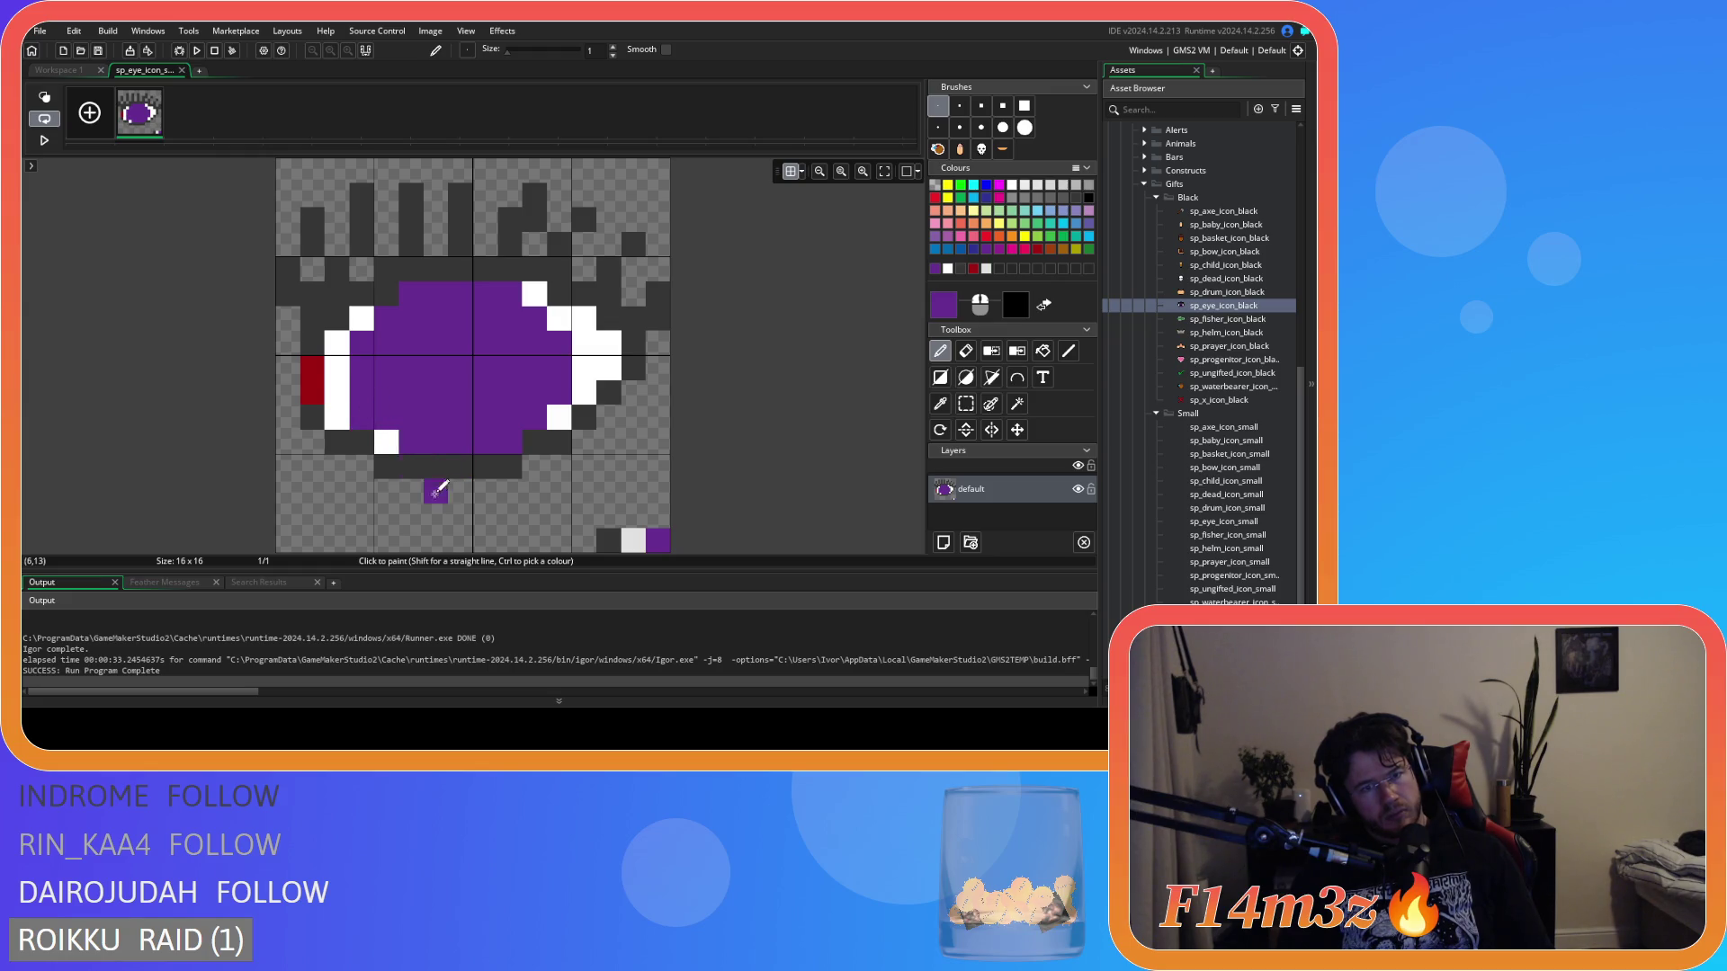
{"action": "key", "text": "ctrl+z"}
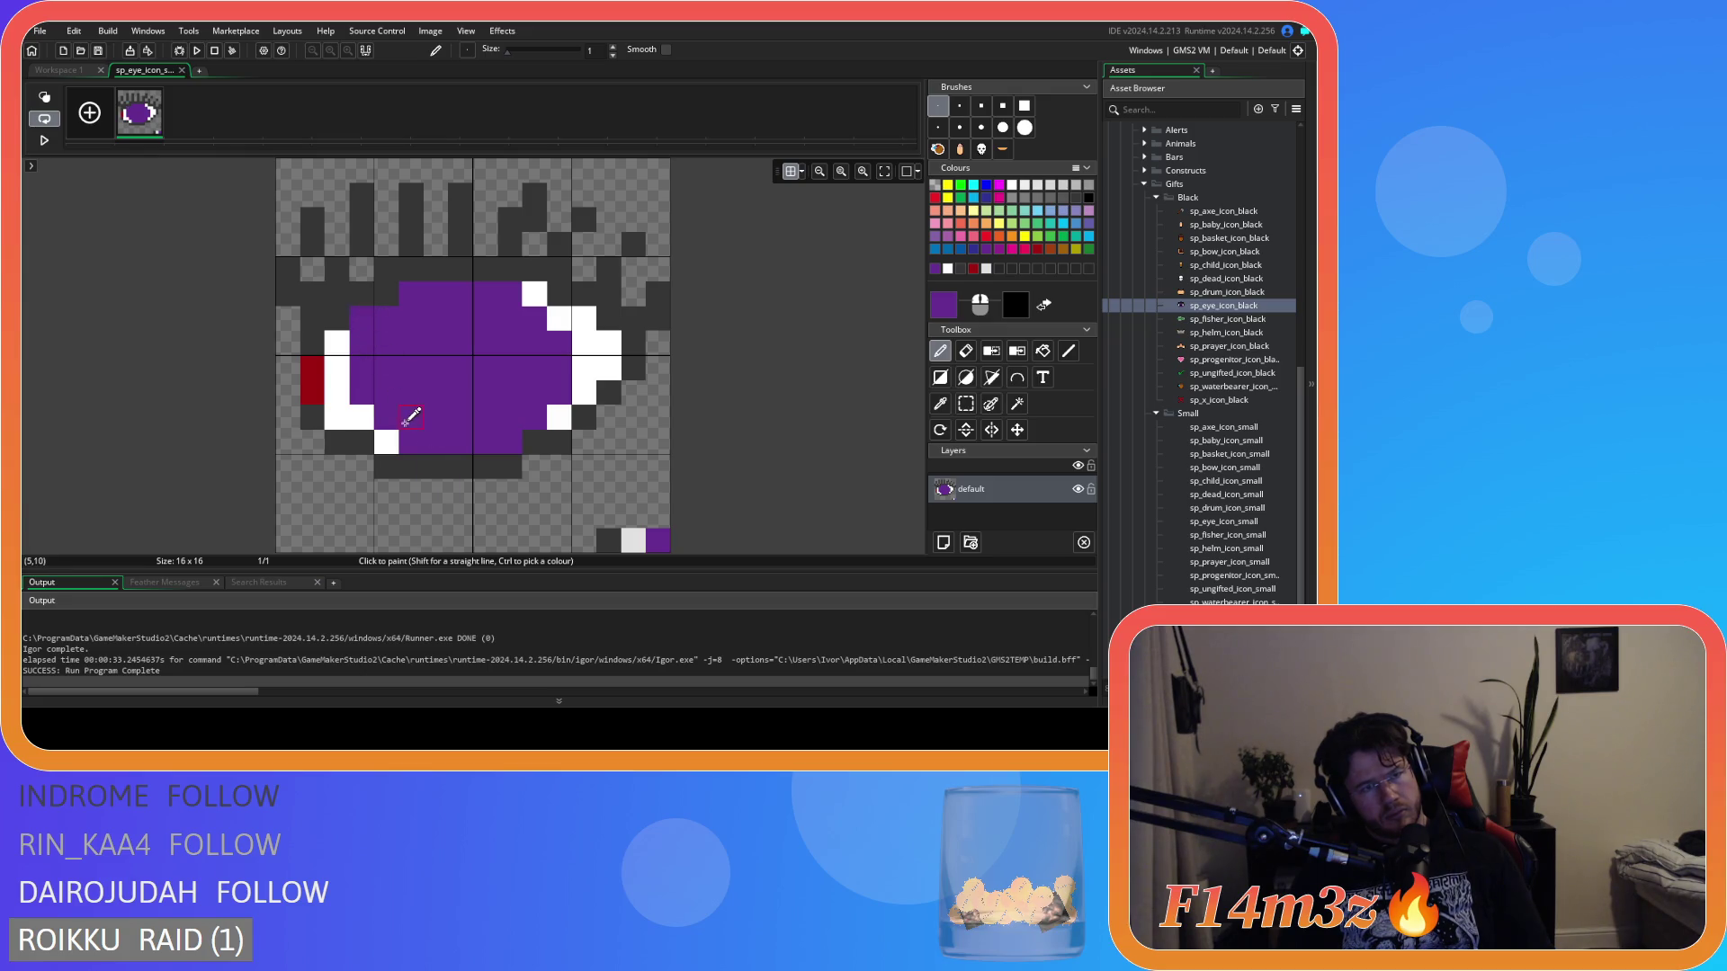
{"action": "key", "text": "ctrl+z"}
{"action": "left_click", "coordinate": [534, 293]}
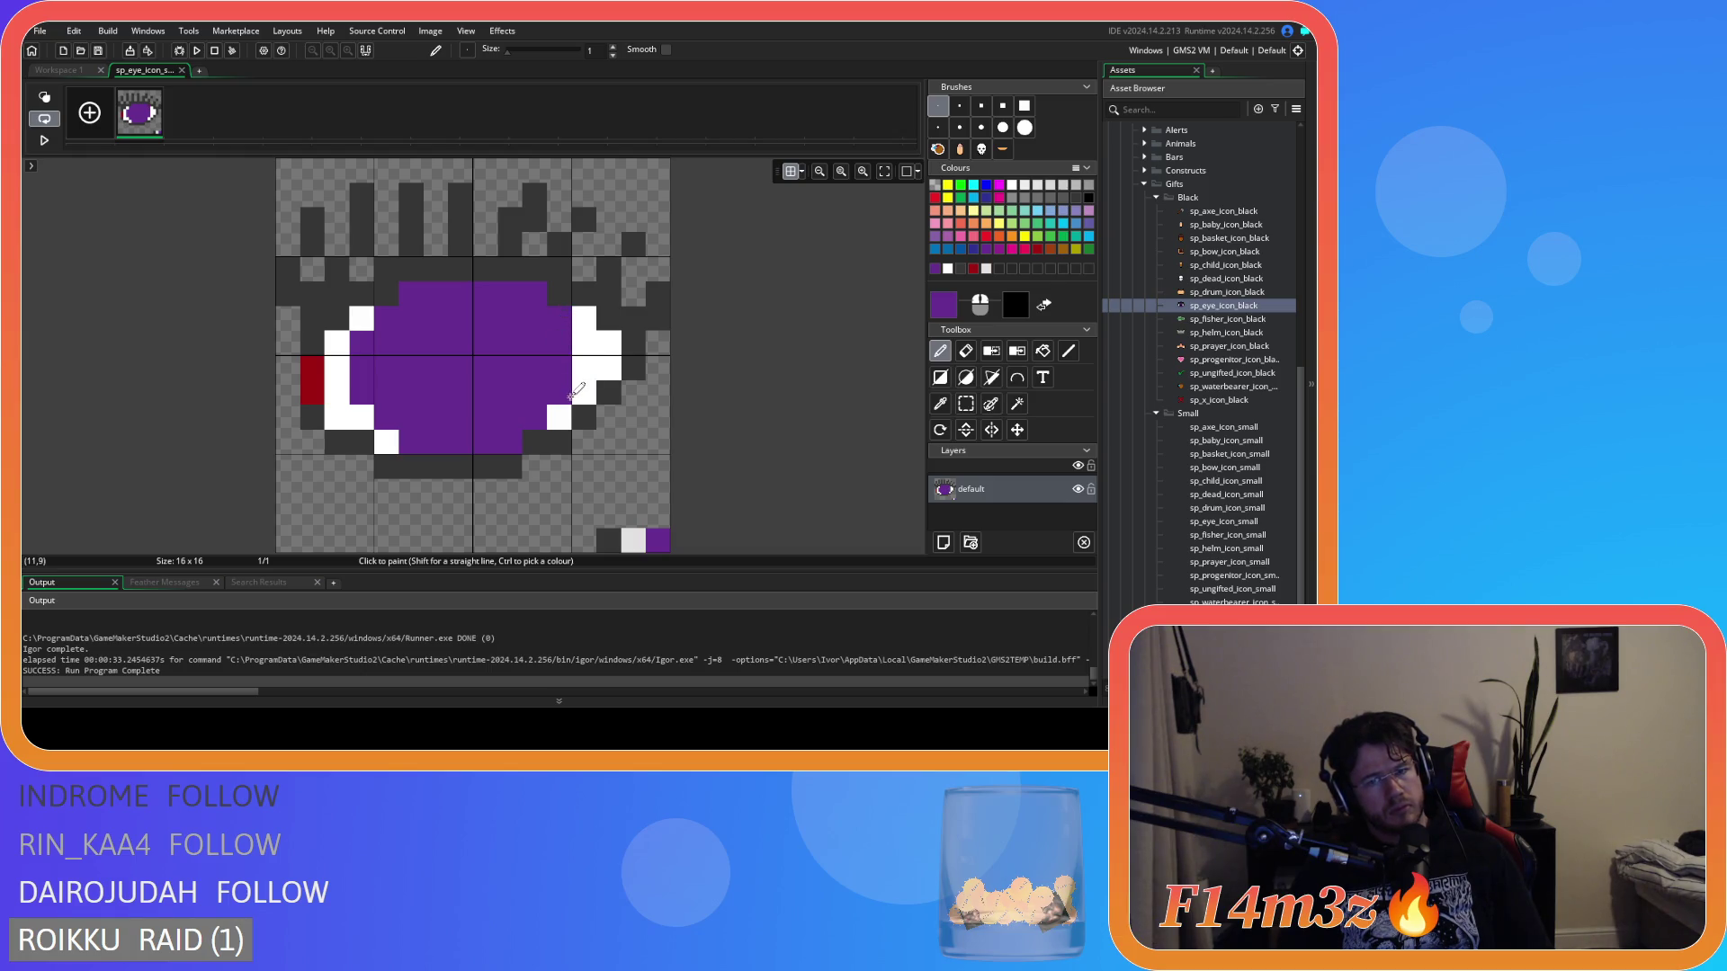
{"action": "left_click_drag", "start_coordinate": [571, 395], "coordinate": [572, 338]}
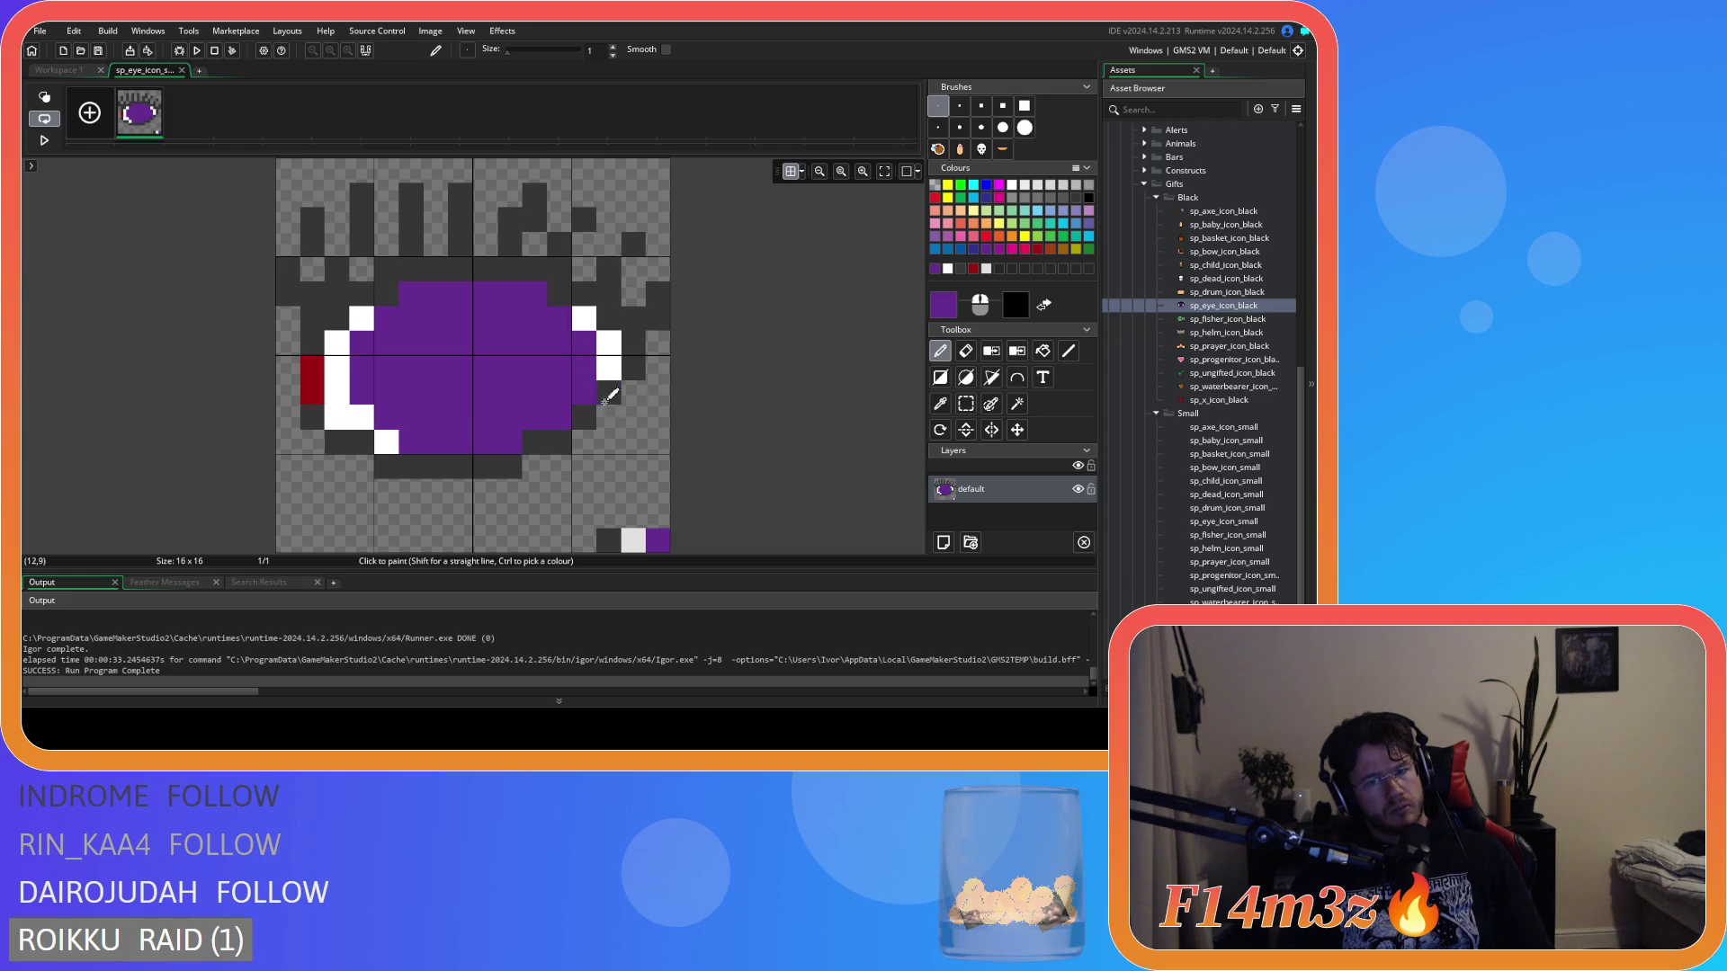
{"action": "key", "text": "ctrl+z"}
{"action": "key", "text": "ctrl+z"}
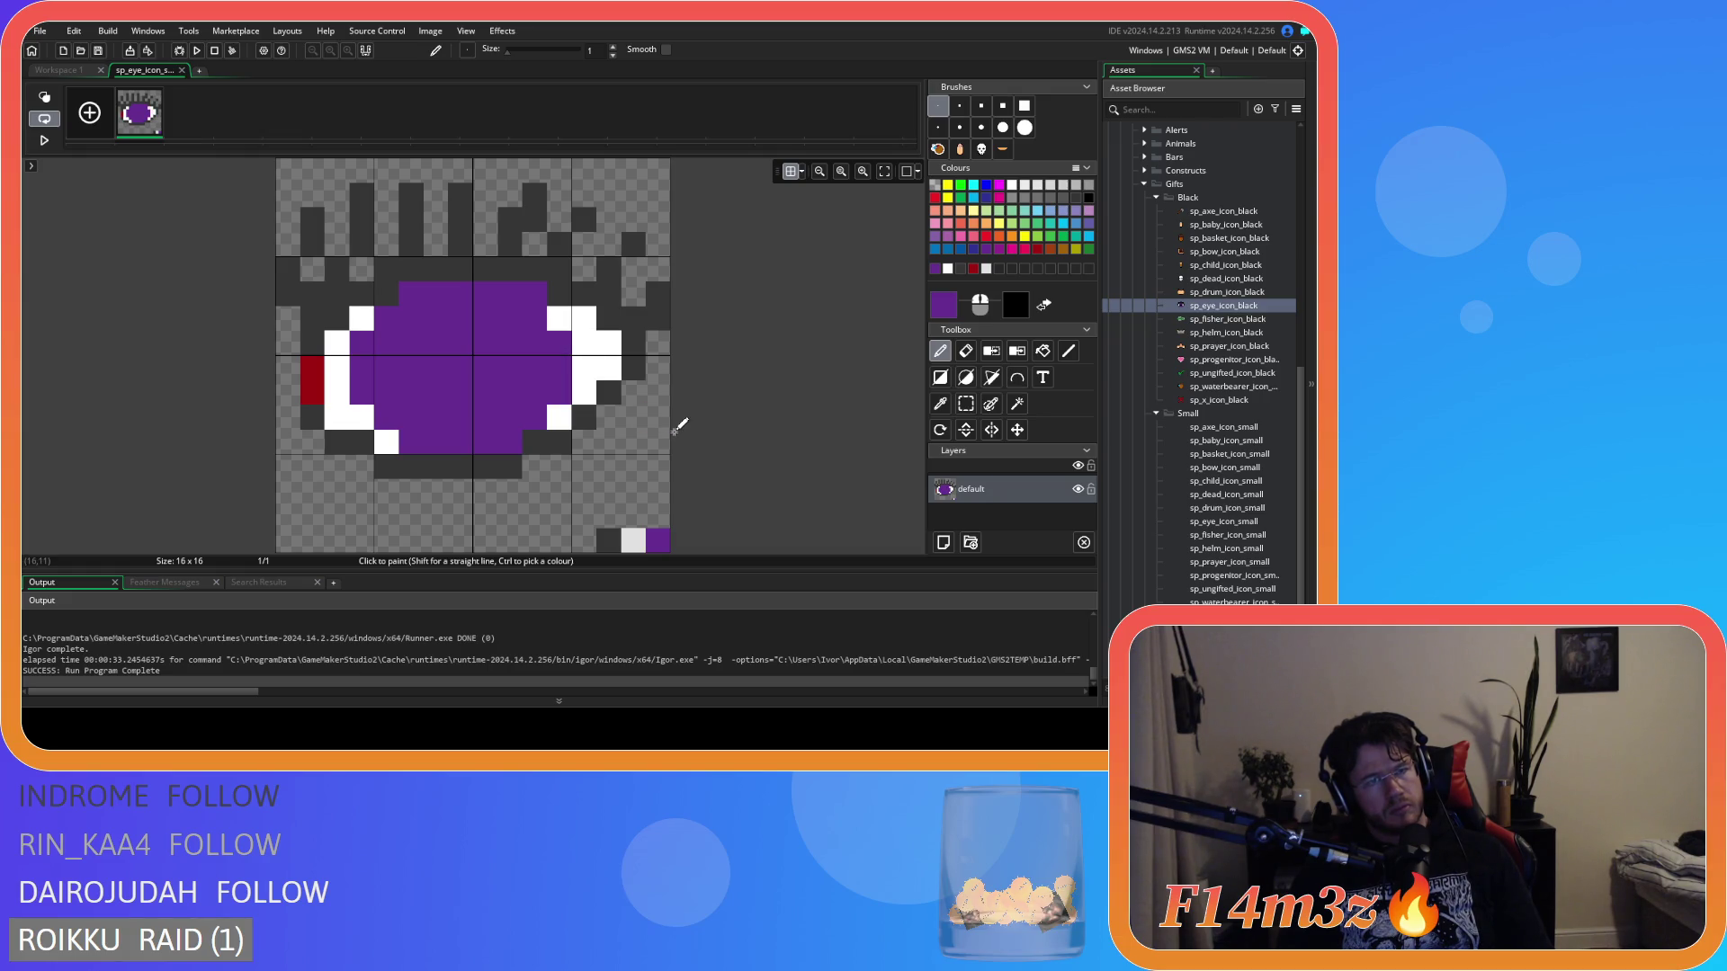
{"action": "left_click", "coordinate": [66, 72]}
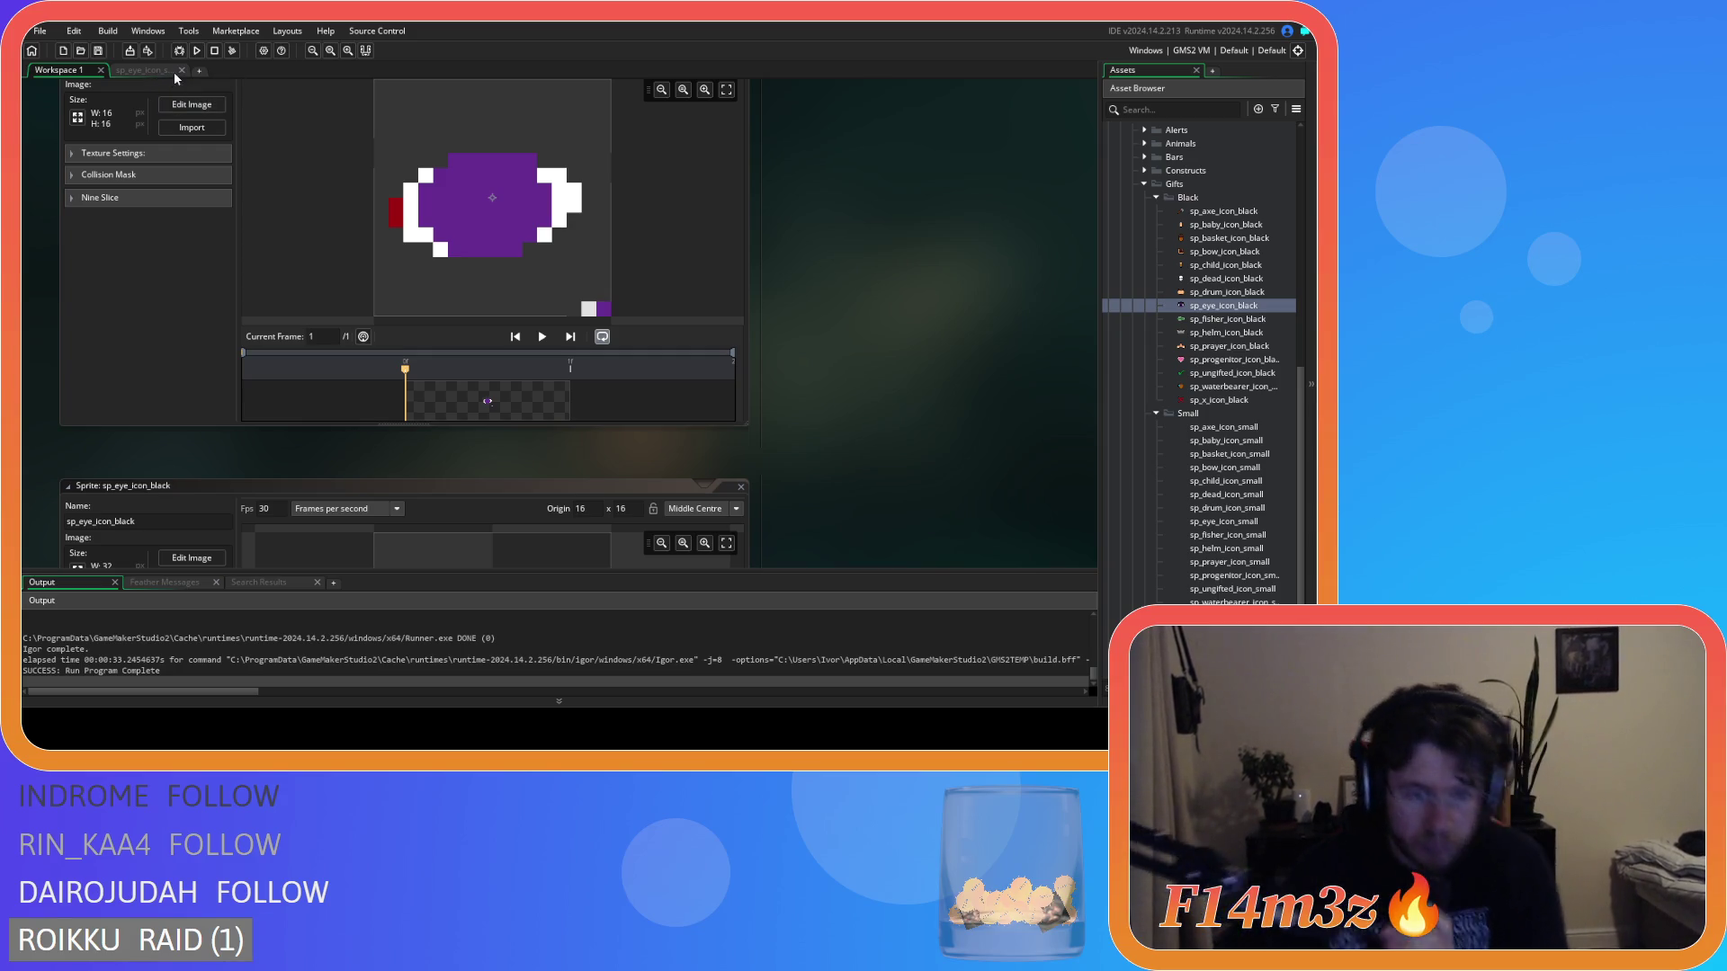
Draw a filled dark grey ellipse as the pupil in the purple iris centre.
{"action": "left_click", "coordinate": [177, 106]}
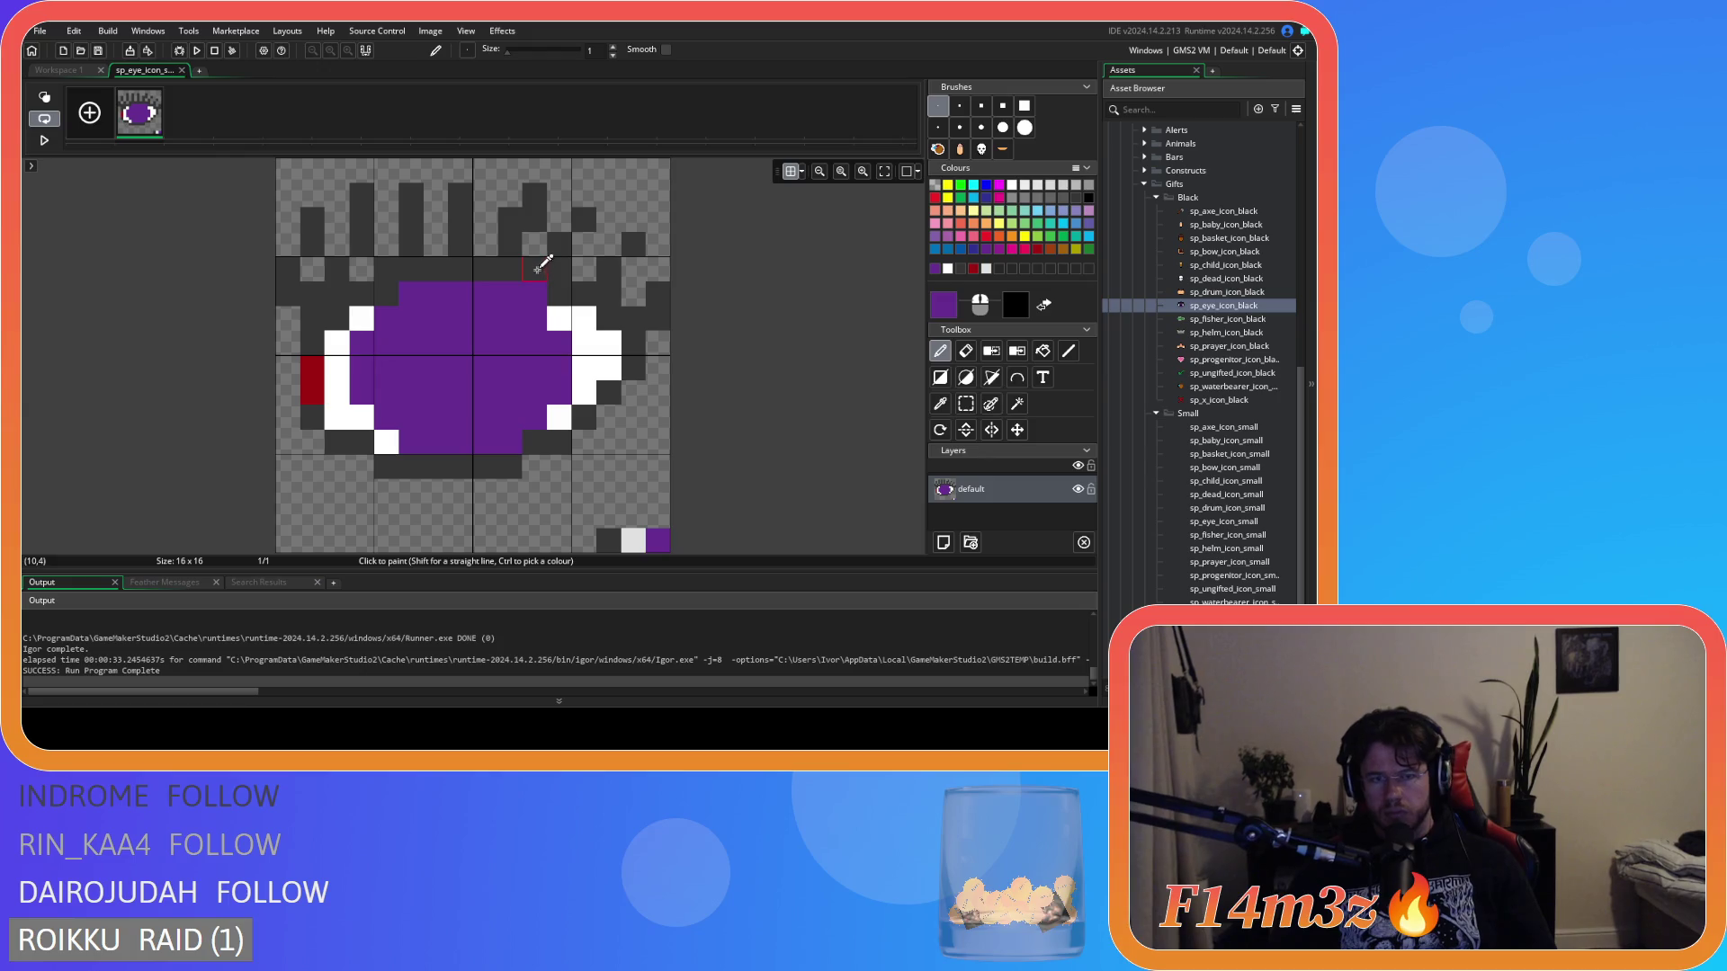
{"action": "left_click", "coordinate": [966, 378]}
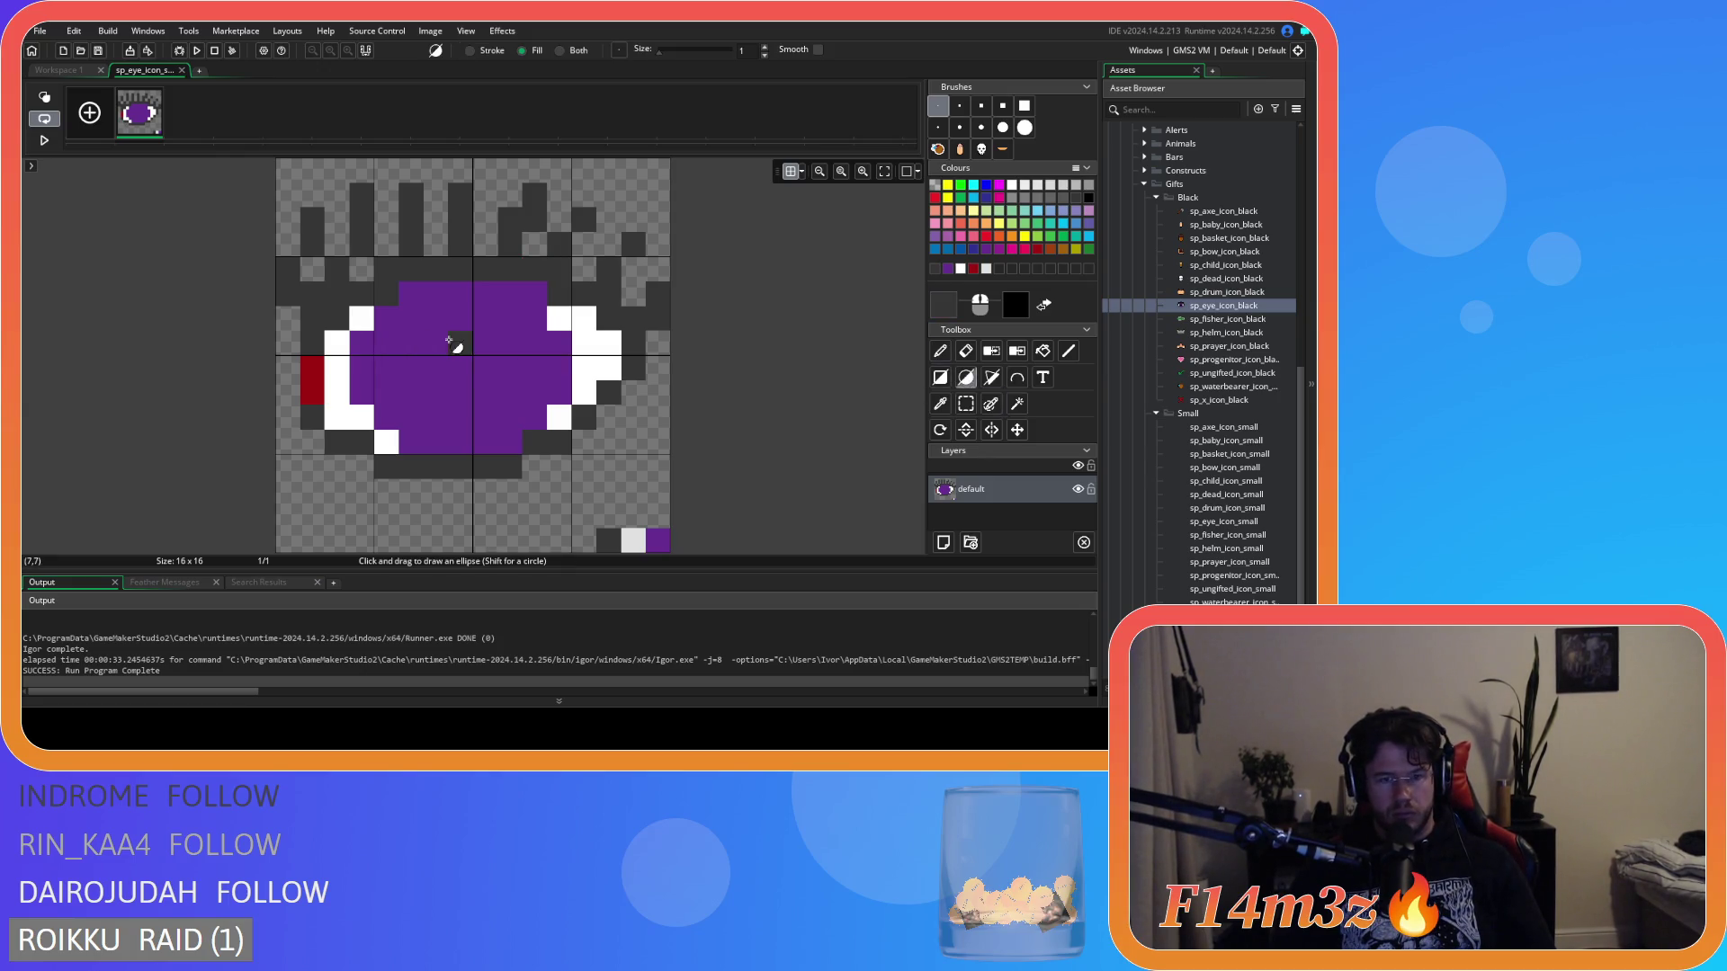
{"action": "left_click_drag", "start_coordinate": [455, 347], "coordinate": [496, 403]}
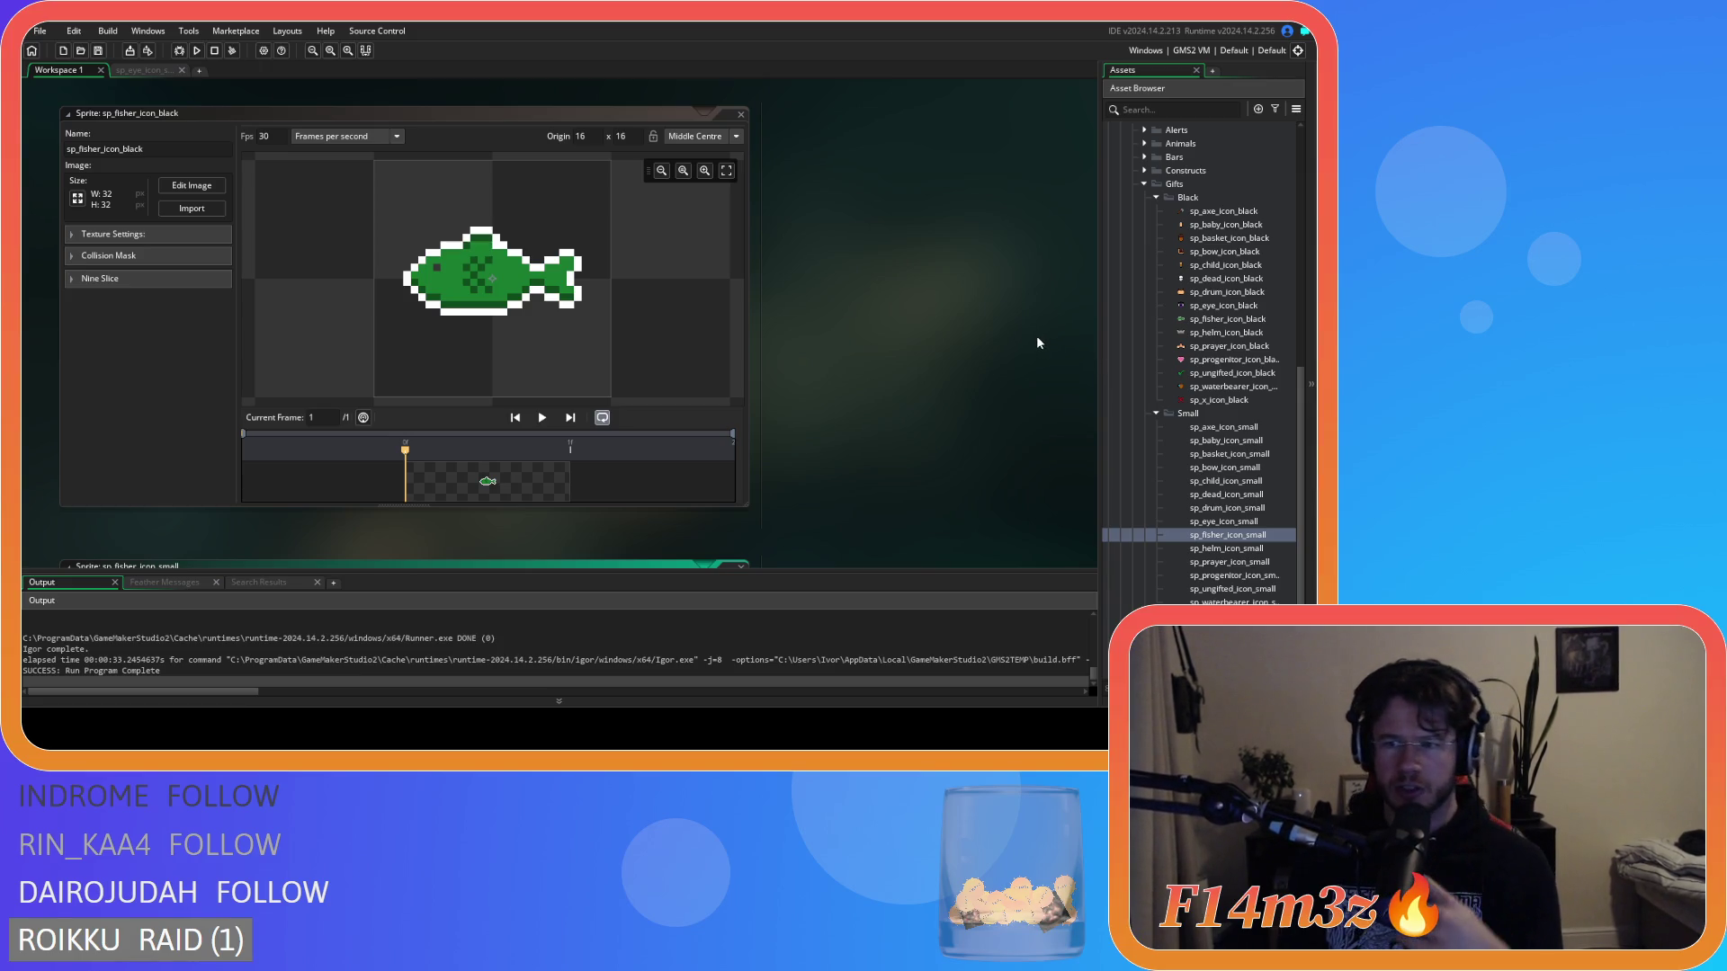
Collapse the Gifts icon folders, expand Icons > Items > Black and open sp_fish_icon_black.
{"action": "scroll", "coordinate": [1142, 225], "scroll_direction": "up", "scroll_amount": 2}
{"action": "scroll", "coordinate": [1129, 342], "scroll_direction": "up", "scroll_amount": 1}
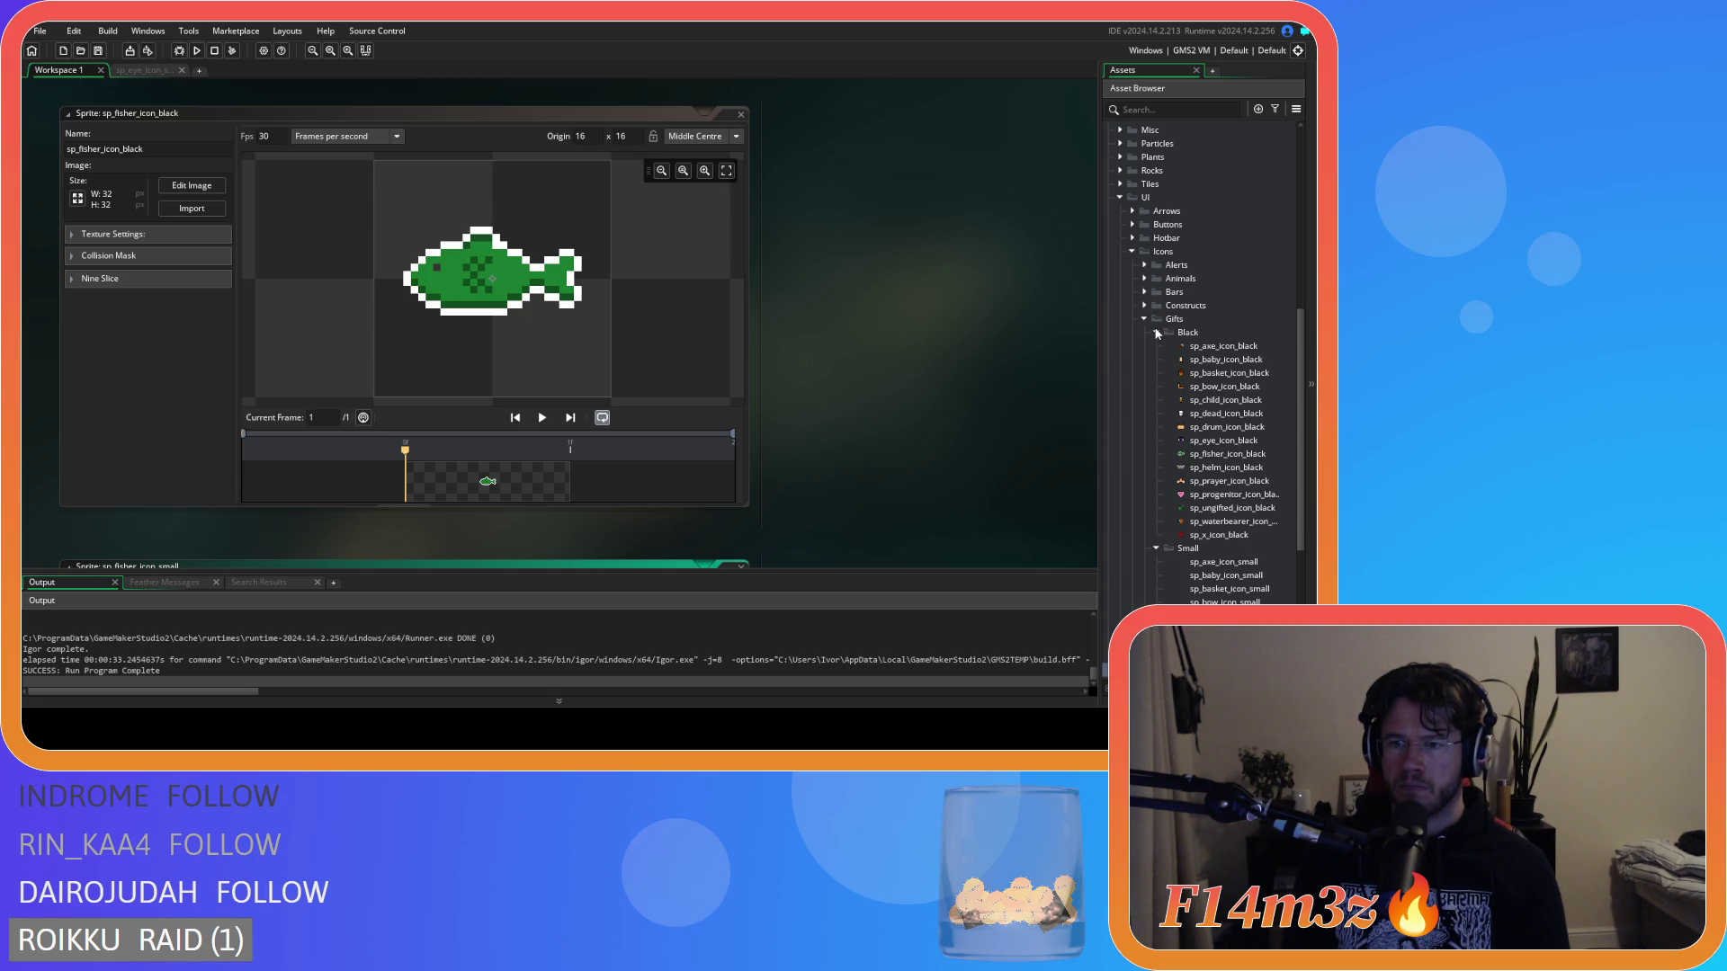
{"action": "left_click", "coordinate": [1158, 334]}
{"action": "left_click", "coordinate": [1157, 342]}
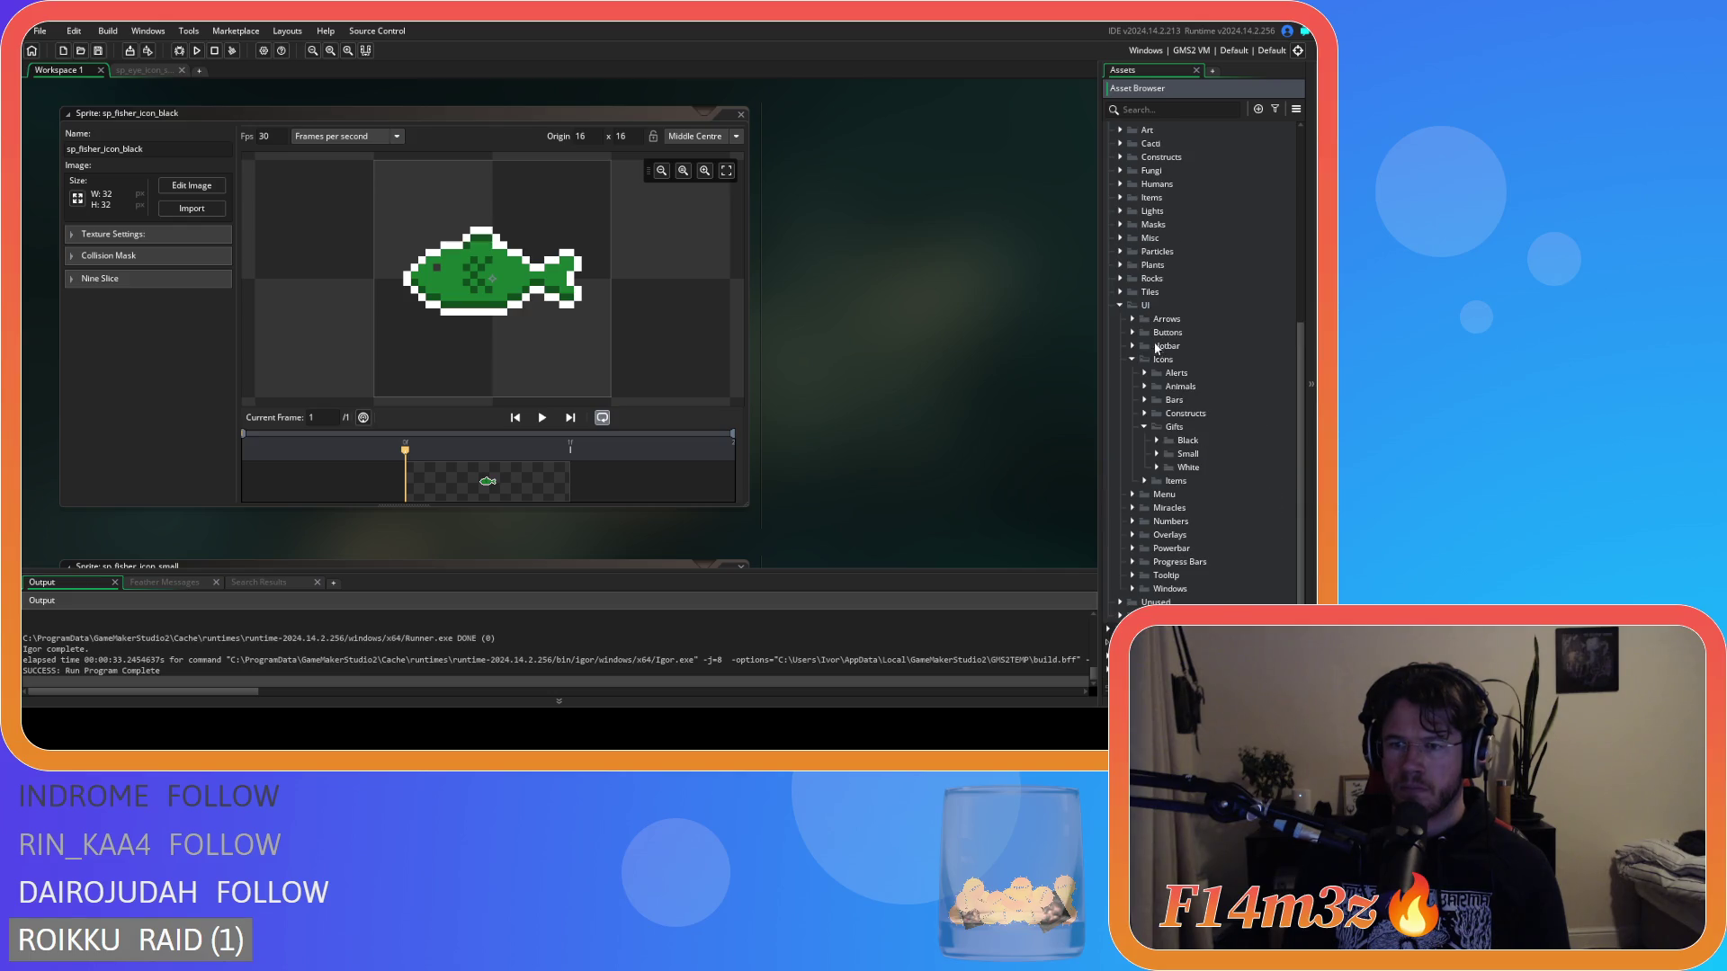
{"action": "left_click", "coordinate": [1144, 481]}
{"action": "scroll", "coordinate": [1156, 468], "scroll_direction": "down", "scroll_amount": 1}
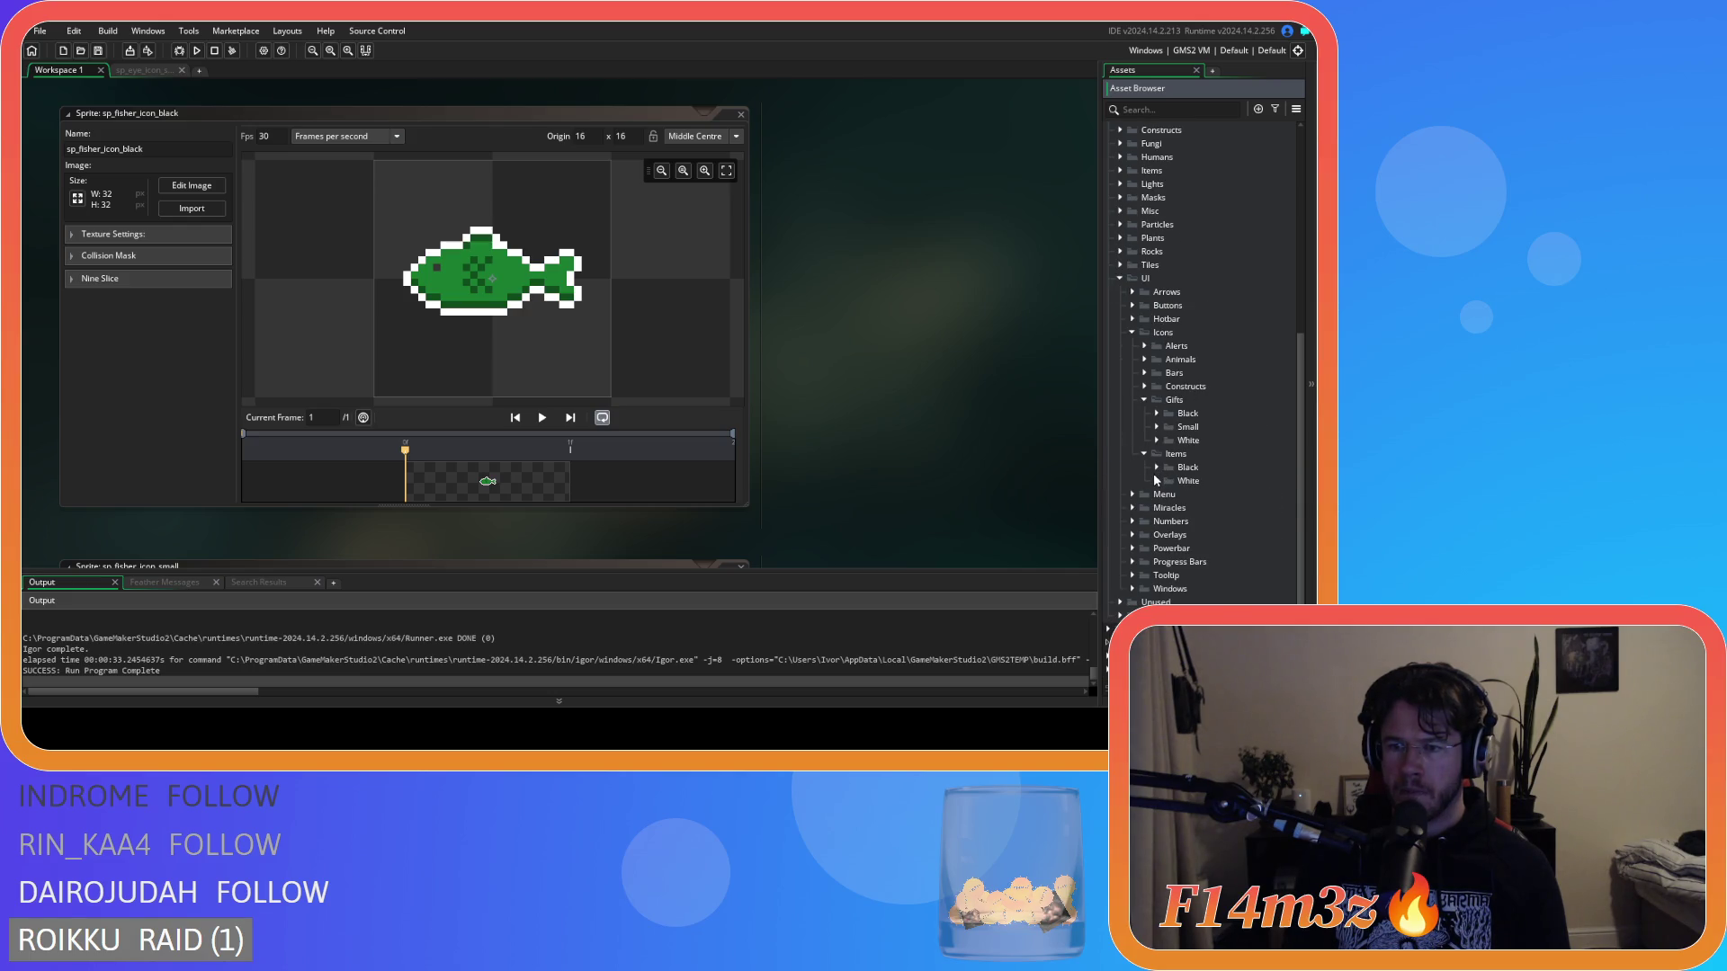
{"action": "left_click", "coordinate": [1157, 469]}
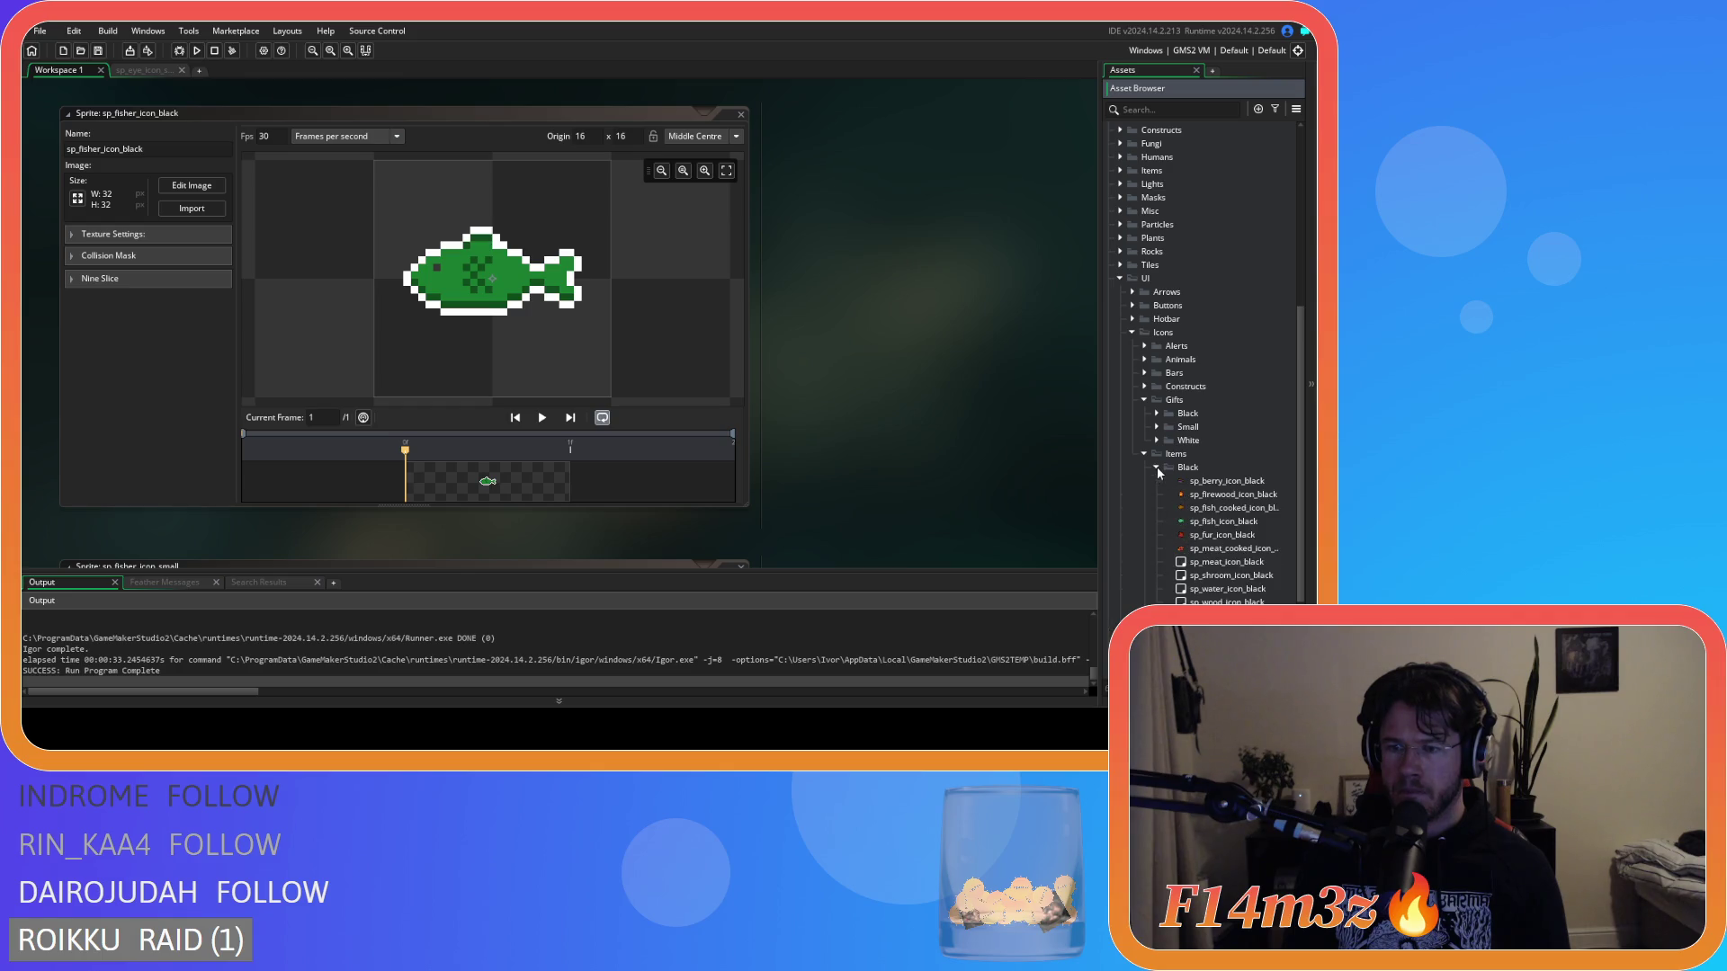
{"action": "double_click", "coordinate": [1222, 522]}
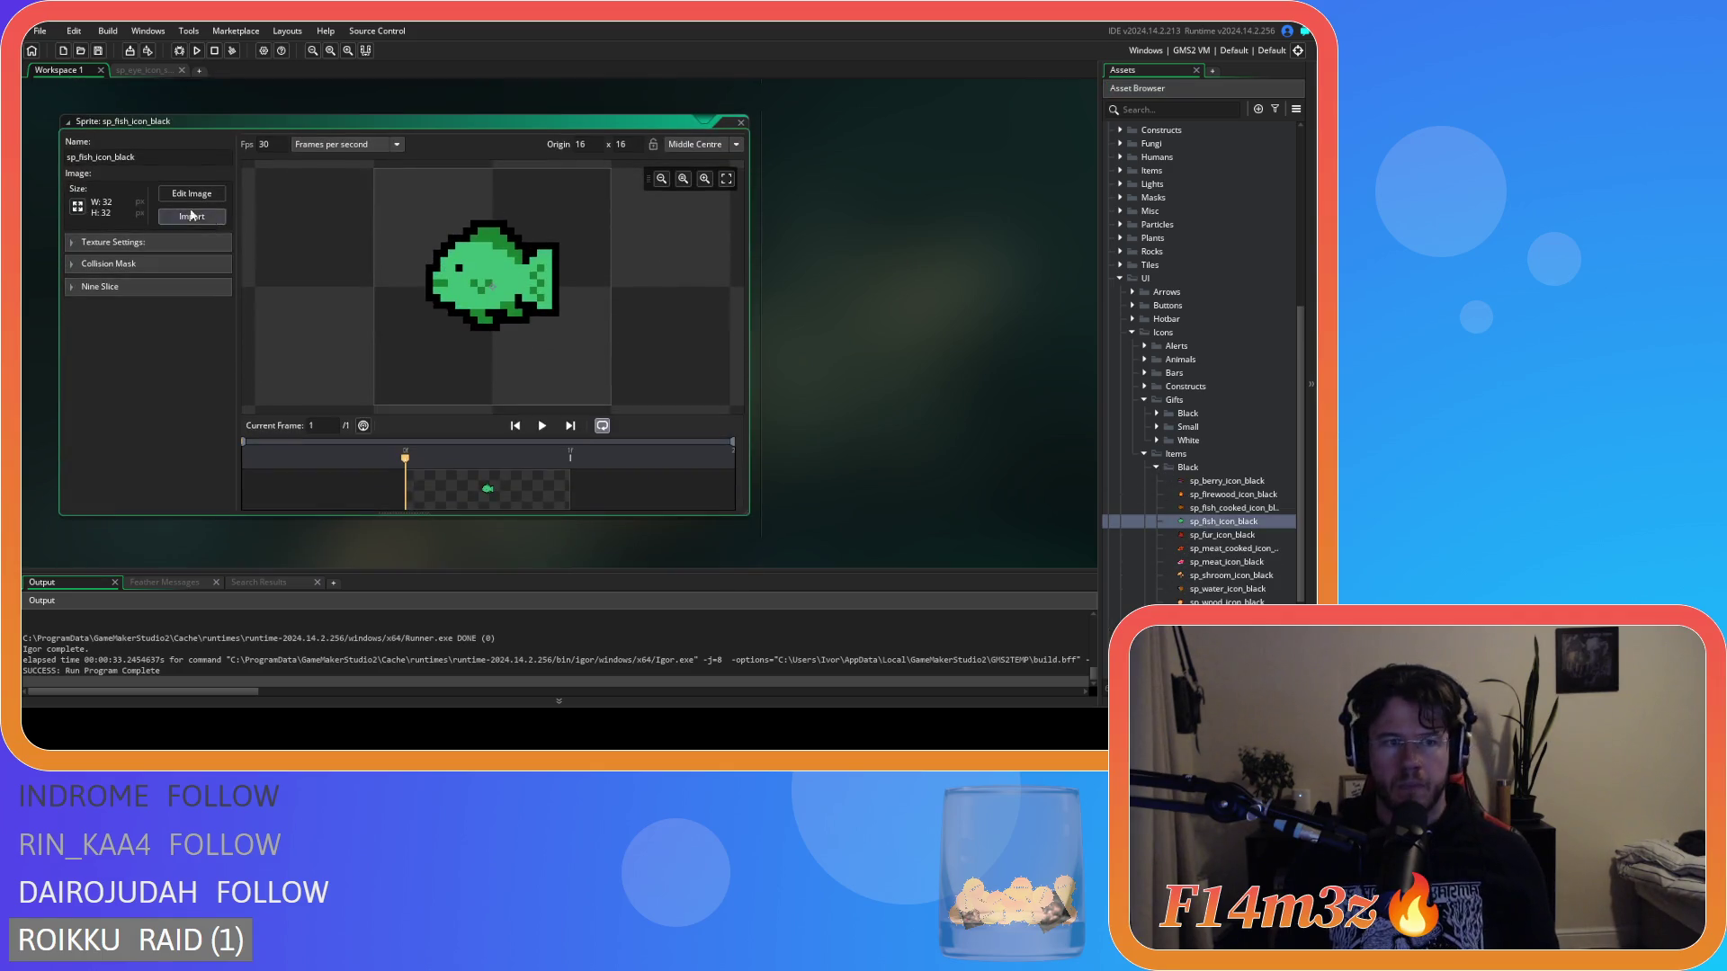
Capture the green fish as a custom brush and set the pixel grid to 8×8.
{"action": "left_click", "coordinate": [191, 185]}
{"action": "key", "text": "ctrl+v"}
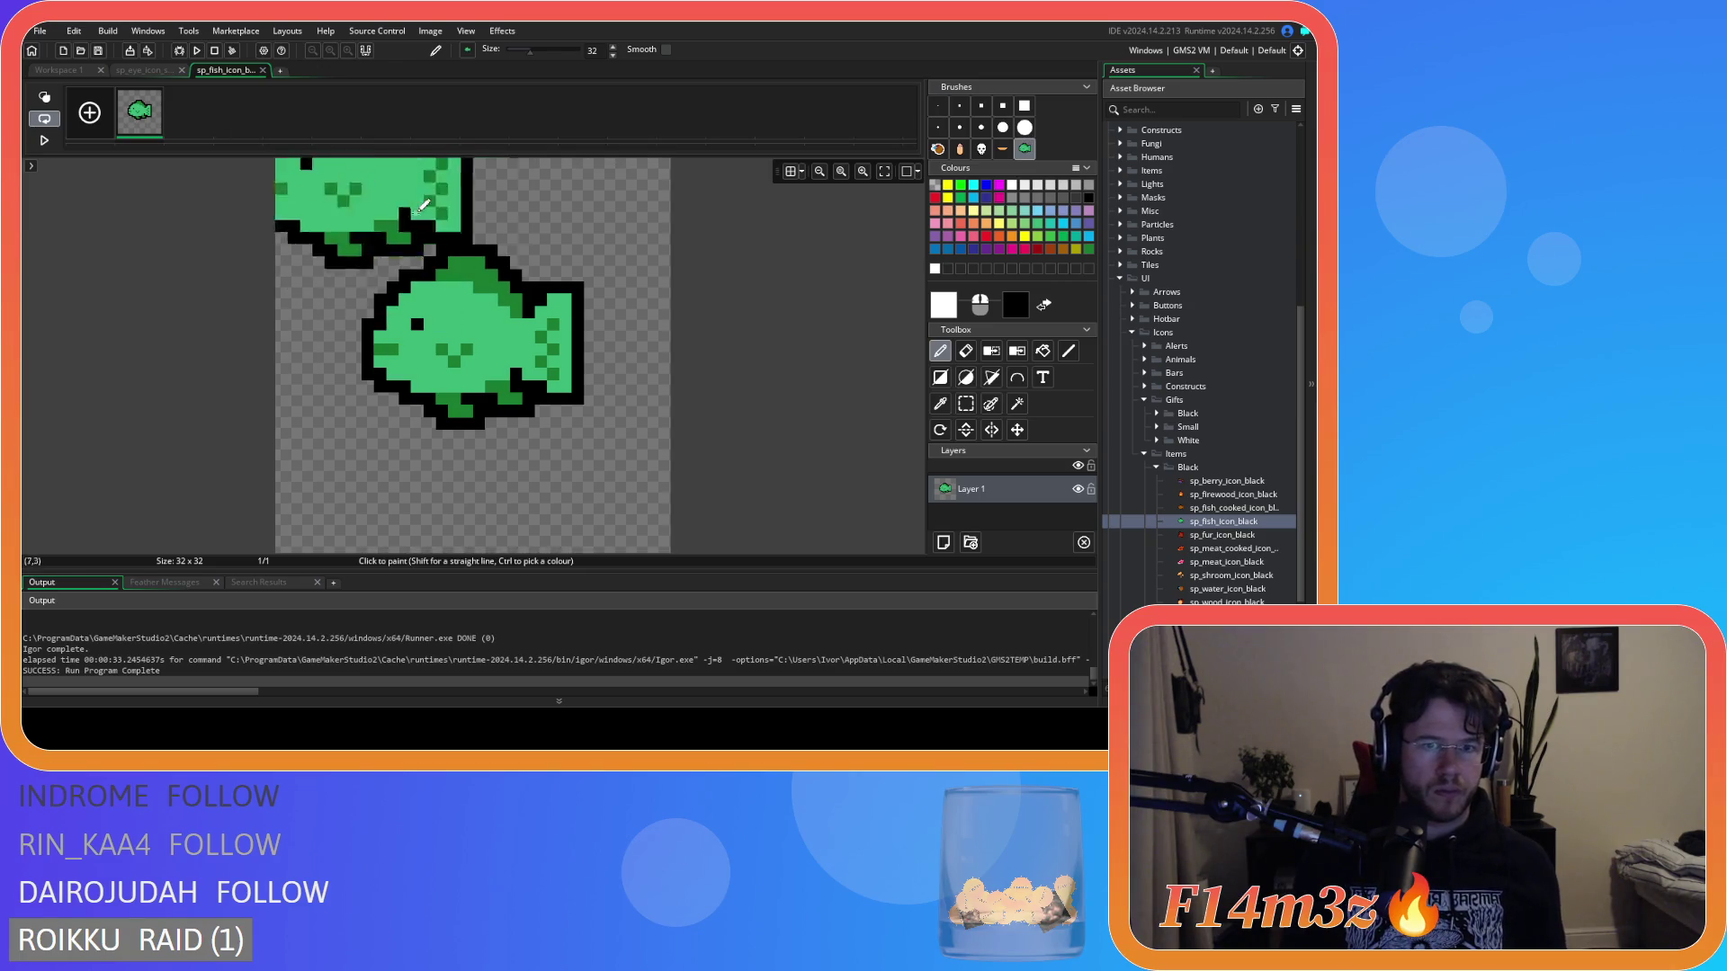
{"action": "left_click", "coordinate": [791, 173]}
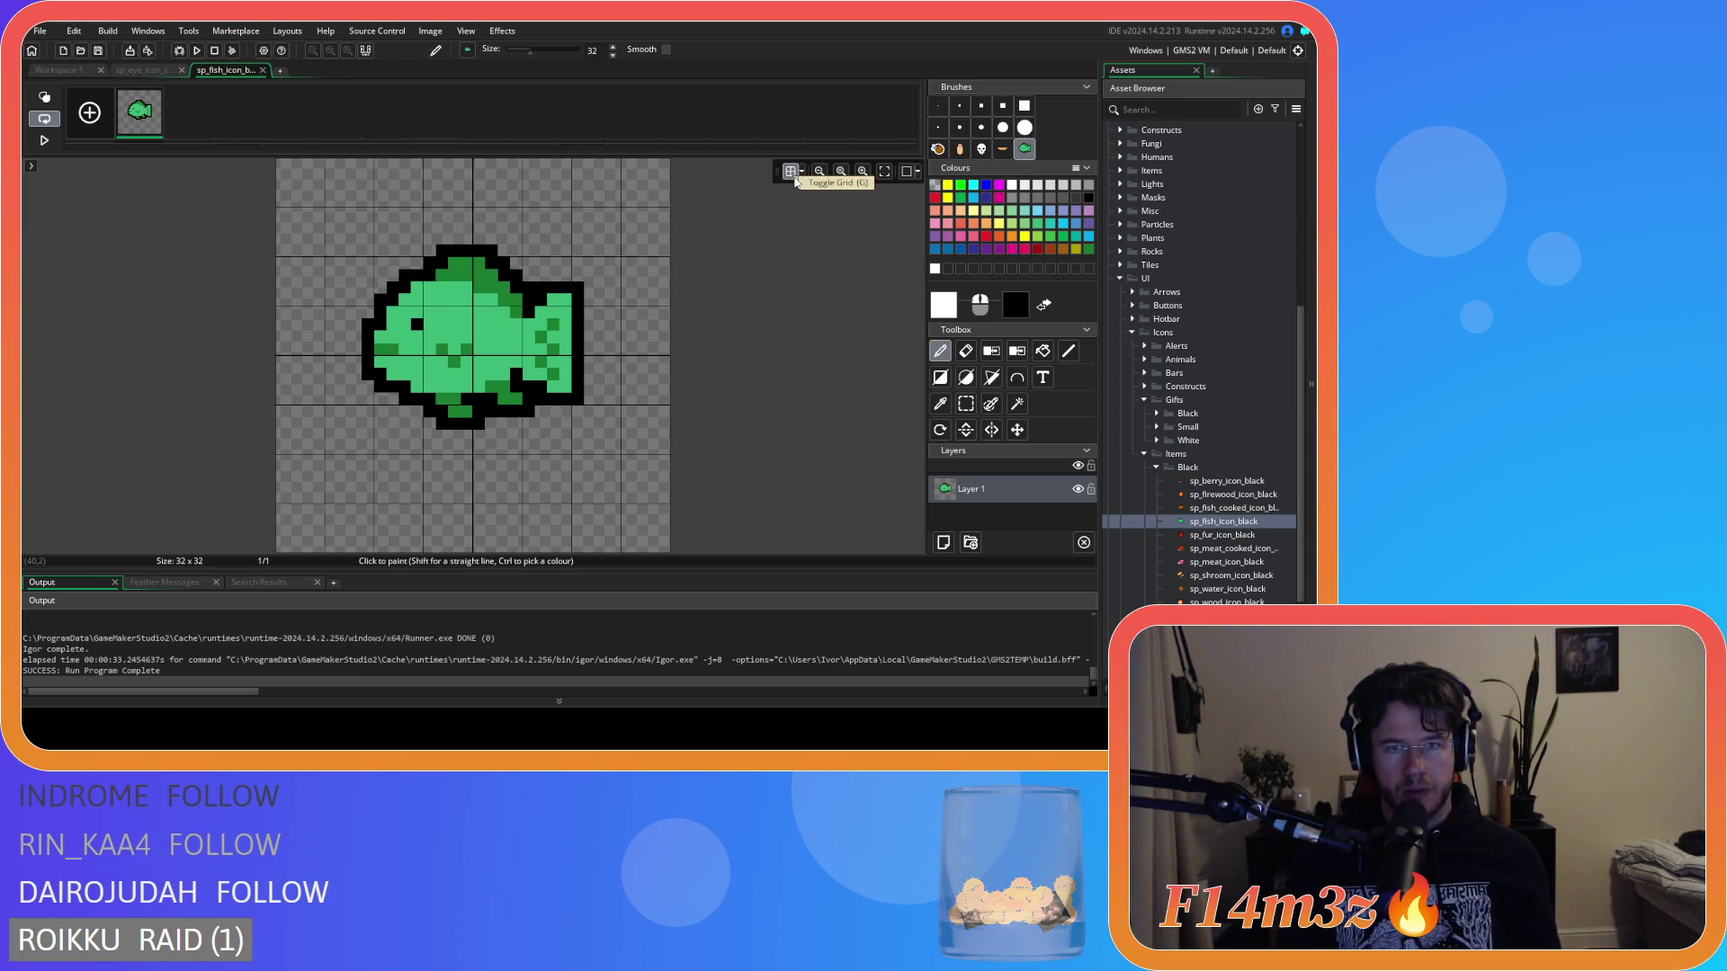
{"action": "left_click", "coordinate": [801, 174]}
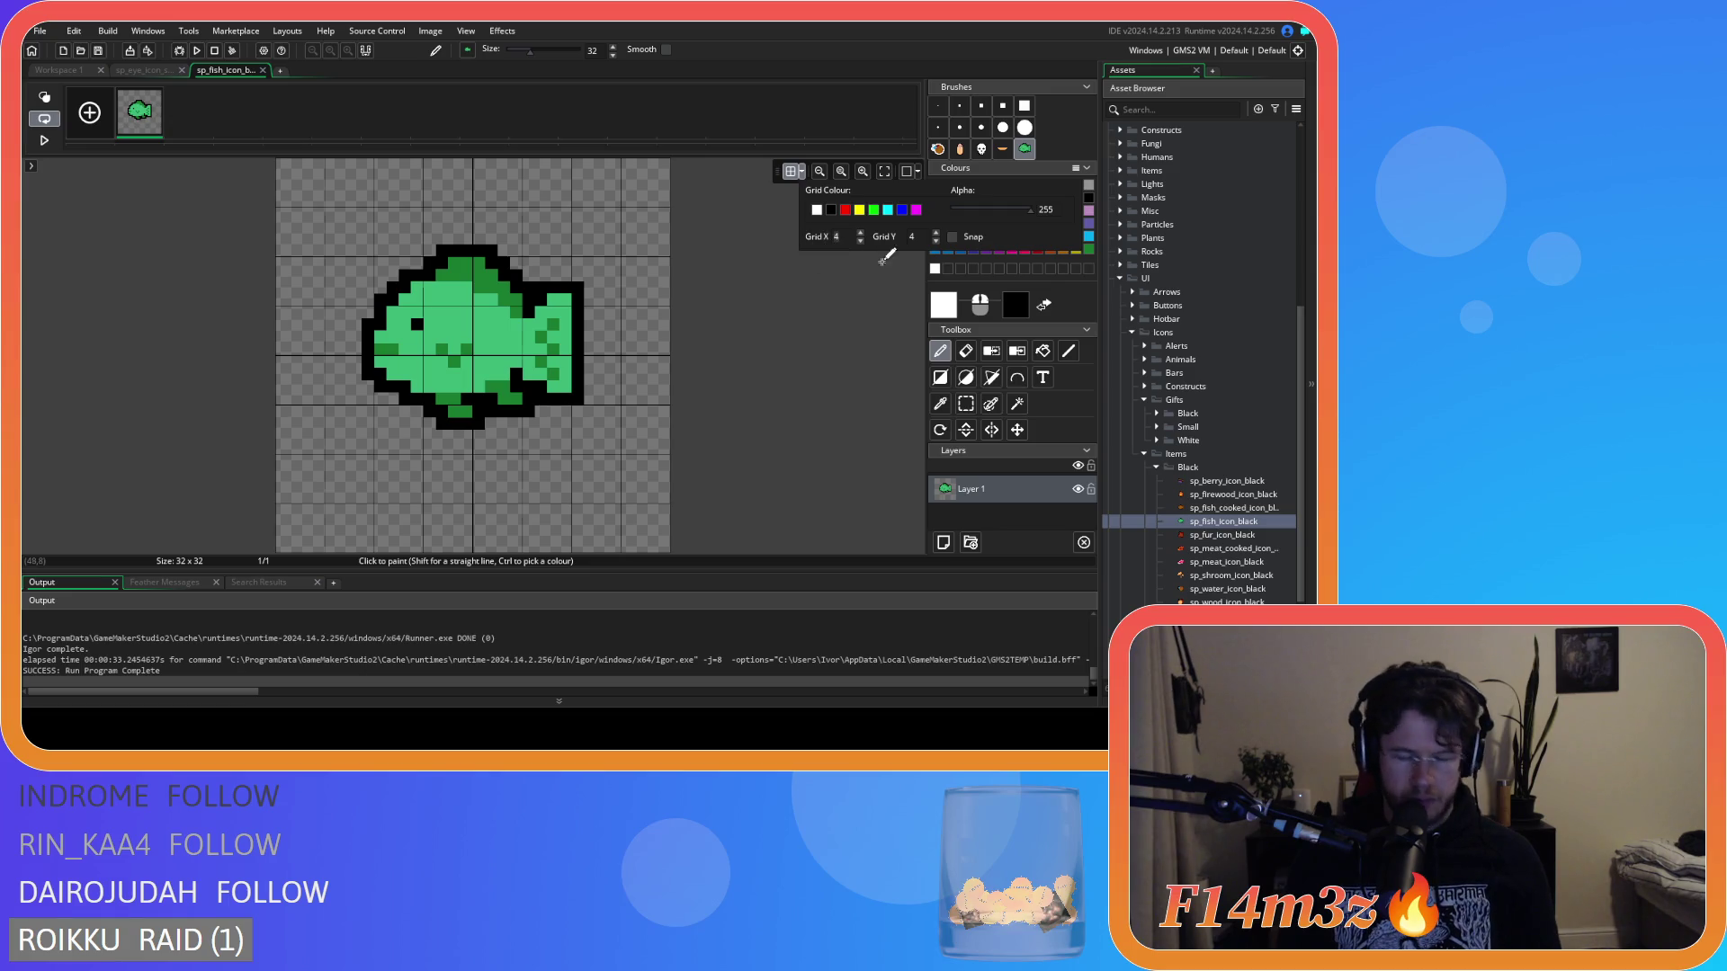
{"action": "type", "text": "8"}
{"action": "key", "text": "Tab"}
{"action": "type", "text": "8"}
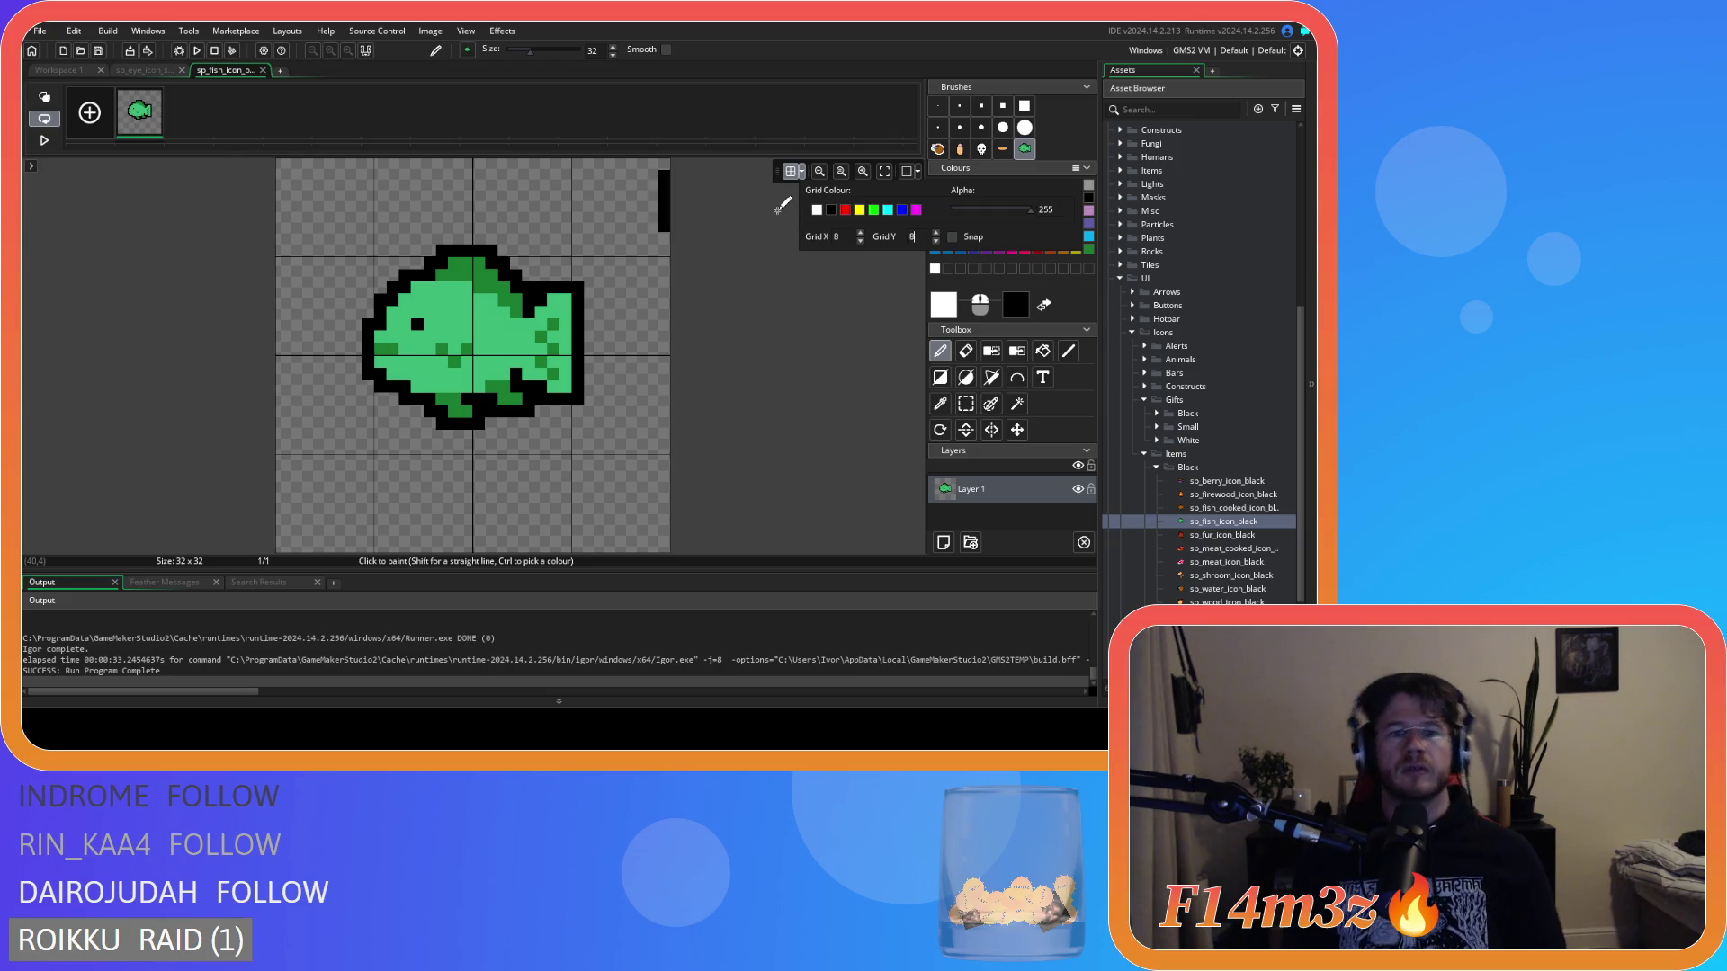
Close the fish and eye icon image editor tabs.
{"action": "left_click", "coordinate": [126, 71]}
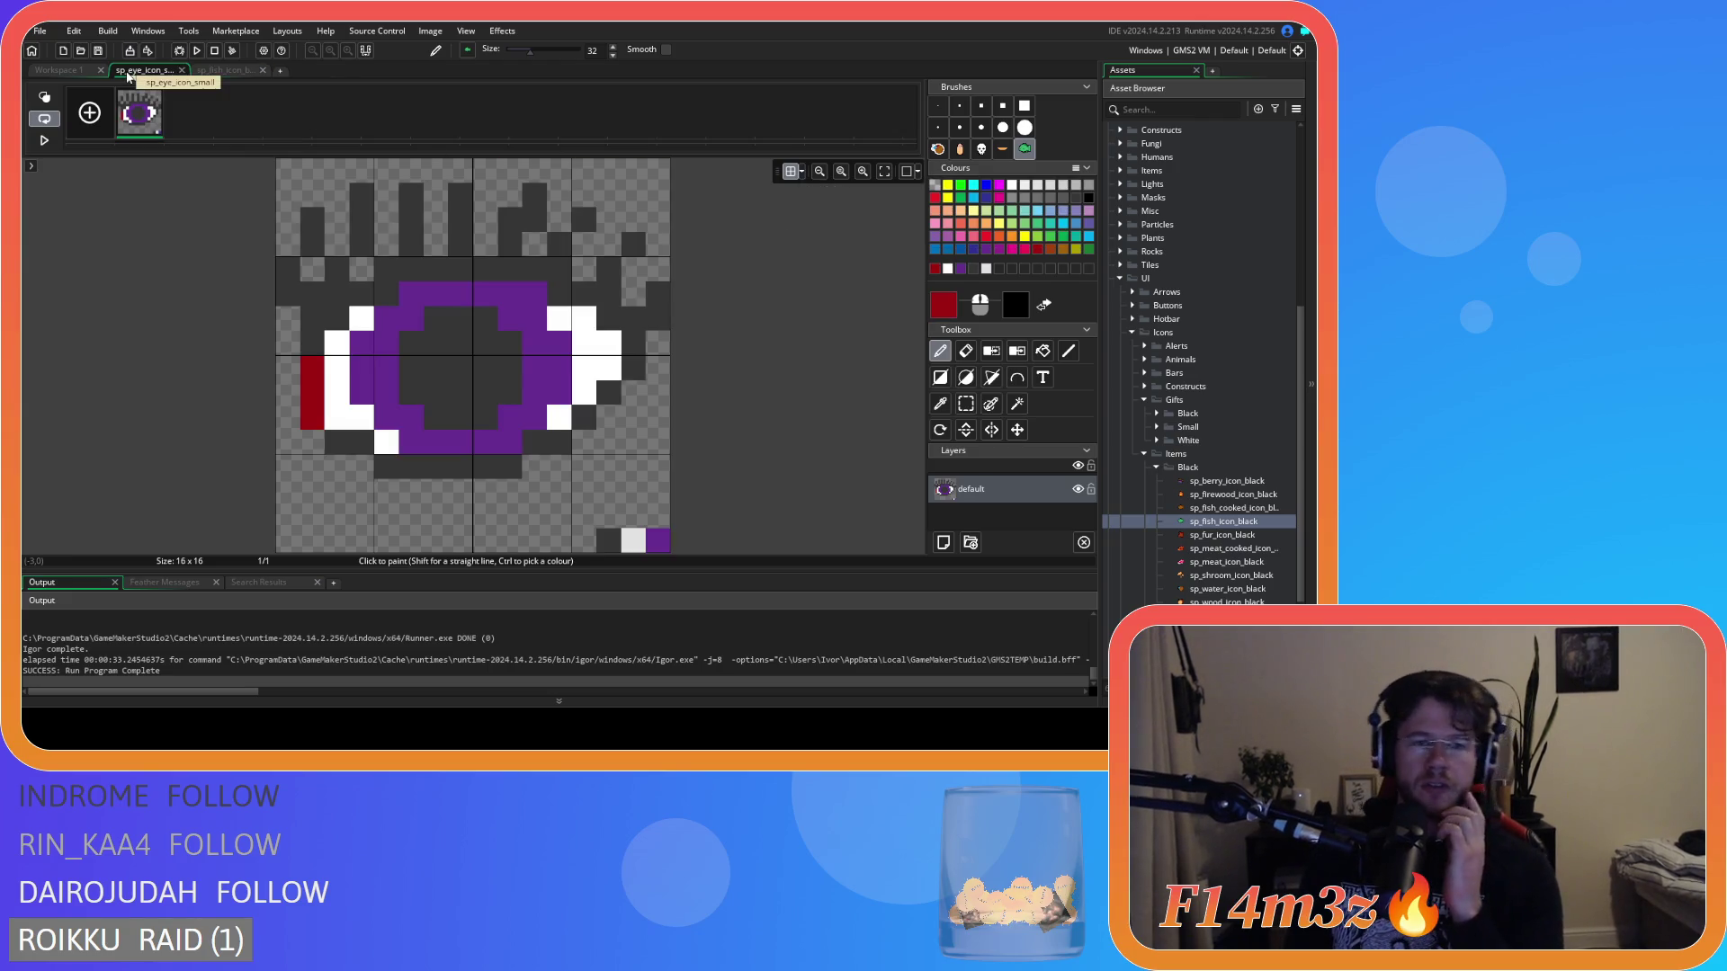
{"action": "left_click", "coordinate": [221, 69]}
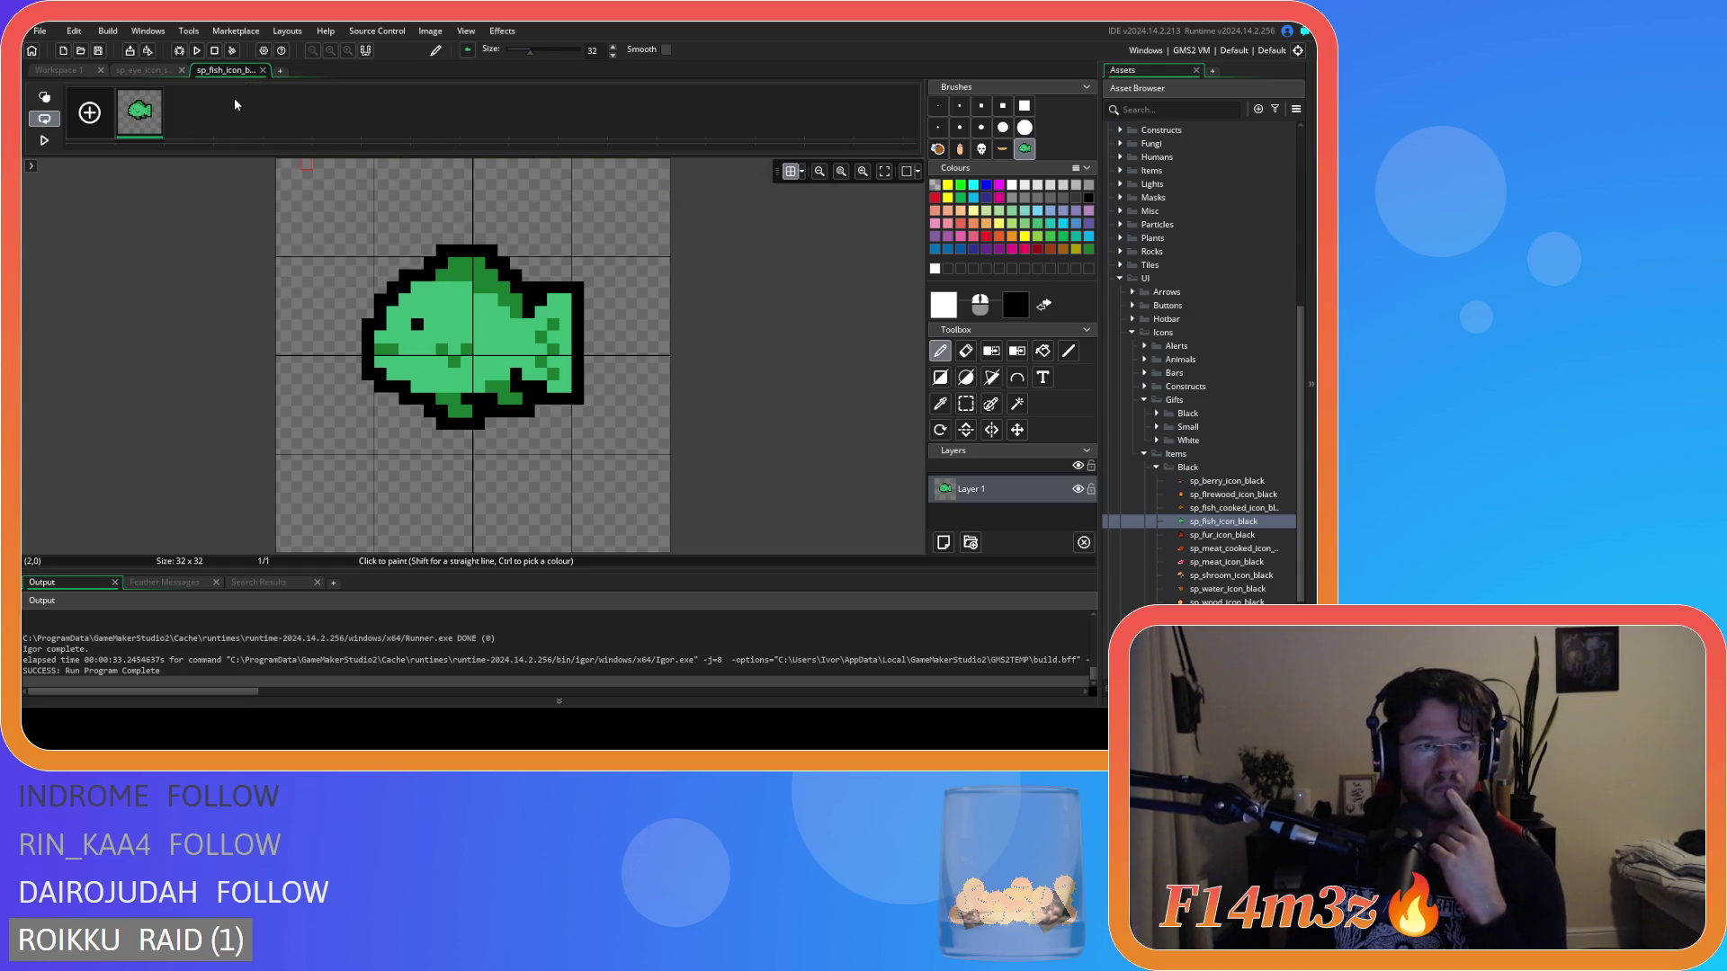
{"action": "left_click", "coordinate": [261, 70]}
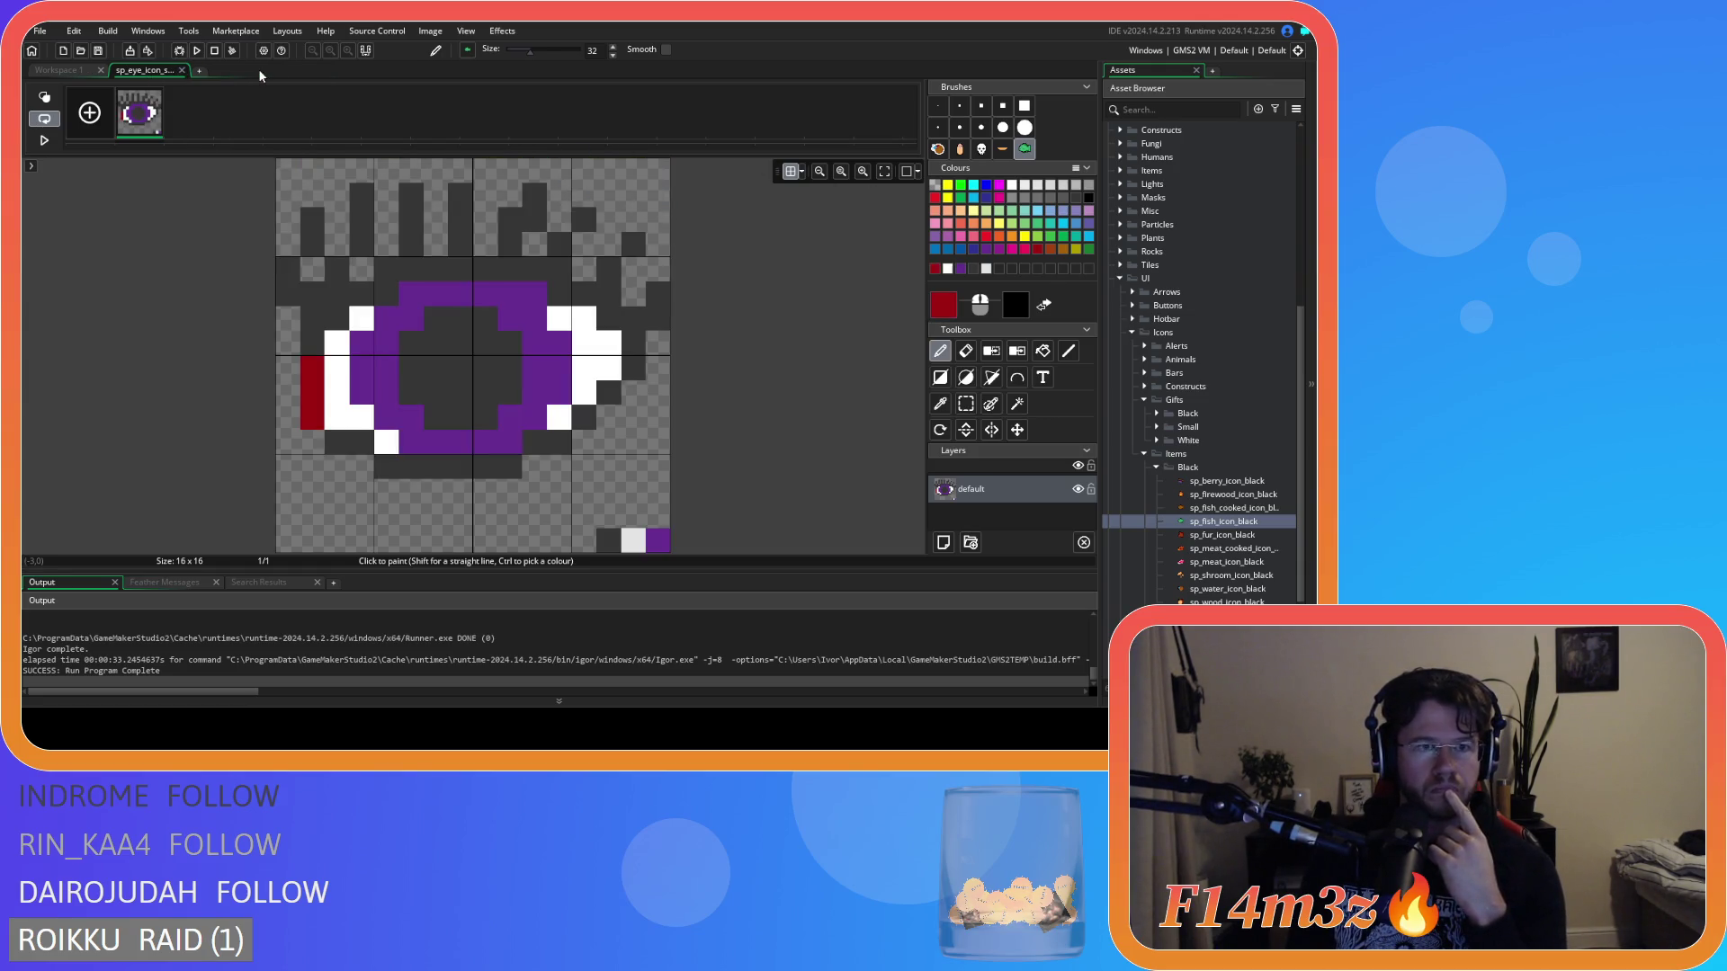
{"action": "left_click", "coordinate": [182, 71]}
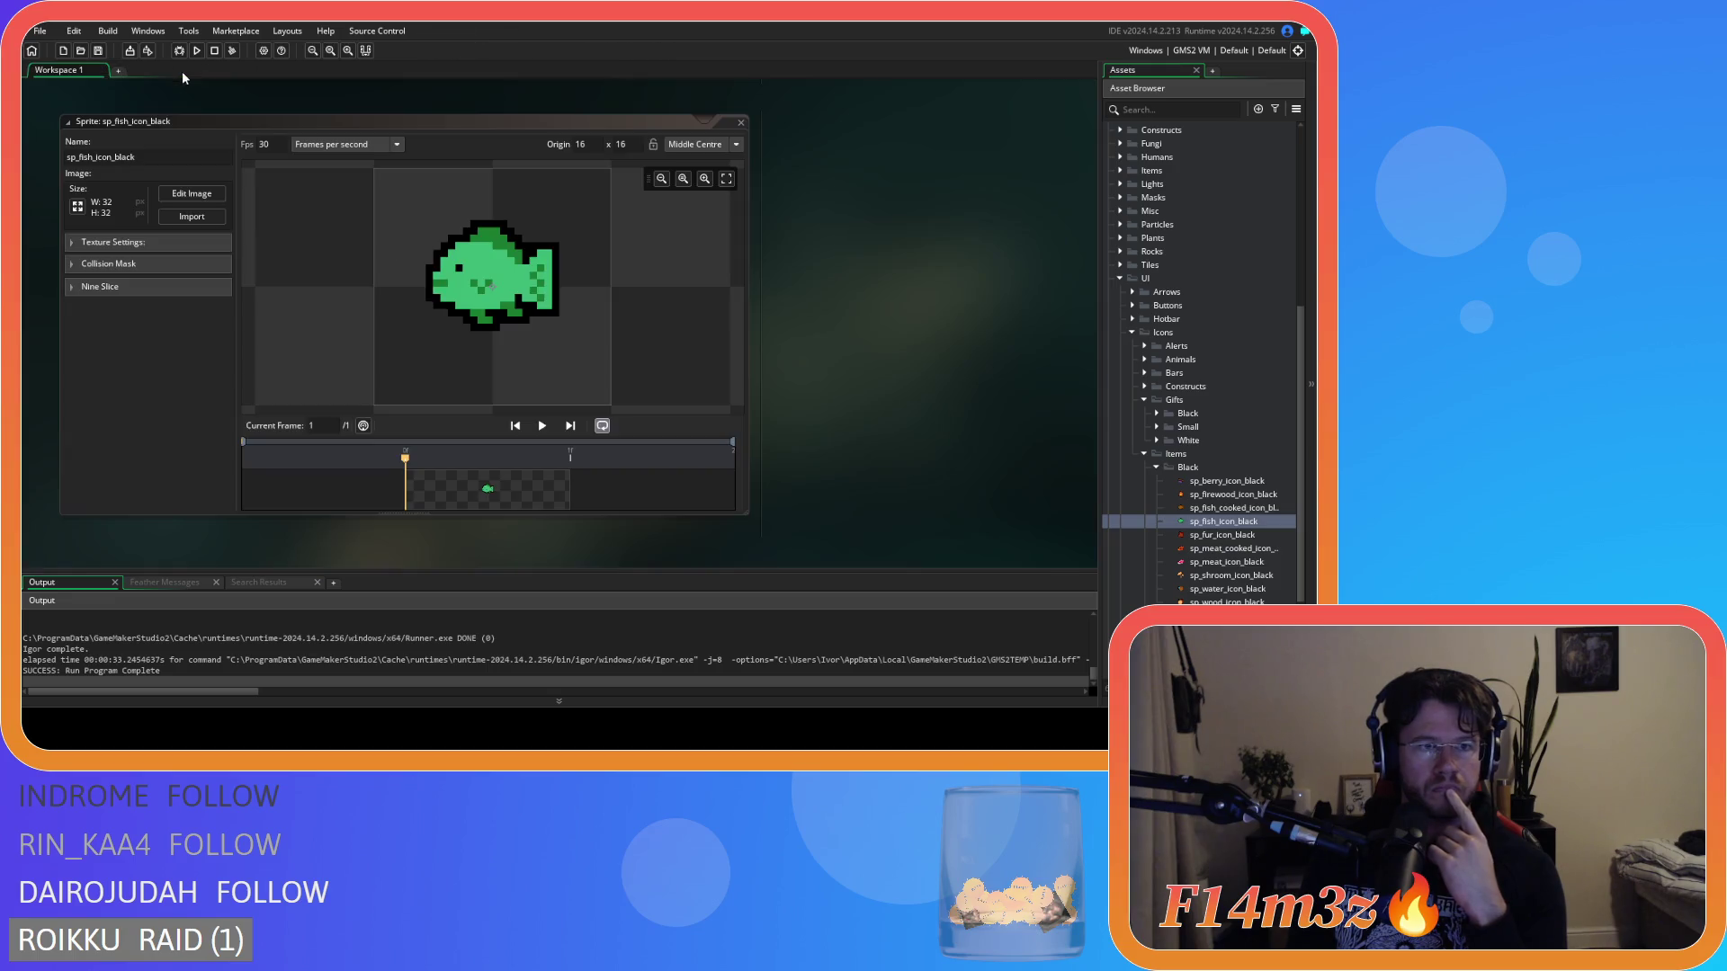
Close the fish sprite window and open sp_fisher_icon_black from the Gifts Black folder.
{"action": "left_click", "coordinate": [729, 127]}
{"action": "left_click", "coordinate": [741, 121]}
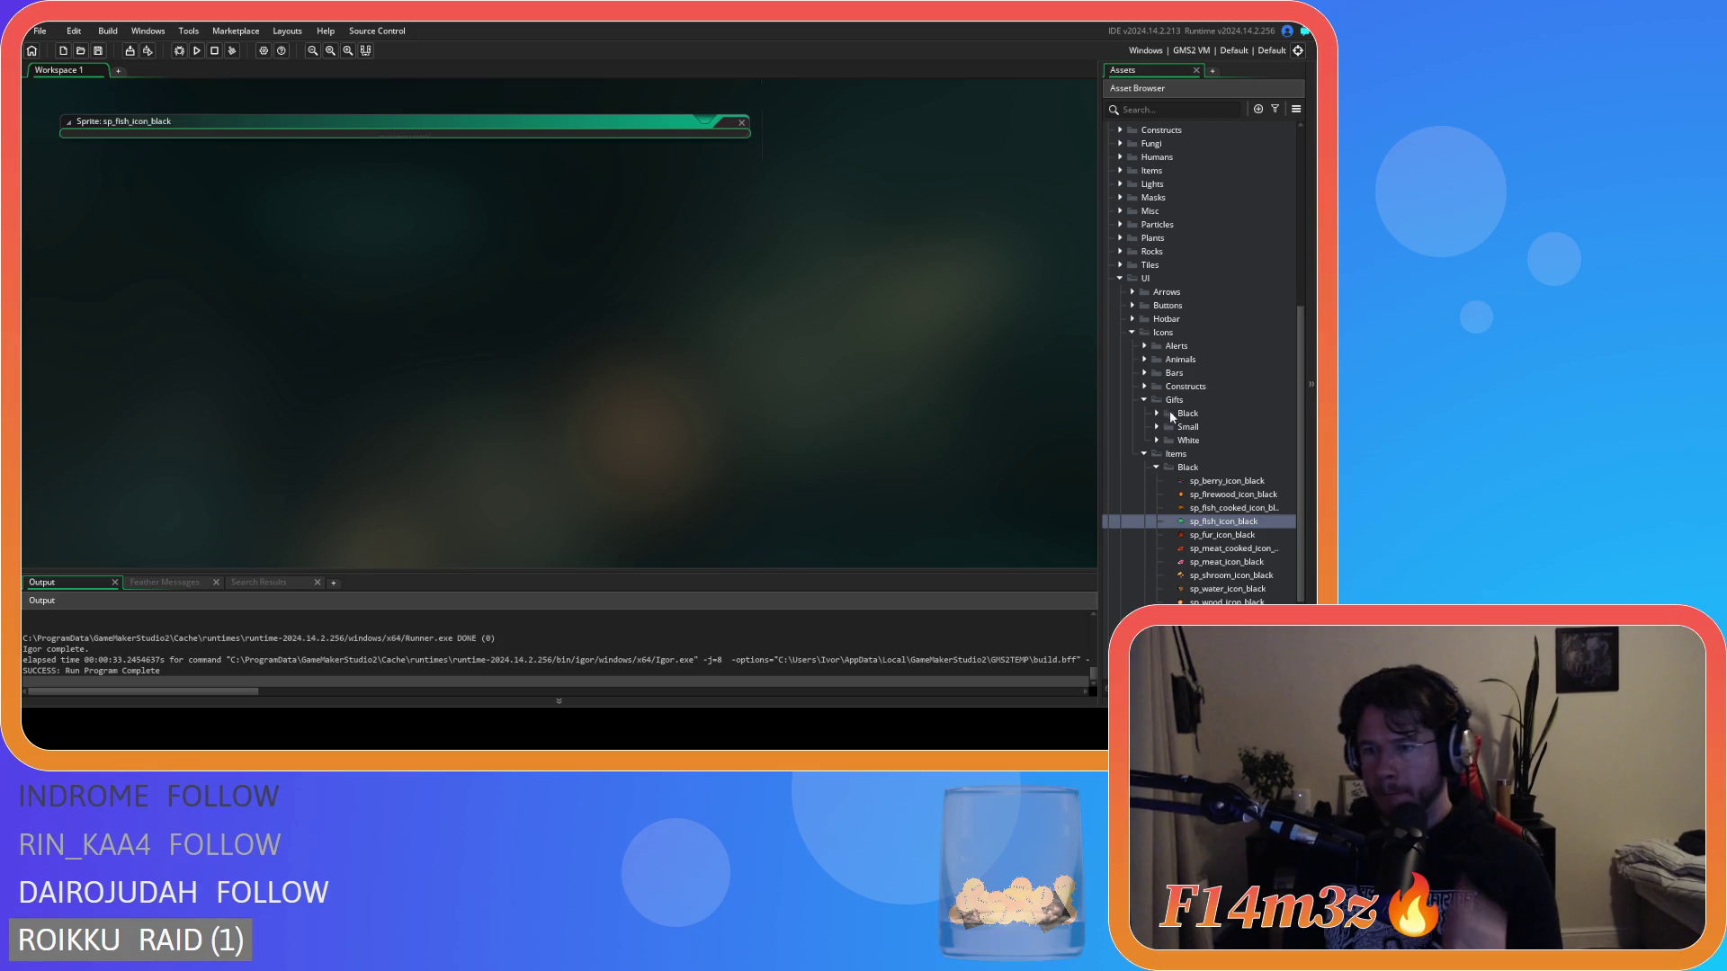
{"action": "left_click", "coordinate": [1156, 426]}
{"action": "left_click", "coordinate": [1157, 413]}
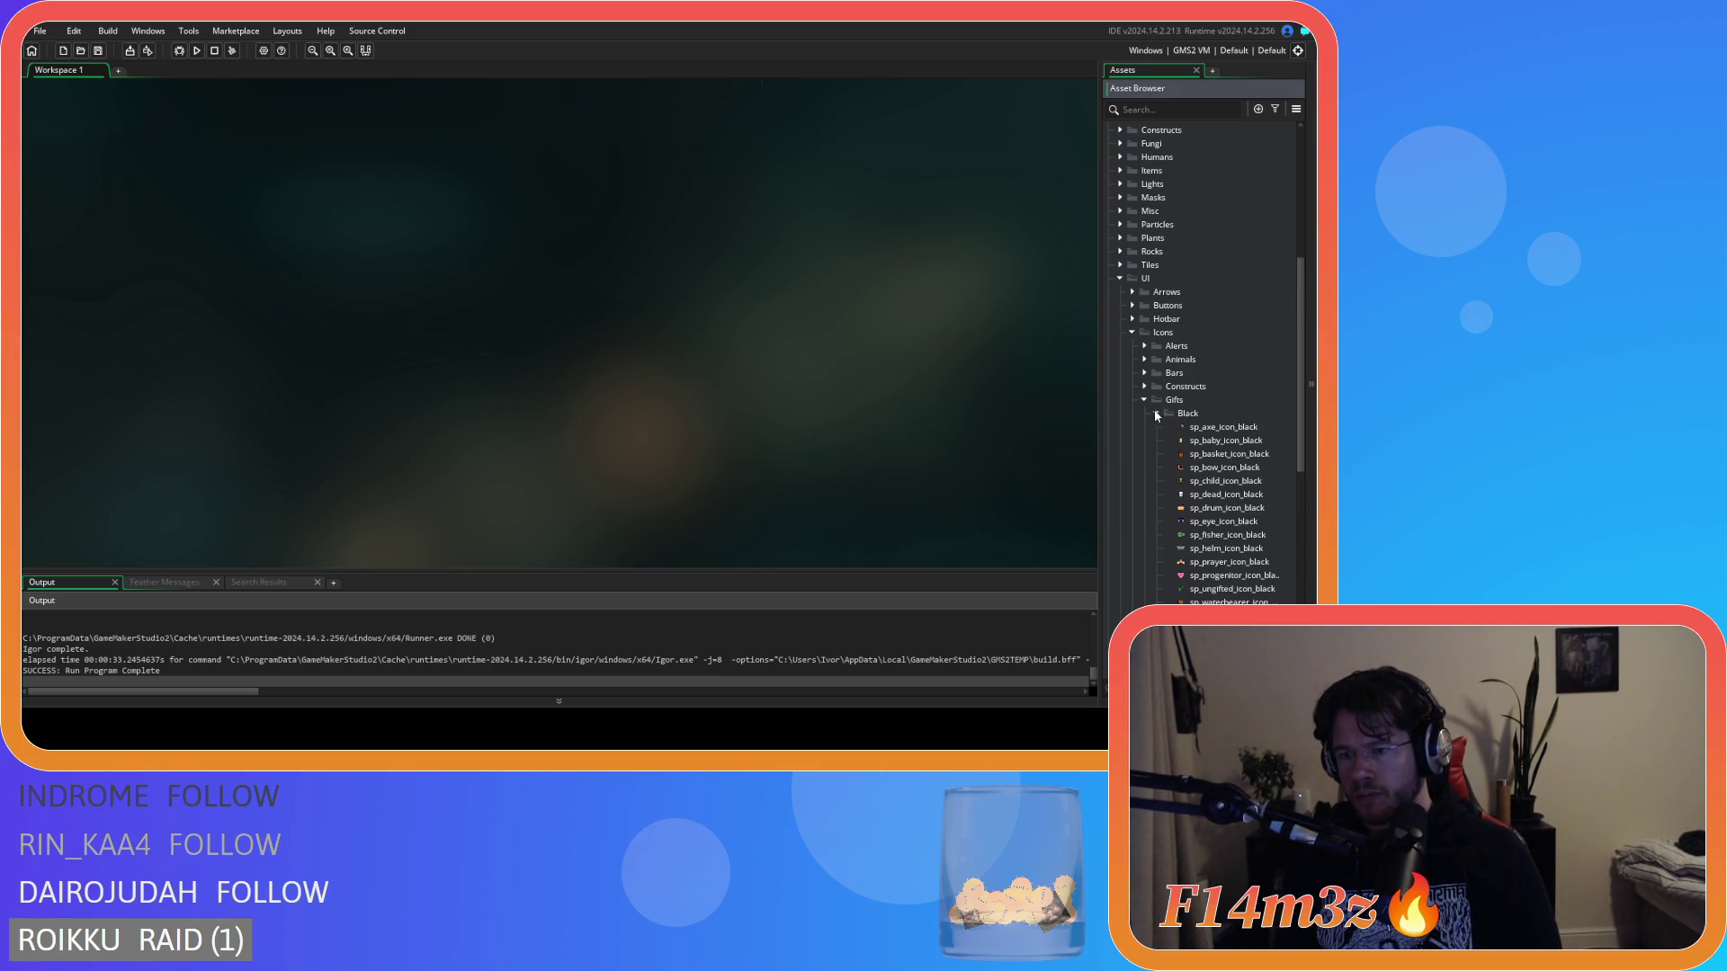
{"action": "double_click", "coordinate": [1229, 534]}
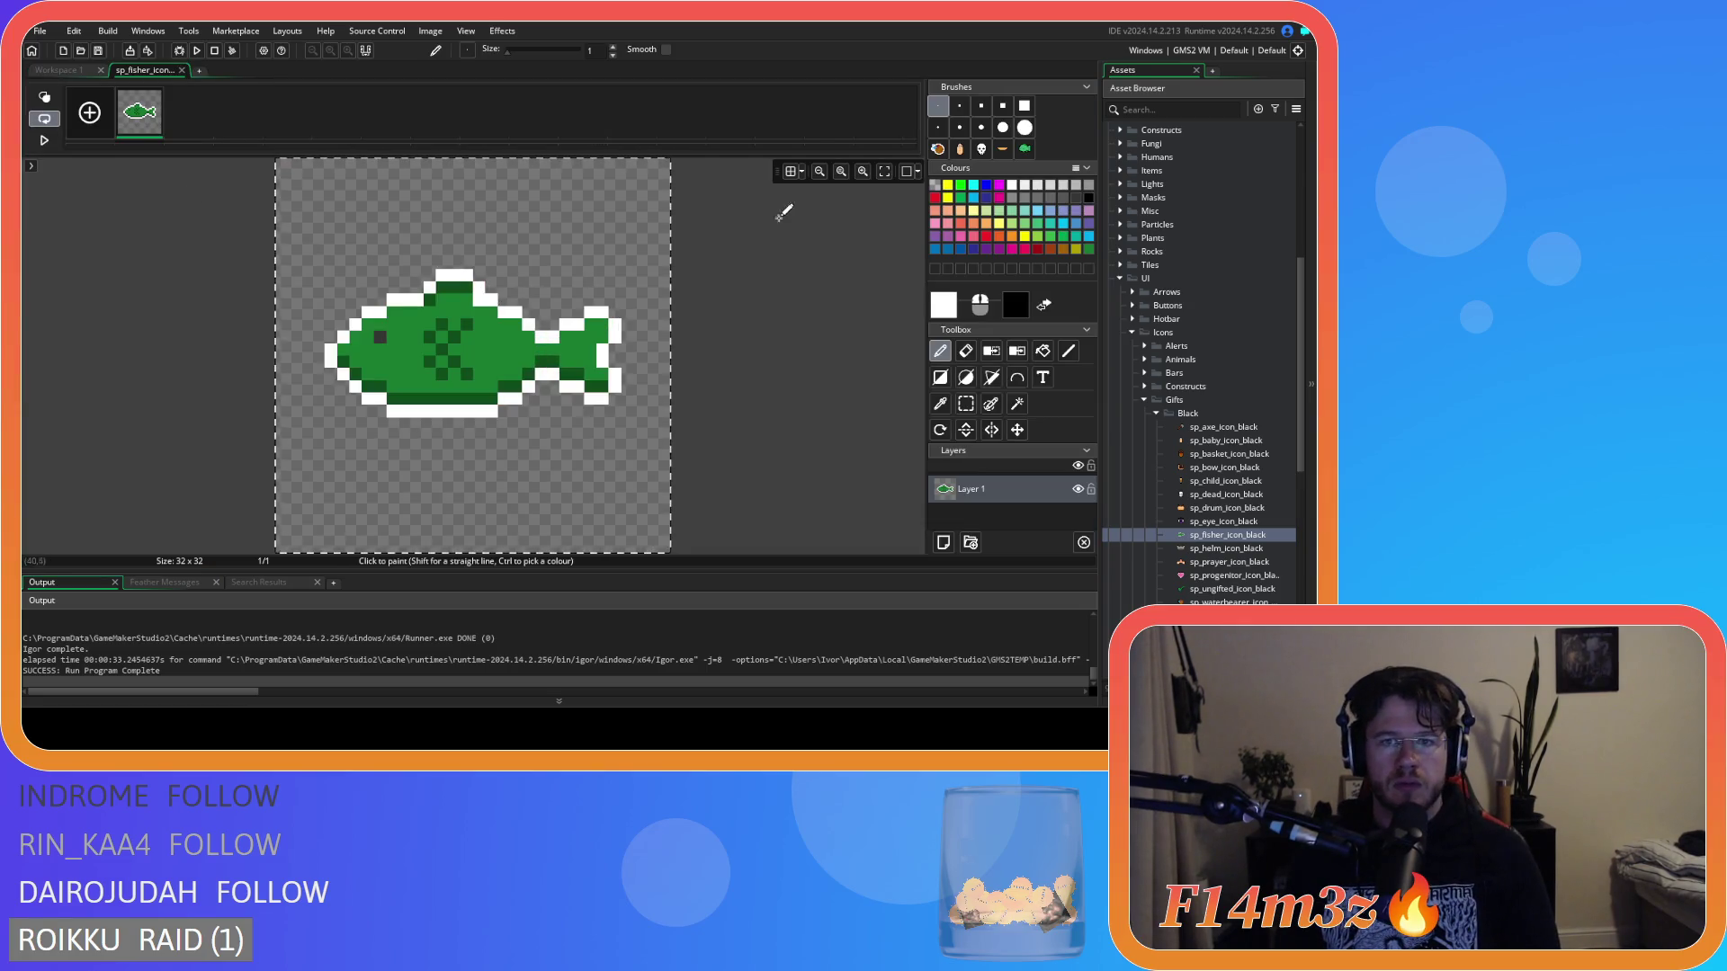
Replace sp_fisher_icon_black's drawing with the fish brush on an 8×8 grid, then open sp_fisher_icon_small.
{"action": "key", "text": "Delete"}
{"action": "left_click", "coordinate": [790, 170]}
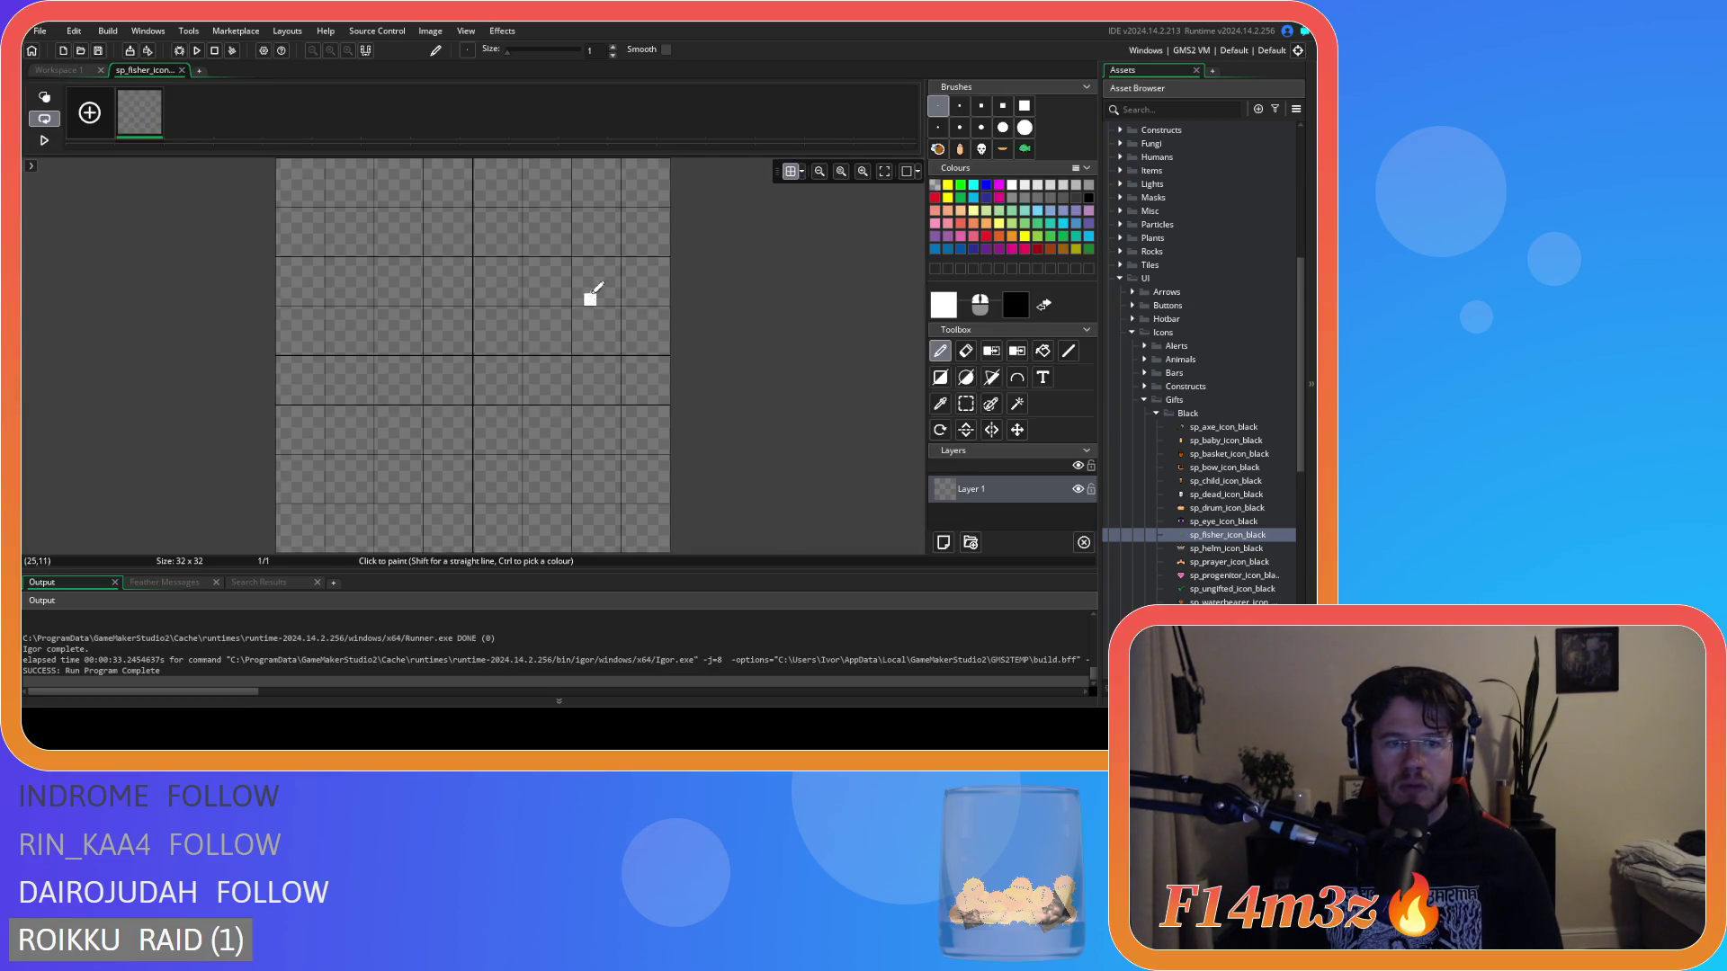
{"action": "left_click", "coordinate": [802, 170]}
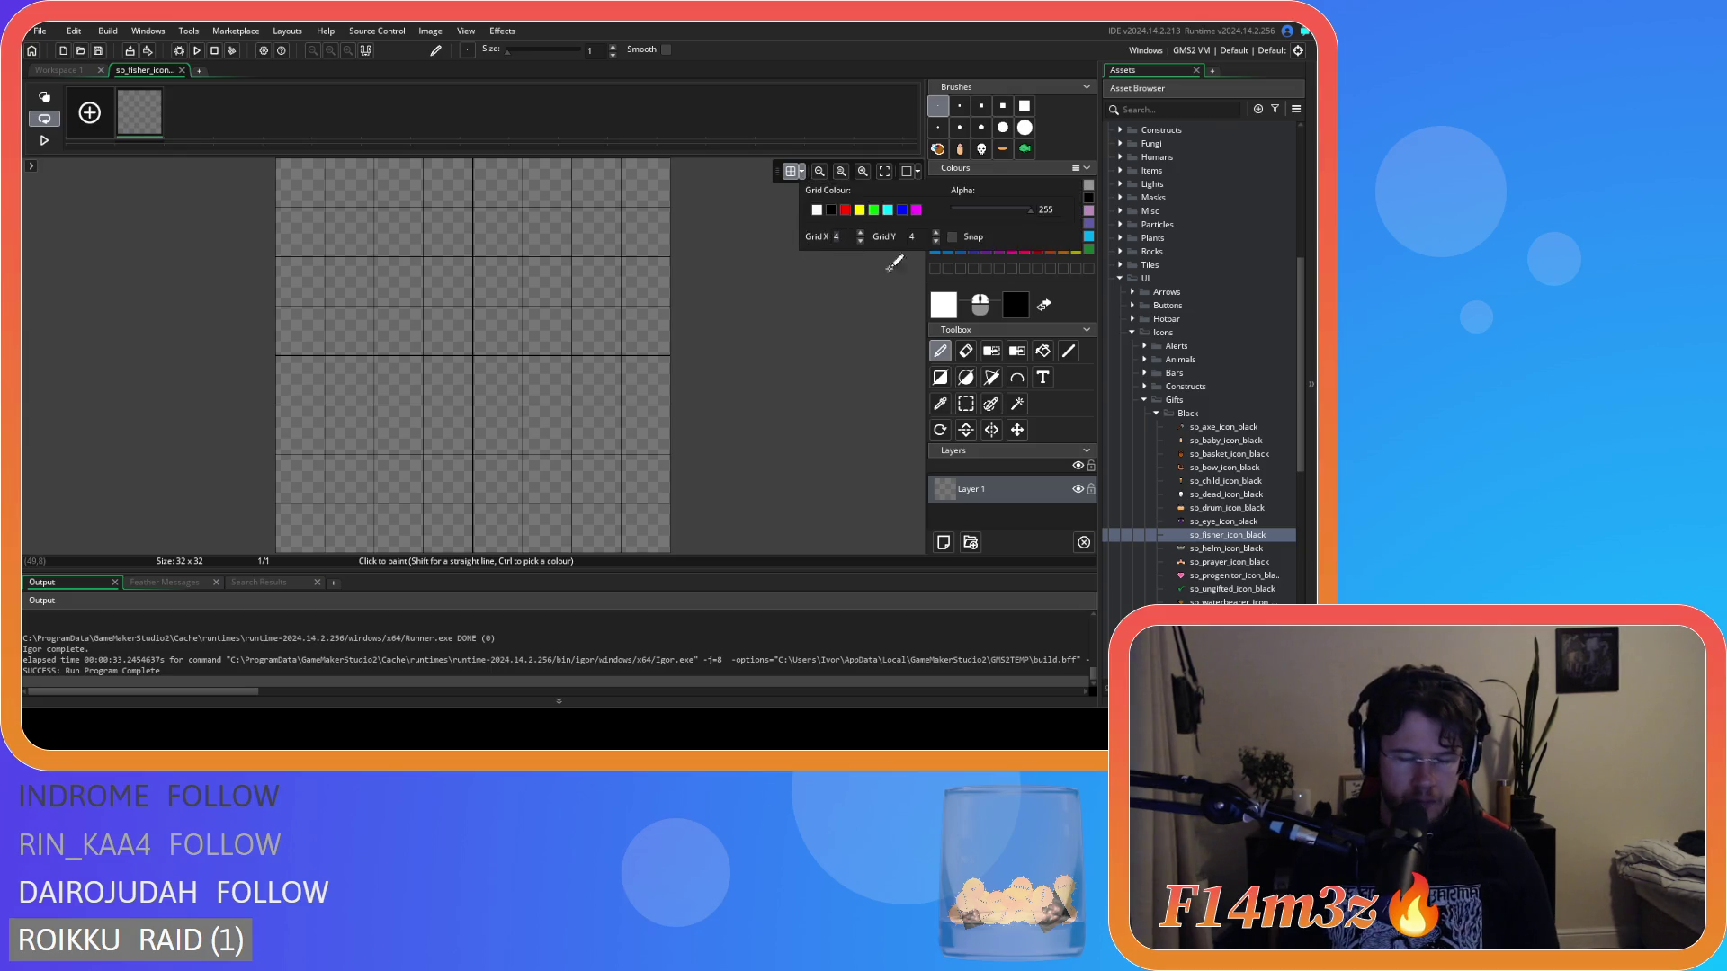
{"action": "type", "text": "8"}
{"action": "key", "text": "Tab"}
{"action": "type", "text": "8"}
{"action": "left_click", "coordinate": [1027, 151]}
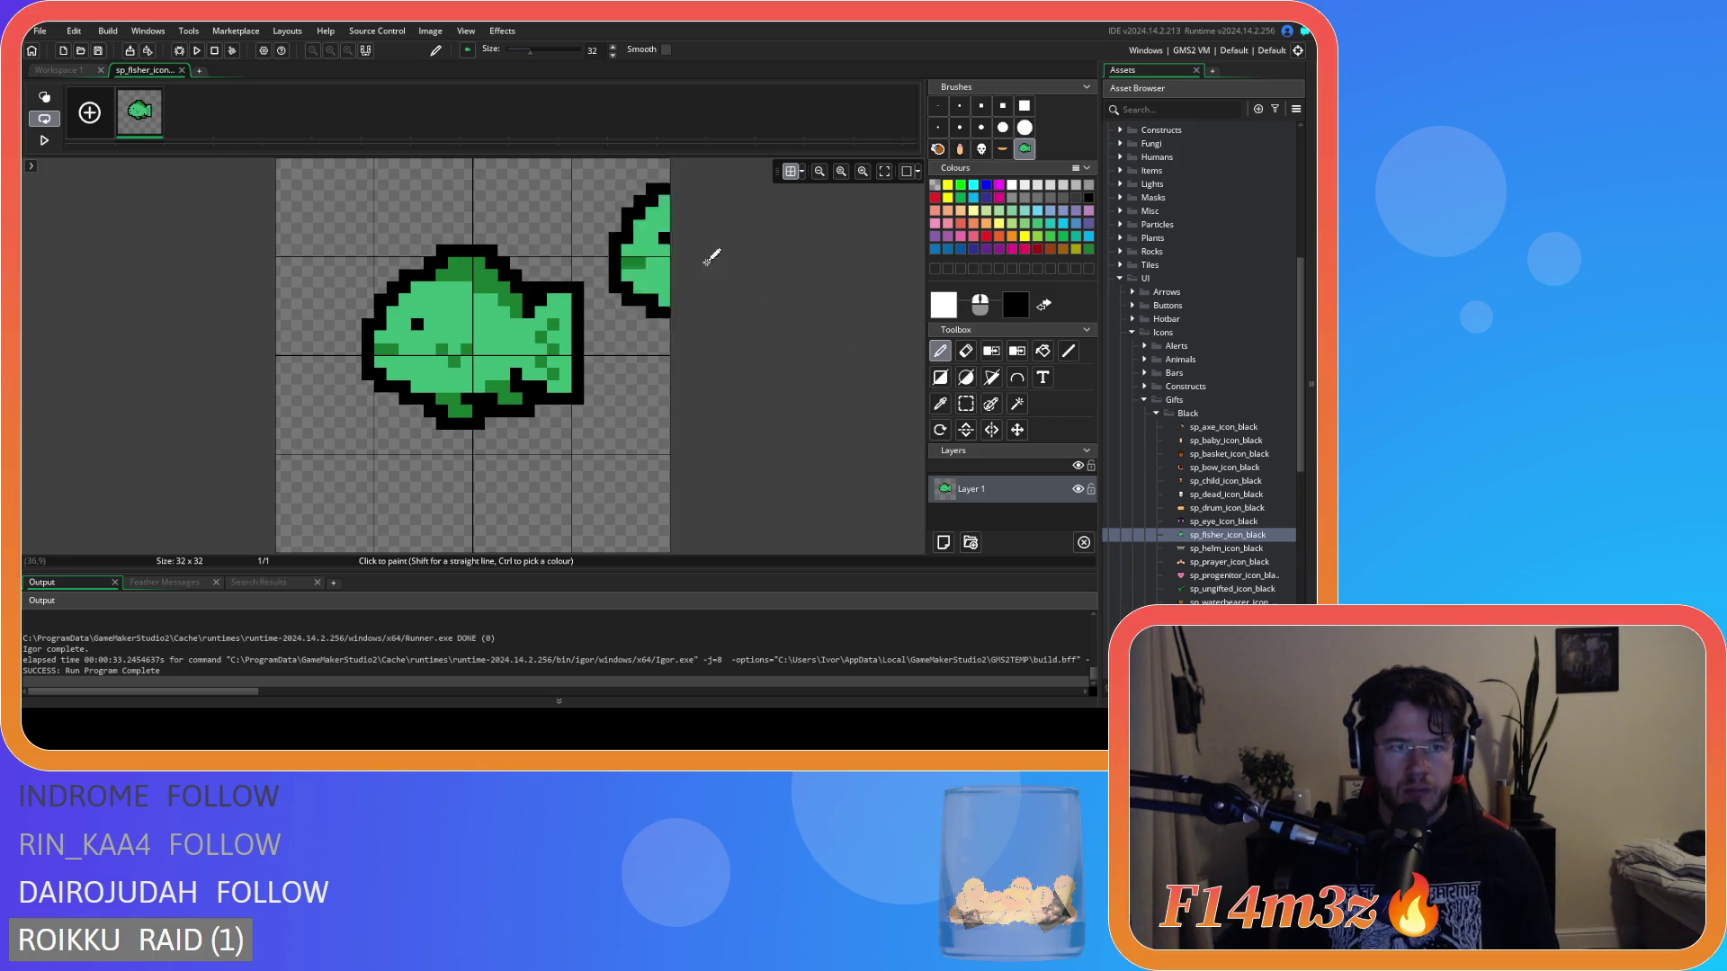
{"action": "left_click", "coordinate": [182, 70]}
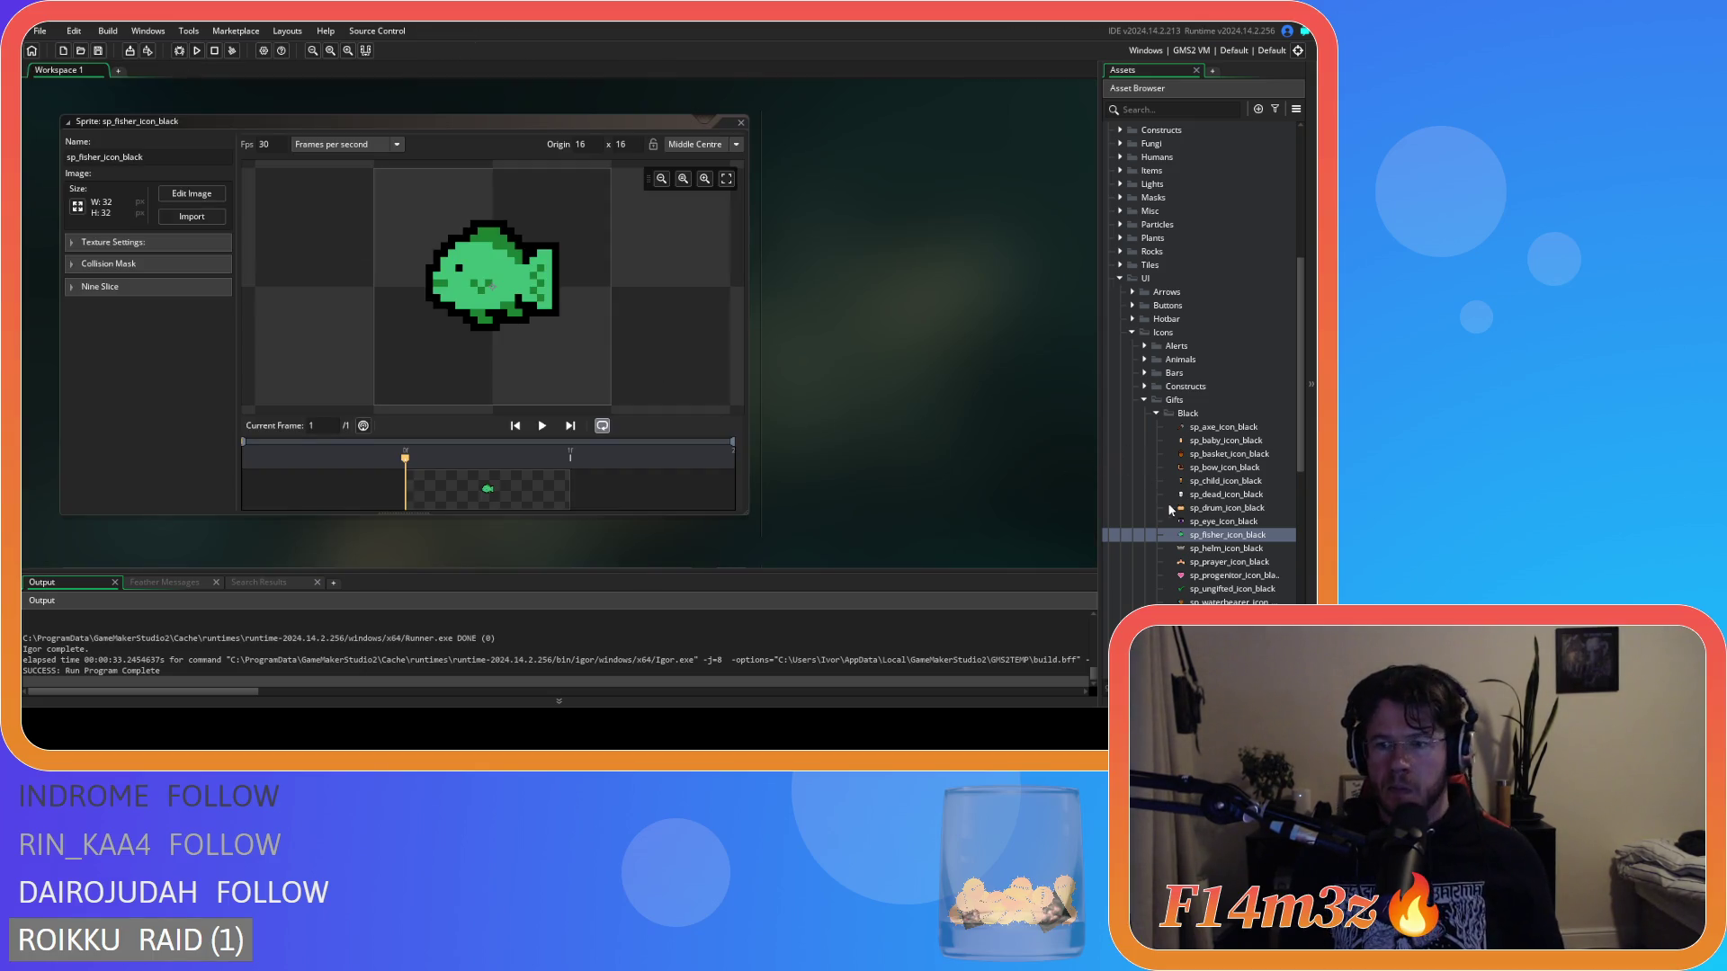
{"action": "scroll", "coordinate": [1187, 522], "scroll_direction": "down", "scroll_amount": 5}
{"action": "double_click", "coordinate": [1228, 561]}
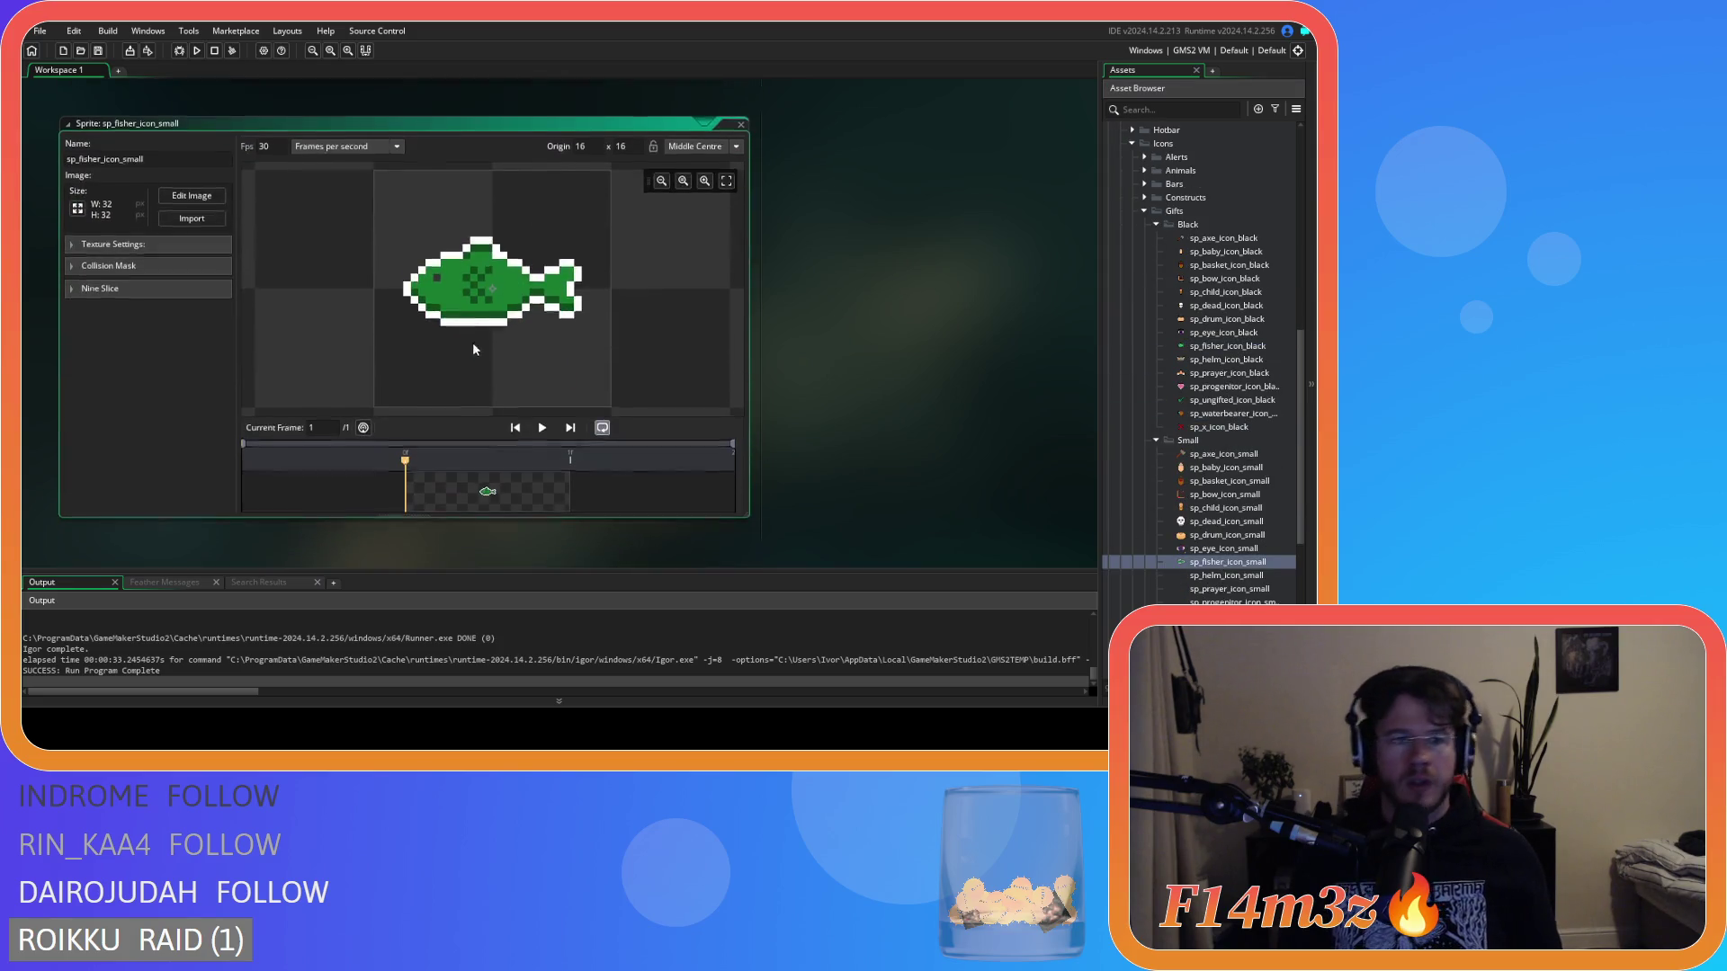
Clear the small icon's old white-outlined fish and set the pixel grid to 8x8.
{"action": "left_click", "coordinate": [190, 193]}
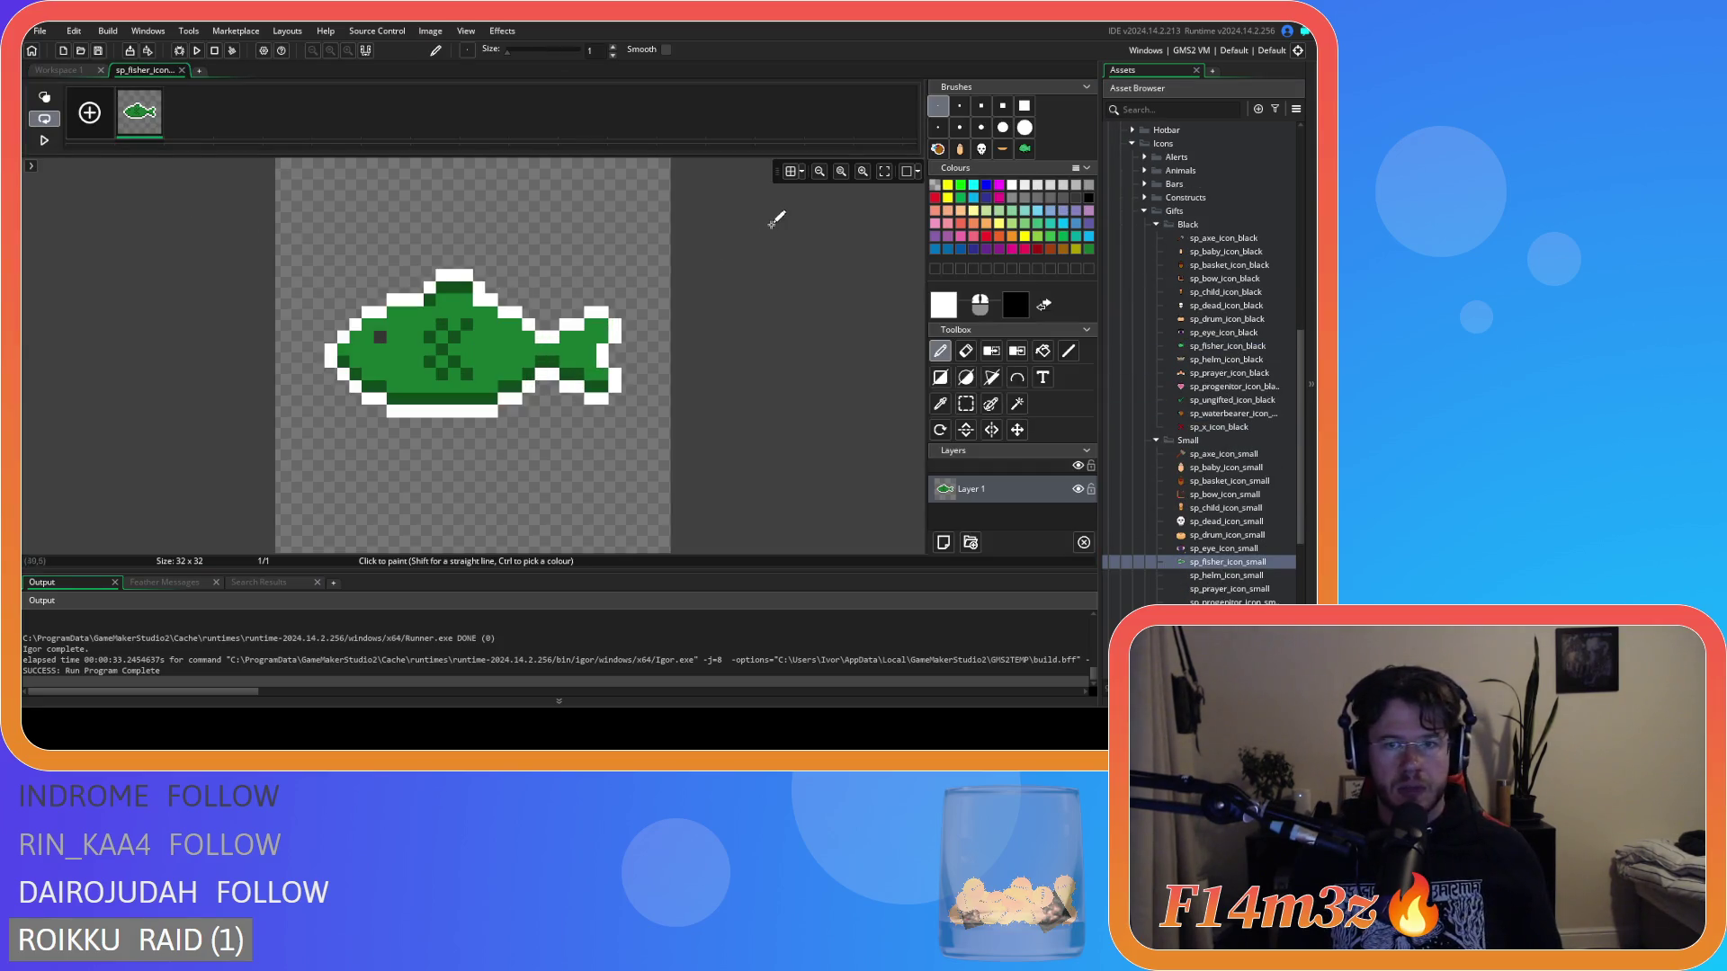
{"action": "key", "text": "Delete"}
{"action": "left_click", "coordinate": [790, 172]}
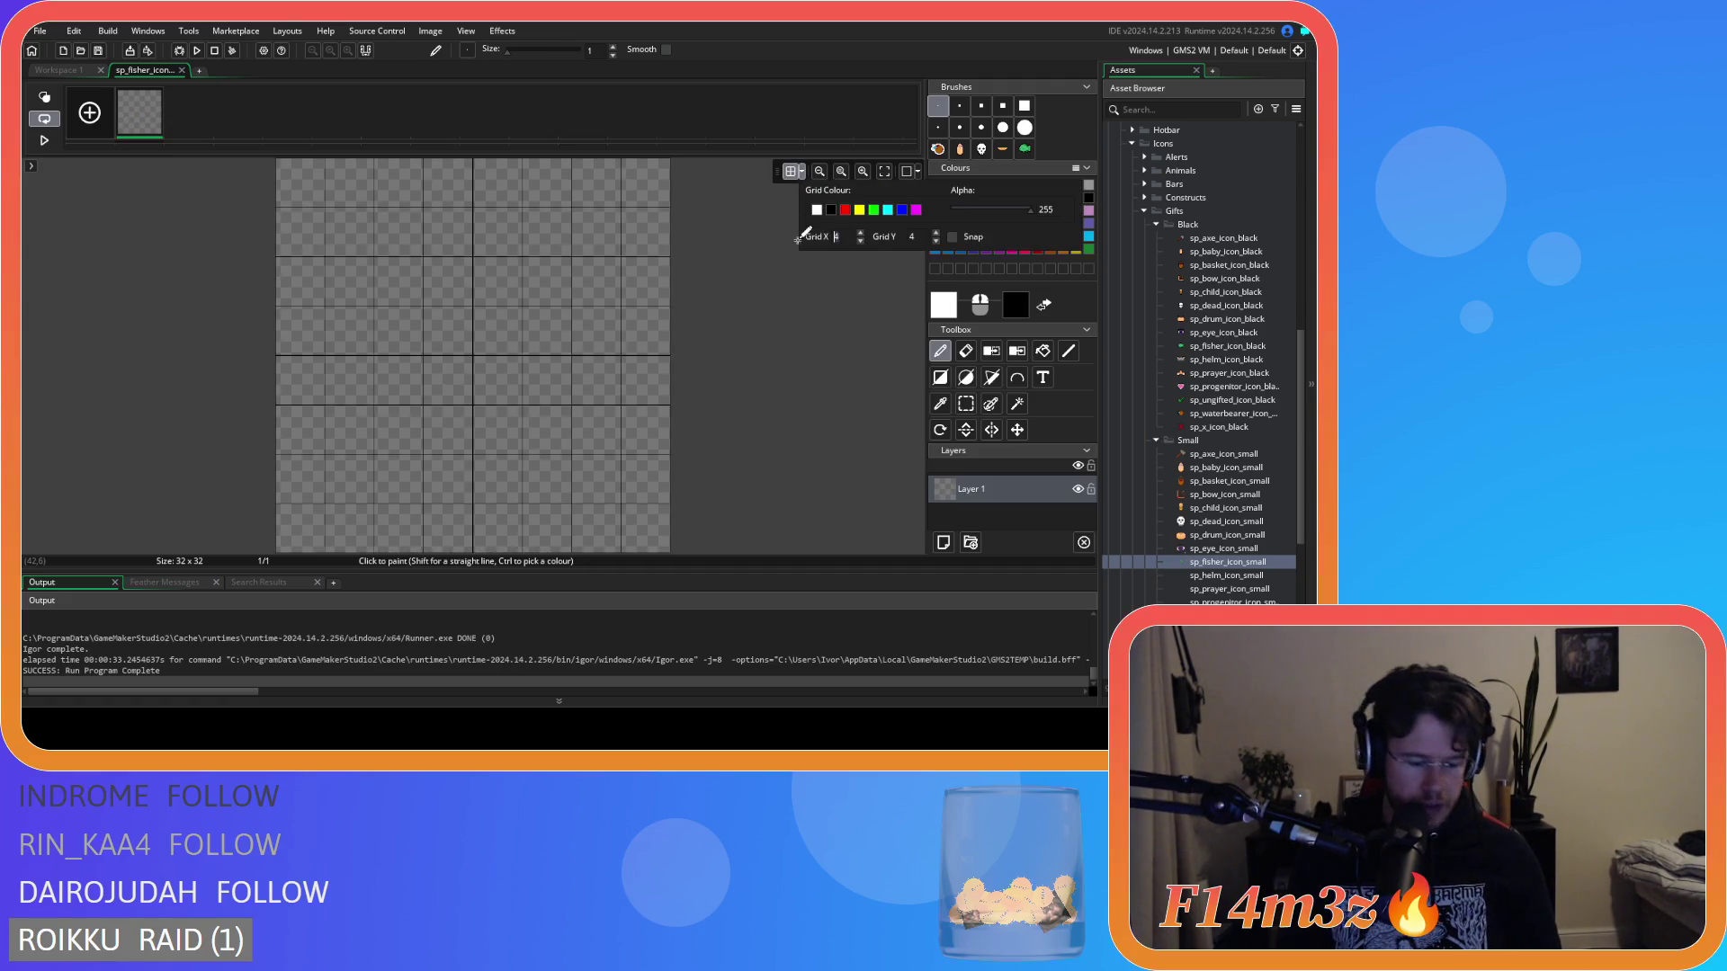
{"action": "type", "text": "8"}
{"action": "left_click", "coordinate": [928, 243]}
{"action": "type", "text": "8"}
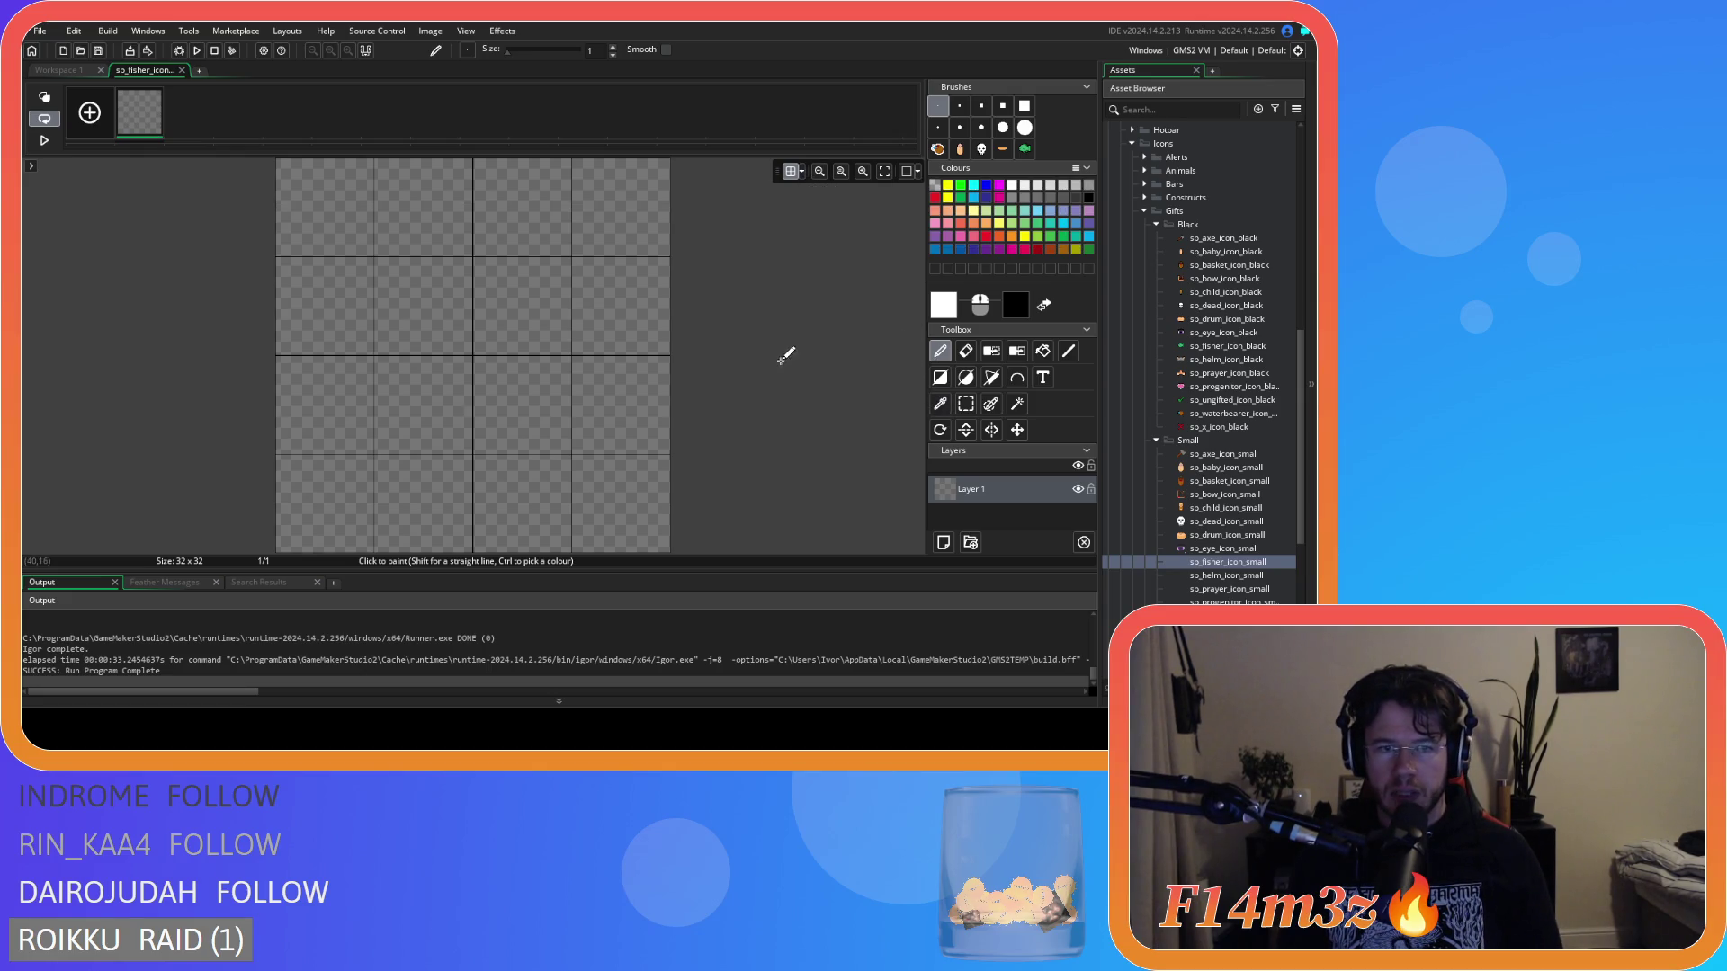
Stamp the light green, black-outlined fish brush onto the empty canvas and close the editor.
{"action": "left_click", "coordinate": [1043, 352]}
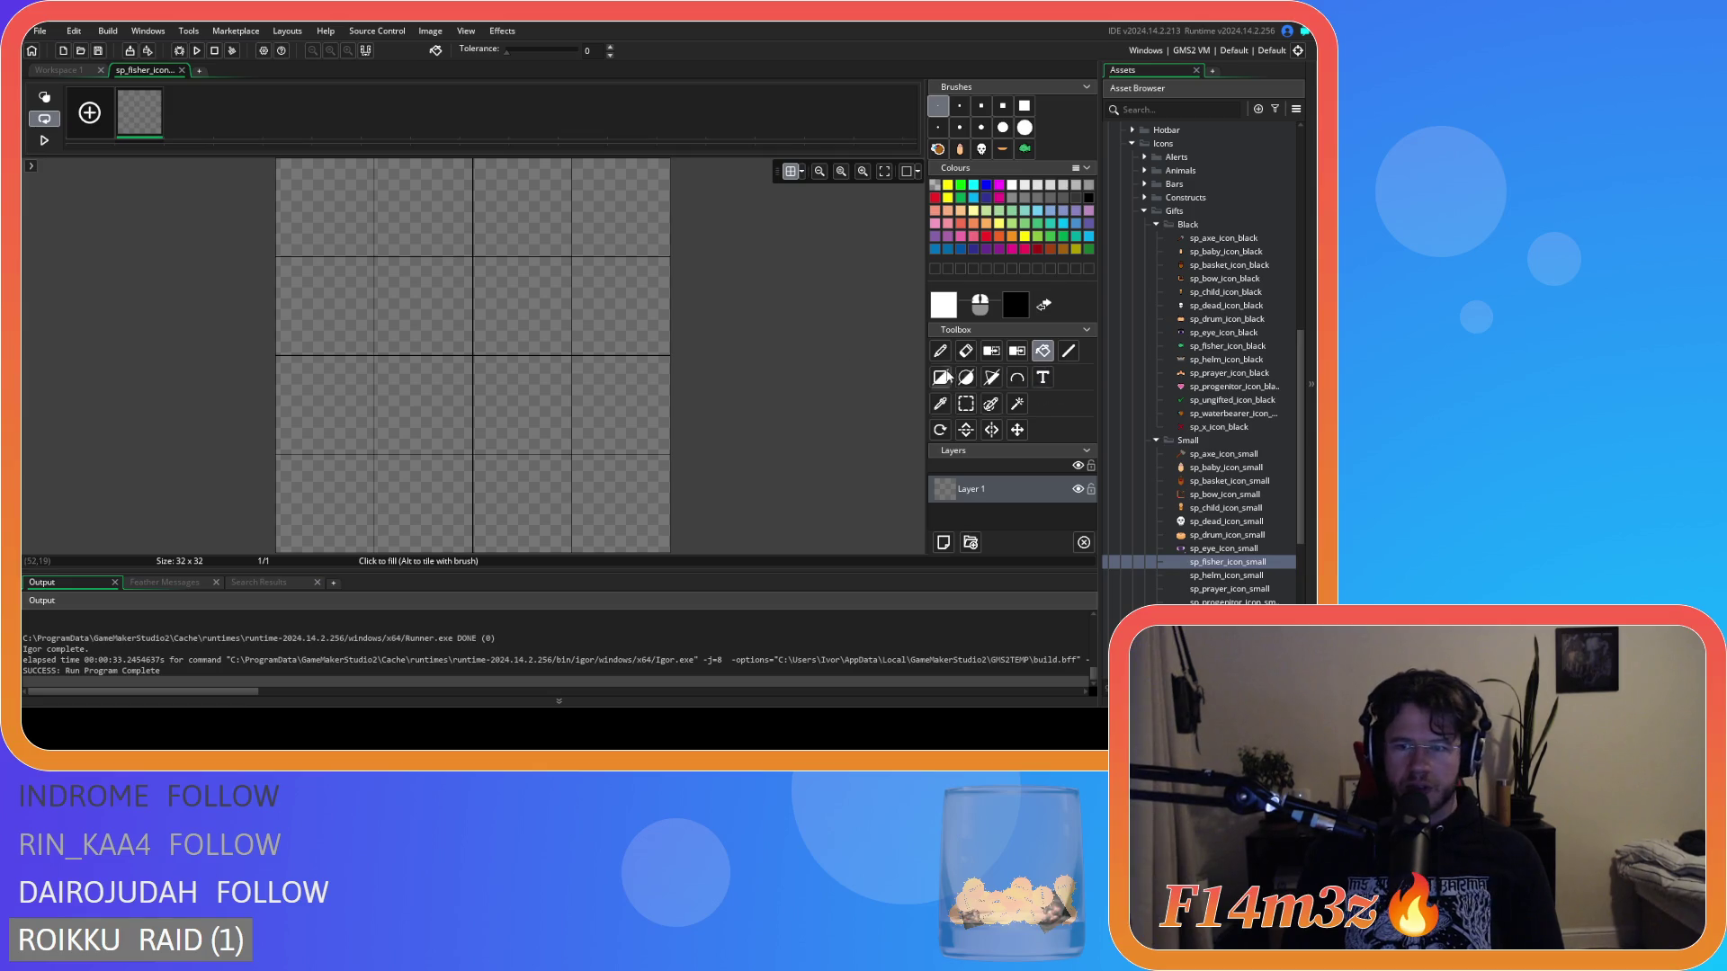
{"action": "left_click", "coordinate": [1025, 149]}
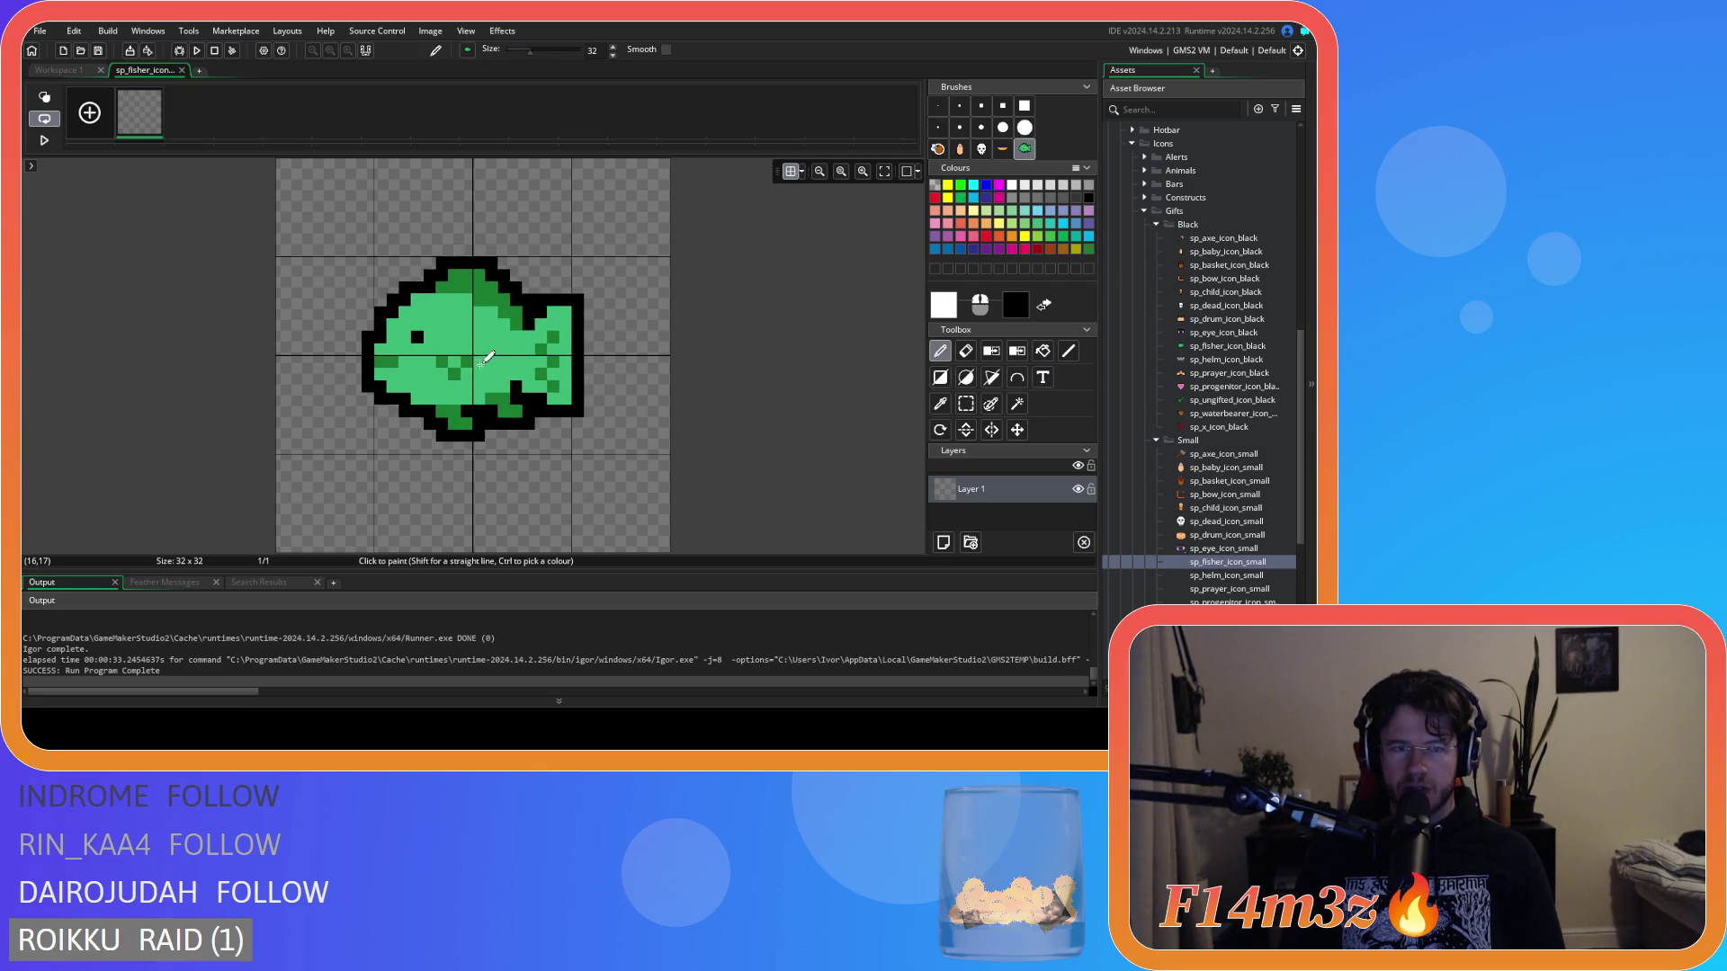
{"action": "left_click", "coordinate": [484, 355]}
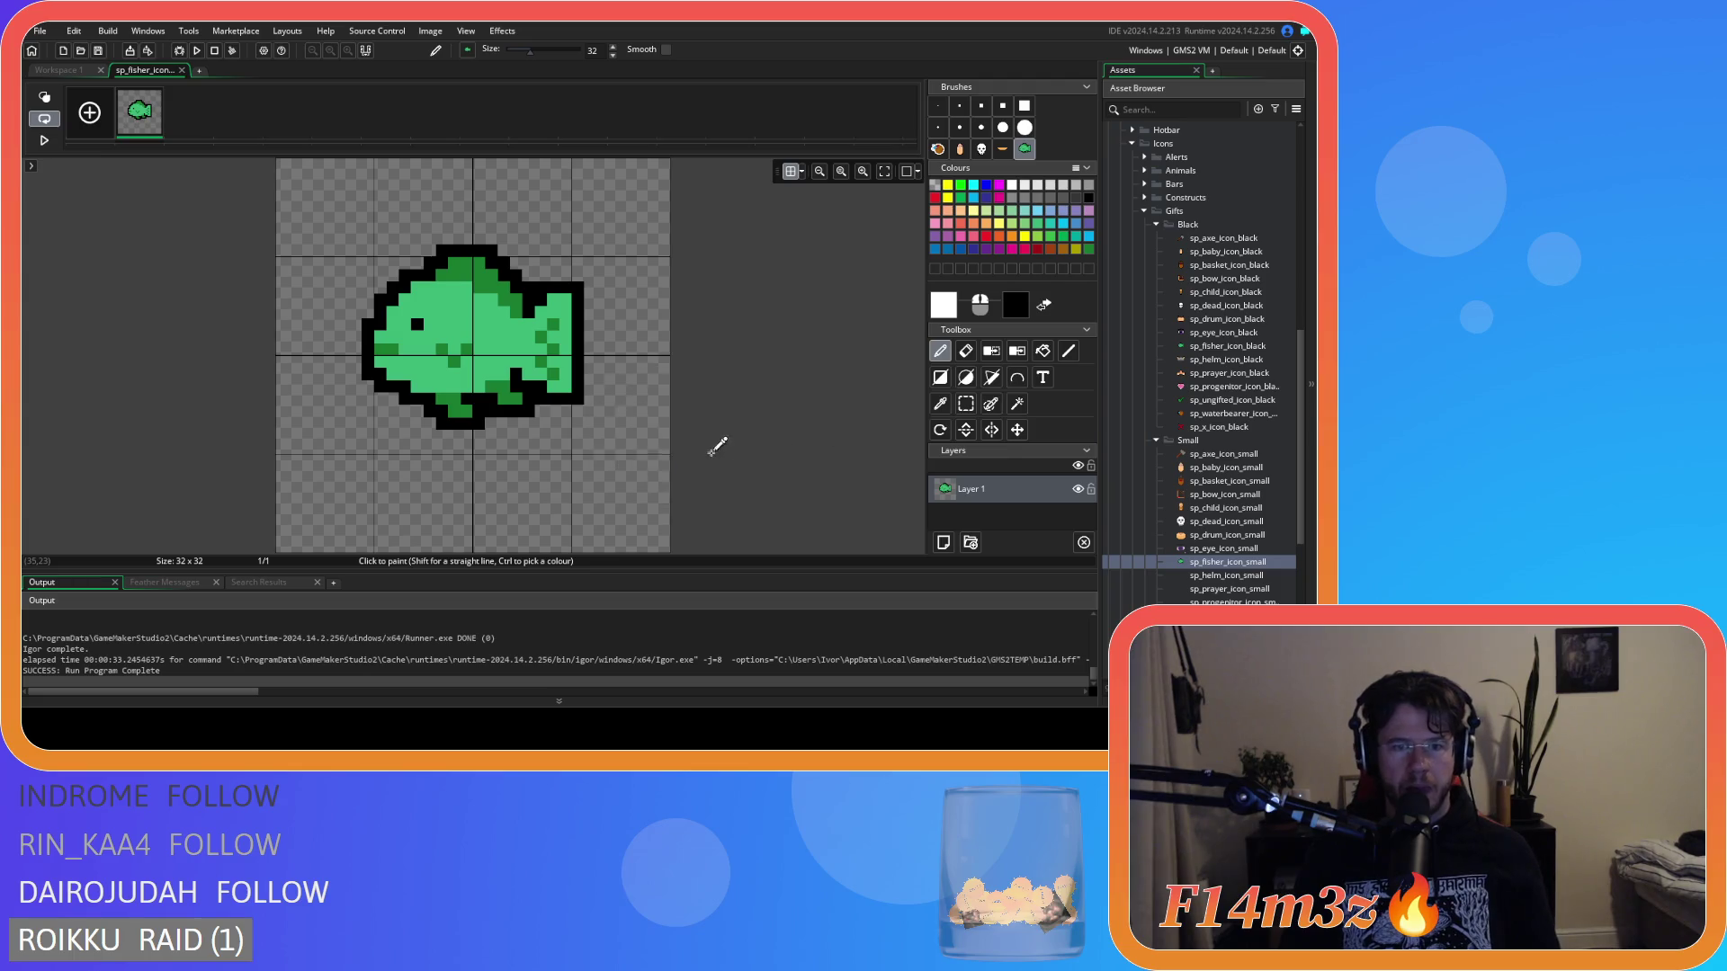
{"action": "left_click", "coordinate": [182, 70]}
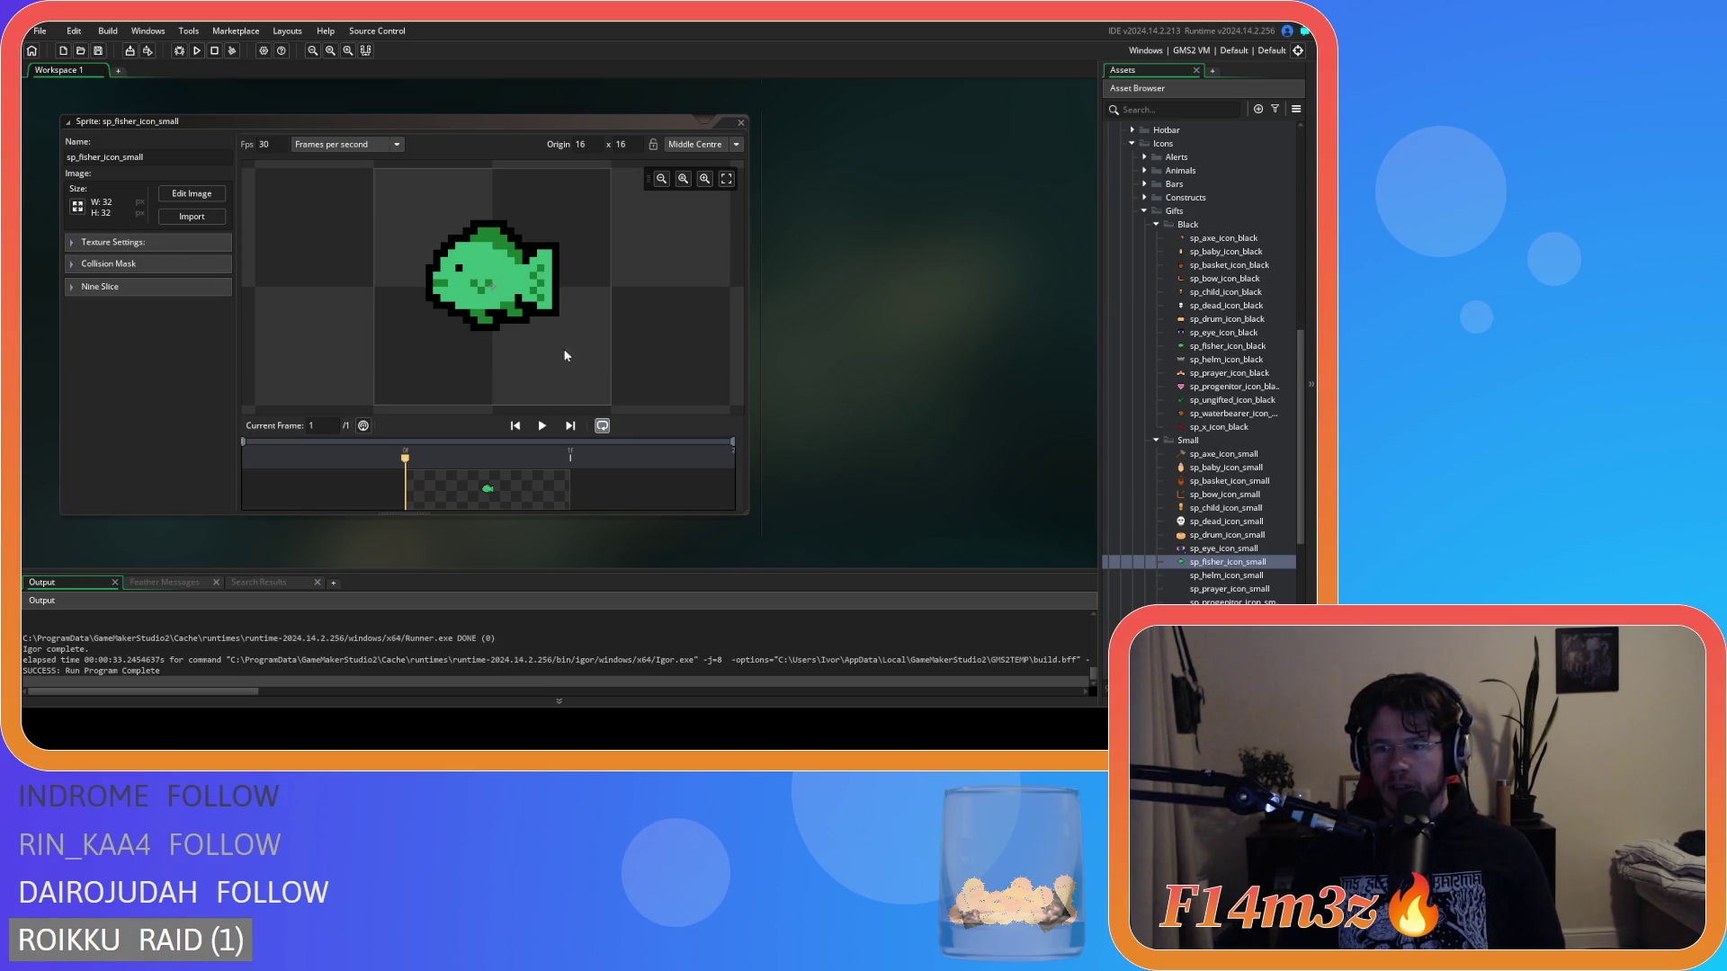
Briefly open the sp_fisher_icon_white sprite for reference, then close it.
{"action": "scroll", "coordinate": [1164, 495], "scroll_direction": "down", "scroll_amount": 3}
{"action": "scroll", "coordinate": [1217, 584], "scroll_direction": "down", "scroll_amount": 3}
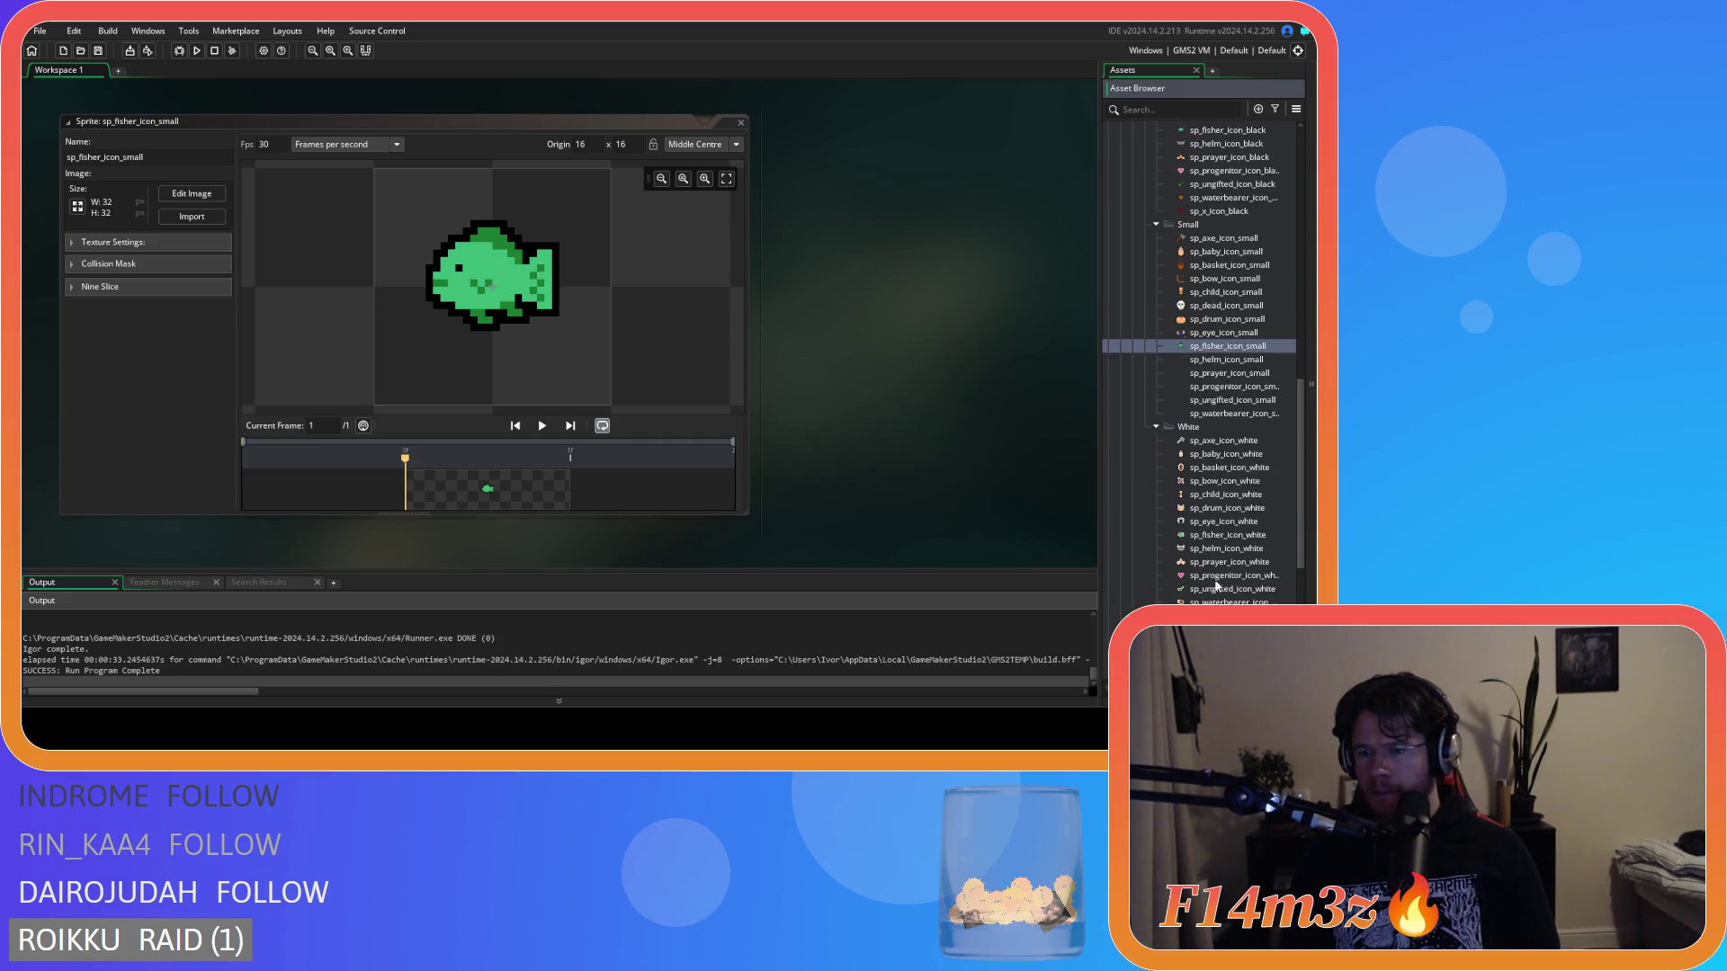
{"action": "double_click", "coordinate": [1228, 536]}
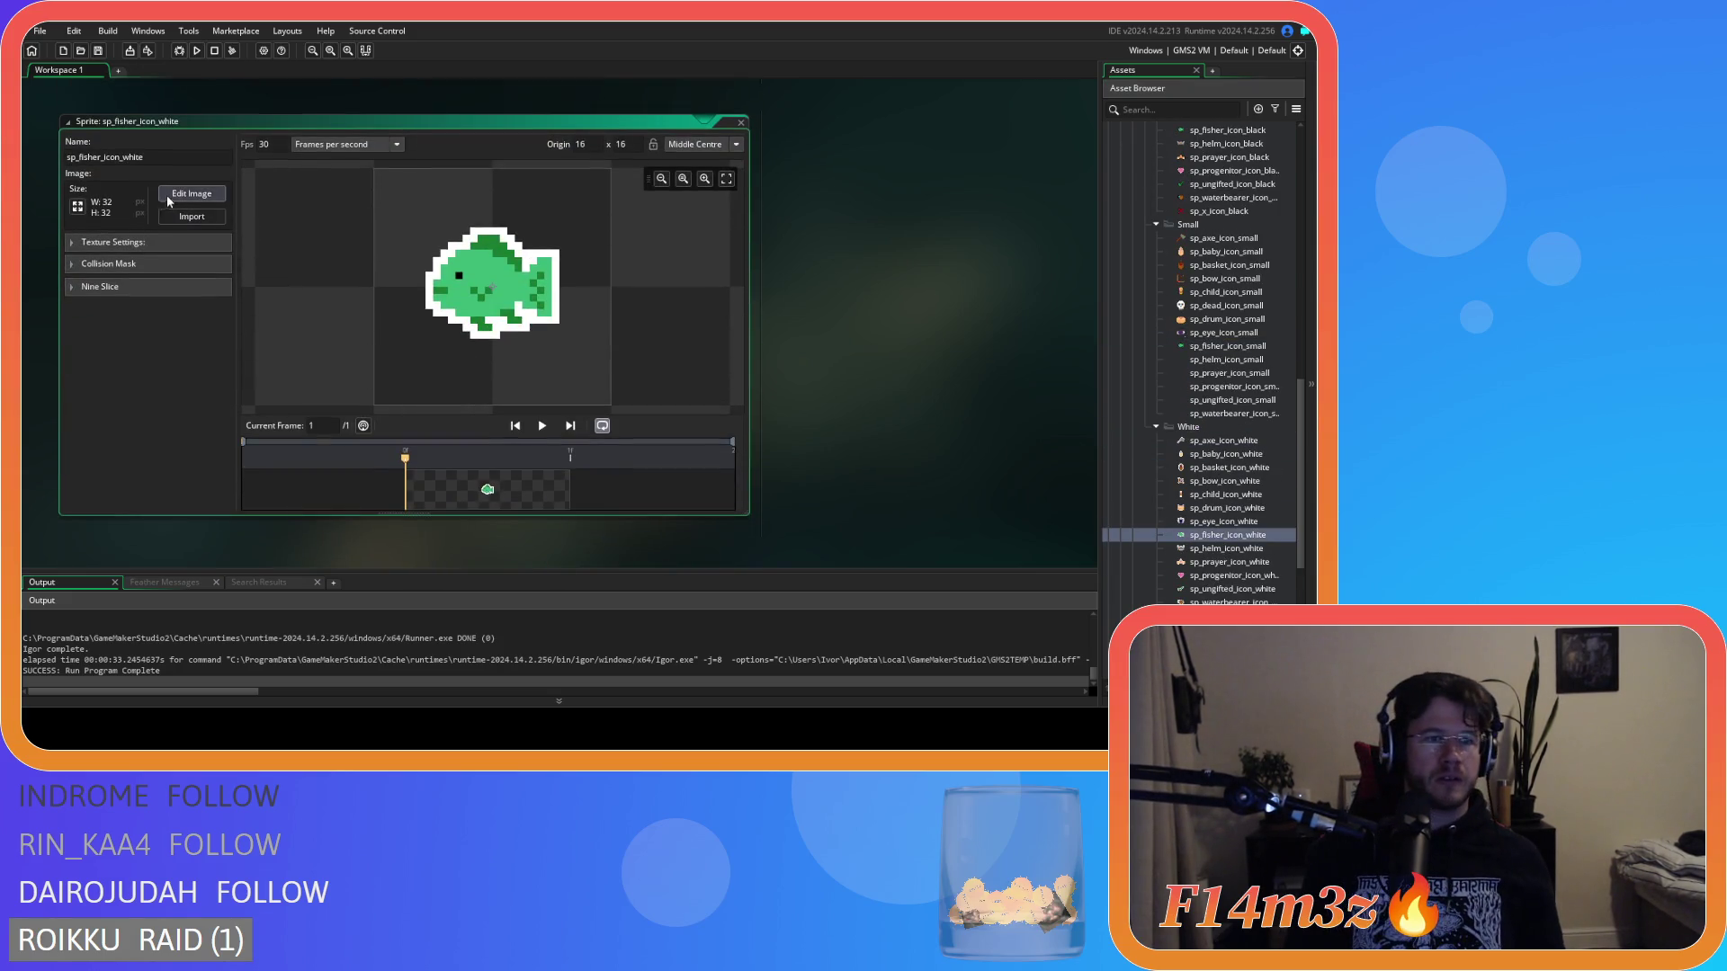
{"action": "left_click", "coordinate": [741, 123]}
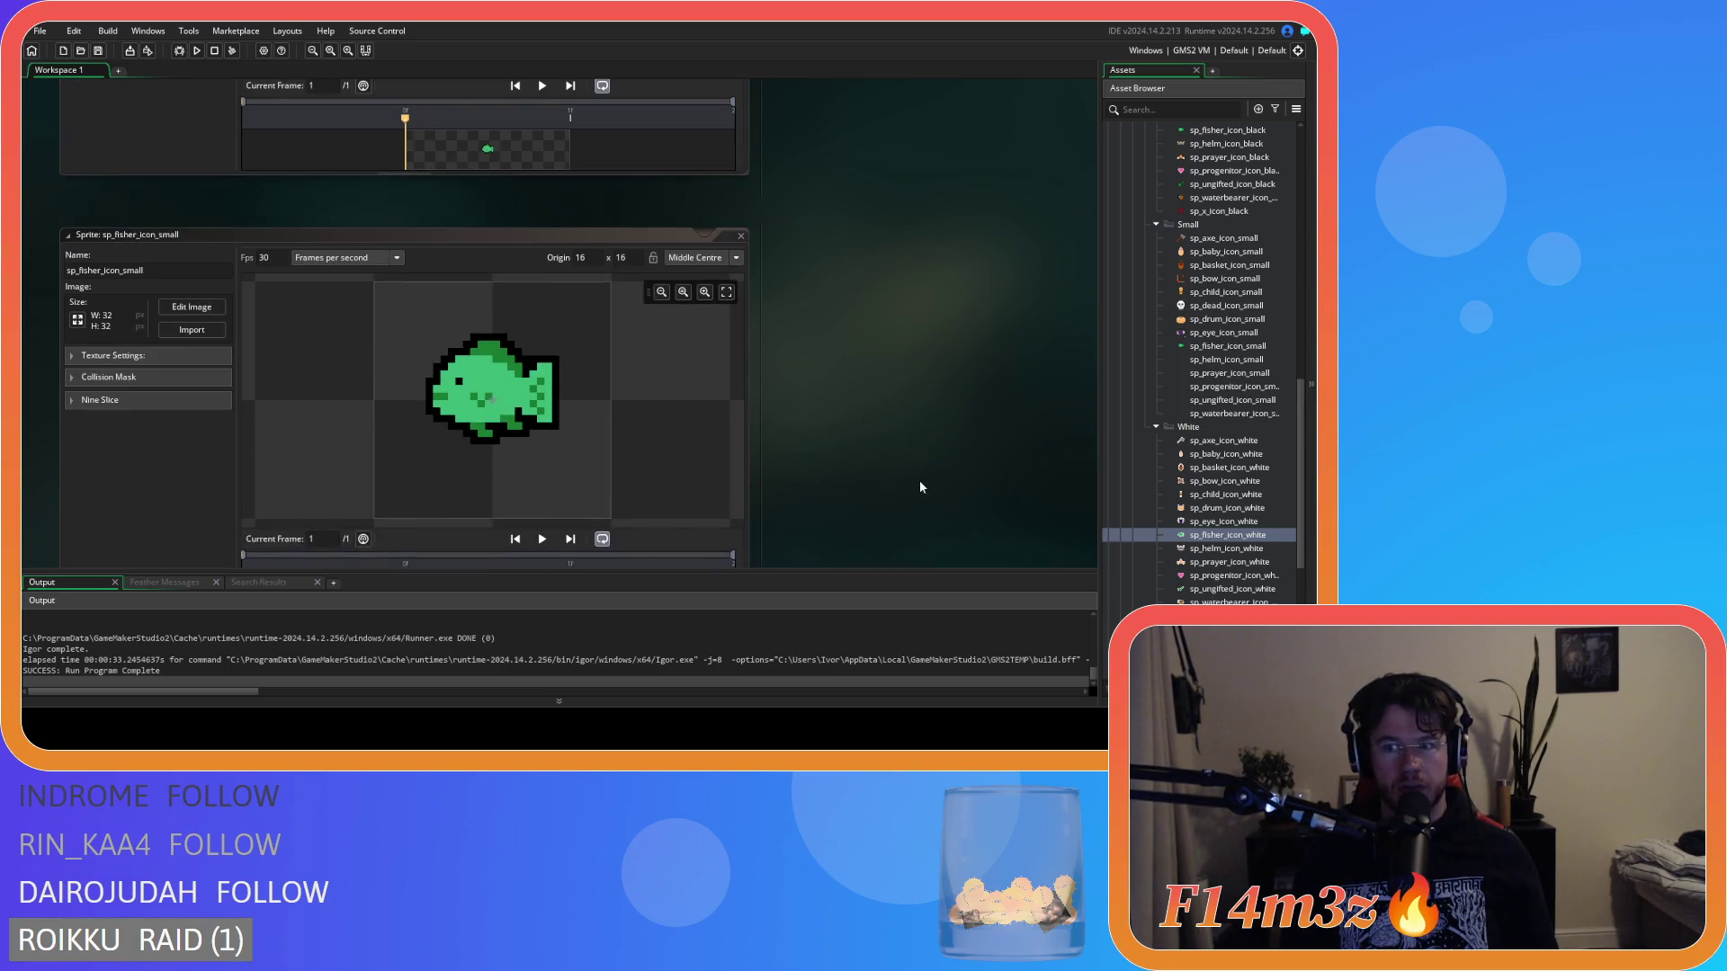
Resize sp_fisher_icon_small to 16x16 and open the shrunken fish for pixel editing.
{"action": "scroll", "coordinate": [915, 462], "scroll_direction": "up", "scroll_amount": 1}
{"action": "scroll", "coordinate": [914, 459], "scroll_direction": "down", "scroll_amount": 2}
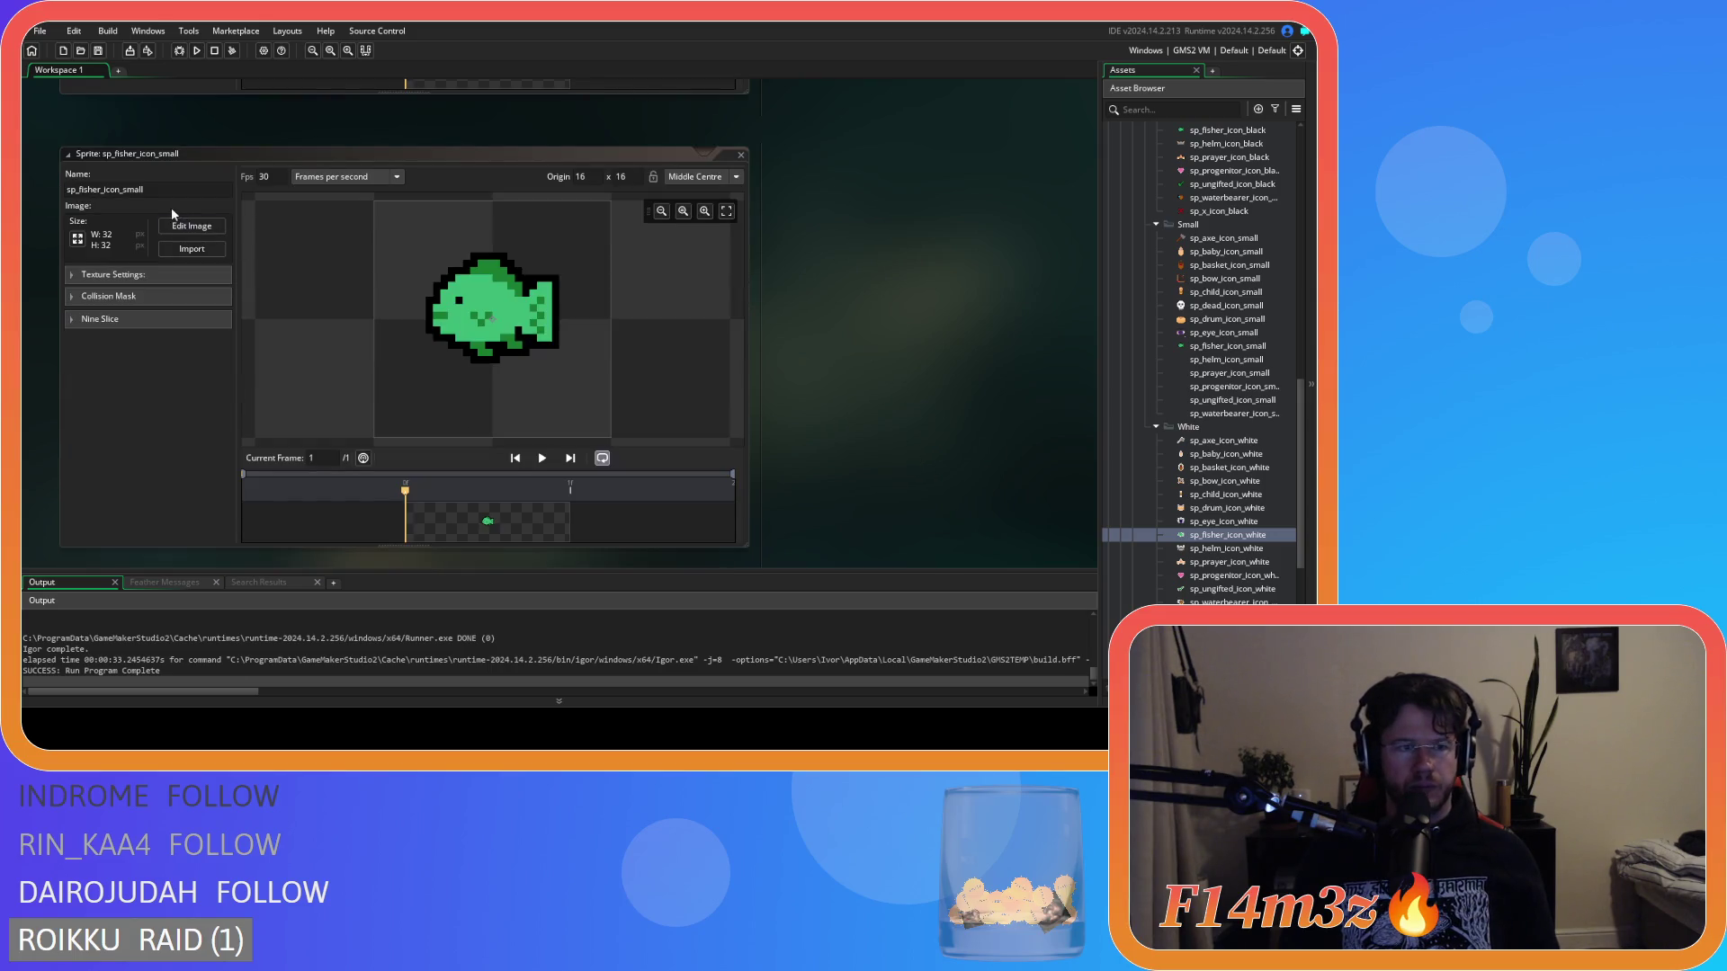
{"action": "left_click", "coordinate": [78, 238]}
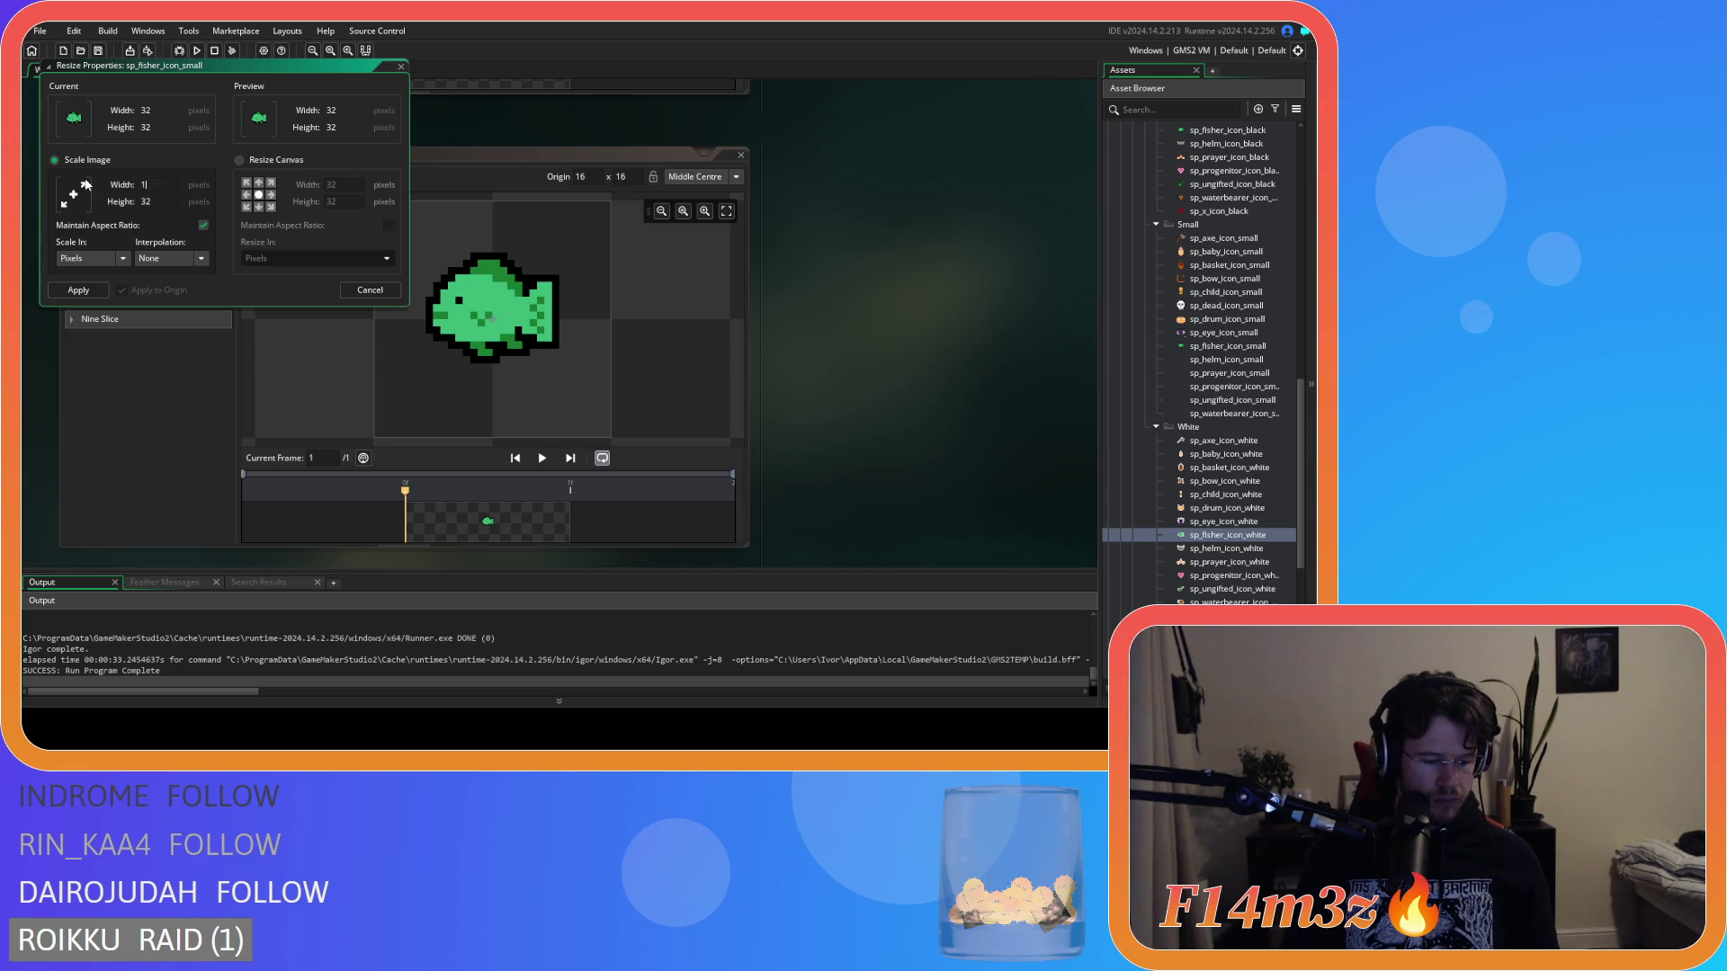
{"action": "left_click", "coordinate": [78, 289]}
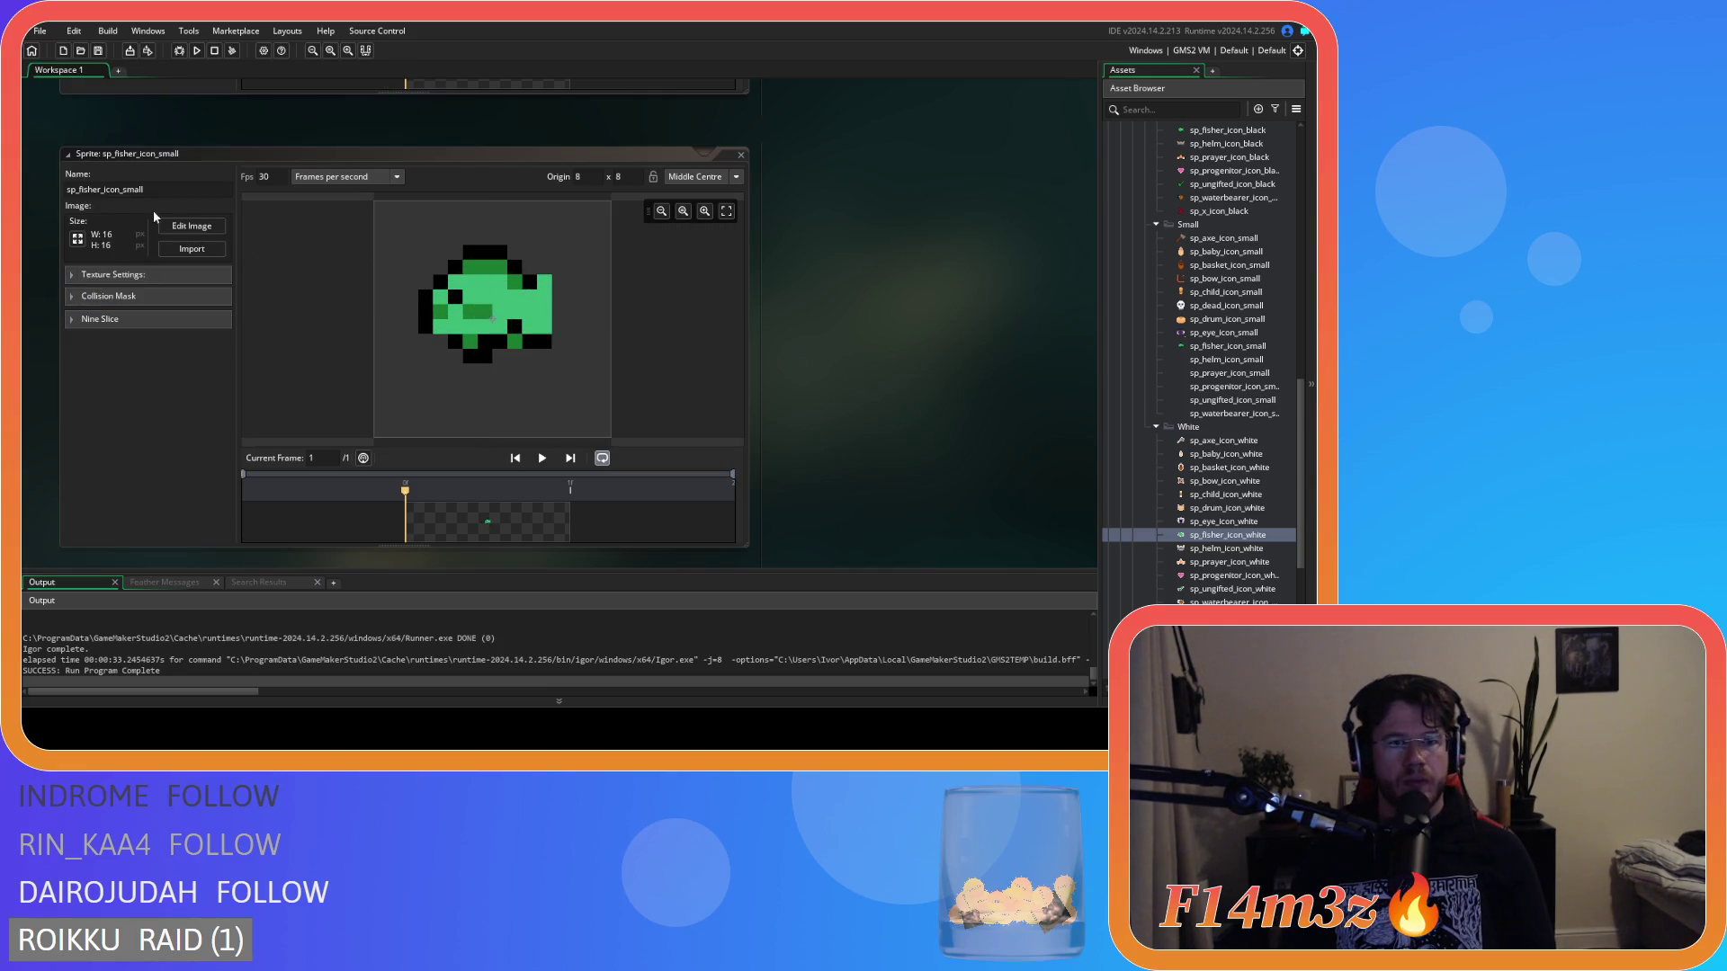
{"action": "left_click", "coordinate": [186, 226]}
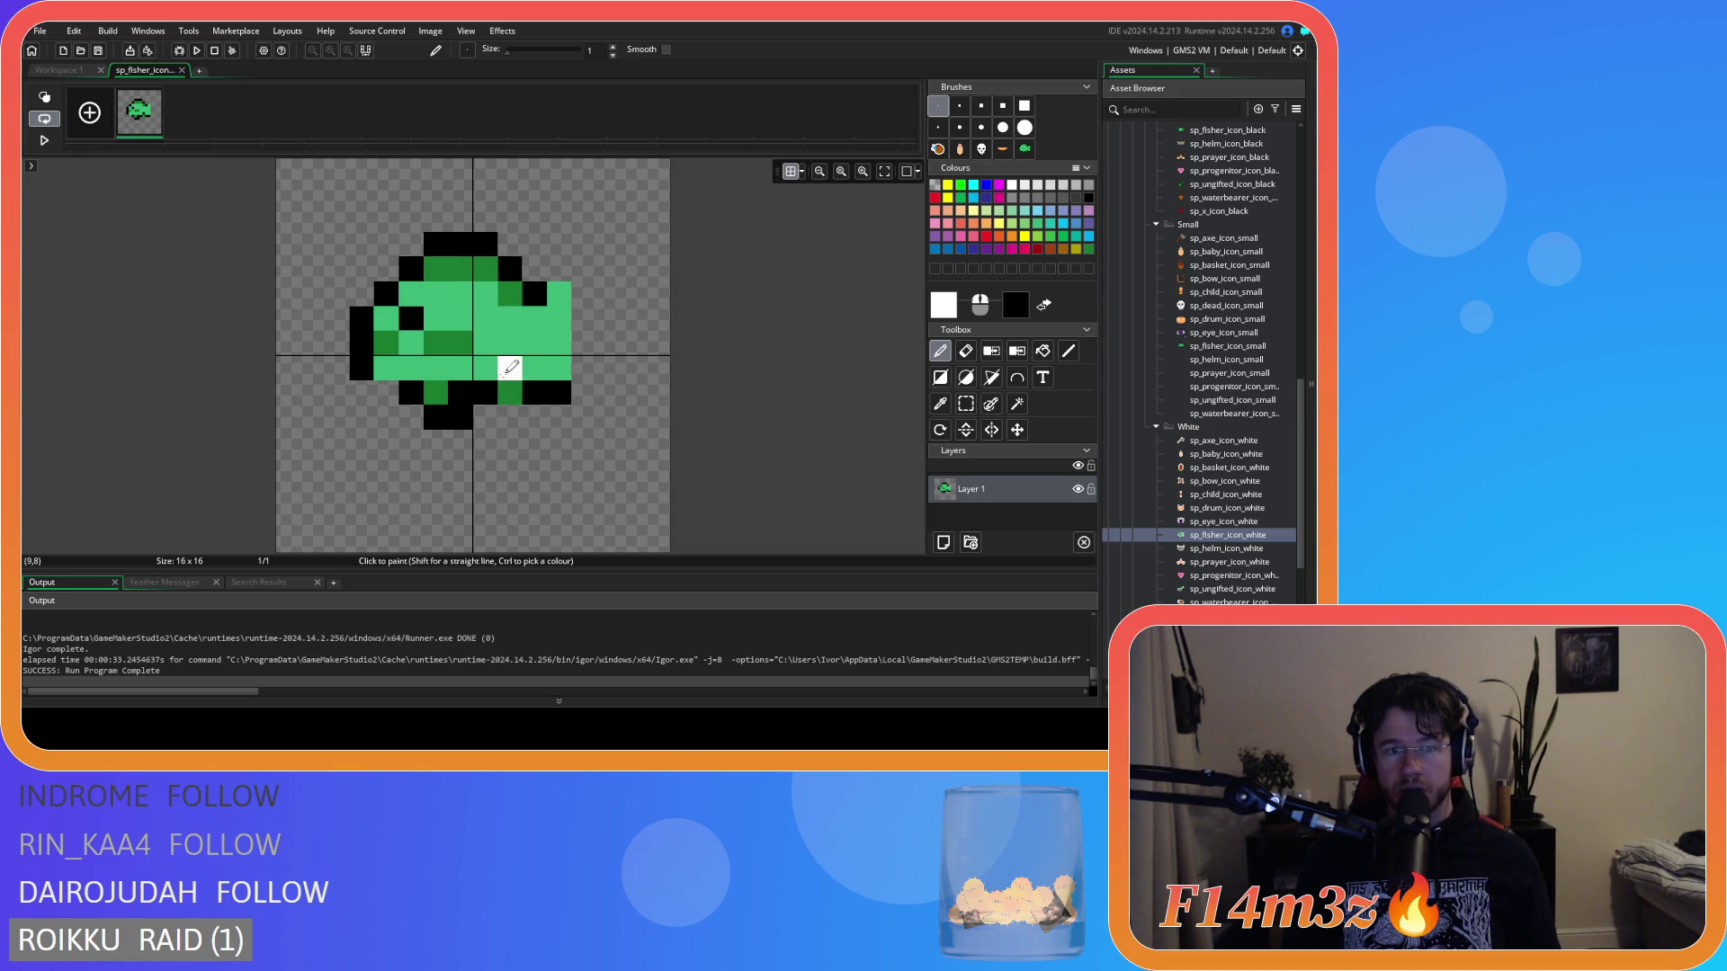
Erase a stray pixel inside the fish body and recolour the black top outline green.
{"action": "key", "text": "e"}
{"action": "left_click", "coordinate": [510, 392]}
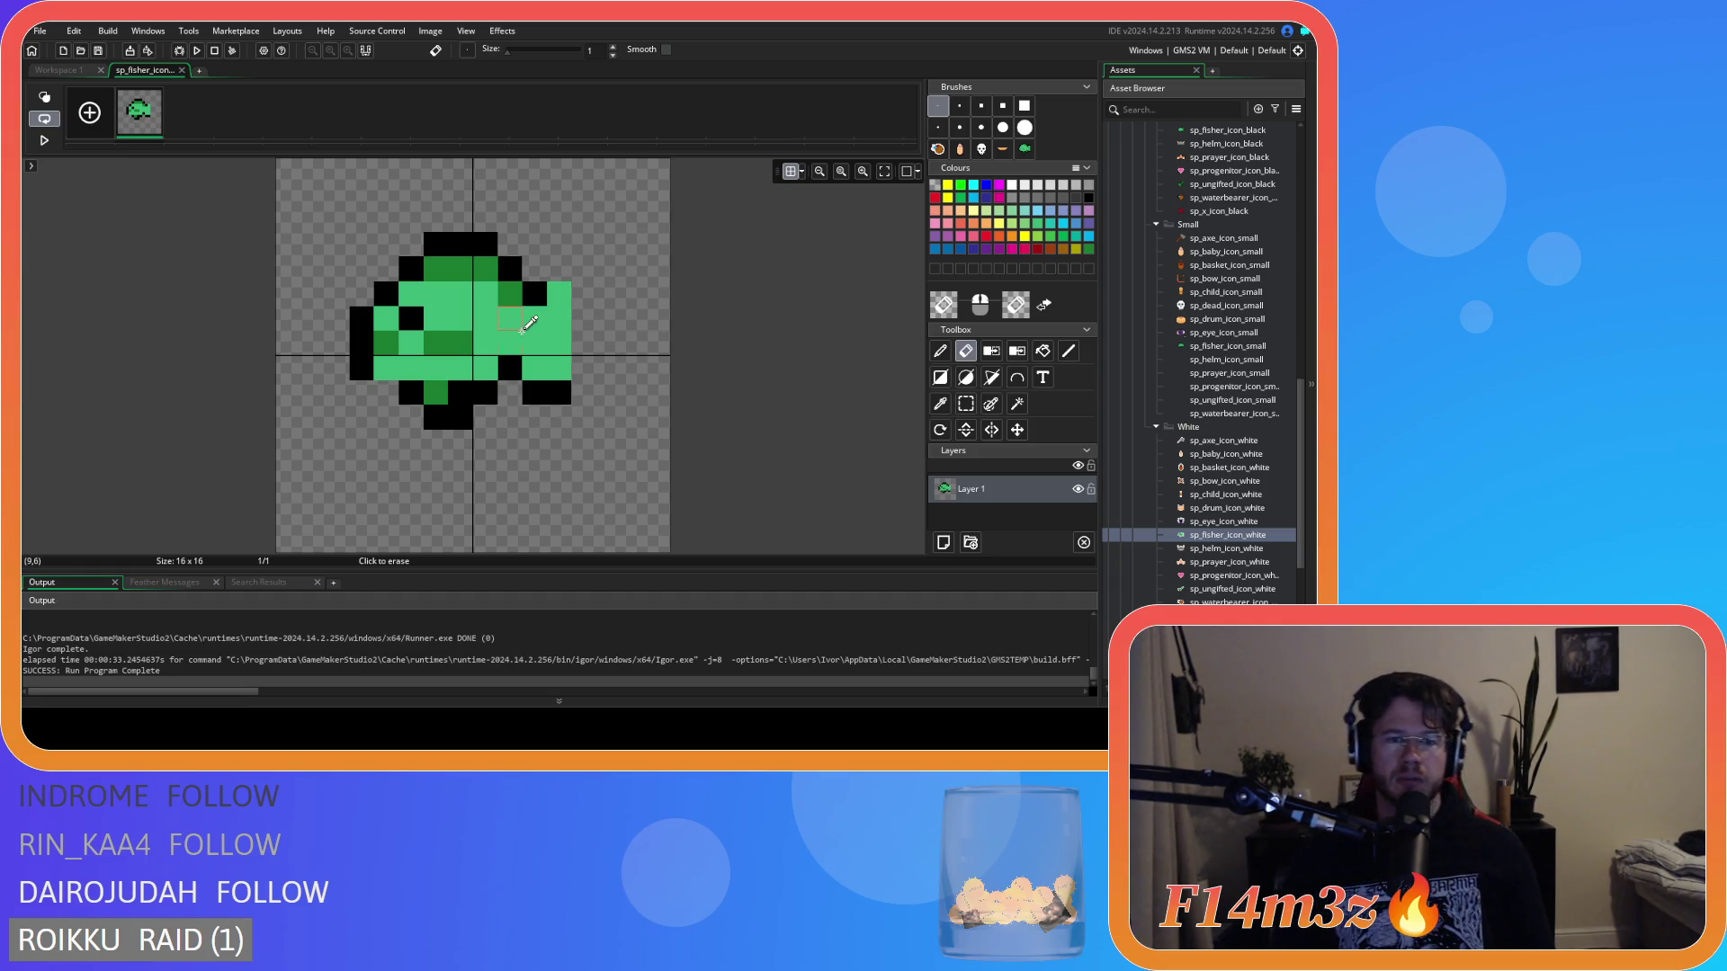
{"action": "key", "text": "f"}
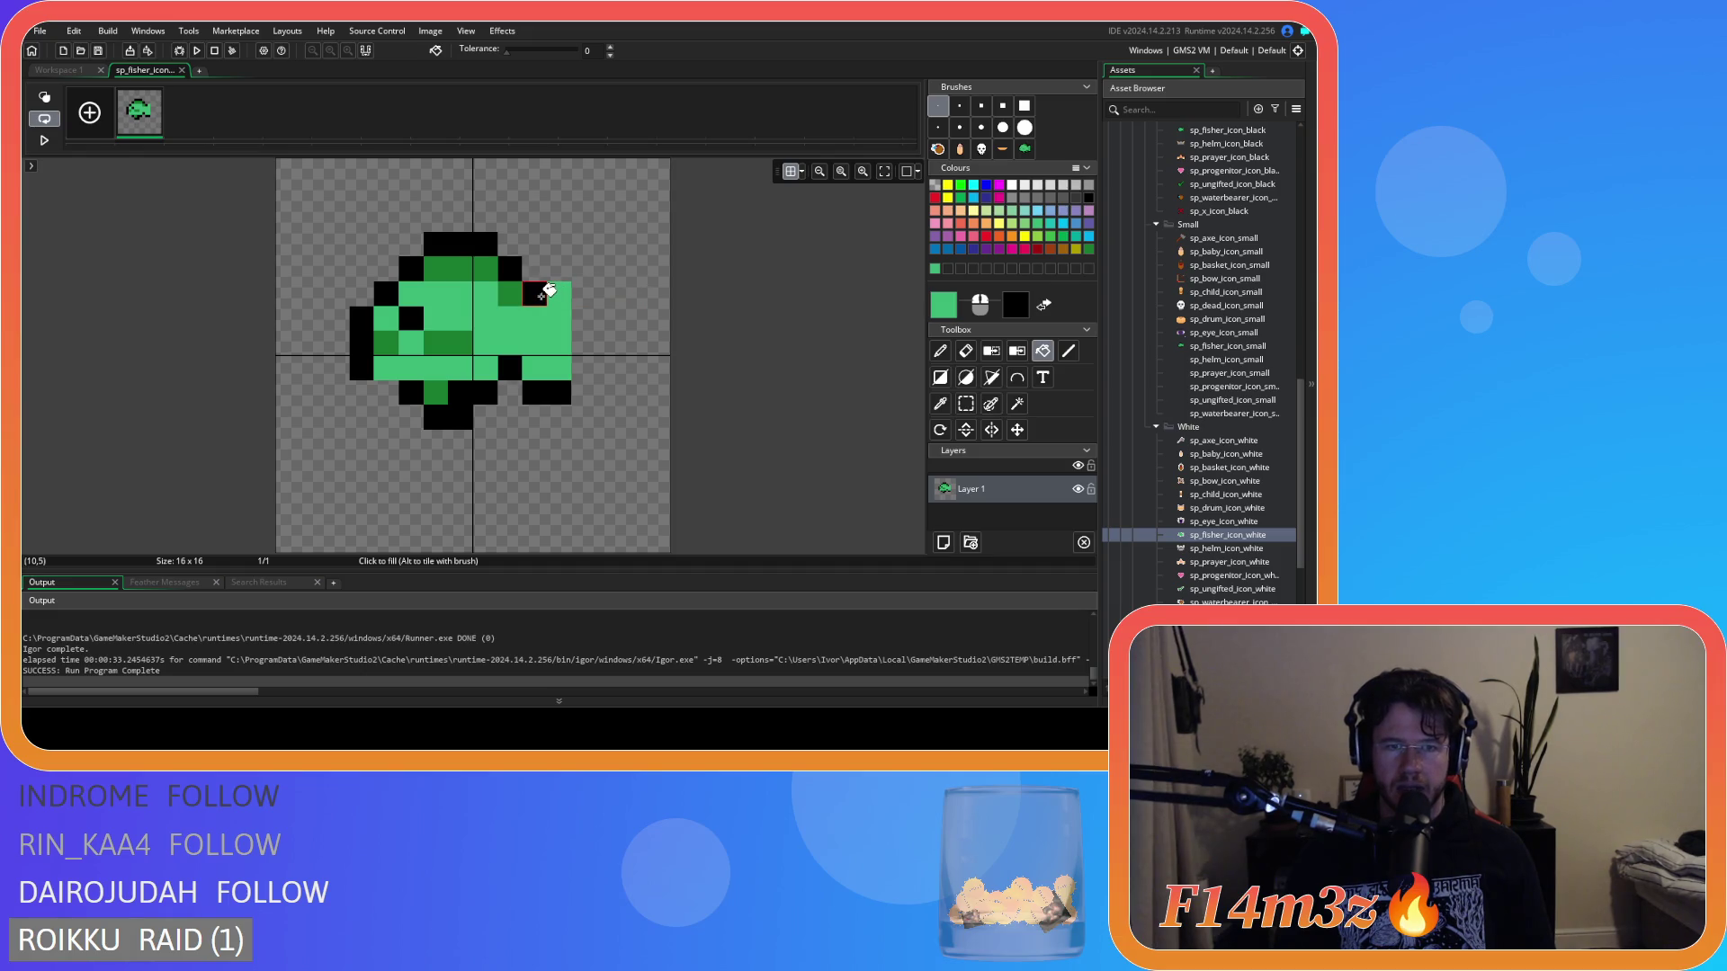
{"action": "mouse_move", "coordinate": [540, 293]}
{"action": "left_mouse_down"}
{"action": "mouse_move", "coordinate": [482, 247]}
{"action": "mouse_move", "coordinate": [412, 266]}
{"action": "mouse_move", "coordinate": [354, 339]}
{"action": "mouse_move", "coordinate": [358, 366]}
{"action": "mouse_move", "coordinate": [437, 416]}
{"action": "mouse_move", "coordinate": [513, 370]}
{"action": "mouse_move", "coordinate": [567, 393]}
{"action": "left_mouse_up"}
{"action": "key", "text": "ctrl+z"}
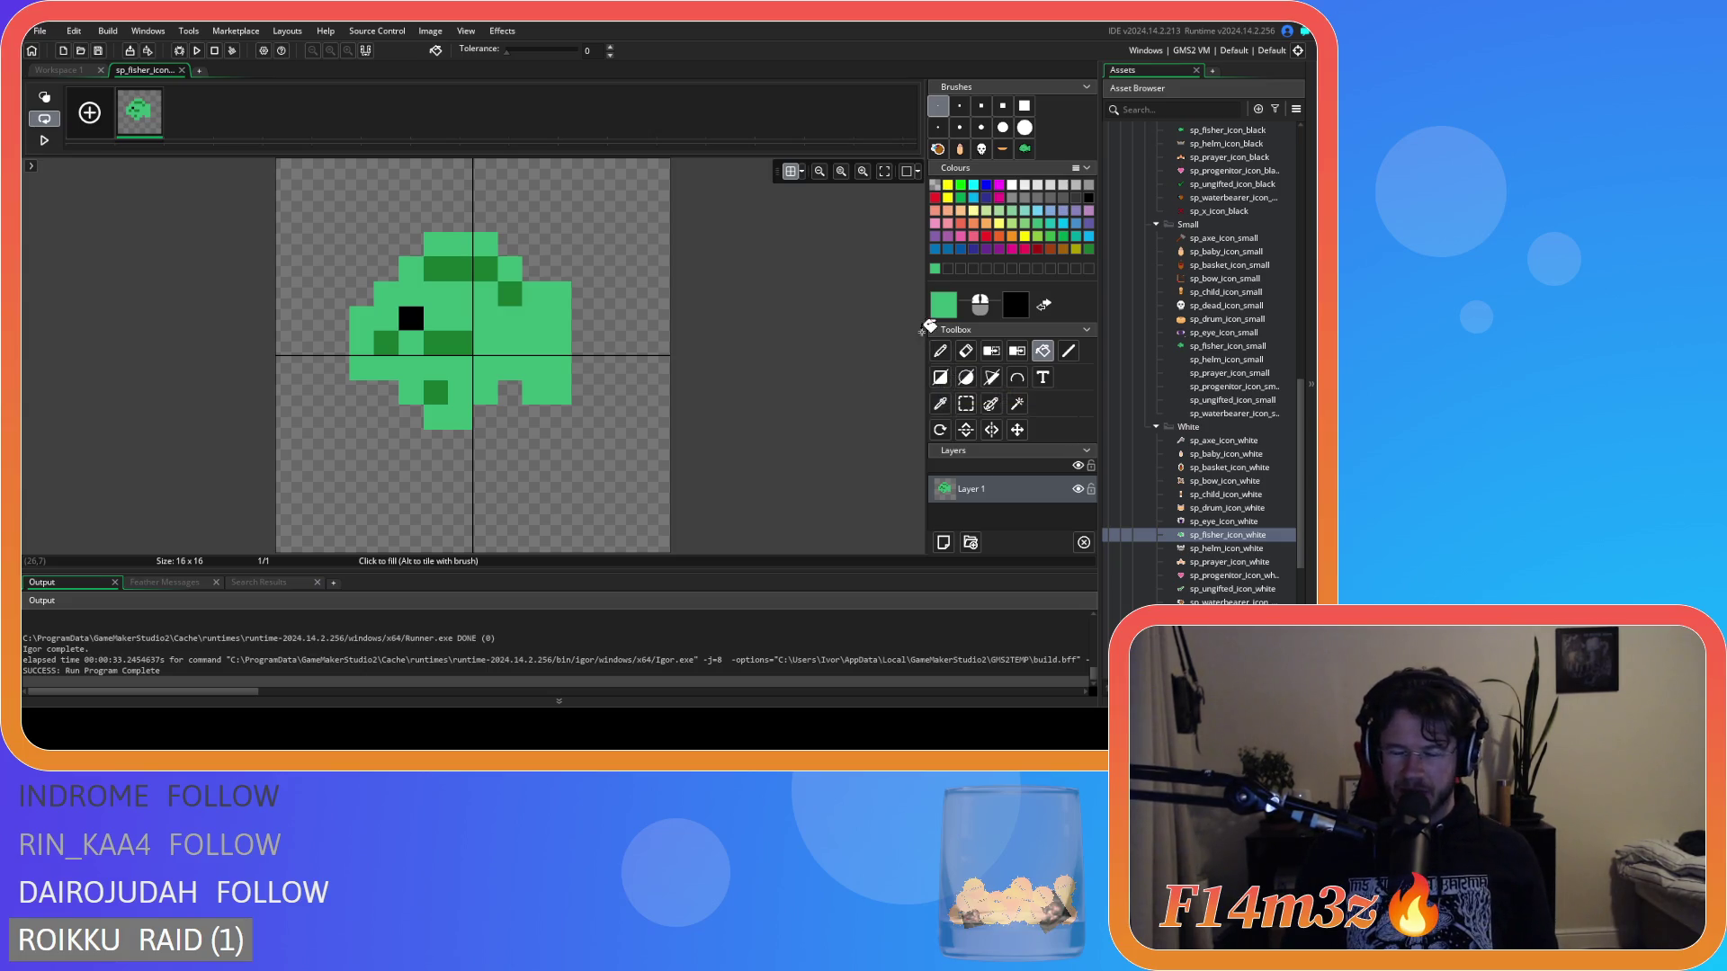
Widen the tail downward with green pixels and fill the notch below the body.
{"action": "left_click", "coordinate": [941, 349]}
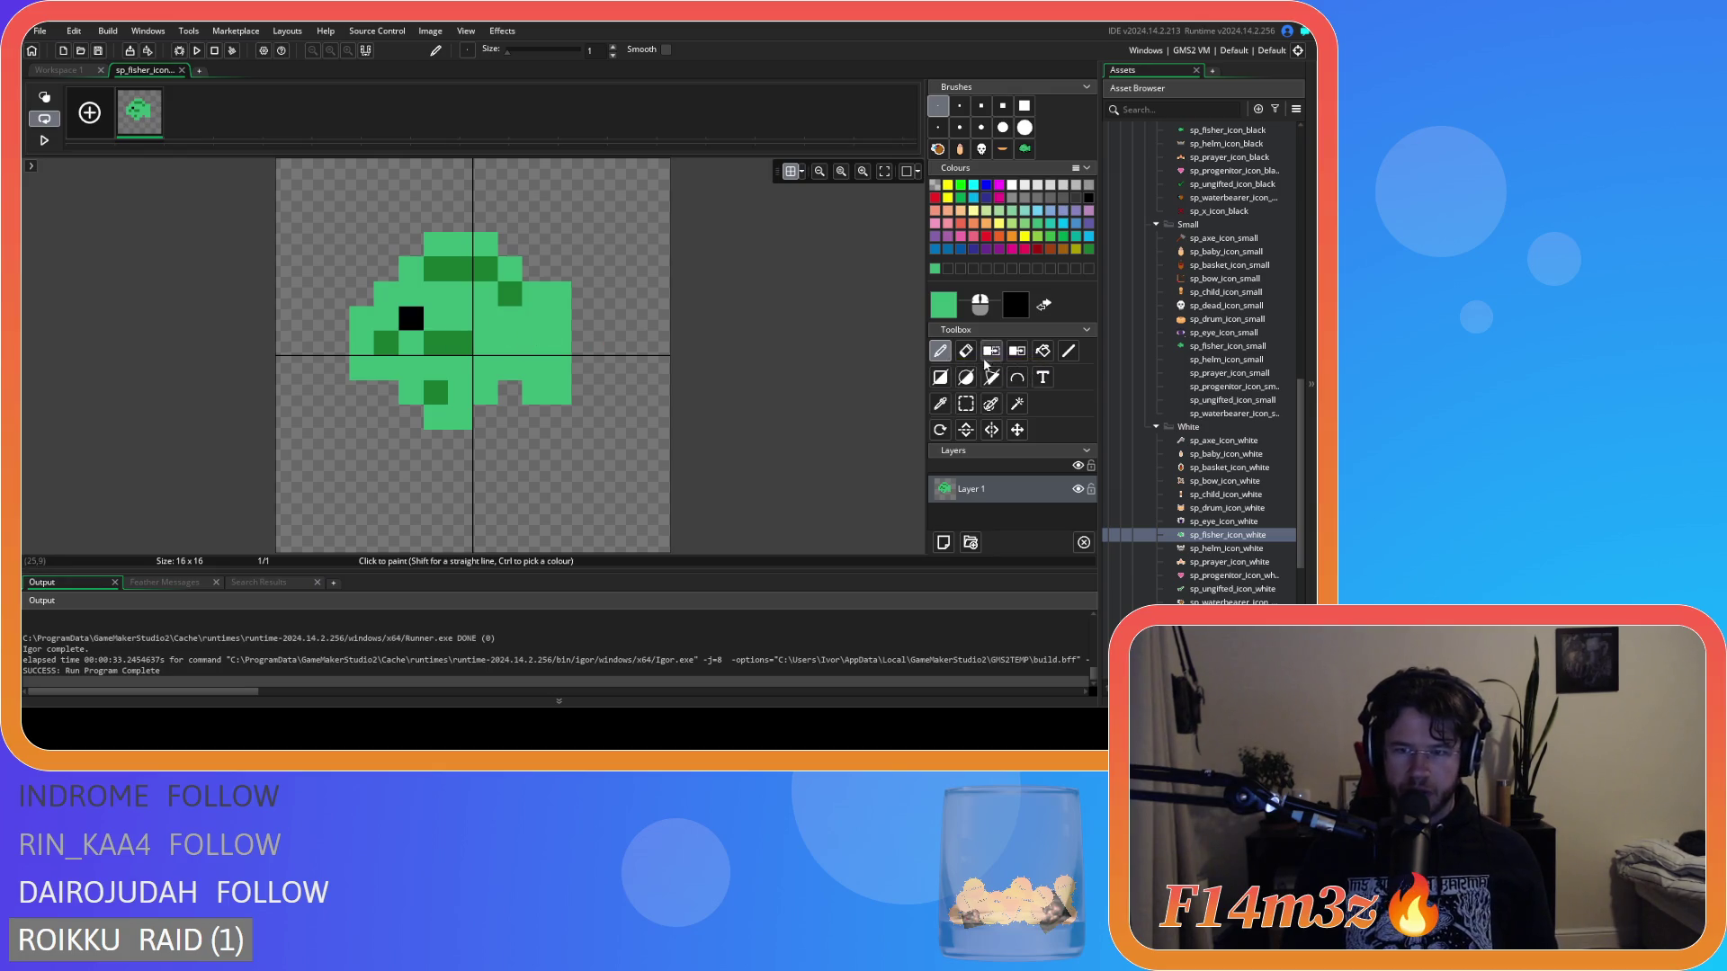
{"action": "left_click", "coordinate": [1043, 354]}
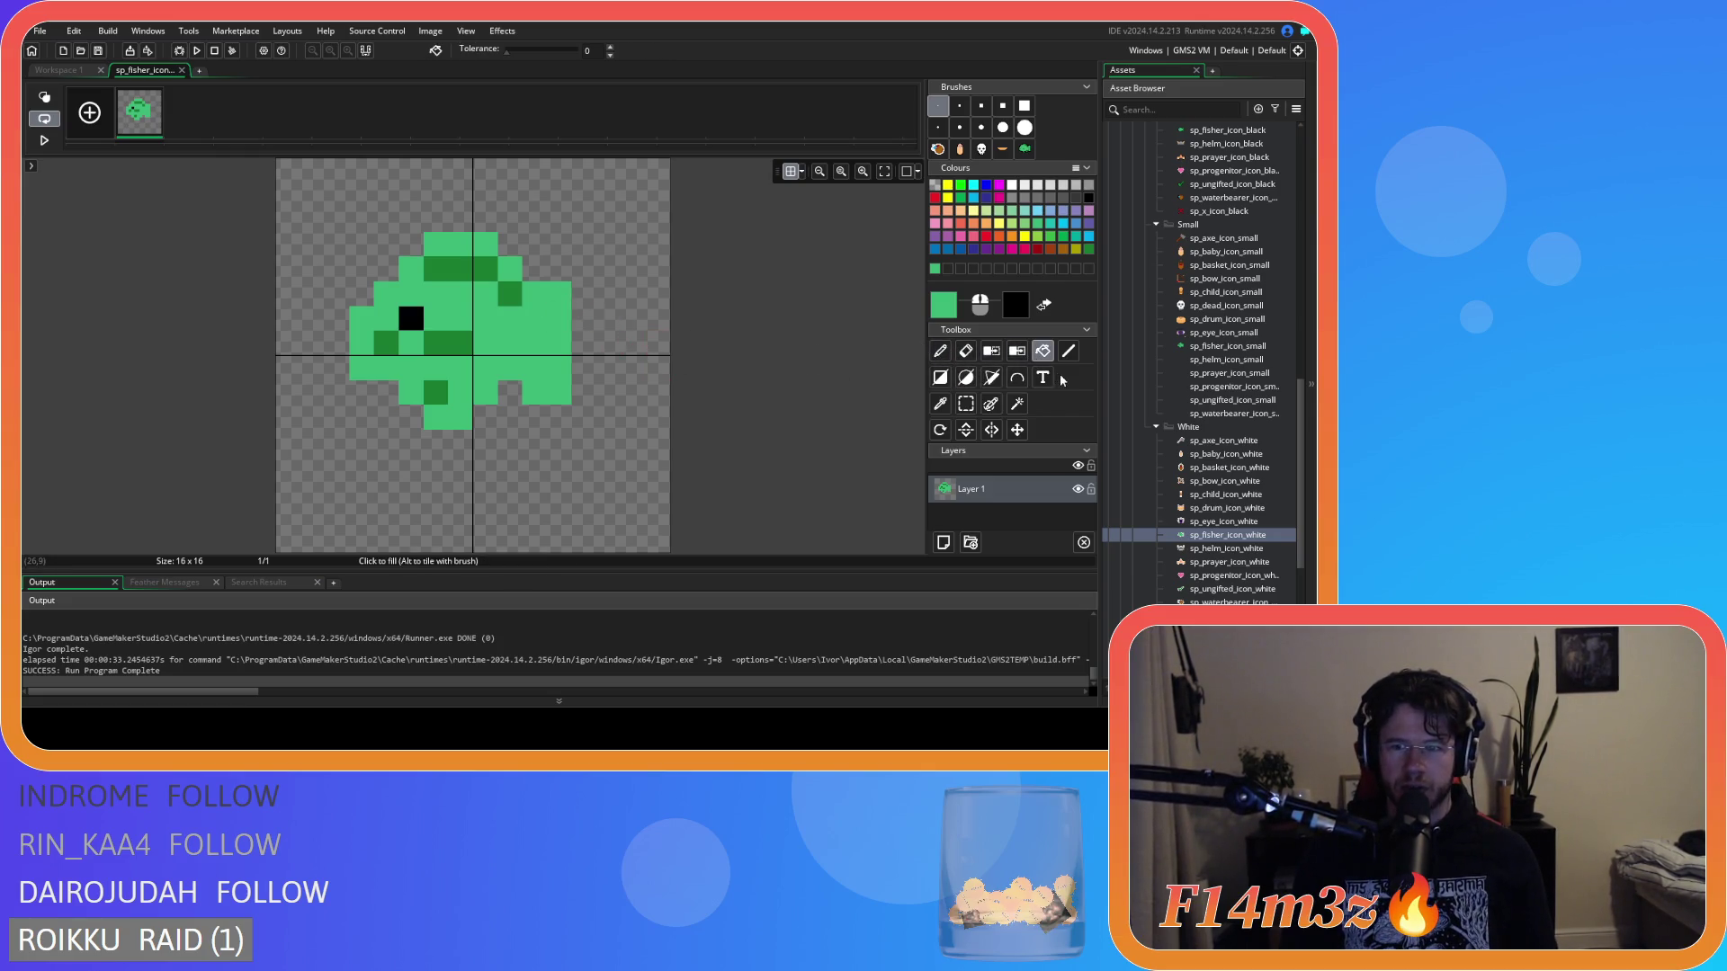
{"action": "left_click", "coordinate": [938, 353]}
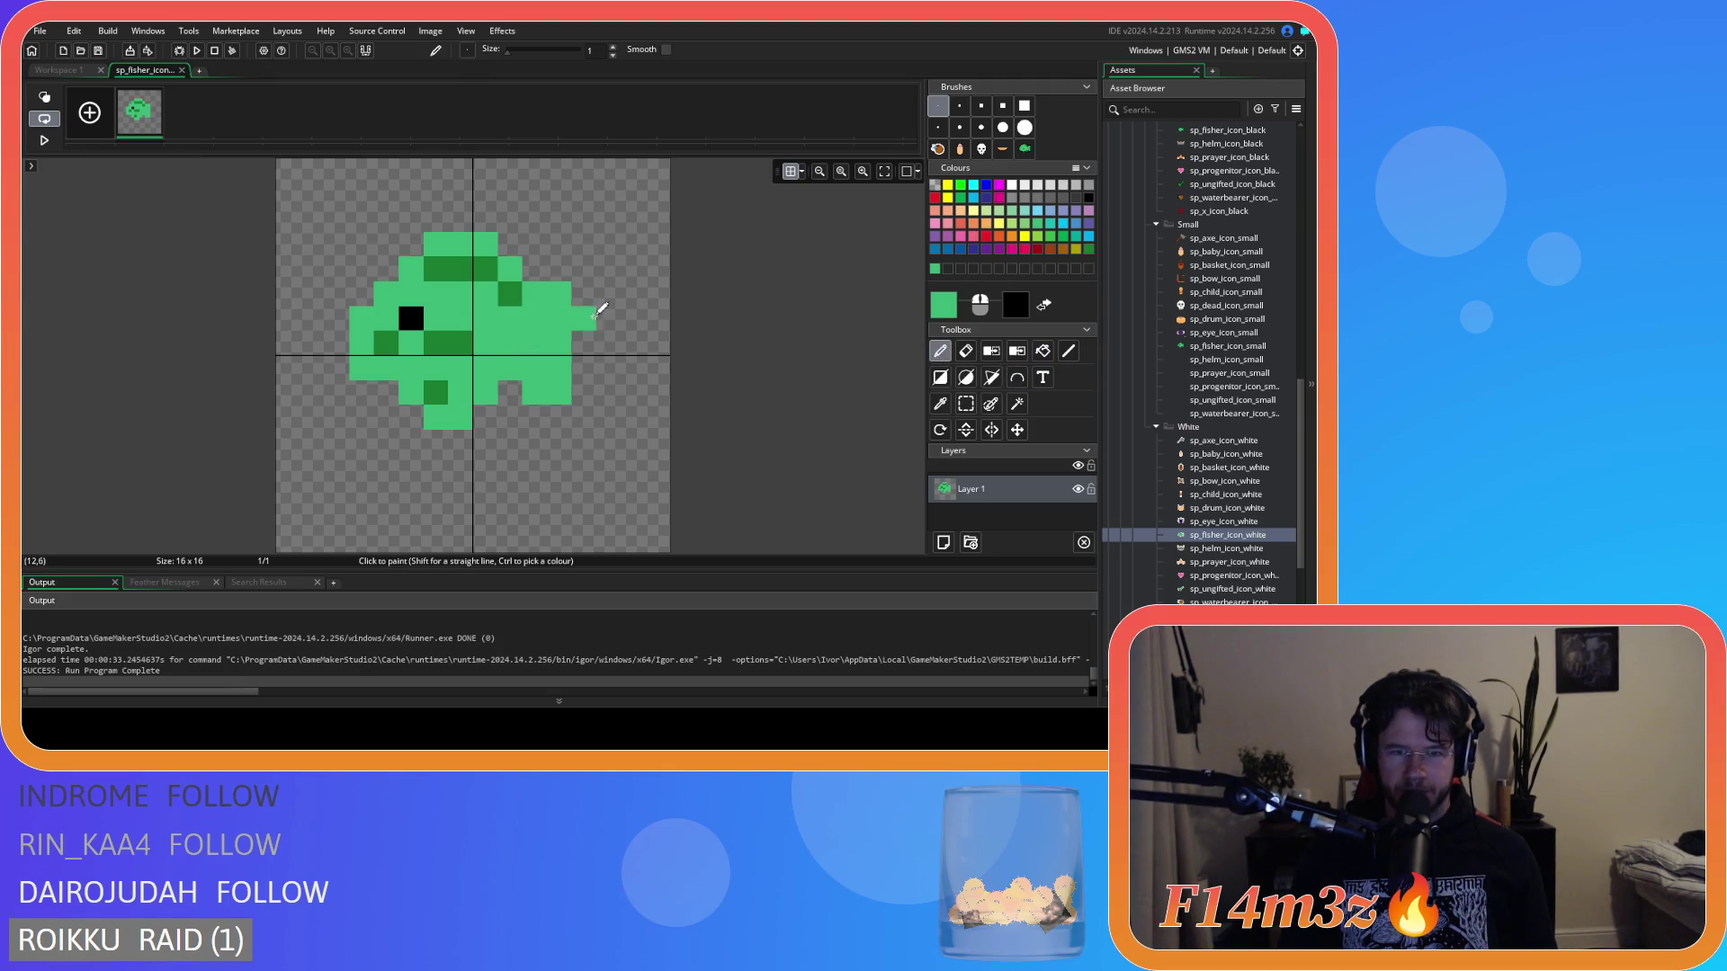
{"action": "left_click", "coordinate": [967, 351]}
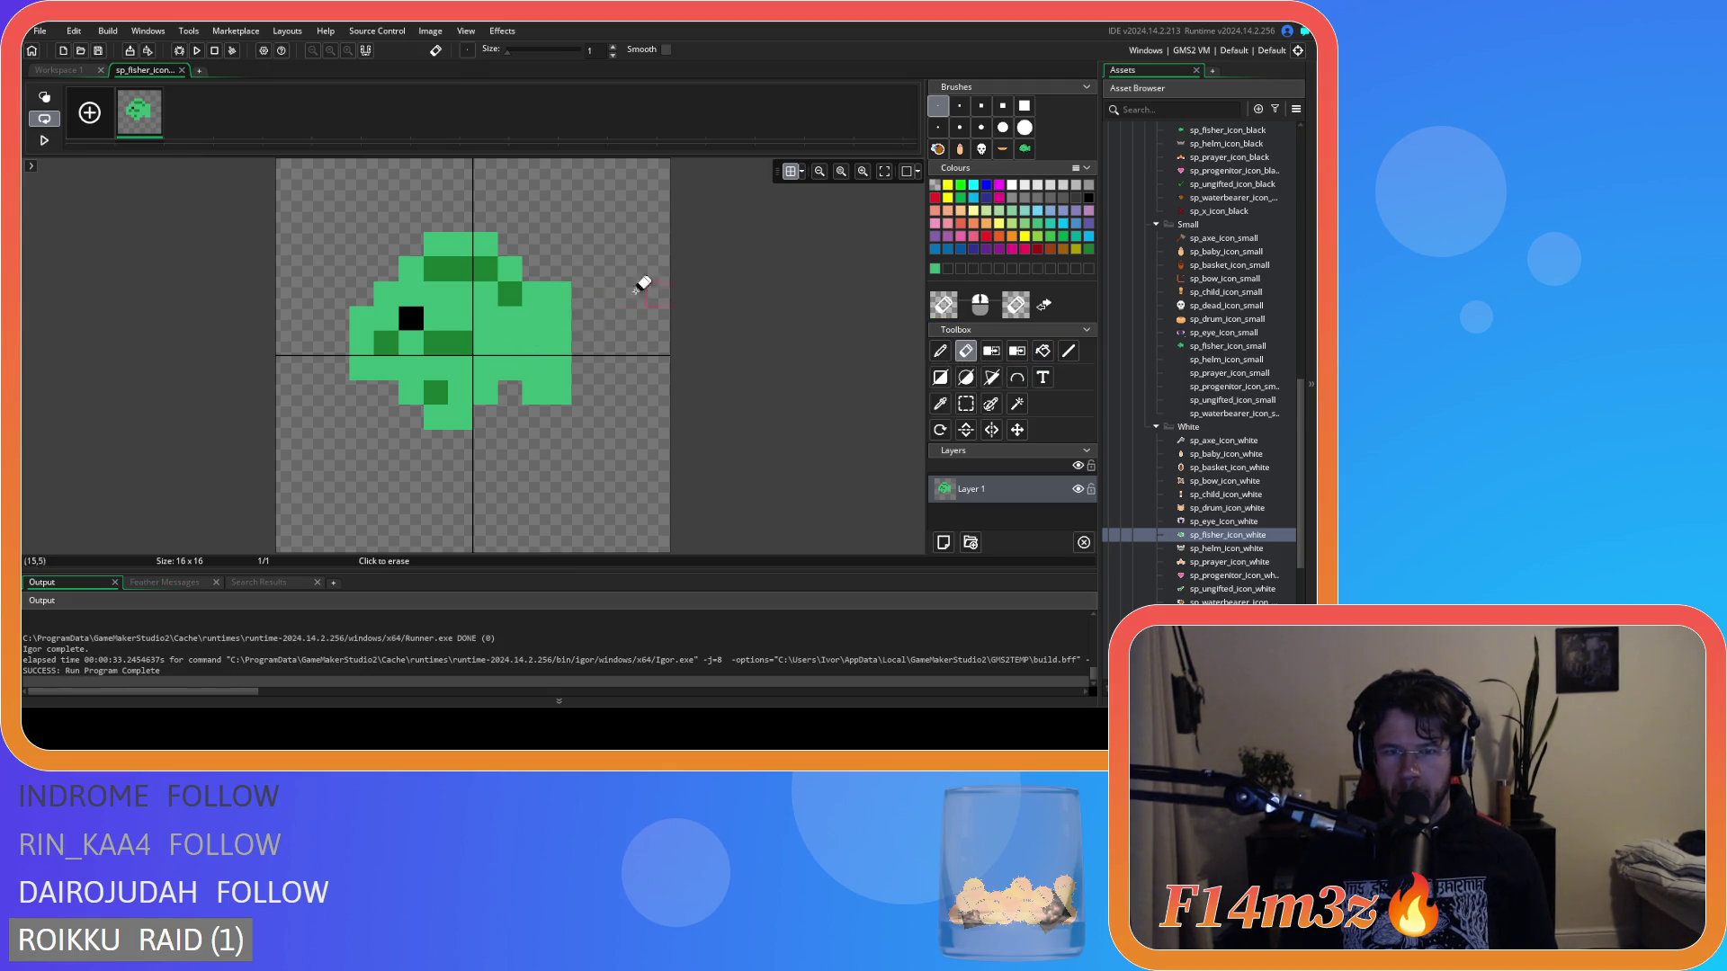
{"action": "left_click", "coordinate": [940, 351]}
{"action": "left_click", "coordinate": [585, 295]}
{"action": "left_click_drag", "start_coordinate": [592, 294], "coordinate": [592, 343]}
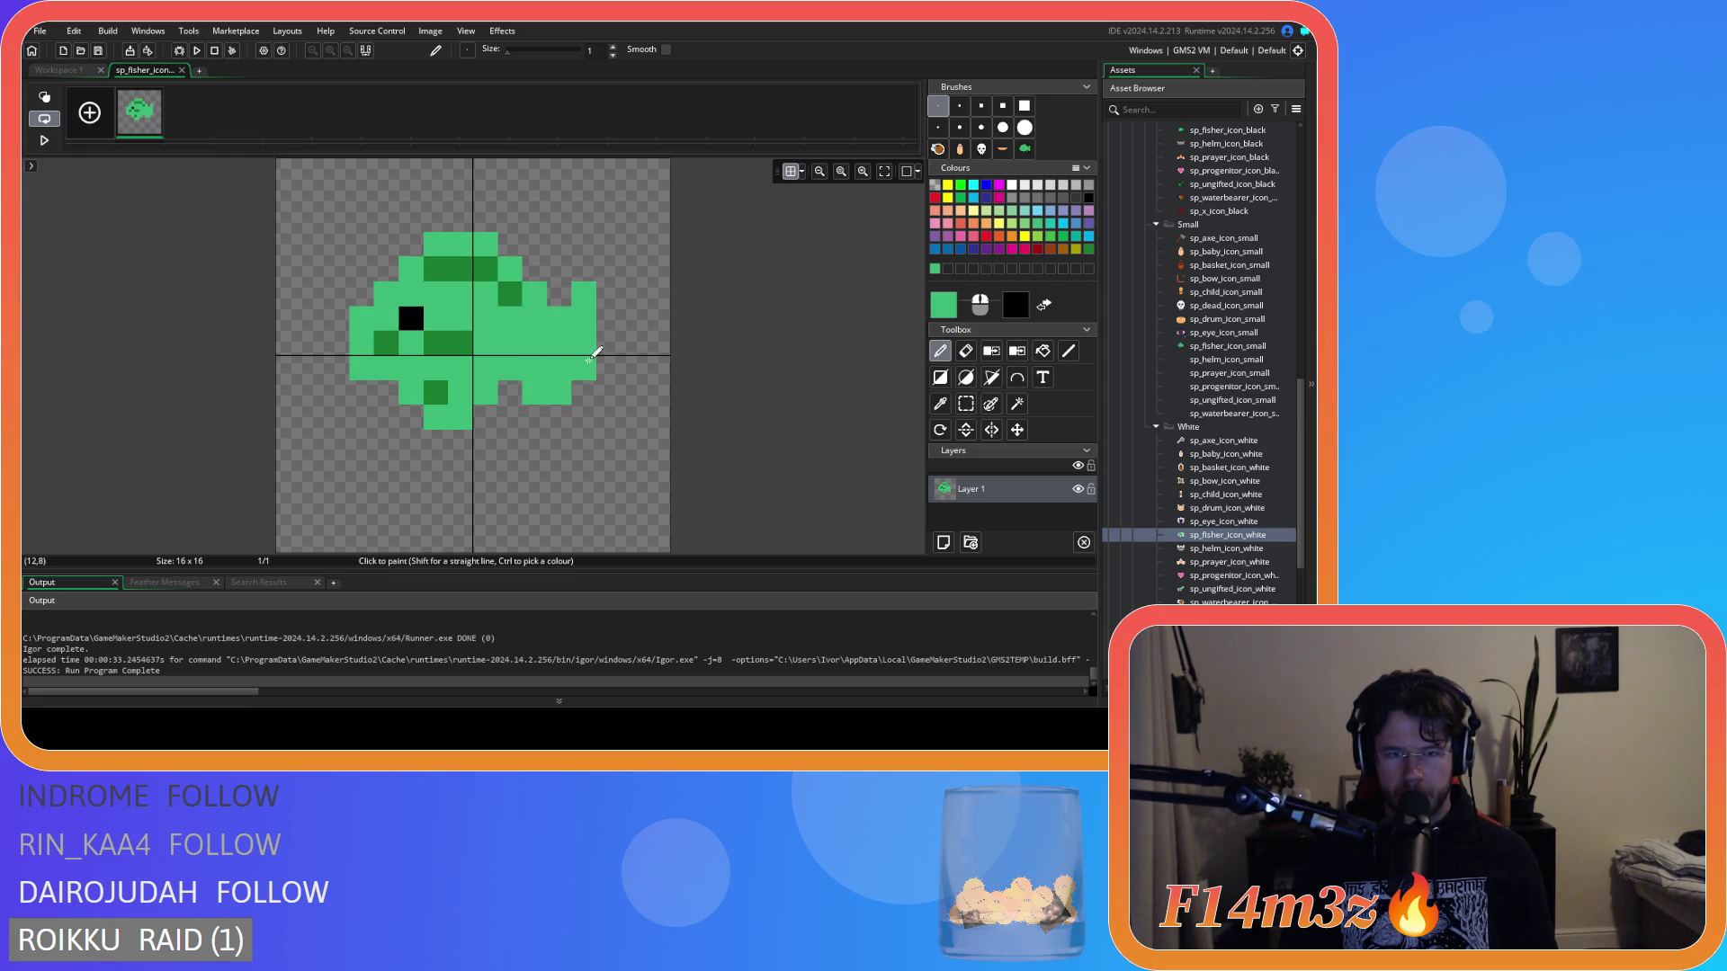
{"action": "key", "text": "e"}
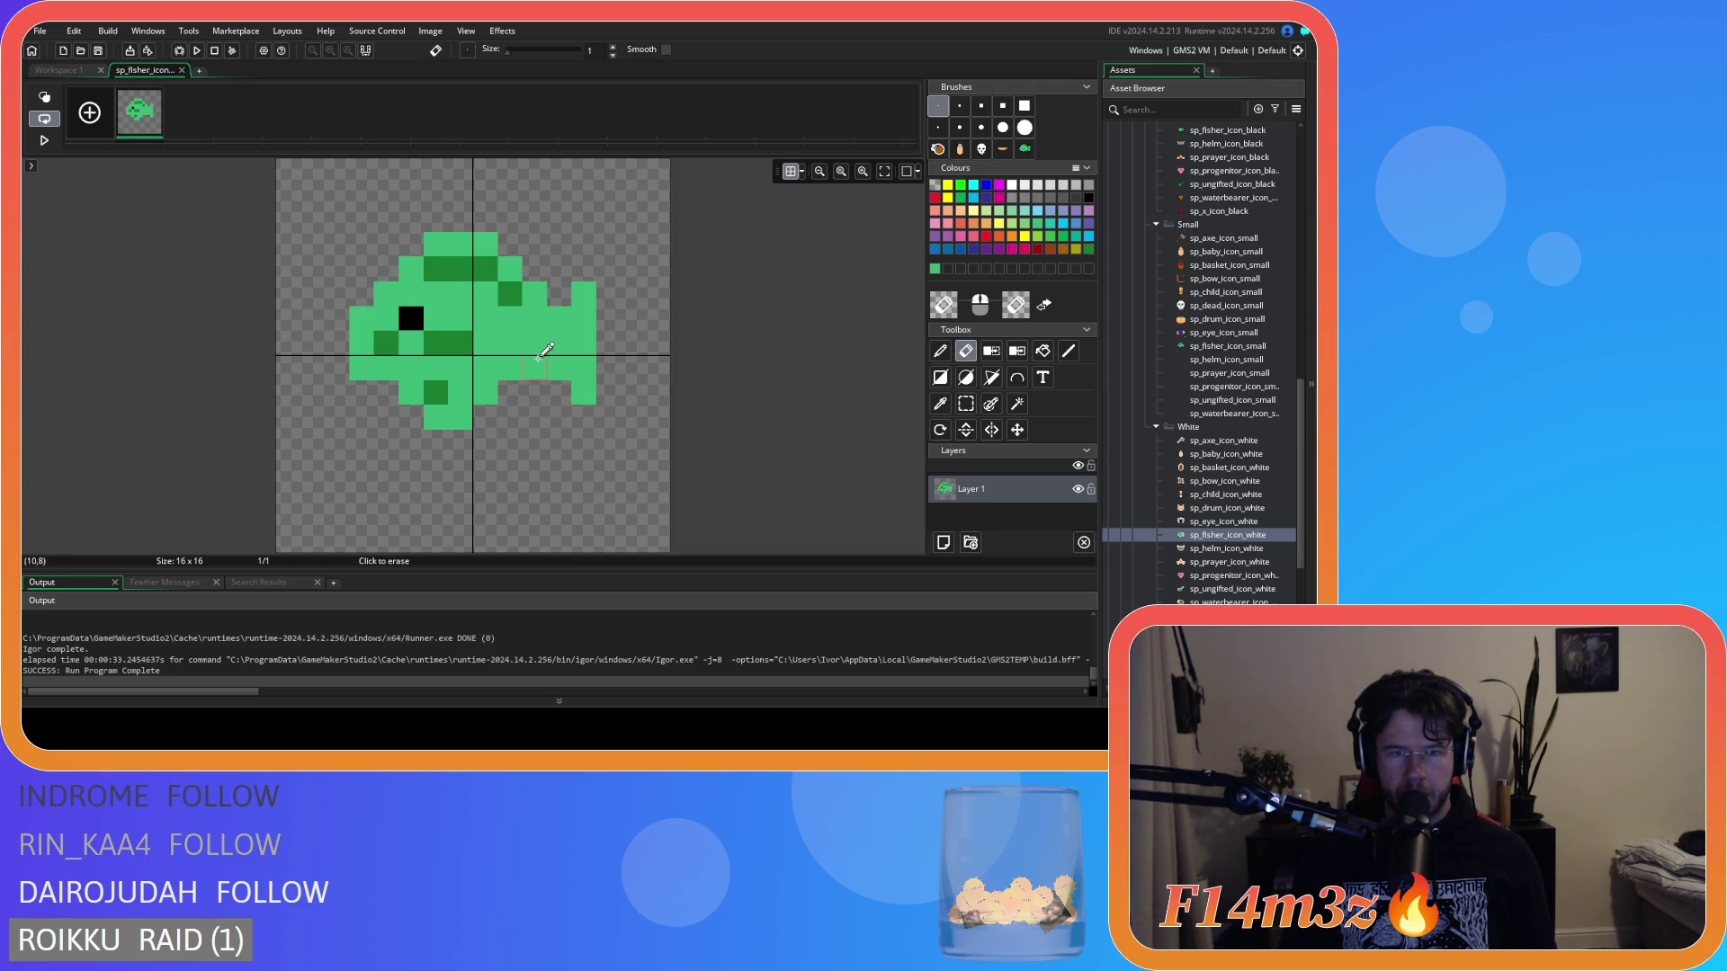
{"action": "key", "text": "d"}
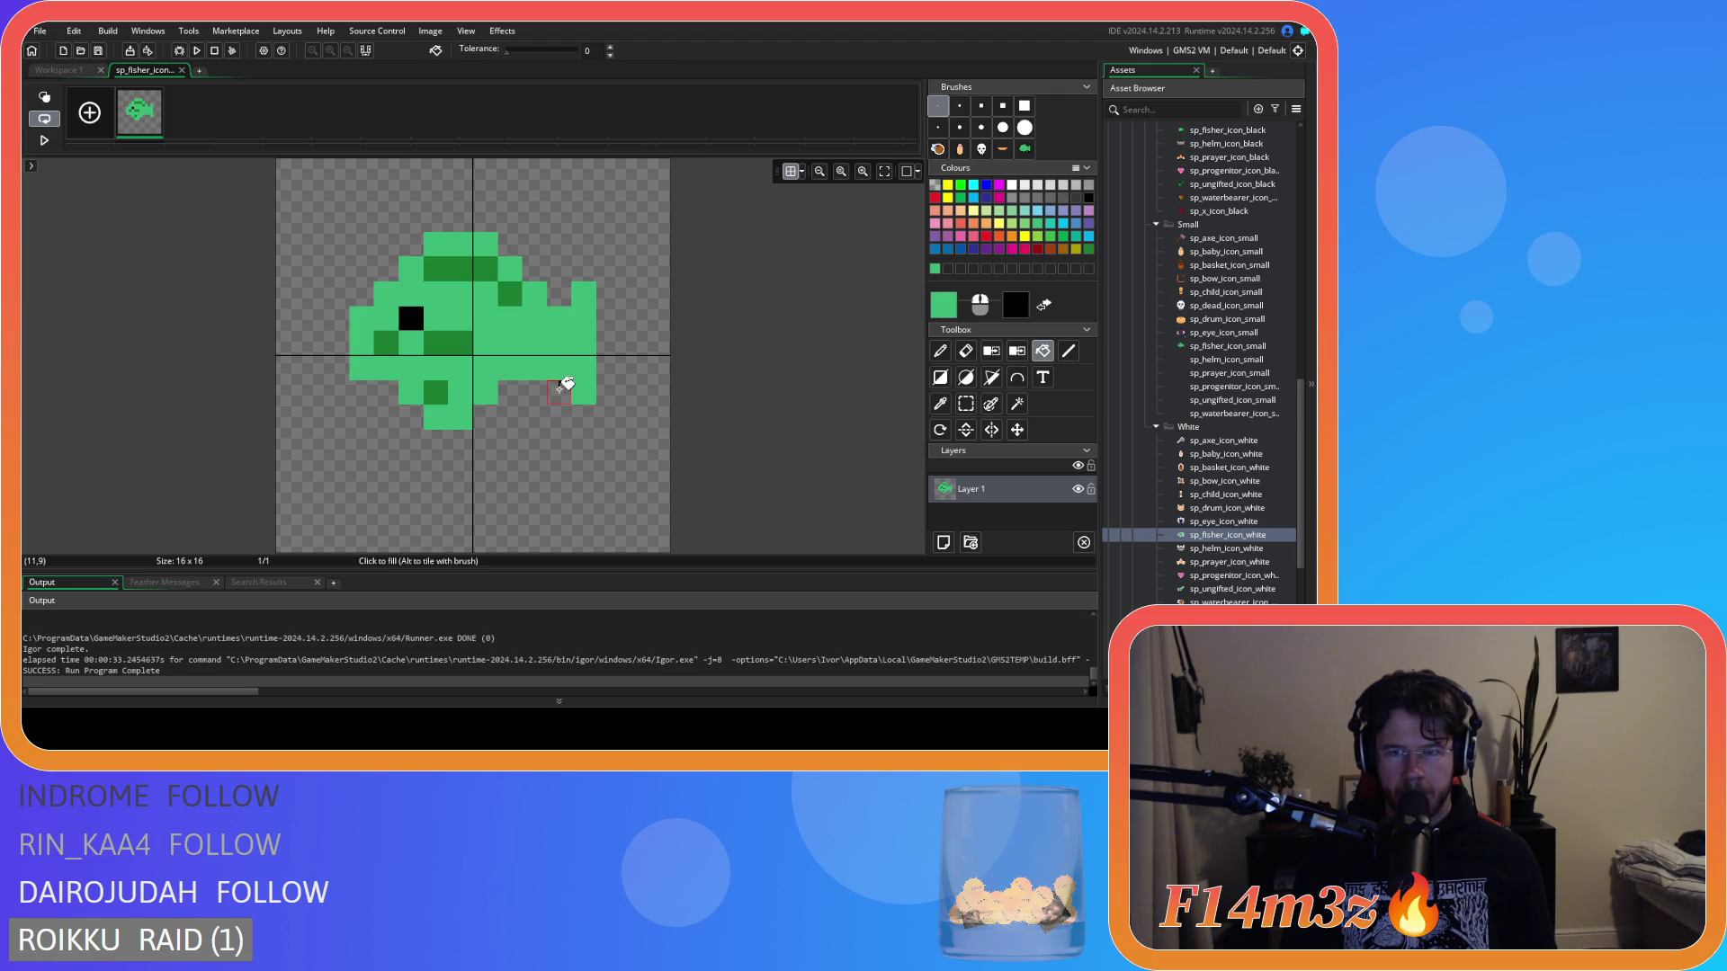
{"action": "left_click", "coordinate": [584, 414]}
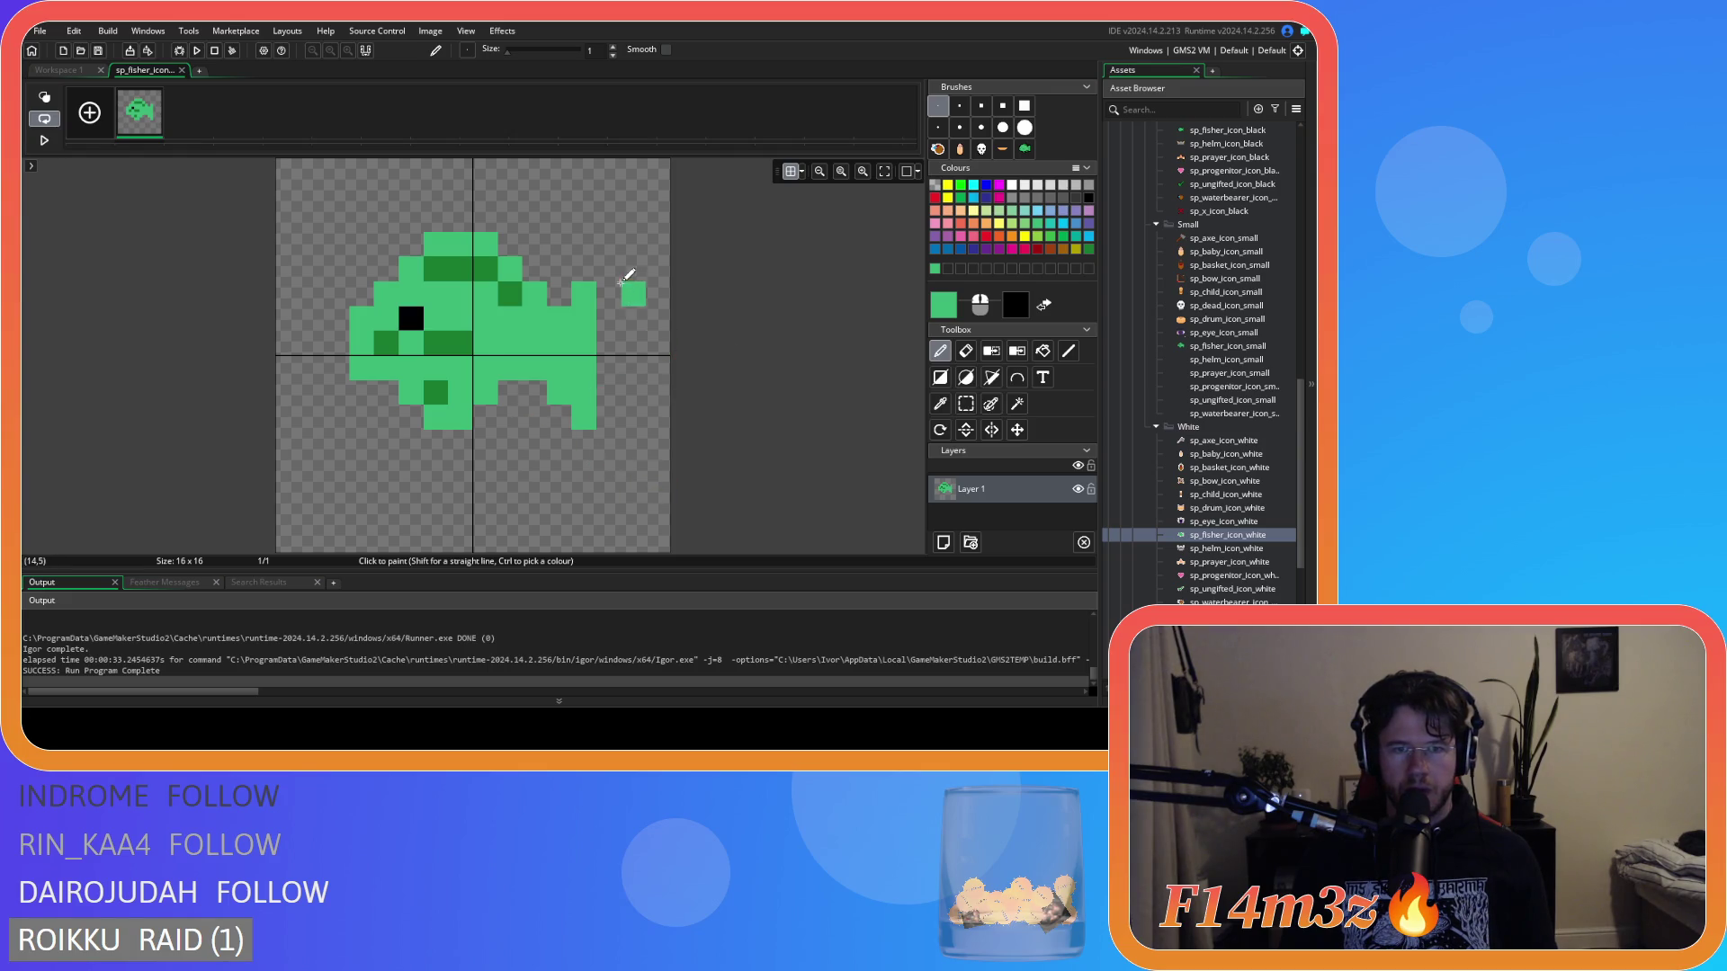
{"action": "left_click", "coordinate": [510, 393]}
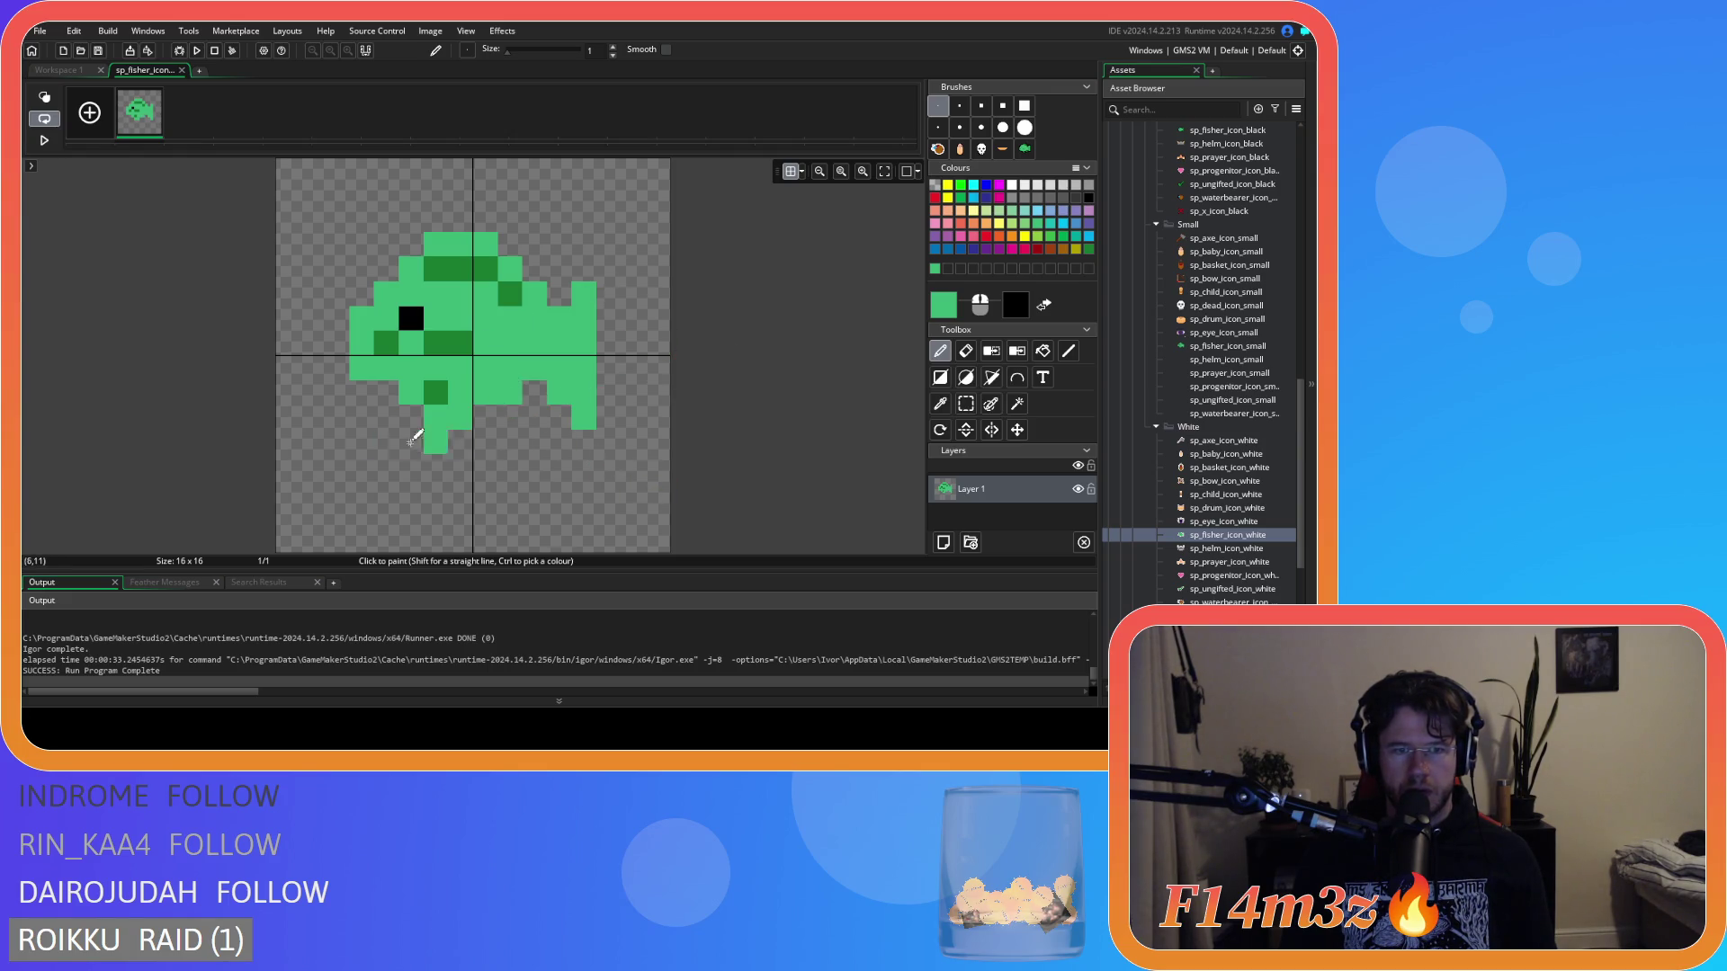
Add dark green shading to the lower jaw, head-top fin and beside the eye, undoing the last two pixels.
{"action": "left_click", "coordinate": [436, 392], "text": "ctrl"}
{"action": "left_click", "coordinate": [411, 392]}
{"action": "left_click", "coordinate": [436, 416]}
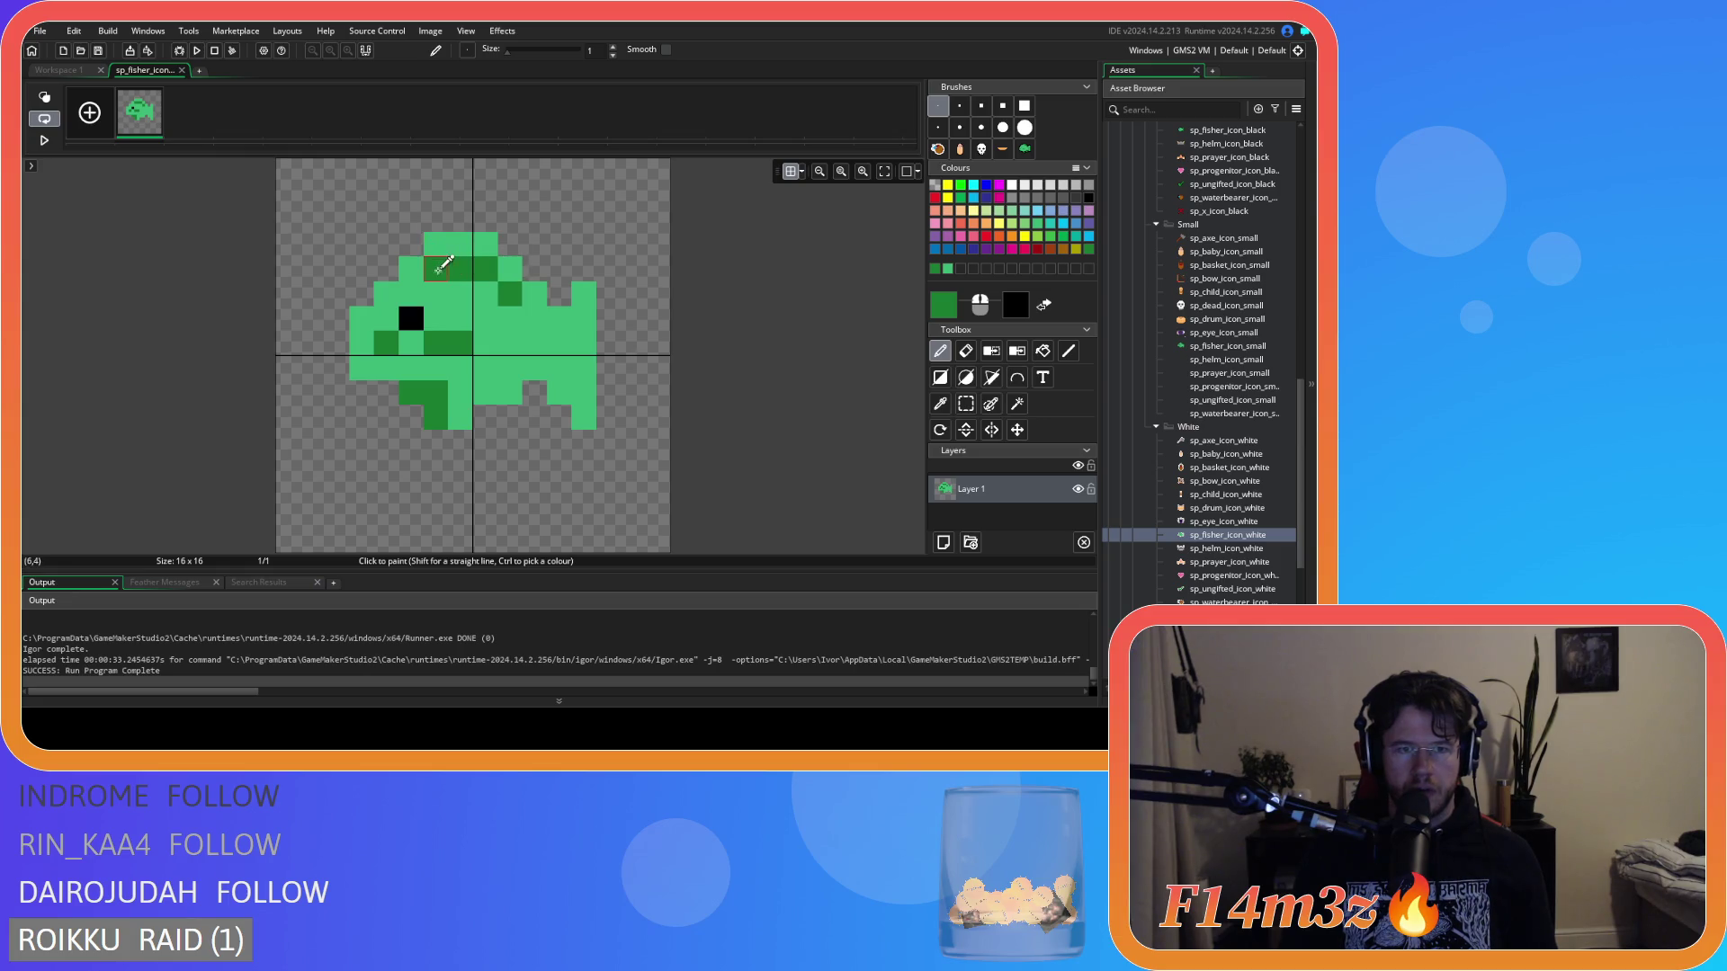
{"action": "mouse_move", "coordinate": [439, 268]}
{"action": "left_mouse_down"}
{"action": "mouse_move", "coordinate": [470, 252]}
{"action": "mouse_move", "coordinate": [476, 269]}
{"action": "mouse_move", "coordinate": [436, 269]}
{"action": "left_mouse_up"}
{"action": "left_click", "coordinate": [496, 289], "text": "ctrl"}
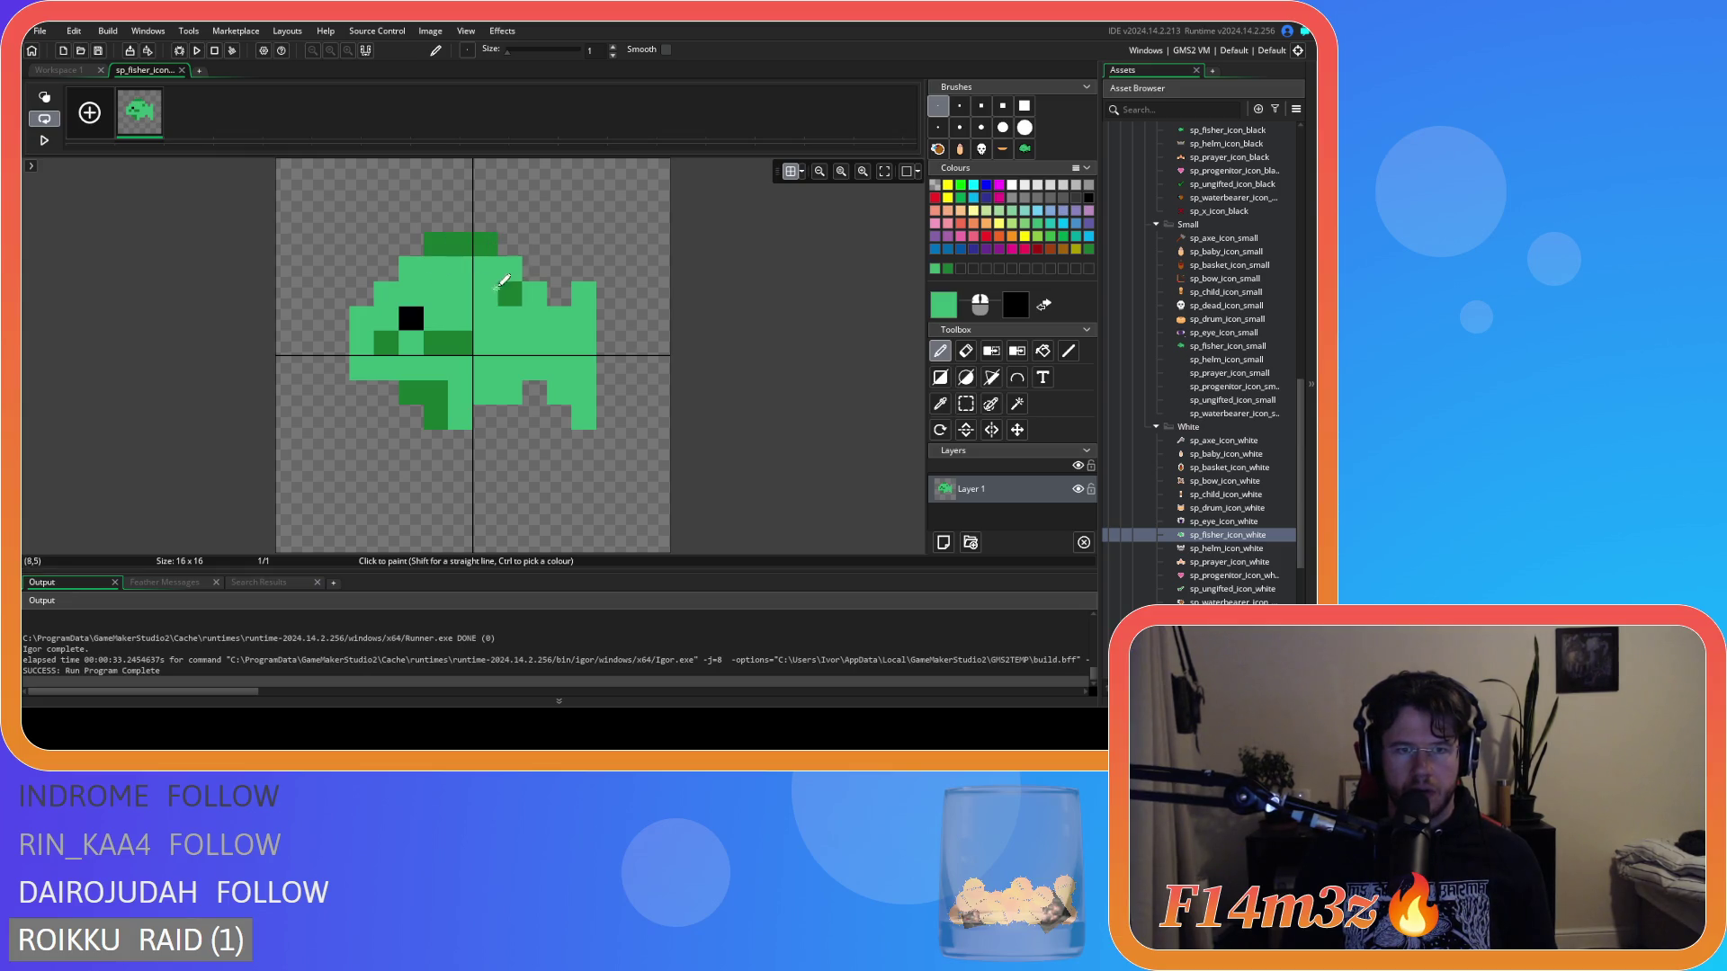
{"action": "left_click", "coordinate": [510, 294]}
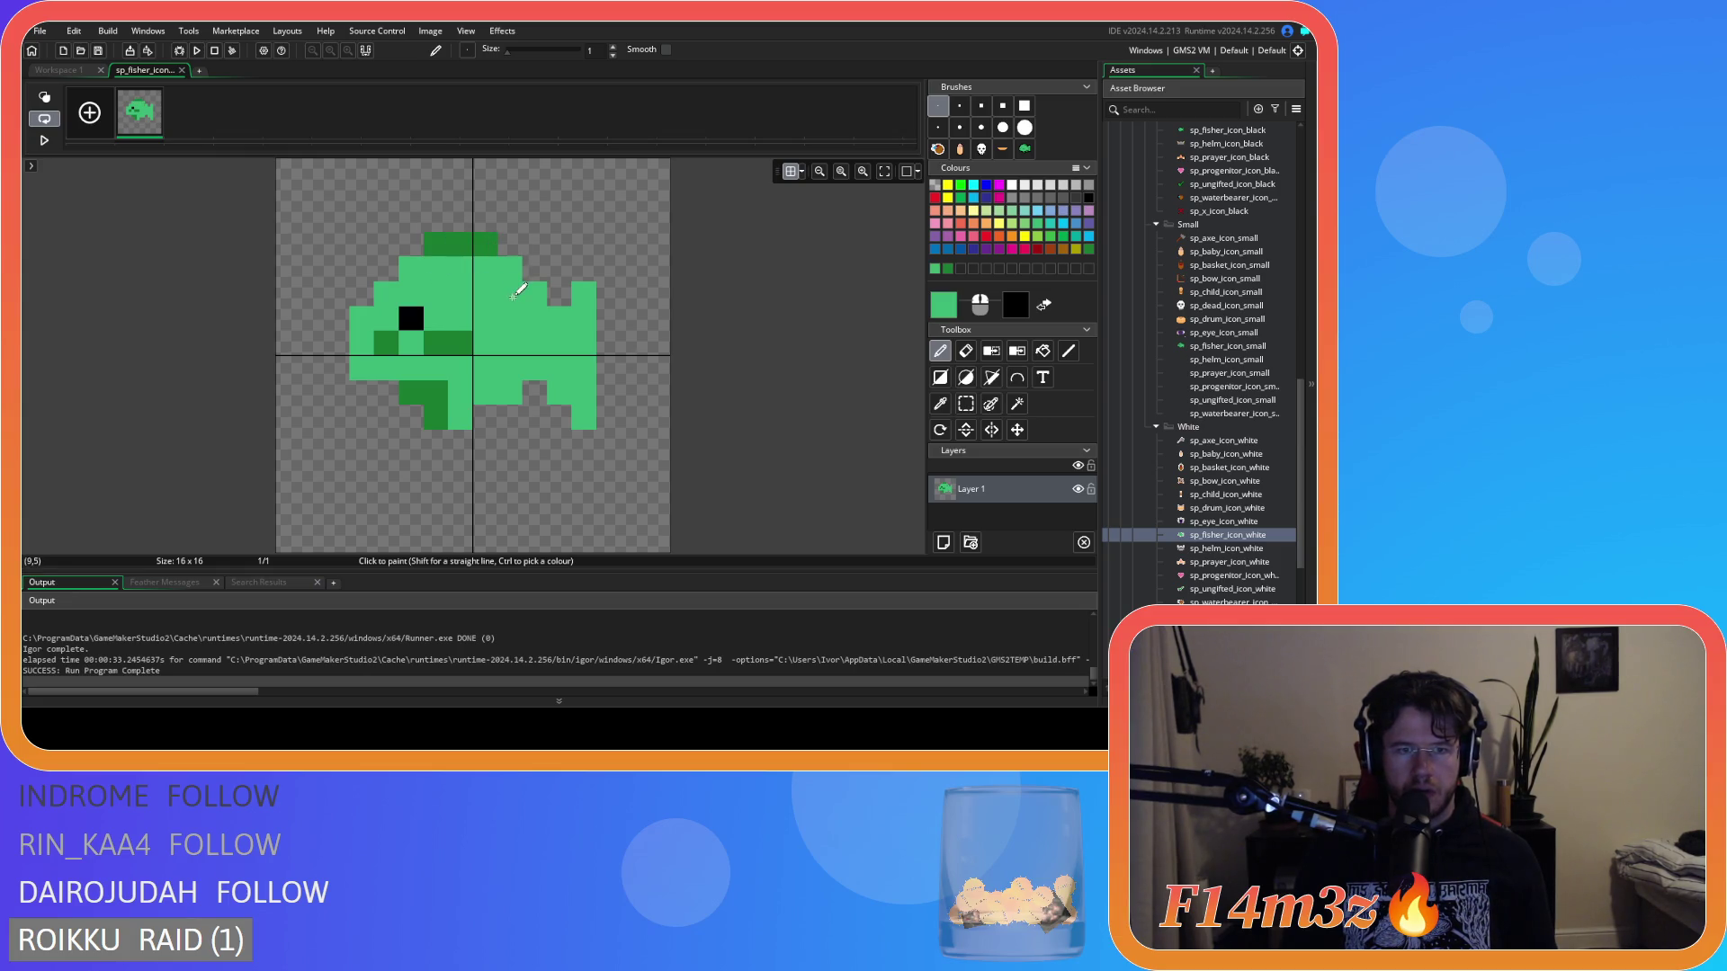
{"action": "left_click", "coordinate": [388, 344], "text": "ctrl"}
{"action": "left_click", "coordinate": [411, 345], "text": "ctrl"}
{"action": "left_click", "coordinate": [437, 343], "text": "ctrl"}
{"action": "left_click", "coordinate": [468, 320]}
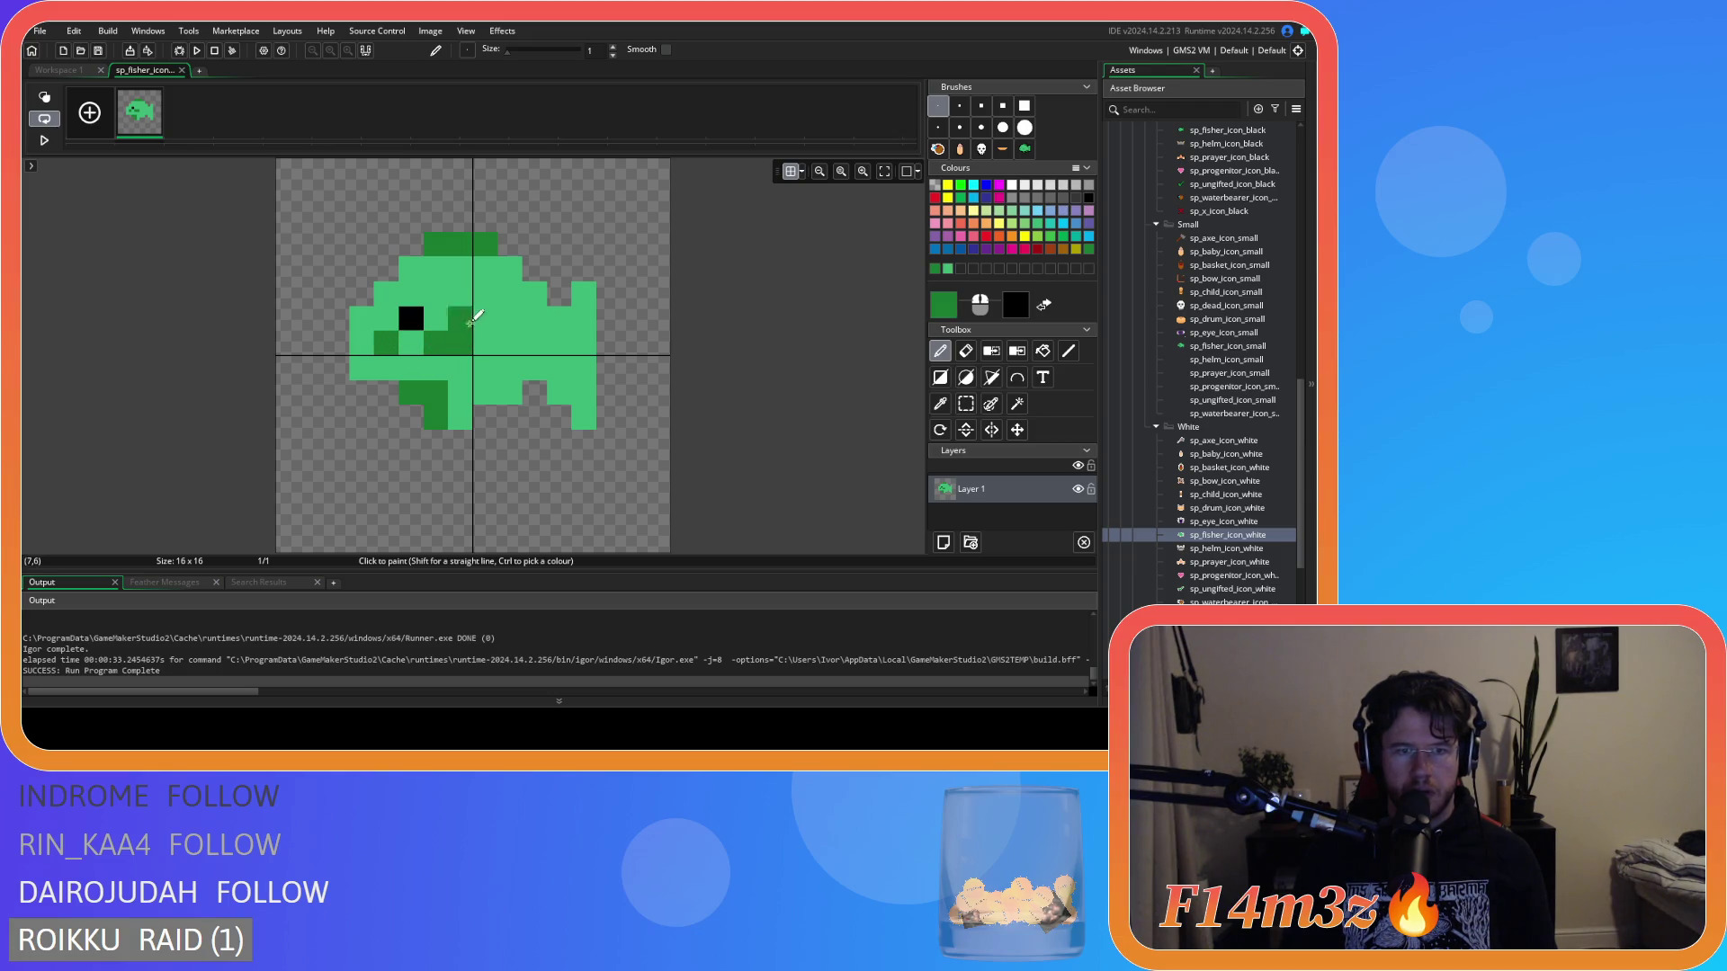
{"action": "key", "text": "ctrl+z"}
{"action": "key", "text": "ctrl+z"}
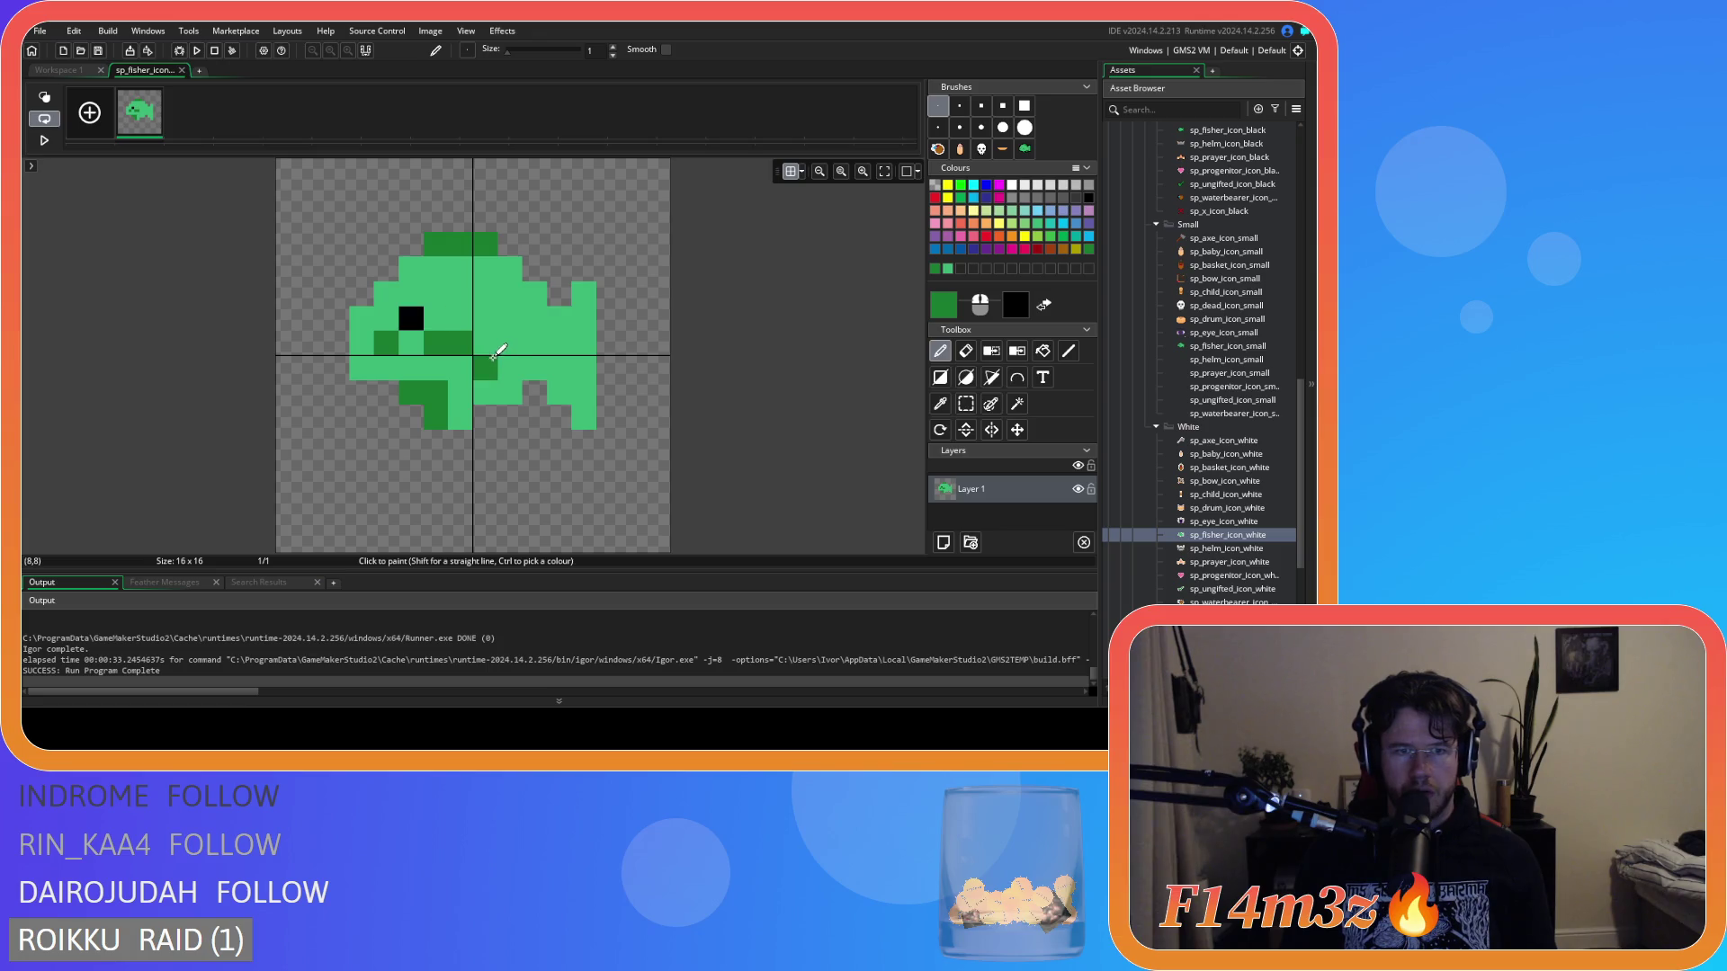
Return to the workspace and reopen the small fish sprite's image for editing.
{"action": "left_click", "coordinate": [57, 70]}
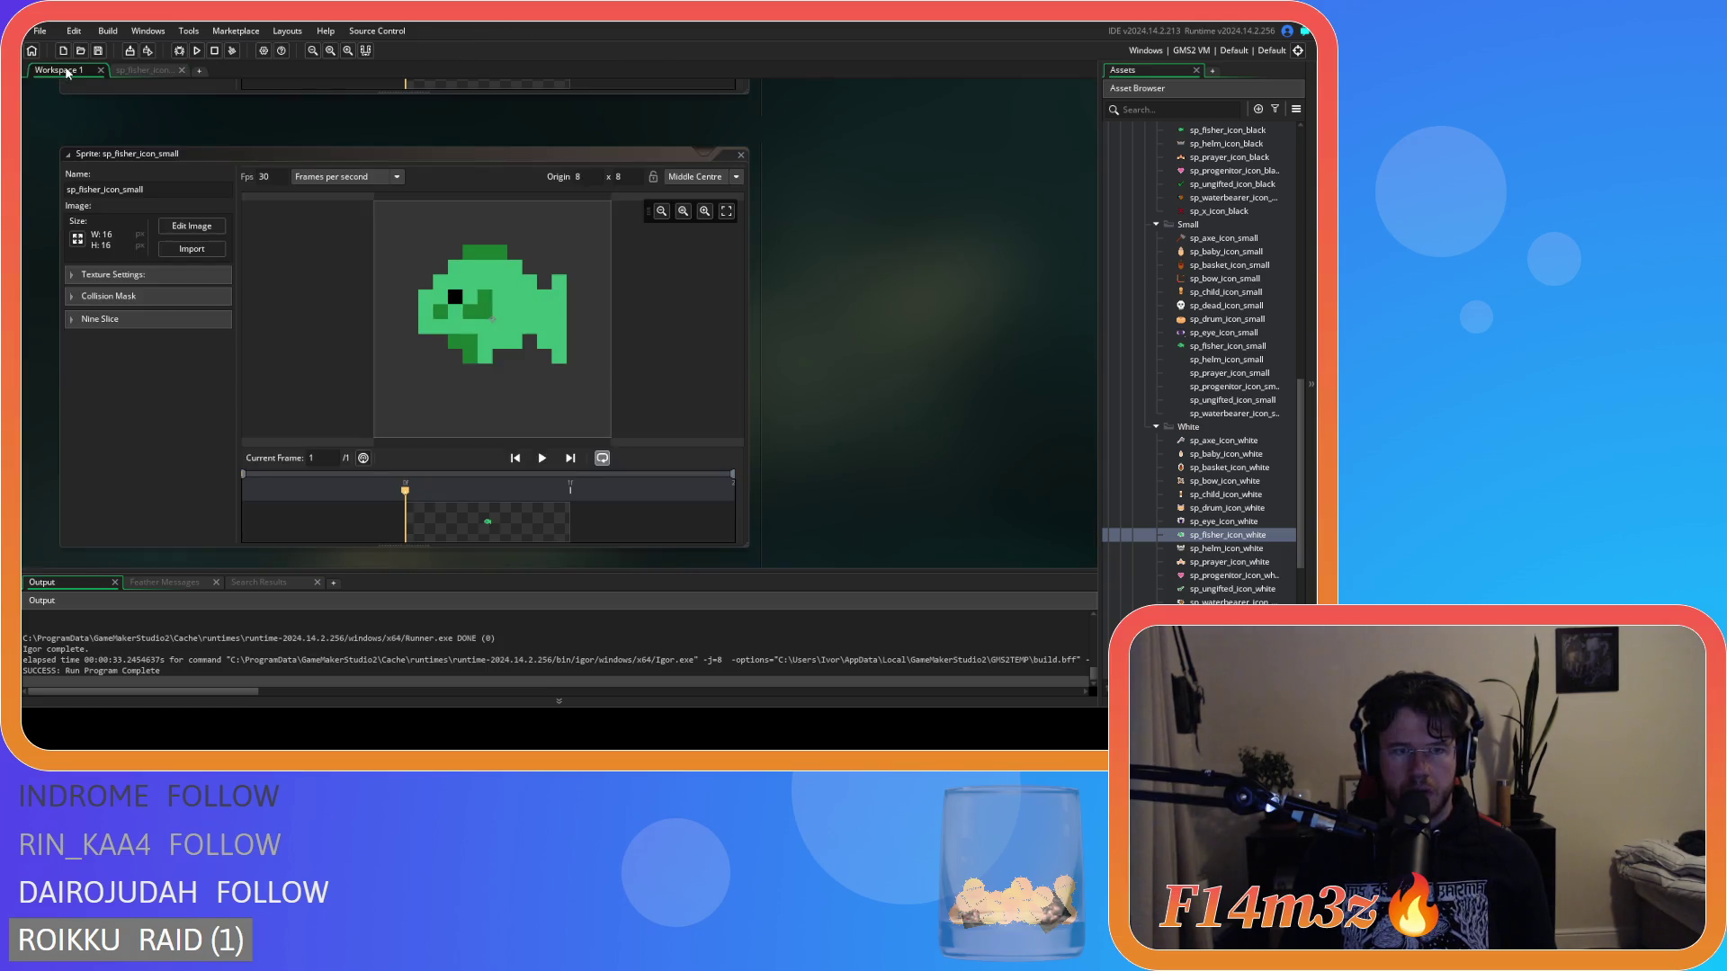
{"action": "scroll", "coordinate": [810, 392], "scroll_direction": "down", "scroll_amount": 3}
{"action": "scroll", "coordinate": [809, 393], "scroll_direction": "up", "scroll_amount": 4}
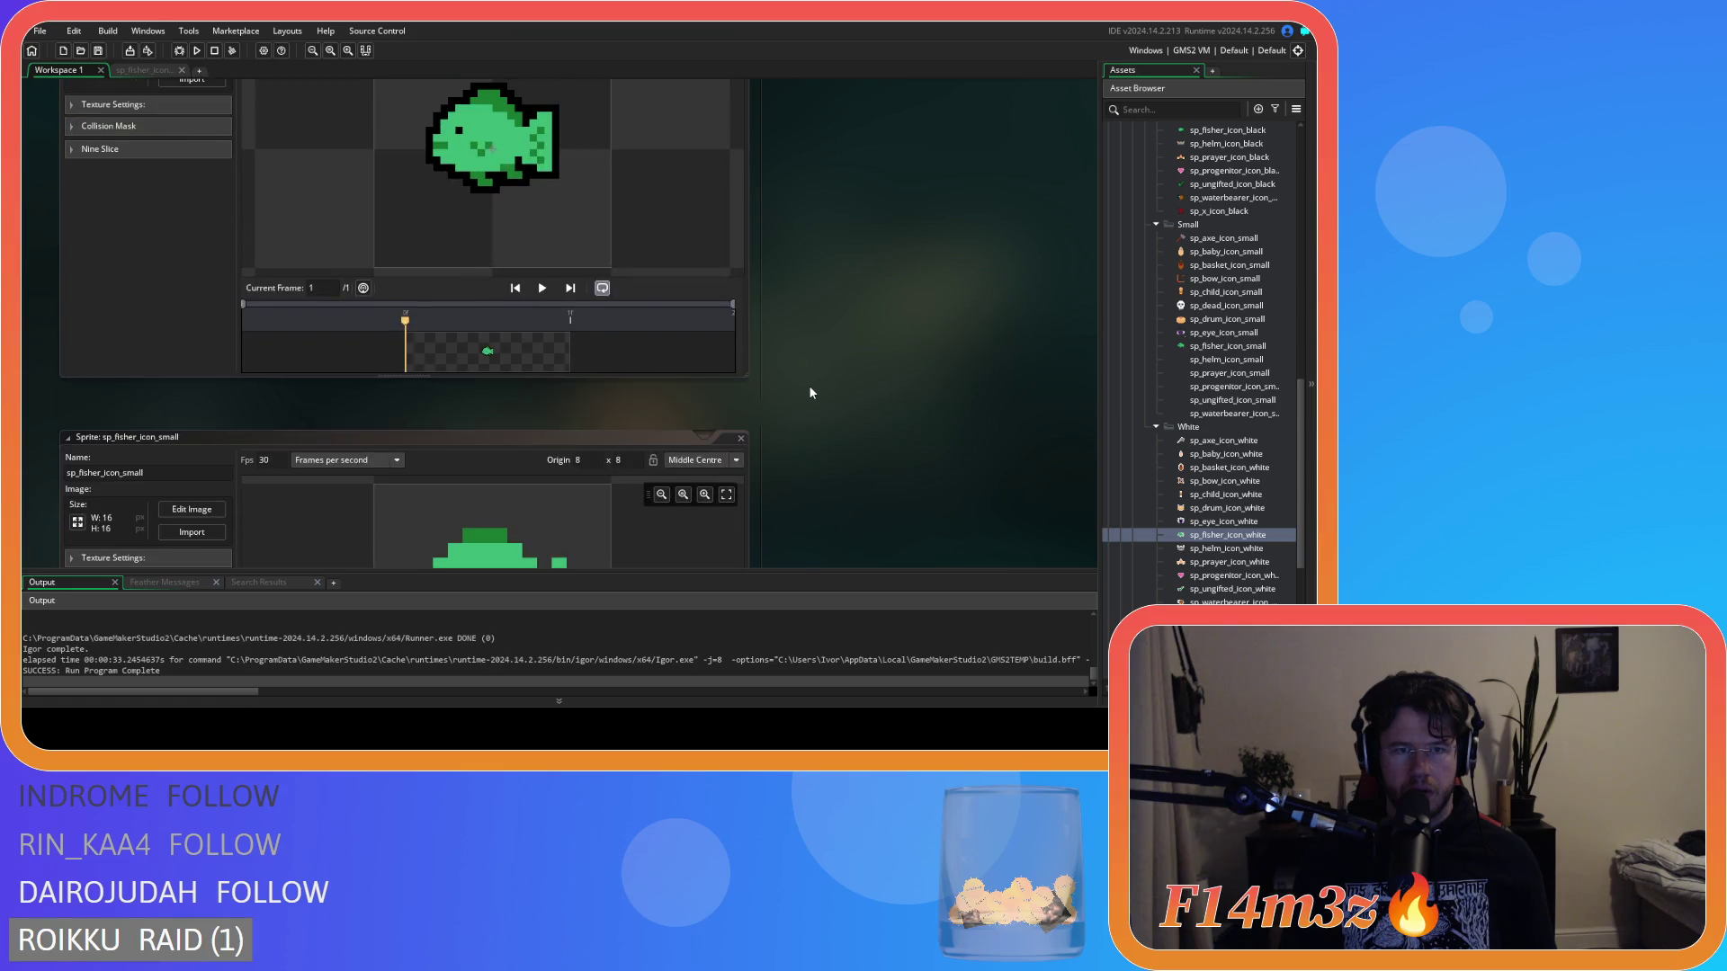
{"action": "scroll", "coordinate": [809, 392], "scroll_direction": "down", "scroll_amount": 3}
{"action": "double_click", "coordinate": [380, 216]}
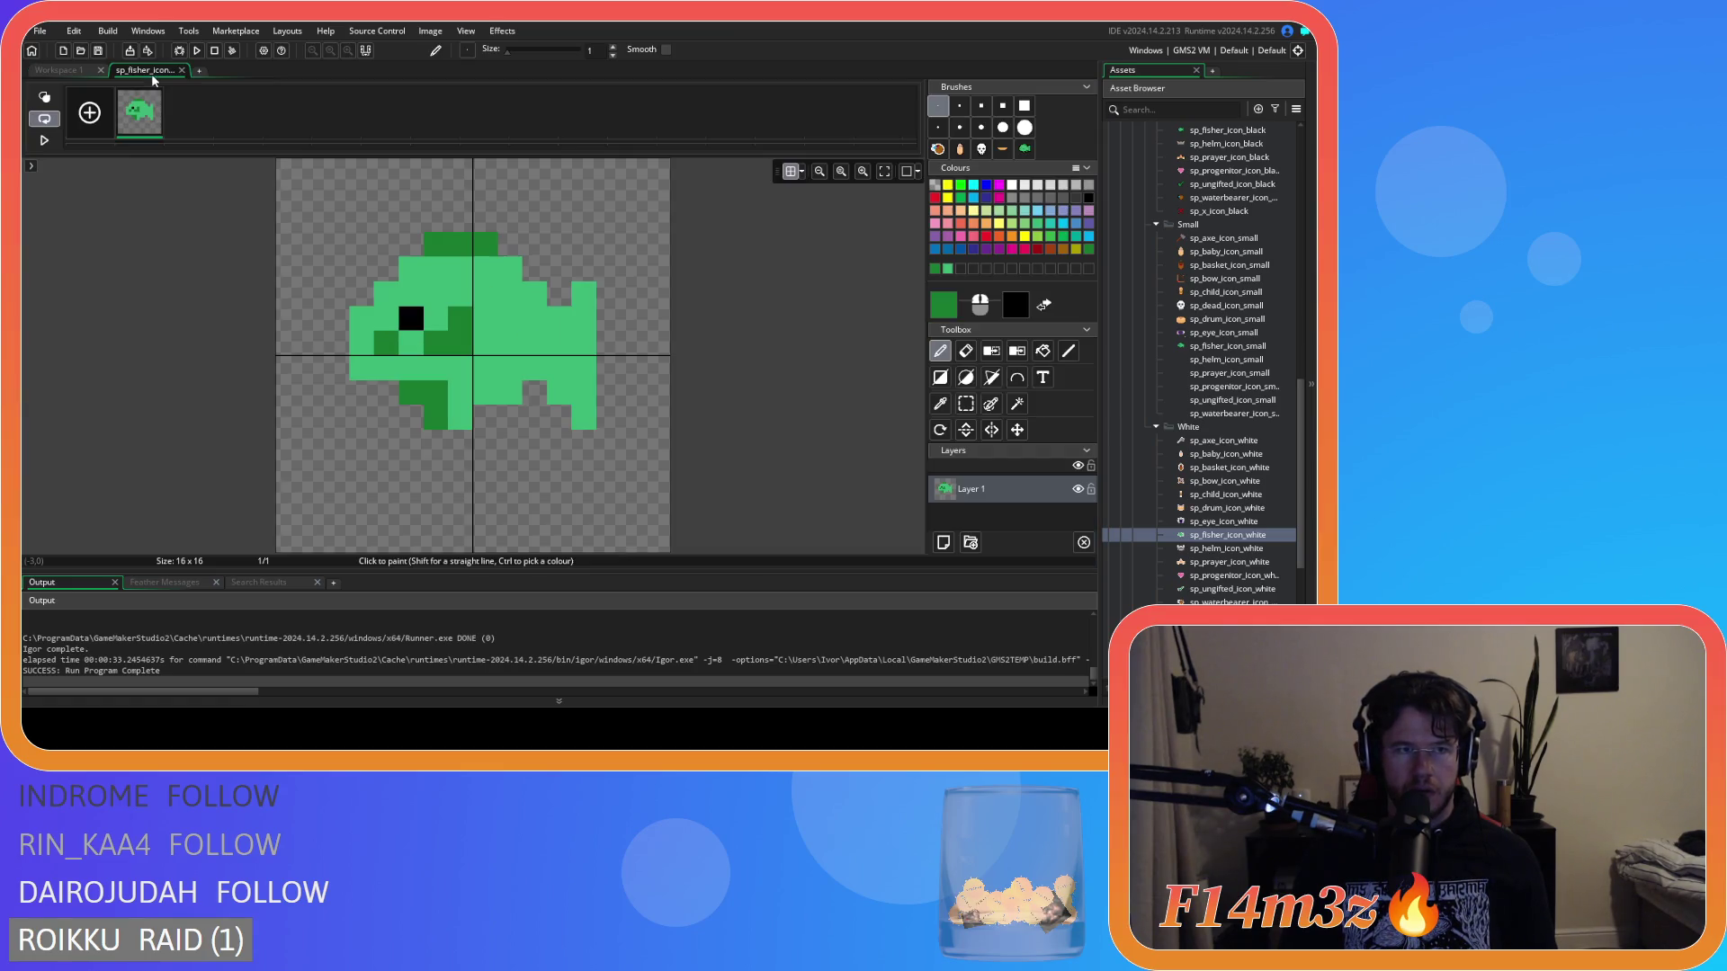
Erase stray dark- and light-green pixels around the lower fin, restoring one wrongly erased pixel.
{"action": "key", "text": "e"}
{"action": "left_click", "coordinate": [387, 268]}
{"action": "left_click", "coordinate": [436, 393]}
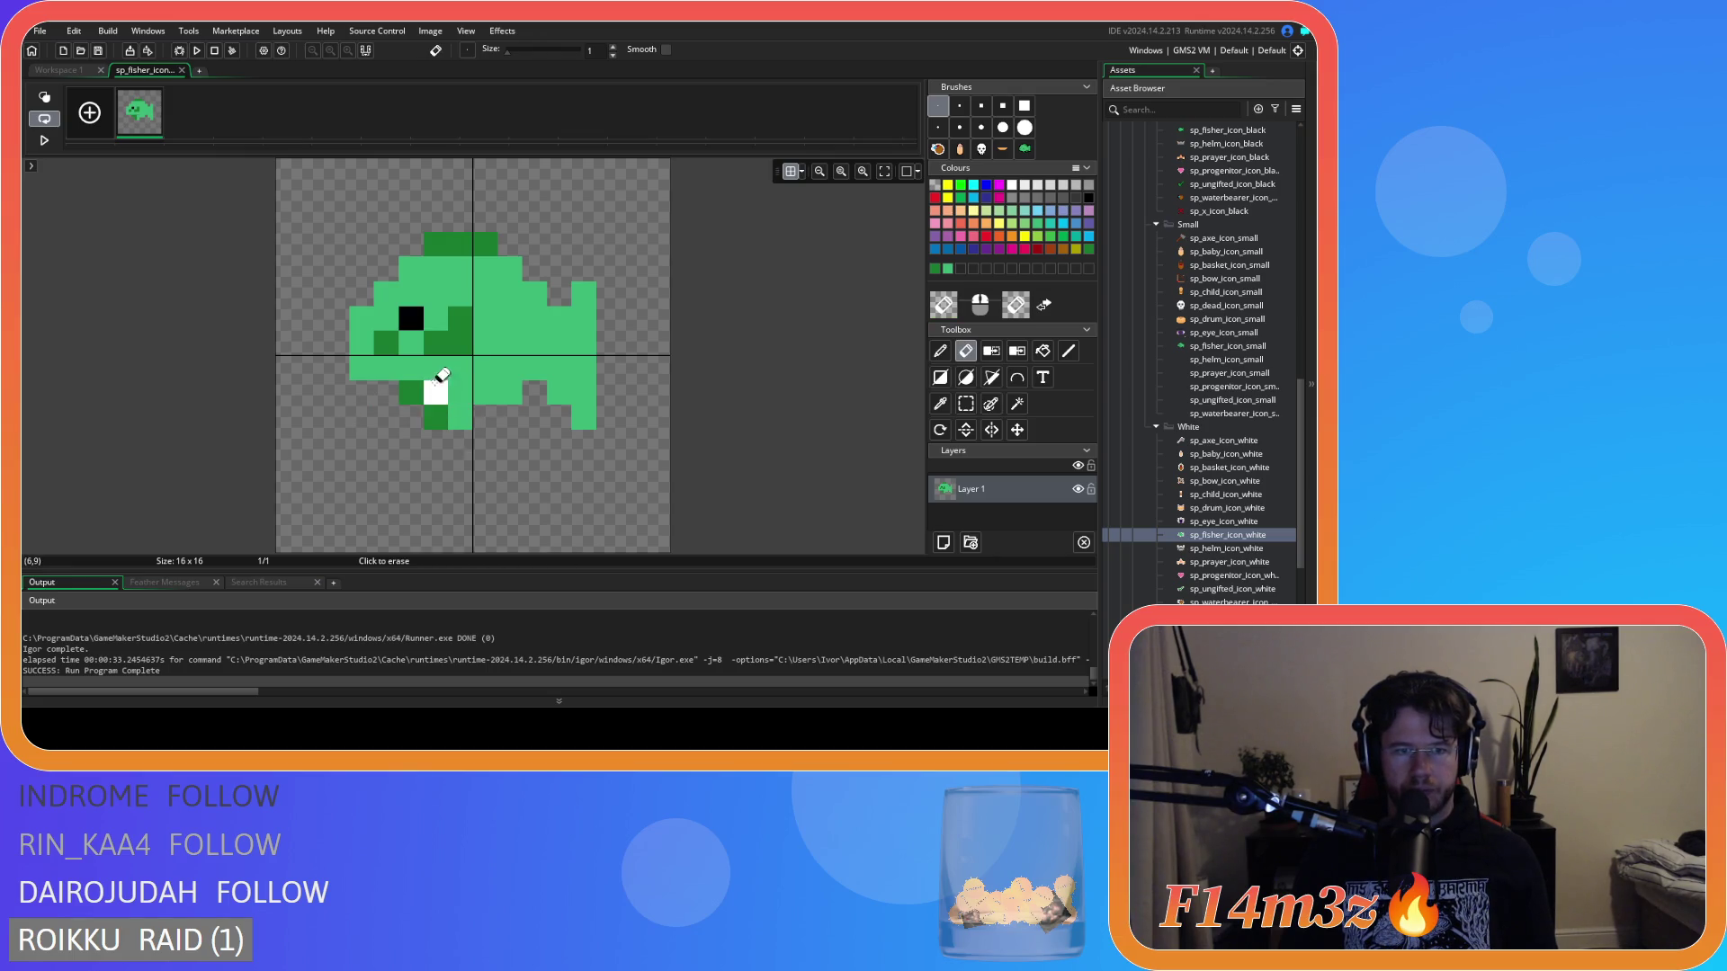
{"action": "key", "text": "ctrl+z"}
{"action": "left_click", "coordinate": [435, 368]}
{"action": "key", "text": "d"}
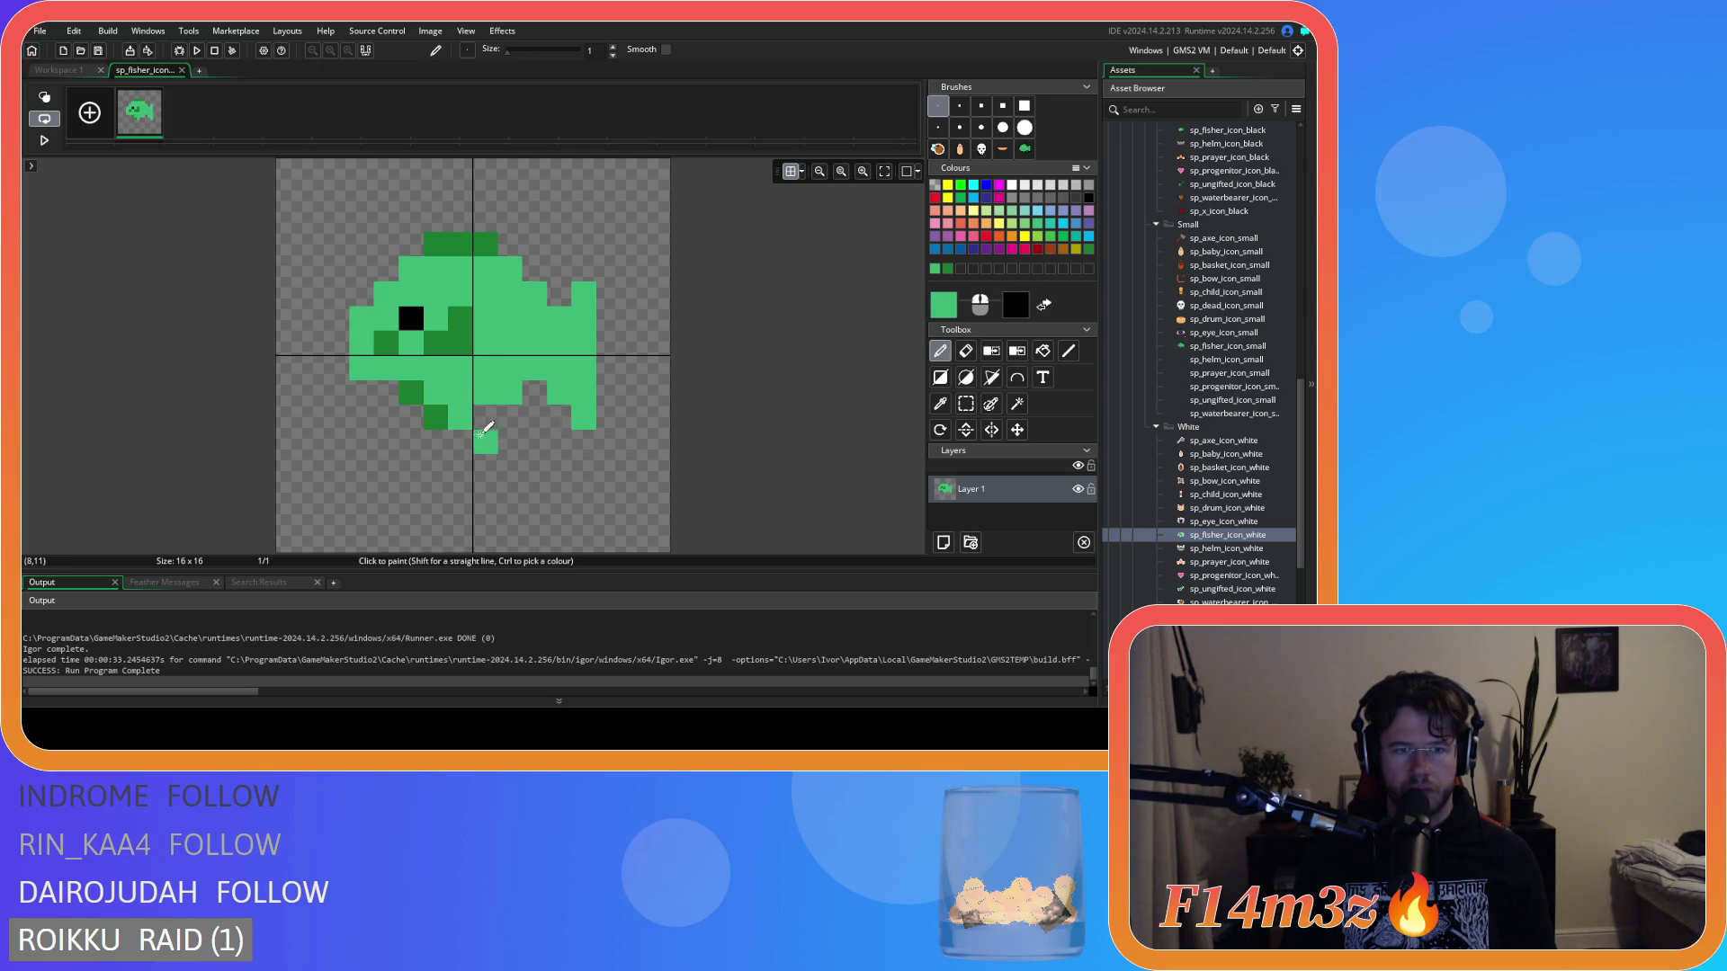
{"action": "key", "text": "e"}
{"action": "left_click", "coordinate": [463, 417]}
{"action": "key", "text": "d"}
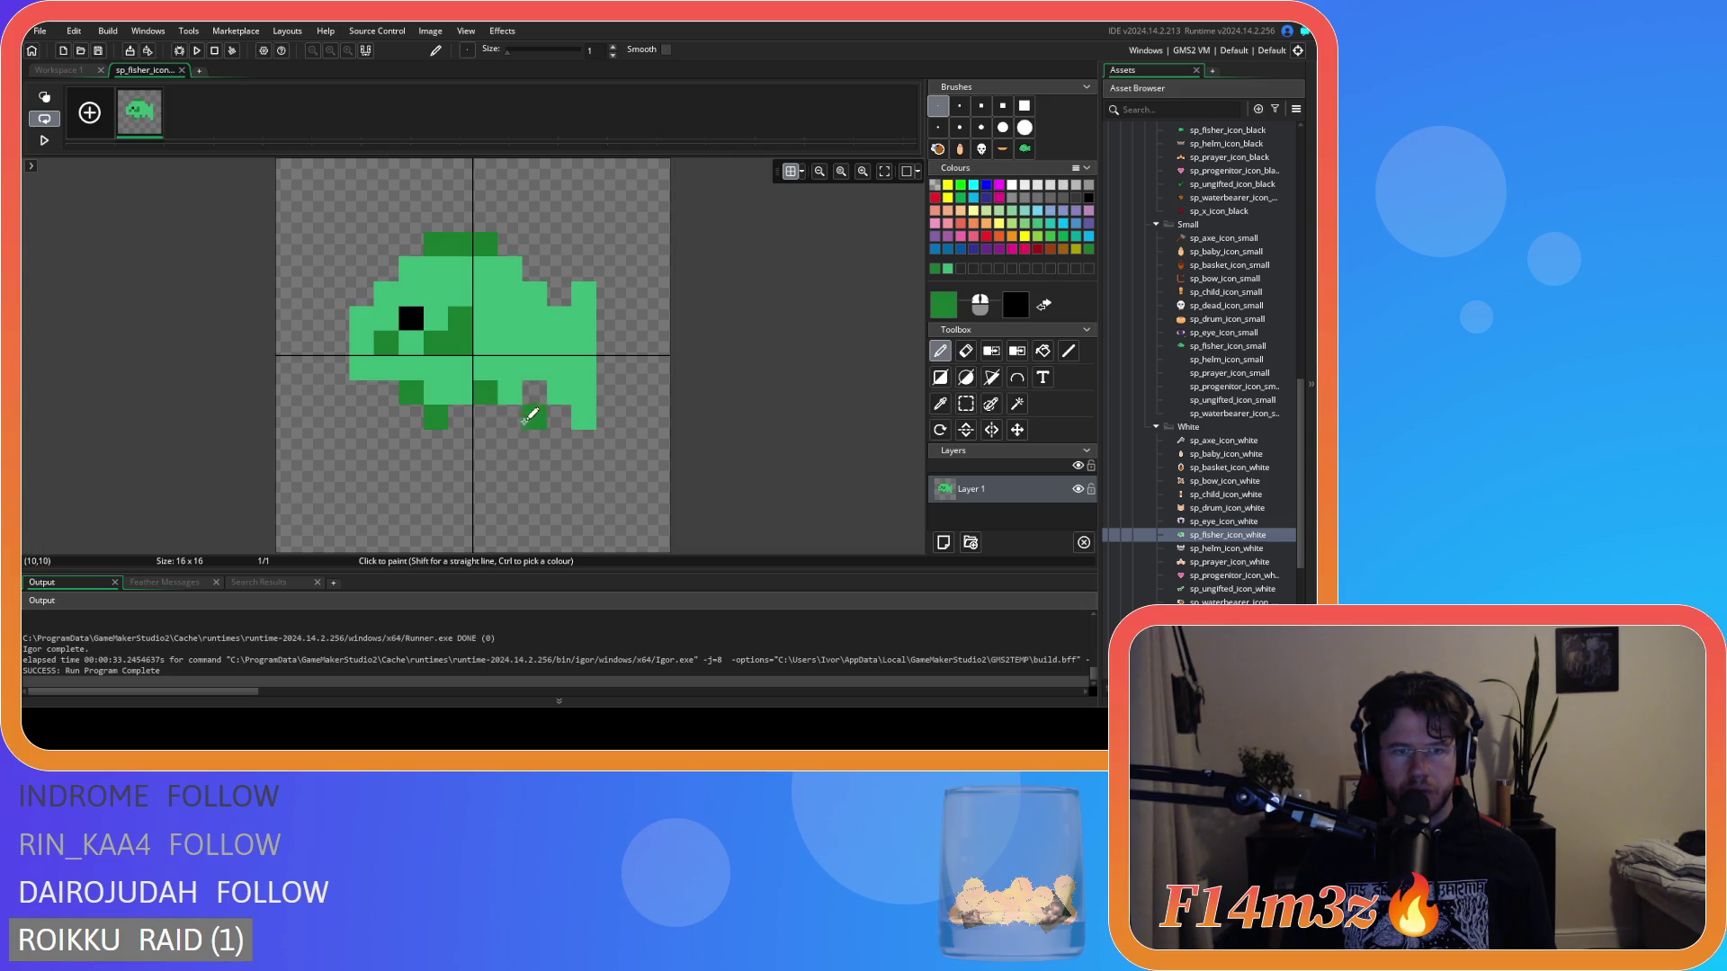
Preview the sprite in the workspace, then select and deselect the fish's lower fins.
{"action": "key", "text": "ctrl+Tab"}
{"action": "scroll", "coordinate": [878, 385], "scroll_direction": "down", "scroll_amount": 3}
{"action": "scroll", "coordinate": [499, 216], "scroll_direction": "up", "scroll_amount": 2}
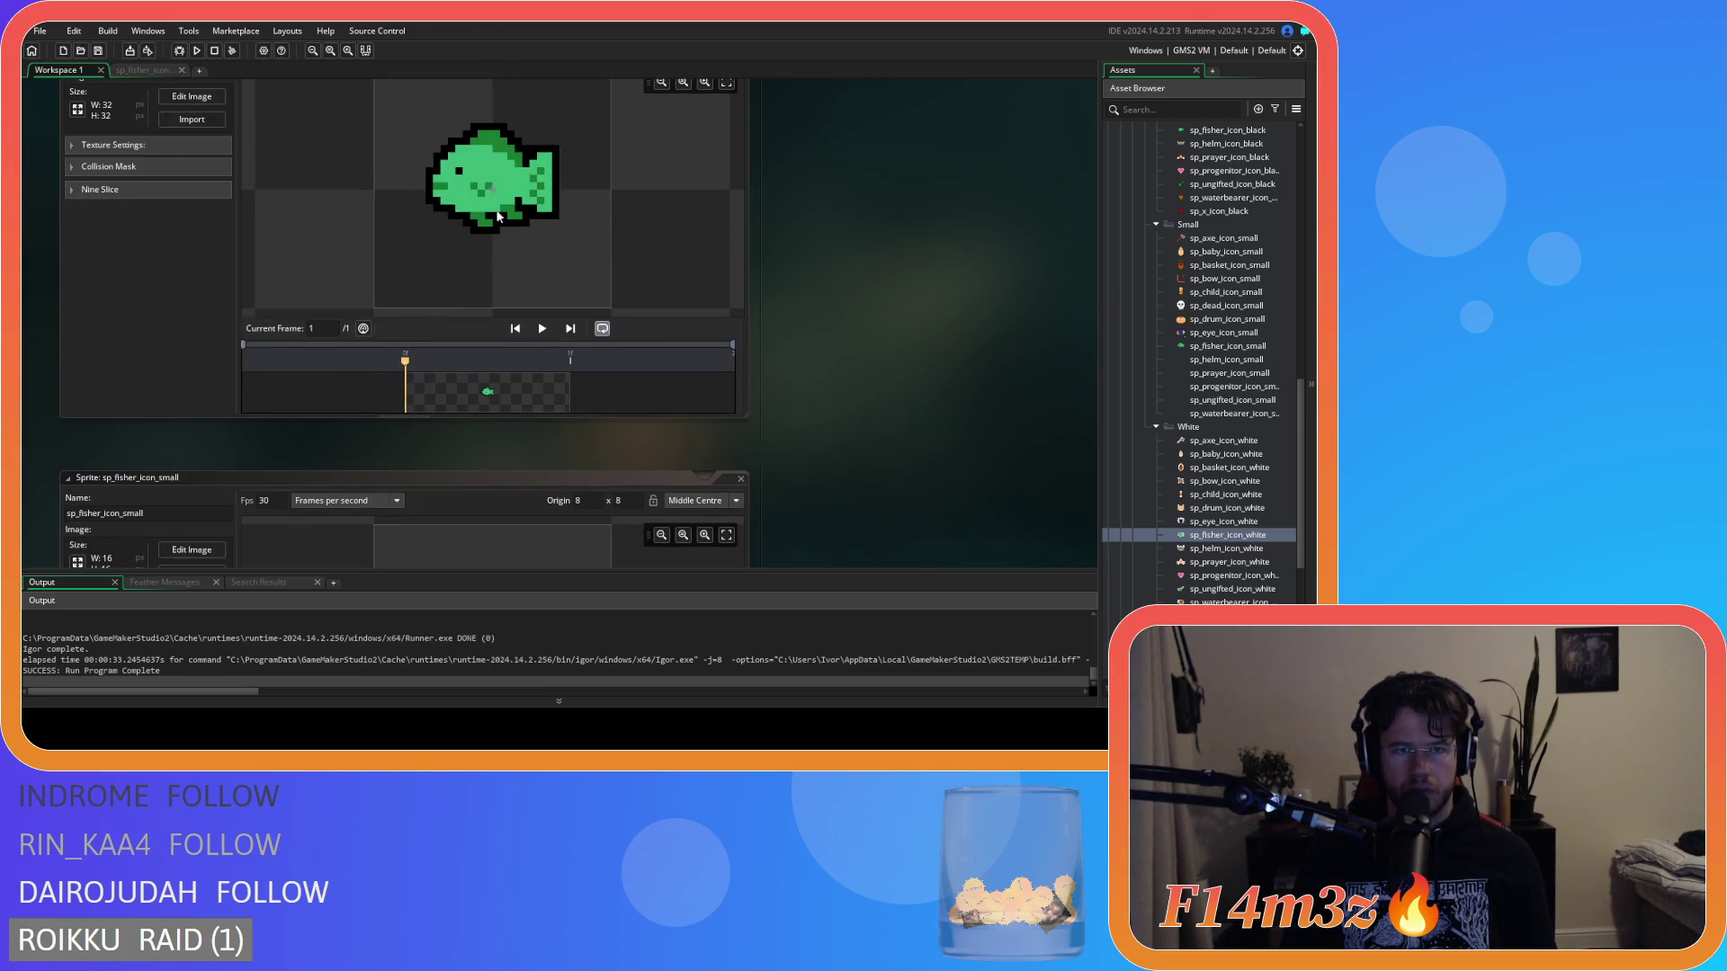
{"action": "left_click", "coordinate": [136, 70]}
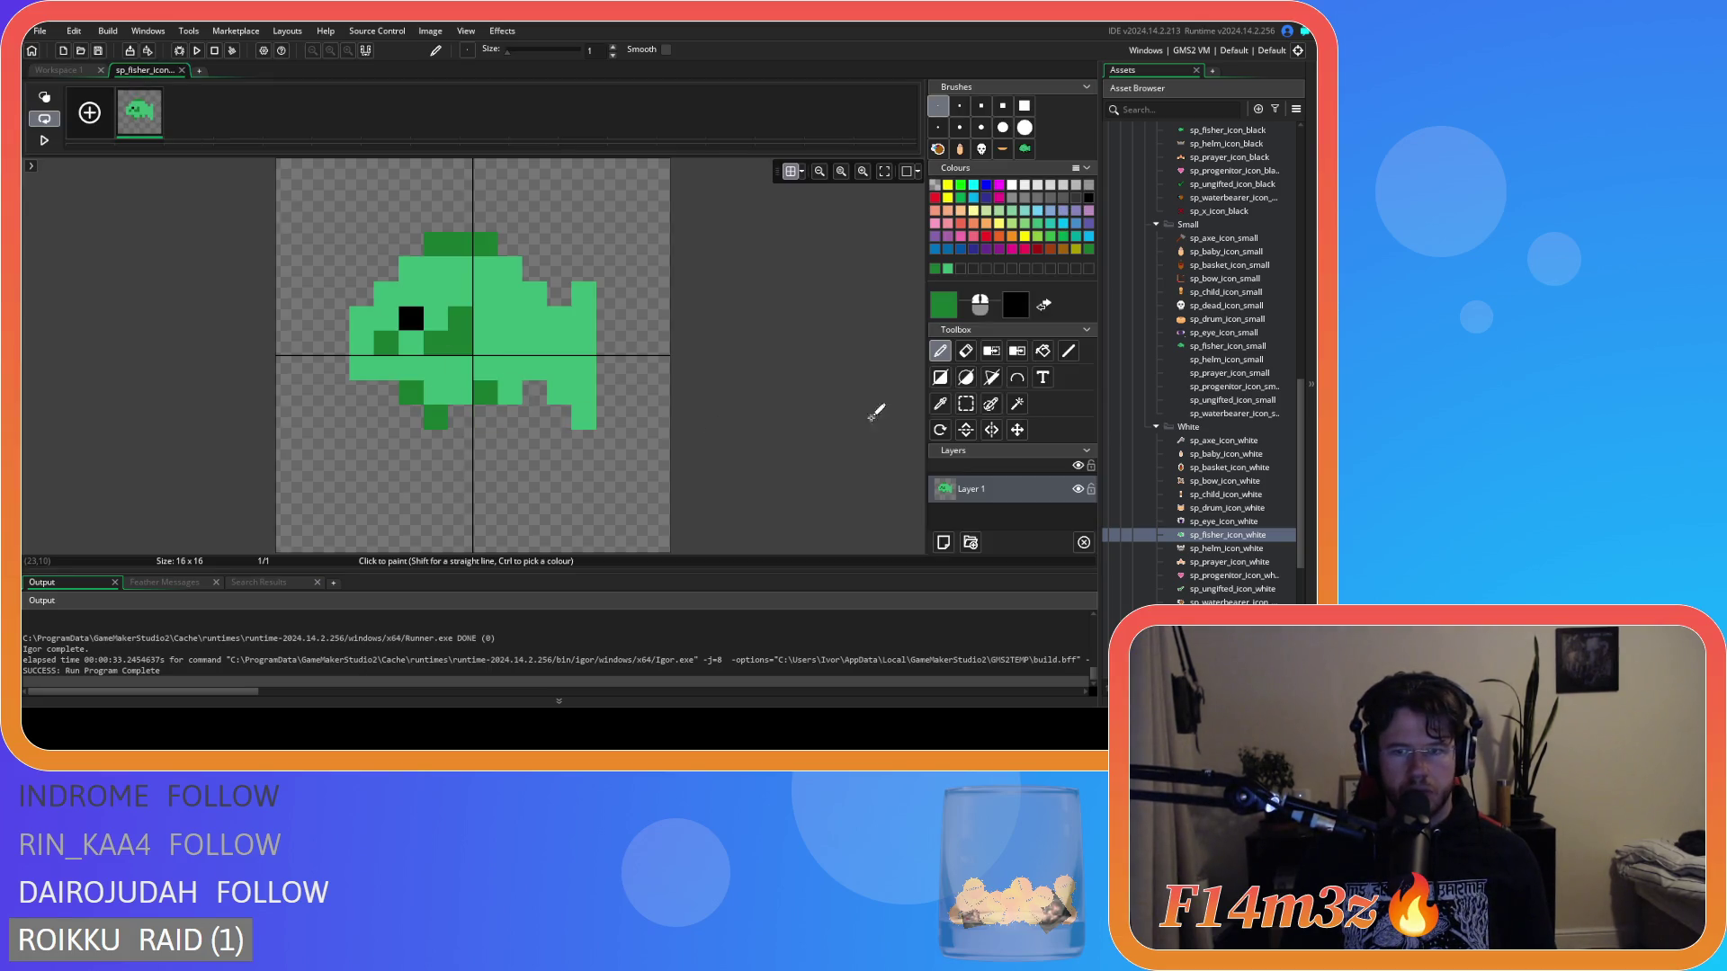
{"action": "left_click", "coordinate": [957, 406]}
{"action": "left_click_drag", "start_coordinate": [374, 381], "coordinate": [522, 430]}
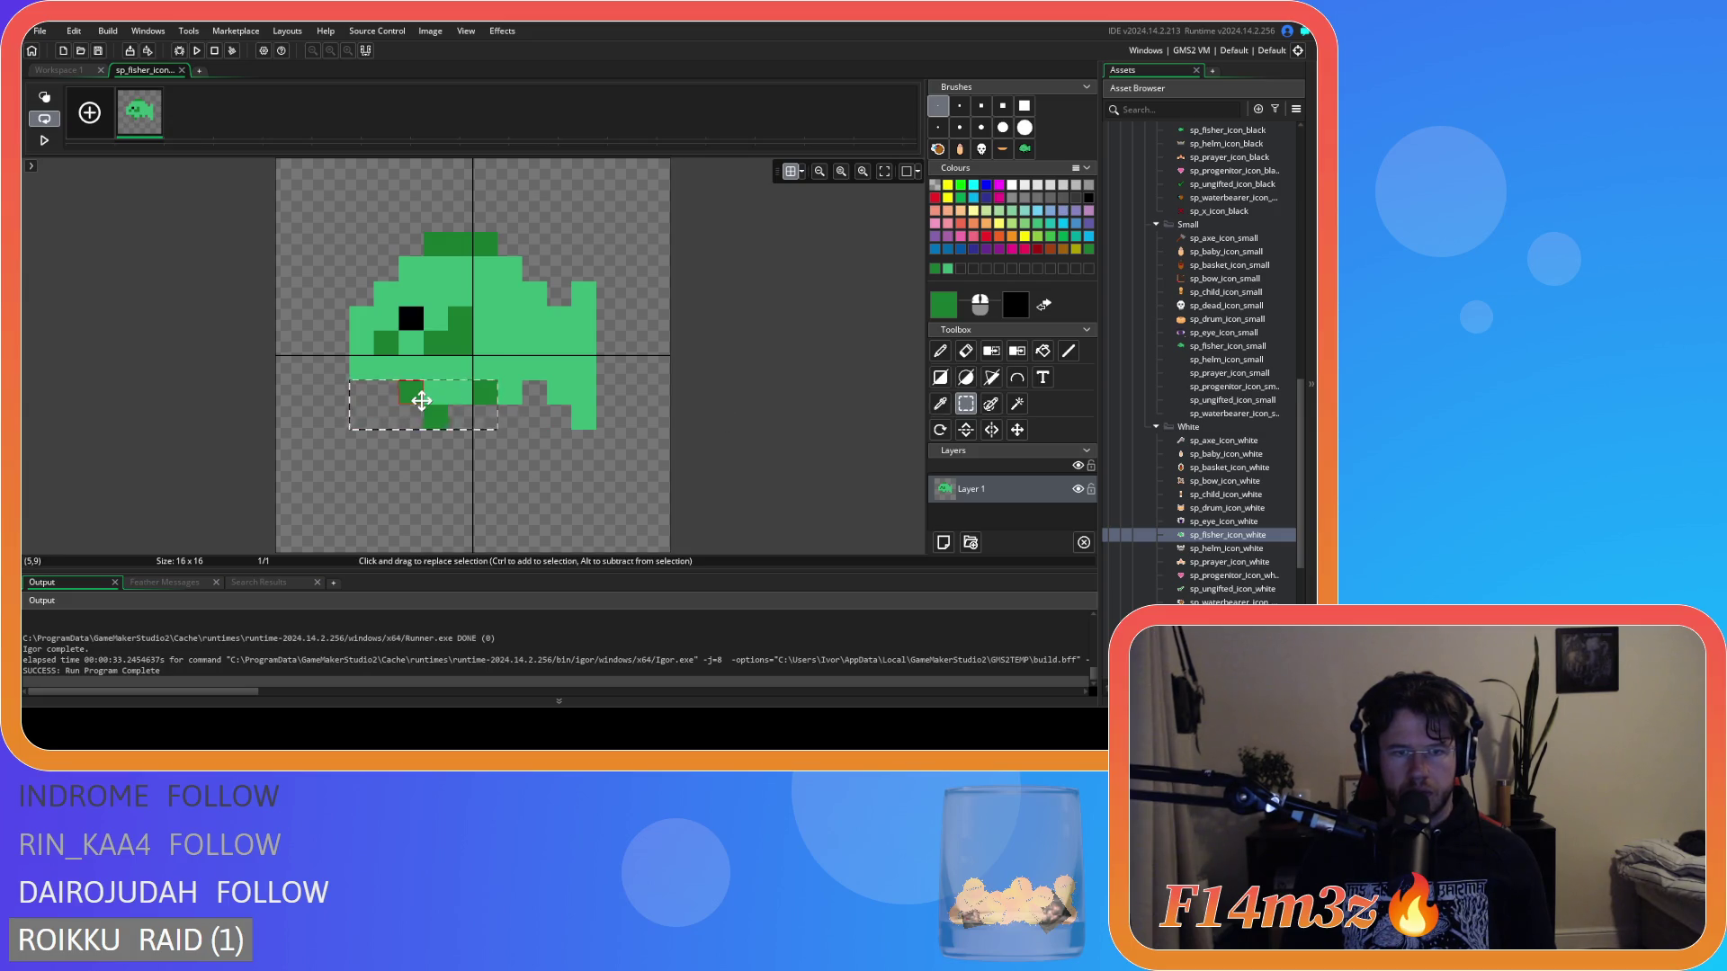
{"action": "left_click", "coordinate": [552, 488]}
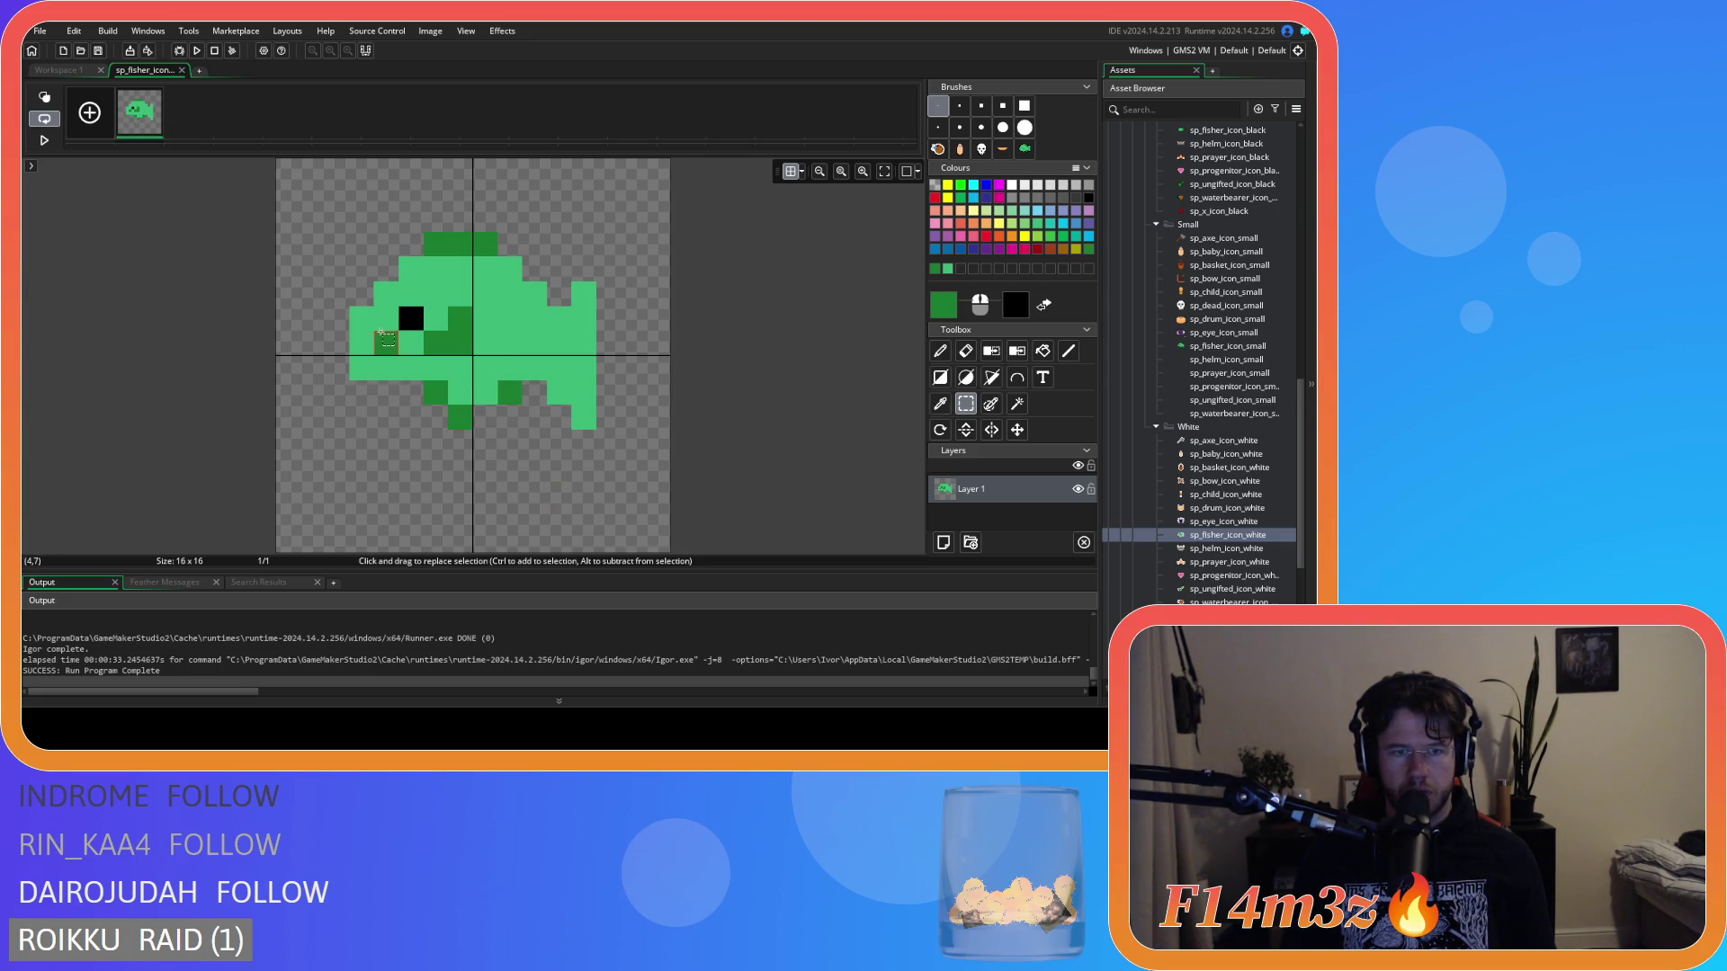
{"action": "left_click_drag", "start_coordinate": [375, 381], "coordinate": [522, 430]}
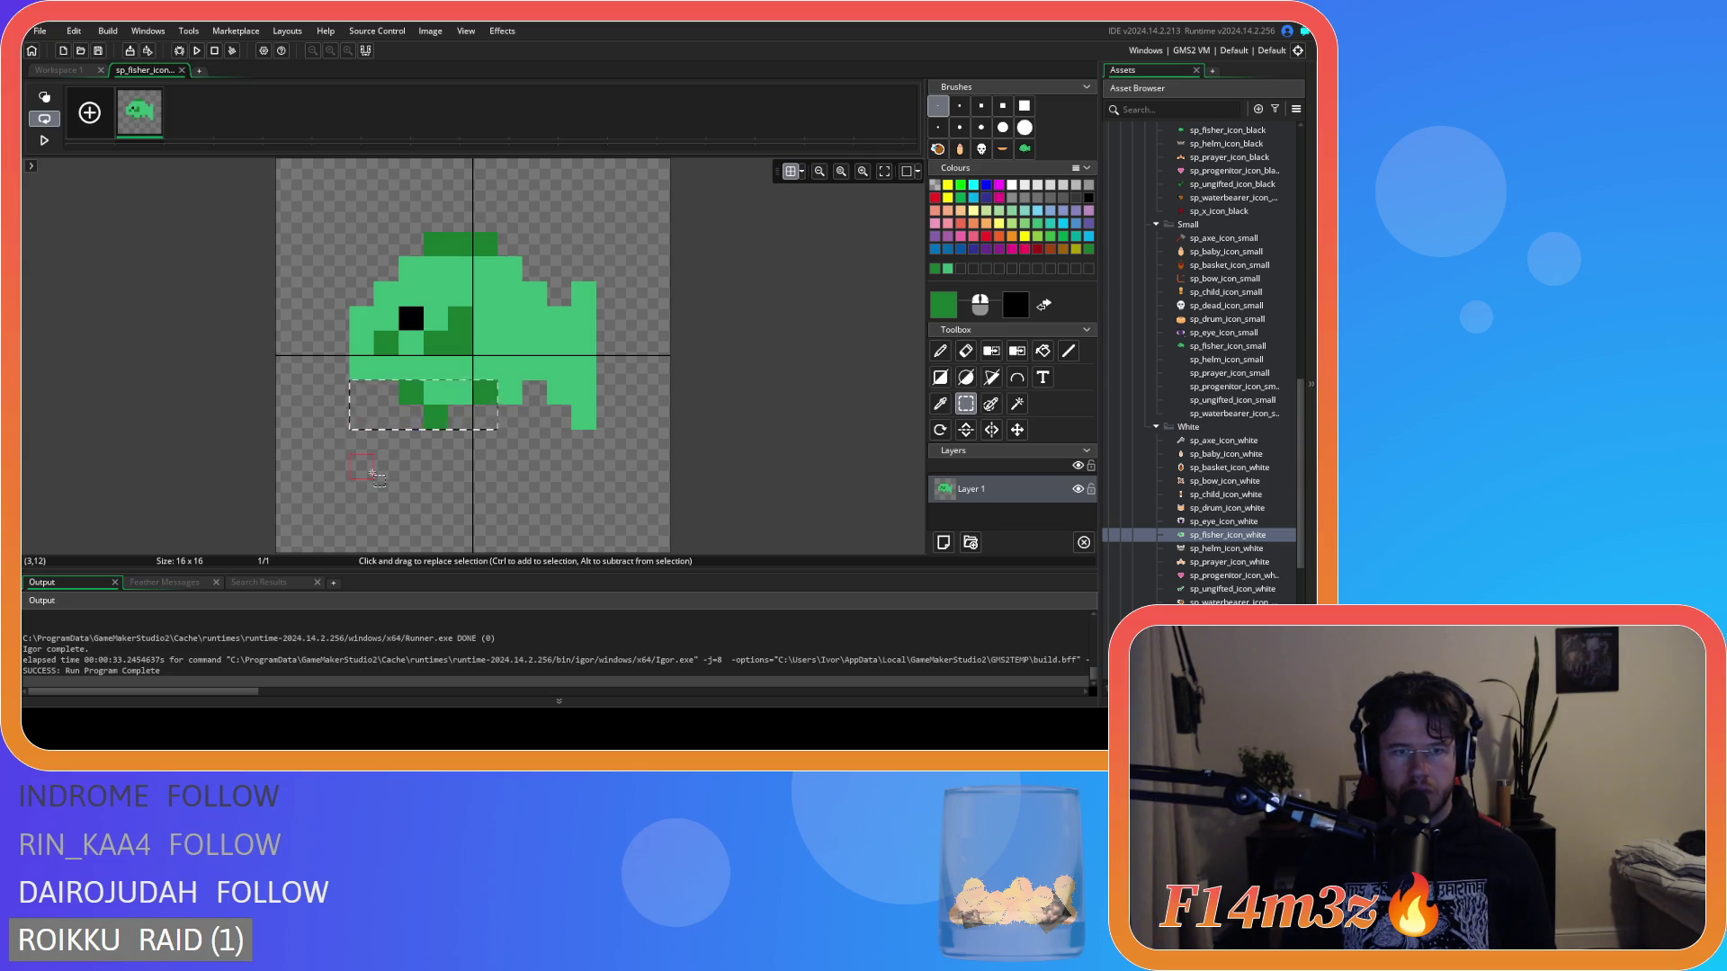
{"action": "left_click", "coordinate": [337, 418]}
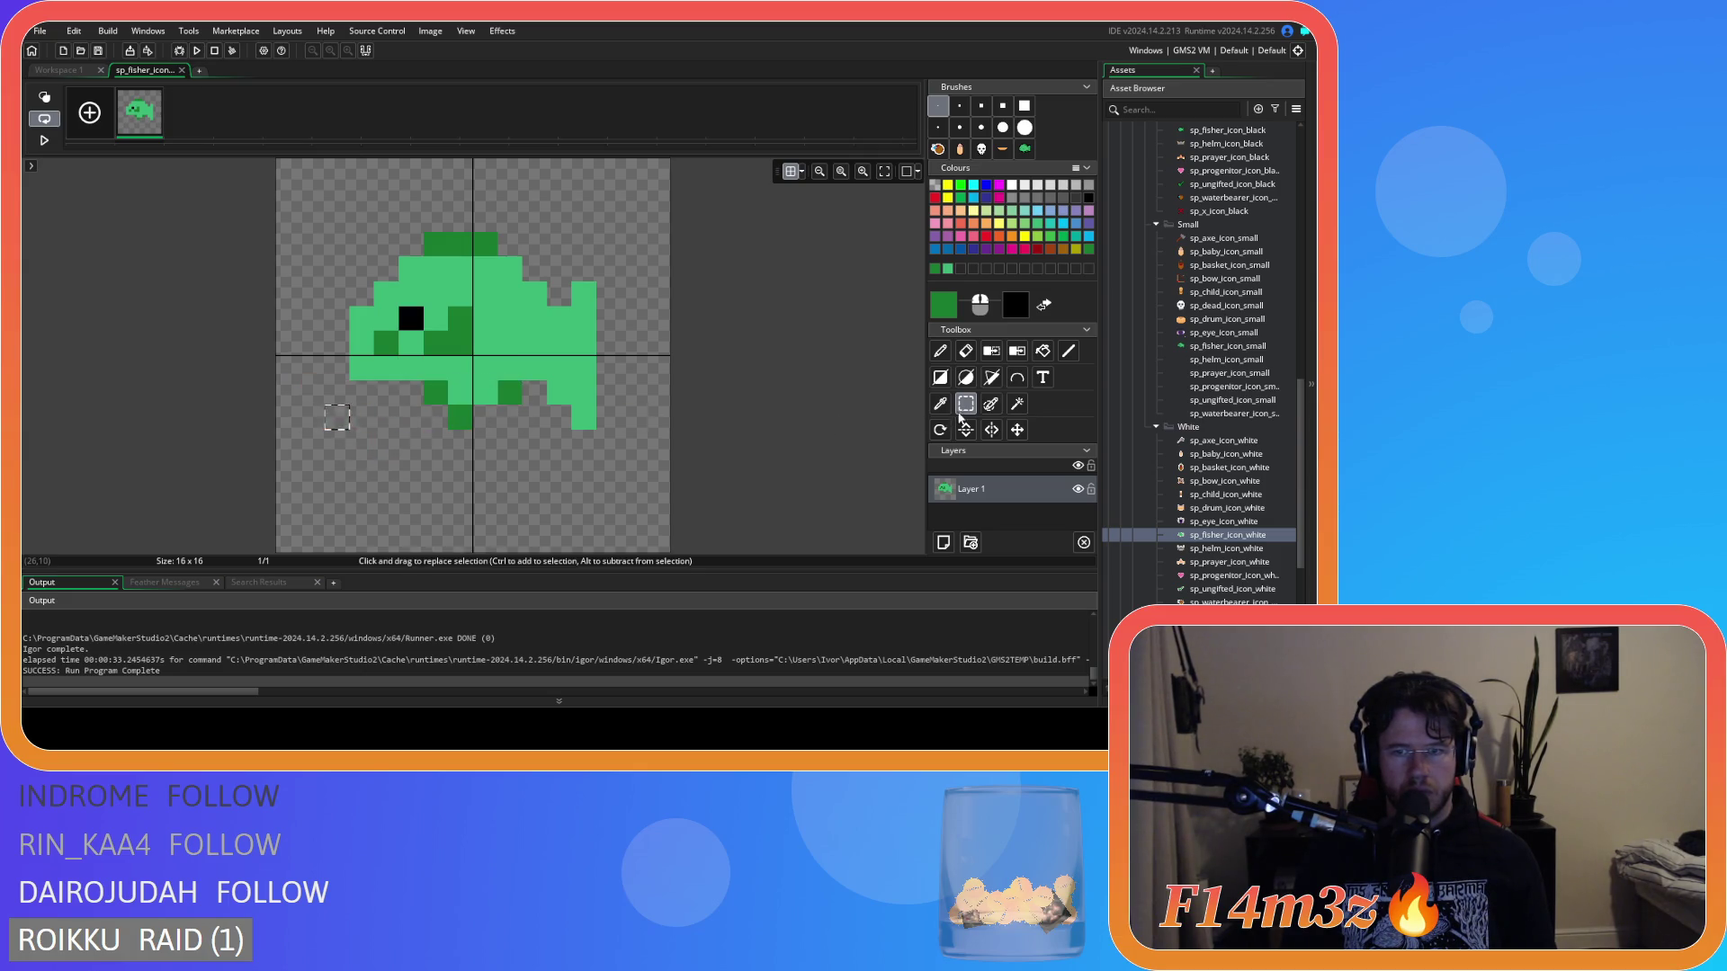
{"action": "left_click", "coordinate": [966, 351]}
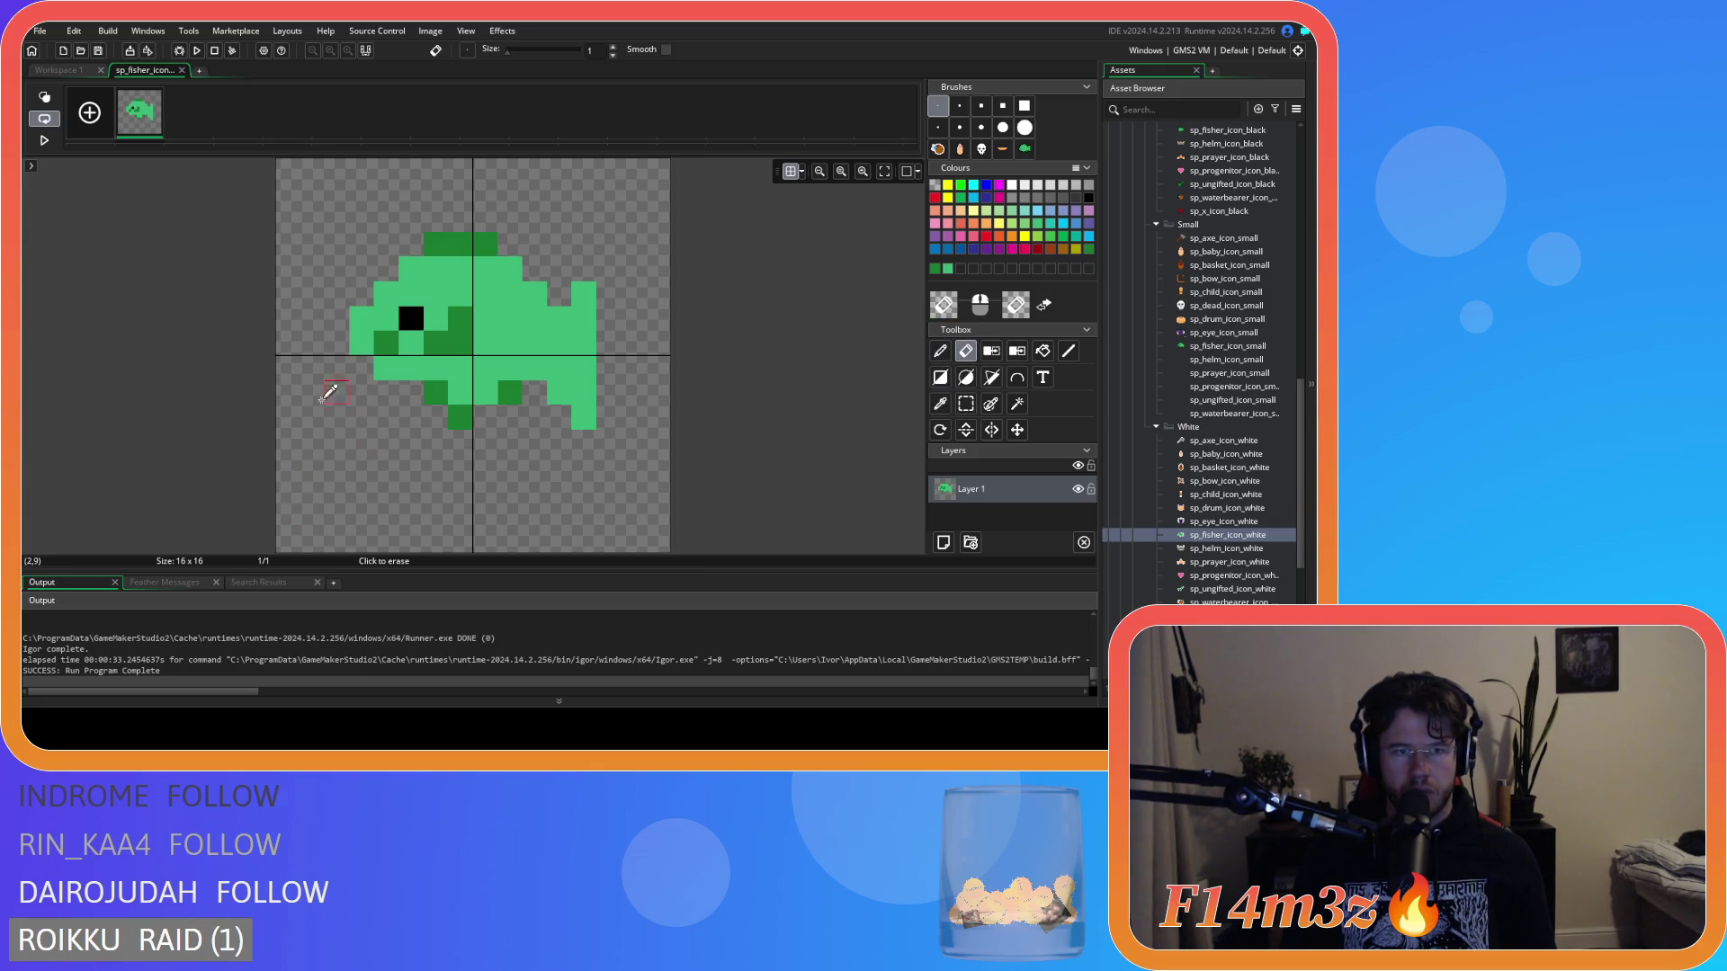
{"action": "key", "text": "d"}
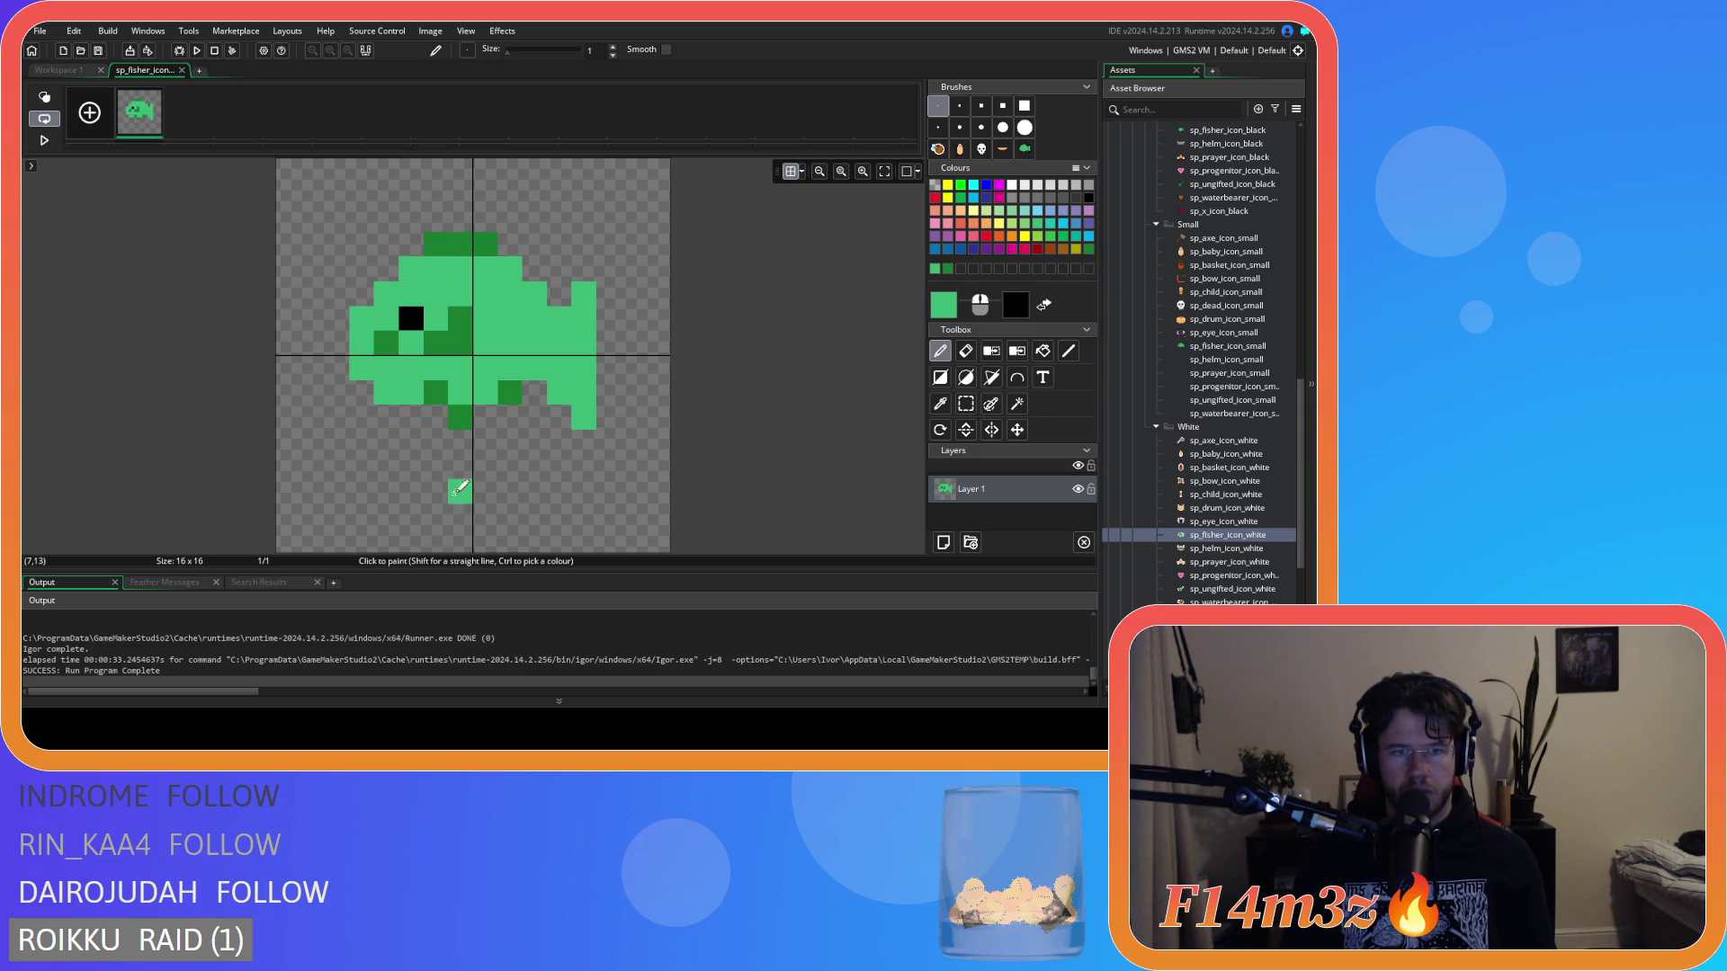
Paint dark-green fin pixels at (7,11), (8,9), (9,10) and light green at (6,9)-(7,10) and (9,9).
{"action": "left_click", "coordinate": [430, 405], "text": "ctrl"}
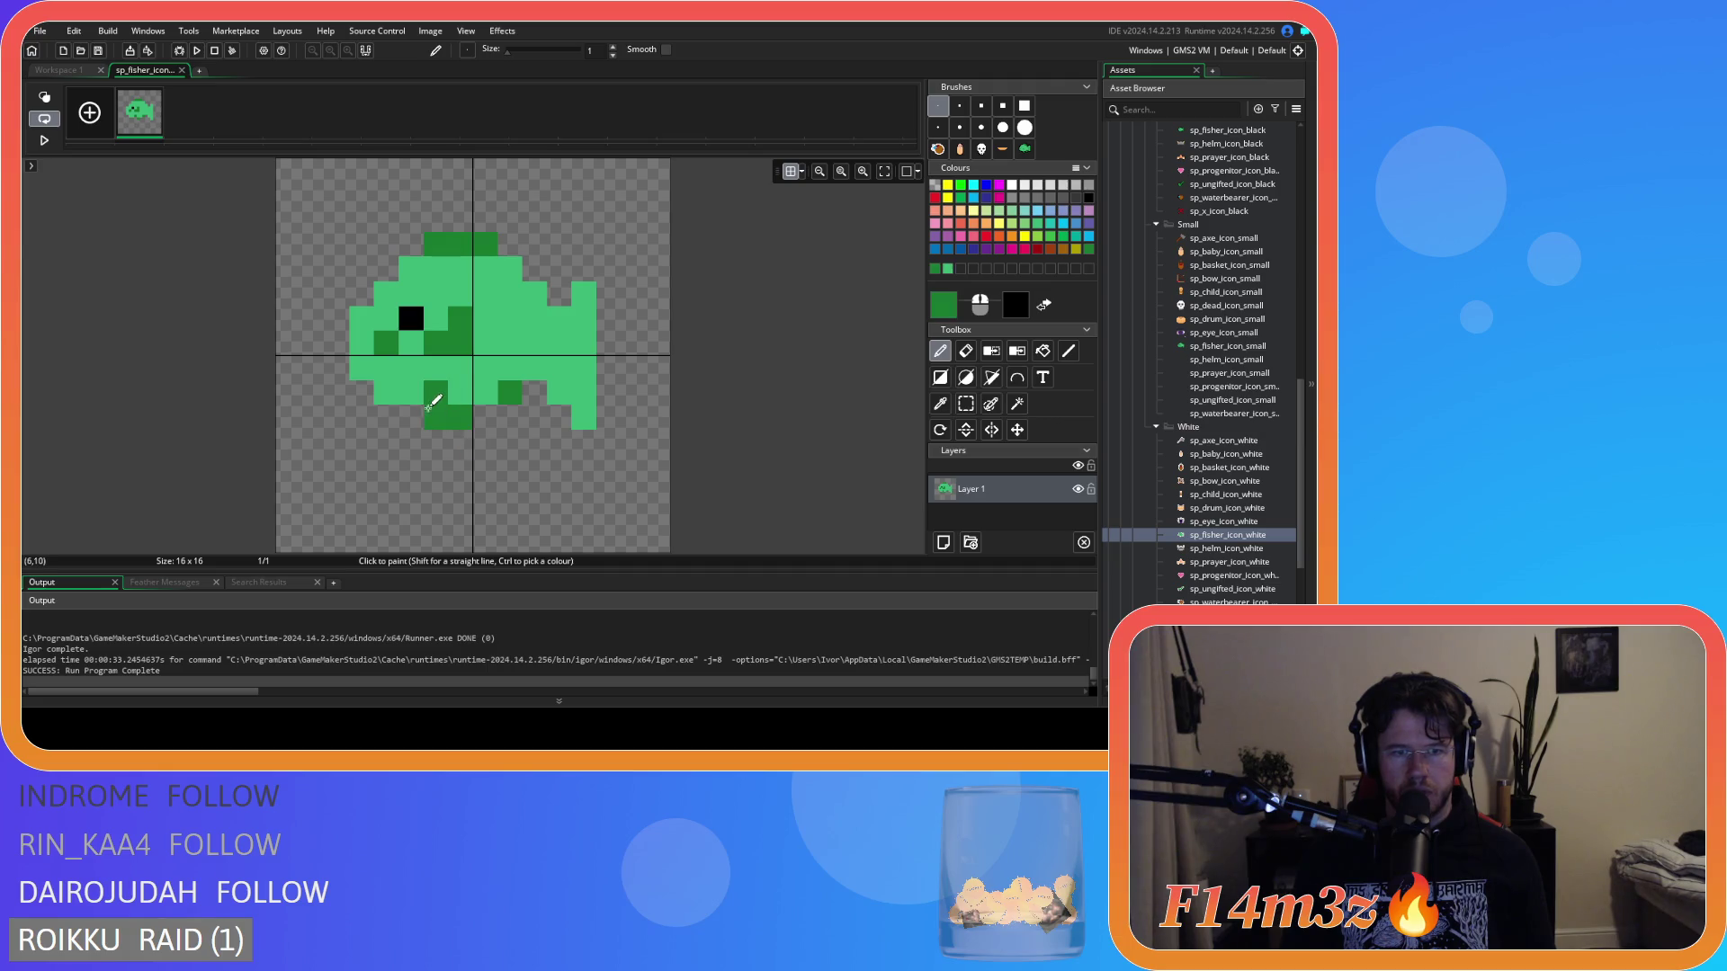
{"action": "left_click", "coordinate": [464, 432]}
{"action": "left_click", "coordinate": [477, 393], "text": "ctrl"}
{"action": "left_click_drag", "start_coordinate": [460, 393], "coordinate": [411, 407]}
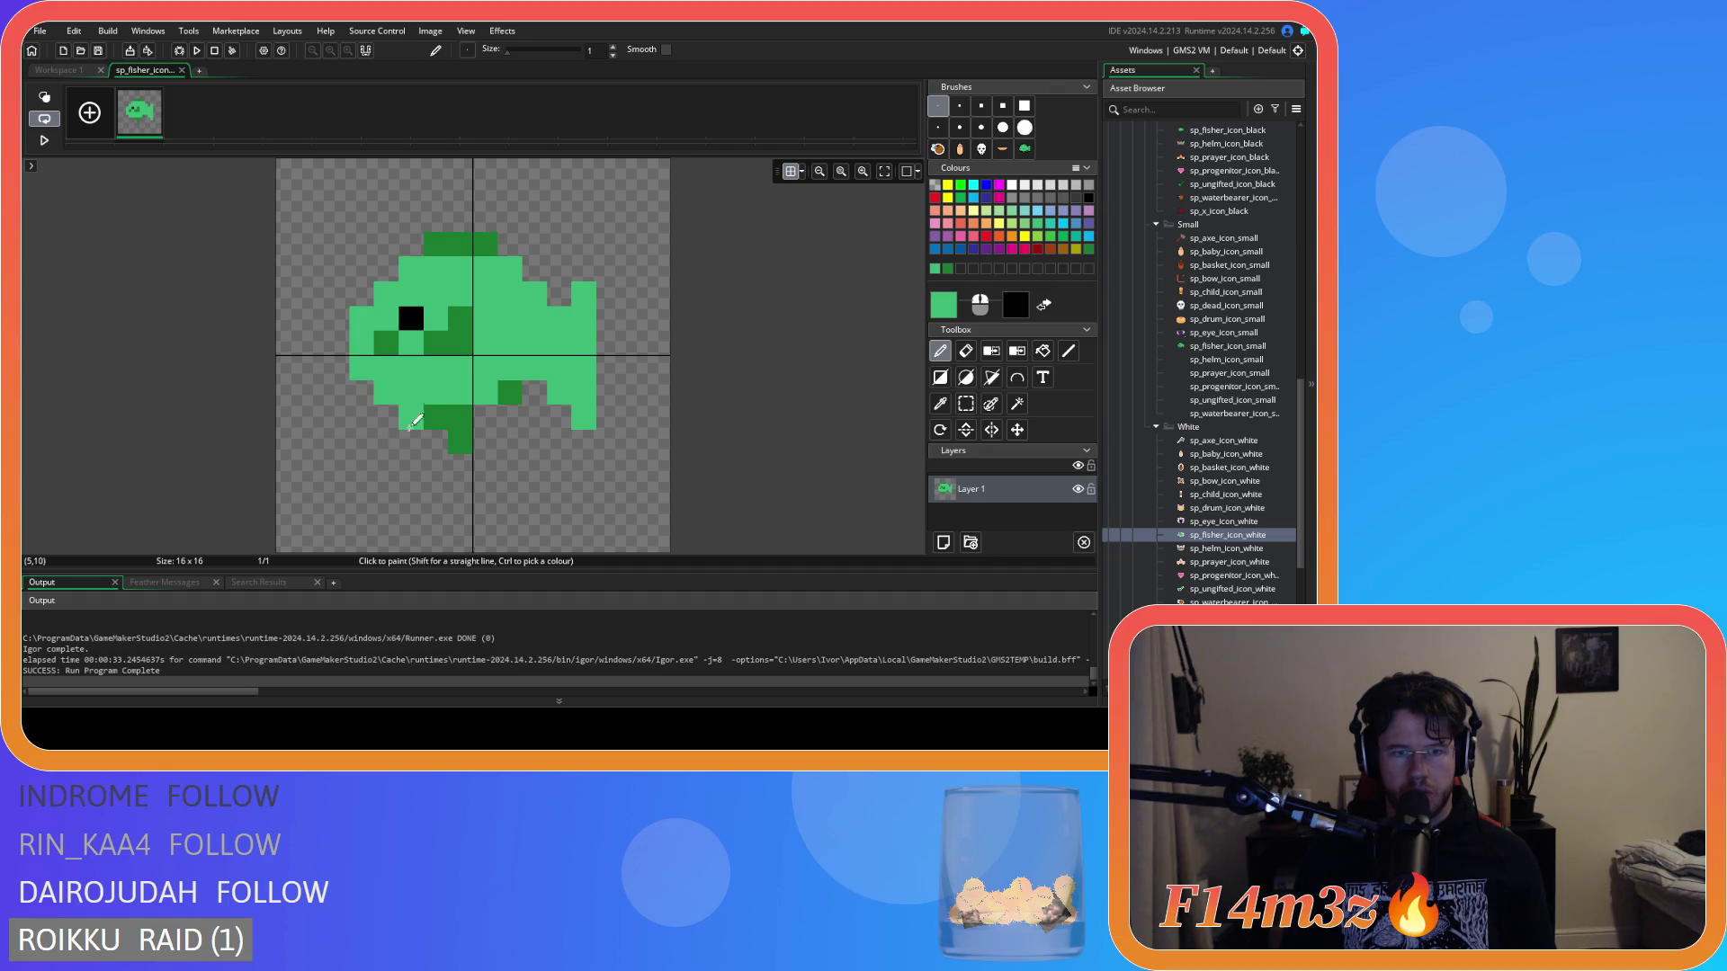
{"action": "left_click_drag", "start_coordinate": [436, 416], "coordinate": [418, 414]}
{"action": "left_click", "coordinate": [460, 416]}
{"action": "left_click", "coordinate": [519, 390], "text": "ctrl"}
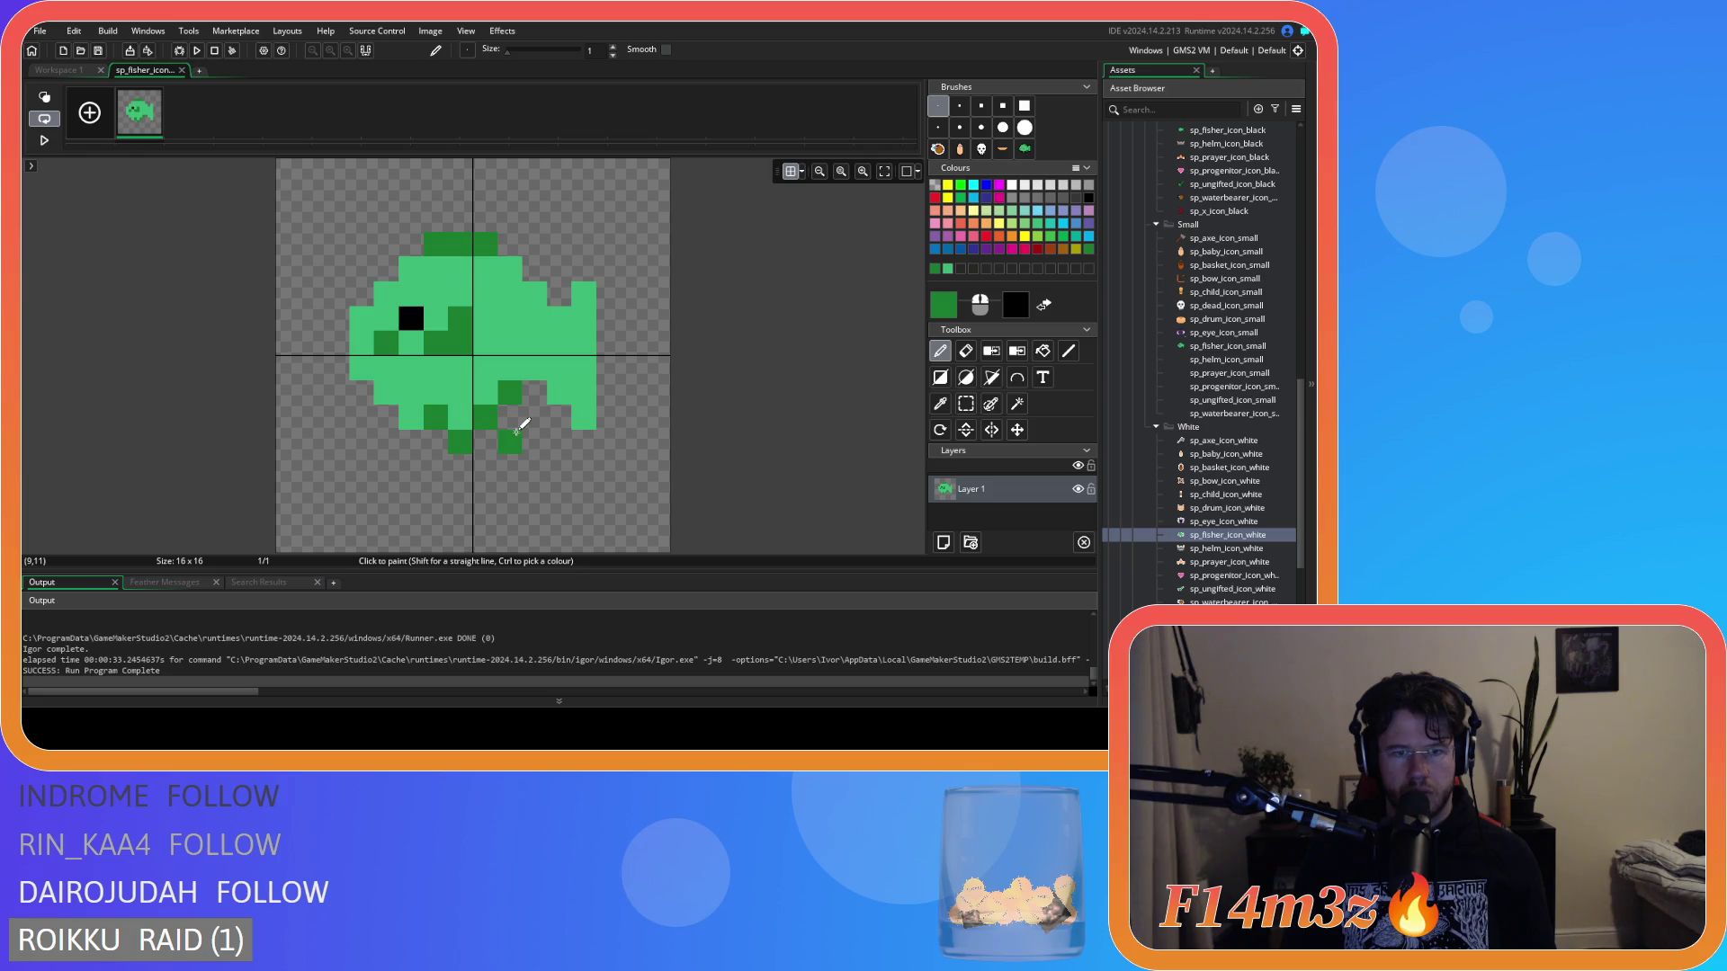
{"action": "key", "text": "ctrl+z"}
{"action": "left_click_drag", "start_coordinate": [490, 393], "coordinate": [513, 416]}
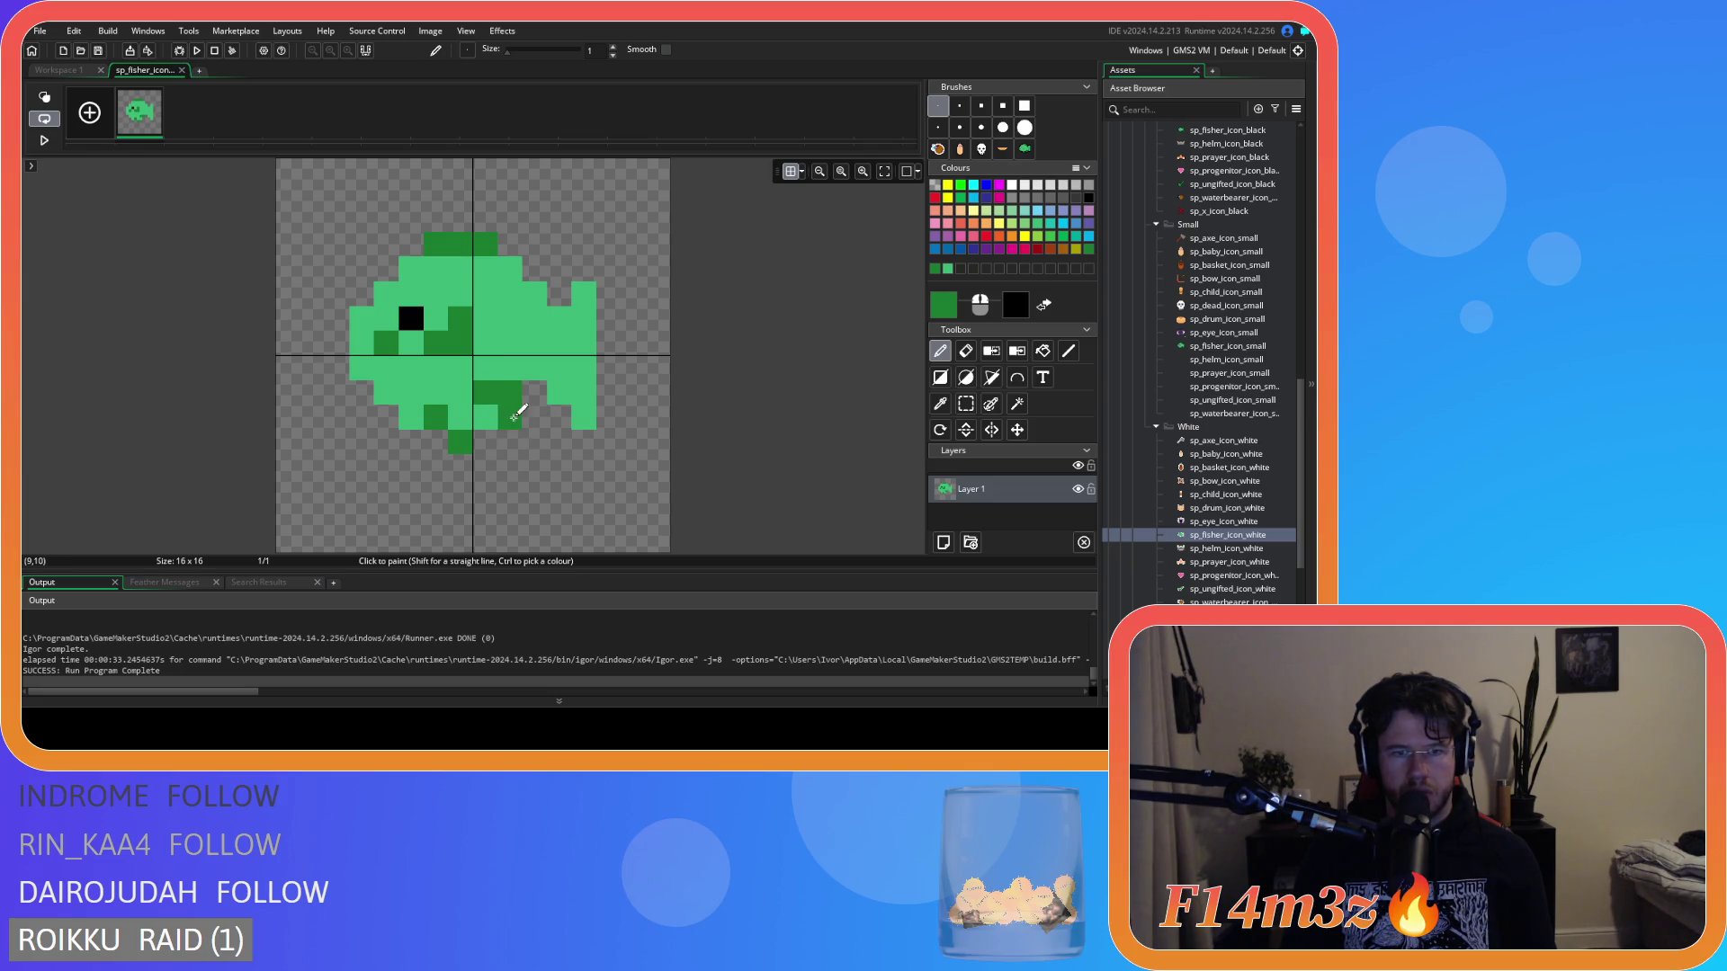
{"action": "left_click", "coordinate": [523, 375], "text": "ctrl"}
{"action": "left_click", "coordinate": [510, 393]}
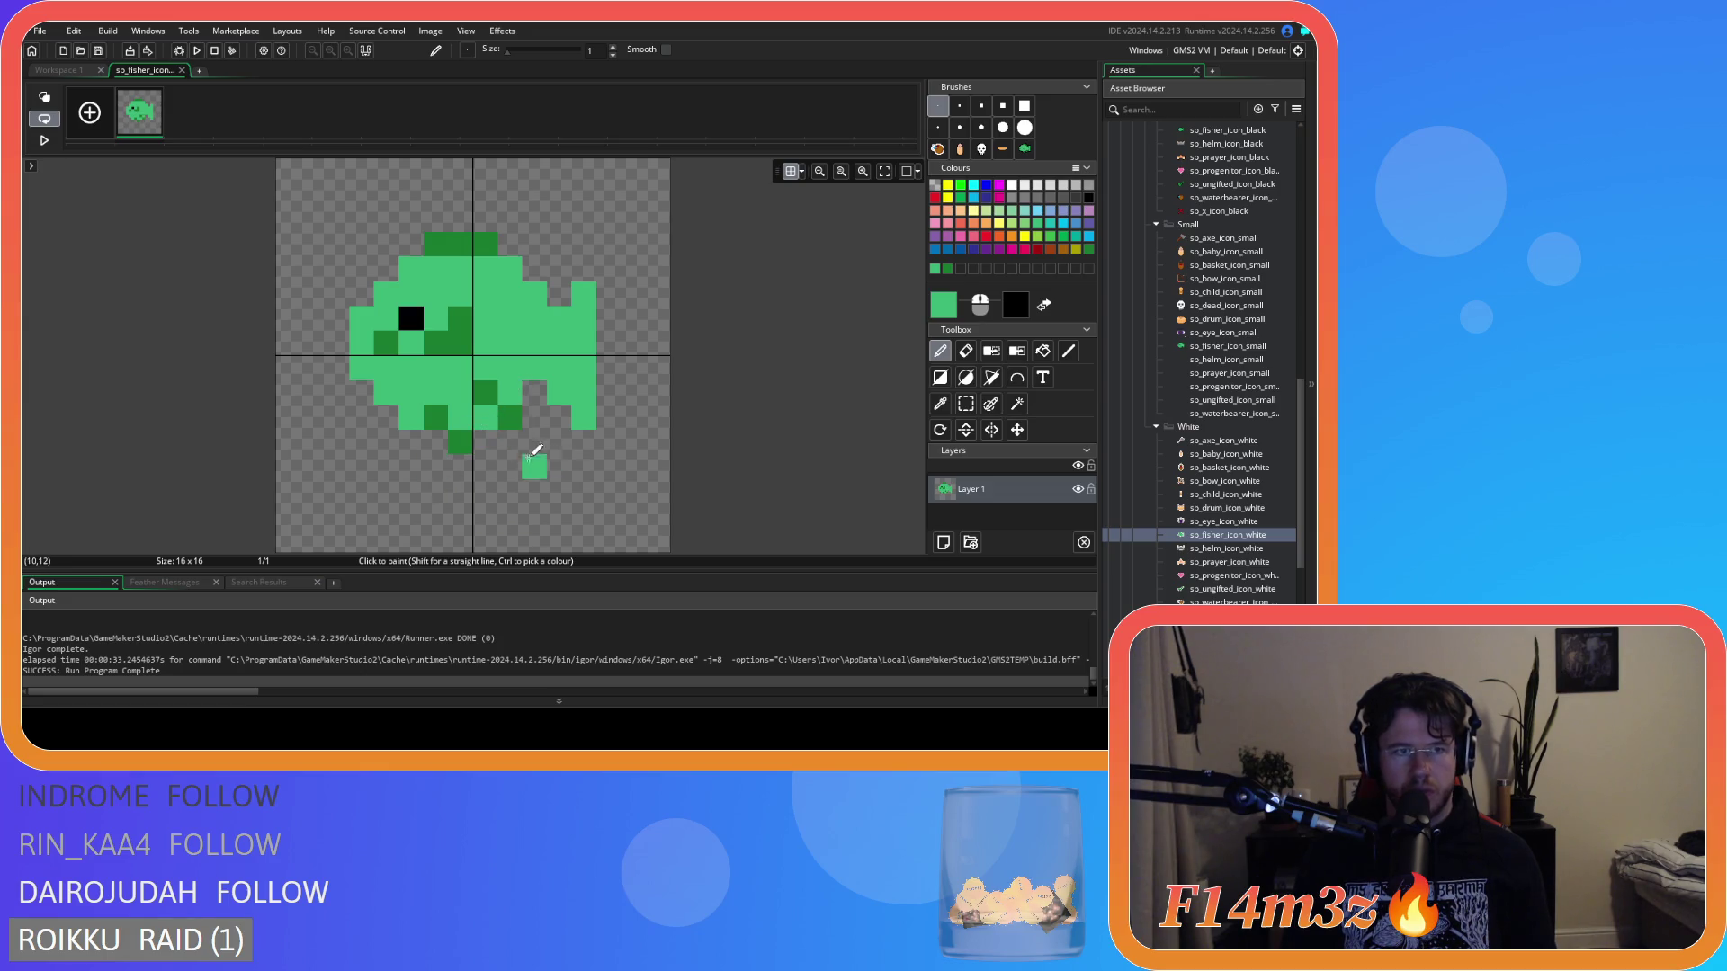
Undo recent fin edits and repaint the lower-fin pixels in dark and light green.
{"action": "key", "text": "e"}
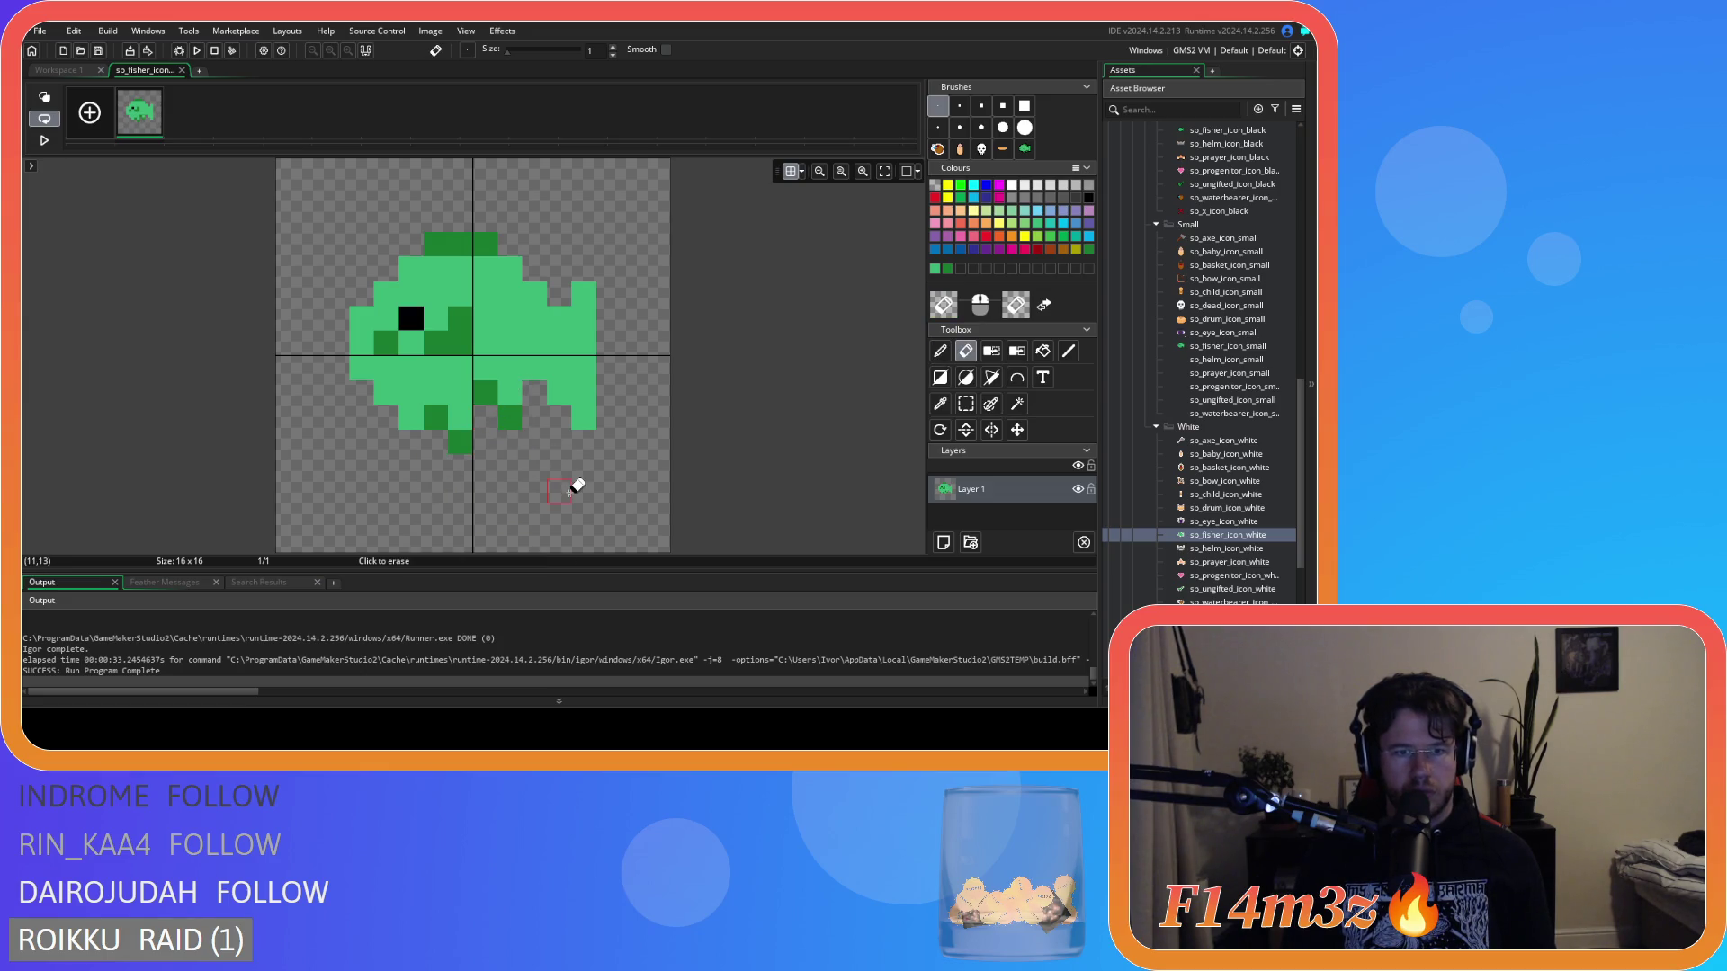
{"action": "key", "text": "ctrl+z"}
{"action": "key", "text": "ctrl+z"}
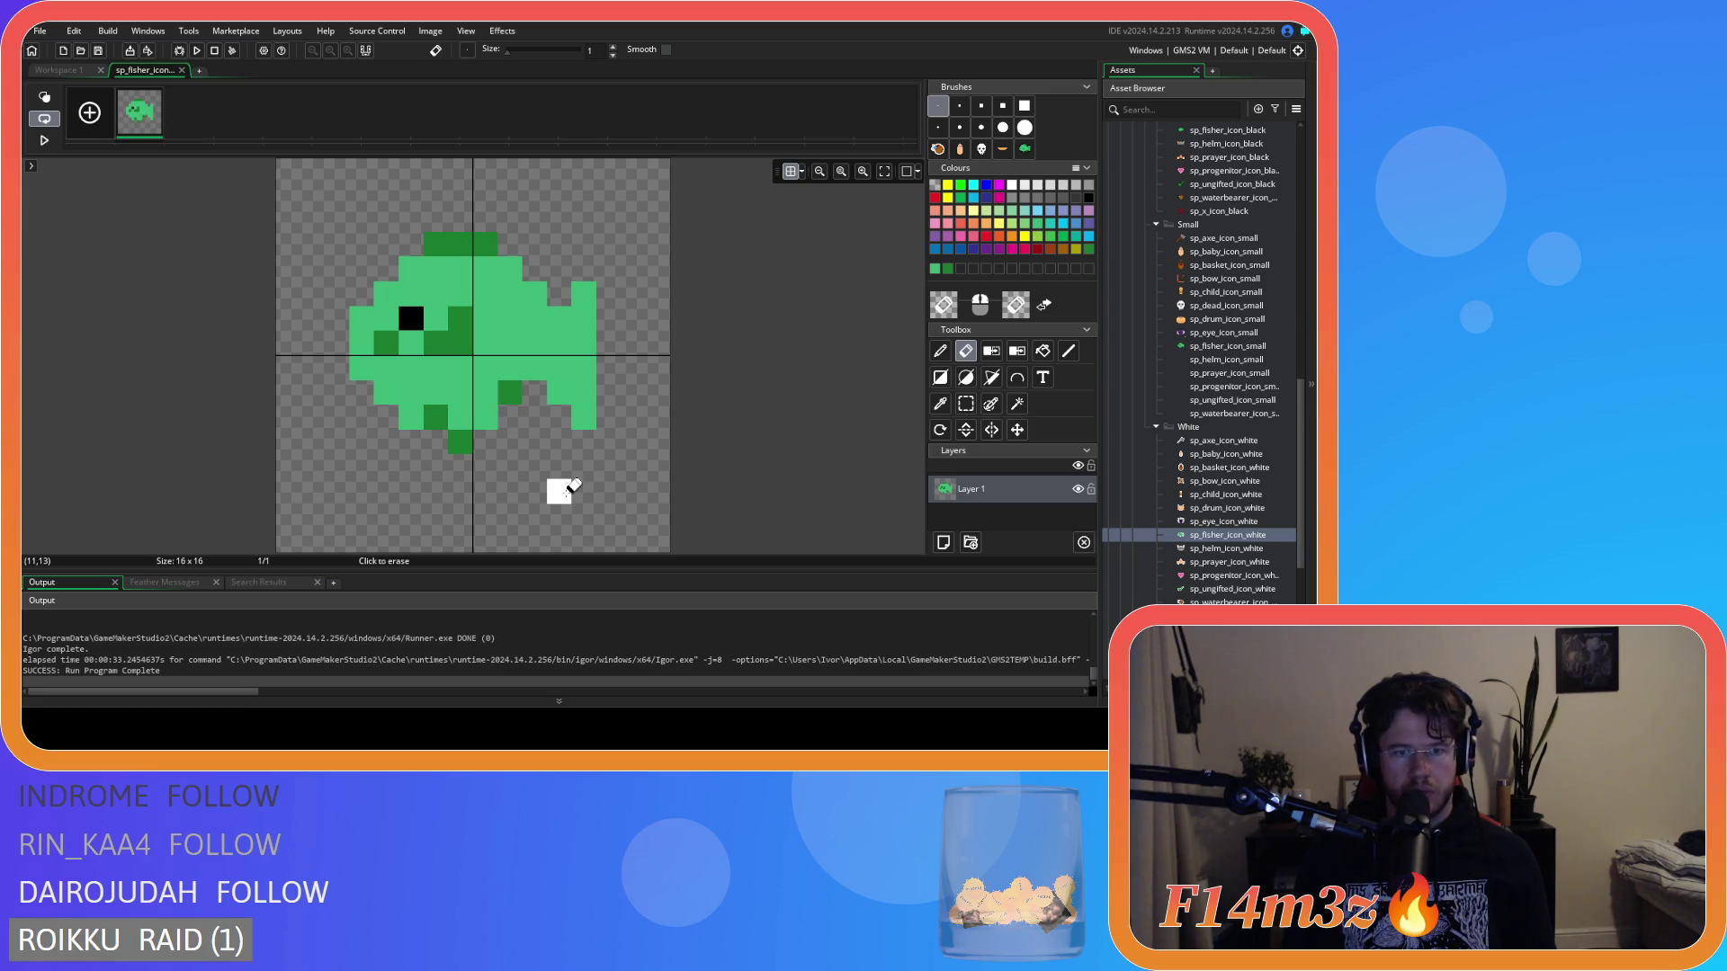
{"action": "key", "text": "ctrl+z"}
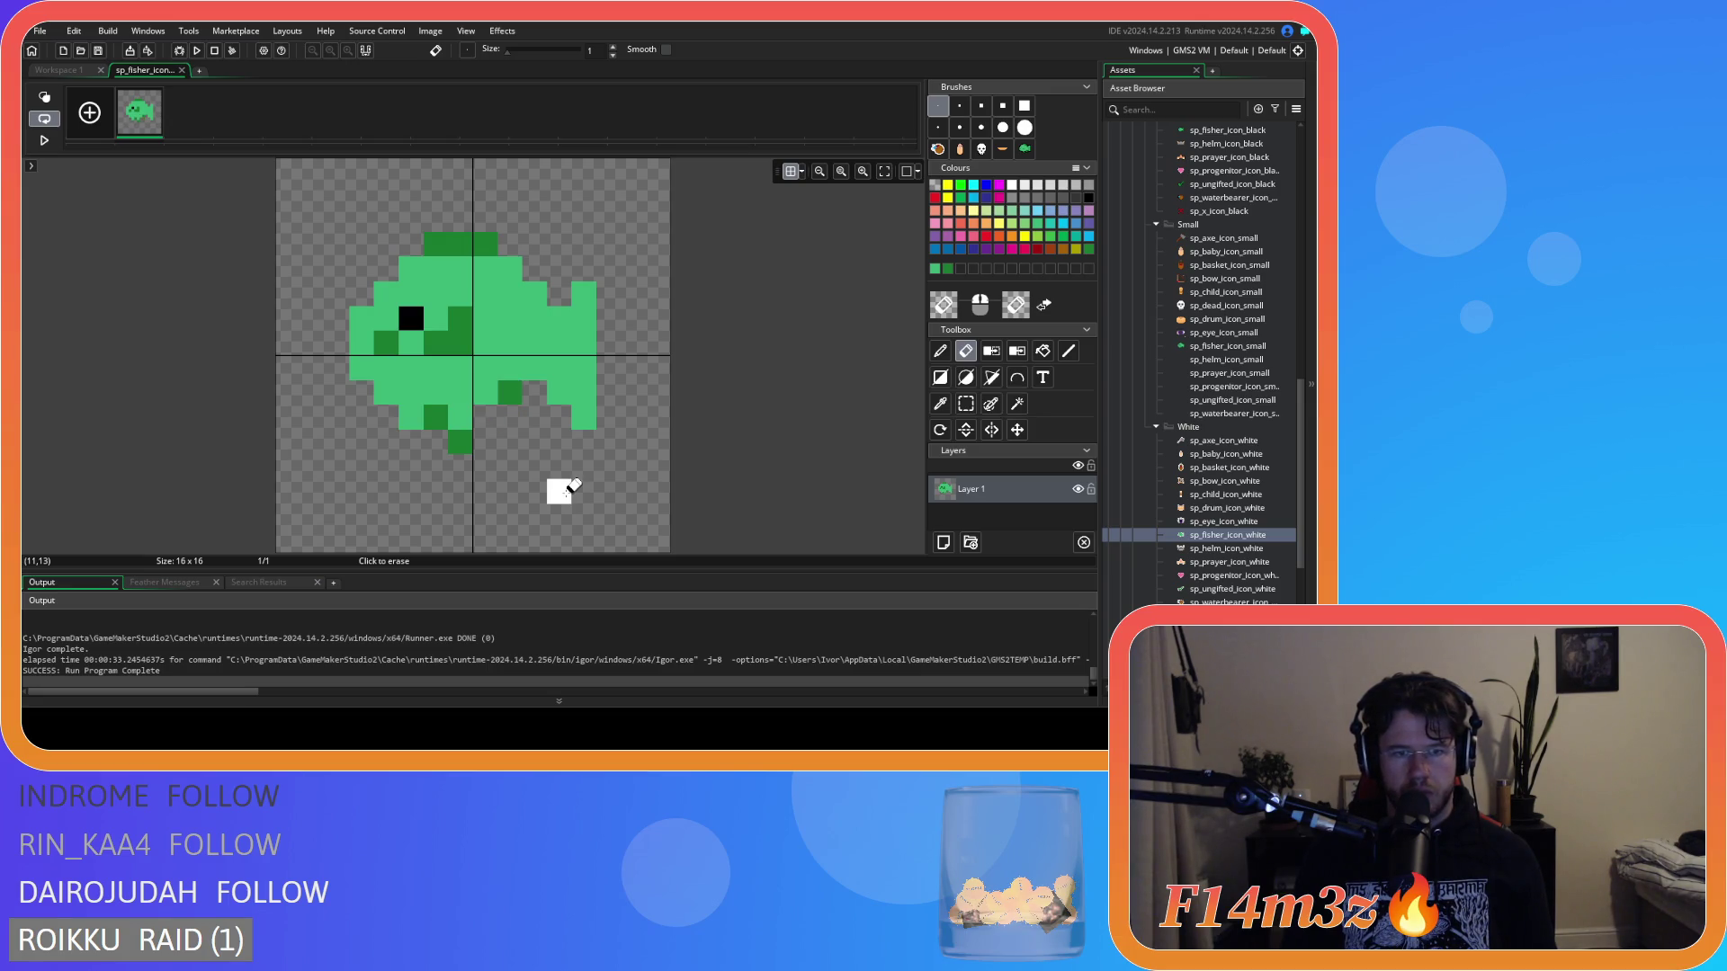
{"action": "key", "text": "d"}
{"action": "left_click", "coordinate": [508, 409]}
{"action": "key", "text": "ctrl+z"}
{"action": "left_click", "coordinate": [491, 412]}
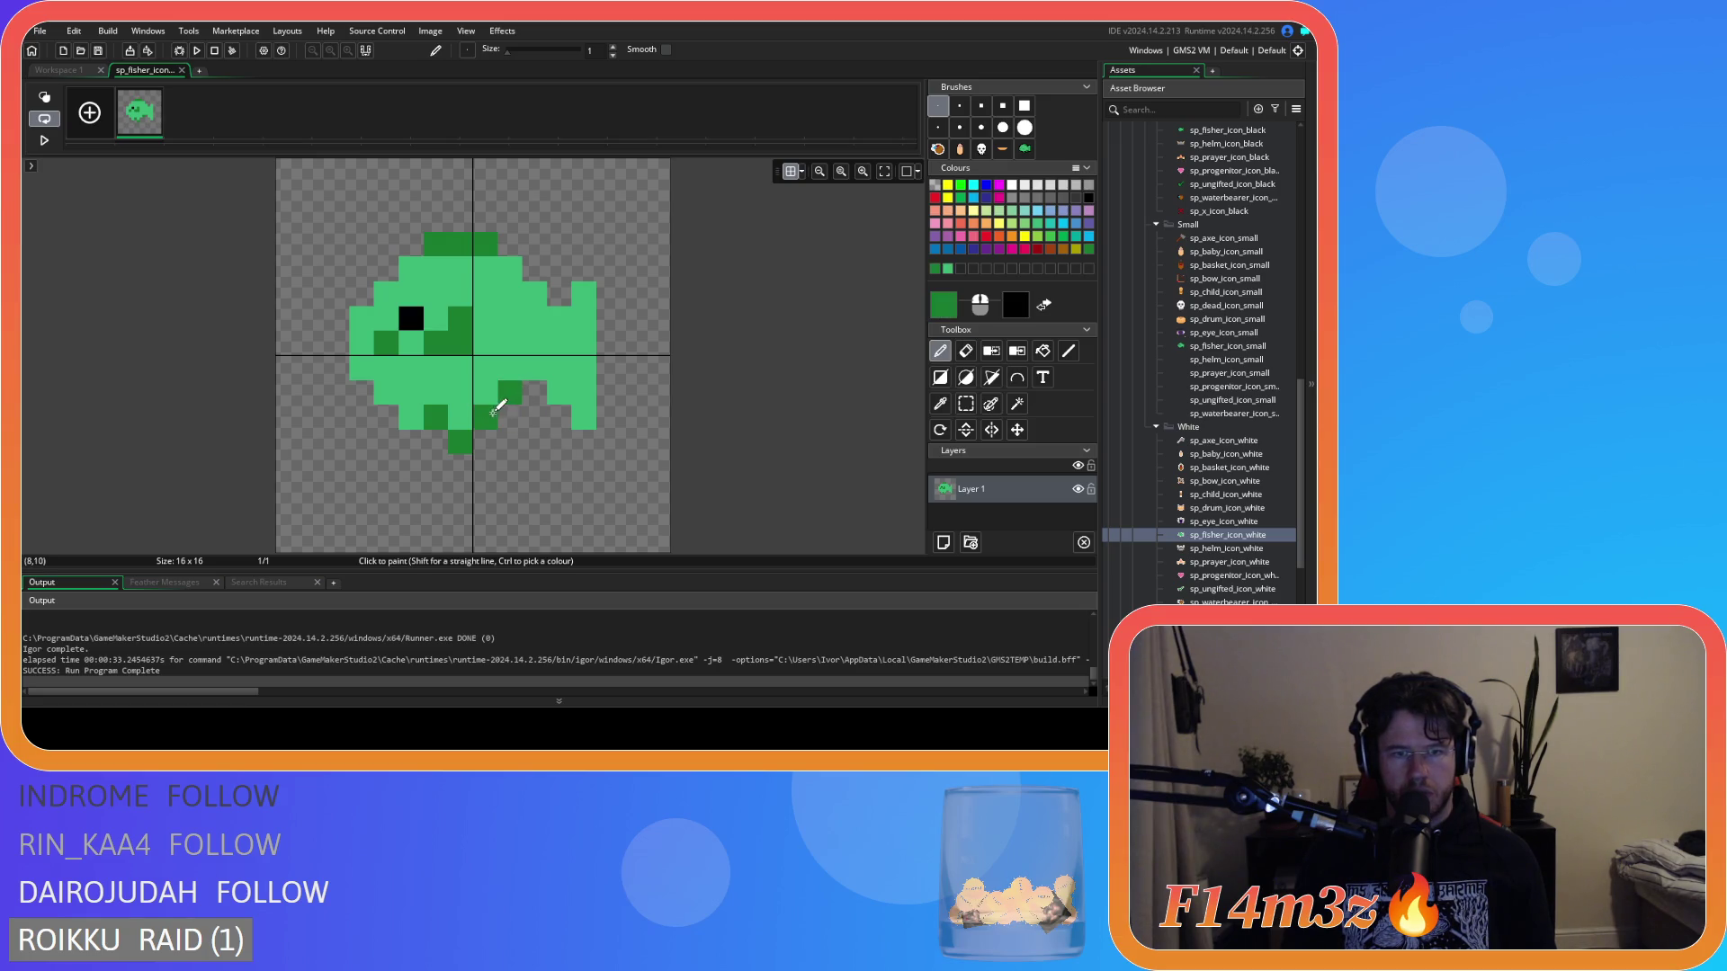
{"action": "left_click", "coordinate": [486, 389], "text": "ctrl"}
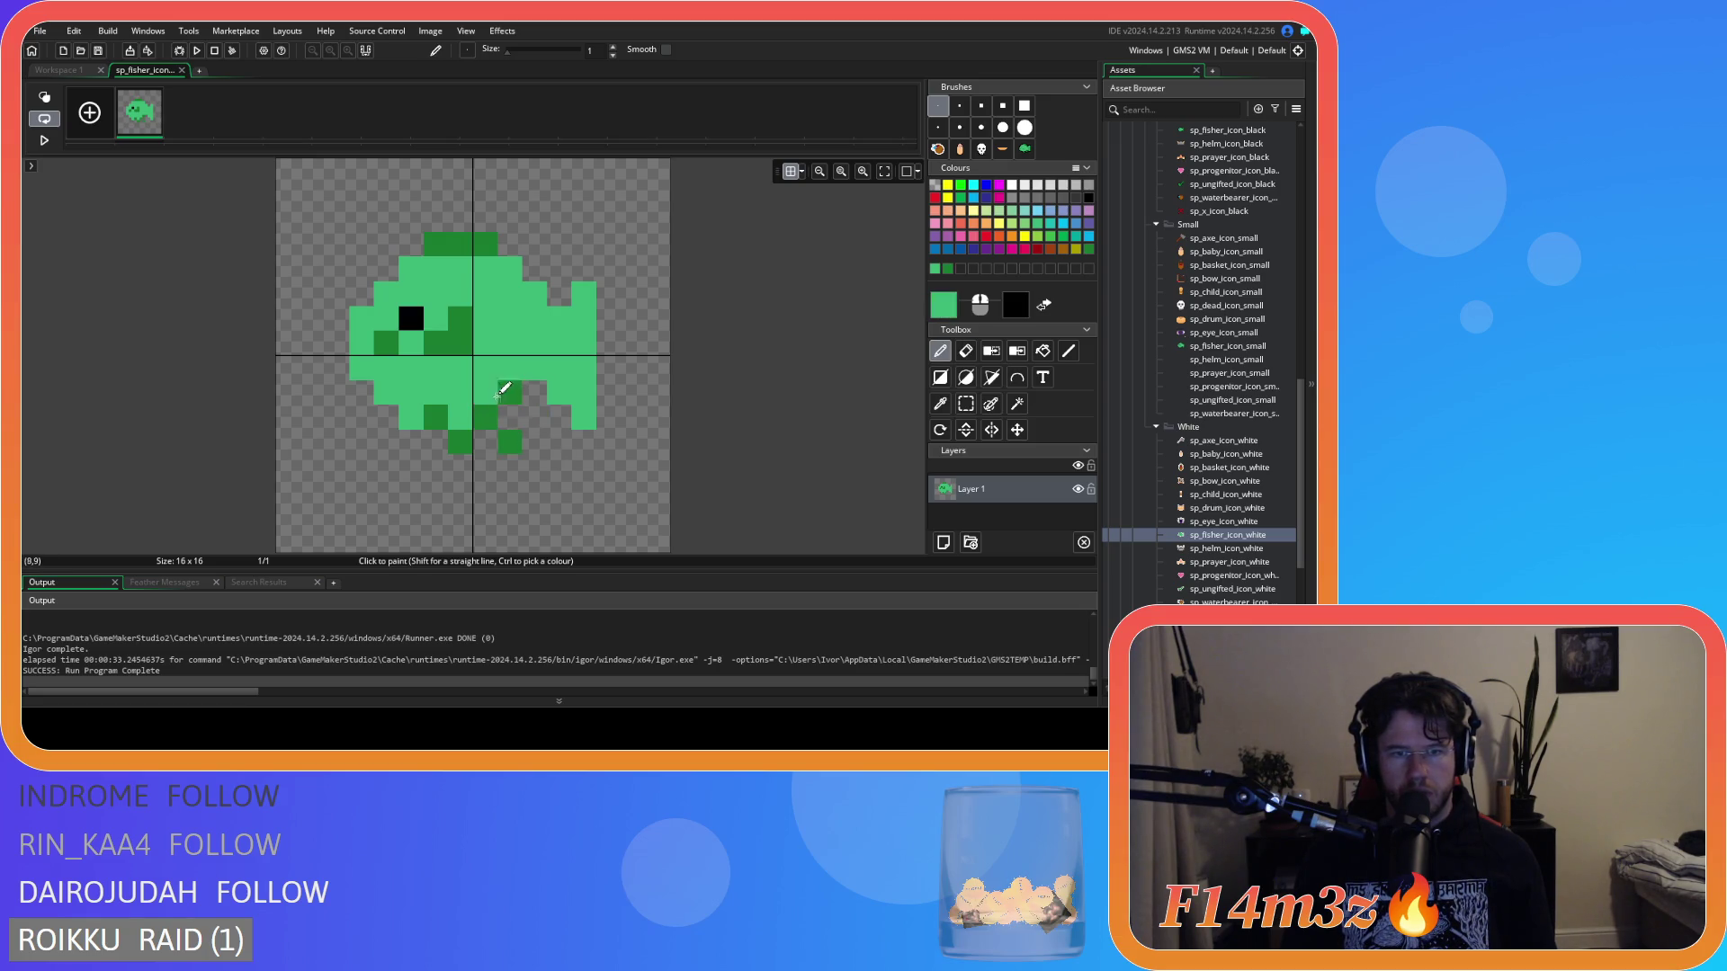
{"action": "left_click", "coordinate": [510, 393]}
{"action": "left_click", "coordinate": [528, 461]}
{"action": "key", "text": "ctrl+z"}
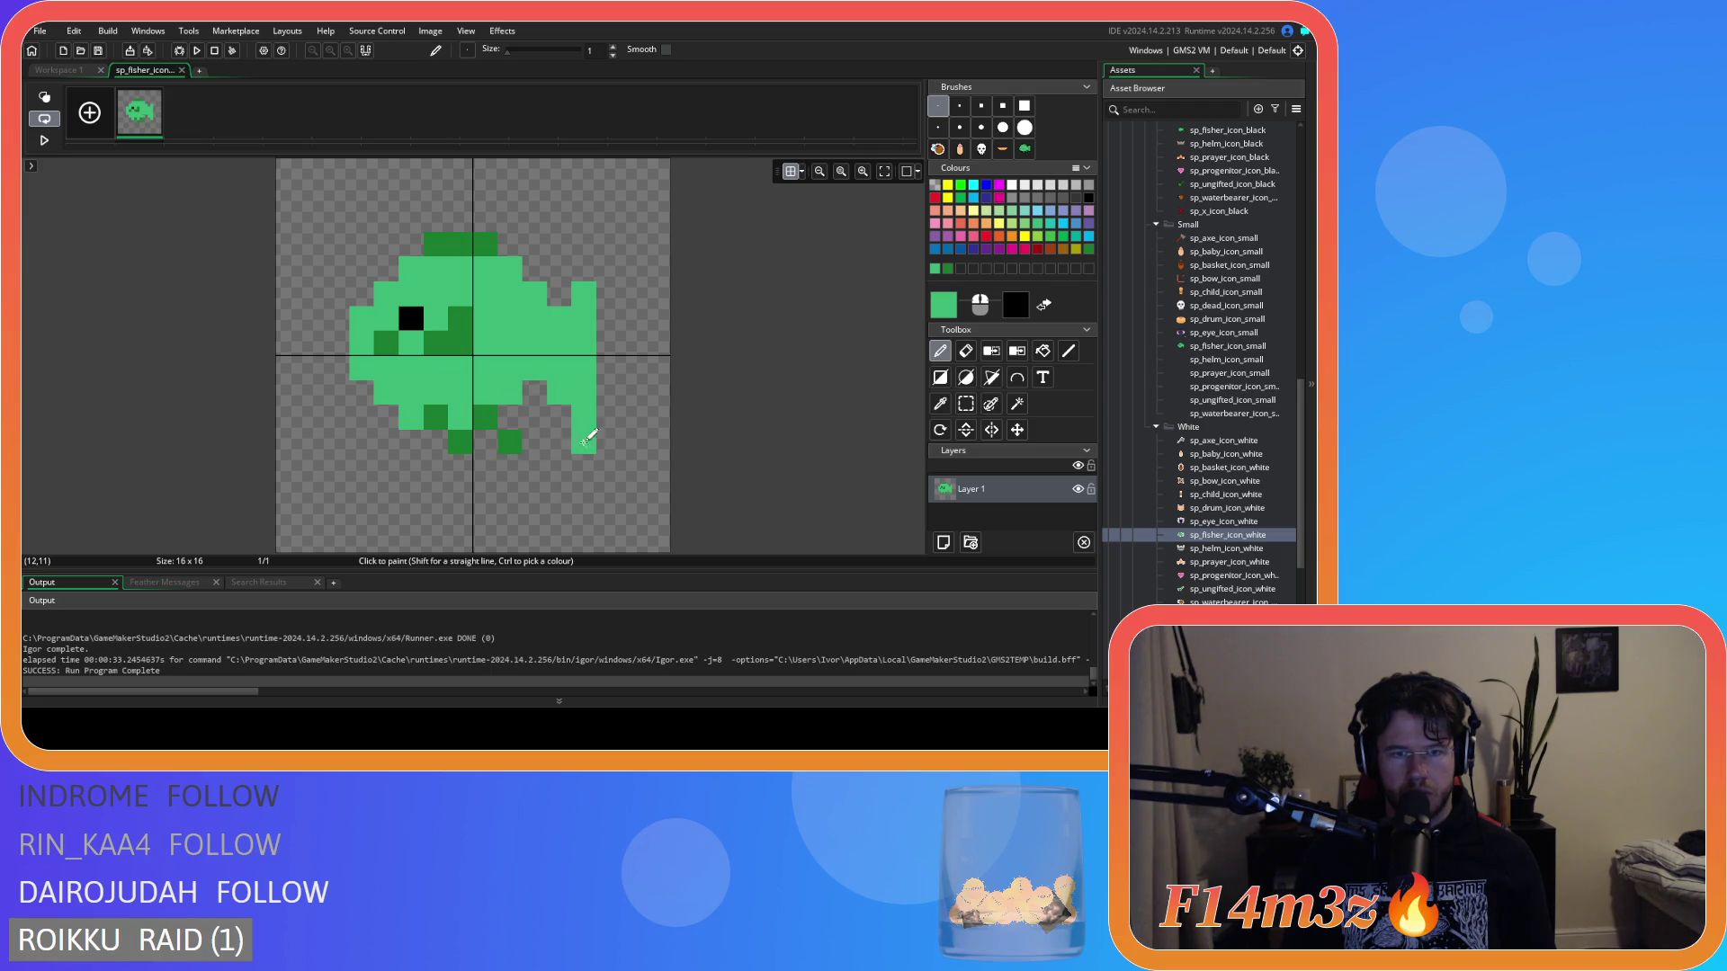
Shift the bottom-right fin pixels one pixel right and tidy tail pixels at (10,9), (11,12), (12,12).
{"action": "left_click", "coordinate": [970, 406]}
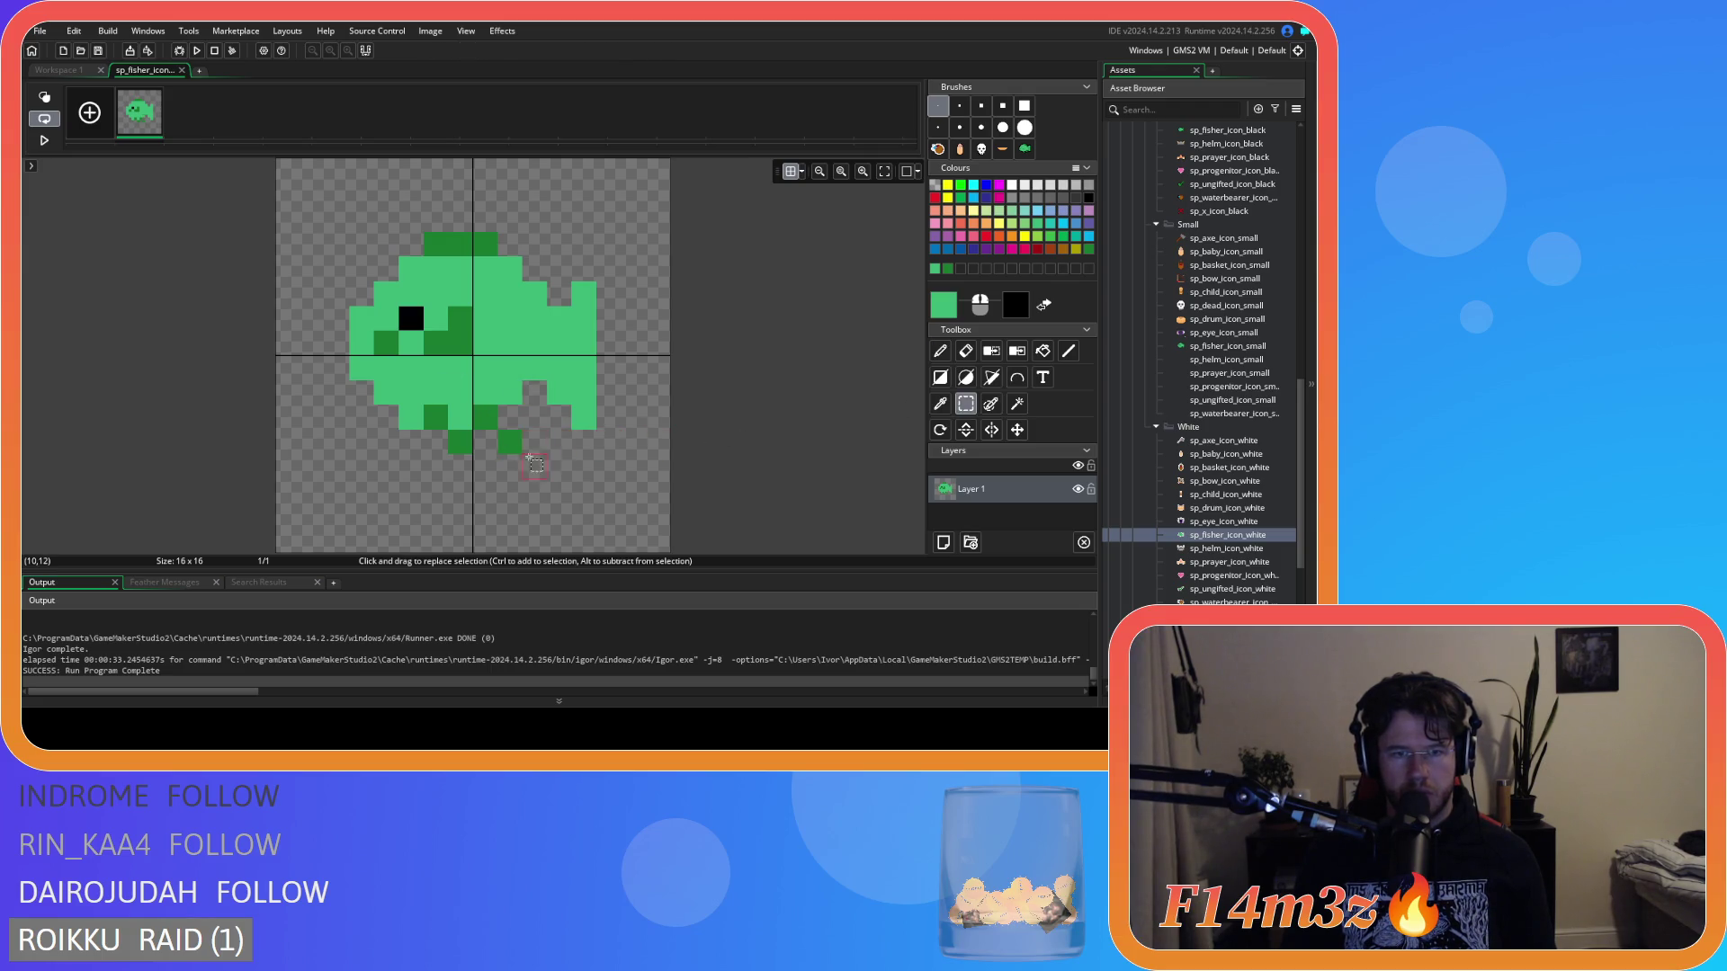
{"action": "mouse_move", "coordinate": [536, 464]}
{"action": "left_mouse_down"}
{"action": "mouse_move", "coordinate": [474, 407]}
{"action": "mouse_move", "coordinate": [510, 419]}
{"action": "left_mouse_up"}
{"action": "left_click", "coordinate": [628, 454]}
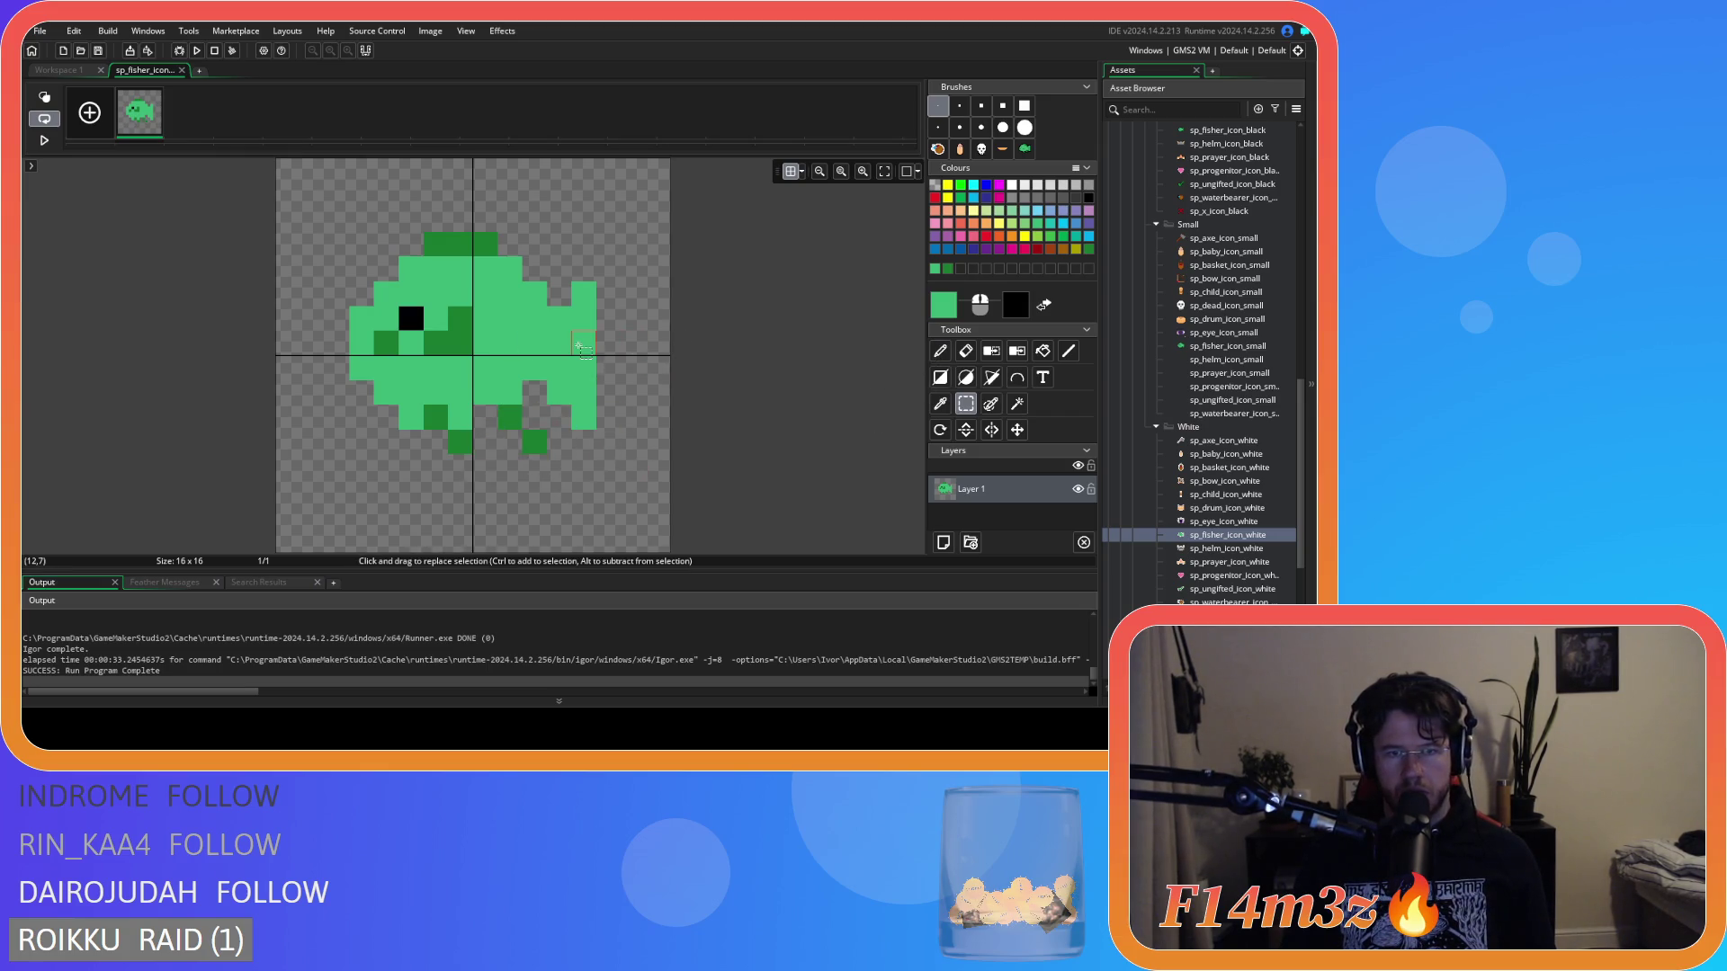
{"action": "left_click", "coordinate": [941, 404]}
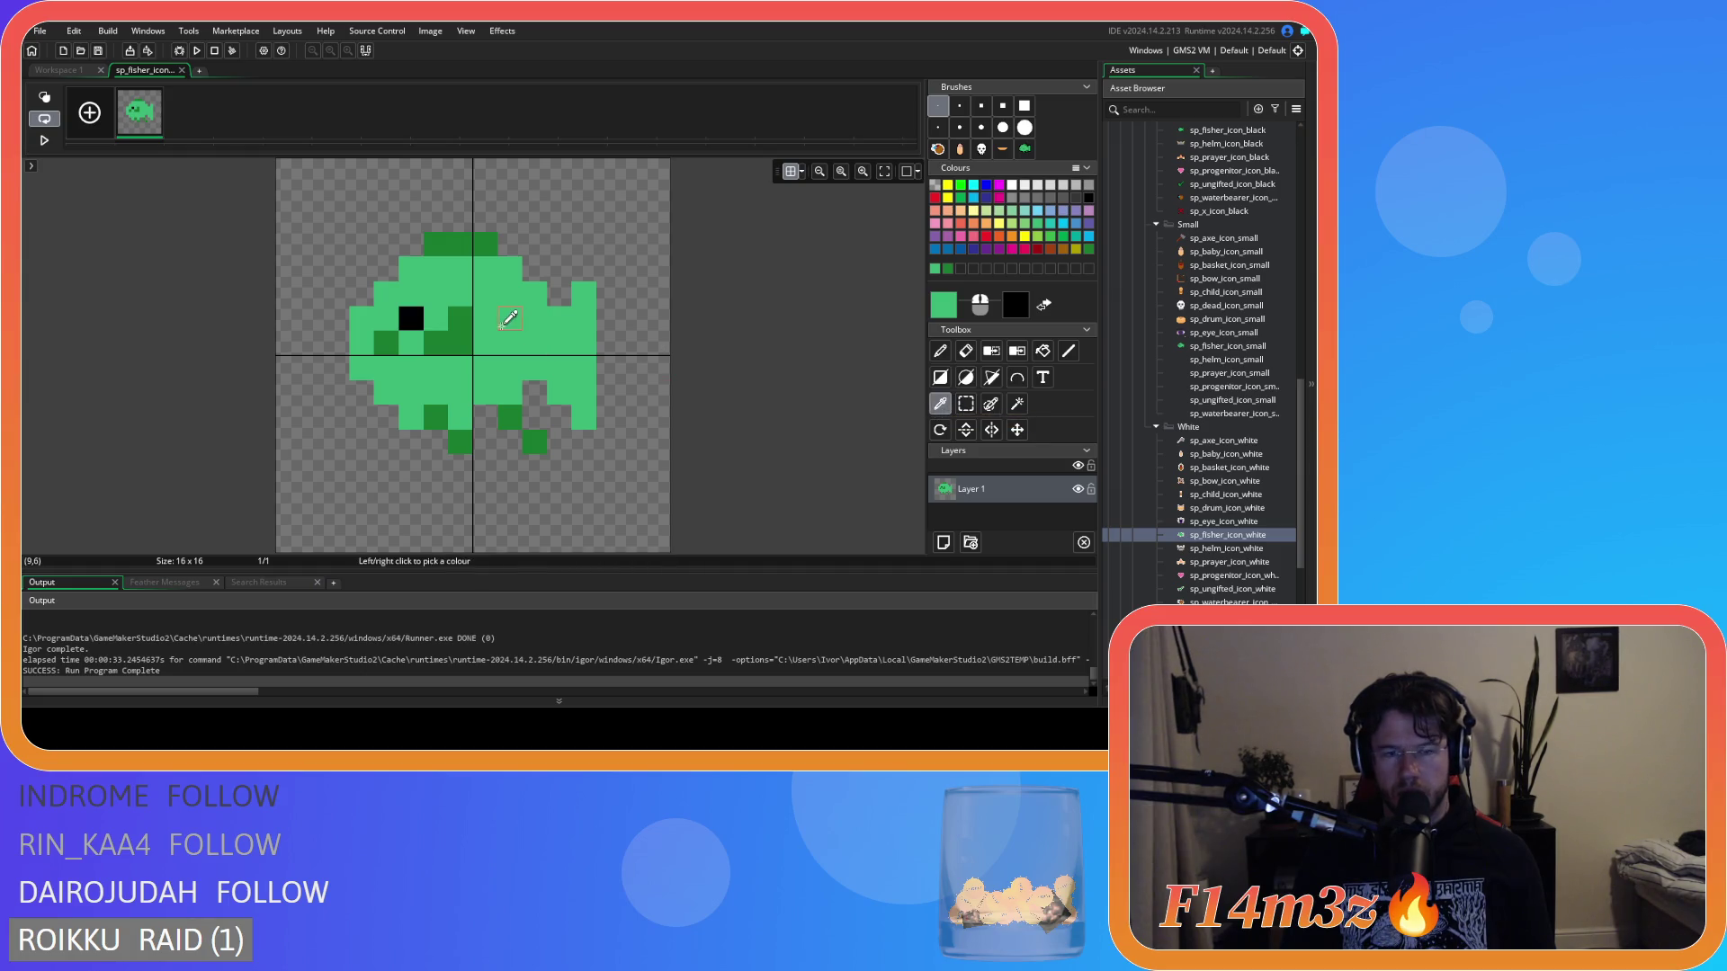
{"action": "left_click", "coordinate": [941, 351]}
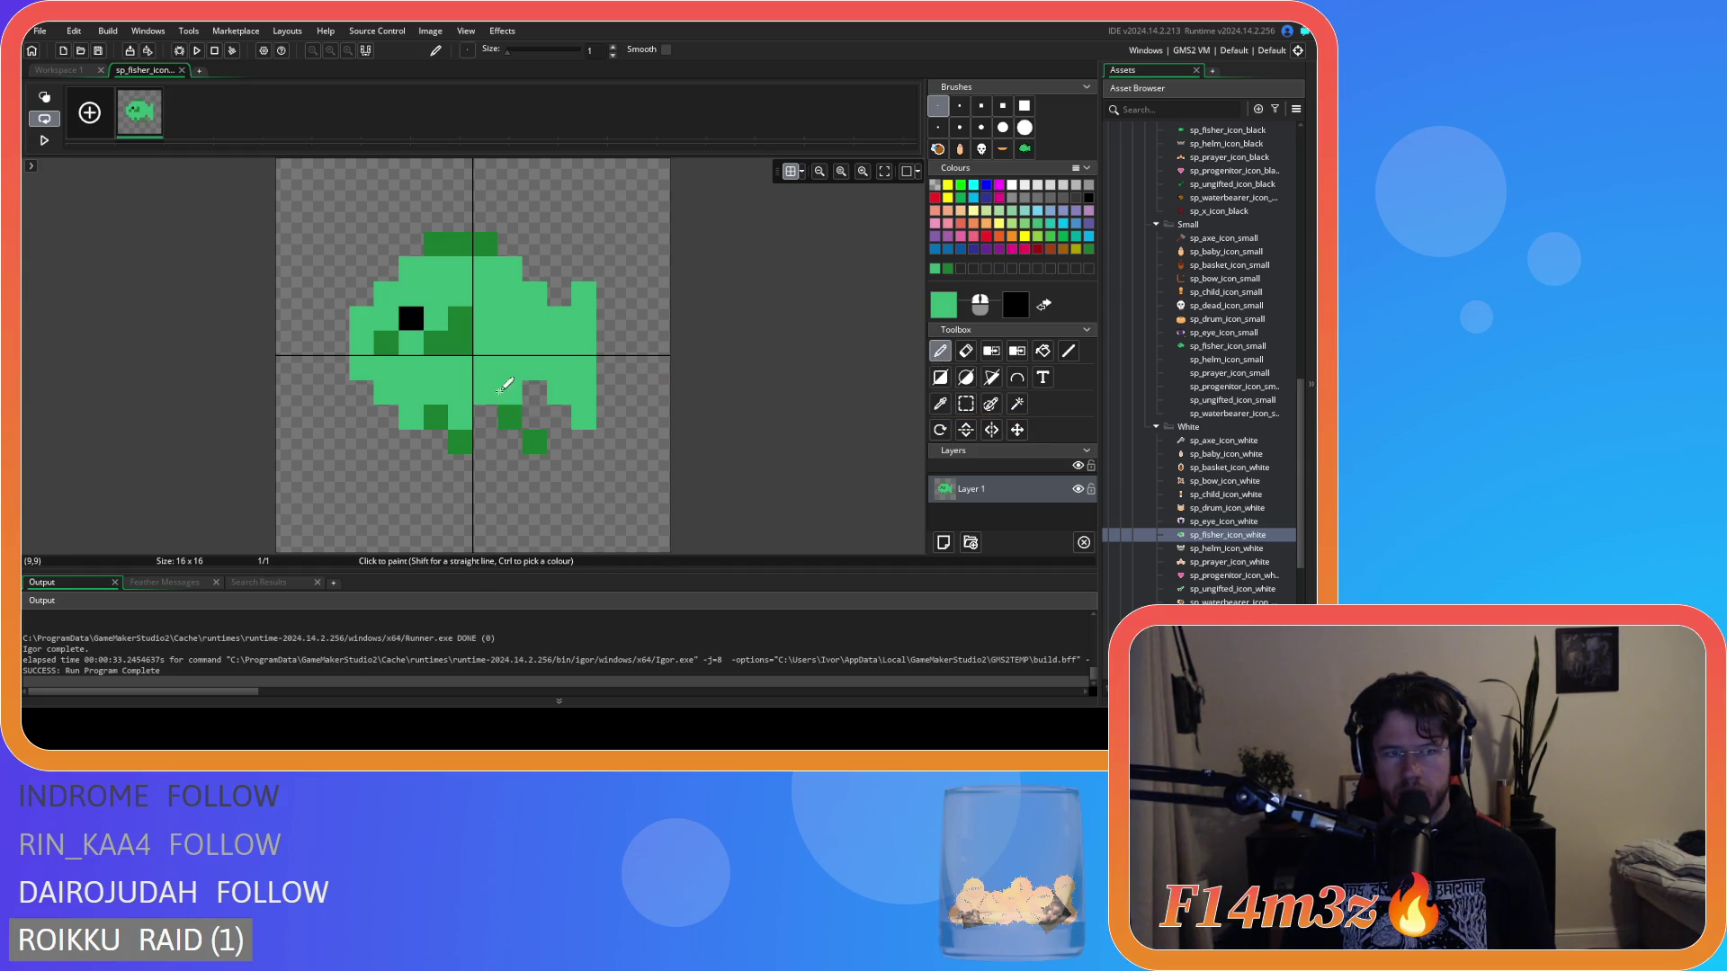
{"action": "left_click", "coordinate": [528, 395]}
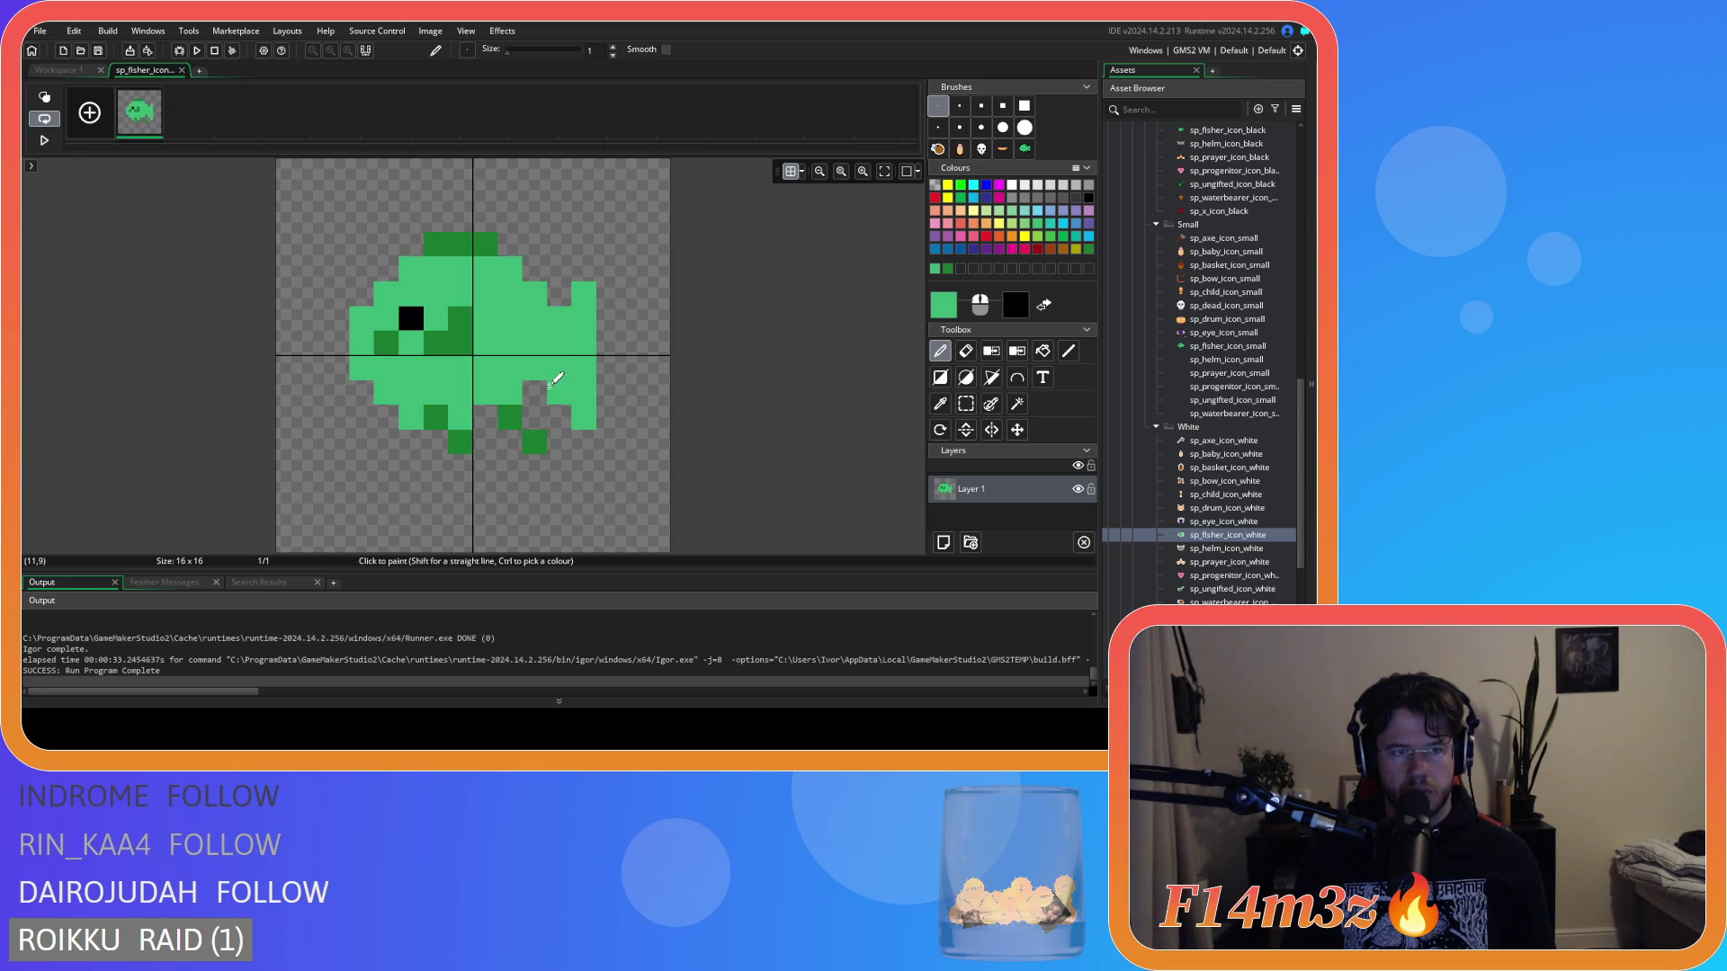
{"action": "left_click", "coordinate": [590, 457]}
{"action": "key", "text": "e"}
{"action": "left_click", "coordinate": [567, 459]}
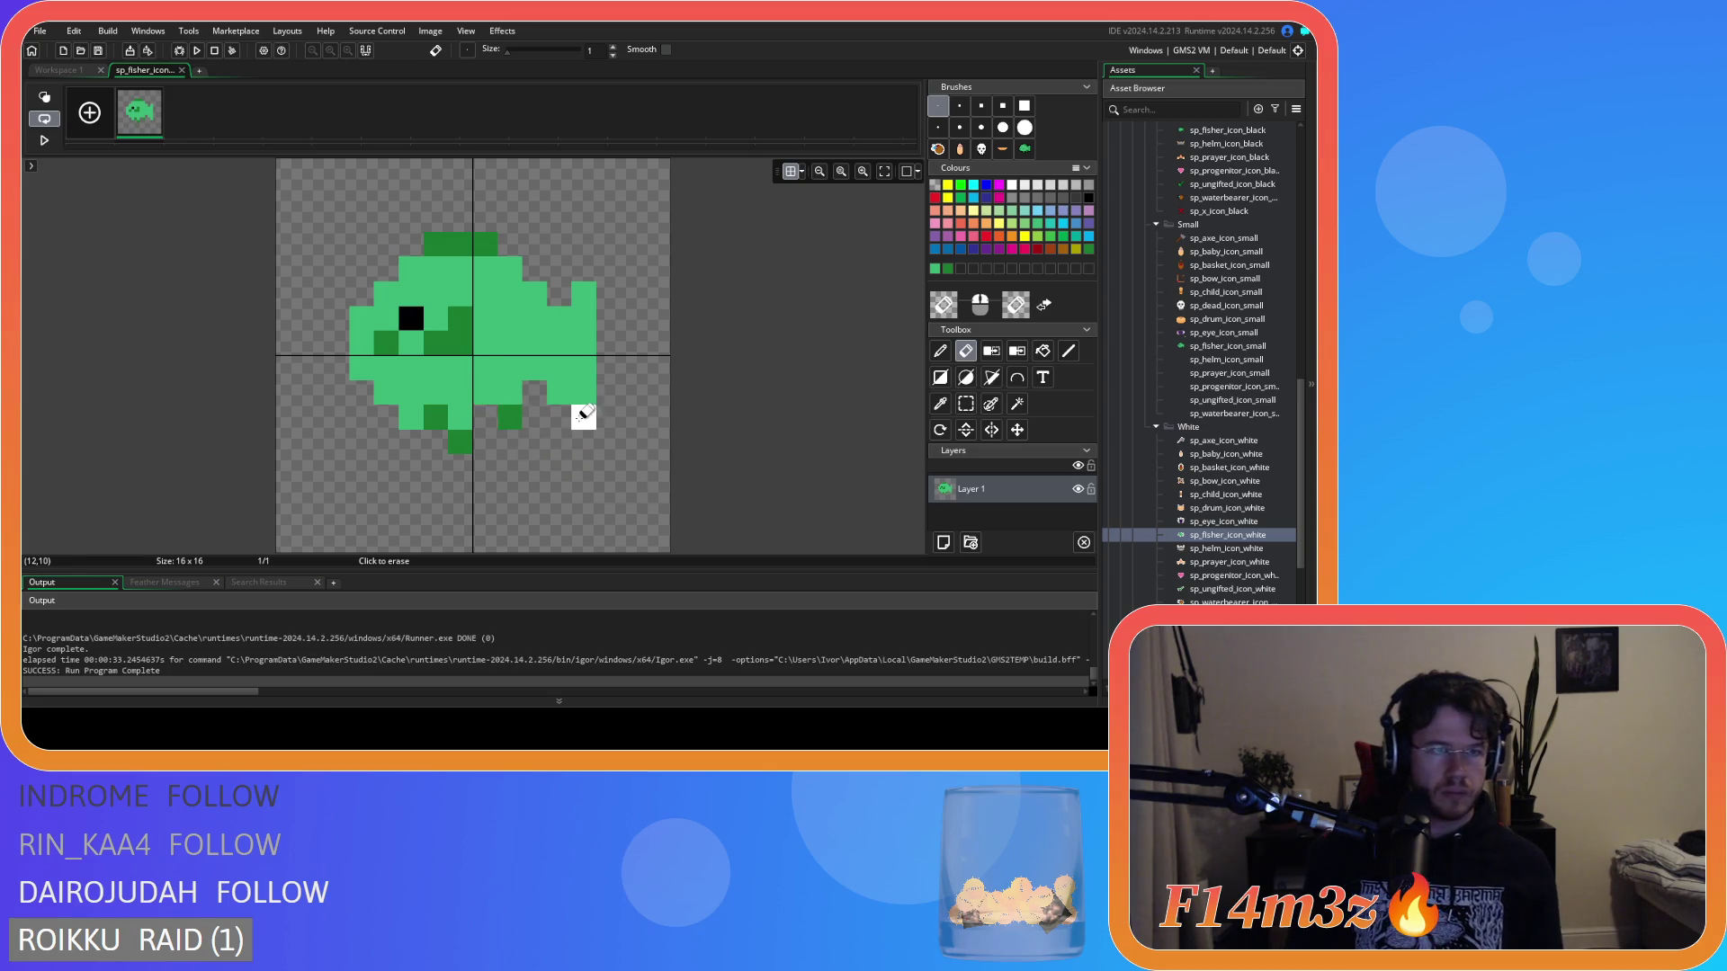
Select the fish's lower-left pixels and erase a left-edge pixel, then undo that erase.
{"action": "left_click", "coordinate": [966, 404]}
{"action": "mouse_move", "coordinate": [355, 440]}
{"action": "left_mouse_down"}
{"action": "mouse_move", "coordinate": [468, 477]}
{"action": "mouse_move", "coordinate": [469, 383]}
{"action": "left_mouse_up"}
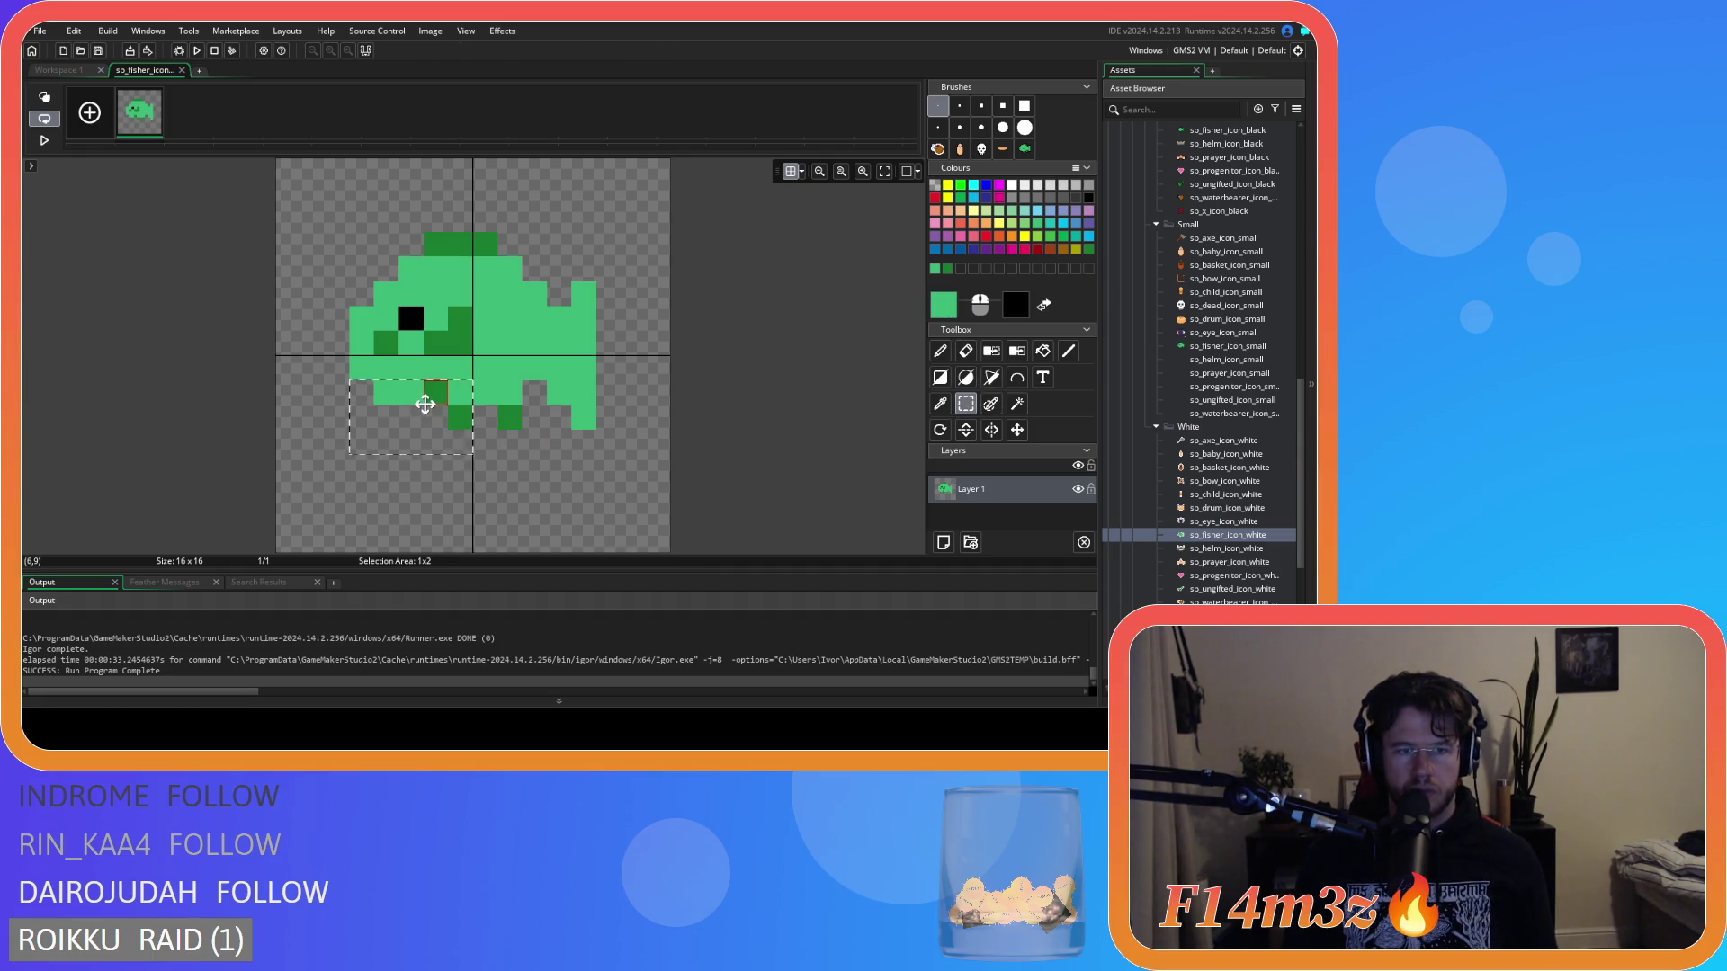
{"action": "left_click", "coordinate": [424, 404]}
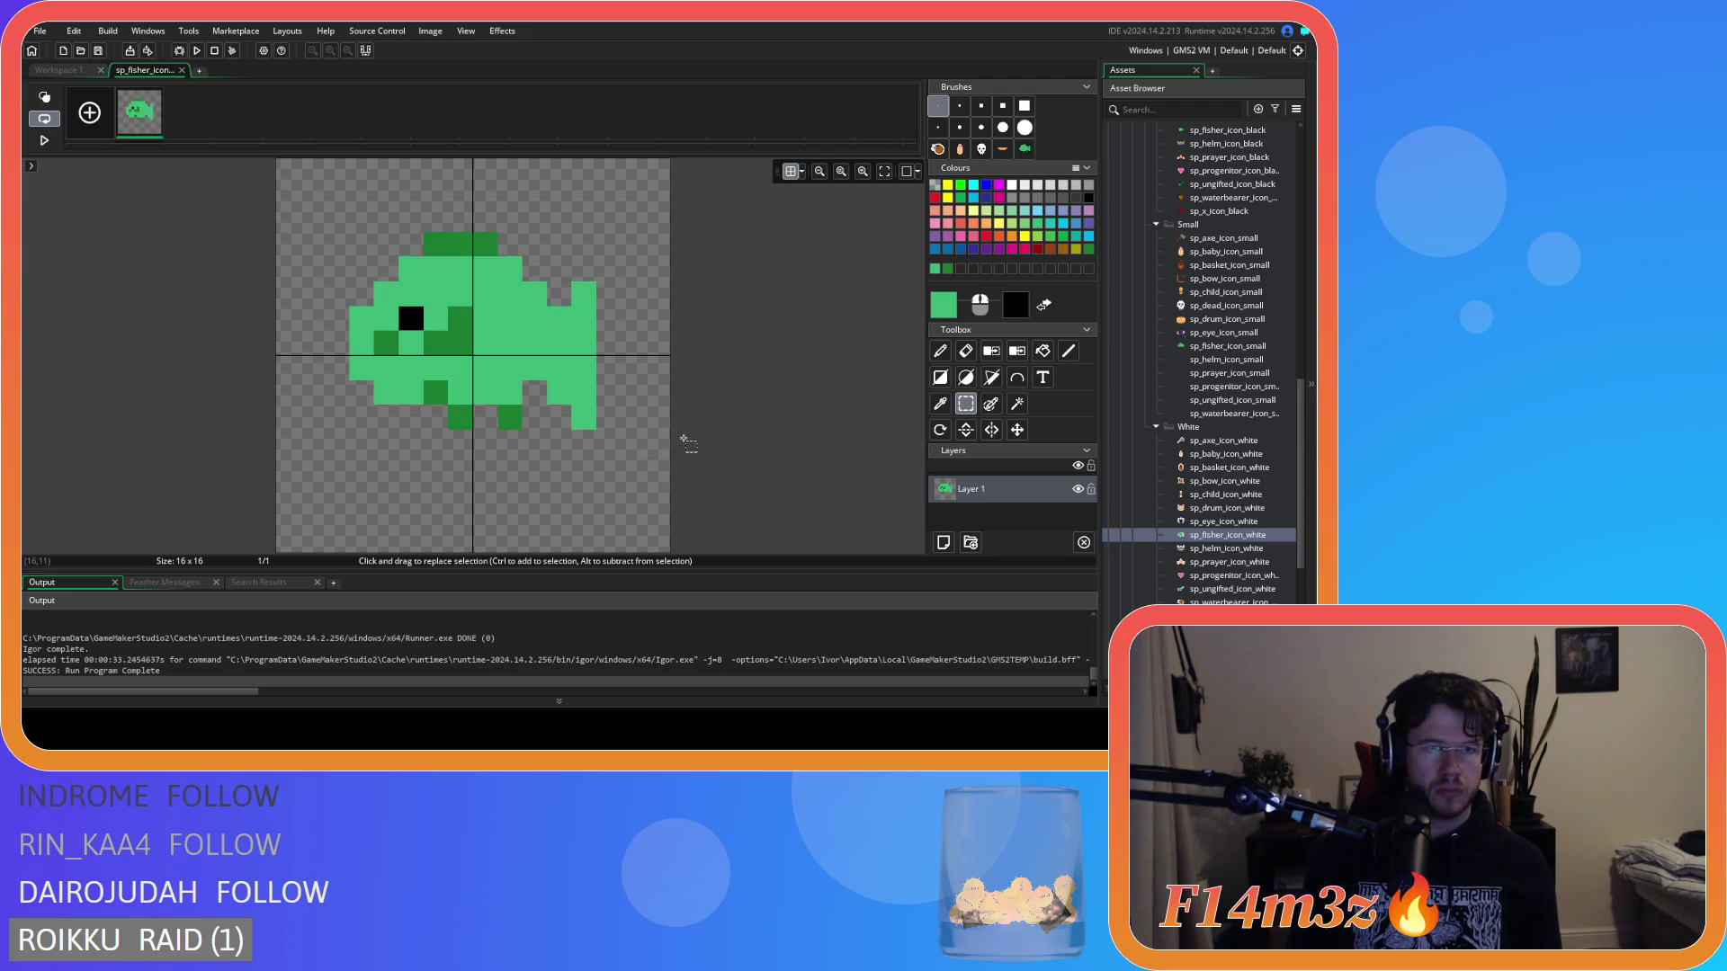
{"action": "left_click", "coordinate": [965, 351]}
{"action": "left_click", "coordinate": [361, 368]}
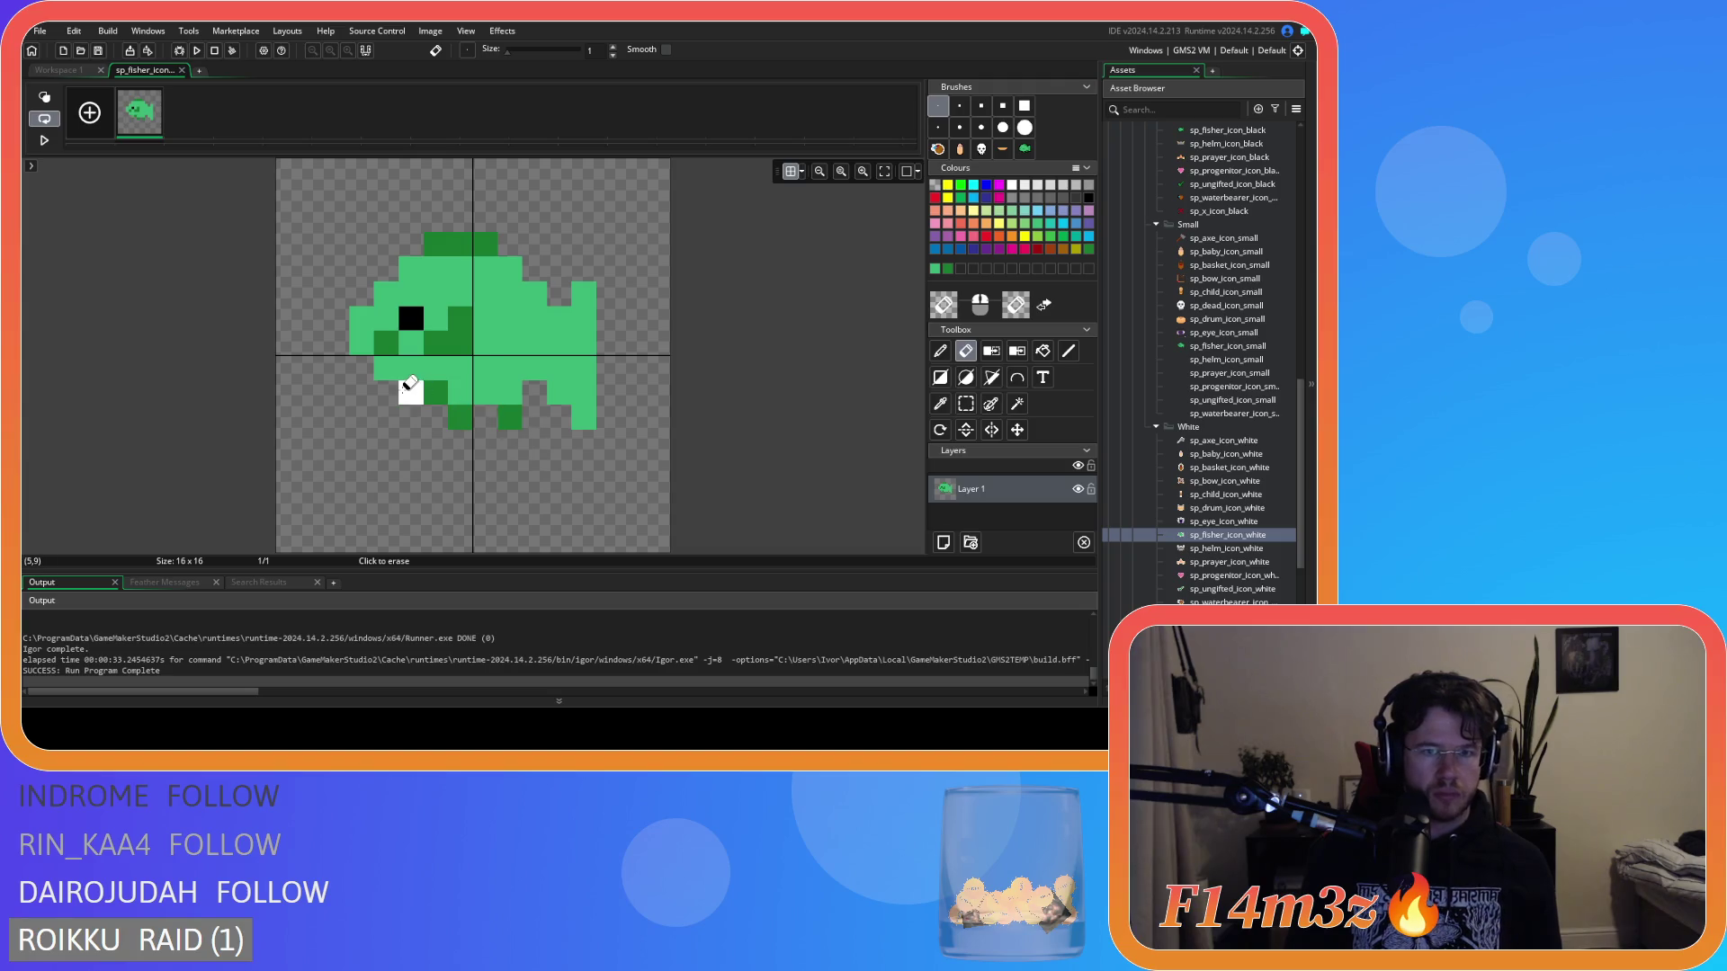
{"action": "key", "text": "ctrl+z"}
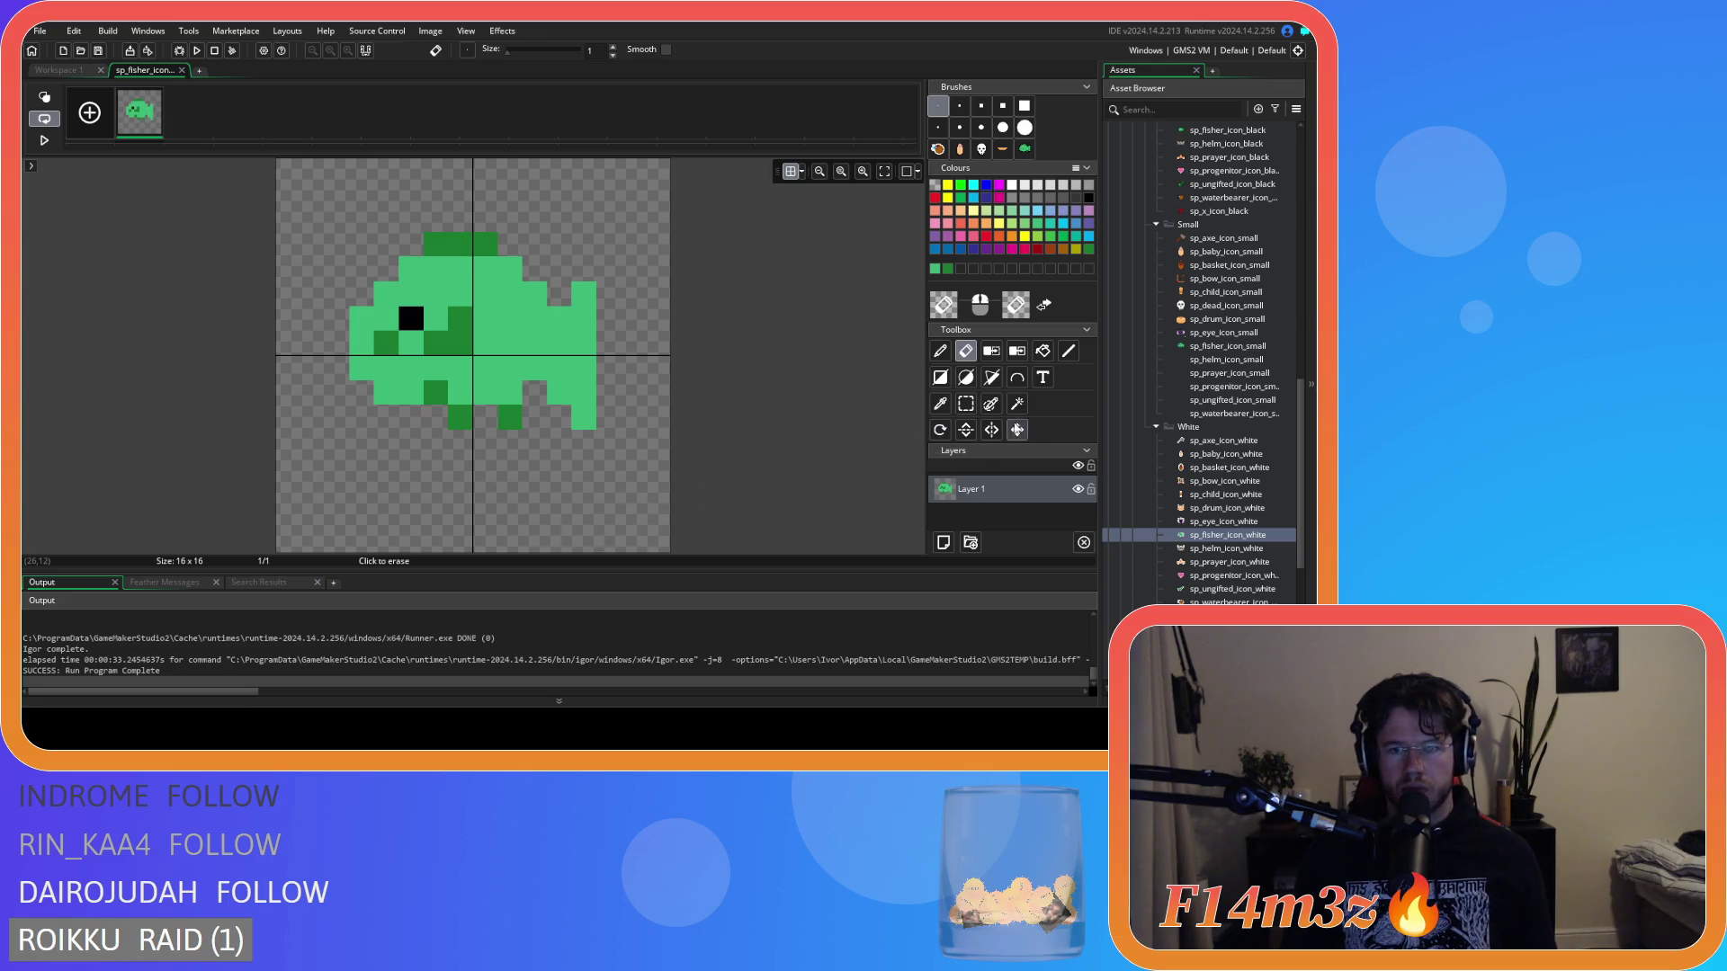
{"action": "left_click", "coordinate": [966, 407]}
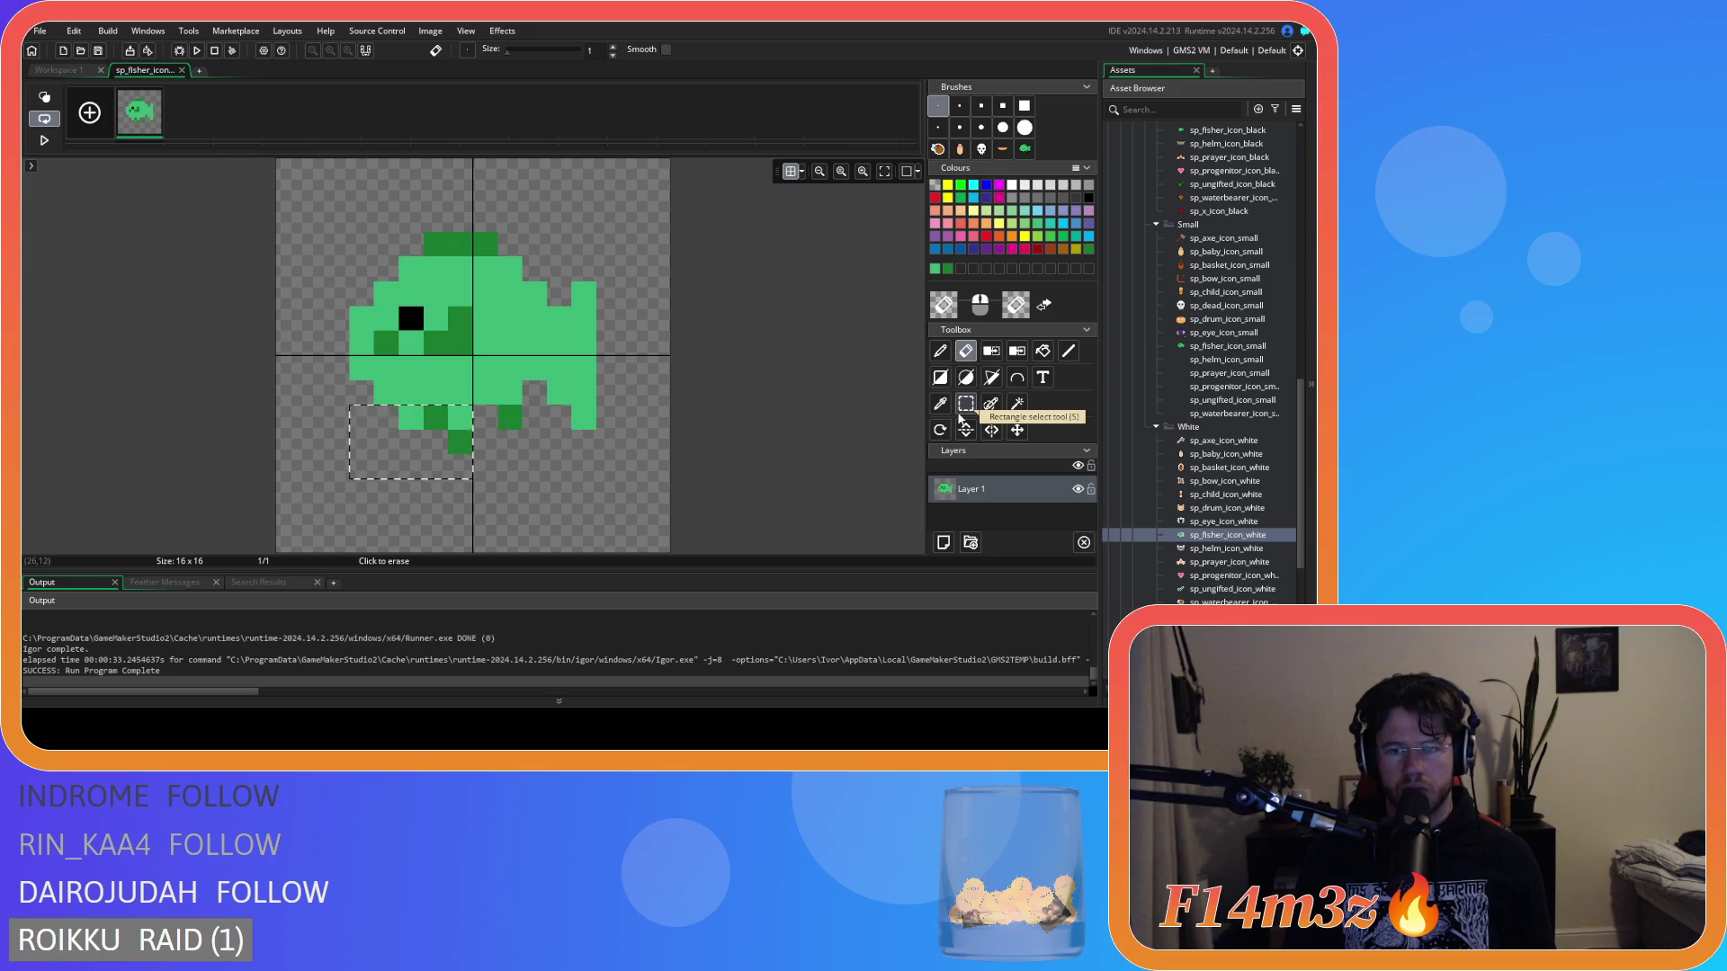
Move the fish's left half two pixels left and its right half two pixels right.
{"action": "left_click", "coordinate": [961, 413]}
{"action": "mouse_move", "coordinate": [277, 213]}
{"action": "left_mouse_down"}
{"action": "mouse_move", "coordinate": [360, 450]}
{"action": "mouse_move", "coordinate": [472, 476]}
{"action": "left_mouse_up"}
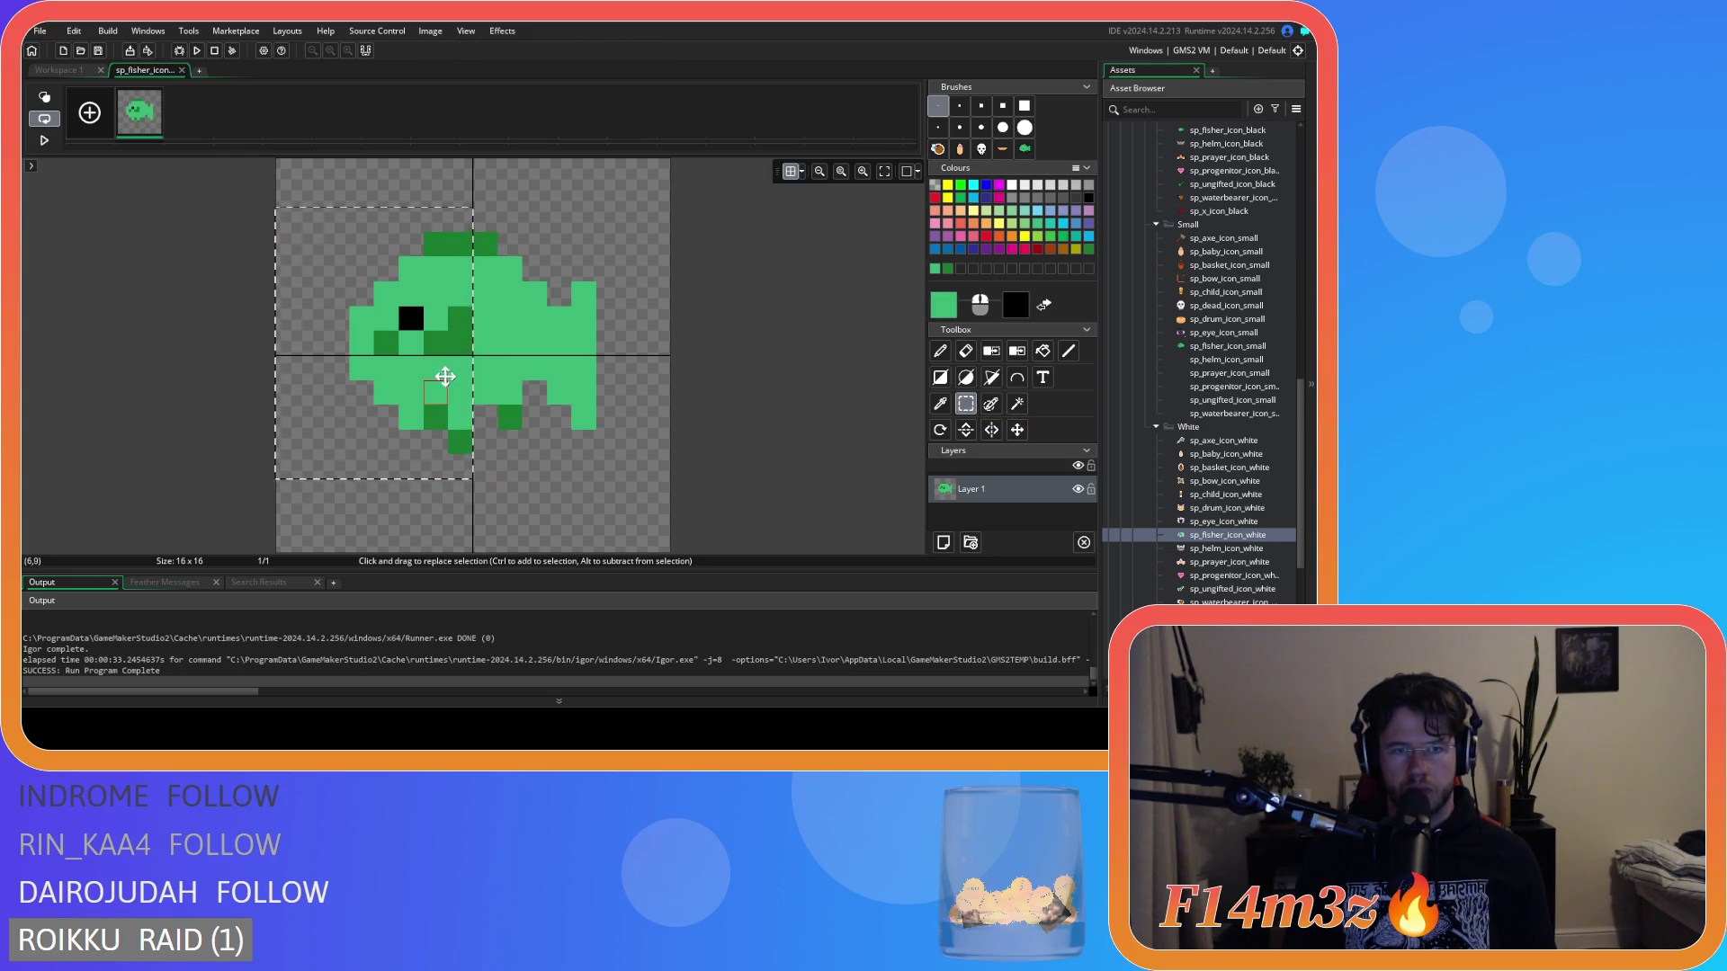
{"action": "left_click_drag", "start_coordinate": [445, 376], "coordinate": [413, 347]}
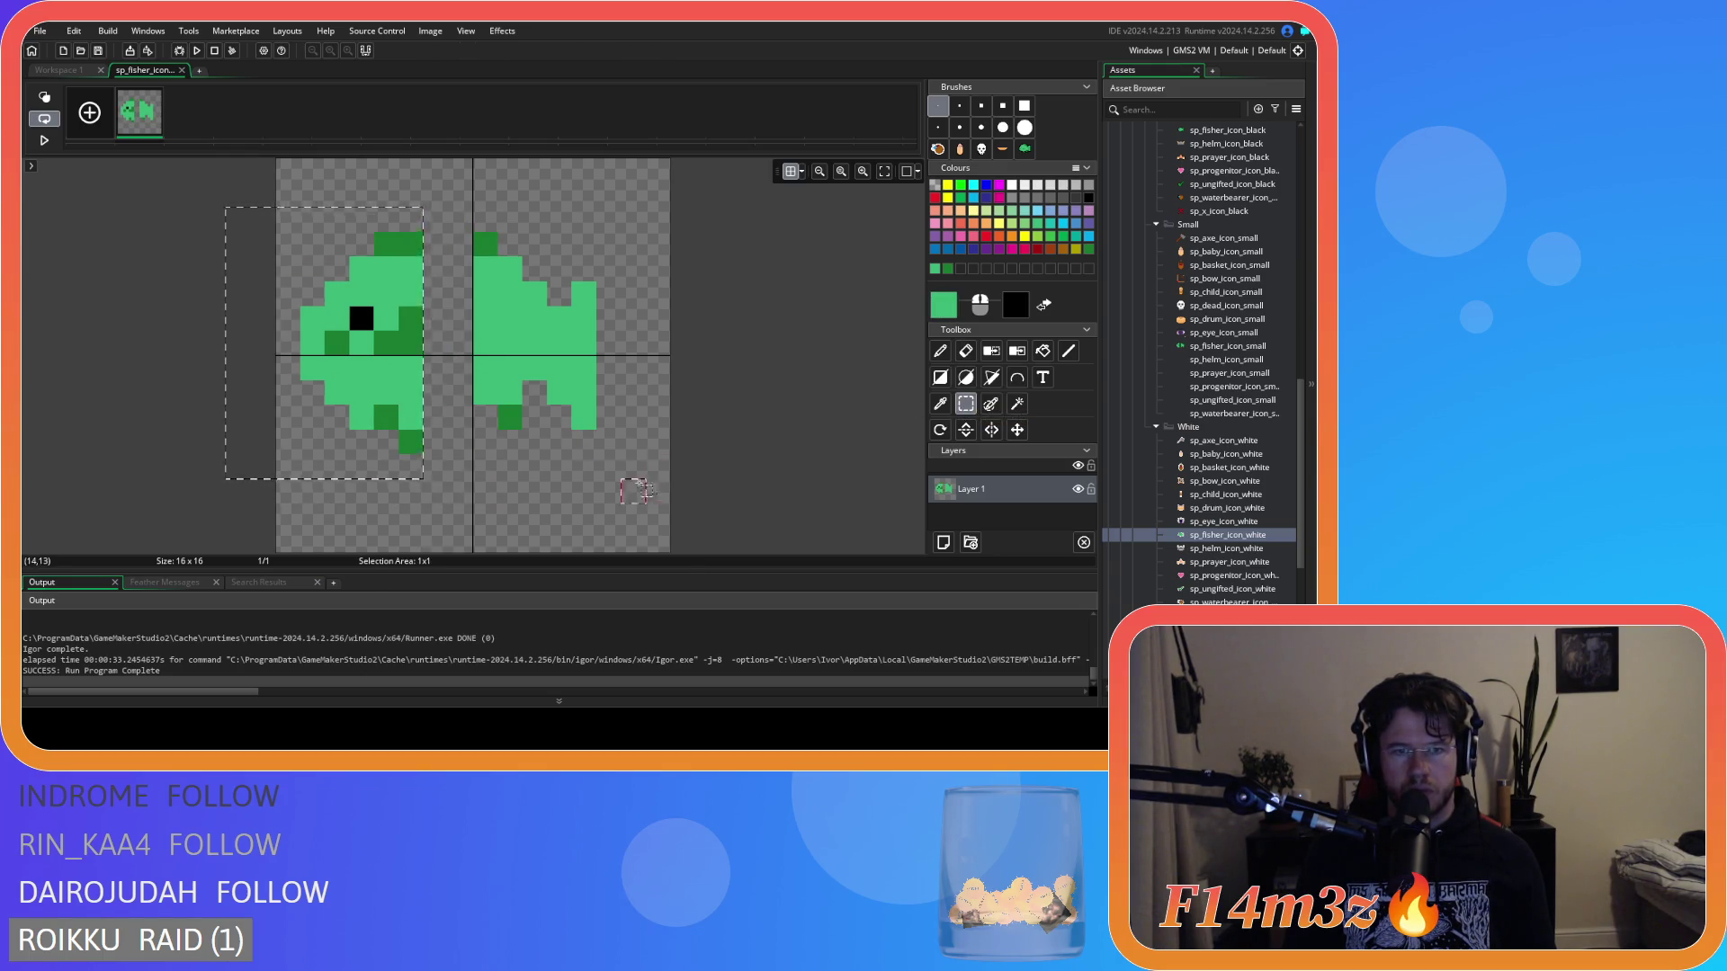
{"action": "left_click_drag", "start_coordinate": [644, 502], "coordinate": [277, 182]}
{"action": "left_click_drag", "start_coordinate": [365, 328], "coordinate": [389, 330]}
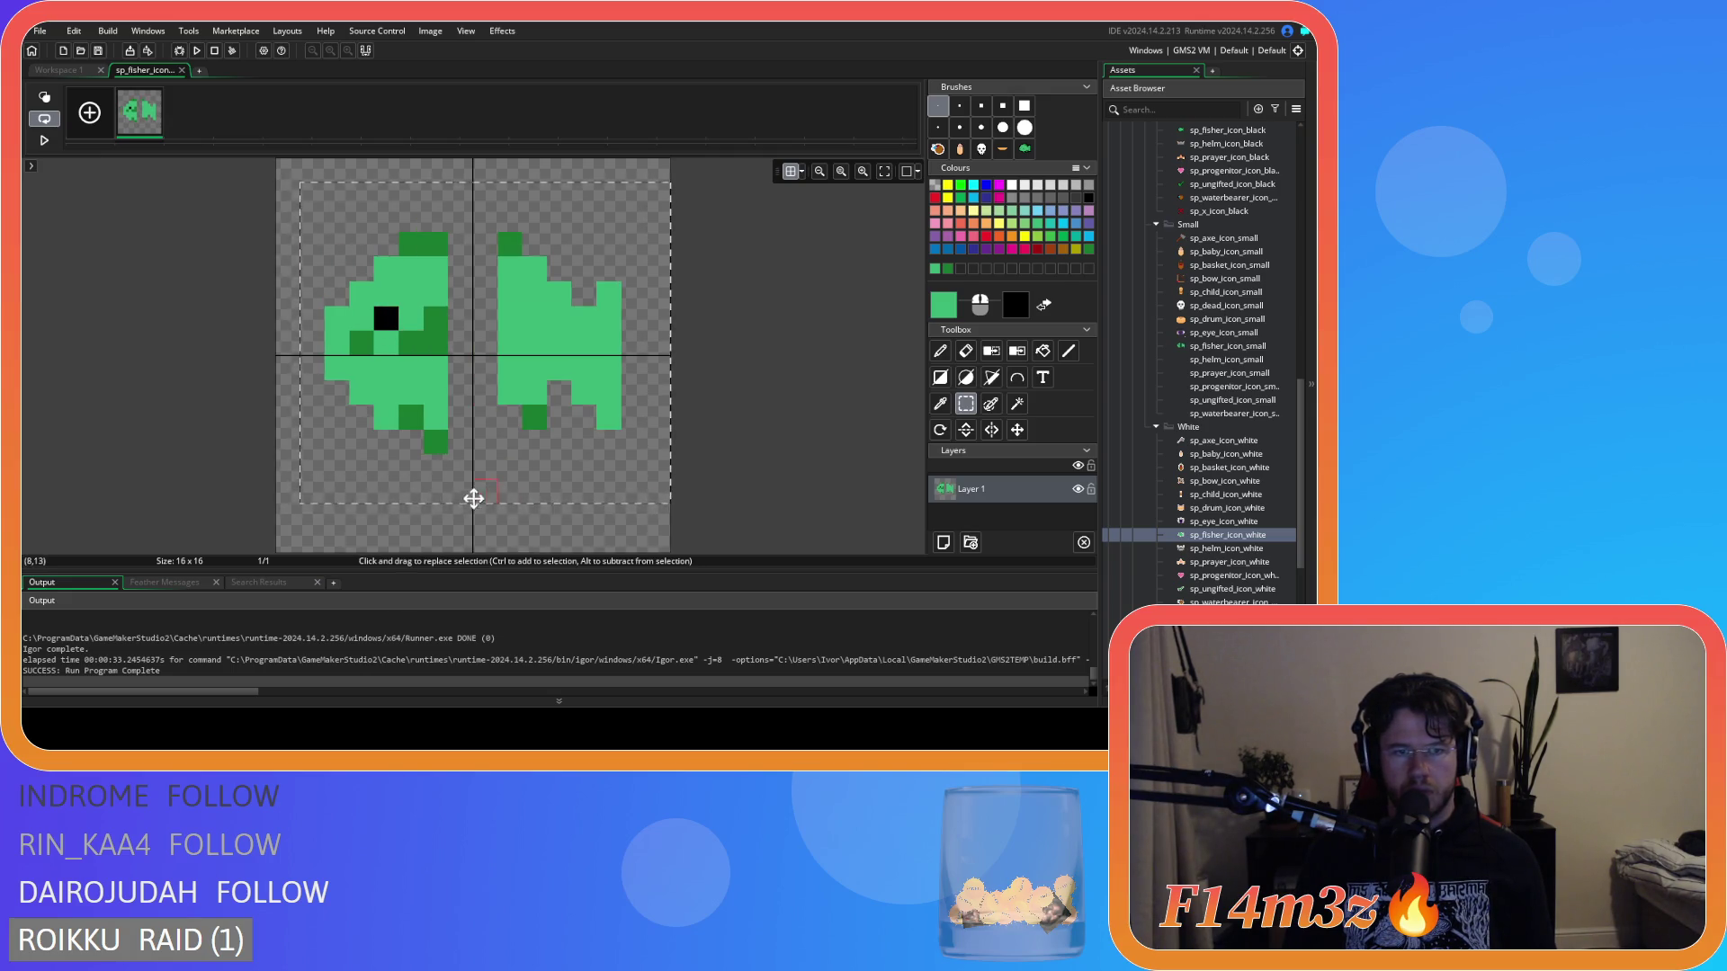
{"action": "left_click_drag", "start_coordinate": [473, 498], "coordinate": [449, 498]}
{"action": "mouse_move", "coordinate": [422, 207]}
{"action": "left_mouse_down"}
{"action": "mouse_move", "coordinate": [467, 256]}
{"action": "mouse_move", "coordinate": [596, 528]}
{"action": "left_mouse_up"}
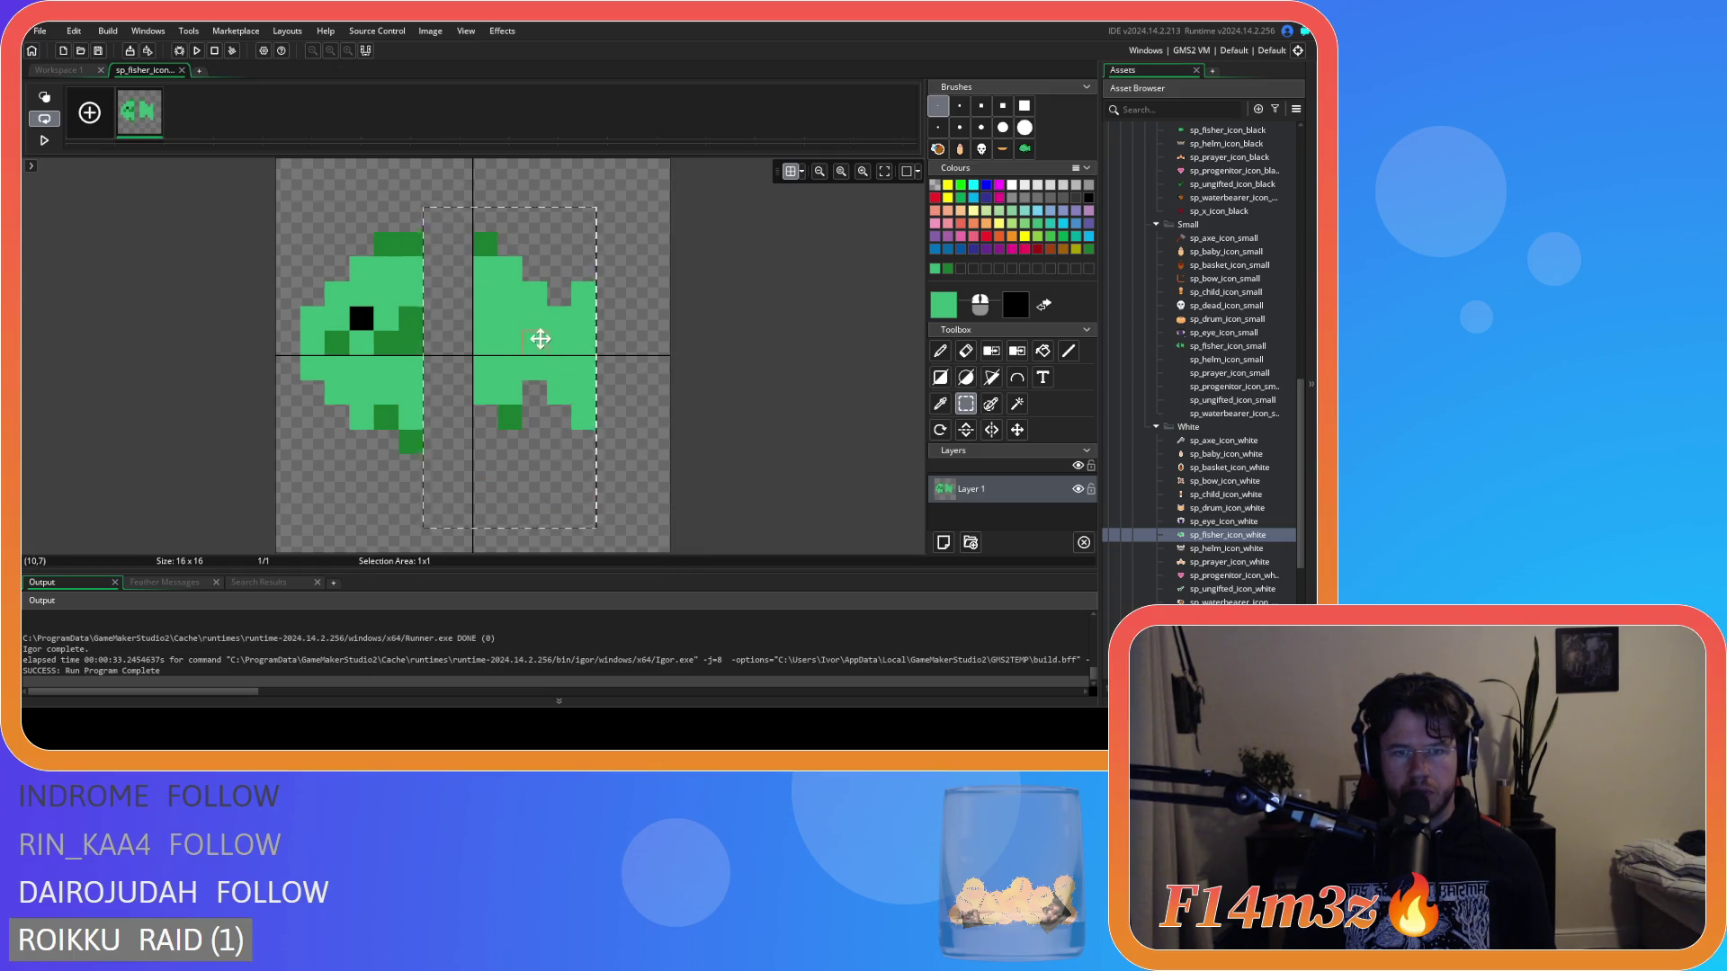
{"action": "left_click_drag", "start_coordinate": [540, 338], "coordinate": [588, 338]}
{"action": "left_click", "coordinate": [789, 450]}
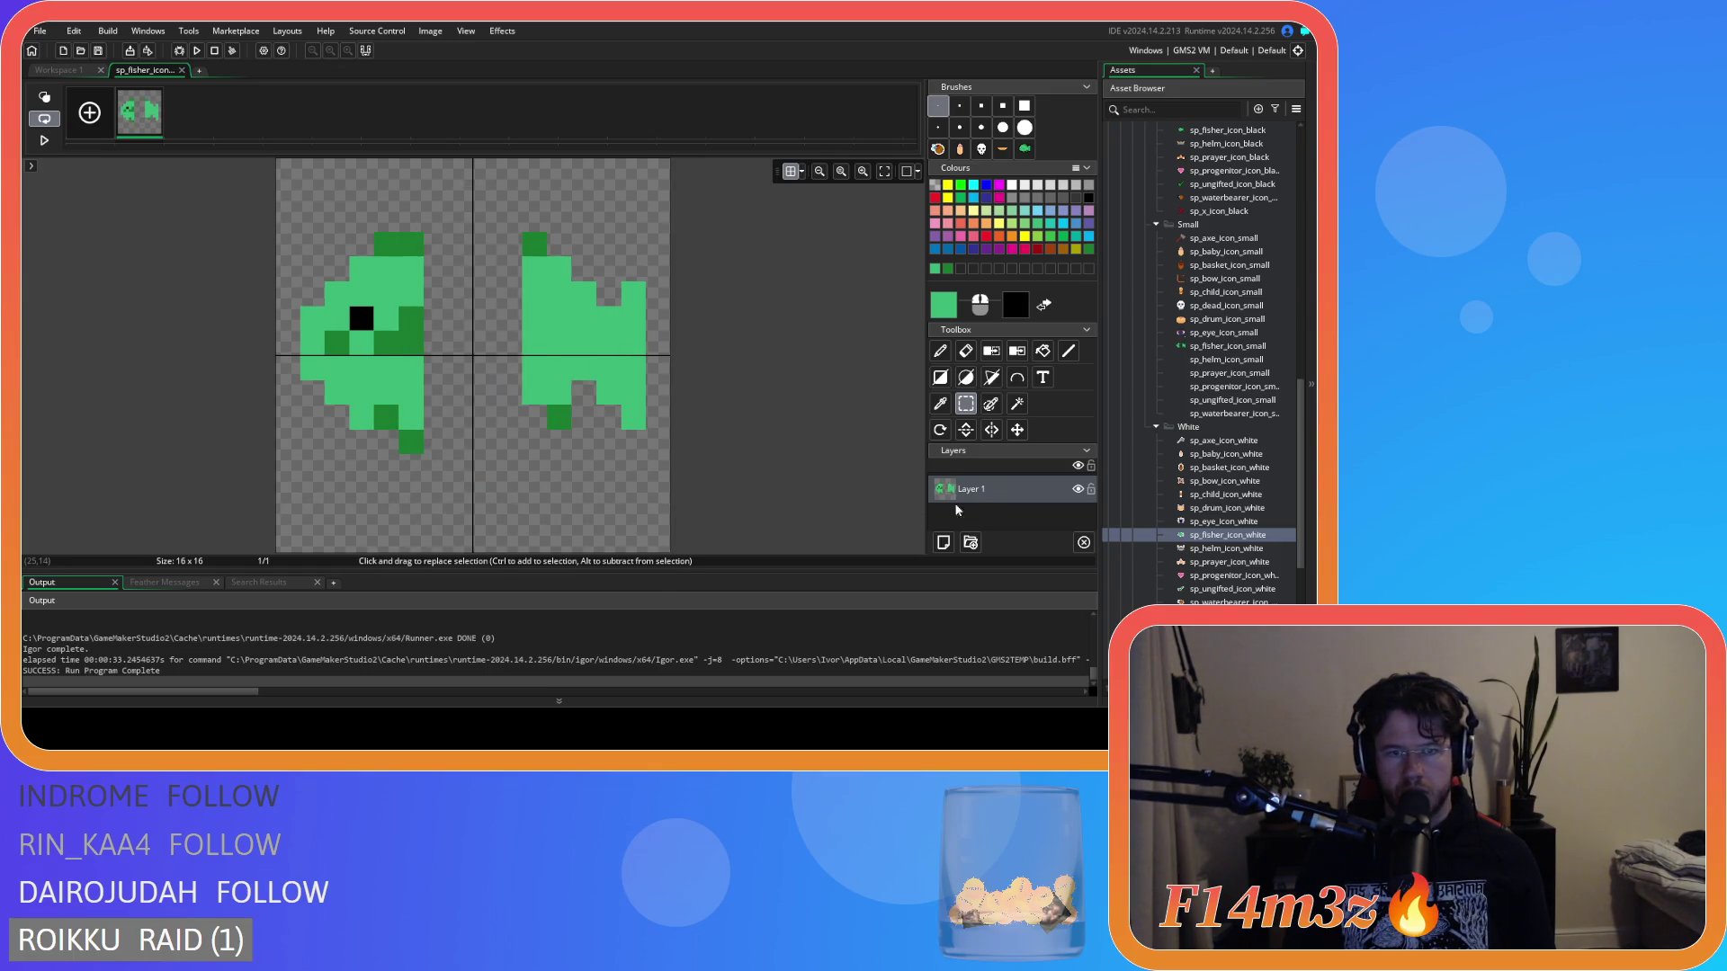
Join the halves with green rows along the top and bottom, adding a dark green fin pixel below.
{"action": "left_click", "coordinate": [962, 354]}
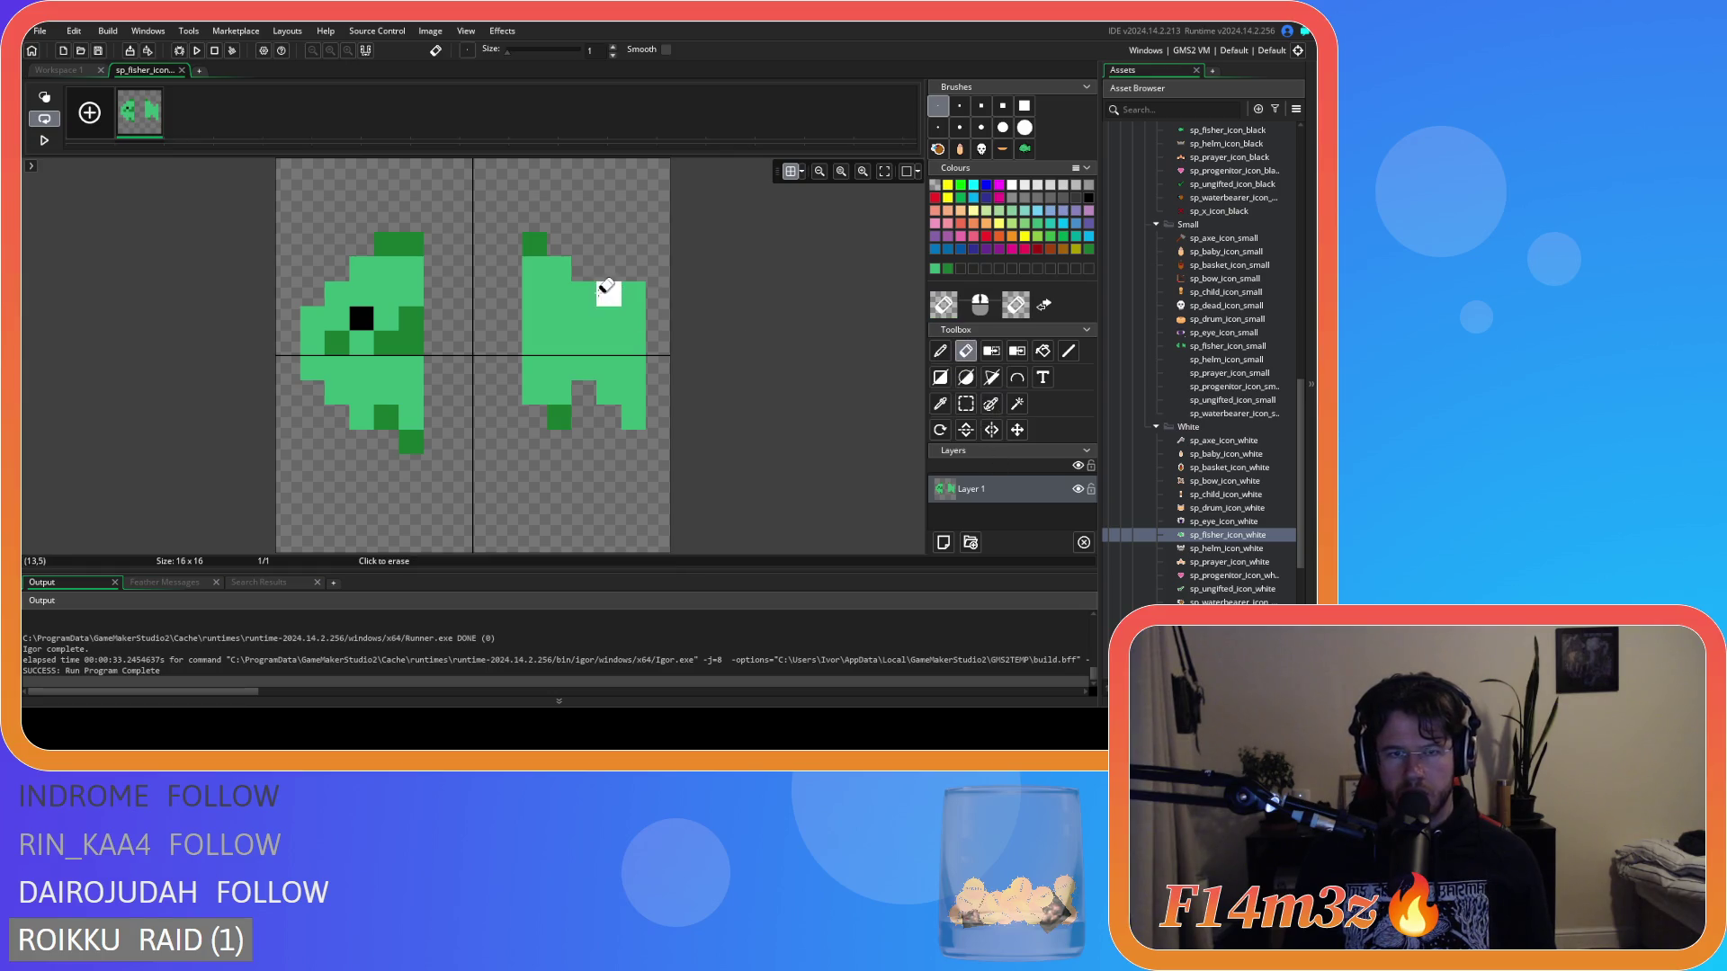
{"action": "left_click", "coordinate": [534, 245]}
{"action": "left_click", "coordinate": [940, 403]}
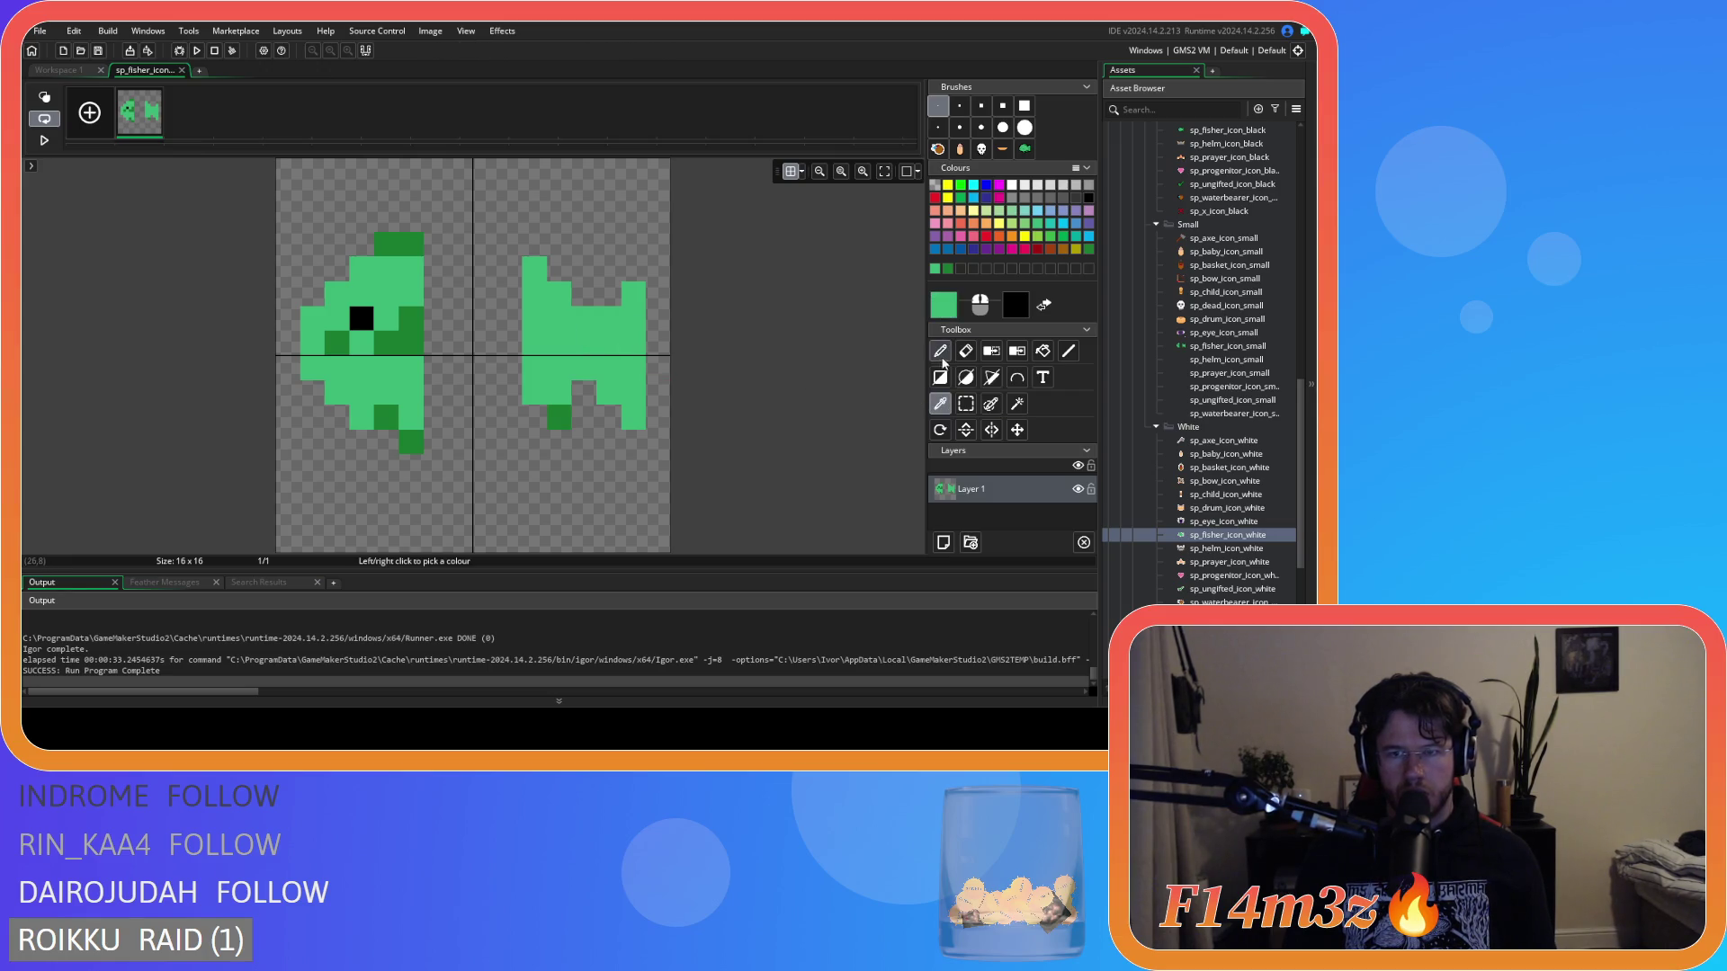
{"action": "left_click", "coordinate": [940, 352]}
{"action": "left_click_drag", "start_coordinate": [534, 270], "coordinate": [442, 261]}
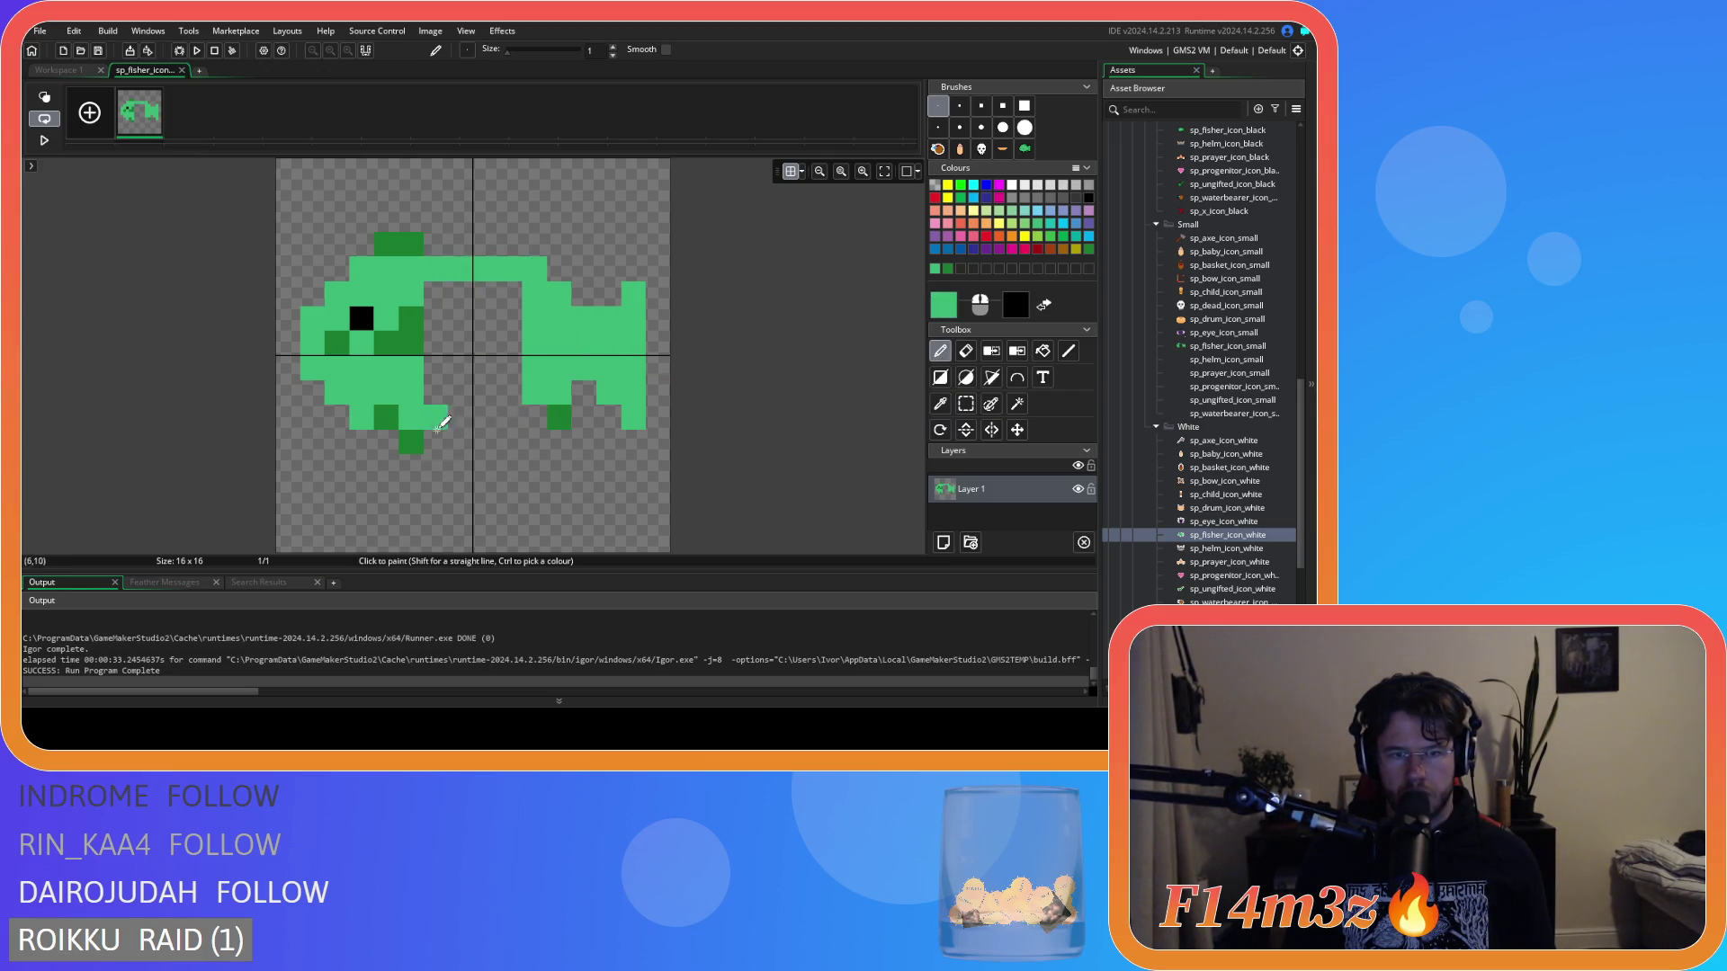
{"action": "left_click_drag", "start_coordinate": [451, 419], "coordinate": [517, 396]}
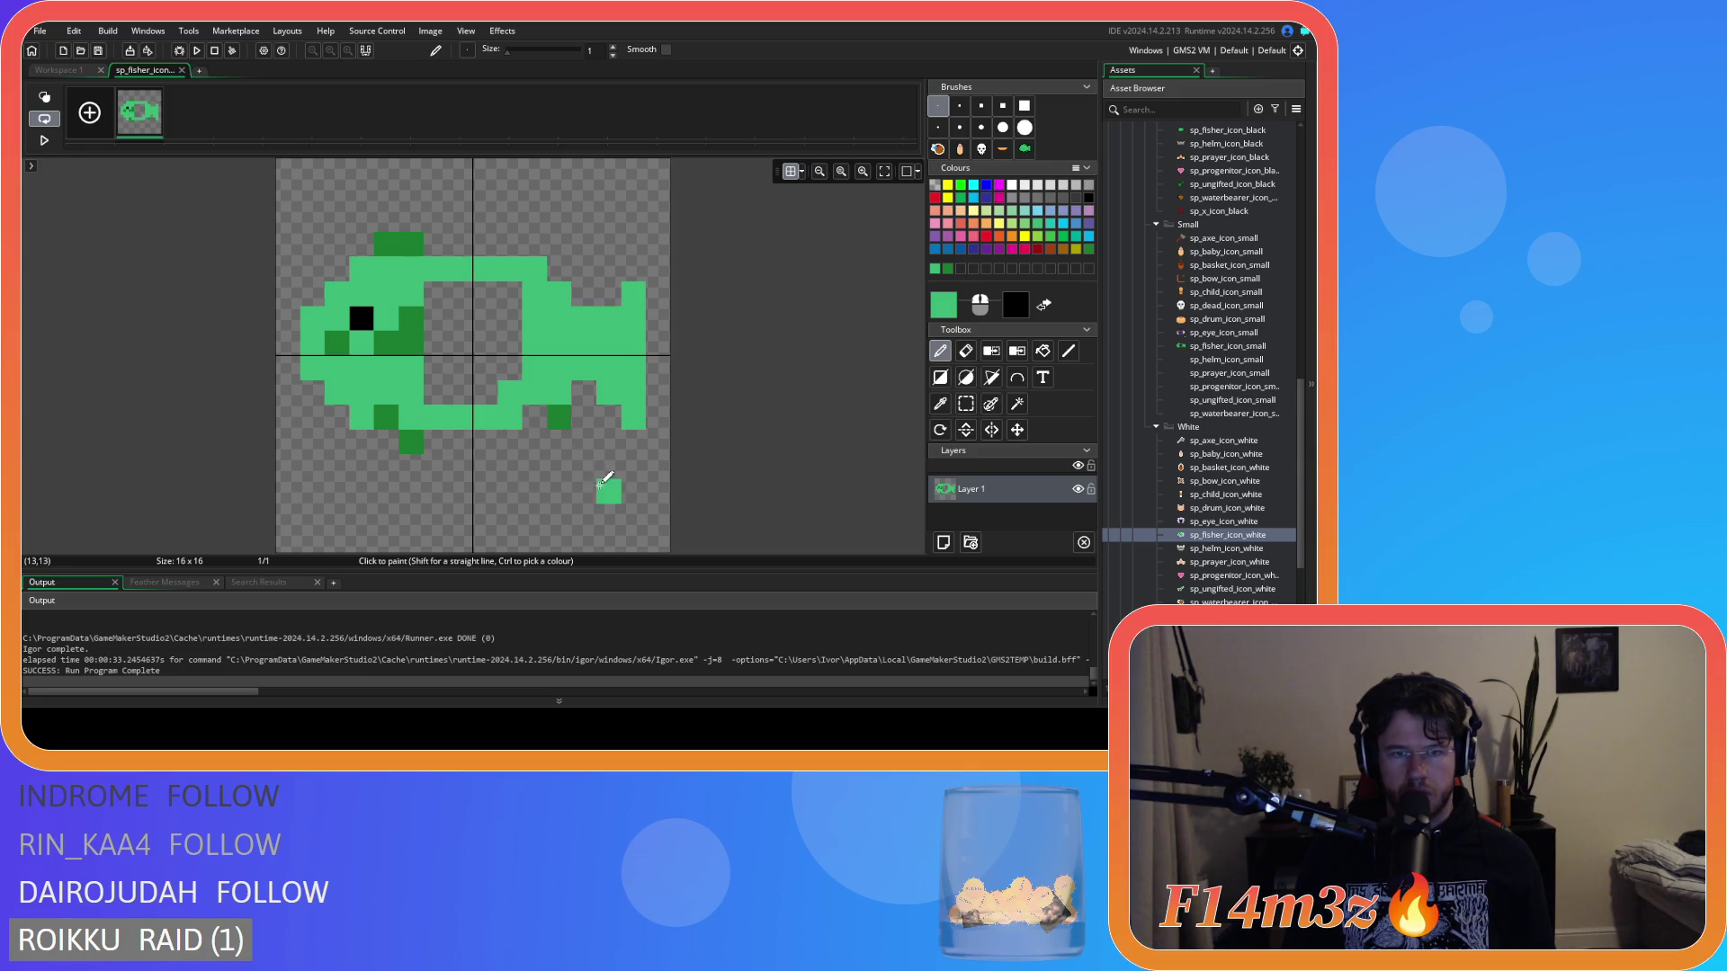
{"action": "left_click", "coordinate": [560, 414], "text": "ctrl"}
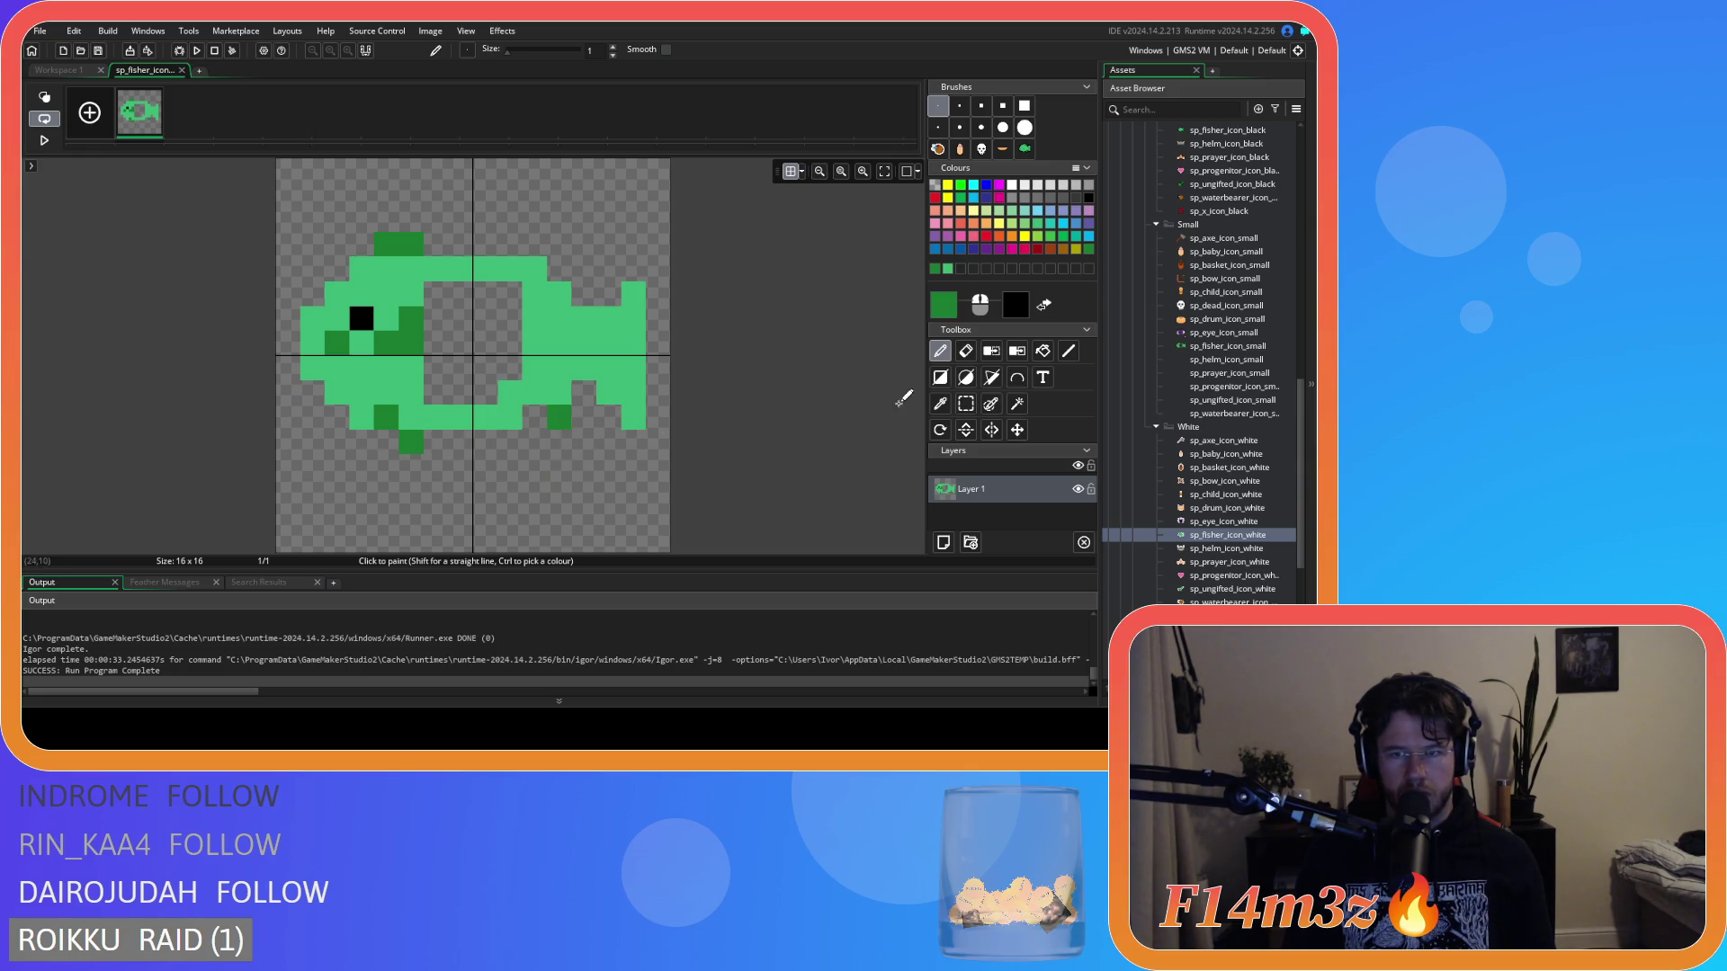
{"action": "left_click", "coordinate": [519, 420]}
Shift a small lower pixel block one pixel right and pick the light green body colour.
{"action": "left_click", "coordinate": [961, 355]}
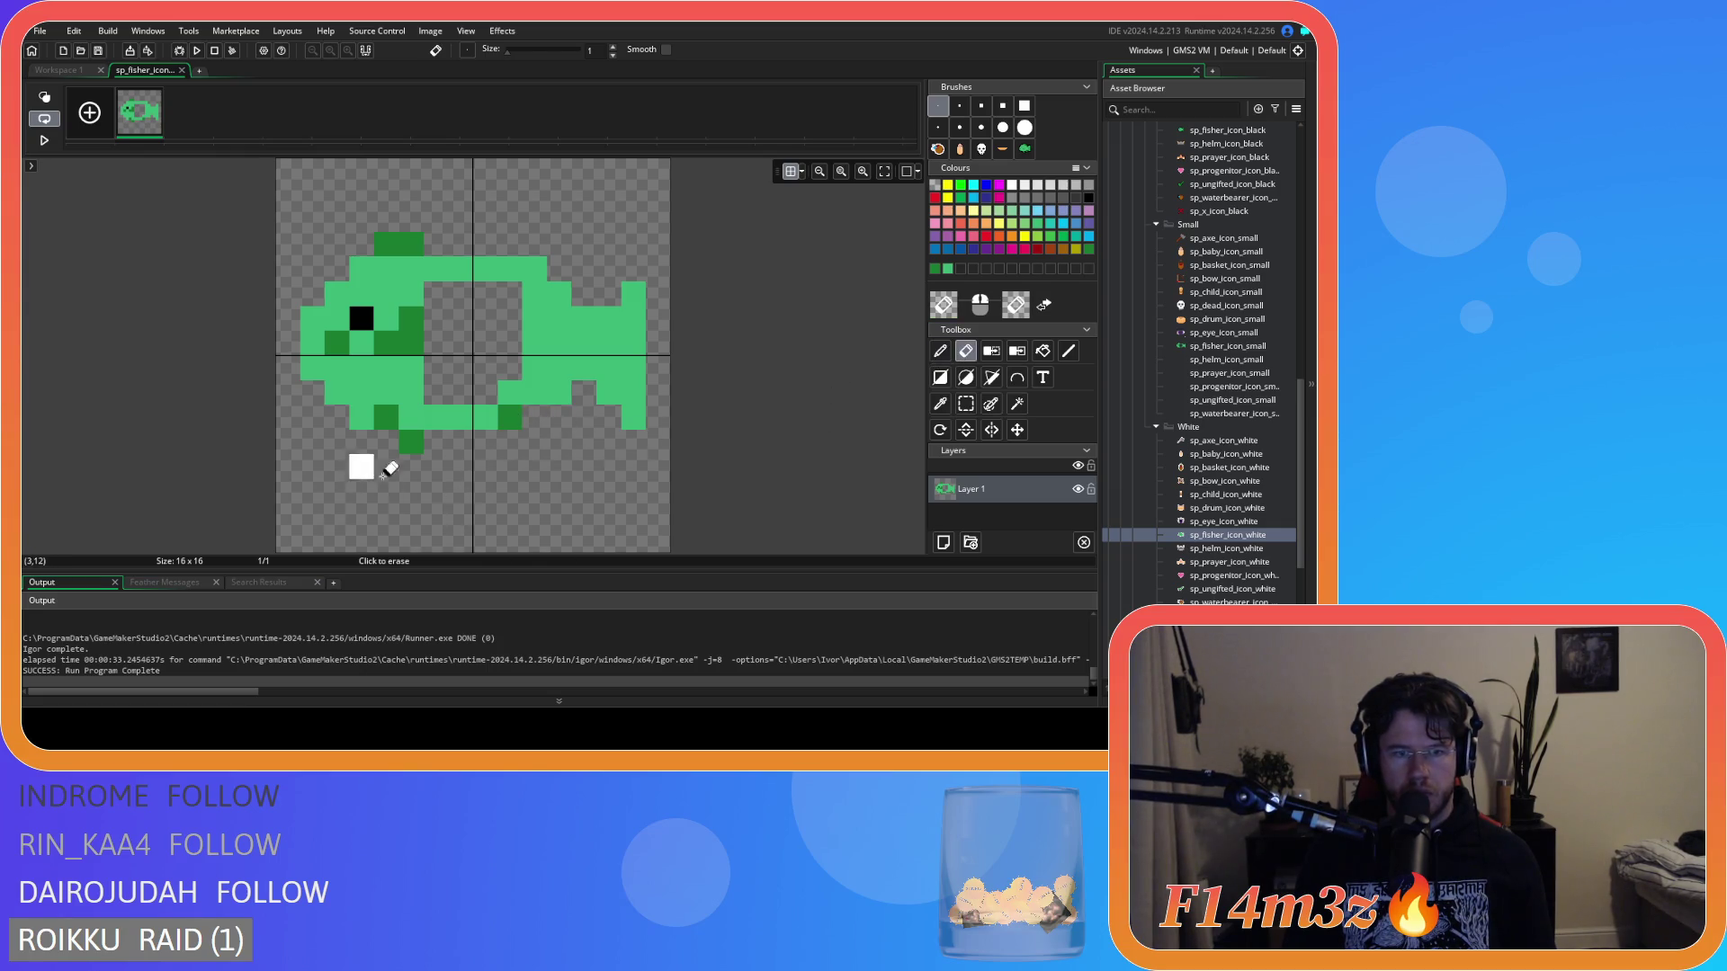
{"action": "left_click", "coordinate": [966, 403]}
{"action": "left_click_drag", "start_coordinate": [390, 418], "coordinate": [437, 439]}
{"action": "left_click_drag", "start_coordinate": [382, 364], "coordinate": [393, 409]}
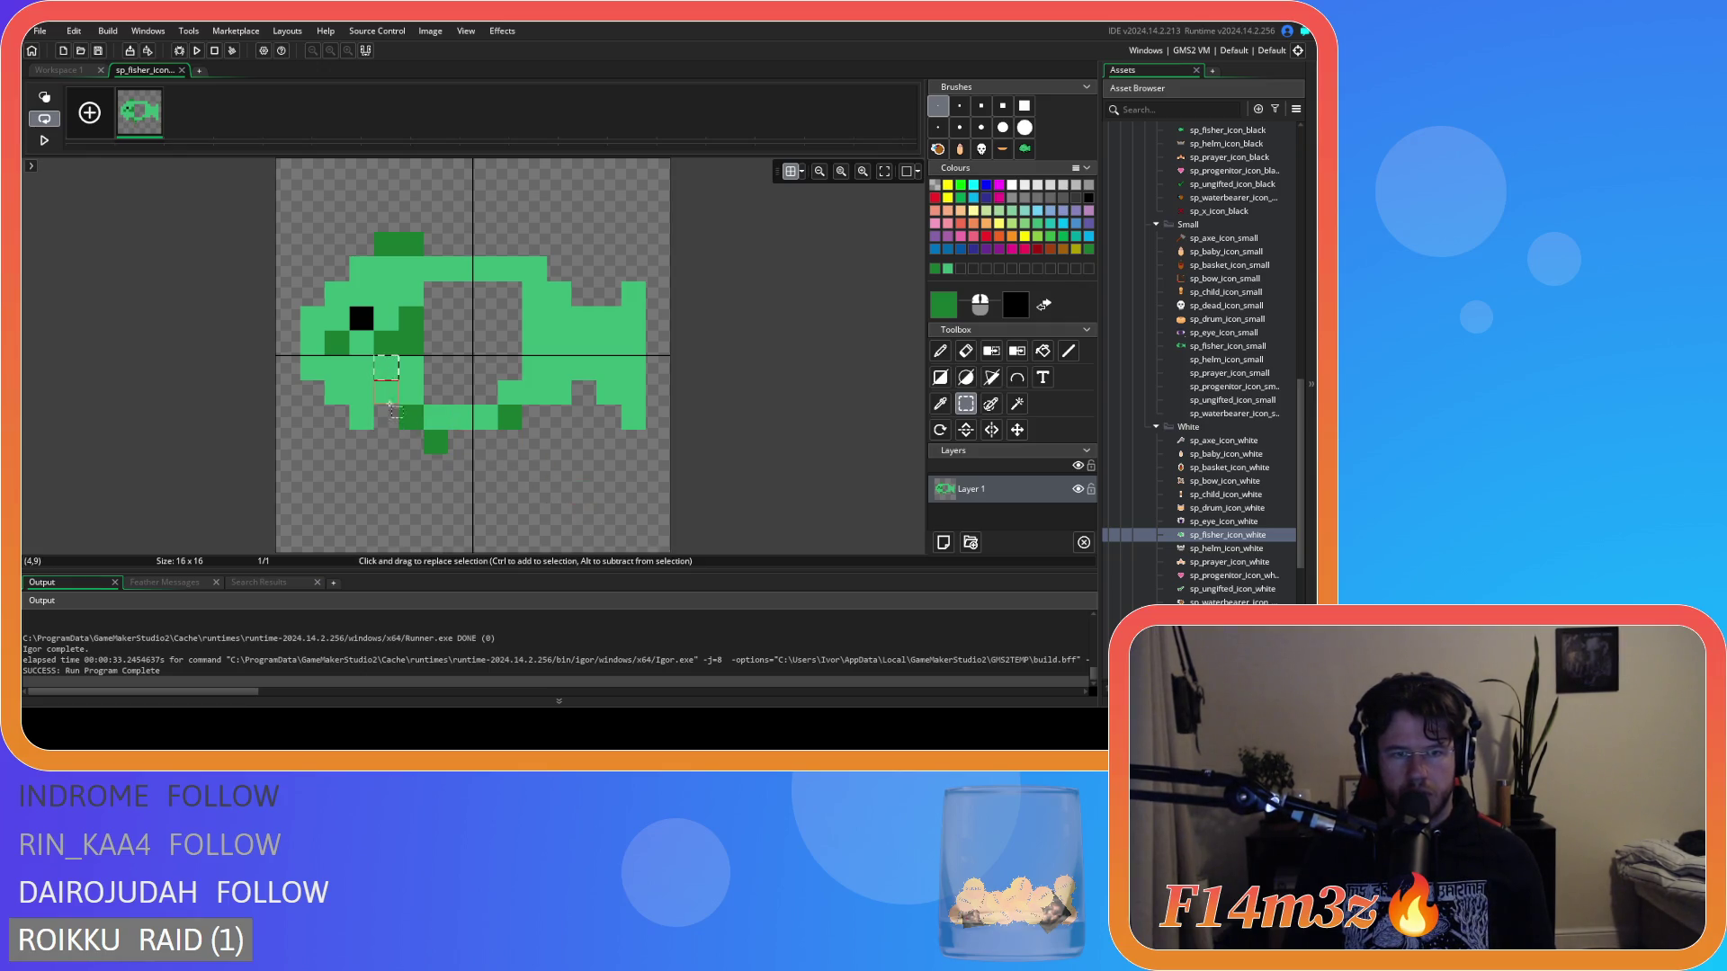
{"action": "left_click", "coordinate": [940, 402]}
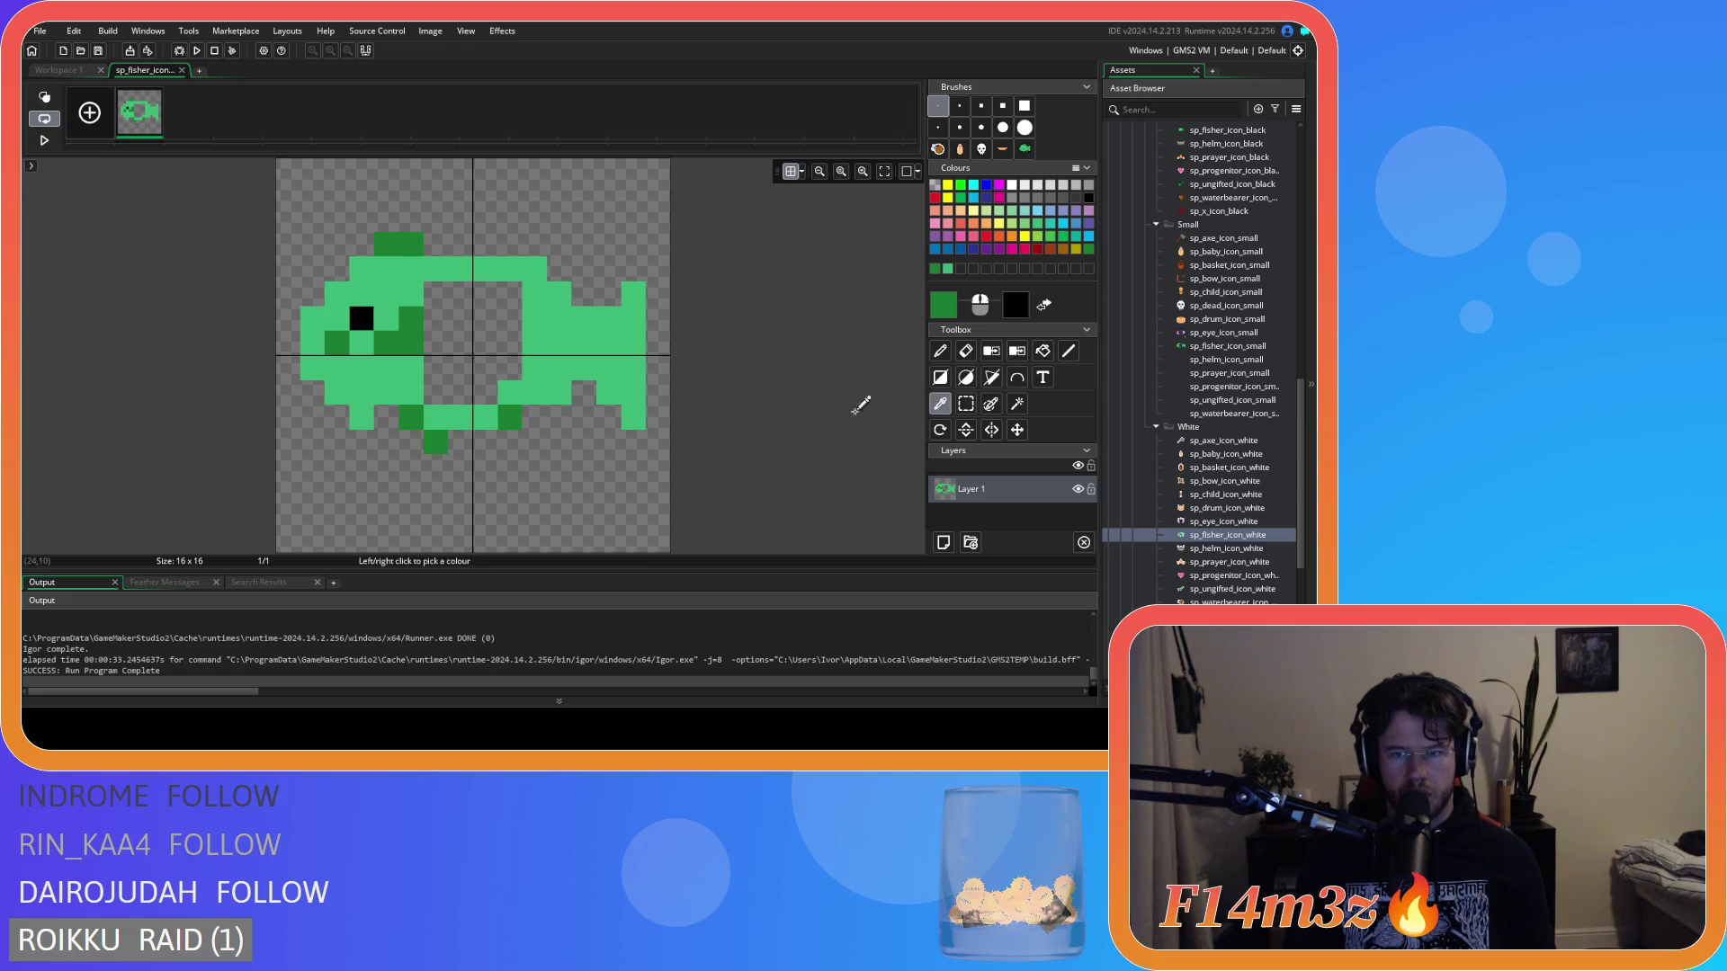
{"action": "left_click", "coordinate": [540, 343]}
{"action": "left_click", "coordinate": [940, 351]}
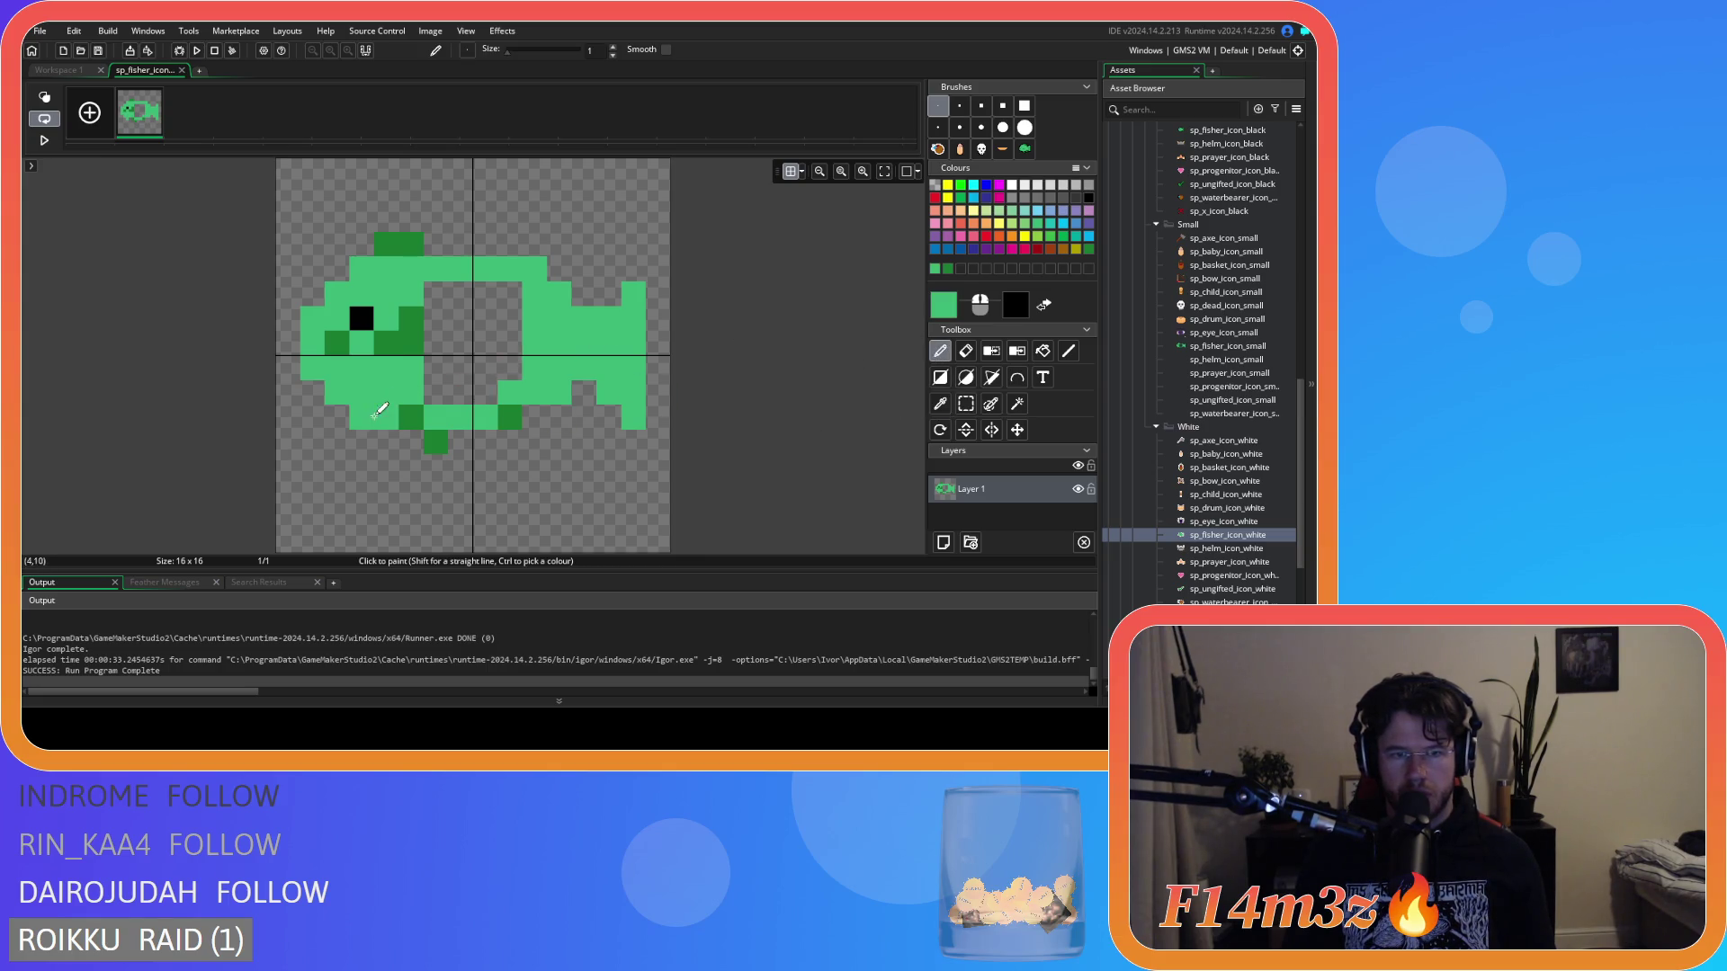
{"action": "left_click", "coordinate": [1042, 351]}
Fill the body's hole with light green and shift the fish's lower six rows down one pixel.
{"action": "left_click", "coordinate": [493, 324]}
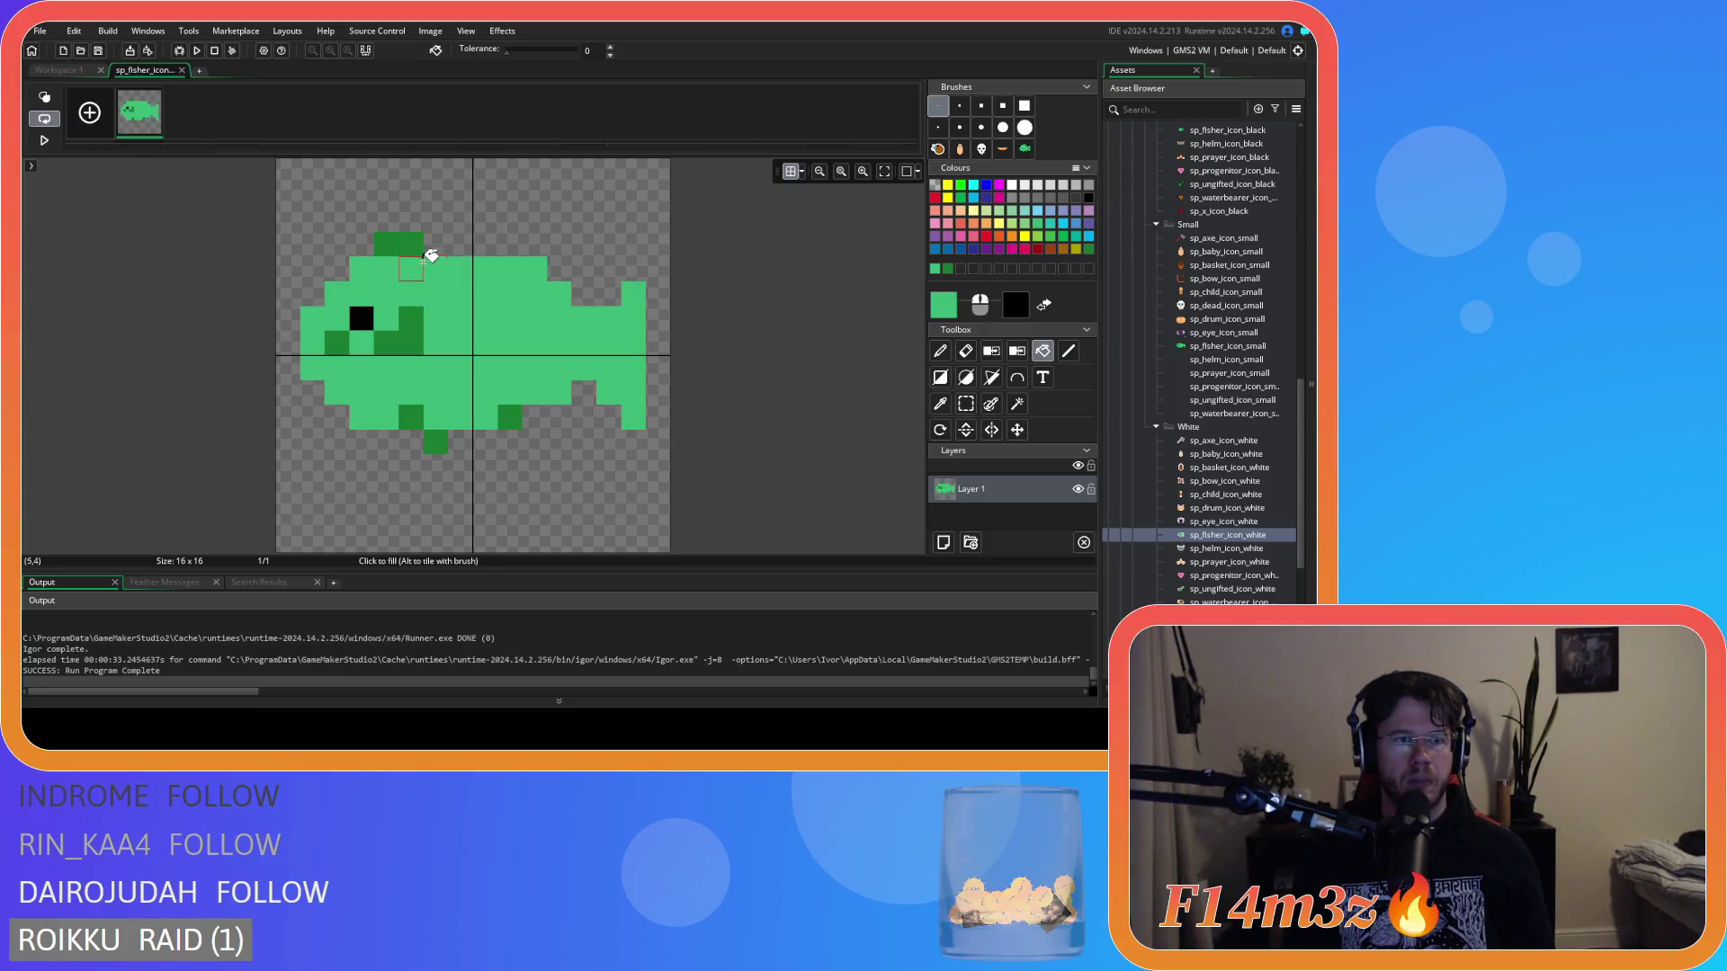
{"action": "left_click", "coordinate": [990, 404]}
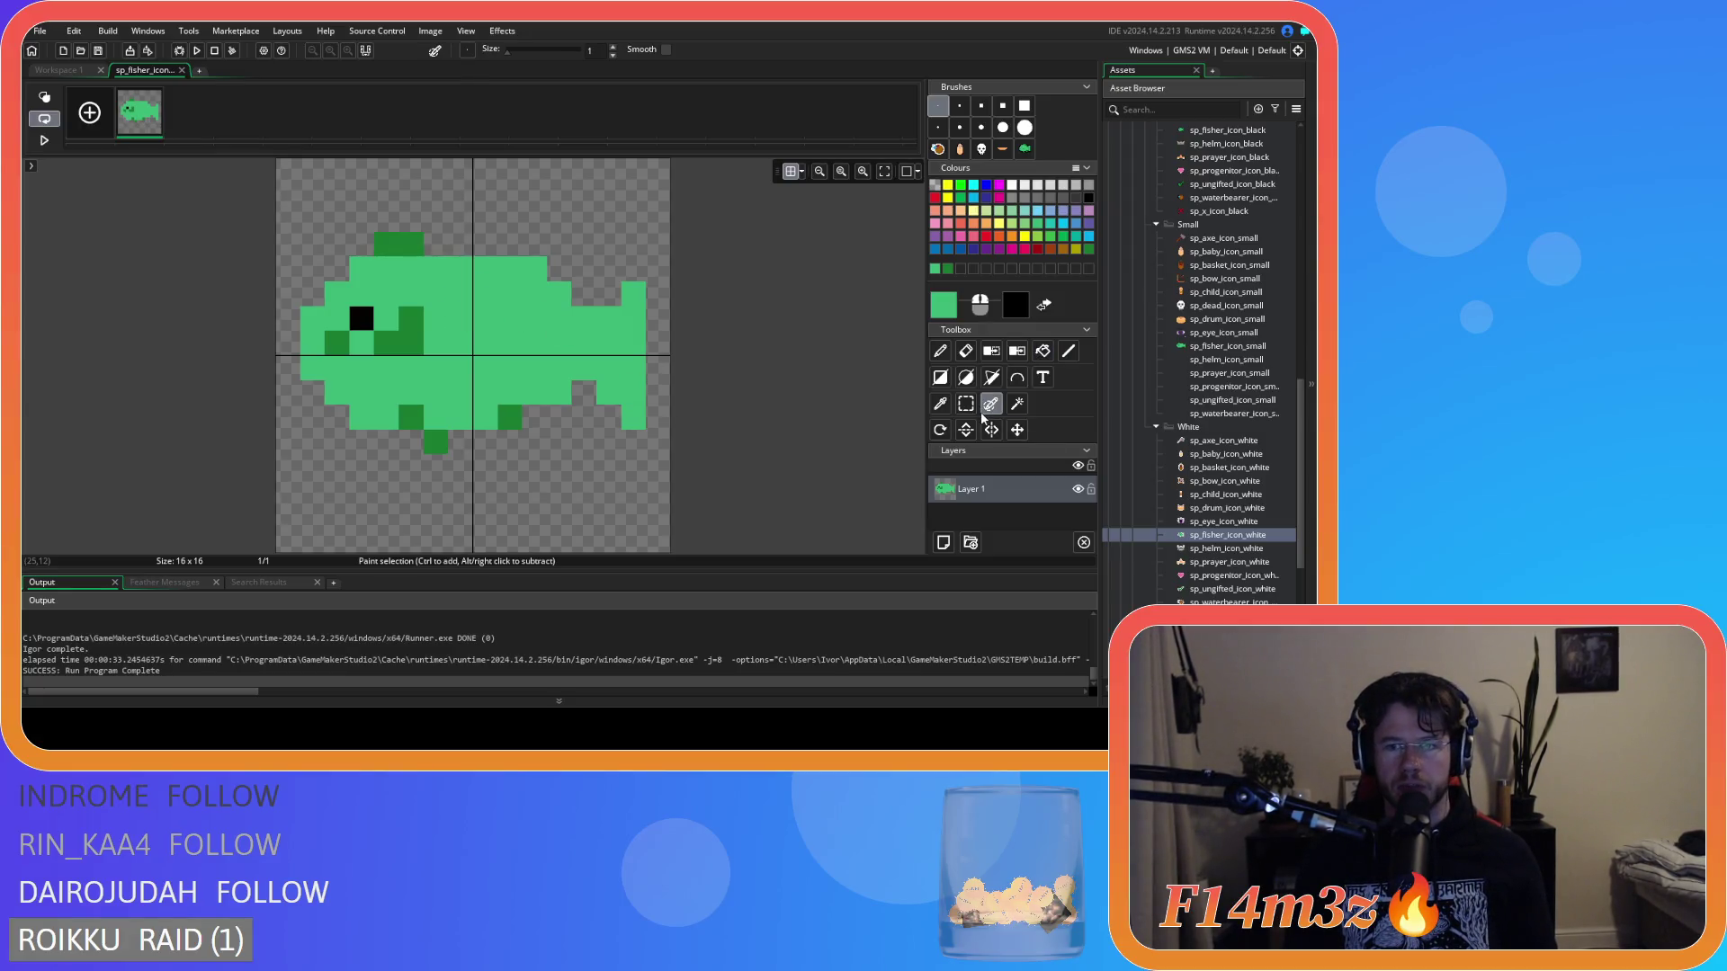
{"action": "left_click", "coordinate": [966, 404]}
{"action": "mouse_move", "coordinate": [230, 475]}
{"action": "left_mouse_down"}
{"action": "mouse_move", "coordinate": [630, 335]}
{"action": "mouse_move", "coordinate": [707, 342]}
{"action": "left_mouse_up"}
{"action": "key", "text": "Down"}
{"action": "left_click", "coordinate": [670, 356]}
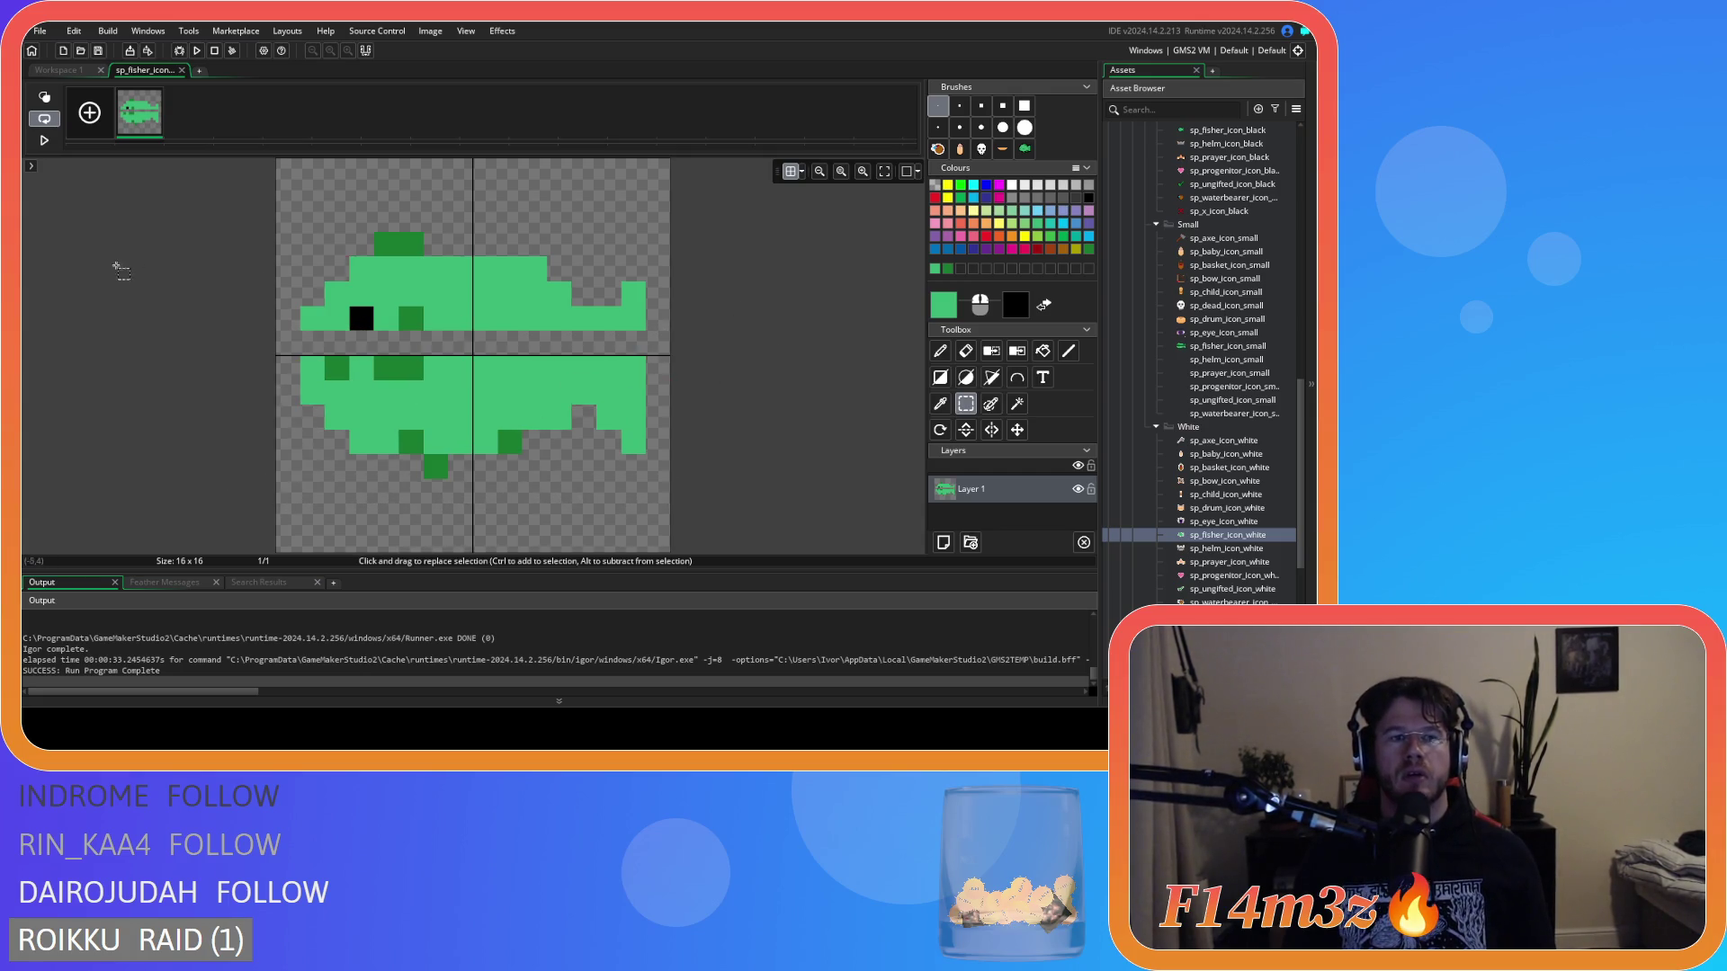
Paint the empty gap row across the fish green and cover the dark pixel beside the eye.
{"action": "left_click", "coordinate": [942, 405]}
{"action": "left_click", "coordinate": [942, 355]}
{"action": "mouse_move", "coordinate": [562, 338]}
{"action": "left_mouse_down"}
{"action": "mouse_move", "coordinate": [634, 342]}
{"action": "mouse_move", "coordinate": [320, 344]}
{"action": "left_mouse_up"}
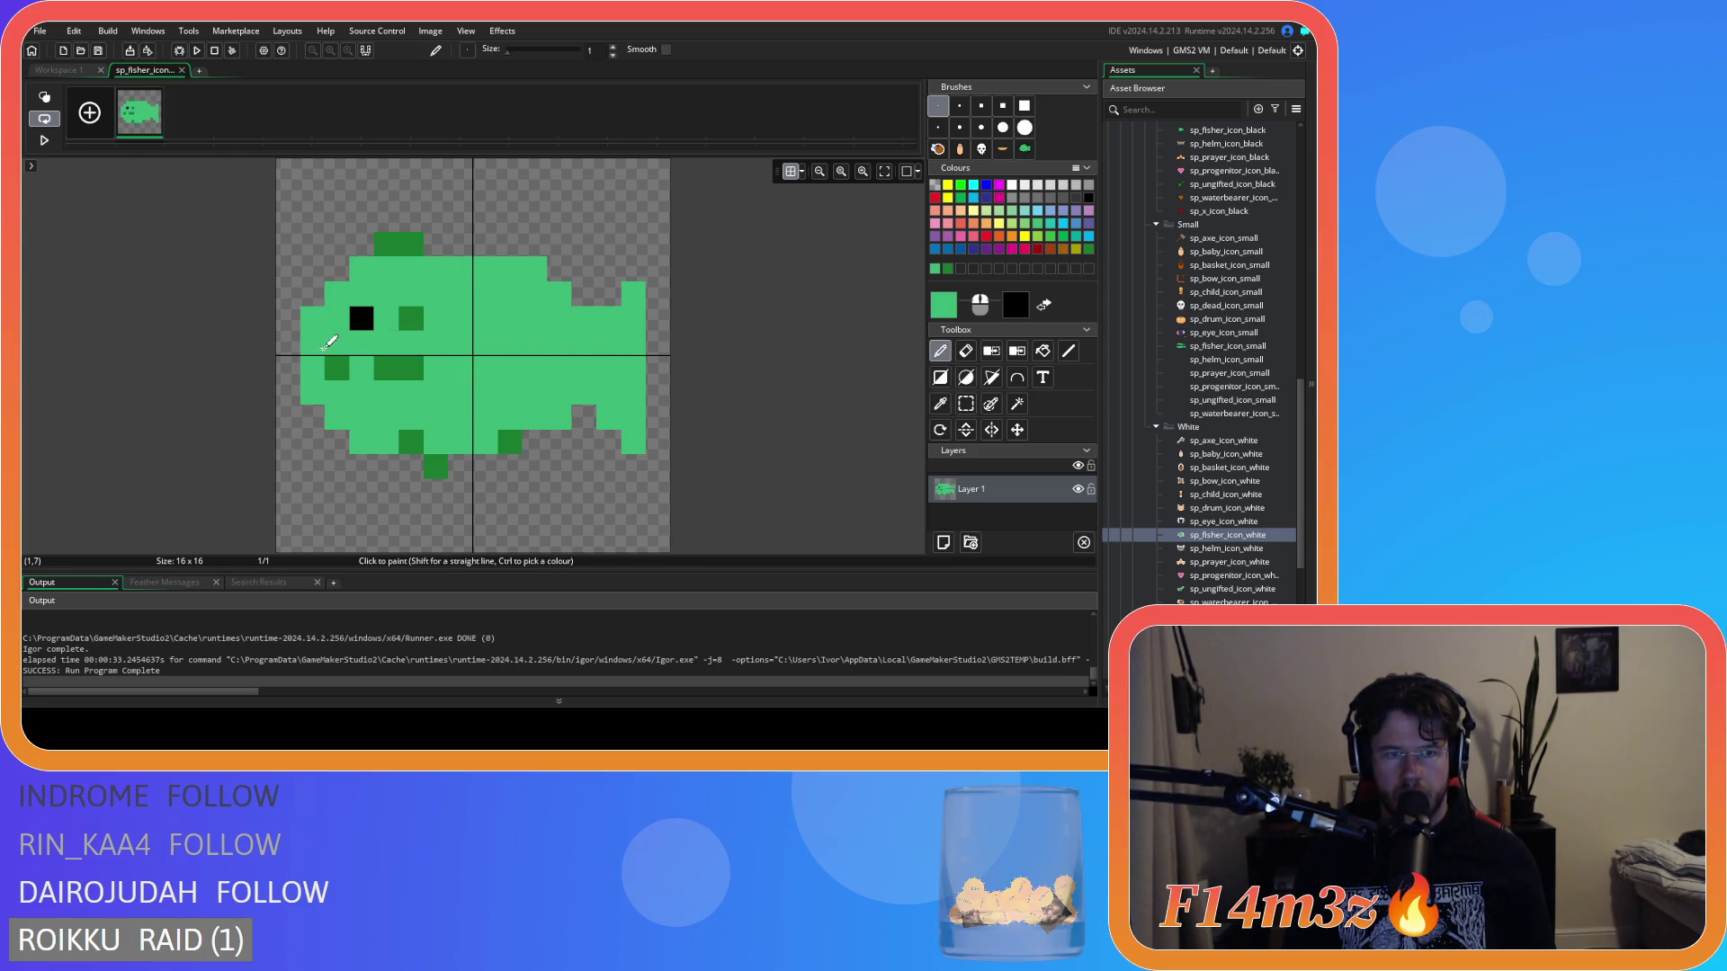
{"action": "left_click", "coordinate": [411, 318]}
Redraw the top fin's upper row in dark green, extending it further right.
{"action": "left_click", "coordinate": [387, 243], "text": "ctrl"}
{"action": "left_click_drag", "start_coordinate": [411, 243], "coordinate": [462, 254]}
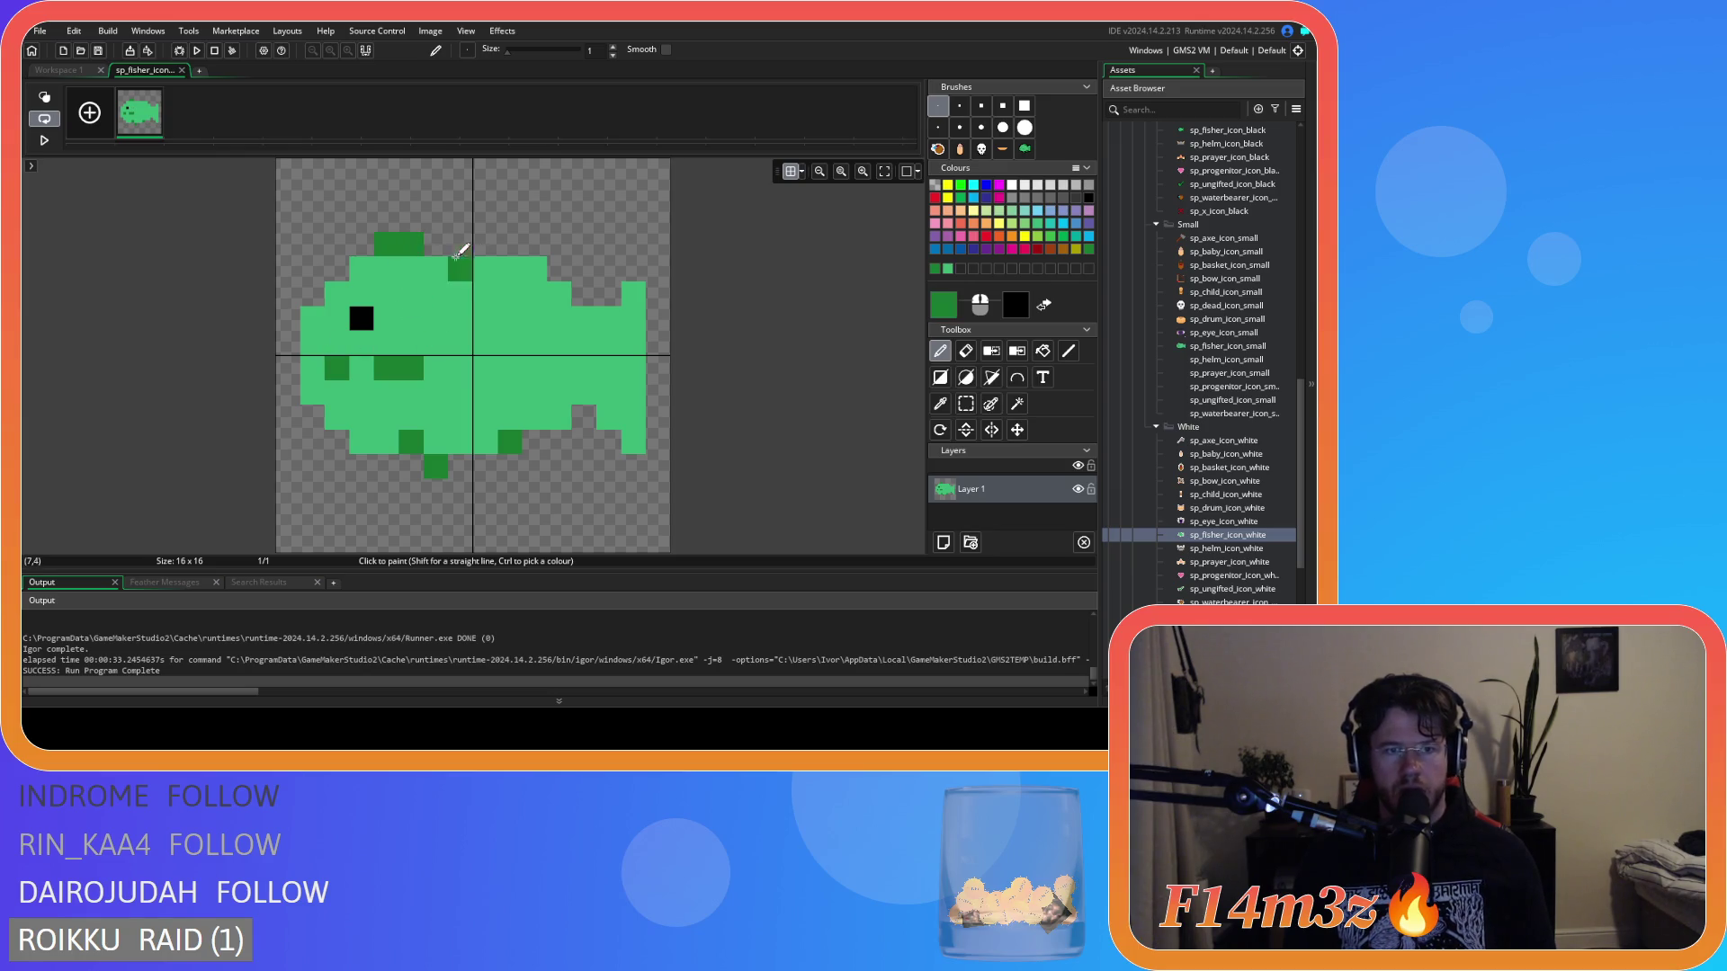
{"action": "left_click", "coordinate": [965, 351]}
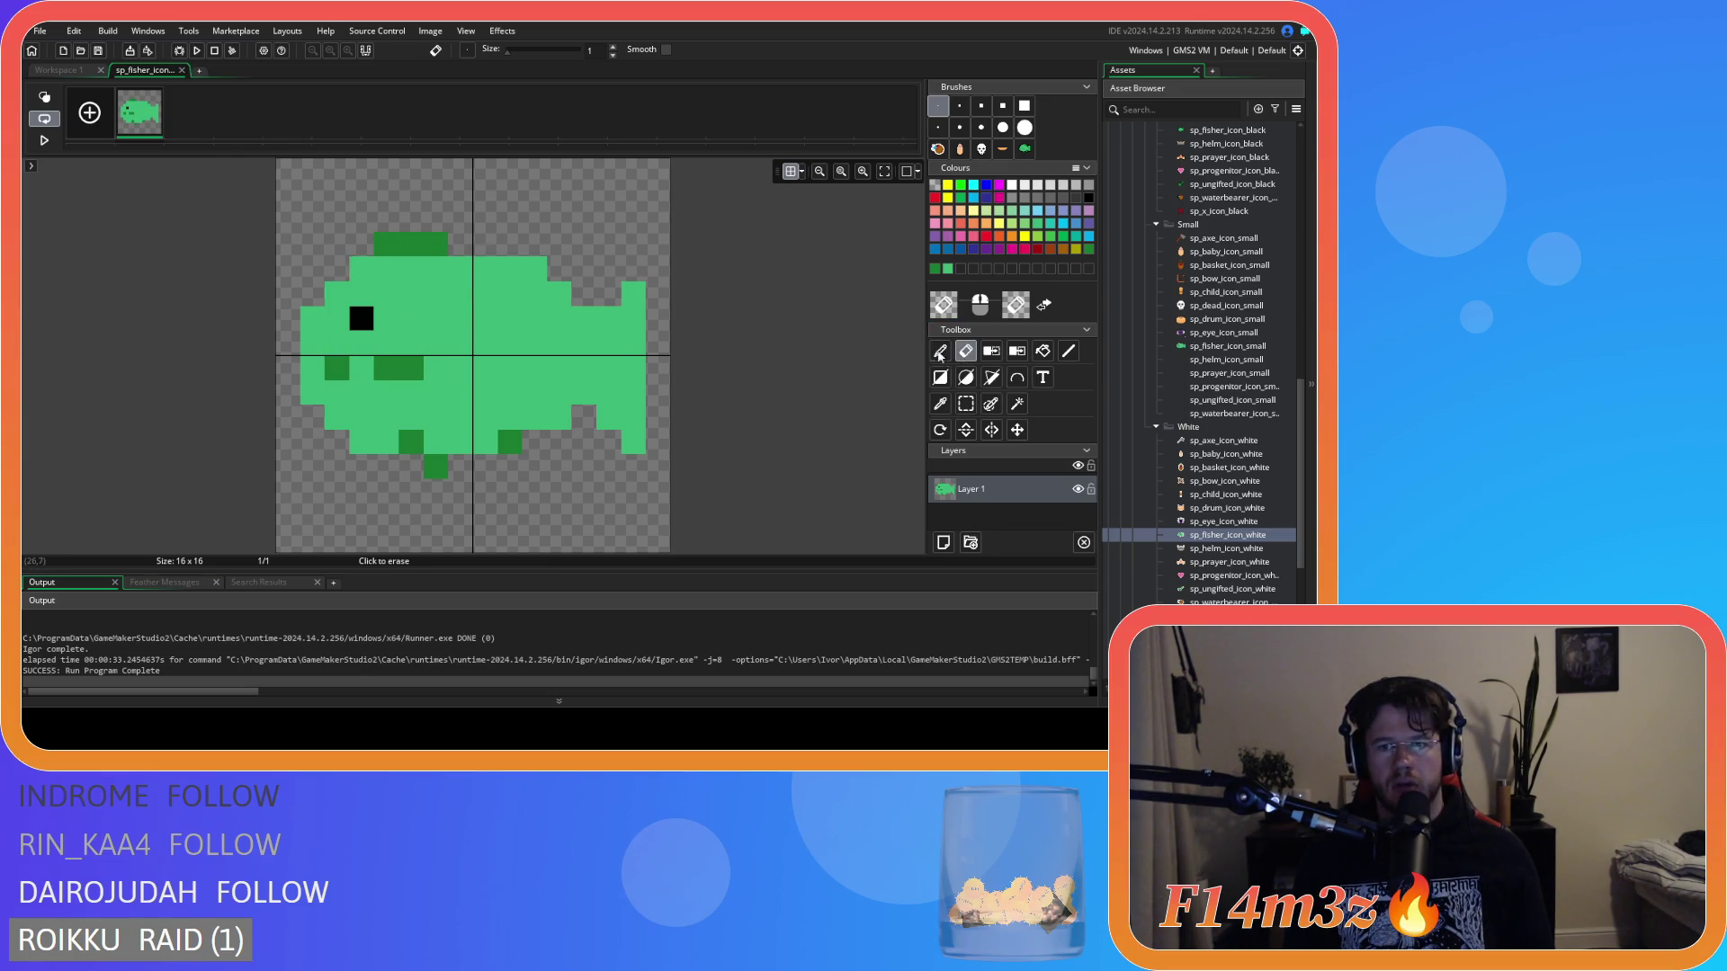
{"action": "left_click", "coordinate": [386, 244]}
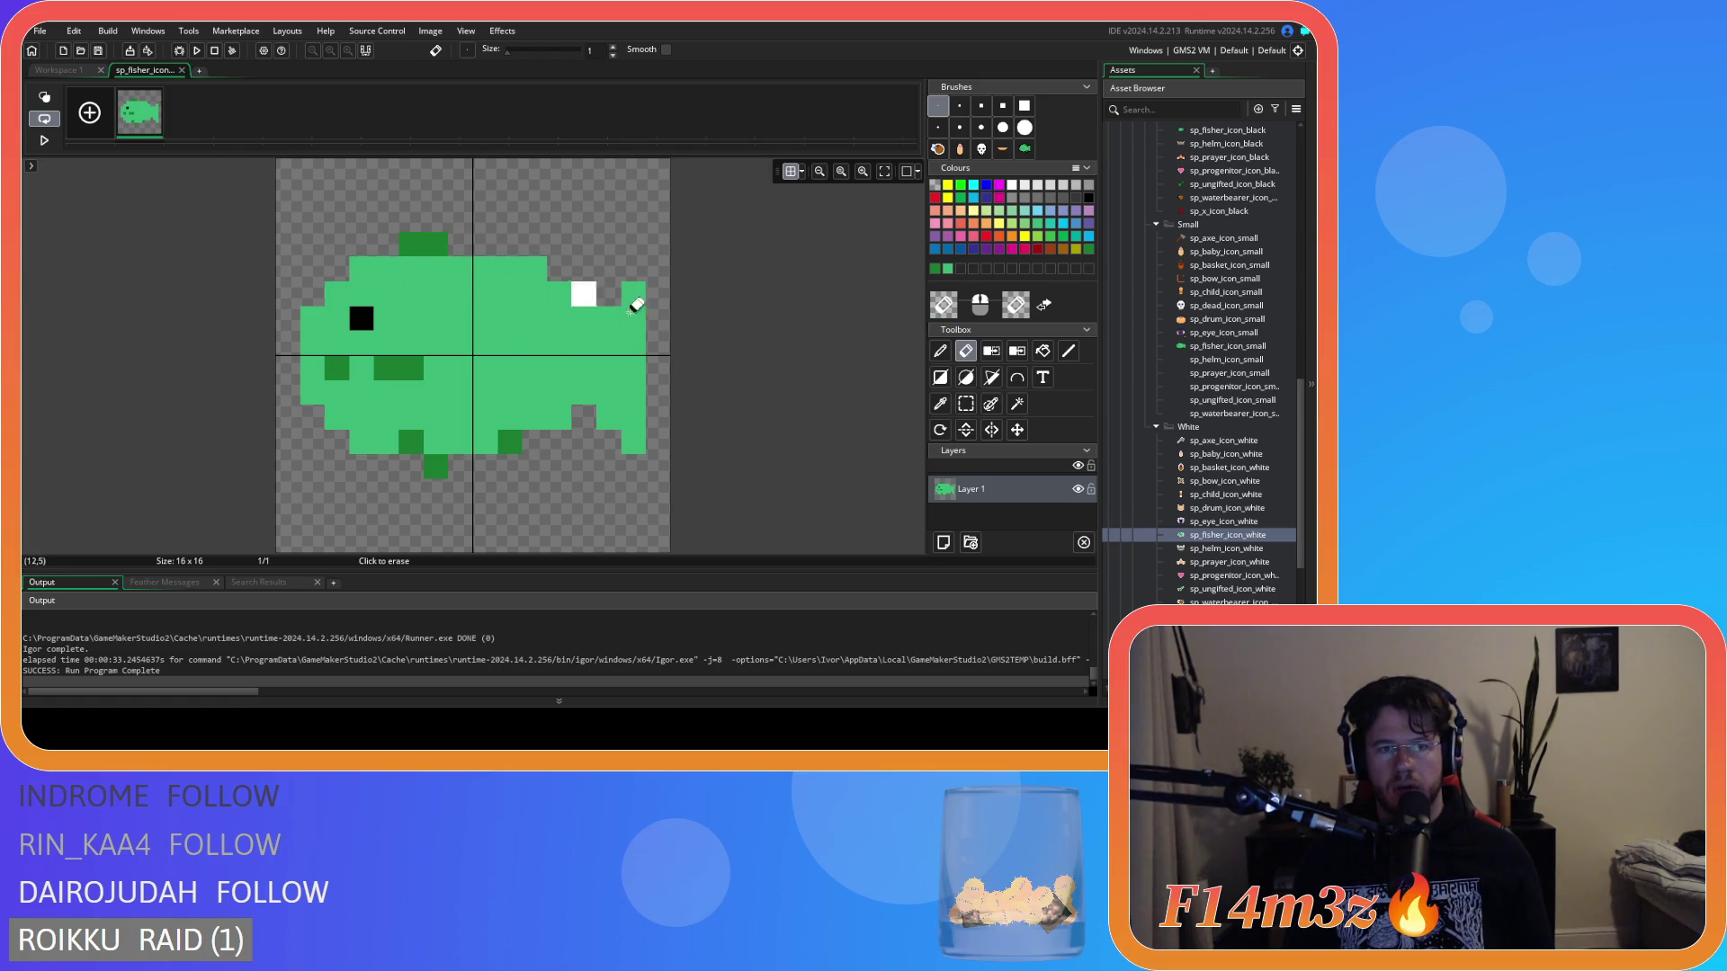
{"action": "left_click", "coordinate": [940, 351]}
{"action": "left_click", "coordinate": [479, 261]}
{"action": "key", "text": "ctrl+z"}
{"action": "left_click_drag", "start_coordinate": [484, 244], "coordinate": [469, 244]}
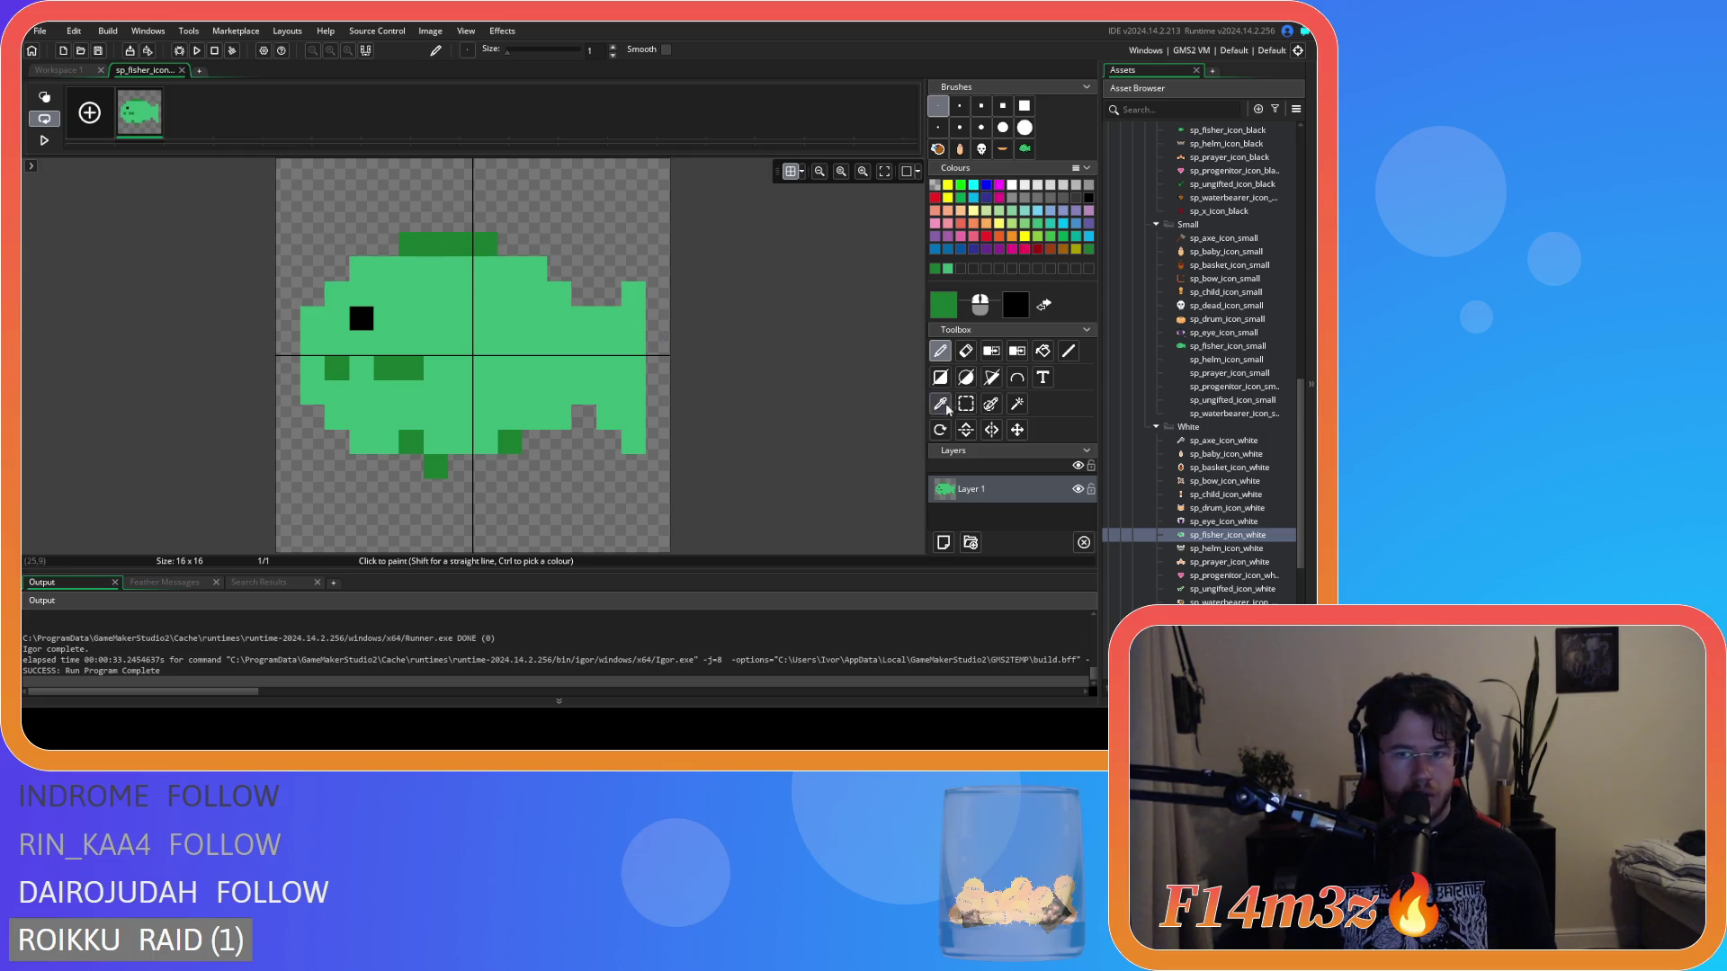
Erase green pixels along the back near the tail to reshape its outline.
{"action": "left_click", "coordinate": [965, 351]}
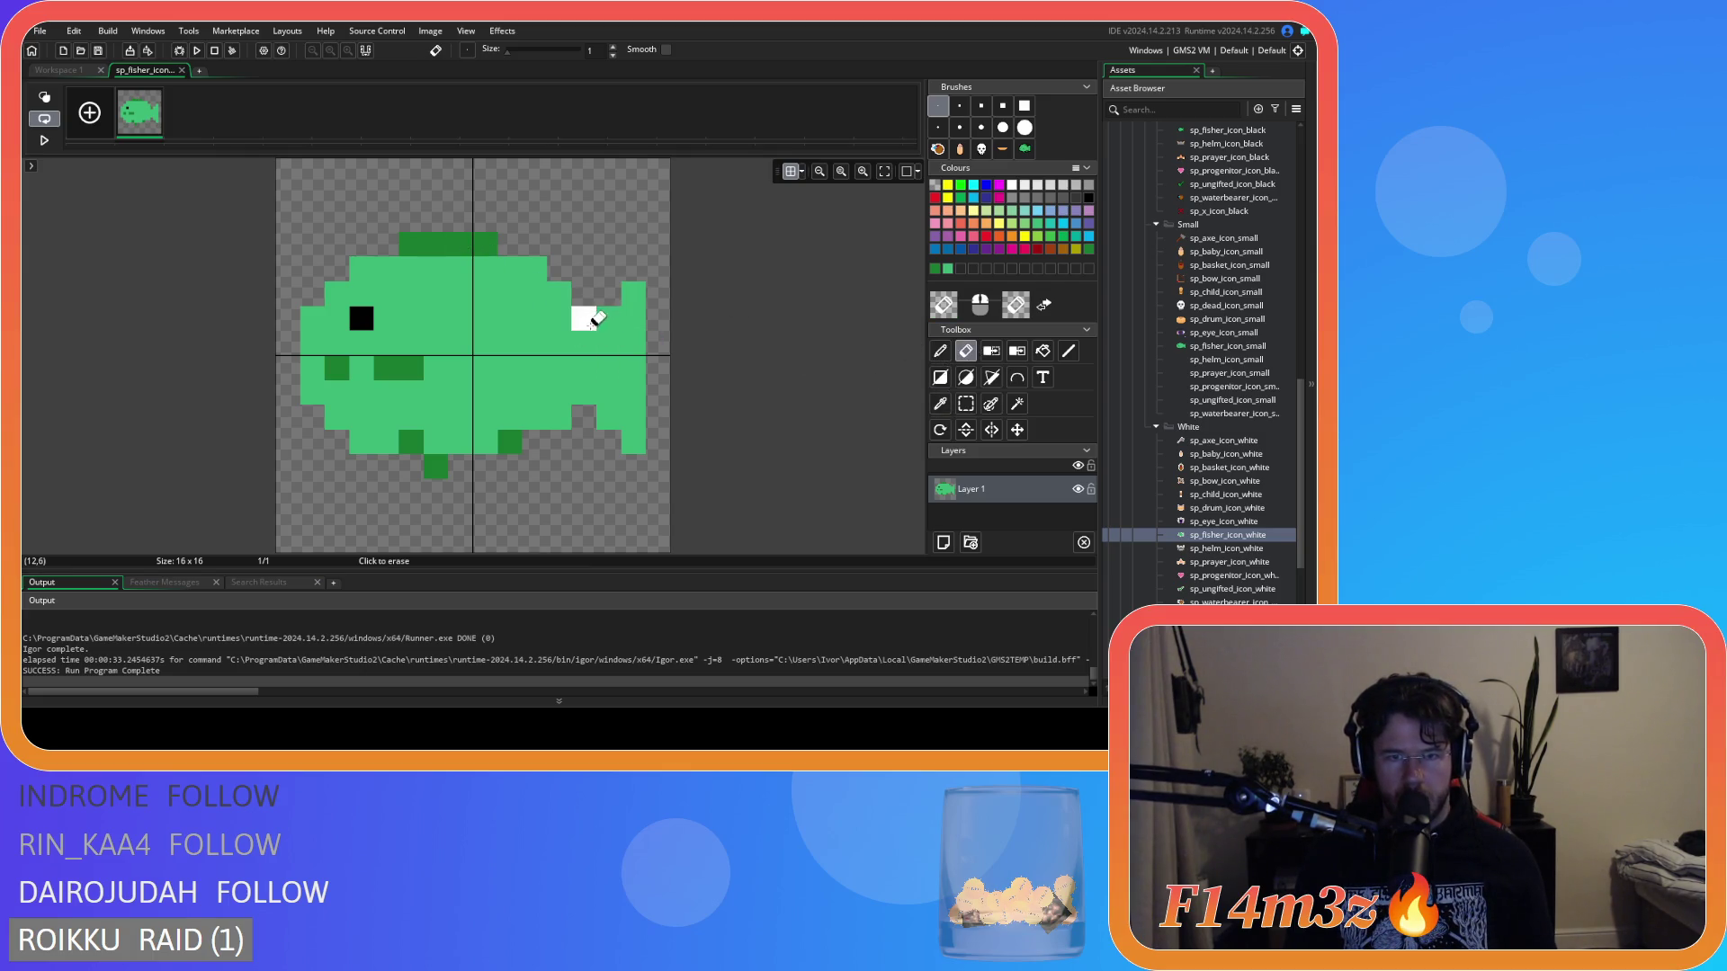
{"action": "left_click", "coordinate": [563, 289]}
{"action": "left_click_drag", "start_coordinate": [617, 288], "coordinate": [513, 262]}
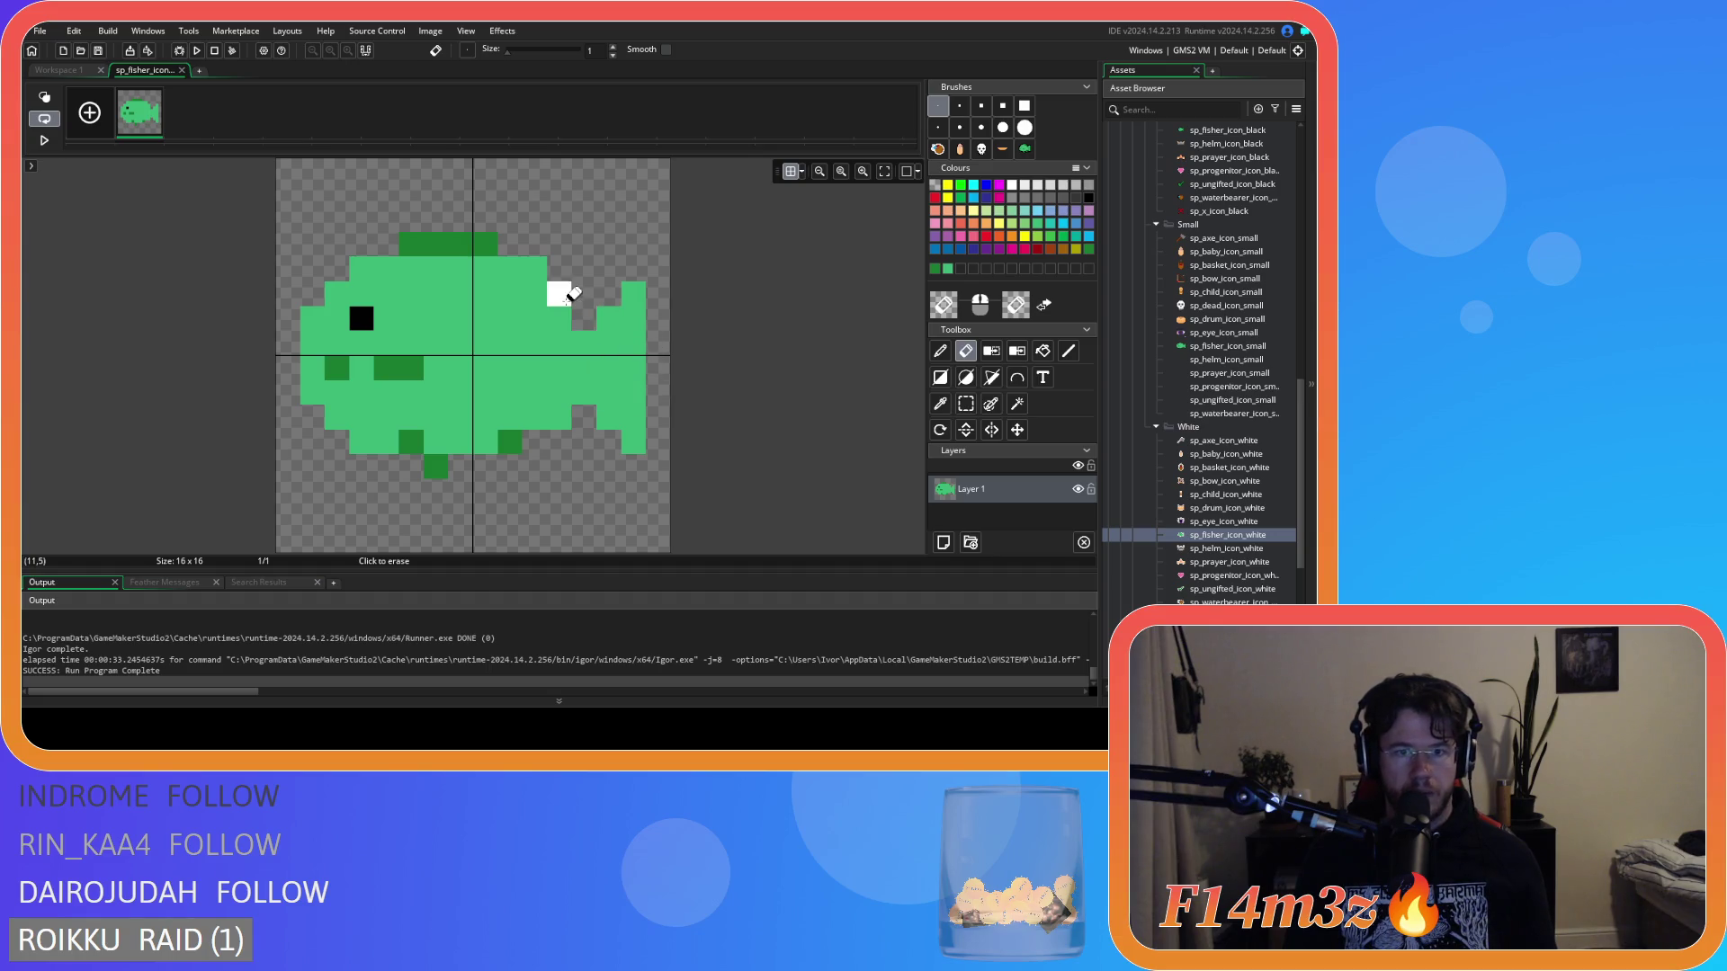
{"action": "left_click", "coordinate": [534, 270]}
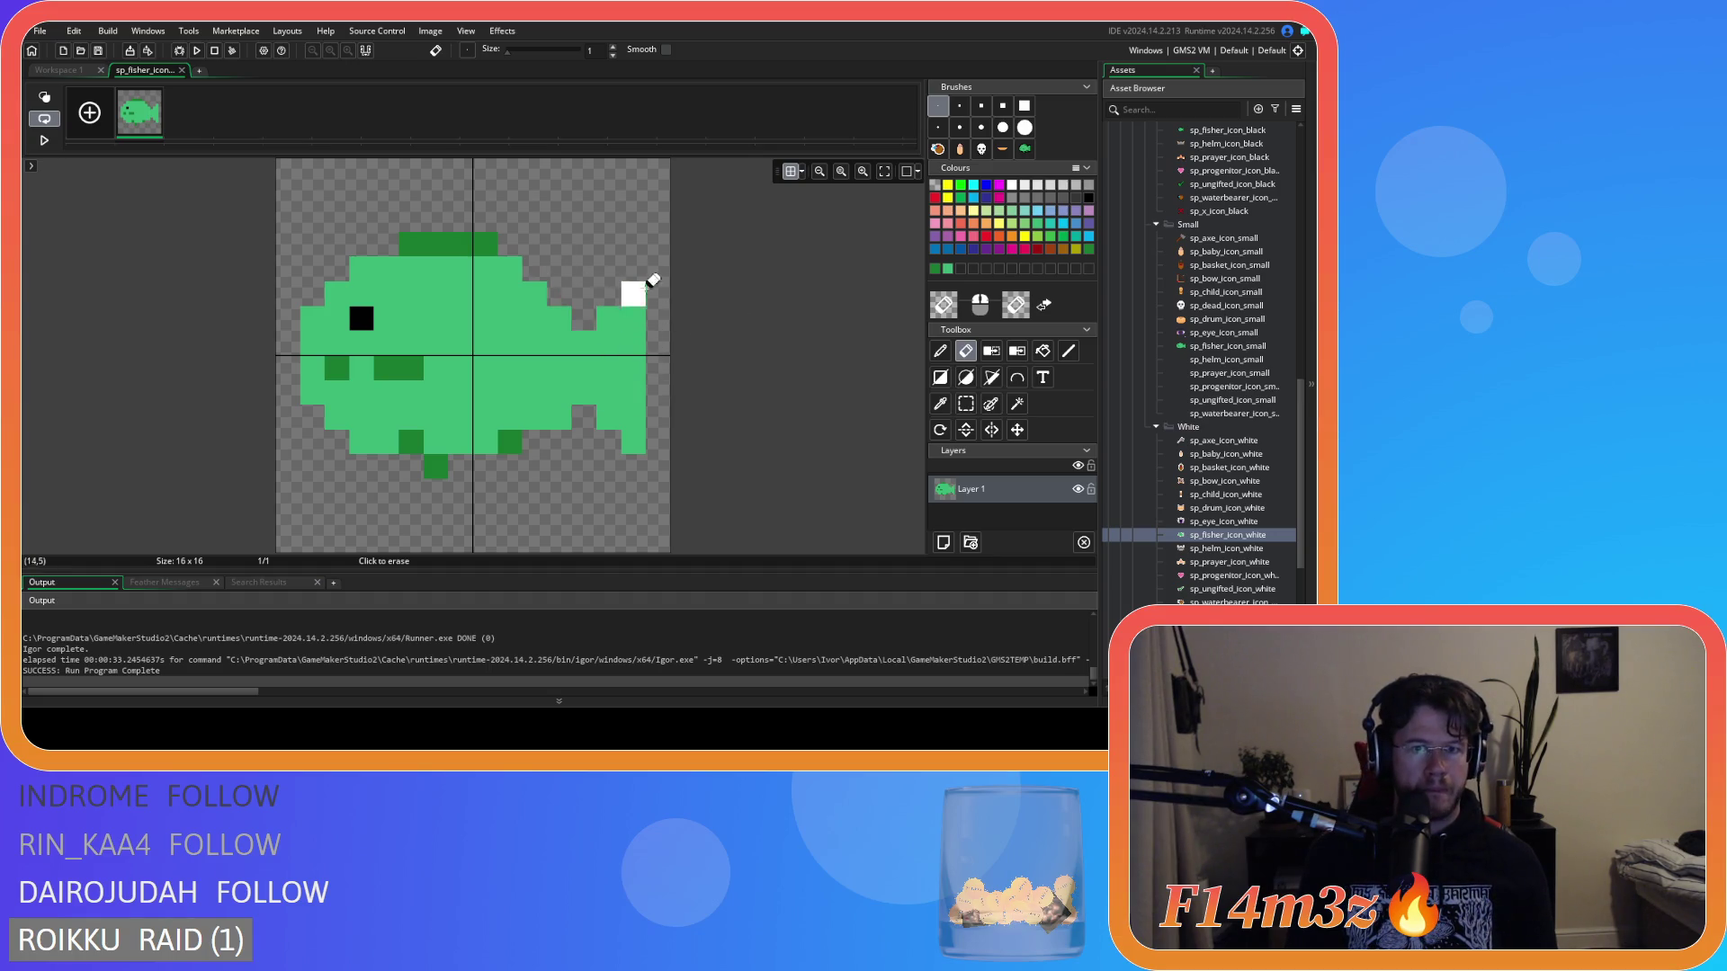
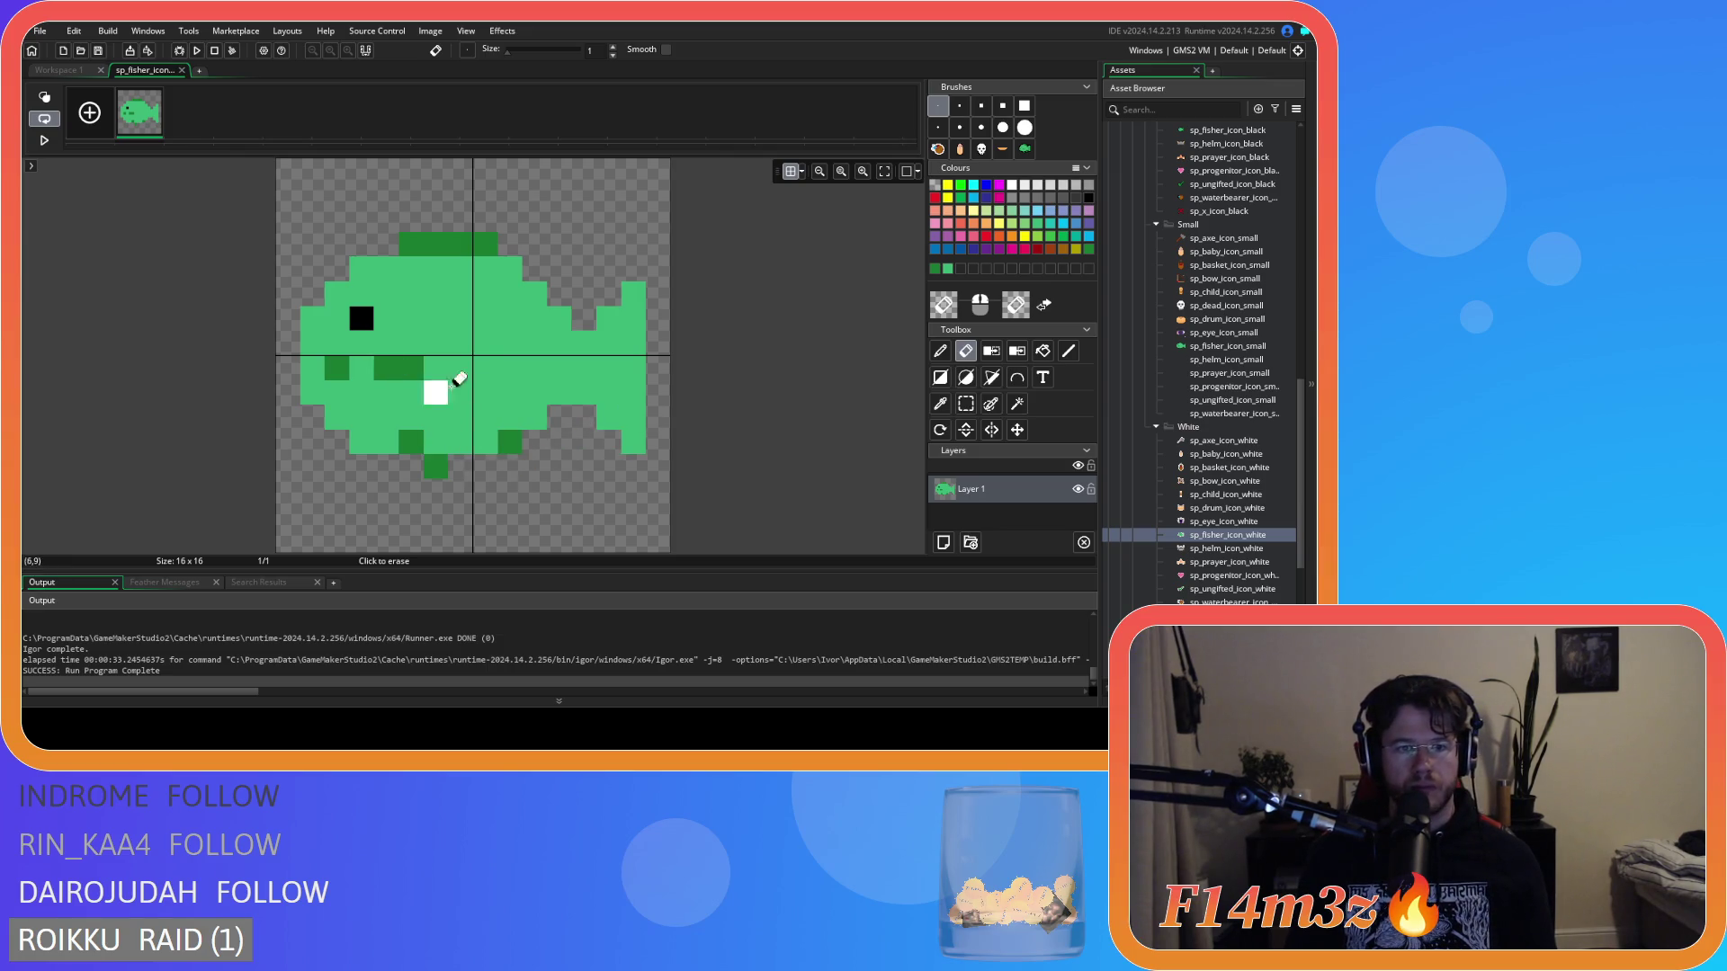
With the Pencil, repaint the dark belly pixels light green, then add a dark-green scale pixel.
{"action": "key", "text": "d"}
{"action": "left_click_drag", "start_coordinate": [410, 363], "coordinate": [335, 363]}
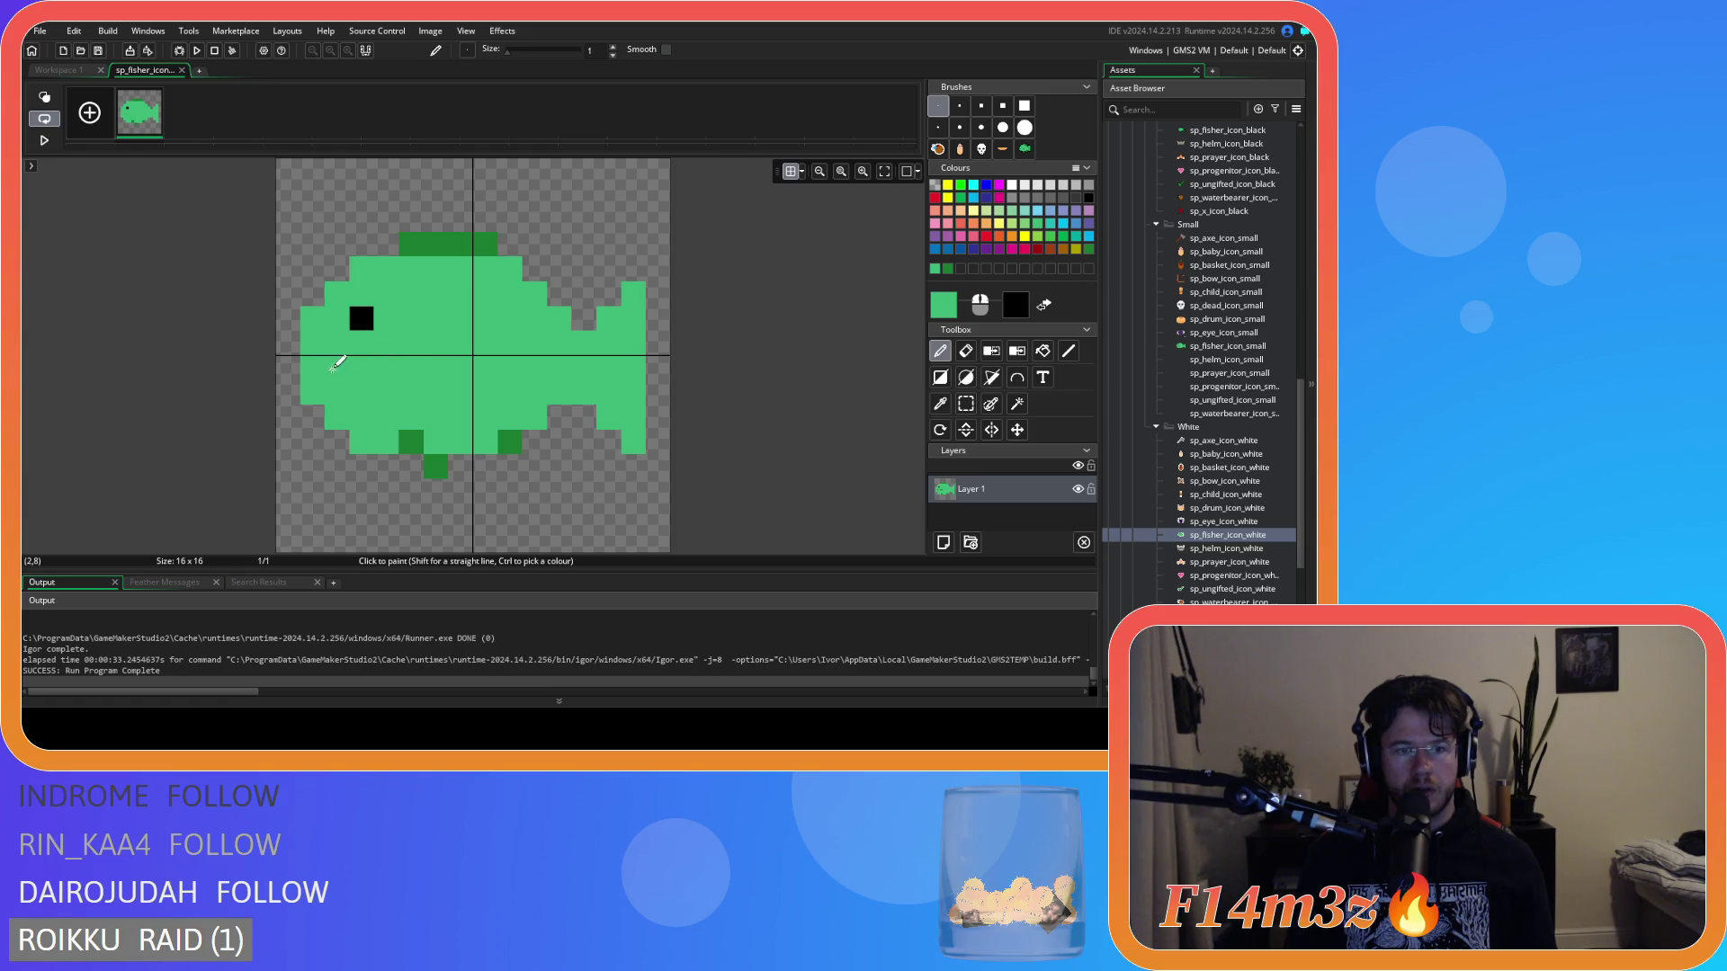
{"action": "left_click", "coordinate": [421, 441], "text": "ctrl"}
{"action": "left_click", "coordinate": [403, 372]}
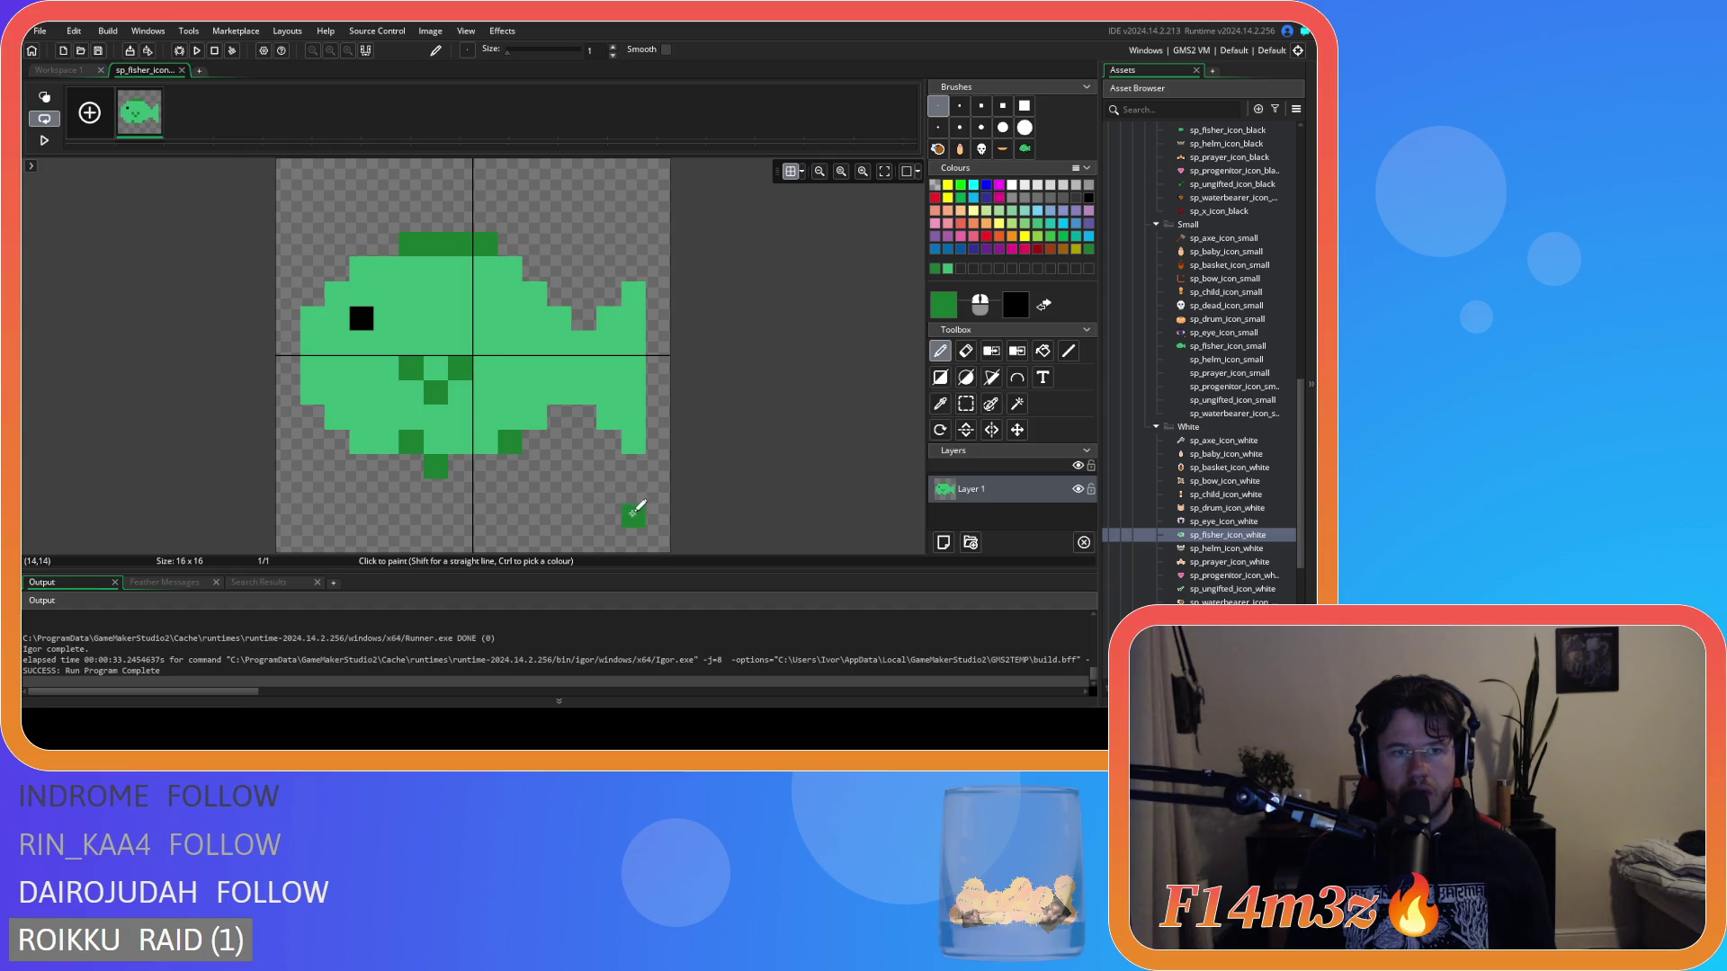
Retry the dark-green belly scale pixels with undos, adding ones at cell (7,9) and beside the top fin.
{"action": "key", "text": "ctrl+z"}
{"action": "left_click", "coordinate": [409, 378]}
{"action": "key", "text": "ctrl+z"}
{"action": "key", "text": "ctrl+z"}
{"action": "left_click", "coordinate": [386, 367], "text": "shift"}
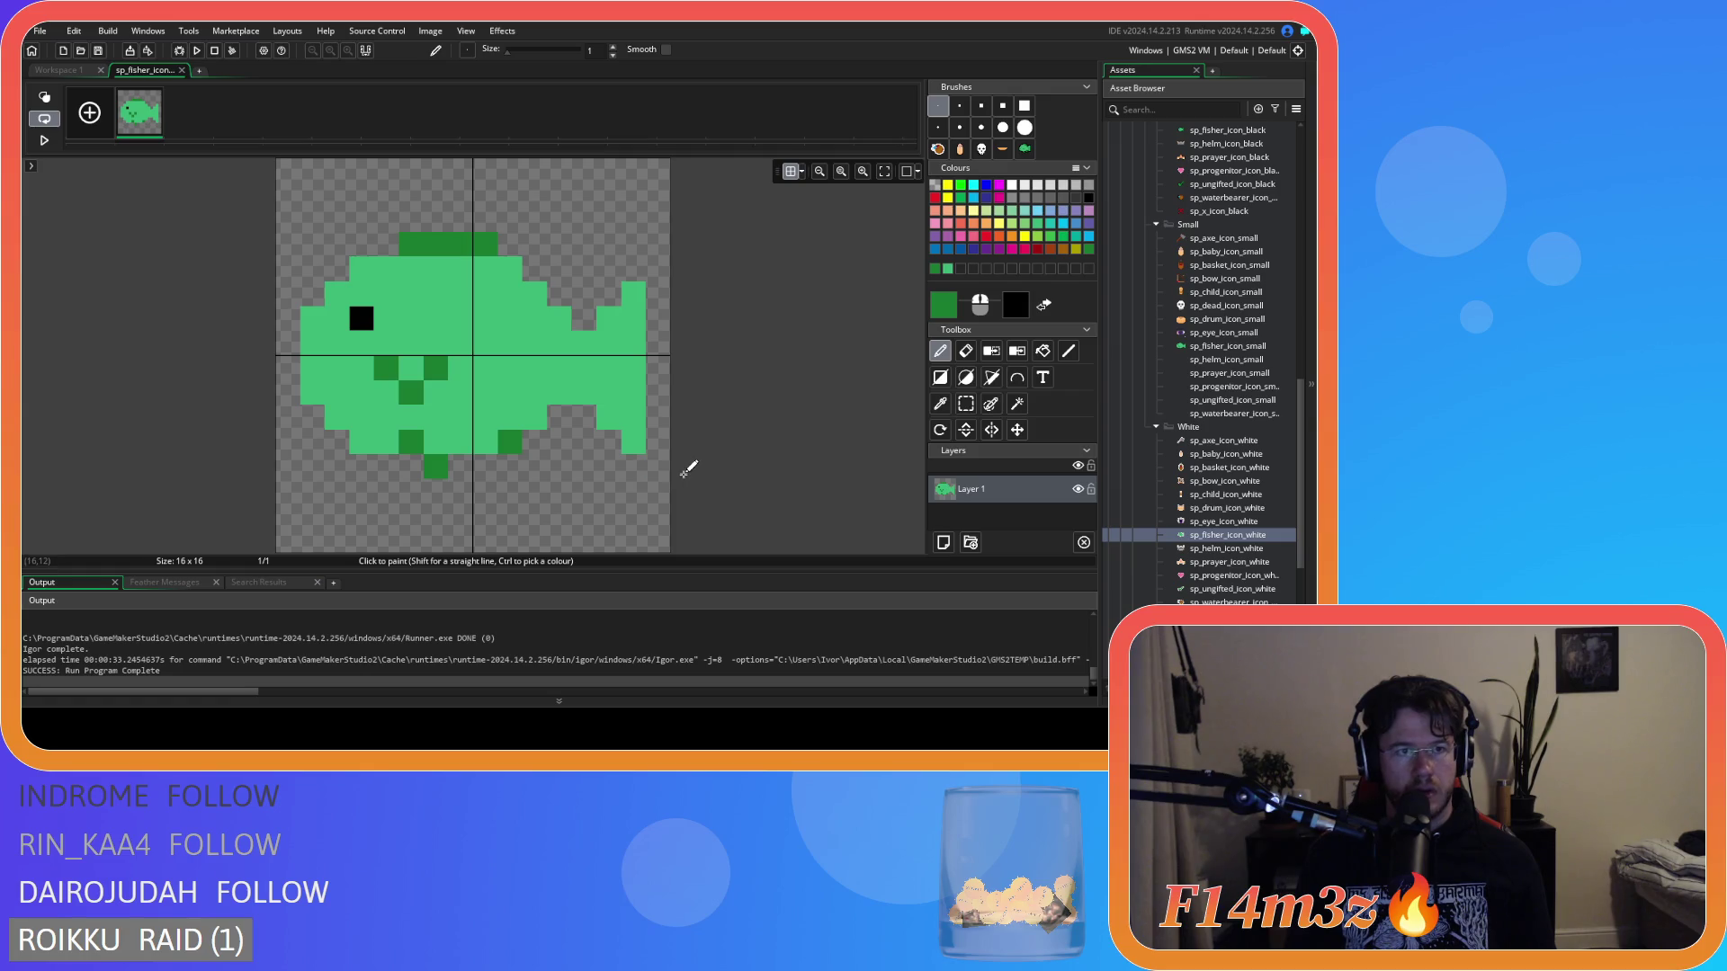
{"action": "key", "text": "ctrl+z"}
{"action": "key", "text": "ctrl+z"}
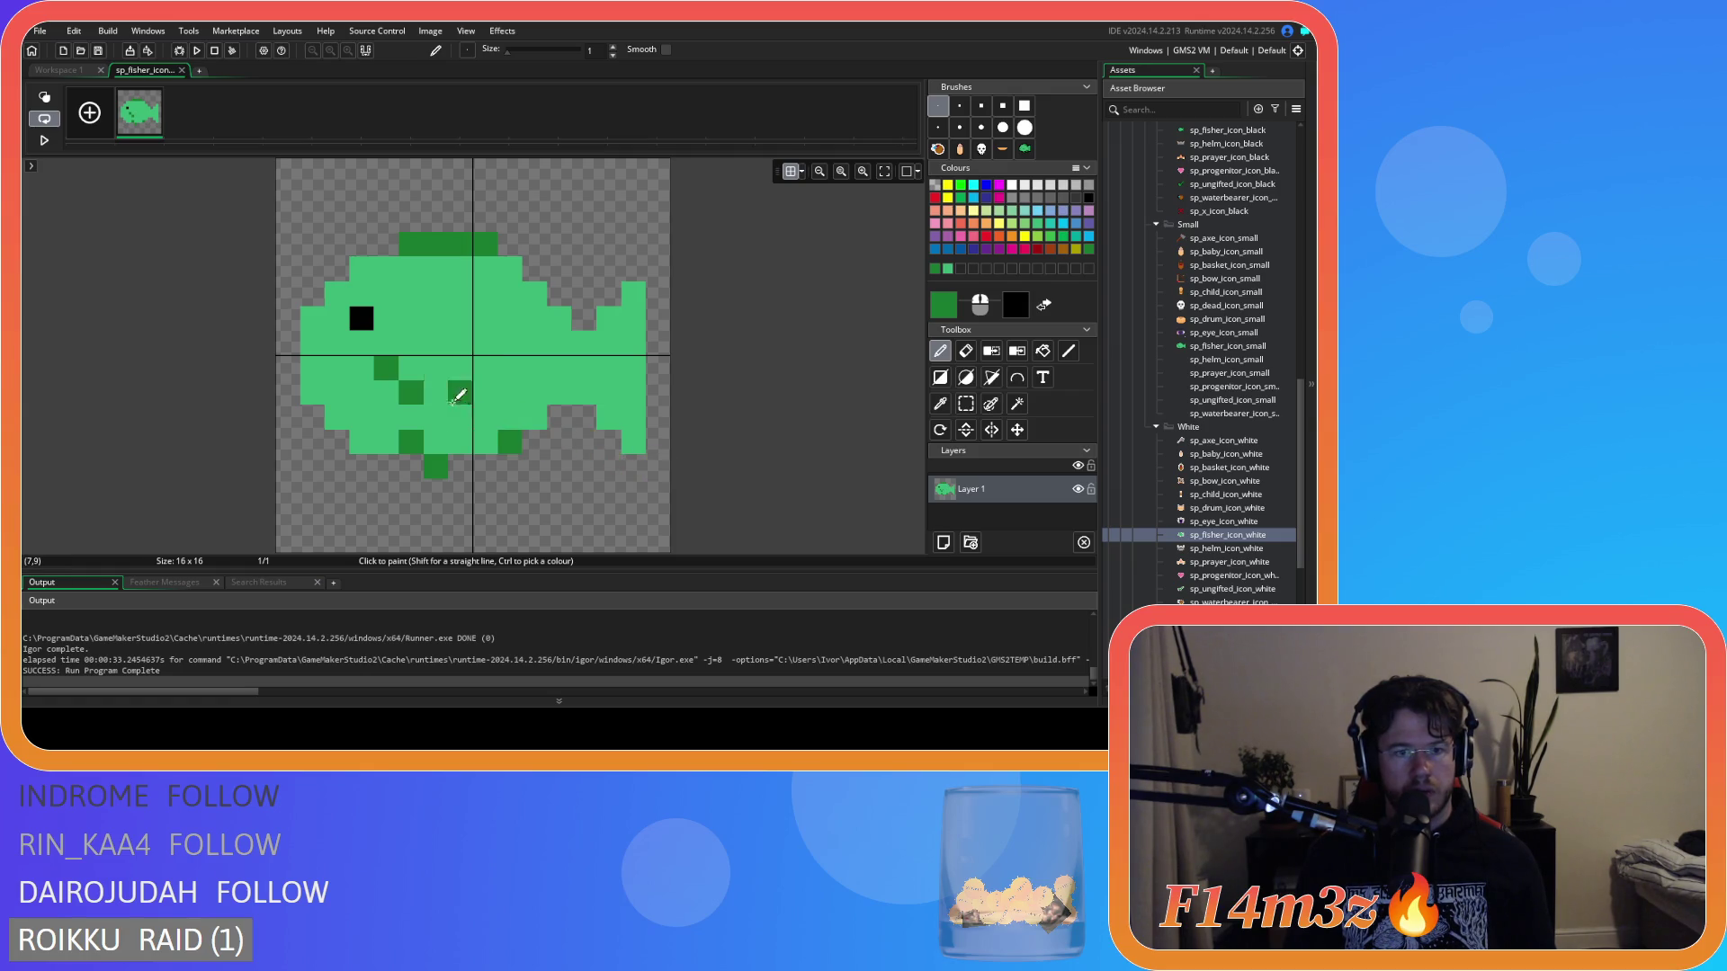
{"action": "key", "text": "ctrl+z"}
{"action": "left_click", "coordinate": [462, 391]}
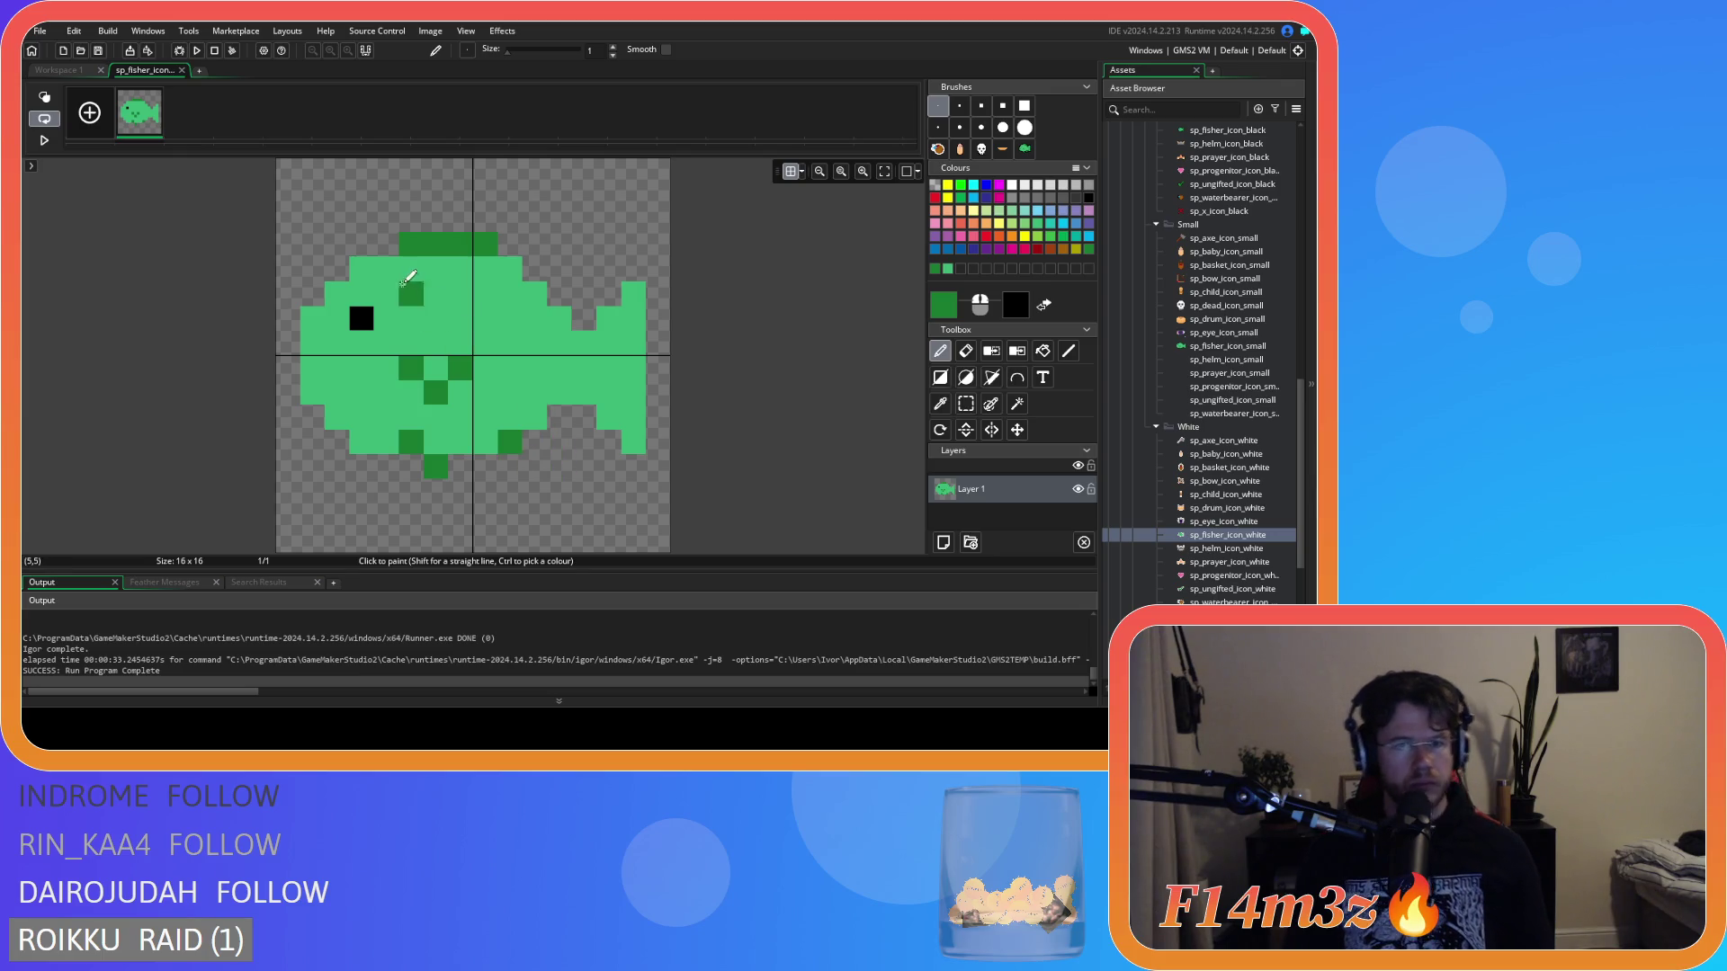
{"action": "left_click", "coordinate": [387, 244]}
Try erasing the top row's right end and a tail pixel, undo it, then view both fish sprites.
{"action": "key", "text": "e"}
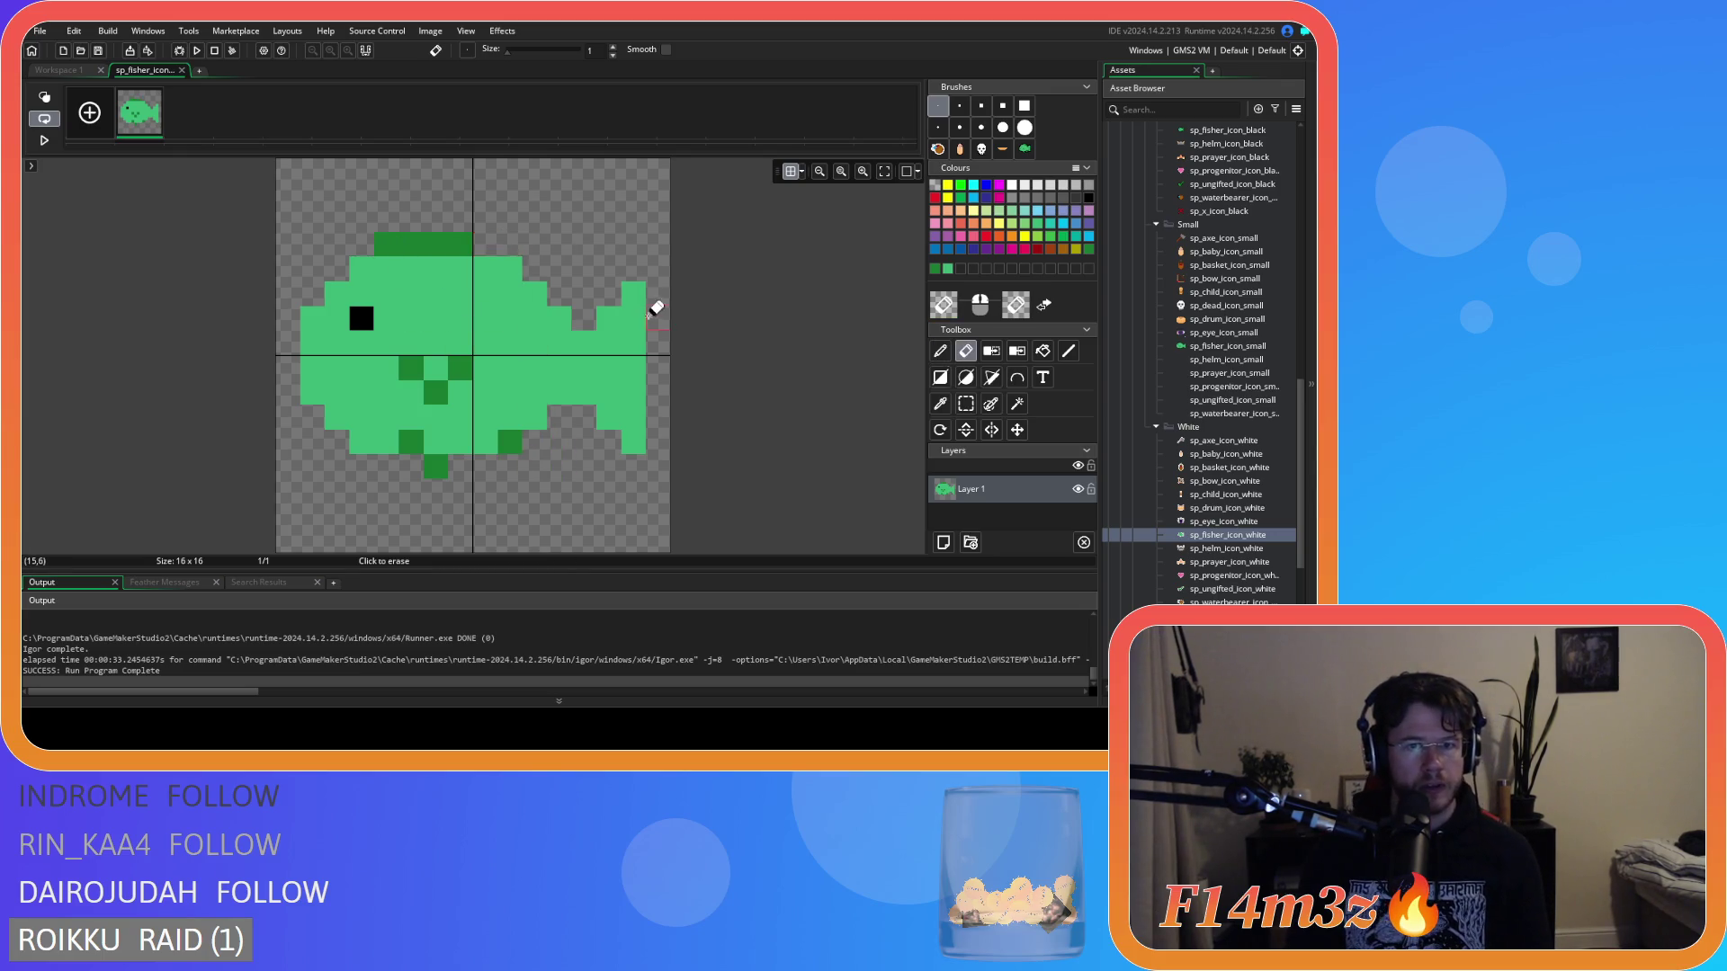
{"action": "left_click", "coordinate": [509, 269]}
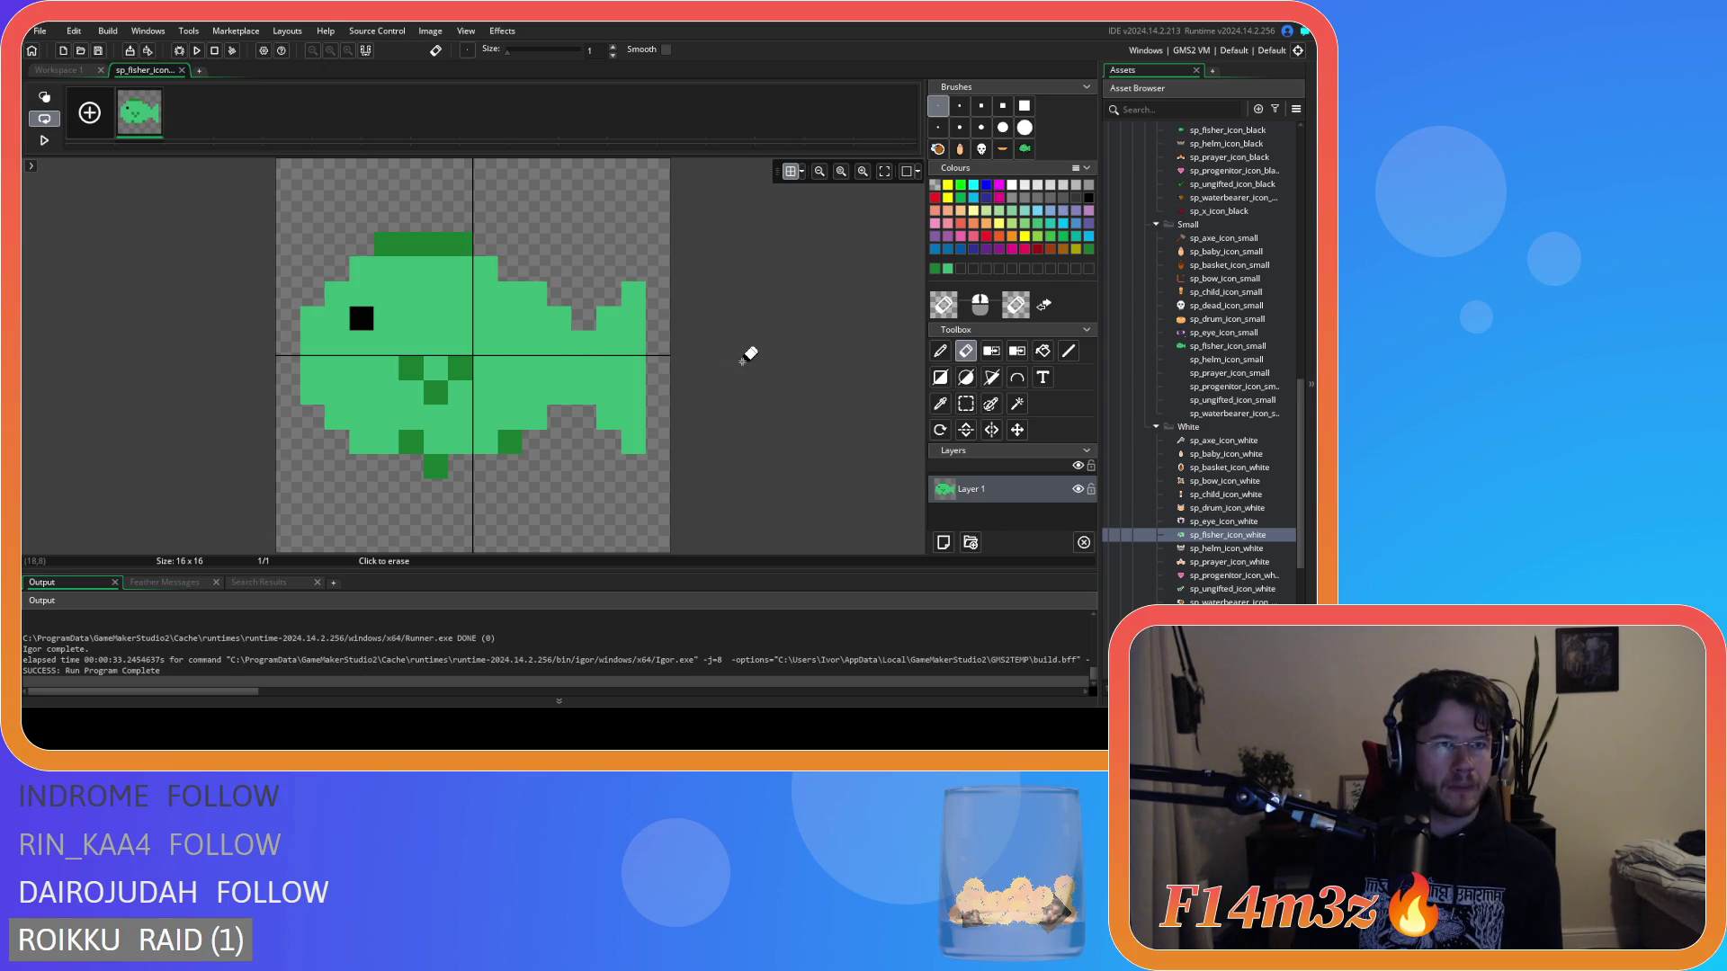
{"action": "left_click", "coordinate": [616, 344]}
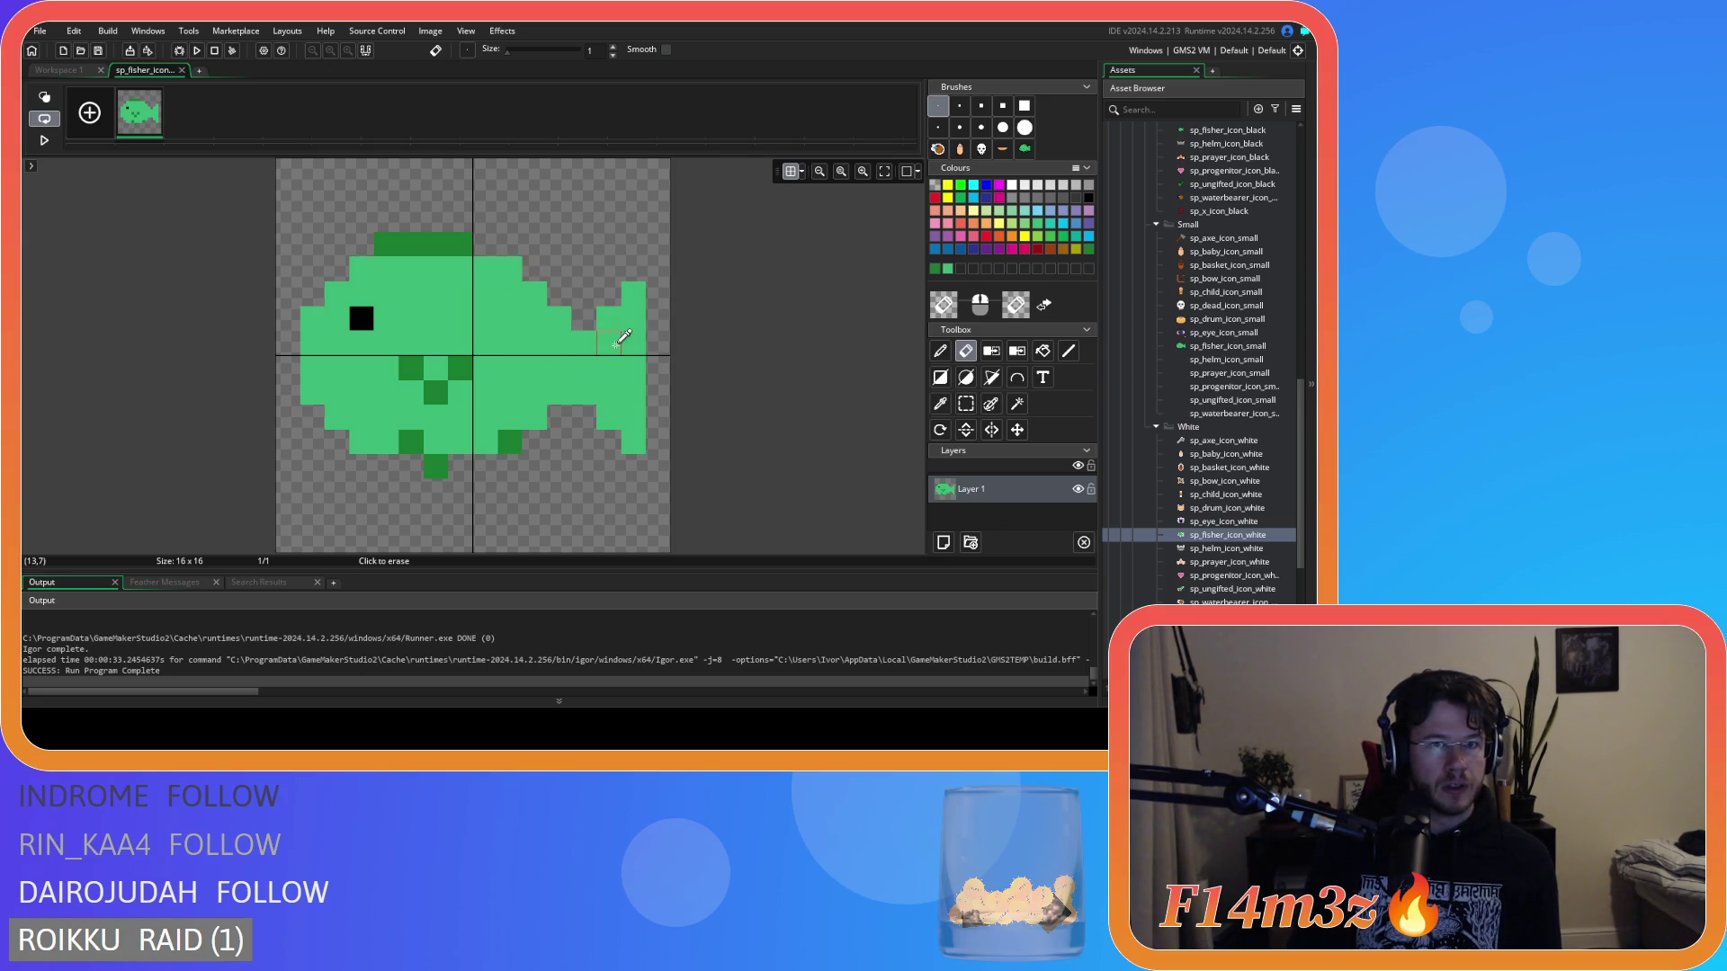
{"action": "key", "text": "ctrl+z"}
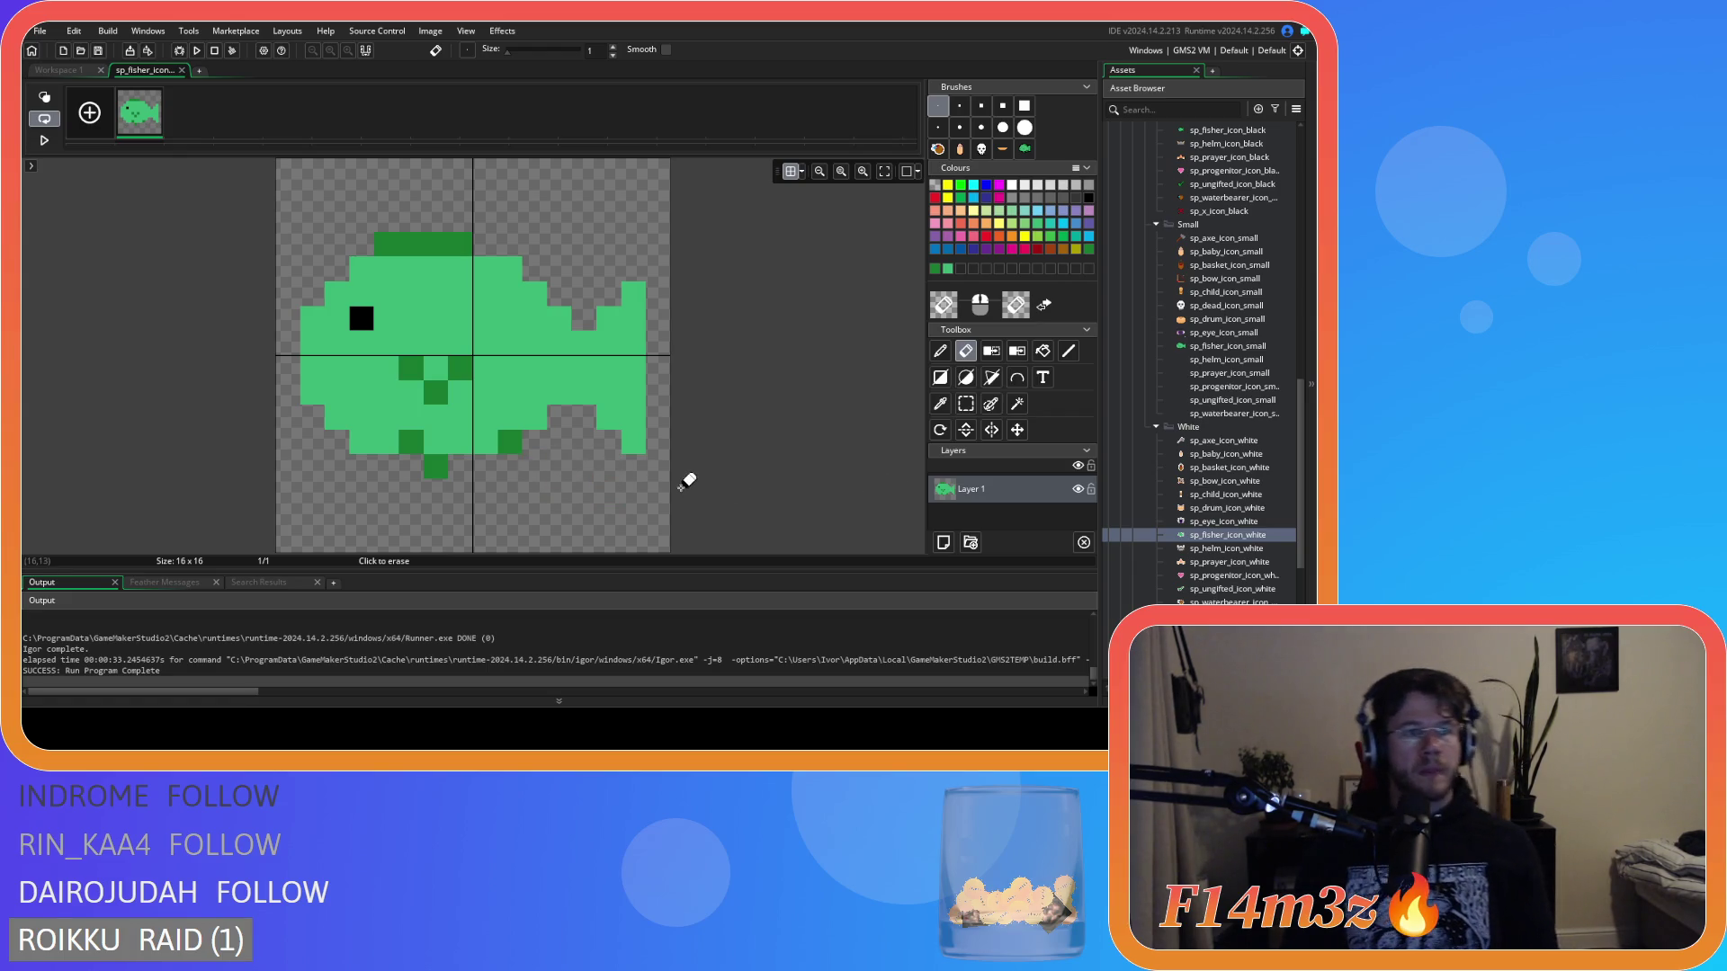
{"action": "left_click", "coordinate": [86, 70]}
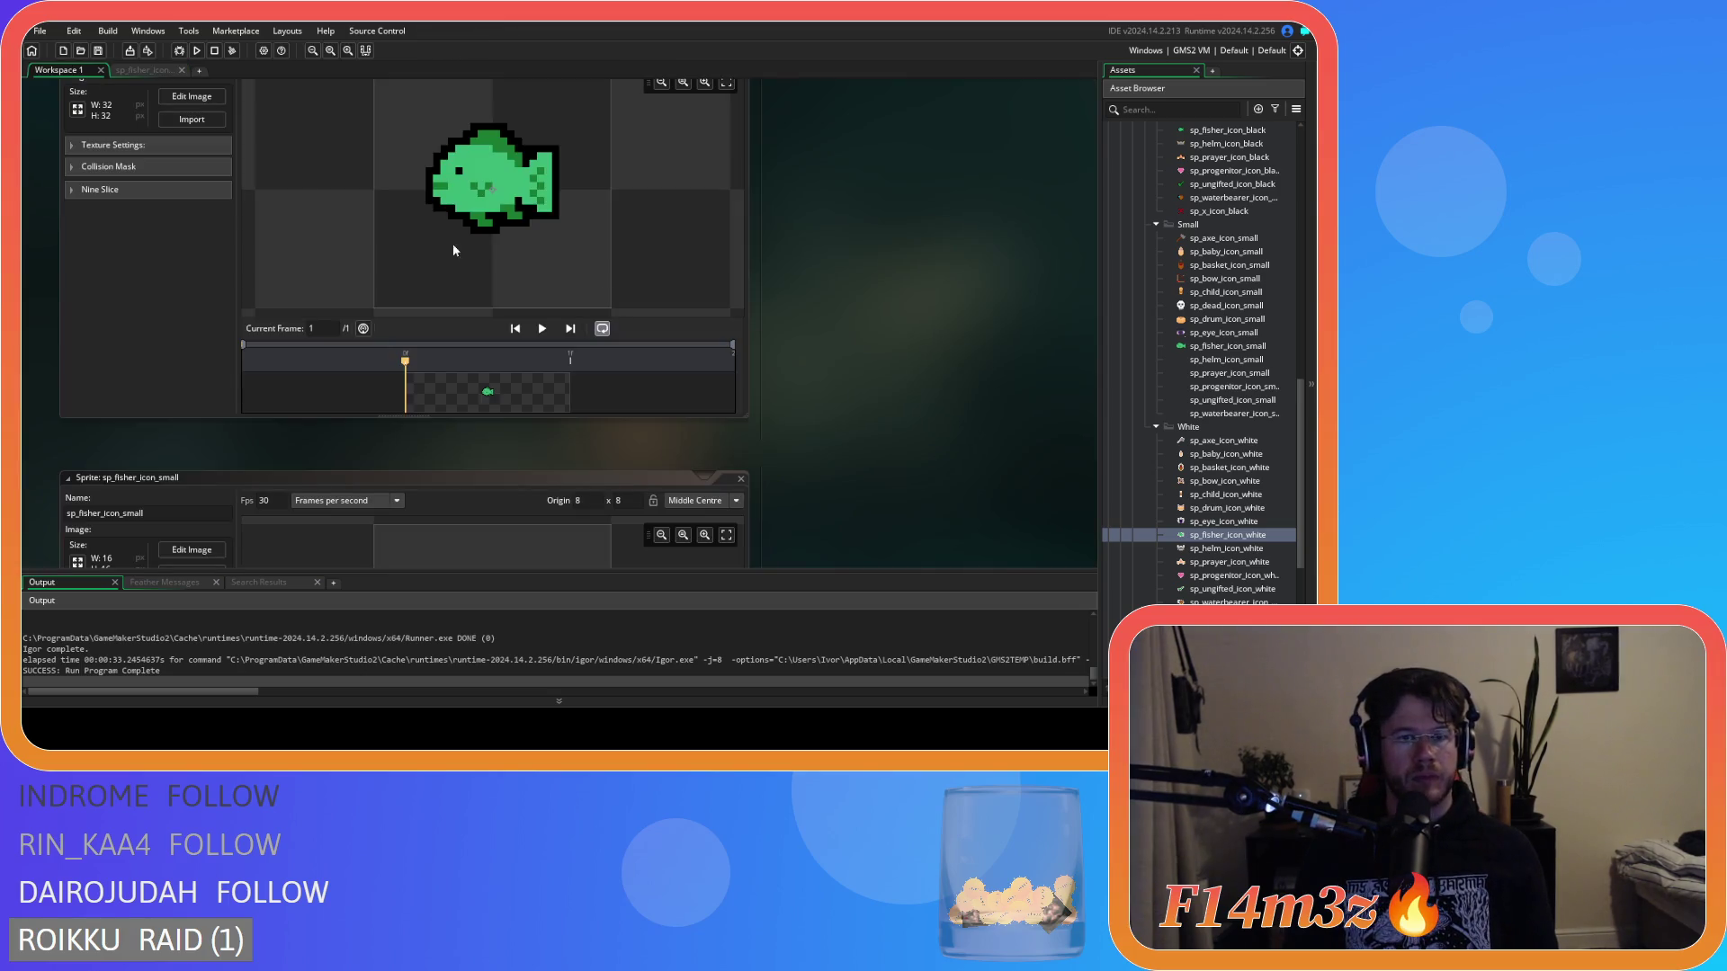
Back in the small fish editor, pencil another dark-green scale pixel onto the belly.
{"action": "left_click", "coordinate": [144, 70]}
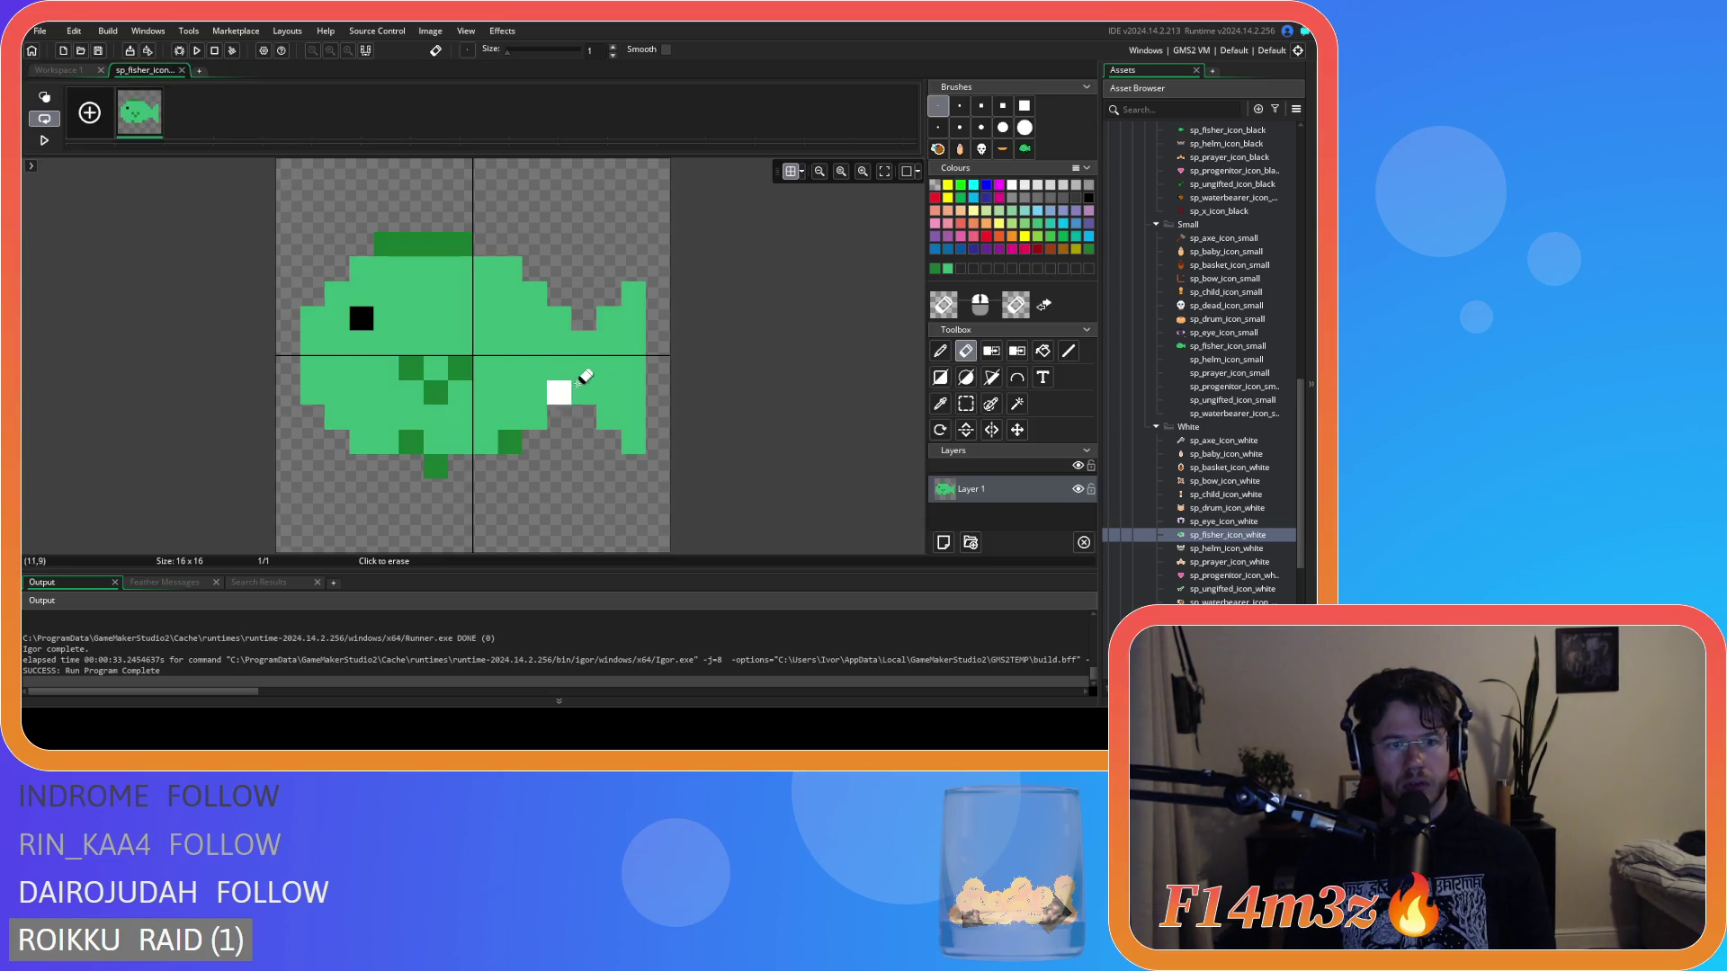
{"action": "key", "text": "p"}
{"action": "left_click", "coordinate": [312, 367]}
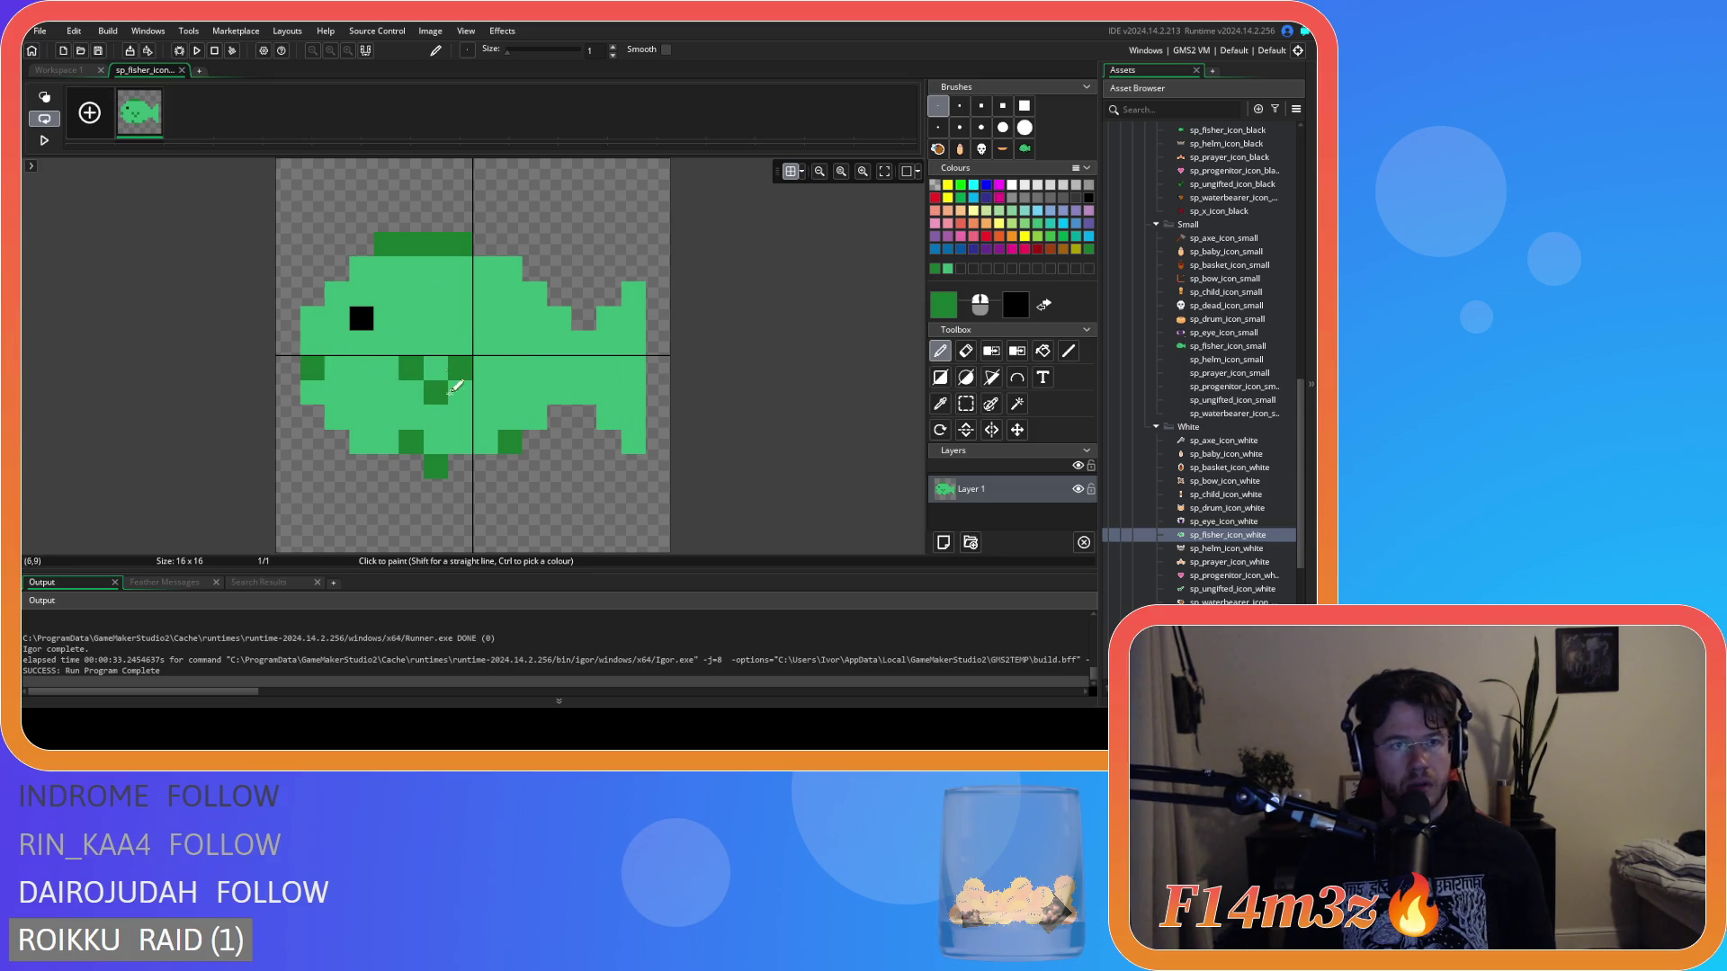
Compare the small fish with the 32x32 fish in Workspace 1, then reopen the small fish image.
{"action": "left_click", "coordinate": [71, 69]}
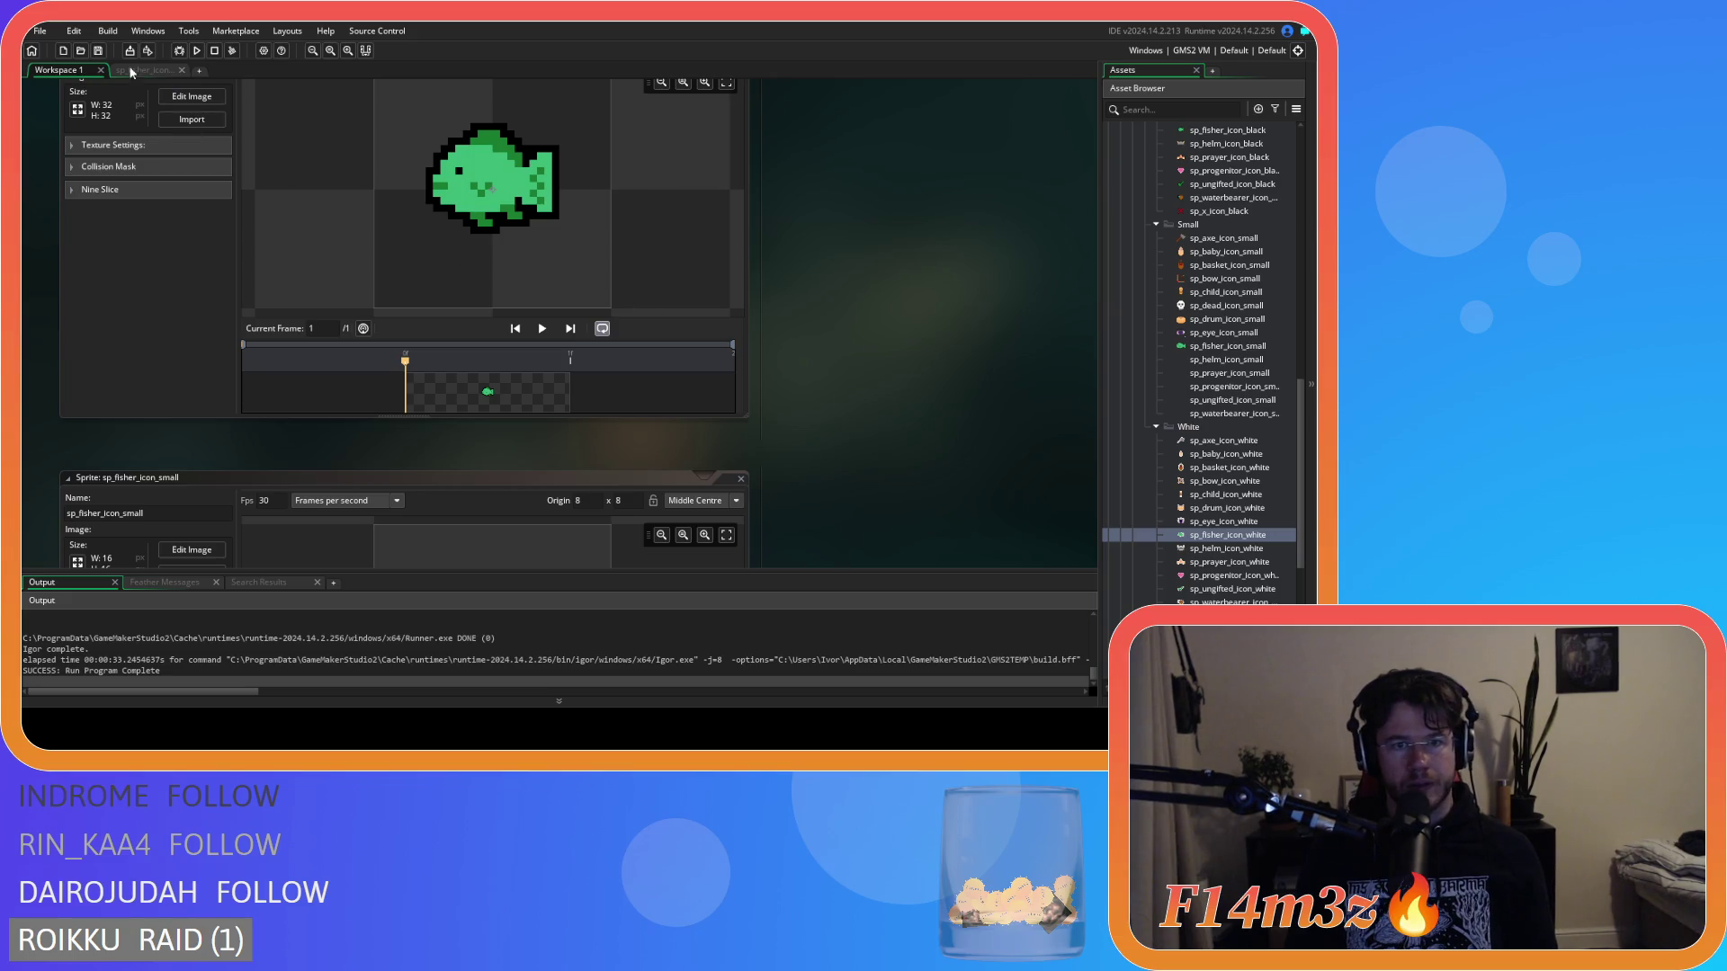
{"action": "left_click", "coordinate": [141, 71]}
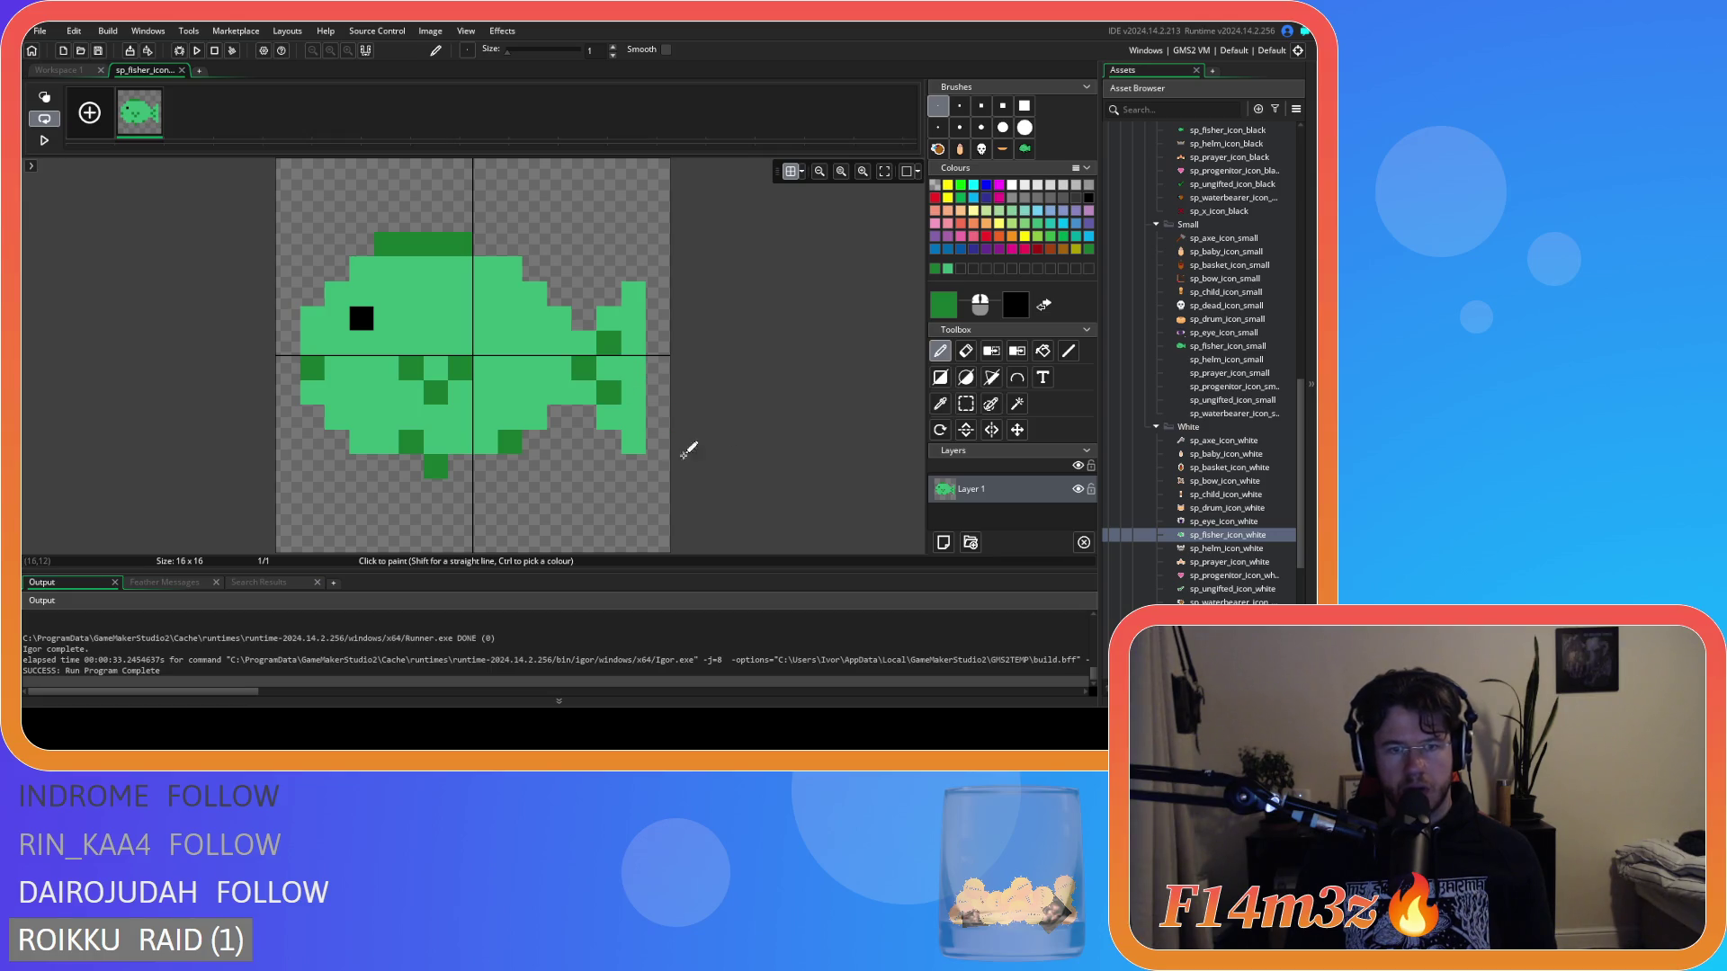
{"action": "left_click", "coordinate": [56, 71]}
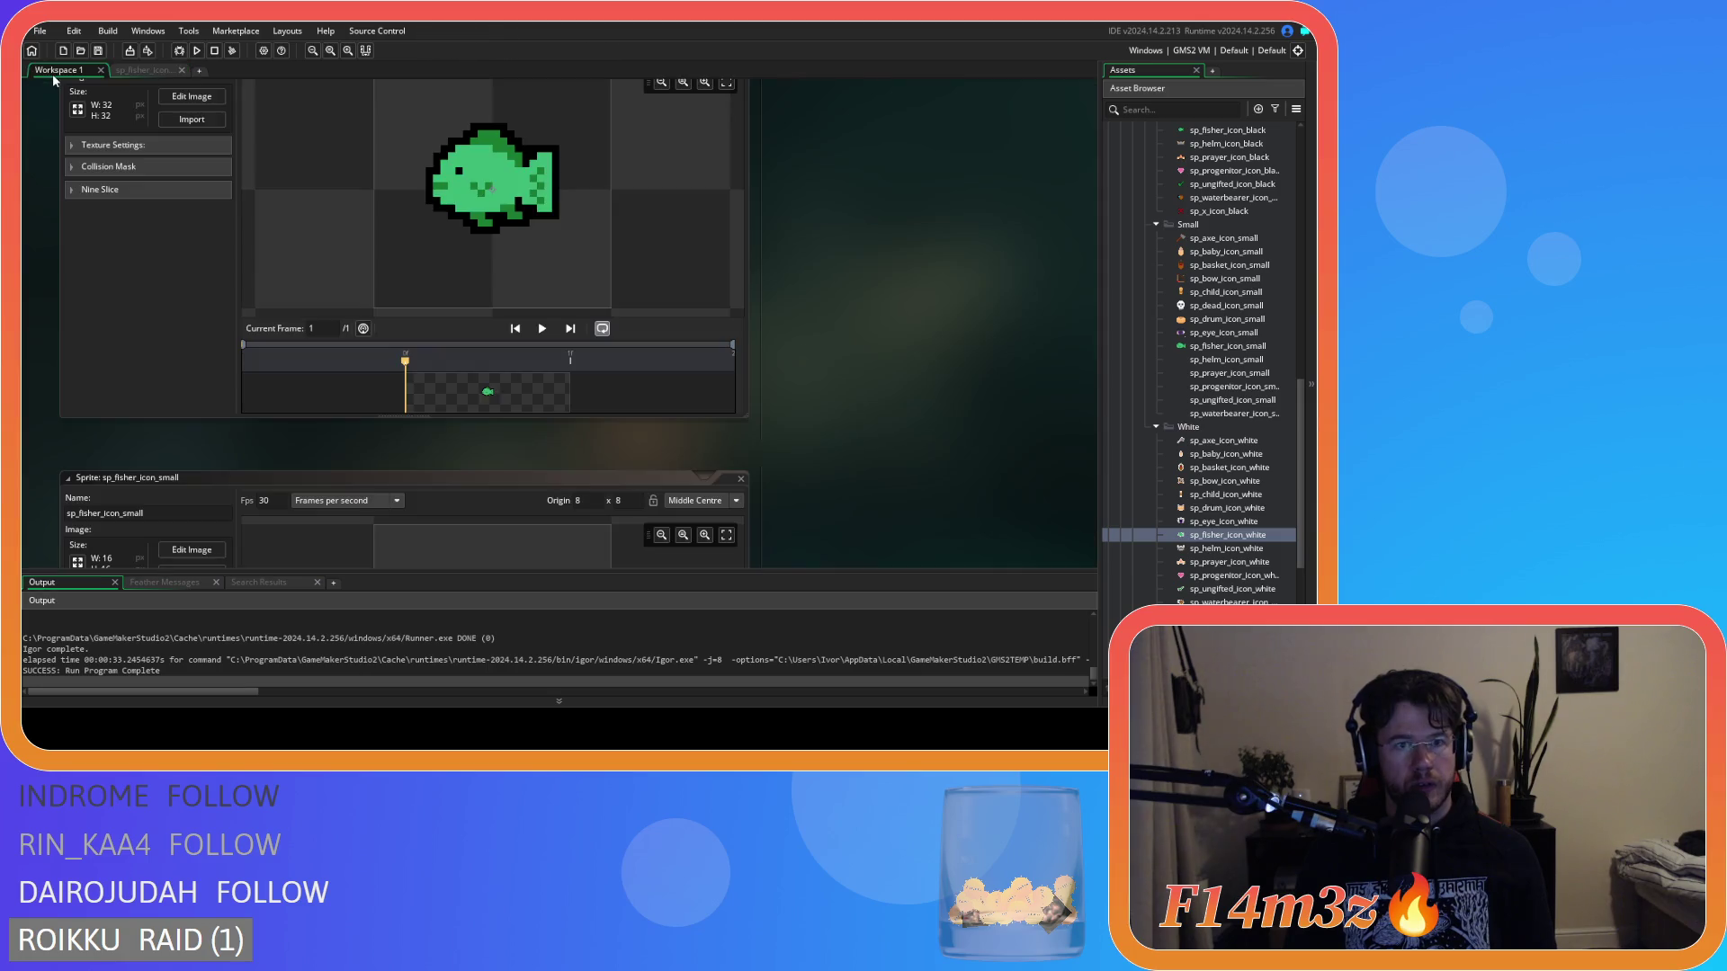
{"action": "left_click", "coordinate": [135, 70]}
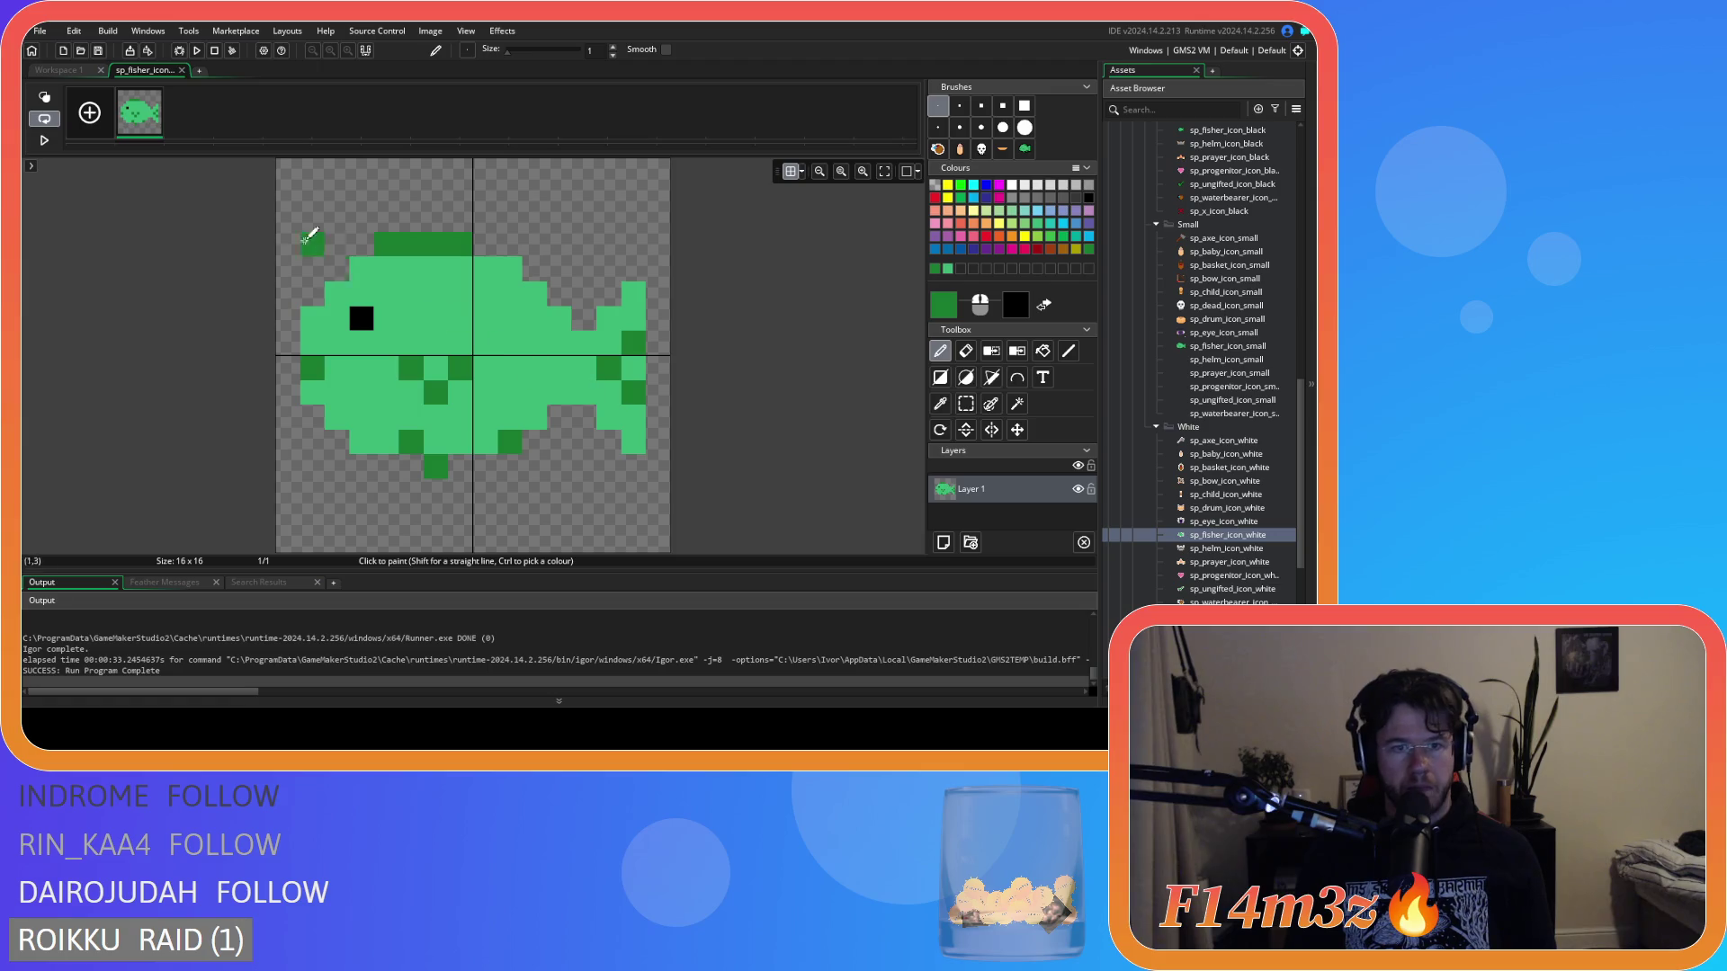
{"action": "left_click", "coordinate": [69, 72]}
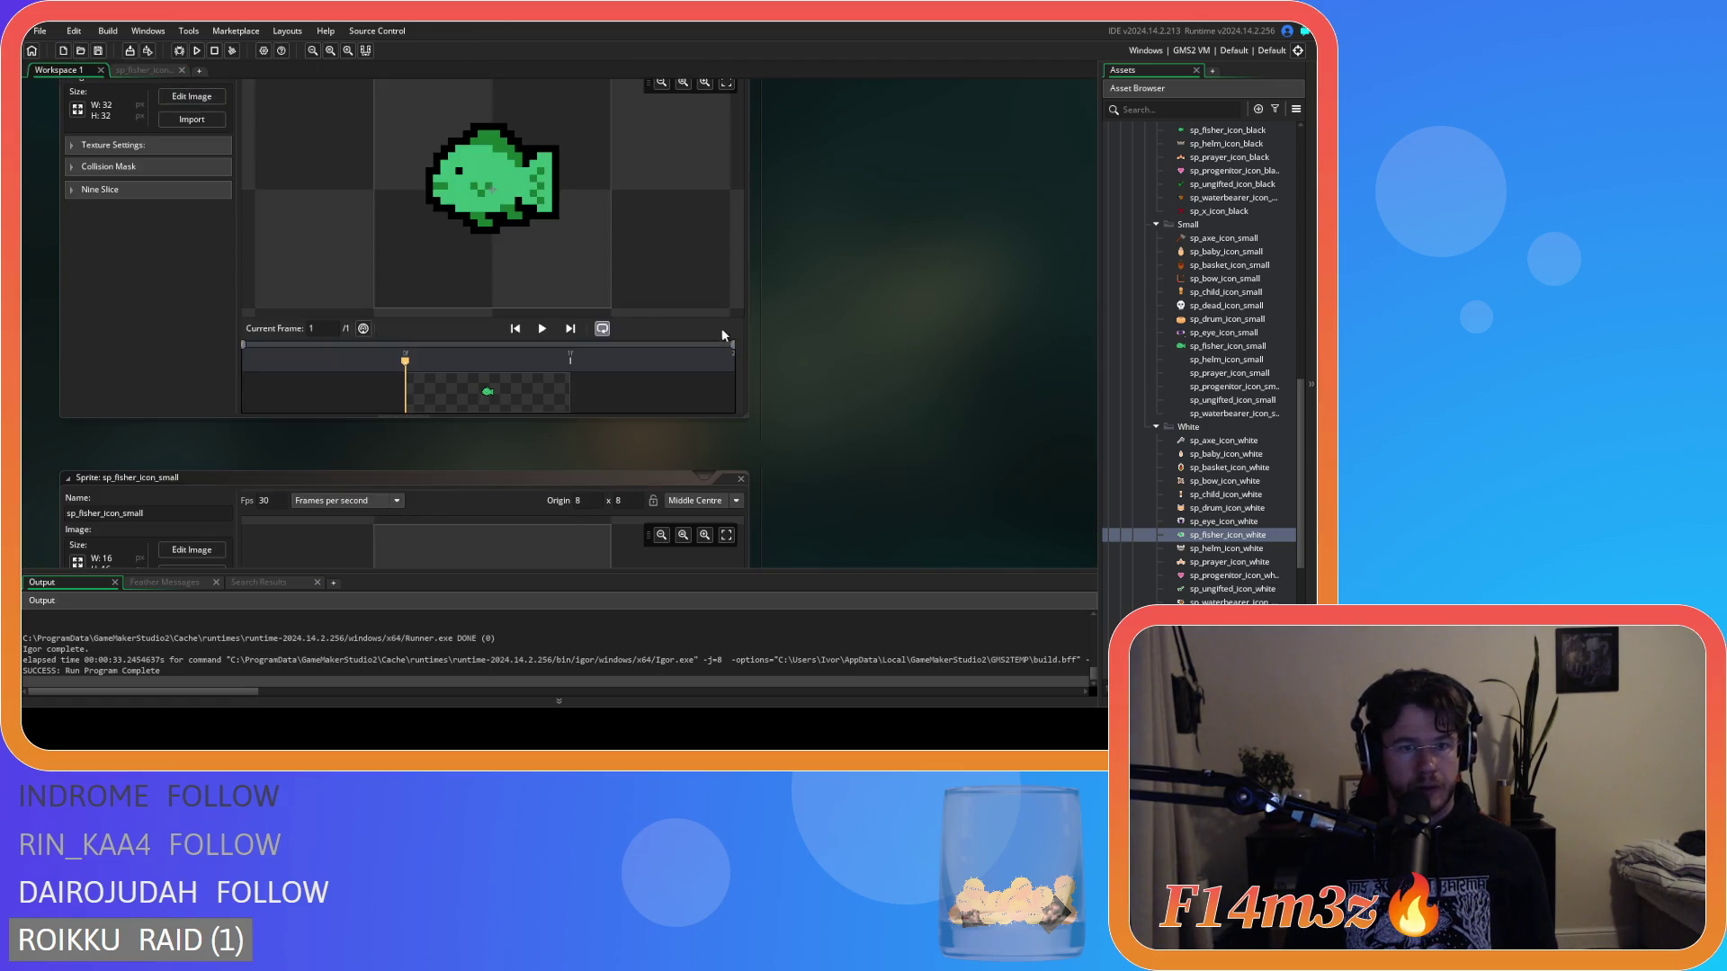
{"action": "scroll", "coordinate": [850, 362], "scroll_direction": "up", "scroll_amount": 2}
{"action": "scroll", "coordinate": [850, 362], "scroll_direction": "down", "scroll_amount": 3}
{"action": "scroll", "coordinate": [813, 343], "scroll_direction": "up", "scroll_amount": 1}
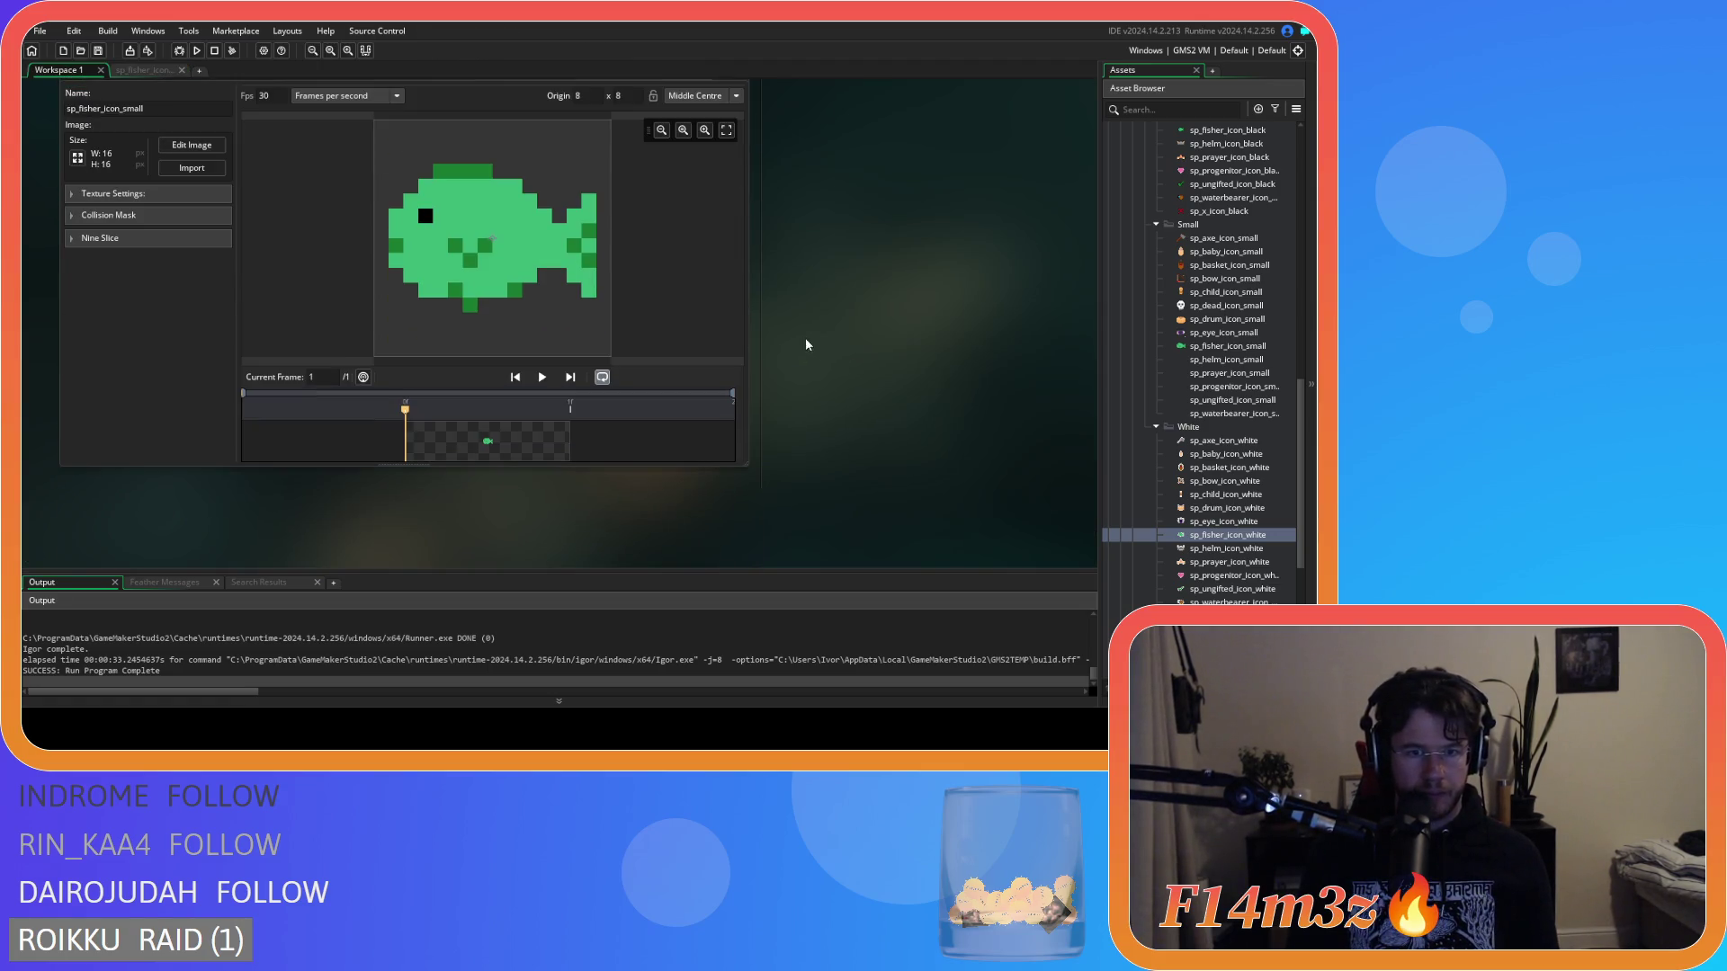
{"action": "scroll", "coordinate": [928, 376], "scroll_direction": "up", "scroll_amount": 5}
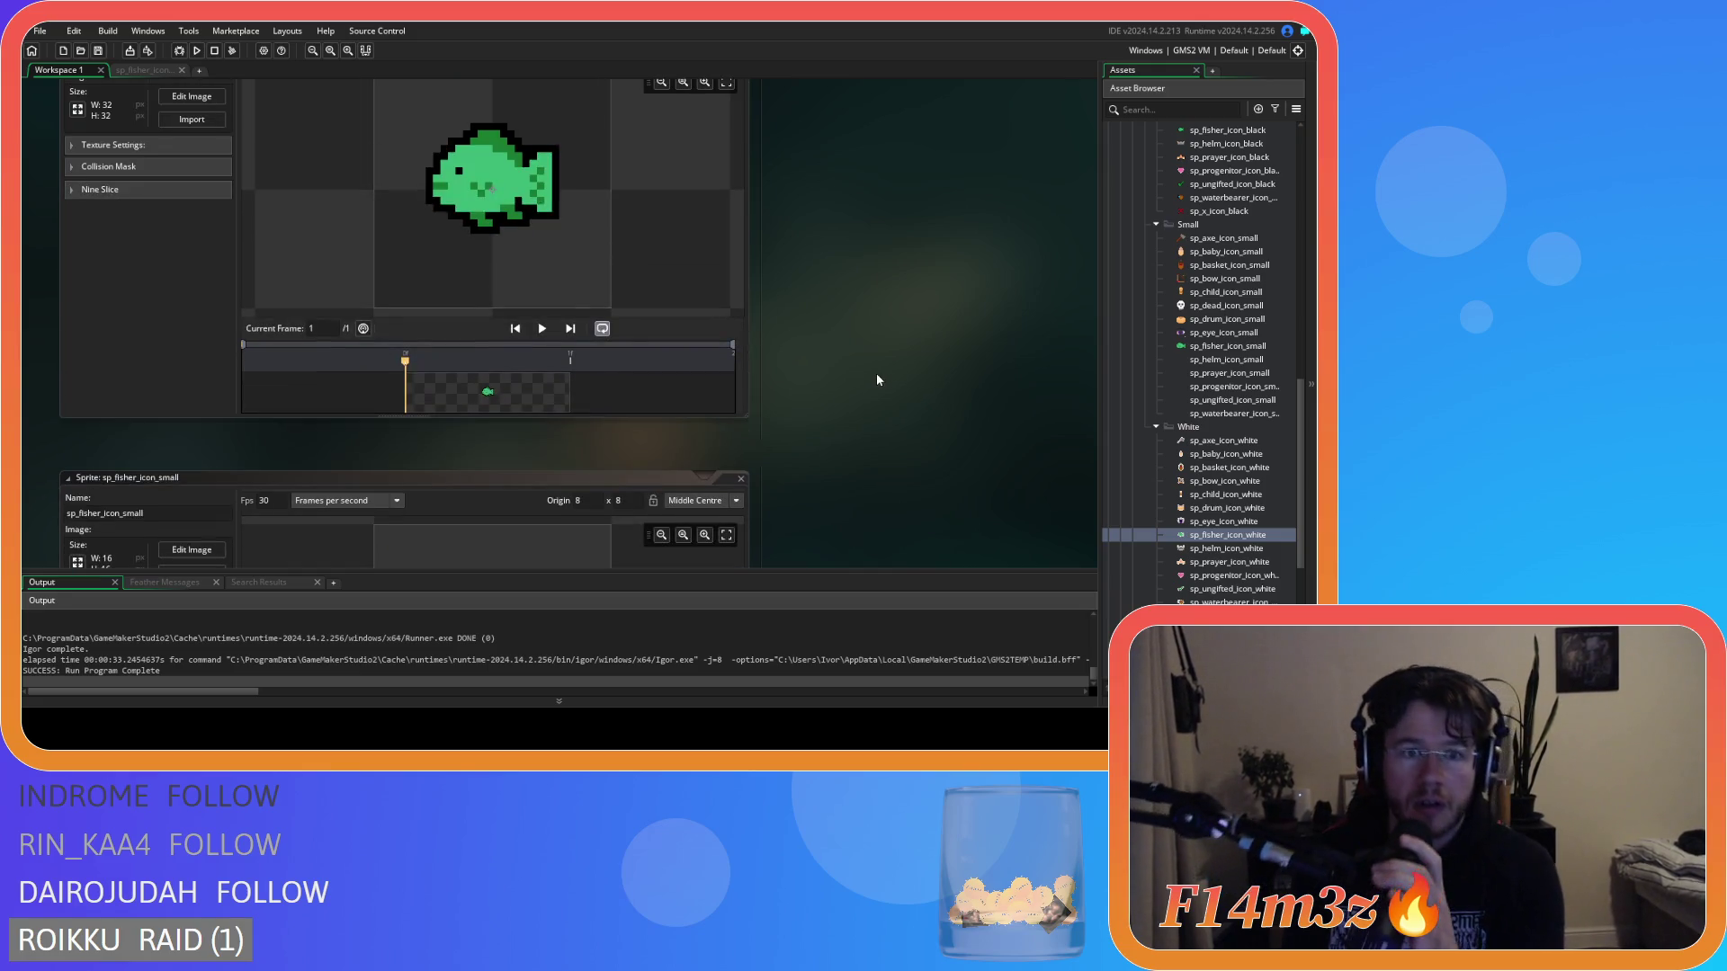
{"action": "scroll", "coordinate": [876, 375], "scroll_direction": "down", "scroll_amount": 4}
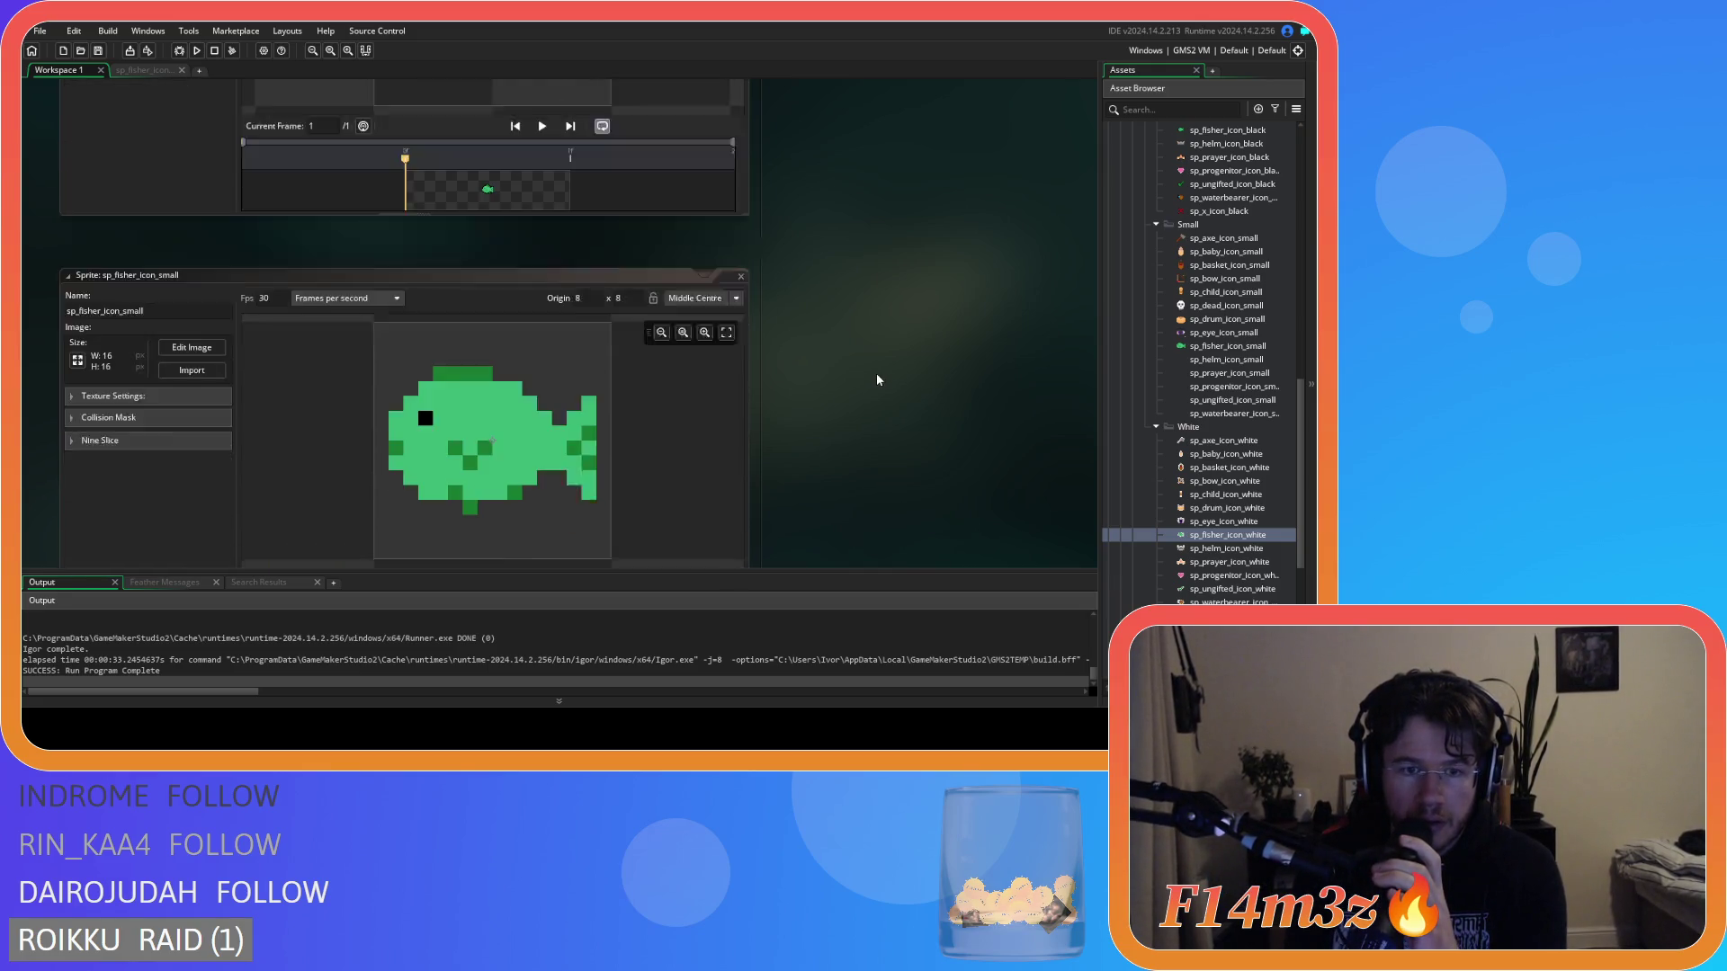
{"action": "double_click", "coordinate": [494, 392]}
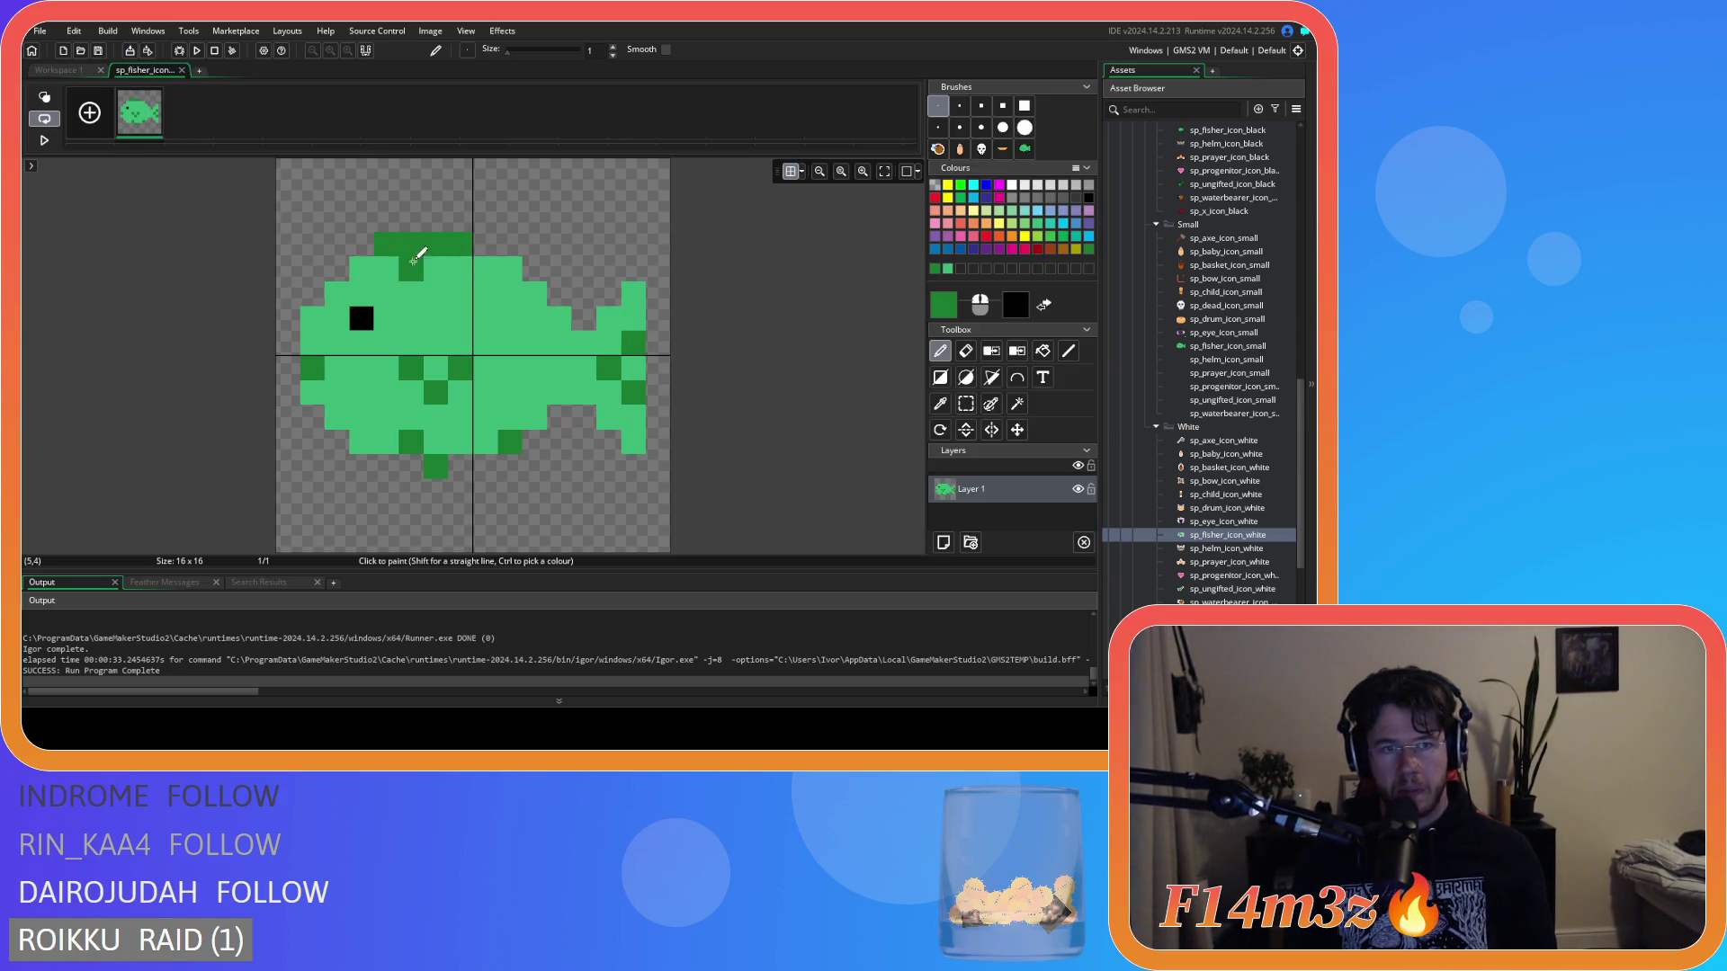
Erase the dark-green top fin row and the leftmost pixel of the fish's top row.
{"action": "left_click", "coordinate": [964, 356]}
{"action": "mouse_move", "coordinate": [413, 245]}
{"action": "left_mouse_down"}
{"action": "mouse_move", "coordinate": [386, 243]}
{"action": "mouse_move", "coordinate": [486, 243]}
{"action": "left_mouse_up"}
{"action": "left_click", "coordinate": [362, 269]}
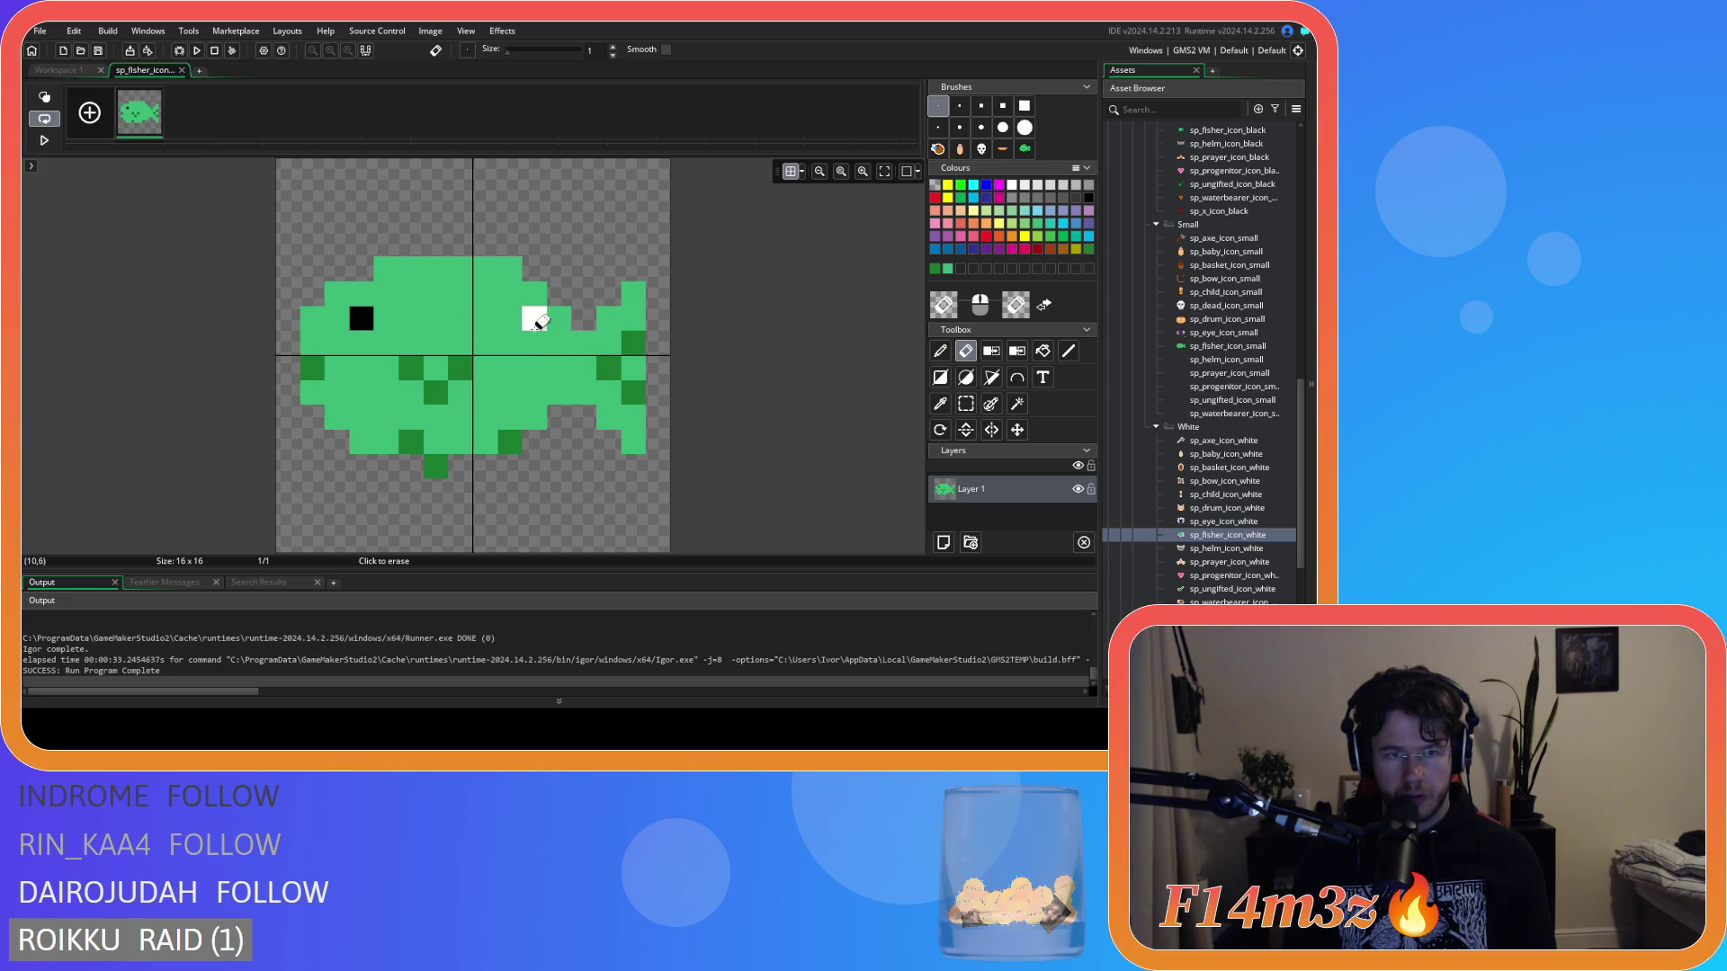
Repaint the fish's top-row outline in dark green, moved one pixel higher.
{"action": "left_click", "coordinate": [599, 368], "text": "ctrl"}
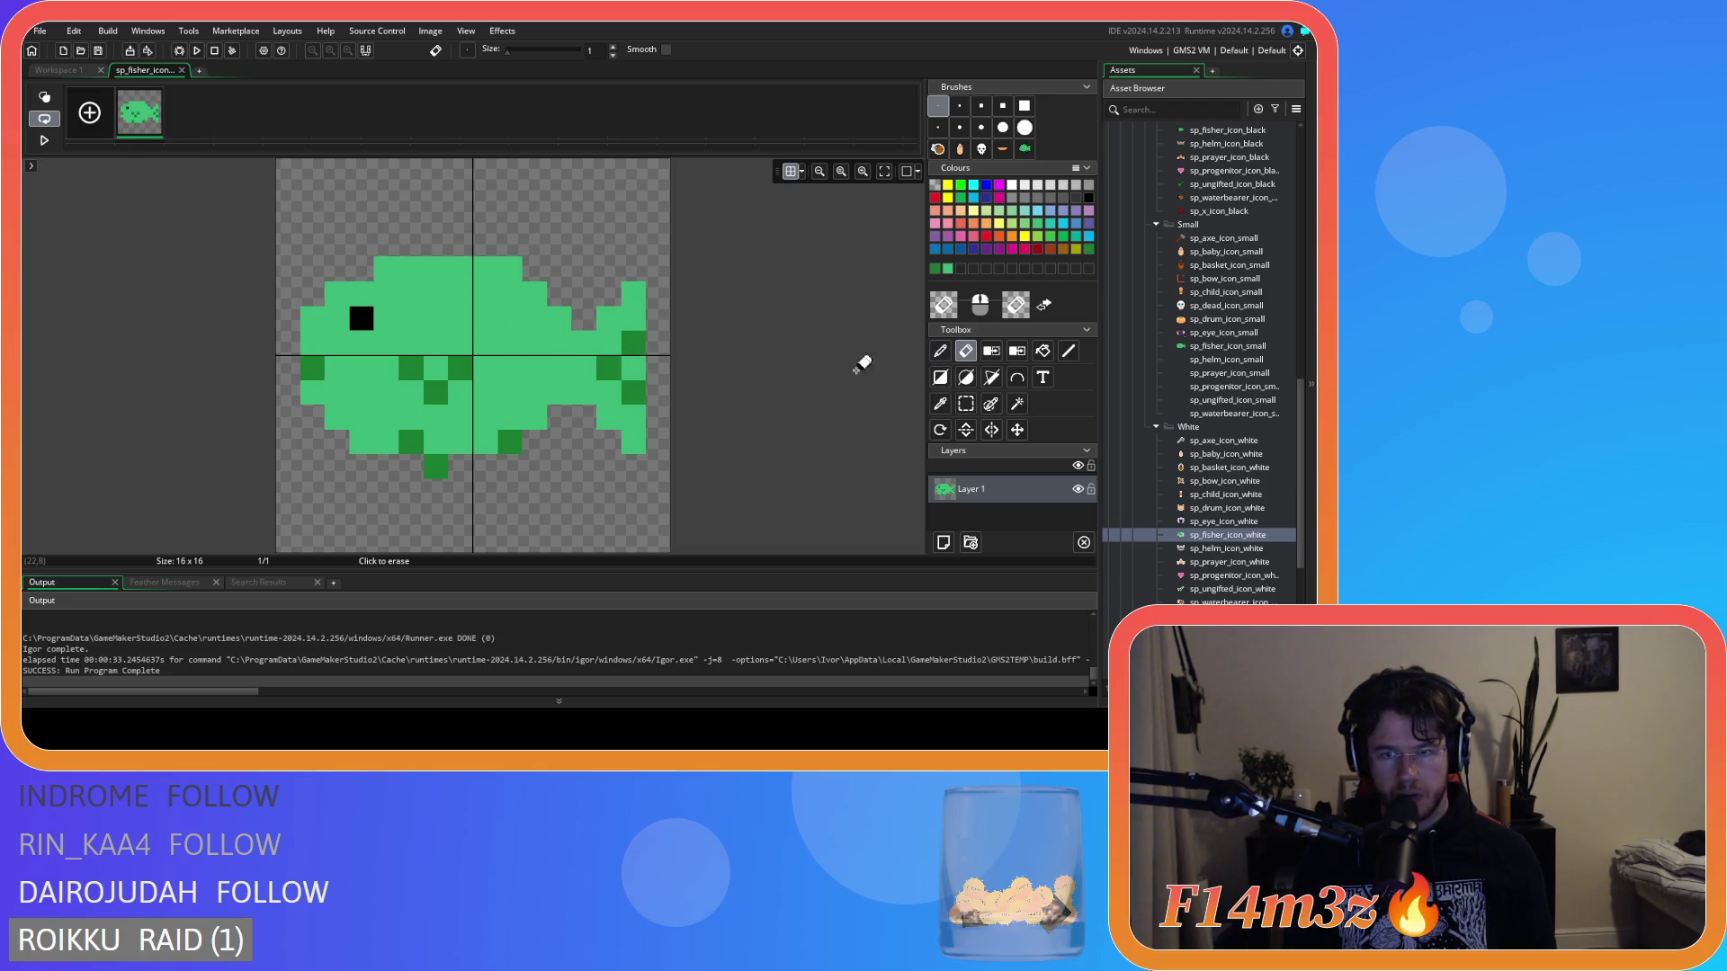
{"action": "left_click", "coordinate": [940, 351]}
{"action": "left_click_drag", "start_coordinate": [378, 268], "coordinate": [447, 268]}
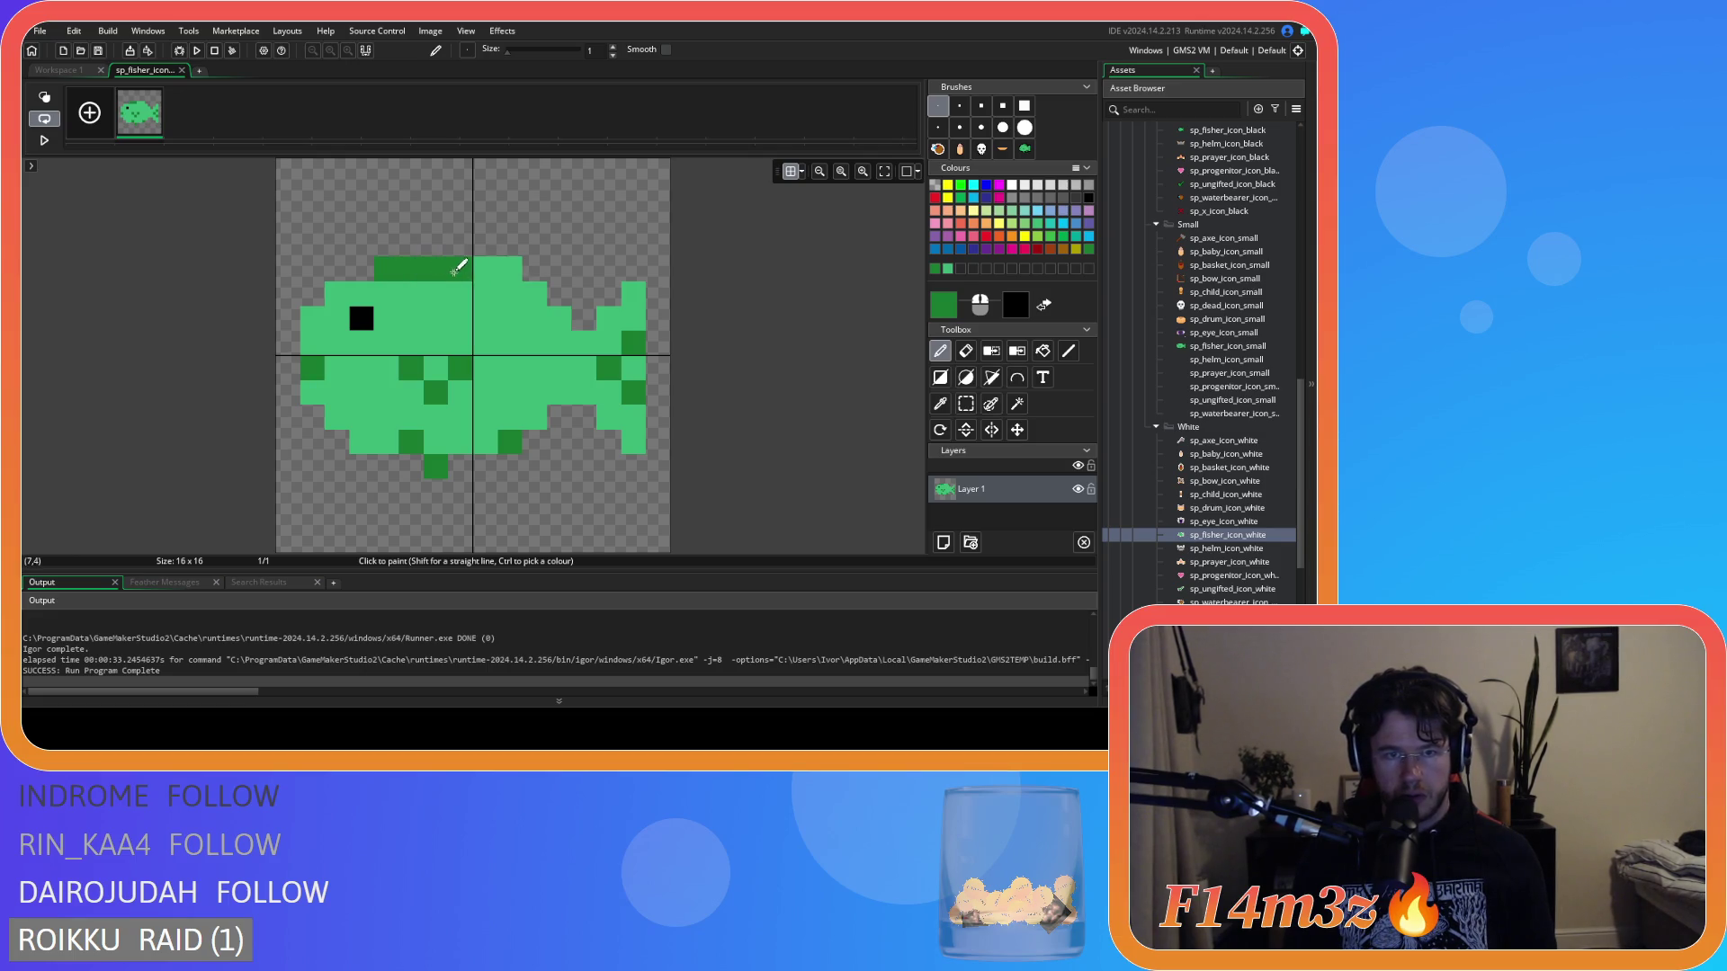
{"action": "left_click", "coordinate": [463, 265]}
{"action": "left_click", "coordinate": [510, 320]}
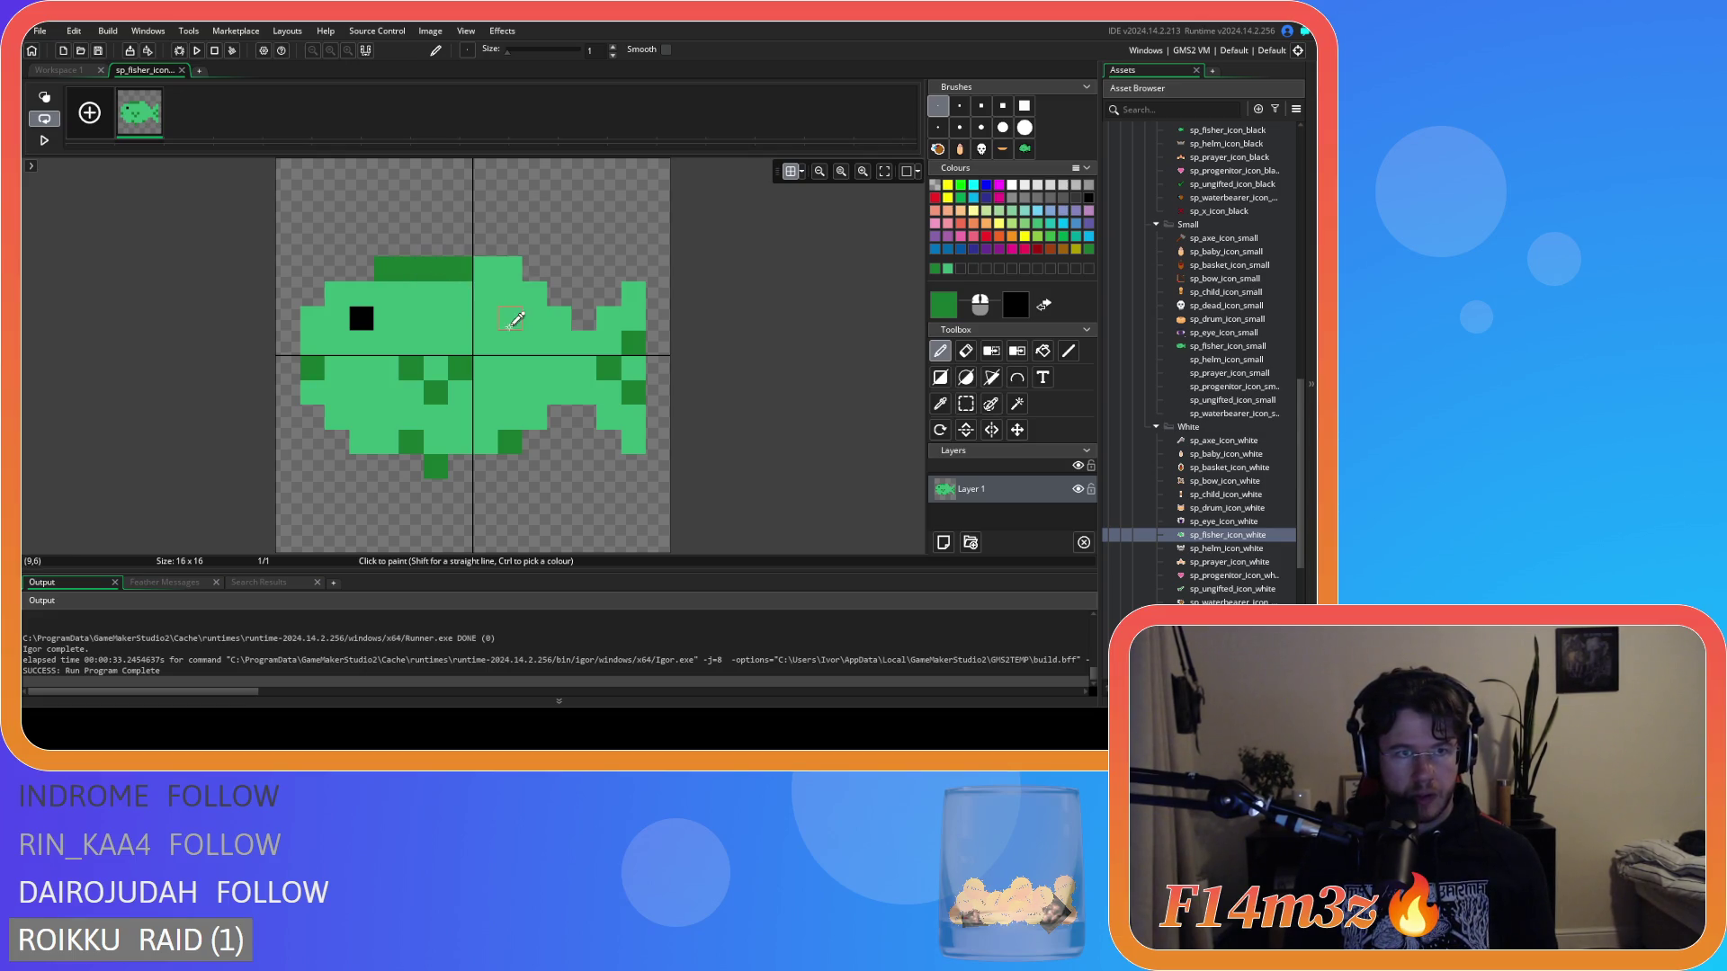
{"action": "key", "text": "ctrl+z"}
{"action": "key", "text": "ctrl+z"}
{"action": "key", "text": "ctrl+z"}
{"action": "left_click_drag", "start_coordinate": [377, 244], "coordinate": [462, 250]}
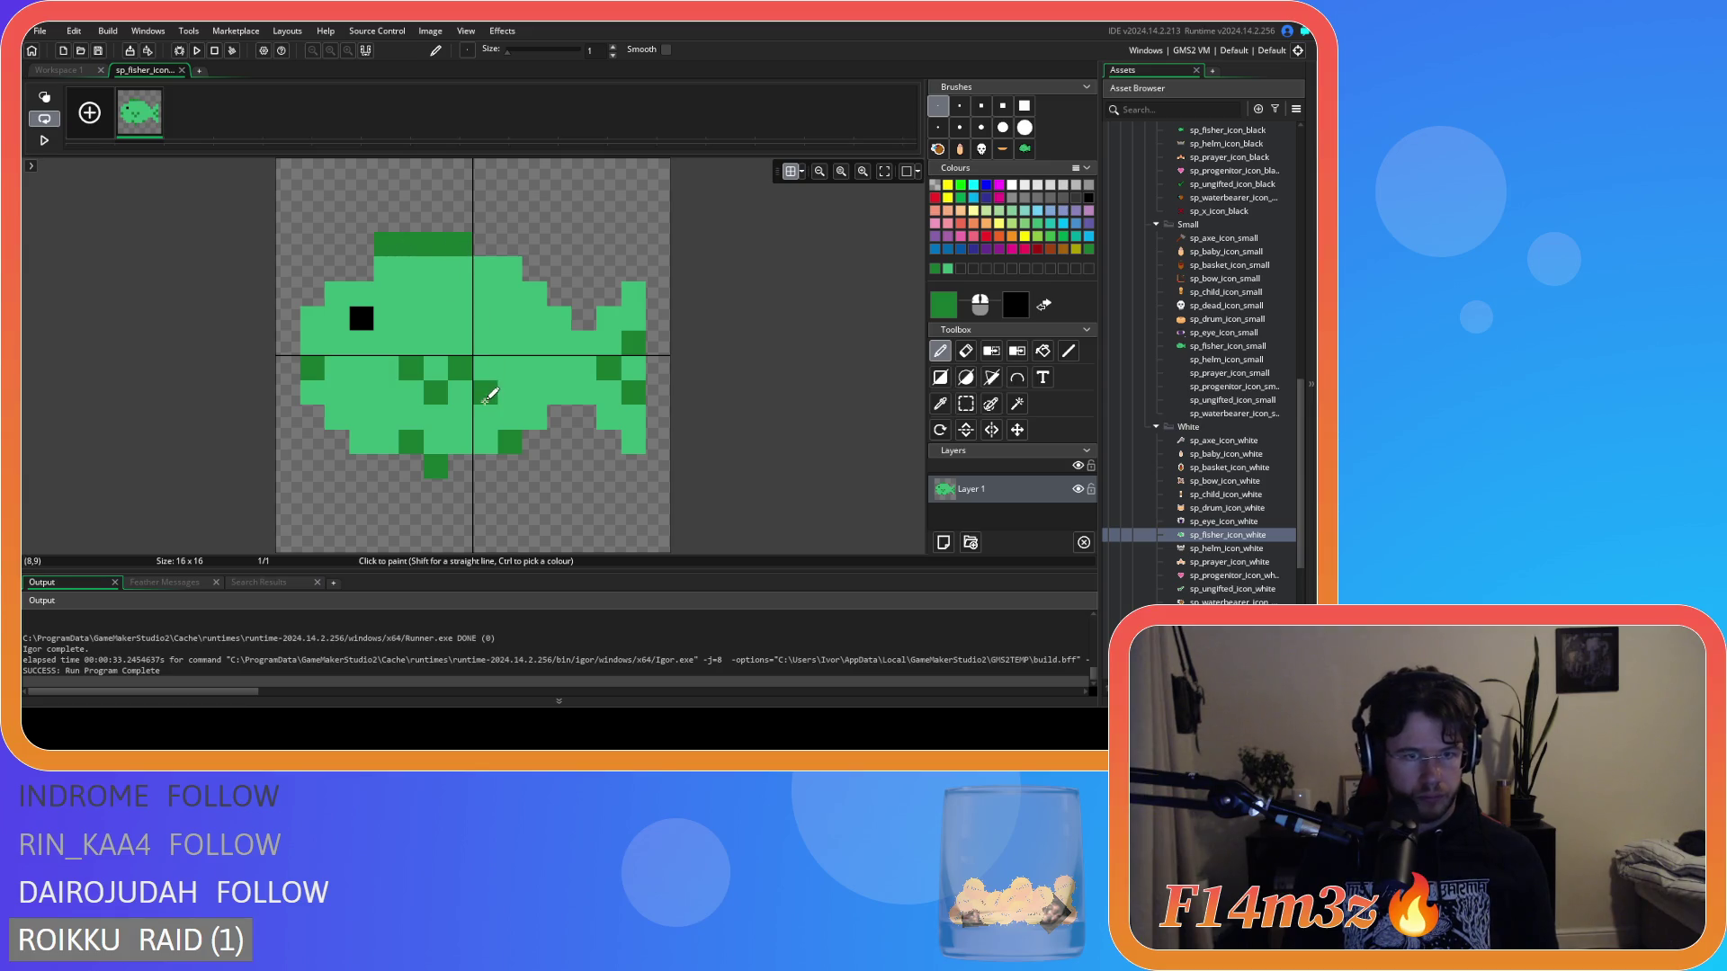
{"action": "left_click", "coordinate": [443, 318], "text": "ctrl"}
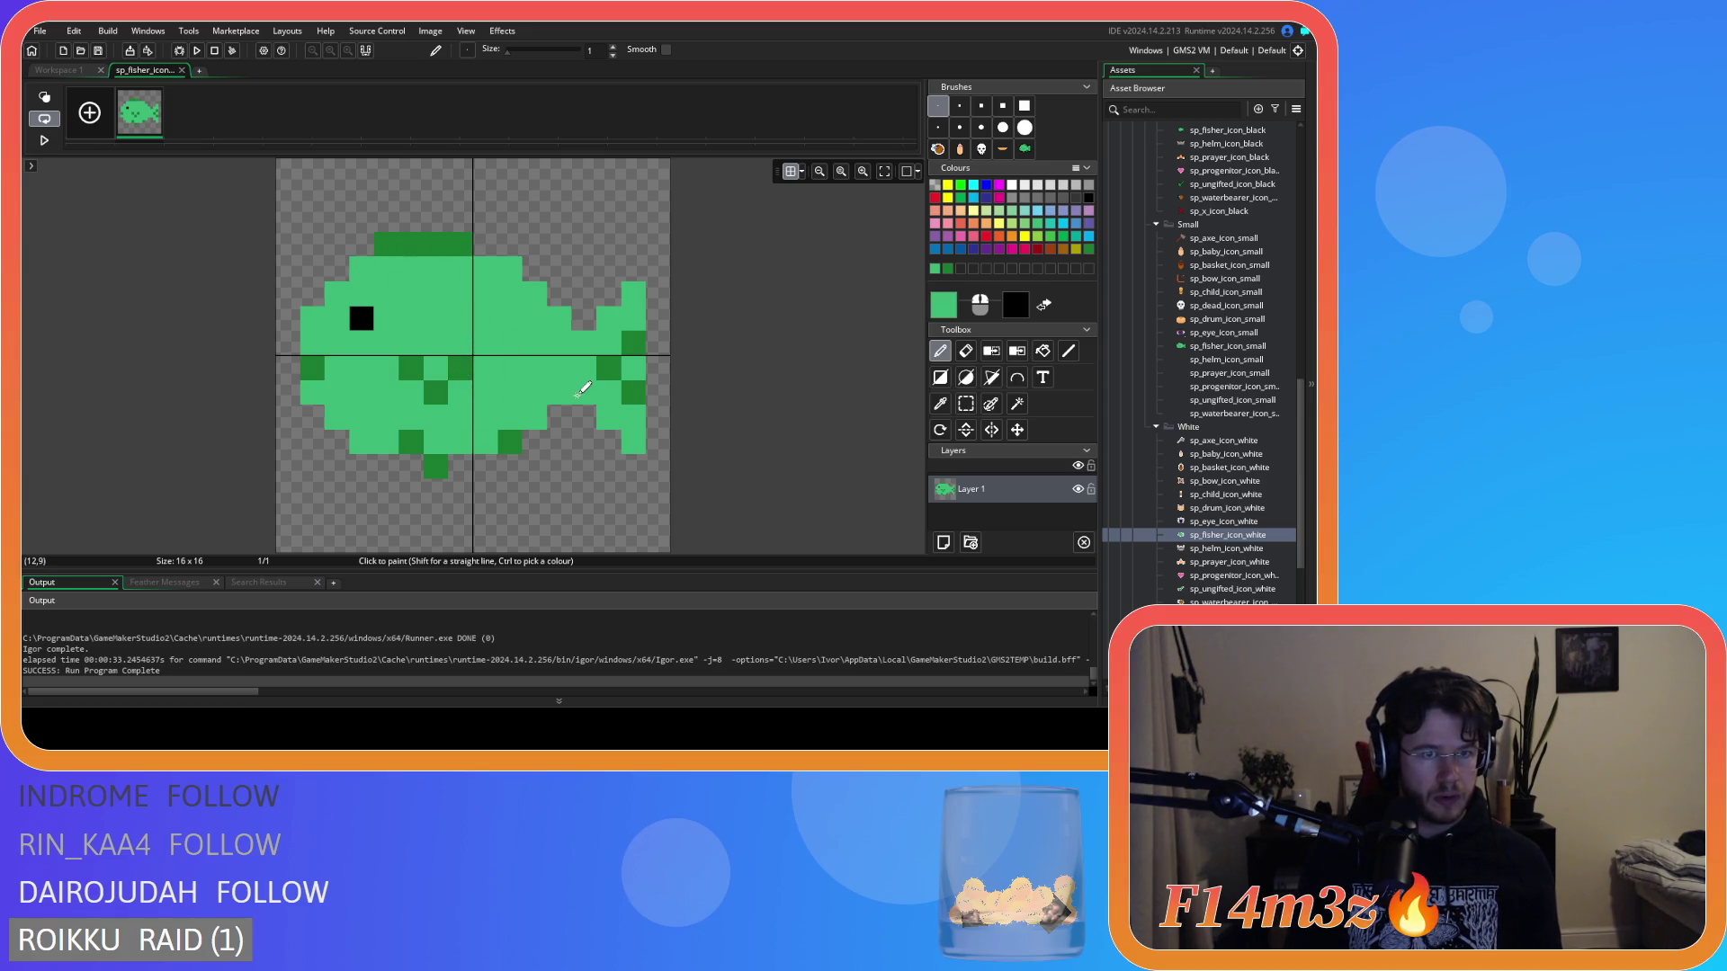
{"action": "key", "text": "ctrl+z"}
{"action": "key", "text": "ctrl+z"}
{"action": "key", "text": "ctrl+y"}
{"action": "key", "text": "ctrl+y"}
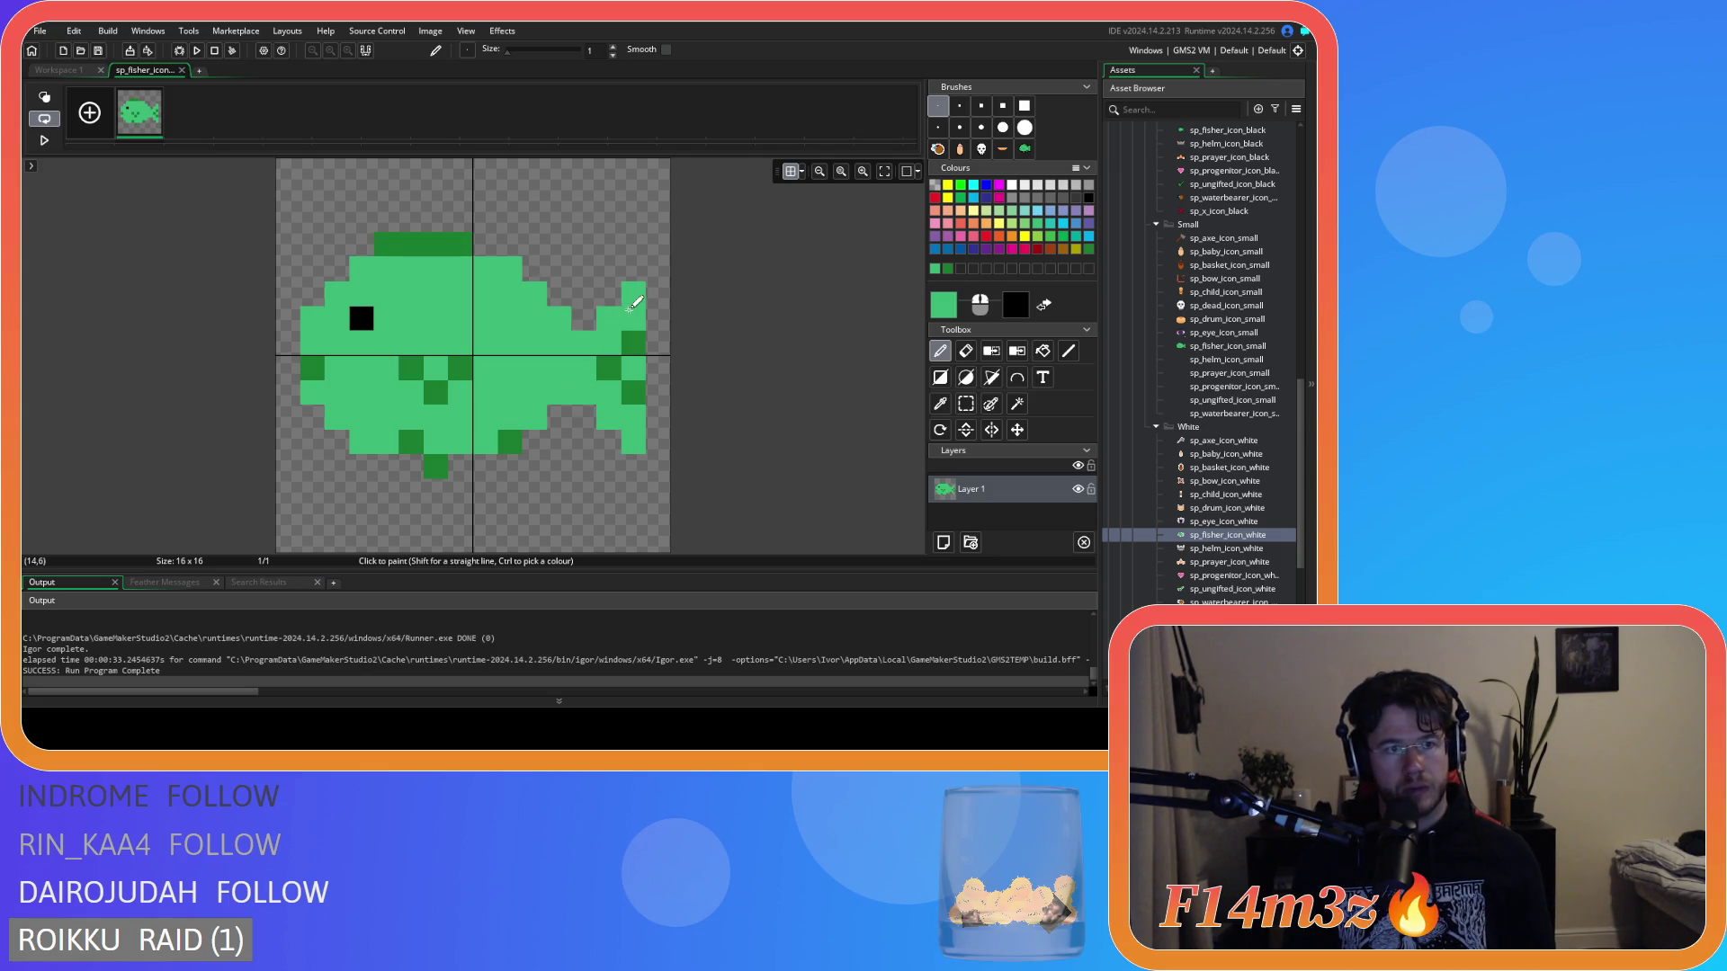
Remove the top-left outline pixel and extend dark green to the top row's right end, then review in Workspace 1.
{"action": "left_click", "coordinate": [966, 351]}
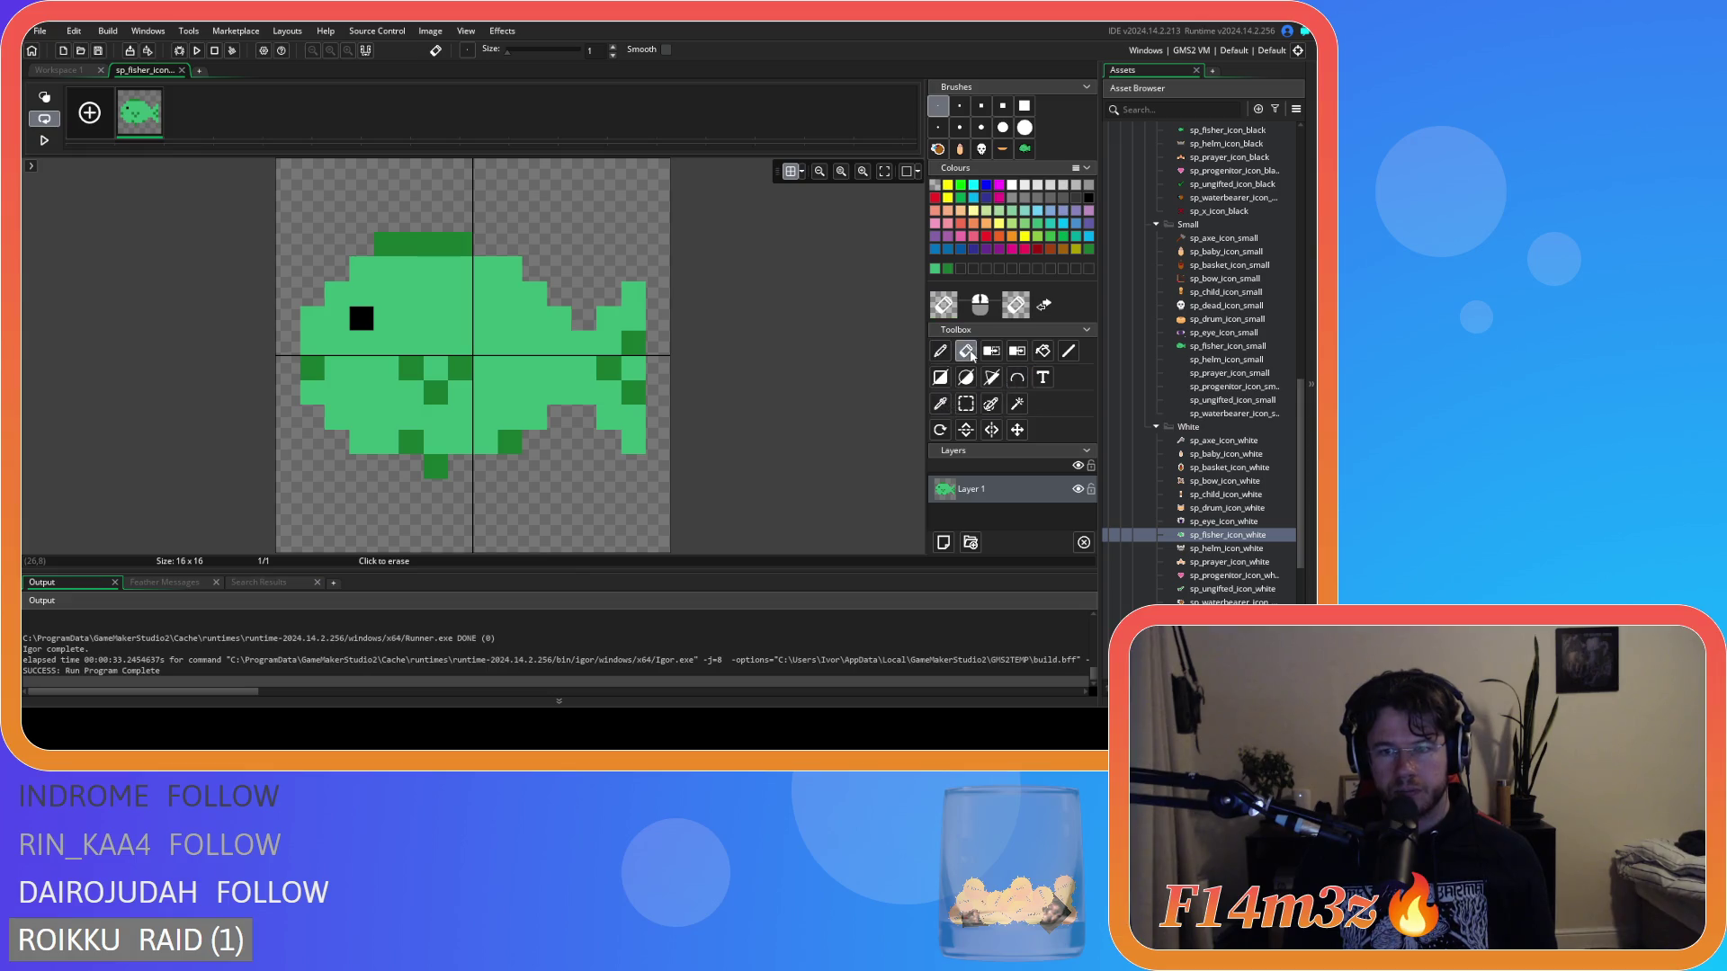
{"action": "left_click", "coordinate": [386, 243]}
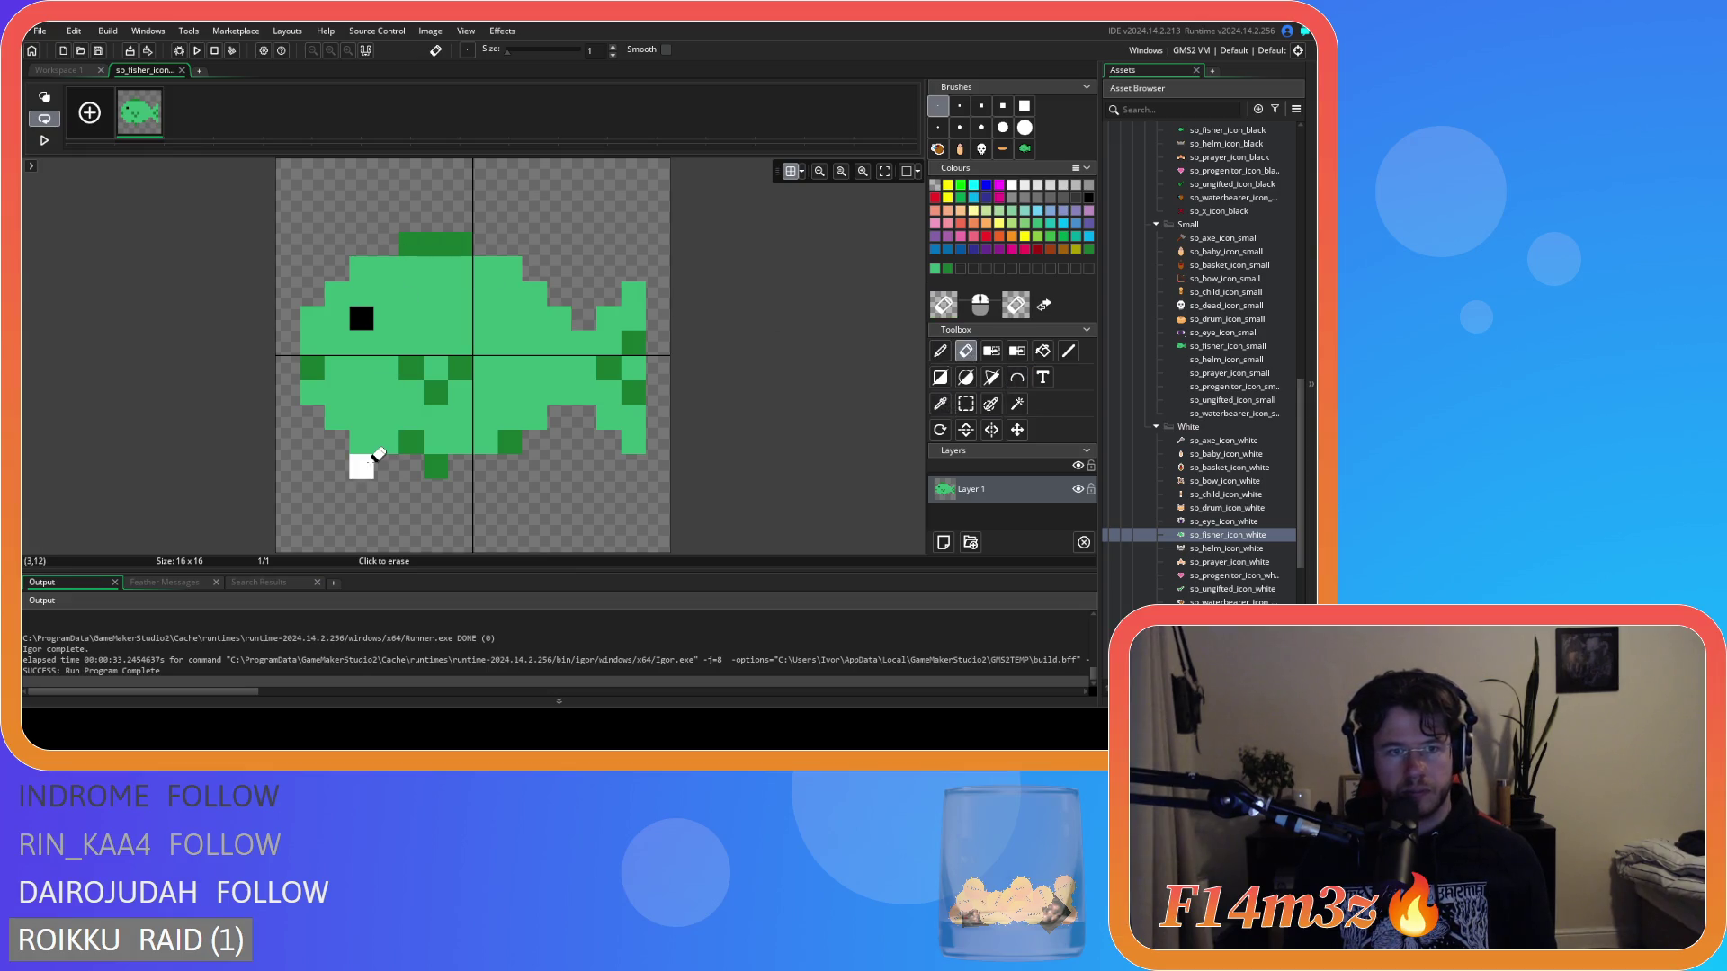
{"action": "key", "text": "p"}
{"action": "left_click", "coordinate": [450, 243], "text": "ctrl"}
{"action": "left_click_drag", "start_coordinate": [490, 241], "coordinate": [510, 268]}
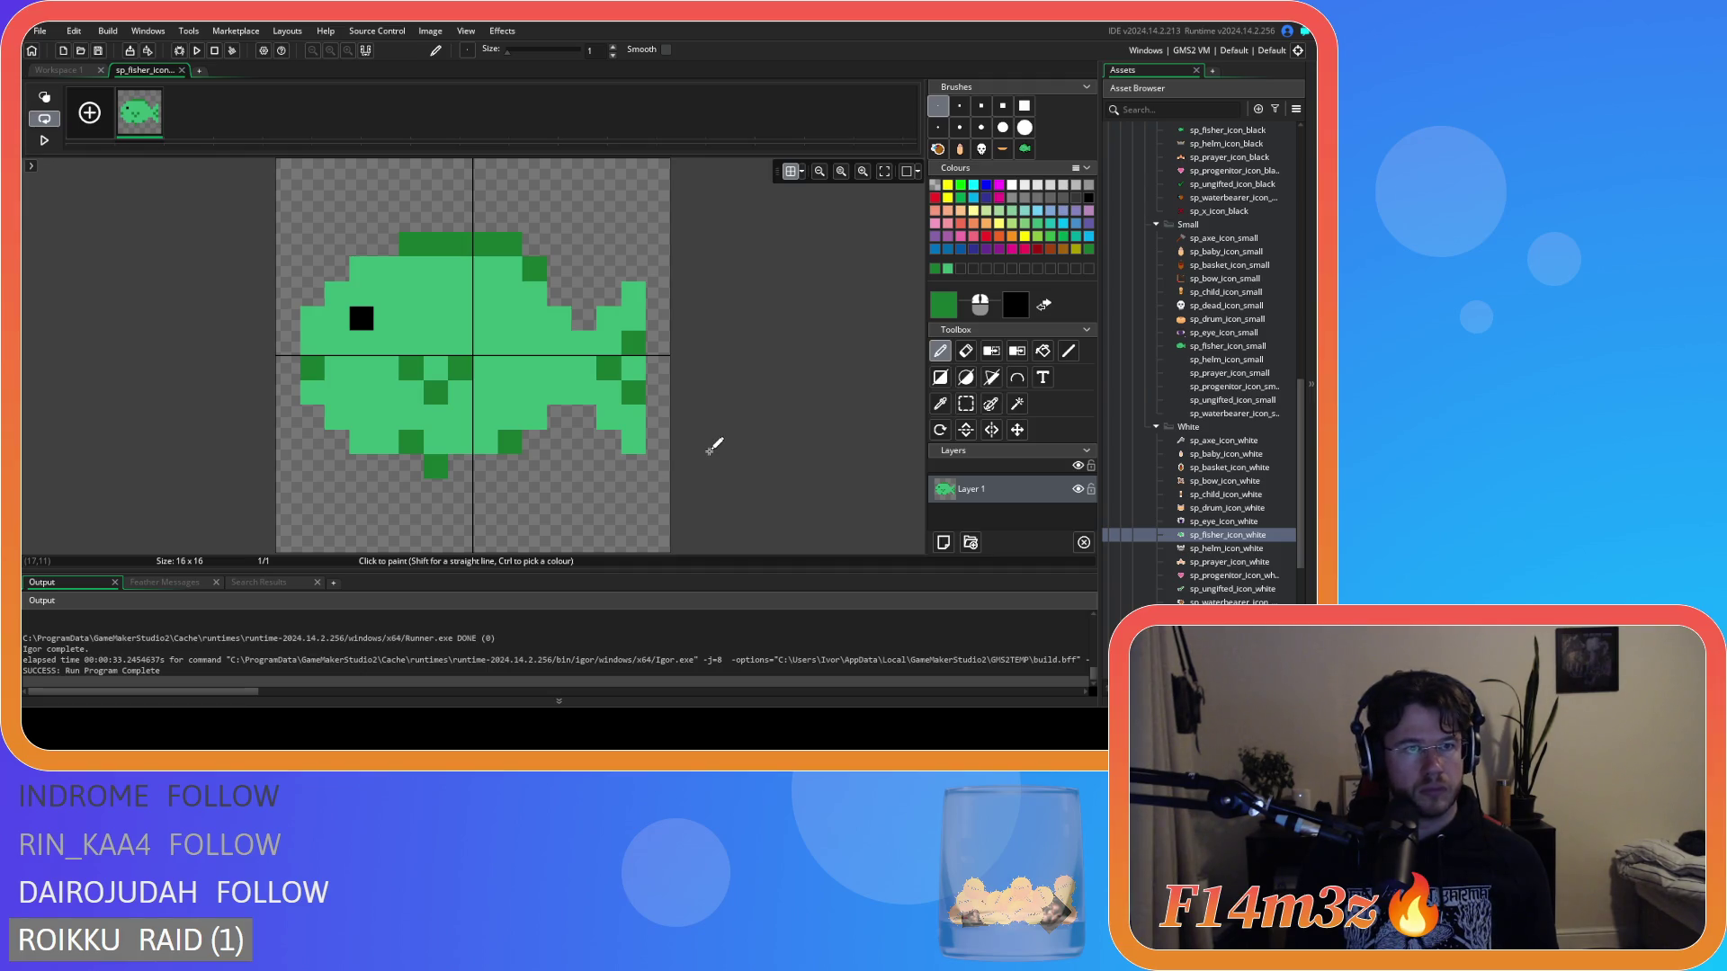
{"action": "left_click", "coordinate": [509, 243]}
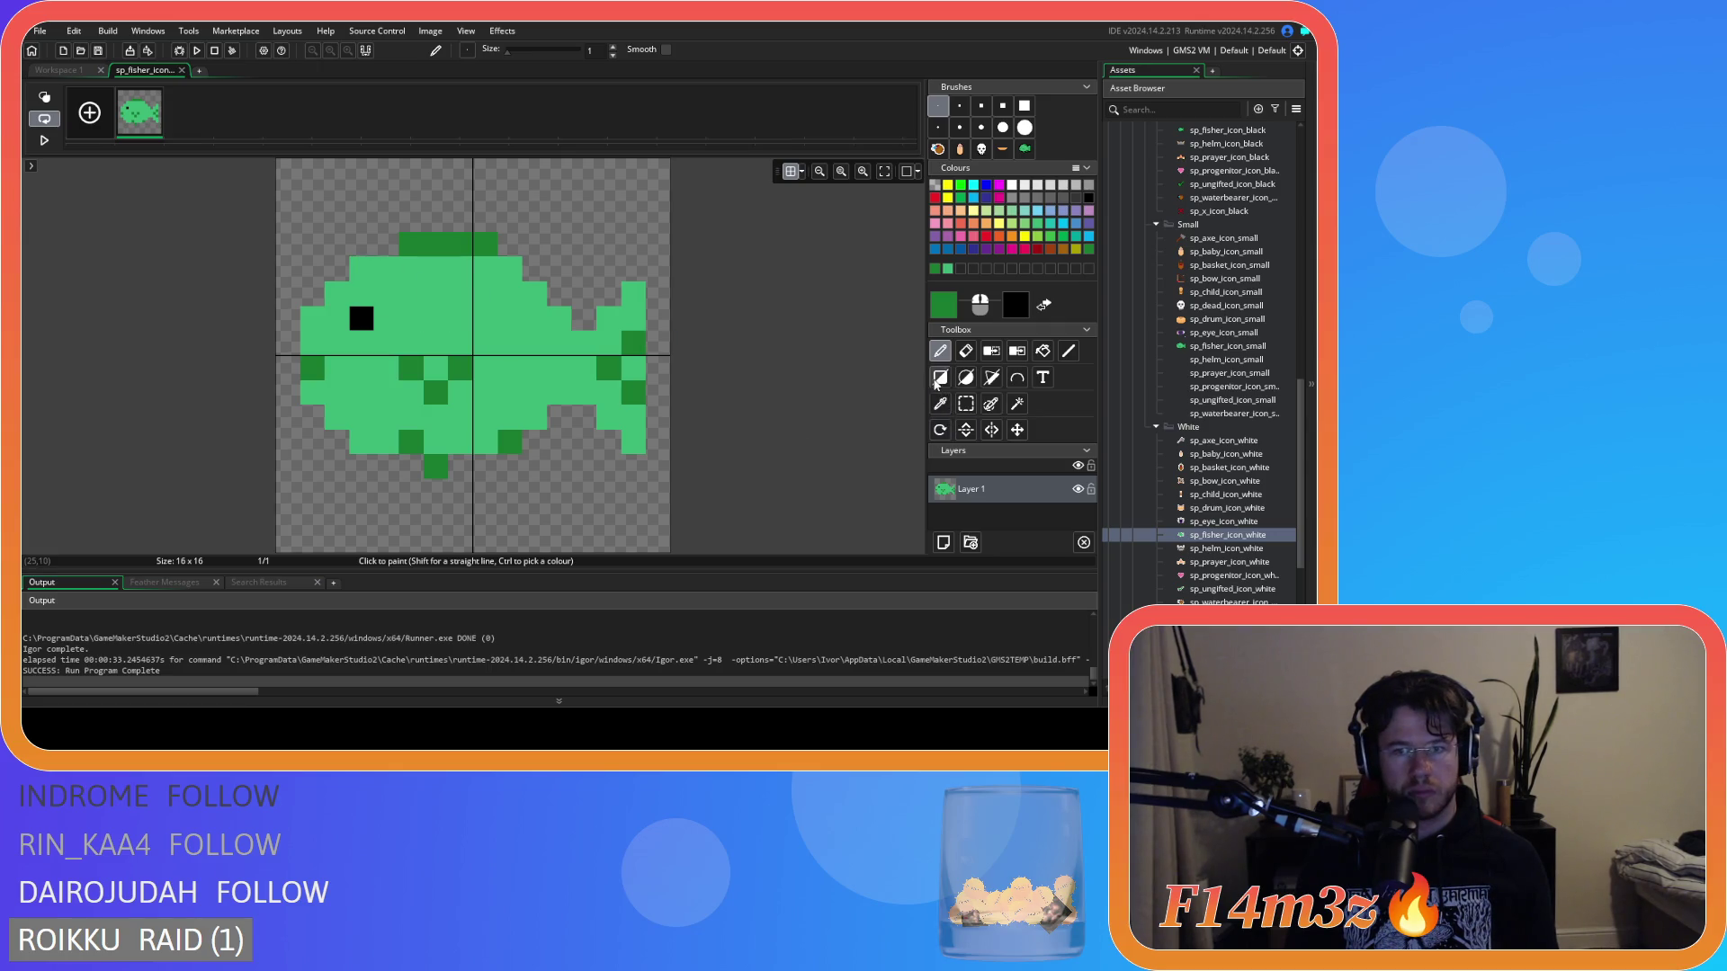
{"action": "left_click", "coordinate": [965, 351]}
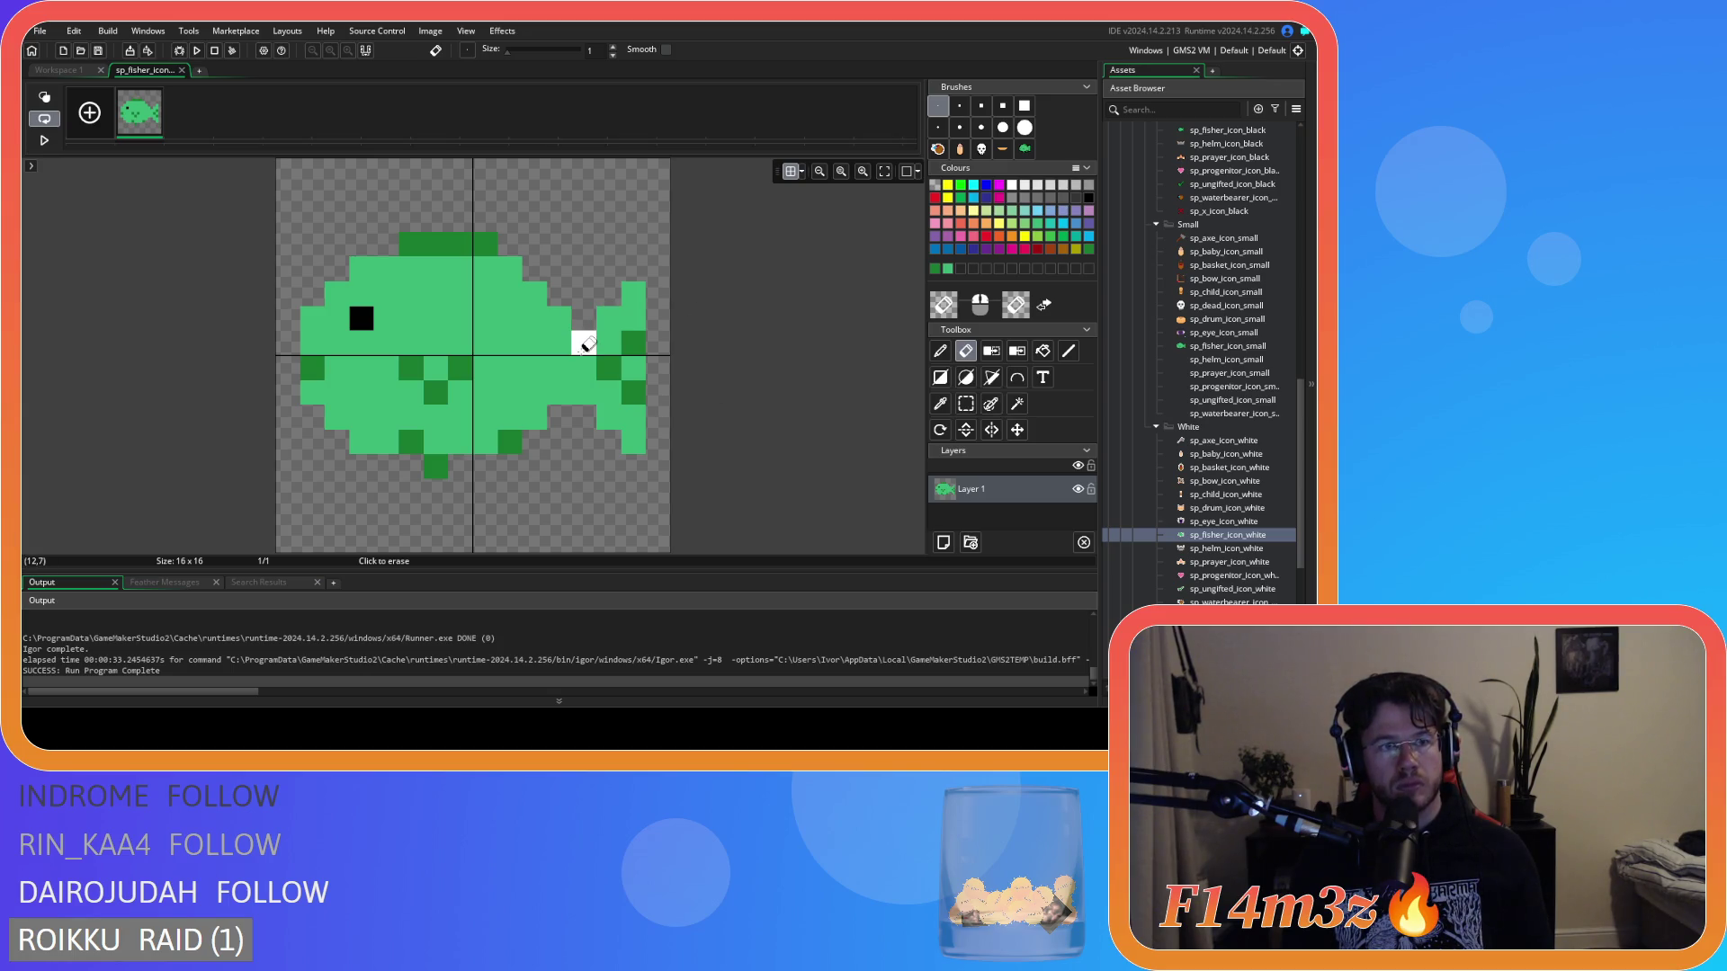
{"action": "left_click", "coordinate": [57, 70]}
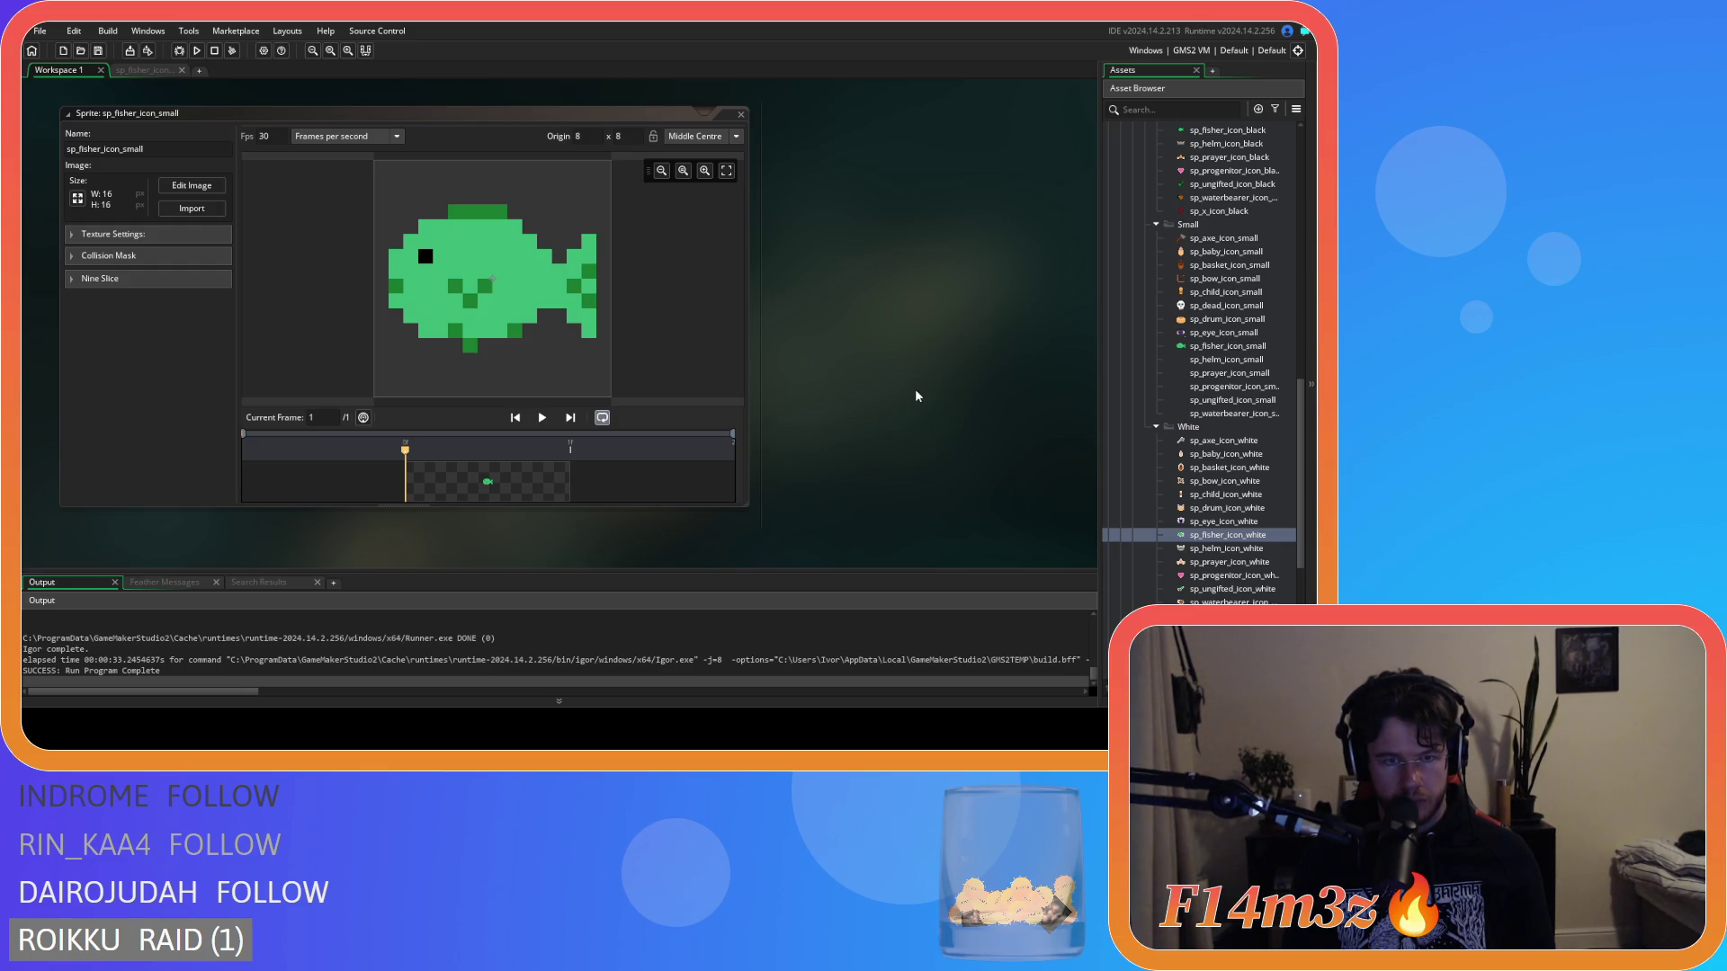
Paint a dark-green pixel under the fish's belly and its neighbouring pixel light green.
{"action": "scroll", "coordinate": [842, 404], "scroll_direction": "up", "scroll_amount": 2}
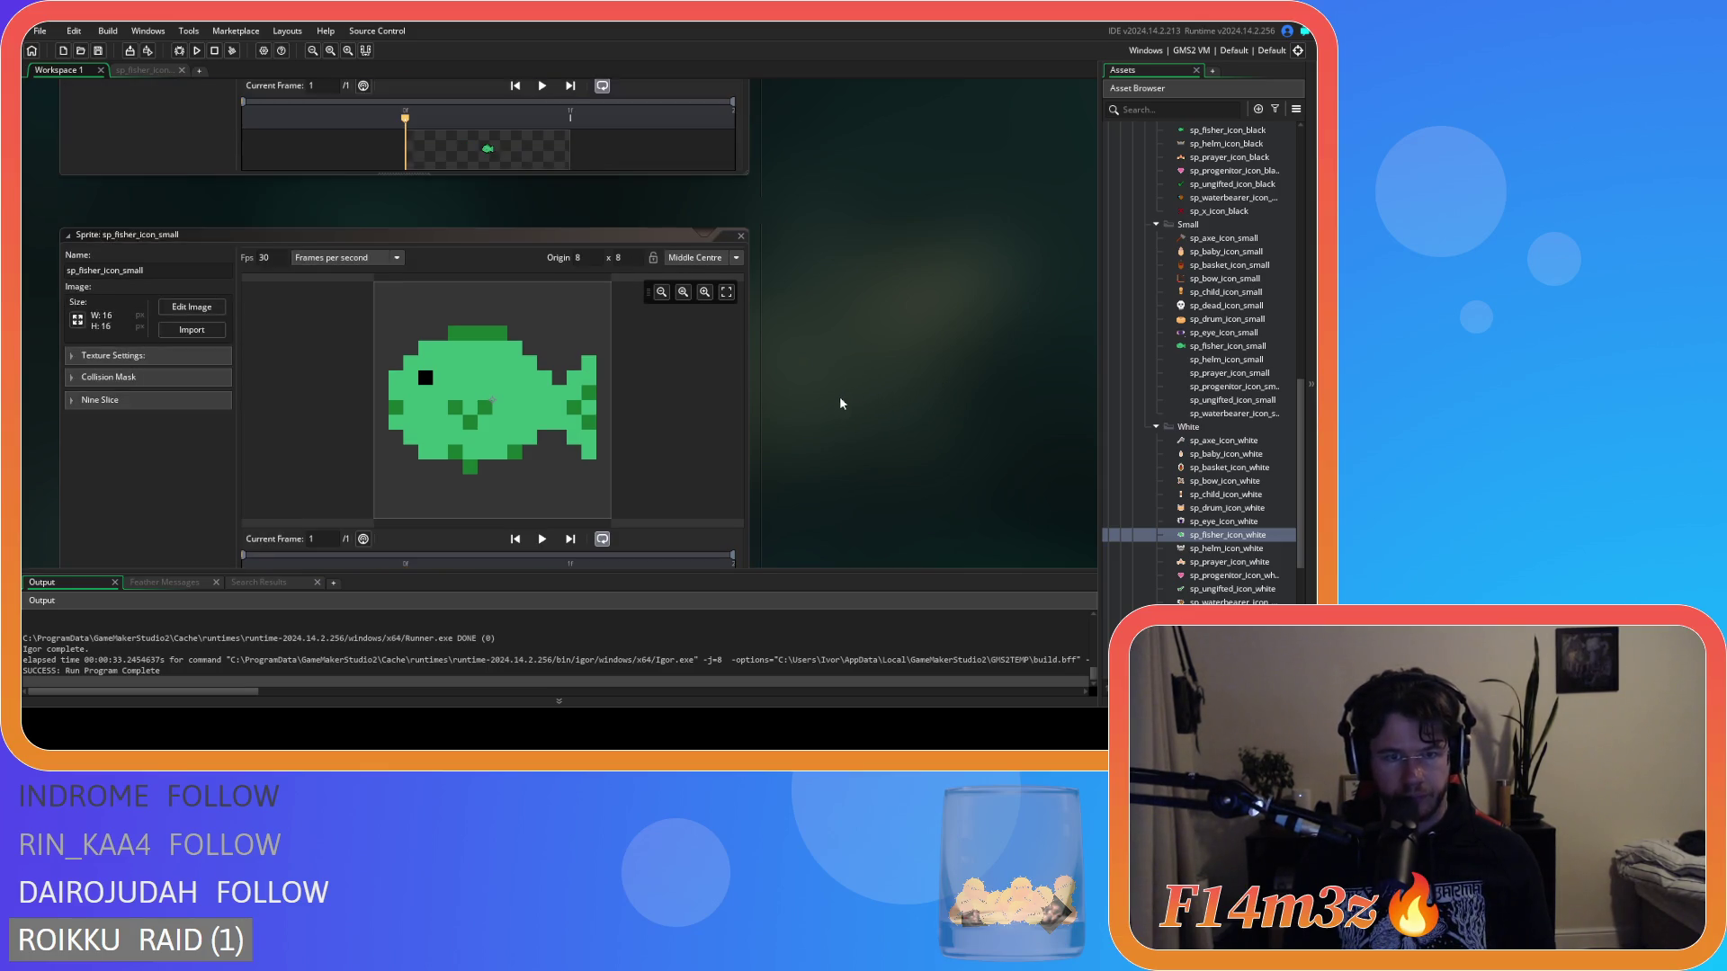
{"action": "left_click", "coordinate": [144, 71]}
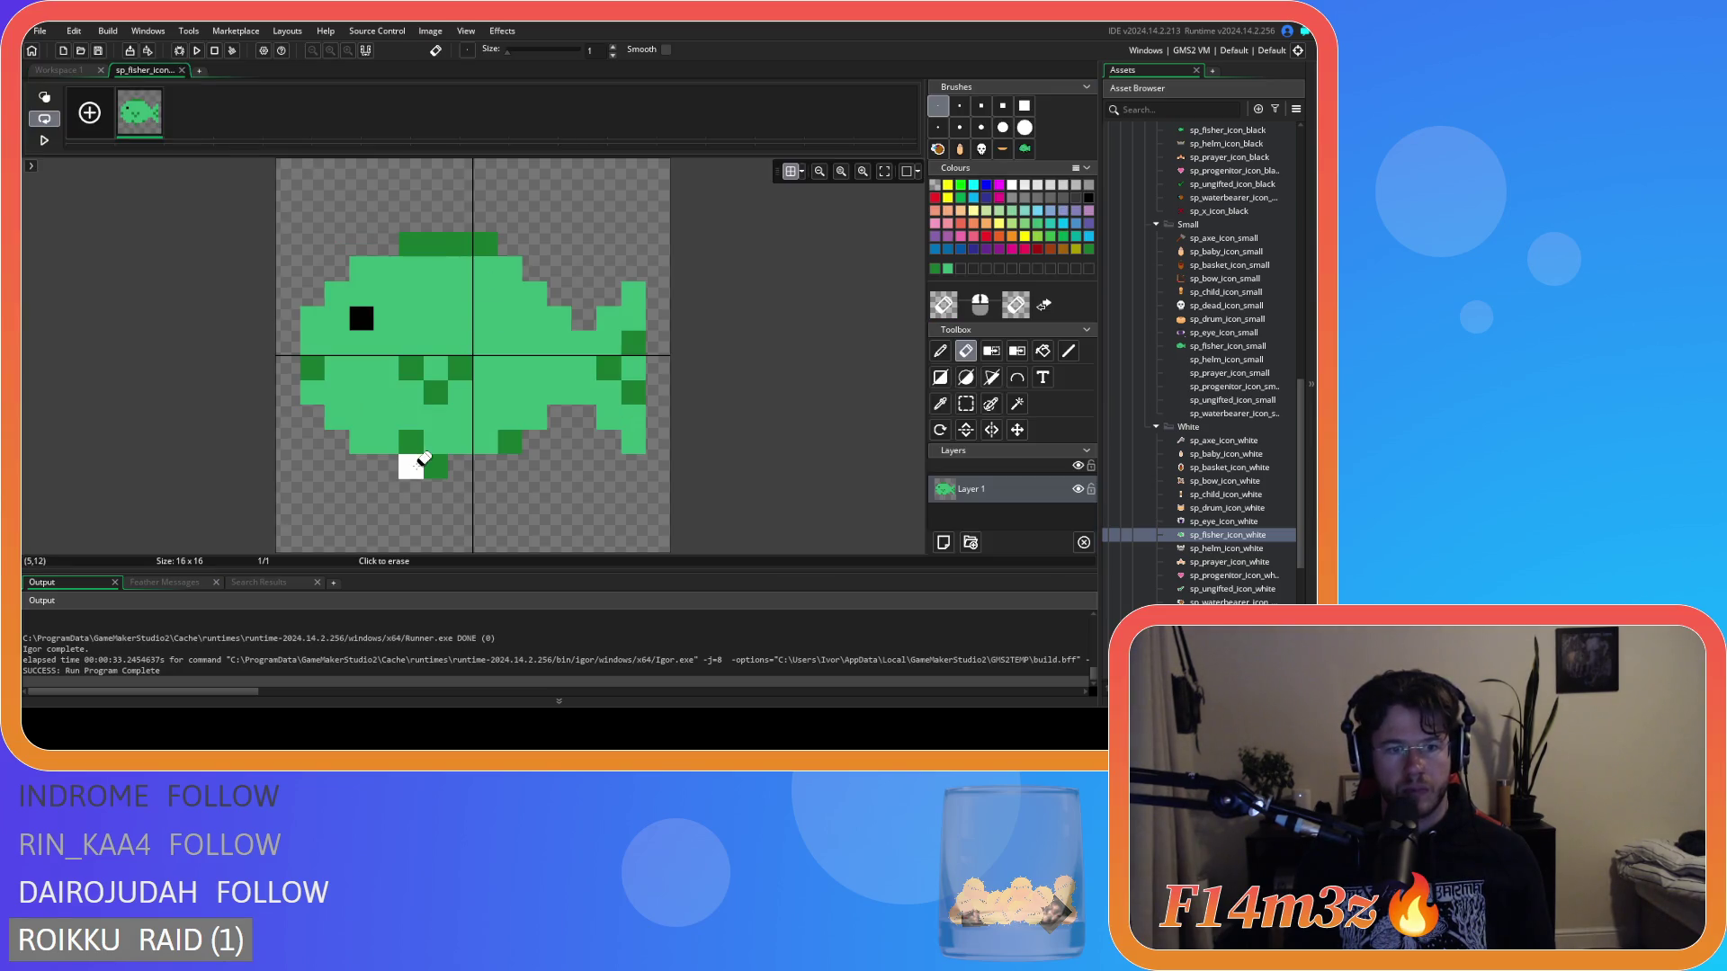
{"action": "left_click", "coordinate": [940, 351]}
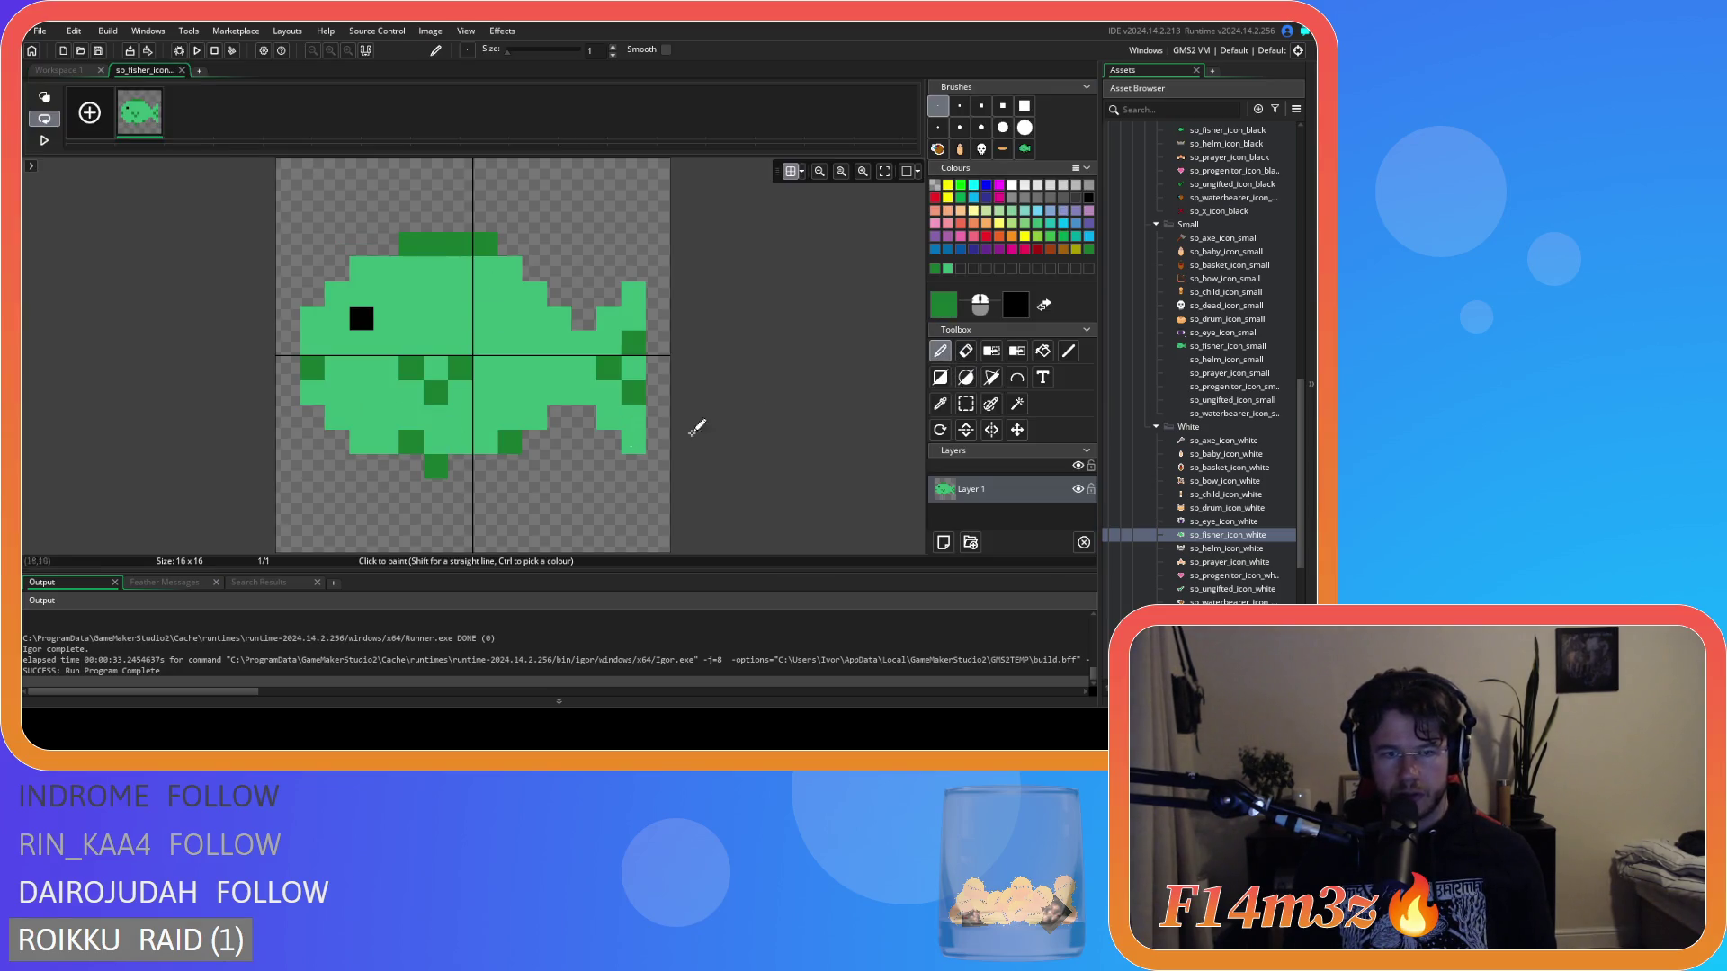
{"action": "left_click", "coordinate": [444, 464]}
{"action": "left_click", "coordinate": [436, 441], "text": "ctrl"}
{"action": "left_click", "coordinate": [412, 442]}
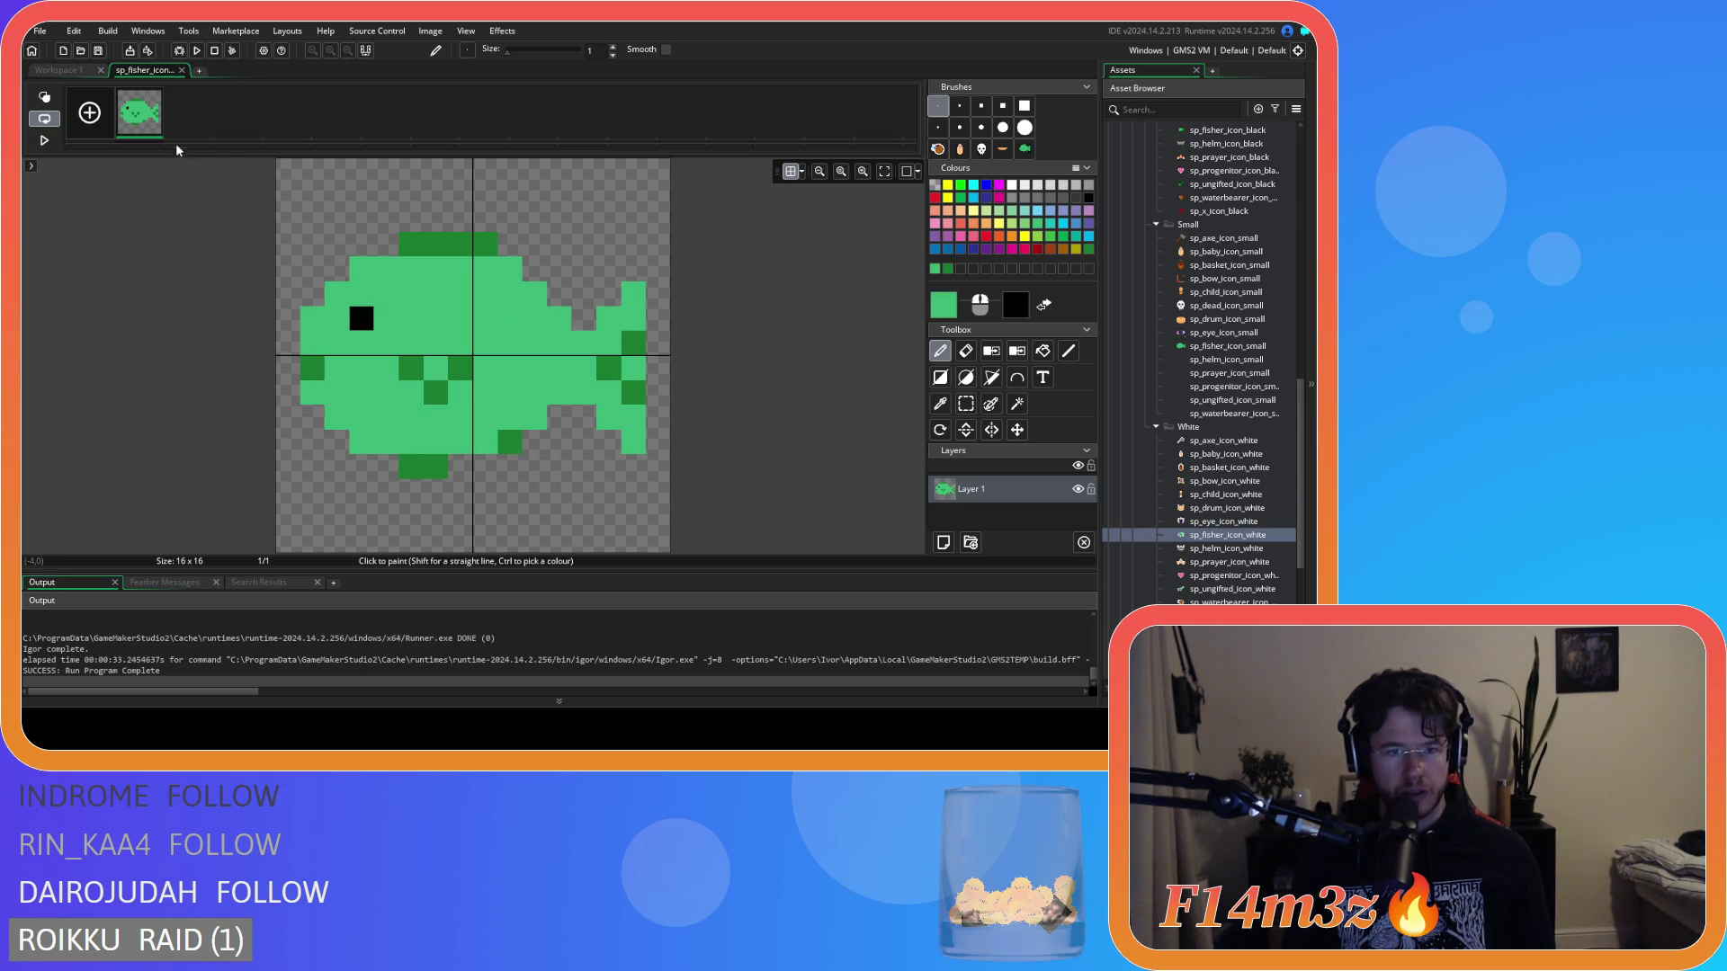
Compare the small fish against the 32x32 sprite in Workspace 1, then reopen it for editing.
{"action": "left_click", "coordinate": [72, 70]}
{"action": "scroll", "coordinate": [790, 407], "scroll_direction": "up", "scroll_amount": 2}
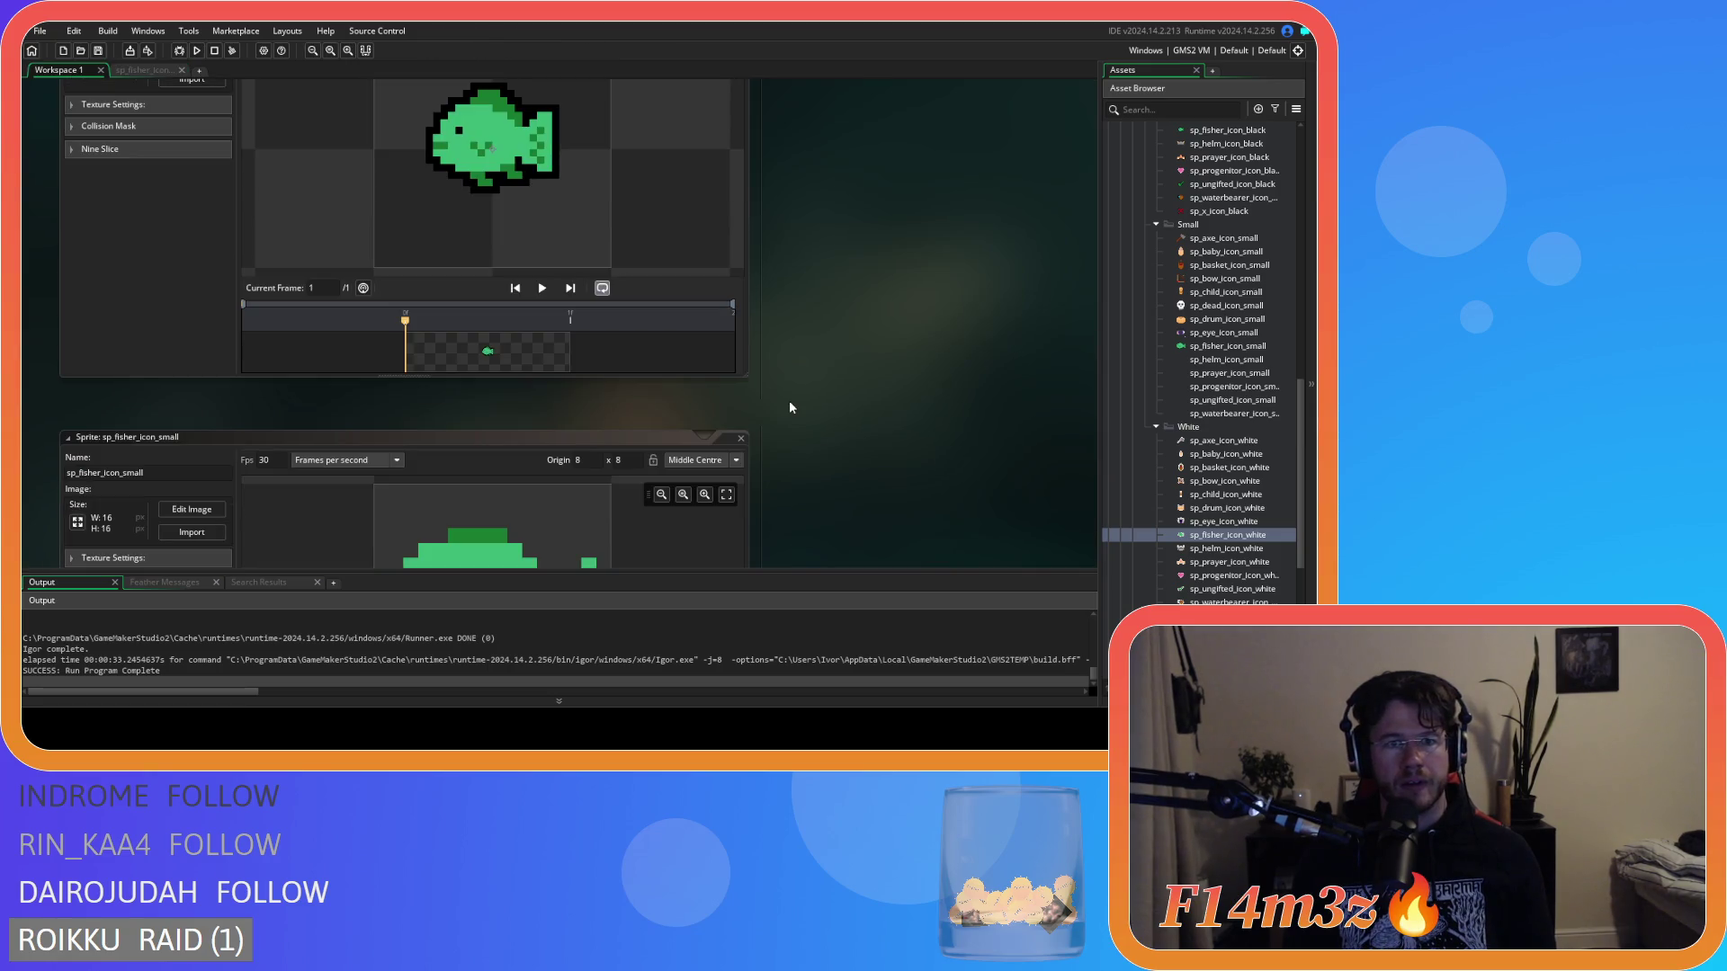
{"action": "scroll", "coordinate": [790, 407], "scroll_direction": "down", "scroll_amount": 2}
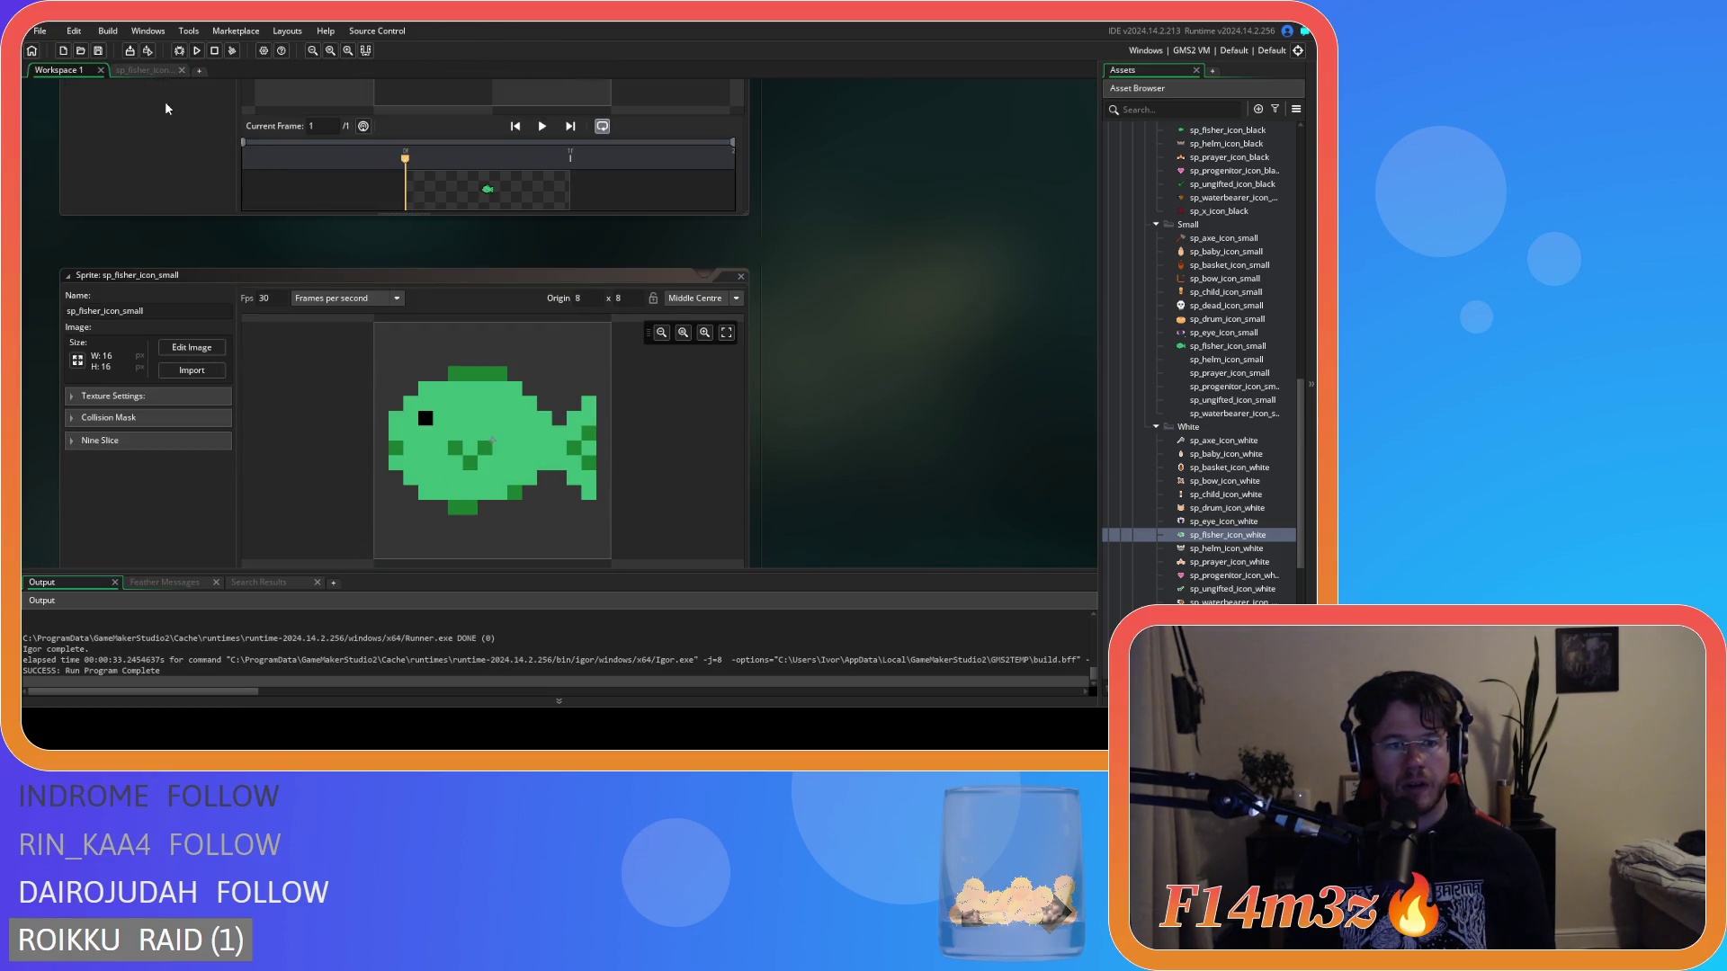
{"action": "left_click", "coordinate": [146, 71]}
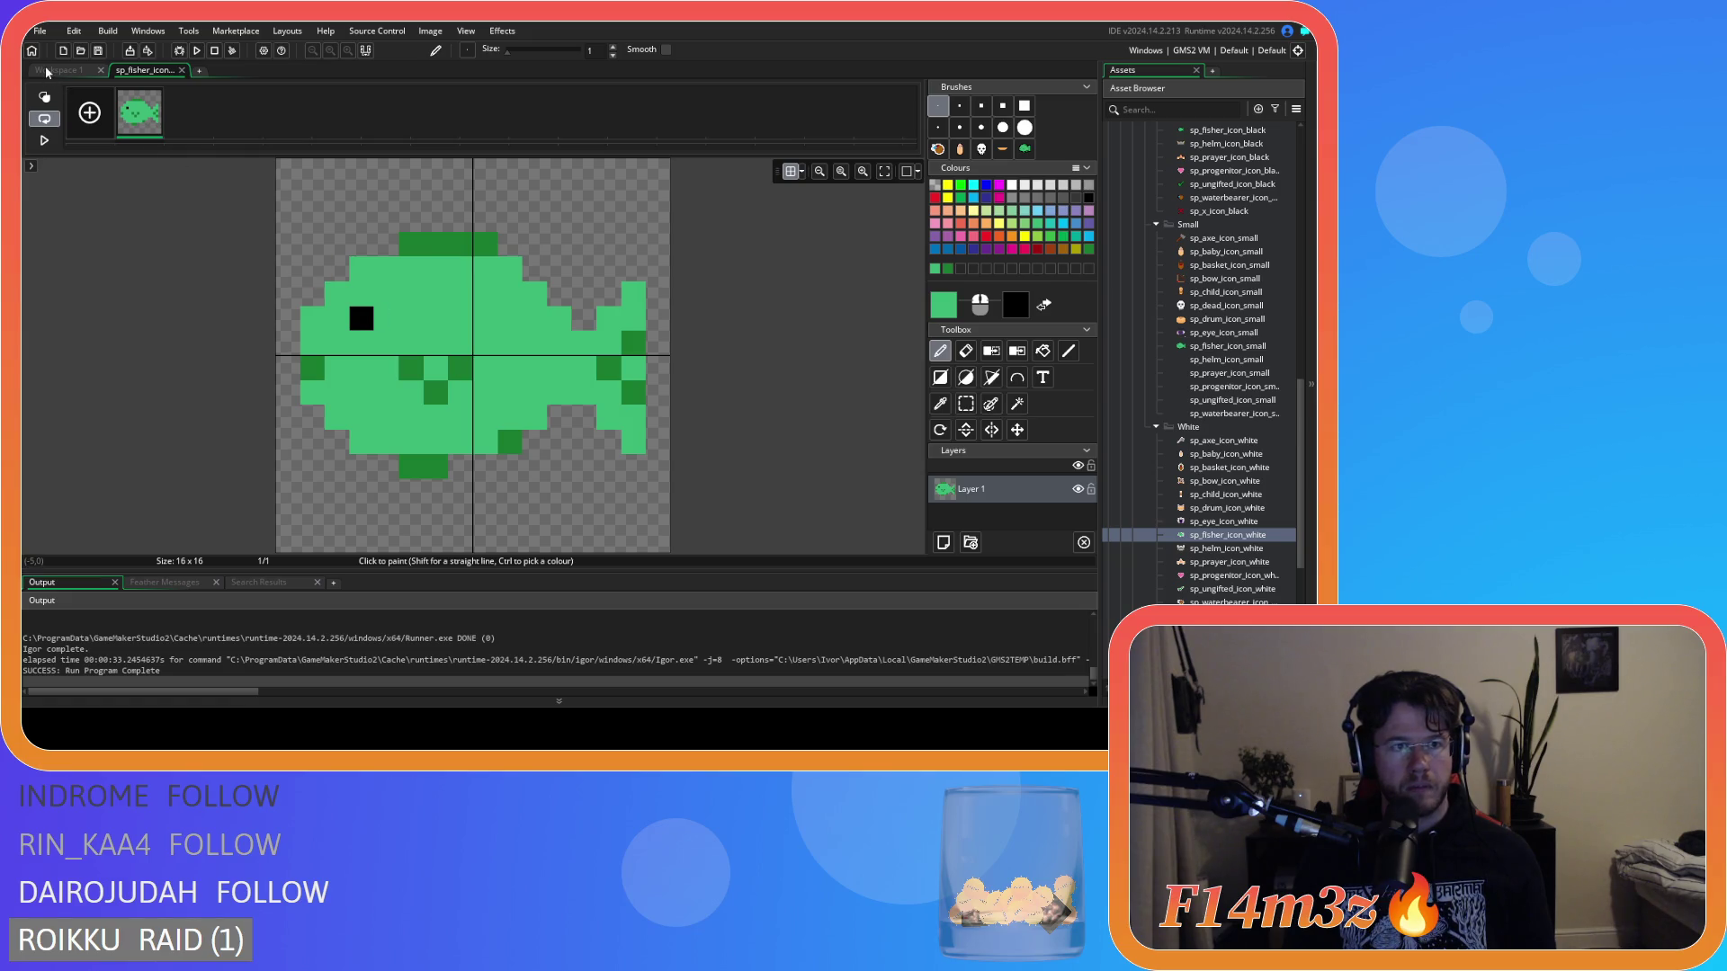
{"action": "left_click", "coordinate": [47, 72]}
{"action": "scroll", "coordinate": [834, 471], "scroll_direction": "down", "scroll_amount": 3}
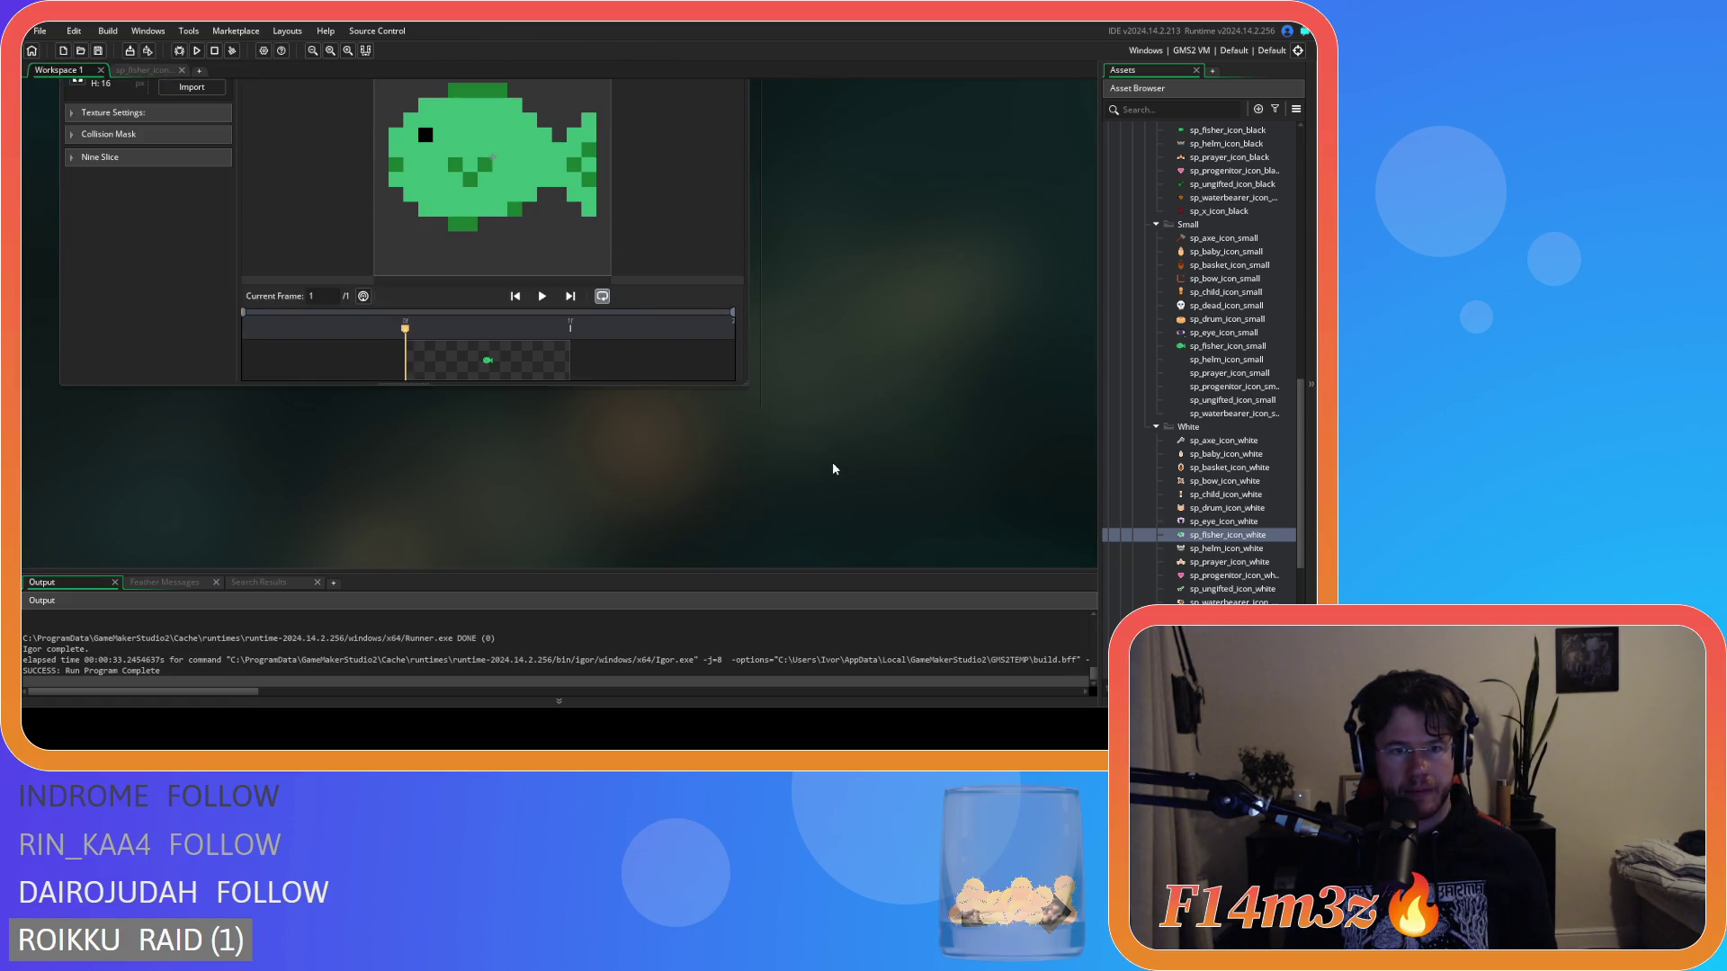
{"action": "scroll", "coordinate": [833, 467], "scroll_direction": "up", "scroll_amount": 5}
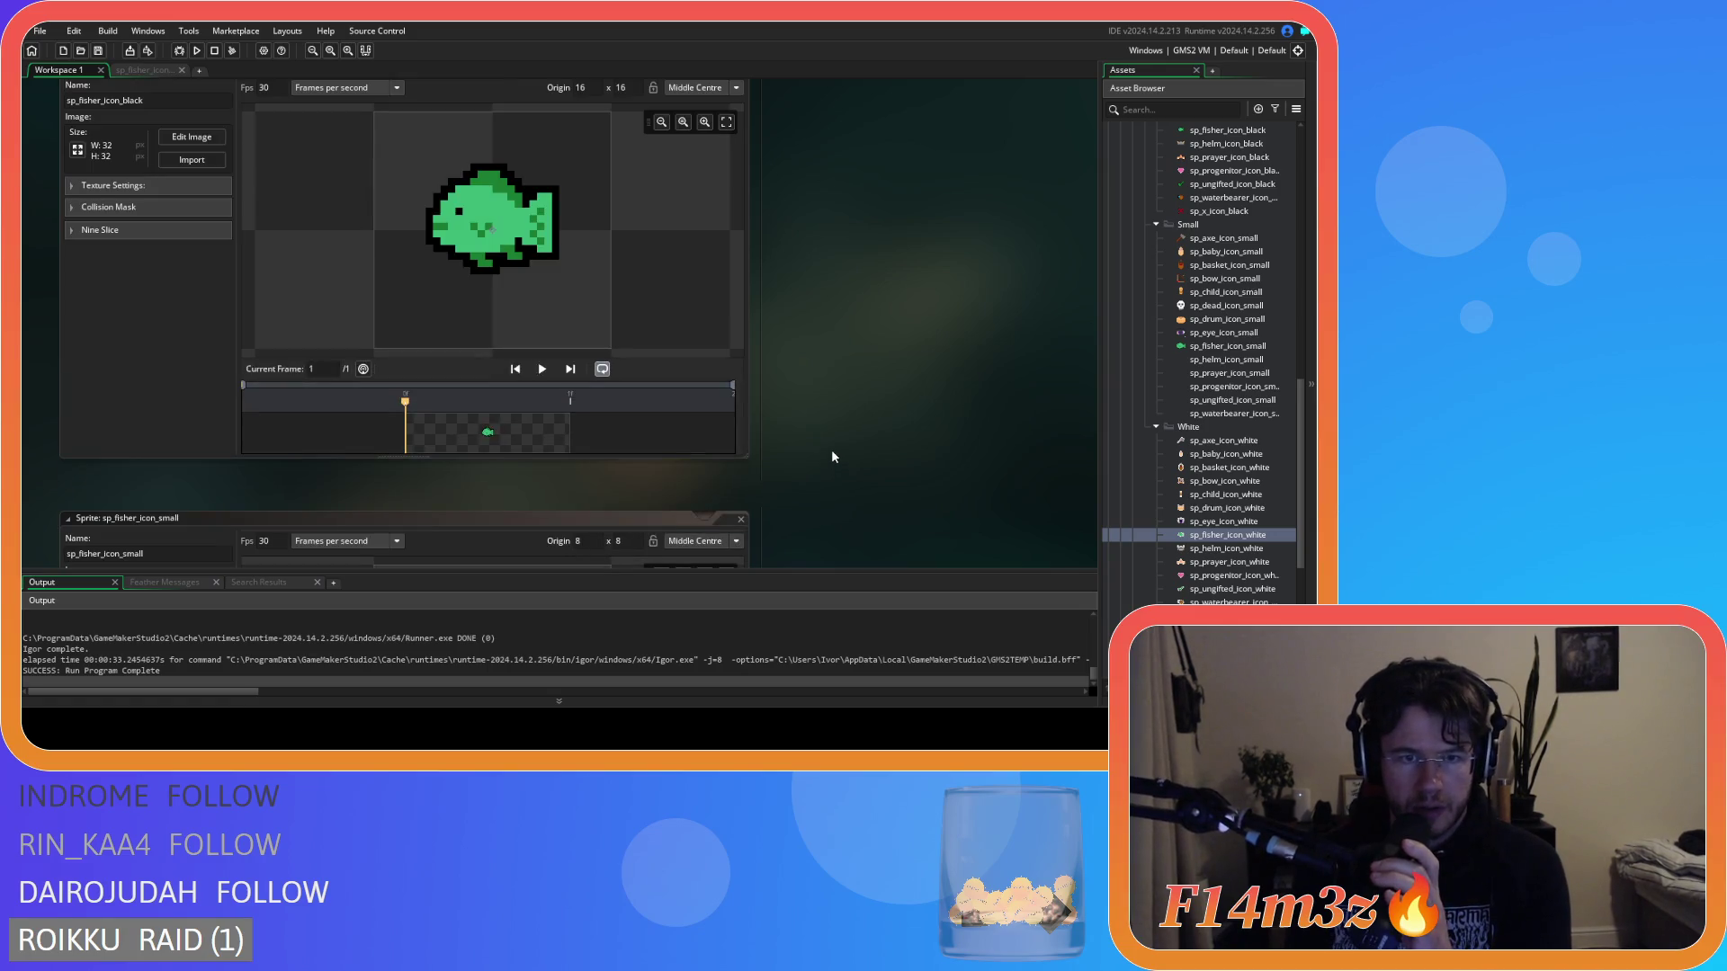
{"action": "scroll", "coordinate": [832, 457], "scroll_direction": "down", "scroll_amount": 5}
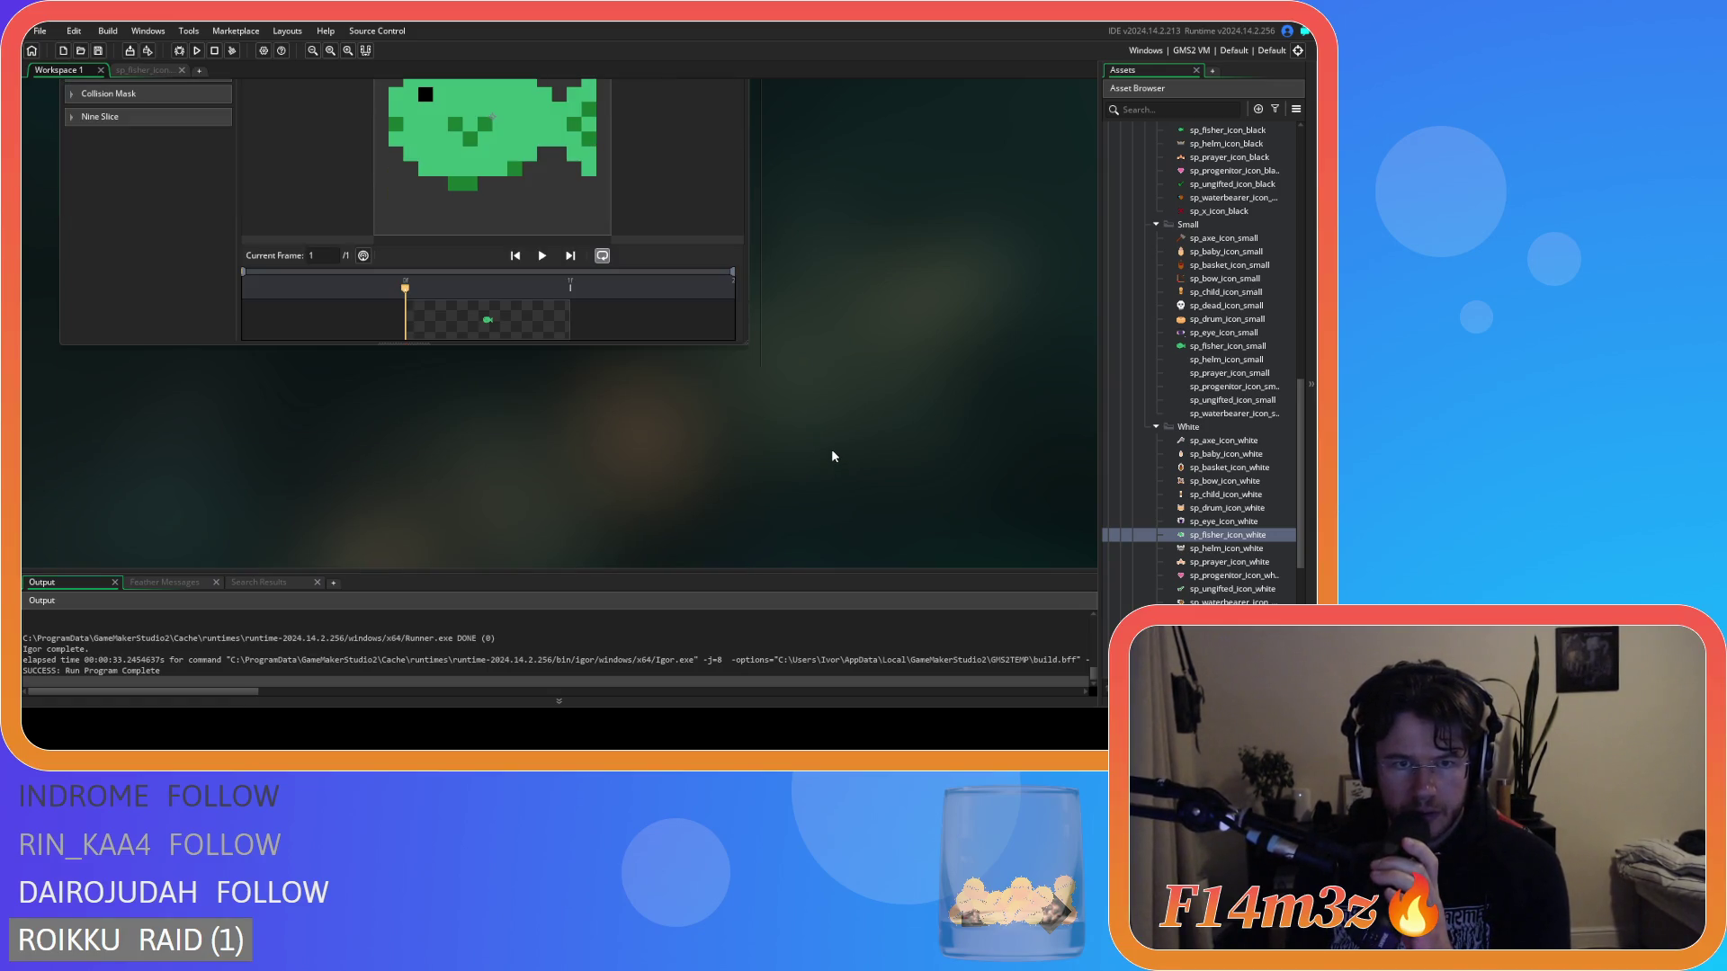
{"action": "scroll", "coordinate": [828, 451], "scroll_direction": "up", "scroll_amount": 3}
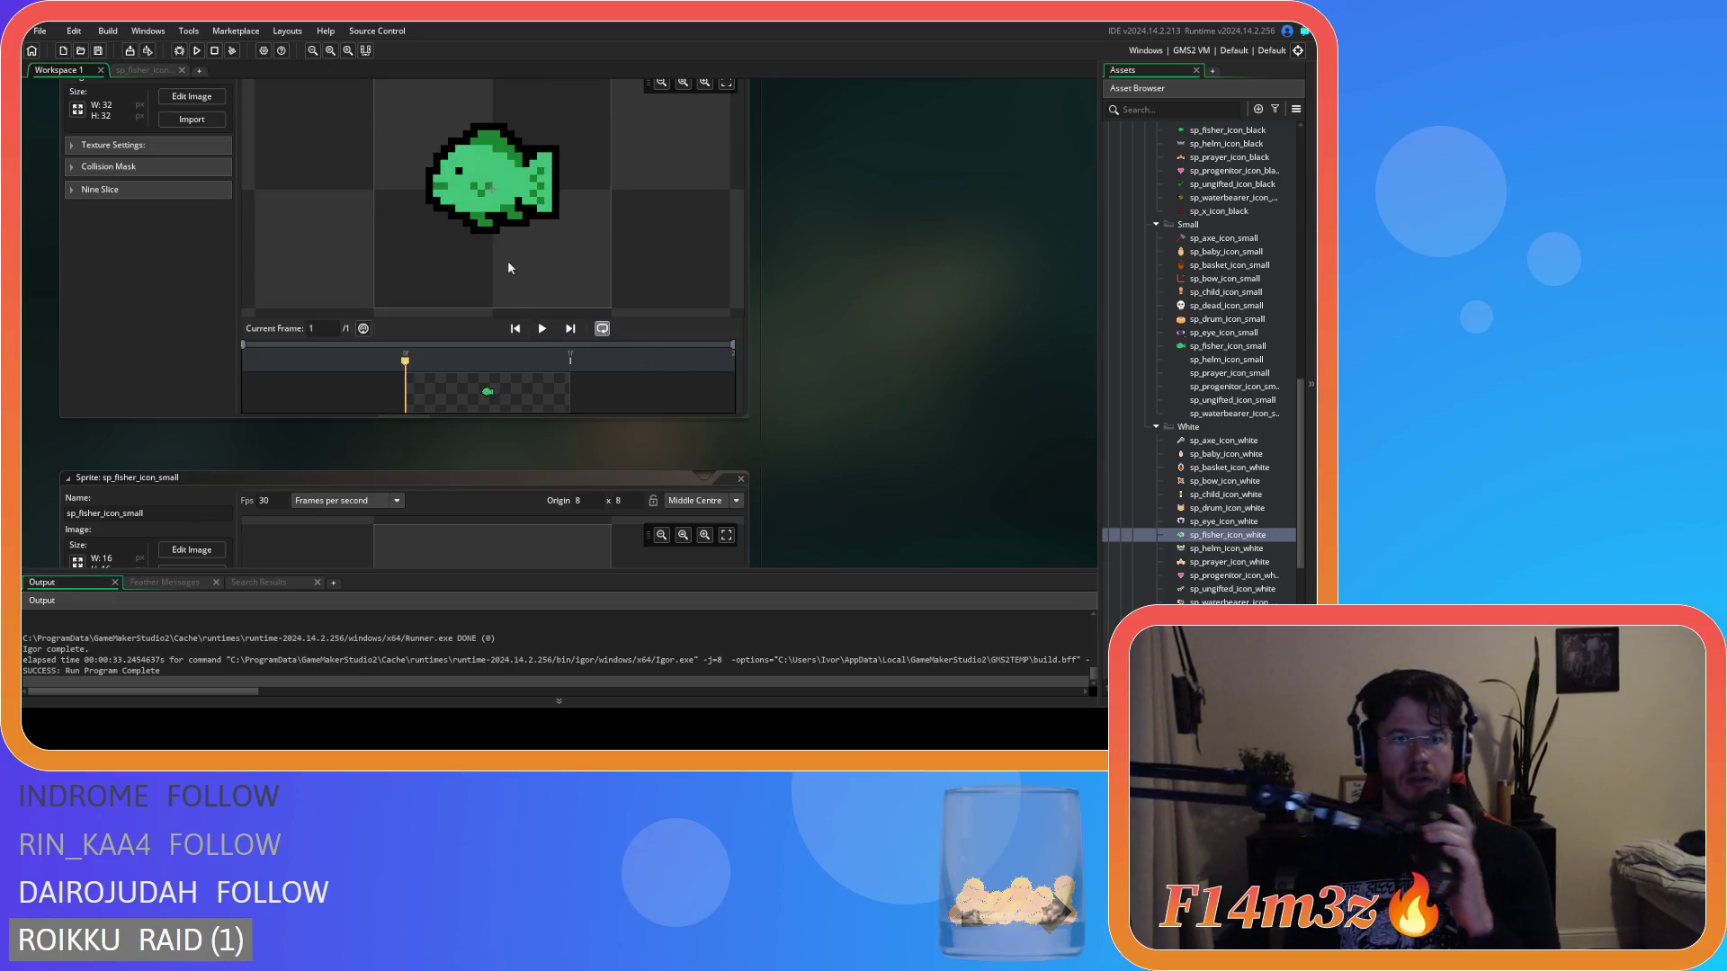
{"action": "left_click", "coordinate": [139, 72]}
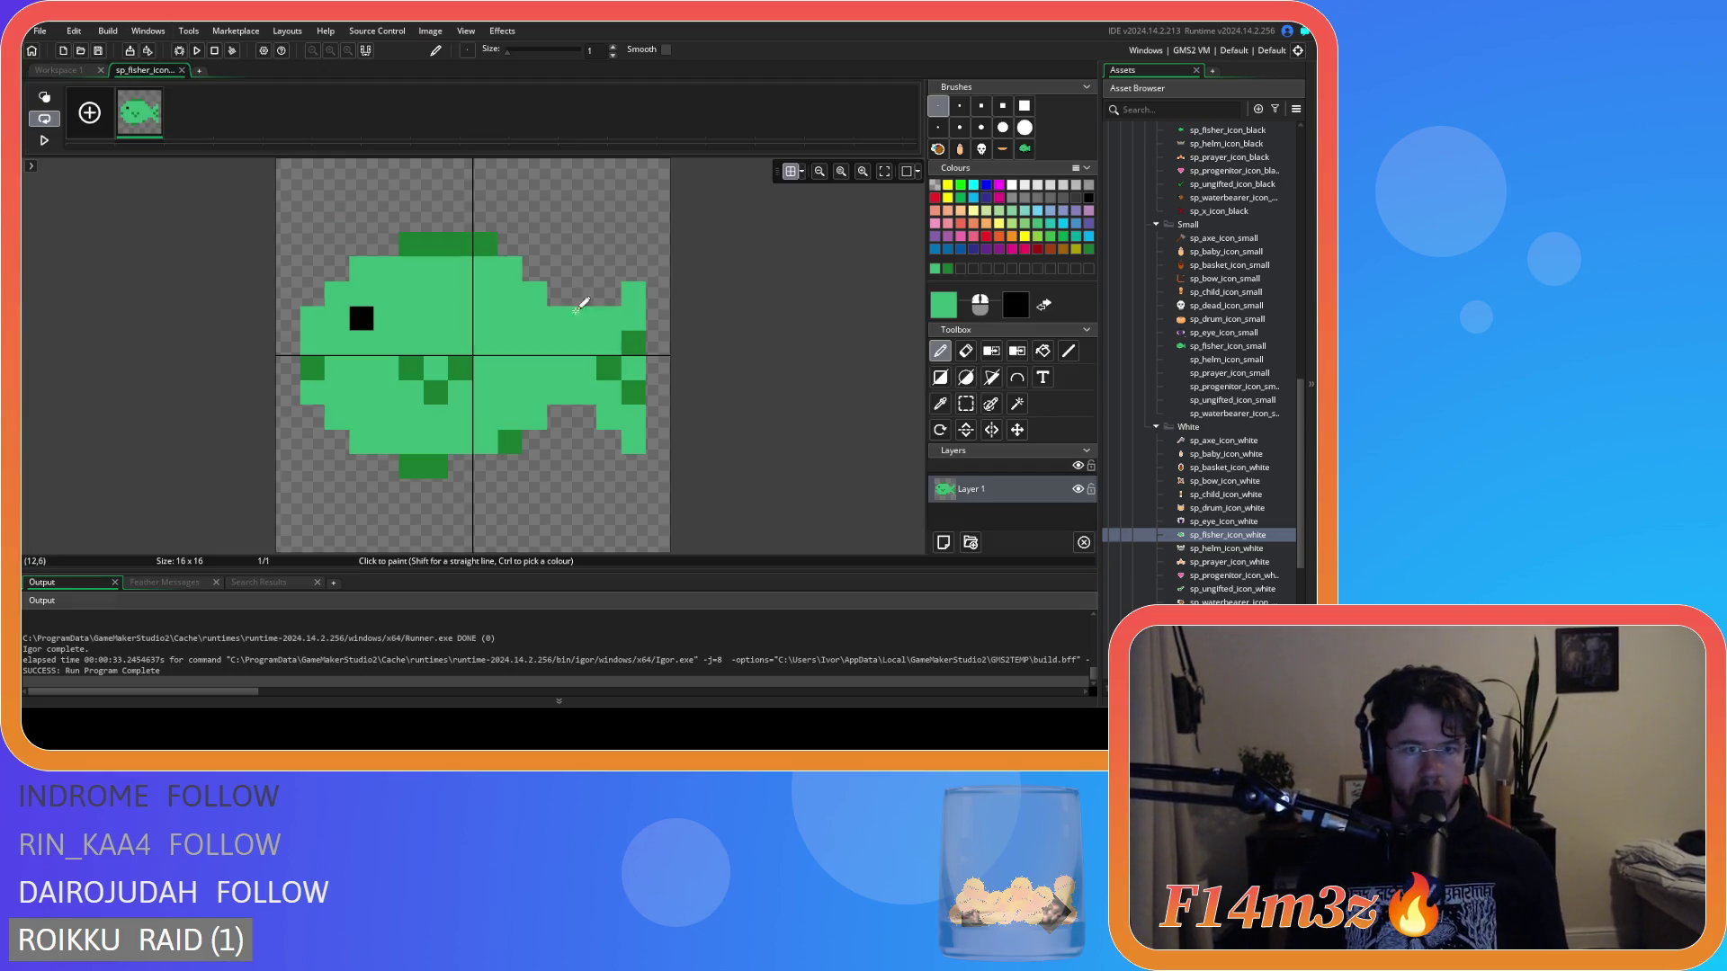
Rework the upper back, replacing erased pixels with two dark-green pixels stepping down toward the tail.
{"action": "left_click", "coordinate": [967, 352]}
{"action": "left_click", "coordinate": [534, 293]}
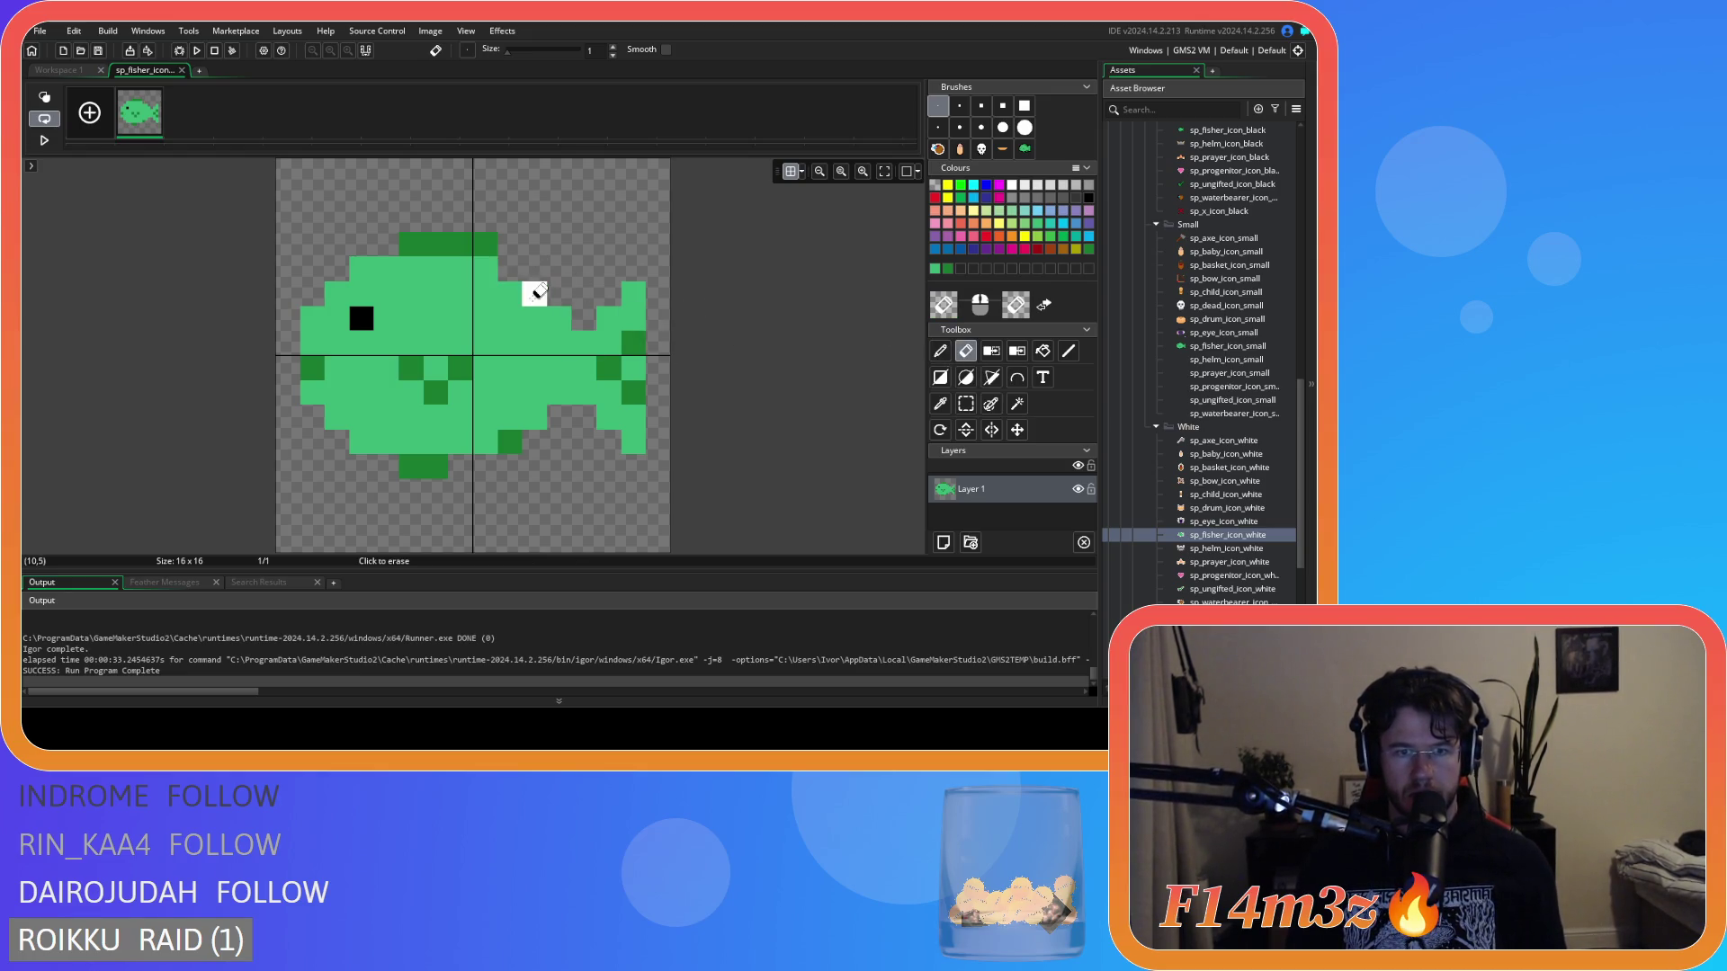
{"action": "left_click", "coordinate": [558, 318]}
{"action": "key", "text": "ctrl+z"}
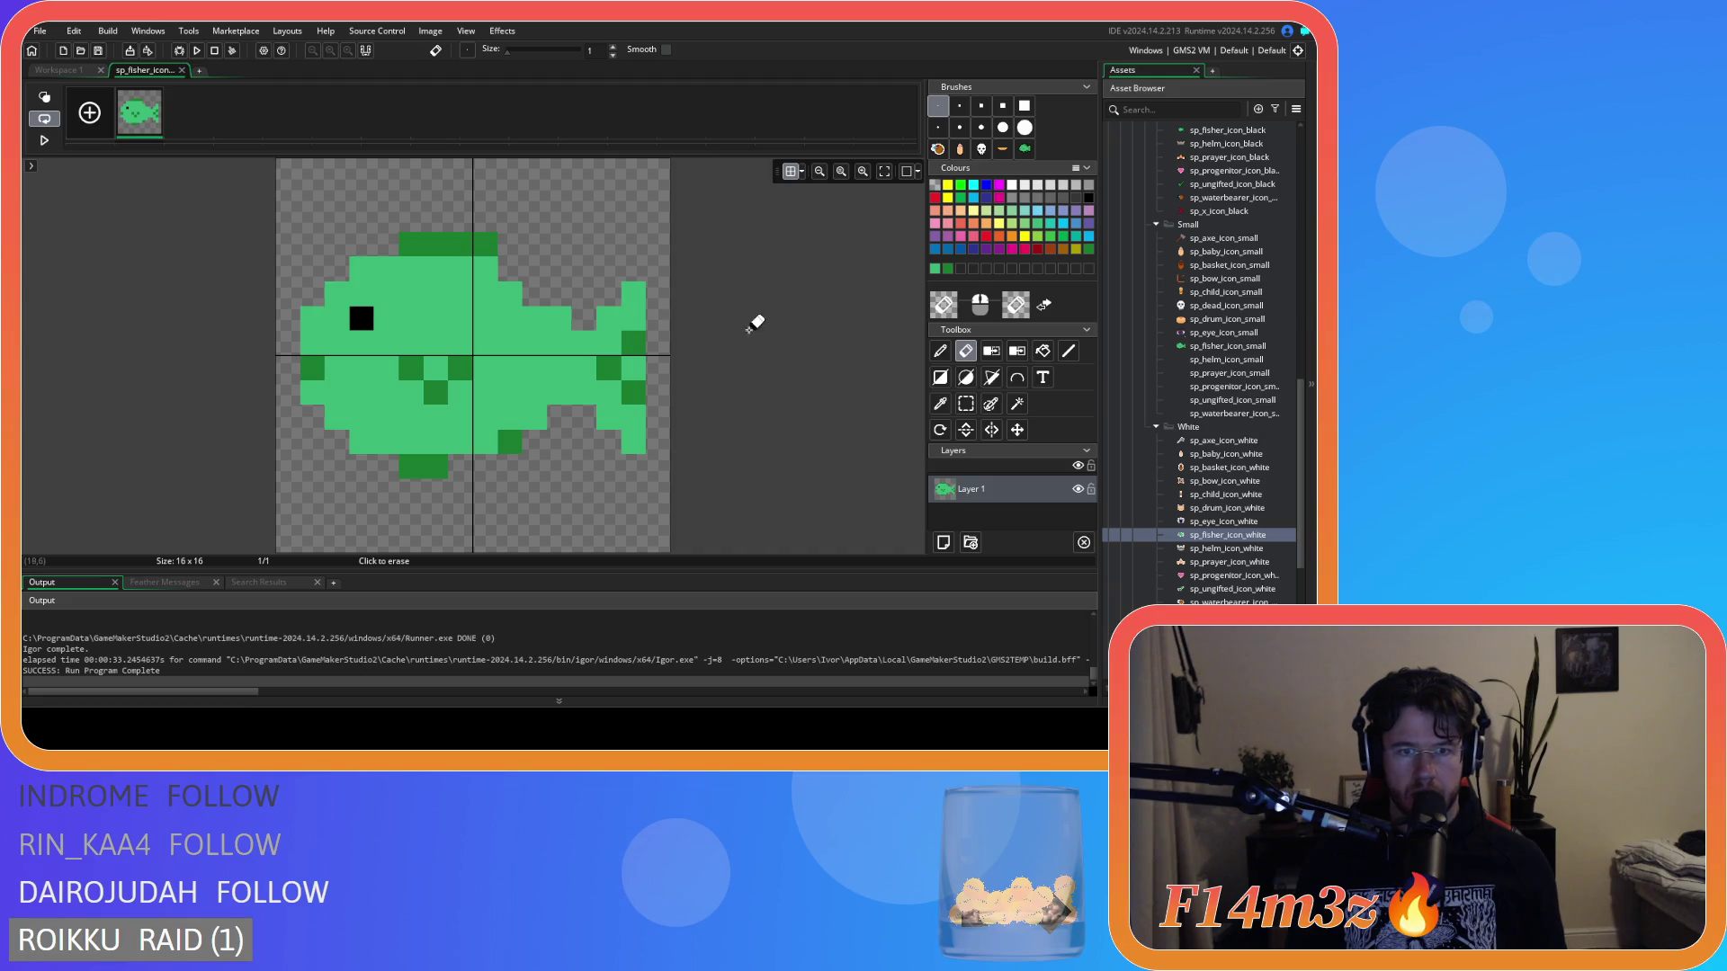
{"action": "key", "text": "p"}
{"action": "left_click", "coordinate": [509, 268]}
{"action": "left_click", "coordinate": [534, 290]}
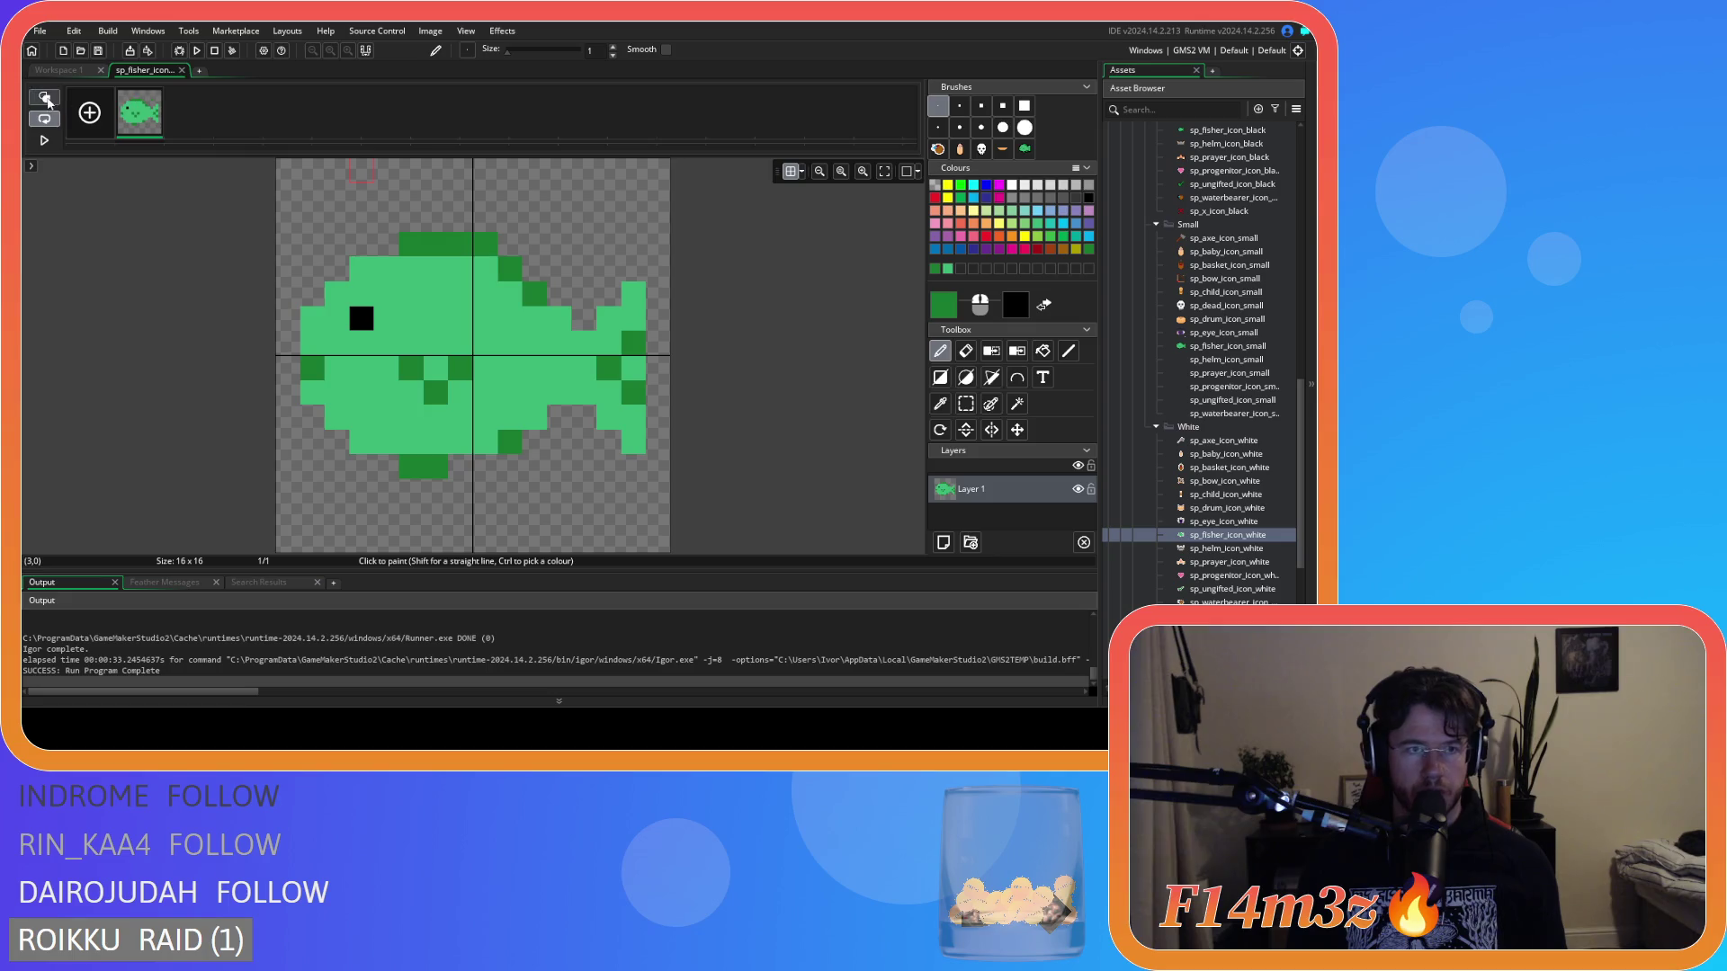
Check the sprite in the workspace, add a dark-green pixel right of the fin, and review again.
{"action": "left_click", "coordinate": [76, 74]}
{"action": "left_click", "coordinate": [138, 71]}
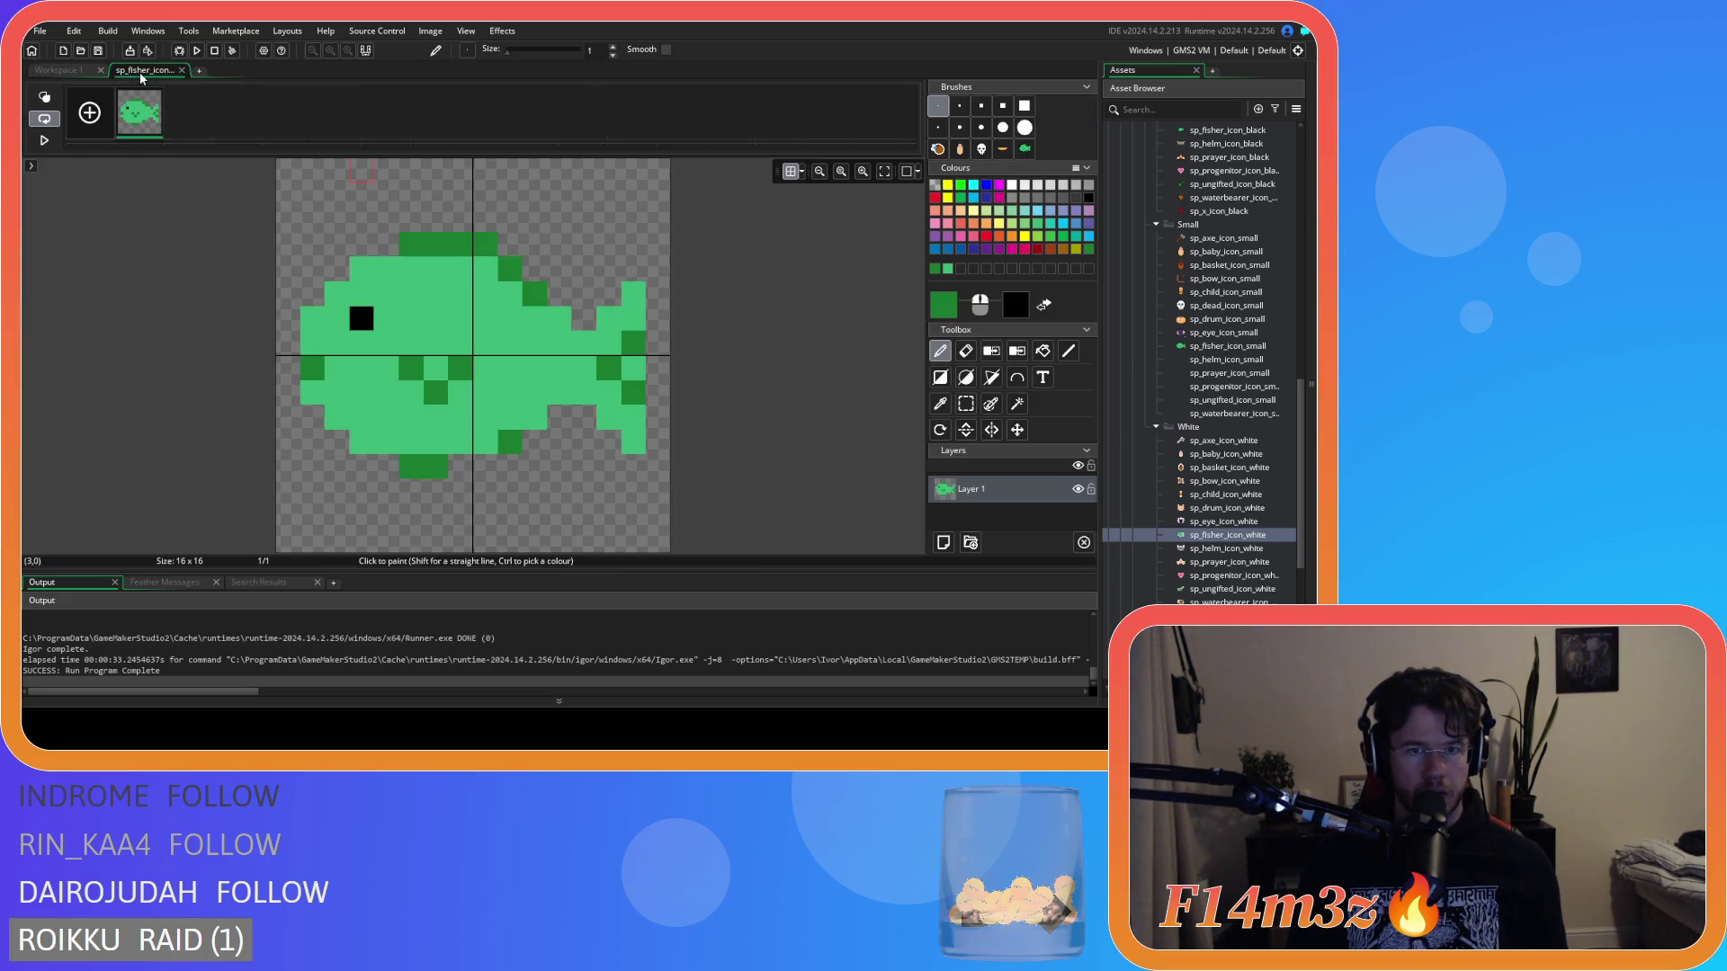
{"action": "left_click", "coordinate": [554, 275]}
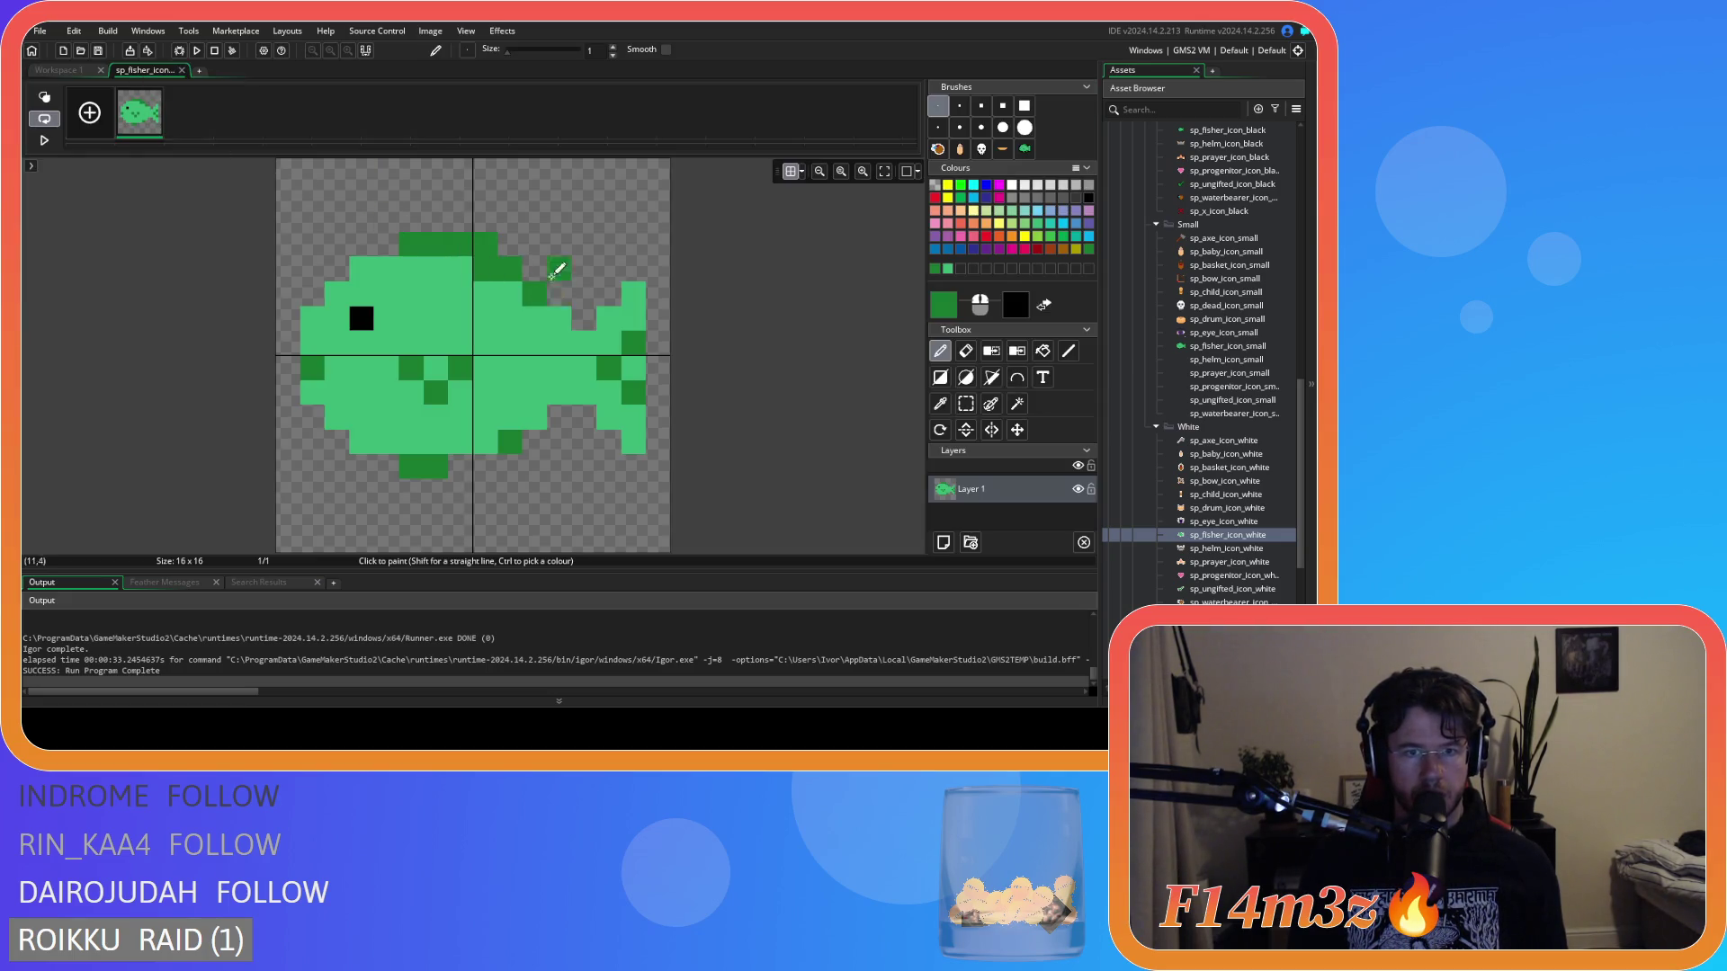
{"action": "left_click", "coordinate": [76, 70]}
{"action": "scroll", "coordinate": [860, 326], "scroll_direction": "down", "scroll_amount": 3}
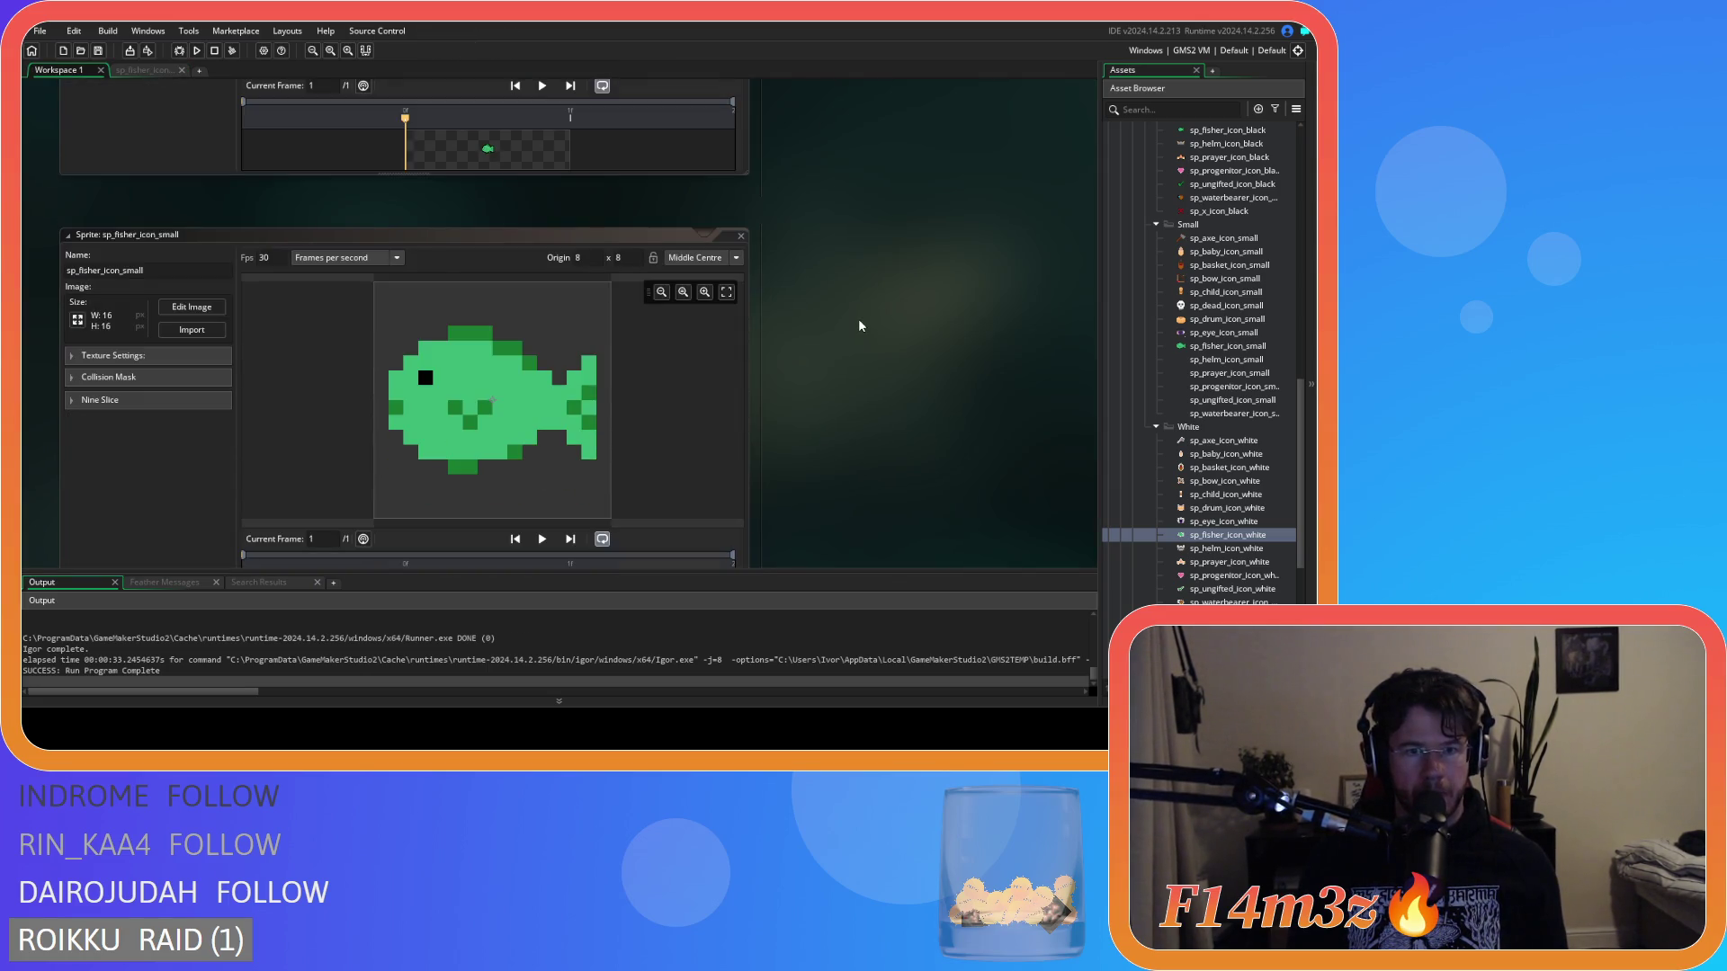
Scroll between the fish sprites in Workspace 1, then return to the sp_fisher_icon image editor tab.
{"action": "scroll", "coordinate": [858, 318], "scroll_direction": "up", "scroll_amount": 2}
{"action": "scroll", "coordinate": [859, 321], "scroll_direction": "down", "scroll_amount": 3}
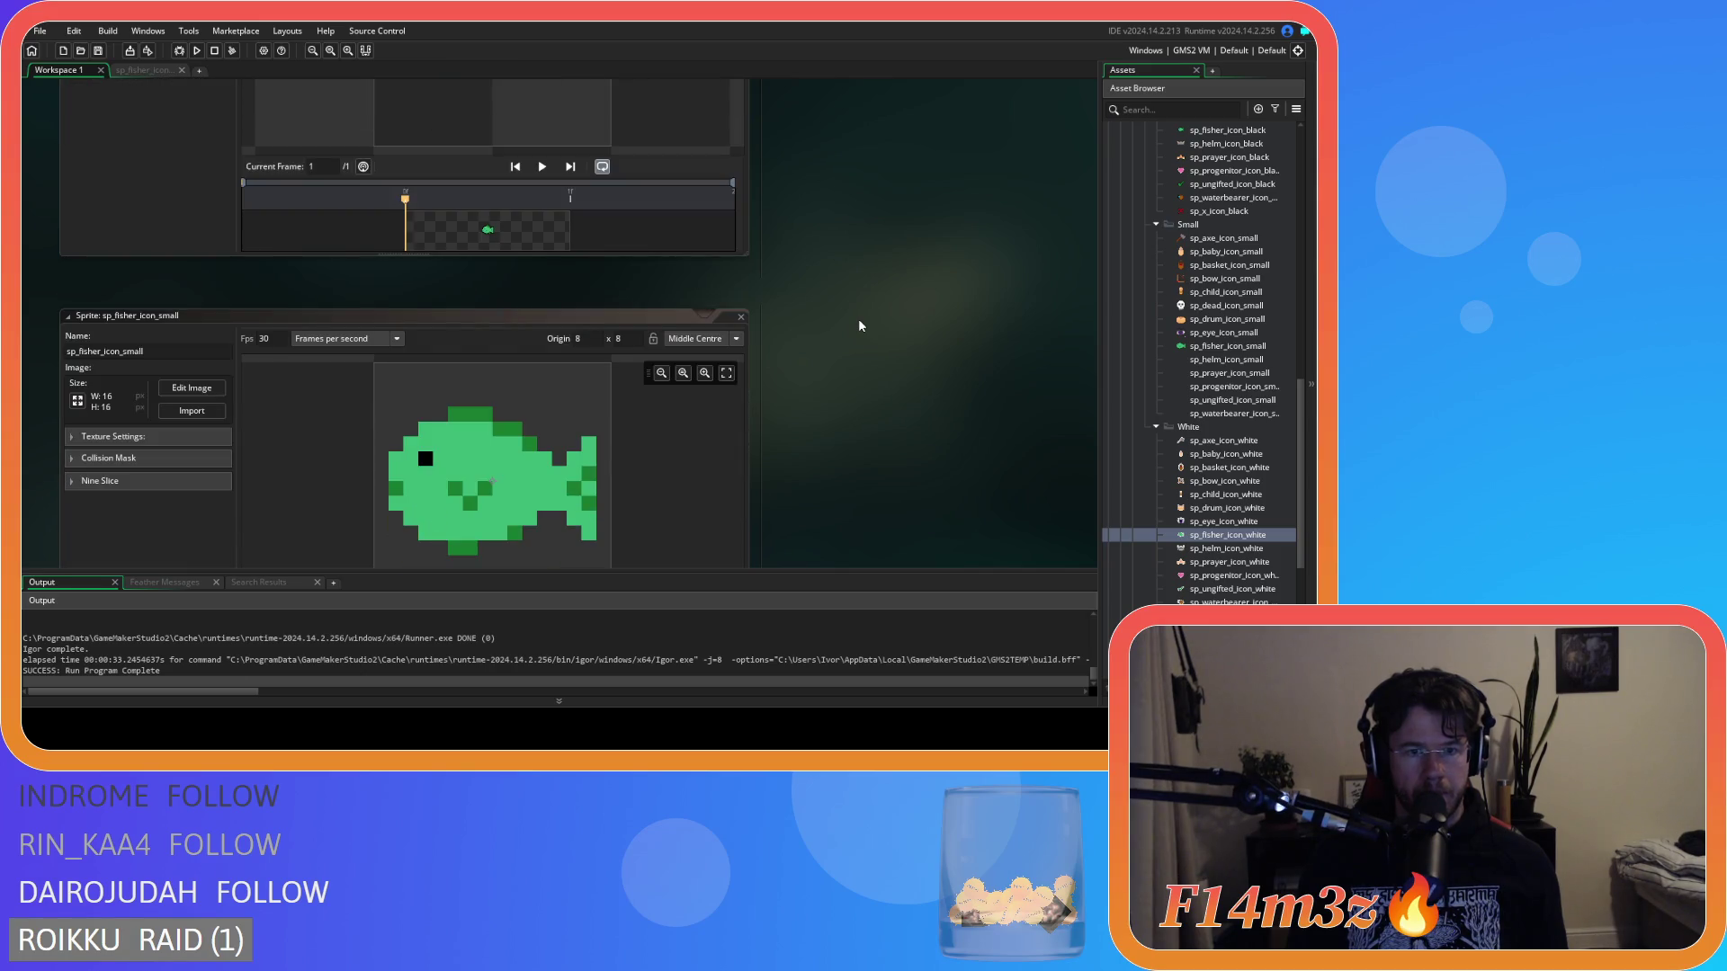
{"action": "scroll", "coordinate": [860, 326], "scroll_direction": "down", "scroll_amount": 7}
{"action": "scroll", "coordinate": [860, 325], "scroll_direction": "up", "scroll_amount": 9}
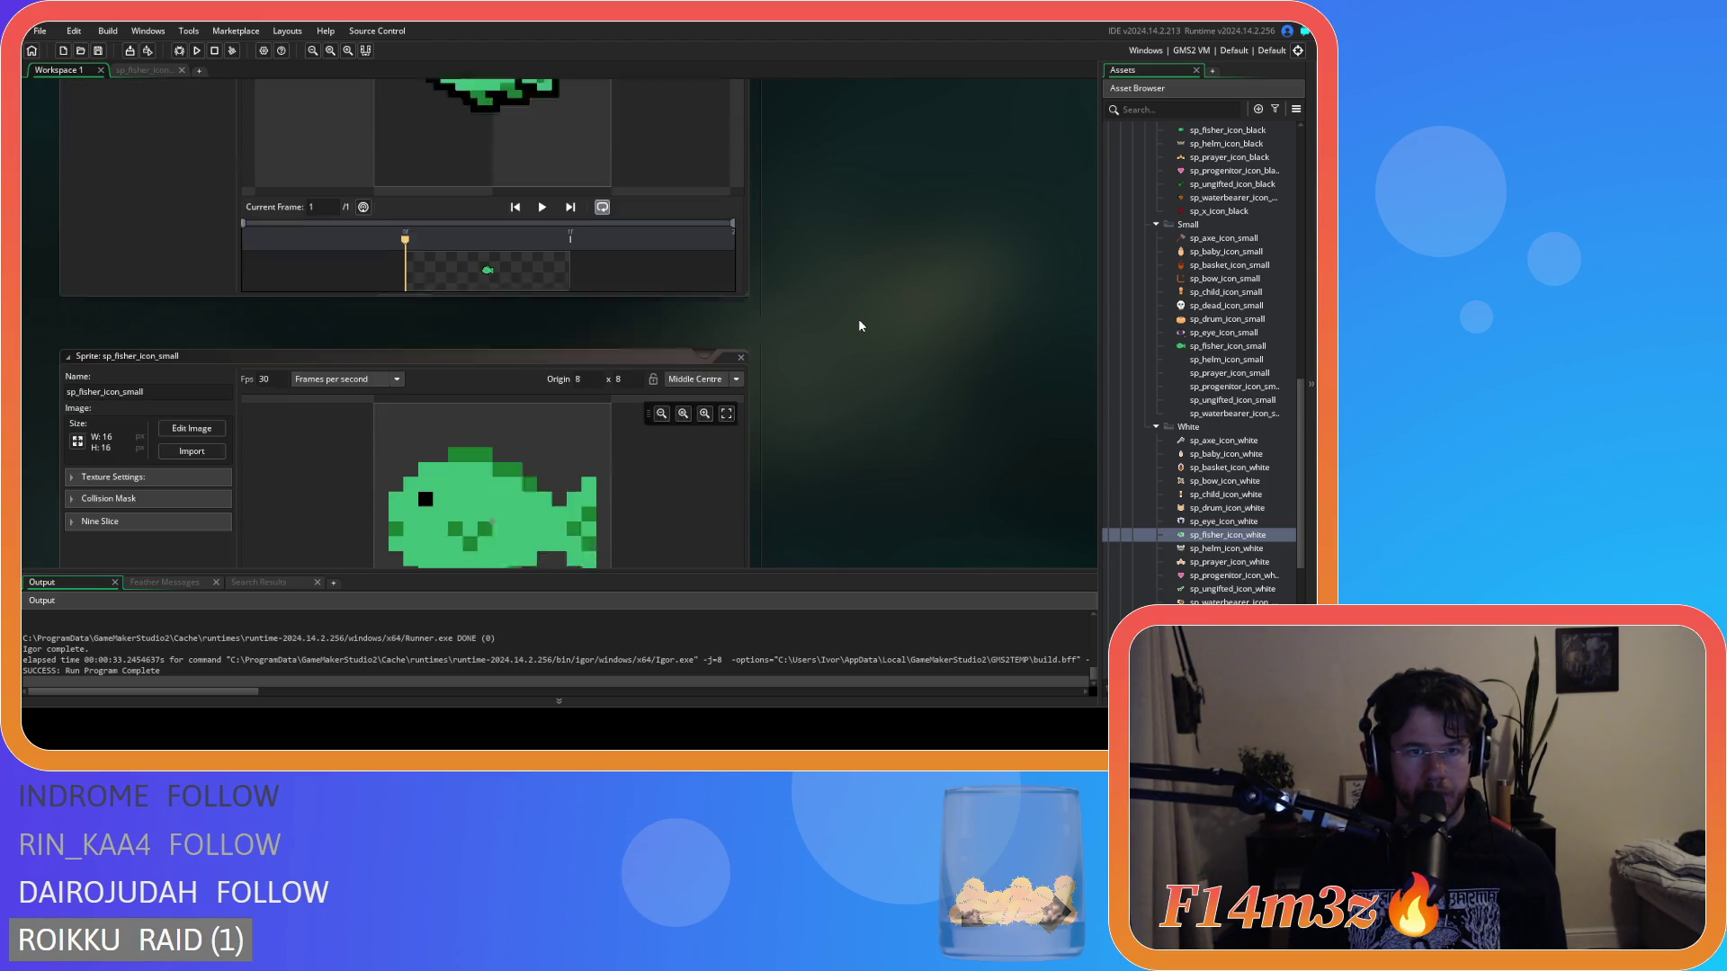
{"action": "scroll", "coordinate": [860, 326], "scroll_direction": "down", "scroll_amount": 2}
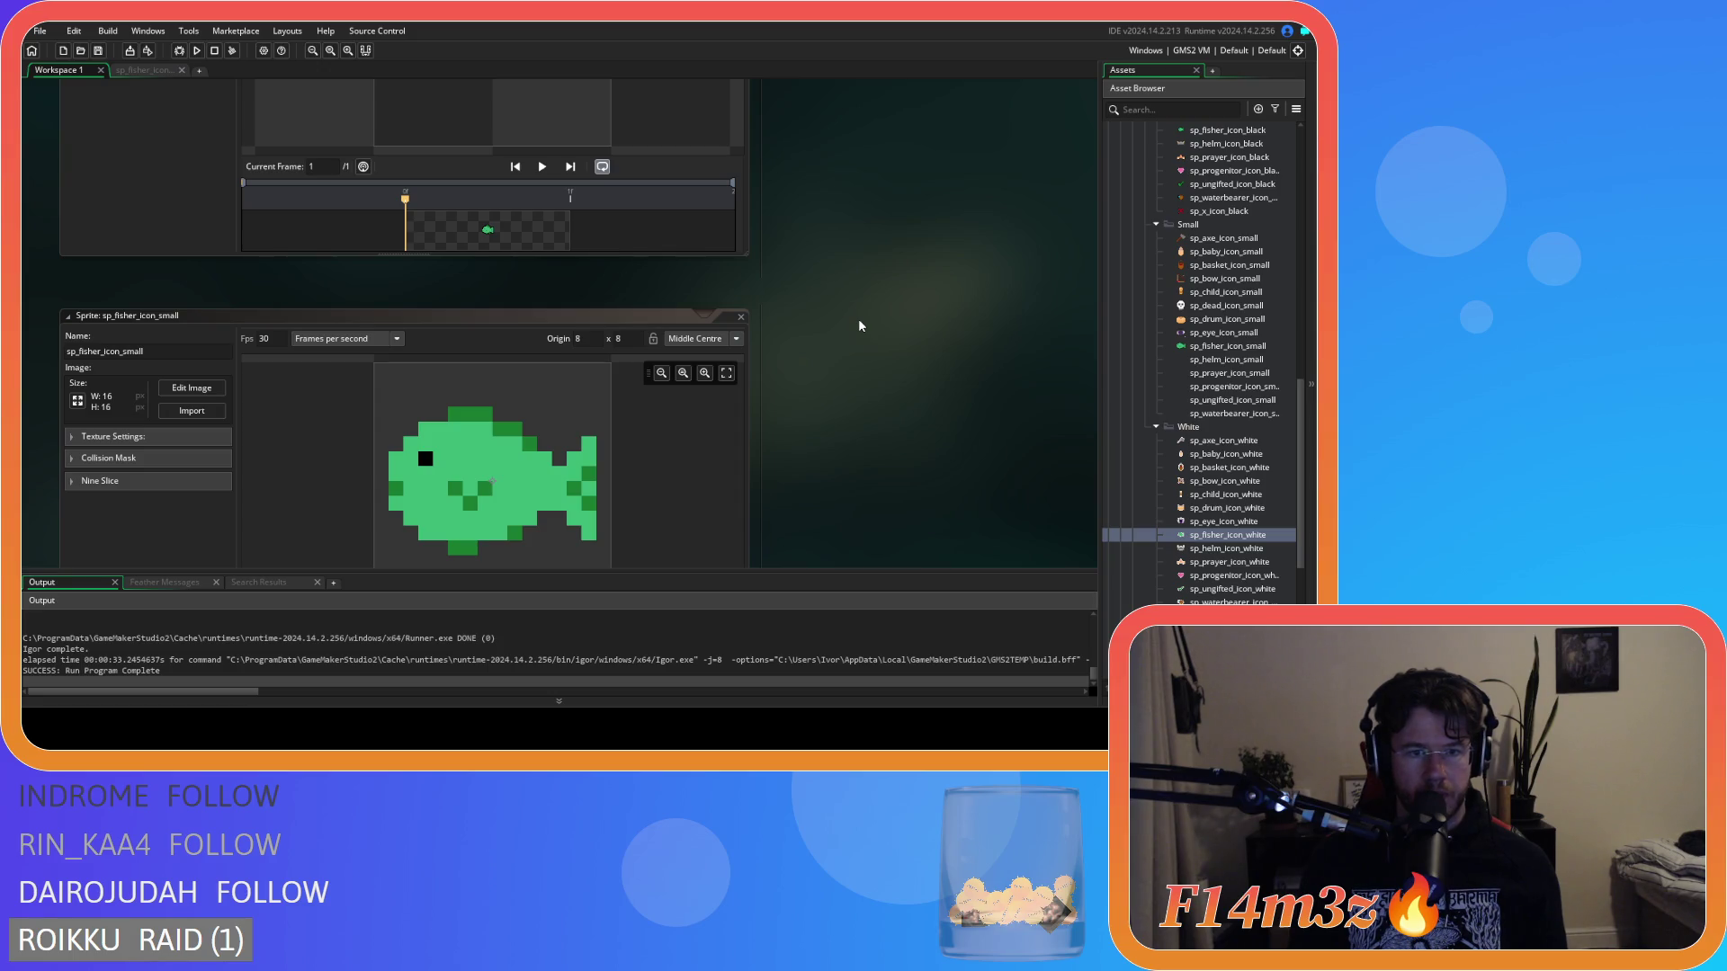
{"action": "scroll", "coordinate": [858, 319], "scroll_direction": "up", "scroll_amount": 3}
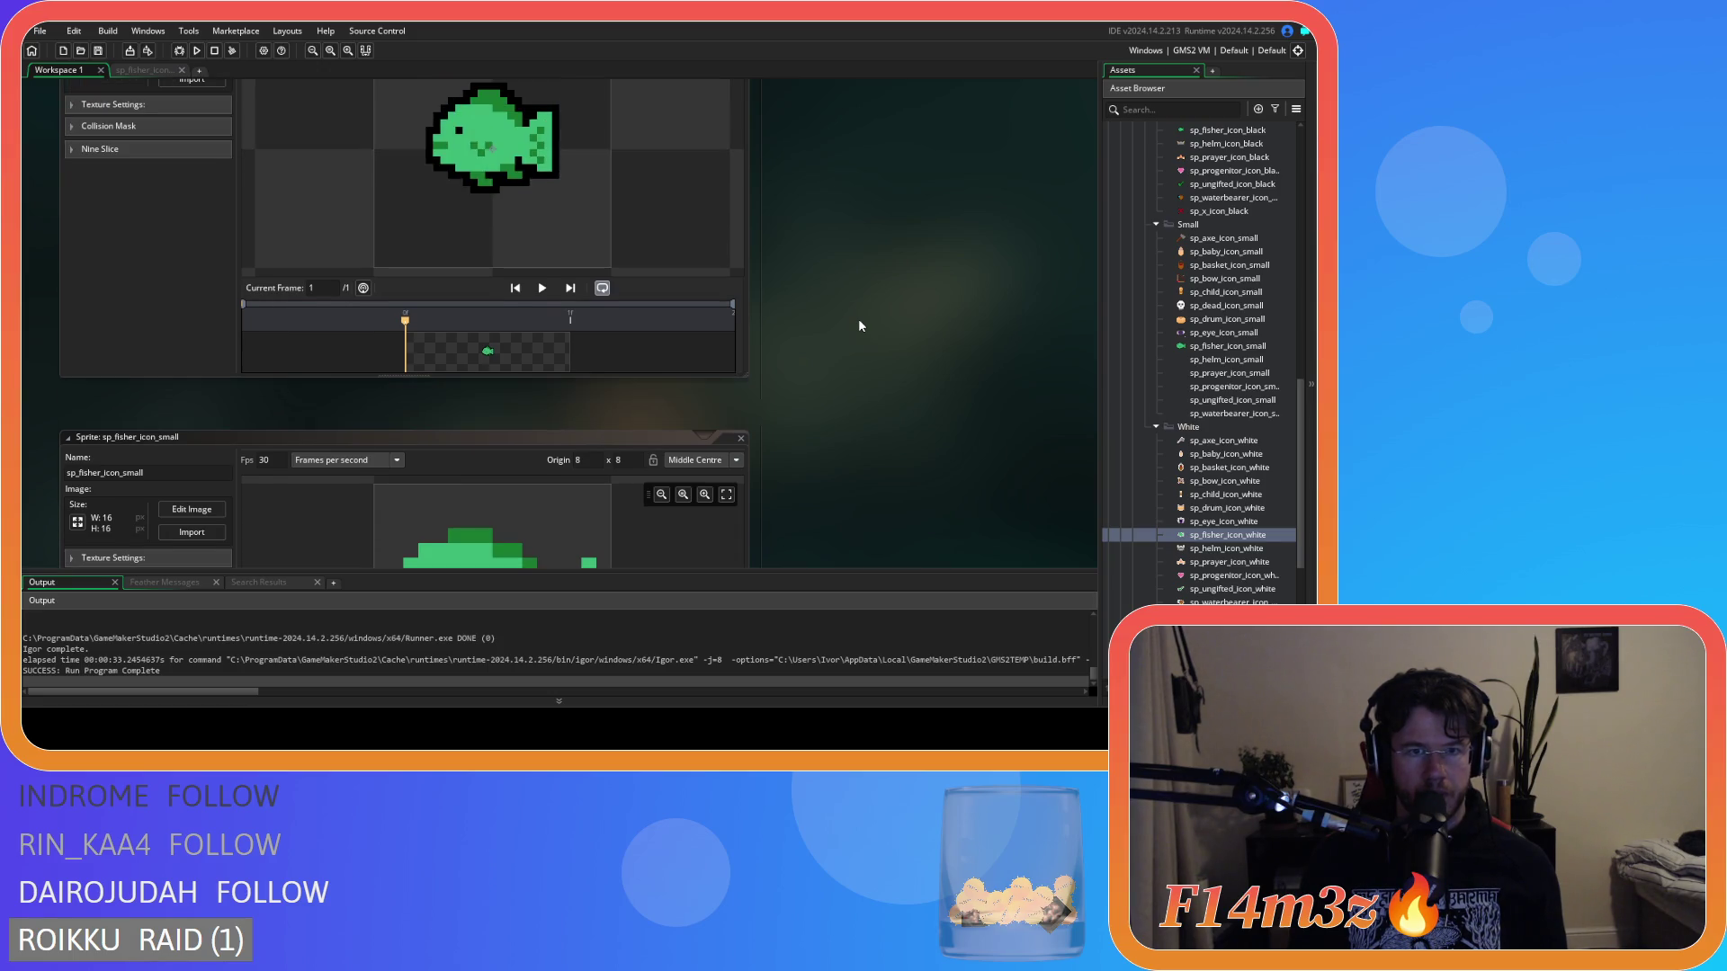
{"action": "scroll", "coordinate": [859, 325], "scroll_direction": "down", "scroll_amount": 3}
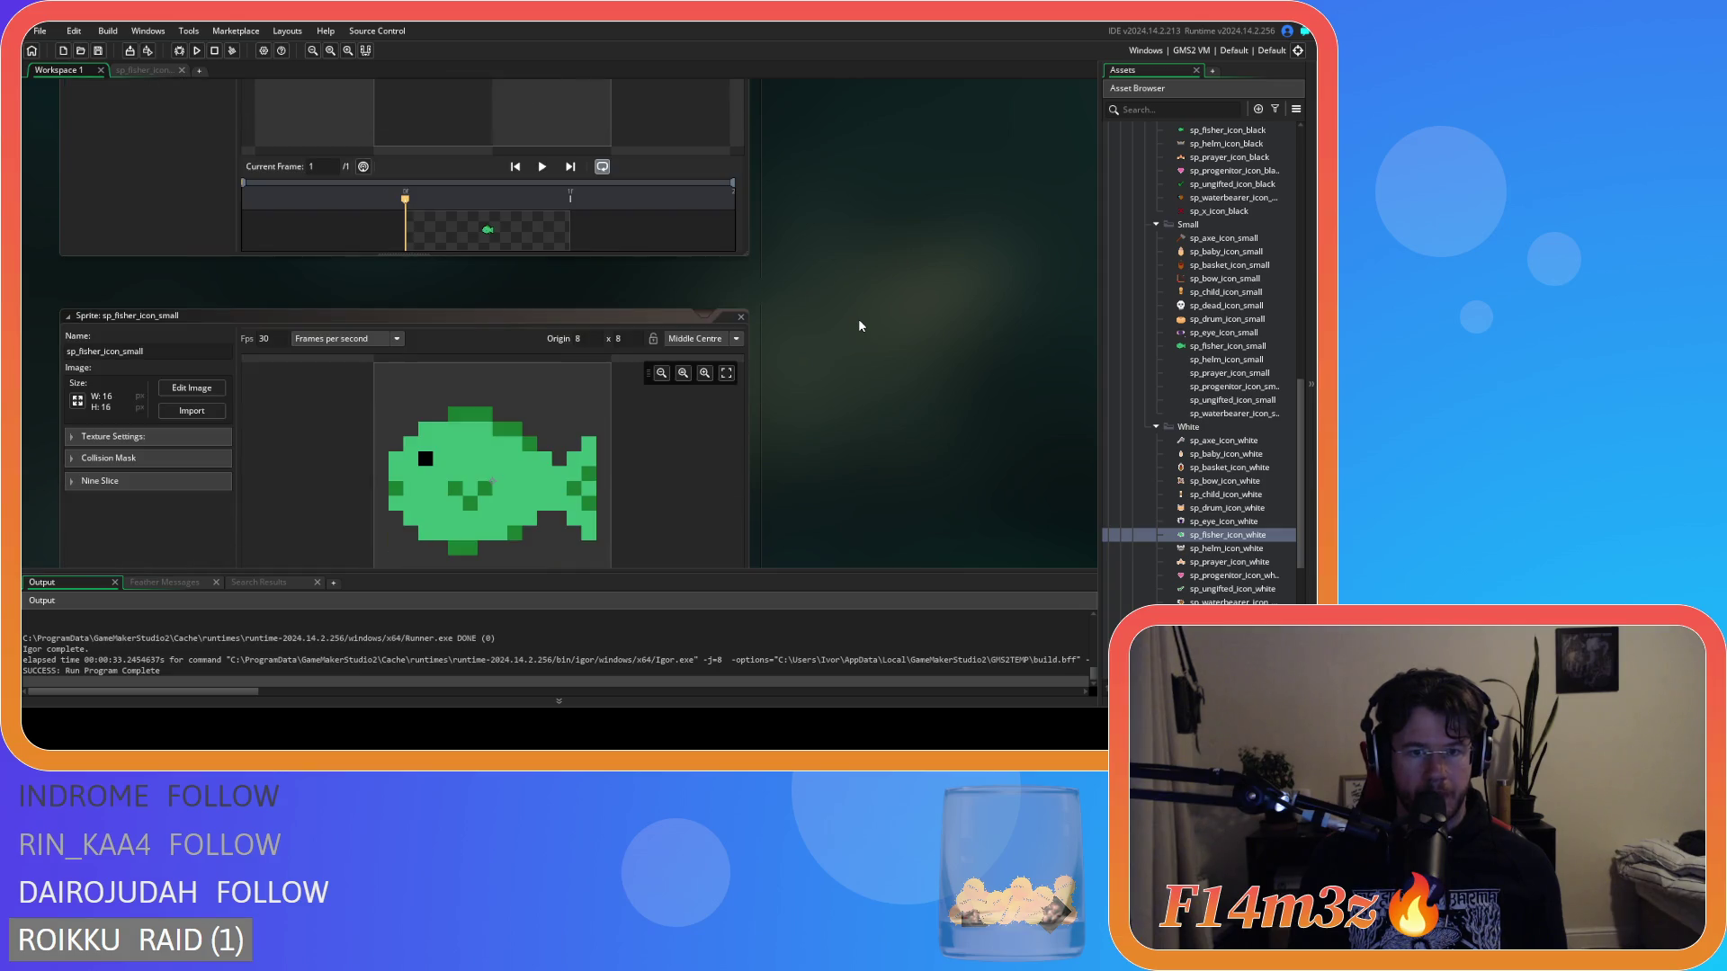
{"action": "scroll", "coordinate": [803, 322], "scroll_direction": "up", "scroll_amount": 4}
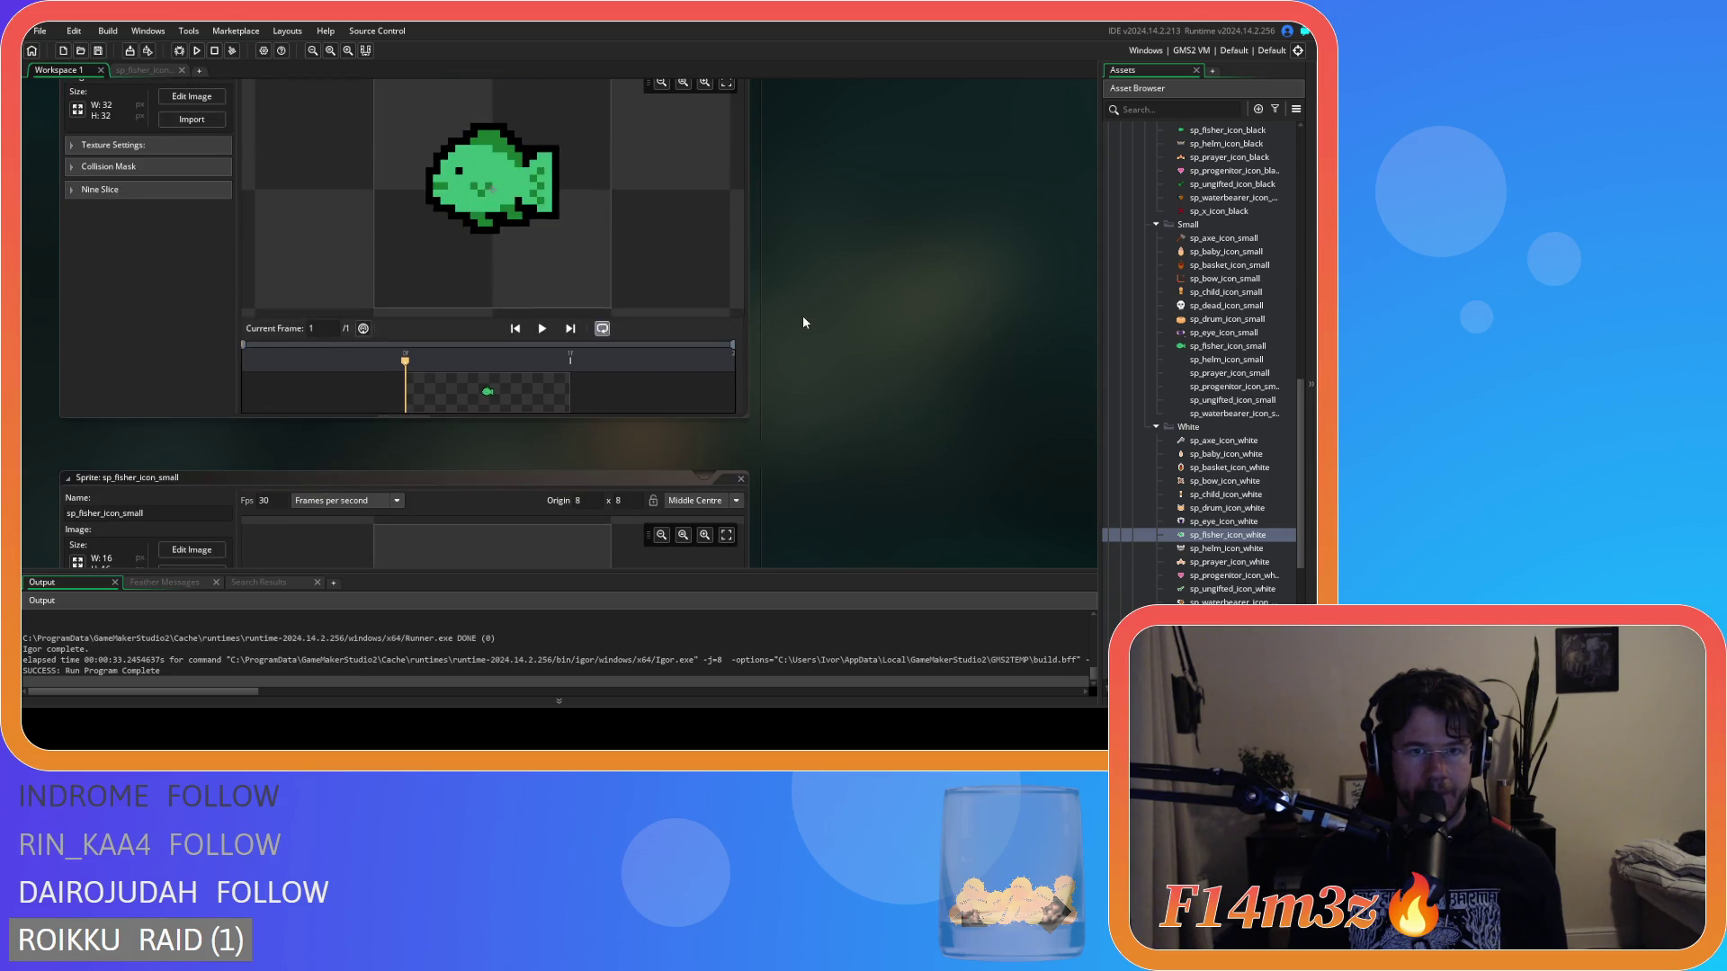
{"action": "left_click", "coordinate": [133, 71]}
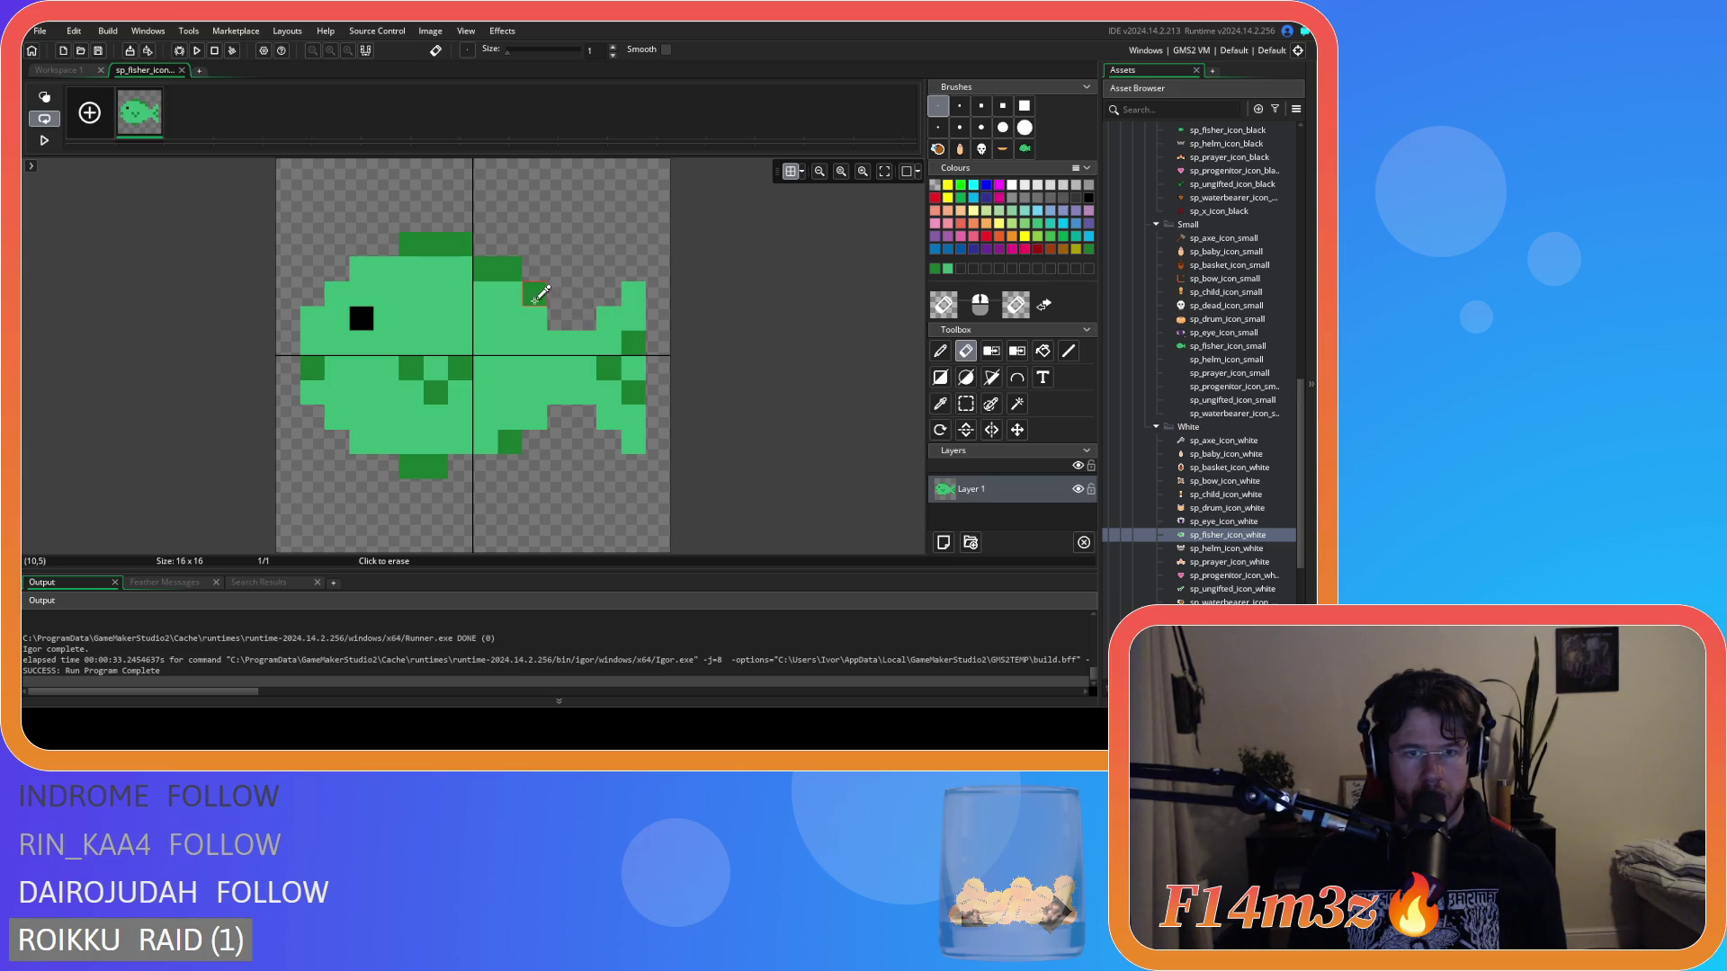
{"action": "key", "text": "p"}
{"action": "left_click", "coordinate": [559, 317]}
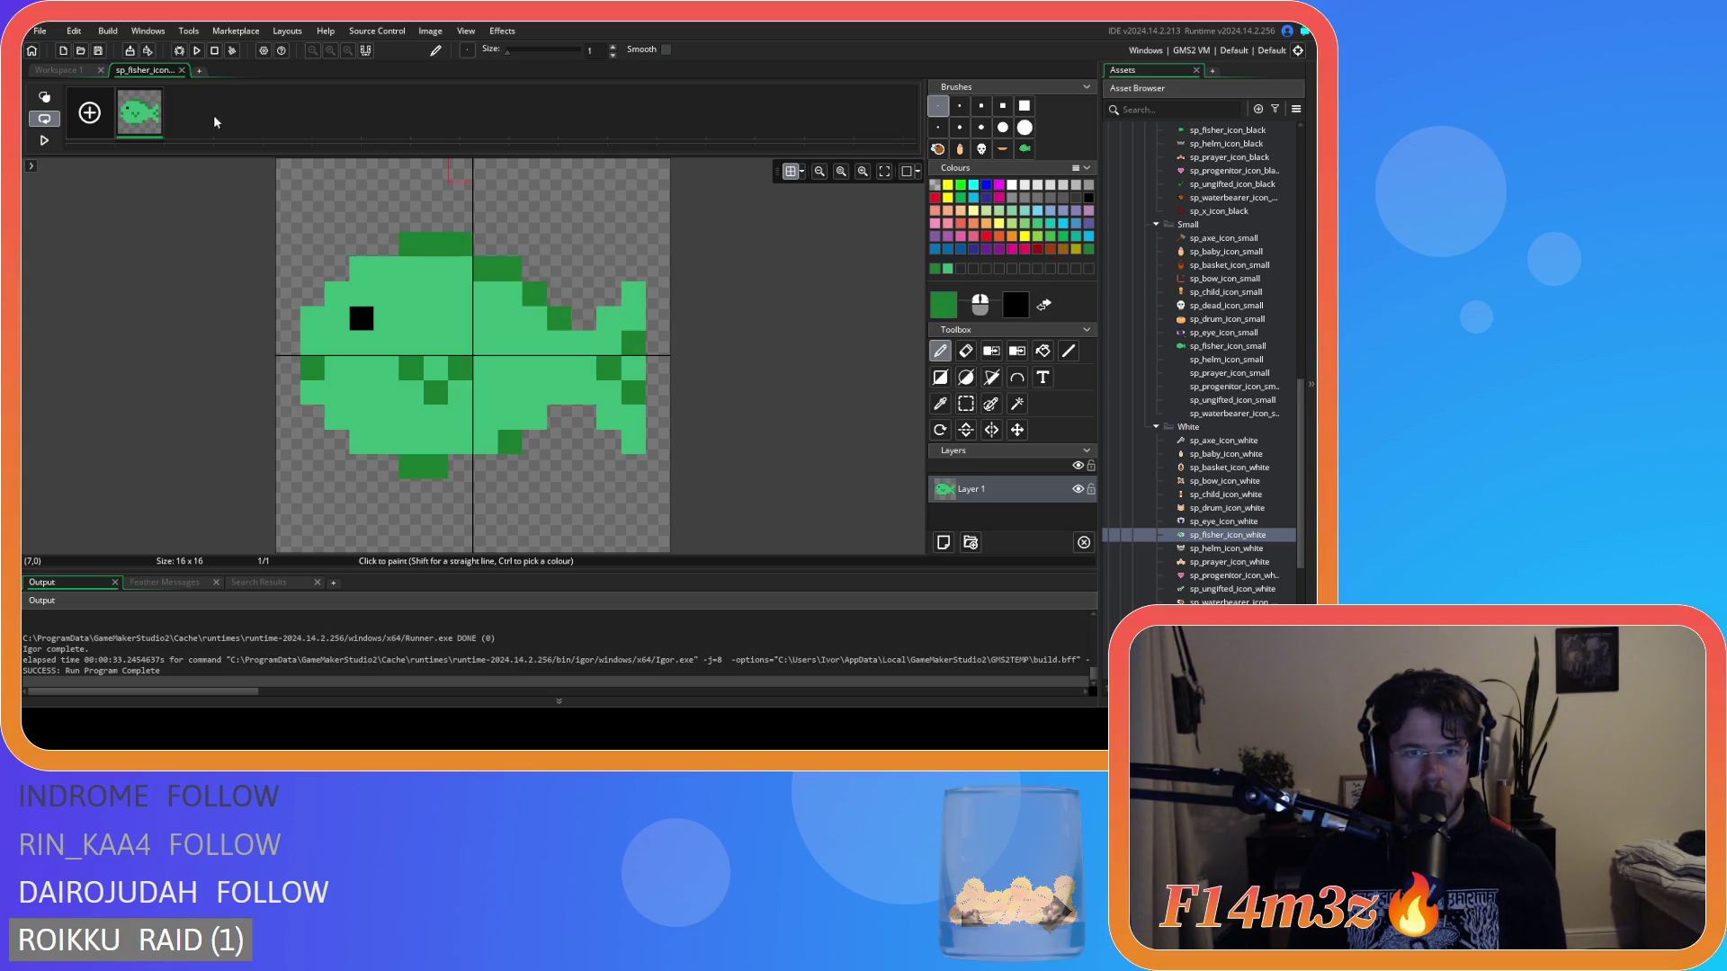
{"action": "left_click", "coordinate": [63, 71]}
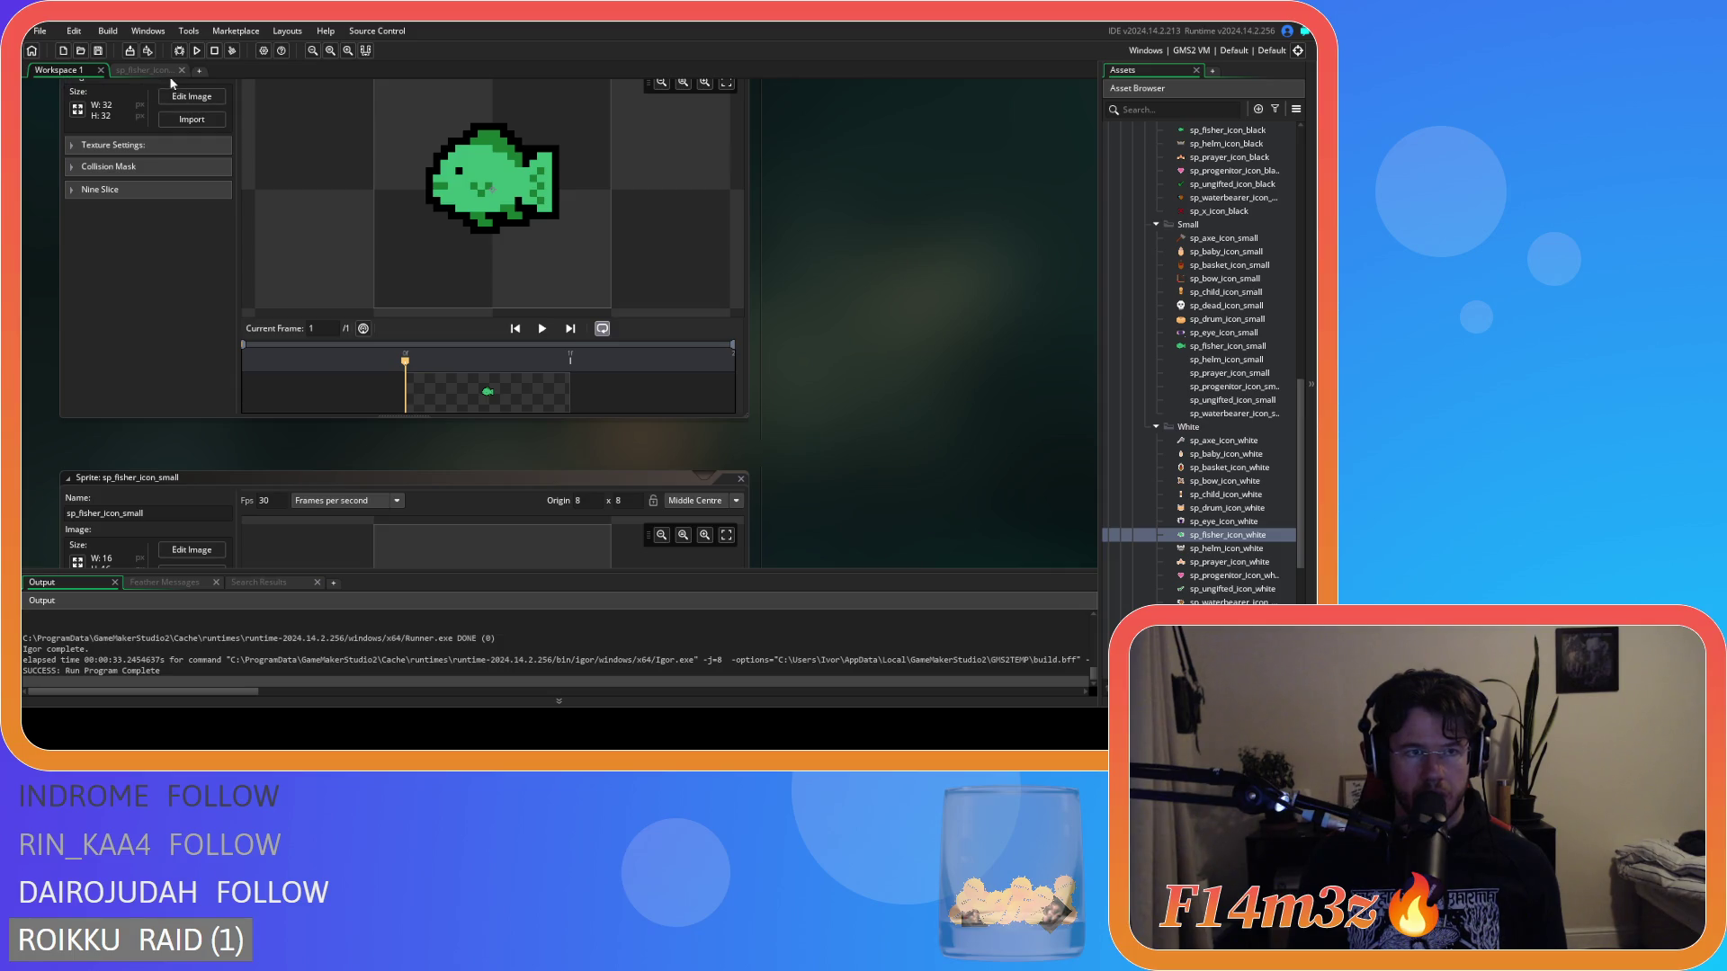
{"action": "left_click", "coordinate": [169, 70]}
{"action": "left_click", "coordinate": [72, 71]}
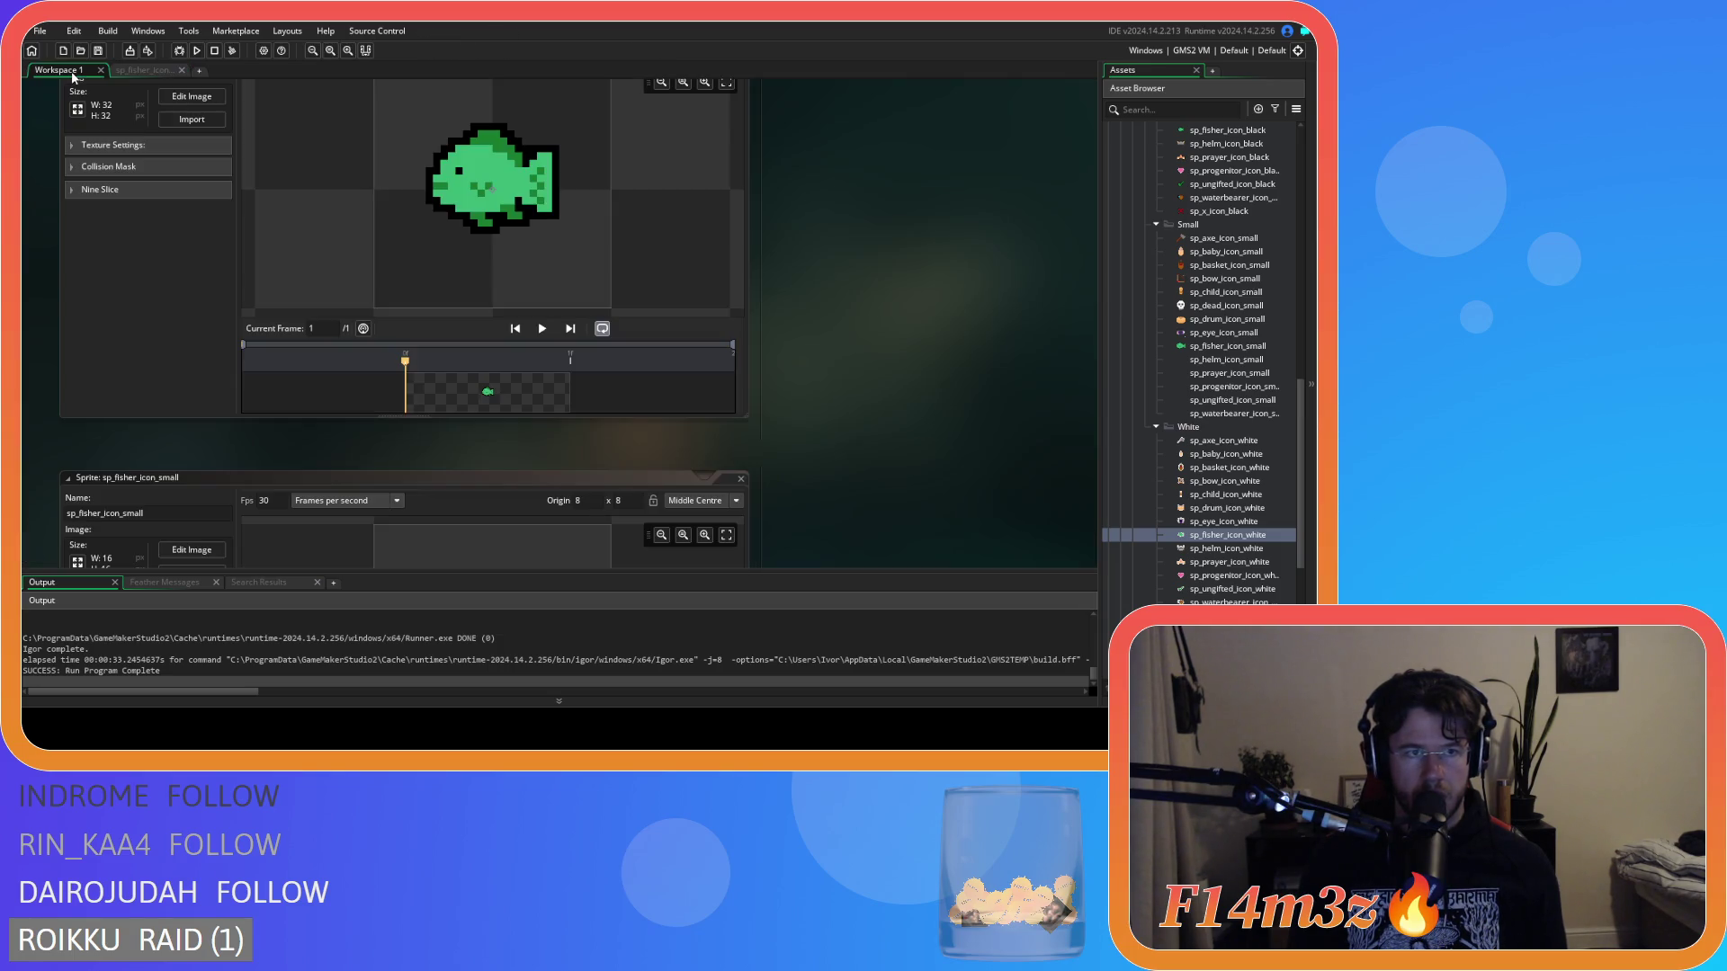
{"action": "left_click", "coordinate": [149, 72]}
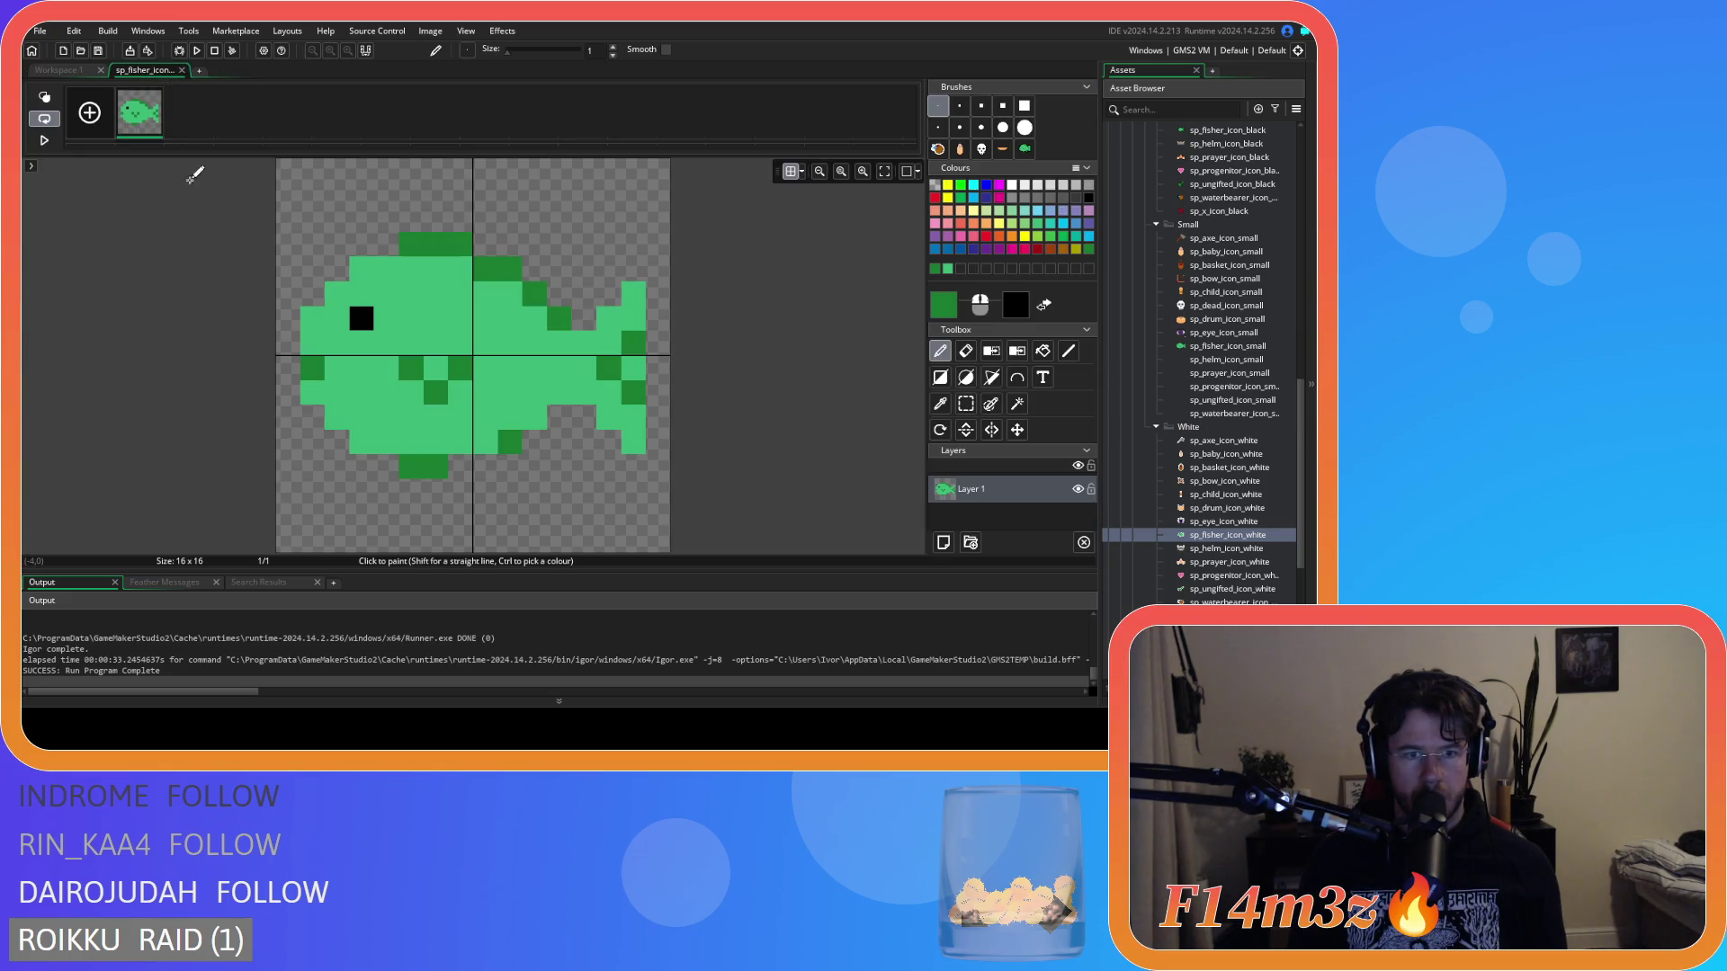
{"action": "left_click", "coordinate": [68, 72]}
{"action": "left_click", "coordinate": [150, 70]}
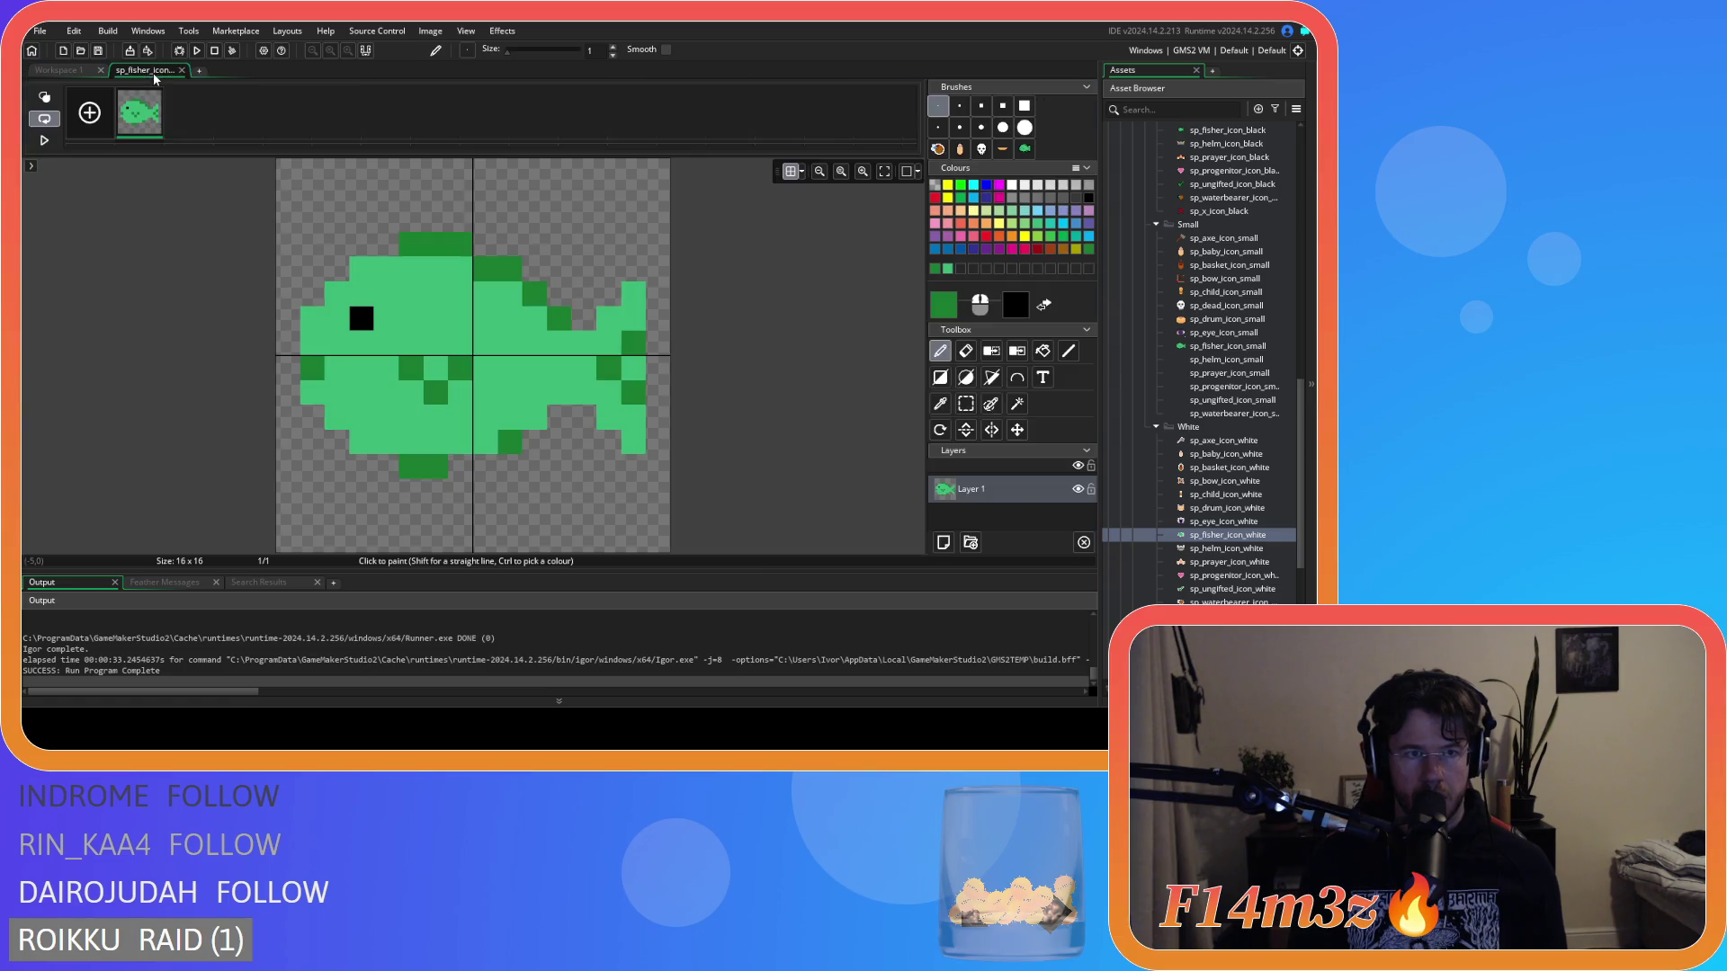
{"action": "key", "text": "e"}
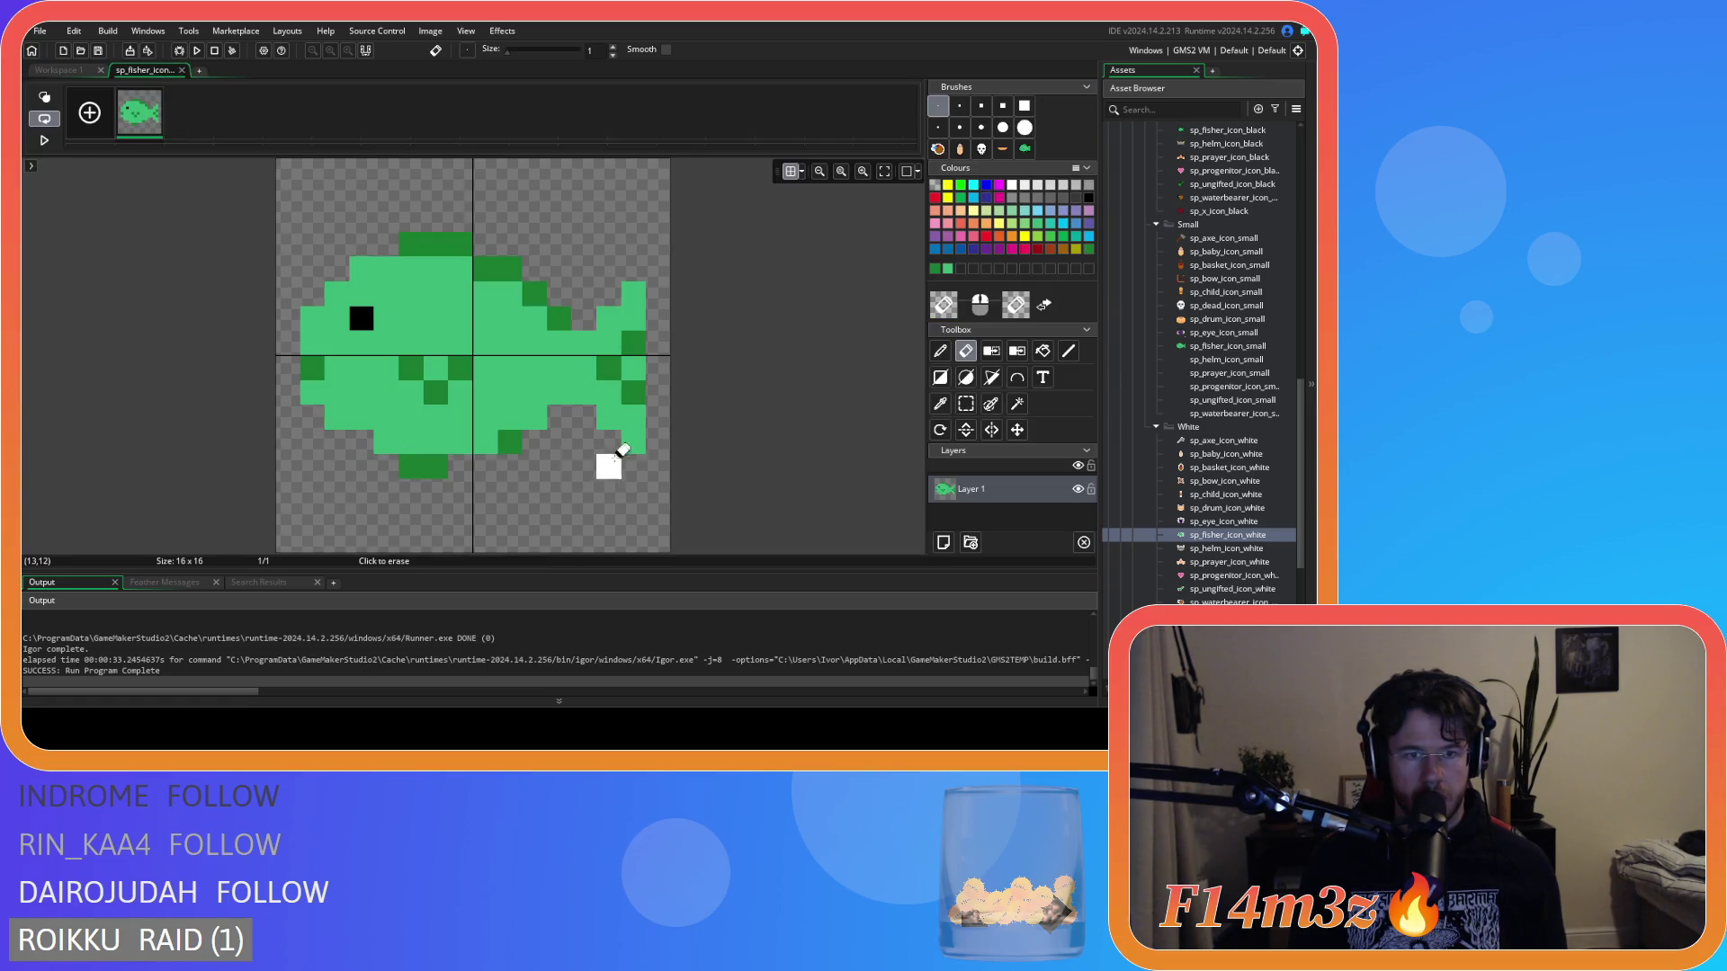
{"action": "left_click", "coordinate": [69, 71]}
{"action": "left_click", "coordinate": [139, 68]}
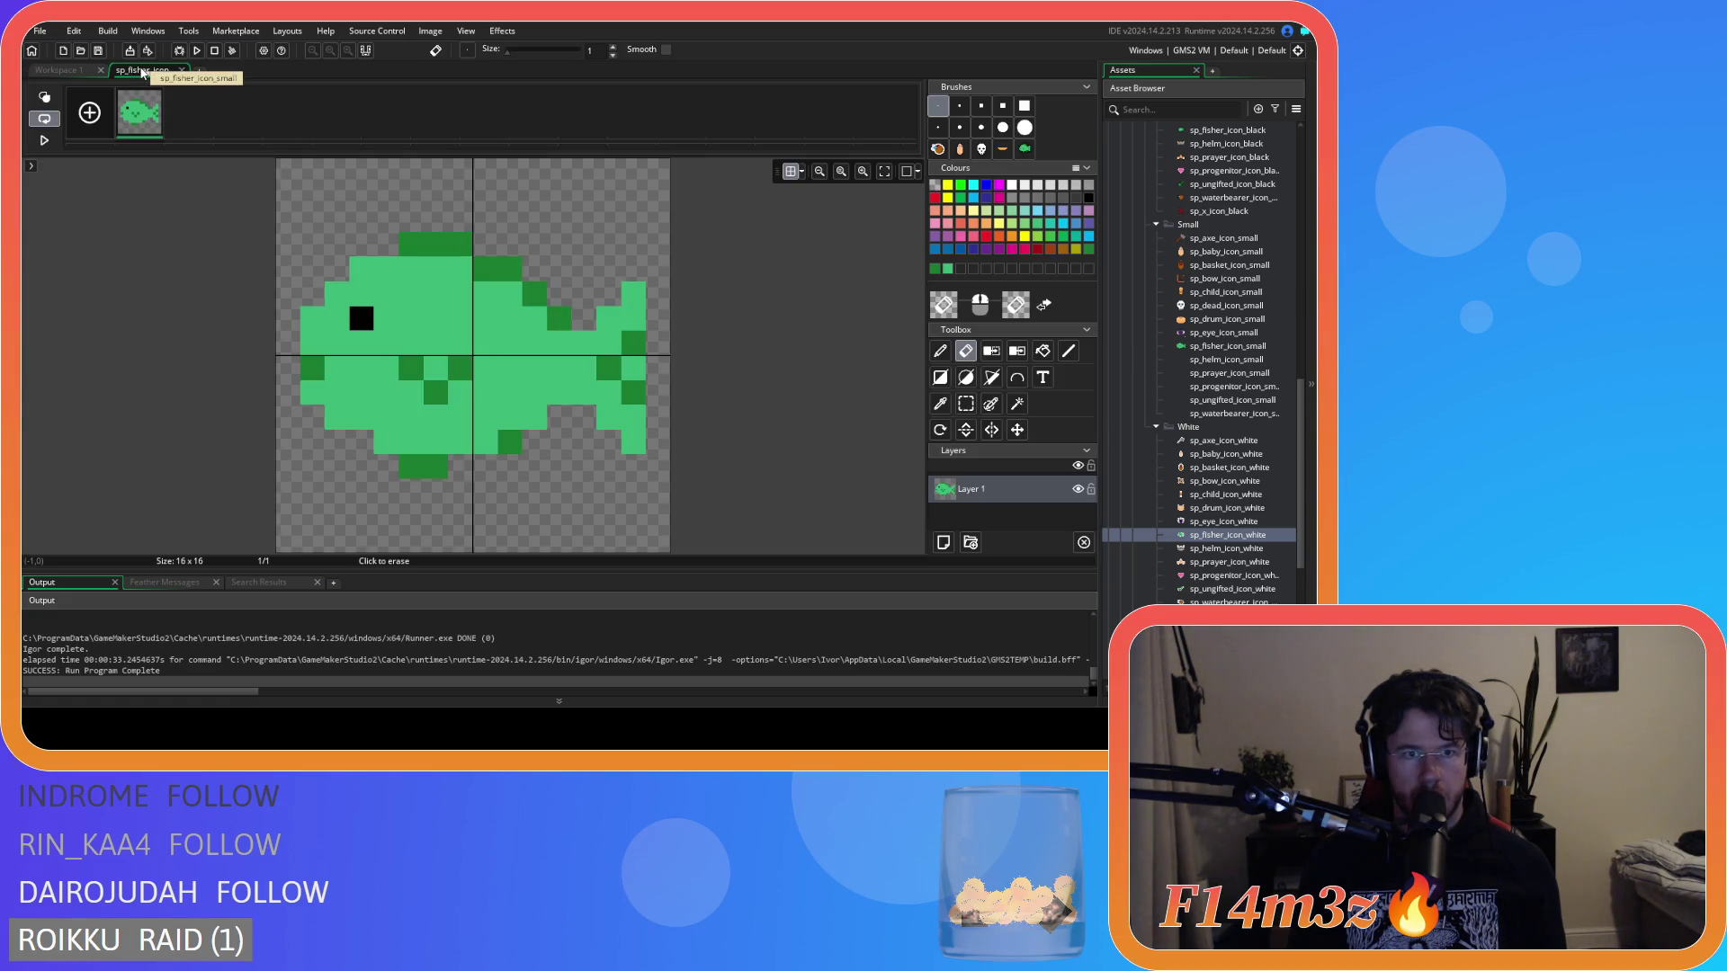
{"action": "left_click", "coordinate": [61, 71]}
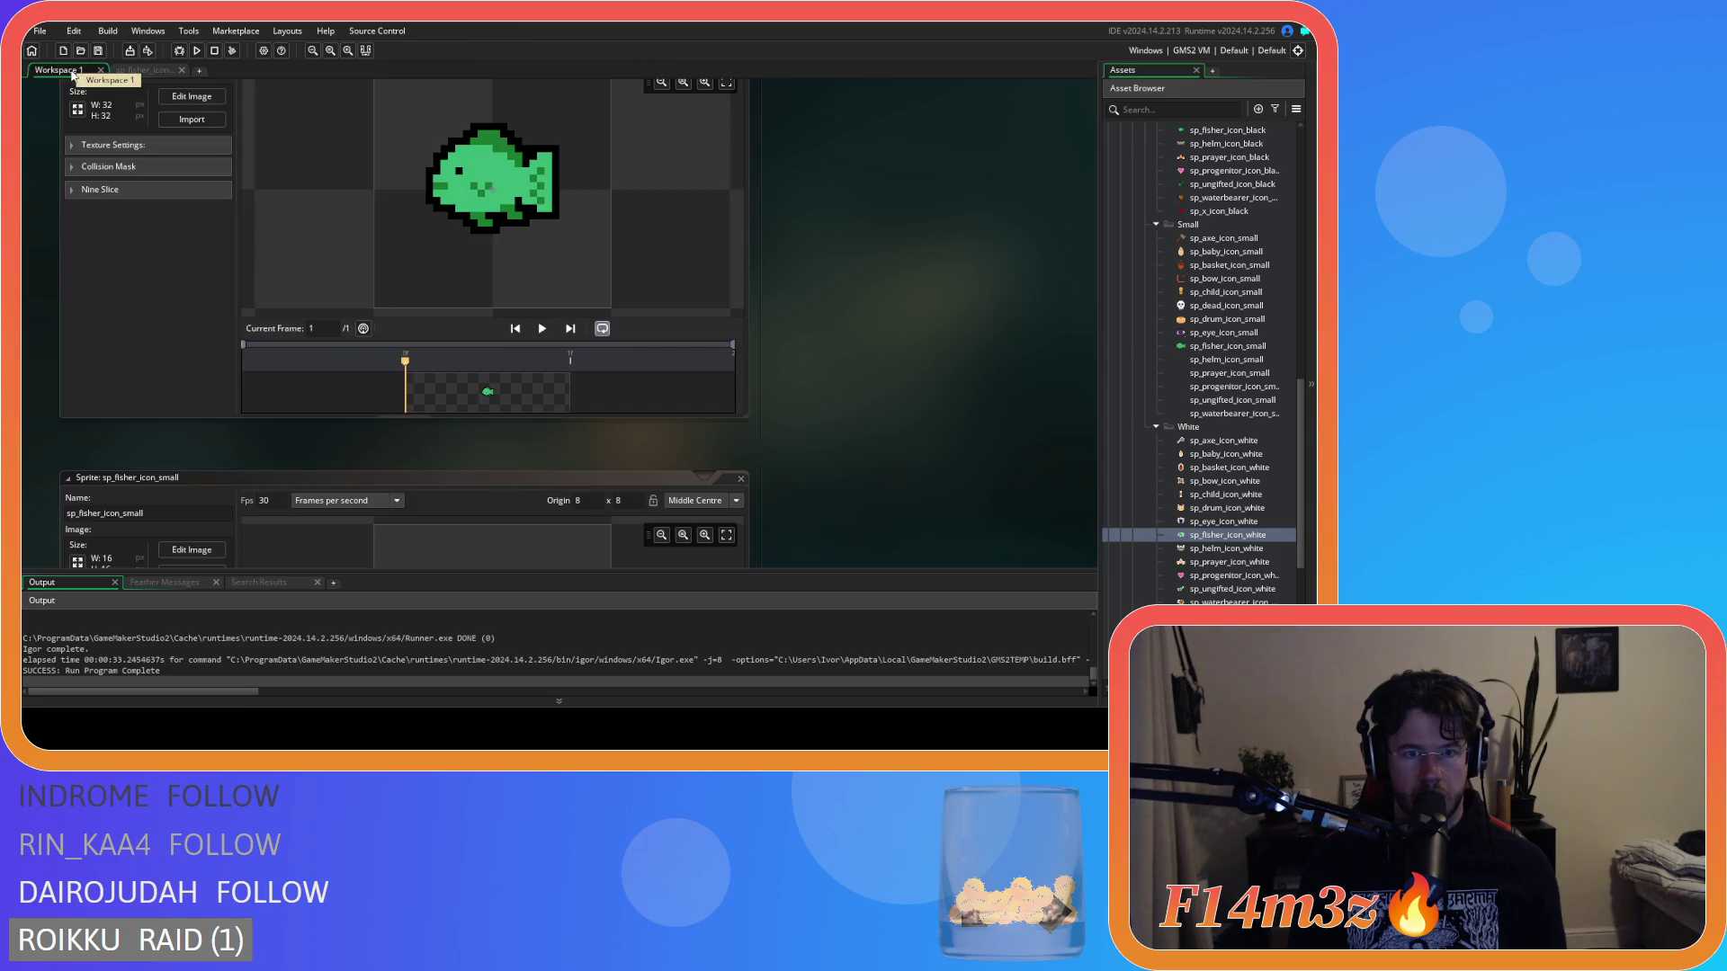
{"action": "scroll", "coordinate": [787, 360], "scroll_direction": "down", "scroll_amount": 5}
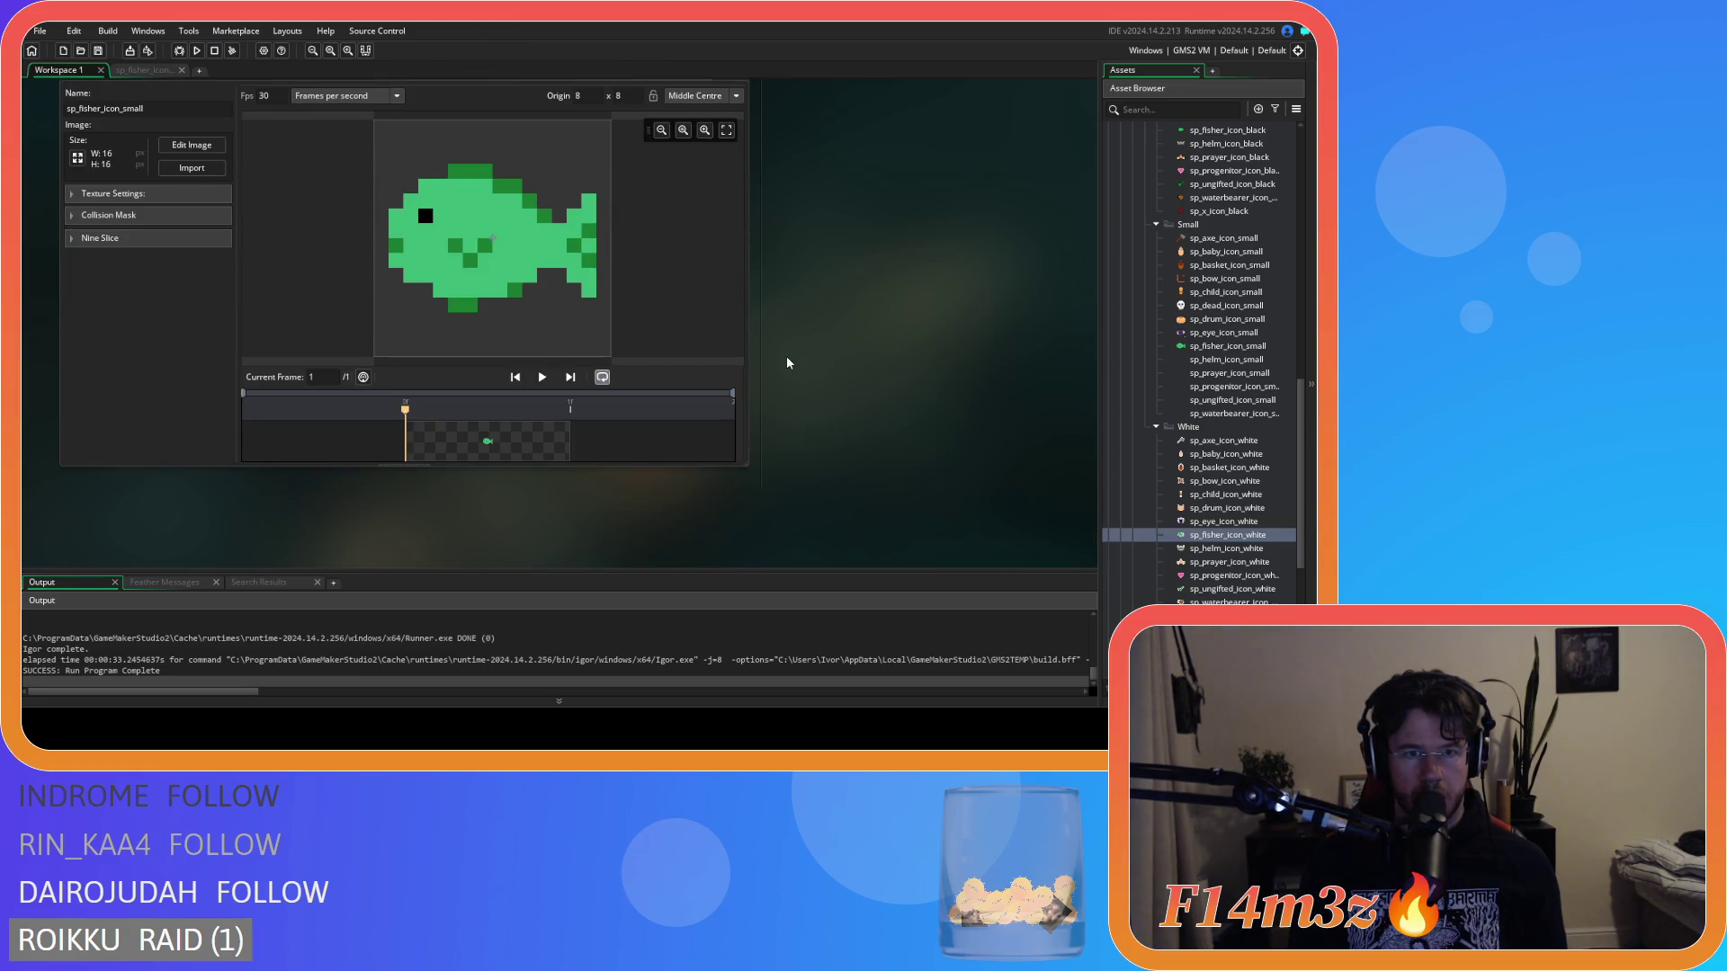
{"action": "scroll", "coordinate": [787, 362], "scroll_direction": "up", "scroll_amount": 4}
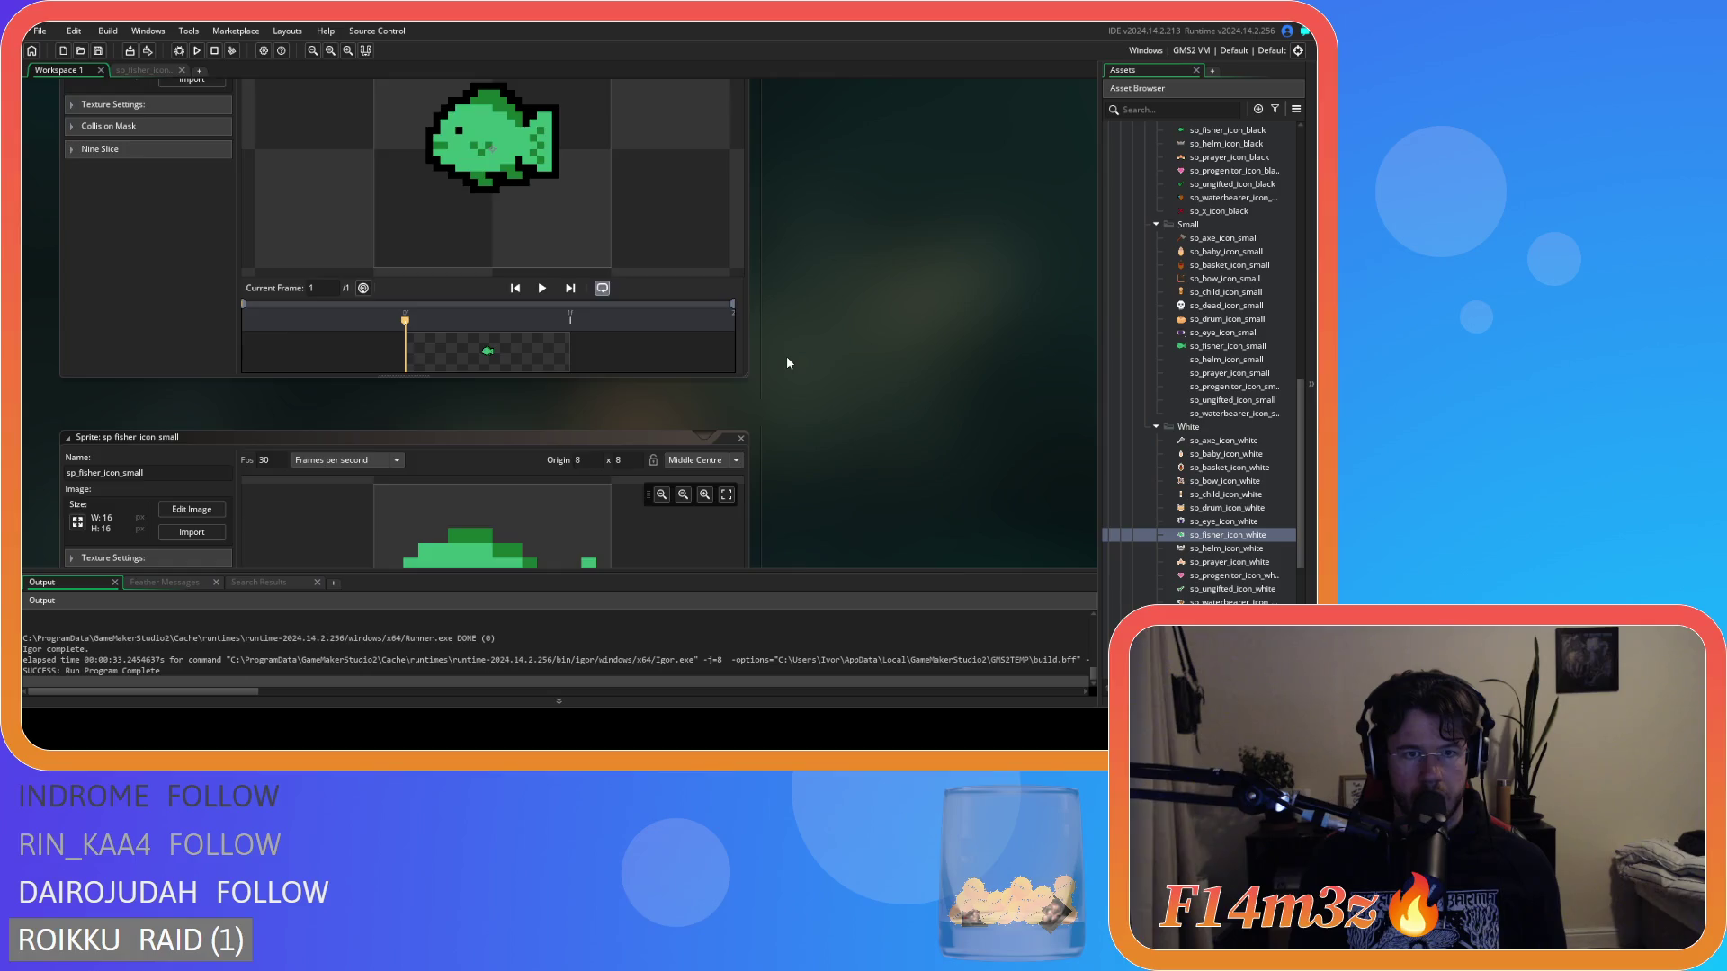
{"action": "scroll", "coordinate": [786, 363], "scroll_direction": "down", "scroll_amount": 2}
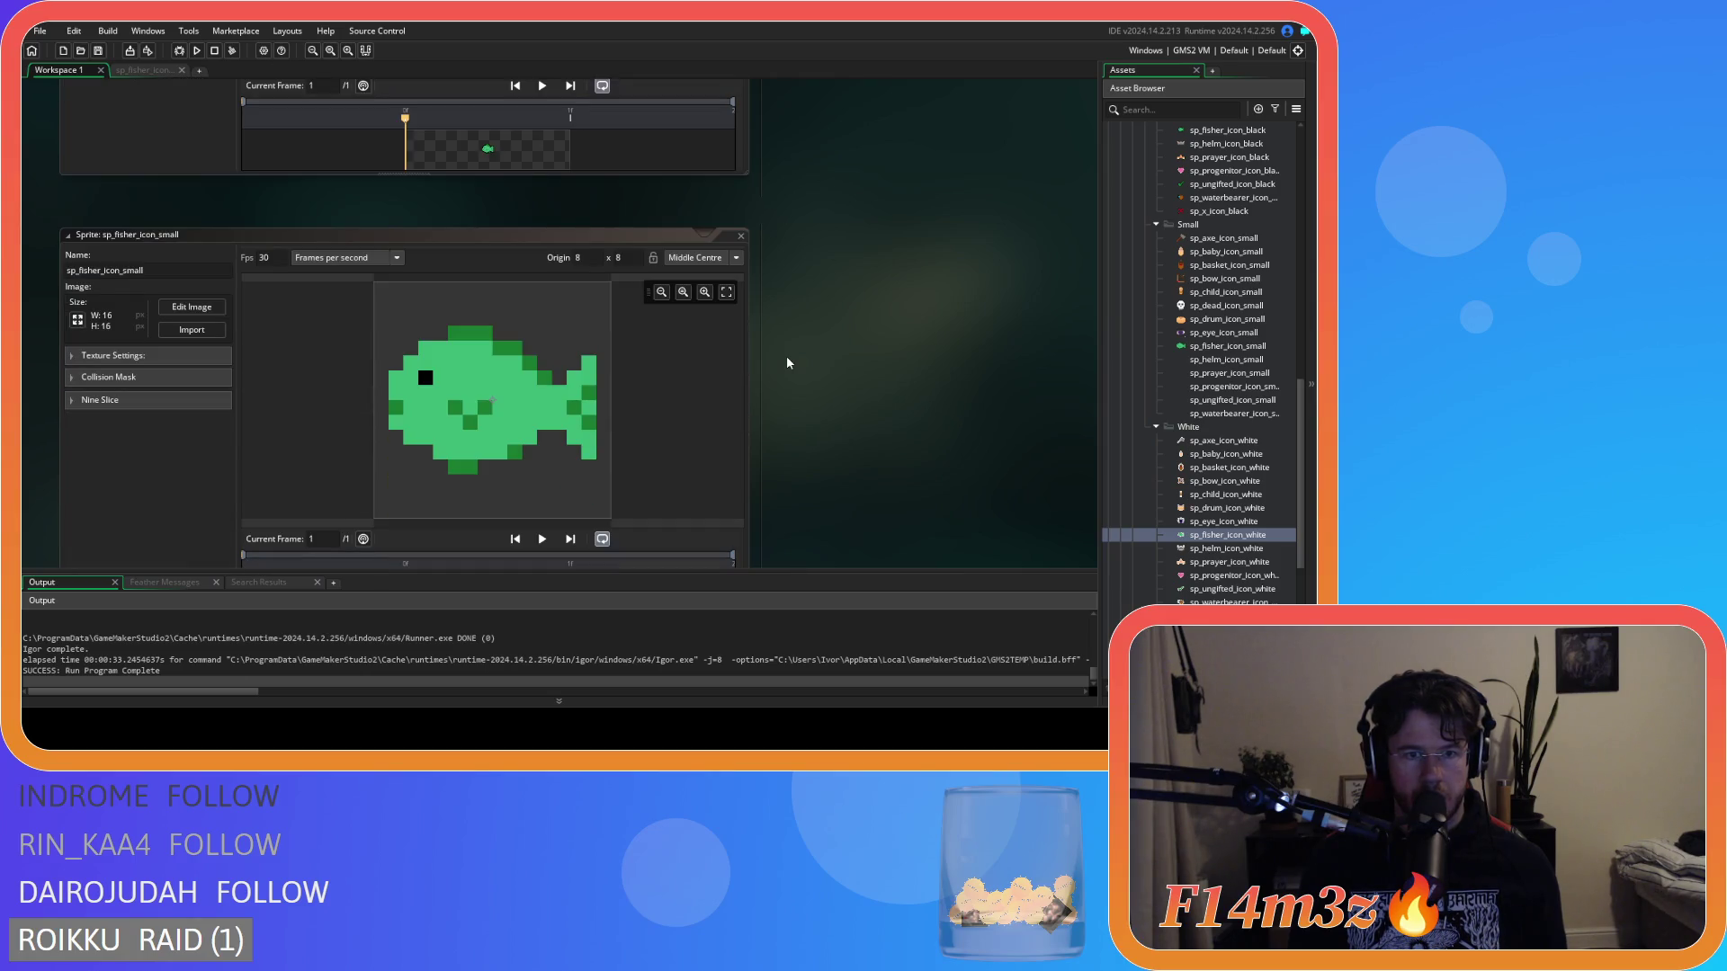
{"action": "scroll", "coordinate": [787, 362], "scroll_direction": "up", "scroll_amount": 3}
{"action": "scroll", "coordinate": [787, 362], "scroll_direction": "down", "scroll_amount": 2}
{"action": "scroll", "coordinate": [787, 362], "scroll_direction": "down", "scroll_amount": 2}
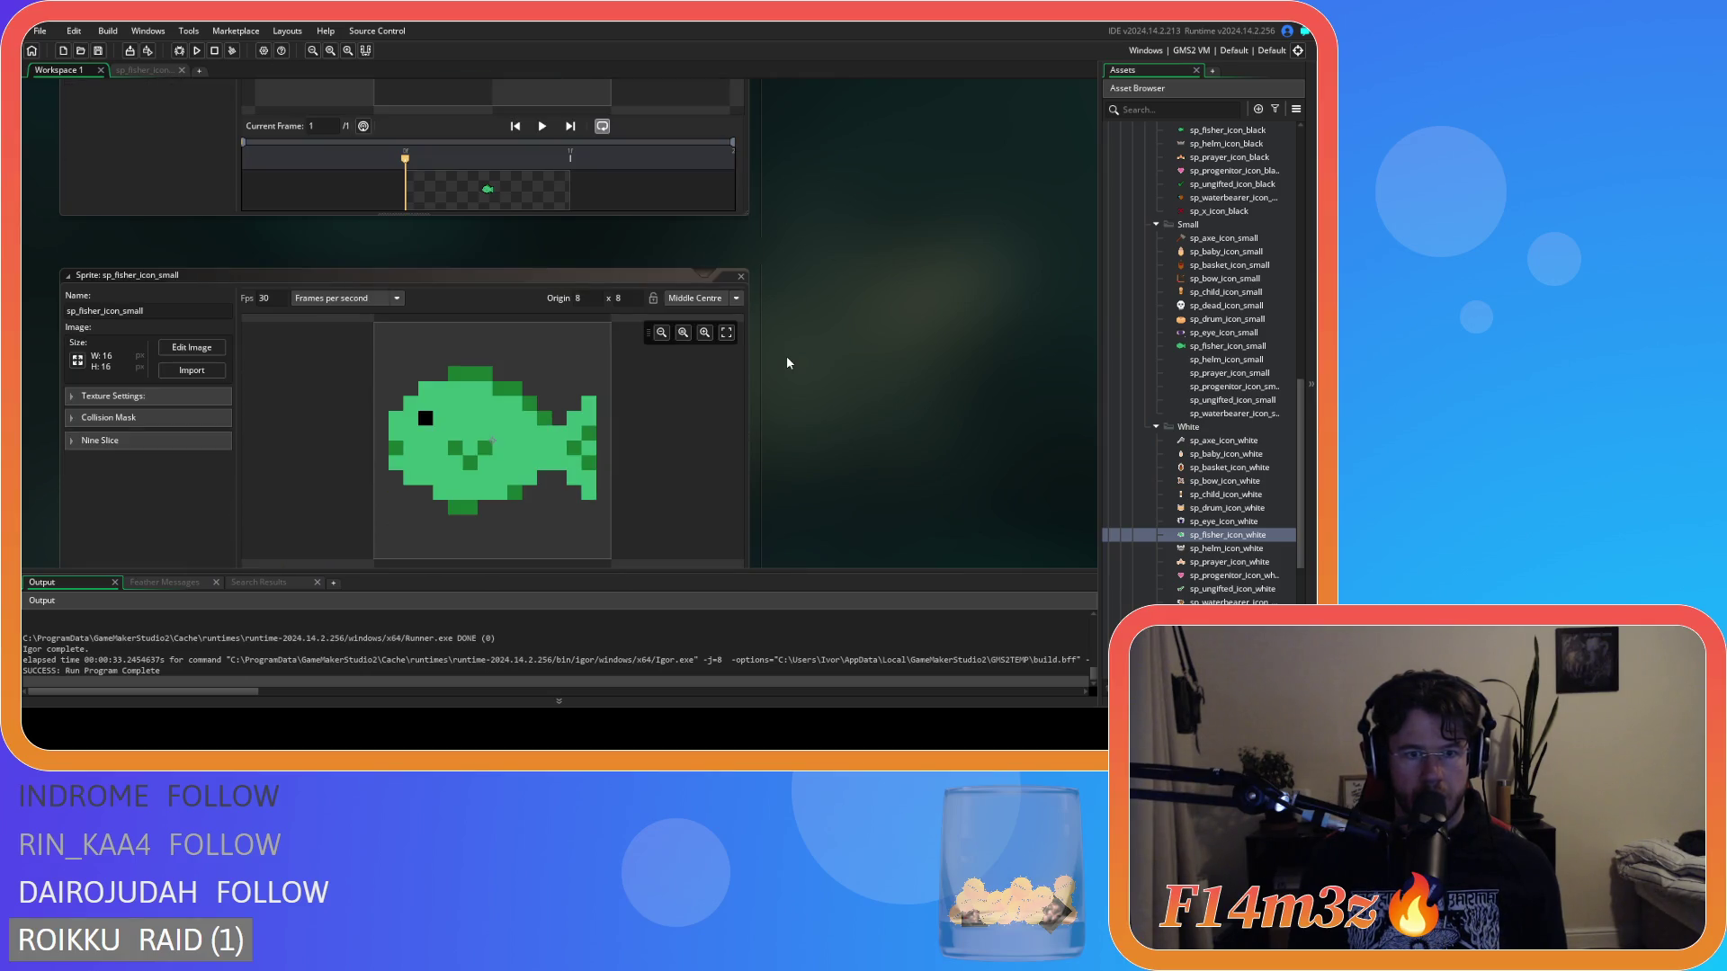
{"action": "left_click", "coordinate": [144, 70]}
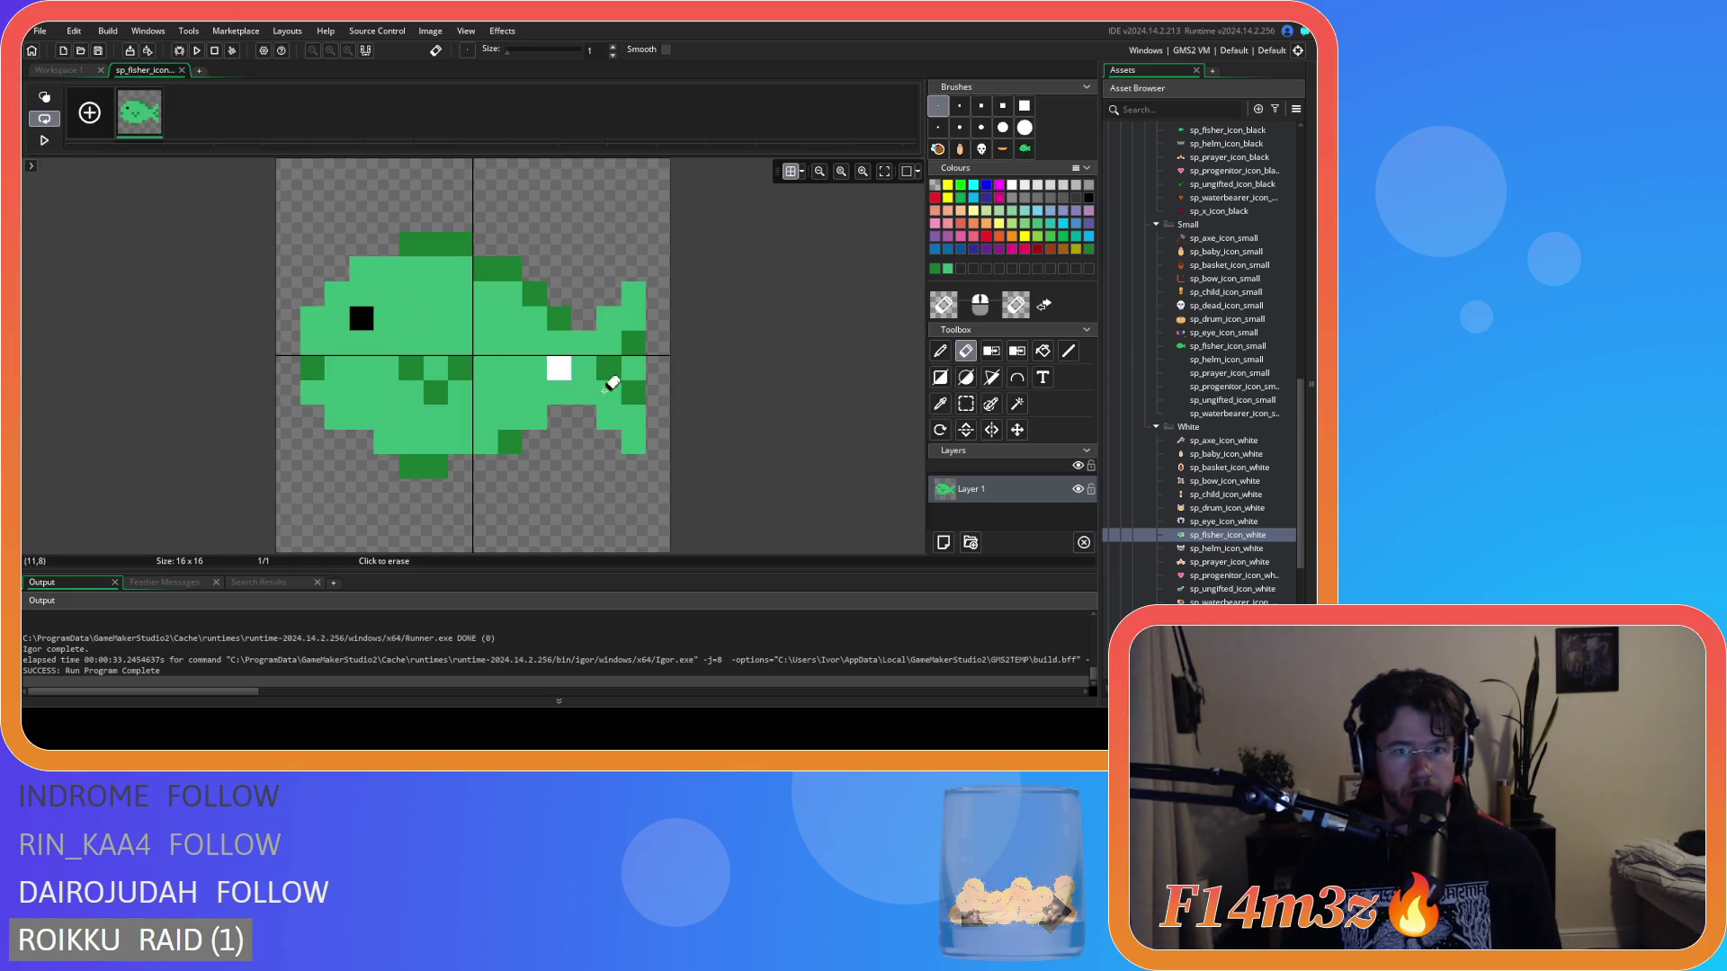
Select the fish's left-edge pixels with Rectangle Select and shift the eye area down one pixel.
{"action": "key", "text": "s"}
{"action": "left_click_drag", "start_coordinate": [311, 312], "coordinate": [371, 430]}
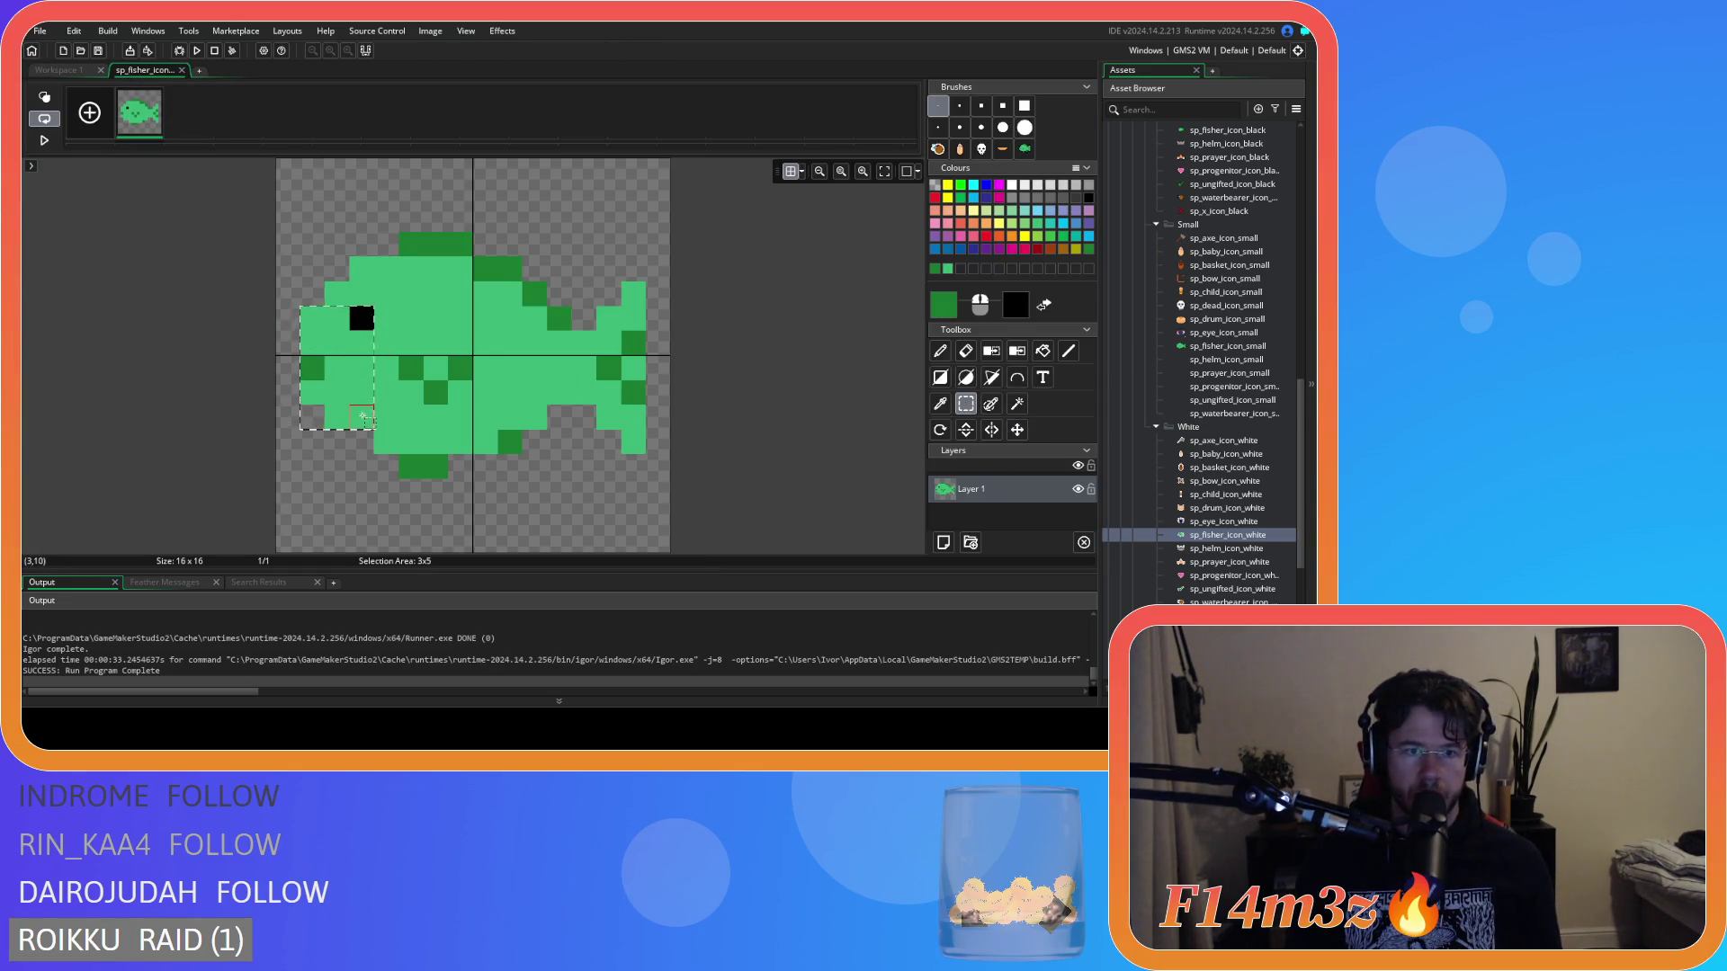
{"action": "left_click_drag", "start_coordinate": [360, 363], "coordinate": [359, 385]}
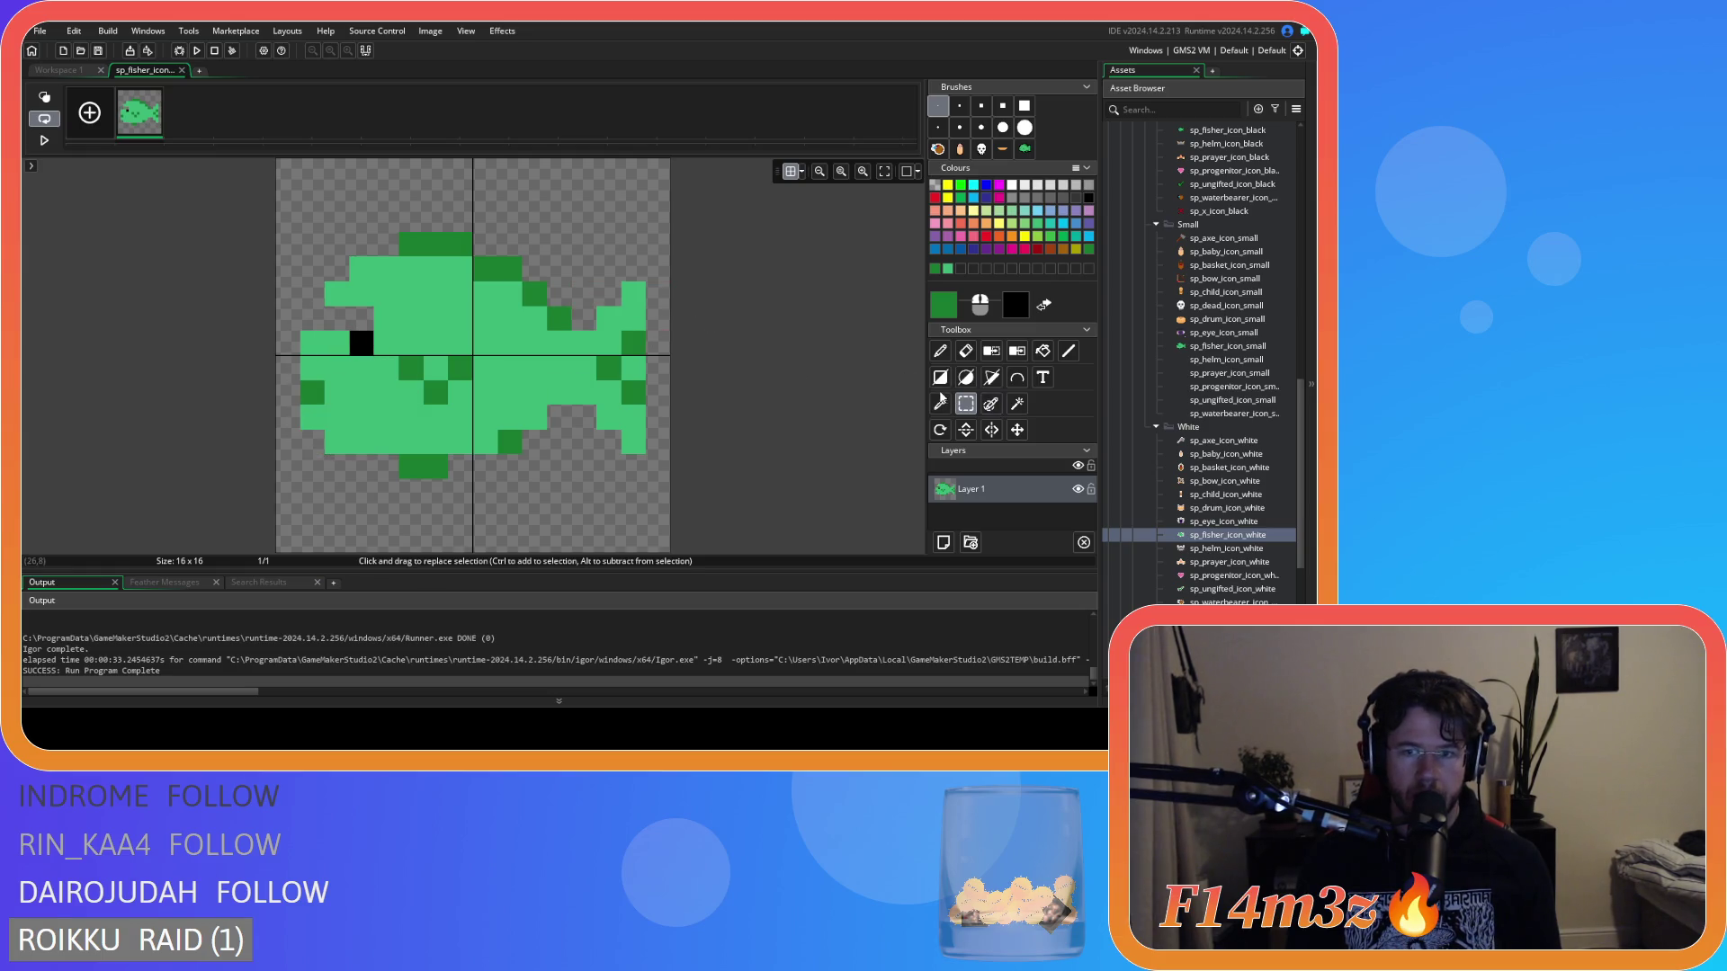
Fill the left-edge gap in light green, try erasing the top-left pixel, and undo the edits.
{"action": "left_click", "coordinate": [940, 351]}
{"action": "left_click", "coordinate": [439, 333], "text": "ctrl"}
{"action": "left_click", "coordinate": [312, 317]}
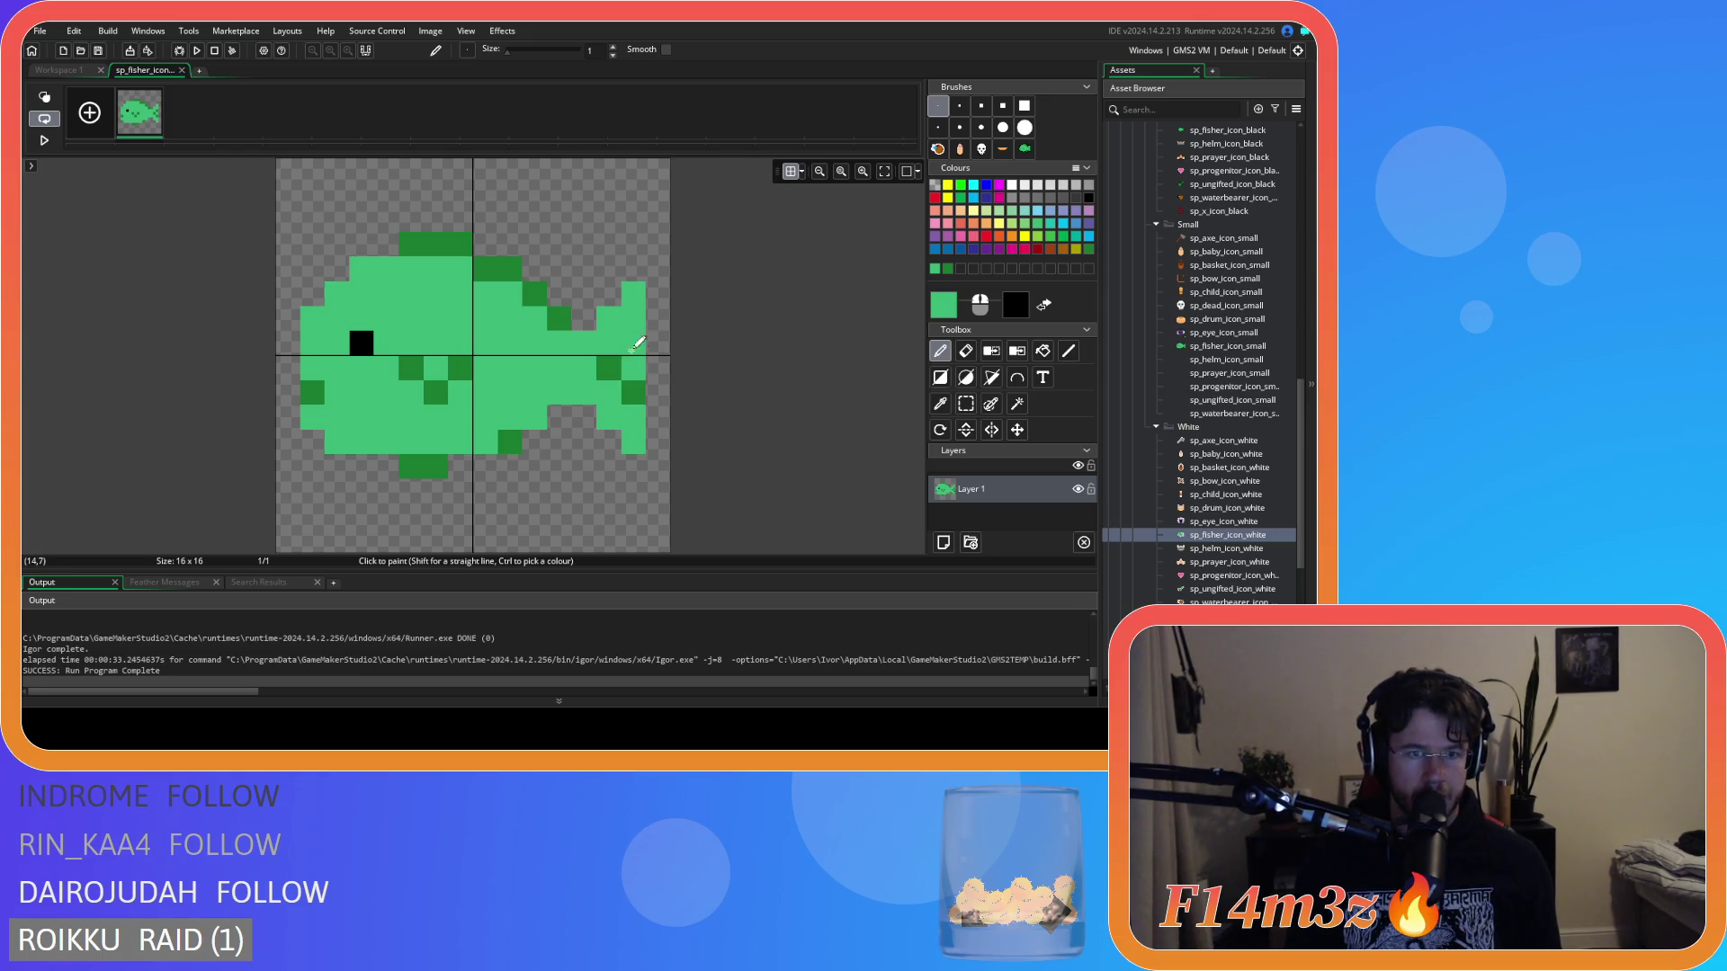
{"action": "key", "text": "ctrl+z"}
{"action": "left_click", "coordinate": [348, 312]}
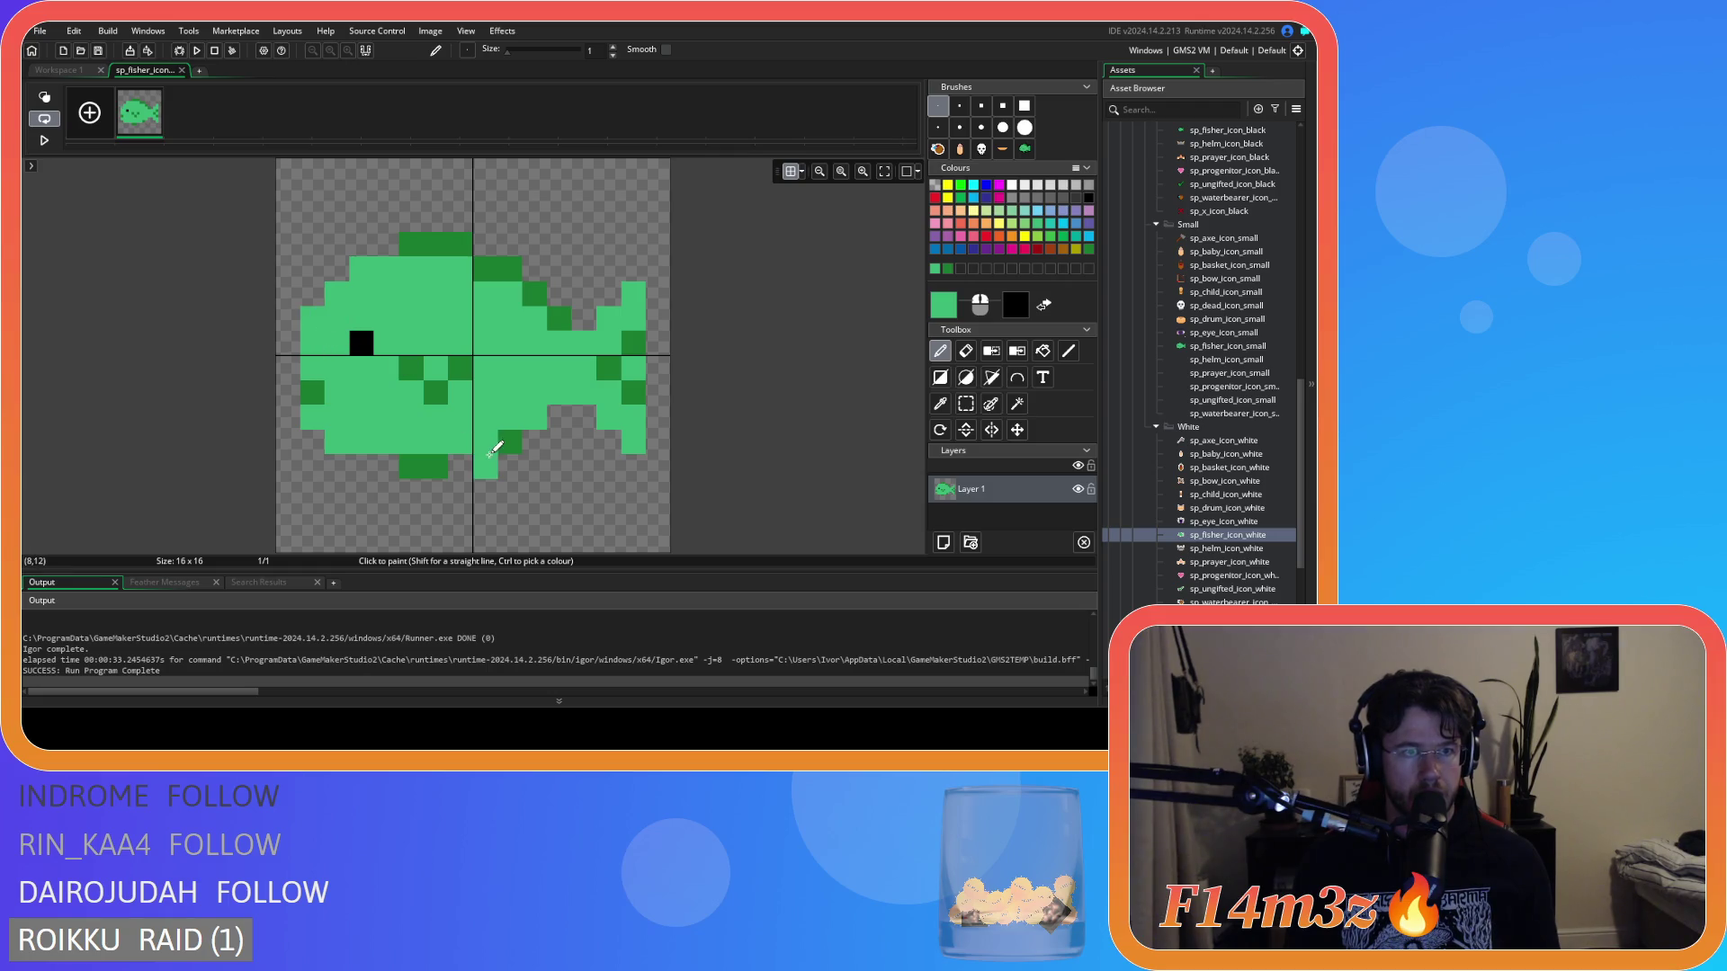
{"action": "key", "text": "e"}
{"action": "left_click", "coordinate": [361, 268]}
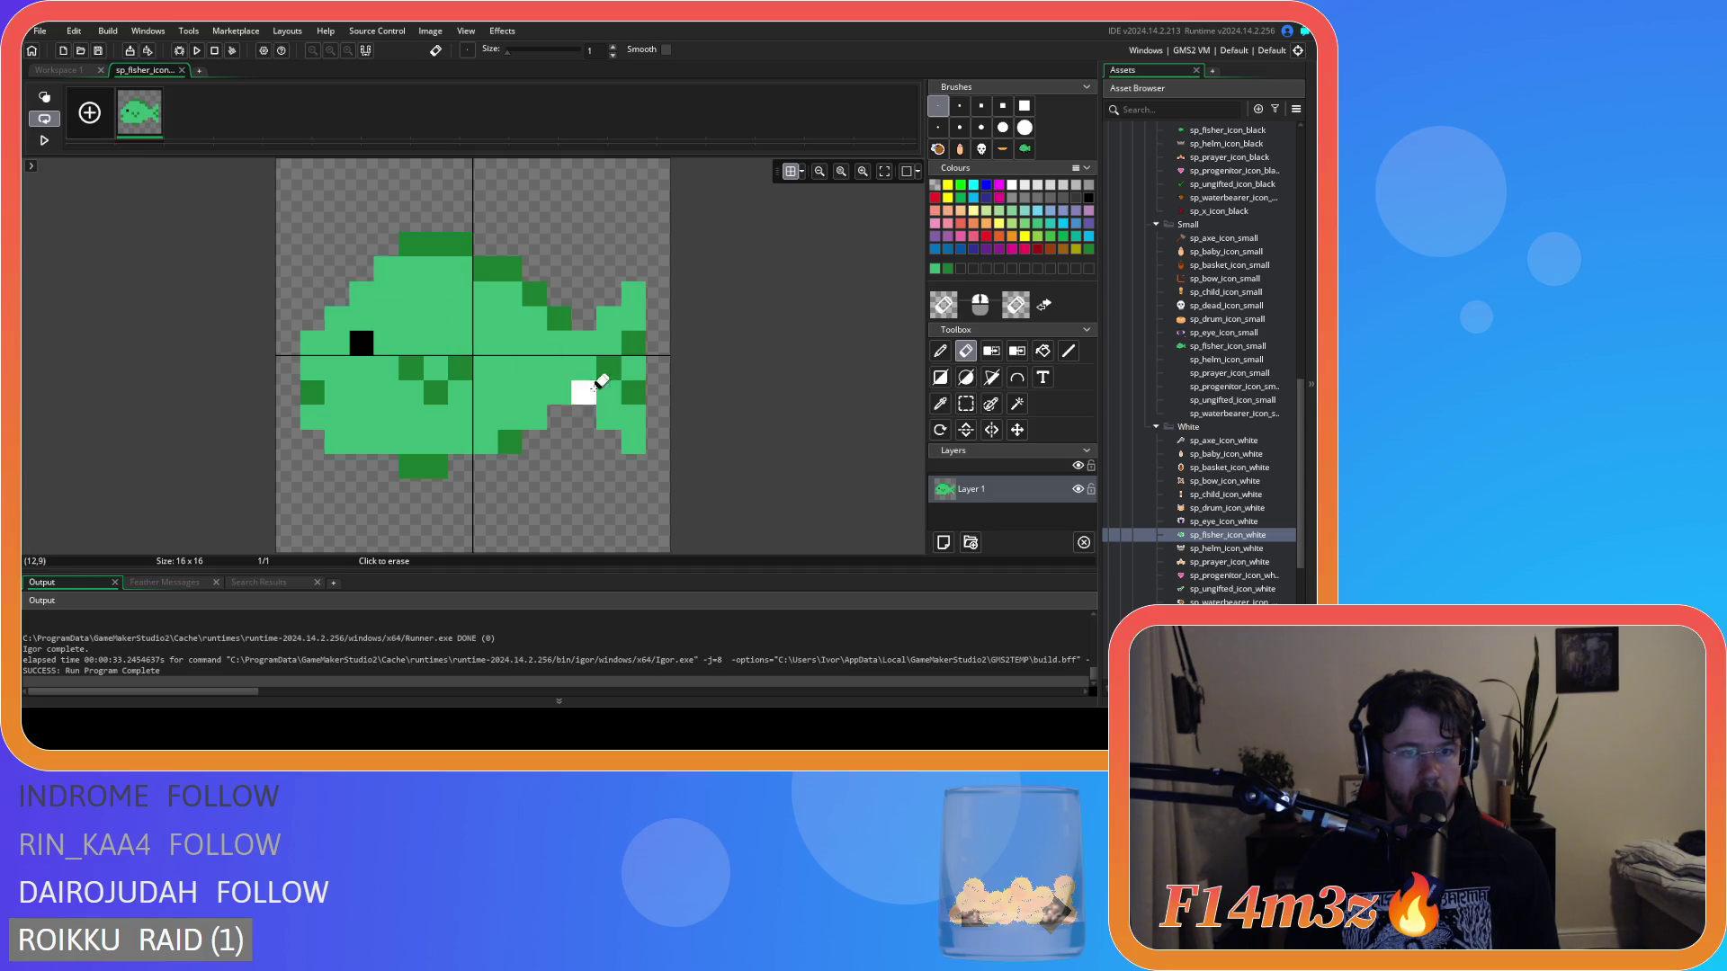
{"action": "key", "text": "ctrl+z"}
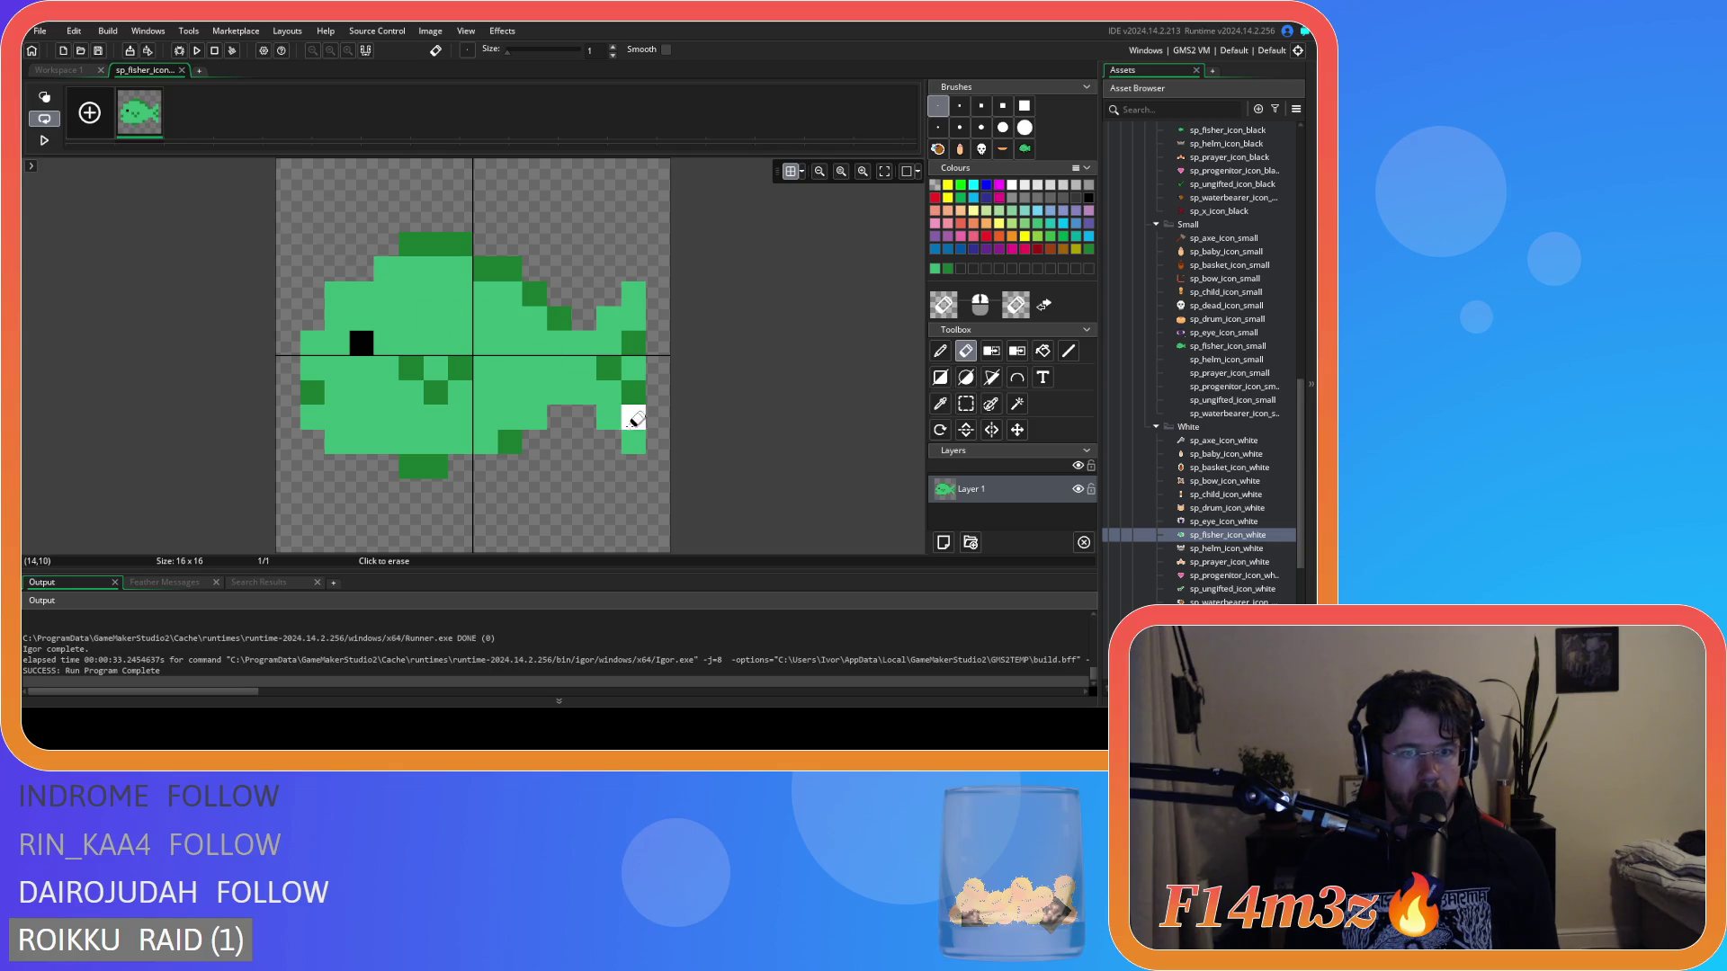
{"action": "key", "text": "ctrl+z"}
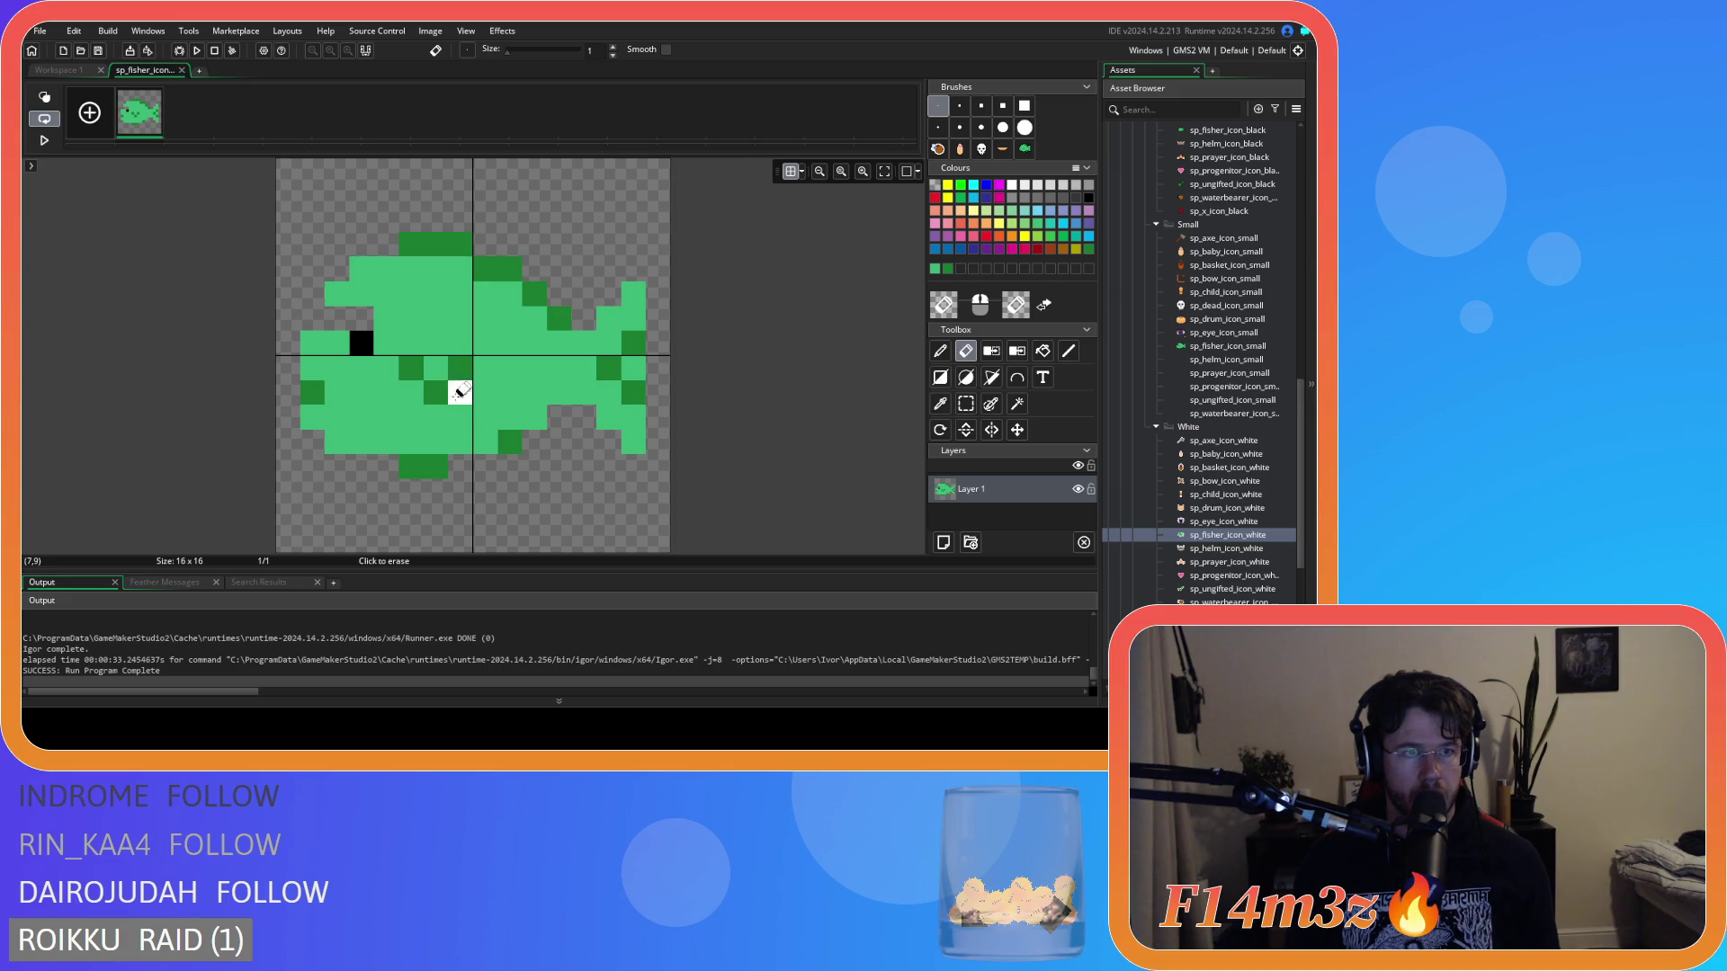
{"action": "key", "text": "ctrl+z"}
Select the fish's lower-left pixels, shift them one pixel right, and return to the workspace.
{"action": "left_click", "coordinate": [966, 404]}
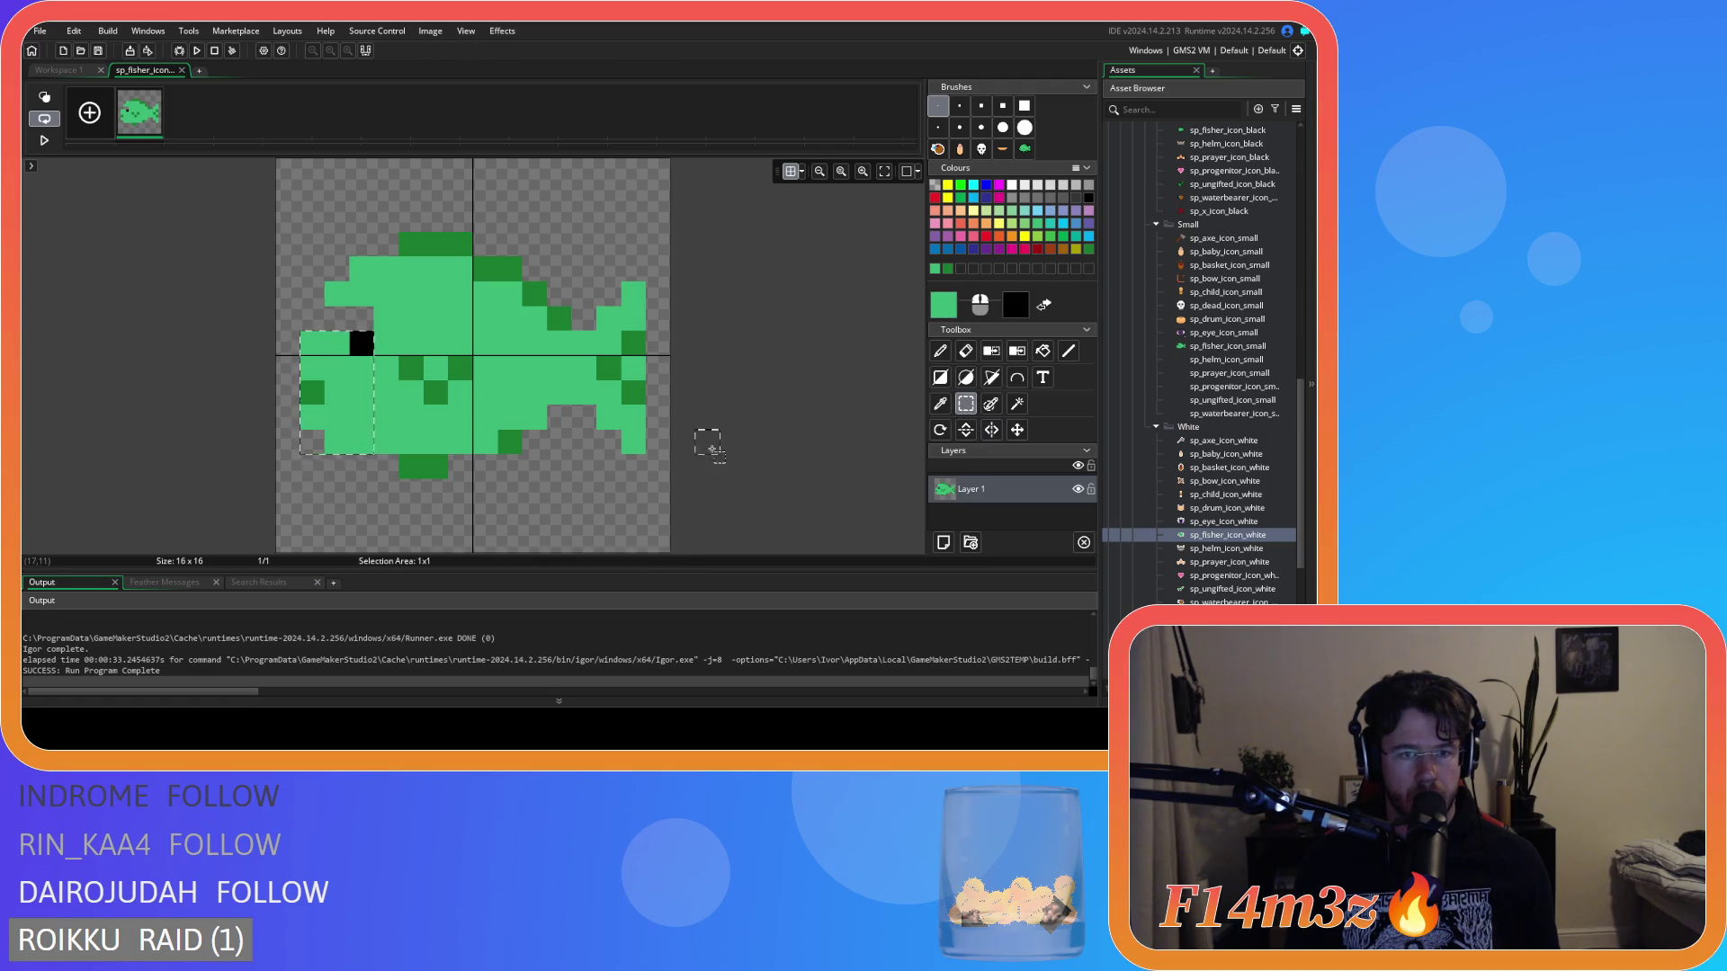
{"action": "left_click", "coordinate": [313, 376]}
{"action": "left_click", "coordinate": [351, 413]}
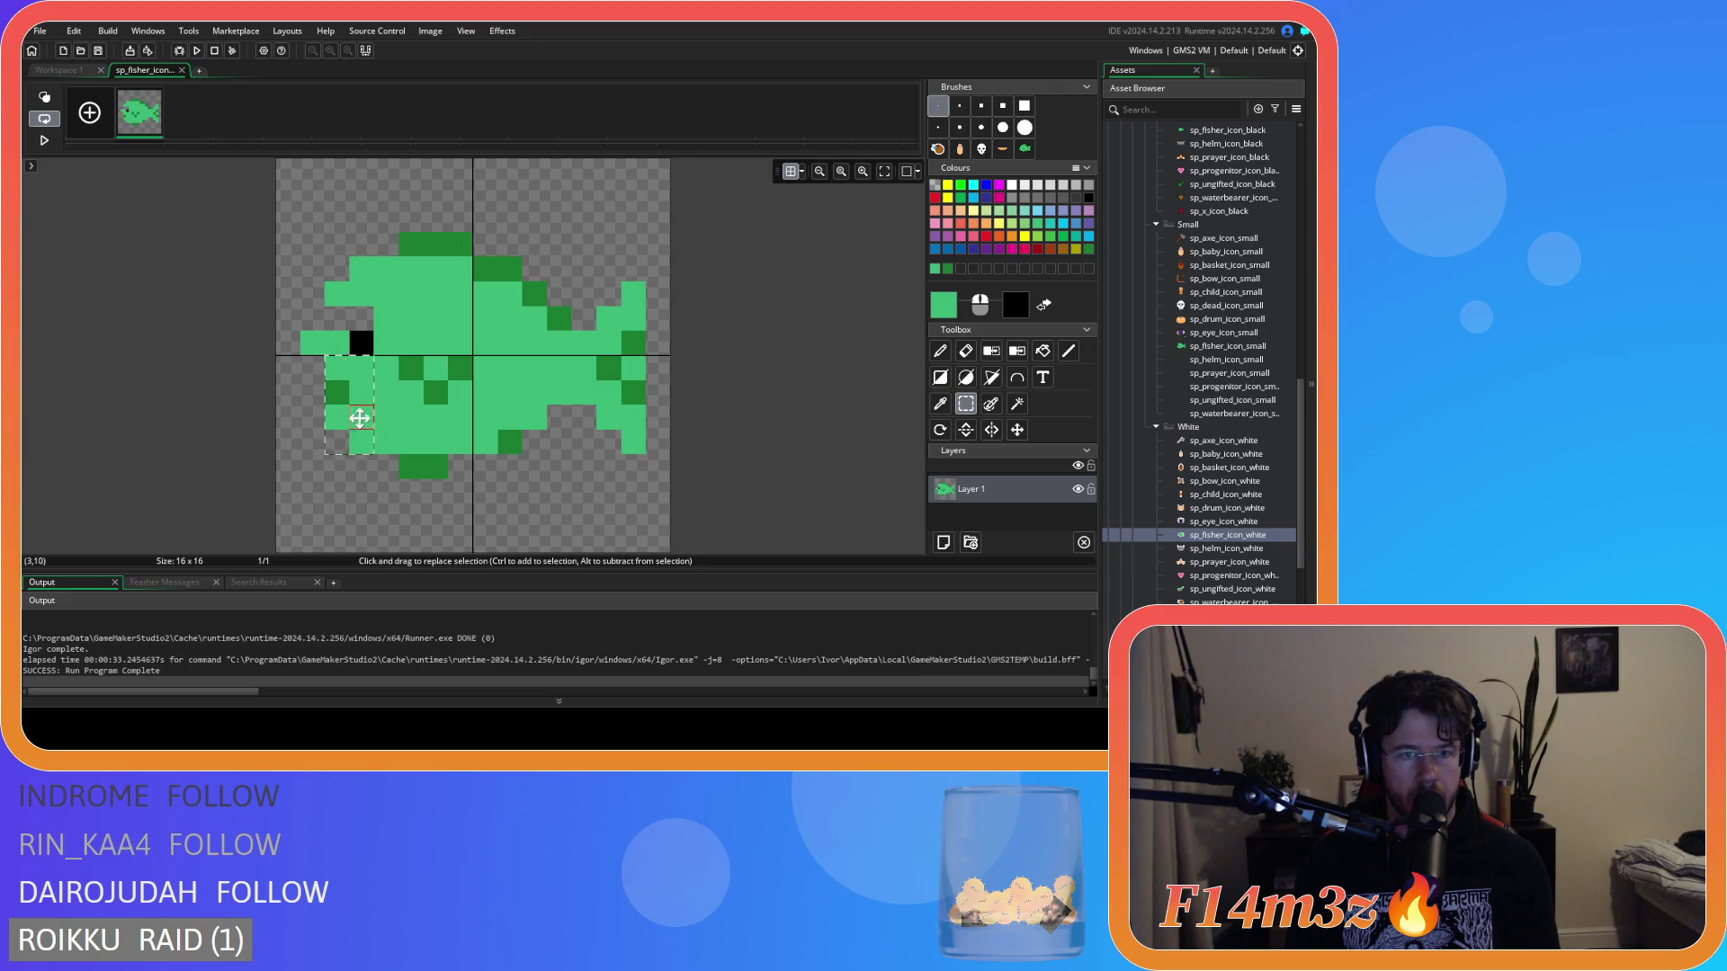
{"action": "left_click", "coordinate": [315, 416]}
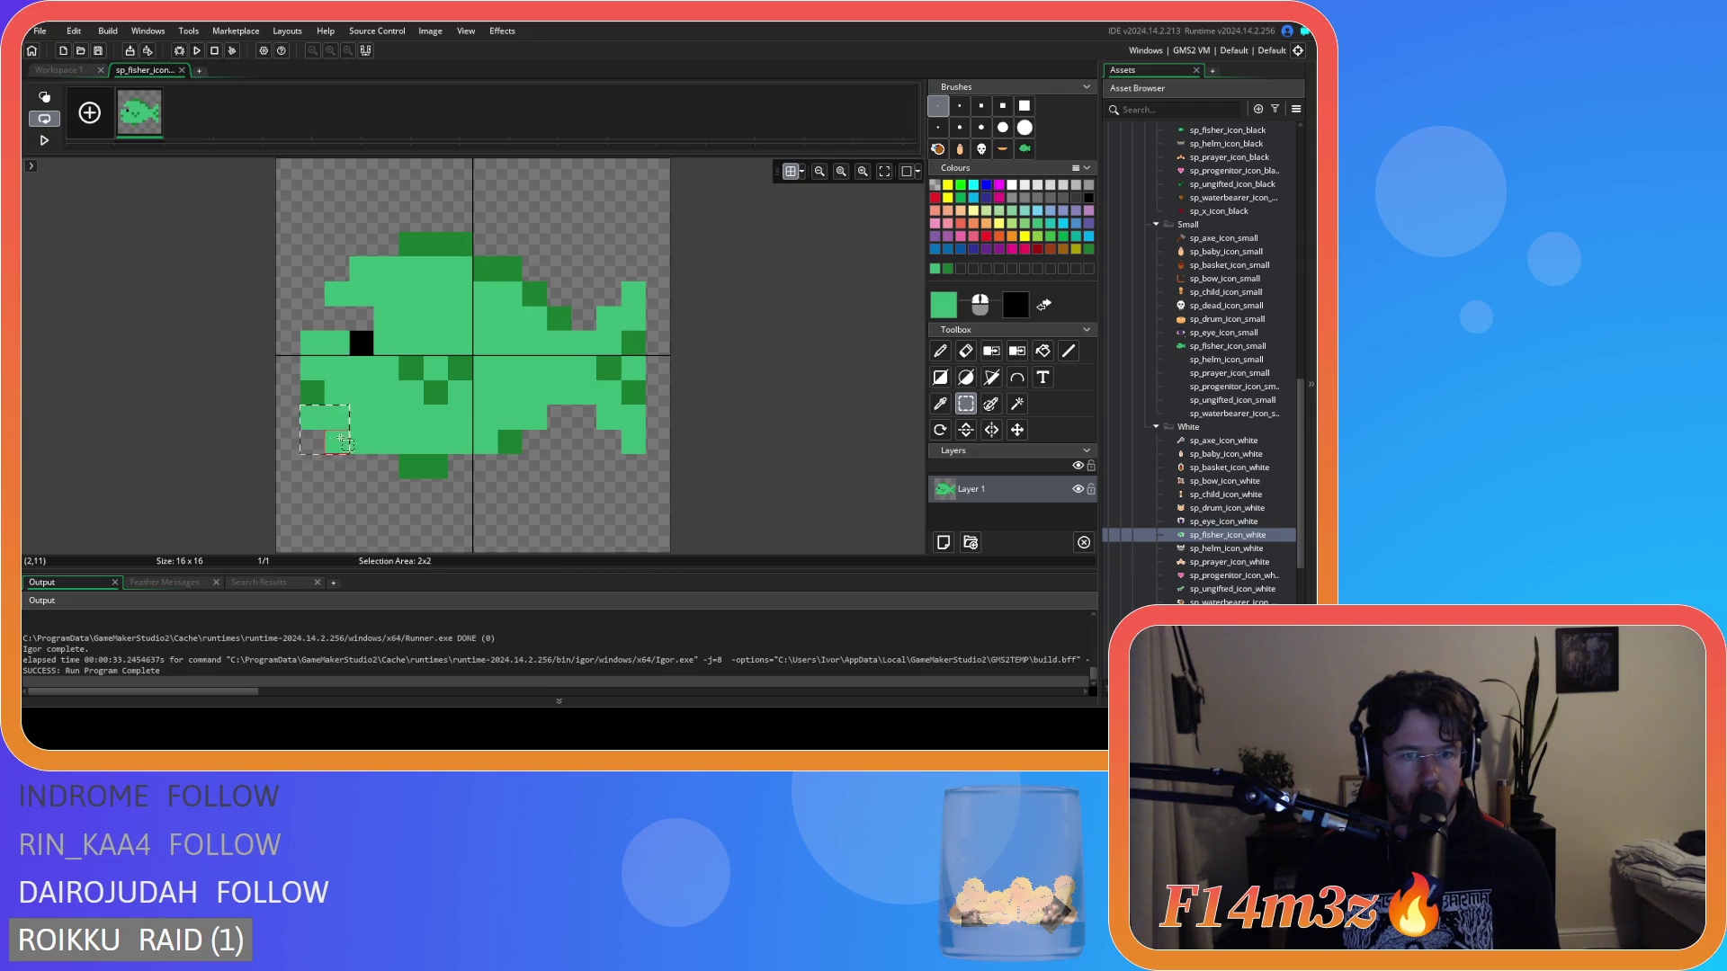
{"action": "left_click_drag", "start_coordinate": [347, 418], "coordinate": [372, 417]}
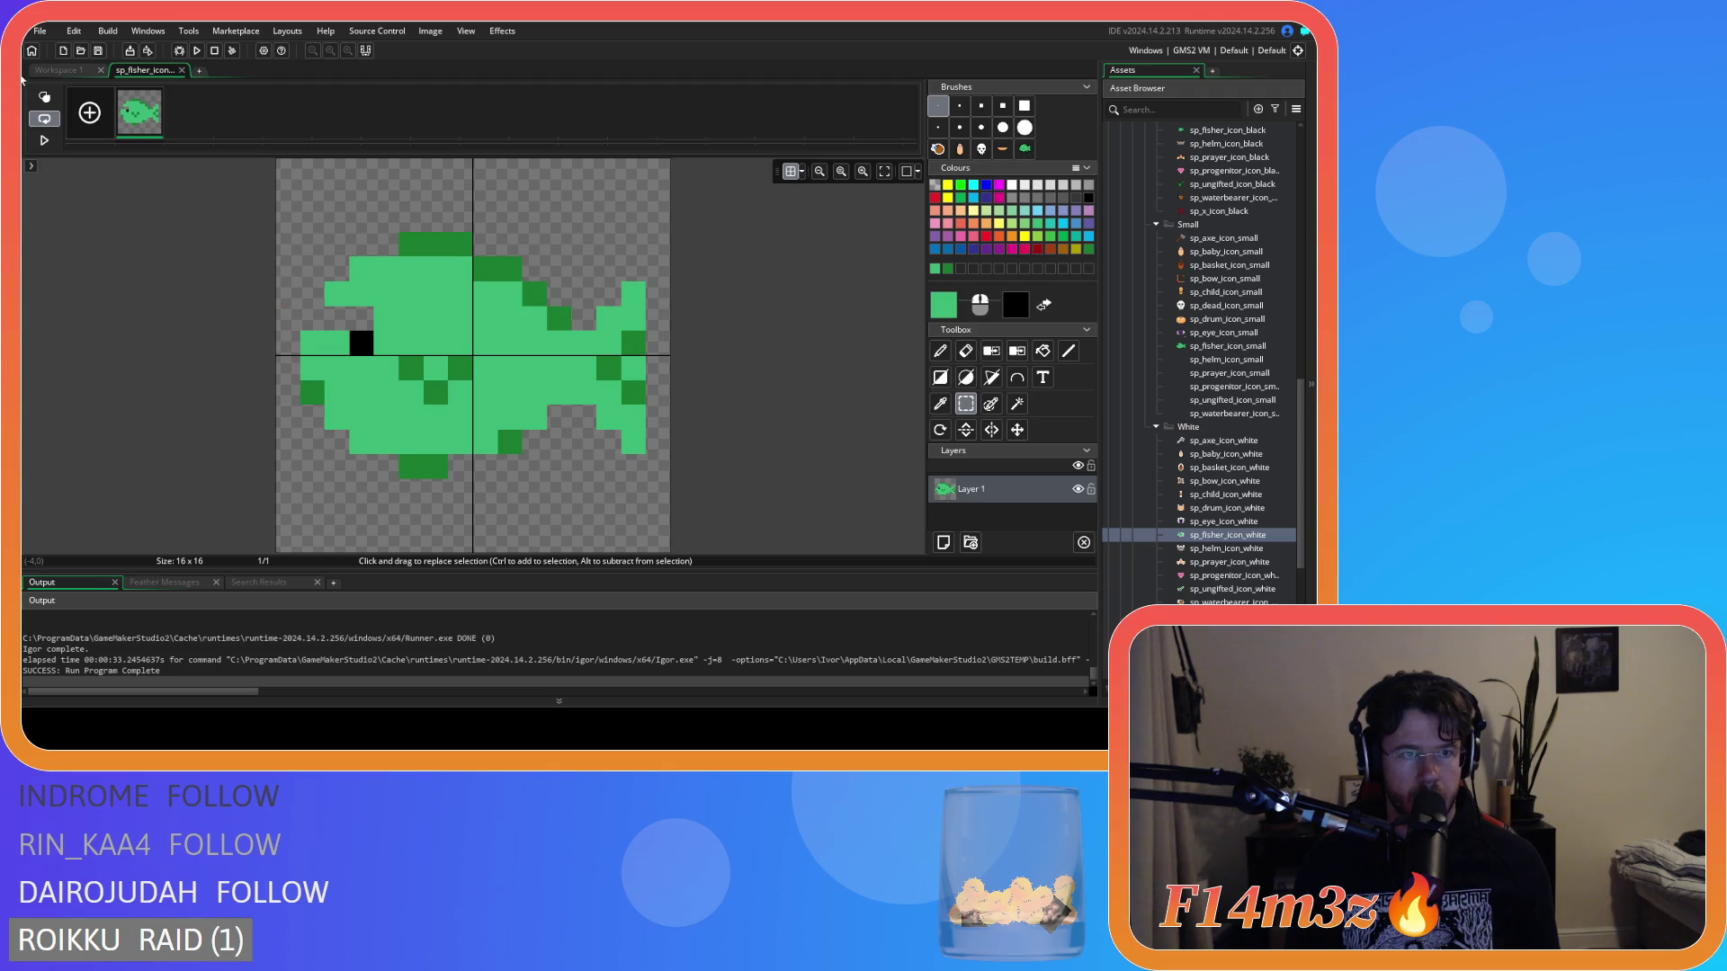
{"action": "left_click", "coordinate": [56, 70]}
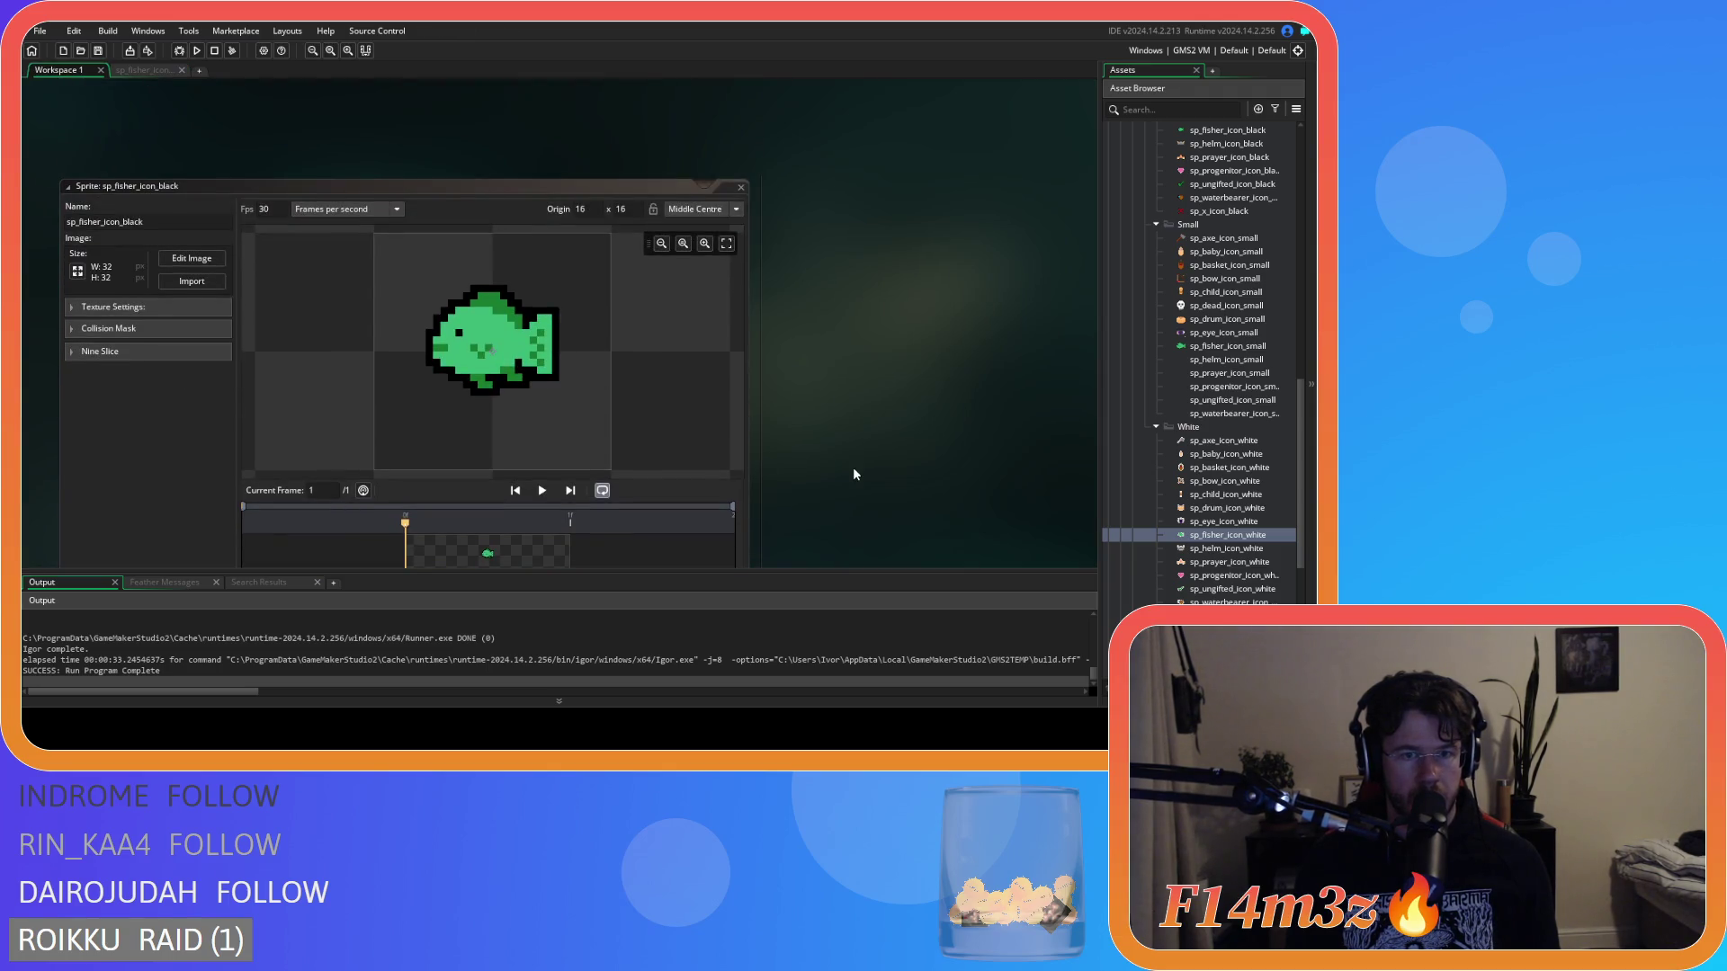
Add a light-green pixel at the fish's left edge, plus dark-green shading beside the left fin and below.
{"action": "scroll", "coordinate": [854, 474], "scroll_direction": "down", "scroll_amount": 4}
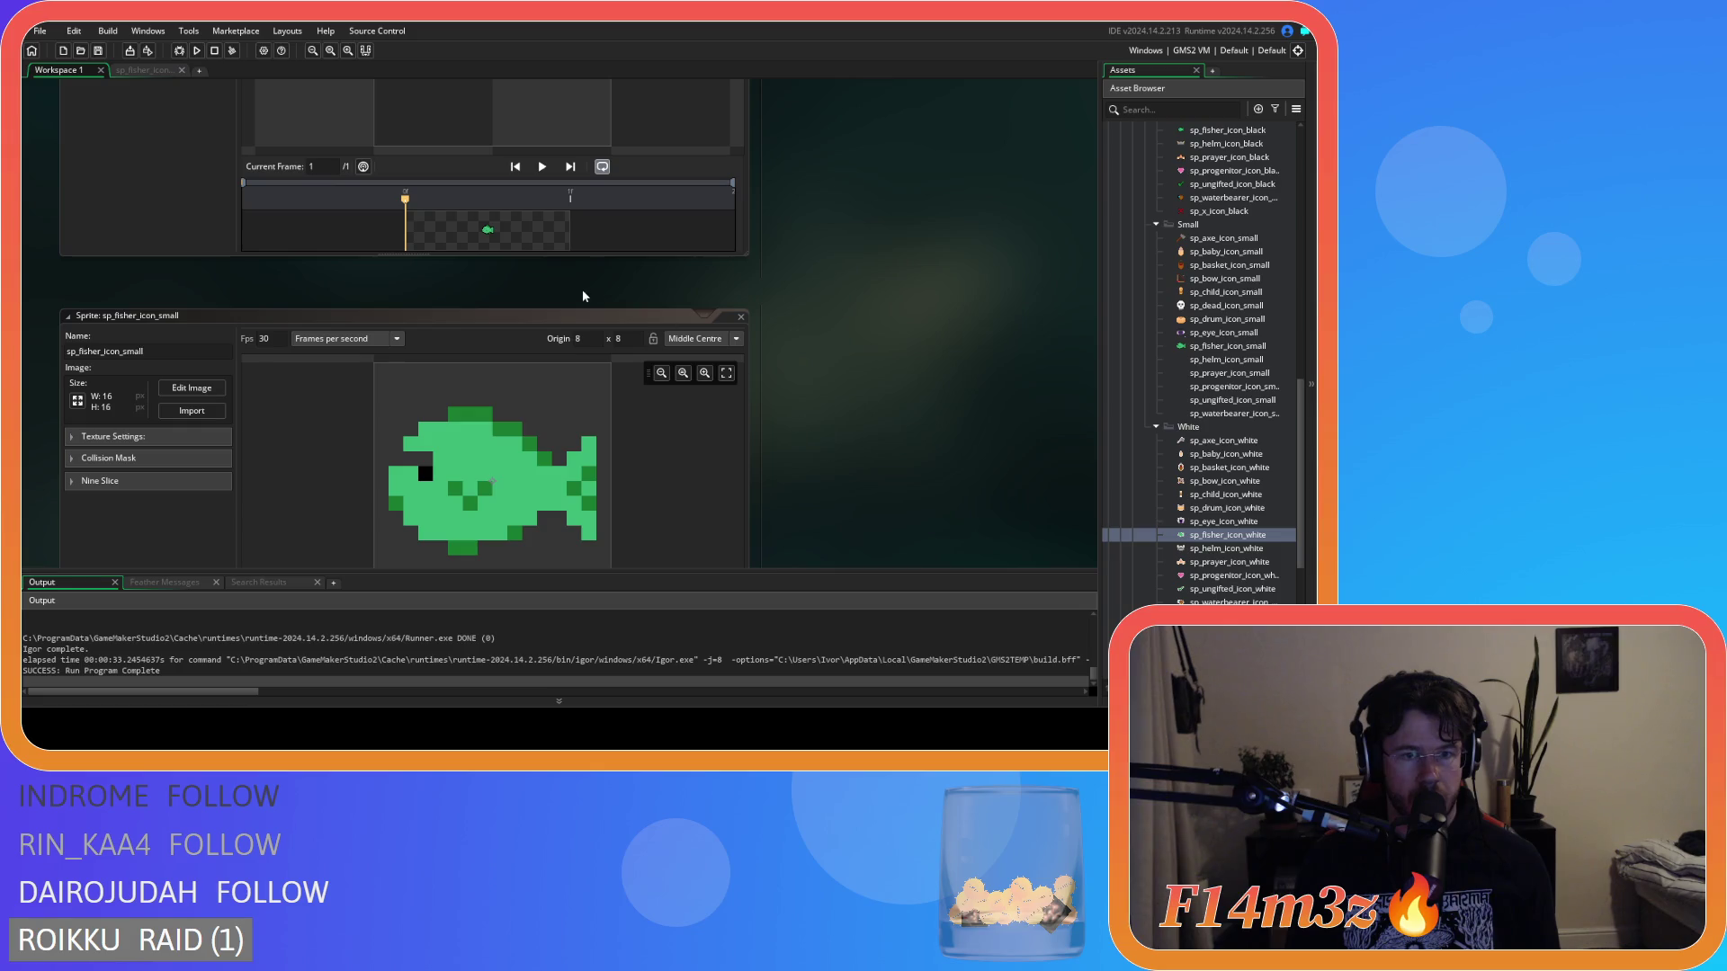
{"action": "scroll", "coordinate": [905, 418], "scroll_direction": "down", "scroll_amount": 5}
{"action": "left_click", "coordinate": [162, 71]}
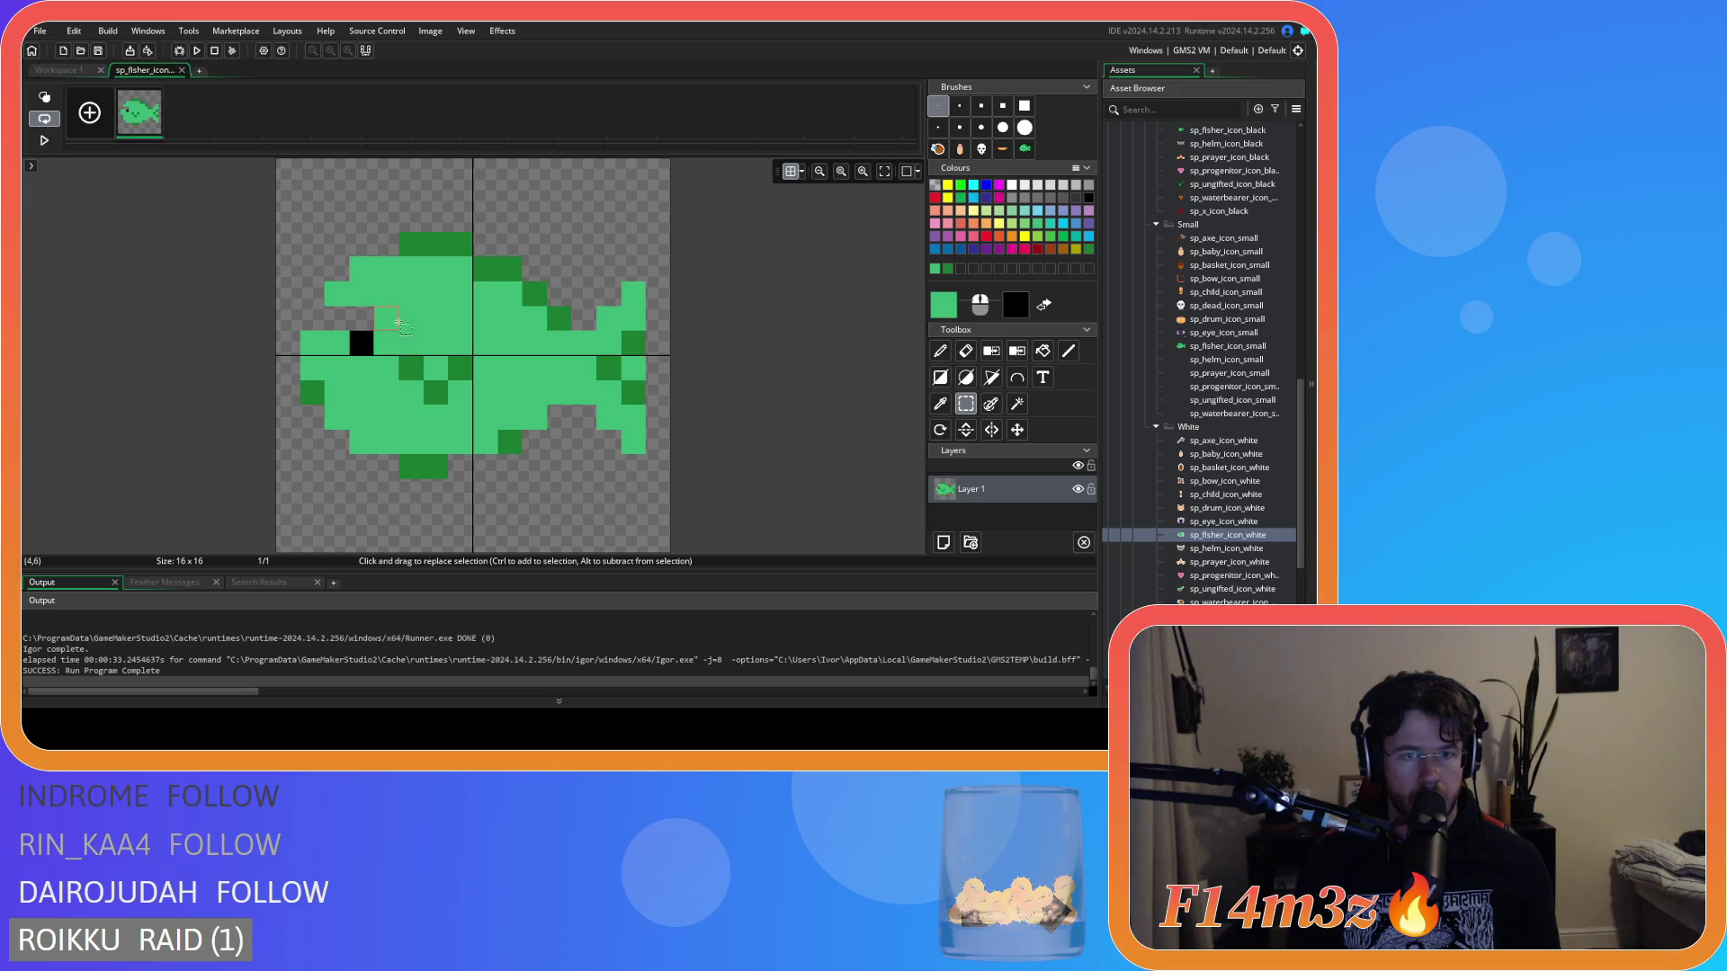
{"action": "left_click", "coordinate": [939, 353]}
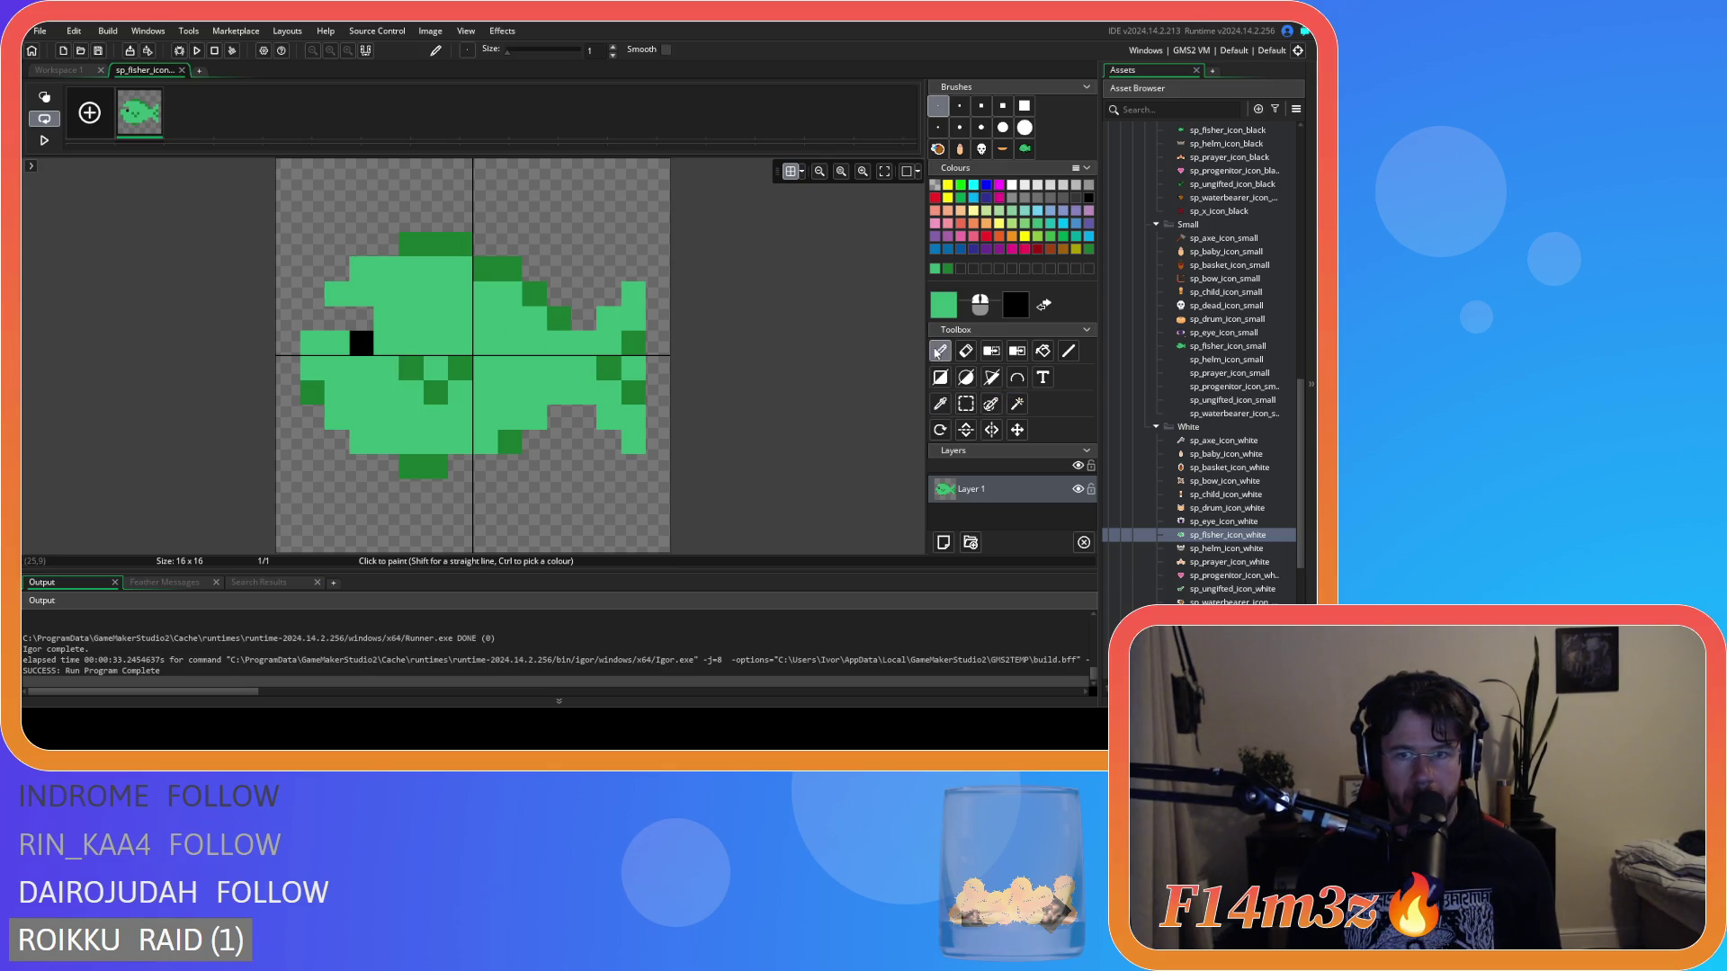
{"action": "left_click", "coordinate": [319, 321]}
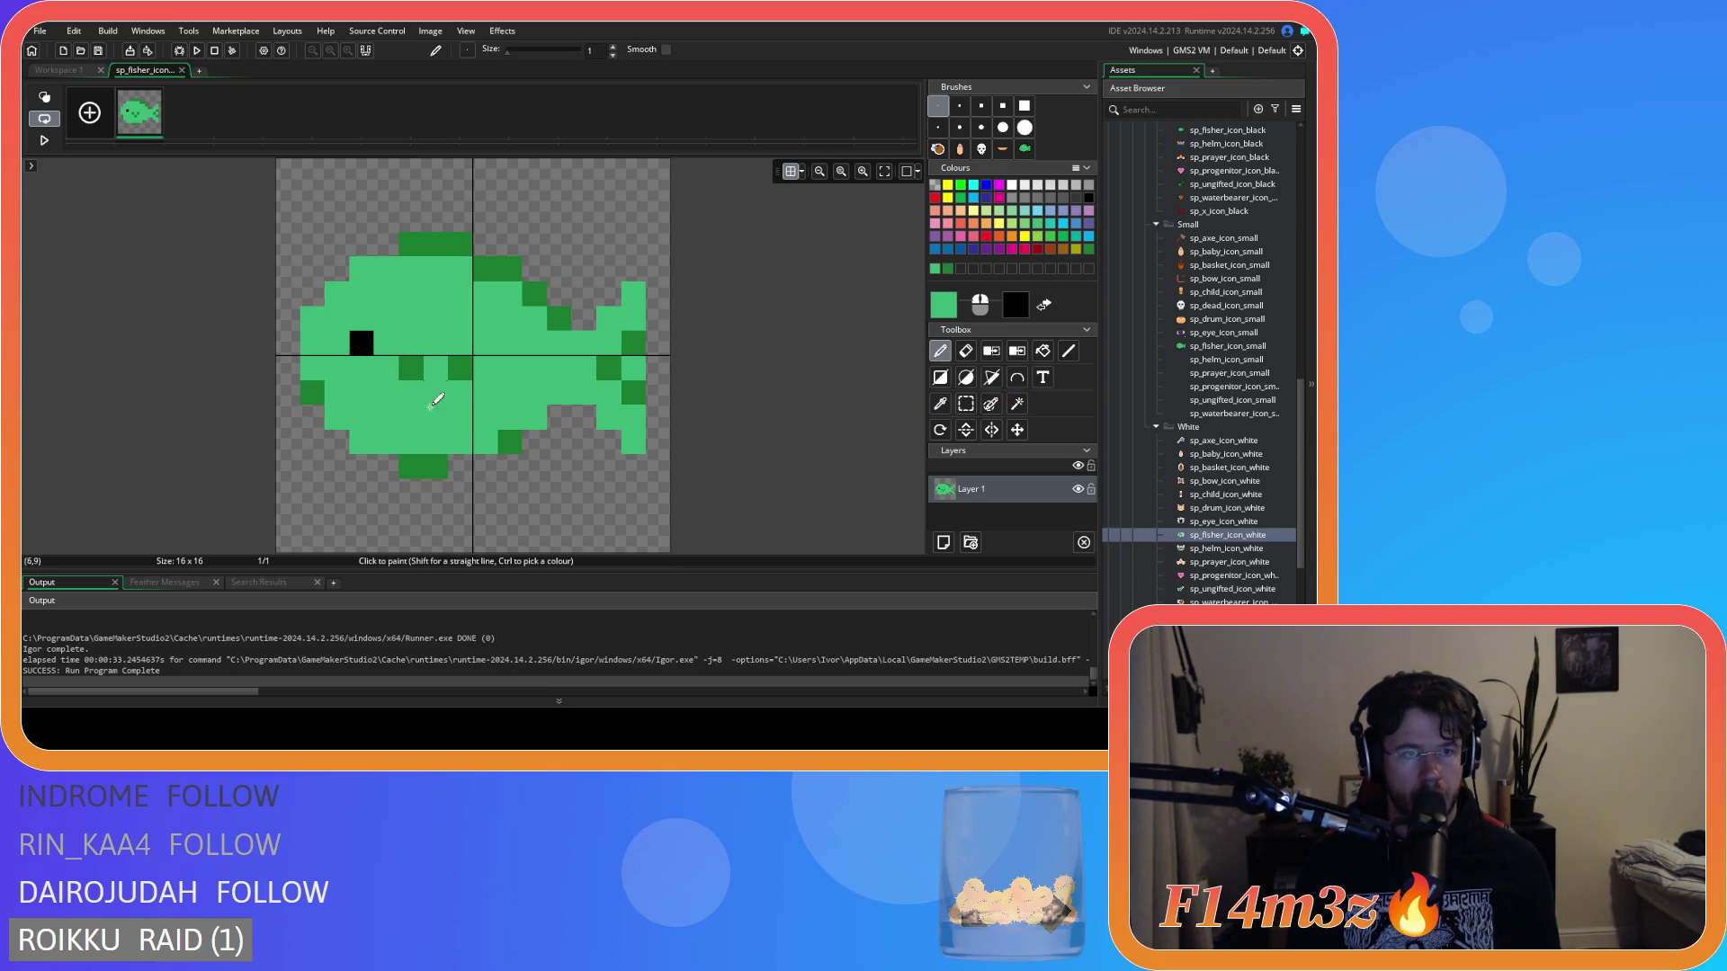
{"action": "left_click", "coordinate": [312, 392], "text": "ctrl"}
{"action": "left_click", "coordinate": [336, 392]}
{"action": "left_click", "coordinate": [414, 513]}
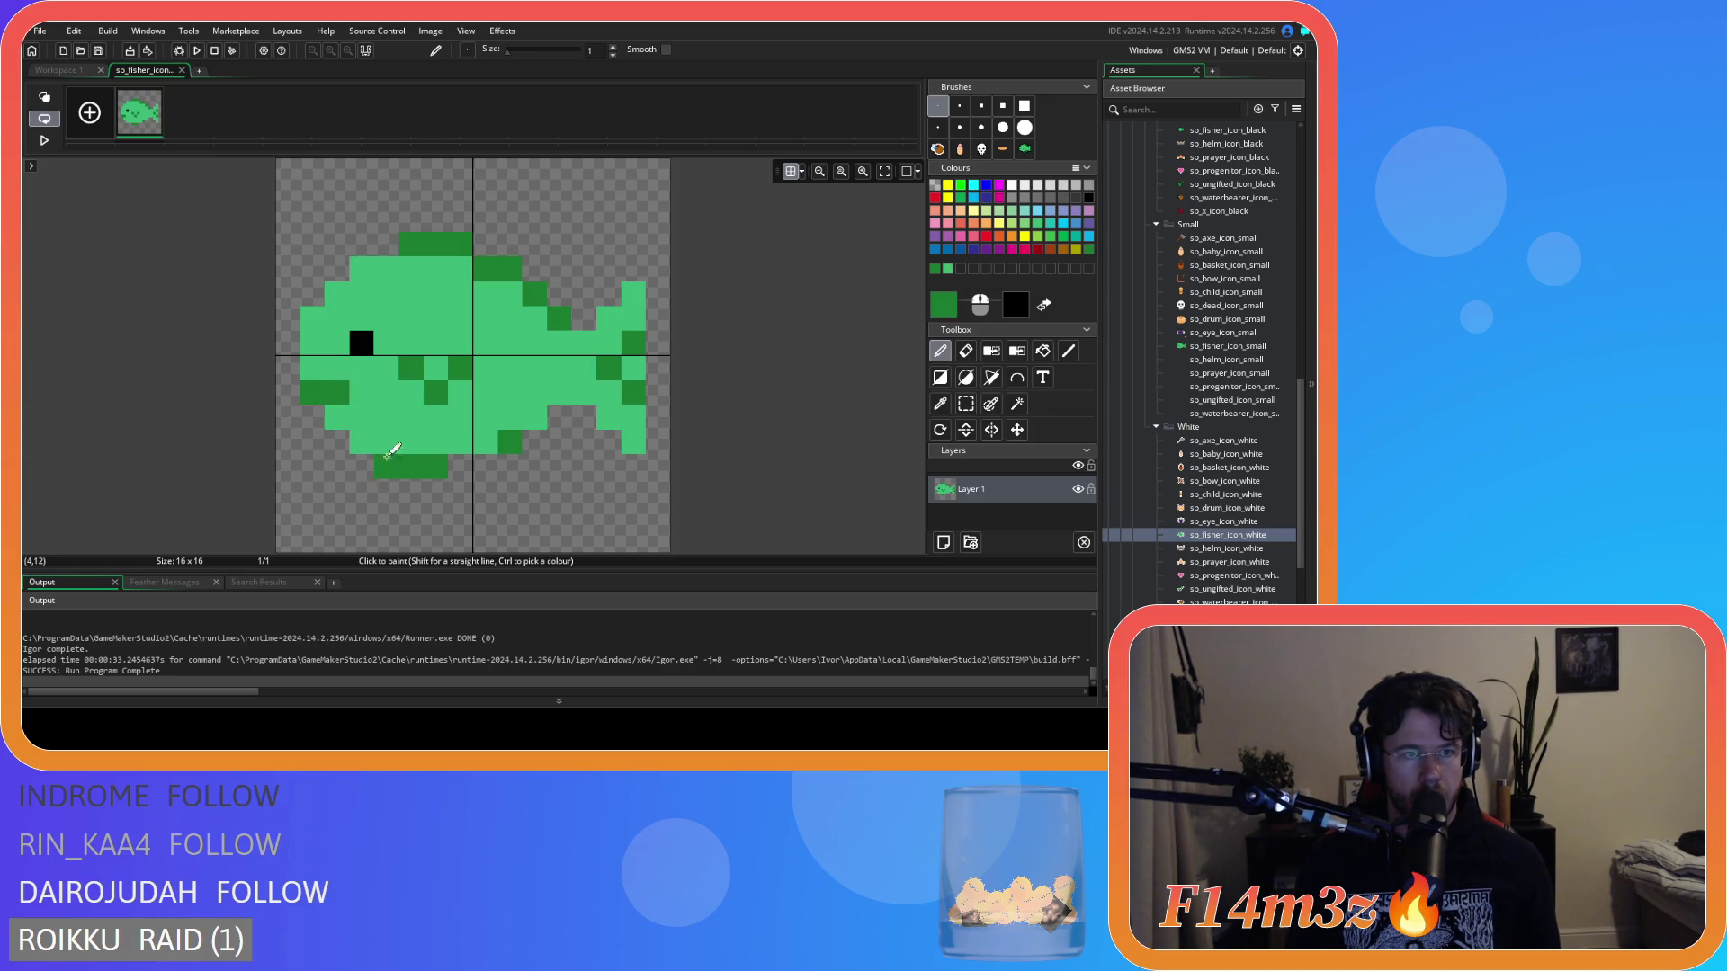
Preview the sprite in Workspace 1, undo the latest pixel edit, and check the small fish again.
{"action": "left_click", "coordinate": [61, 72]}
{"action": "scroll", "coordinate": [797, 394], "scroll_direction": "down", "scroll_amount": 3}
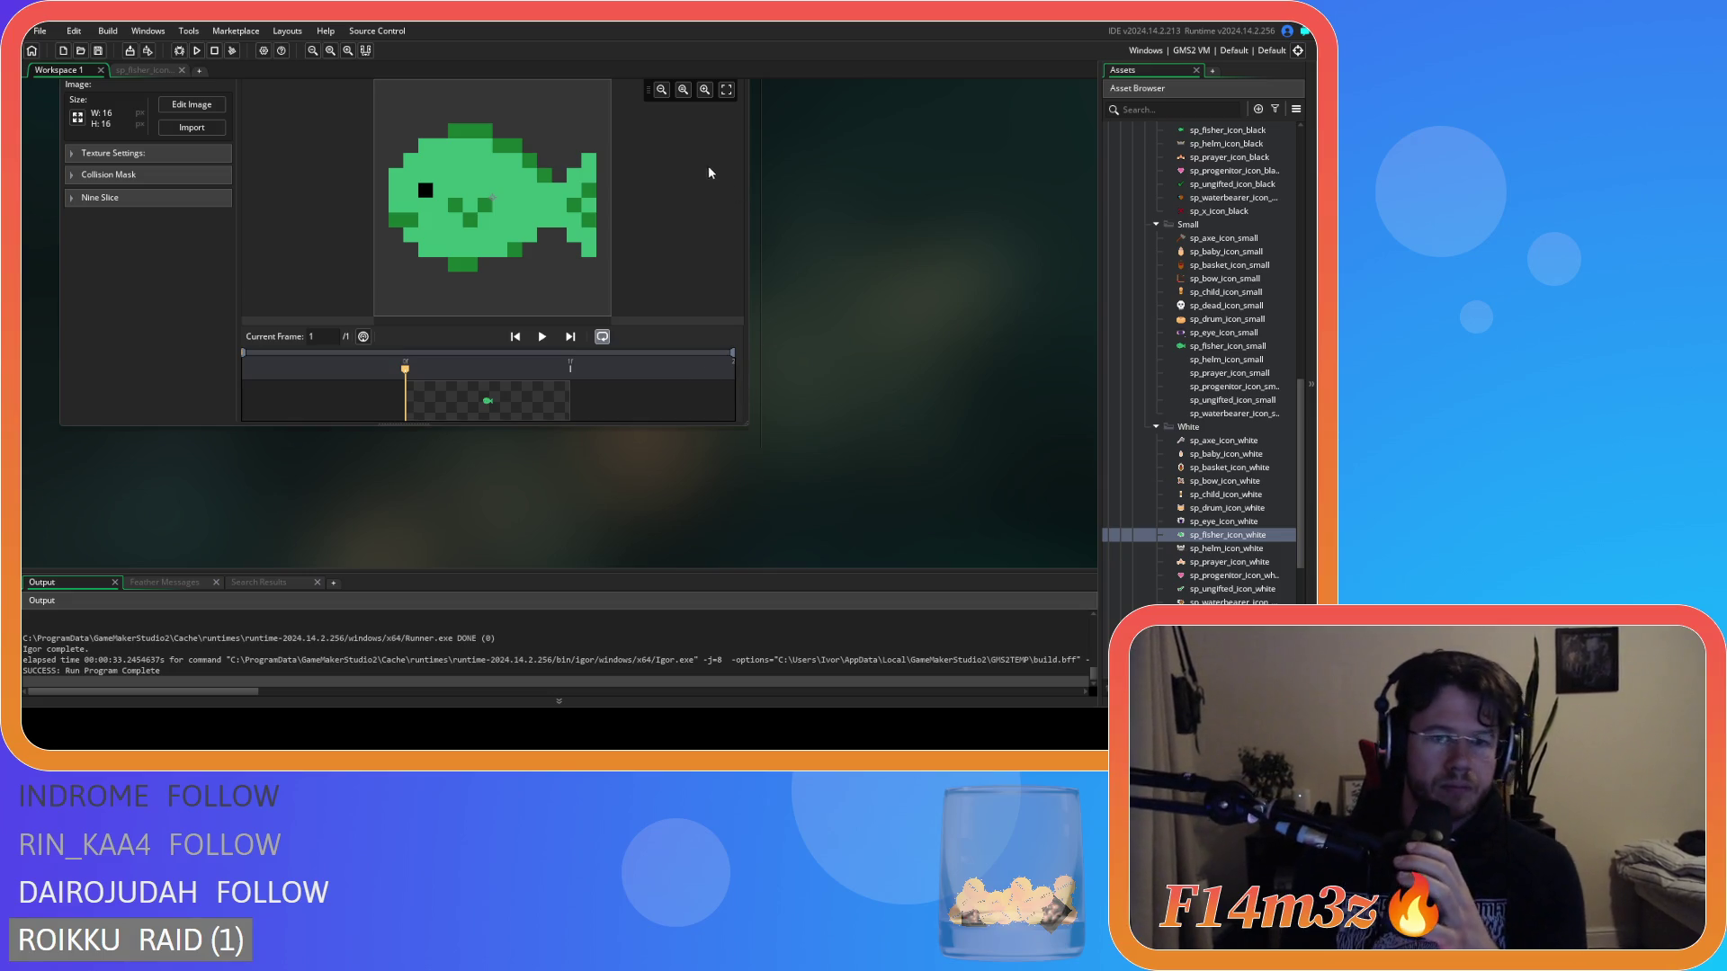
{"action": "scroll", "coordinate": [796, 252], "scroll_direction": "up", "scroll_amount": 3}
{"action": "left_click", "coordinate": [139, 72]}
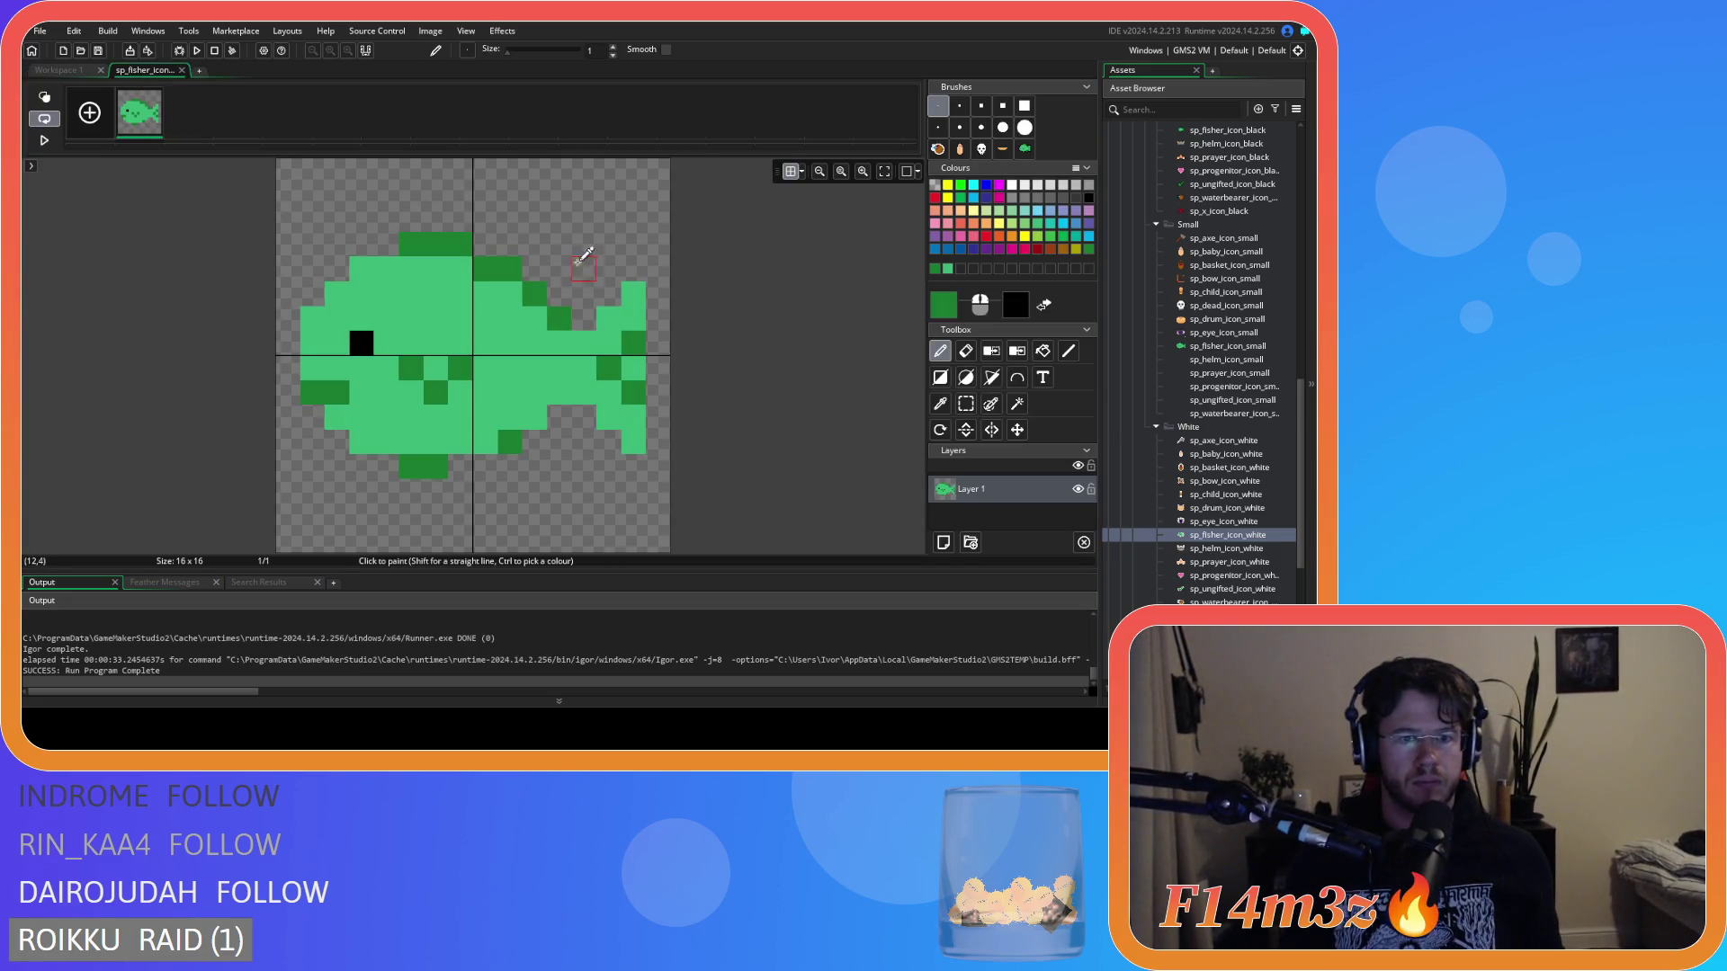
{"action": "key", "text": "ctrl+z"}
{"action": "key", "text": "ctrl+z"}
{"action": "key", "text": "ctrl+z"}
{"action": "key", "text": "ctrl+z"}
{"action": "key", "text": "ctrl+z"}
{"action": "key", "text": "ctrl+z"}
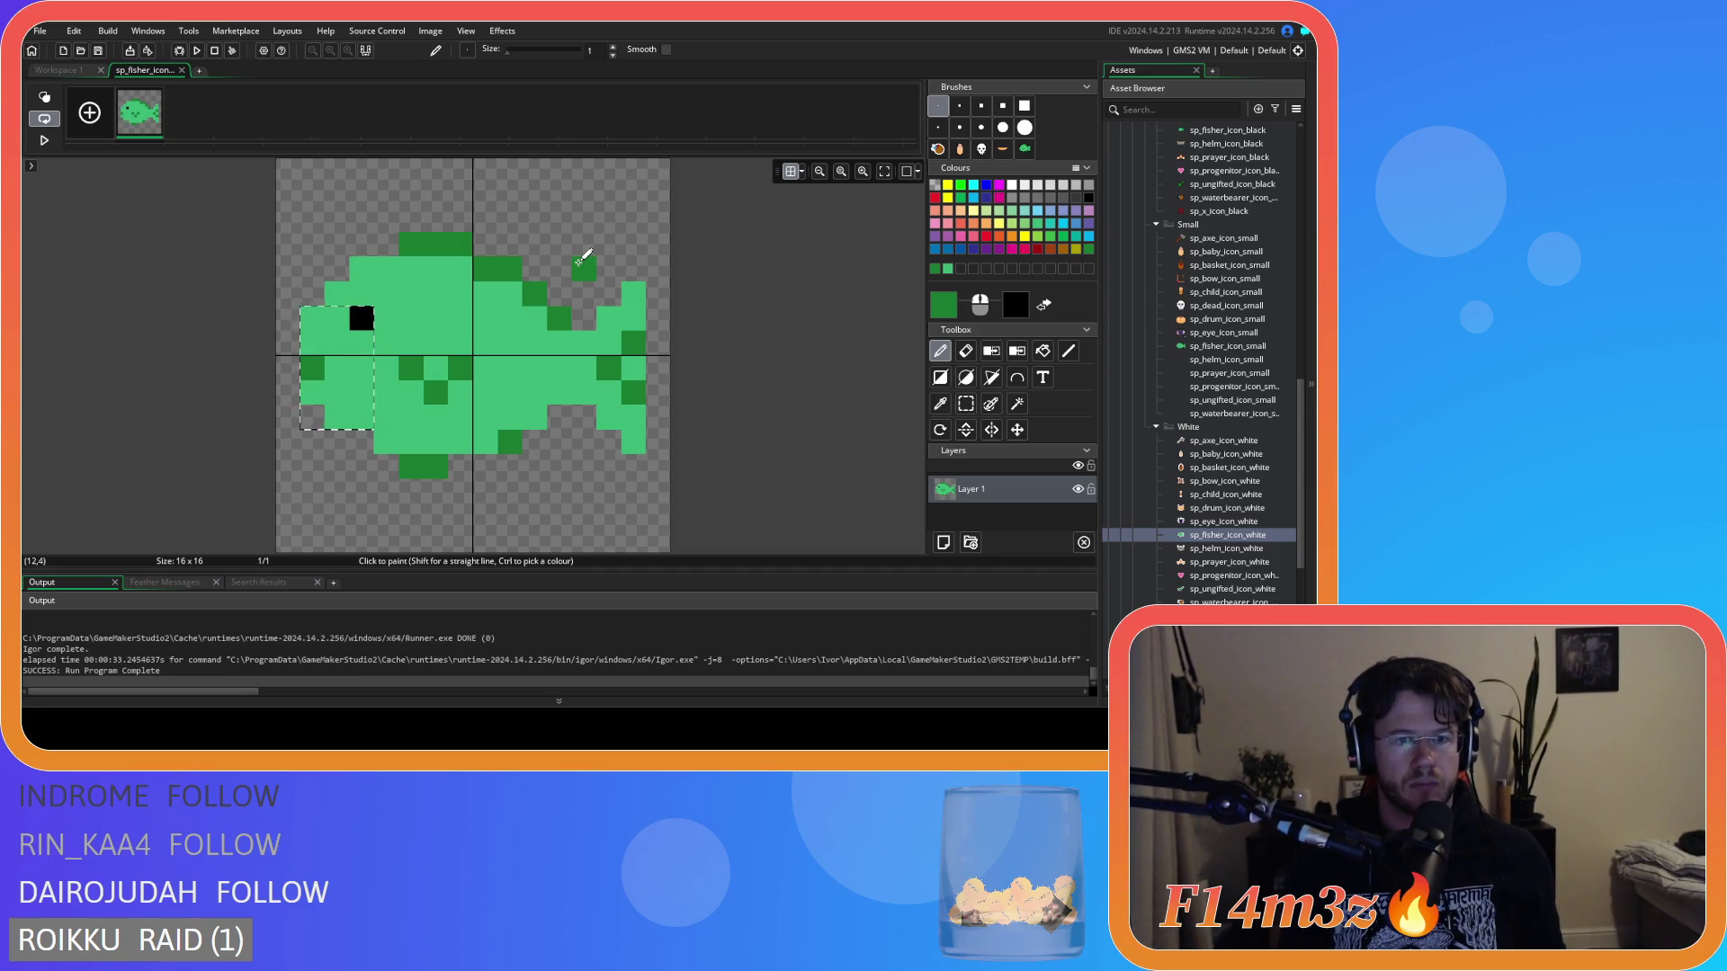
{"action": "left_click", "coordinate": [63, 74]}
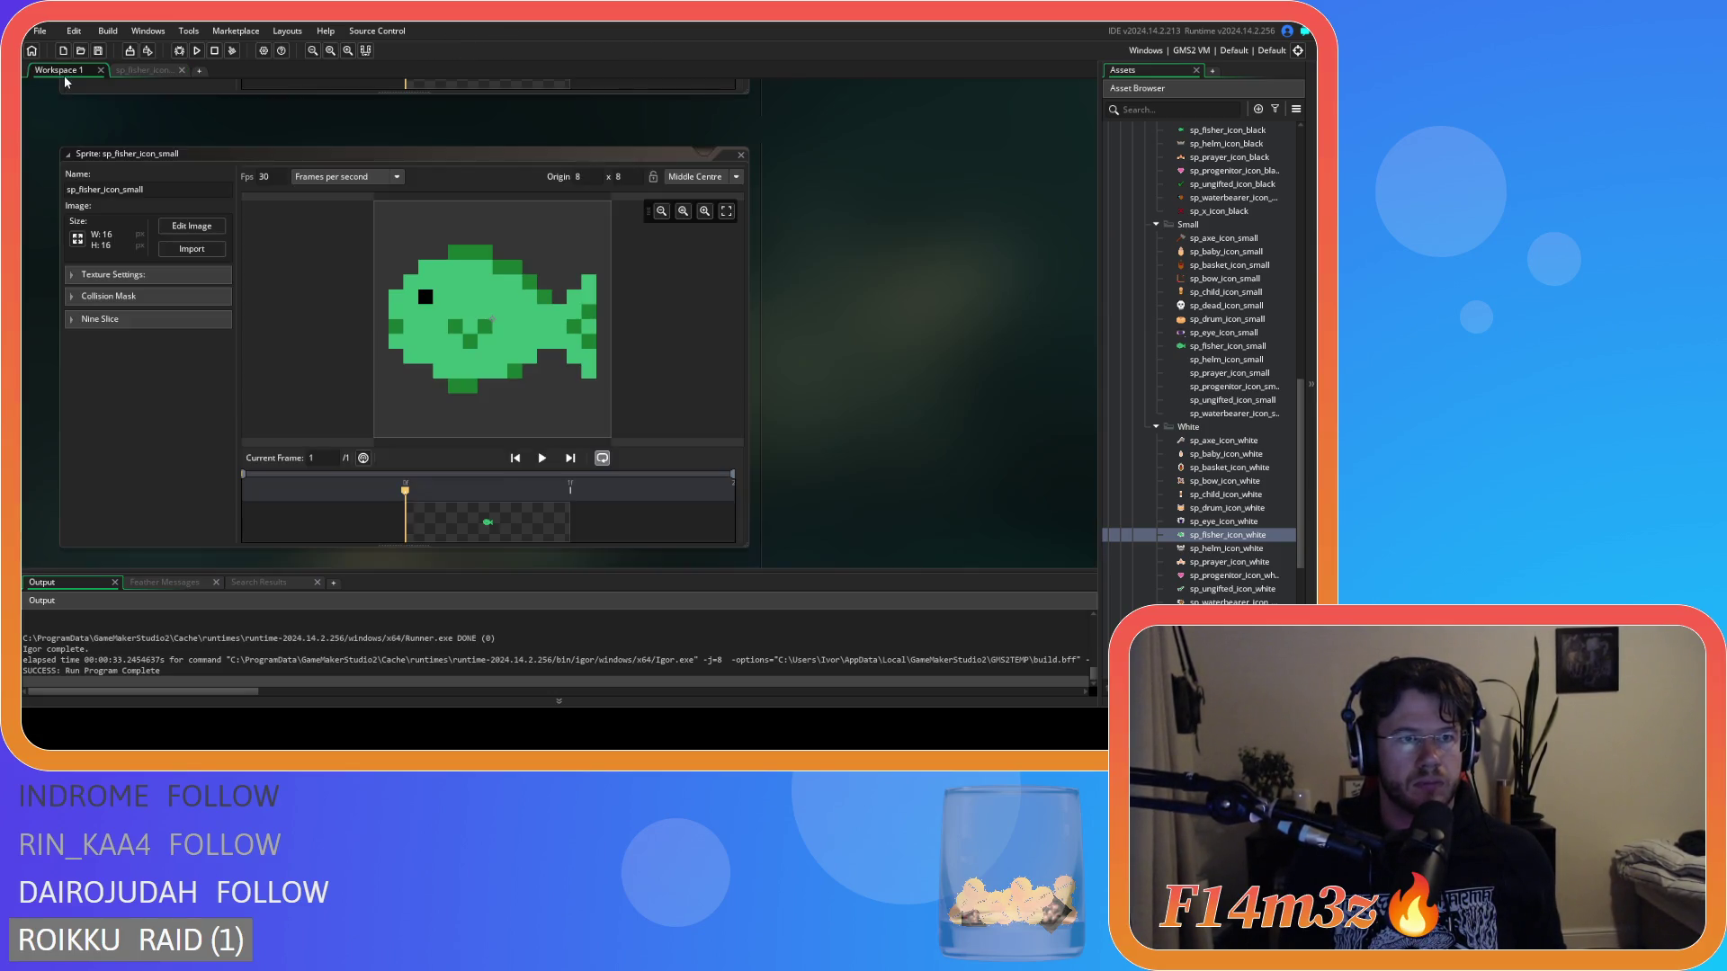
Reopen the fish image, restore the undone edits, and view the small fish in Workspace 1.
{"action": "left_click", "coordinate": [144, 70]}
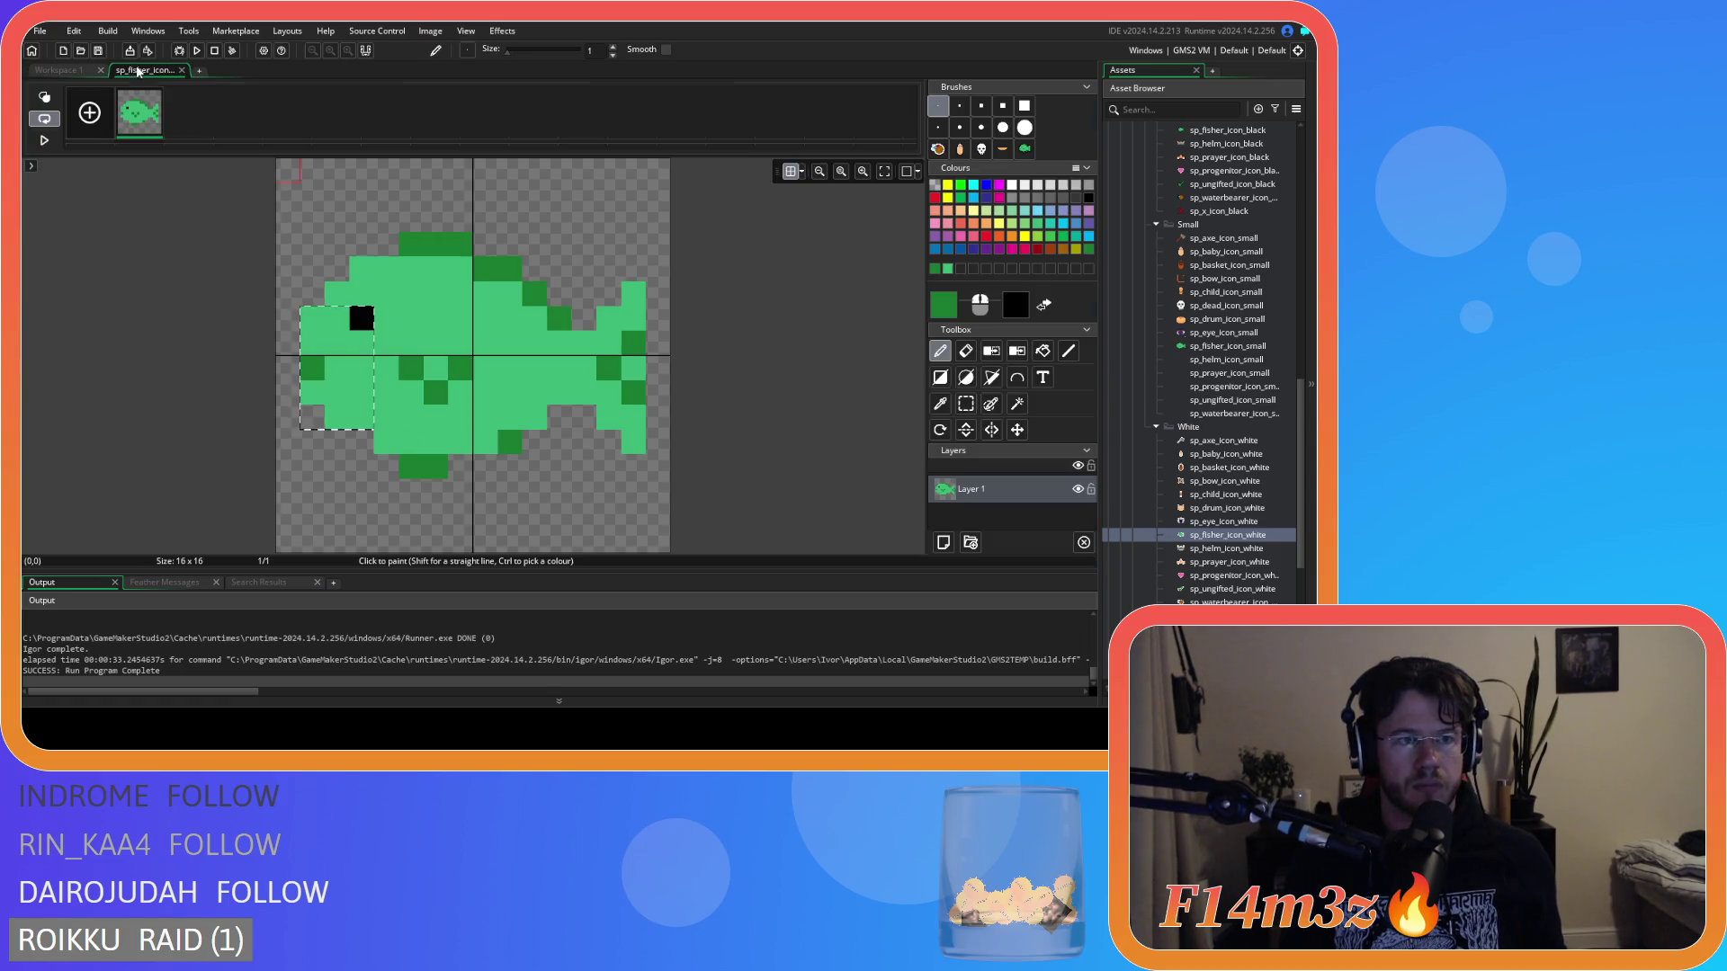
{"action": "key", "text": "ctrl+z"}
{"action": "key", "text": "ctrl+z"}
{"action": "key", "text": "ctrl+z"}
{"action": "key", "text": "ctrl+z"}
{"action": "key", "text": "ctrl+z"}
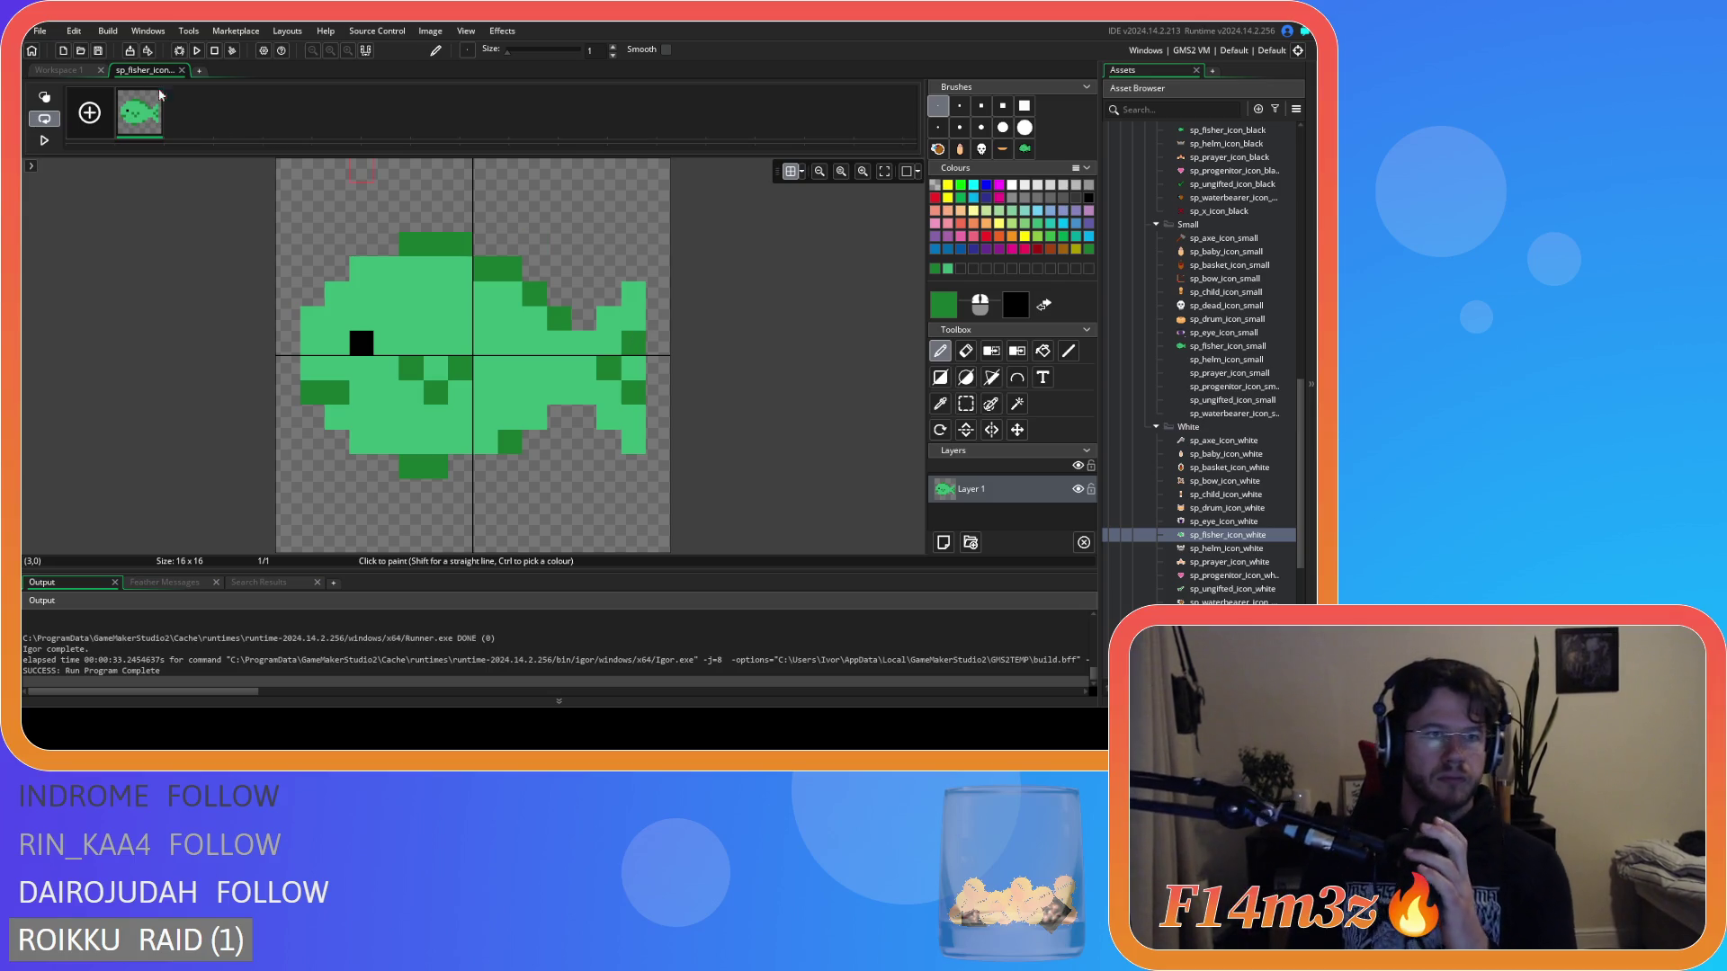
{"action": "left_click", "coordinate": [61, 70]}
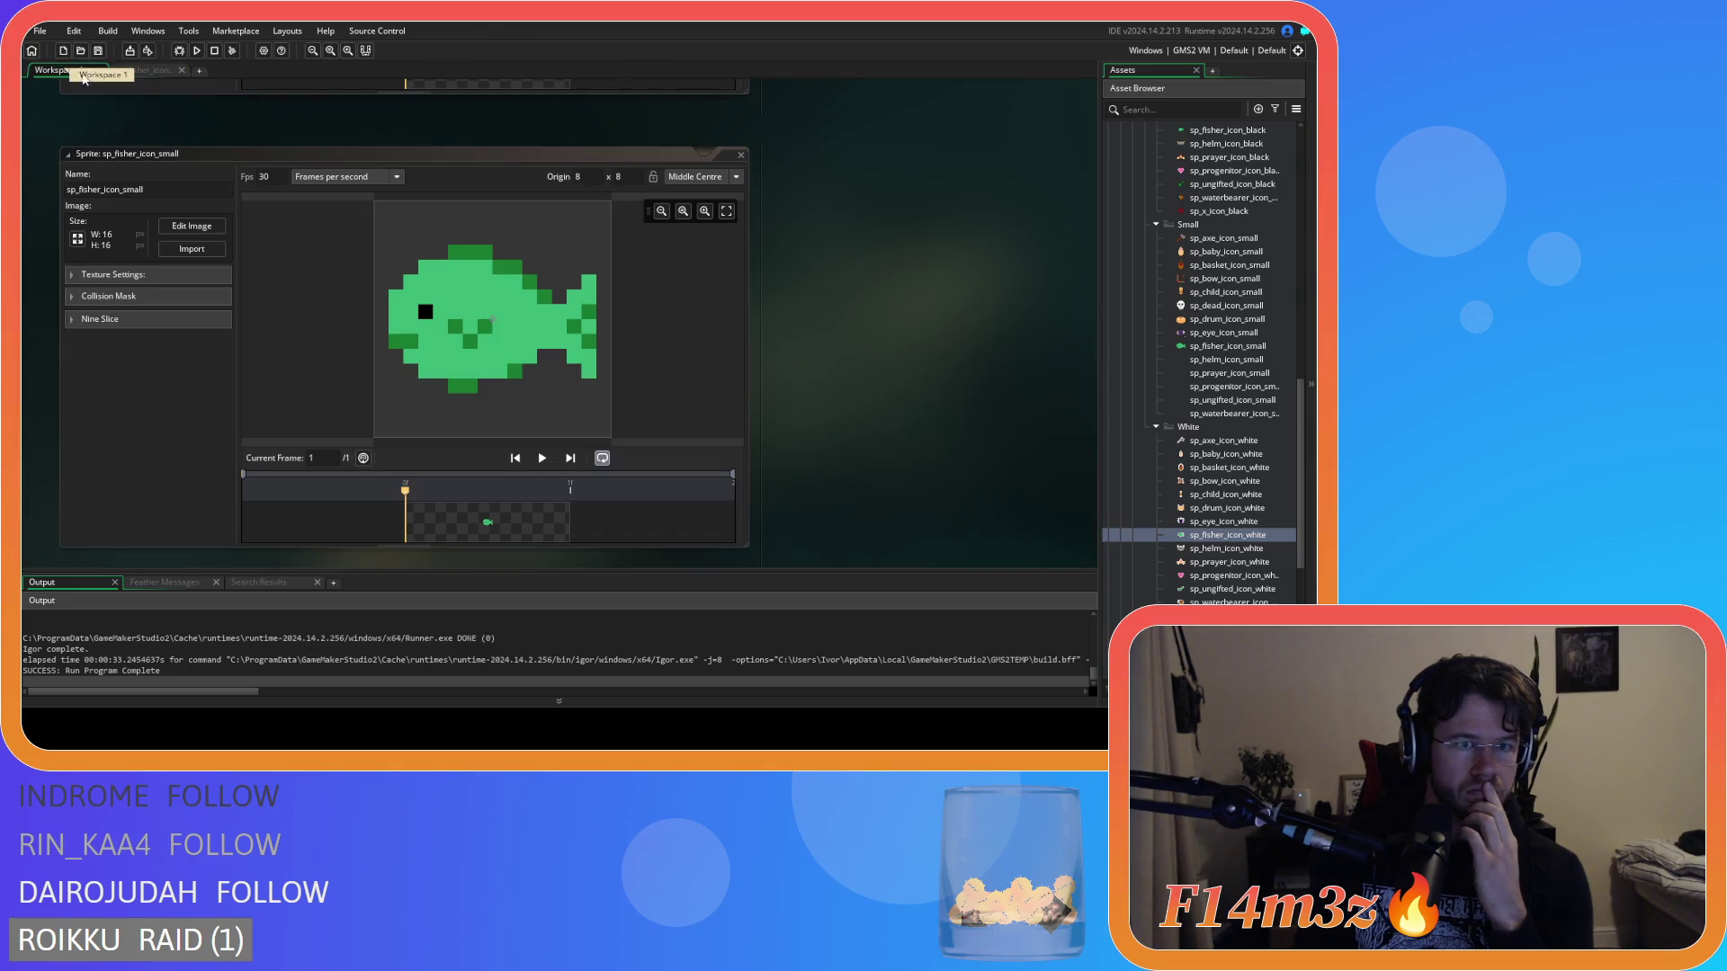
Scroll between sp_fisher_icon_black and sp_fisher_icon_small to compare, then reopen the small fish image.
{"action": "scroll", "coordinate": [906, 401], "scroll_direction": "up", "scroll_amount": 5}
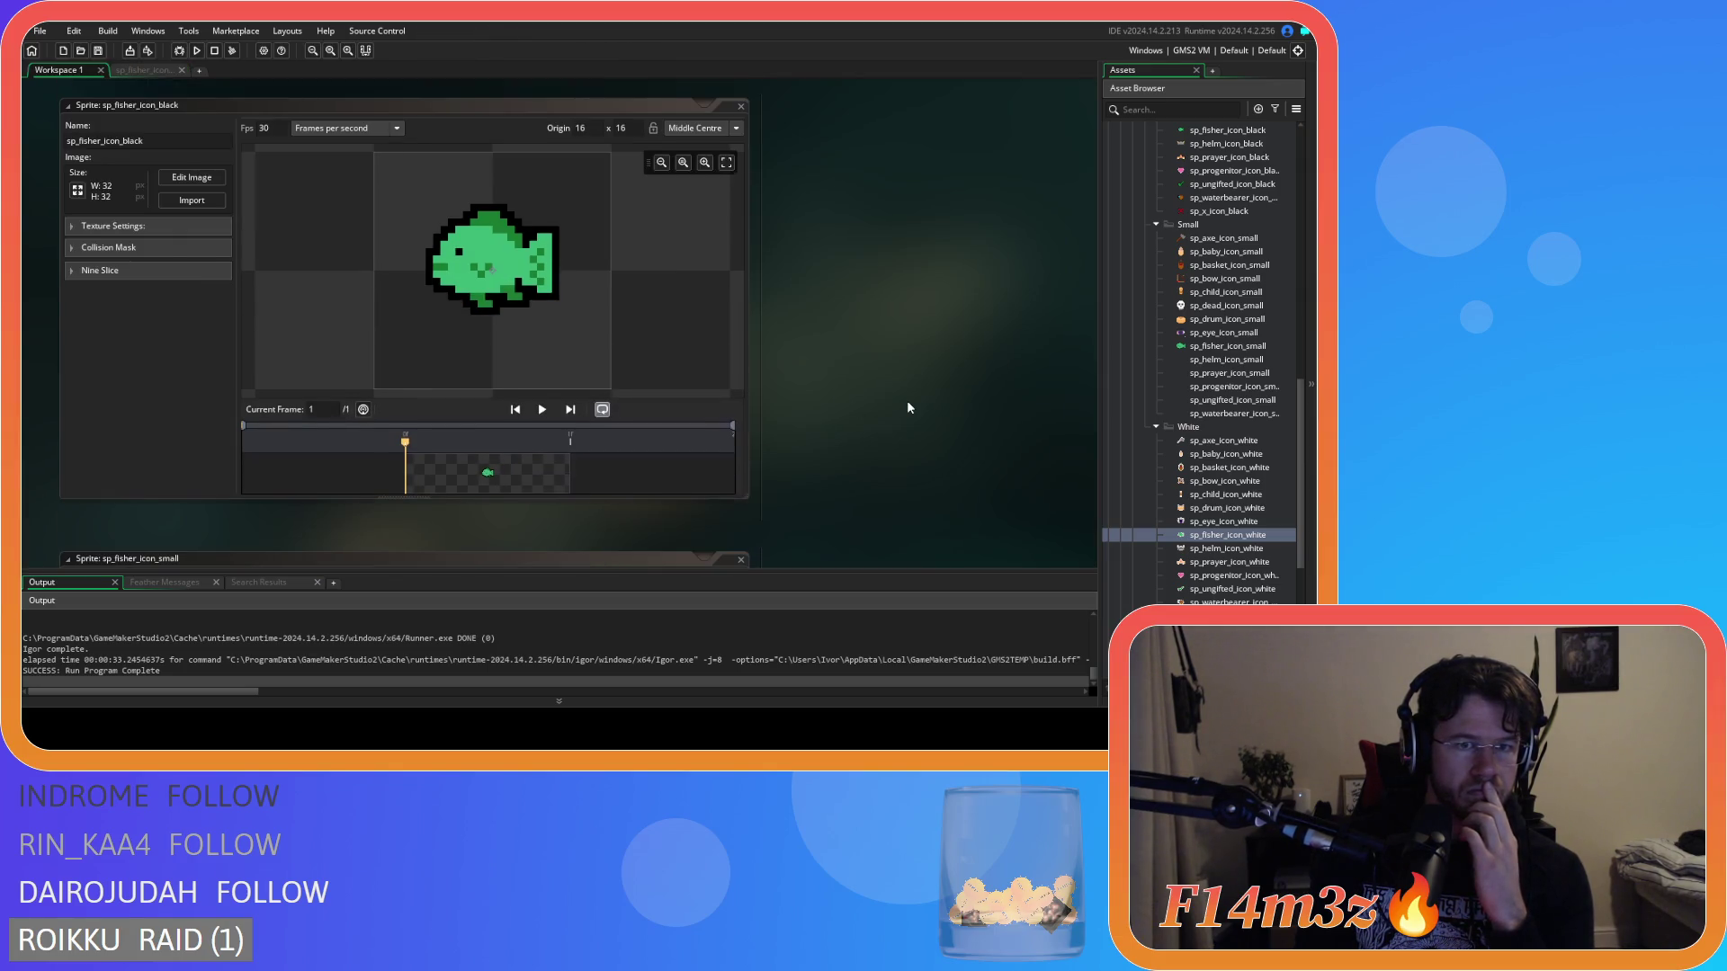
{"action": "scroll", "coordinate": [907, 402], "scroll_direction": "down", "scroll_amount": 3}
{"action": "scroll", "coordinate": [907, 407], "scroll_direction": "down", "scroll_amount": 4}
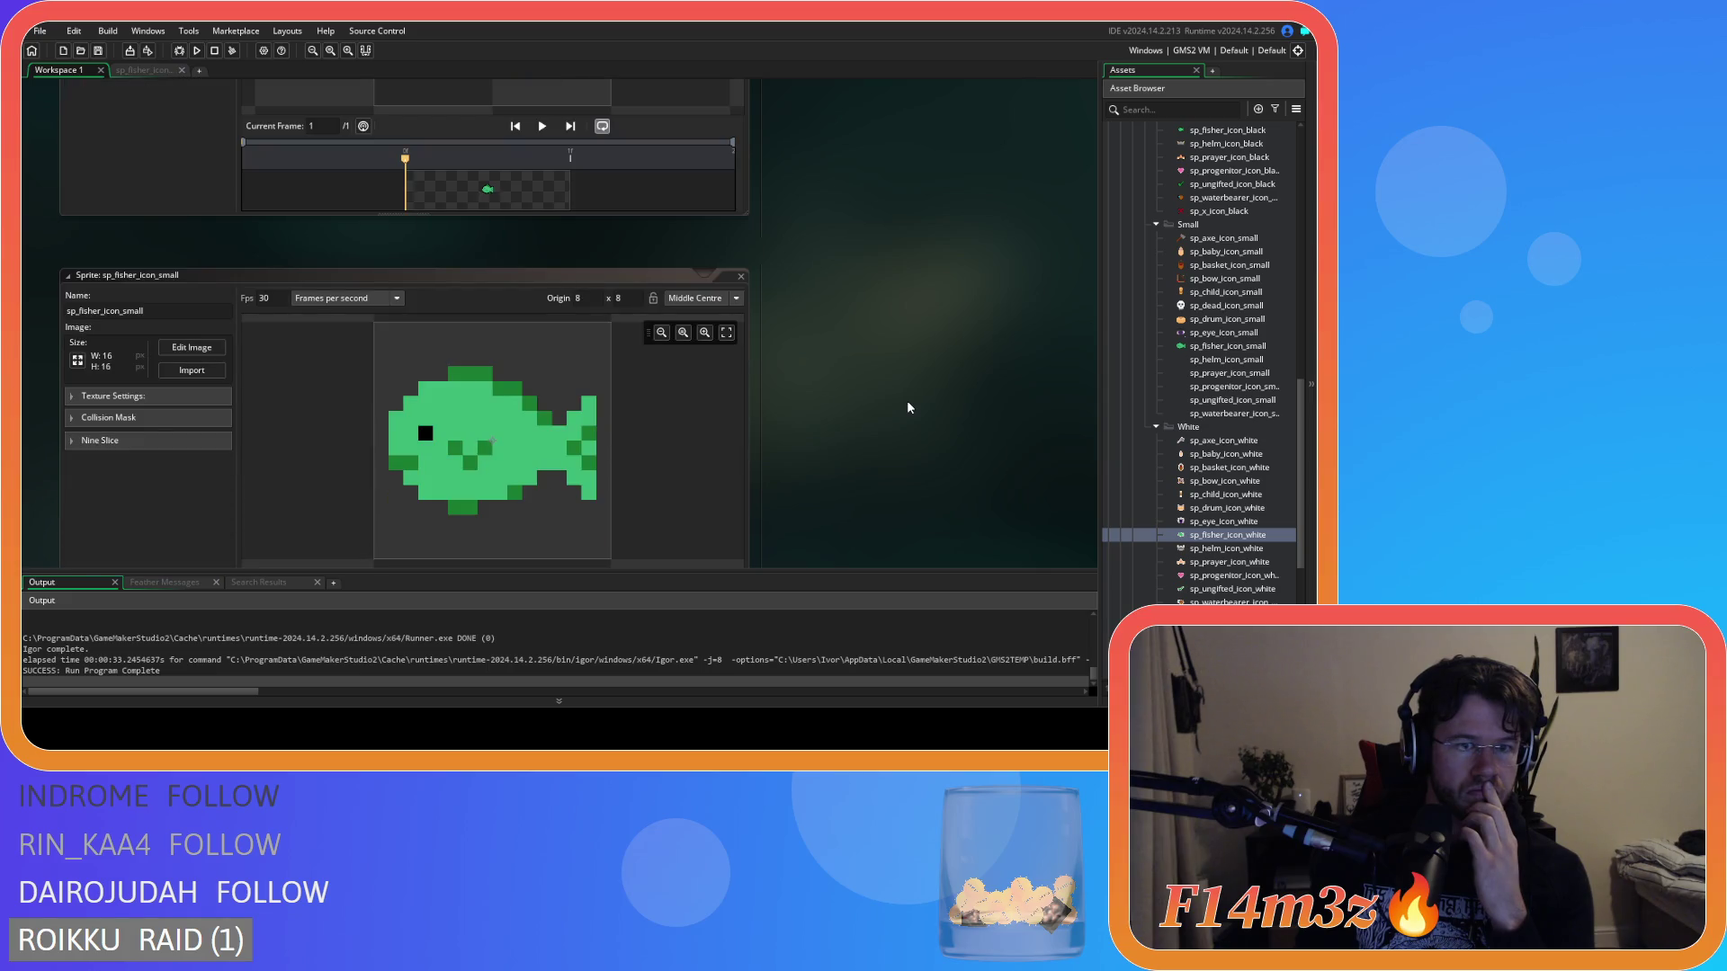
{"action": "scroll", "coordinate": [907, 407], "scroll_direction": "down", "scroll_amount": 6}
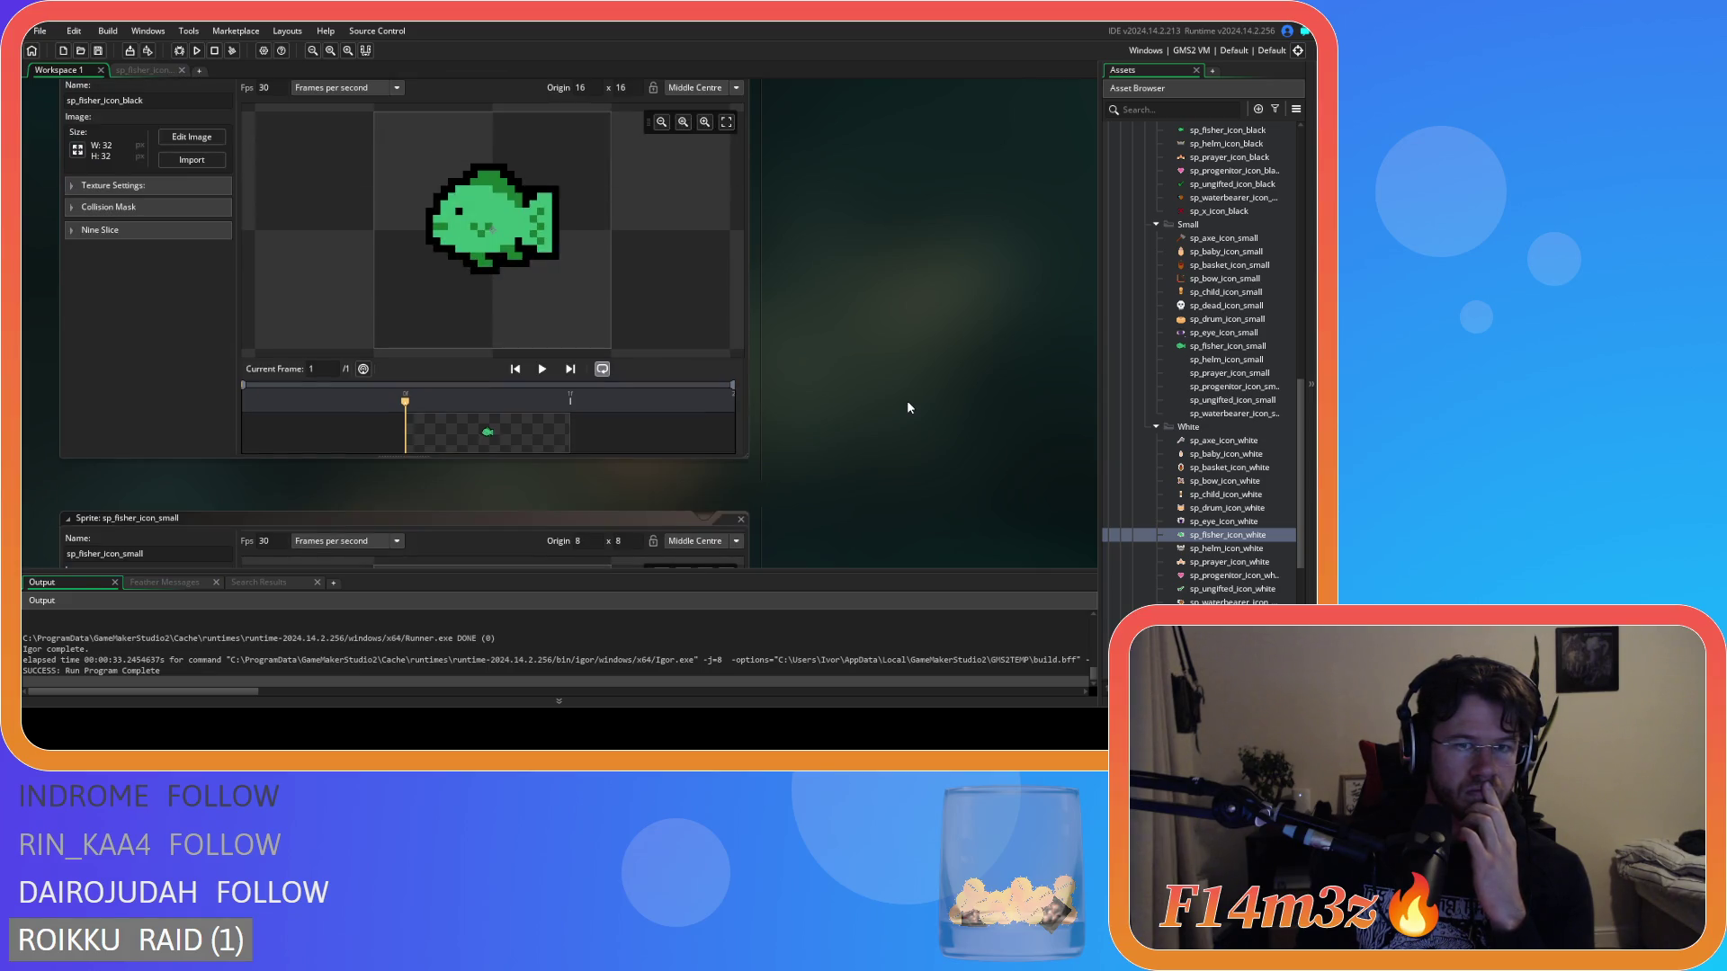
{"action": "scroll", "coordinate": [907, 407], "scroll_direction": "up", "scroll_amount": 6}
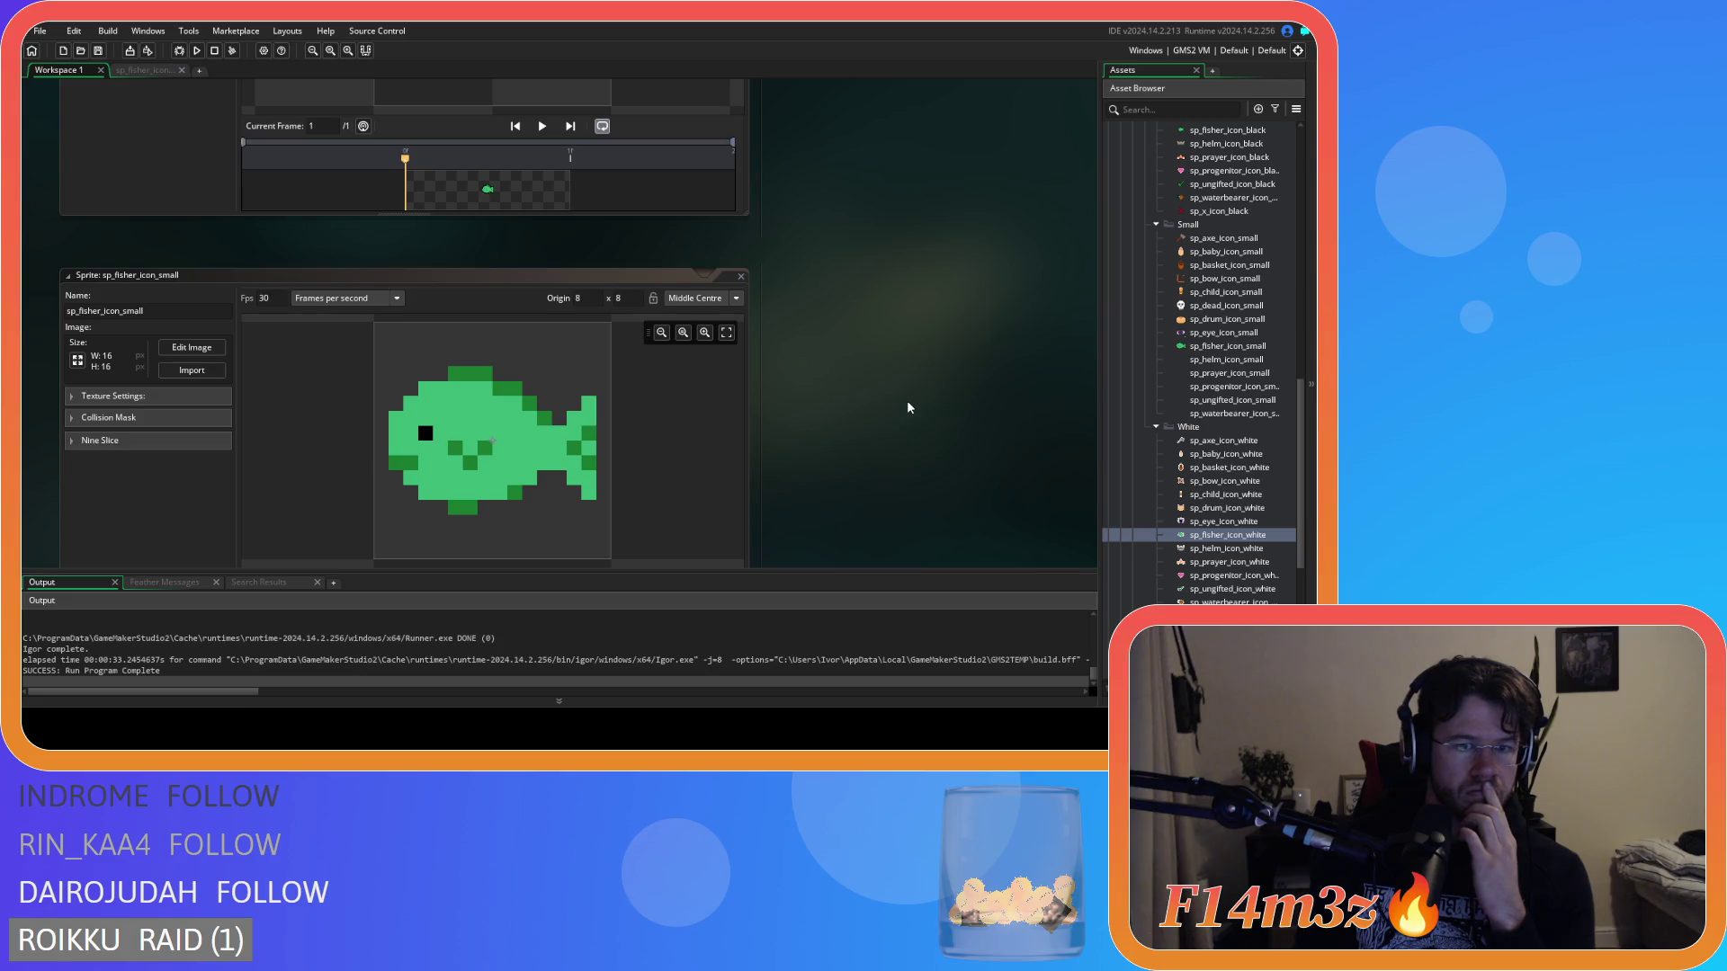
{"action": "scroll", "coordinate": [905, 404], "scroll_direction": "up", "scroll_amount": 6}
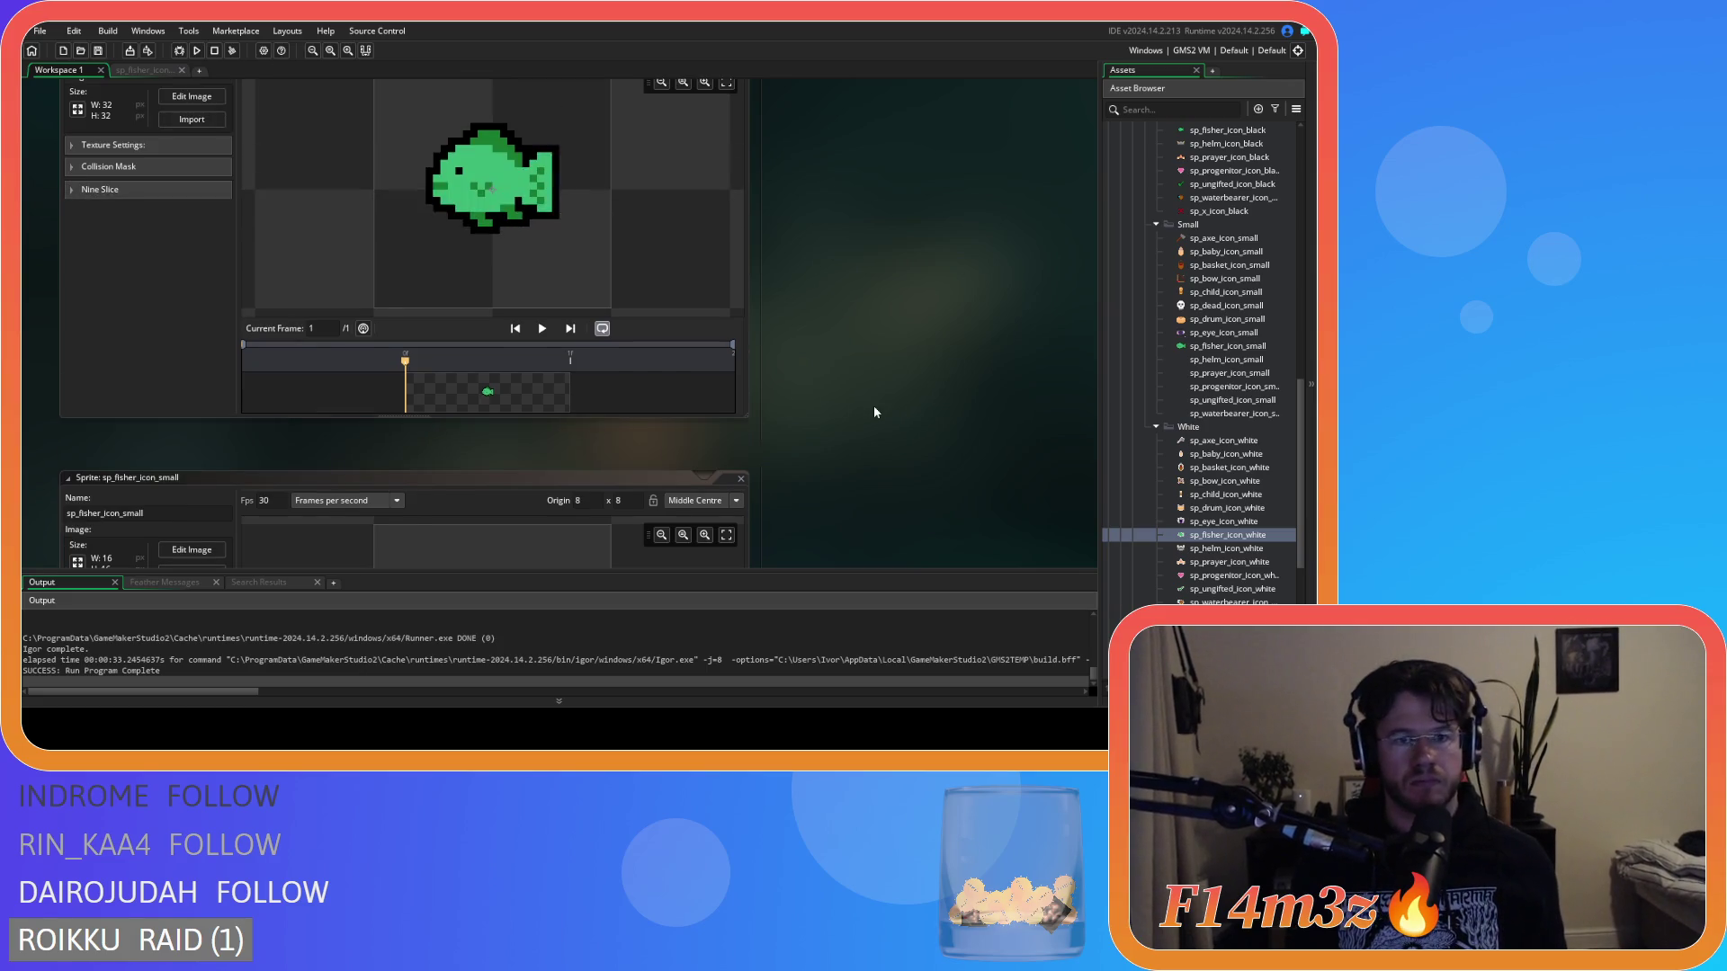
{"action": "scroll", "coordinate": [876, 411], "scroll_direction": "down", "scroll_amount": 5}
{"action": "scroll", "coordinate": [874, 412], "scroll_direction": "up", "scroll_amount": 4}
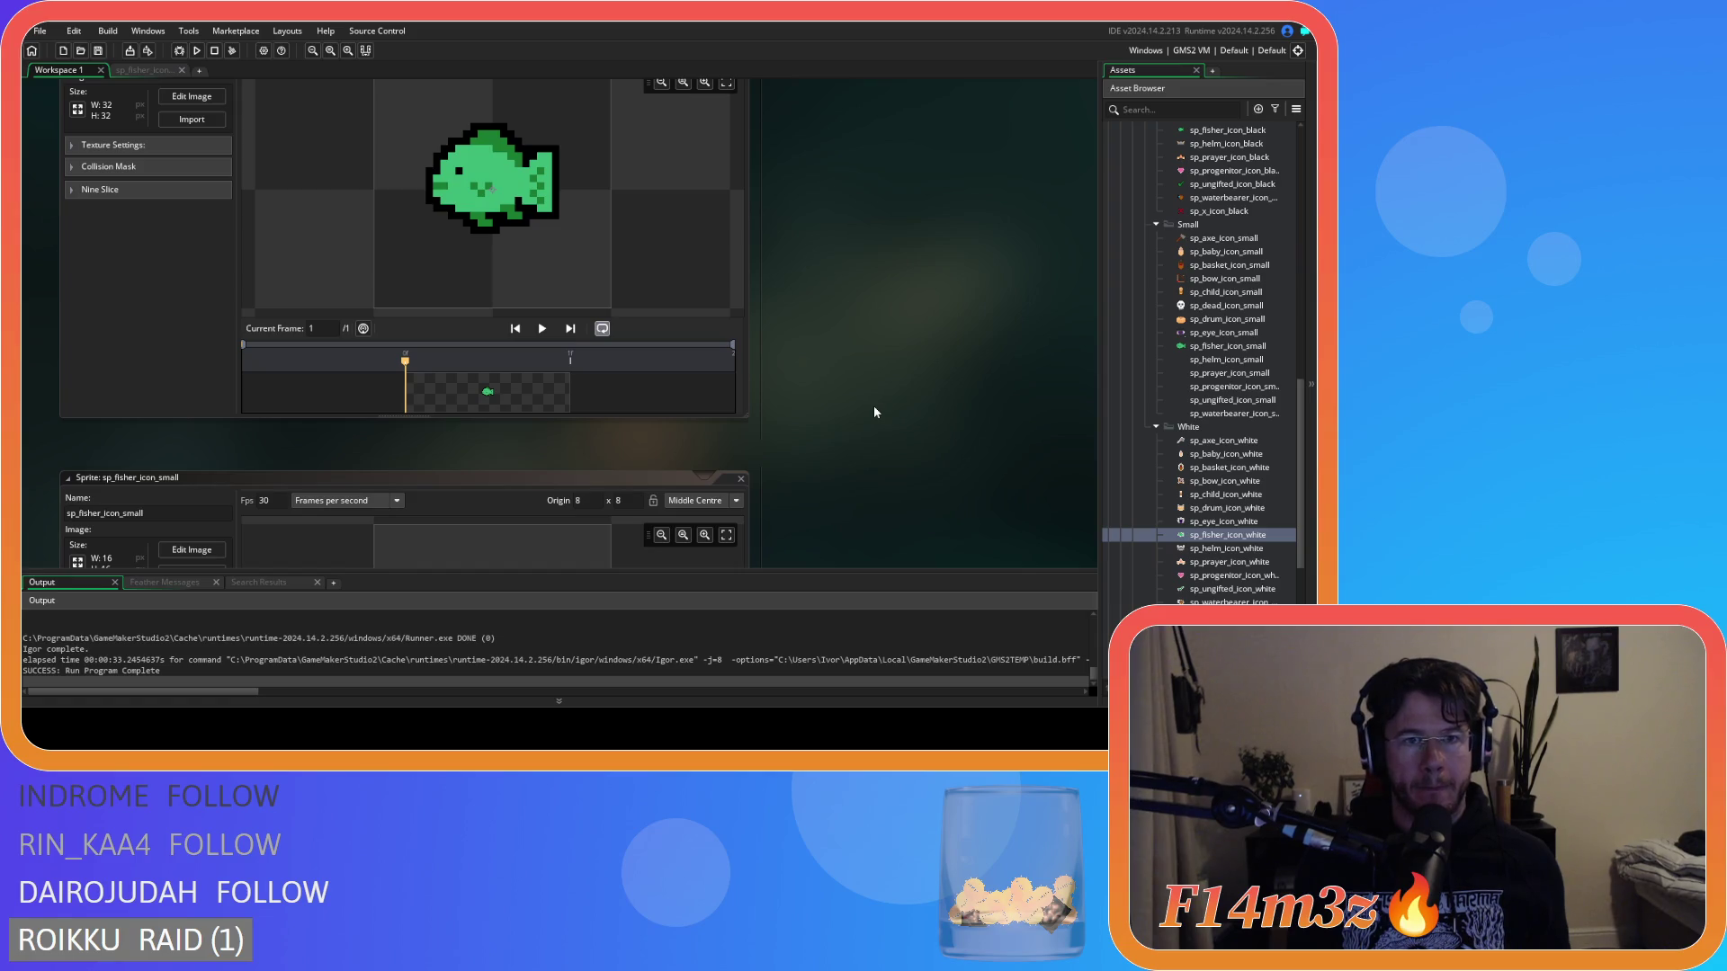
{"action": "scroll", "coordinate": [875, 412], "scroll_direction": "down", "scroll_amount": 5}
{"action": "scroll", "coordinate": [874, 412], "scroll_direction": "up", "scroll_amount": 4}
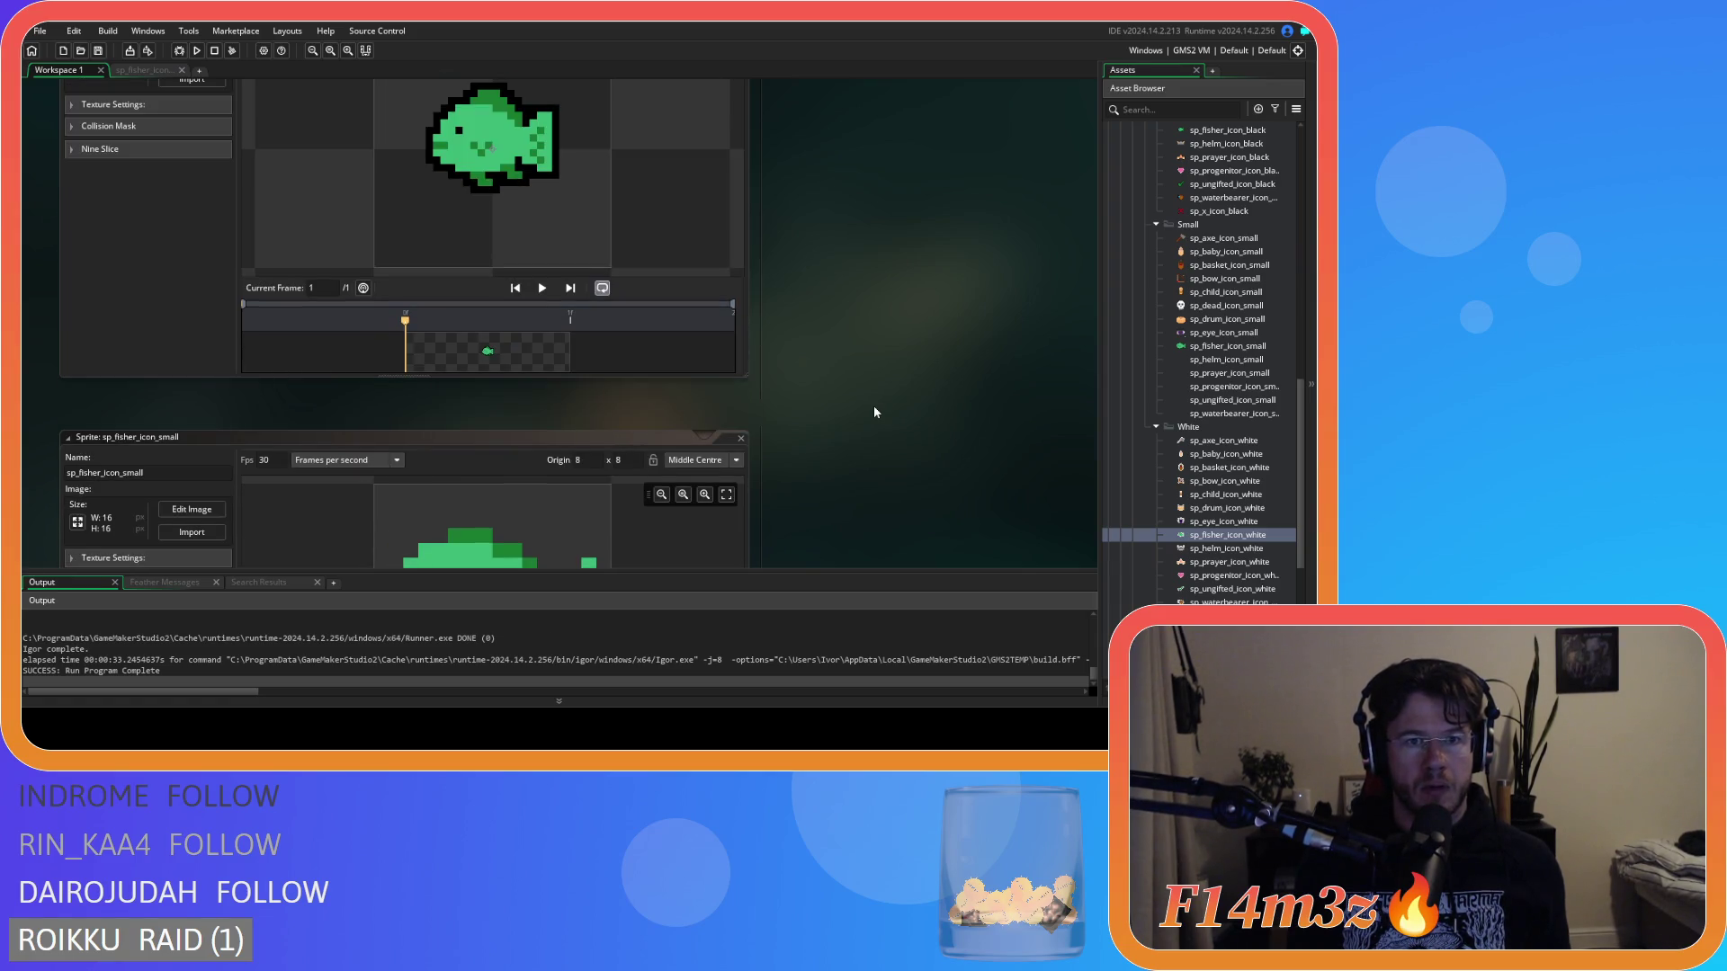
{"action": "scroll", "coordinate": [875, 412], "scroll_direction": "down", "scroll_amount": 4}
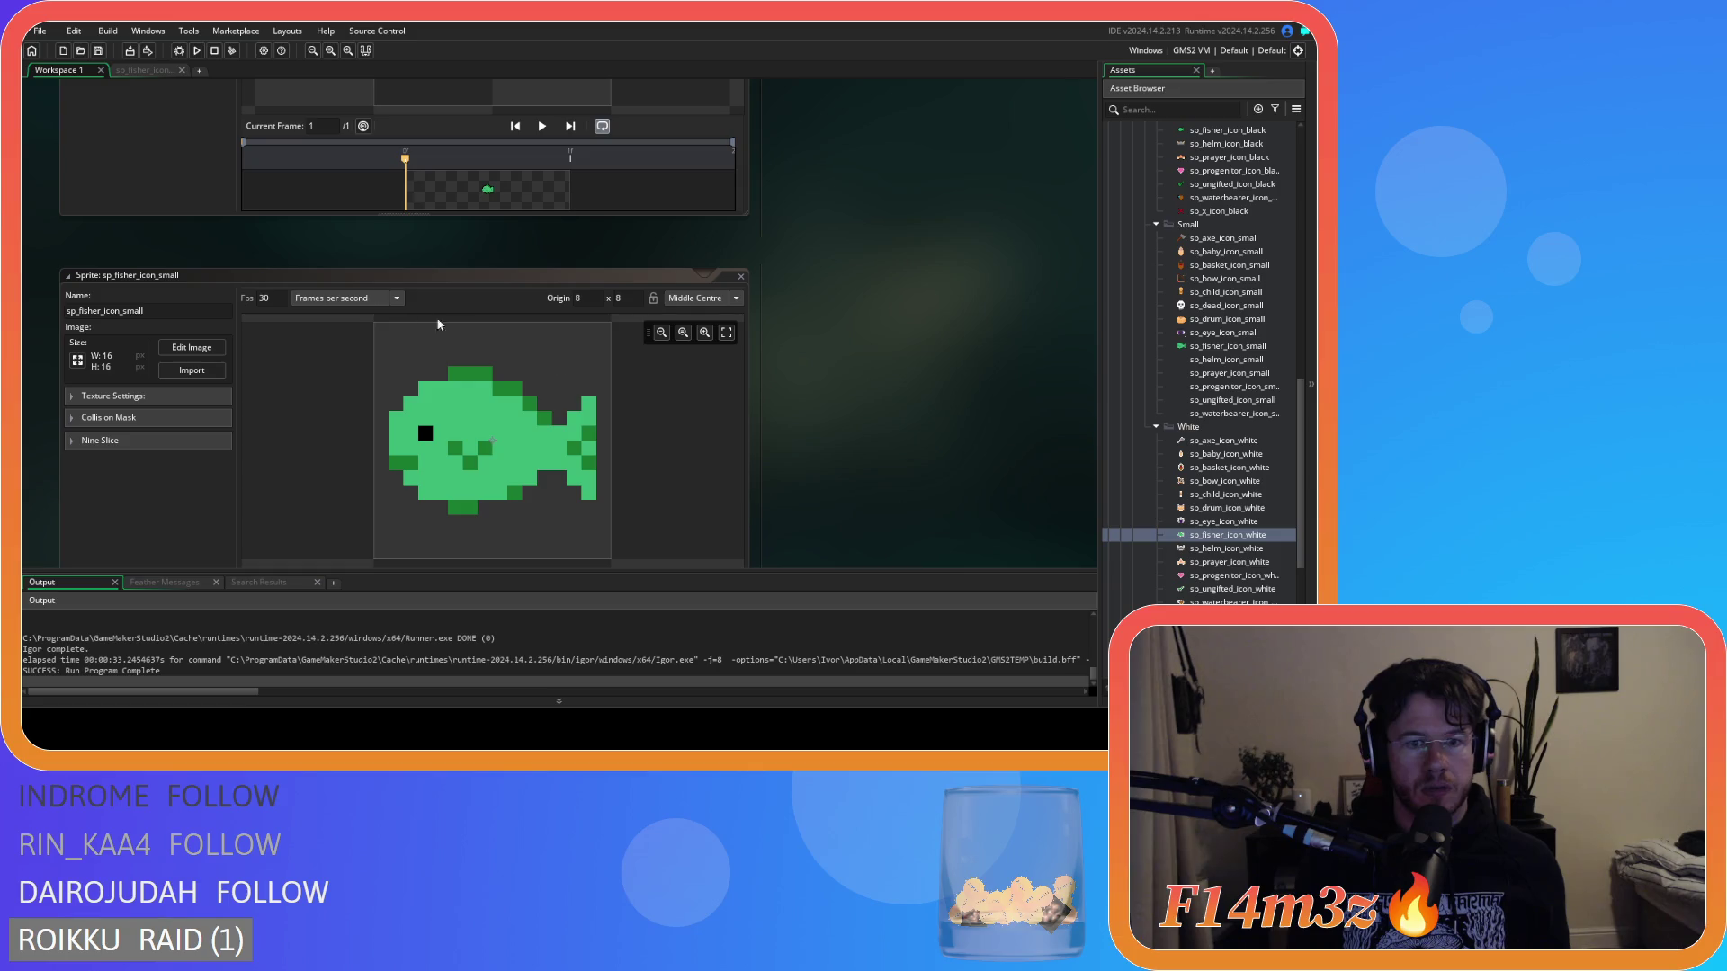
{"action": "left_click", "coordinate": [144, 70]}
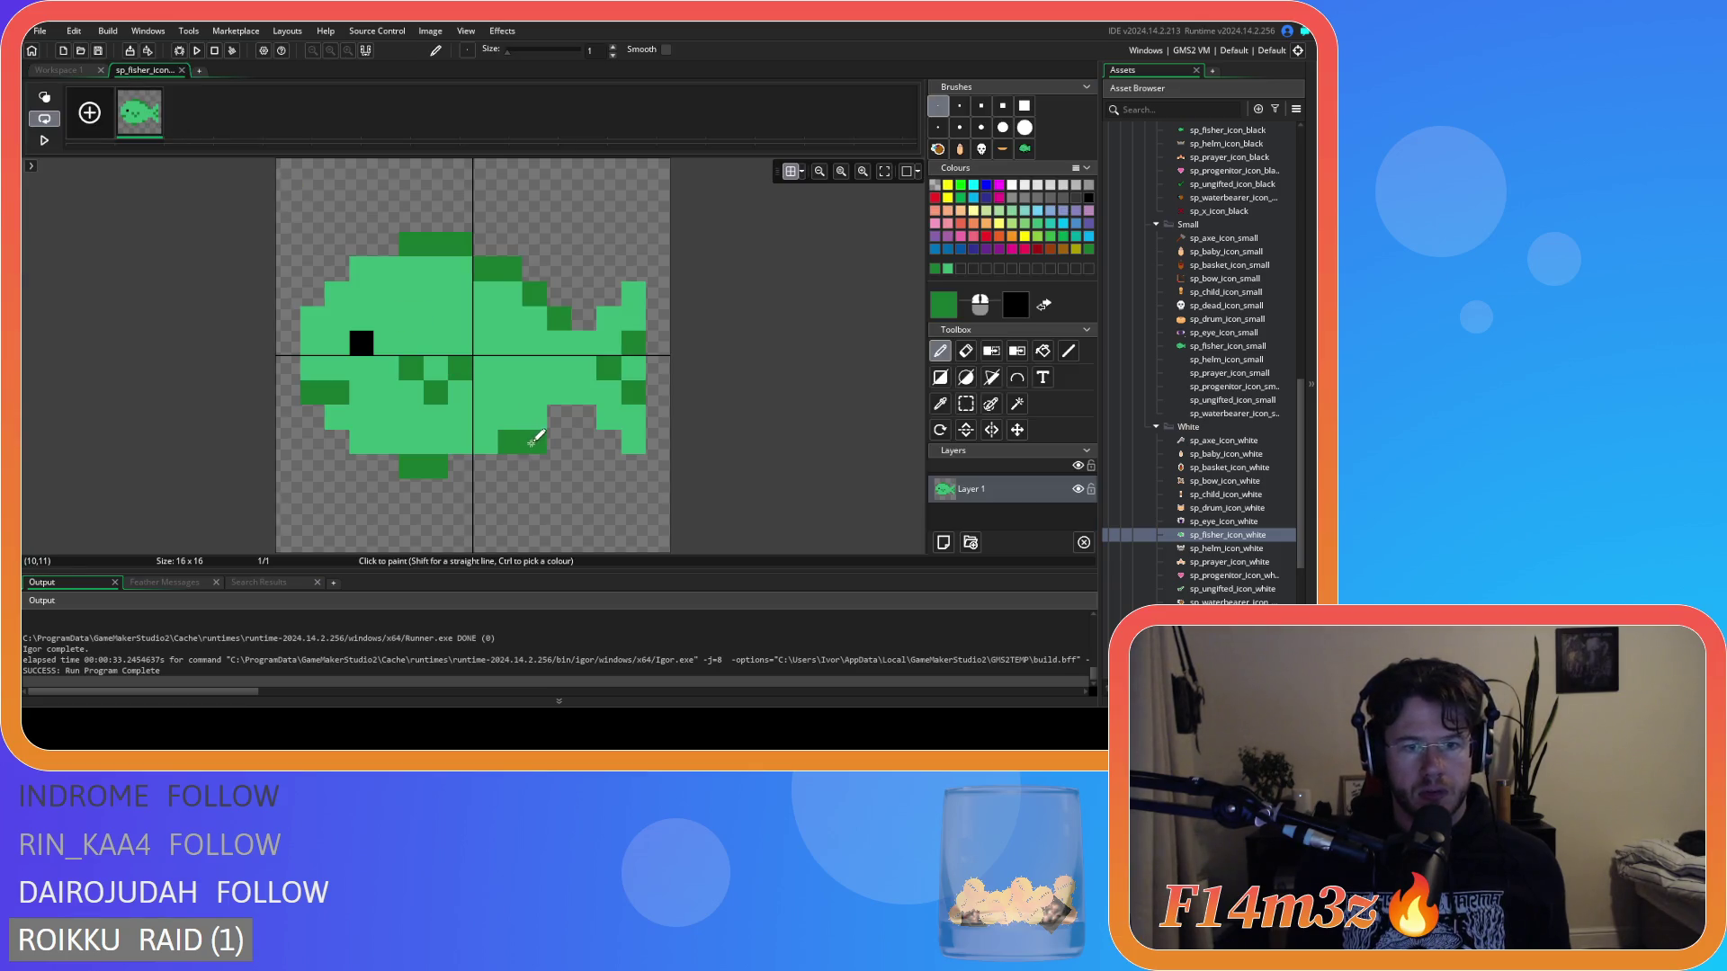
Open the 16x16 fish image, shift it up one pixel, and compare it with the black 32x32 fish.
{"action": "left_click", "coordinate": [96, 72]}
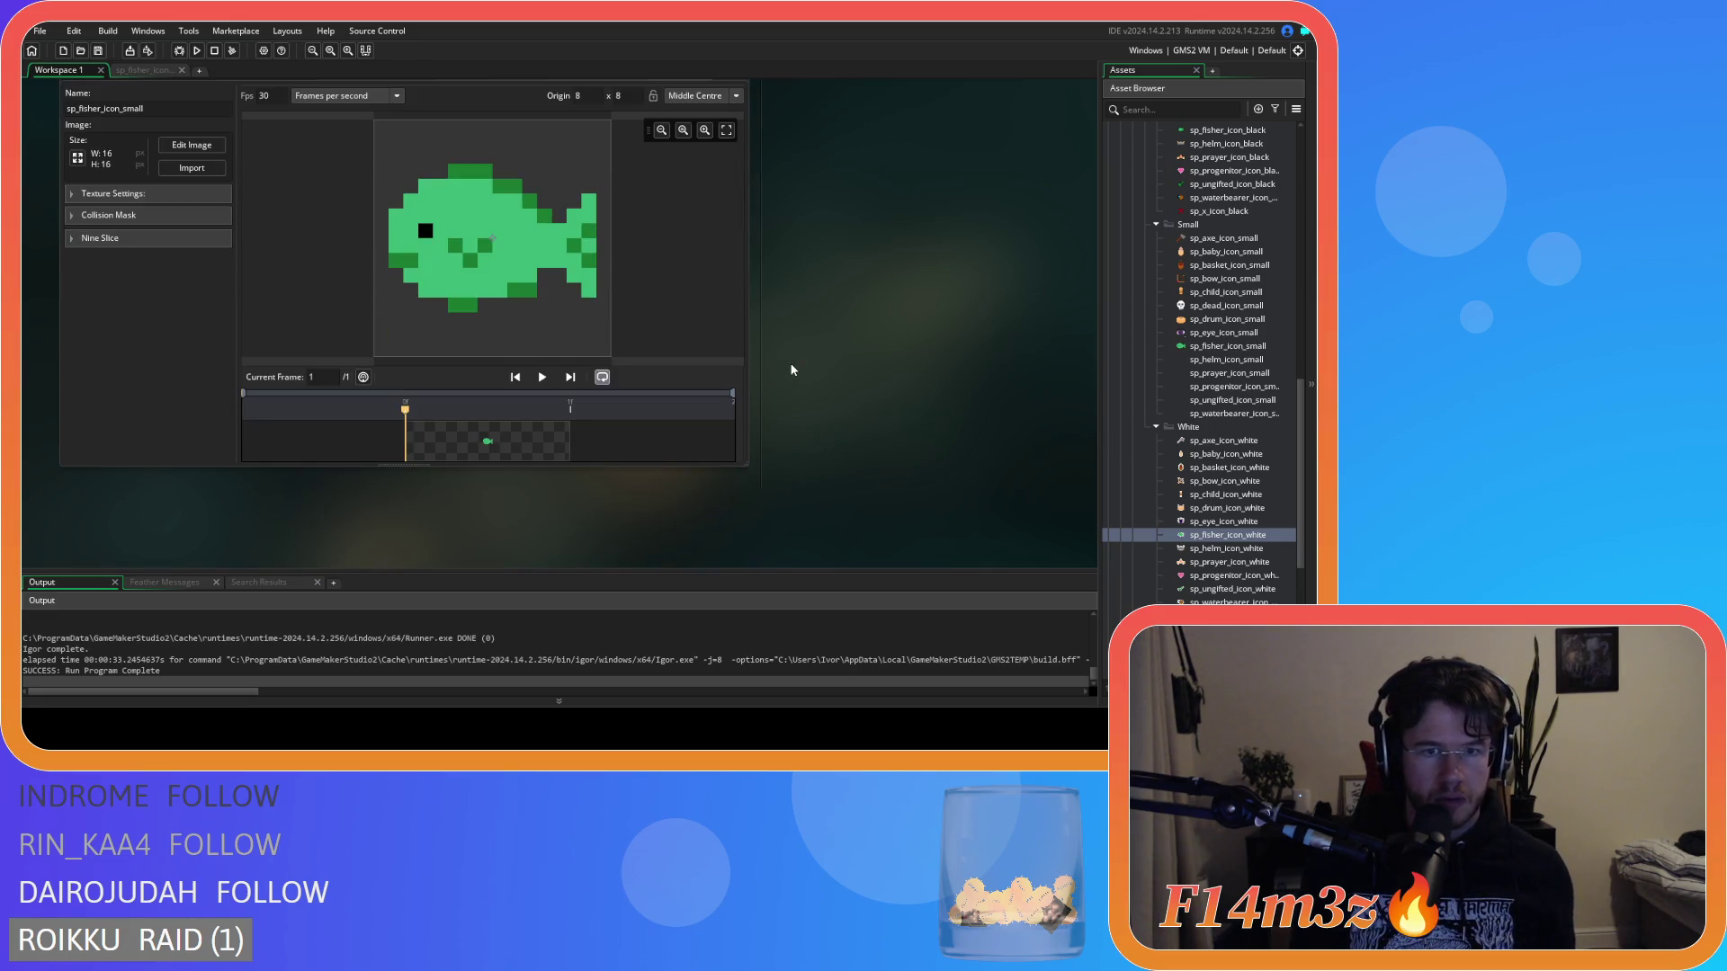
{"action": "scroll", "coordinate": [792, 370], "scroll_direction": "up", "scroll_amount": 1}
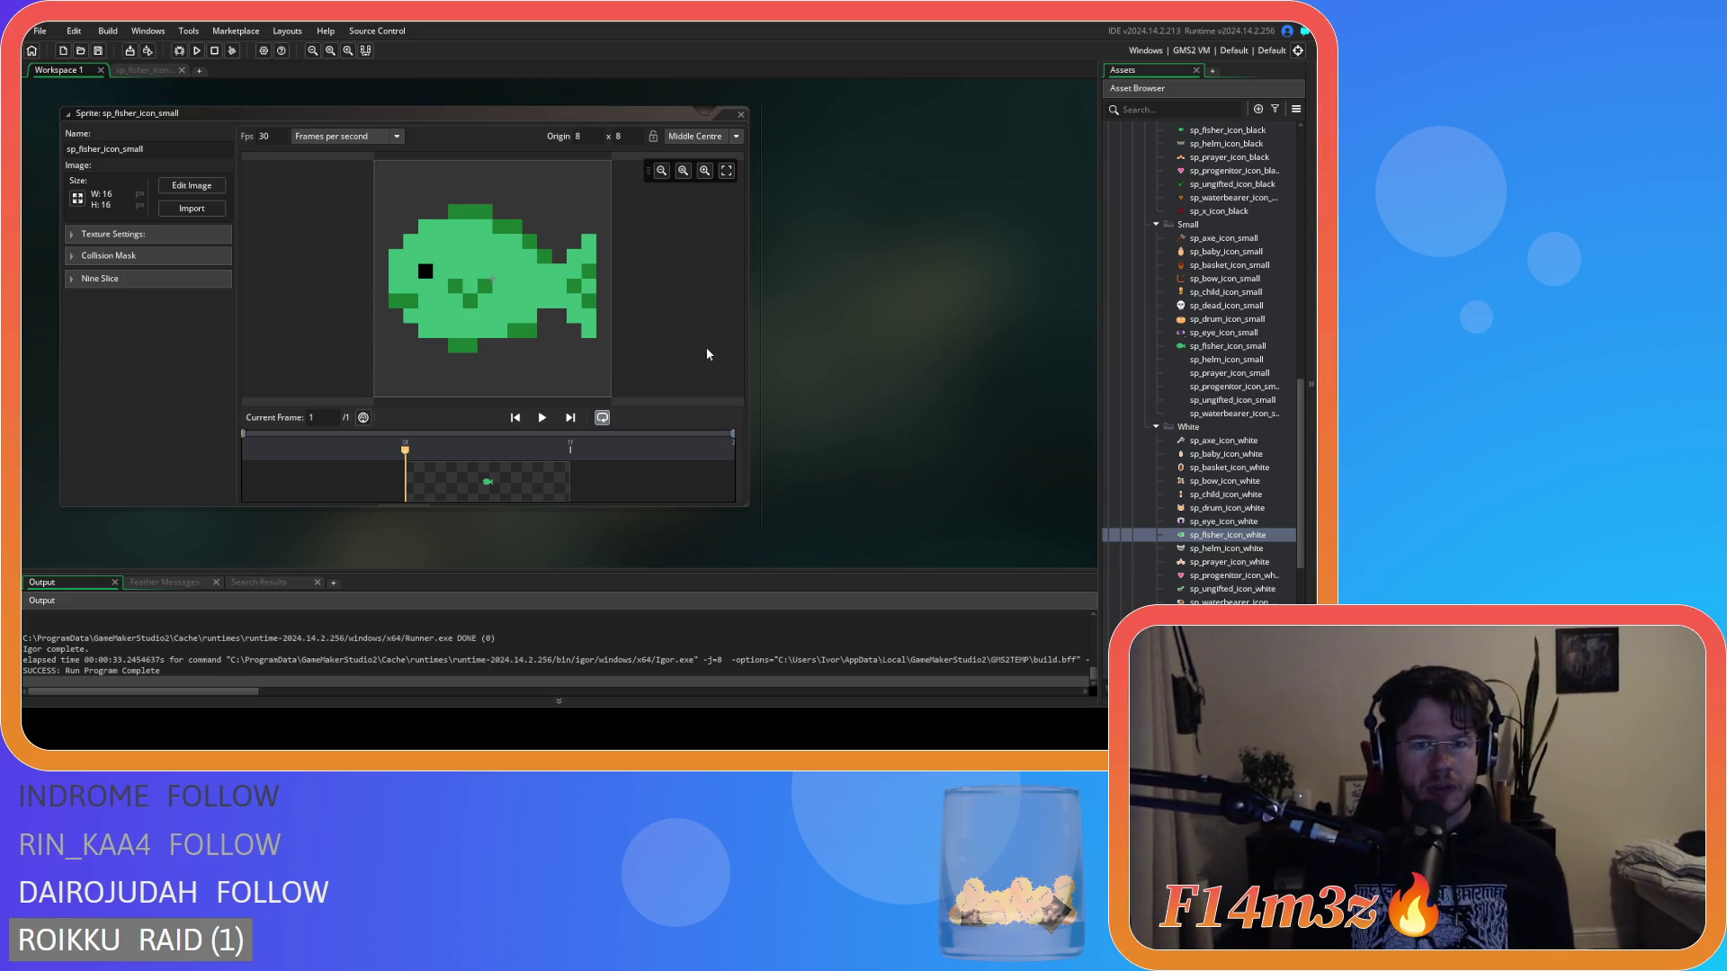
{"action": "double_click", "coordinate": [522, 281]}
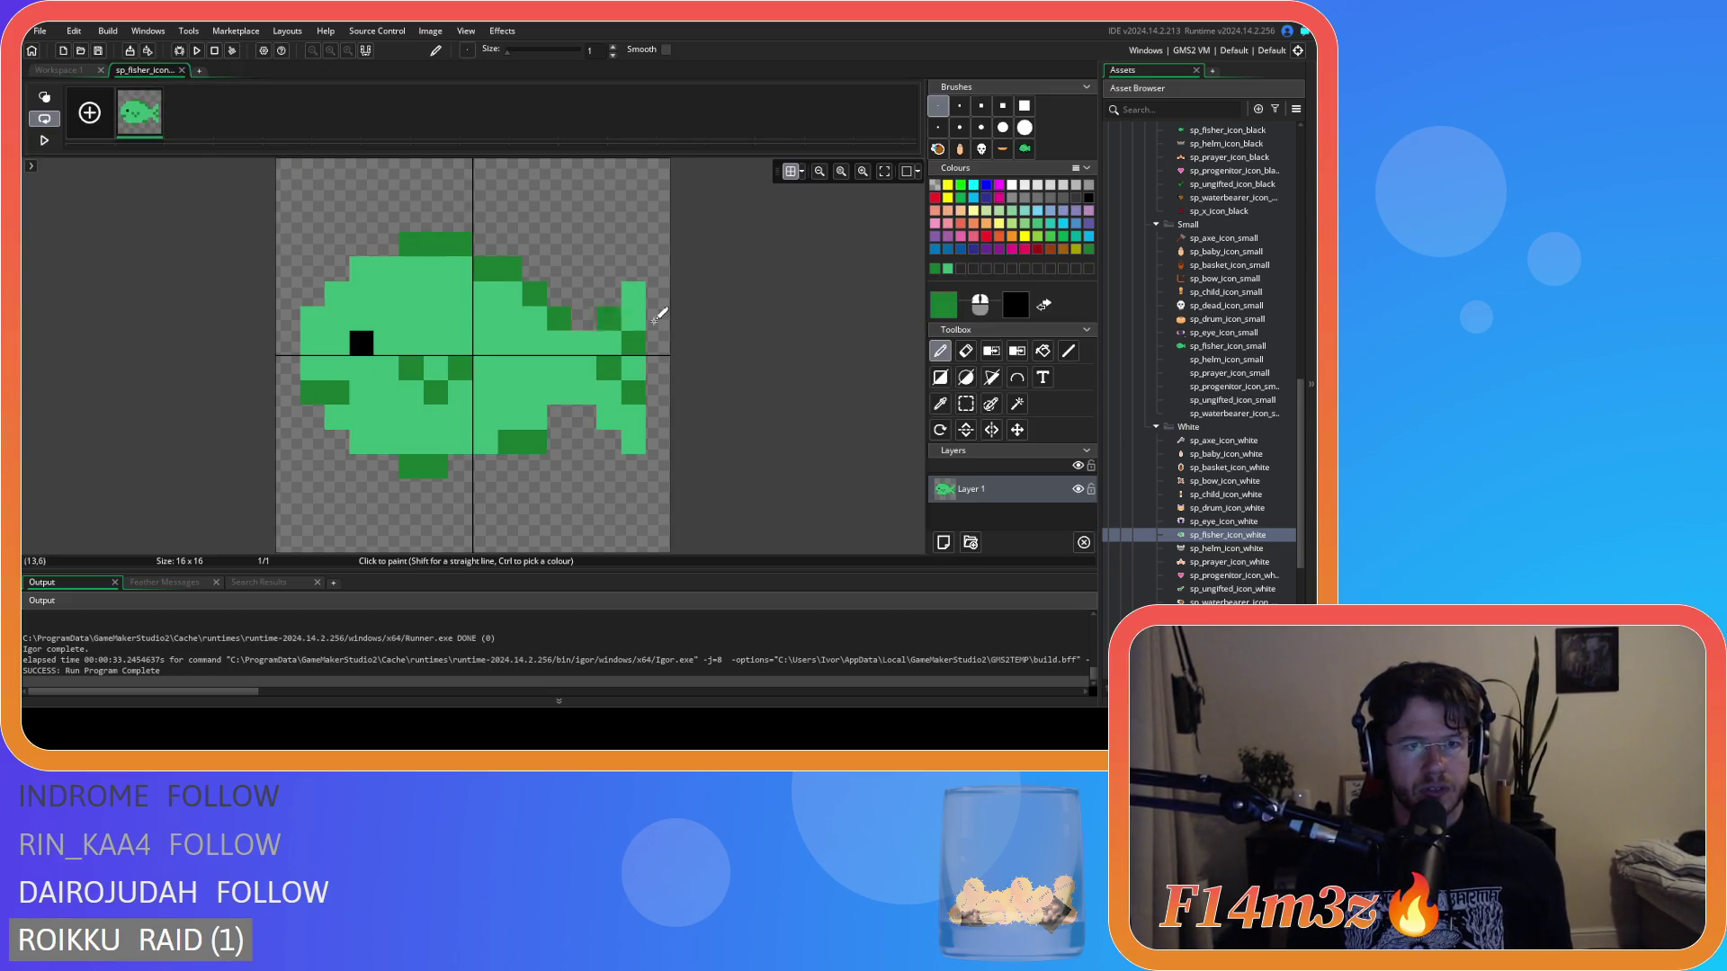
{"action": "key", "text": "ctrl+z"}
{"action": "left_click", "coordinate": [57, 70]}
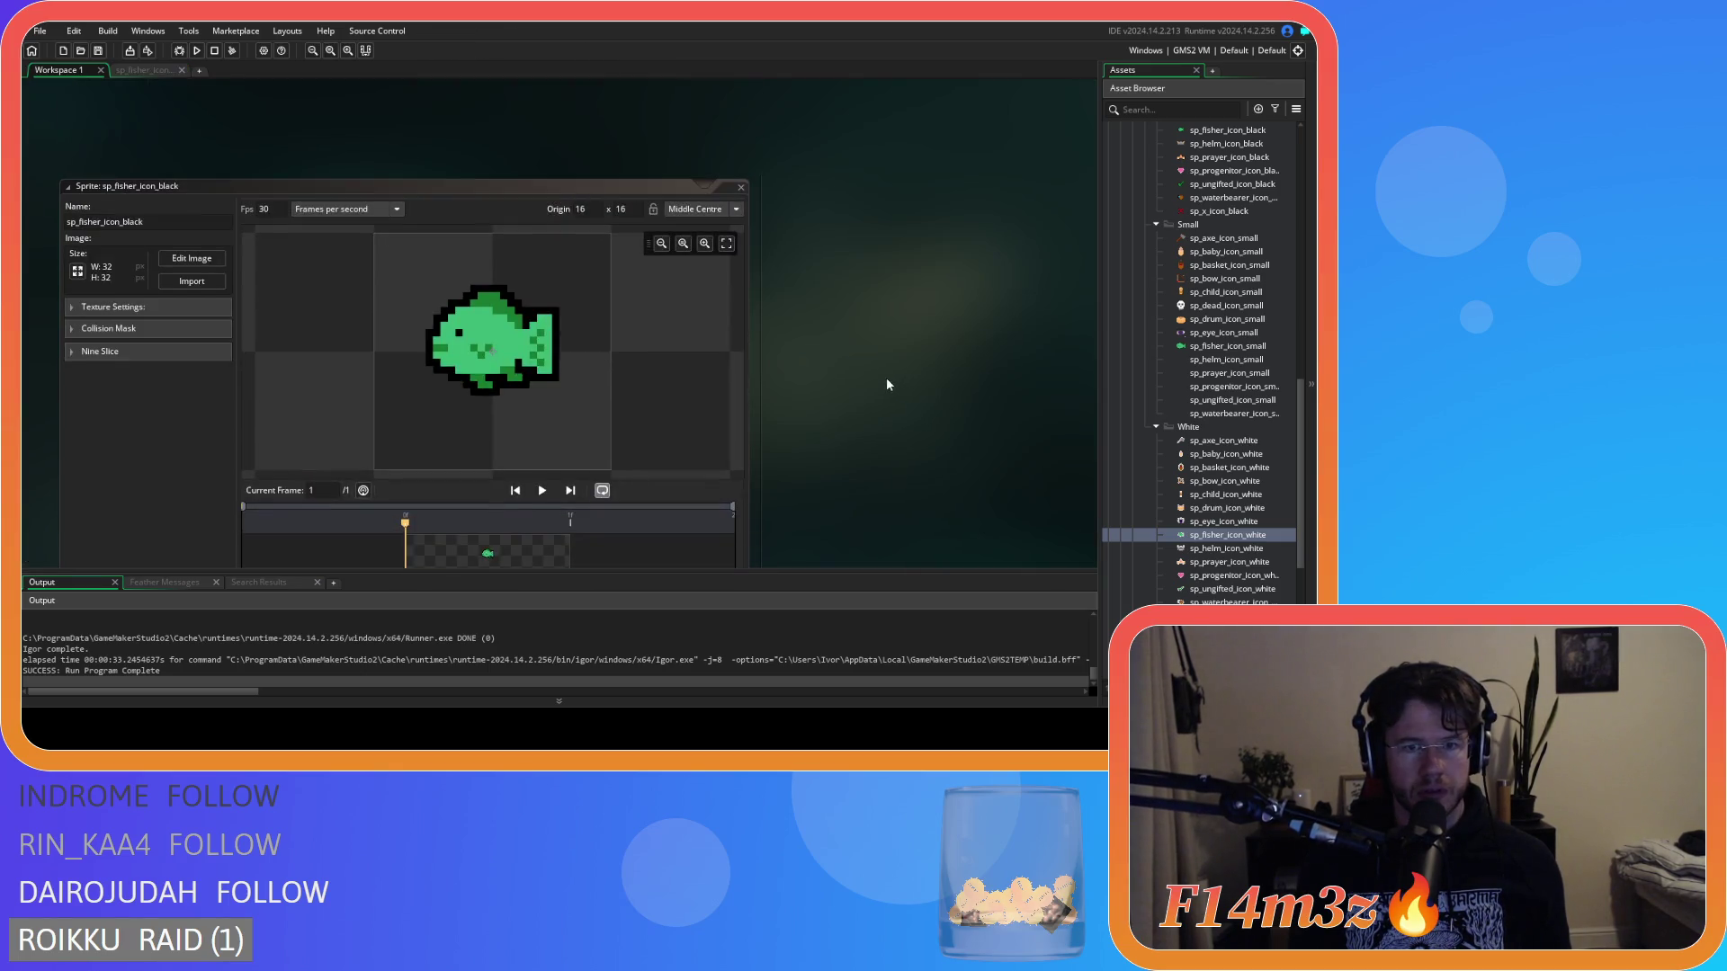
{"action": "left_click", "coordinate": [133, 72]}
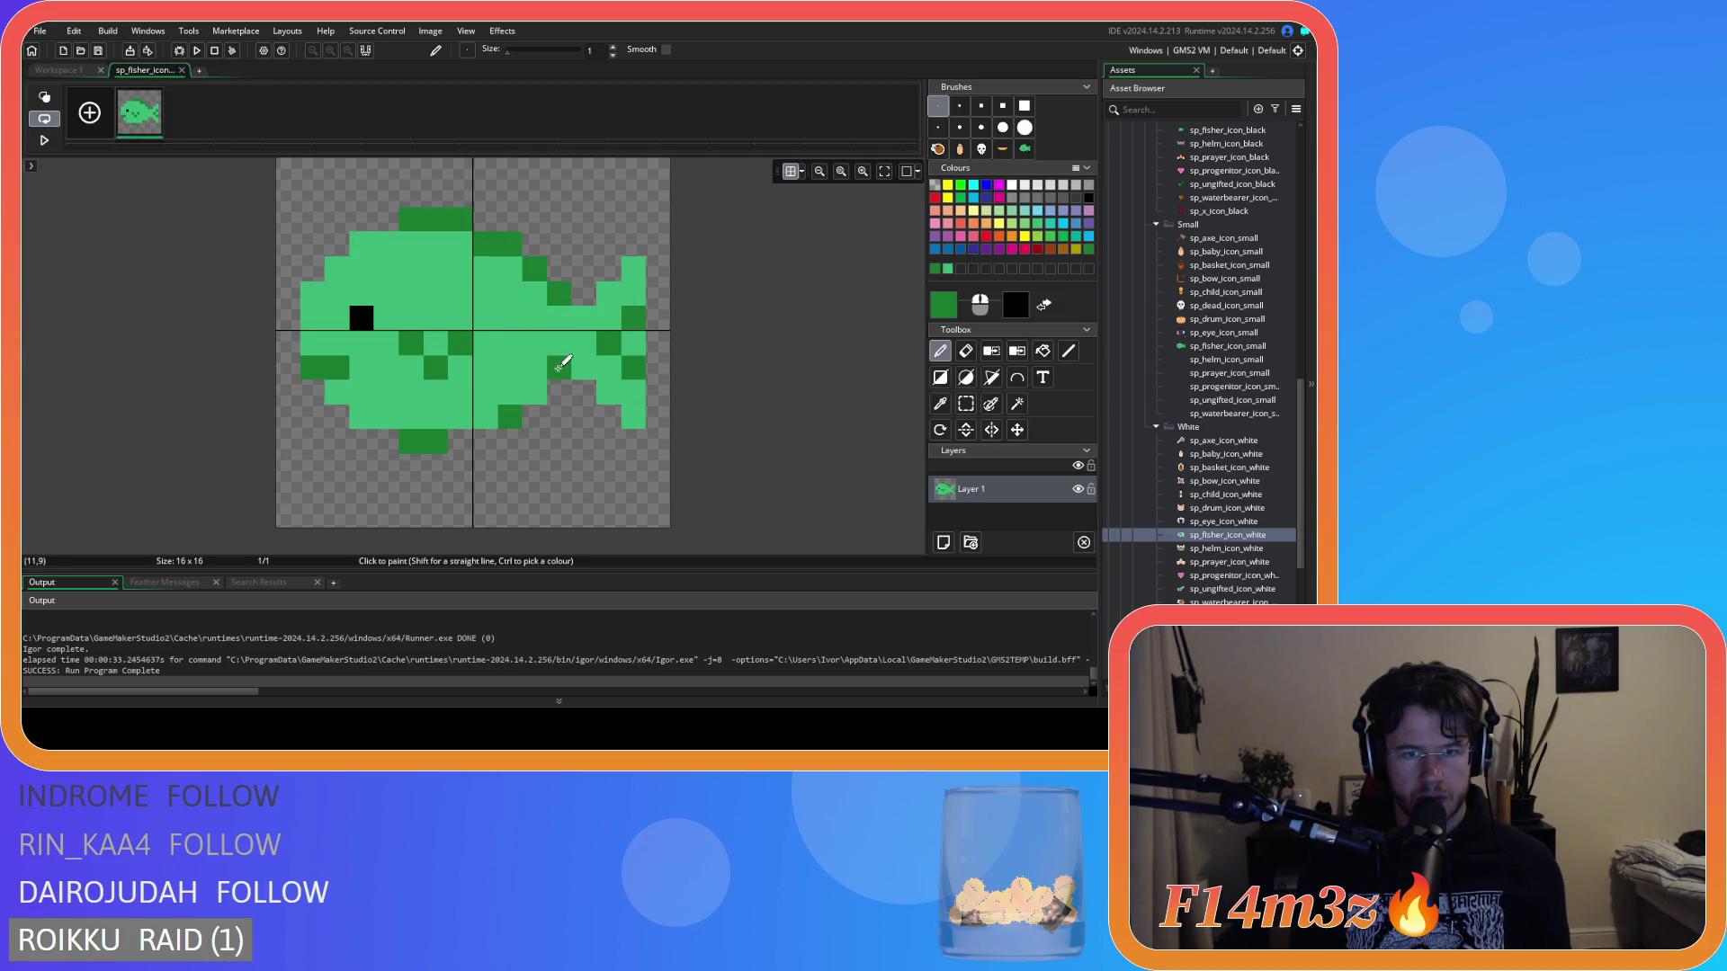
{"action": "key", "text": "e"}
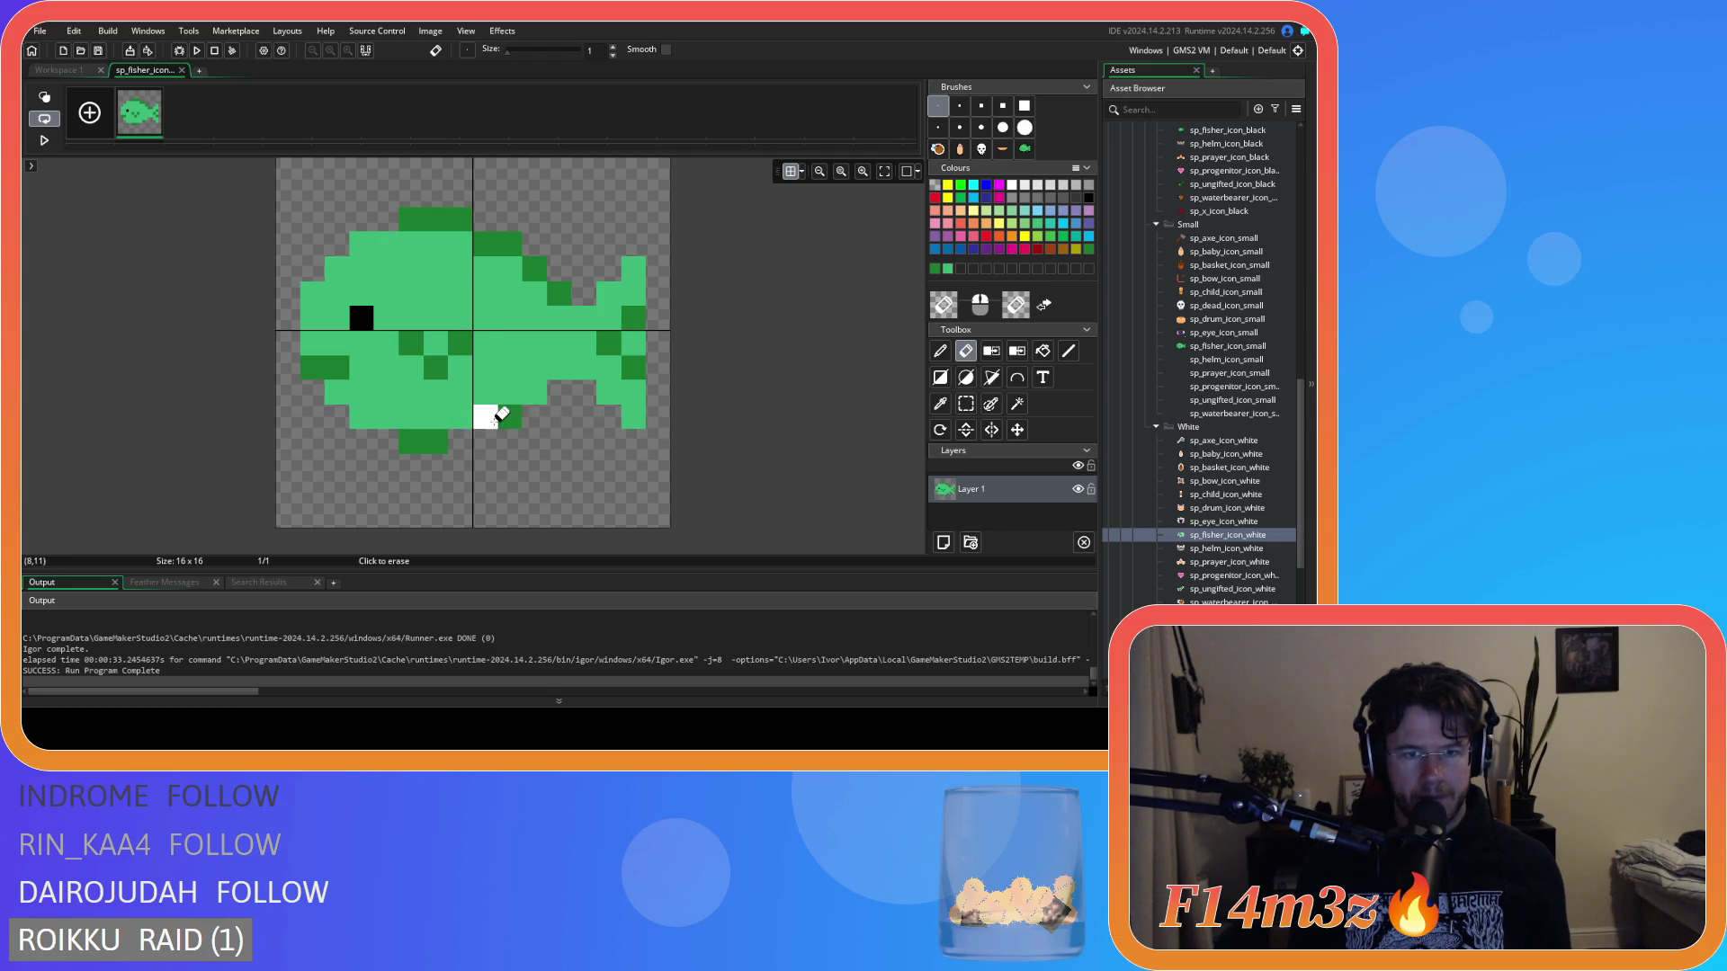
Switch back to the pencil and check the small fish sprite in the workspace.
{"action": "key", "text": "d"}
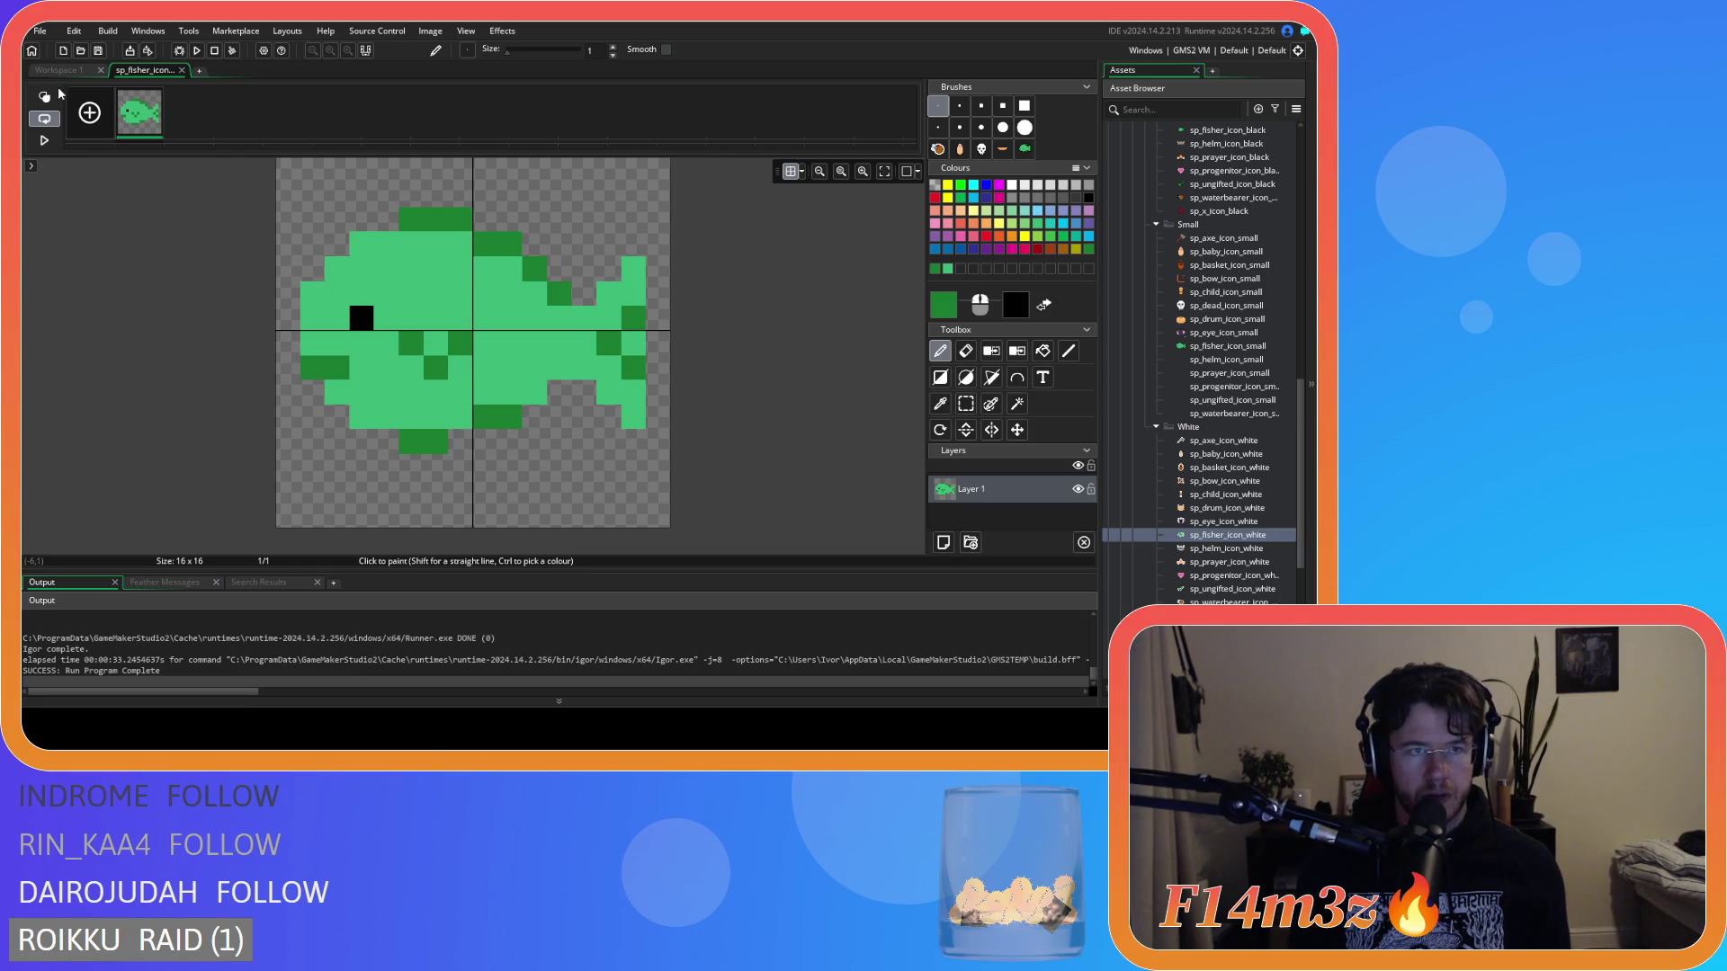
{"action": "left_click", "coordinate": [58, 70]}
{"action": "scroll", "coordinate": [763, 369], "scroll_direction": "down", "scroll_amount": 5}
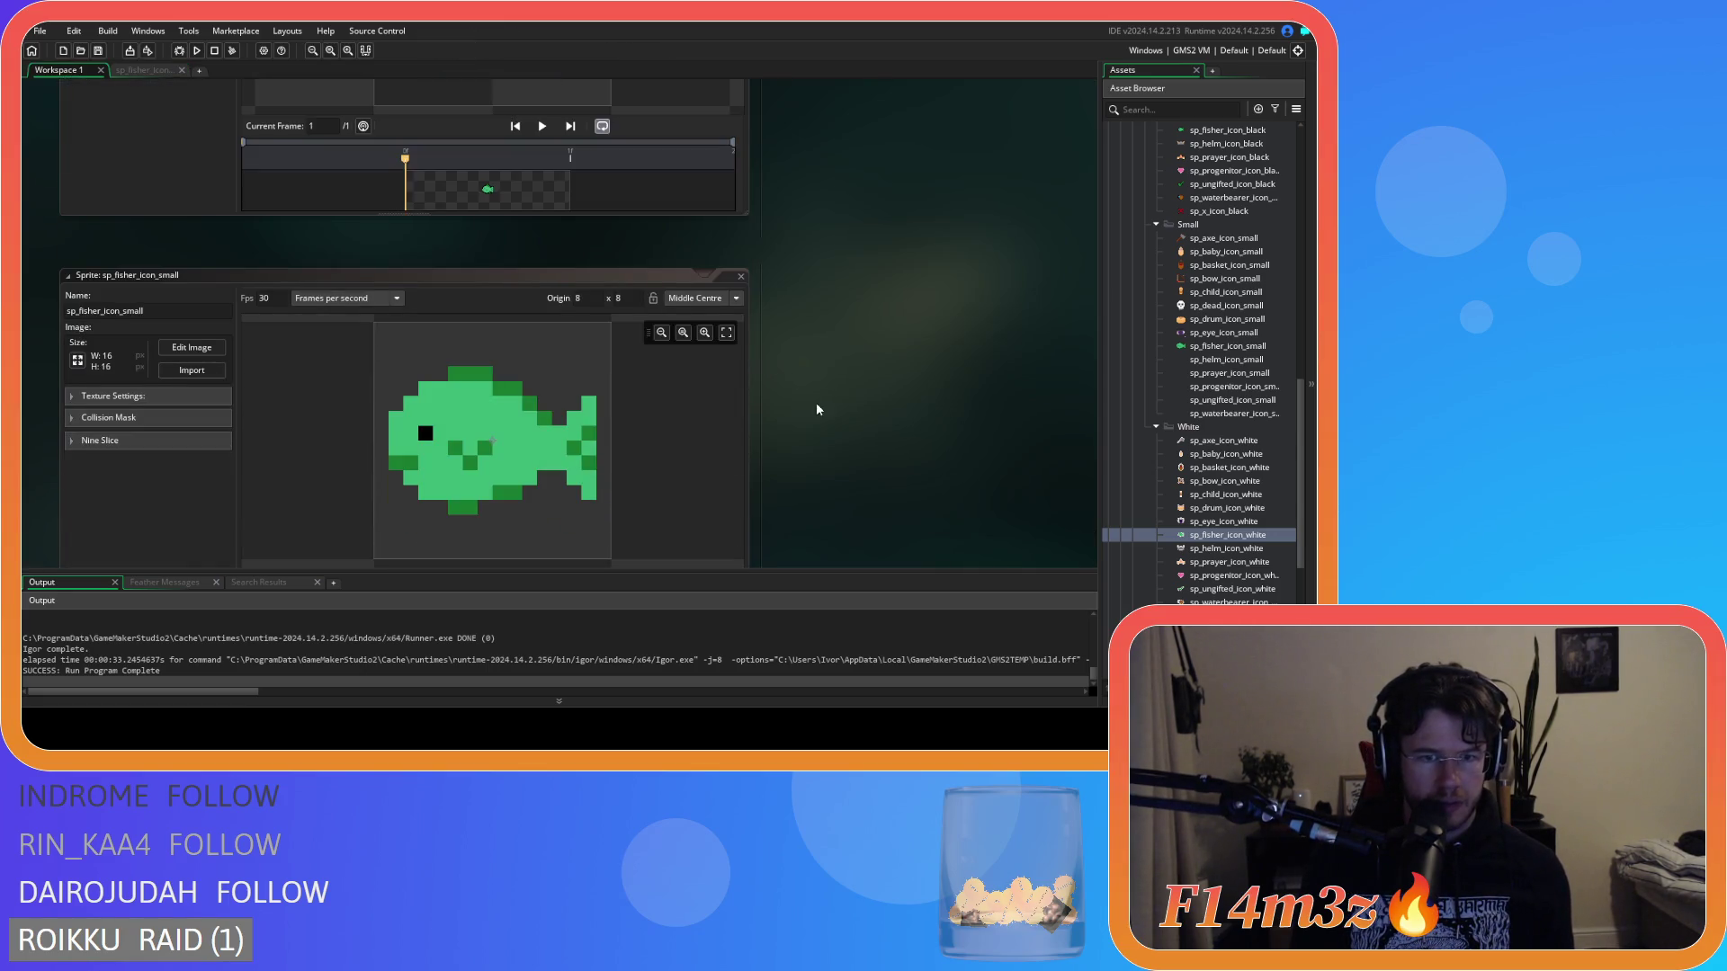
{"action": "scroll", "coordinate": [816, 407], "scroll_direction": "down", "scroll_amount": 3}
{"action": "scroll", "coordinate": [812, 404], "scroll_direction": "up", "scroll_amount": 5}
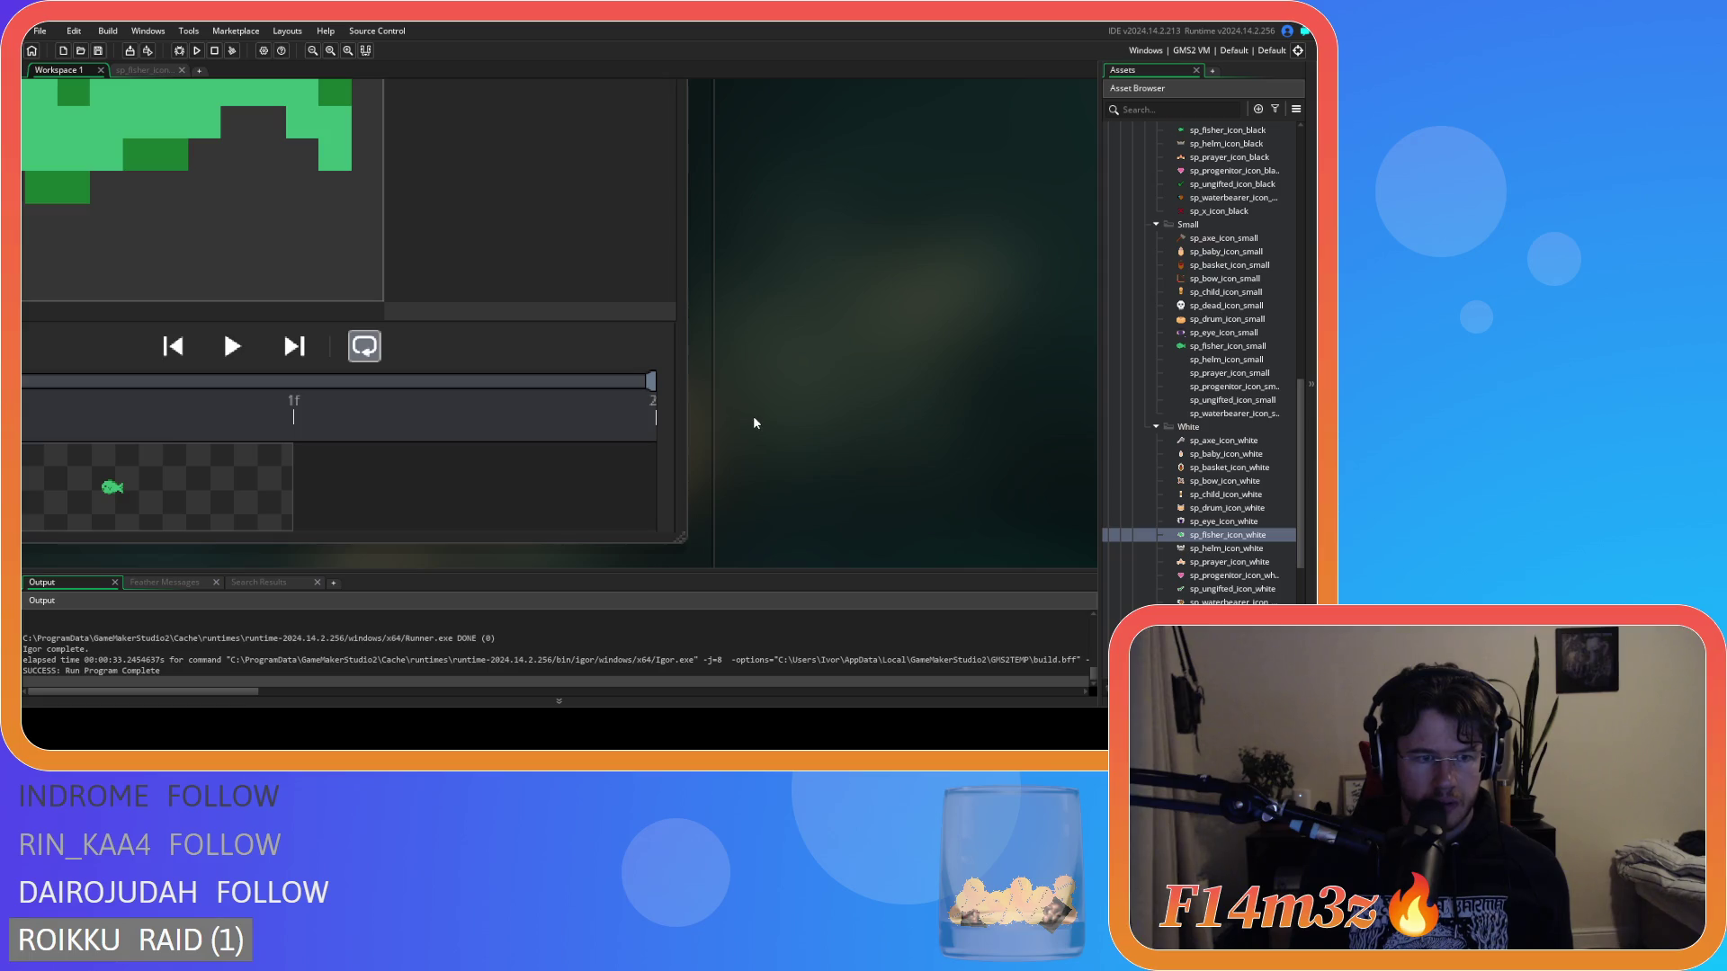
{"action": "left_click", "coordinate": [144, 71]}
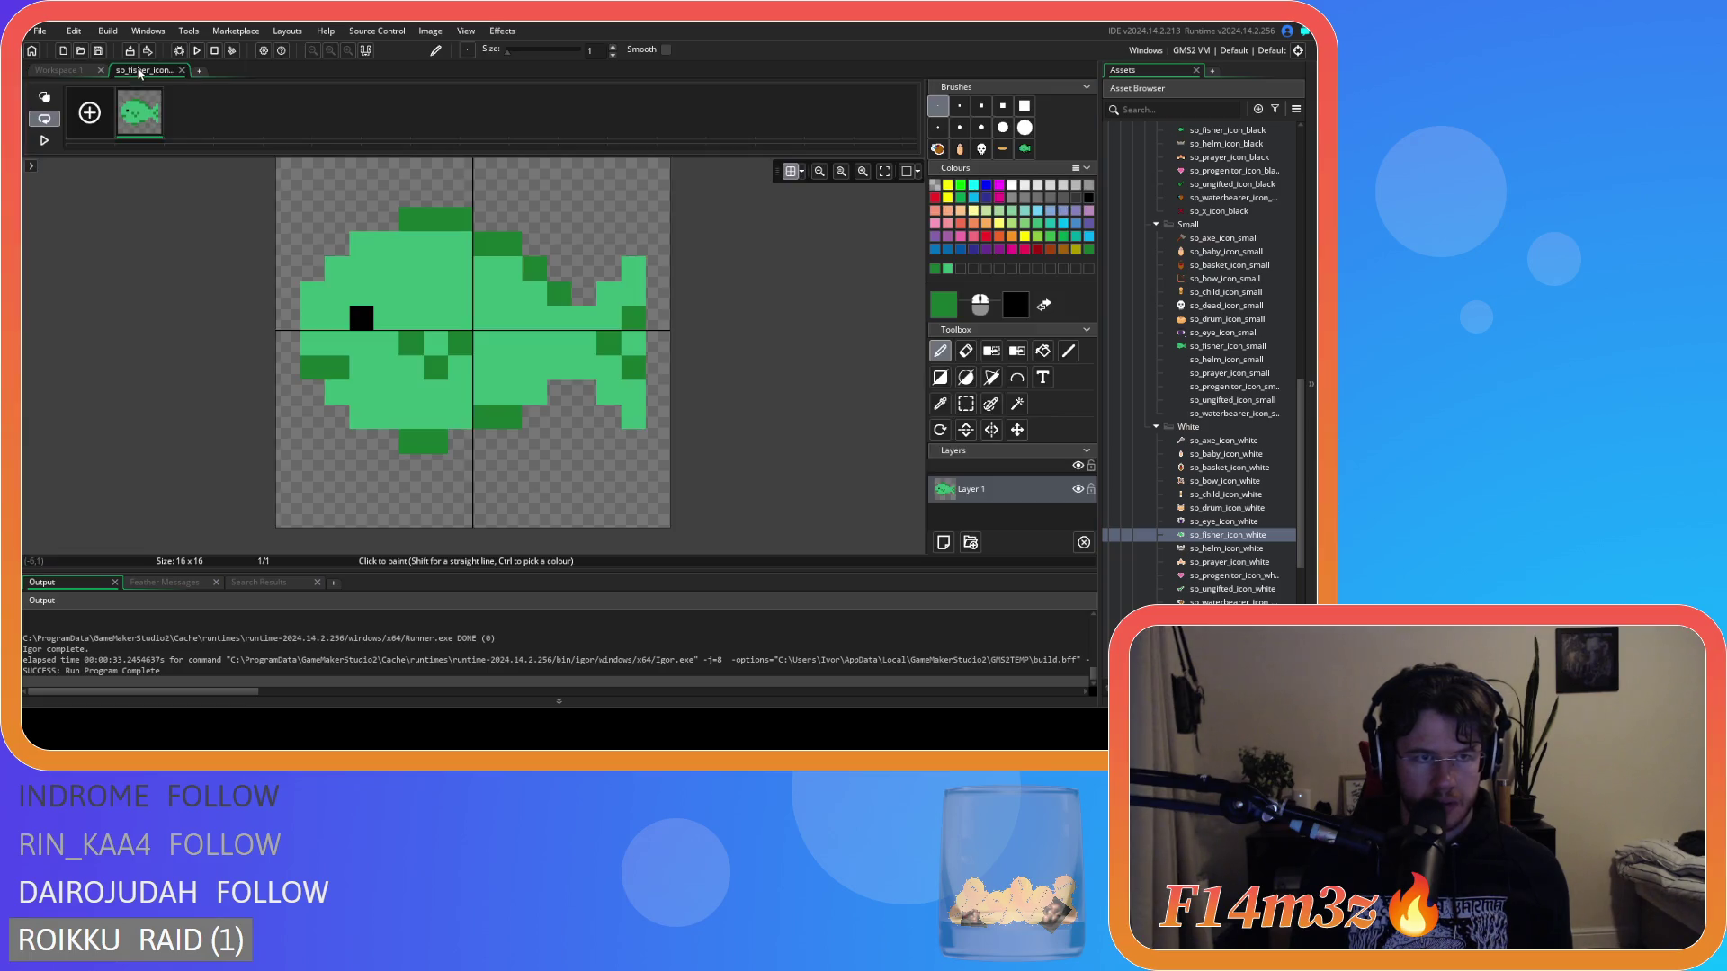
{"action": "left_click", "coordinate": [58, 72]}
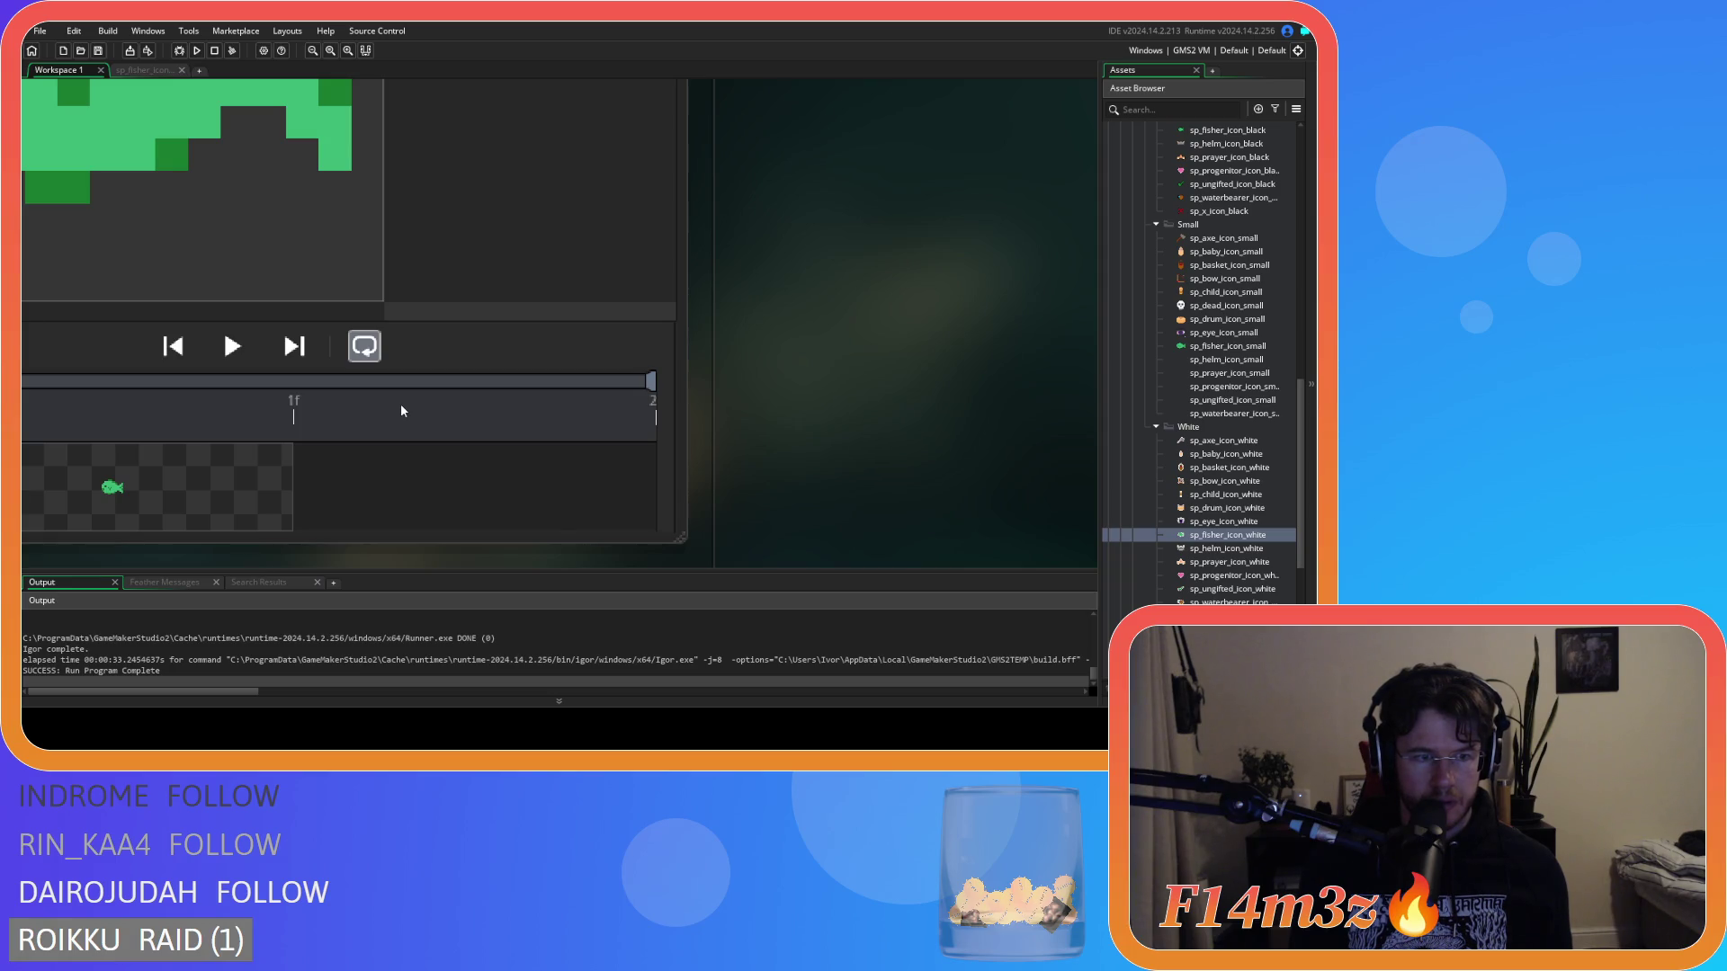
Compare sp_fisher_icon_black with sp_fisher_icon_small in the workspace, then reopen the small fish image.
{"action": "left_click", "coordinate": [333, 51]}
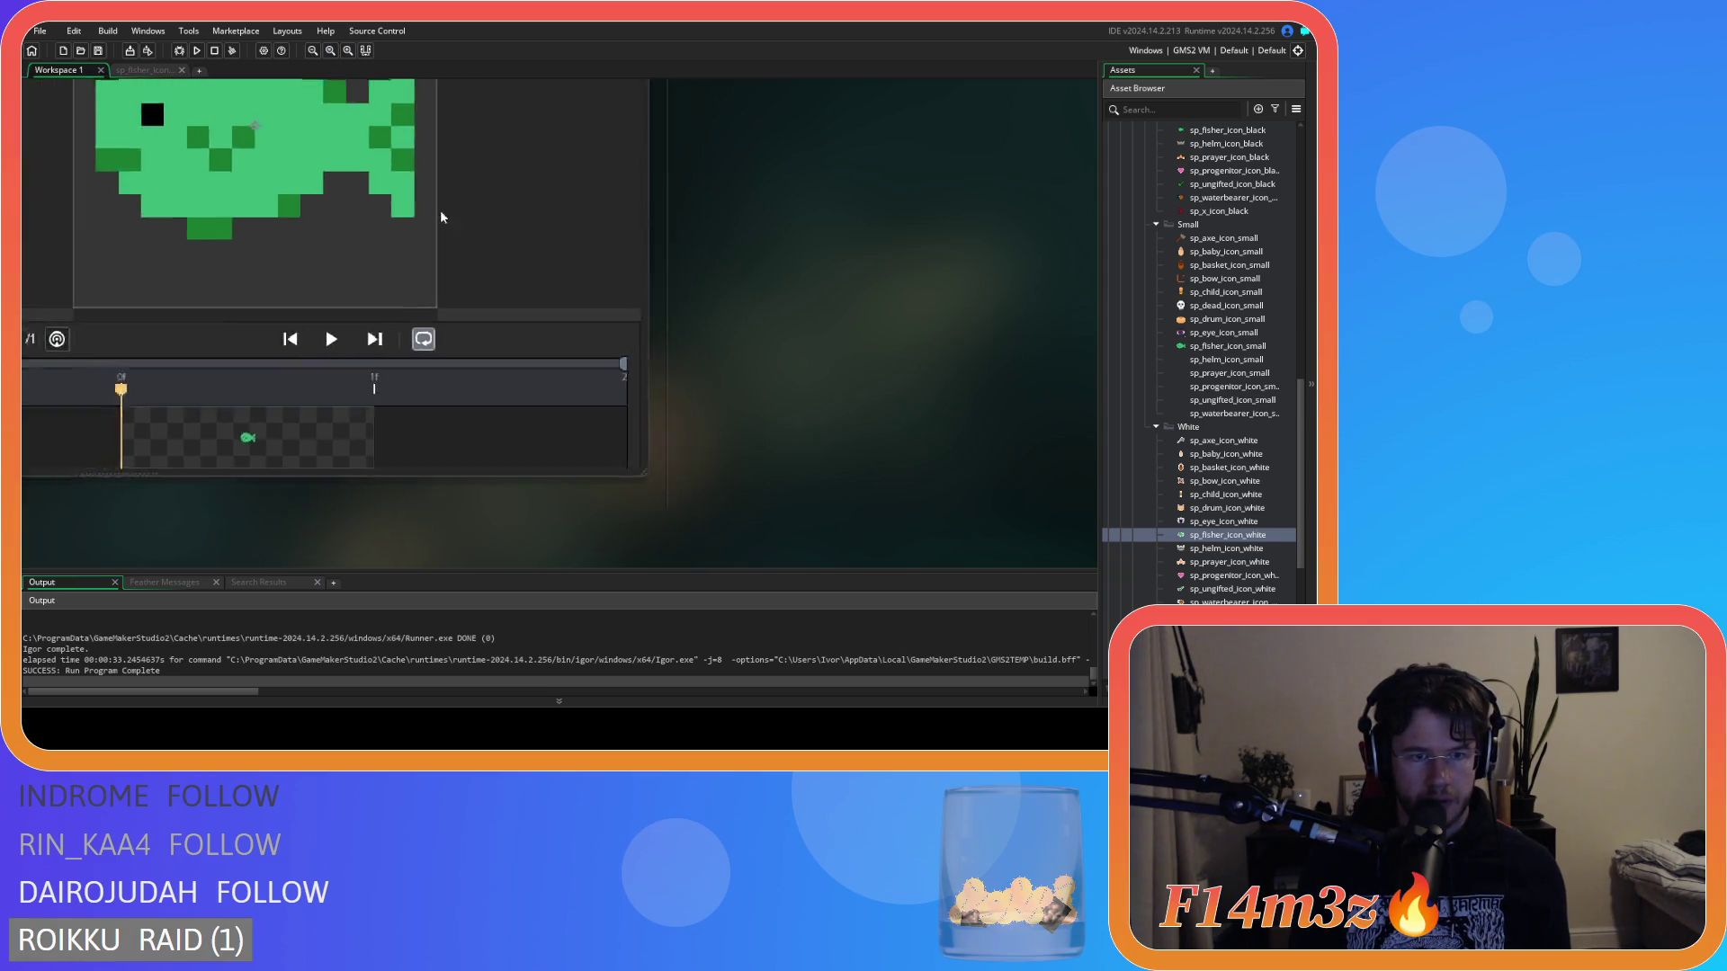
{"action": "scroll", "coordinate": [887, 418], "scroll_direction": "up", "scroll_amount": 2}
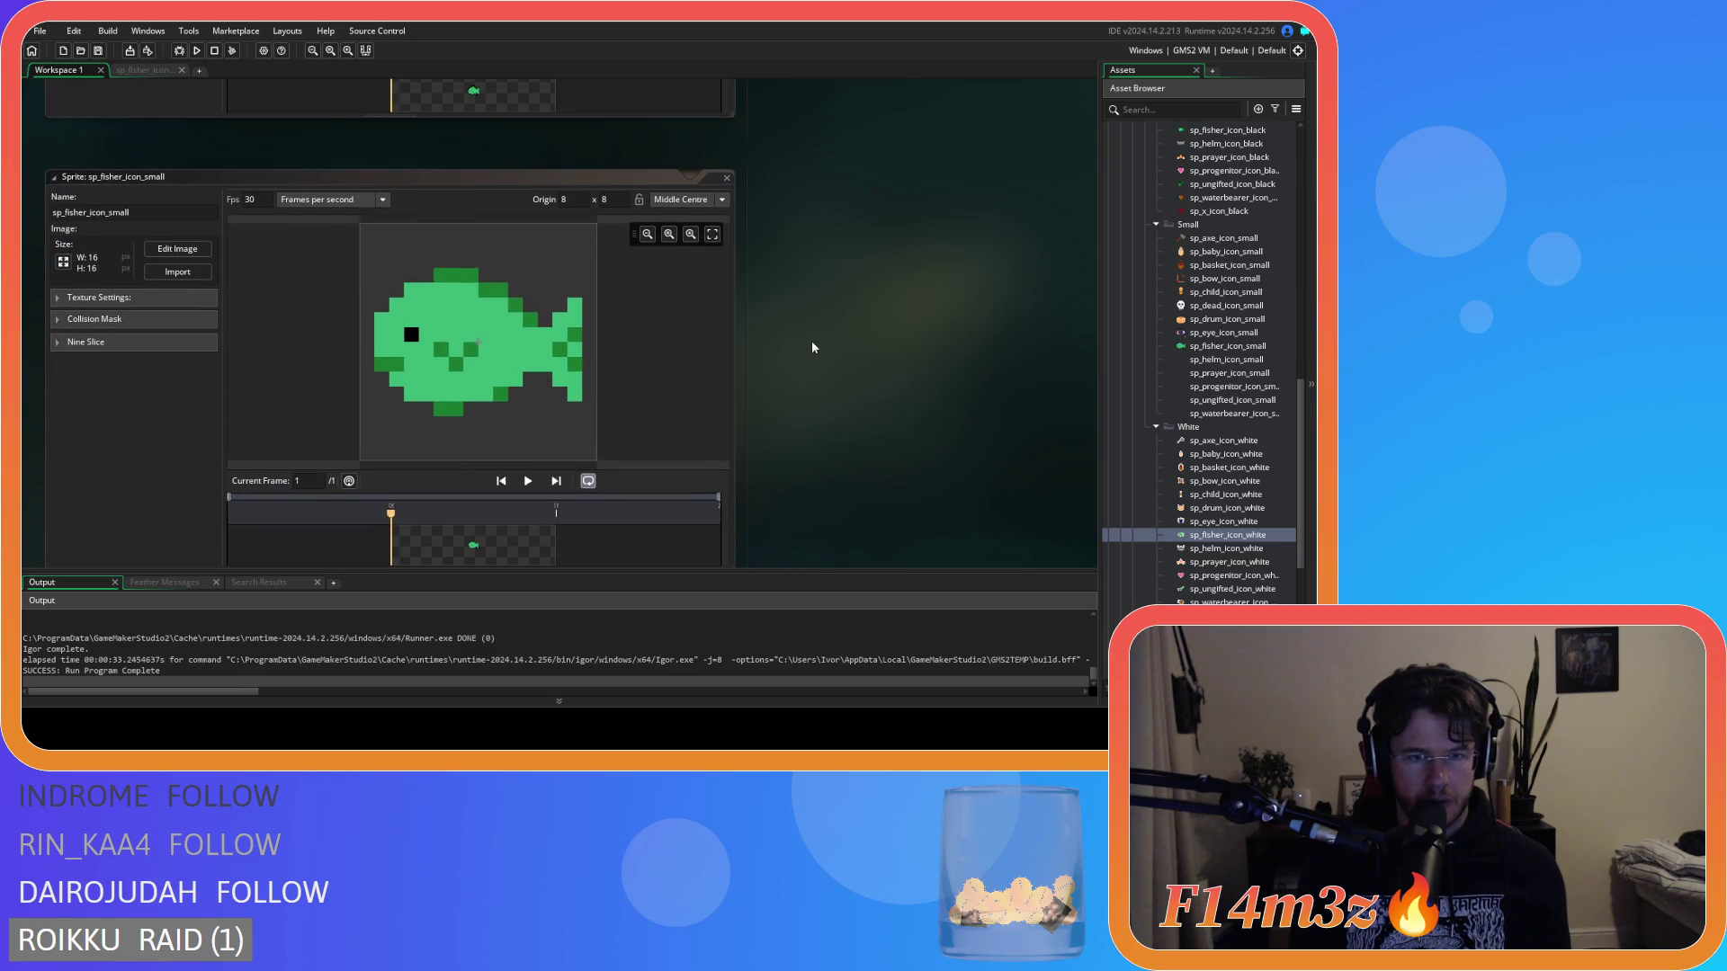
{"action": "scroll", "coordinate": [808, 348], "scroll_direction": "up", "scroll_amount": 3}
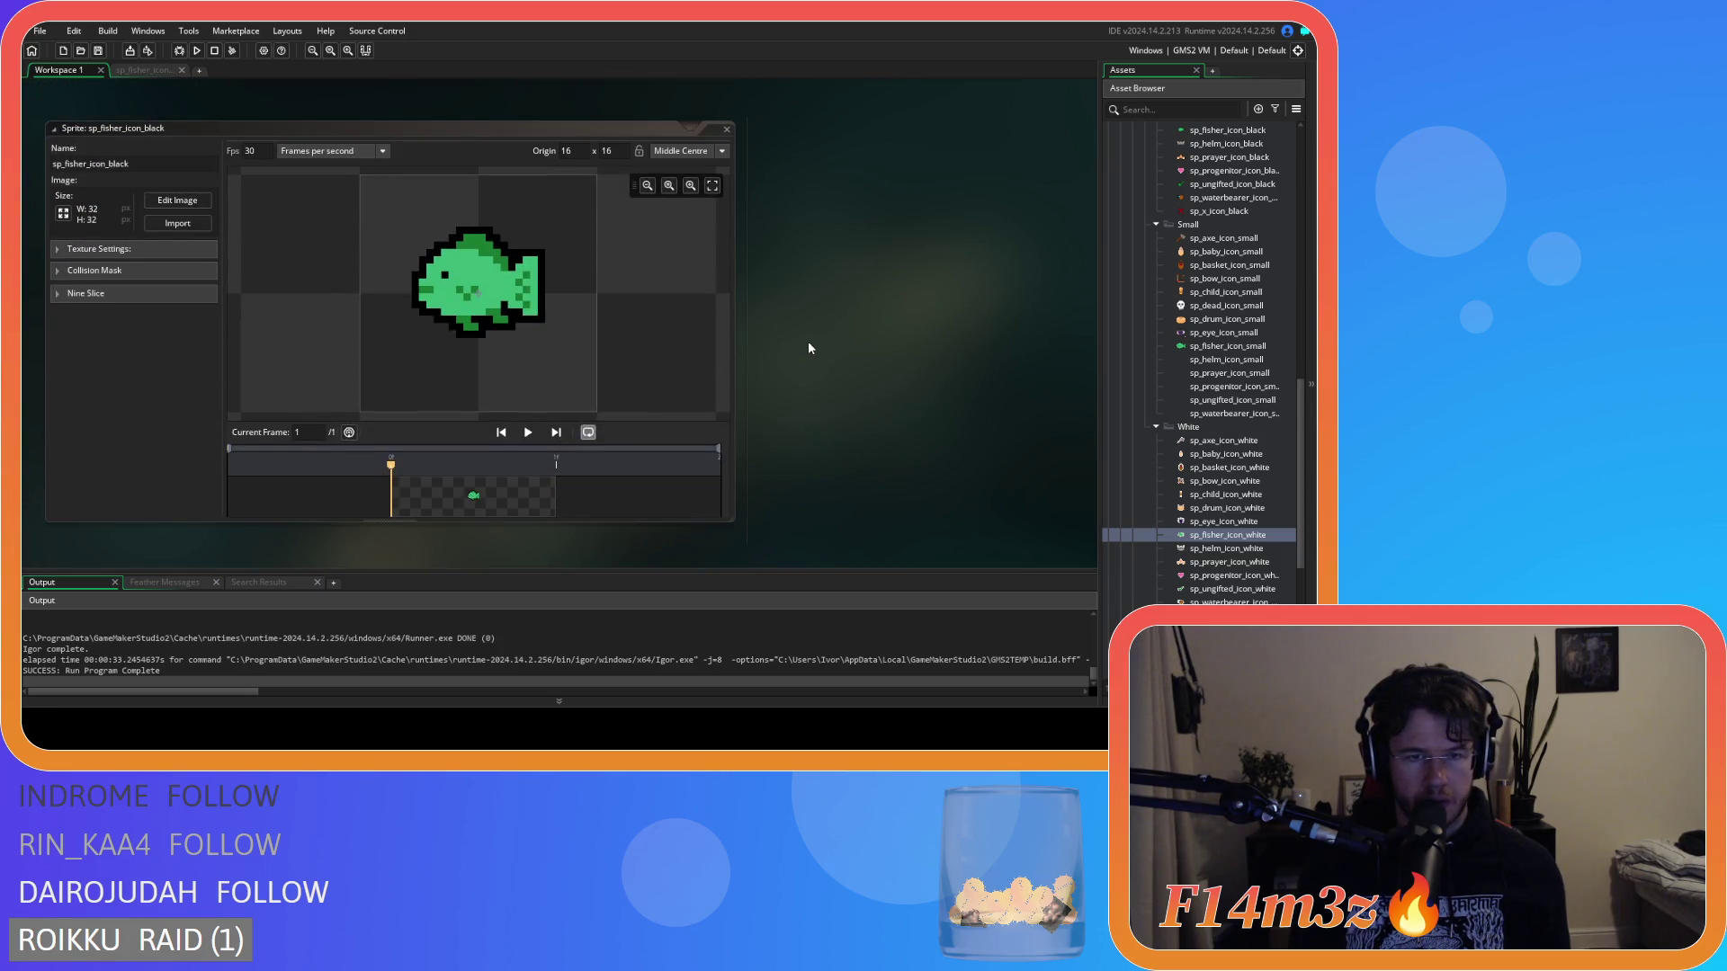
{"action": "scroll", "coordinate": [808, 348], "scroll_direction": "down", "scroll_amount": 3}
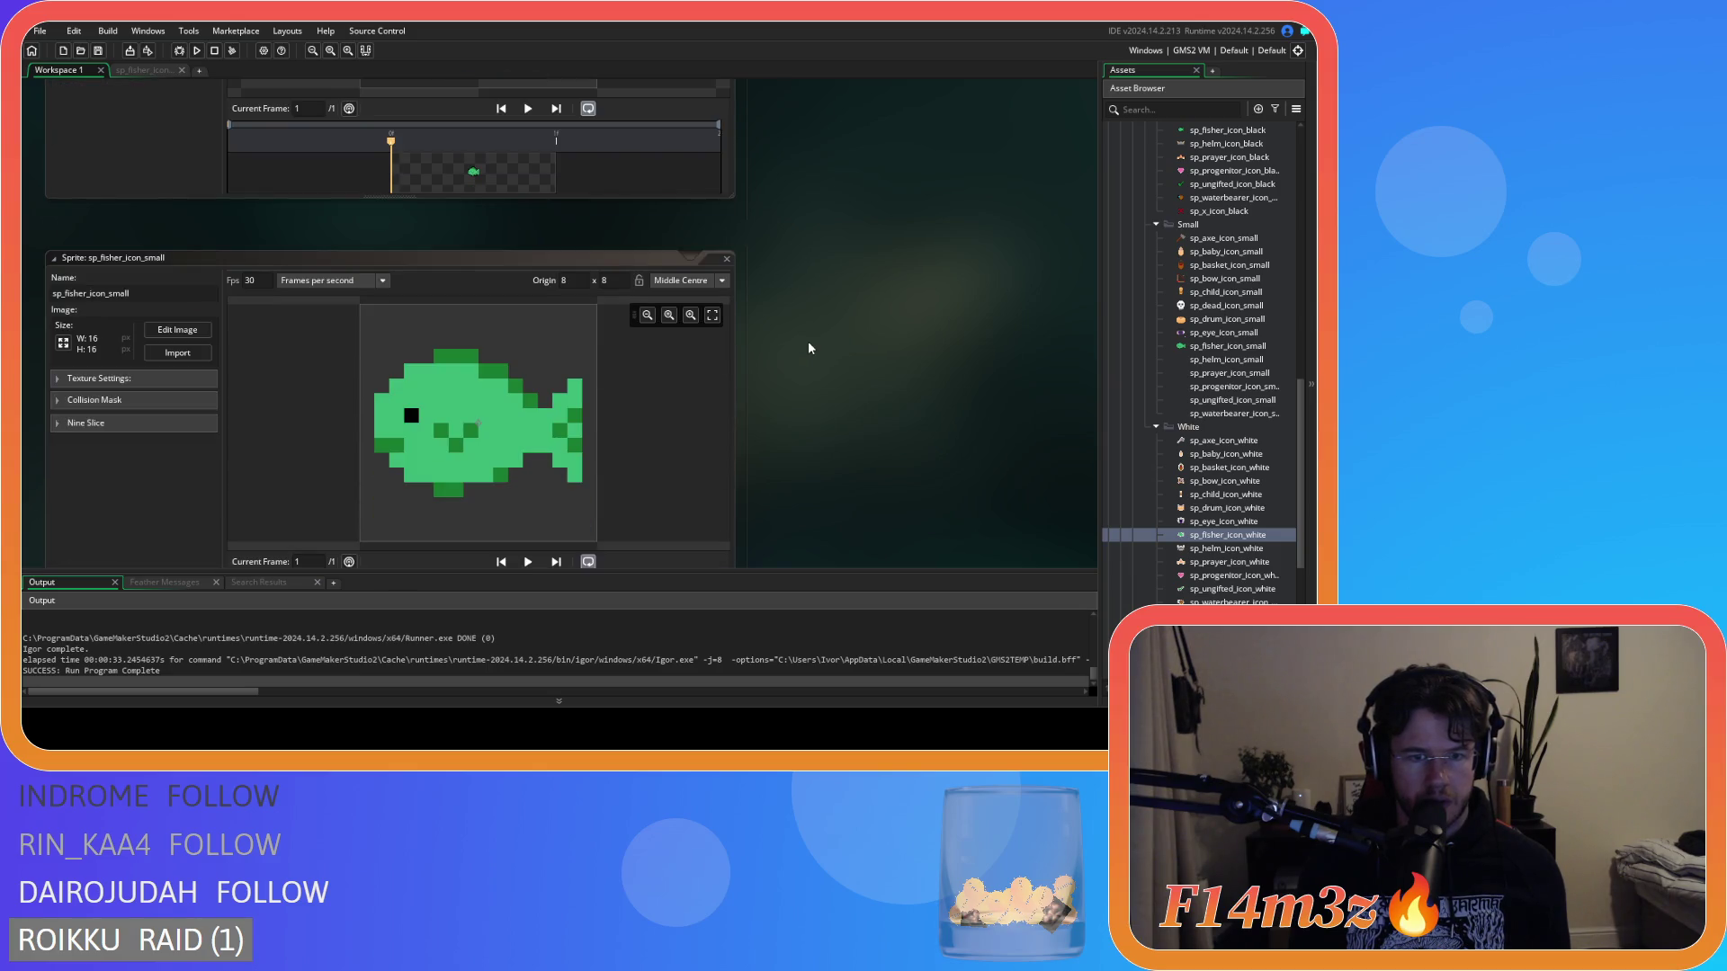
{"action": "scroll", "coordinate": [809, 348], "scroll_direction": "up", "scroll_amount": 2}
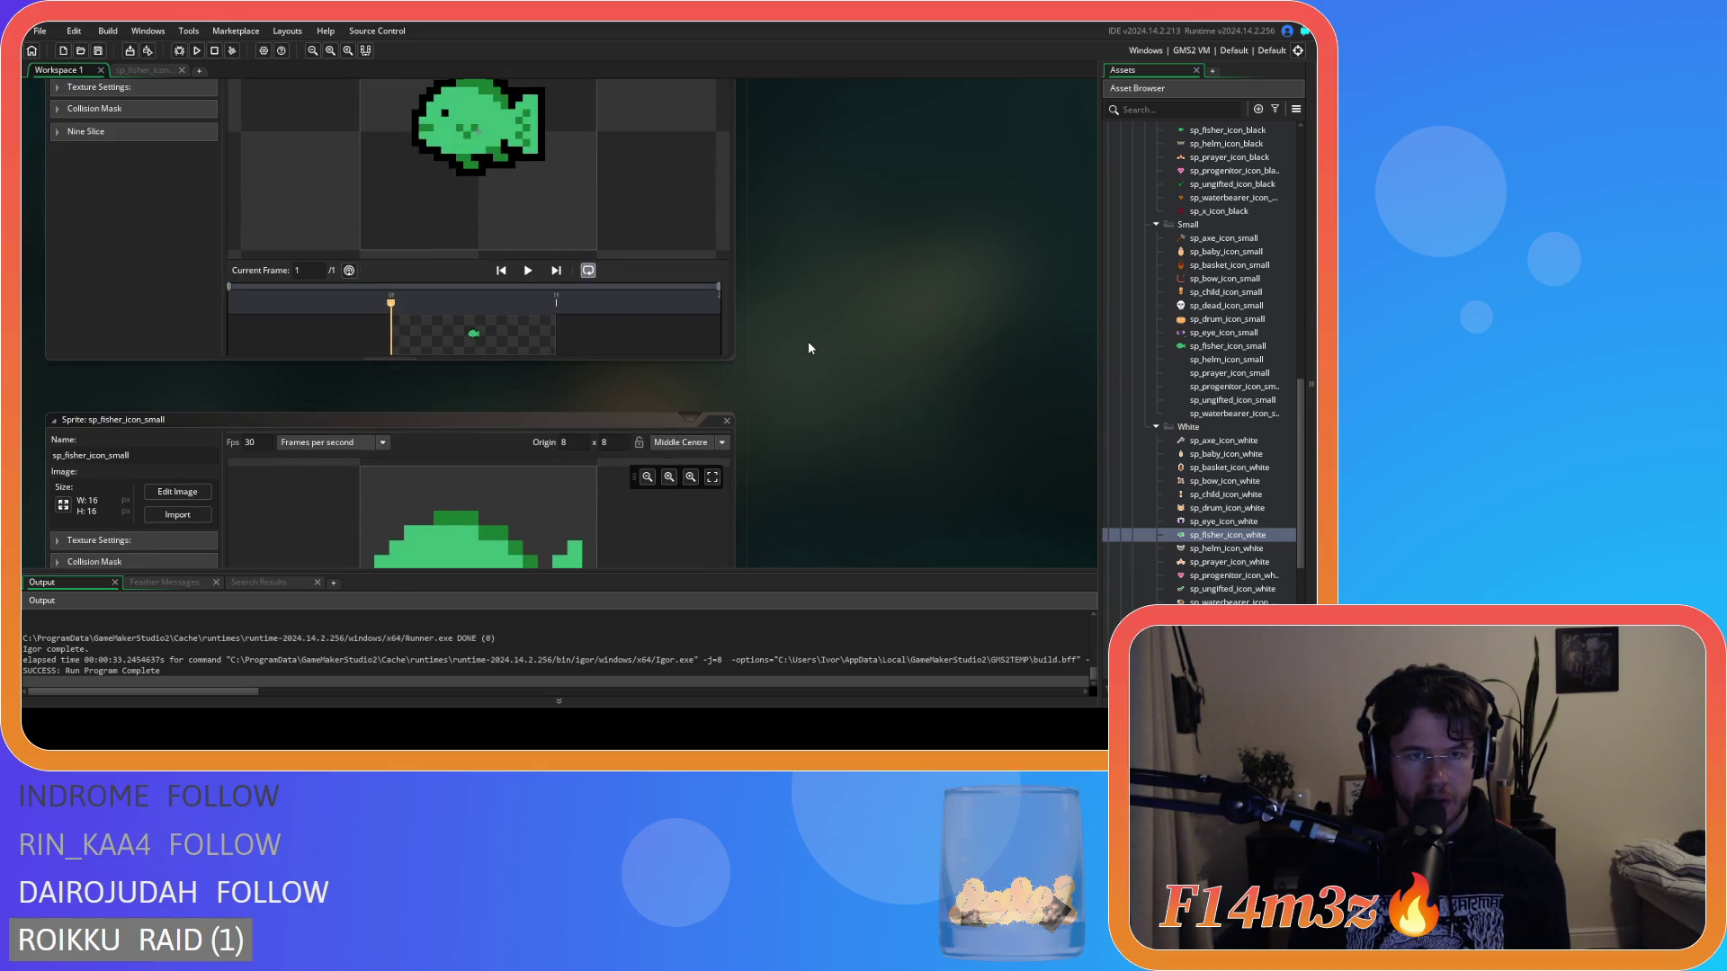
{"action": "scroll", "coordinate": [808, 348], "scroll_direction": "down", "scroll_amount": 2}
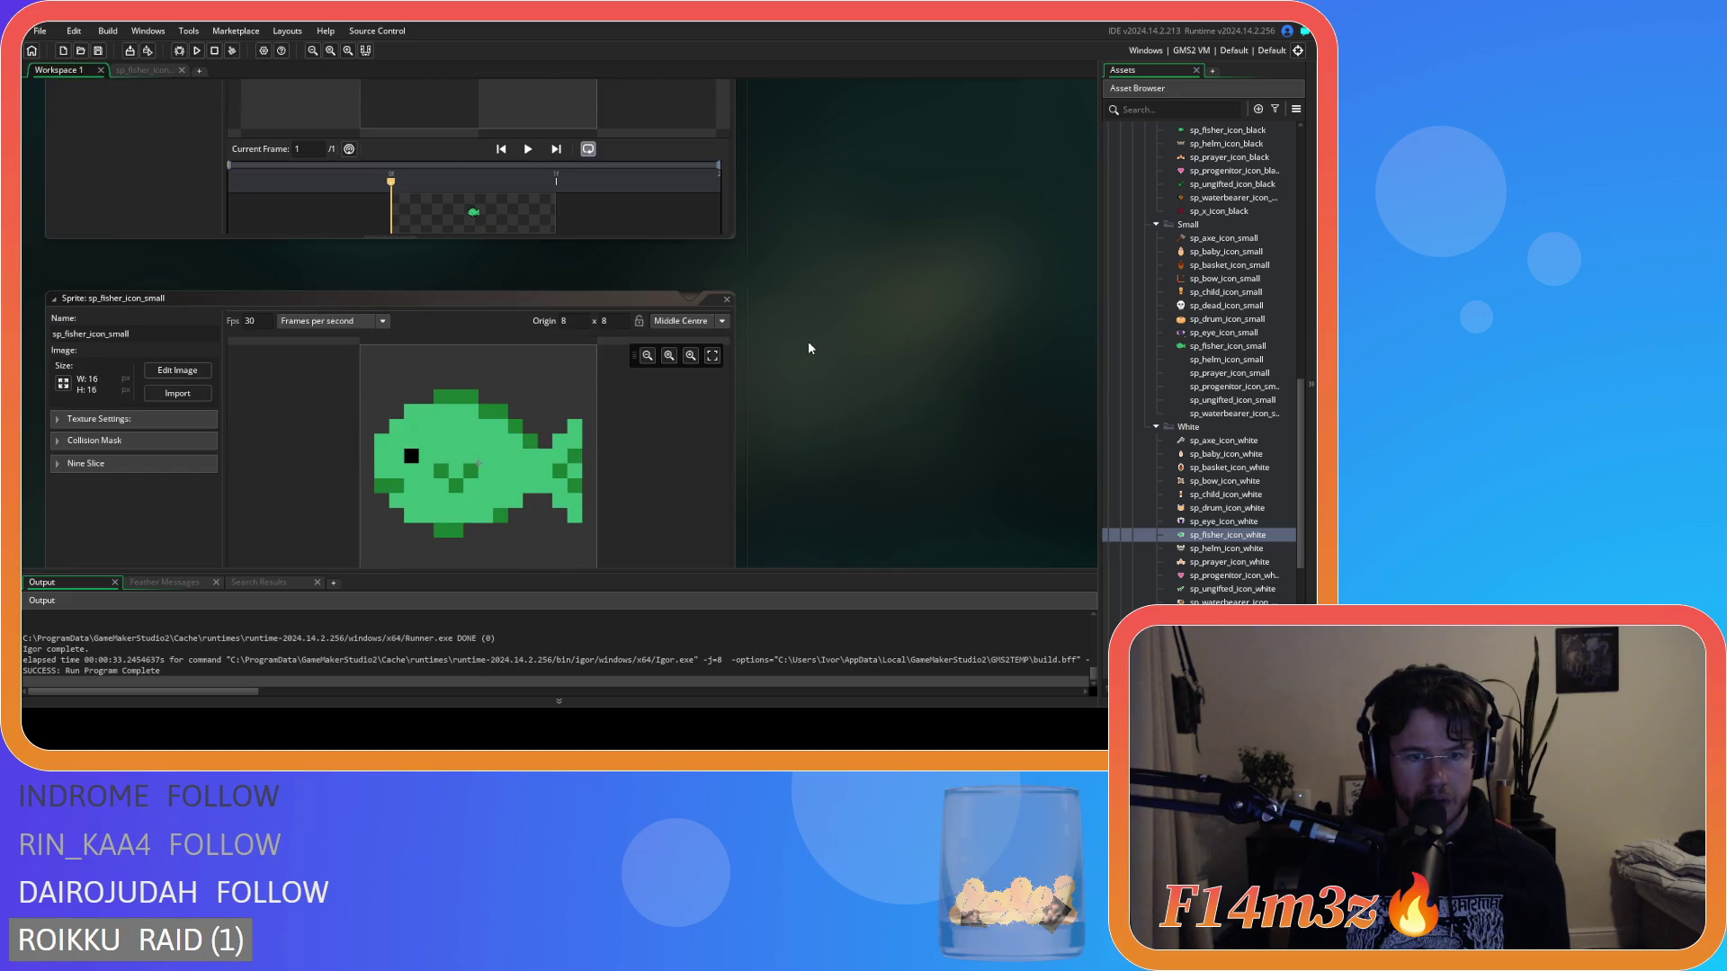
{"action": "scroll", "coordinate": [808, 348], "scroll_direction": "up", "scroll_amount": 3}
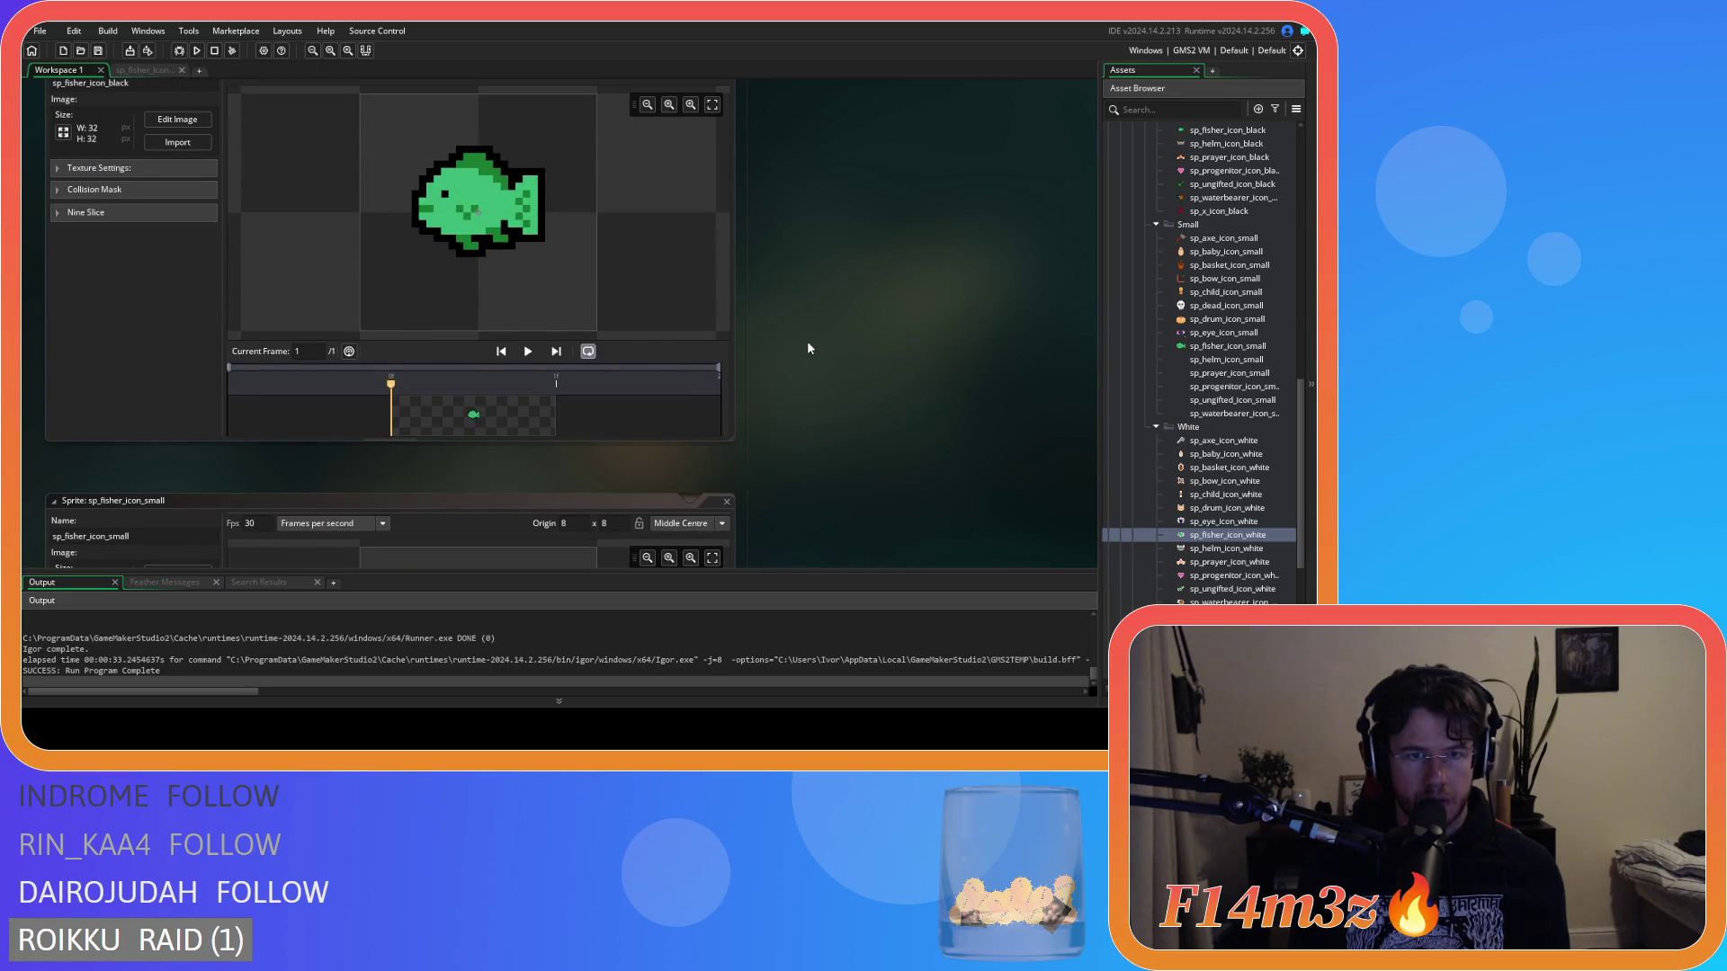
{"action": "scroll", "coordinate": [807, 348], "scroll_direction": "down", "scroll_amount": 4}
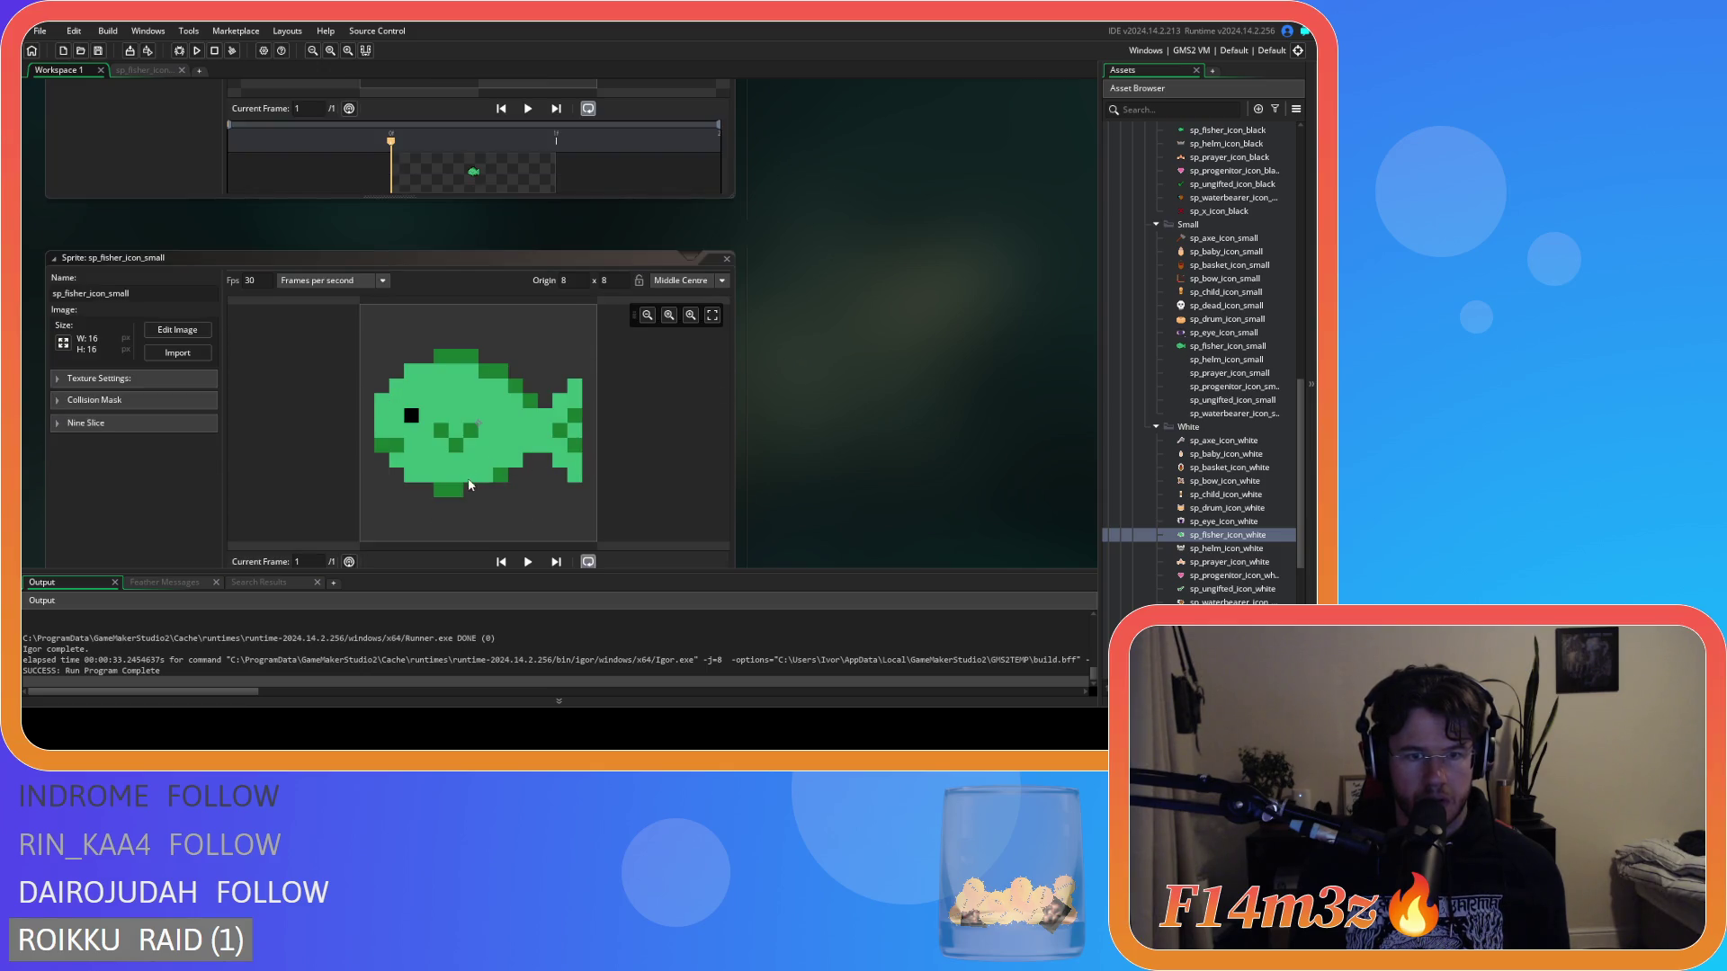
{"action": "left_click", "coordinate": [177, 330]}
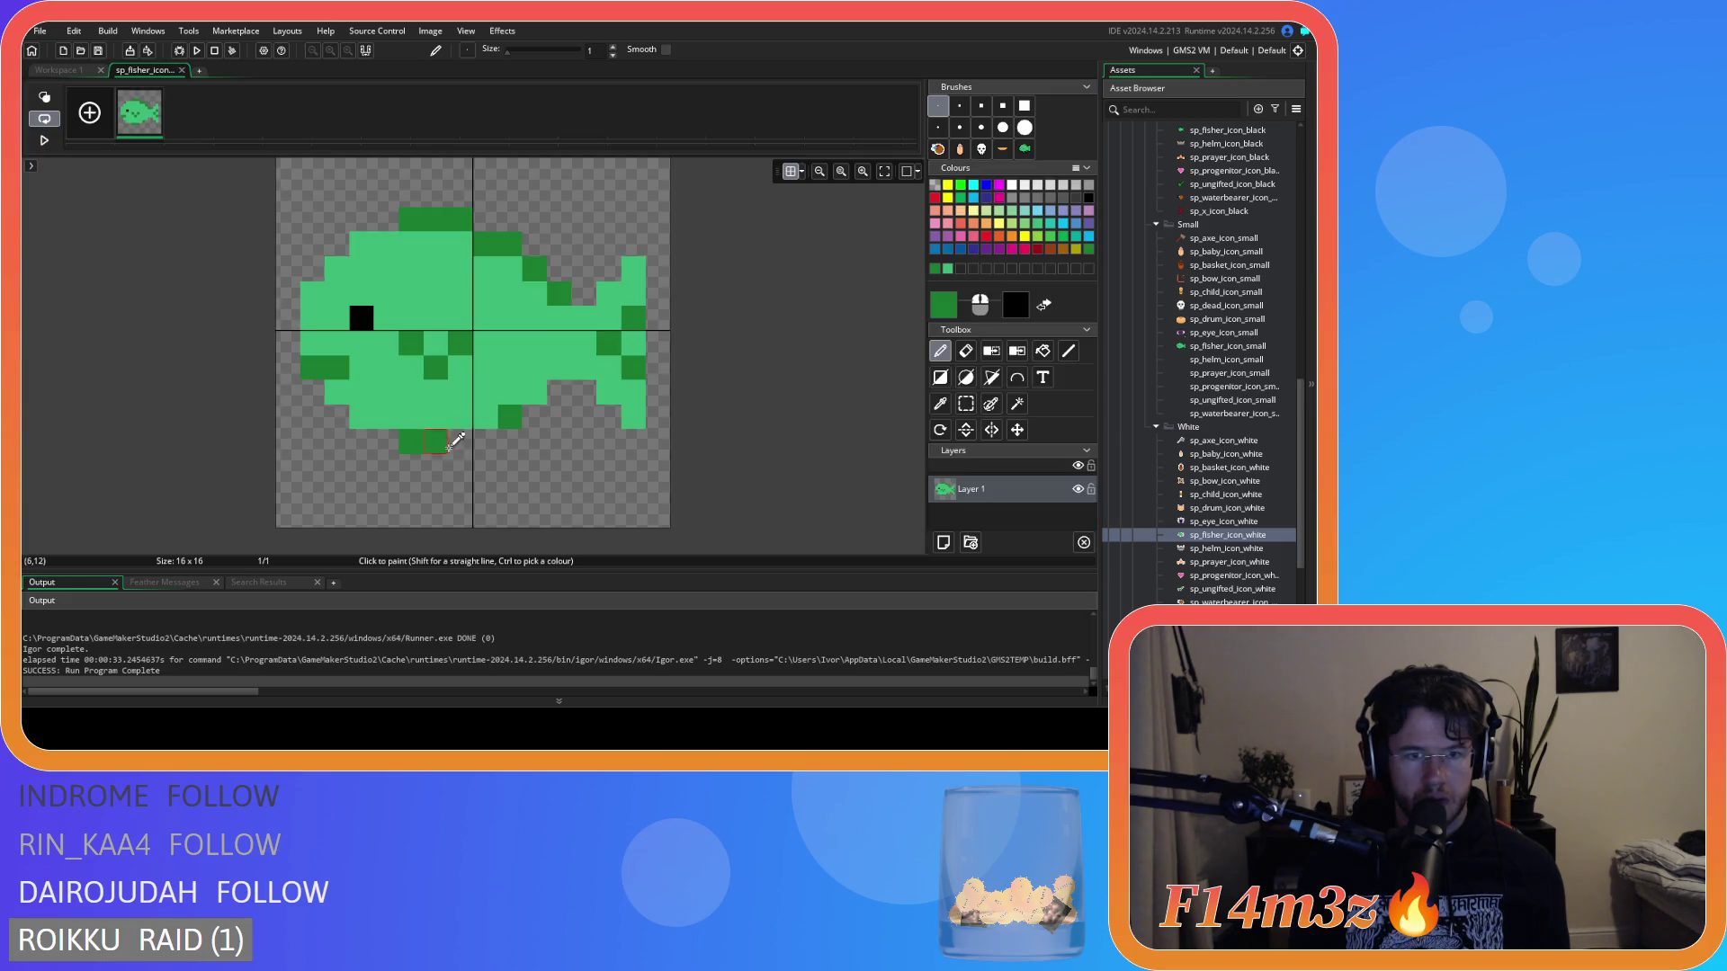
Paint dark green fin pixels under the fish, erase one stray pixel, and review the sprite.
{"action": "left_click_drag", "start_coordinate": [440, 441], "coordinate": [440, 466]}
{"action": "left_click", "coordinate": [537, 441]}
{"action": "key", "text": "e"}
{"action": "left_click", "coordinate": [435, 441]}
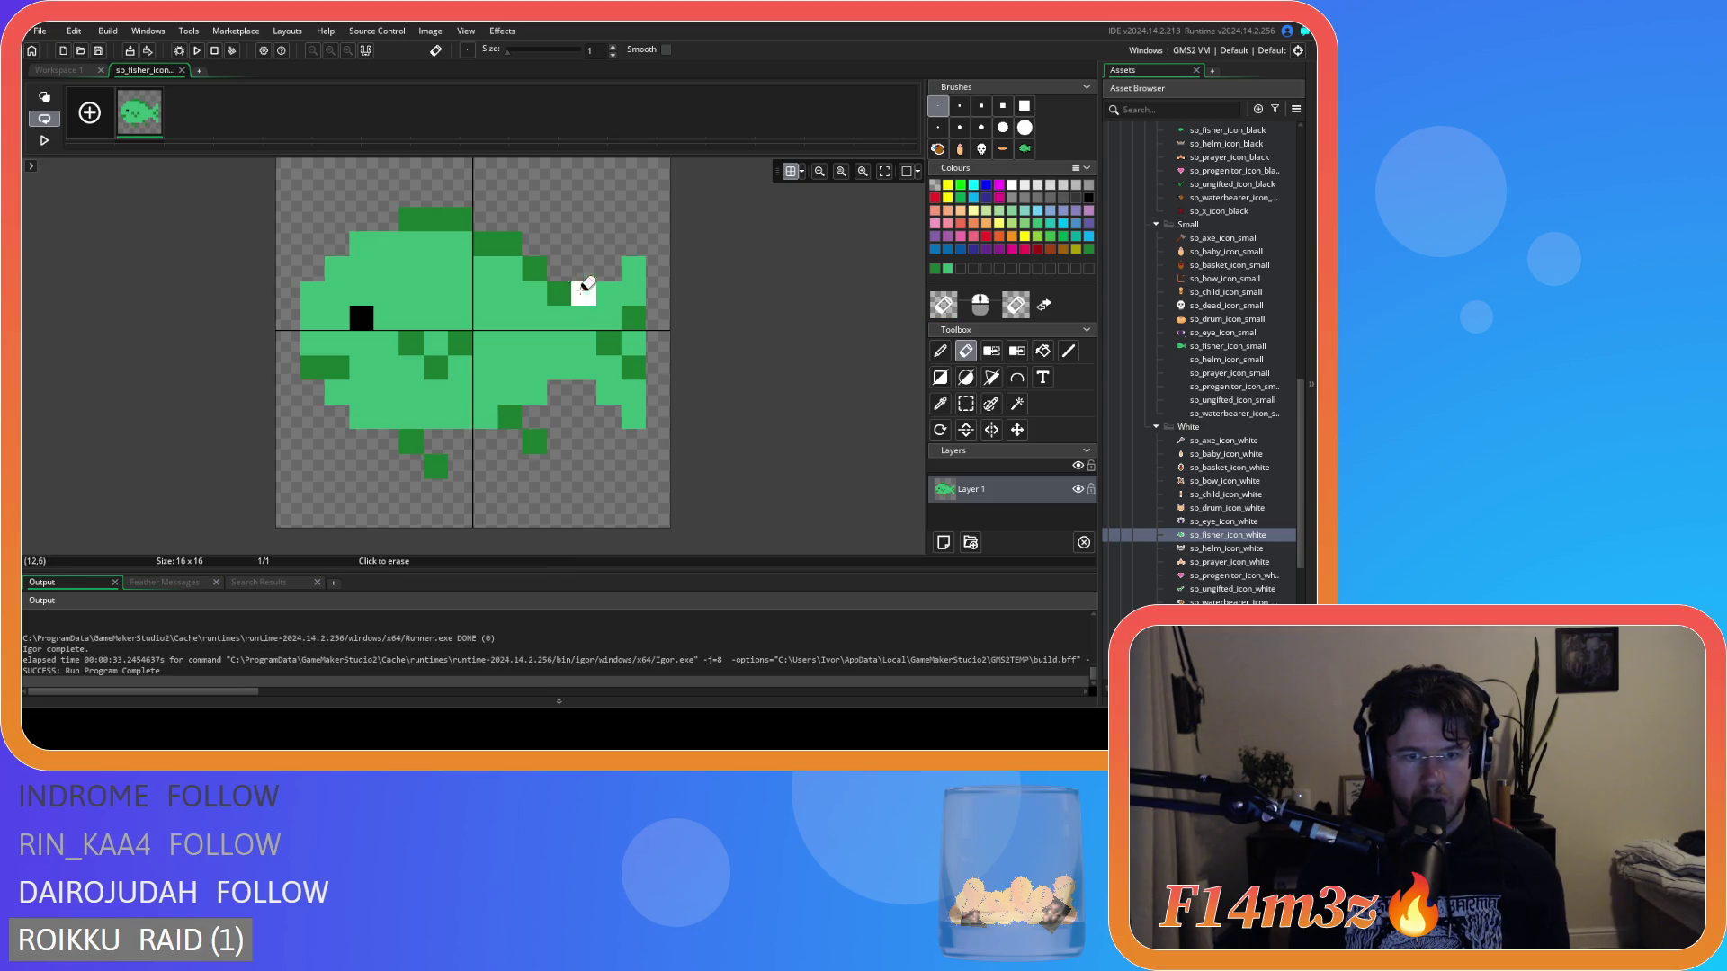
{"action": "left_click", "coordinate": [70, 69]}
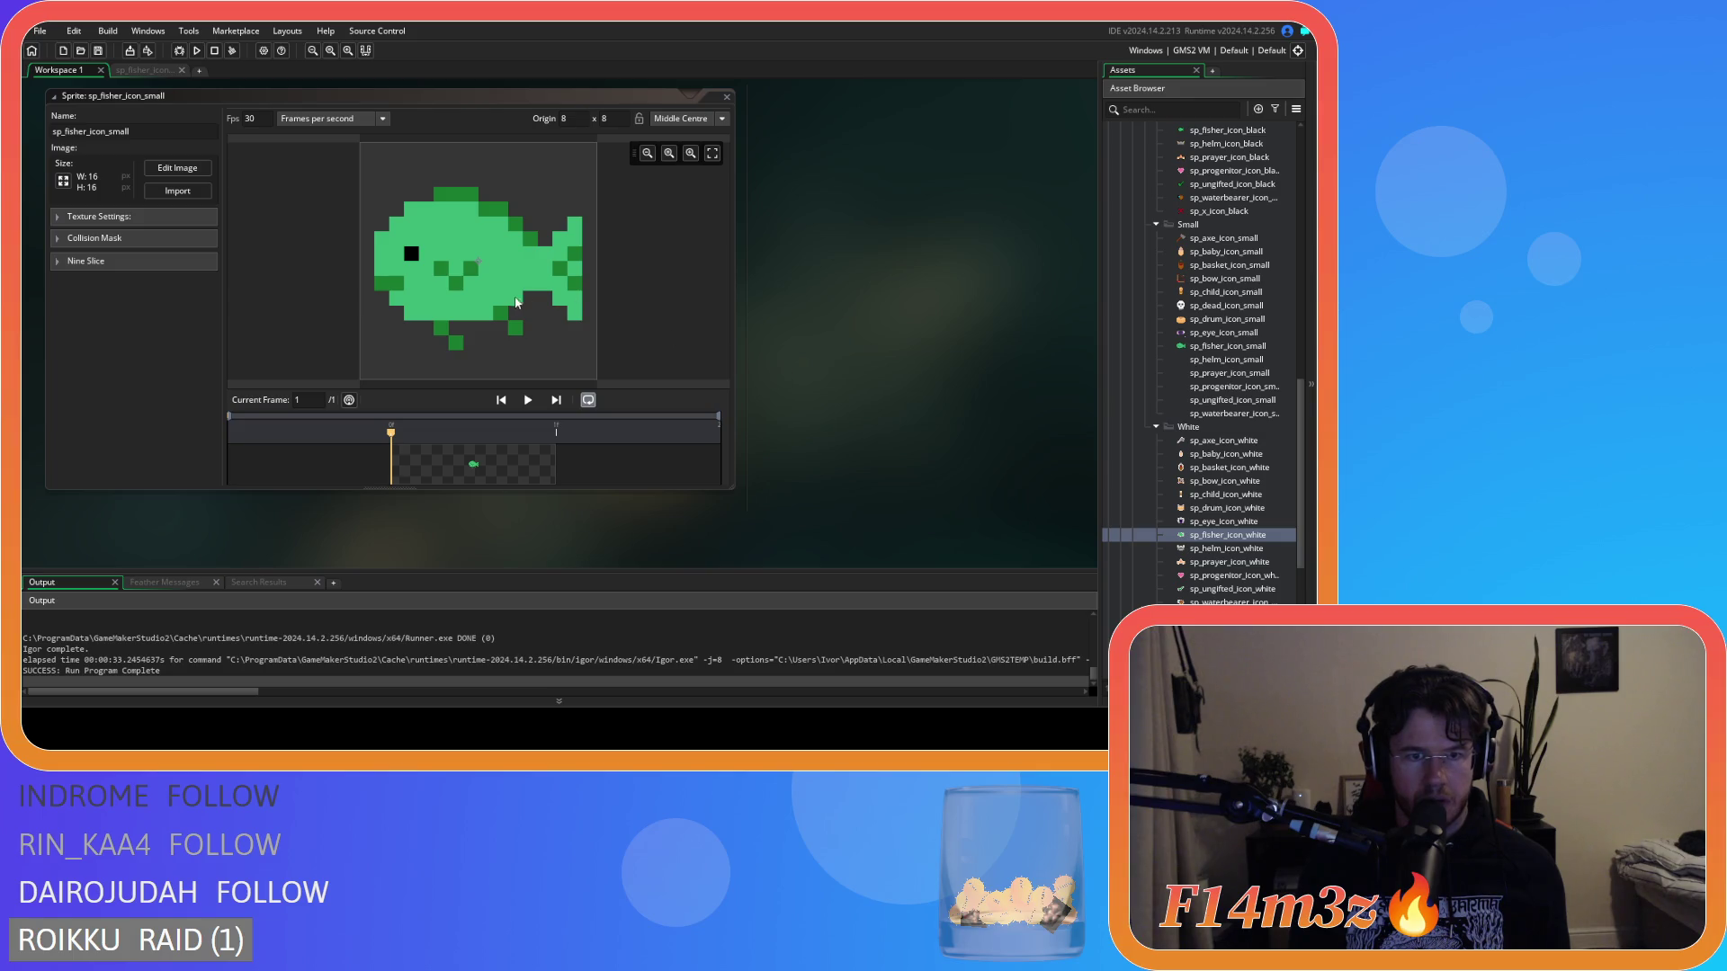
{"action": "scroll", "coordinate": [844, 356], "scroll_direction": "down", "scroll_amount": 3}
{"action": "scroll", "coordinate": [814, 353], "scroll_direction": "up", "scroll_amount": 3}
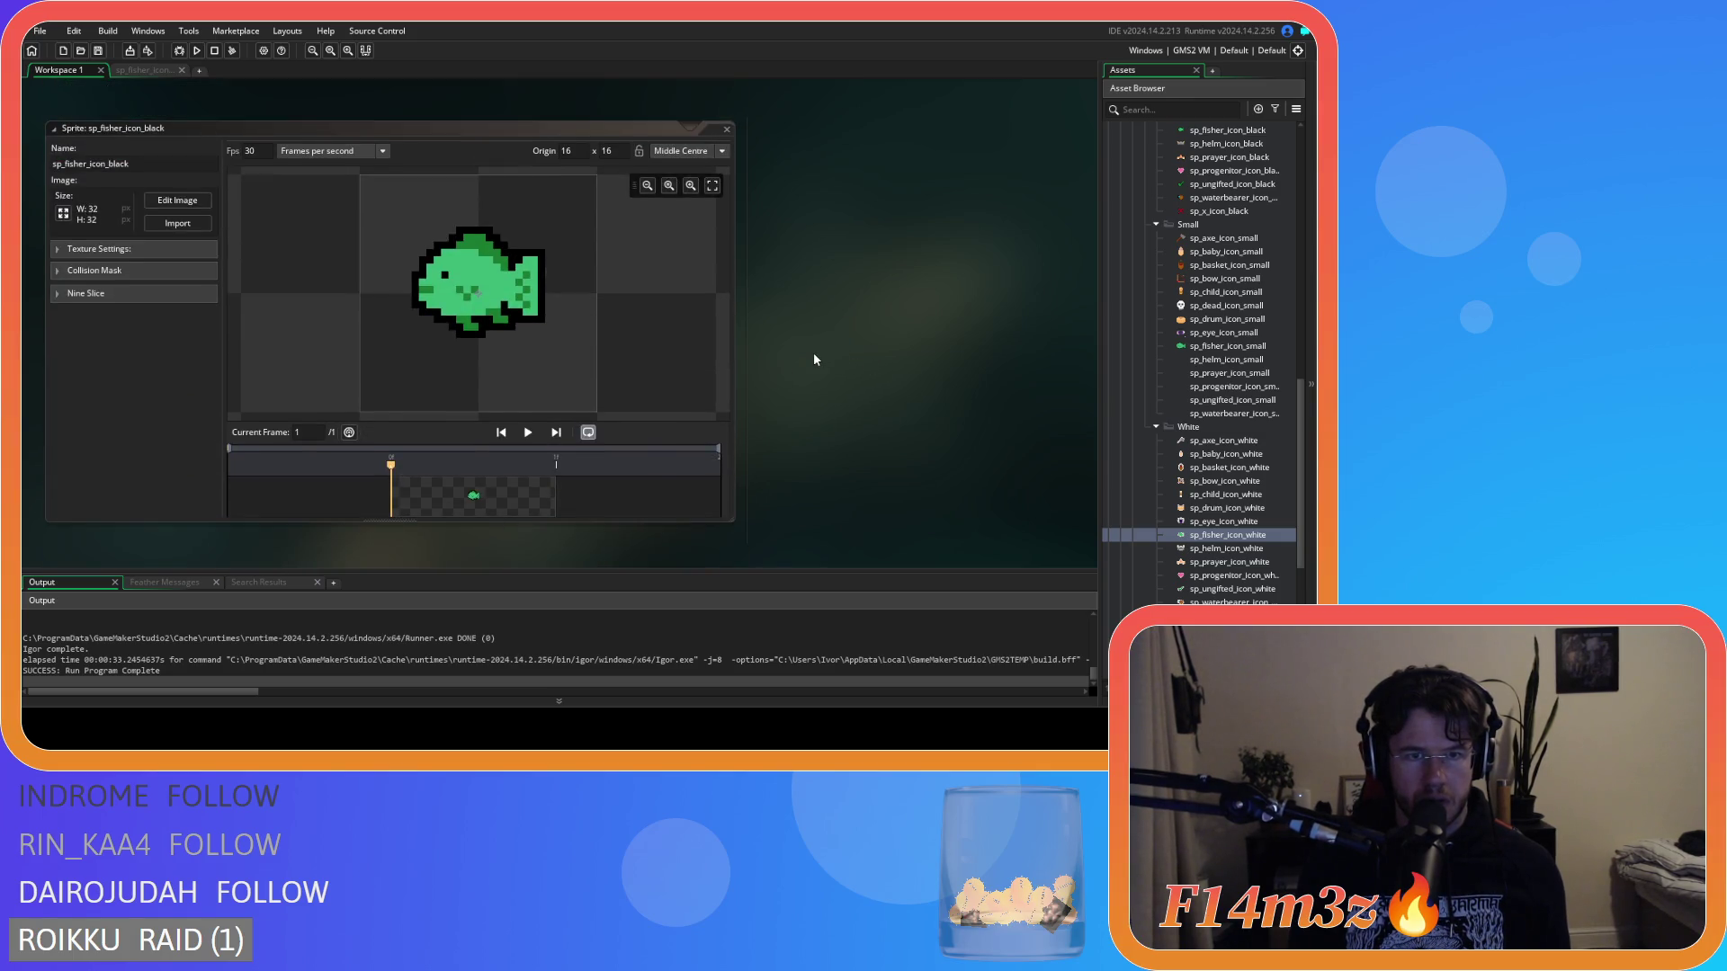
{"action": "scroll", "coordinate": [813, 352], "scroll_direction": "down", "scroll_amount": 3}
{"action": "scroll", "coordinate": [814, 353], "scroll_direction": "down", "scroll_amount": 3}
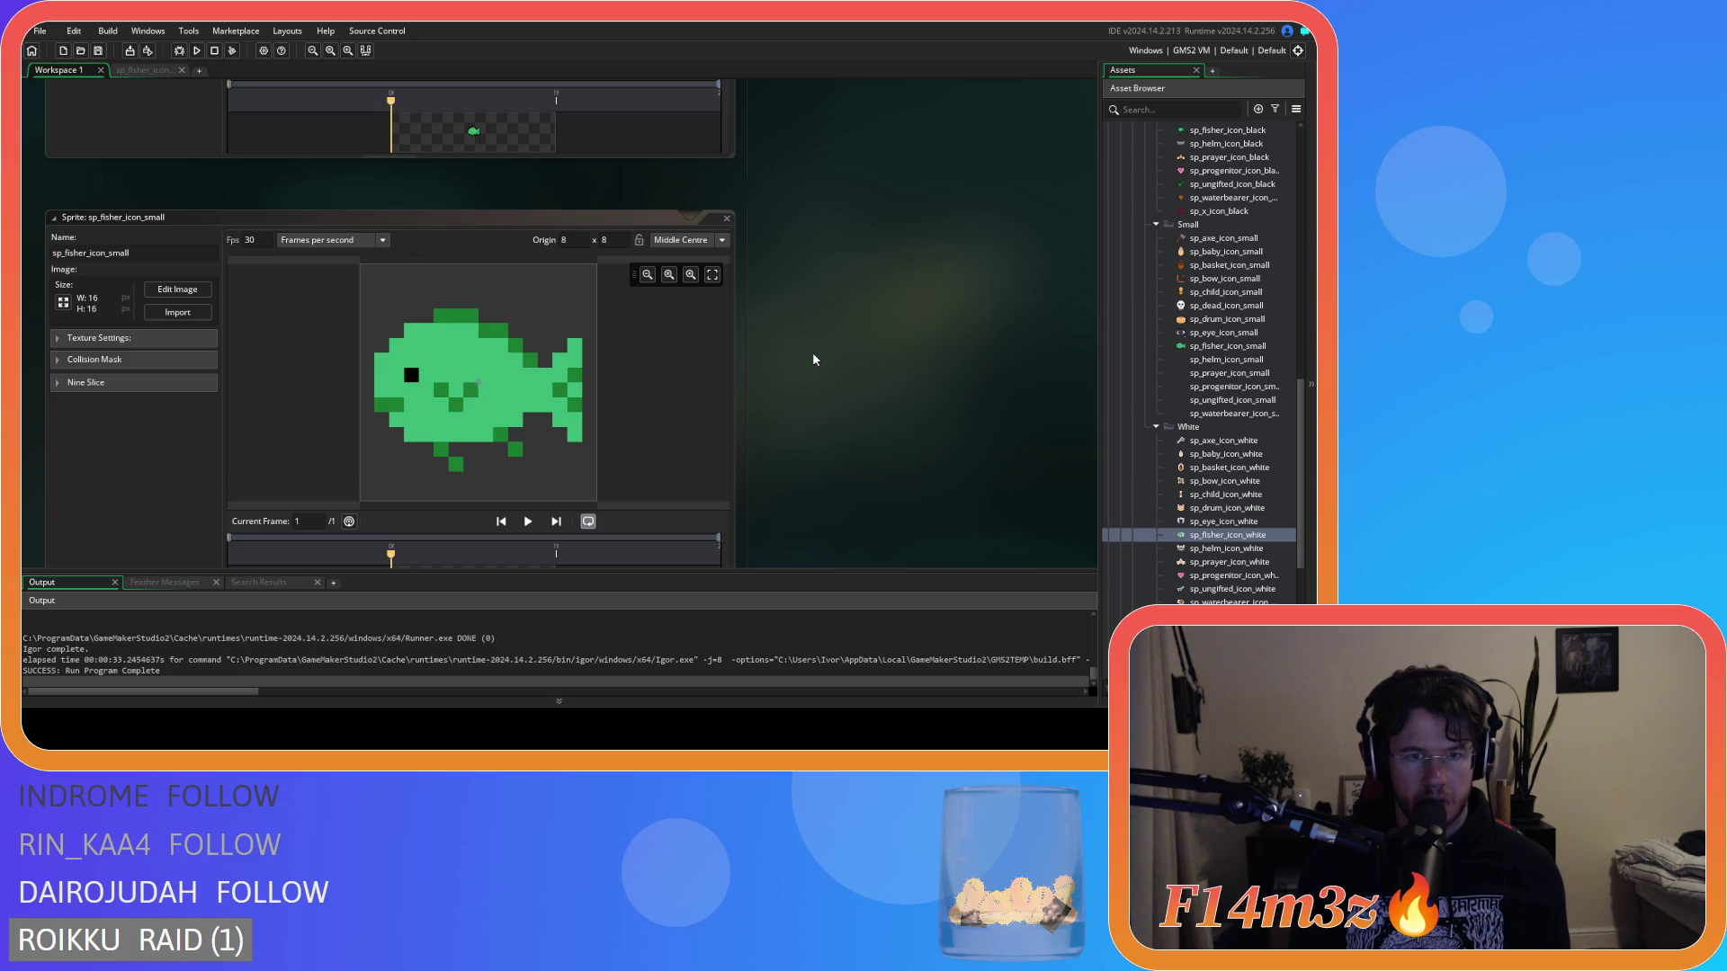
Paint a diagonal dark green edge along the fish's top and back, then review it.
{"action": "left_click", "coordinate": [177, 289]}
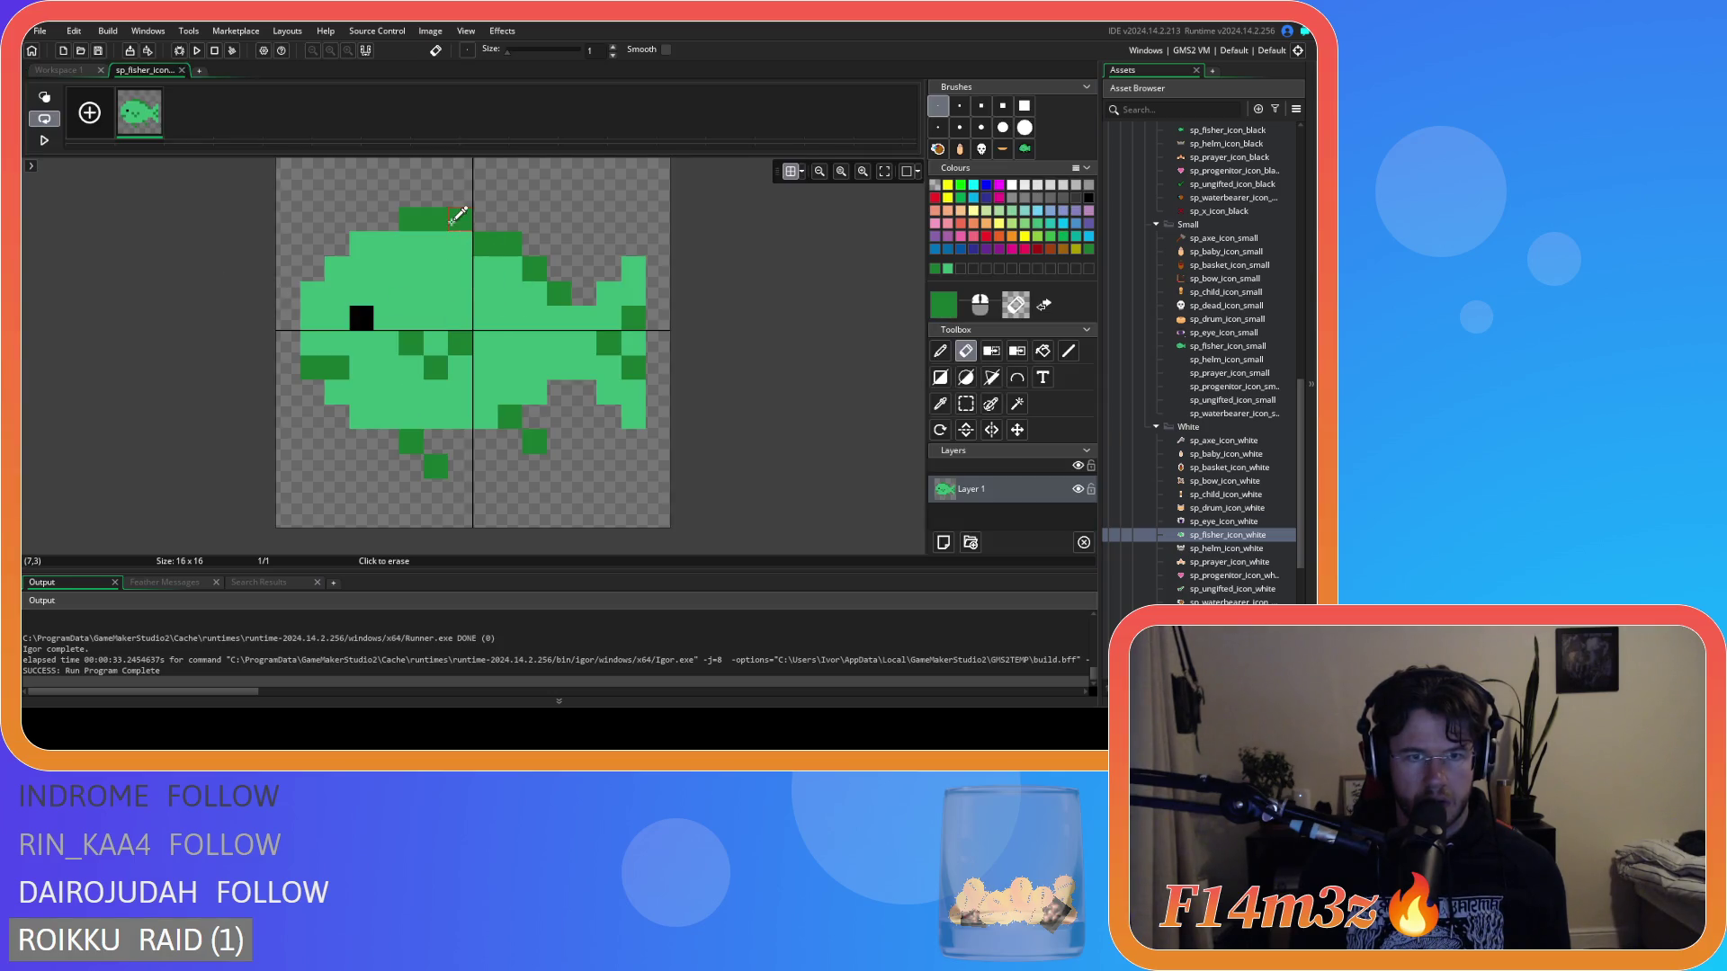
{"action": "key", "text": "d"}
{"action": "mouse_move", "coordinate": [441, 192]}
{"action": "left_mouse_down"}
{"action": "mouse_move", "coordinate": [470, 189]}
{"action": "mouse_move", "coordinate": [509, 220]}
{"action": "left_mouse_up"}
{"action": "left_click", "coordinate": [535, 243]}
{"action": "left_click", "coordinate": [558, 268]}
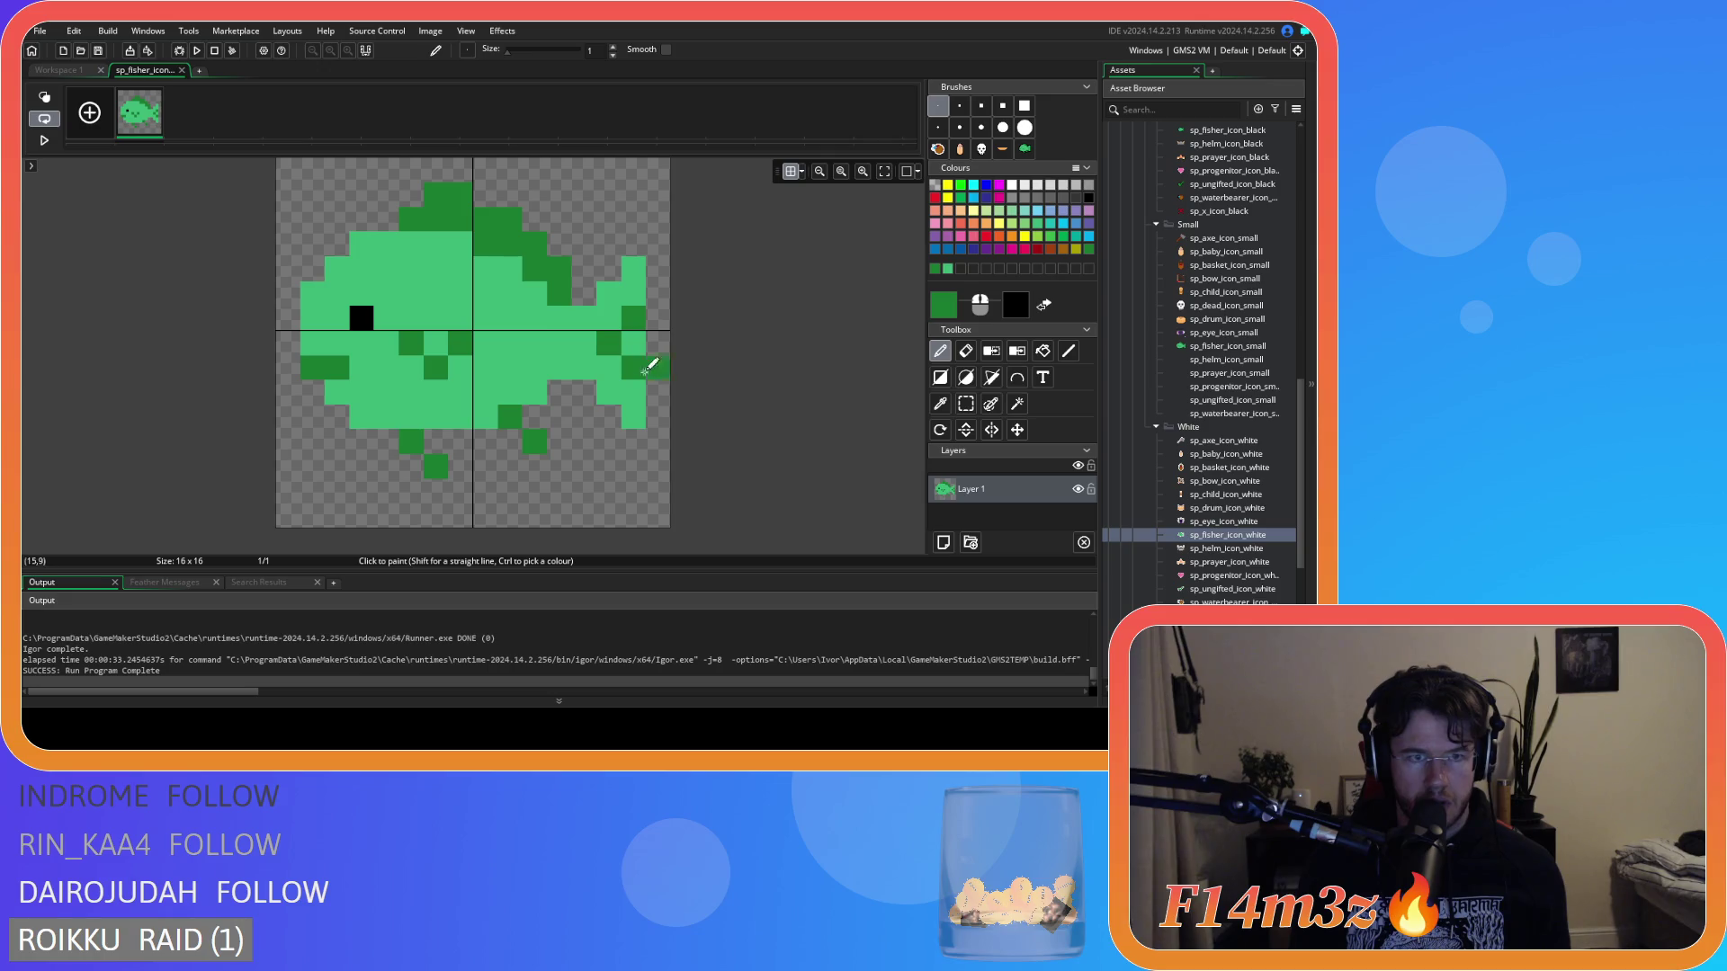
{"action": "key", "text": "ctrl+Tab"}
{"action": "scroll", "coordinate": [790, 414], "scroll_direction": "down", "scroll_amount": 1}
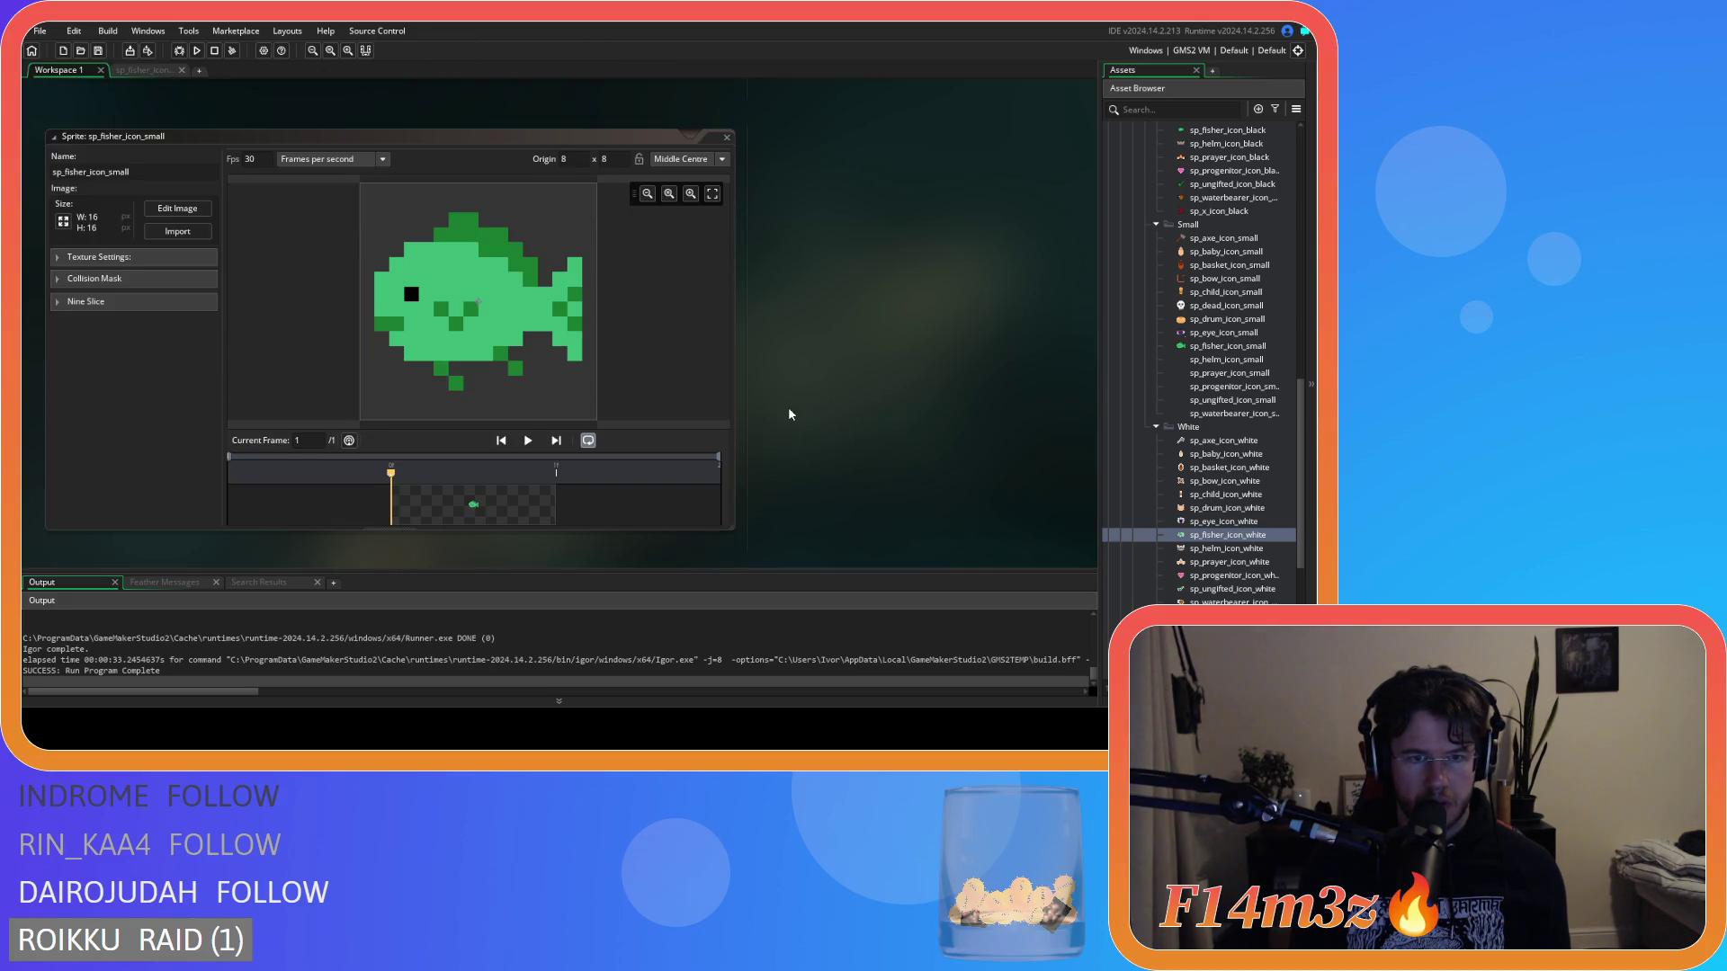
Darken the lower-left and lower-right fin pixels and one pixel near the tail.
{"action": "key", "text": "ctrl+Tab"}
{"action": "left_click", "coordinate": [459, 464]}
{"action": "left_click", "coordinate": [535, 416]}
{"action": "left_click", "coordinate": [559, 441]}
{"action": "left_click", "coordinate": [608, 343]}
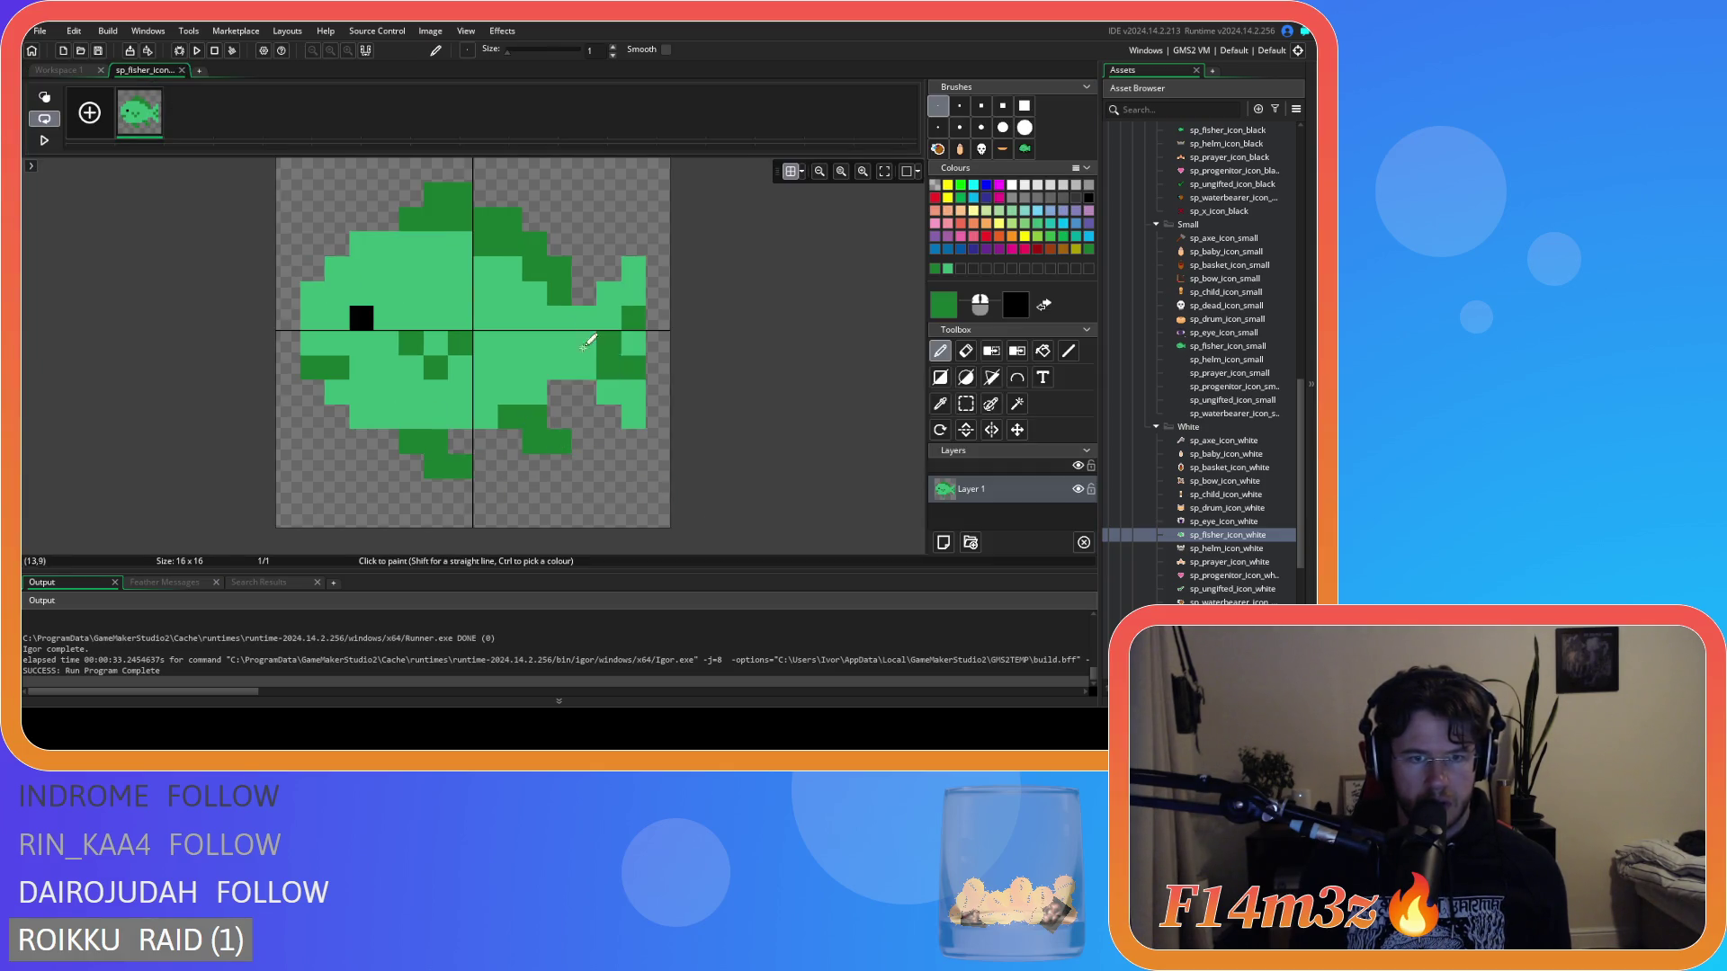
{"action": "left_click", "coordinate": [94, 73]}
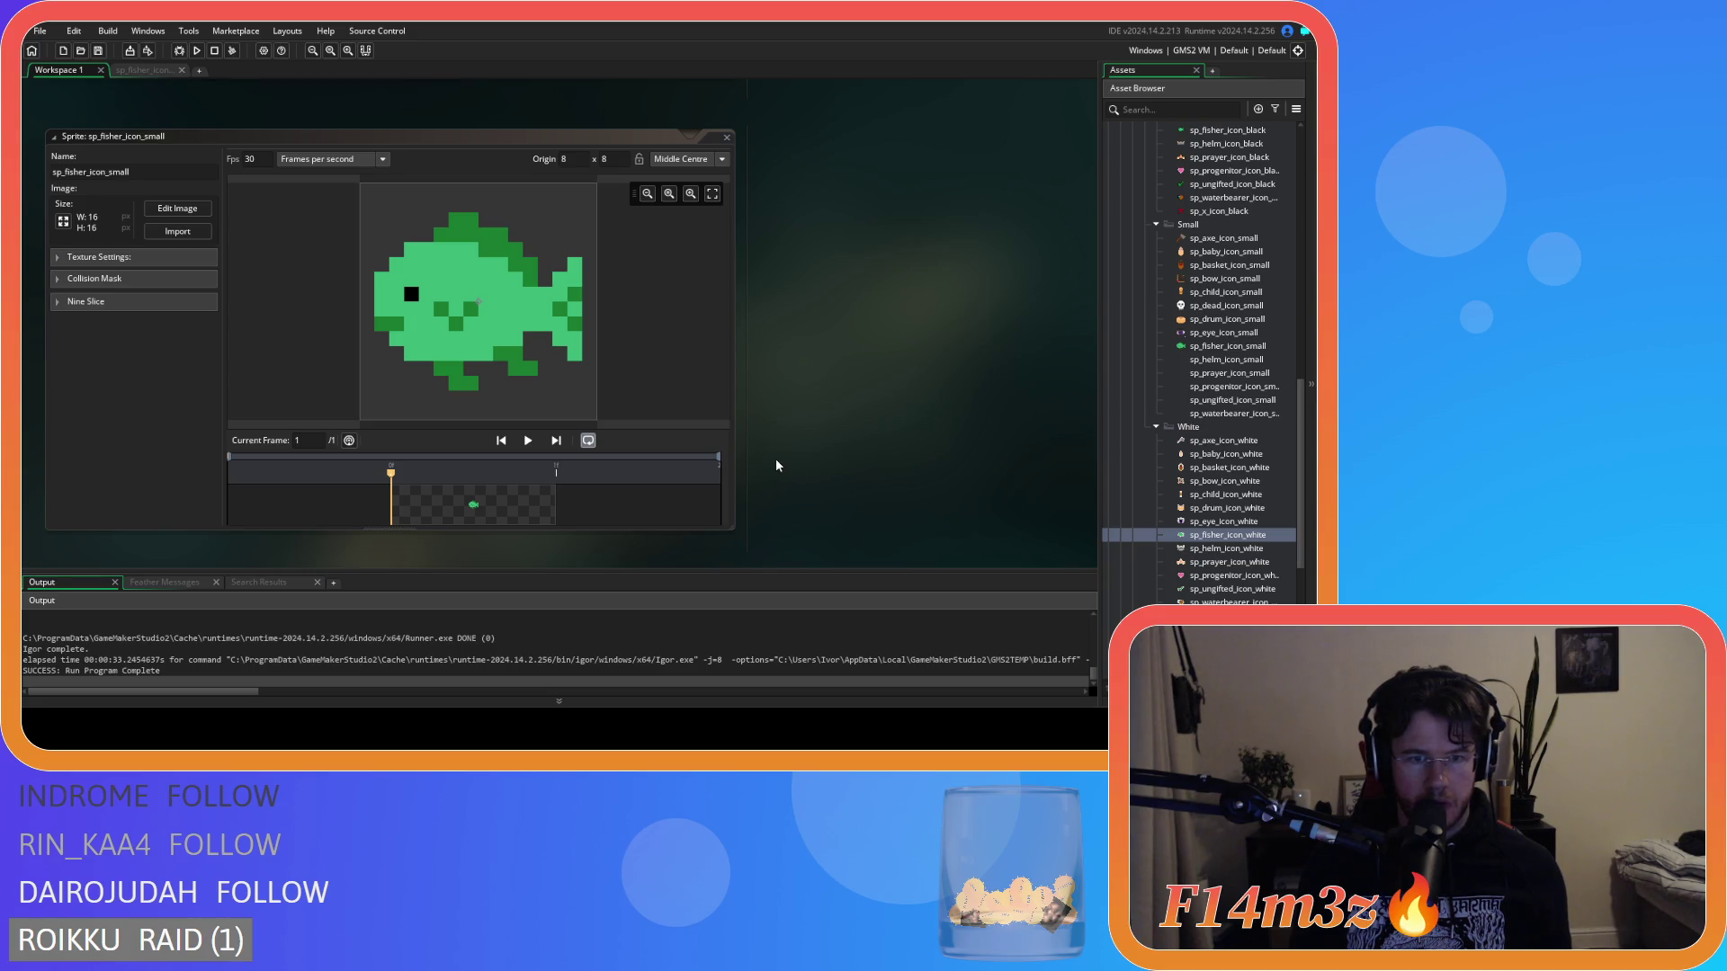
Undo one edit, then darken the tail's bottom and upper edge pixels plus one more pixel.
{"action": "left_click", "coordinate": [144, 70]}
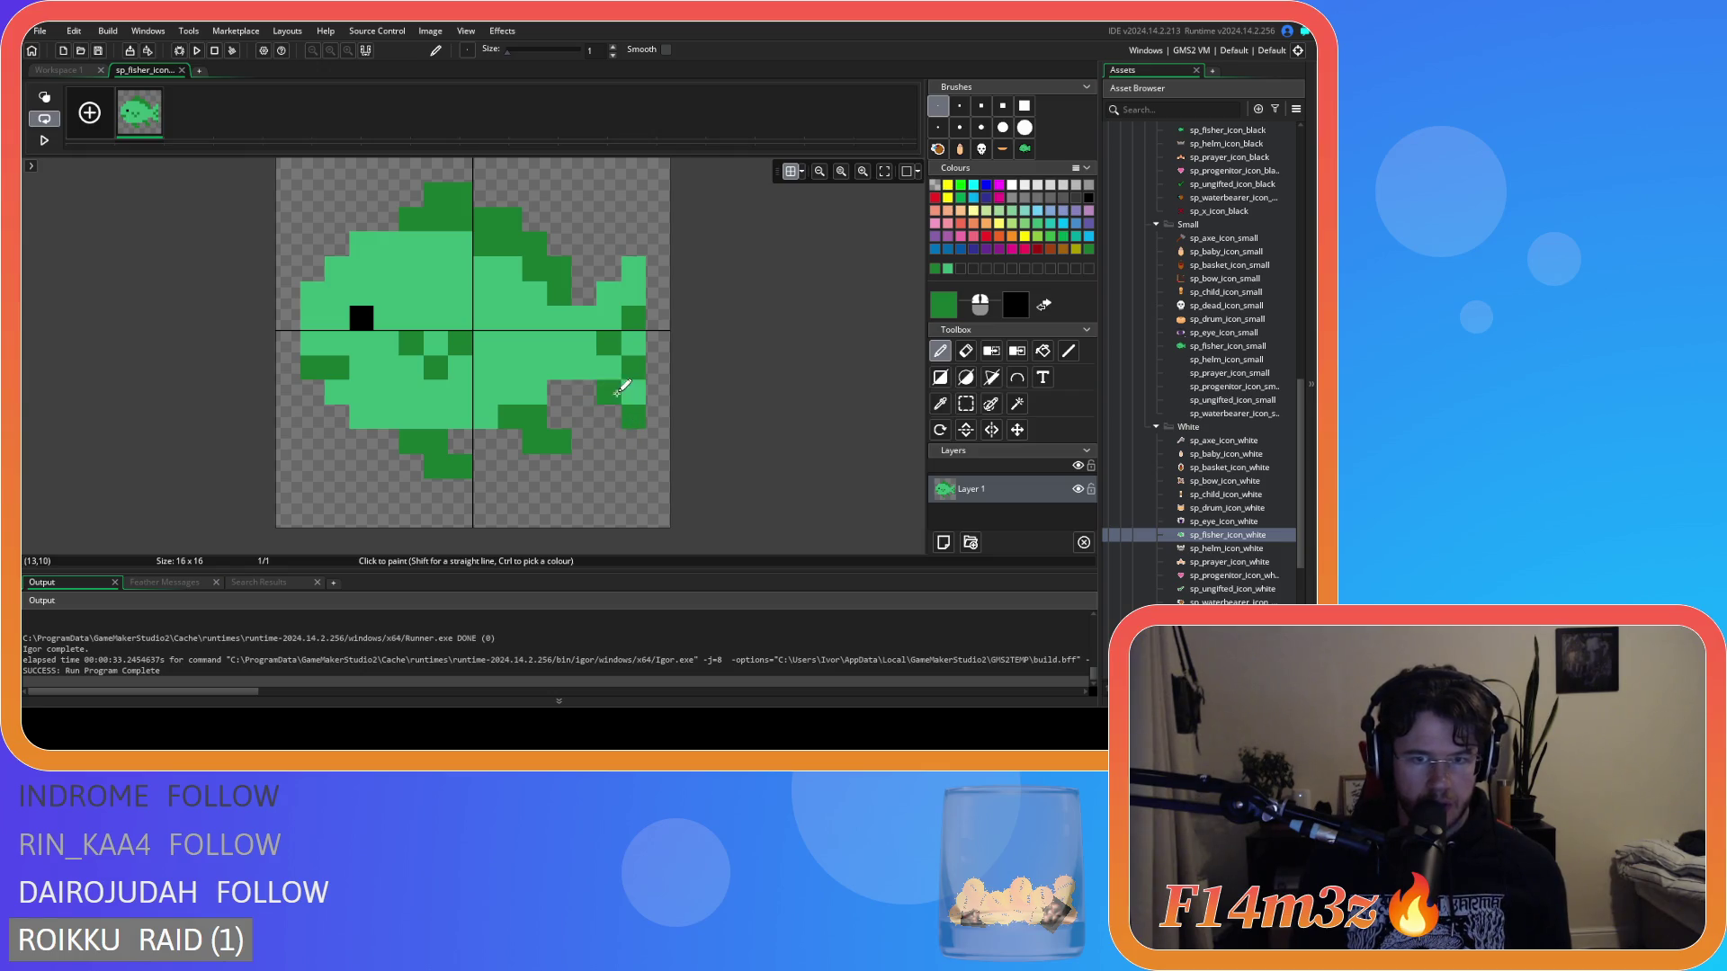
{"action": "key", "text": "ctrl+z"}
{"action": "left_click", "coordinate": [633, 416]}
{"action": "left_click", "coordinate": [609, 293]}
{"action": "left_click", "coordinate": [633, 269]}
{"action": "left_click", "coordinate": [288, 196]}
Review the finished fish in the sprite preview and close the sp_fisher_icon_small window.
{"action": "left_click", "coordinate": [56, 70]}
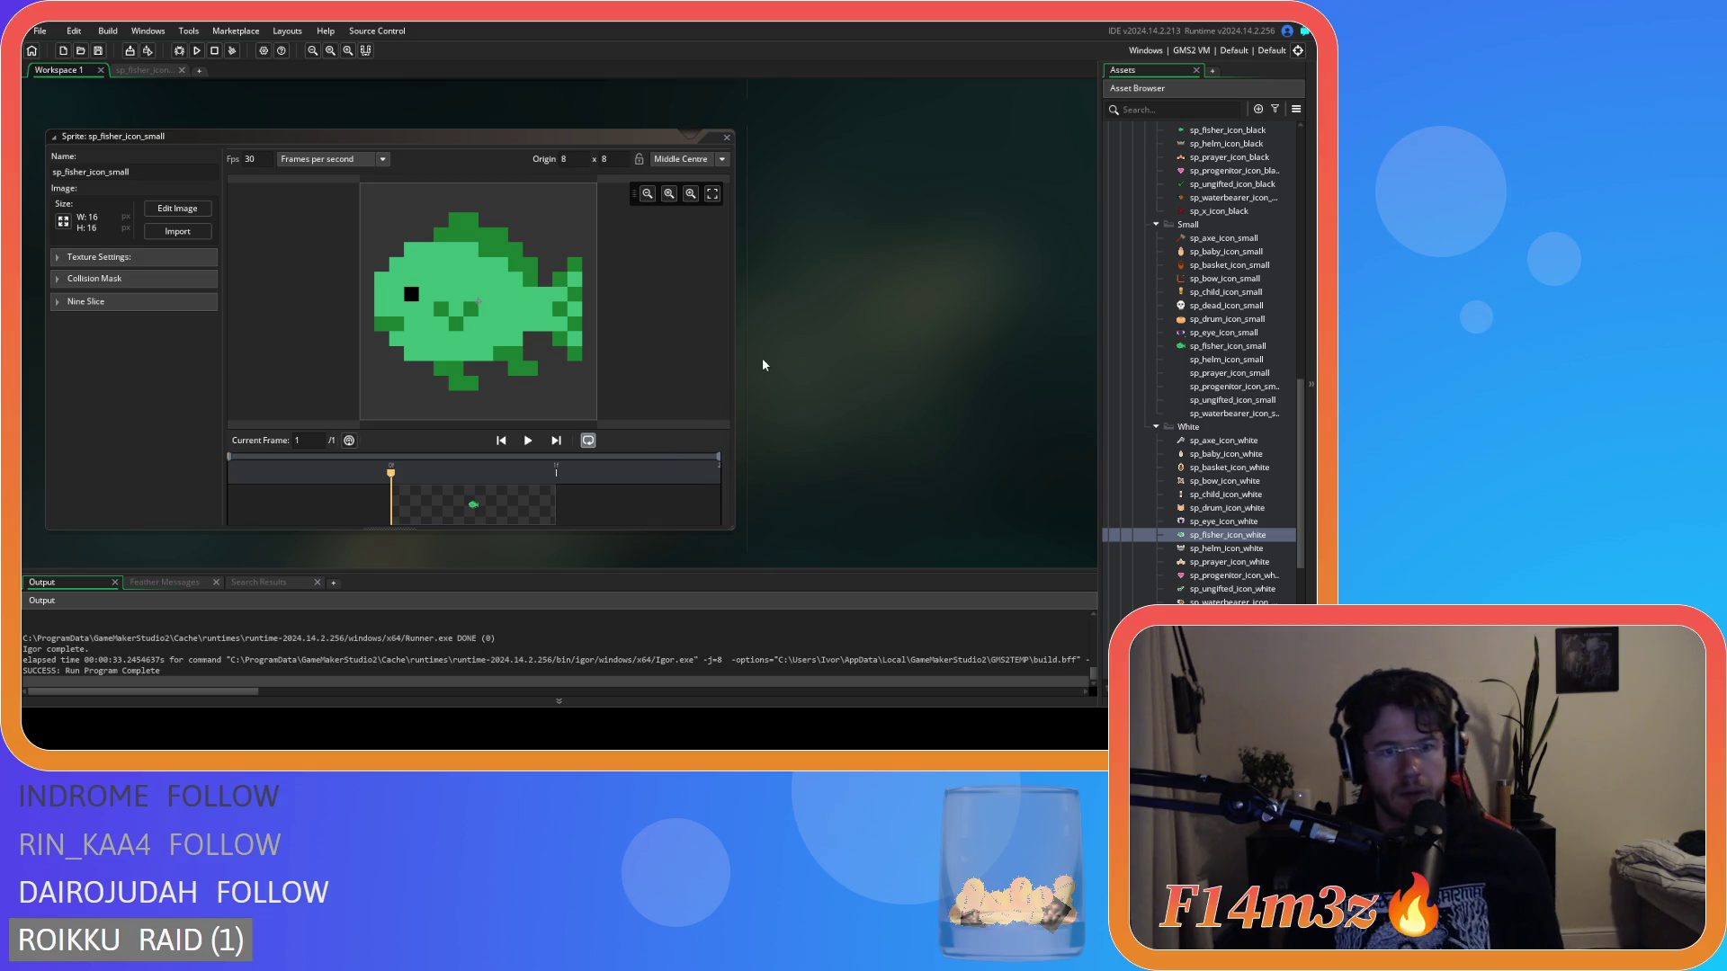
{"action": "left_click", "coordinate": [148, 70]}
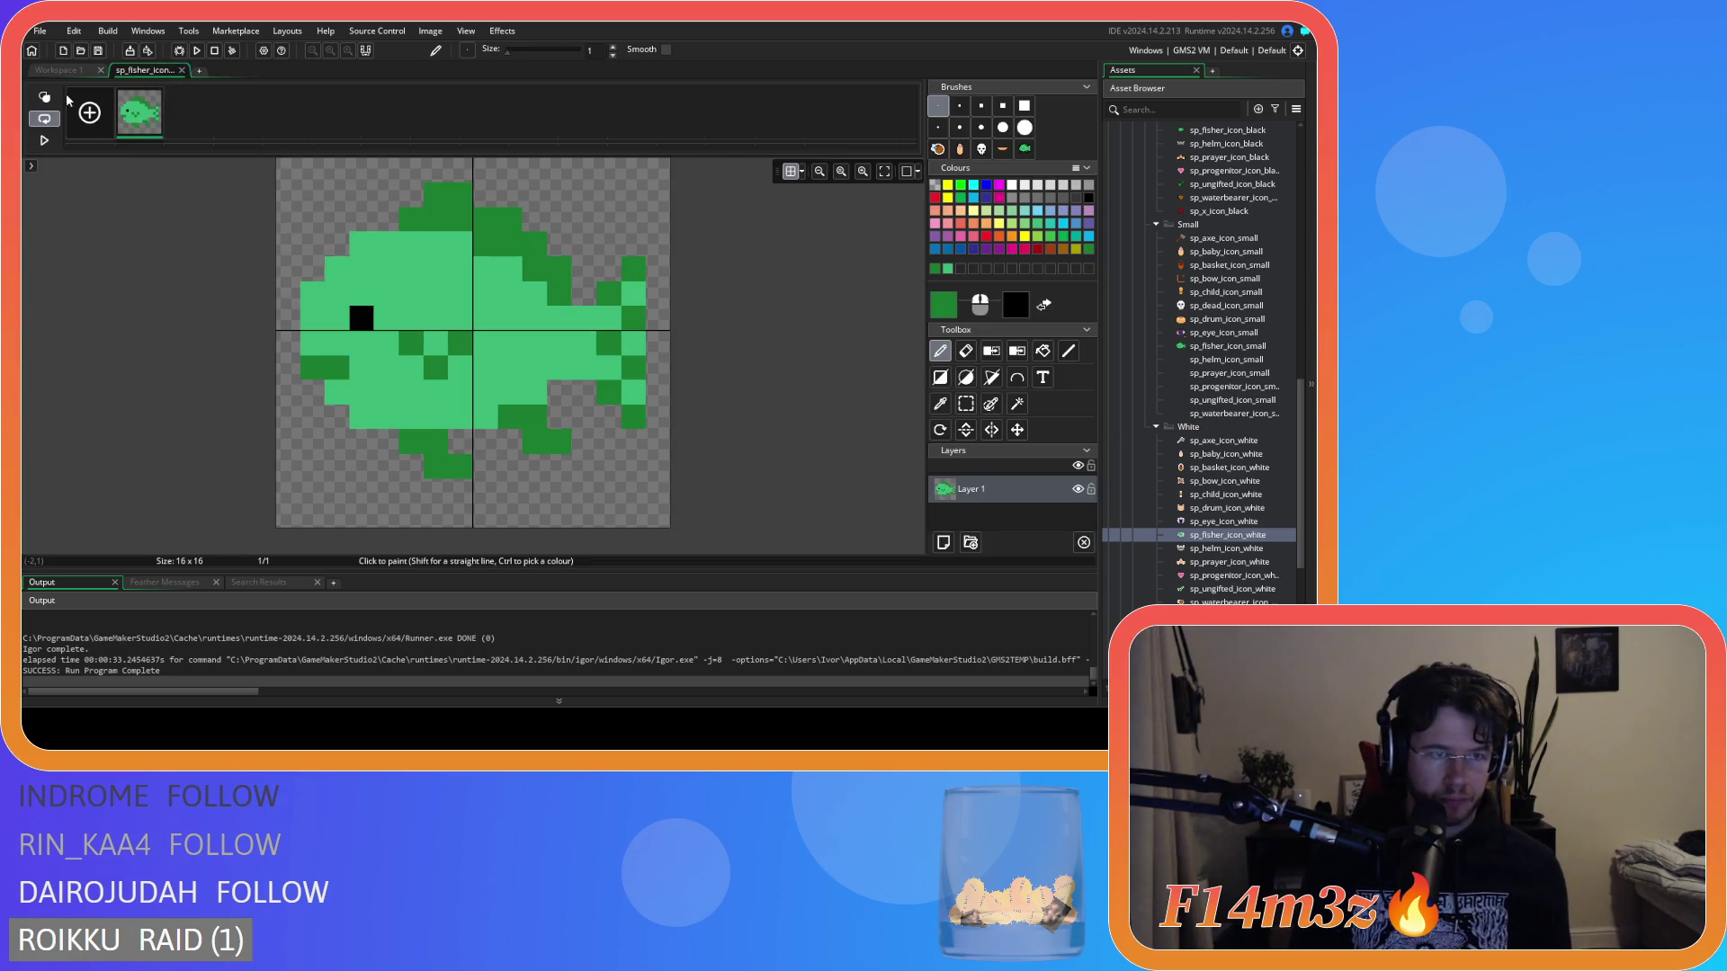
{"action": "left_click", "coordinate": [64, 76]}
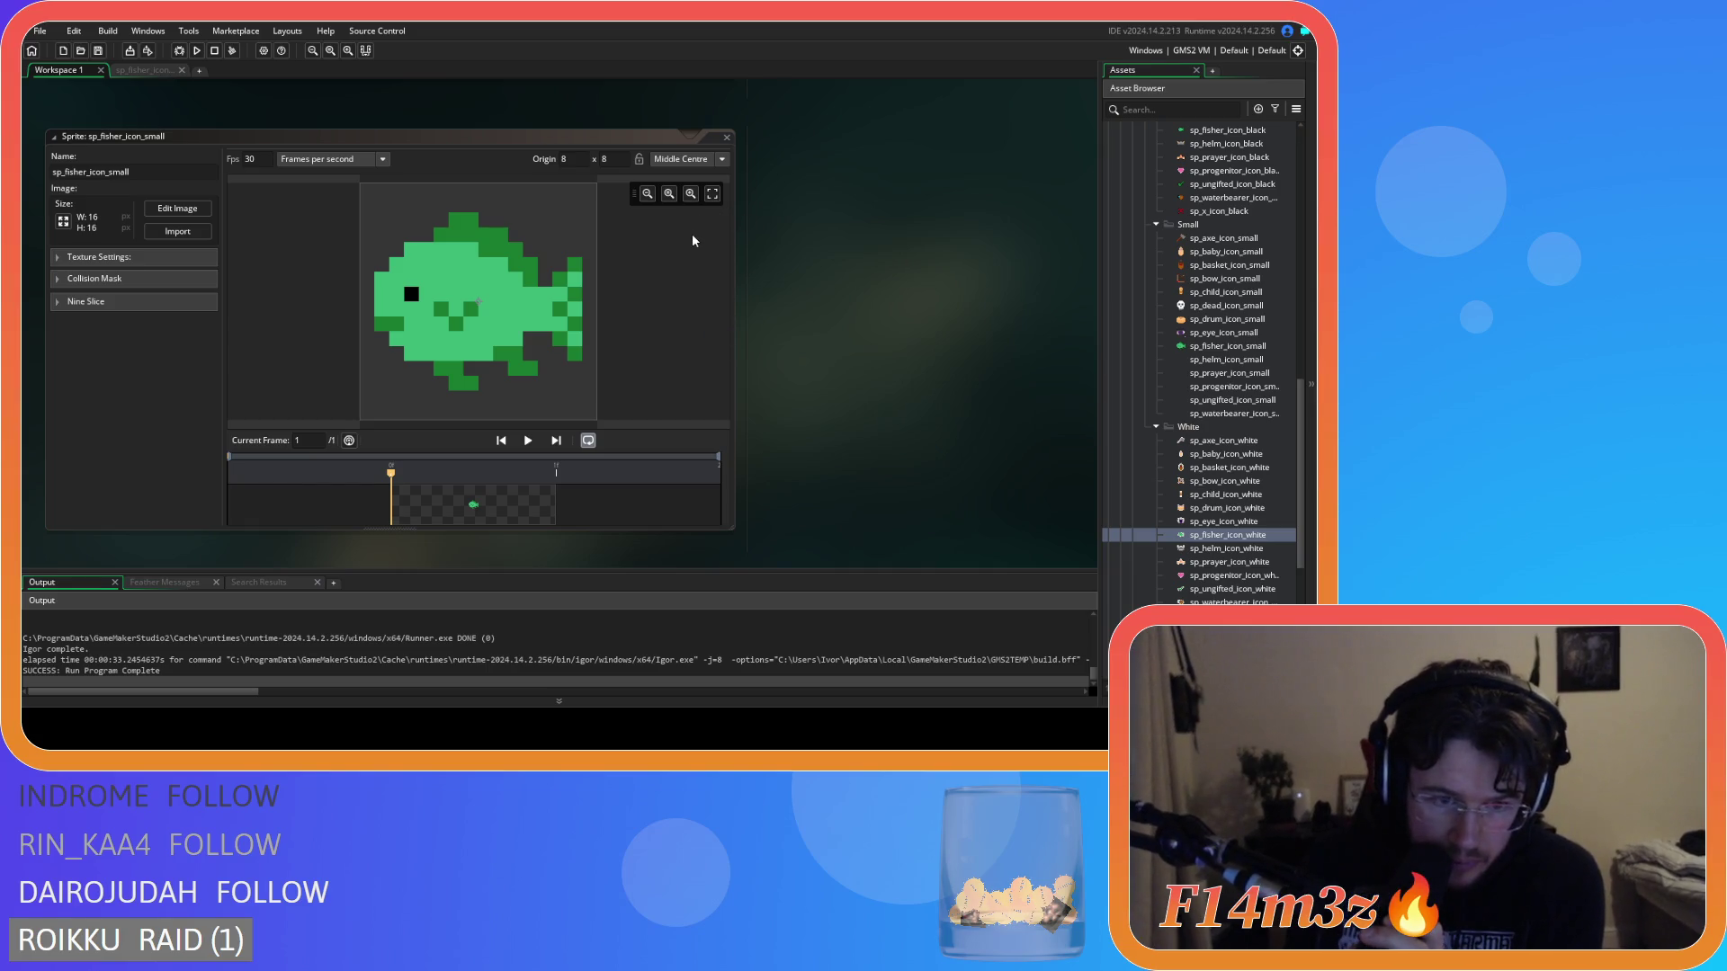
{"action": "left_click", "coordinate": [728, 138]}
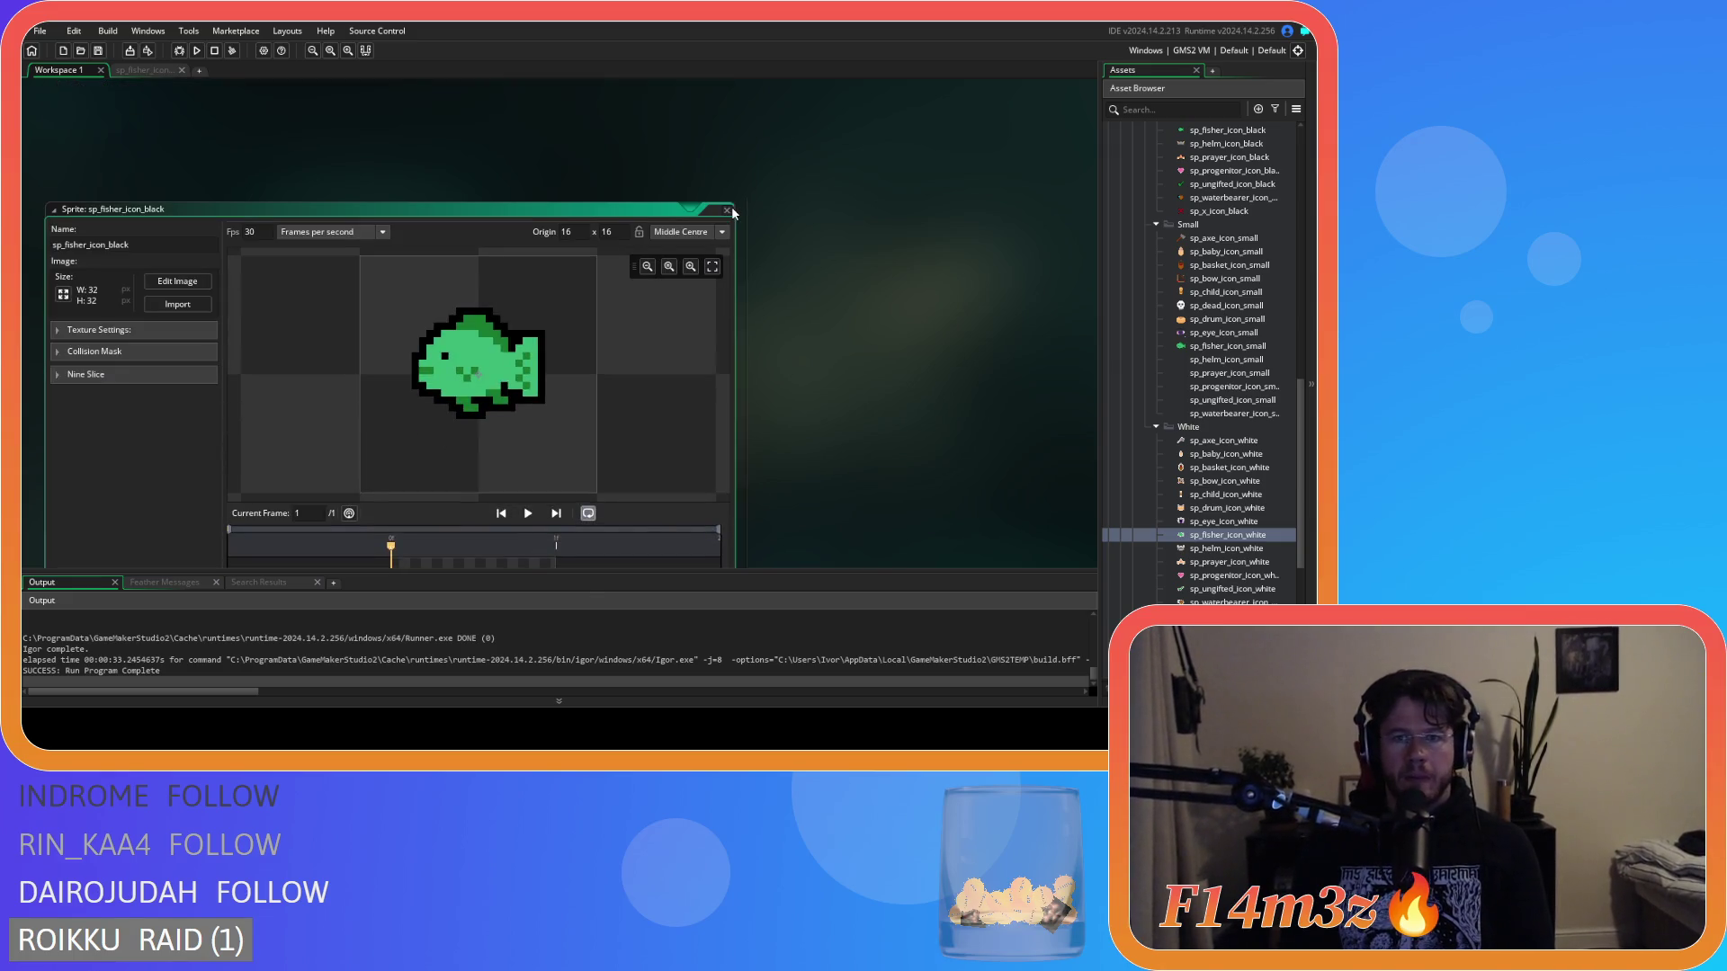
Close the sp_fisher_icon_black sprite and collapse the White icon folder.
{"action": "left_click", "coordinate": [728, 210]}
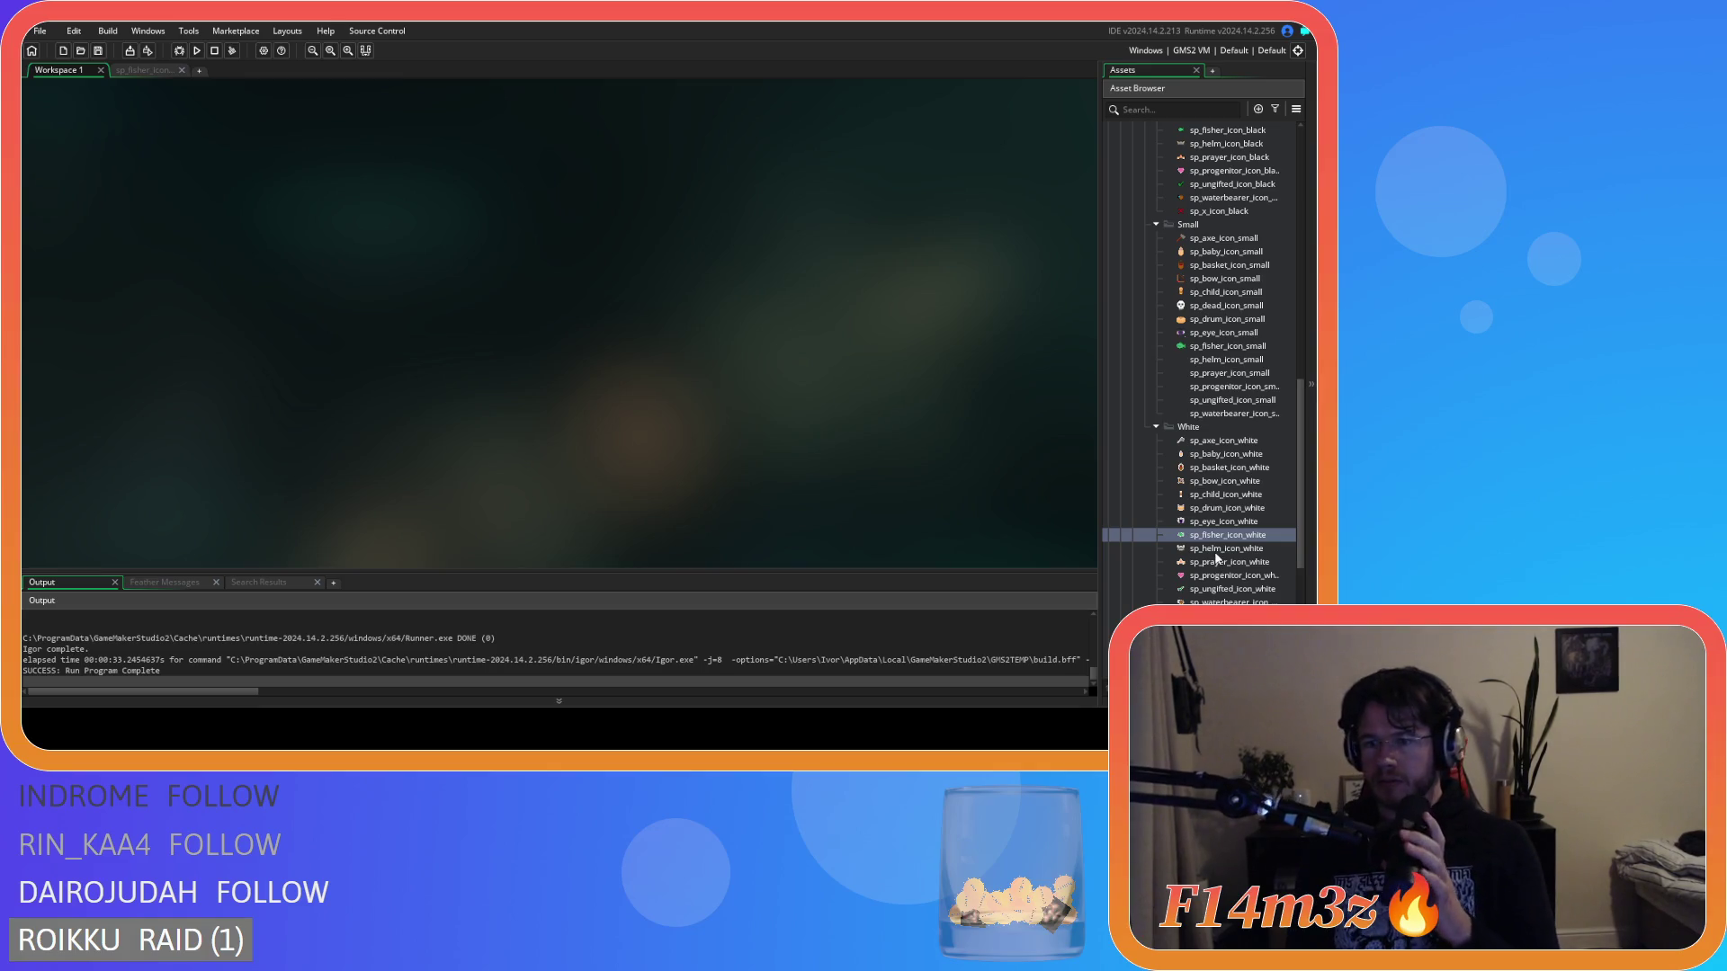
{"action": "left_click", "coordinate": [1155, 427]}
{"action": "scroll", "coordinate": [1170, 404], "scroll_direction": "up", "scroll_amount": 5}
{"action": "scroll", "coordinate": [1155, 440], "scroll_direction": "down", "scroll_amount": 2}
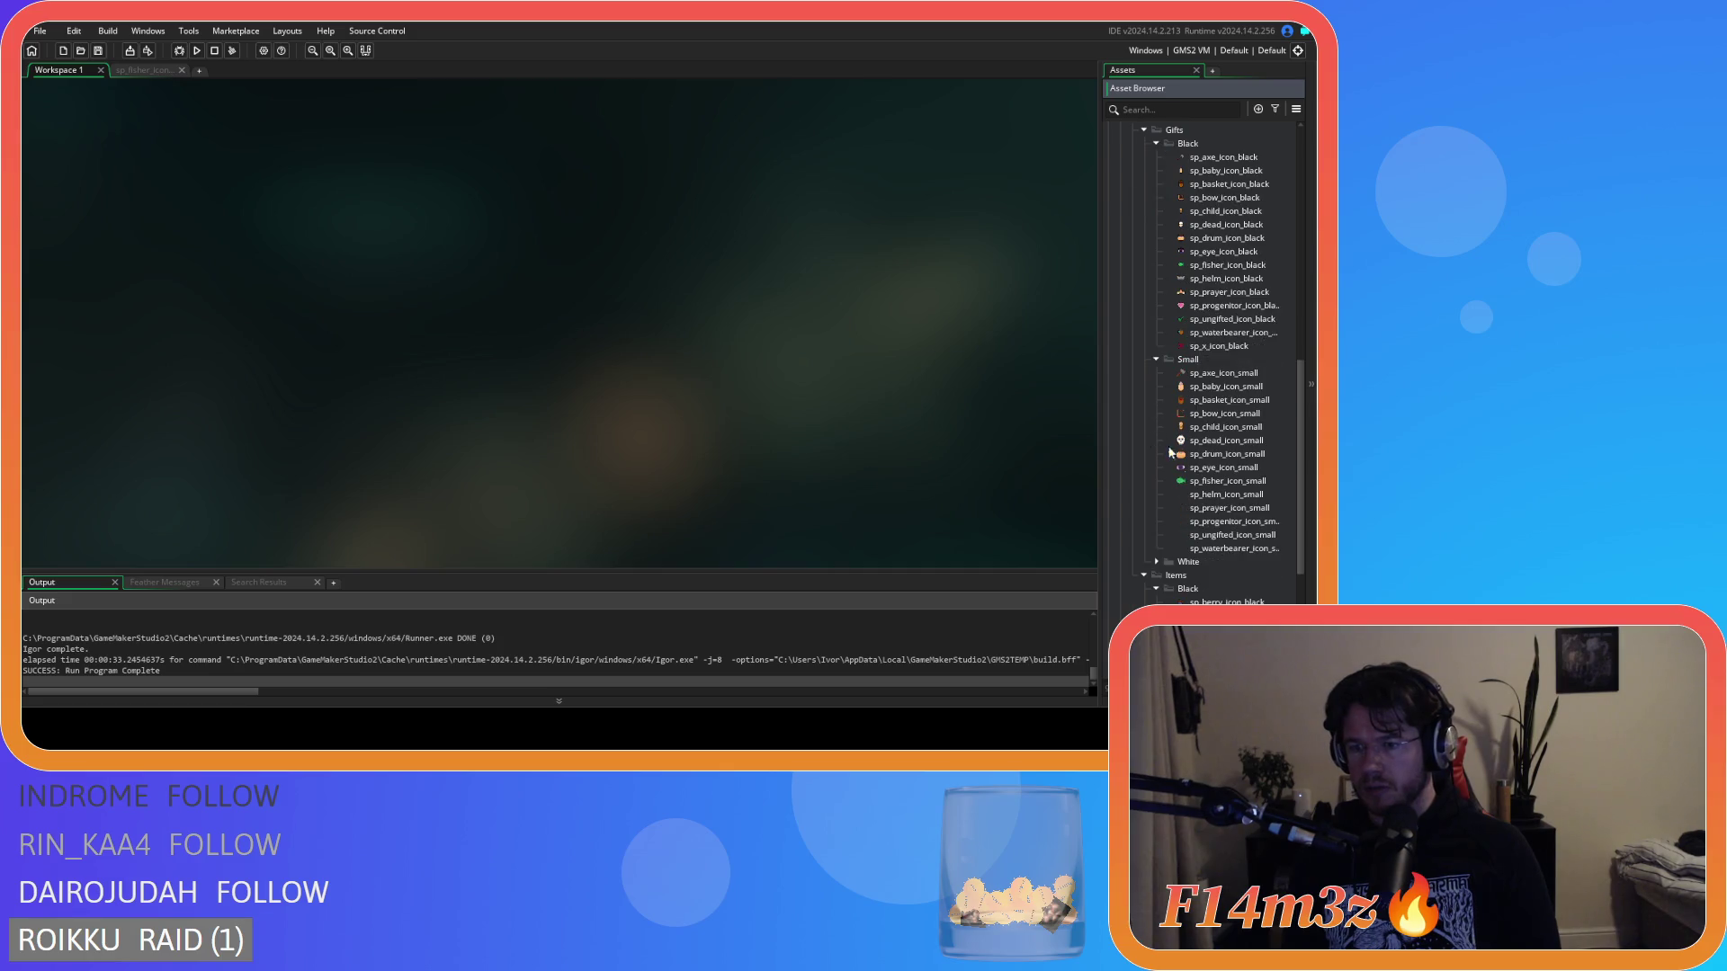
Open sp_helm_icon_black and the 32x32 sp_helm_icon_small, then bring up the small helm's resize dialog.
{"action": "left_click", "coordinate": [1242, 495]}
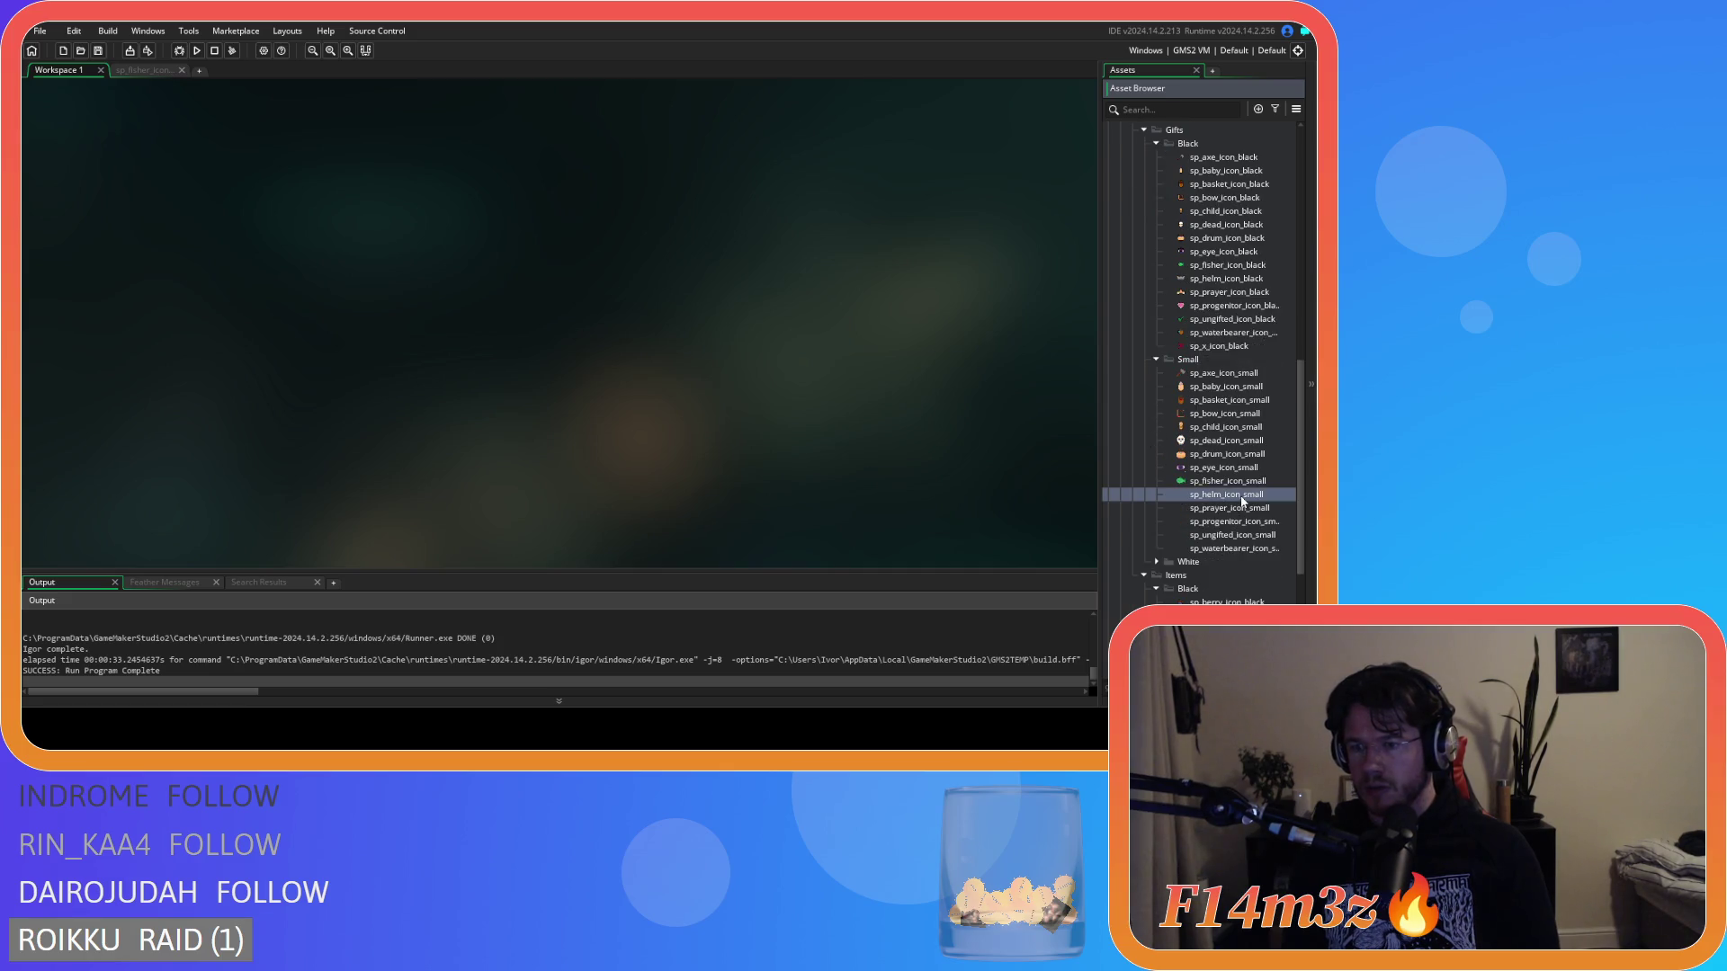
{"action": "double_click", "coordinate": [1244, 280]}
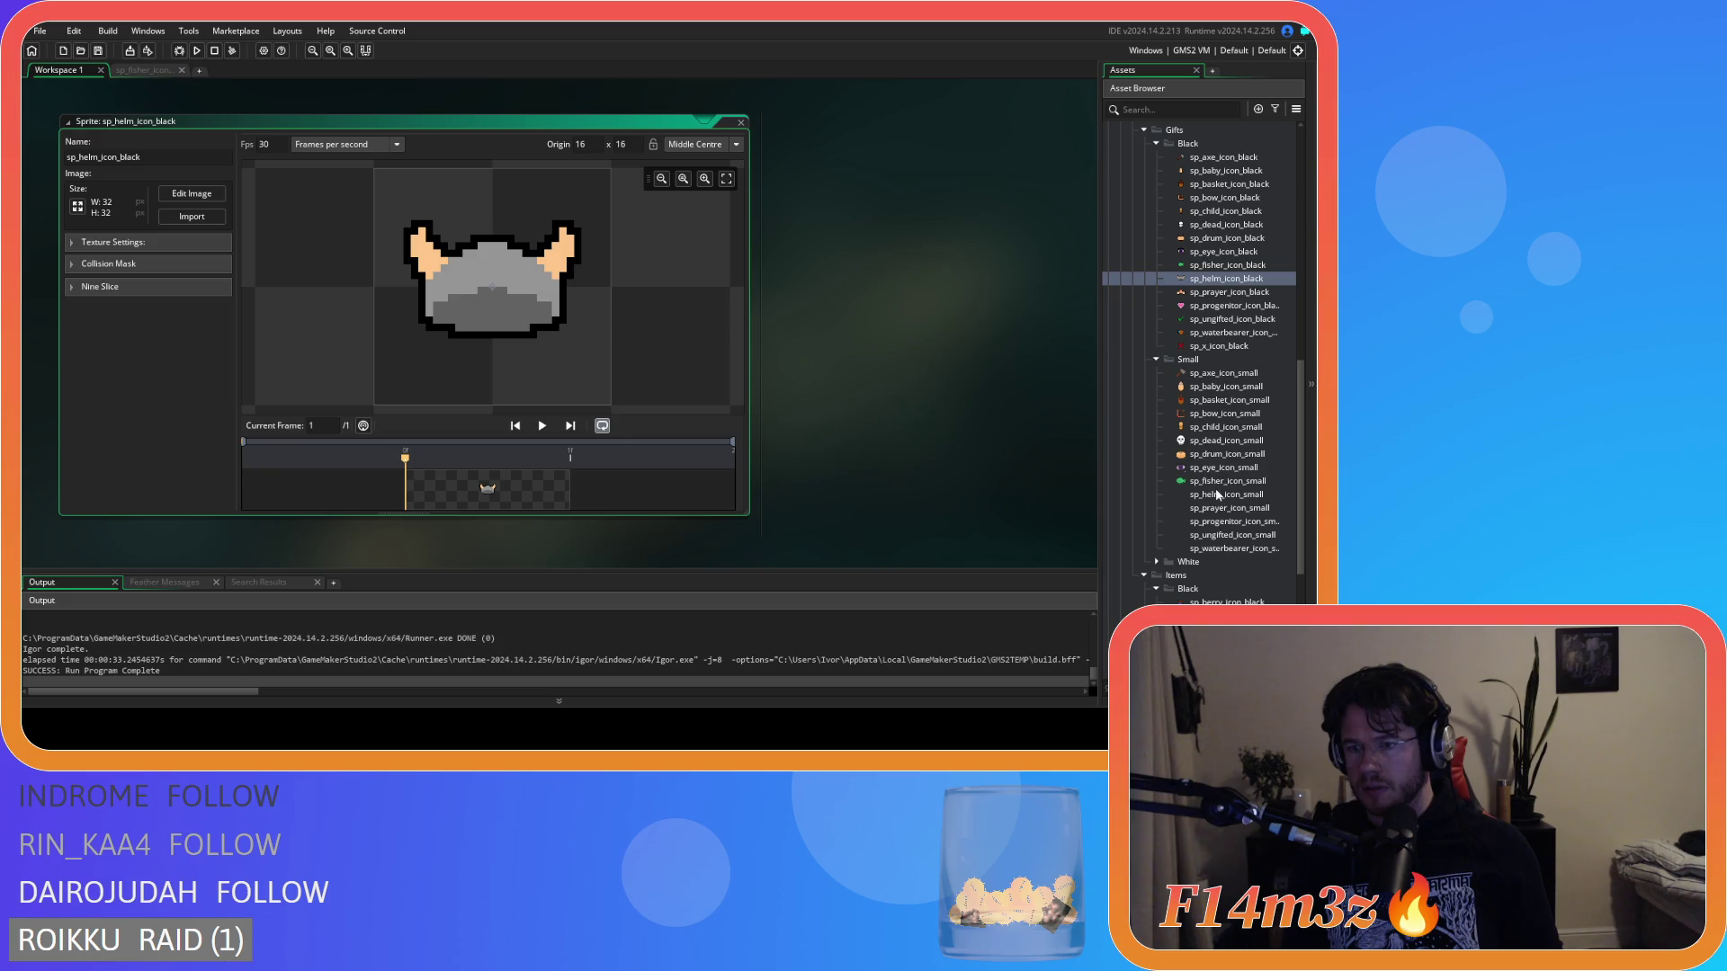
{"action": "double_click", "coordinate": [1218, 494]}
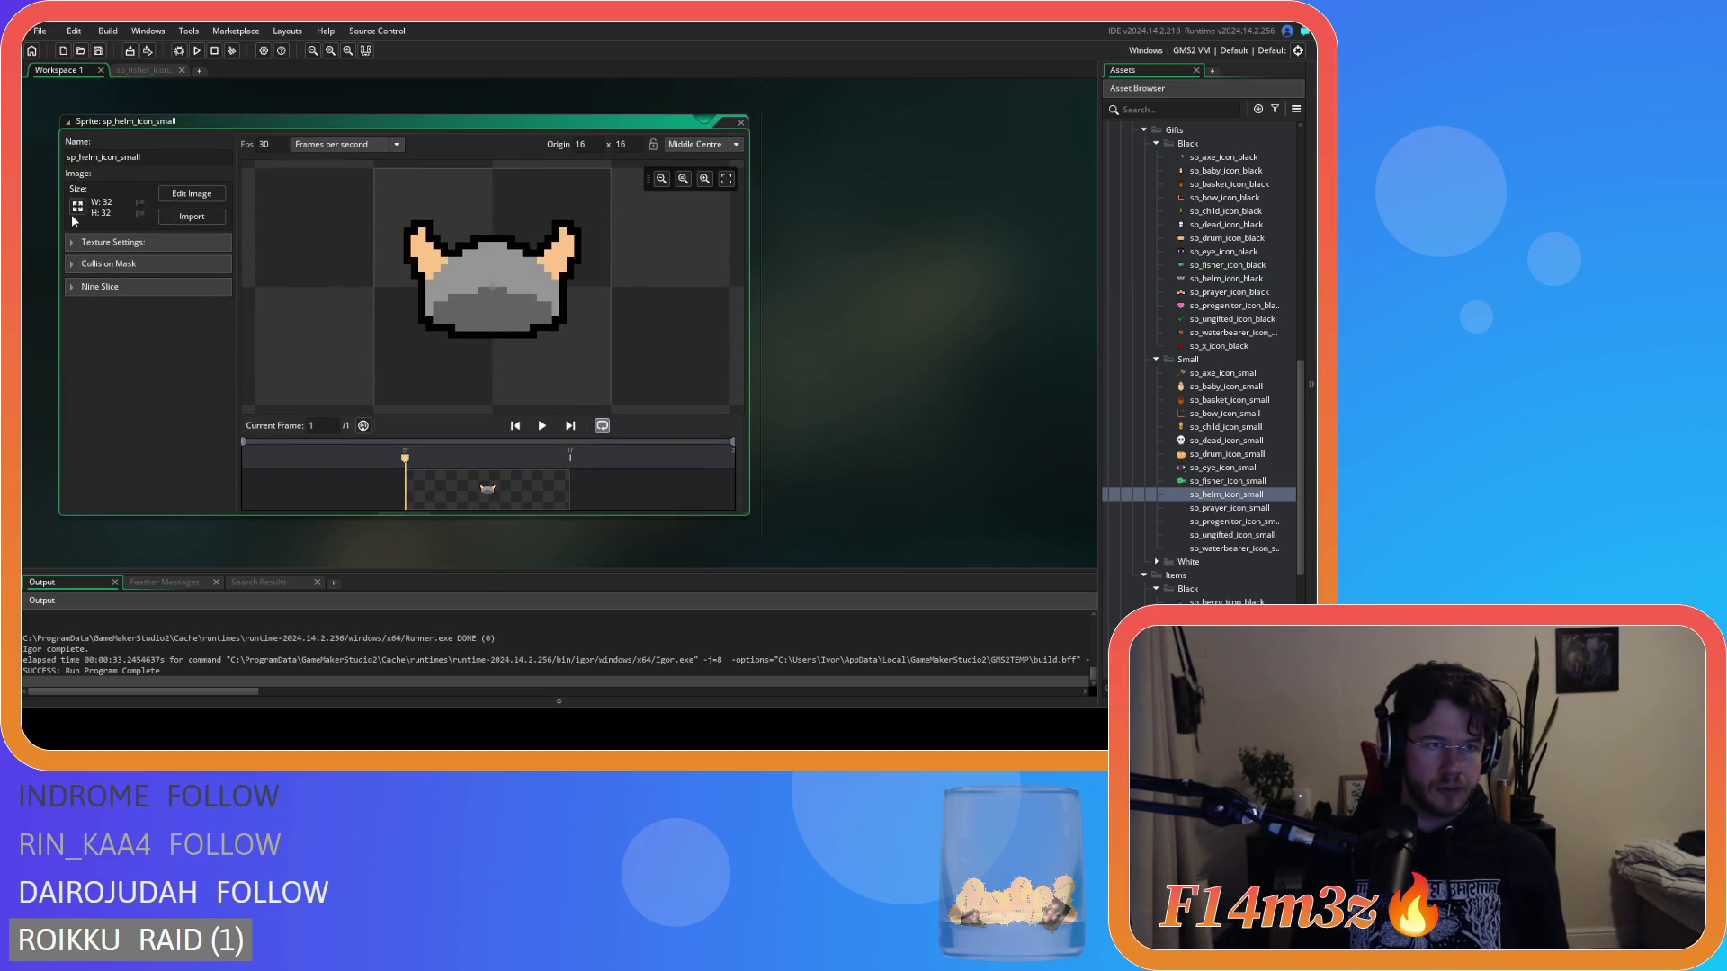
{"action": "left_click", "coordinate": [77, 207]}
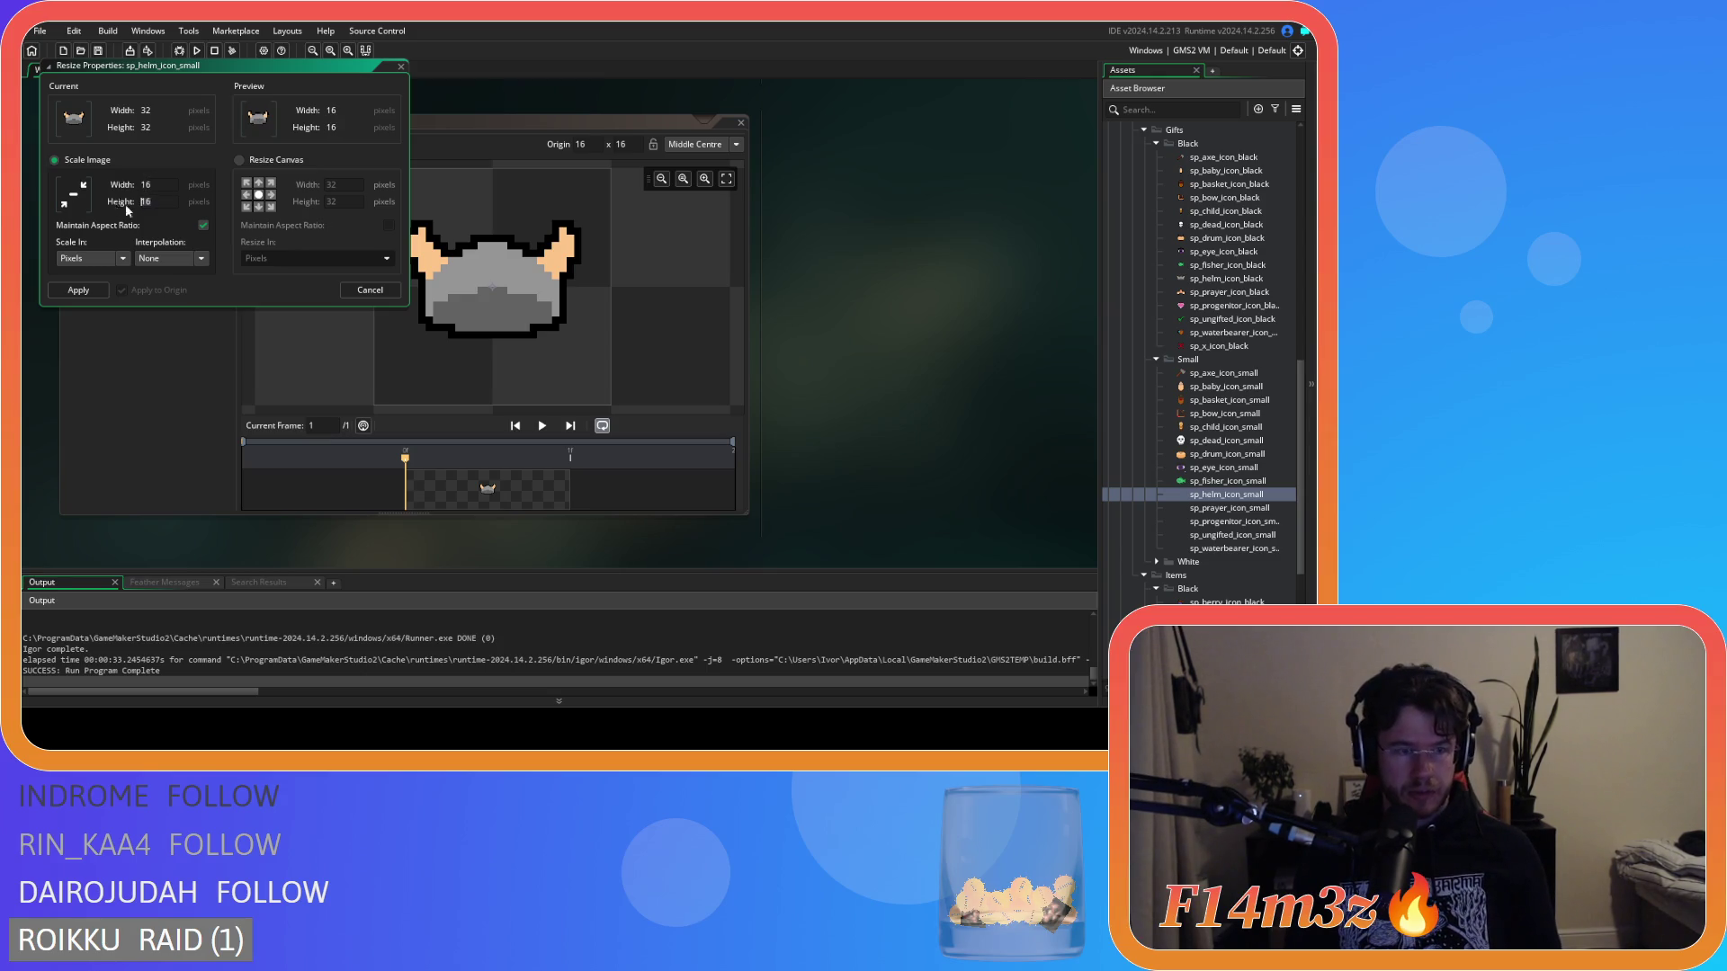
Scale sp_helm_icon_small down to 16x16, recheck the resize settings, and open its image editor.
{"action": "left_click", "coordinate": [77, 291]}
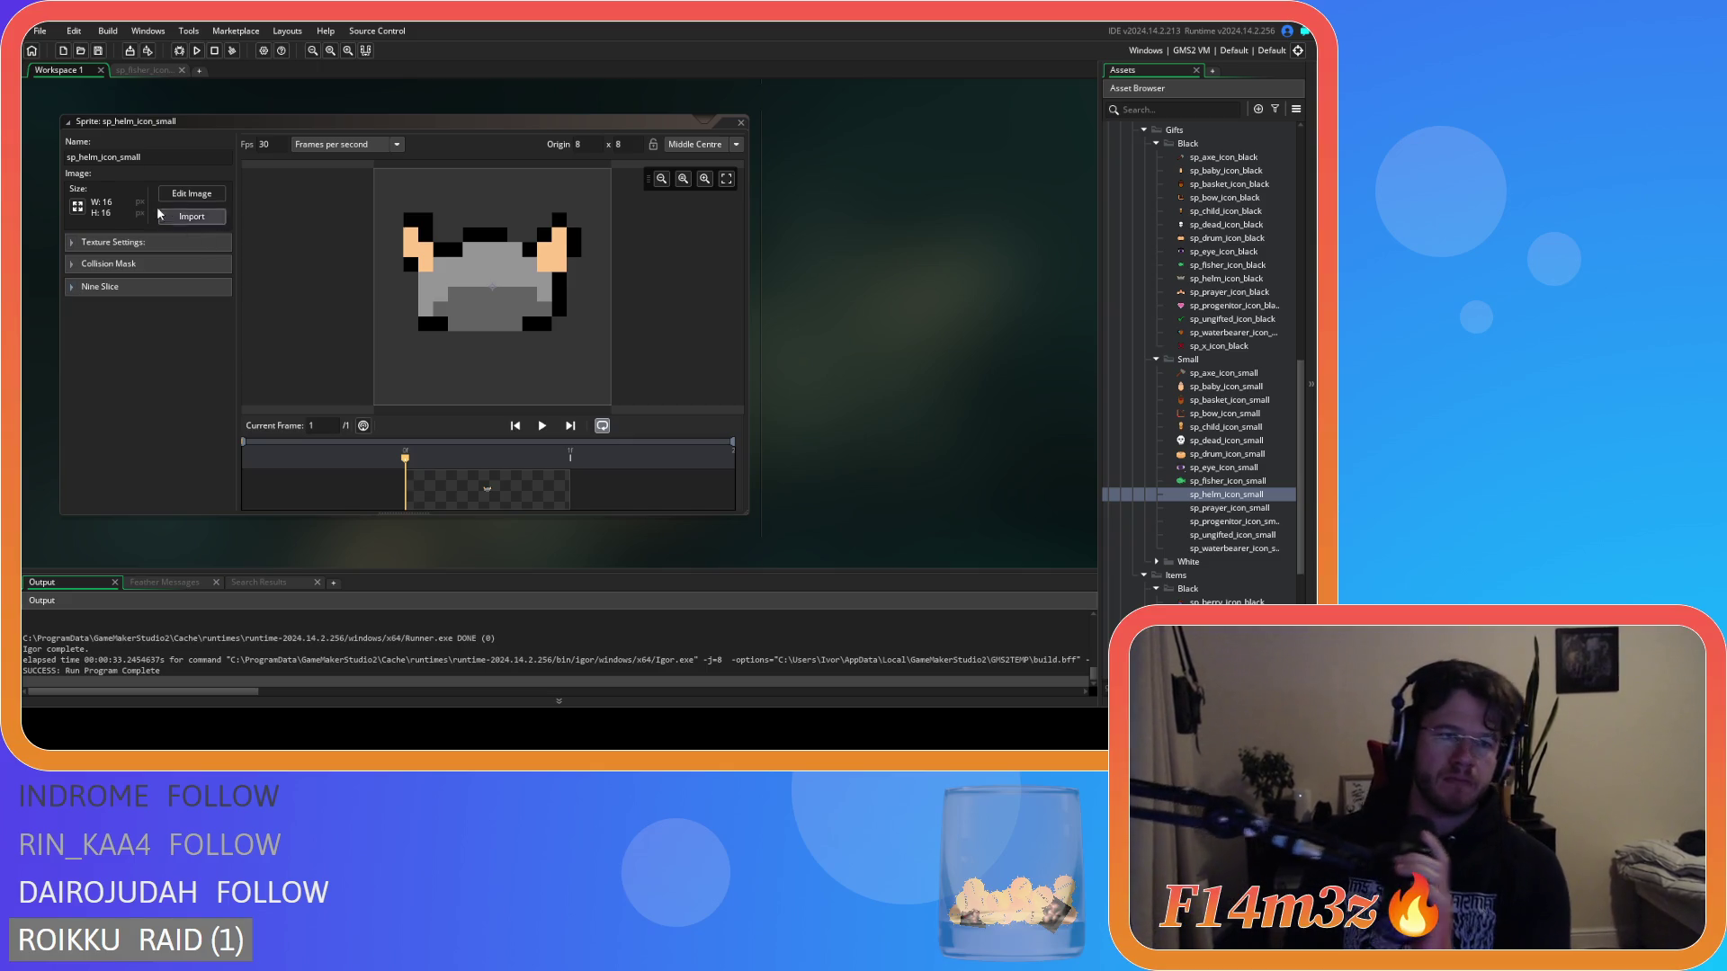
{"action": "left_click", "coordinate": [77, 205]}
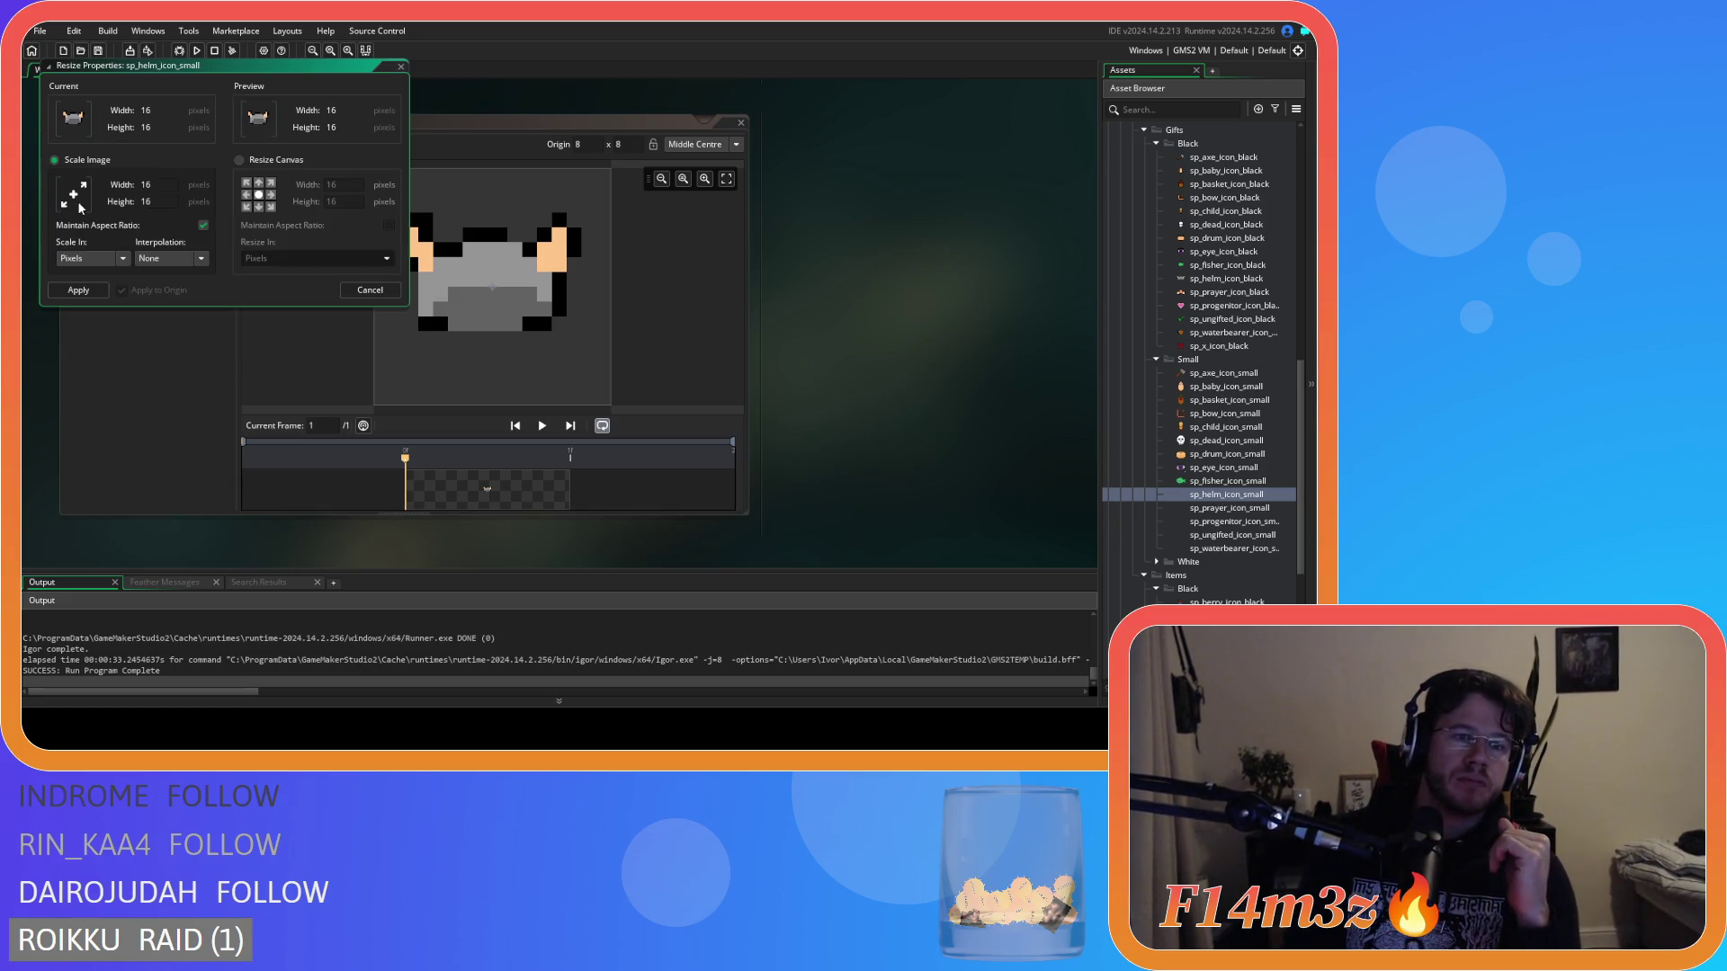
{"action": "left_click", "coordinate": [402, 66]}
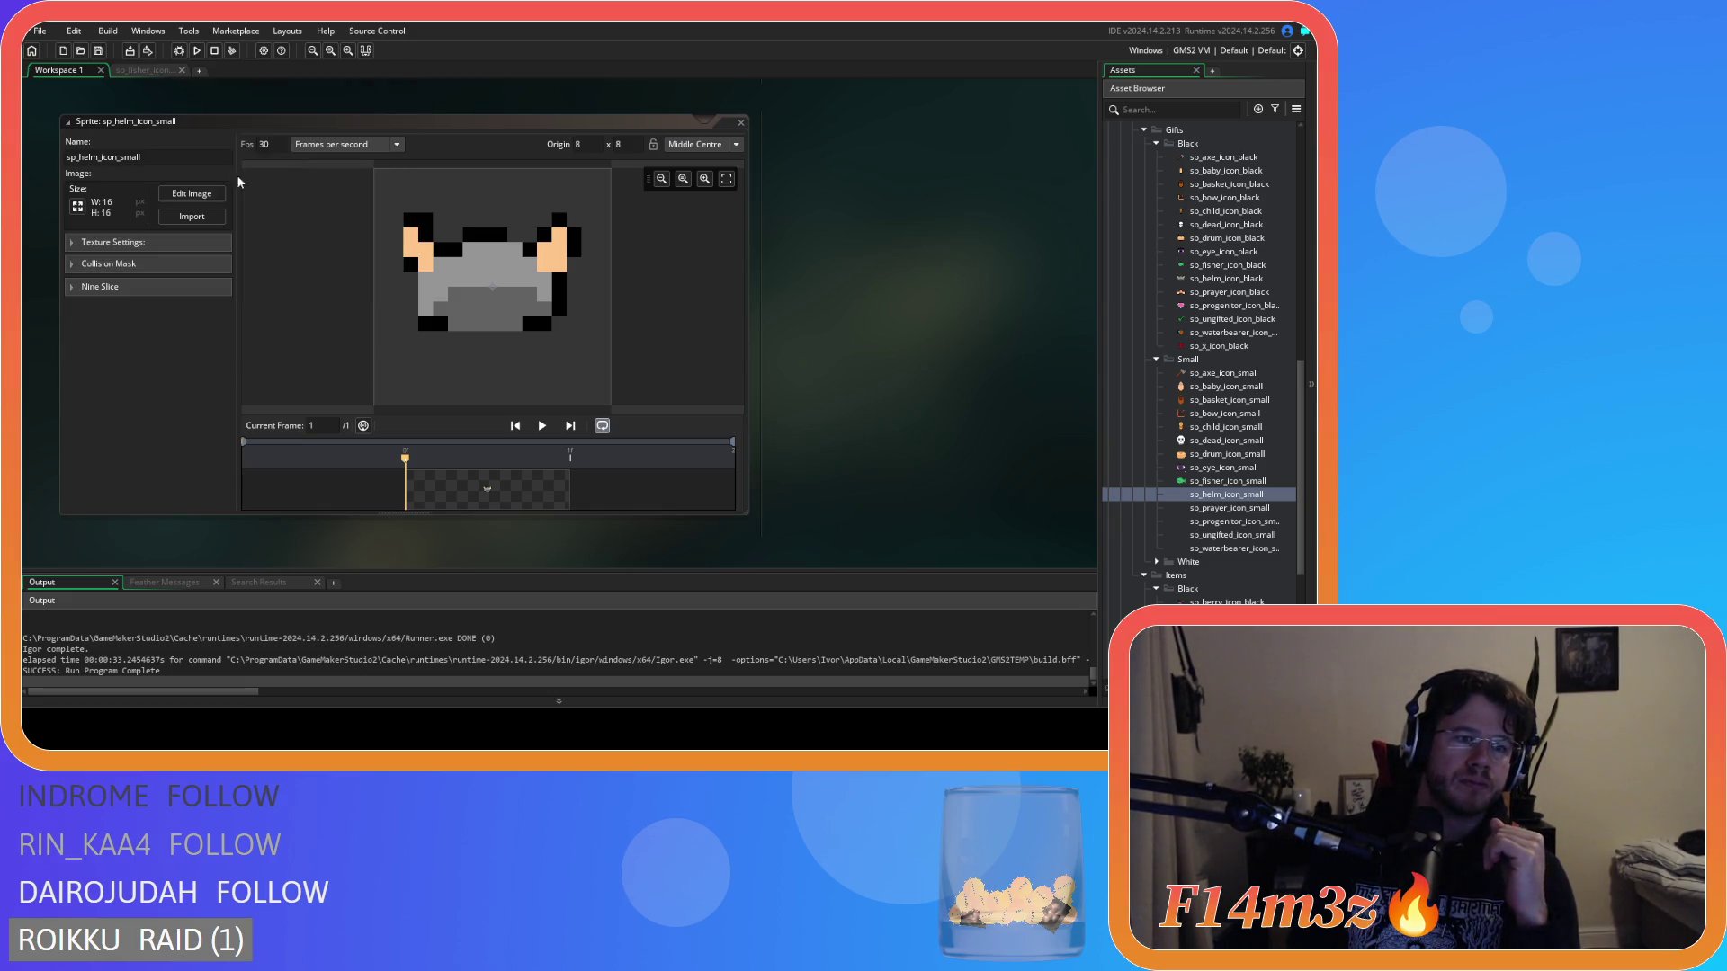
{"action": "left_click", "coordinate": [173, 192]}
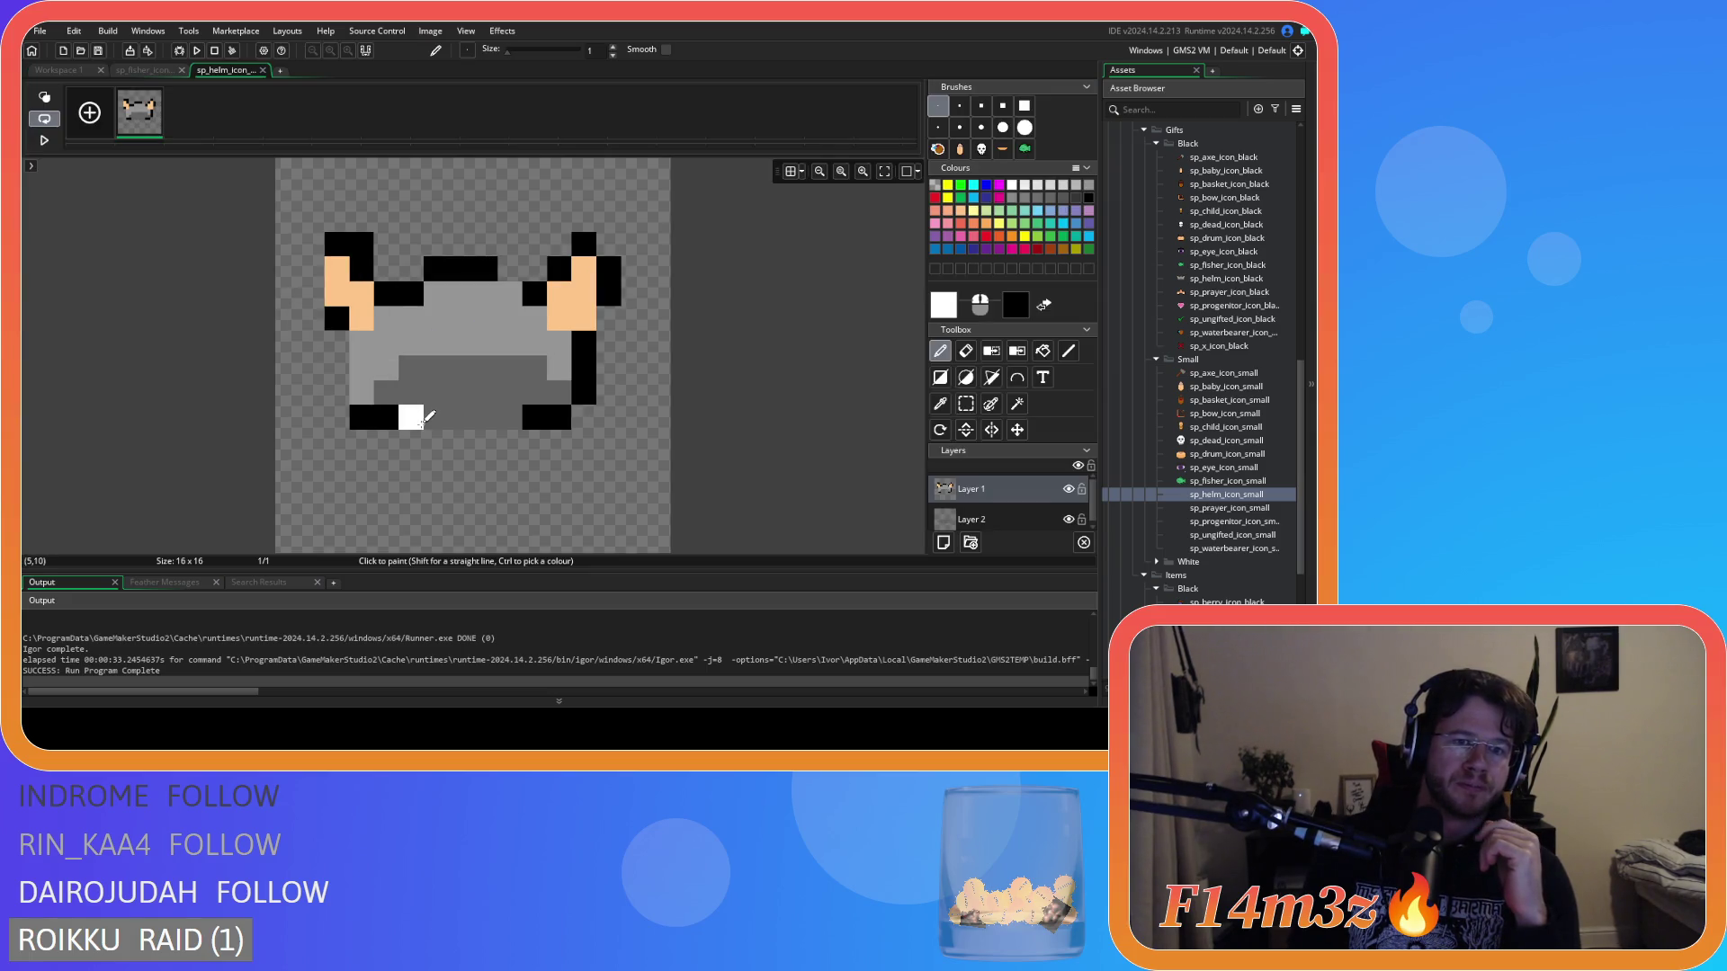
Mirror the helm's left half onto the right side, then nudge the left half one pixel left.
{"action": "left_click", "coordinate": [970, 408]}
{"action": "mouse_move", "coordinate": [277, 182]}
{"action": "left_mouse_down"}
{"action": "mouse_move", "coordinate": [297, 311]}
{"action": "mouse_move", "coordinate": [472, 486]}
{"action": "mouse_move", "coordinate": [461, 474]}
{"action": "left_mouse_up"}
{"action": "key", "text": "ctrl+c"}
{"action": "key", "text": "ctrl+v"}
{"action": "left_click", "coordinate": [992, 430]}
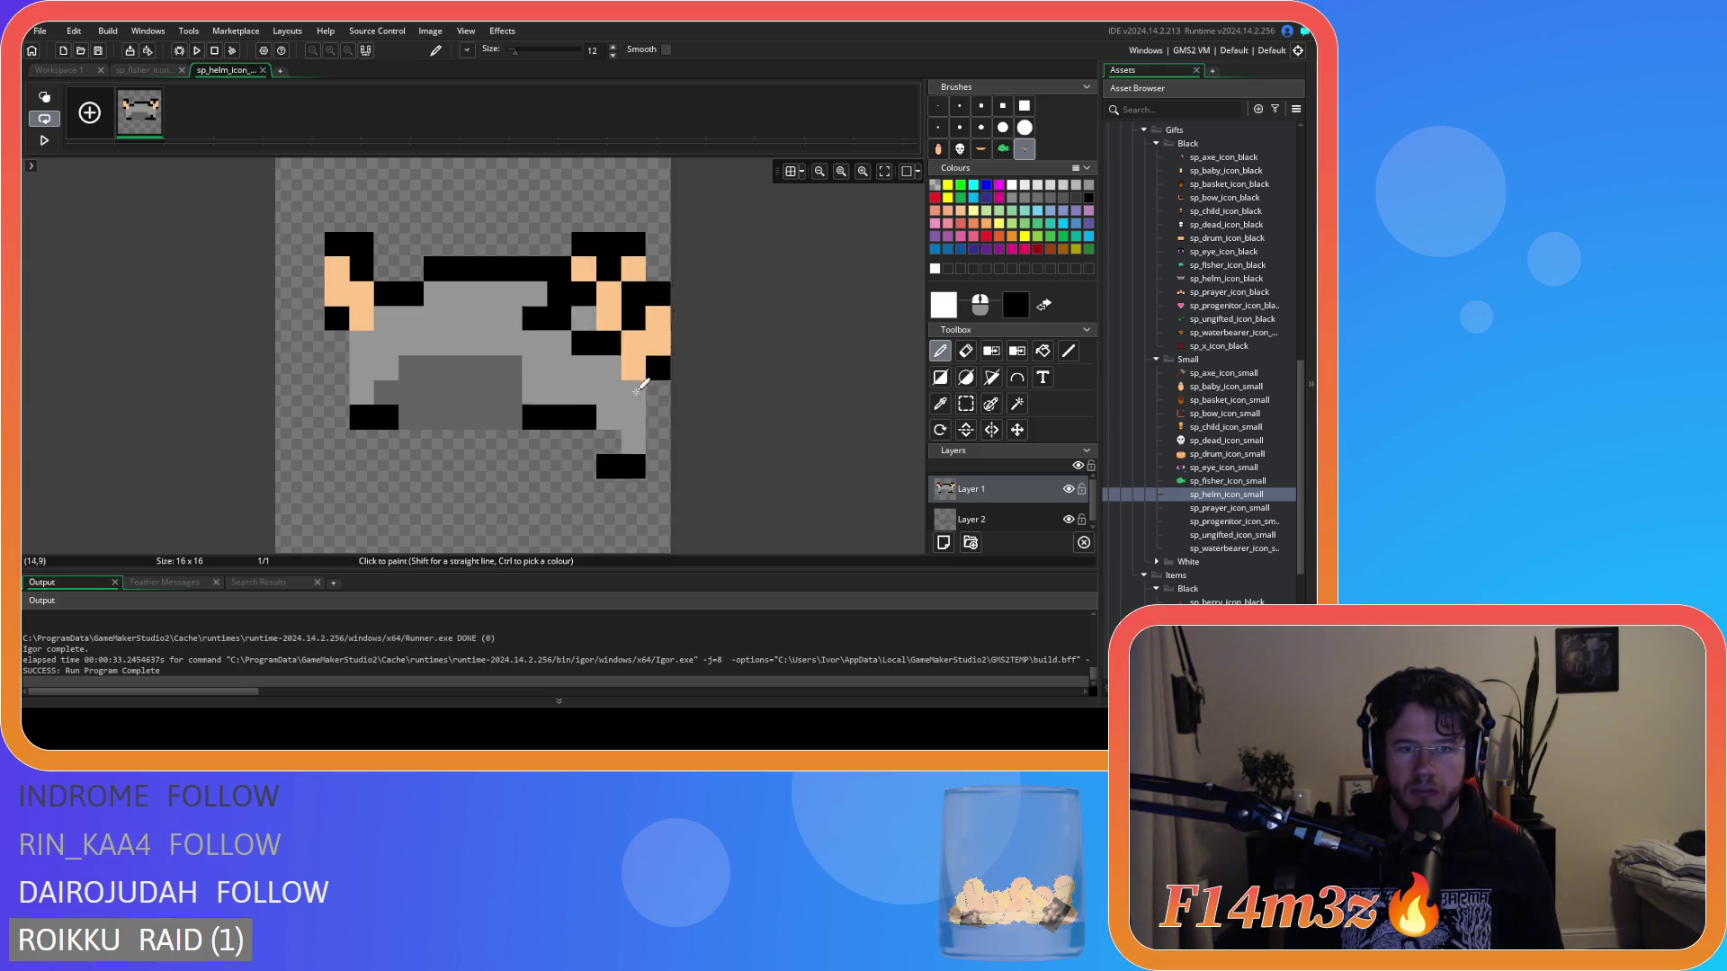
{"action": "left_click", "coordinate": [960, 410]}
{"action": "left_click_drag", "start_coordinate": [301, 208], "coordinate": [473, 479]}
{"action": "left_click_drag", "start_coordinate": [385, 369], "coordinate": [361, 369]}
{"action": "left_click", "coordinate": [707, 418]}
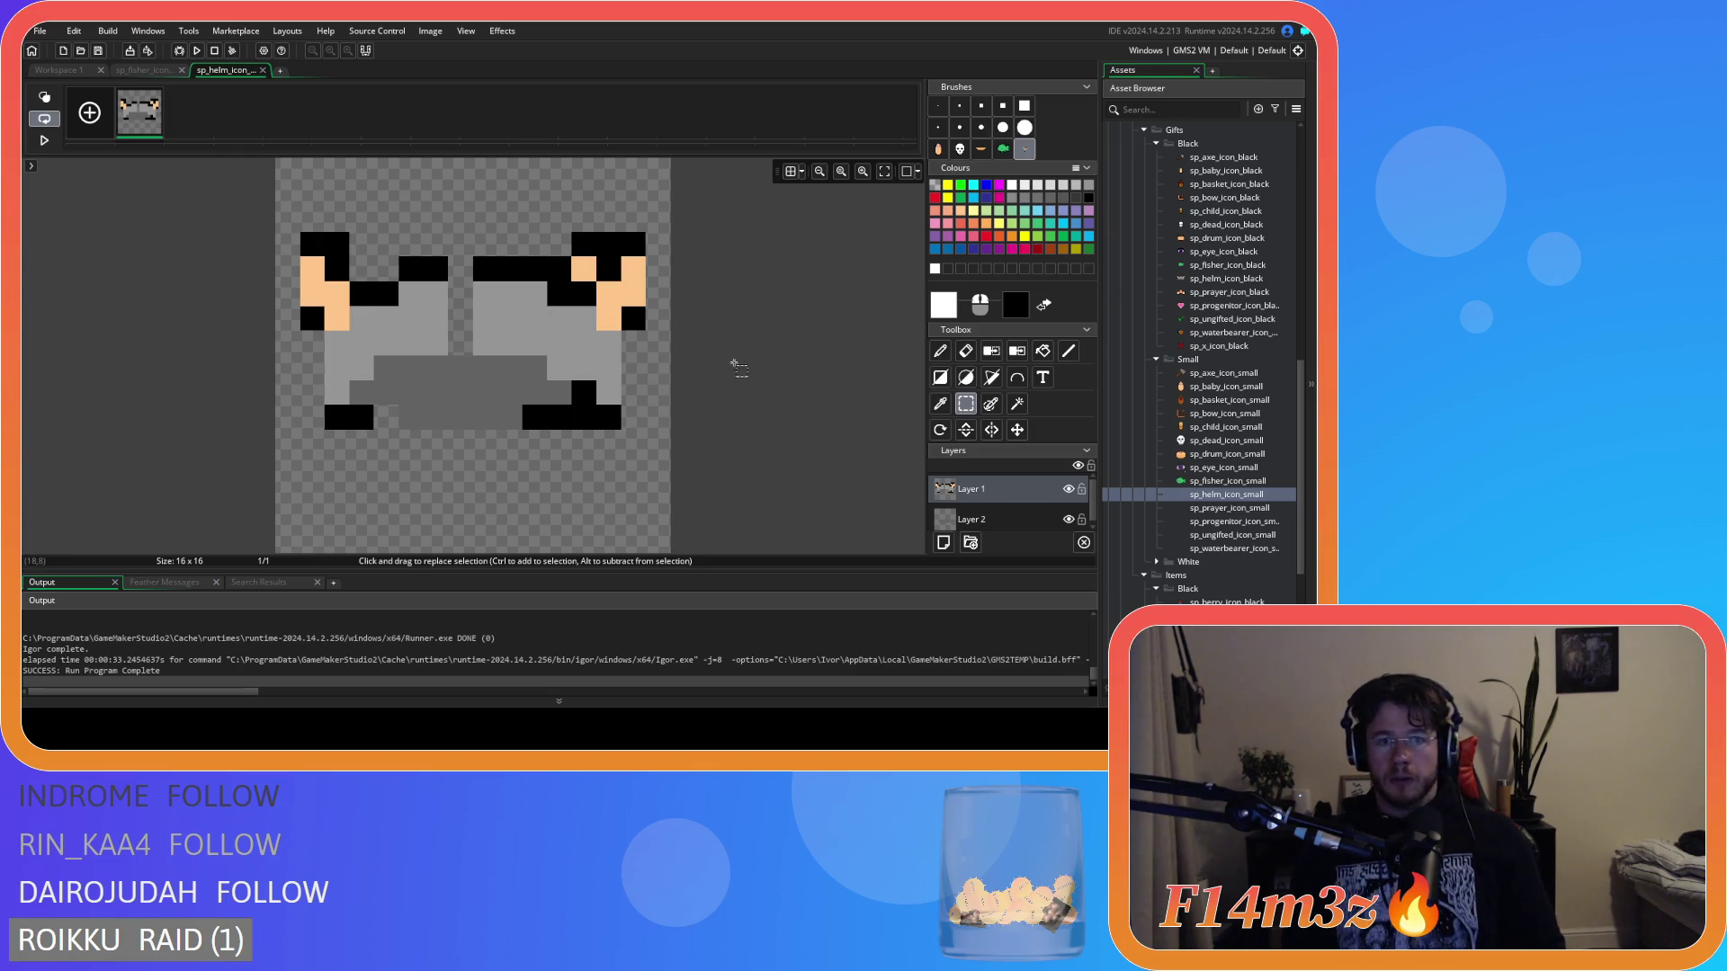
Erase all black outline pixels with a 1px eraser and pencil grey into gaps in the top.
{"action": "left_click", "coordinate": [967, 350]}
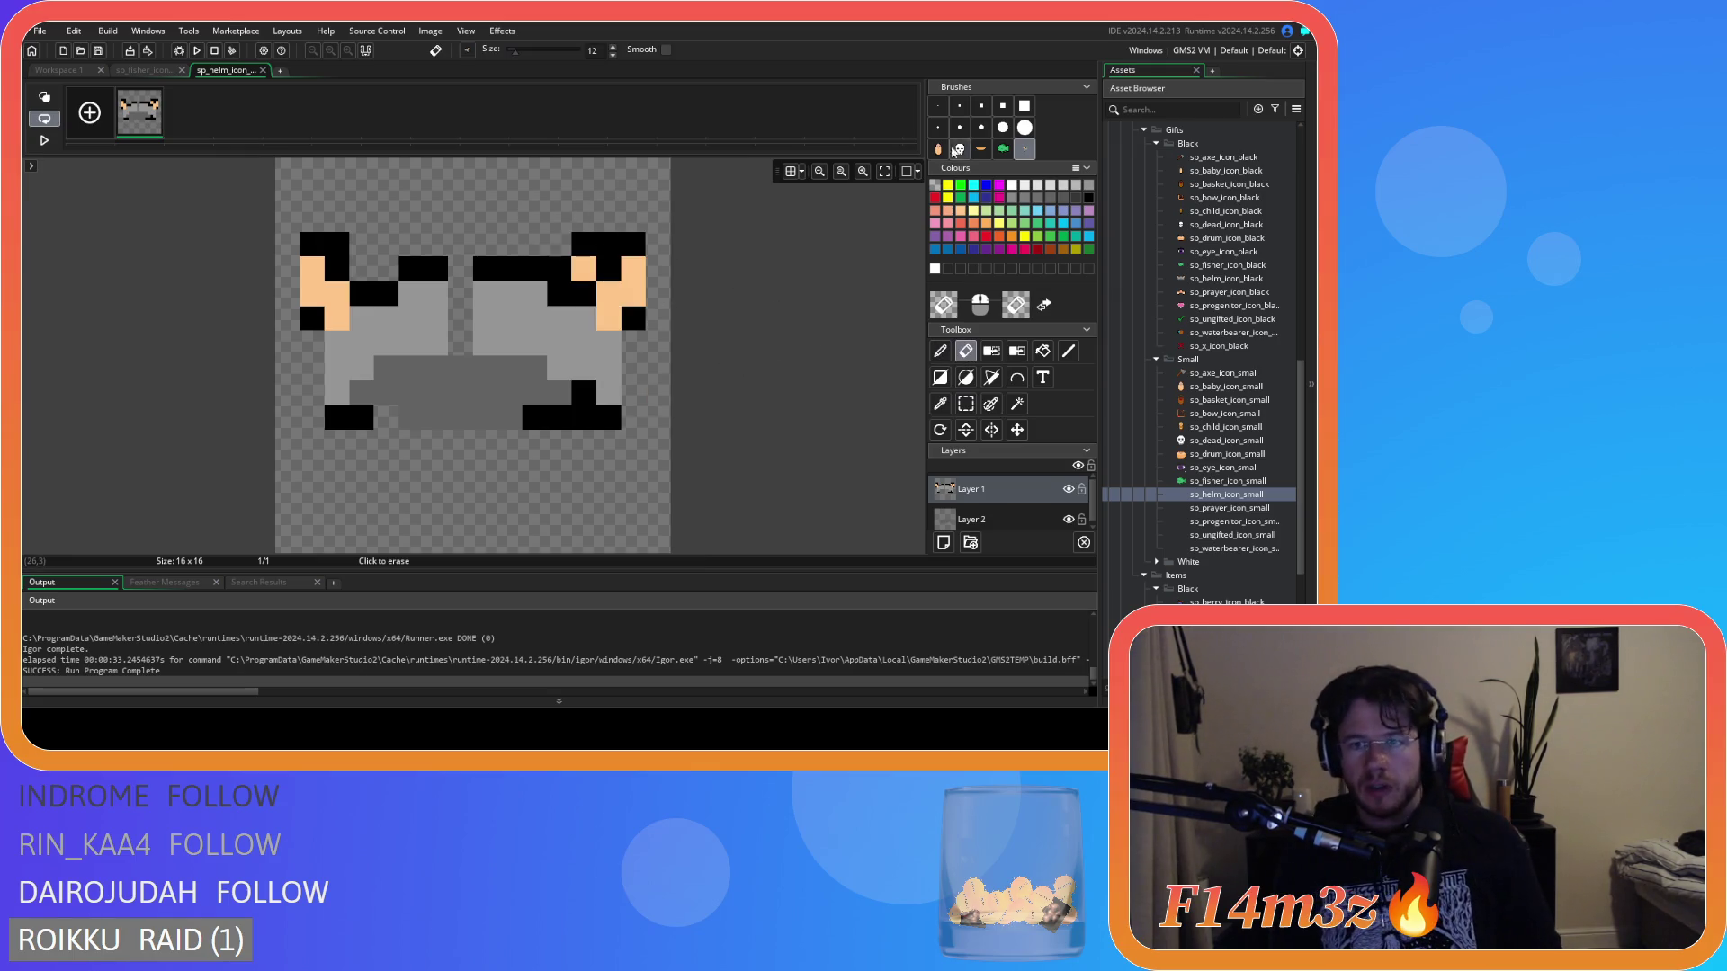
{"action": "left_click", "coordinate": [938, 105]}
{"action": "mouse_move", "coordinate": [584, 261]}
{"action": "left_mouse_down"}
{"action": "mouse_move", "coordinate": [633, 243]}
{"action": "mouse_move", "coordinate": [633, 317]}
{"action": "mouse_move", "coordinate": [562, 267]}
{"action": "mouse_move", "coordinate": [412, 262]}
{"action": "mouse_move", "coordinate": [388, 285]}
{"action": "mouse_move", "coordinate": [310, 243]}
{"action": "left_mouse_up"}
{"action": "left_click", "coordinate": [312, 320]}
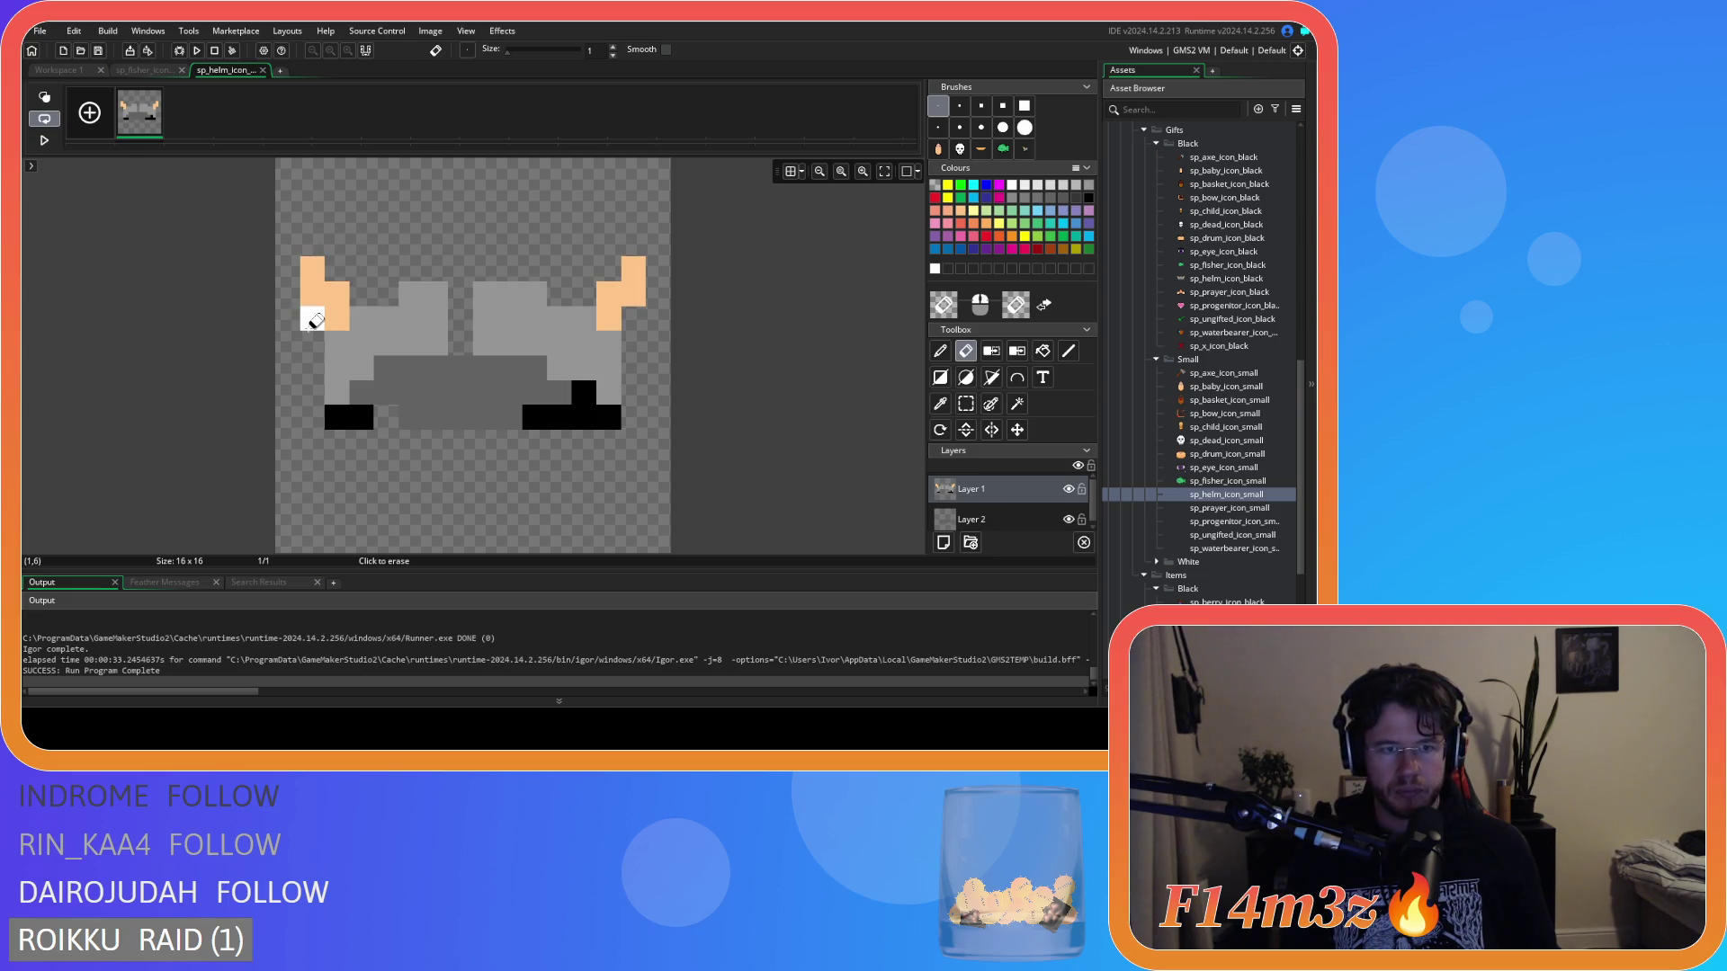
{"action": "left_click_drag", "start_coordinate": [309, 413], "coordinate": [359, 413]}
{"action": "mouse_move", "coordinate": [509, 416]}
{"action": "left_mouse_down"}
{"action": "mouse_move", "coordinate": [560, 417]}
{"action": "mouse_move", "coordinate": [584, 394]}
{"action": "mouse_move", "coordinate": [609, 441]}
{"action": "left_mouse_up"}
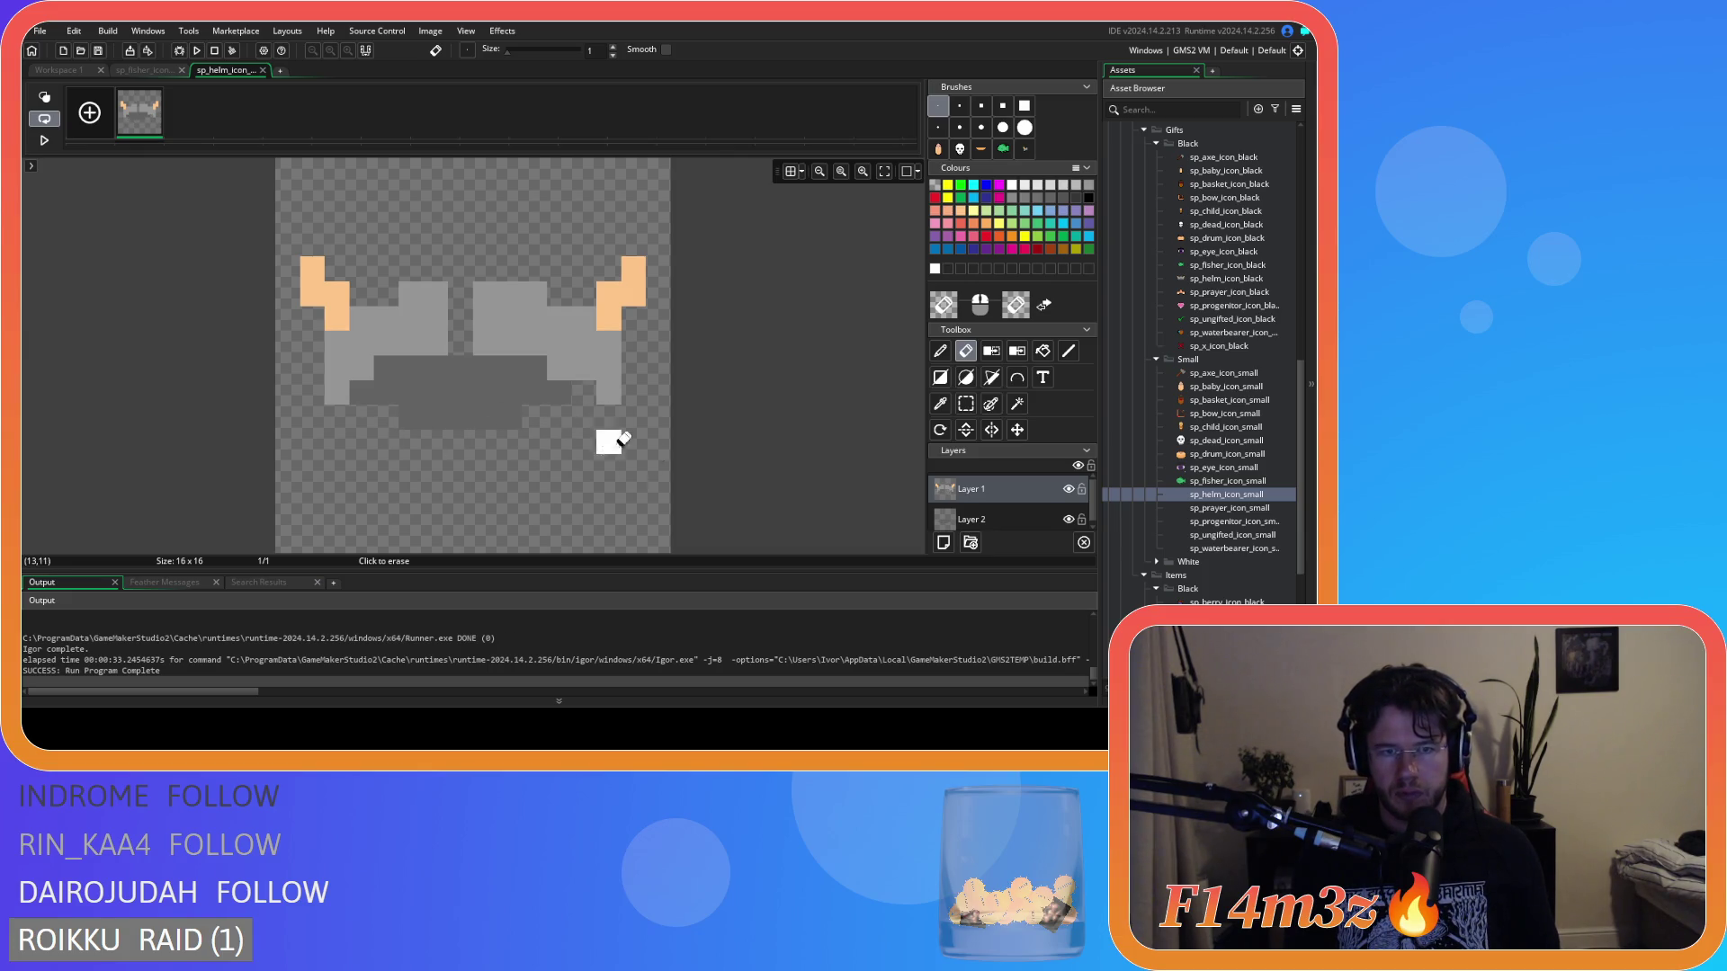
{"action": "key", "text": "d"}
{"action": "mouse_move", "coordinate": [460, 306]}
{"action": "left_mouse_down"}
{"action": "mouse_move", "coordinate": [447, 297]}
{"action": "mouse_move", "coordinate": [455, 320]}
{"action": "mouse_move", "coordinate": [385, 293]}
{"action": "mouse_move", "coordinate": [572, 297]}
{"action": "left_mouse_up"}
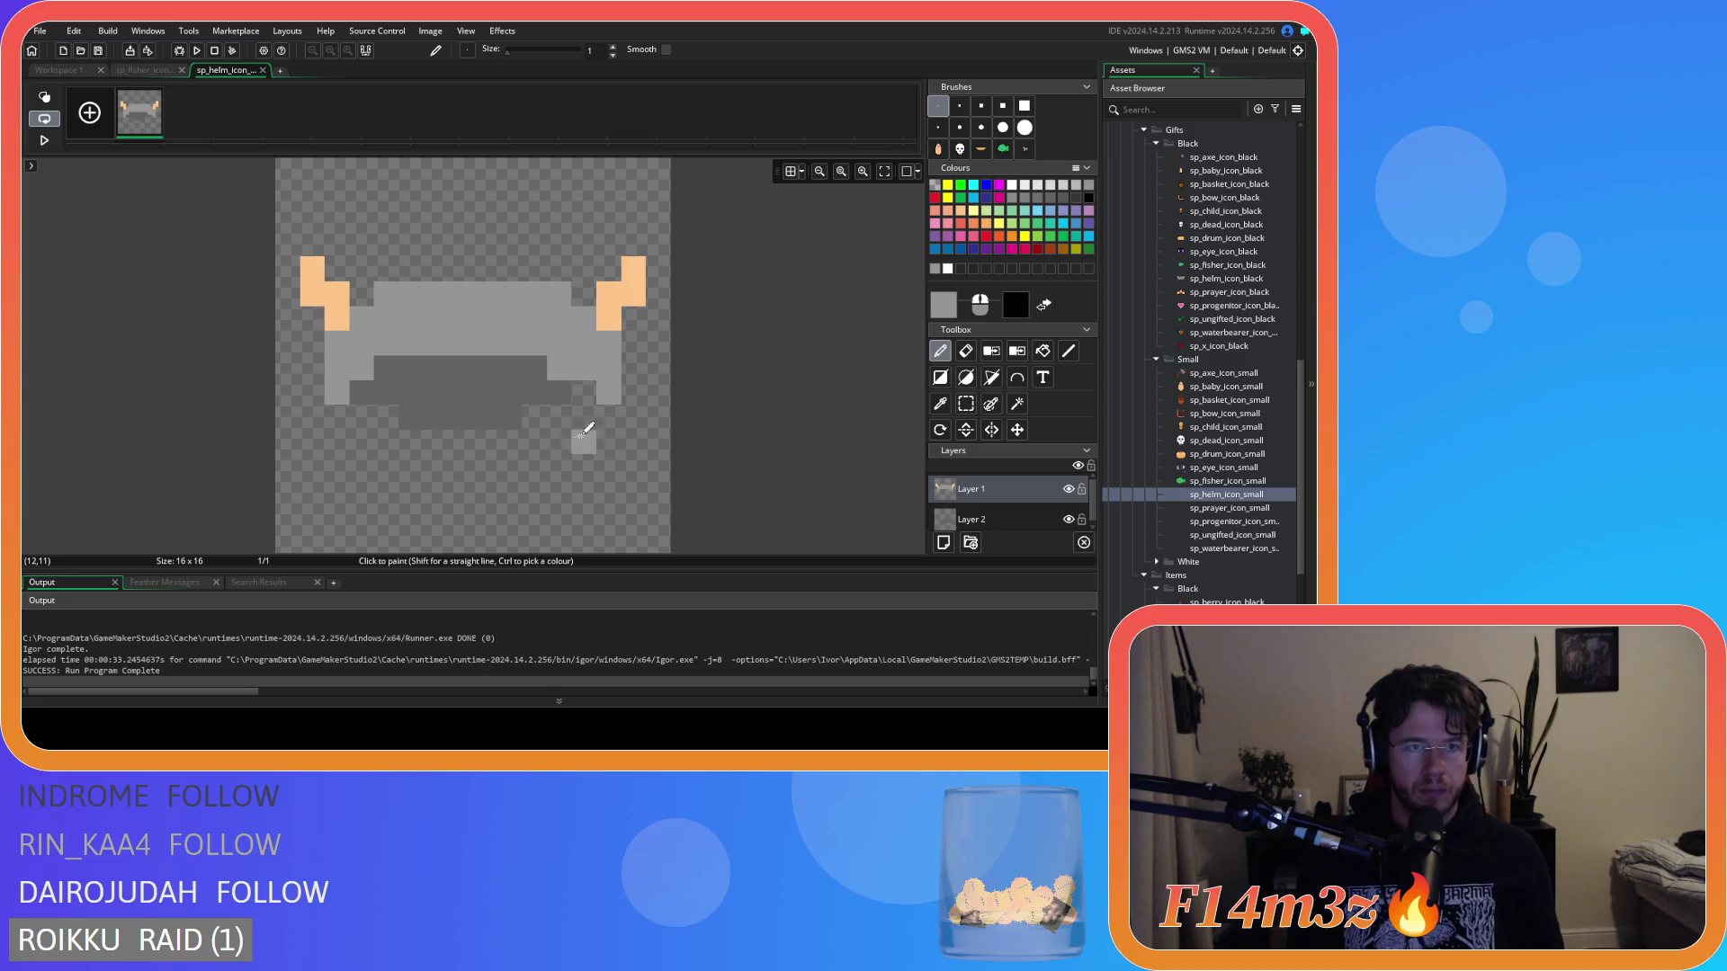
Check the helm sprite in the workspace and return to the small helm's image editor.
{"action": "left_click", "coordinate": [144, 71]}
{"action": "left_click", "coordinate": [180, 70]}
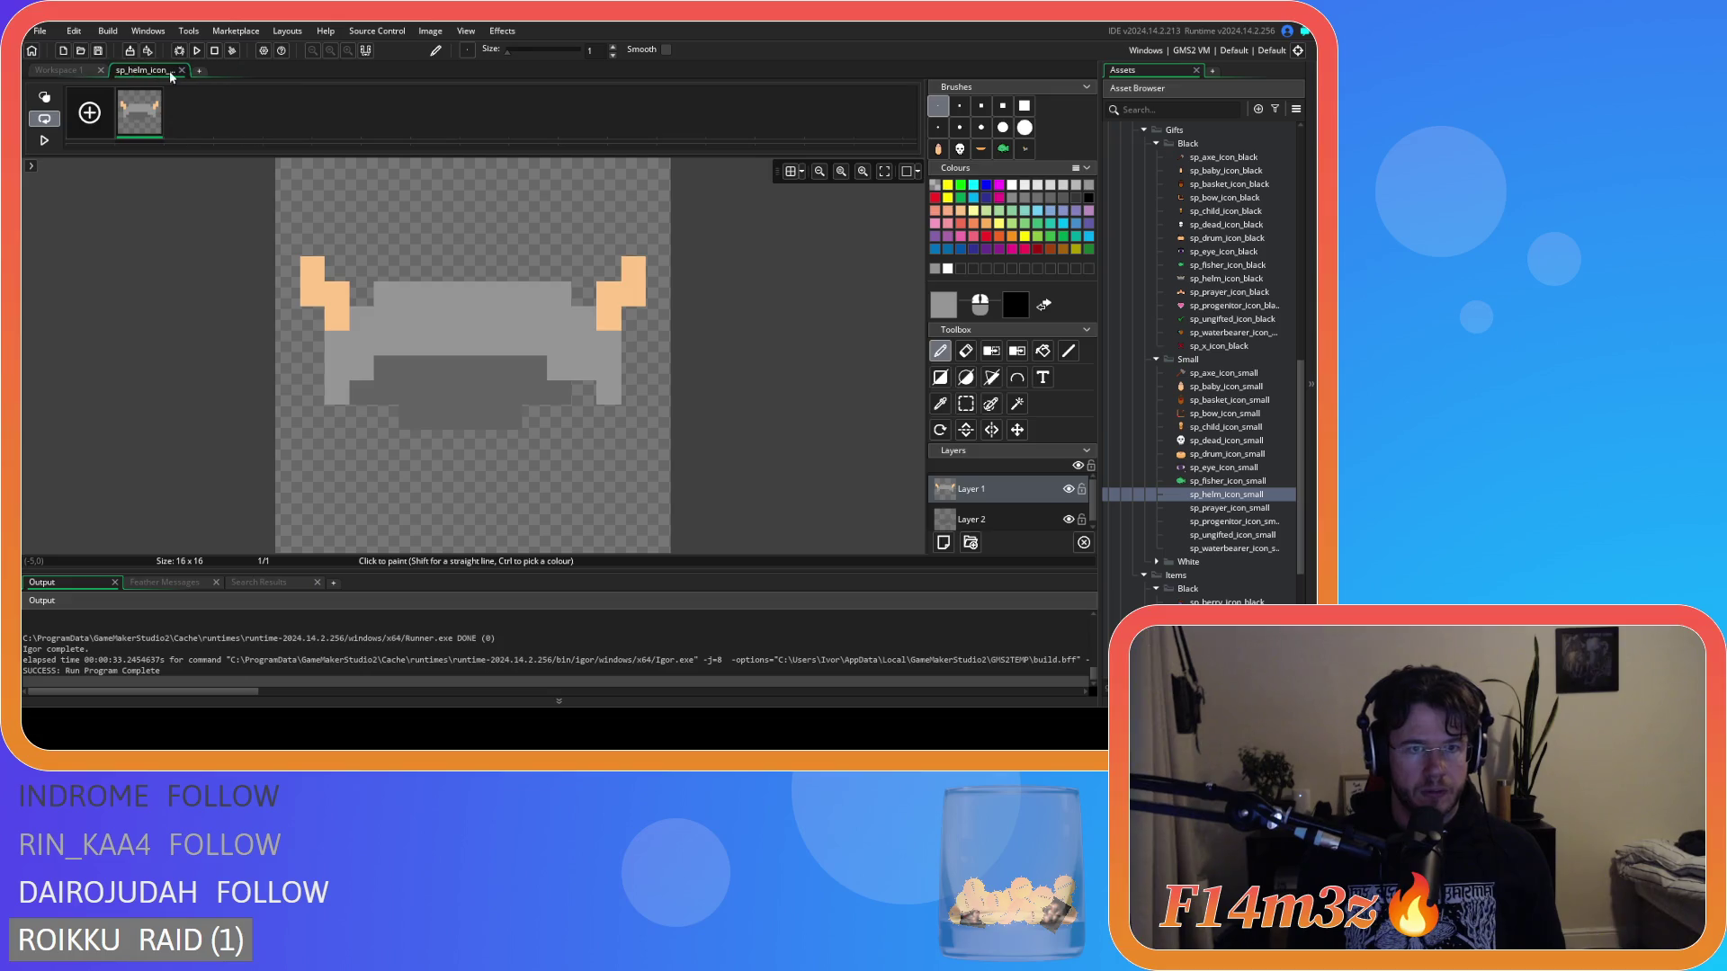
{"action": "left_click", "coordinate": [181, 70]}
{"action": "scroll", "coordinate": [803, 457], "scroll_direction": "down", "scroll_amount": 3}
{"action": "scroll", "coordinate": [802, 457], "scroll_direction": "up", "scroll_amount": 3}
{"action": "scroll", "coordinate": [802, 457], "scroll_direction": "down", "scroll_amount": 3}
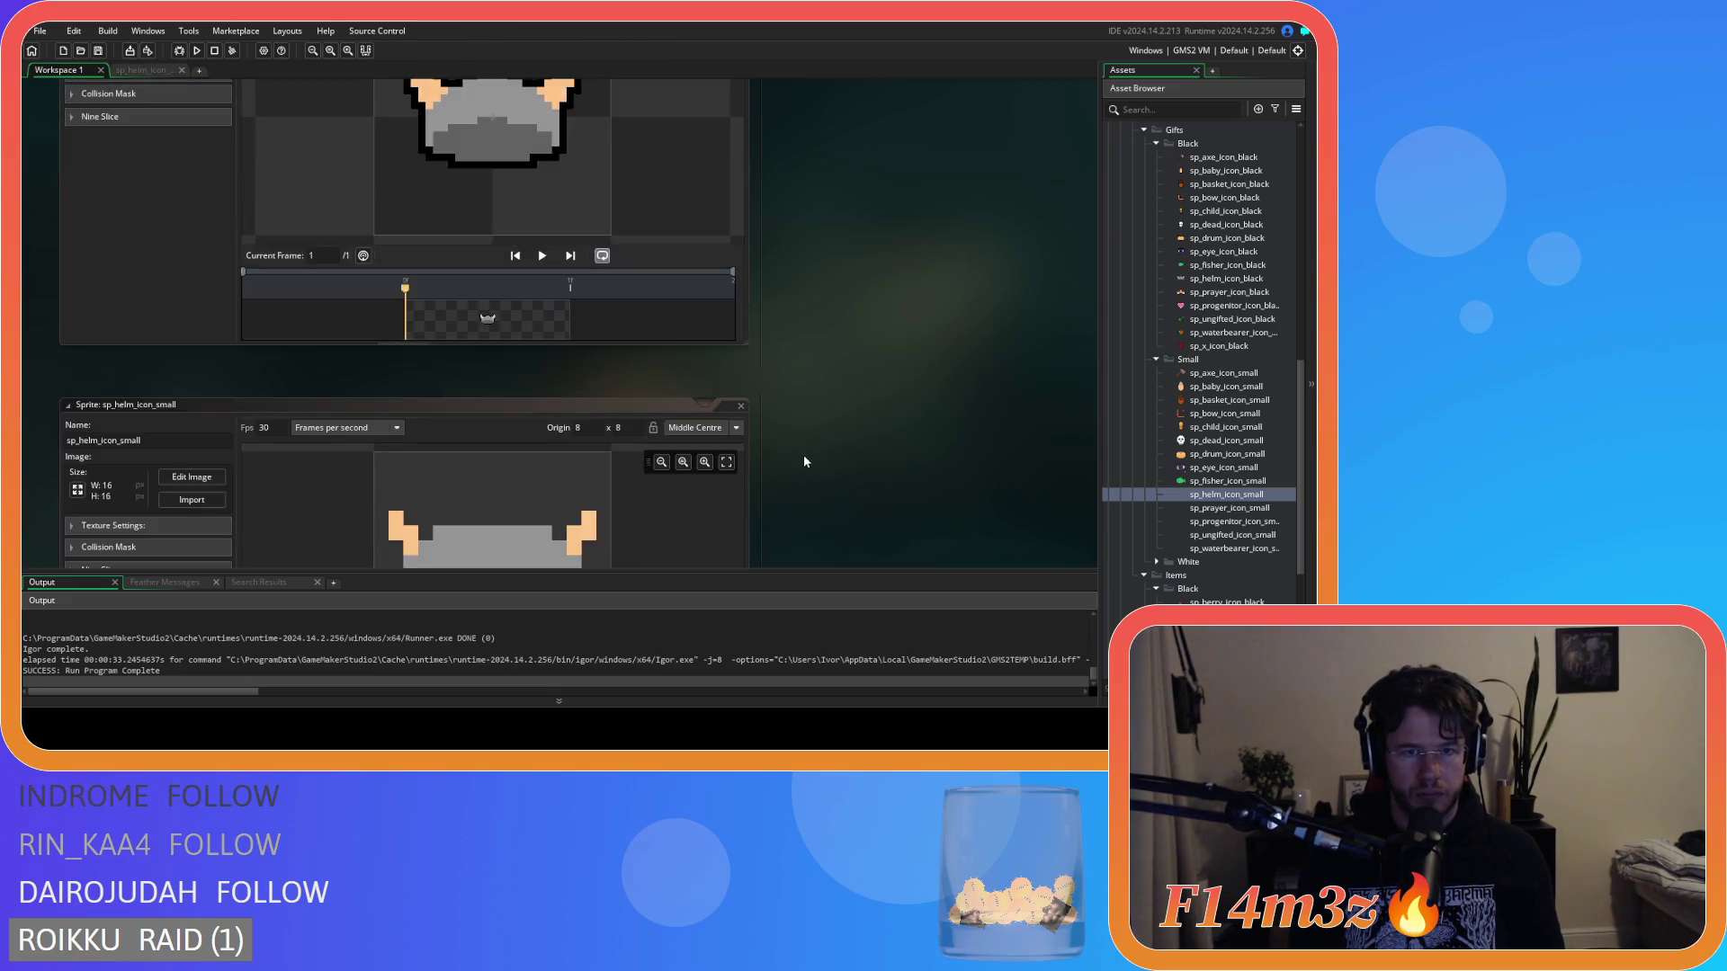
{"action": "scroll", "coordinate": [804, 462], "scroll_direction": "down", "scroll_amount": 3}
{"action": "left_click", "coordinate": [137, 74]}
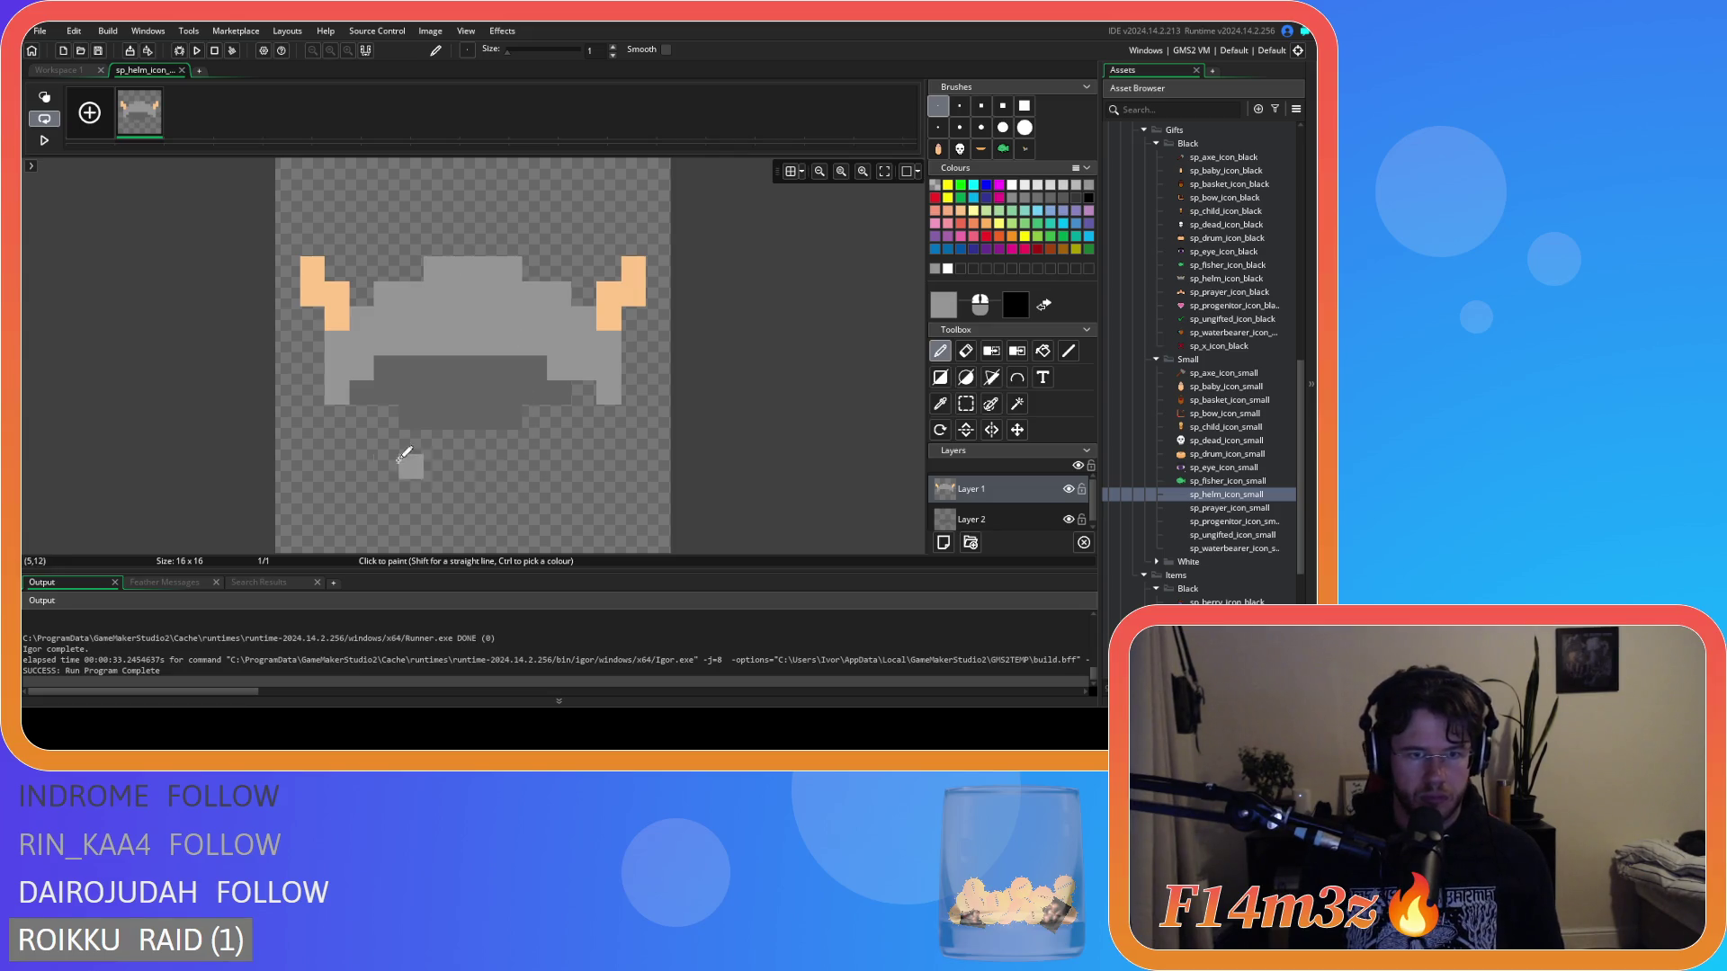
Add light-grey side pixels and a dark-grey row under the helm, using eyedropper-picked greys.
{"action": "left_click", "coordinate": [380, 402], "text": "ctrl"}
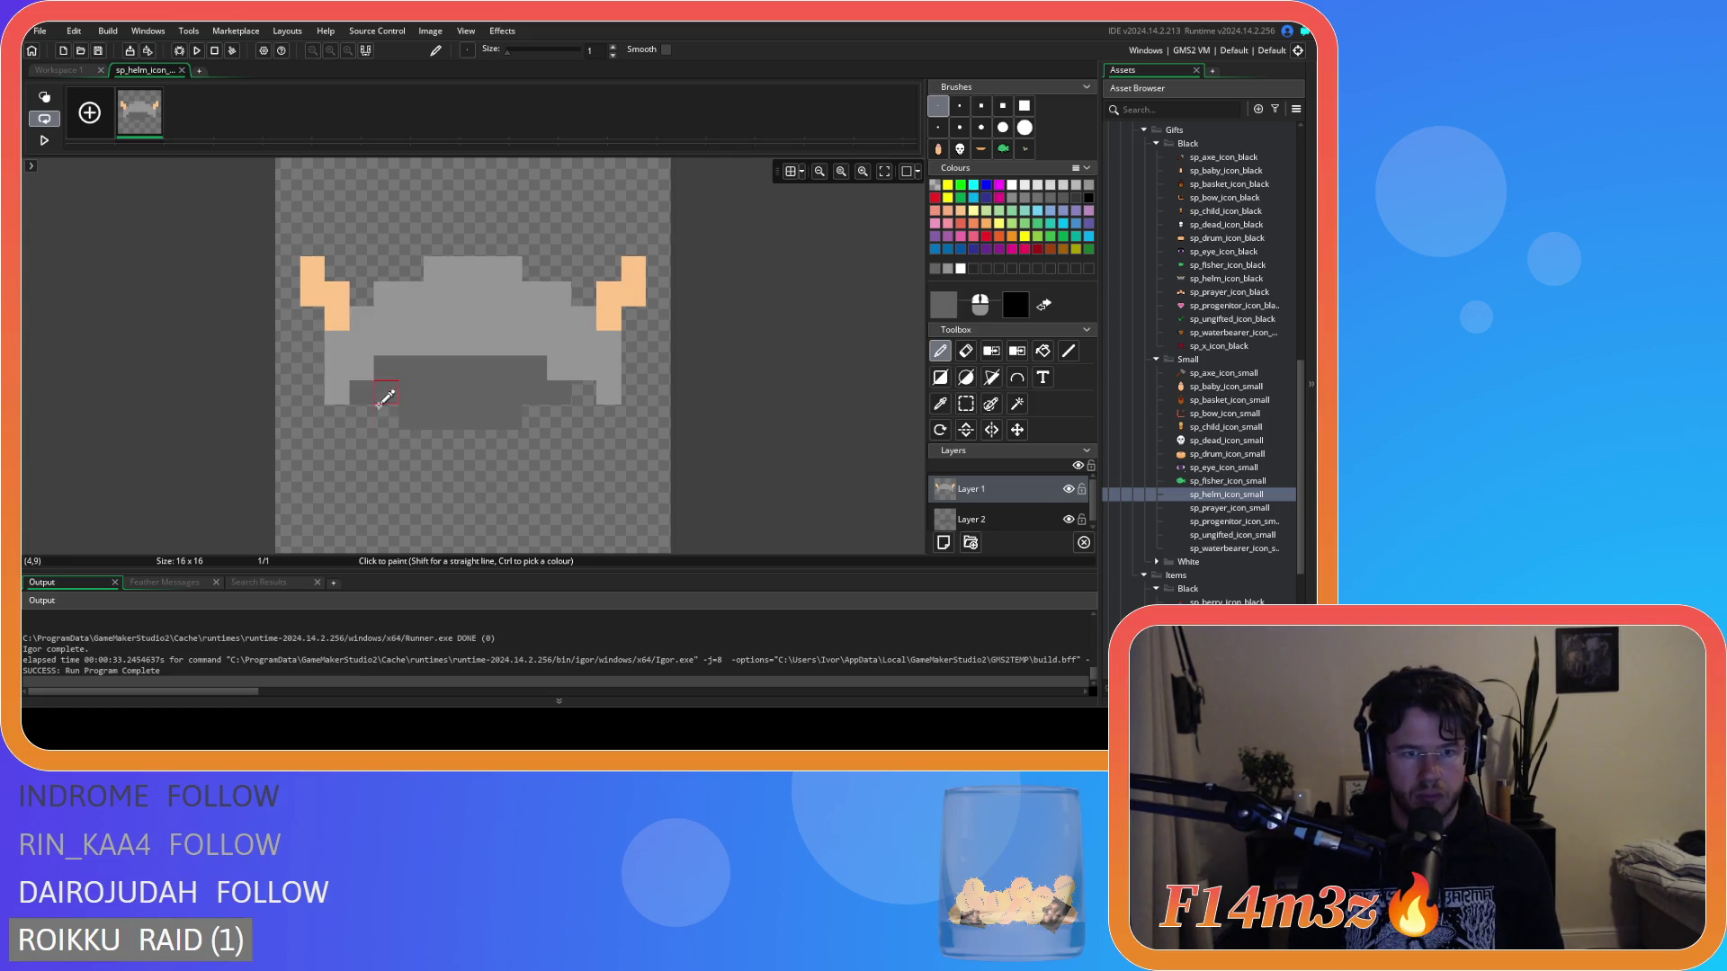
{"action": "left_click", "coordinate": [336, 392], "text": "ctrl"}
{"action": "left_click", "coordinate": [336, 417]}
{"action": "left_click", "coordinate": [608, 416]}
{"action": "left_click", "coordinate": [485, 417]}
{"action": "left_click", "coordinate": [465, 410], "text": "ctrl"}
{"action": "left_click", "coordinate": [486, 416]}
{"action": "left_click_drag", "start_coordinate": [401, 421], "coordinate": [489, 445]}
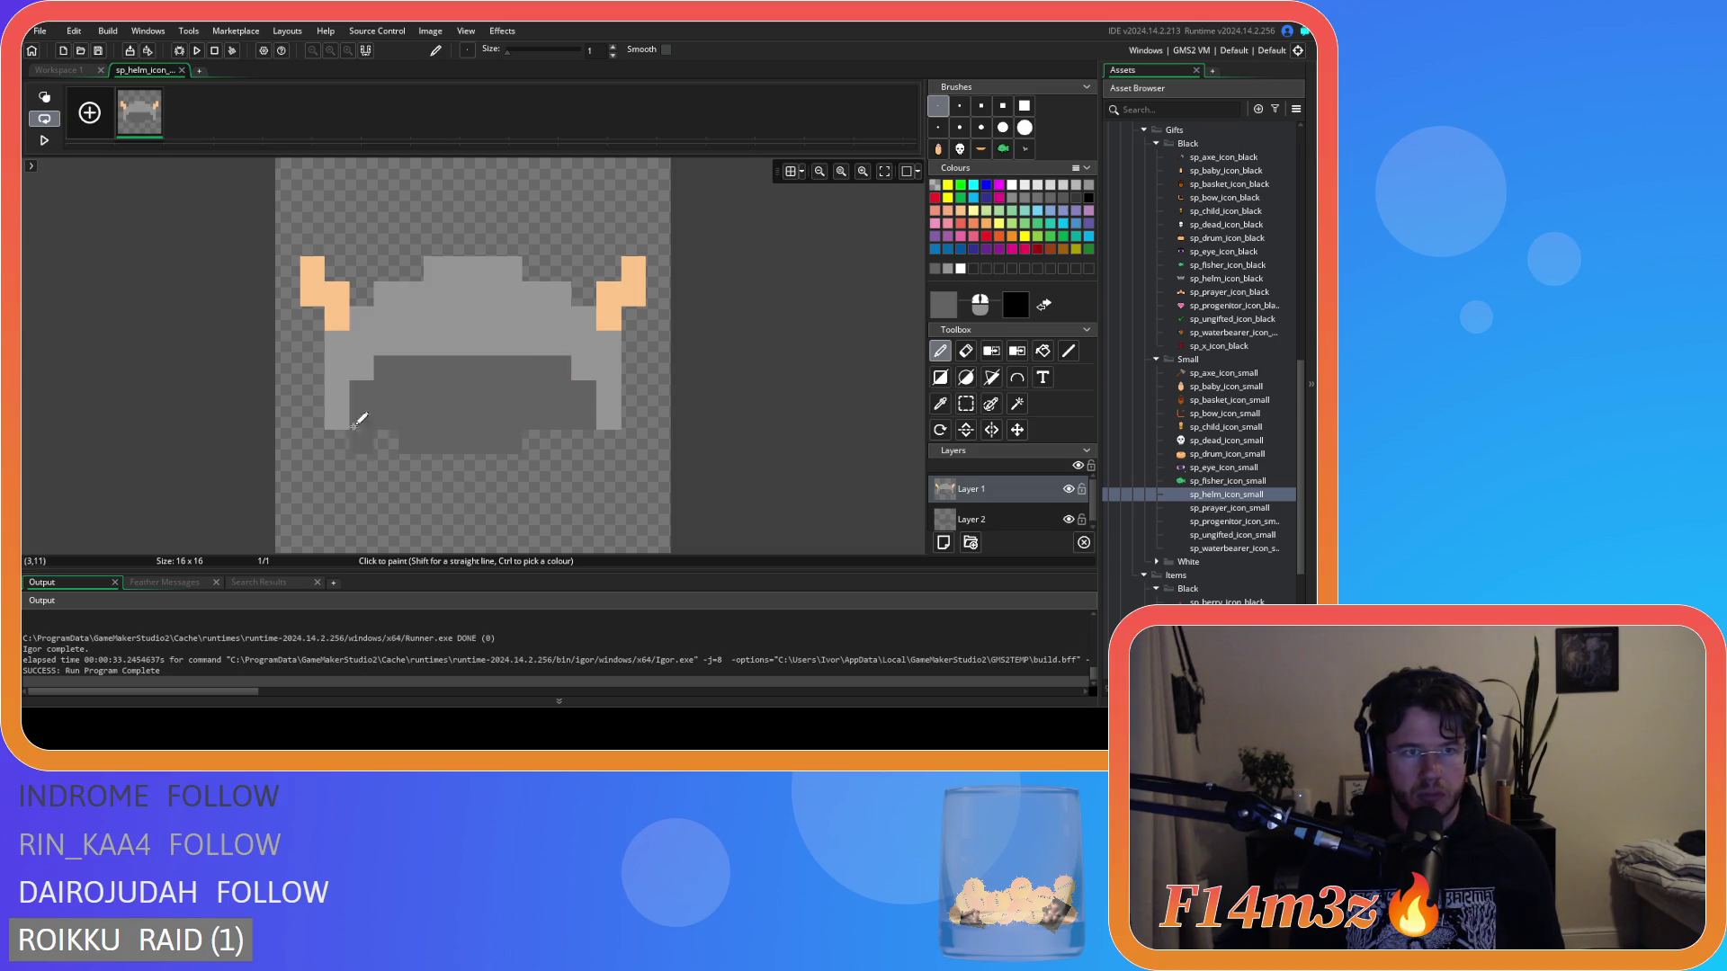
{"action": "key", "text": "ctrl+Tab"}
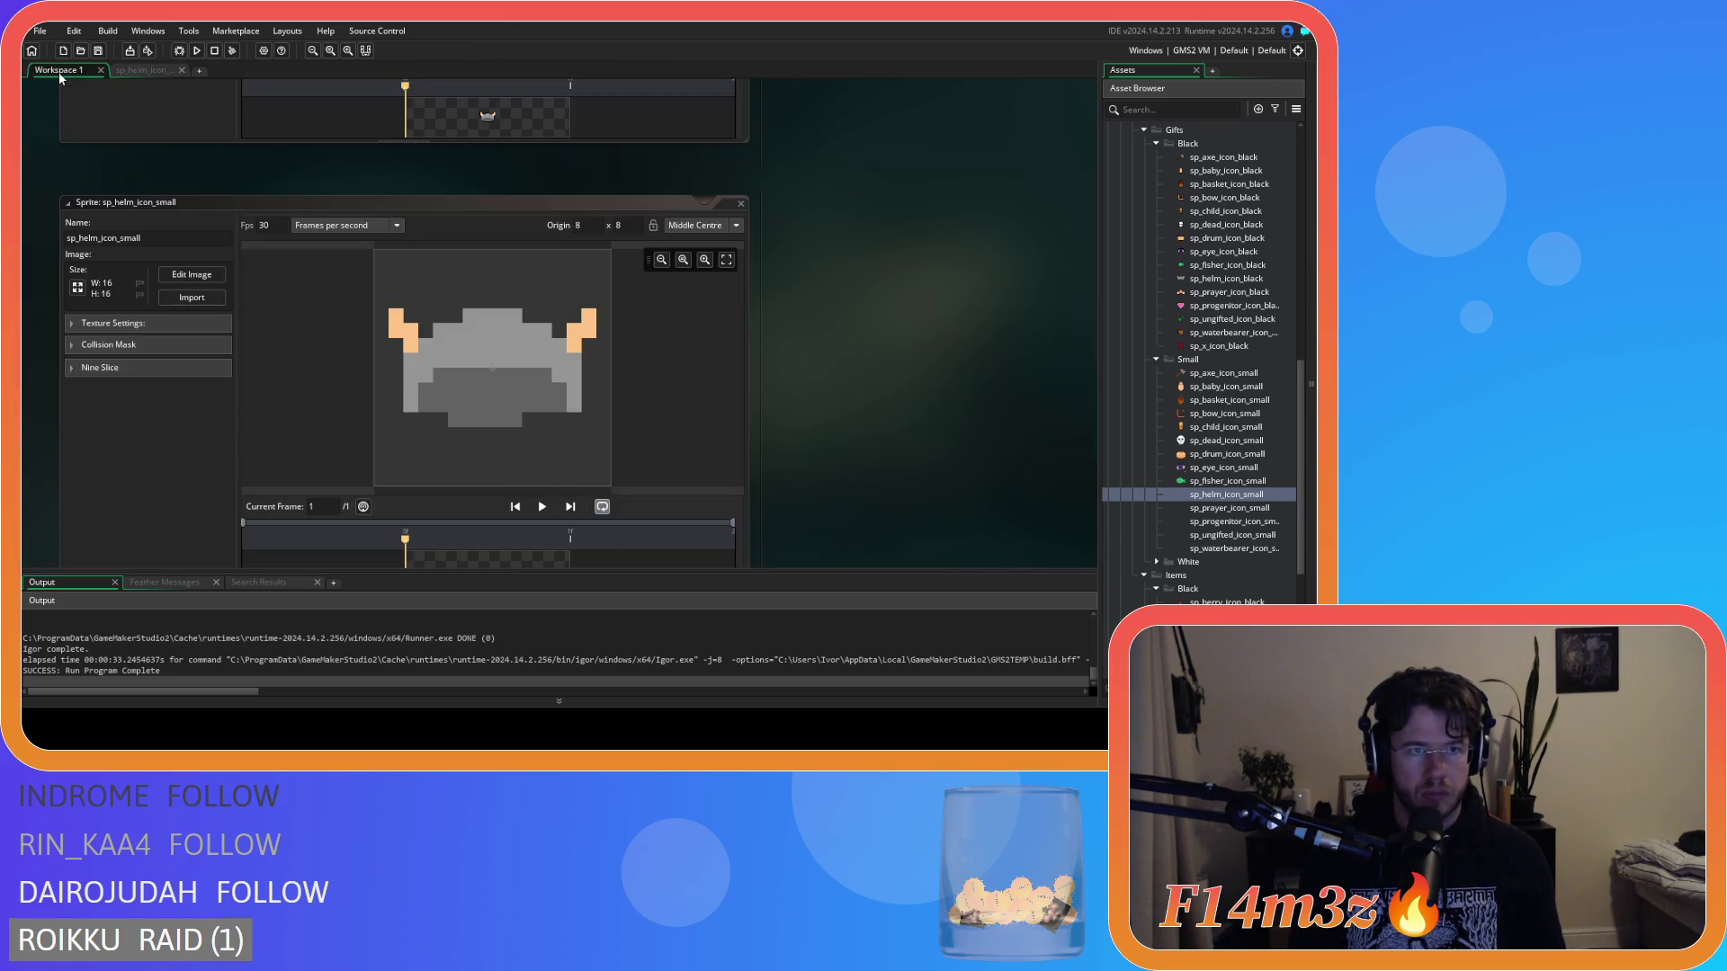
Paint another dark-grey bottom row and extend both side columns down one pixel.
{"action": "scroll", "coordinate": [854, 452], "scroll_direction": "down", "scroll_amount": 1}
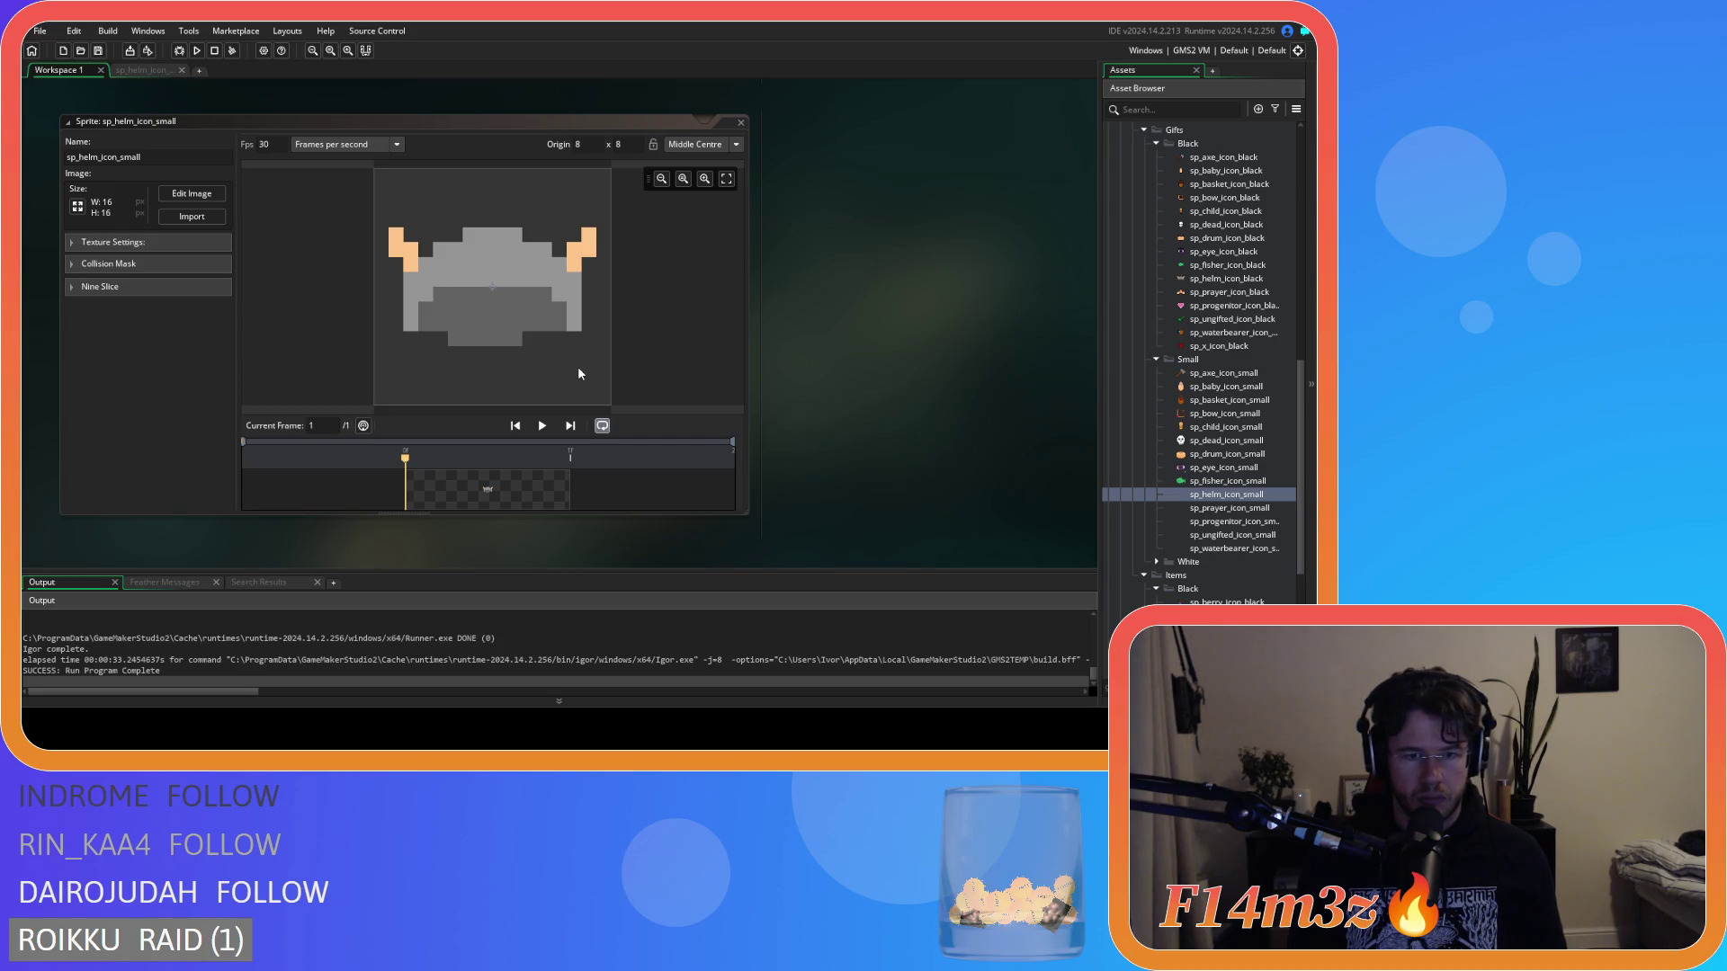
{"action": "left_click", "coordinate": [128, 72]}
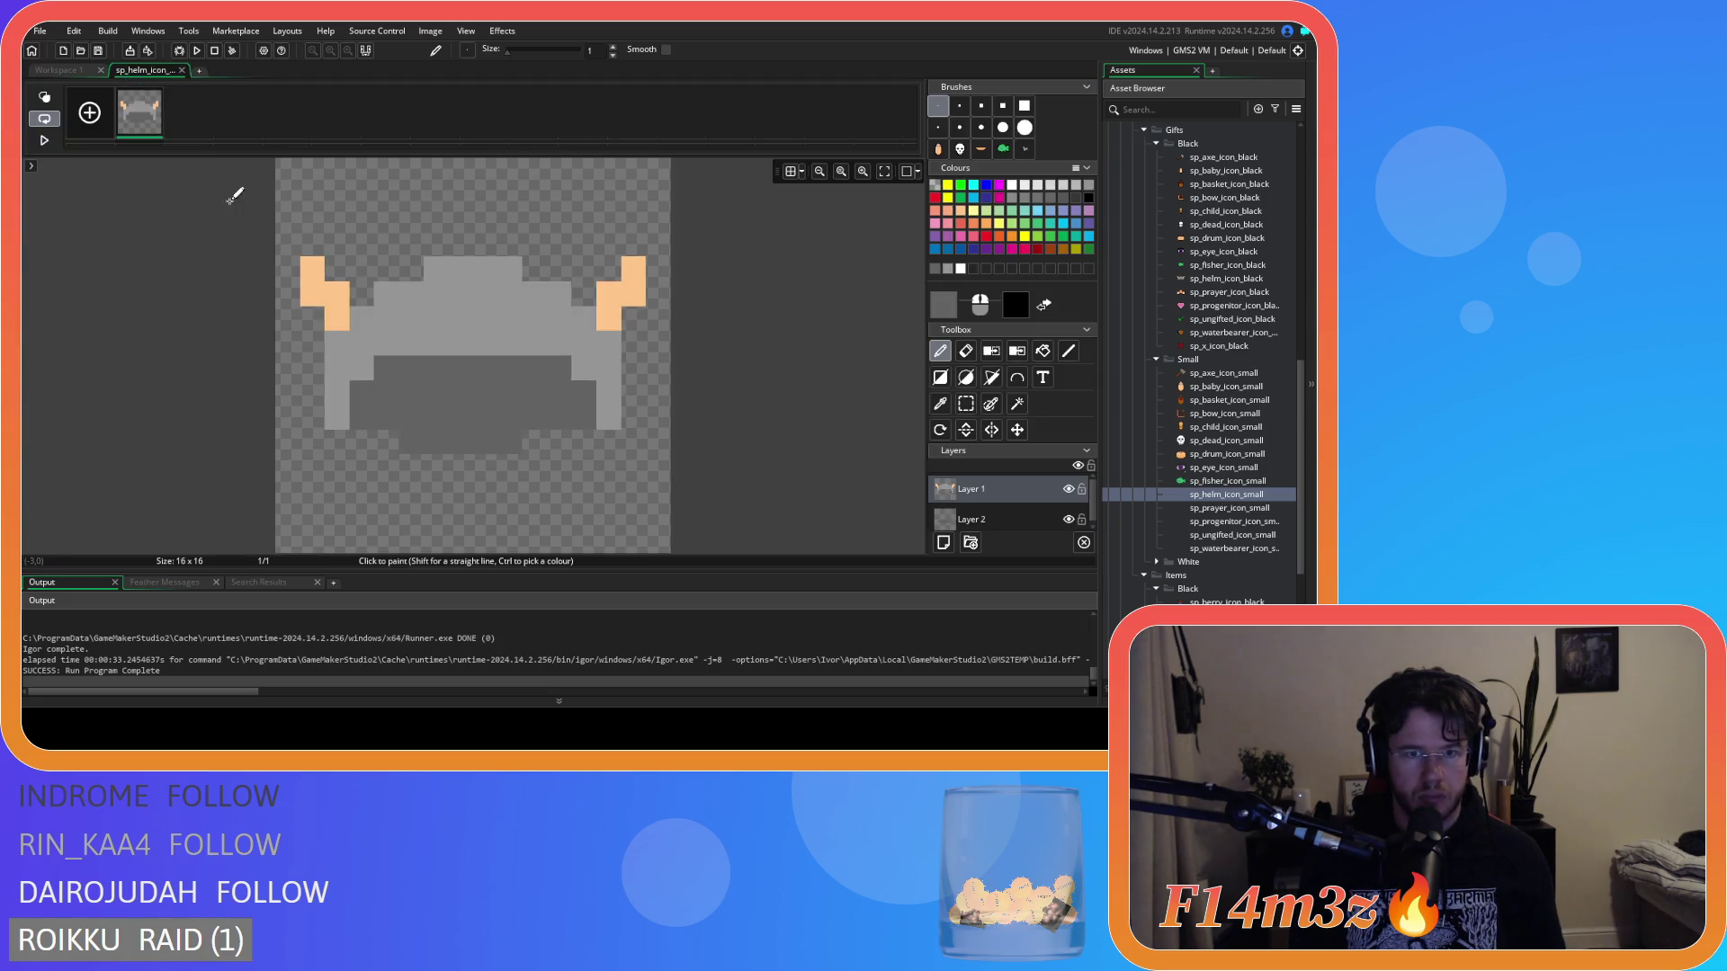
{"action": "left_click_drag", "start_coordinate": [405, 458], "coordinate": [586, 455]}
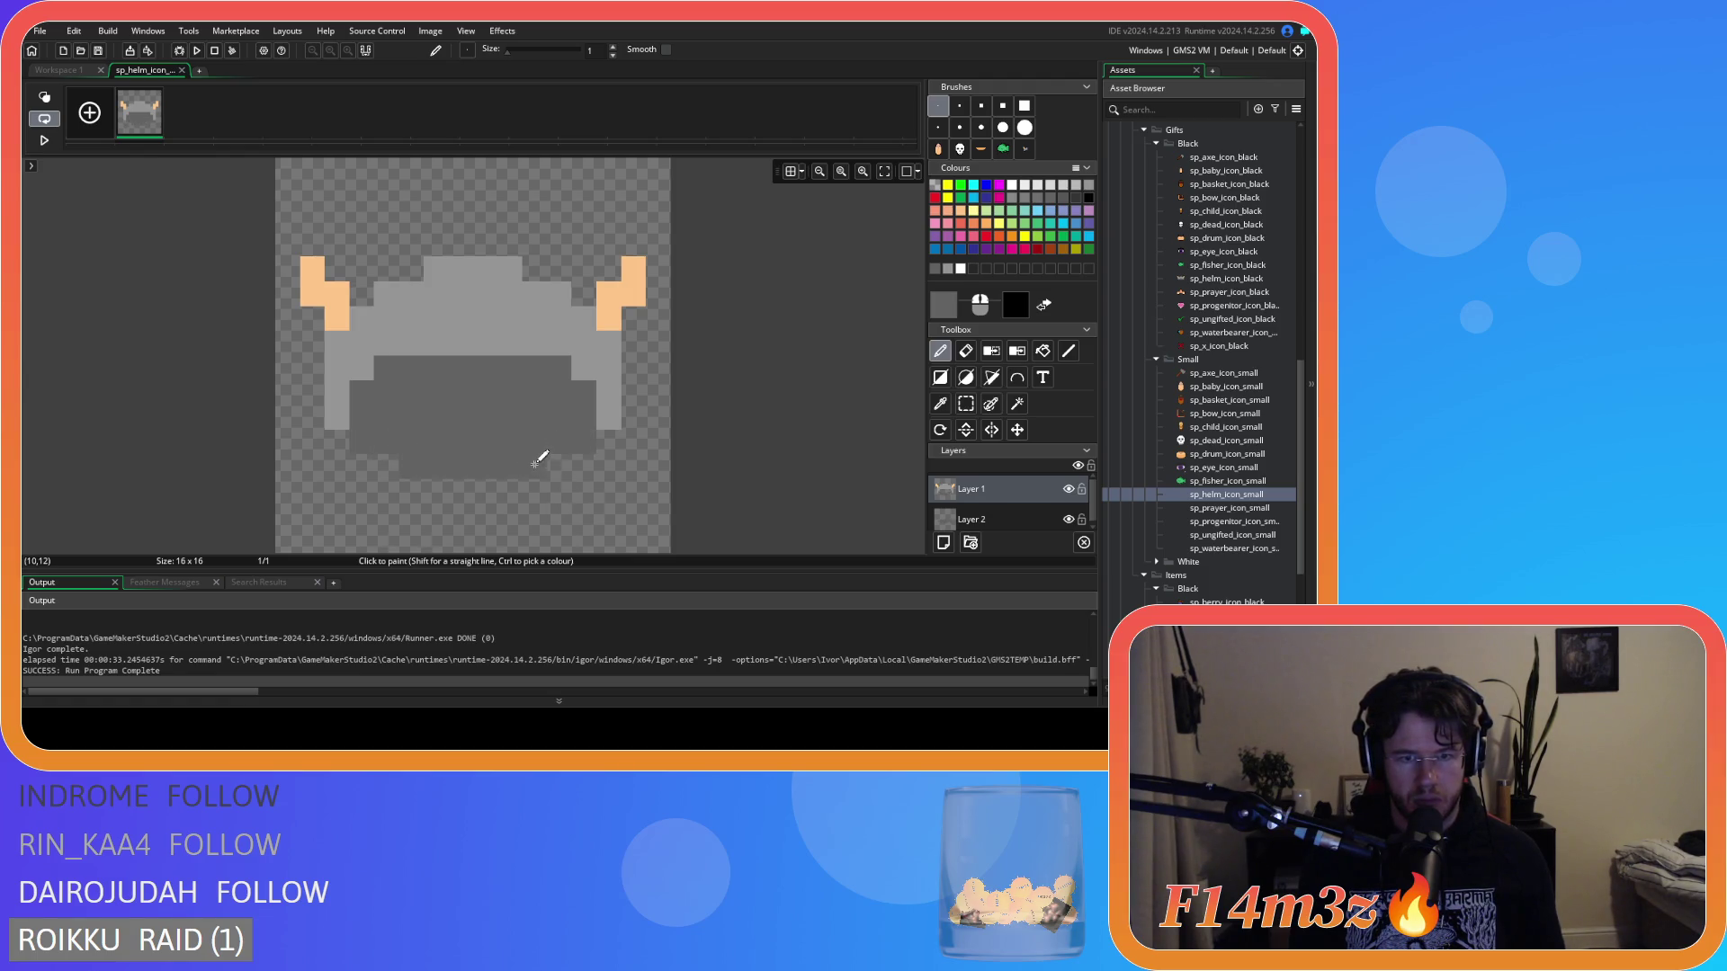
{"action": "left_click", "coordinate": [40, 72]}
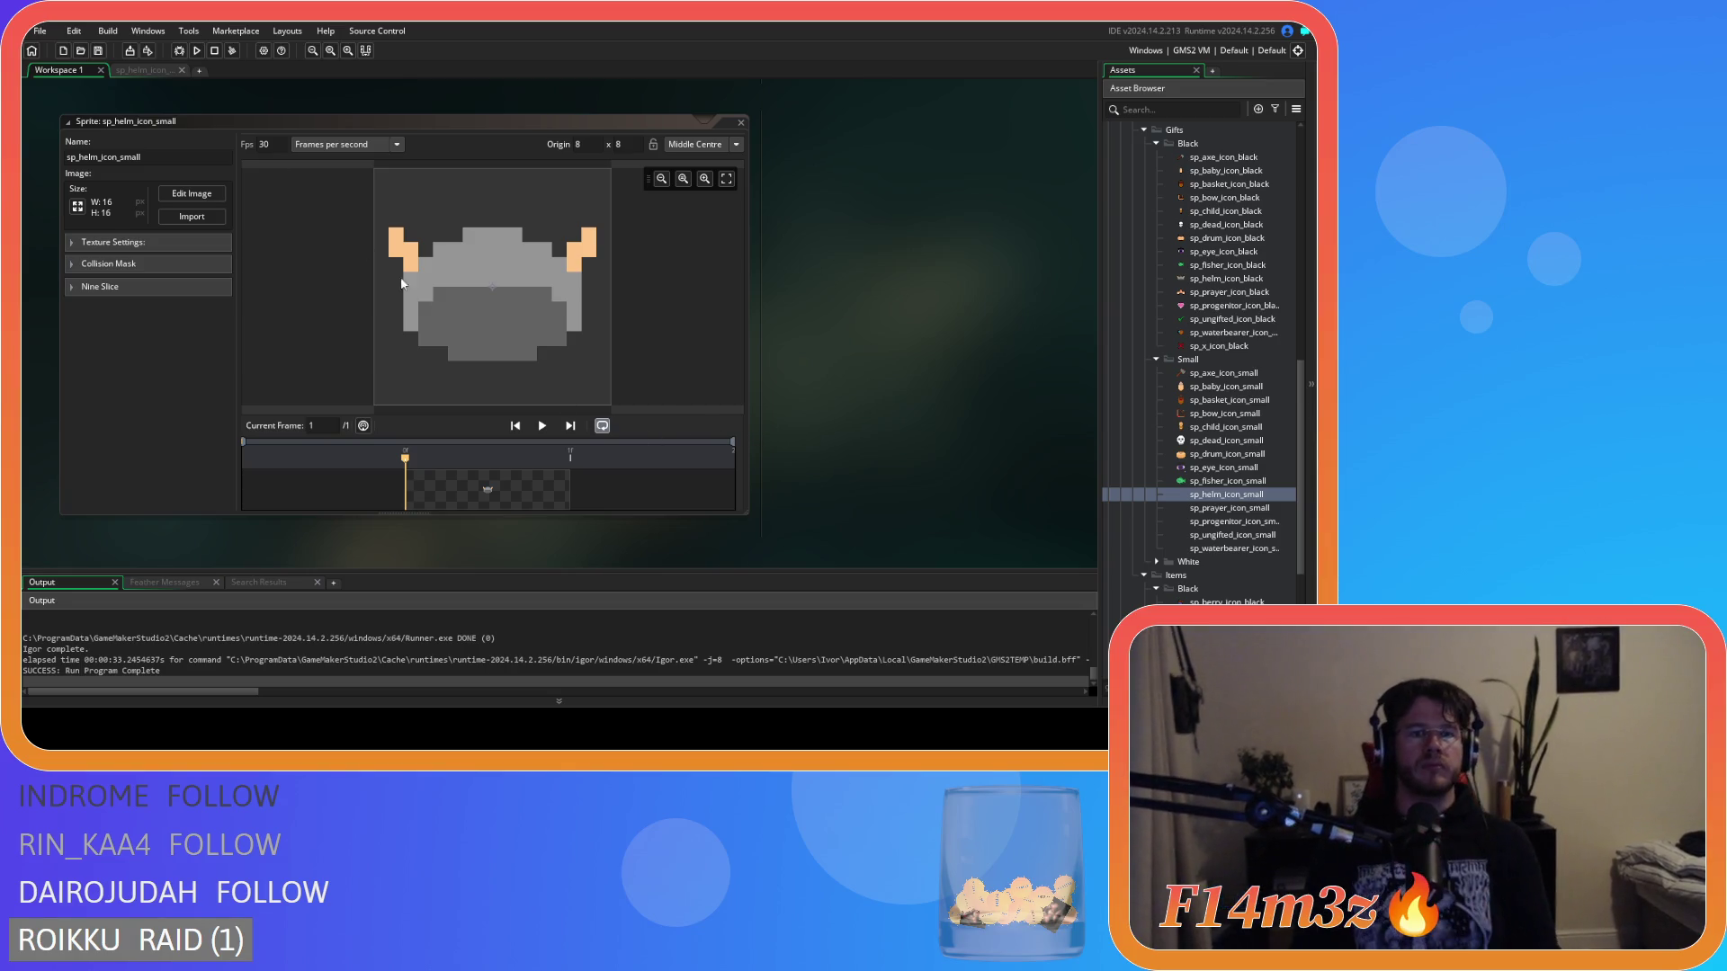
{"action": "double_click", "coordinate": [525, 316]}
{"action": "left_click", "coordinate": [336, 441]}
{"action": "left_click", "coordinate": [608, 441]}
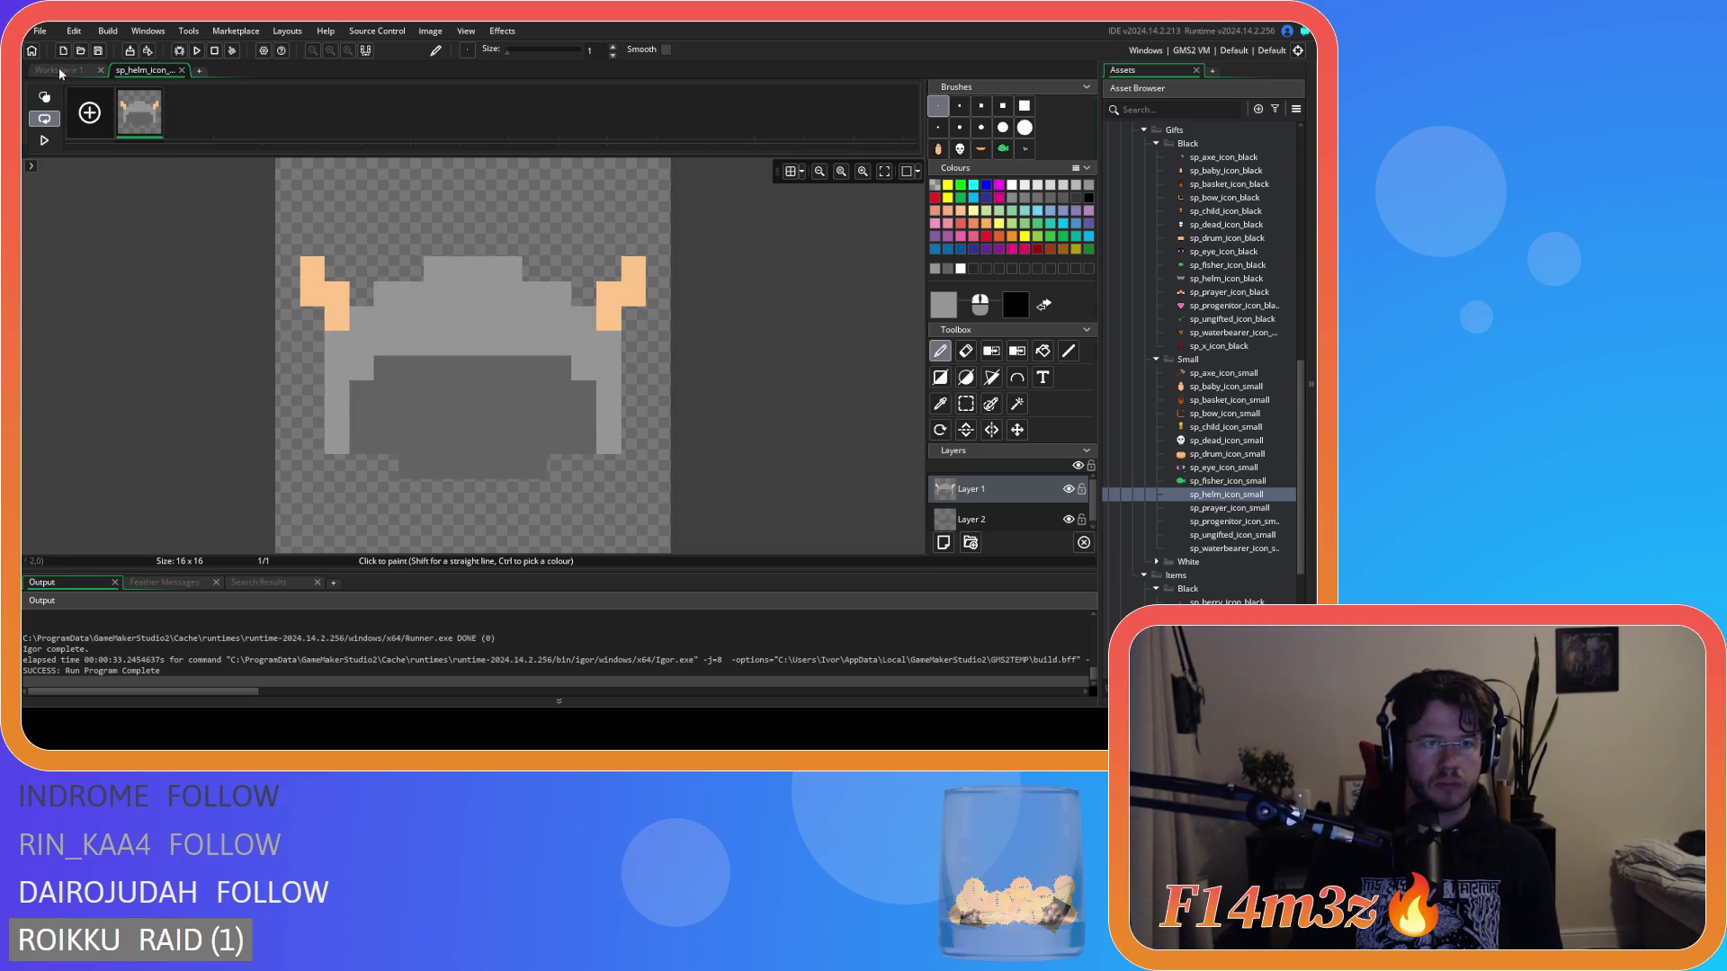
Lighten four dark-grey helm pixels, including the dark area's top corners, previewing between edits.
{"action": "left_click", "coordinate": [58, 69]}
{"action": "left_click", "coordinate": [138, 69]}
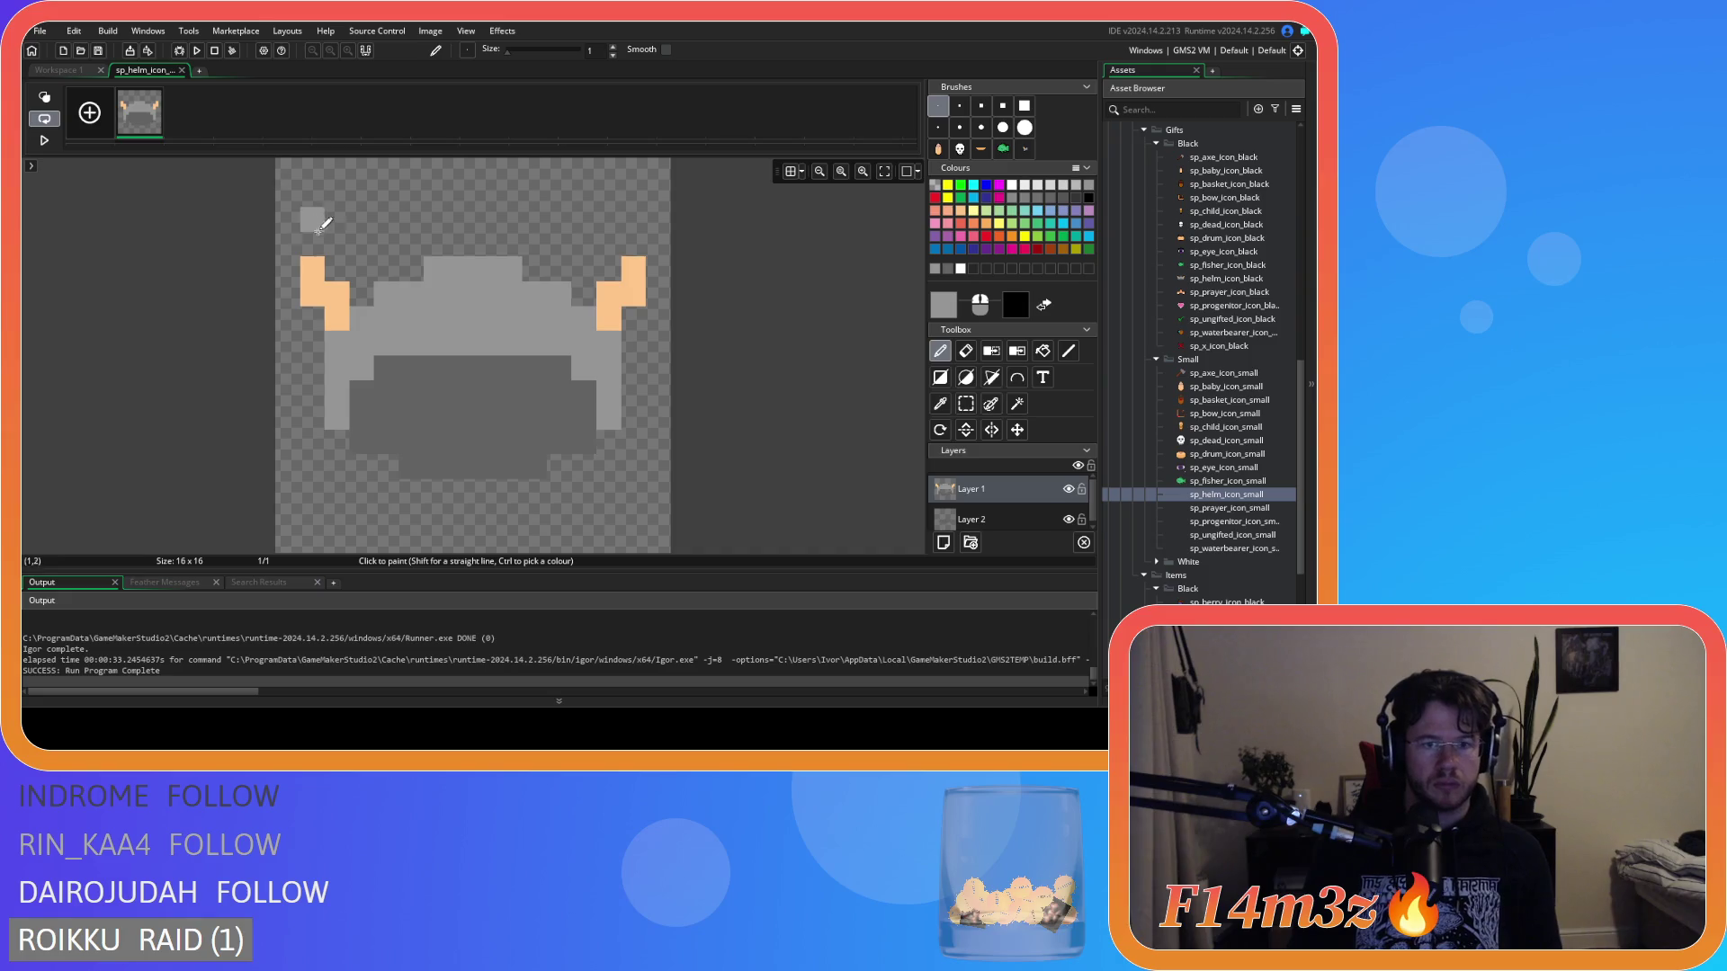
{"action": "left_click", "coordinate": [61, 69]}
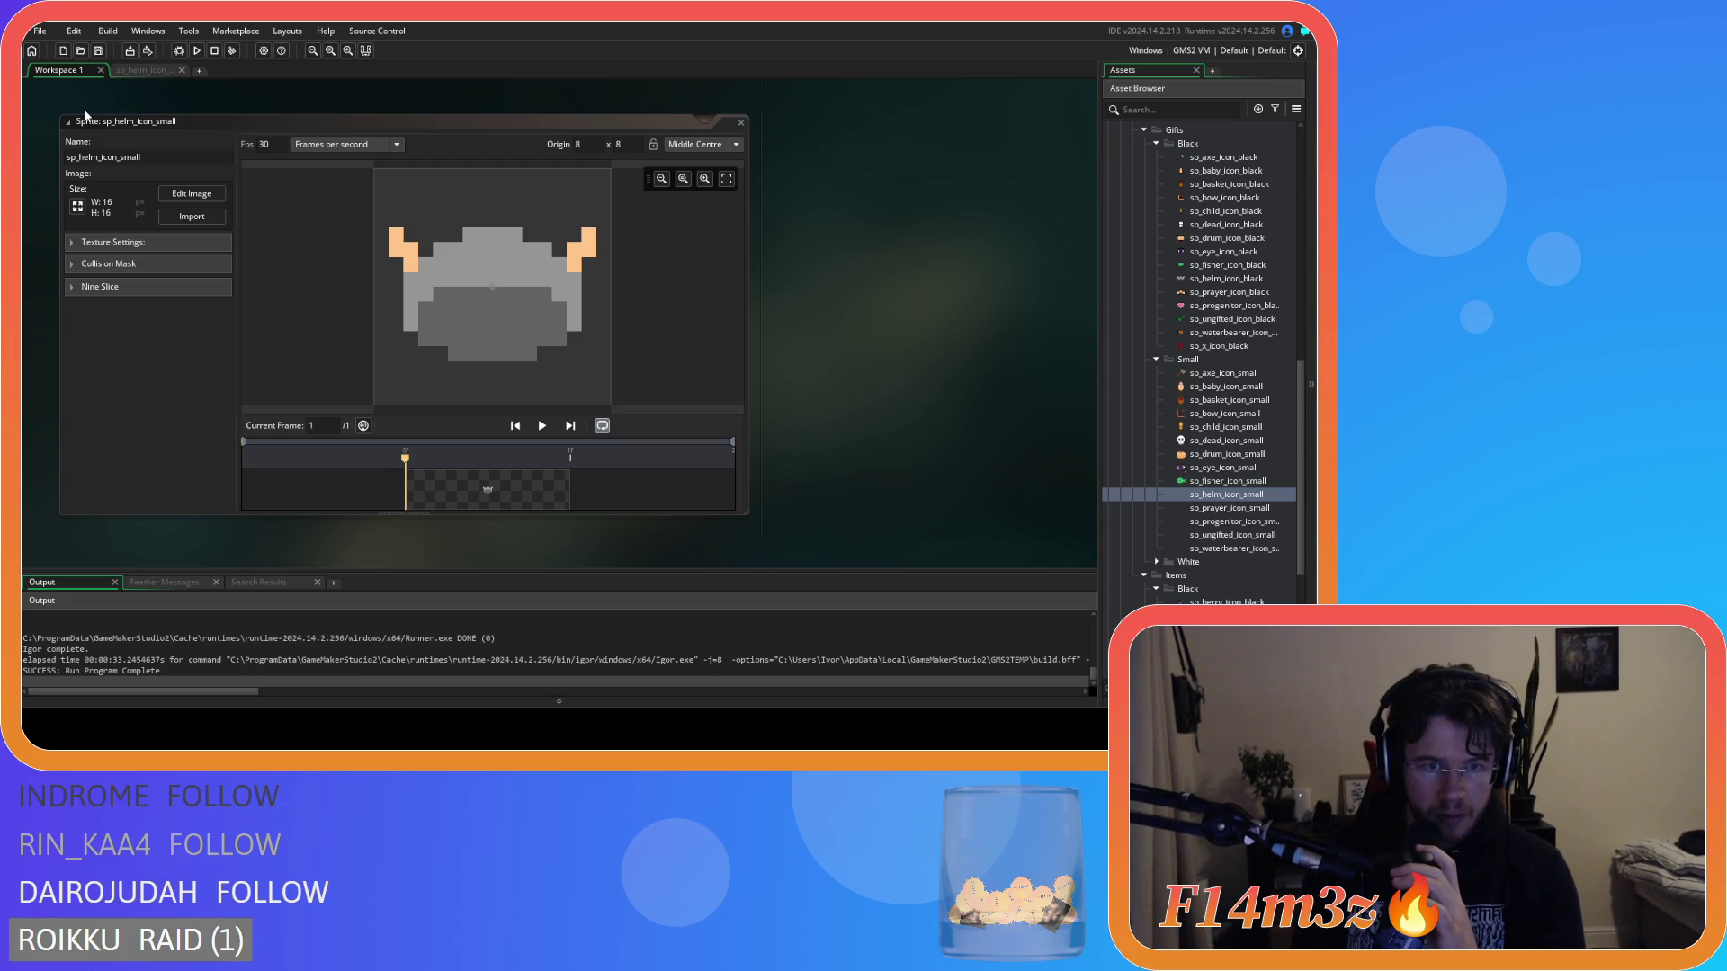
{"action": "left_click", "coordinate": [140, 69]}
{"action": "left_click", "coordinate": [565, 369]}
{"action": "left_click", "coordinate": [589, 392]}
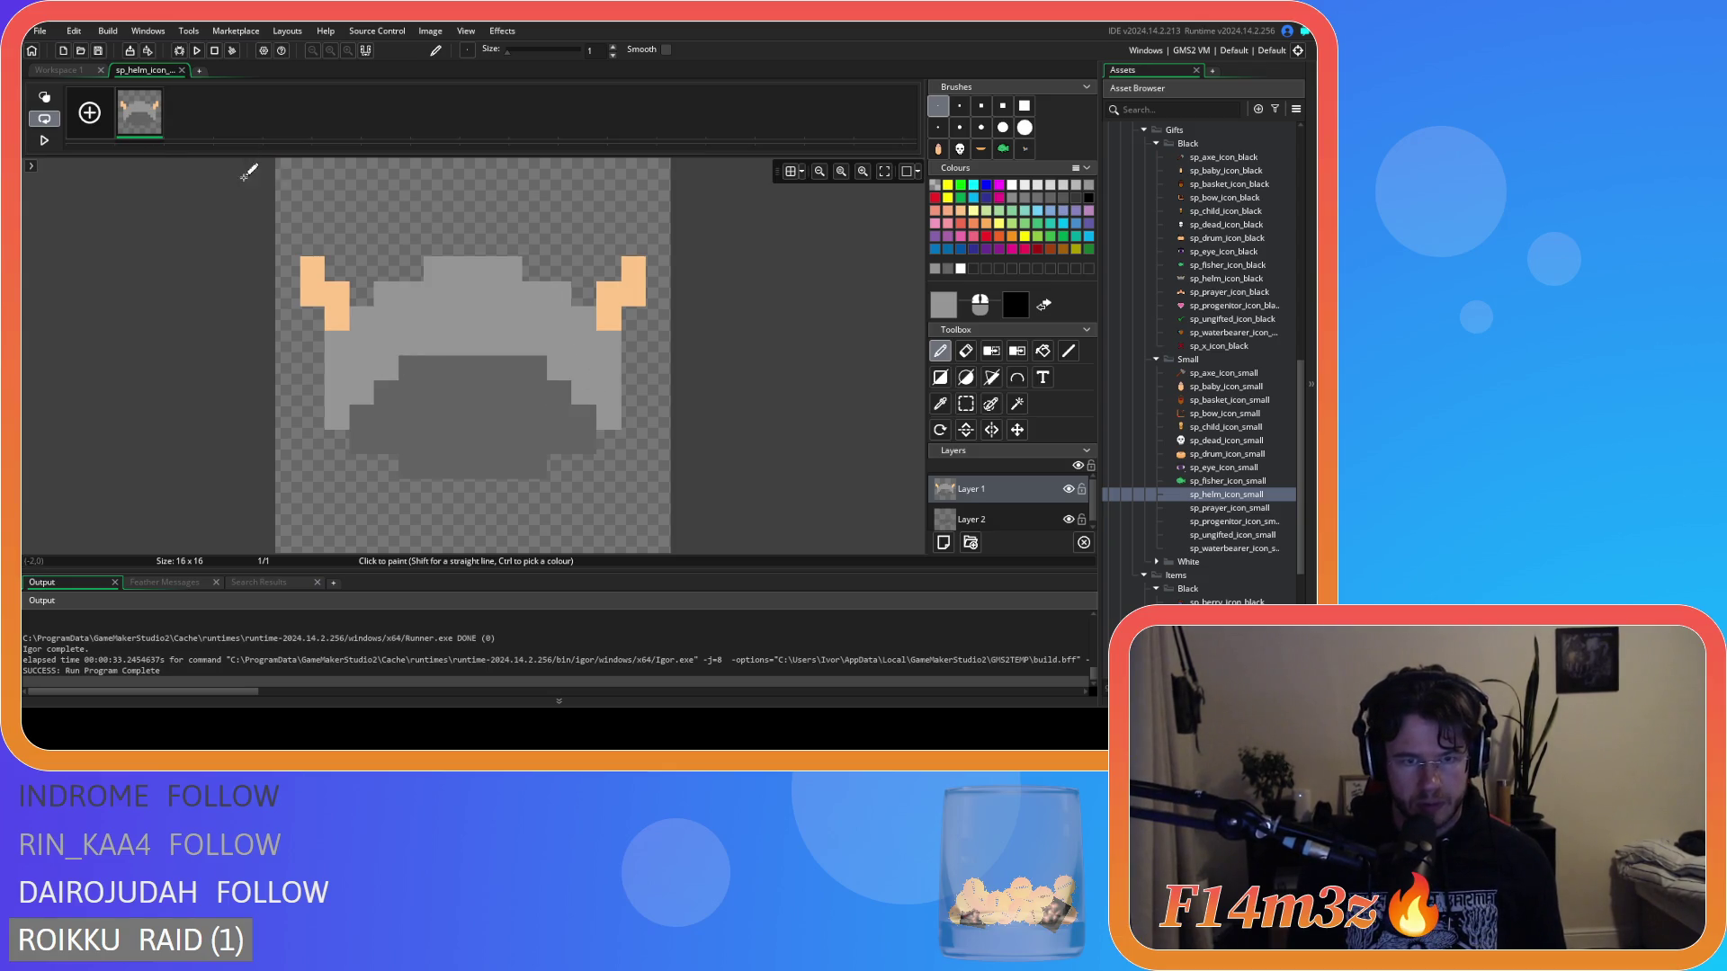
{"action": "left_click", "coordinate": [59, 70]}
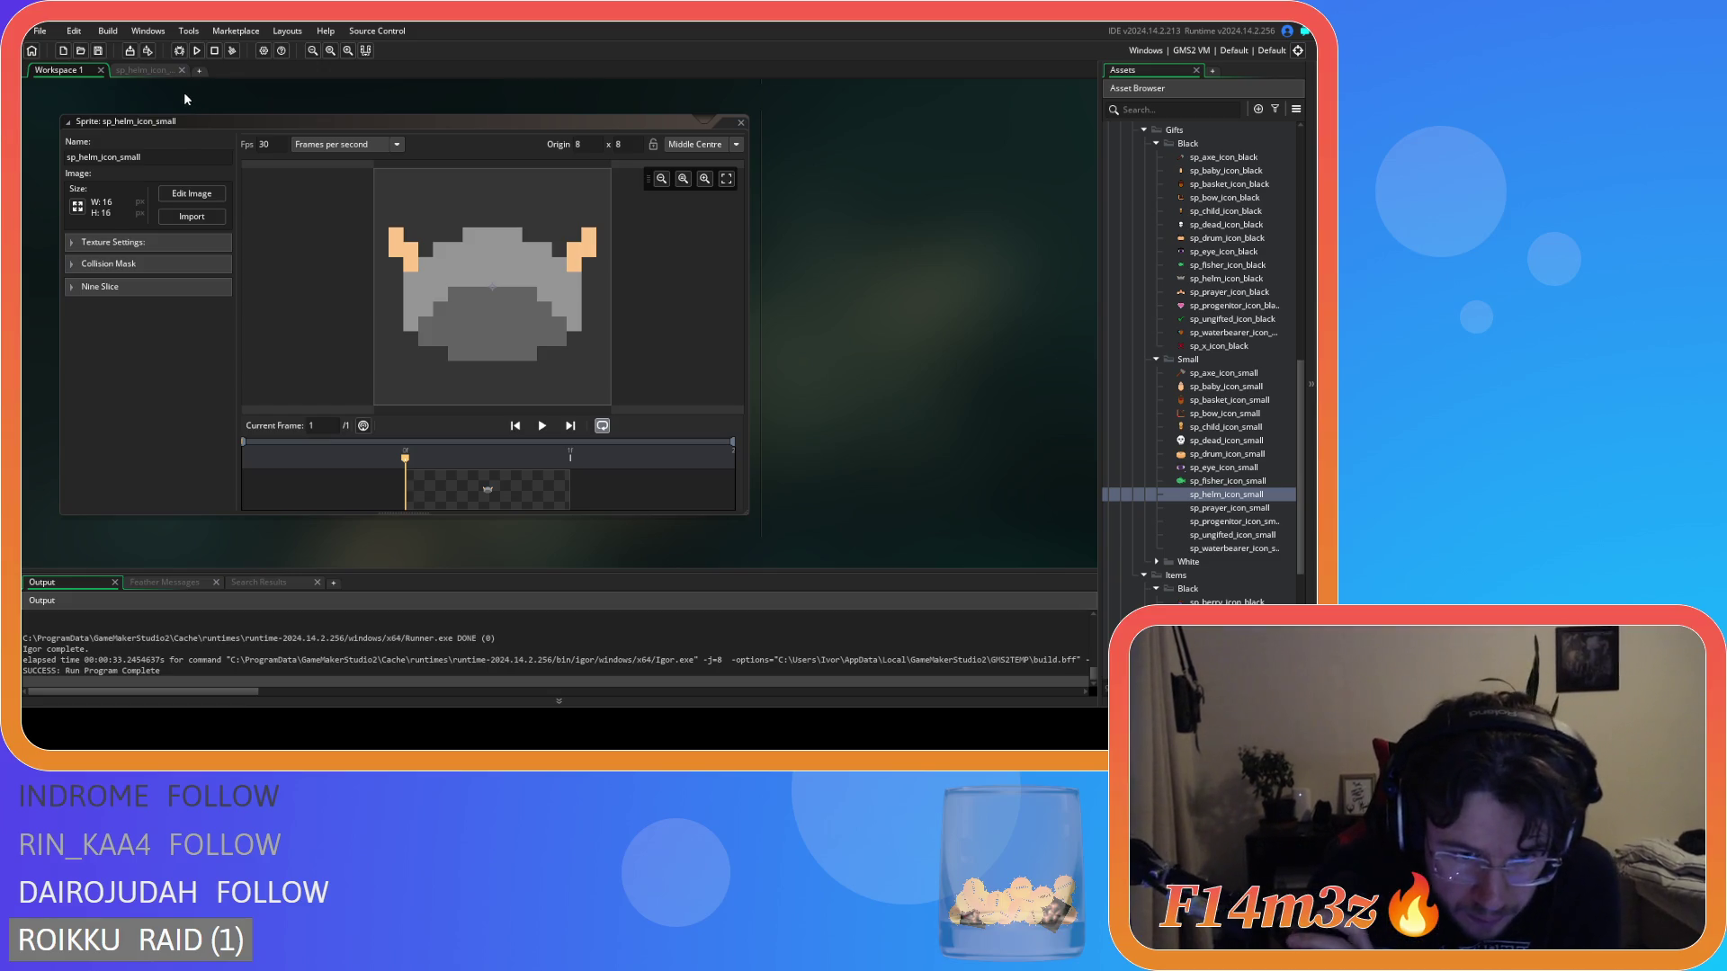
{"action": "left_click", "coordinate": [141, 70]}
{"action": "left_click", "coordinate": [411, 367]}
{"action": "left_click", "coordinate": [535, 367]}
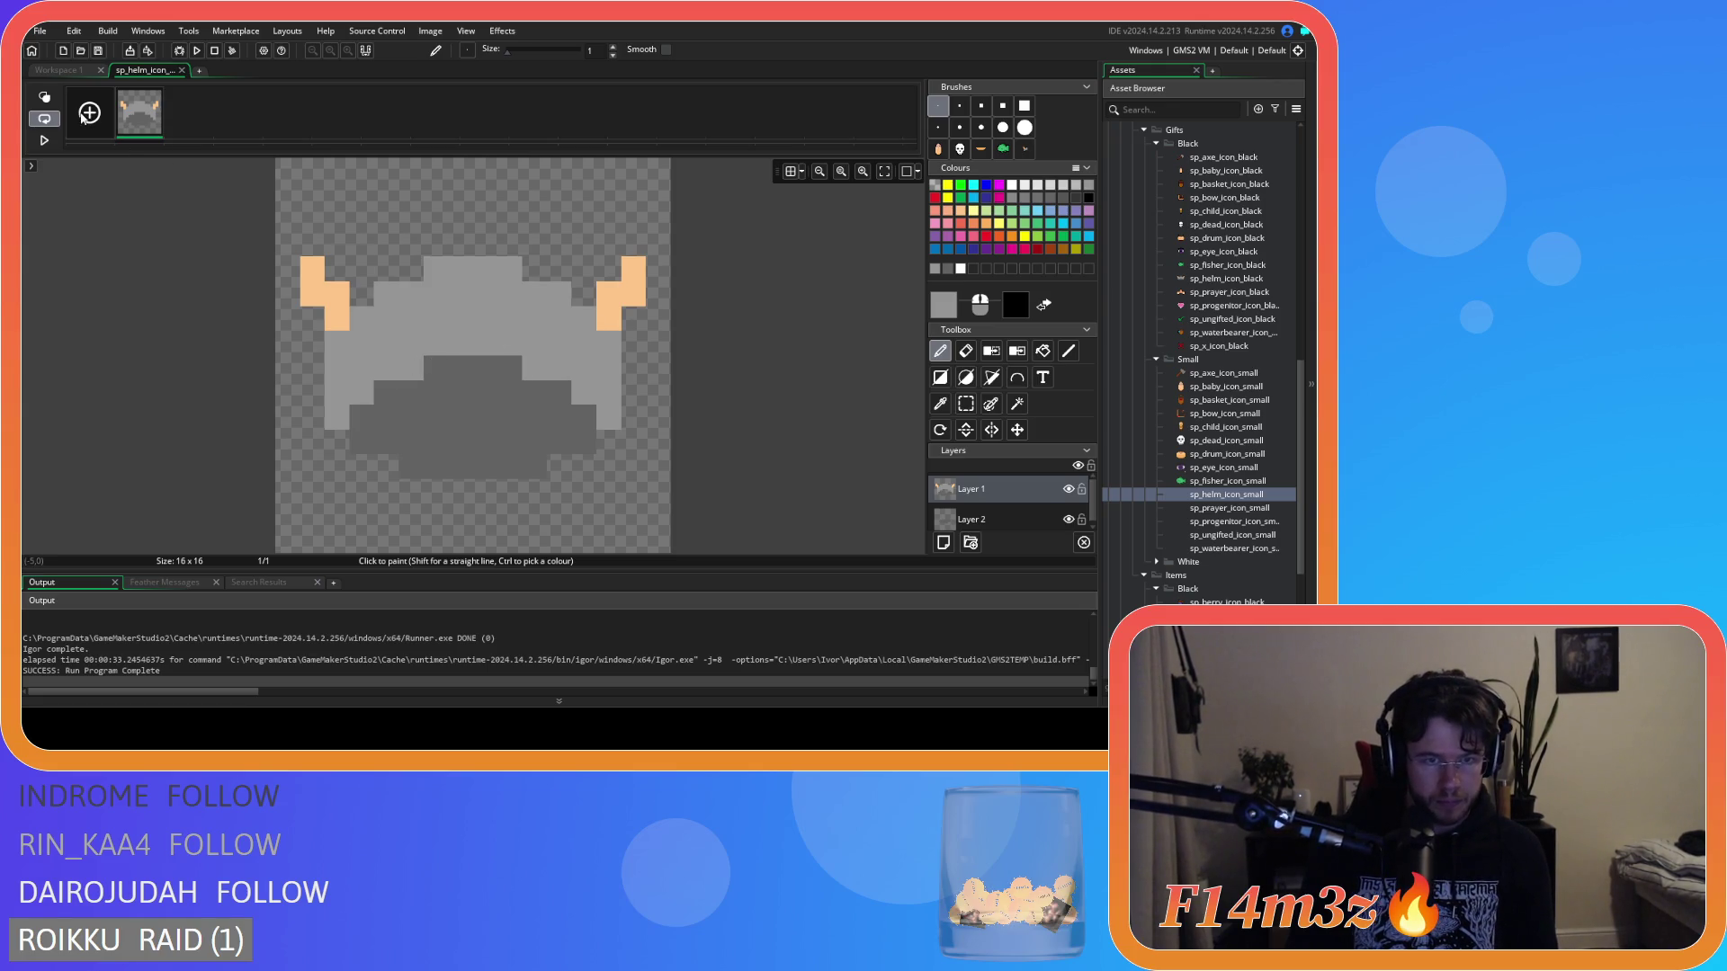
Repaint a few helm pixels light and dark grey, then undo that edit.
{"action": "left_click", "coordinate": [44, 97]}
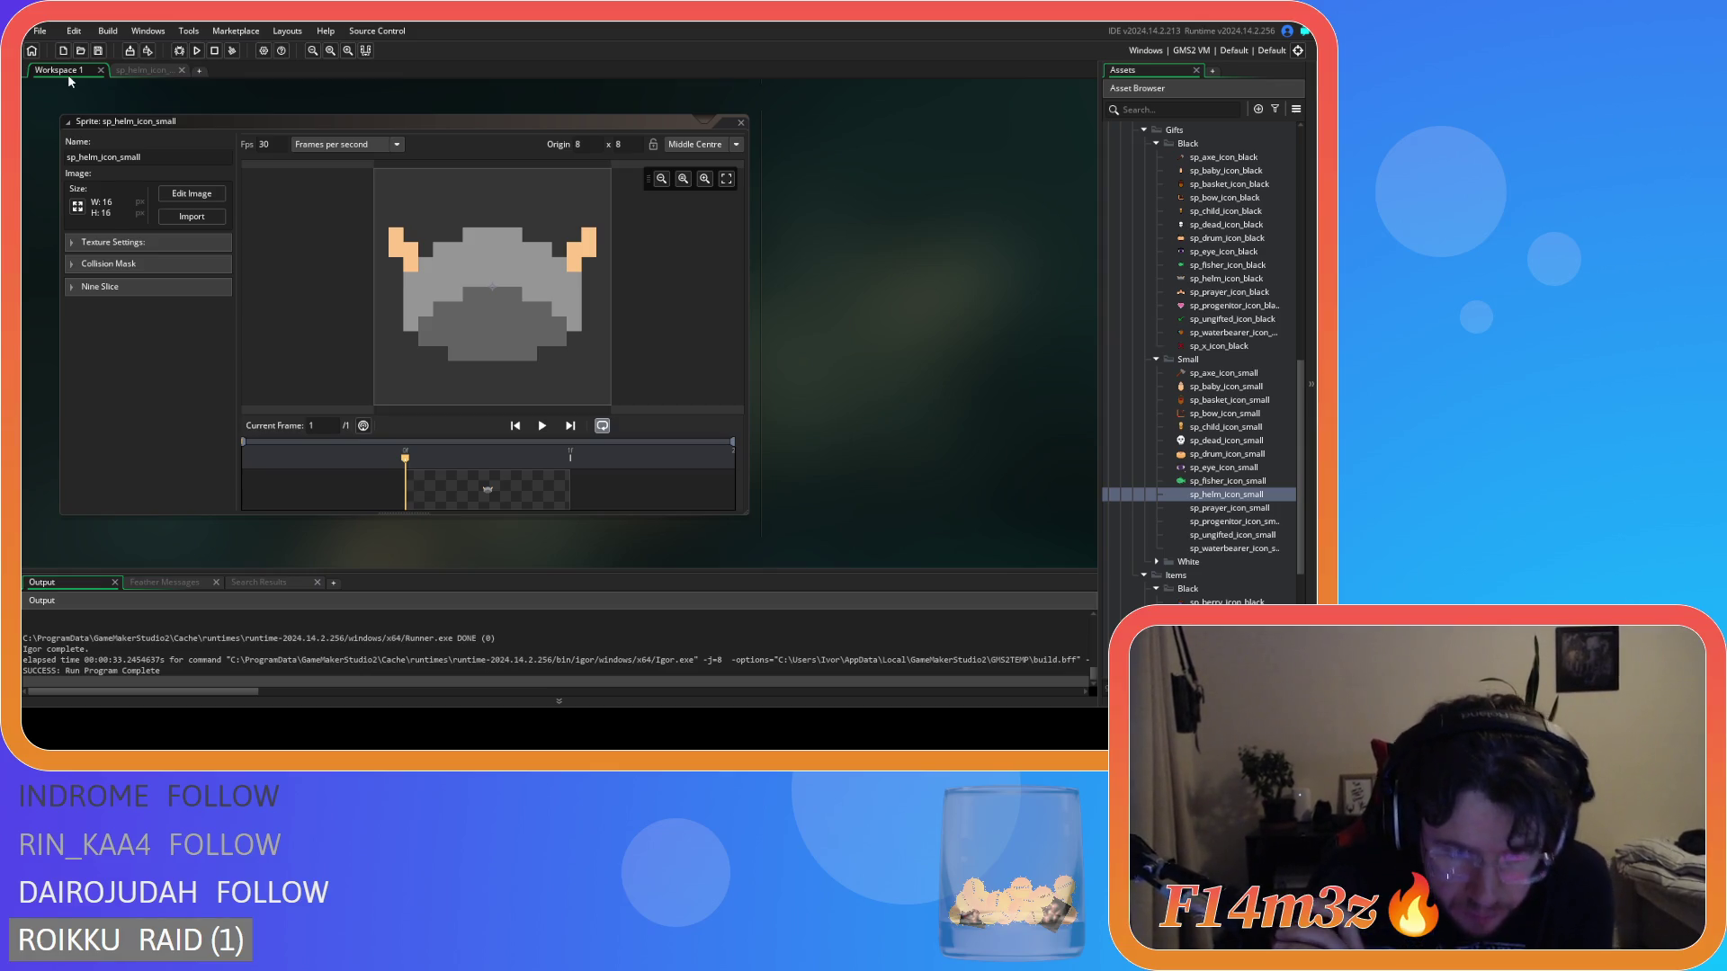
{"action": "left_click", "coordinate": [135, 70]}
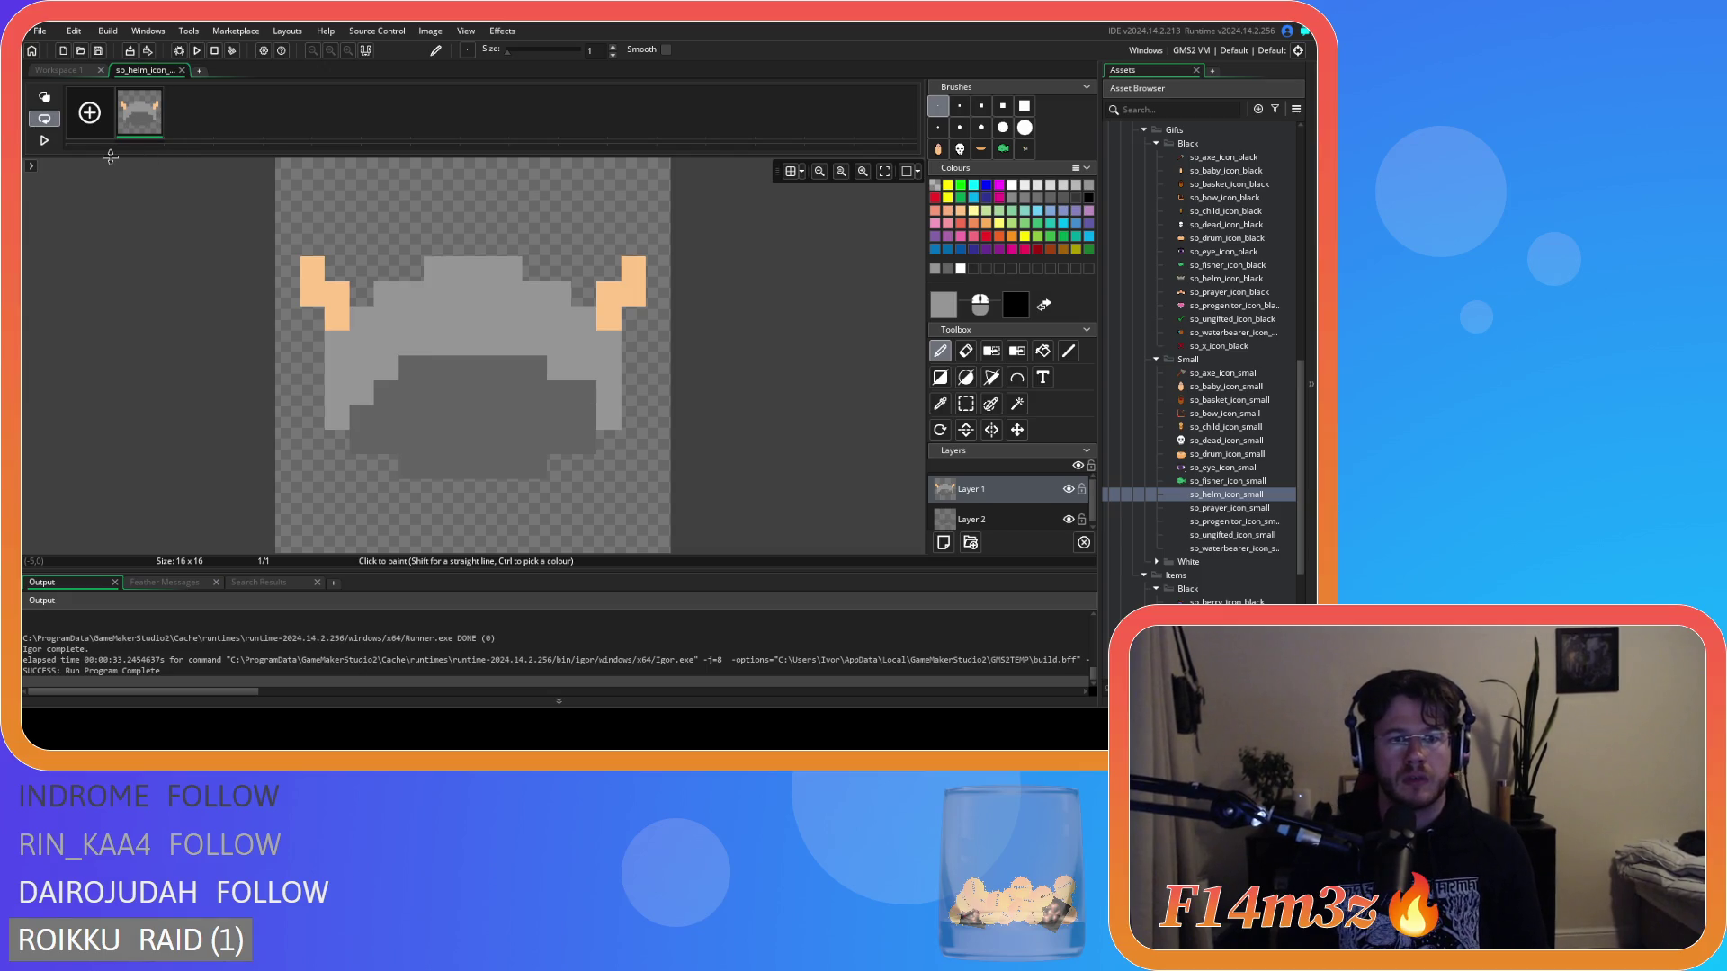
{"action": "left_click", "coordinate": [68, 70]}
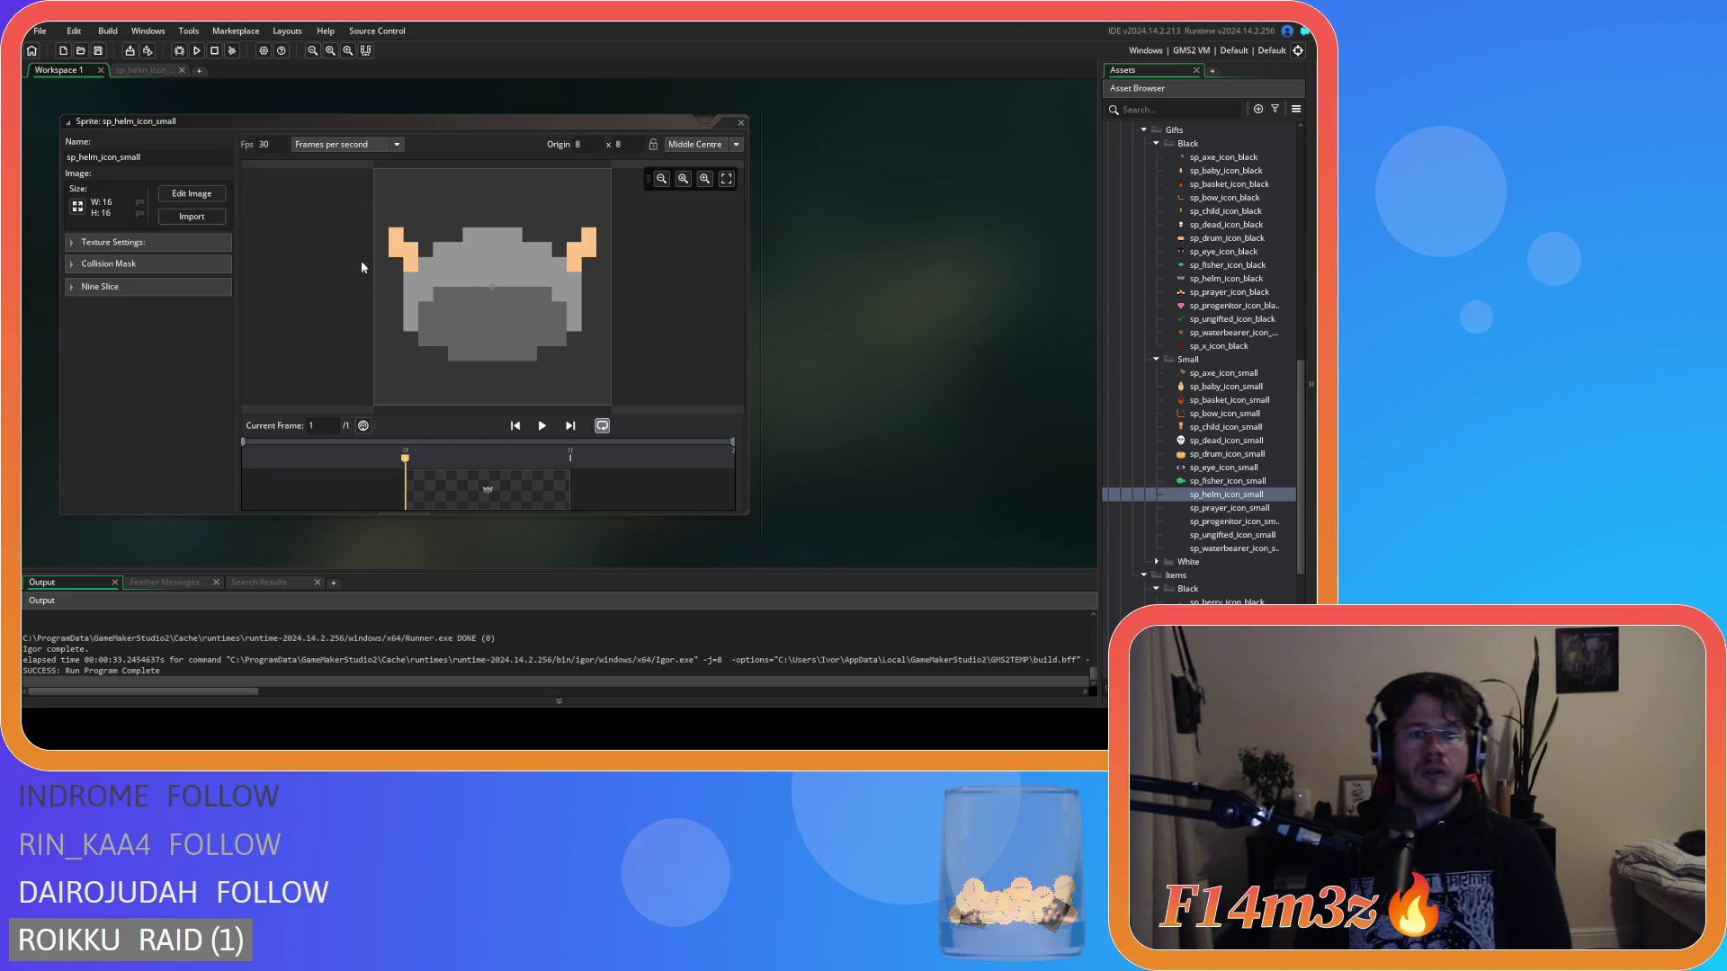
{"action": "left_click", "coordinate": [145, 70]}
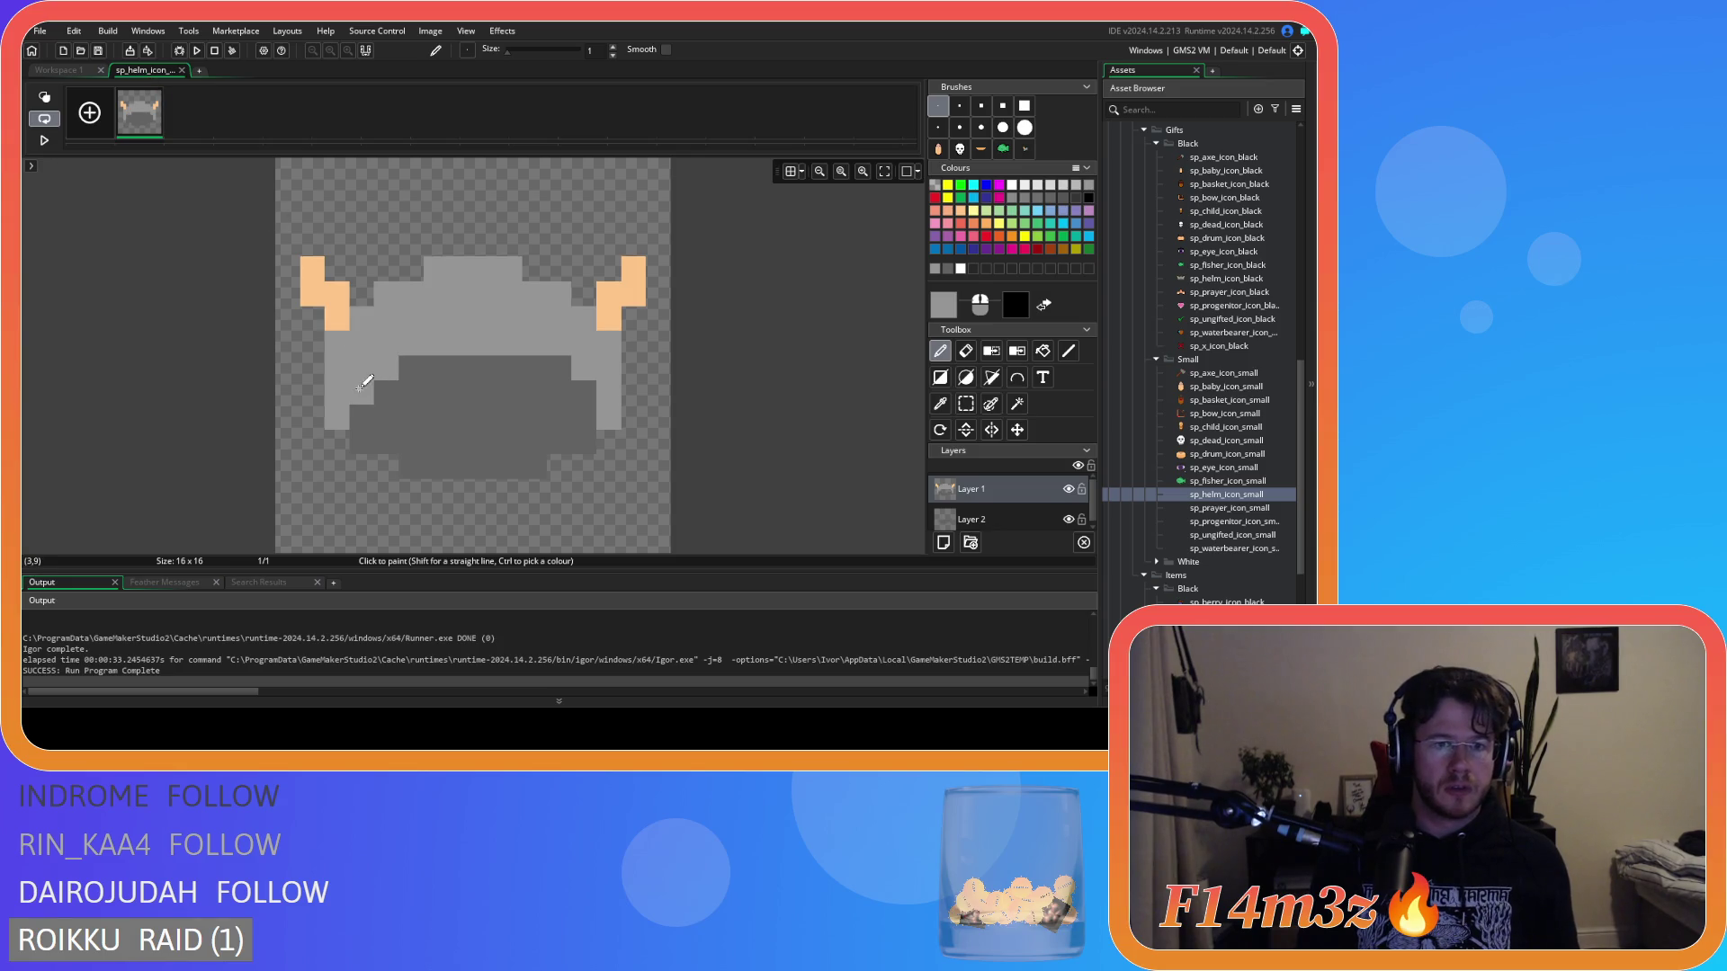
{"action": "left_click_drag", "start_coordinate": [547, 357], "coordinate": [591, 390]}
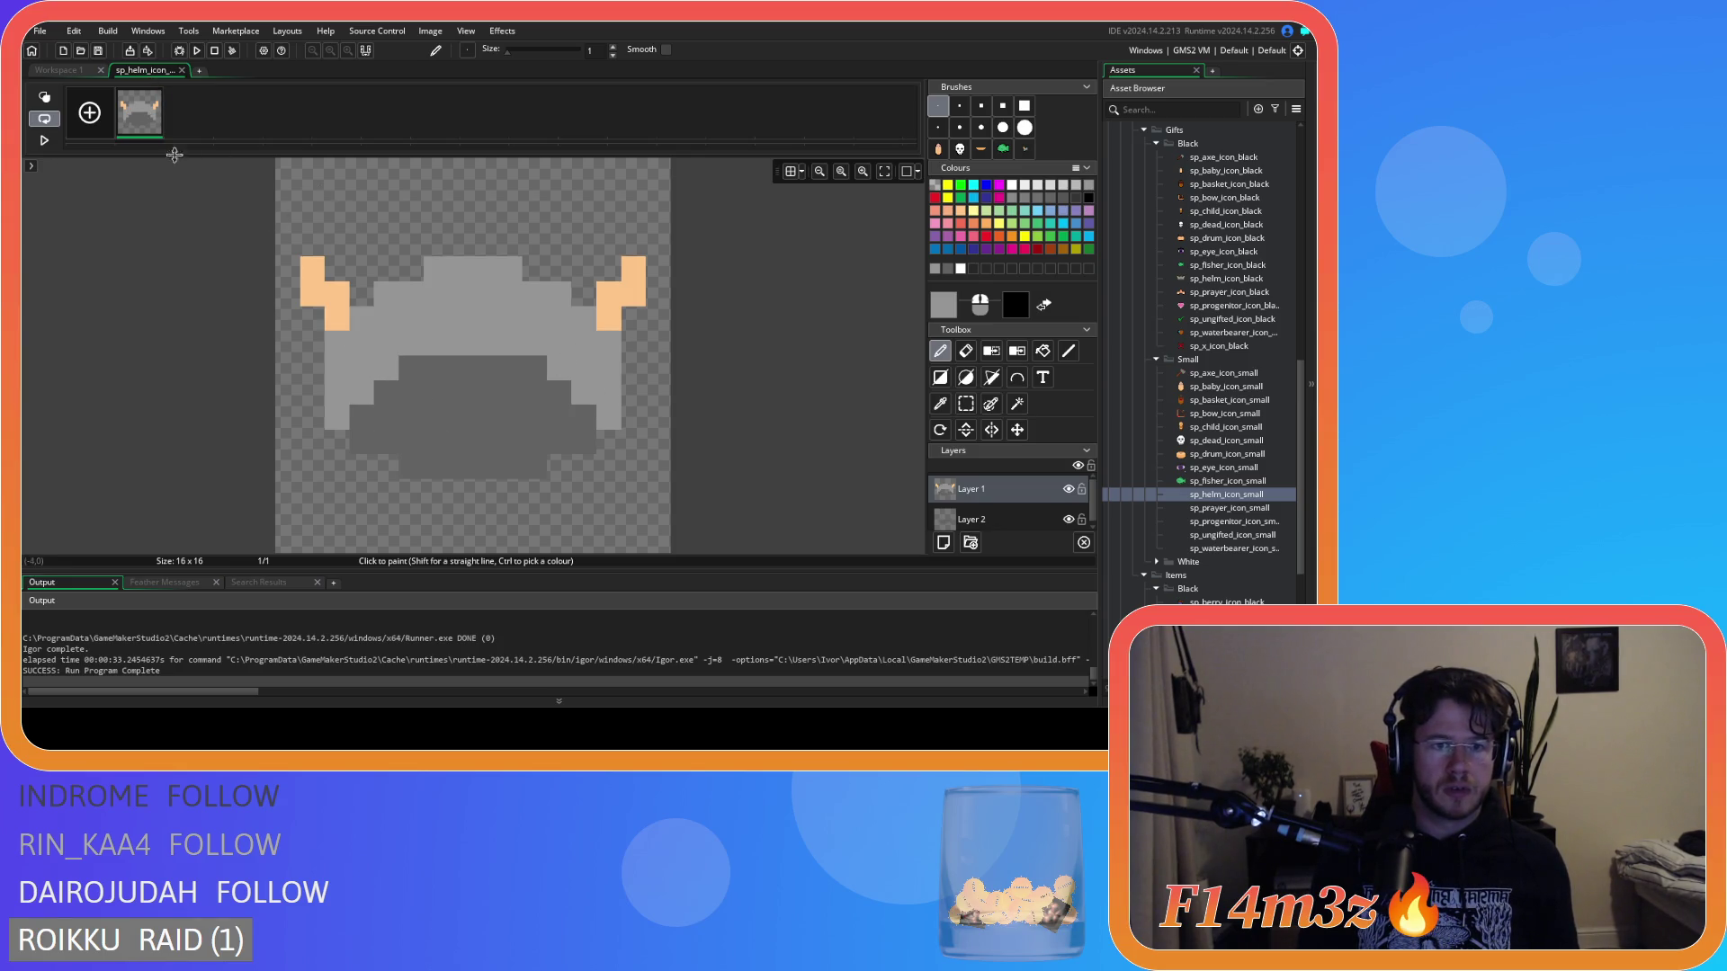
{"action": "left_click", "coordinate": [79, 70]}
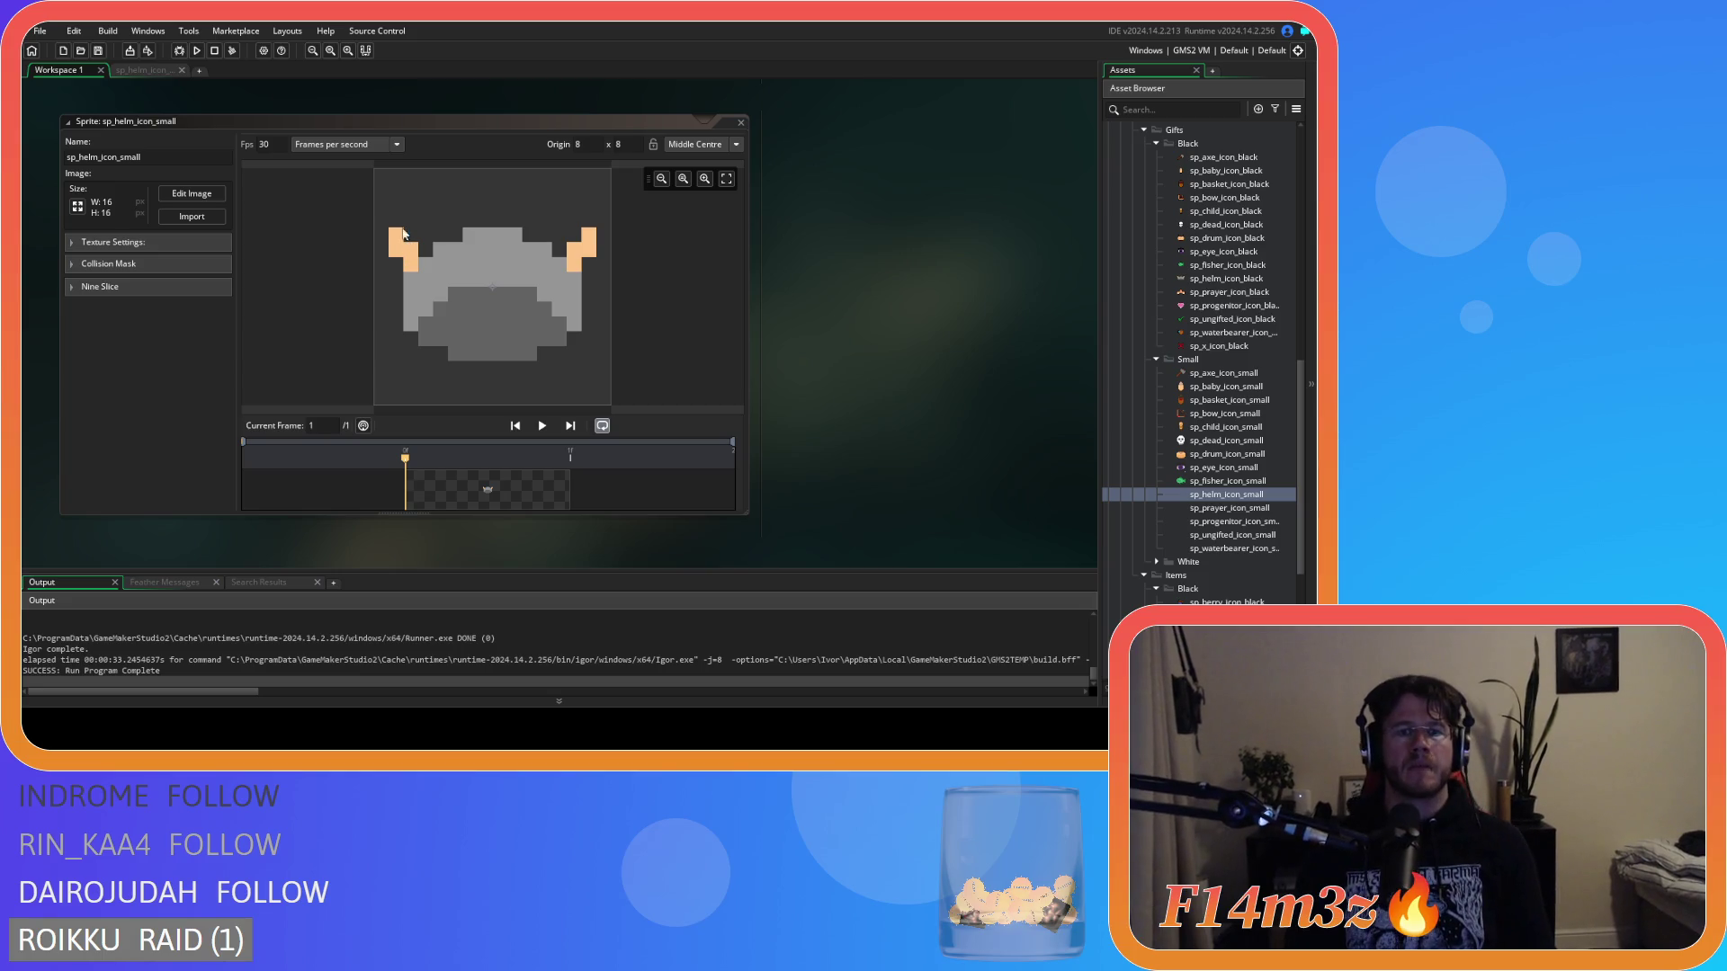
{"action": "left_click", "coordinate": [142, 71]}
{"action": "key", "text": "ctrl+z"}
{"action": "key", "text": "ctrl+z"}
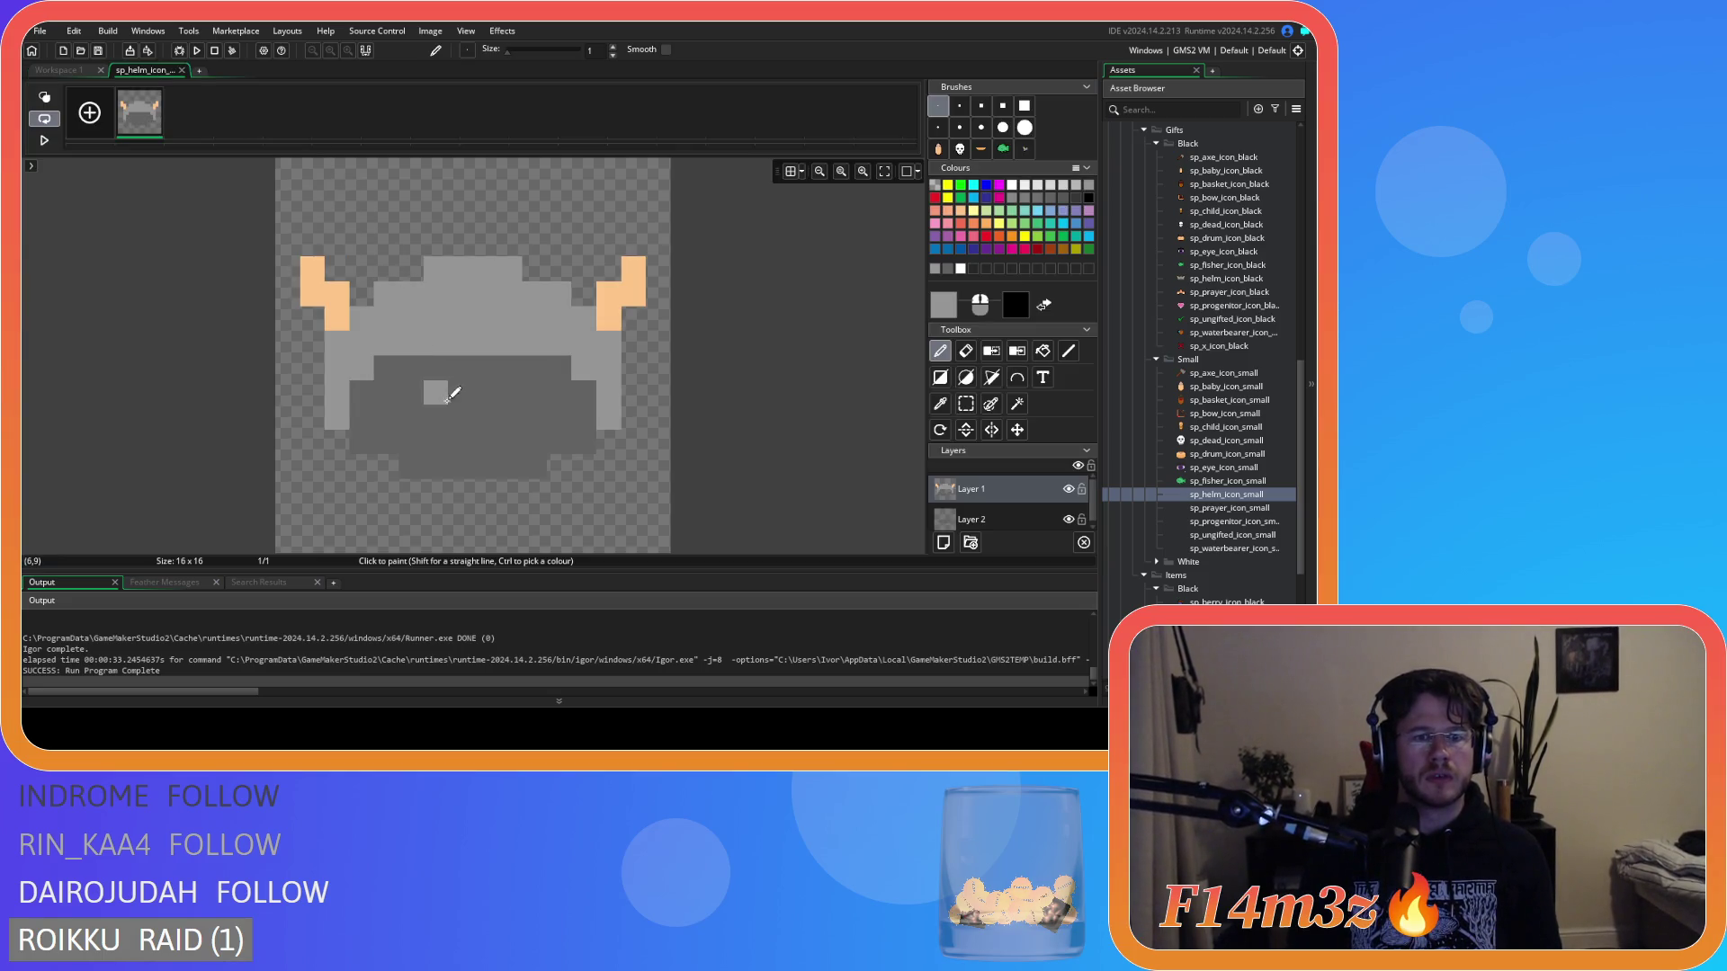
Revert two symmetric helm pixels to light grey, then close the image editor and sprite window.
{"action": "left_click", "coordinate": [72, 71]}
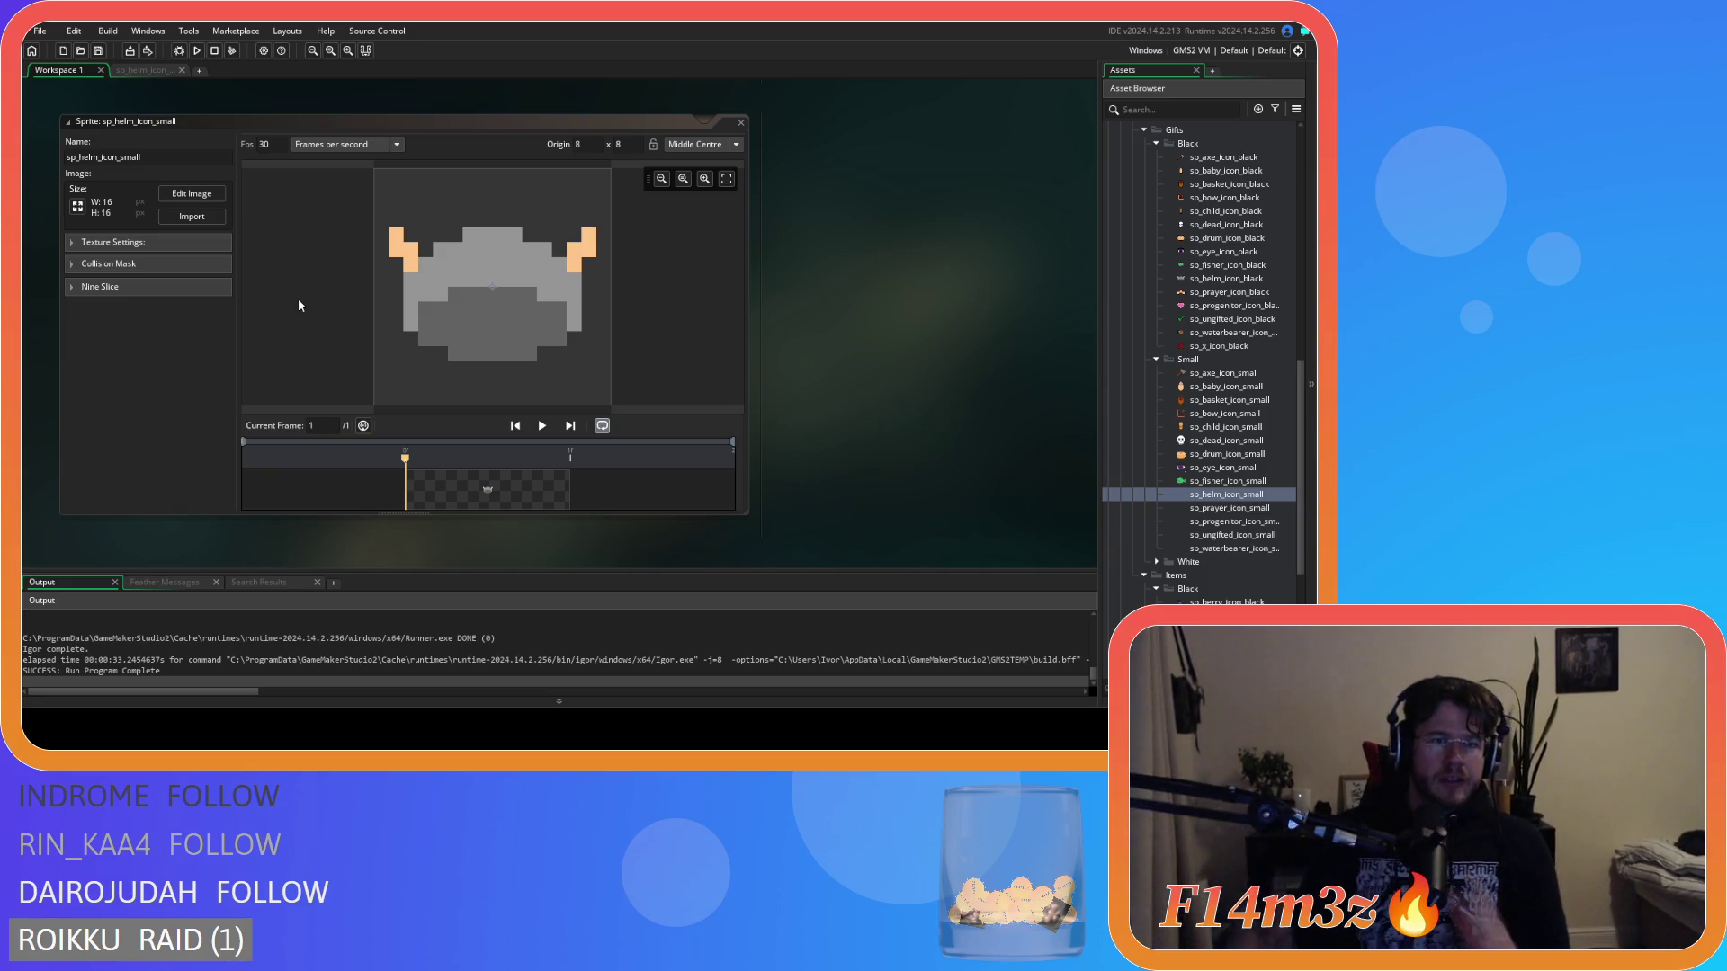
{"action": "left_click", "coordinate": [160, 70]}
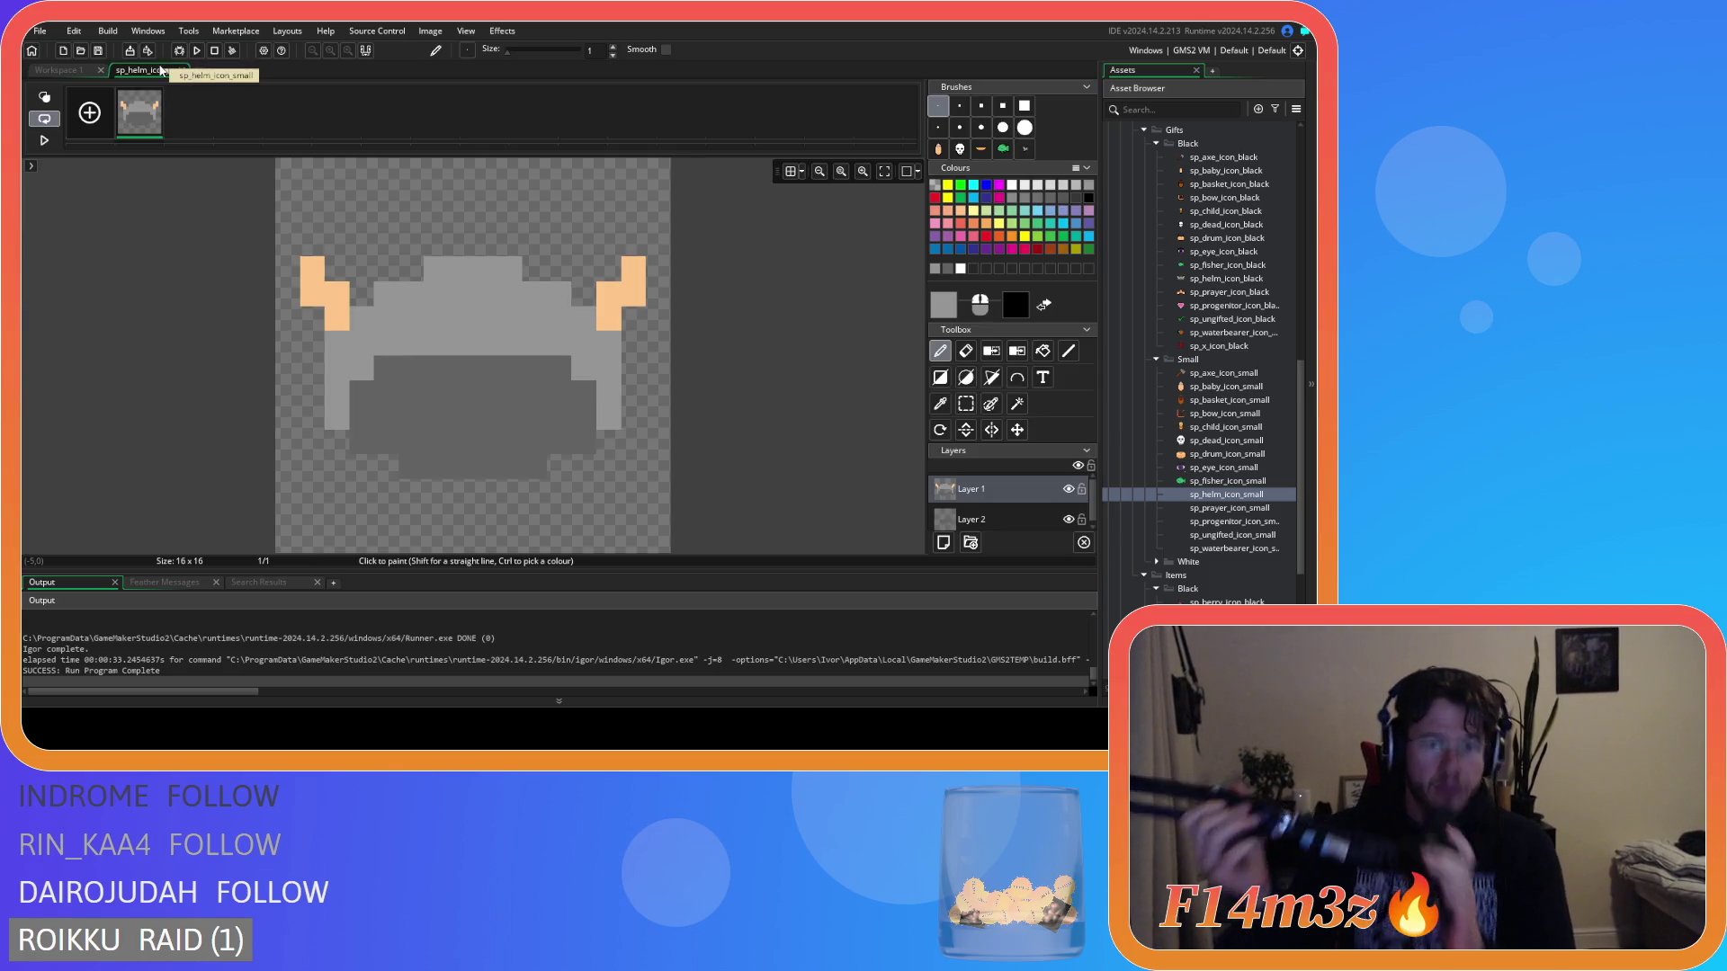
{"action": "left_click", "coordinate": [72, 71]}
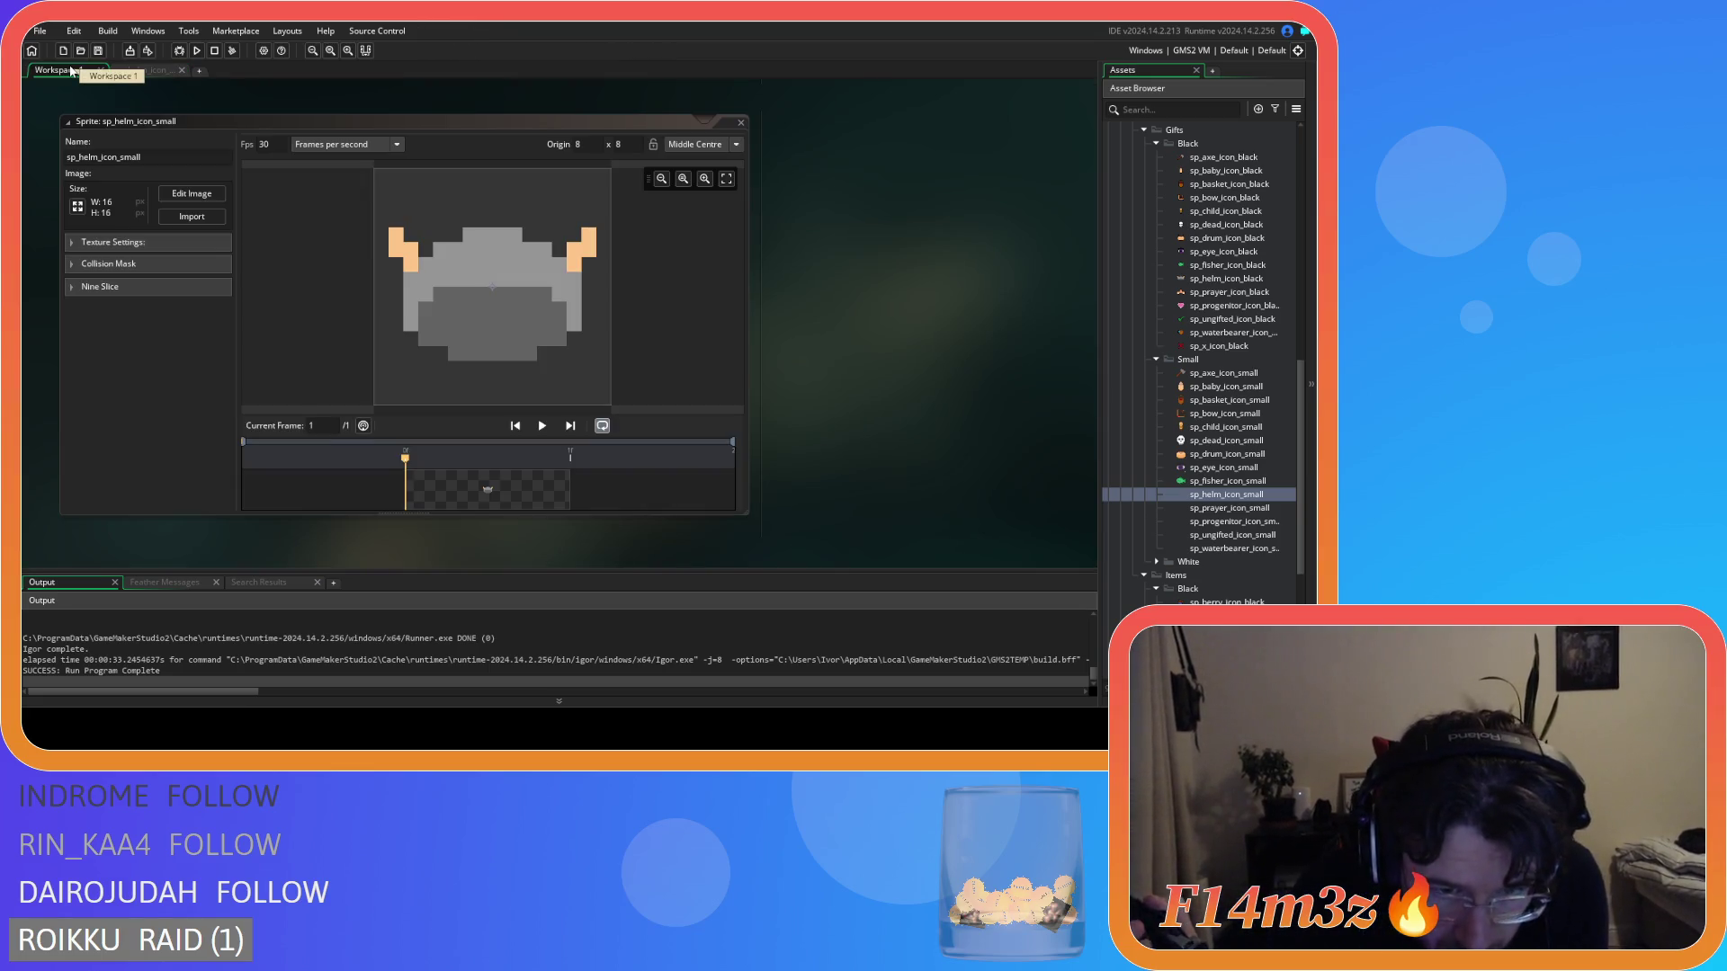
{"action": "left_click", "coordinate": [137, 72]}
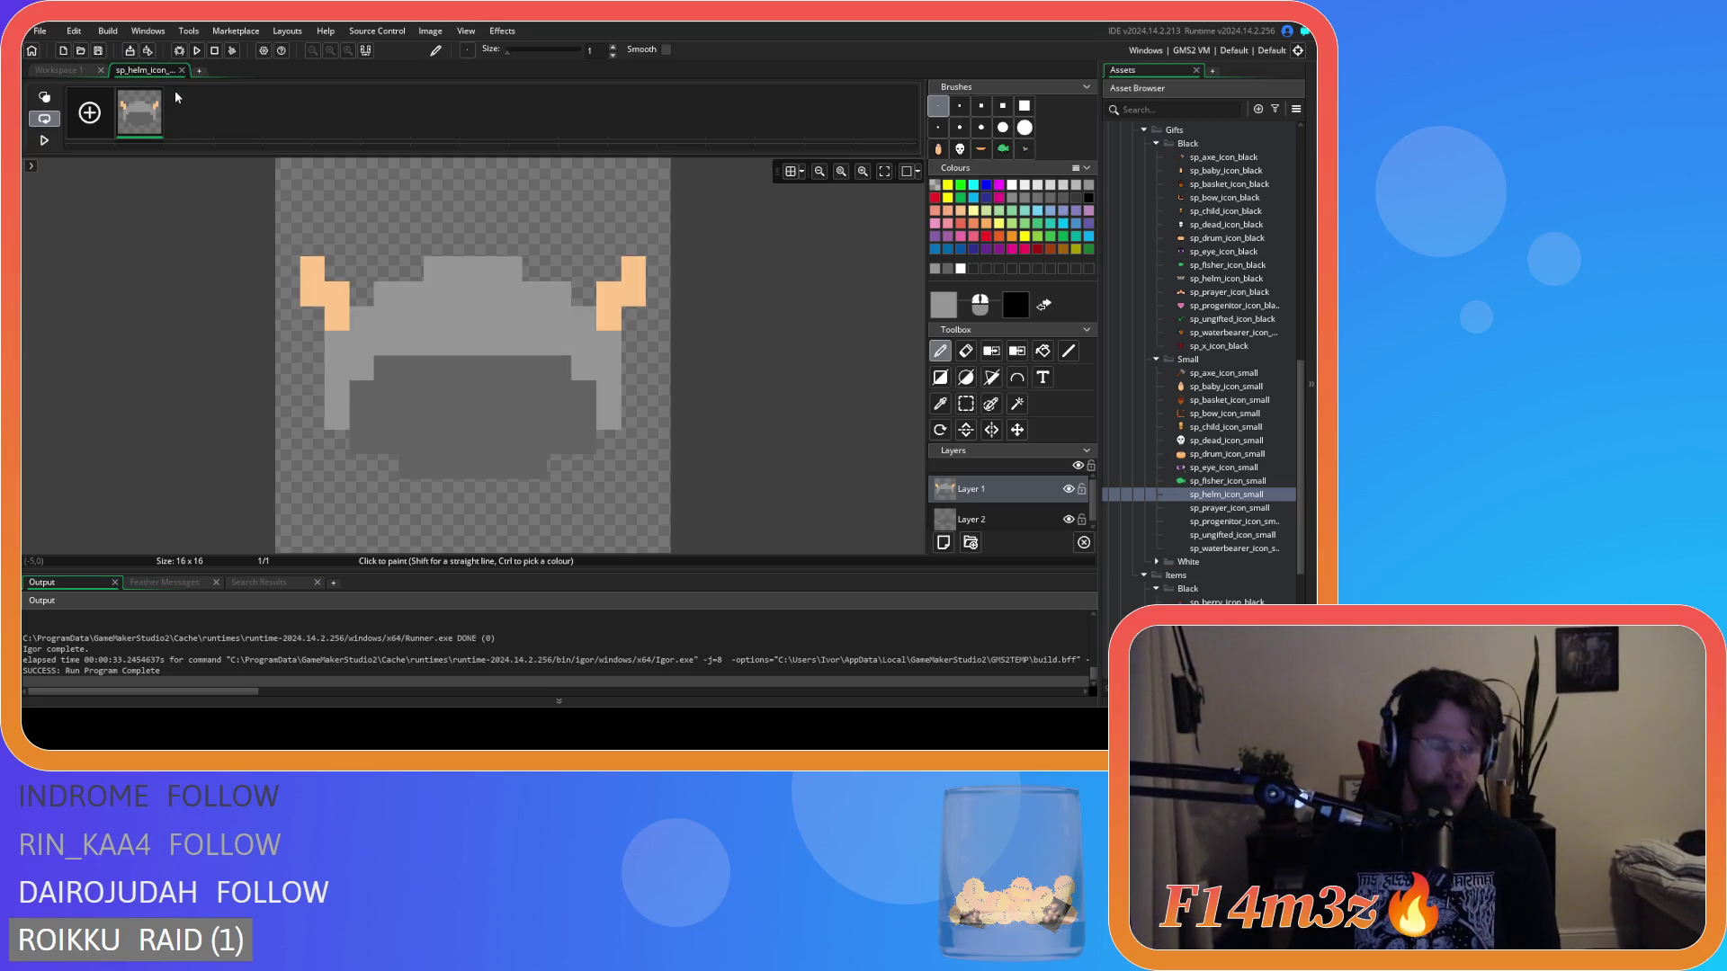
{"action": "key", "text": "ctrl+z"}
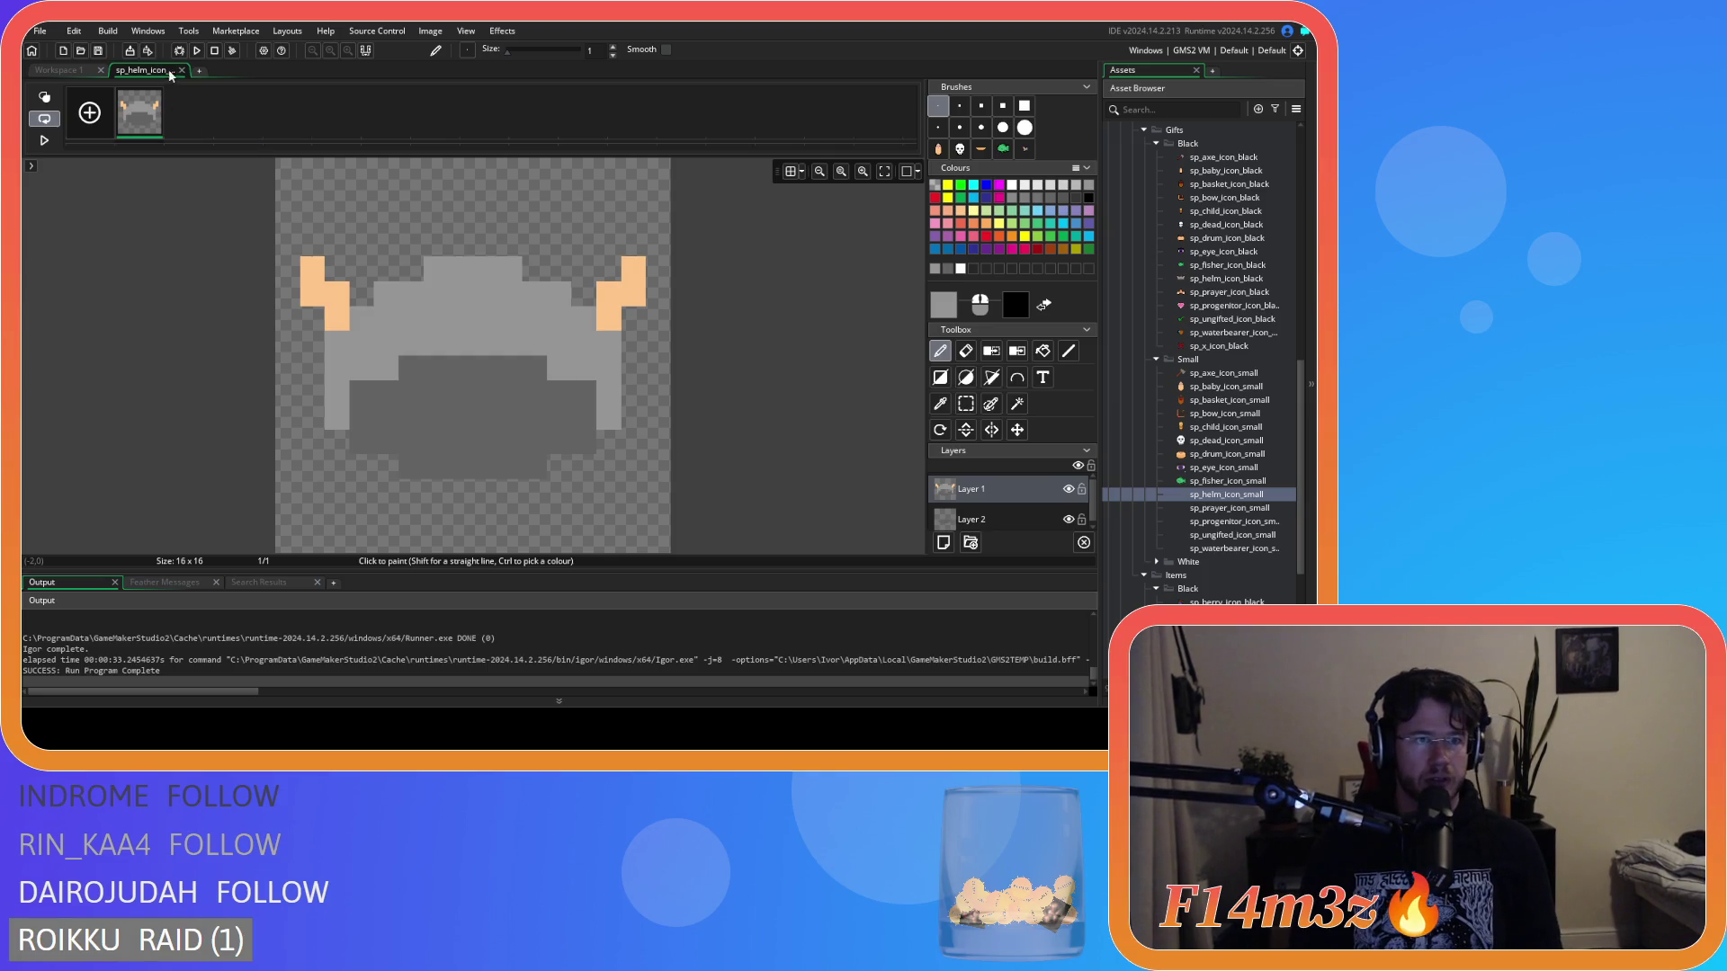
{"action": "left_click", "coordinate": [183, 70]}
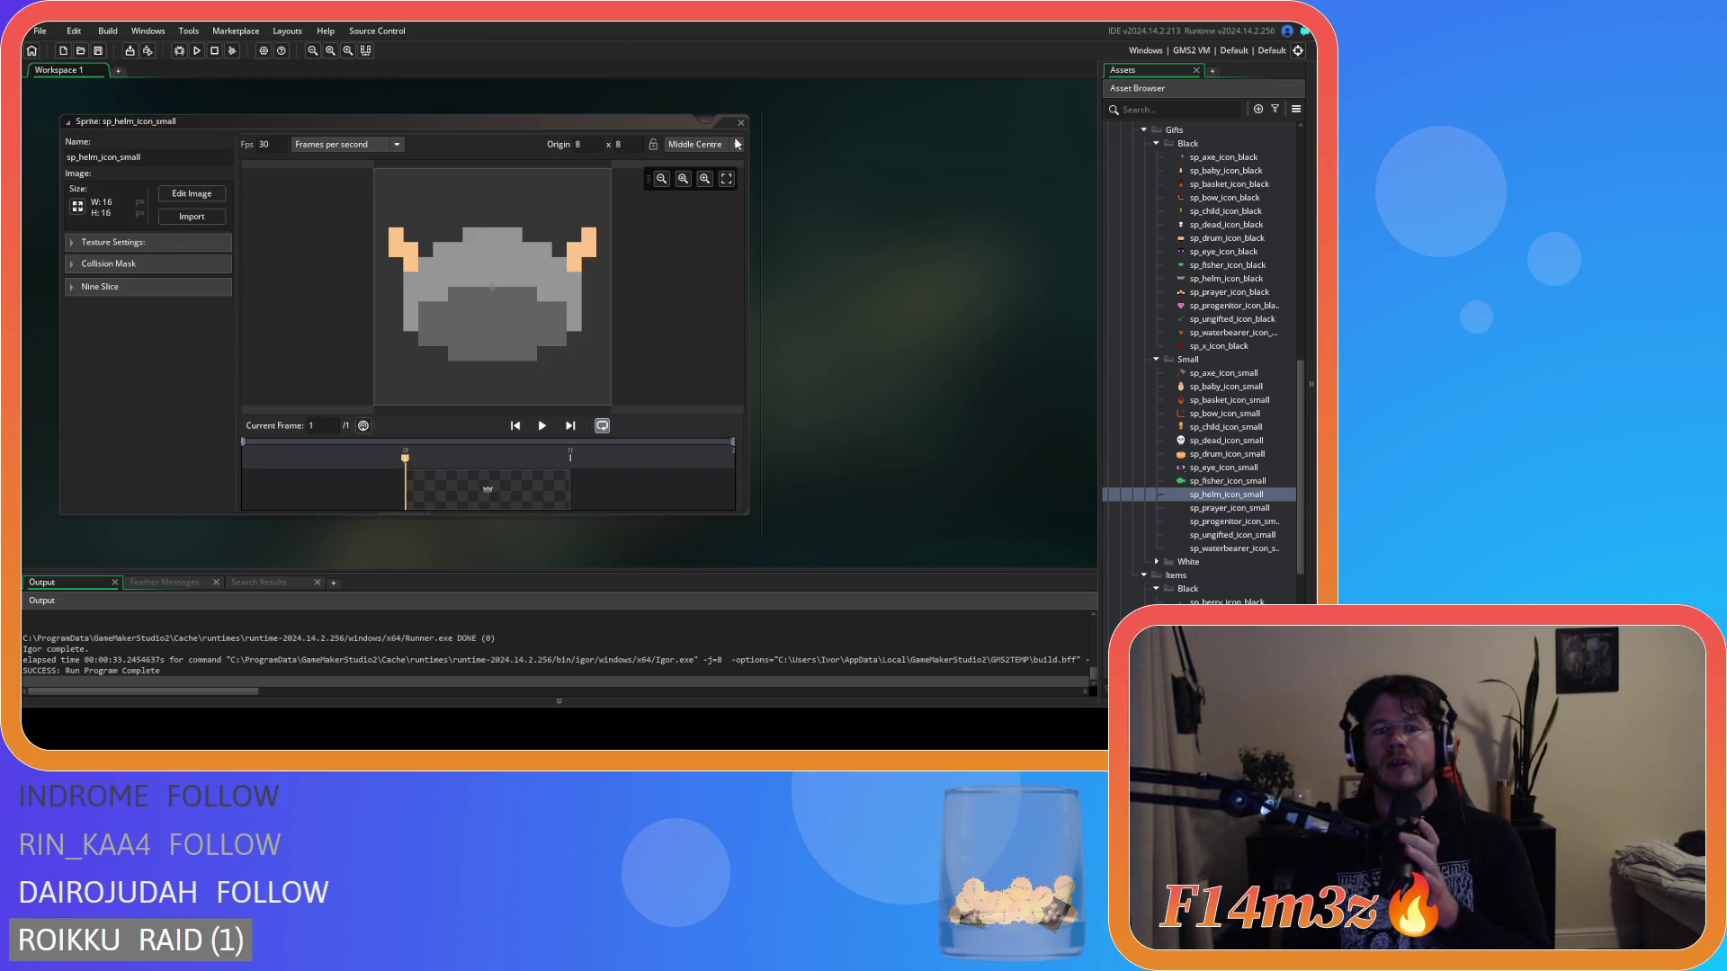
{"action": "key", "text": "ctrl+w"}
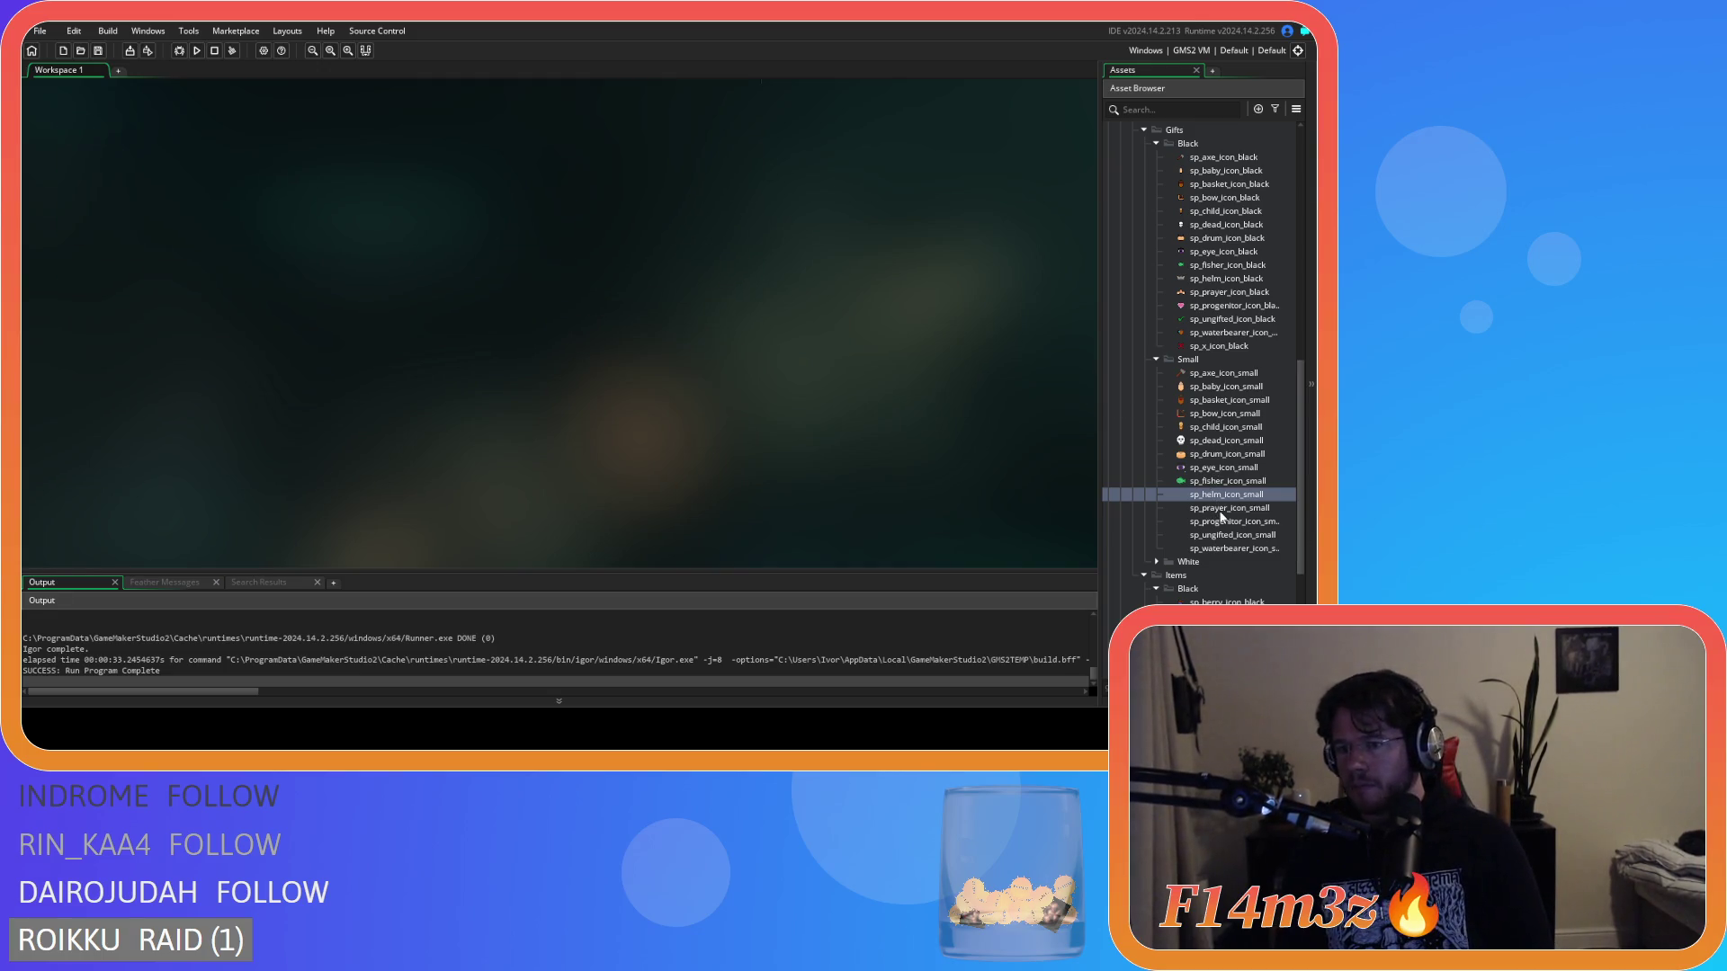
Open the sp_prayer_icon_small sprite window from the Asset Browser.
{"action": "double_click", "coordinate": [1223, 279]}
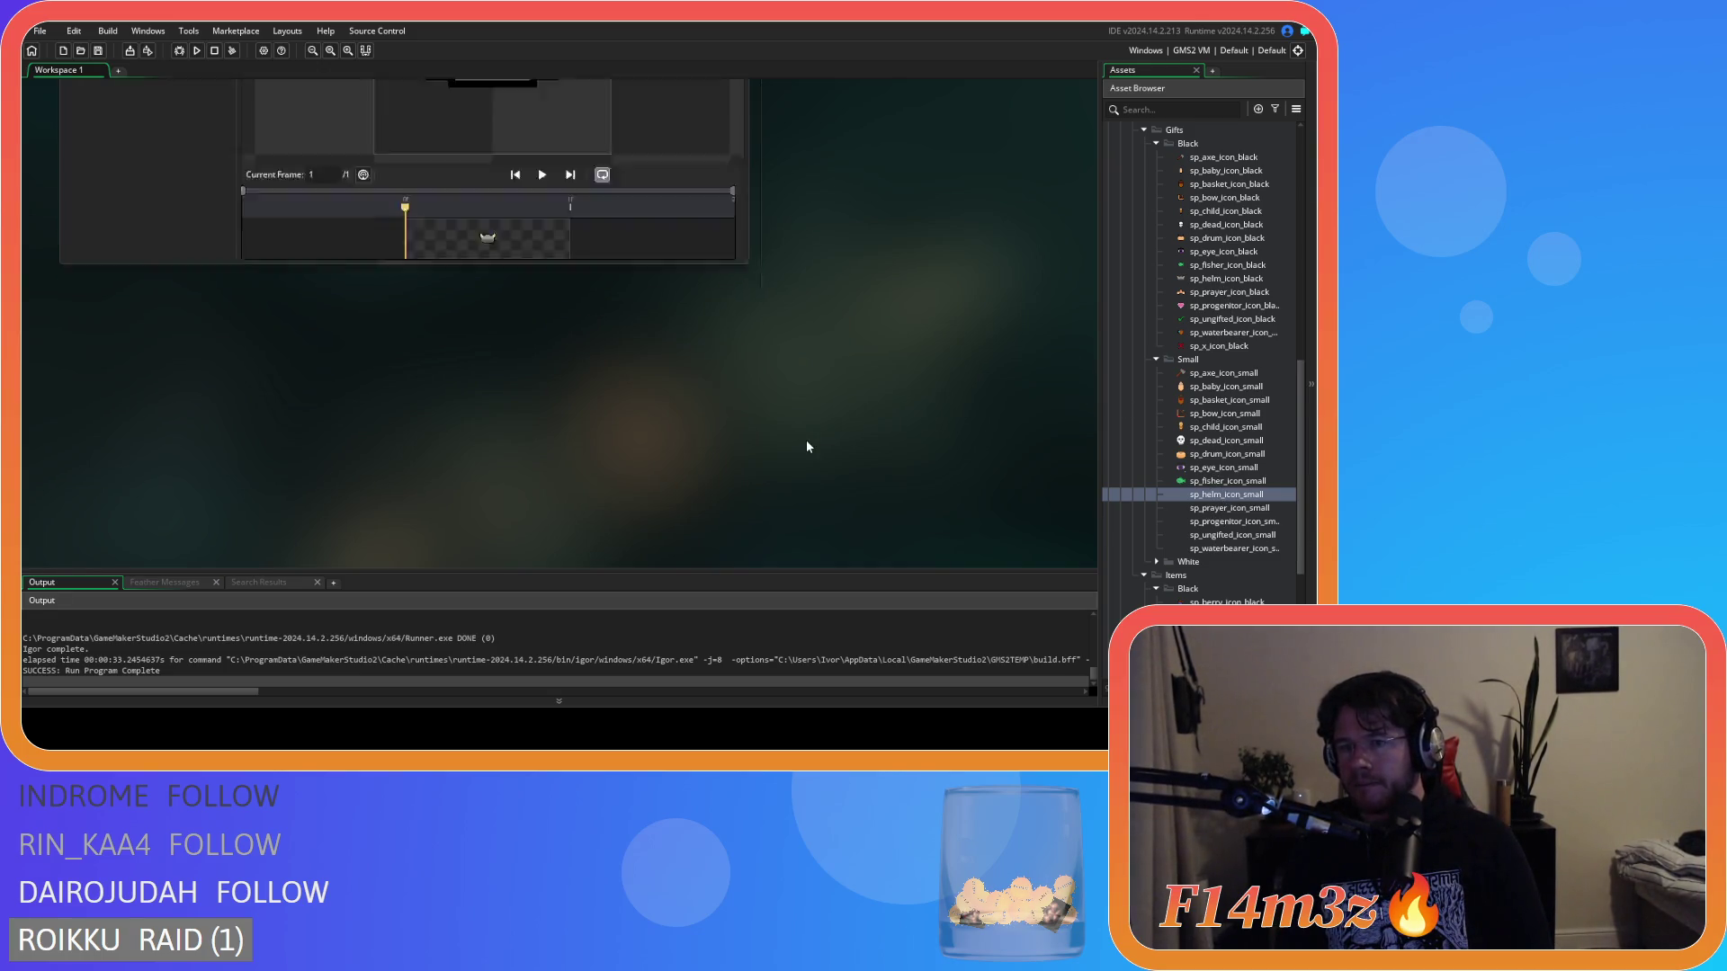
{"action": "left_click", "coordinate": [740, 155]}
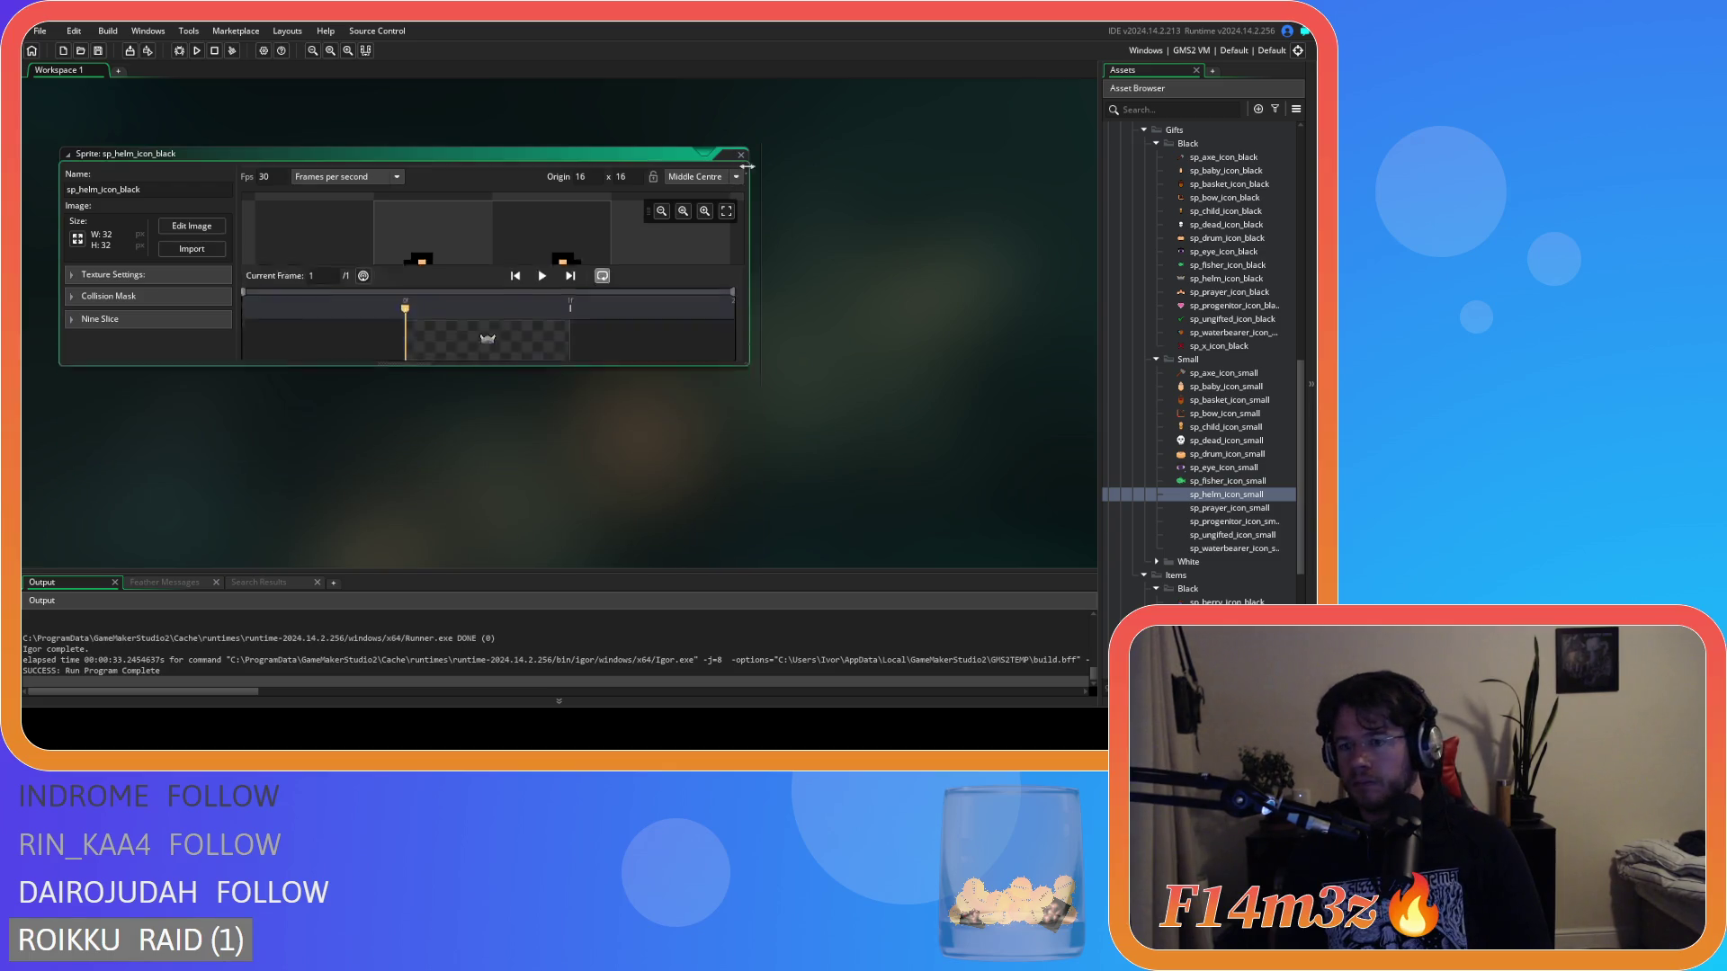
{"action": "left_click", "coordinate": [1236, 509]}
{"action": "double_click", "coordinate": [1237, 509]}
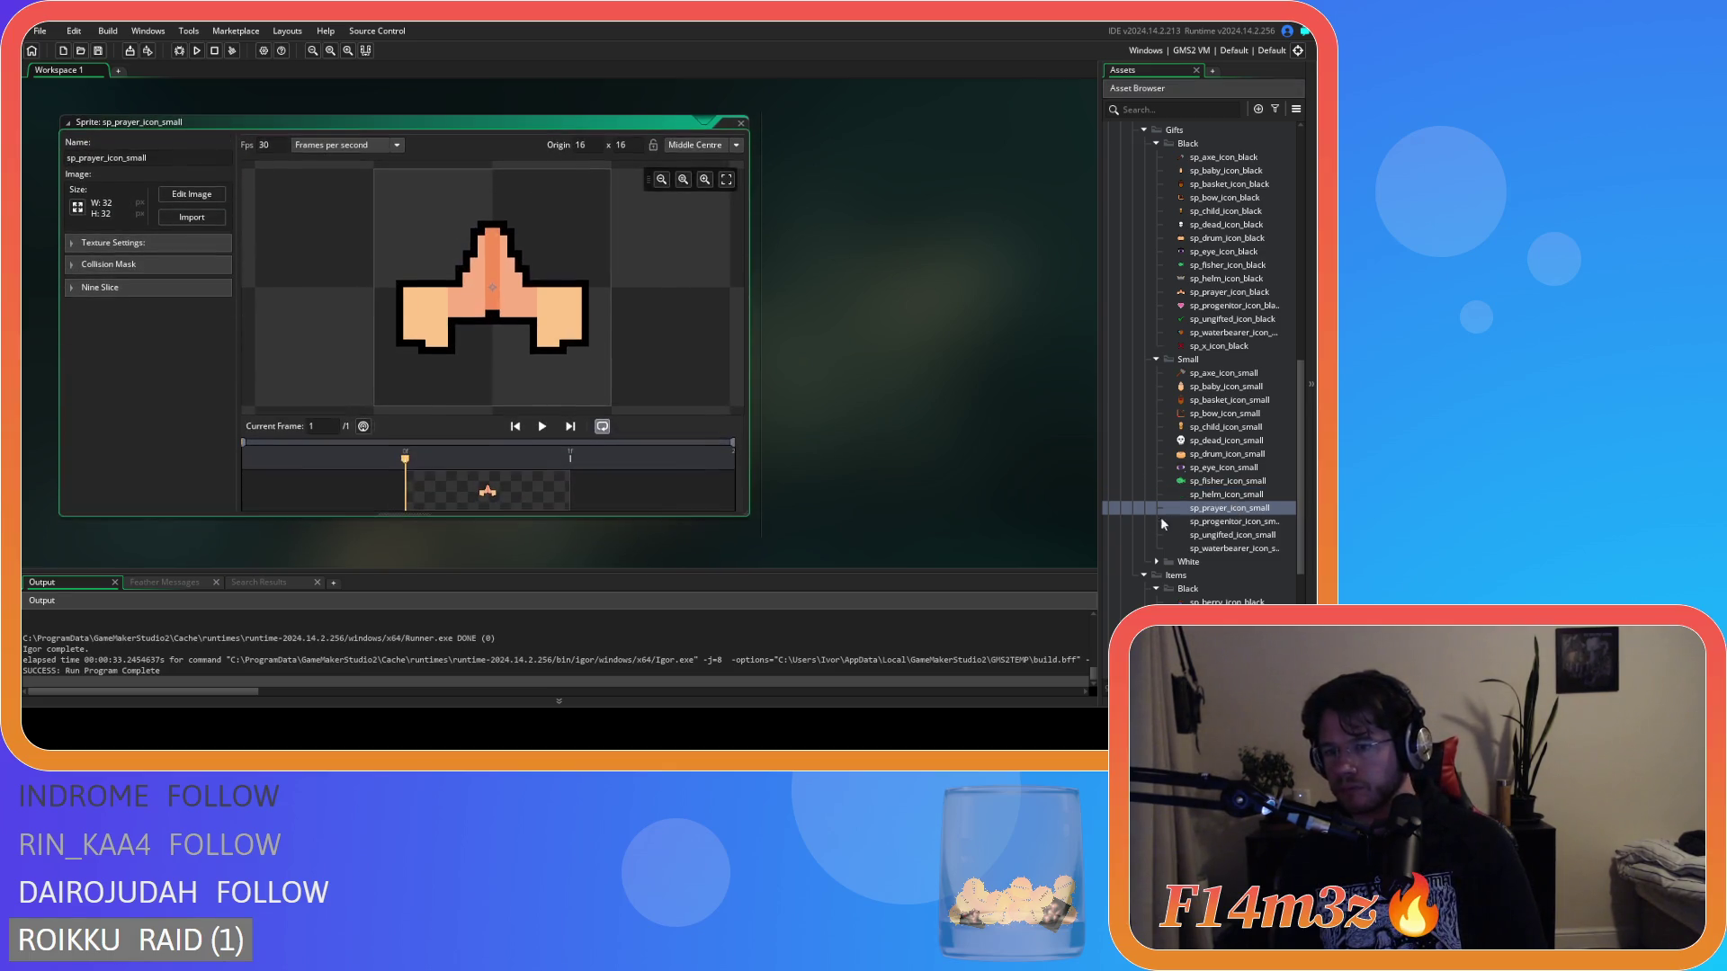
Downscale the prayer hands sprite to 16x16 and open it in the image editor.
{"action": "left_click", "coordinate": [77, 208]}
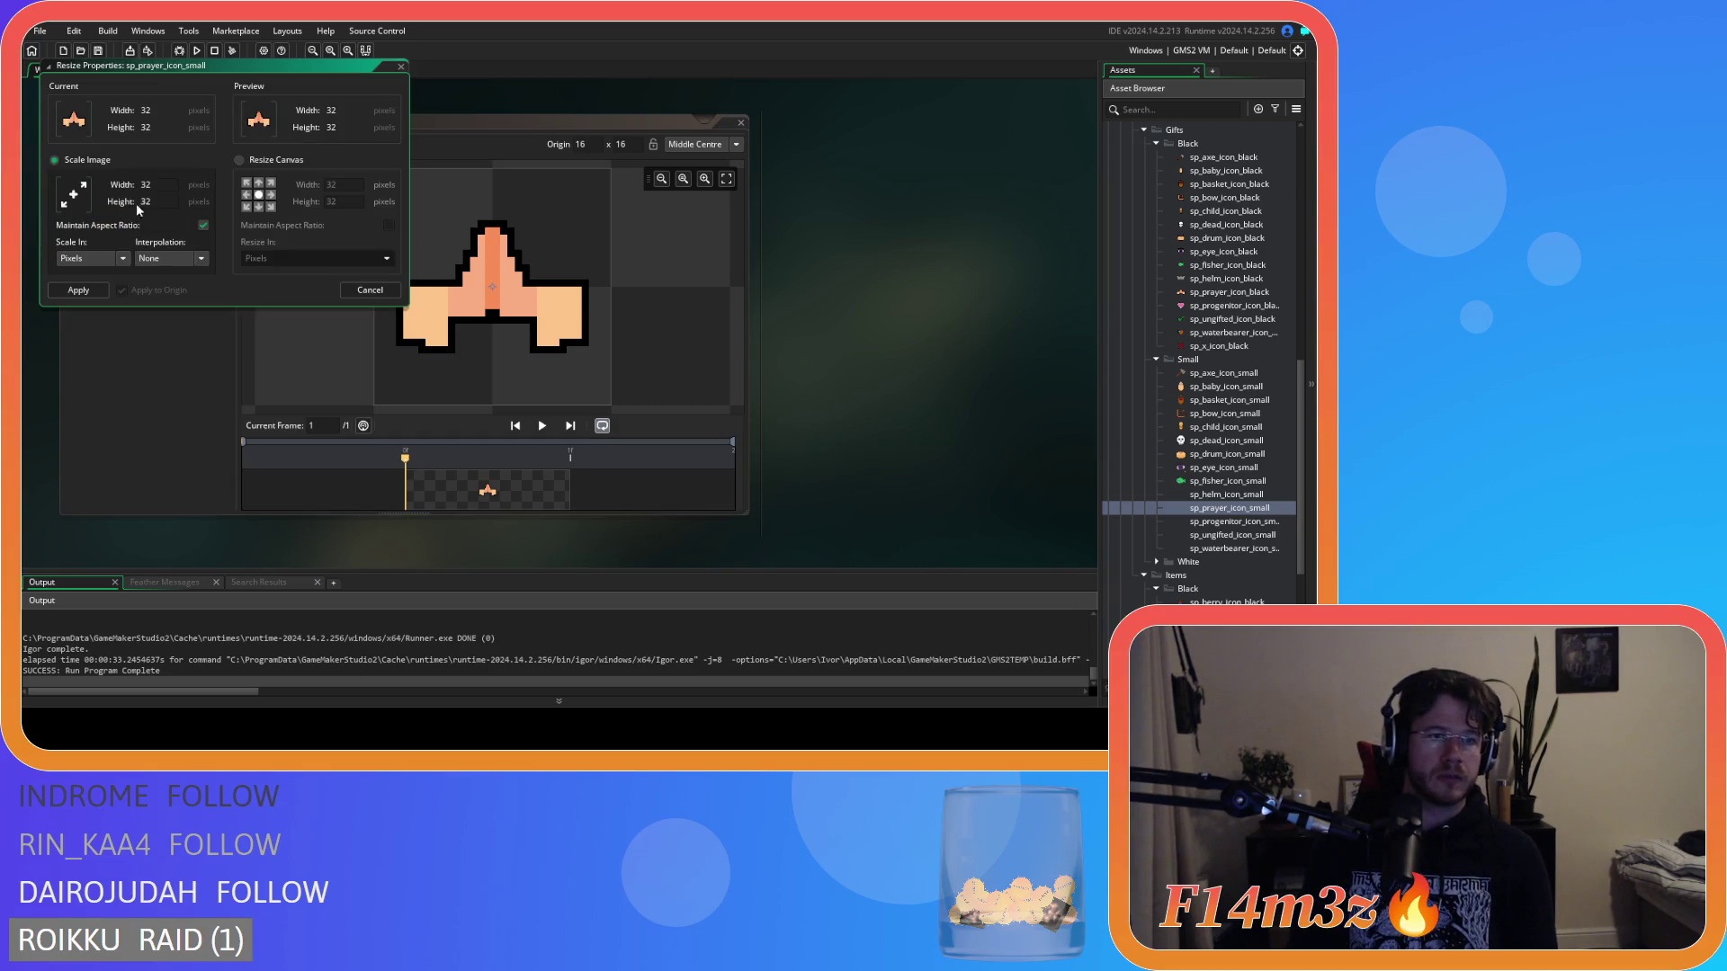
{"action": "type", "text": "6"}
{"action": "left_click", "coordinate": [99, 290]}
{"action": "left_click", "coordinate": [192, 193]}
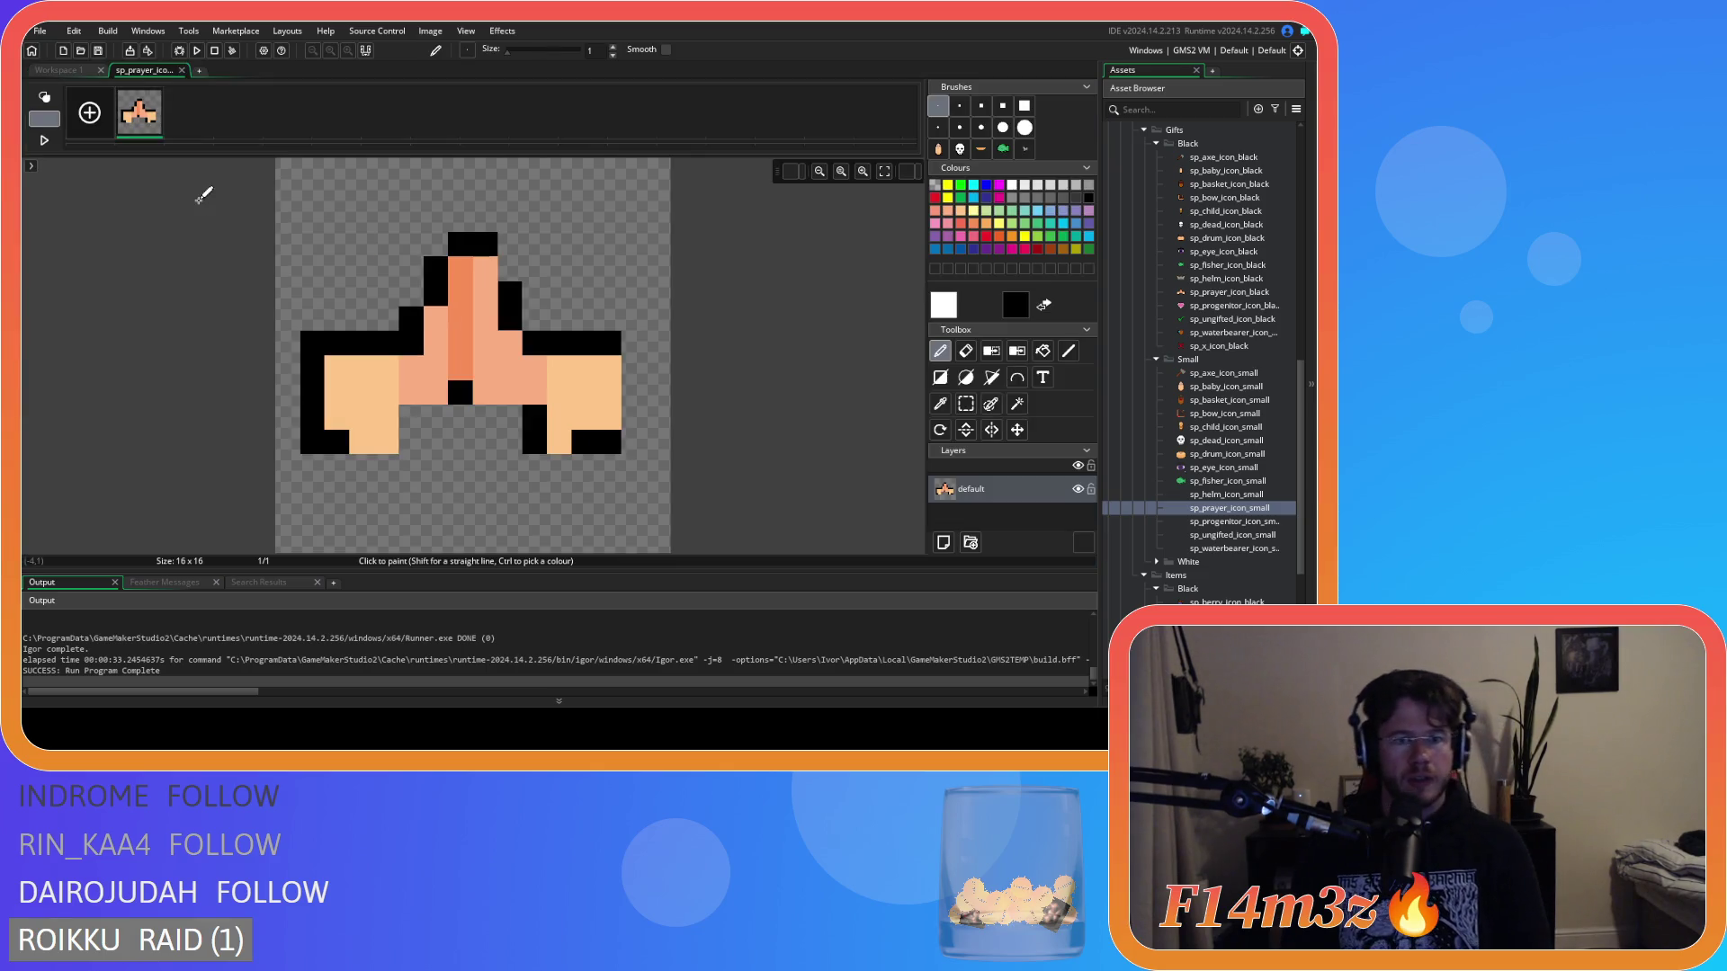
Erase the black outline pixels around both praying hands.
{"action": "key", "text": "e"}
{"action": "left_click_drag", "start_coordinate": [559, 341], "coordinate": [632, 343]}
{"action": "left_click_drag", "start_coordinate": [583, 443], "coordinate": [630, 442]}
{"action": "left_click", "coordinate": [534, 442]}
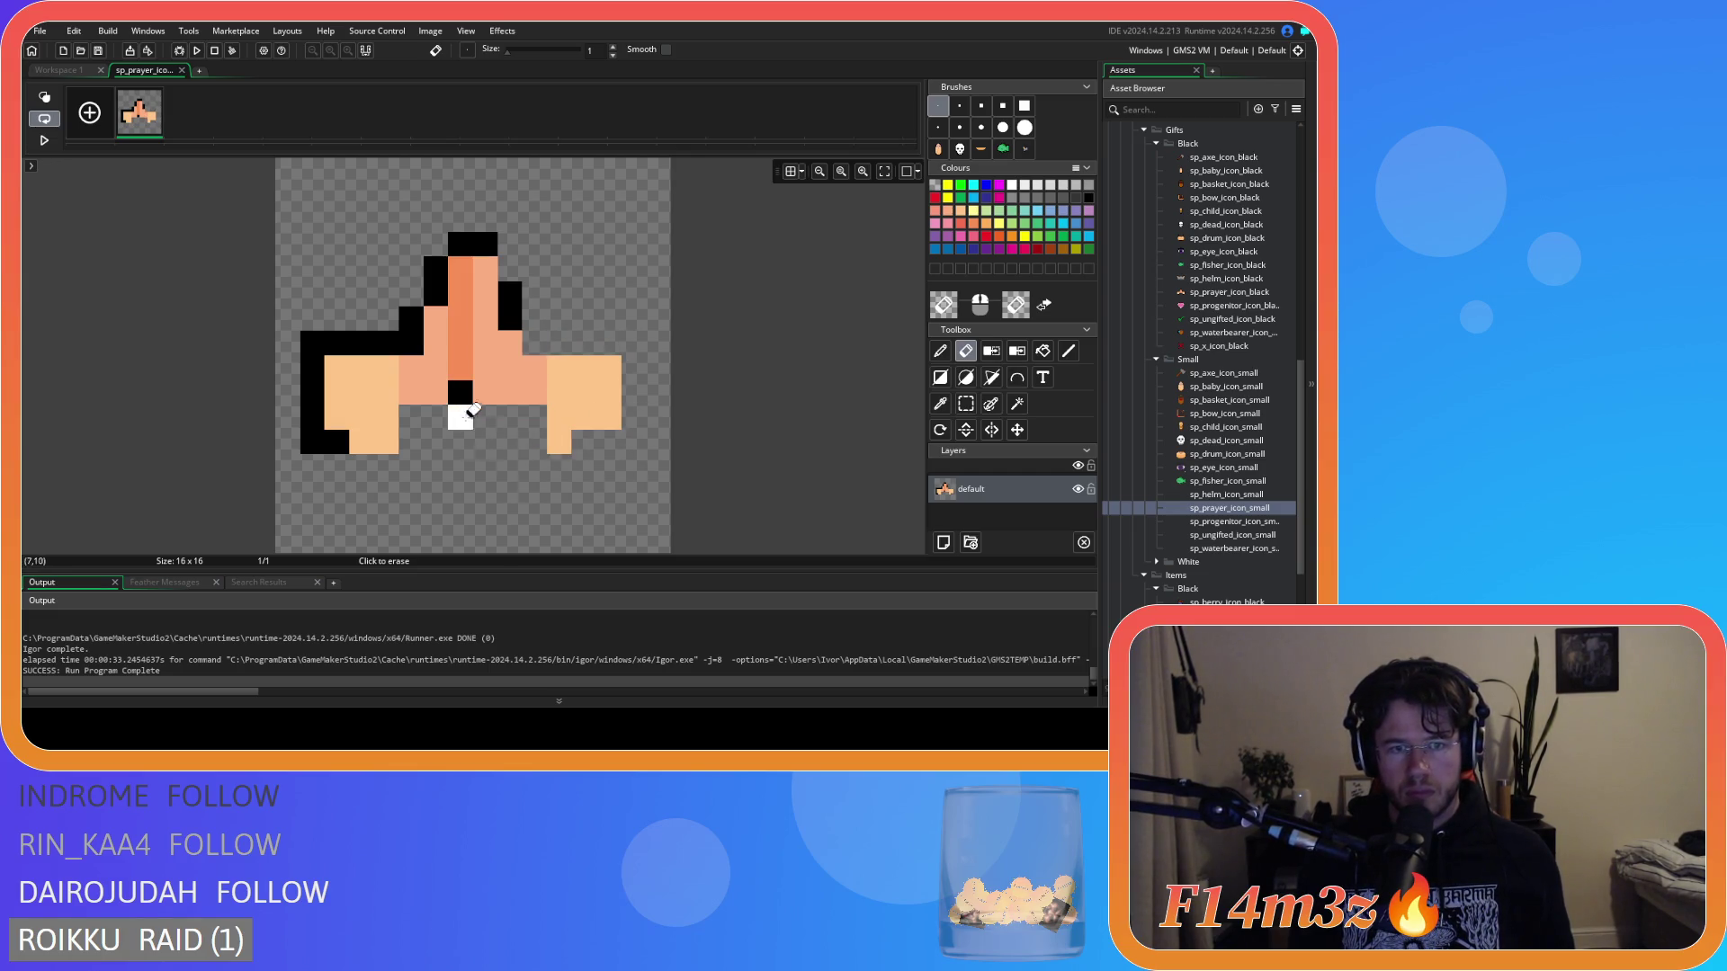
{"action": "mouse_move", "coordinate": [510, 320]}
{"action": "left_mouse_down"}
{"action": "mouse_move", "coordinate": [515, 294]}
{"action": "mouse_move", "coordinate": [477, 243]}
{"action": "mouse_move", "coordinate": [409, 326]}
{"action": "mouse_move", "coordinate": [315, 340]}
{"action": "mouse_move", "coordinate": [308, 413]}
{"action": "mouse_move", "coordinate": [336, 436]}
{"action": "left_mouse_up"}
{"action": "left_click", "coordinate": [461, 393]}
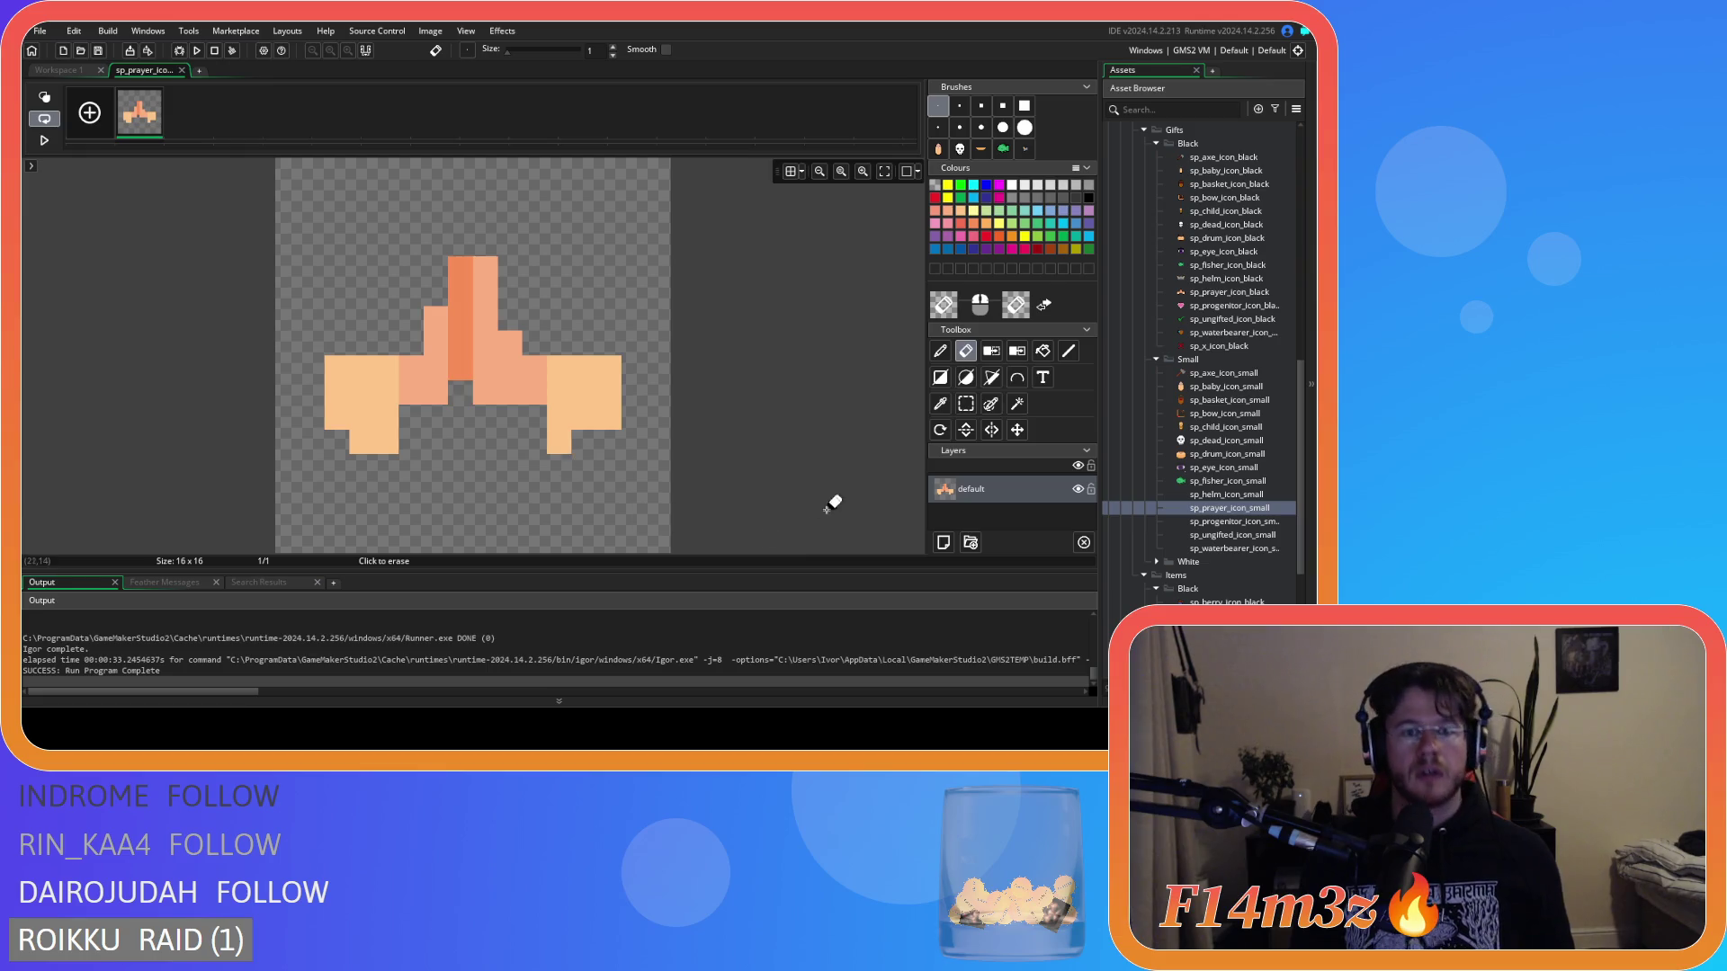
Eyedrop the peach colour and paint peach pixels extending the right hand upward.
{"action": "left_click", "coordinate": [966, 404]}
{"action": "left_click_drag", "start_coordinate": [477, 260], "coordinate": [507, 393]}
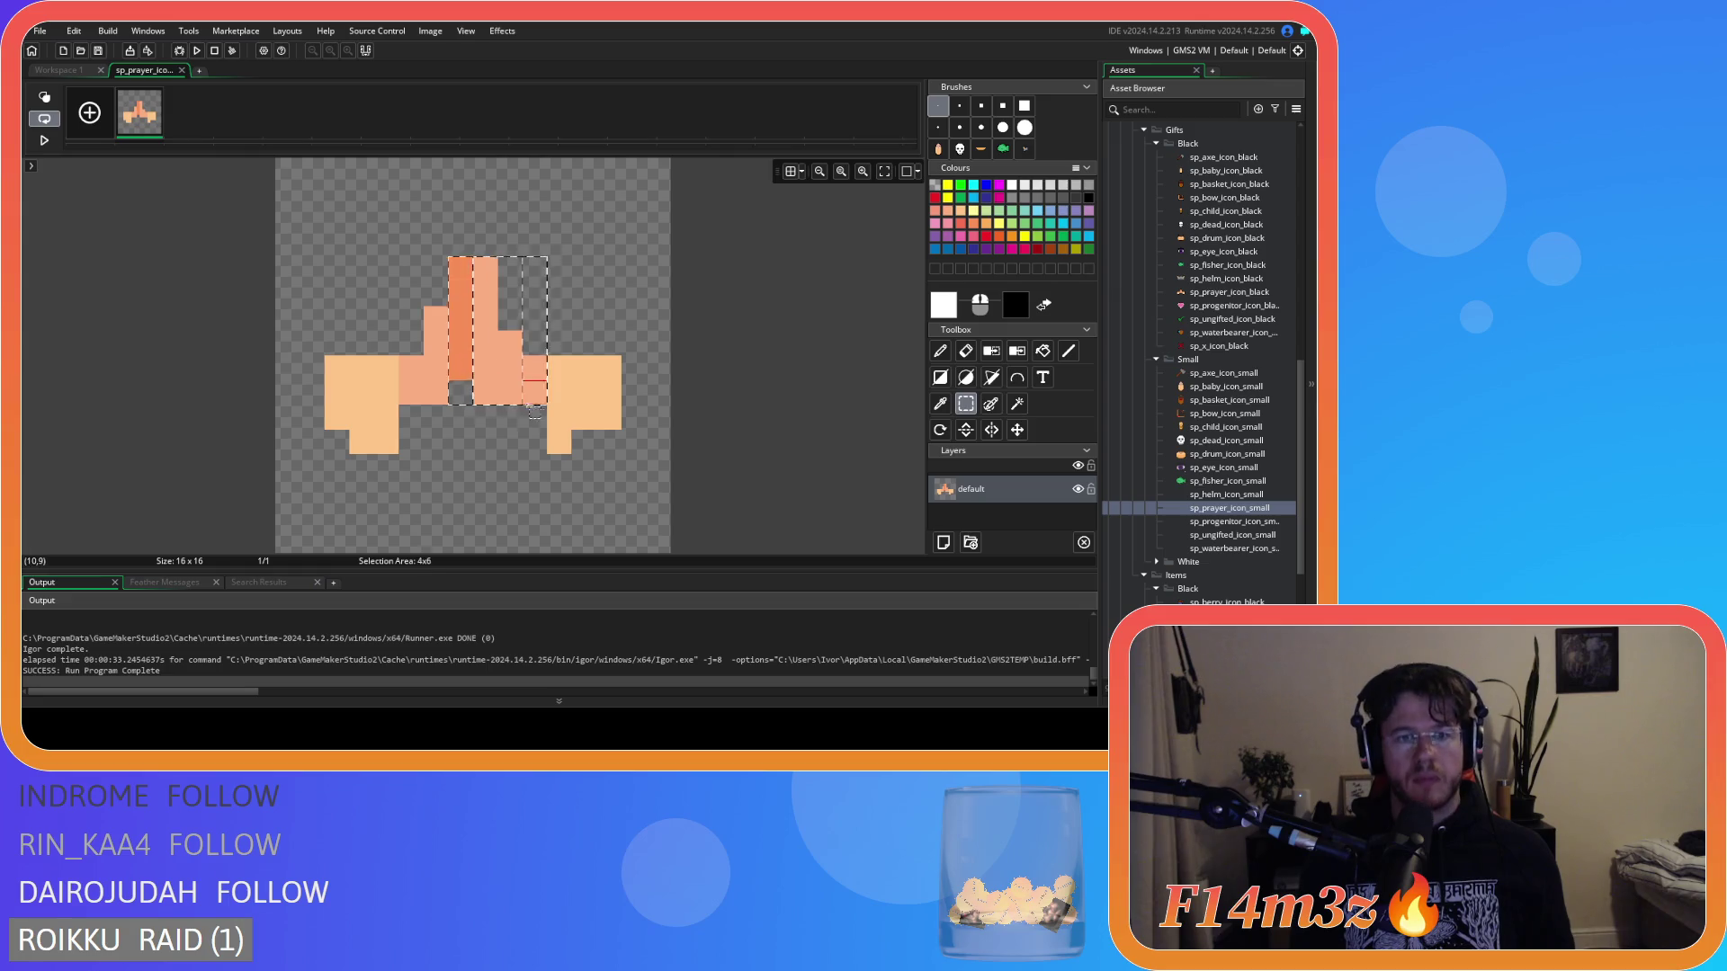
{"action": "key", "text": "ctrl+b"}
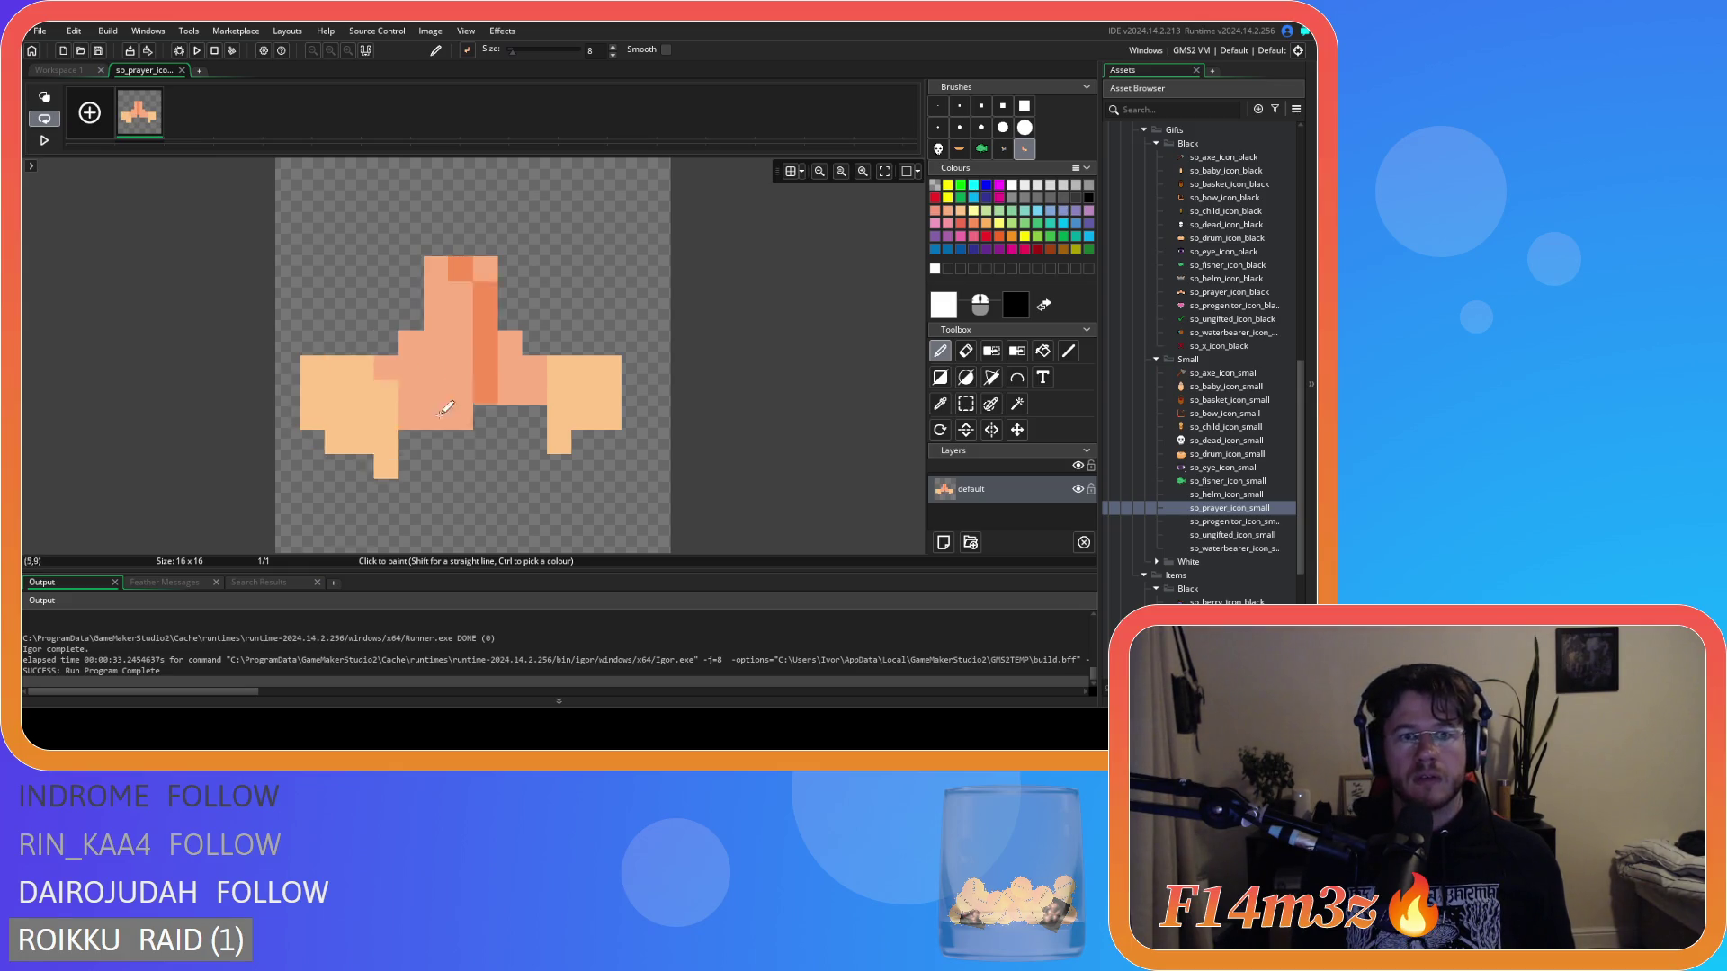
{"action": "left_click", "coordinate": [940, 404]}
{"action": "left_click", "coordinate": [578, 385]}
{"action": "left_click", "coordinate": [940, 351]}
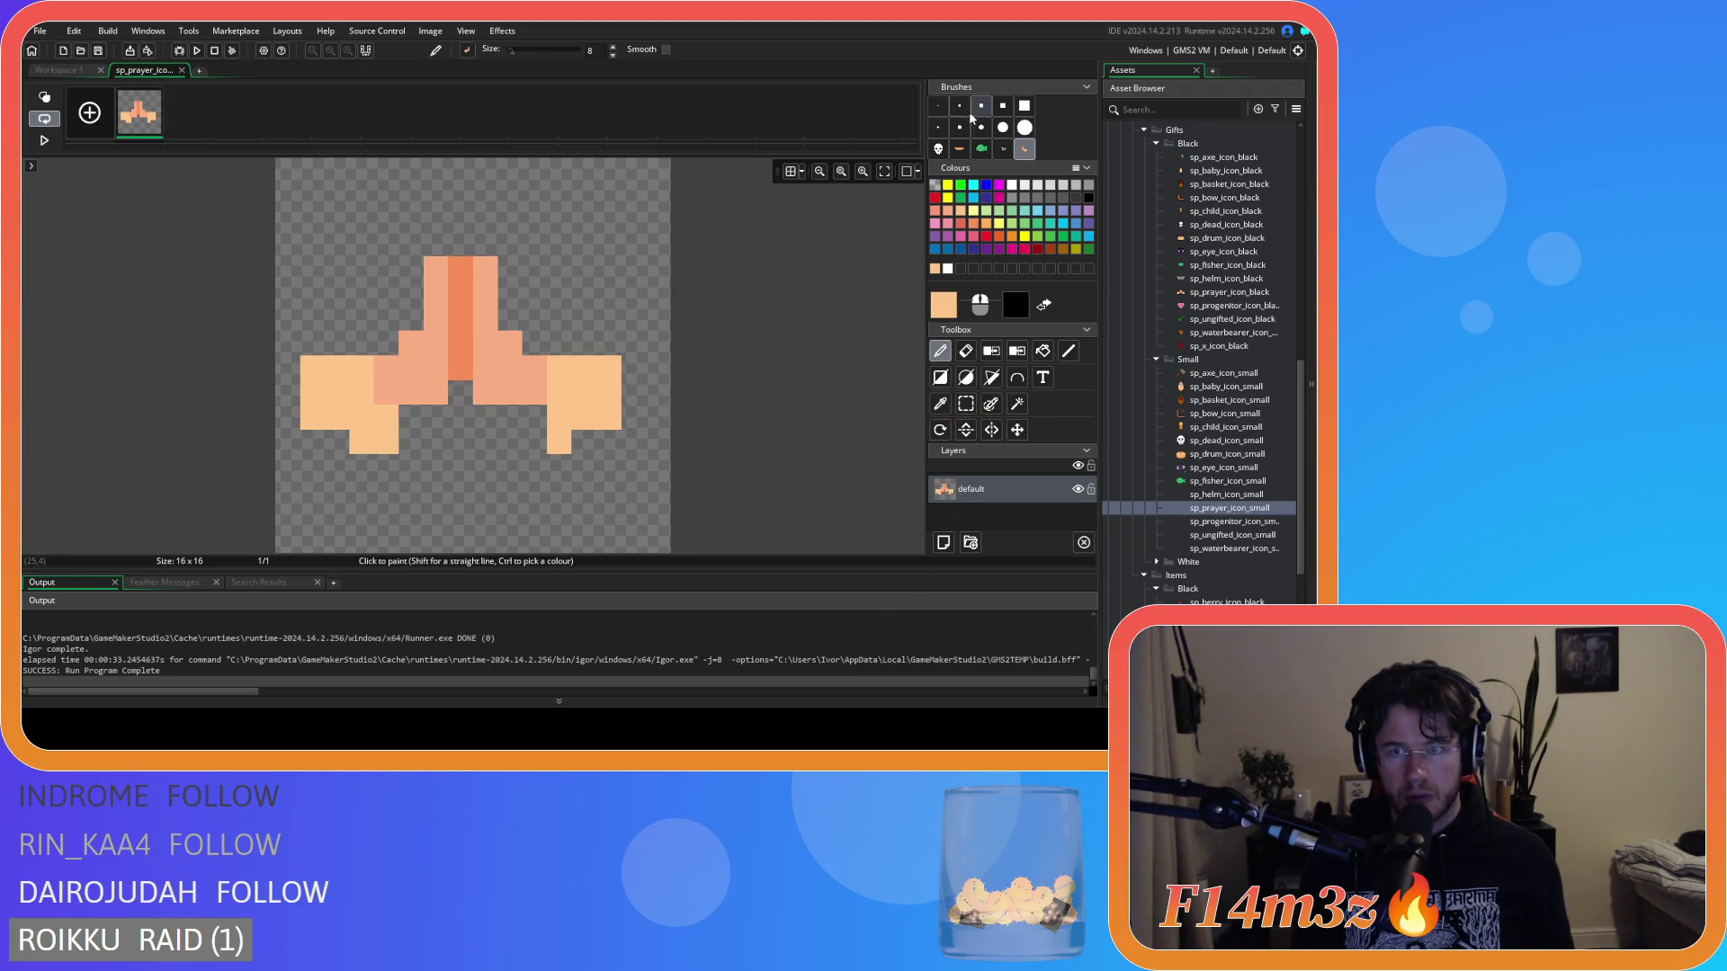
{"action": "left_click", "coordinate": [938, 105]}
{"action": "left_click_drag", "start_coordinate": [633, 417], "coordinate": [634, 368]}
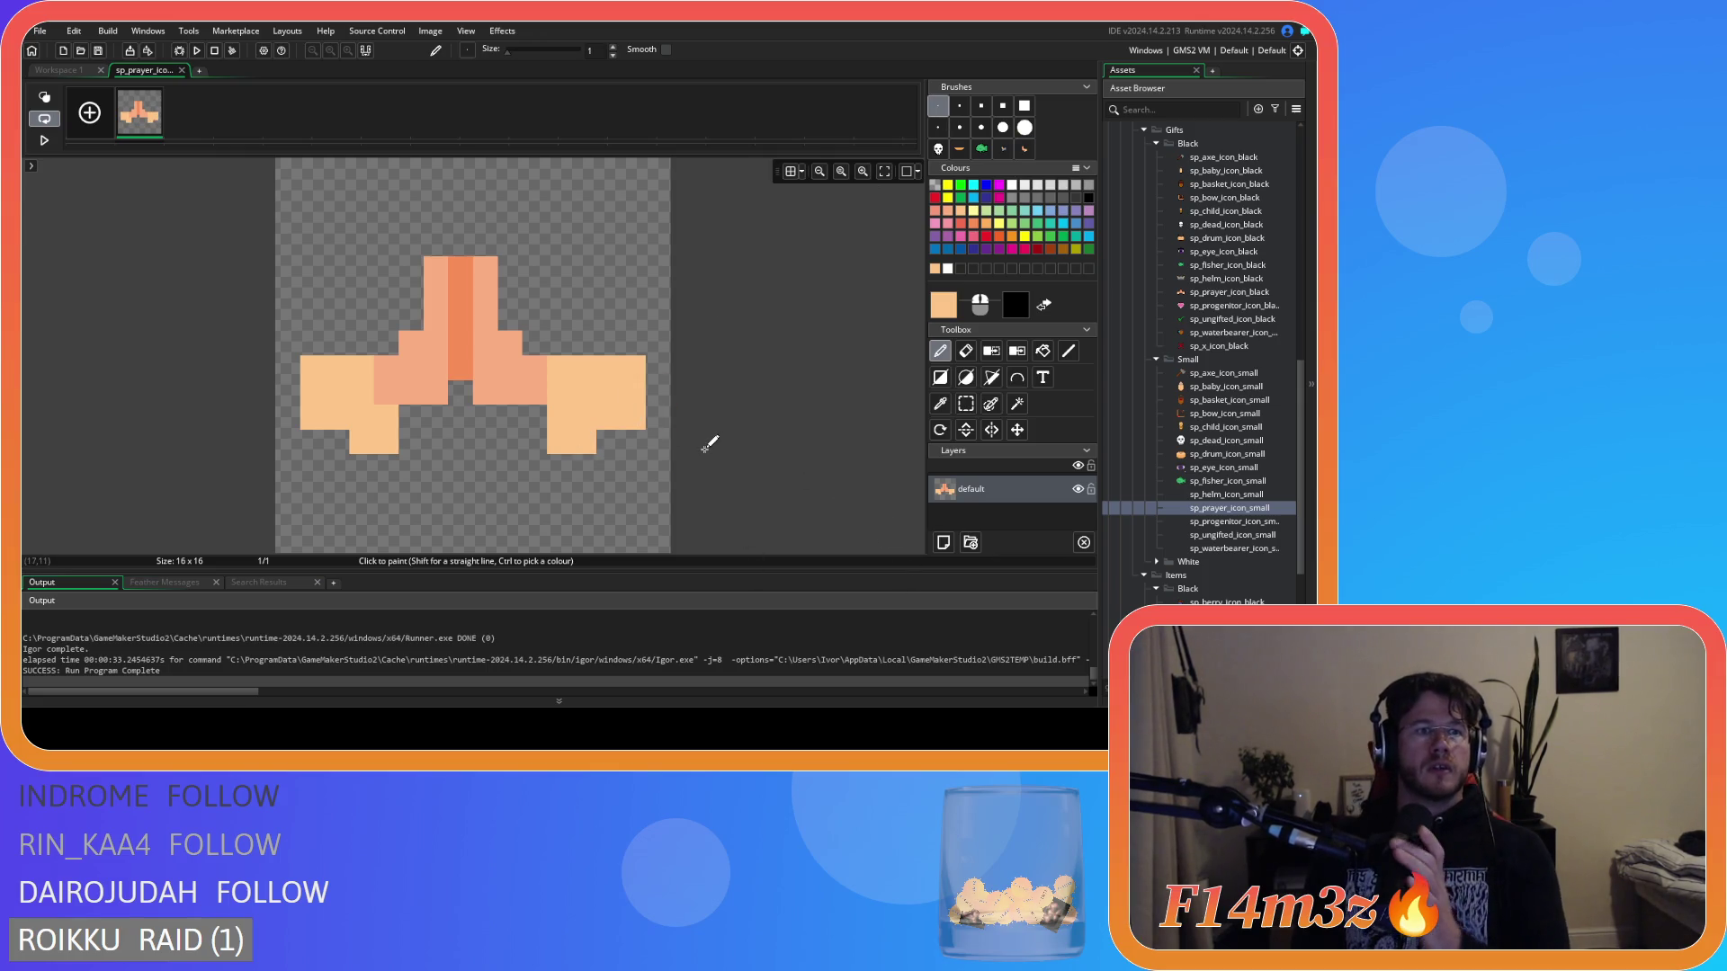
{"action": "key", "text": "e"}
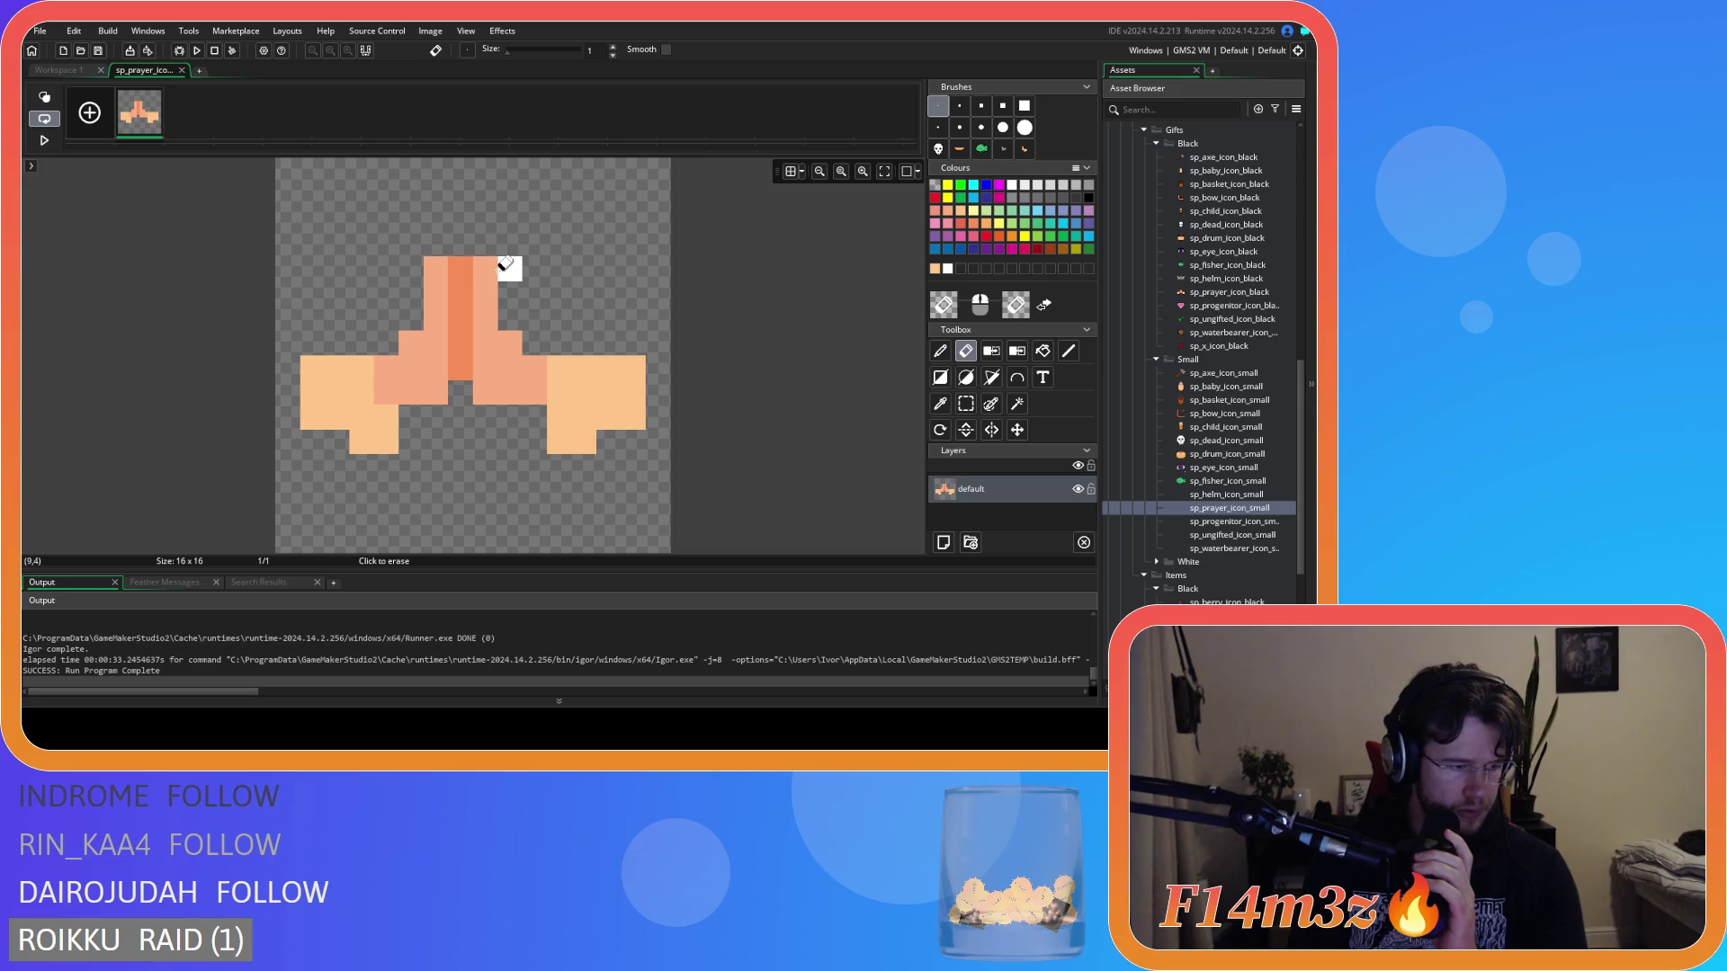
Test-erase the top-right pixel, undo it, and turn on the canvas grid.
{"action": "left_click", "coordinate": [486, 268]}
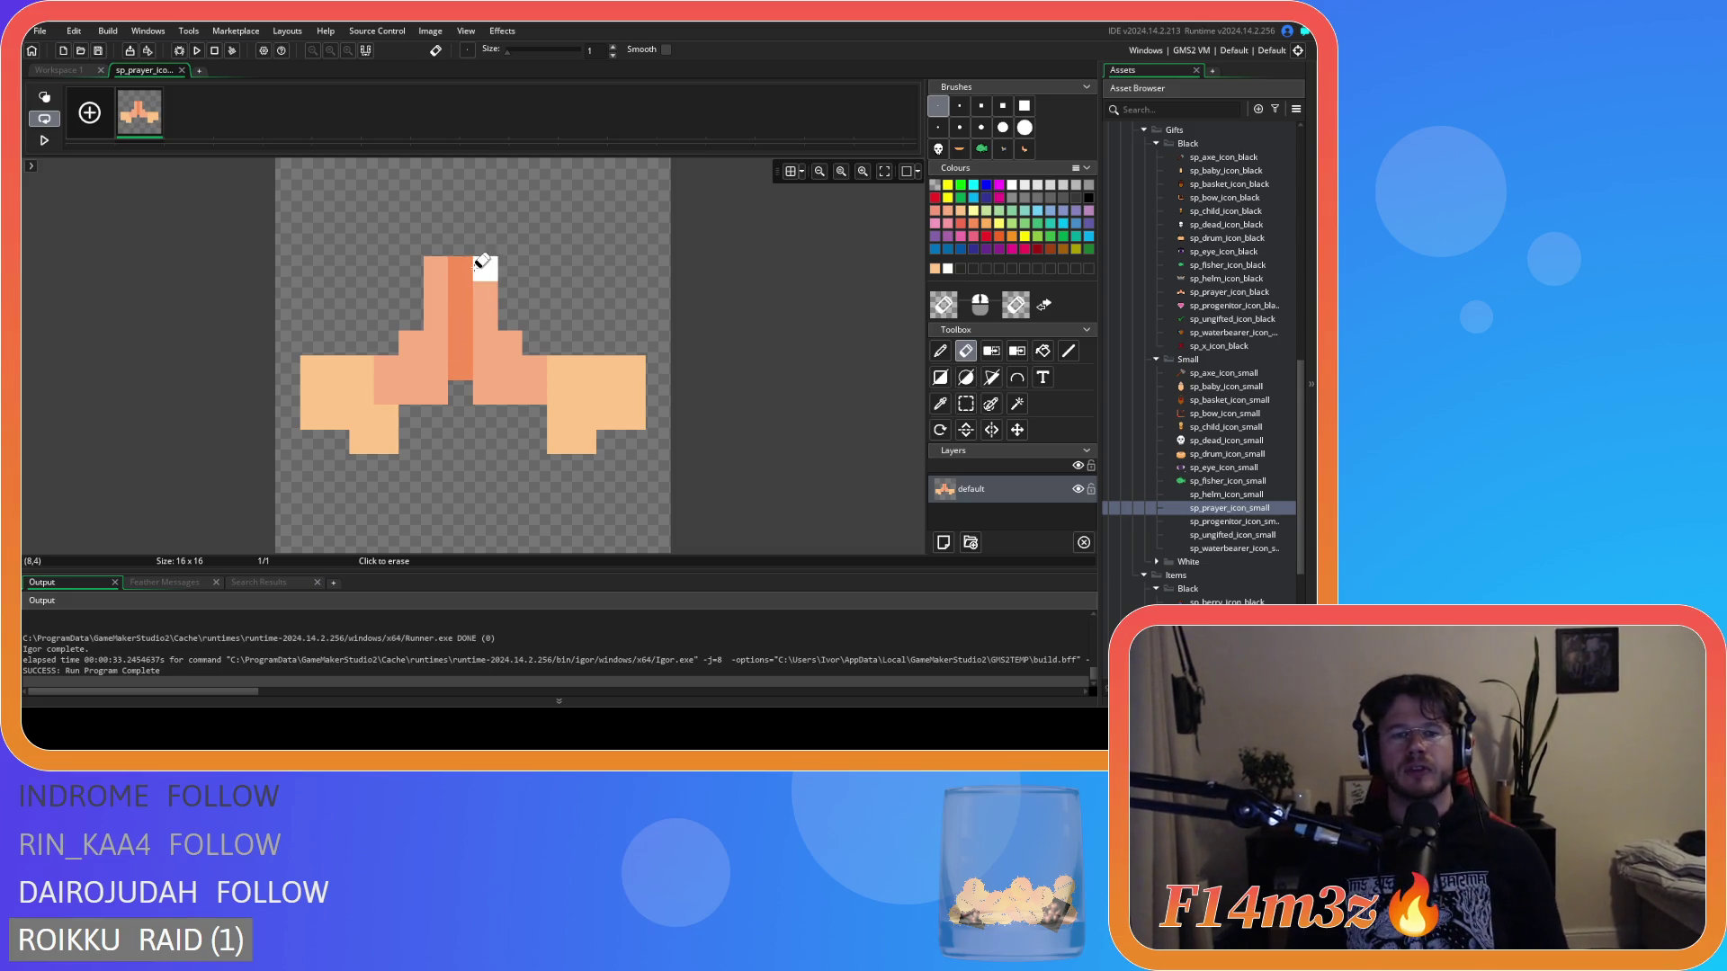
{"action": "key", "text": "ctrl+z"}
{"action": "left_click", "coordinate": [792, 173]}
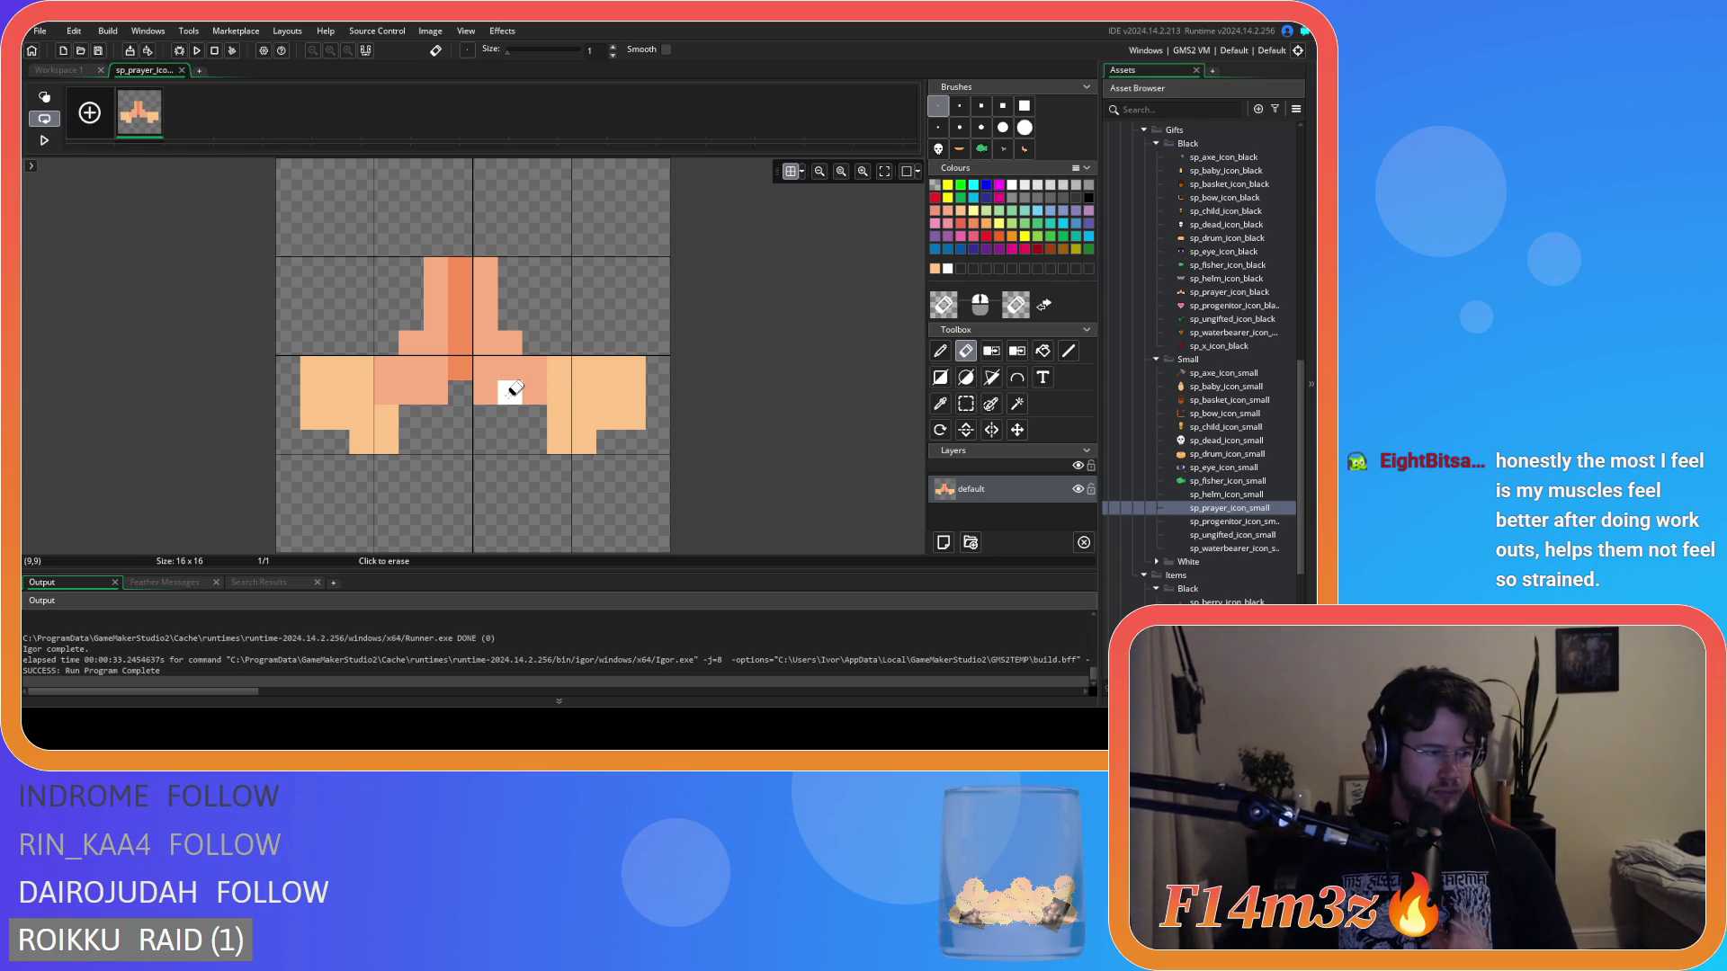
Erase the dark orange centre column to separate the two hands.
{"action": "left_click", "coordinate": [965, 404]}
{"action": "left_click_drag", "start_coordinate": [647, 475], "coordinate": [473, 258]}
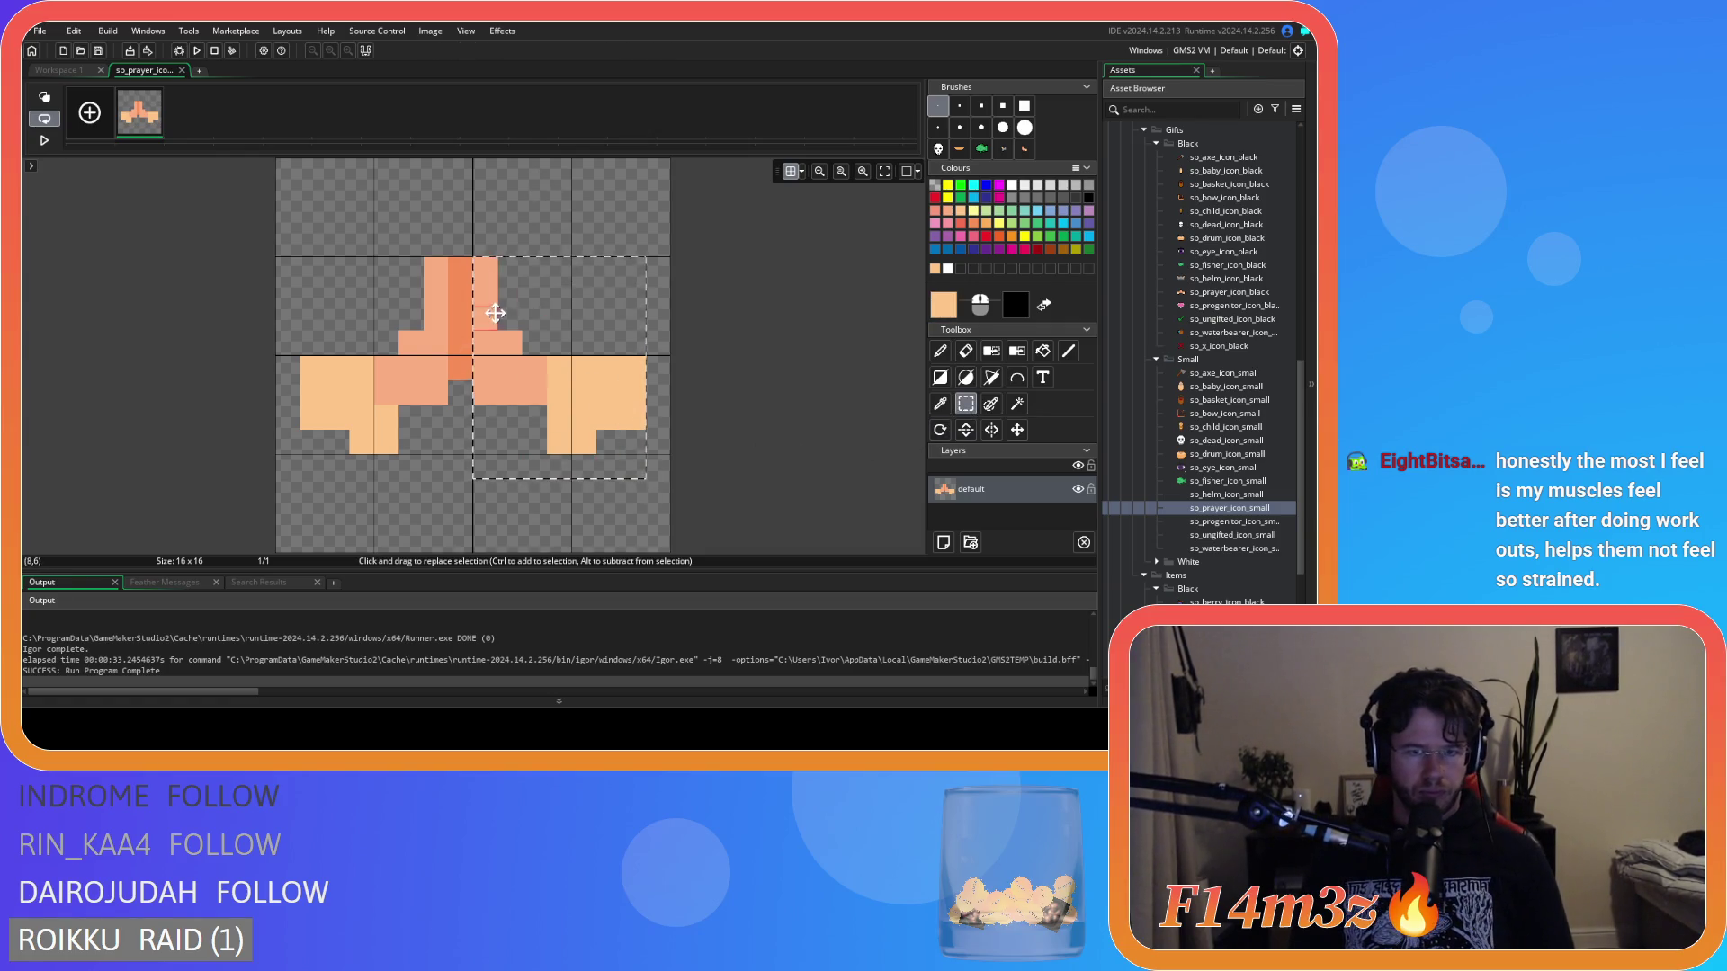
{"action": "left_click", "coordinate": [643, 392]}
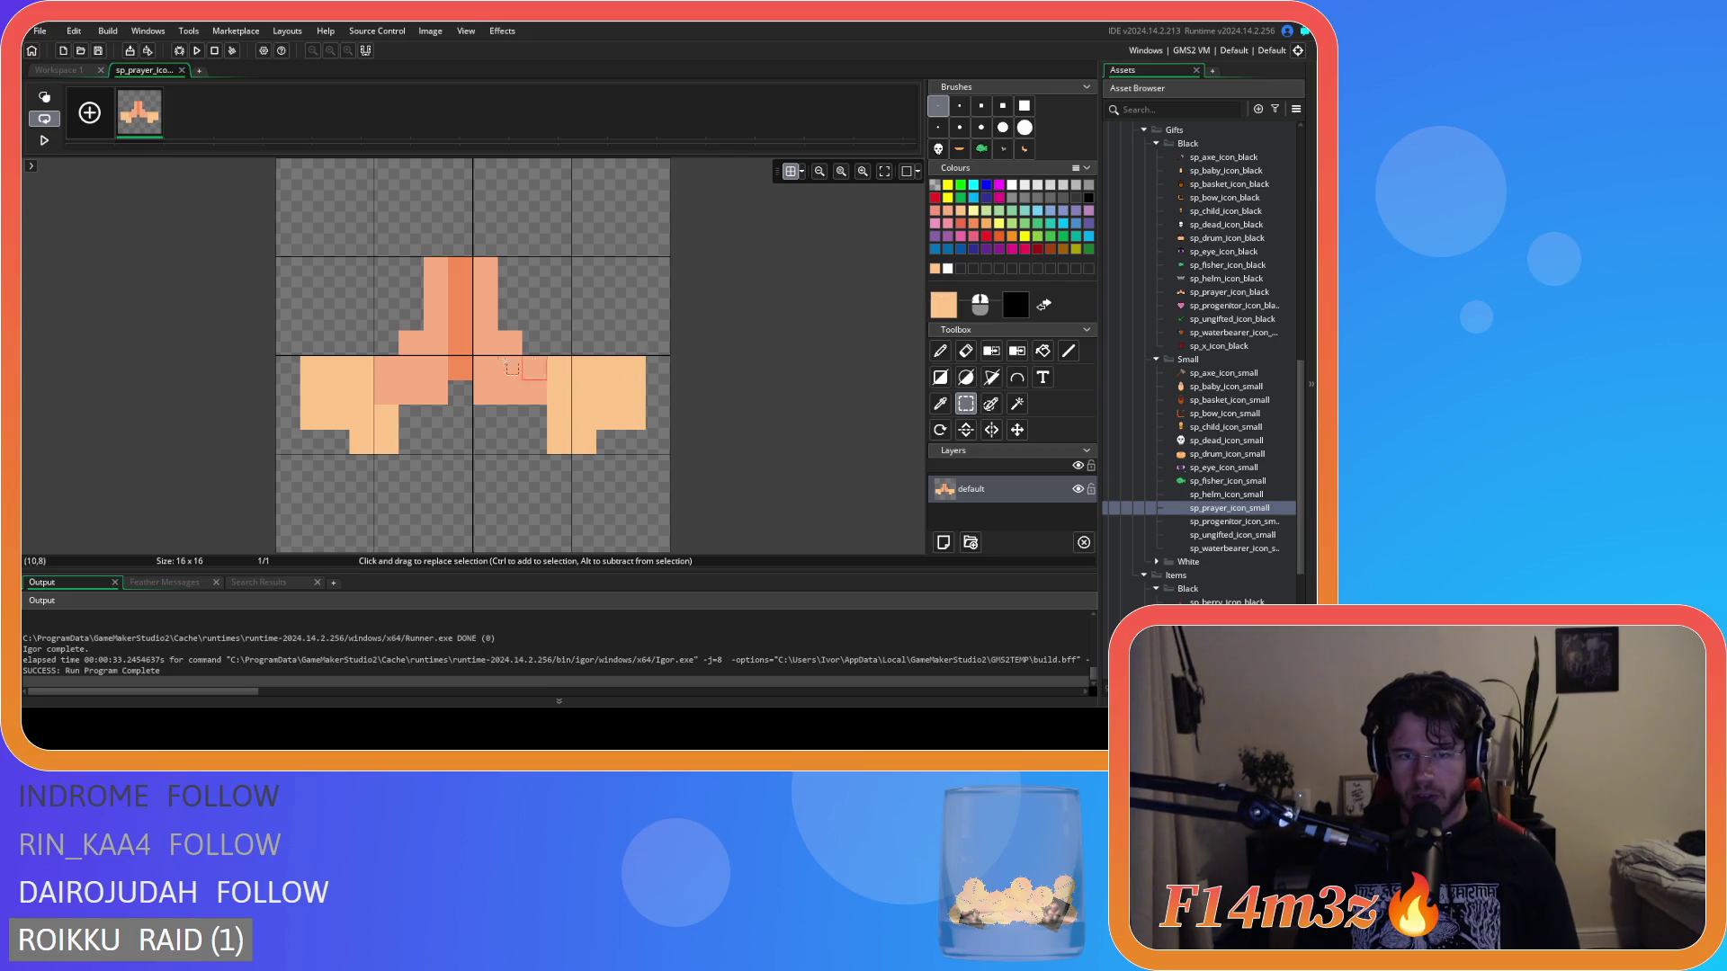
{"action": "left_click_drag", "start_coordinate": [484, 268], "coordinate": [640, 445]}
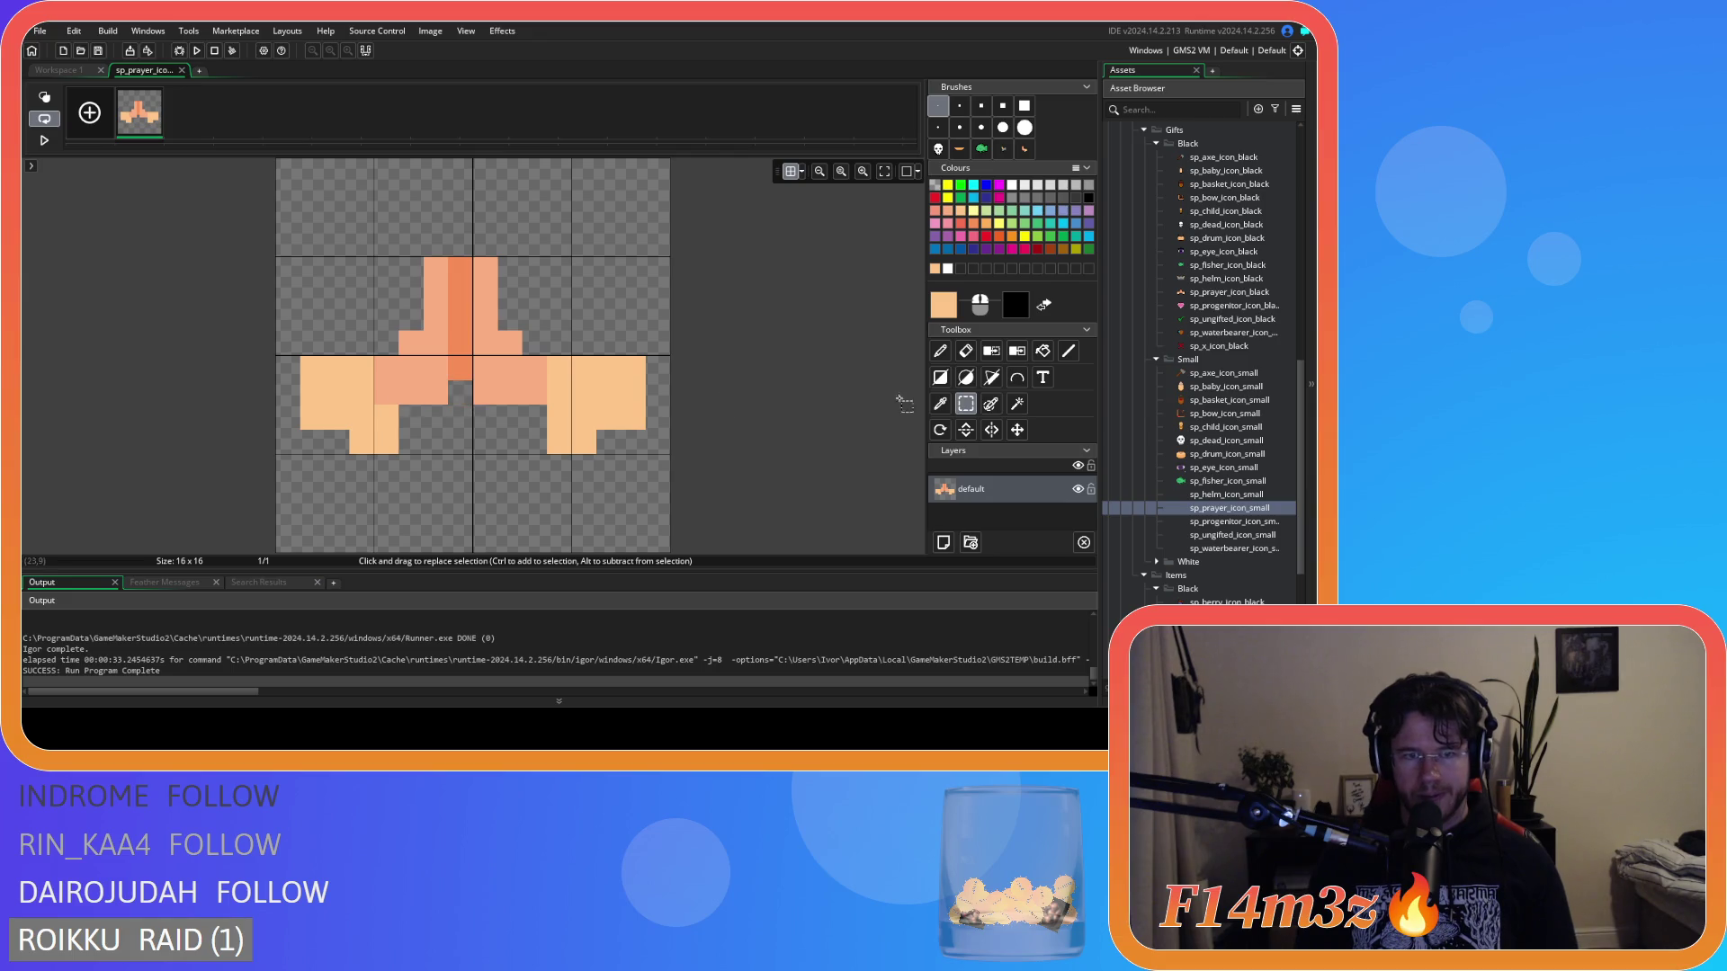
{"action": "left_click", "coordinate": [964, 353]}
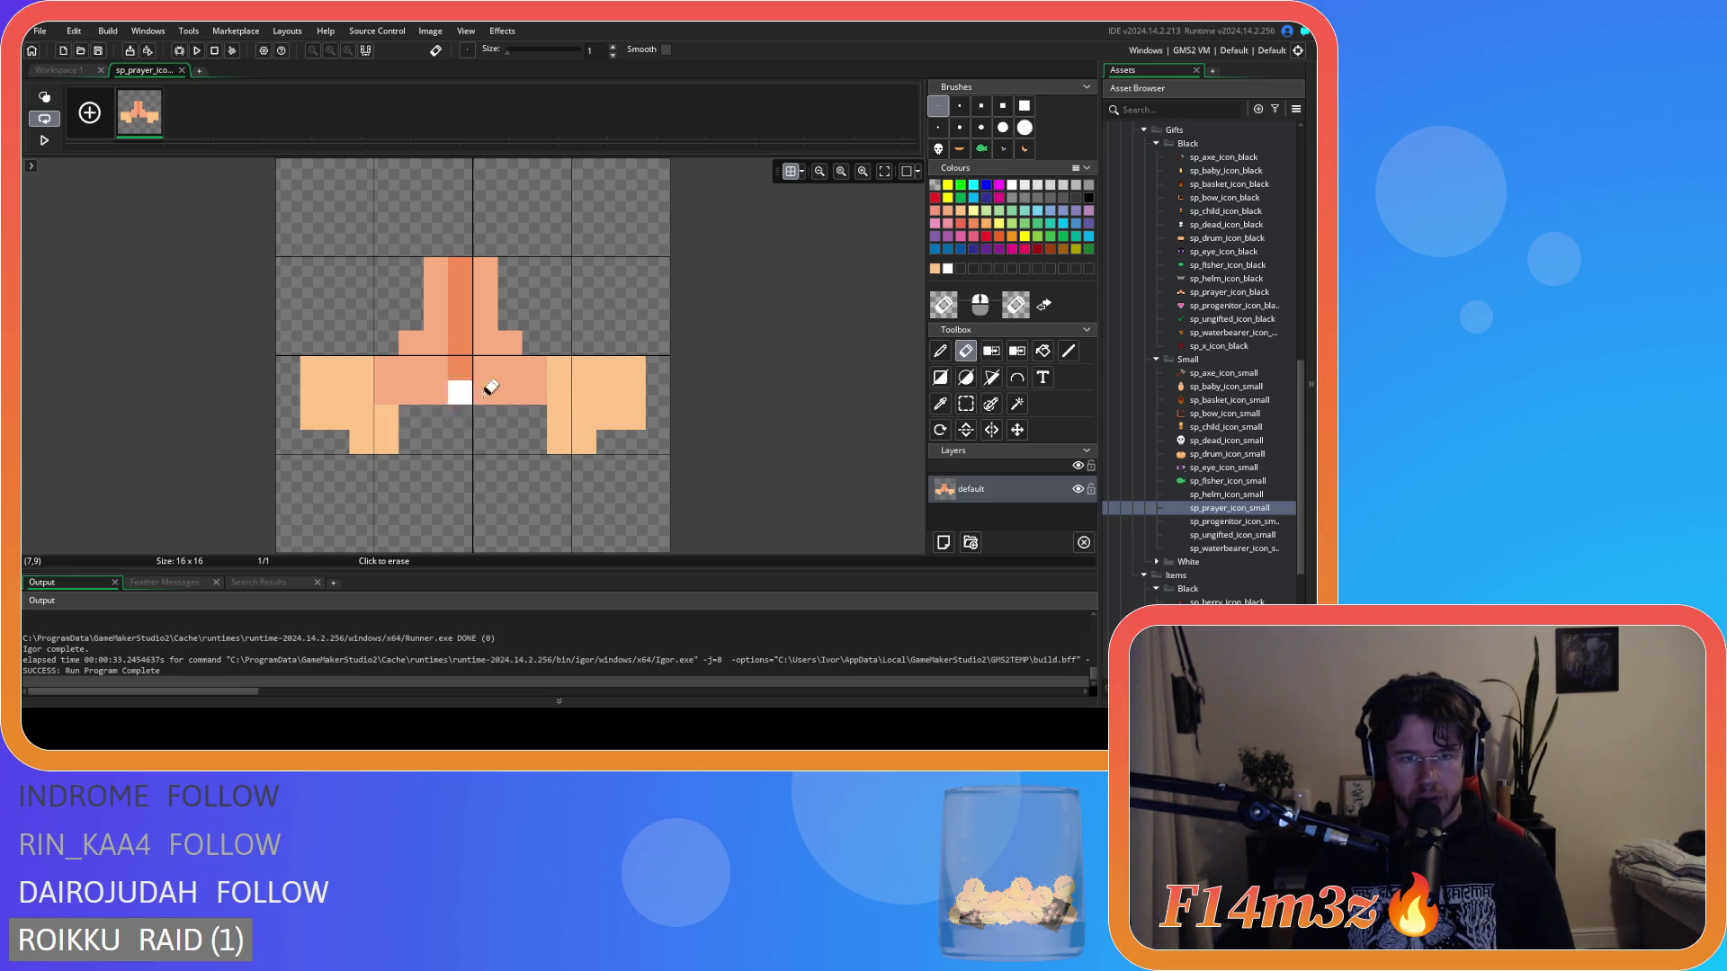
{"action": "left_click_drag", "start_coordinate": [462, 409], "coordinate": [462, 239]}
Try nudging the left hand one pixel toward the centre, then undo it.
{"action": "left_click", "coordinate": [966, 403]}
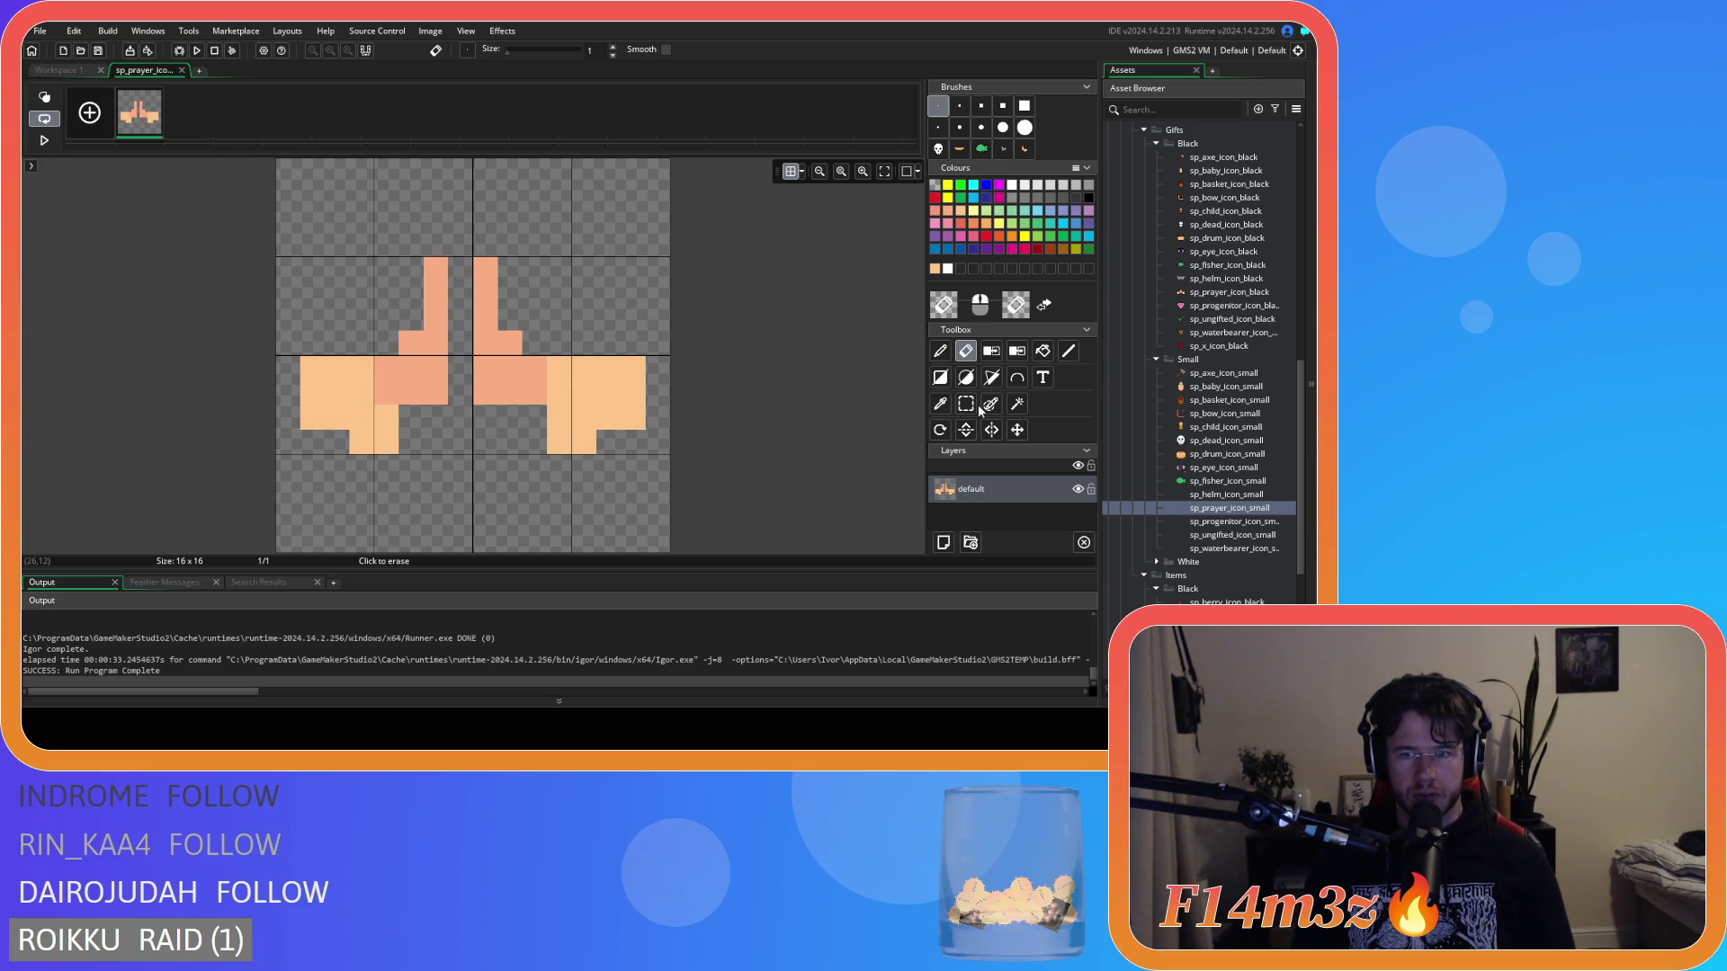
{"action": "left_click_drag", "start_coordinate": [279, 212], "coordinate": [468, 500]}
{"action": "left_click_drag", "start_coordinate": [376, 400], "coordinate": [401, 400]}
{"action": "left_click", "coordinate": [643, 297]}
{"action": "mouse_move", "coordinate": [302, 208]}
{"action": "left_mouse_down"}
{"action": "mouse_move", "coordinate": [304, 502]}
{"action": "mouse_move", "coordinate": [498, 502]}
{"action": "mouse_move", "coordinate": [478, 487]}
{"action": "left_mouse_up"}
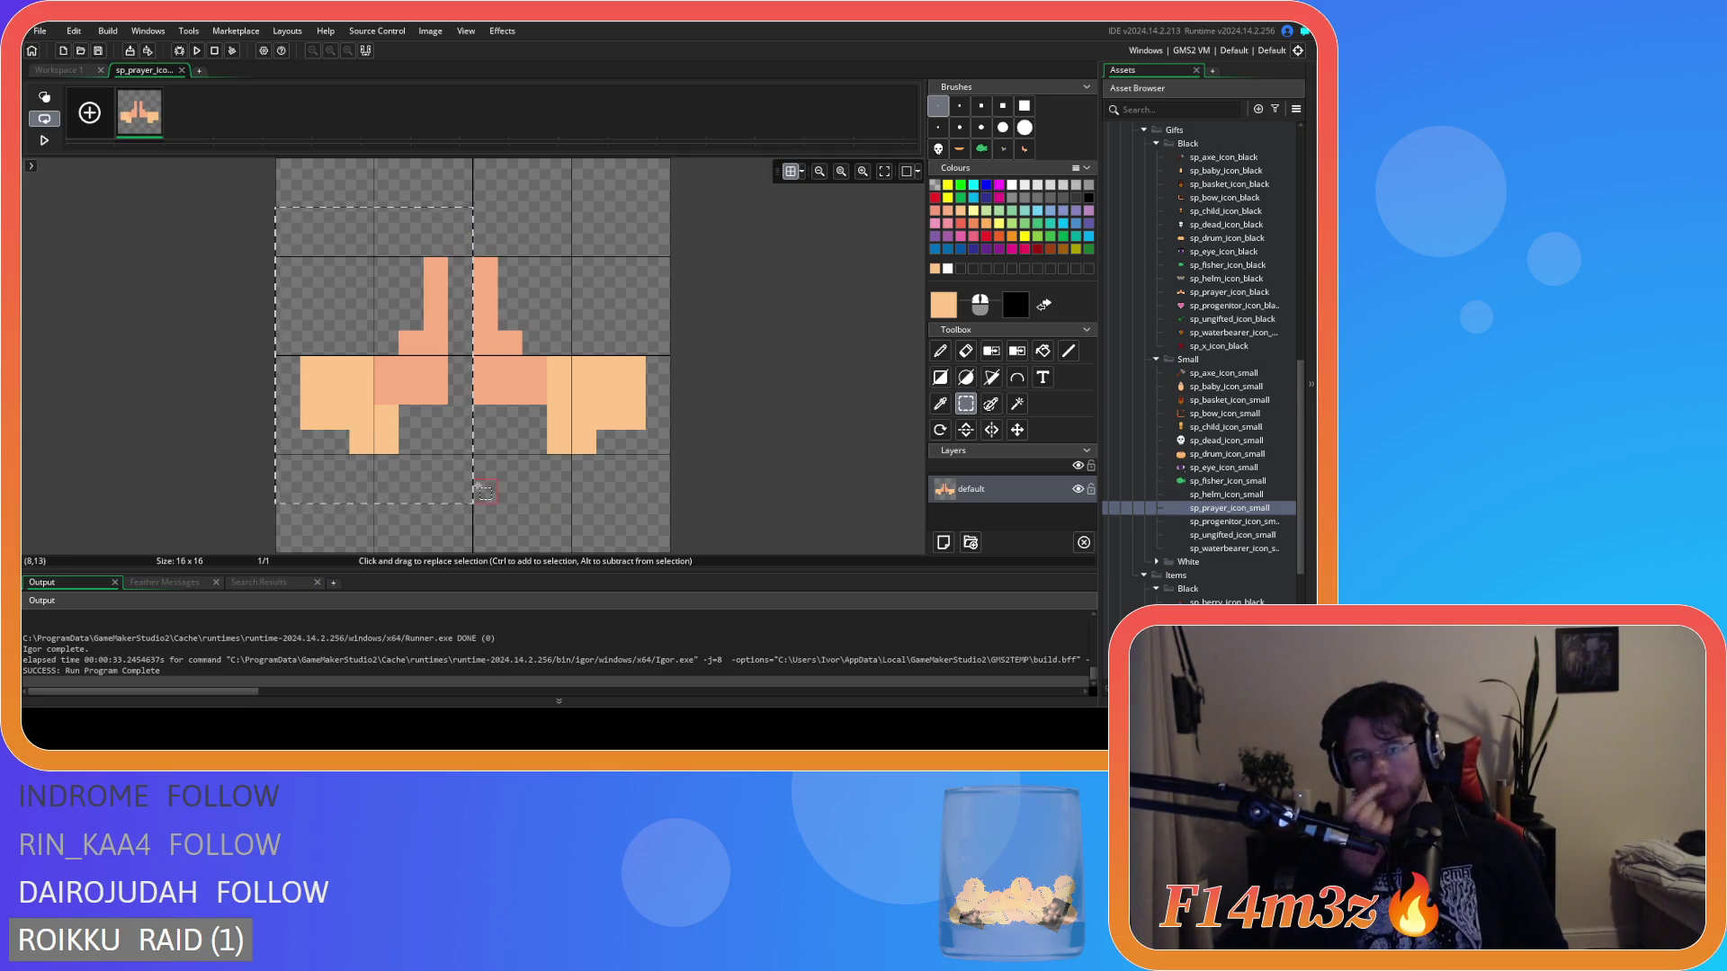
{"action": "left_click", "coordinate": [416, 247]}
{"action": "key", "text": "ctrl+z"}
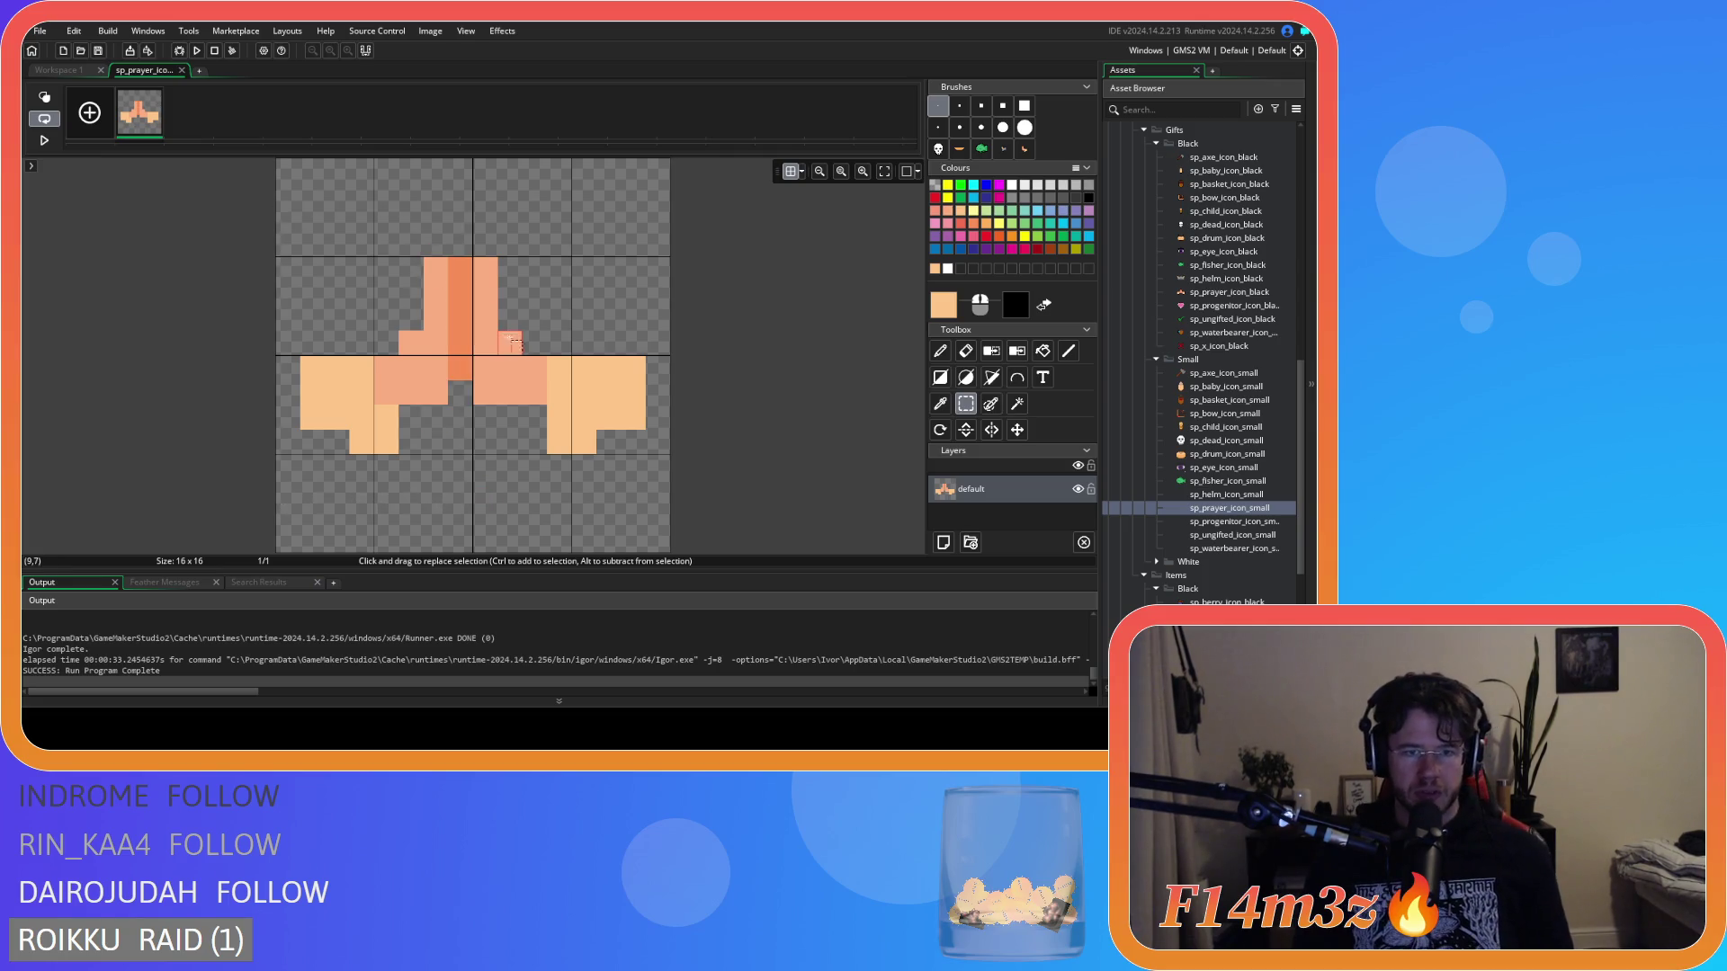
Delete the left half and stamp a mirrored brush copy of the right half there.
{"action": "left_click", "coordinate": [940, 404]}
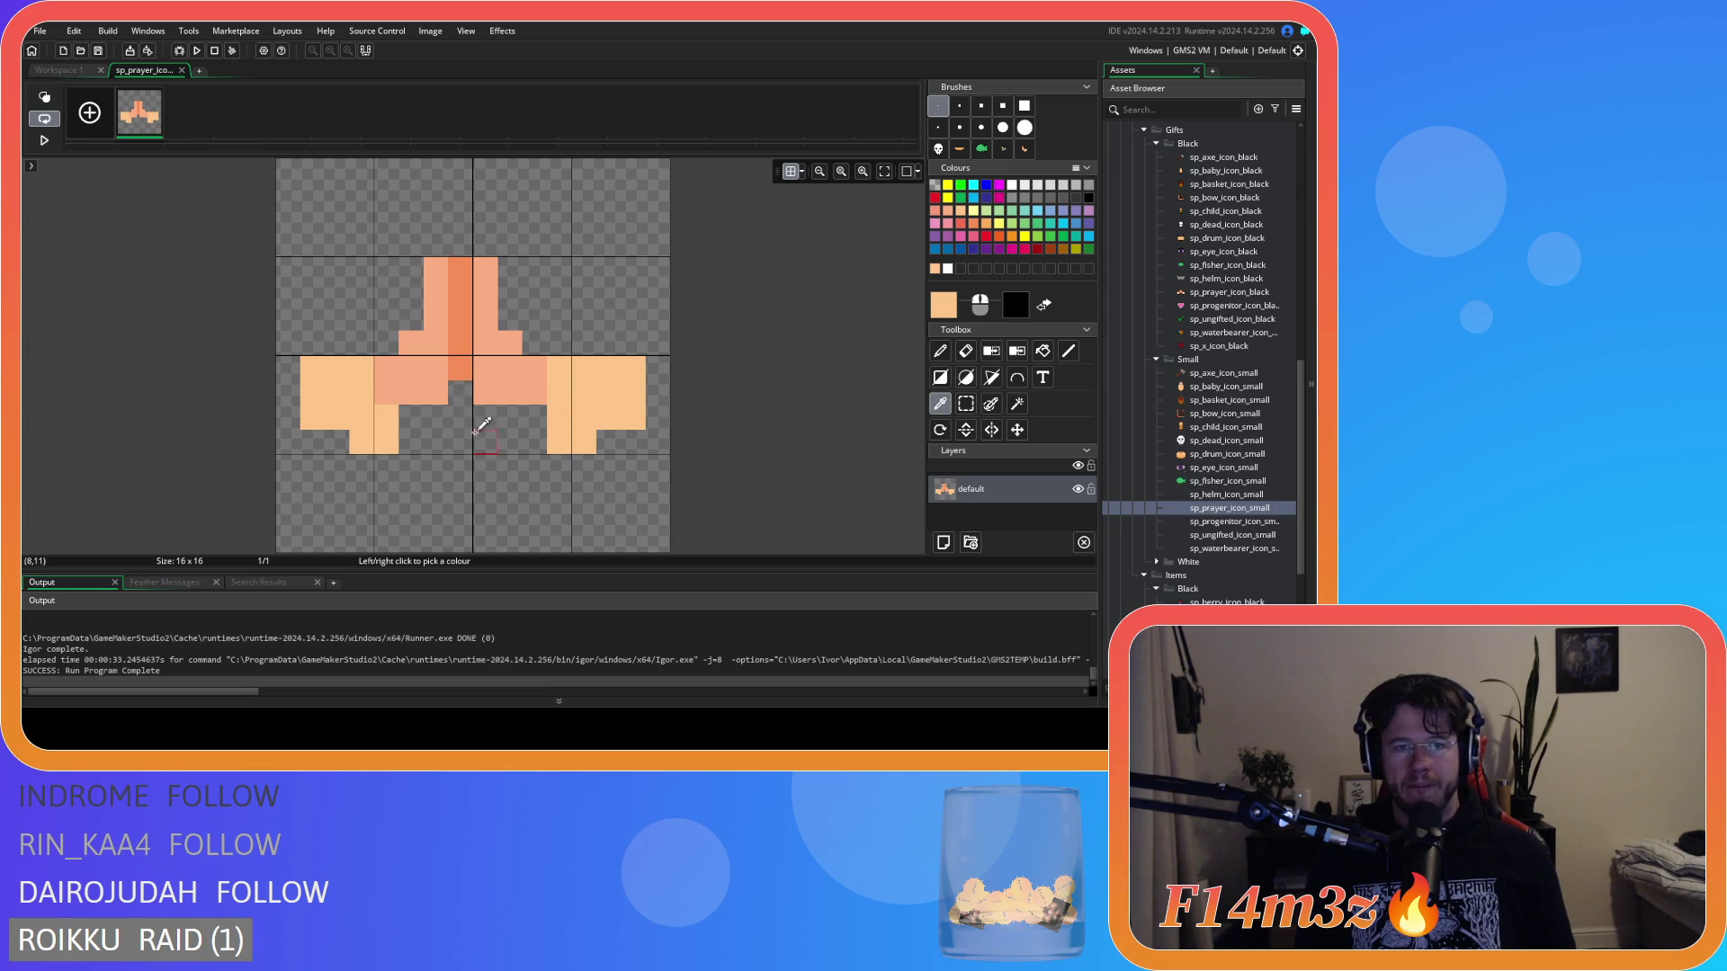
{"action": "left_click", "coordinate": [963, 407]}
{"action": "mouse_move", "coordinate": [290, 237]}
{"action": "left_mouse_down"}
{"action": "mouse_move", "coordinate": [301, 414]}
{"action": "mouse_move", "coordinate": [470, 477]}
{"action": "left_mouse_up"}
{"action": "key", "text": "Delete"}
{"action": "left_click_drag", "start_coordinate": [664, 496], "coordinate": [437, 243]}
{"action": "key", "text": "ctrl+b"}
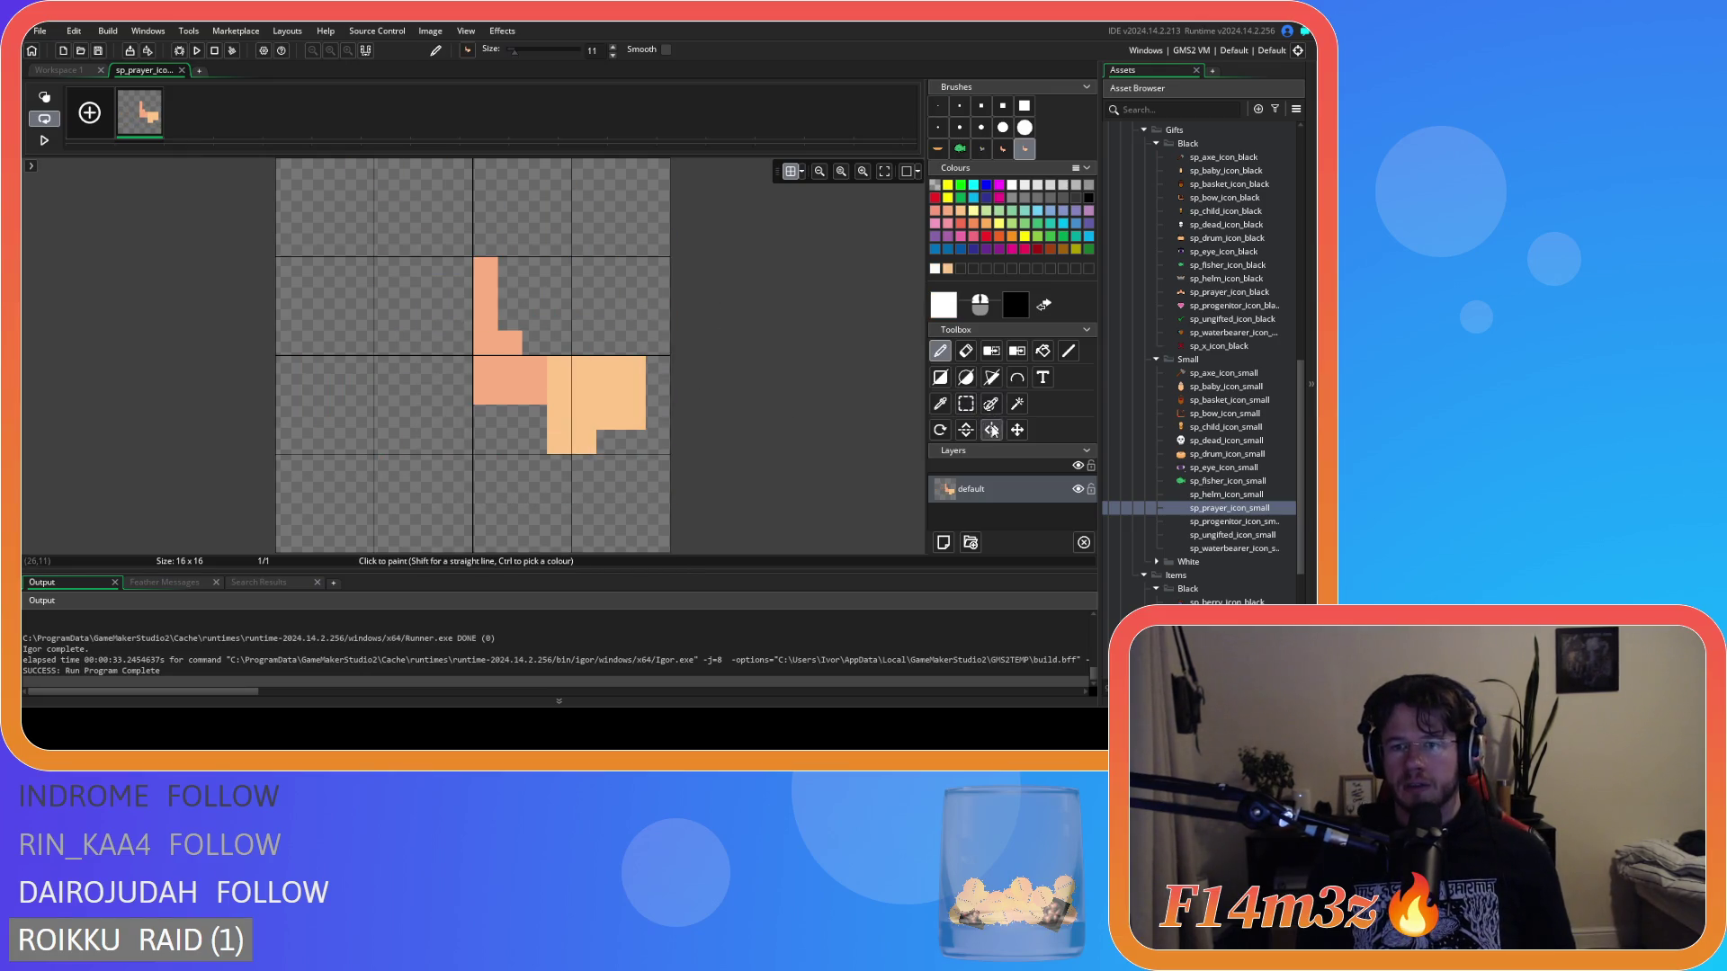
{"action": "left_click", "coordinate": [992, 430]}
{"action": "left_click", "coordinate": [418, 367]}
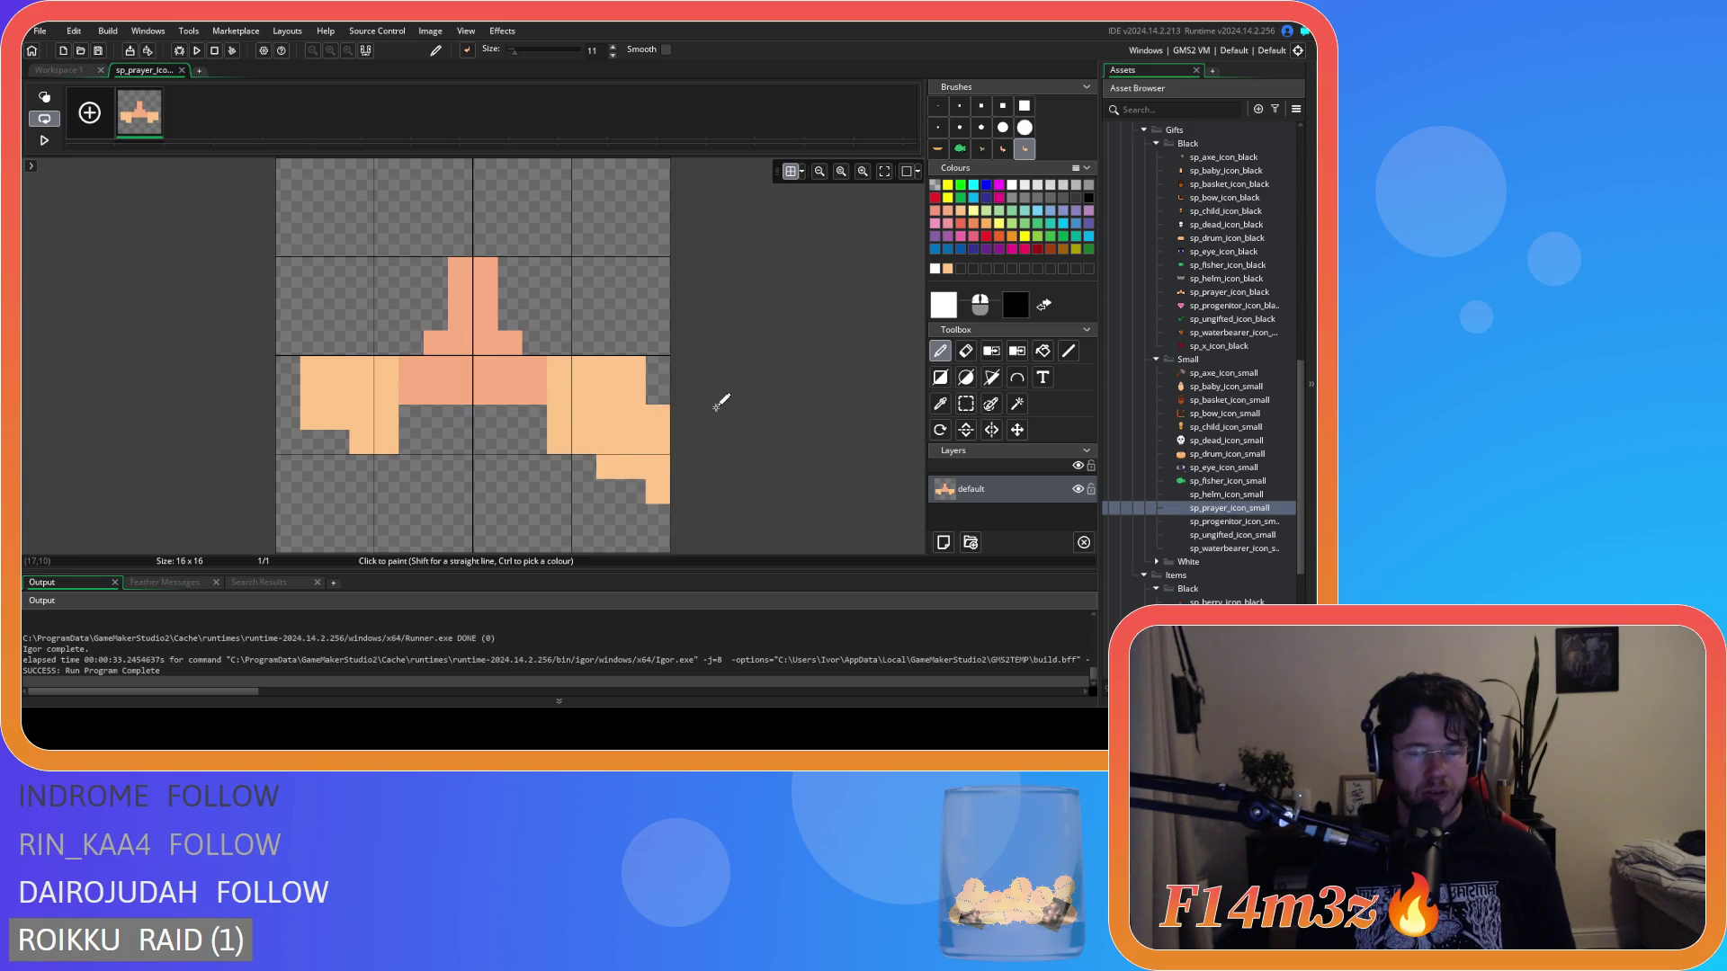
Erase two centre pixels with a single-pixel eraser and preview the icon's sprite window.
{"action": "left_click", "coordinate": [966, 351]}
{"action": "left_click", "coordinate": [938, 105]}
{"action": "left_click_drag", "start_coordinate": [459, 393], "coordinate": [486, 393]}
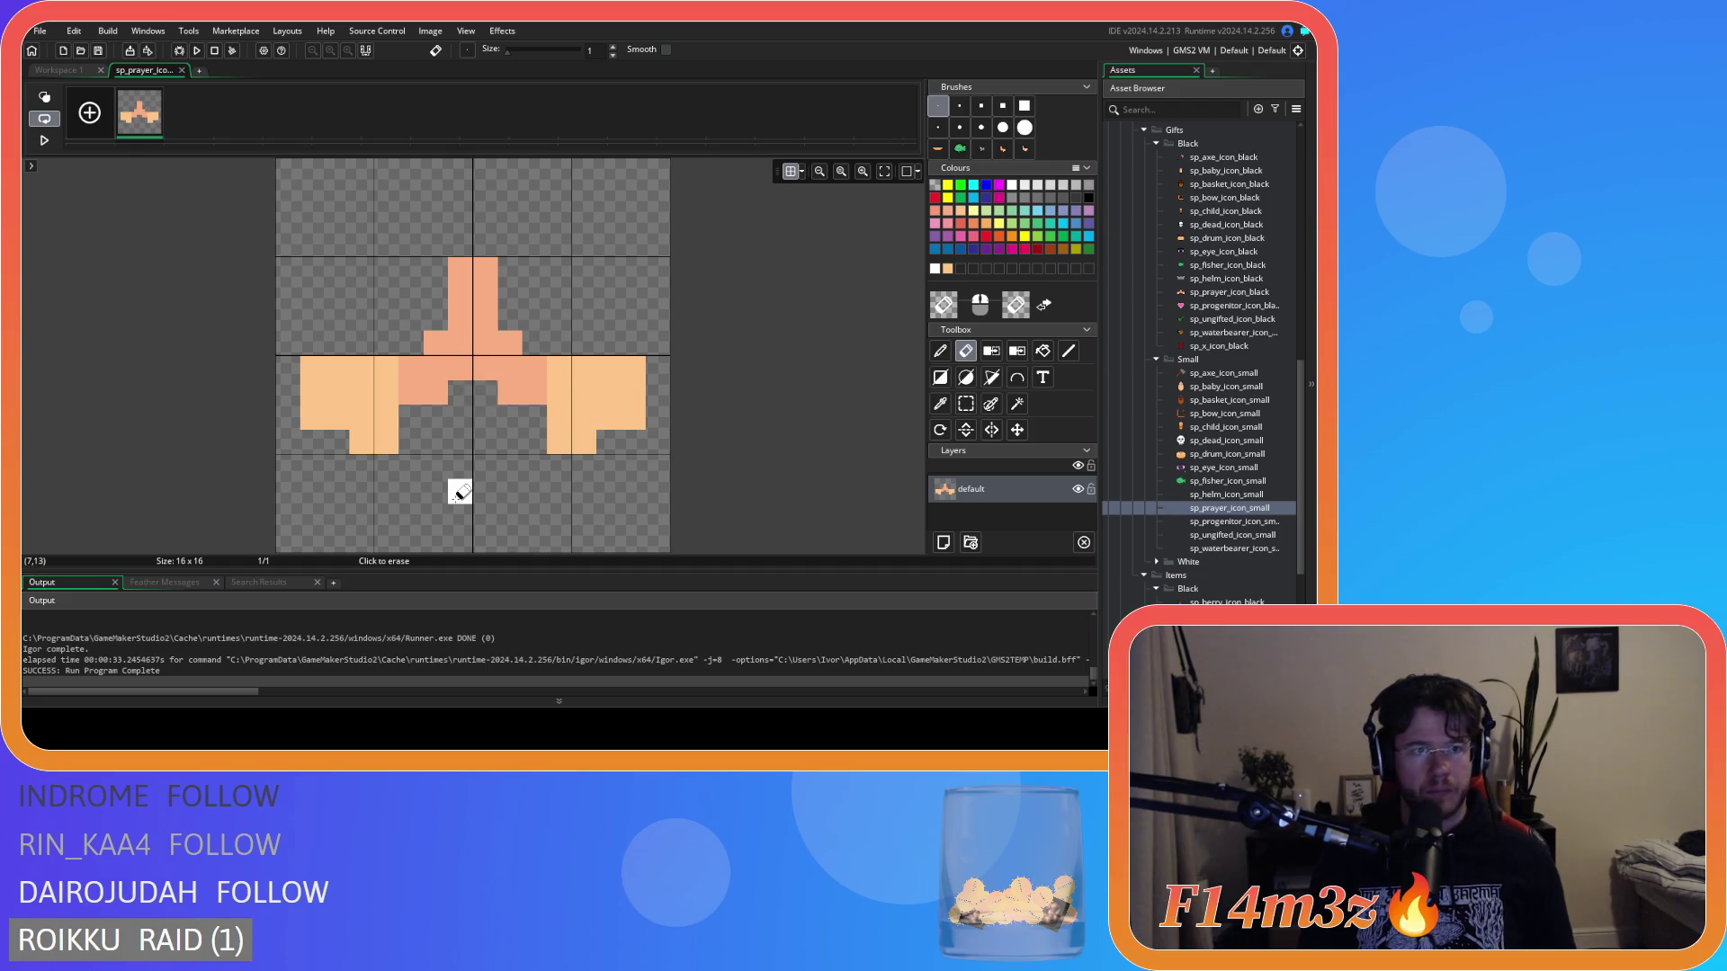
{"action": "left_click", "coordinate": [65, 71]}
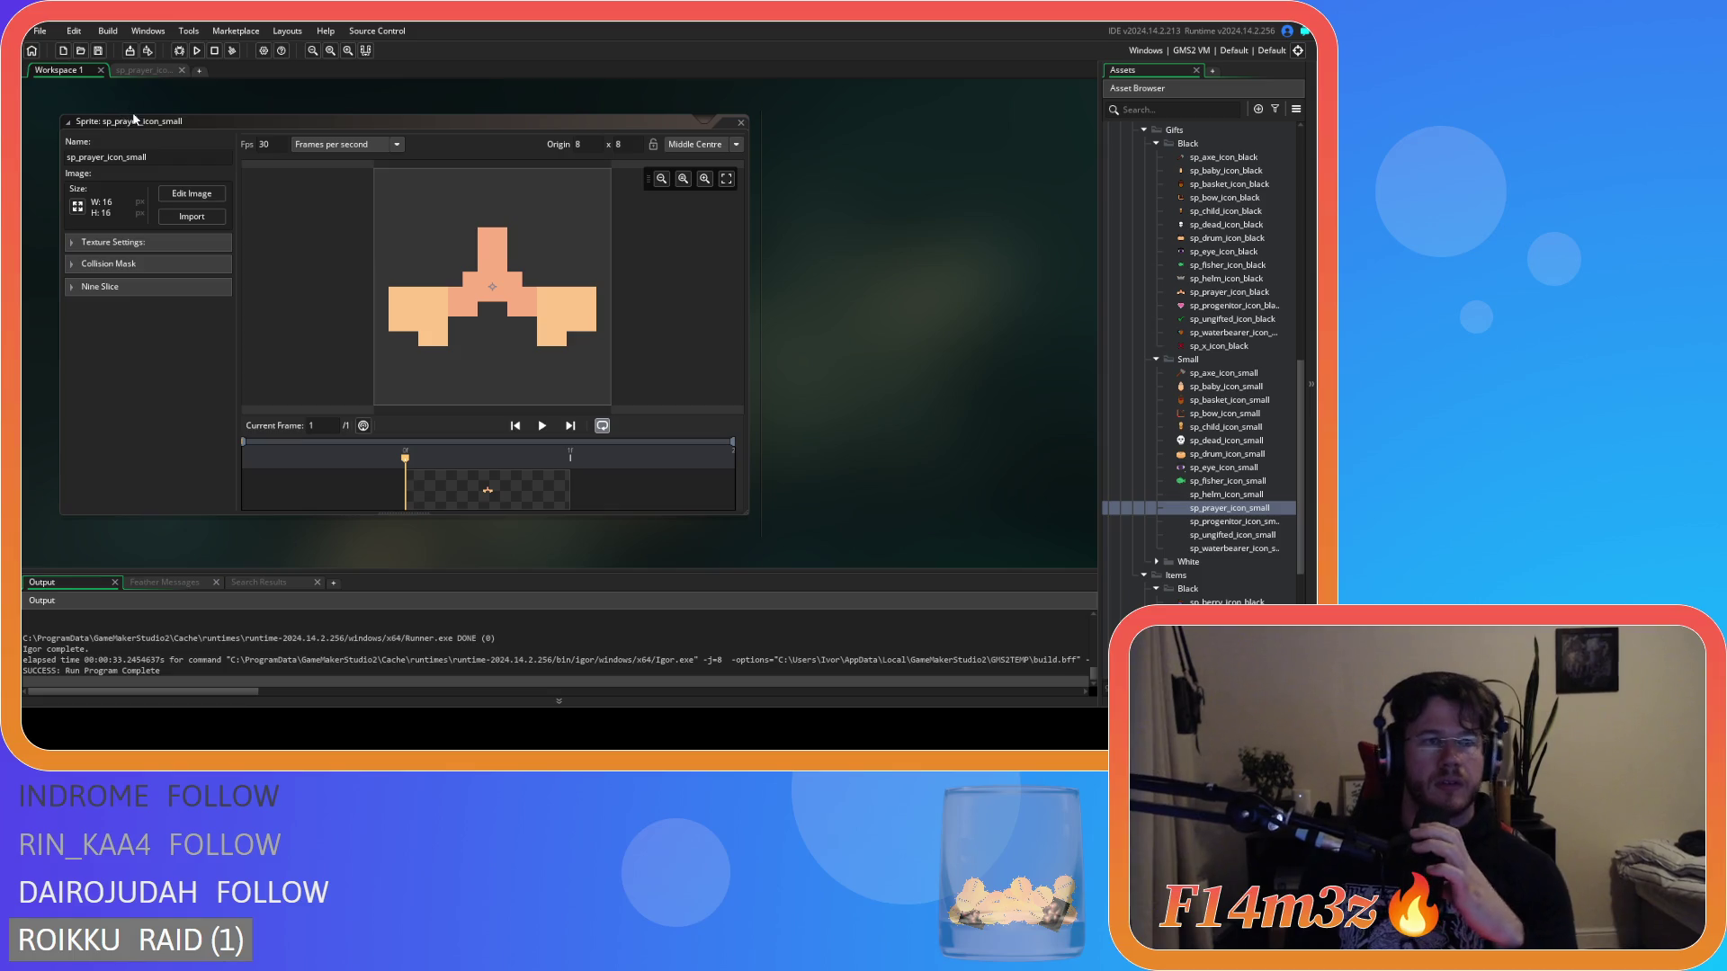
Add two salmon pixels on top of the centre stem with the pencil.
{"action": "left_click", "coordinate": [144, 70]}
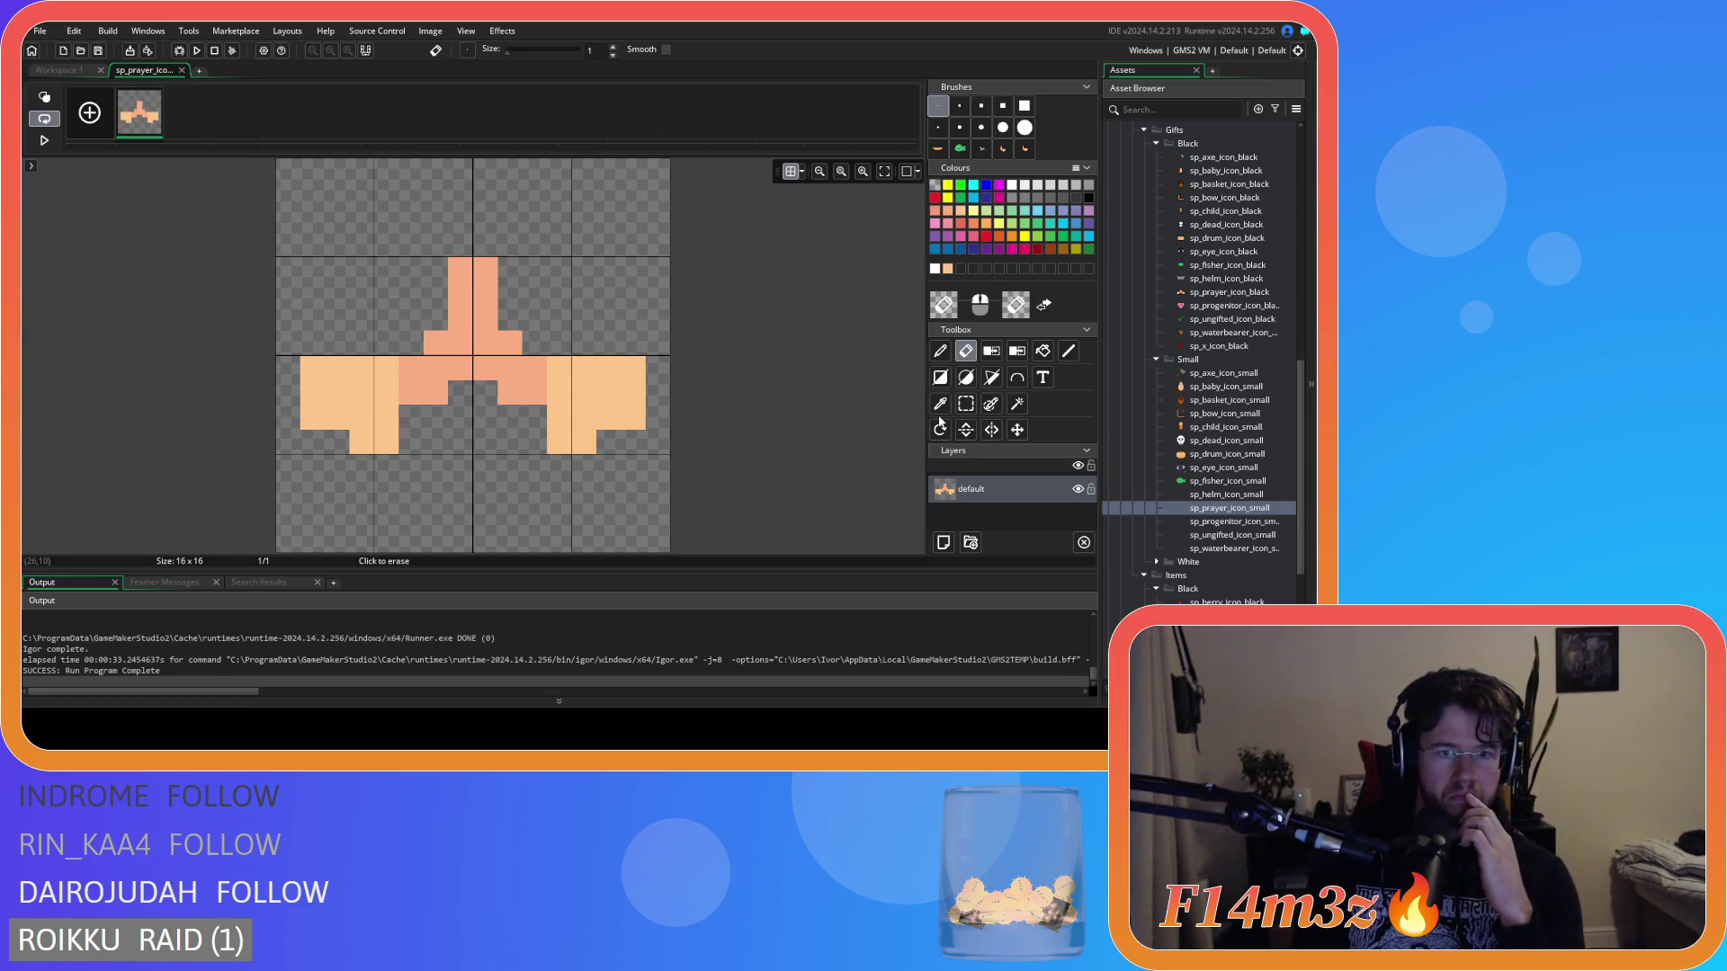
{"action": "left_click", "coordinate": [930, 351]}
{"action": "left_click", "coordinate": [508, 340], "text": "ctrl"}
{"action": "left_click_drag", "start_coordinate": [460, 242], "coordinate": [484, 236]}
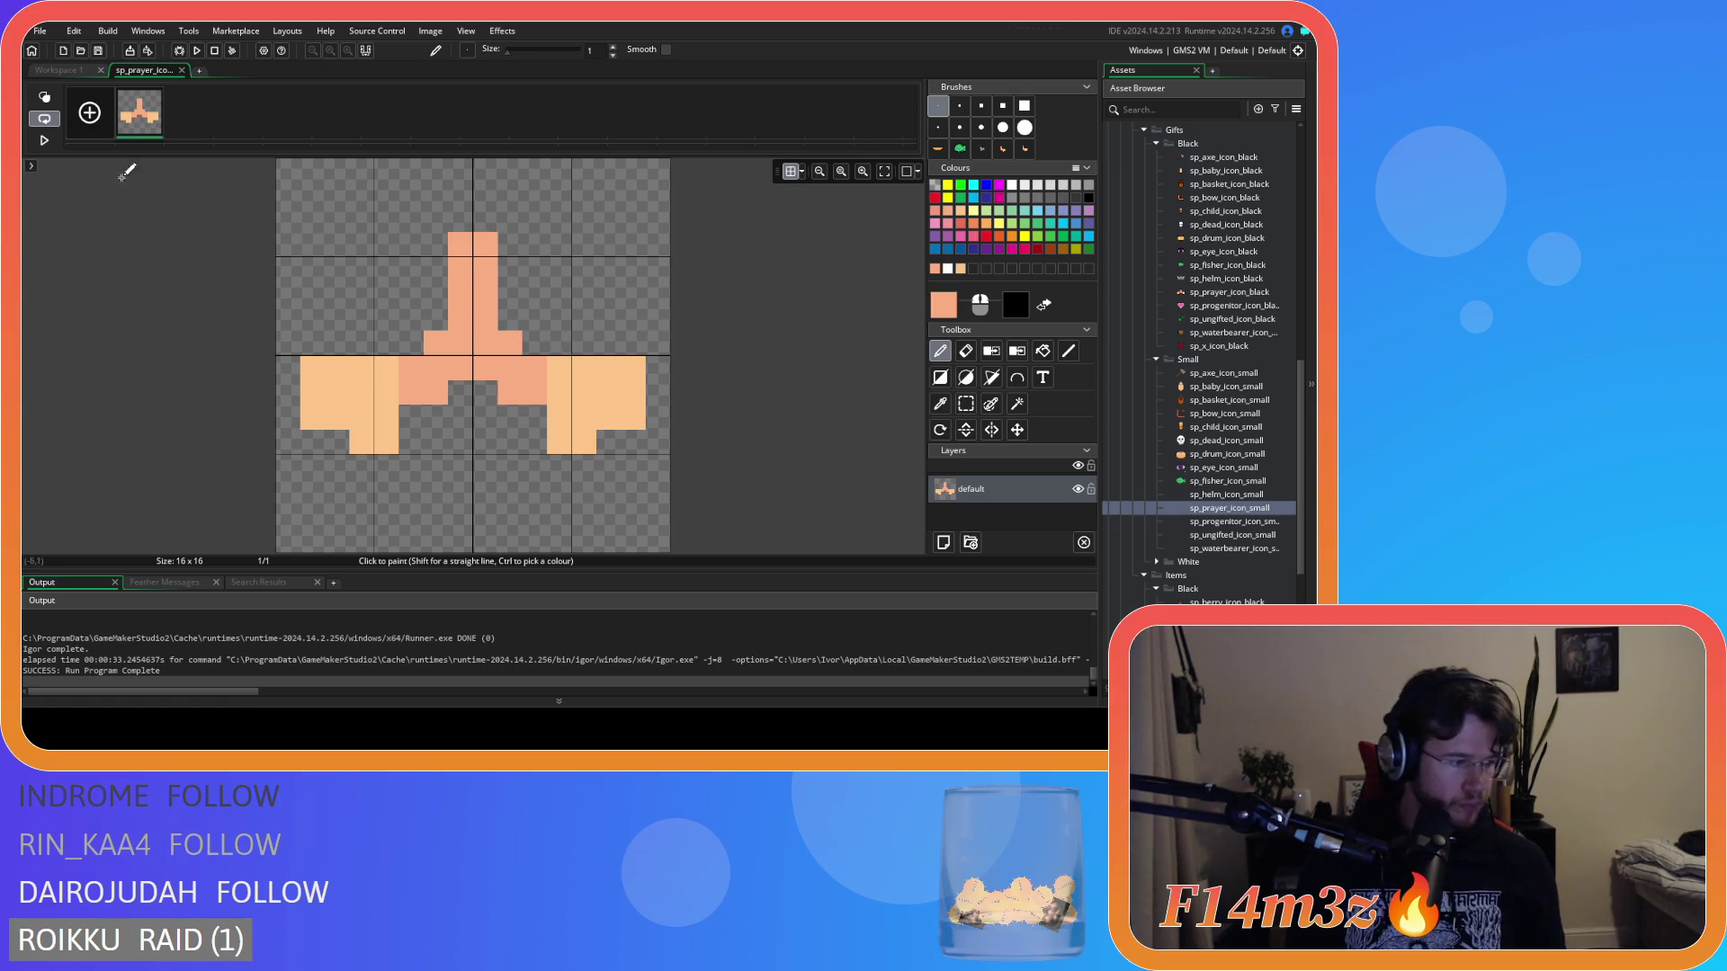
Check the icon in its sprite window, undo a stray pixel, and close both editors.
{"action": "left_click", "coordinate": [56, 71]}
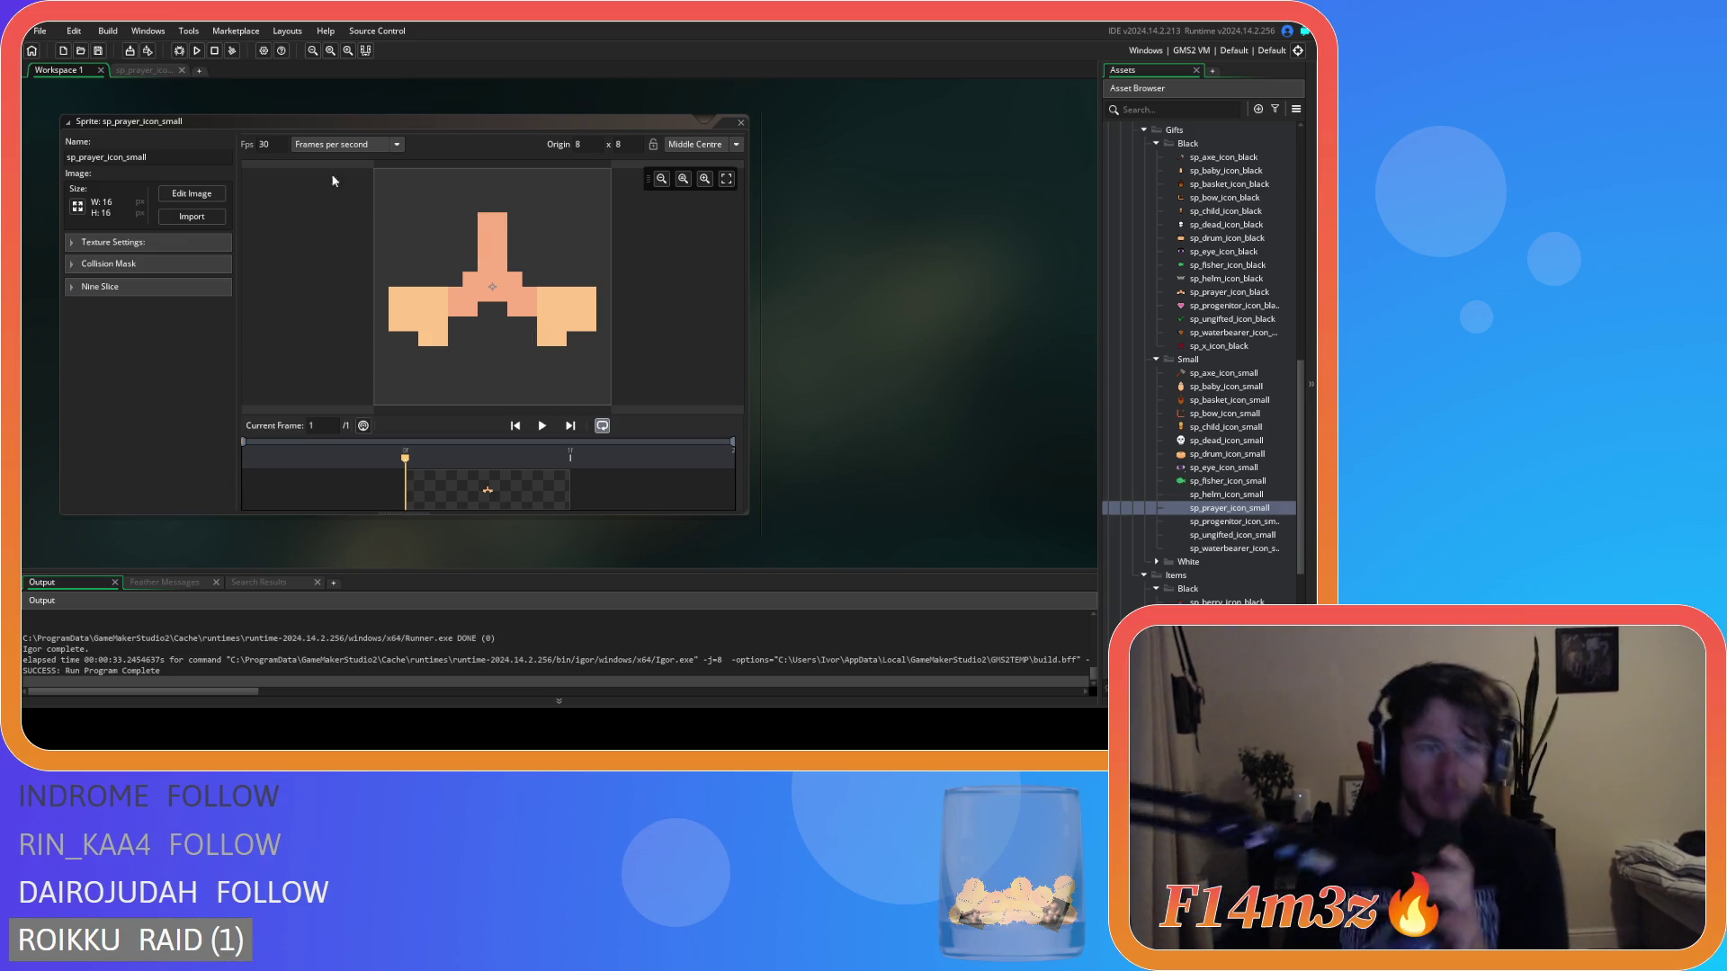
{"action": "left_click", "coordinate": [126, 70]}
{"action": "left_click", "coordinate": [377, 267]}
{"action": "key", "text": "ctrl+z"}
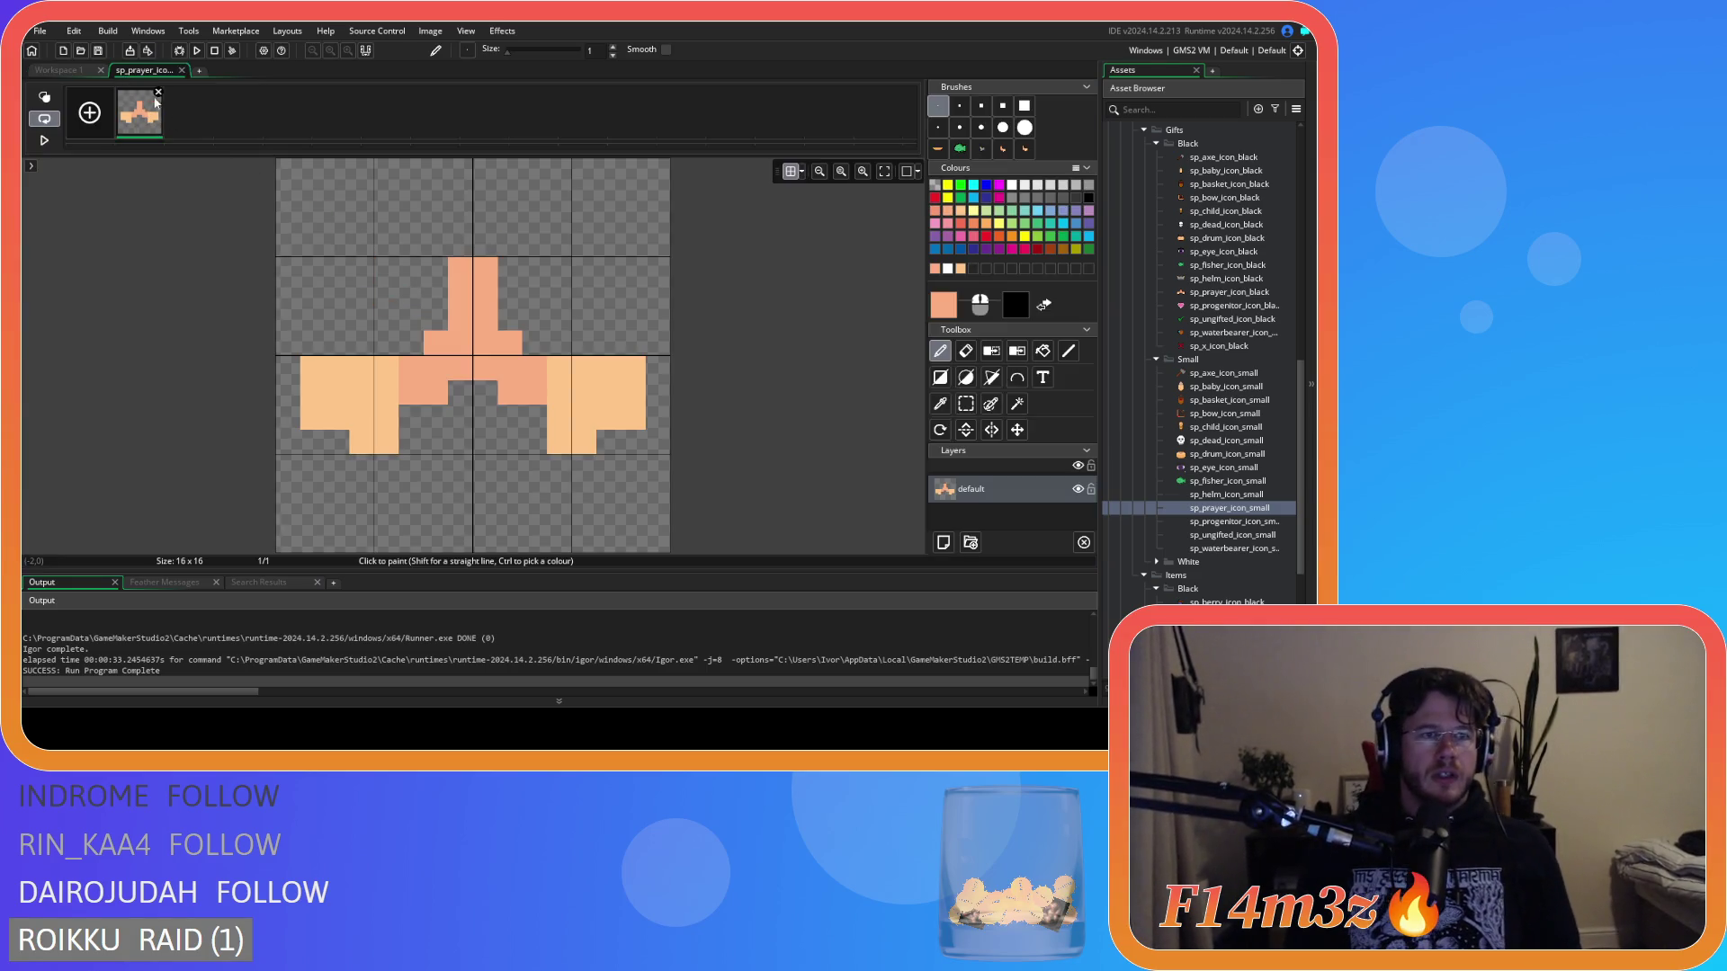
{"action": "left_click", "coordinate": [182, 70]}
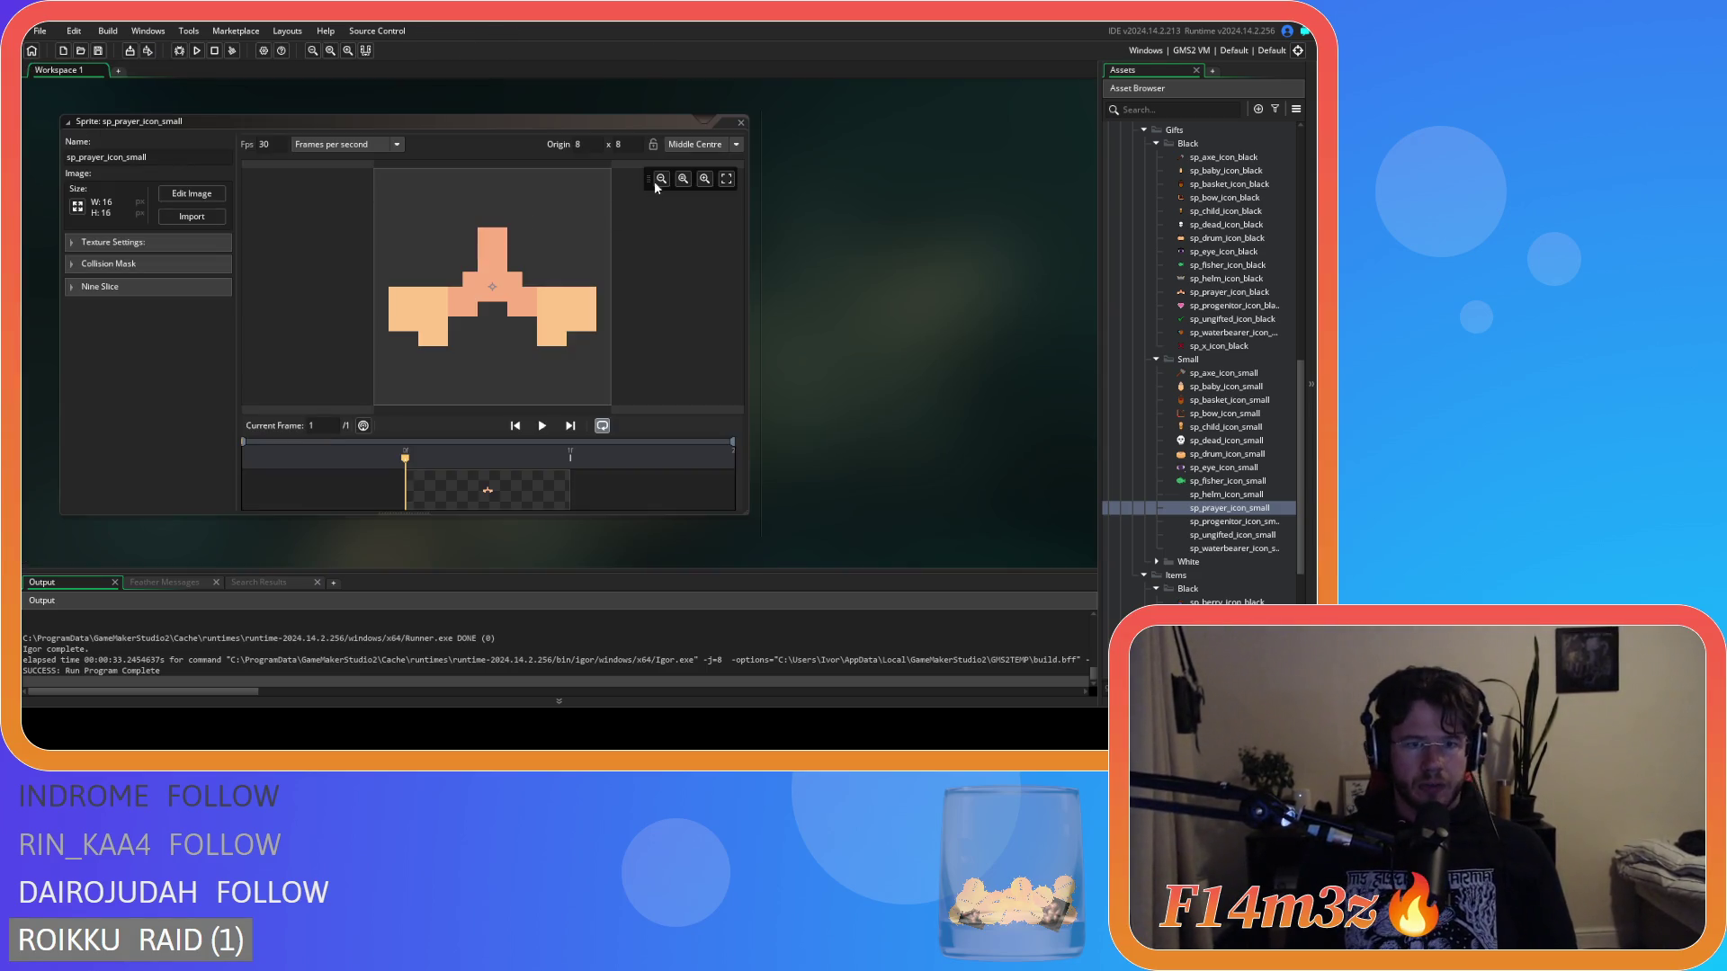
{"action": "left_click", "coordinate": [740, 122]}
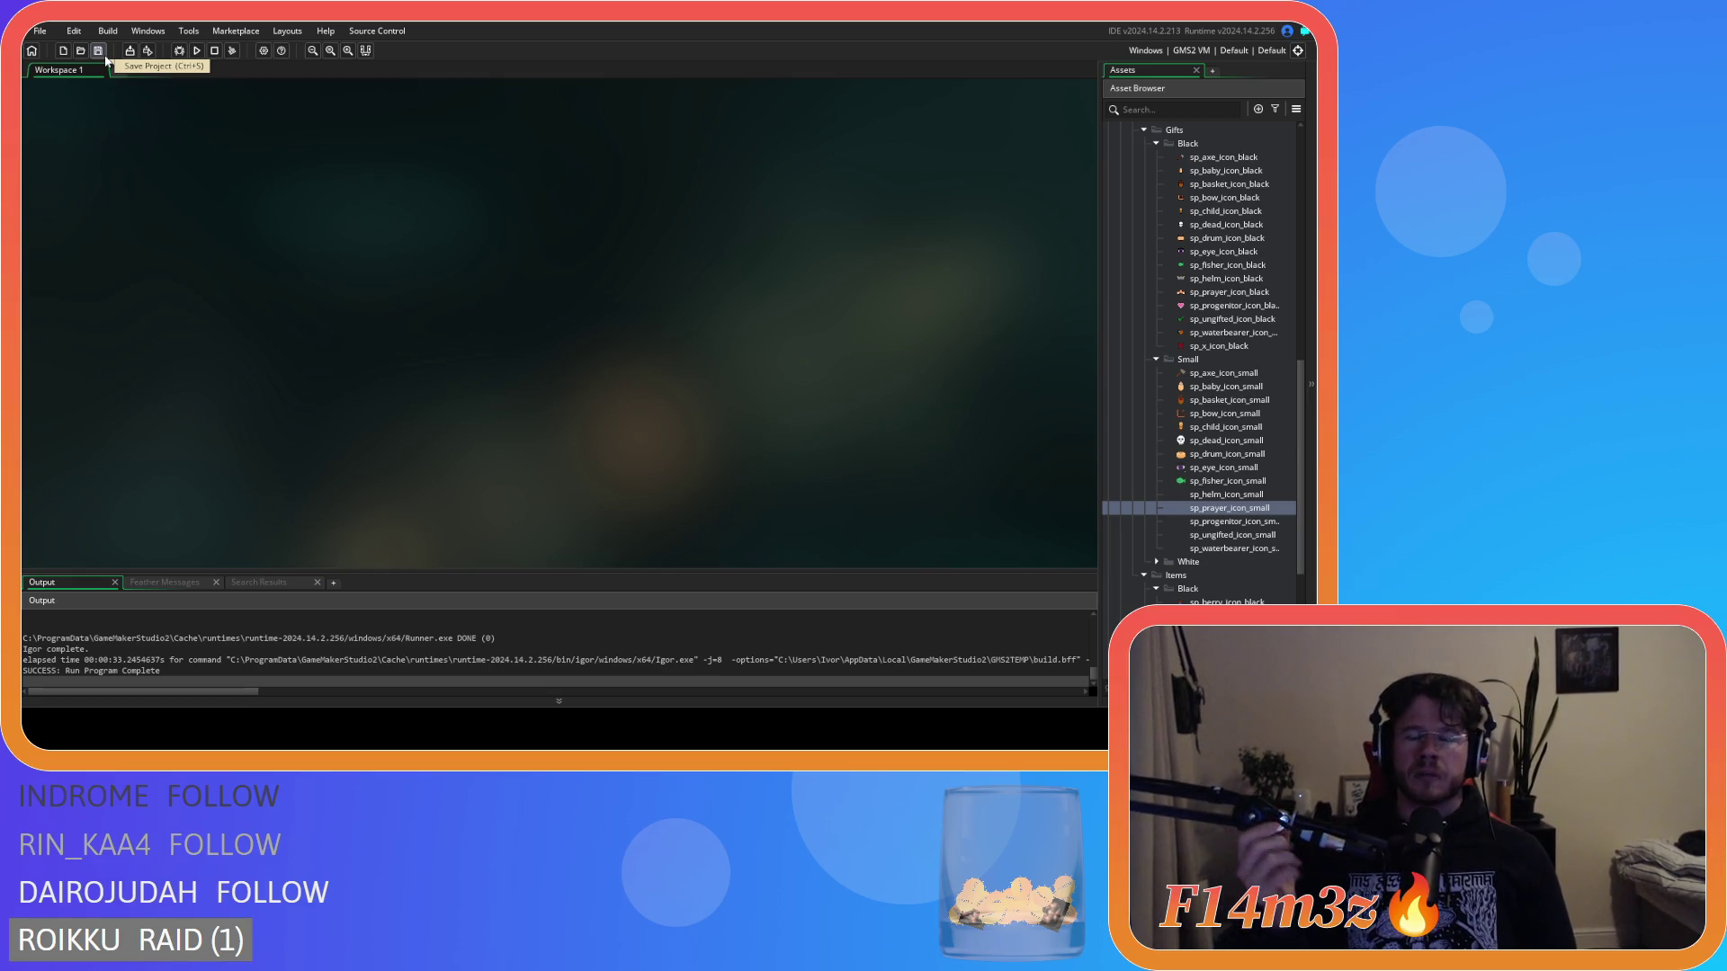
Open sp_progenitor_icon_small, resize it to 16x16, and recheck the resize settings.
{"action": "double_click", "coordinate": [1233, 522]}
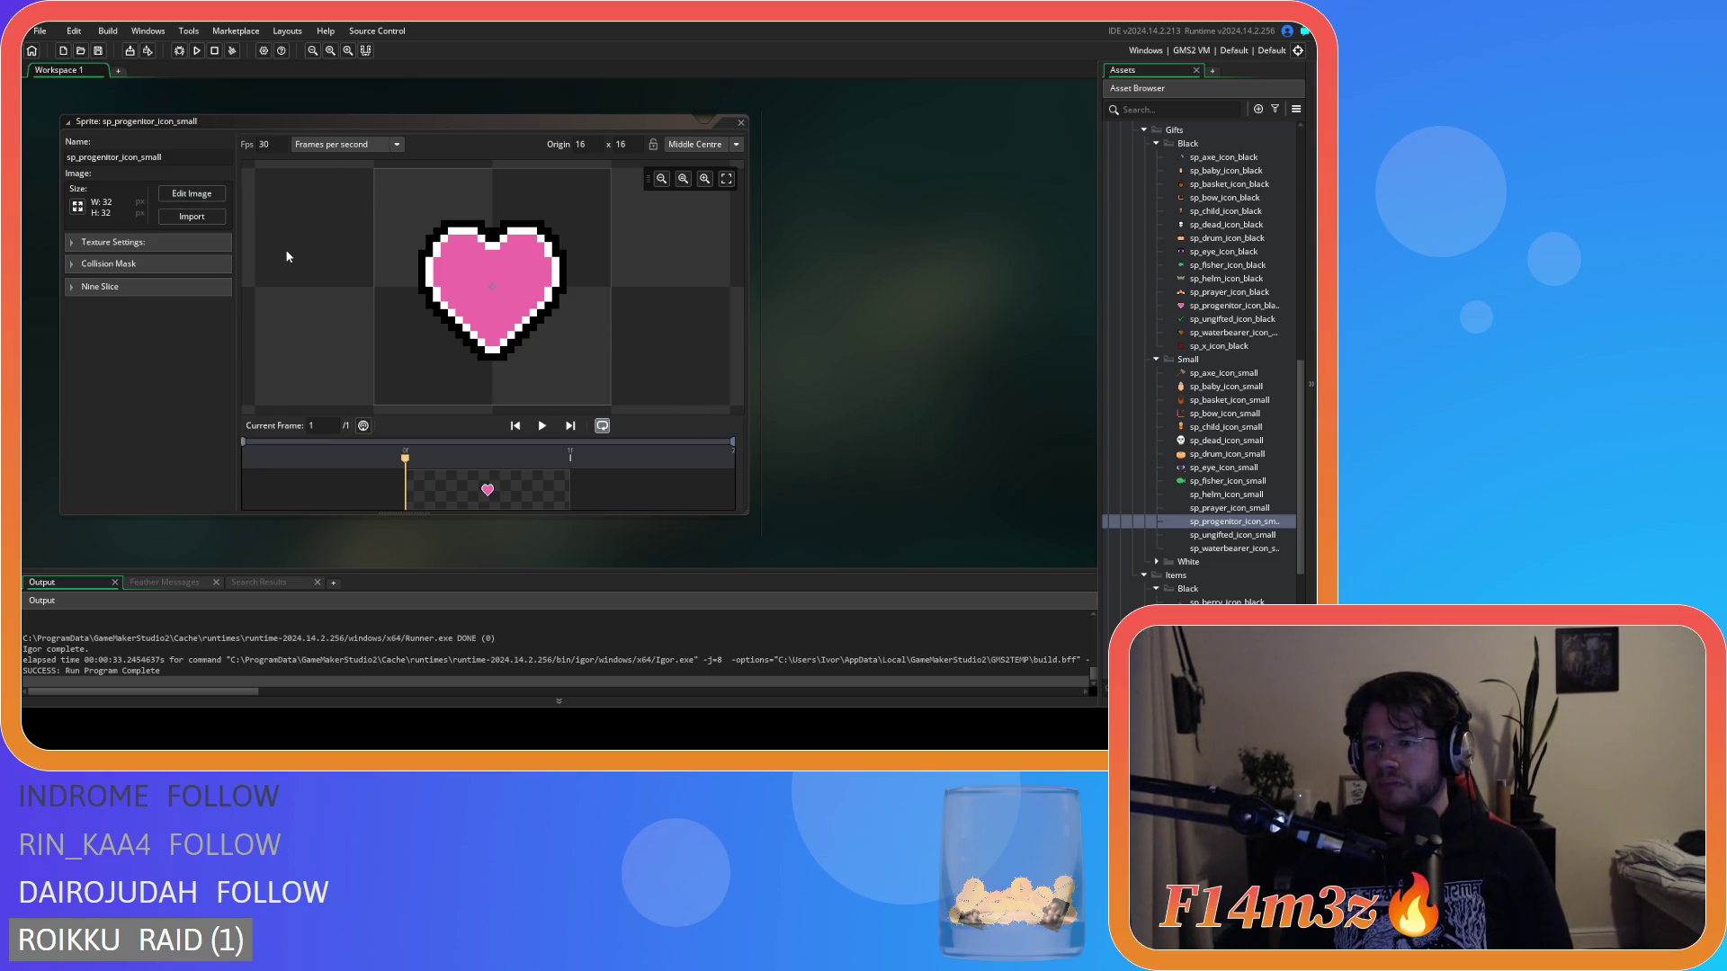
{"action": "left_click", "coordinate": [76, 206]}
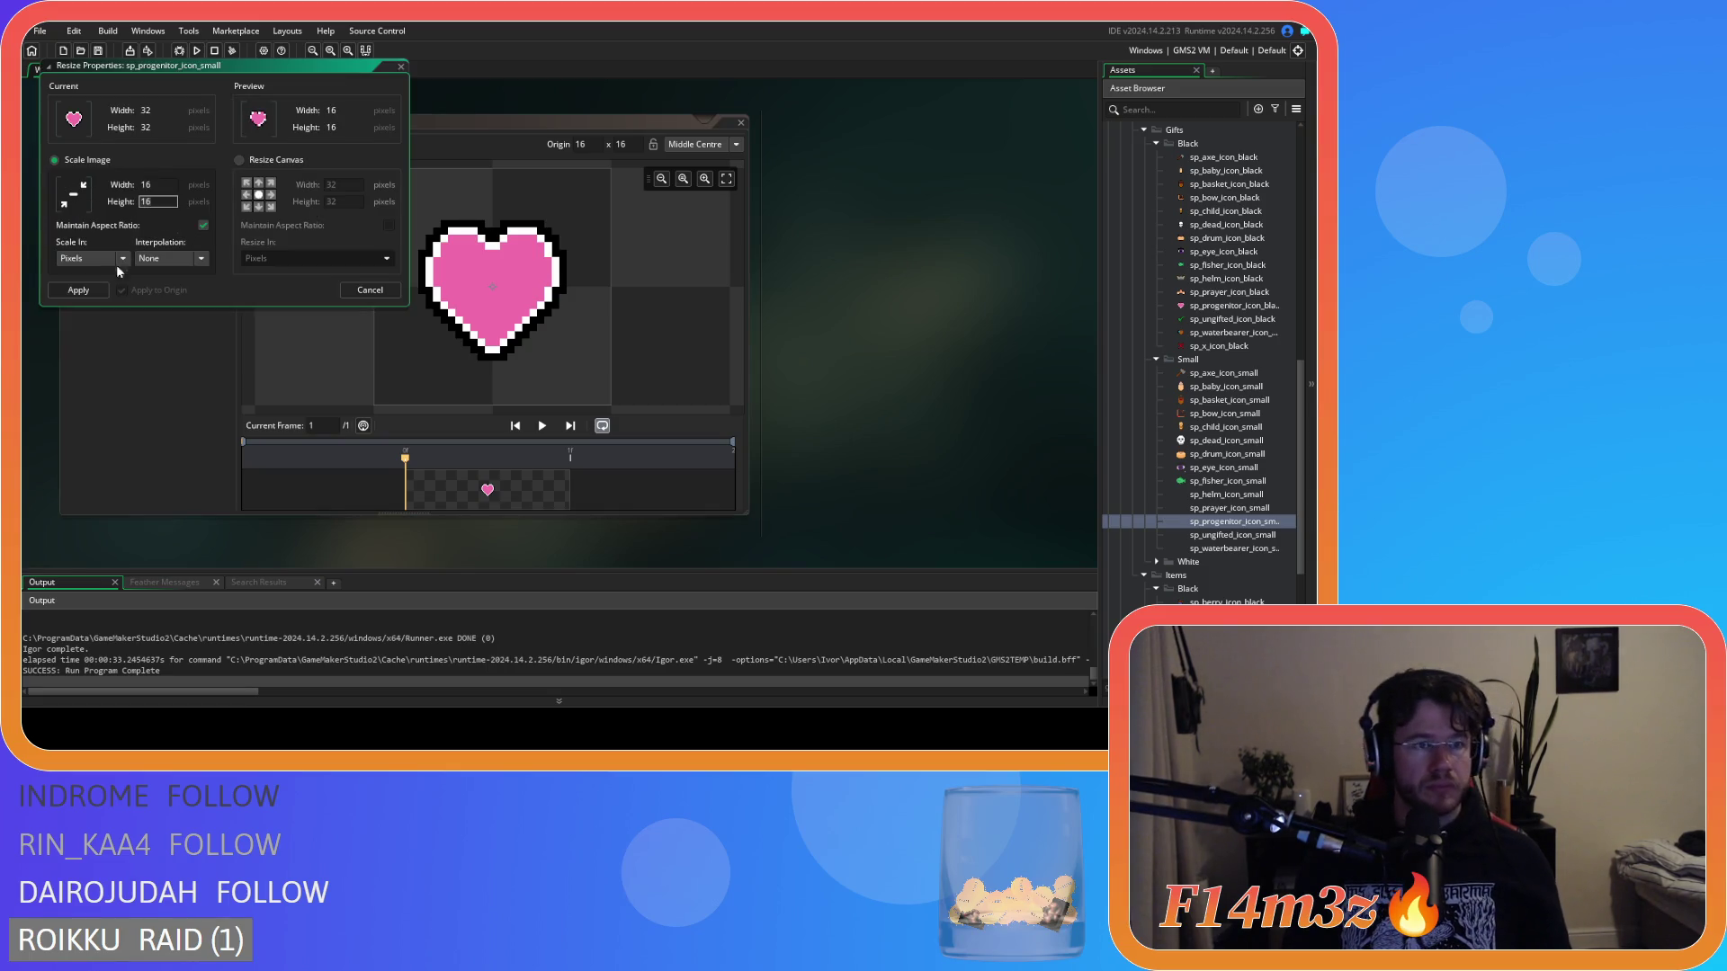
{"action": "left_click", "coordinate": [102, 290]}
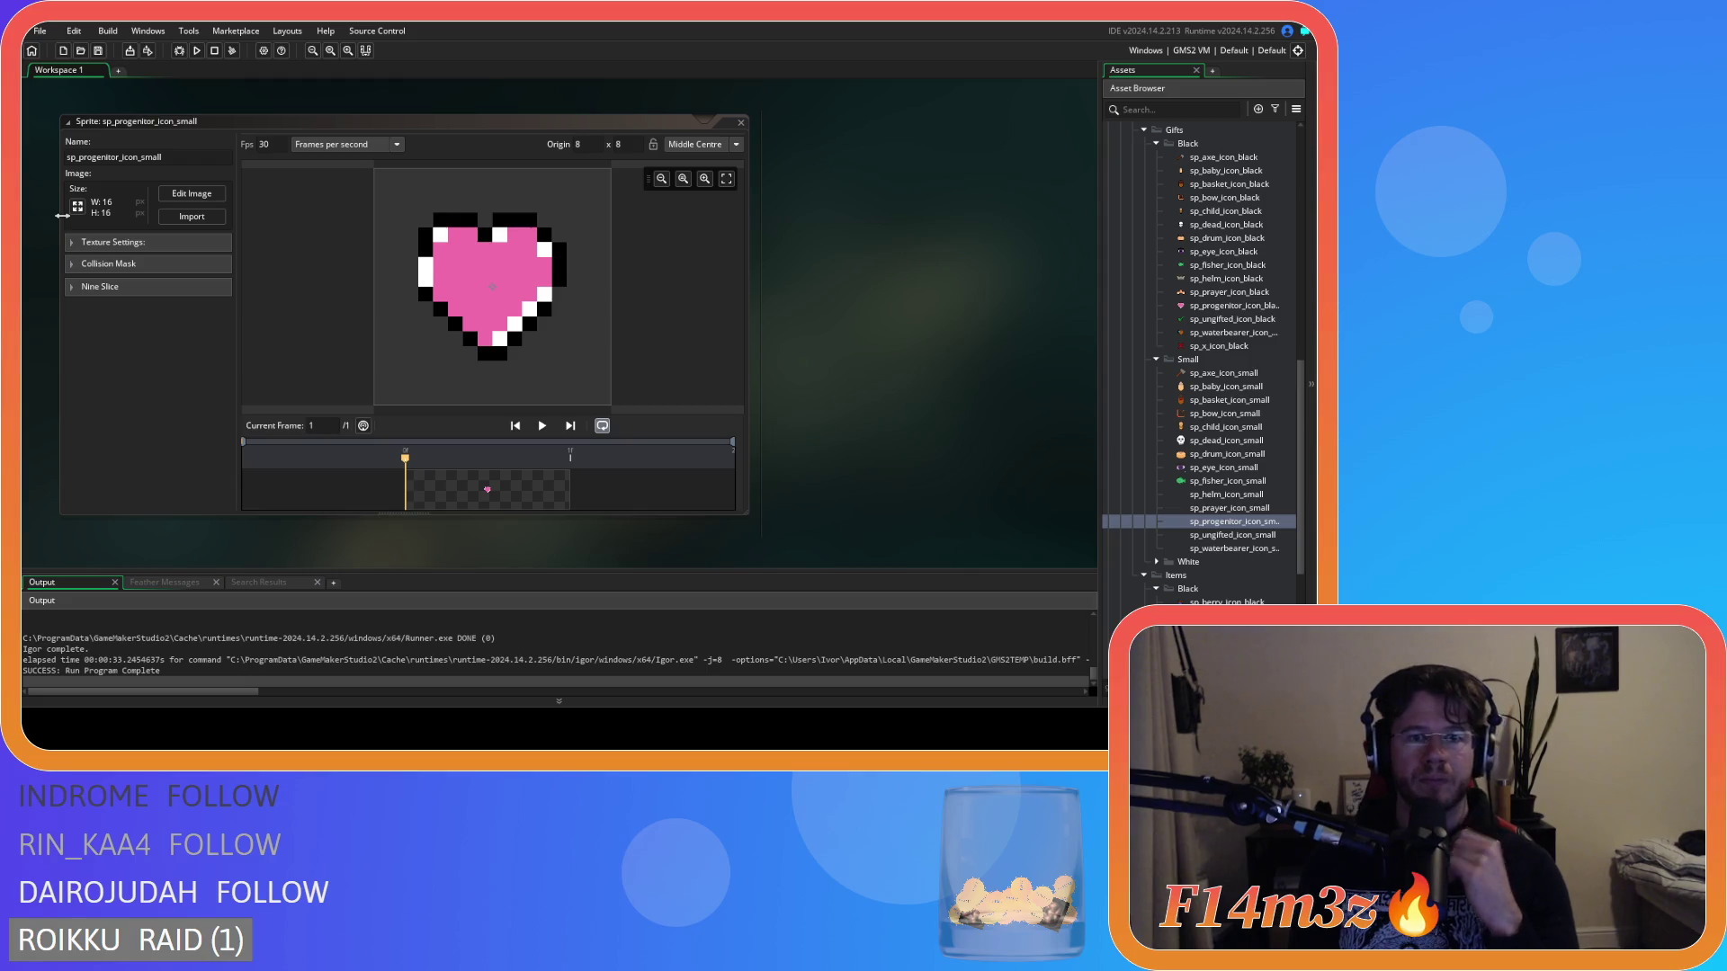
{"action": "left_click", "coordinate": [106, 225]}
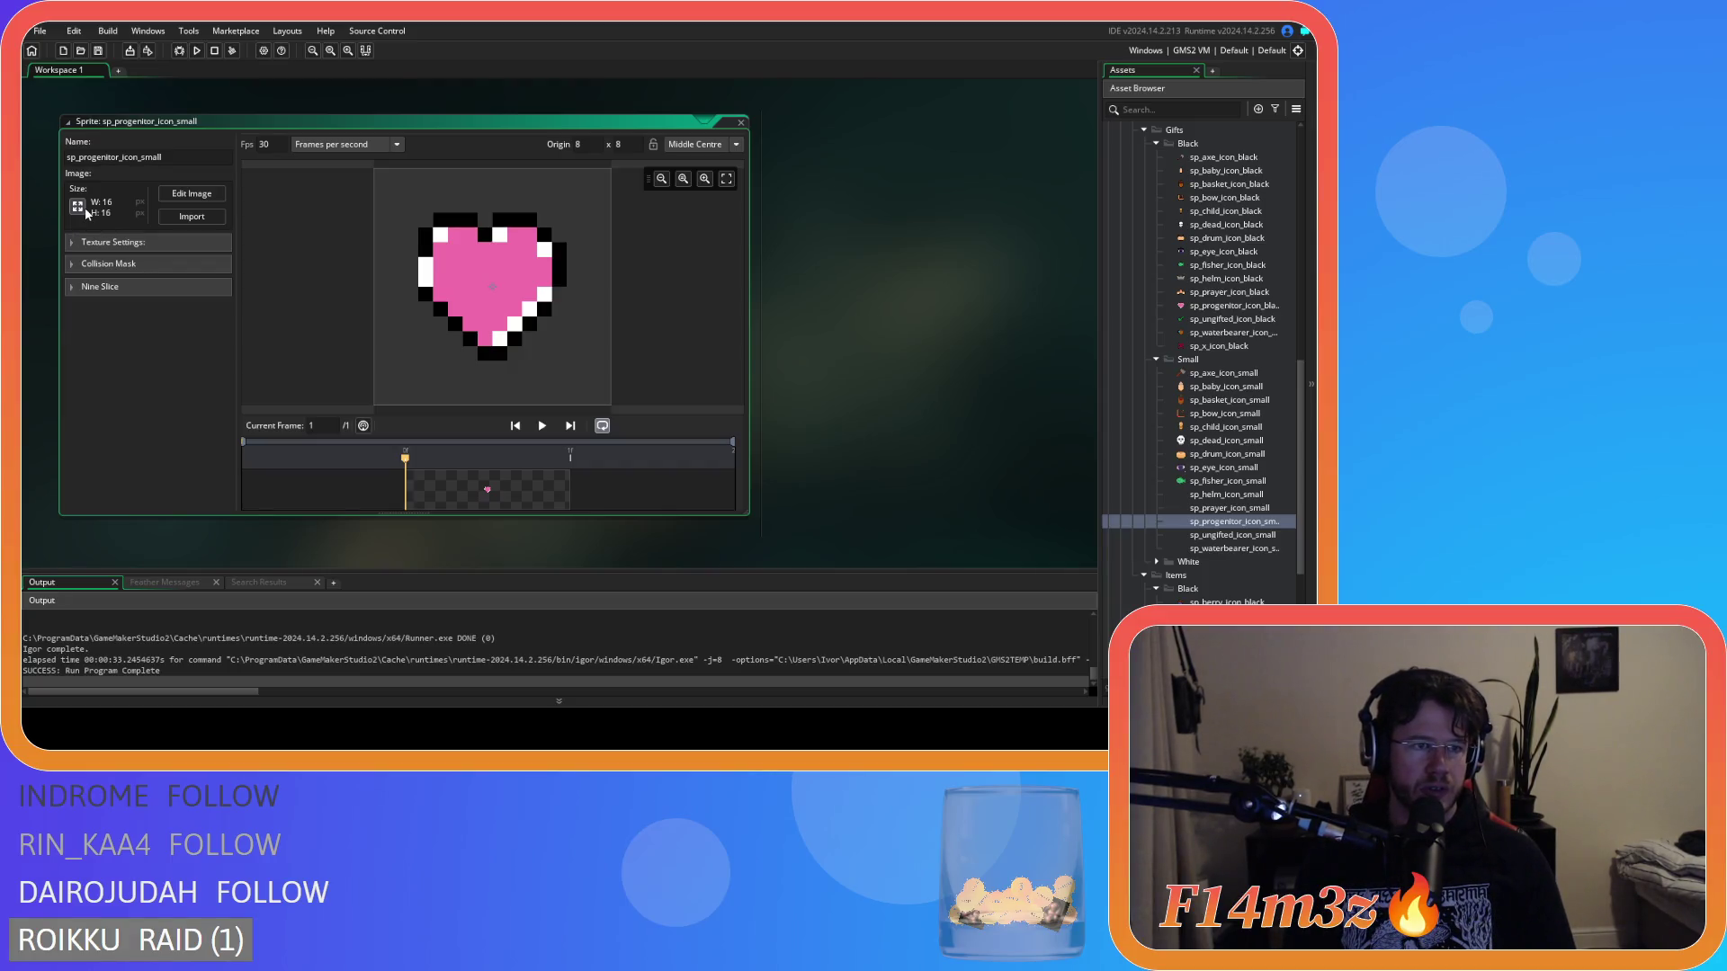
{"action": "left_click", "coordinate": [85, 210]}
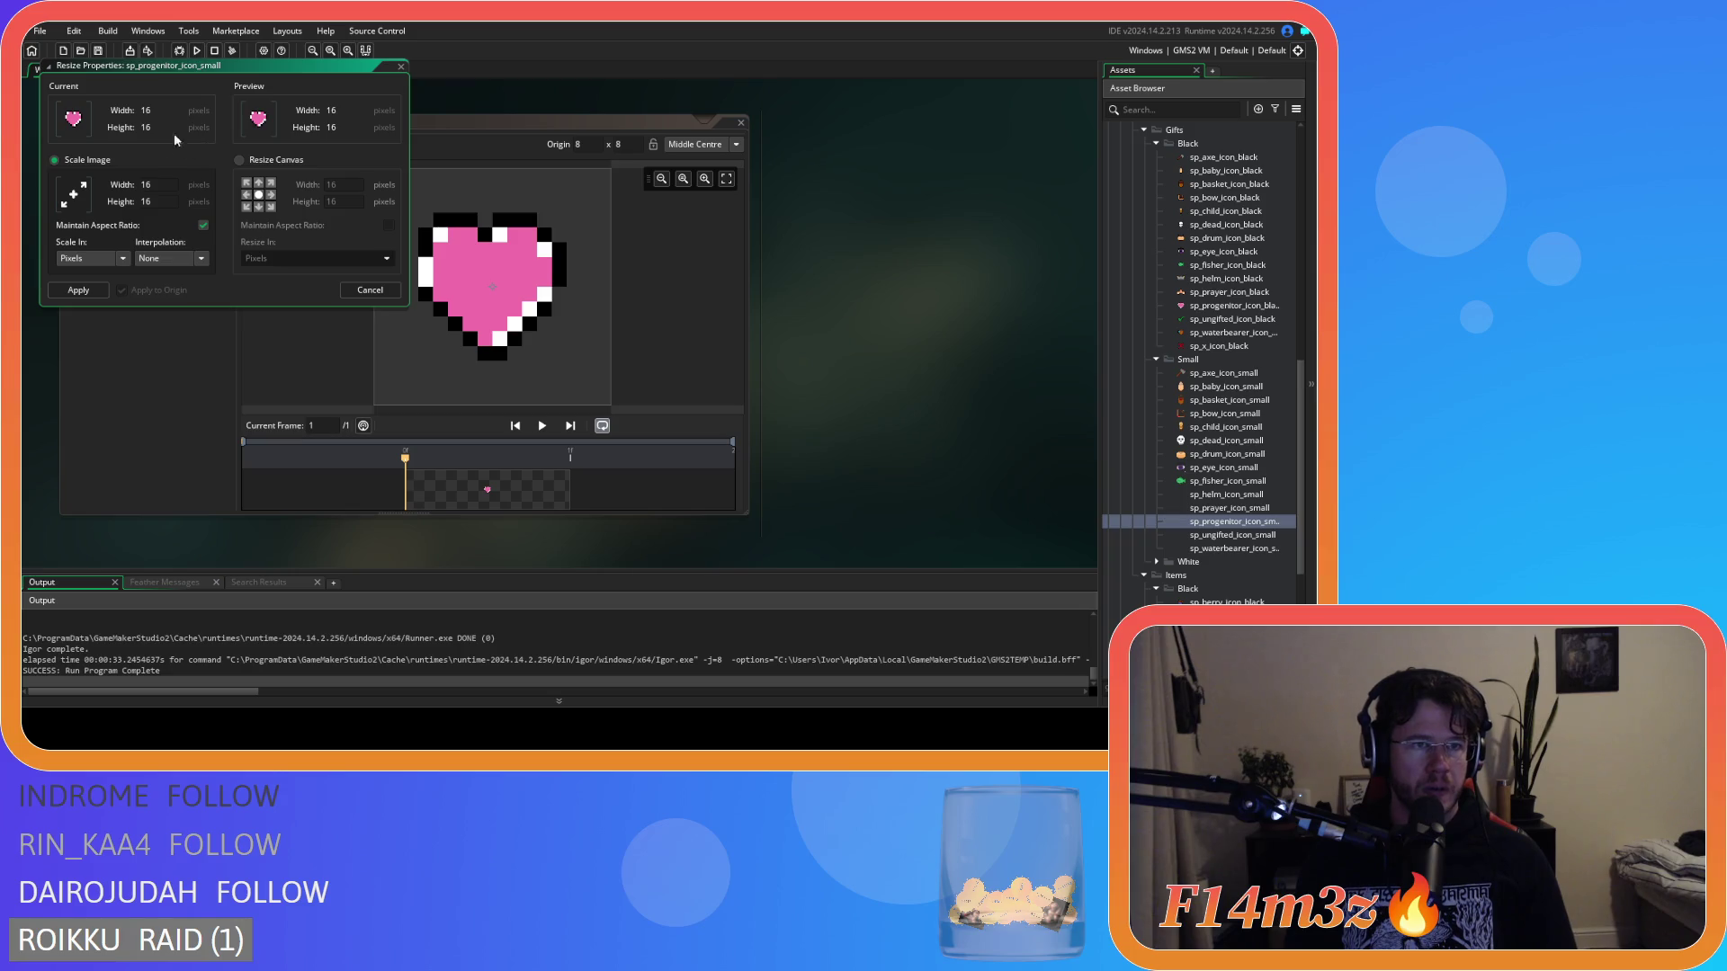
{"action": "left_click", "coordinate": [369, 291]}
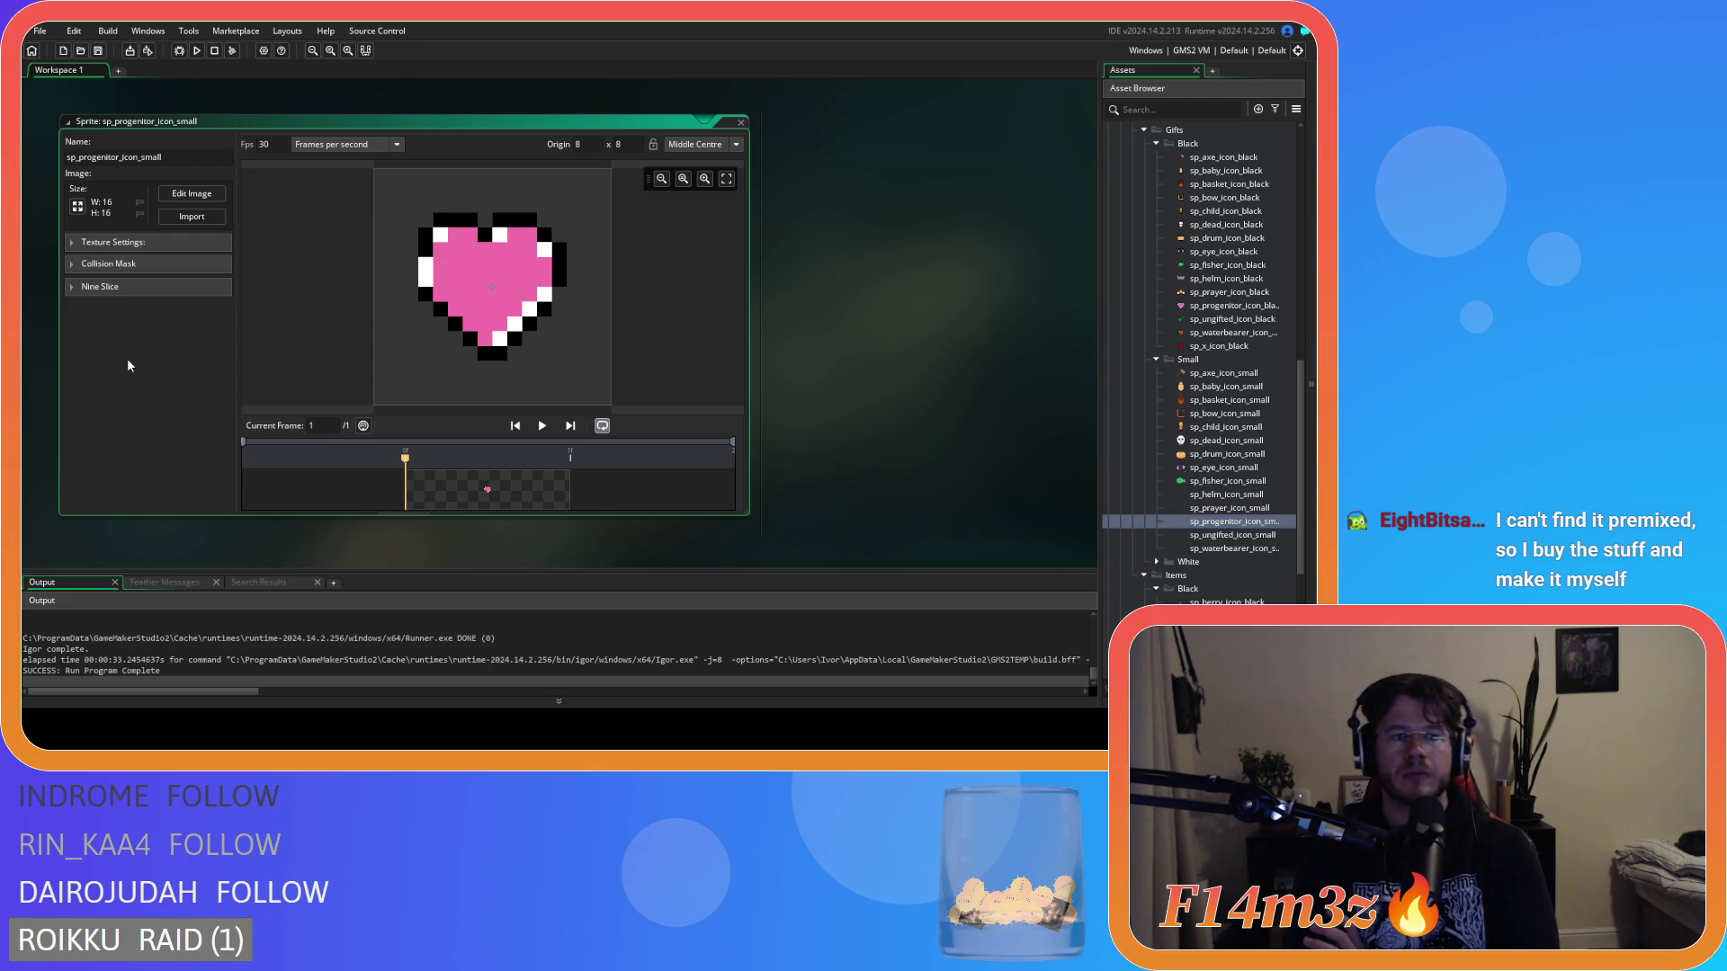
Open the 16x16 heart in the image editor and pick the Rectangle Select tool.
{"action": "left_click", "coordinate": [184, 193]}
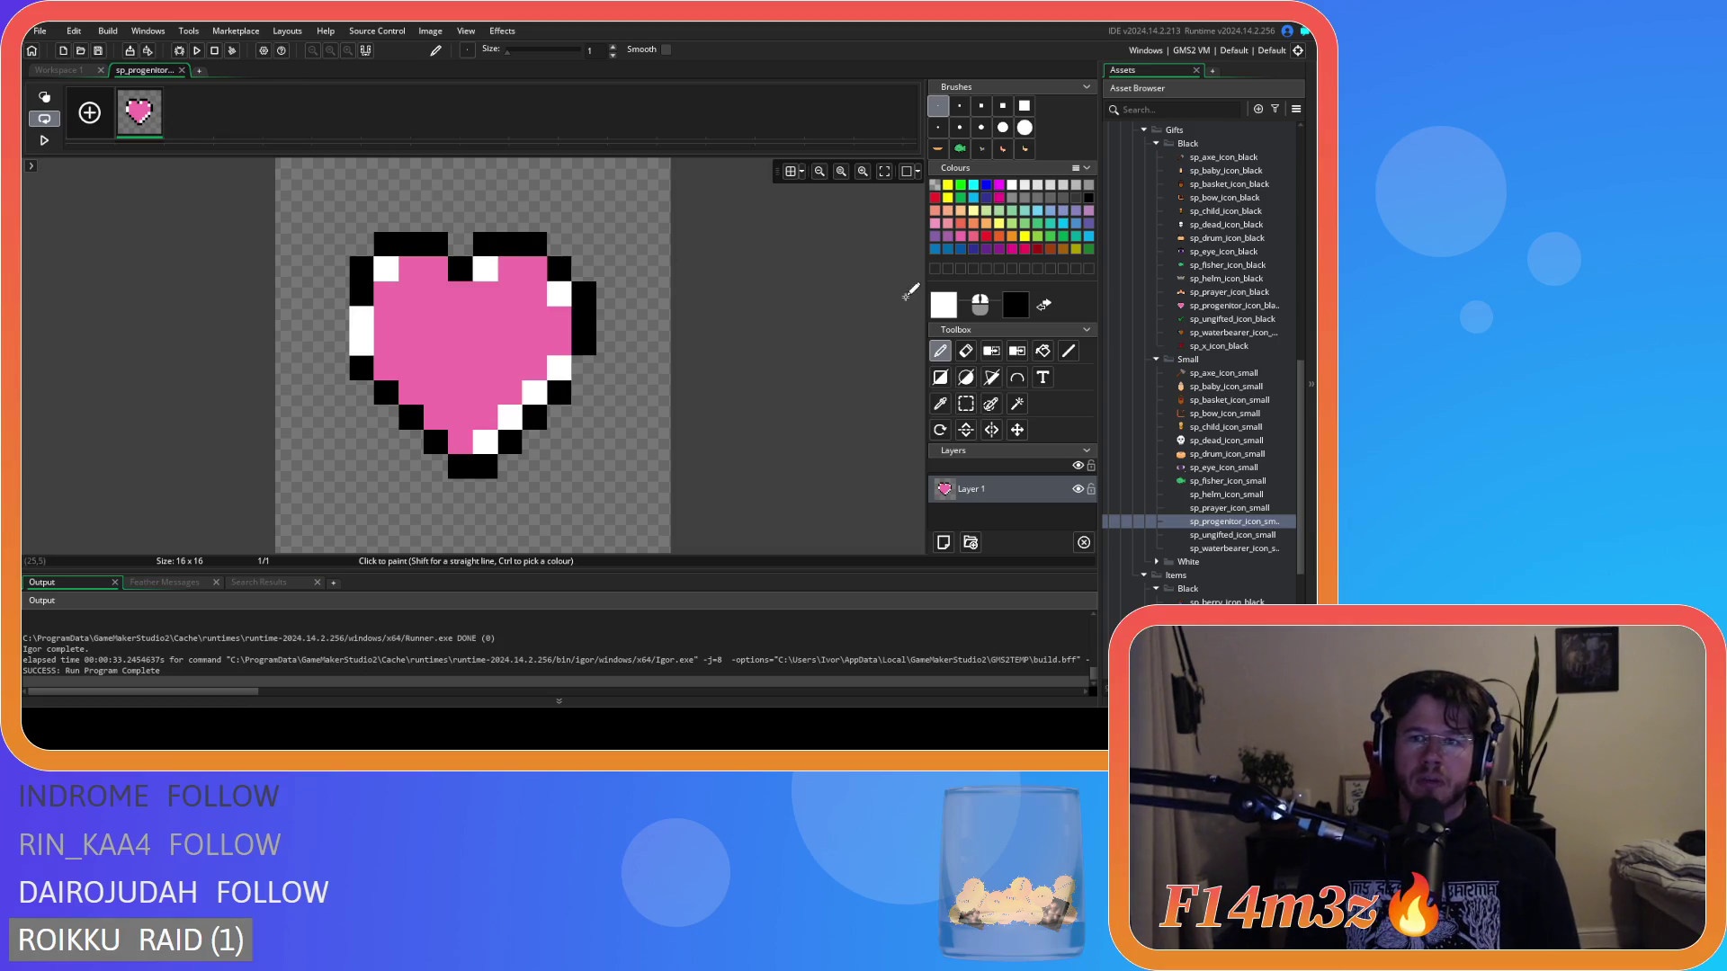
{"action": "left_click", "coordinate": [181, 71]}
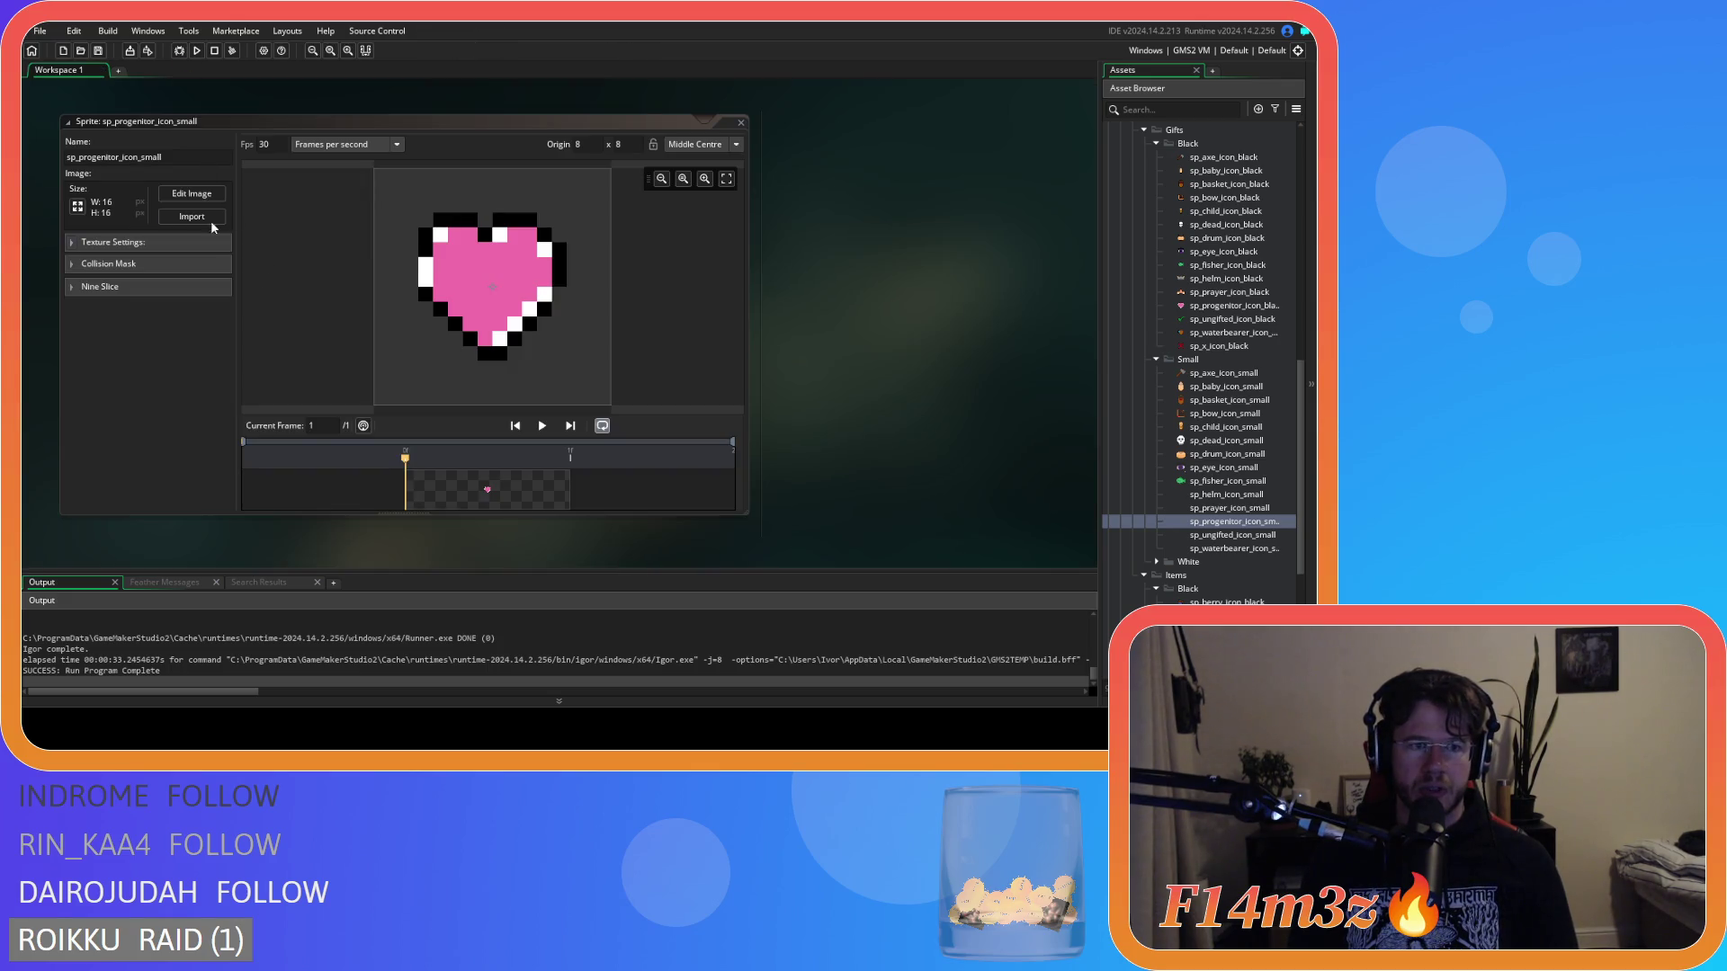
{"action": "left_click", "coordinate": [194, 194]}
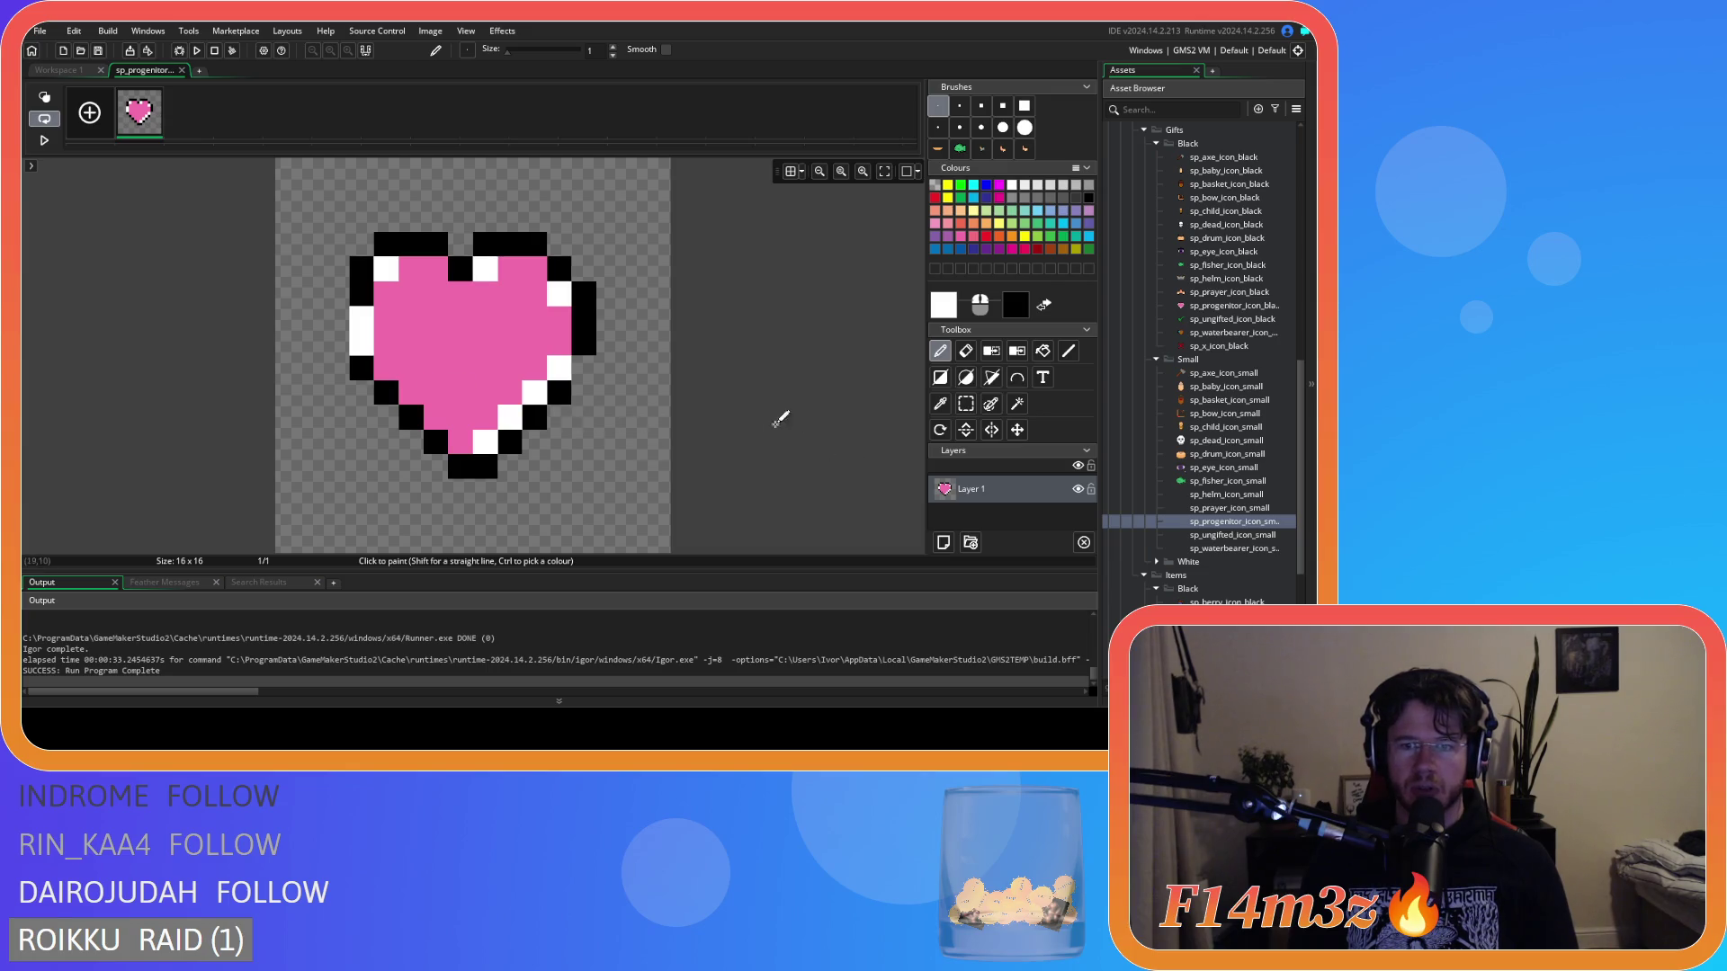
{"action": "left_click", "coordinate": [966, 404]}
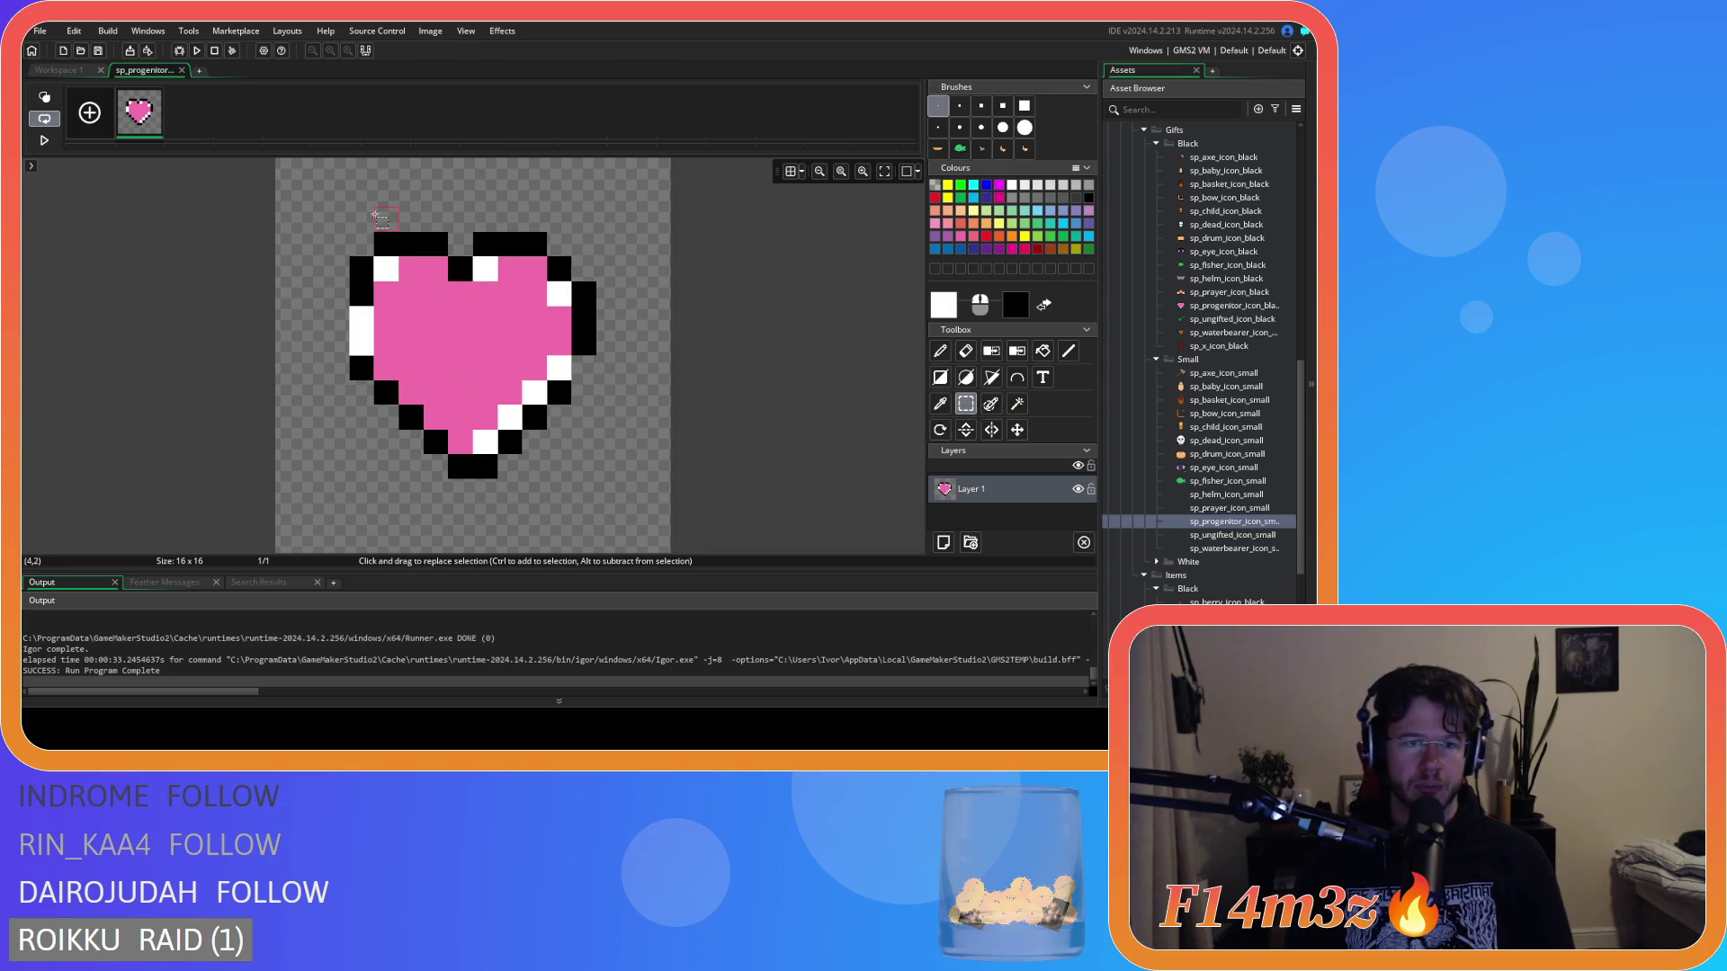
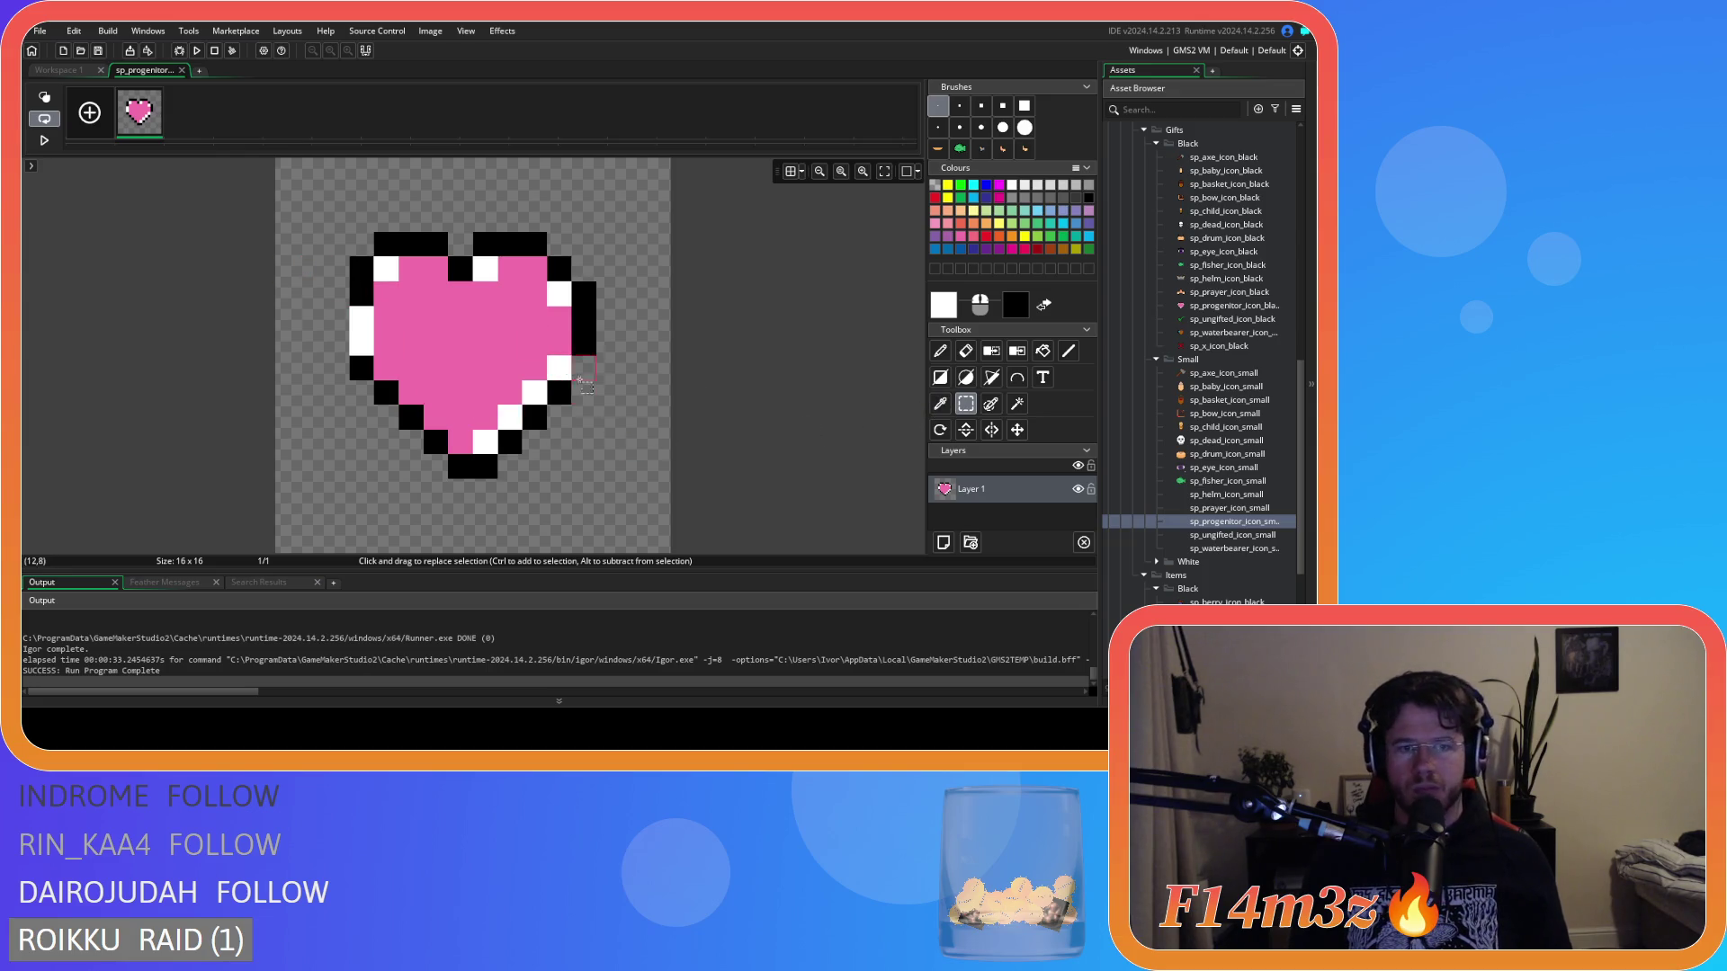
With the Pencil and the heart's pink, paint over the lower-right white highlights and black bottom pixels.
{"action": "left_click", "coordinate": [485, 343]}
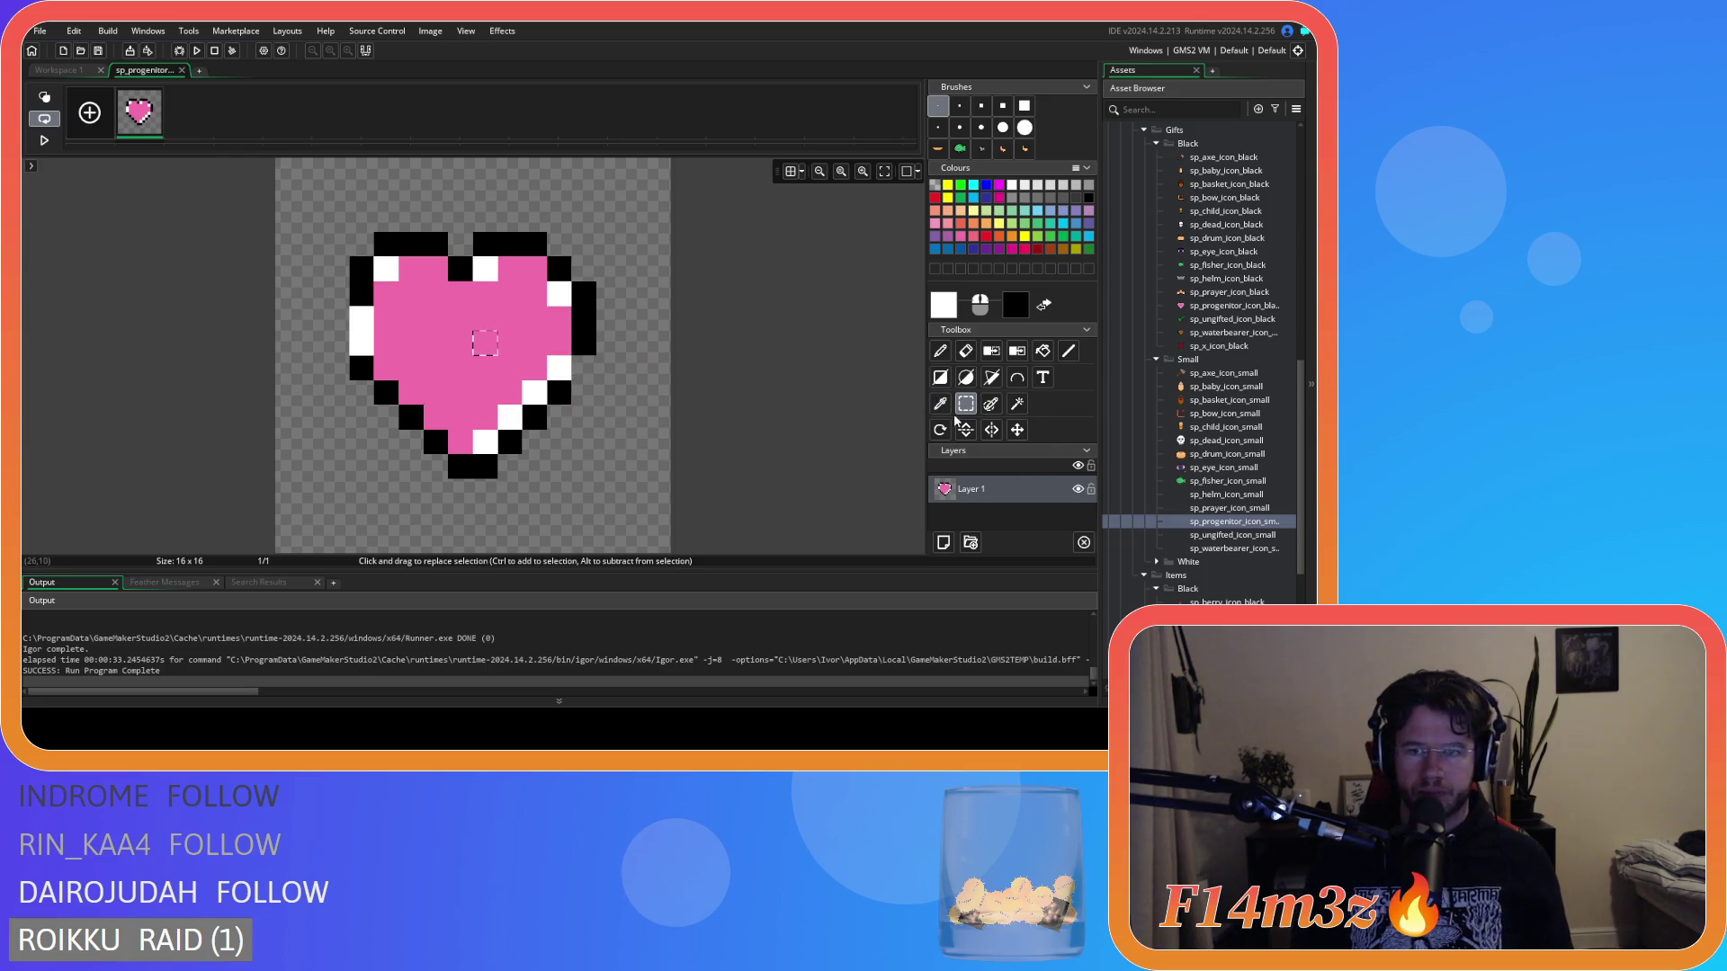
{"action": "left_click", "coordinate": [940, 350]}
{"action": "left_click", "coordinate": [489, 343], "text": "ctrl"}
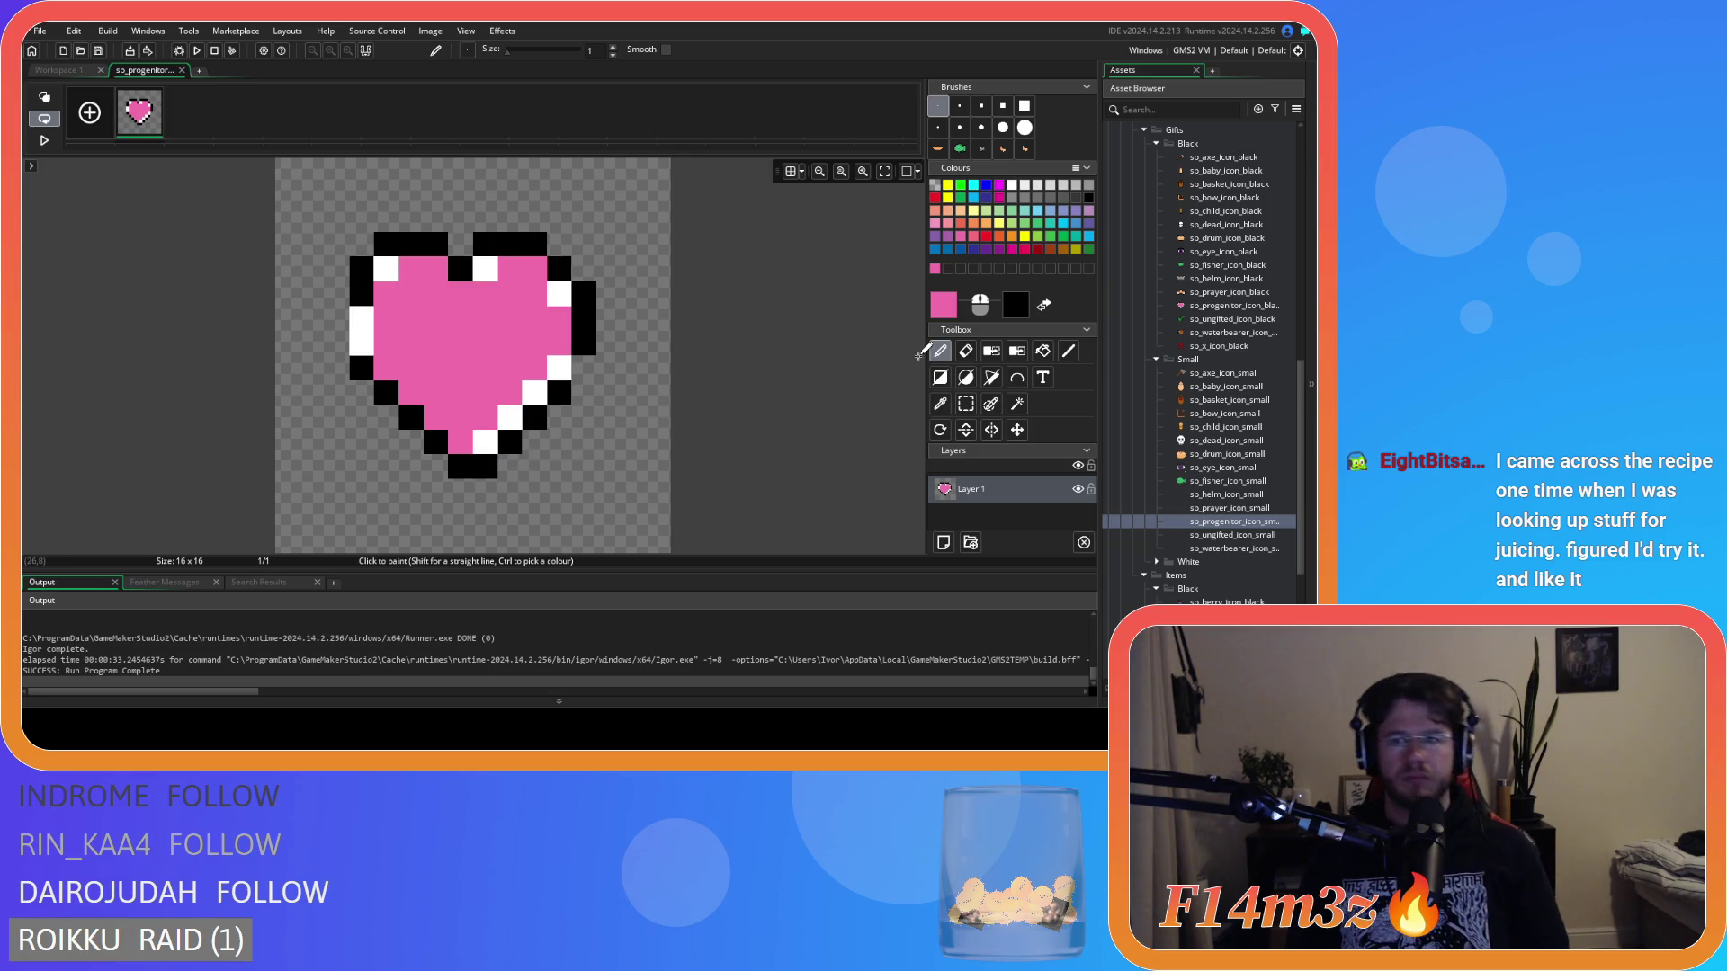
{"action": "left_click_drag", "start_coordinate": [488, 442], "coordinate": [565, 358]}
{"action": "mouse_move", "coordinate": [461, 466]}
{"action": "left_mouse_down"}
{"action": "mouse_move", "coordinate": [553, 409]}
{"action": "mouse_move", "coordinate": [562, 382]}
{"action": "mouse_move", "coordinate": [583, 280]}
{"action": "mouse_move", "coordinate": [526, 243]}
{"action": "mouse_move", "coordinate": [387, 243]}
{"action": "mouse_move", "coordinate": [369, 272]}
{"action": "mouse_move", "coordinate": [361, 369]}
{"action": "mouse_move", "coordinate": [443, 434]}
{"action": "left_mouse_up"}
Paint the stray top and upper-left pixels pink and extend the heart's left edge.
{"action": "left_click", "coordinate": [459, 268]}
{"action": "left_click", "coordinate": [485, 268]}
{"action": "left_click", "coordinate": [559, 293]}
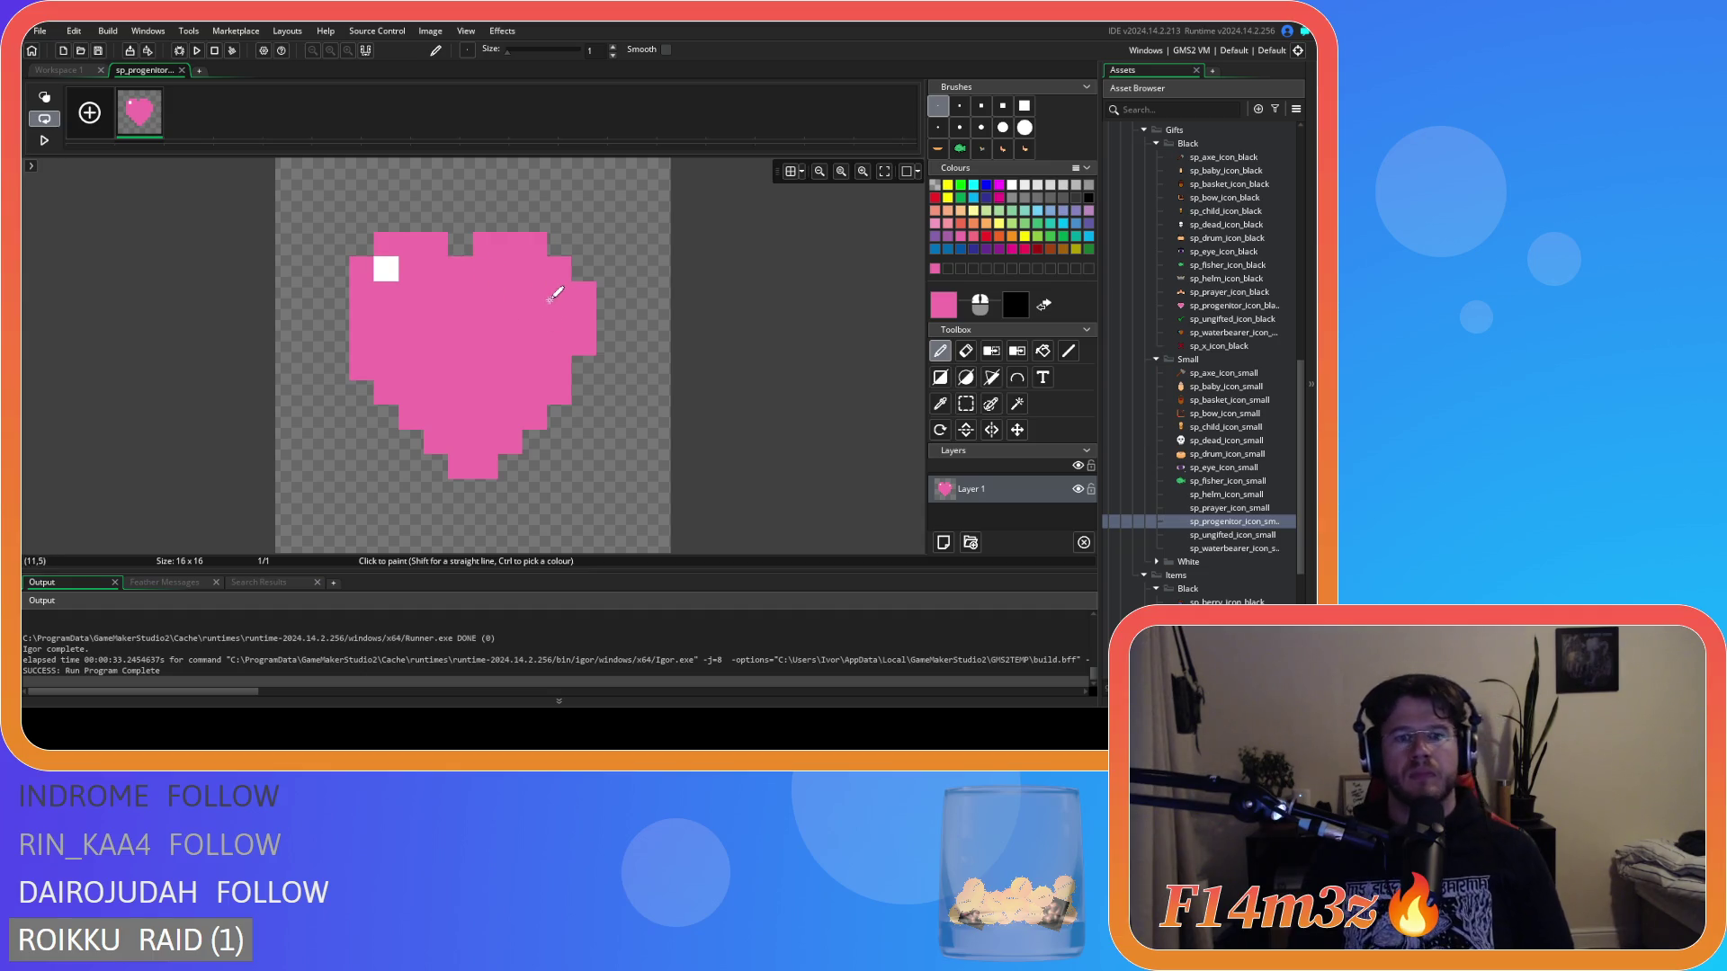
{"action": "left_click", "coordinate": [386, 269]}
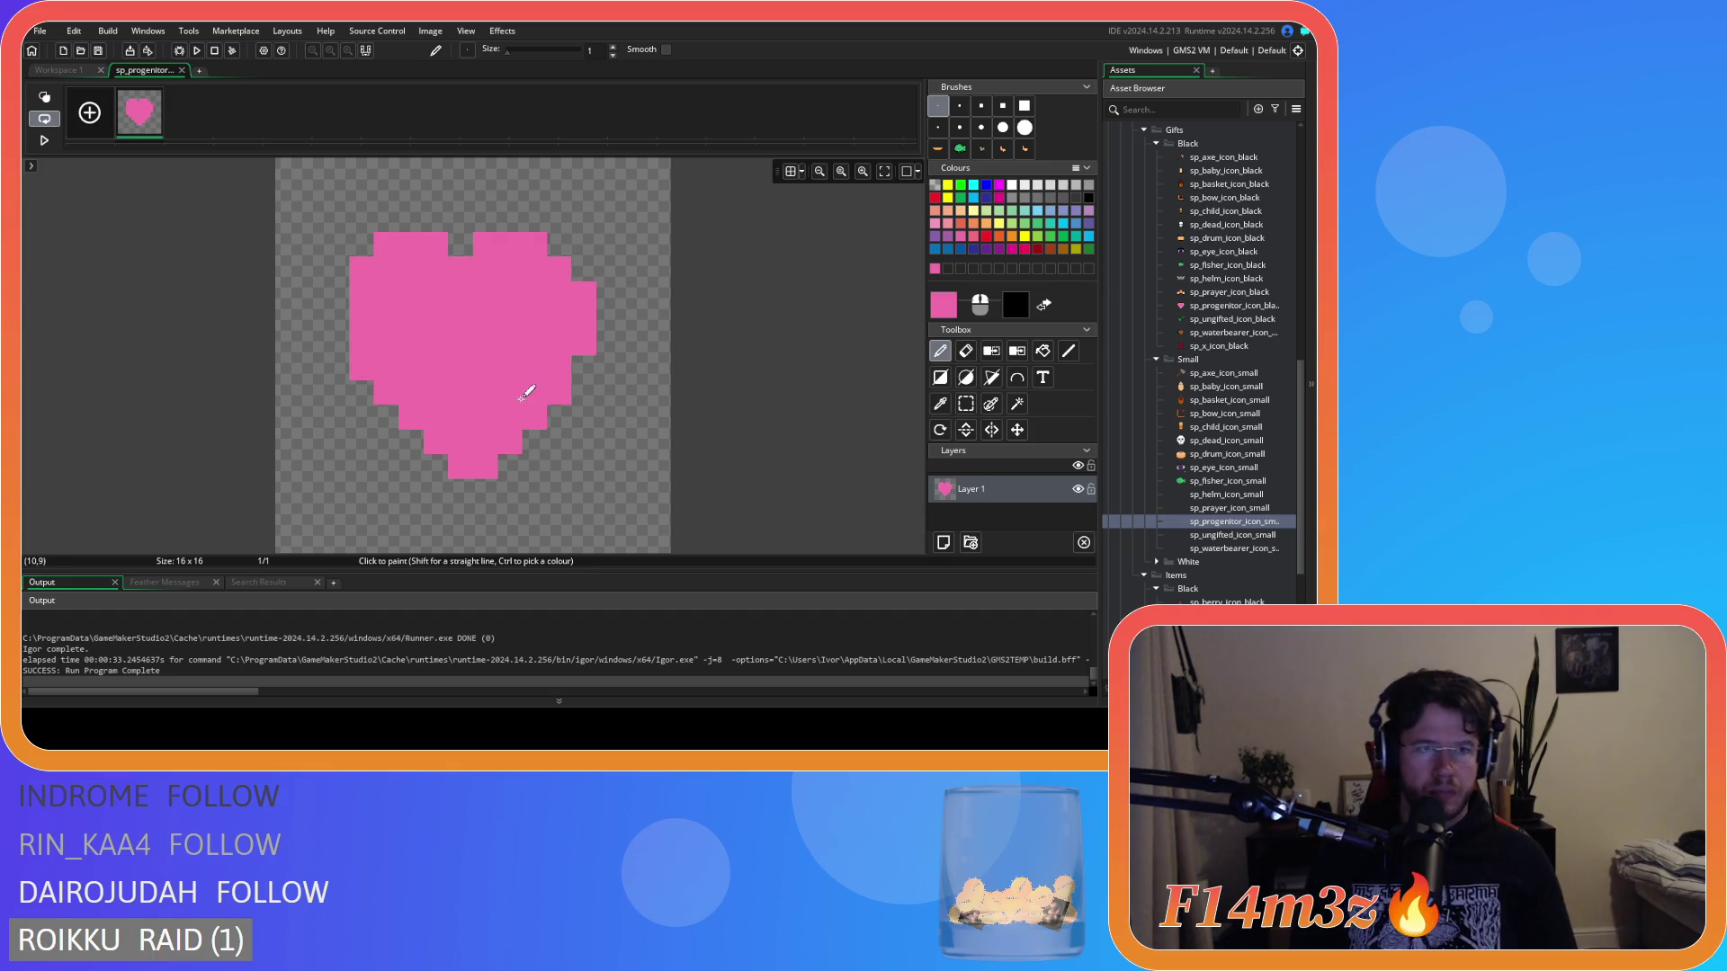
{"action": "mouse_move", "coordinate": [331, 293]}
{"action": "left_mouse_down"}
{"action": "mouse_move", "coordinate": [363, 385]}
{"action": "mouse_move", "coordinate": [449, 486]}
{"action": "left_mouse_up"}
Fill out the heart's bottom tip and lower-right edge in pink, undoing a misplaced pixel.
{"action": "left_click", "coordinate": [593, 381]}
{"action": "key", "text": "ctrl+z"}
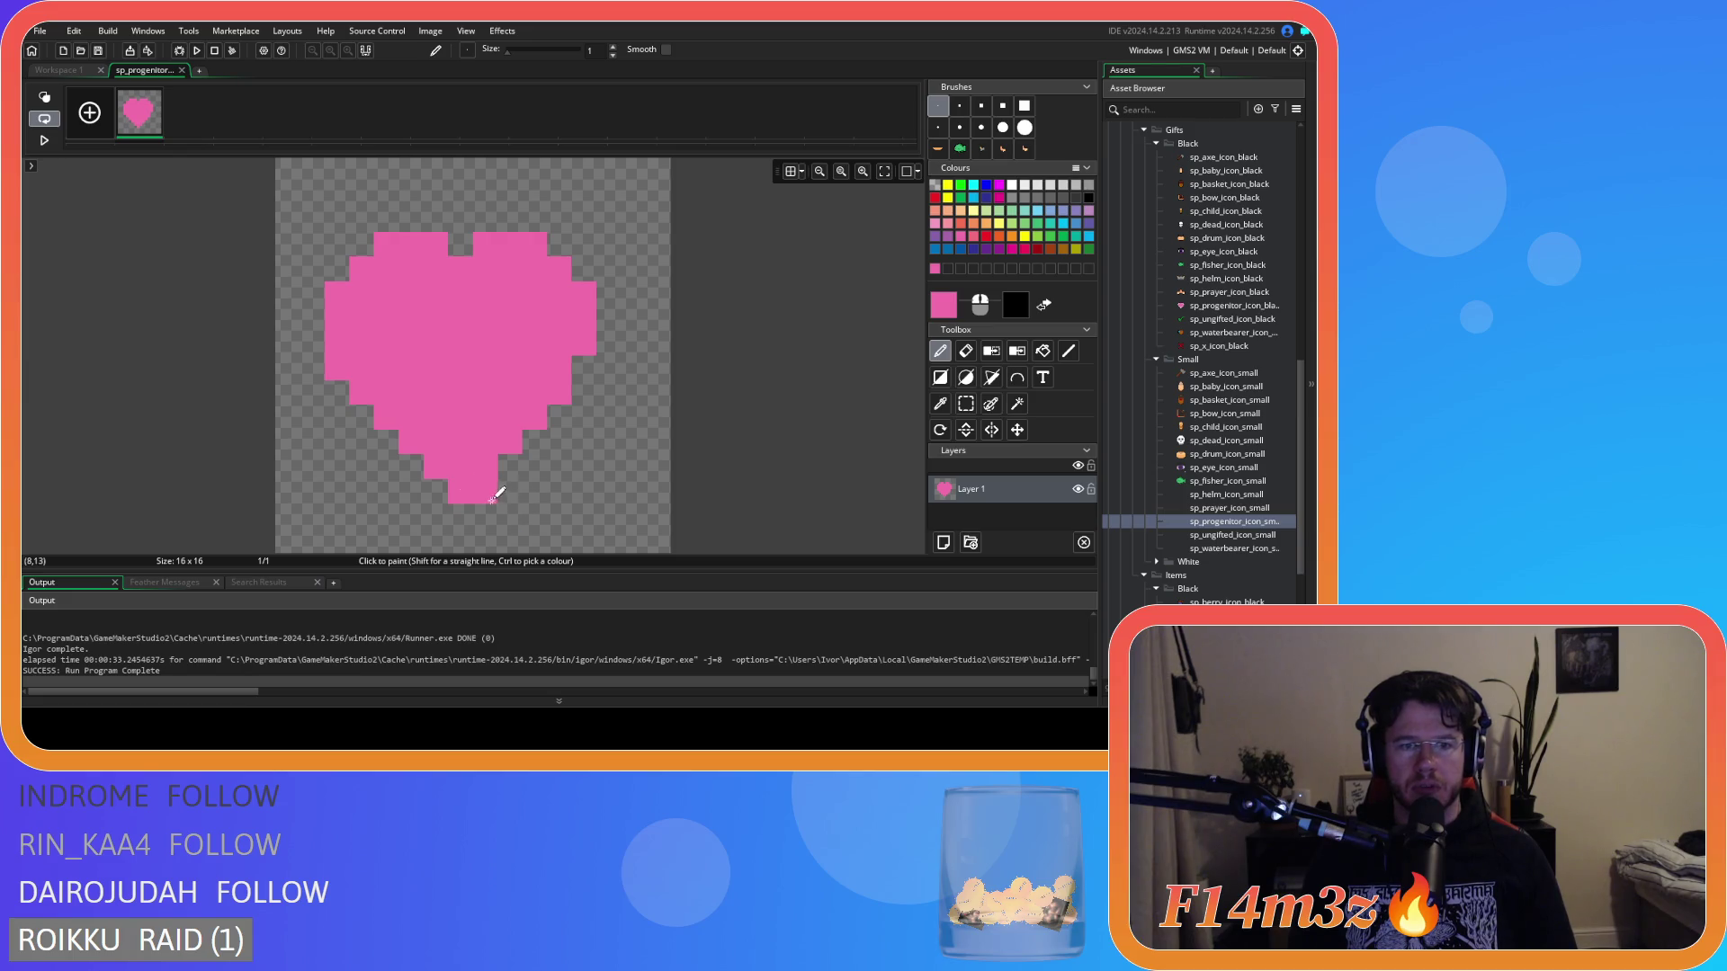
{"action": "left_click", "coordinate": [509, 466]}
{"action": "mouse_move", "coordinate": [490, 490]}
{"action": "left_mouse_down"}
{"action": "mouse_move", "coordinate": [597, 347]}
{"action": "mouse_move", "coordinate": [601, 290]}
{"action": "mouse_move", "coordinate": [561, 266]}
{"action": "left_mouse_up"}
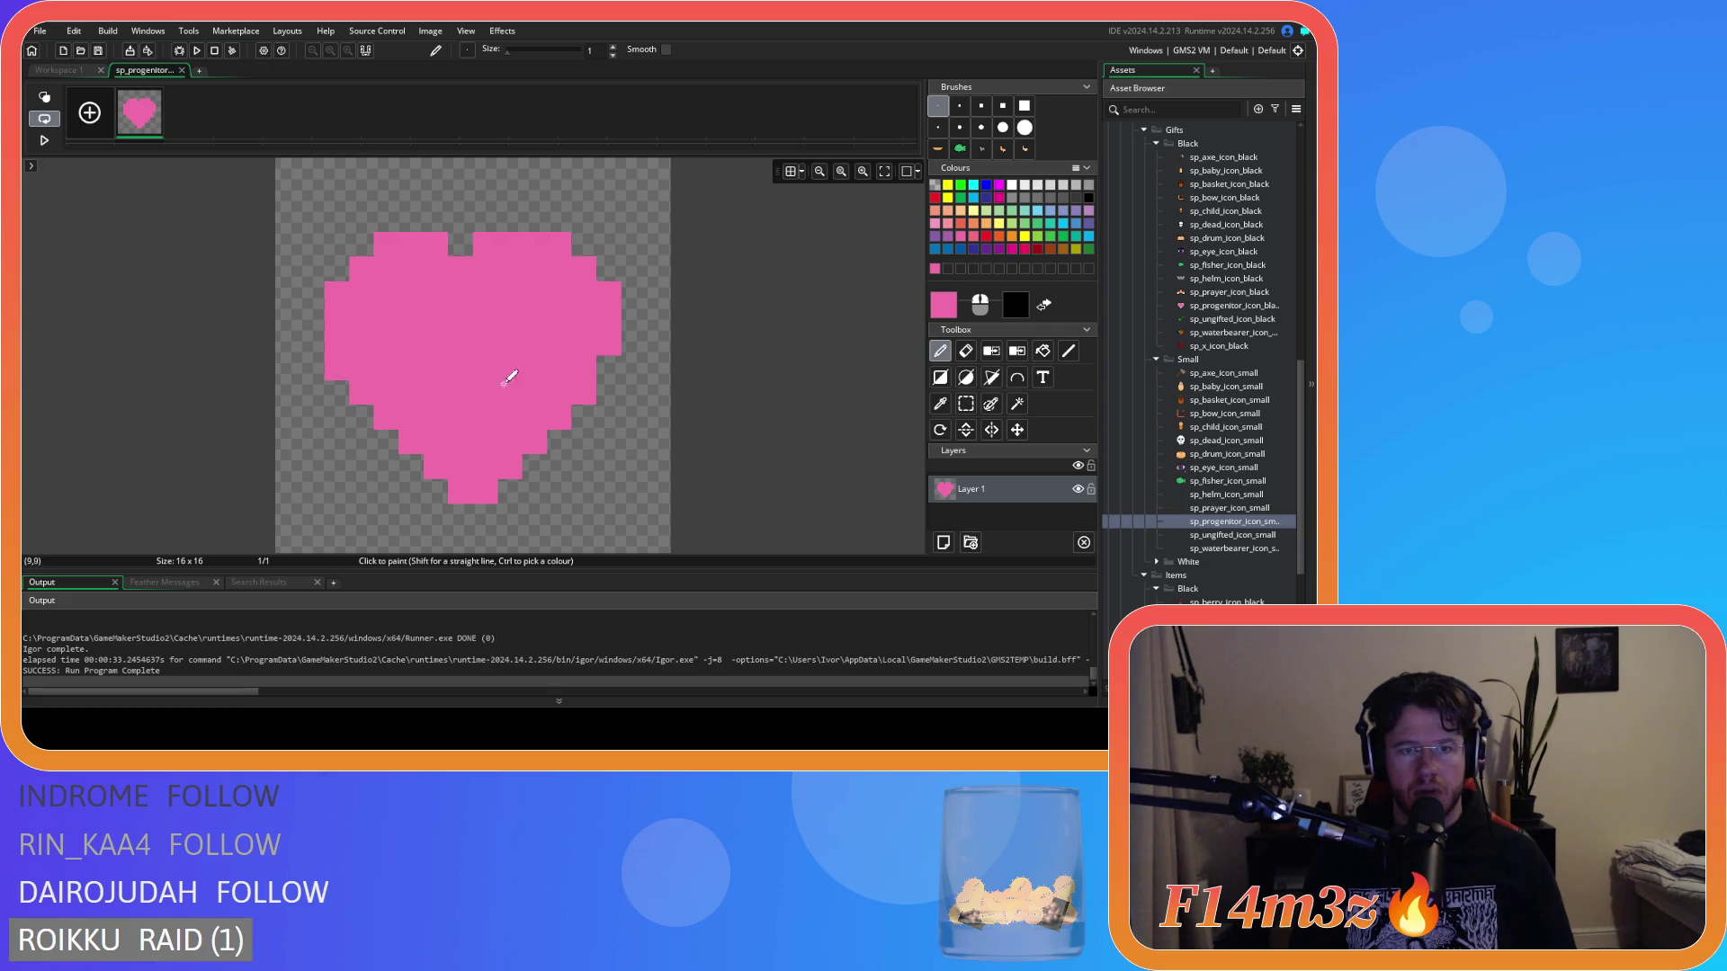
Erase one pixel from the top-right lobe and add a pink pixel at the lower right.
{"action": "key", "text": "e"}
{"action": "left_click", "coordinate": [485, 243]}
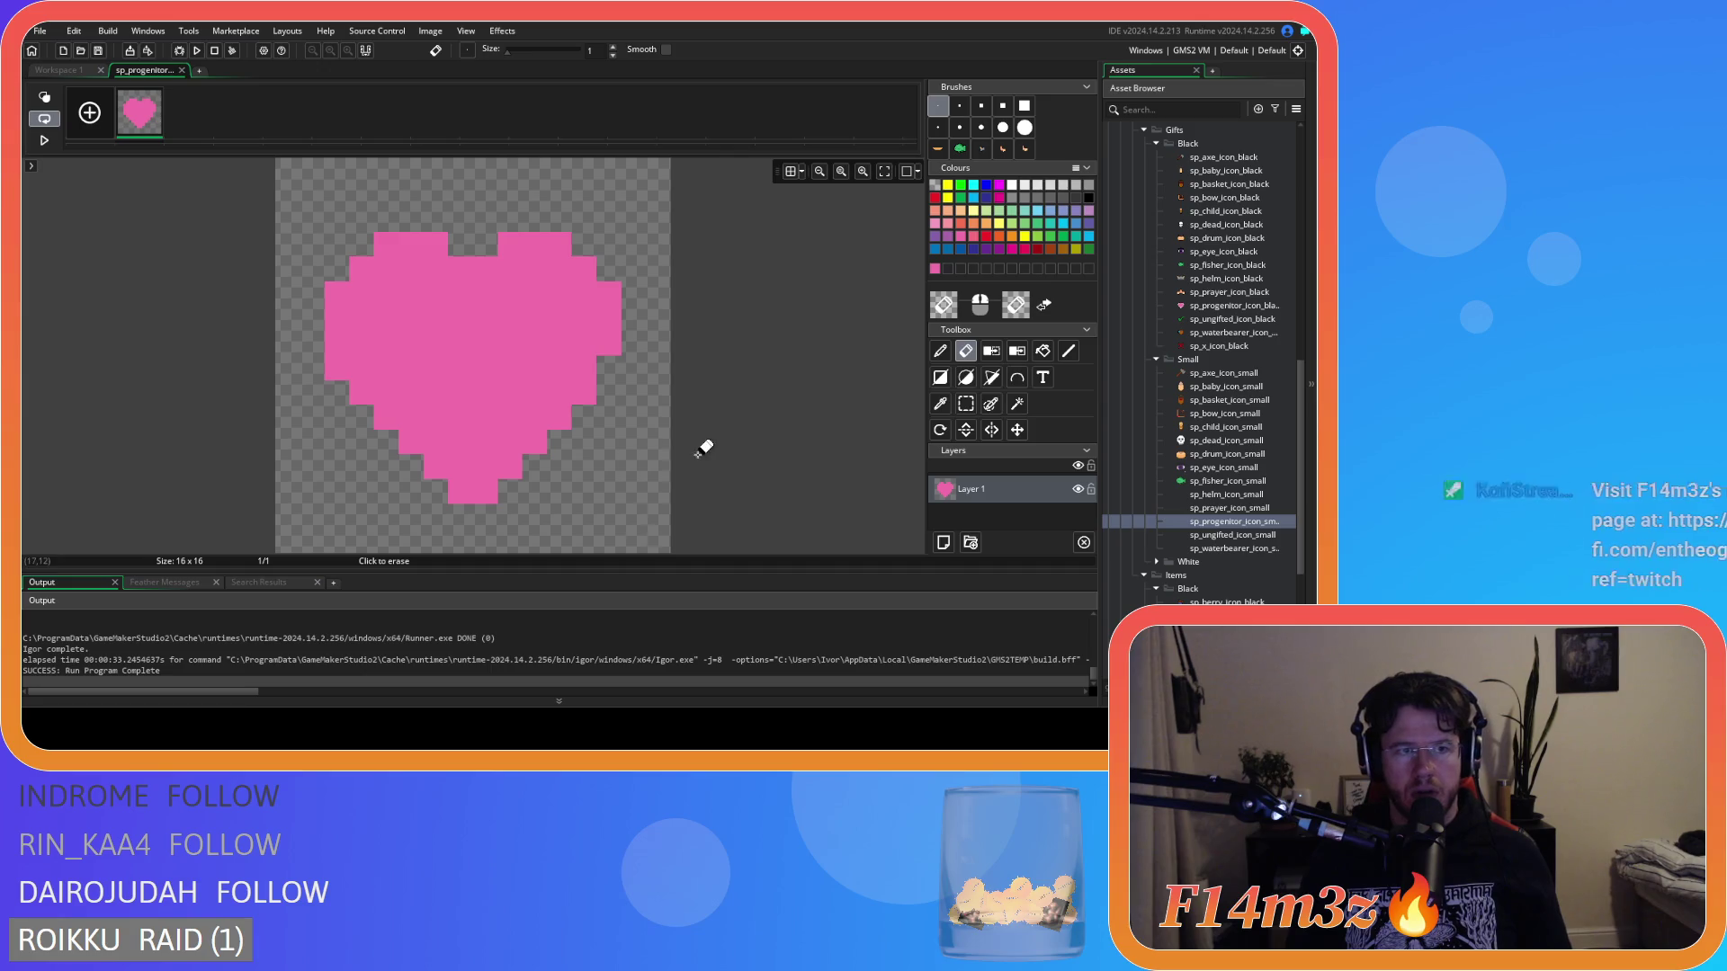
{"action": "left_click", "coordinate": [940, 351]}
{"action": "left_click", "coordinate": [557, 466]}
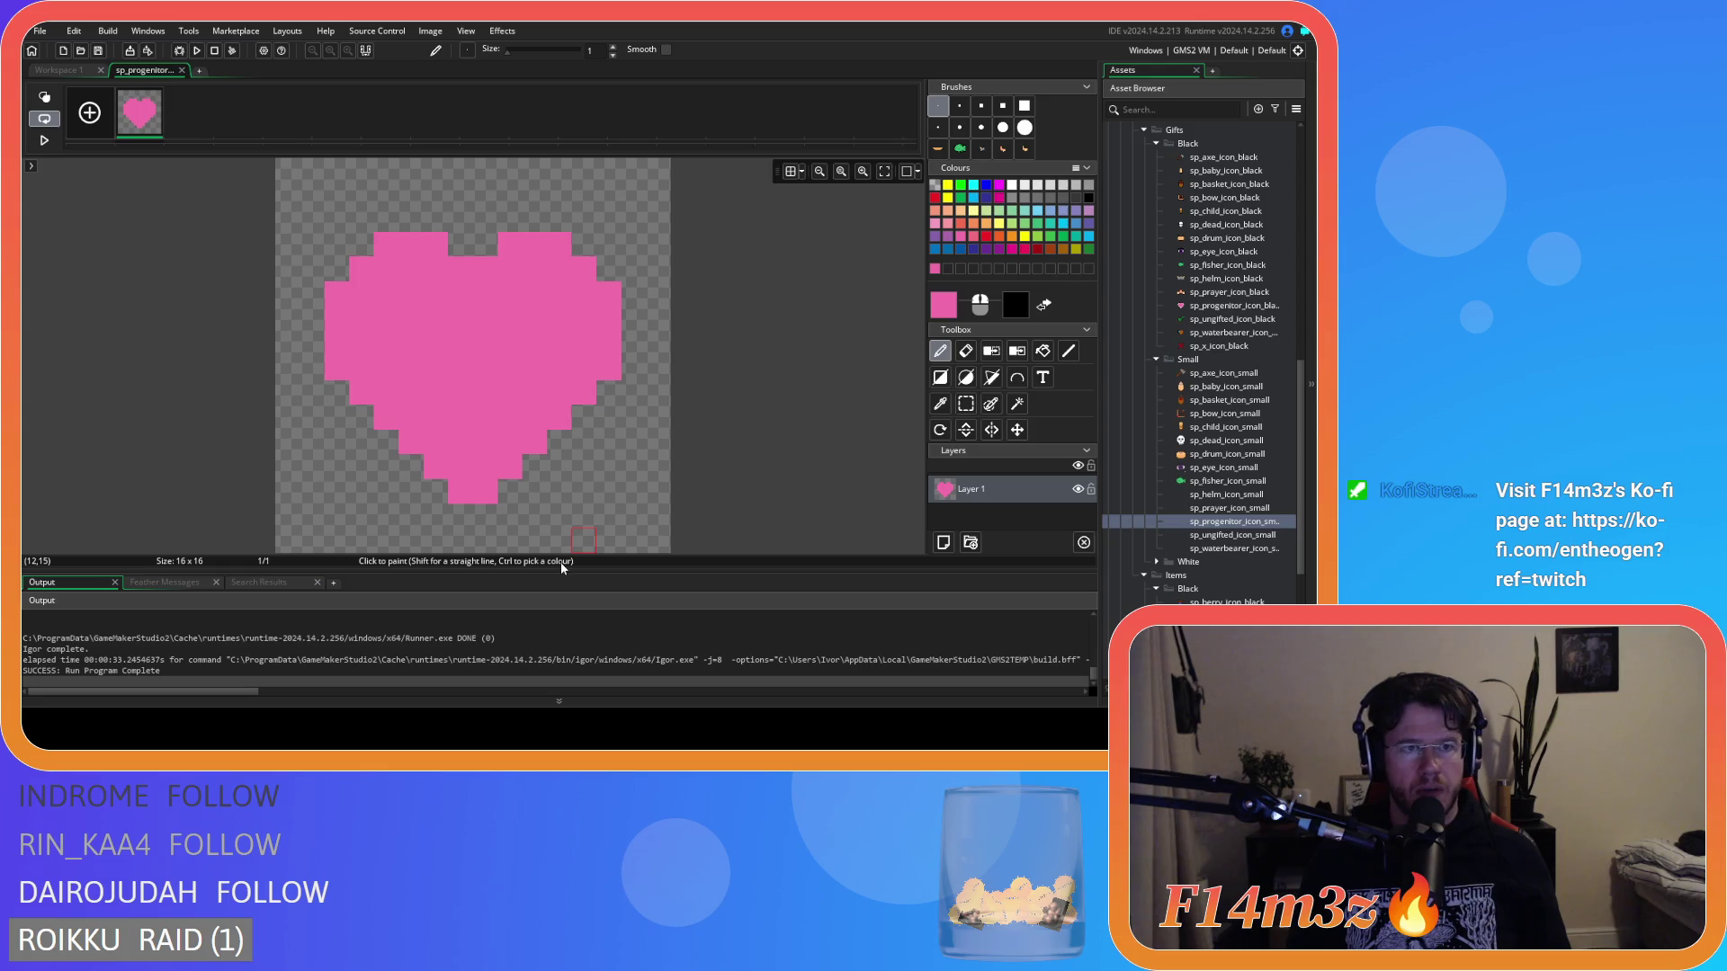
{"action": "left_click", "coordinate": [967, 403]}
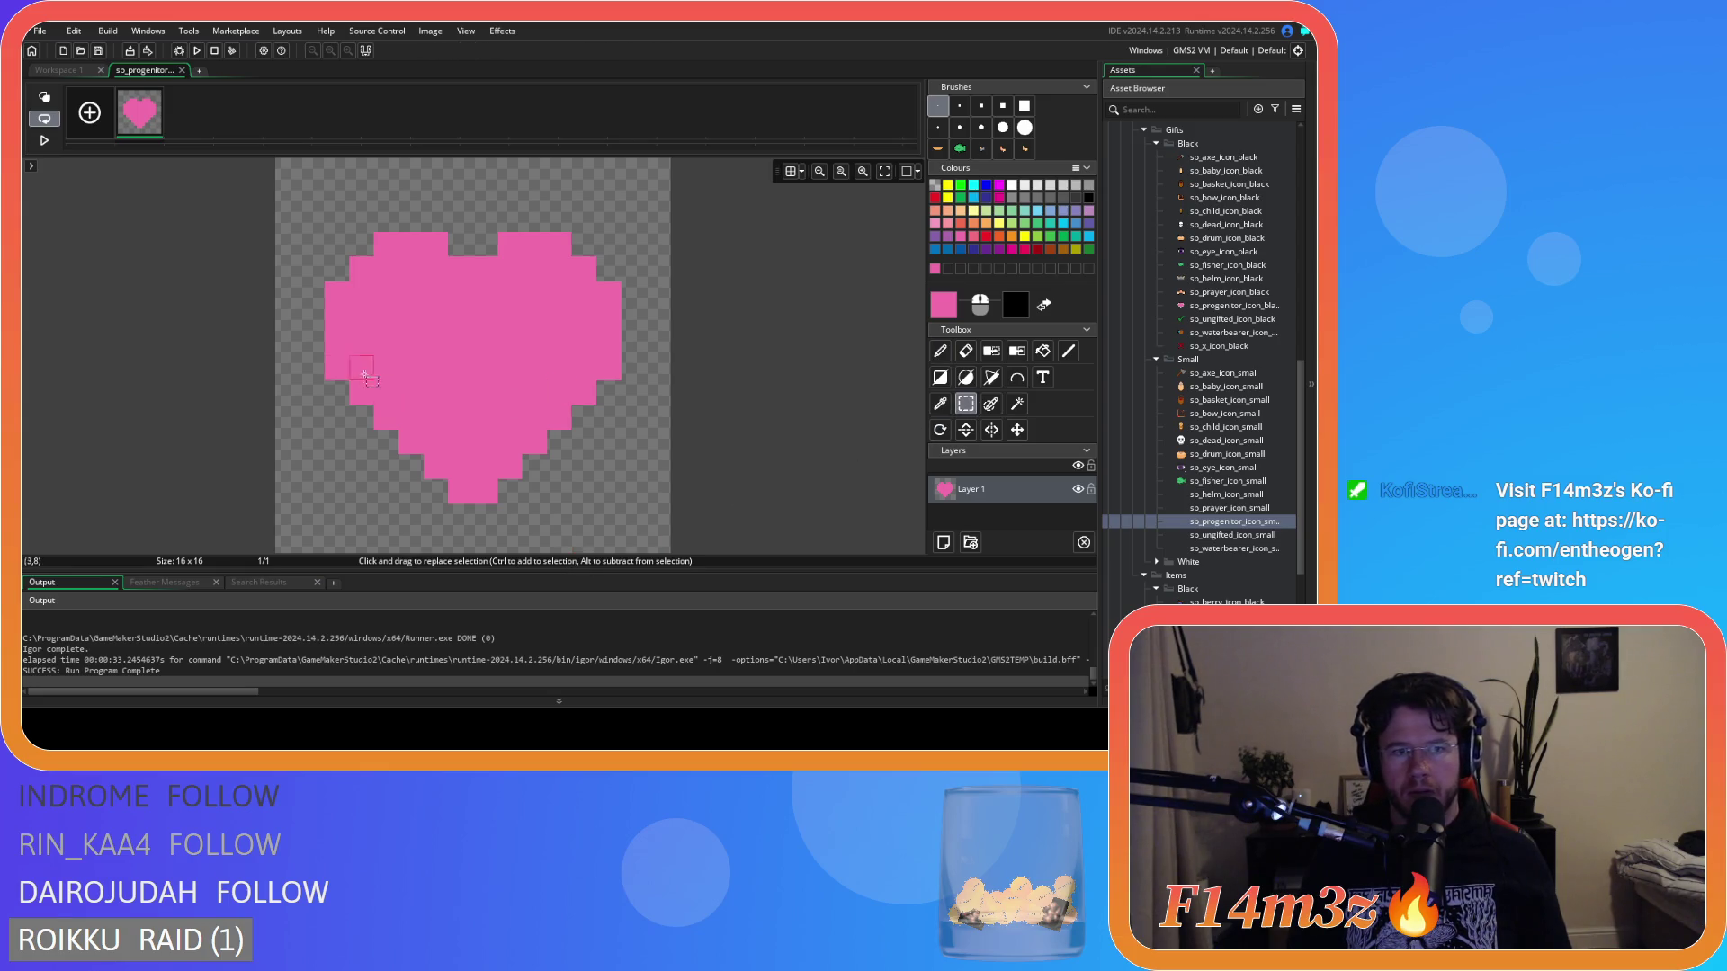
Move the heart's lower rows down one pixel and fill the empty row in pink.
{"action": "left_click_drag", "start_coordinate": [346, 393], "coordinate": [596, 528]}
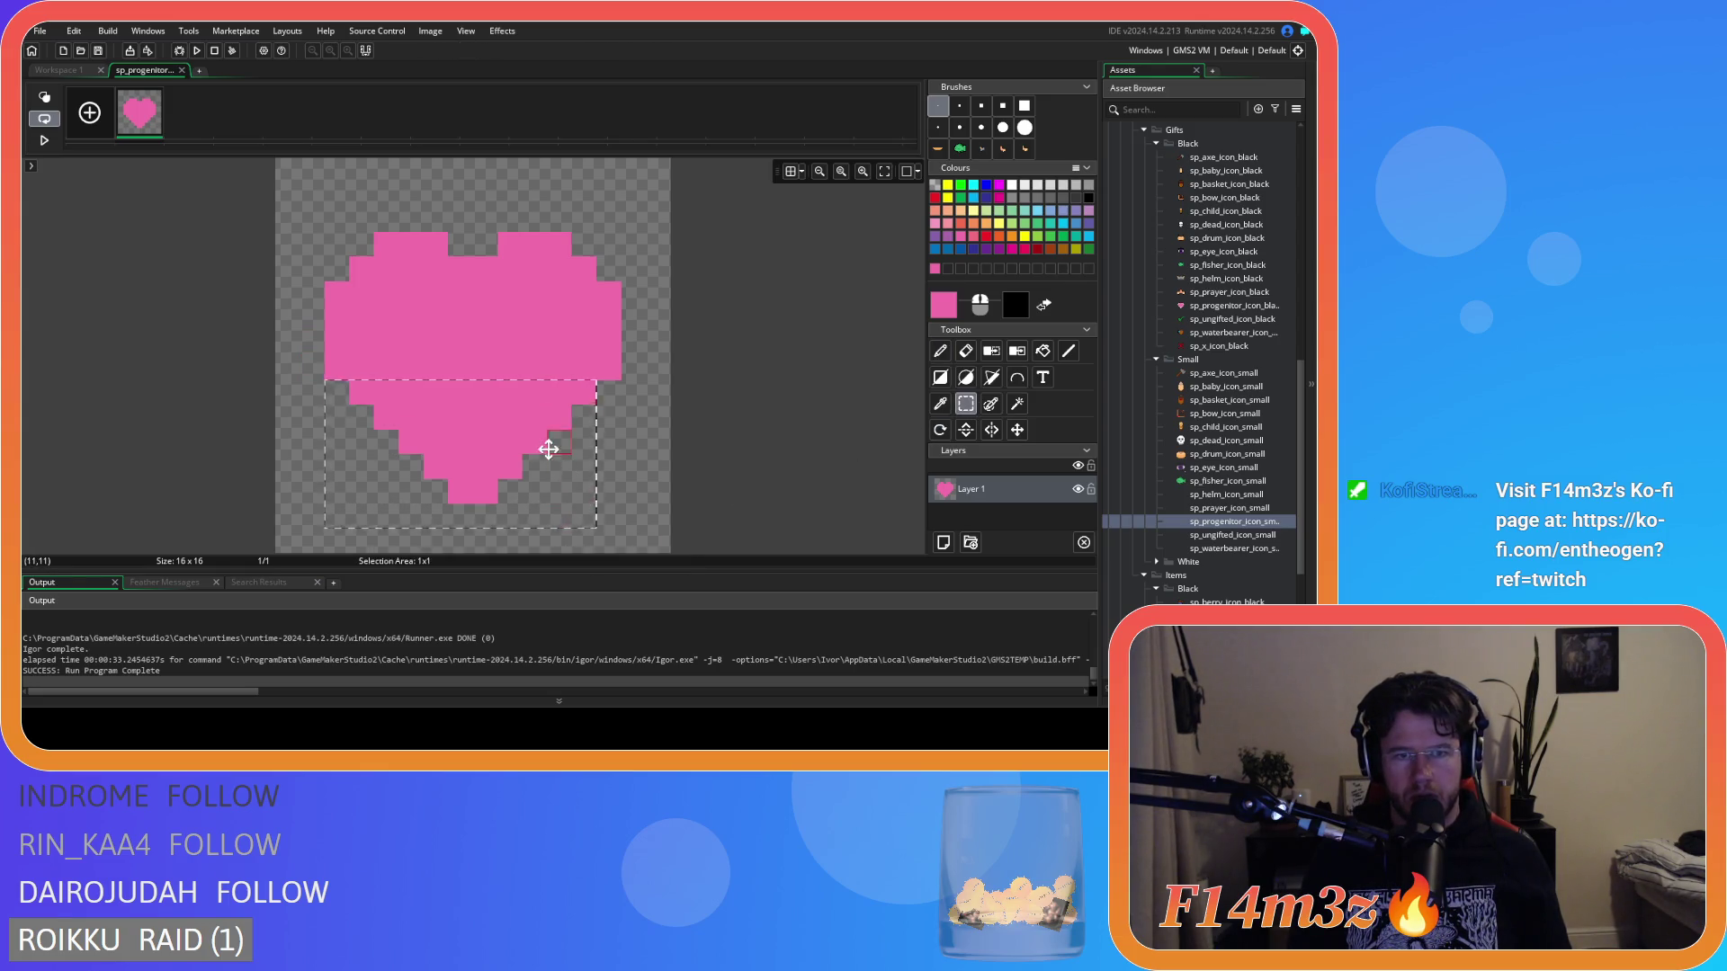
{"action": "key", "text": "Down"}
{"action": "left_click", "coordinate": [940, 351]}
{"action": "left_click_drag", "start_coordinate": [589, 392], "coordinate": [369, 392]}
{"action": "scroll", "coordinate": [674, 471], "scroll_direction": "down", "scroll_amount": 1}
{"action": "scroll", "coordinate": [679, 469], "scroll_direction": "up", "scroll_amount": 1}
{"action": "scroll", "coordinate": [683, 469], "scroll_direction": "down", "scroll_amount": 1}
Shift the whole heart up and widen its upper-left lobe with pink pixels.
{"action": "left_click", "coordinate": [966, 403]}
{"action": "left_click_drag", "start_coordinate": [817, 504], "coordinate": [270, 182]}
{"action": "left_click_drag", "start_coordinate": [490, 361], "coordinate": [493, 336]}
{"action": "scroll", "coordinate": [675, 364], "scroll_direction": "up", "scroll_amount": 1}
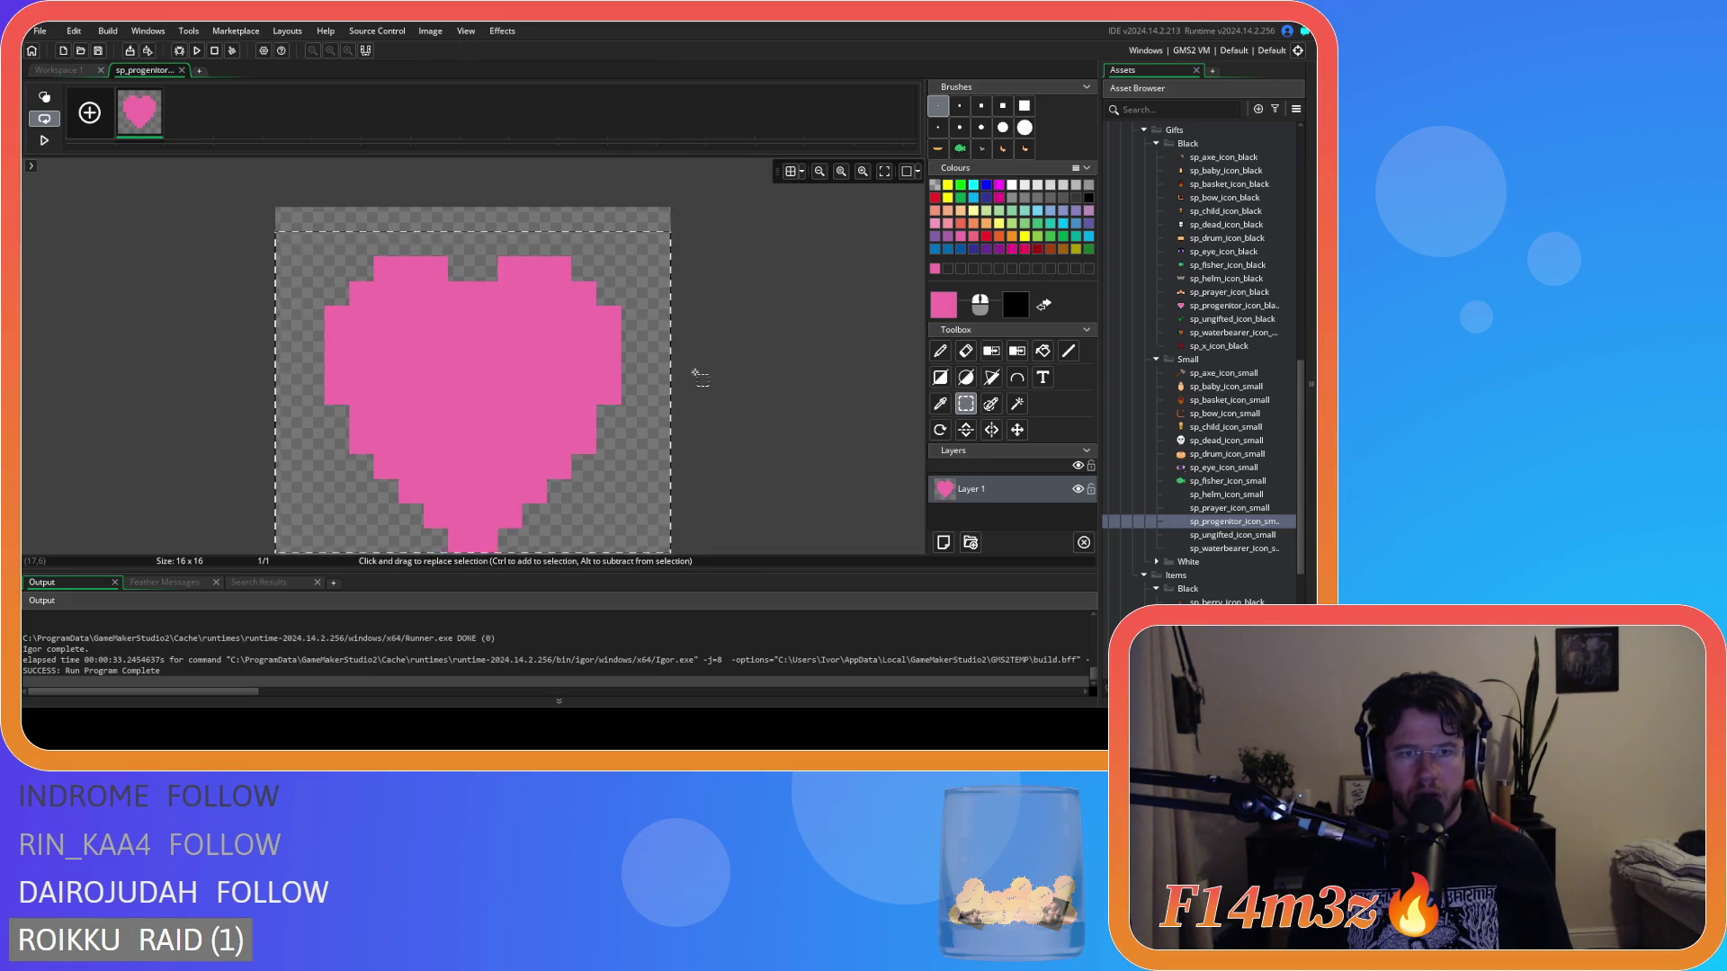
{"action": "left_click", "coordinate": [737, 376]}
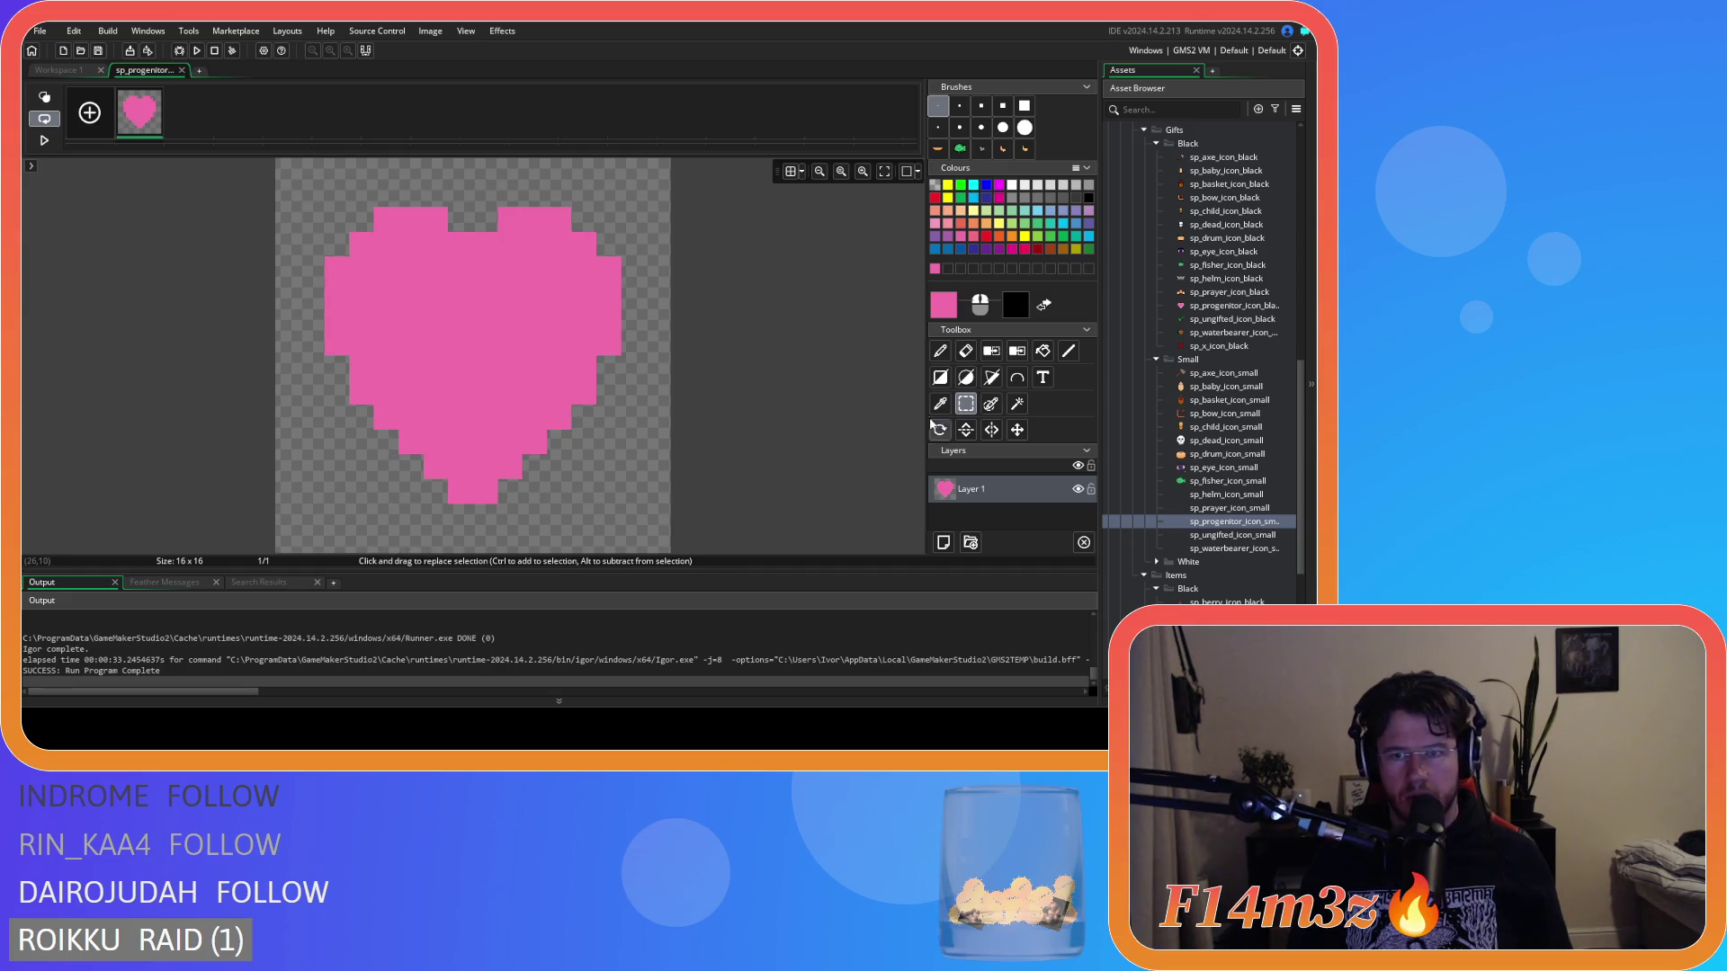
{"action": "left_click", "coordinate": [940, 351]}
{"action": "mouse_move", "coordinate": [410, 195]}
{"action": "left_mouse_down"}
{"action": "mouse_move", "coordinate": [428, 189]}
{"action": "mouse_move", "coordinate": [385, 191]}
{"action": "mouse_move", "coordinate": [312, 270]}
{"action": "mouse_move", "coordinate": [316, 333]}
{"action": "mouse_move", "coordinate": [376, 441]}
{"action": "mouse_move", "coordinate": [467, 523]}
{"action": "mouse_move", "coordinate": [551, 466]}
{"action": "mouse_move", "coordinate": [537, 459]}
{"action": "mouse_move", "coordinate": [635, 338]}
{"action": "mouse_move", "coordinate": [624, 239]}
{"action": "mouse_move", "coordinate": [512, 181]}
{"action": "left_mouse_up"}
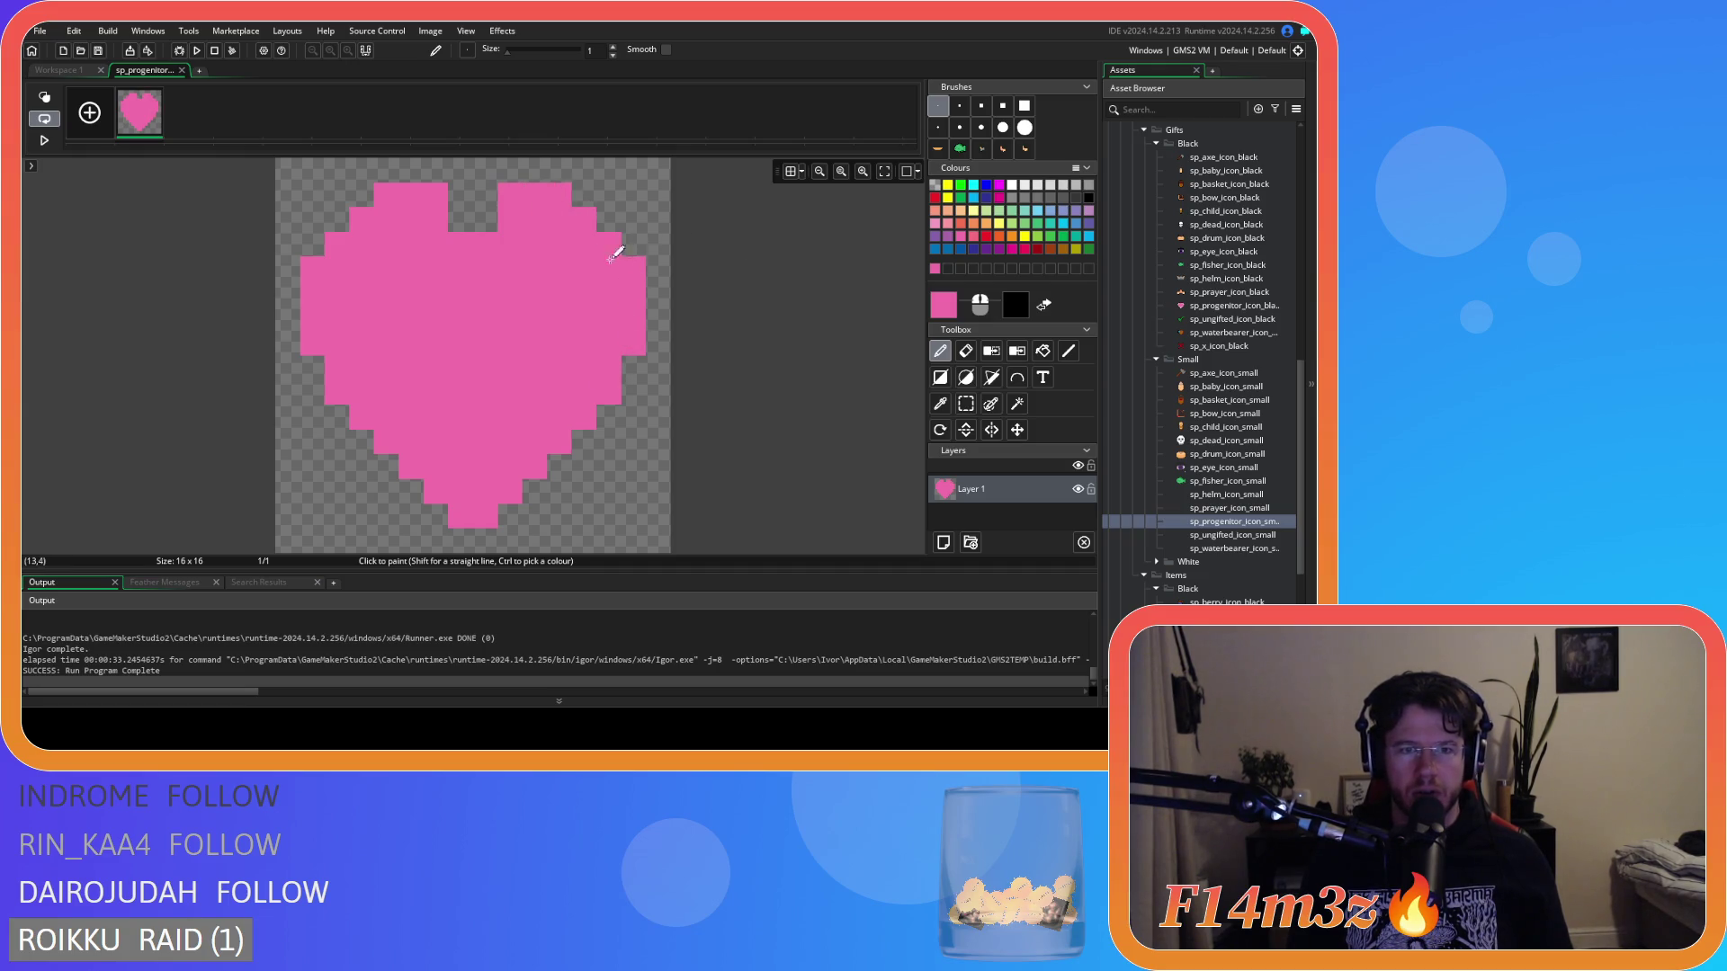
Erase the inner top pixel of each lobe and fill the step on the left lobe.
{"action": "key", "text": "e"}
{"action": "left_click", "coordinate": [435, 194]}
{"action": "left_click", "coordinate": [509, 194]}
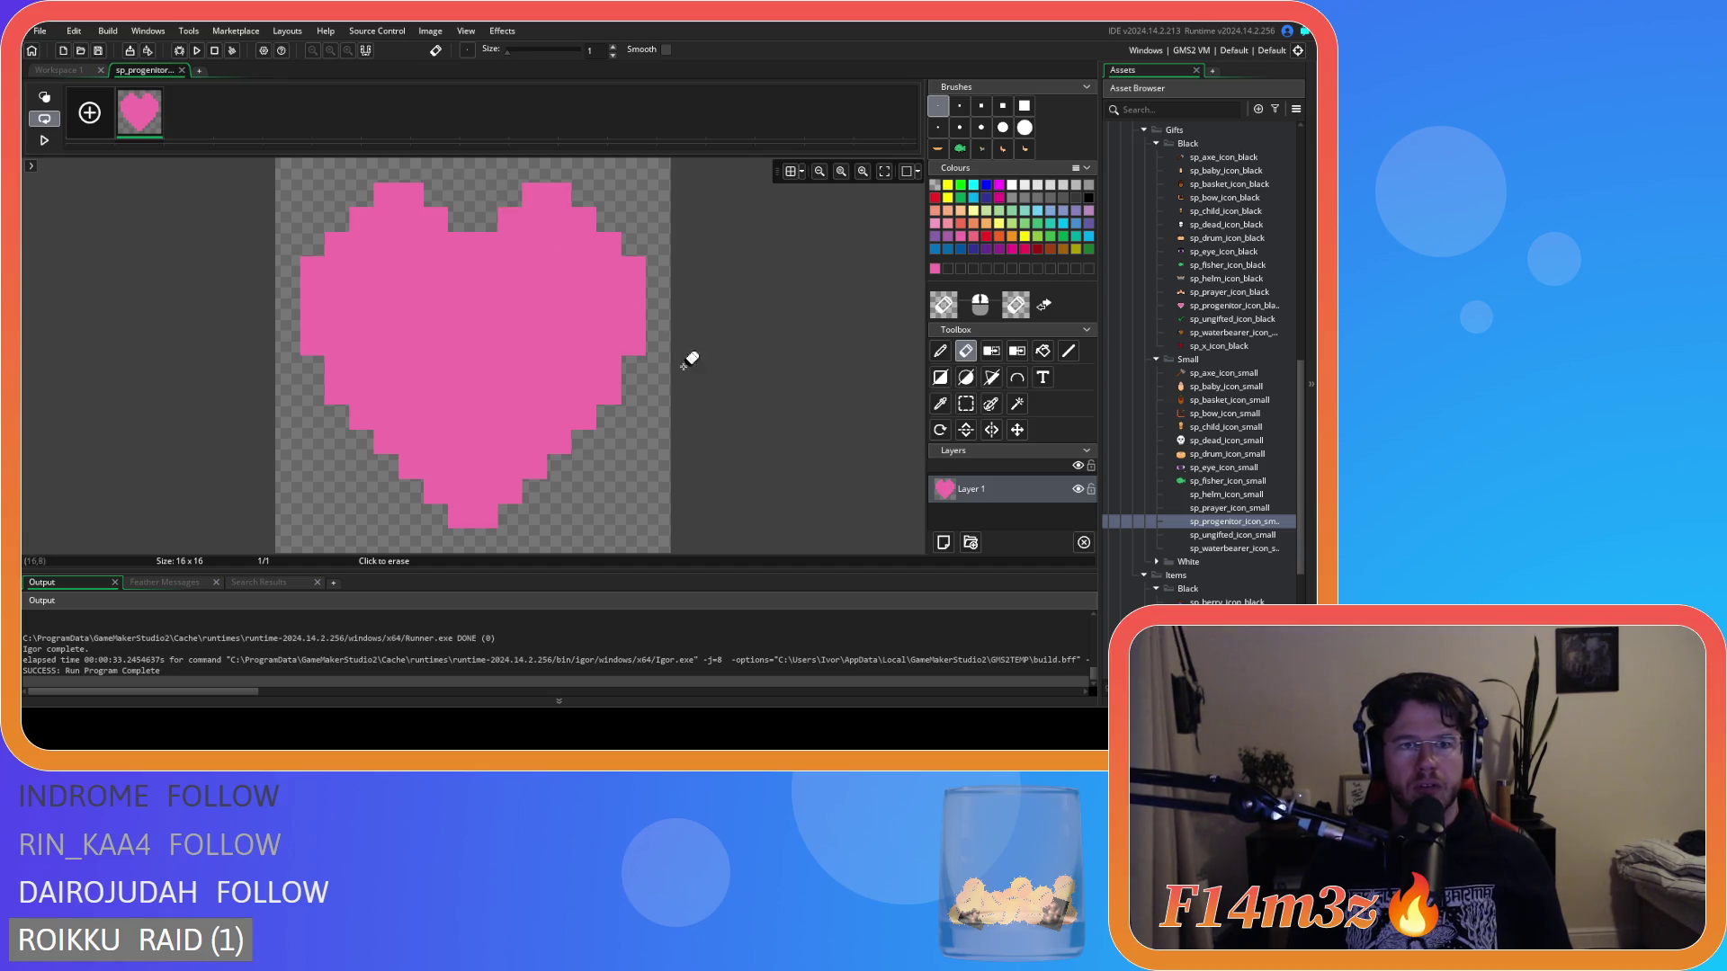
{"action": "left_click", "coordinate": [940, 351]}
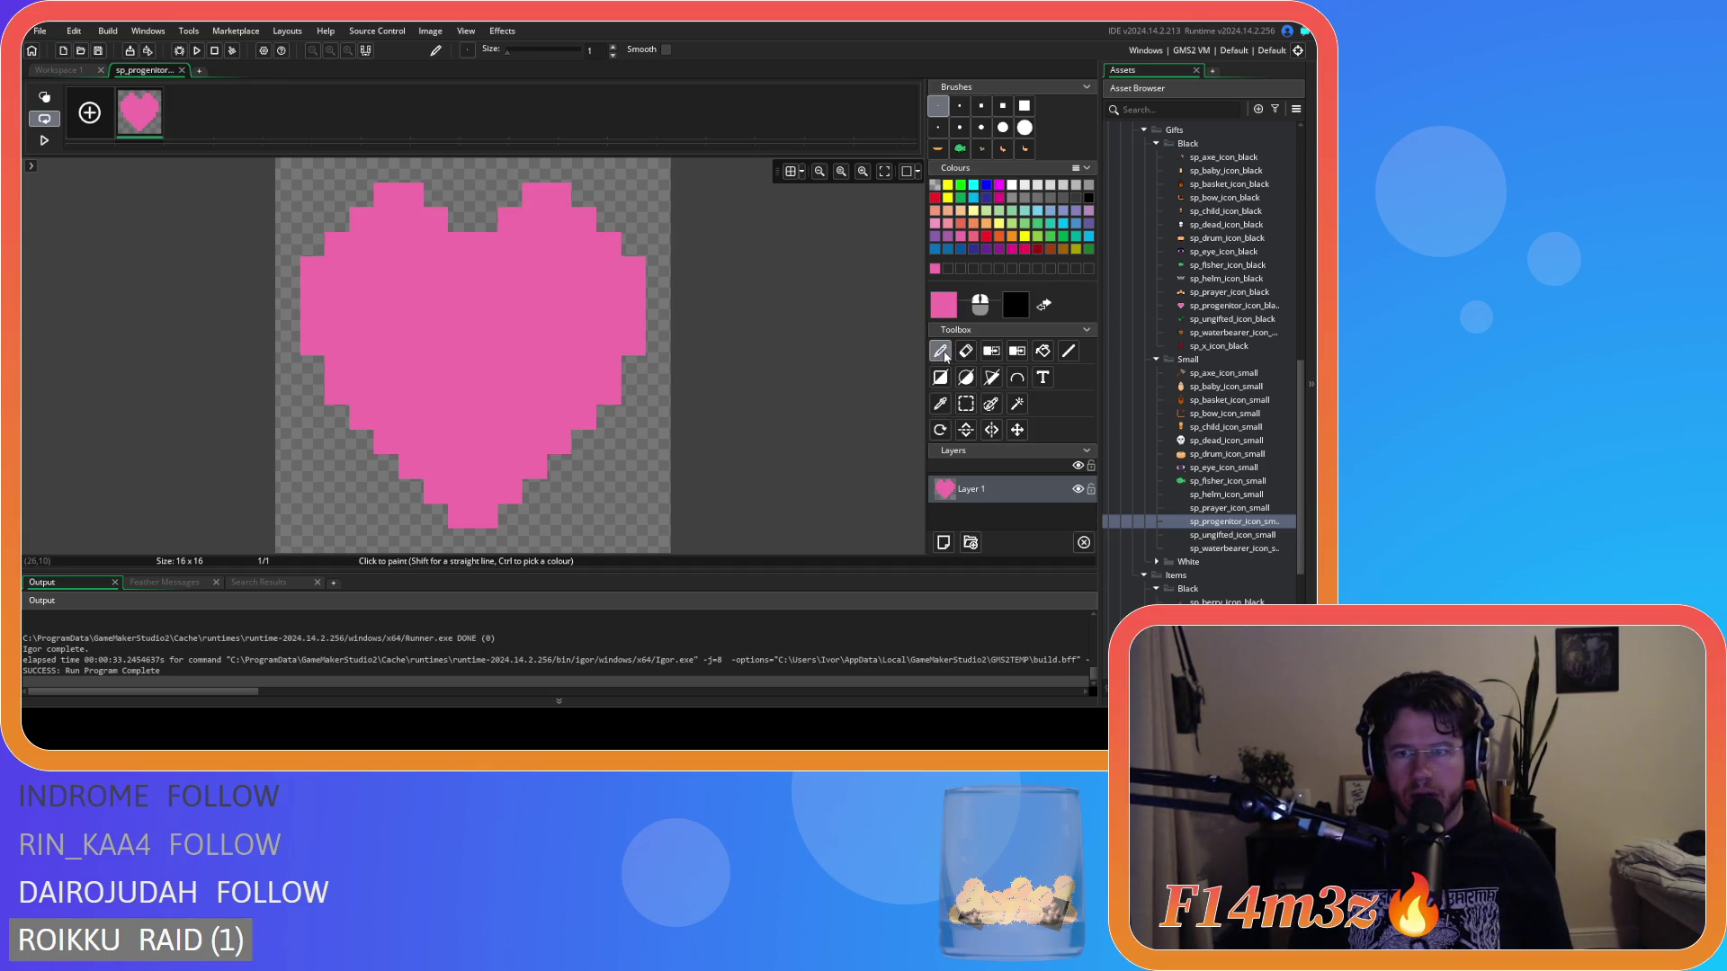
{"action": "left_click", "coordinate": [338, 219]}
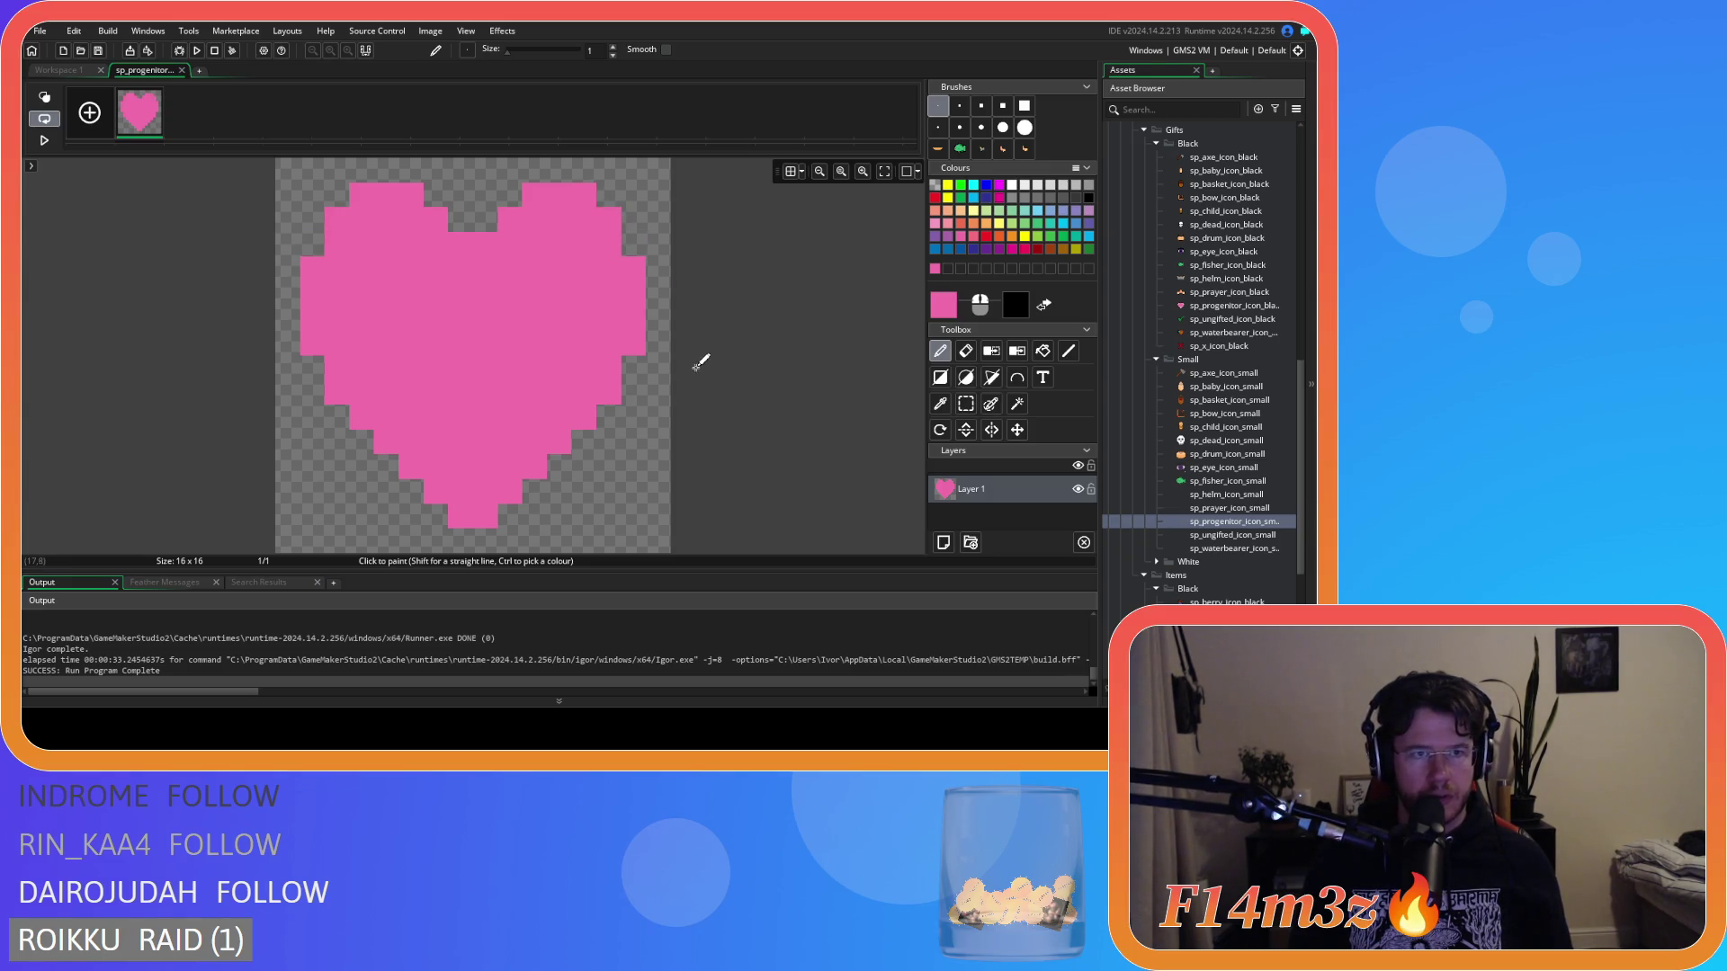
{"action": "left_click", "coordinate": [435, 194]}
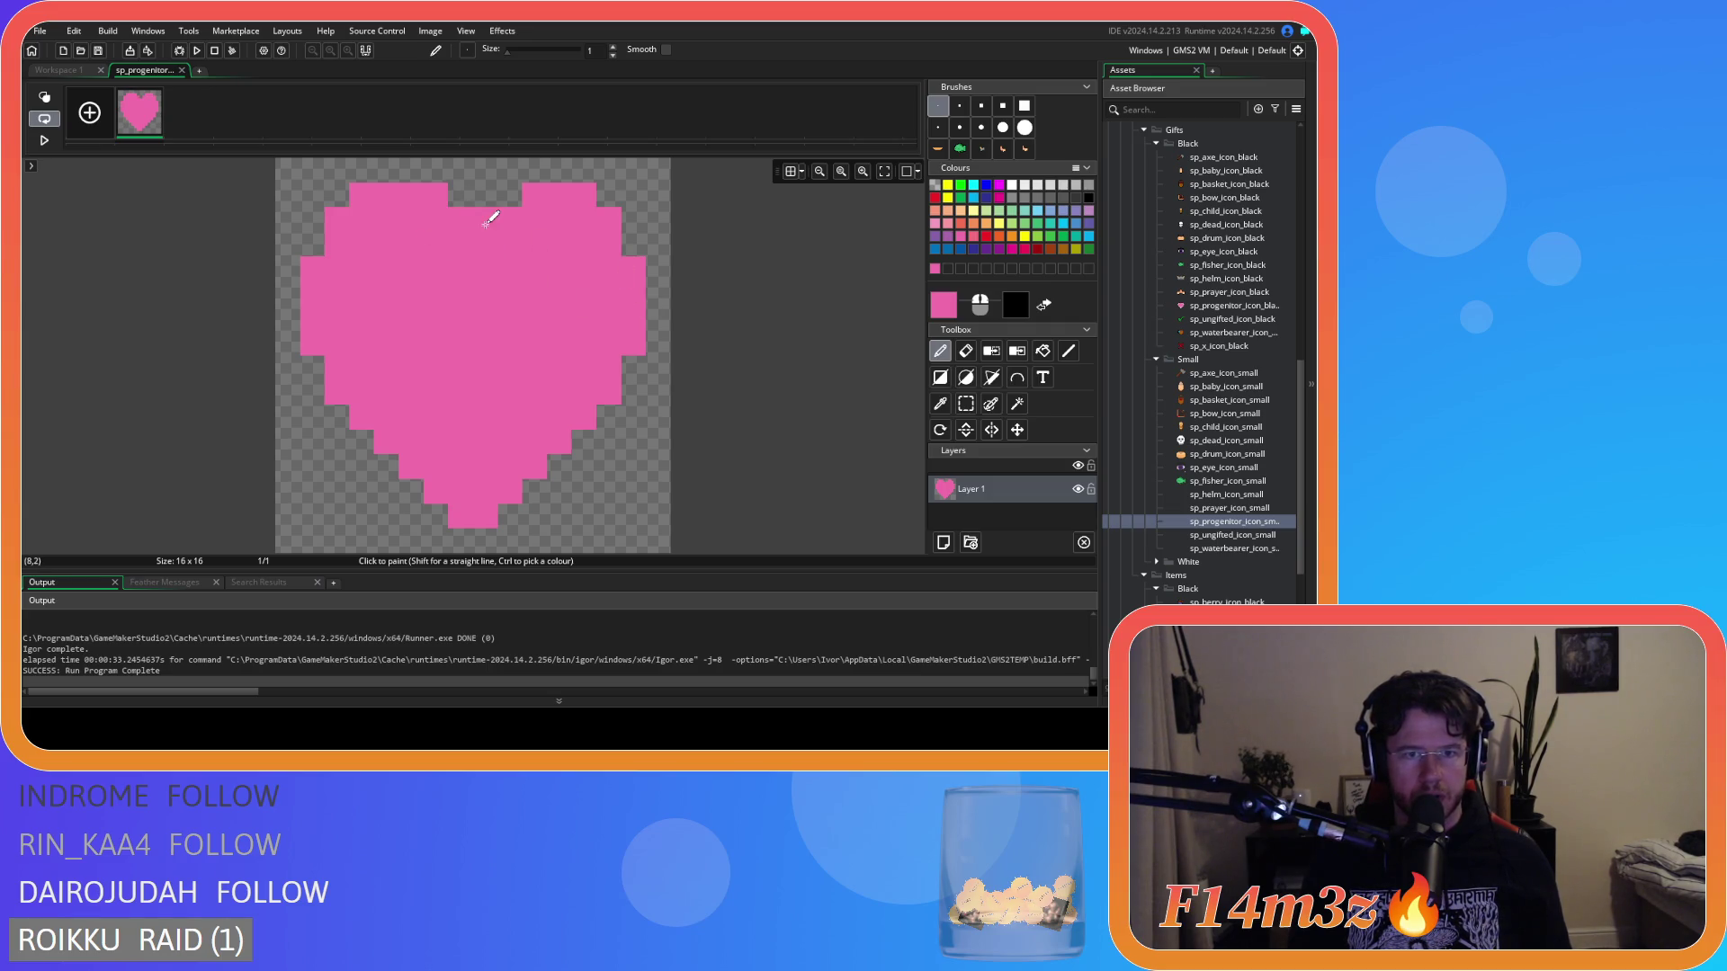
{"action": "key", "text": "ctrl+z"}
{"action": "key", "text": "ctrl+z"}
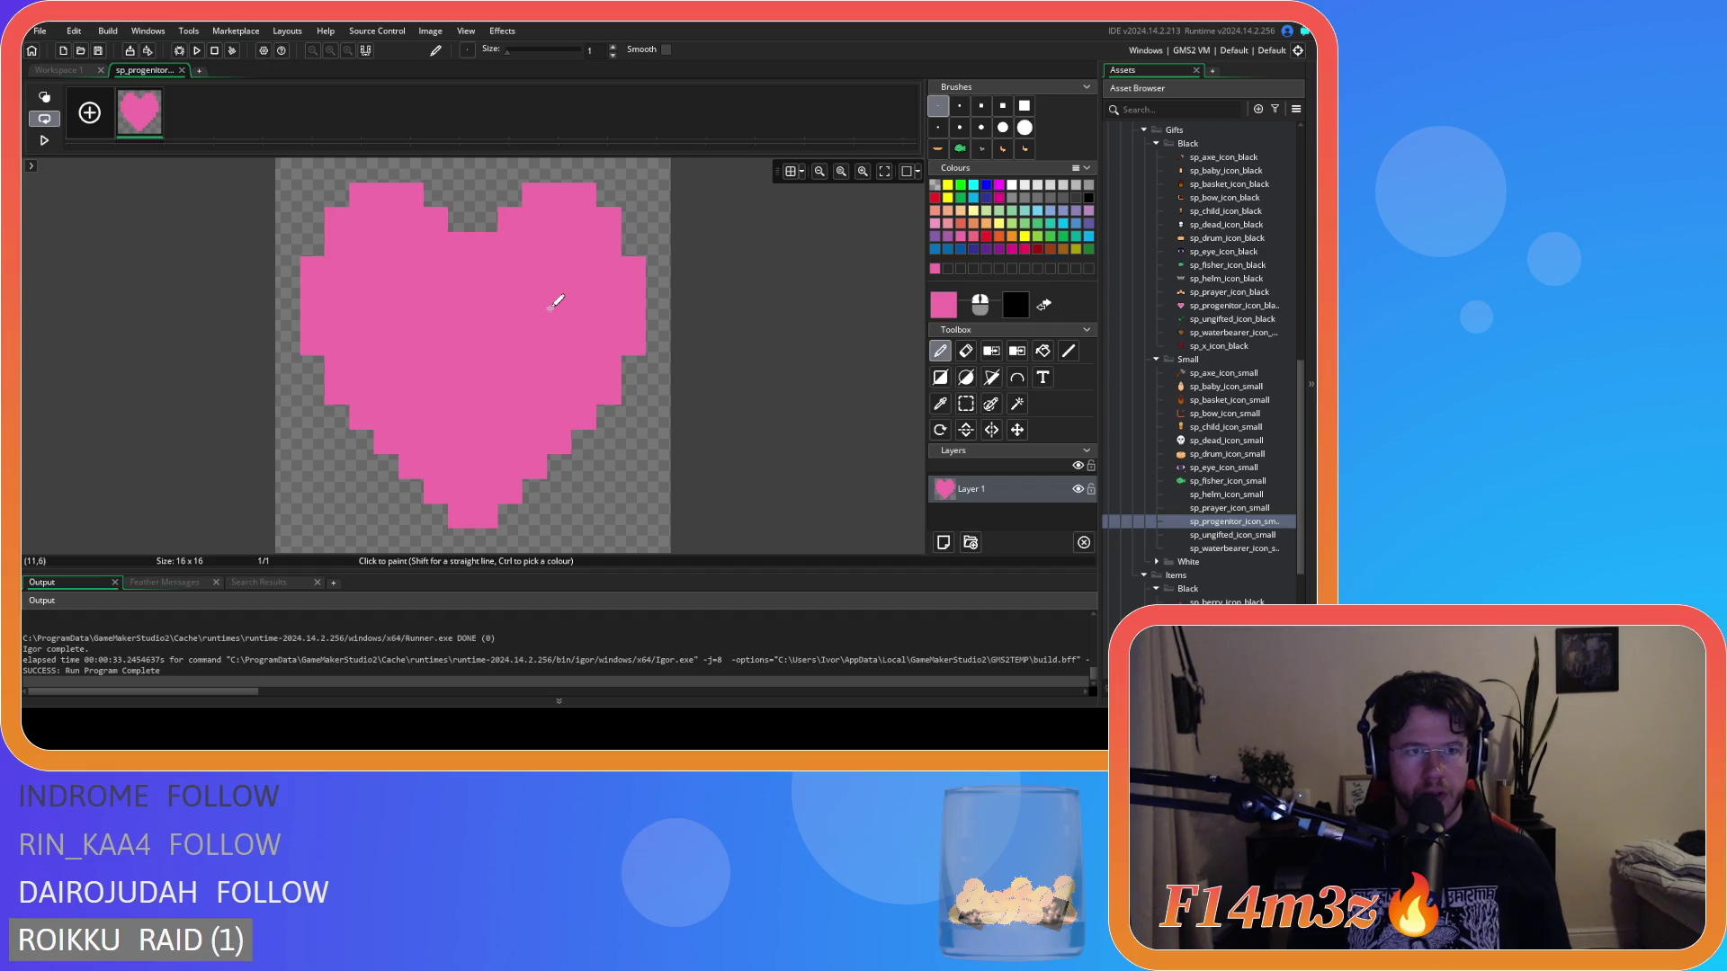
Add pink pixels on the upper-left edge and upper-right step, then return to sp_progenitor_icon_small's overview.
{"action": "scroll", "coordinate": [708, 444], "scroll_direction": "down", "scroll_amount": 2}
{"action": "scroll", "coordinate": [711, 444], "scroll_direction": "up", "scroll_amount": 2}
{"action": "scroll", "coordinate": [711, 443], "scroll_direction": "down", "scroll_amount": 1}
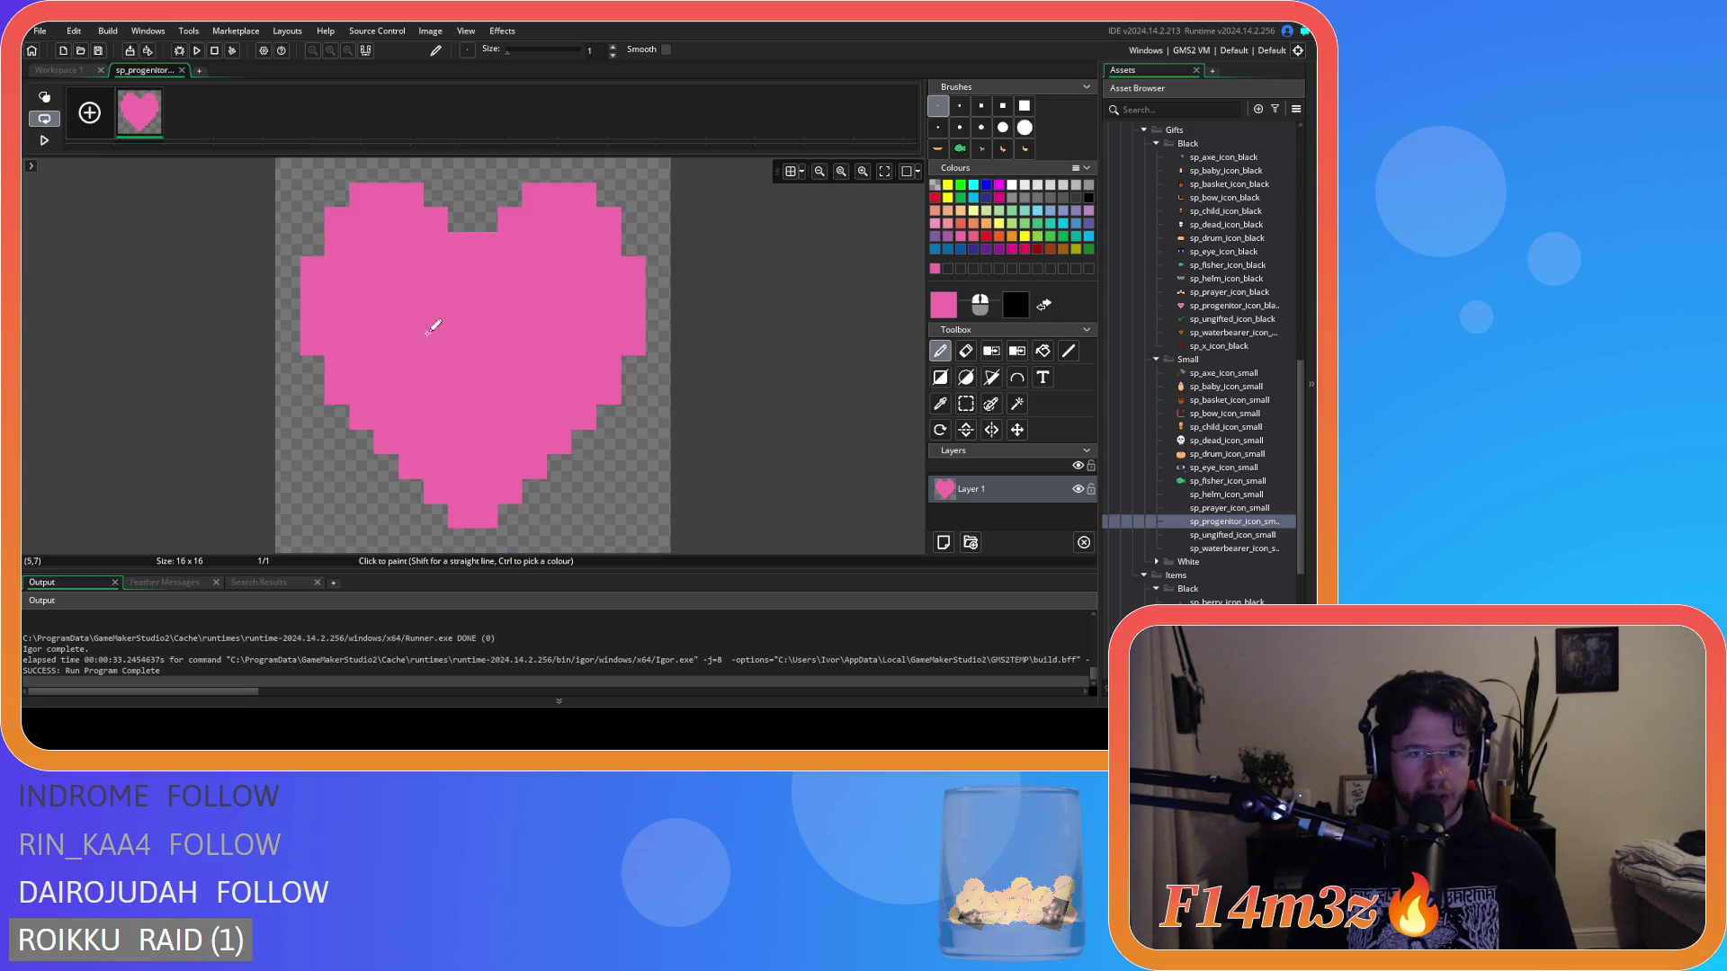
{"action": "left_click", "coordinate": [307, 248]}
{"action": "left_click", "coordinate": [631, 246]}
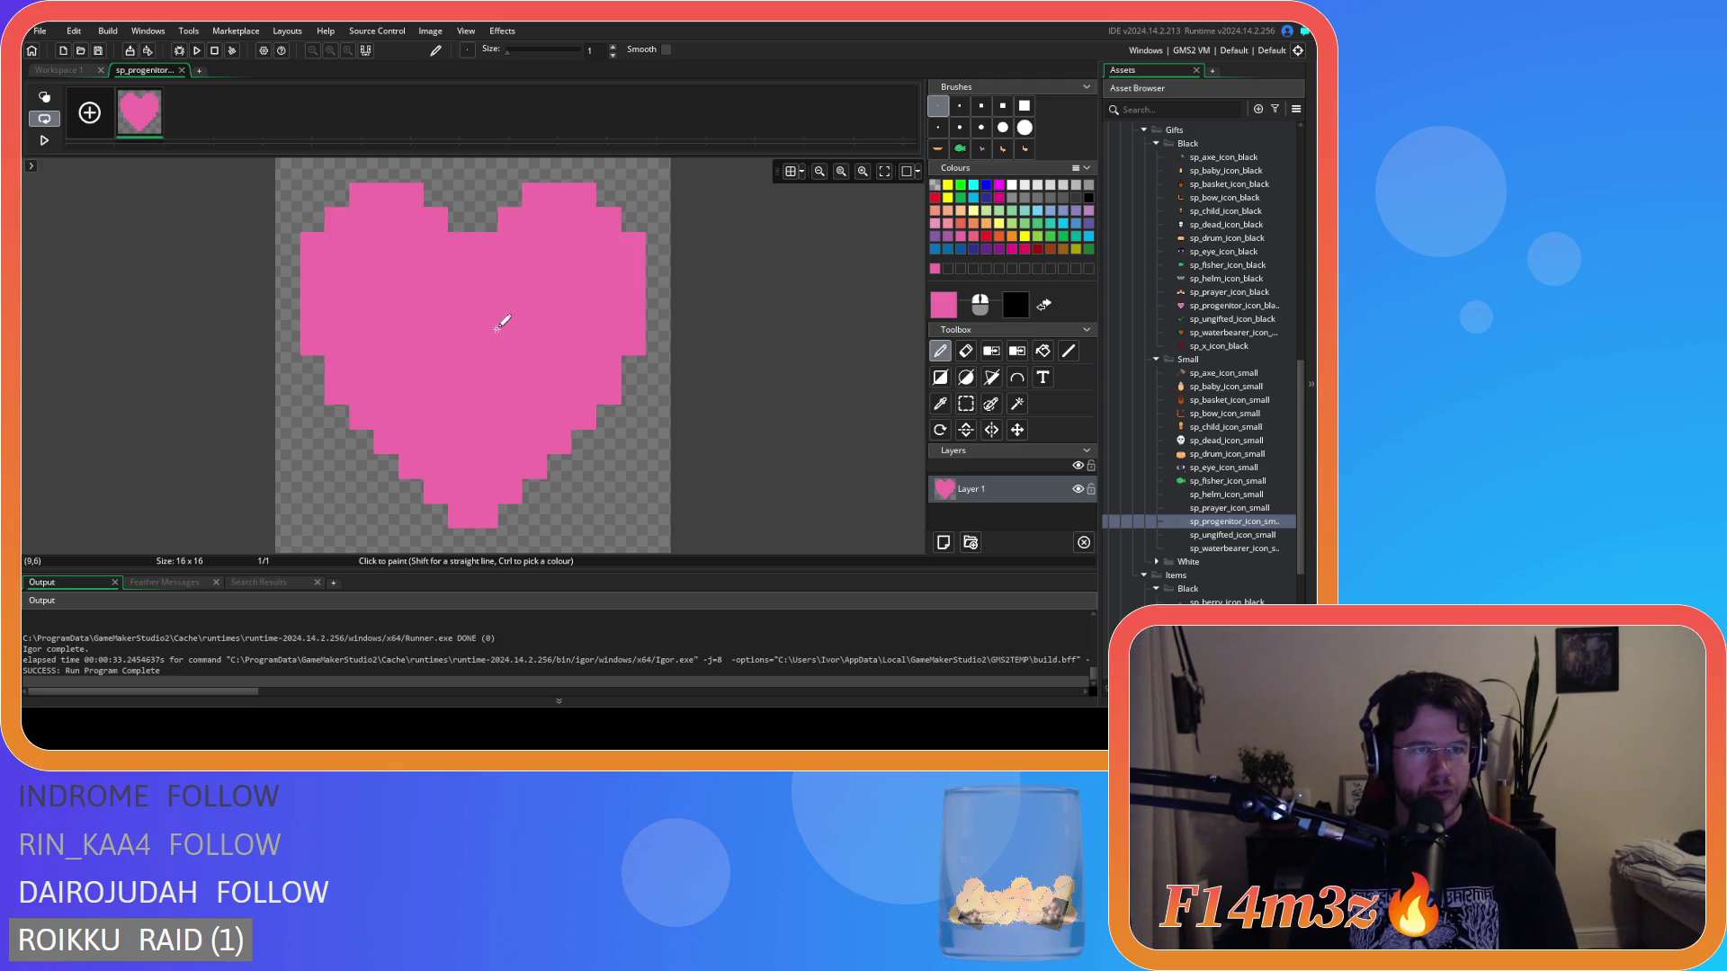
{"action": "left_click", "coordinate": [70, 72]}
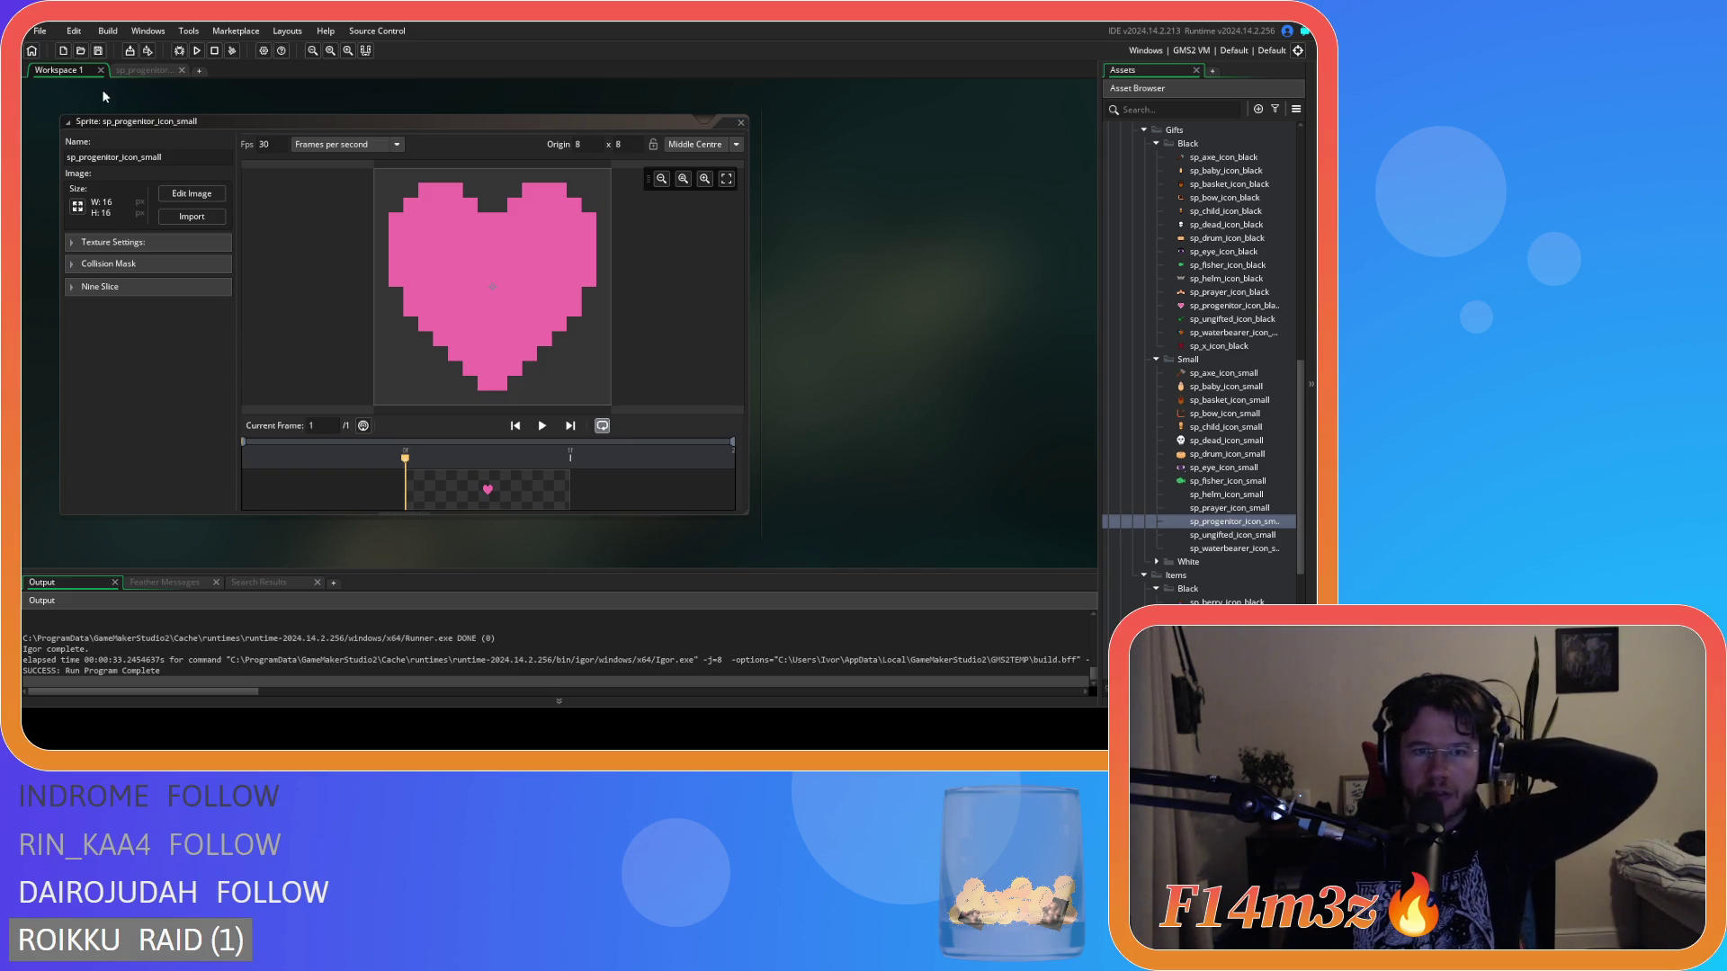
Close the heart's pixel editor and its sprite window.
{"action": "left_click", "coordinate": [147, 72]}
{"action": "left_click", "coordinate": [182, 70]}
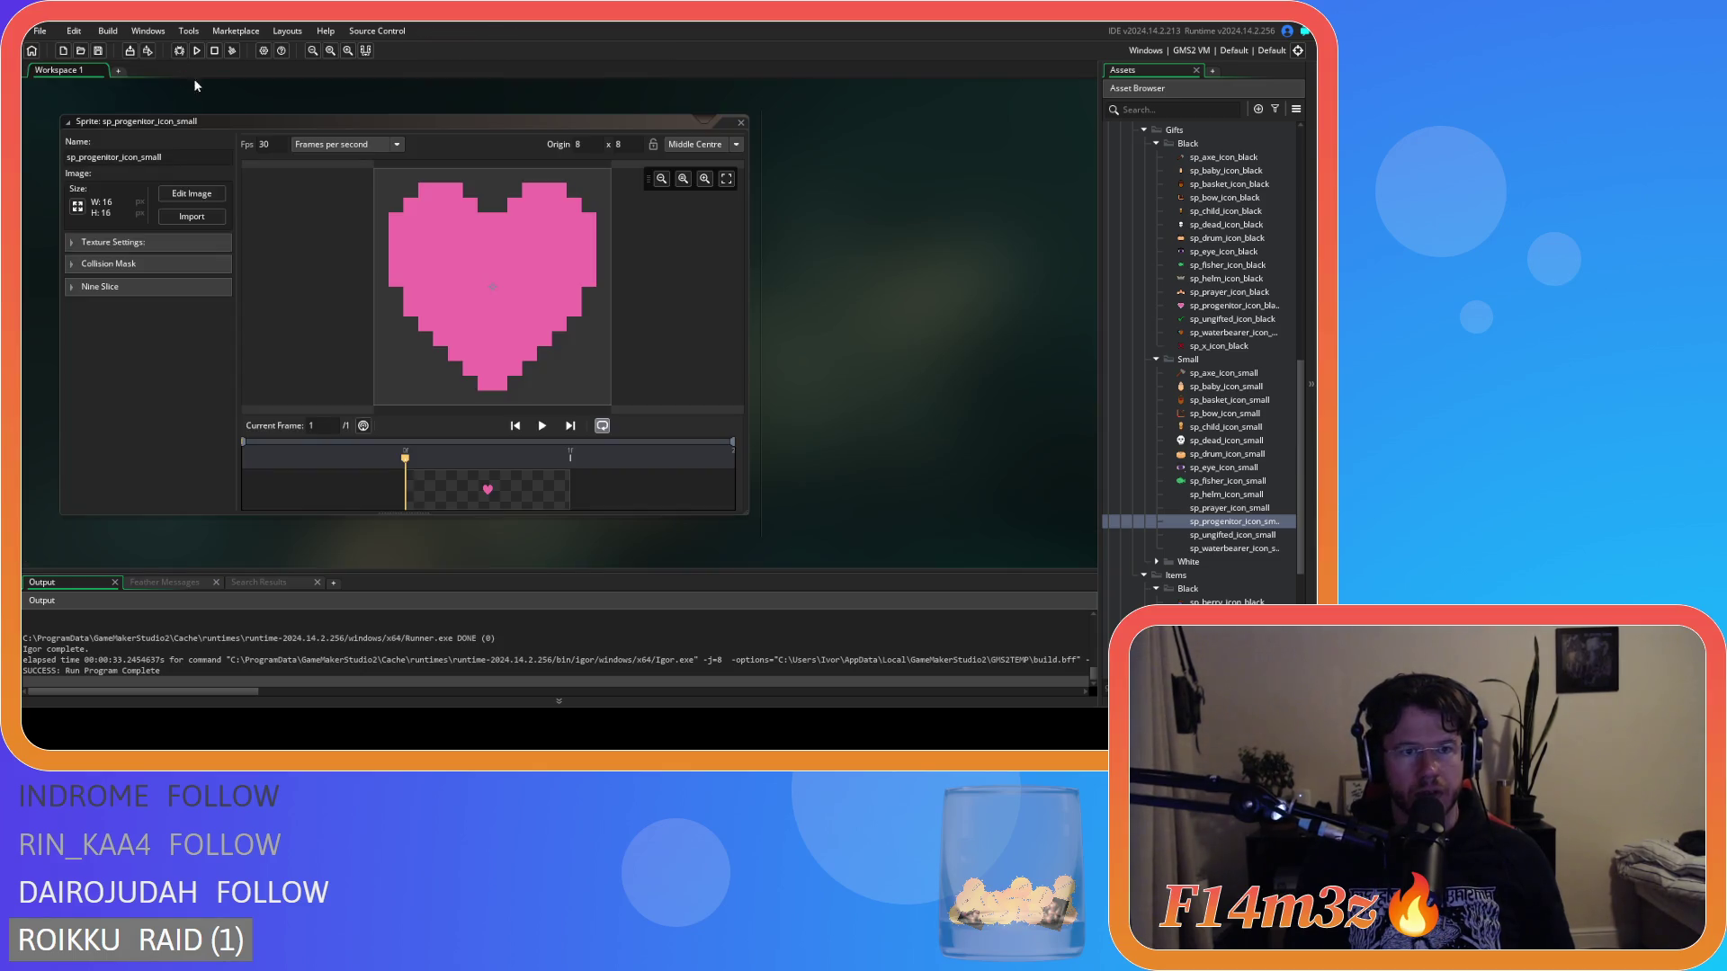
{"action": "left_click", "coordinate": [741, 122]}
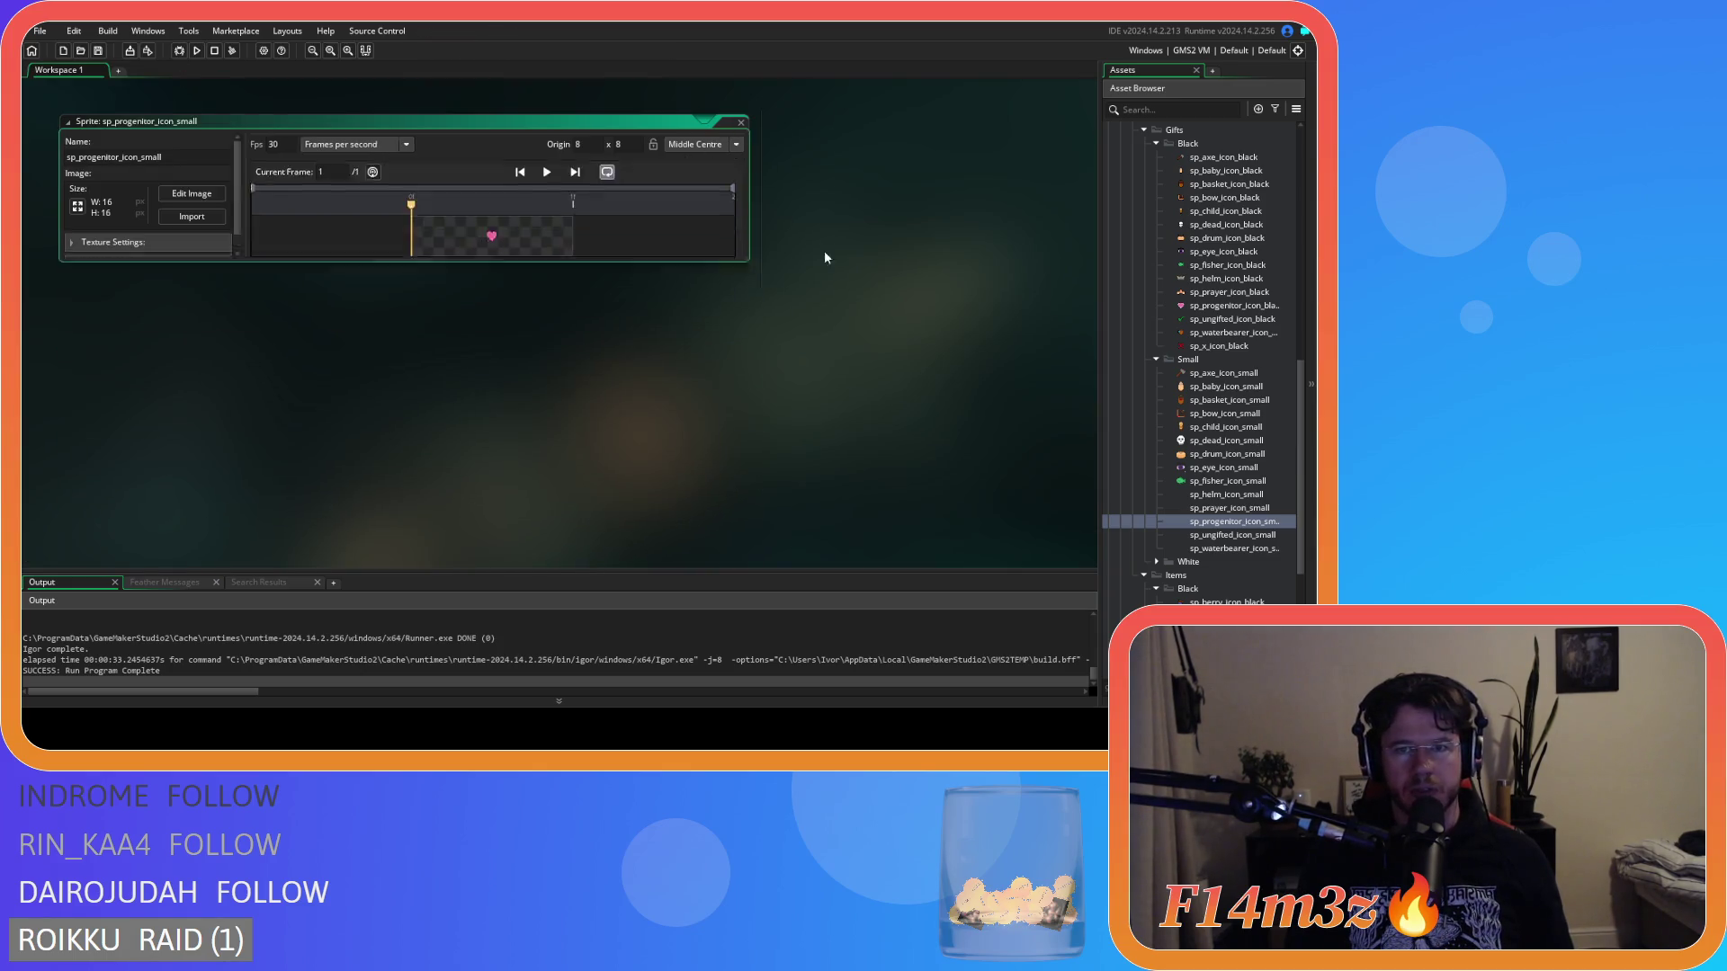
Resize sp_ungifted_icon_small from 32x32 to 16x16 and open it in the Image Editor.
{"action": "double_click", "coordinate": [1234, 537]}
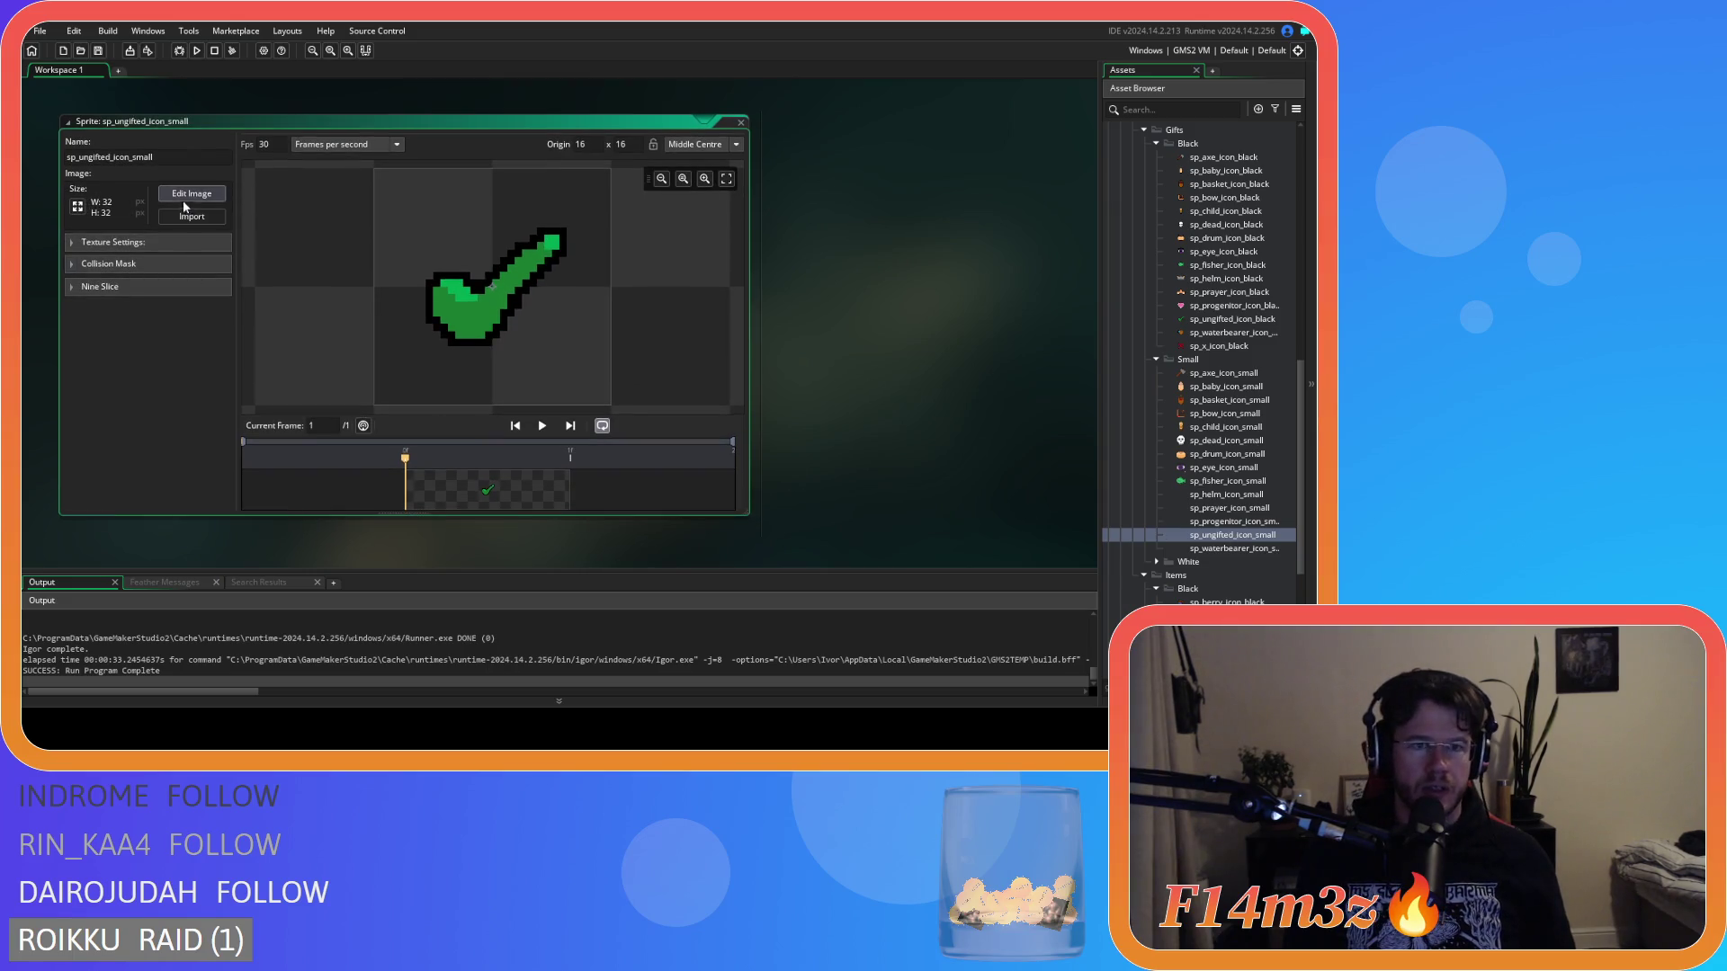
{"action": "left_click", "coordinate": [78, 208]}
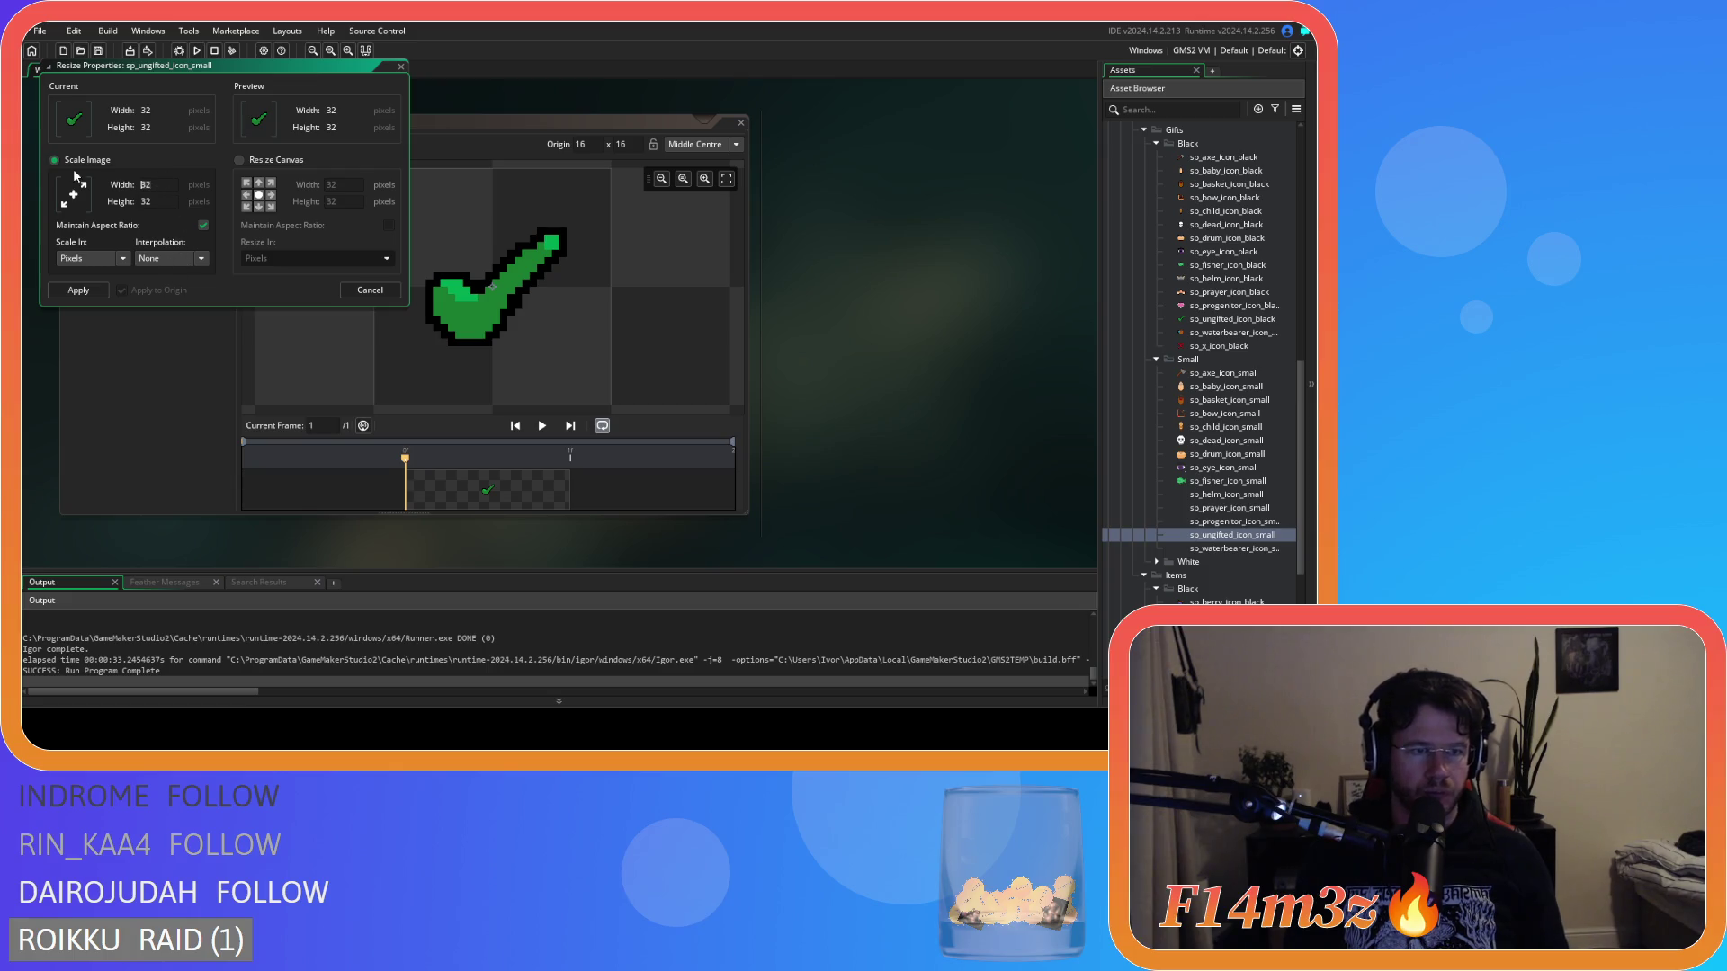
{"action": "left_click", "coordinate": [67, 289]}
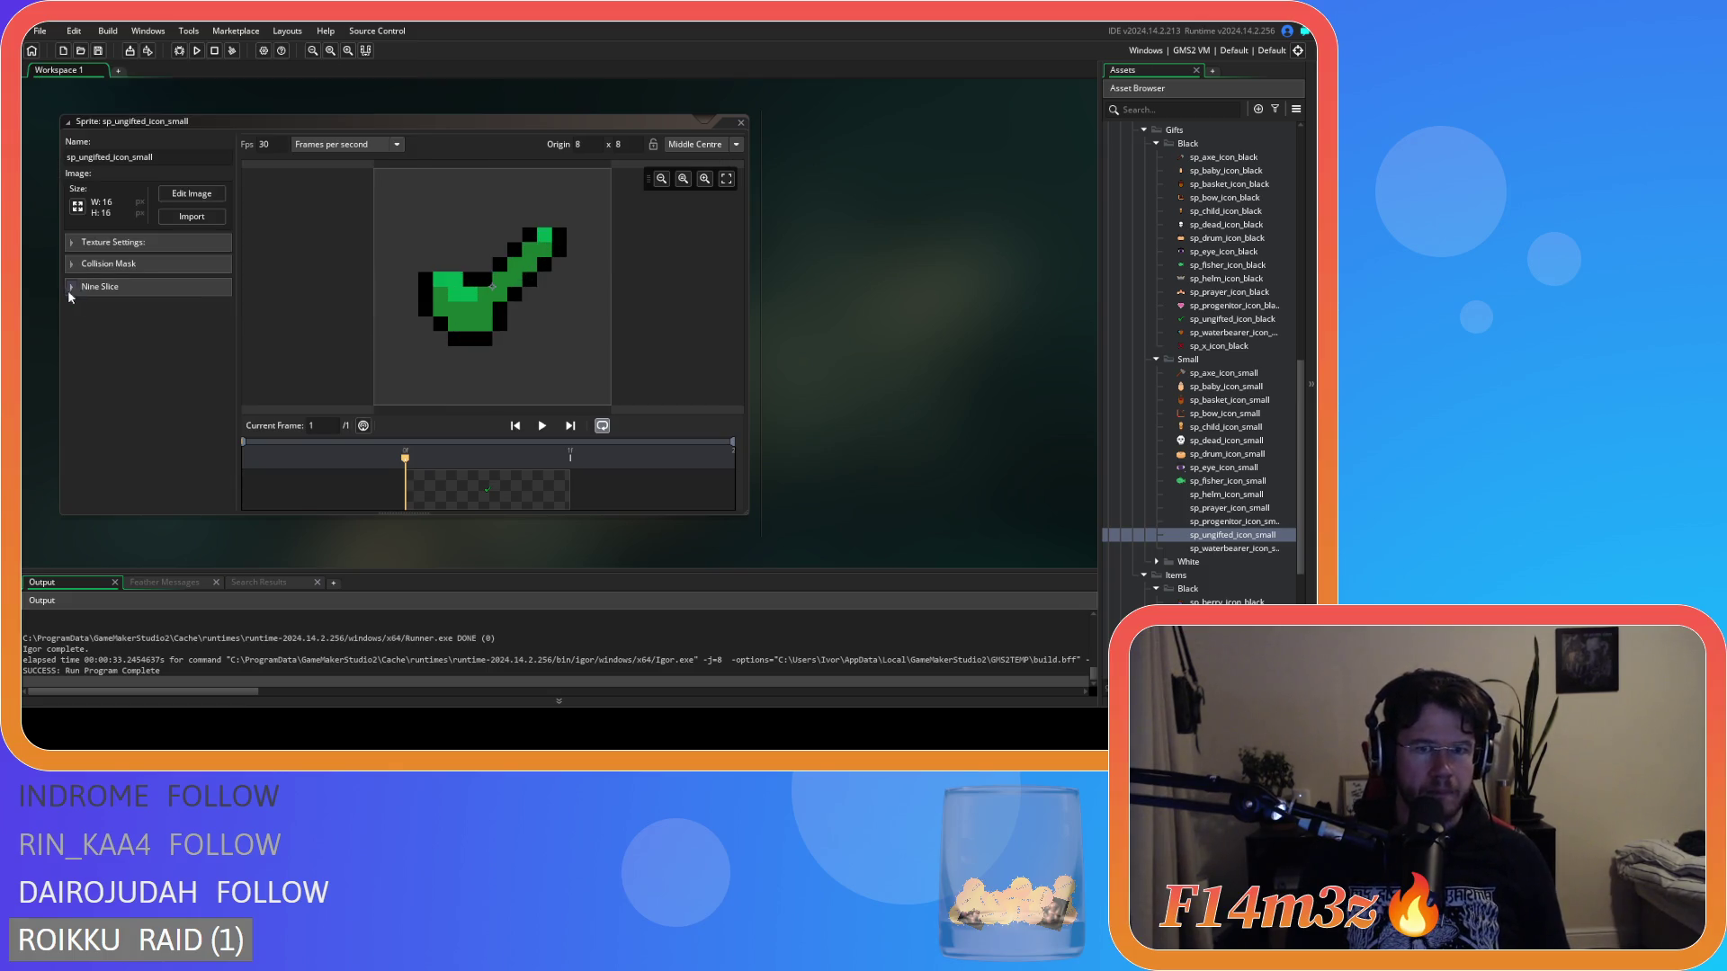
{"action": "left_click", "coordinate": [191, 193]}
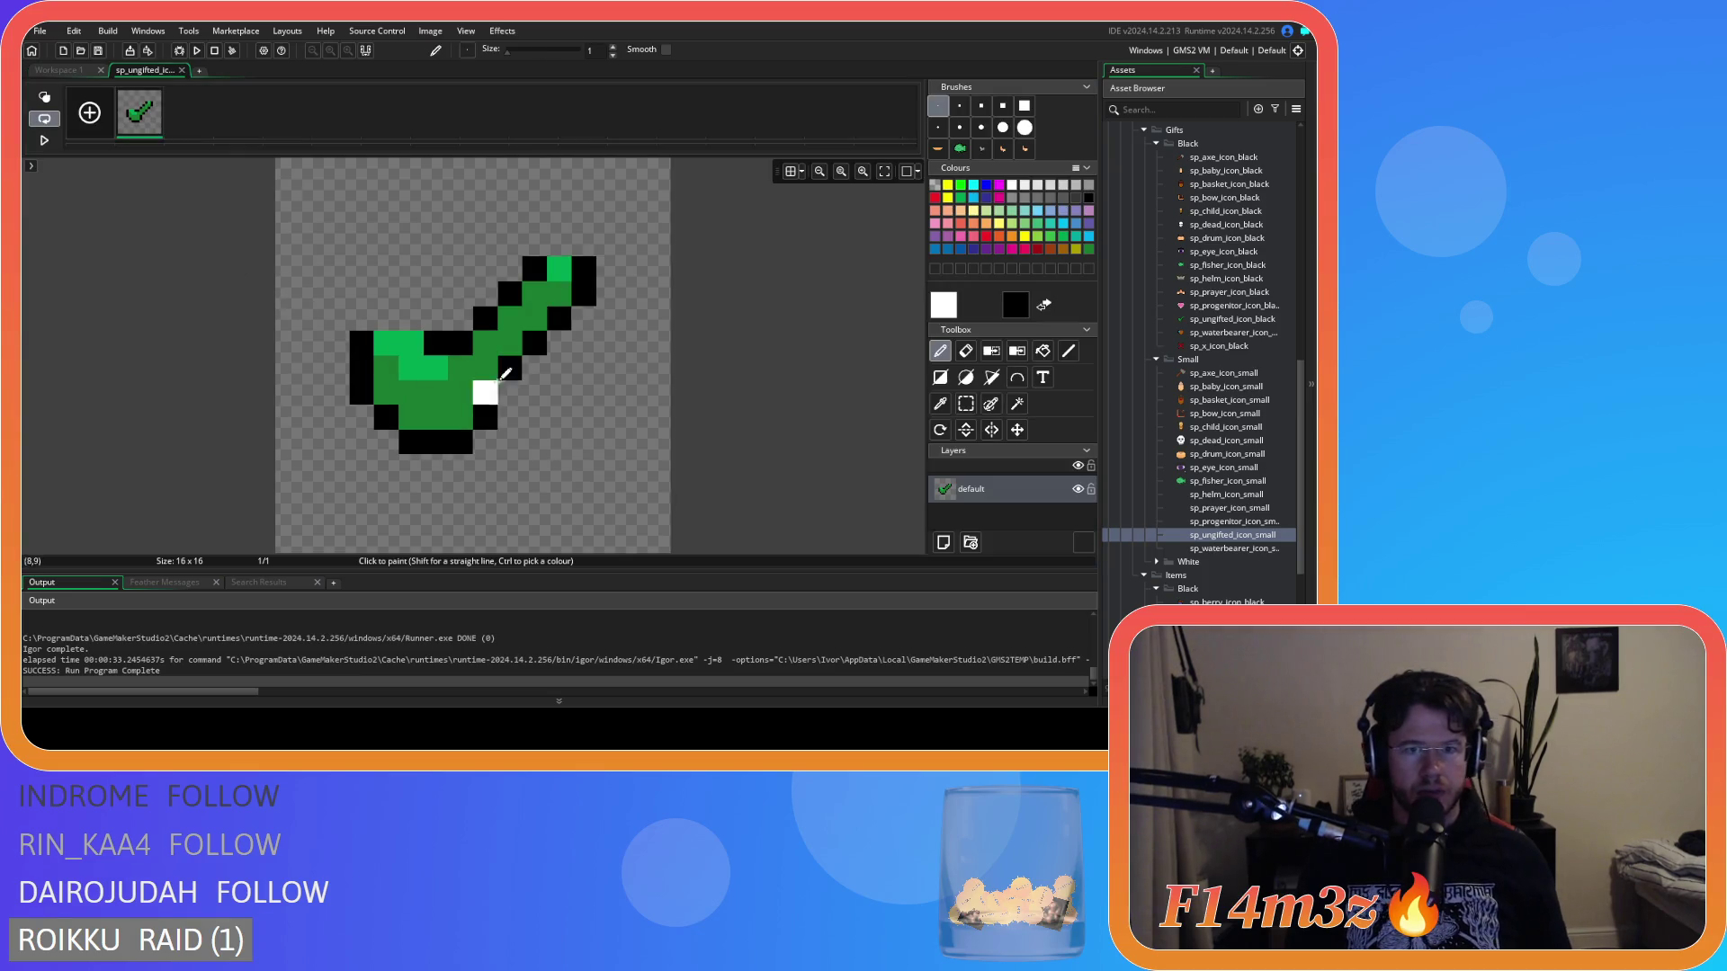
Pick the checkmark's dark green and recolour its lower-left black outline pixels green.
{"action": "left_click", "coordinate": [505, 329], "text": "ctrl"}
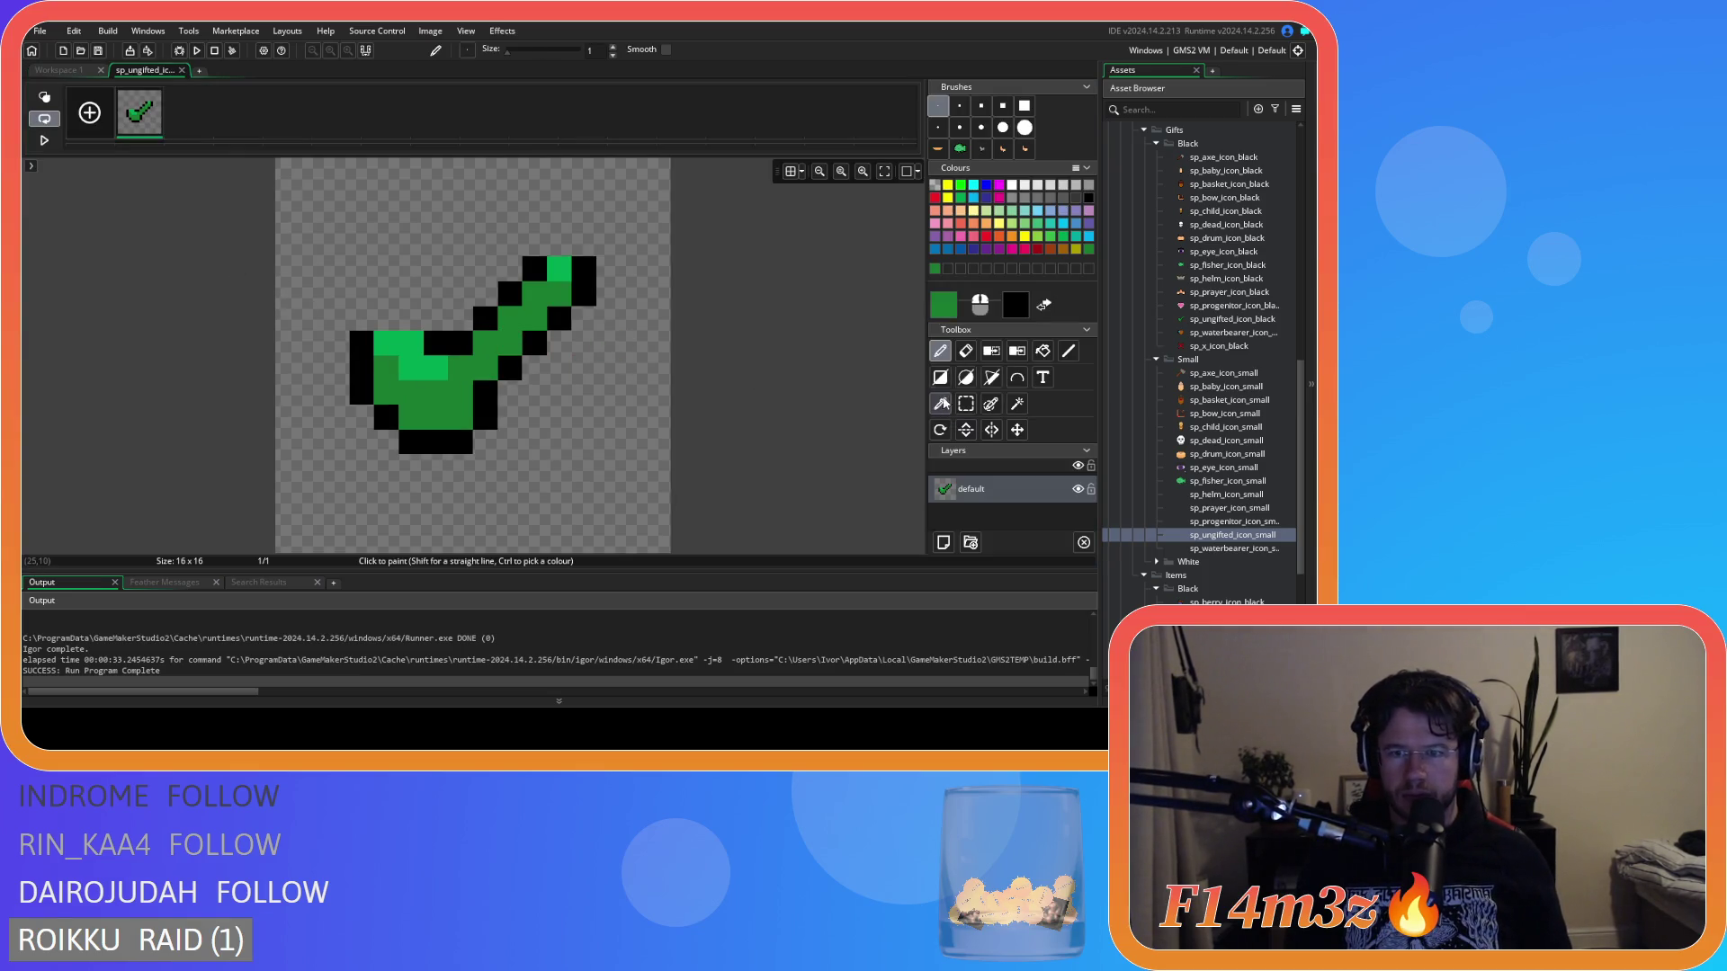
{"action": "key", "text": "ctrl+z"}
{"action": "left_click", "coordinate": [474, 442]}
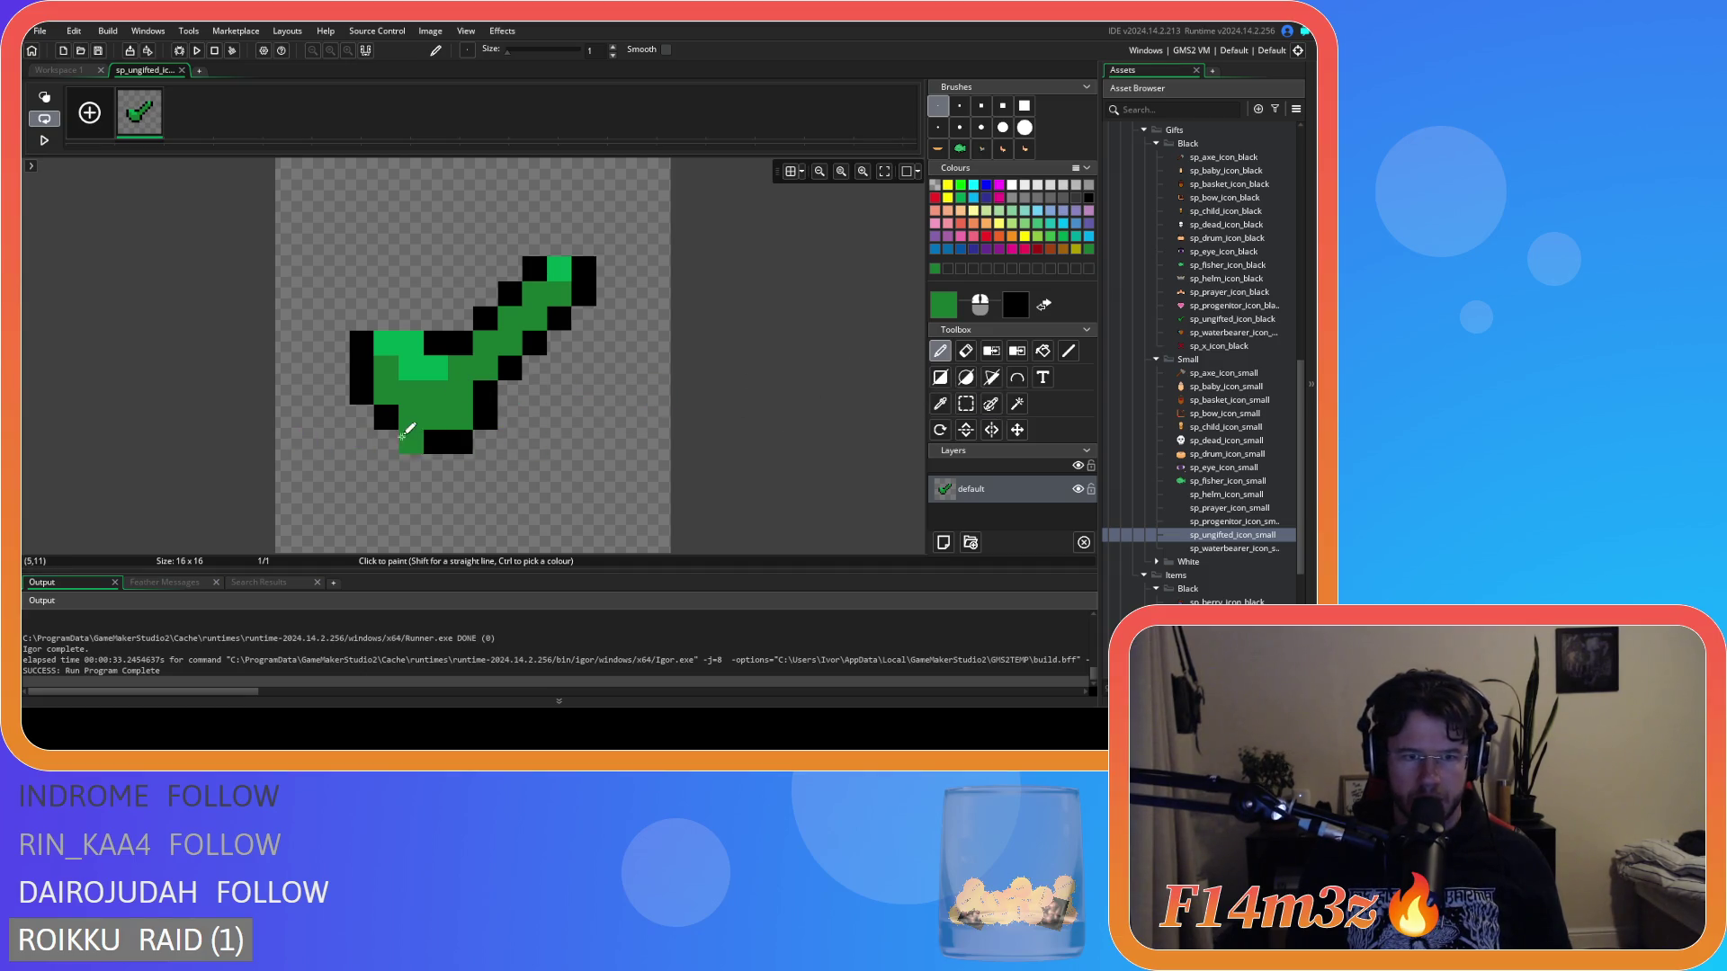
{"action": "mouse_move", "coordinate": [363, 347]}
{"action": "left_mouse_down"}
{"action": "mouse_move", "coordinate": [362, 396]}
{"action": "mouse_move", "coordinate": [461, 438]}
{"action": "mouse_move", "coordinate": [596, 283]}
{"action": "mouse_move", "coordinate": [540, 262]}
{"action": "mouse_move", "coordinate": [448, 349]}
{"action": "left_mouse_up"}
{"action": "left_click", "coordinate": [436, 343]}
{"action": "left_click", "coordinate": [360, 322]}
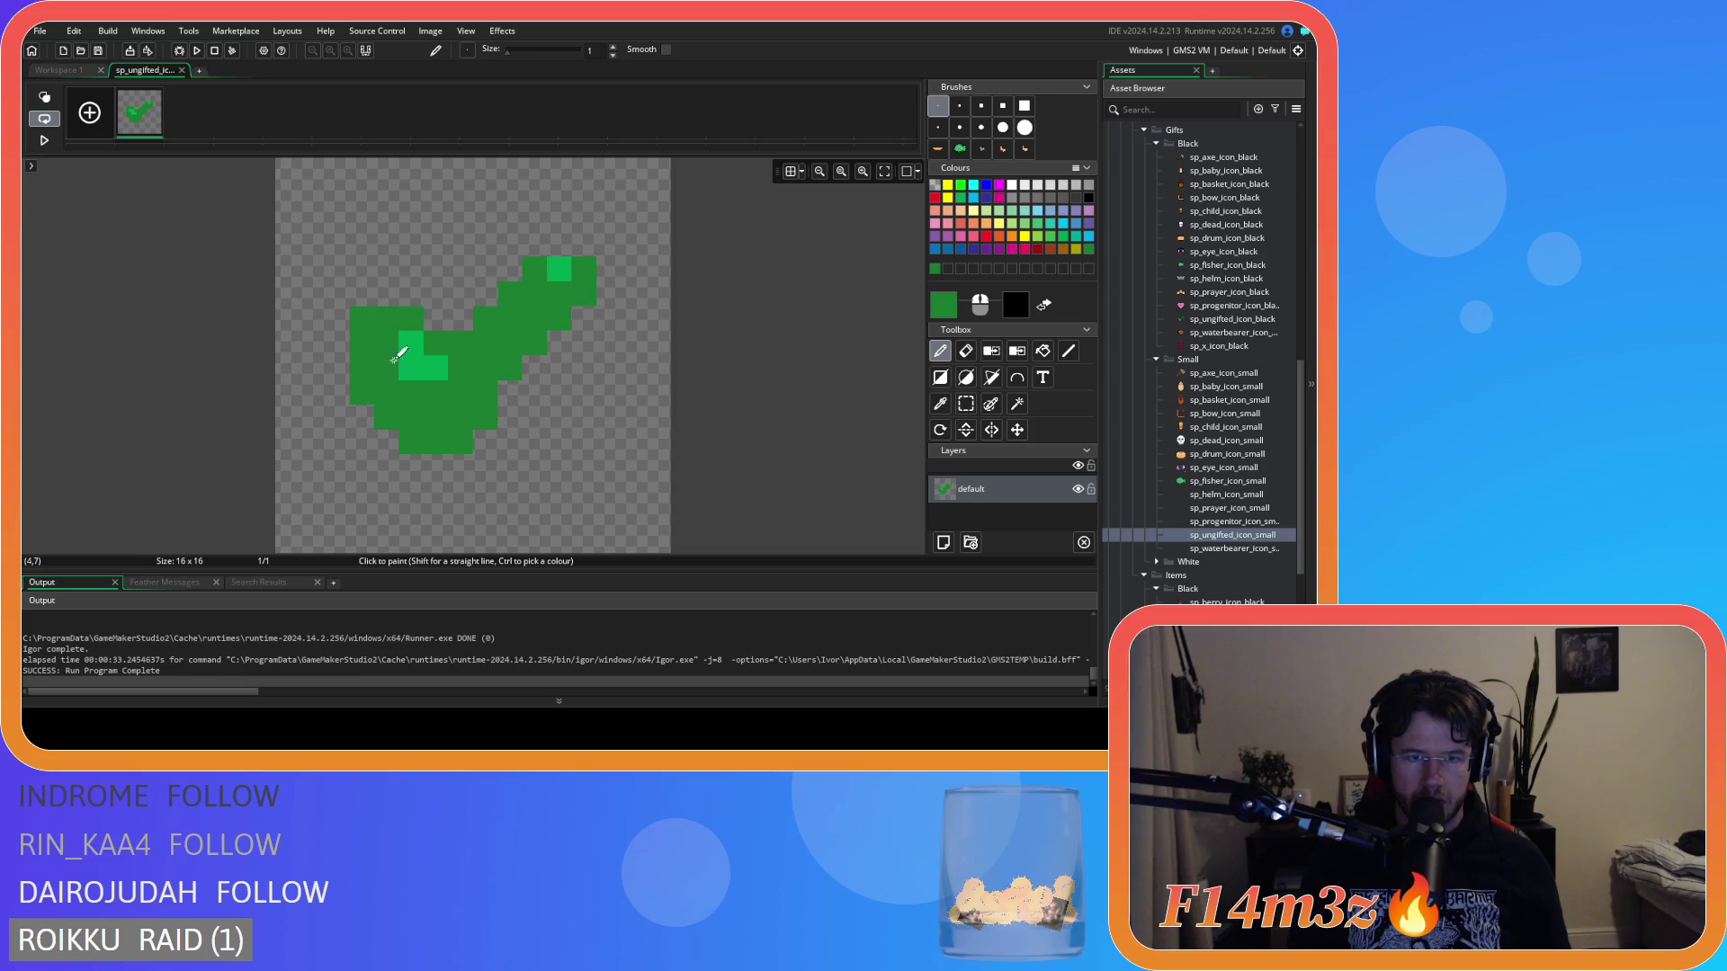
Try left-arm highlight pixels and lower-left edge fills, undoing the unwanted strokes.
{"action": "key", "text": "ctrl+z"}
{"action": "left_click", "coordinate": [402, 319]}
{"action": "key", "text": "ctrl+z"}
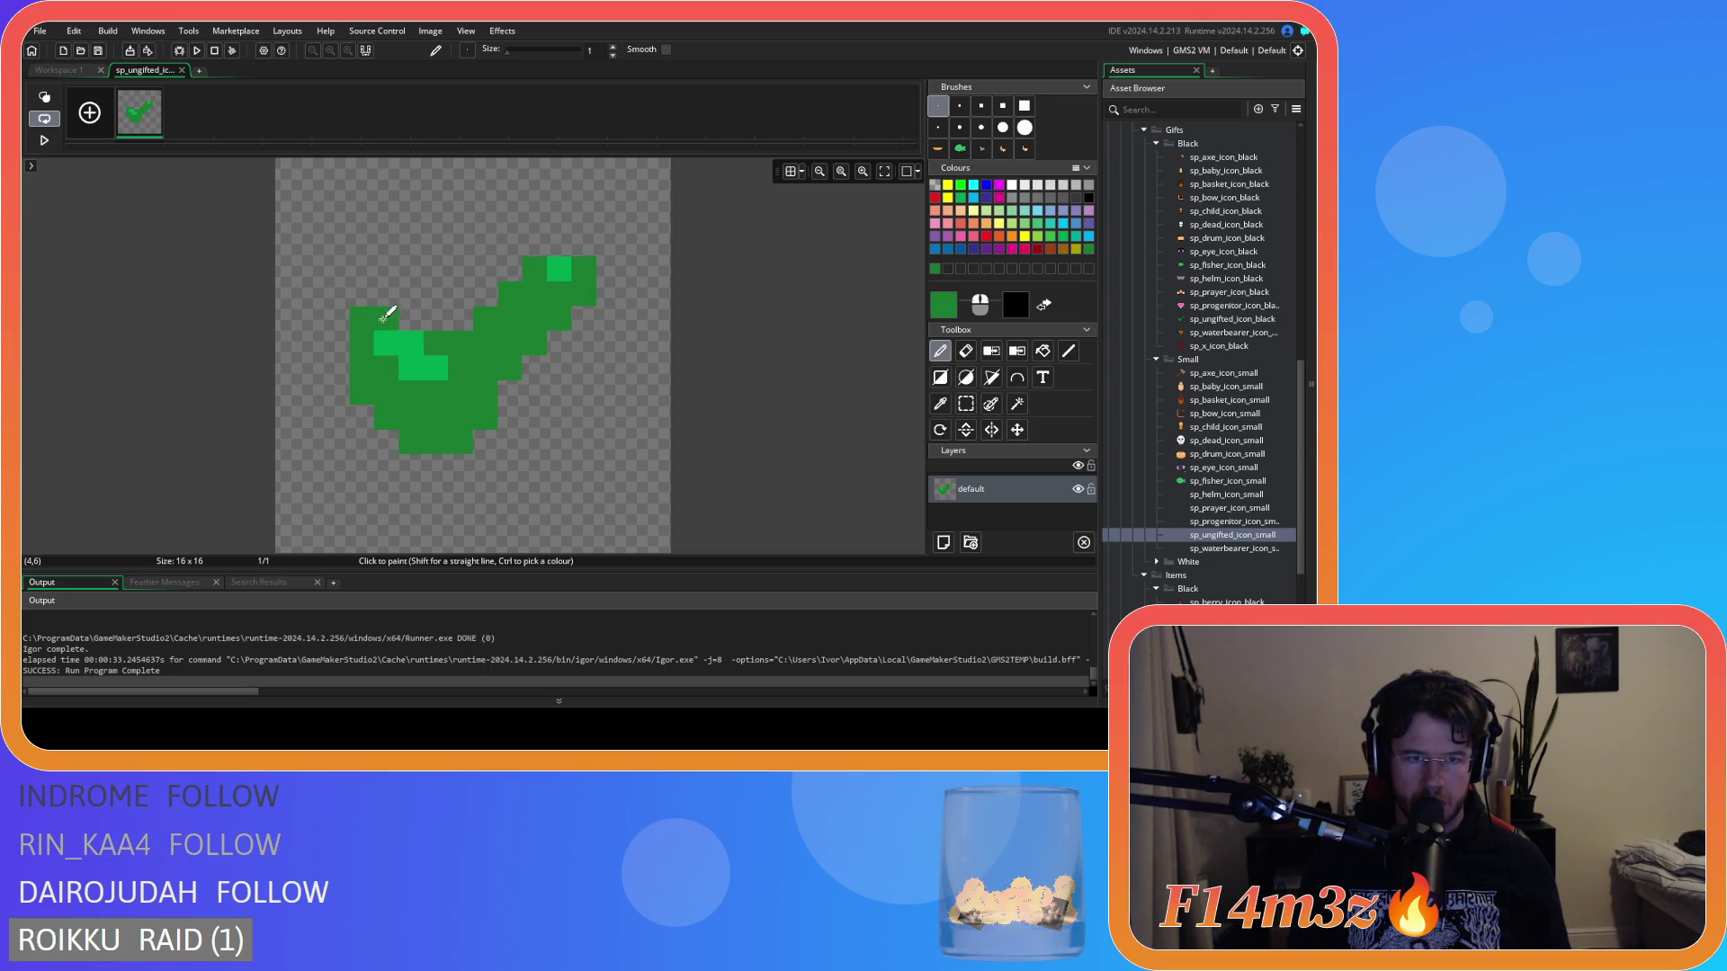
{"action": "key", "text": "ctrl+z"}
{"action": "key", "text": "ctrl+z"}
{"action": "key", "text": "ctrl+z"}
{"action": "key", "text": "ctrl+z"}
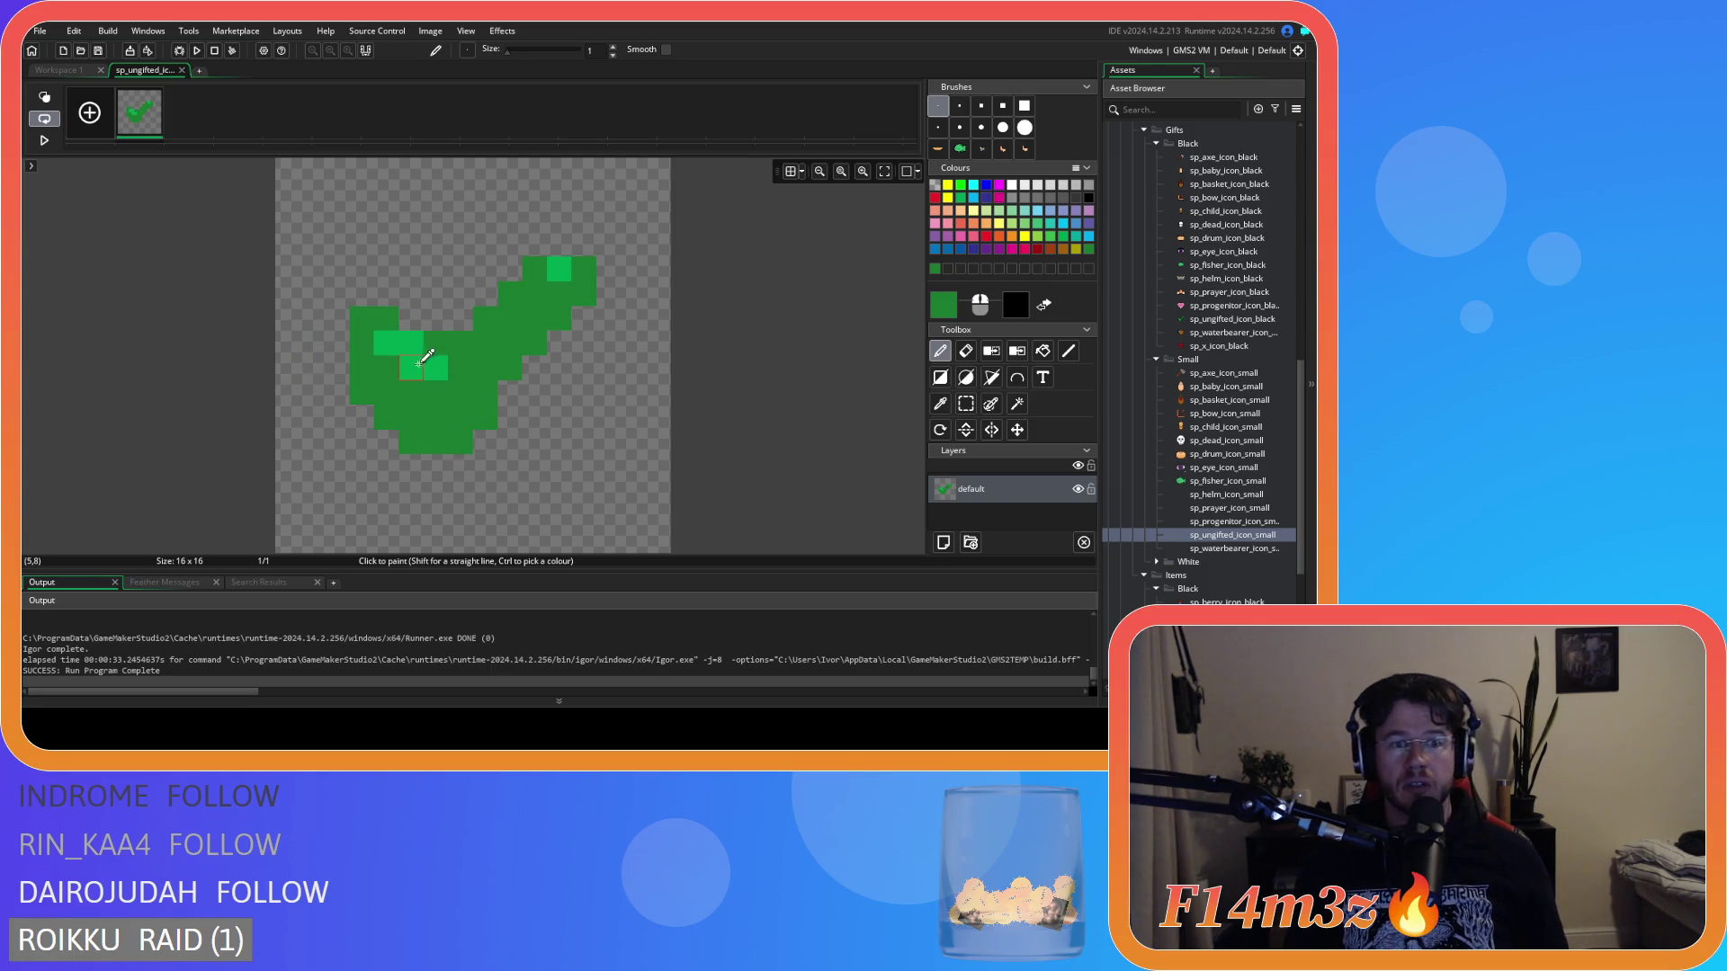
{"action": "left_click_drag", "start_coordinate": [339, 326], "coordinate": [387, 427]}
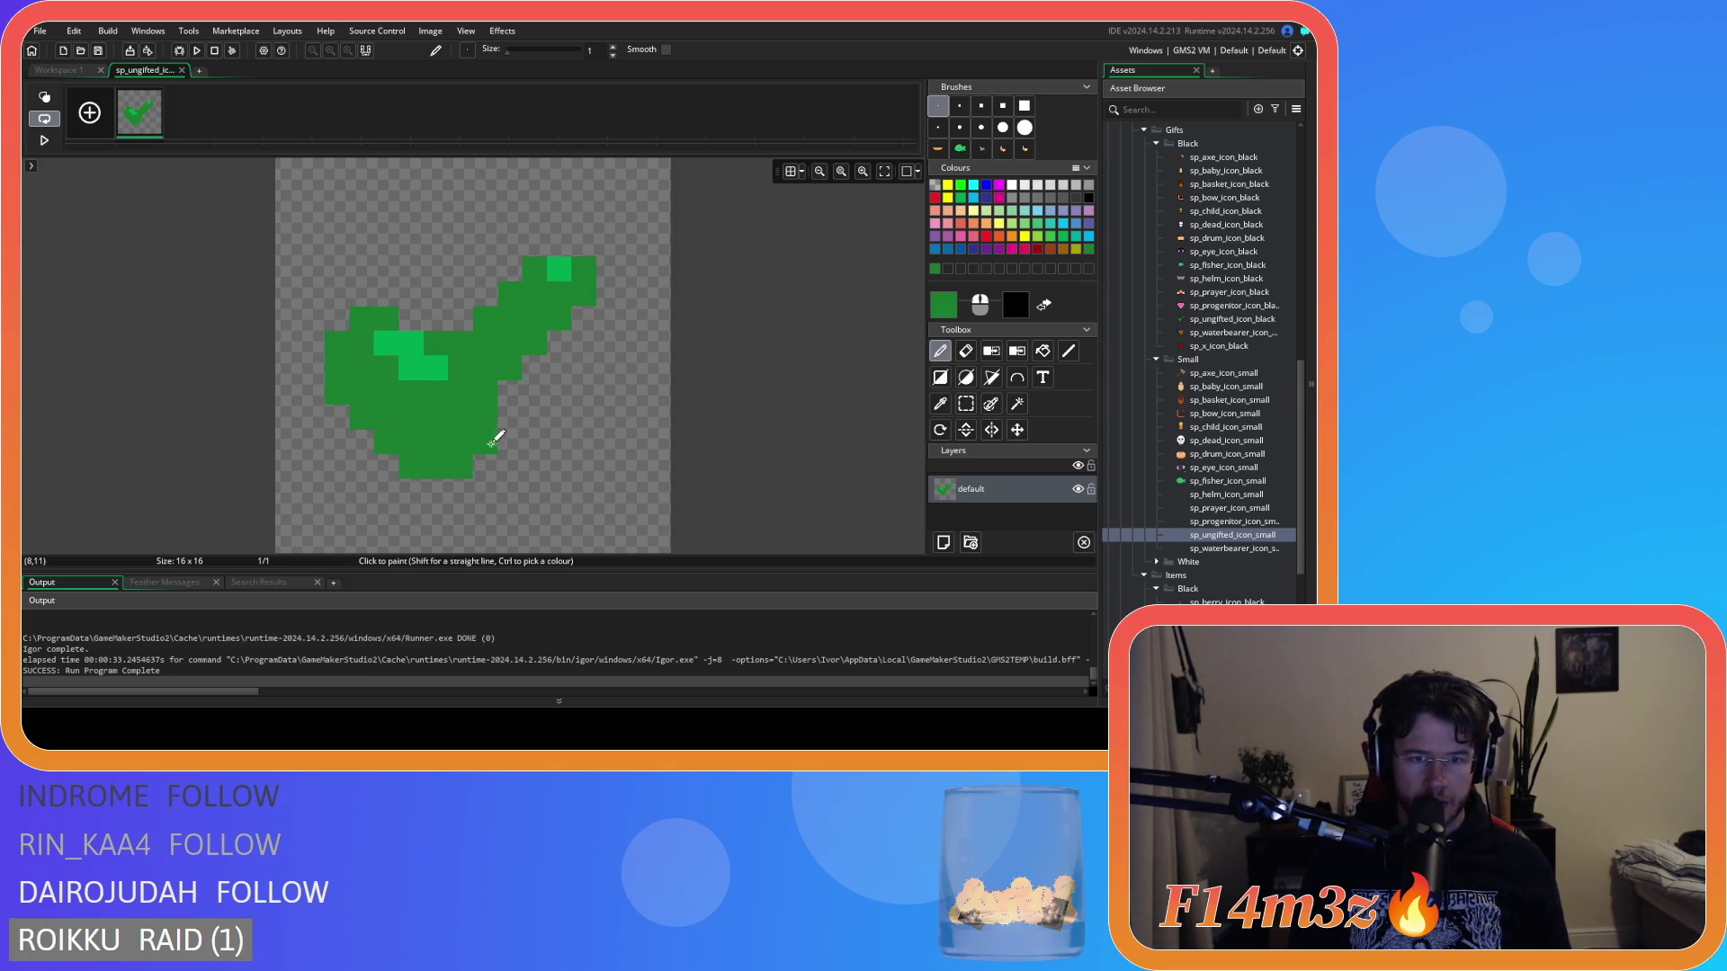
{"action": "key", "text": "ctrl+z"}
{"action": "key", "text": "ctrl+z"}
{"action": "key", "text": "ctrl+z"}
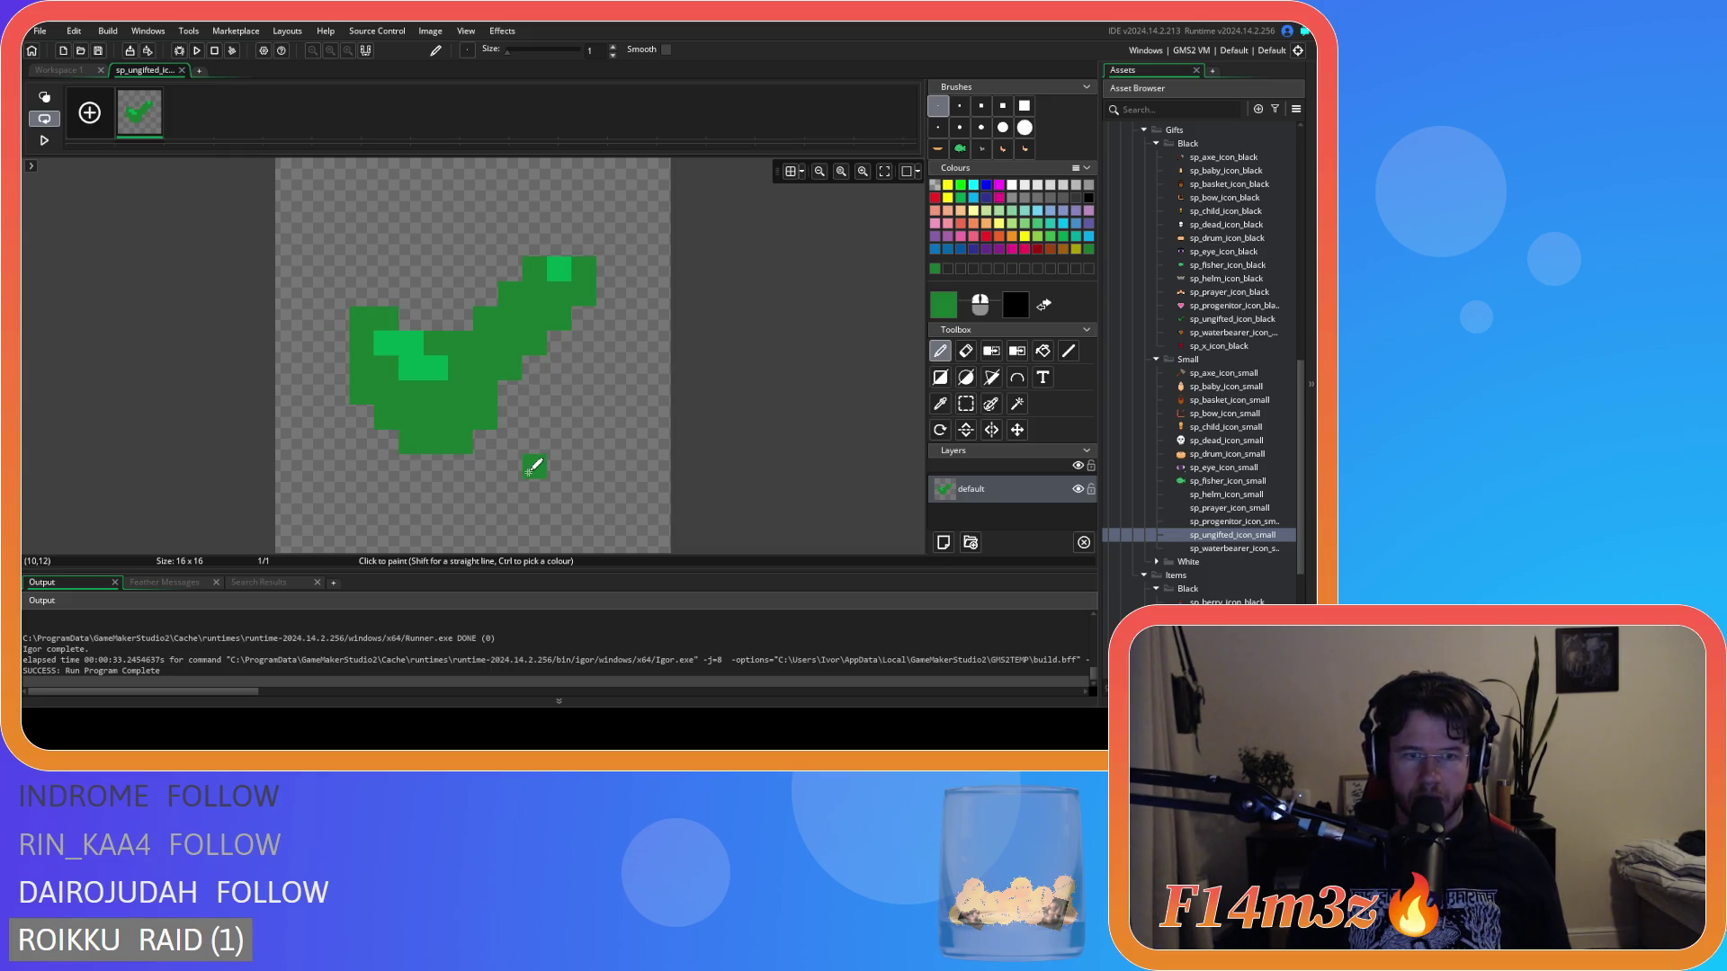
{"action": "key", "text": "ctrl+z"}
{"action": "key", "text": "ctrl+y"}
{"action": "key", "text": "ctrl+z"}
Thicken the checkmark: extend its bottom row, fill a gap, and widen the long arm and tip.
{"action": "mouse_move", "coordinate": [412, 316]}
{"action": "left_mouse_down"}
{"action": "mouse_move", "coordinate": [346, 322]}
{"action": "mouse_move", "coordinate": [356, 409]}
{"action": "left_mouse_up"}
{"action": "key", "text": "ctrl+z"}
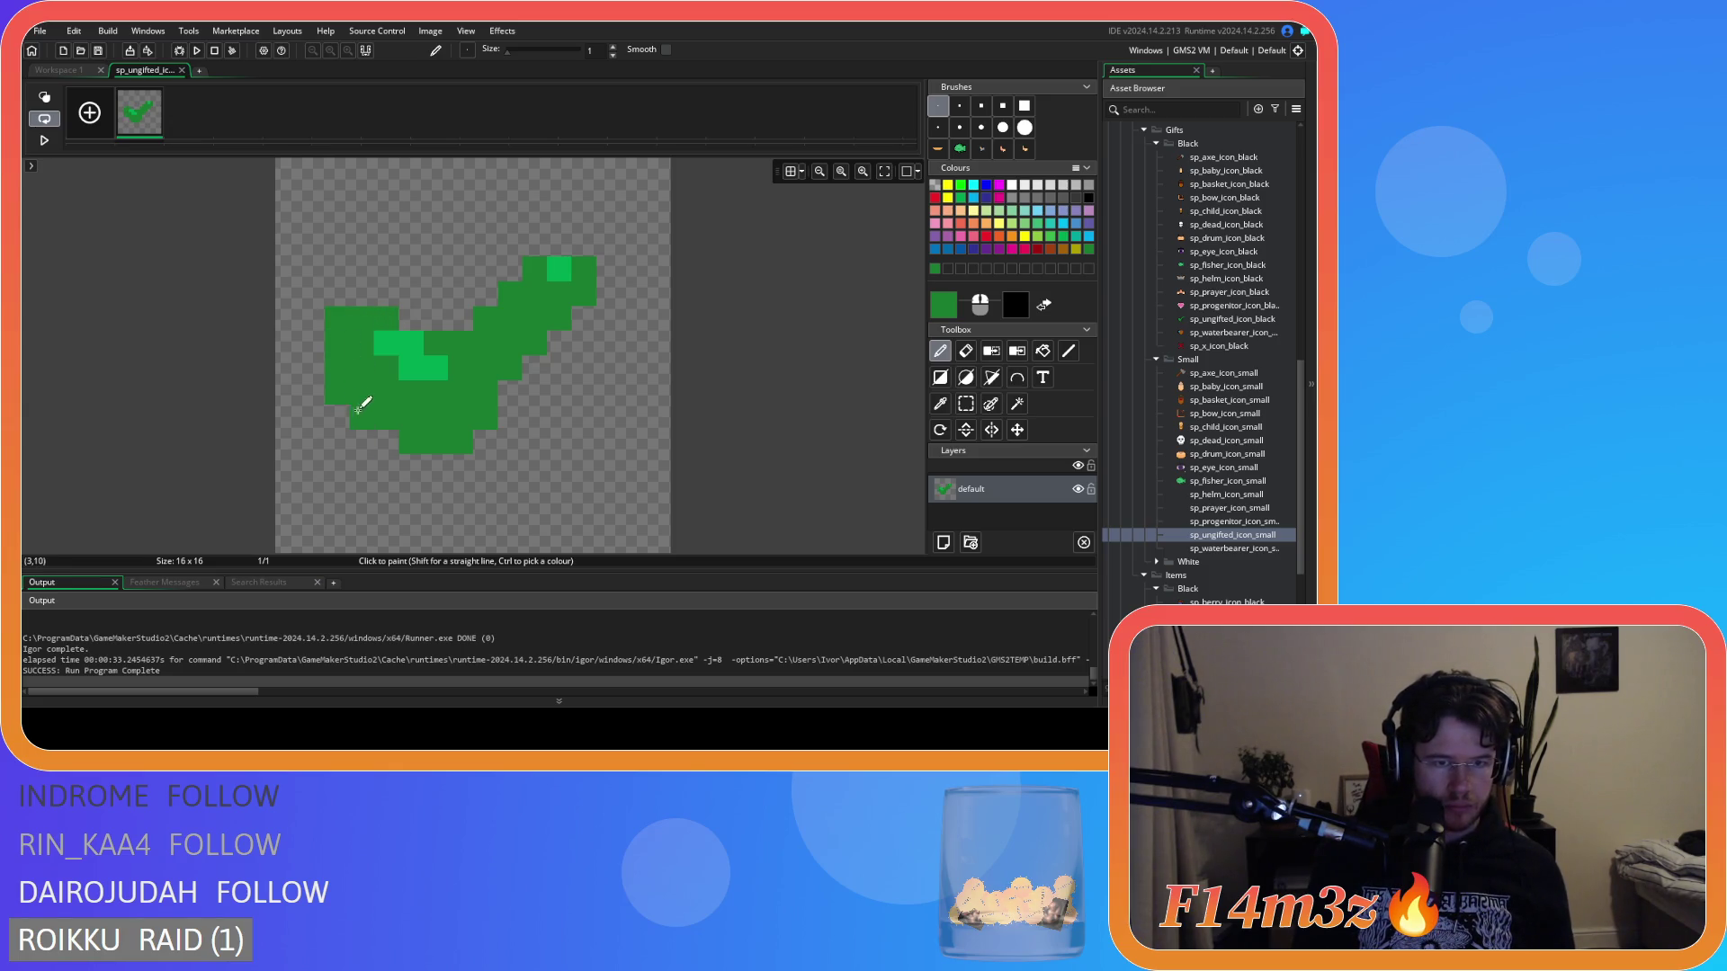
{"action": "left_click_drag", "start_coordinate": [409, 462], "coordinate": [450, 466]}
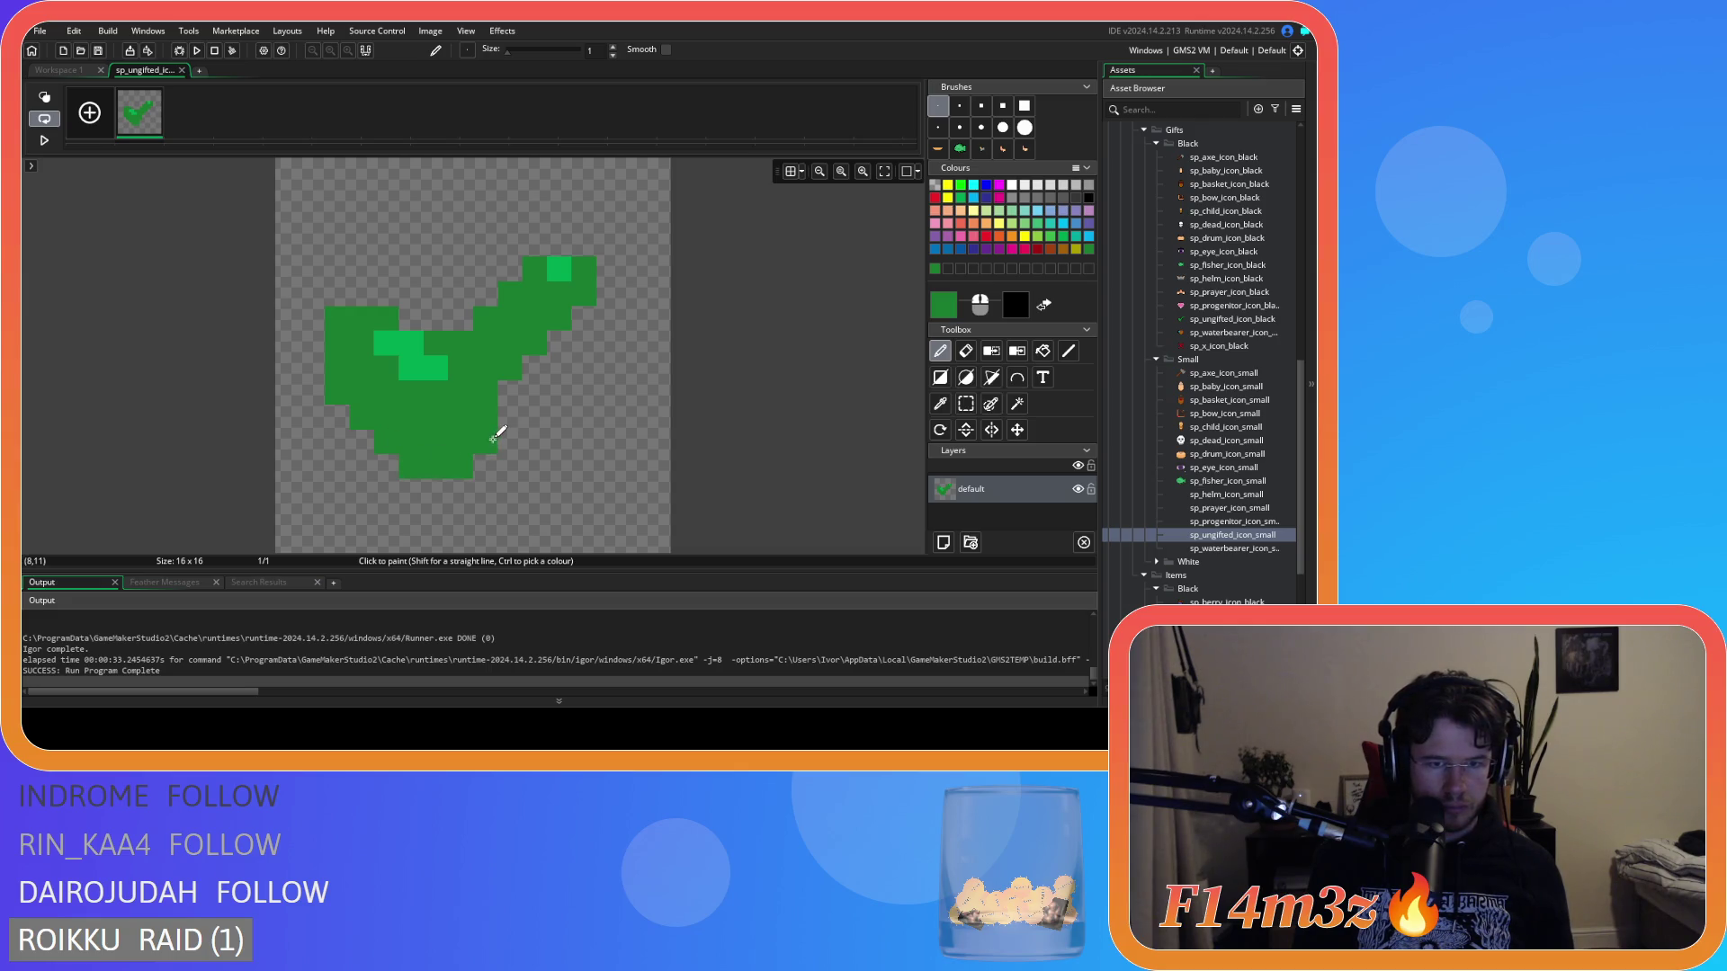
{"action": "left_click_drag", "start_coordinate": [504, 398], "coordinate": [536, 359]}
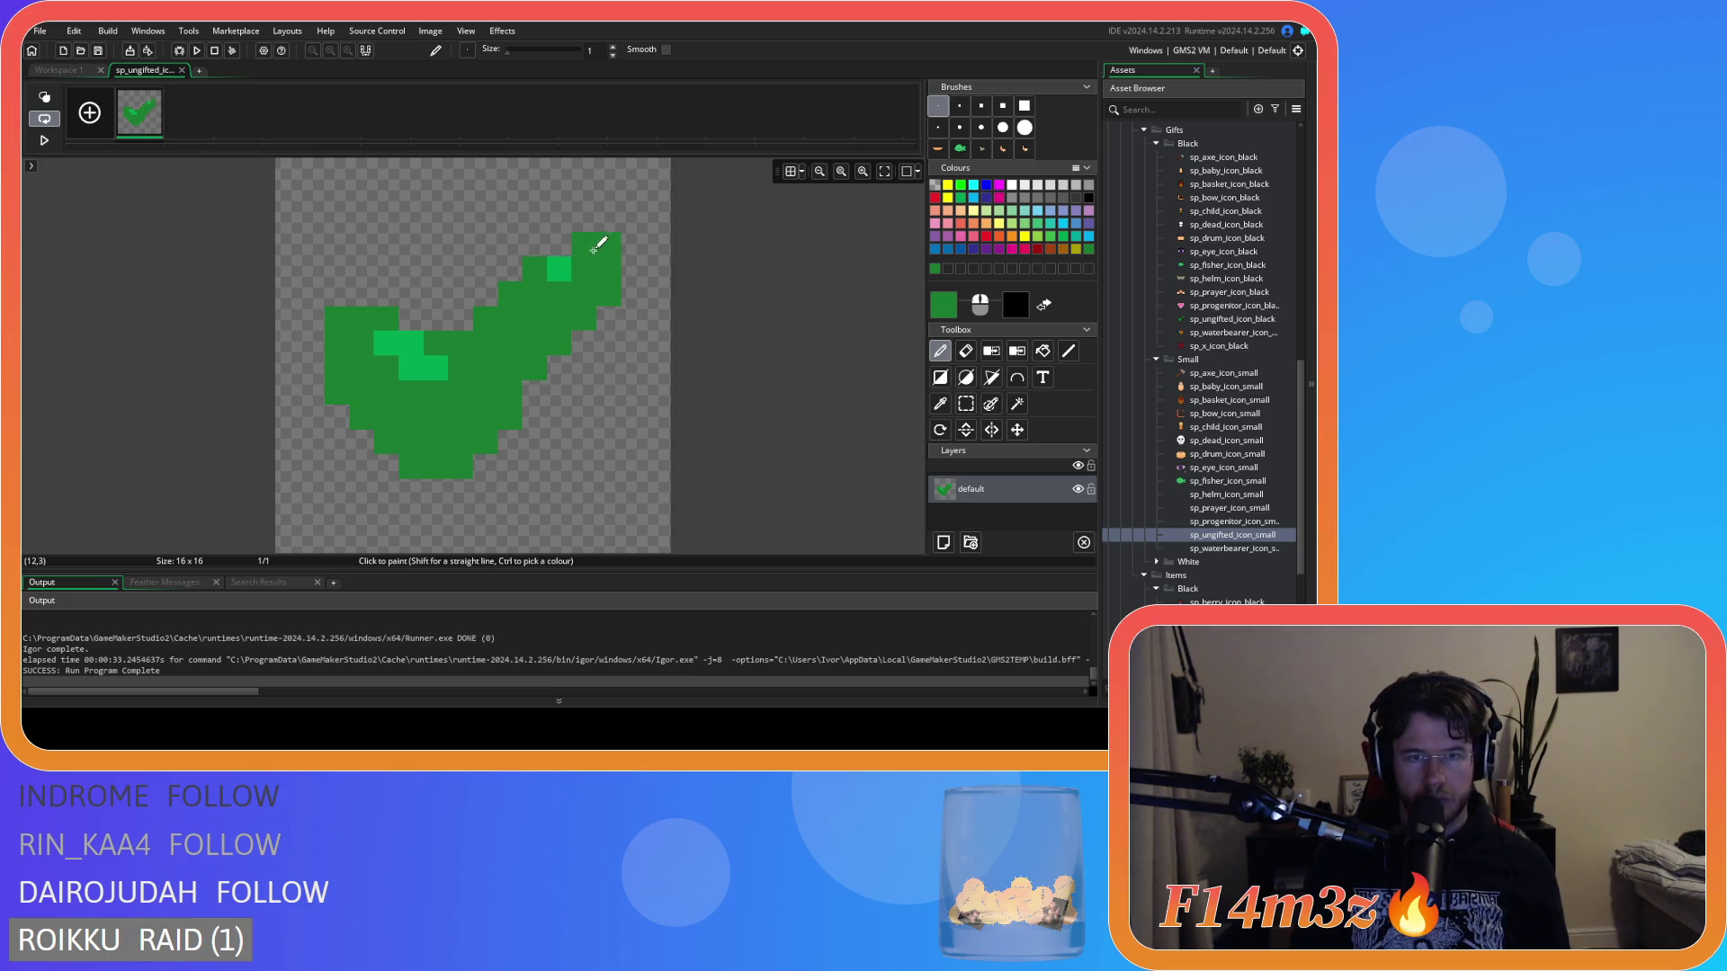
{"action": "left_click_drag", "start_coordinate": [534, 243], "coordinate": [506, 271]}
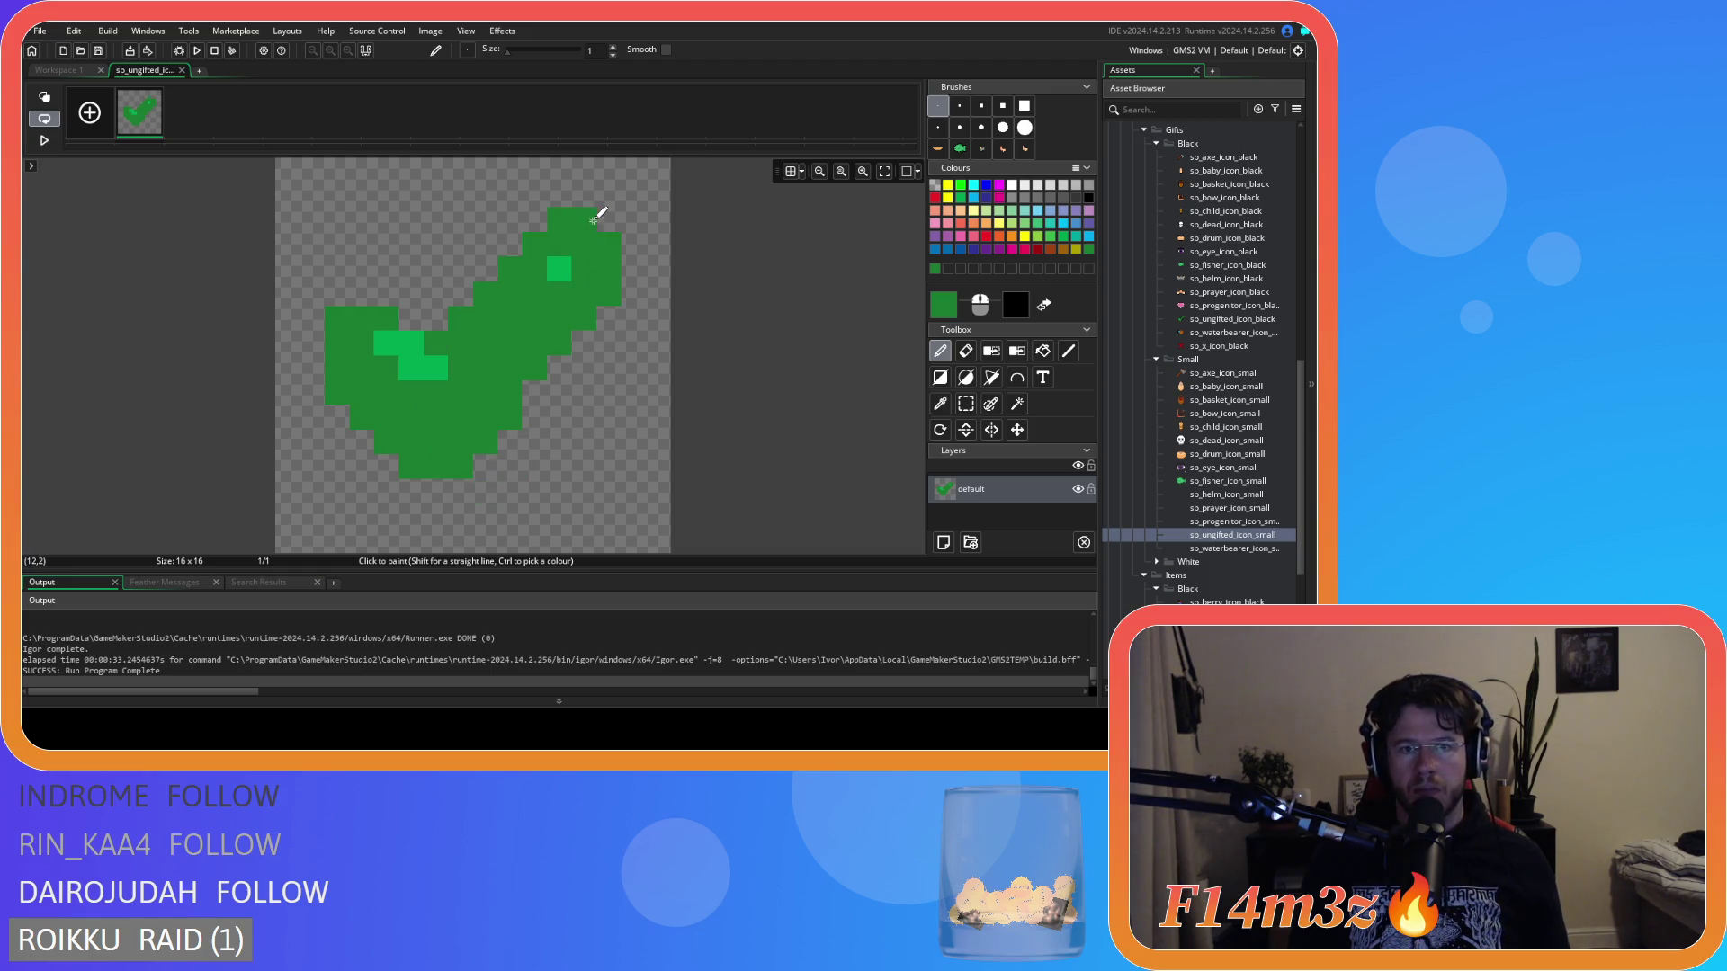
{"action": "left_click_drag", "start_coordinate": [611, 219], "coordinate": [632, 228]}
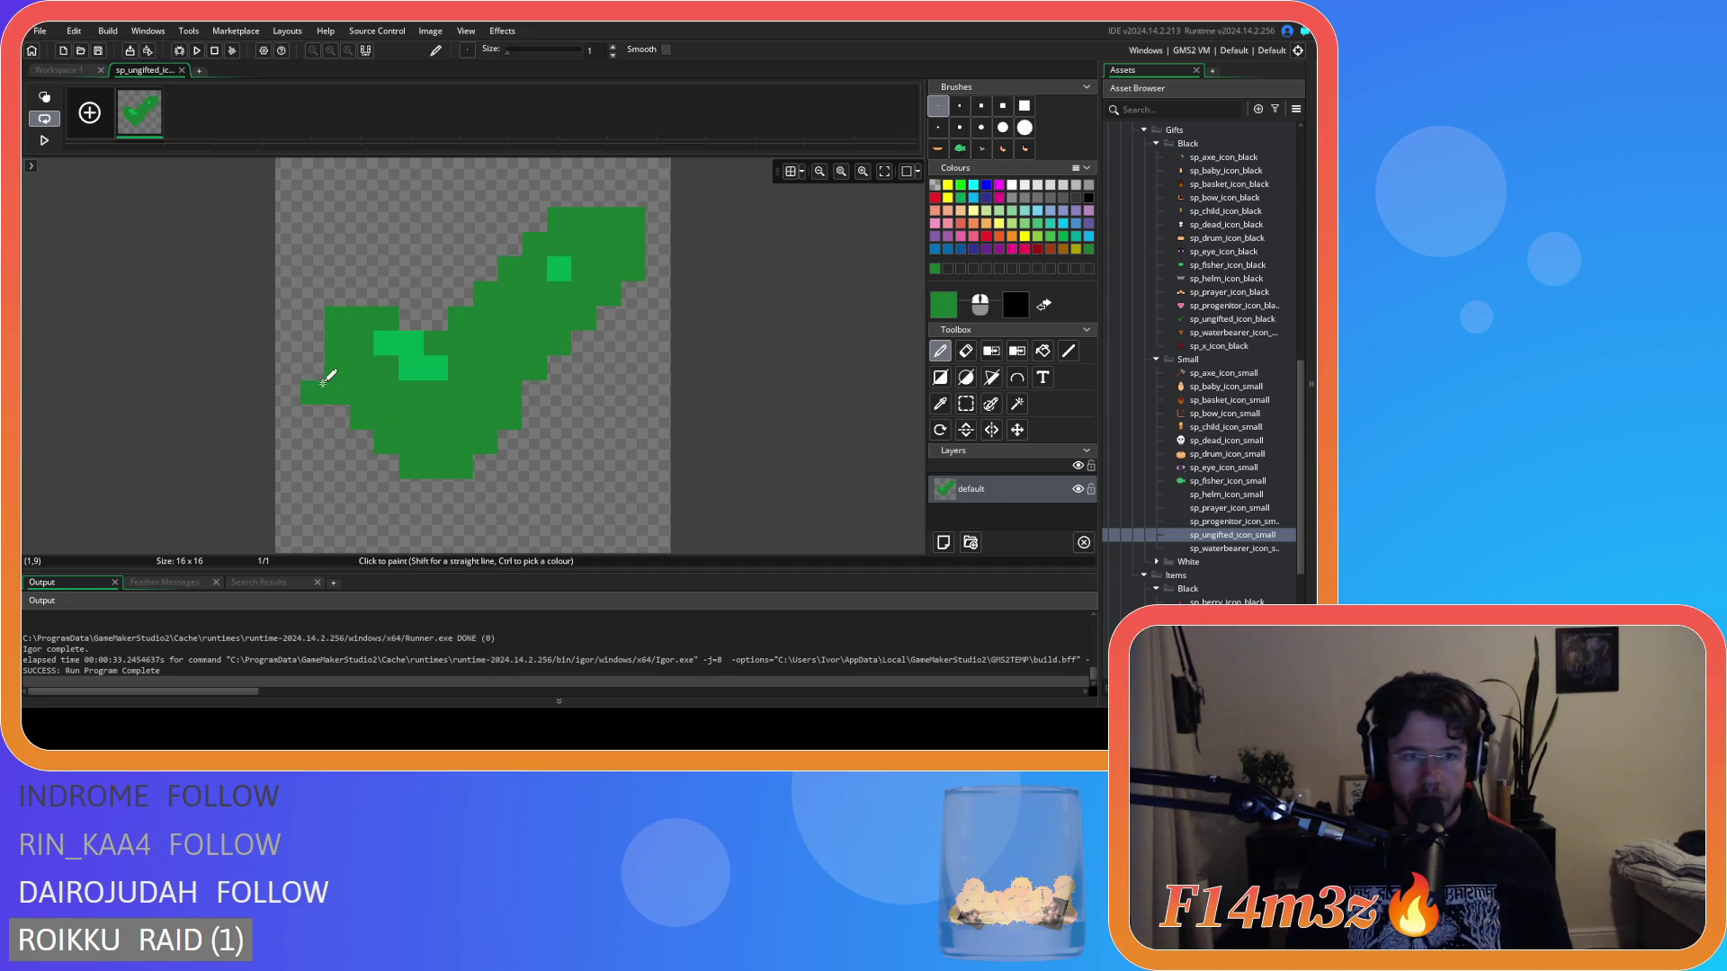
Try extending the short arm upward, undo it, and erase the short arm's top-left pixel.
{"action": "mouse_move", "coordinate": [313, 364]}
{"action": "left_mouse_down"}
{"action": "mouse_move", "coordinate": [315, 321]}
{"action": "mouse_move", "coordinate": [361, 295]}
{"action": "left_mouse_up"}
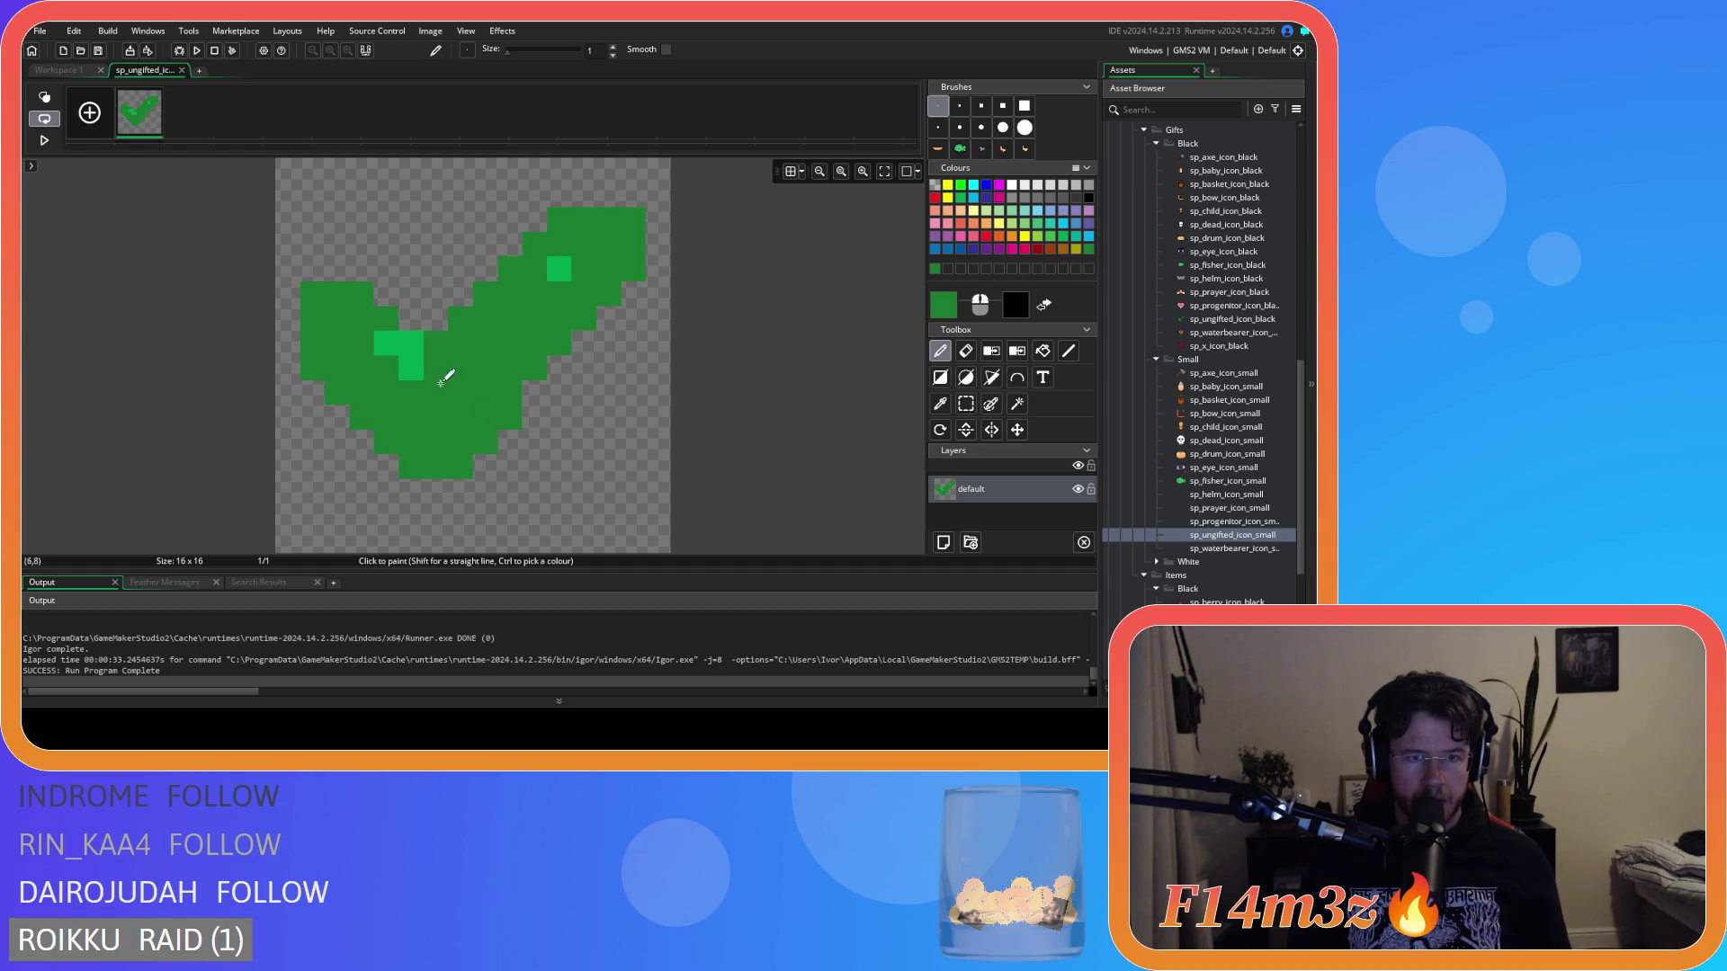
{"action": "key", "text": "ctrl+z"}
{"action": "key", "text": "ctrl+z"}
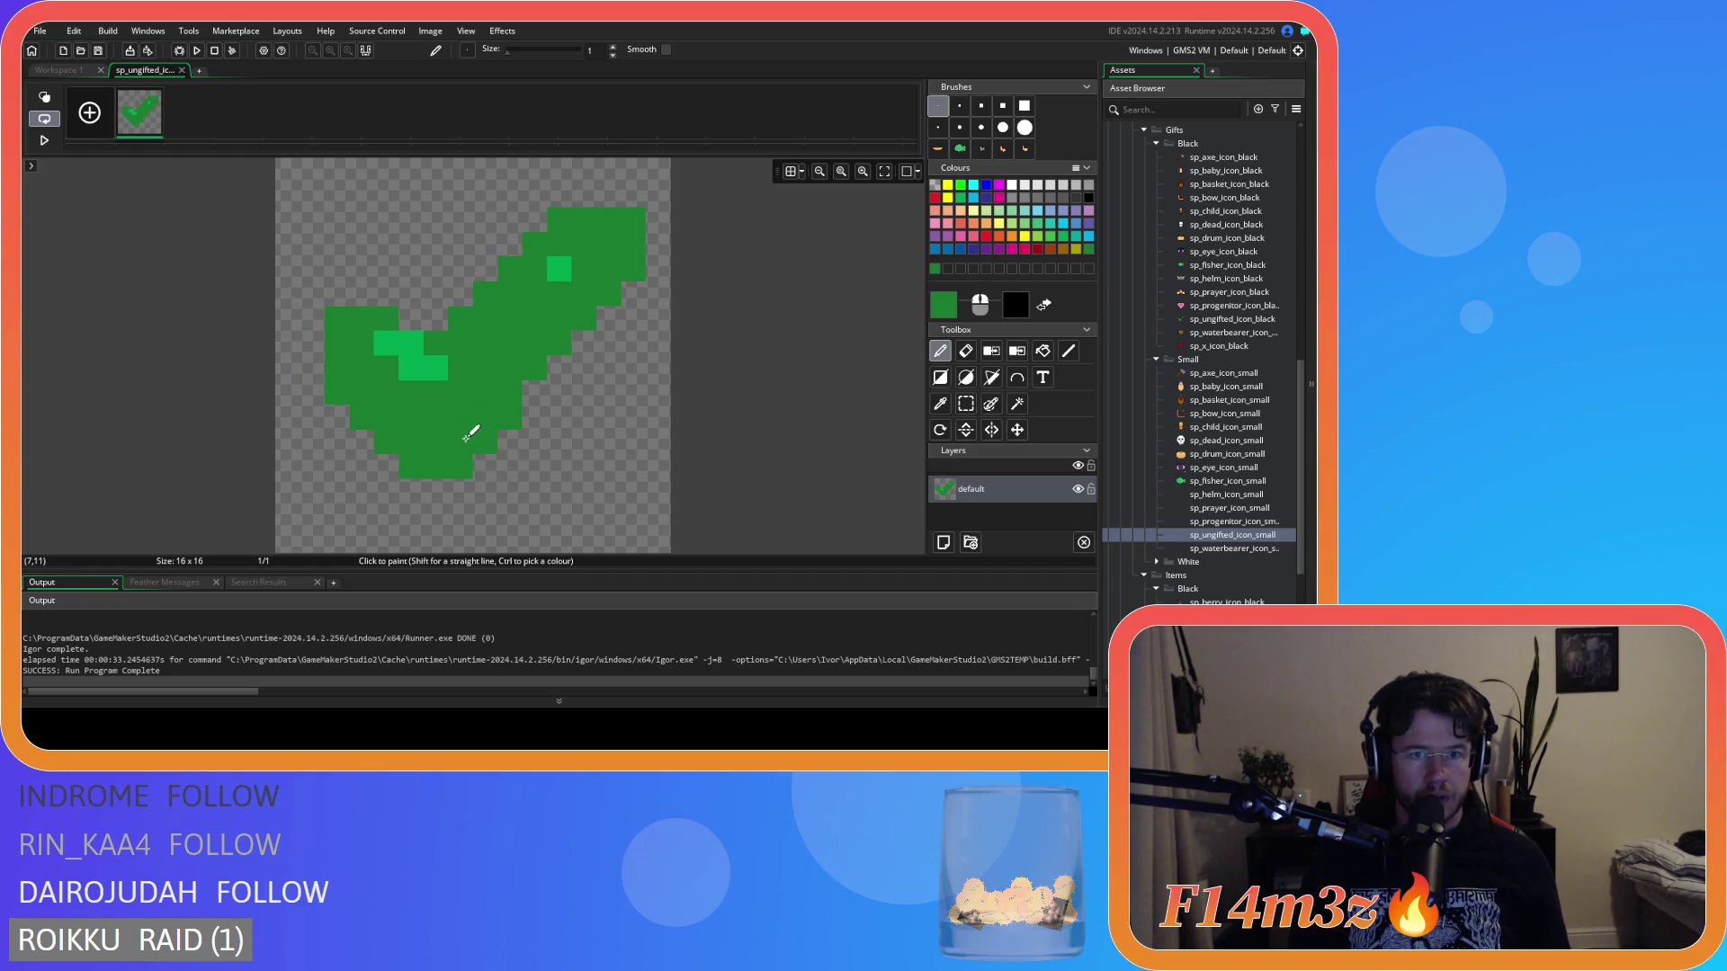
{"action": "left_click", "coordinate": [440, 361]}
{"action": "key", "text": "ctrl+z"}
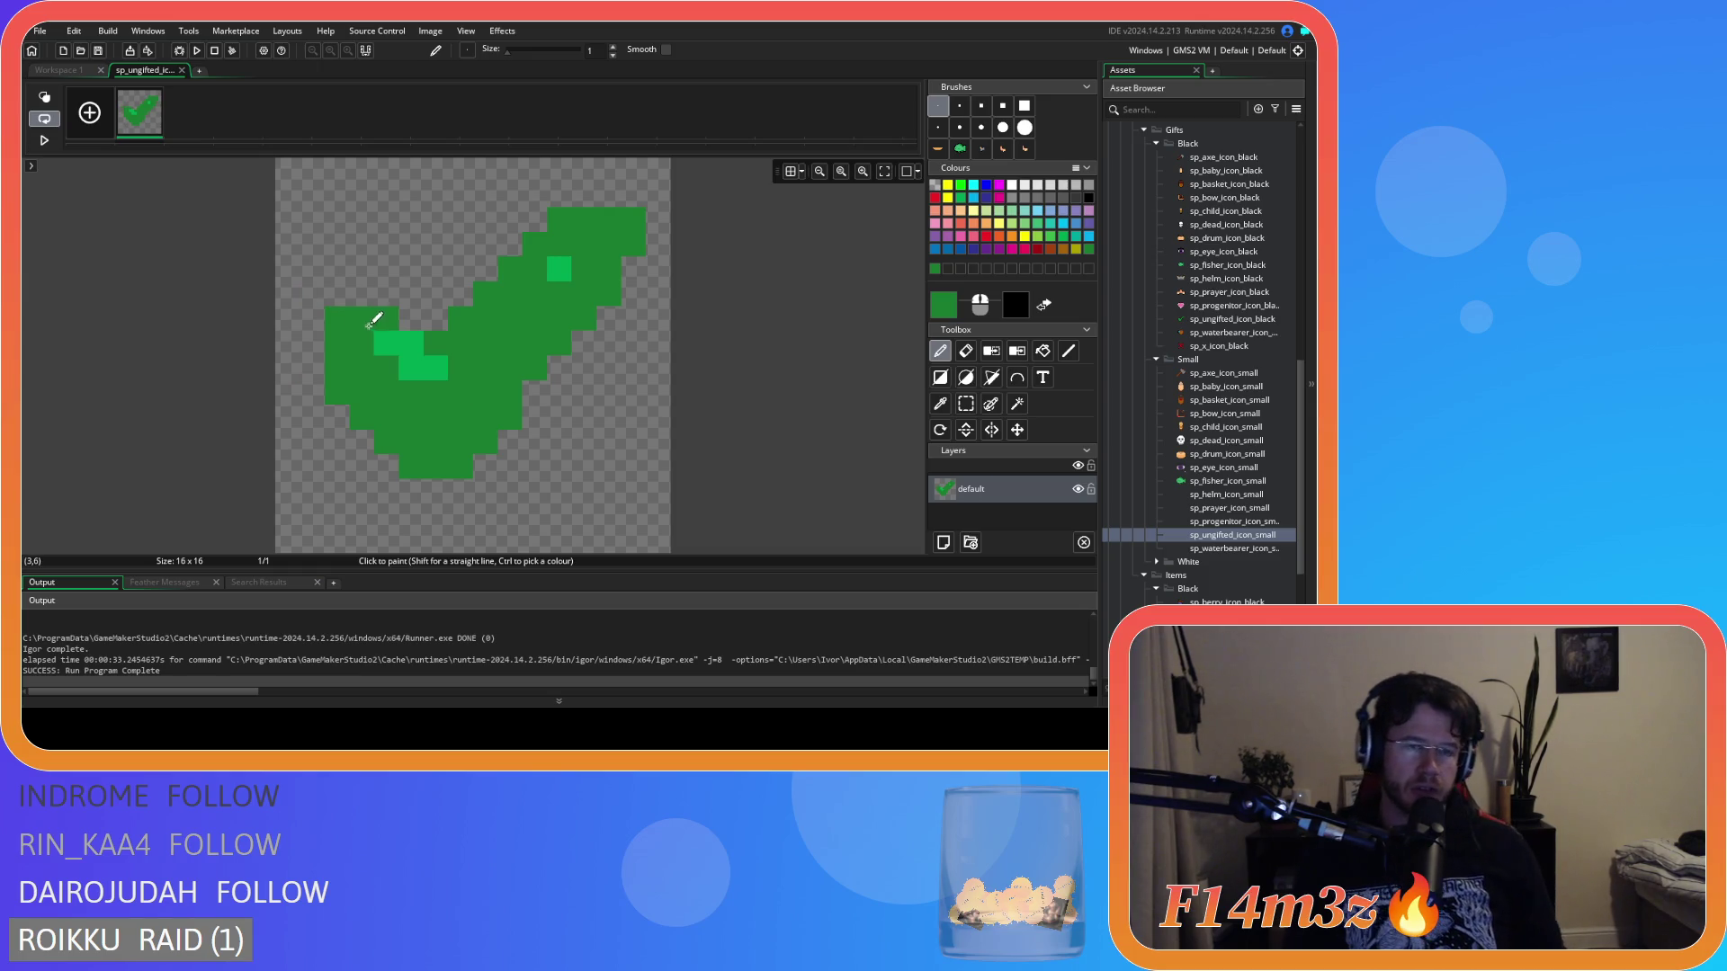
{"action": "key", "text": "e"}
{"action": "left_click", "coordinate": [338, 314]}
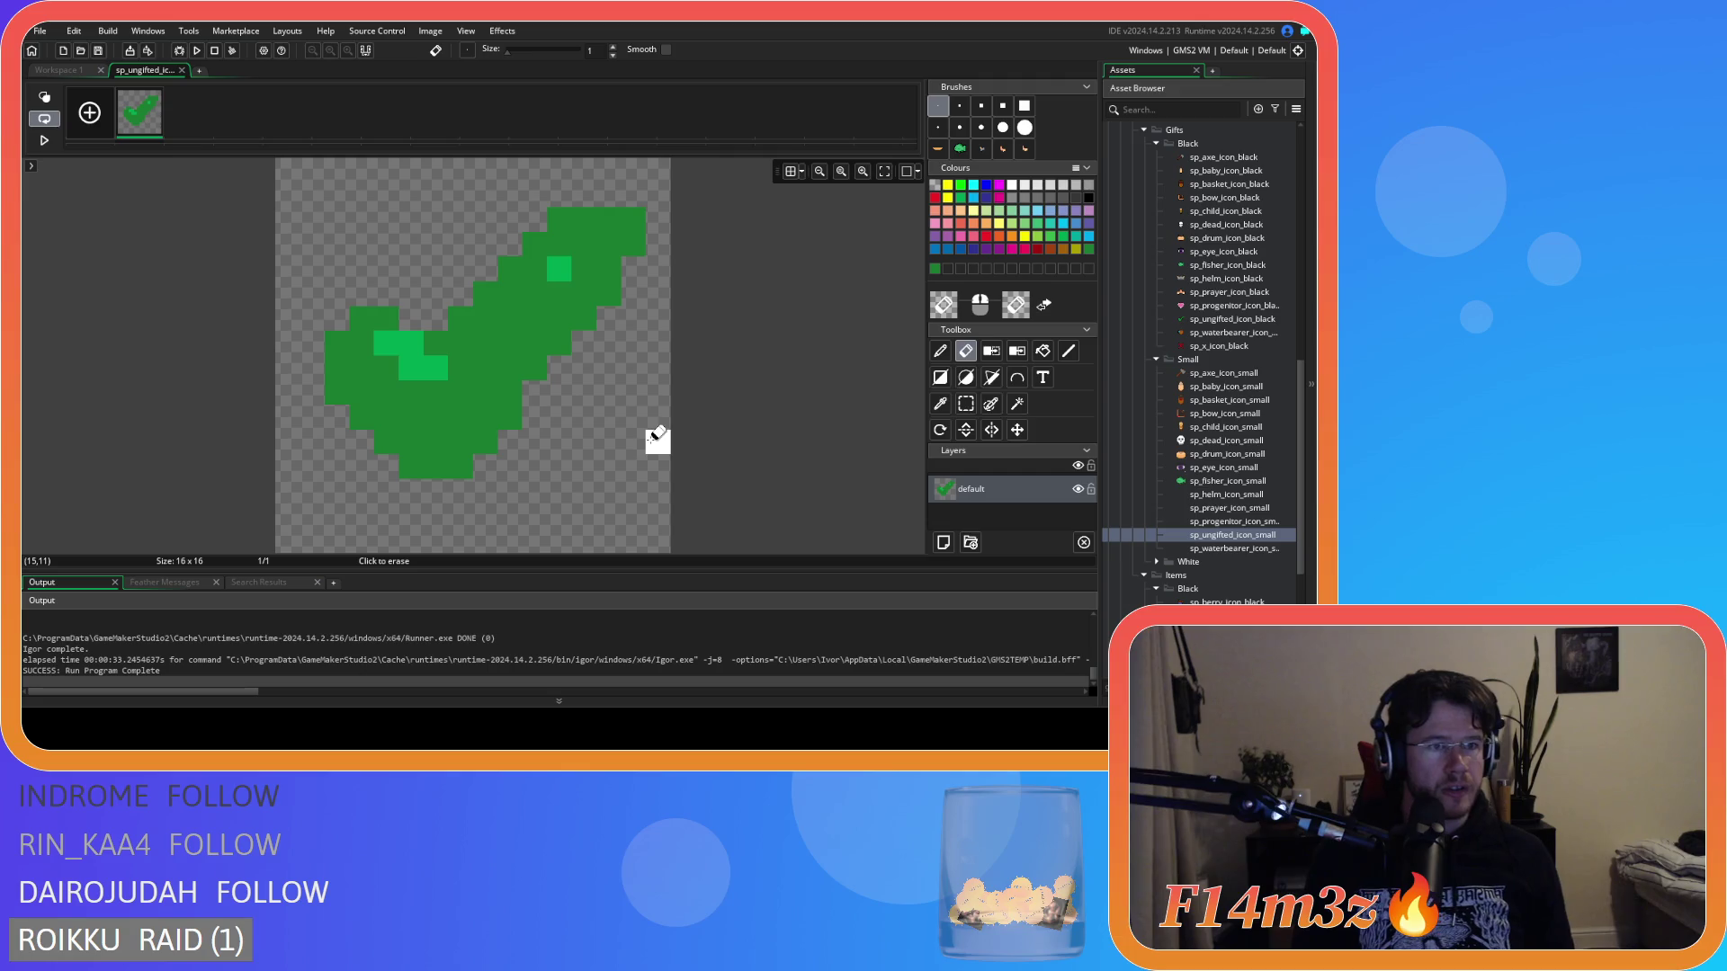
{"action": "key", "text": "d"}
Paint a light-green highlight along the short arm, touching up neighbouring pixels in dark green.
{"action": "left_click_drag", "start_coordinate": [368, 320], "coordinate": [387, 368]}
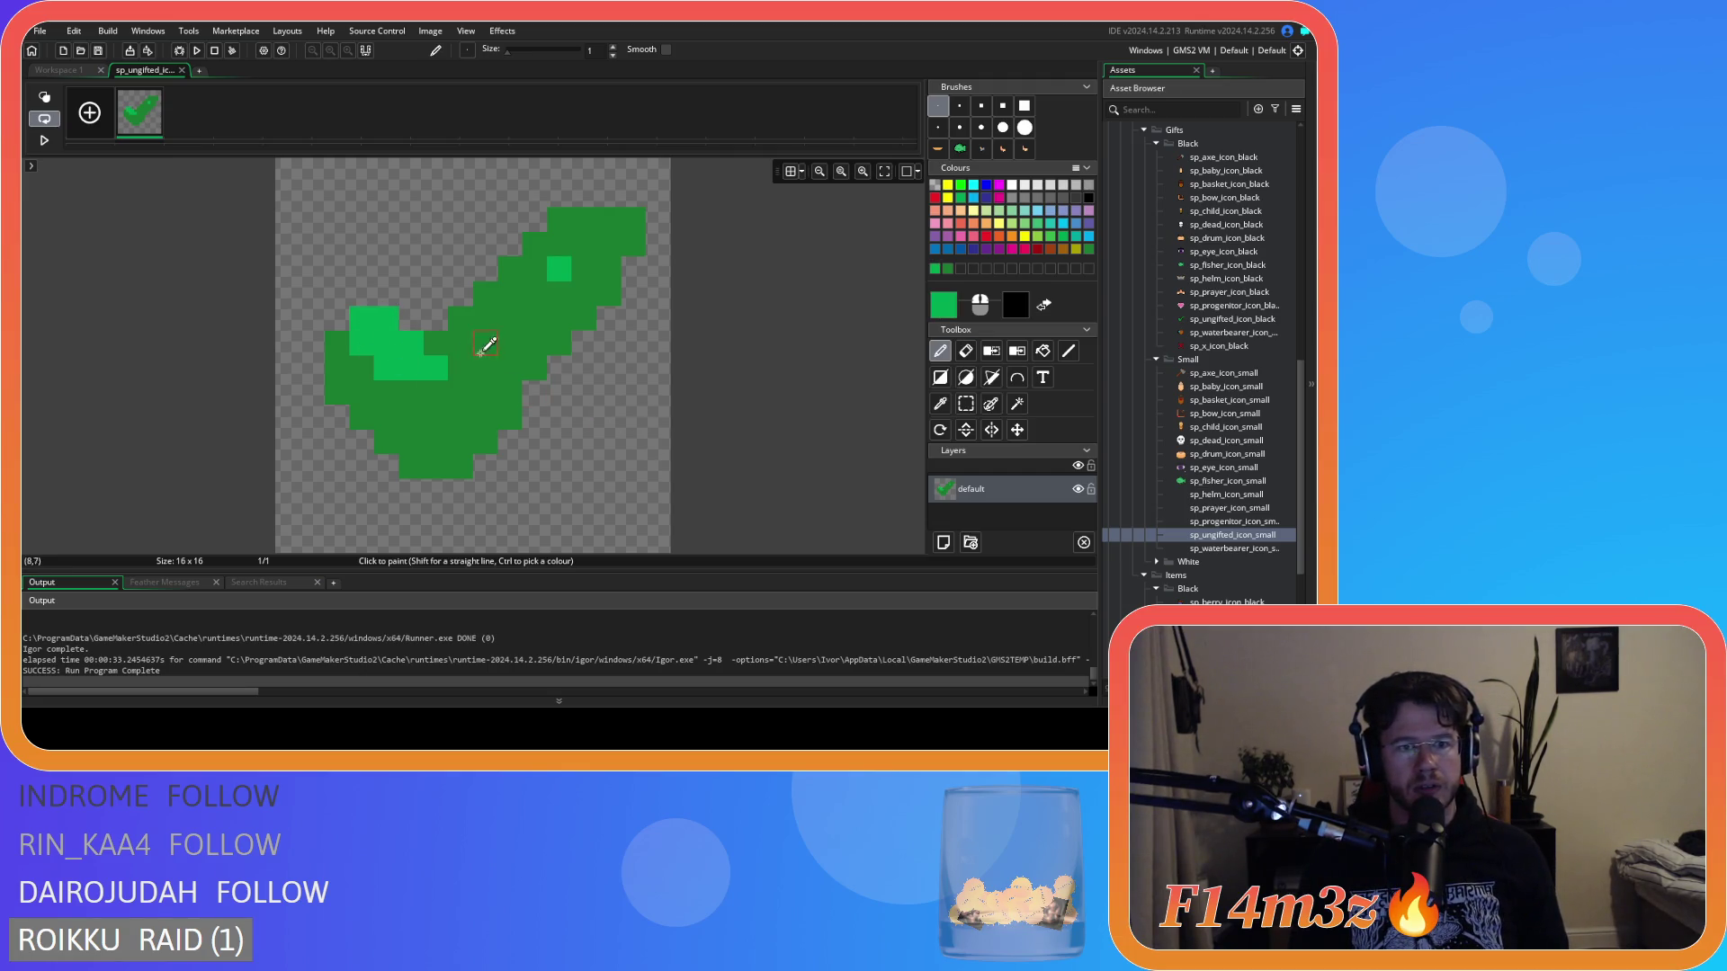
{"action": "left_click", "coordinate": [446, 355], "text": "ctrl"}
{"action": "left_click", "coordinate": [411, 368]}
{"action": "left_click", "coordinate": [387, 369]}
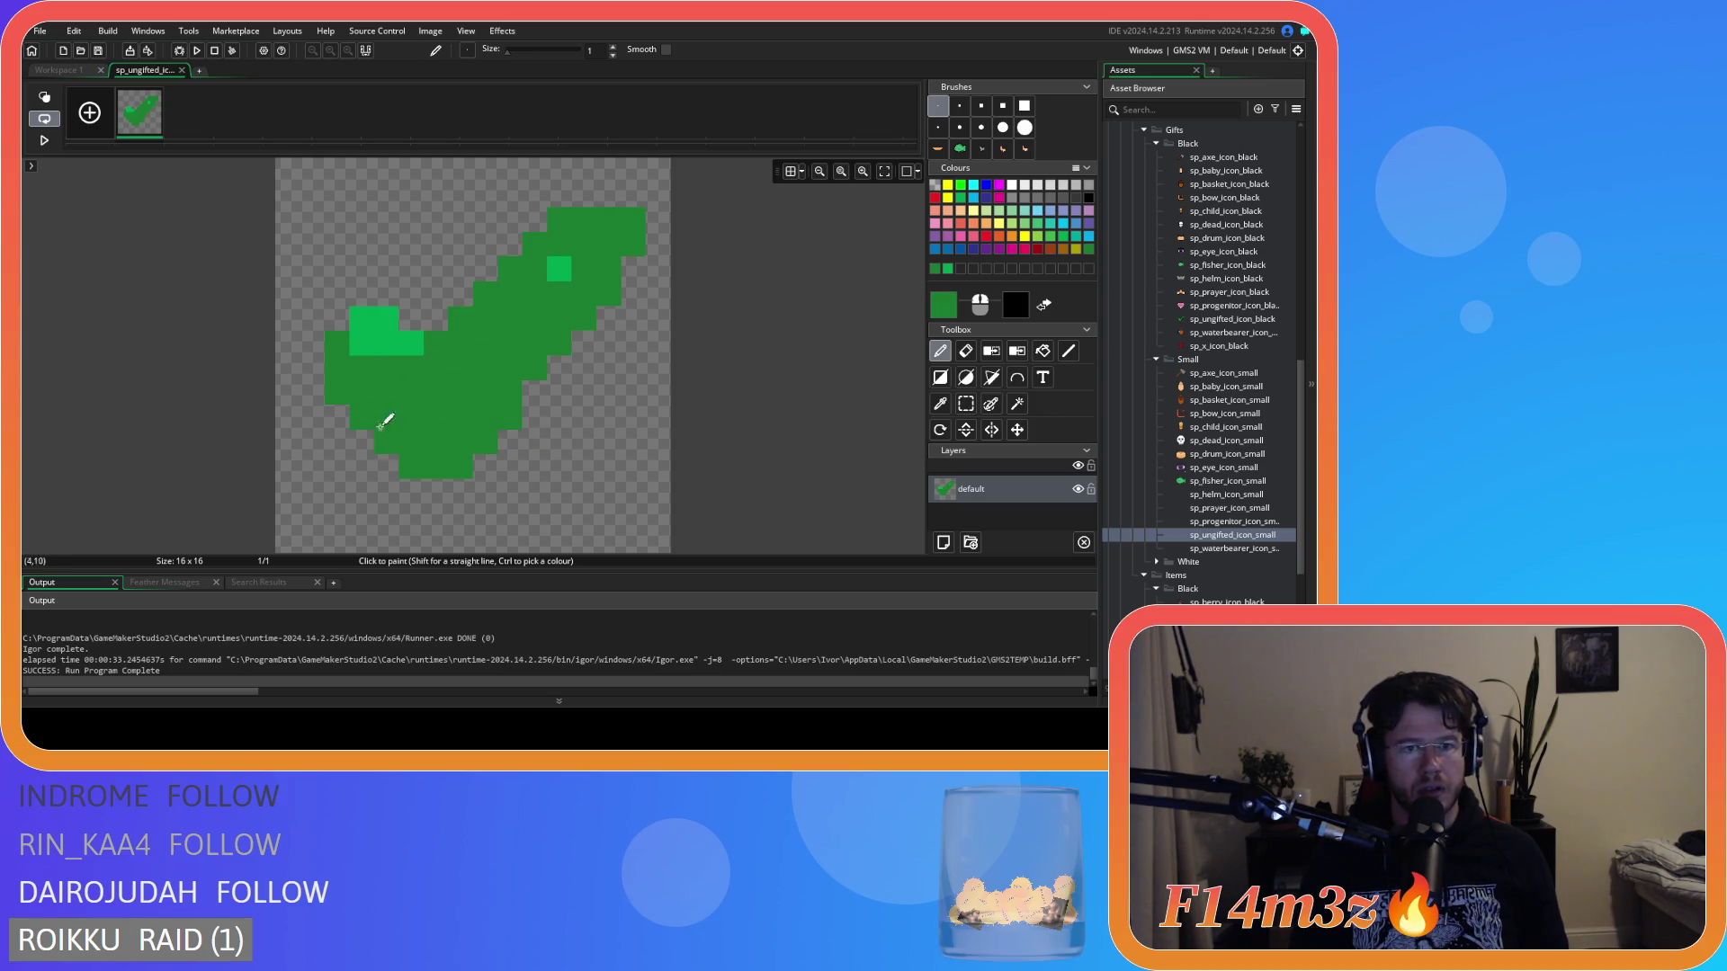
{"action": "left_click", "coordinate": [369, 337], "text": "ctrl"}
{"action": "left_click_drag", "start_coordinate": [387, 369], "coordinate": [411, 368]}
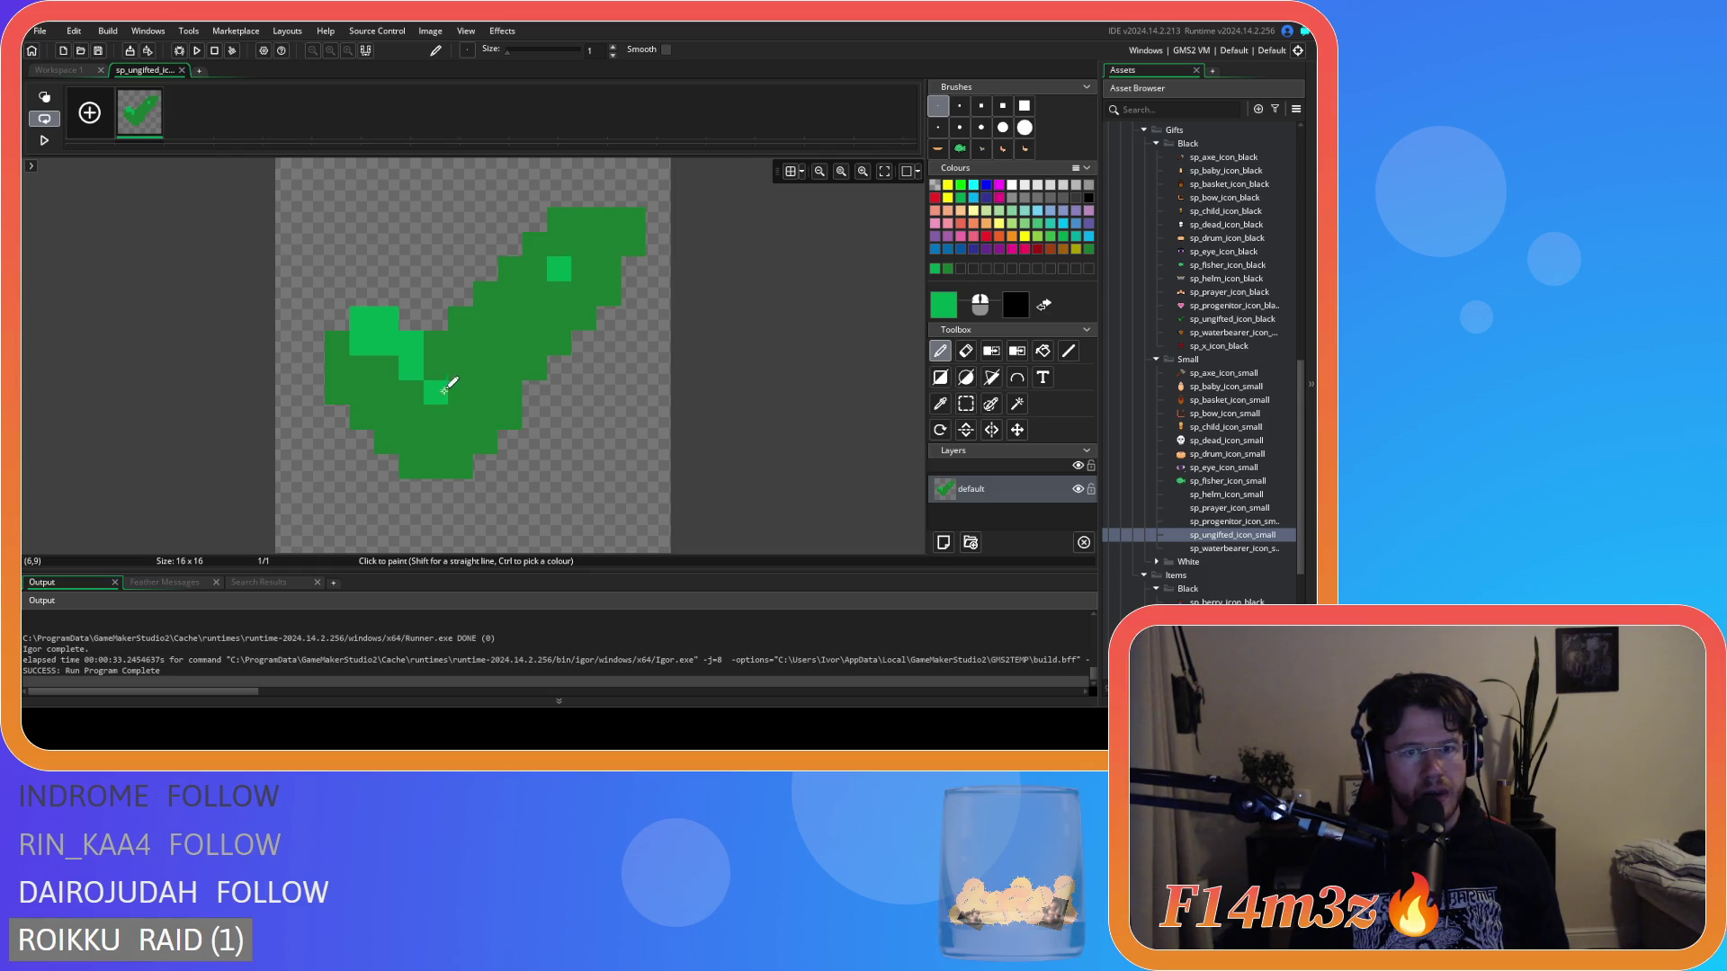
{"action": "left_click", "coordinate": [435, 343]}
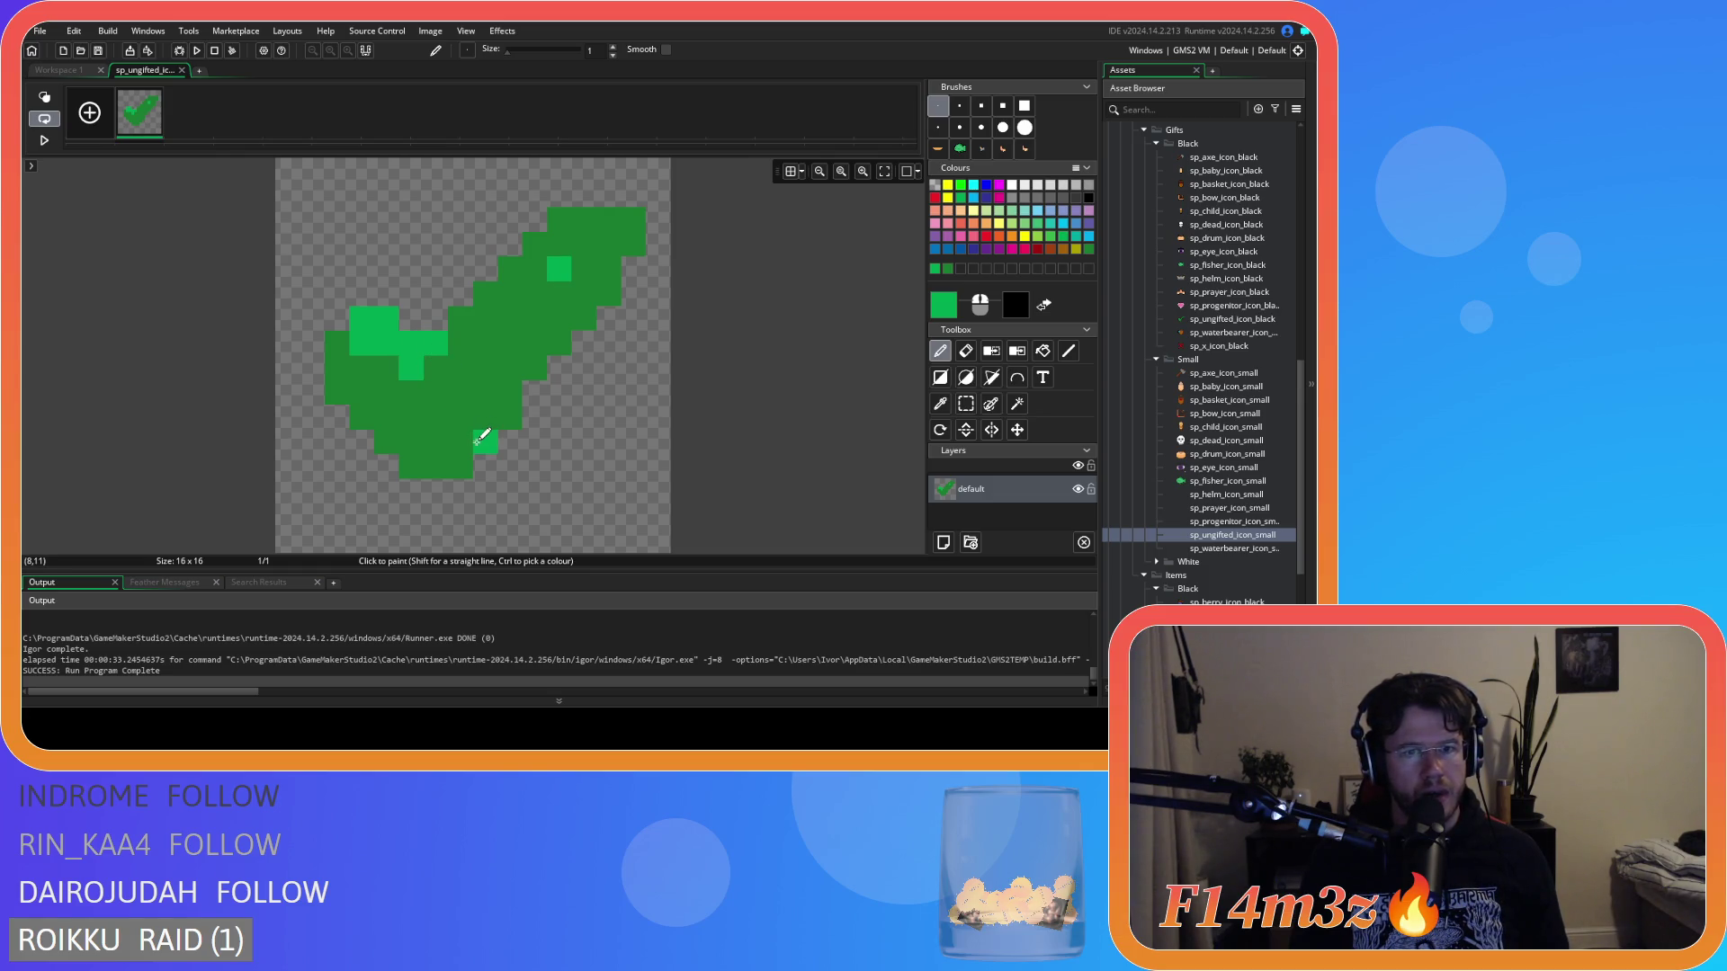
{"action": "key", "text": "ctrl+z"}
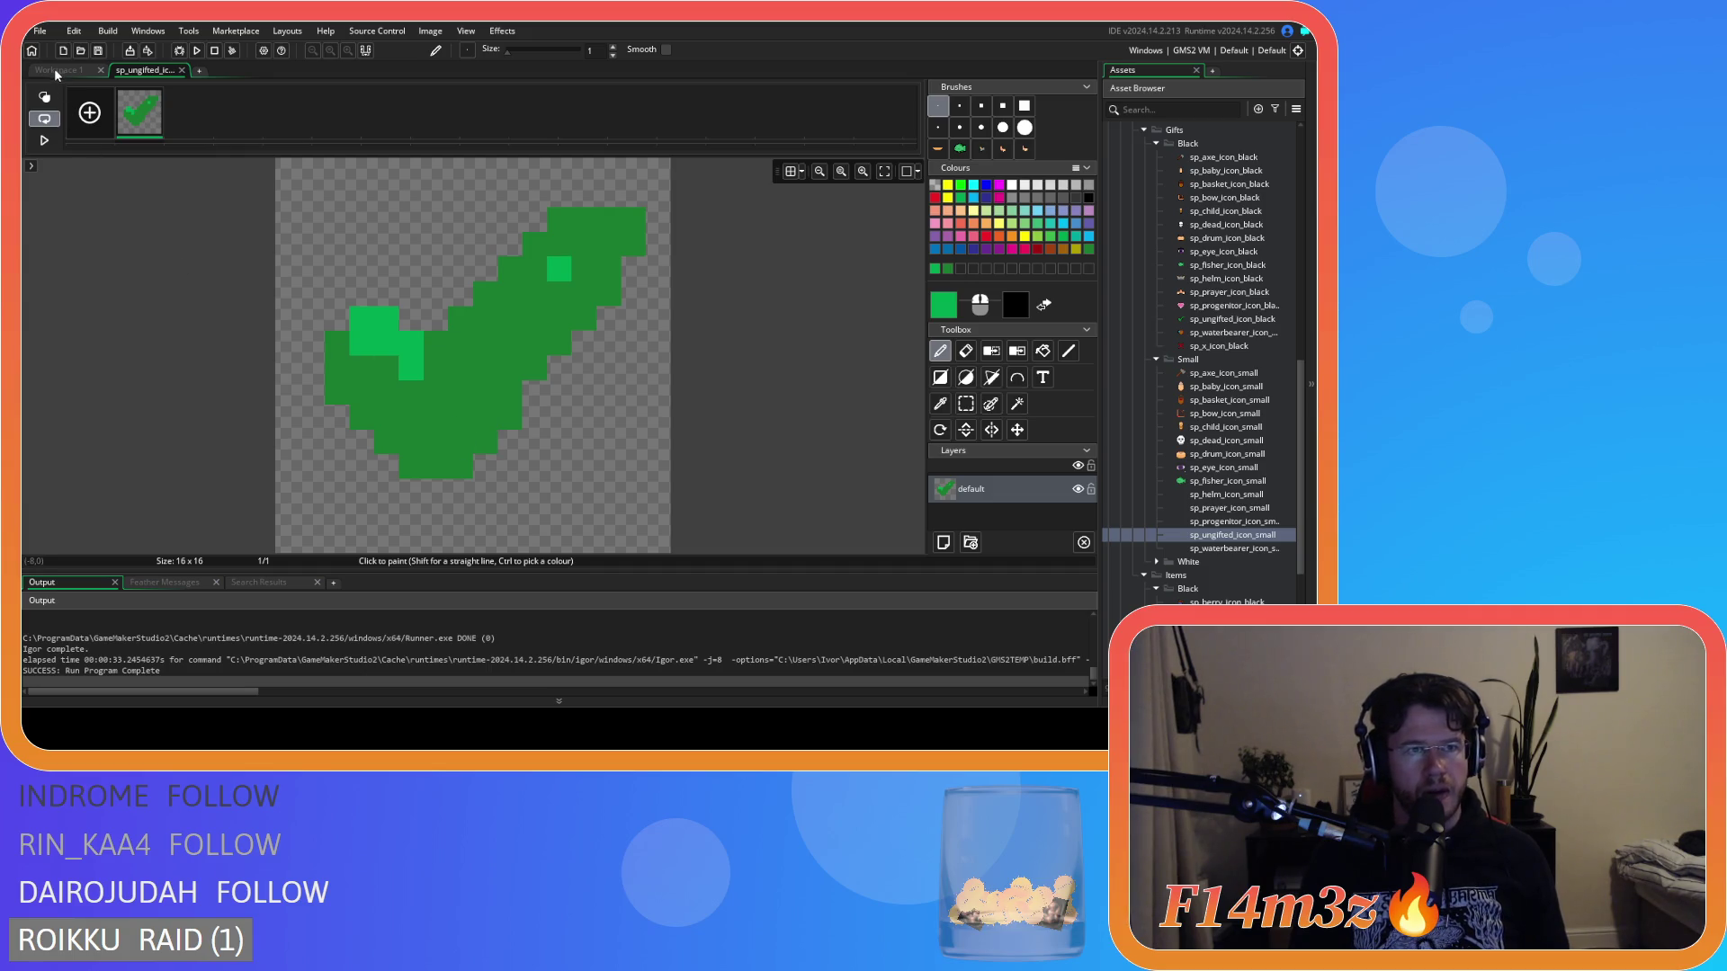
{"action": "left_click", "coordinate": [54, 70]}
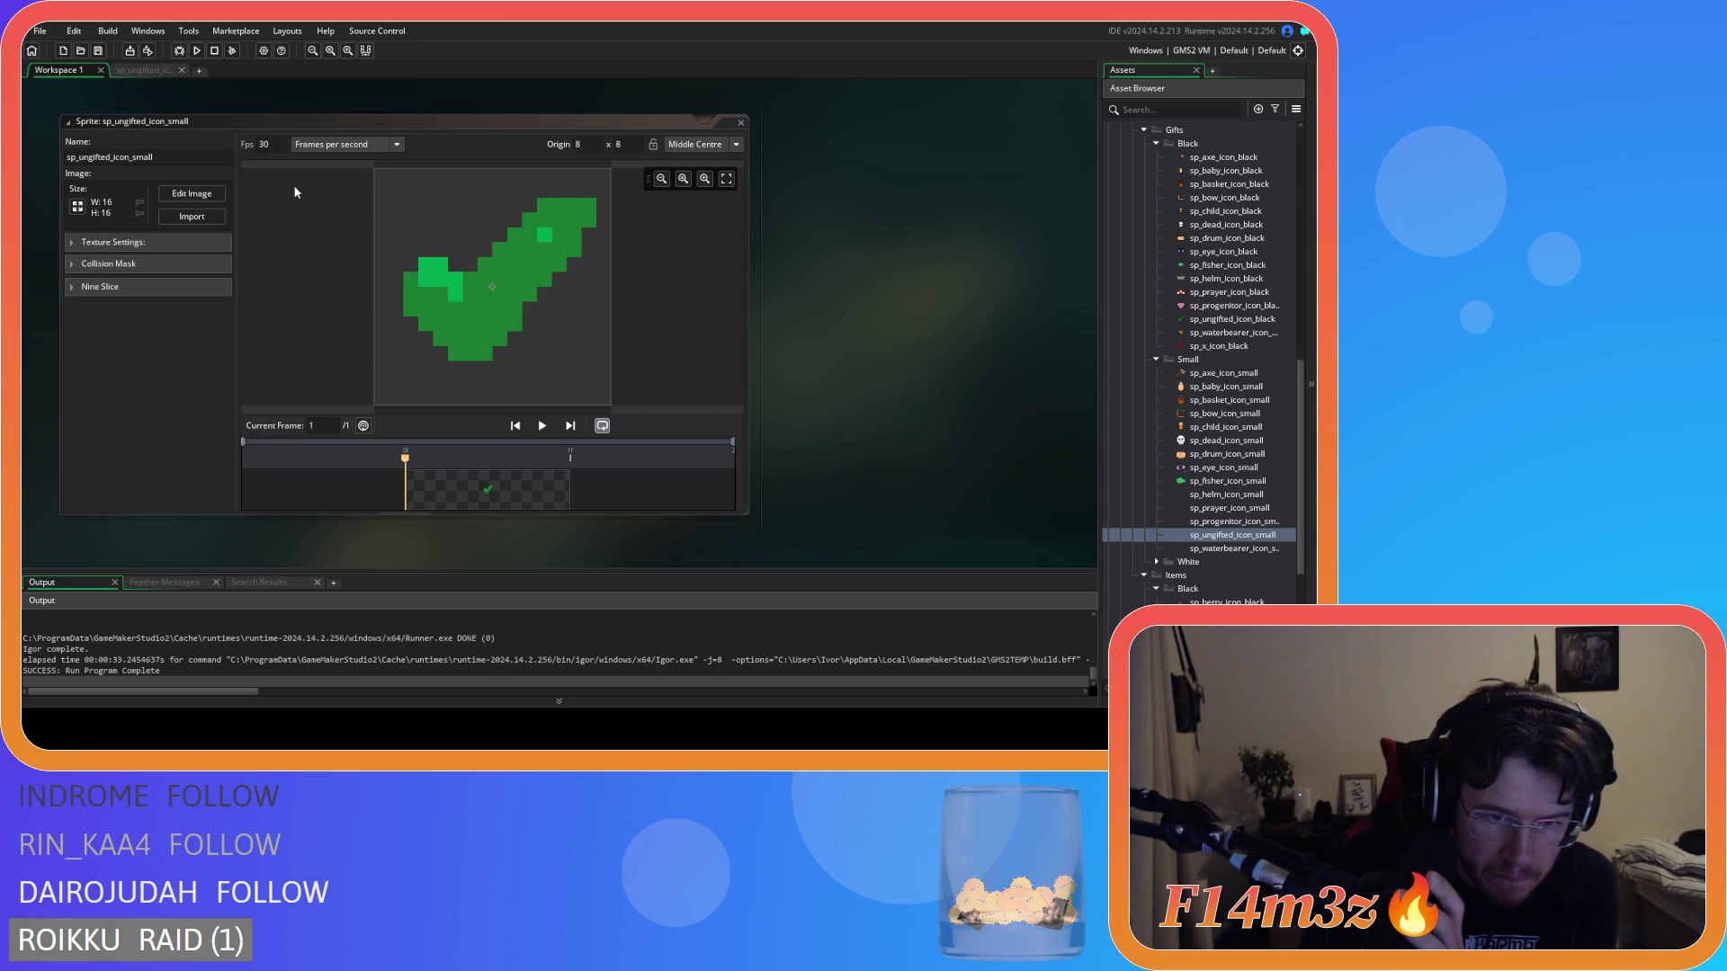
Paint light-green highlight pixels on the checkmark's long-arm tip.
{"action": "left_click", "coordinate": [191, 194]}
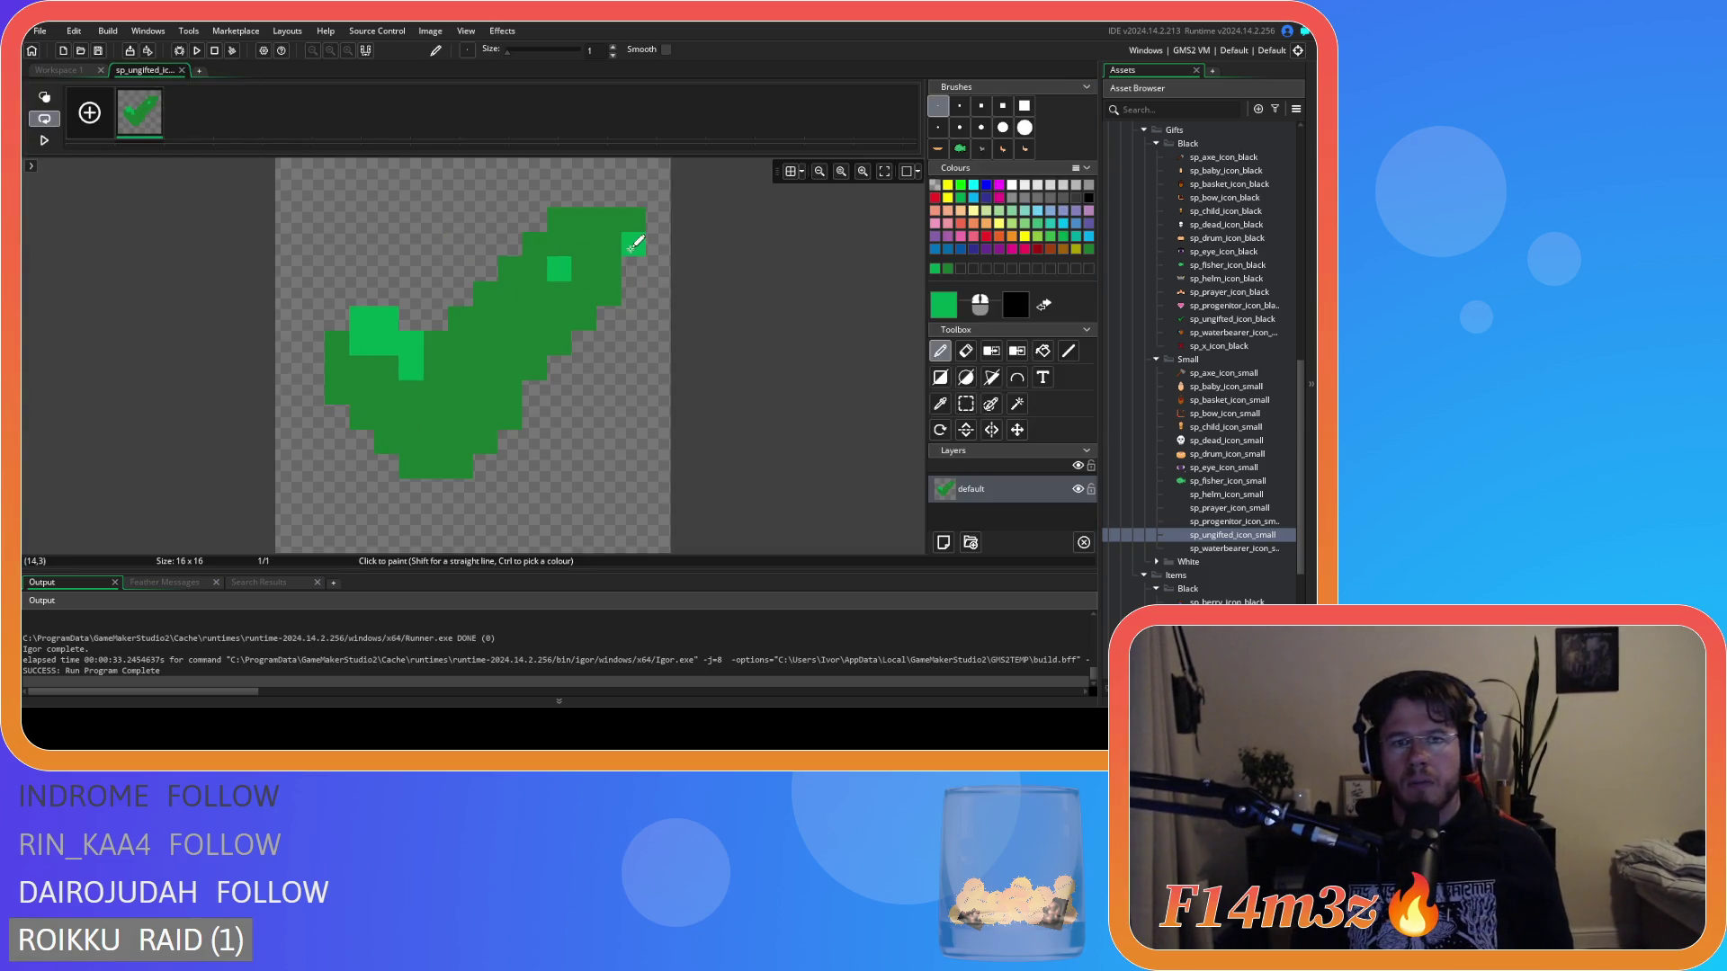
{"action": "key", "text": "e"}
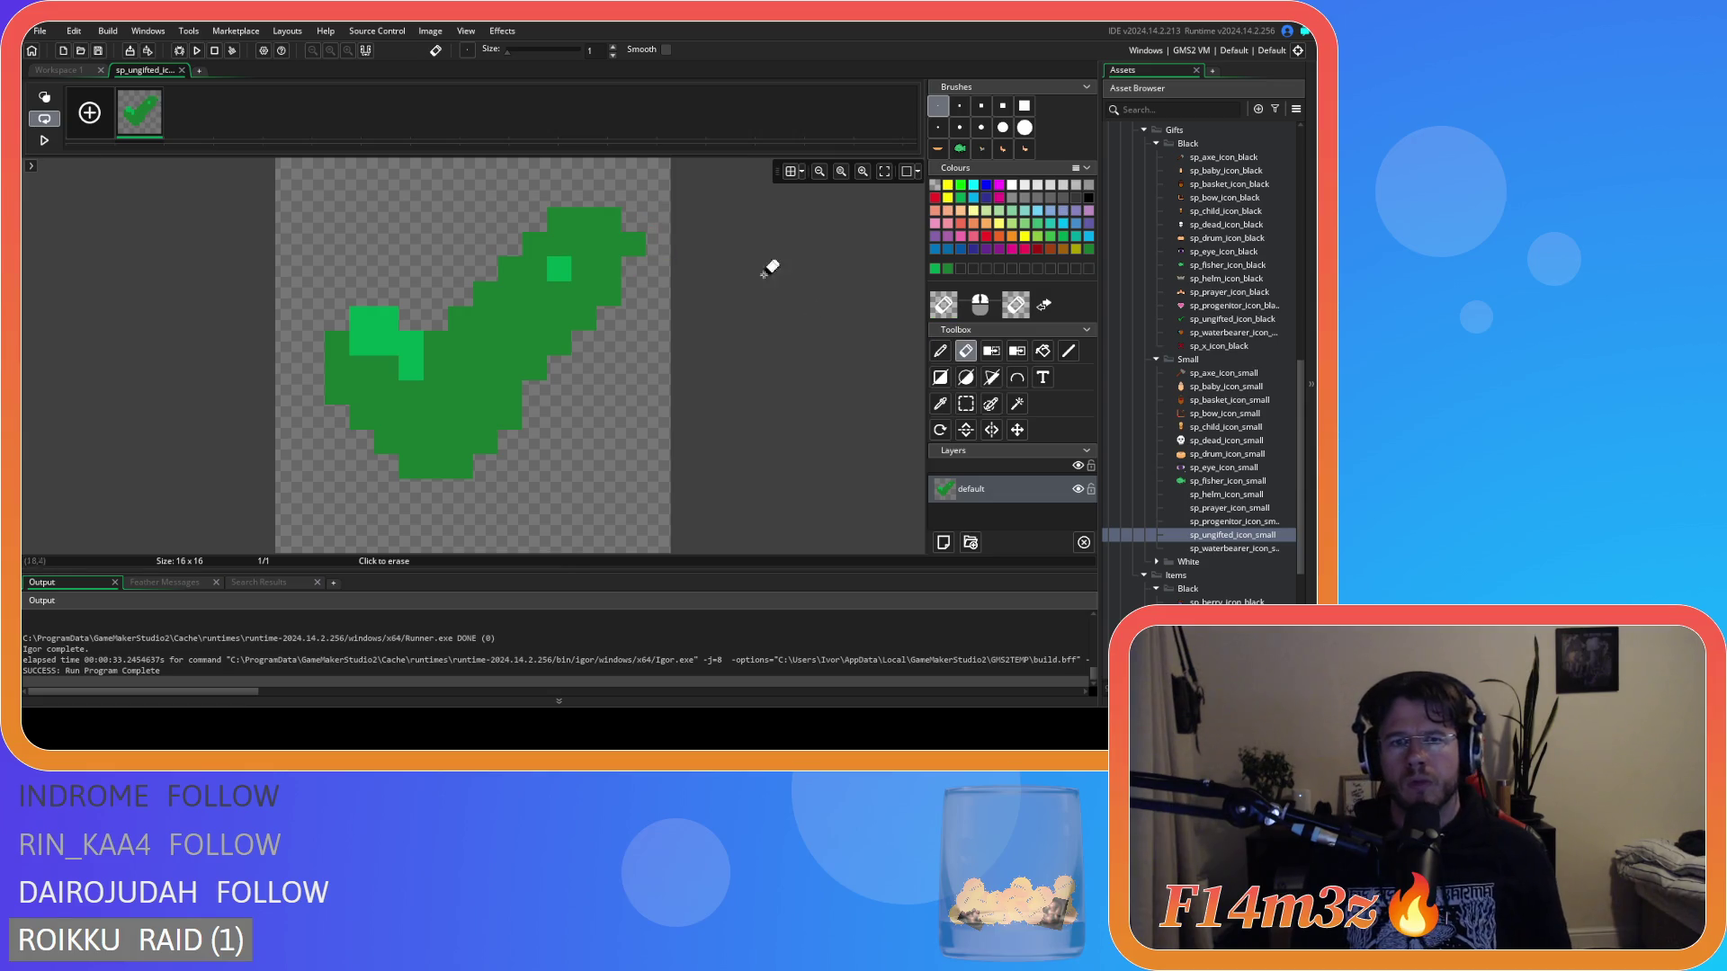
{"action": "key", "text": "d"}
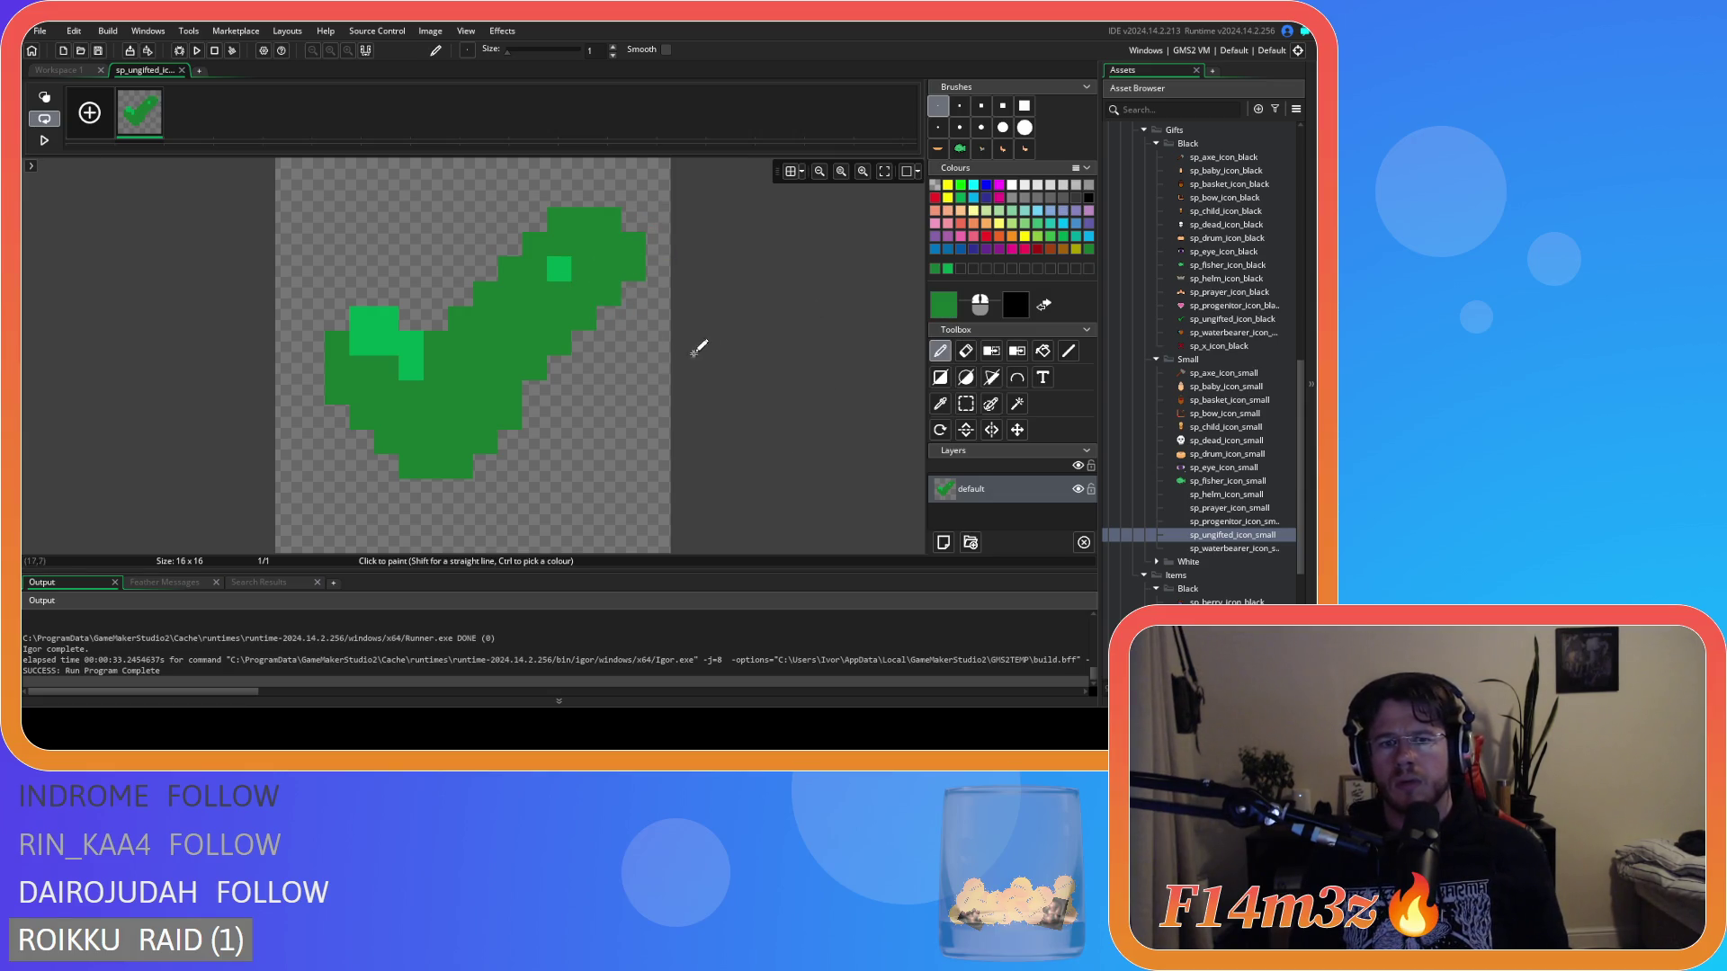
{"action": "left_click", "coordinate": [563, 266], "text": "ctrl"}
{"action": "left_click", "coordinate": [606, 217]}
{"action": "left_click", "coordinate": [583, 216]}
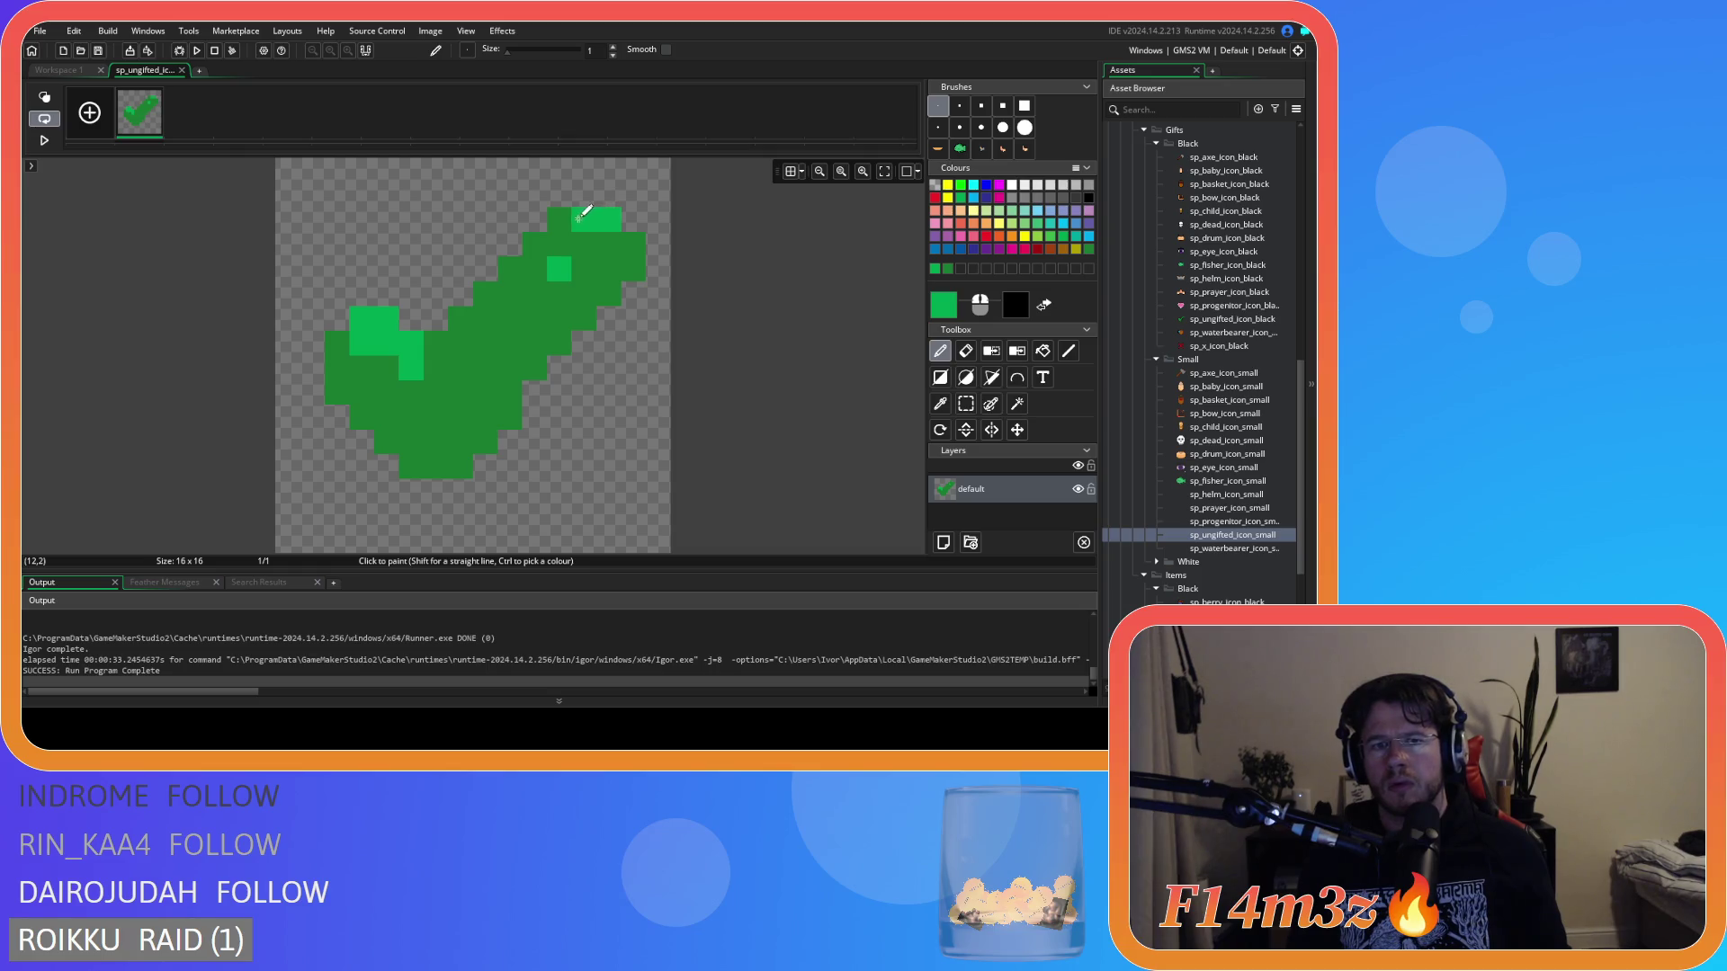
{"action": "left_click", "coordinate": [609, 244]}
{"action": "left_click", "coordinate": [634, 247]}
{"action": "left_click", "coordinate": [624, 261]}
Touch up the tip highlight with dark and light green pixels and preview the sprite.
{"action": "left_click", "coordinate": [563, 334], "text": "ctrl"}
{"action": "left_click", "coordinate": [567, 265]}
{"action": "left_click", "coordinate": [611, 243], "text": "ctrl"}
{"action": "left_click", "coordinate": [585, 244]}
{"action": "left_click", "coordinate": [609, 268]}
{"action": "left_click", "coordinate": [455, 311]}
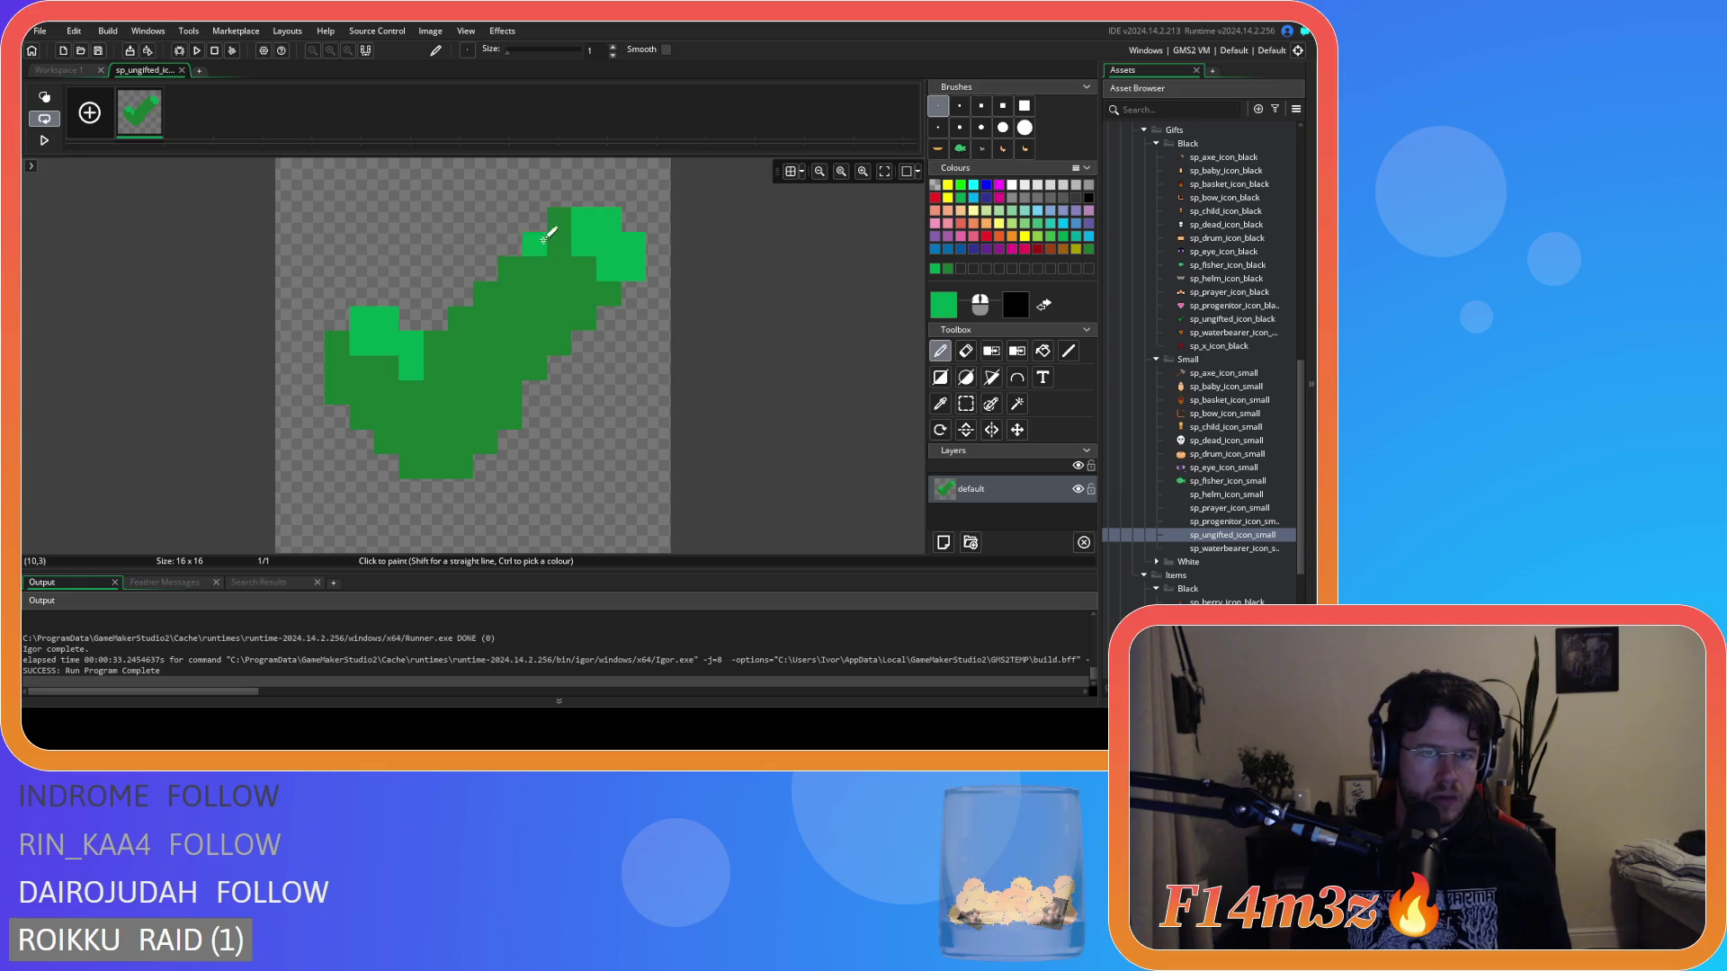
{"action": "left_click", "coordinate": [90, 71]}
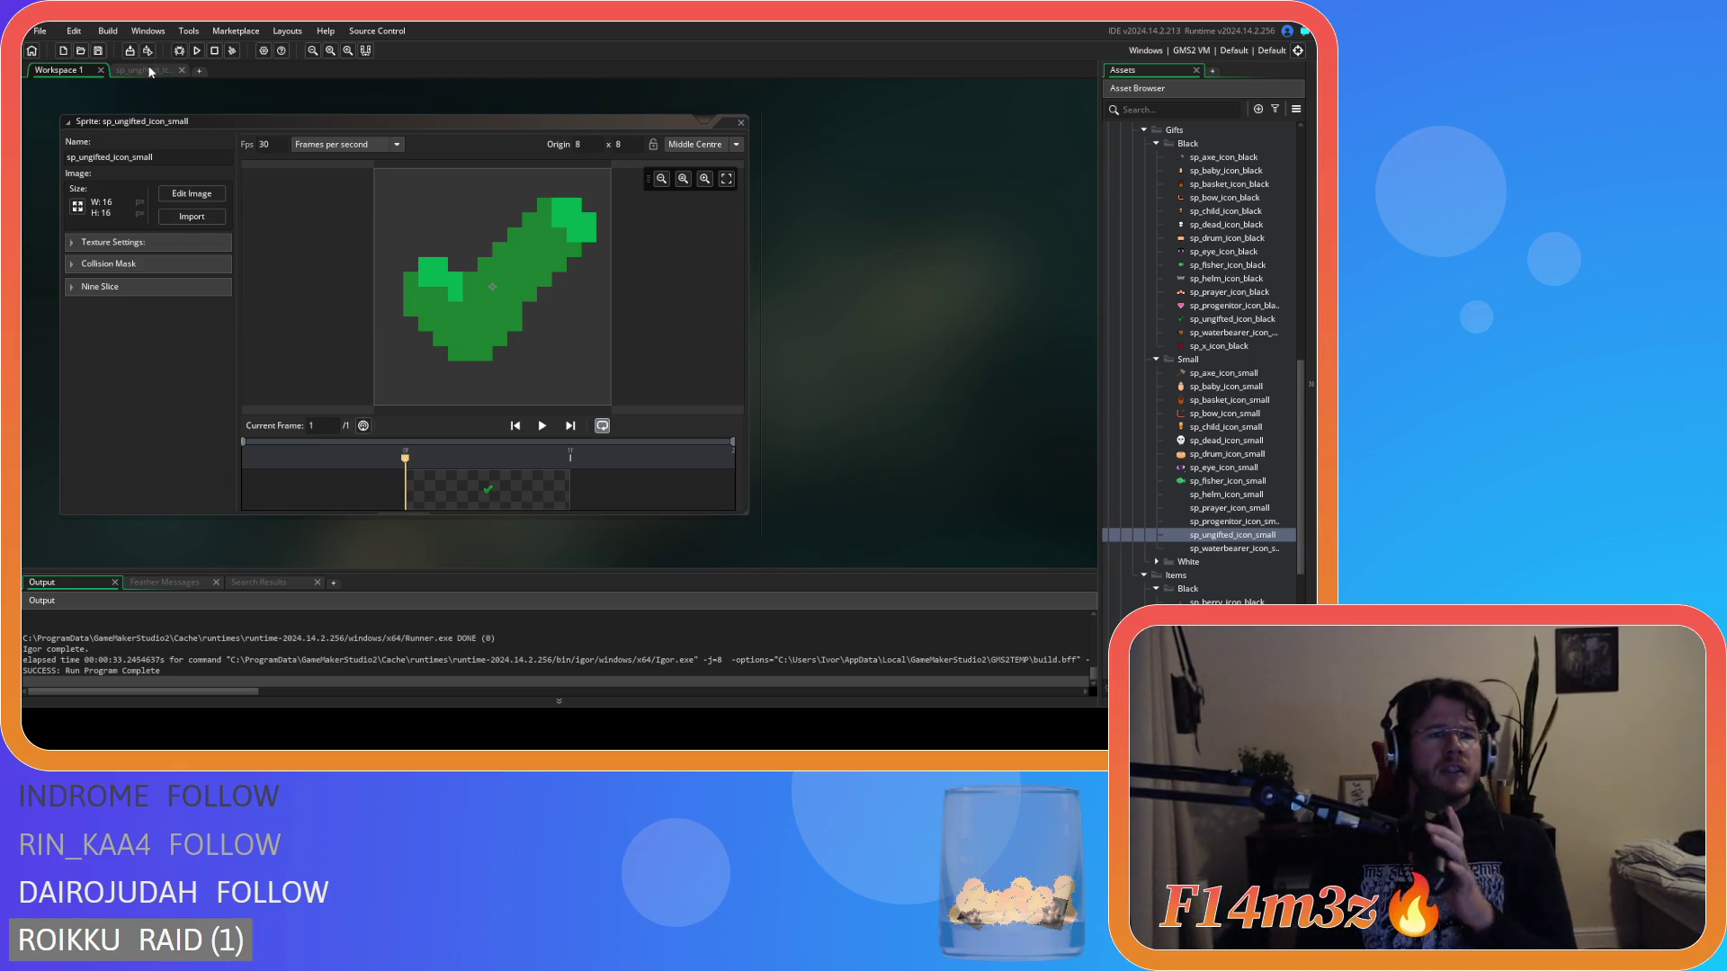
Erase a stray pixel atop the diagonal and check the result in the sprite overview.
{"action": "double_click", "coordinate": [403, 288]}
{"action": "key", "text": "e"}
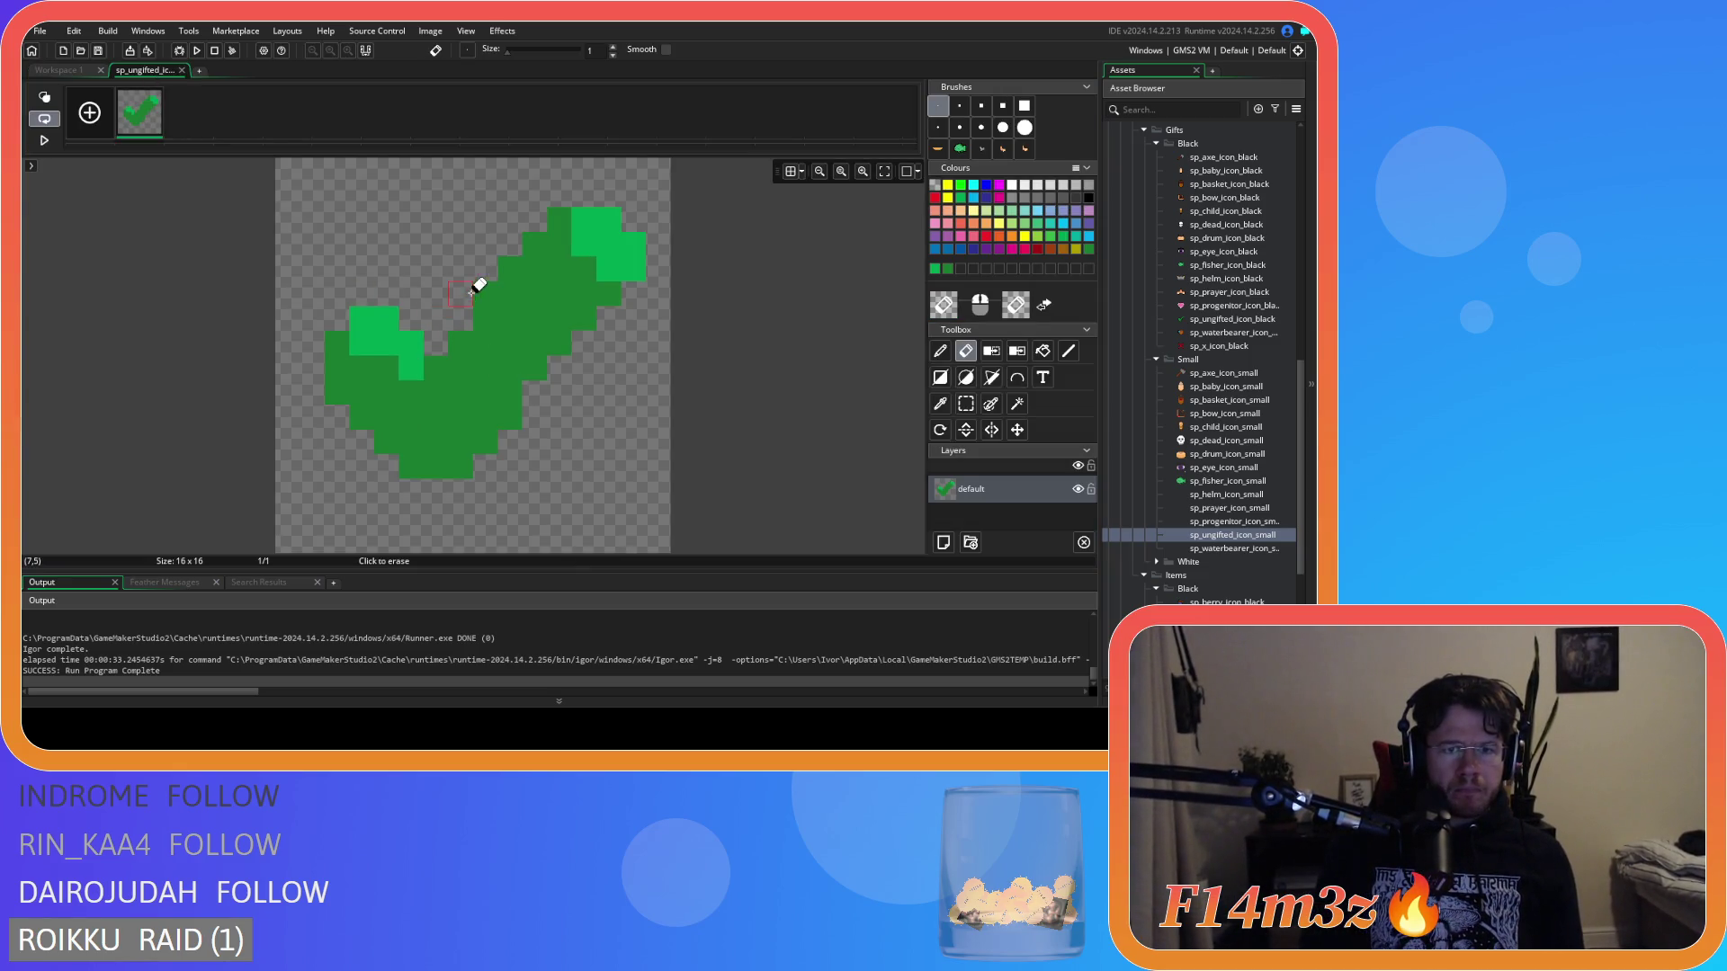
{"action": "left_click", "coordinate": [534, 242]}
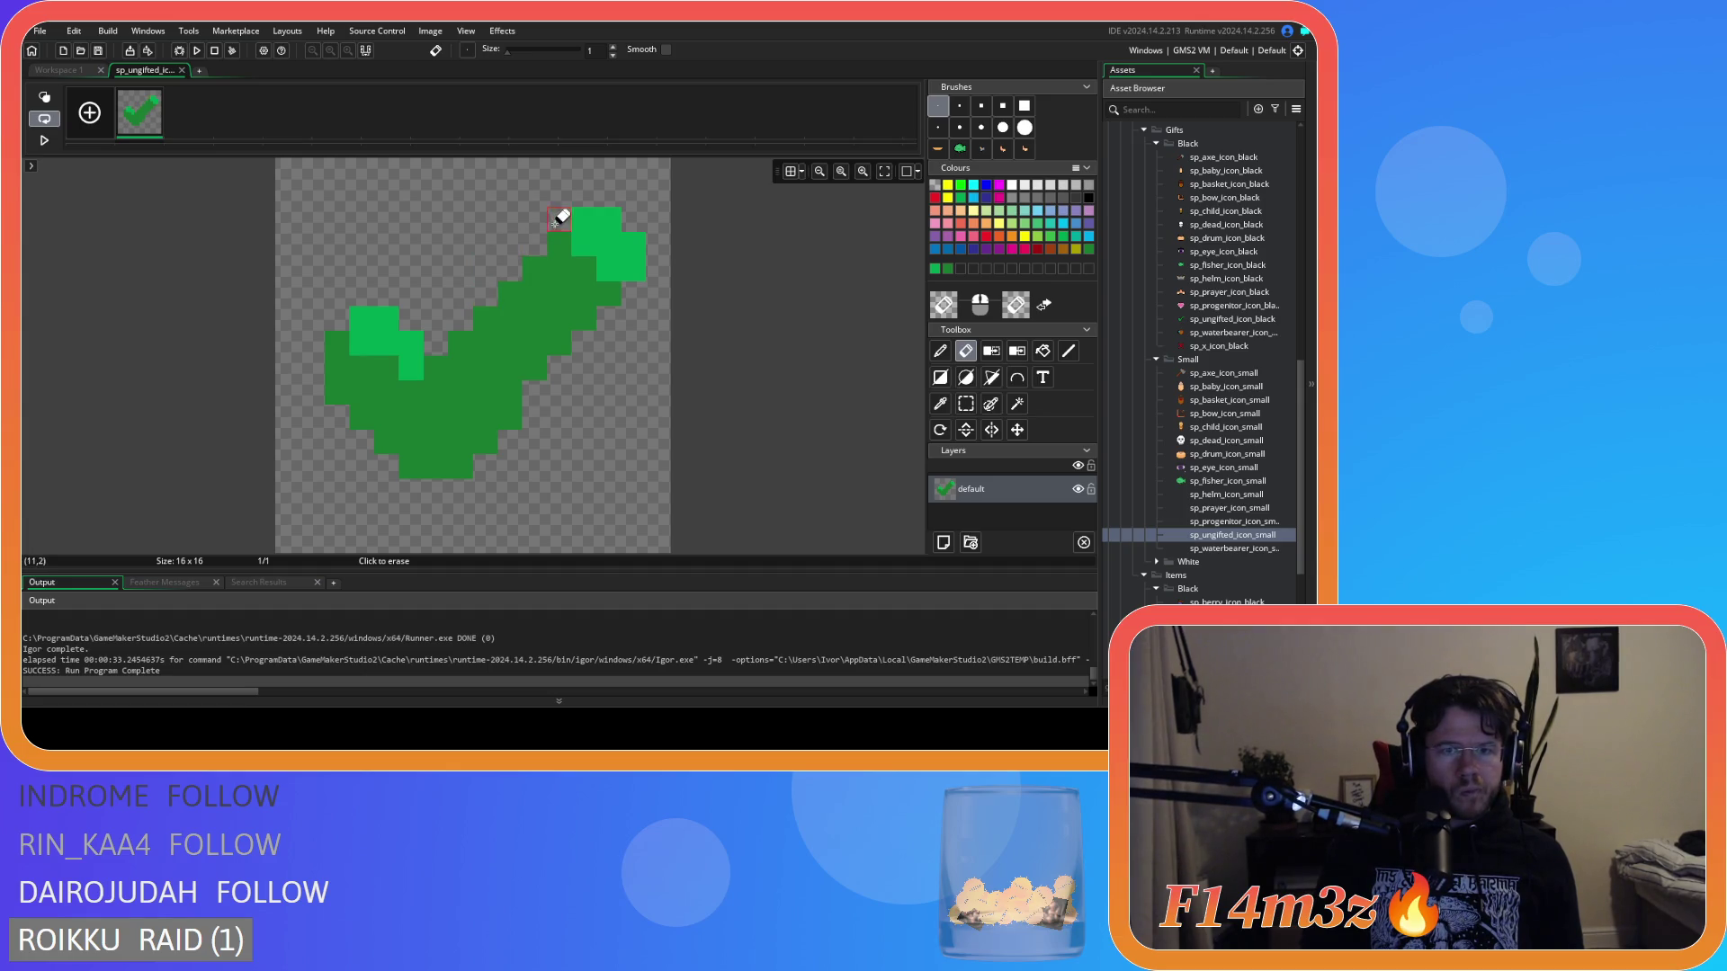
{"action": "left_click", "coordinate": [63, 69]}
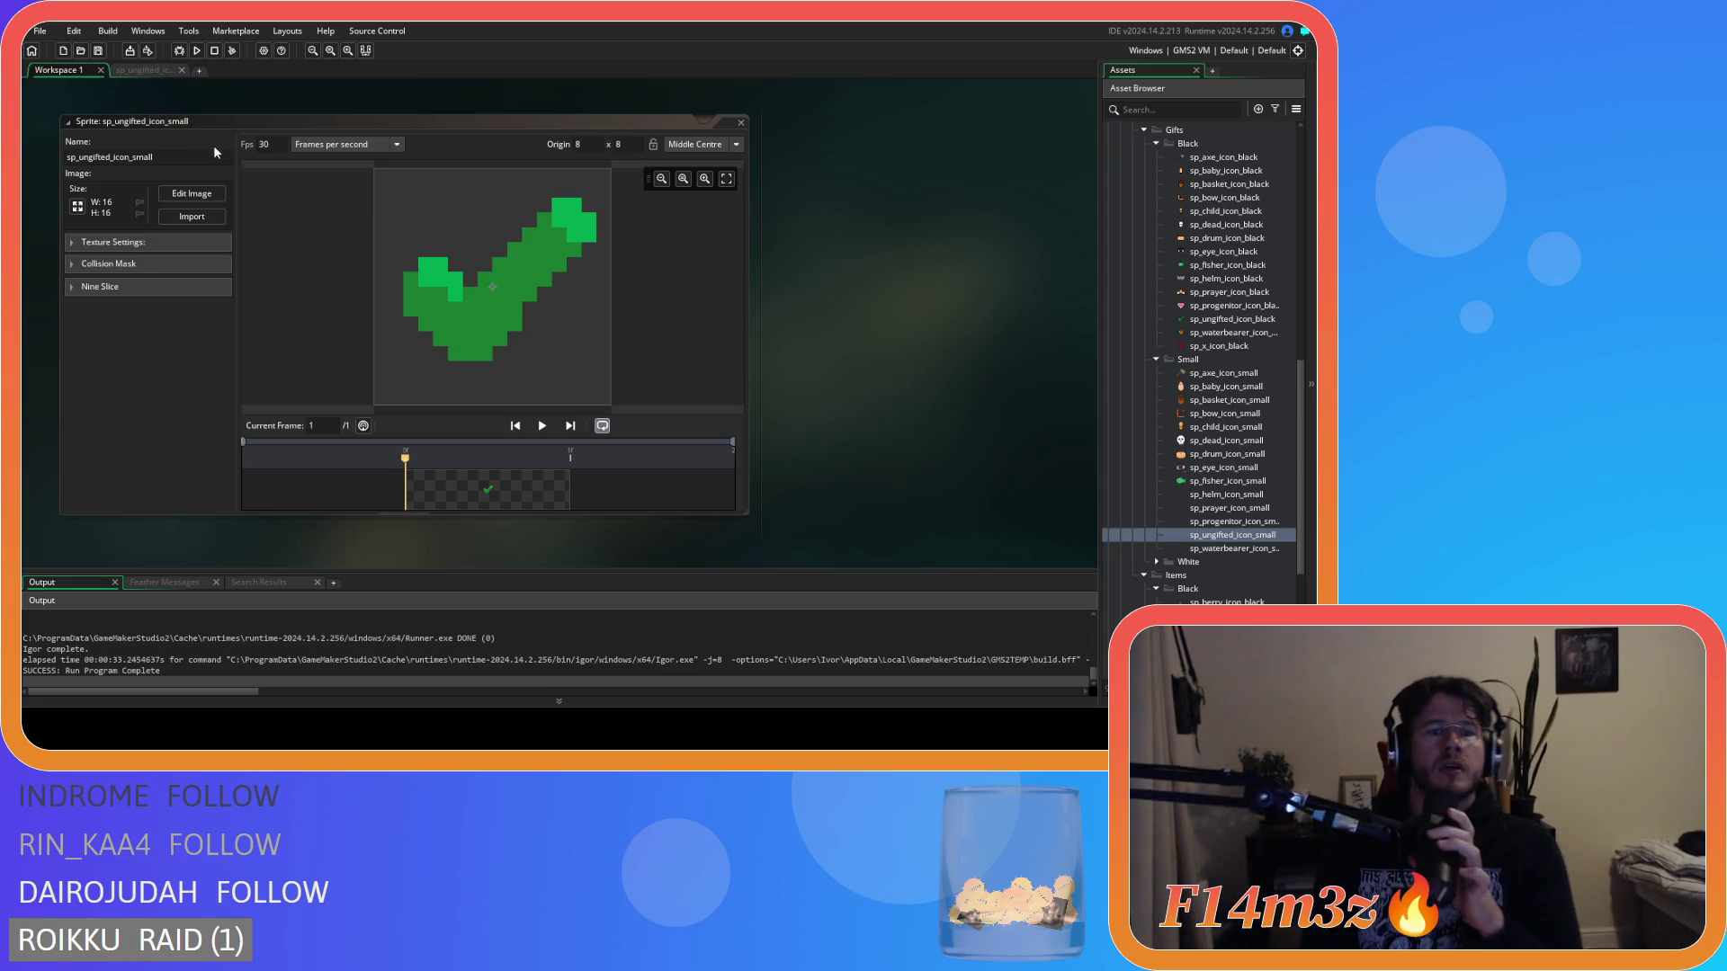
{"action": "left_click", "coordinate": [130, 70]}
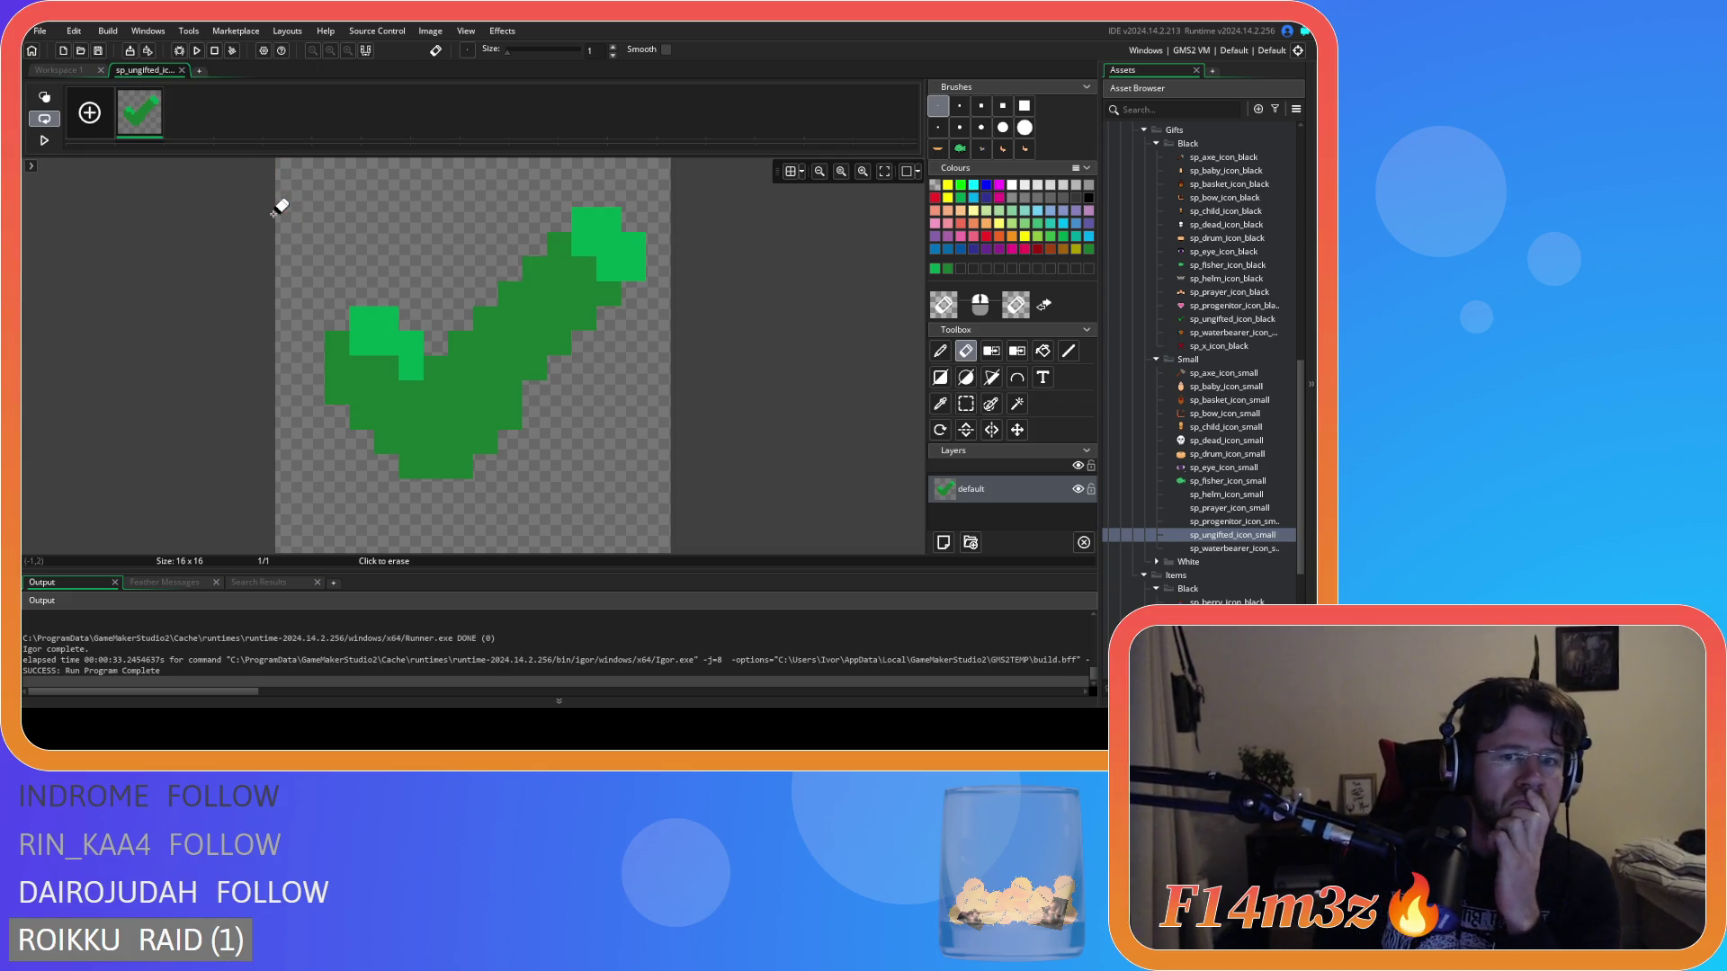
{"action": "left_click", "coordinate": [58, 71]}
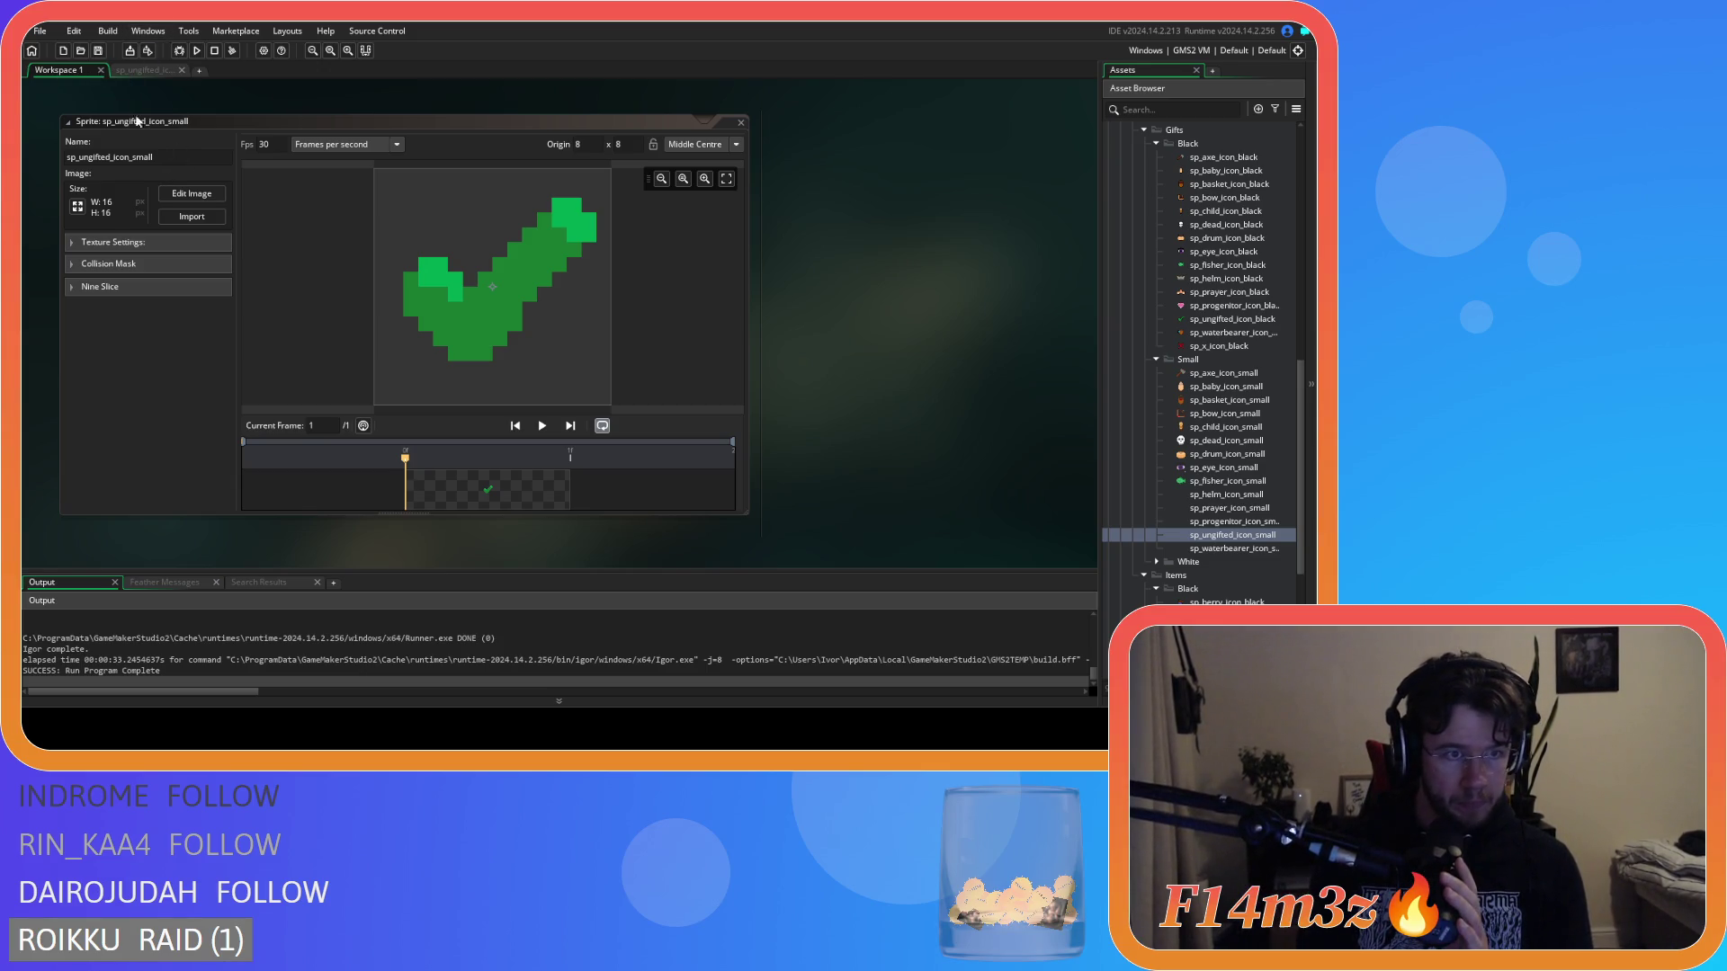
Rectangle-select the check's left stroke and shift it one pixel left.
{"action": "left_click", "coordinate": [137, 71]}
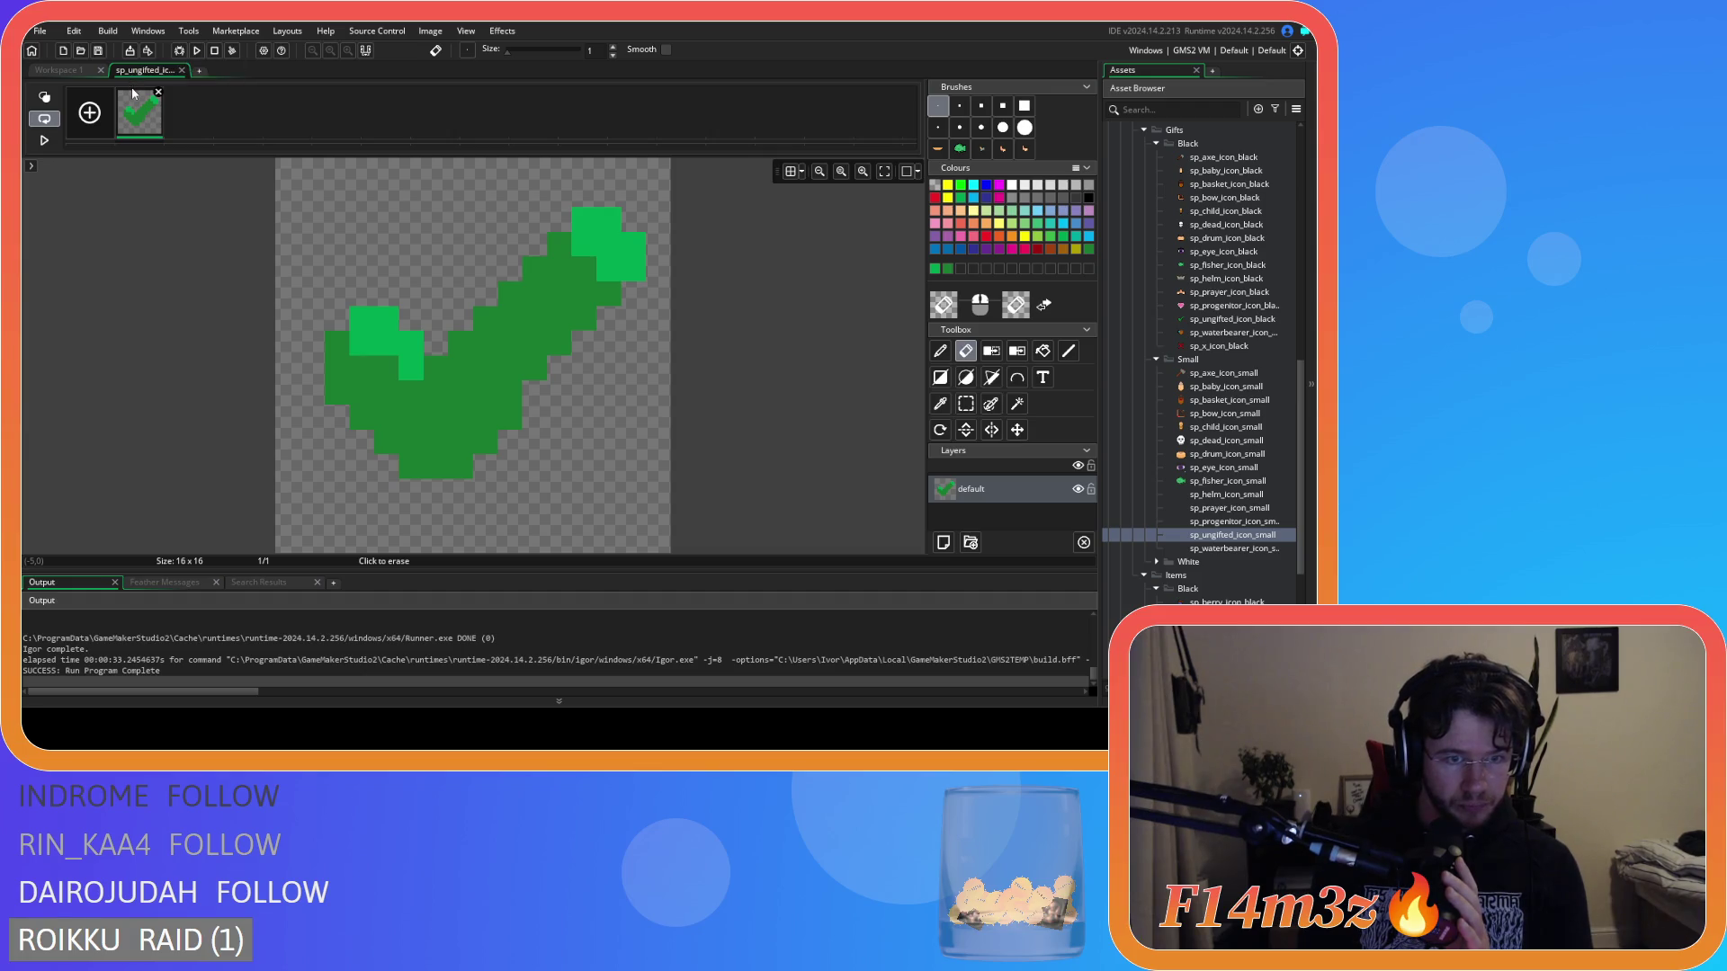
{"action": "left_click", "coordinate": [971, 412]}
{"action": "mouse_move", "coordinate": [289, 281]}
{"action": "left_mouse_down"}
{"action": "mouse_move", "coordinate": [438, 526]}
{"action": "mouse_move", "coordinate": [419, 500]}
{"action": "left_mouse_up"}
{"action": "left_click_drag", "start_coordinate": [400, 425], "coordinate": [376, 425]}
{"action": "left_click", "coordinate": [629, 457]}
Fill the gap between the strokes in dark green and add a bright-green highlight block.
{"action": "left_click", "coordinate": [941, 406]}
{"action": "left_click", "coordinate": [519, 382]}
{"action": "key", "text": "d"}
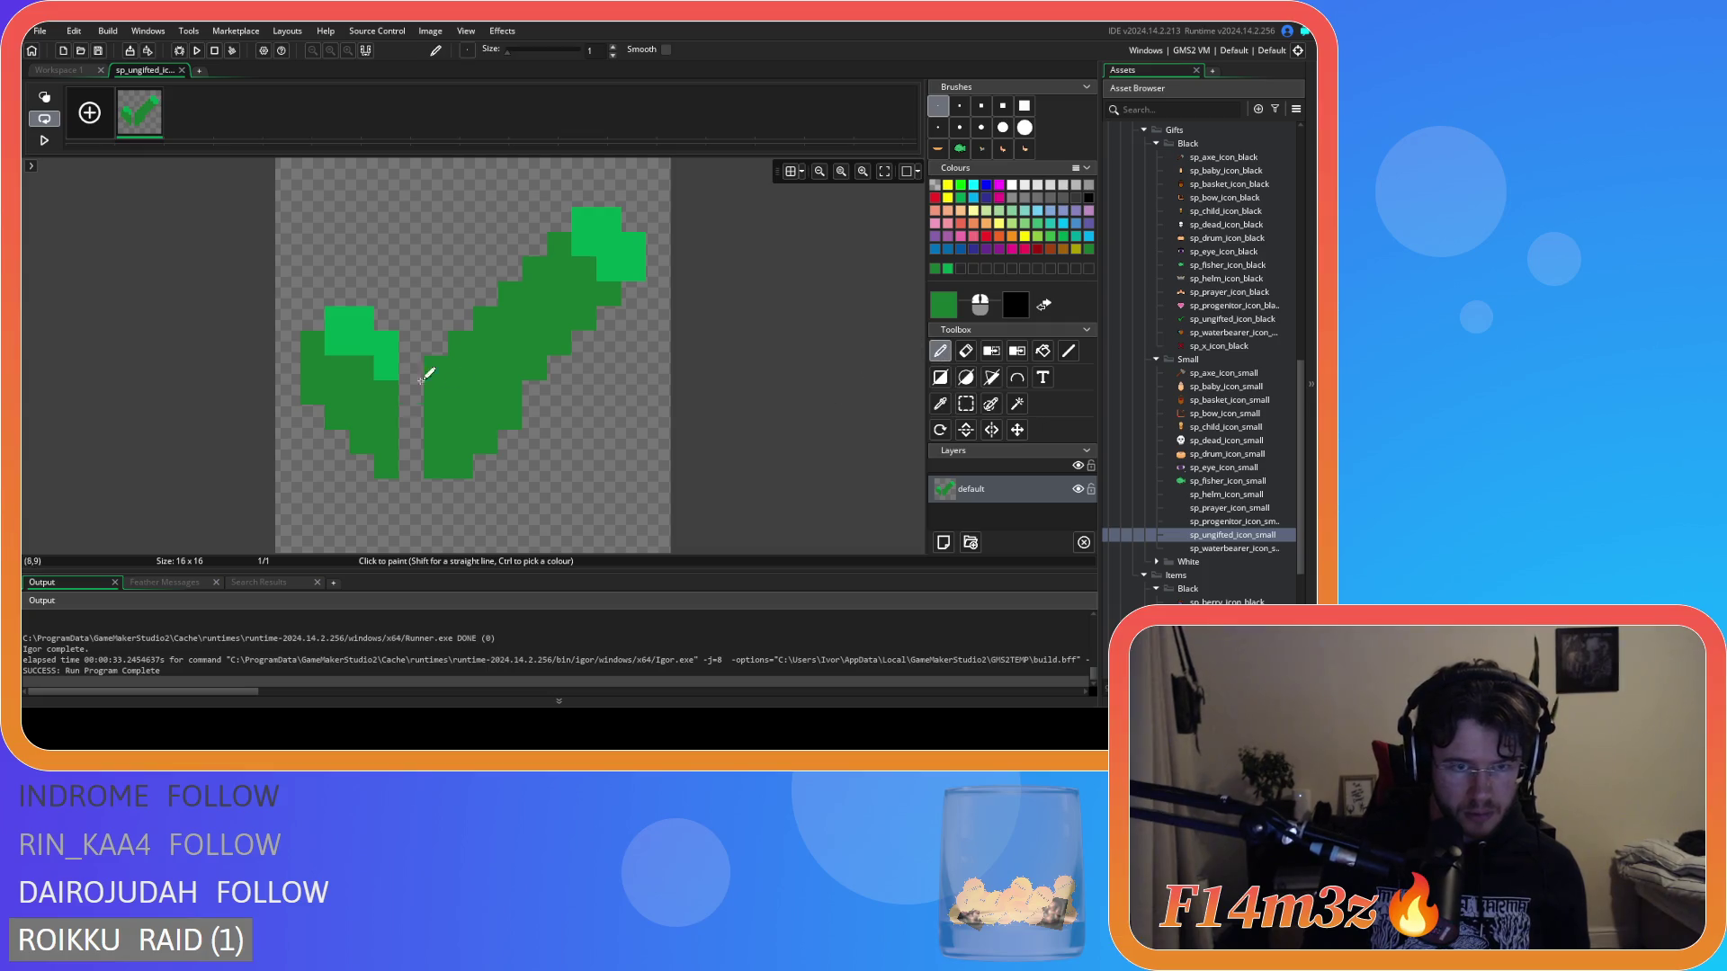
{"action": "left_click_drag", "start_coordinate": [421, 379], "coordinate": [410, 454]}
{"action": "left_click", "coordinate": [387, 353], "text": "ctrl"}
{"action": "left_click_drag", "start_coordinate": [386, 367], "coordinate": [416, 359]}
Compare the reworked check between the sprite overview and the pixel editor.
{"action": "left_click", "coordinate": [59, 70]}
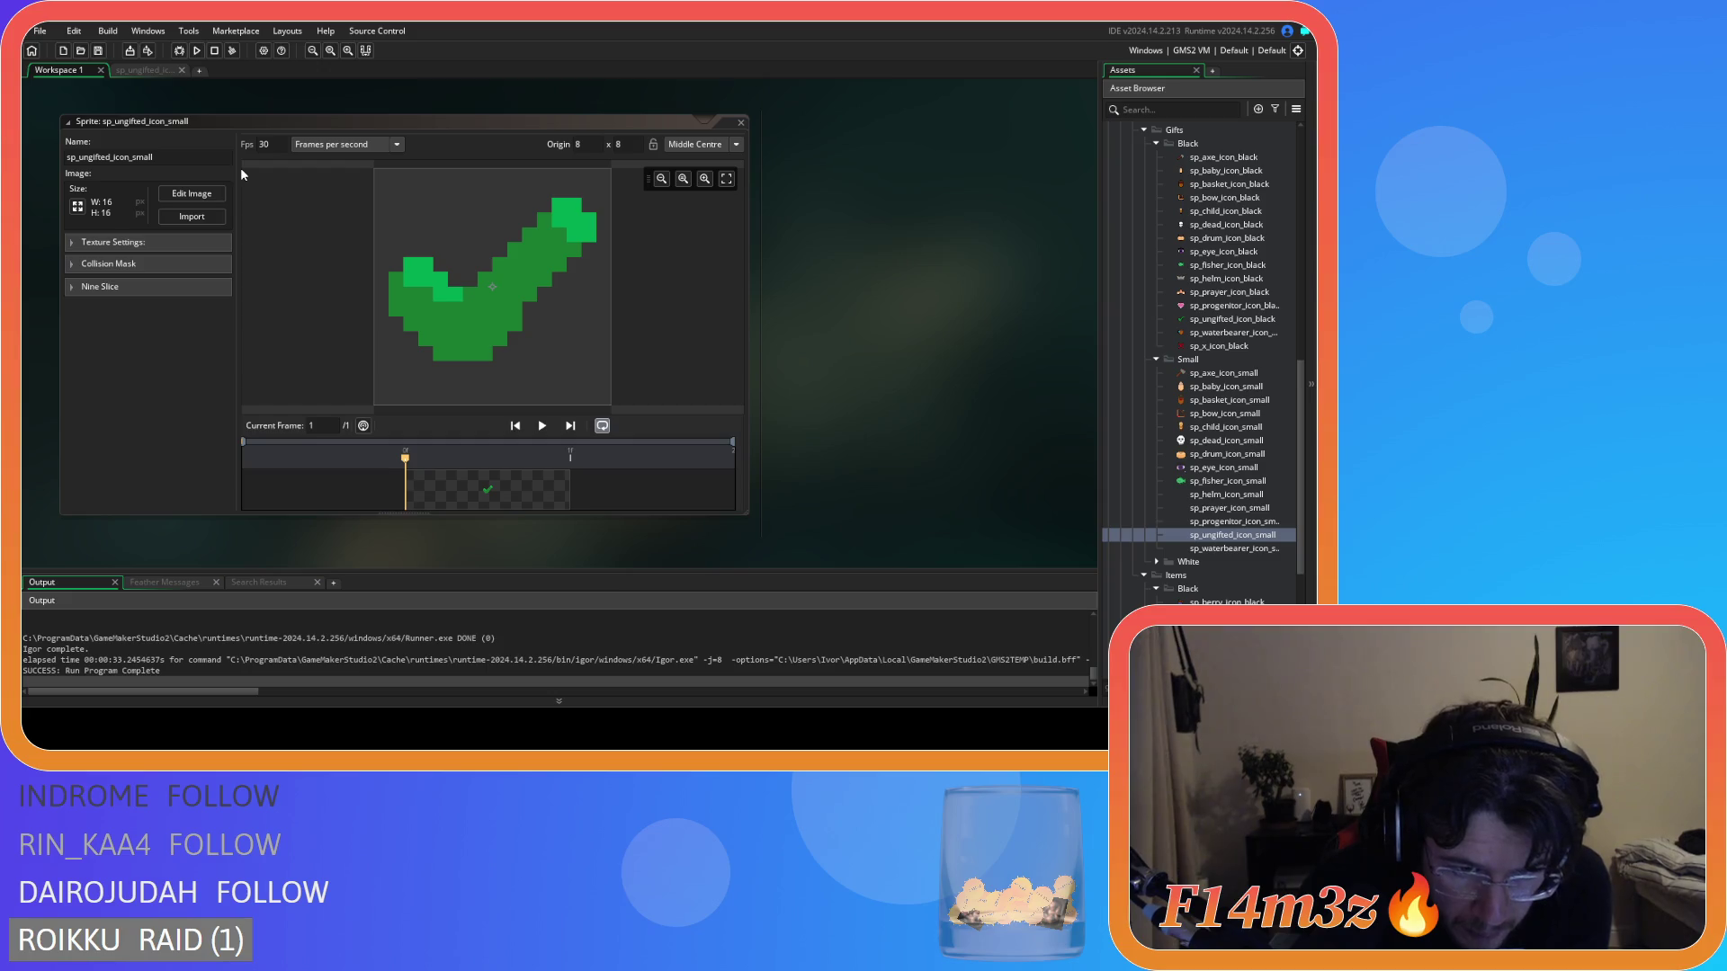
{"action": "left_click", "coordinate": [144, 70]}
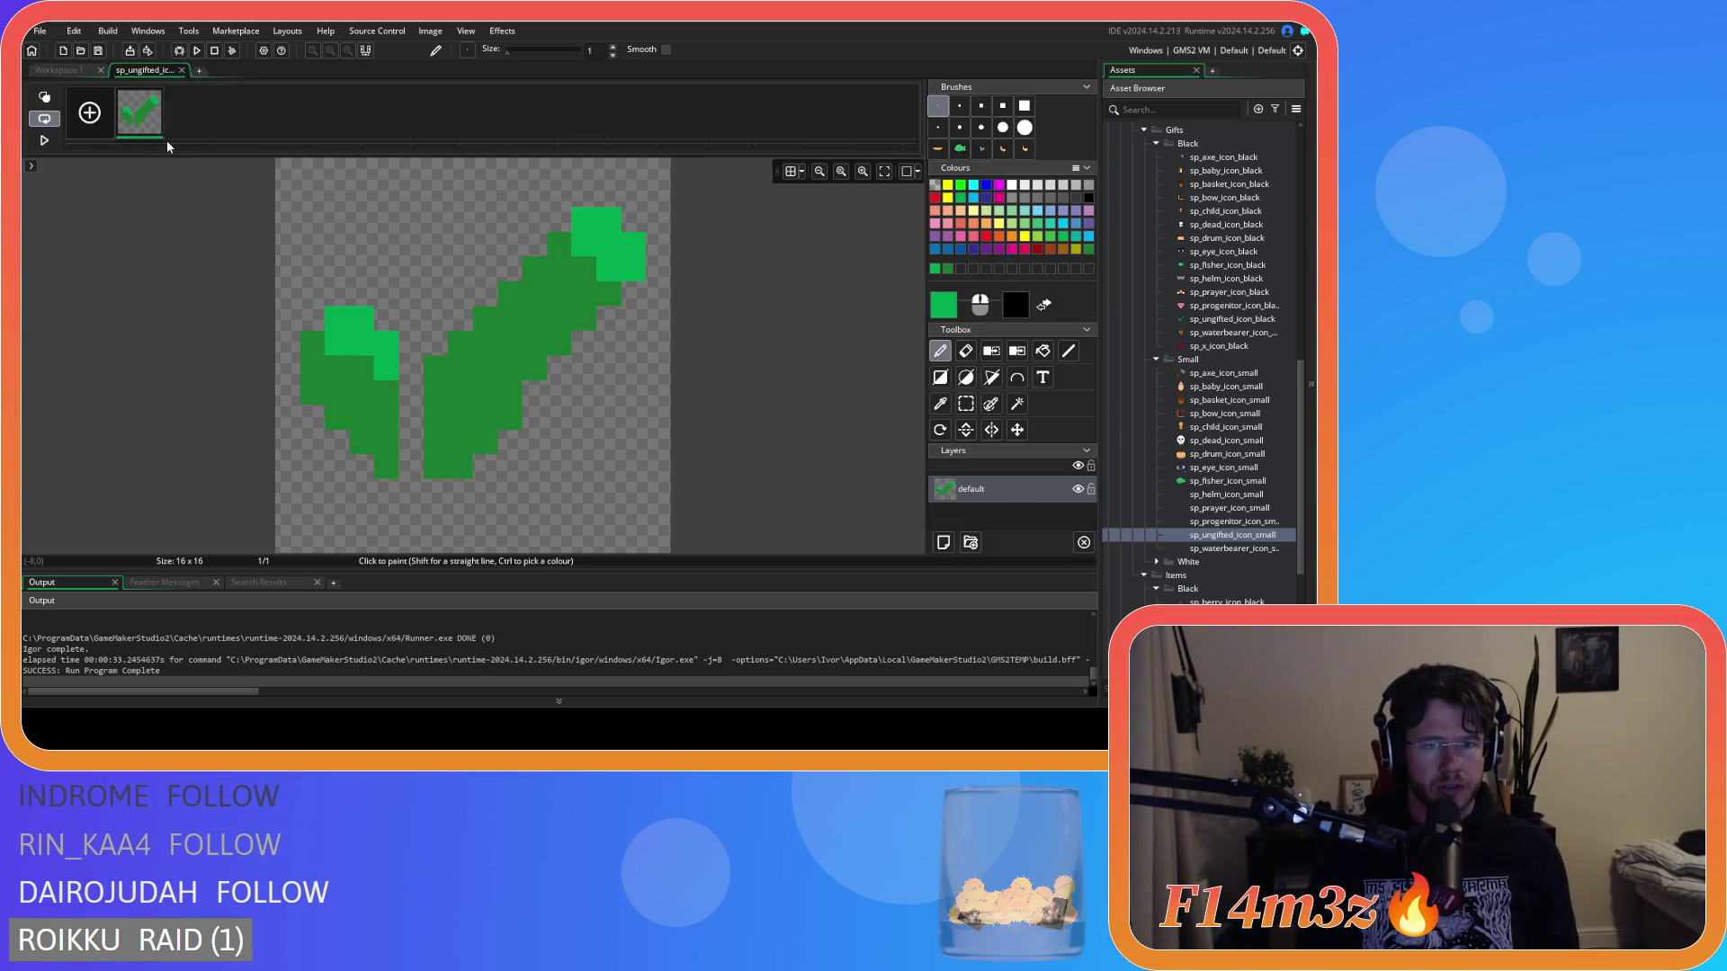
{"action": "left_click", "coordinate": [61, 72]}
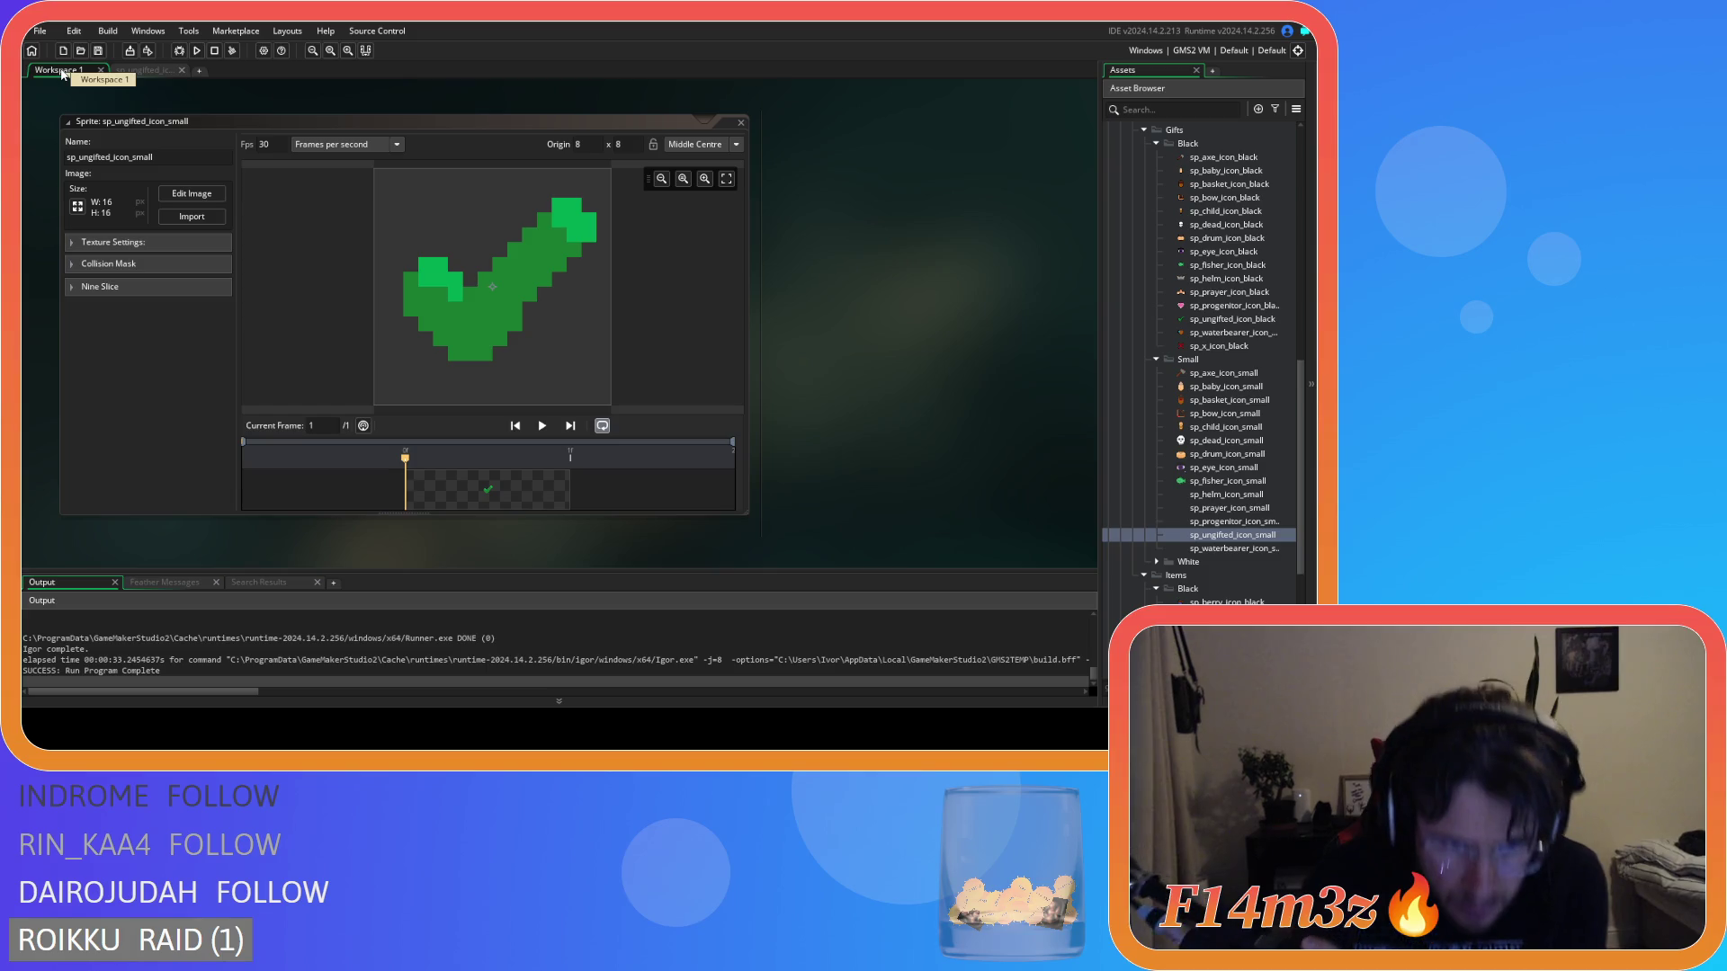
{"action": "left_click", "coordinate": [144, 70]}
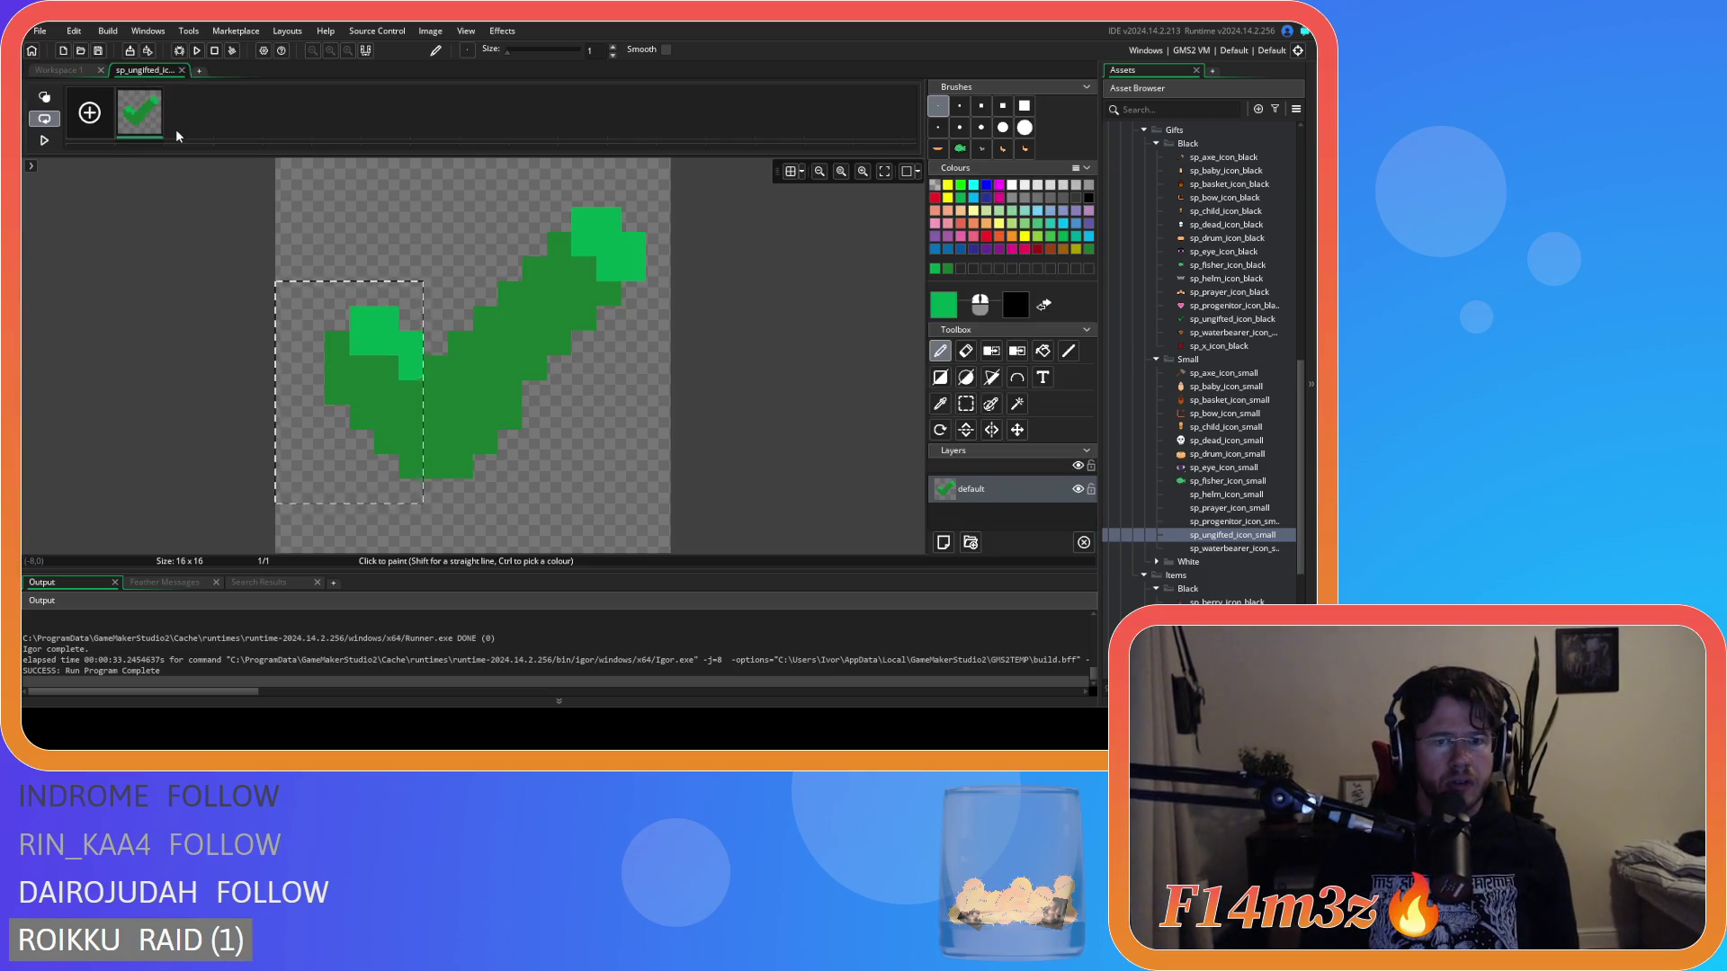
{"action": "left_click", "coordinate": [60, 70]}
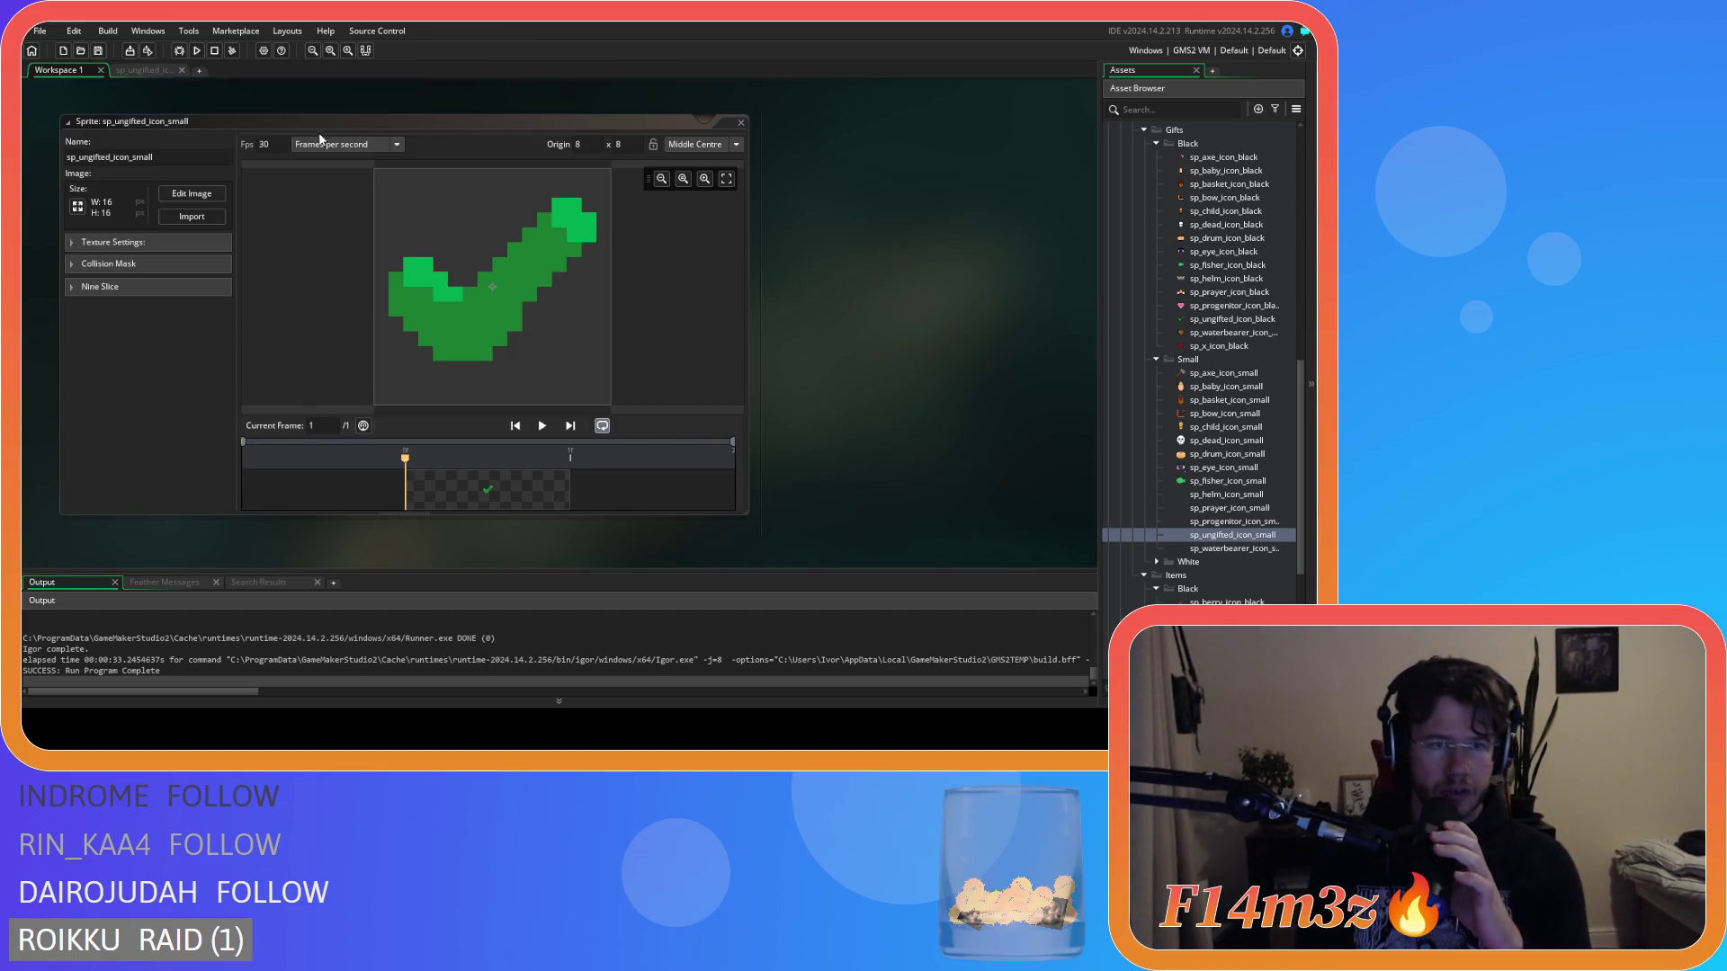
{"action": "scroll", "coordinate": [874, 346], "scroll_direction": "up", "scroll_amount": 3}
{"action": "scroll", "coordinate": [875, 345], "scroll_direction": "down", "scroll_amount": 4}
{"action": "scroll", "coordinate": [874, 346], "scroll_direction": "up", "scroll_amount": 1}
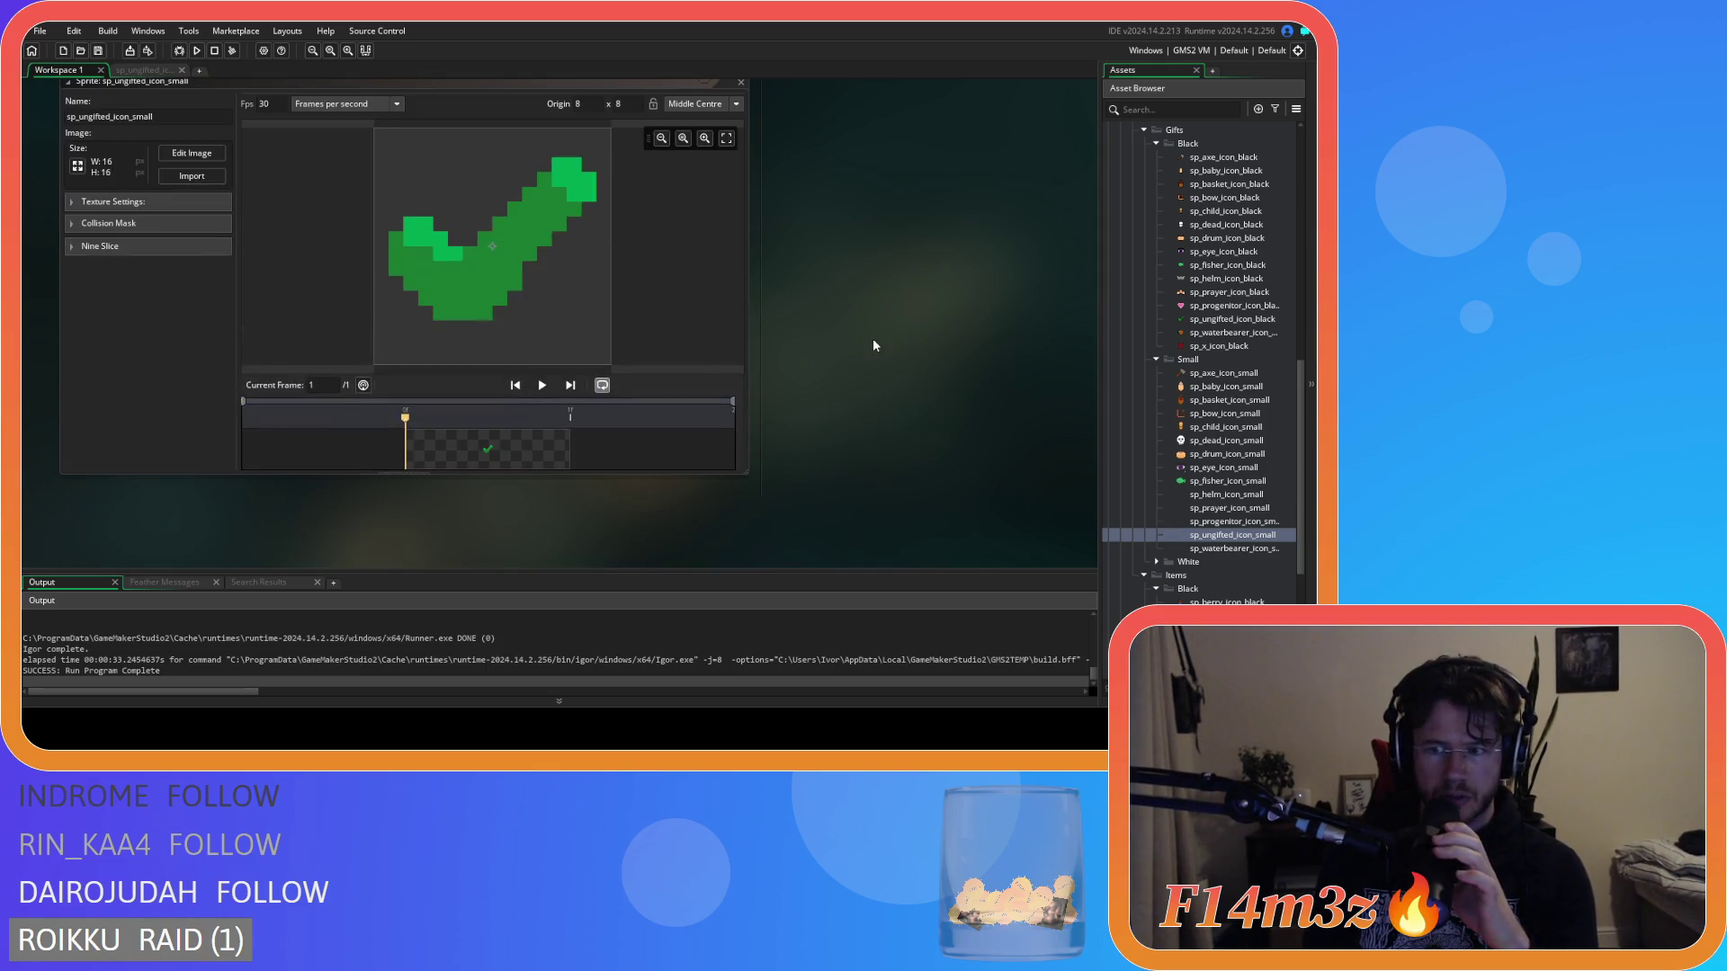
{"action": "double_click", "coordinate": [1220, 319]}
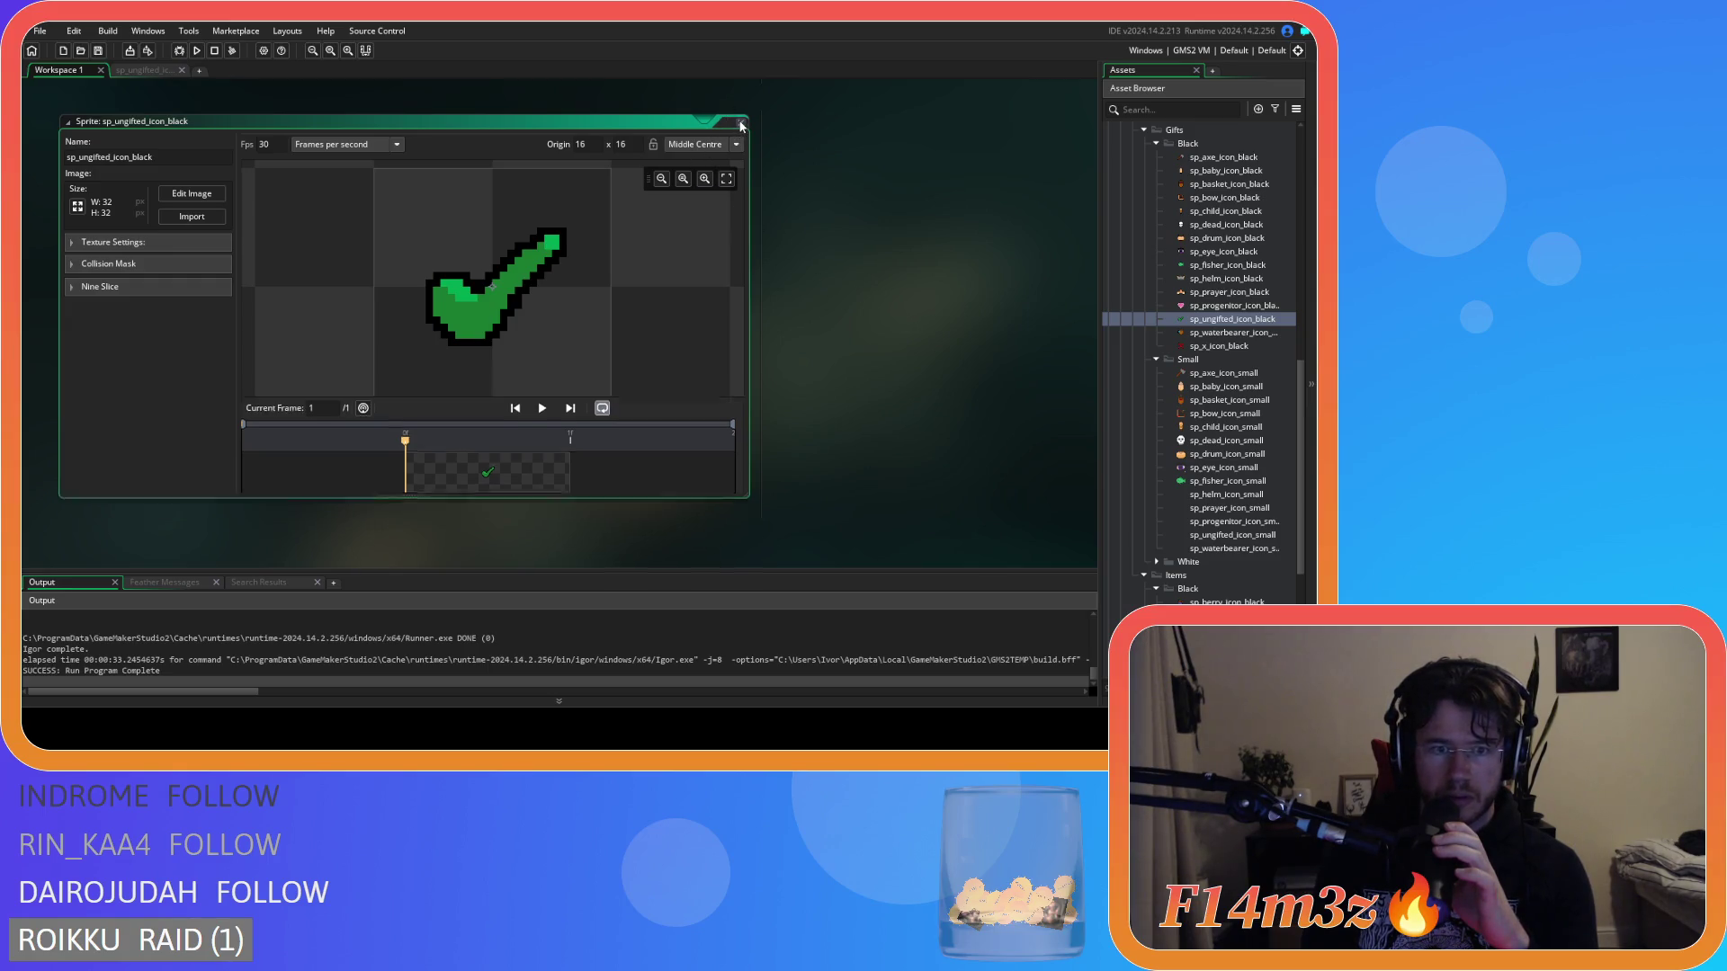
{"action": "left_click", "coordinate": [742, 122]}
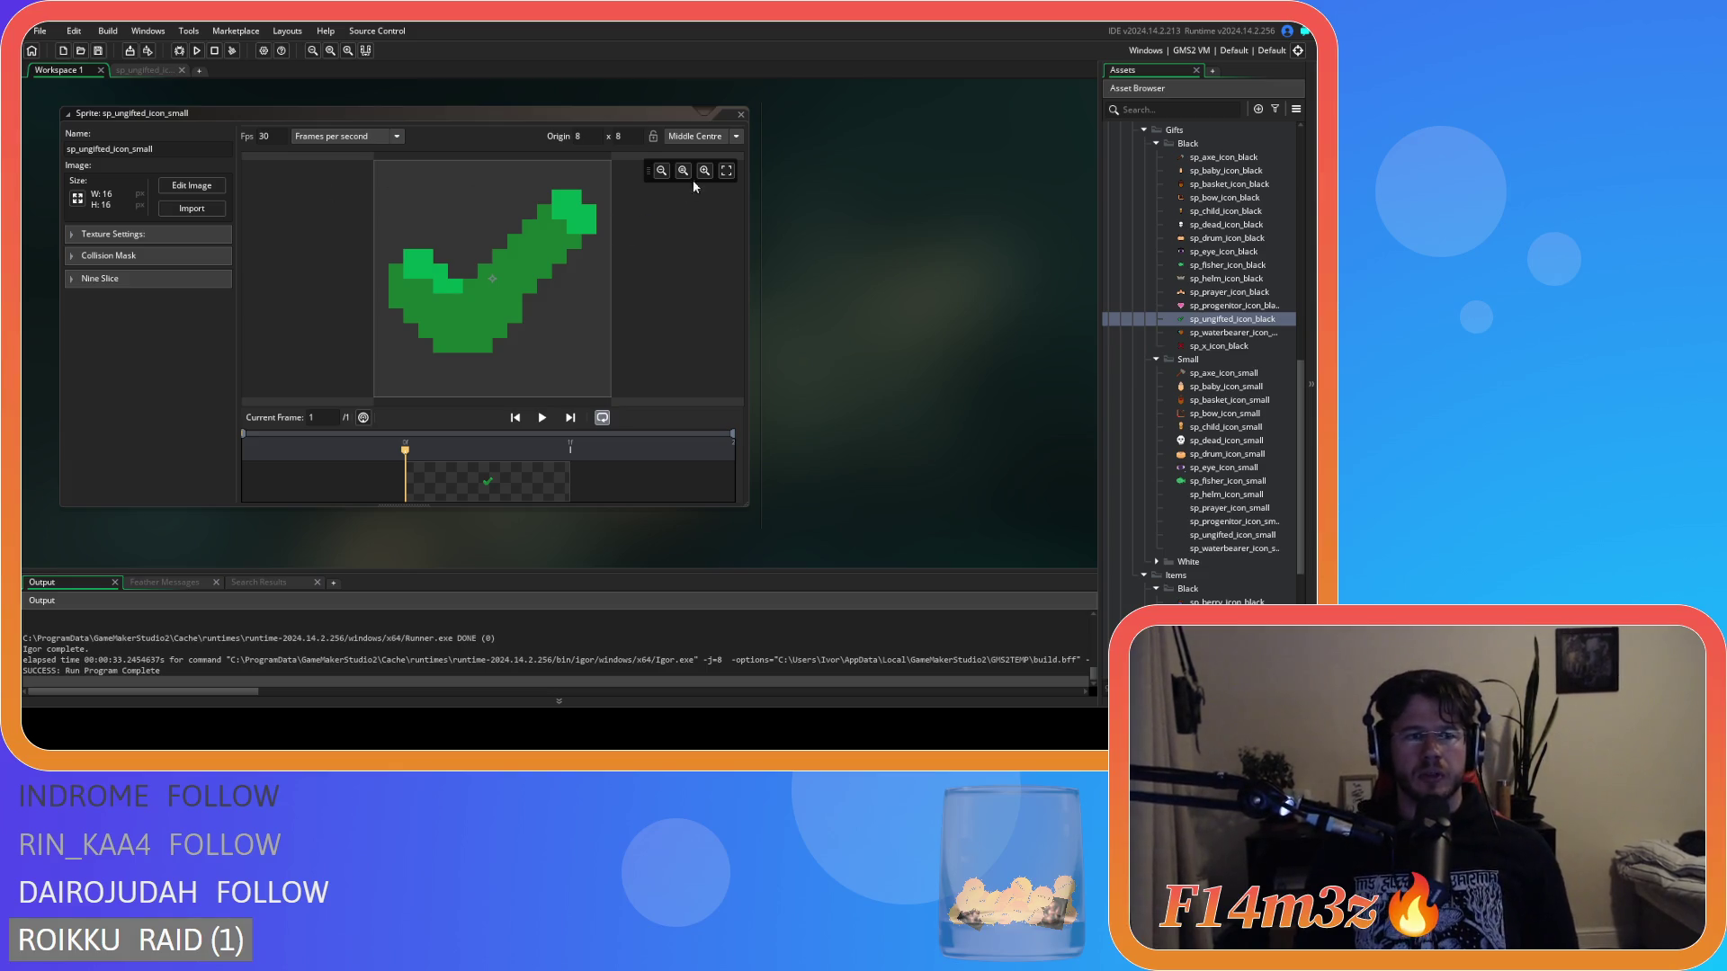
{"action": "left_click", "coordinate": [741, 113]}
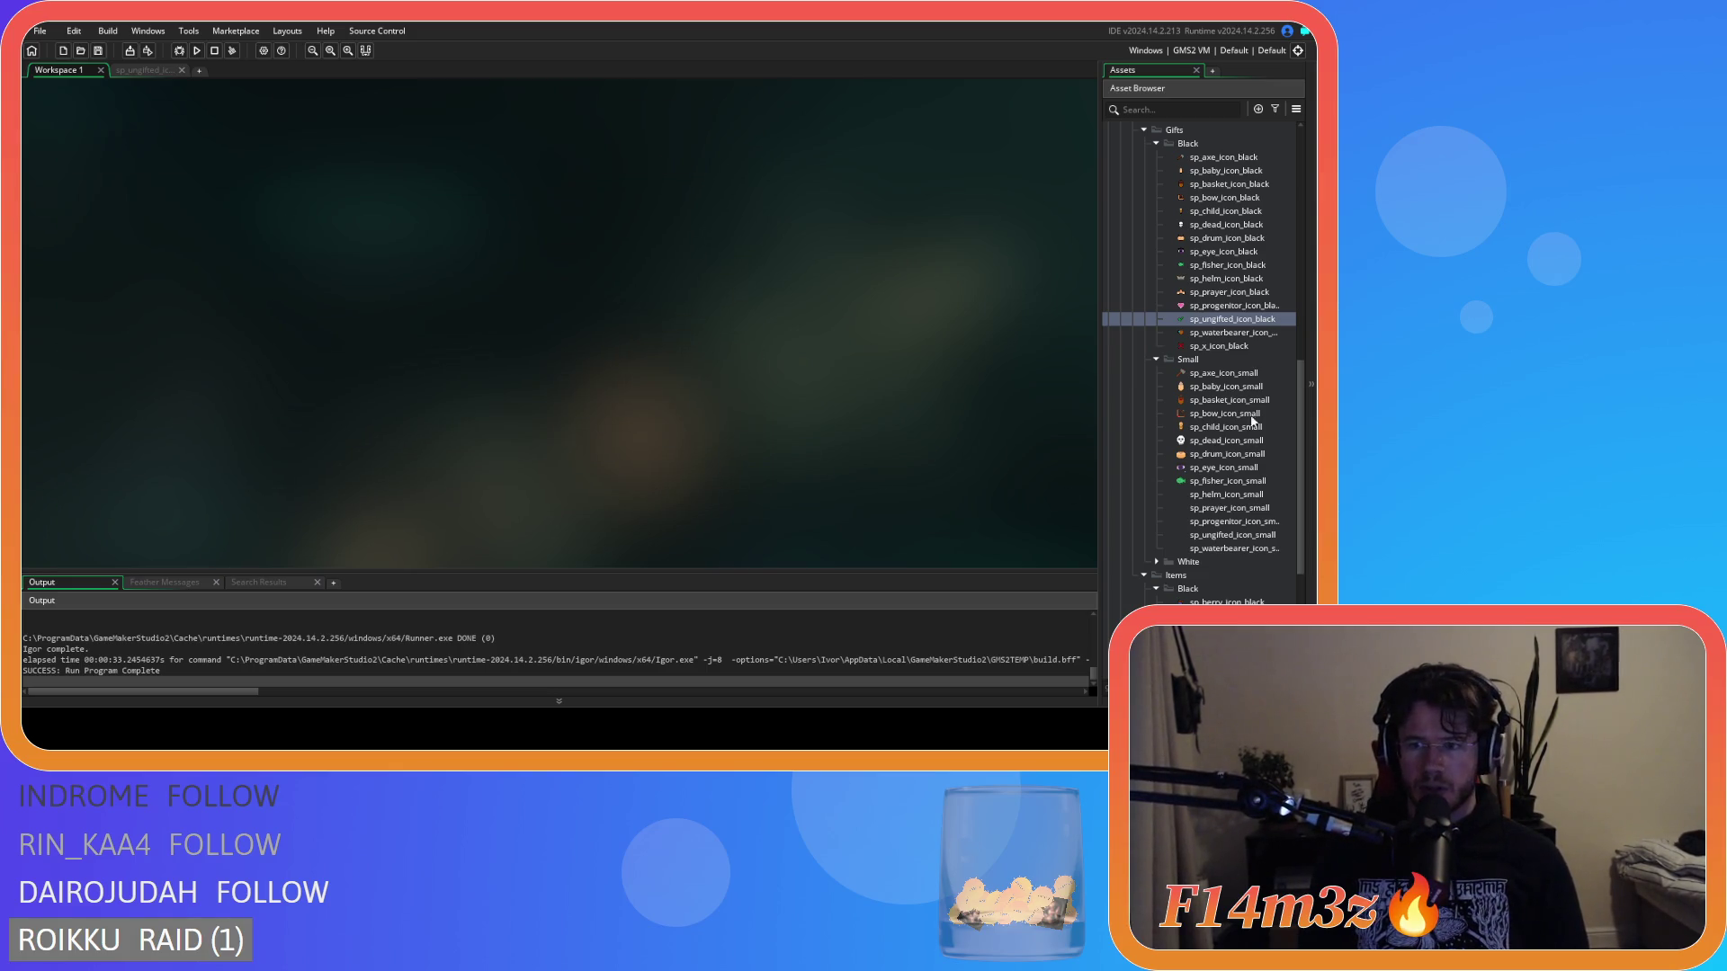
{"action": "double_click", "coordinate": [1218, 335]}
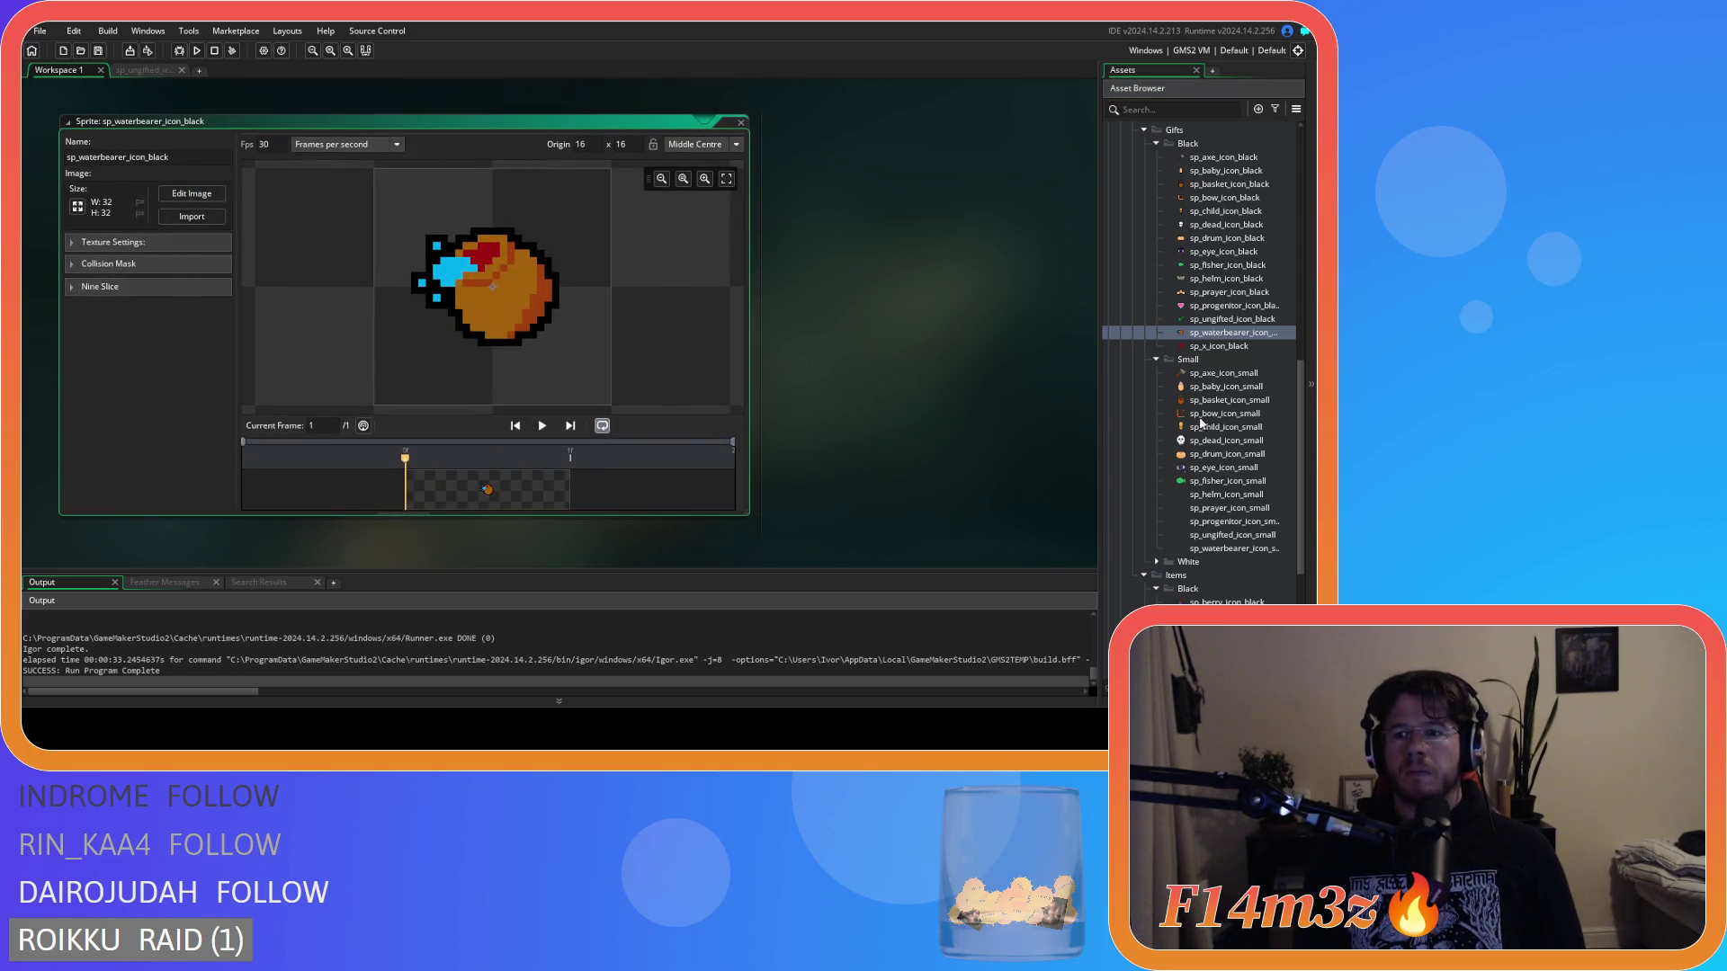
{"action": "scroll", "coordinate": [904, 444], "scroll_direction": "up", "scroll_amount": 3}
{"action": "scroll", "coordinate": [904, 444], "scroll_direction": "down", "scroll_amount": 5}
{"action": "double_click", "coordinate": [1196, 321]}
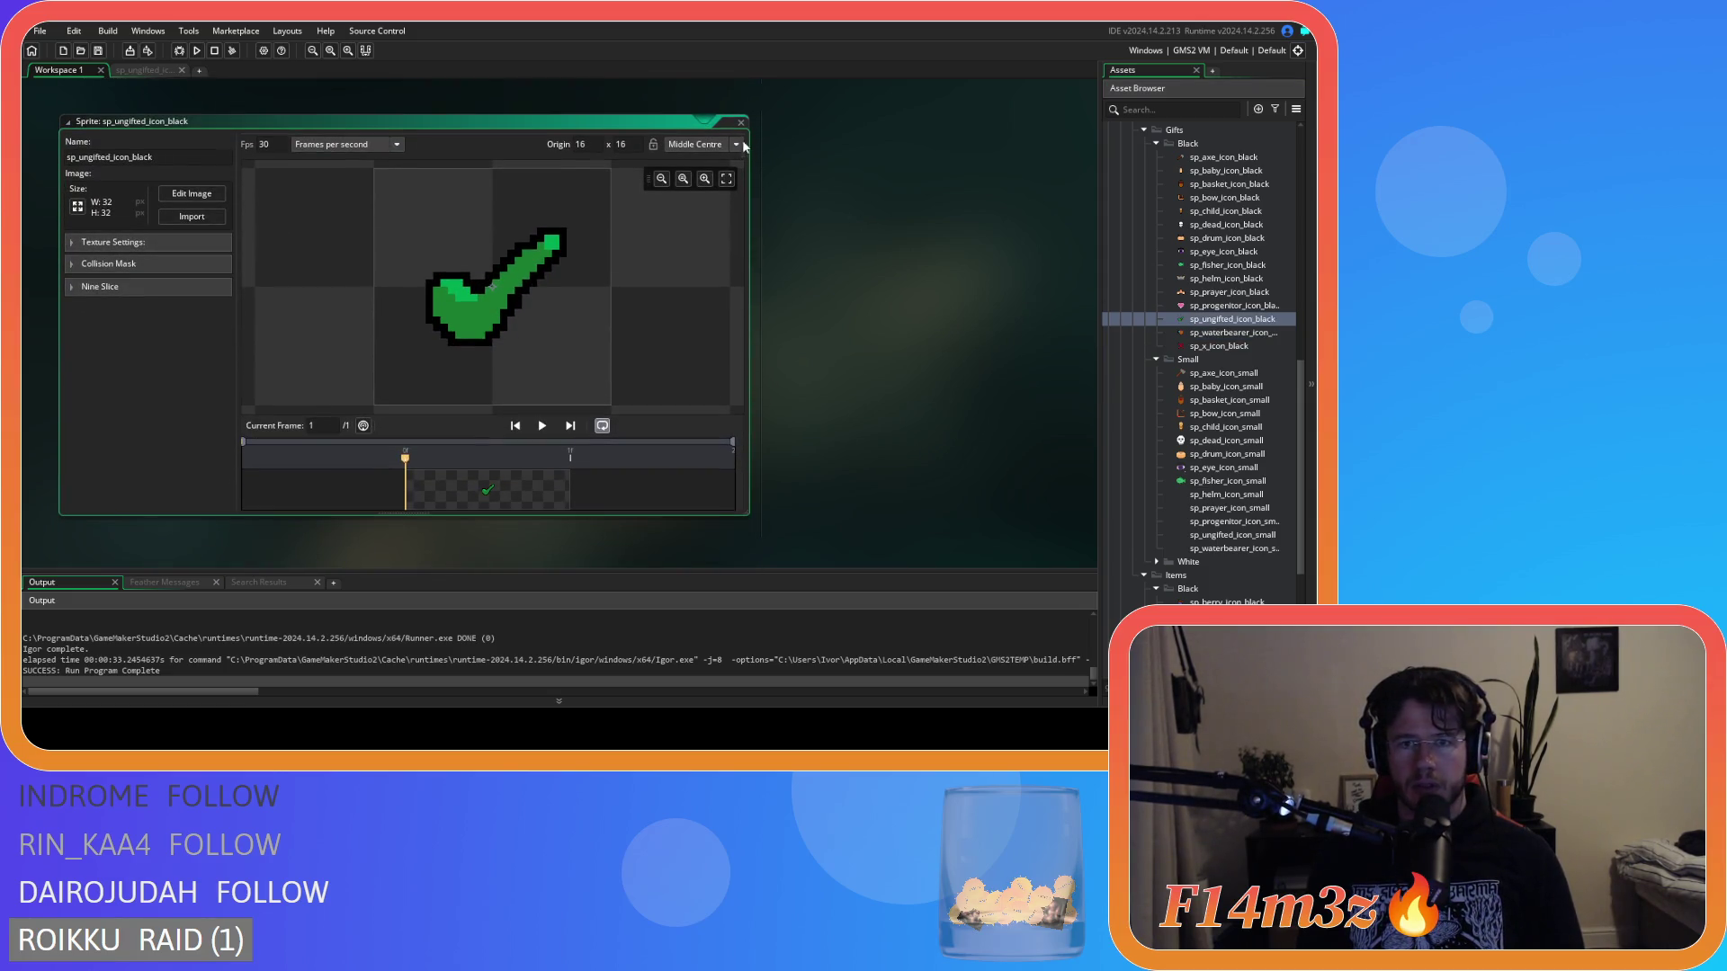
{"action": "double_click", "coordinate": [728, 122]}
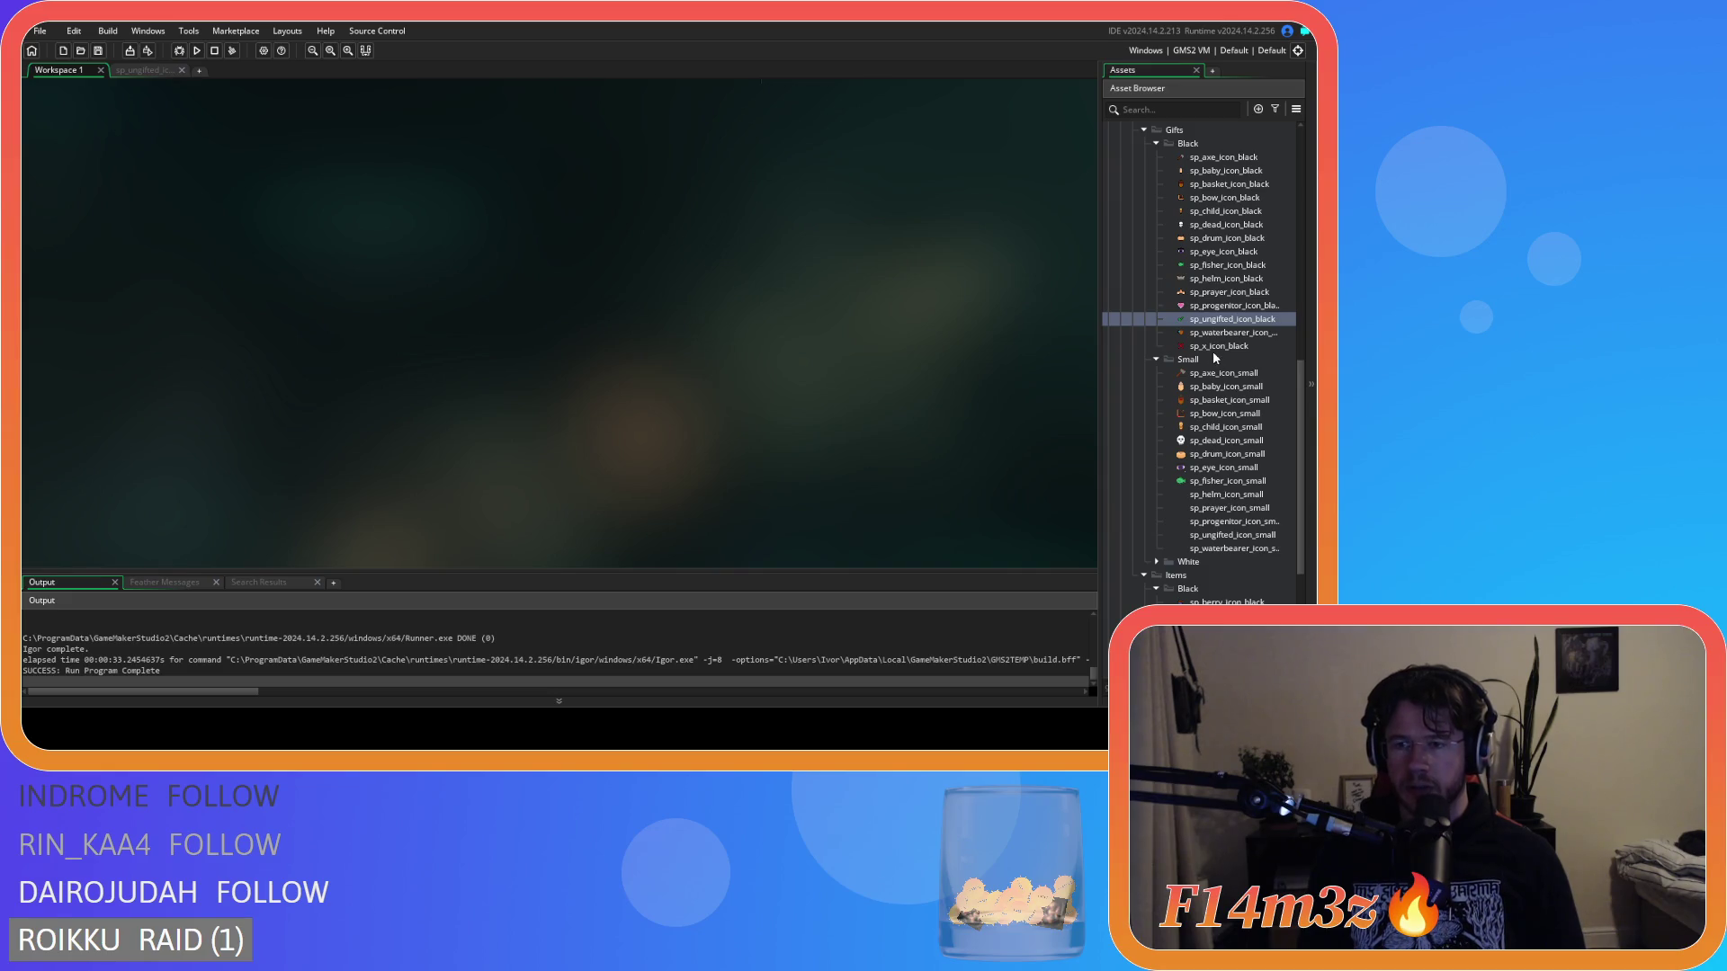
{"action": "double_click", "coordinate": [1205, 320]}
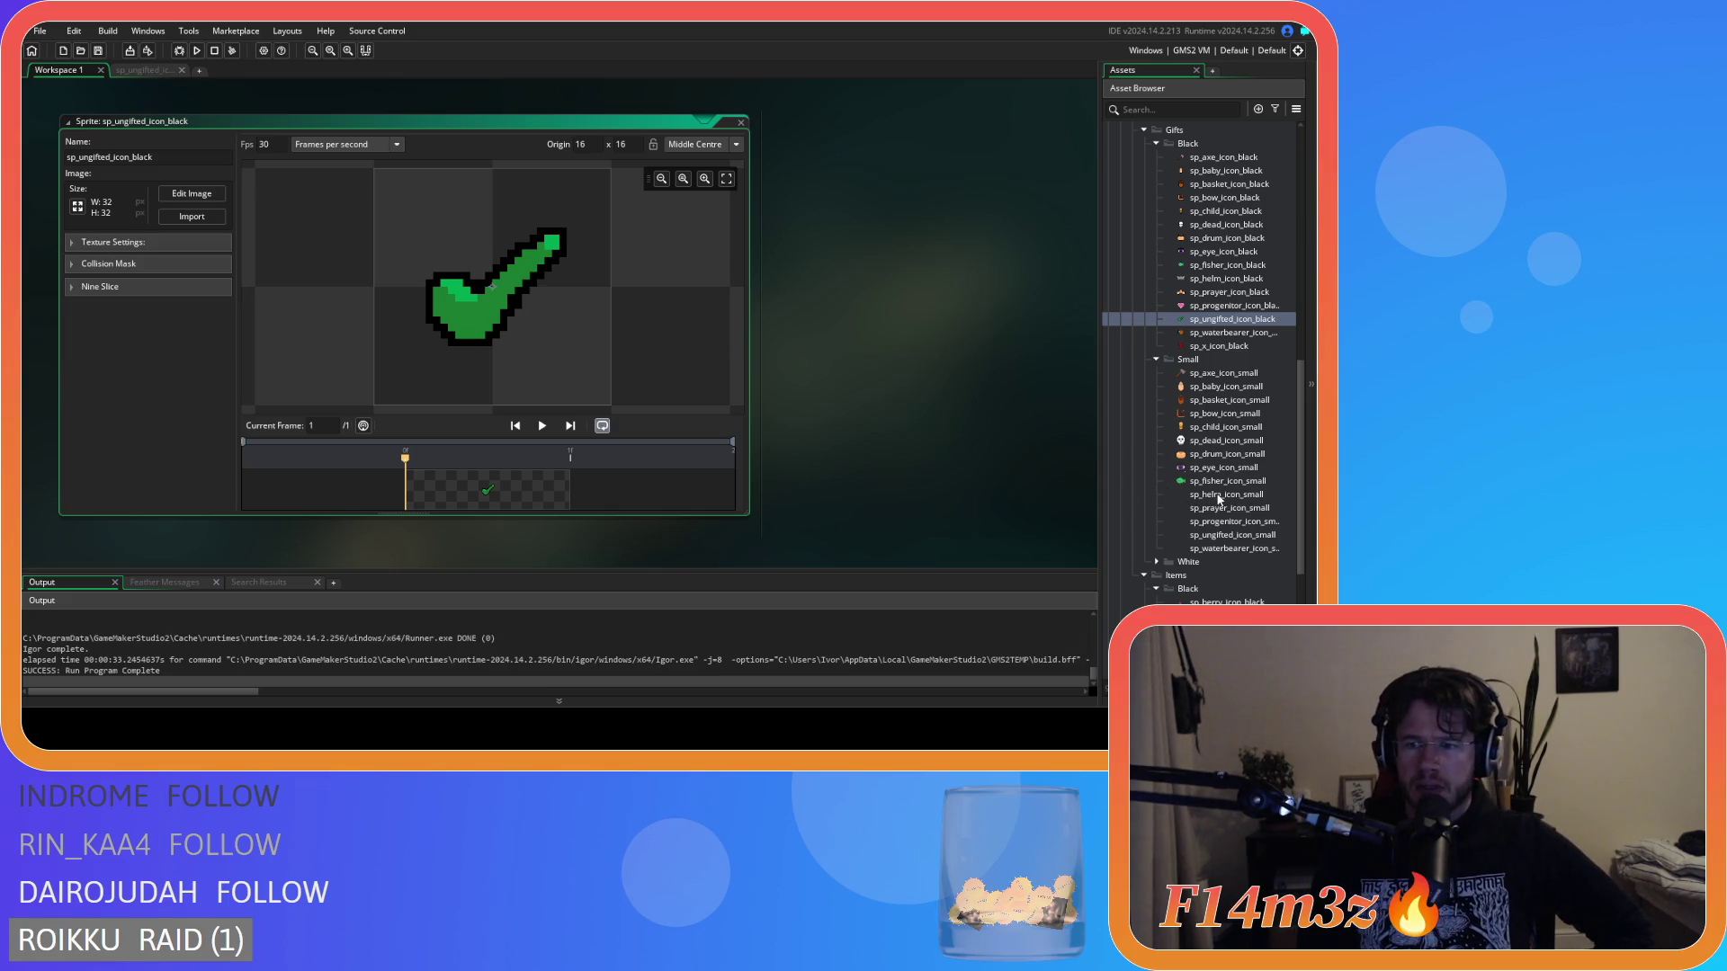
{"action": "double_click", "coordinate": [1242, 537]}
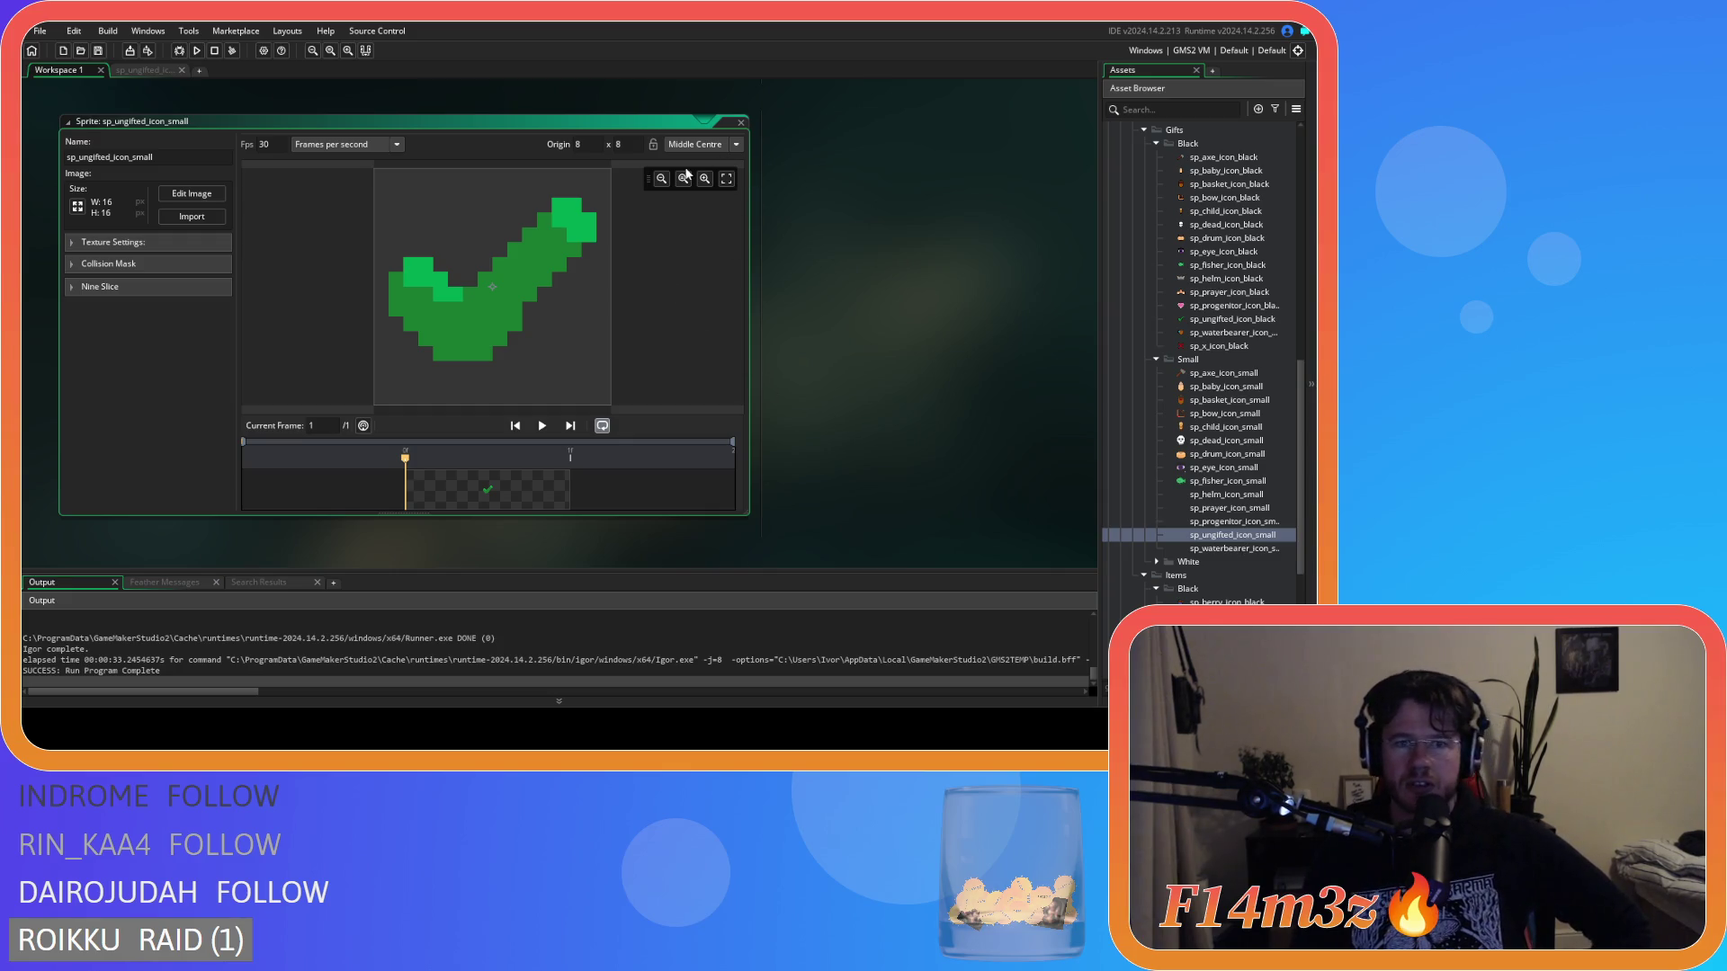
Show the canvas grid with X and Y spacing set to 4 pixels.
{"action": "left_click", "coordinate": [189, 193]}
{"action": "left_click", "coordinate": [787, 177]}
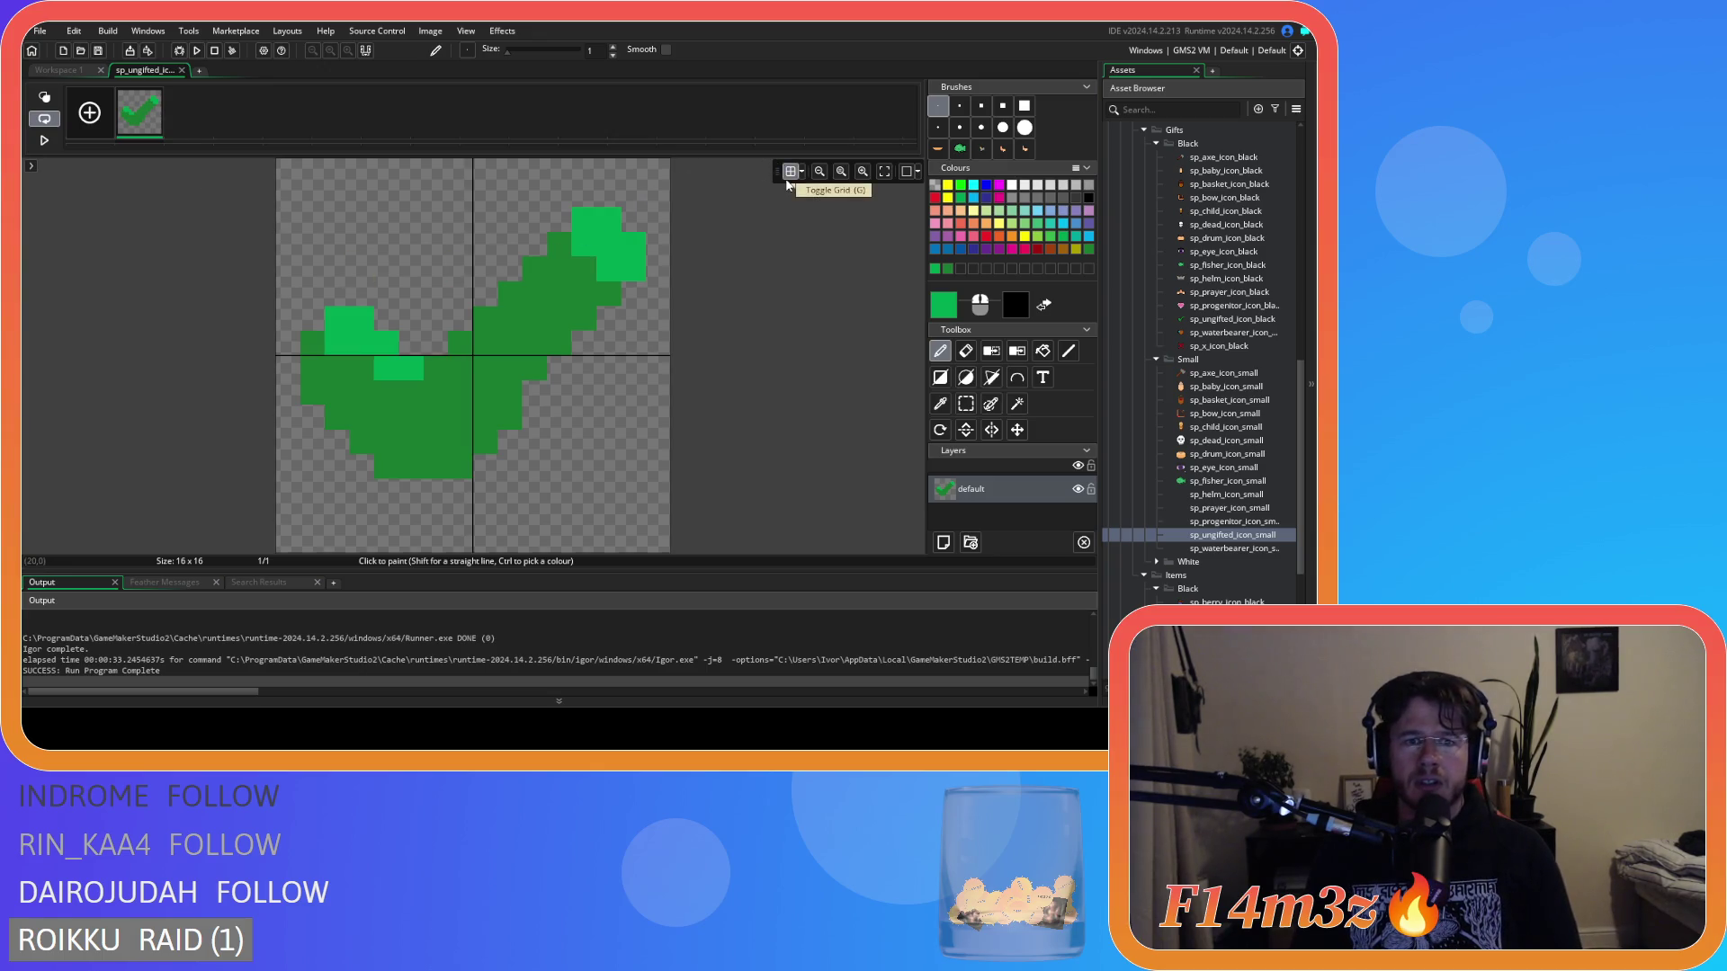
{"action": "left_click", "coordinate": [803, 173]}
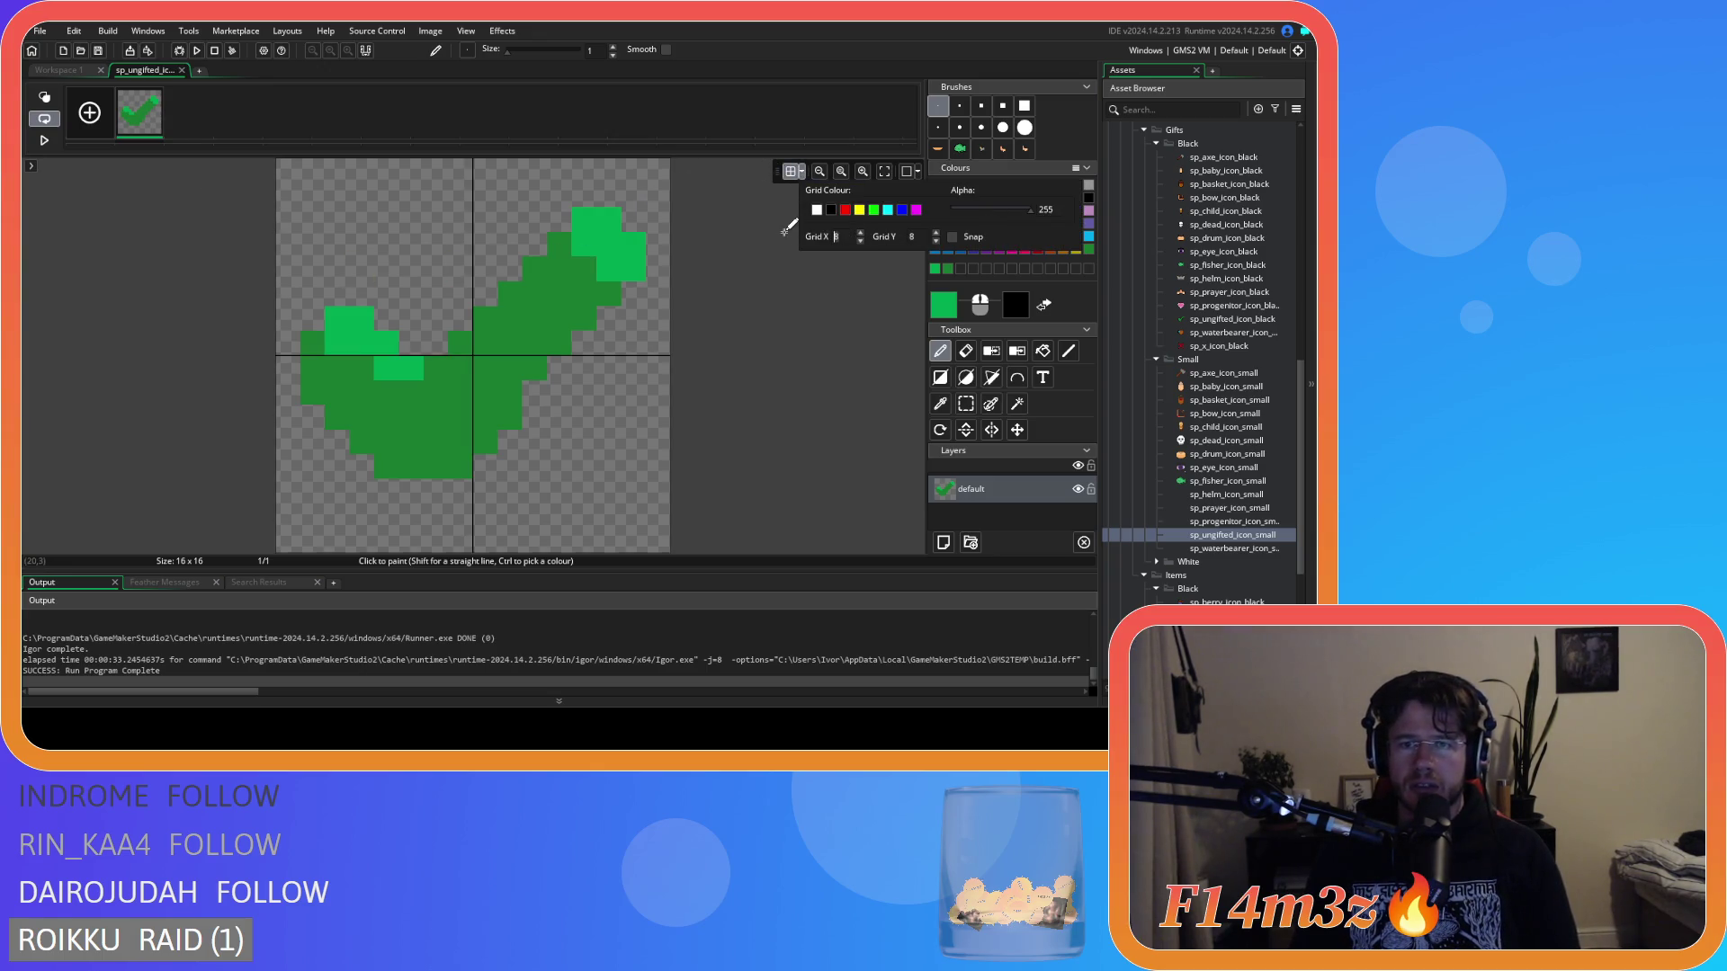
{"action": "type", "text": "44"}
{"action": "left_click", "coordinate": [803, 170]}
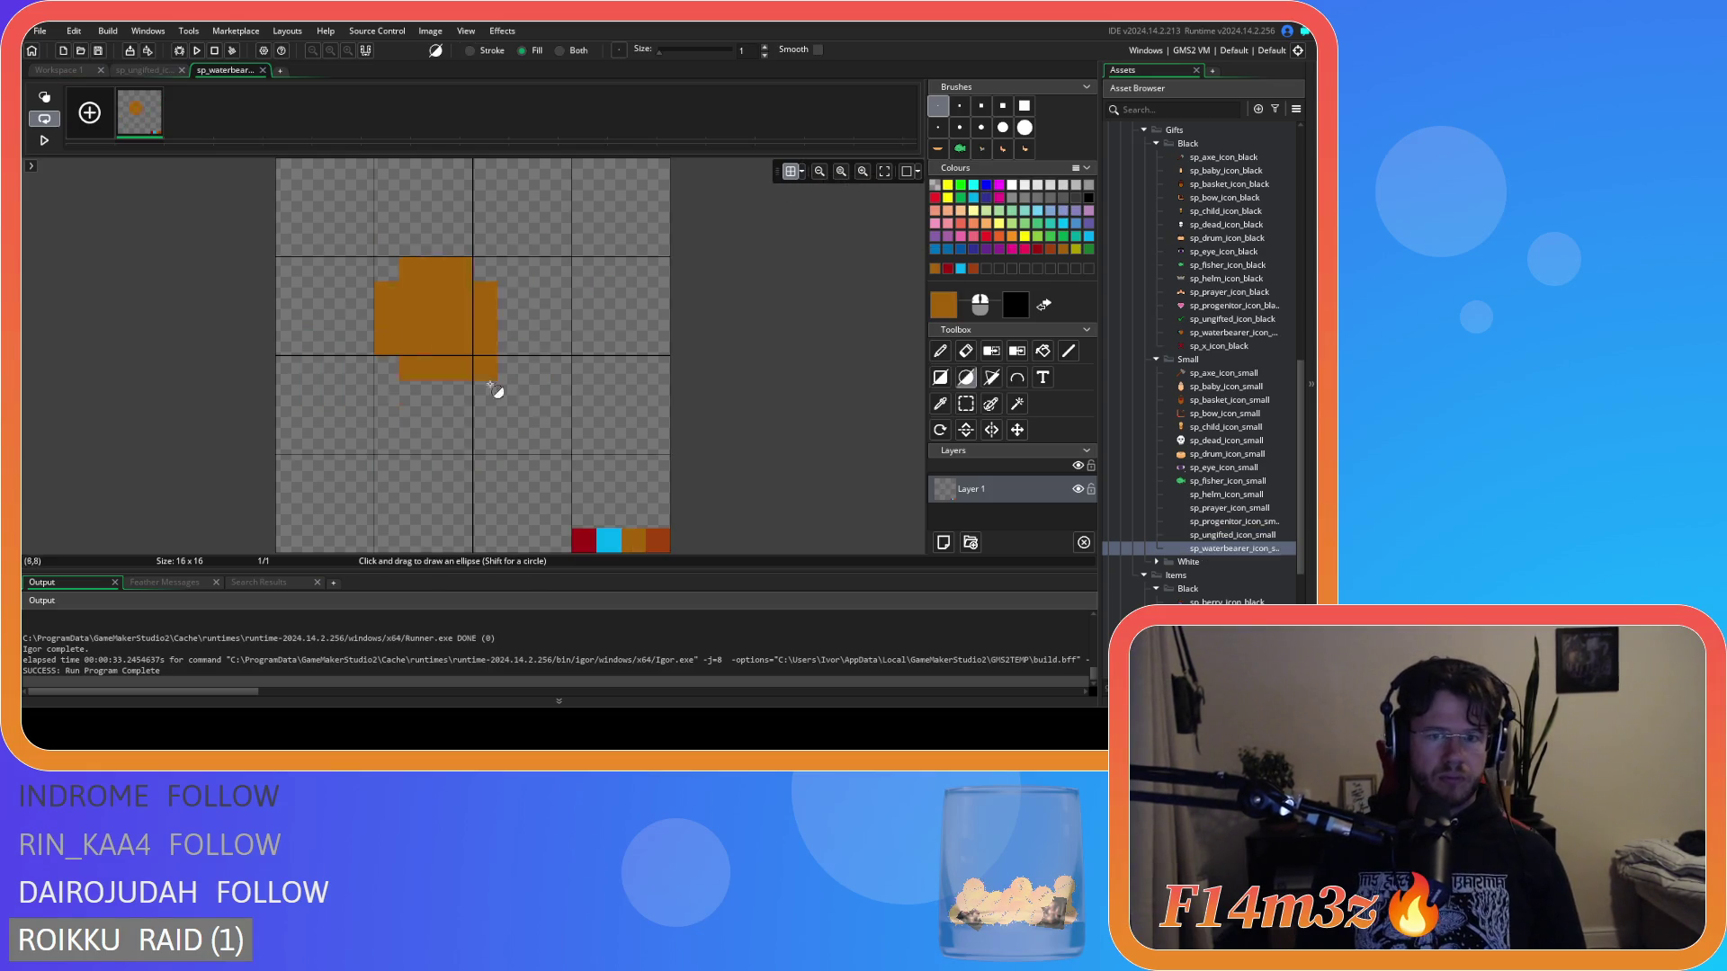
Draw a filled orange circle on the small check icon, then close that editor.
{"action": "left_click_drag", "start_coordinate": [492, 386], "coordinate": [632, 519]}
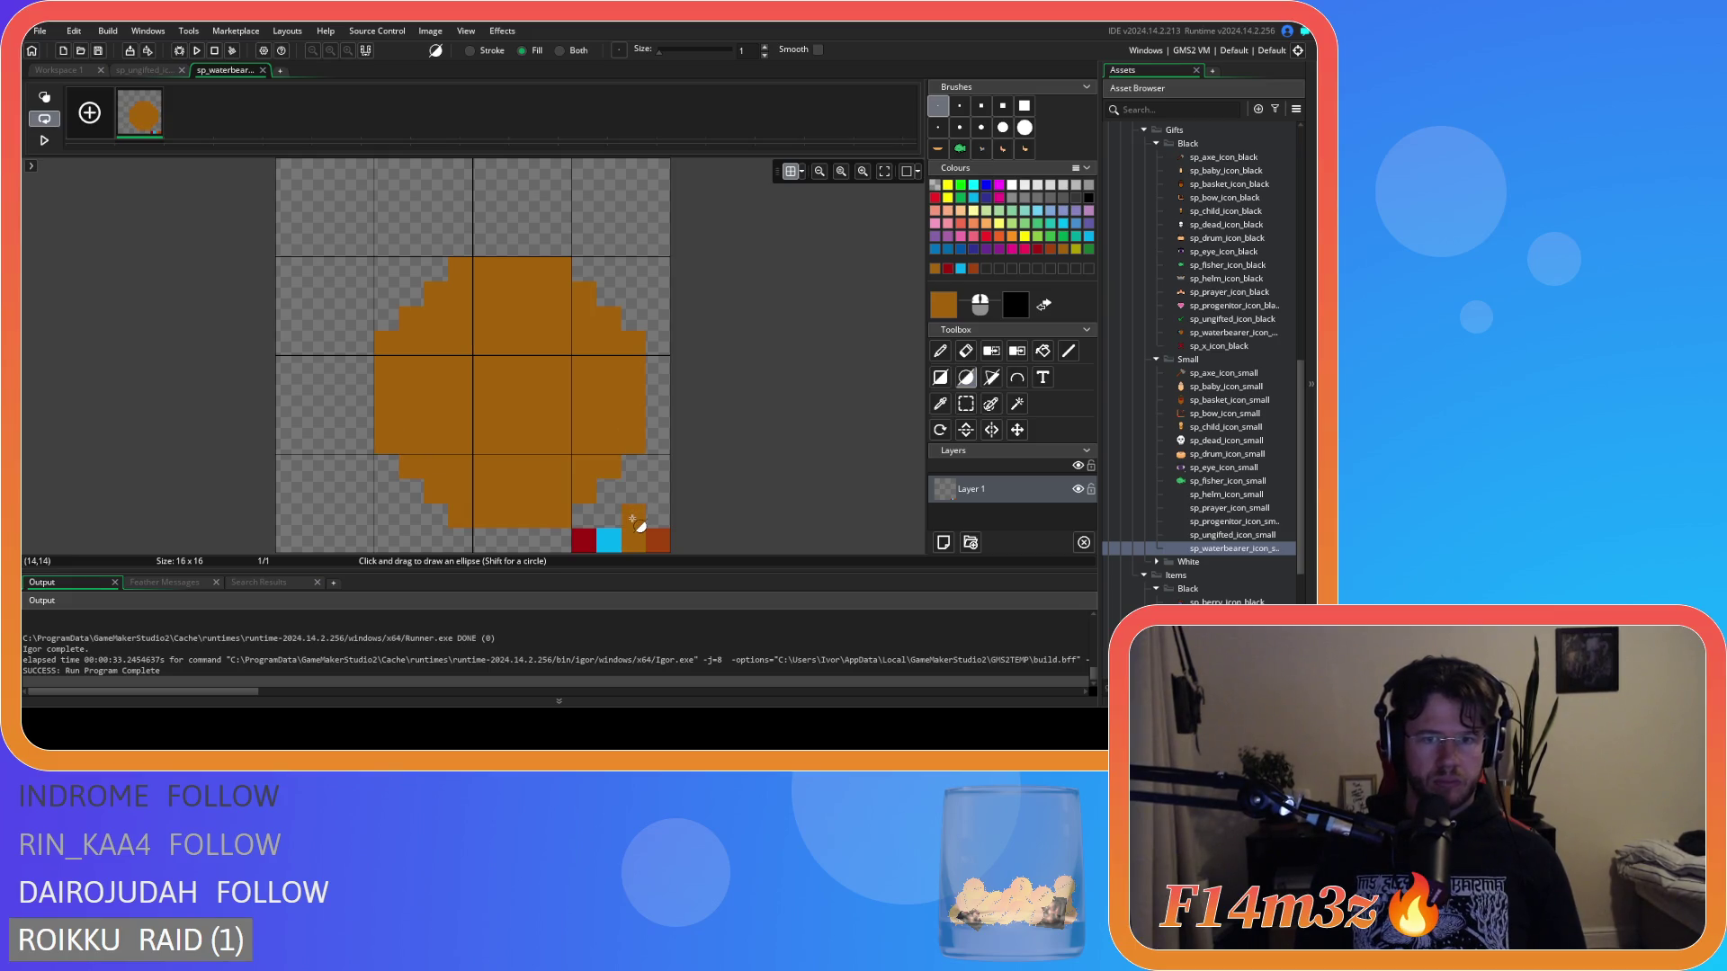
{"action": "left_click_drag", "start_coordinate": [632, 519], "coordinate": [634, 520]}
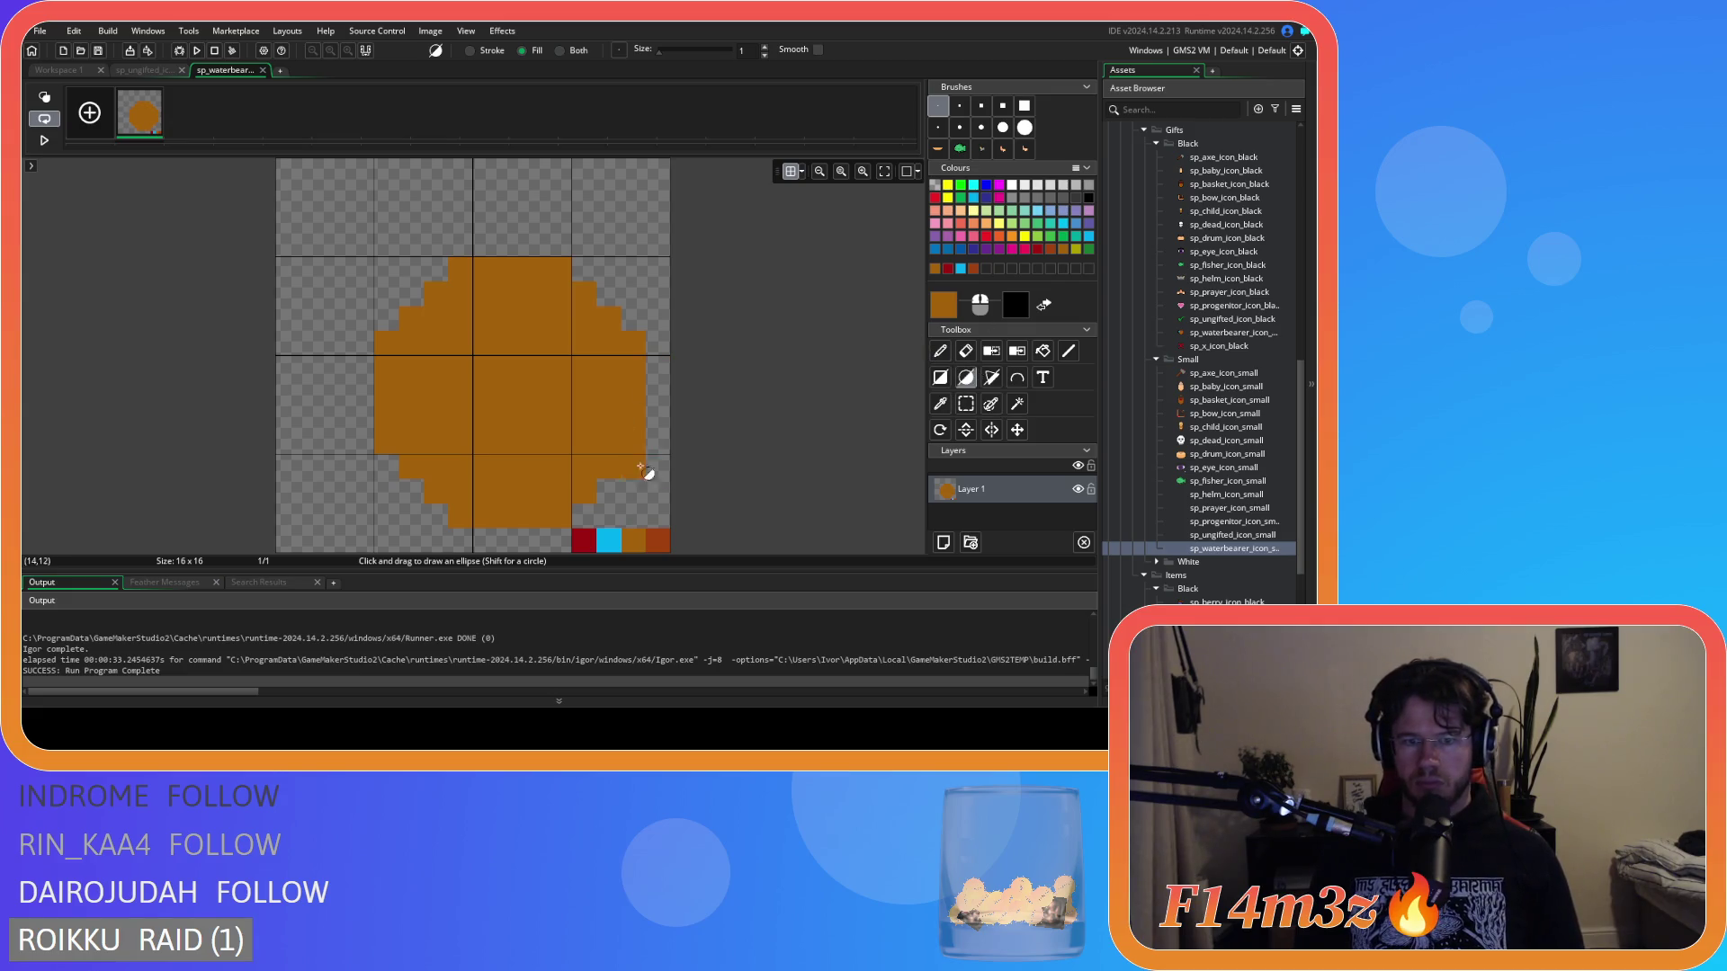
{"action": "left_click", "coordinate": [170, 71]}
{"action": "left_click", "coordinate": [182, 70]}
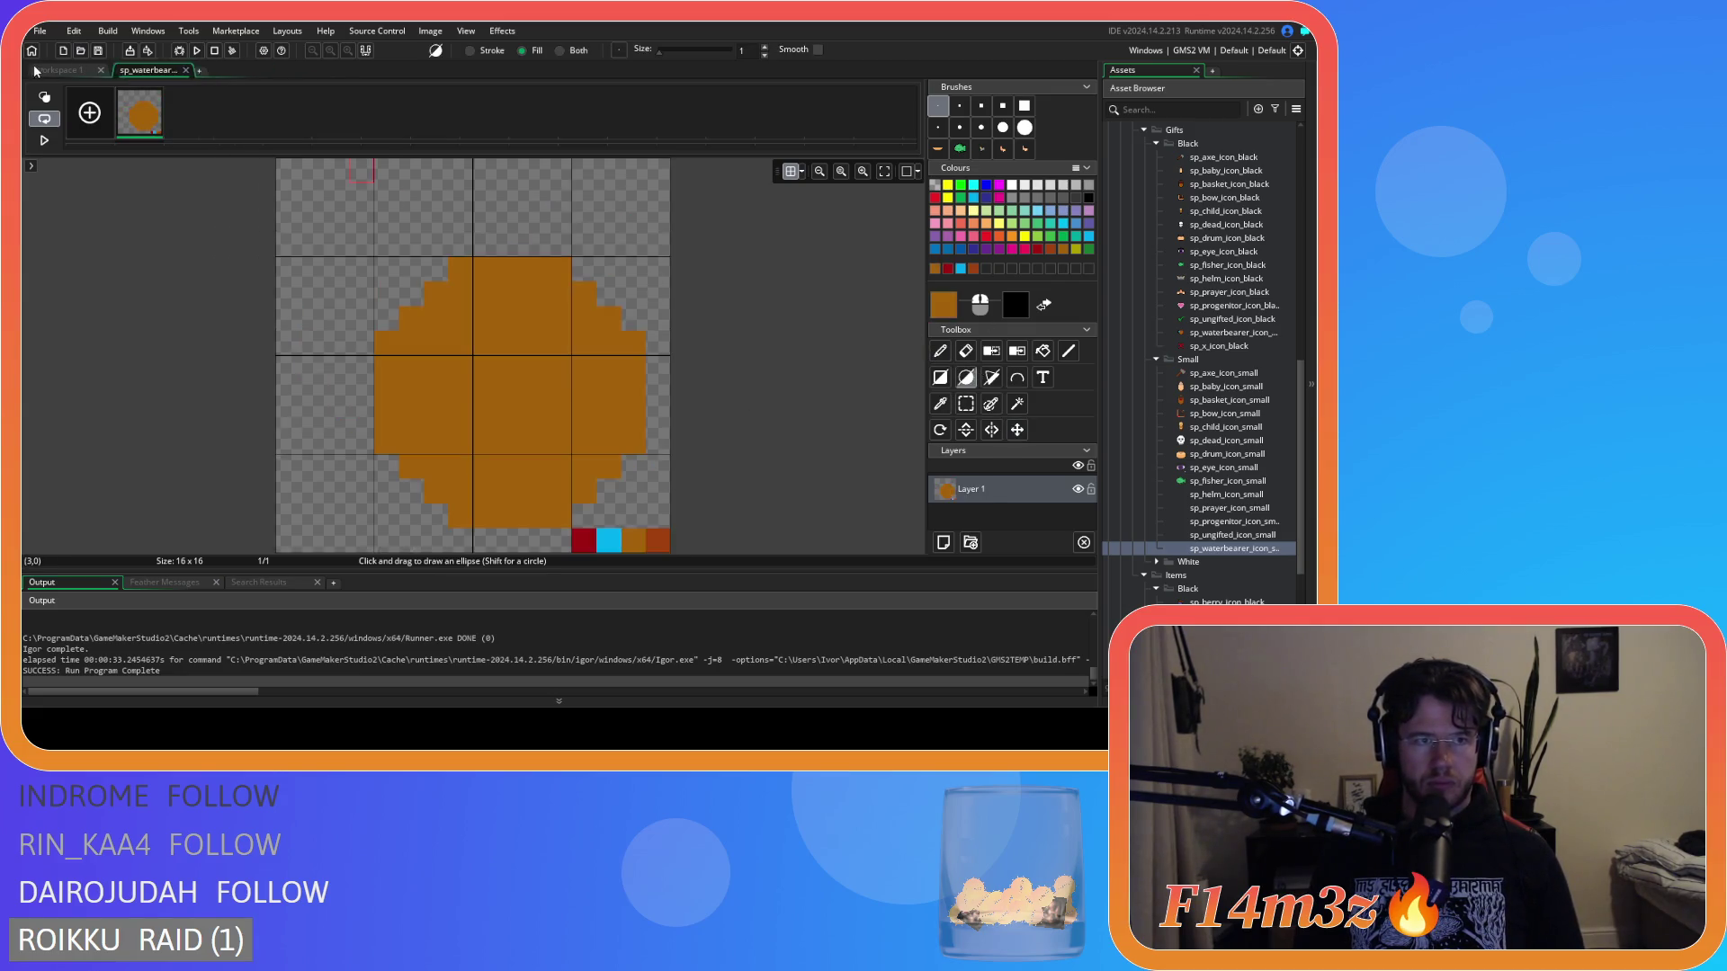
{"action": "left_click", "coordinate": [55, 70]}
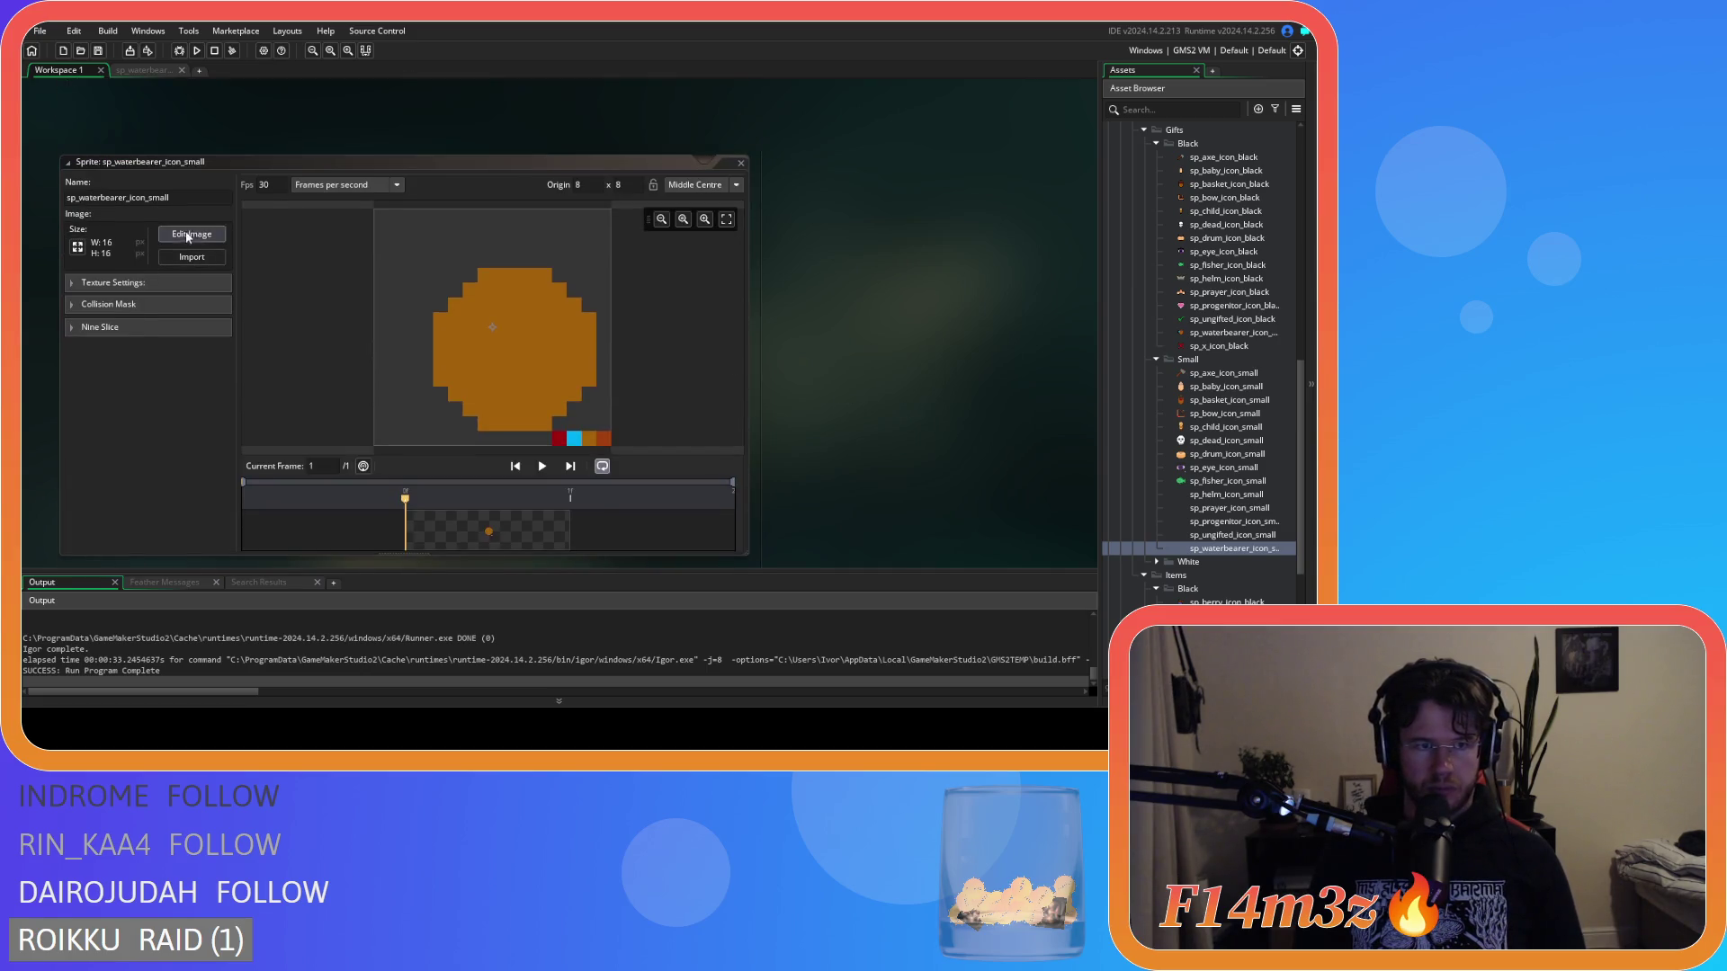
Draw a larger filled orange circle across the small waterbearer icon's canvas.
{"action": "left_click", "coordinate": [192, 234]}
{"action": "left_click_drag", "start_coordinate": [363, 246], "coordinate": [626, 508]}
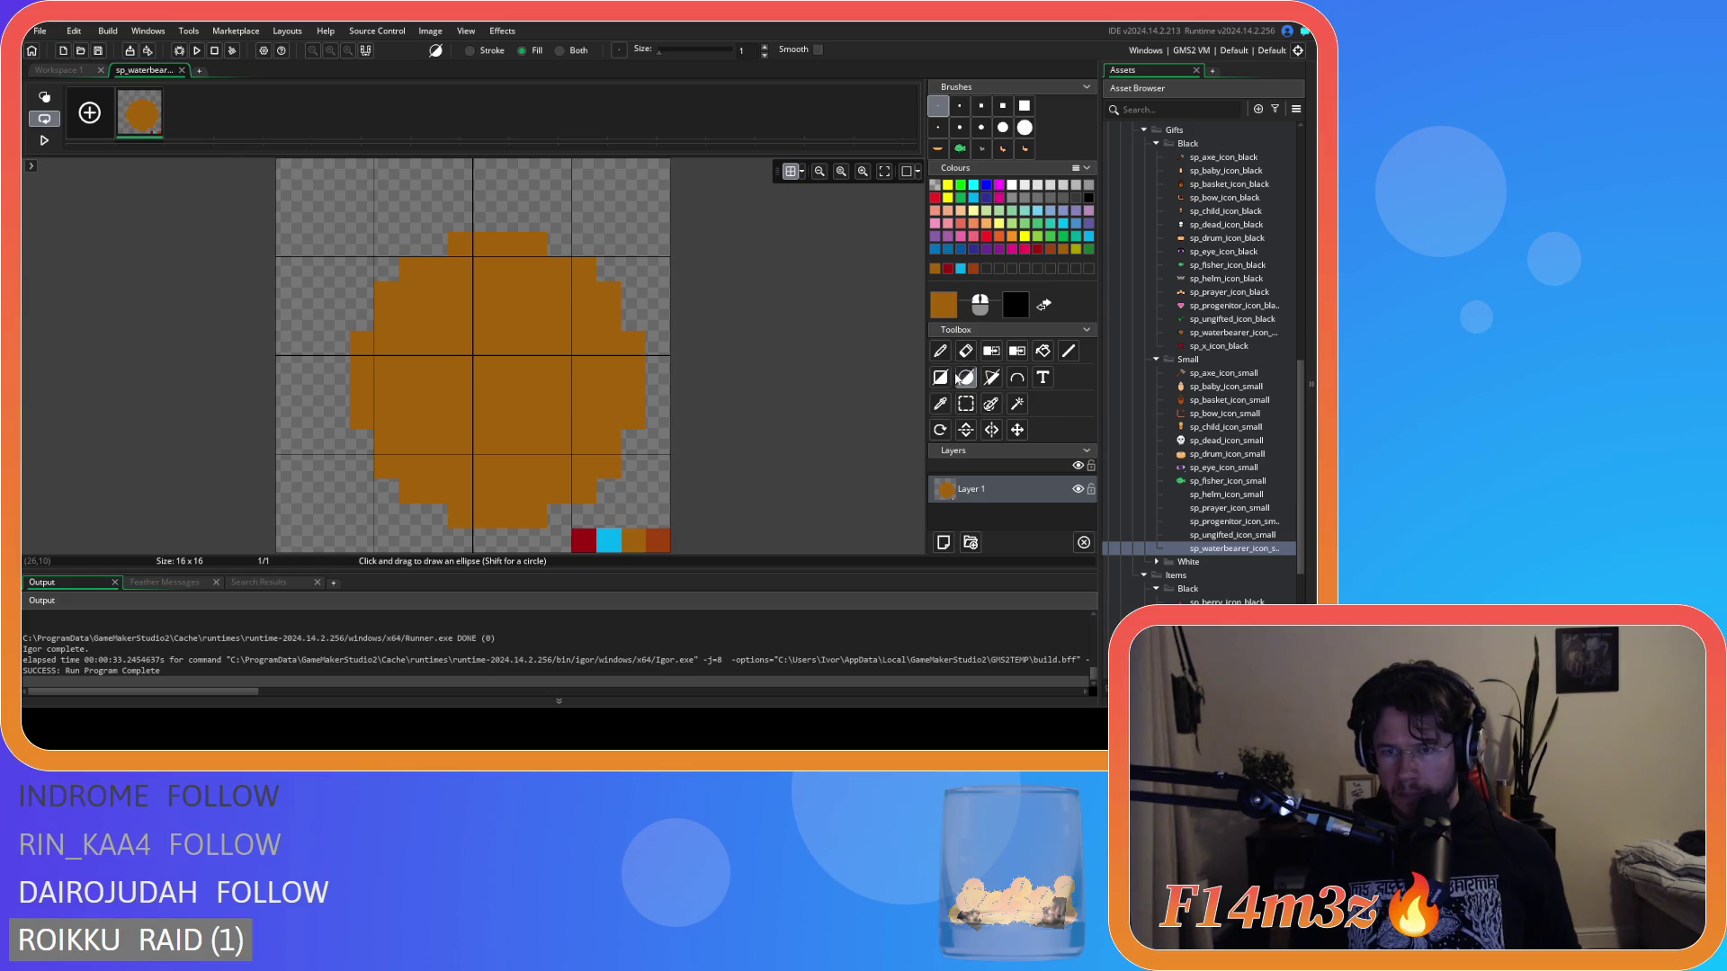
{"action": "left_click_drag", "start_coordinate": [363, 240], "coordinate": [507, 367]}
{"action": "key", "text": "ctrl+z"}
Pencil a handle and top rim onto the pot and fill the gaps below it.
{"action": "key", "text": "p"}
{"action": "mouse_move", "coordinate": [337, 319]}
{"action": "left_mouse_down"}
{"action": "mouse_move", "coordinate": [369, 241]}
{"action": "mouse_move", "coordinate": [475, 227]}
{"action": "mouse_move", "coordinate": [463, 219]}
{"action": "left_mouse_up"}
{"action": "key", "text": "e"}
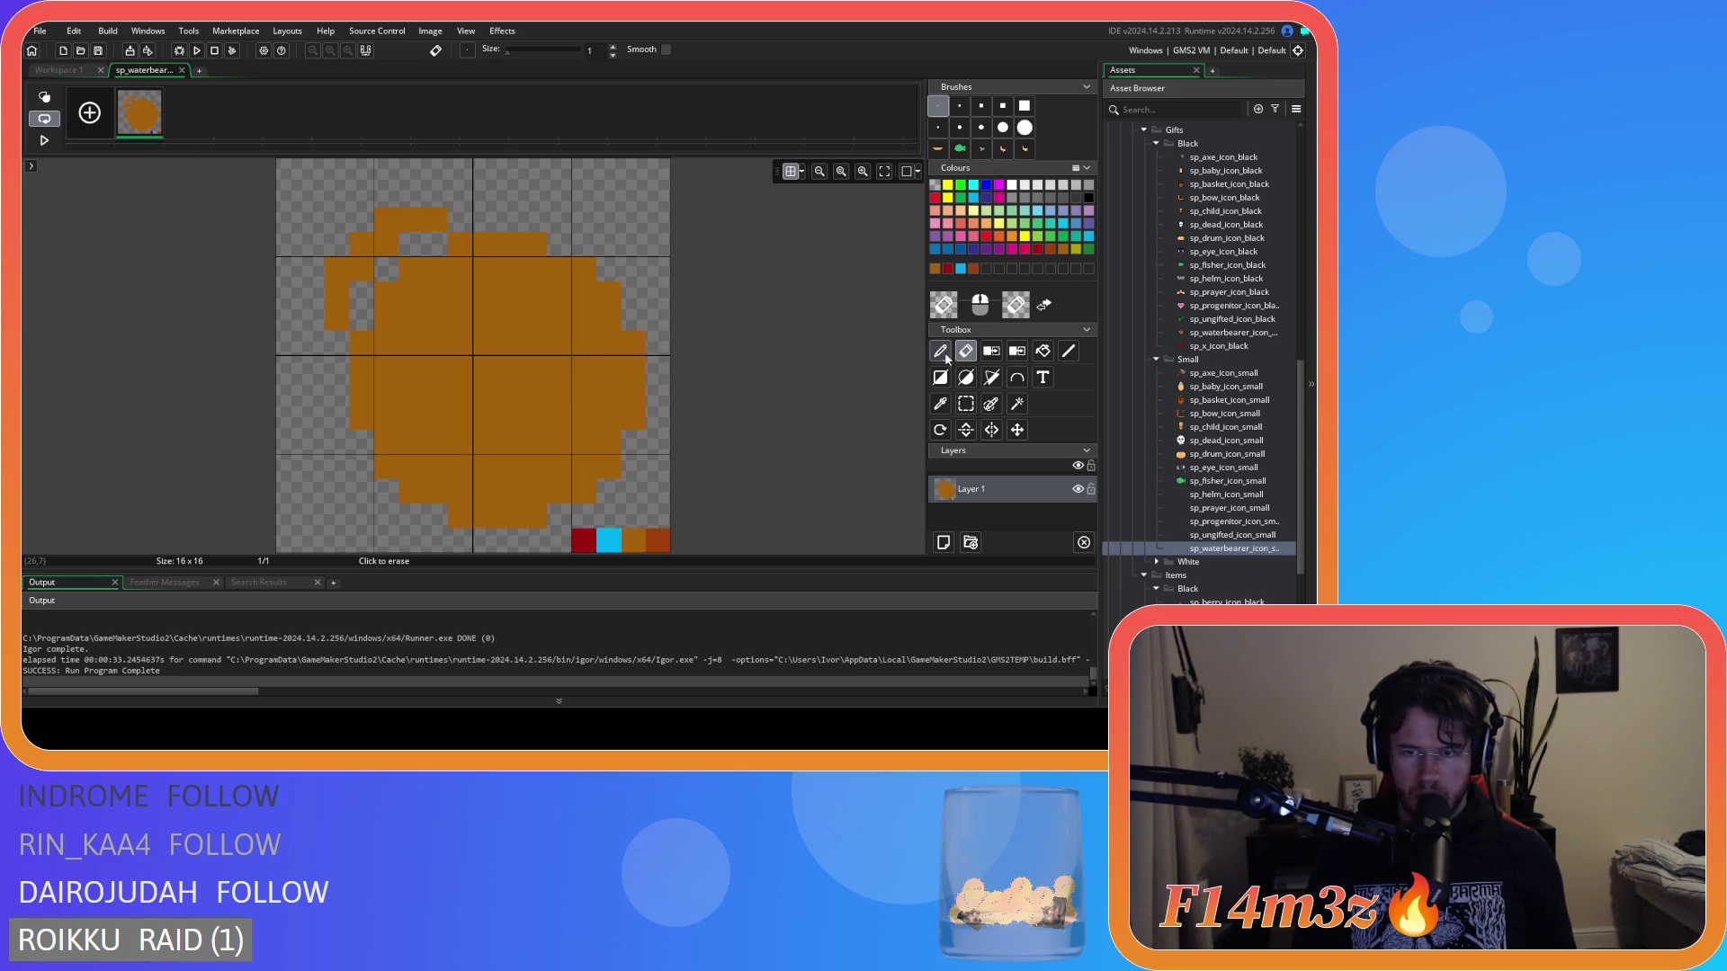
{"action": "left_click", "coordinate": [940, 351]}
{"action": "left_click_drag", "start_coordinate": [367, 281], "coordinate": [435, 248]}
{"action": "left_click", "coordinate": [339, 335]}
{"action": "left_click", "coordinate": [463, 218]}
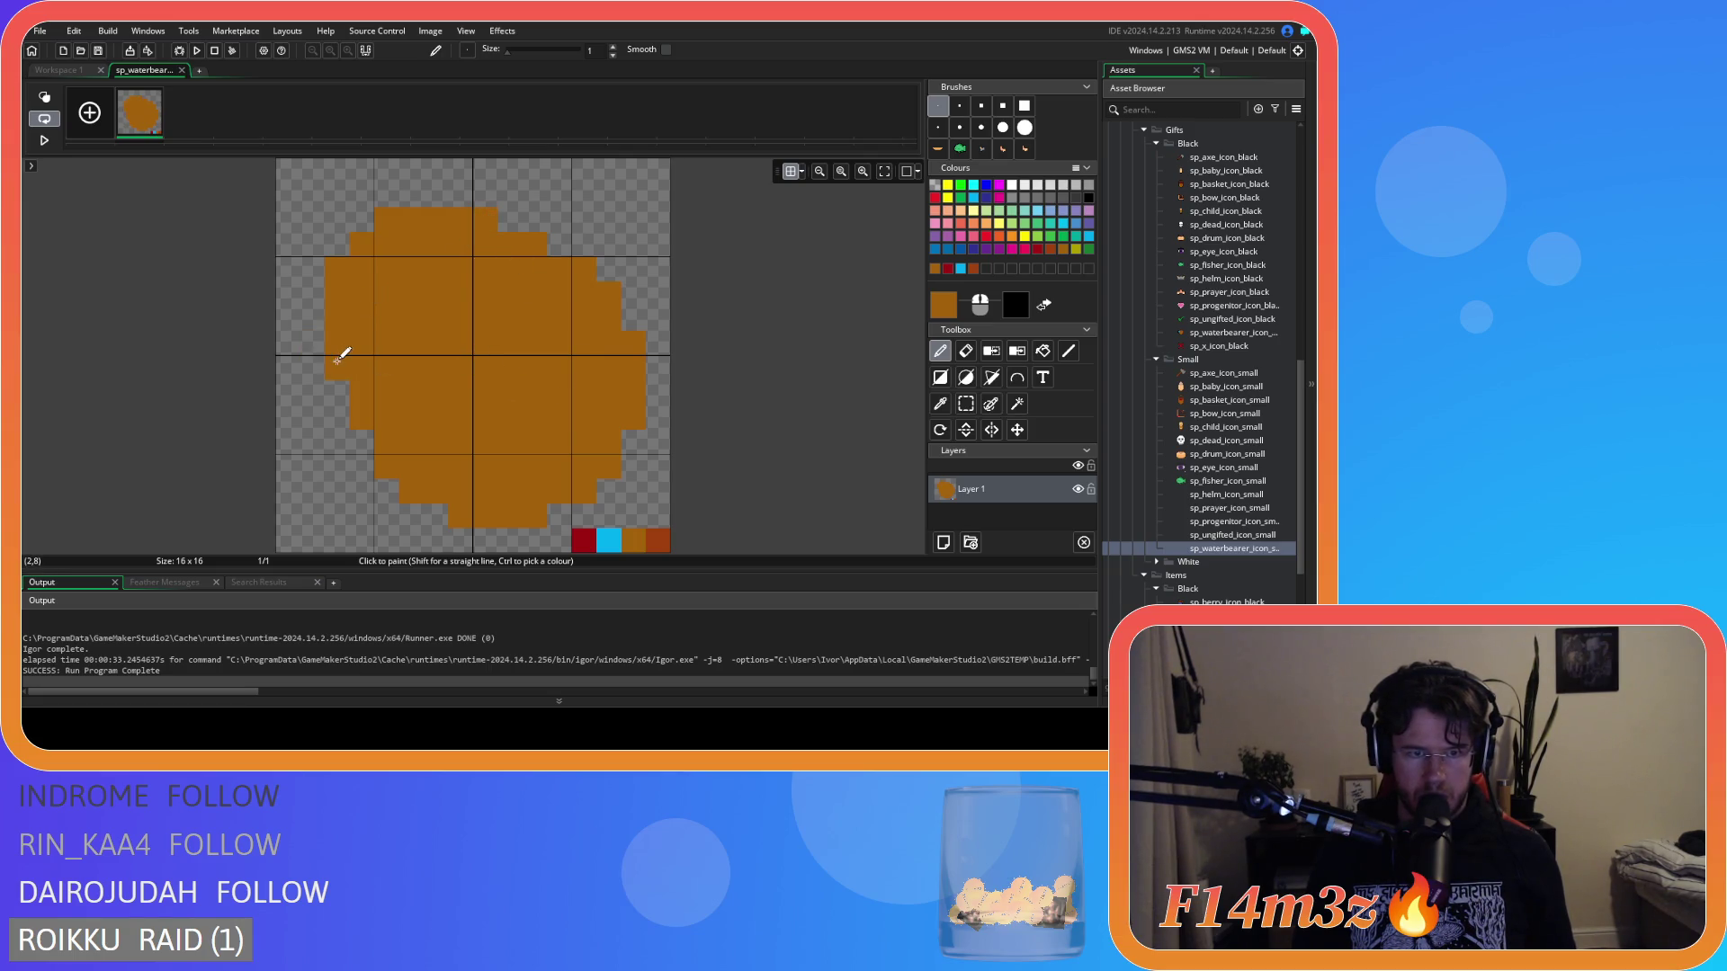
Erase three pixels along the pot's upper-left edge.
{"action": "key", "text": "e"}
{"action": "left_click", "coordinate": [334, 268]}
{"action": "left_click", "coordinate": [361, 245]}
{"action": "left_click", "coordinate": [386, 219]}
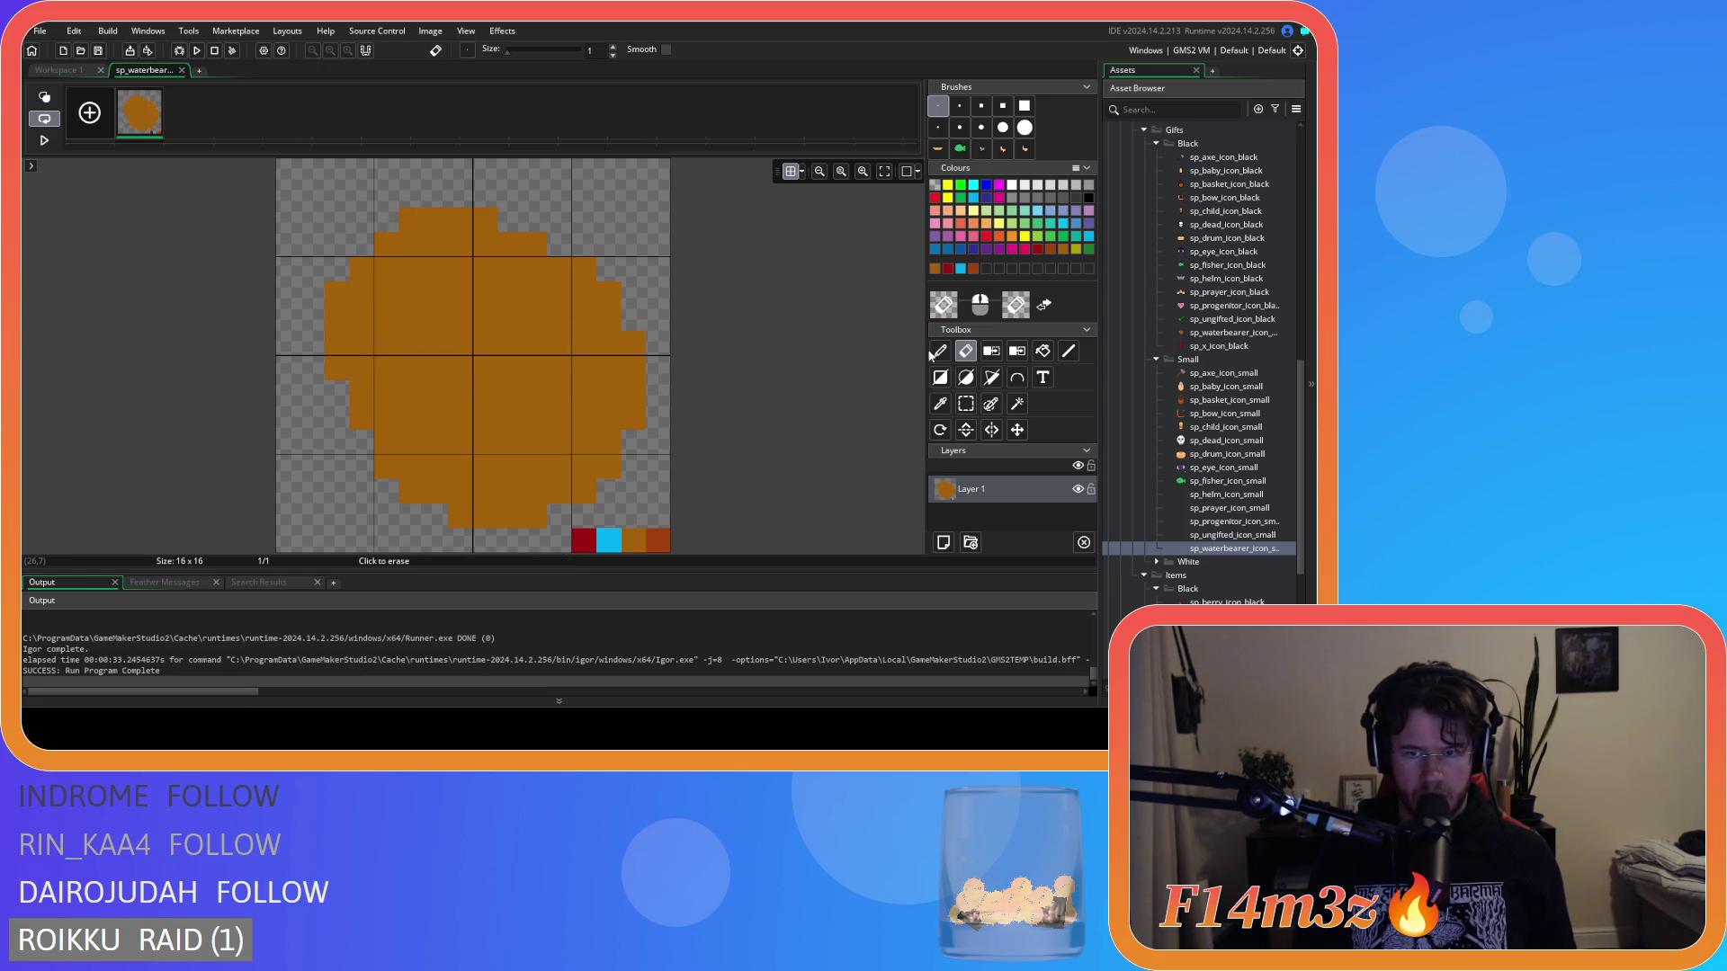
Paint three dark red pixels along the pot's upper-left diagonal.
{"action": "left_click", "coordinate": [939, 351]}
{"action": "left_click", "coordinate": [484, 263]}
{"action": "left_click", "coordinate": [407, 250]}
{"action": "left_click", "coordinate": [385, 273]}
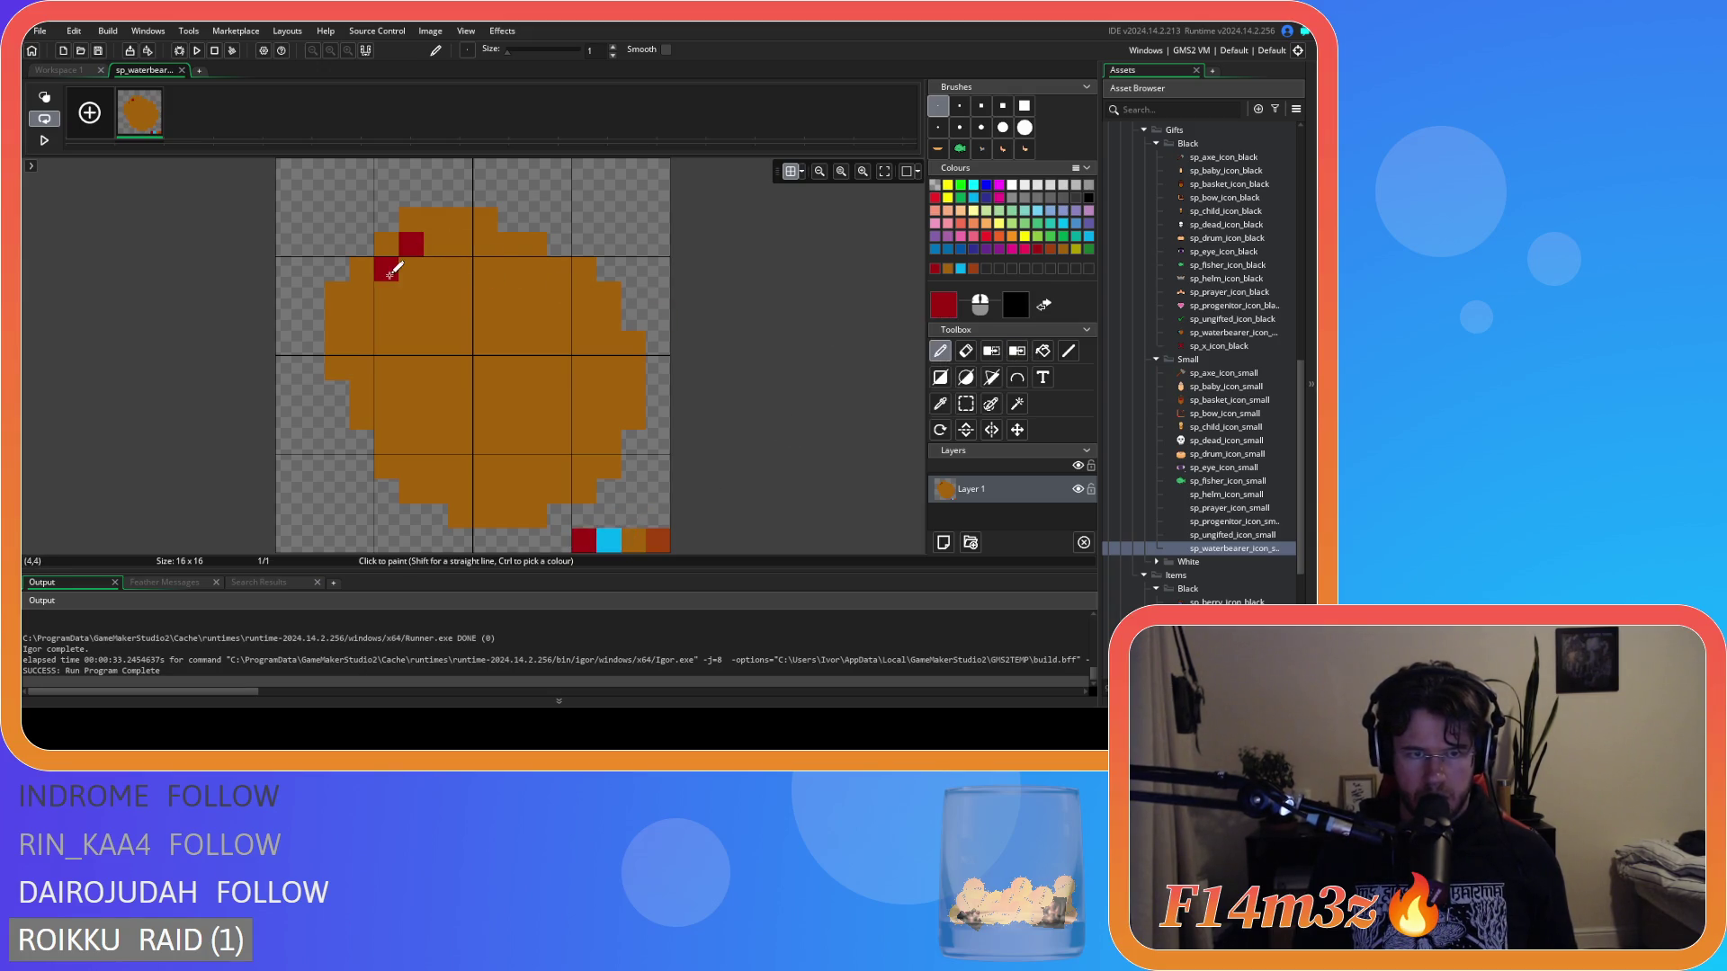
{"action": "left_click", "coordinate": [358, 295]}
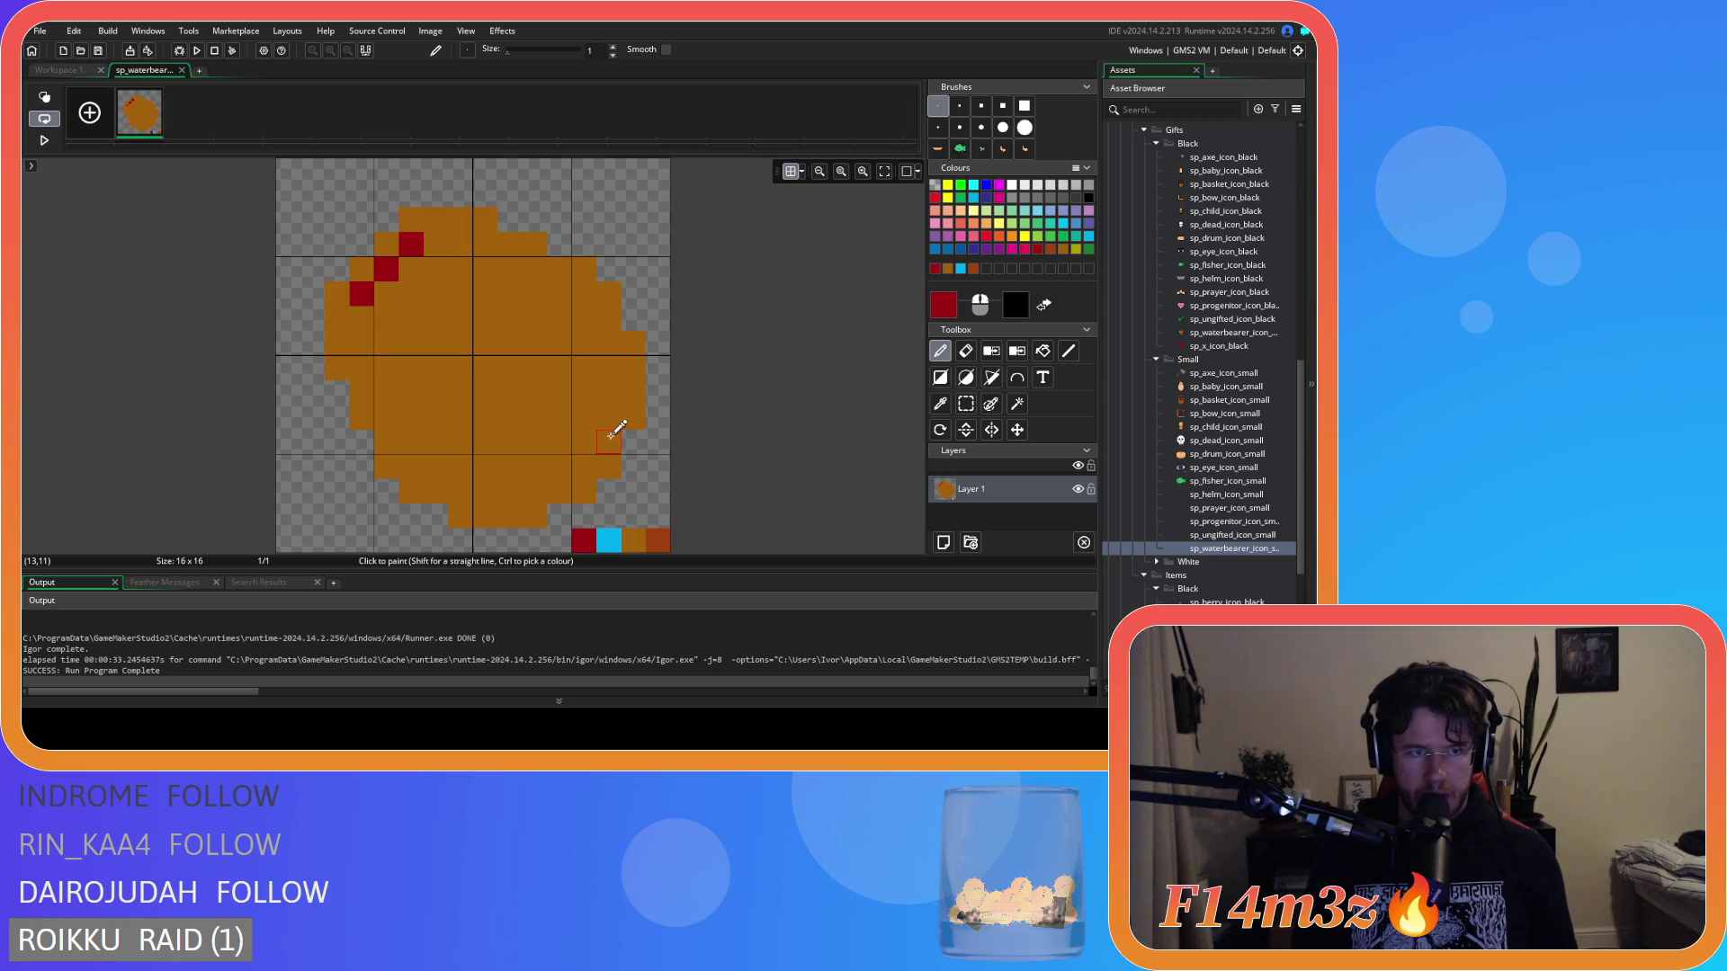
Undo the red pixels and earlier strokes until the canvas is blank.
{"action": "key", "text": "ctrl+z"}
{"action": "key", "text": "ctrl+y"}
{"action": "key", "text": "ctrl+y"}
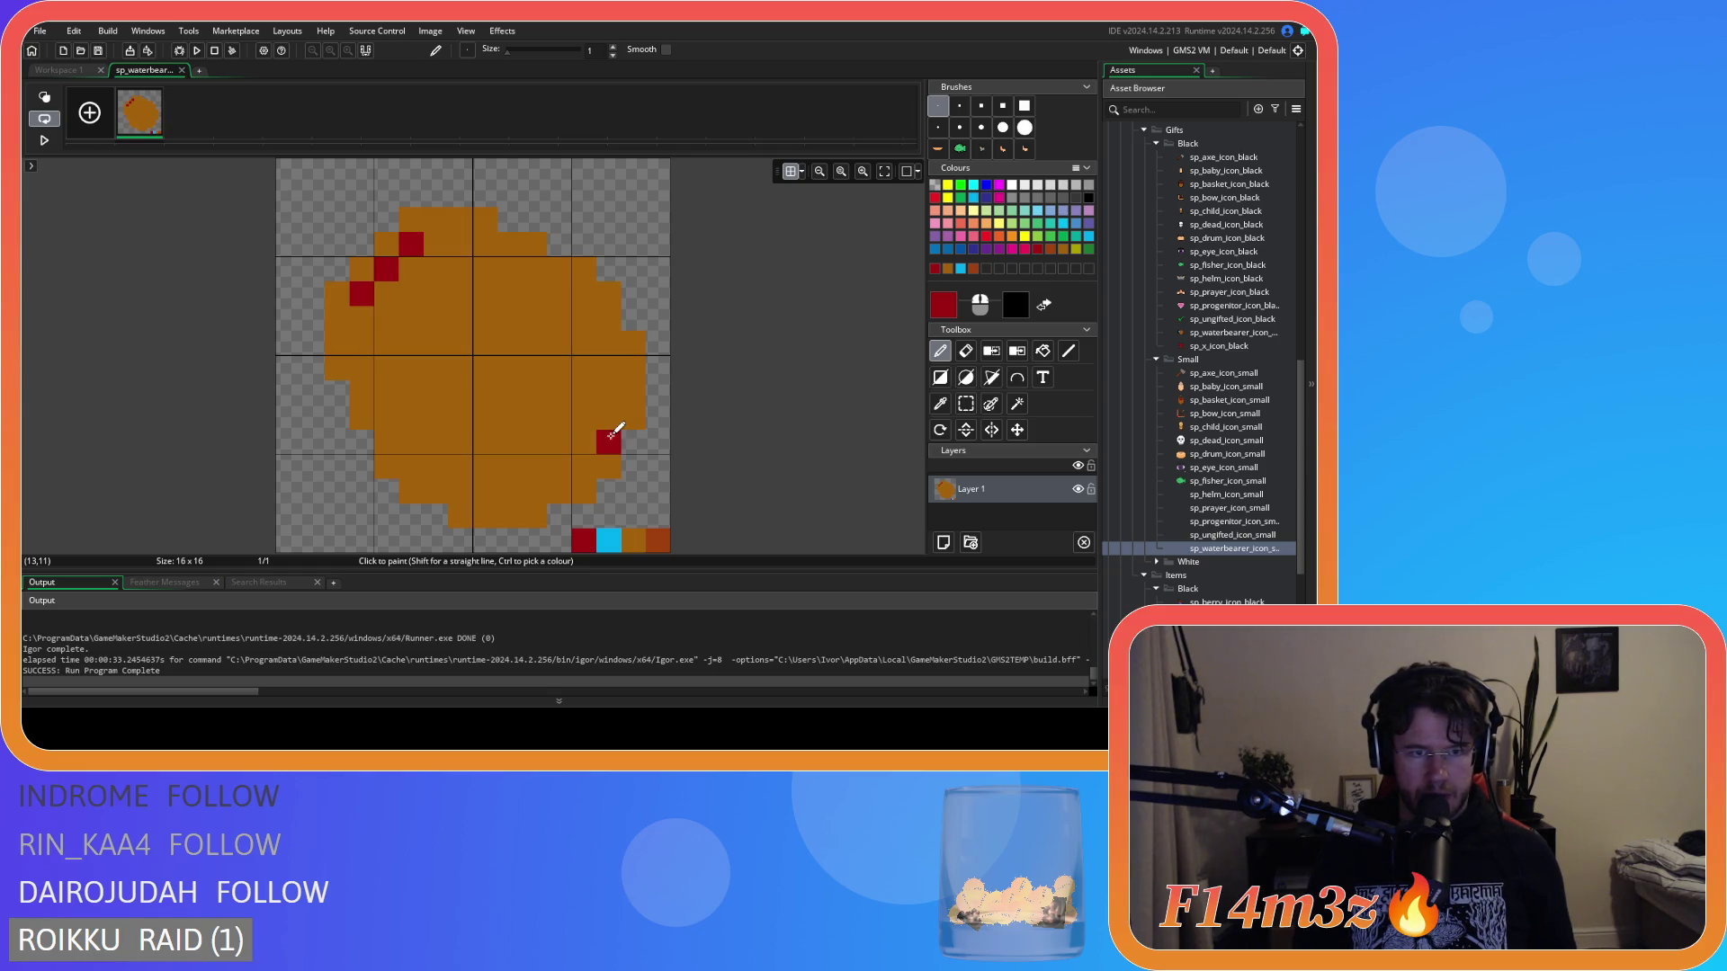
{"action": "key", "text": "ctrl+z"}
{"action": "key", "text": "ctrl+z"}
{"action": "key", "text": "ctrl+z"}
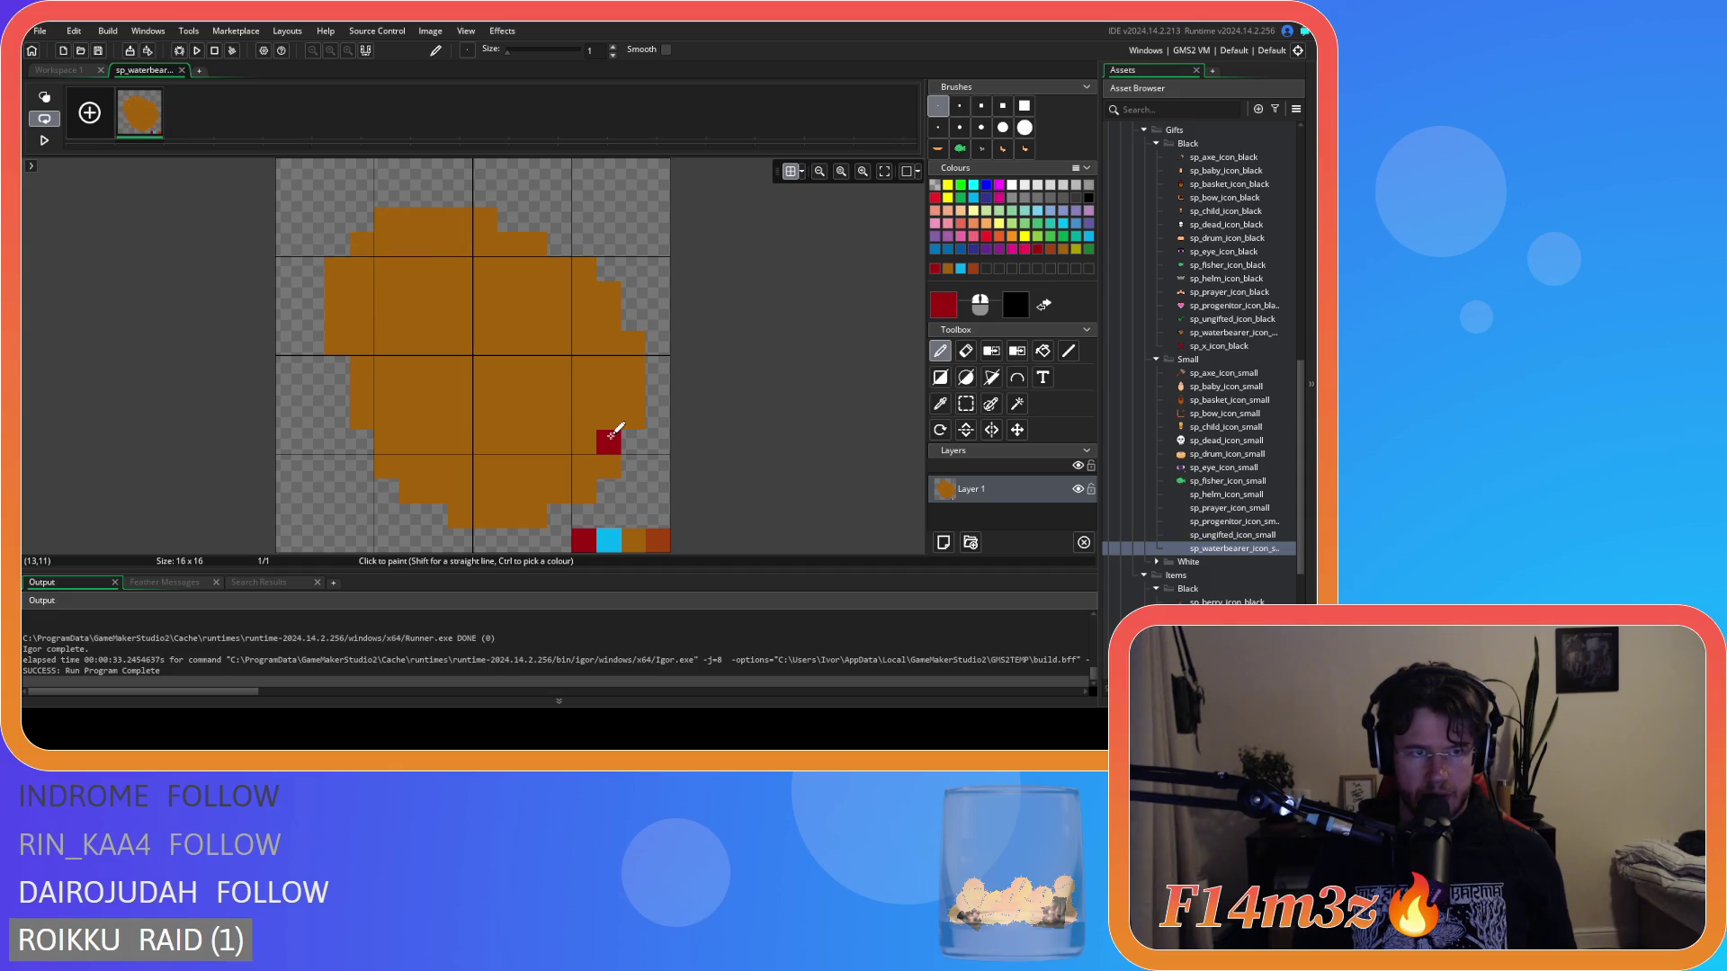
{"action": "key", "text": "ctrl+z"}
{"action": "key", "text": "ctrl+z"}
{"action": "key", "text": "ctrl+z"}
{"action": "key", "text": "ctrl+z"}
{"action": "key", "text": "ctrl+z"}
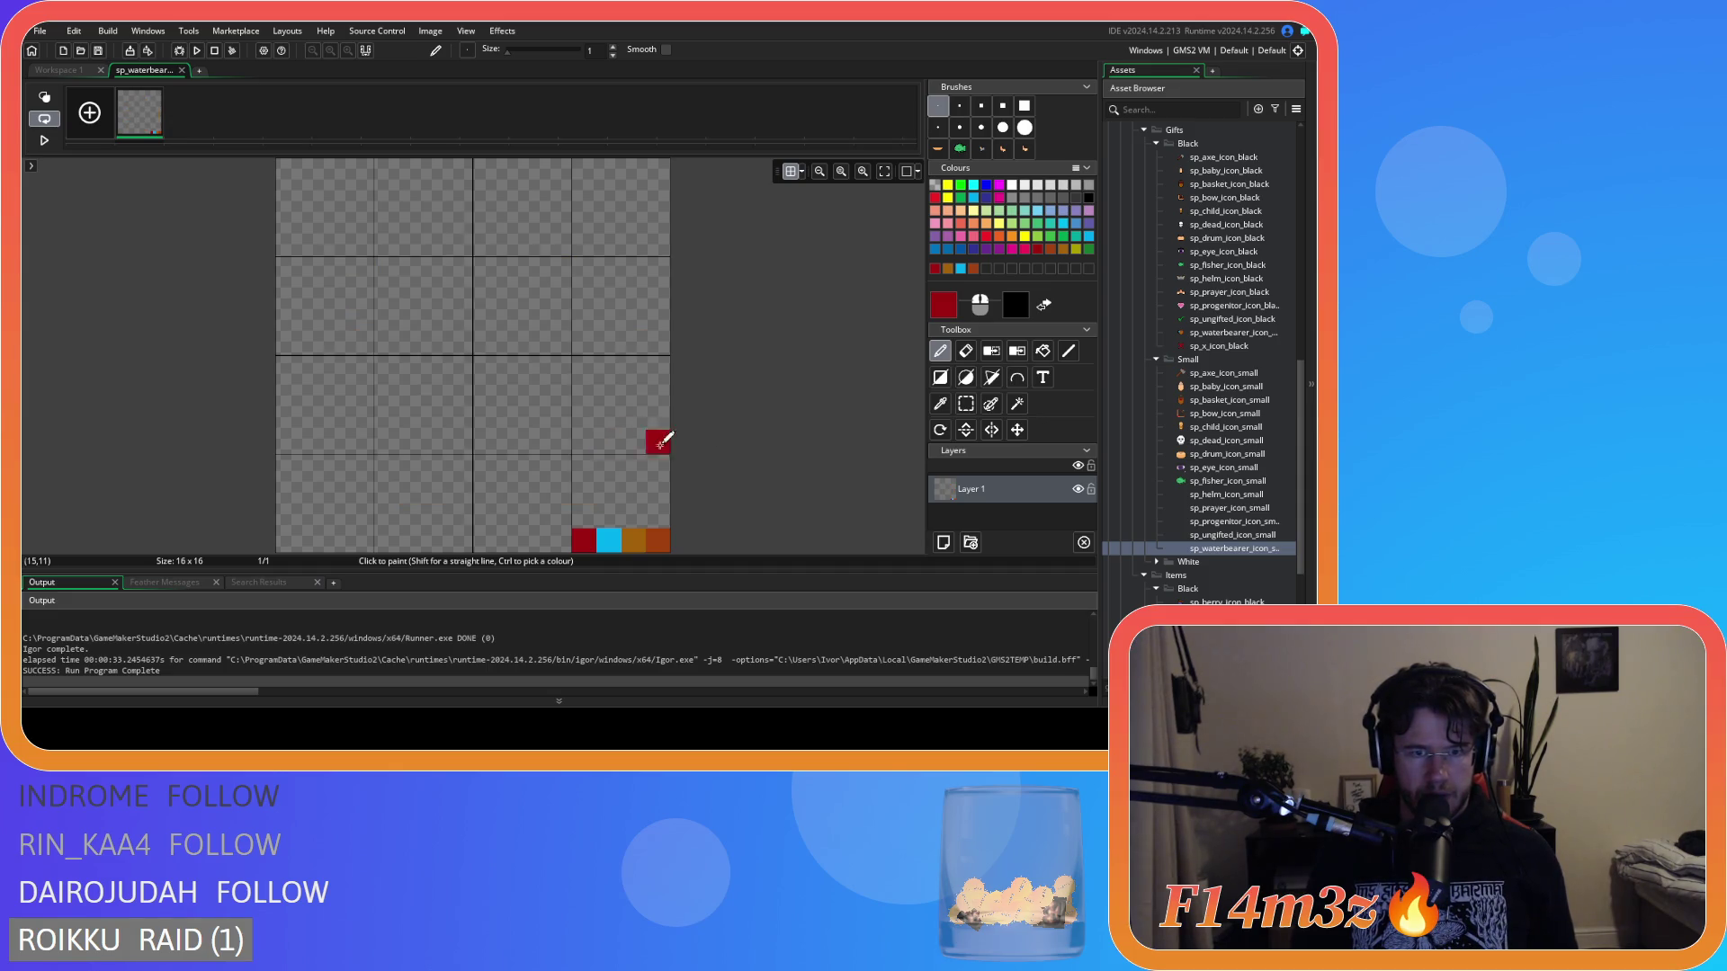
Draw a large filled orange ellipse on the small waterbearer canvas.
{"action": "left_click", "coordinate": [966, 377]}
{"action": "left_click_drag", "start_coordinate": [387, 268], "coordinate": [635, 517]}
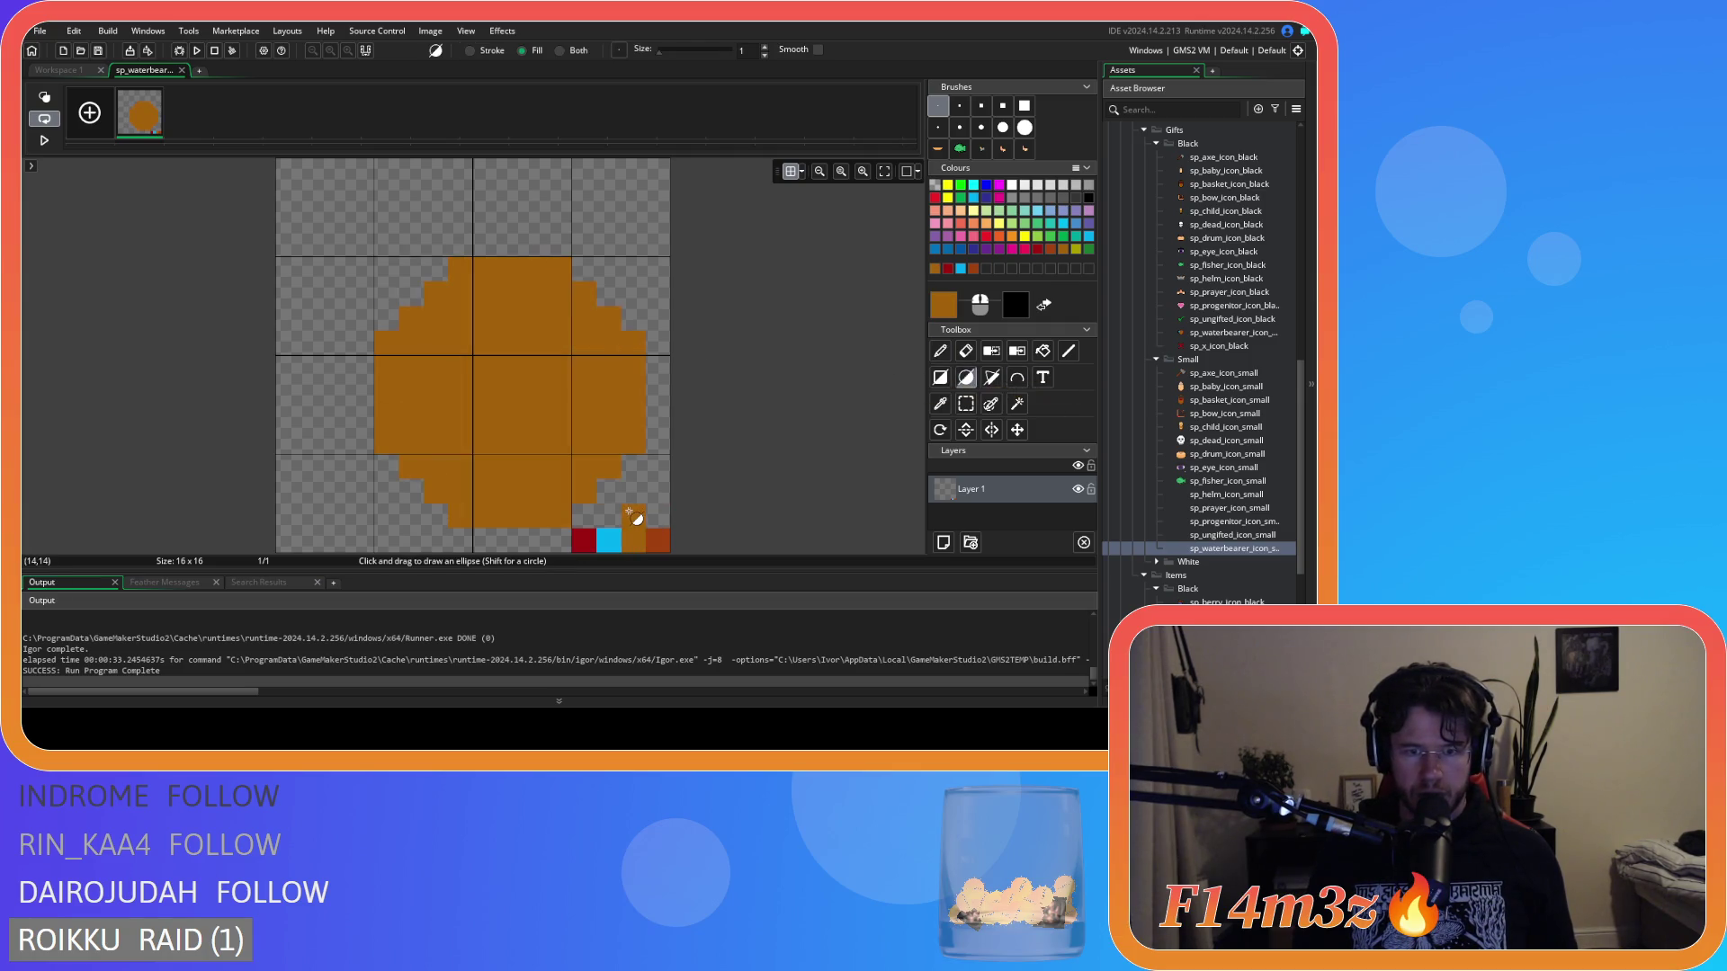
{"action": "left_click", "coordinate": [940, 351]}
{"action": "left_click", "coordinate": [360, 358]}
{"action": "key", "text": "ctrl+z"}
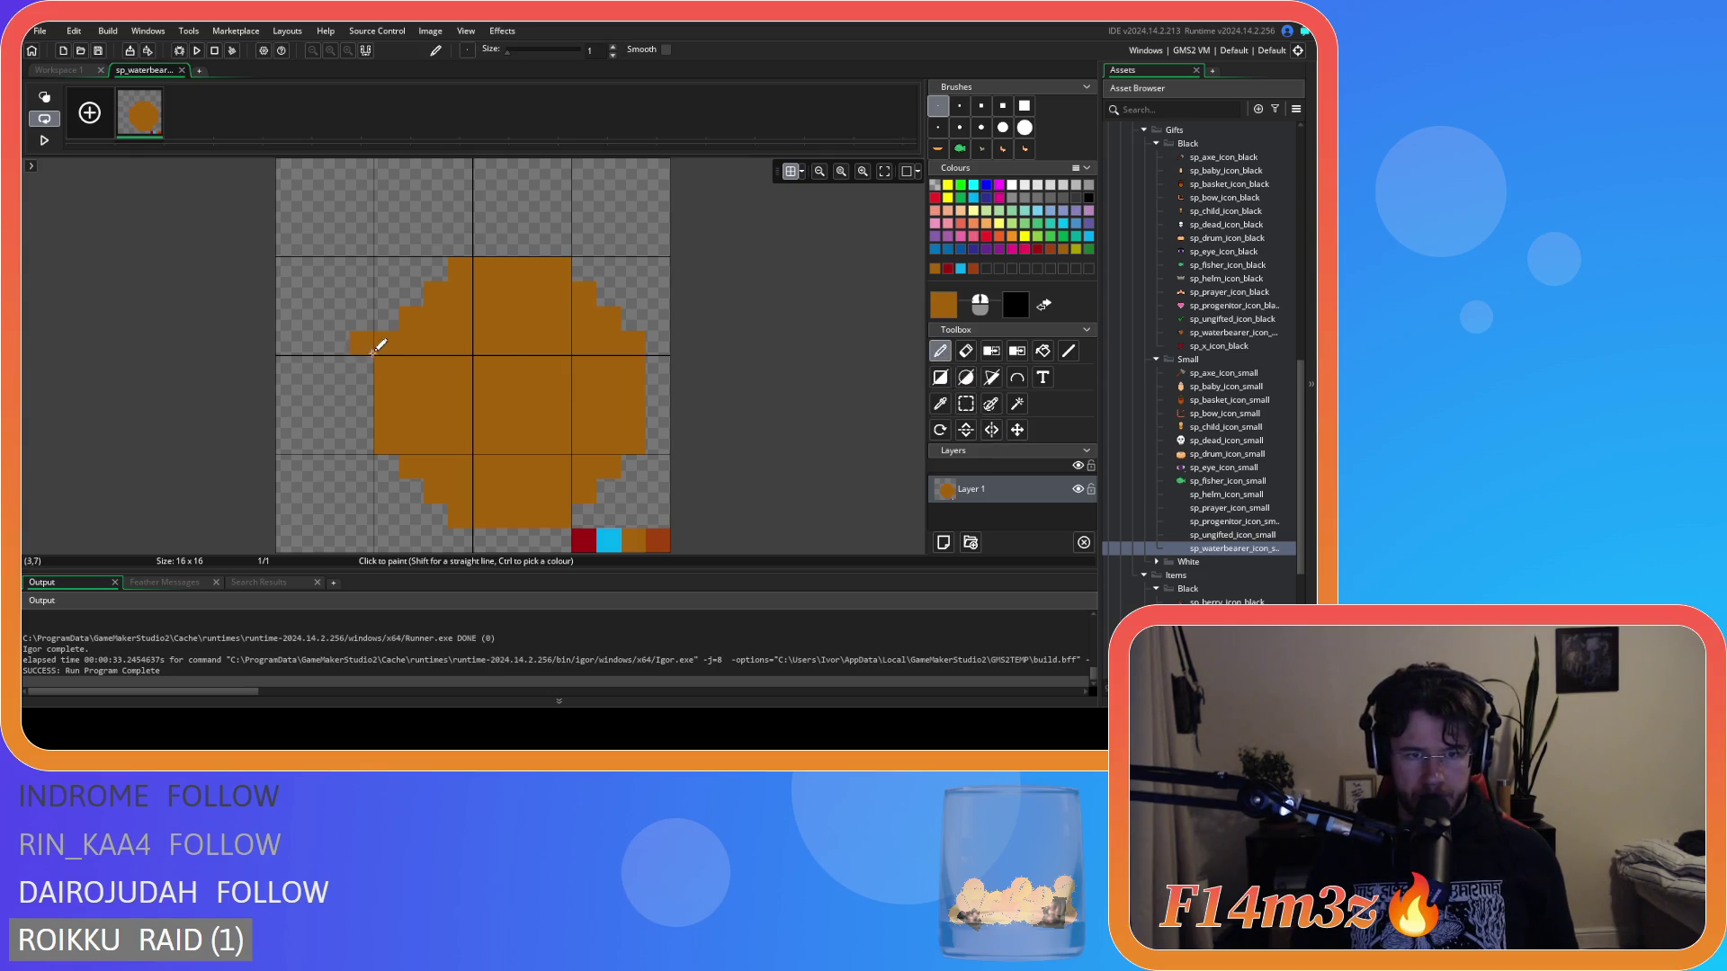
Pencil orange pixels along the circle's left, upper-left and top edges.
{"action": "mouse_move", "coordinate": [385, 343]}
{"action": "left_mouse_down"}
{"action": "mouse_move", "coordinate": [424, 241]}
{"action": "mouse_move", "coordinate": [483, 263]}
{"action": "left_mouse_up"}
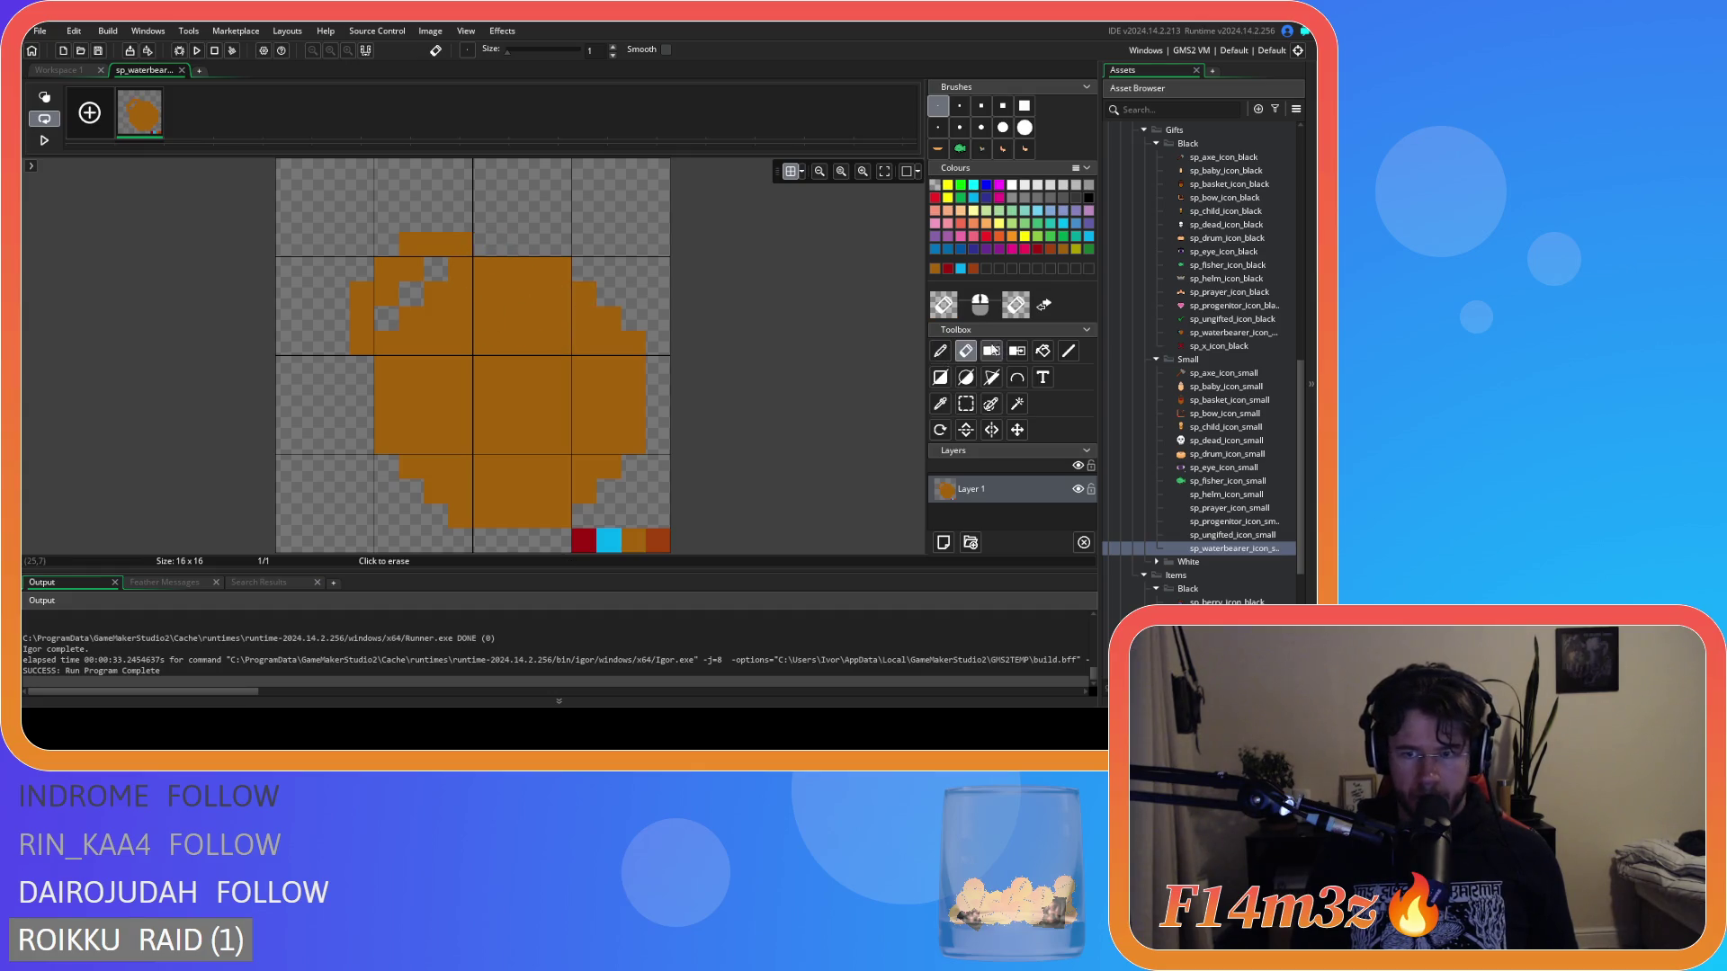
{"action": "mouse_move", "coordinate": [389, 316]}
{"action": "left_mouse_down"}
{"action": "mouse_move", "coordinate": [413, 281]}
{"action": "mouse_move", "coordinate": [432, 297]}
{"action": "mouse_move", "coordinate": [370, 360]}
{"action": "left_mouse_up"}
{"action": "left_click", "coordinate": [491, 249]}
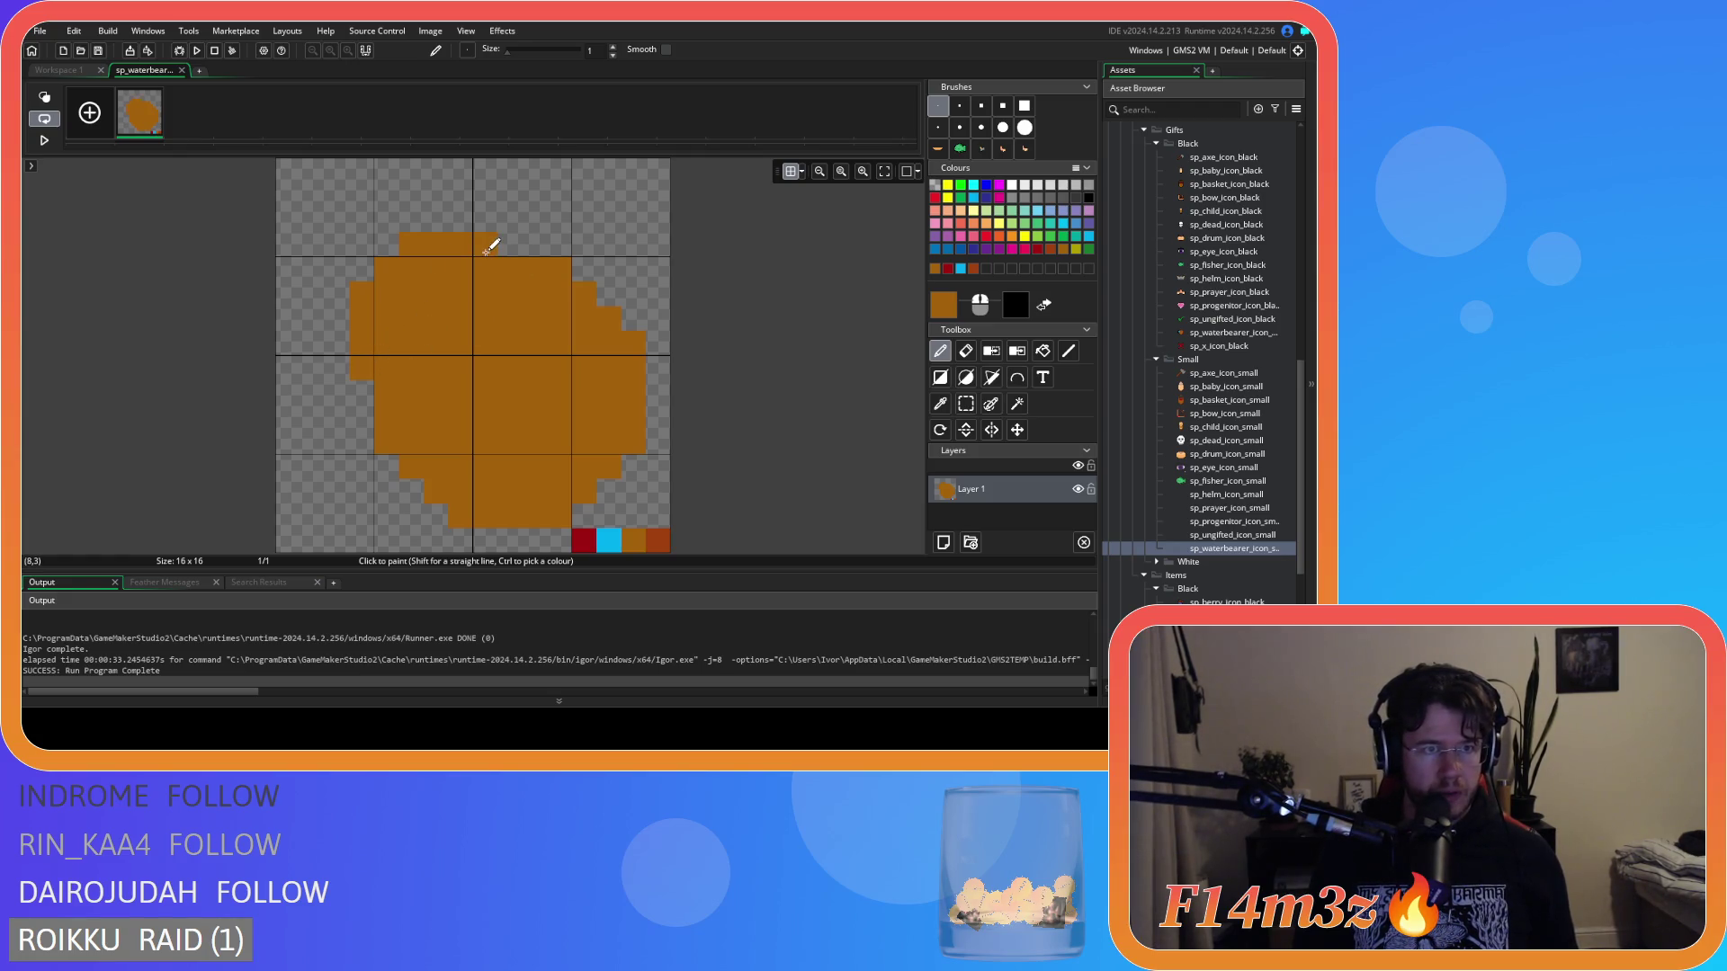
{"action": "left_click", "coordinate": [365, 392]}
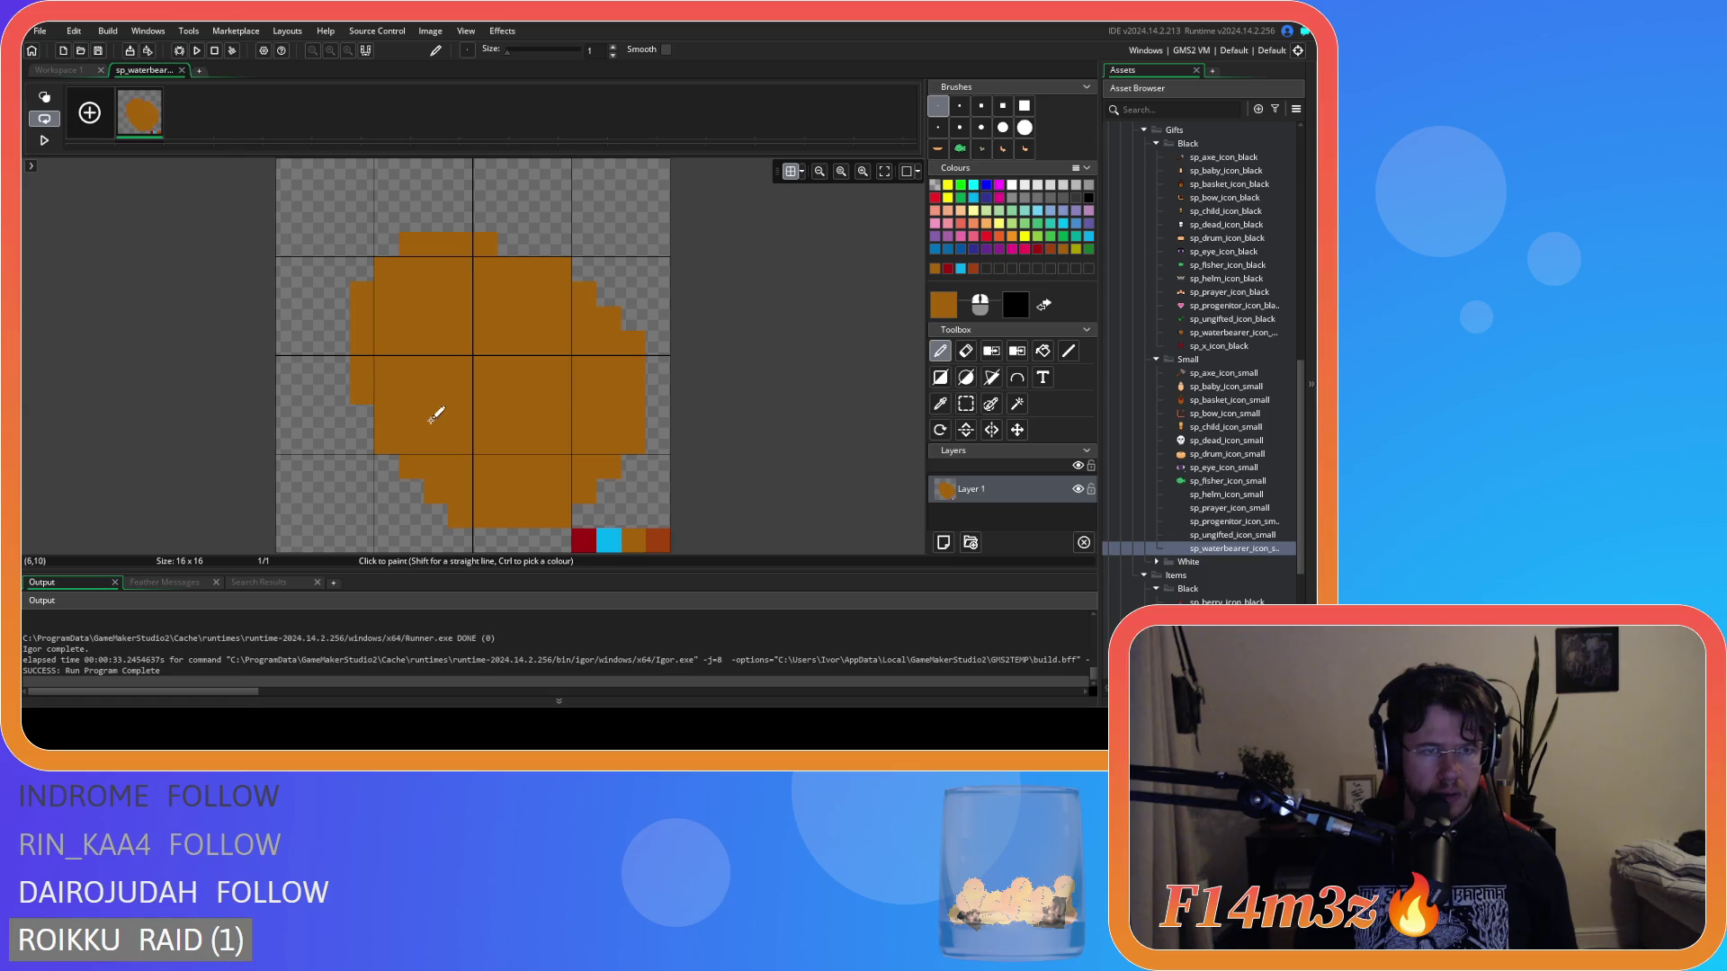
{"action": "left_click", "coordinate": [508, 249]}
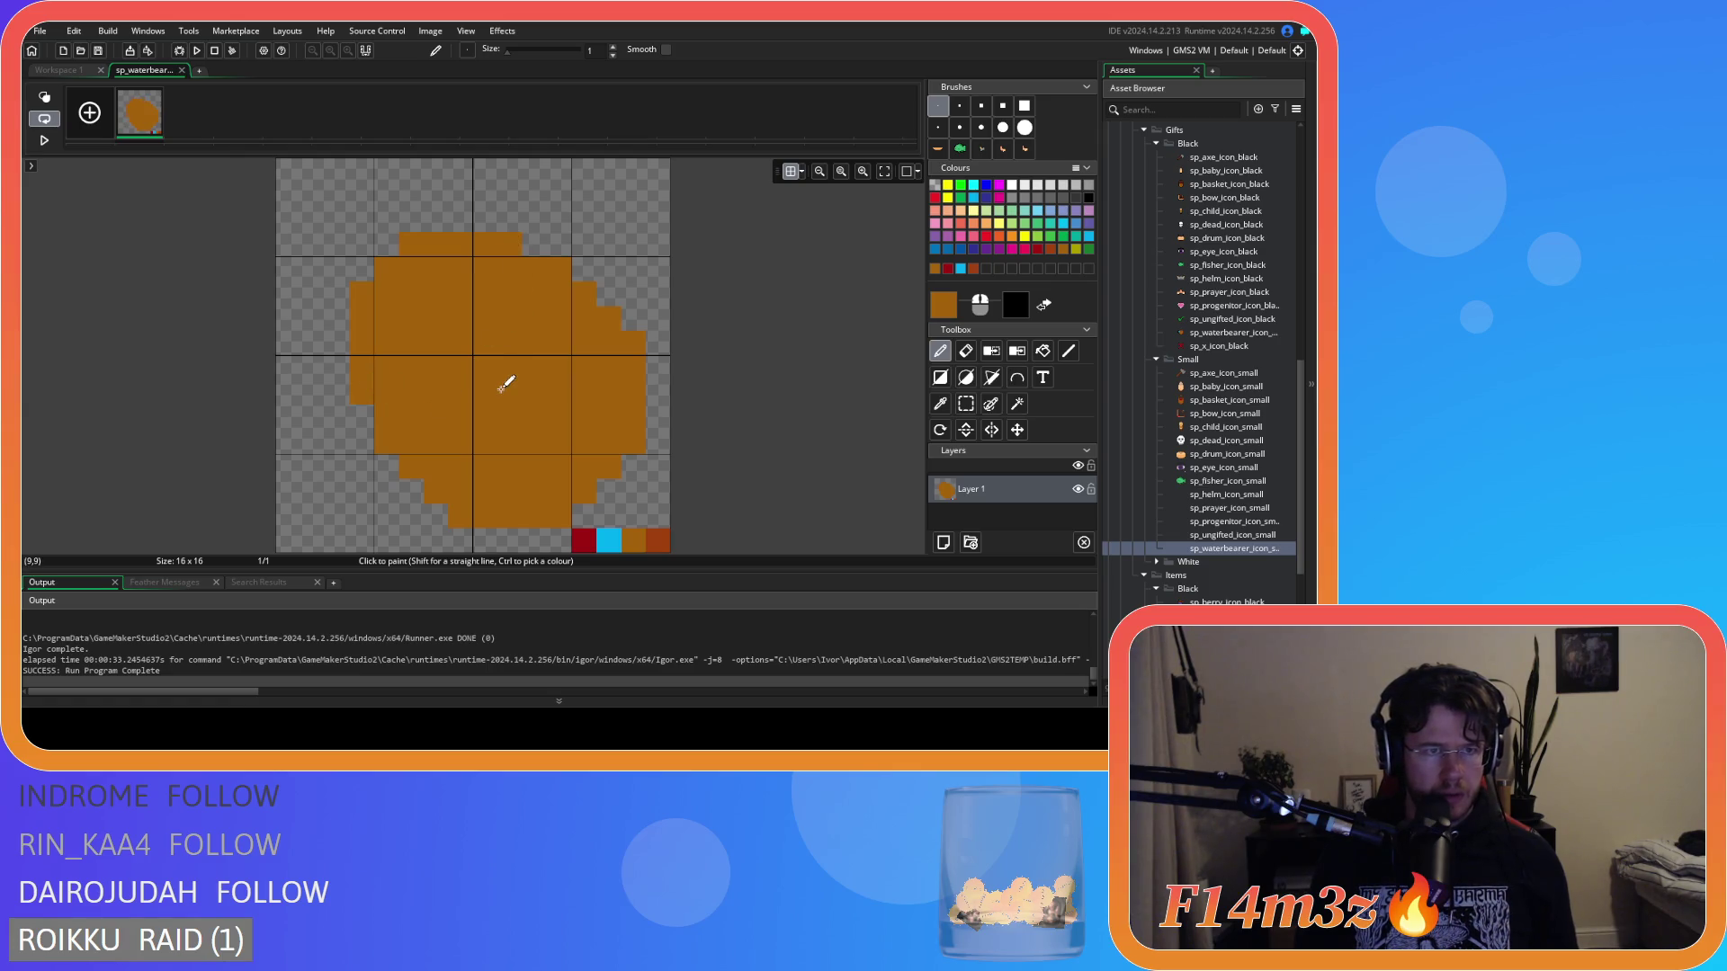
Erase stray pixels on the circle's right edge, then return to Workspace 1.
{"action": "key", "text": "e"}
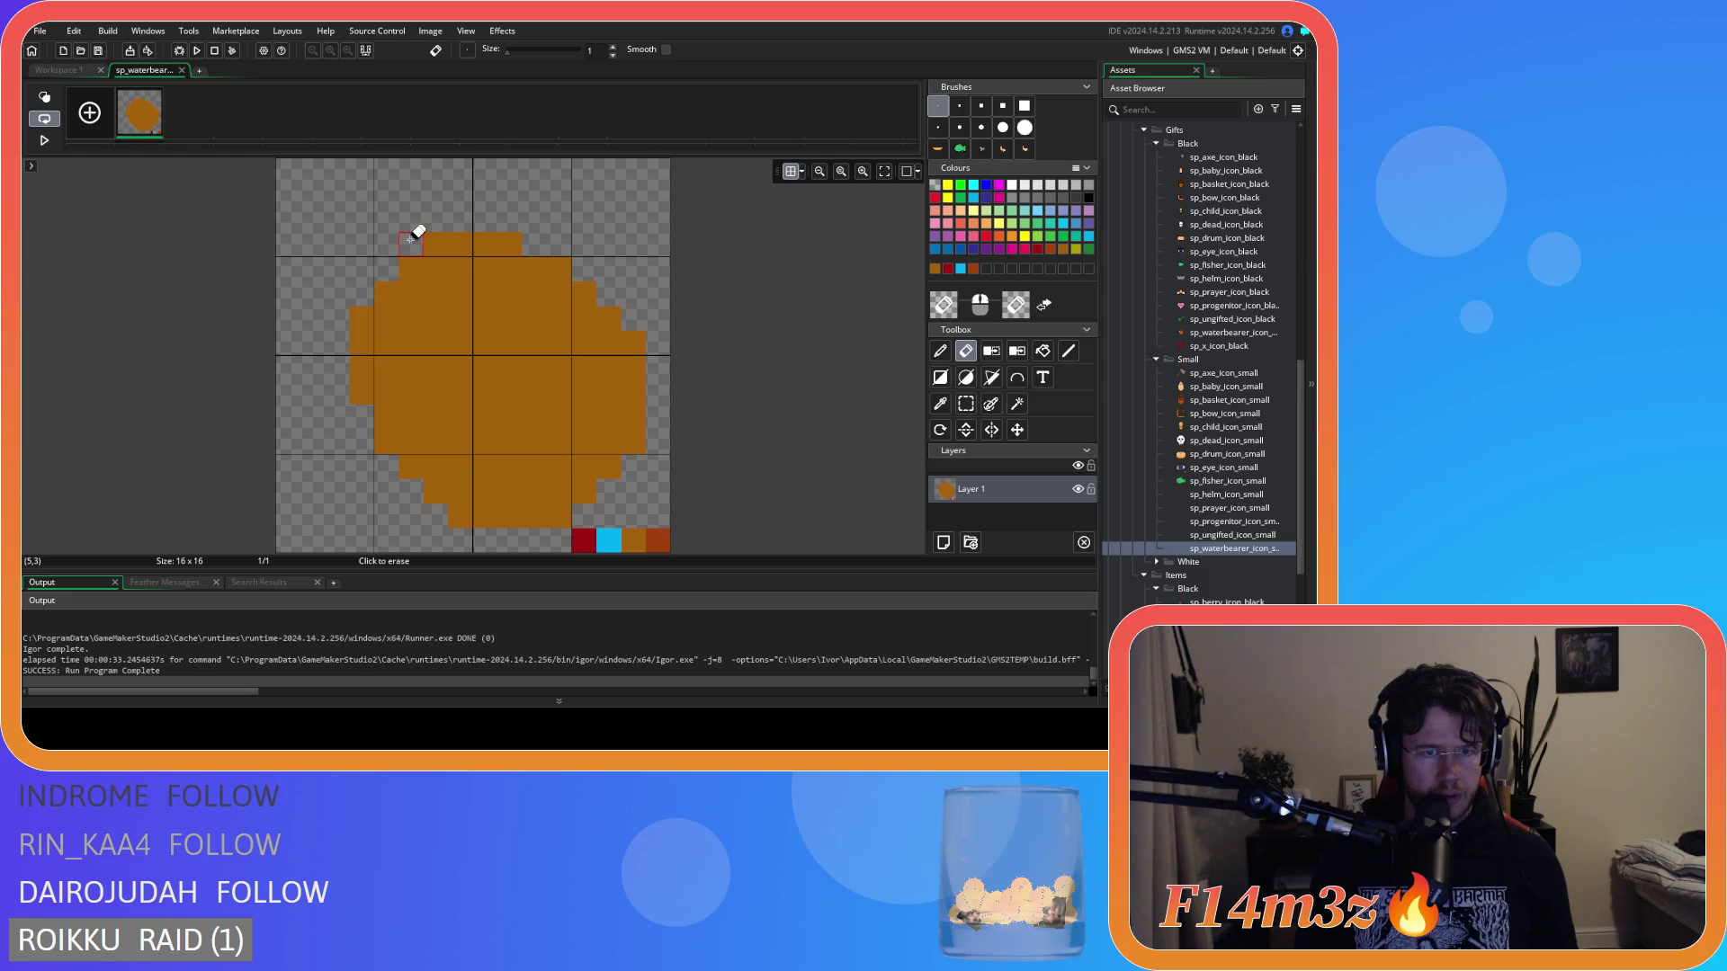
{"action": "left_click", "coordinate": [633, 365]}
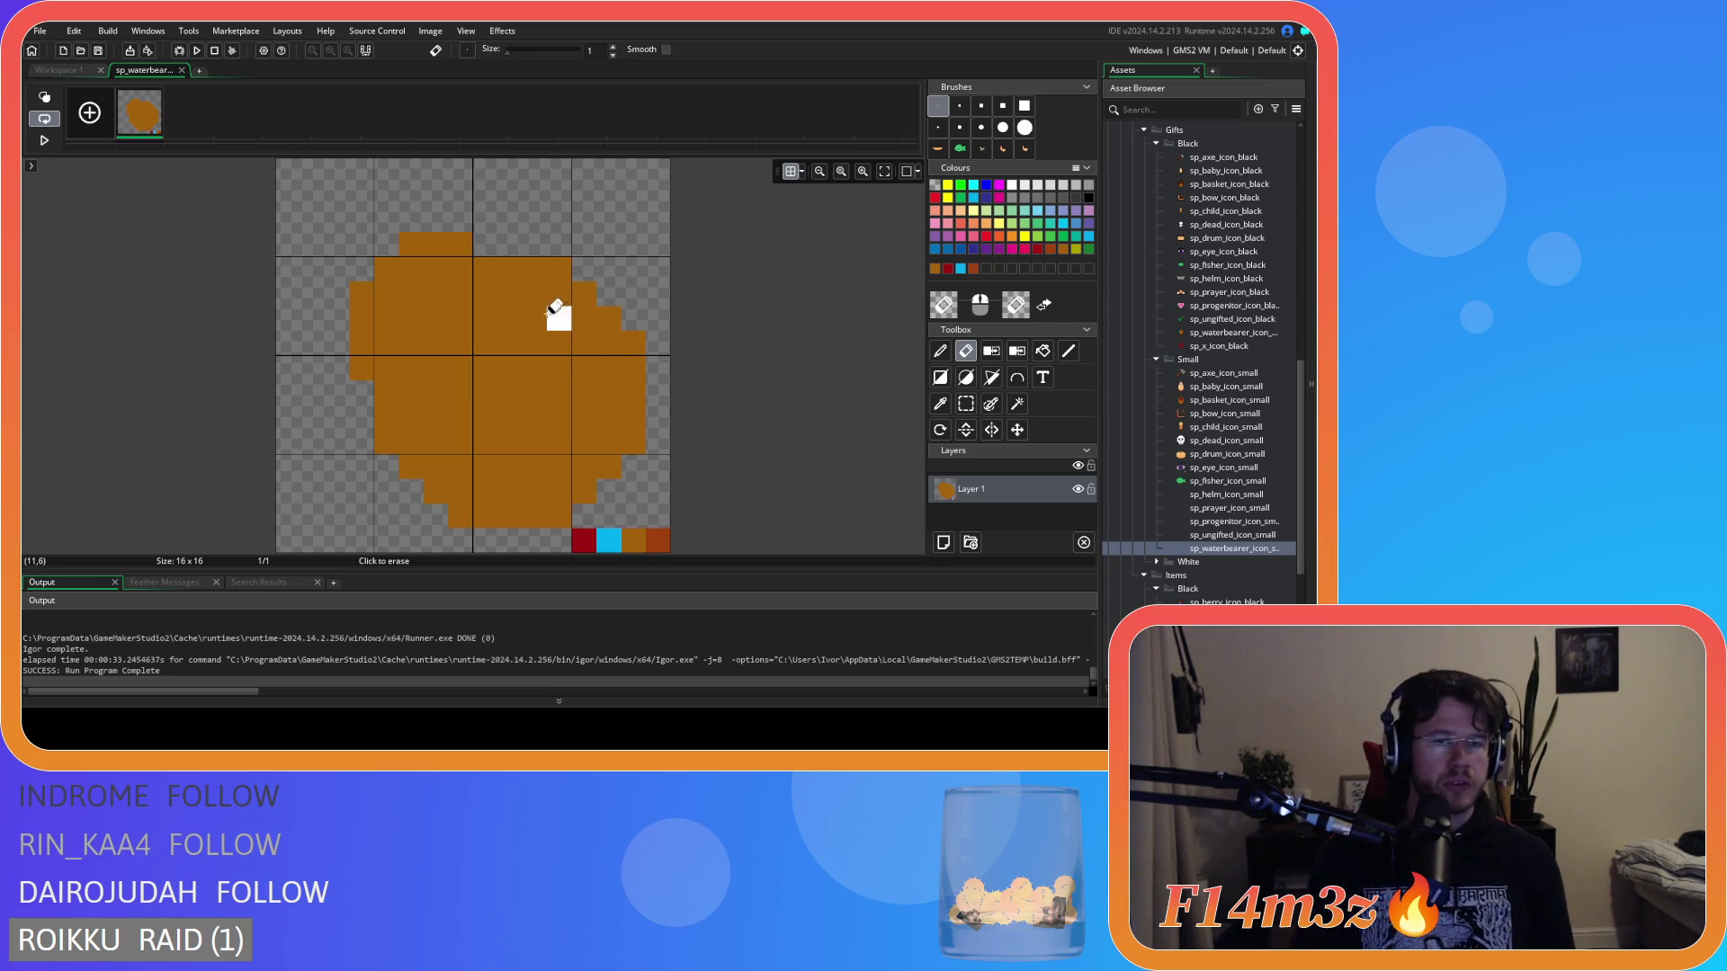
{"action": "left_click_drag", "start_coordinate": [436, 268], "coordinate": [387, 319]}
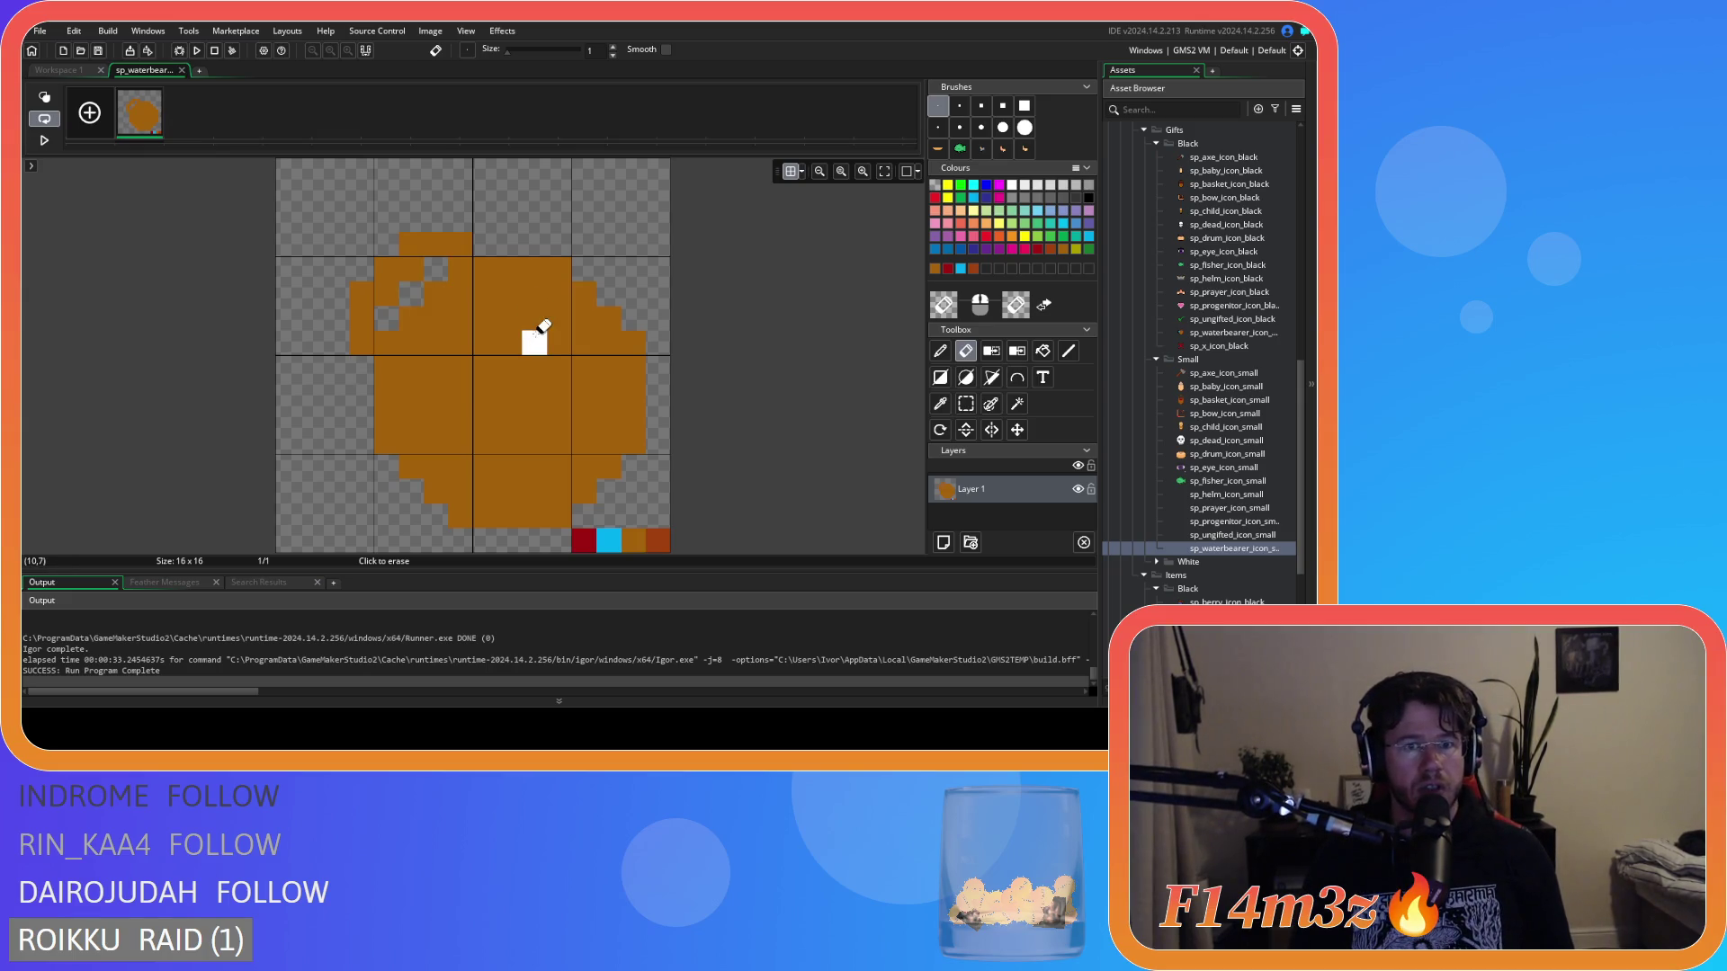
{"action": "key", "text": "ctrl+z"}
{"action": "key", "text": "ctrl+z"}
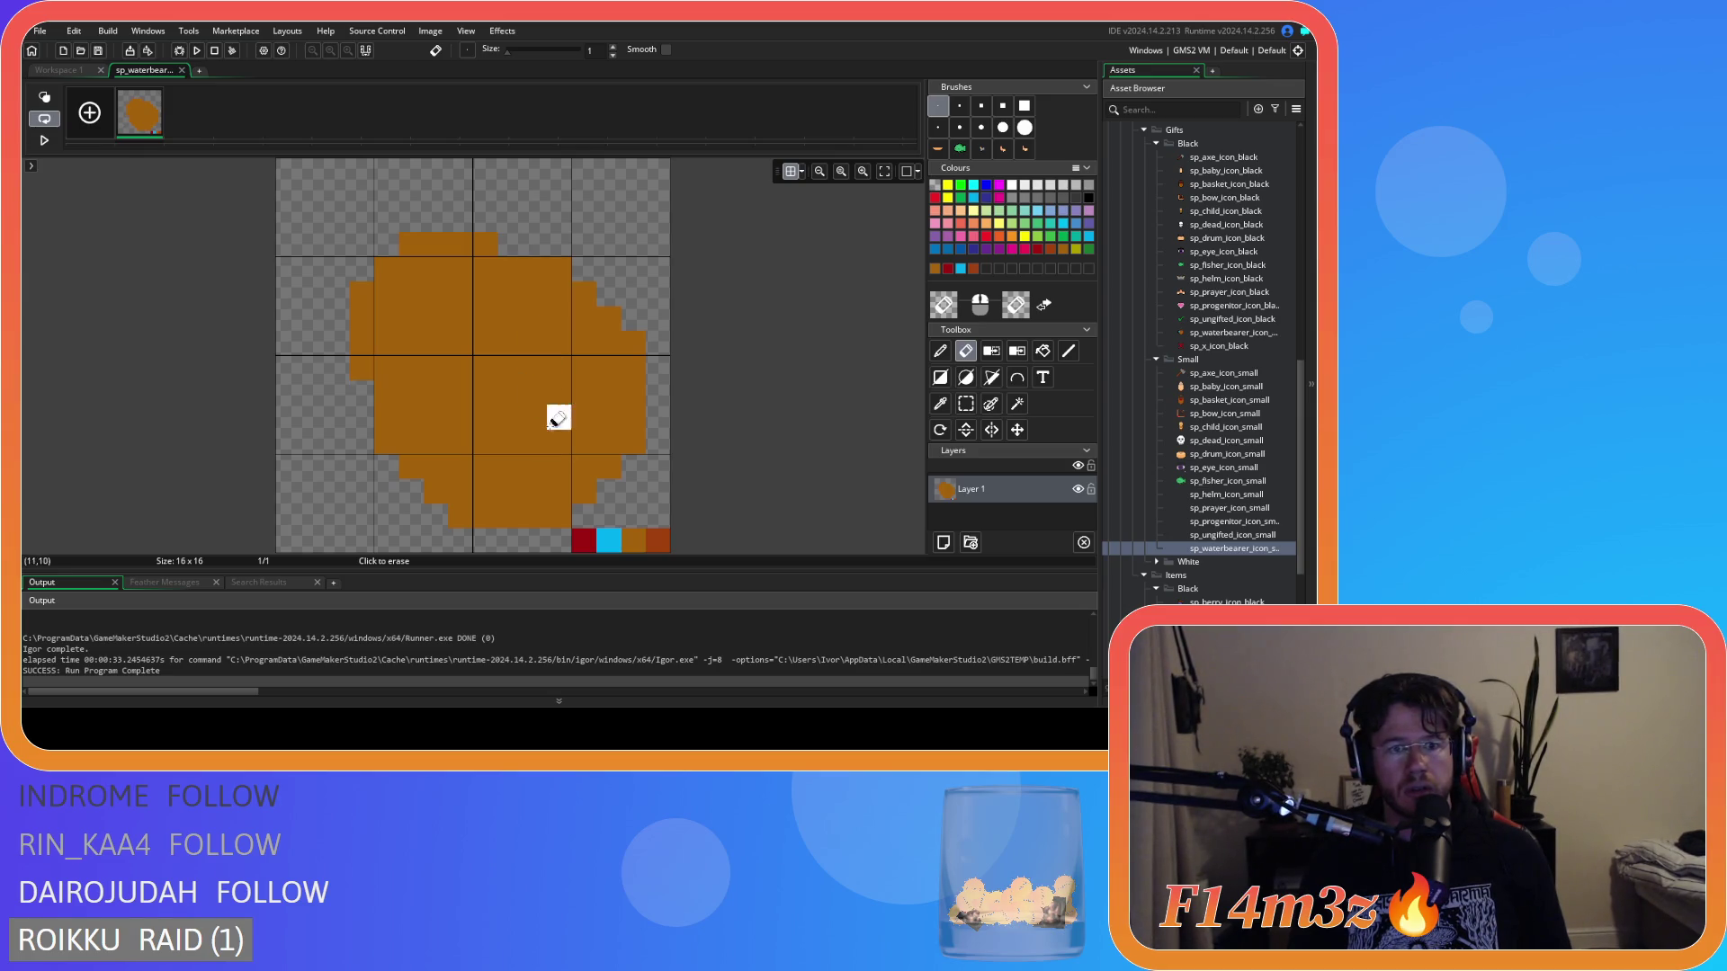
{"action": "left_click", "coordinate": [559, 268]}
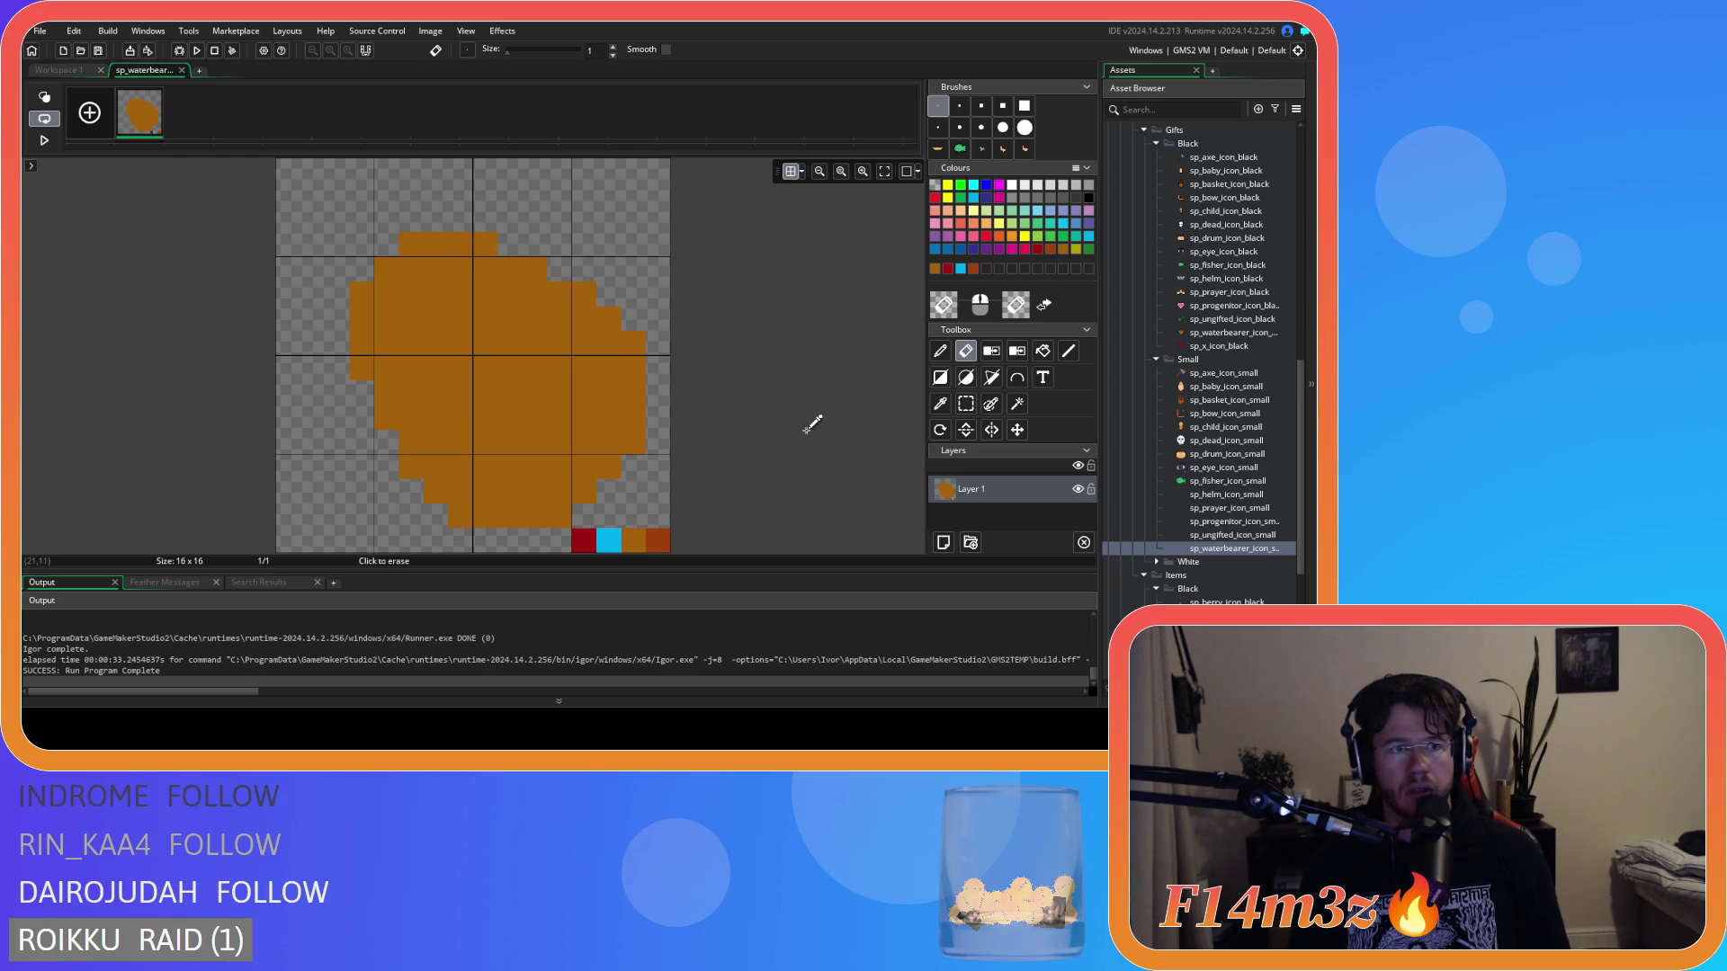
{"action": "left_click", "coordinate": [67, 69]}
{"action": "scroll", "coordinate": [825, 368], "scroll_direction": "down", "scroll_amount": 5}
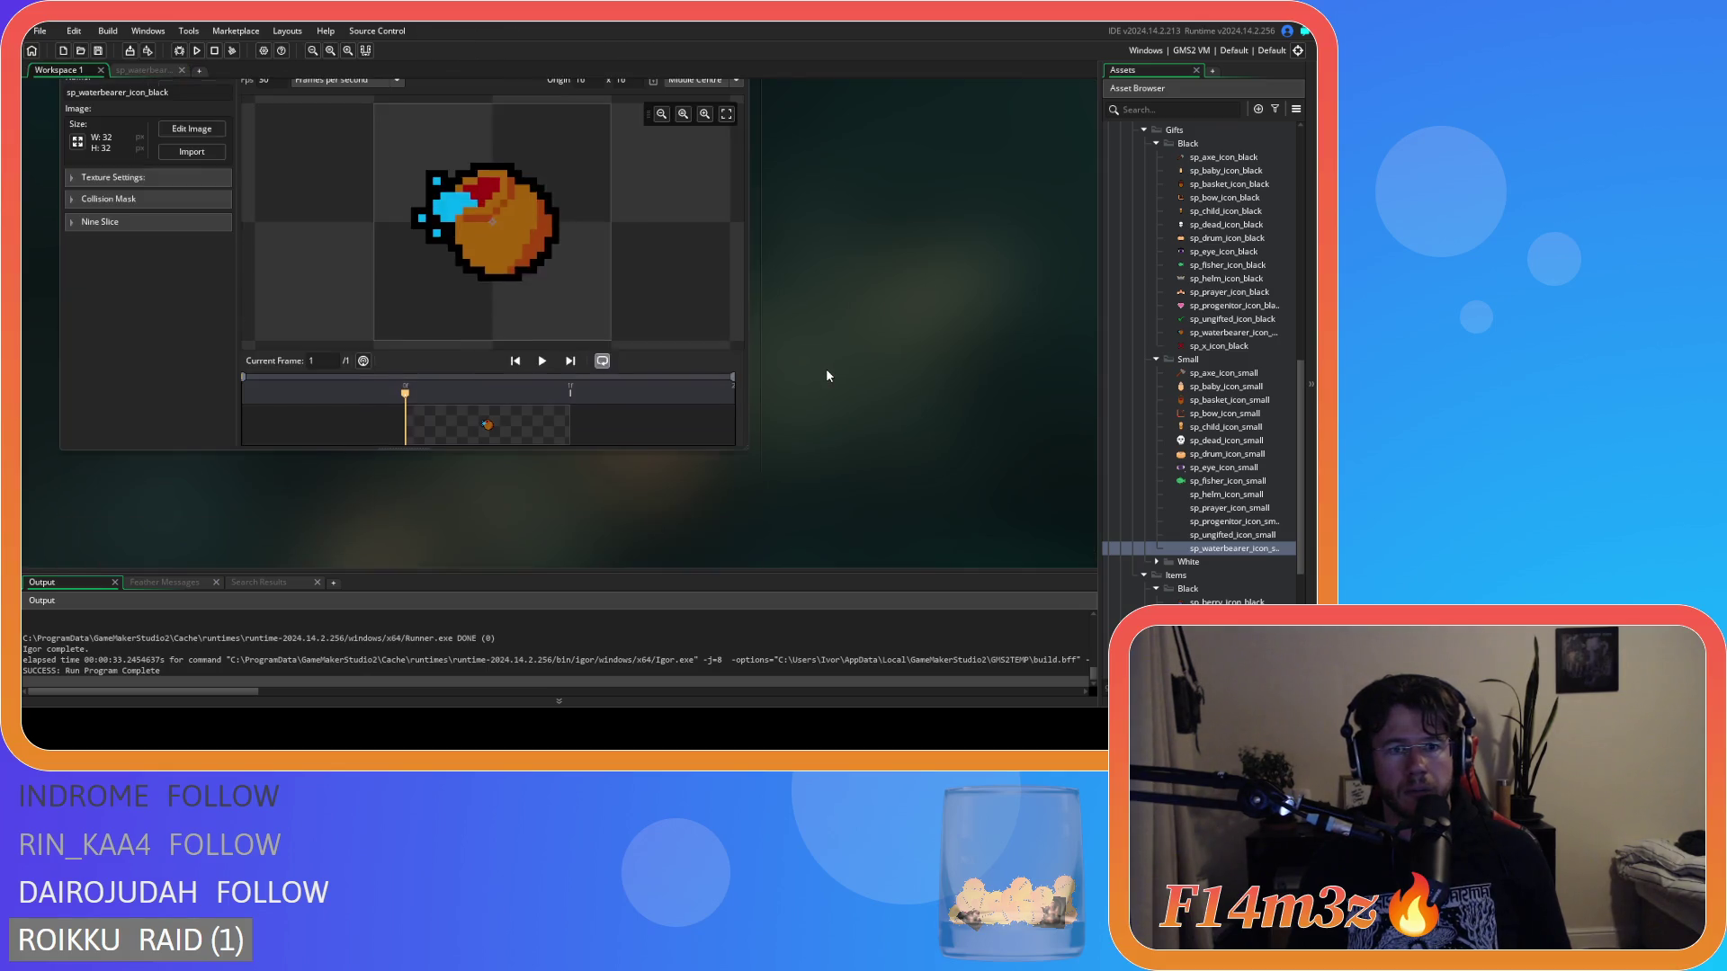
Reopen the waterbearer pixel editor and erase the circle's top-left corner to round it.
{"action": "scroll", "coordinate": [825, 369], "scroll_direction": "down", "scroll_amount": 5}
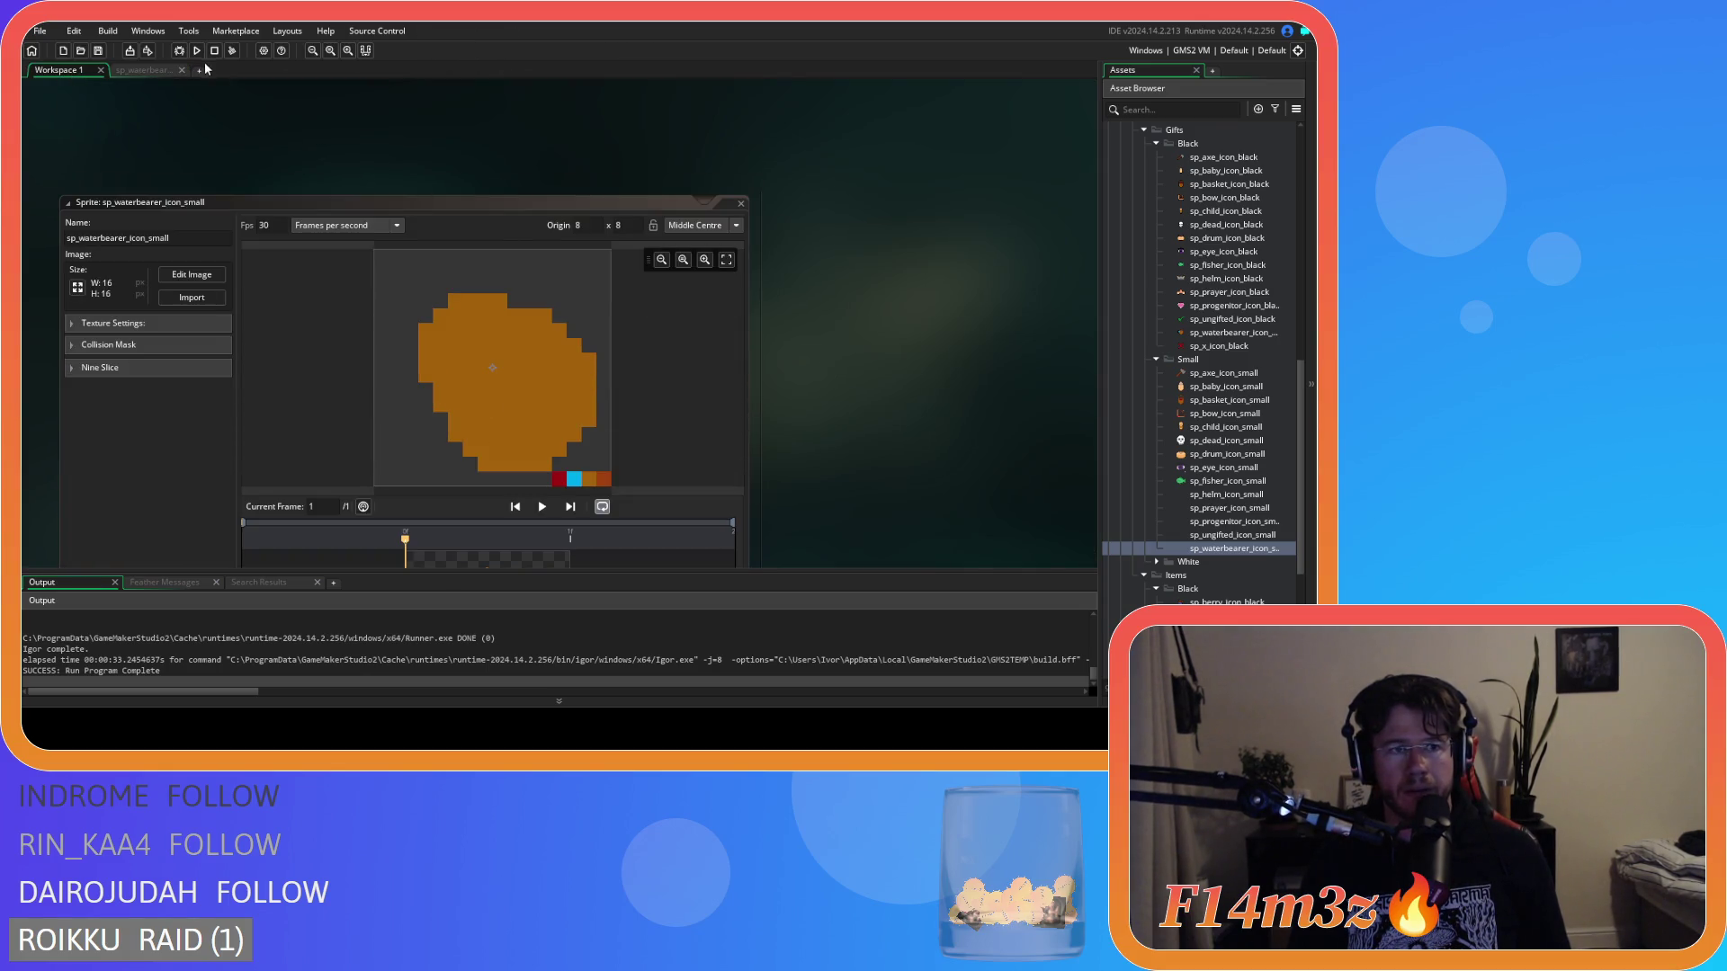
{"action": "left_click", "coordinate": [153, 71]}
{"action": "left_click_drag", "start_coordinate": [361, 369], "coordinate": [493, 243]}
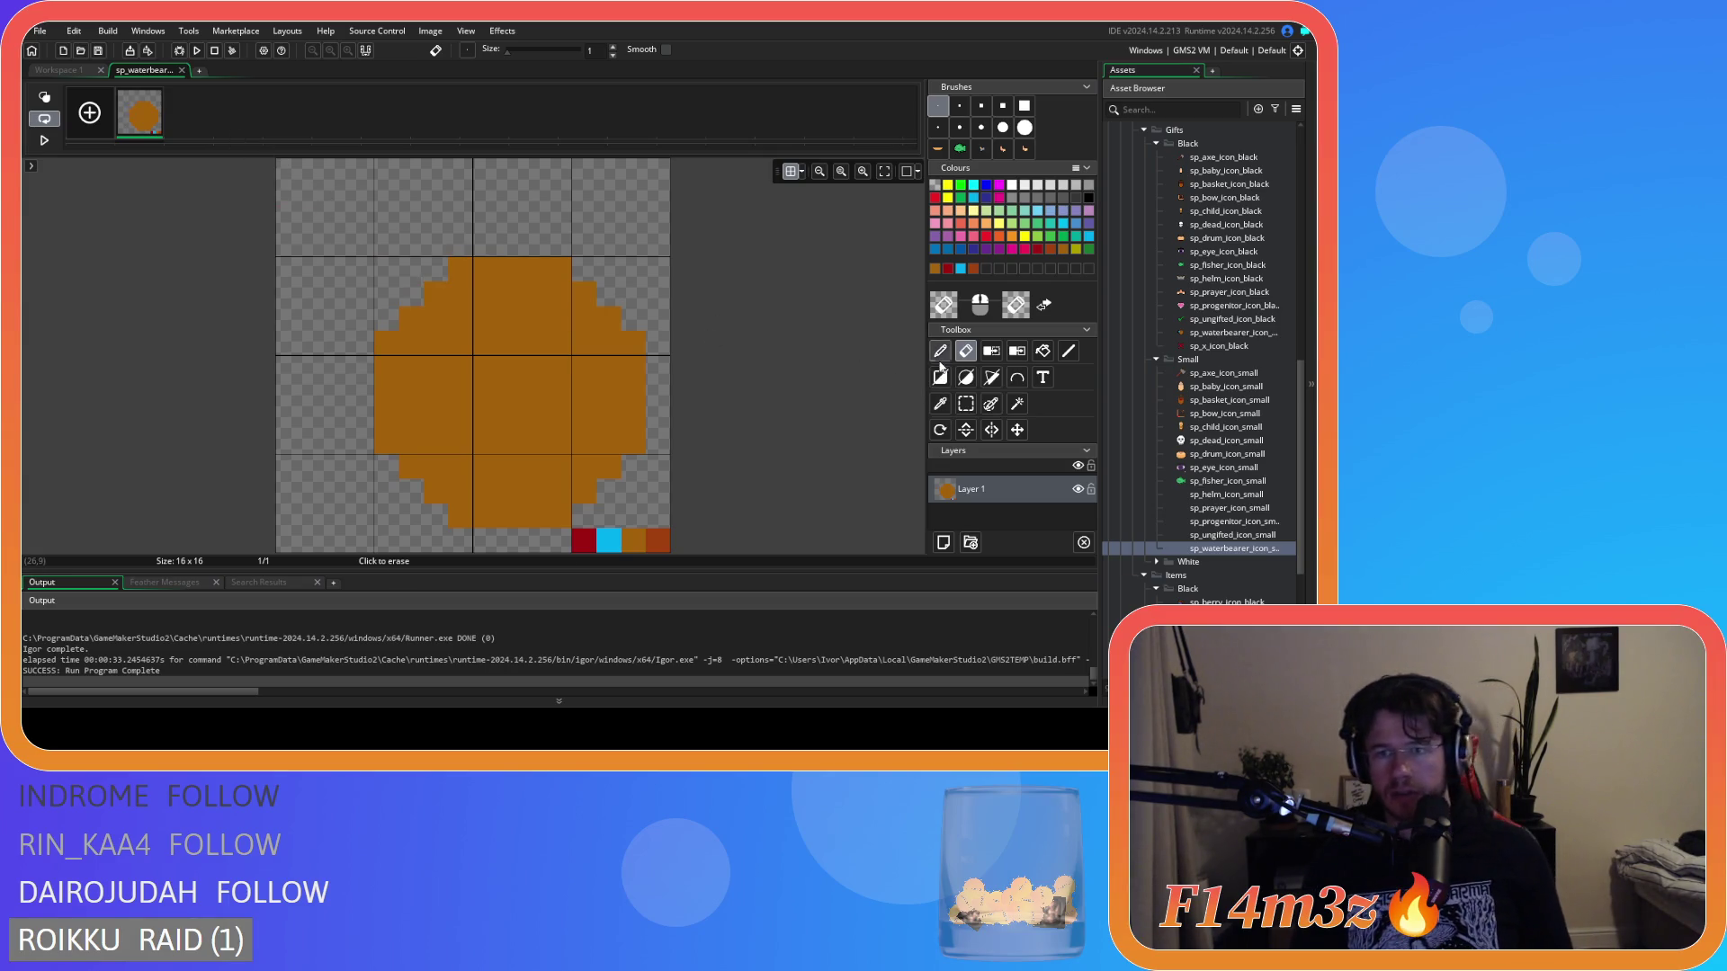
{"action": "key", "text": "p"}
{"action": "left_click", "coordinate": [340, 369]}
{"action": "key", "text": "ctrl+z"}
{"action": "left_click_drag", "start_coordinate": [397, 308], "coordinate": [402, 300]}
{"action": "key", "text": "ctrl+z"}
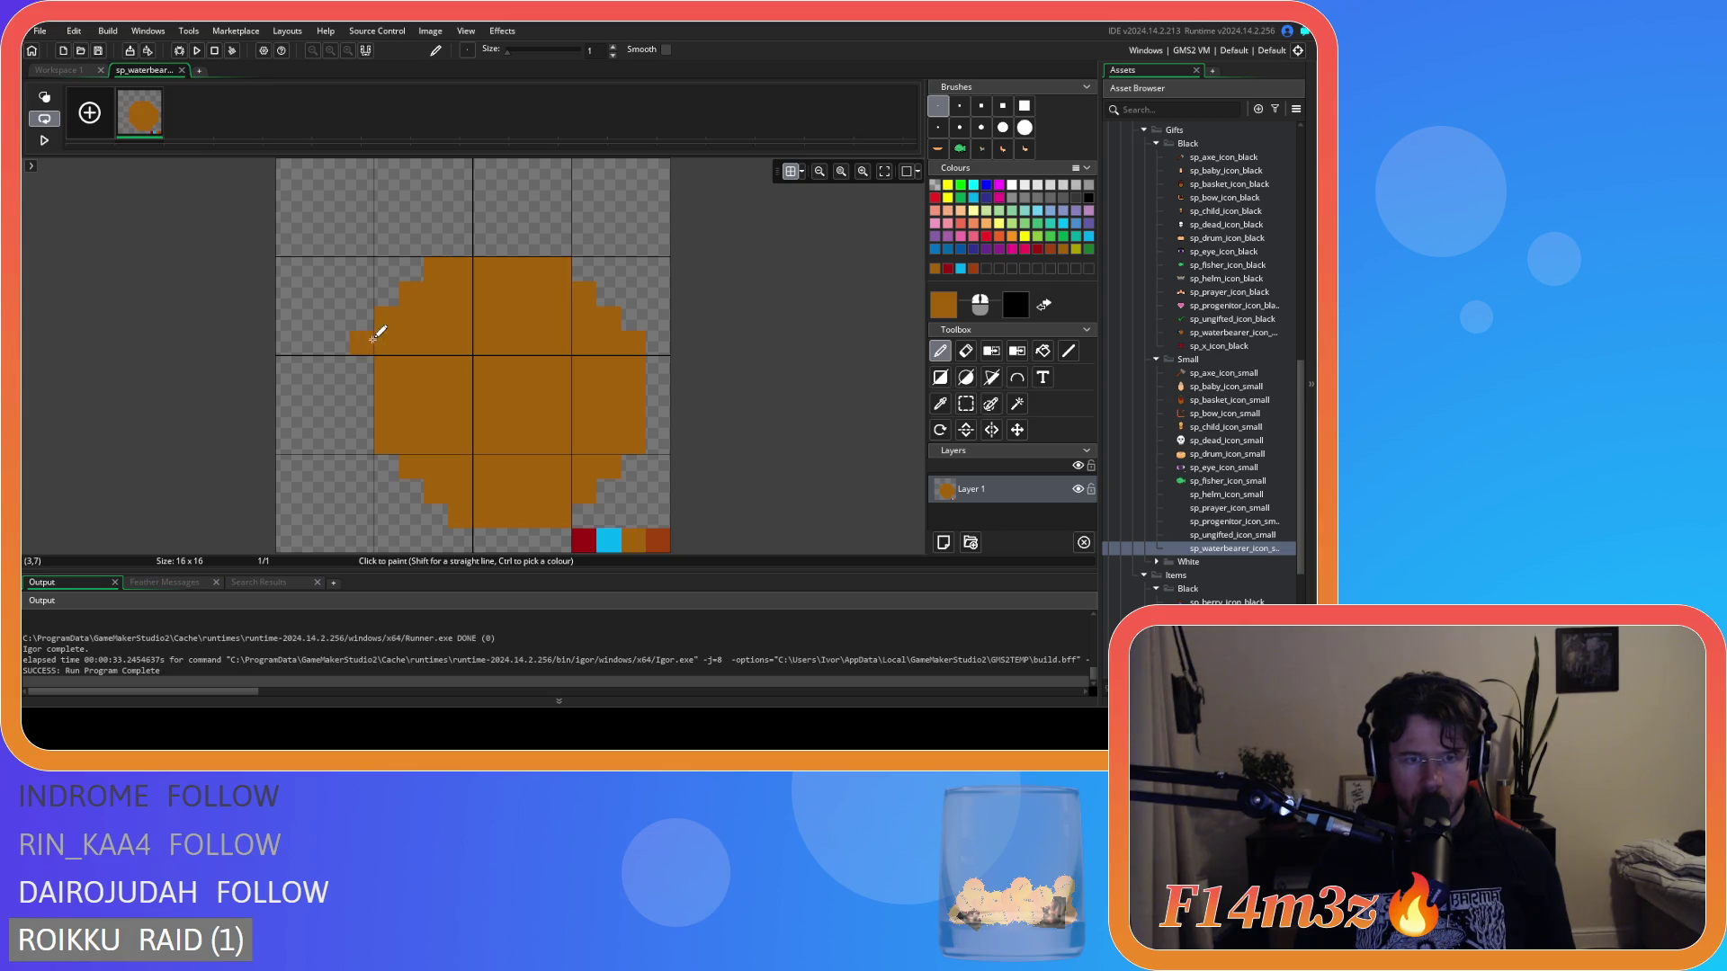
Paint orange pixels along the blob's upper-left edge and two above the top.
{"action": "key", "text": "Delete"}
{"action": "left_click", "coordinate": [400, 357]}
{"action": "key", "text": "ctrl+z"}
{"action": "key", "text": "ctrl+z"}
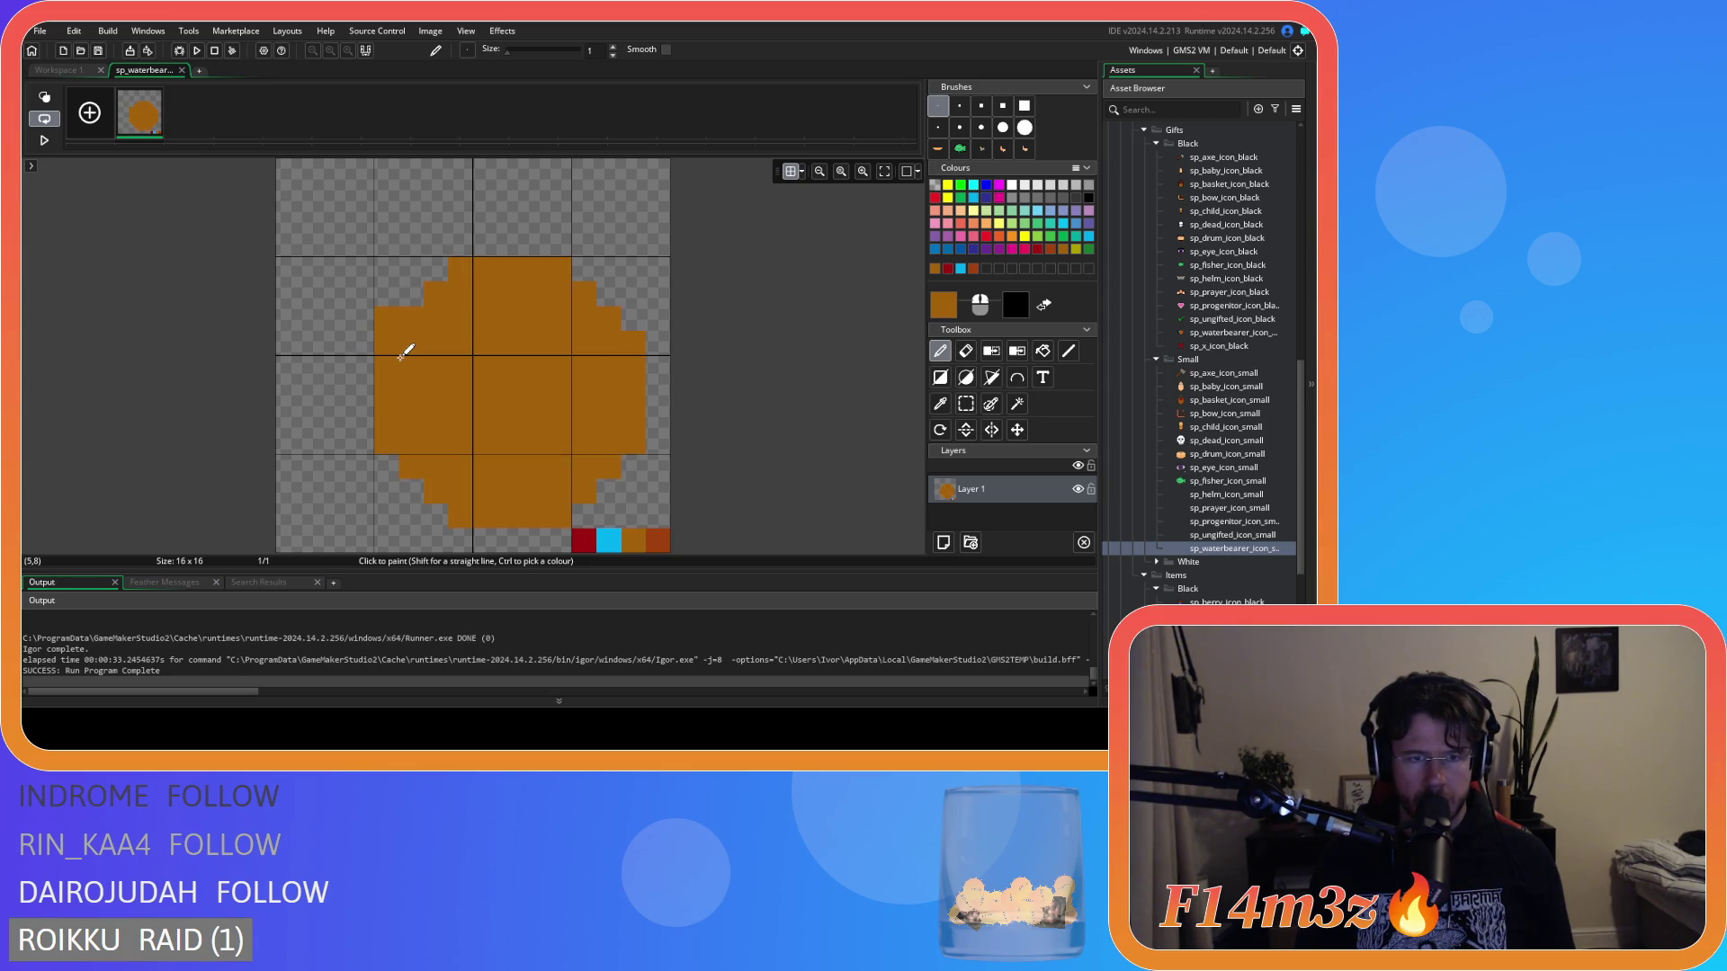
{"action": "left_click", "coordinate": [367, 341]}
{"action": "key", "text": "ctrl+z"}
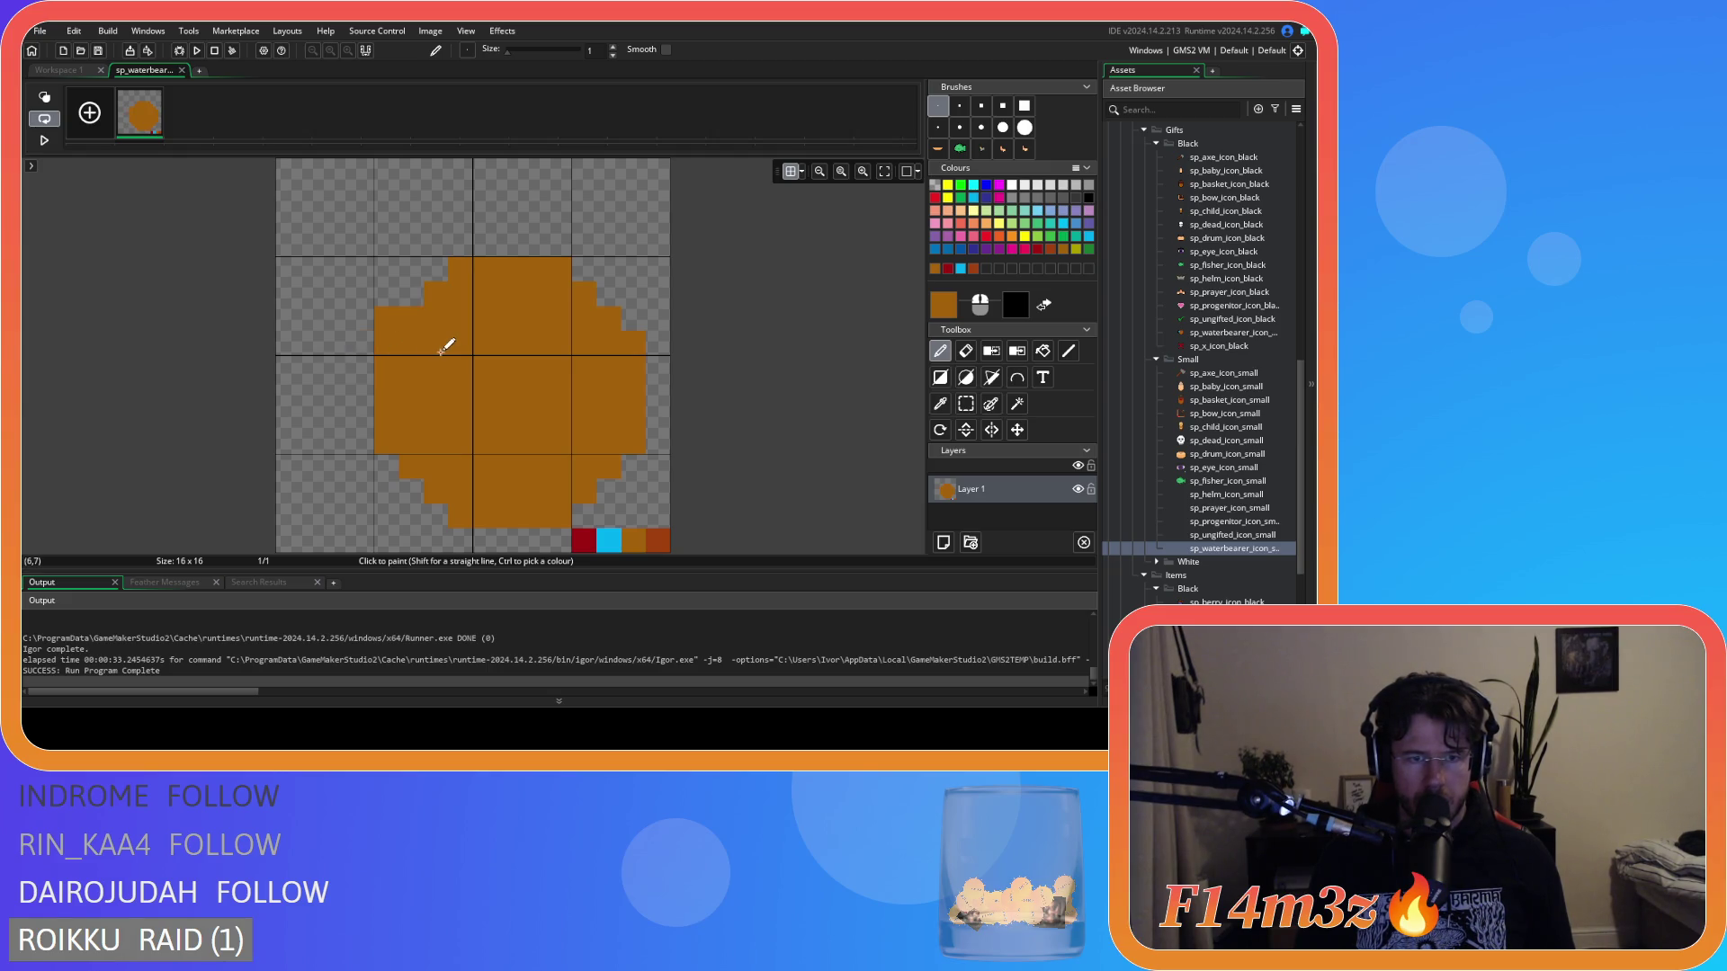
{"action": "left_click_drag", "start_coordinate": [408, 343], "coordinate": [367, 343]}
{"action": "left_click", "coordinate": [367, 360]}
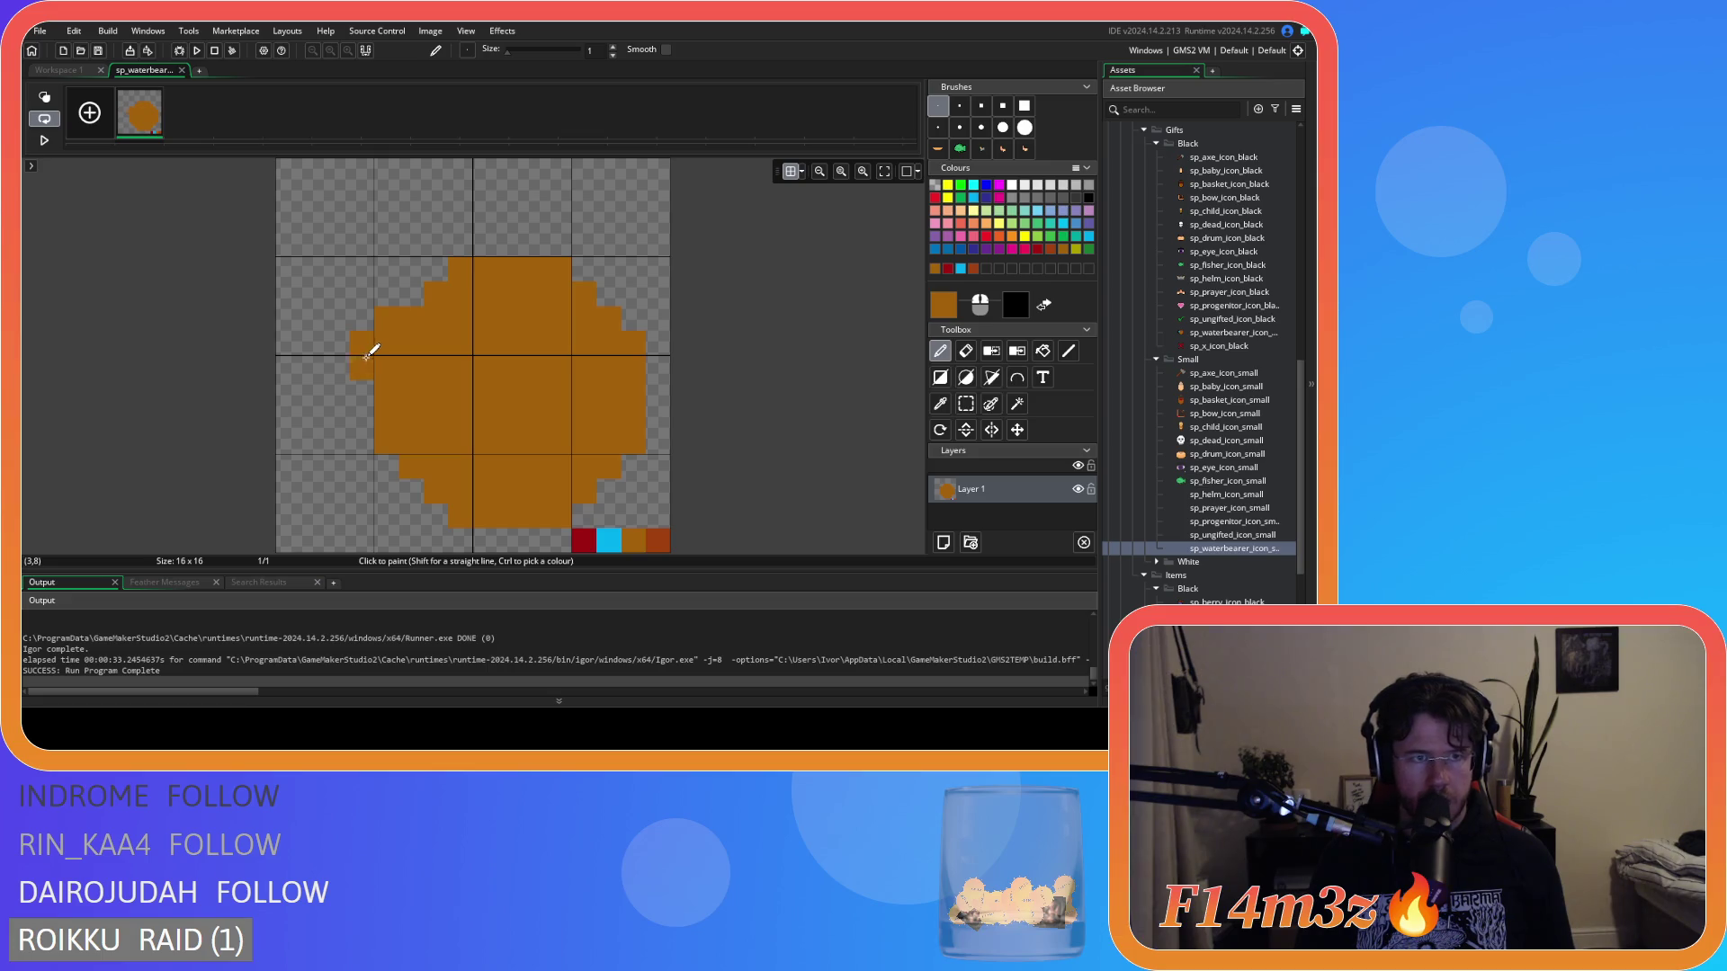
{"action": "left_click_drag", "start_coordinate": [459, 244], "coordinate": [482, 243]}
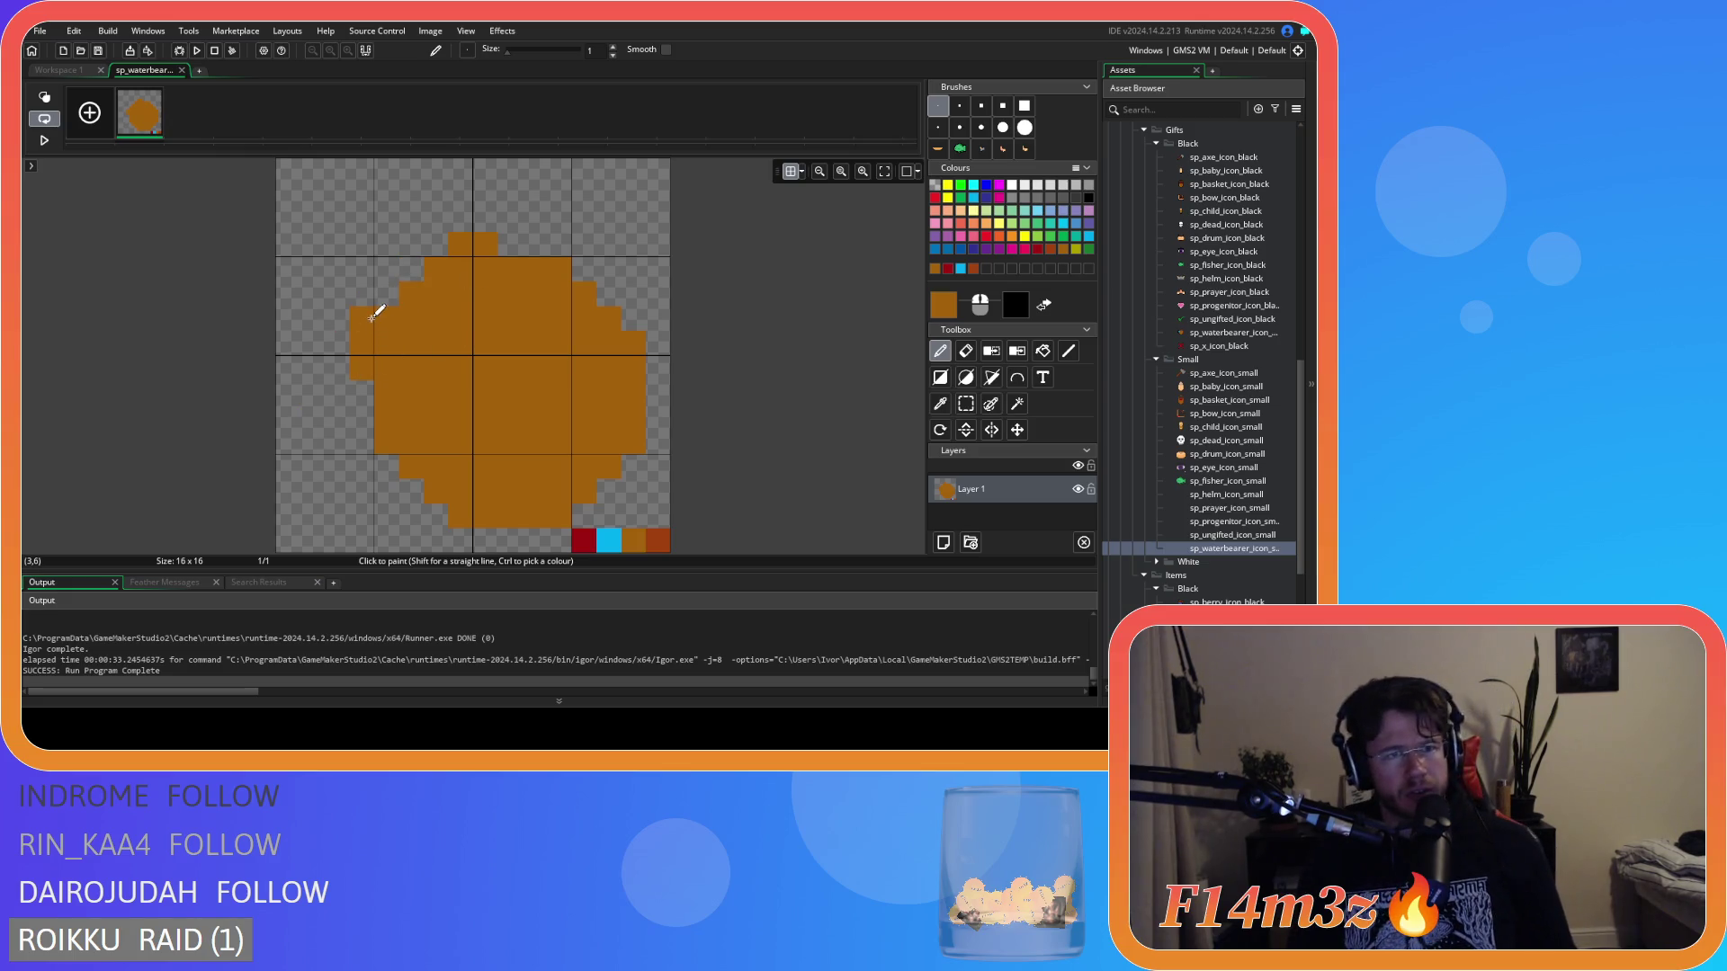
Fill in more orange pixels along the upper-left diagonal and left edge.
{"action": "left_click_drag", "start_coordinate": [393, 292], "coordinate": [443, 251]}
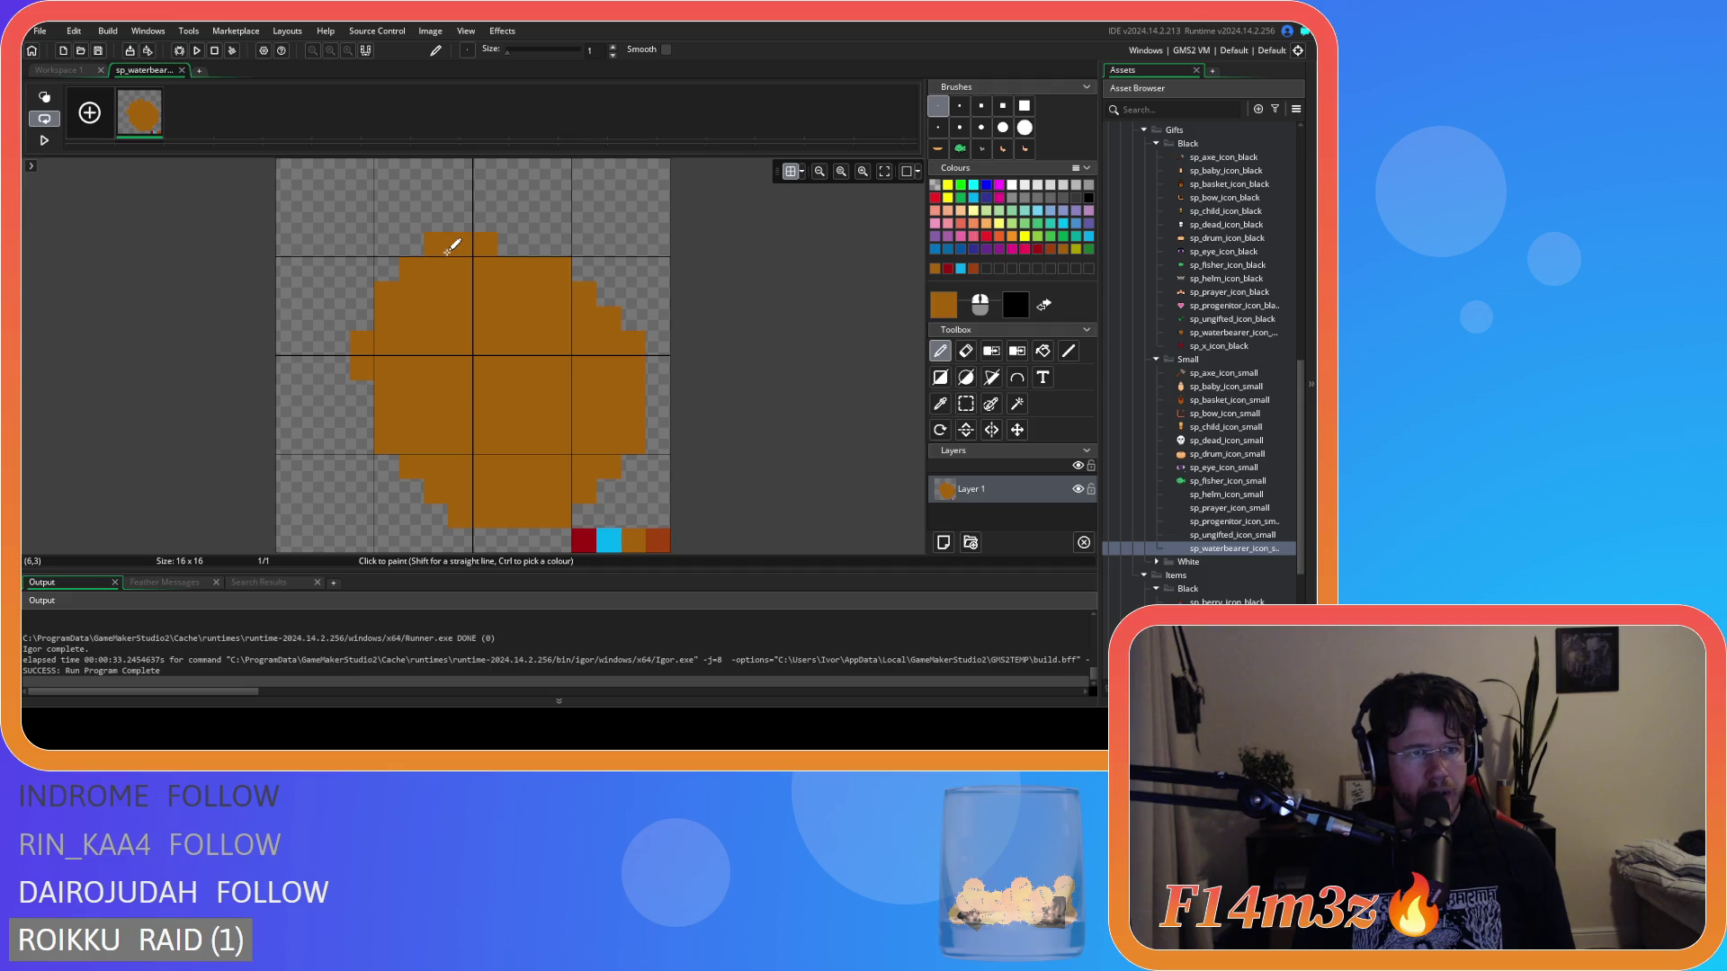
{"action": "left_click", "coordinate": [361, 319]}
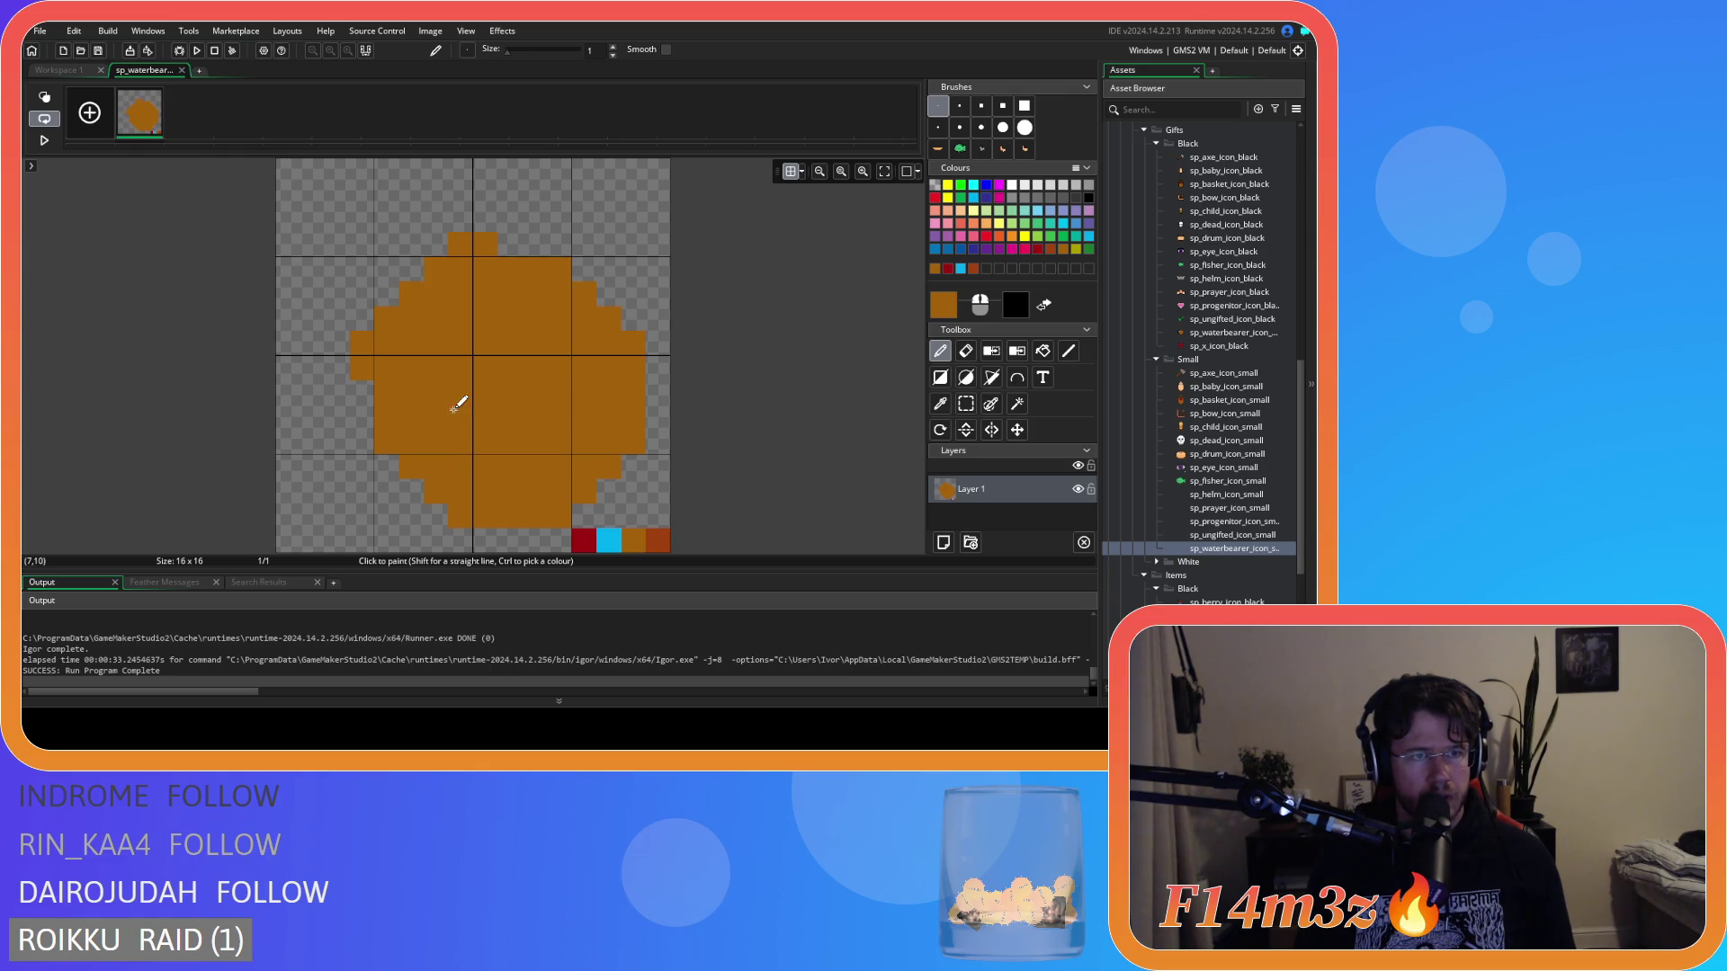
{"action": "mouse_move", "coordinate": [366, 340]}
{"action": "left_mouse_down"}
{"action": "mouse_move", "coordinate": [385, 290]}
{"action": "mouse_move", "coordinate": [440, 246]}
{"action": "left_mouse_up"}
{"action": "mouse_move", "coordinate": [445, 332]}
{"action": "left_mouse_down"}
{"action": "mouse_move", "coordinate": [387, 289]}
{"action": "mouse_move", "coordinate": [409, 266]}
{"action": "left_mouse_up"}
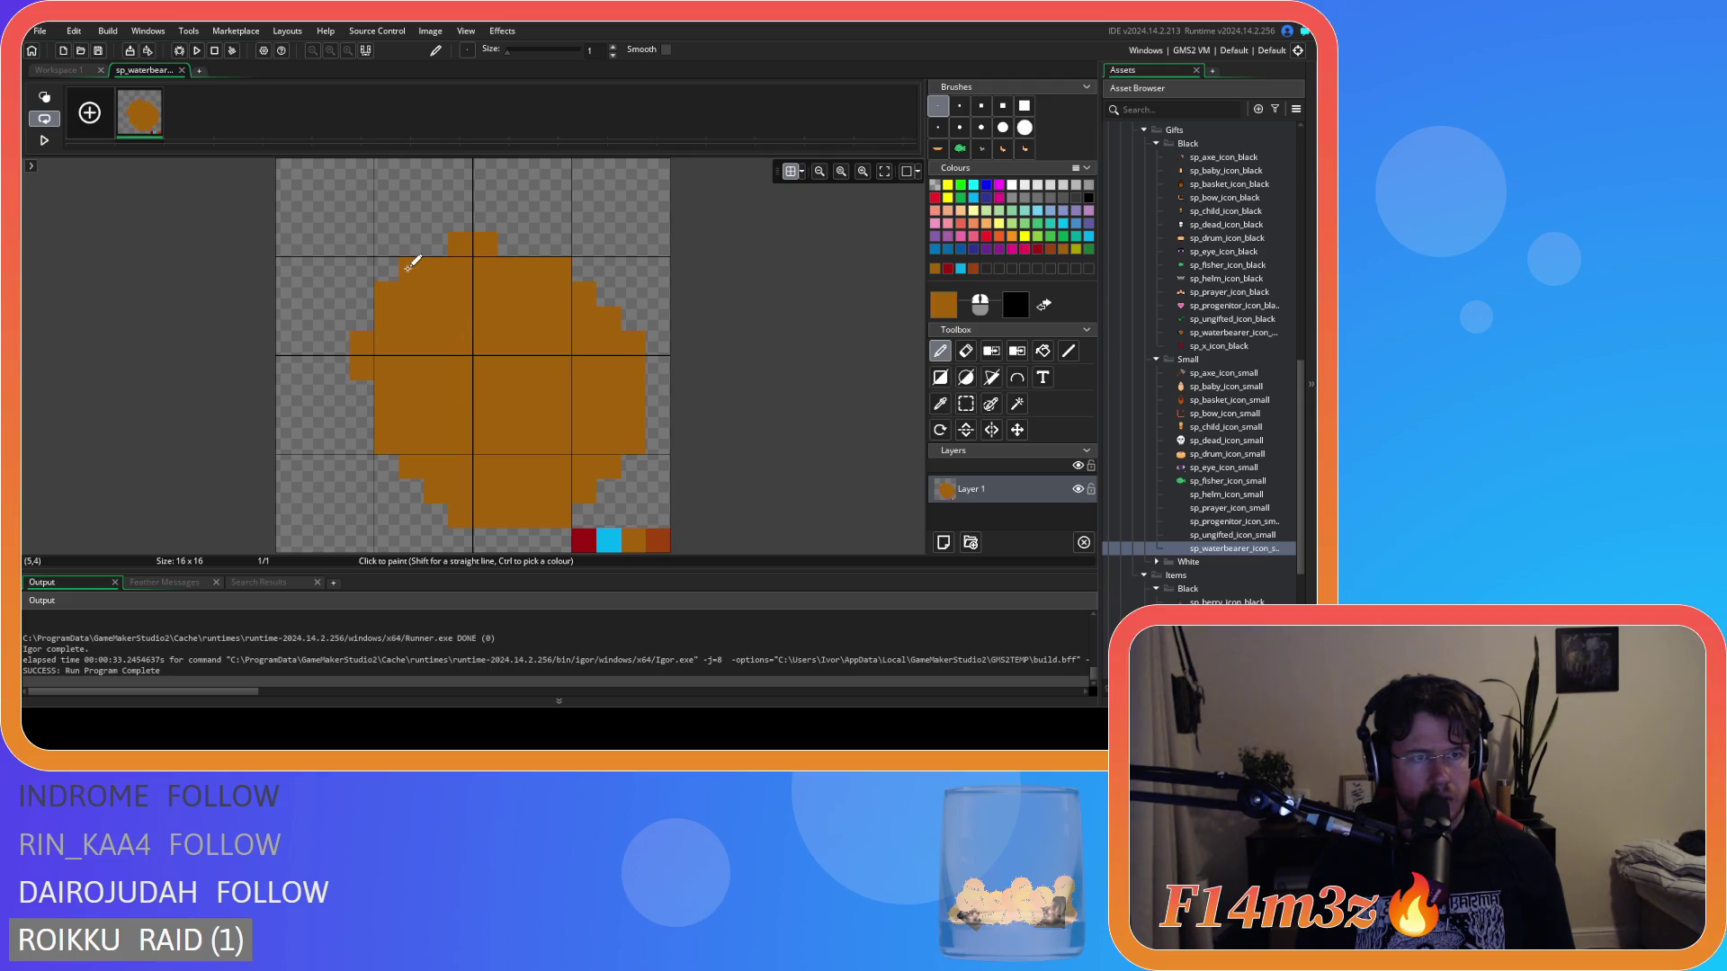
{"action": "key", "text": "ctrl+z"}
{"action": "left_click", "coordinate": [357, 328]}
{"action": "left_click", "coordinate": [582, 537], "text": "ctrl"}
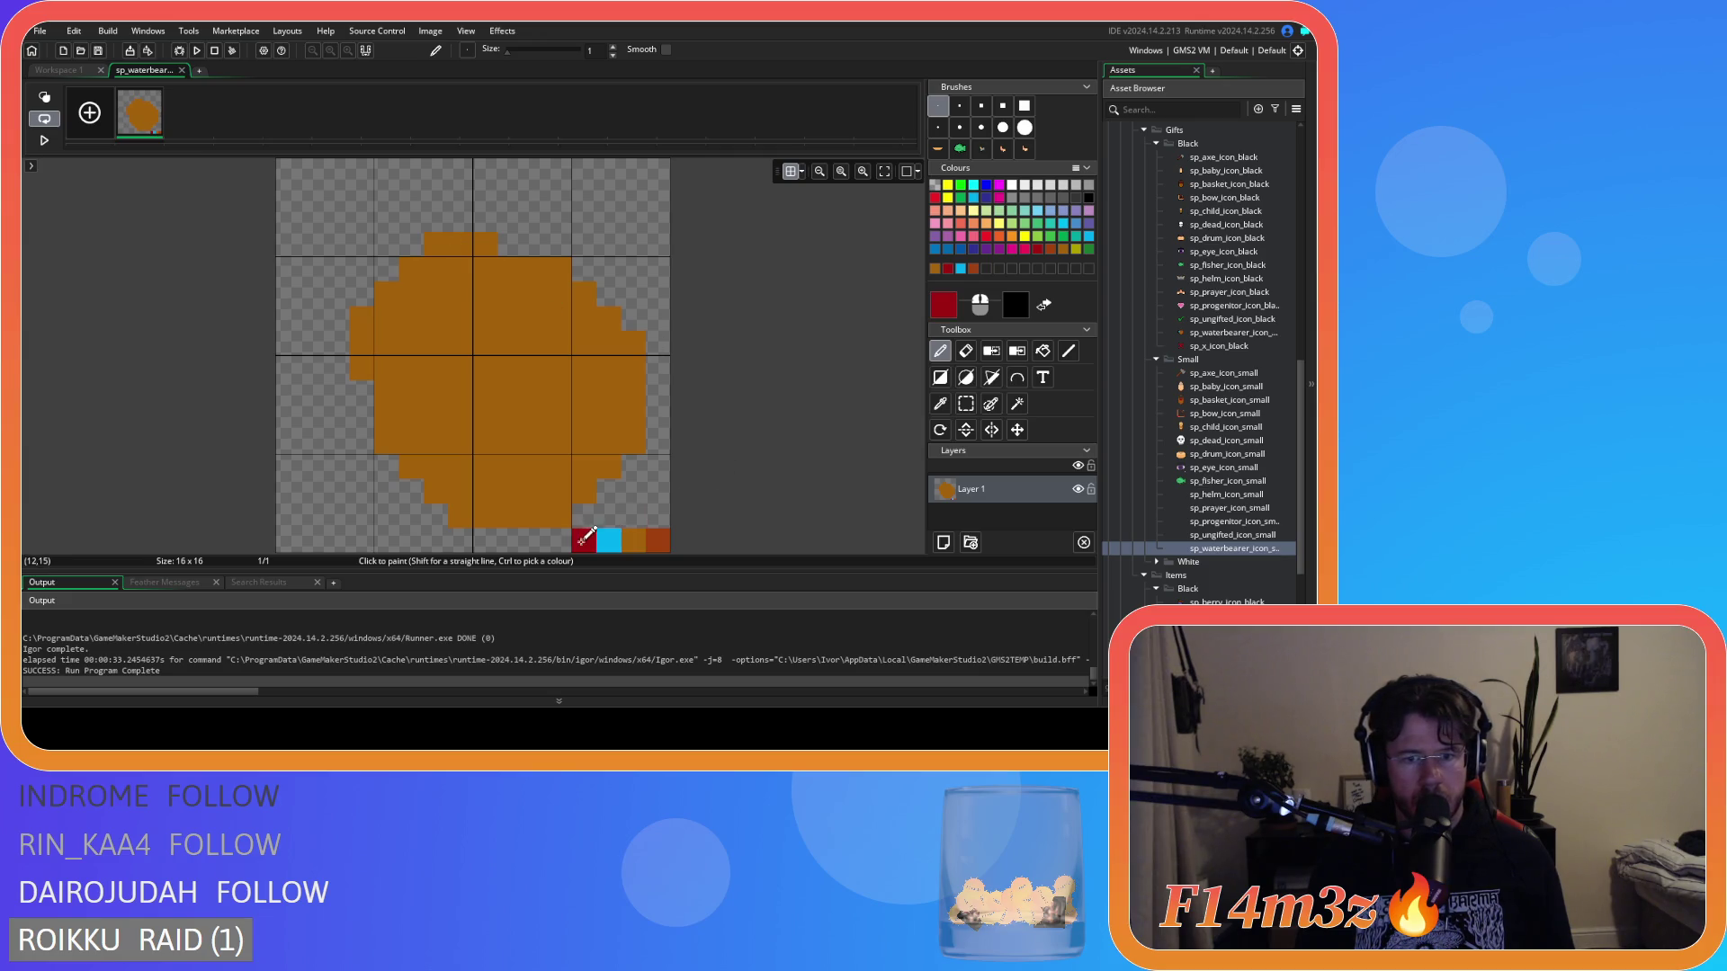
Paint a dark red stepped rim along the circle's upper-left edge.
{"action": "left_click_drag", "start_coordinate": [418, 274], "coordinate": [387, 295]}
{"action": "left_click", "coordinate": [386, 319]}
{"action": "left_click", "coordinate": [436, 270]}
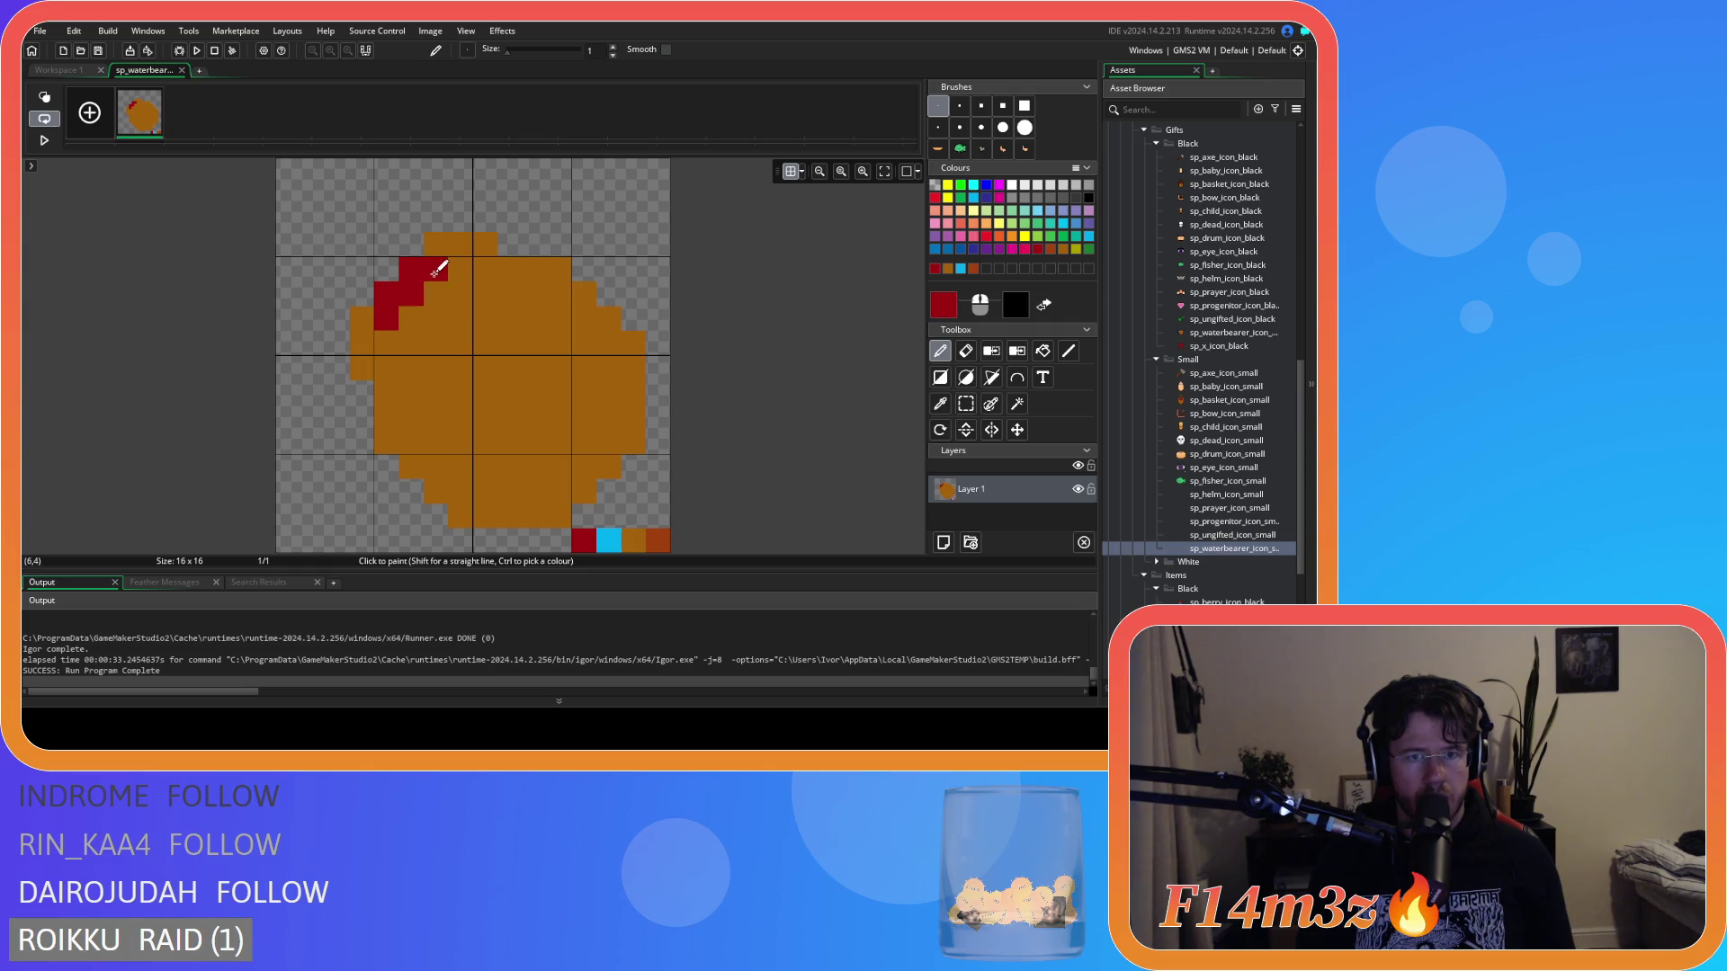
{"action": "left_click", "coordinate": [438, 252]}
{"action": "left_click", "coordinate": [361, 317]}
{"action": "left_click", "coordinate": [485, 393]}
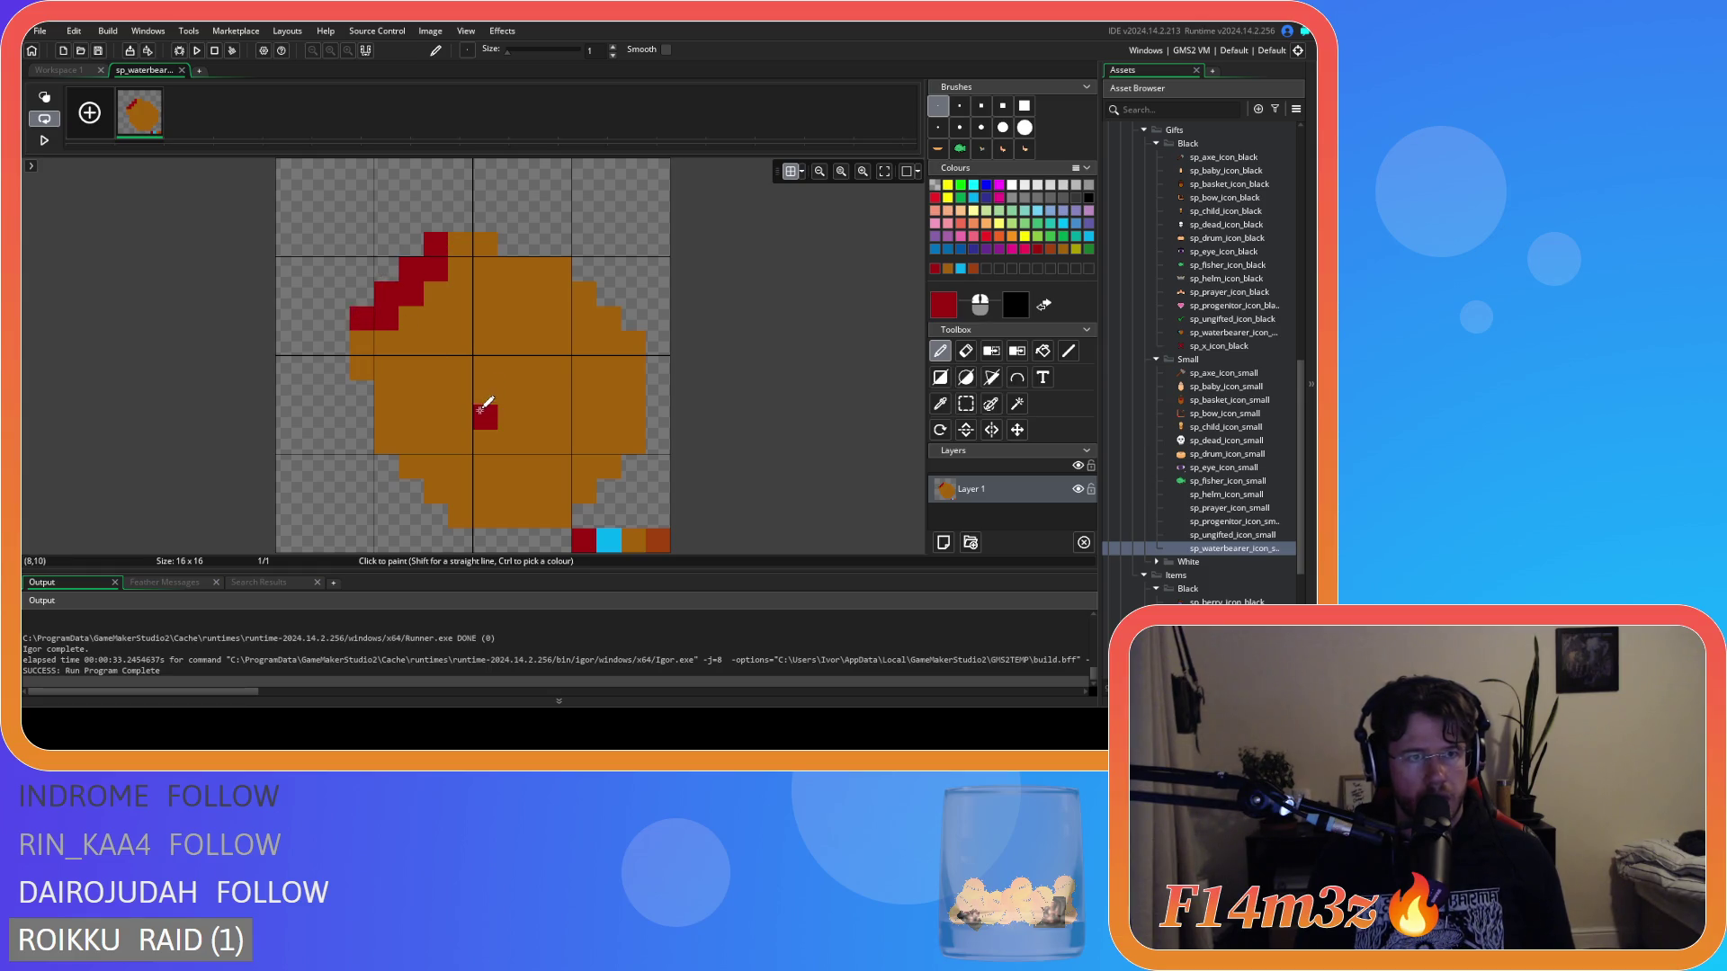
Add brown and rust shading beneath the red rim at the left edge.
{"action": "left_click", "coordinate": [657, 540], "text": "ctrl"}
{"action": "left_click", "coordinate": [385, 392]}
{"action": "mouse_move", "coordinate": [385, 381]}
{"action": "left_mouse_down"}
{"action": "mouse_move", "coordinate": [361, 369]}
{"action": "mouse_move", "coordinate": [401, 363]}
{"action": "left_mouse_up"}
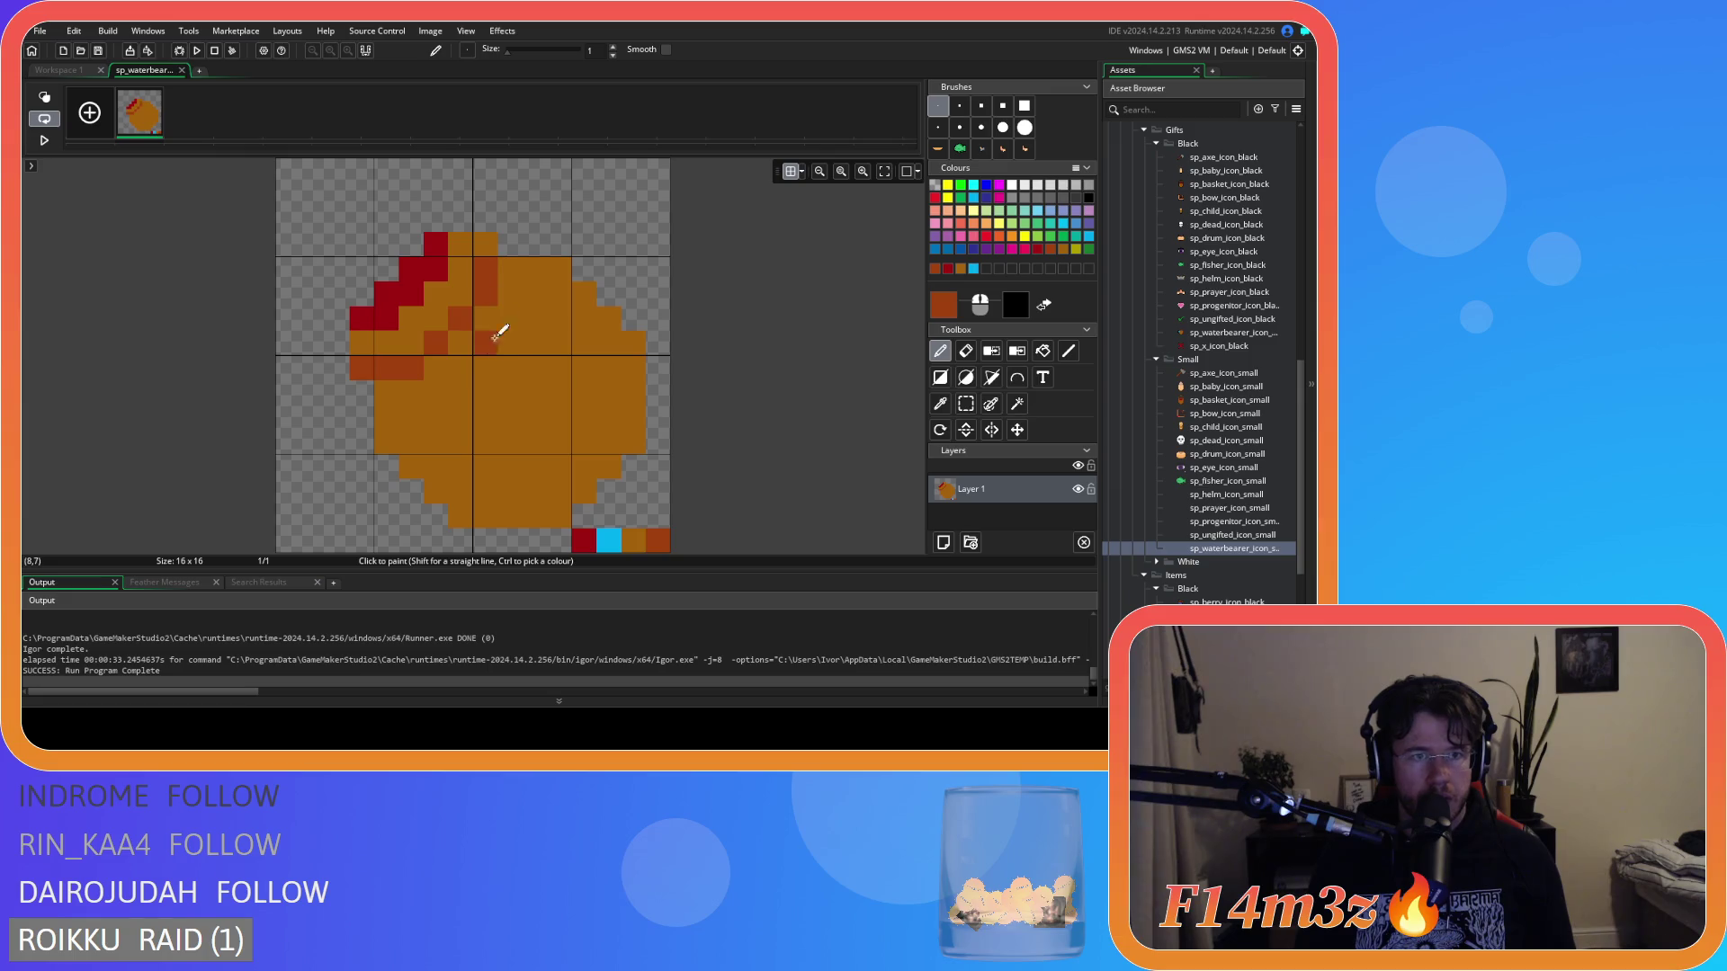
{"action": "left_click", "coordinate": [389, 385], "text": "ctrl"}
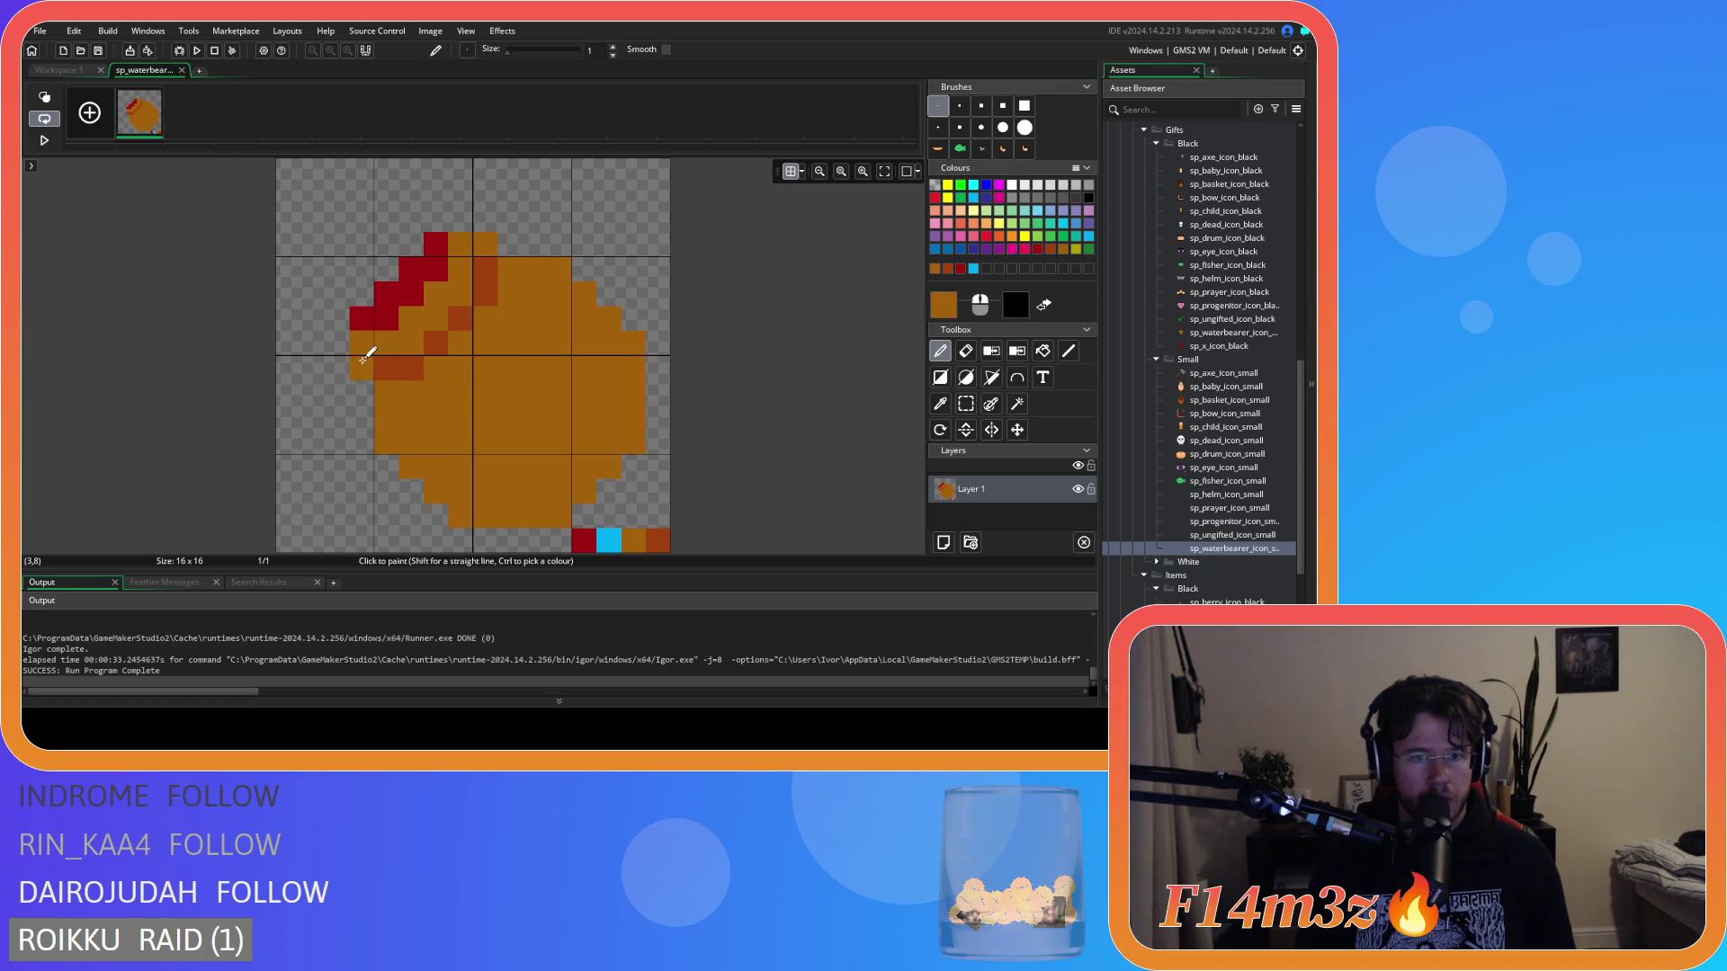
{"action": "left_click", "coordinate": [387, 369], "text": "ctrl"}
{"action": "left_click", "coordinate": [361, 368]}
{"action": "left_click", "coordinate": [510, 441]}
{"action": "key", "text": "ctrl+z"}
Recolour top-edge pixels in orange and rust, then preview the icon in the sprite window.
{"action": "left_click", "coordinate": [508, 273], "text": "ctrl"}
{"action": "left_click", "coordinate": [488, 272], "text": "ctrl"}
{"action": "left_click", "coordinate": [509, 290], "text": "ctrl"}
{"action": "left_click", "coordinate": [486, 269]}
{"action": "left_click", "coordinate": [490, 293], "text": "ctrl"}
{"action": "left_click", "coordinate": [510, 268]}
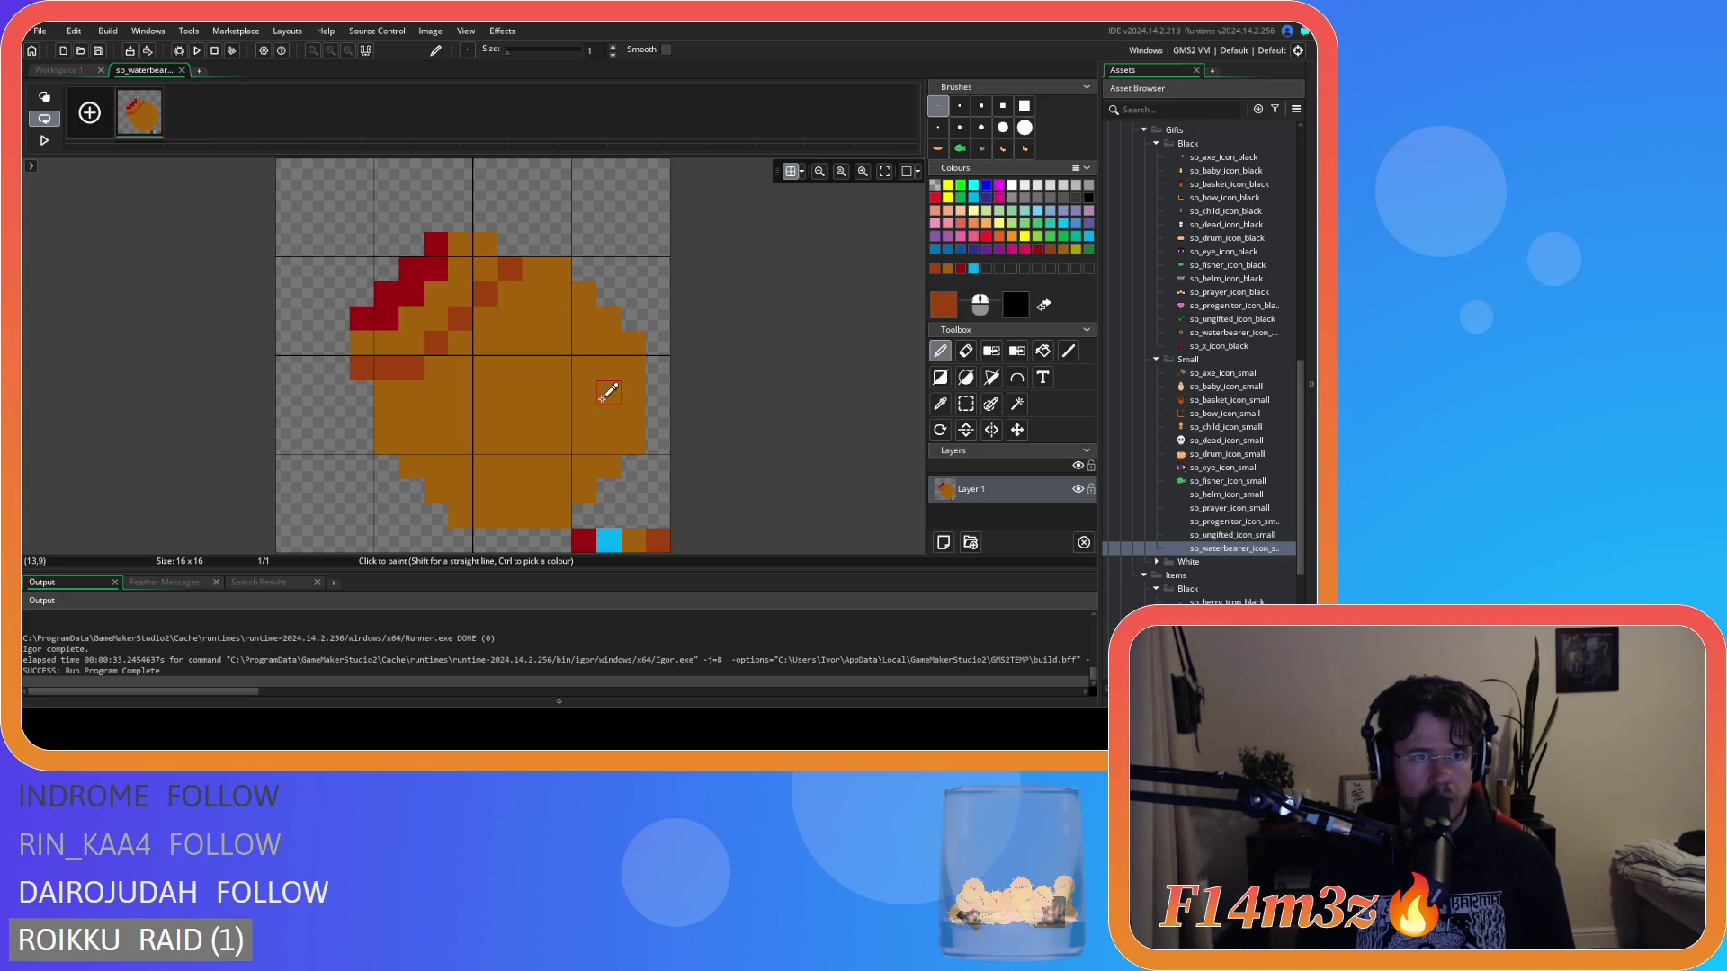
{"action": "key", "text": "ctrl+z"}
{"action": "left_click", "coordinate": [485, 269]}
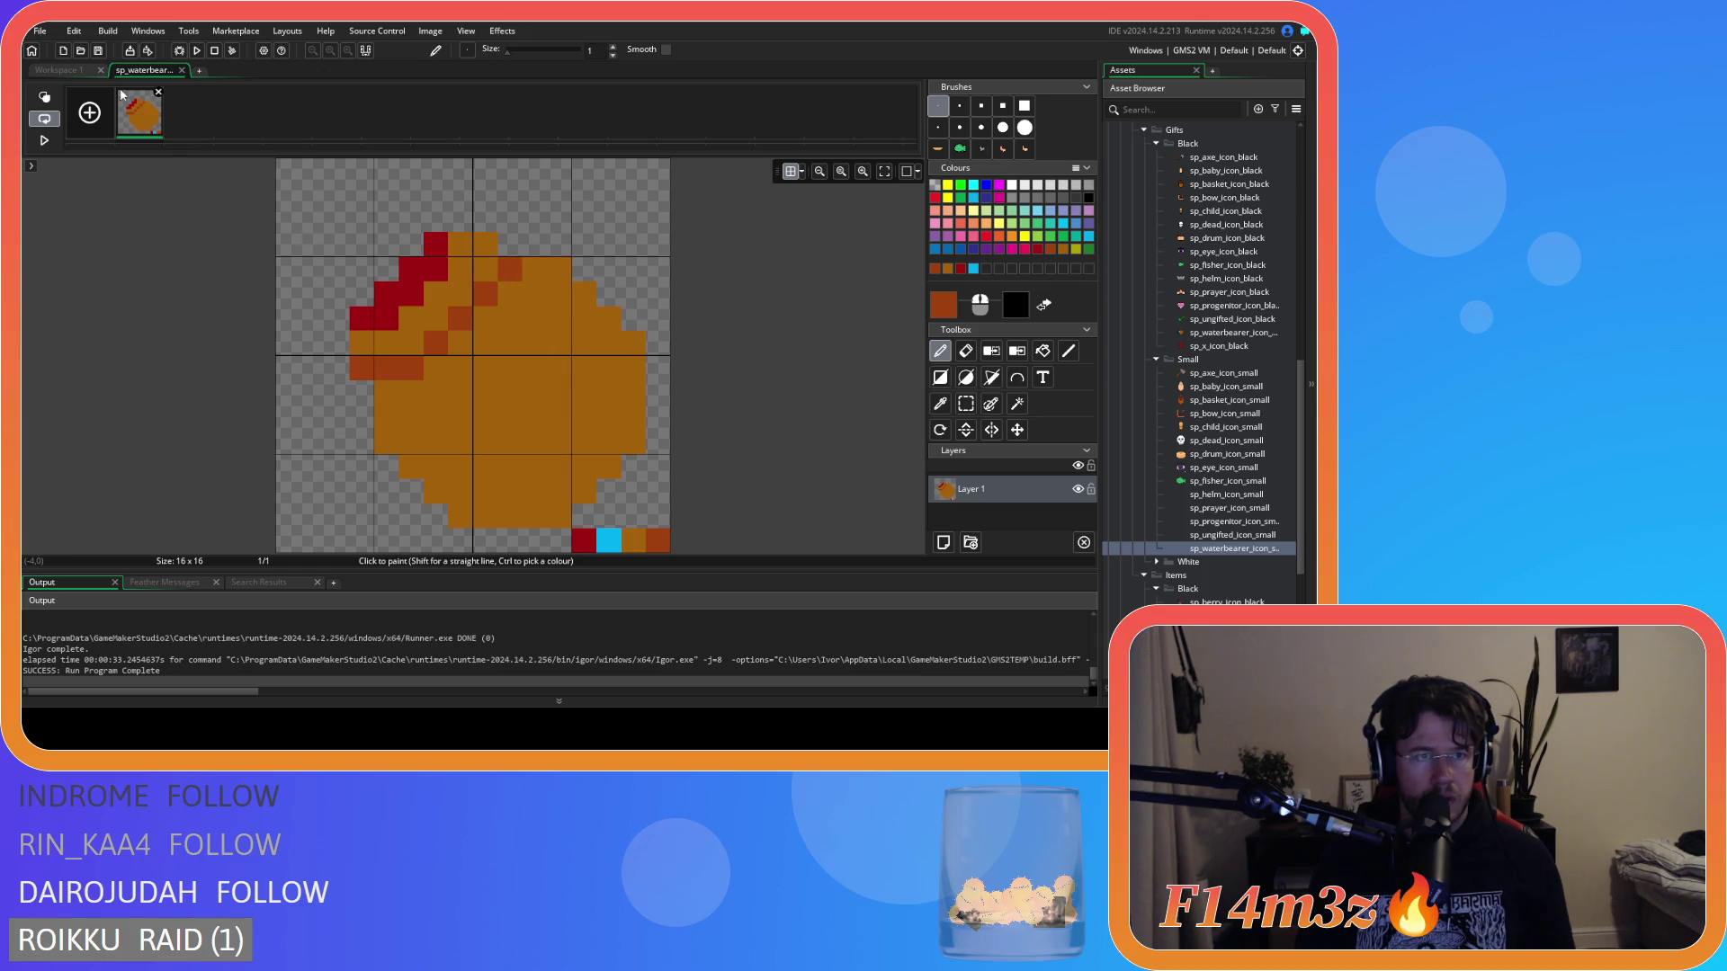
{"action": "left_click", "coordinate": [79, 75]}
{"action": "scroll", "coordinate": [834, 281], "scroll_direction": "down", "scroll_amount": 2}
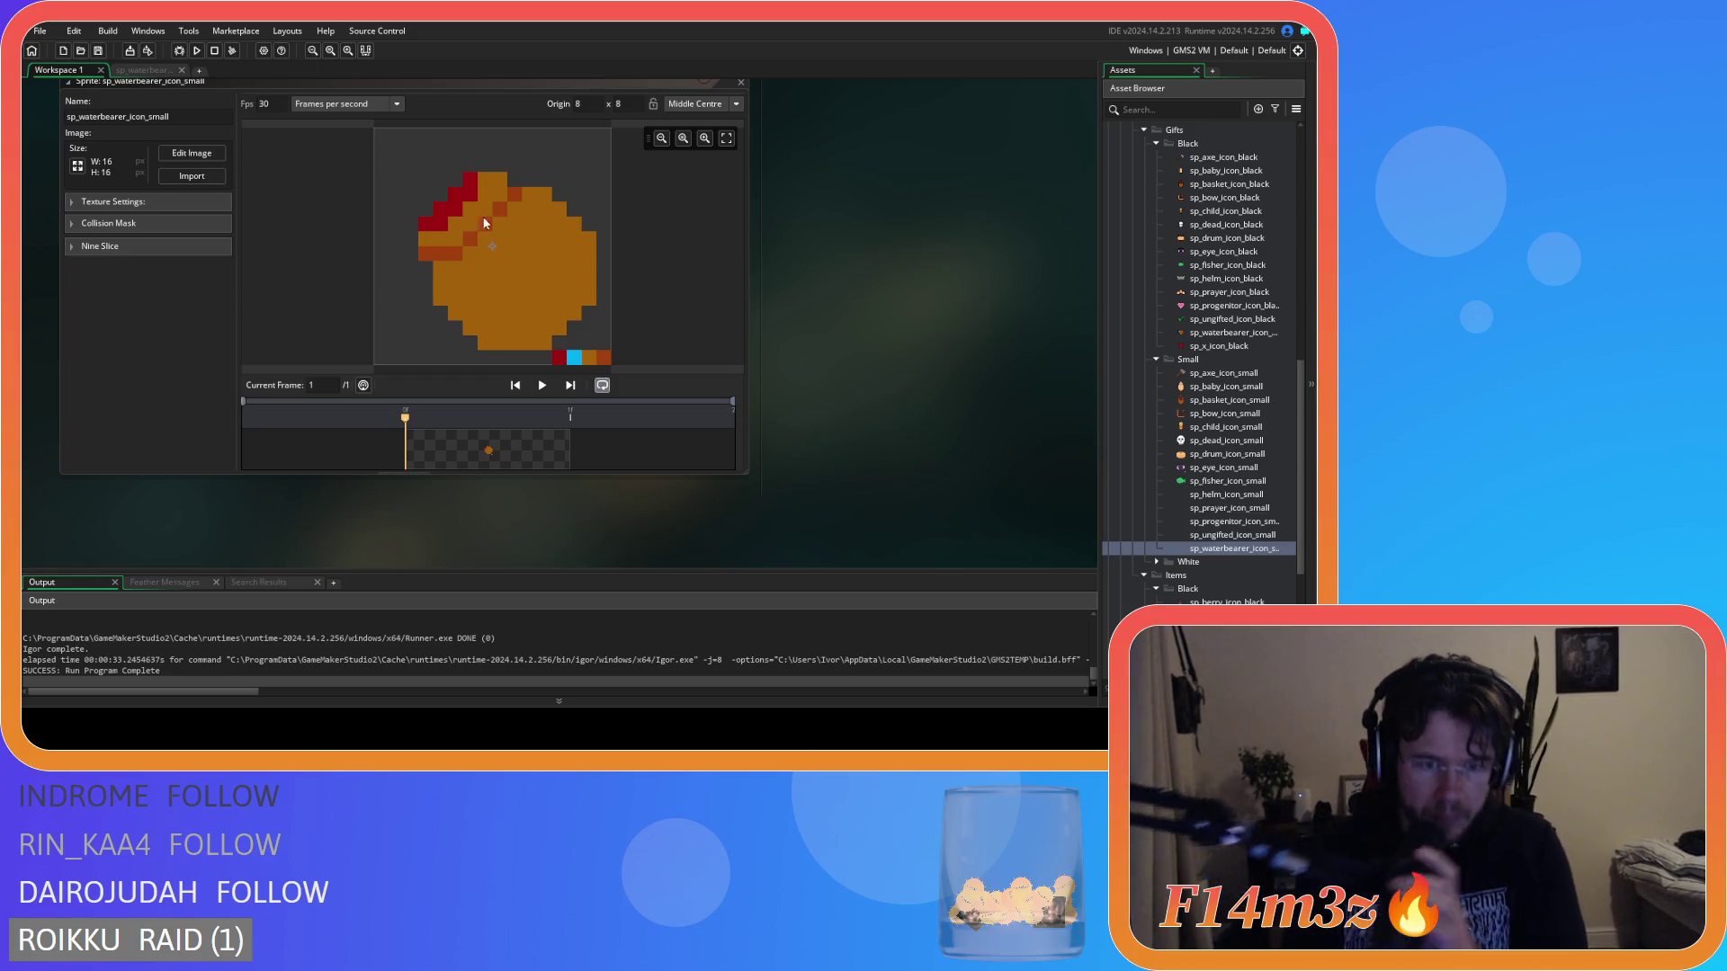
Shade the icon's bottom, left and right edge pixels dark brown.
{"action": "left_click", "coordinate": [144, 70]}
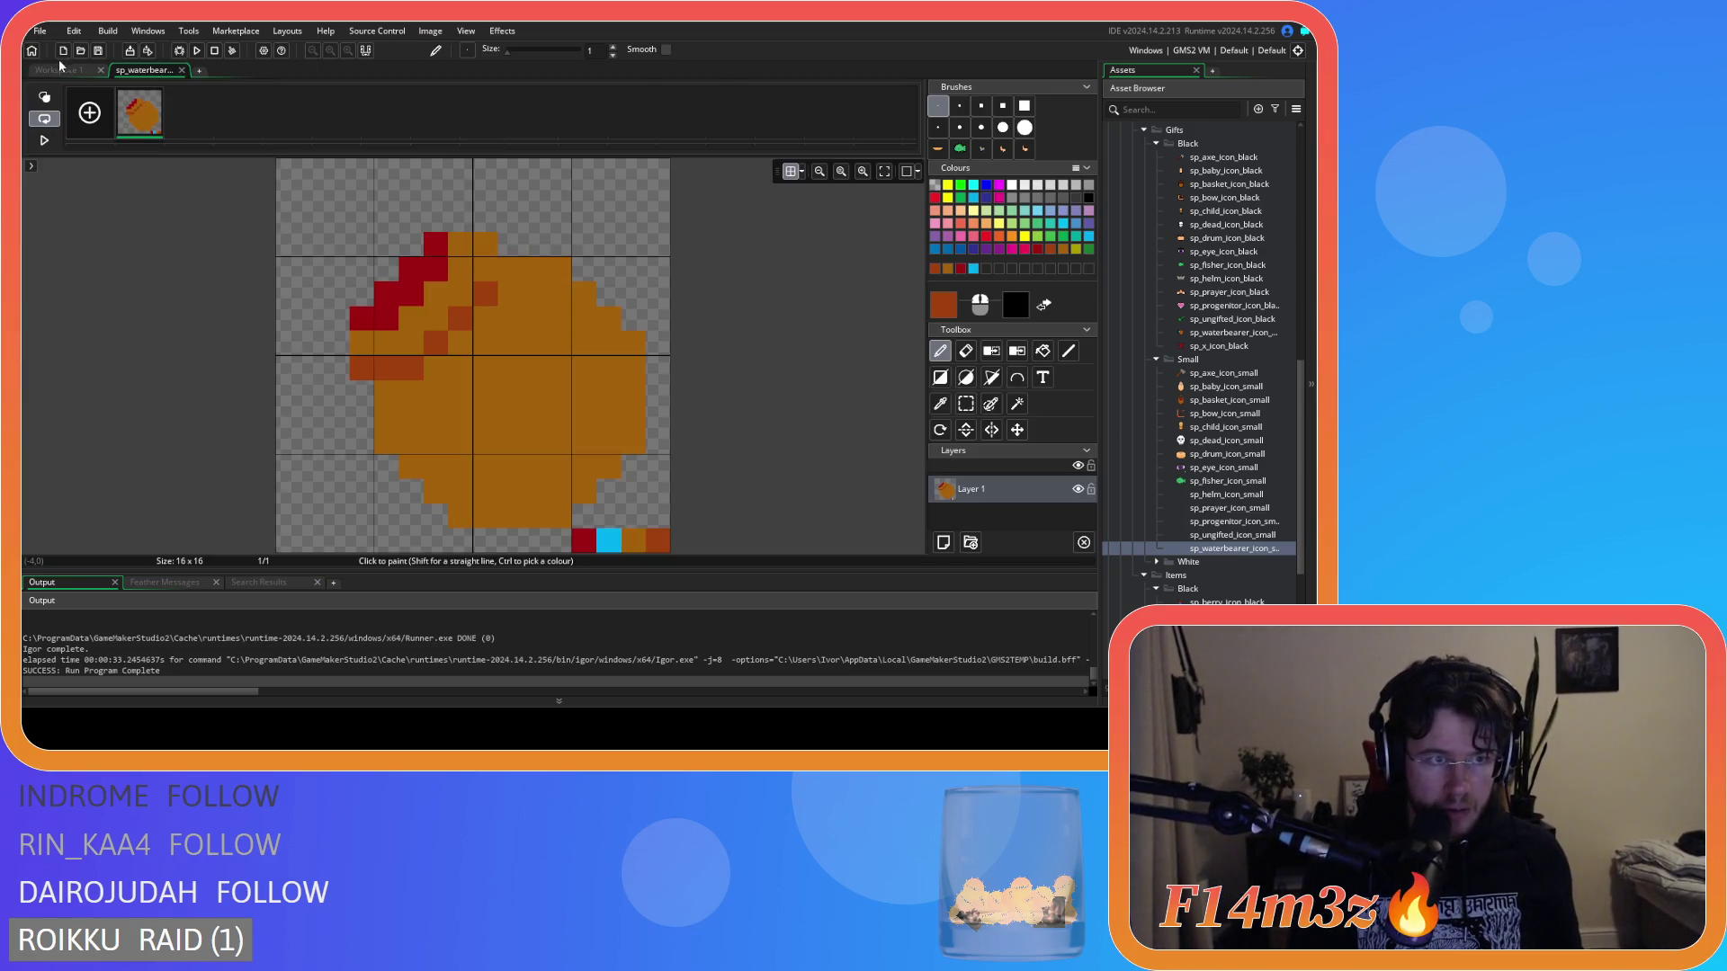
{"action": "left_click", "coordinate": [60, 70]}
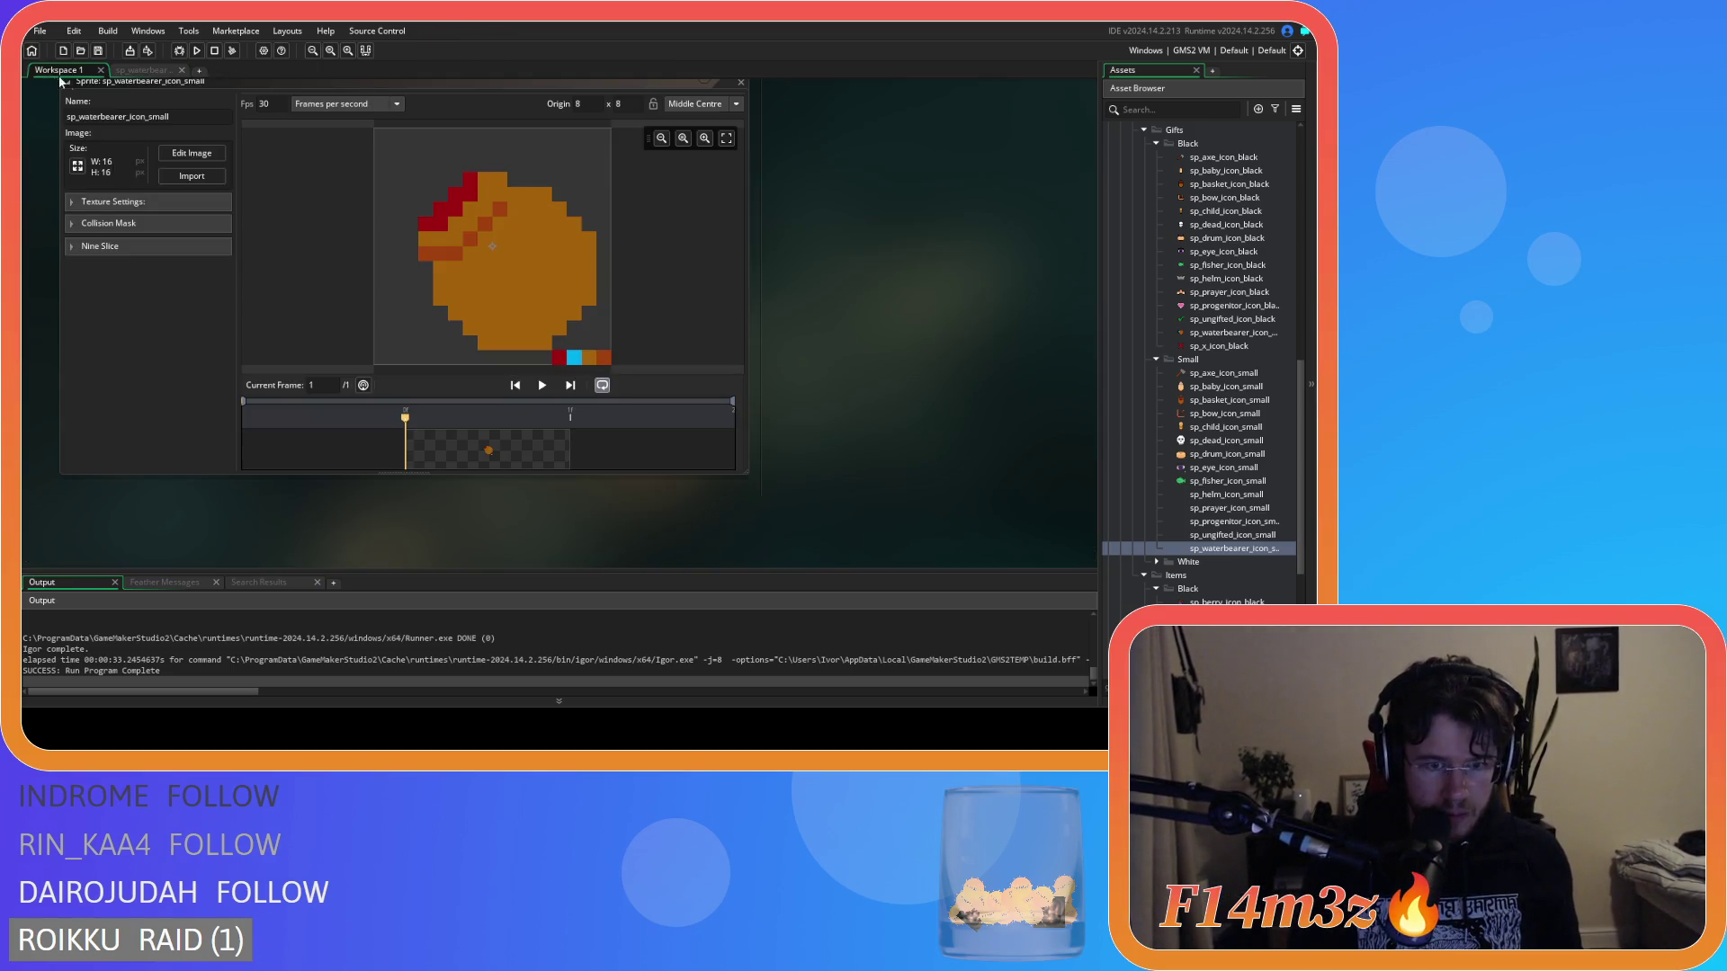
{"action": "left_click", "coordinate": [127, 73]}
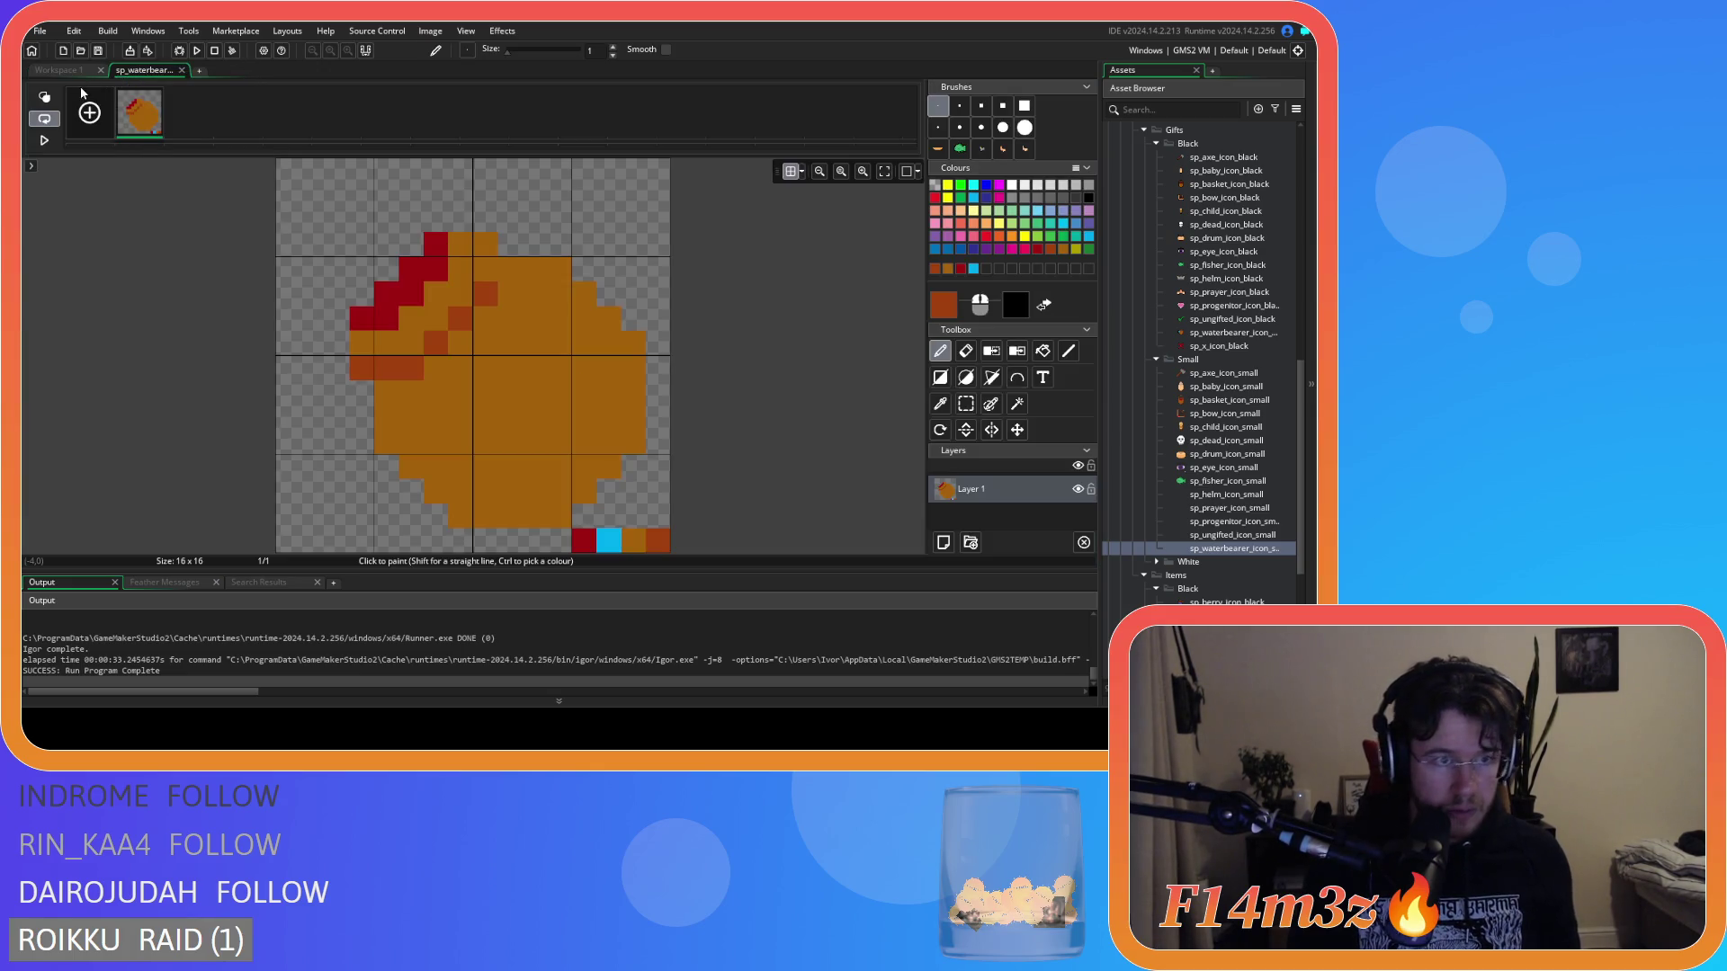
{"action": "left_click", "coordinate": [67, 69]}
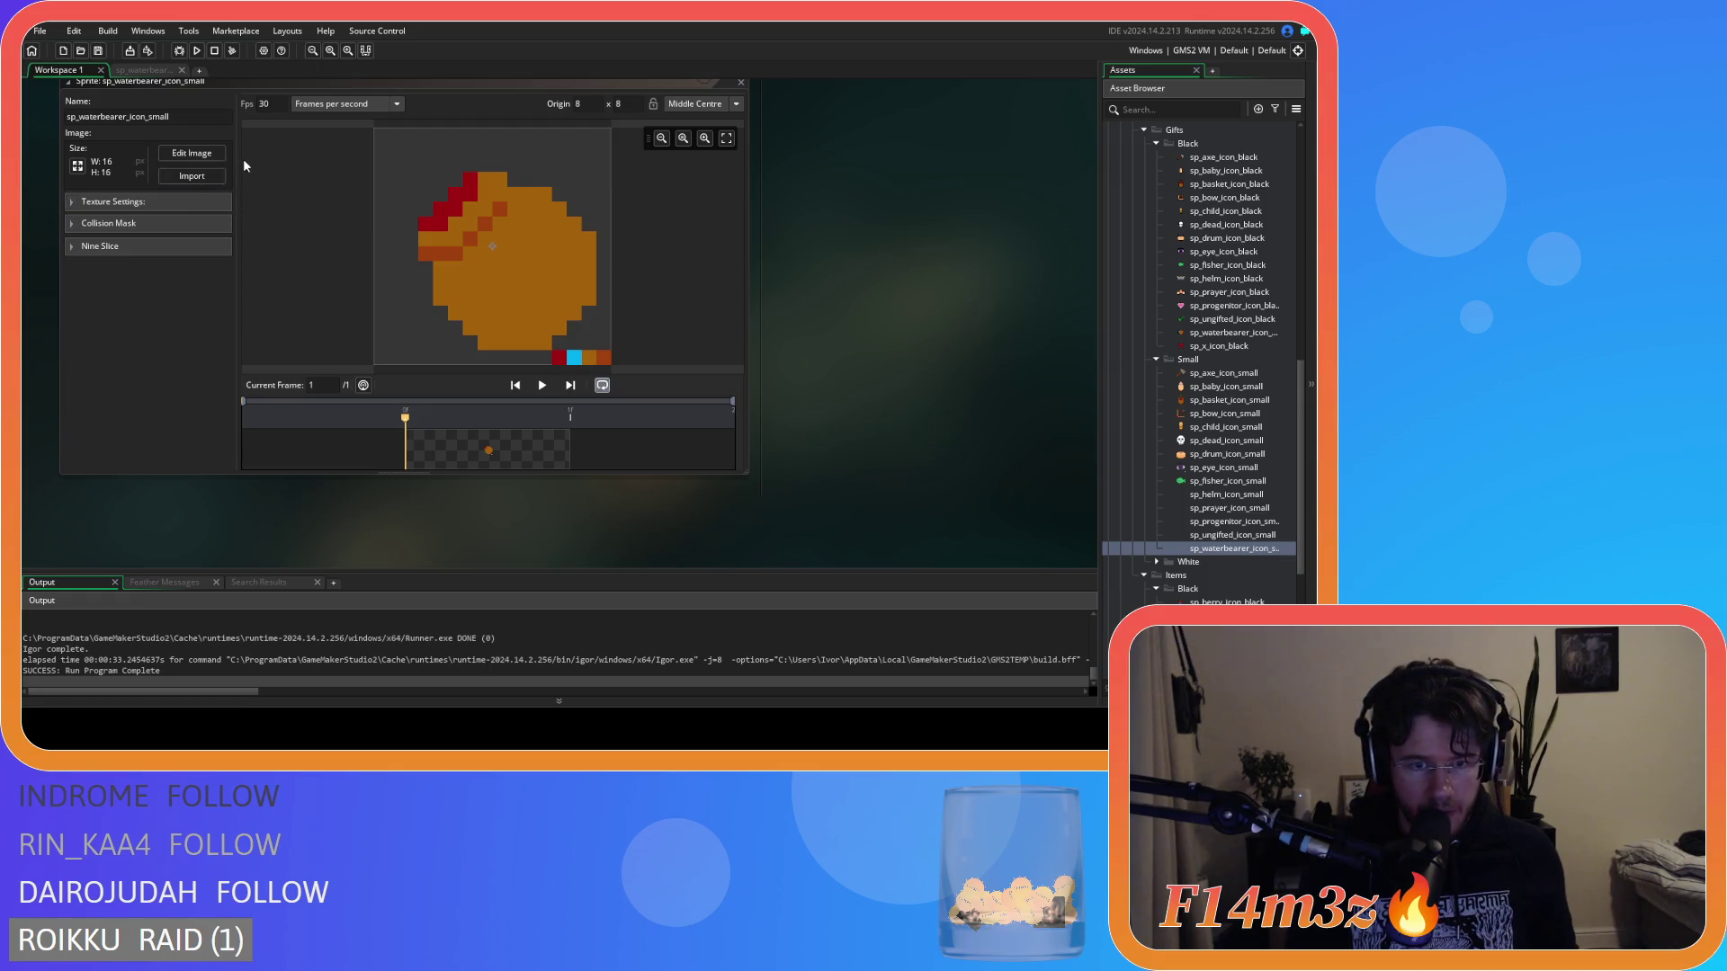
{"action": "left_click", "coordinate": [146, 72]}
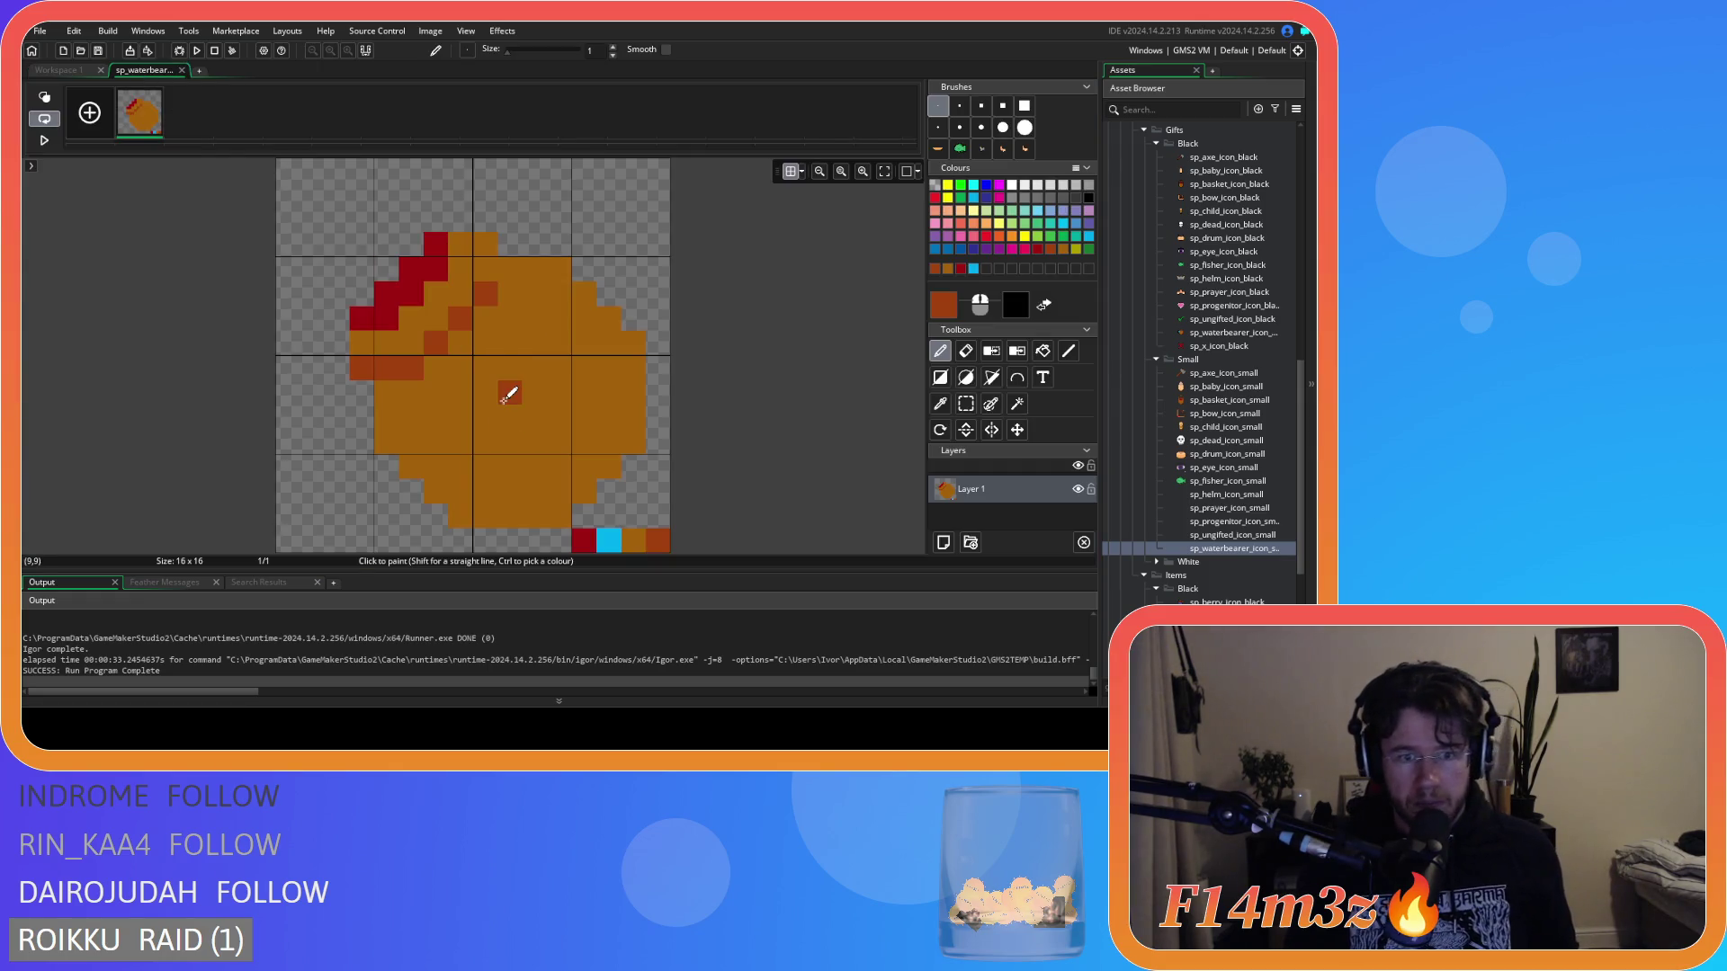
{"action": "left_click_drag", "start_coordinate": [416, 464], "coordinate": [543, 518]}
{"action": "left_click", "coordinate": [411, 464]}
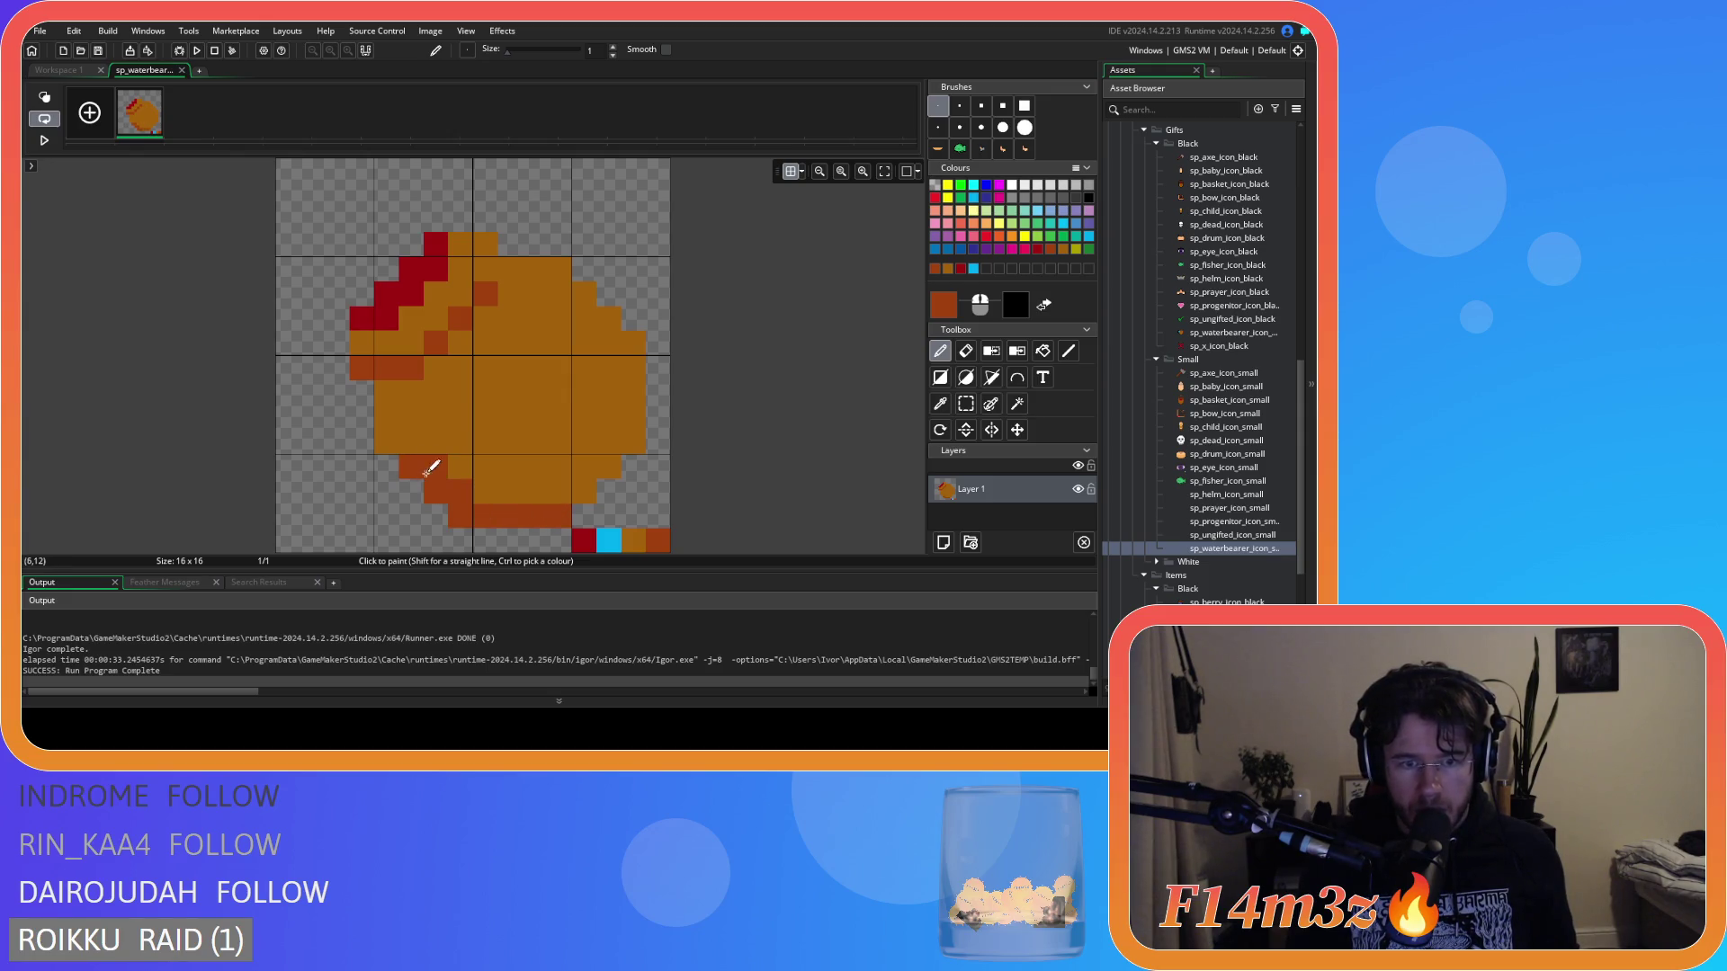
{"action": "left_click", "coordinate": [584, 485]}
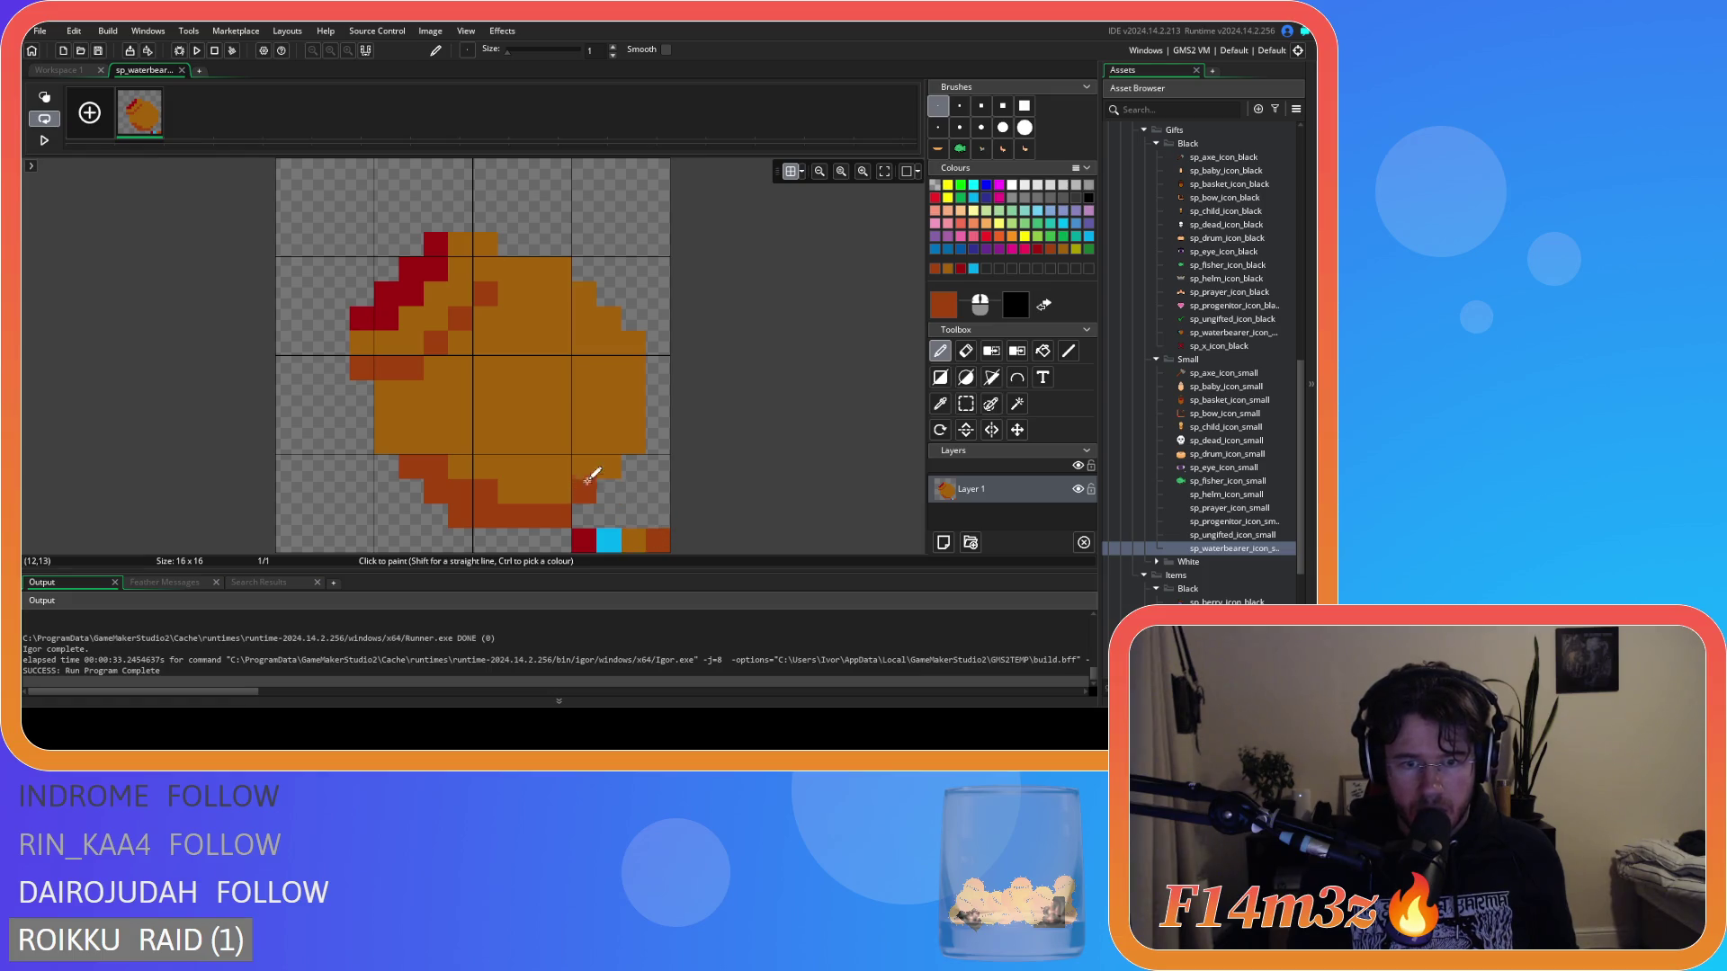
{"action": "left_click", "coordinate": [638, 444]}
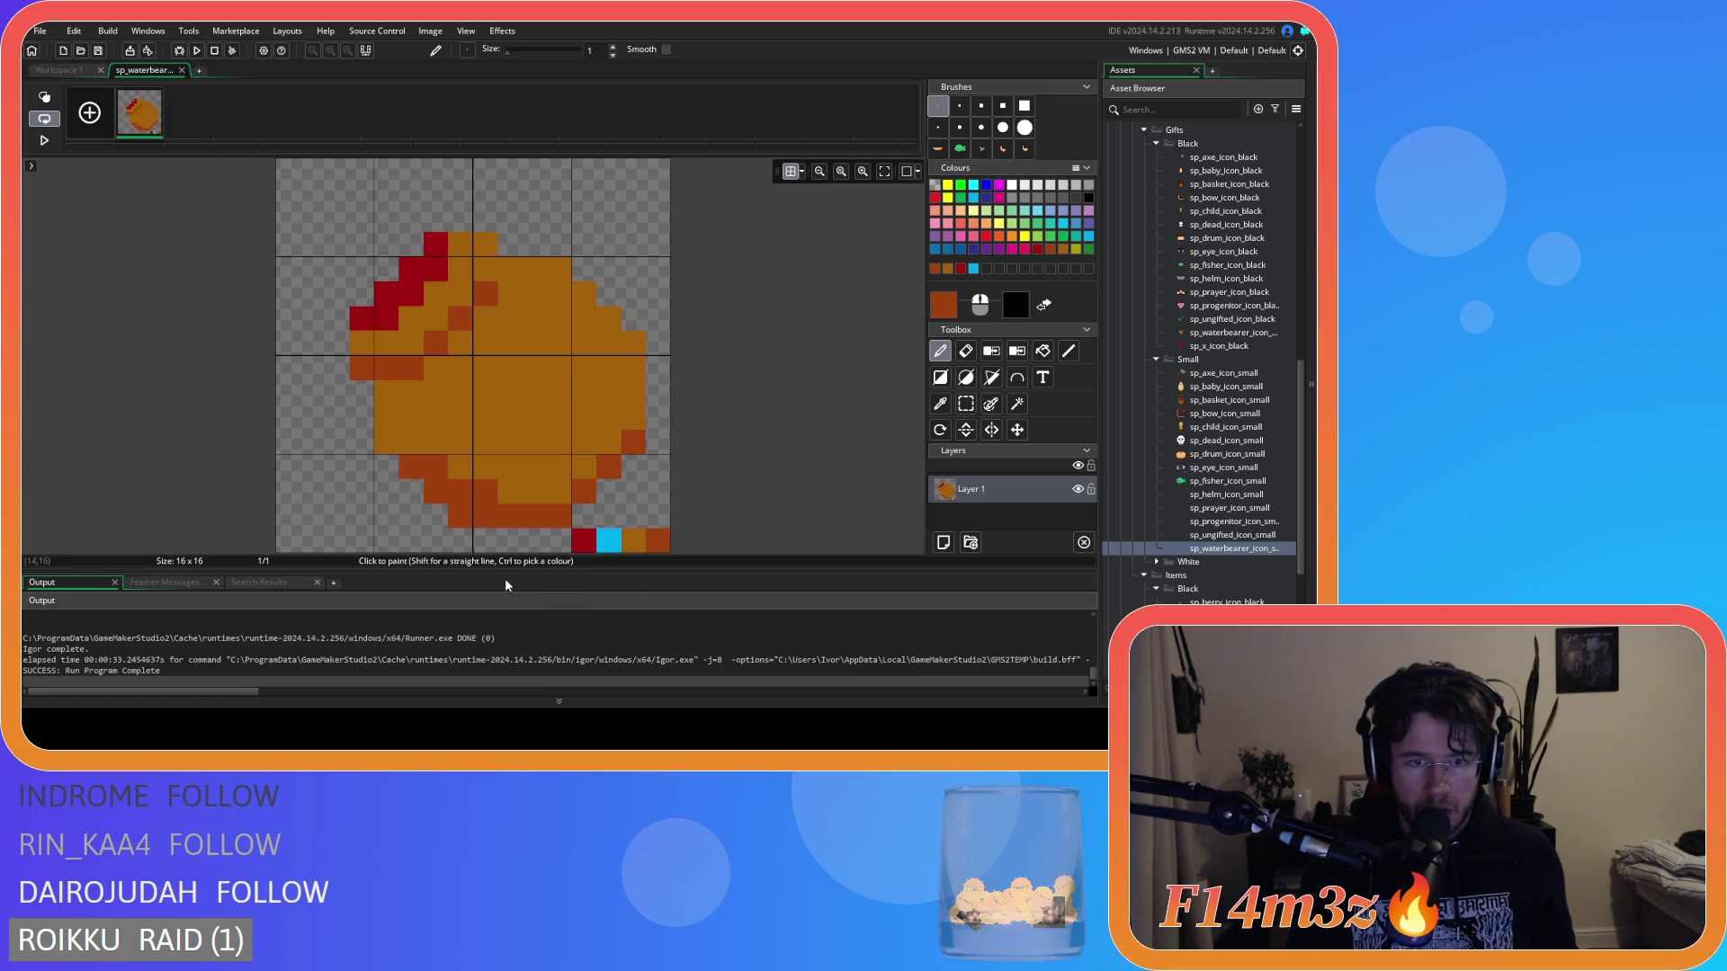
{"action": "left_click", "coordinate": [389, 441]}
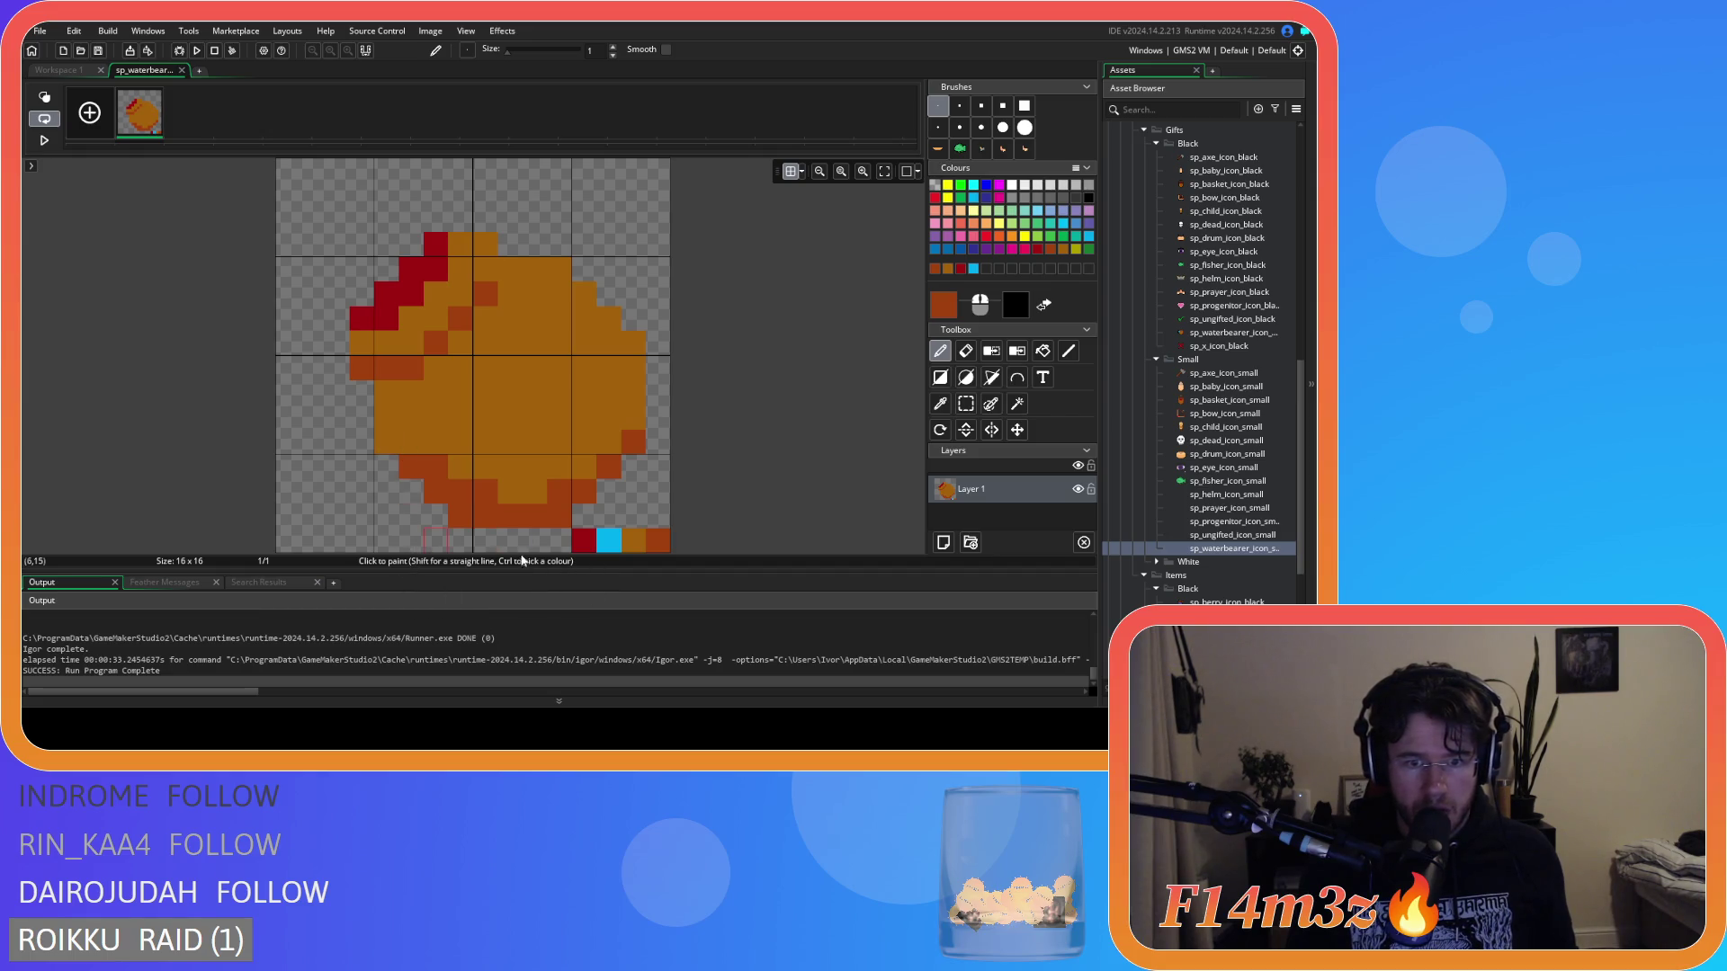
{"action": "mouse_move", "coordinate": [509, 492]}
{"action": "left_mouse_down"}
{"action": "mouse_move", "coordinate": [528, 493]}
{"action": "mouse_move", "coordinate": [547, 537]}
{"action": "left_mouse_up"}
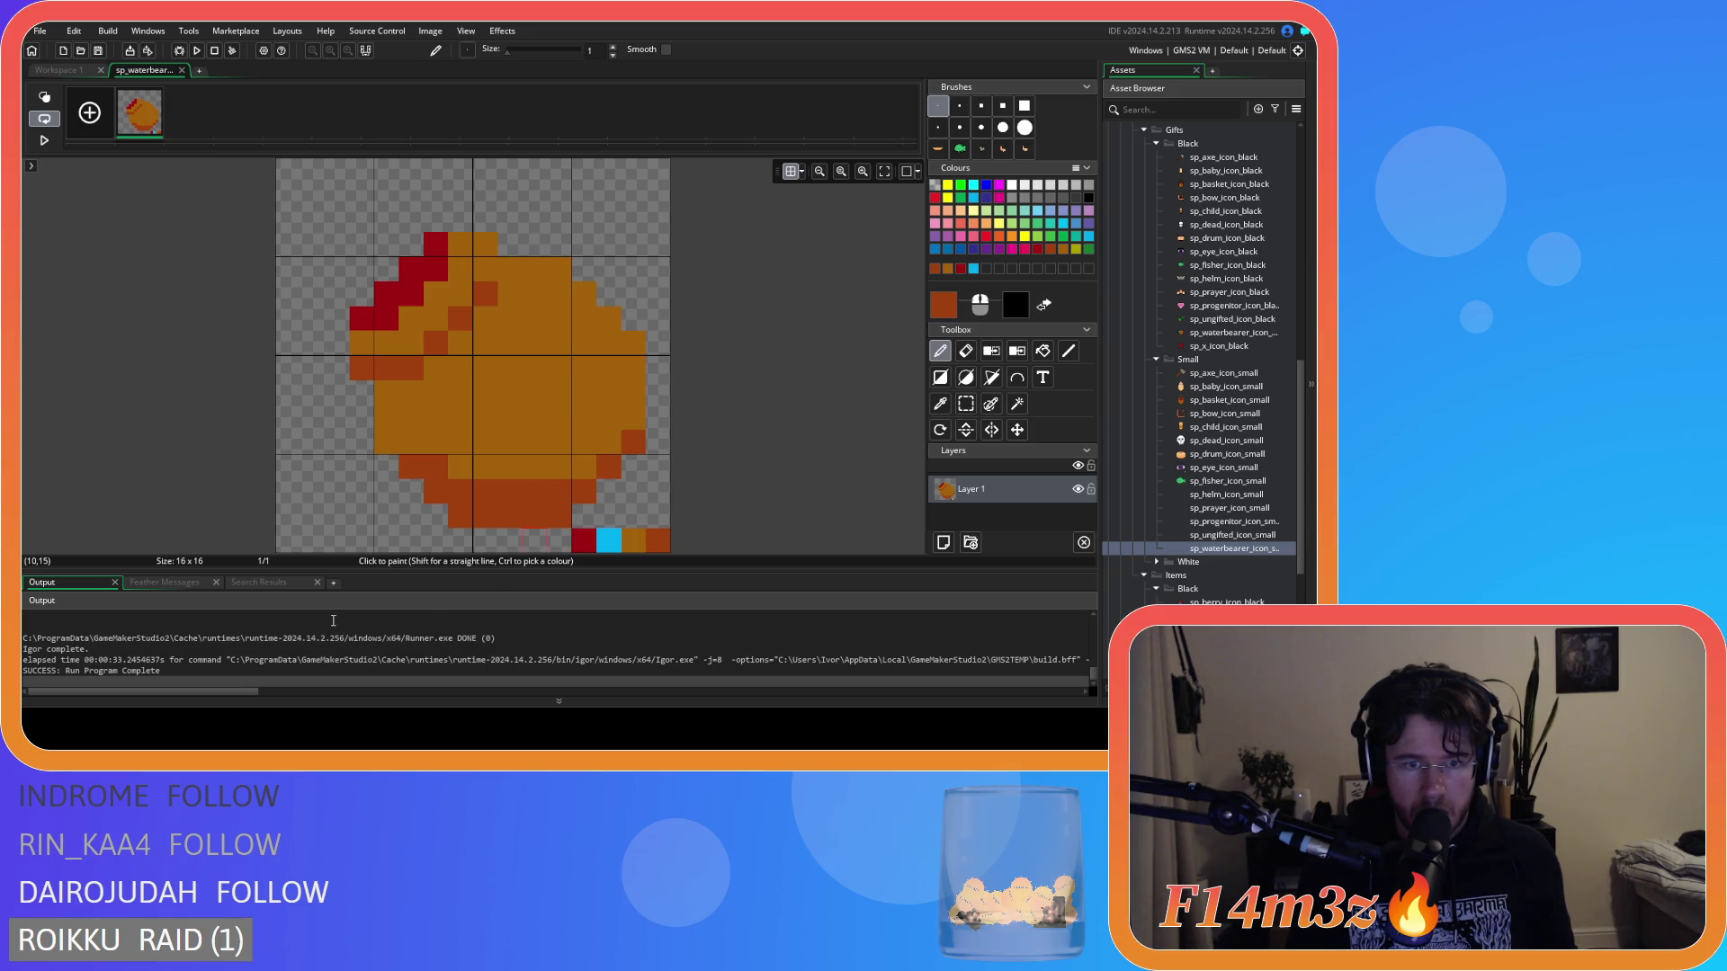
{"action": "left_click", "coordinate": [490, 451], "text": "ctrl"}
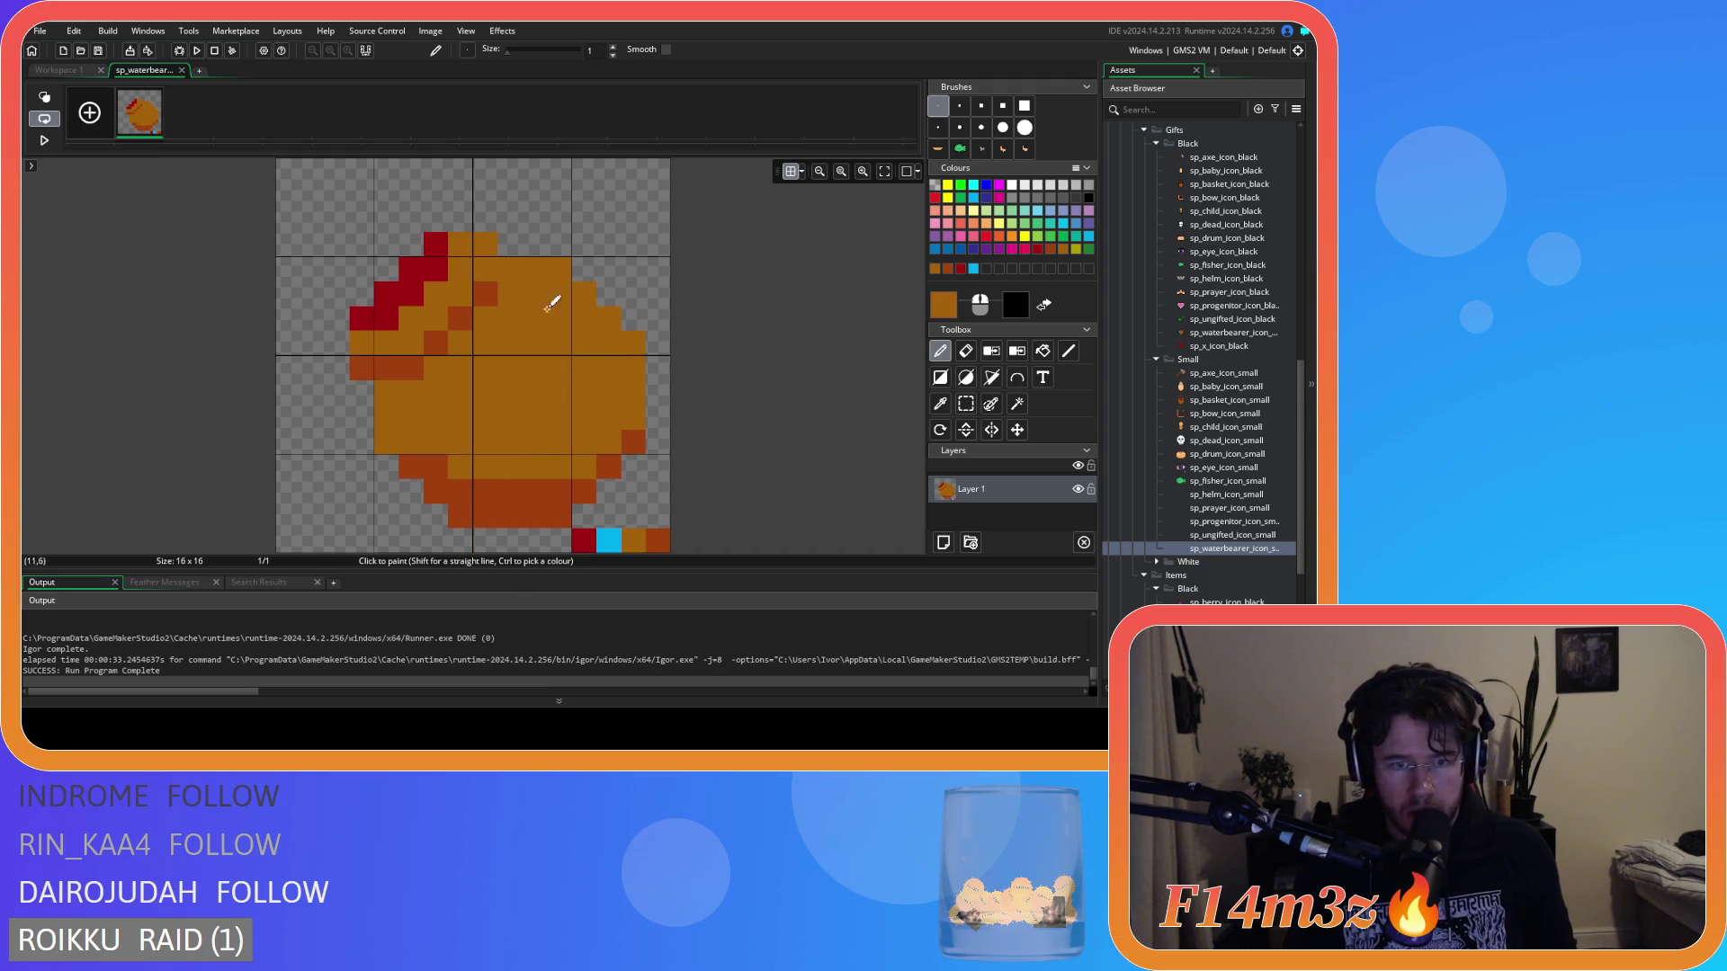
Preview the shaded icon at actual size and return to the pixel editor.
{"action": "left_click", "coordinate": [65, 74]}
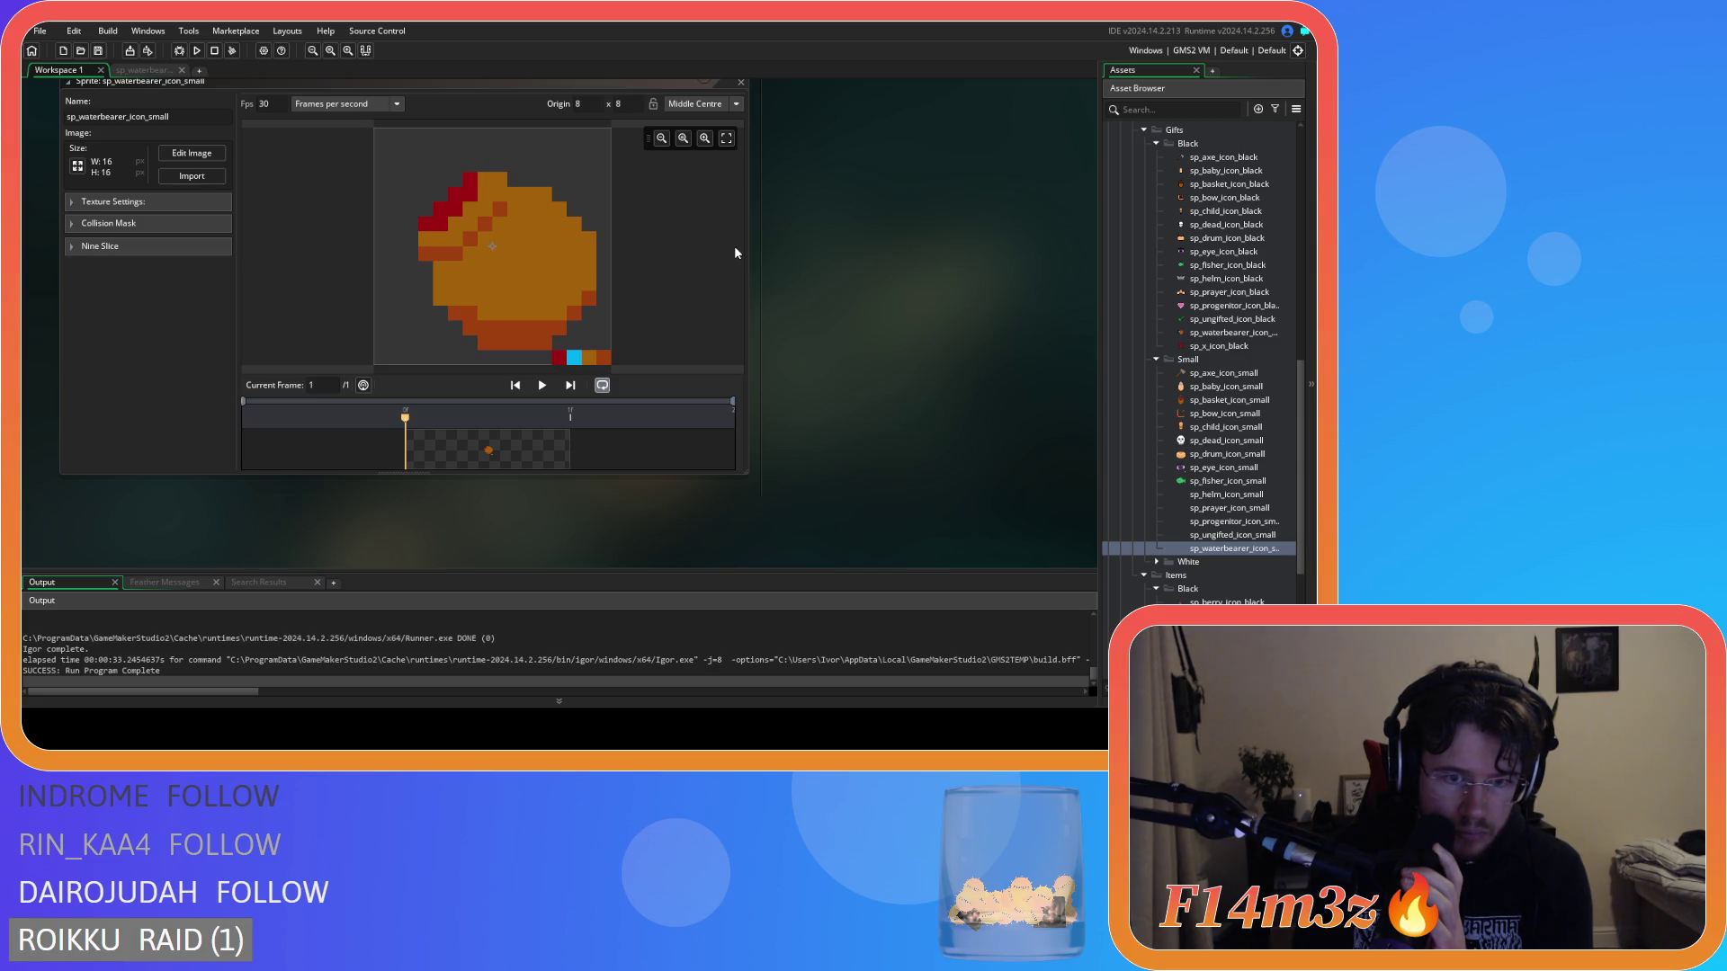
{"action": "double_click", "coordinate": [415, 447]}
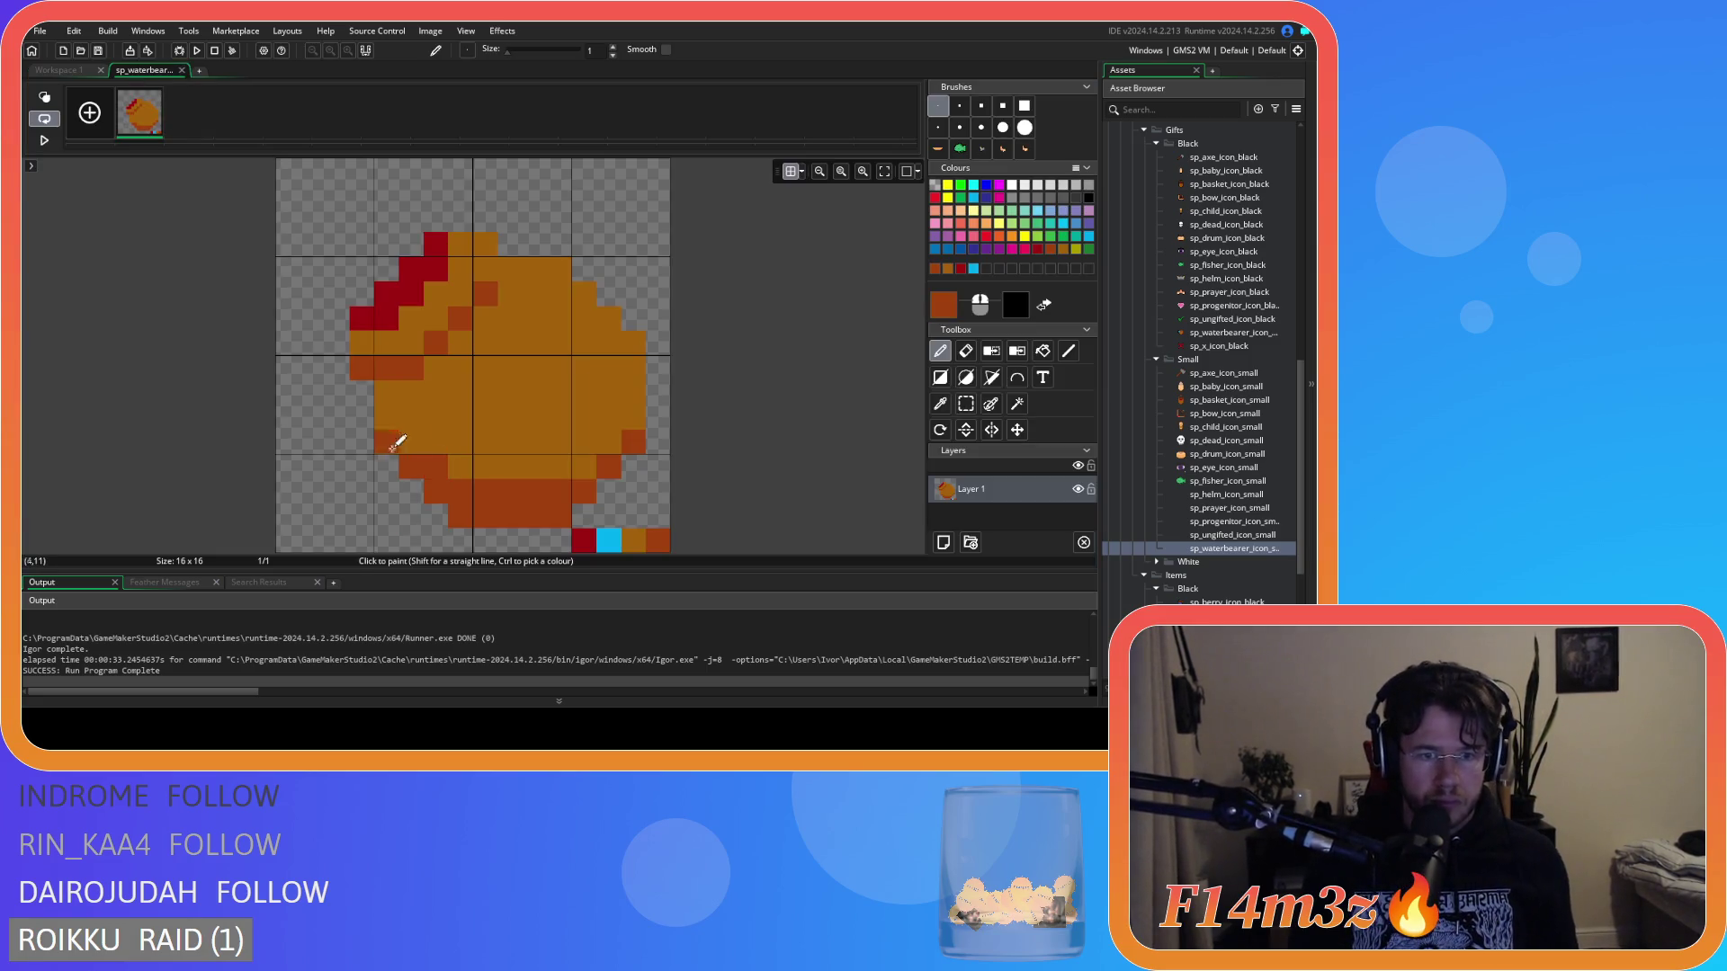
{"action": "left_click", "coordinate": [61, 71]}
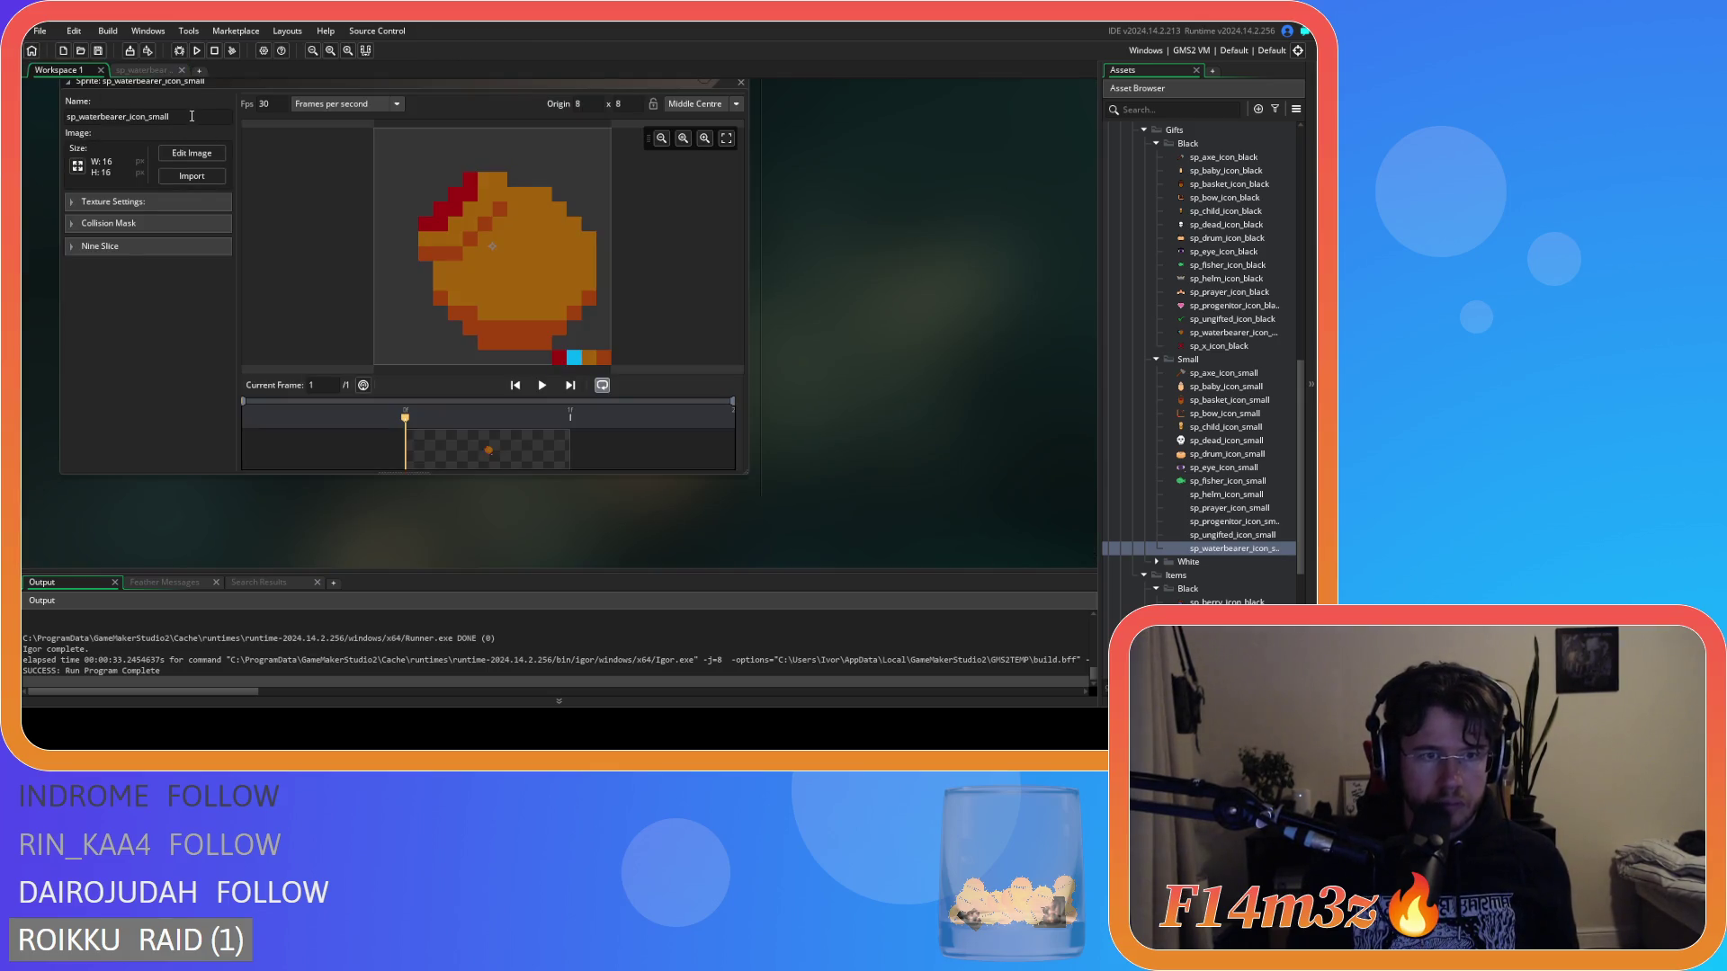
{"action": "left_click", "coordinate": [176, 77]}
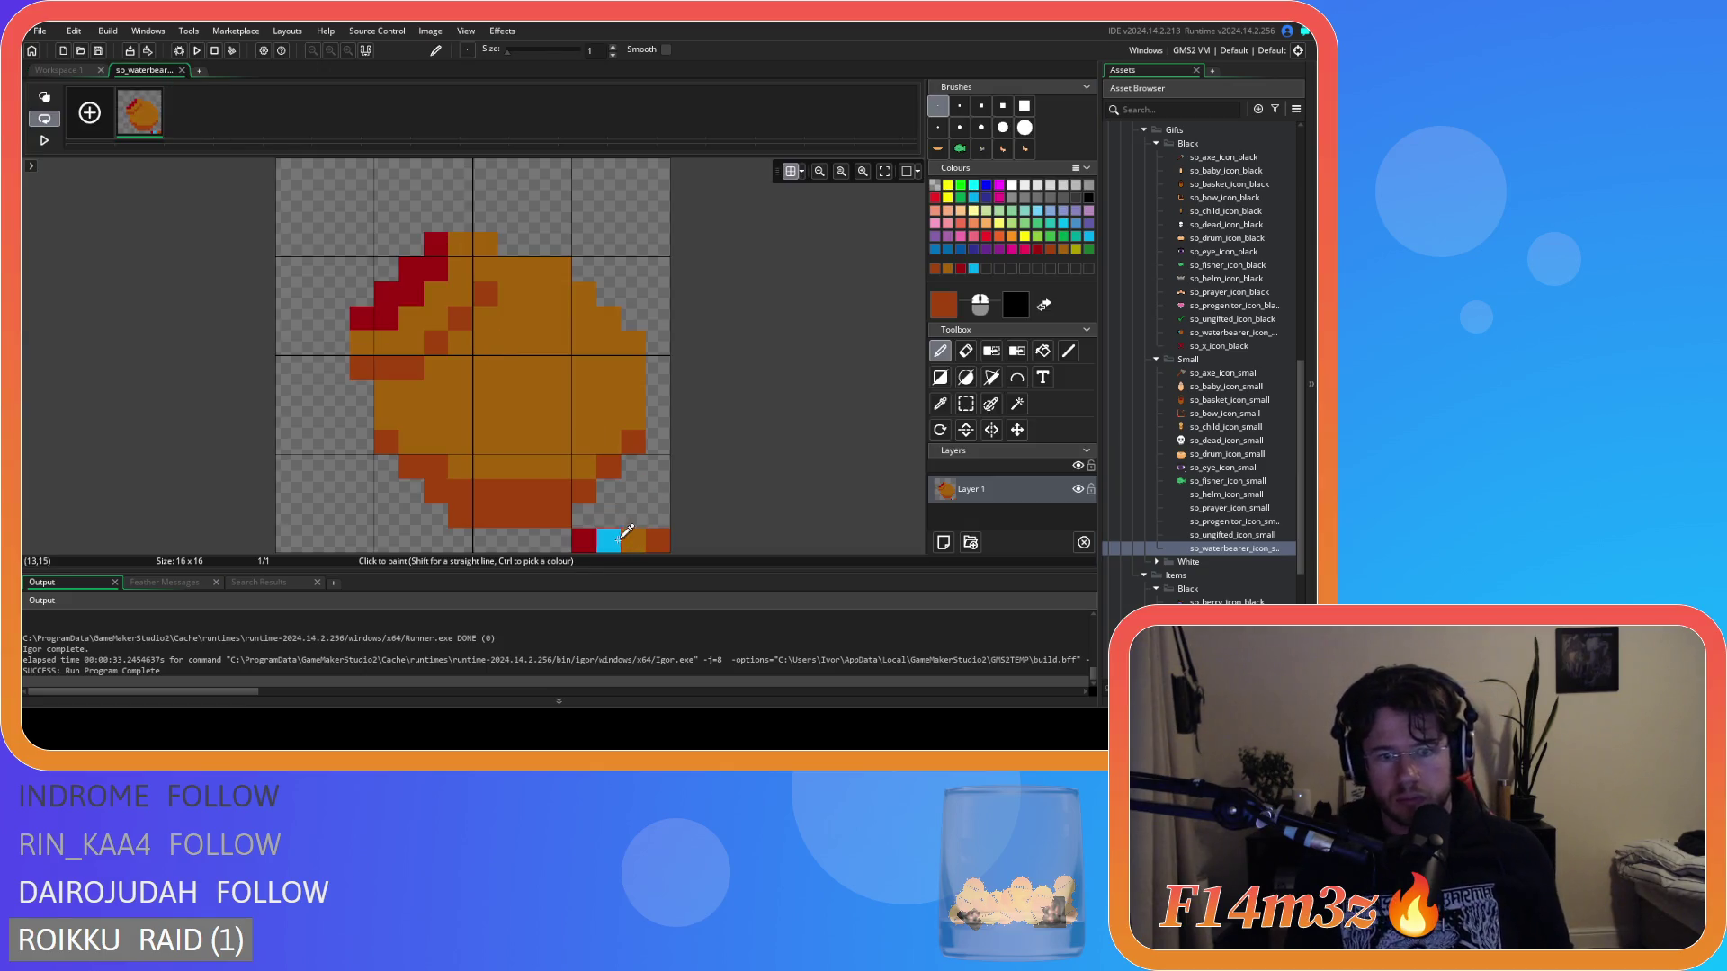
Add a new layer and paint cyan pixels at the icon's top-left.
{"action": "left_click", "coordinate": [943, 543]}
{"action": "mouse_move", "coordinate": [385, 270]}
{"action": "left_mouse_down"}
{"action": "mouse_move", "coordinate": [411, 269]}
{"action": "mouse_move", "coordinate": [335, 319]}
{"action": "mouse_move", "coordinate": [362, 321]}
{"action": "left_mouse_up"}
{"action": "left_click", "coordinate": [411, 295]}
Extend the cyan splash on Layer 2 leftward and upward, undoing misplaced pixels.
{"action": "left_click", "coordinate": [360, 269]}
{"action": "left_click", "coordinate": [337, 392]}
{"action": "key", "text": "ctrl+z"}
{"action": "left_click", "coordinate": [305, 327]}
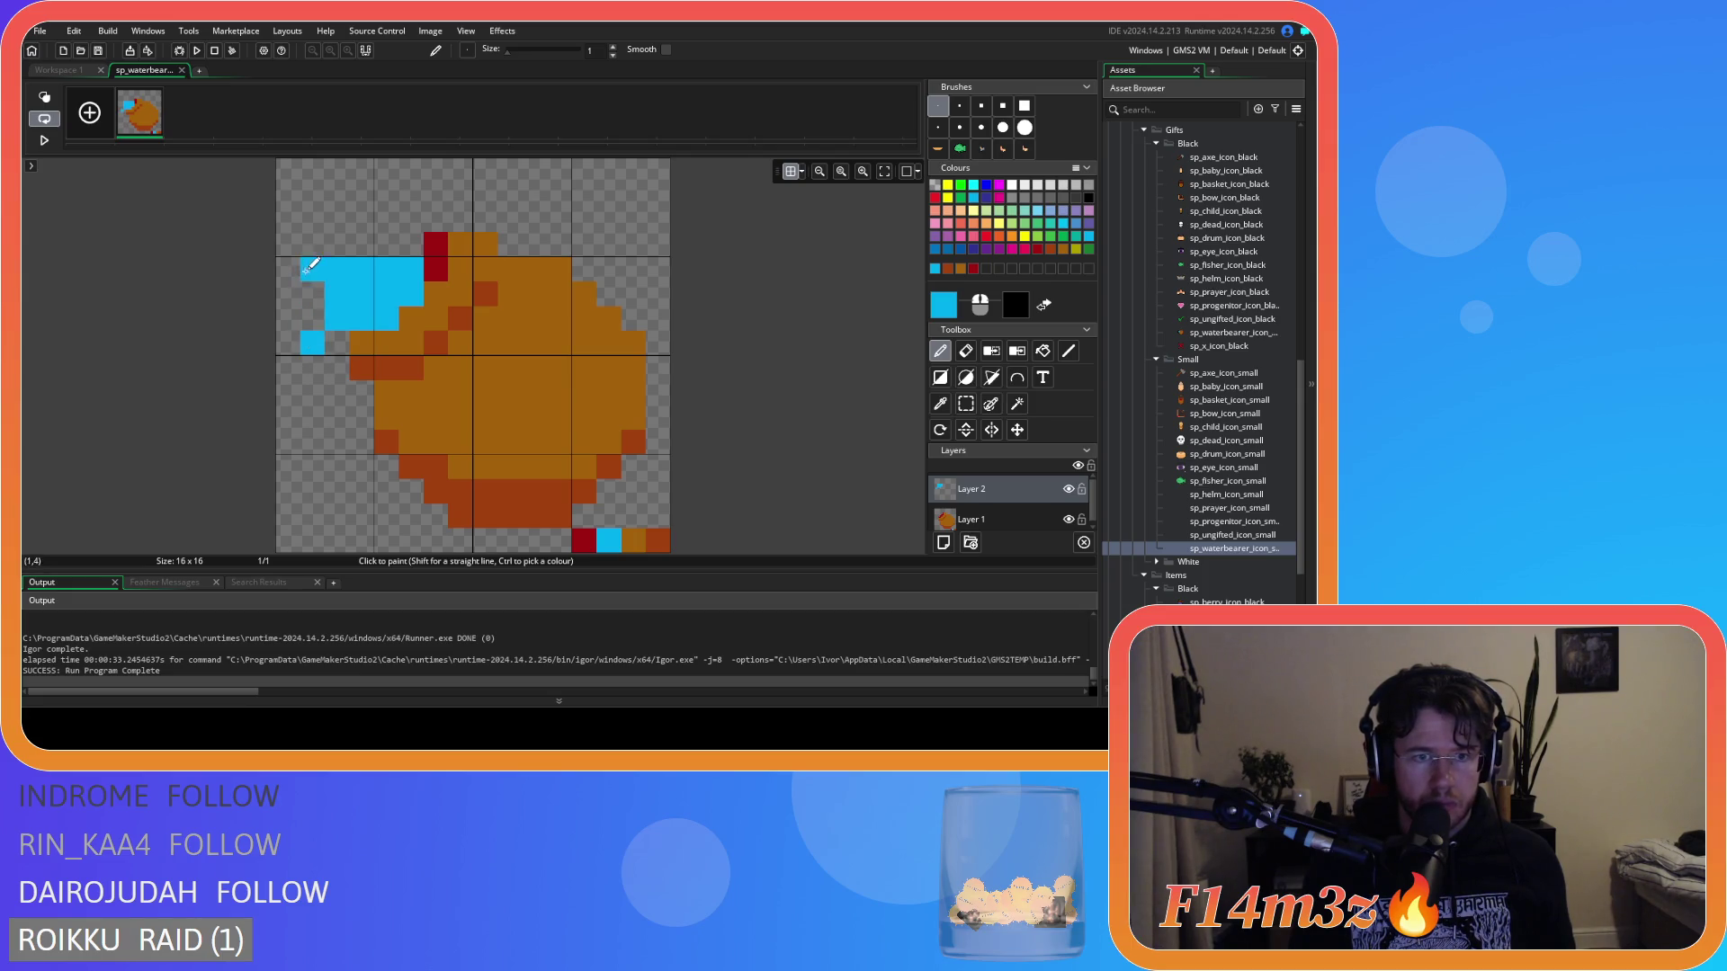
{"action": "key", "text": "e"}
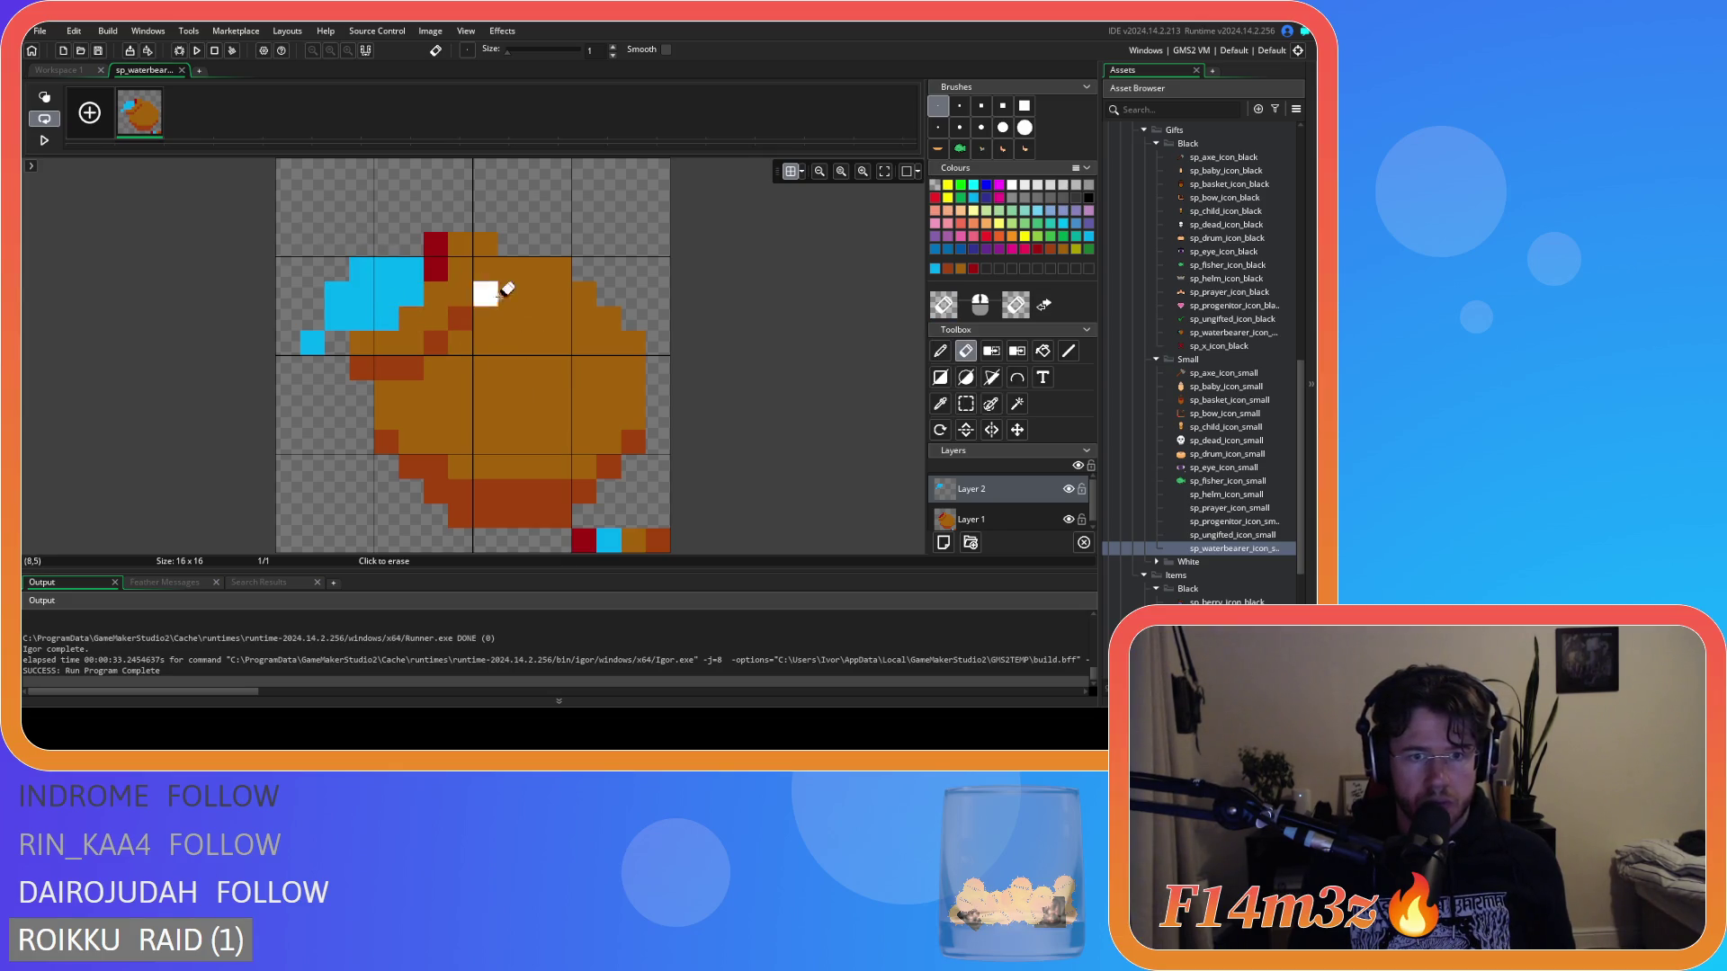
{"action": "key", "text": "d"}
{"action": "left_click", "coordinate": [337, 244]}
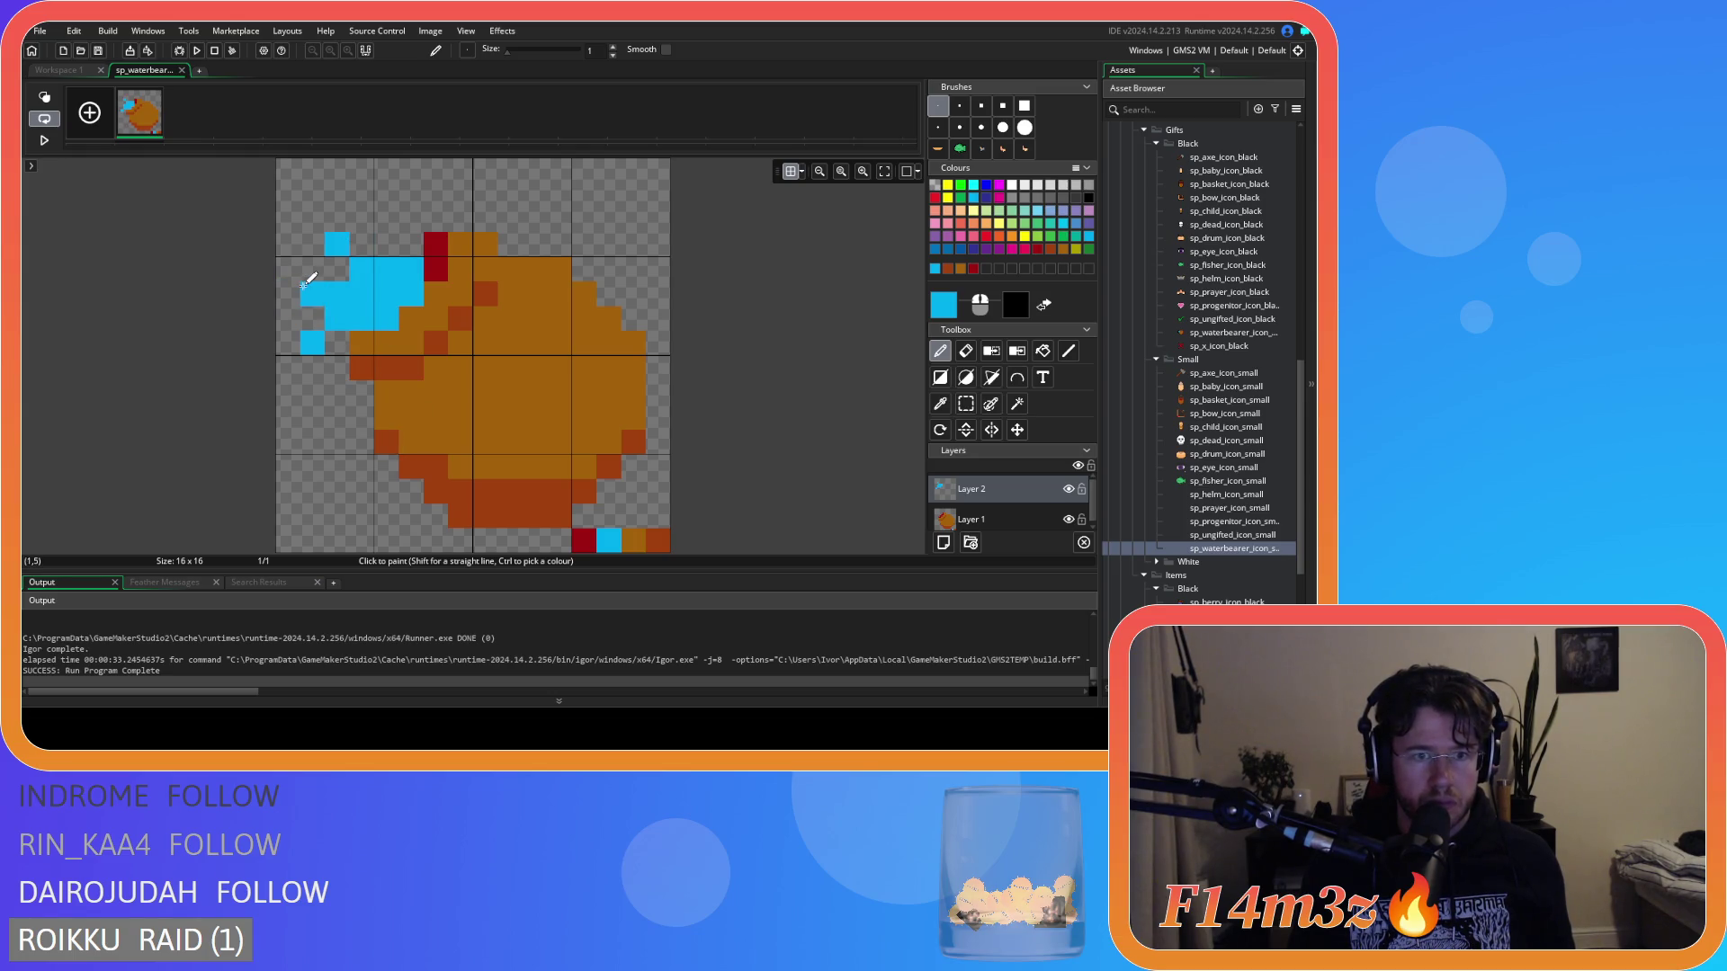
{"action": "key", "text": "ctrl+z"}
{"action": "key", "text": "ctrl+z"}
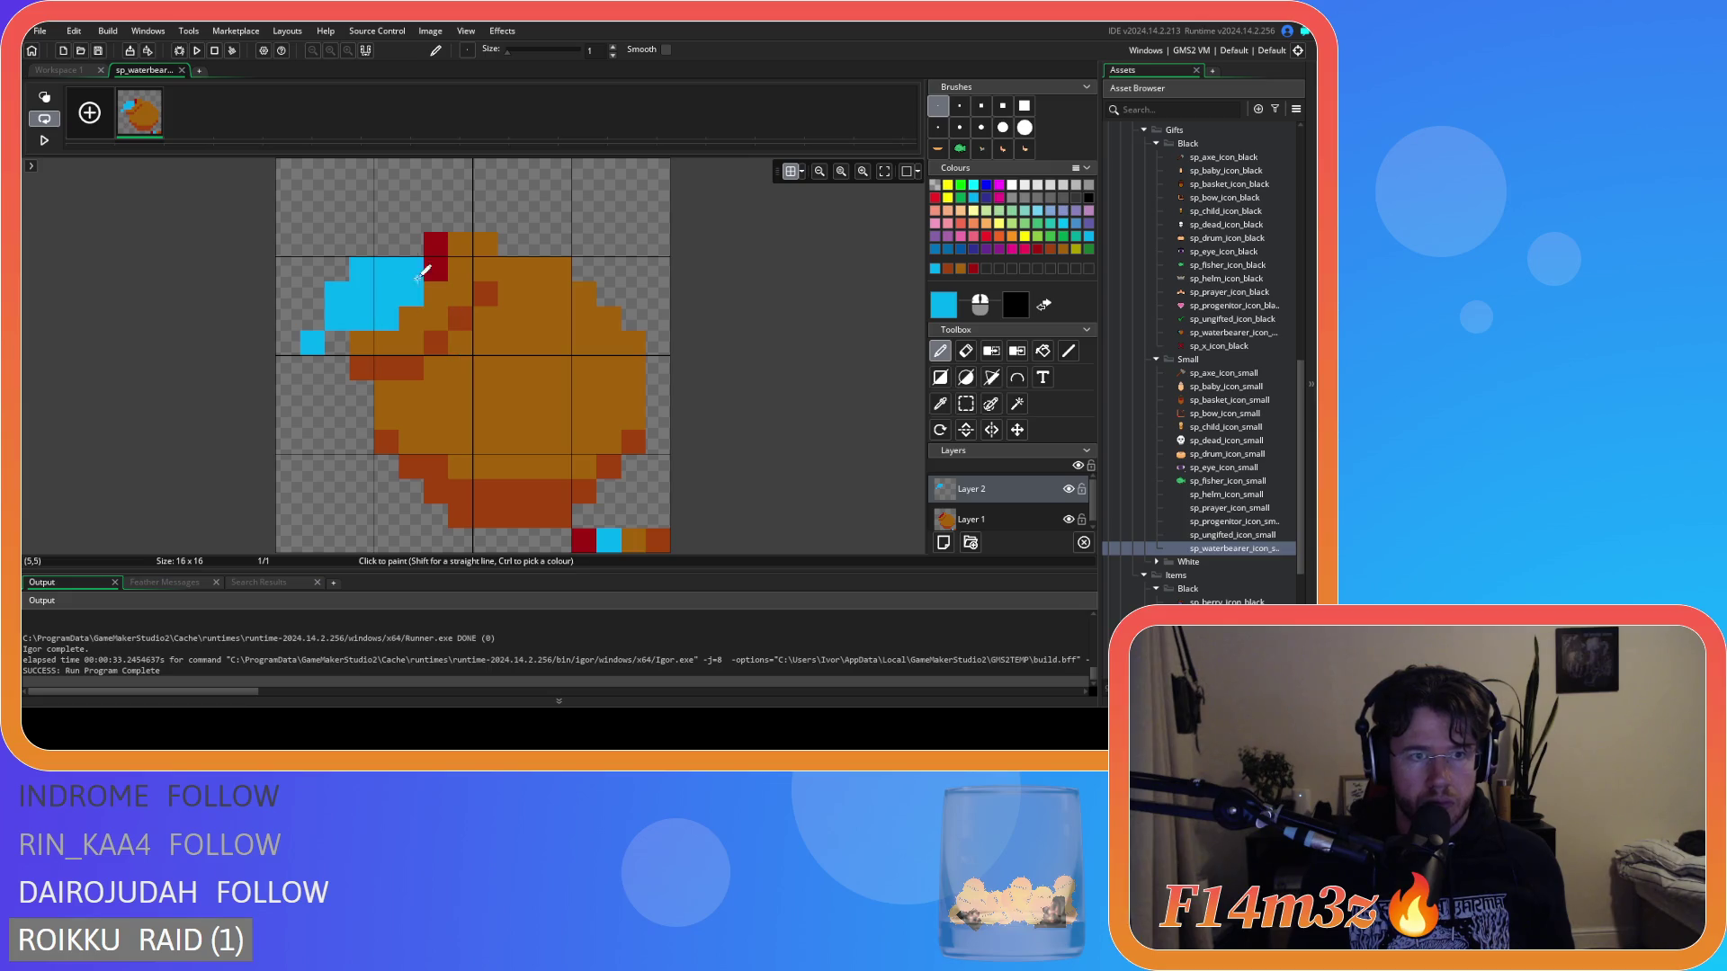
{"action": "left_click", "coordinate": [335, 243]}
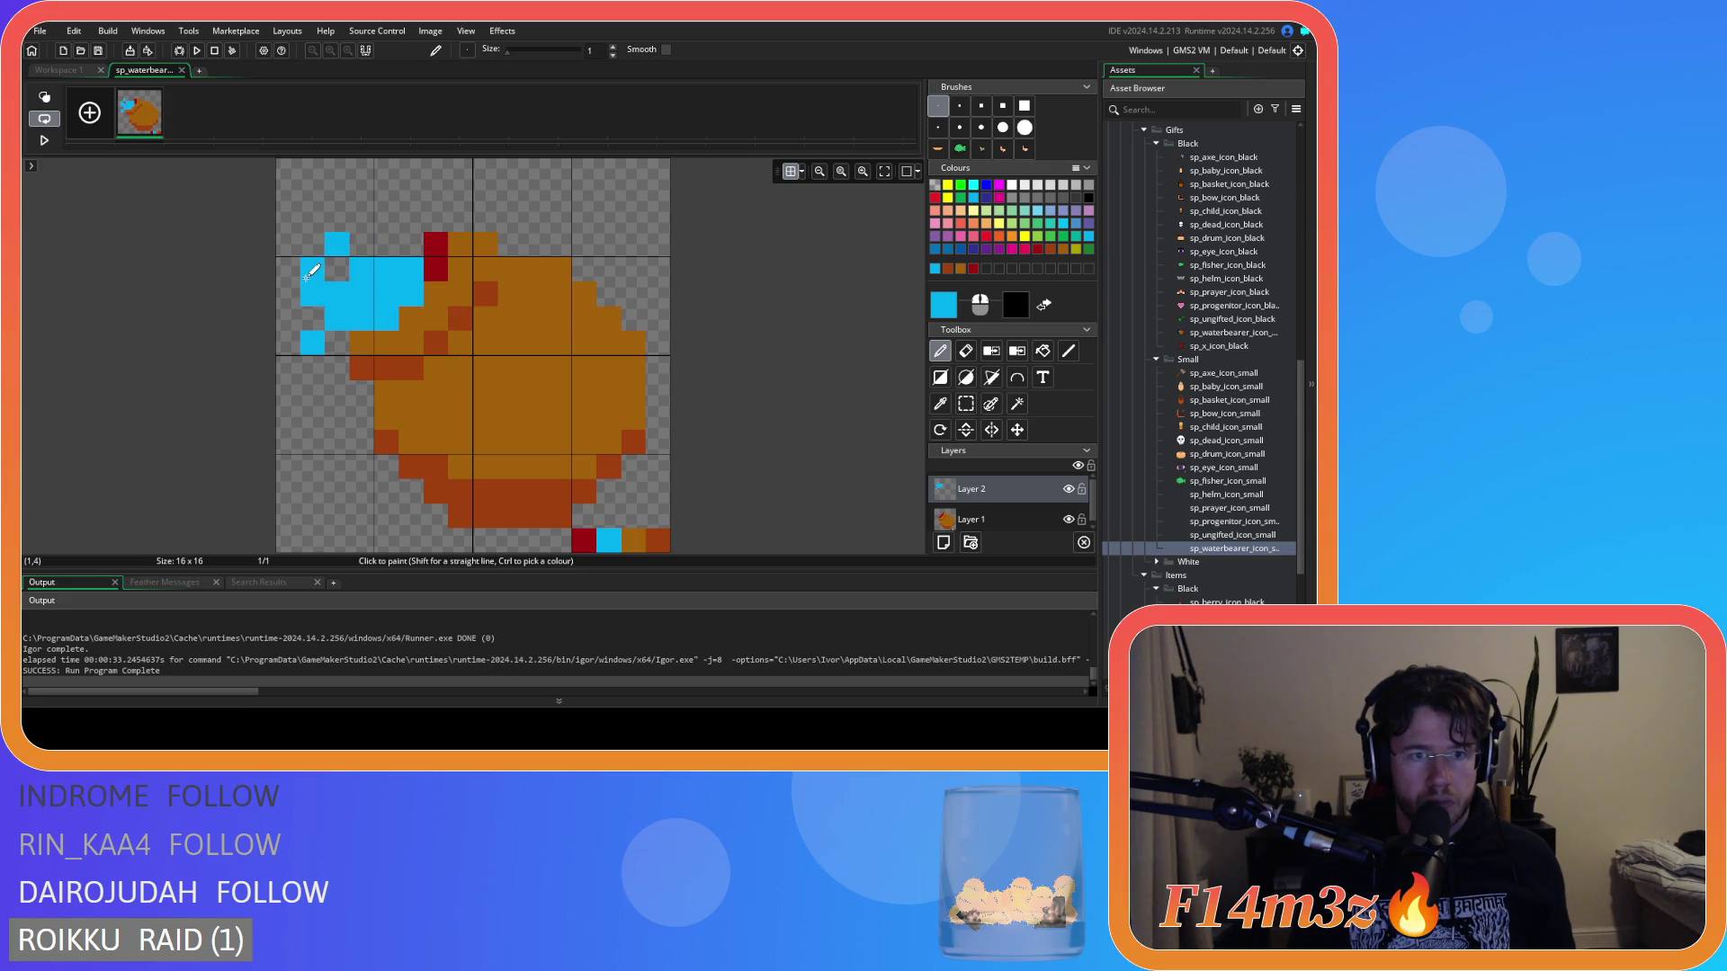
{"action": "key", "text": "ctrl+z"}
{"action": "key", "text": "ctrl+z"}
Scatter cyan droplets around the splash and onto the orange body, then preview the icon.
{"action": "left_click", "coordinate": [361, 245]}
{"action": "left_click", "coordinate": [312, 269]}
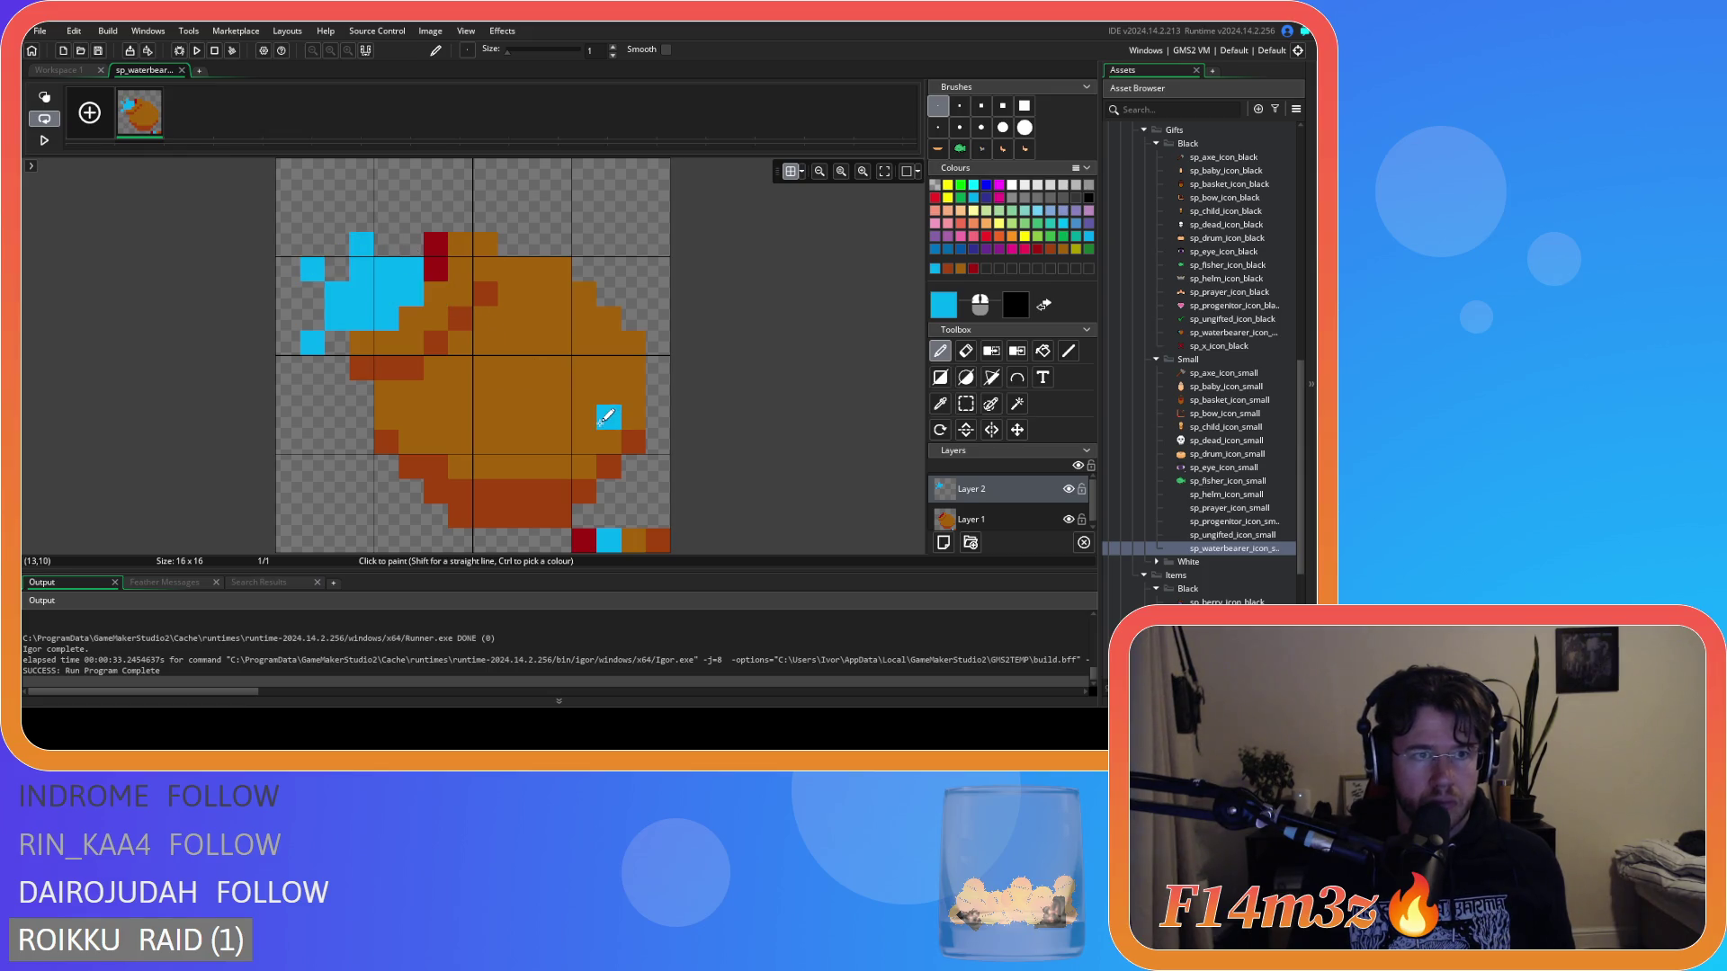
{"action": "key", "text": "ctrl+z"}
{"action": "key", "text": "ctrl+z"}
{"action": "left_click", "coordinate": [337, 244]}
{"action": "left_click", "coordinate": [312, 294]}
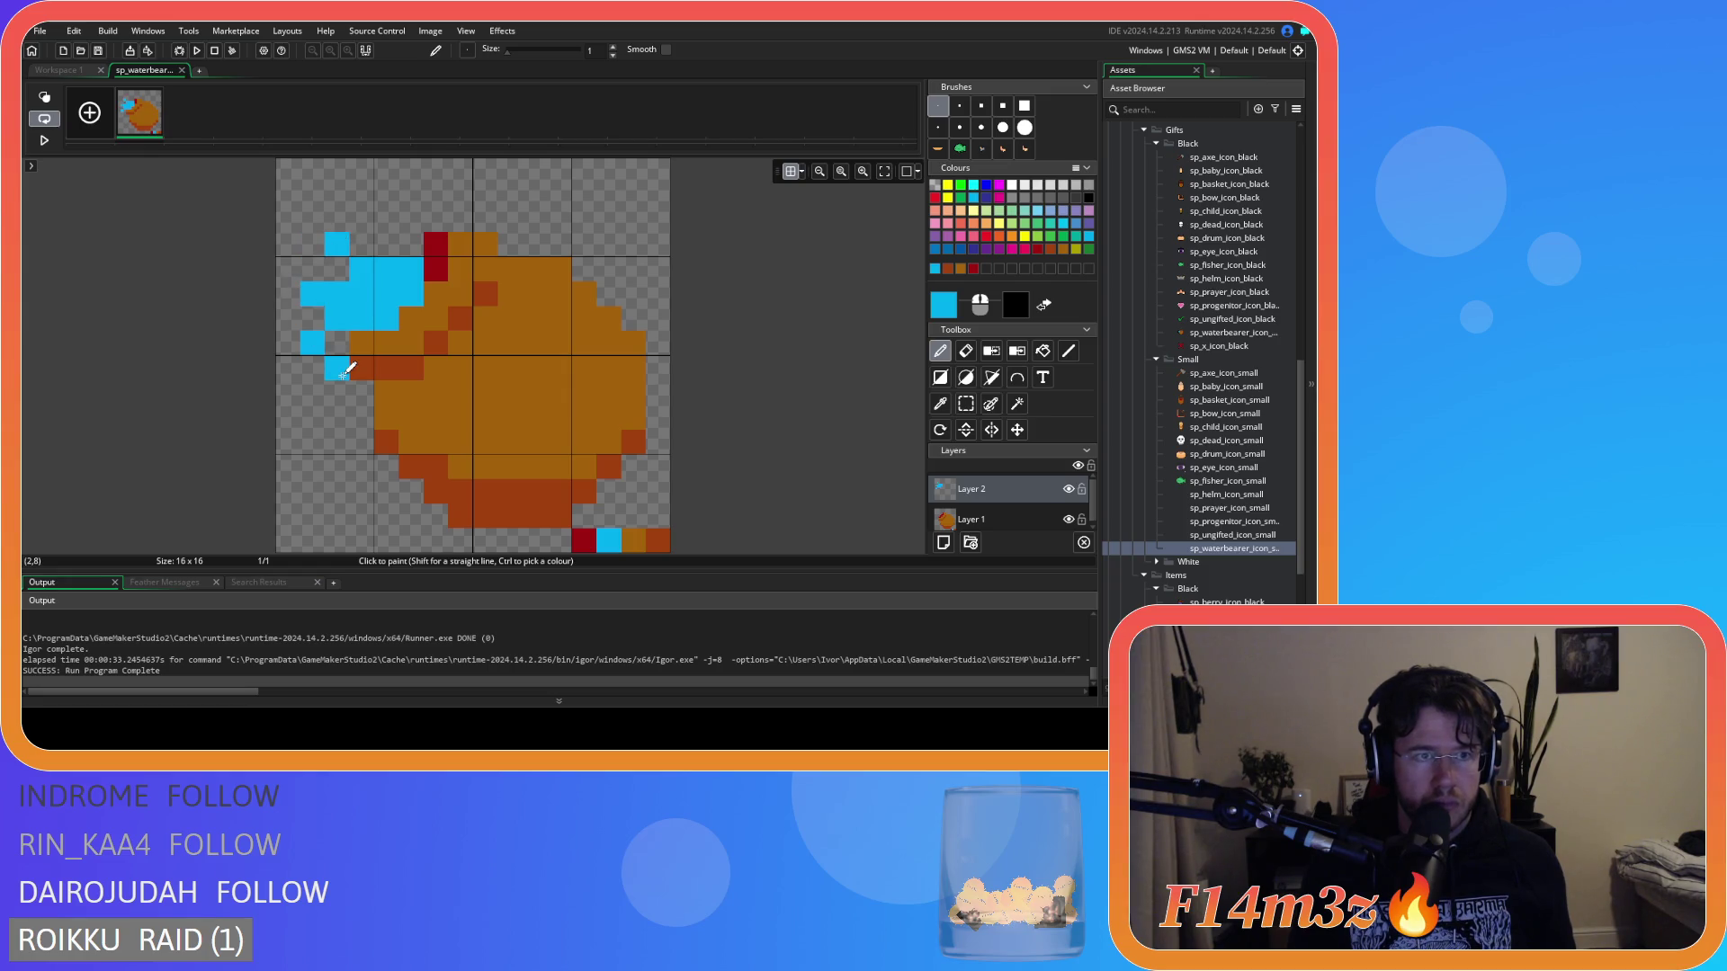
{"action": "key", "text": "ctrl+z"}
{"action": "left_click", "coordinate": [312, 293]}
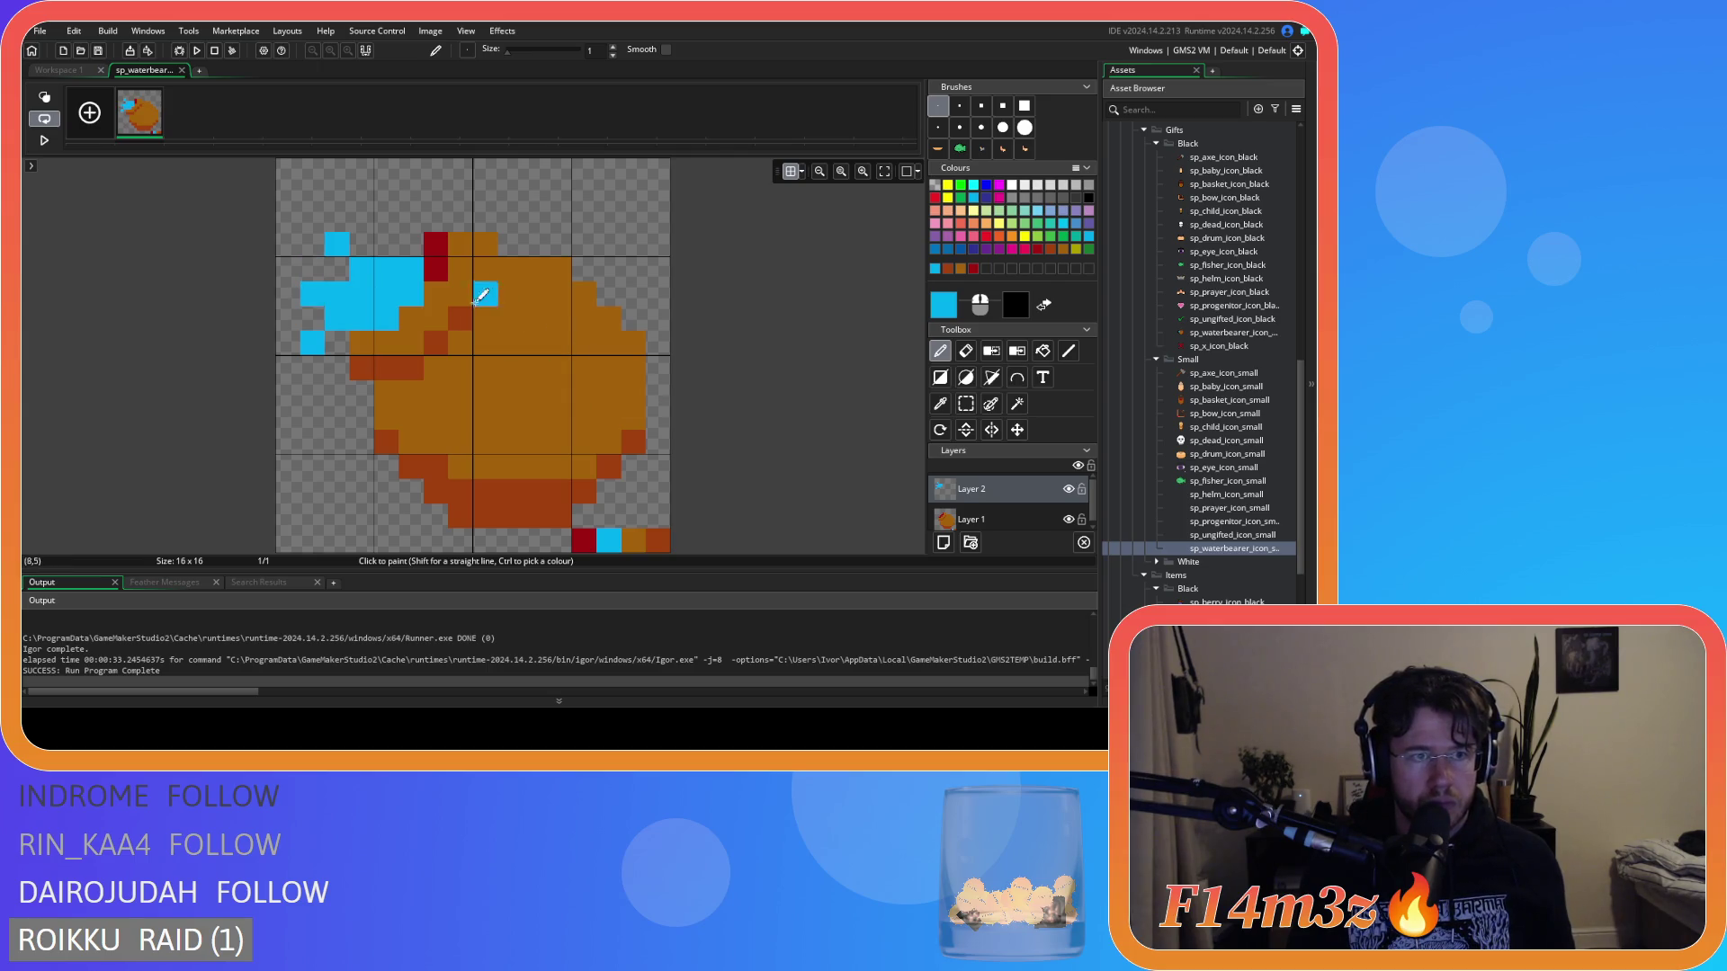
{"action": "key", "text": "ctrl+z"}
{"action": "left_click", "coordinate": [338, 219]}
{"action": "key", "text": "ctrl+z"}
{"action": "left_click", "coordinate": [312, 270]}
{"action": "left_click", "coordinate": [559, 387]}
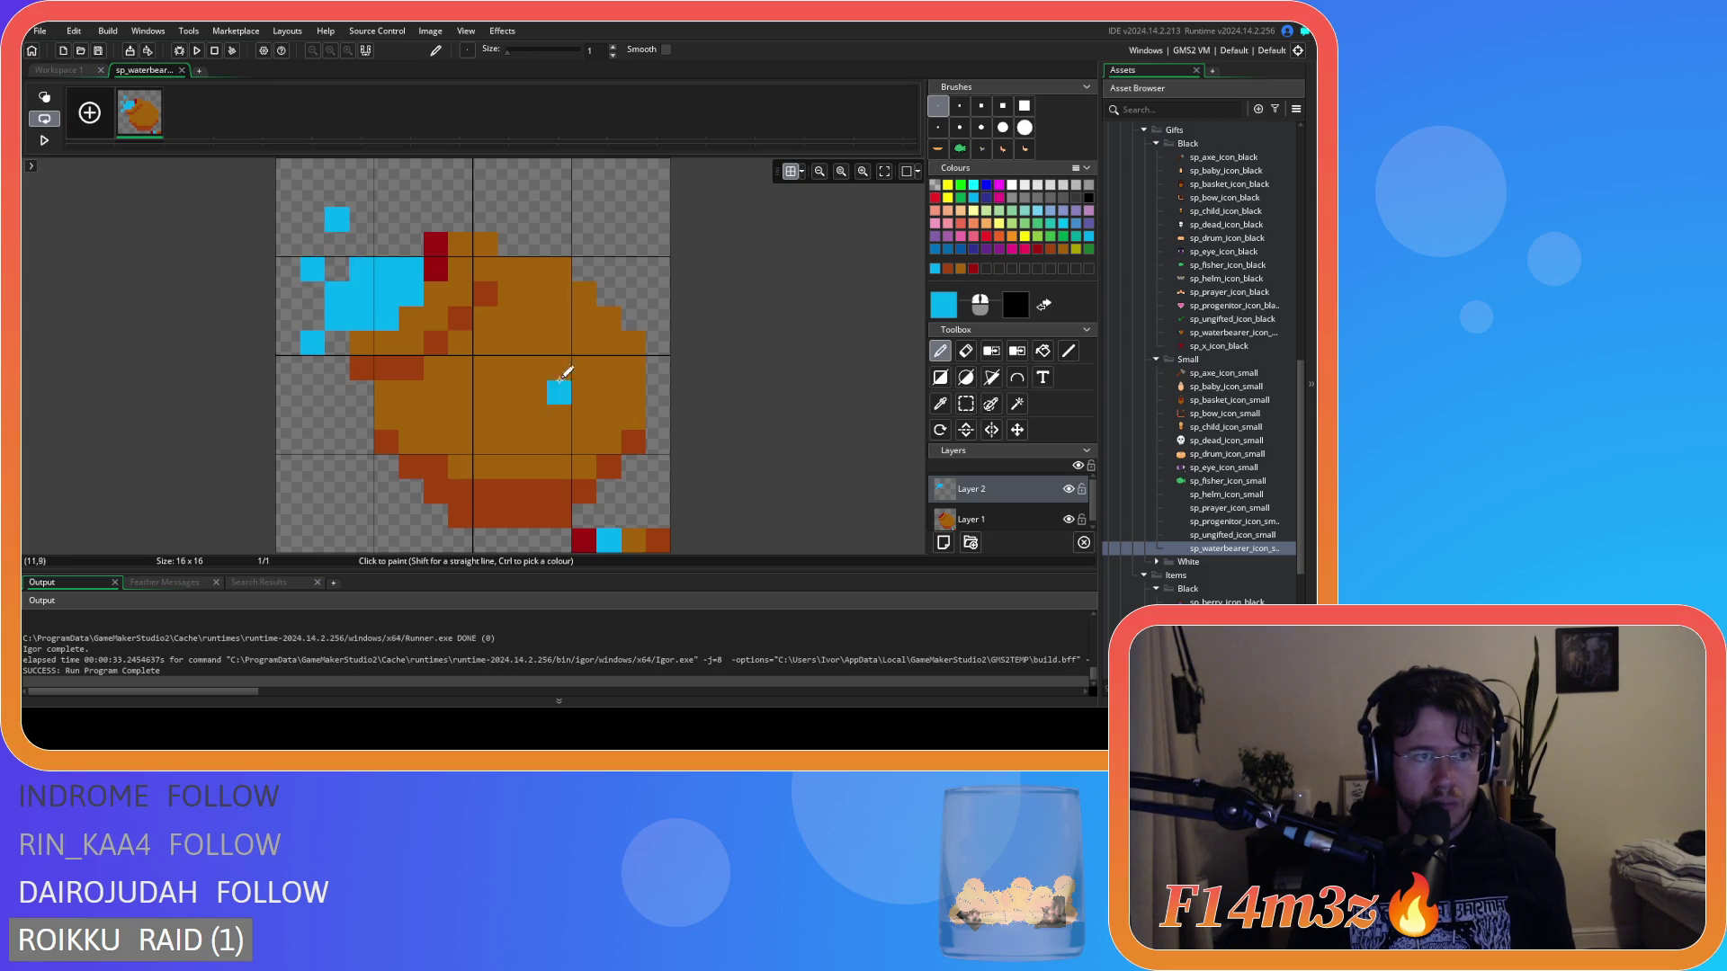
{"action": "left_click", "coordinate": [56, 70]}
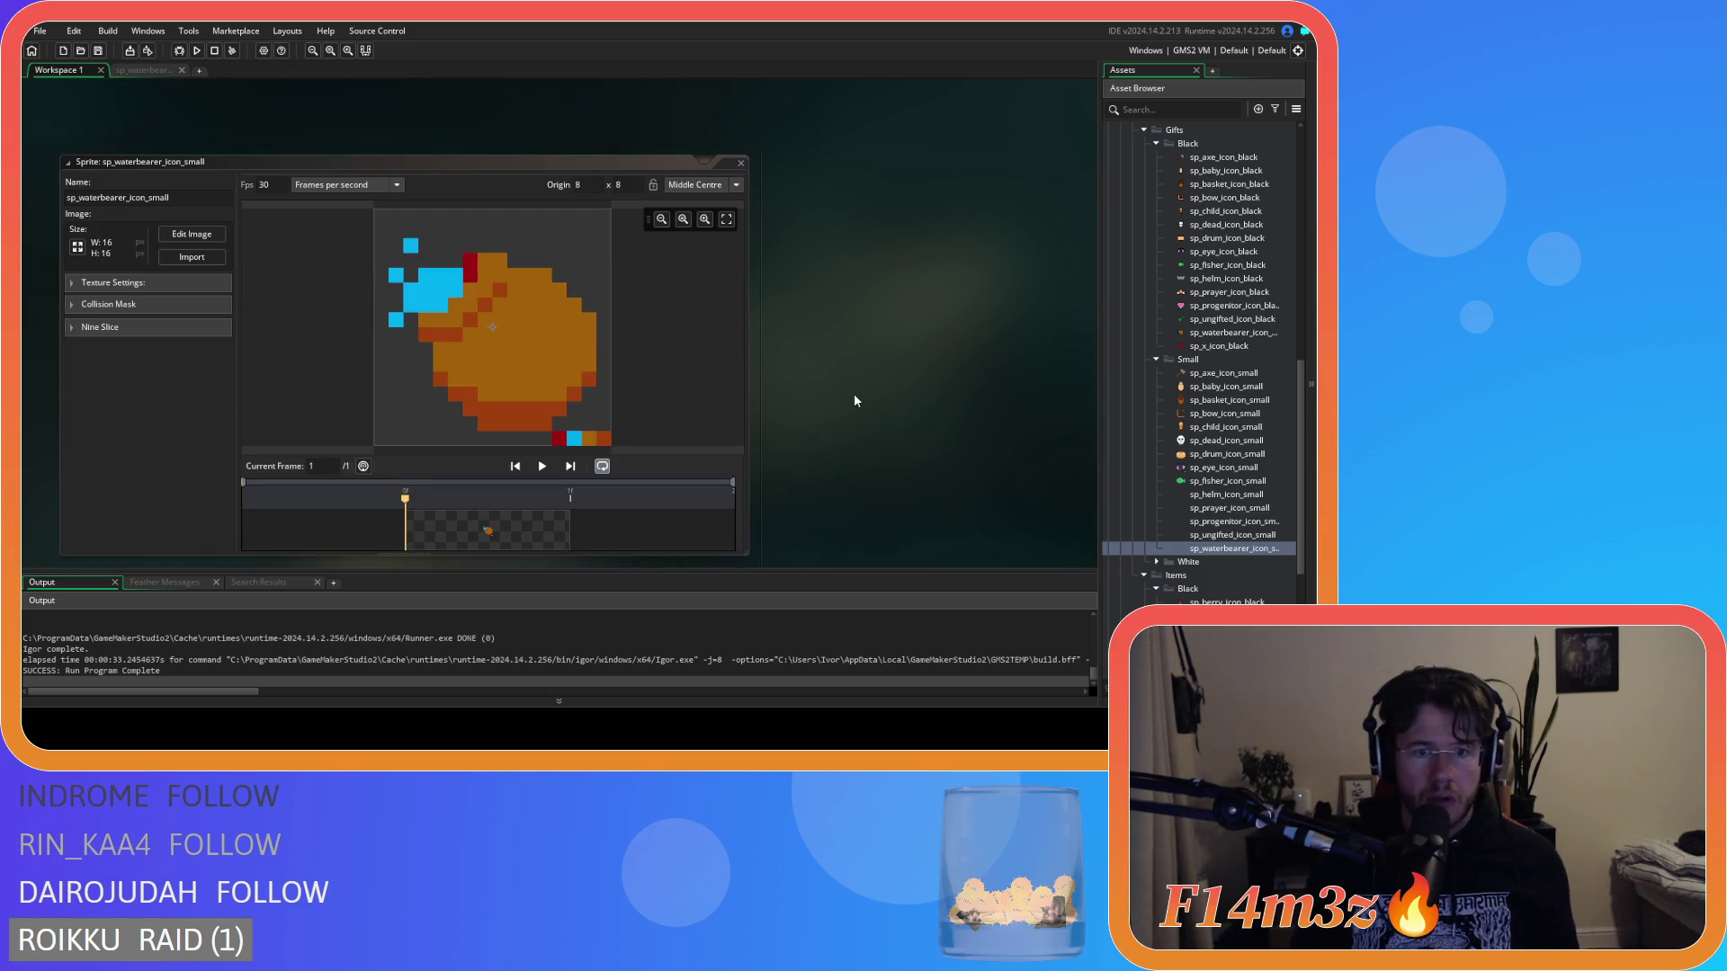
Reopen sp_waterbearer_icon_small in the Image Editor for pixel editing.
{"action": "scroll", "coordinate": [825, 383], "scroll_direction": "down", "scroll_amount": 1}
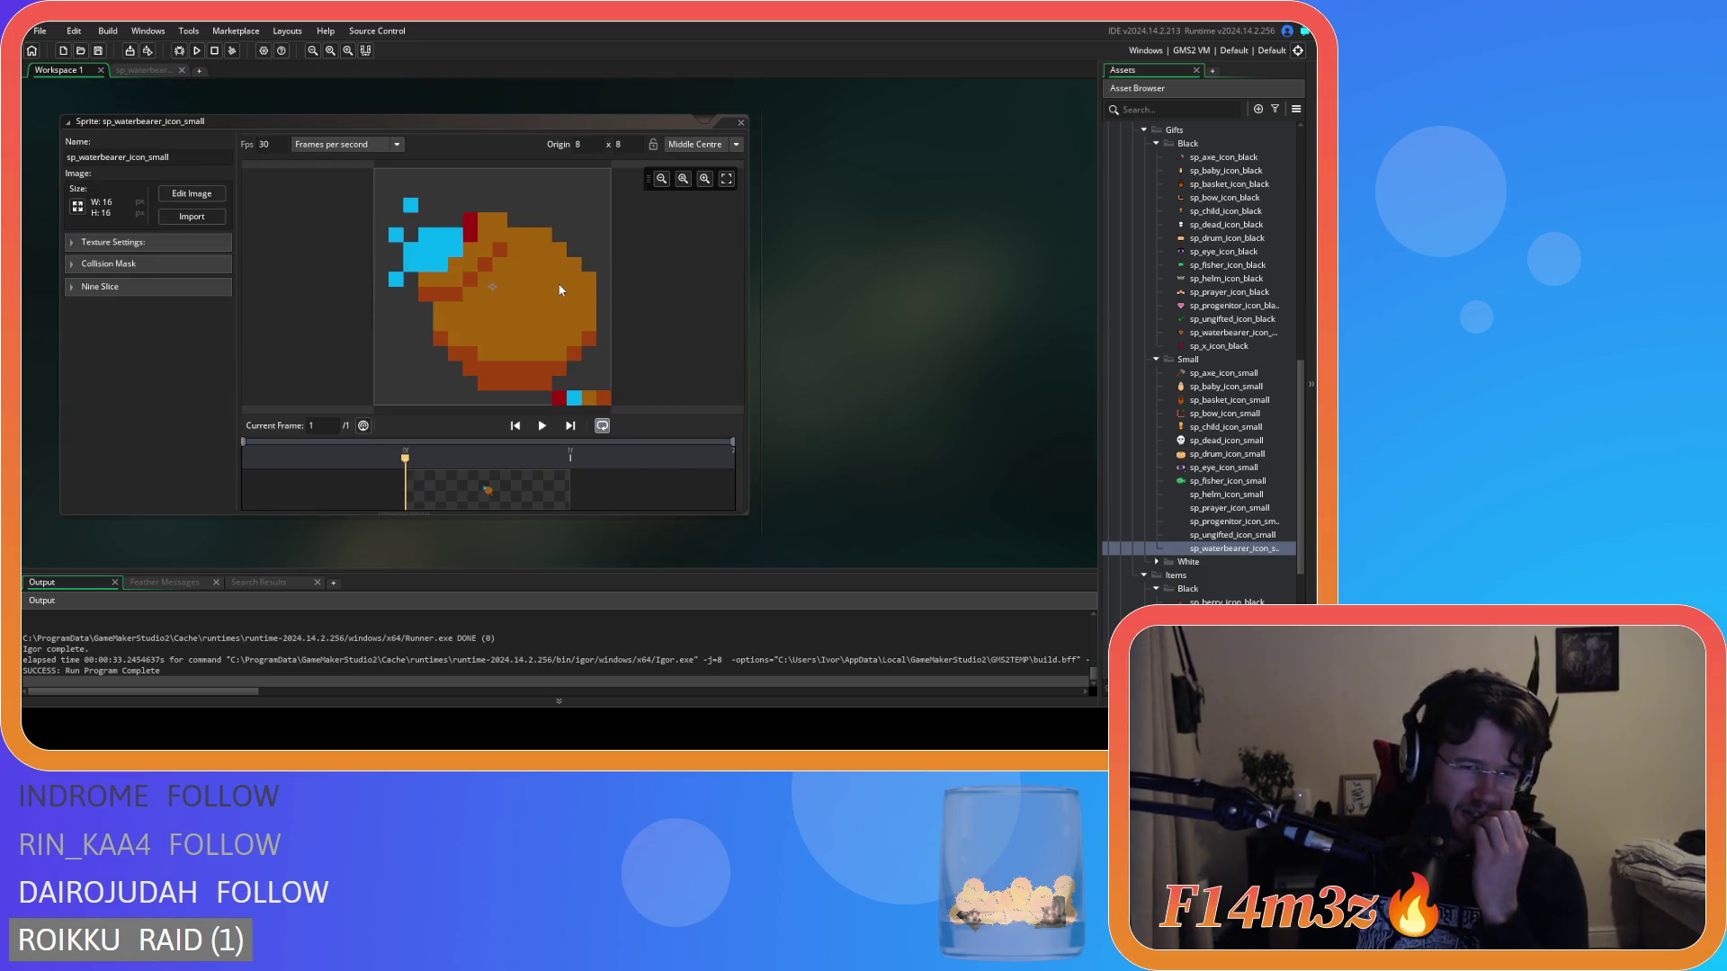
{"action": "scroll", "coordinate": [914, 385], "scroll_direction": "up", "scroll_amount": 5}
{"action": "scroll", "coordinate": [890, 387], "scroll_direction": "down", "scroll_amount": 7}
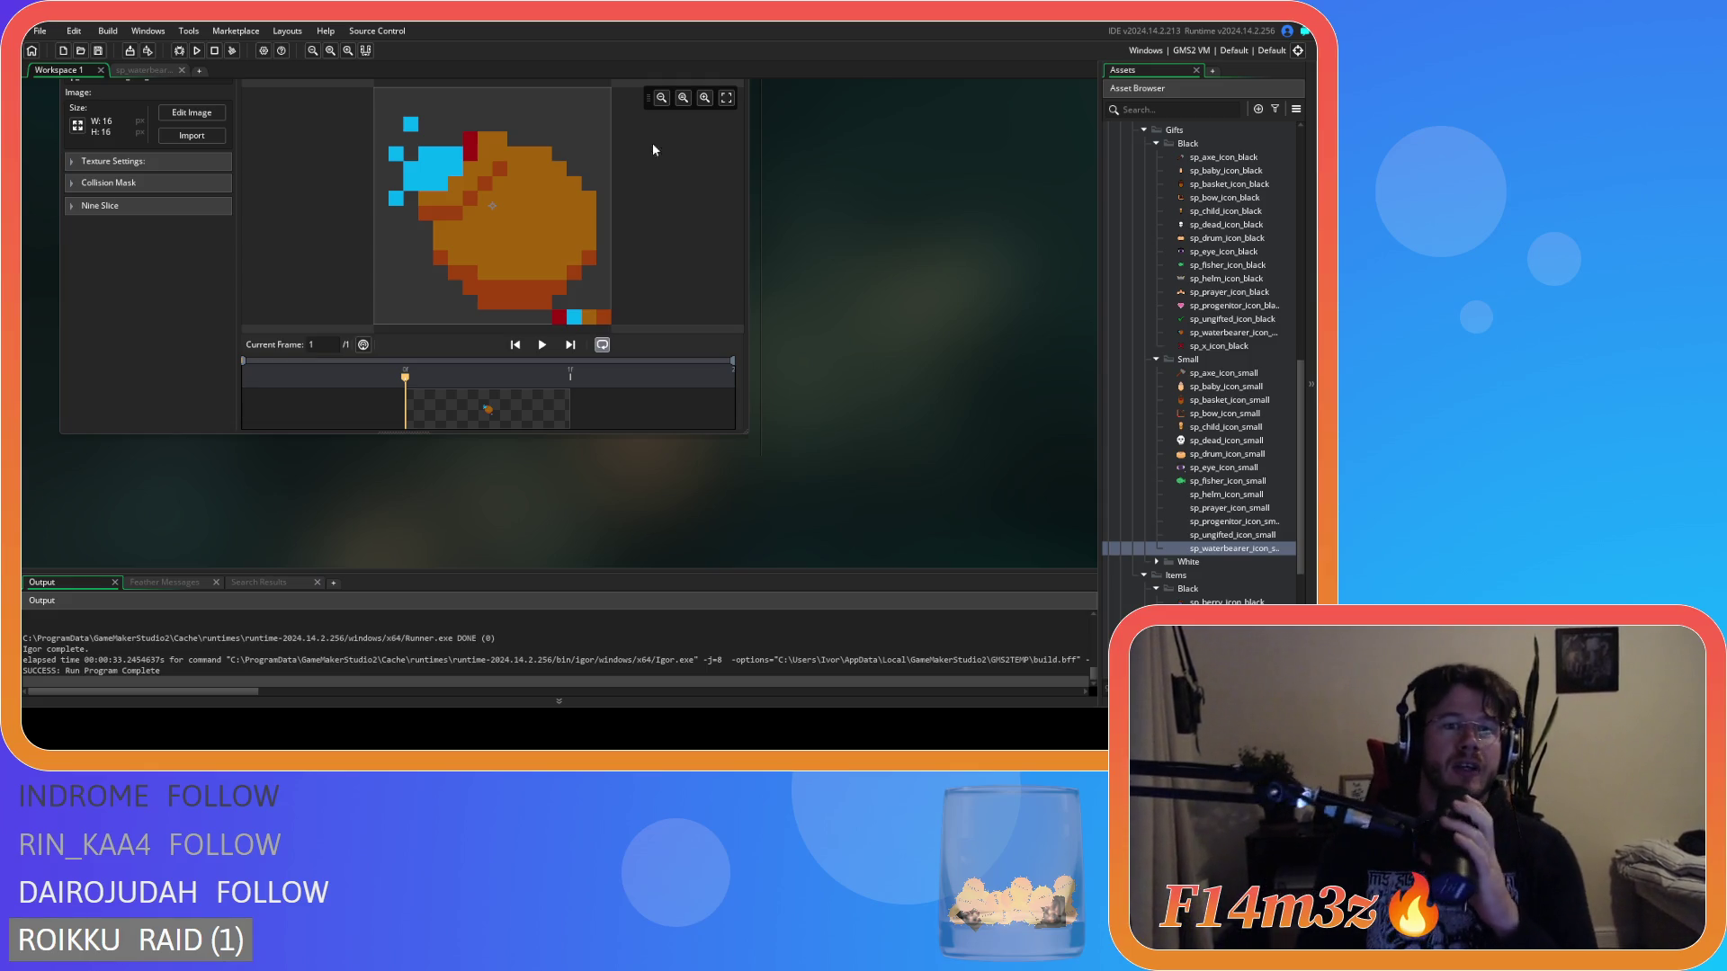
{"action": "scroll", "coordinate": [781, 259], "scroll_direction": "up", "scroll_amount": 2}
{"action": "scroll", "coordinate": [805, 340], "scroll_direction": "up", "scroll_amount": 3}
{"action": "scroll", "coordinate": [819, 343], "scroll_direction": "down", "scroll_amount": 5}
{"action": "scroll", "coordinate": [818, 344], "scroll_direction": "up", "scroll_amount": 6}
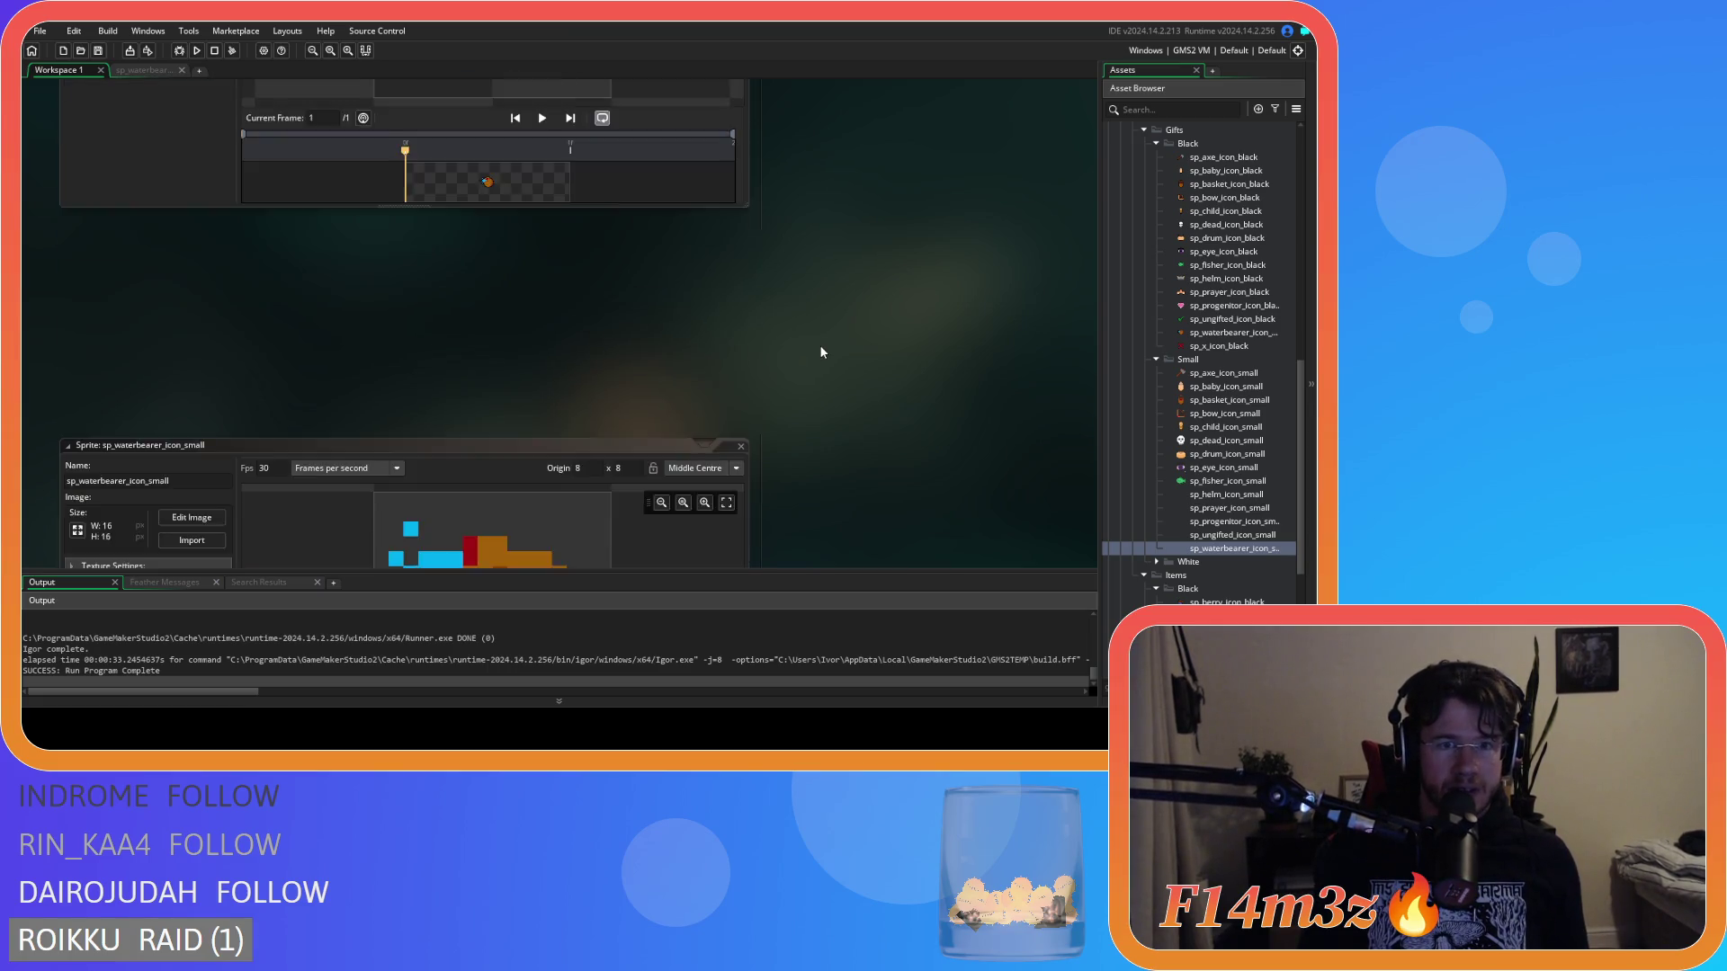
{"action": "left_click", "coordinate": [192, 355]}
Add a cyan pixel beside the red top pixels and a dark red pixel beneath.
{"action": "left_click", "coordinate": [460, 243], "text": "ctrl"}
{"action": "left_click", "coordinate": [436, 244]}
{"action": "left_click", "coordinate": [436, 270], "text": "ctrl"}
{"action": "left_click", "coordinate": [430, 298]}
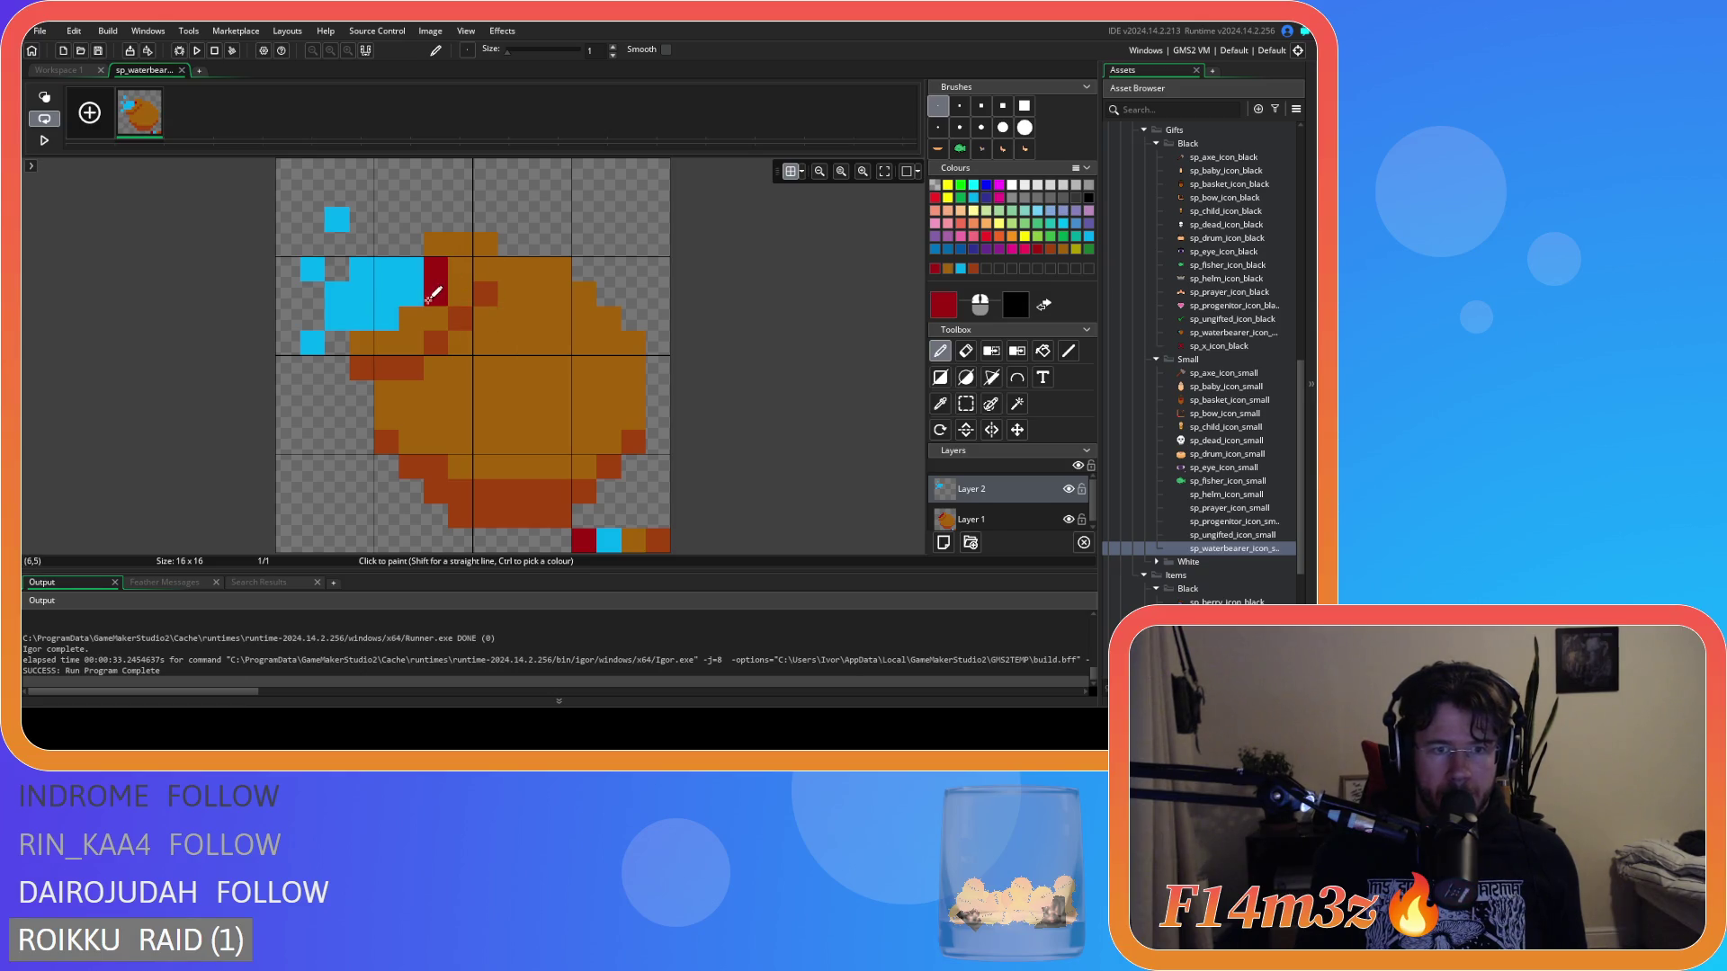
Try dark red pixels beside the water spout on the jug, undoing misplaced ones.
{"action": "left_click", "coordinate": [72, 69]}
{"action": "scroll", "coordinate": [808, 365], "scroll_direction": "down", "scroll_amount": 3}
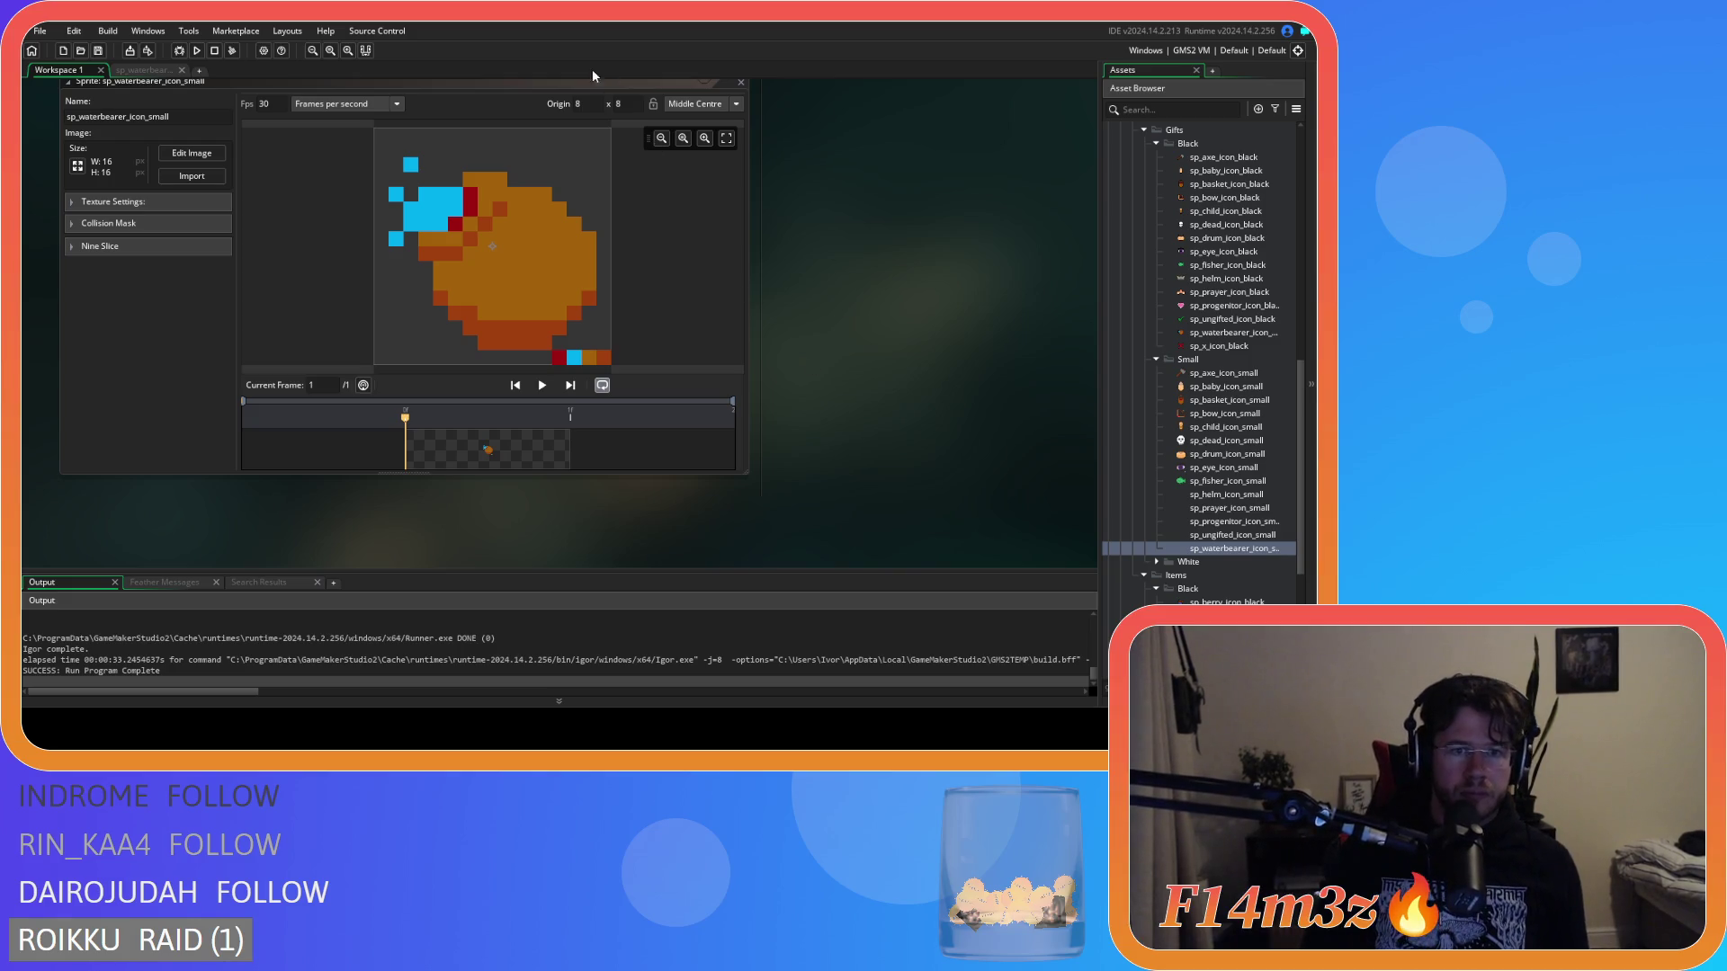
{"action": "double_click", "coordinate": [509, 263]}
{"action": "left_click", "coordinate": [545, 308]}
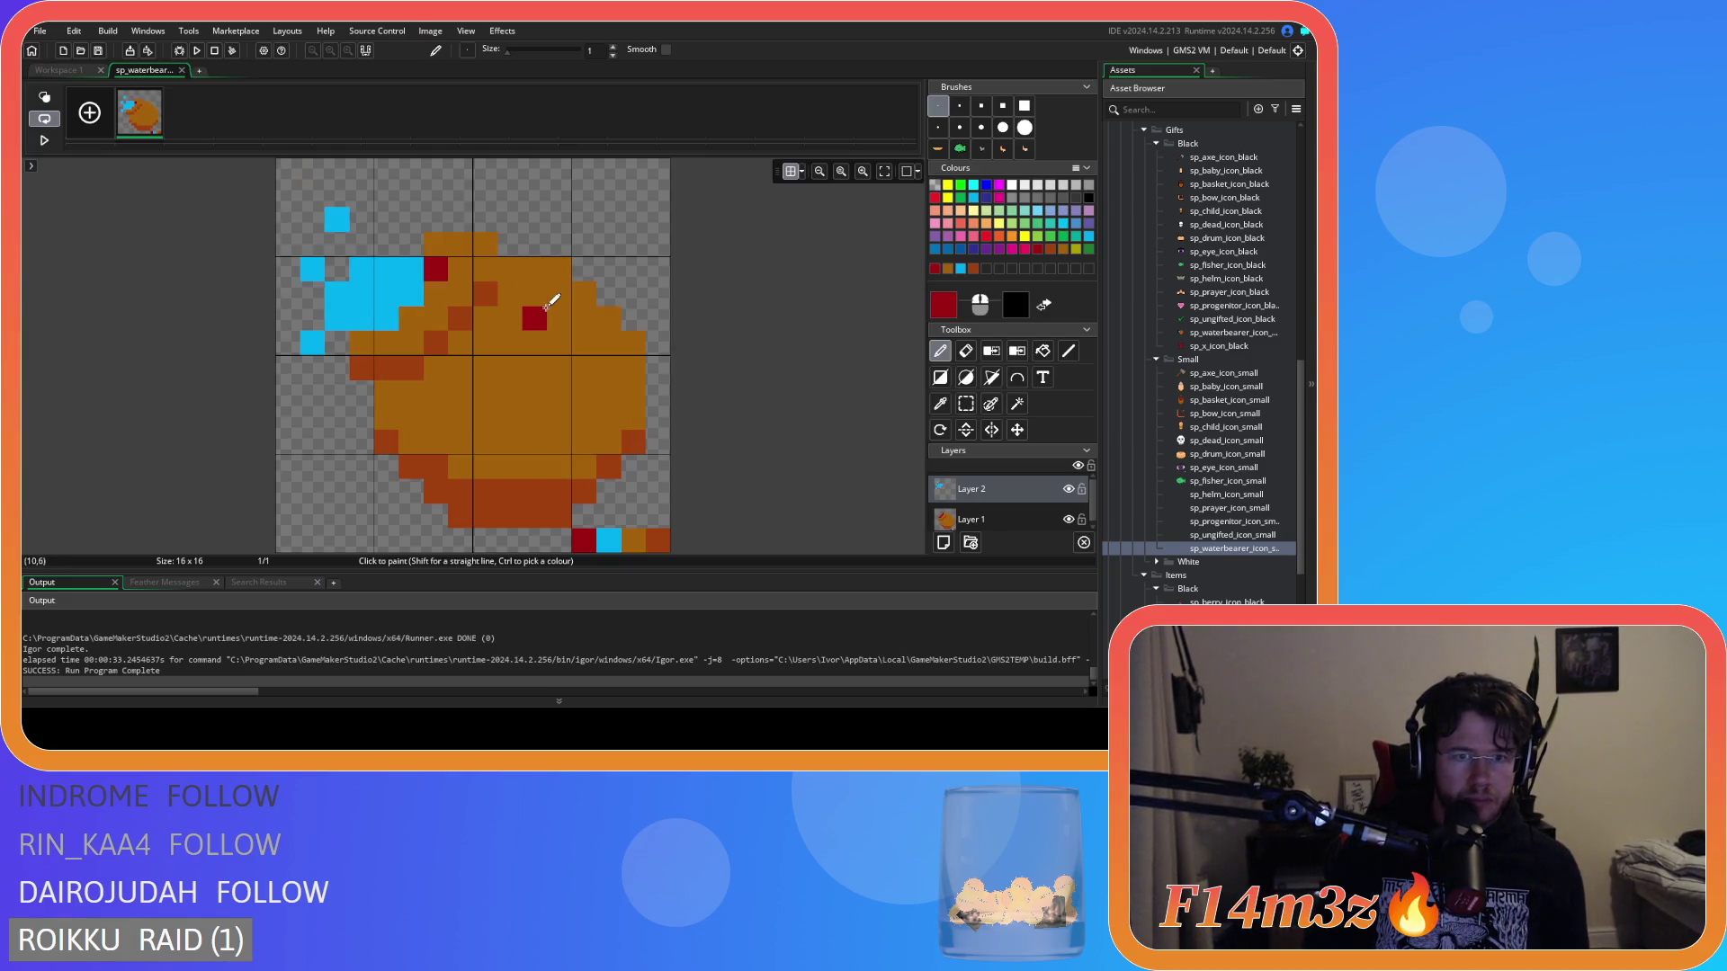
{"action": "key", "text": "ctrl+z"}
{"action": "left_click", "coordinate": [427, 289]}
{"action": "left_click", "coordinate": [412, 318]}
{"action": "left_click", "coordinate": [515, 344]}
{"action": "key", "text": "ctrl+z"}
{"action": "left_click", "coordinate": [488, 333]}
{"action": "key", "text": "ctrl+z"}
Keep dark red pixels at (5,5) and (4,6), removing trials at (5,4) and (13,7).
{"action": "left_click", "coordinate": [411, 269]}
{"action": "left_click", "coordinate": [607, 342]}
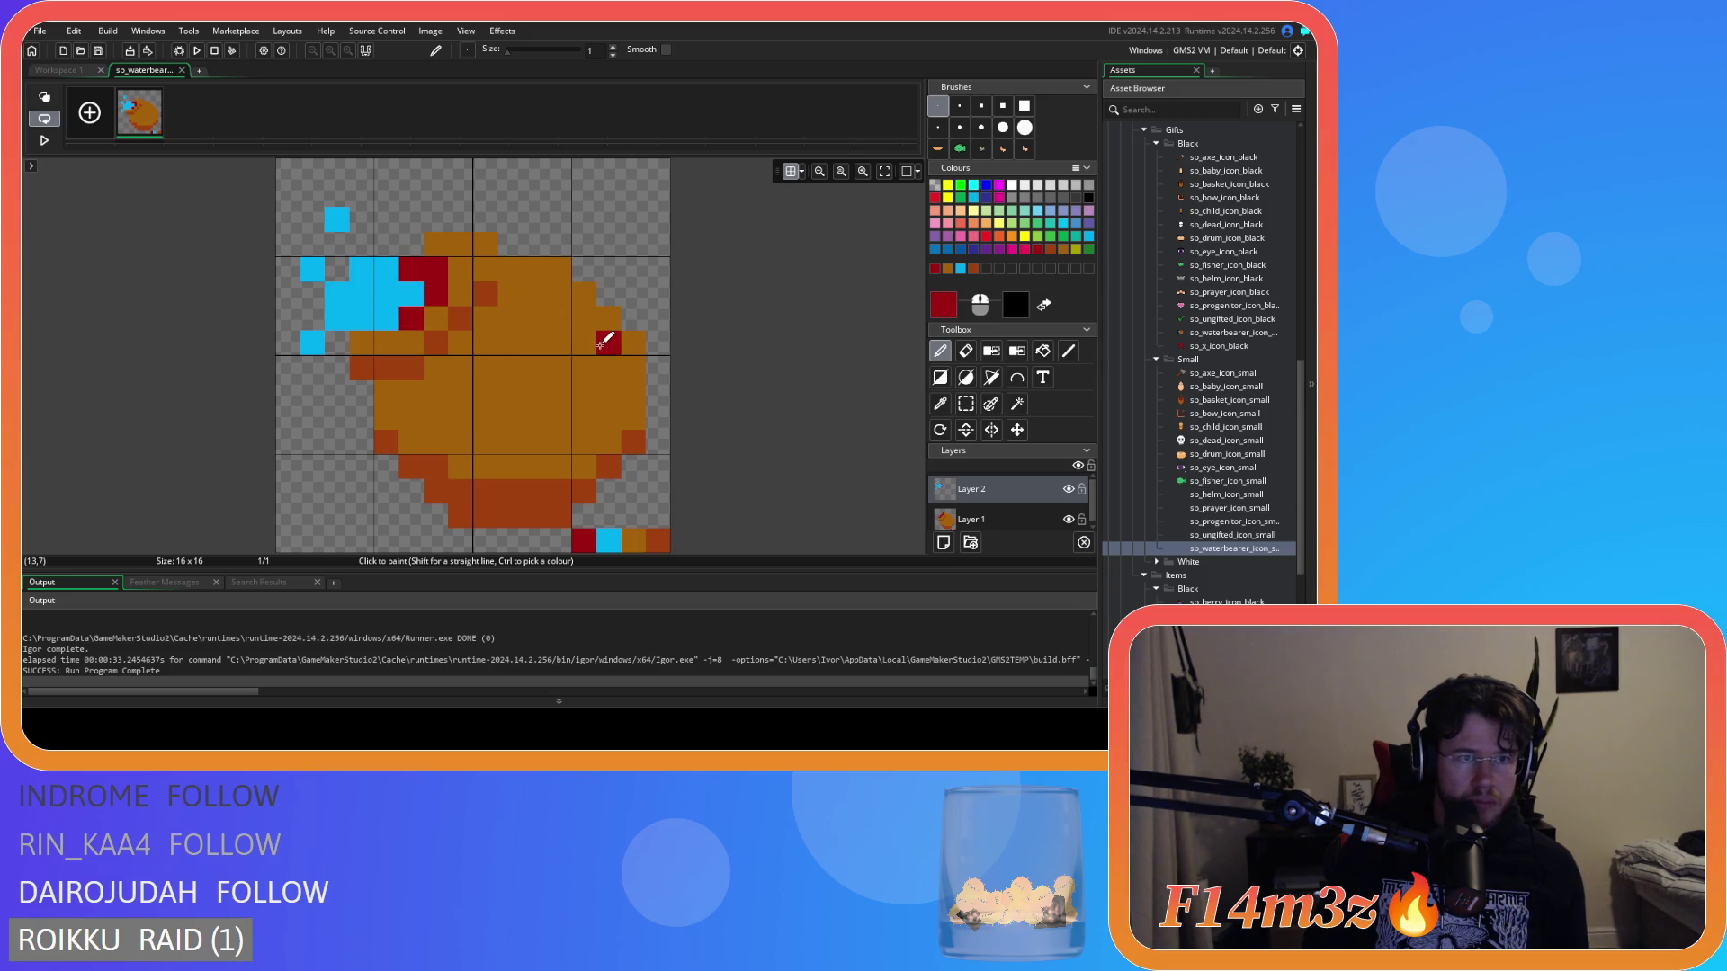
{"action": "key", "text": "ctrl+z"}
{"action": "left_click", "coordinate": [411, 293]}
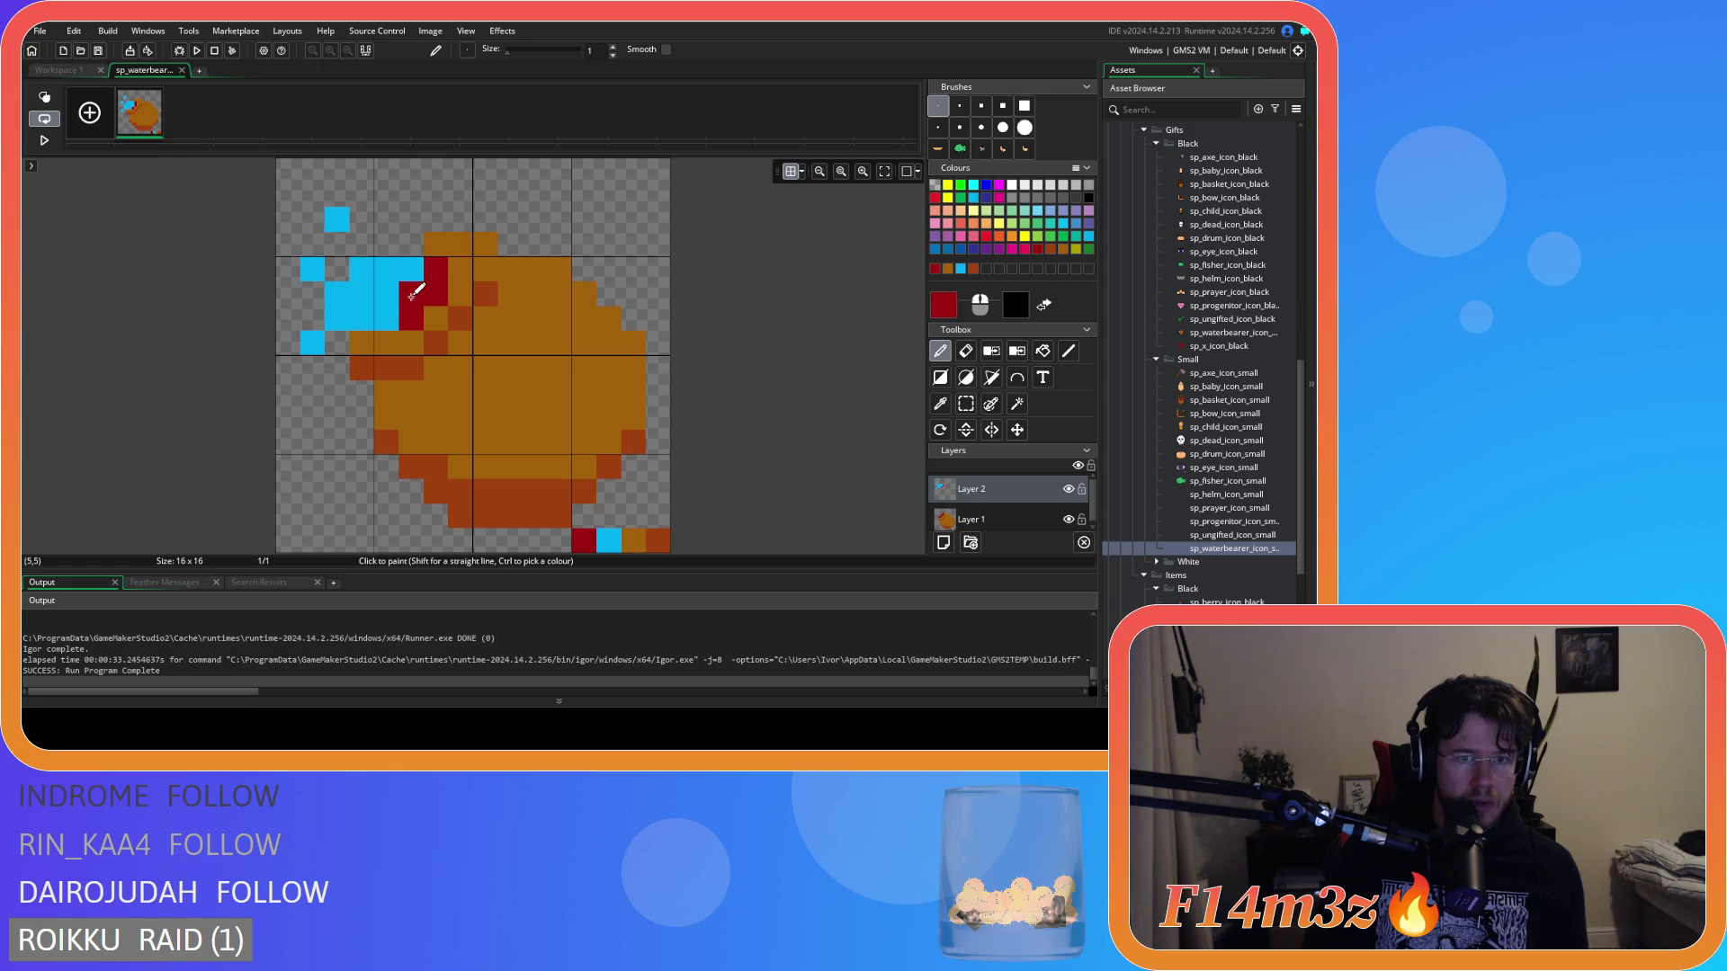
{"action": "key", "text": "ctrl+z"}
{"action": "left_click", "coordinate": [386, 318]}
Test dark red pixels at (11,6), (9,5) and (5,4), undoing unwanted placements.
{"action": "key", "text": "ctrl+z"}
{"action": "key", "text": "ctrl+z"}
{"action": "left_click", "coordinate": [565, 321]}
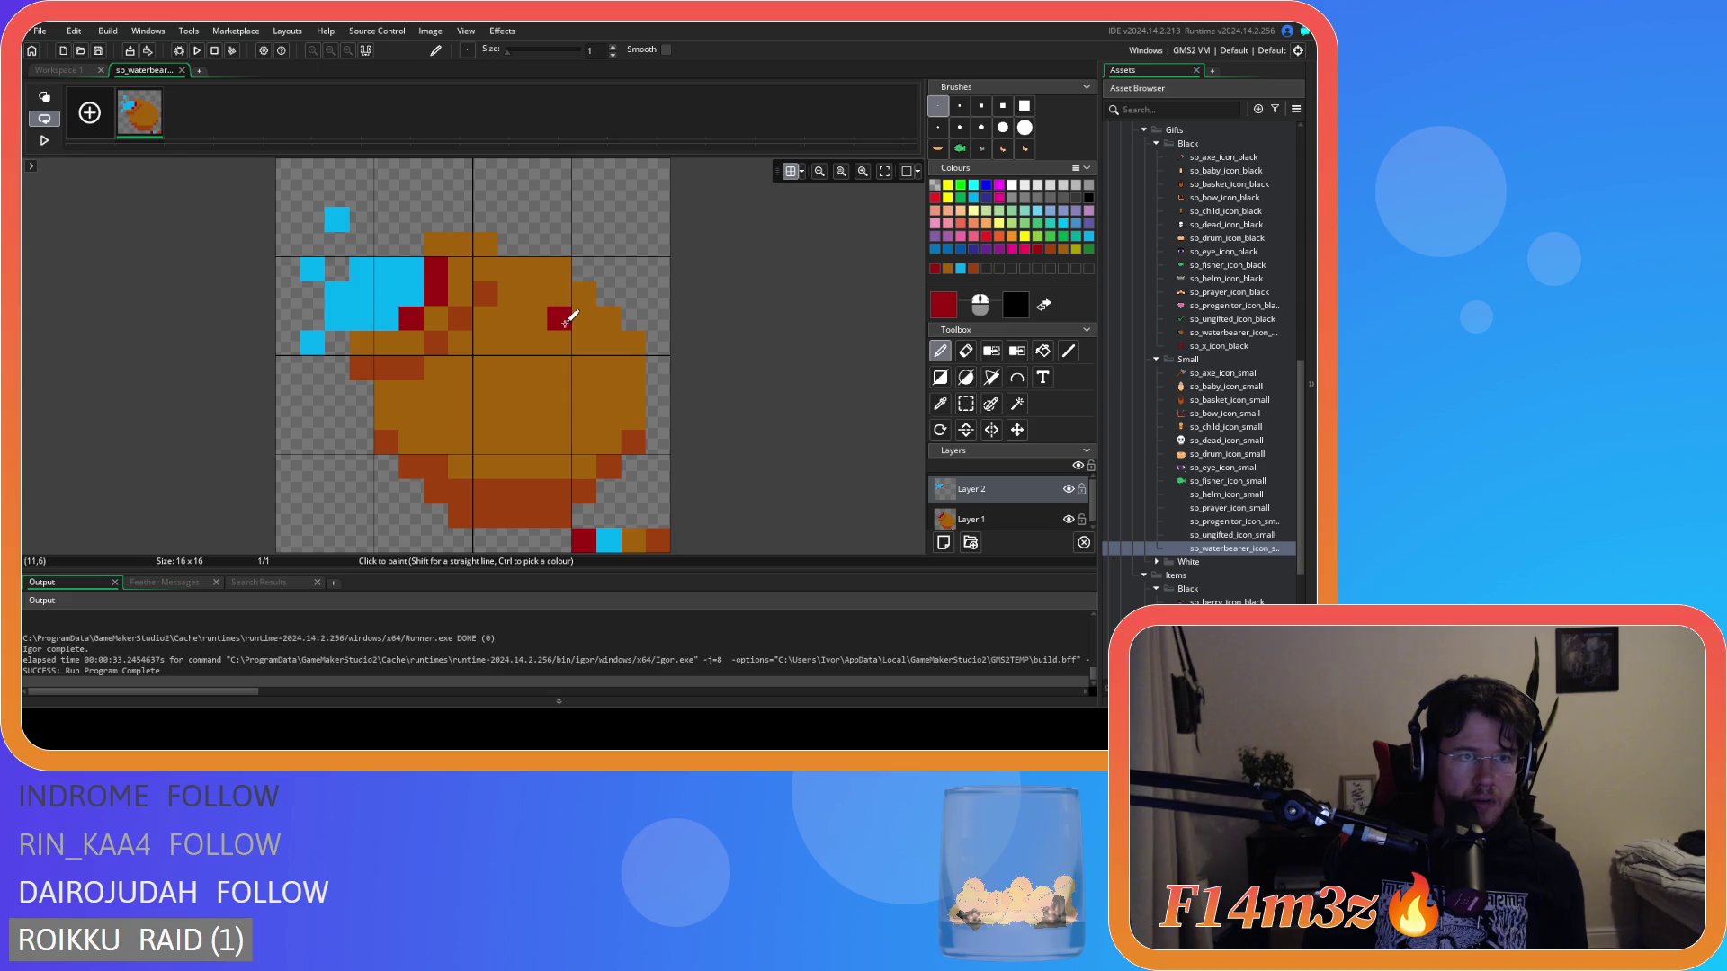
{"action": "key", "text": "ctrl+z"}
{"action": "left_click", "coordinate": [565, 320]}
{"action": "key", "text": "ctrl+z"}
{"action": "left_click", "coordinate": [412, 272]}
{"action": "key", "text": "ctrl+z"}
{"action": "left_click", "coordinate": [501, 299]}
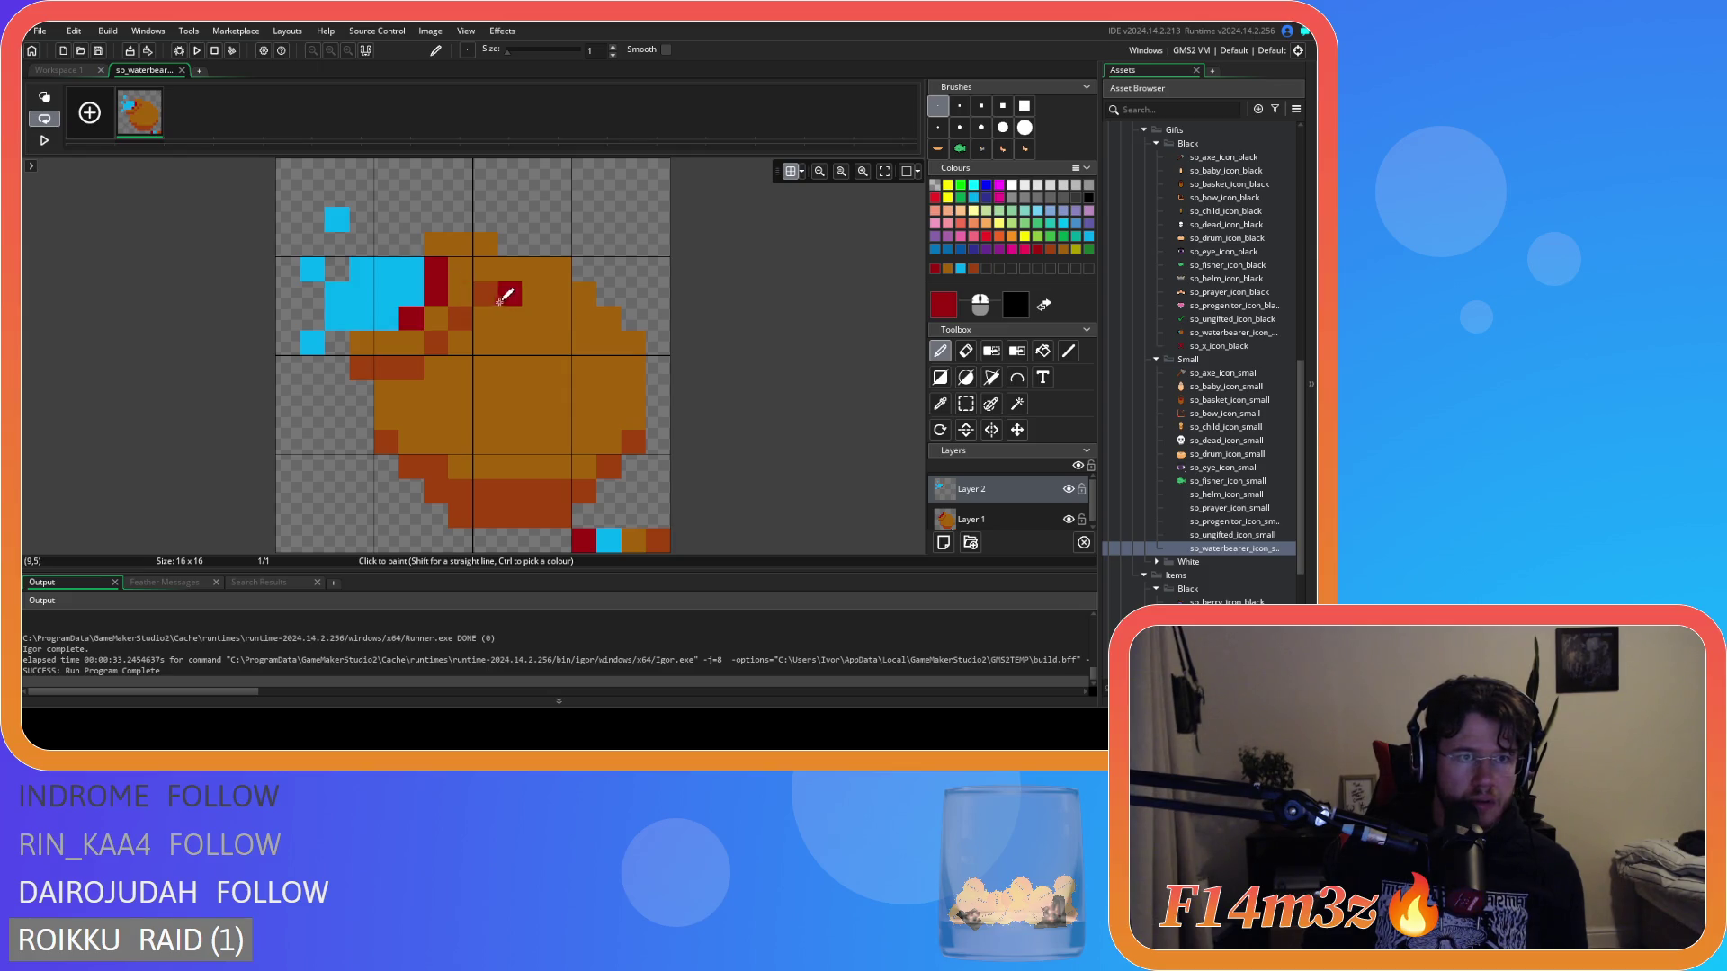
{"action": "left_click", "coordinate": [412, 270]}
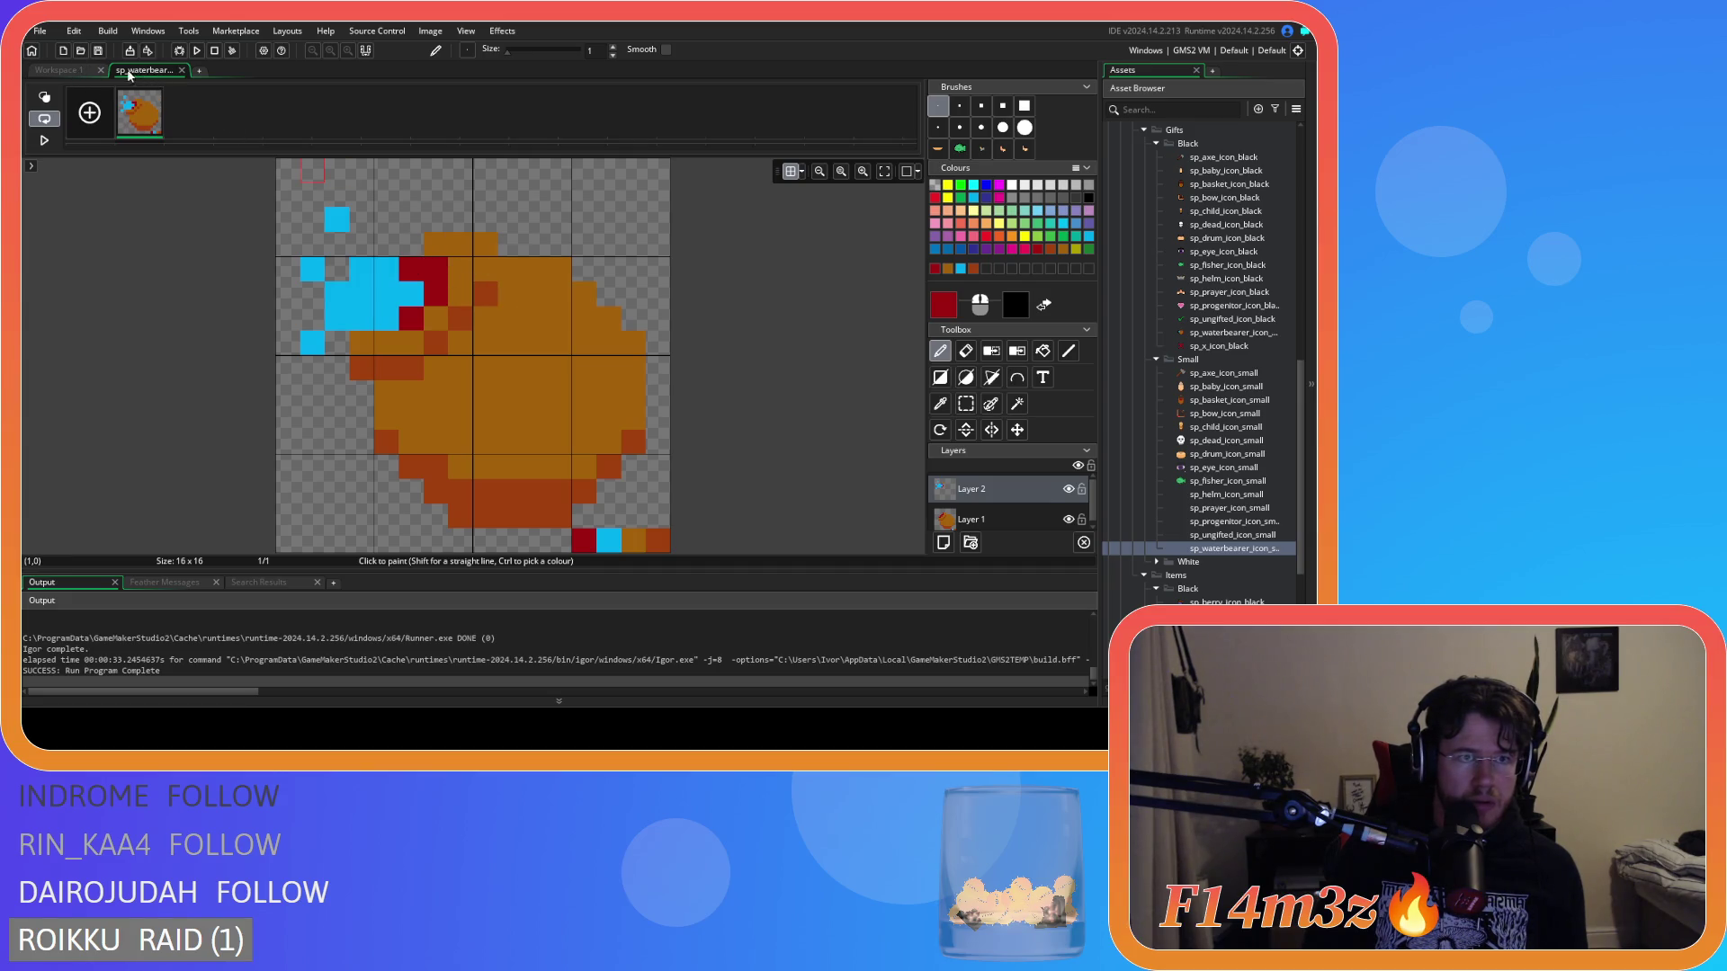
Check the shaded sprite at normal size, undoing the last dark red pixel.
{"action": "left_click", "coordinate": [57, 71]}
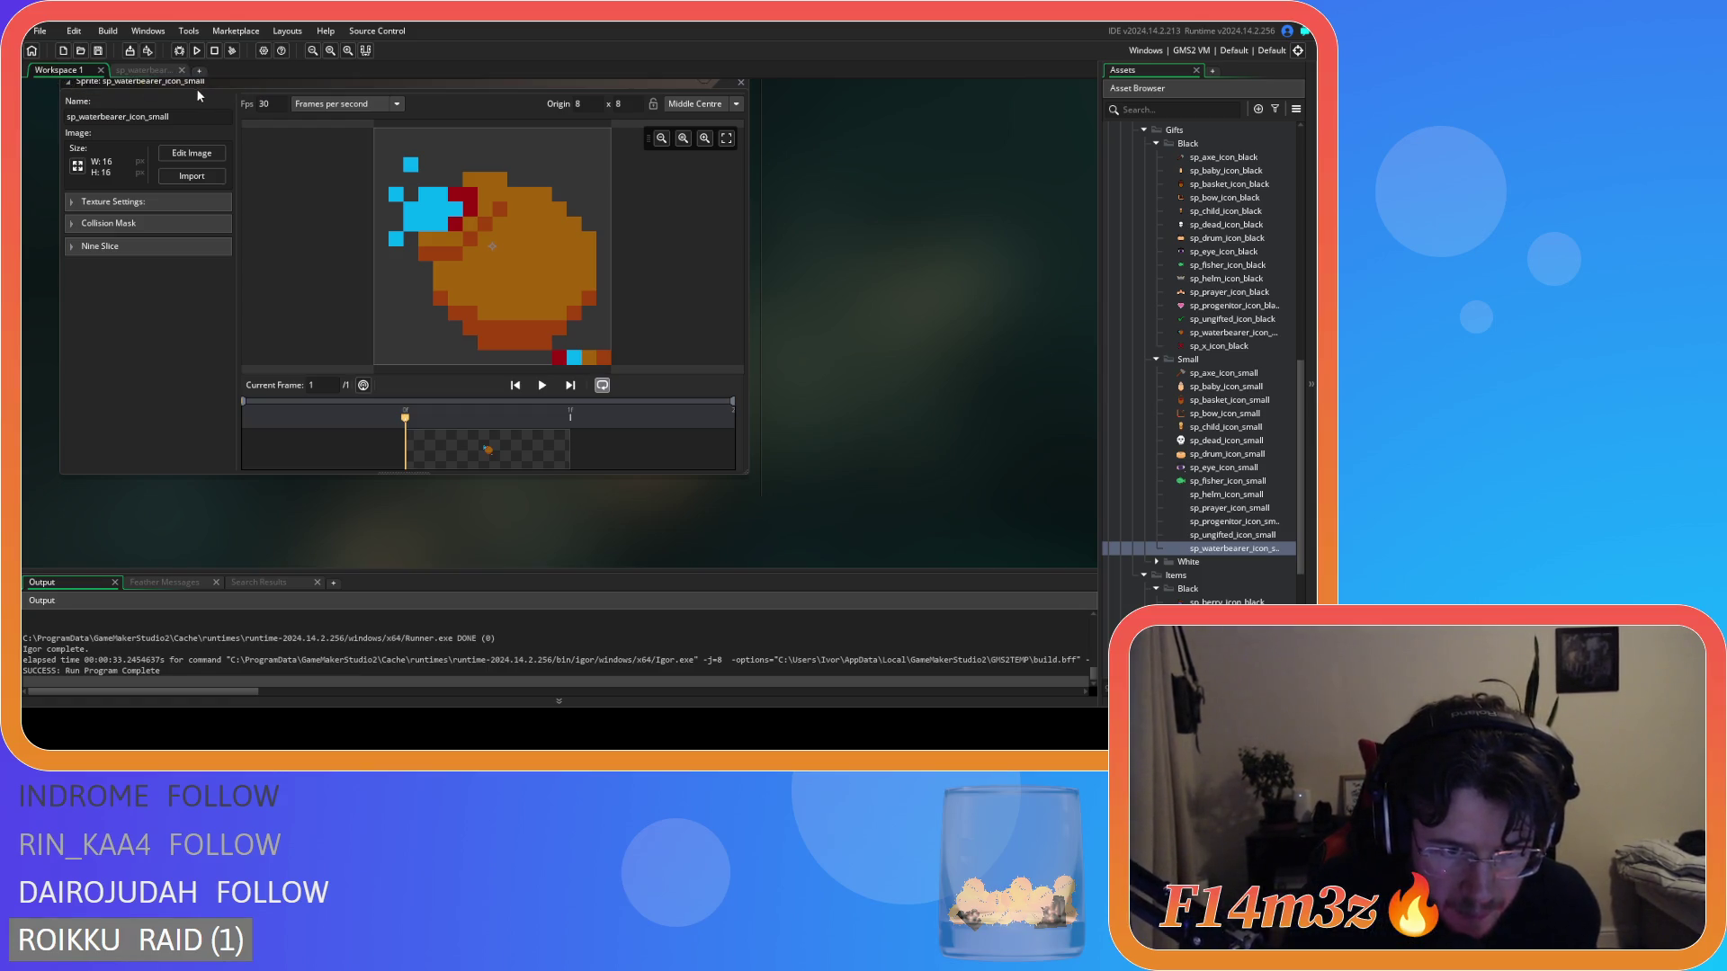
{"action": "left_click", "coordinate": [151, 71]}
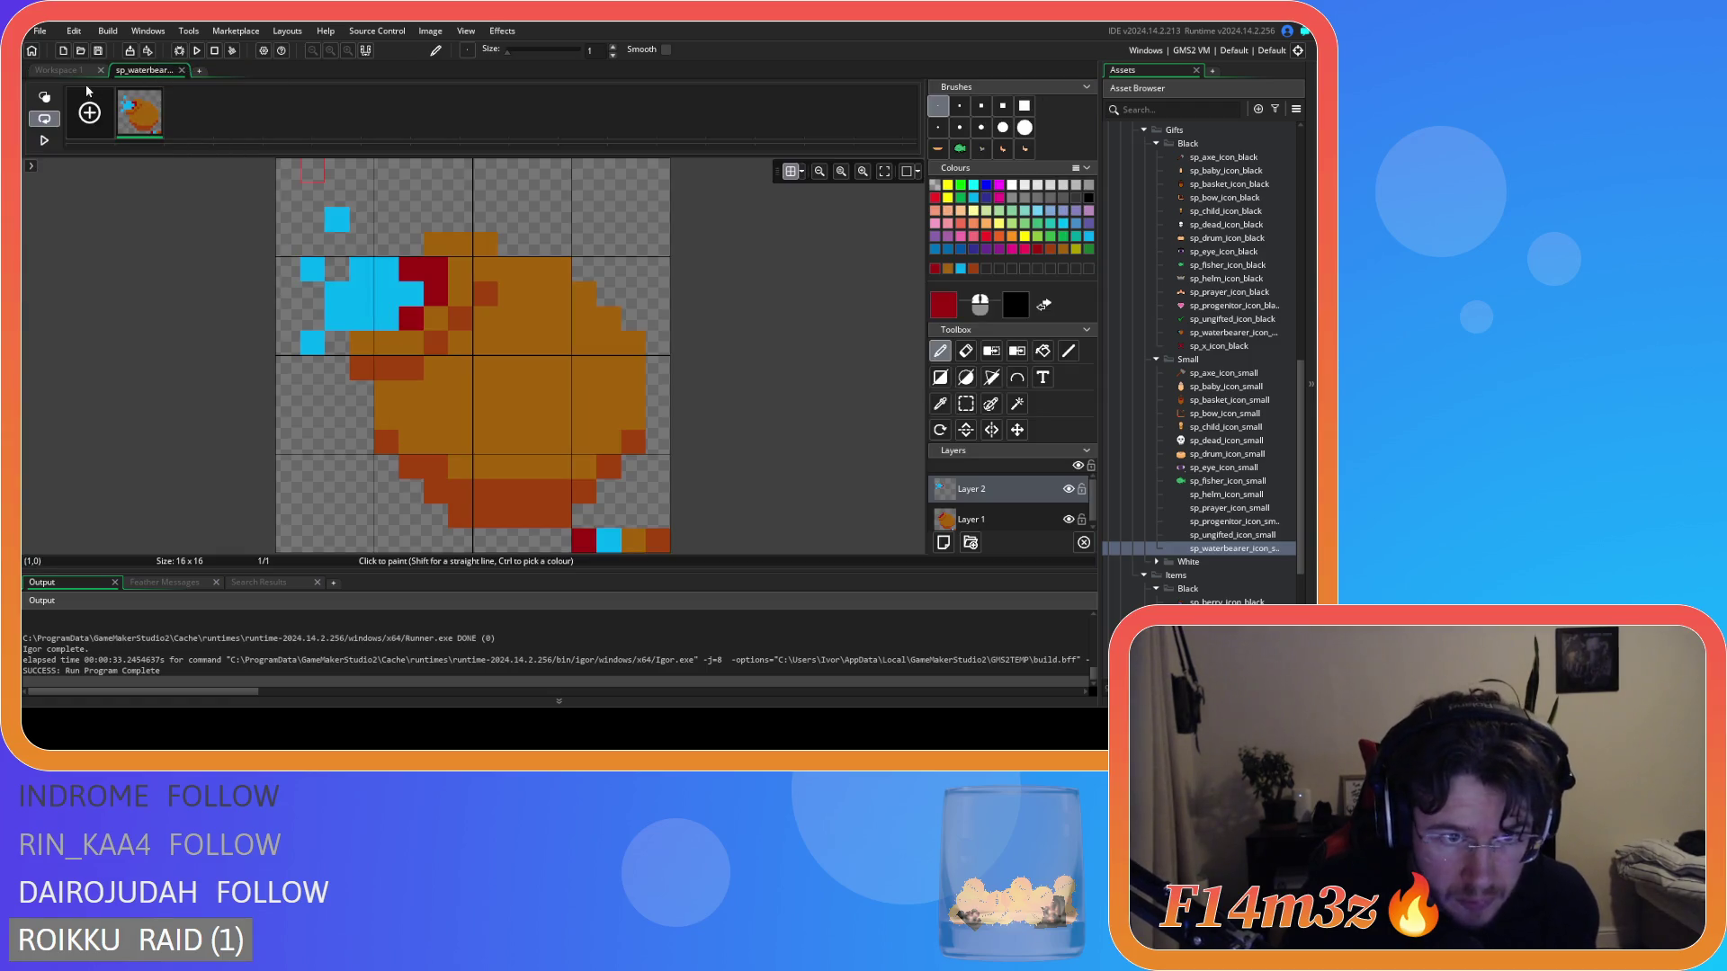
{"action": "key", "text": "ctrl+z"}
{"action": "left_click", "coordinate": [58, 71]}
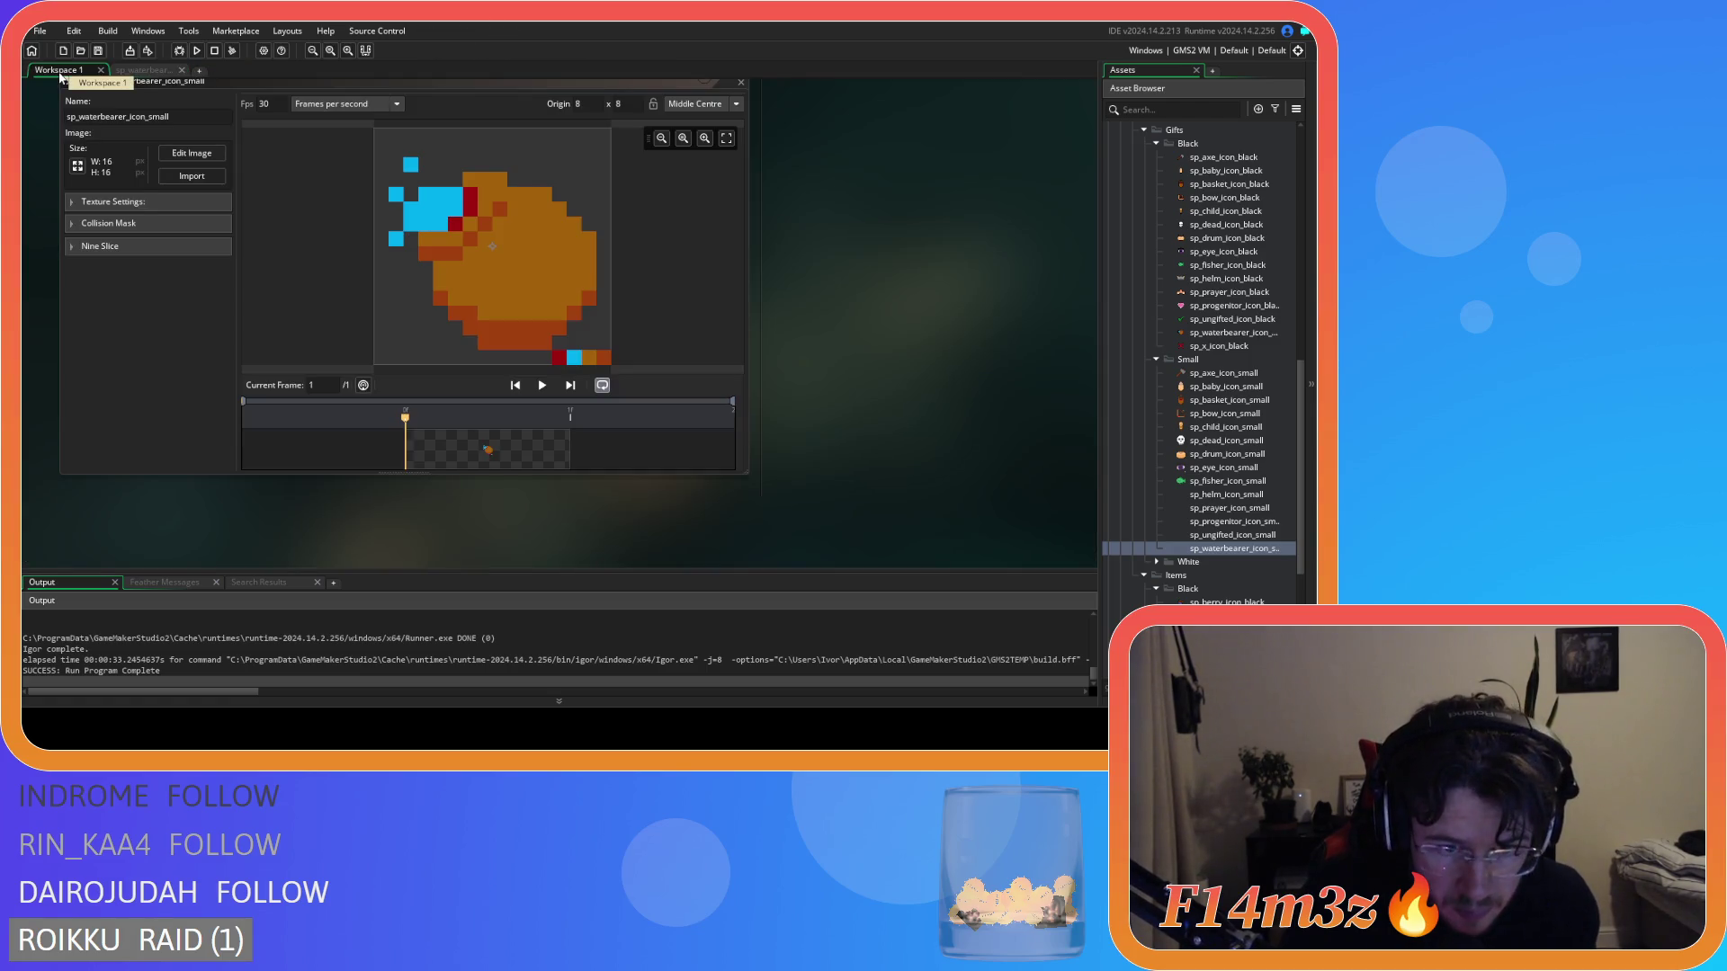
{"action": "left_click", "coordinate": [135, 70]}
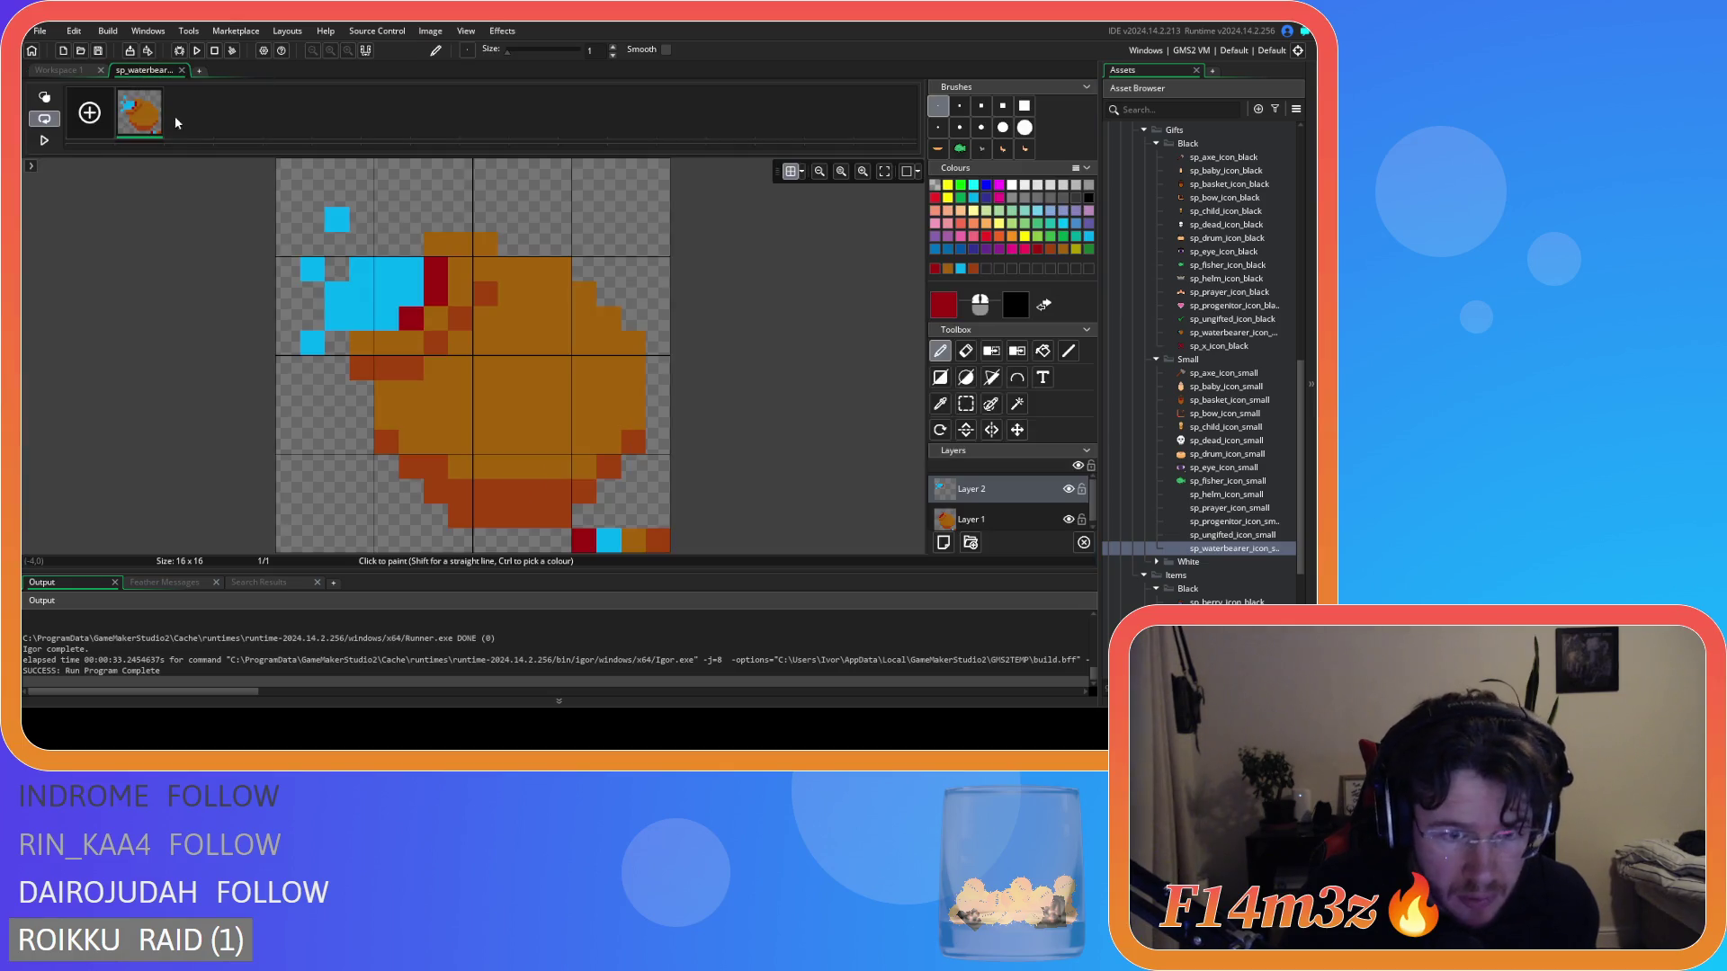
{"action": "left_click", "coordinate": [58, 70]}
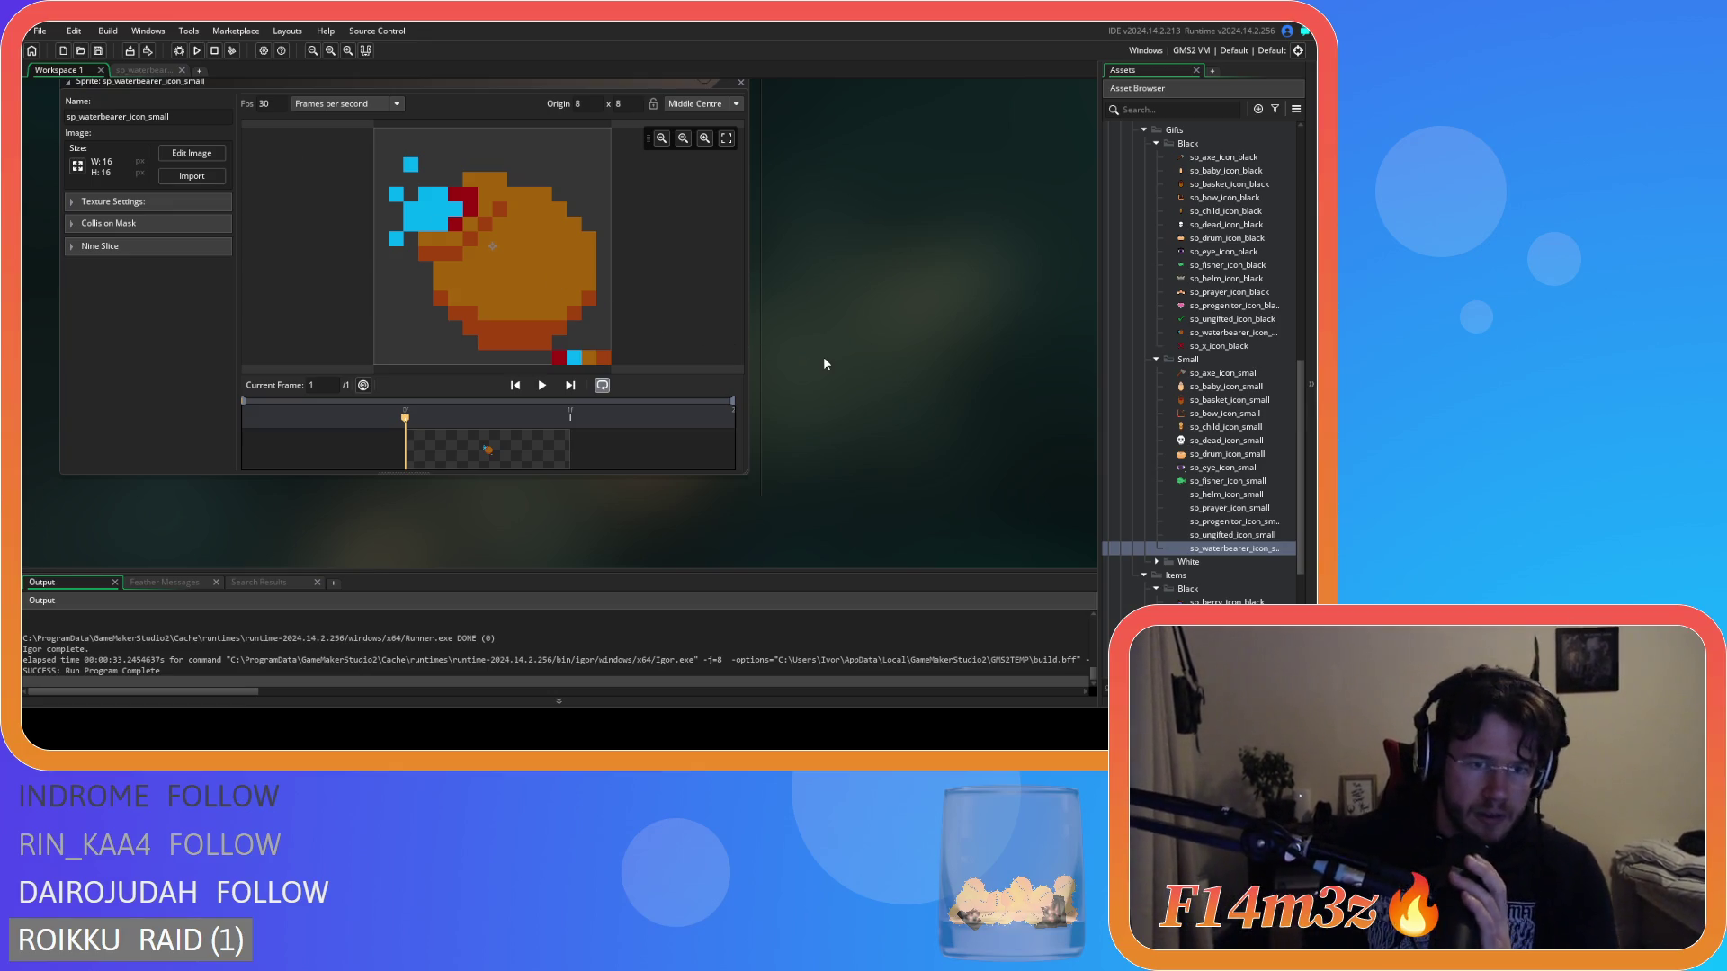
On Layer 1, erase stray pixels from the jug's bottom and right edges.
{"action": "scroll", "coordinate": [823, 356], "scroll_direction": "down", "scroll_amount": 3}
{"action": "scroll", "coordinate": [823, 364], "scroll_direction": "down", "scroll_amount": 3}
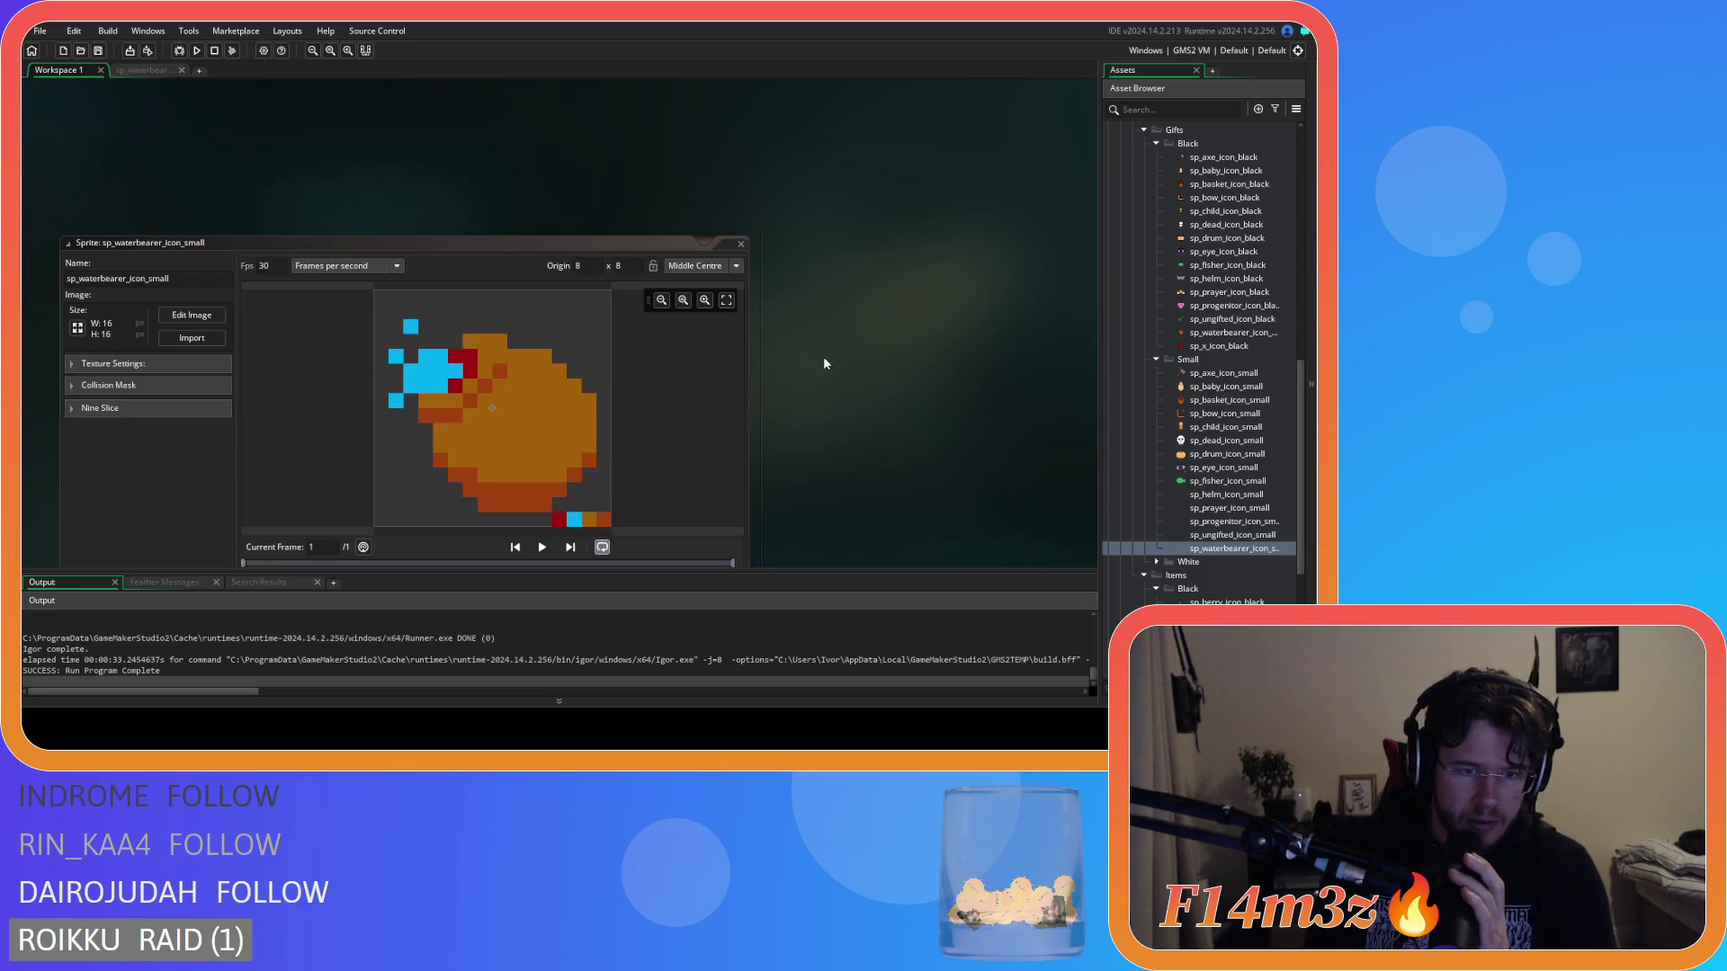
{"action": "scroll", "coordinate": [791, 365], "scroll_direction": "up", "scroll_amount": 2}
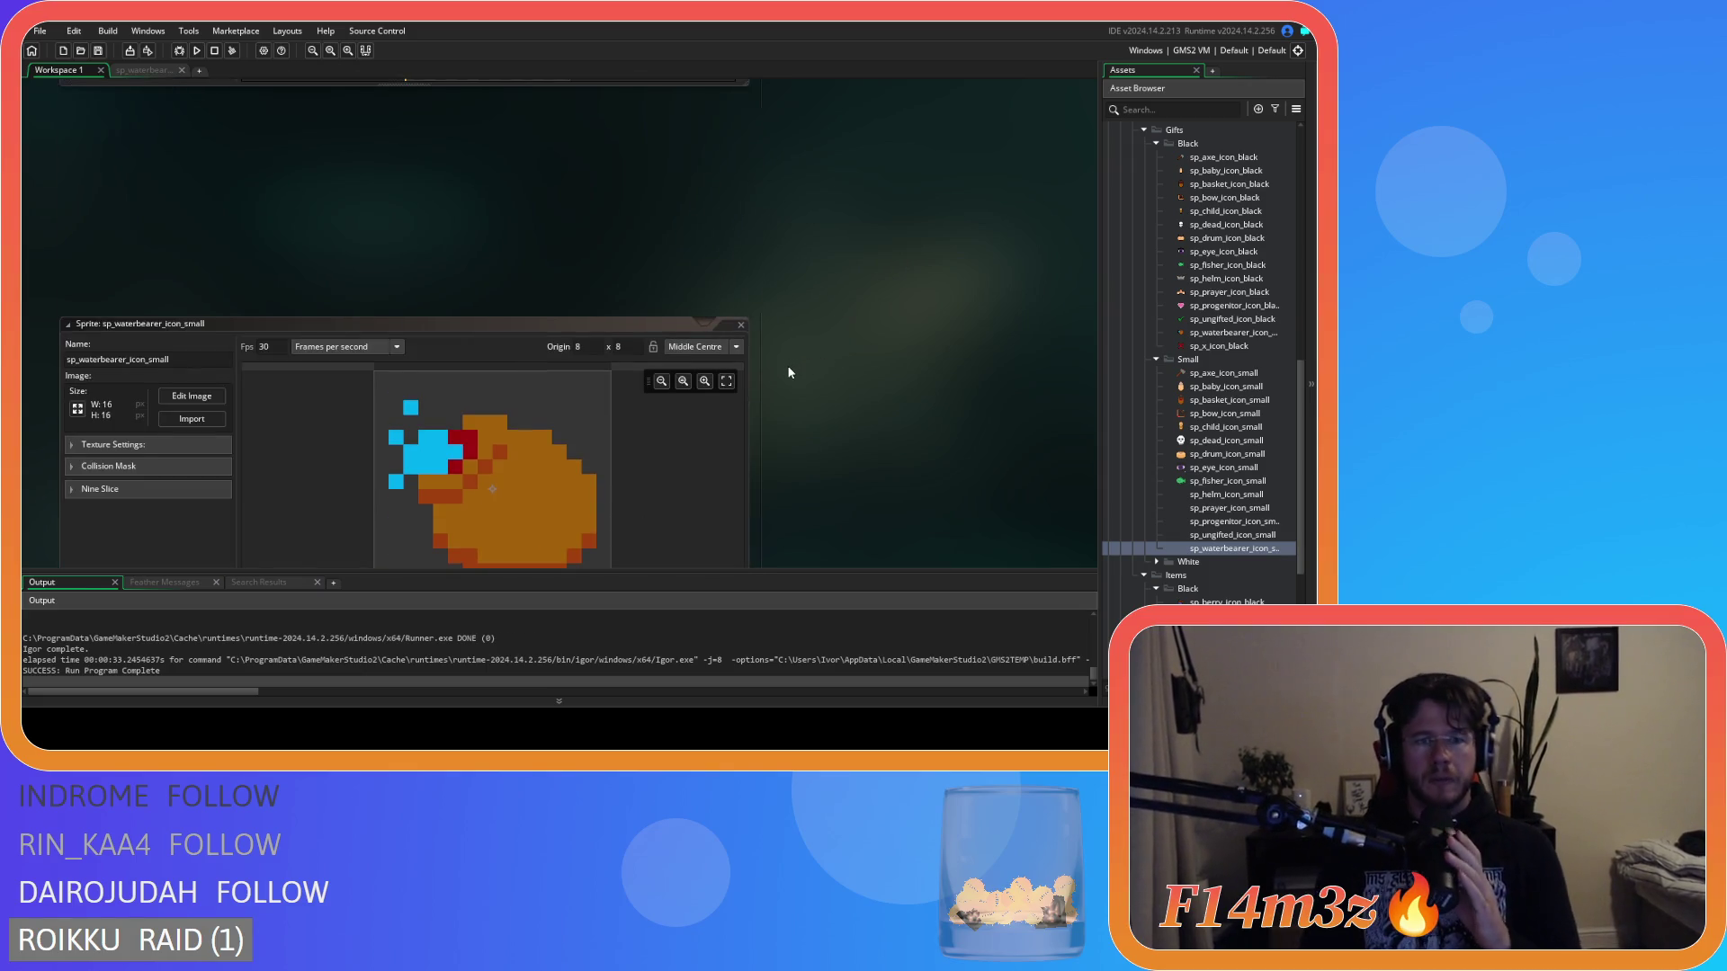
{"action": "scroll", "coordinate": [787, 368], "scroll_direction": "down", "scroll_amount": 1}
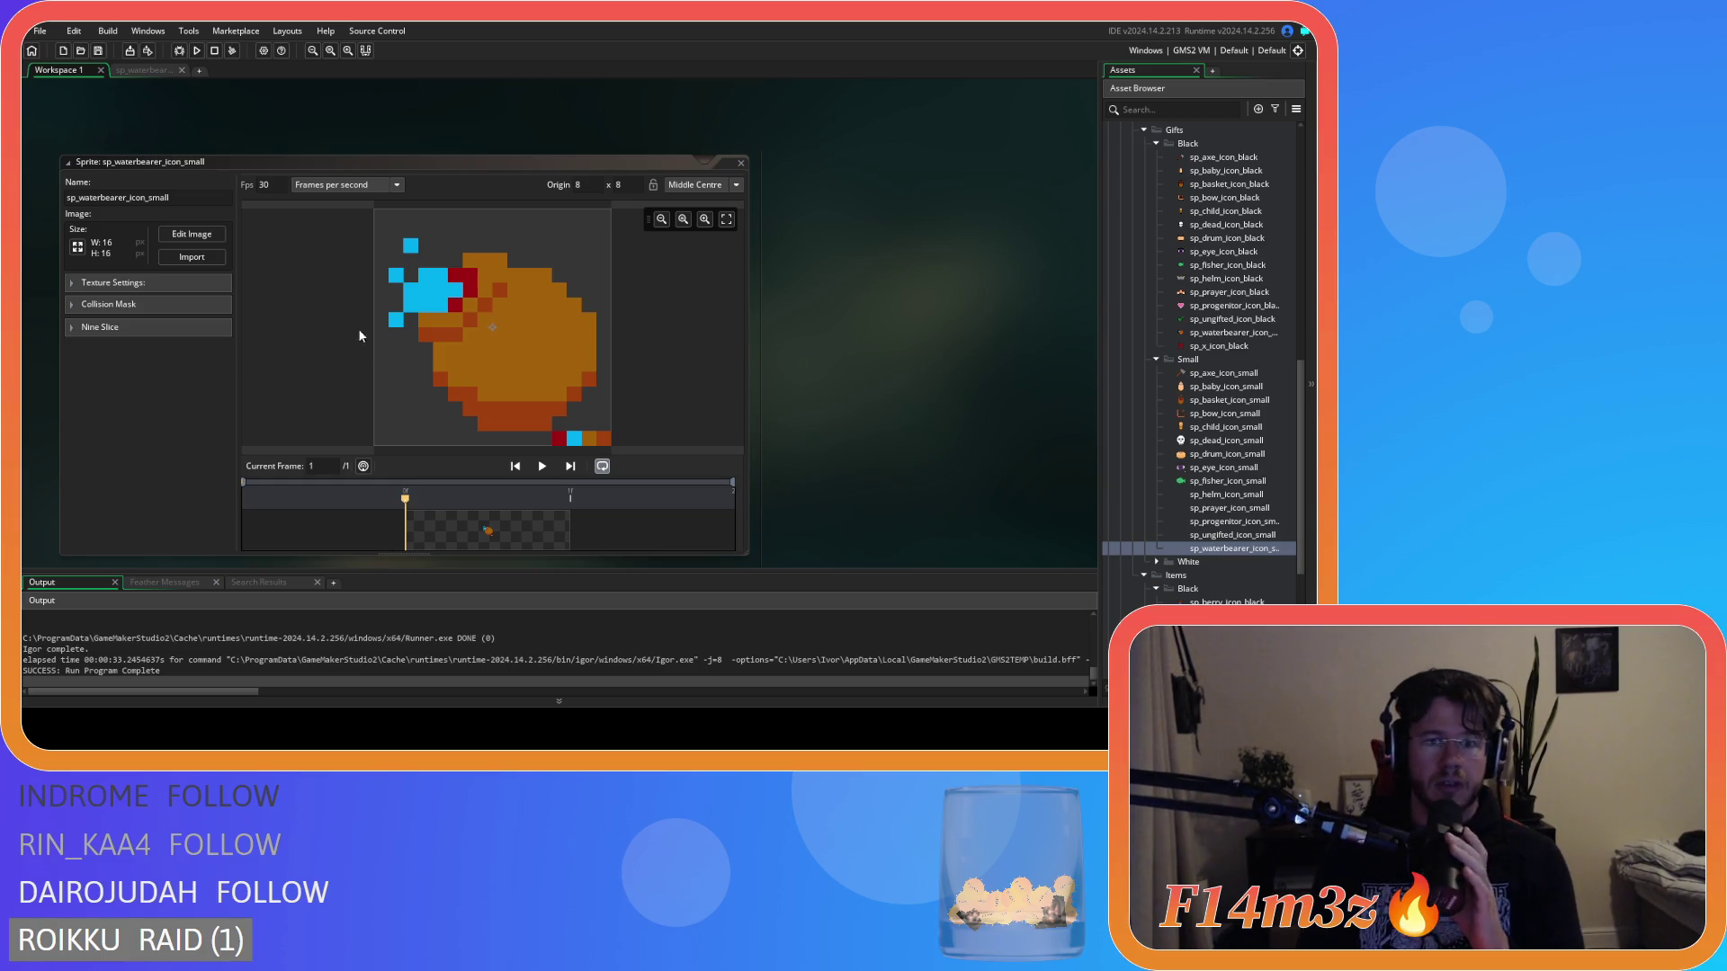
{"action": "left_click", "coordinate": [192, 234]}
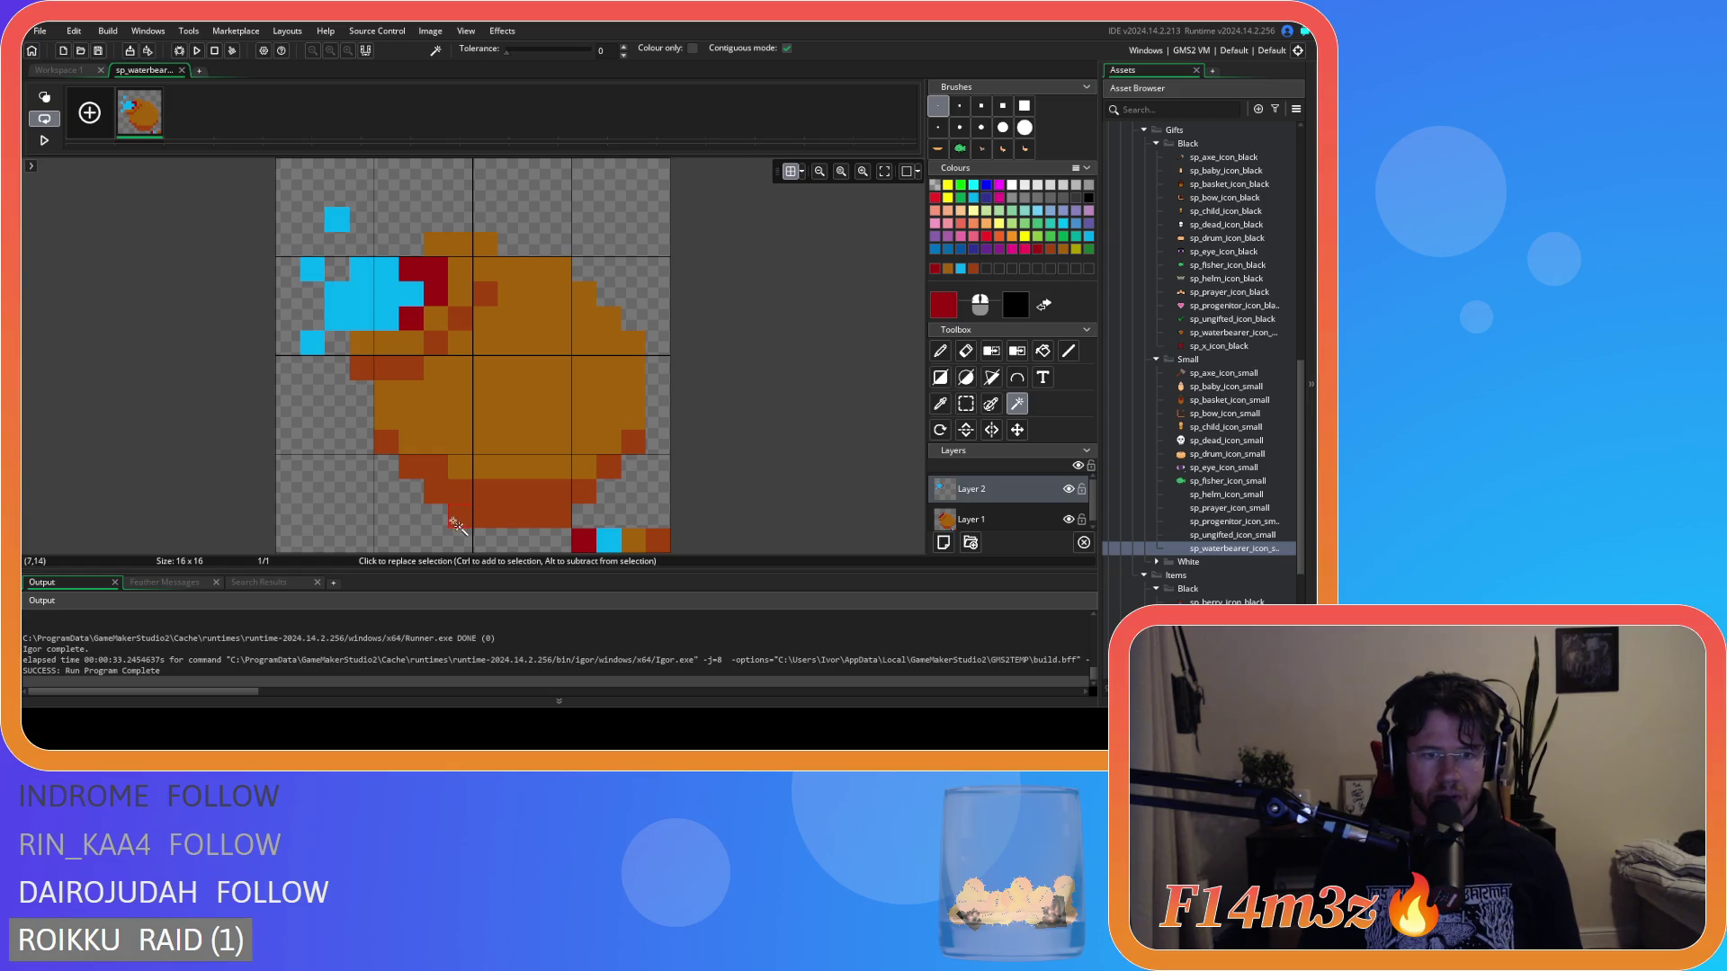
{"action": "key", "text": "d"}
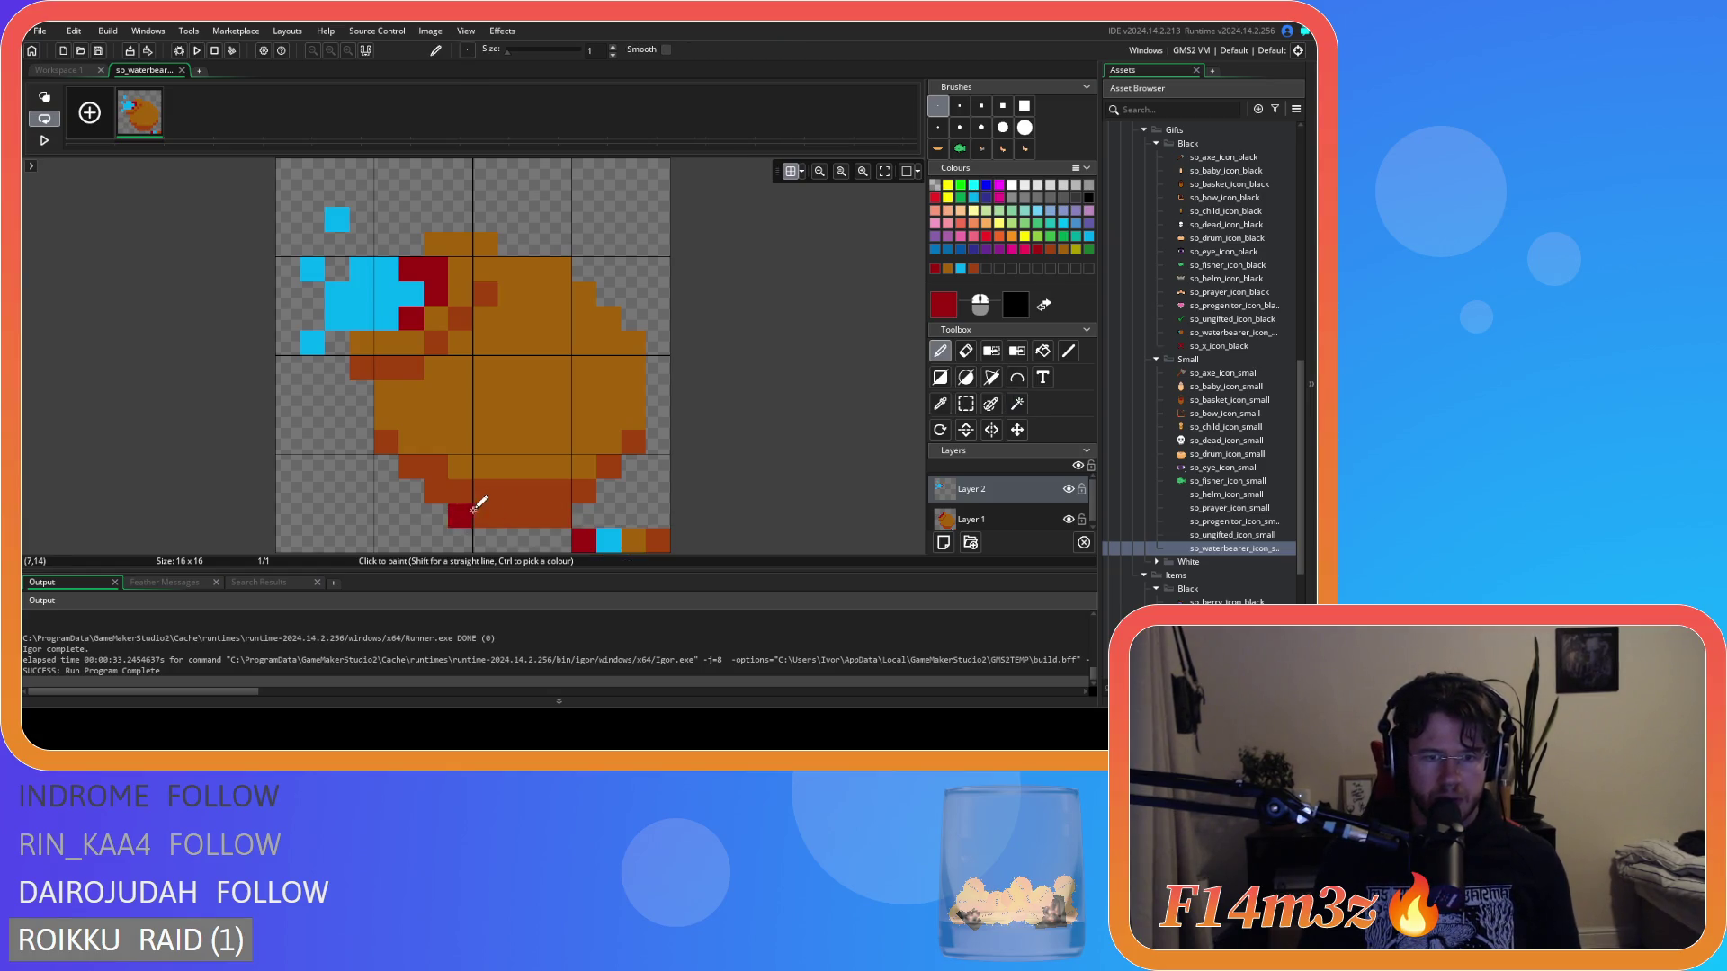
{"action": "key", "text": "e"}
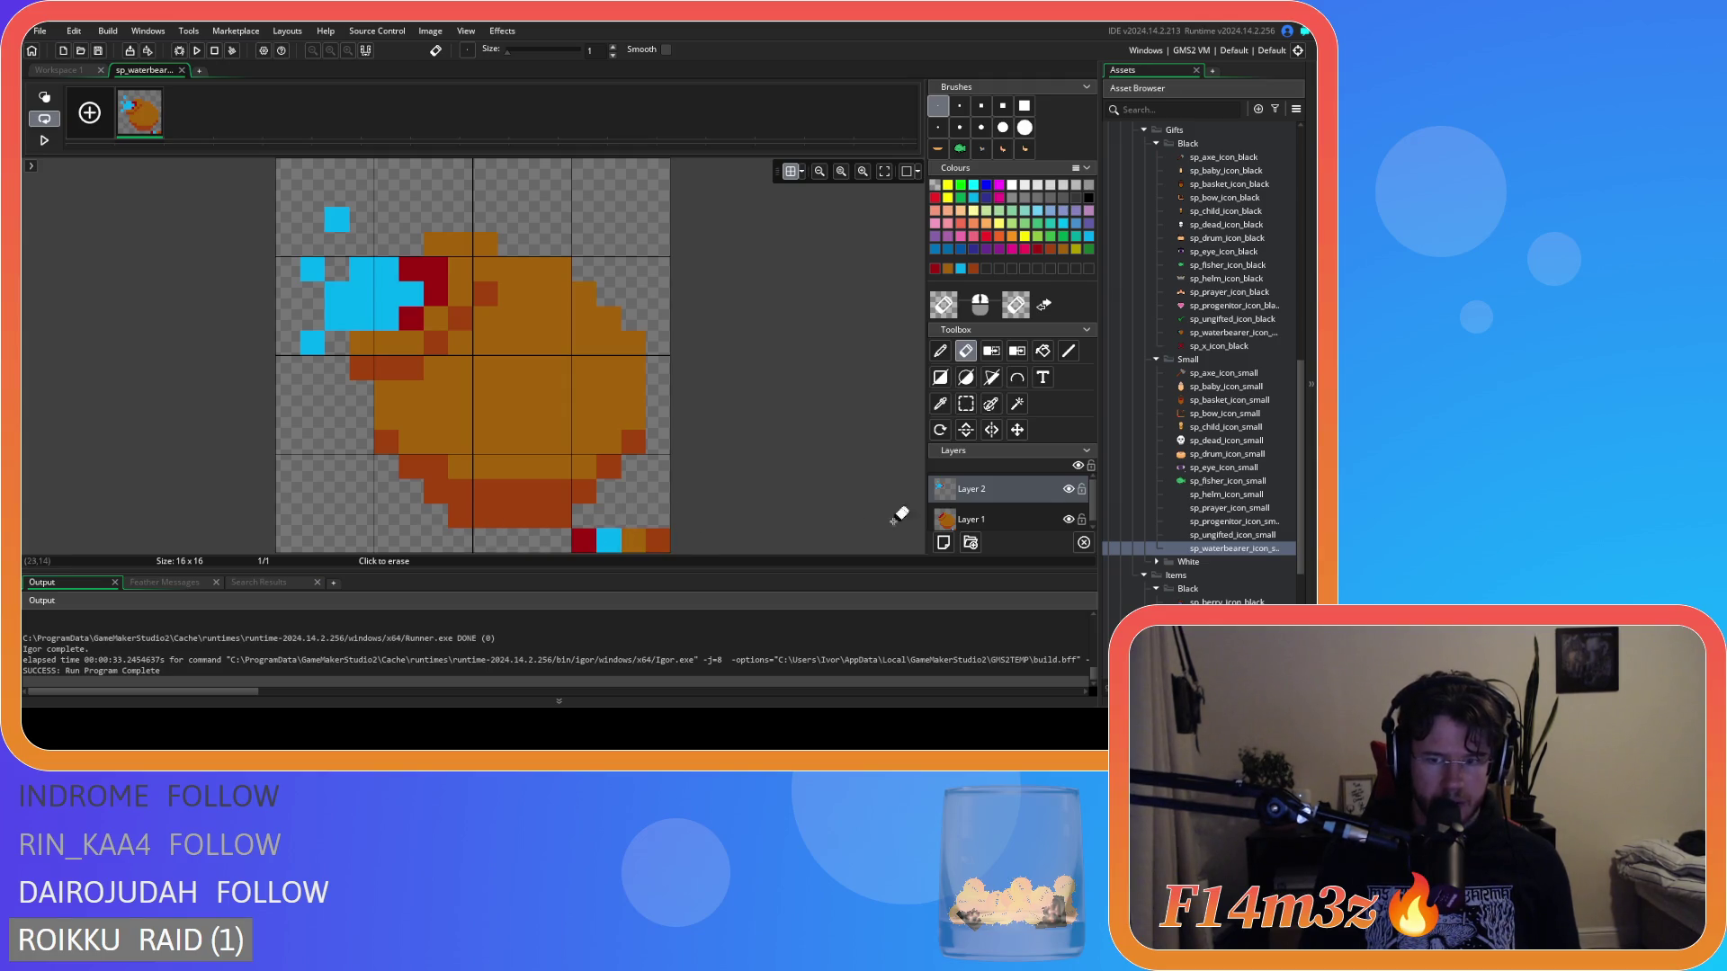
{"action": "left_click", "coordinate": [967, 520]}
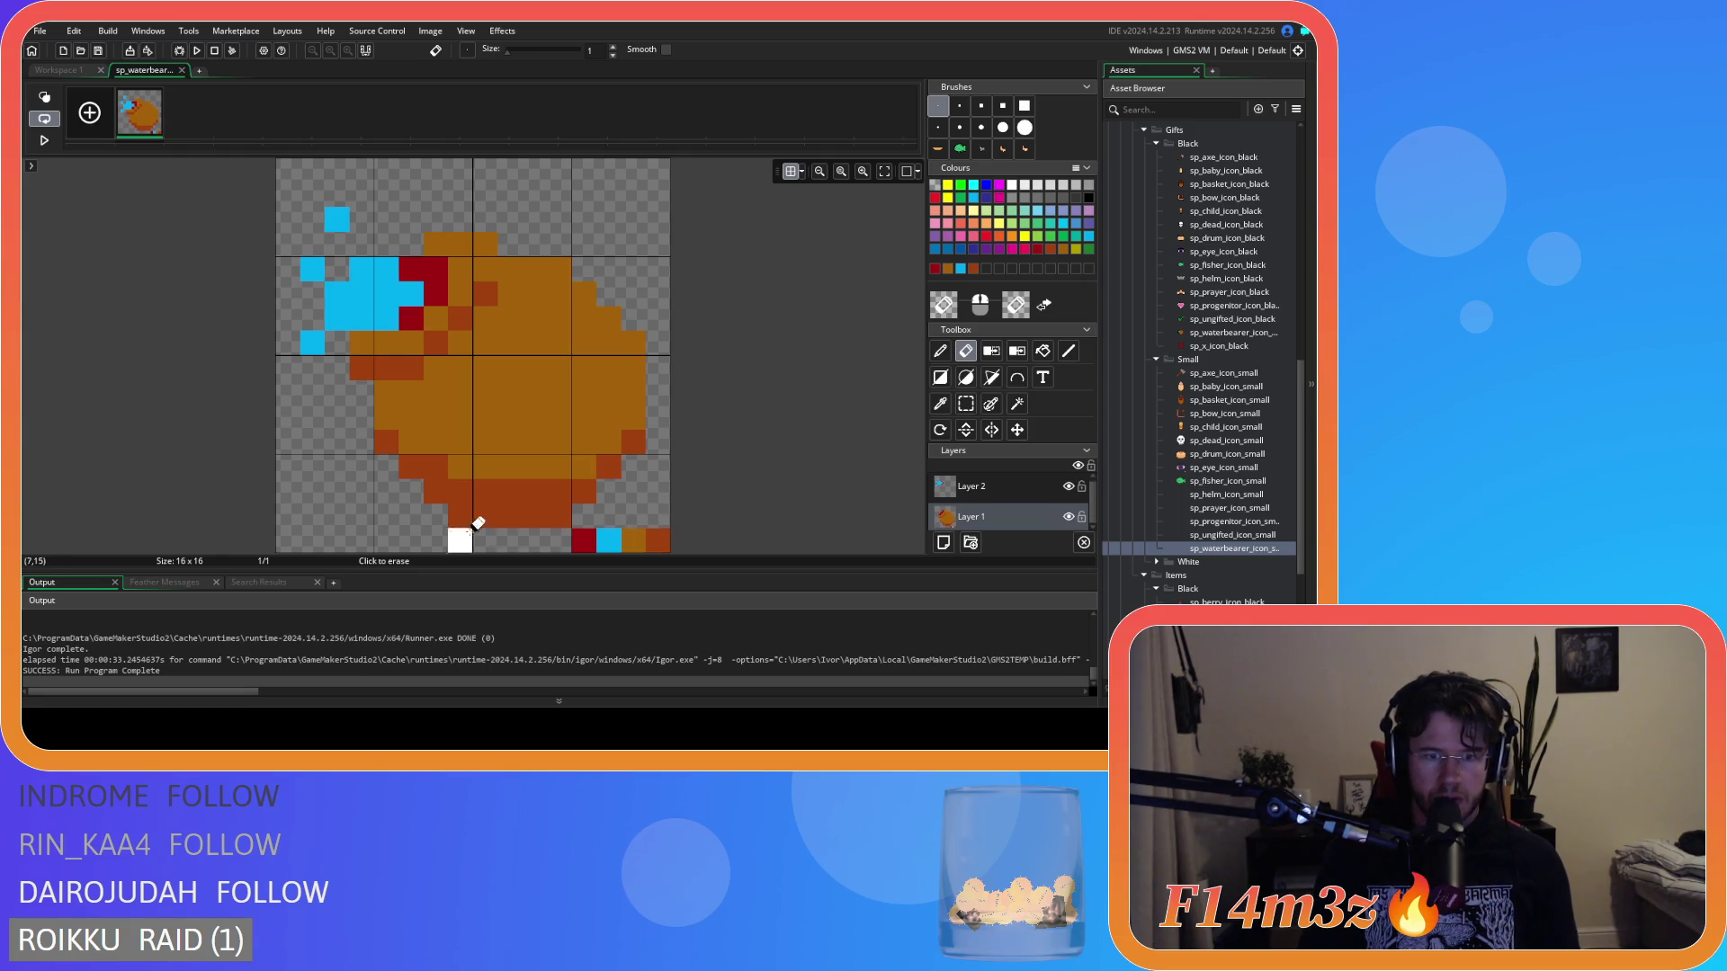
{"action": "left_click", "coordinate": [559, 515]}
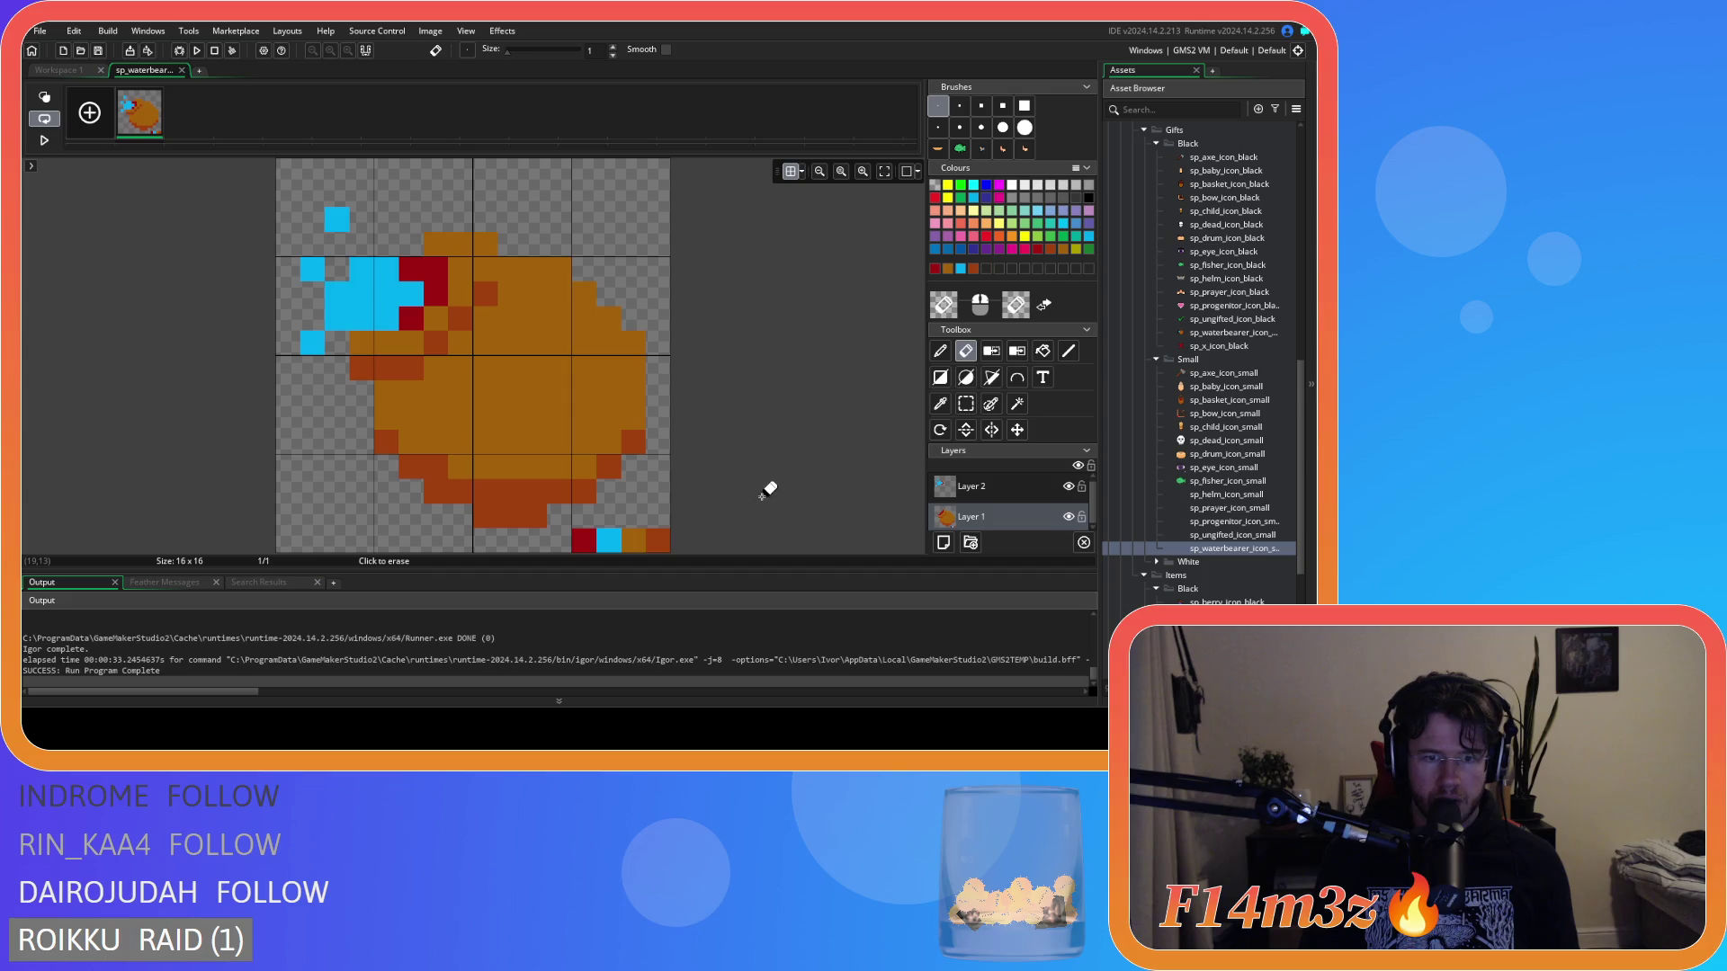
{"action": "left_click", "coordinate": [632, 441]}
{"action": "left_click", "coordinate": [632, 343]}
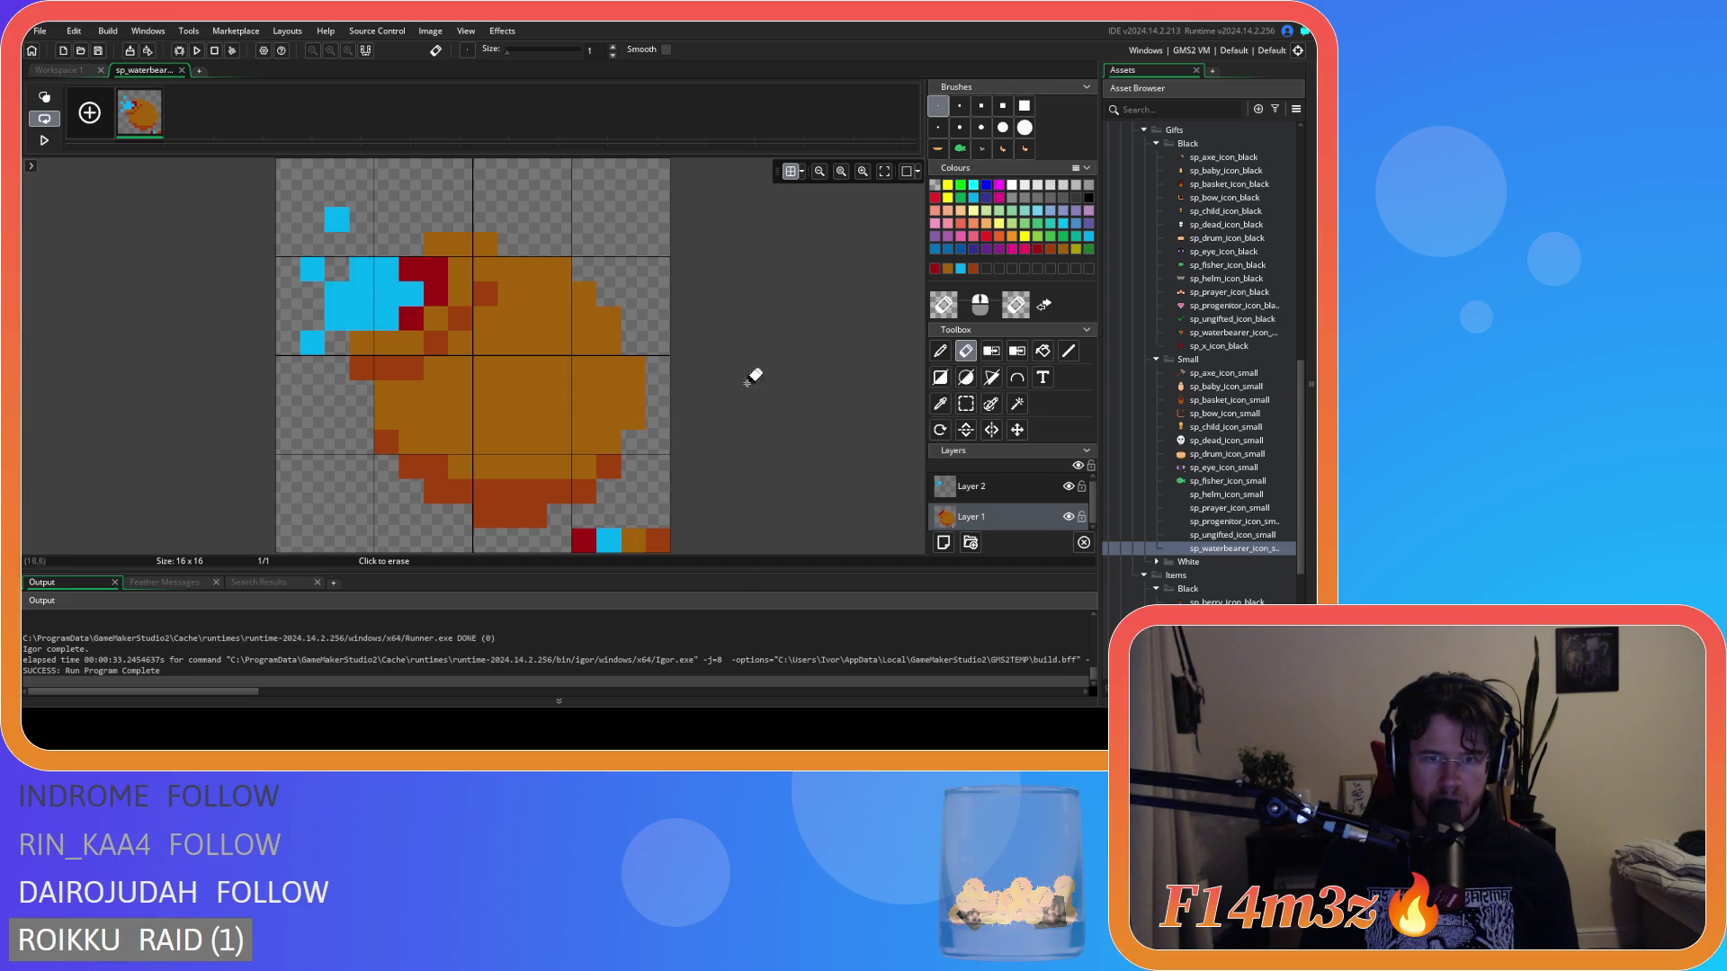
Compare the trimmed icon with its real-size preview, undoing a layer switch.
{"action": "left_click", "coordinate": [52, 70]}
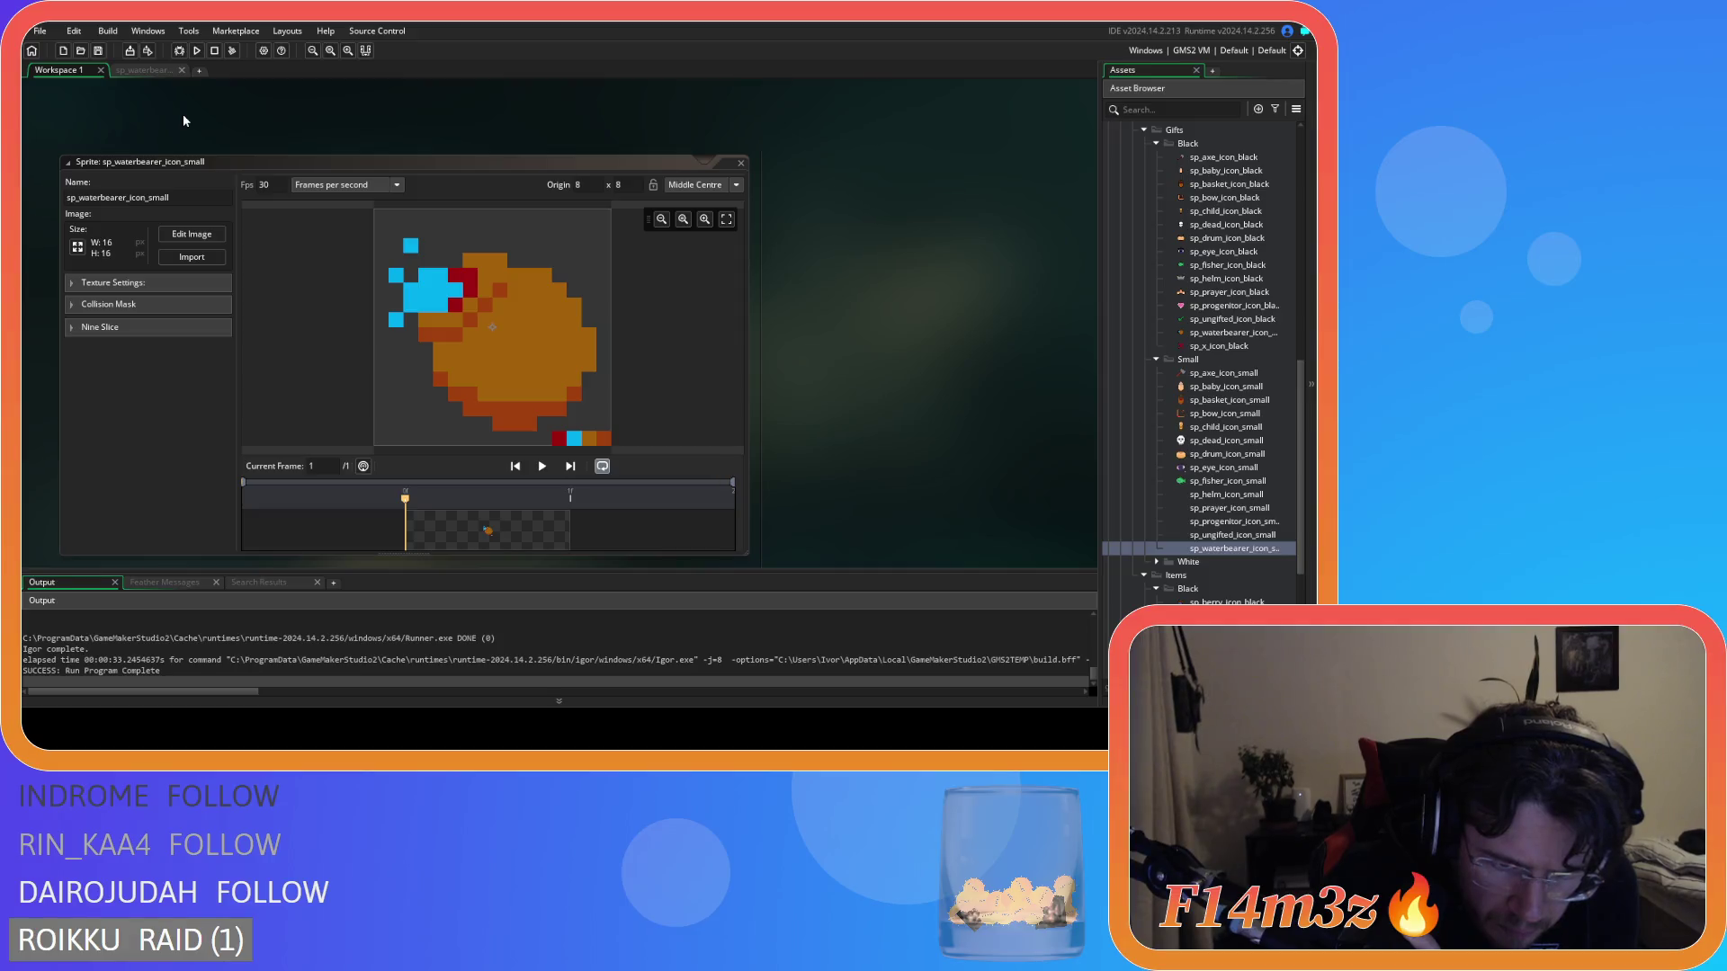
{"action": "left_click", "coordinate": [162, 72]}
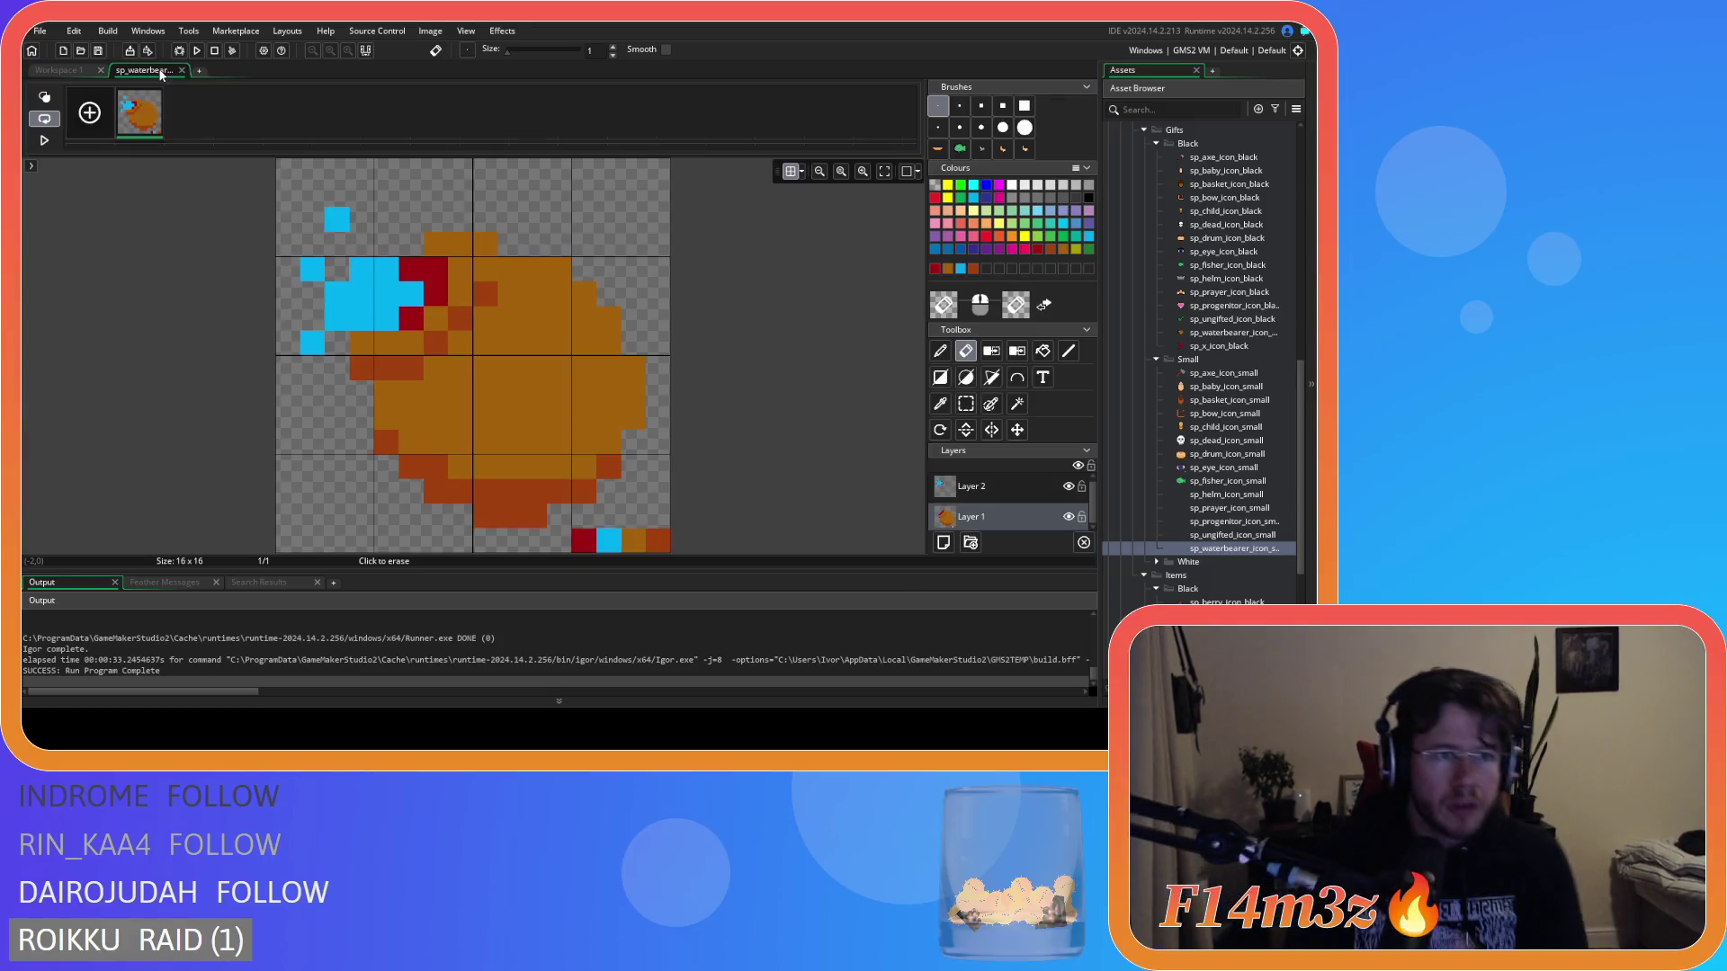
{"action": "left_click", "coordinate": [60, 70]}
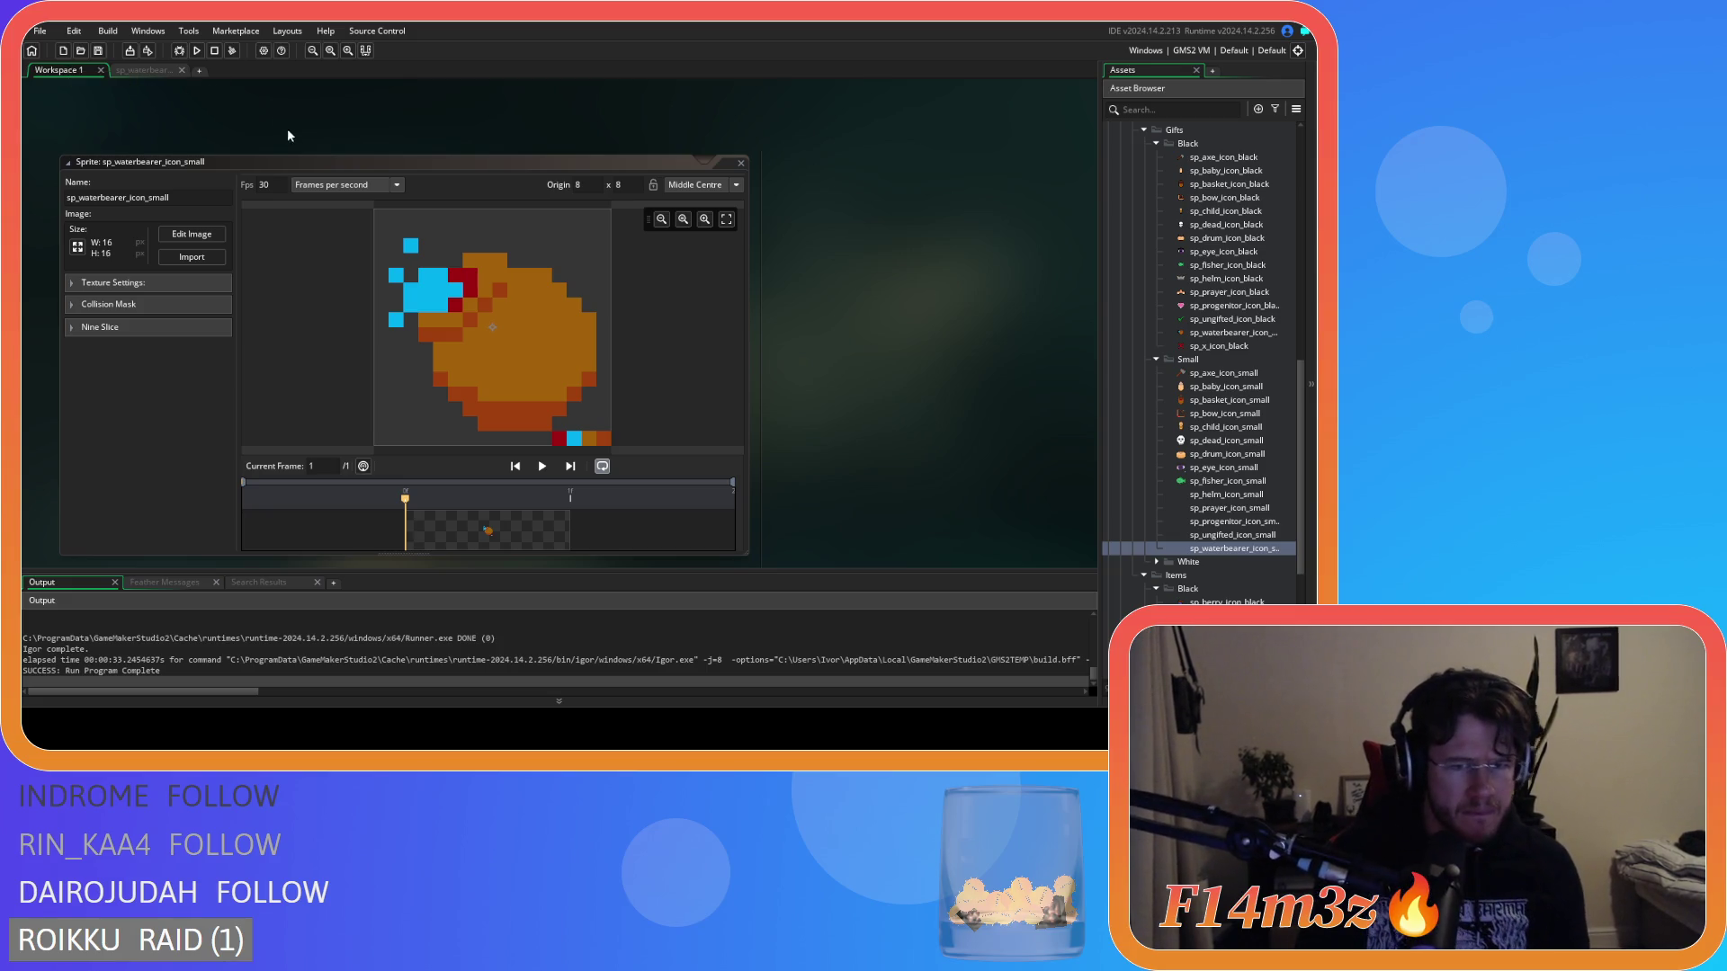
{"action": "left_click", "coordinate": [149, 70]}
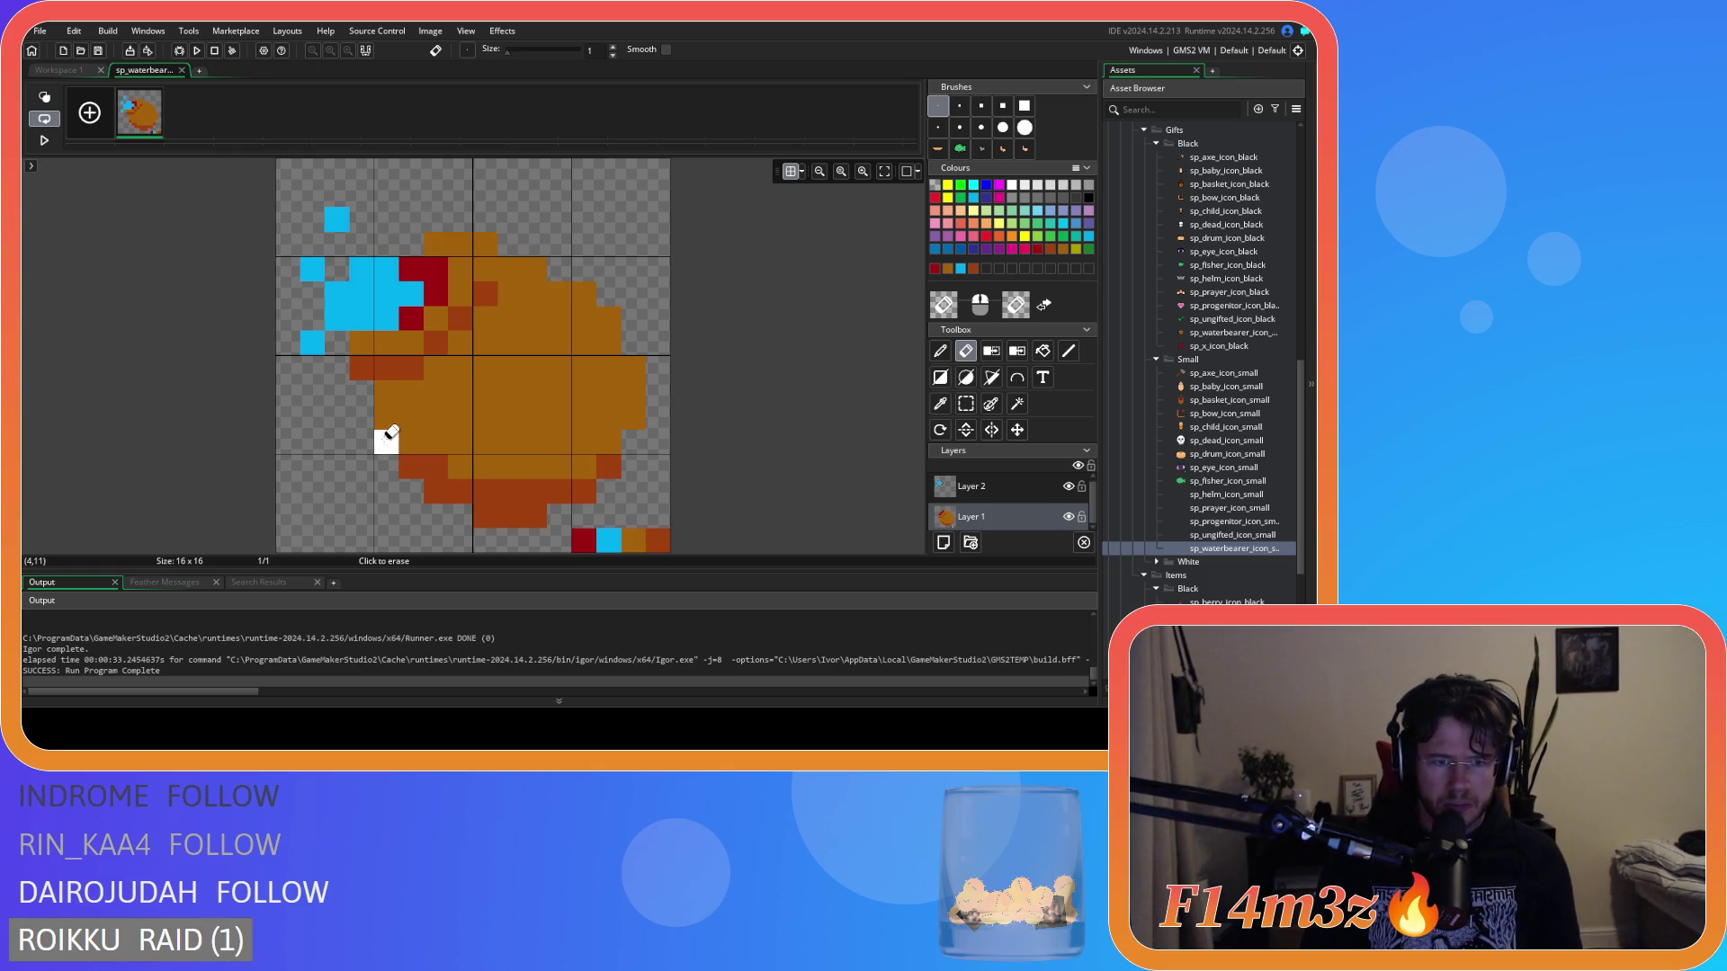
{"action": "left_click", "coordinate": [65, 72]}
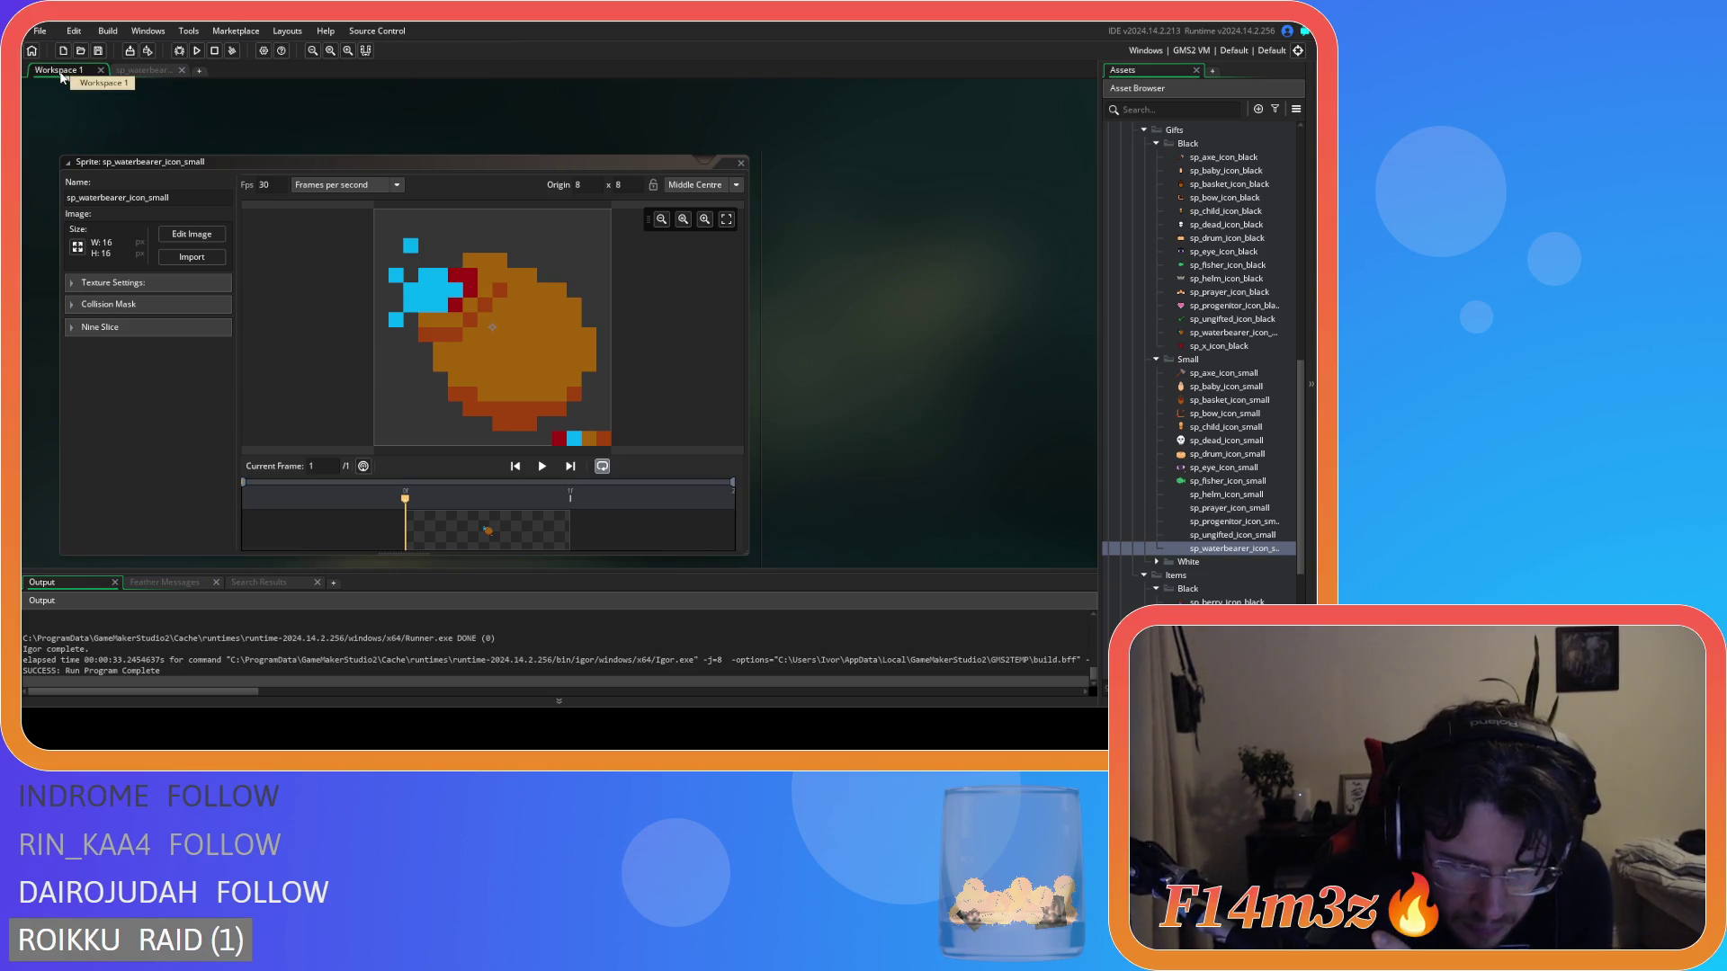
{"action": "left_click", "coordinate": [130, 71]}
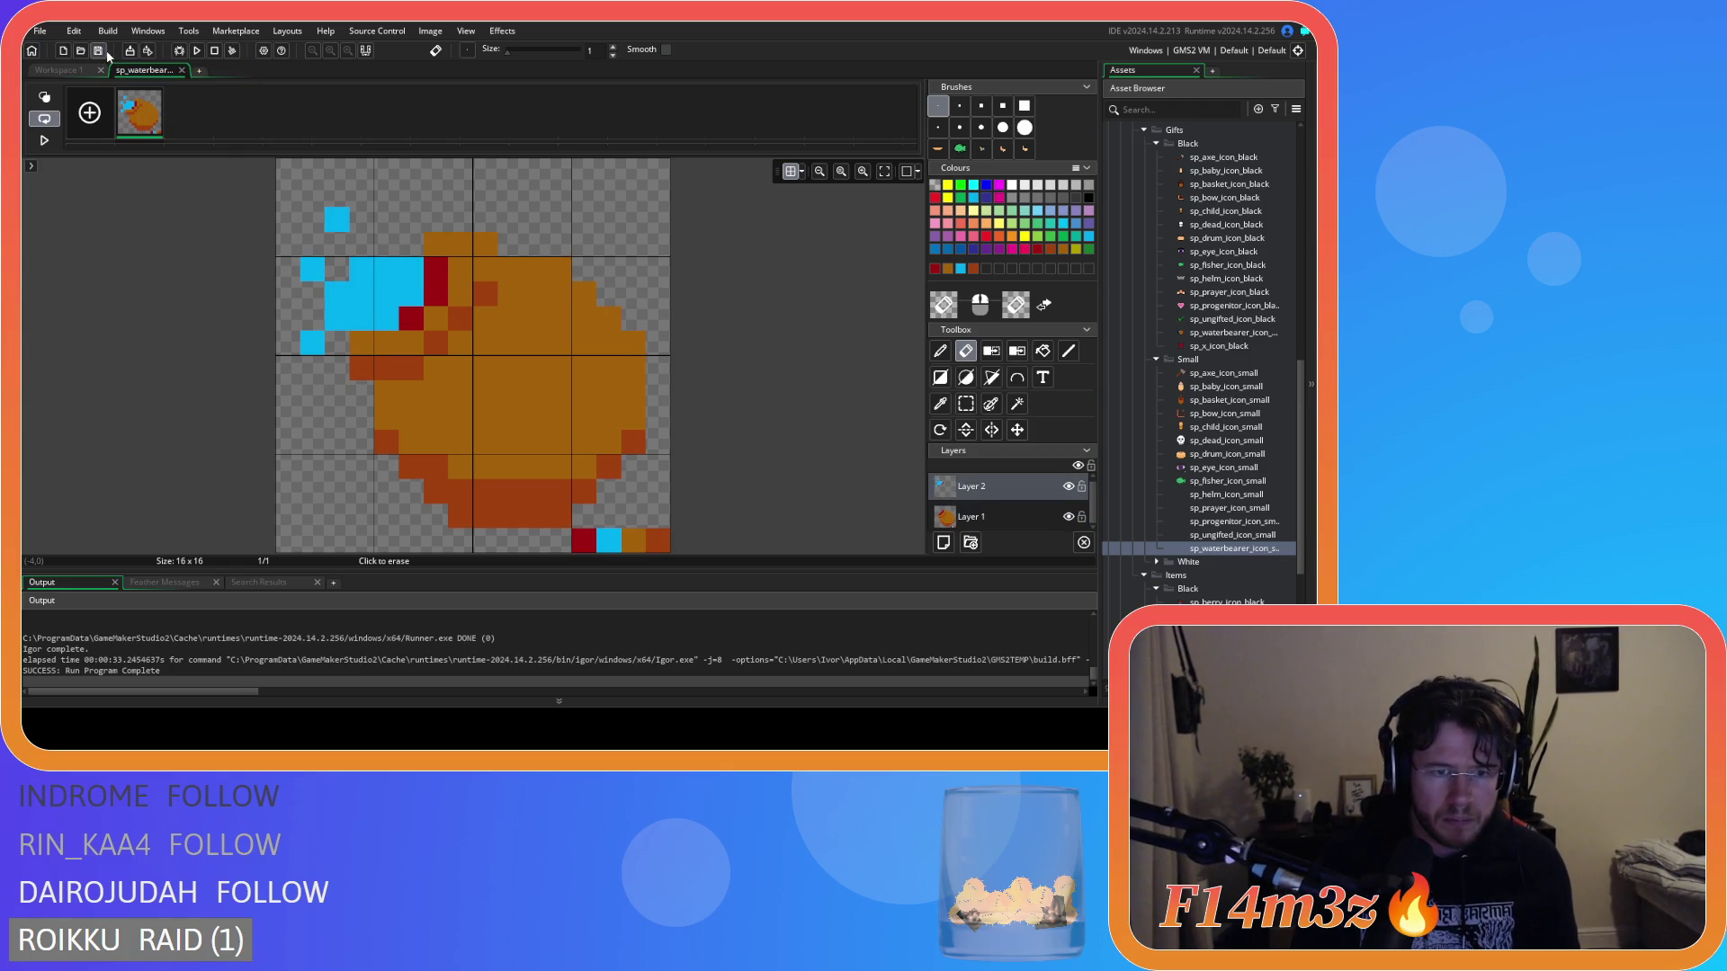
{"action": "left_click", "coordinate": [67, 76]}
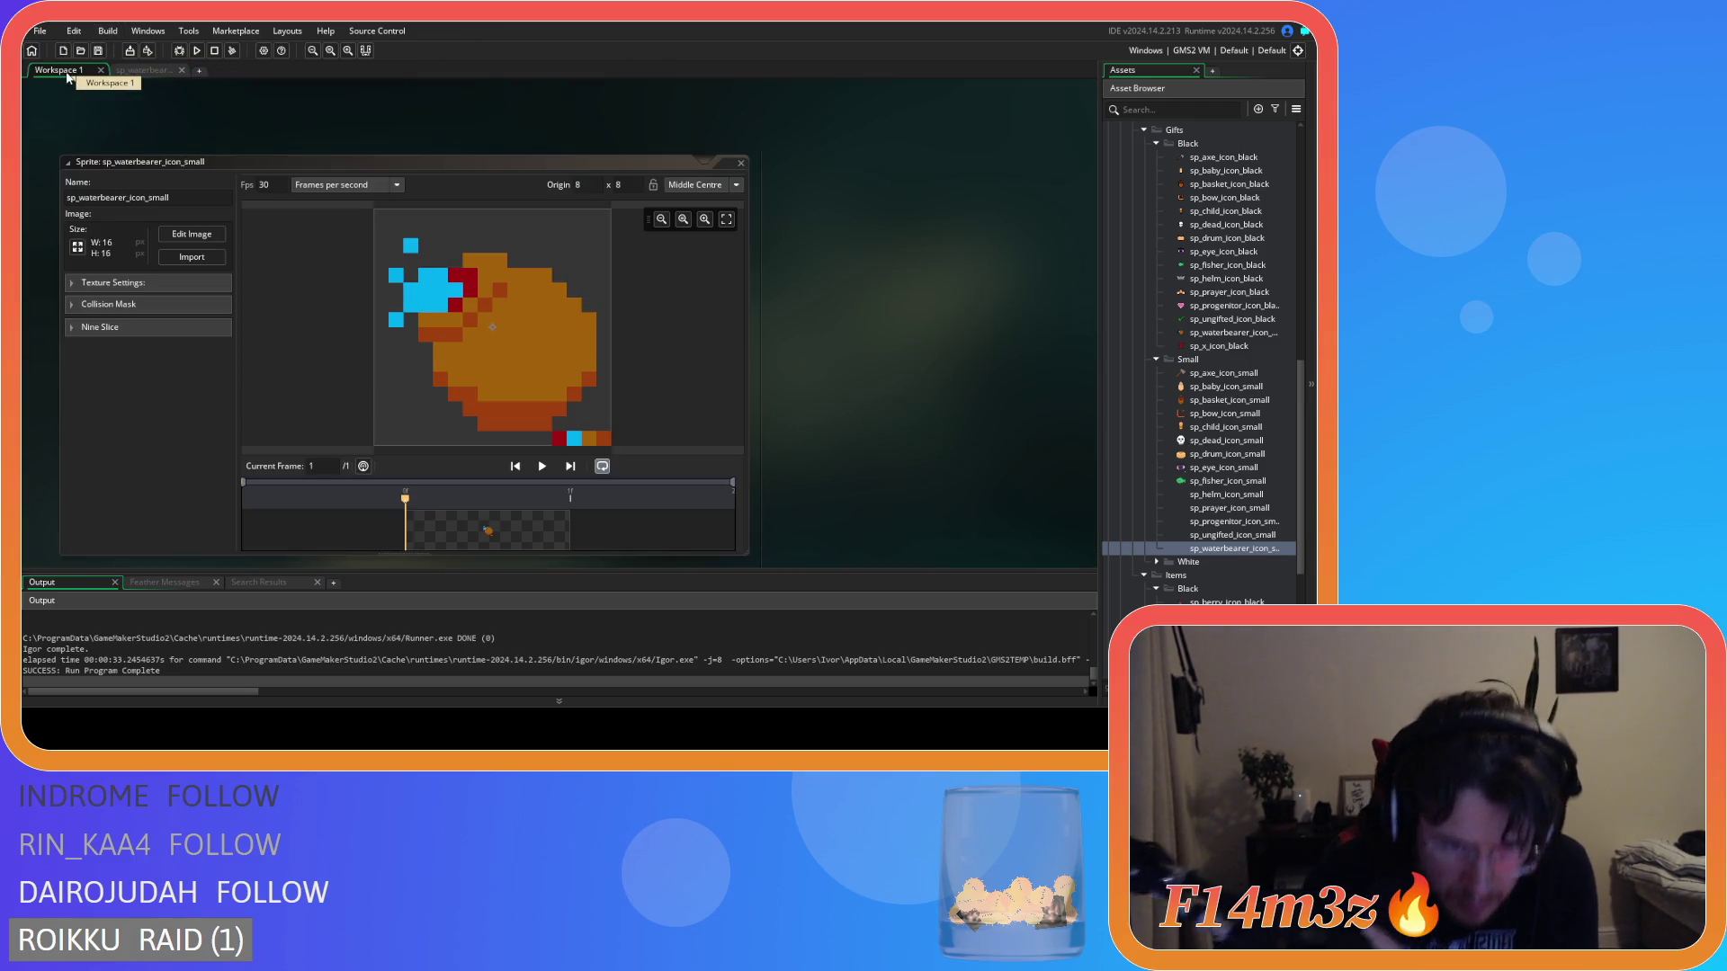
{"action": "left_click", "coordinate": [141, 71]}
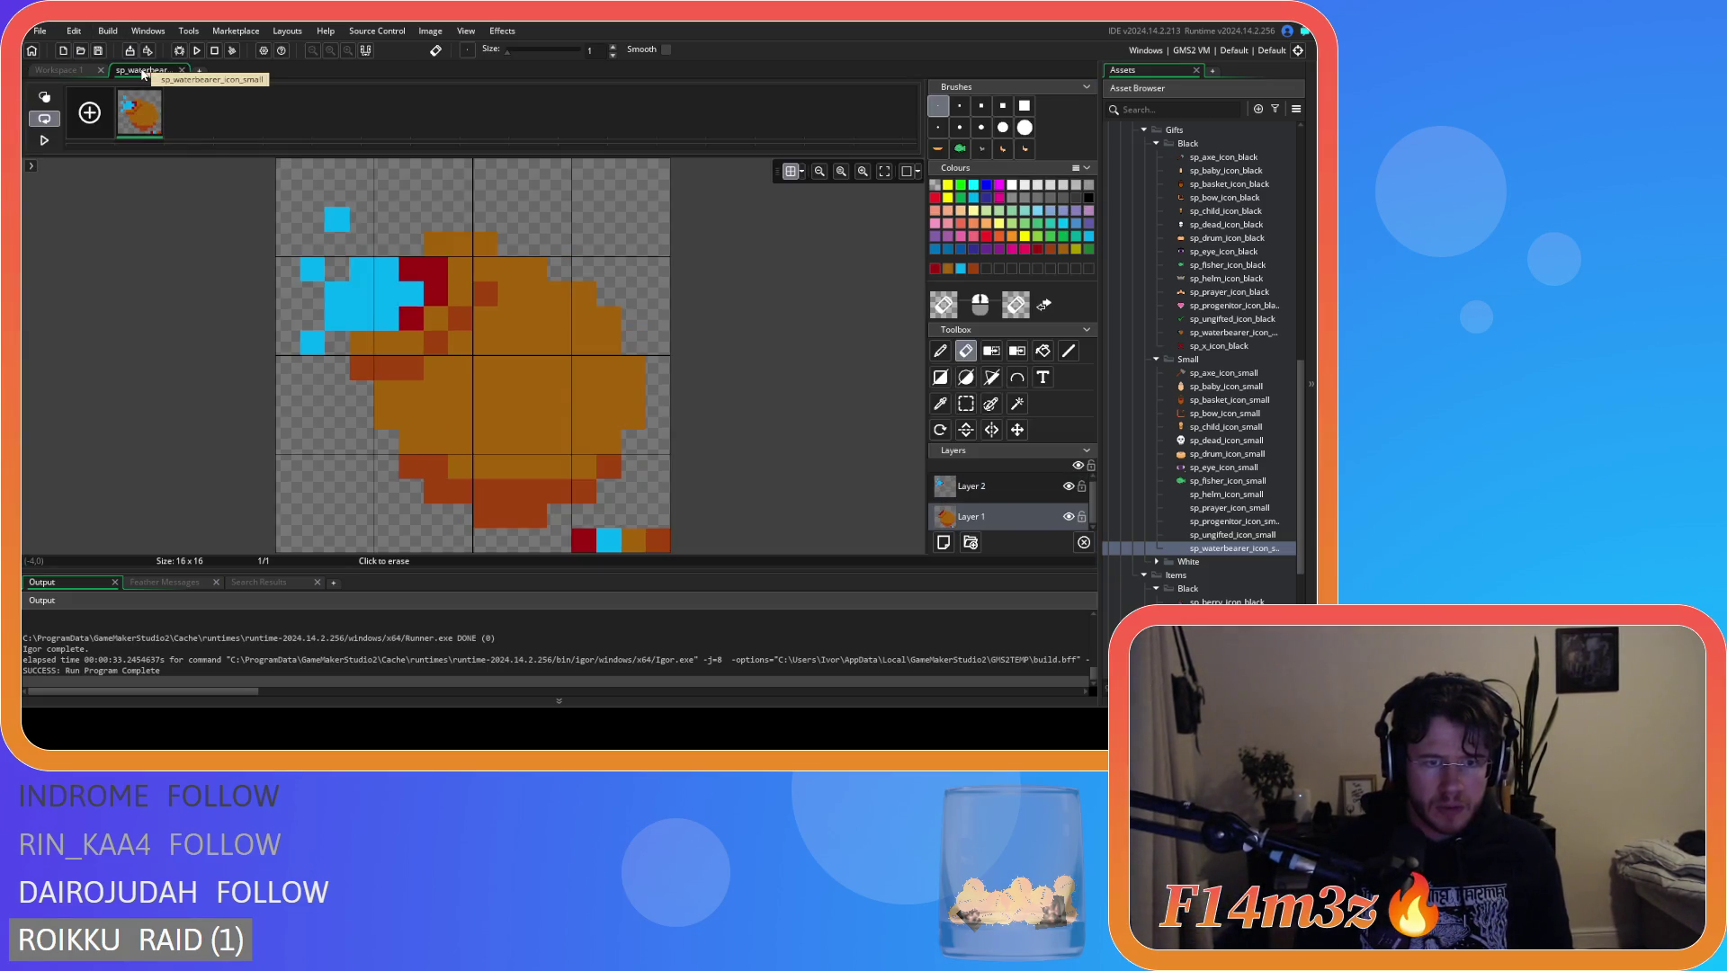
{"action": "key", "text": "ctrl+z"}
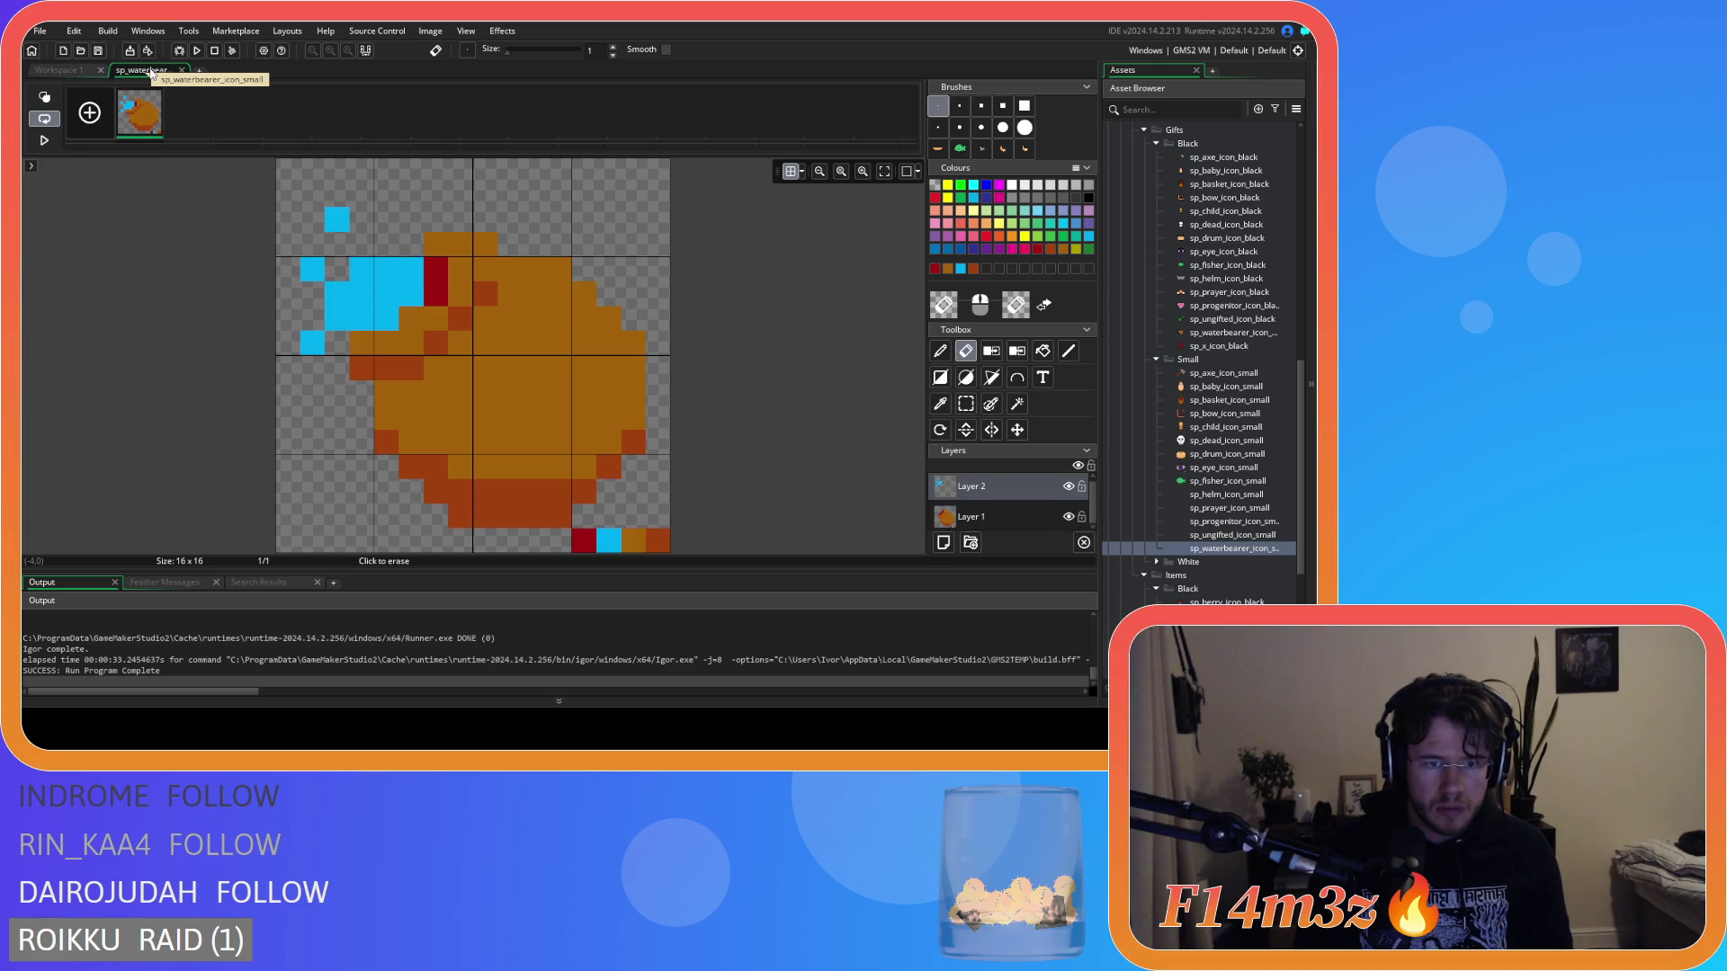
{"action": "key", "text": "ctrl+z"}
{"action": "key", "text": "ctrl+z"}
{"action": "key", "text": "ctrl+z"}
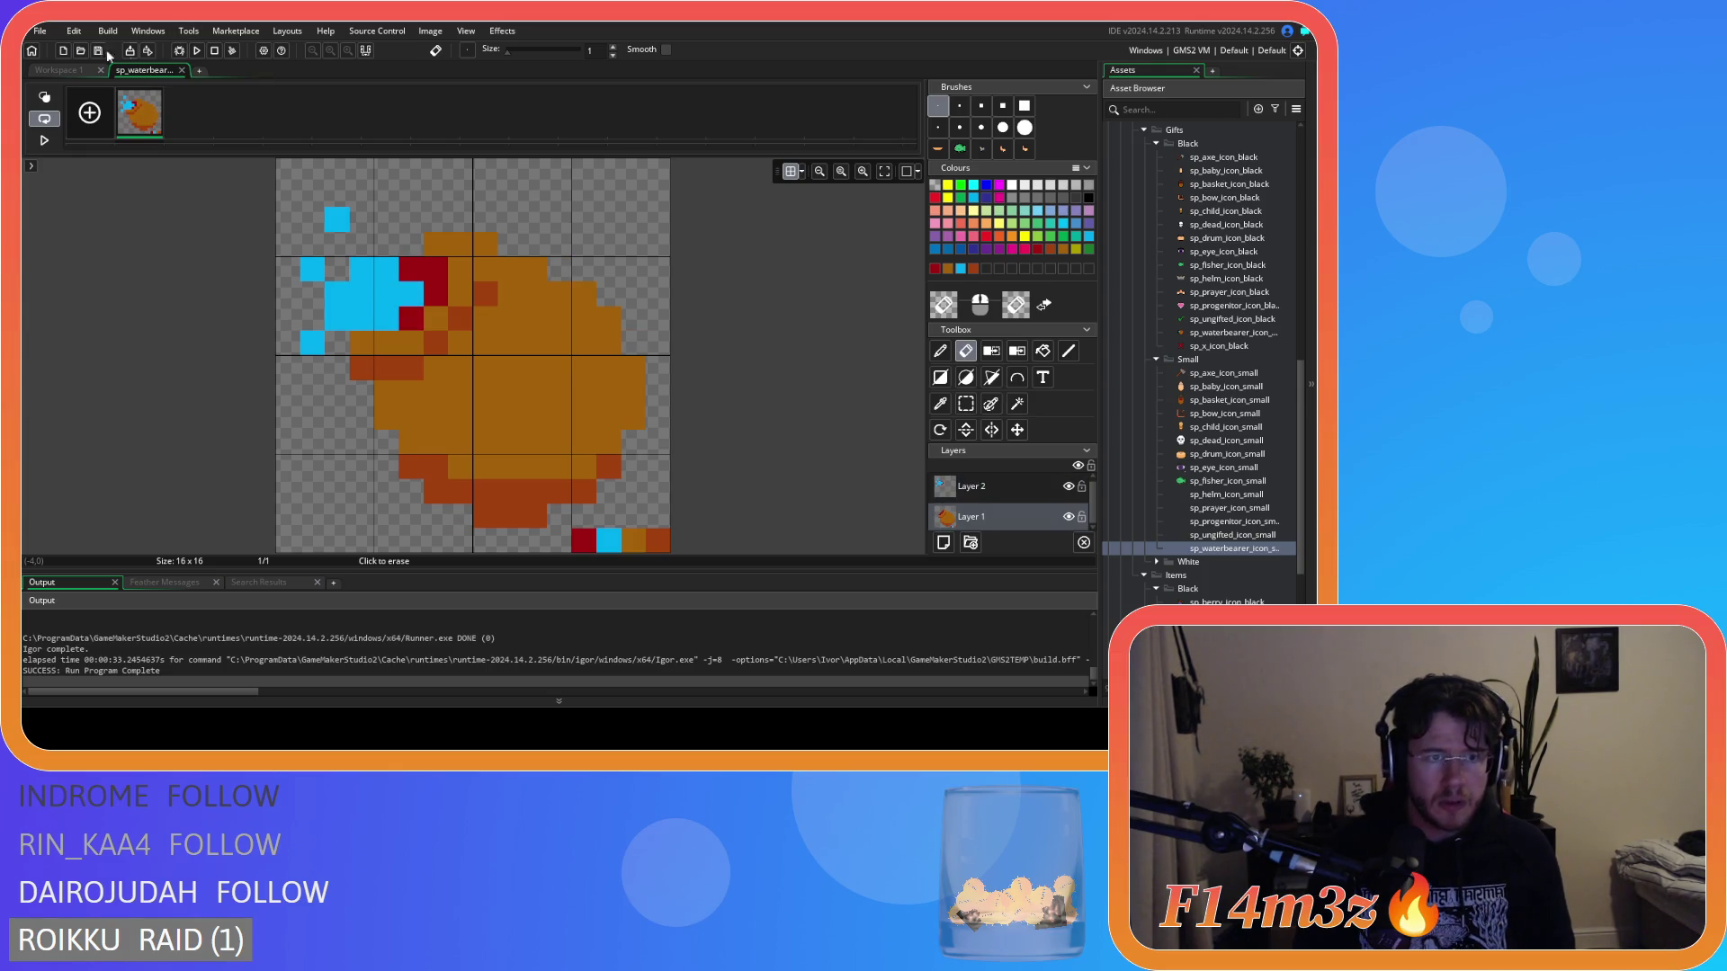
{"action": "left_click", "coordinate": [58, 71]}
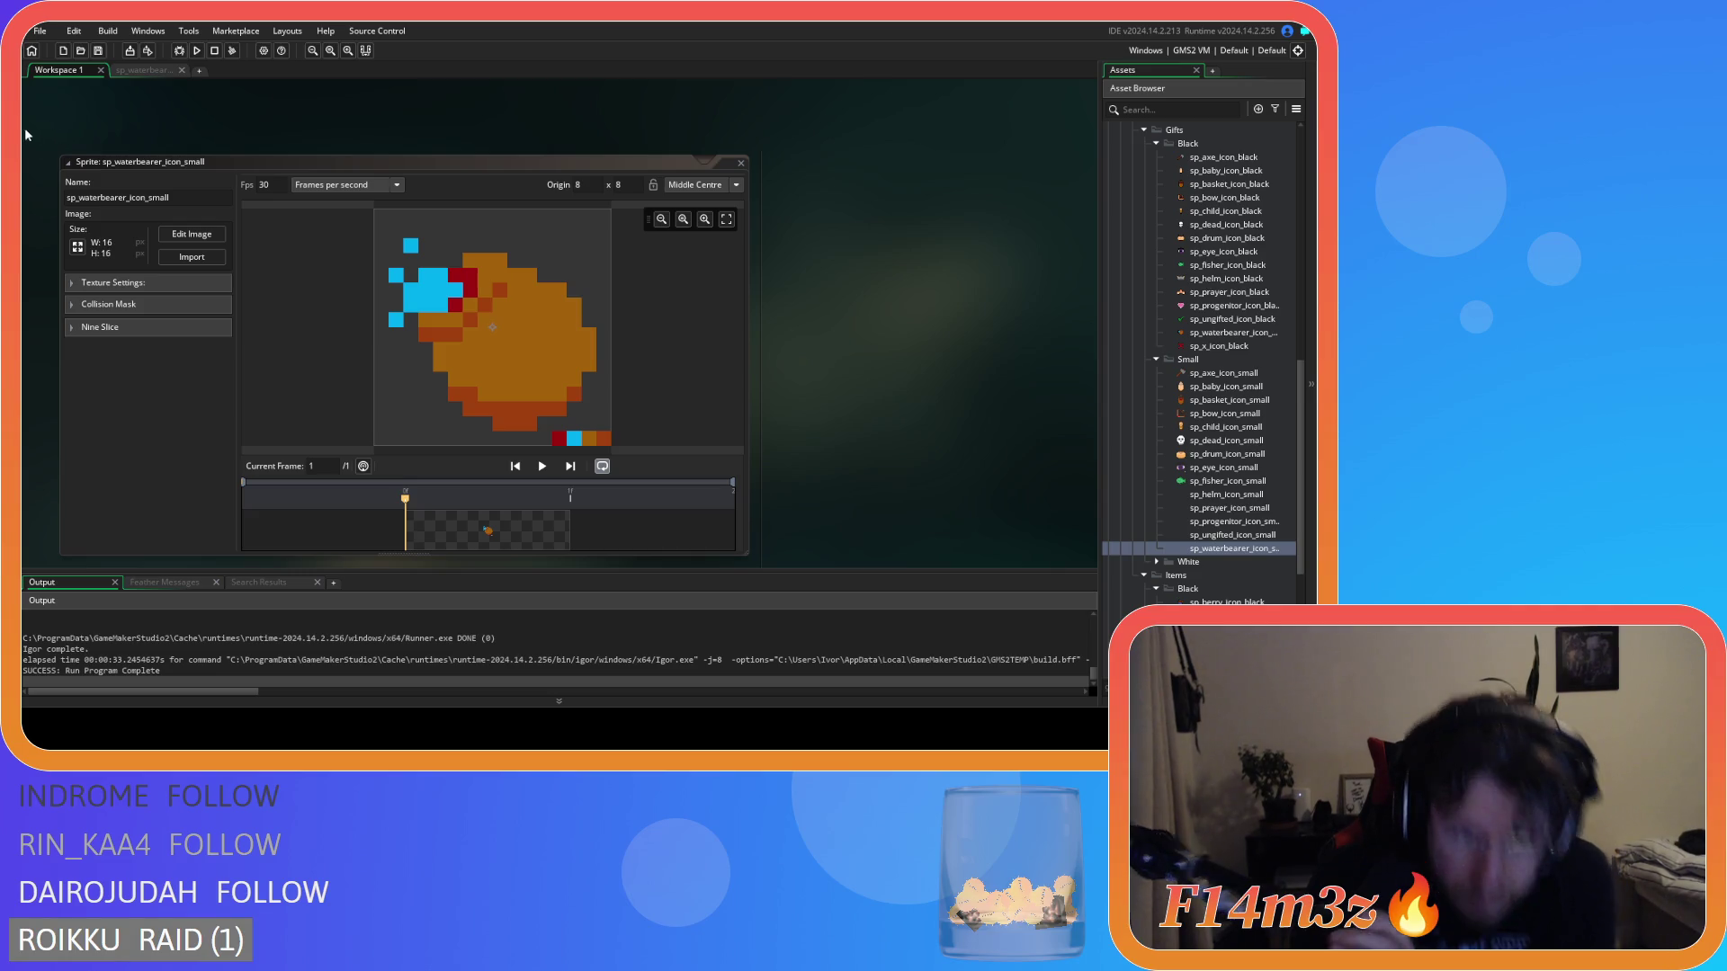
{"action": "left_click", "coordinate": [136, 72]}
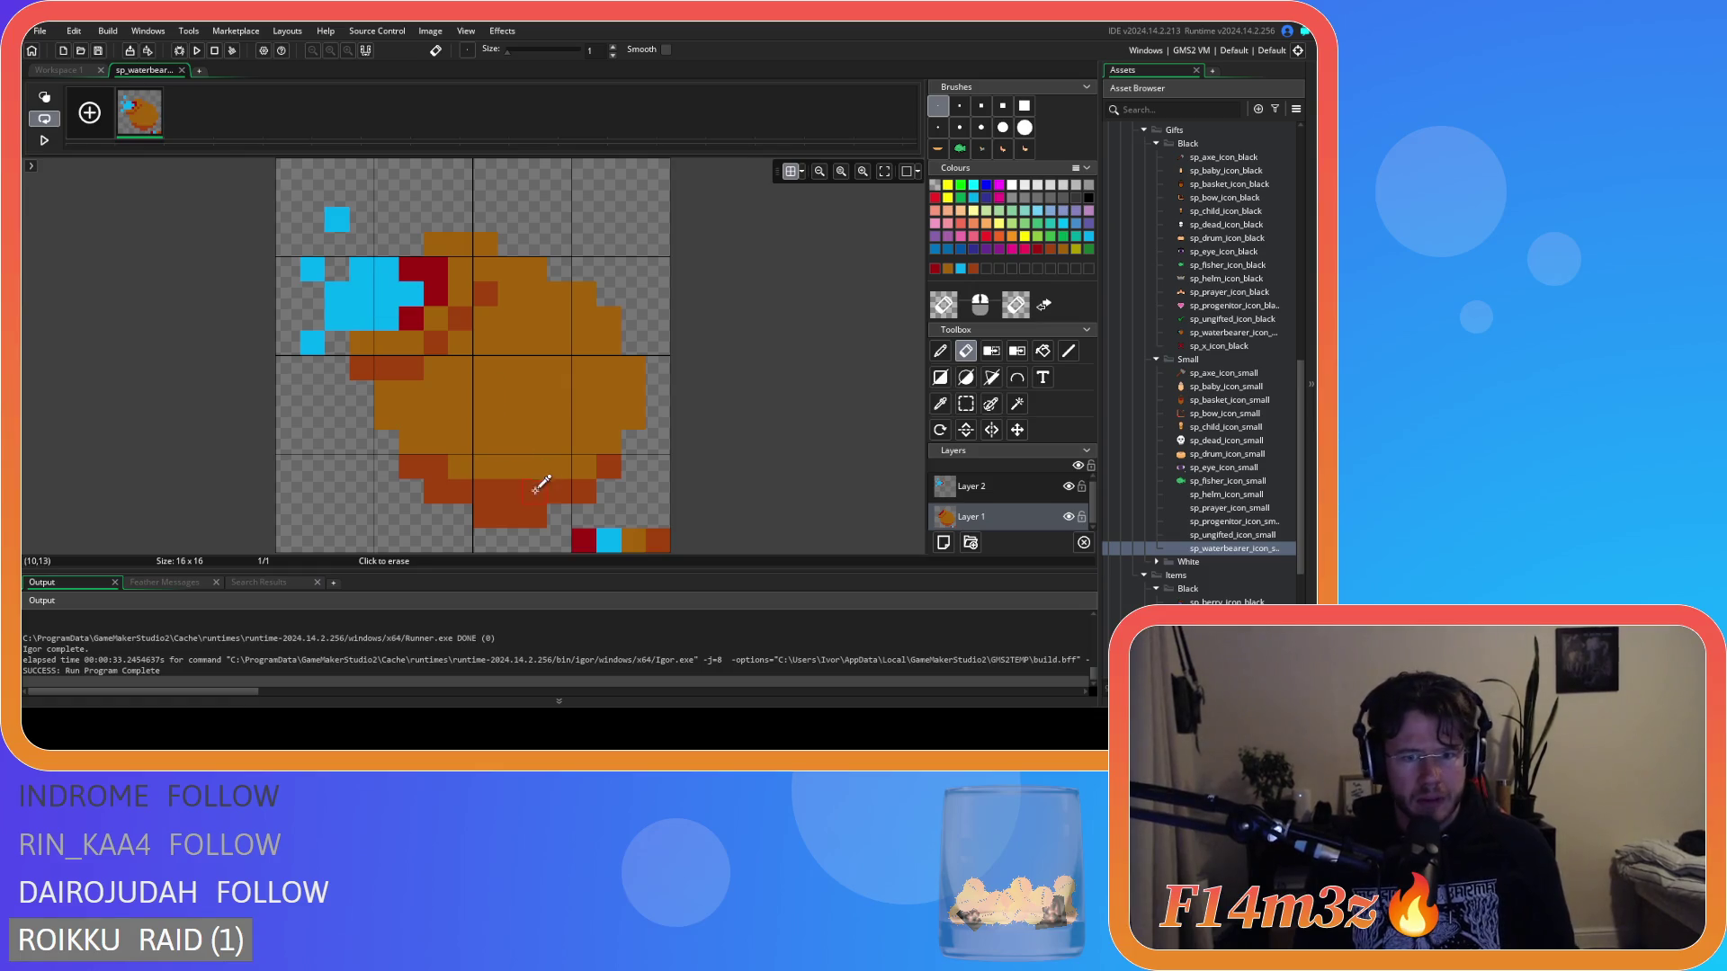
Paint dark orange shading pixels along the bag's bottom with the Pencil.
{"action": "key", "text": "d"}
{"action": "left_click", "coordinate": [633, 416]}
{"action": "left_click", "coordinate": [387, 418]}
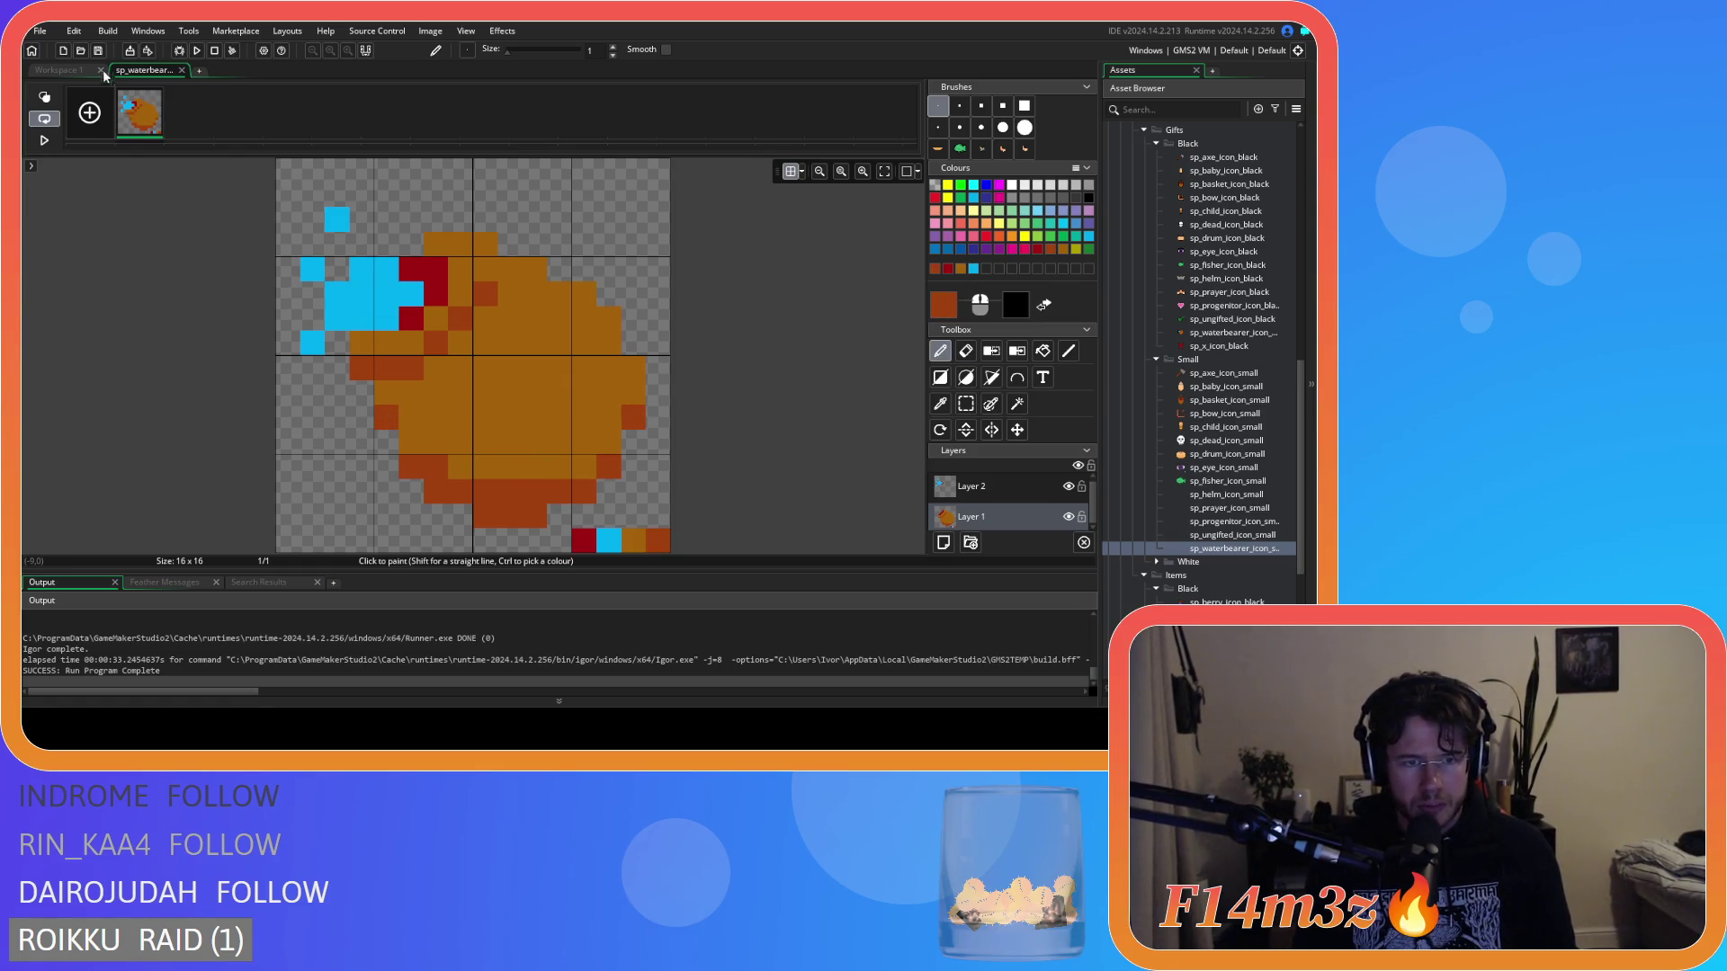
Shade several lower bag pixels dark orange, shifting one misplaced pixel over.
{"action": "left_click", "coordinate": [69, 70]}
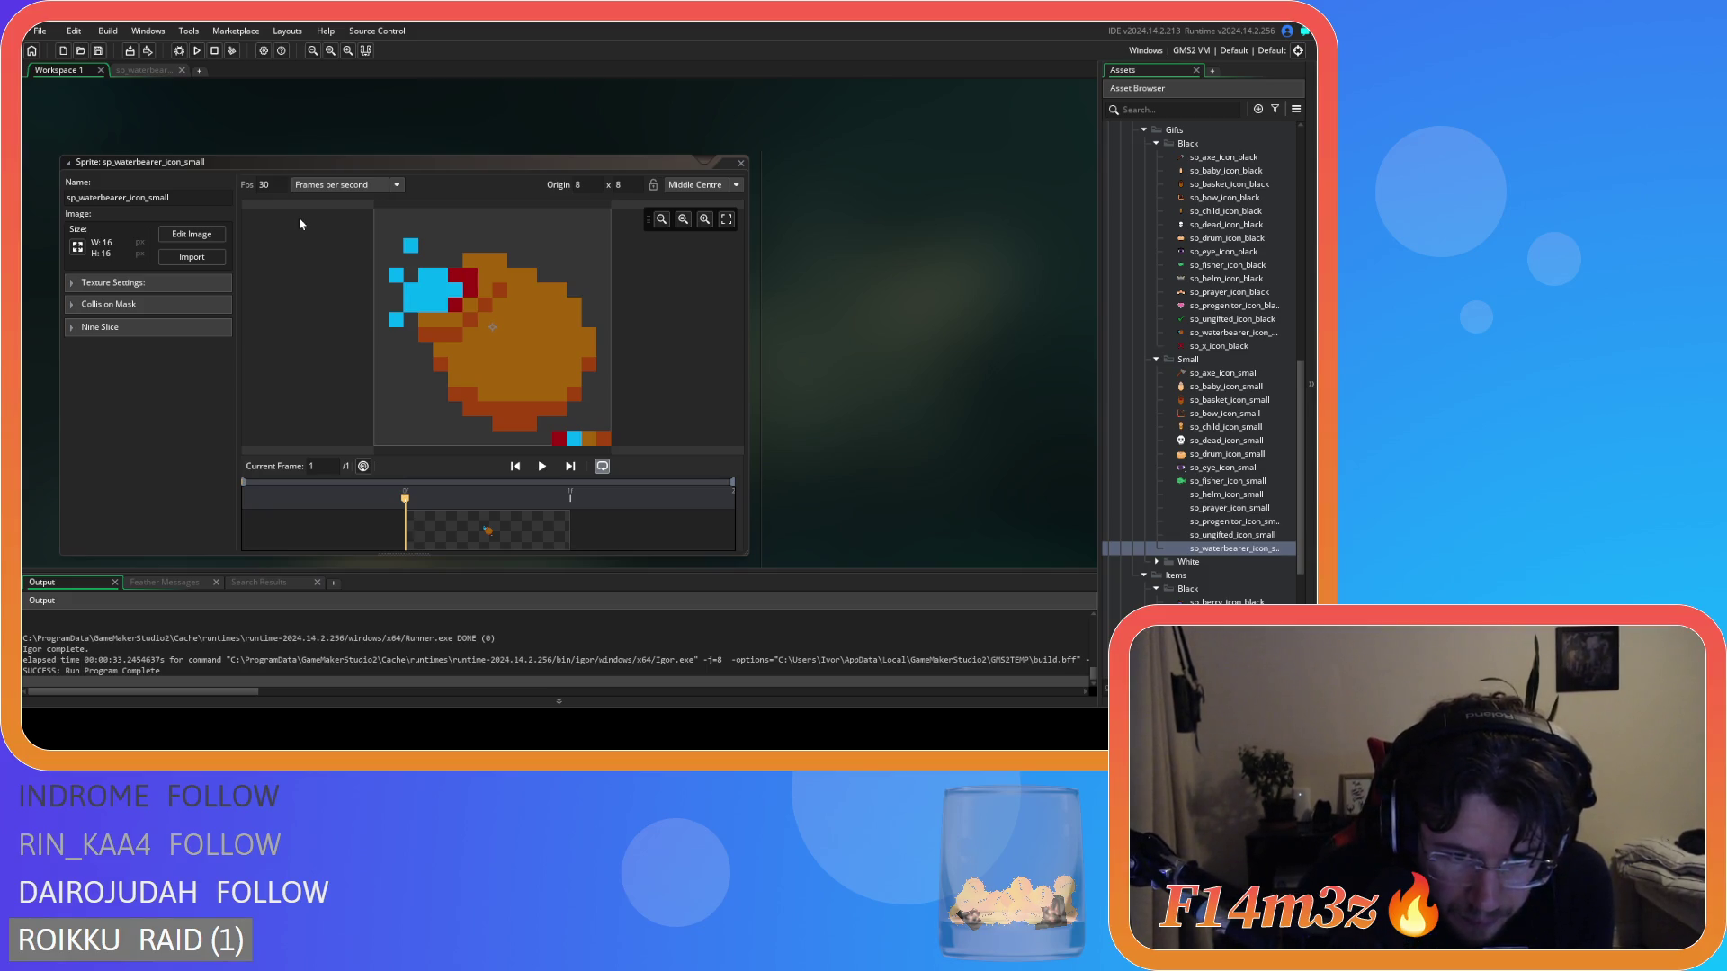
{"action": "left_click", "coordinate": [142, 70]}
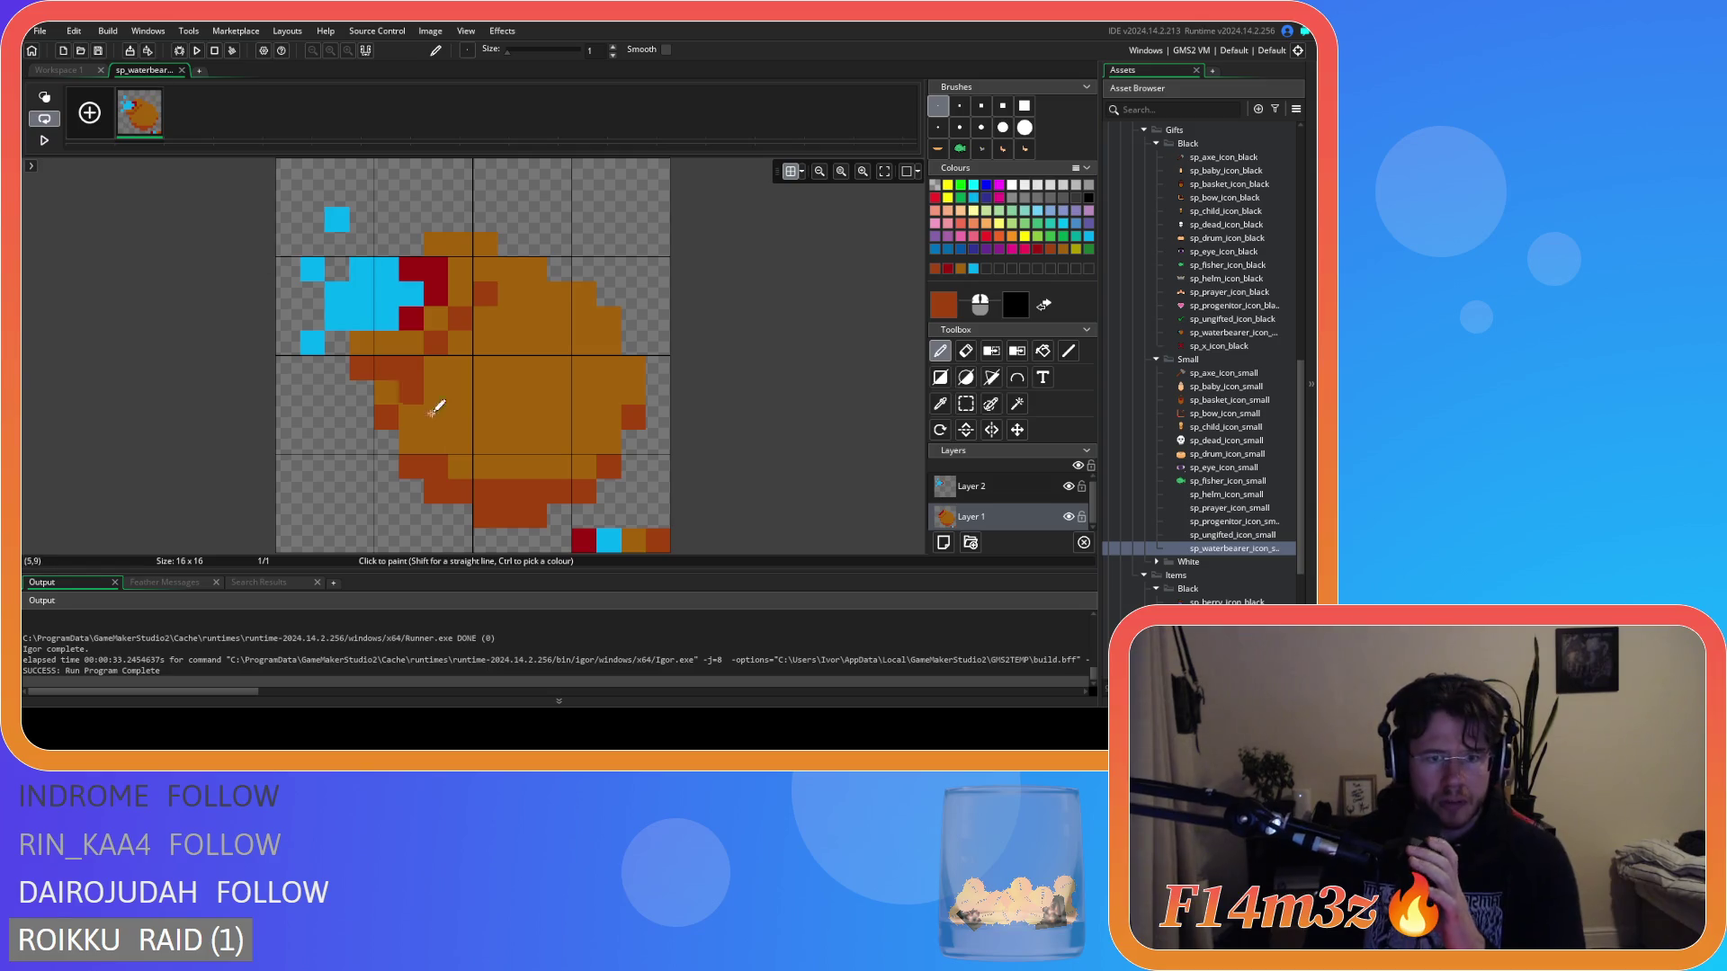
{"action": "left_click", "coordinate": [411, 441]}
{"action": "left_click", "coordinate": [460, 467]}
{"action": "left_click", "coordinate": [633, 540]}
{"action": "key", "text": "ctrl+z"}
{"action": "left_click", "coordinate": [485, 466]}
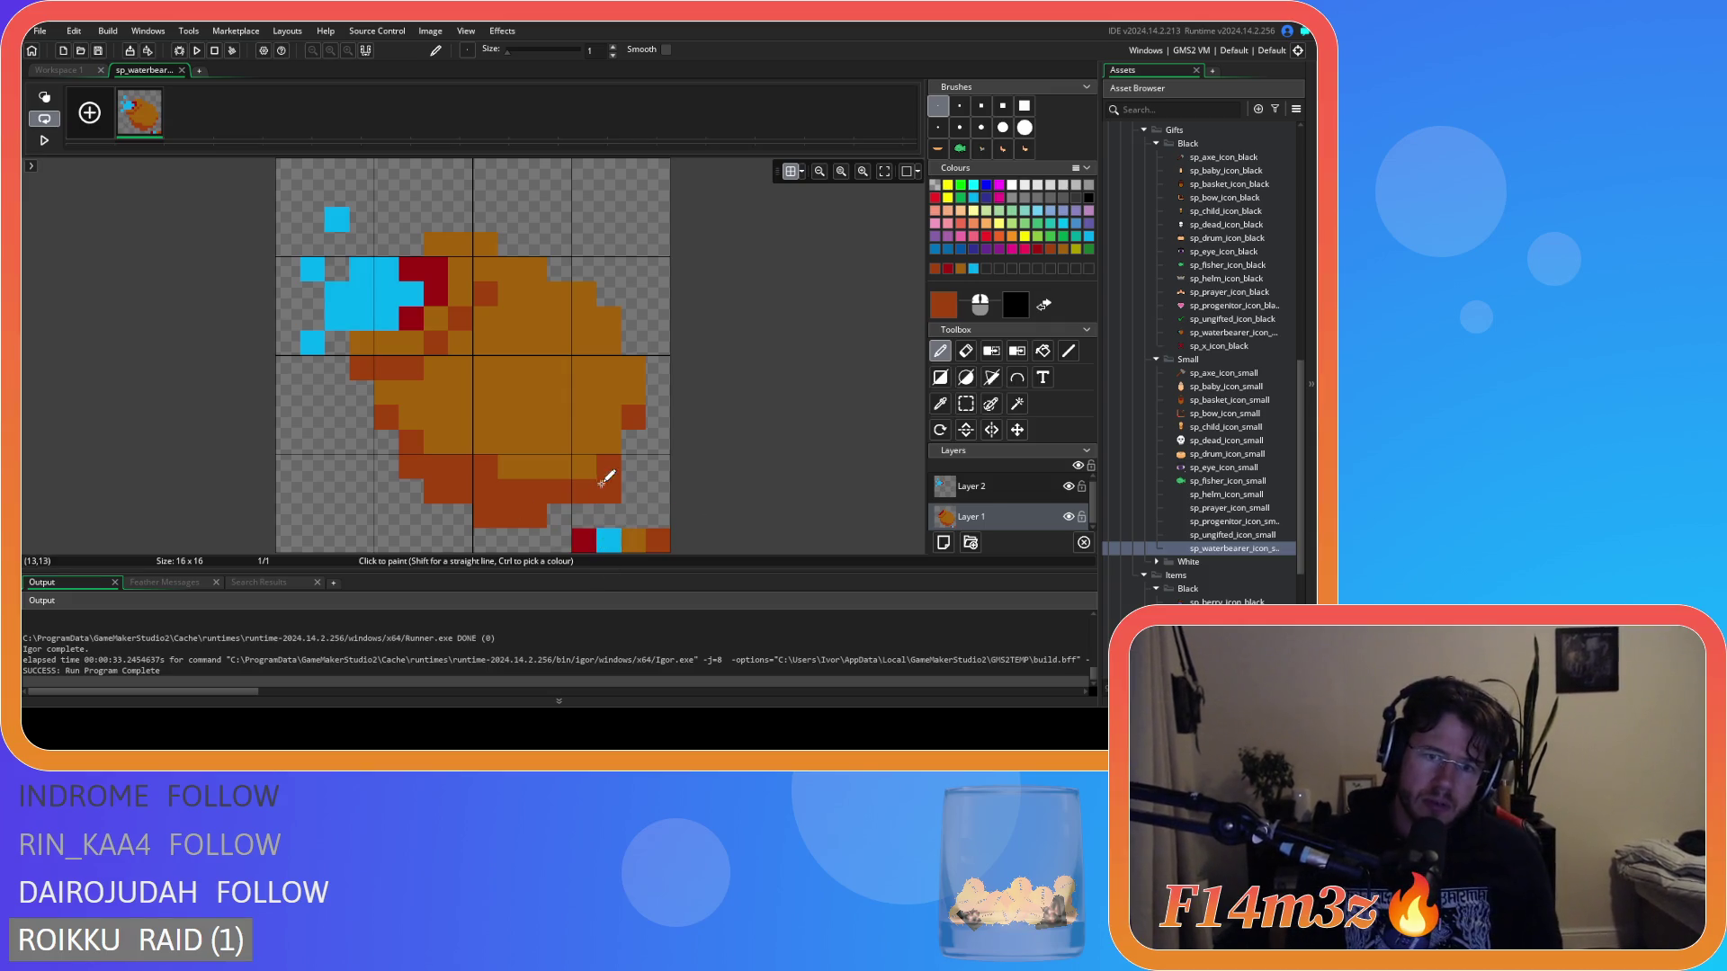
Add another dark orange pixel and repaint one pixel light orange via the colour picker.
{"action": "left_click", "coordinate": [63, 74]}
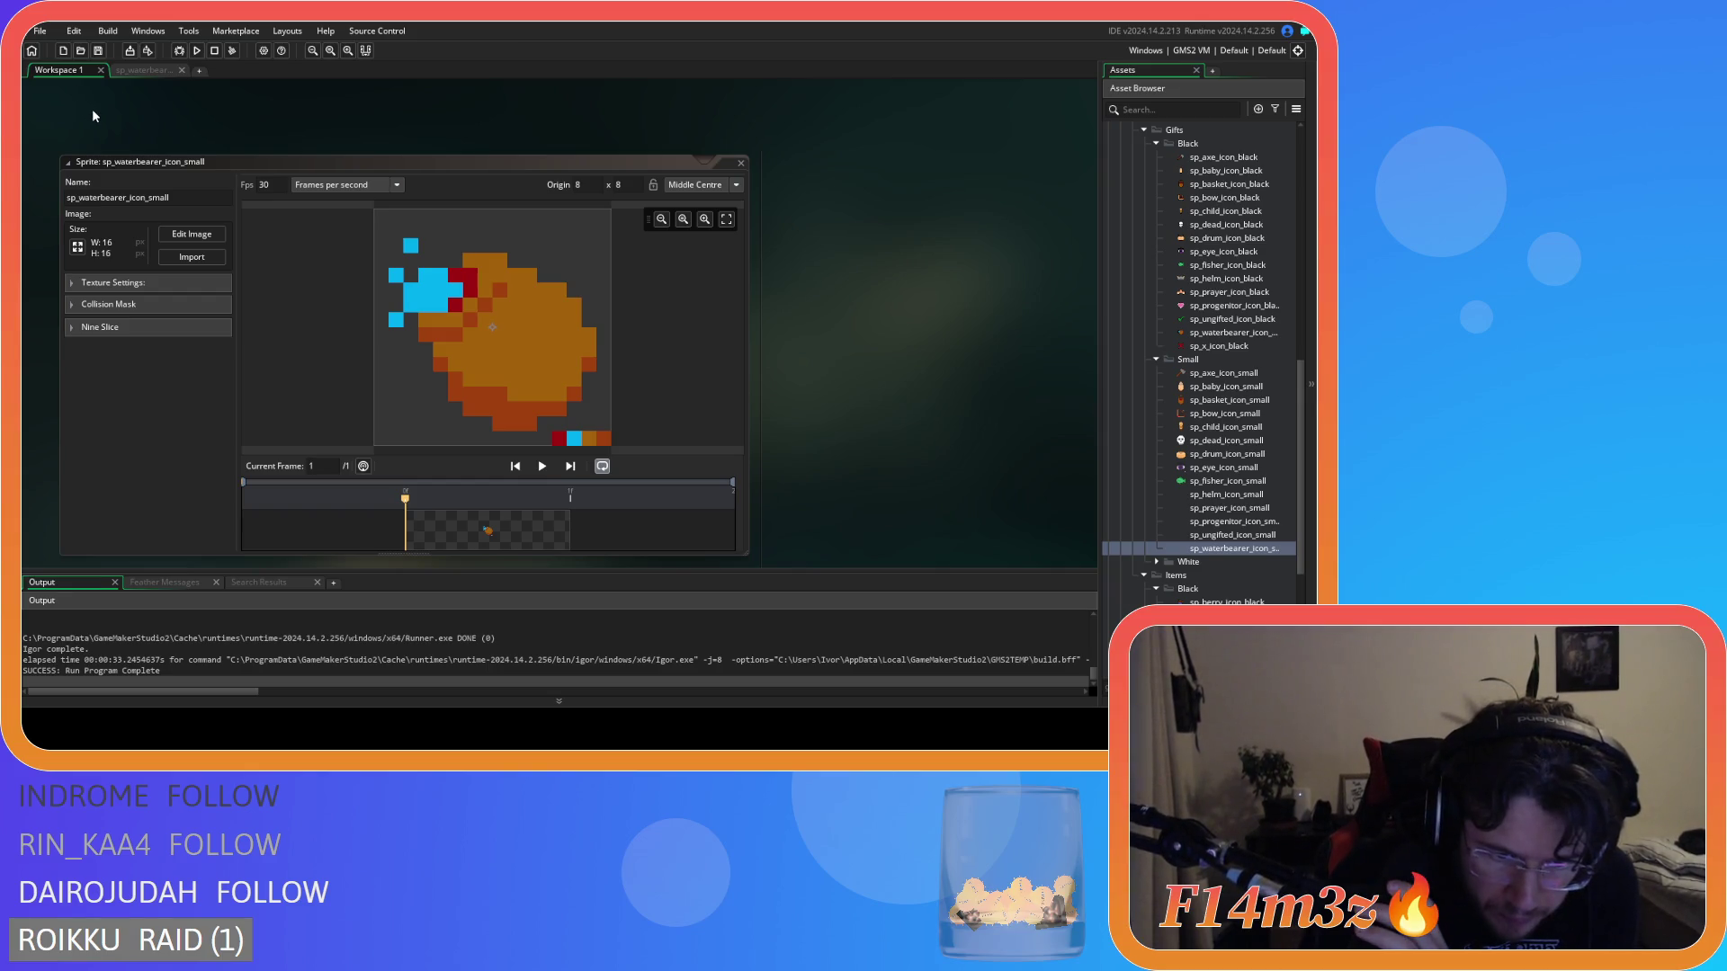
{"action": "left_click", "coordinate": [171, 69]}
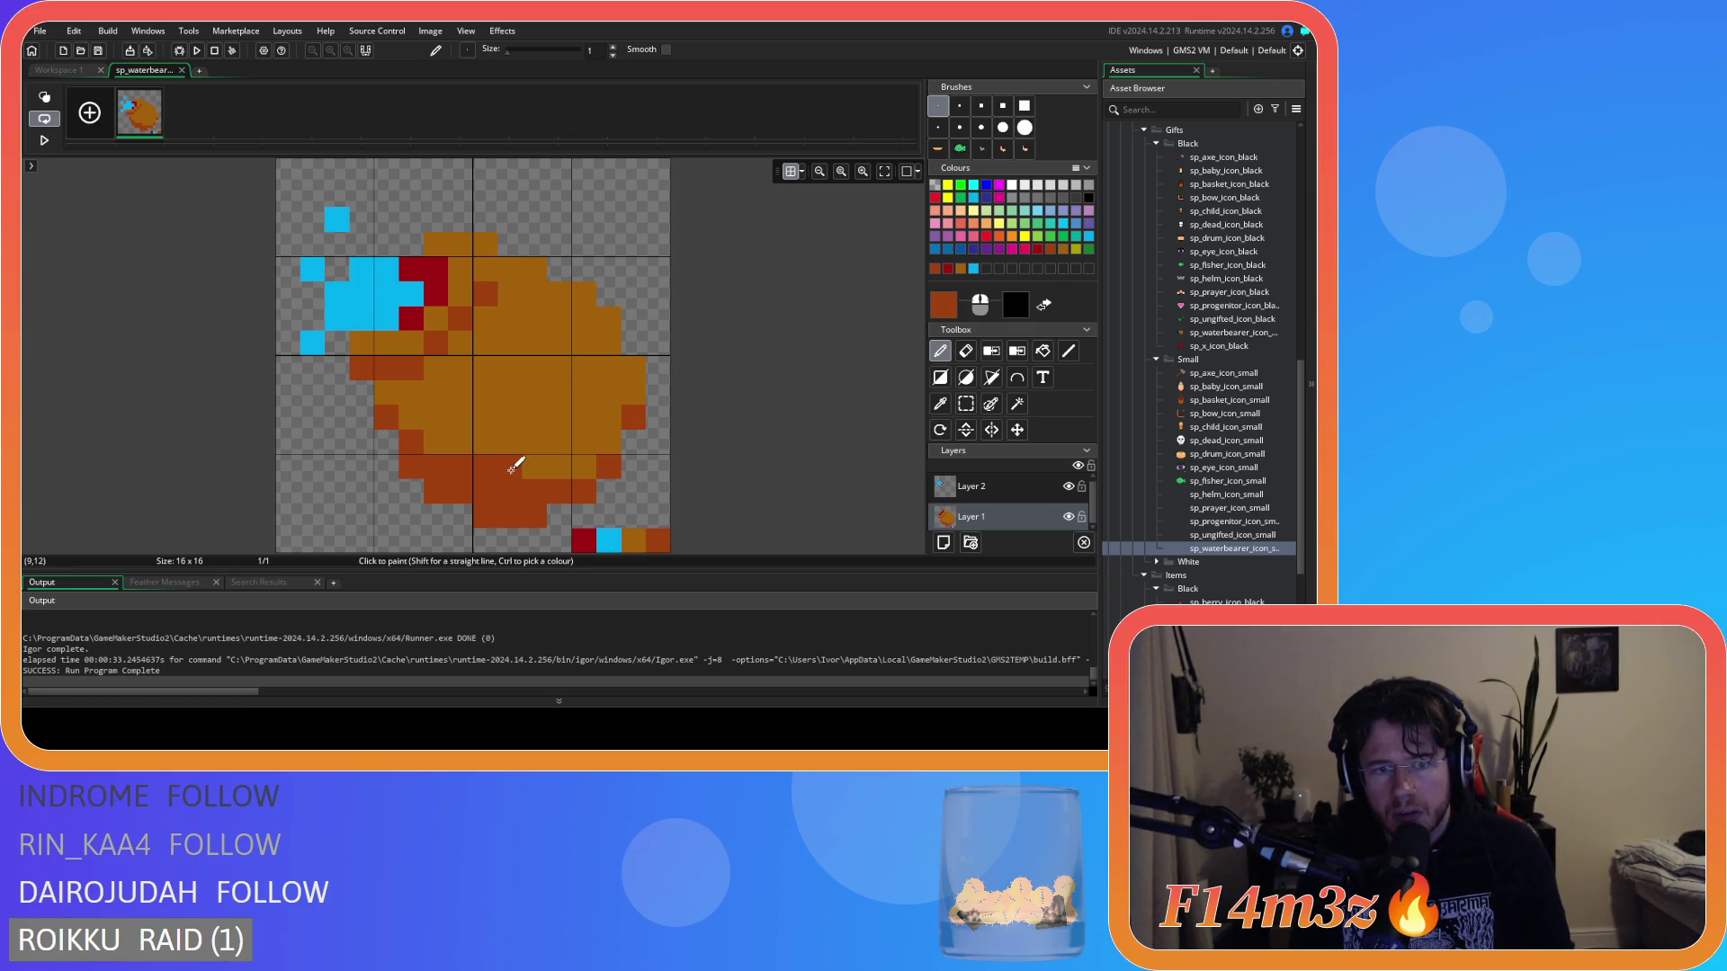
{"action": "left_click", "coordinate": [581, 464]}
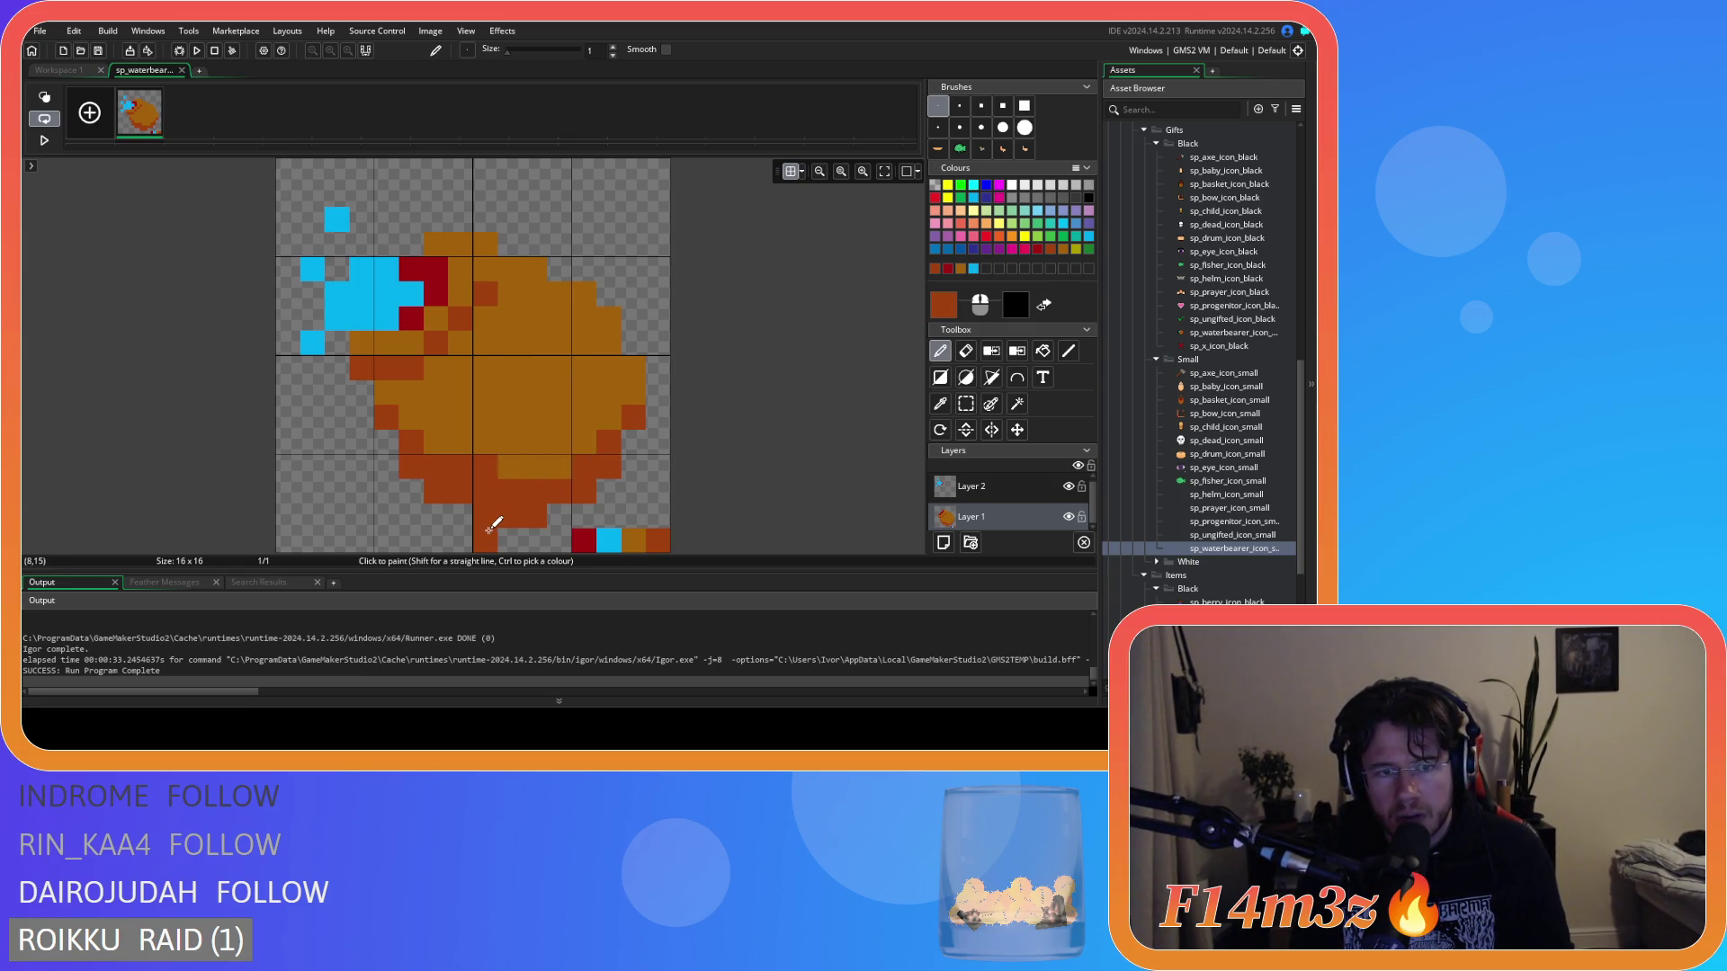
{"action": "left_click", "coordinate": [535, 413], "text": "ctrl"}
{"action": "left_click", "coordinate": [493, 465]}
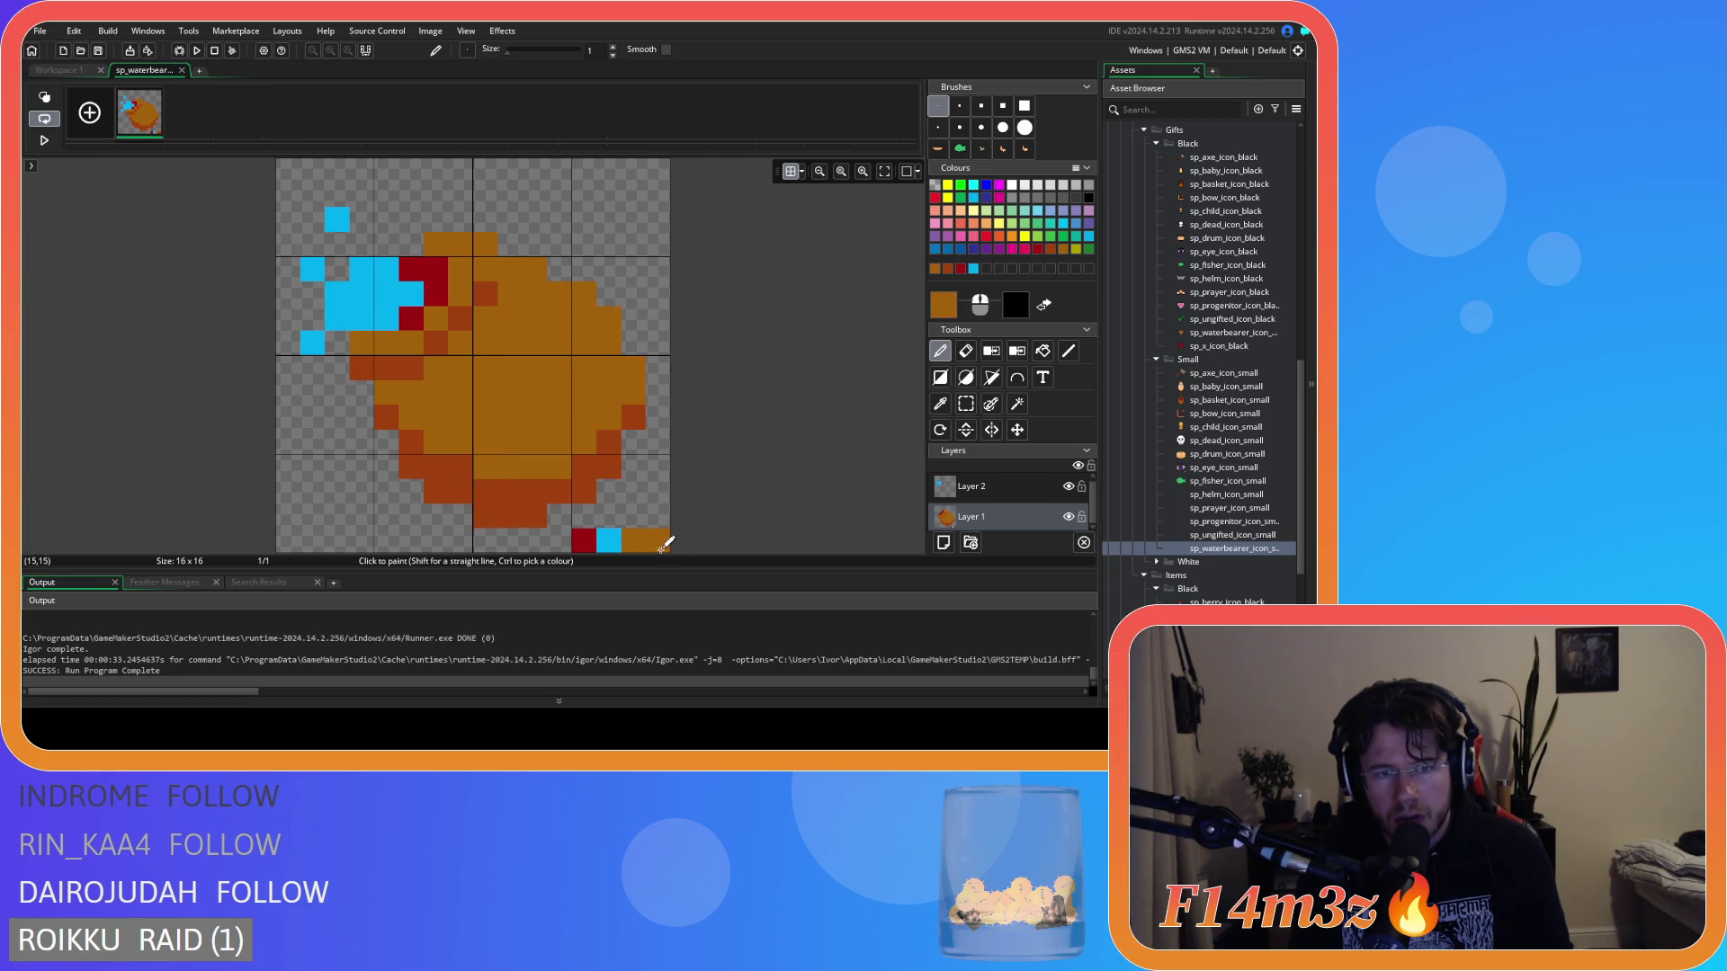
{"action": "left_click", "coordinate": [508, 493], "text": "ctrl"}
Review the shading in the real-size preview, then rectangle-select the bottom-row palette pixels.
{"action": "left_click", "coordinate": [72, 70]}
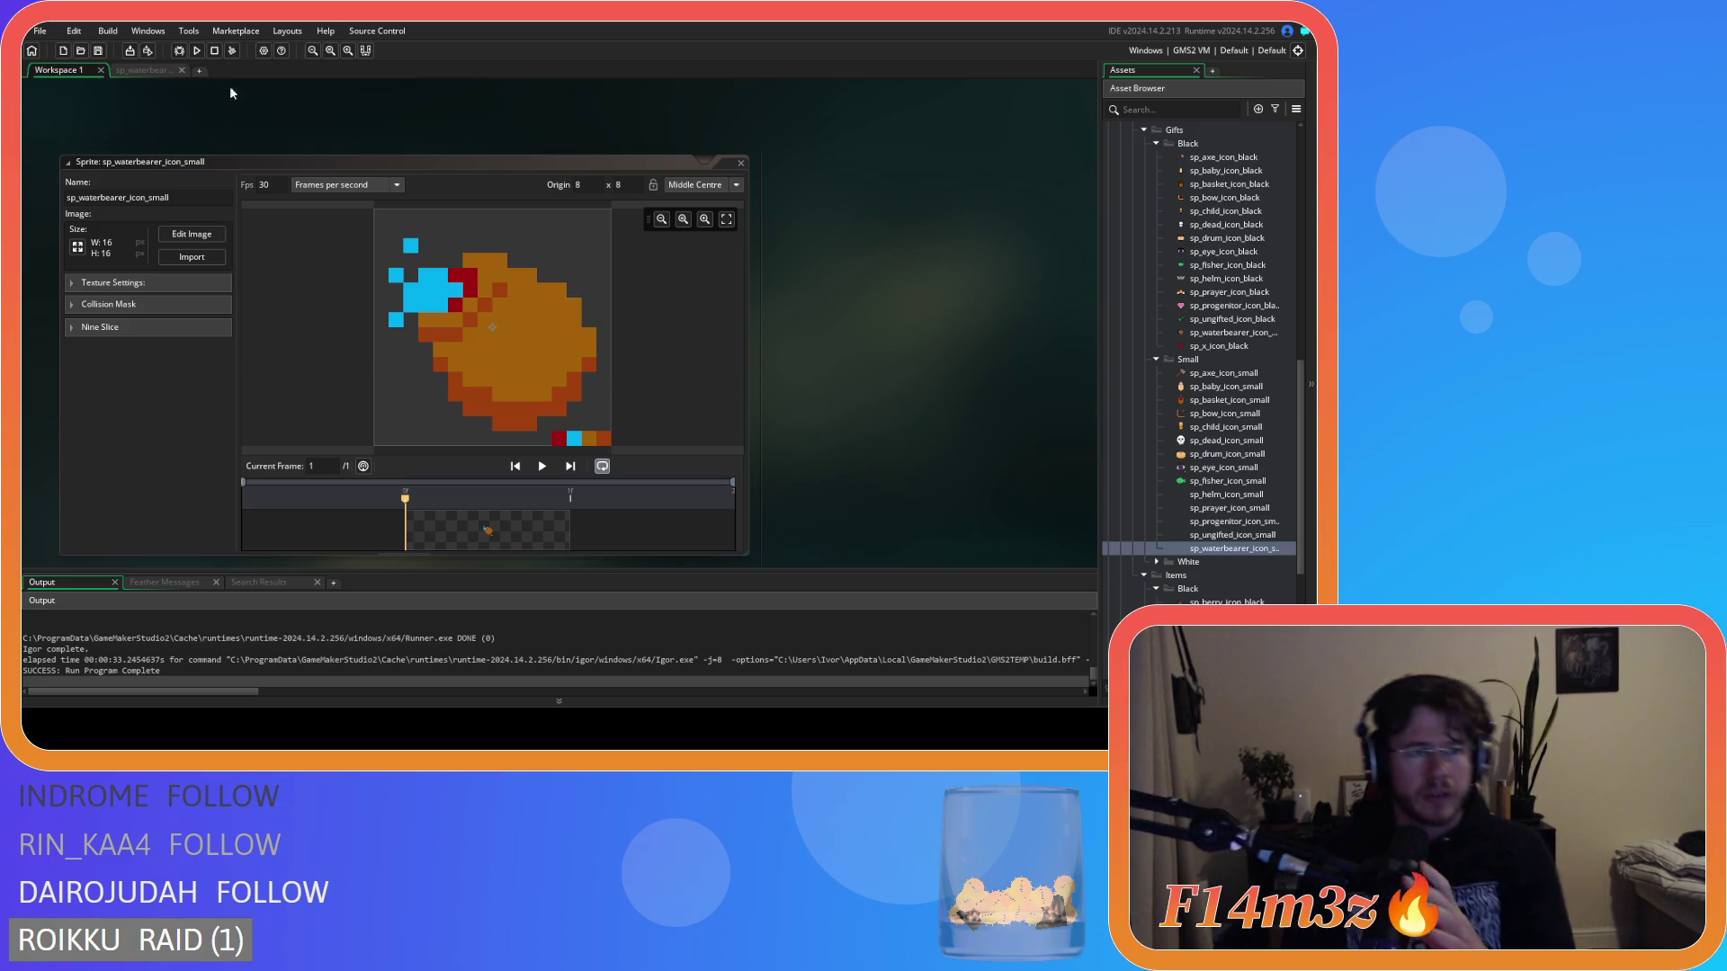
{"action": "left_click", "coordinate": [135, 71]}
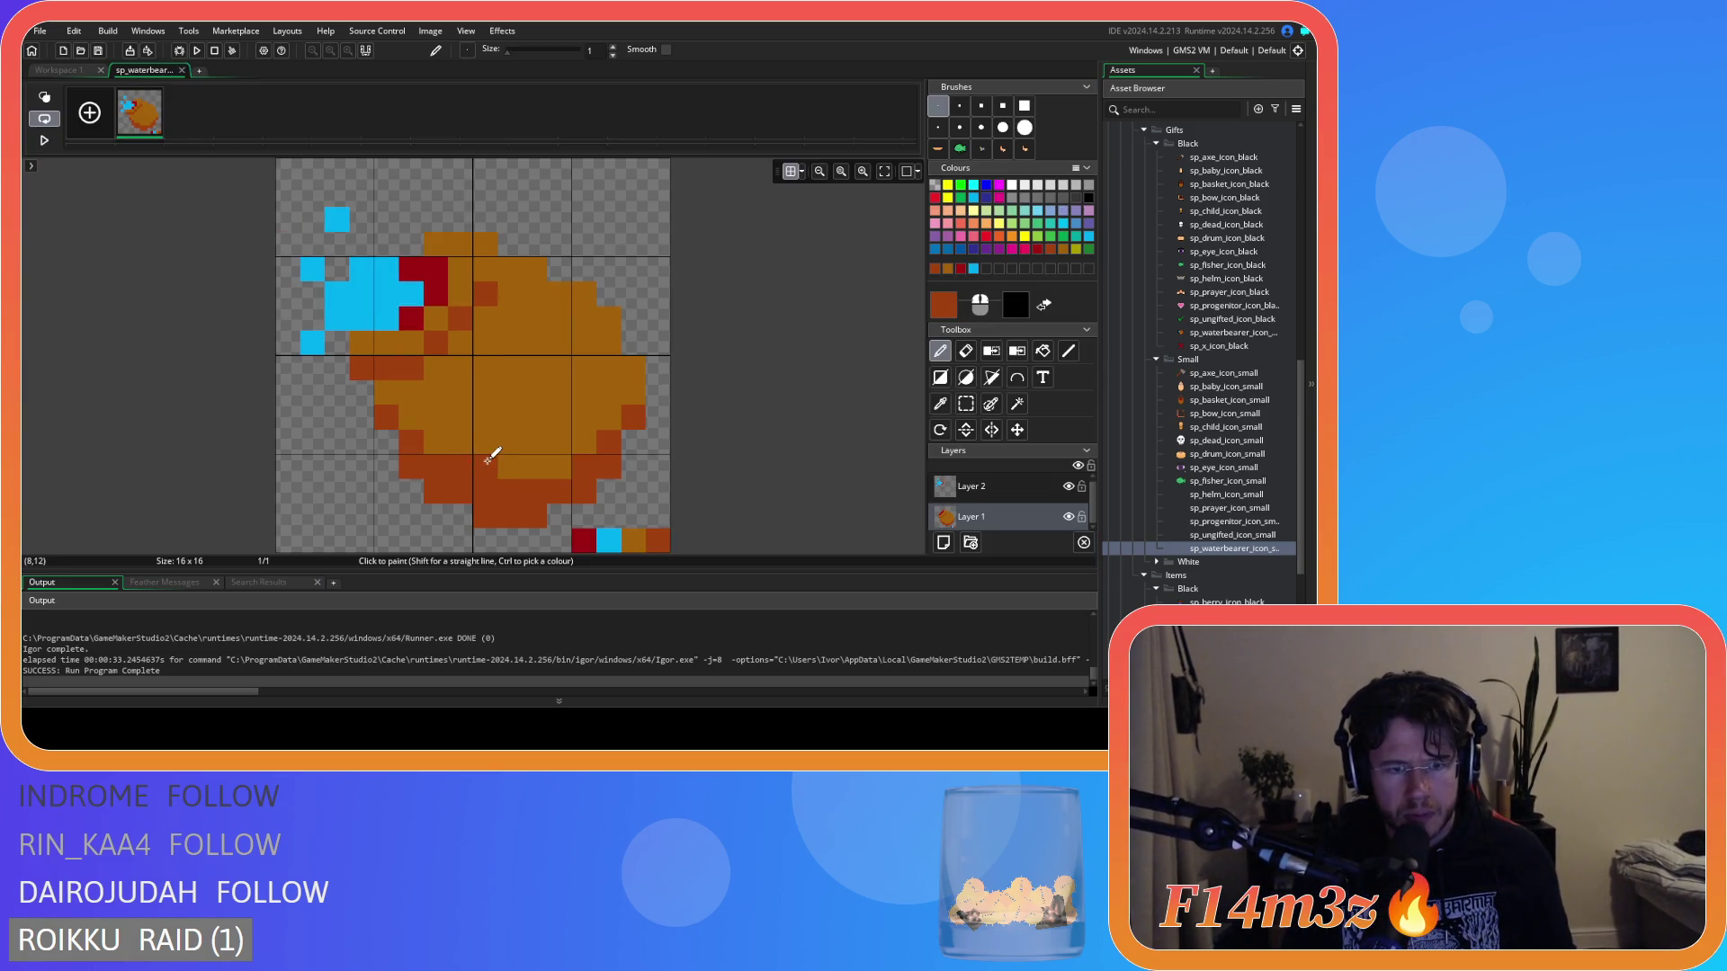
{"action": "left_click", "coordinate": [83, 72]}
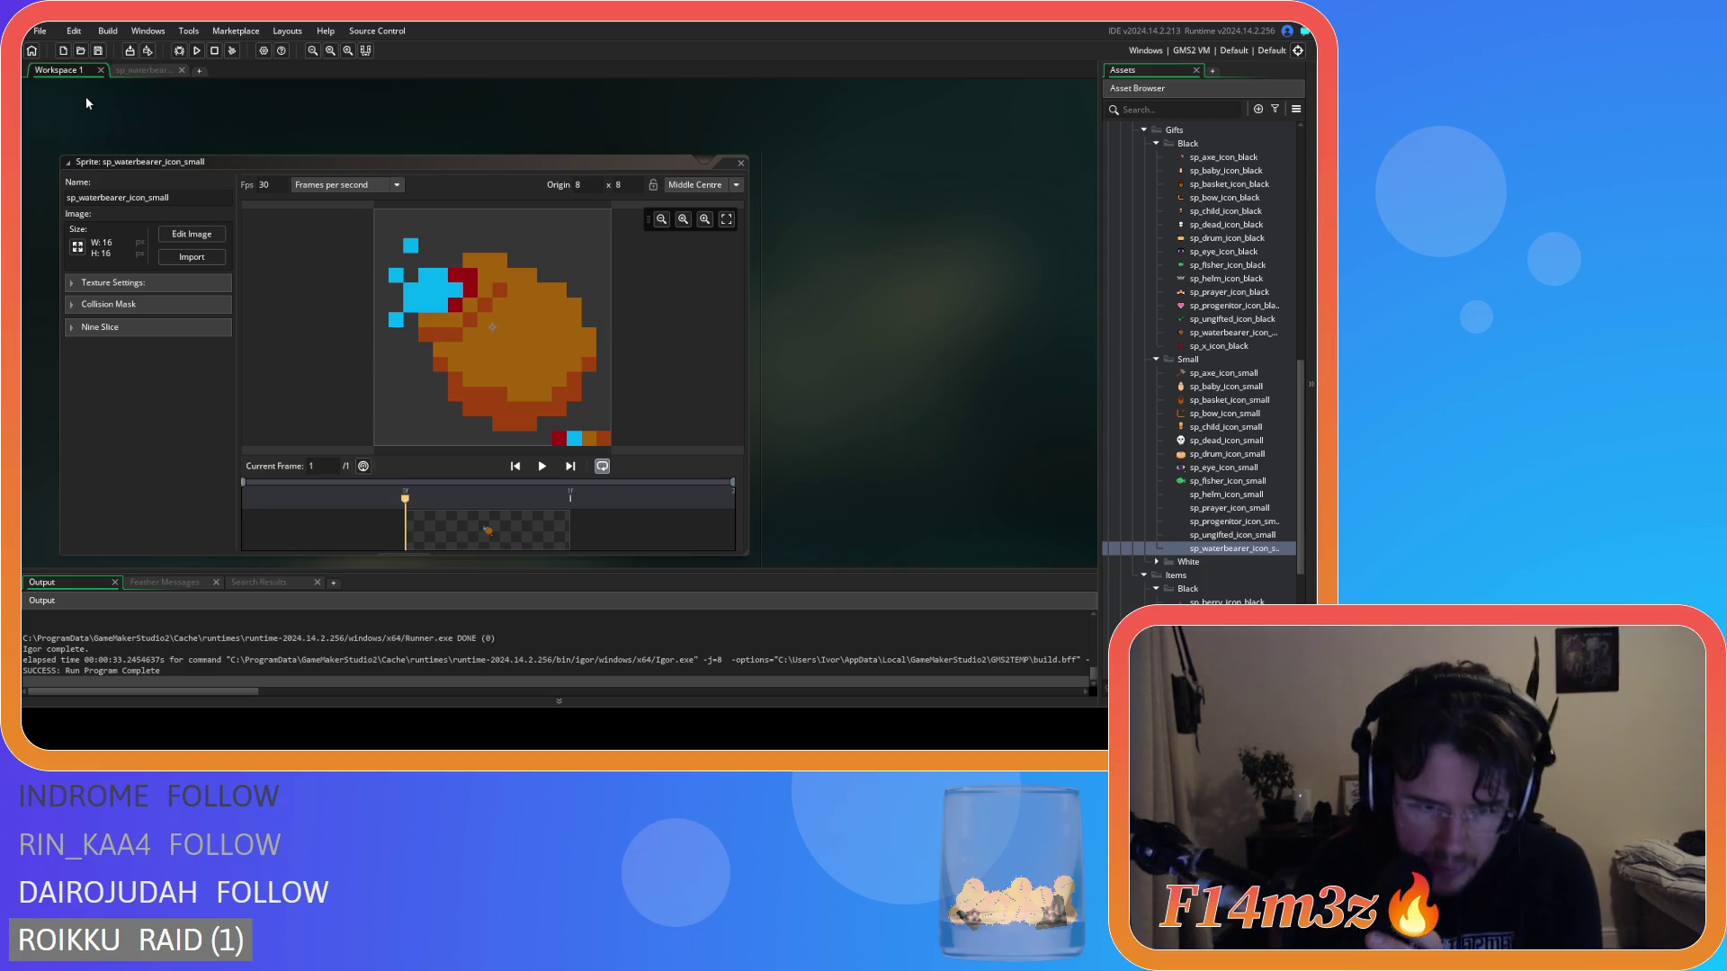
{"action": "left_click", "coordinate": [126, 71]}
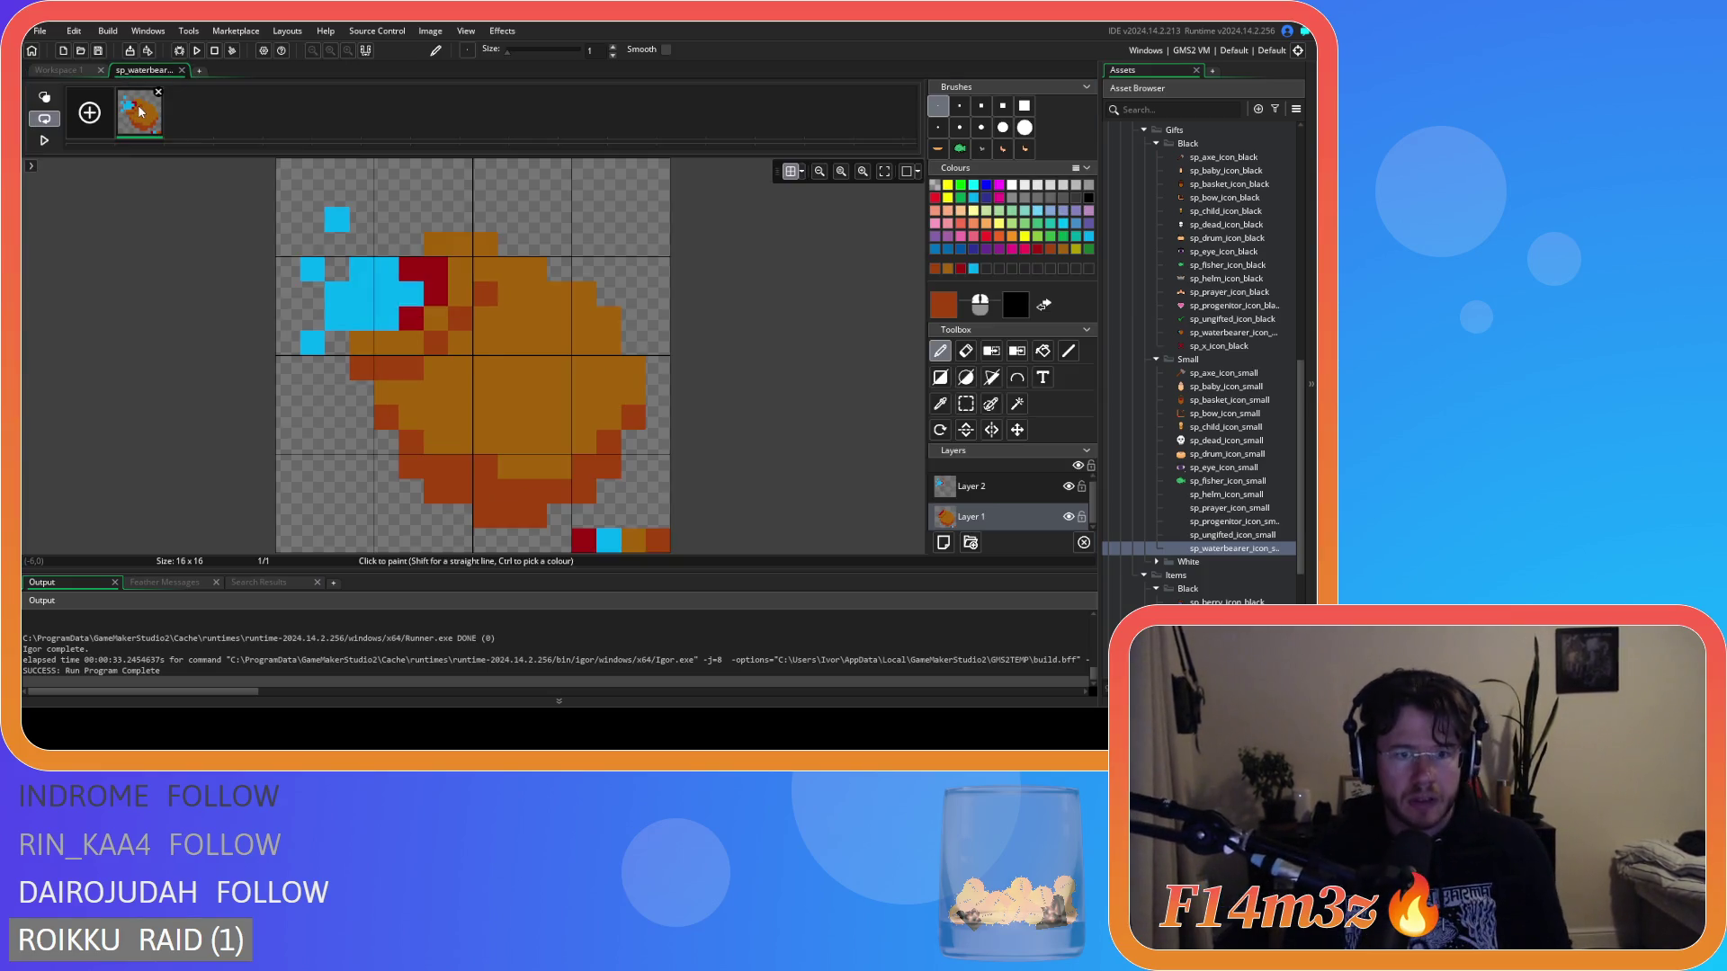
{"action": "left_click", "coordinate": [47, 70]}
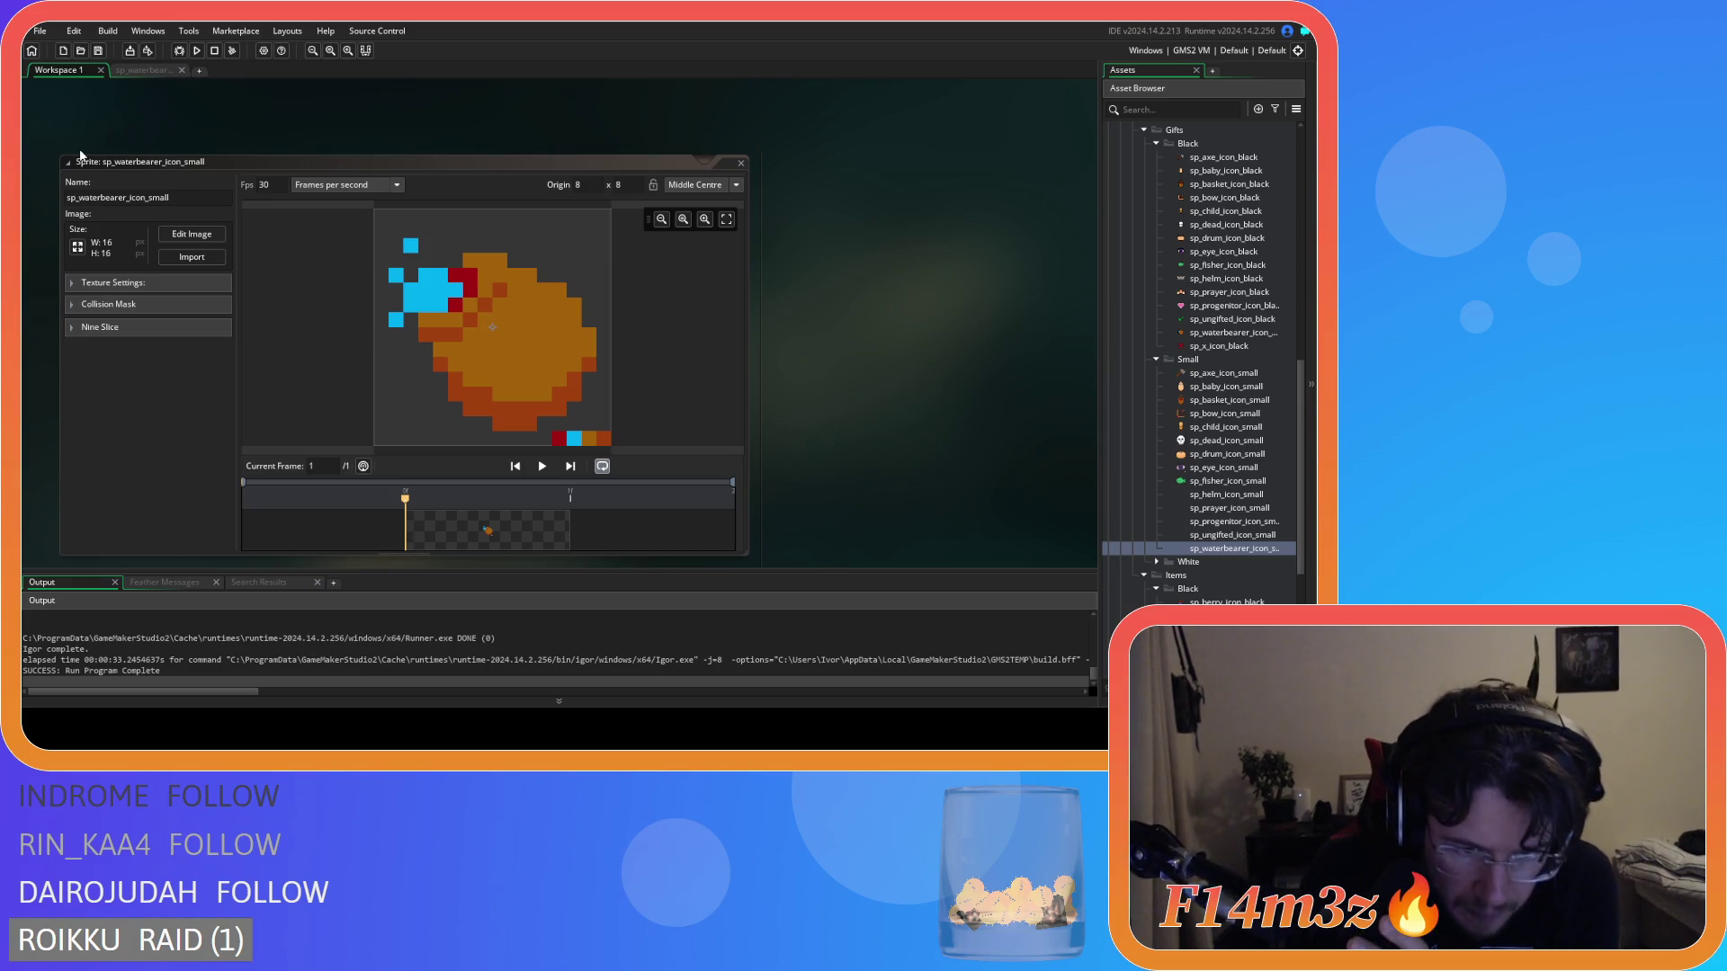
{"action": "left_click", "coordinate": [192, 234]}
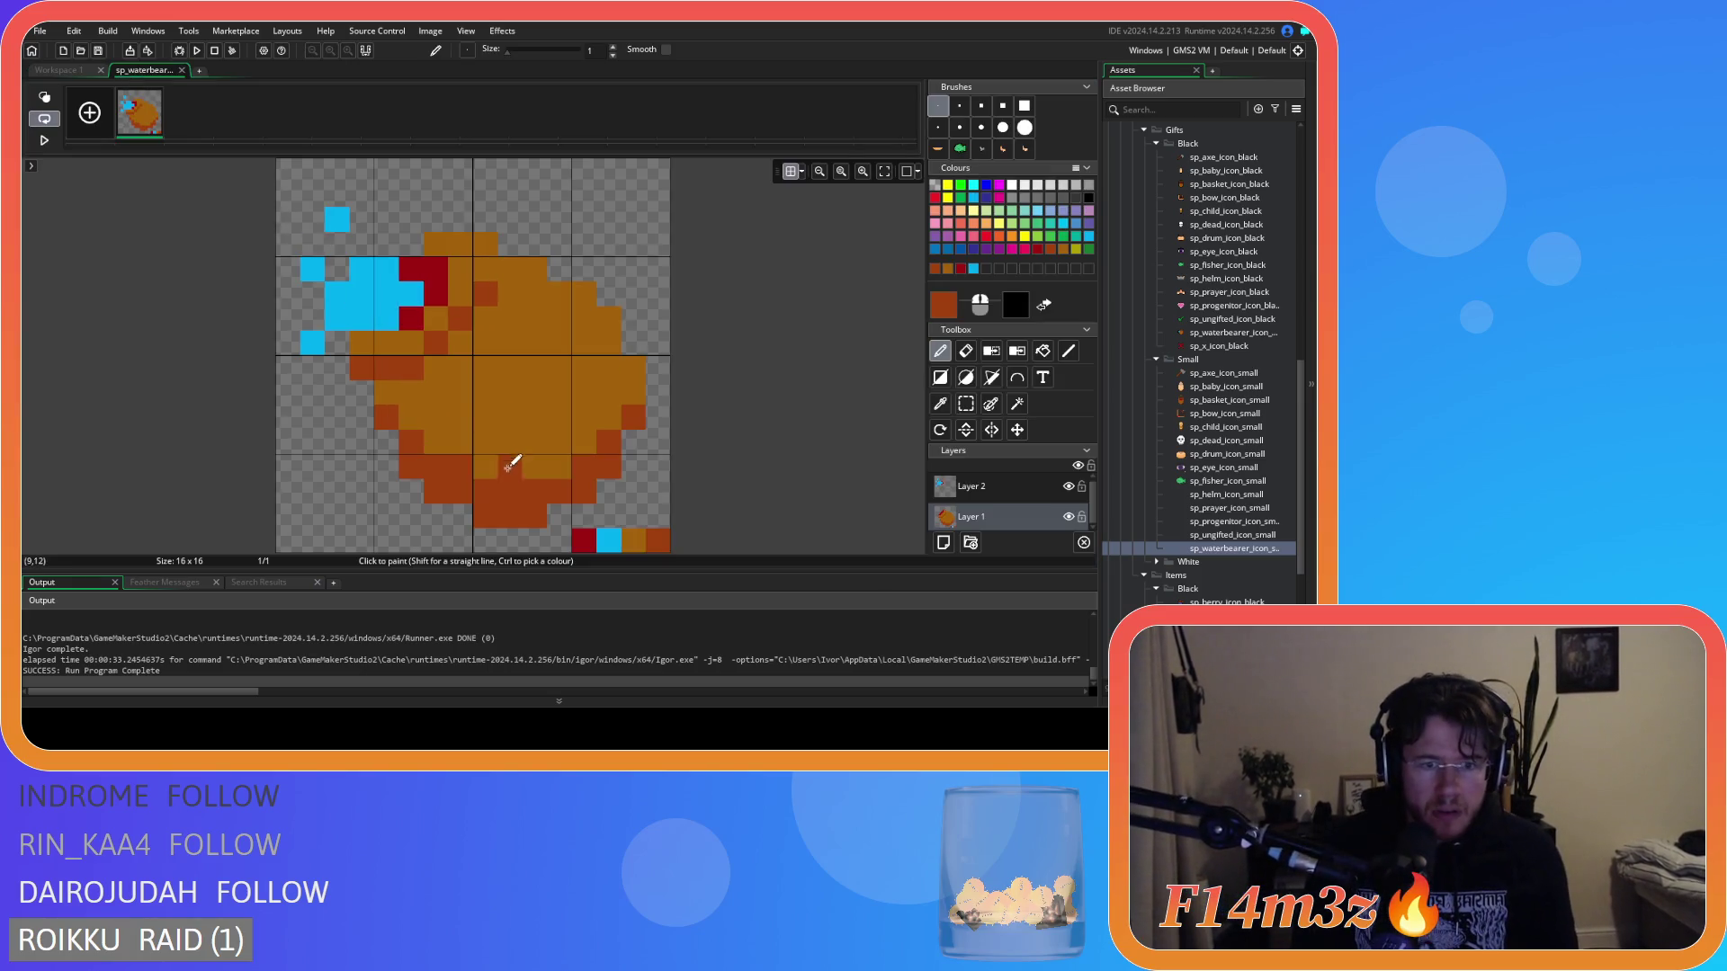
{"action": "left_click", "coordinate": [67, 71]}
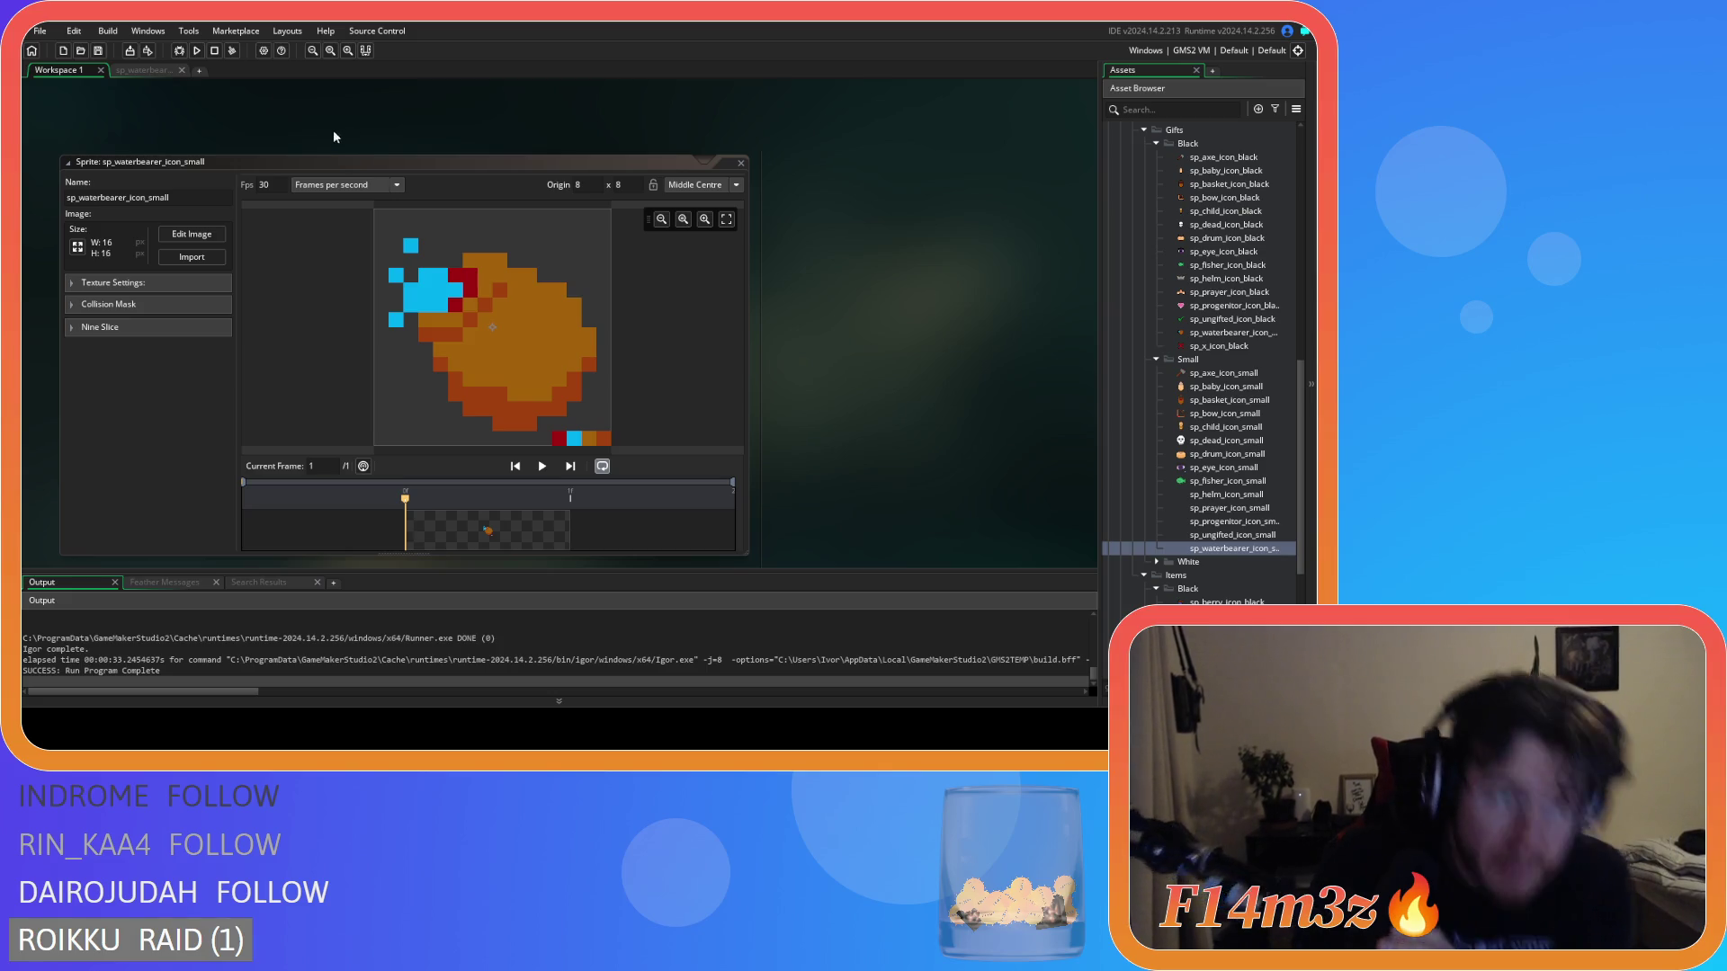
{"action": "left_click", "coordinate": [147, 71]}
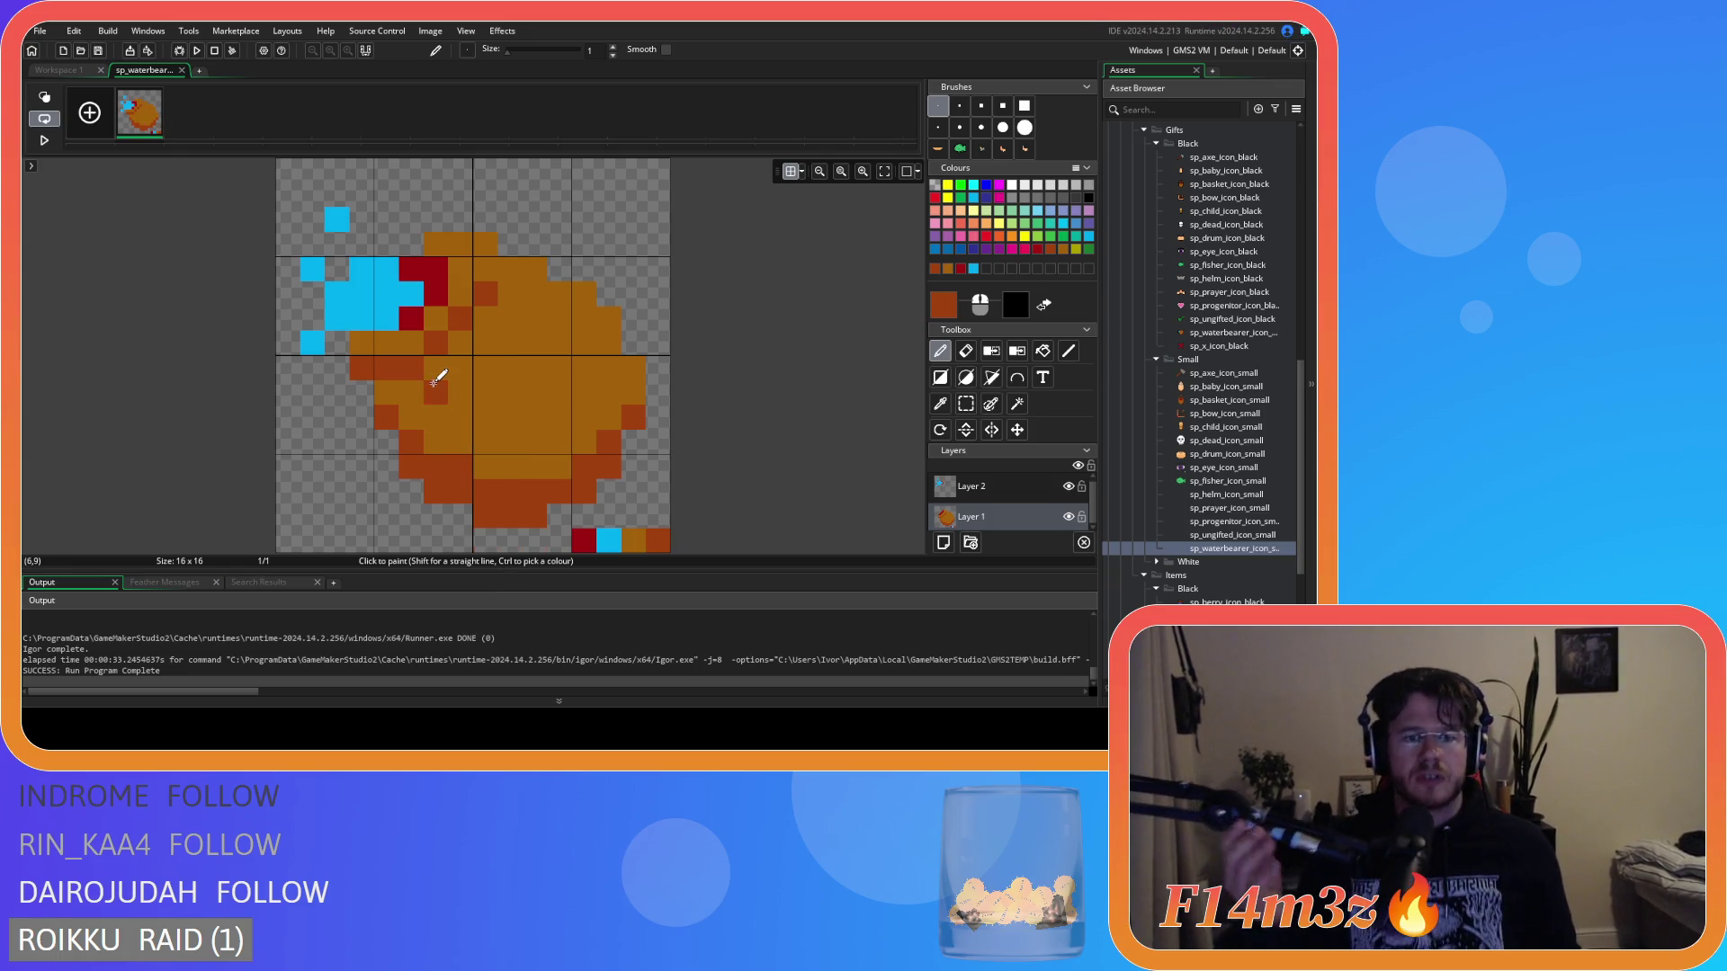
{"action": "left_click", "coordinate": [57, 70]}
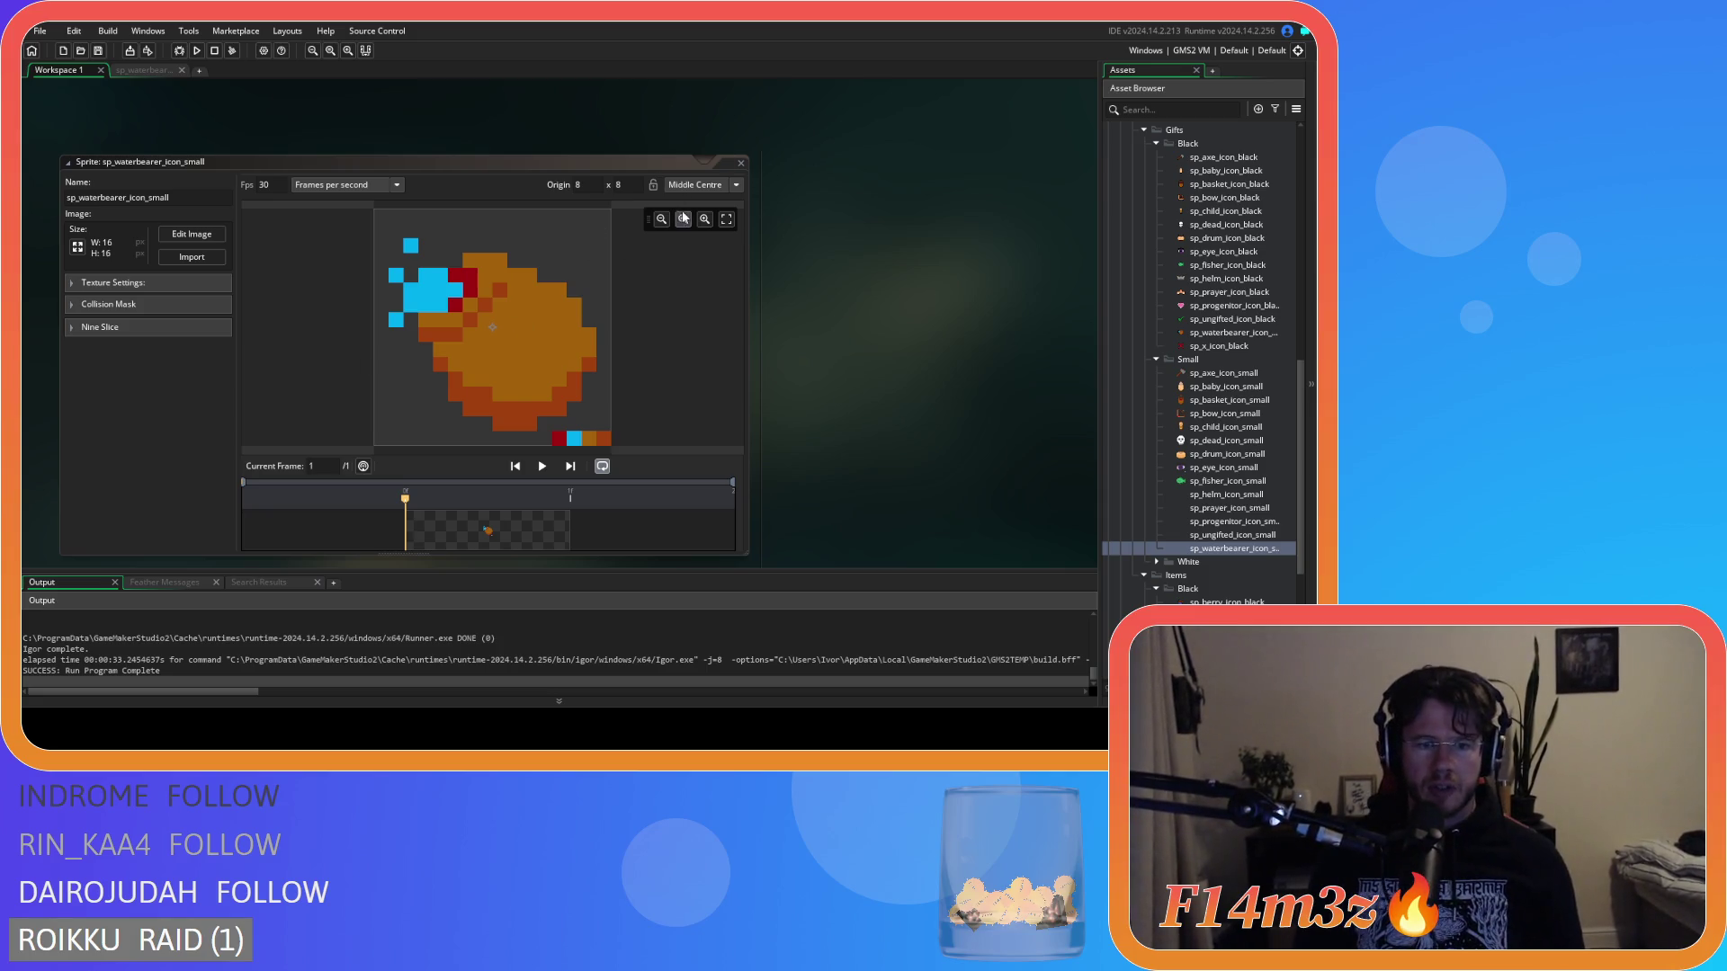
{"action": "left_click", "coordinate": [192, 234]}
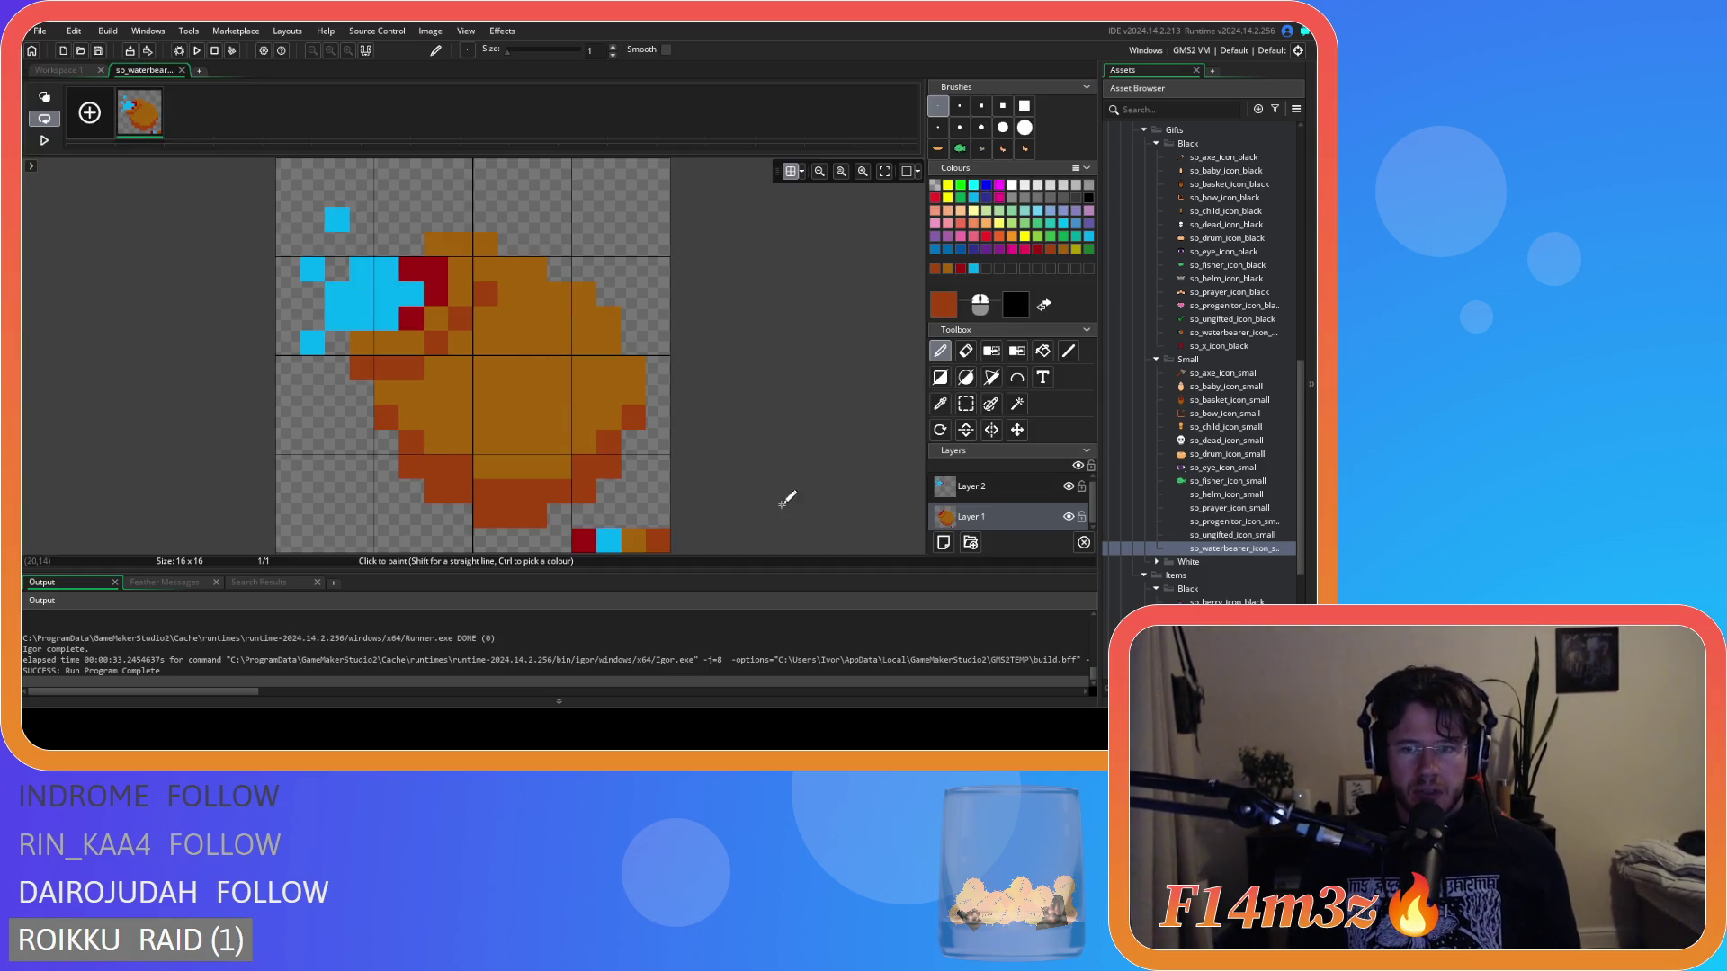
{"action": "left_click", "coordinate": [967, 404]}
{"action": "left_click_drag", "start_coordinate": [562, 532], "coordinate": [743, 545]}
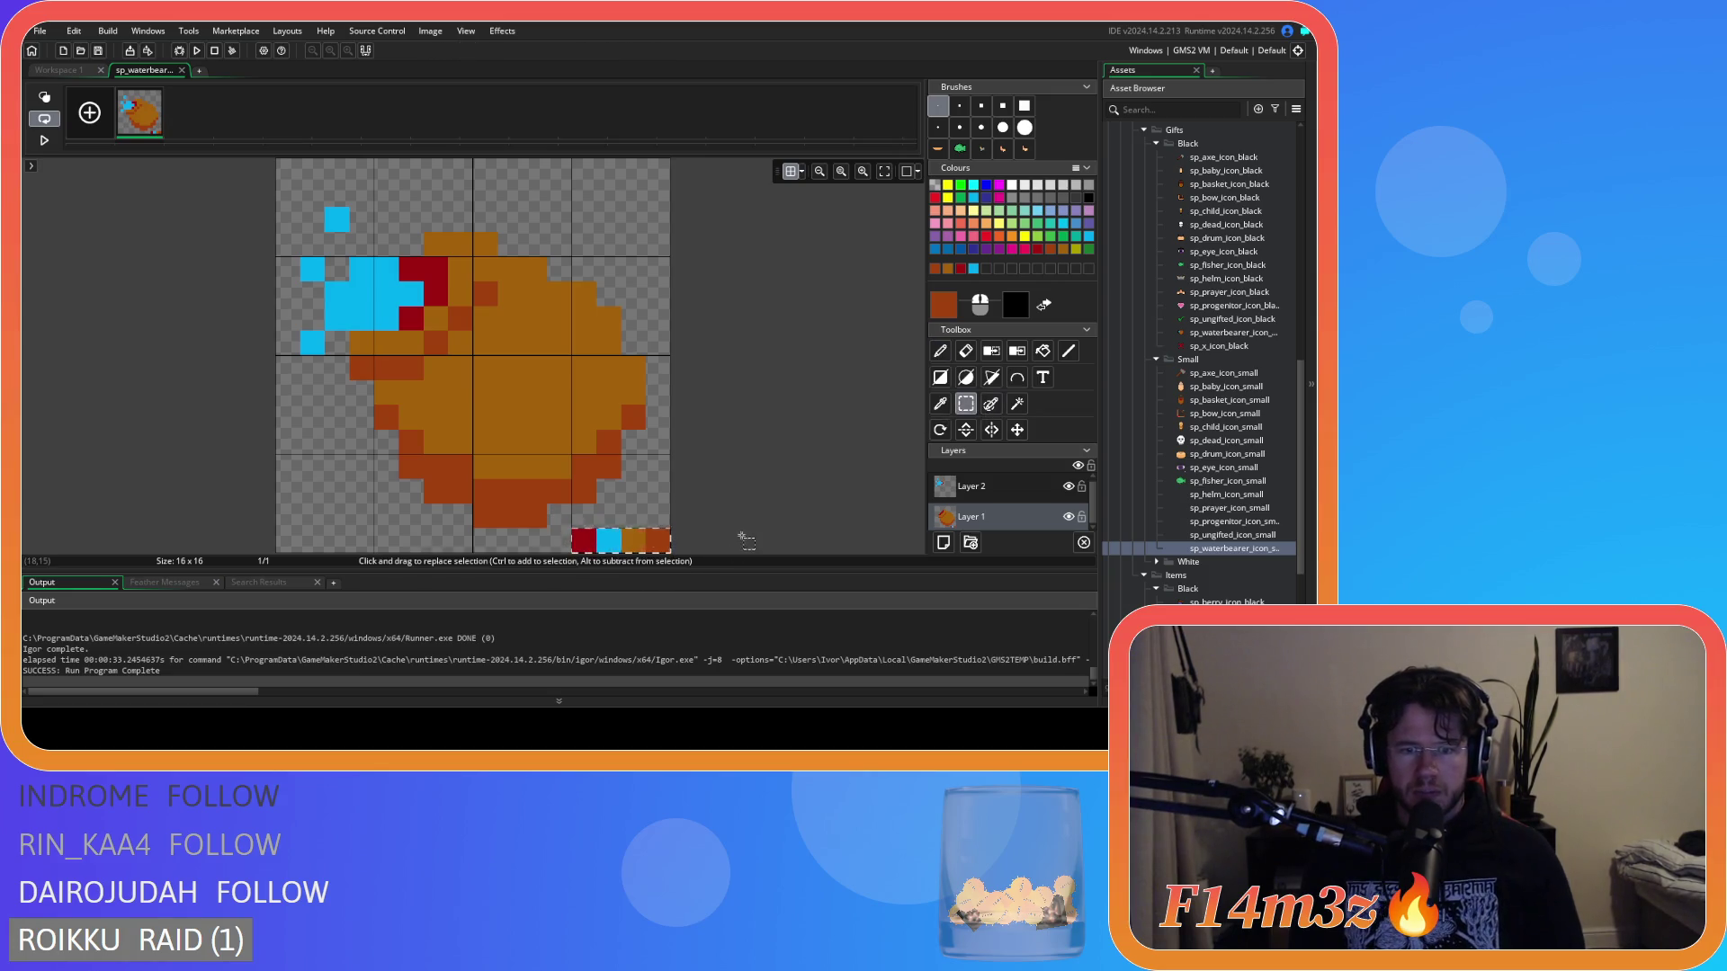
Delete the selected bottom-row pixels, hide the grid, and close all editor windows.
{"action": "key", "text": "Delete"}
{"action": "key", "text": "ctrl+g"}
{"action": "left_click", "coordinate": [181, 70]}
{"action": "right_click", "coordinate": [870, 333]}
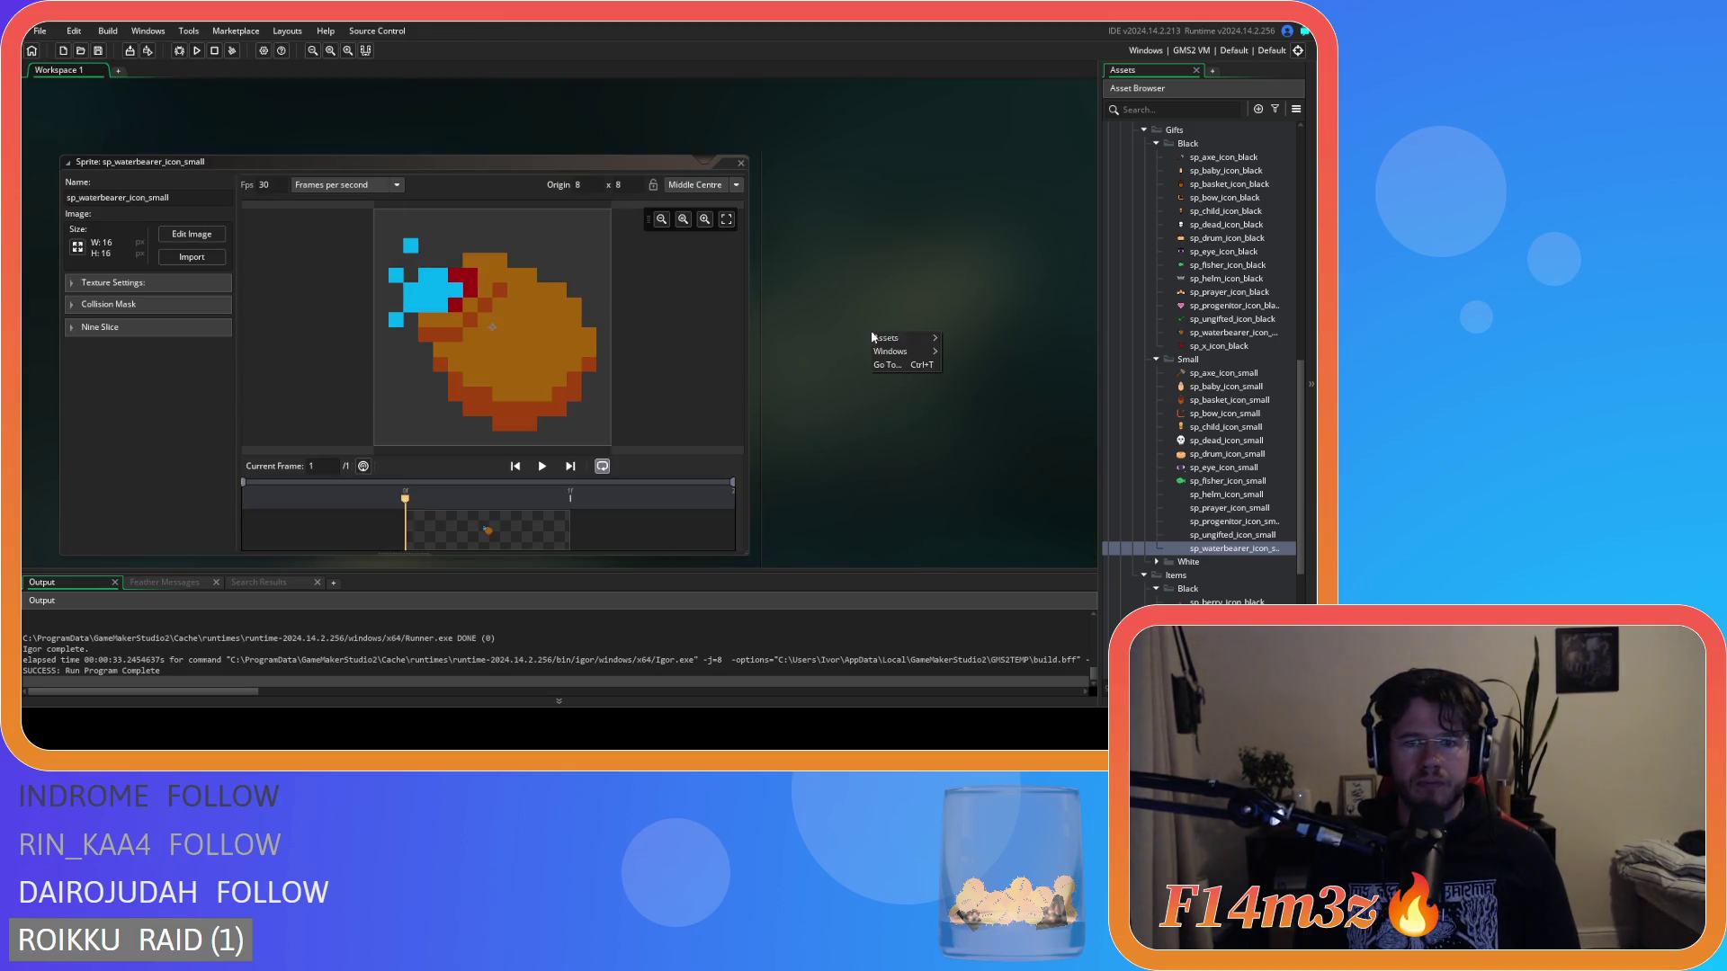
{"action": "mouse_move", "coordinate": [895, 352]}
{"action": "left_click", "coordinate": [956, 395]}
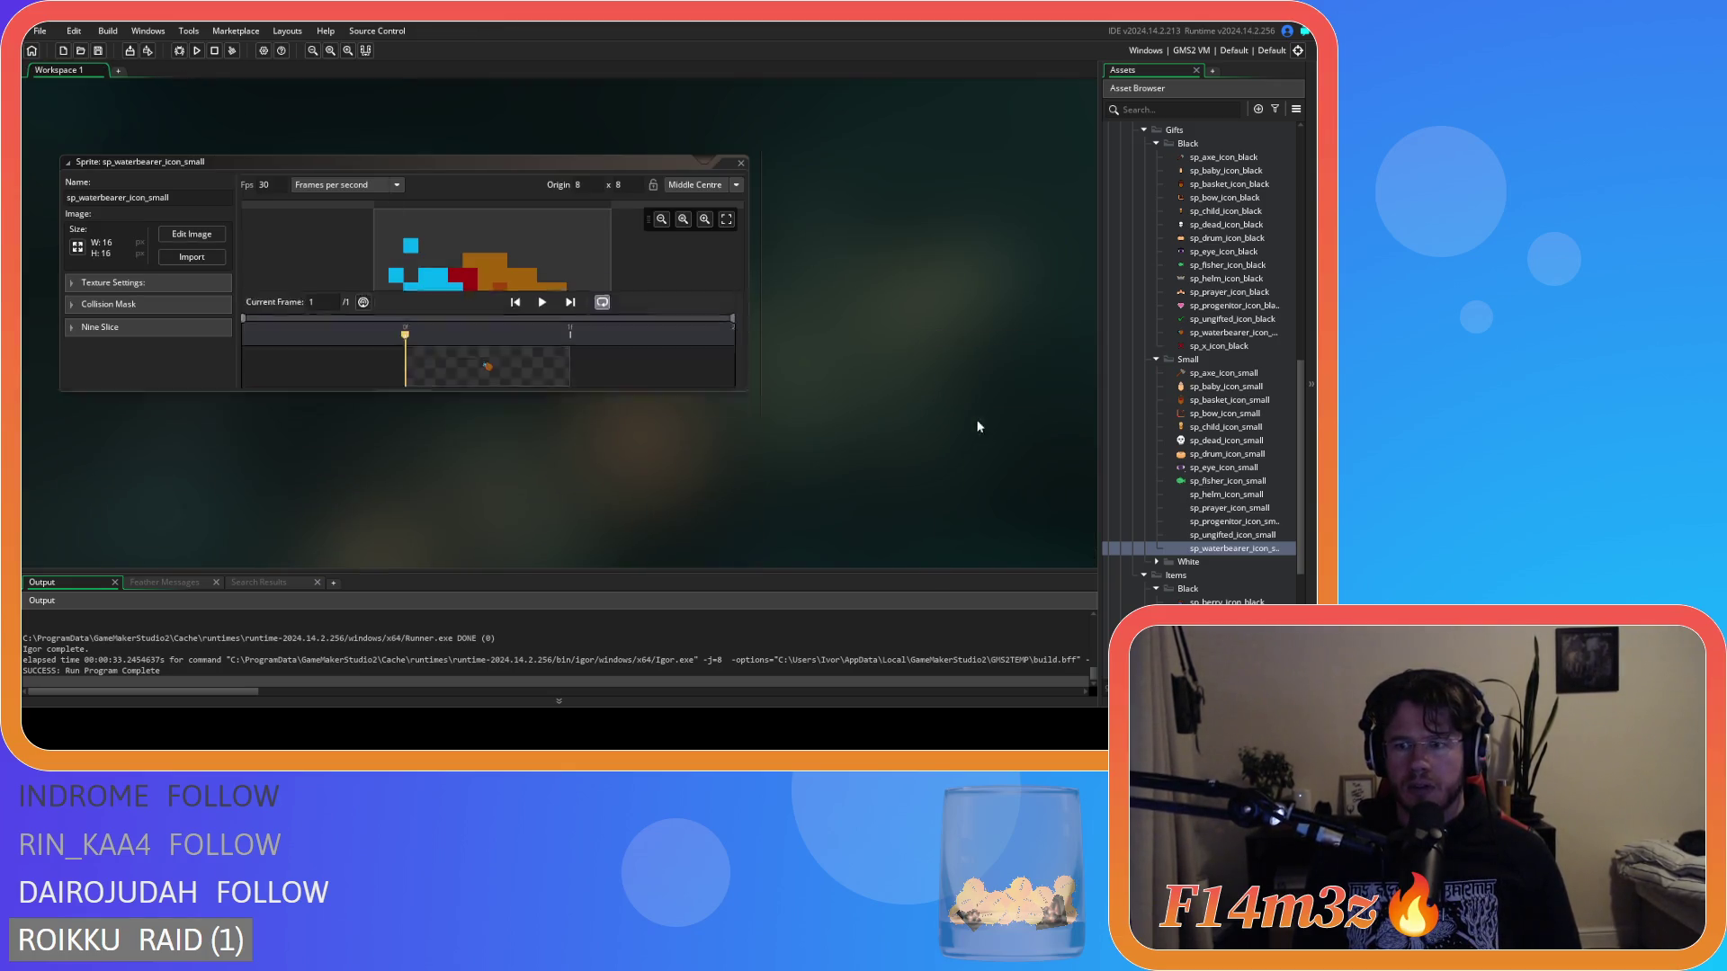
Collapse the Small, Black, Items, Gifts, Icons, UI and Sprites asset folders.
{"action": "left_click", "coordinate": [1158, 358]}
{"action": "left_click", "coordinate": [1157, 145]}
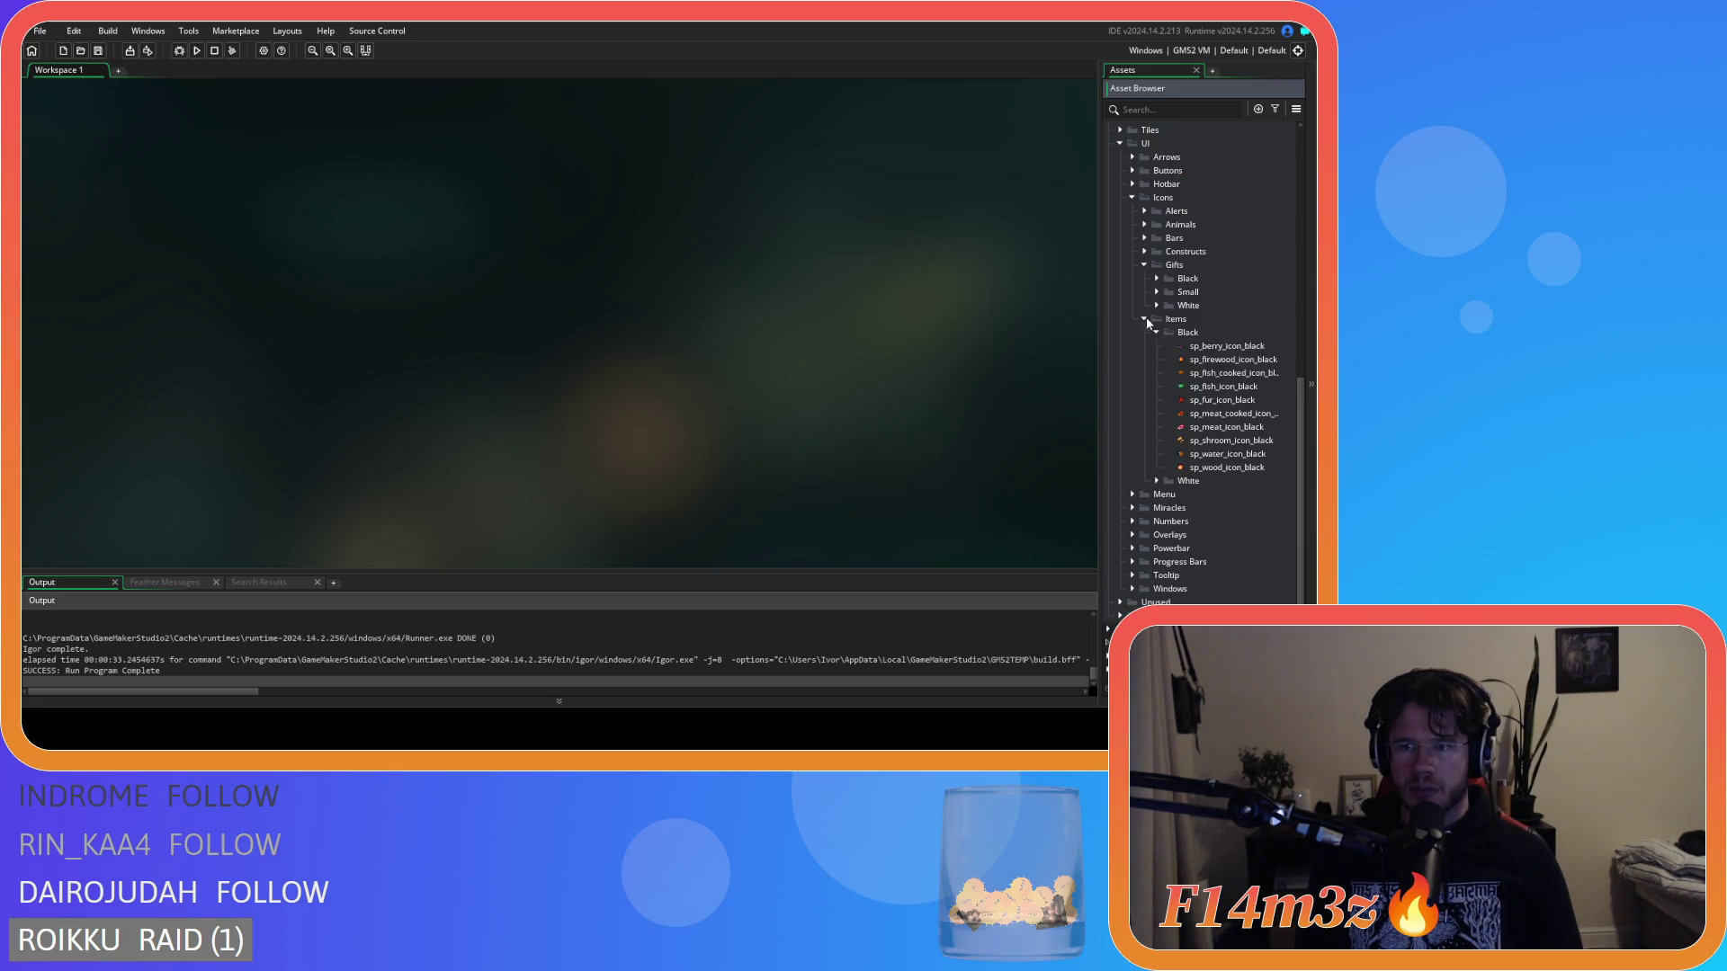
{"action": "left_click", "coordinate": [1155, 336]}
{"action": "left_click", "coordinate": [1143, 453]}
{"action": "left_click", "coordinate": [1143, 426]}
{"action": "left_click", "coordinate": [1130, 401]}
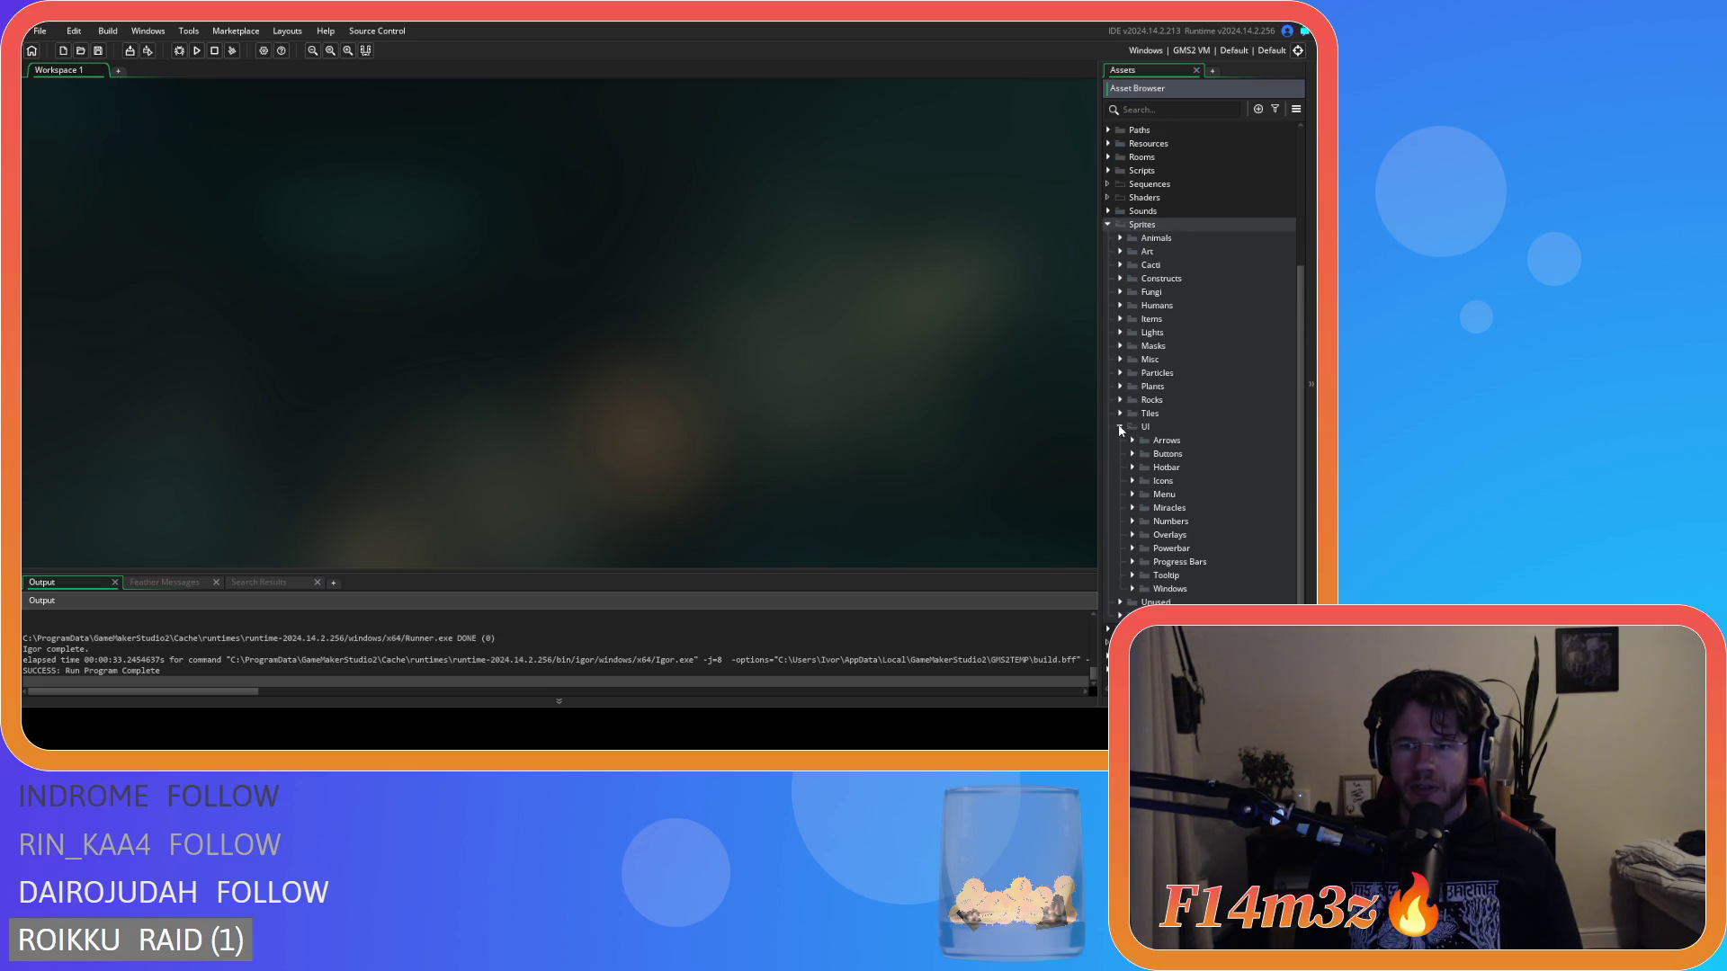
{"action": "left_click", "coordinate": [1121, 429]}
{"action": "left_click", "coordinate": [1106, 392]}
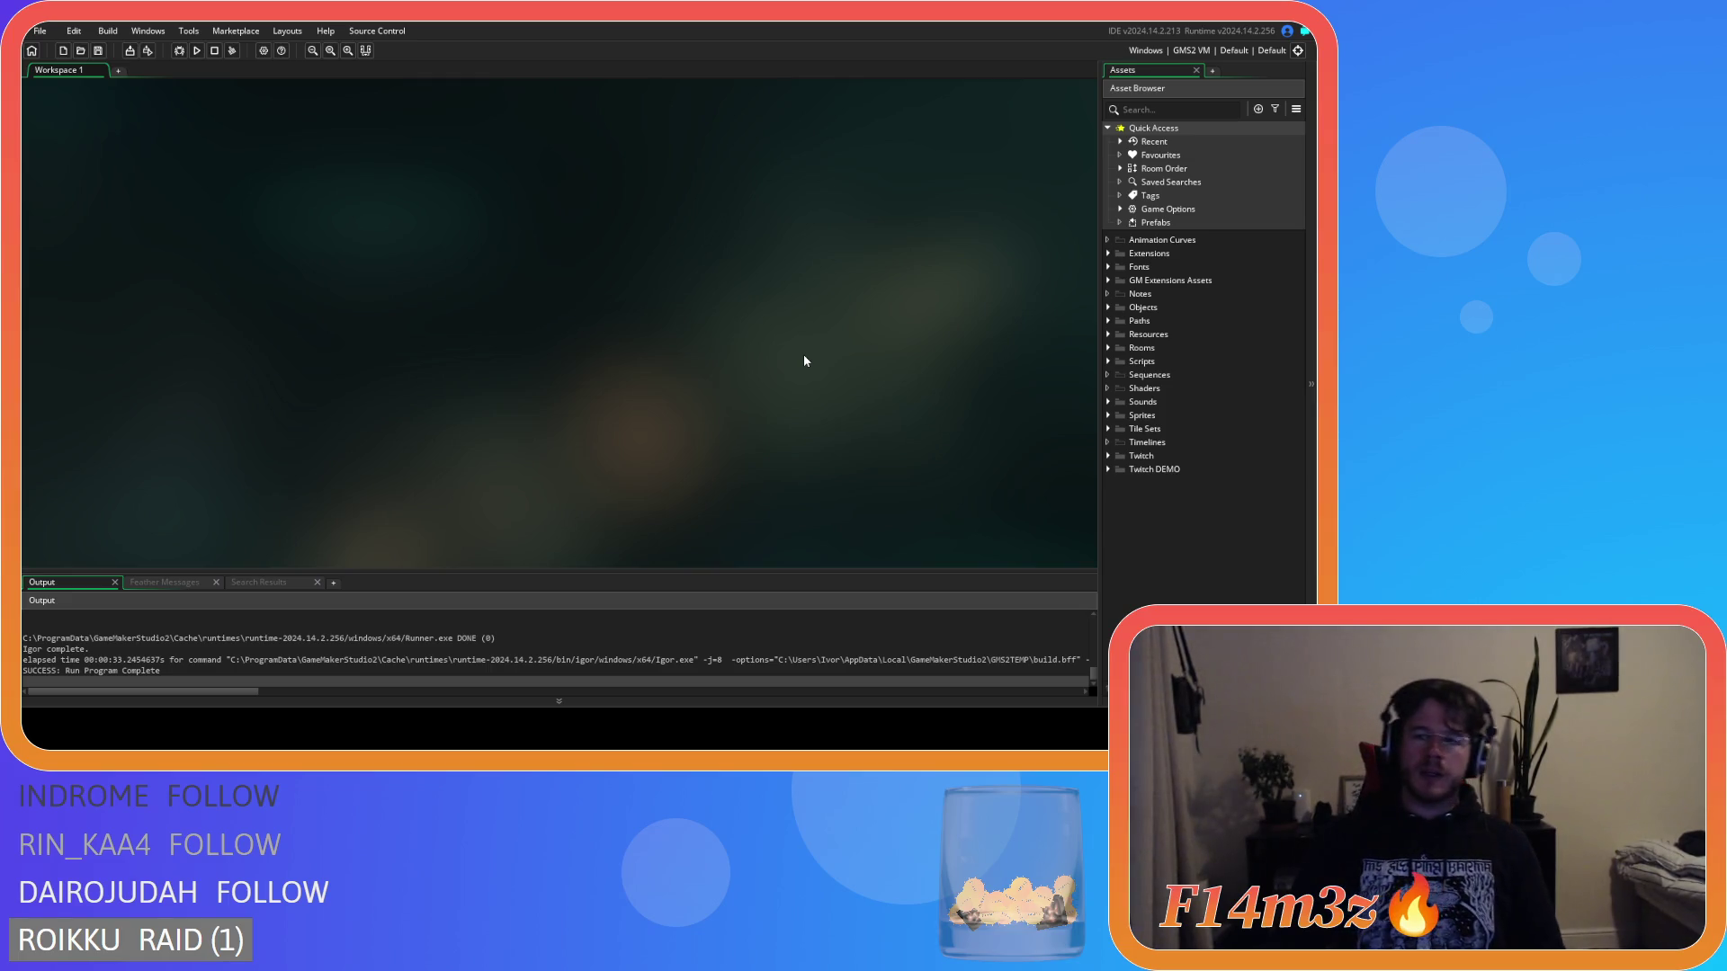
{"action": "left_click", "coordinate": [1108, 308]}
Open ob_human from Objects > Animal > Human and bring up its Draw End code.
{"action": "left_click", "coordinate": [1108, 308]}
{"action": "left_click", "coordinate": [1108, 307]}
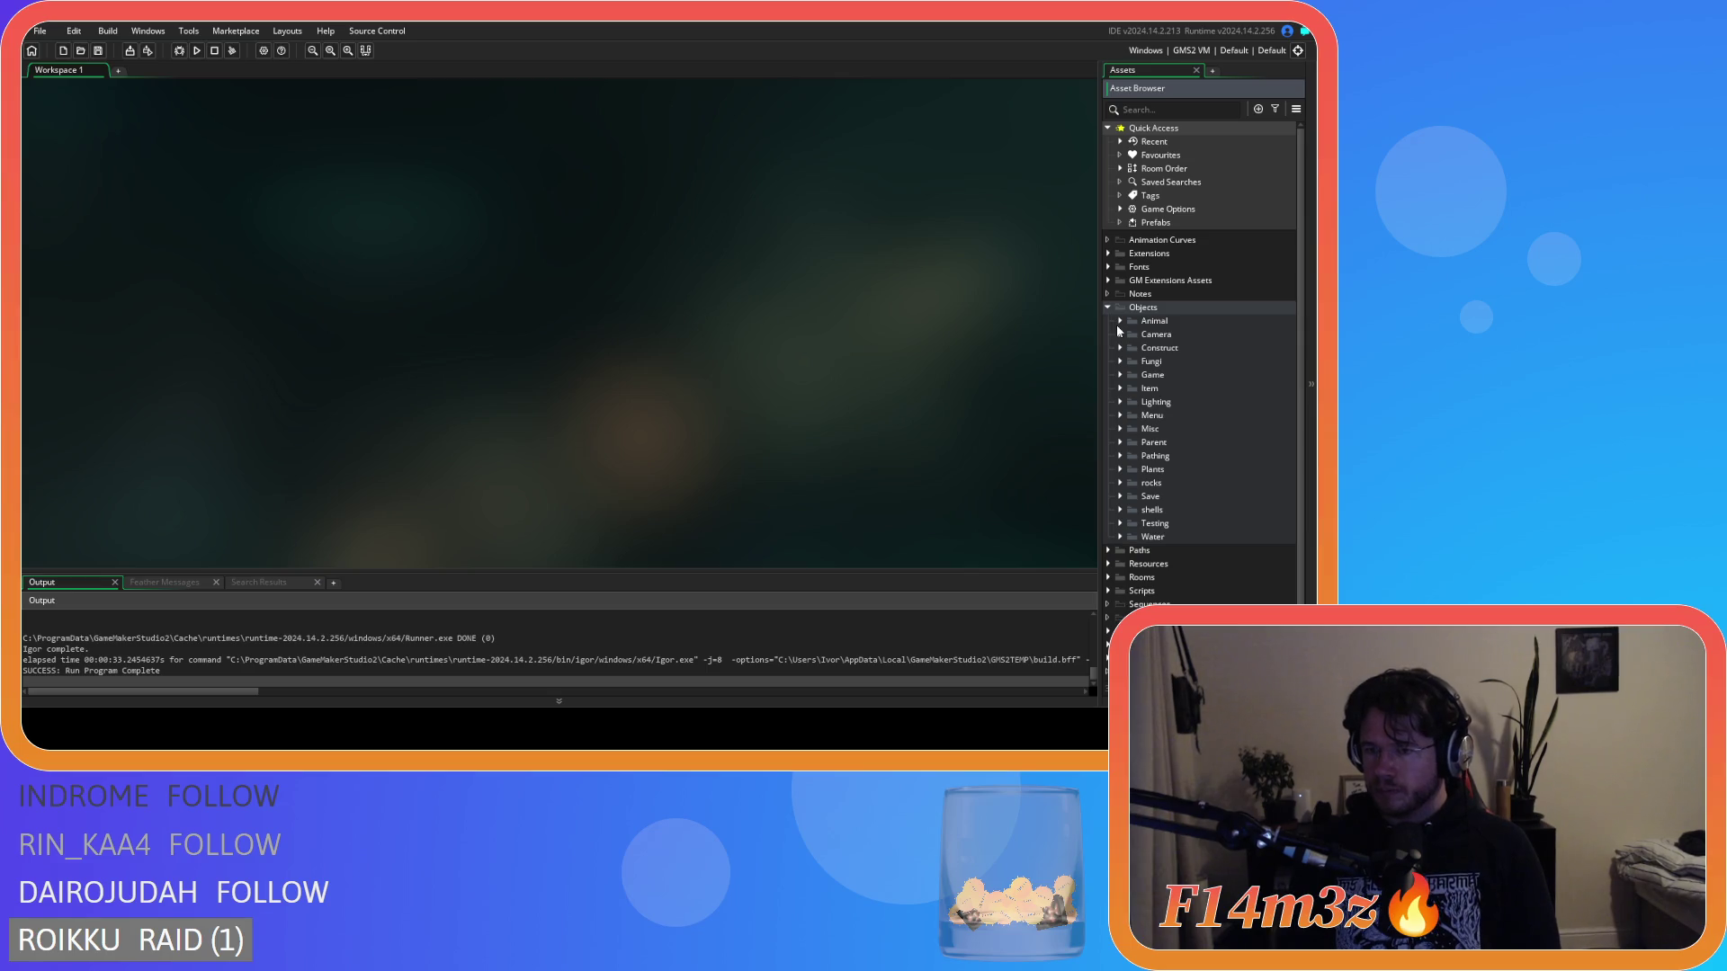
{"action": "left_click", "coordinate": [1120, 321]}
{"action": "left_click", "coordinate": [1131, 336]}
{"action": "double_click", "coordinate": [1184, 348]}
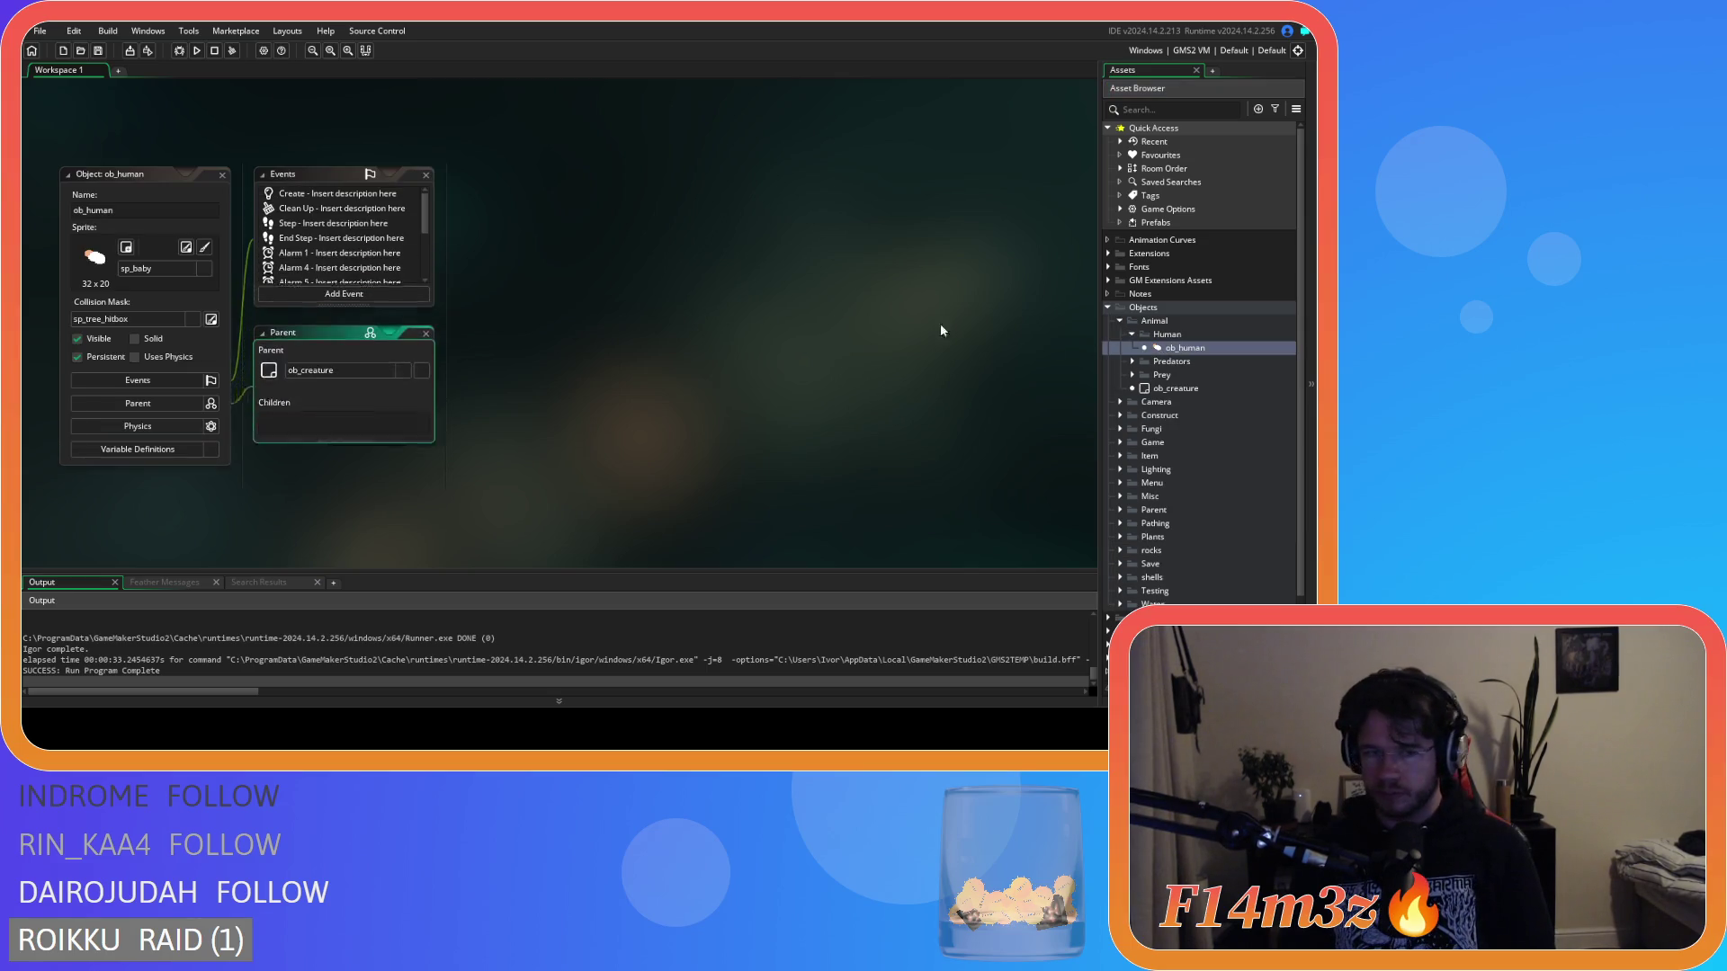
{"action": "double_click", "coordinate": [343, 333]}
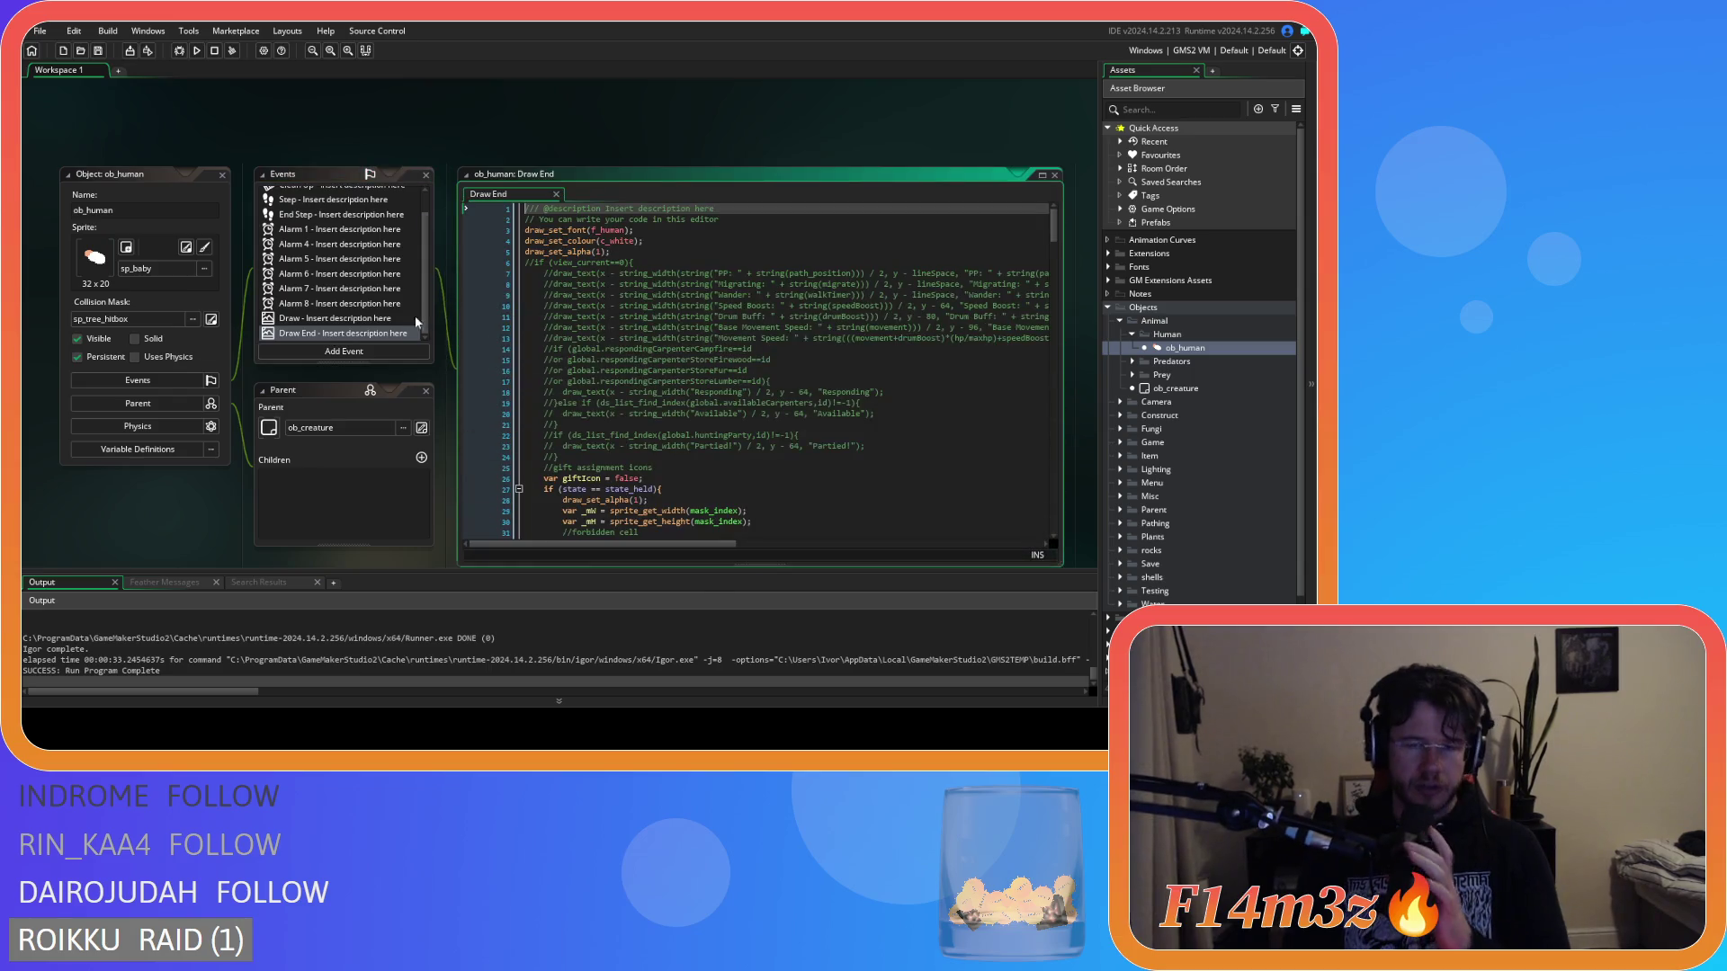
Insert a blank line after lineSpace += 32 in the Draw End code.
{"action": "mouse_move", "coordinate": [1053, 227]}
{"action": "left_mouse_down"}
{"action": "mouse_move", "coordinate": [1060, 345]}
{"action": "mouse_move", "coordinate": [1046, 292]}
{"action": "left_mouse_up"}
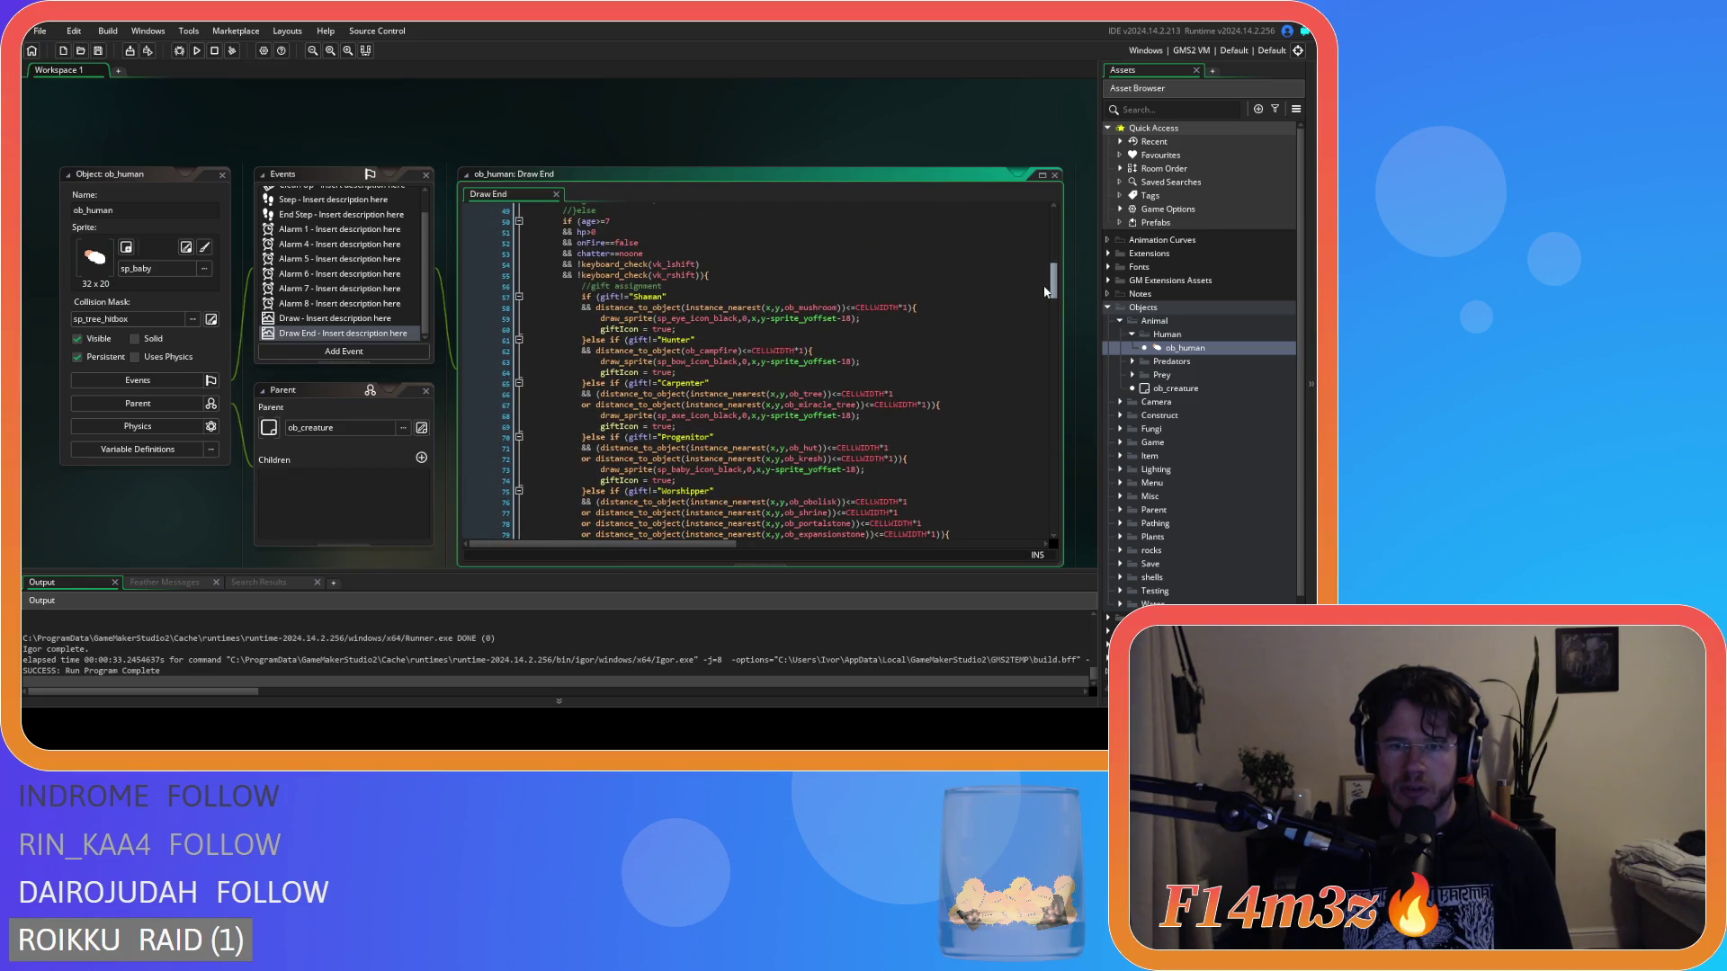
{"action": "left_click", "coordinate": [967, 334]}
{"action": "left_click_drag", "start_coordinate": [1050, 282], "coordinate": [1050, 450]}
{"action": "left_click", "coordinate": [853, 383]}
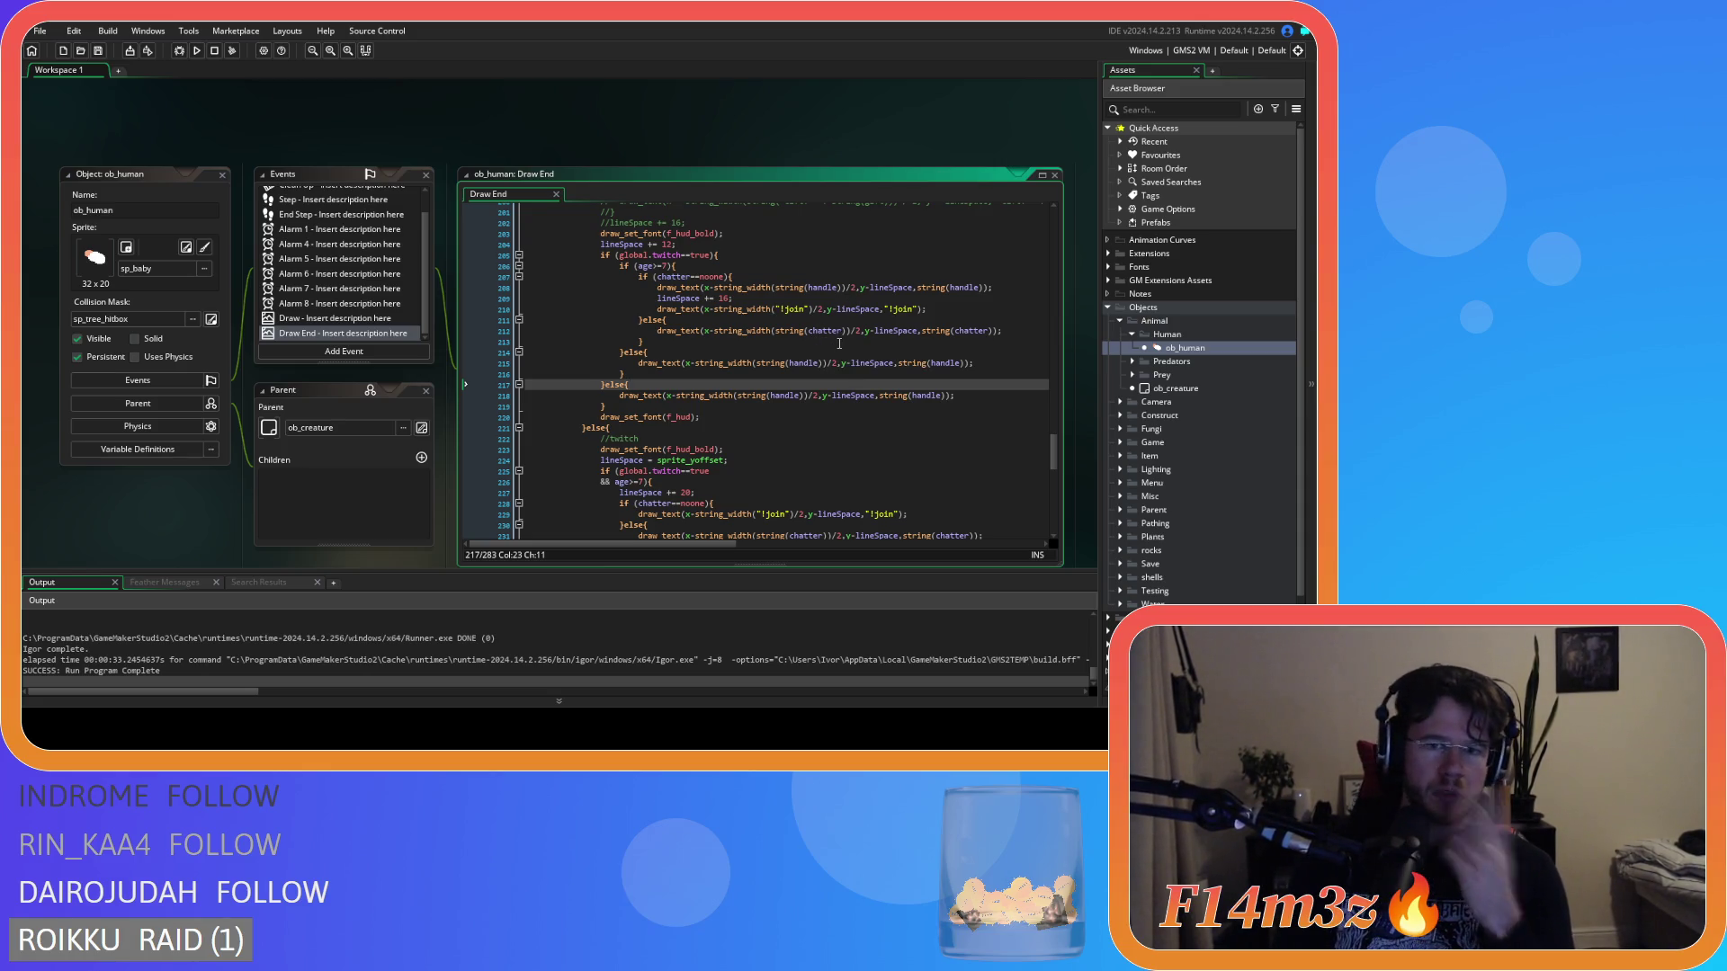
{"action": "left_click", "coordinate": [746, 264]}
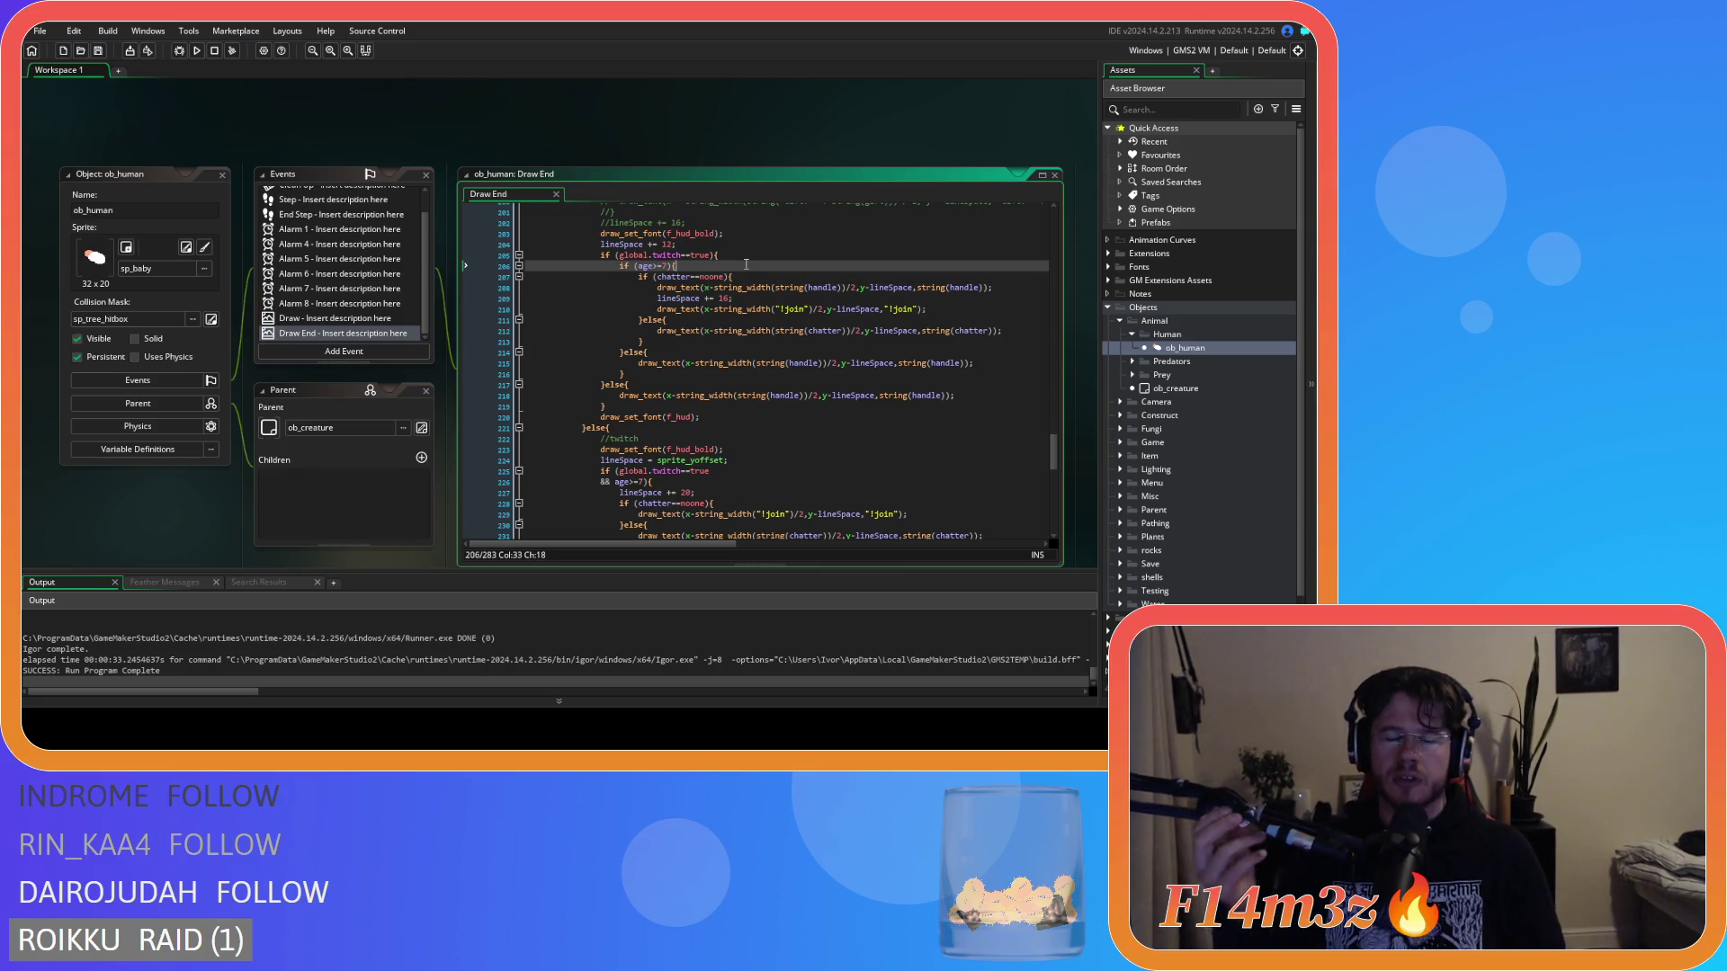
{"action": "left_click", "coordinate": [748, 253]}
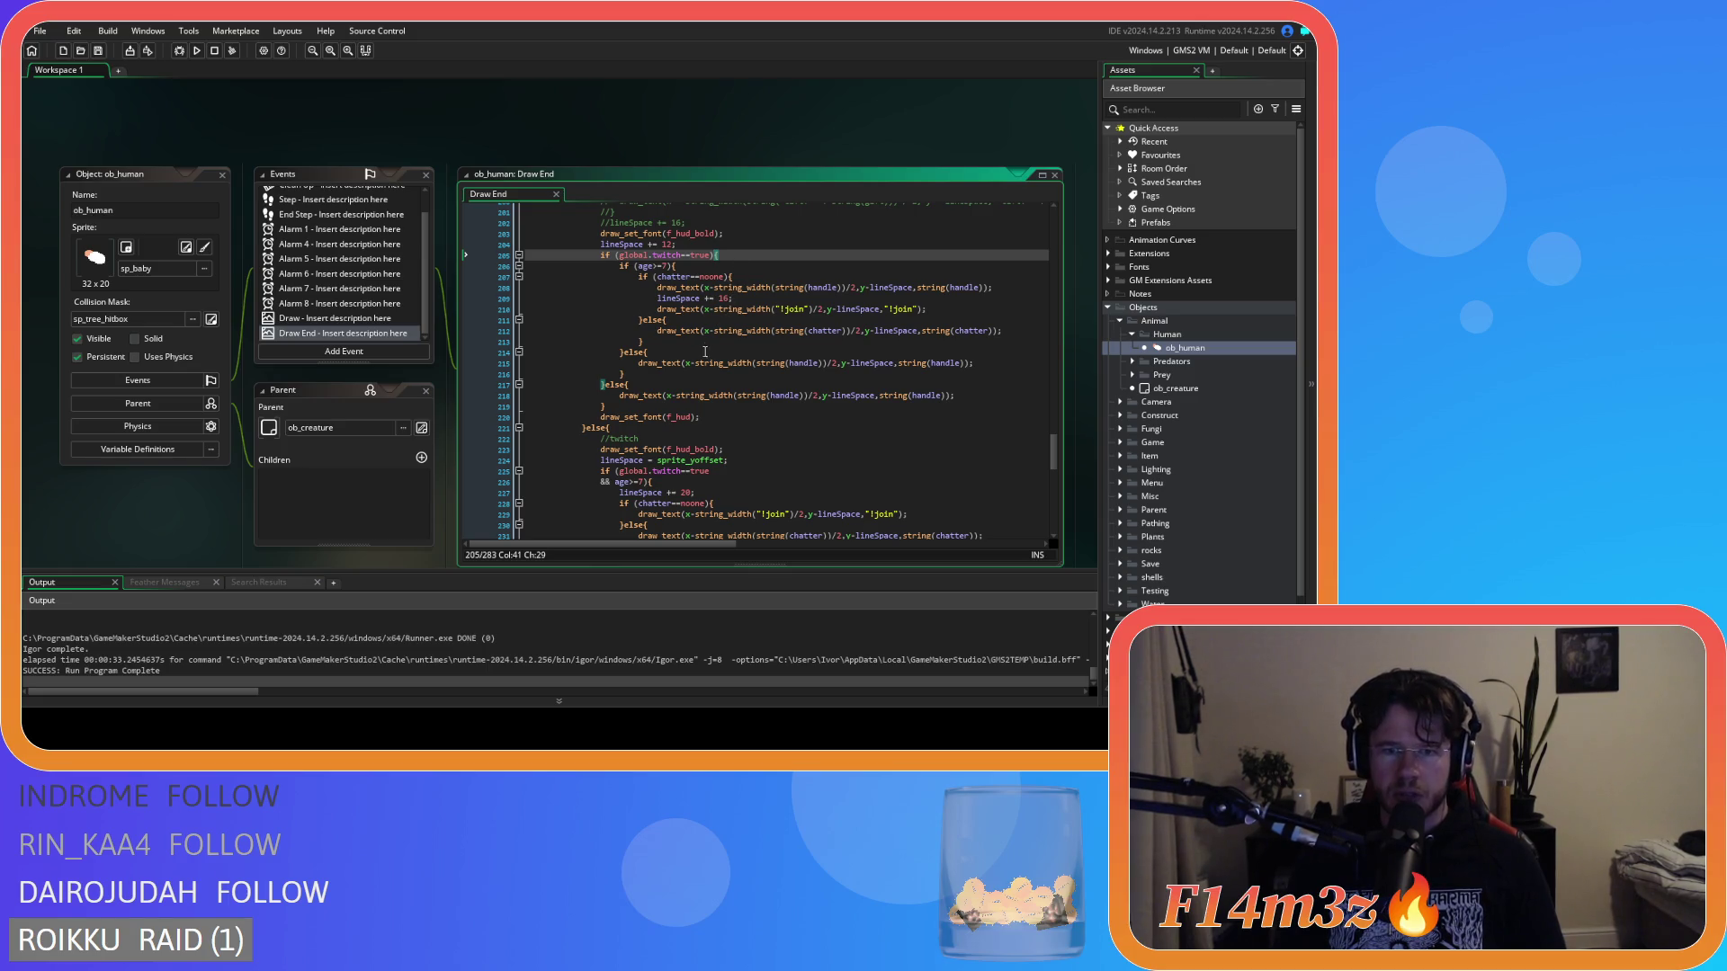
{"action": "left_click", "coordinate": [720, 416]}
{"action": "left_click", "coordinate": [757, 245]}
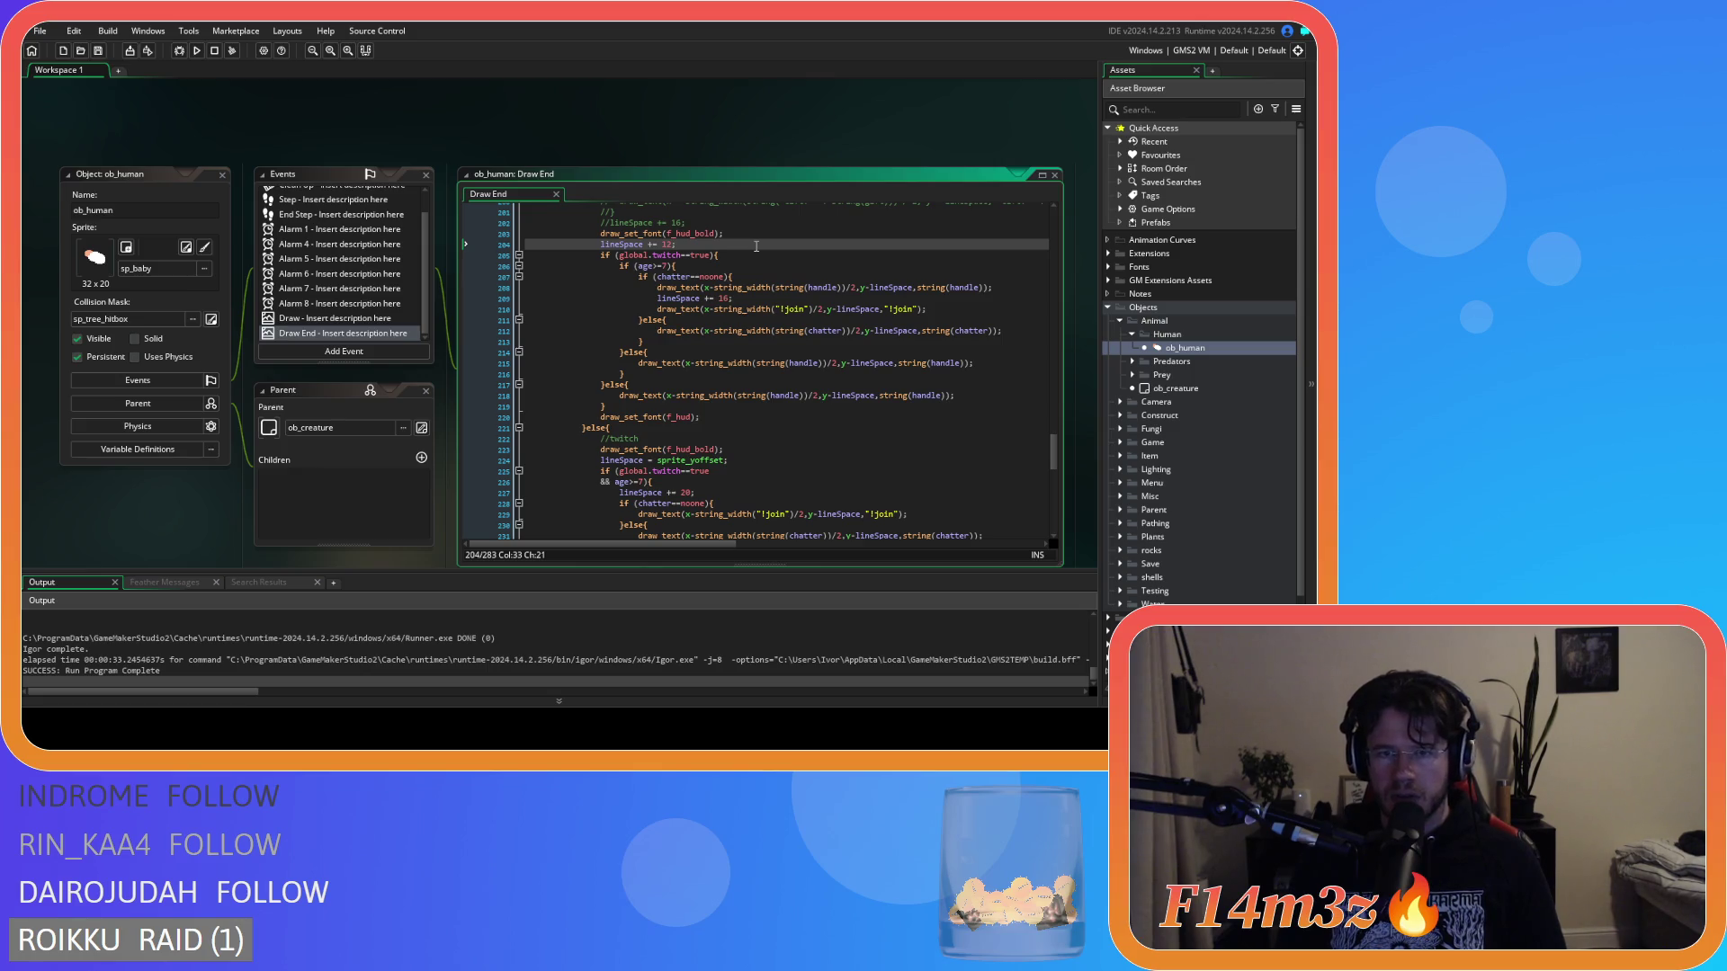
{"action": "key", "text": "Return"}
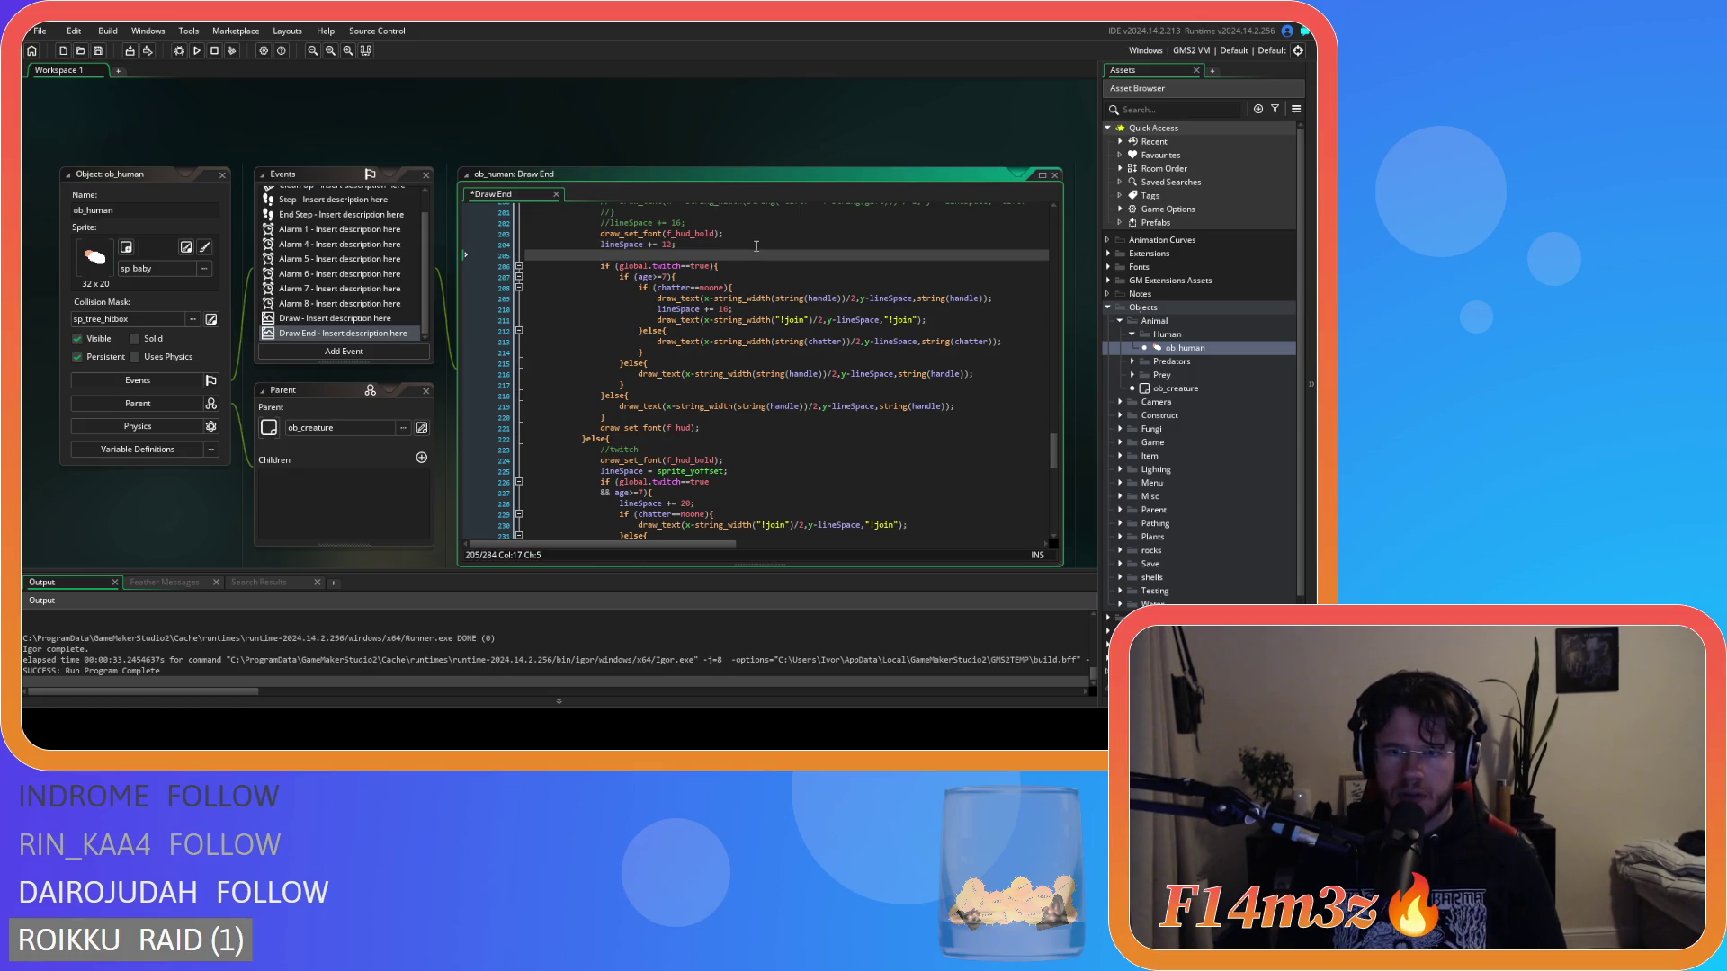
Expand Sprites > UI > Icons > Gifts > Small in the Asset Browser.
{"action": "scroll", "coordinate": [1259, 581], "scroll_direction": "down", "scroll_amount": 2}
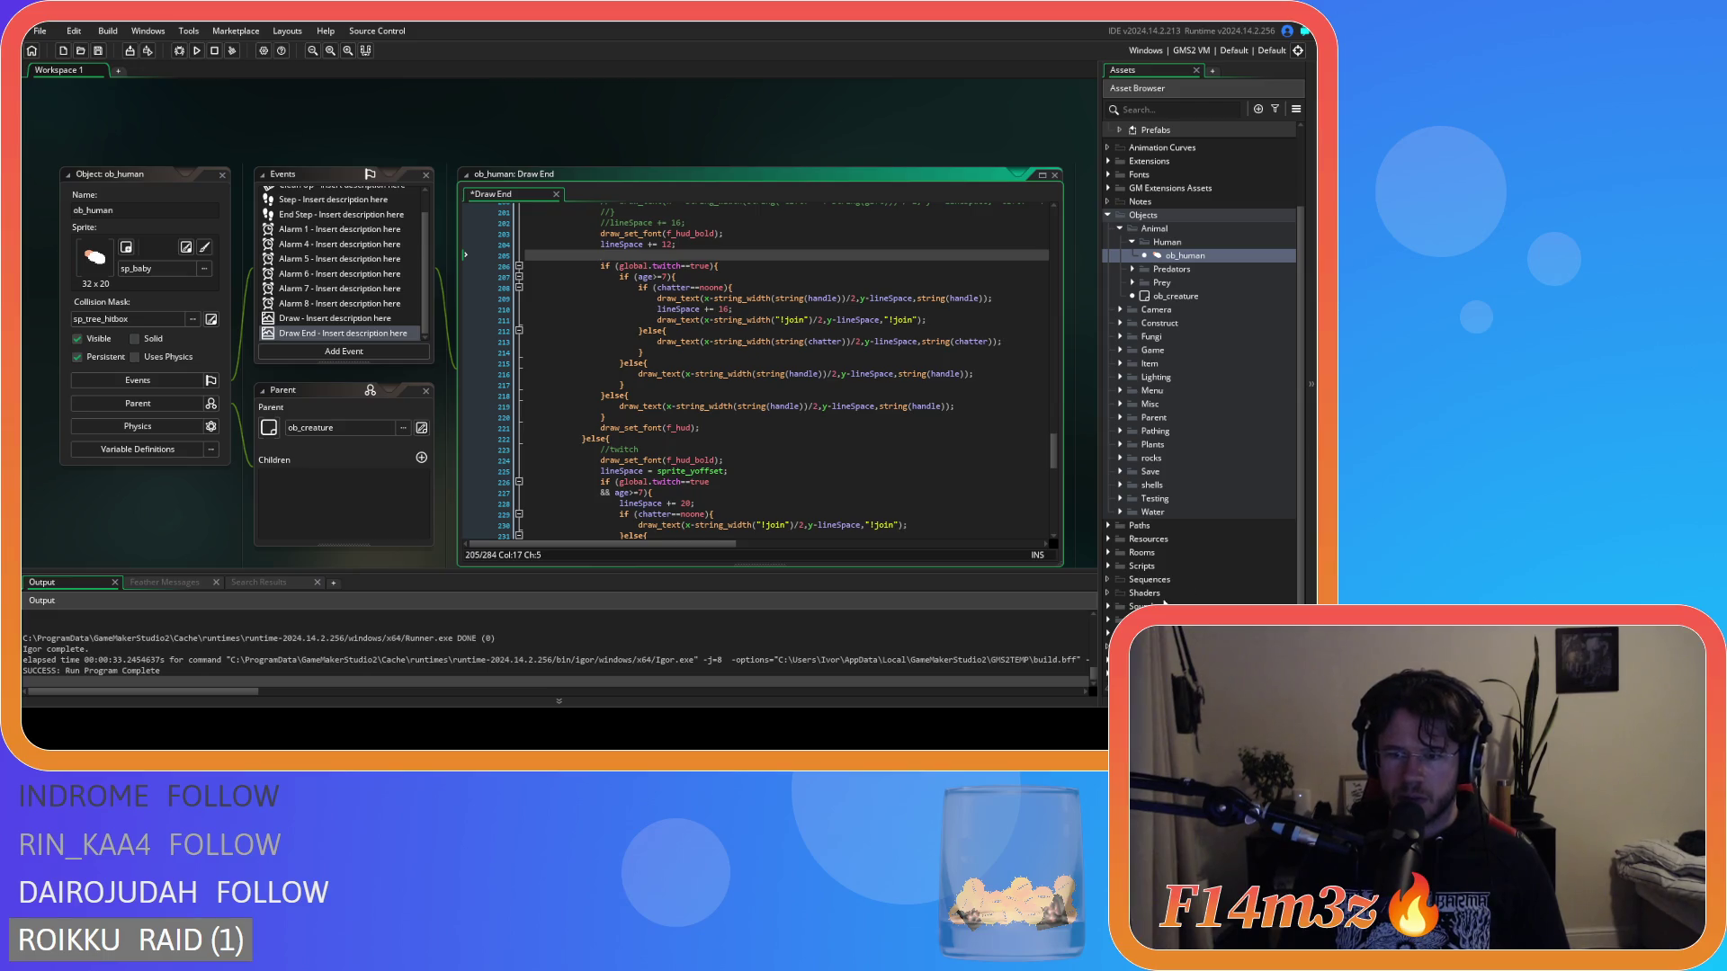
{"action": "left_click", "coordinate": [1109, 567]}
{"action": "scroll", "coordinate": [1113, 576], "scroll_direction": "down", "scroll_amount": 5}
{"action": "scroll", "coordinate": [1114, 576], "scroll_direction": "down", "scroll_amount": 2}
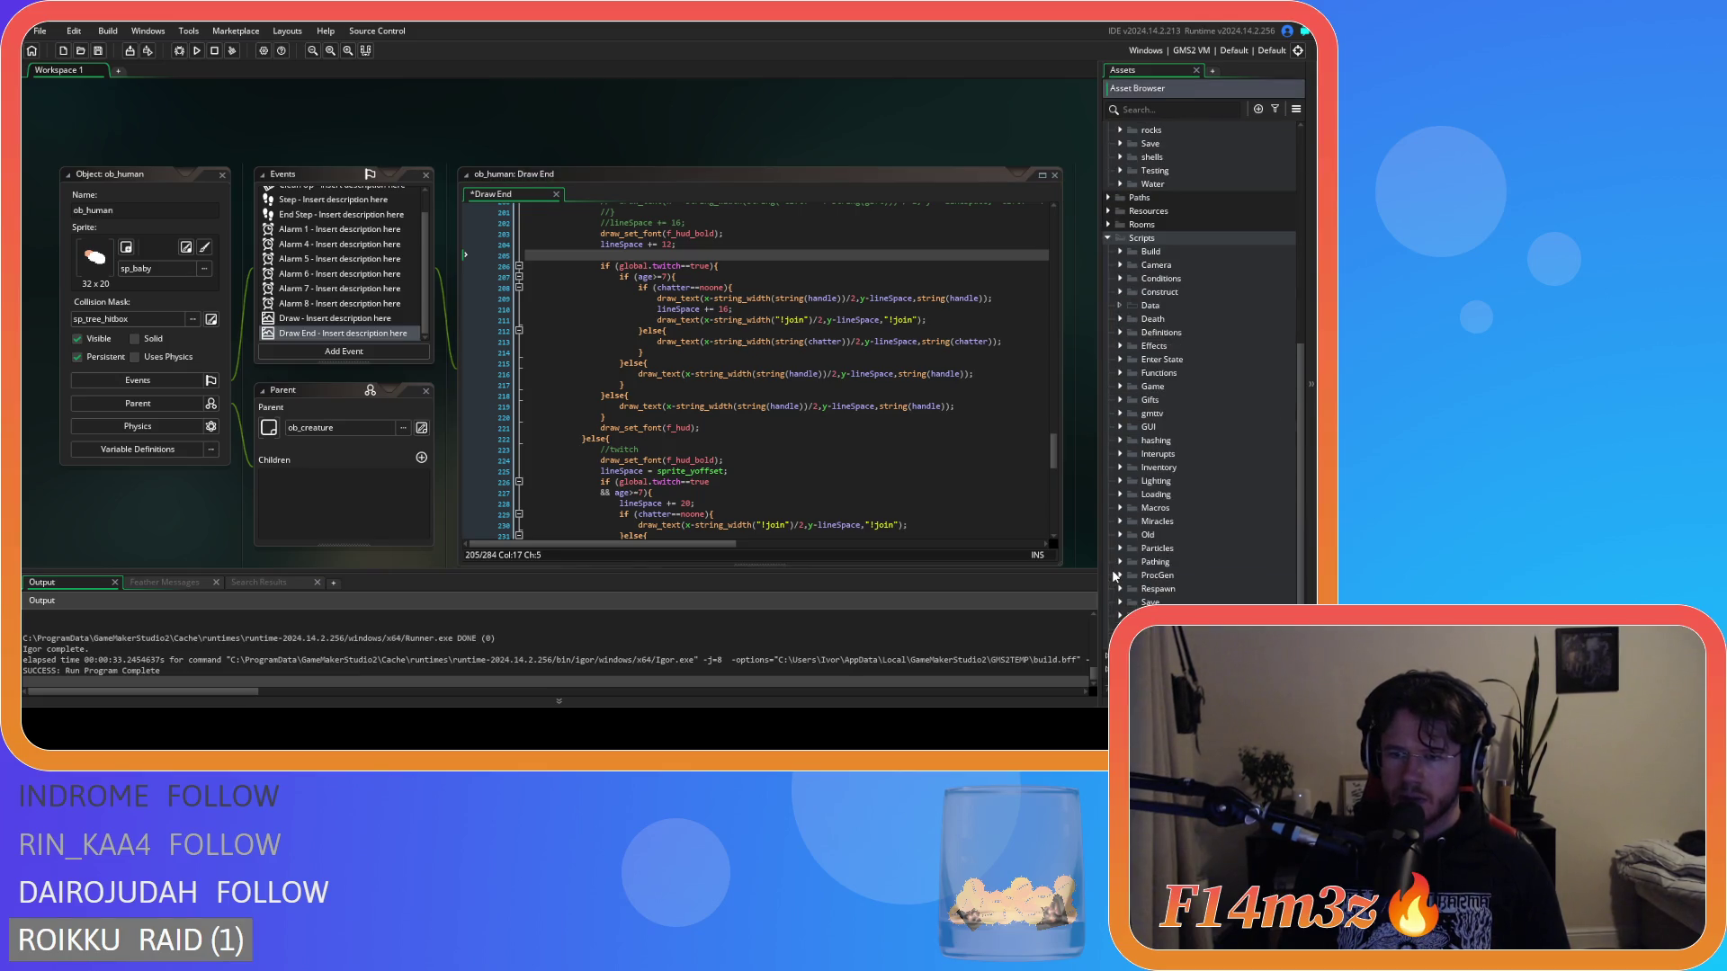
{"action": "scroll", "coordinate": [1110, 243], "scroll_direction": "up", "scroll_amount": 8}
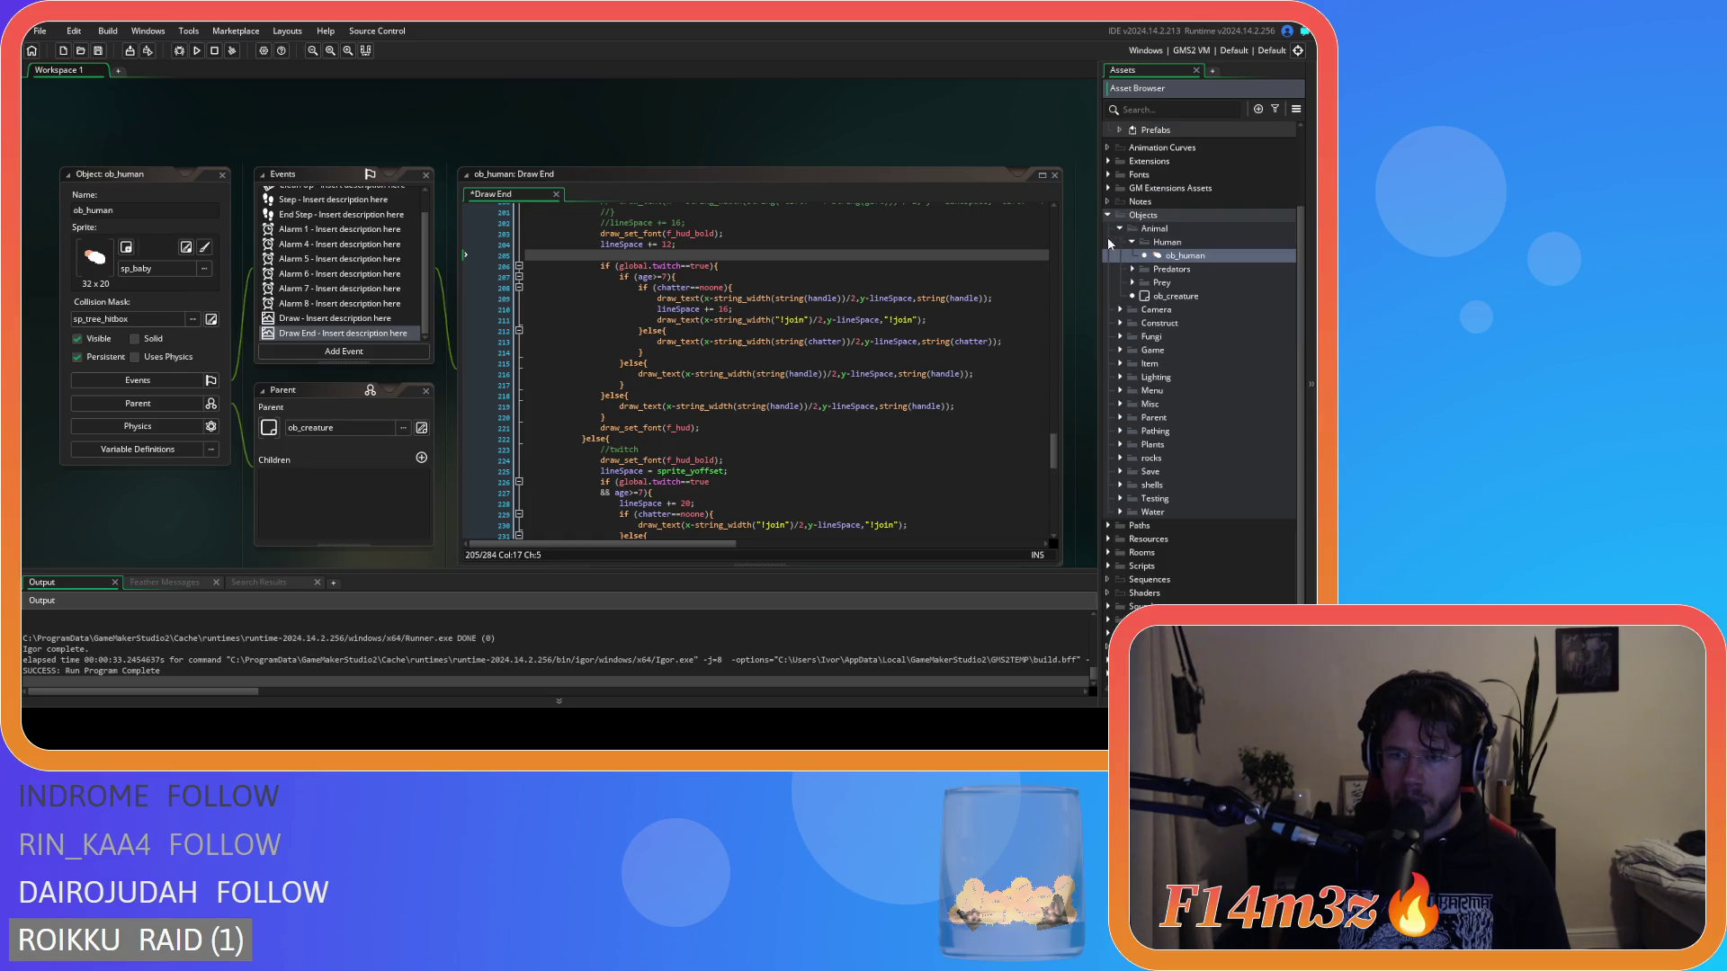
{"action": "left_click", "coordinate": [1108, 623]}
{"action": "scroll", "coordinate": [1169, 576], "scroll_direction": "down", "scroll_amount": 6}
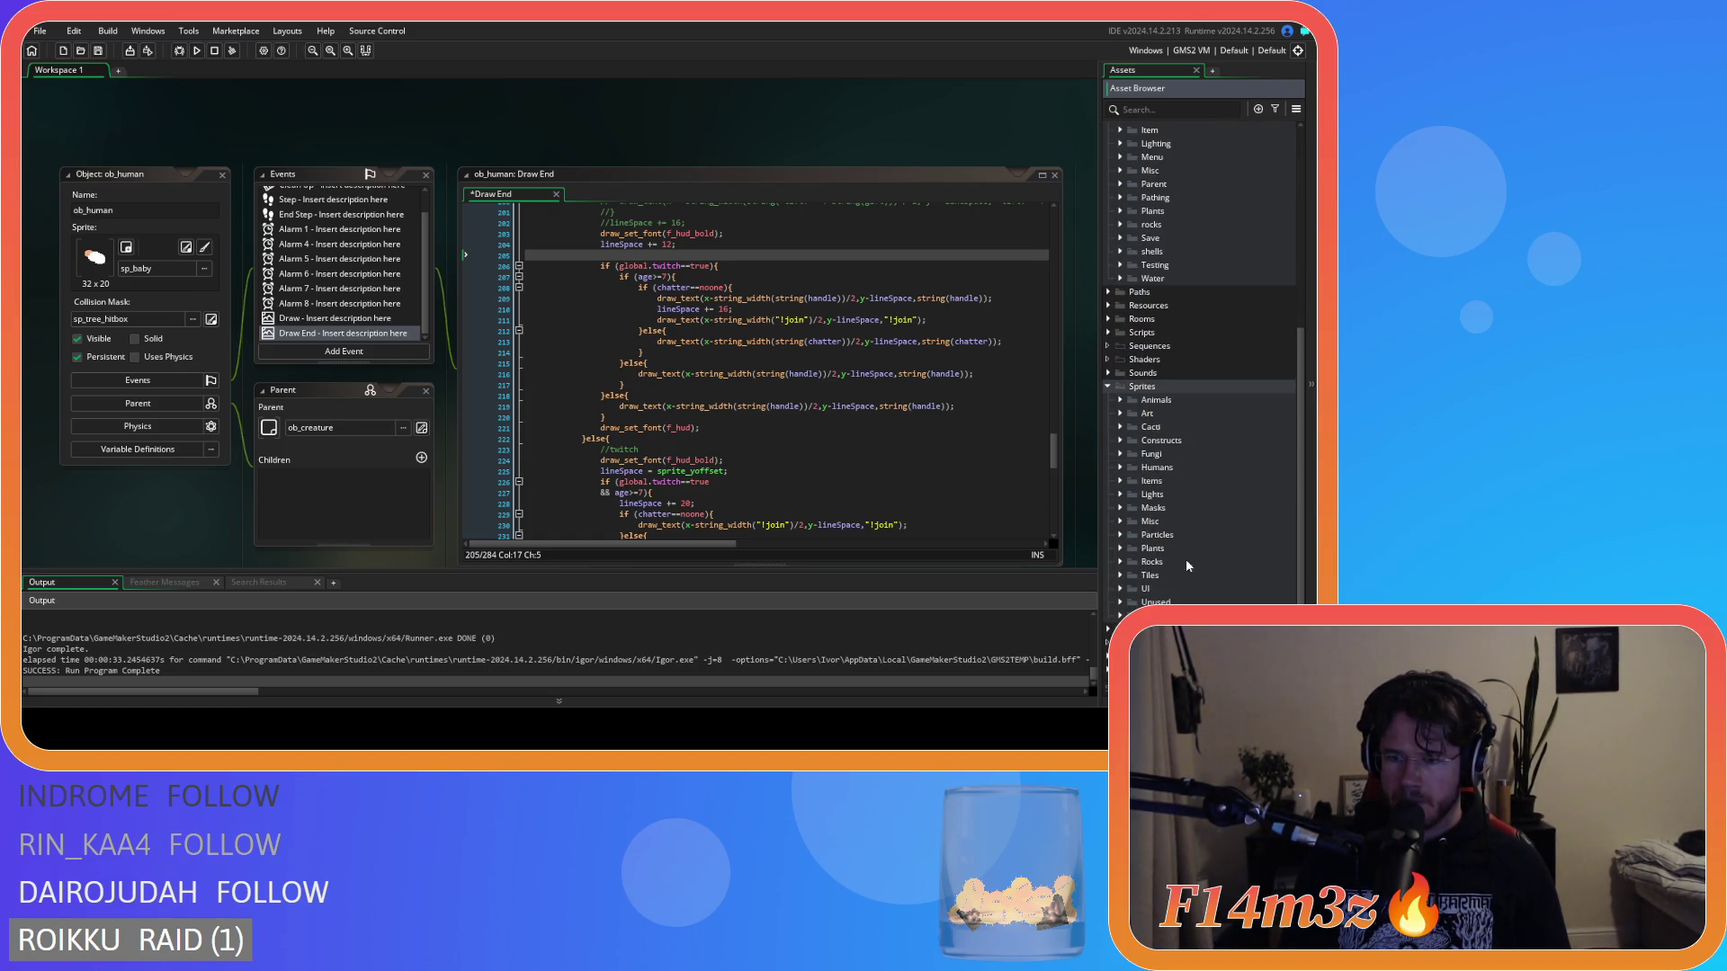
{"action": "left_click", "coordinate": [1120, 588]}
{"action": "scroll", "coordinate": [1158, 576], "scroll_direction": "down", "scroll_amount": 4}
{"action": "left_click", "coordinate": [1132, 482]}
{"action": "left_click", "coordinate": [1139, 549]}
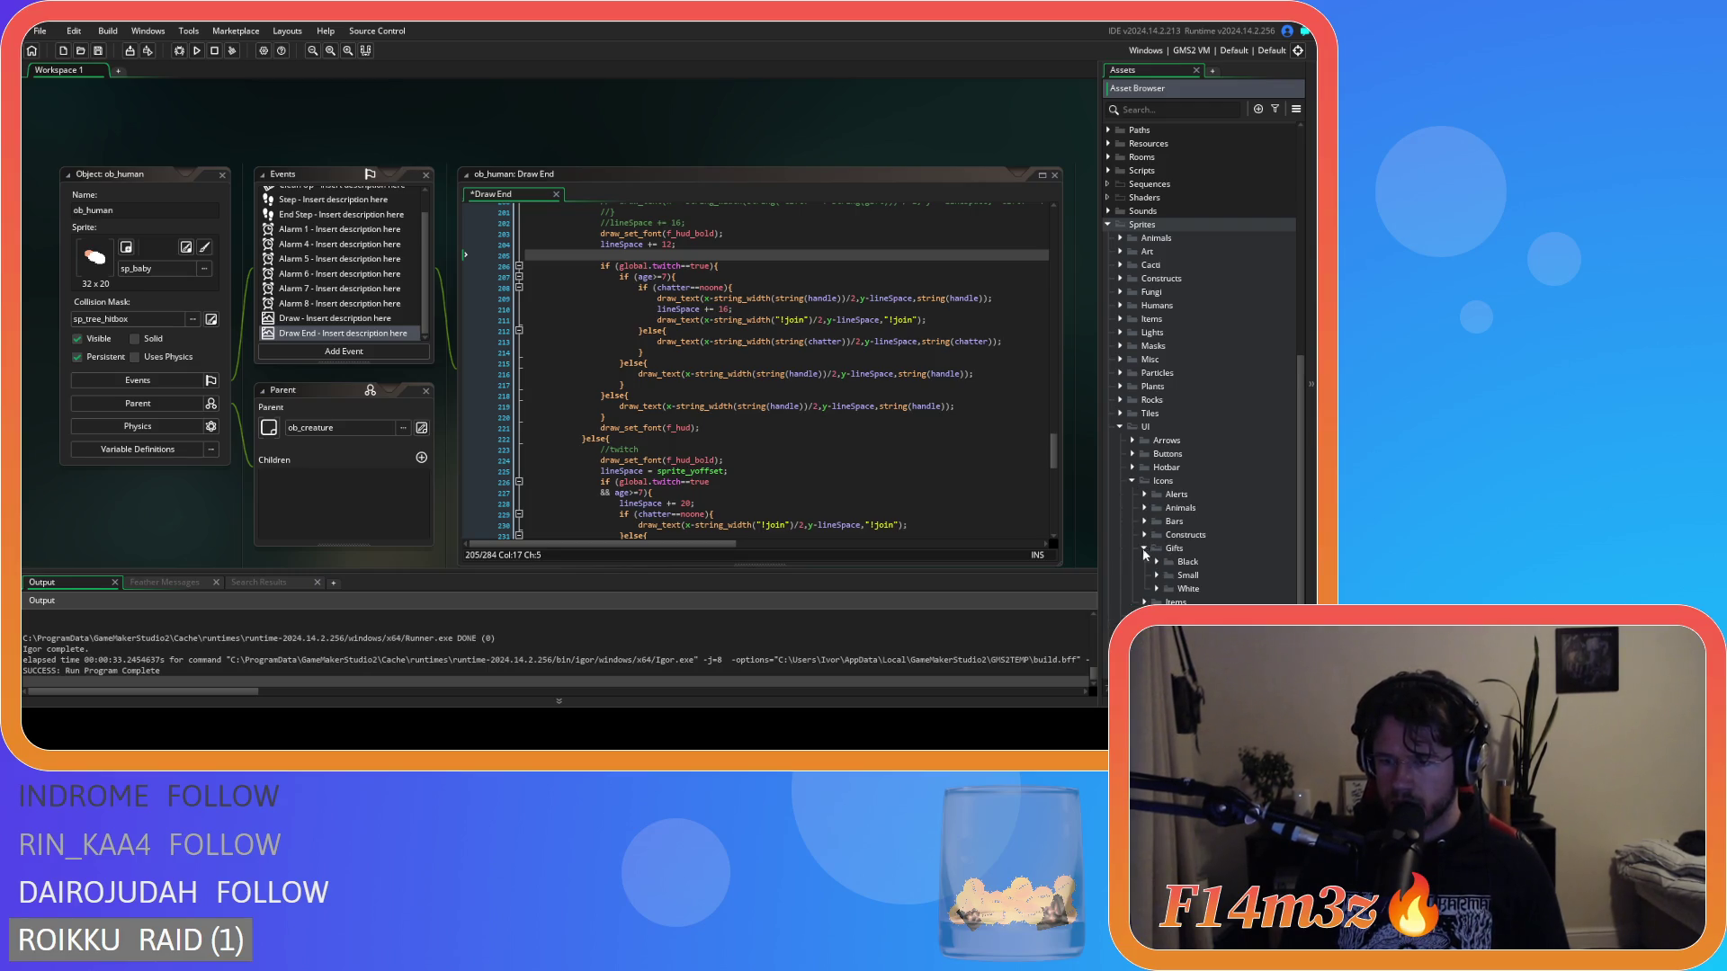
{"action": "left_click", "coordinate": [1156, 575]}
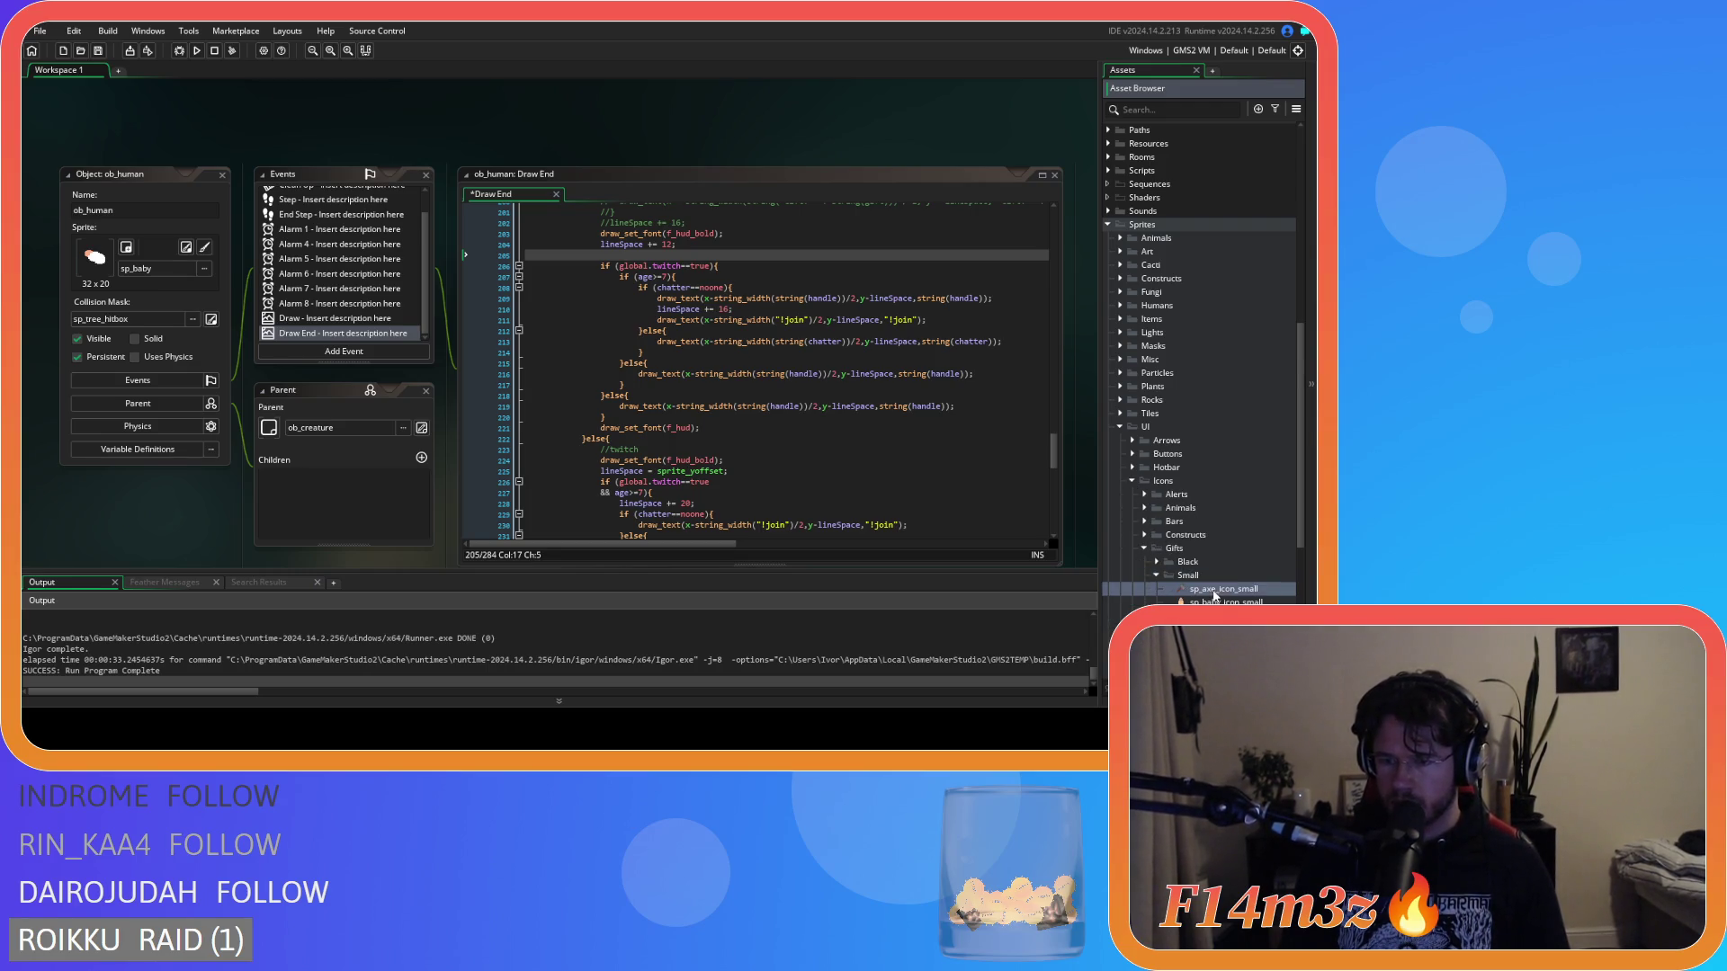
Set the origin of sp_axe_icon_small, sp_baby_icon_small and sp_basket_icon_small to Top Left.
{"action": "double_click", "coordinate": [1219, 588]}
{"action": "left_click", "coordinate": [711, 146]}
{"action": "left_click", "coordinate": [722, 161]}
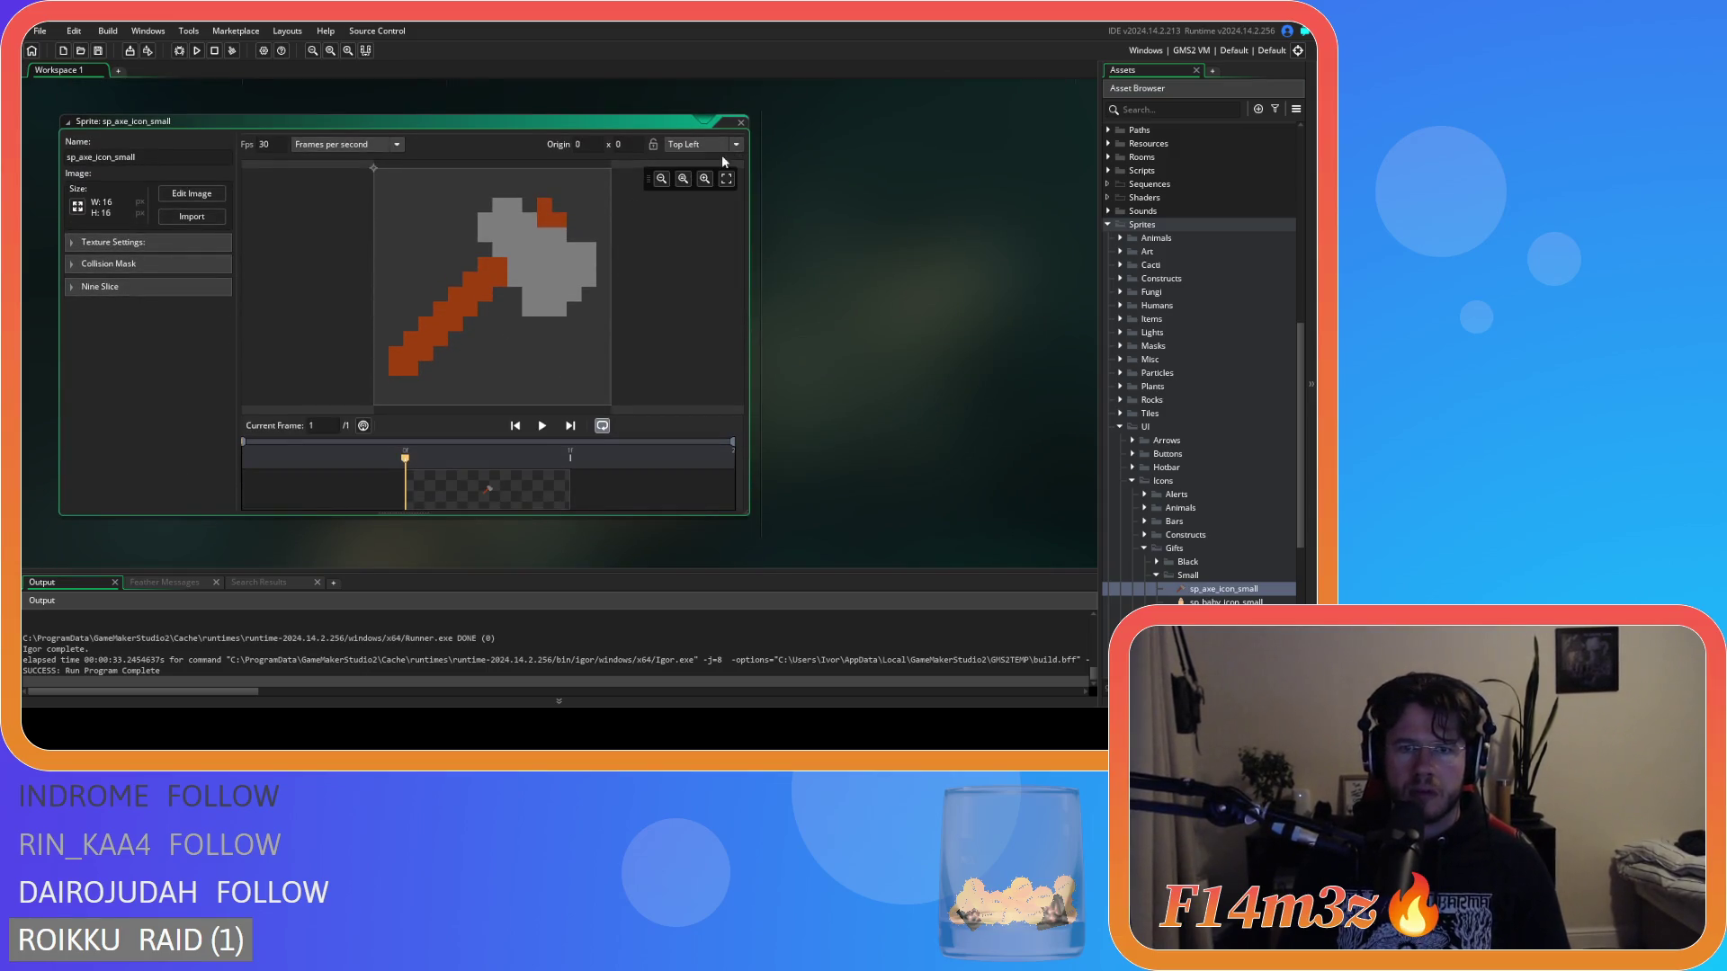
{"action": "double_click", "coordinate": [1125, 601]}
{"action": "left_click", "coordinate": [698, 145]}
{"action": "double_click", "coordinate": [1223, 615]}
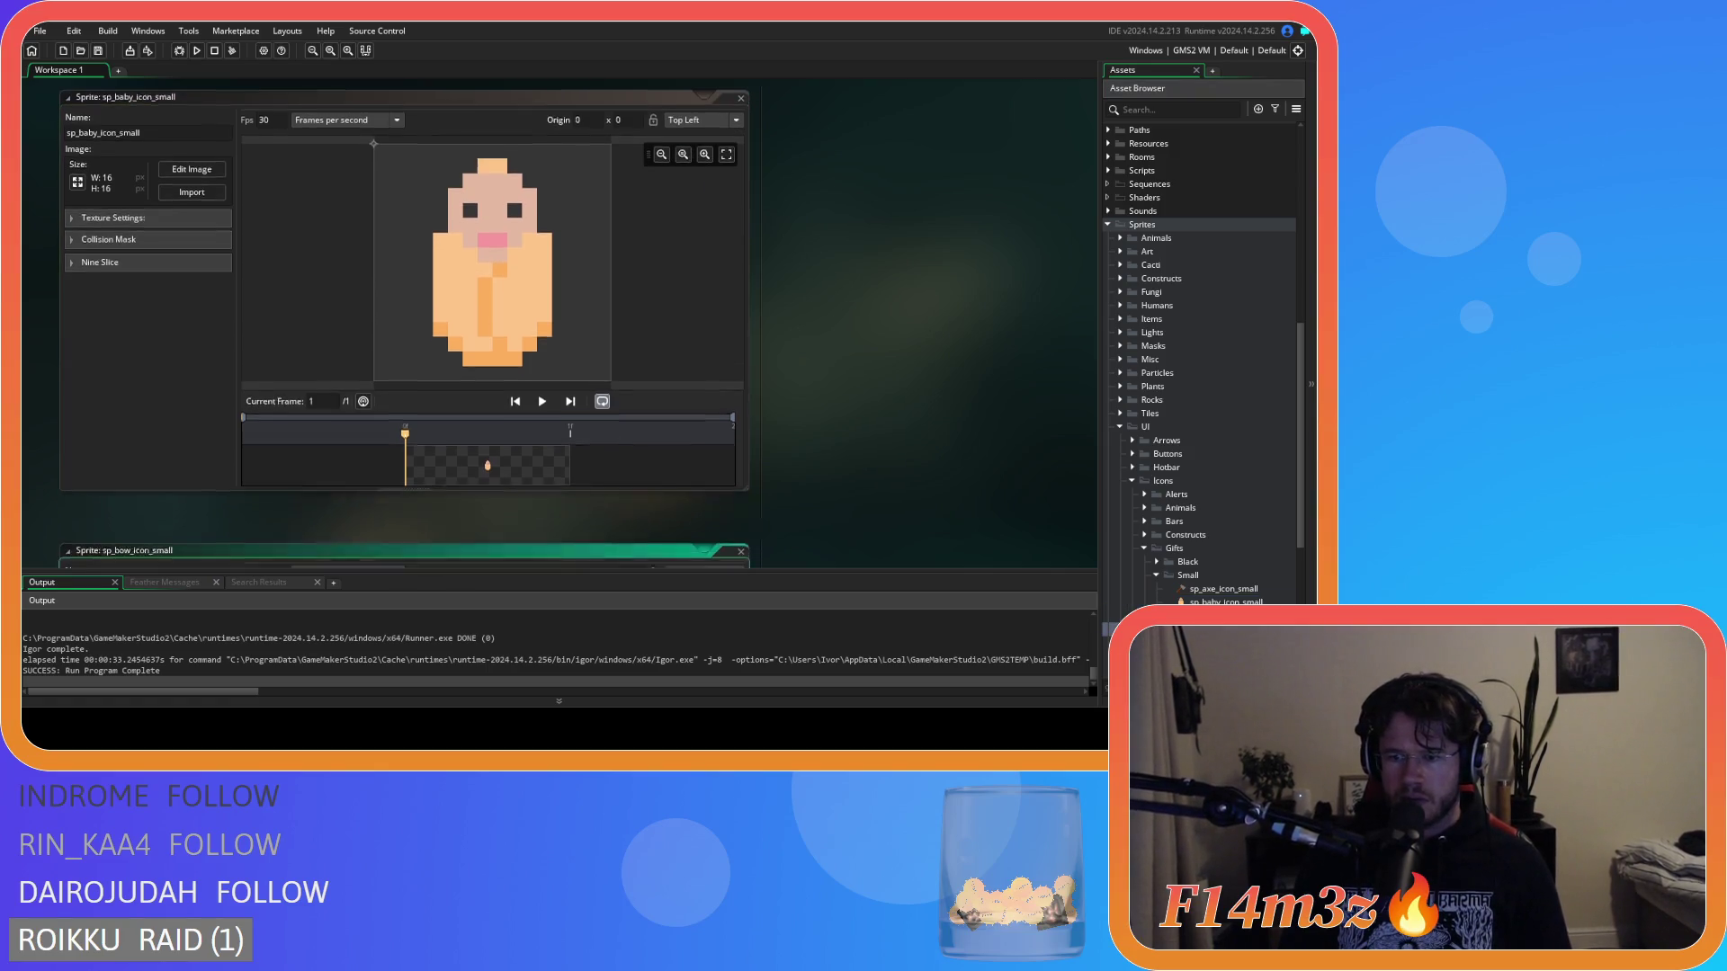
{"action": "double_click", "coordinate": [1223, 616]}
{"action": "left_click", "coordinate": [700, 145]}
{"action": "left_click", "coordinate": [695, 166]}
Set the origin of sp_bow_icon_small, sp_dead_icon_small and sp_drum_icon_small to Top Left.
{"action": "double_click", "coordinate": [1224, 628]}
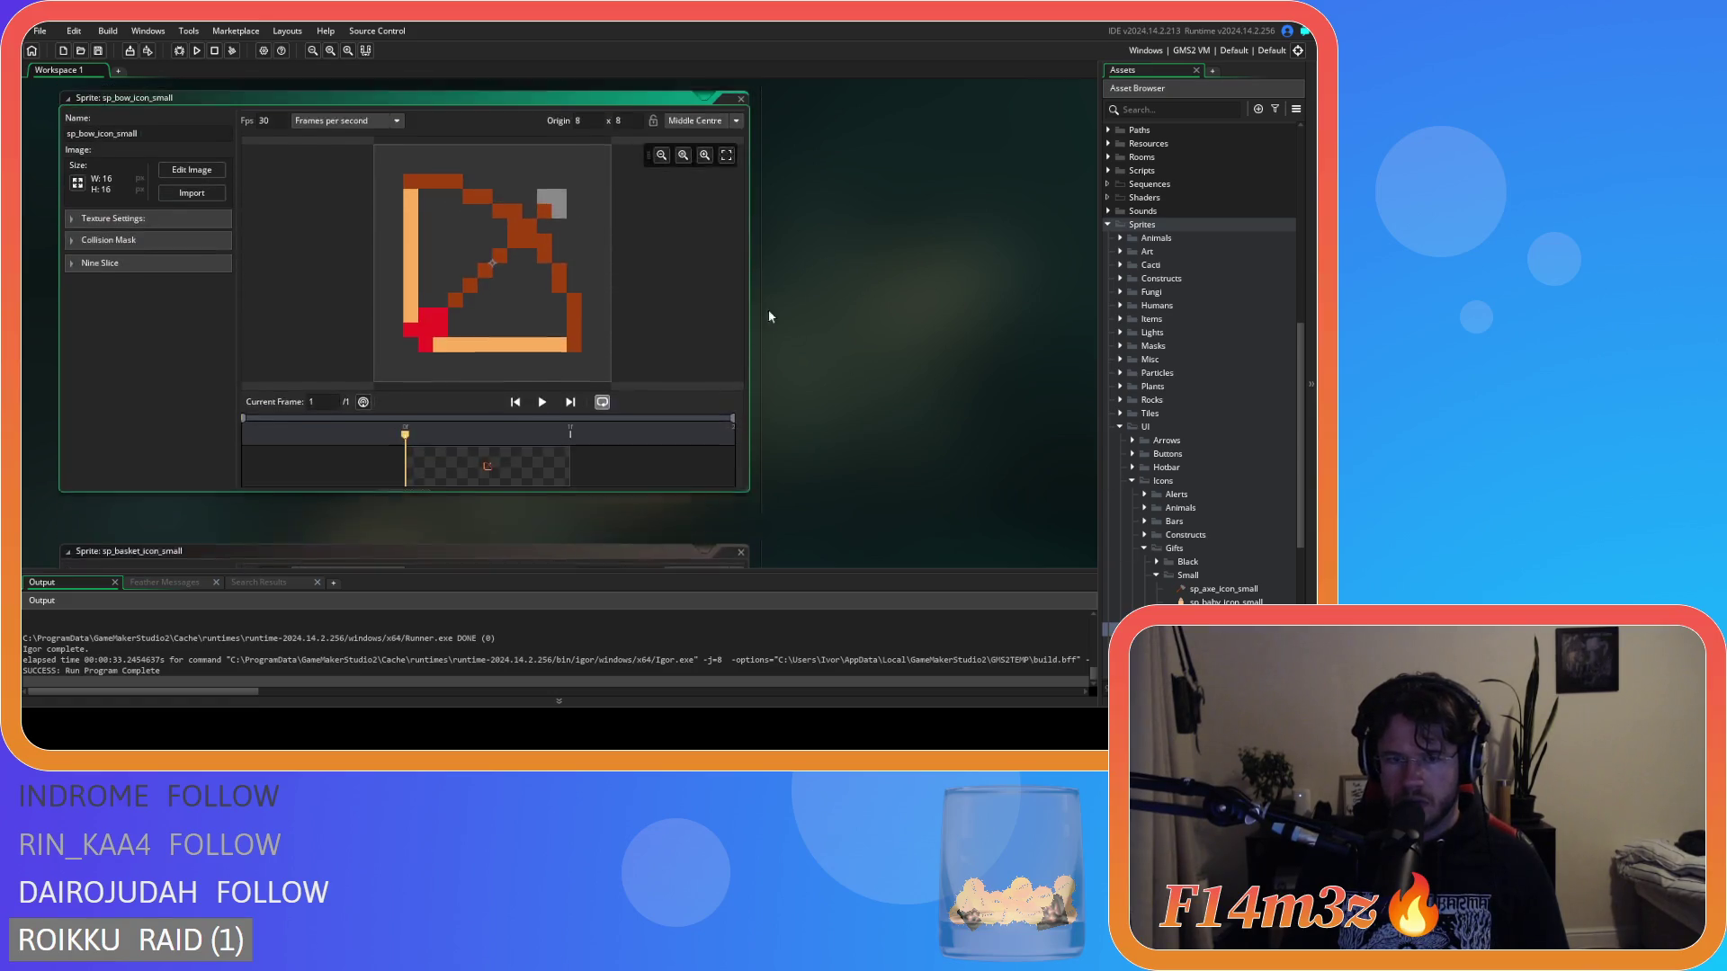
{"action": "left_click", "coordinate": [680, 145]}
{"action": "left_click", "coordinate": [678, 160]}
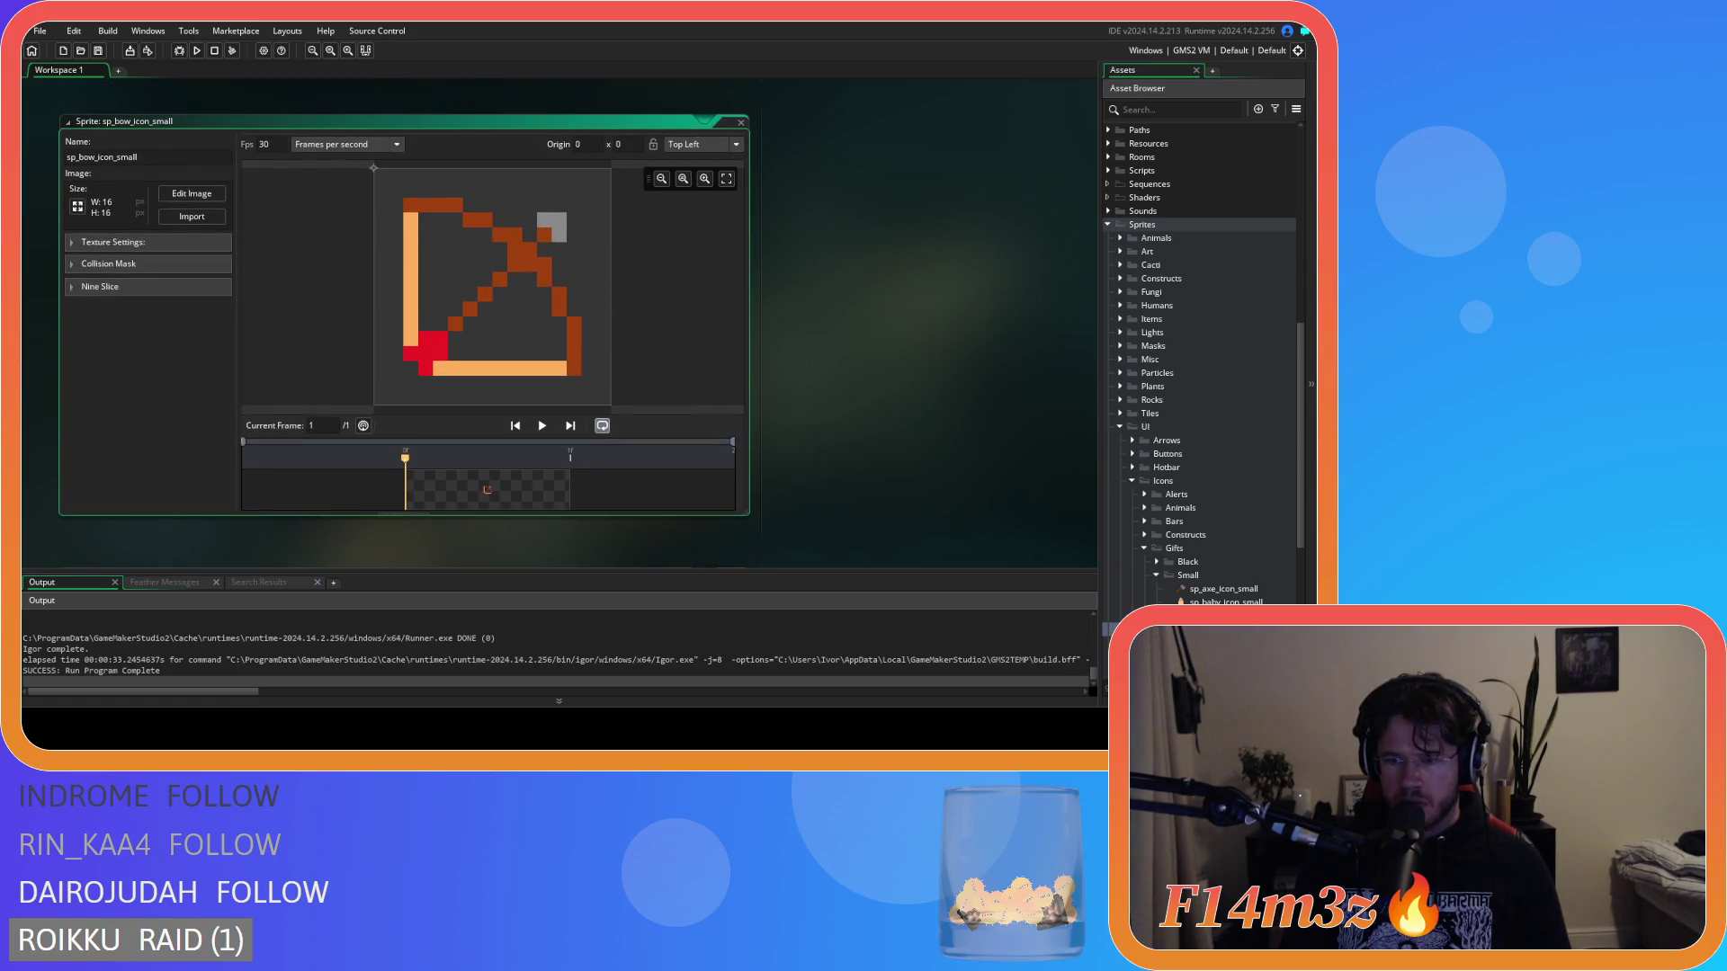
{"action": "double_click", "coordinate": [1223, 642]}
{"action": "left_click", "coordinate": [688, 145]}
{"action": "left_click", "coordinate": [672, 165]}
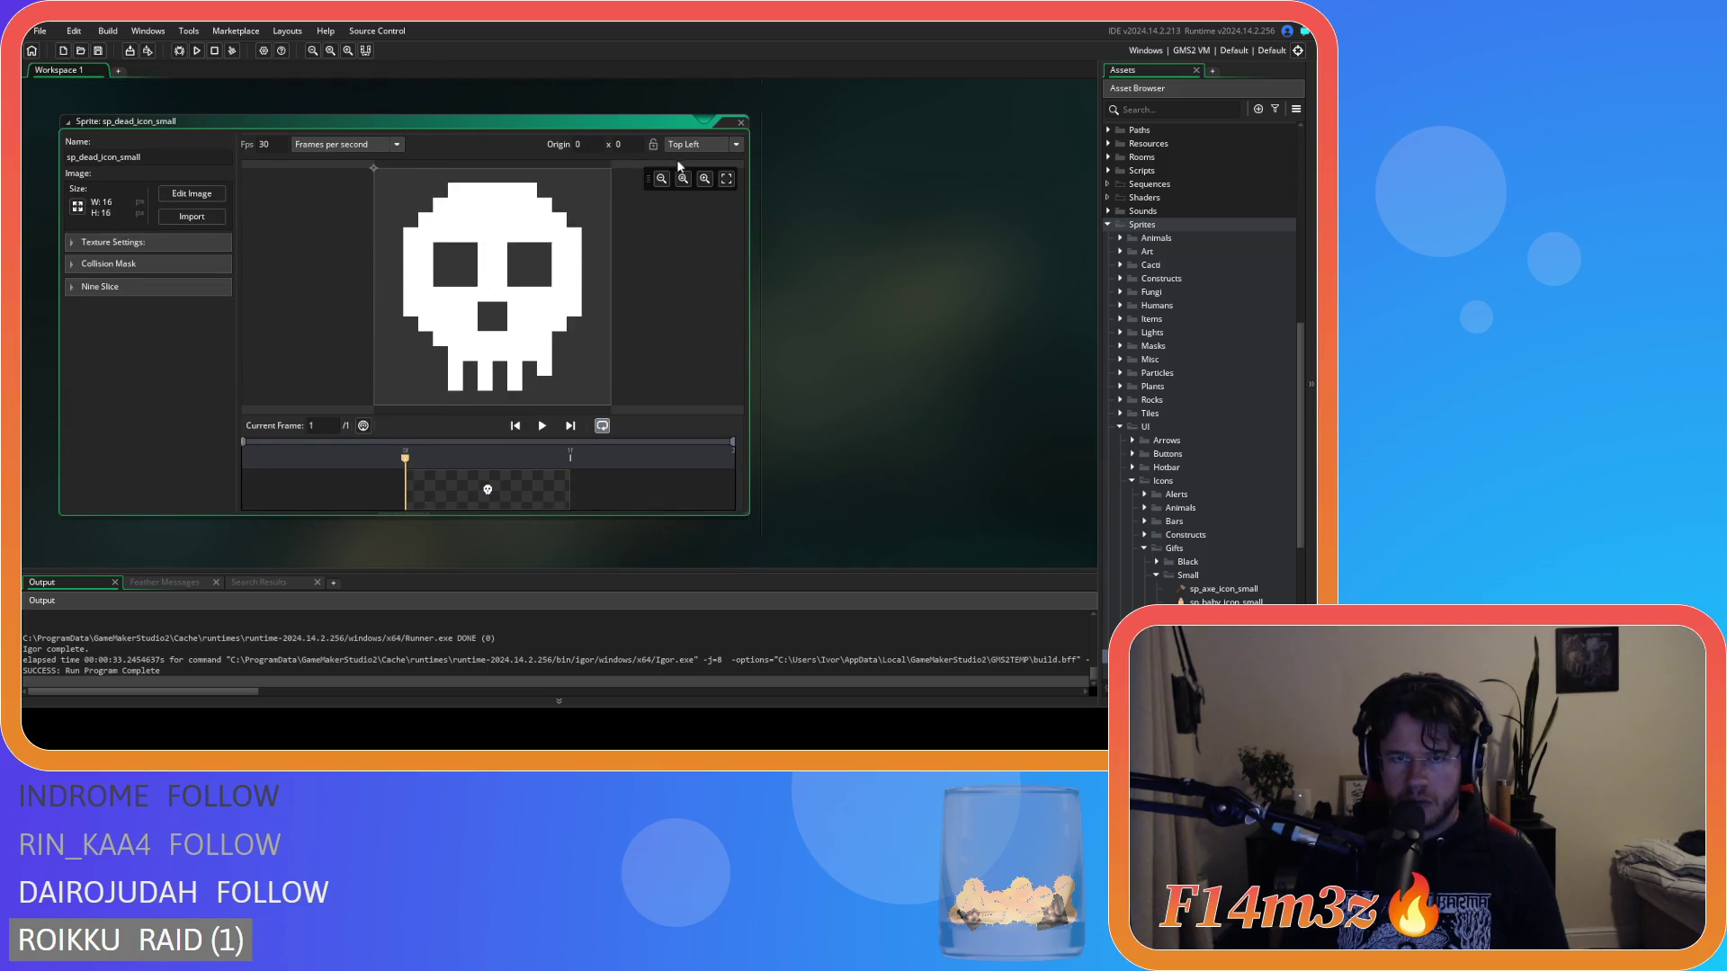
{"action": "scroll", "coordinate": [1223, 450], "scroll_direction": "down", "scroll_amount": 3}
{"action": "double_click", "coordinate": [1225, 507]}
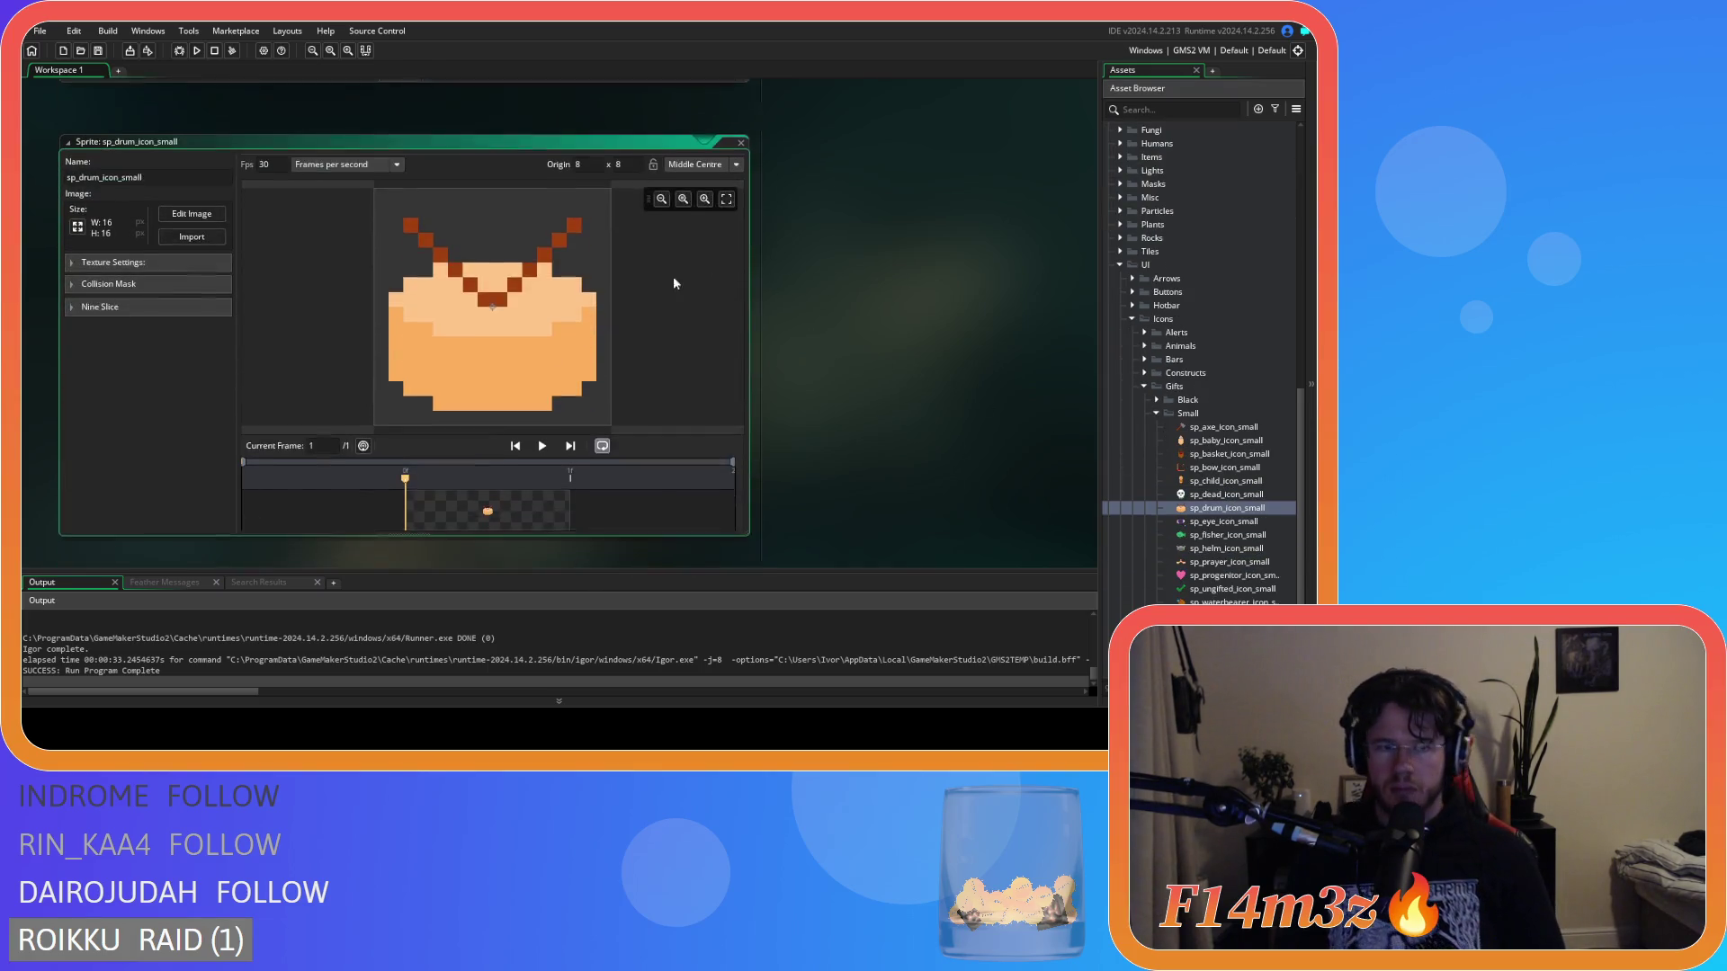
{"action": "left_click", "coordinate": [705, 146]}
{"action": "left_click", "coordinate": [682, 162]}
Set the origin of sp_eye_icon_small, sp_fisher_icon_small and sp_helm_icon_small to Top Left.
{"action": "double_click", "coordinate": [1225, 522]}
{"action": "left_click", "coordinate": [705, 145]}
{"action": "left_click", "coordinate": [679, 165]}
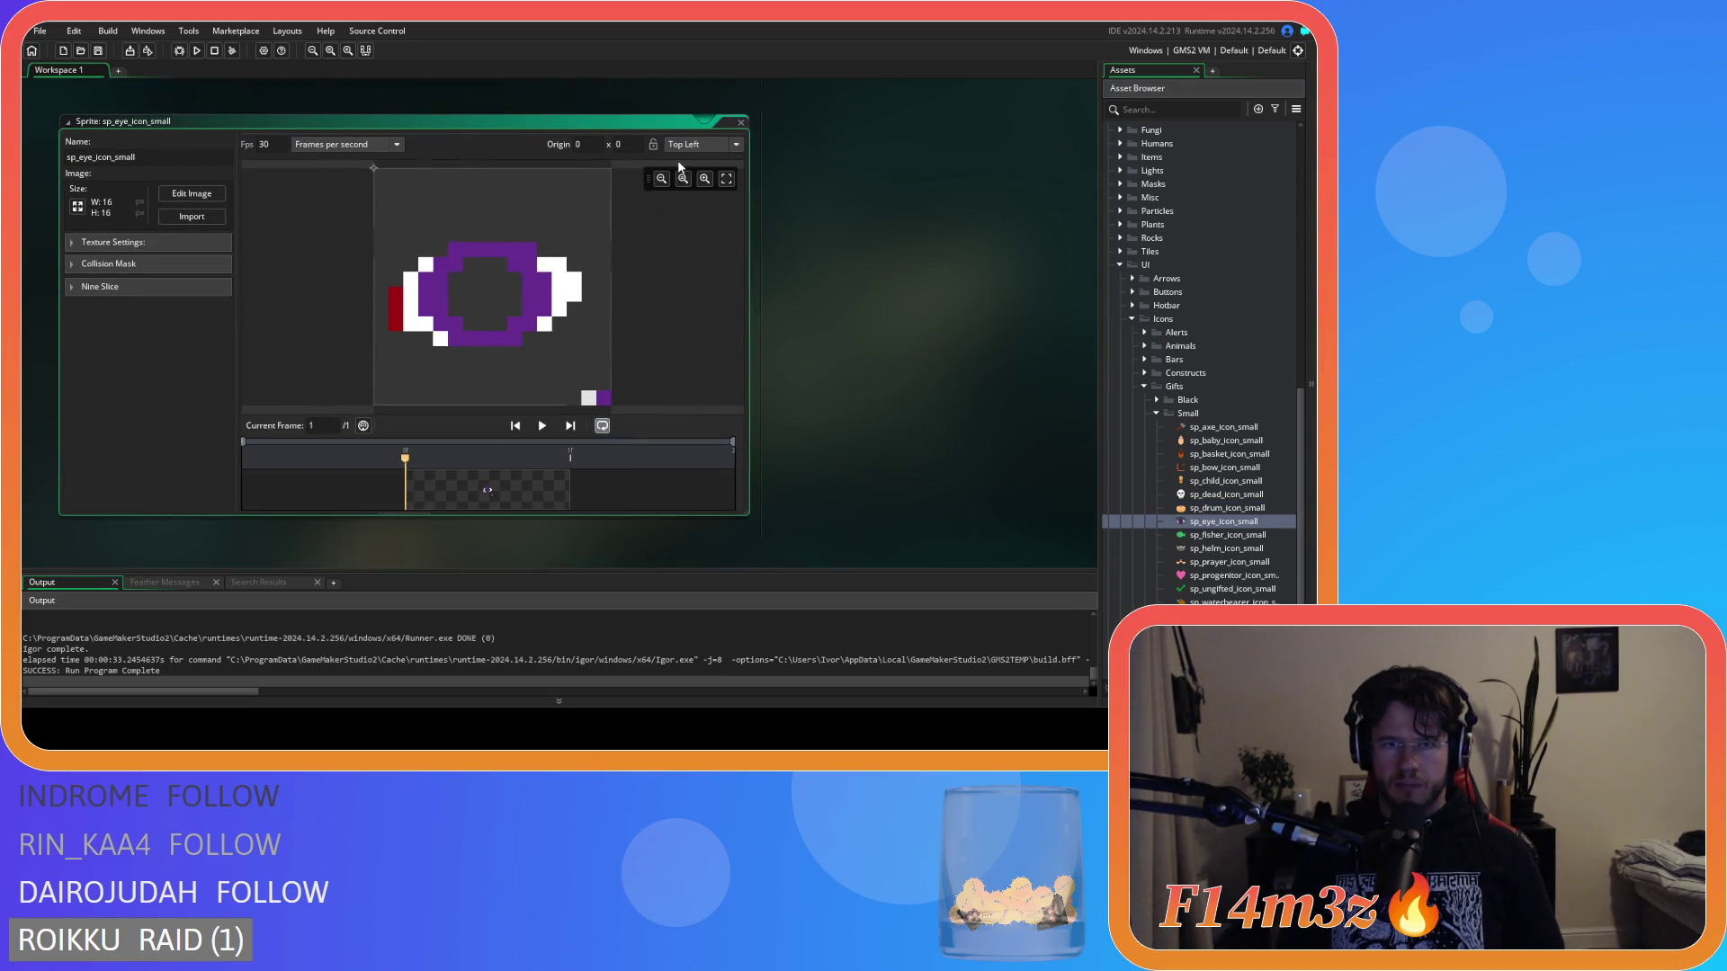
{"action": "double_click", "coordinate": [1225, 534]}
{"action": "left_click", "coordinate": [706, 145]}
{"action": "left_click", "coordinate": [671, 160]}
{"action": "left_click", "coordinate": [1228, 547]}
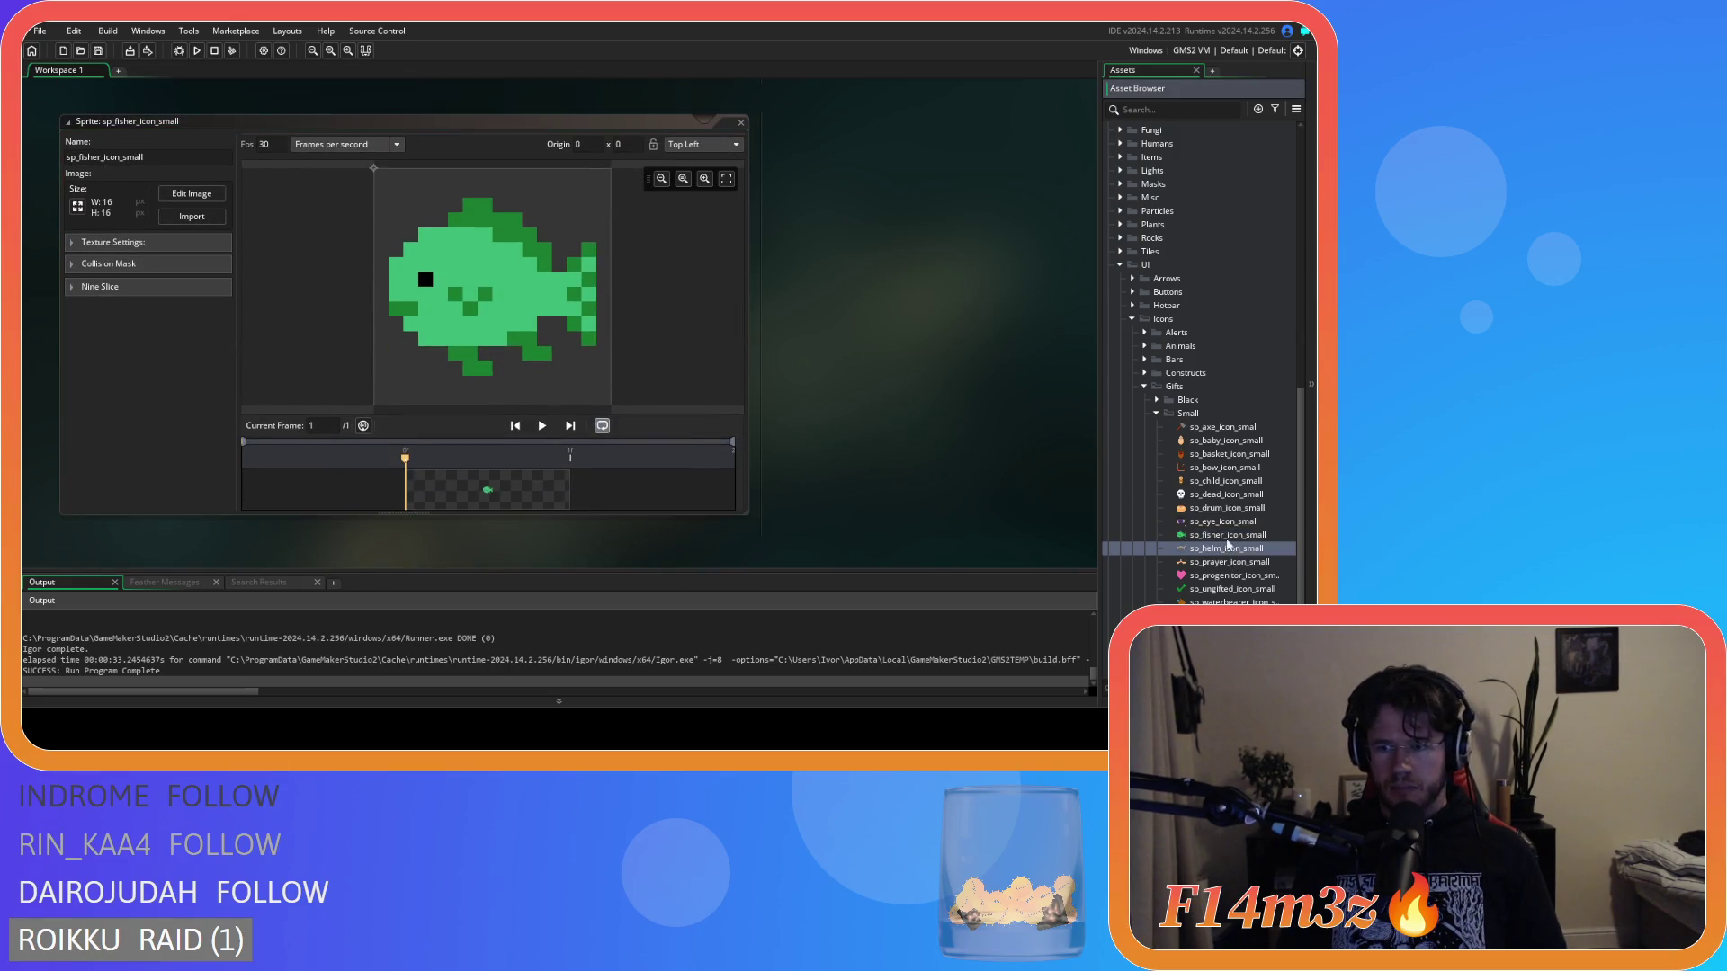
{"action": "left_click", "coordinate": [706, 146]}
{"action": "left_click", "coordinate": [699, 163]}
{"action": "double_click", "coordinate": [1255, 563]}
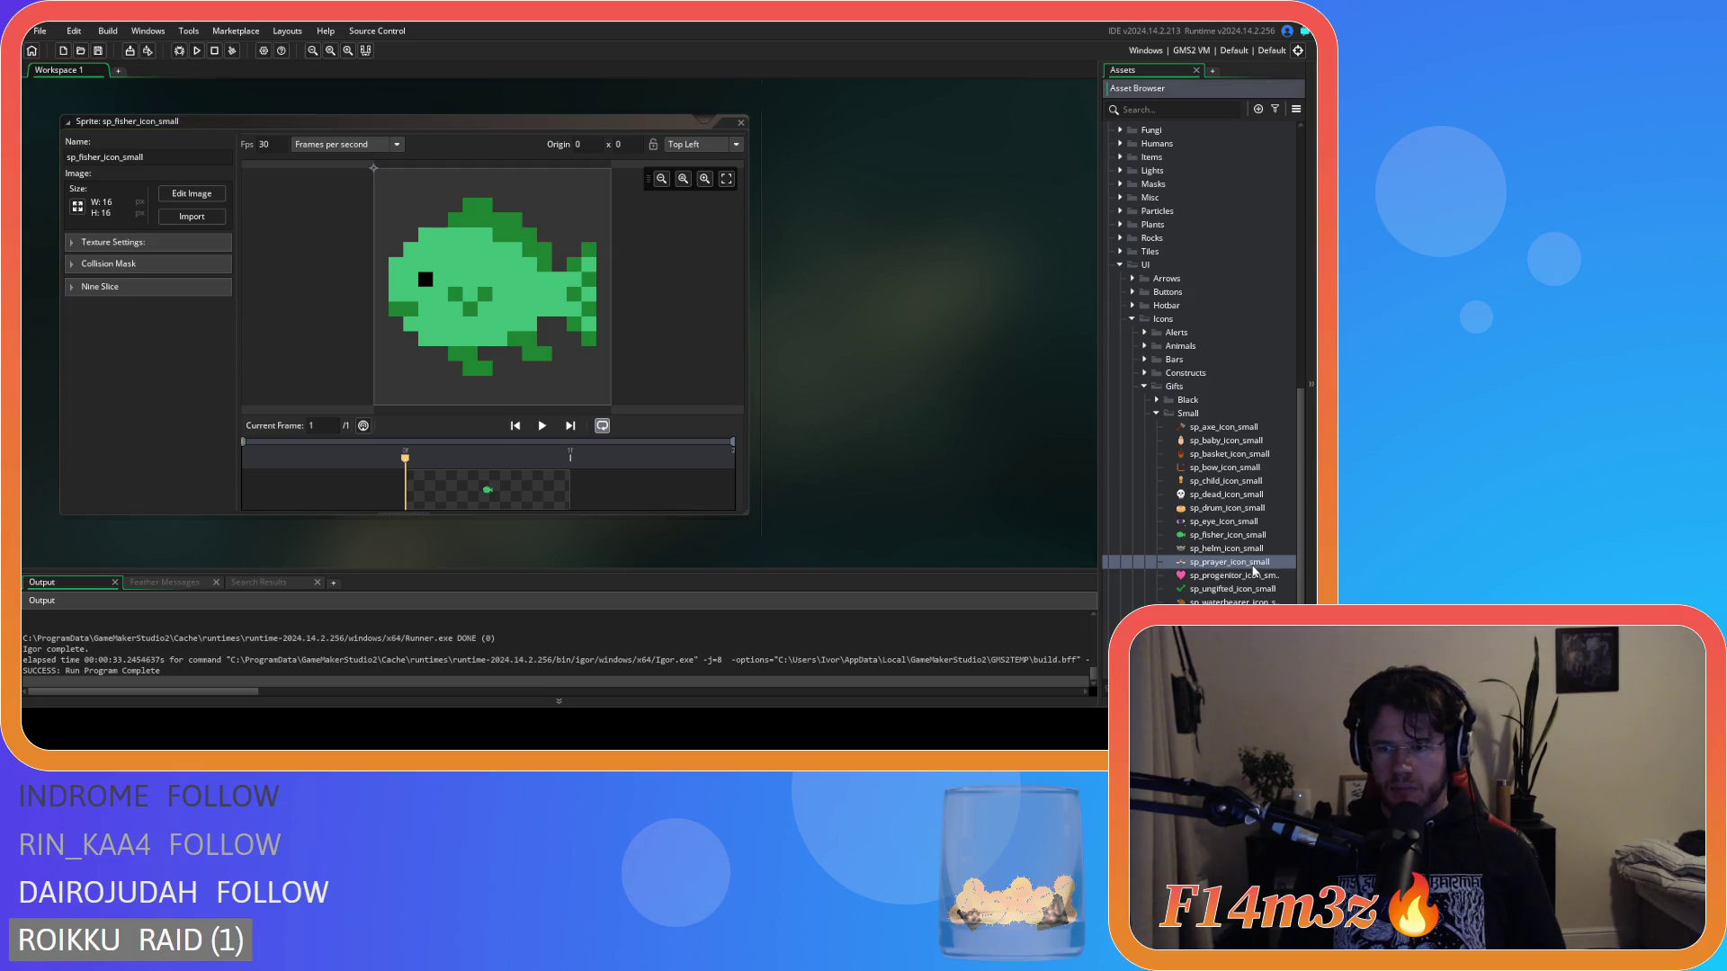
{"action": "double_click", "coordinate": [1201, 550]}
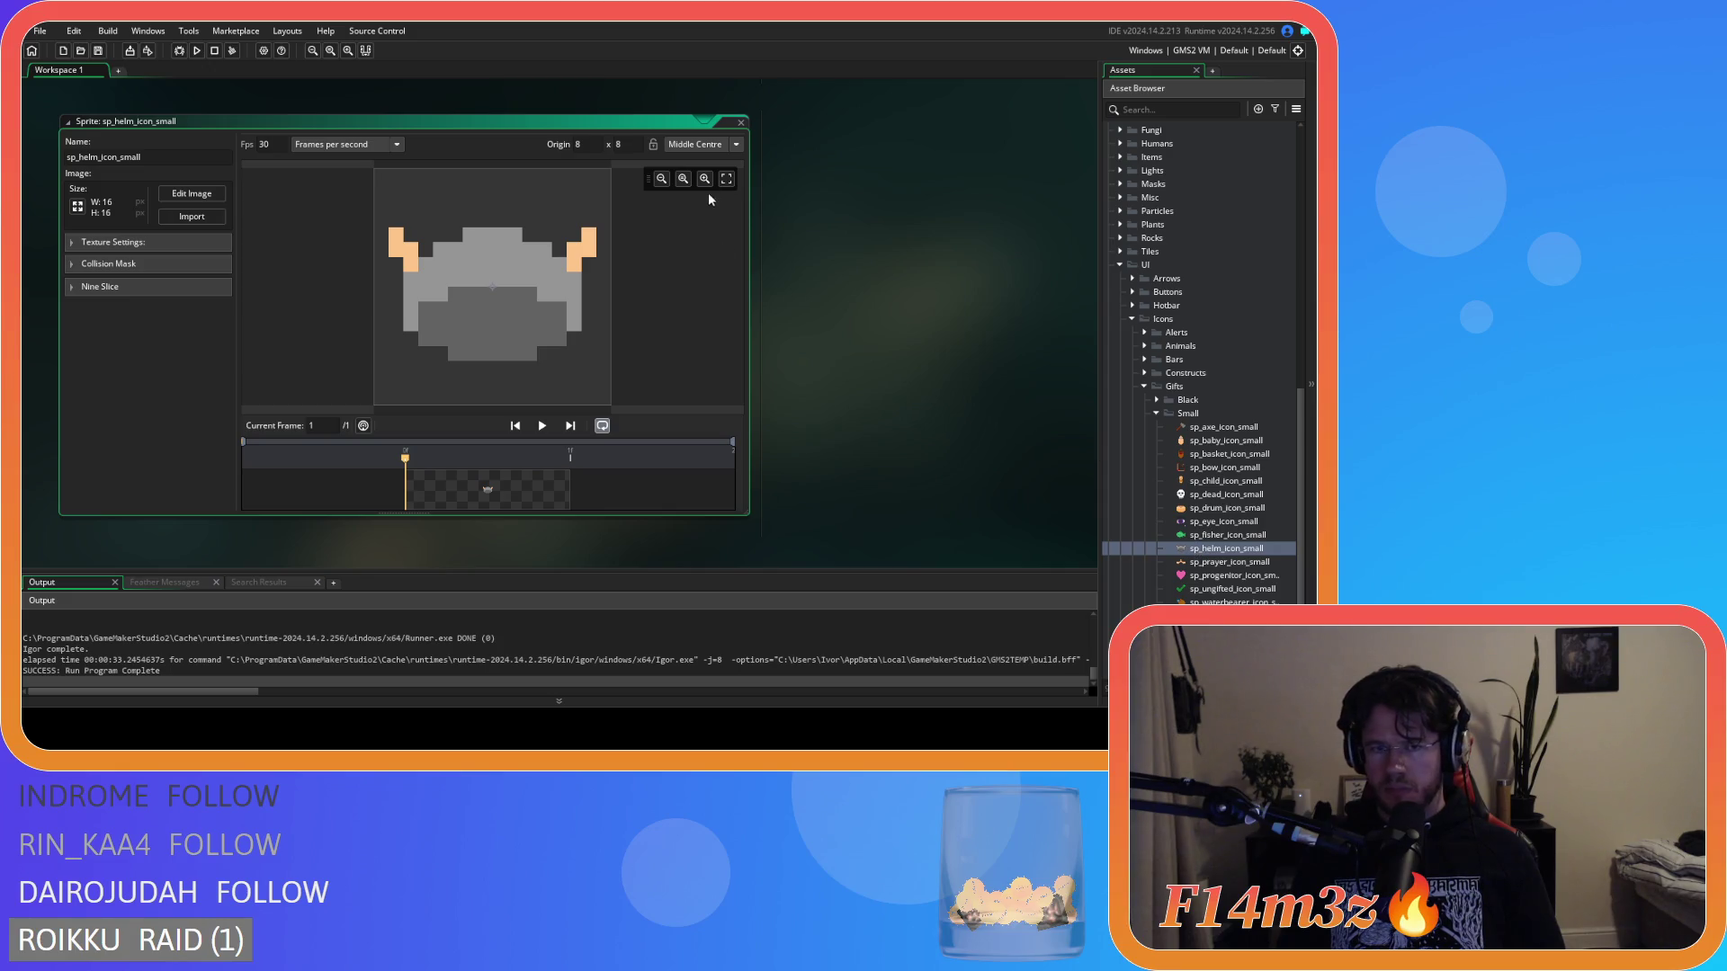
{"action": "left_click", "coordinate": [710, 145]}
{"action": "left_click", "coordinate": [710, 162]}
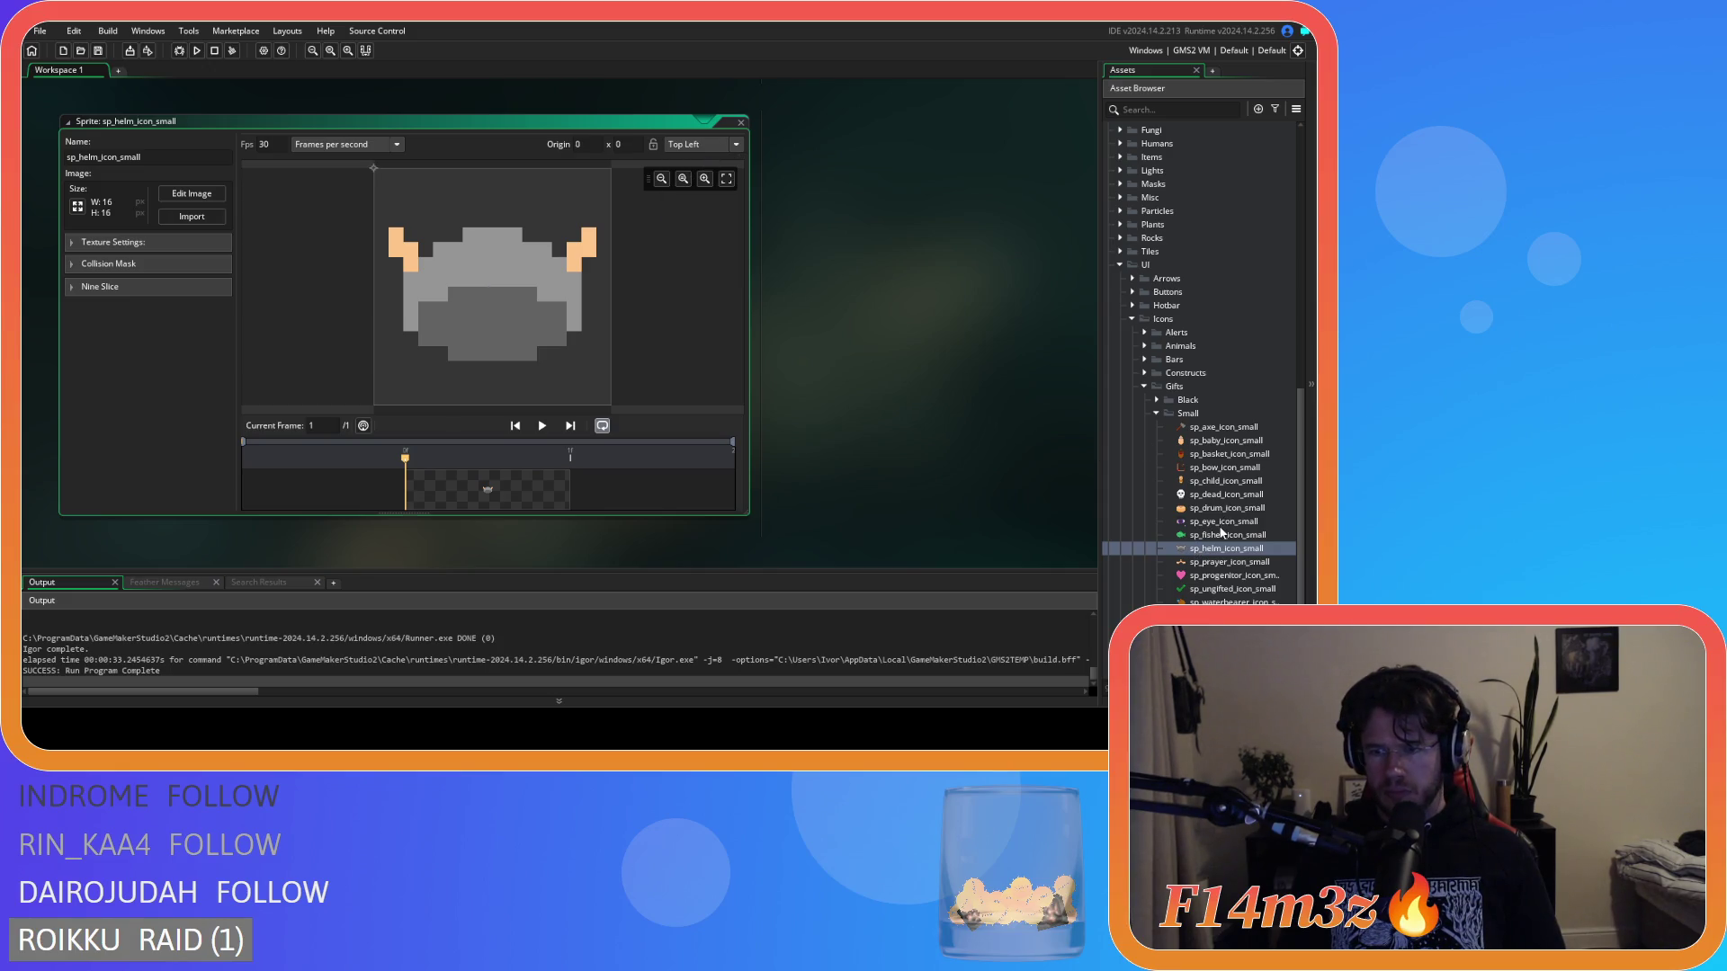
Set the prayer, progenitor, ungifted and waterbearer small icon sprites' origins to Top Left.
{"action": "double_click", "coordinate": [1221, 534]}
{"action": "double_click", "coordinate": [1214, 548]}
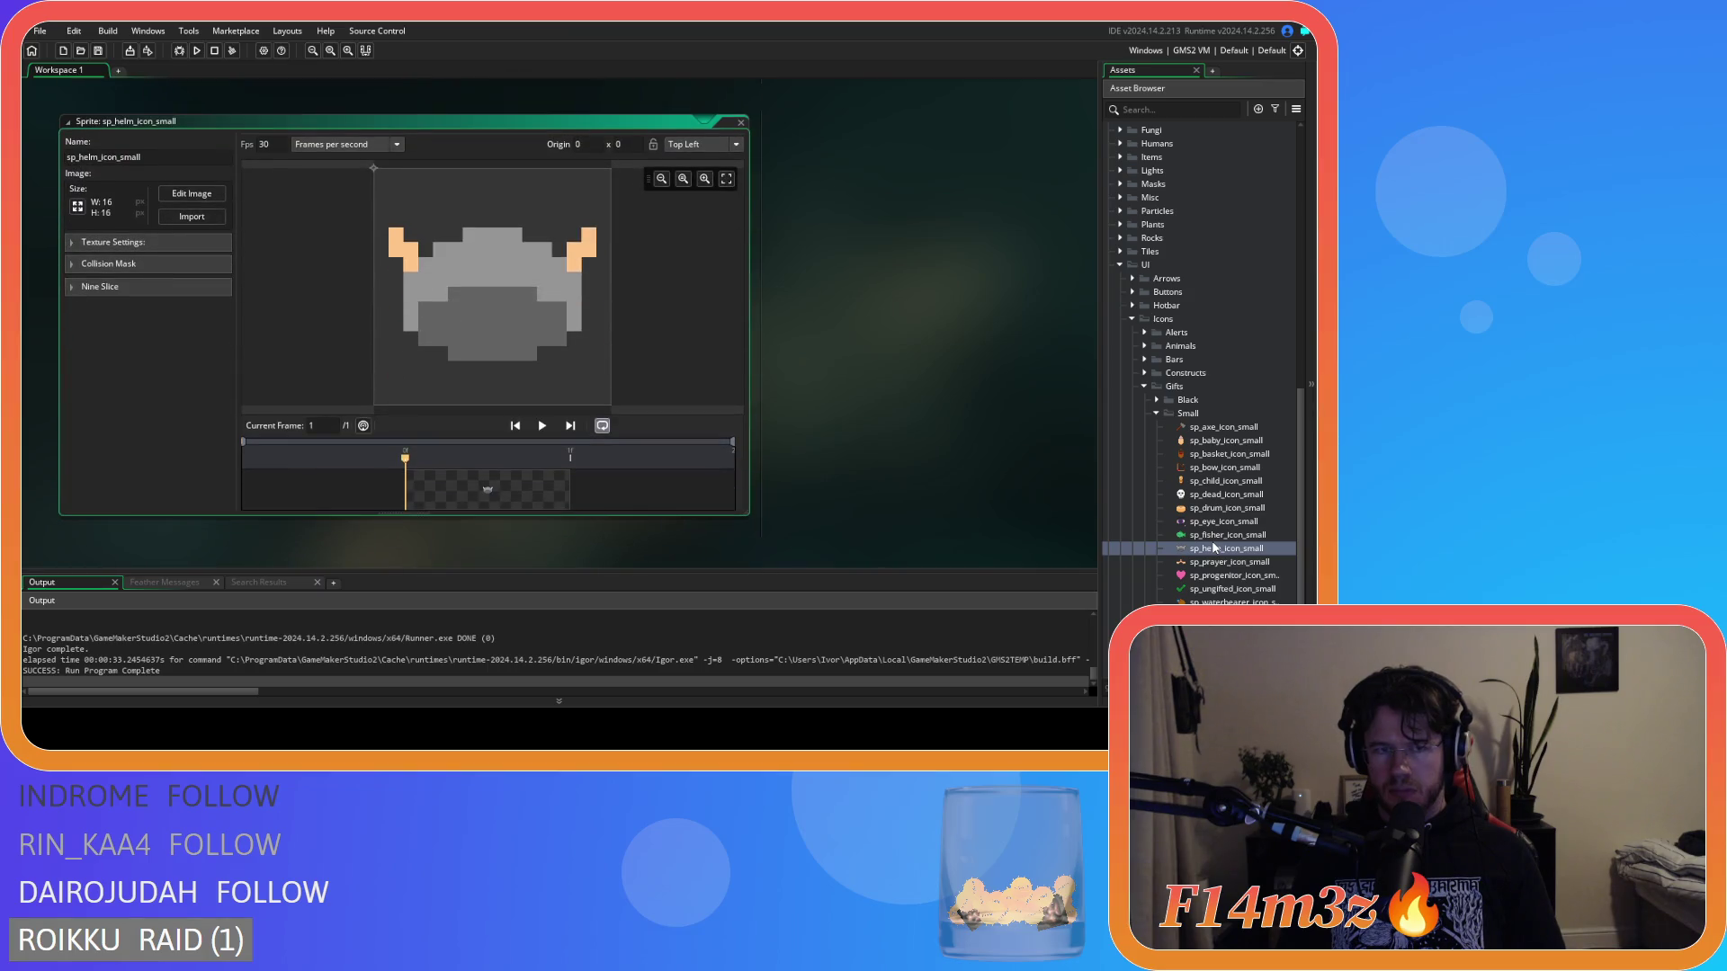
{"action": "double_click", "coordinate": [1216, 561]}
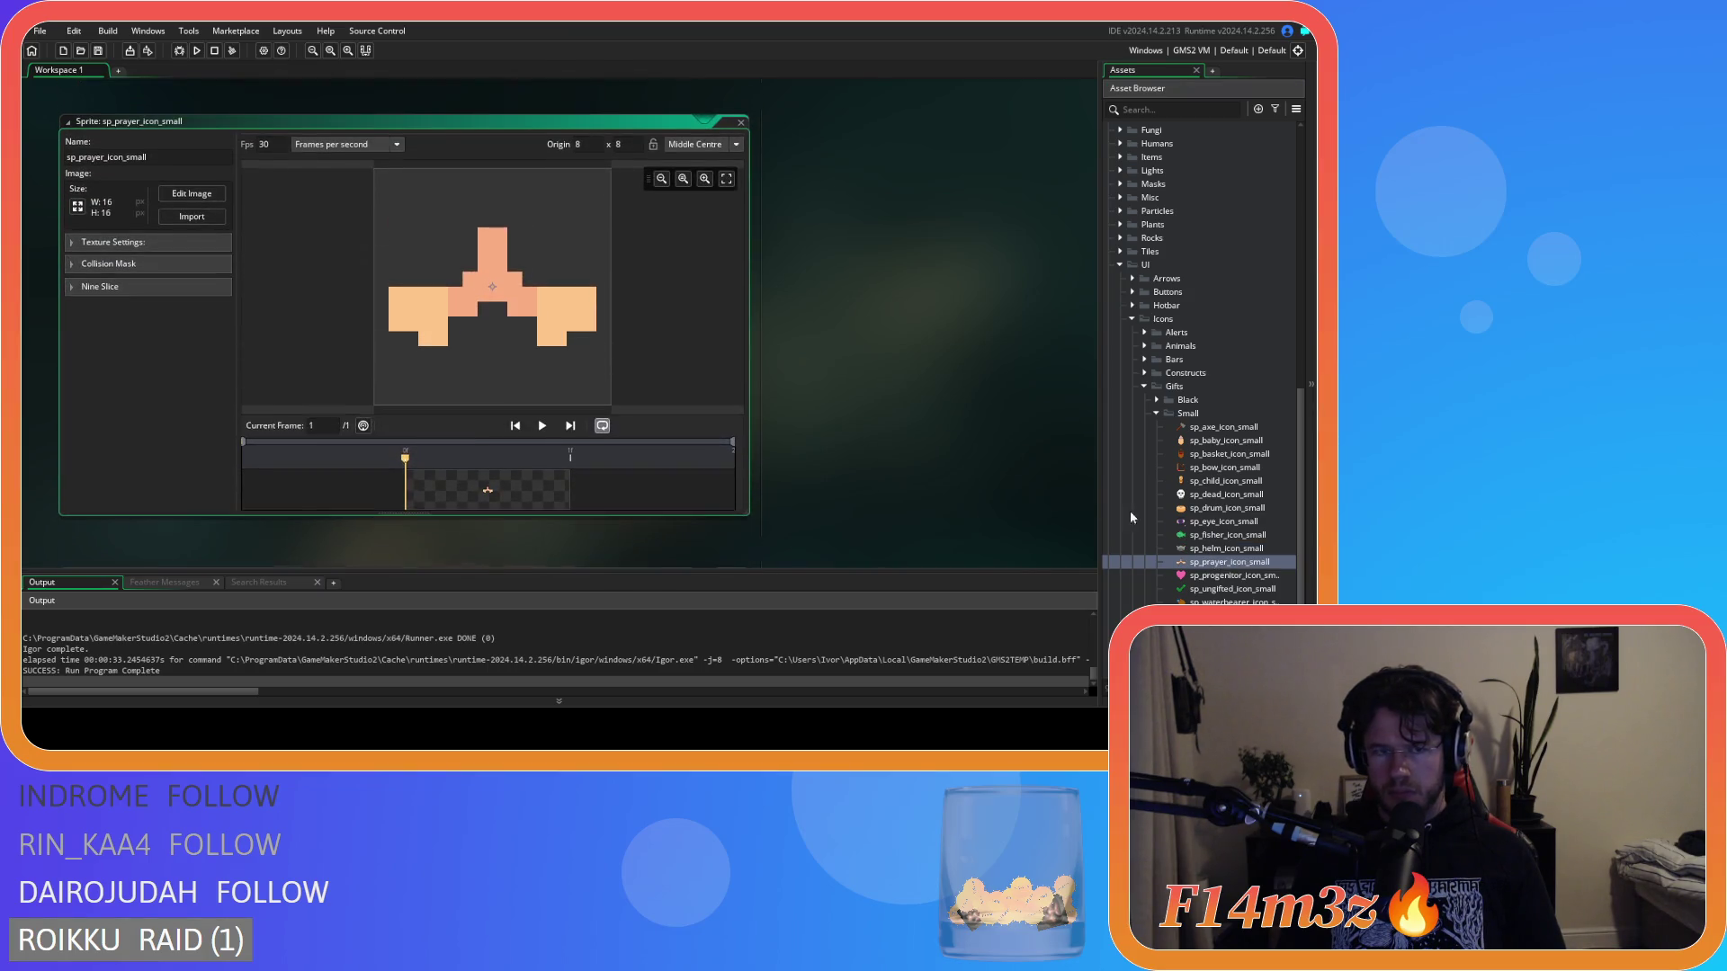
{"action": "left_click", "coordinate": [714, 146]}
{"action": "left_click", "coordinate": [693, 162]}
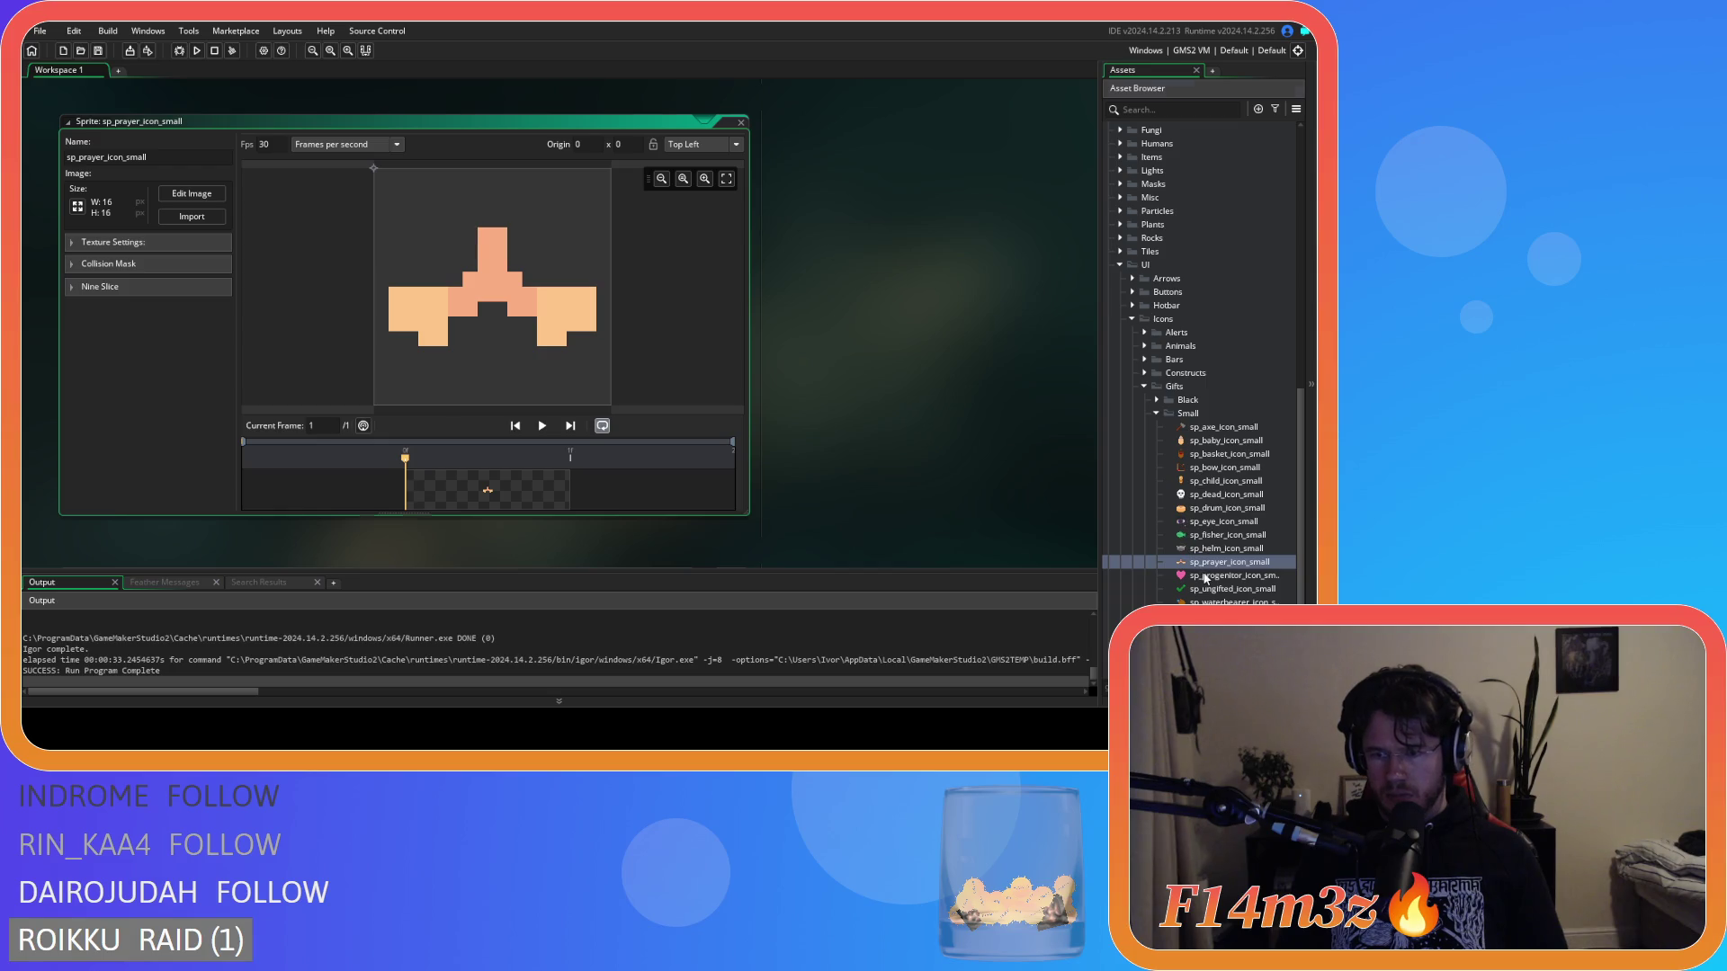
{"action": "double_click", "coordinate": [1207, 575]}
{"action": "left_click", "coordinate": [714, 145]}
{"action": "left_click", "coordinate": [705, 167]}
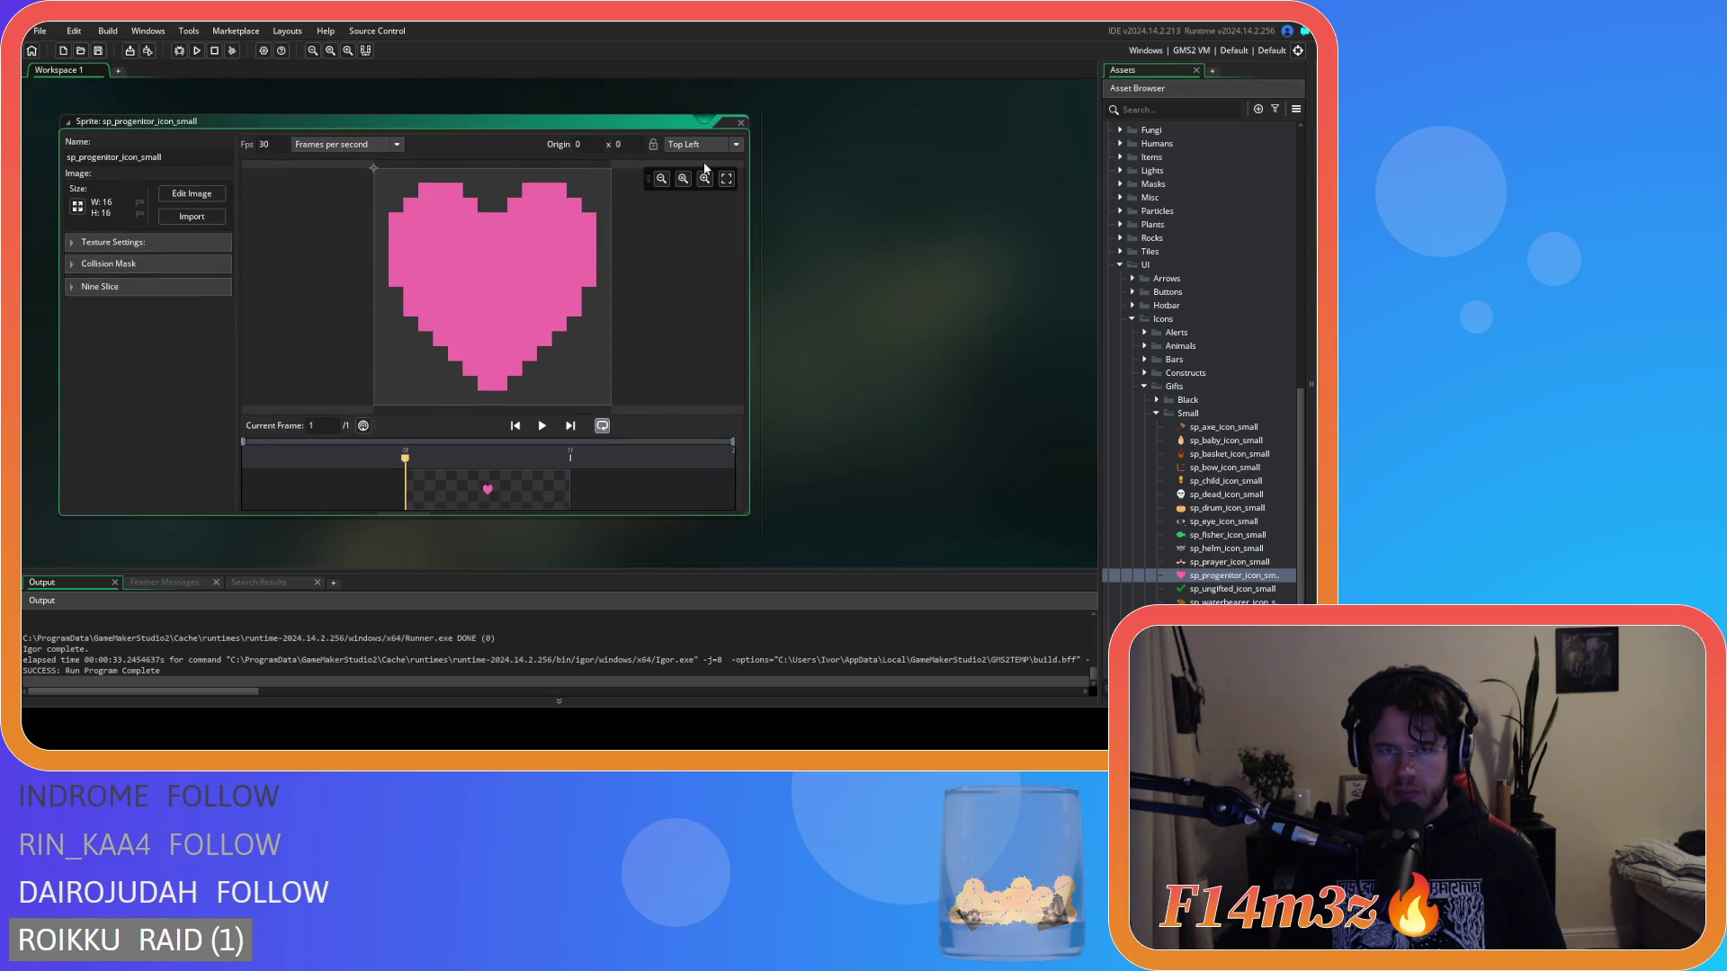
{"action": "left_click", "coordinate": [1195, 587]}
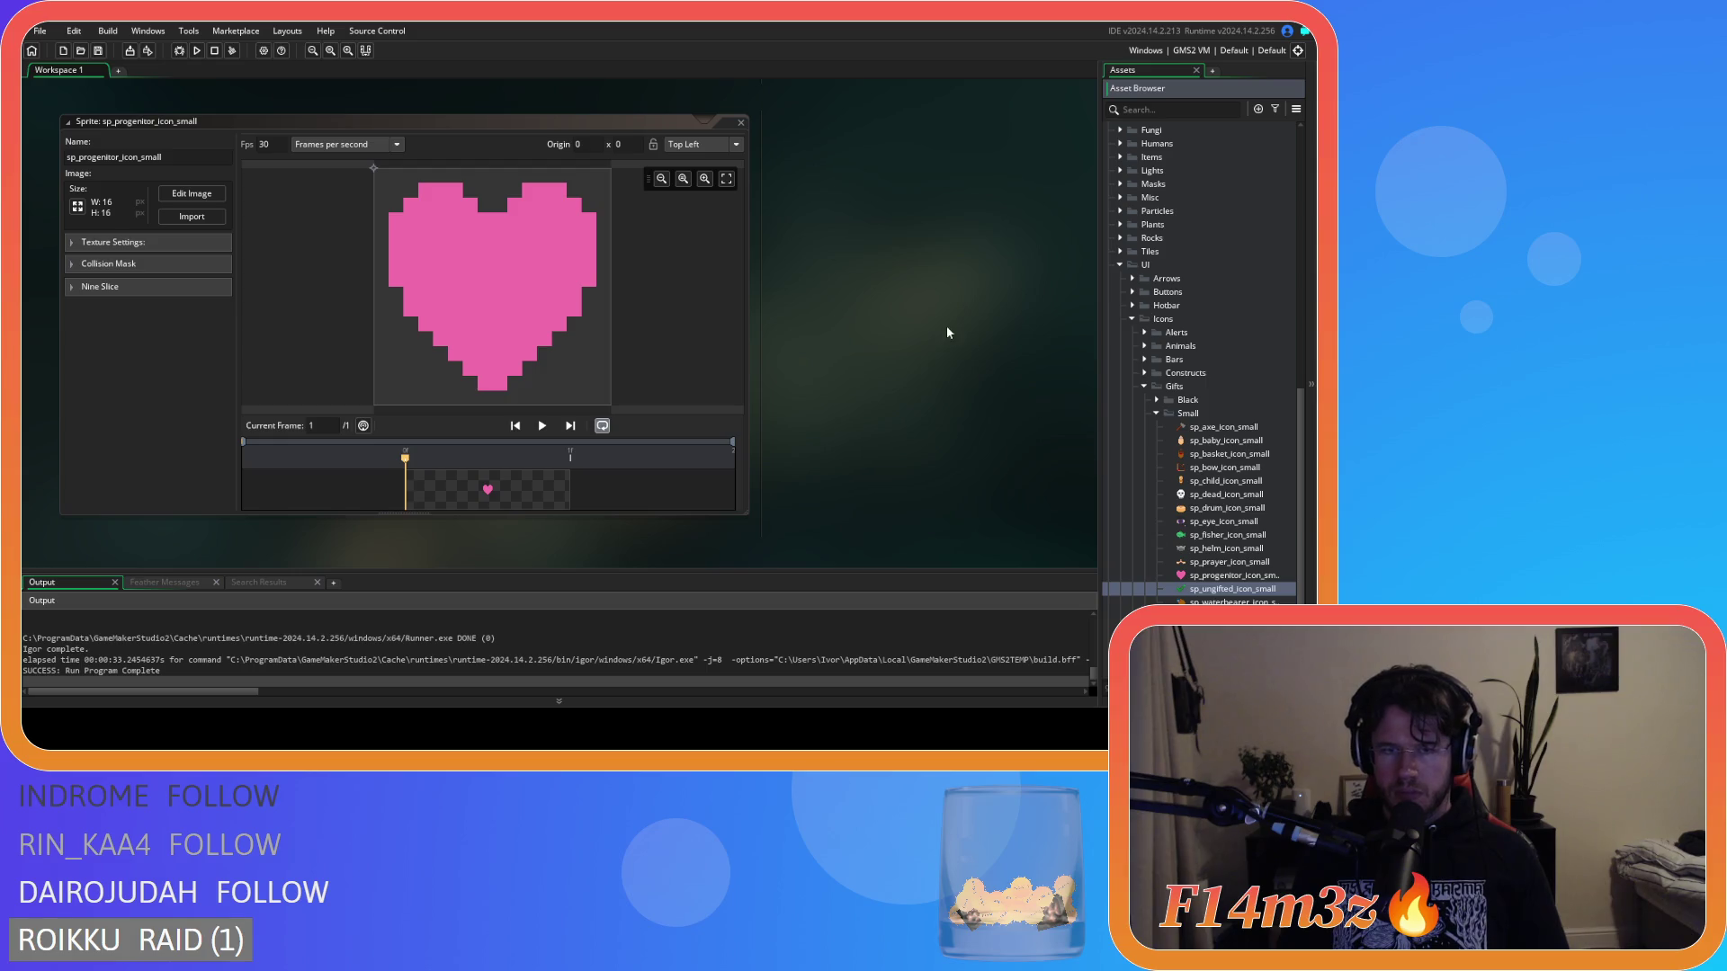
{"action": "double_click", "coordinate": [1196, 588]}
{"action": "left_click", "coordinate": [715, 145]}
{"action": "left_click", "coordinate": [705, 167]}
{"action": "double_click", "coordinate": [1210, 602]}
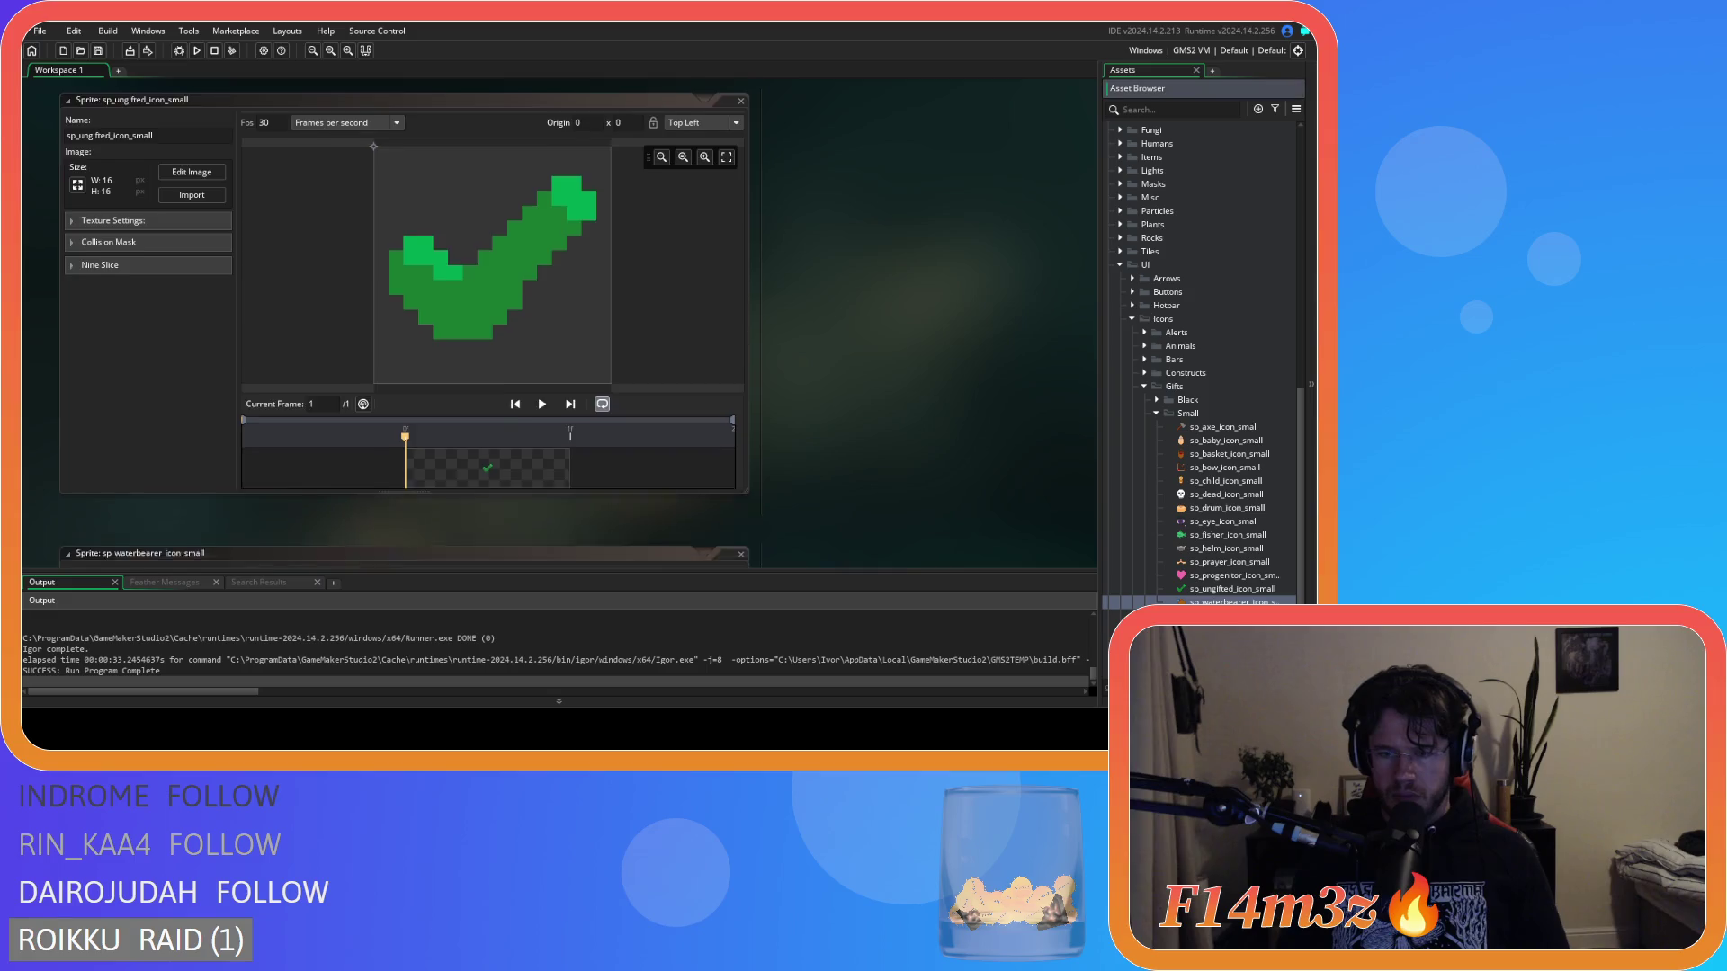
{"action": "left_click", "coordinate": [701, 144]}
{"action": "left_click", "coordinate": [697, 165]}
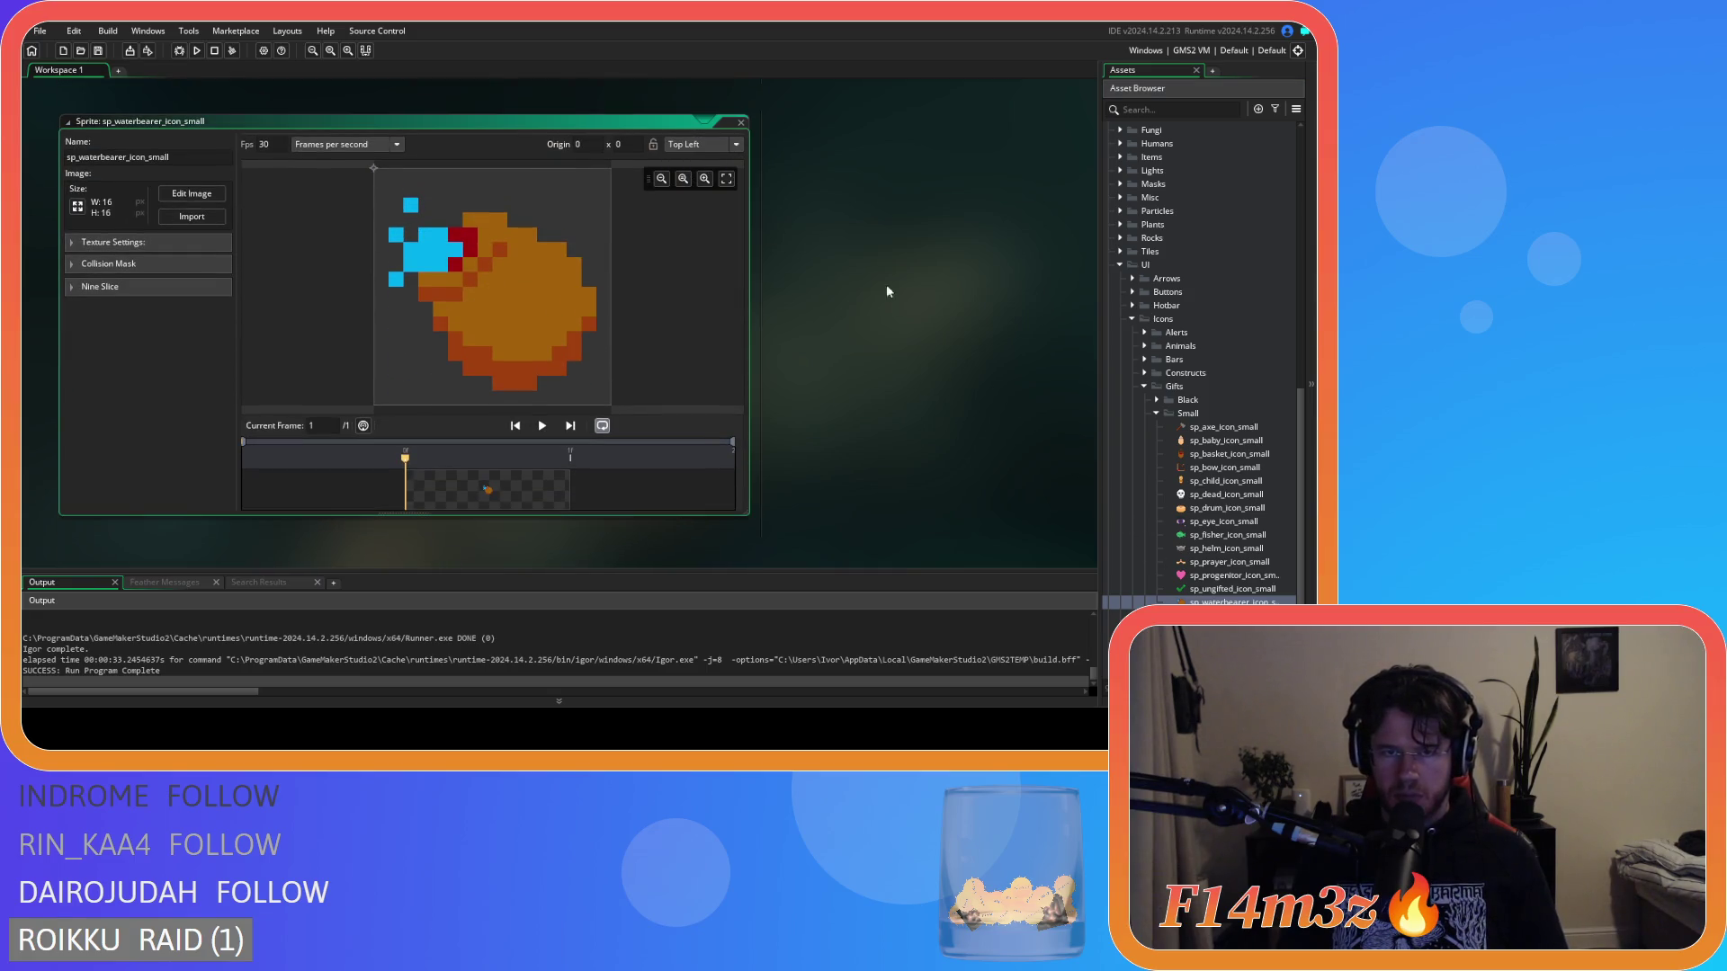
Close all open editor windows from the workspace context menu.
{"action": "right_click", "coordinate": [915, 297]}
{"action": "mouse_move", "coordinate": [948, 315]}
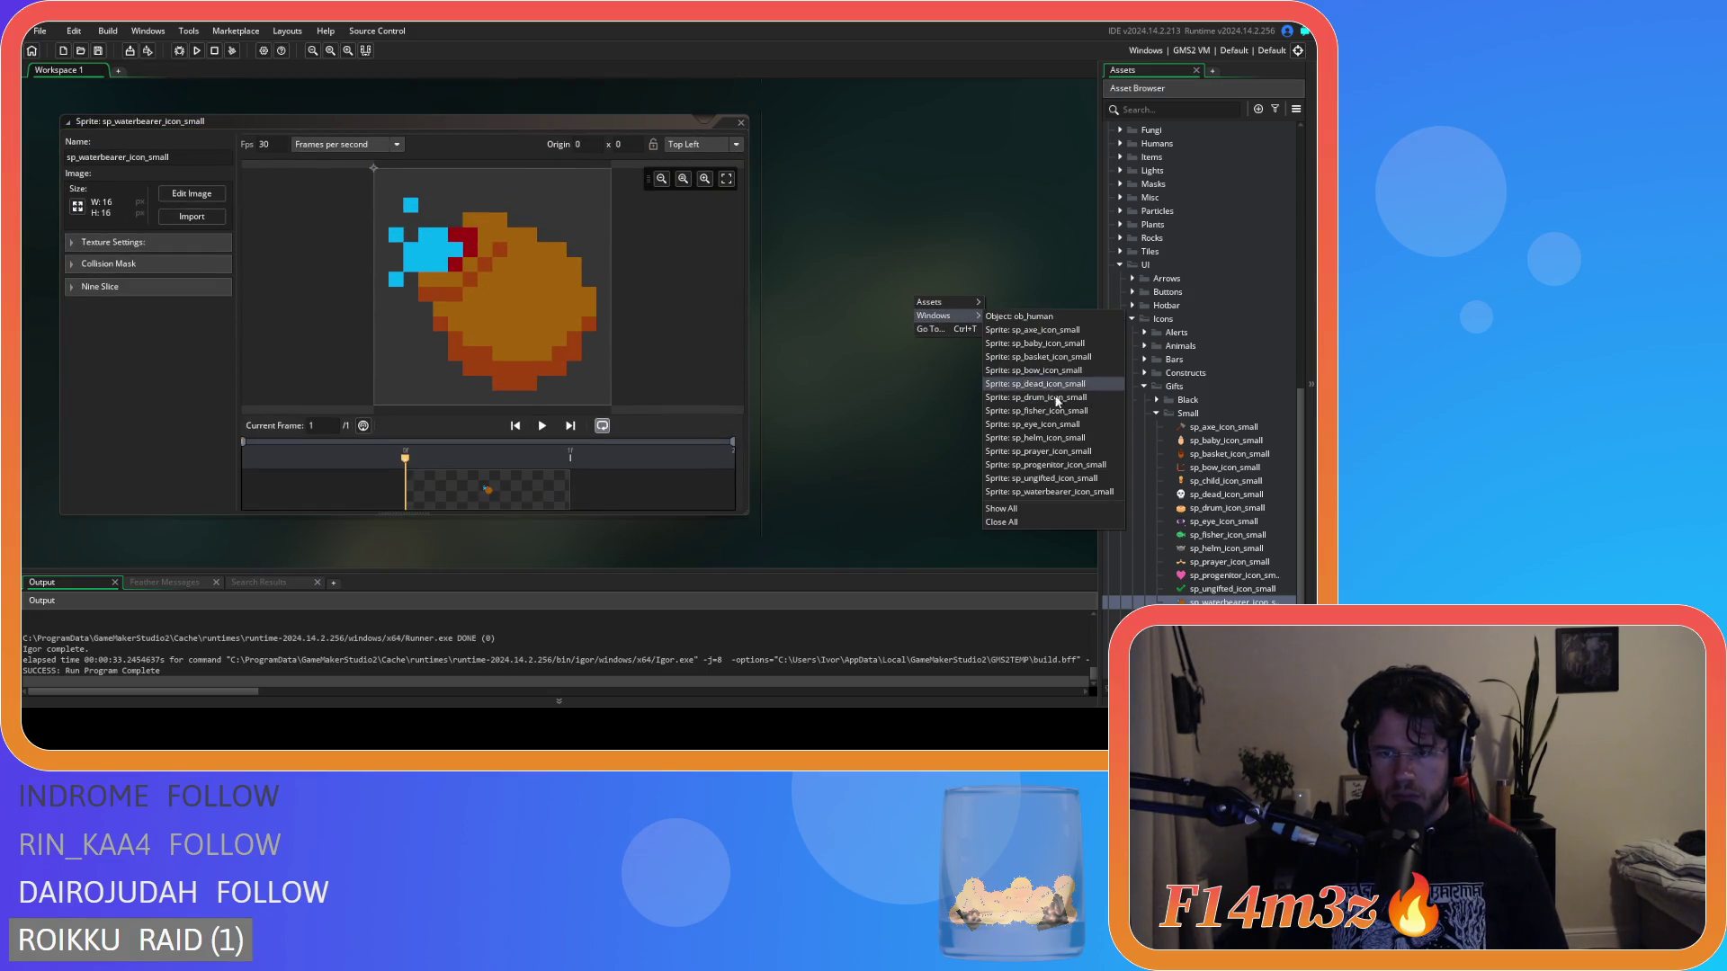
{"action": "left_click", "coordinate": [1026, 519]}
Collapse the sprite folders and open ob_human's Draw End code at line 205.
{"action": "left_click", "coordinate": [1146, 413]}
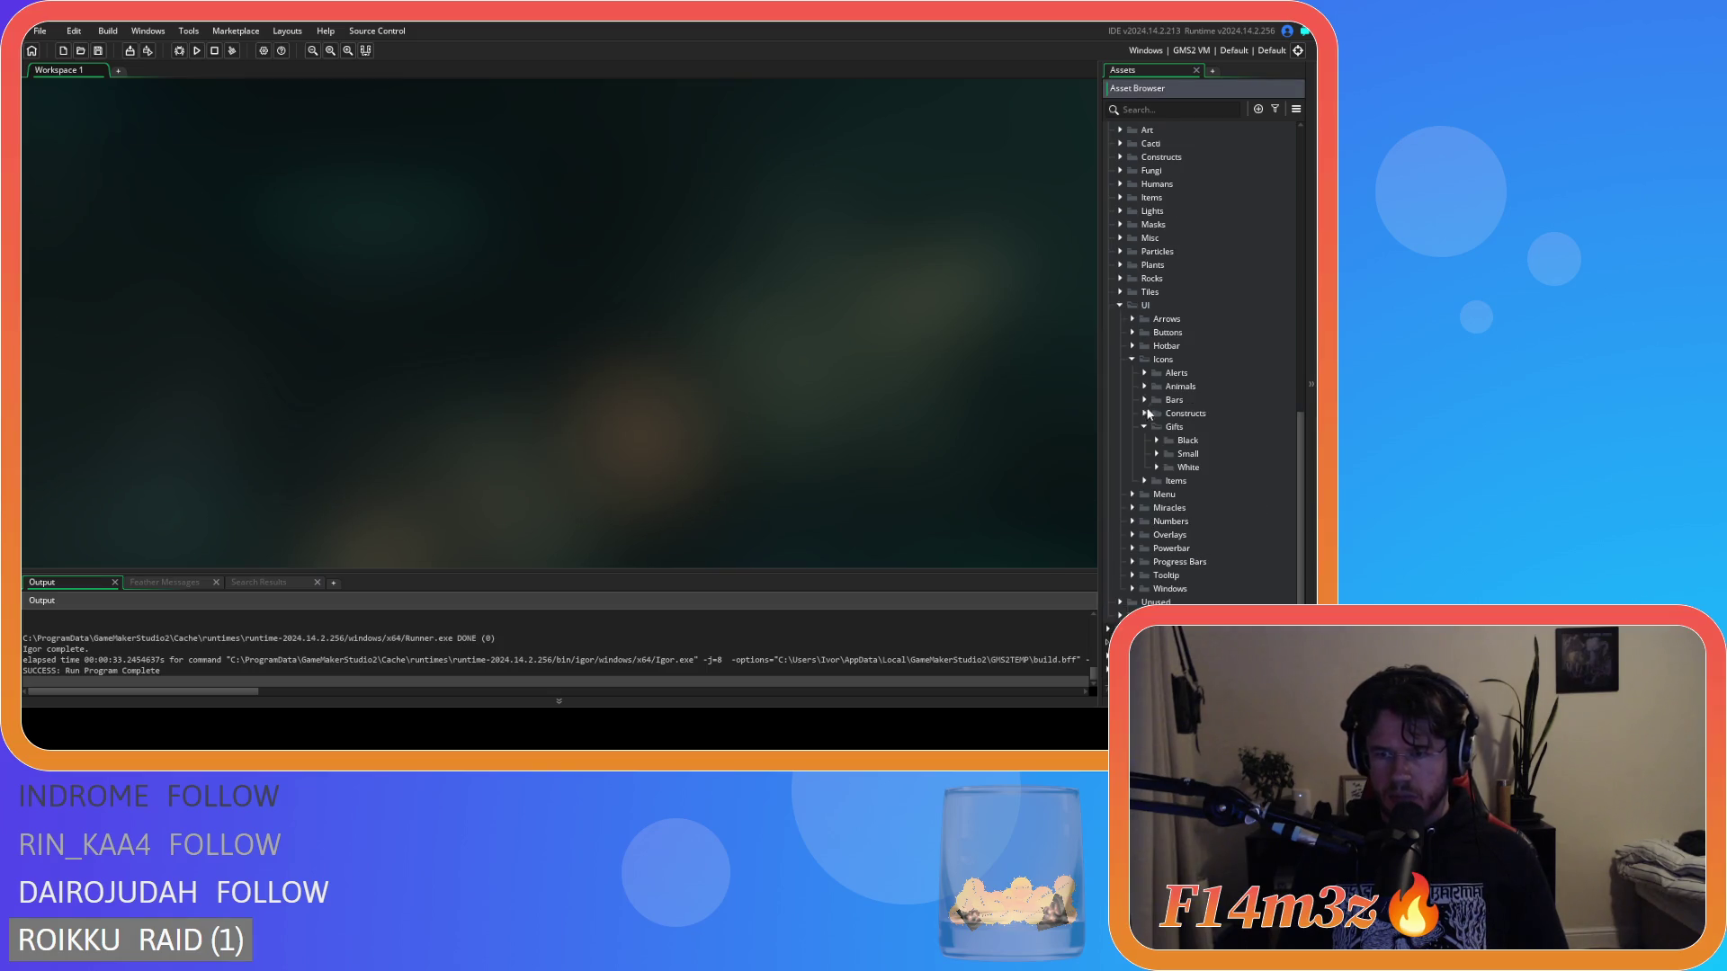
{"action": "left_click", "coordinate": [1132, 405]}
{"action": "scroll", "coordinate": [1169, 360], "scroll_direction": "up", "scroll_amount": 5}
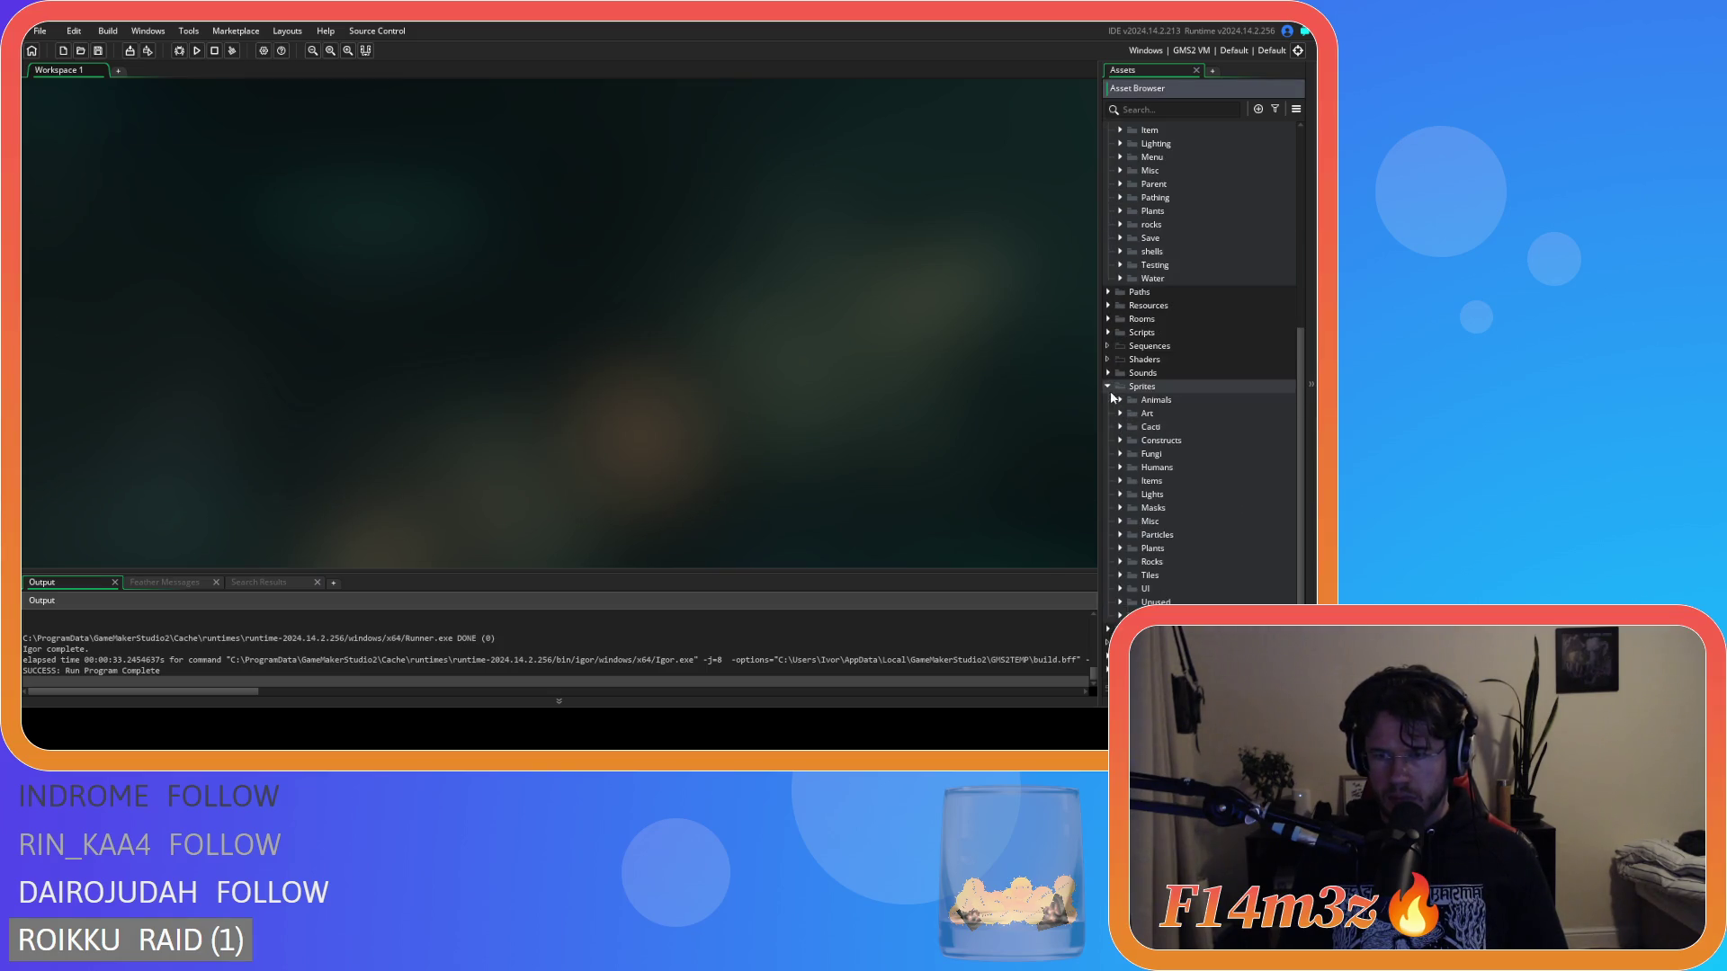
{"action": "double_click", "coordinate": [1185, 256]}
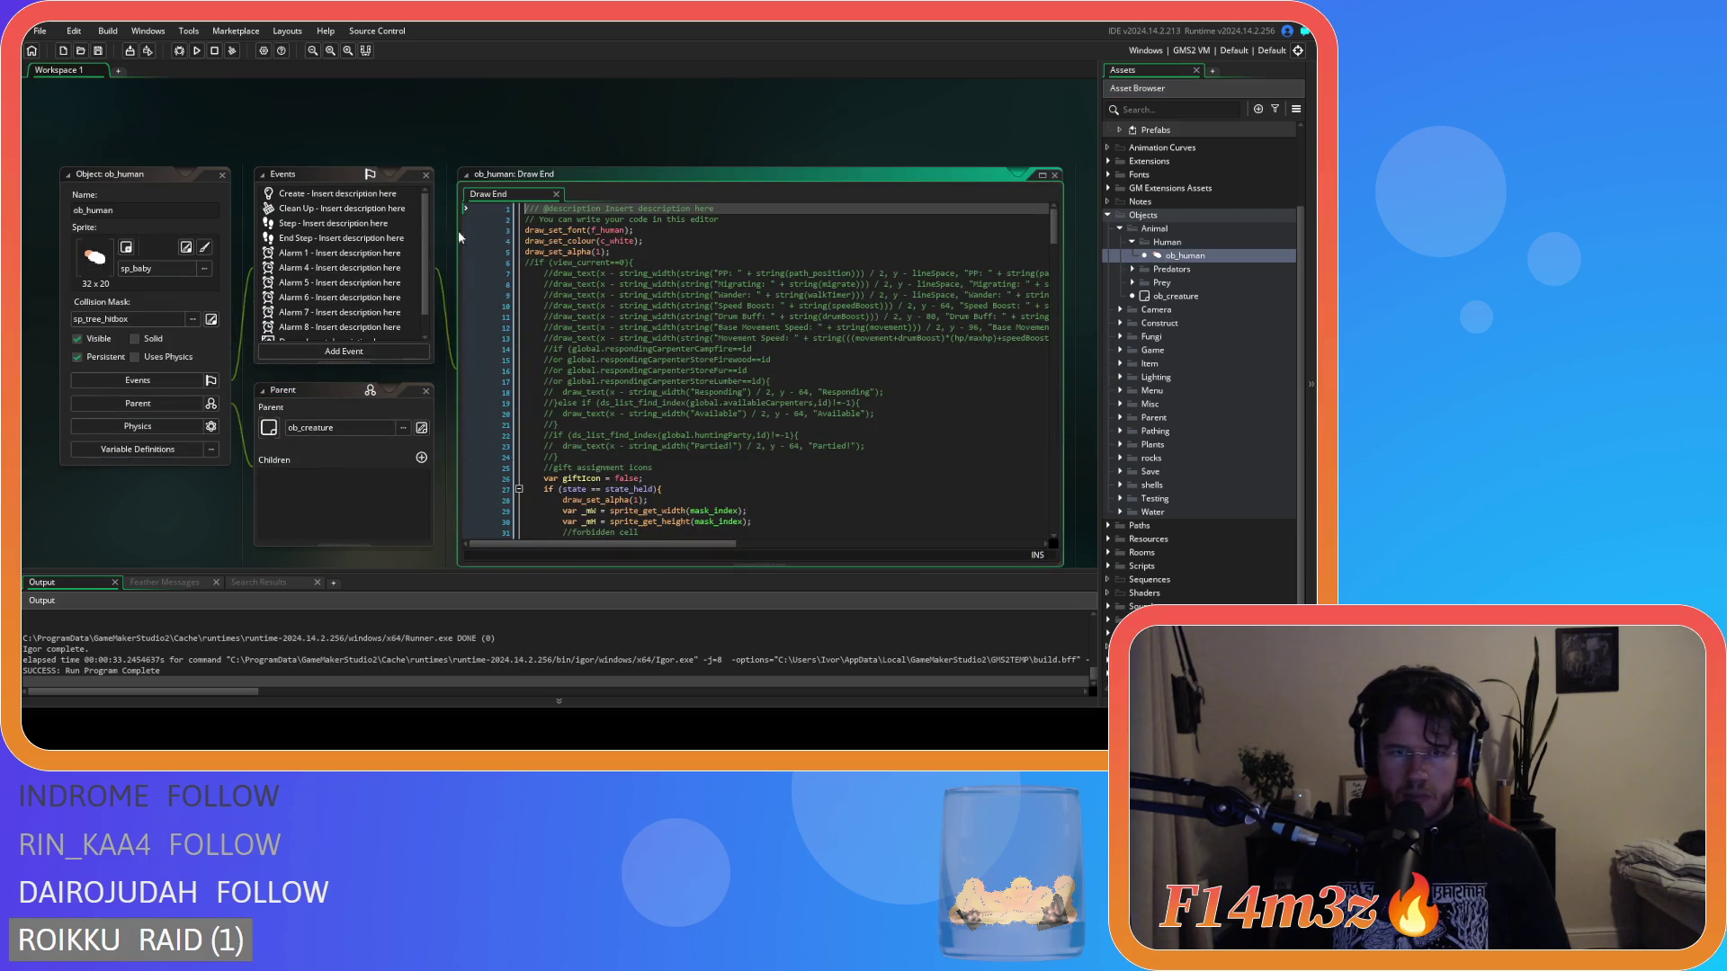
{"action": "left_click_drag", "start_coordinate": [1043, 206], "coordinate": [1073, 453]}
{"action": "left_click", "coordinate": [782, 310]}
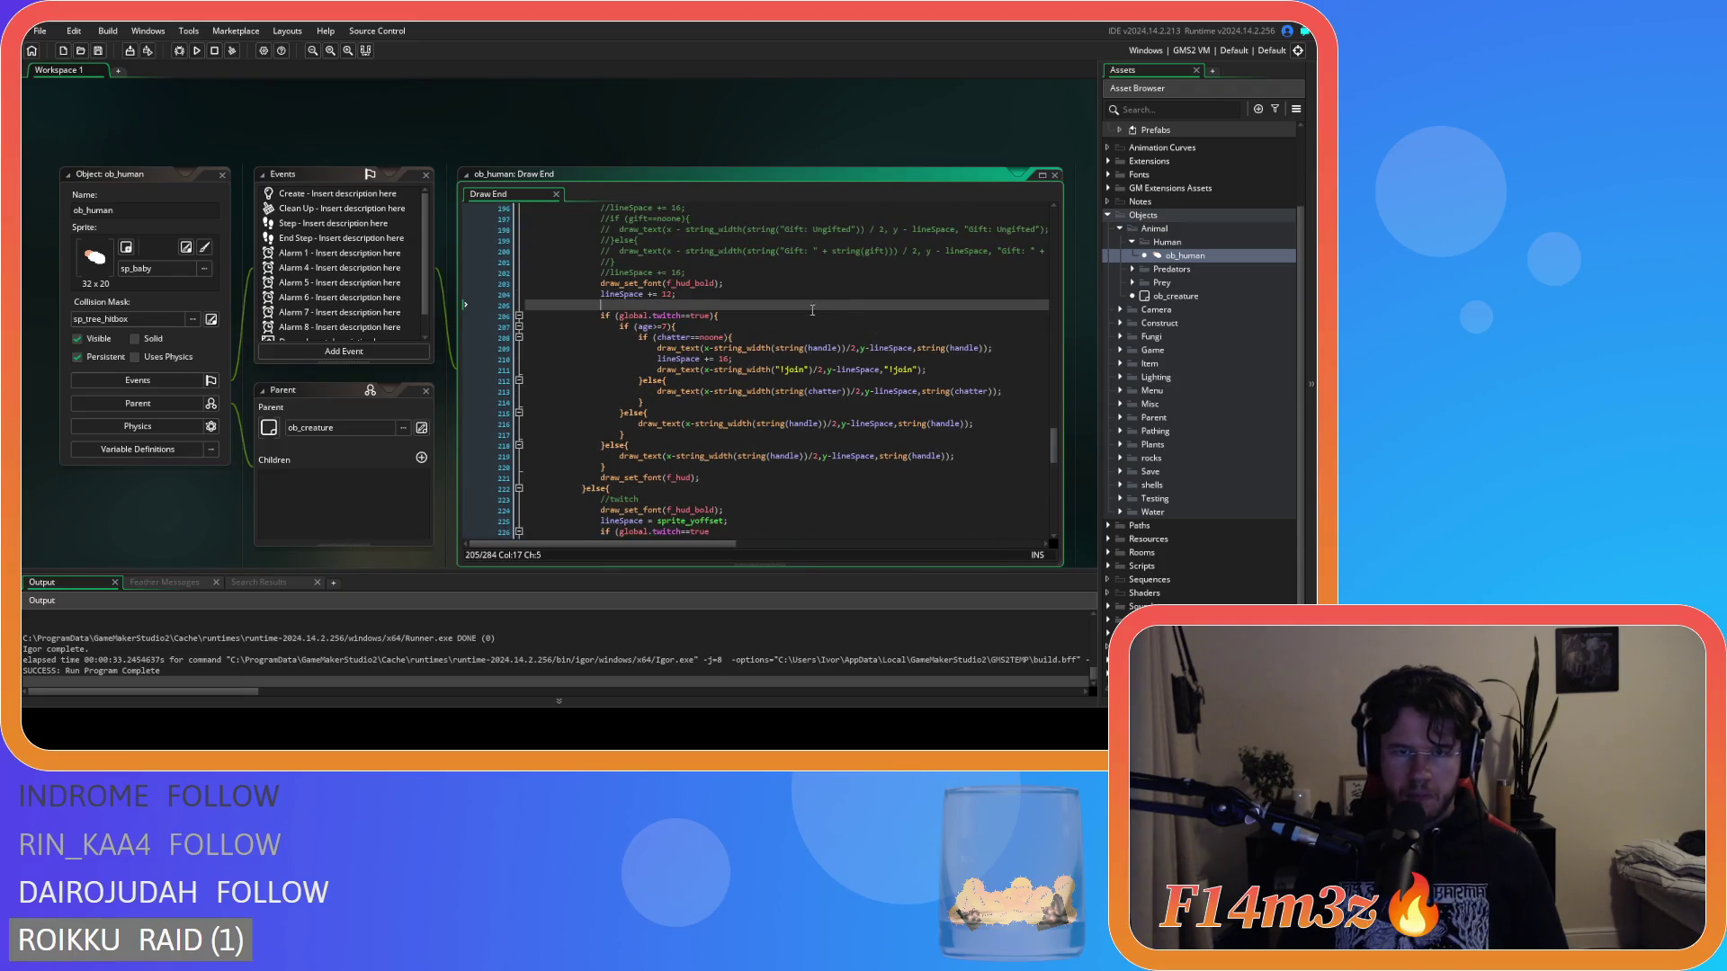
Replace the mistyped RAW_SPR with a draw_sprite( call from autocomplete.
{"action": "type", "text": "DRAW_"}
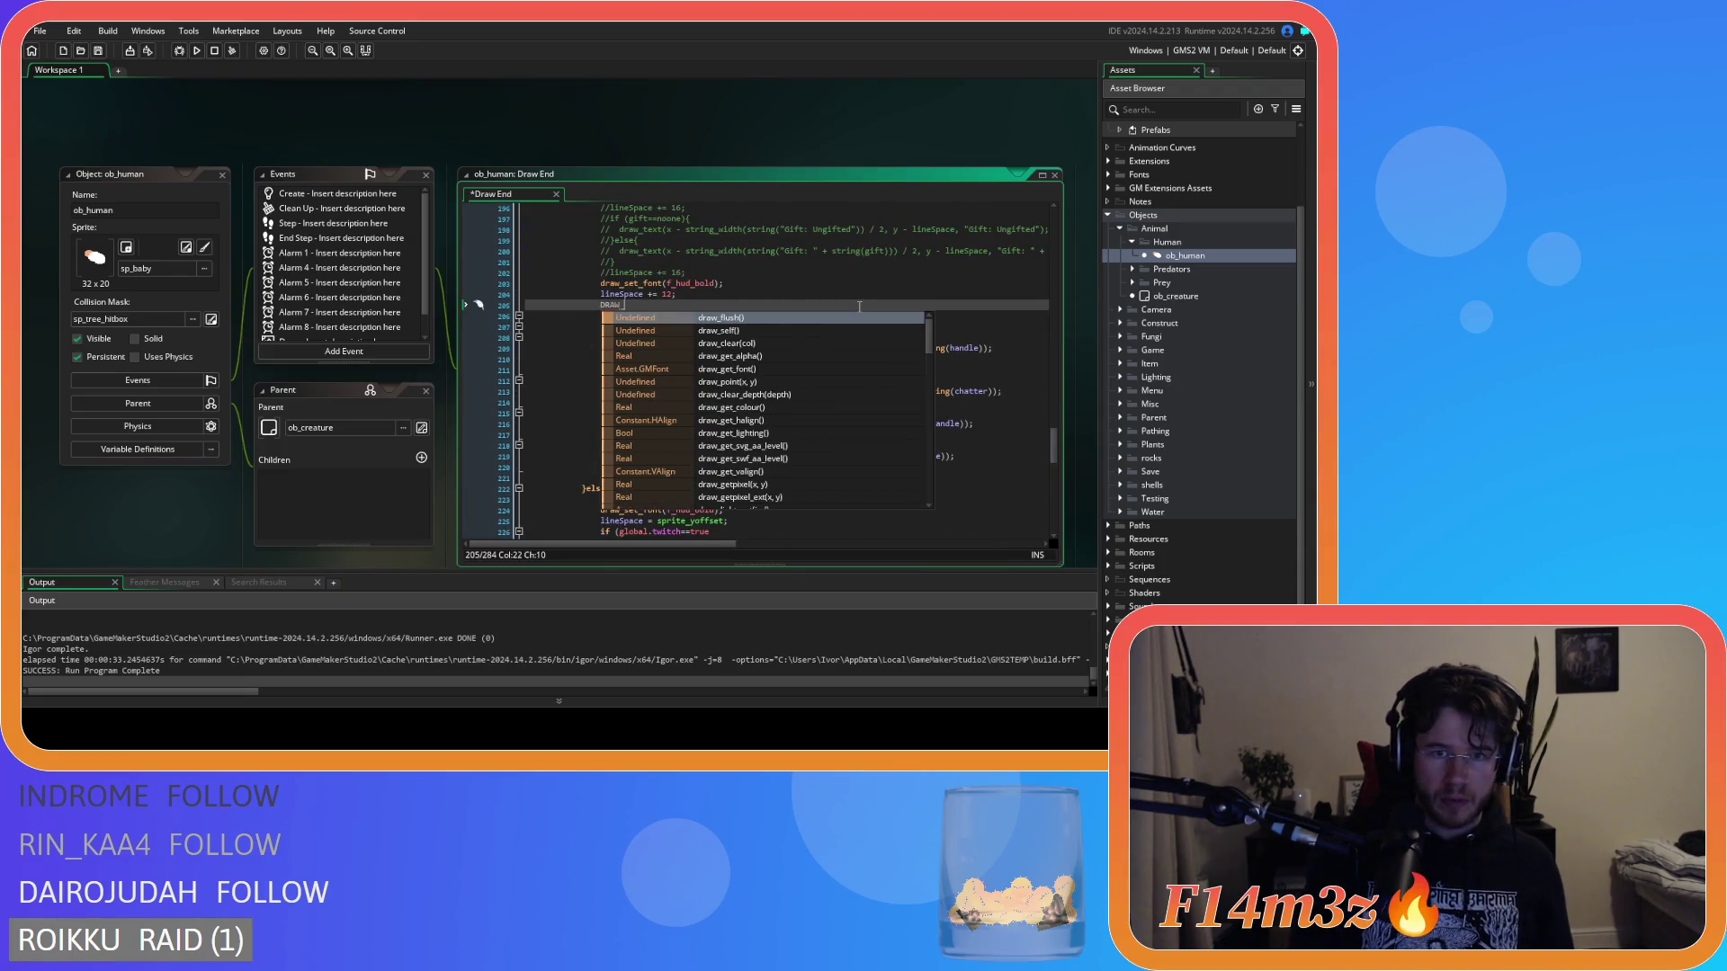
{"action": "type", "text": "SPR"}
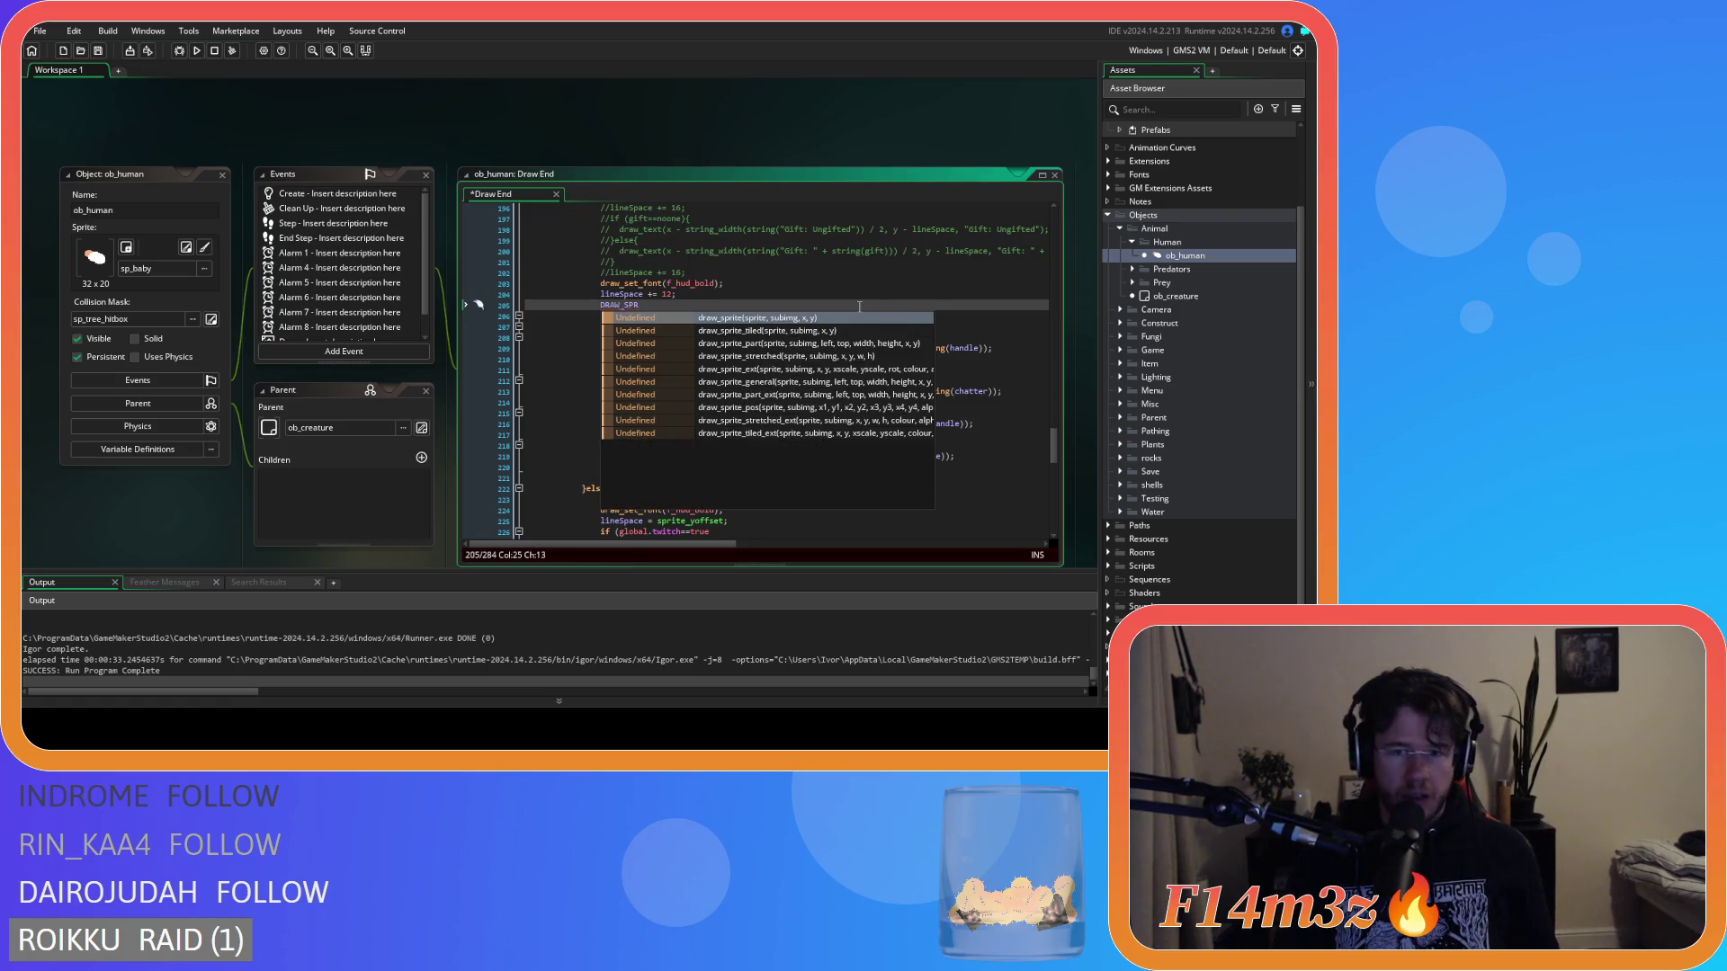
{"action": "key", "text": "Down"}
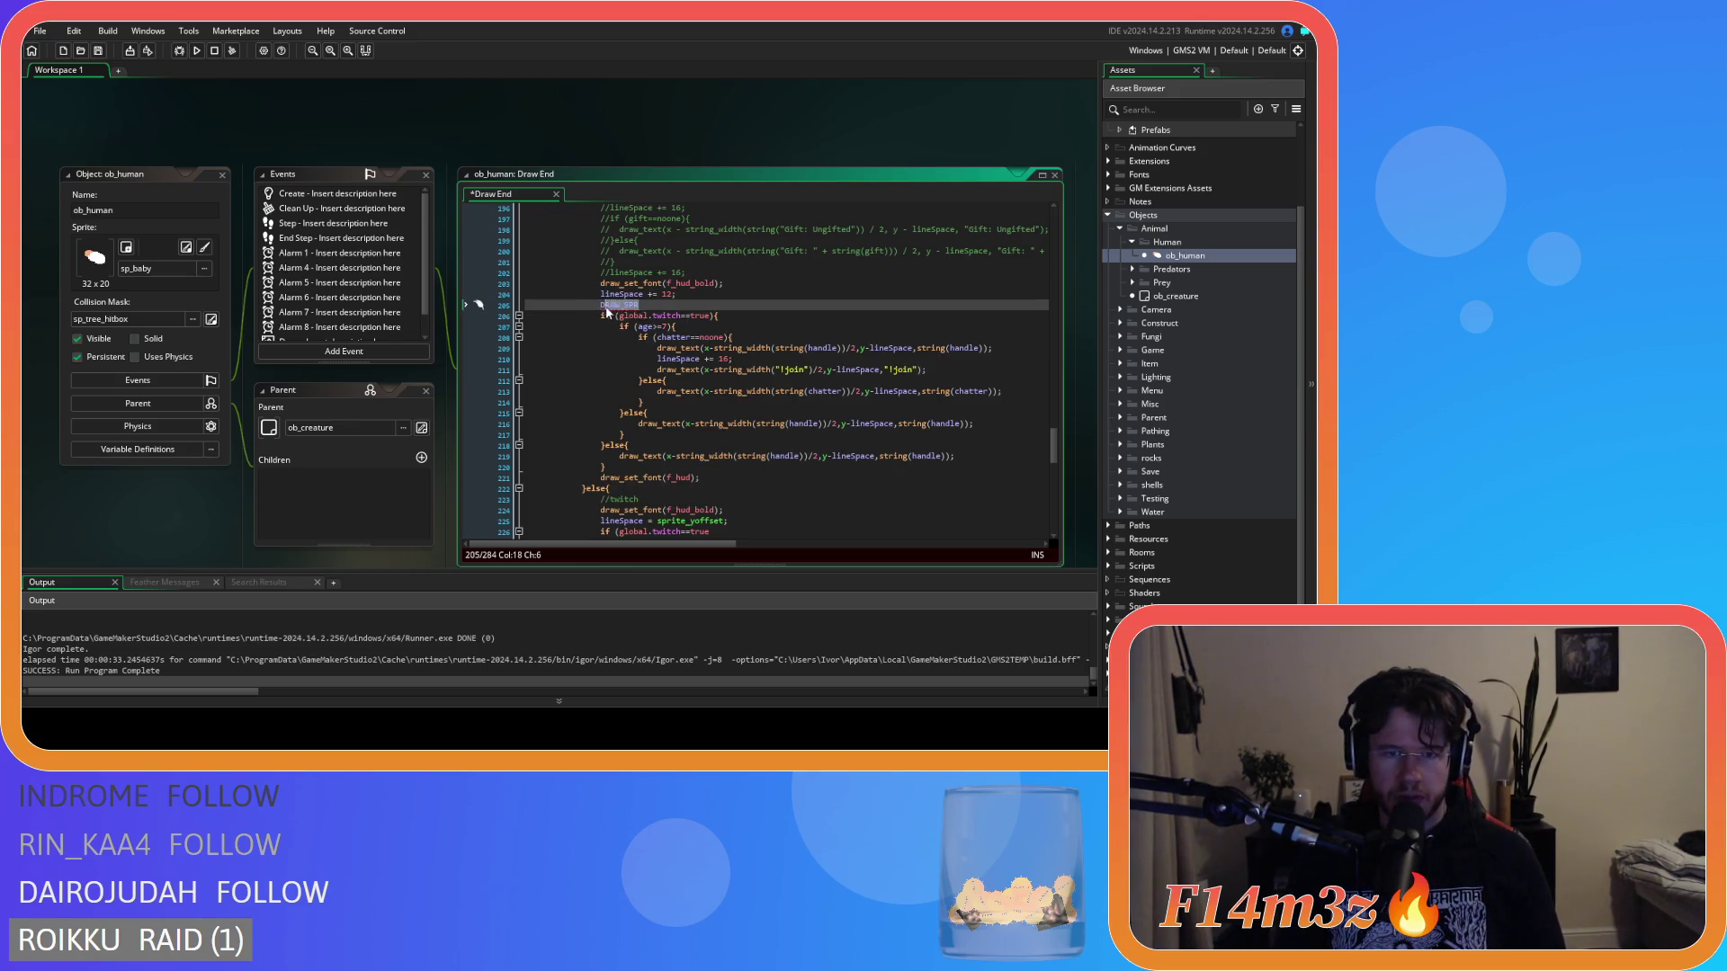
{"action": "left_click_drag", "start_coordinate": [639, 306], "coordinate": [601, 308]}
{"action": "type", "text": "draw"}
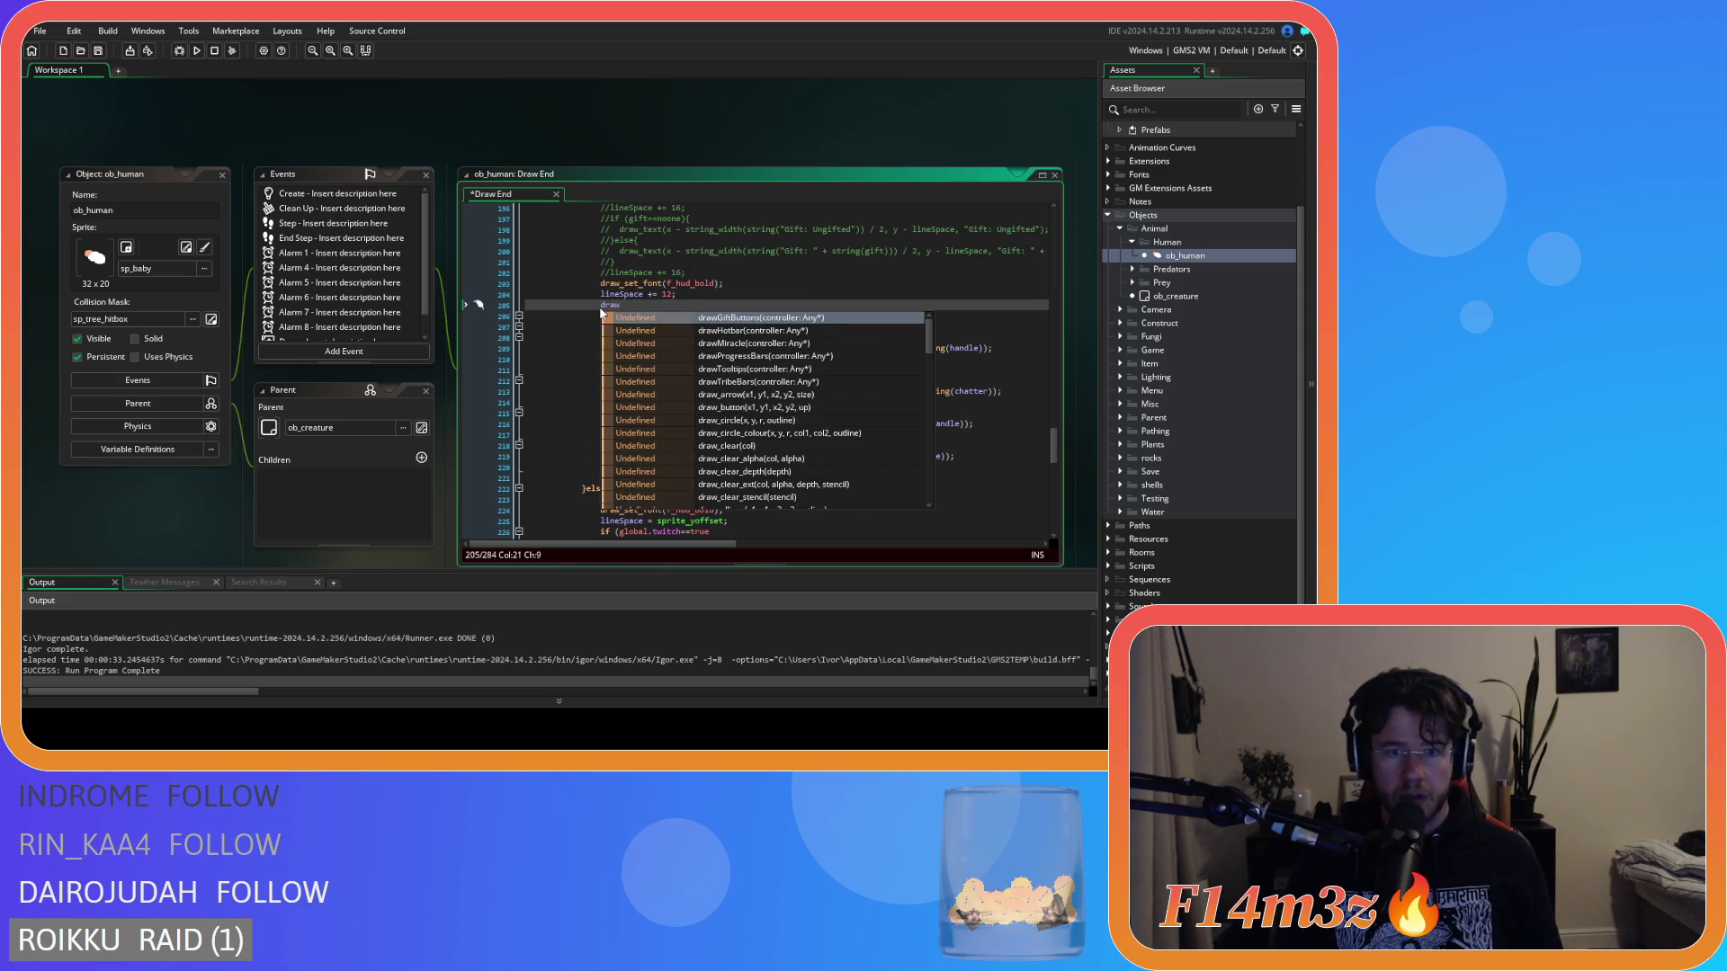
{"action": "type", "text": "_sprit"}
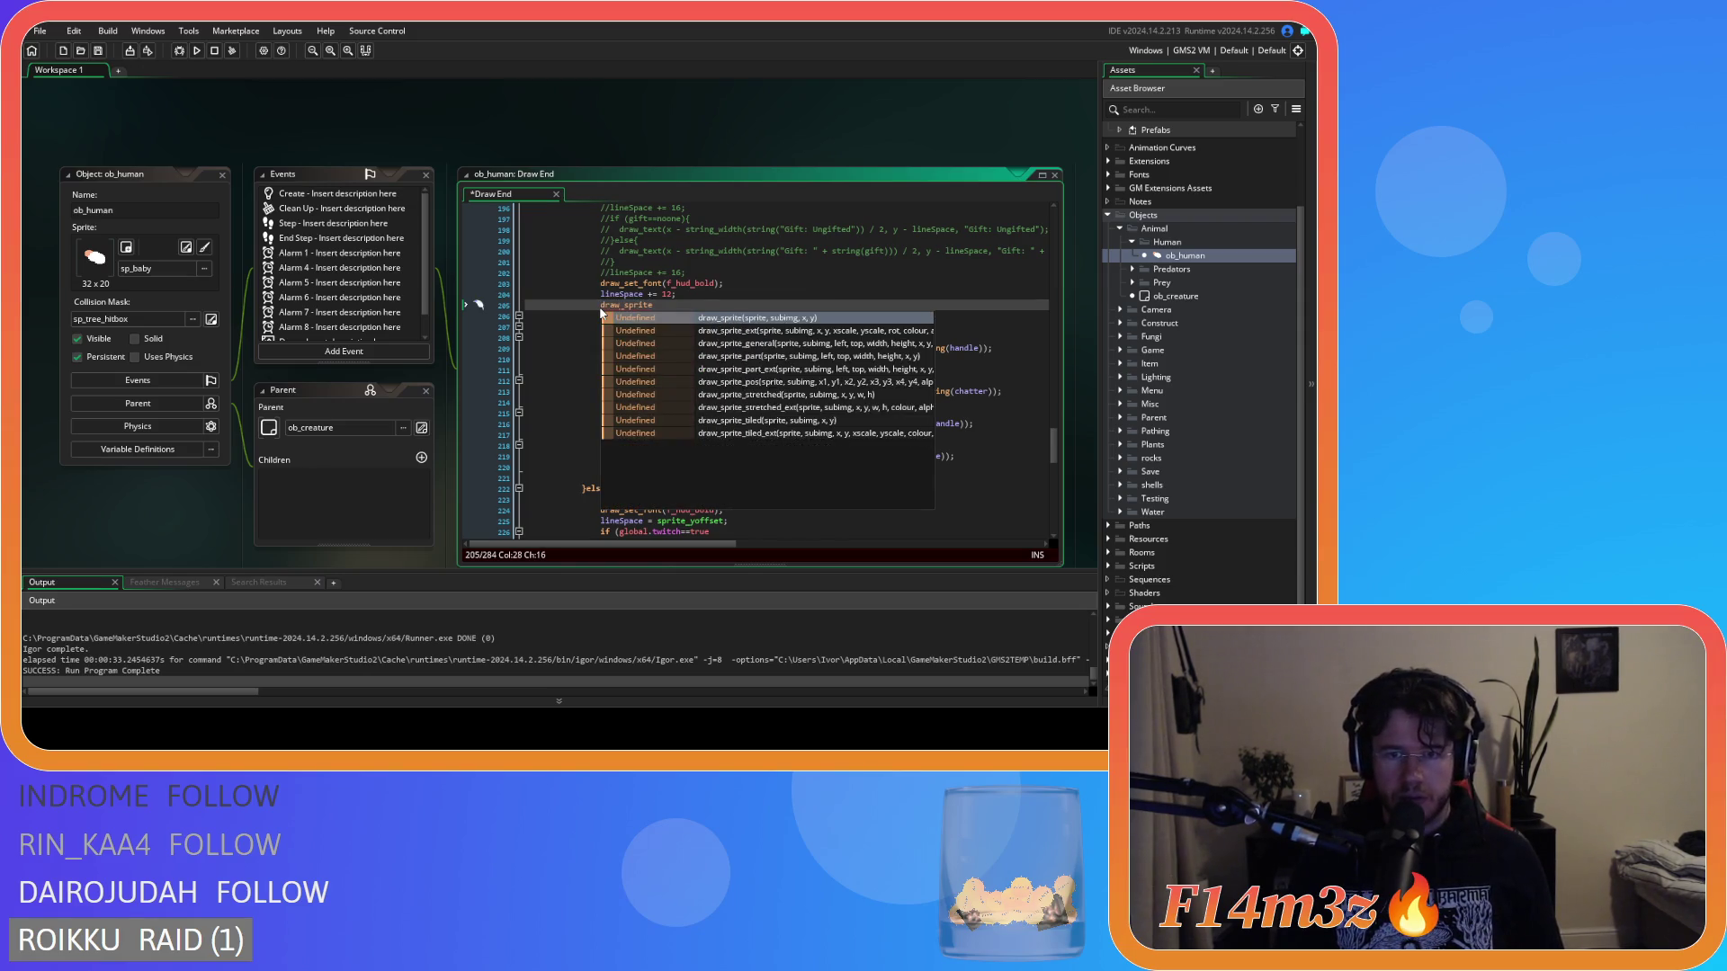
{"action": "key", "text": "Return"}
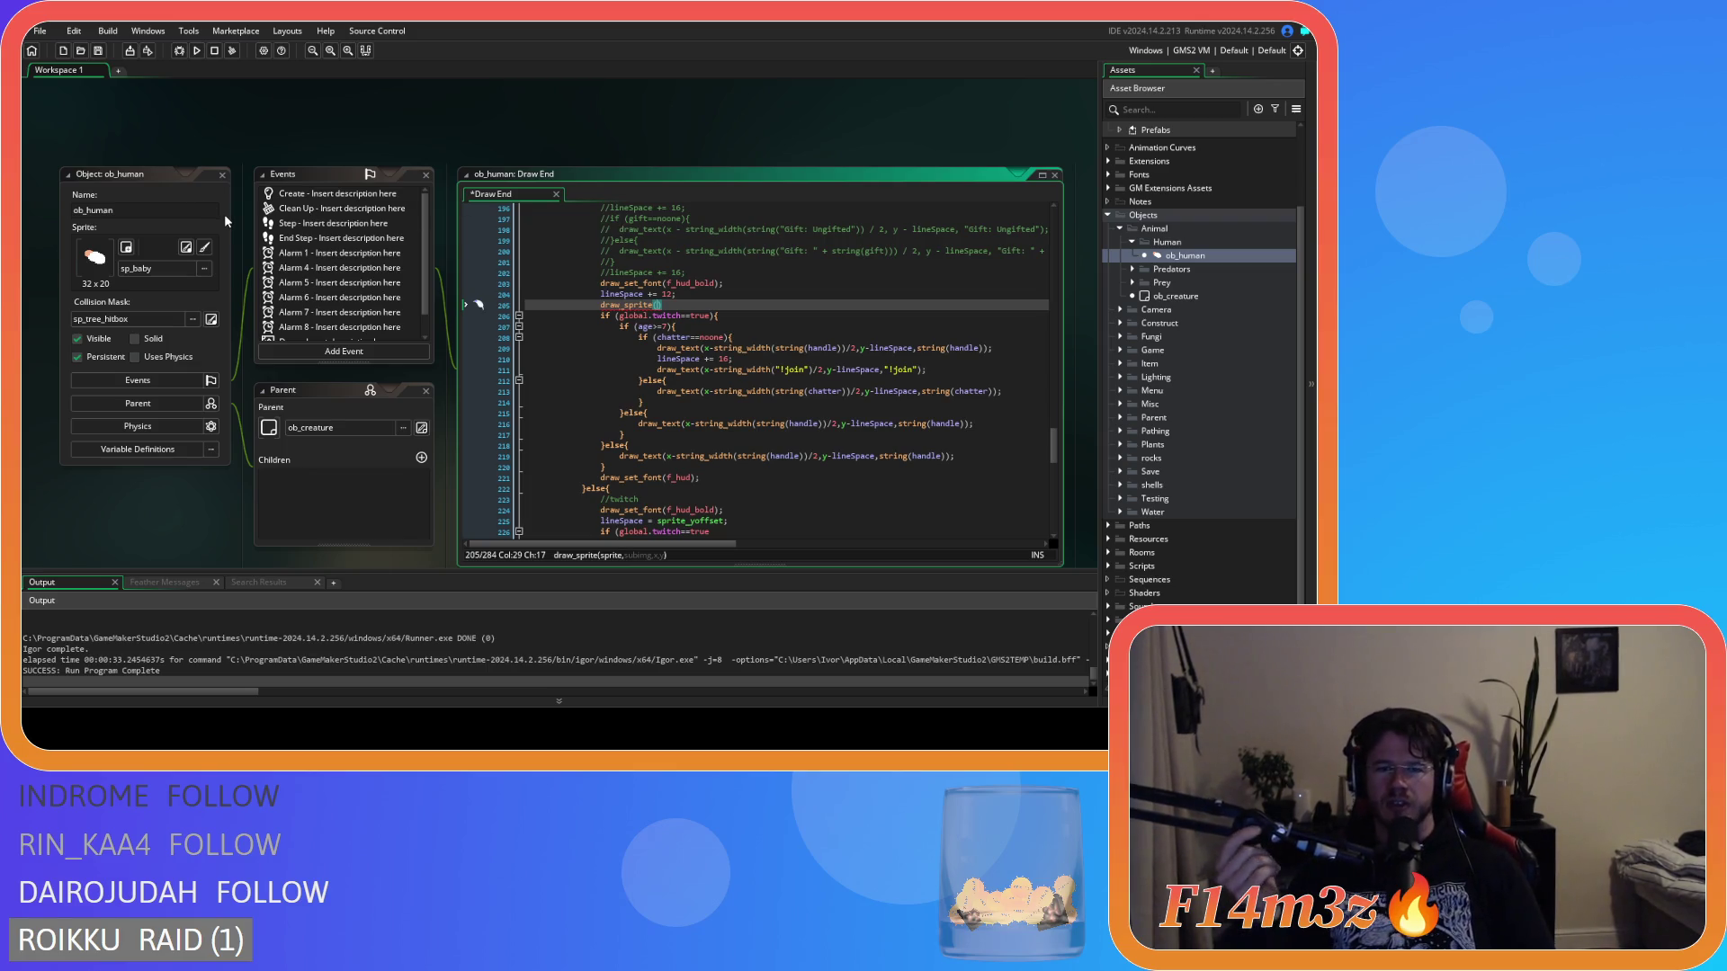
Review the gift icon drawing code and return to the draw_sprite() line.
{"action": "mouse_move", "coordinate": [1058, 454]}
{"action": "left_mouse_down"}
{"action": "mouse_move", "coordinate": [1062, 501]}
{"action": "mouse_move", "coordinate": [1058, 297]}
{"action": "left_mouse_up"}
{"action": "mouse_move", "coordinate": [972, 331]}
{"action": "left_mouse_down"}
{"action": "mouse_move", "coordinate": [957, 360]}
{"action": "mouse_move", "coordinate": [976, 335]}
{"action": "left_mouse_up"}
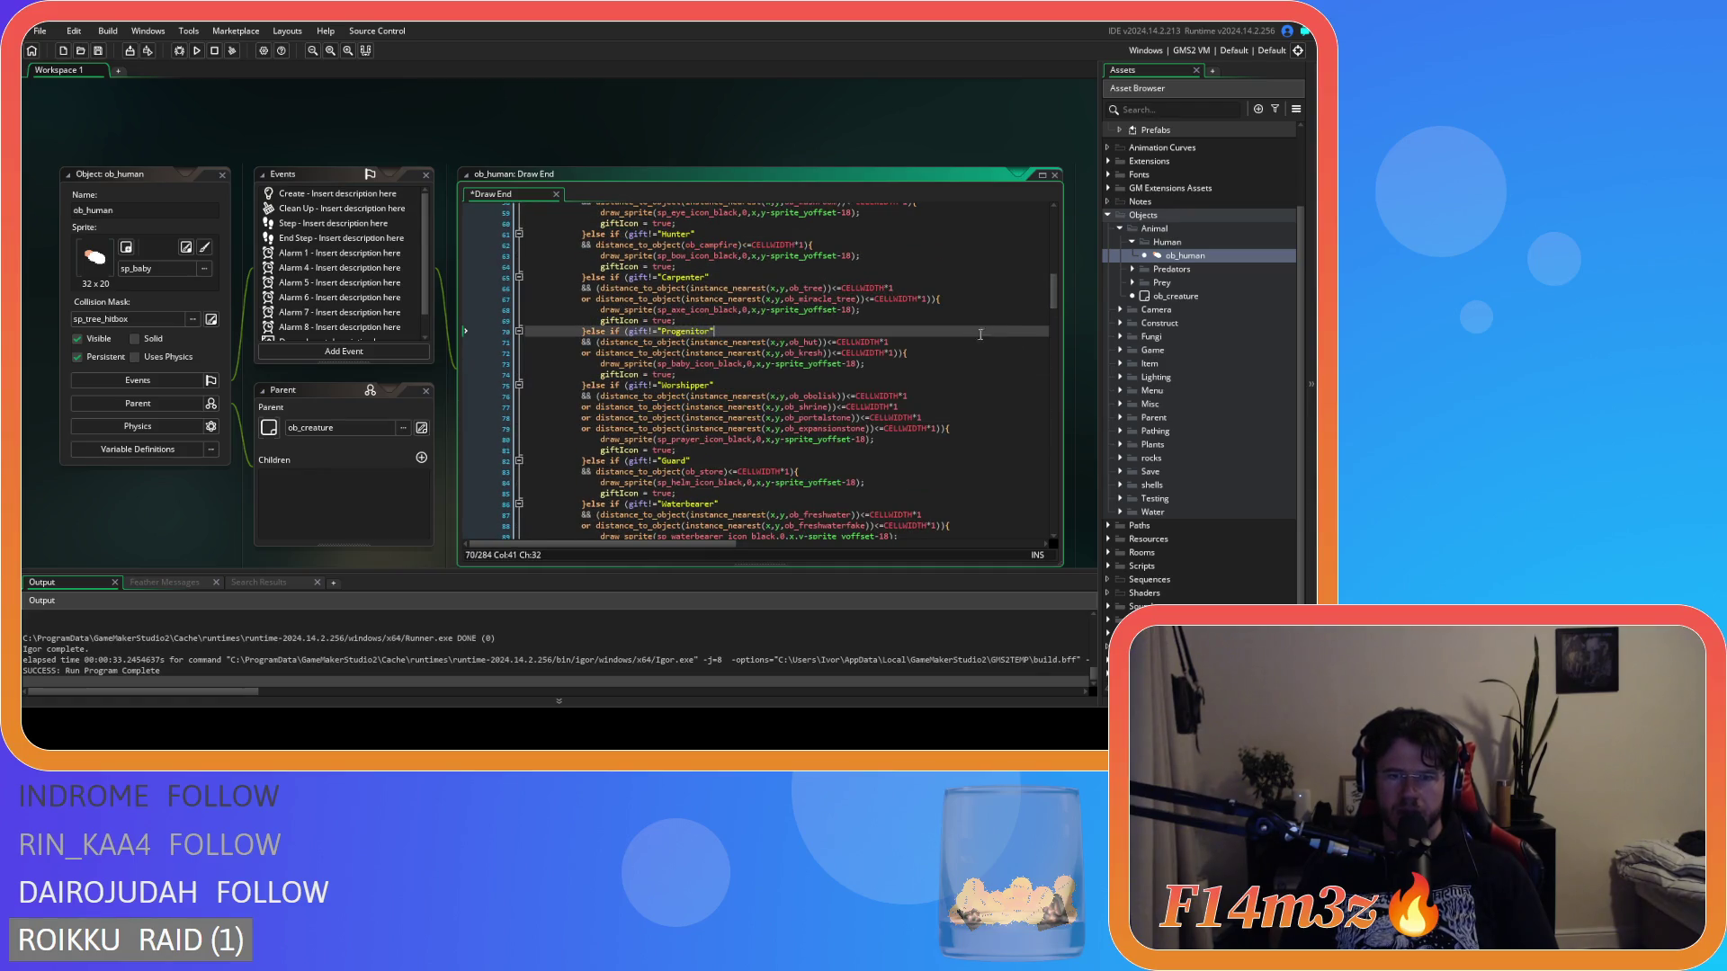
{"action": "key", "text": "Down"}
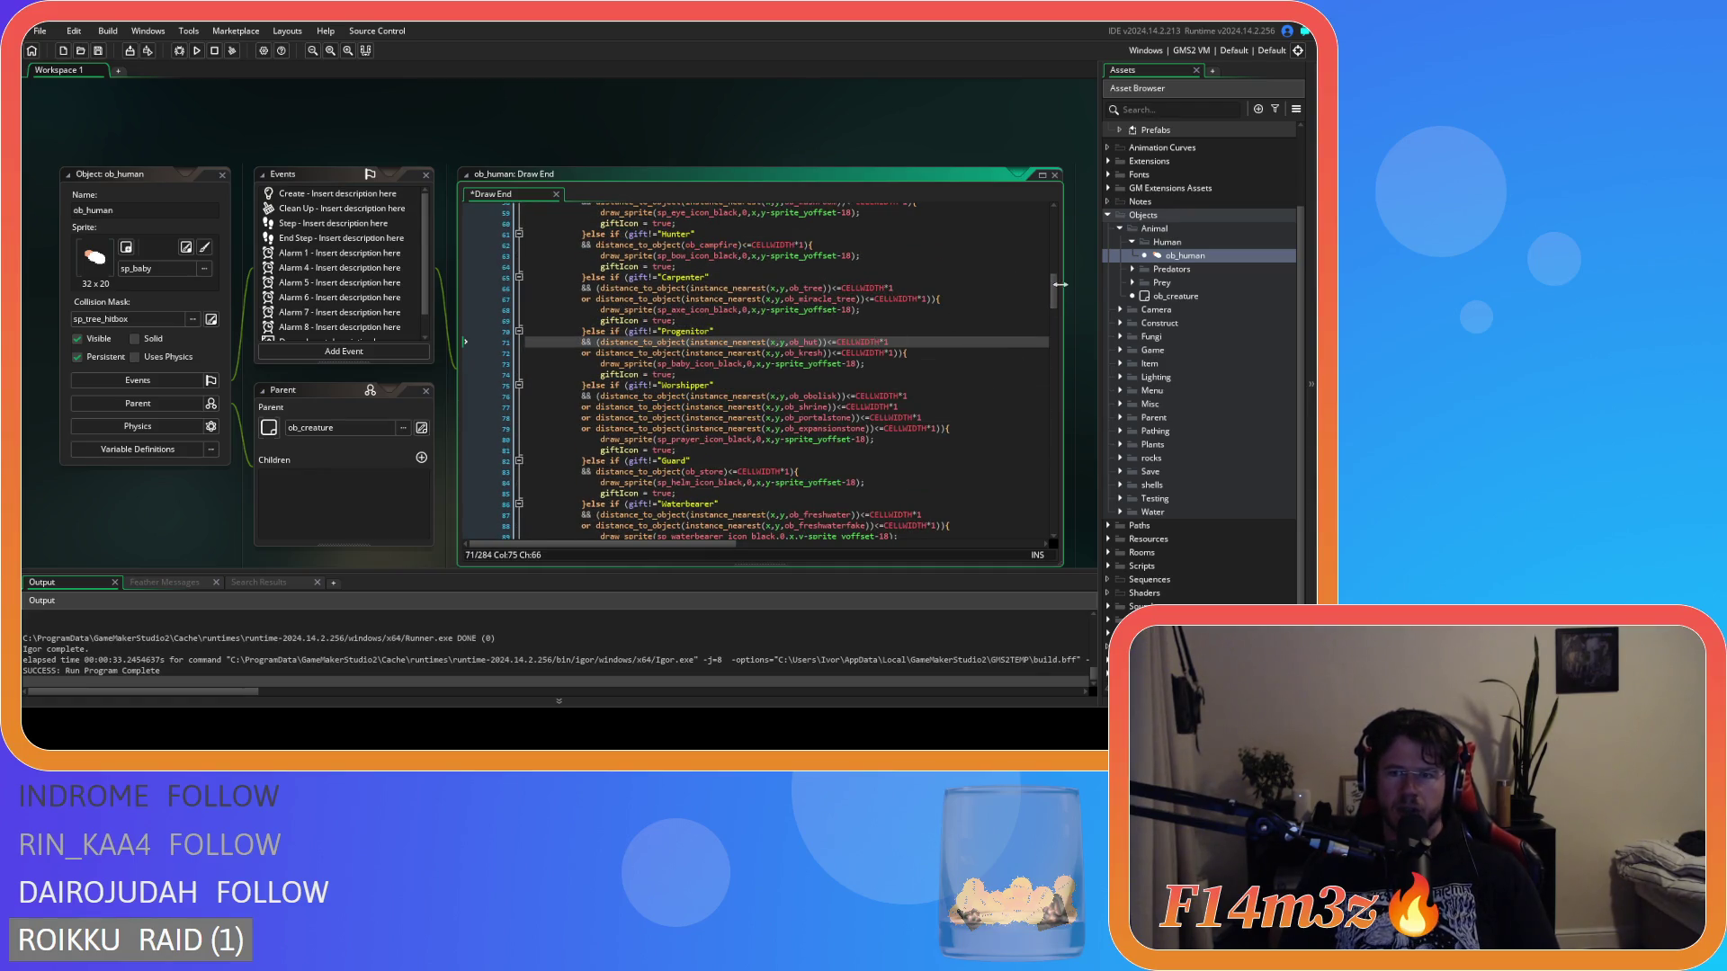
{"action": "left_click_drag", "start_coordinate": [1056, 295], "coordinate": [1060, 435]}
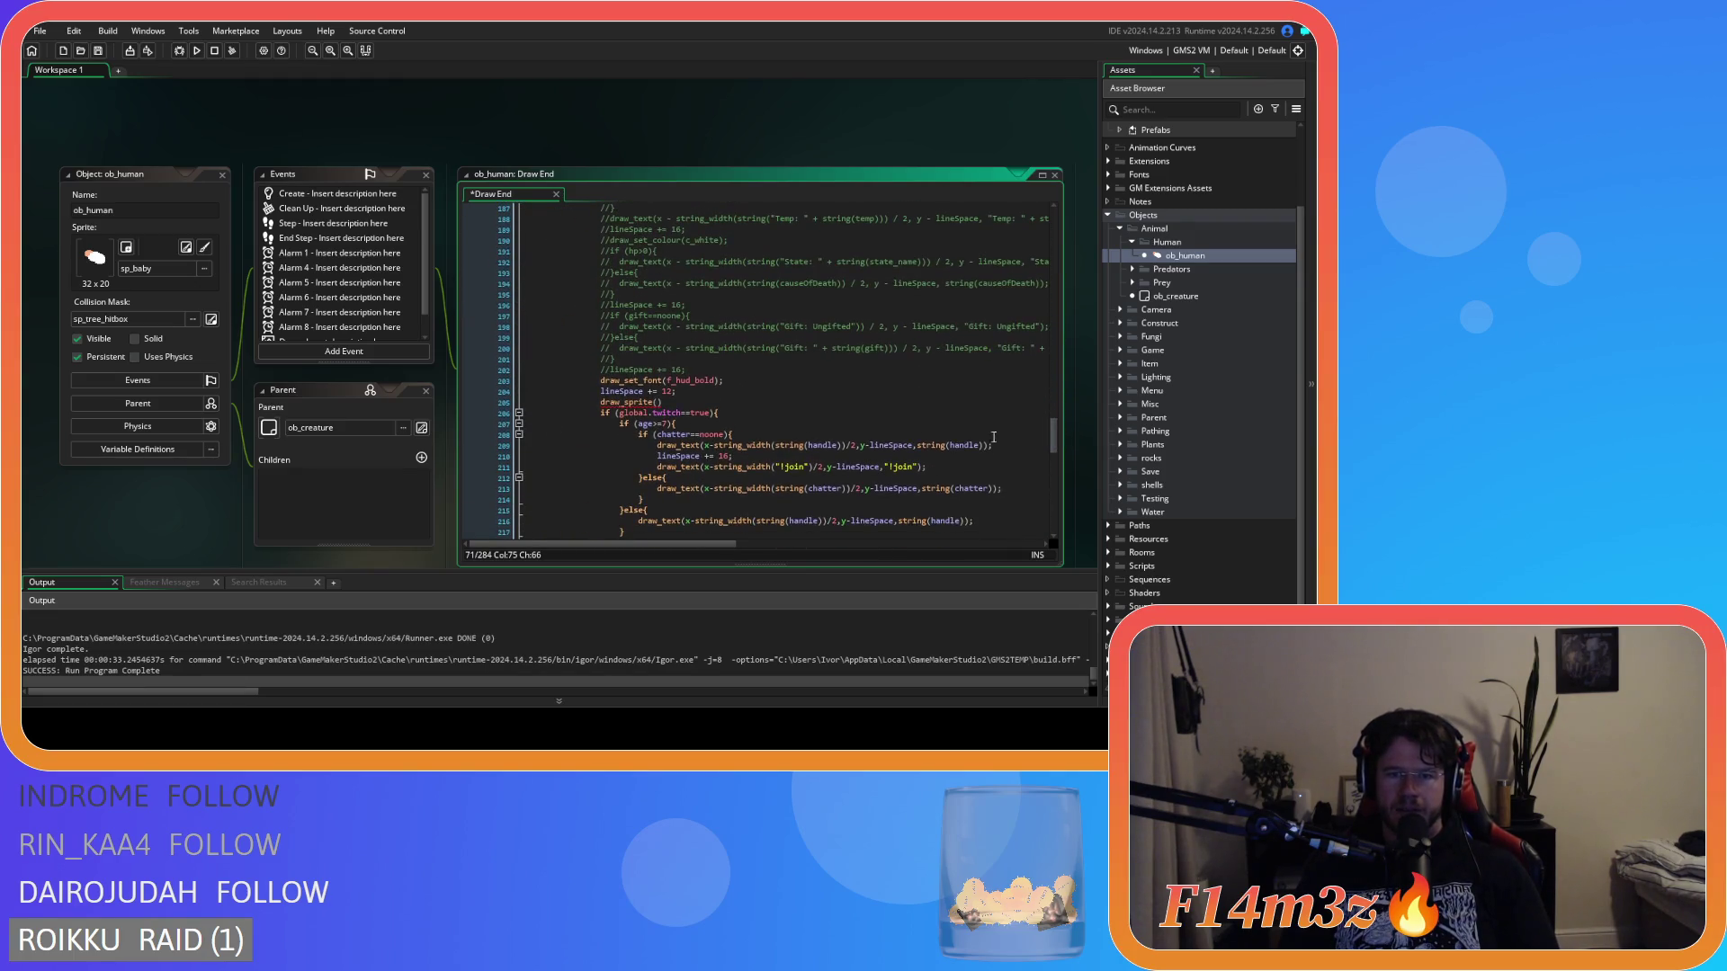
{"action": "left_click", "coordinate": [662, 402]}
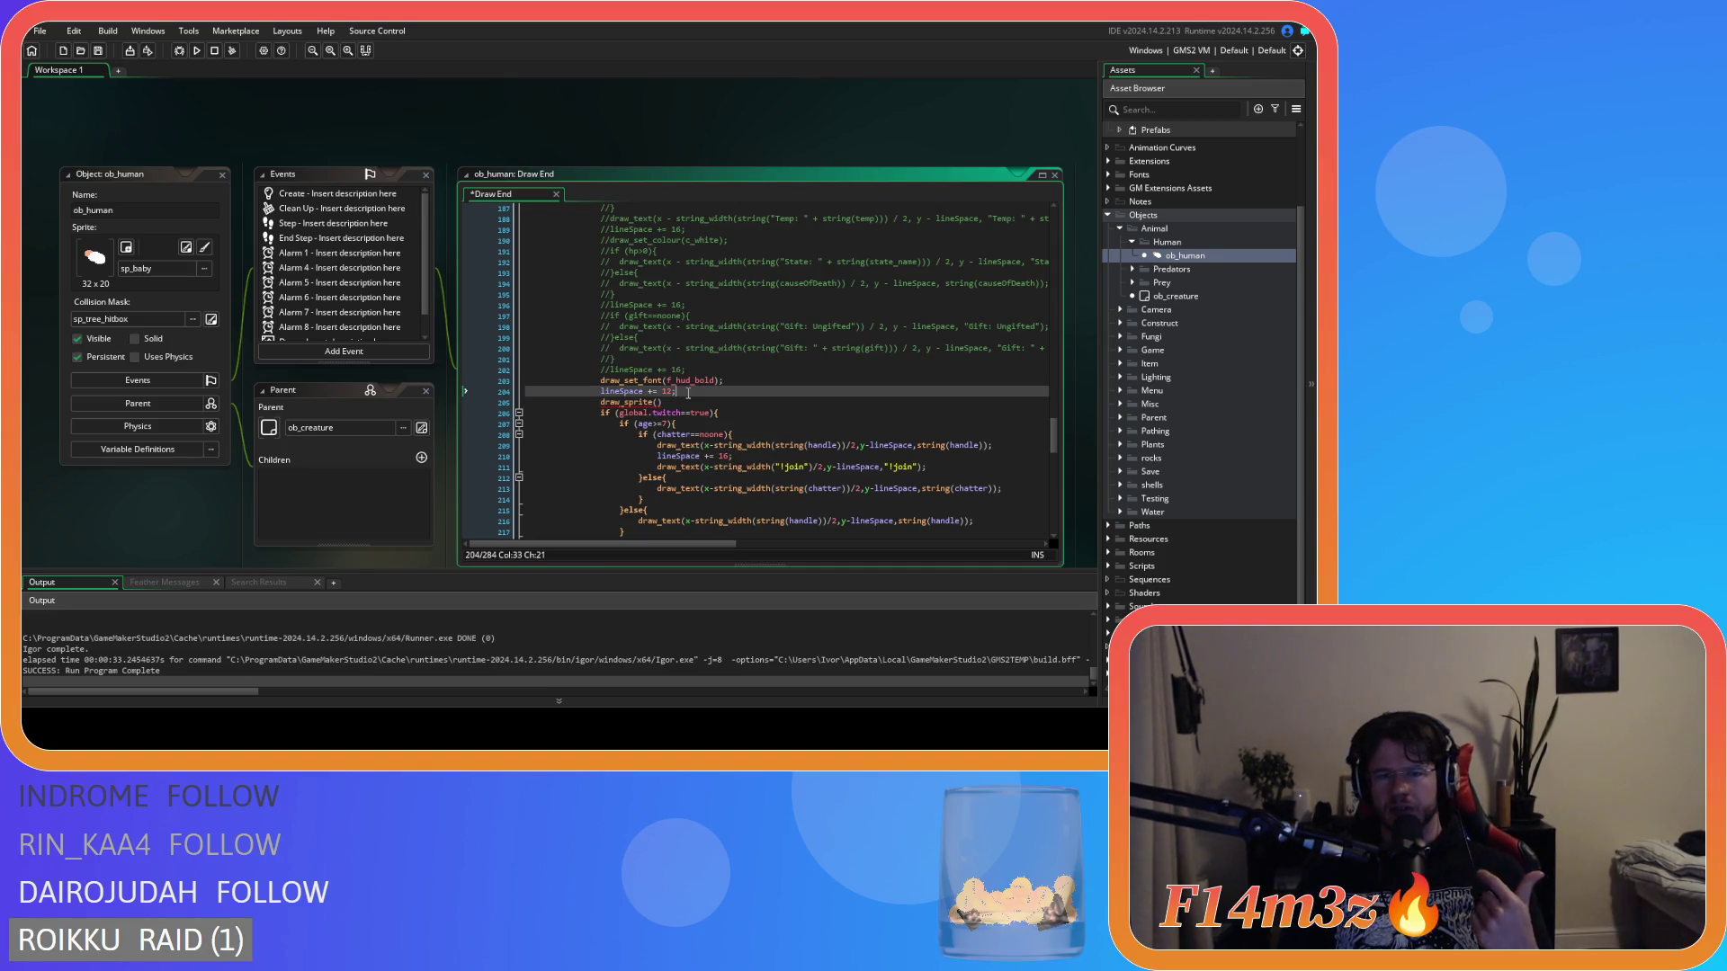
Show ob_human's Create event code, then open sc_loadGift from Scripts > Loading.
{"action": "left_click", "coordinate": [330, 197]}
{"action": "left_click", "coordinate": [556, 195]}
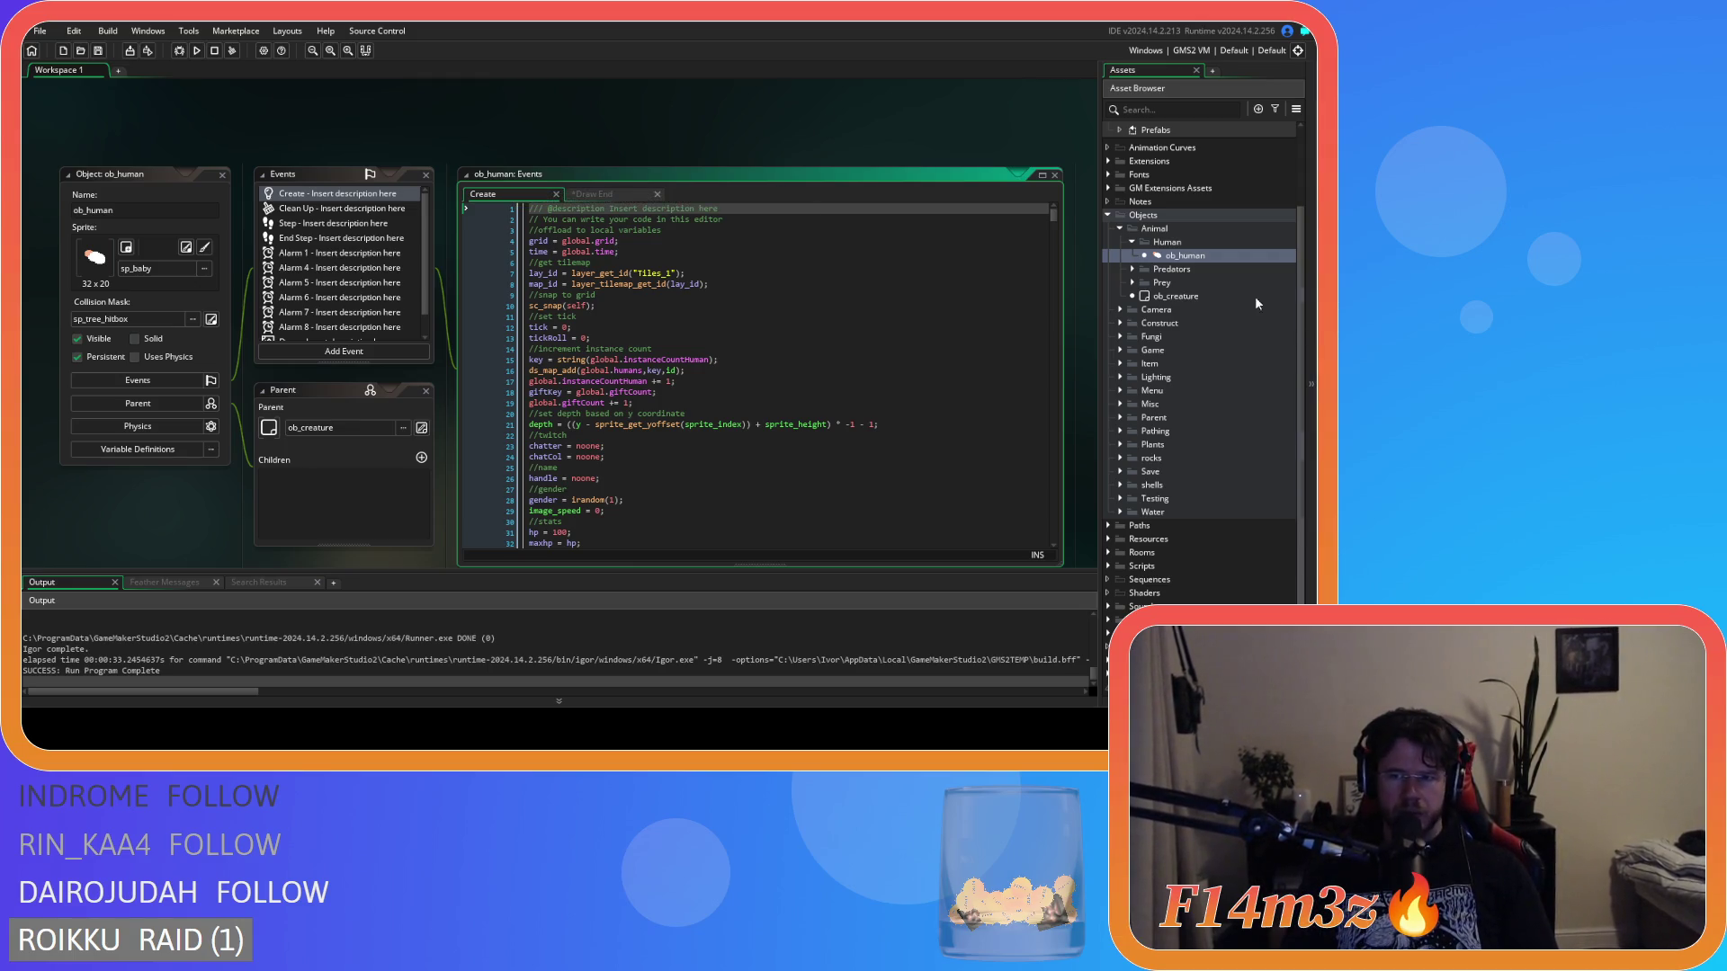
{"action": "left_click", "coordinate": [1108, 567]}
{"action": "scroll", "coordinate": [1107, 574], "scroll_direction": "down", "scroll_amount": 5}
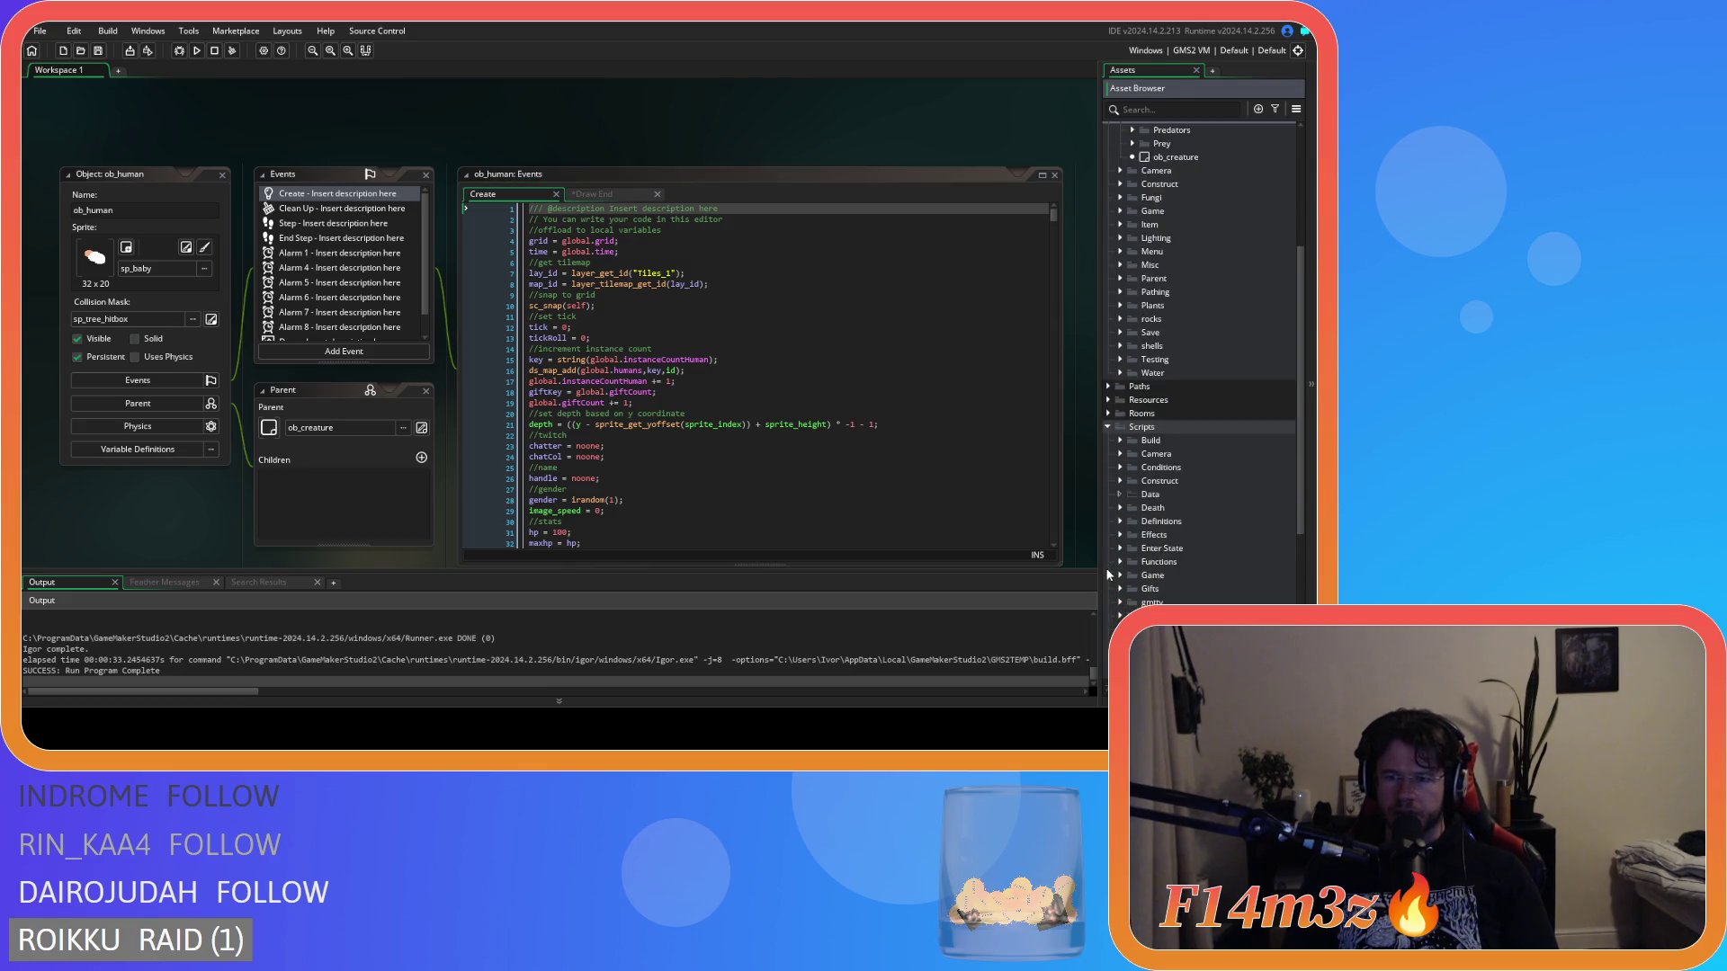
{"action": "scroll", "coordinate": [1122, 513], "scroll_direction": "down", "scroll_amount": 2}
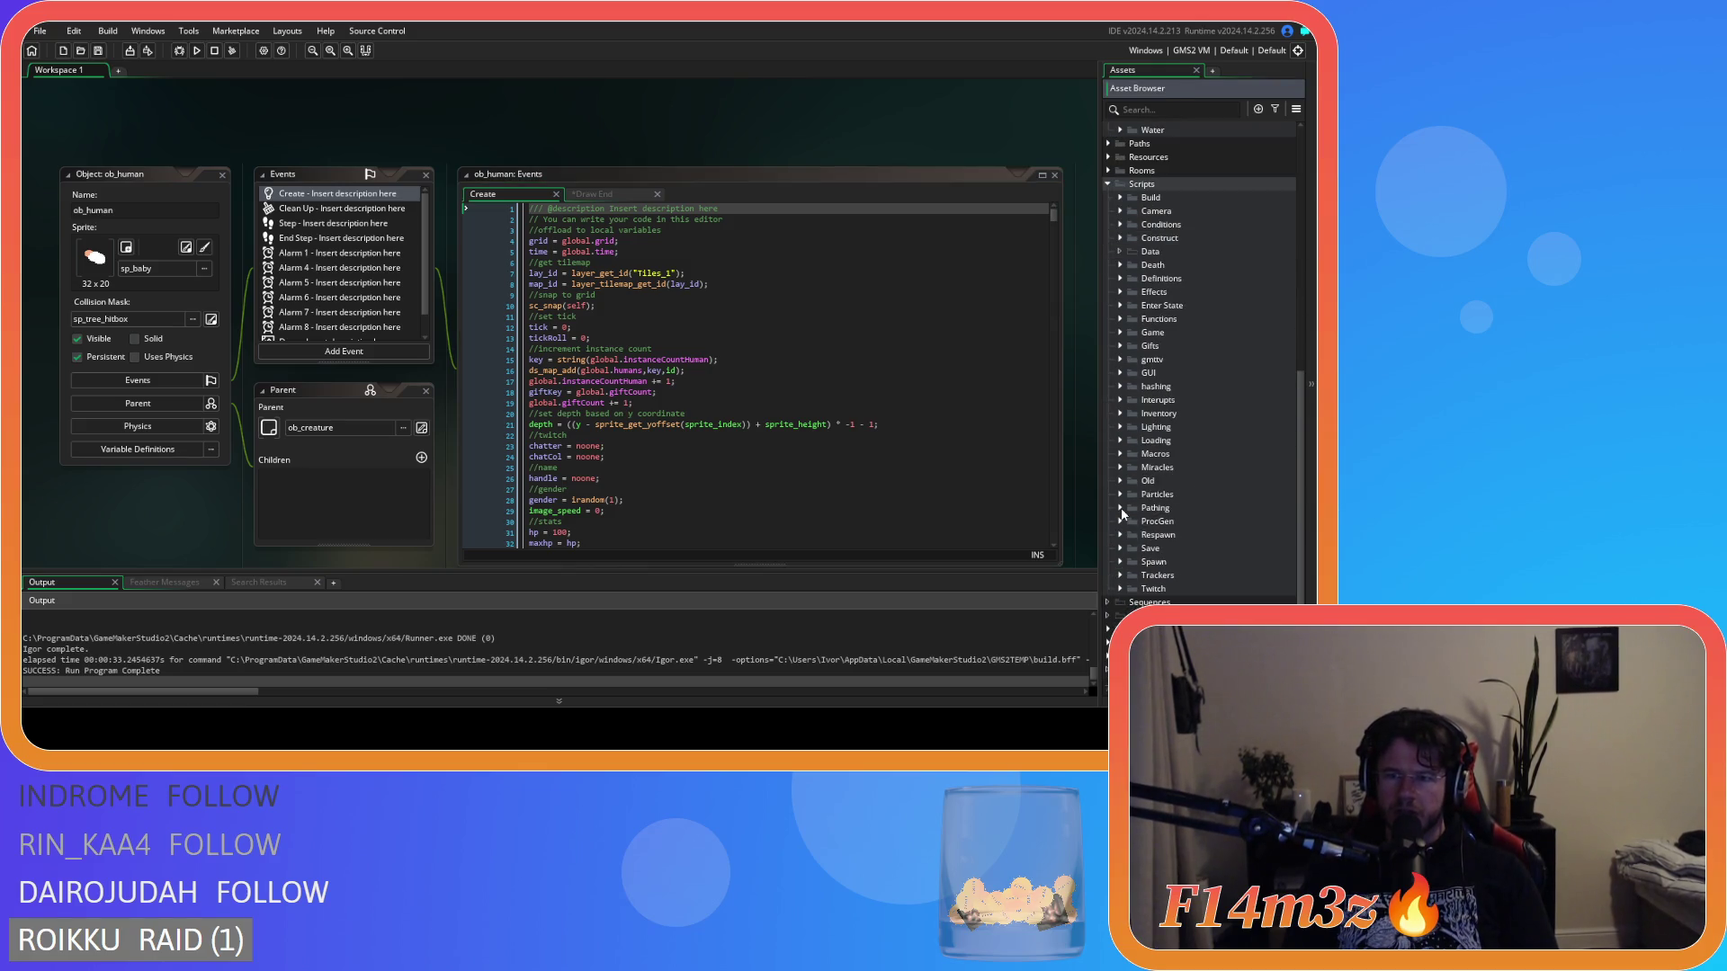
{"action": "left_click", "coordinate": [1121, 440]}
{"action": "scroll", "coordinate": [1227, 531], "scroll_direction": "down", "scroll_amount": 4}
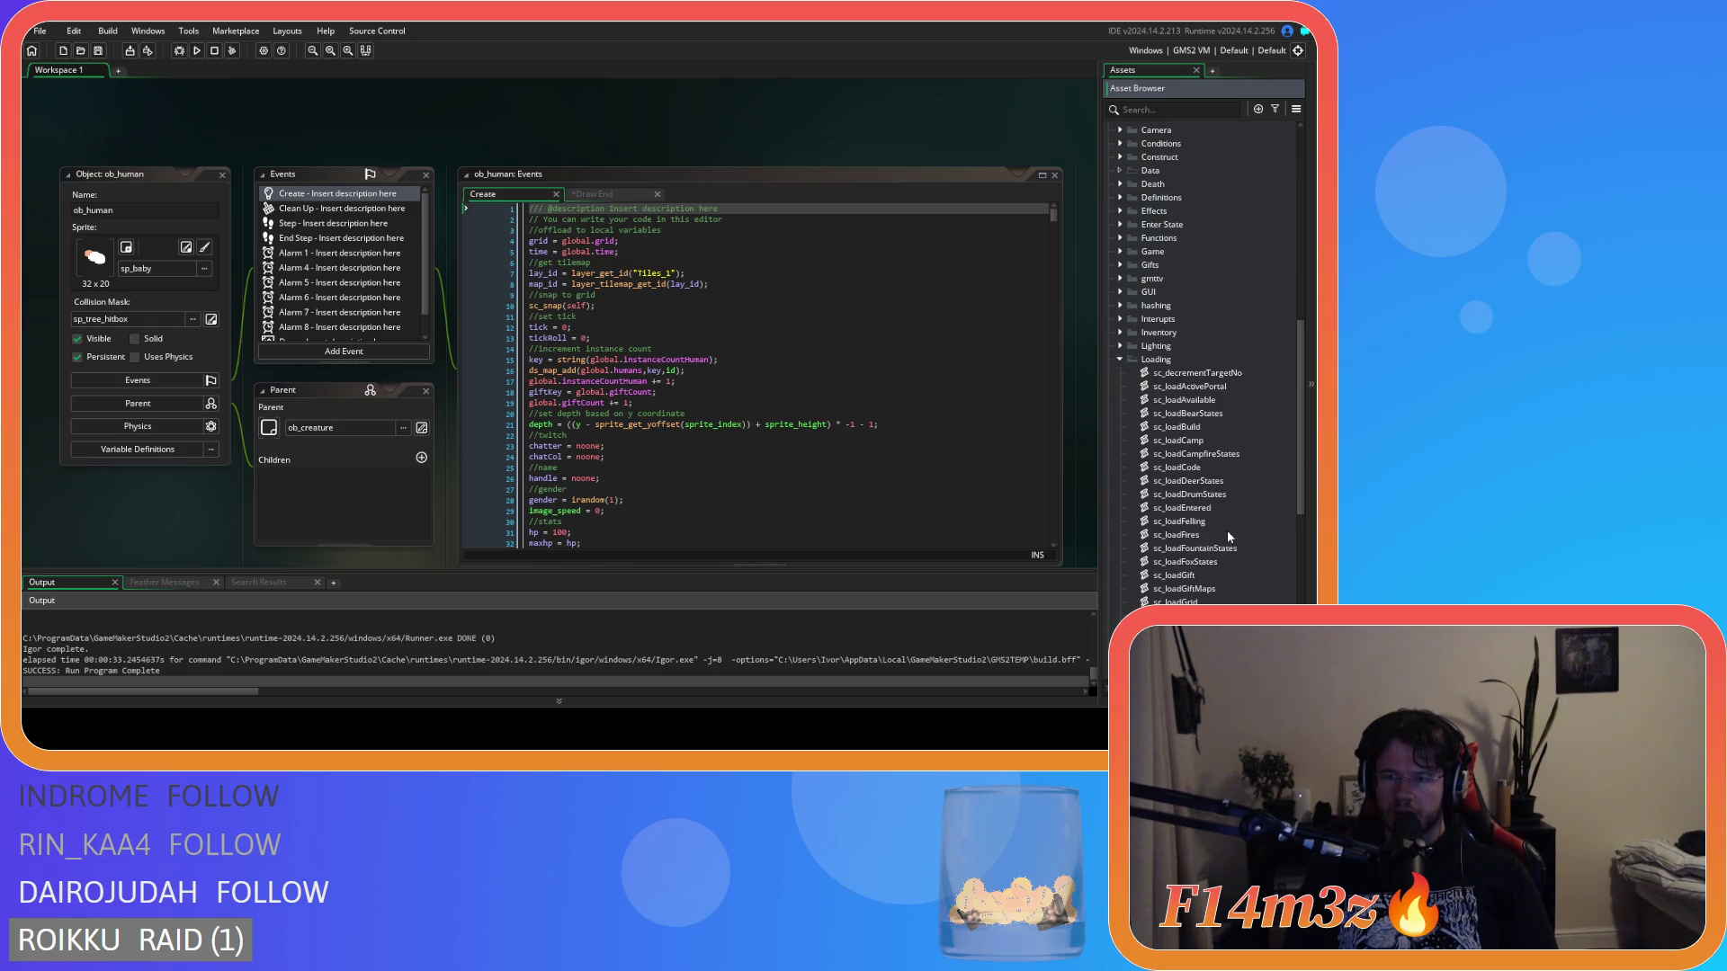
{"action": "double_click", "coordinate": [1216, 494]}
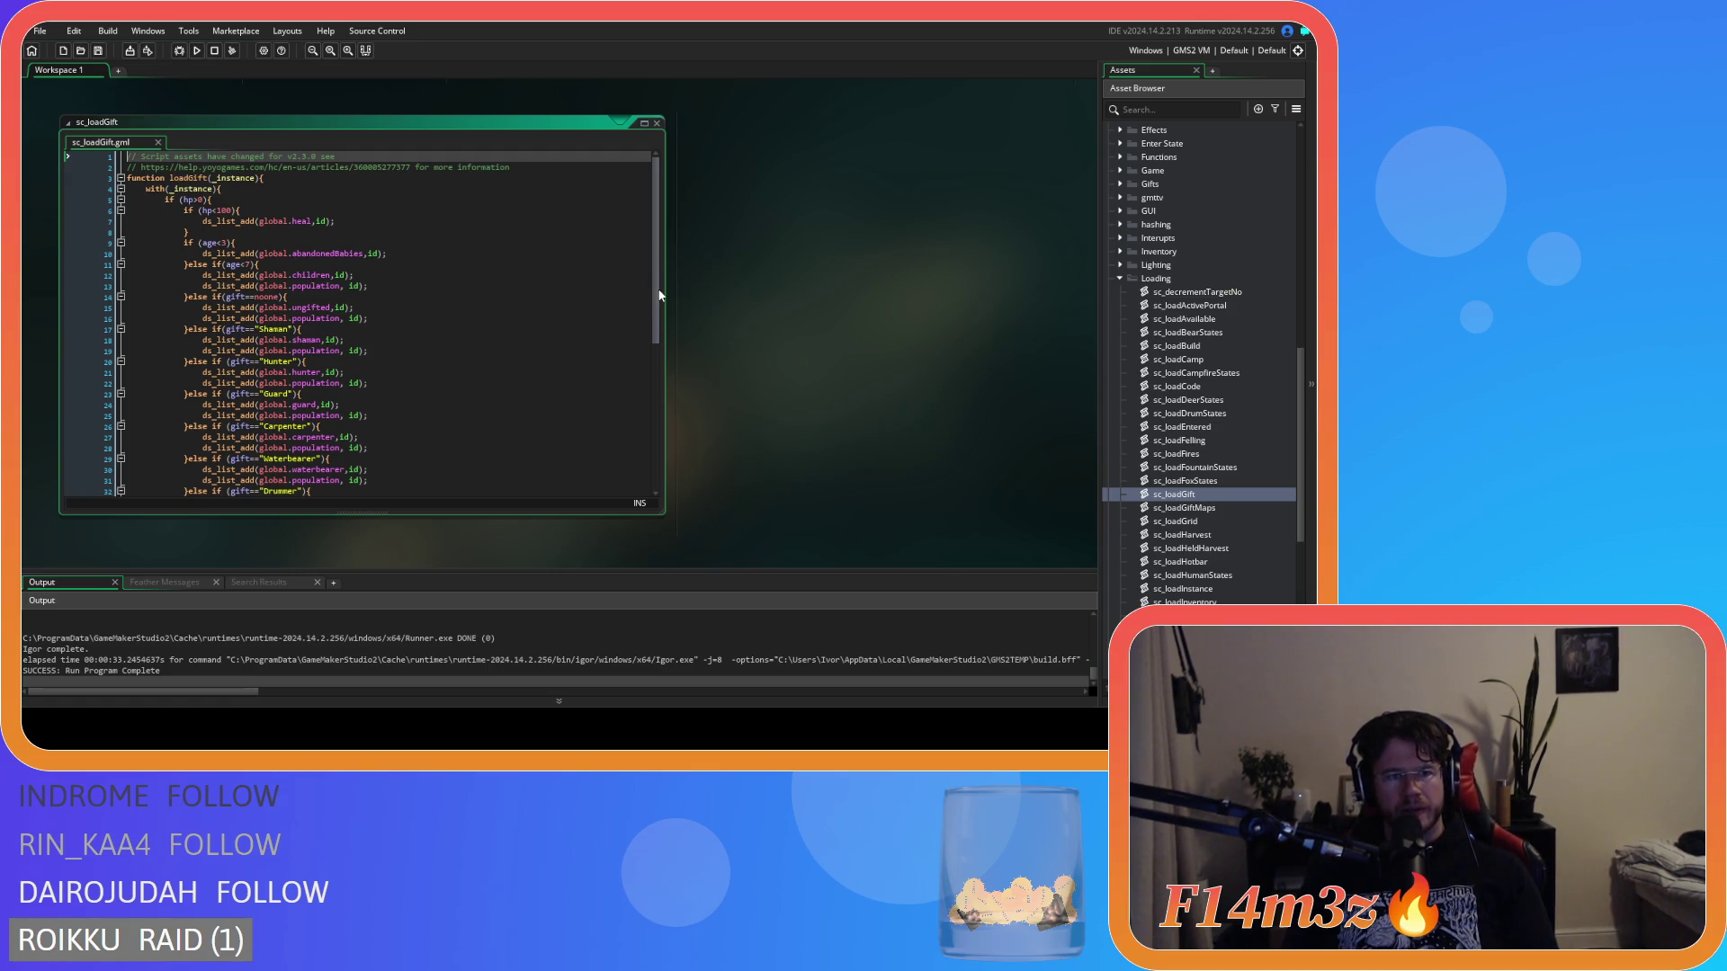
Scroll through sc_loadGift's code to see how each gift type is handled.
{"action": "mouse_move", "coordinate": [666, 317]}
{"action": "left_mouse_down"}
{"action": "mouse_move", "coordinate": [681, 445]}
{"action": "mouse_move", "coordinate": [682, 426]}
{"action": "left_mouse_up"}
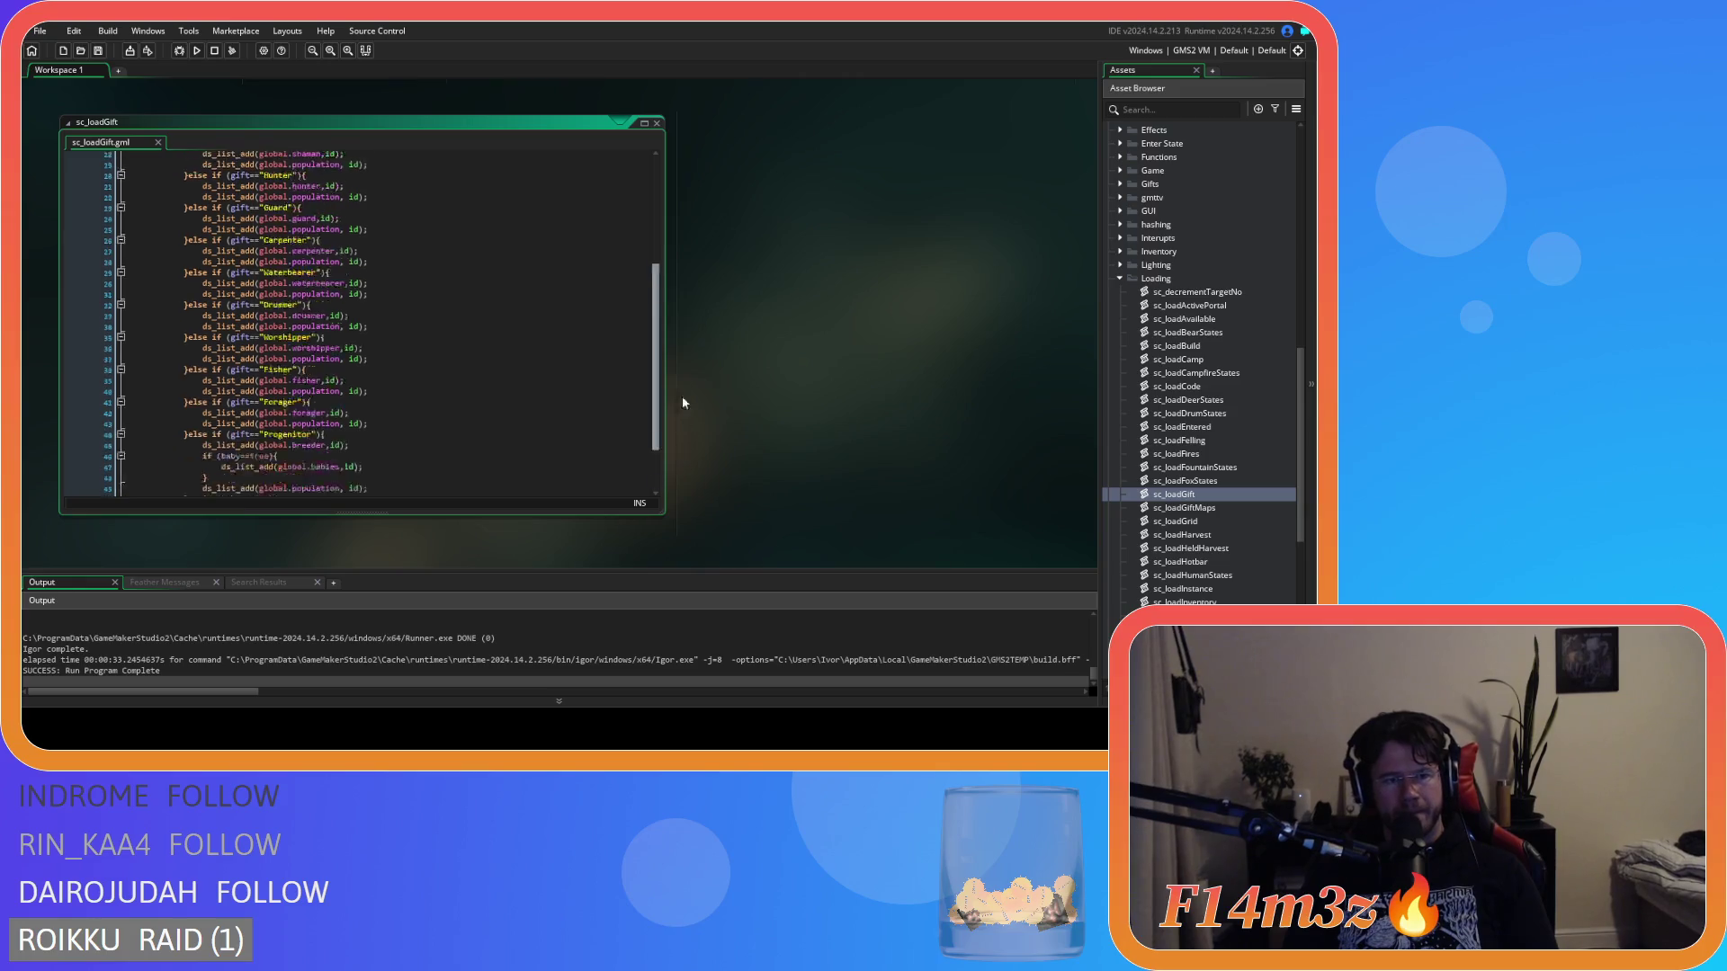
{"action": "scroll", "coordinate": [909, 362], "scroll_direction": "up", "scroll_amount": 5}
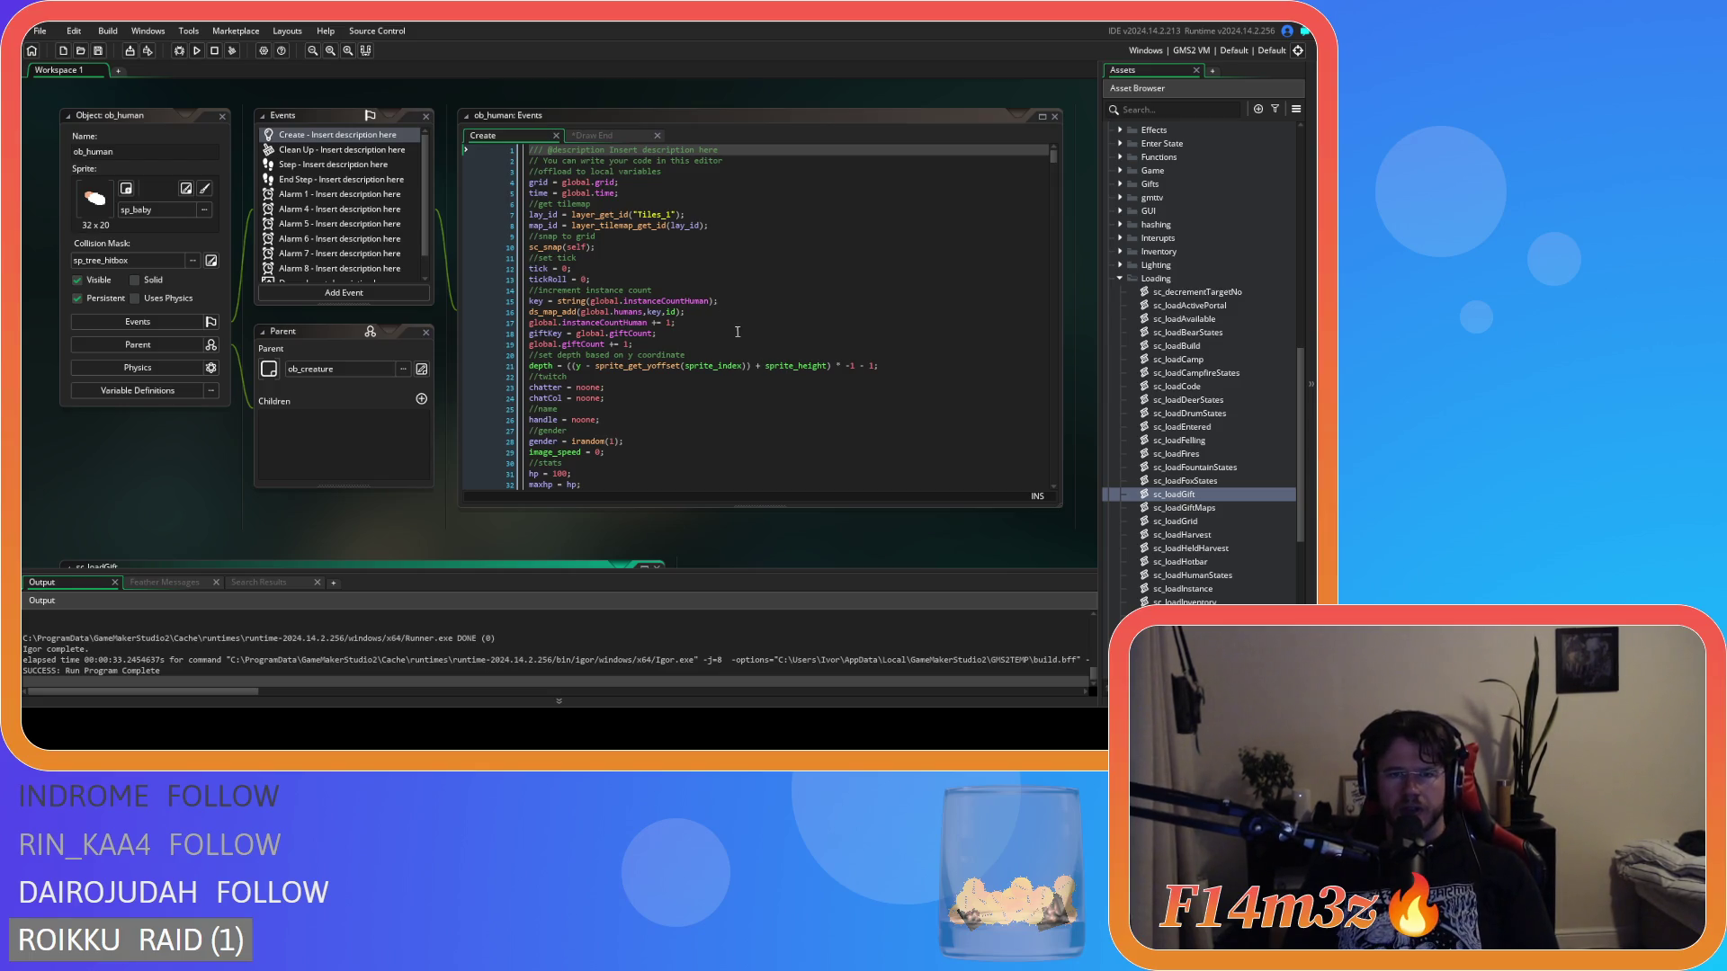
{"action": "scroll", "coordinate": [650, 406], "scroll_direction": "down", "scroll_amount": 9}
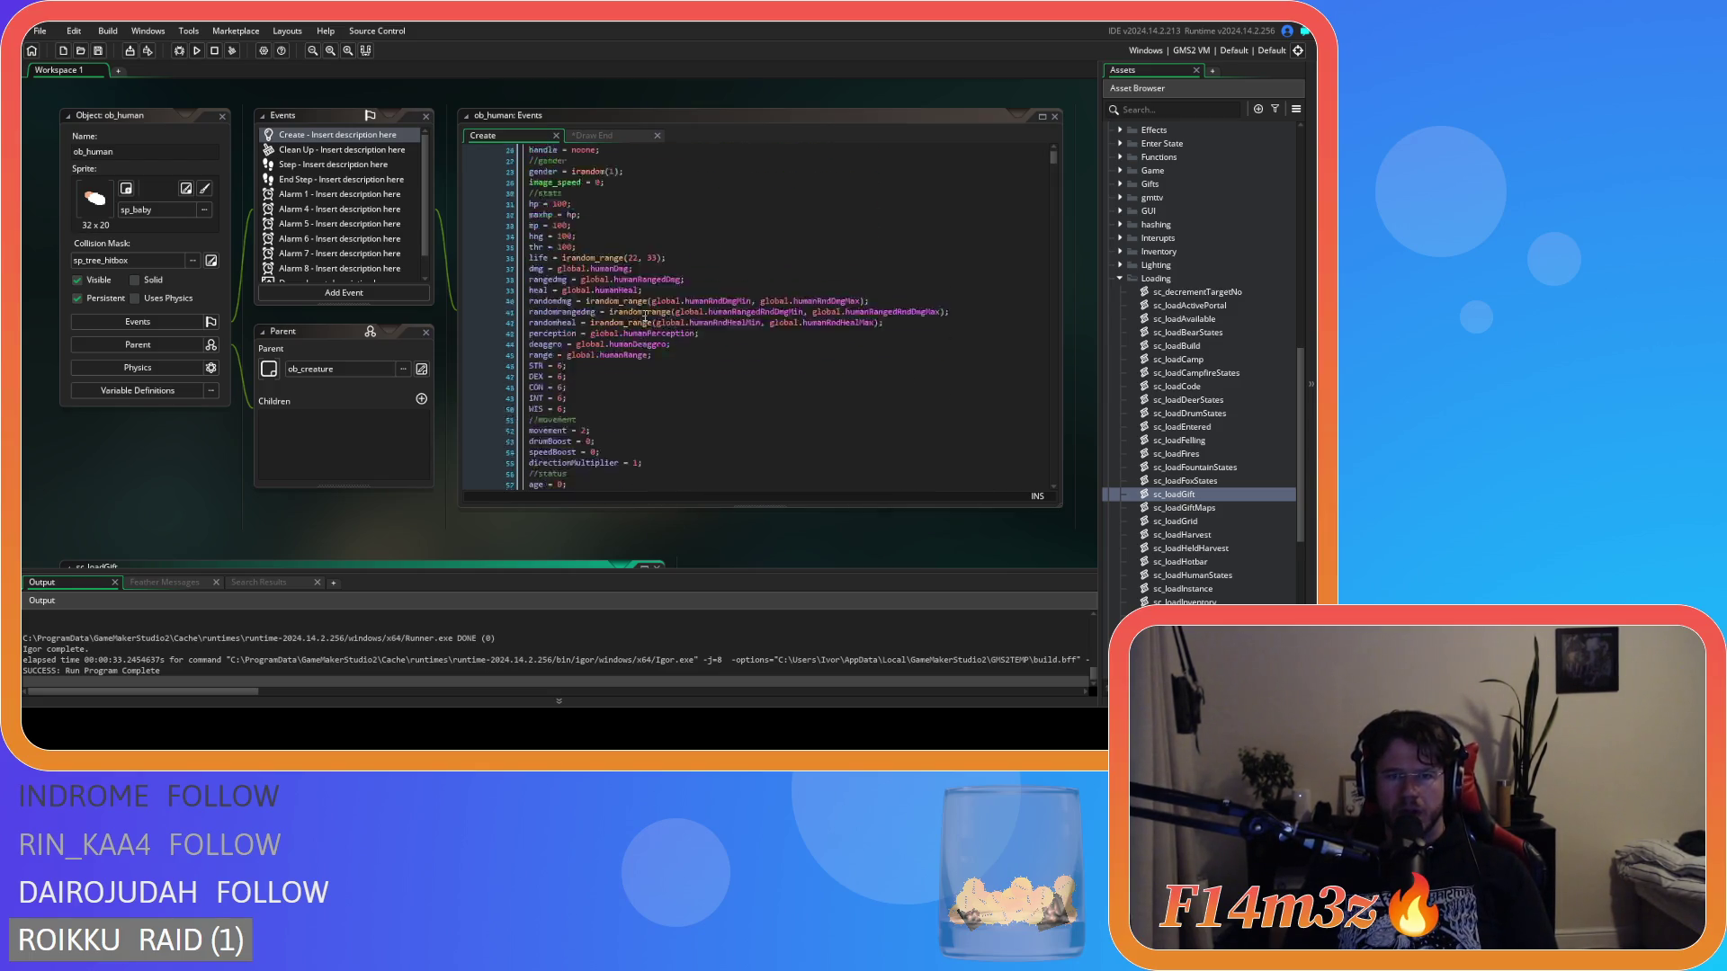
{"action": "scroll", "coordinate": [645, 316], "scroll_direction": "up", "scroll_amount": 2}
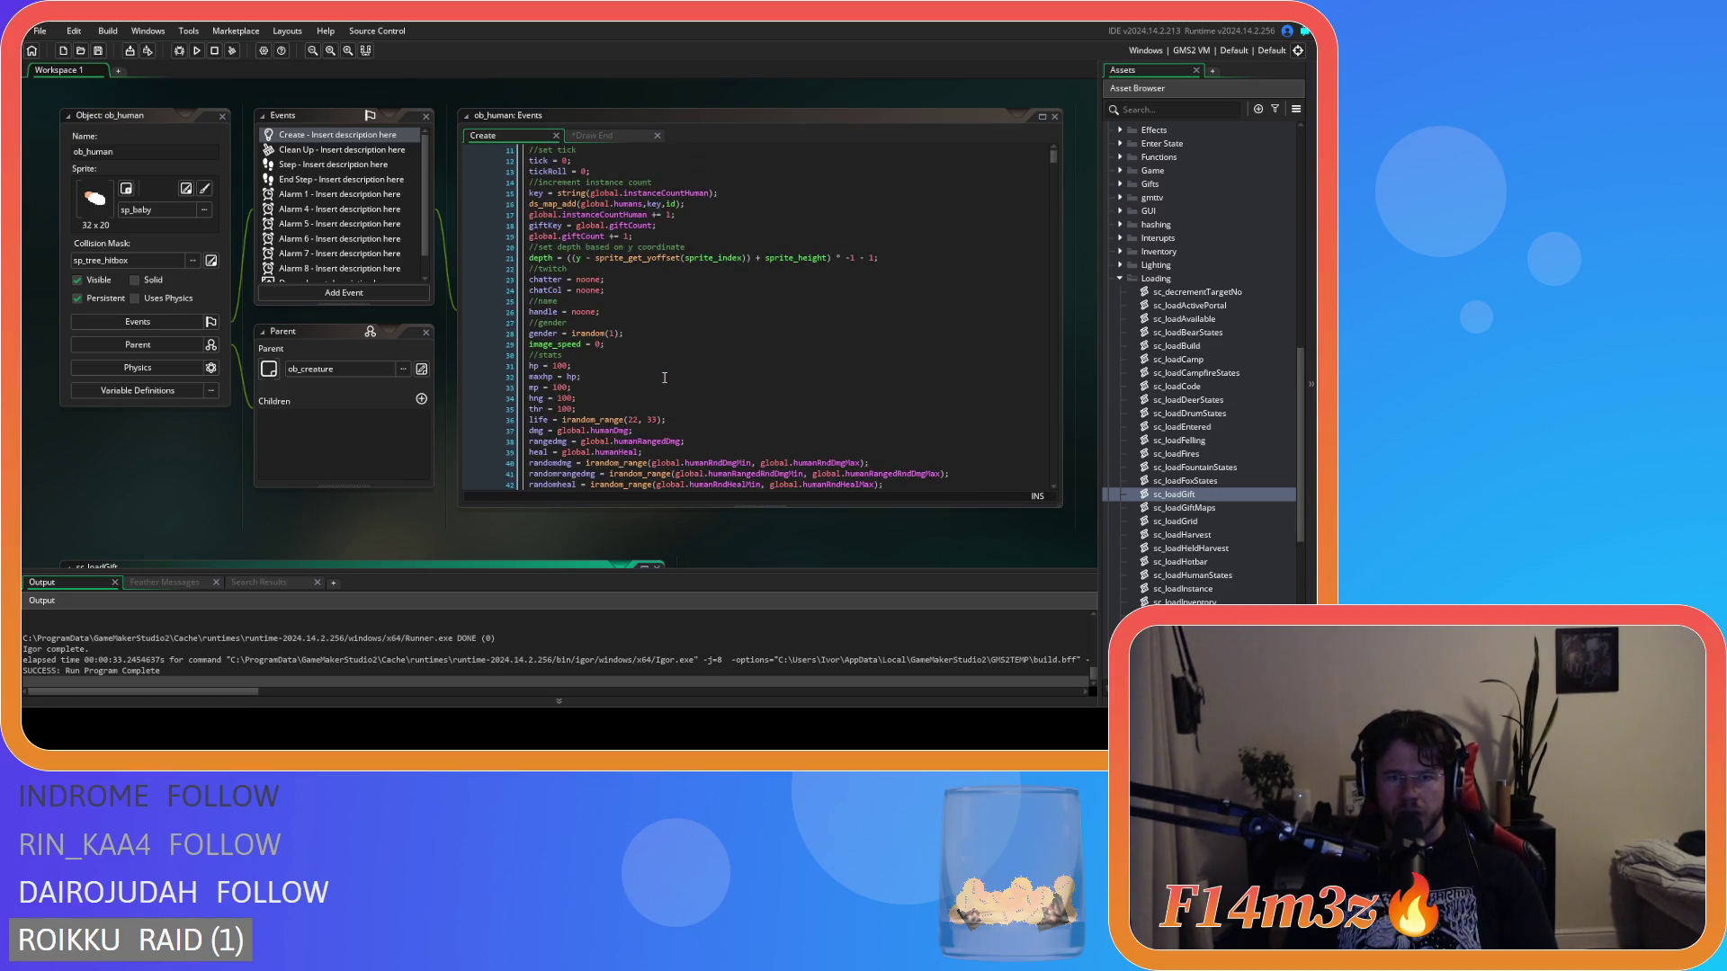
{"action": "scroll", "coordinate": [666, 376], "scroll_direction": "down", "scroll_amount": 4}
{"action": "scroll", "coordinate": [670, 382], "scroll_direction": "up", "scroll_amount": 3}
{"action": "scroll", "coordinate": [670, 382], "scroll_direction": "down", "scroll_amount": 7}
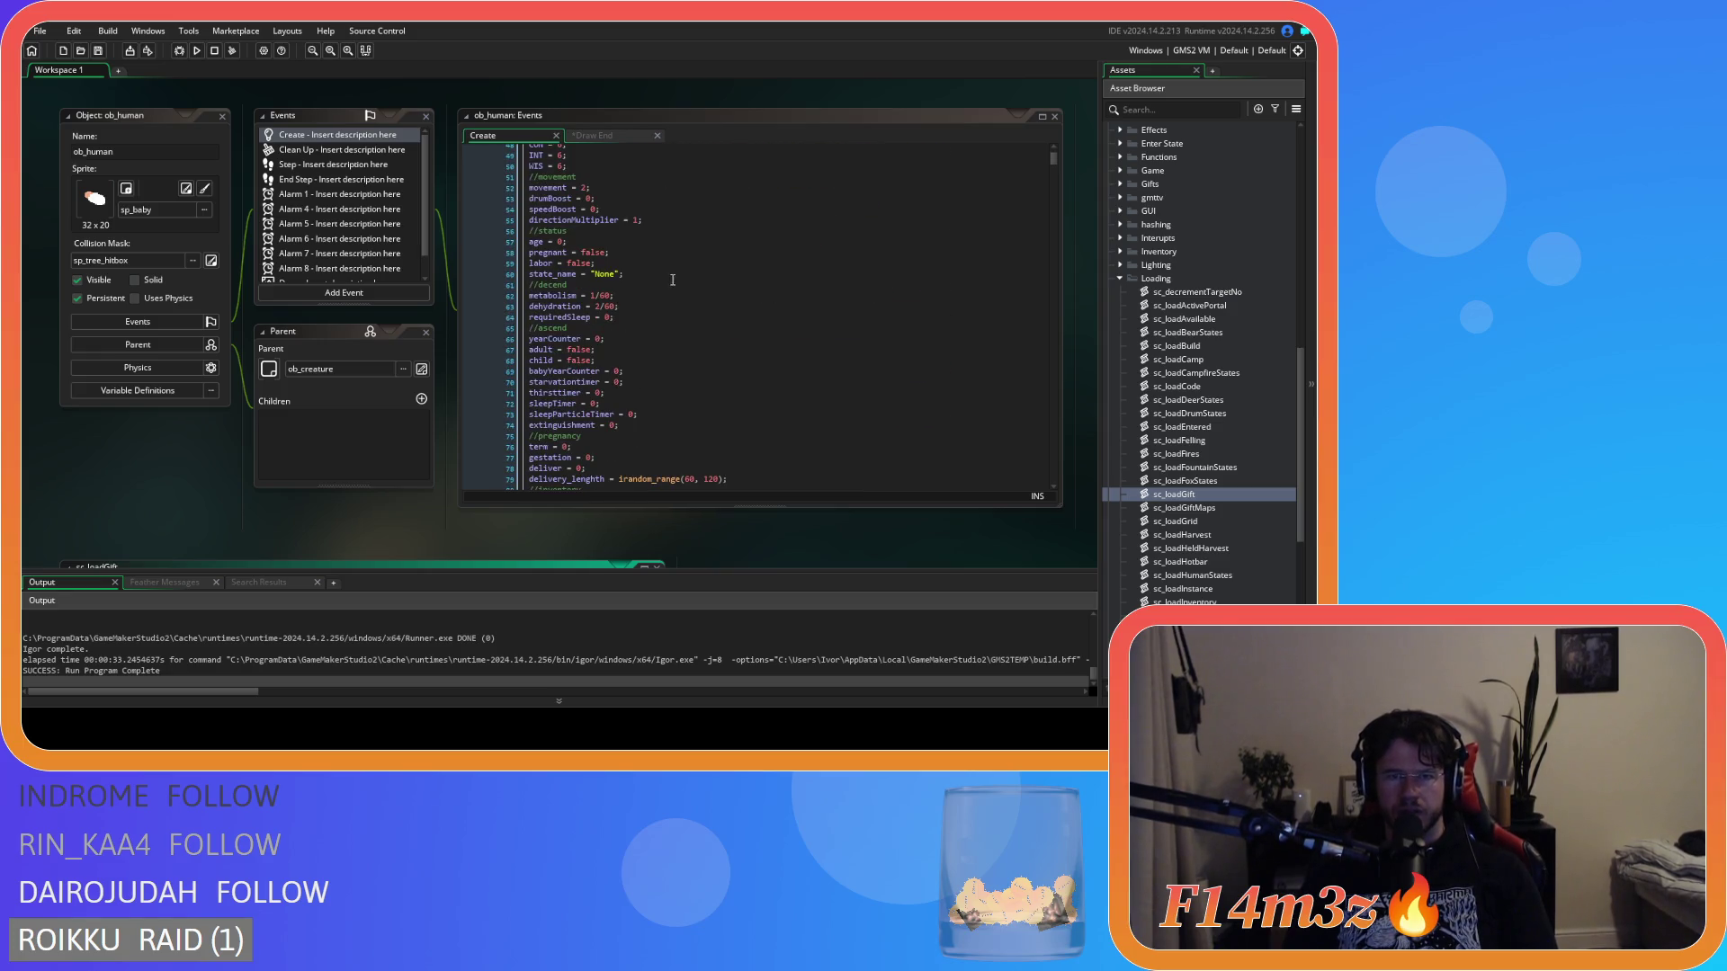
{"action": "left_click", "coordinate": [672, 281]}
{"action": "scroll", "coordinate": [673, 281], "scroll_direction": "down", "scroll_amount": 20}
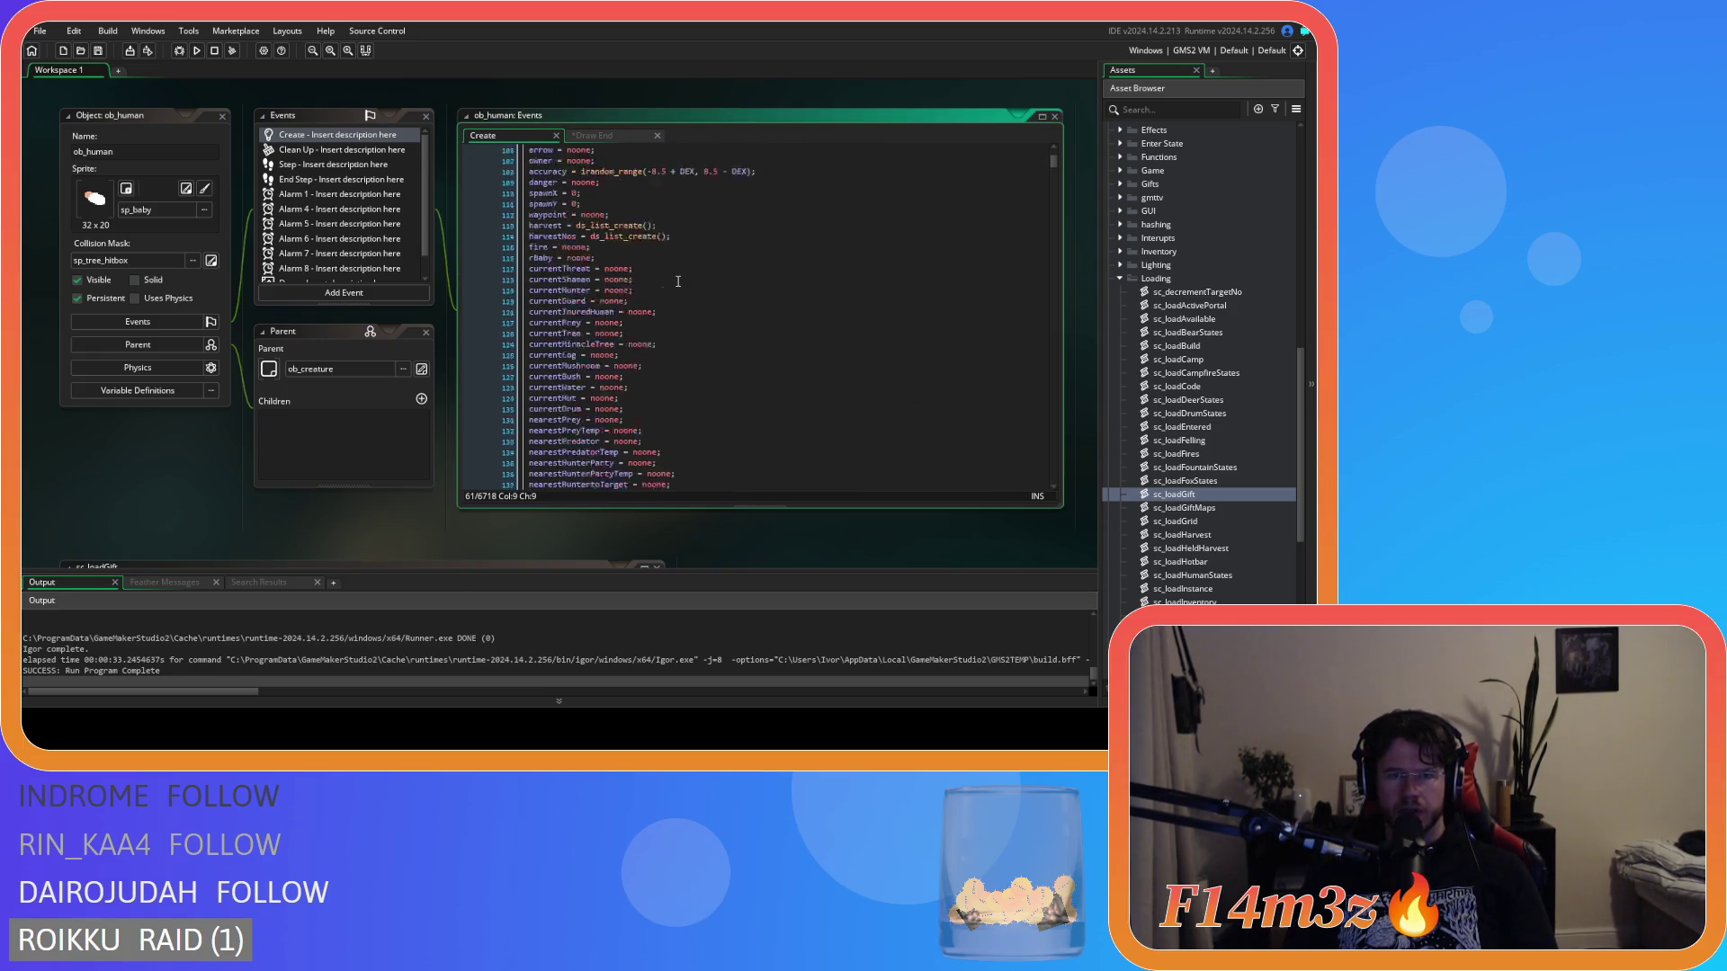
{"action": "scroll", "coordinate": [678, 281], "scroll_direction": "down", "scroll_amount": 20}
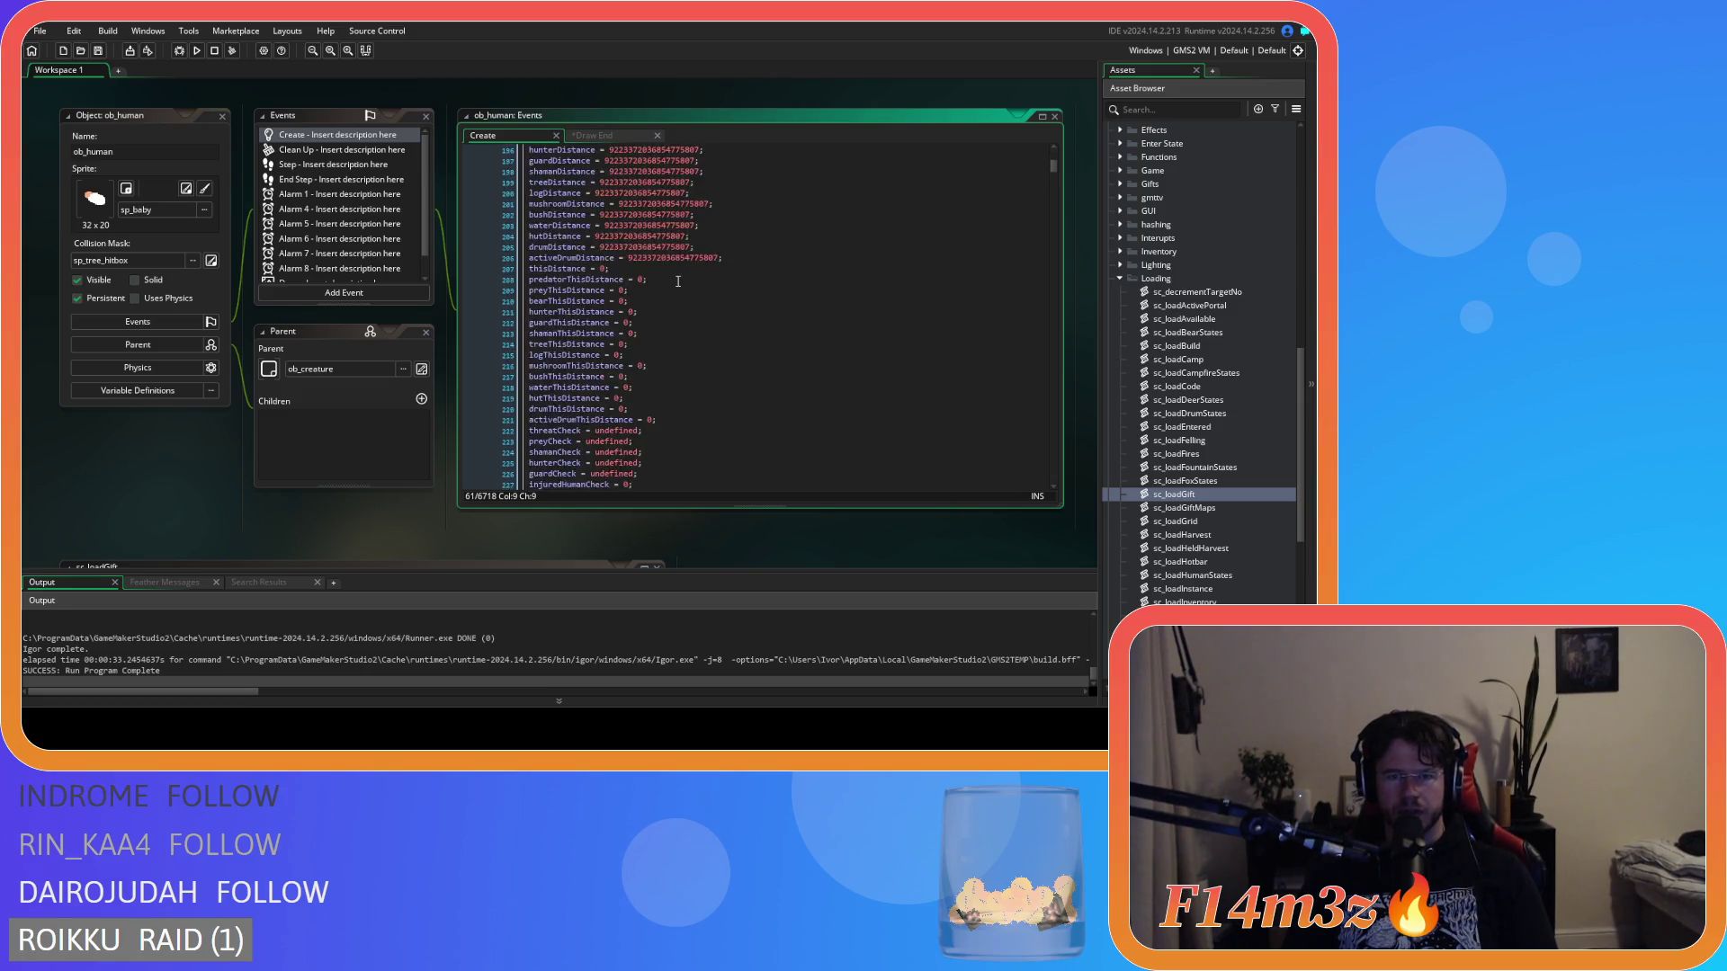
{"action": "scroll", "coordinate": [678, 282], "scroll_direction": "down", "scroll_amount": 12}
{"action": "scroll", "coordinate": [678, 282], "scroll_direction": "down", "scroll_amount": 11}
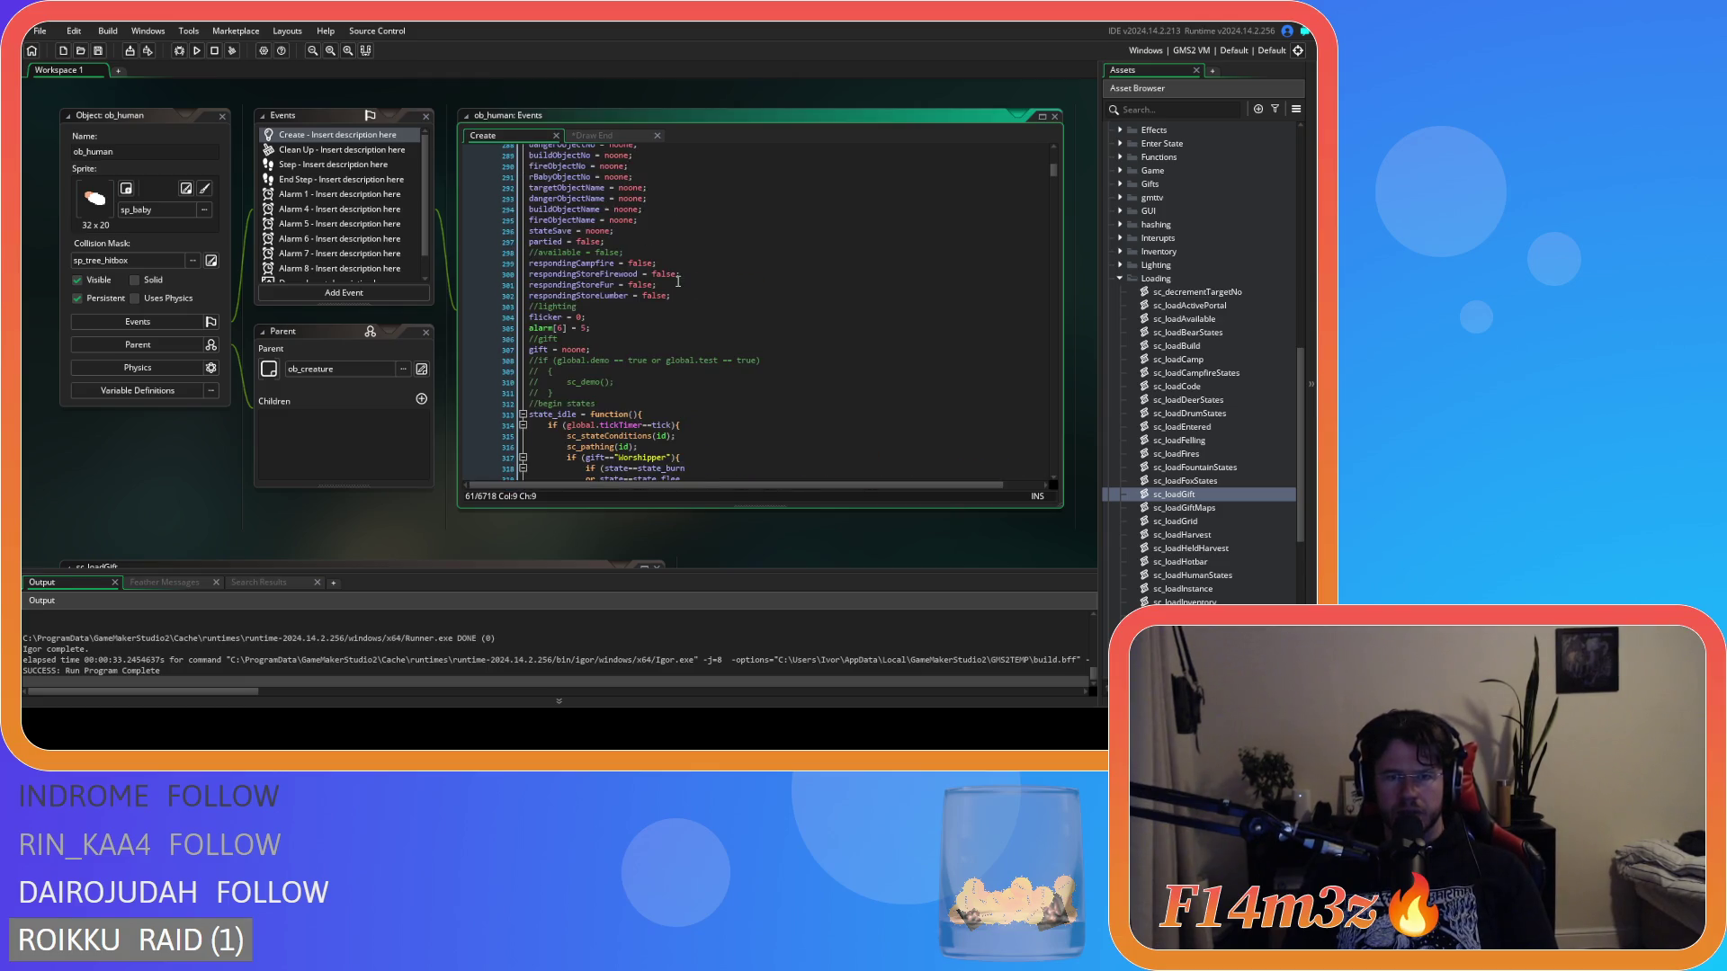
{"action": "scroll", "coordinate": [678, 282], "scroll_direction": "up", "scroll_amount": 12}
{"action": "left_click", "coordinate": [756, 302]}
{"action": "key", "text": "ctrl+f"}
{"action": "type", "text": "gift"}
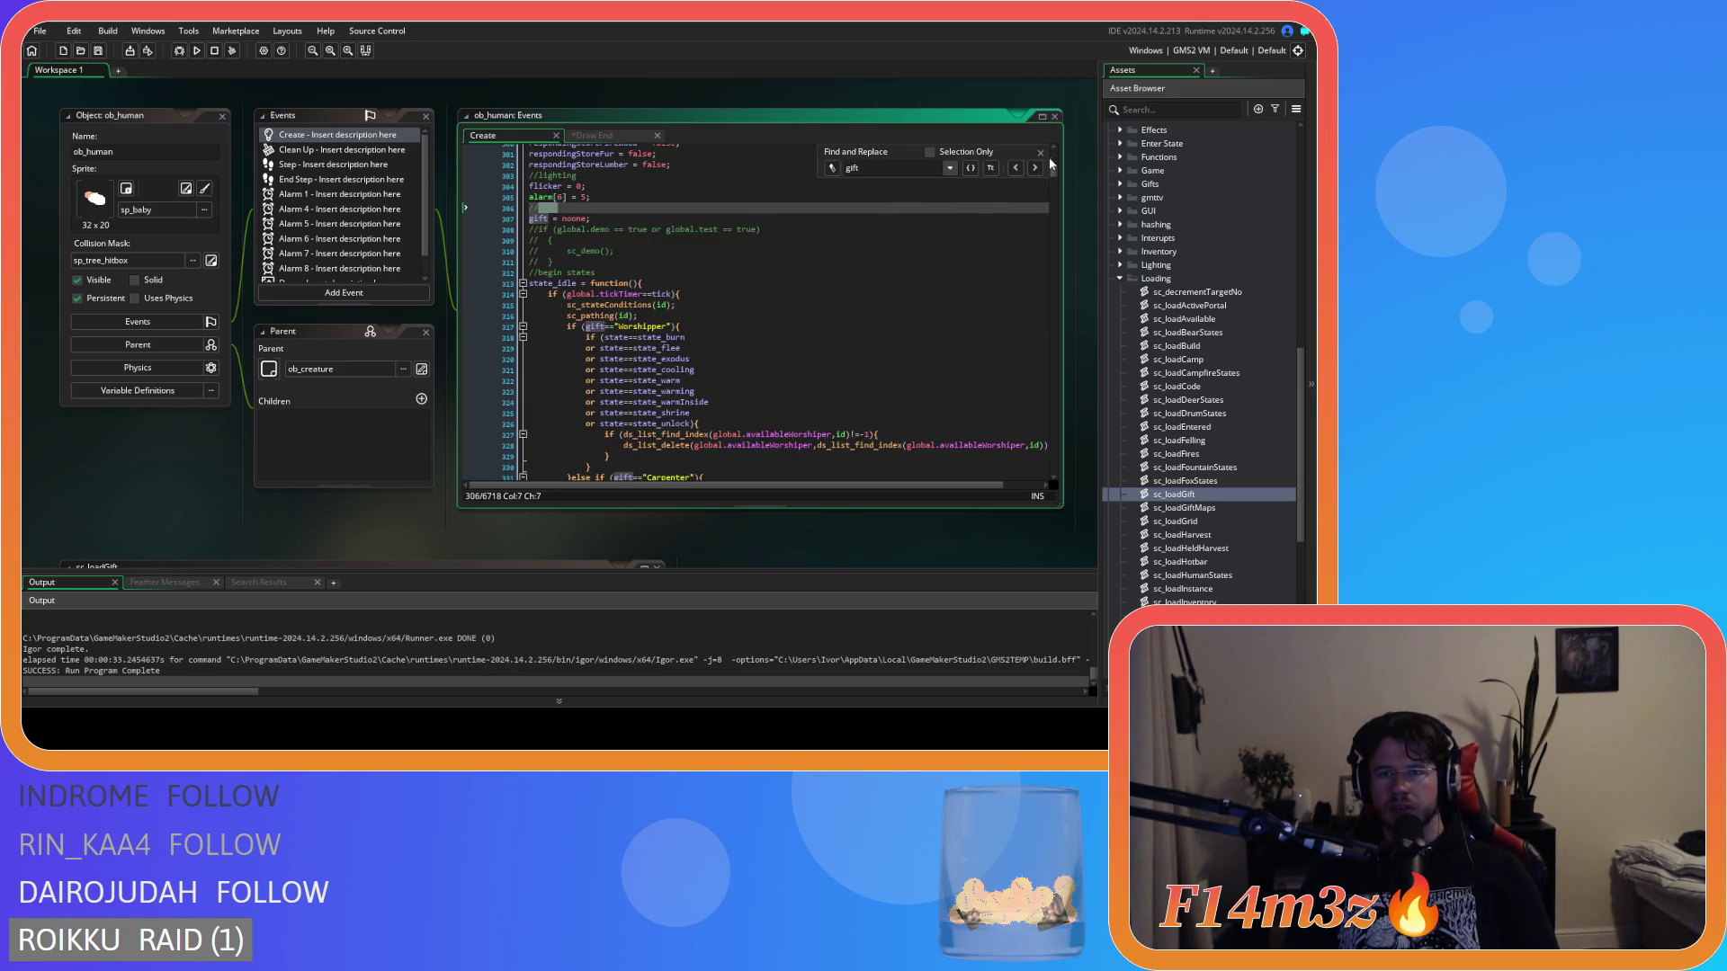
Start a giftIco line under gift = noone in the Create code, then delete it.
{"action": "left_click", "coordinate": [1040, 152]}
{"action": "scroll", "coordinate": [606, 360], "scroll_direction": "up", "scroll_amount": 4}
{"action": "left_click", "coordinate": [606, 364]}
{"action": "key", "text": "Up"}
{"action": "key", "text": "Return"}
{"action": "type", "text": "giftIco"}
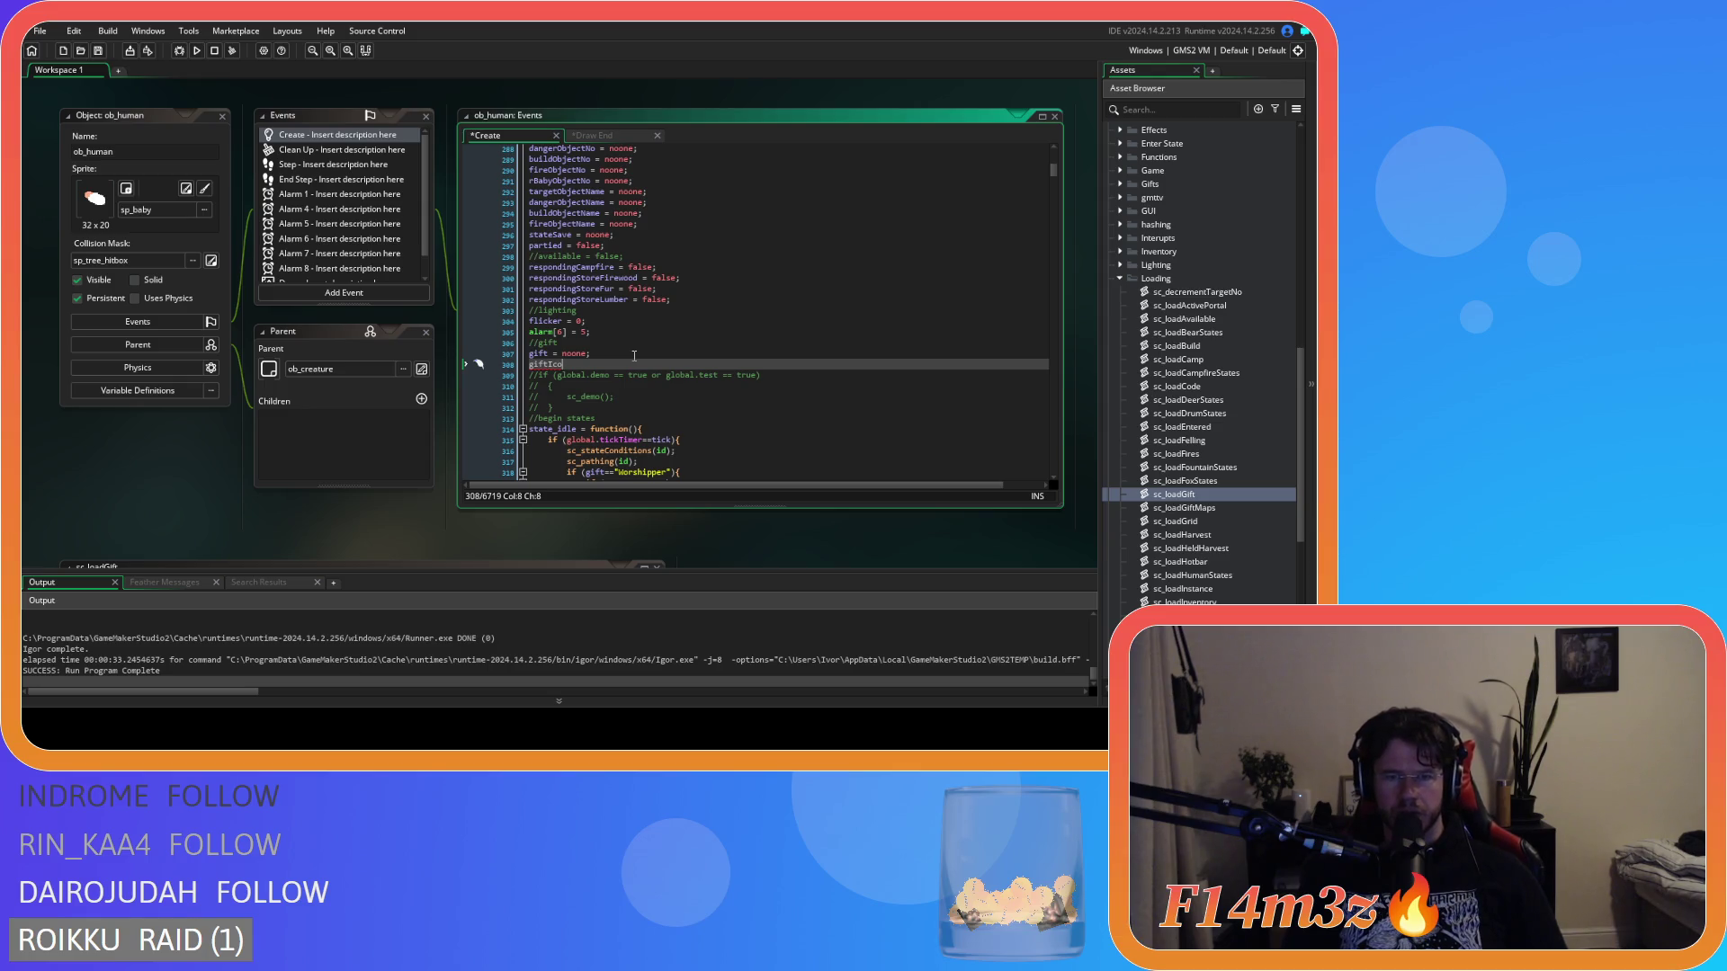
{"action": "key", "text": "BackSpace"}
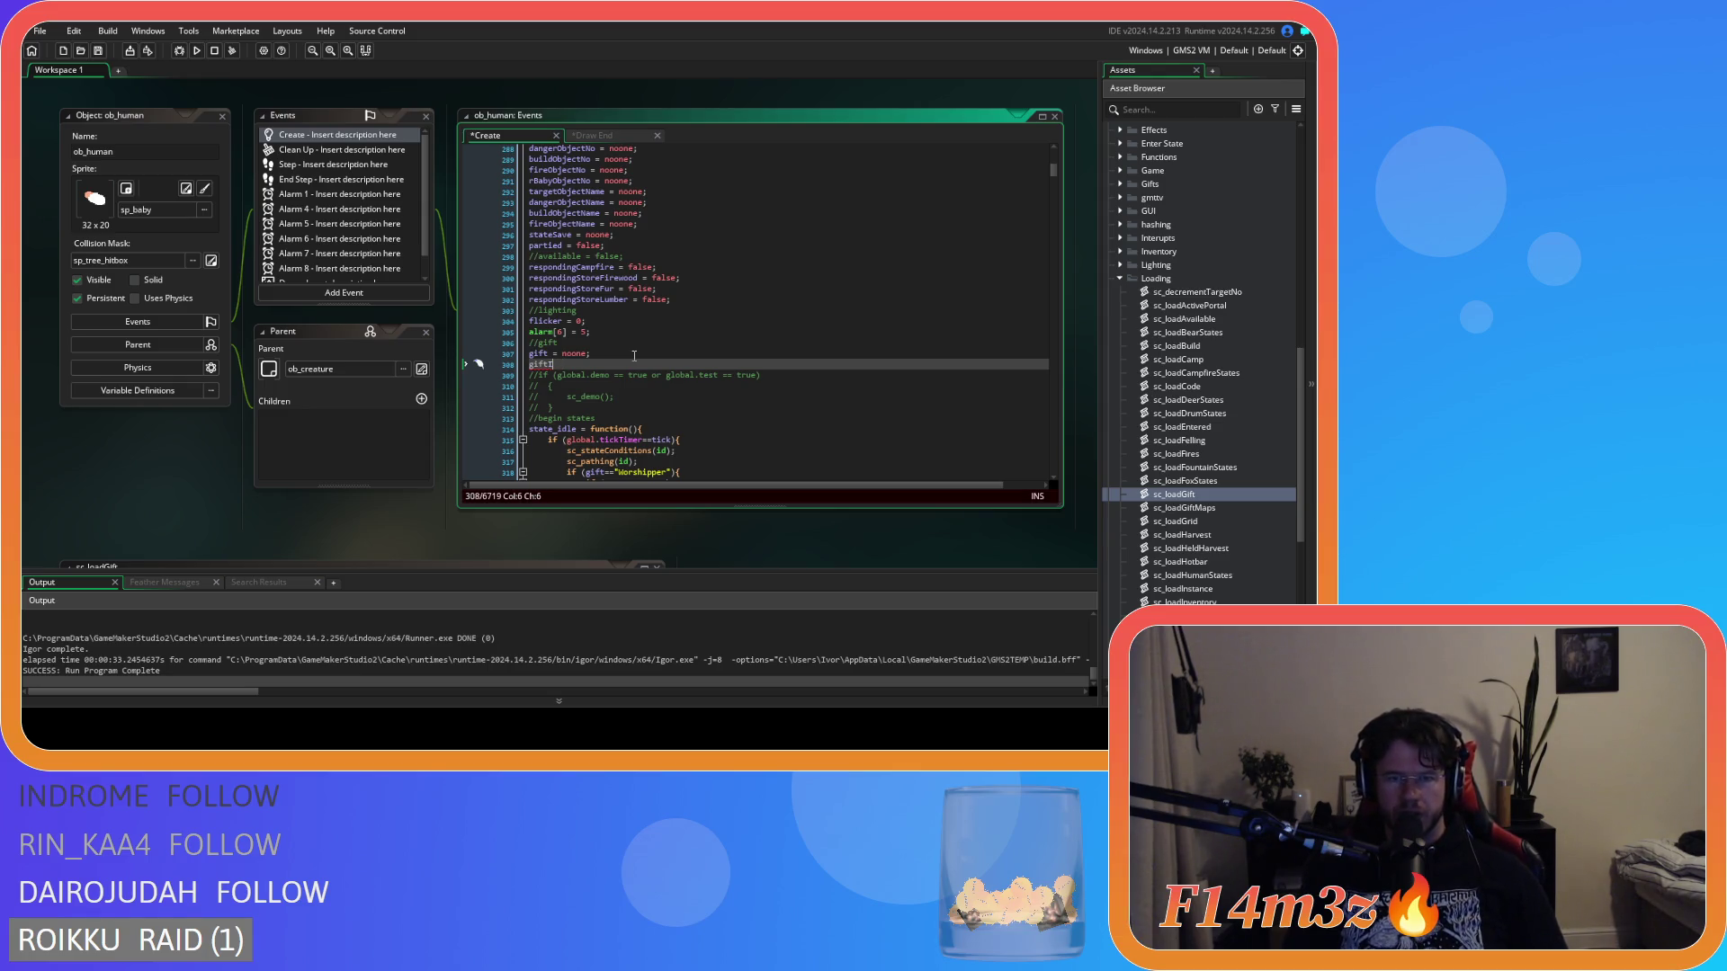
{"action": "key", "text": "BackSpace"}
{"action": "key", "text": "BackSpace"}
{"action": "key", "text": "BackSpace"}
Search the current code for giftIco, then open the project-wide Search & Replace.
{"action": "key", "text": "ctrl+f"}
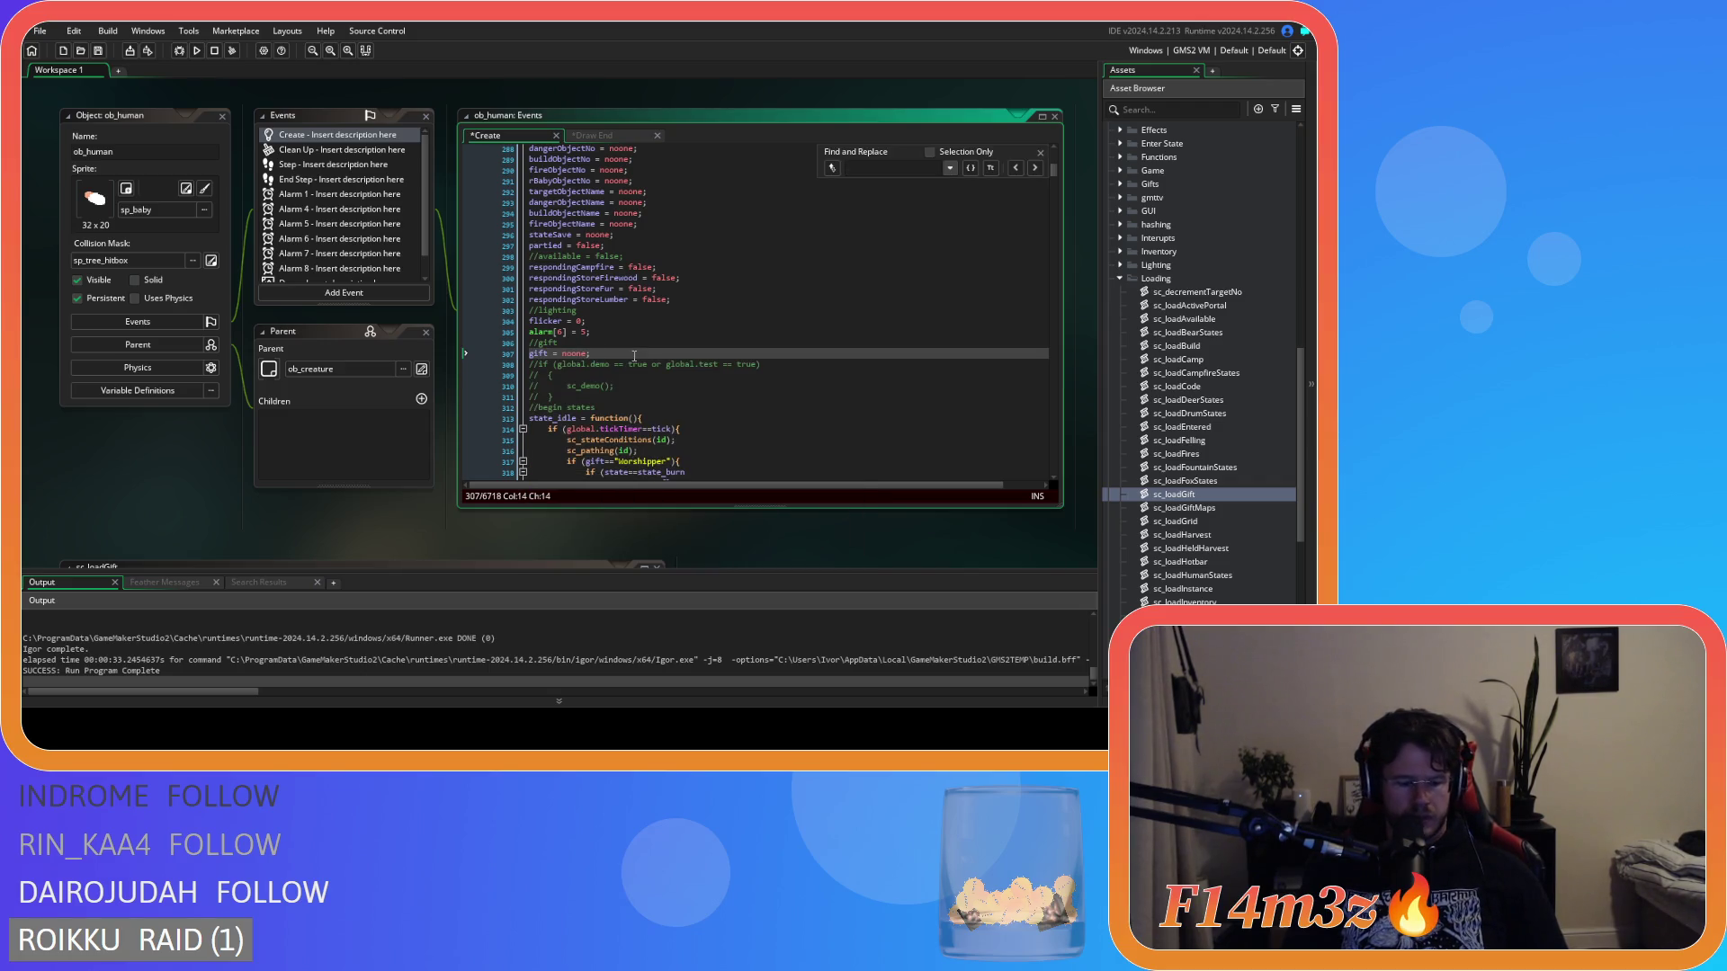
{"action": "type", "text": "giftIcon"}
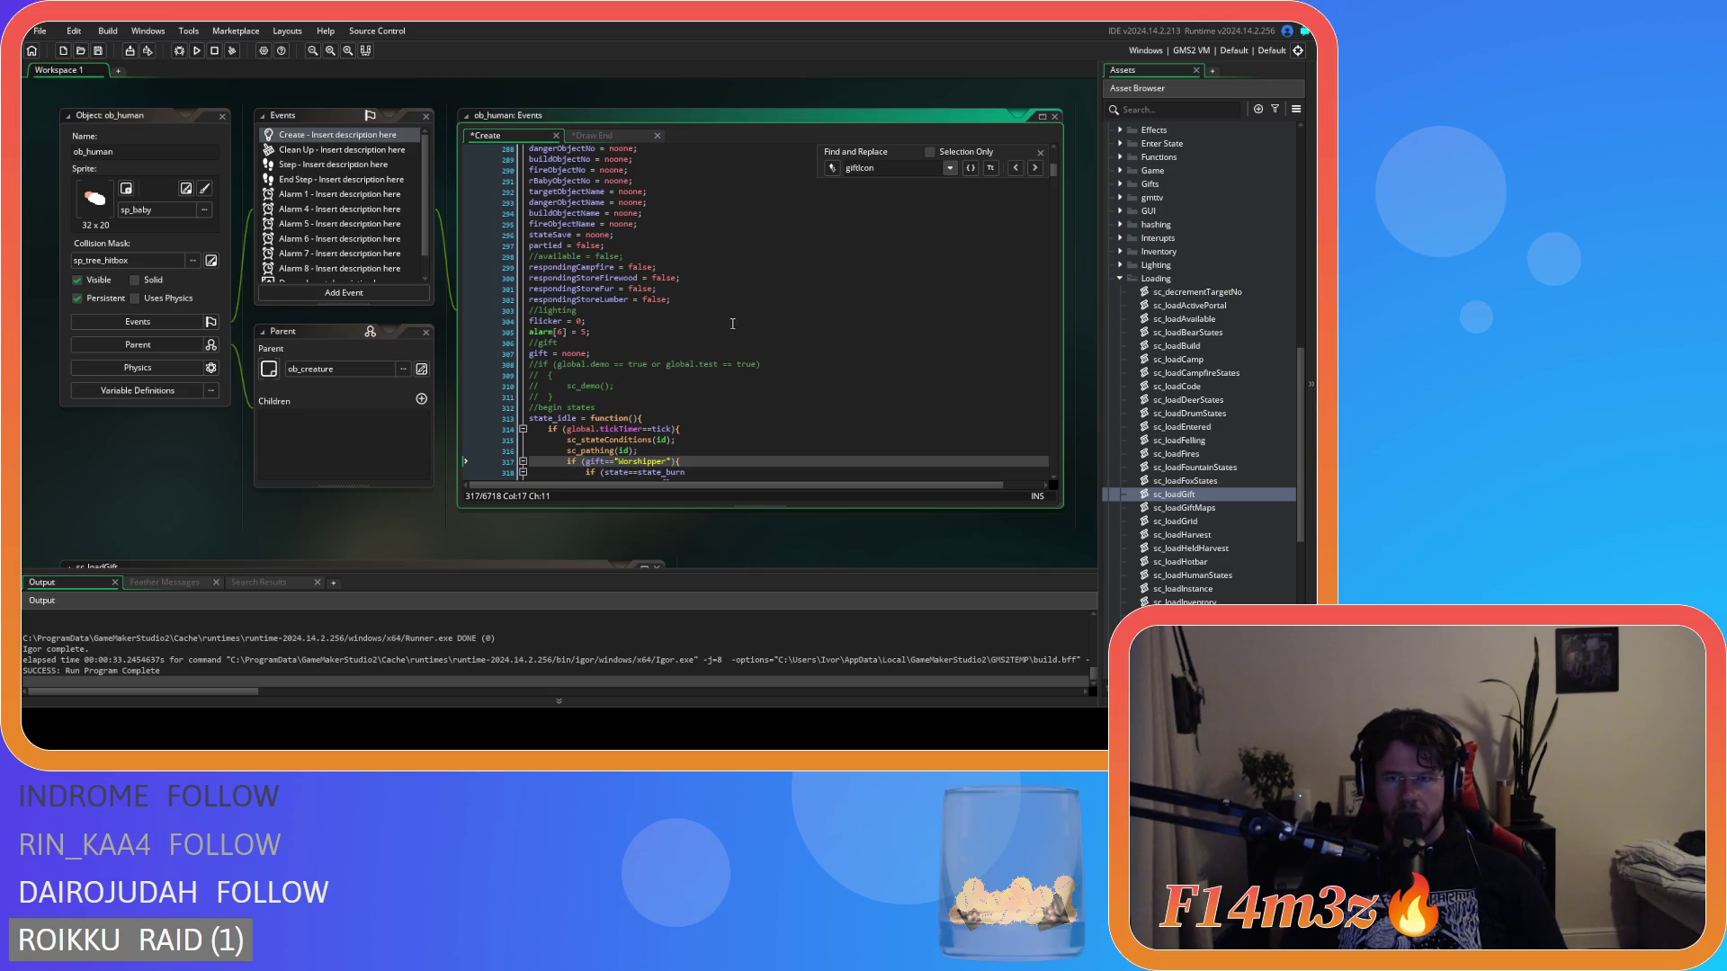
{"action": "left_click", "coordinate": [1040, 152]}
{"action": "left_click", "coordinate": [868, 212]}
{"action": "key", "text": "ctrl+shift+f"}
Find all giftIcon uses project-wide and inspect the match on line 74.
{"action": "type", "text": "giftIcon"}
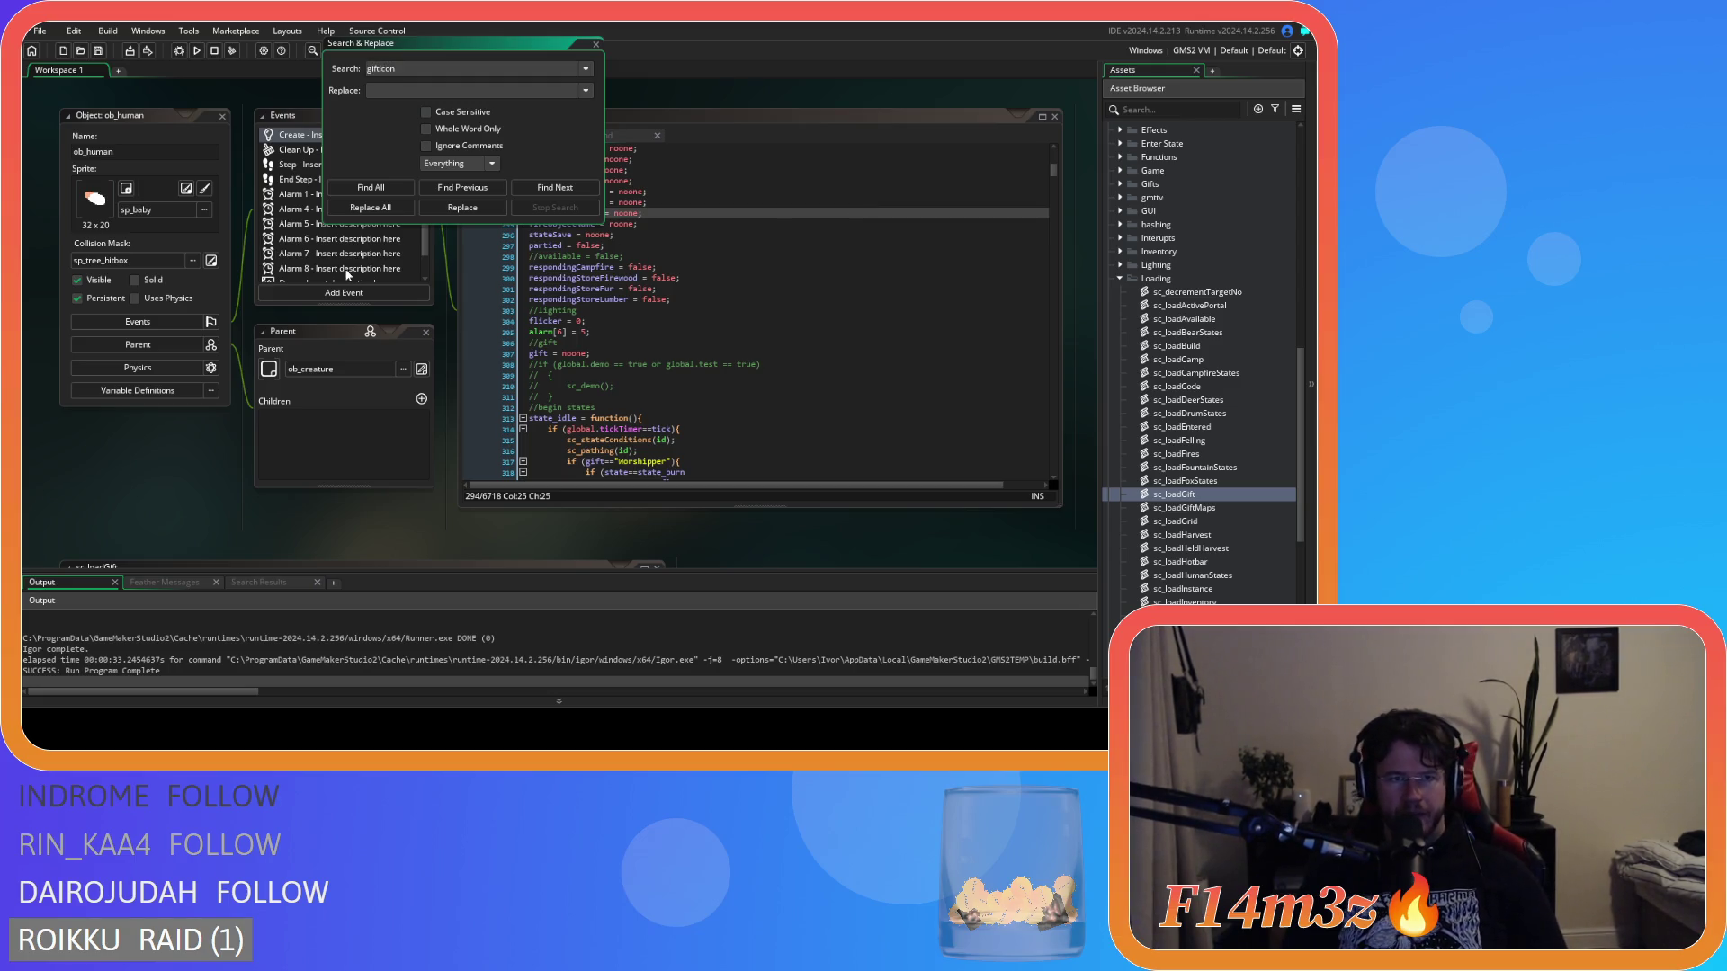
{"action": "left_click", "coordinate": [340, 187]}
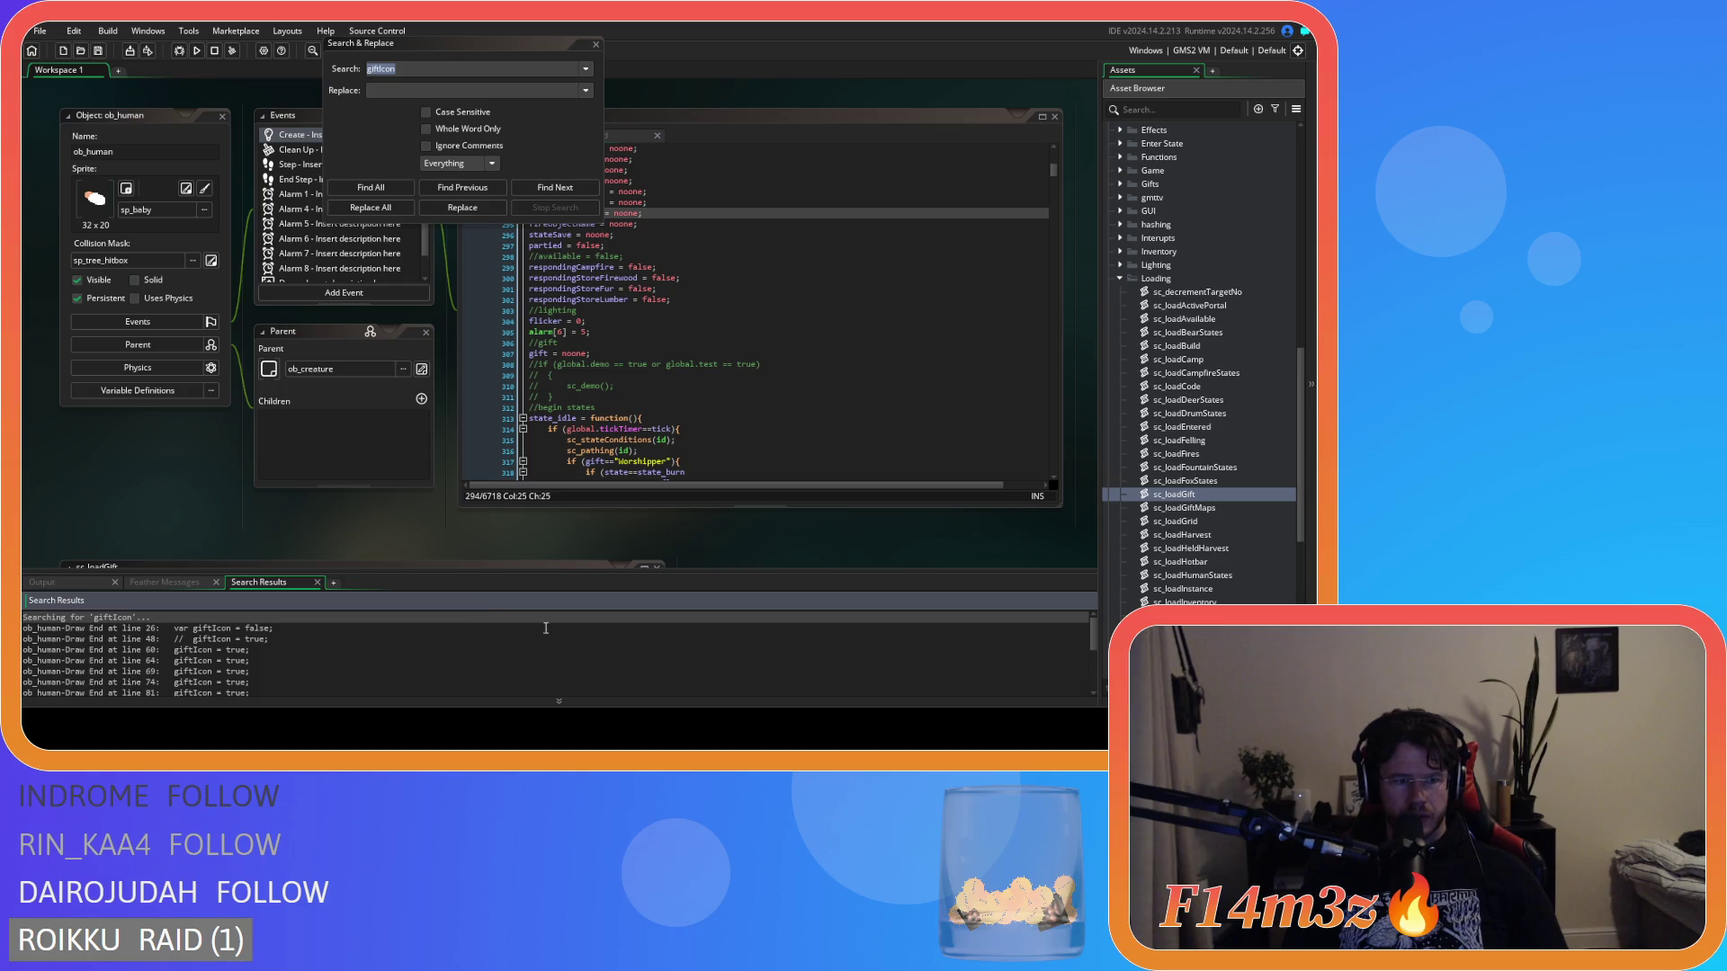
{"action": "scroll", "coordinate": [504, 634], "scroll_direction": "down", "scroll_amount": 1}
{"action": "left_click", "coordinate": [413, 652]}
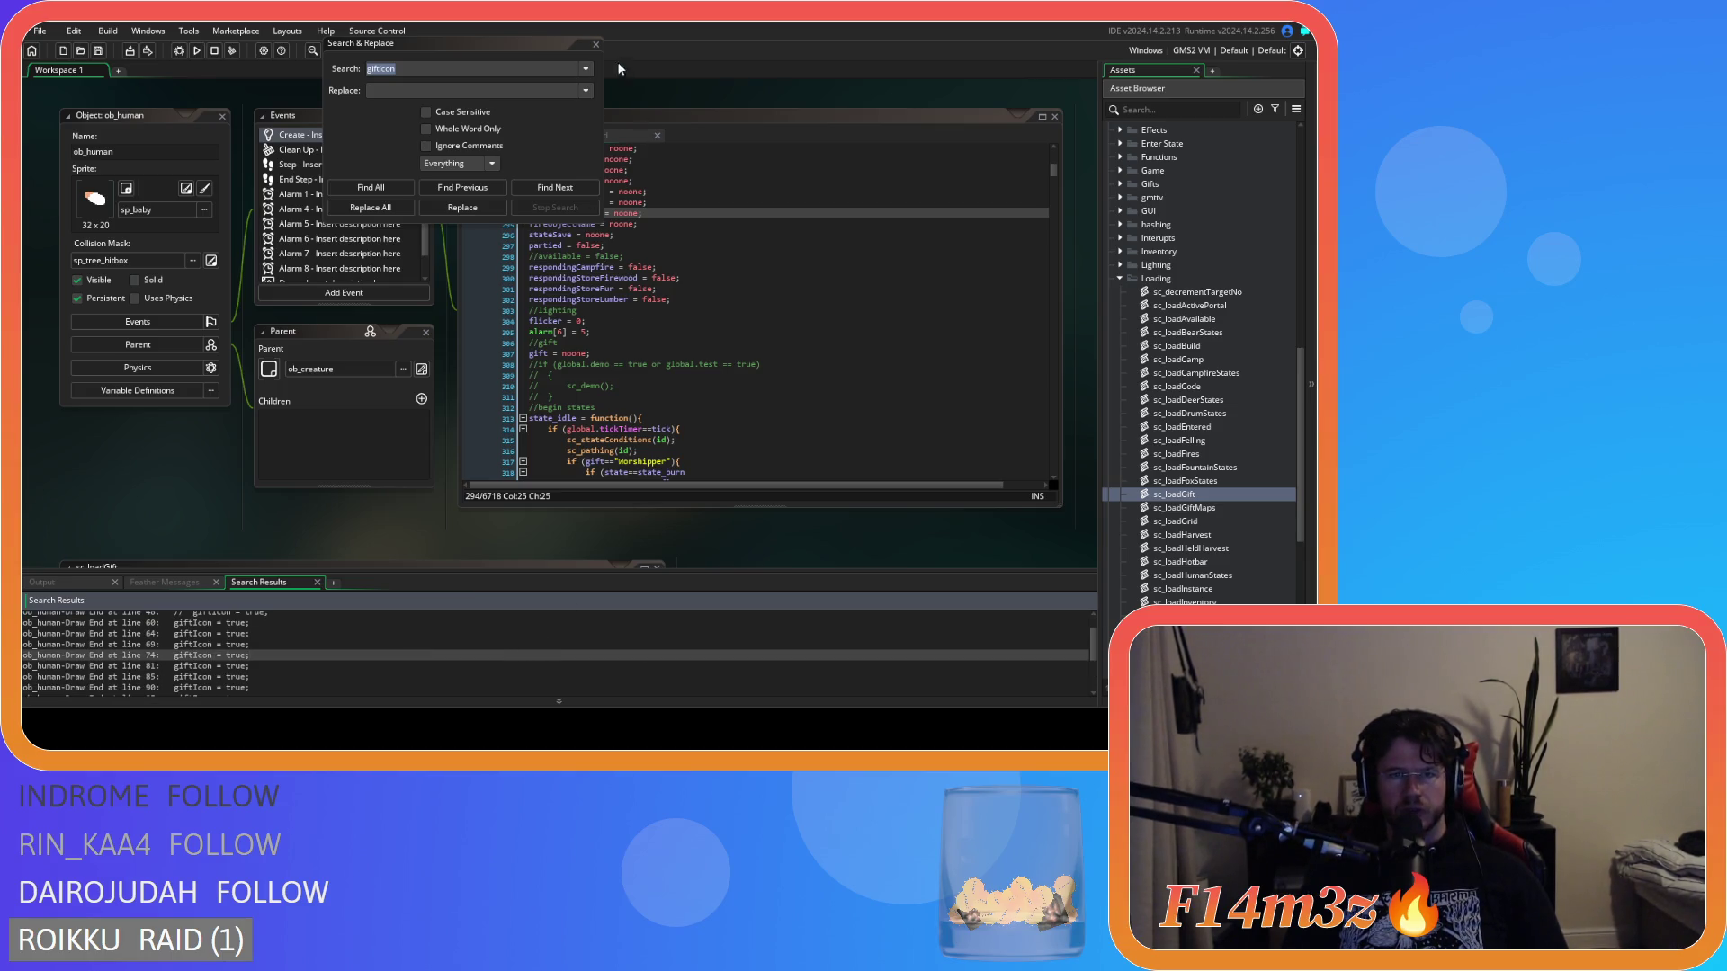
{"action": "key", "text": "Escape"}
Add a new line giftSprite = sp_gift below gift = noone; in the Create code.
{"action": "left_click", "coordinate": [618, 321]}
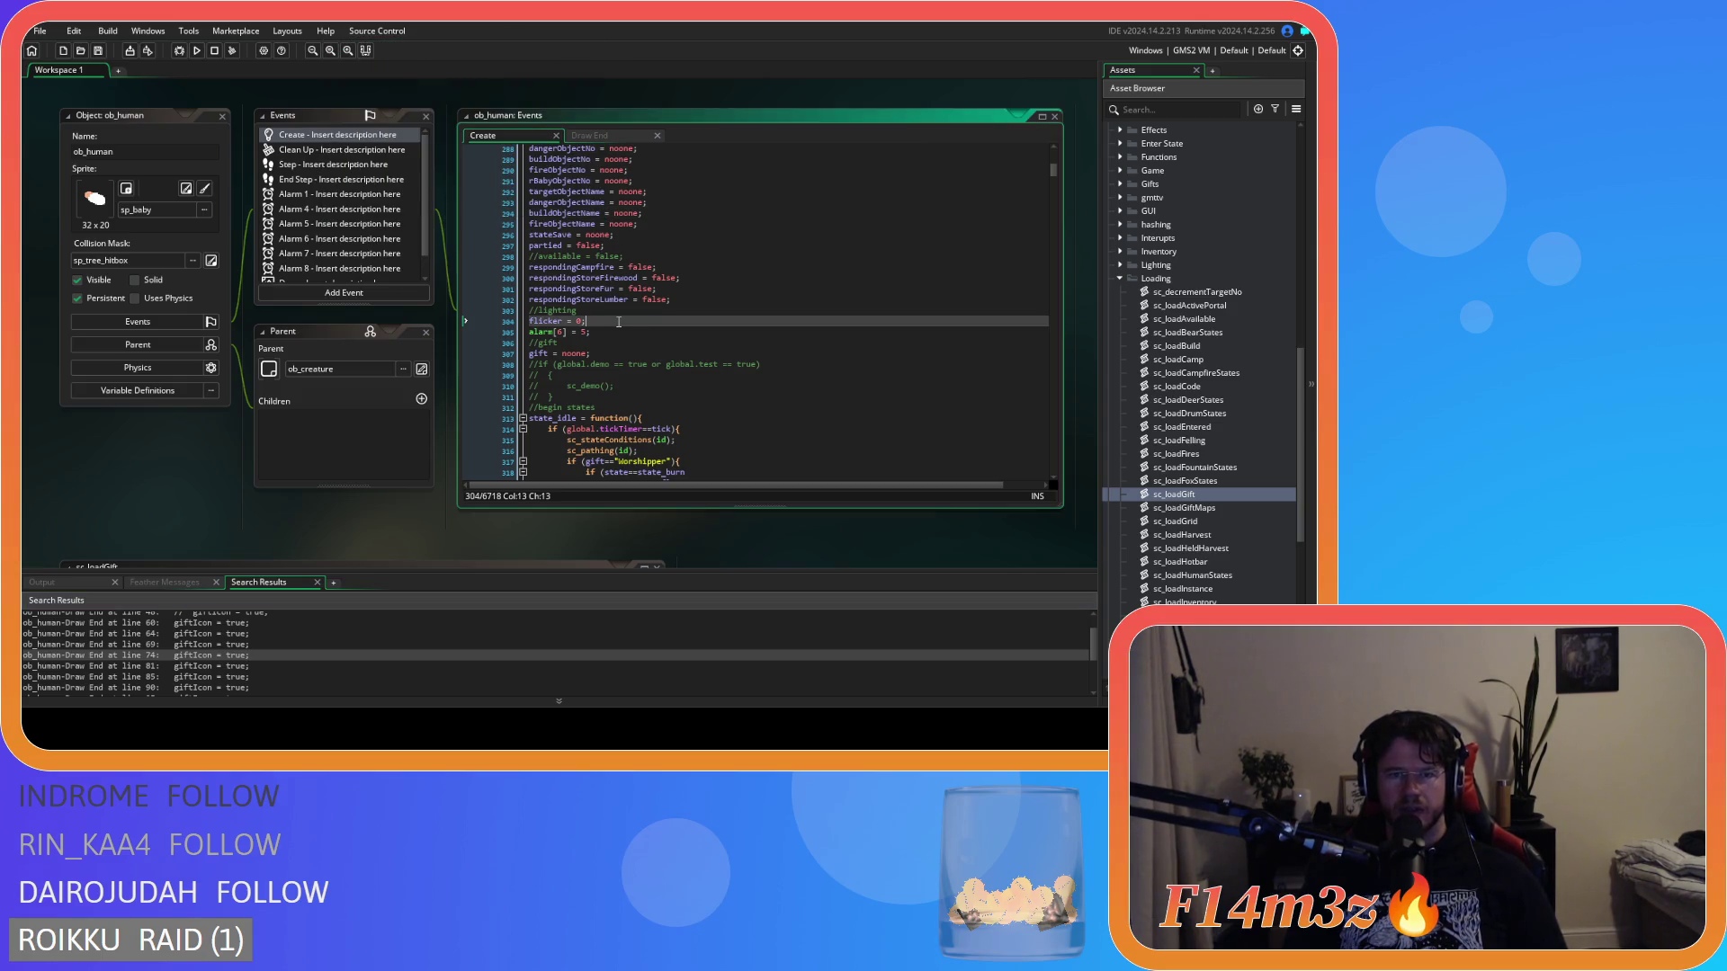
{"action": "left_click", "coordinate": [640, 354]}
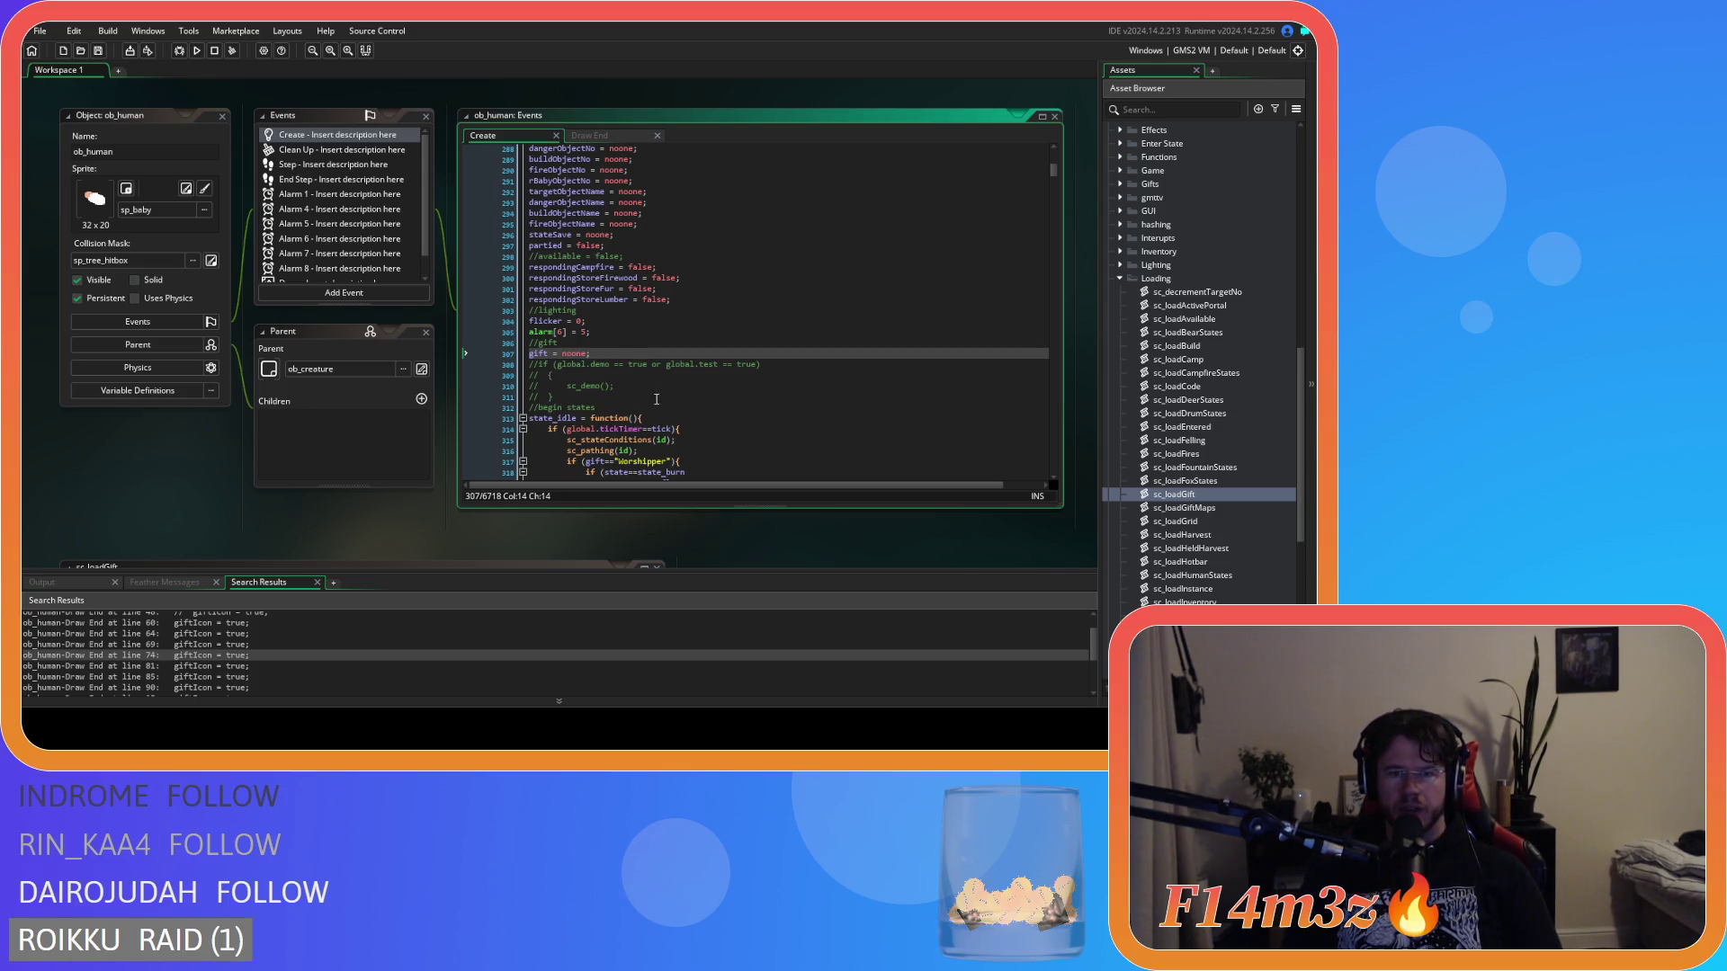
{"action": "key", "text": "Return"}
{"action": "type", "text": "gift"}
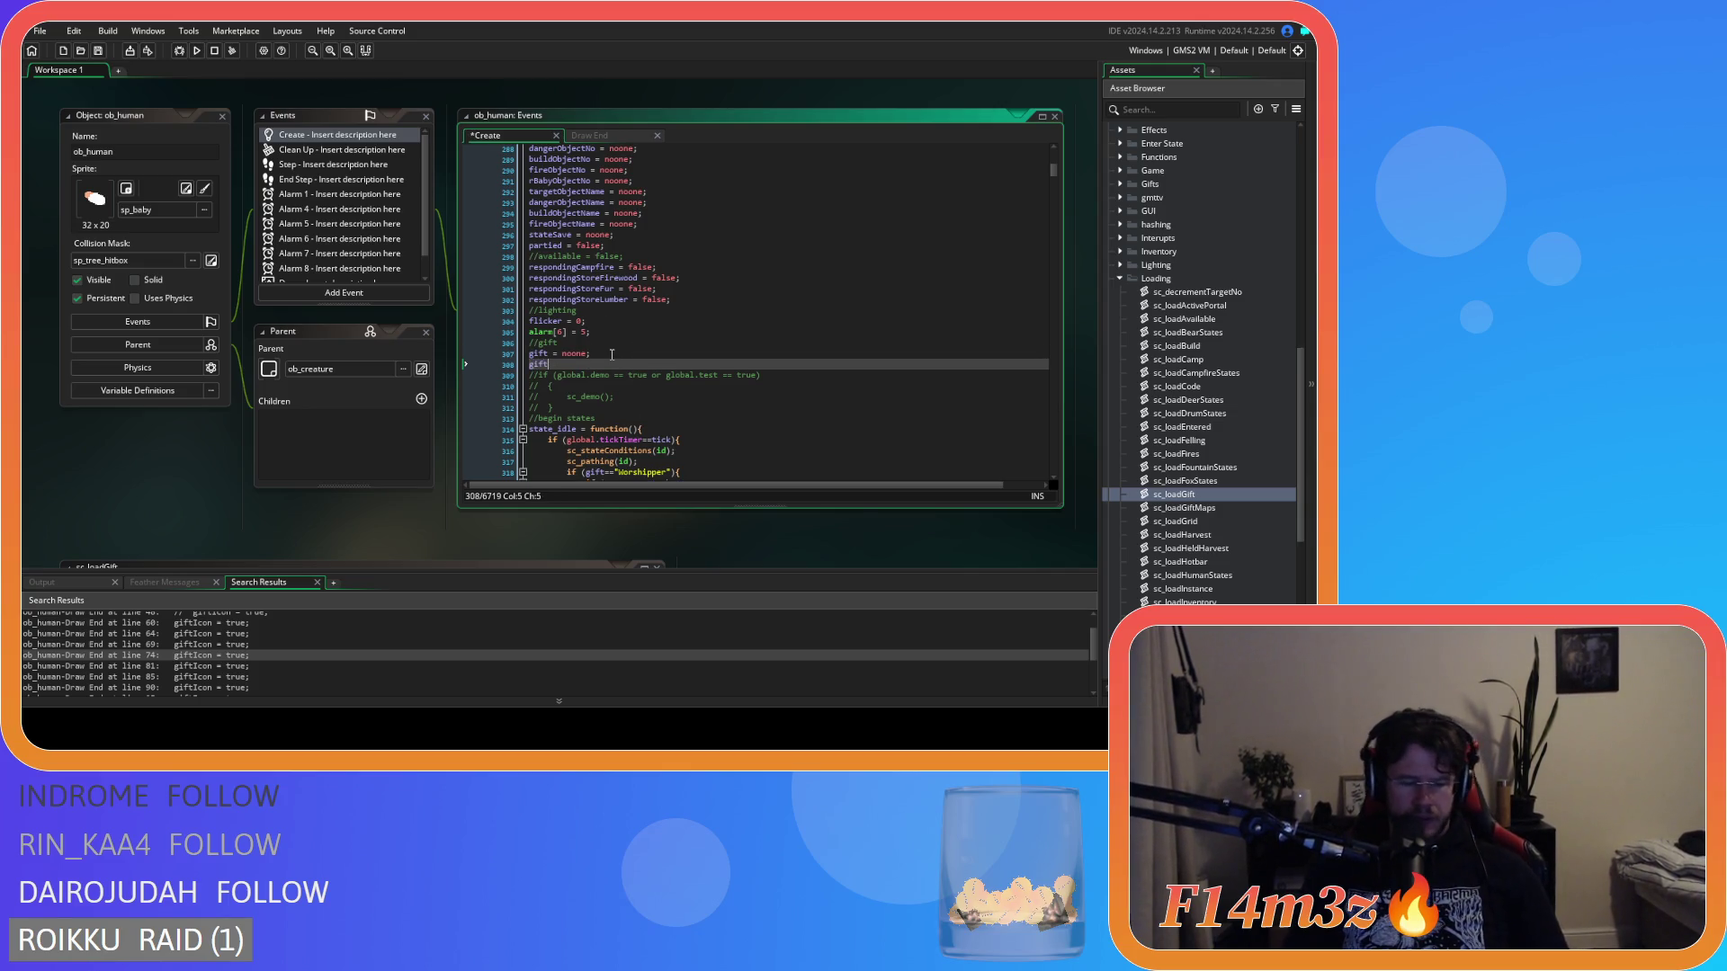
{"action": "type", "text": "Sprite = s"}
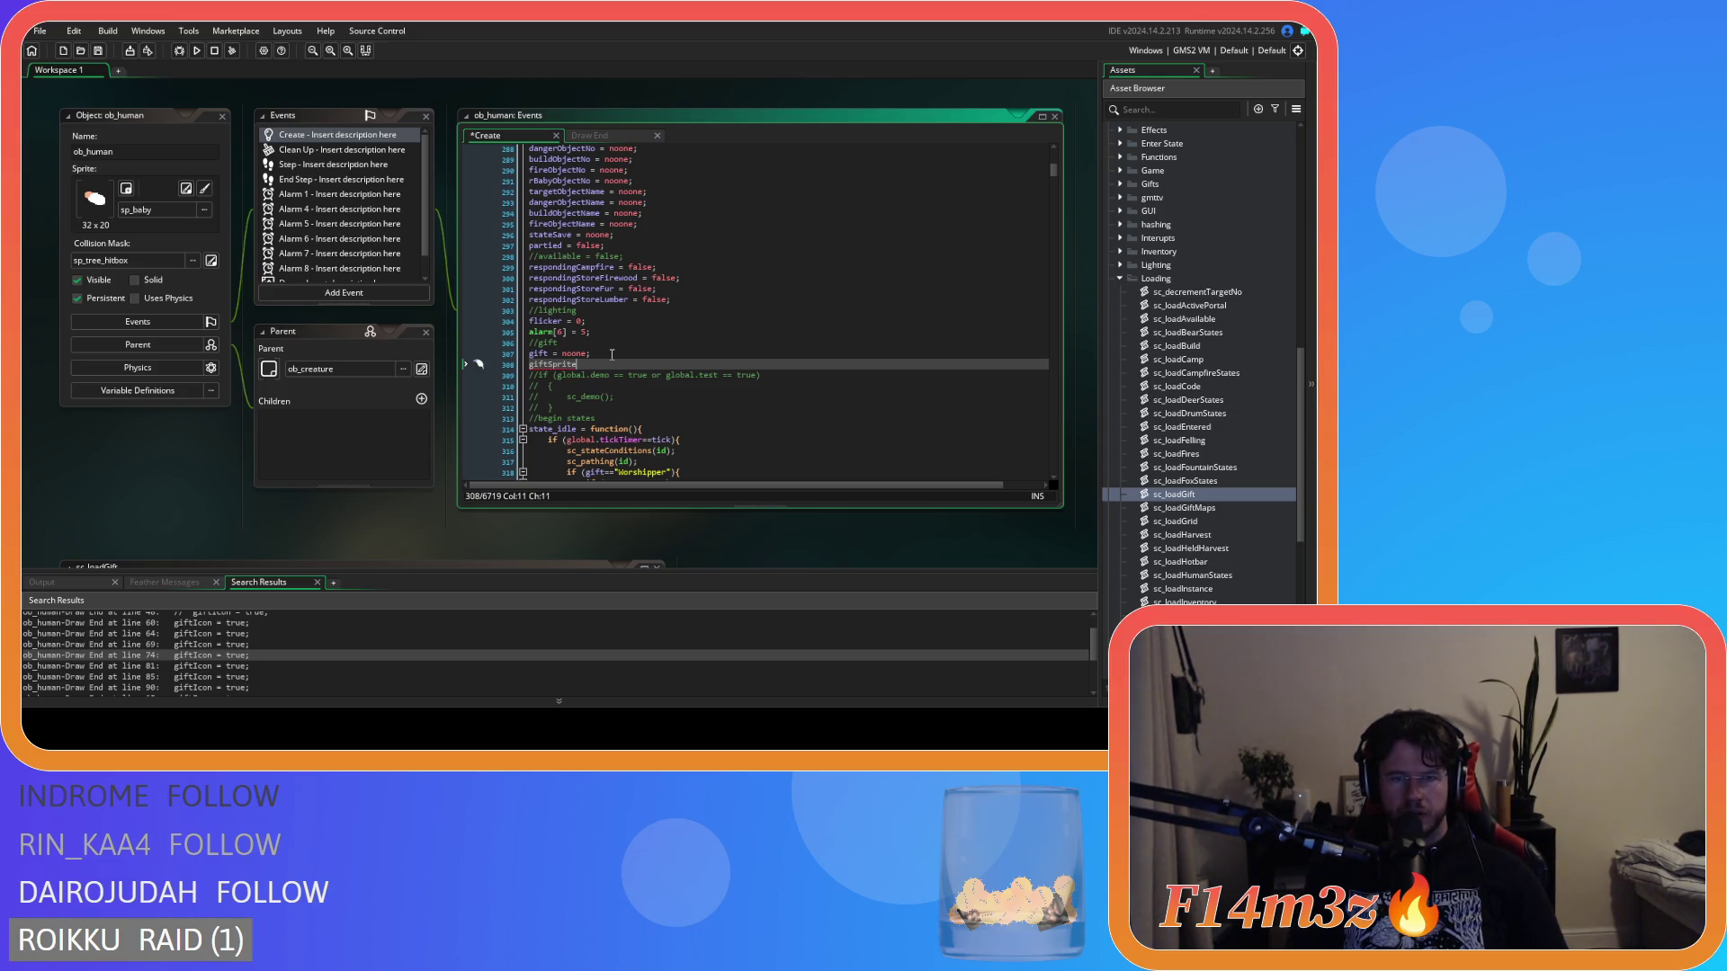
{"action": "type", "text": "p_s"}
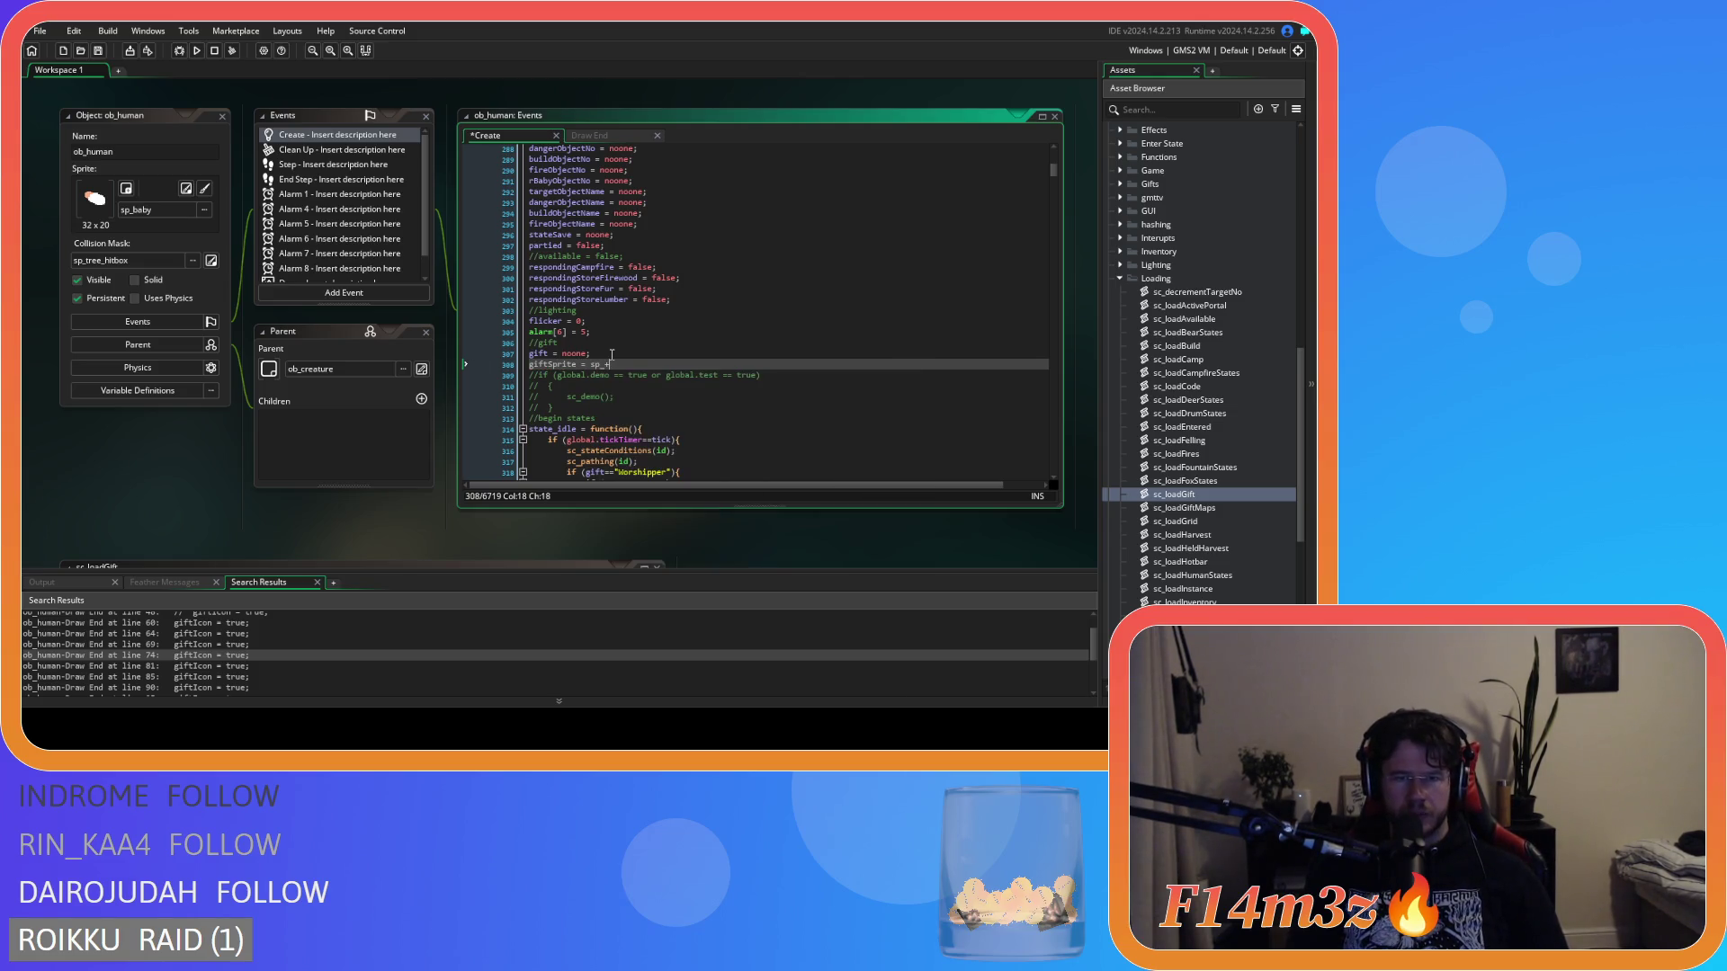
{"action": "key", "text": "BackSpace"}
{"action": "type", "text": "gift"}
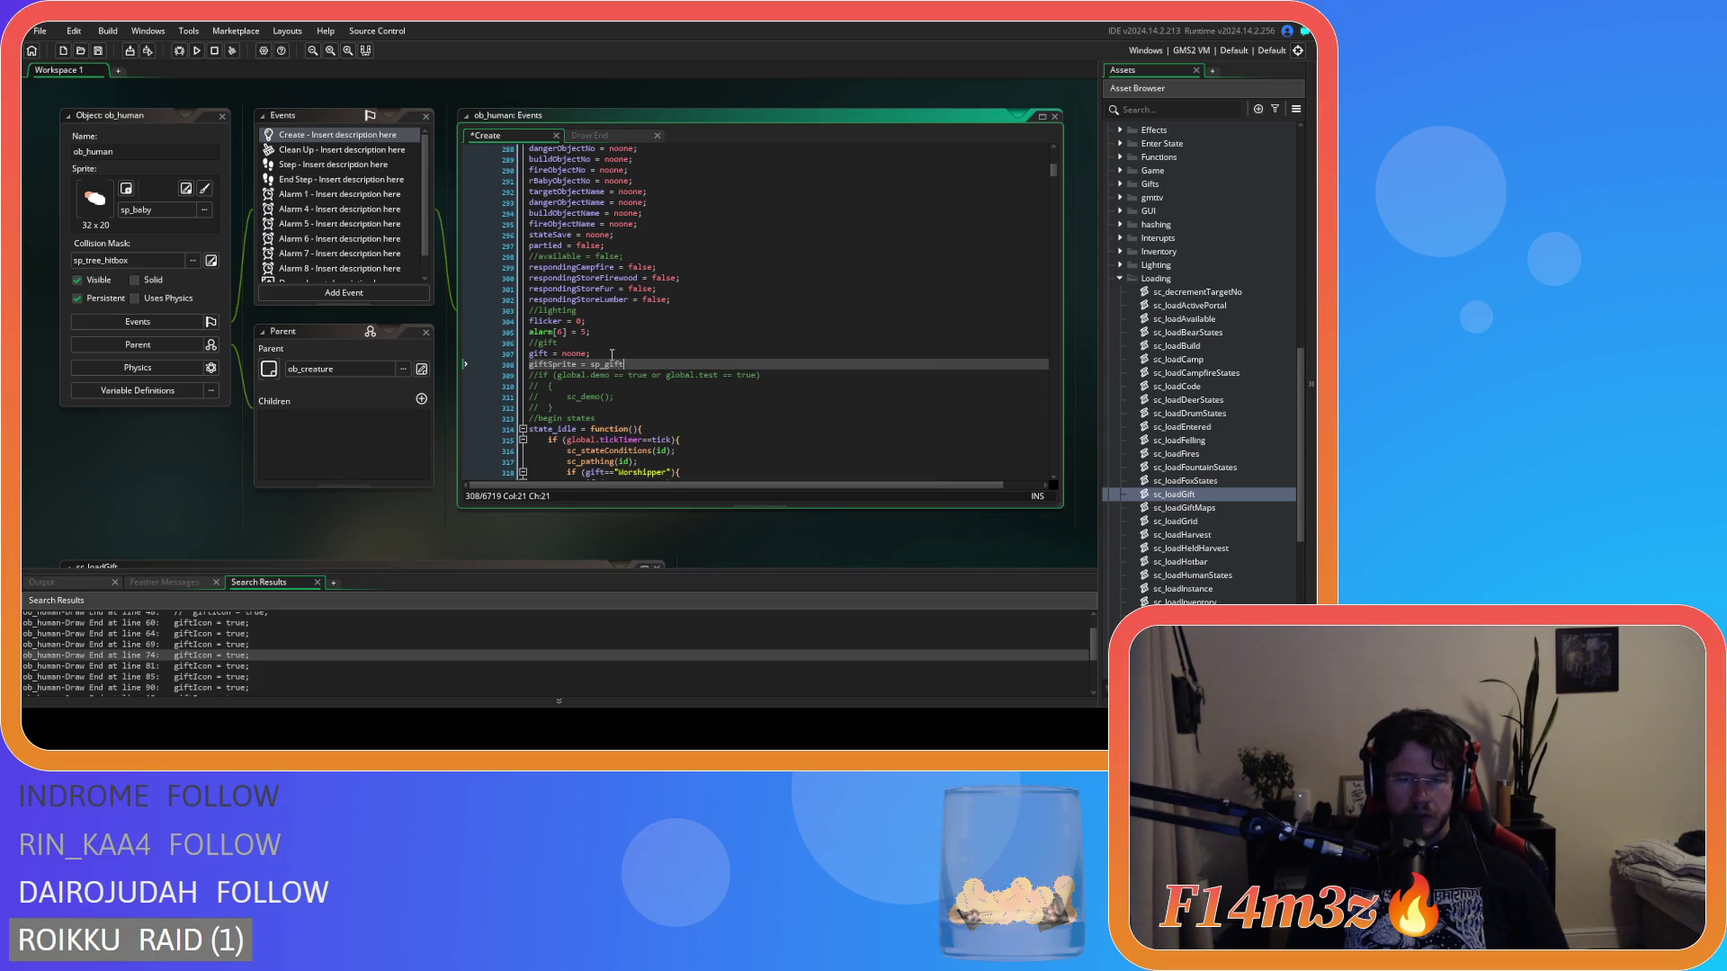
Change the line to giftSprite = sp_ungifted_icon_small; and save.
{"action": "key", "text": "BackSpace"}
{"action": "key", "text": "BackSpace"}
{"action": "key", "text": "BackSpace"}
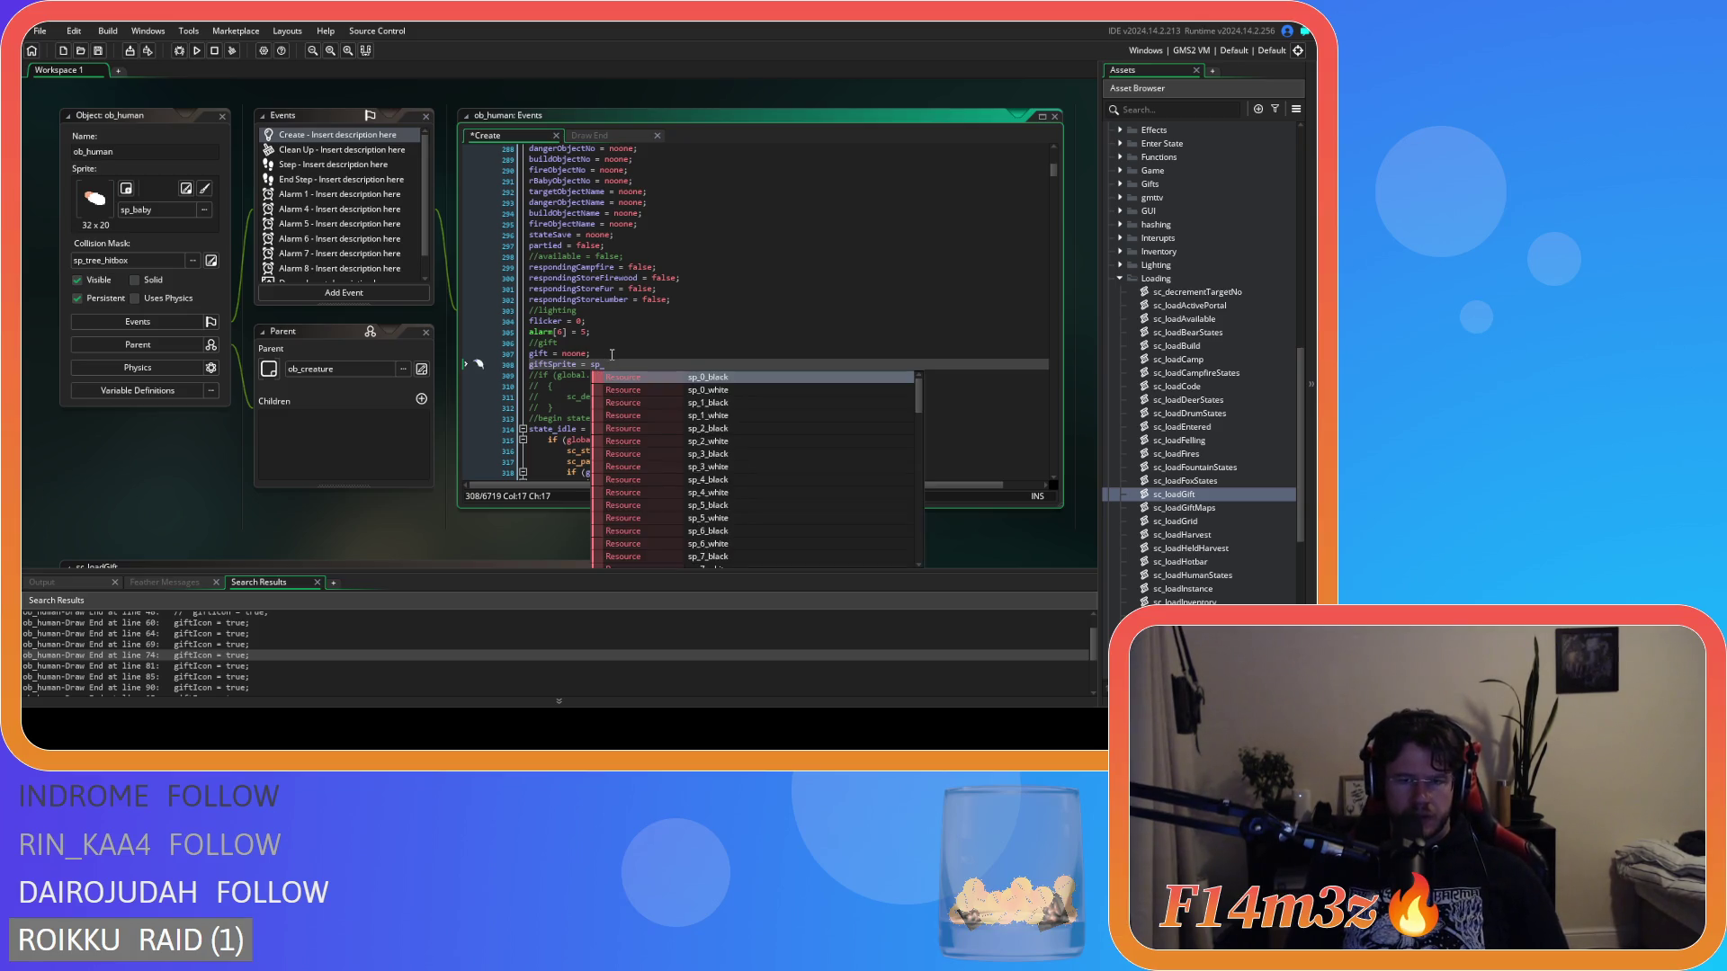
{"action": "type", "text": "un"}
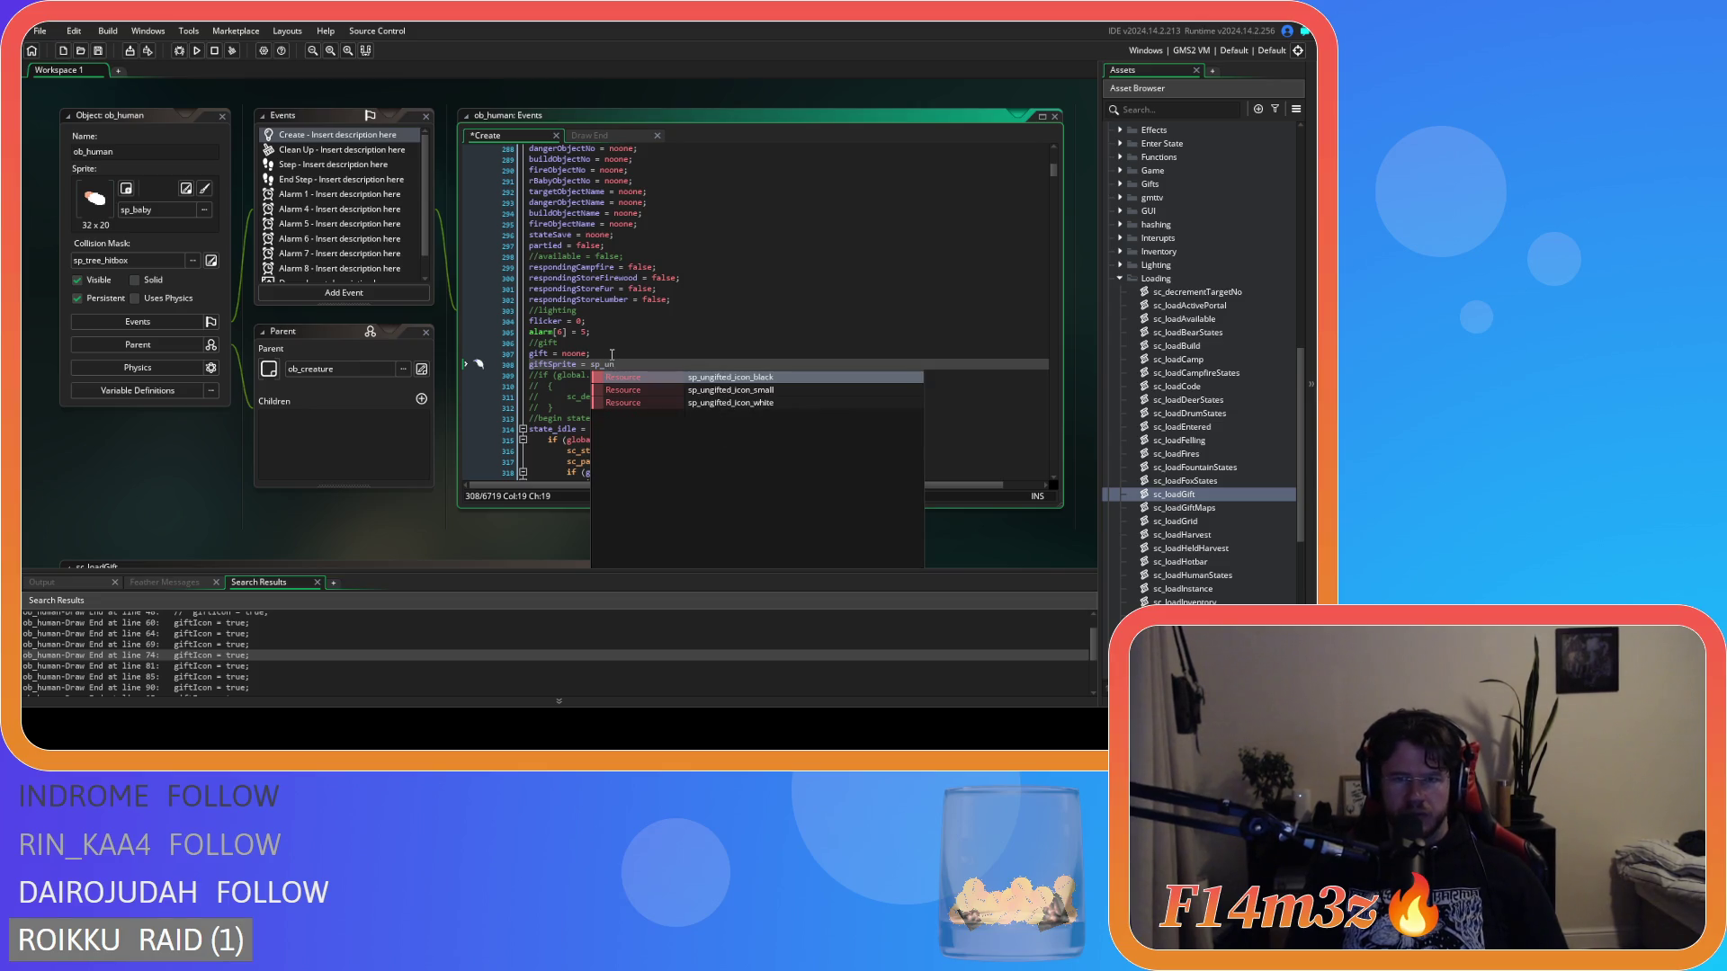
{"action": "left_click", "coordinate": [692, 390]}
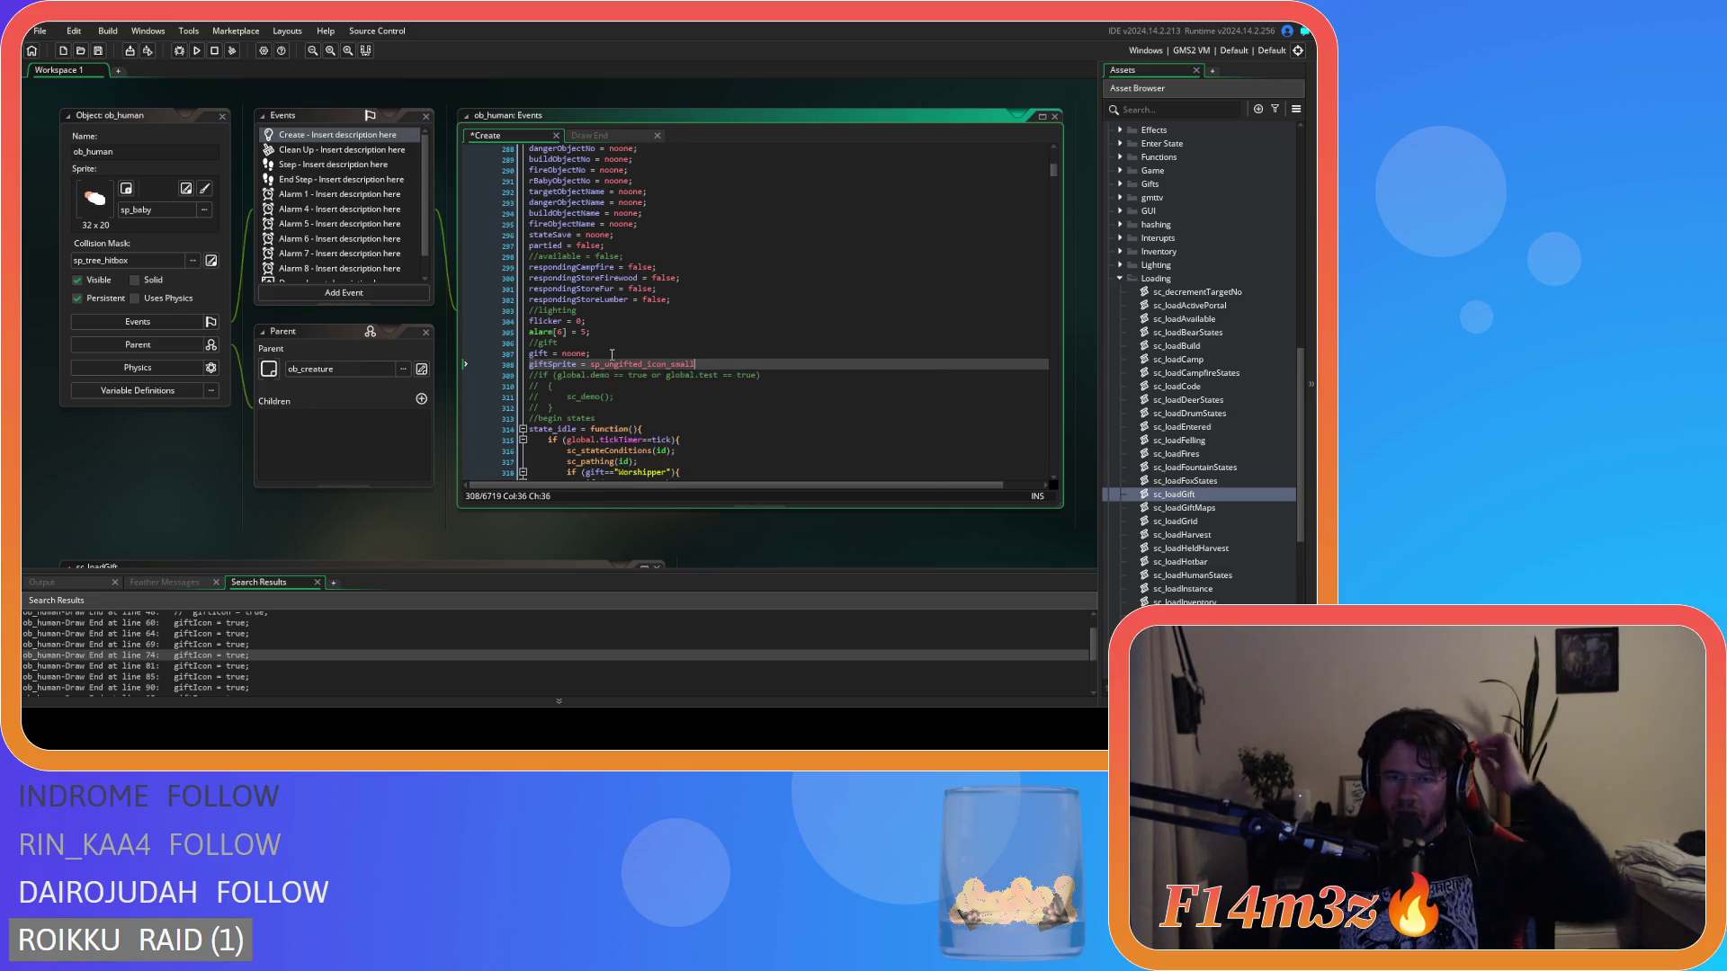
{"action": "type", "text": ";"}
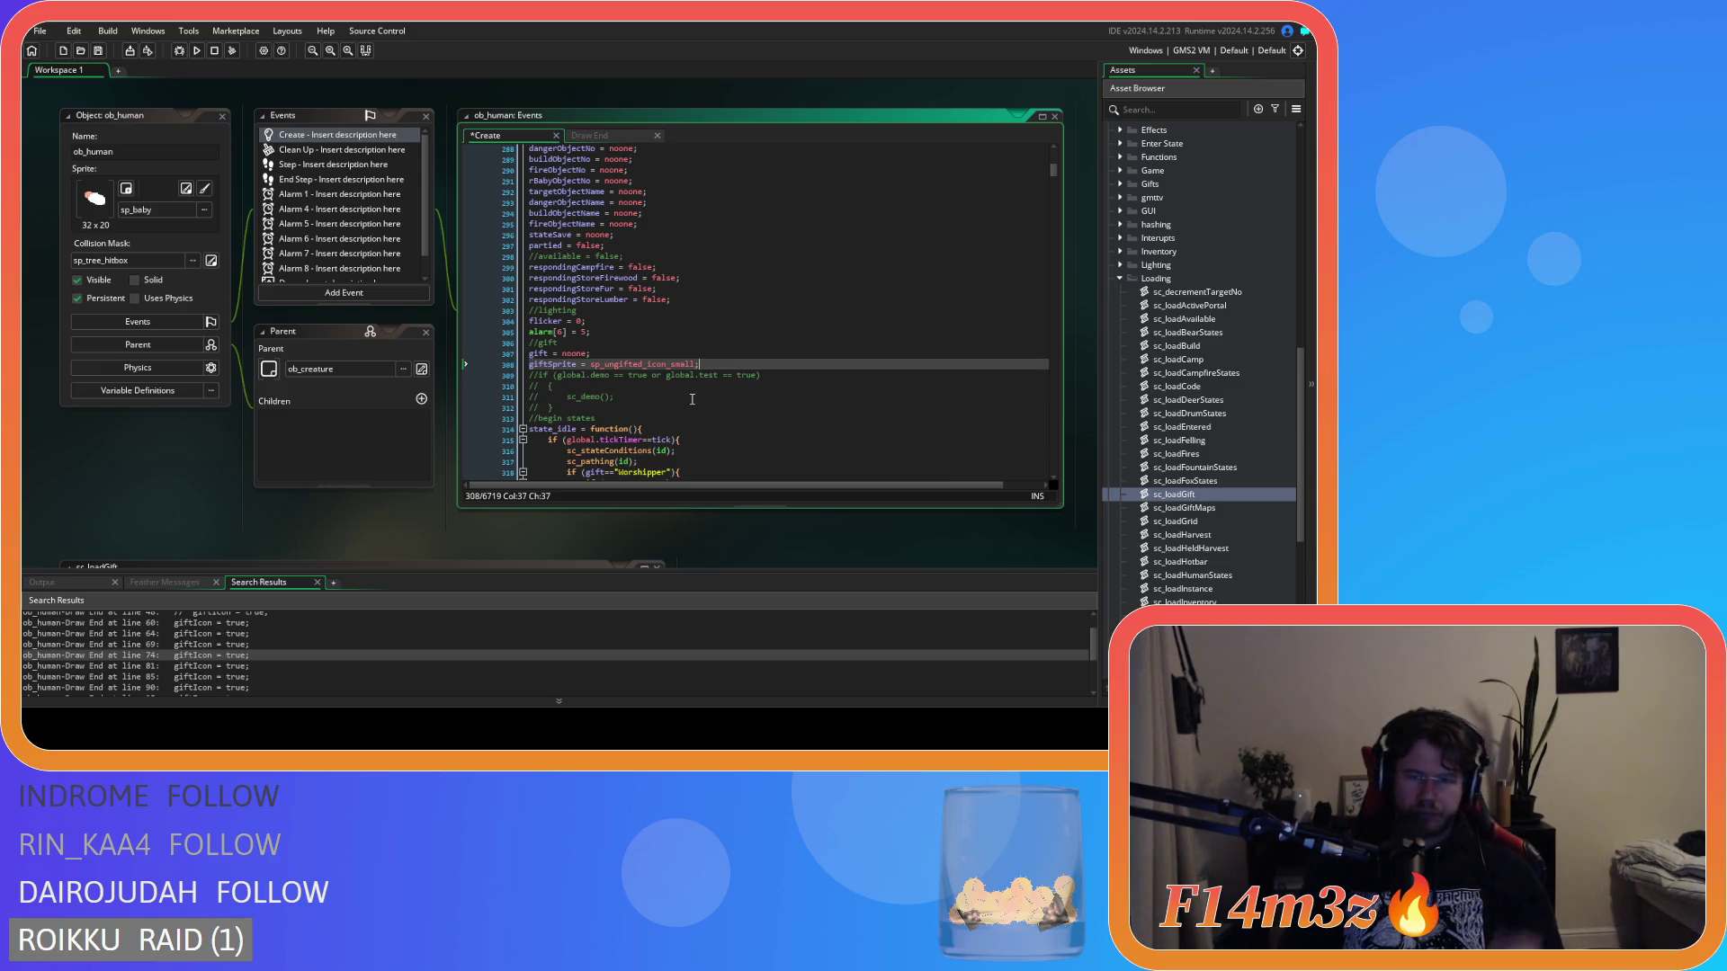
{"action": "key", "text": "ctrl+s"}
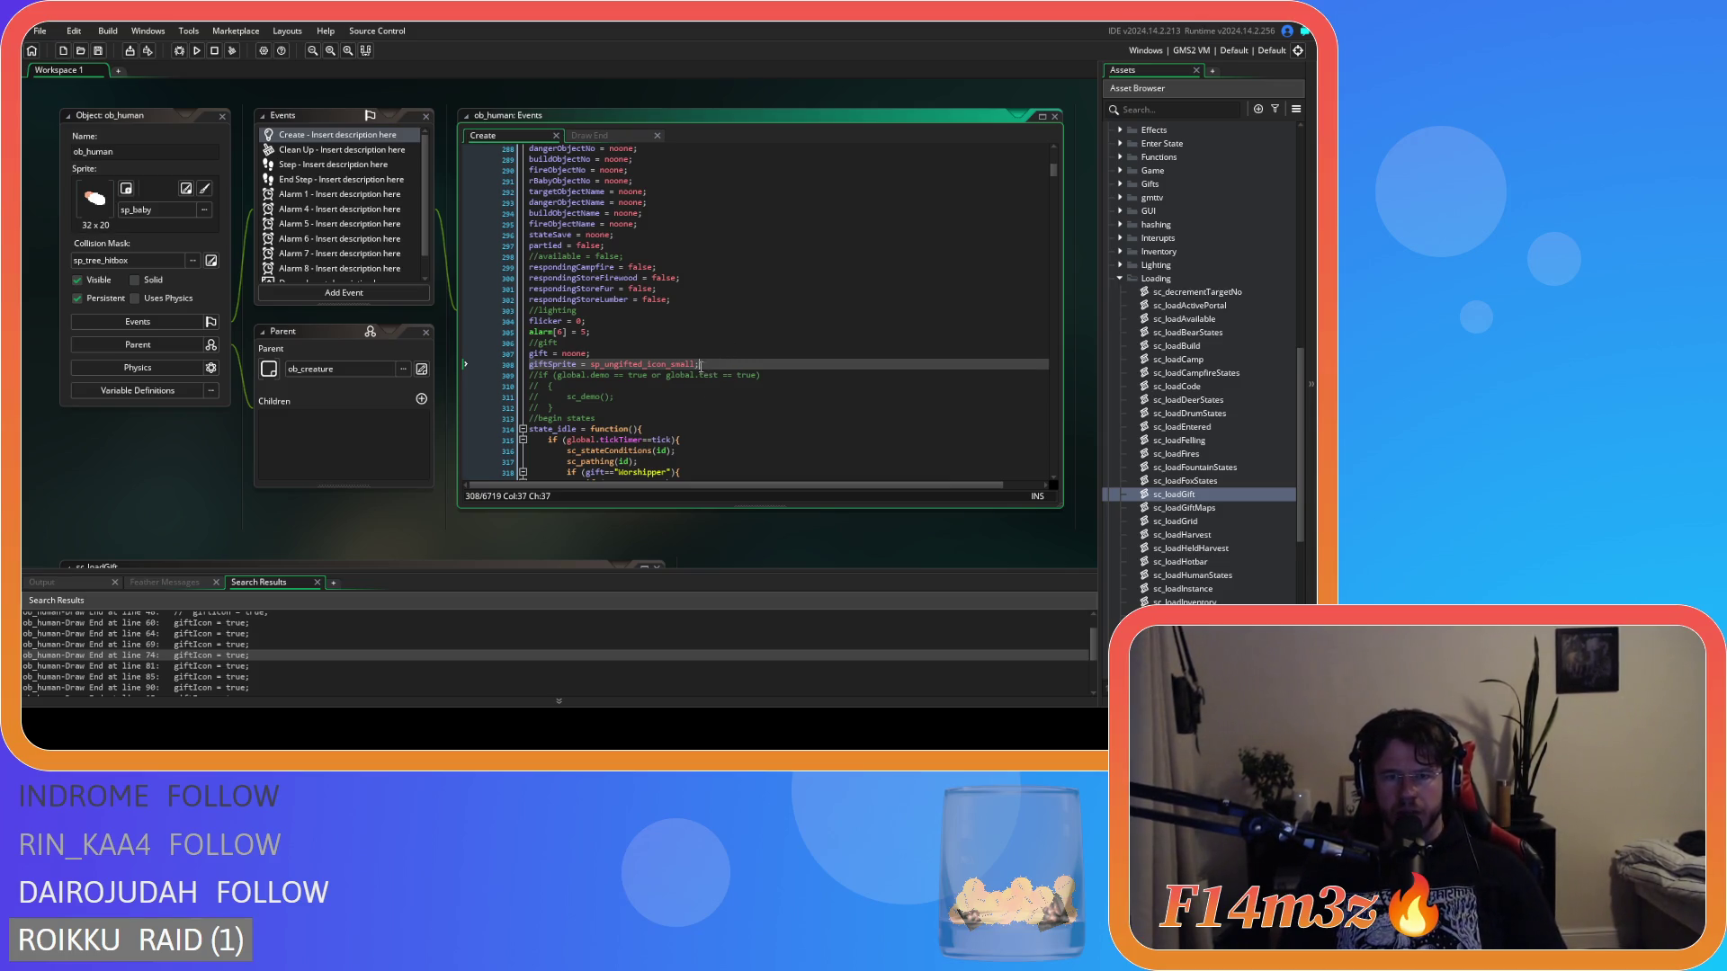
Check the finished line 308, then switch back to the Draw End code.
{"action": "left_click", "coordinate": [605, 364]}
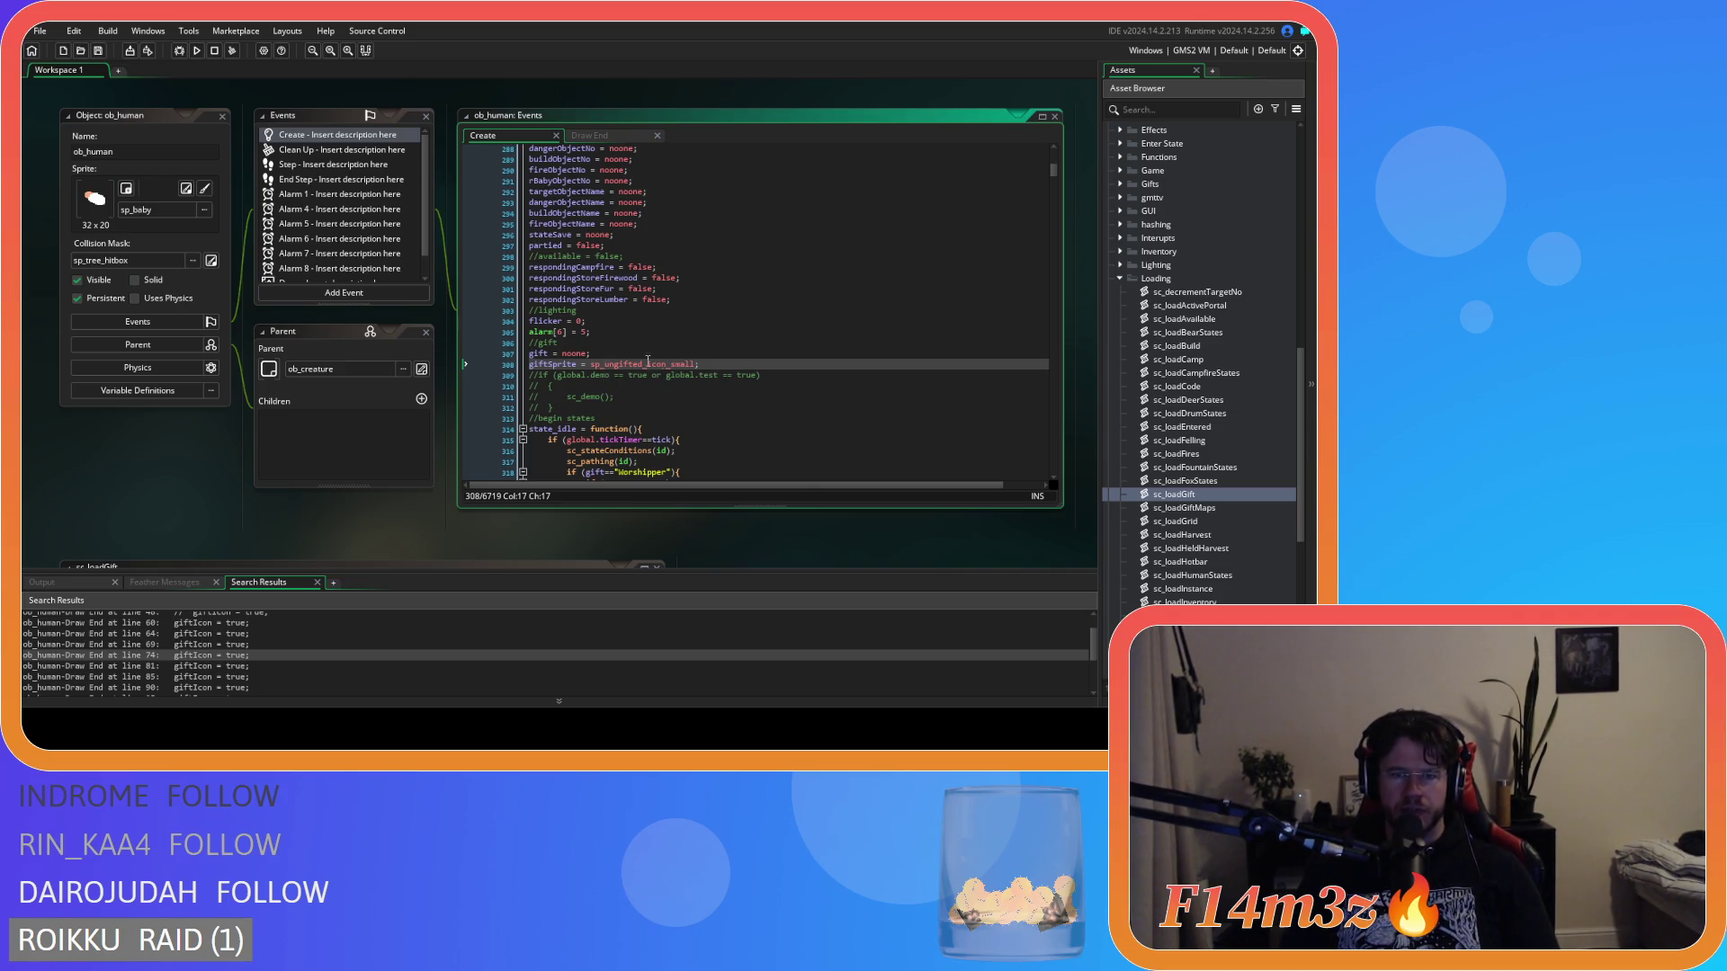
{"action": "left_click", "coordinate": [711, 362]}
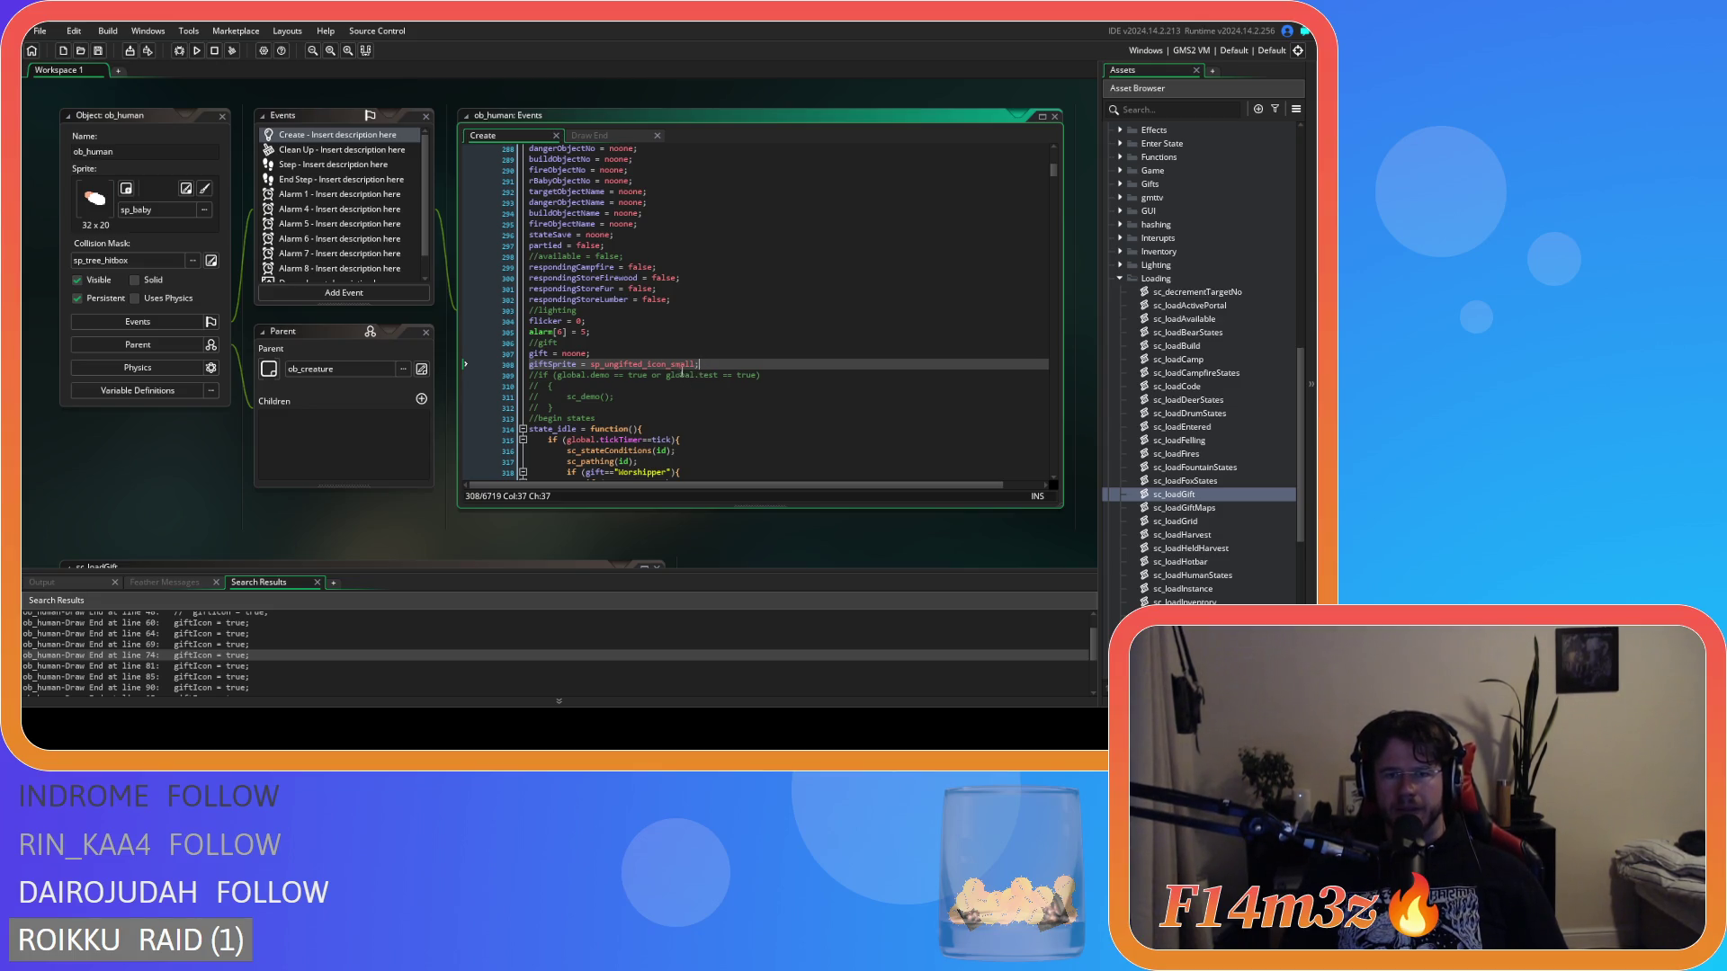
{"action": "left_click", "coordinate": [598, 135]}
Enter giftSprite and subimage 0 as the draw_sprite call's first arguments.
{"action": "left_click", "coordinate": [658, 346]}
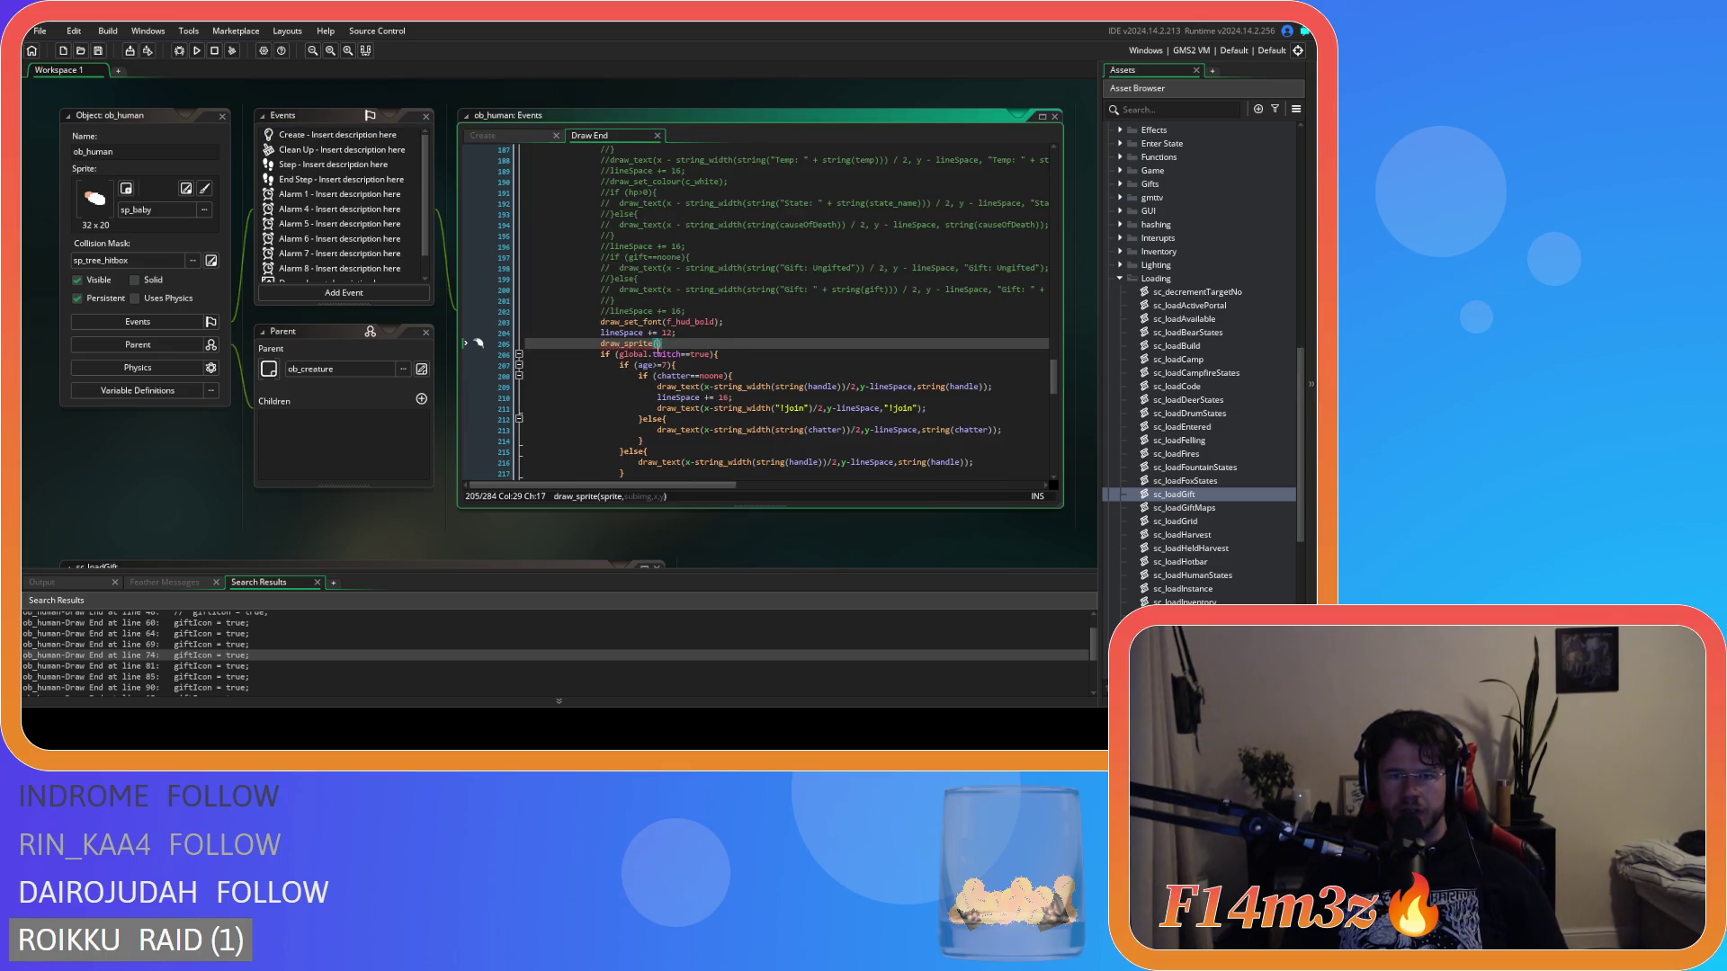
{"action": "type", "text": "gift"}
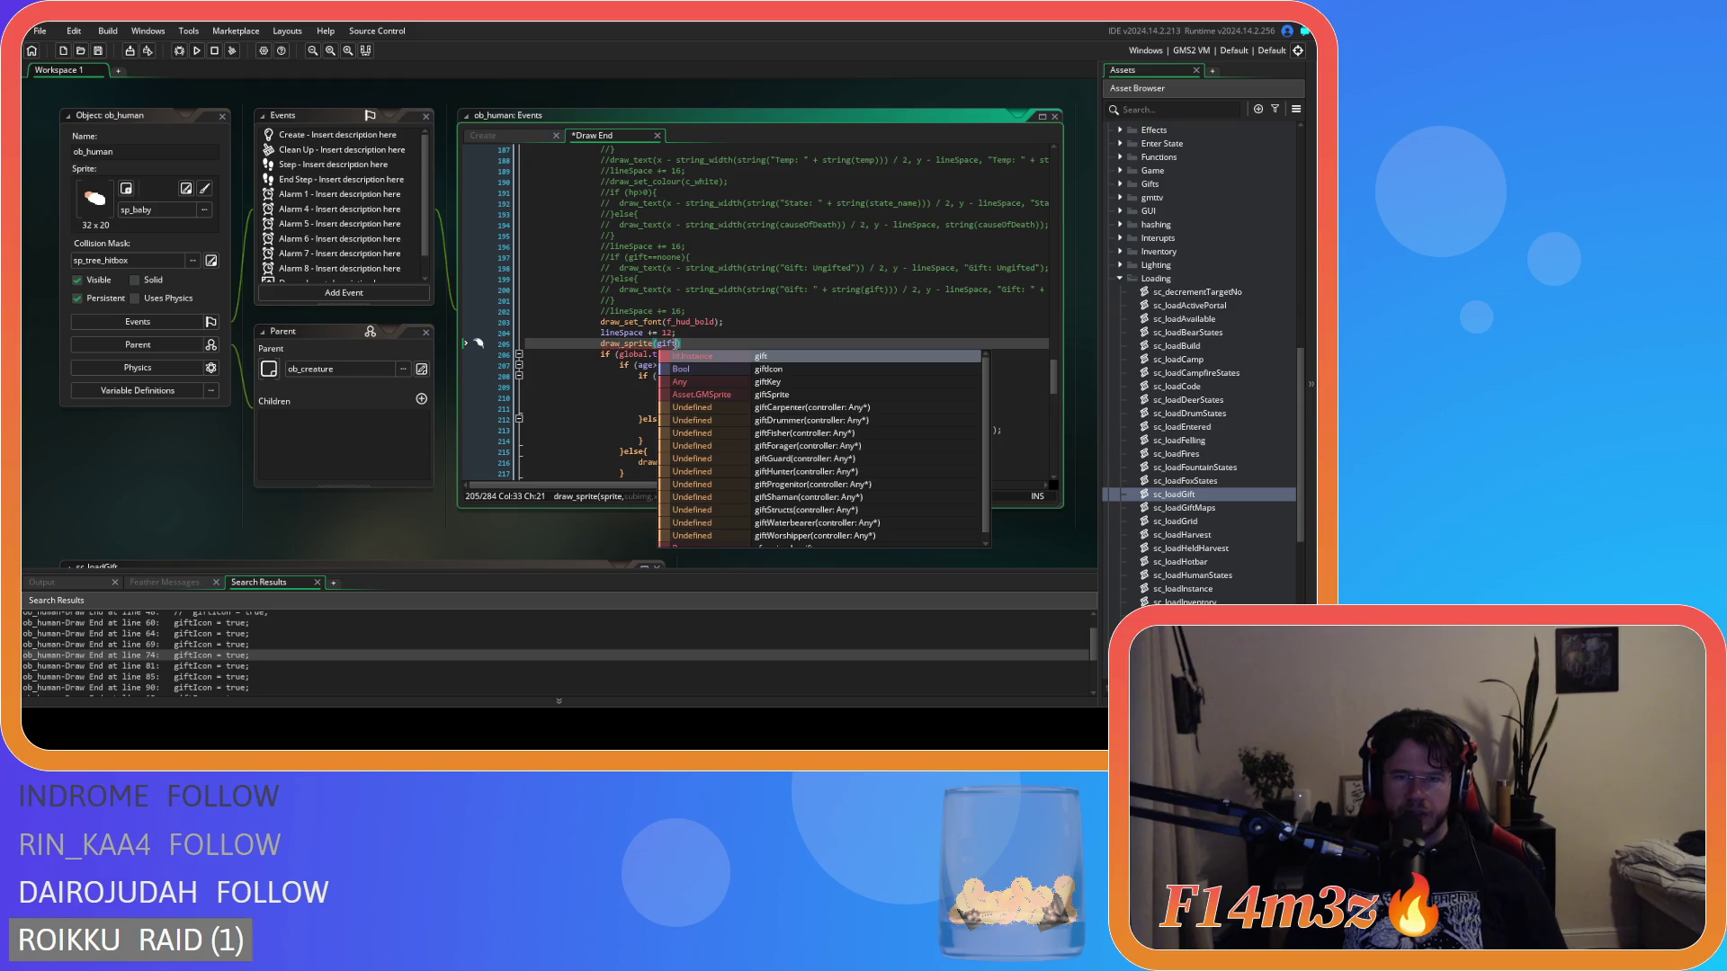
{"action": "type", "text": "Sp"}
{"action": "key", "text": "Return"}
{"action": "type", "text": ",0,"}
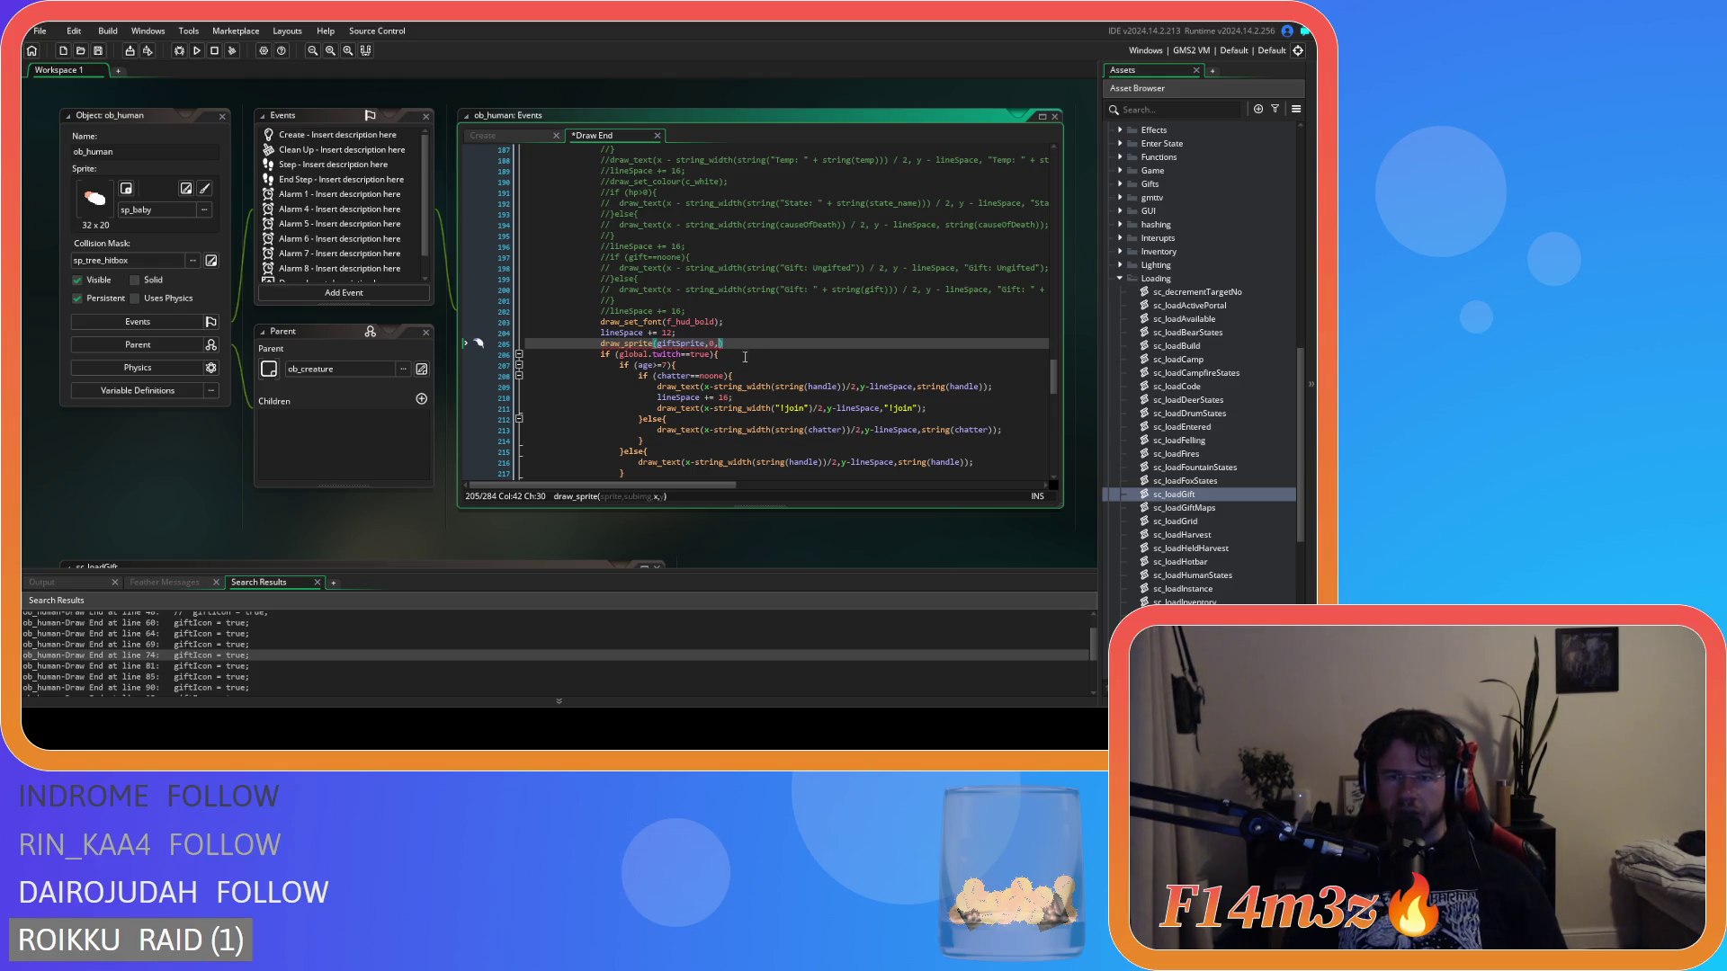
{"action": "scroll", "coordinate": [775, 396], "scroll_direction": "down", "scroll_amount": 2}
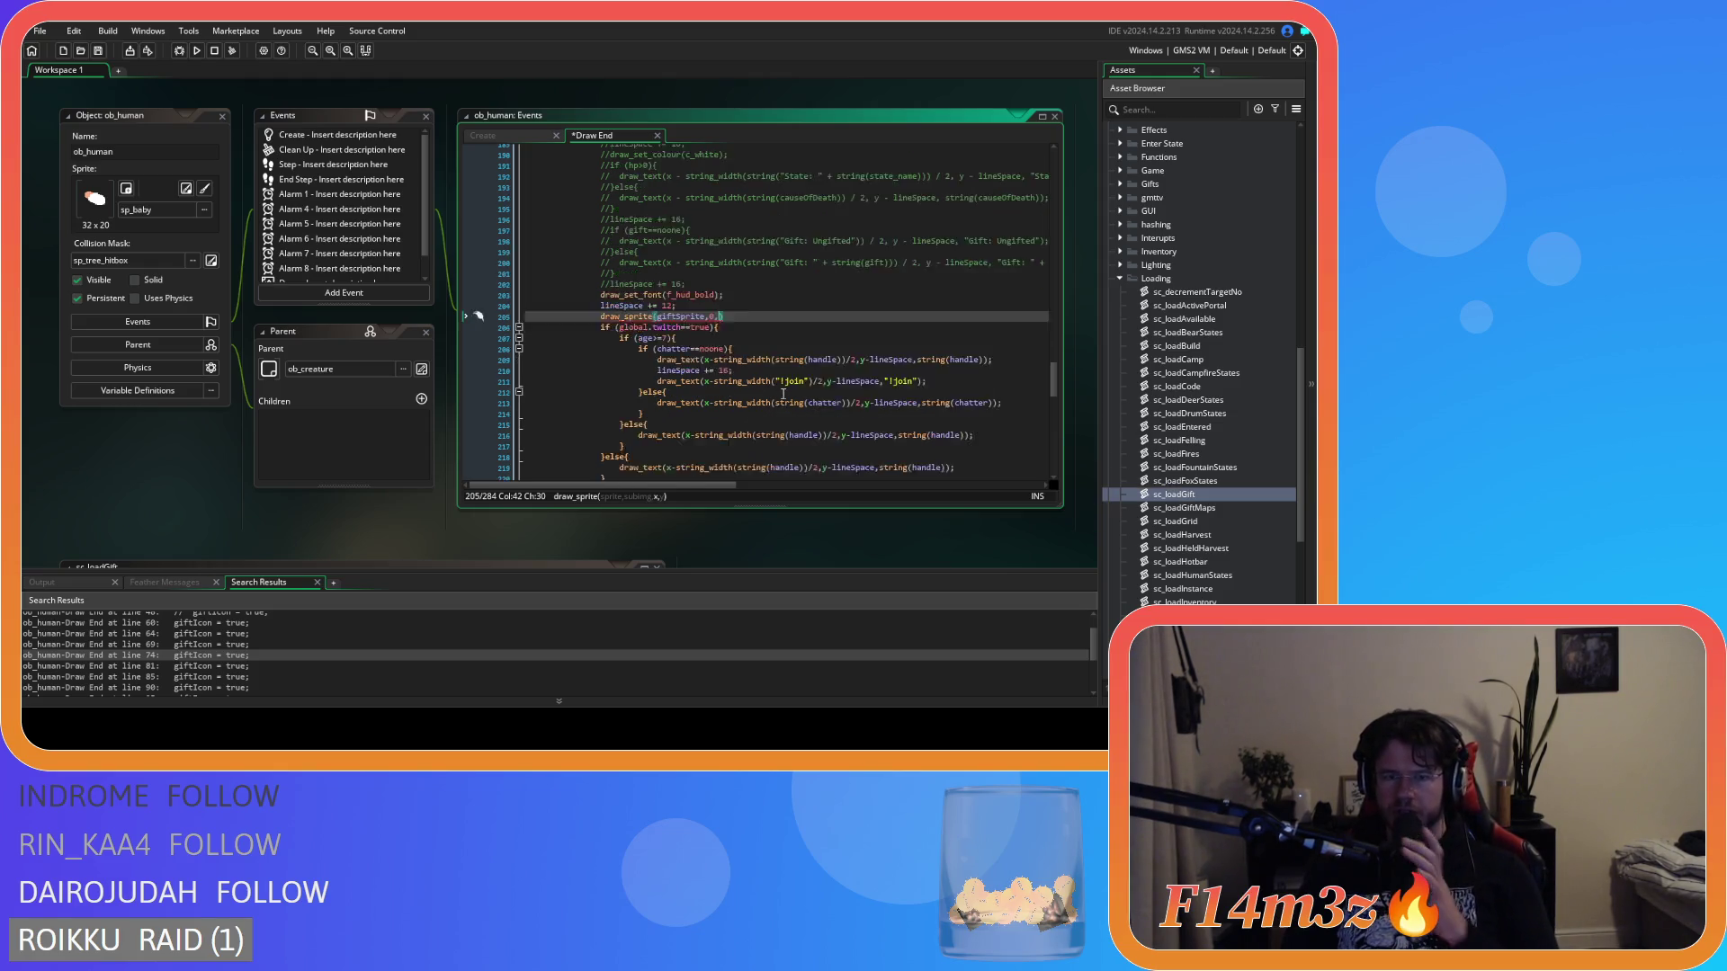
{"action": "mouse_move", "coordinate": [772, 376]}
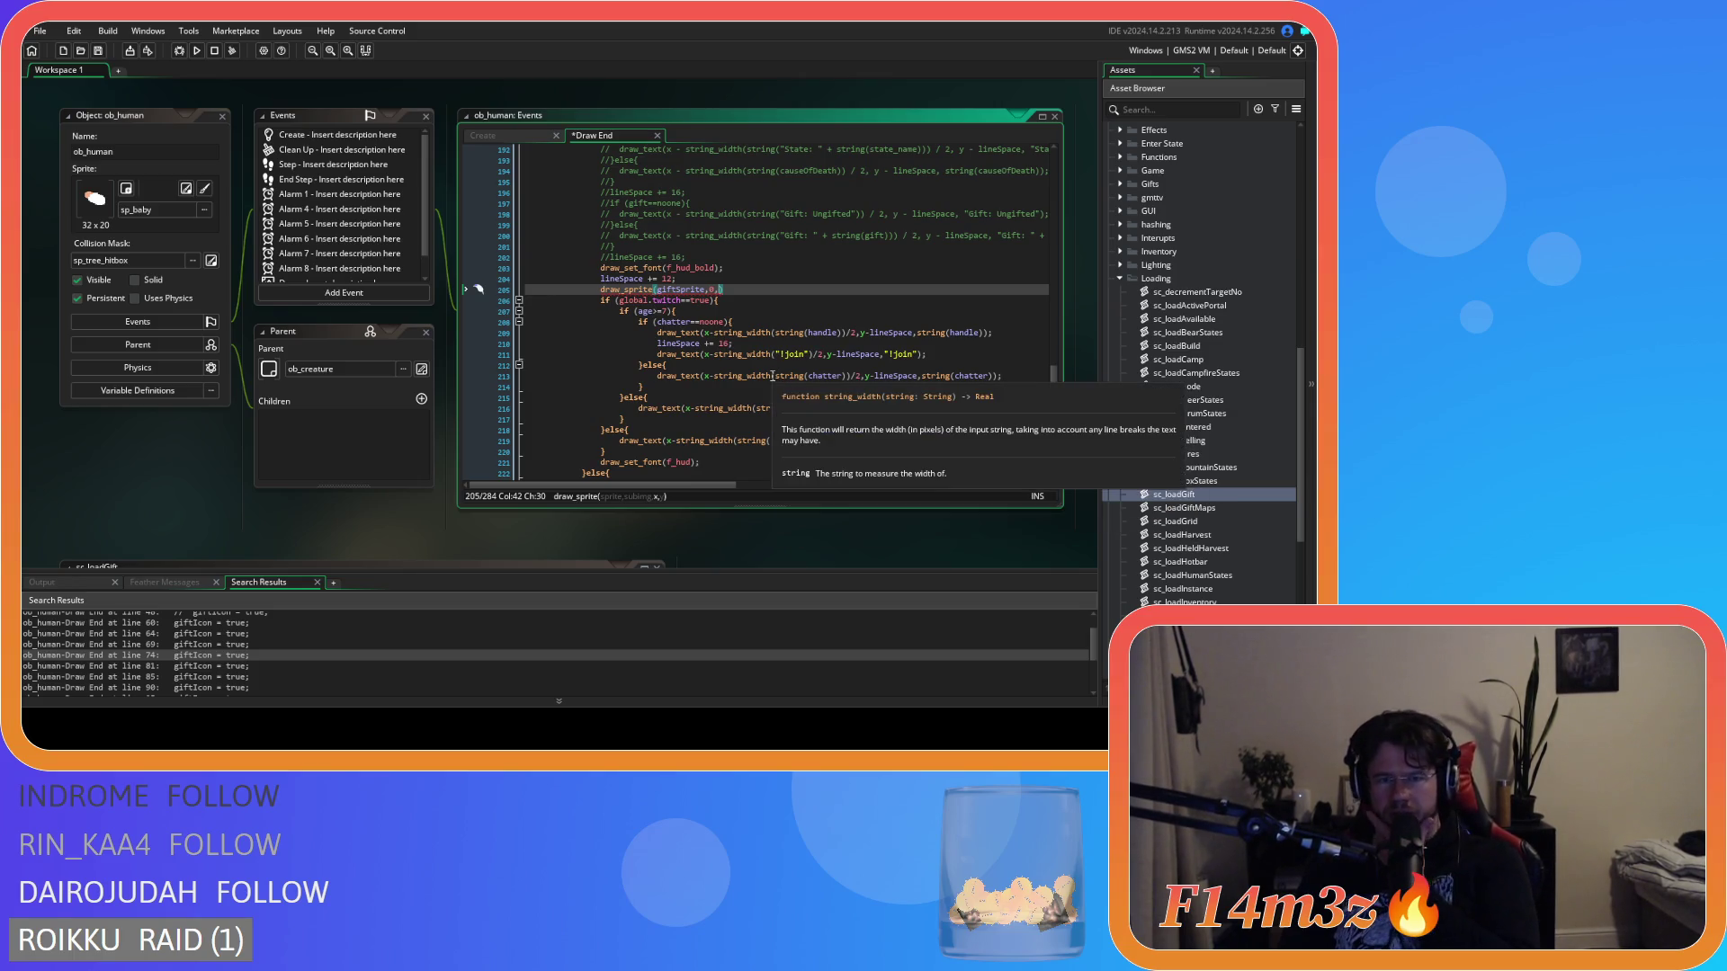
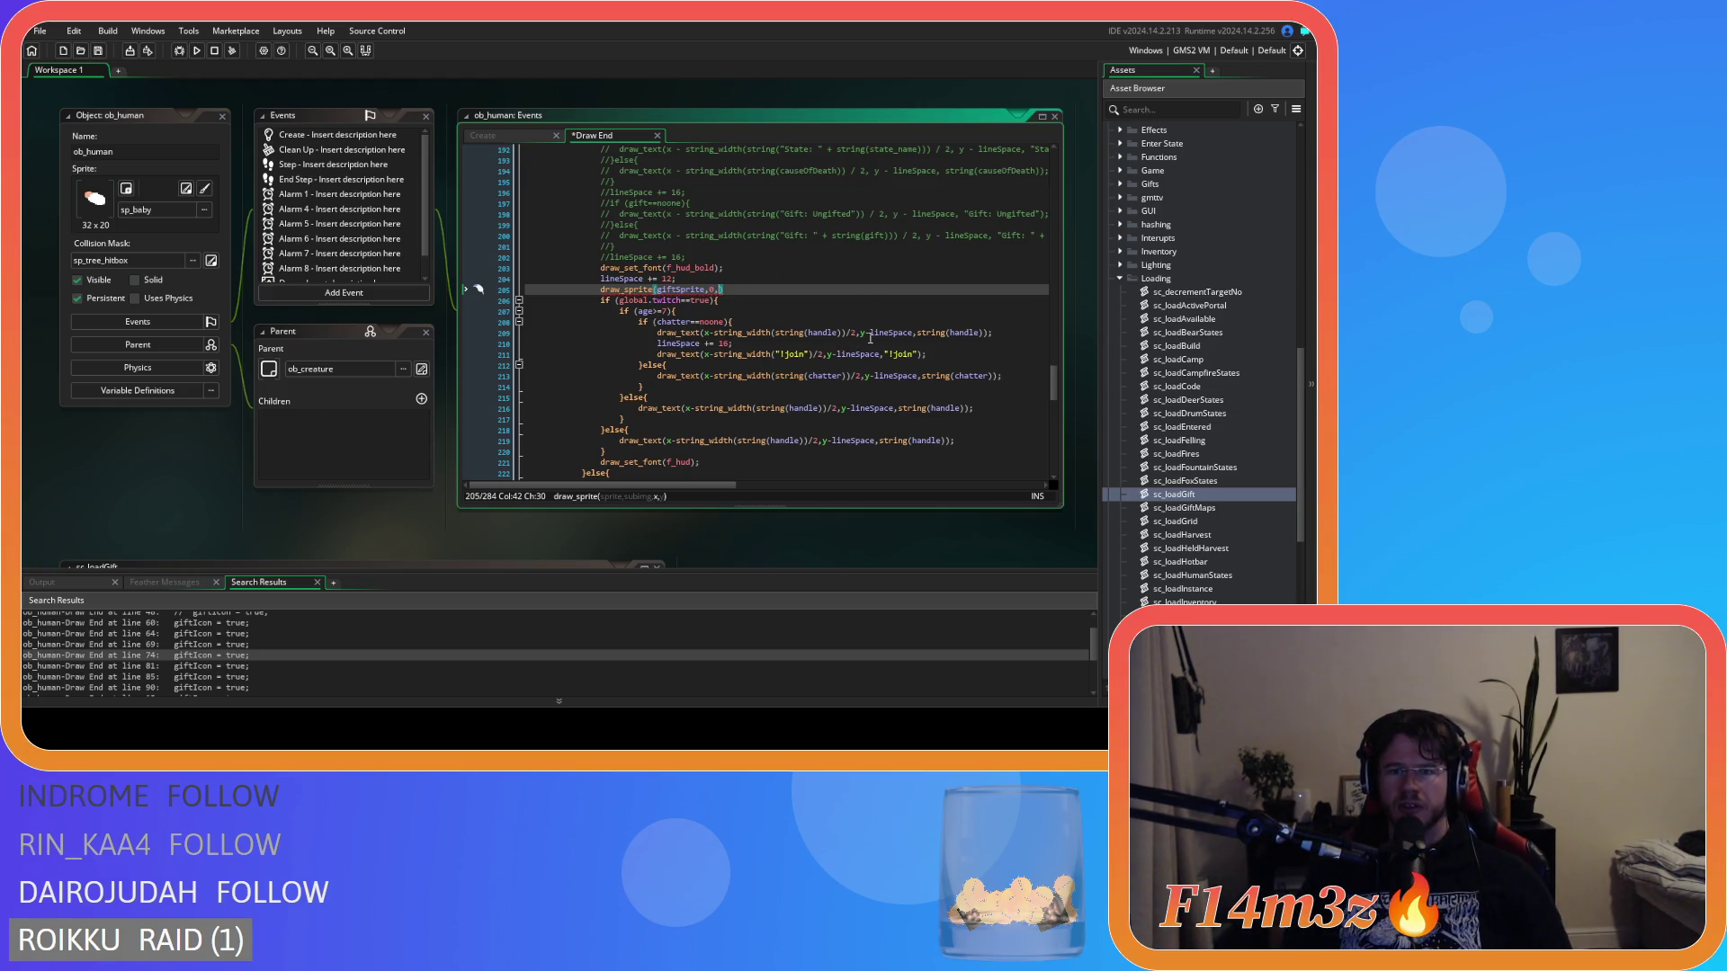
Copy the name's centred x/y position expression into the draw_sprite(giftSprite,0,…) call.
{"action": "left_click_drag", "start_coordinate": [915, 335], "coordinate": [715, 338]}
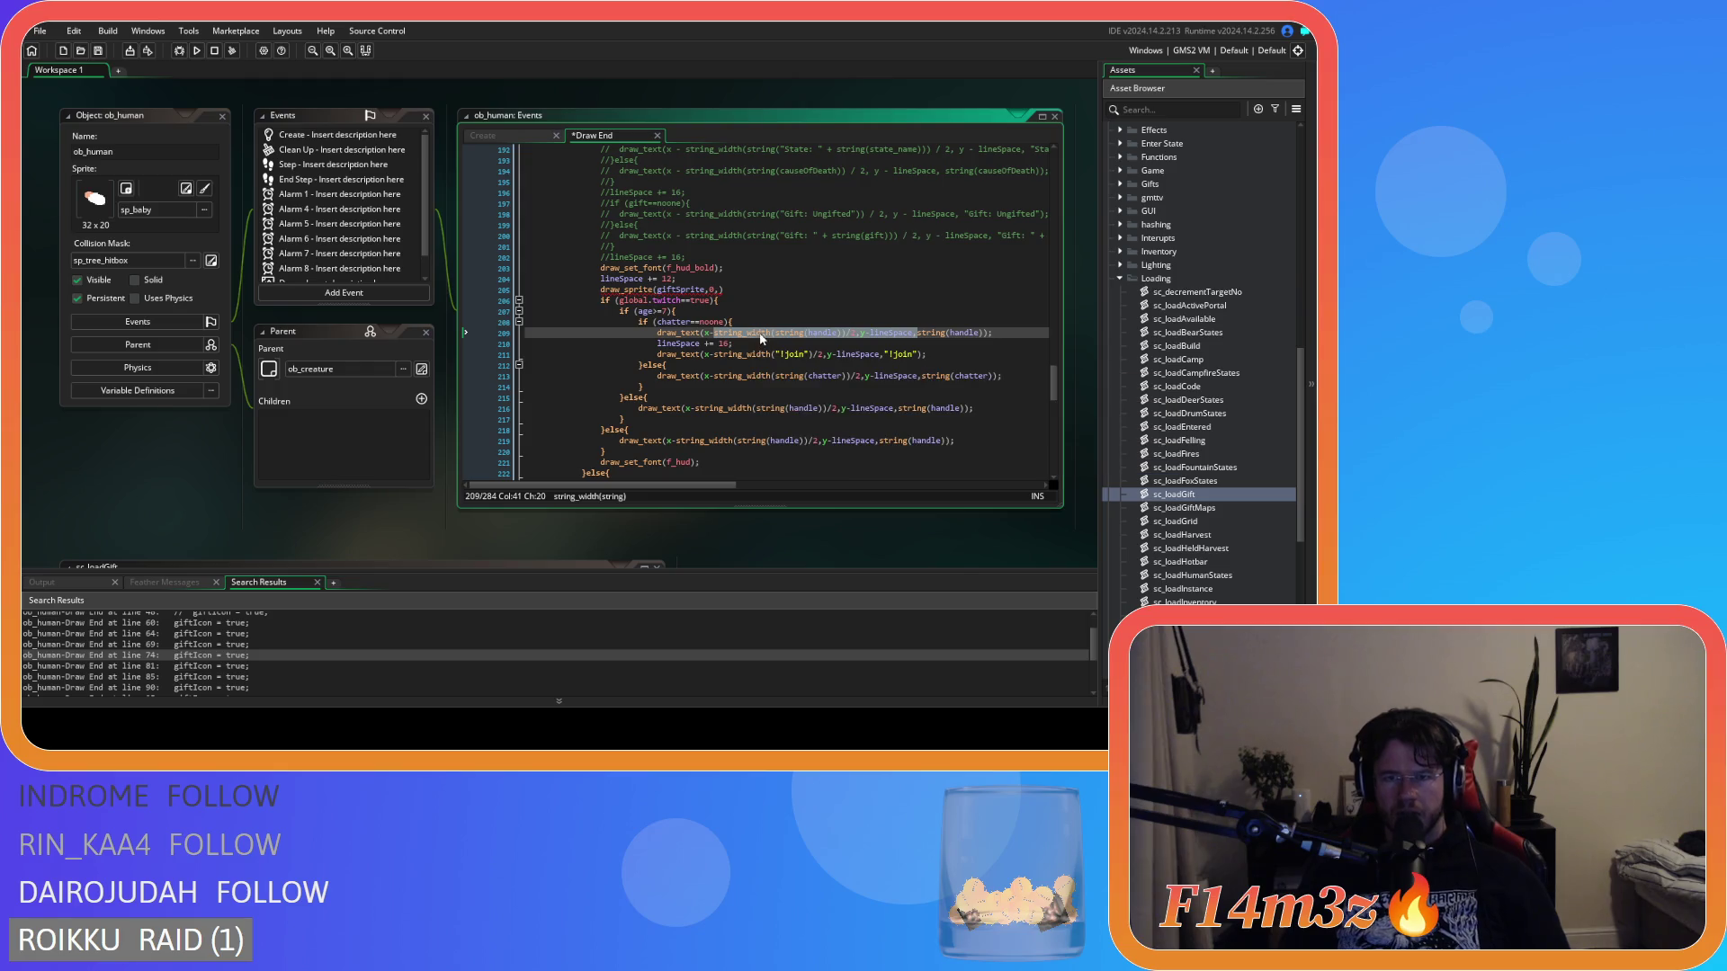
{"action": "mouse_move", "coordinate": [752, 336]}
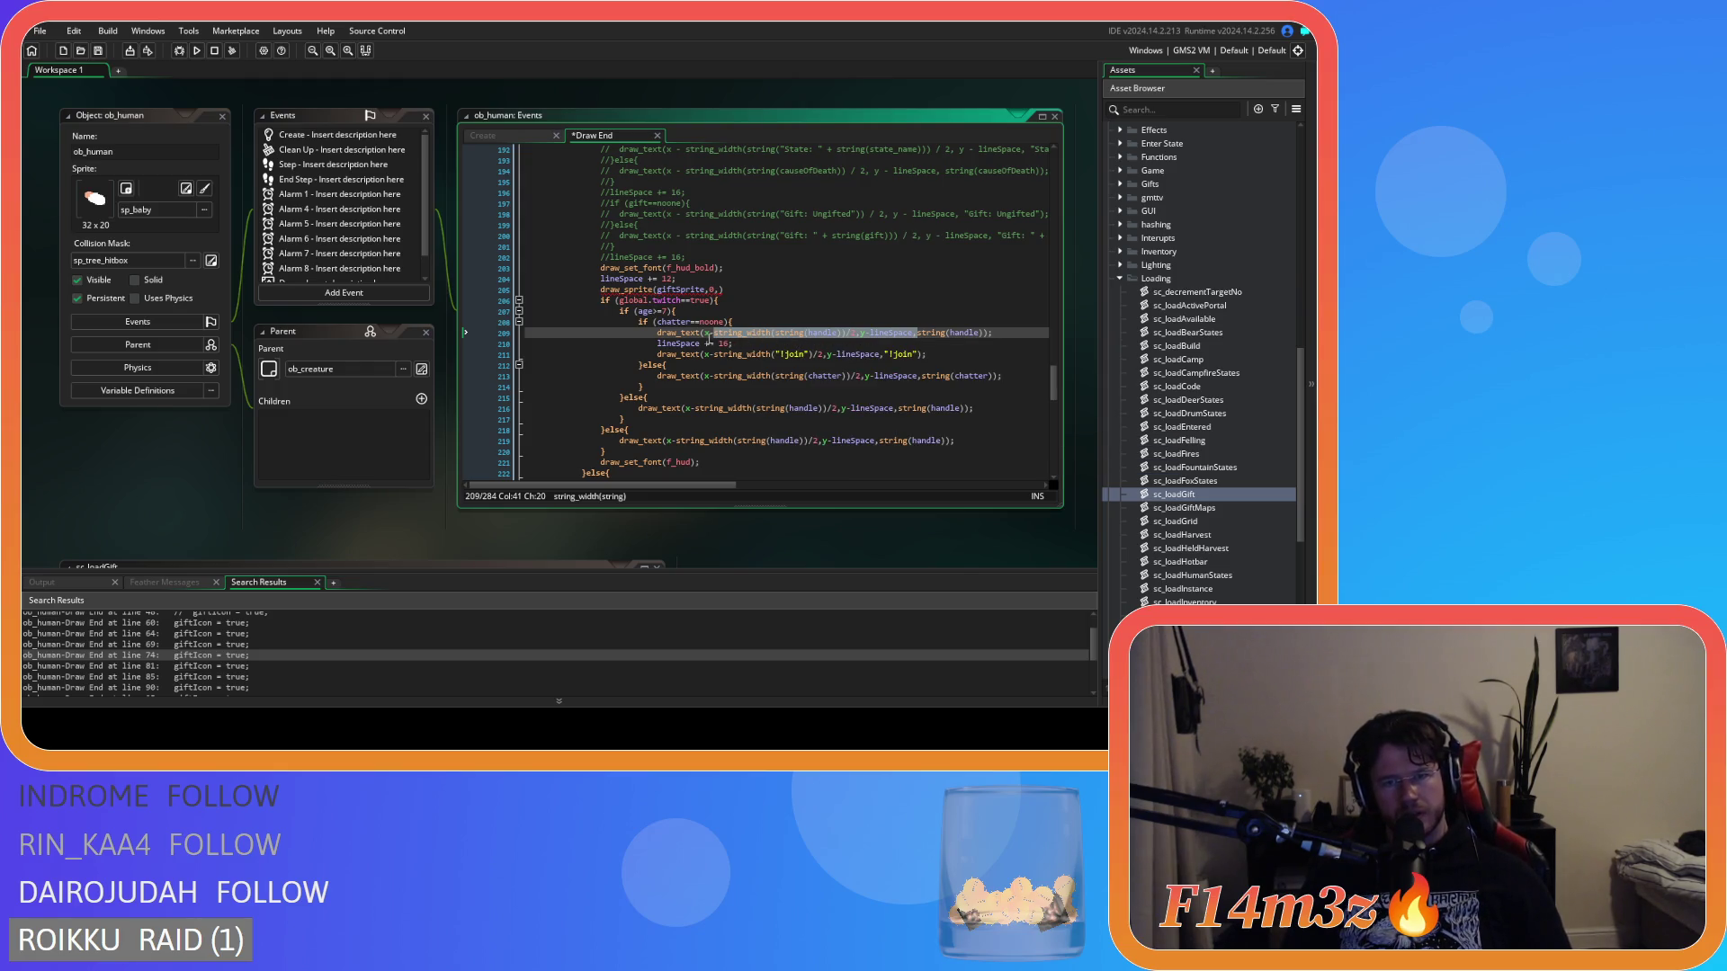
{"action": "left_click_drag", "start_coordinate": [706, 333], "coordinate": [913, 335]}
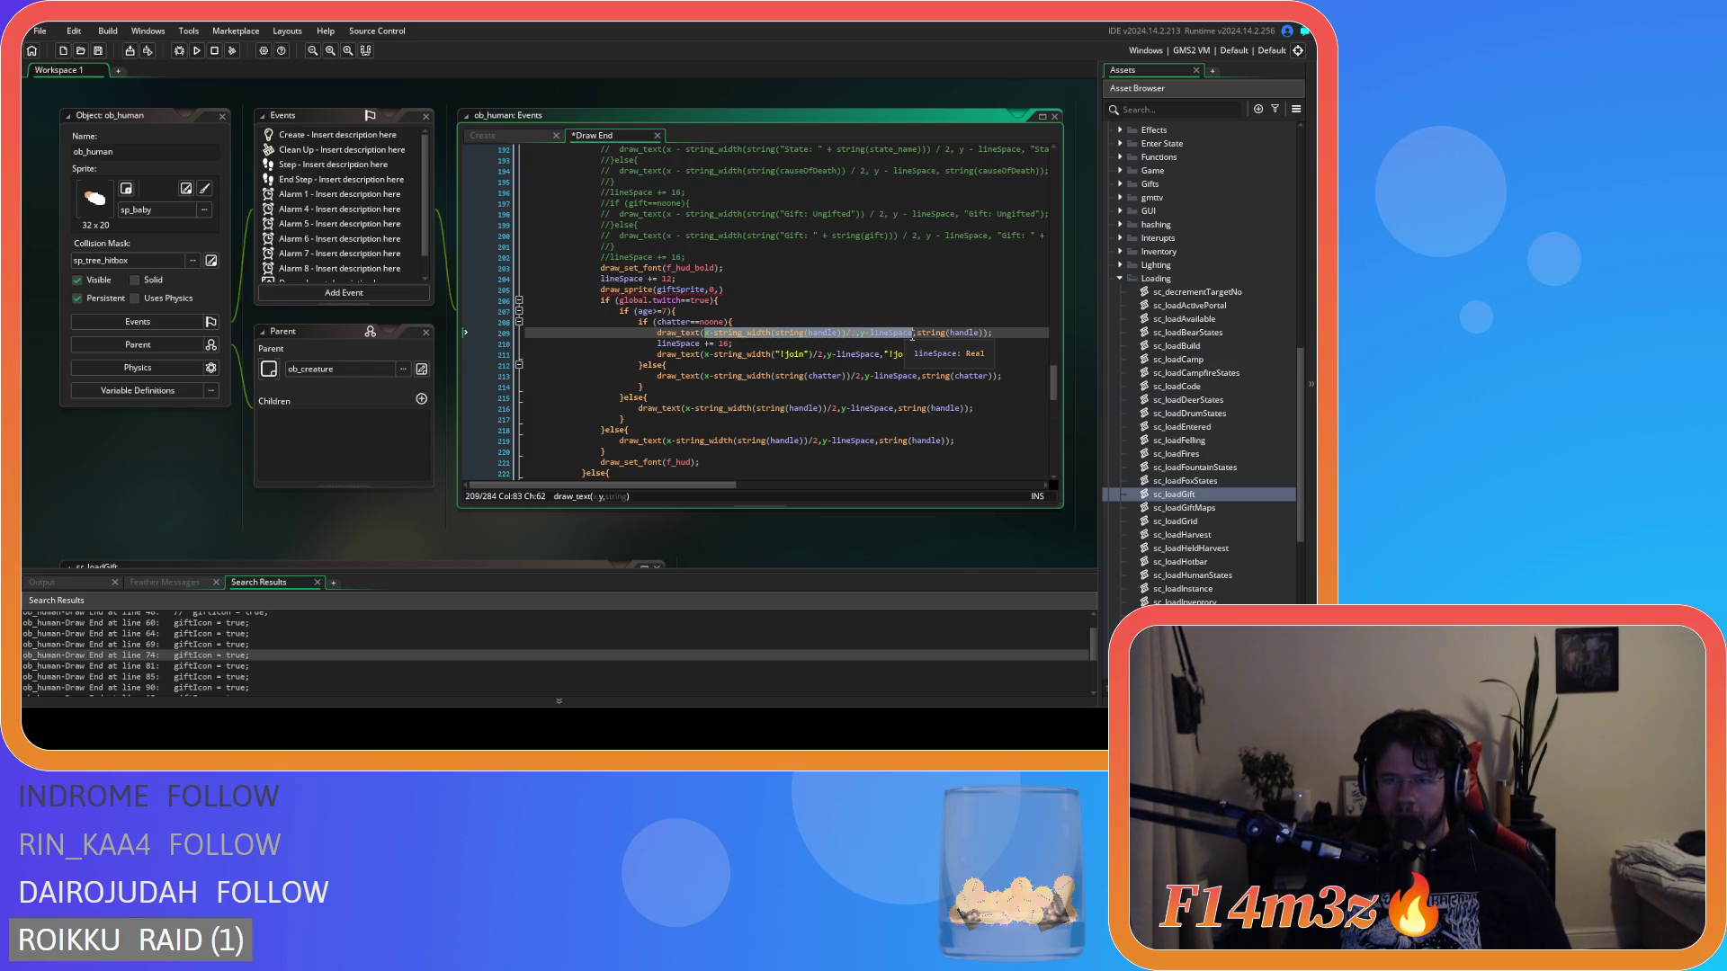
{"action": "left_click", "coordinate": [720, 290]}
{"action": "type", "text": "x-string_width(string(handle))/2,y-lineSpace"}
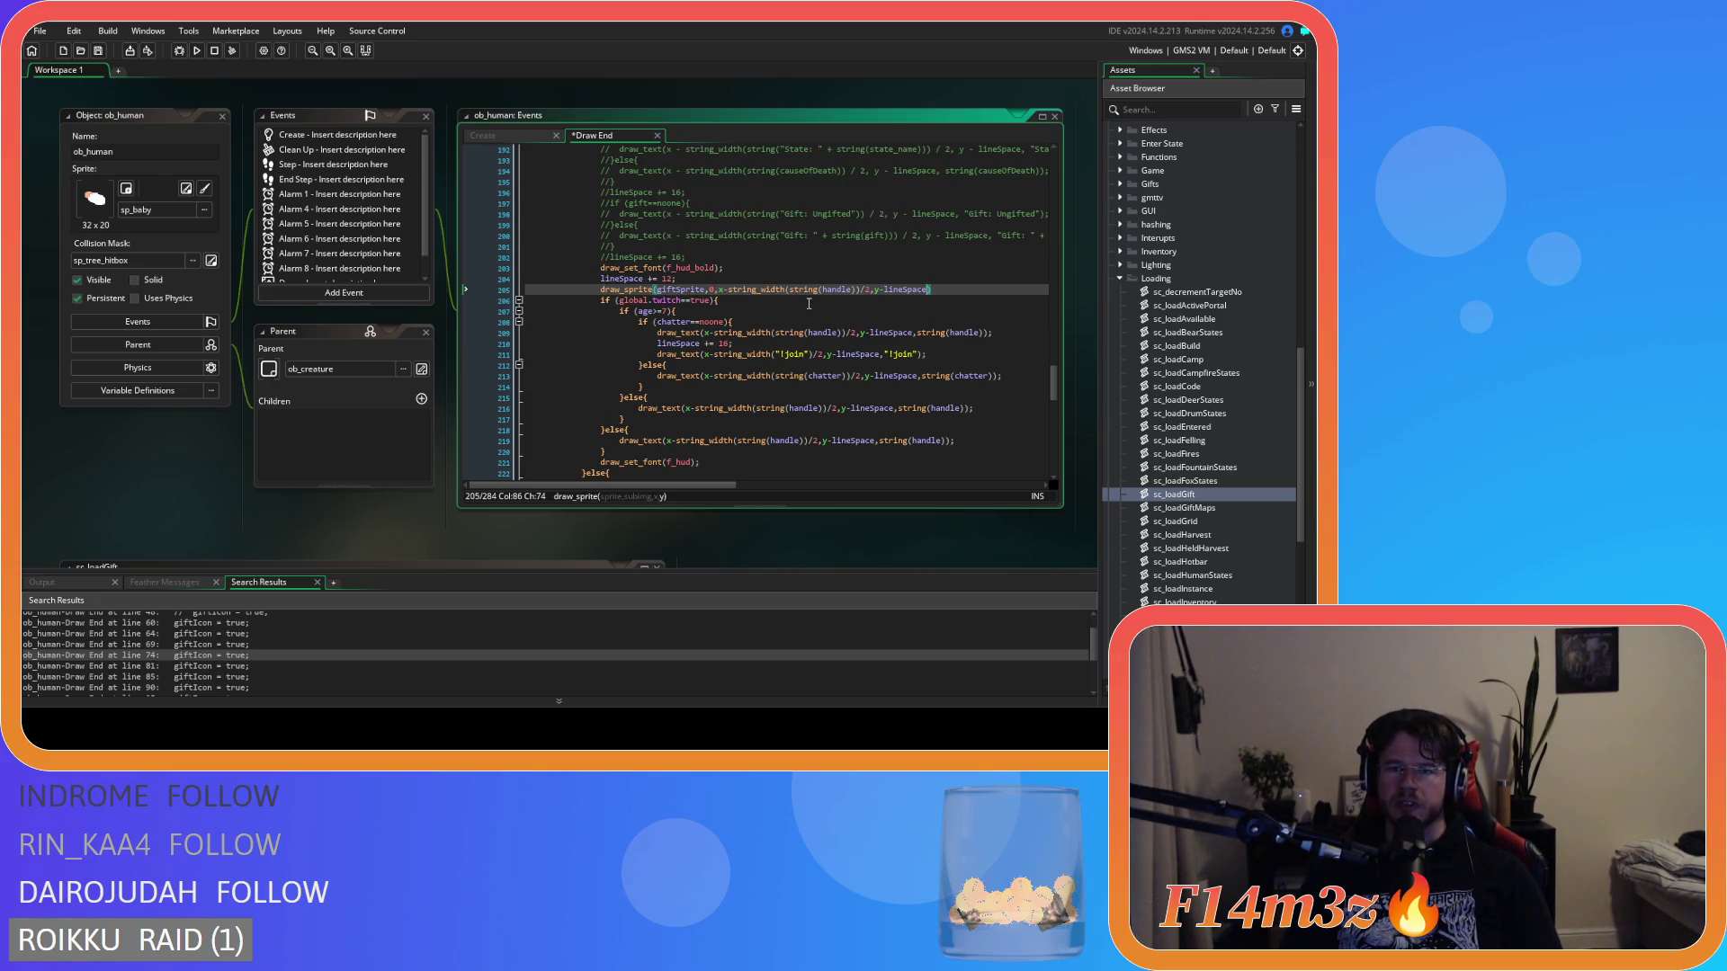
Offset the icon's x by -16, end the line with a semicolon, and save.
{"action": "left_click", "coordinate": [725, 290]}
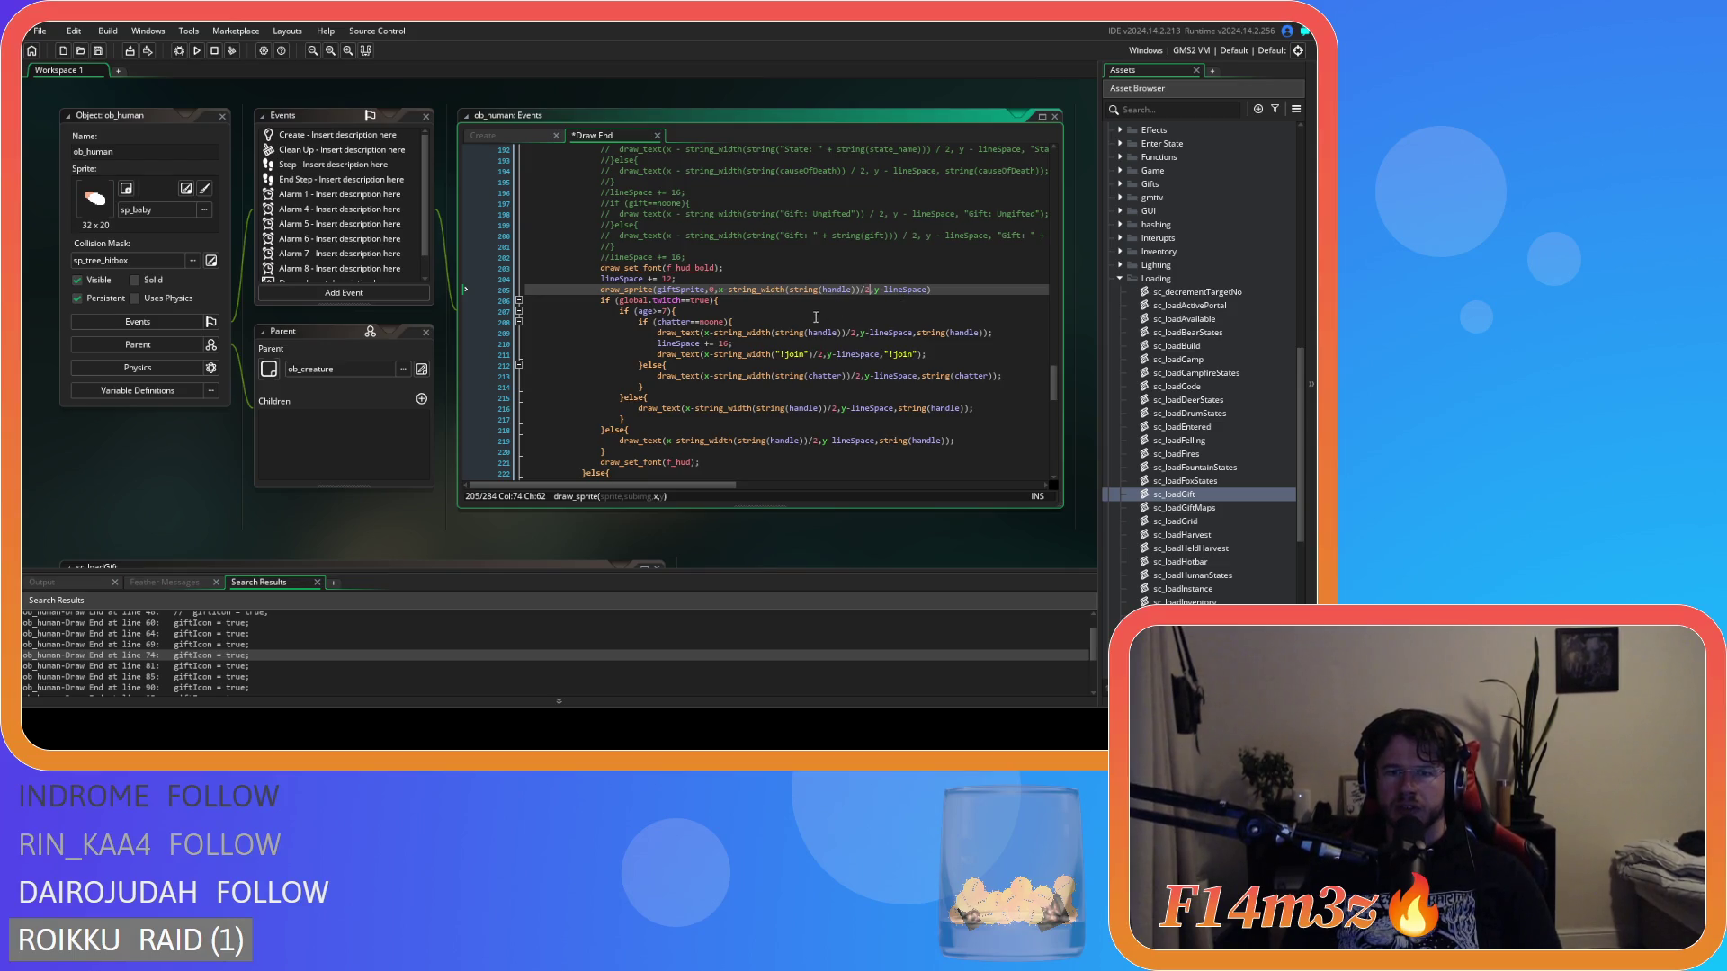
{"action": "left_click", "coordinate": [727, 289]}
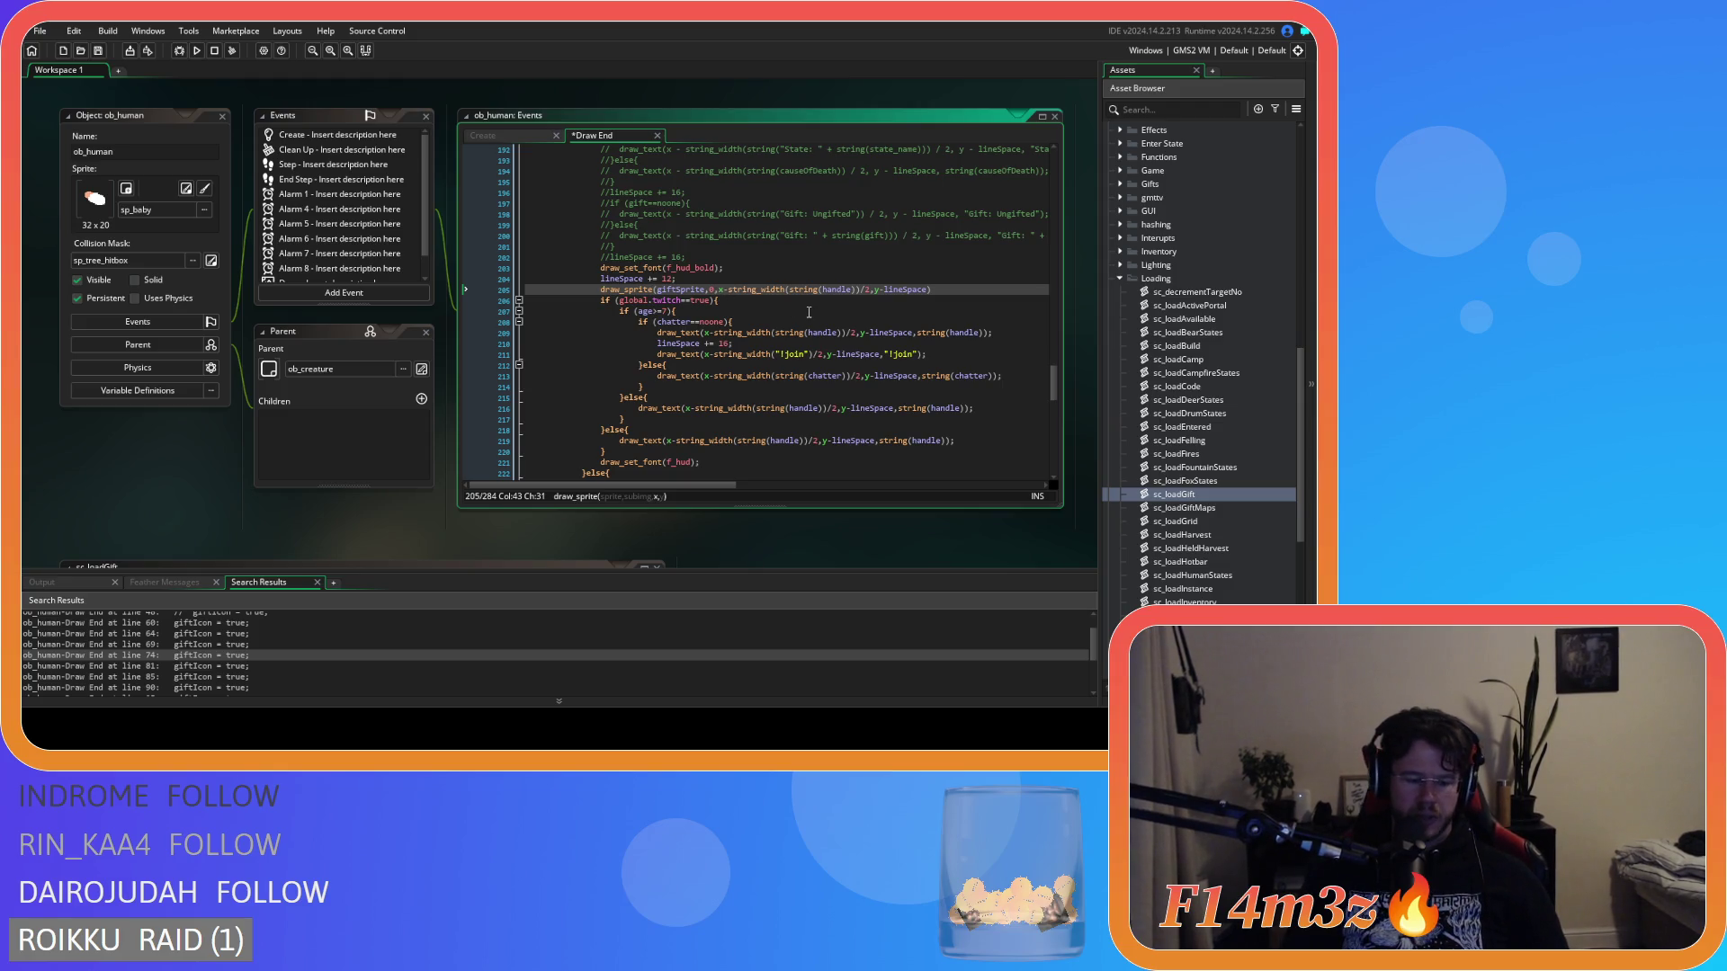
{"action": "type", "text": "-(-16"}
{"action": "key", "text": "ctrl+s"}
{"action": "left_click", "coordinate": [975, 289]}
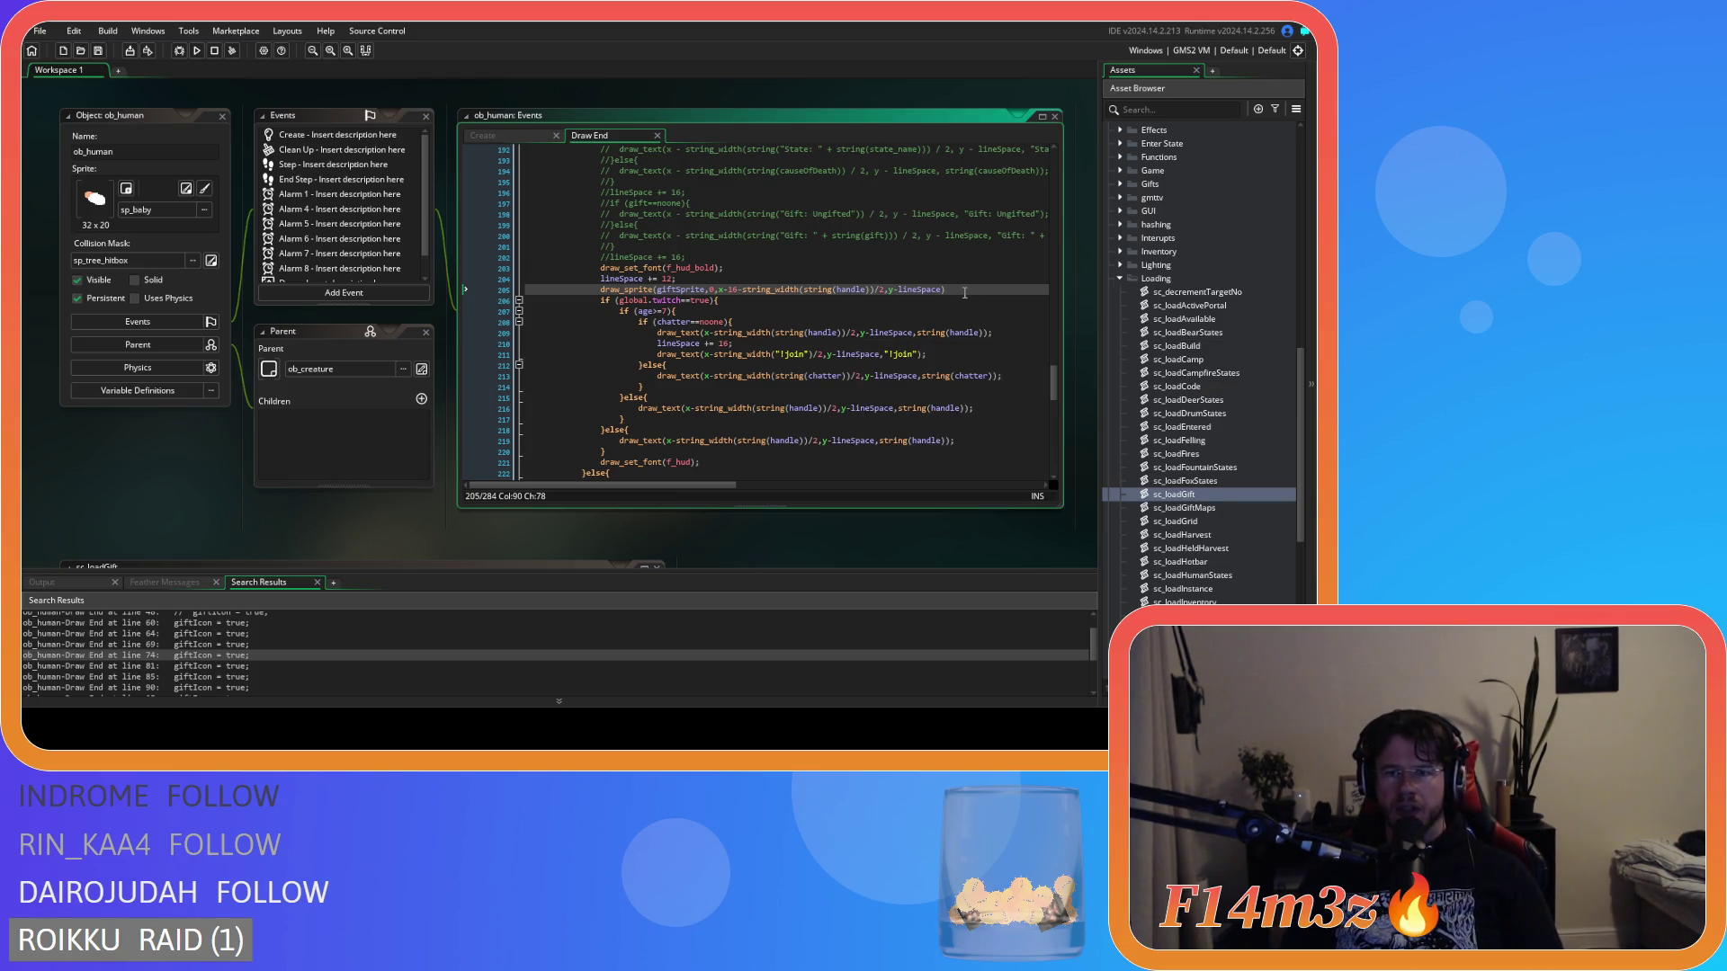
{"action": "type", "text": ";"}
{"action": "key", "text": "ctrl+s"}
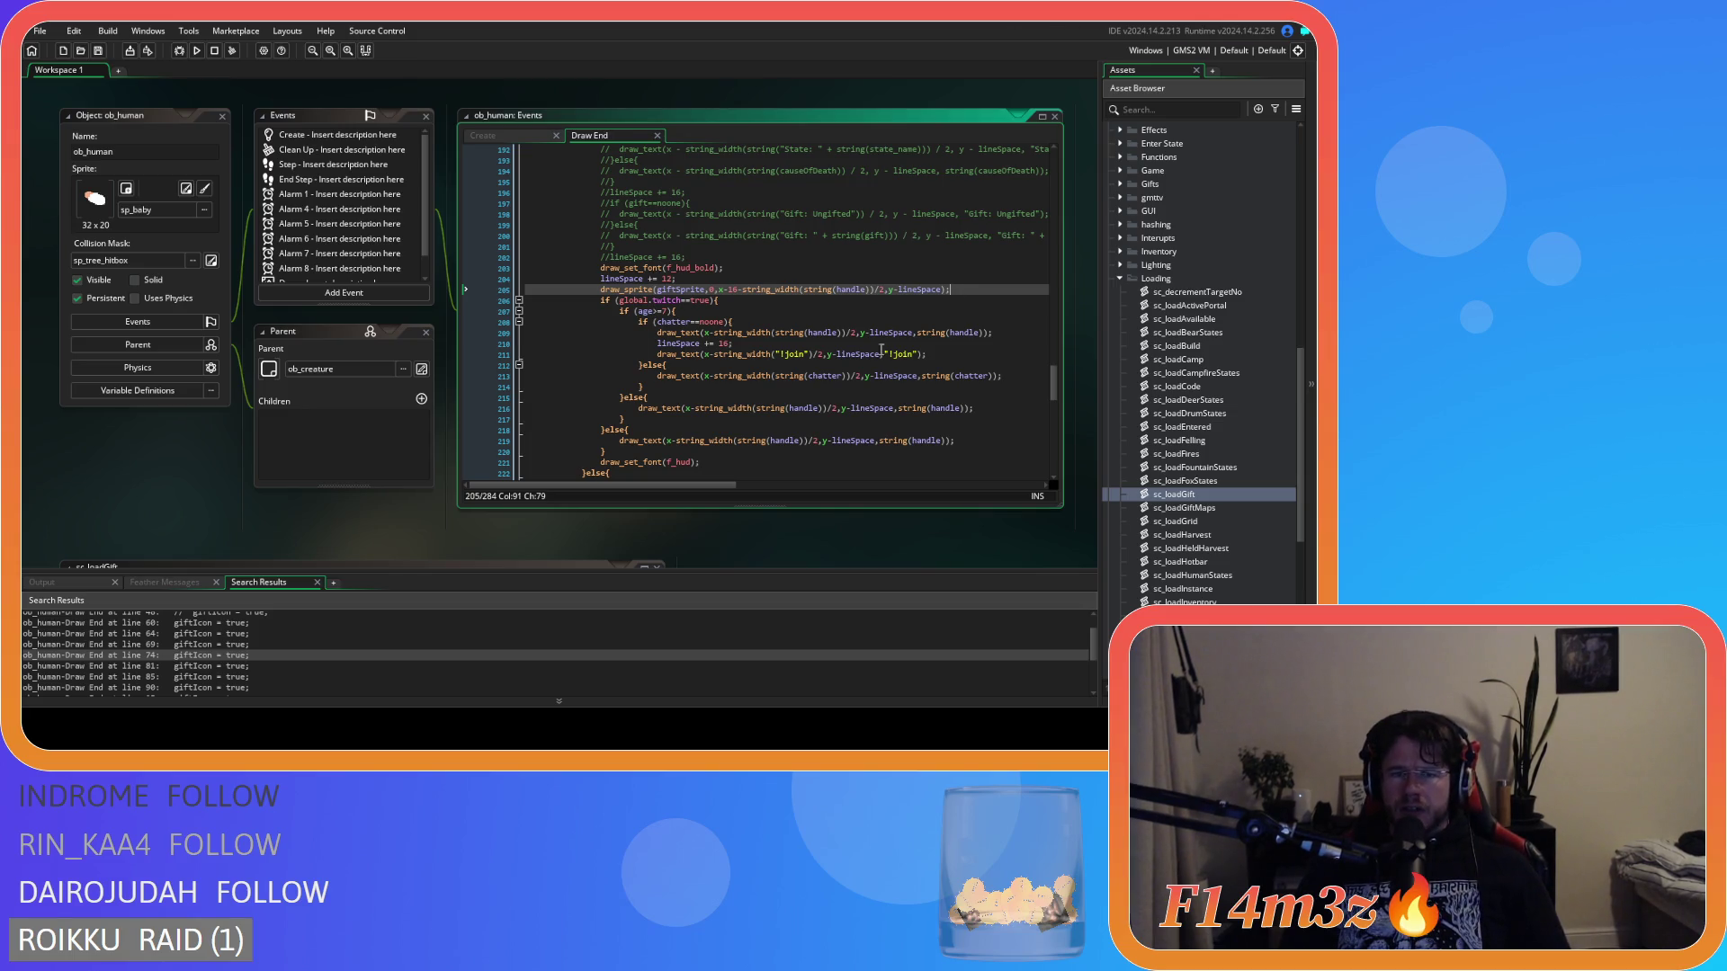
{"action": "scroll", "coordinate": [853, 366], "scroll_direction": "down", "scroll_amount": 3}
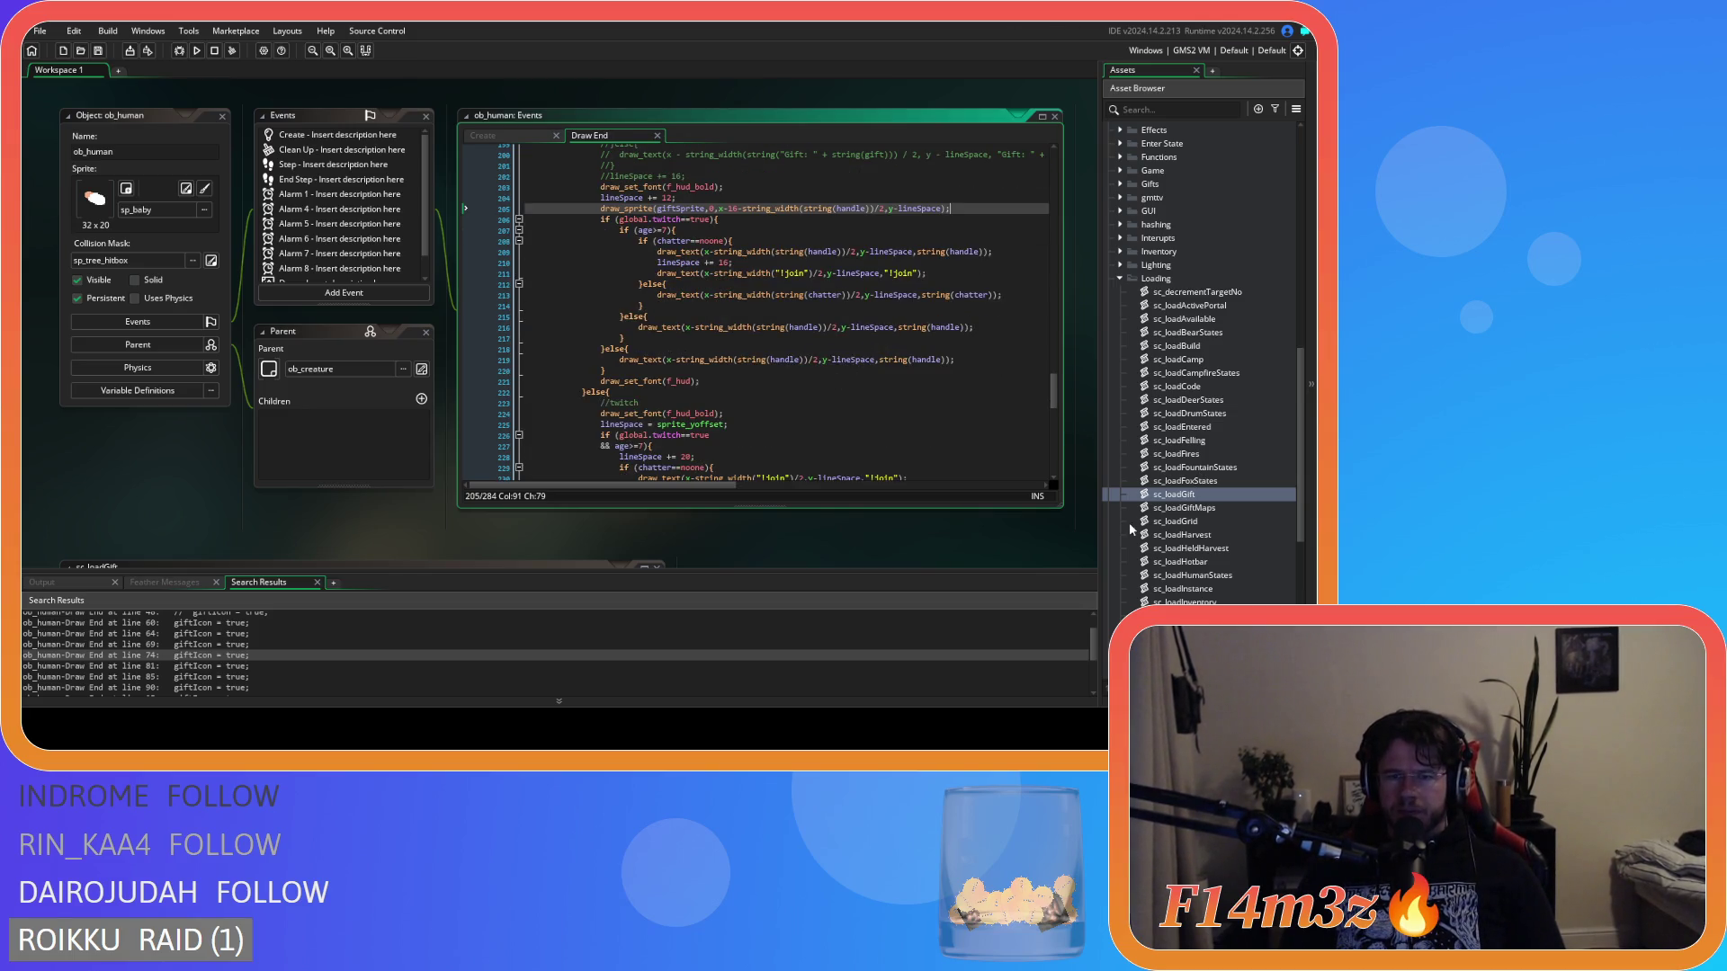
{"action": "scroll", "coordinate": [1169, 520], "scroll_direction": "down", "scroll_amount": 2}
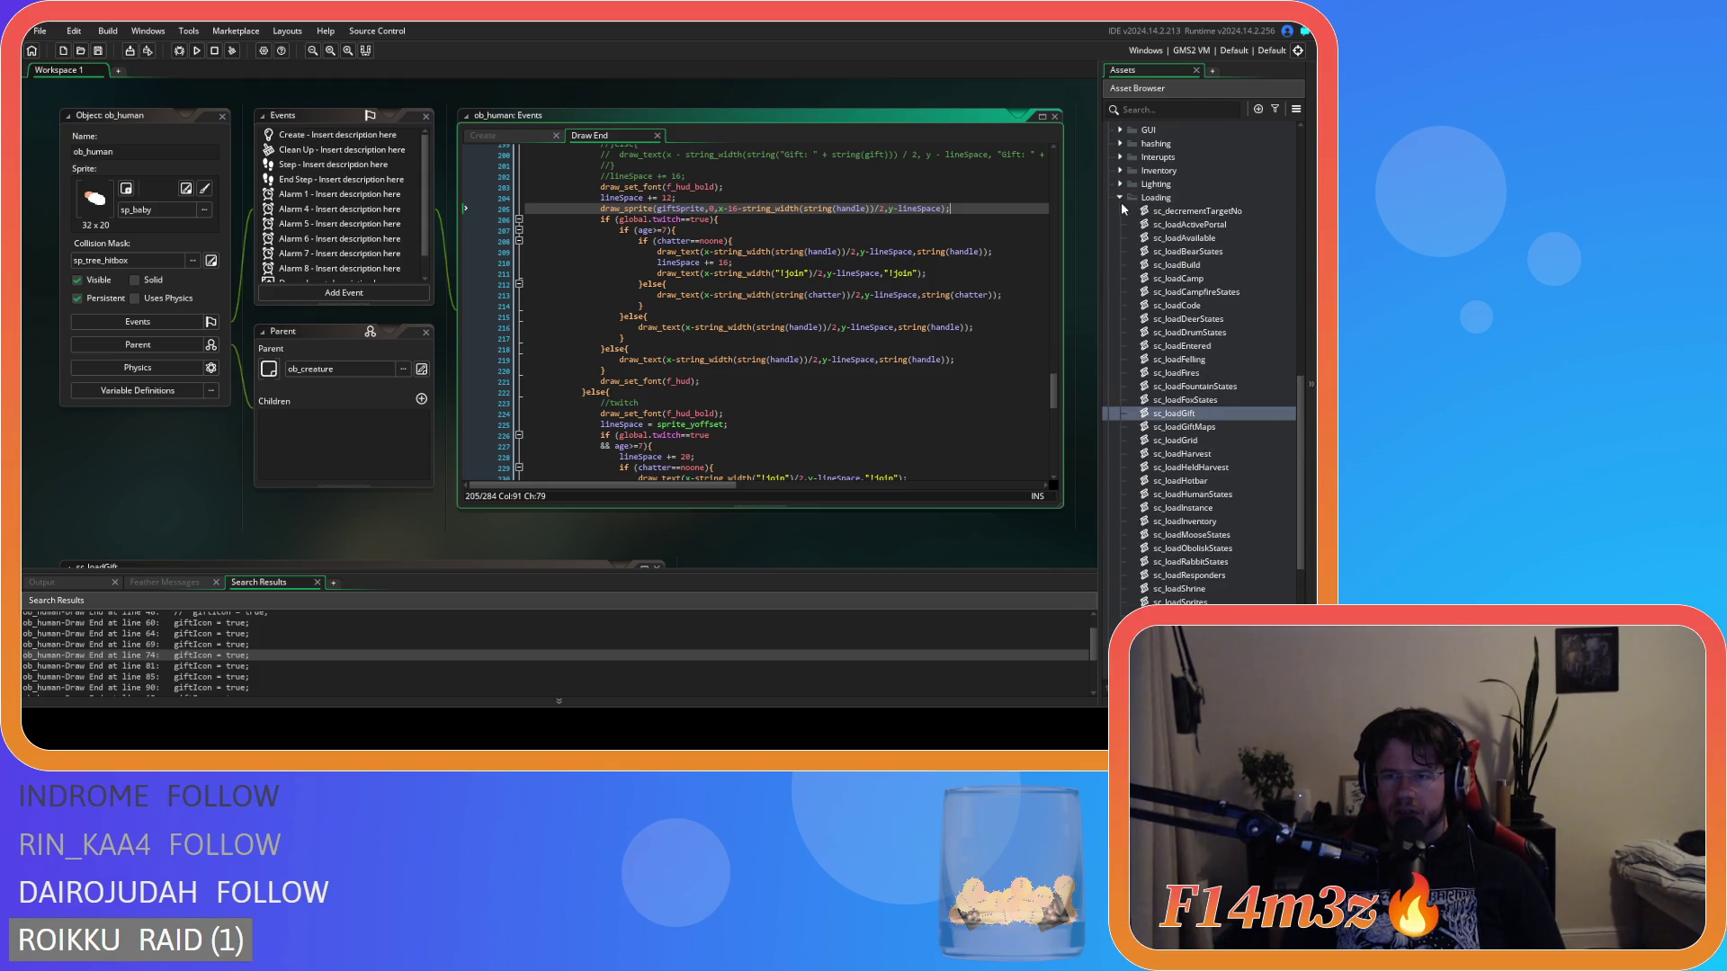
Expand the Gifts scripts folder and check where sc_grantGift grants the Shaman gift.
{"action": "left_click", "coordinate": [1120, 198]}
{"action": "left_click", "coordinate": [1119, 319]}
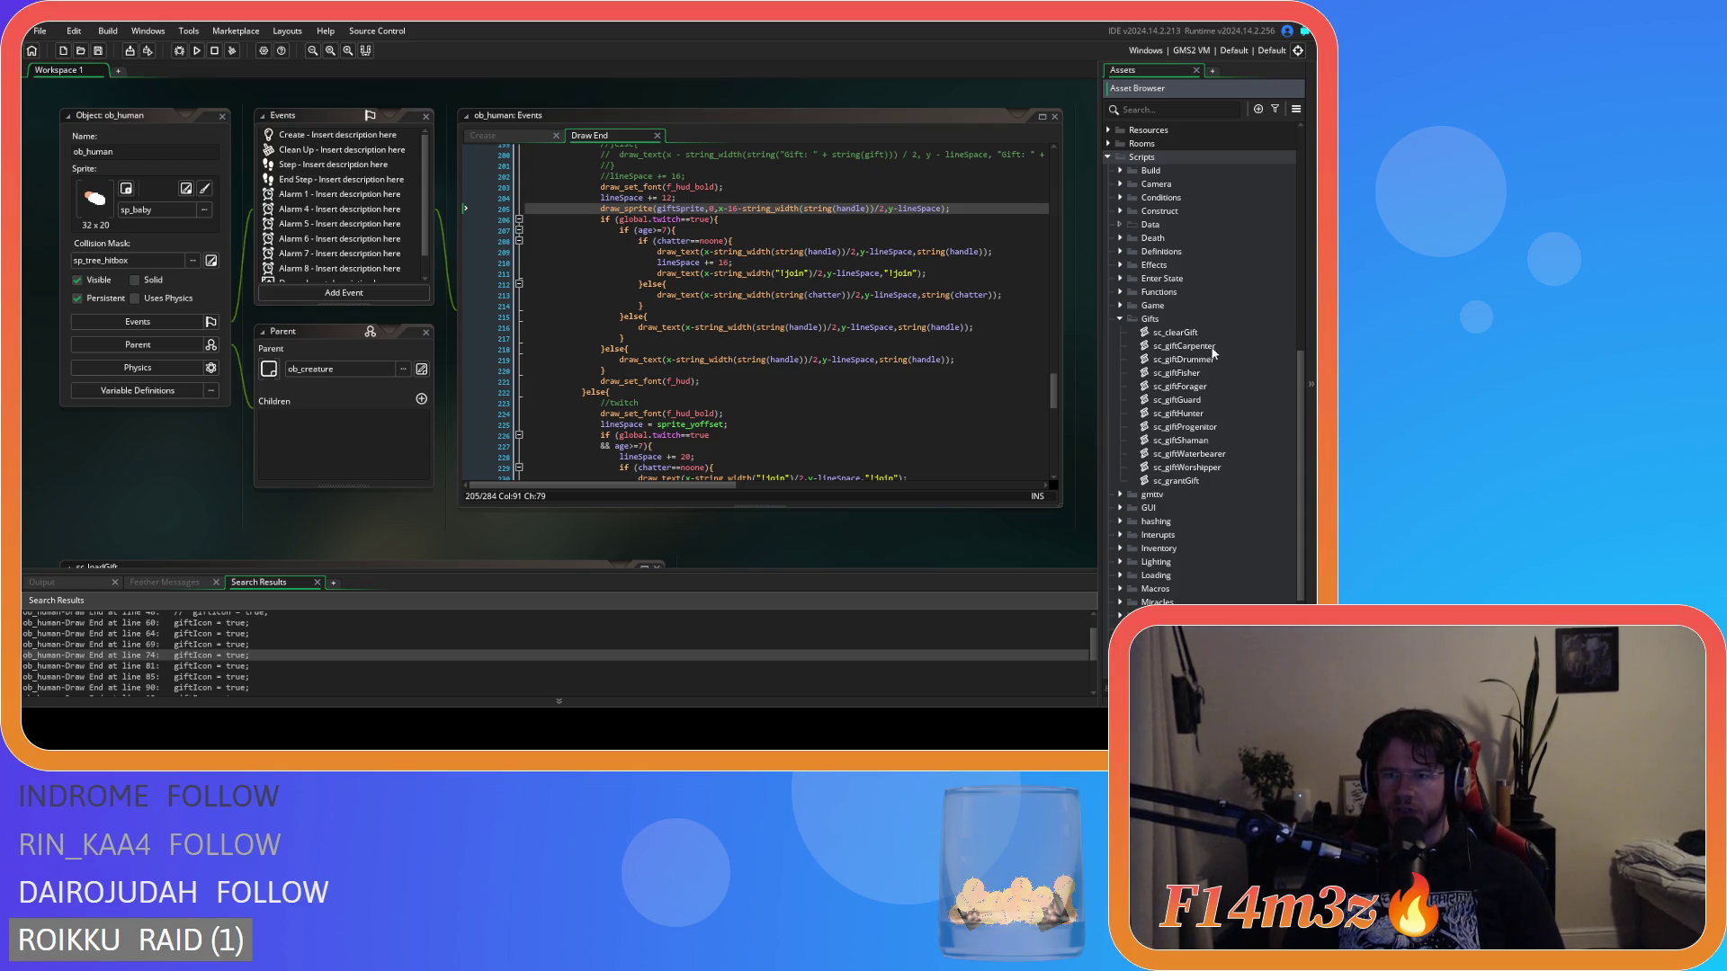
{"action": "double_click", "coordinate": [1202, 477]}
{"action": "left_click", "coordinate": [508, 308]}
{"action": "left_click", "coordinate": [508, 297]}
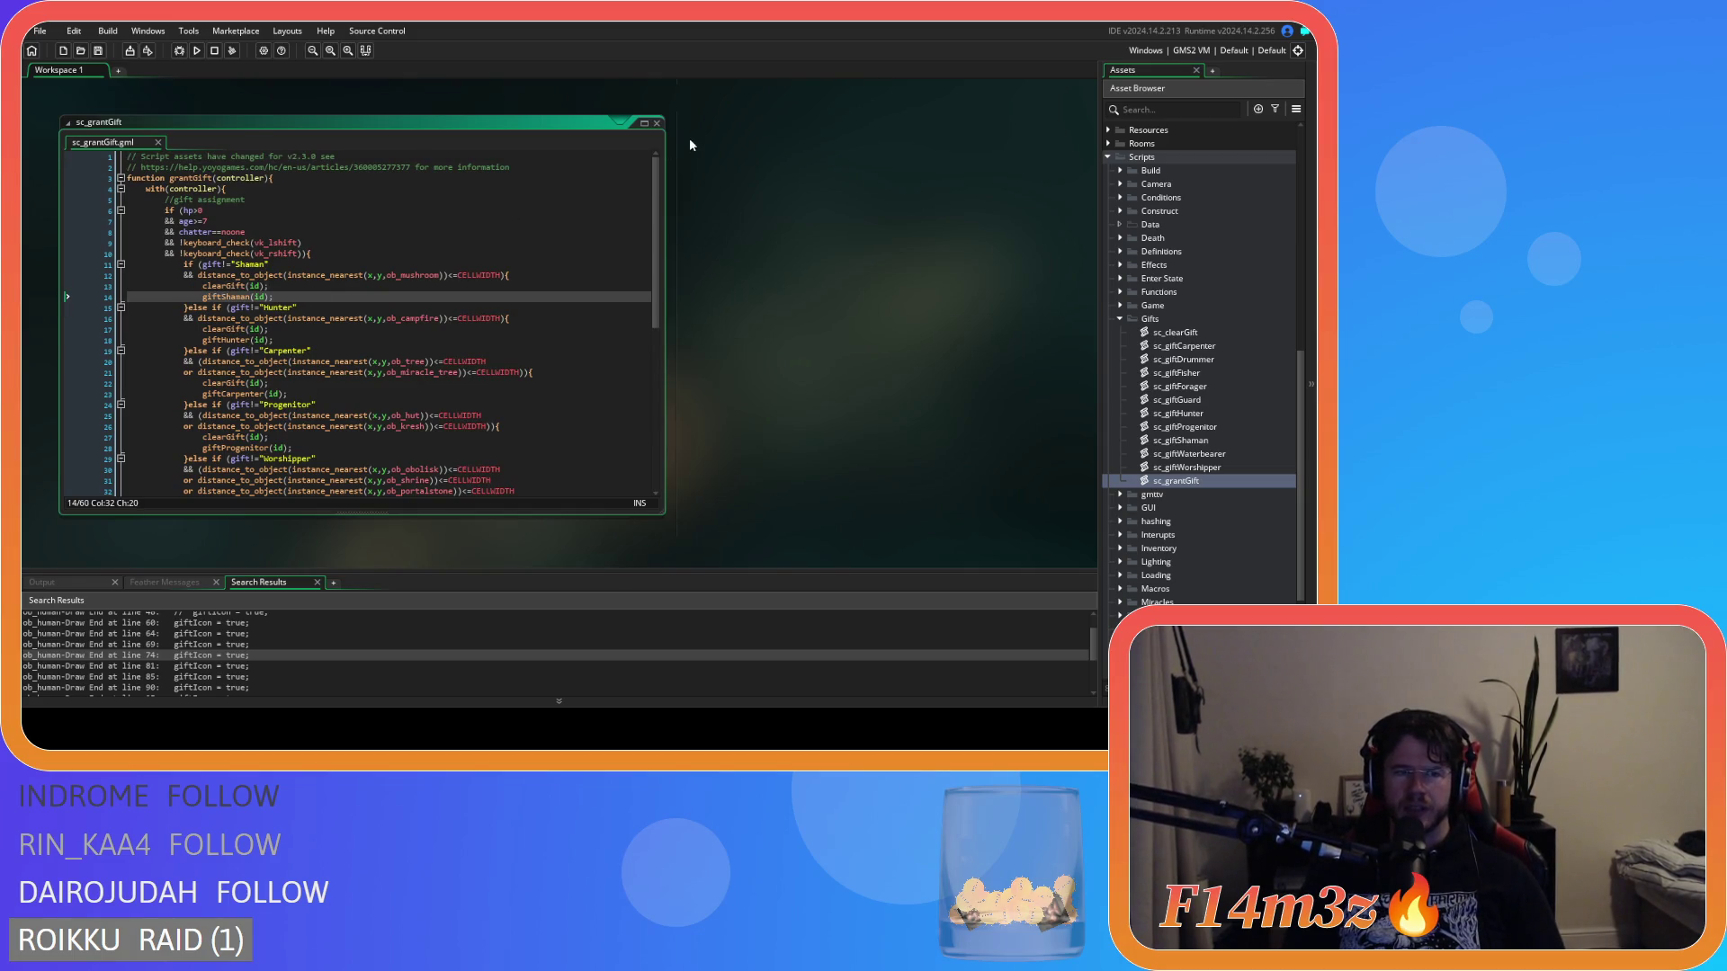
{"action": "double_click", "coordinate": [649, 121]}
In sc_giftCarpenter, add giftSprite = sp_axe_icon_small; below the gift name and copy it.
{"action": "double_click", "coordinate": [1206, 346]}
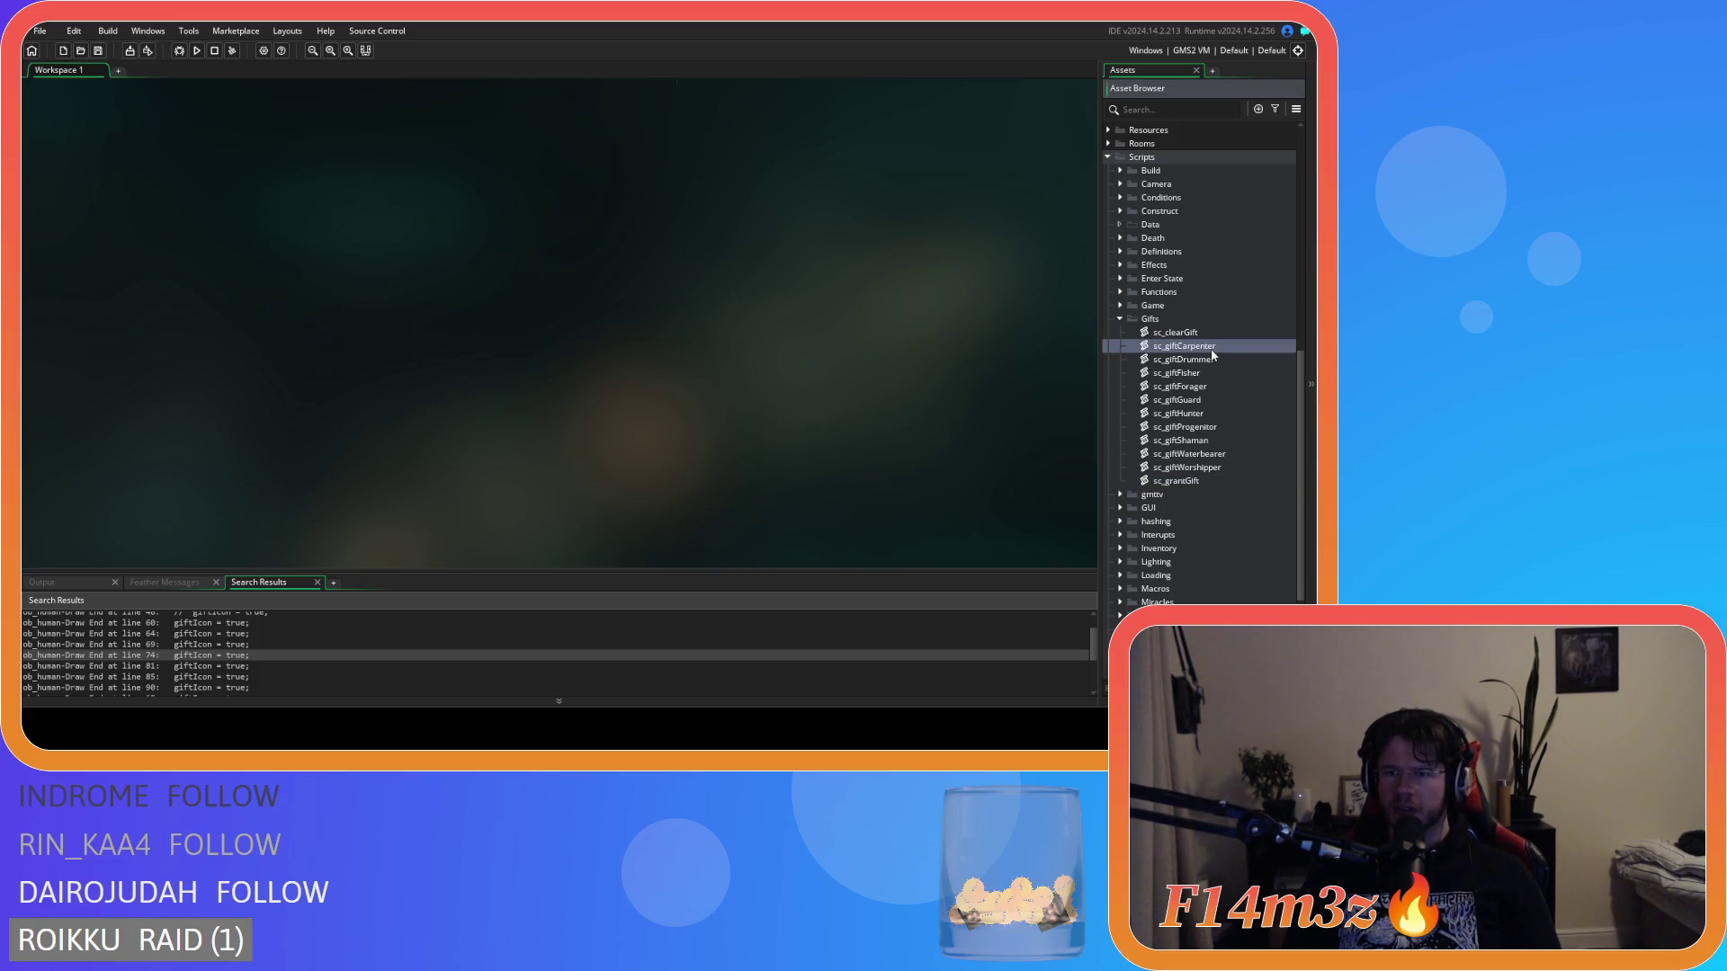
{"action": "mouse_move", "coordinate": [656, 224]}
{"action": "left_mouse_down"}
{"action": "mouse_move", "coordinate": [661, 380]}
{"action": "mouse_move", "coordinate": [658, 216]}
{"action": "left_mouse_up"}
{"action": "left_click", "coordinate": [291, 197]}
{"action": "key", "text": "Return"}
{"action": "type", "text": "giftSprite"}
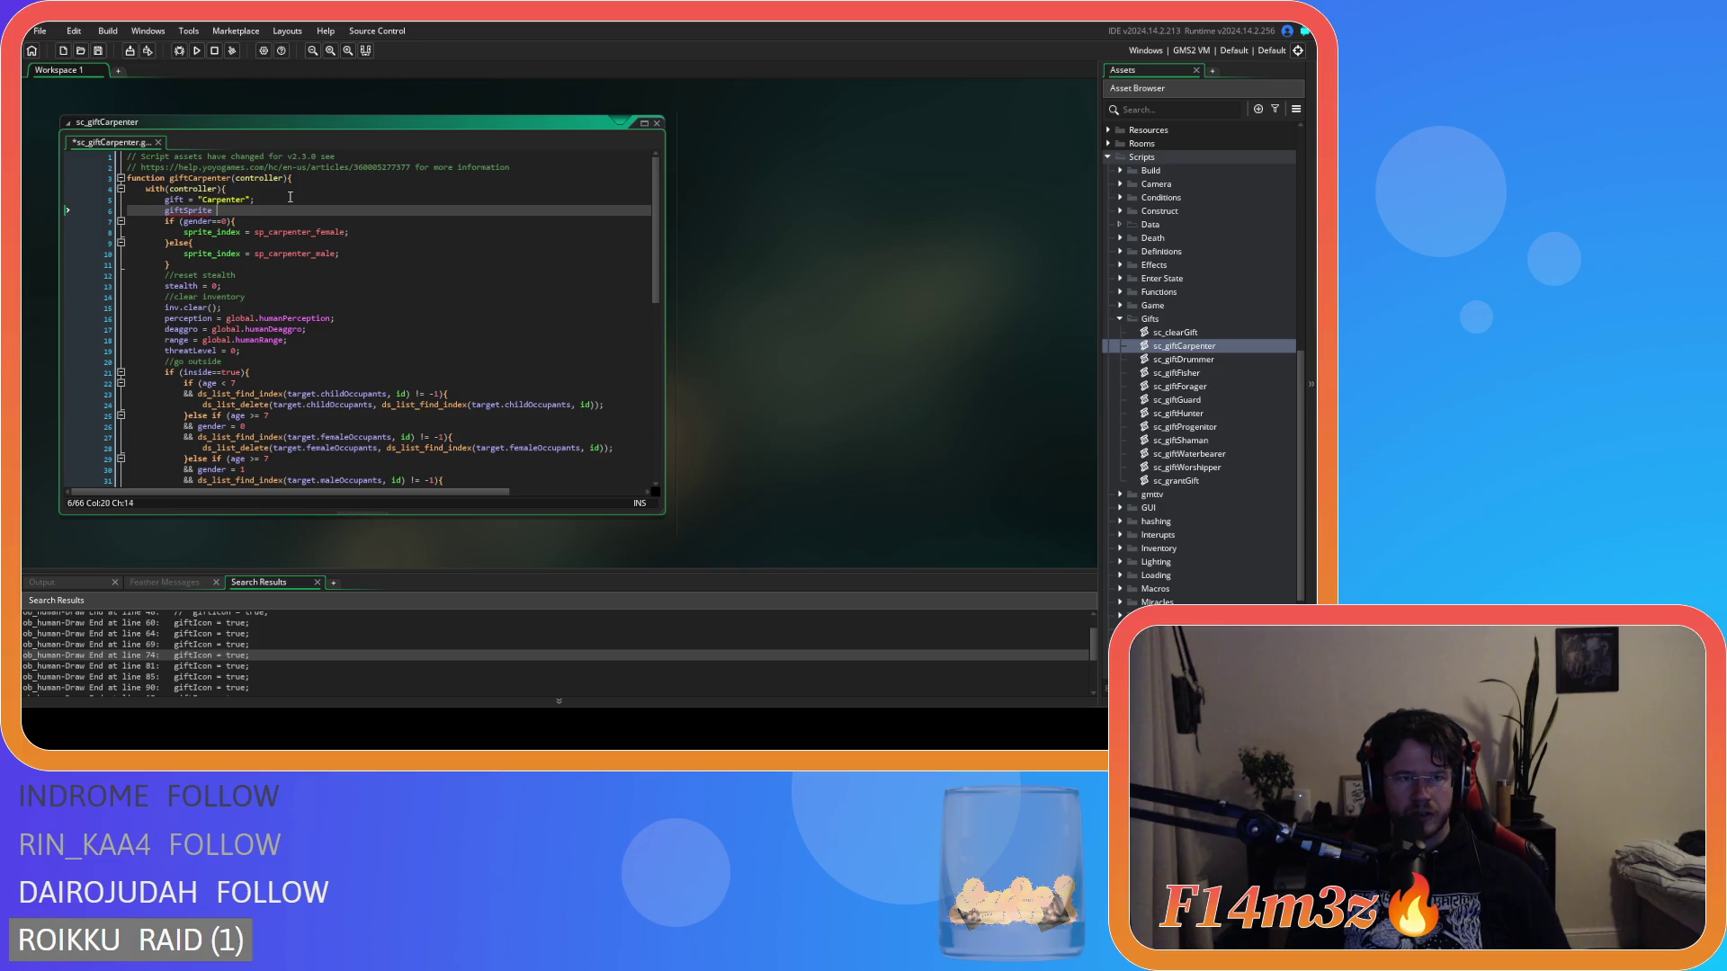
{"action": "type", "text": " = sp_"}
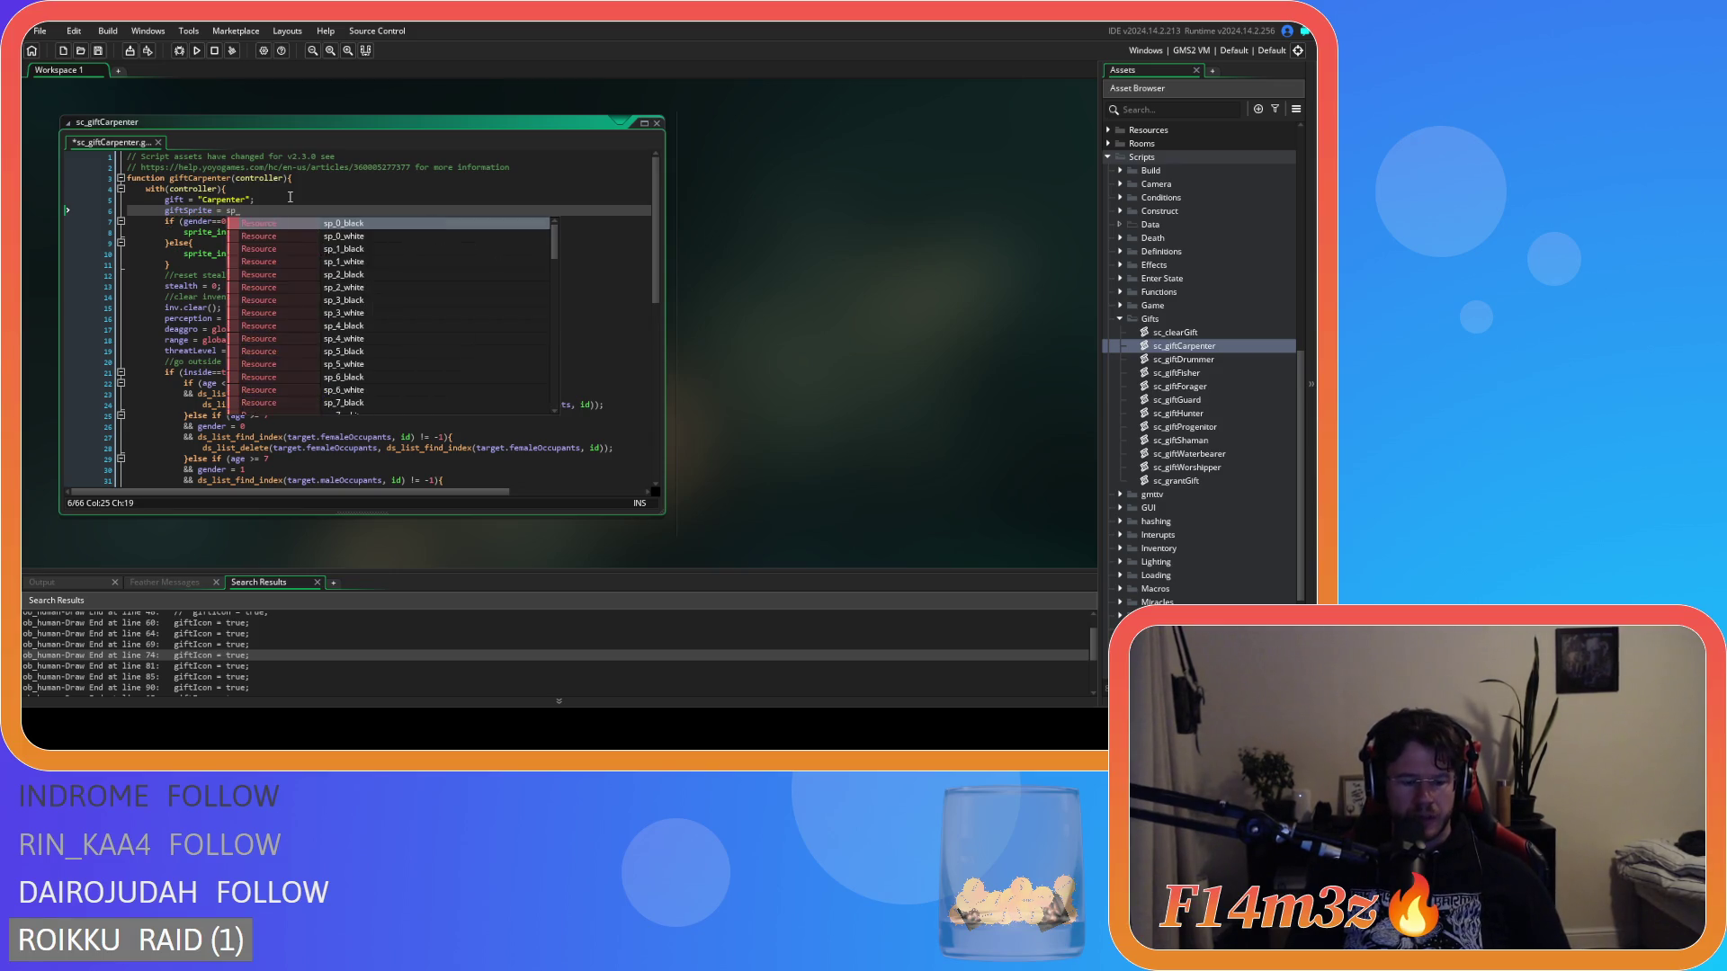
{"action": "type", "text": "ax"}
{"action": "key", "text": "Down"}
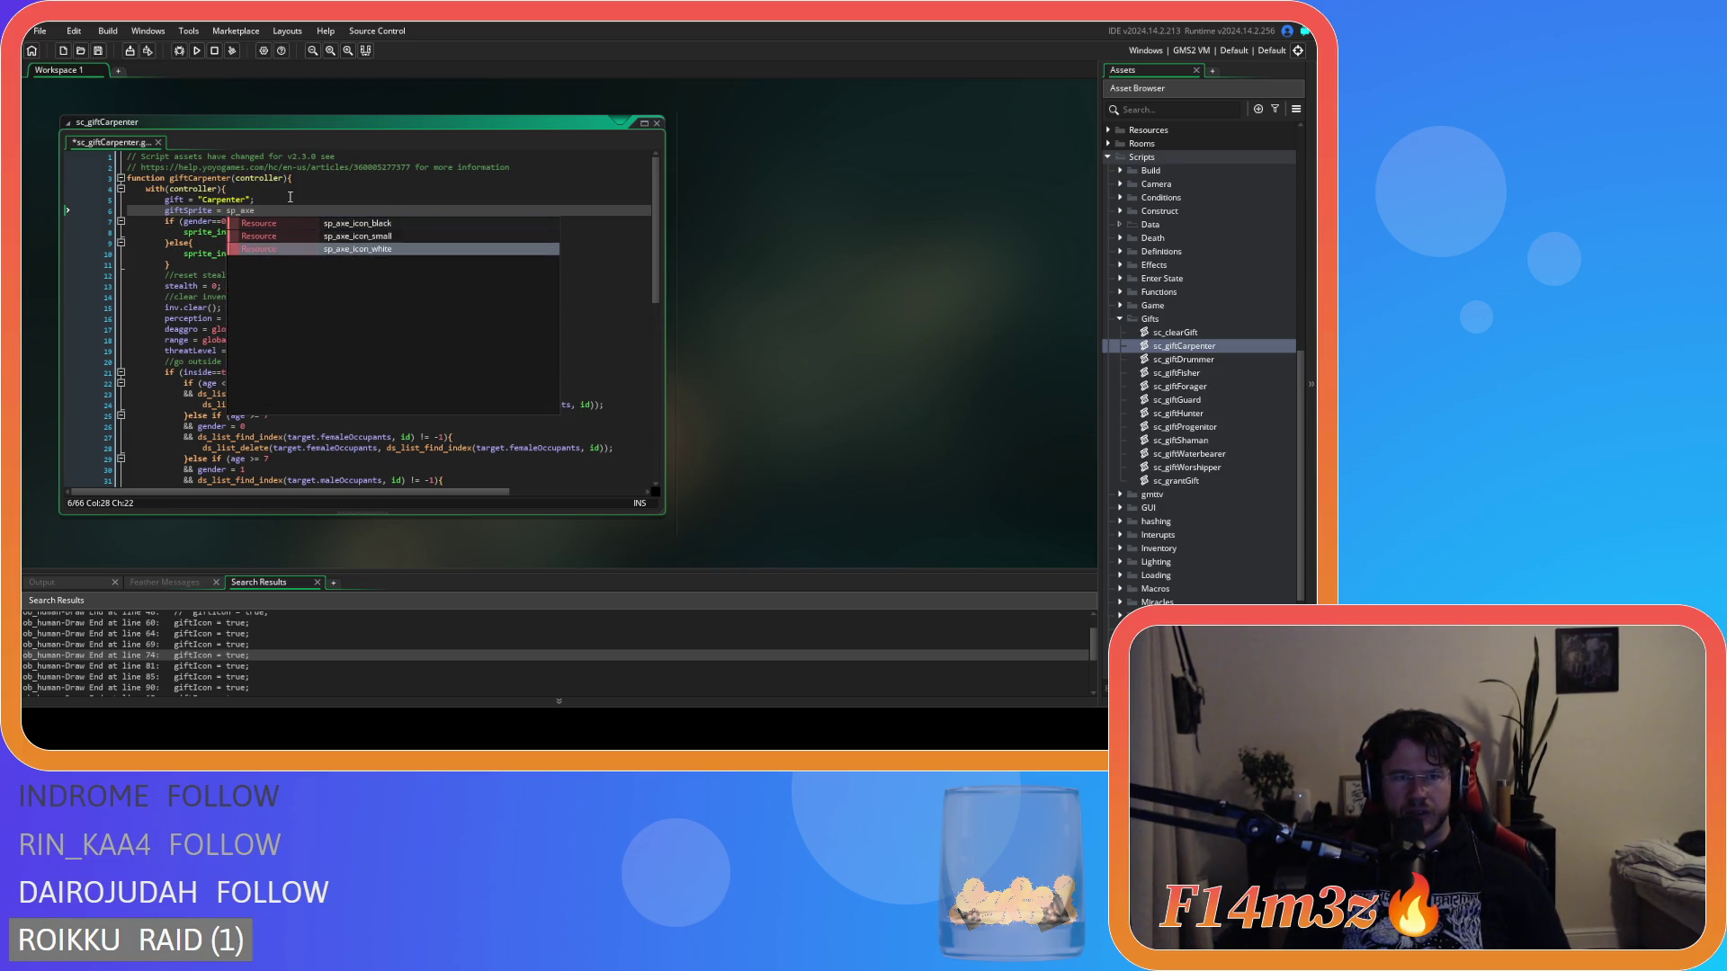
{"action": "key", "text": "Return"}
{"action": "type", "text": ";"}
{"action": "key", "text": "shift+Home"}
{"action": "key", "text": "ctrl+c"}
In sc_giftDrummer, paste the giftSprite line and change the sprite to sp_drum_icon_small.
{"action": "double_click", "coordinate": [1162, 360]}
{"action": "left_click", "coordinate": [282, 207]}
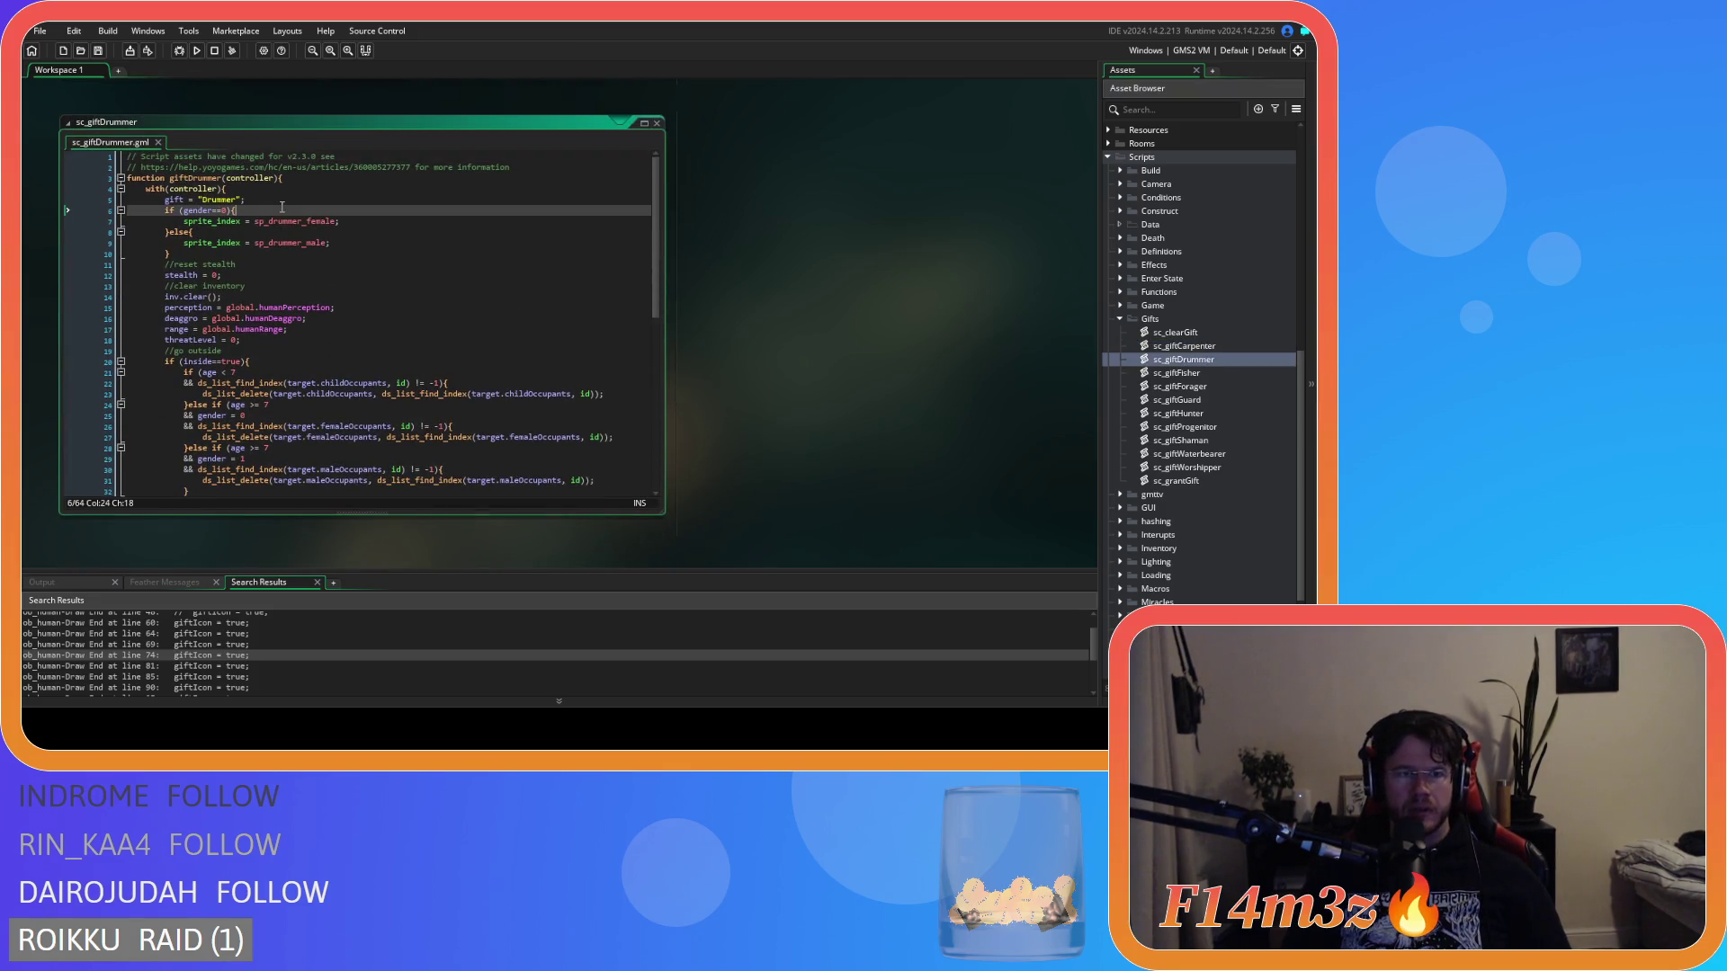
{"action": "key", "text": "Up"}
{"action": "key", "text": "End"}
{"action": "key", "text": "Return"}
{"action": "key", "text": "ctrl+v"}
{"action": "key", "text": "Down"}
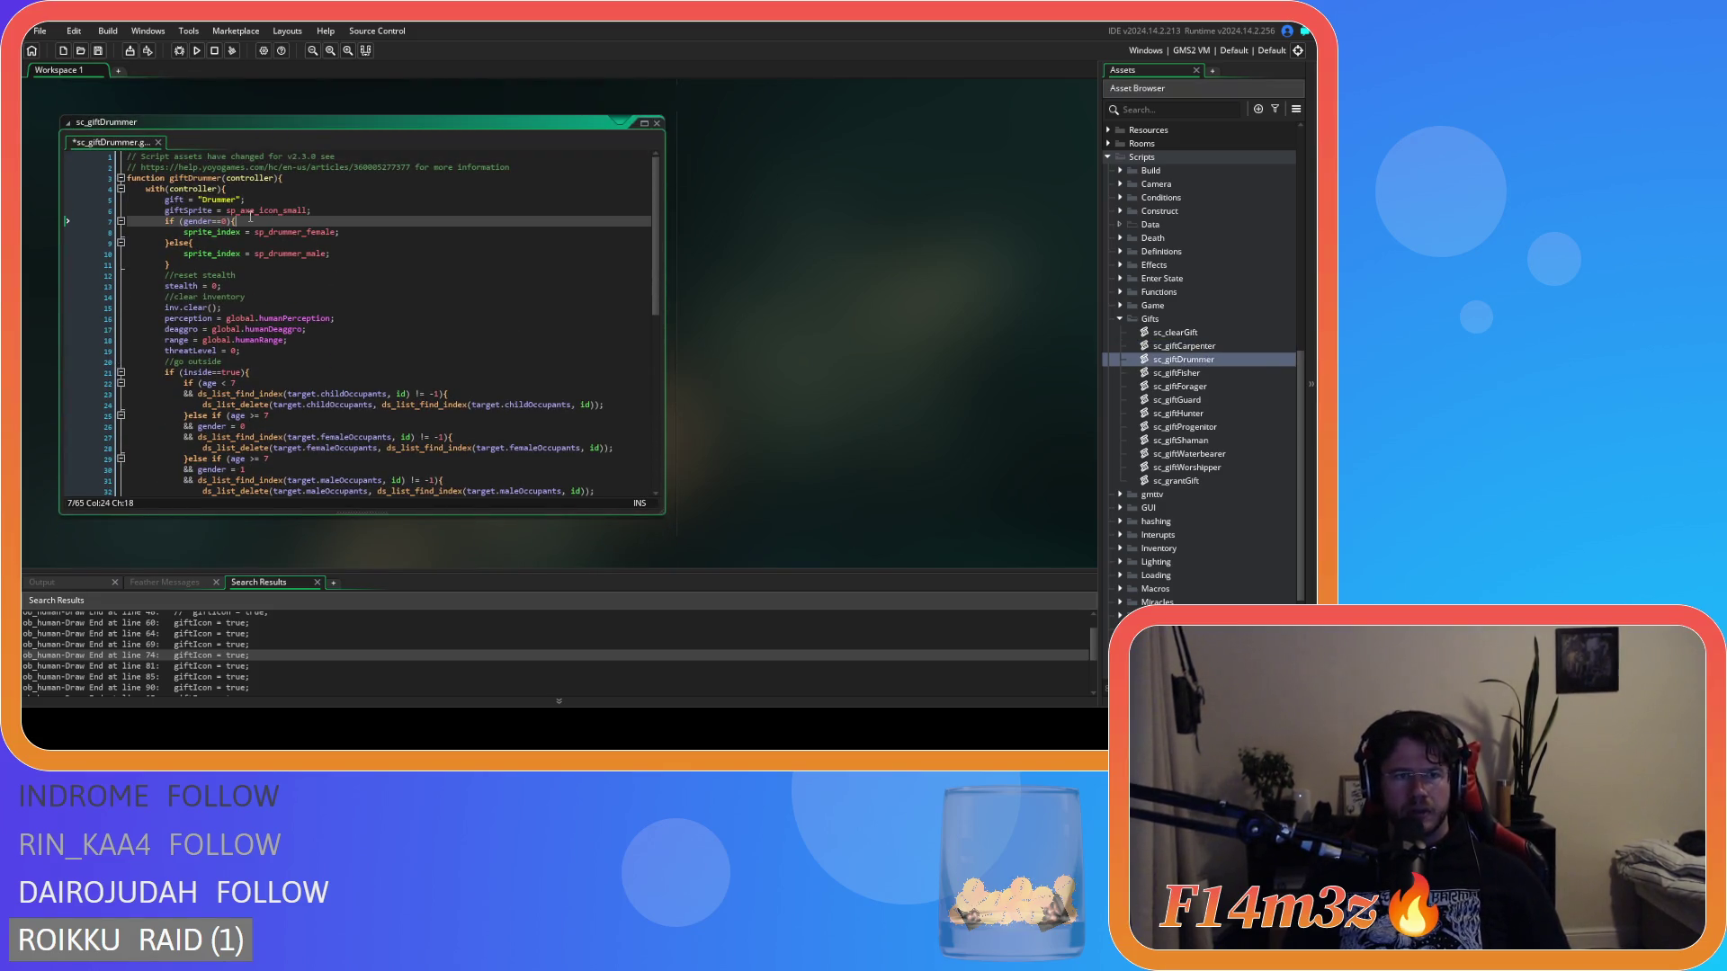
{"action": "left_click", "coordinate": [251, 211]}
{"action": "double_click", "coordinate": [251, 211]}
{"action": "type", "text": "sp_drum"}
{"action": "type", "text": "_icon_s"}
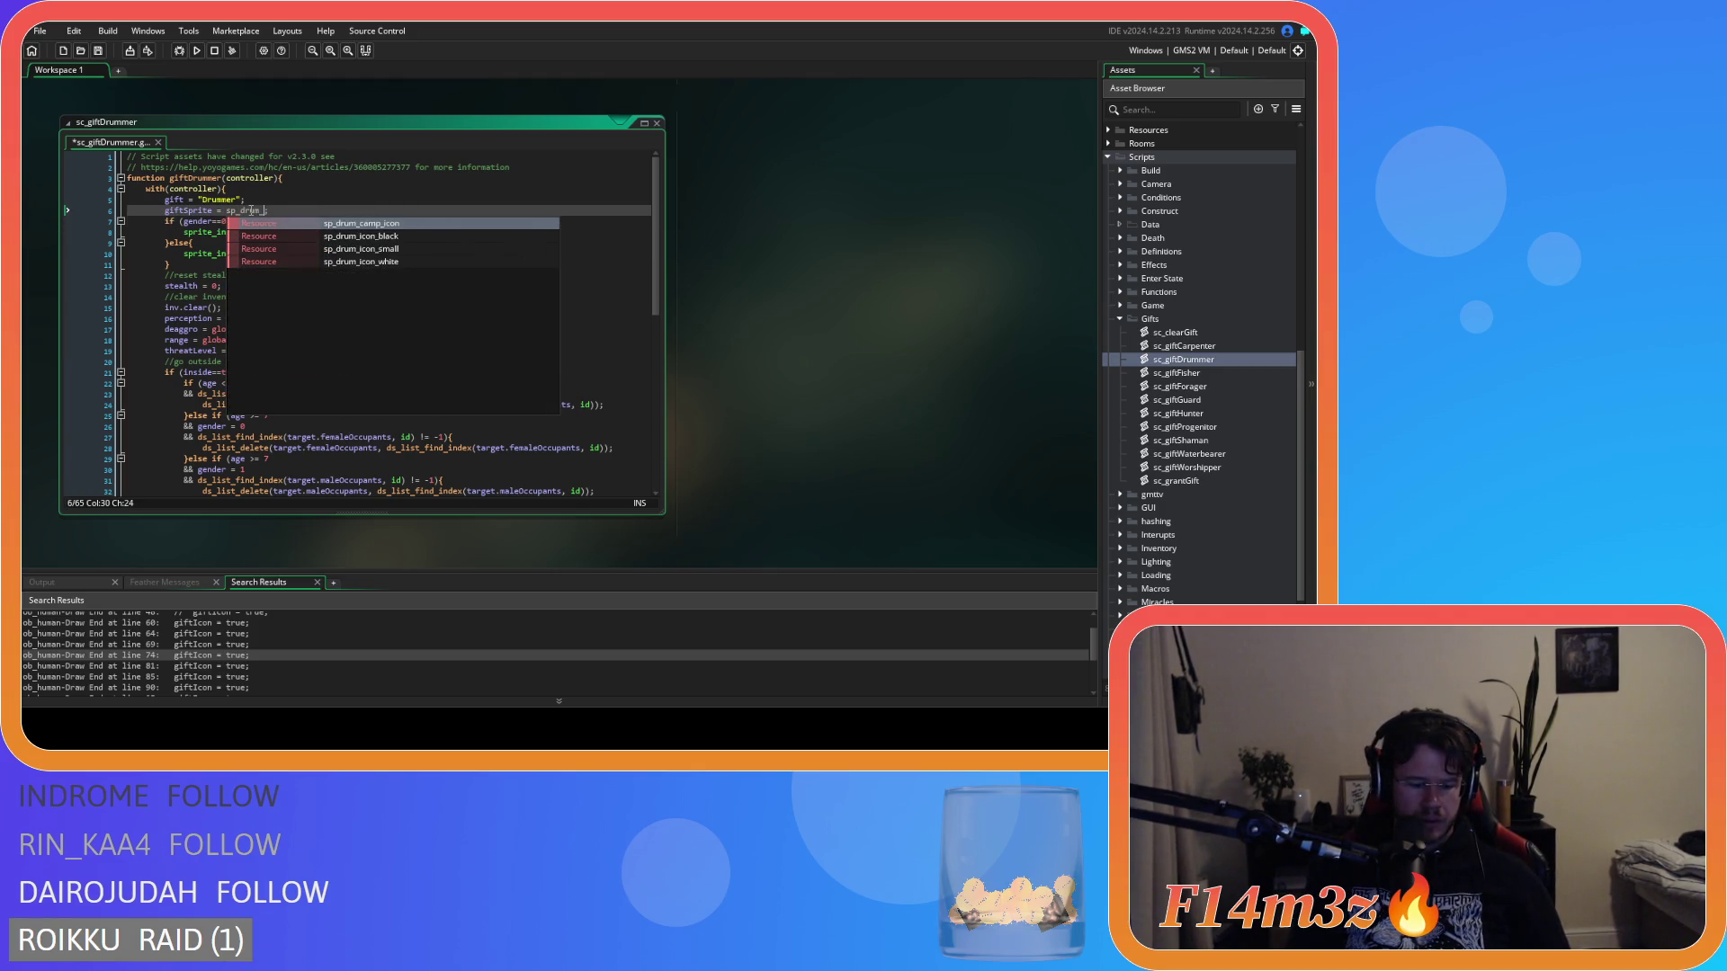
{"action": "key", "text": "Return"}
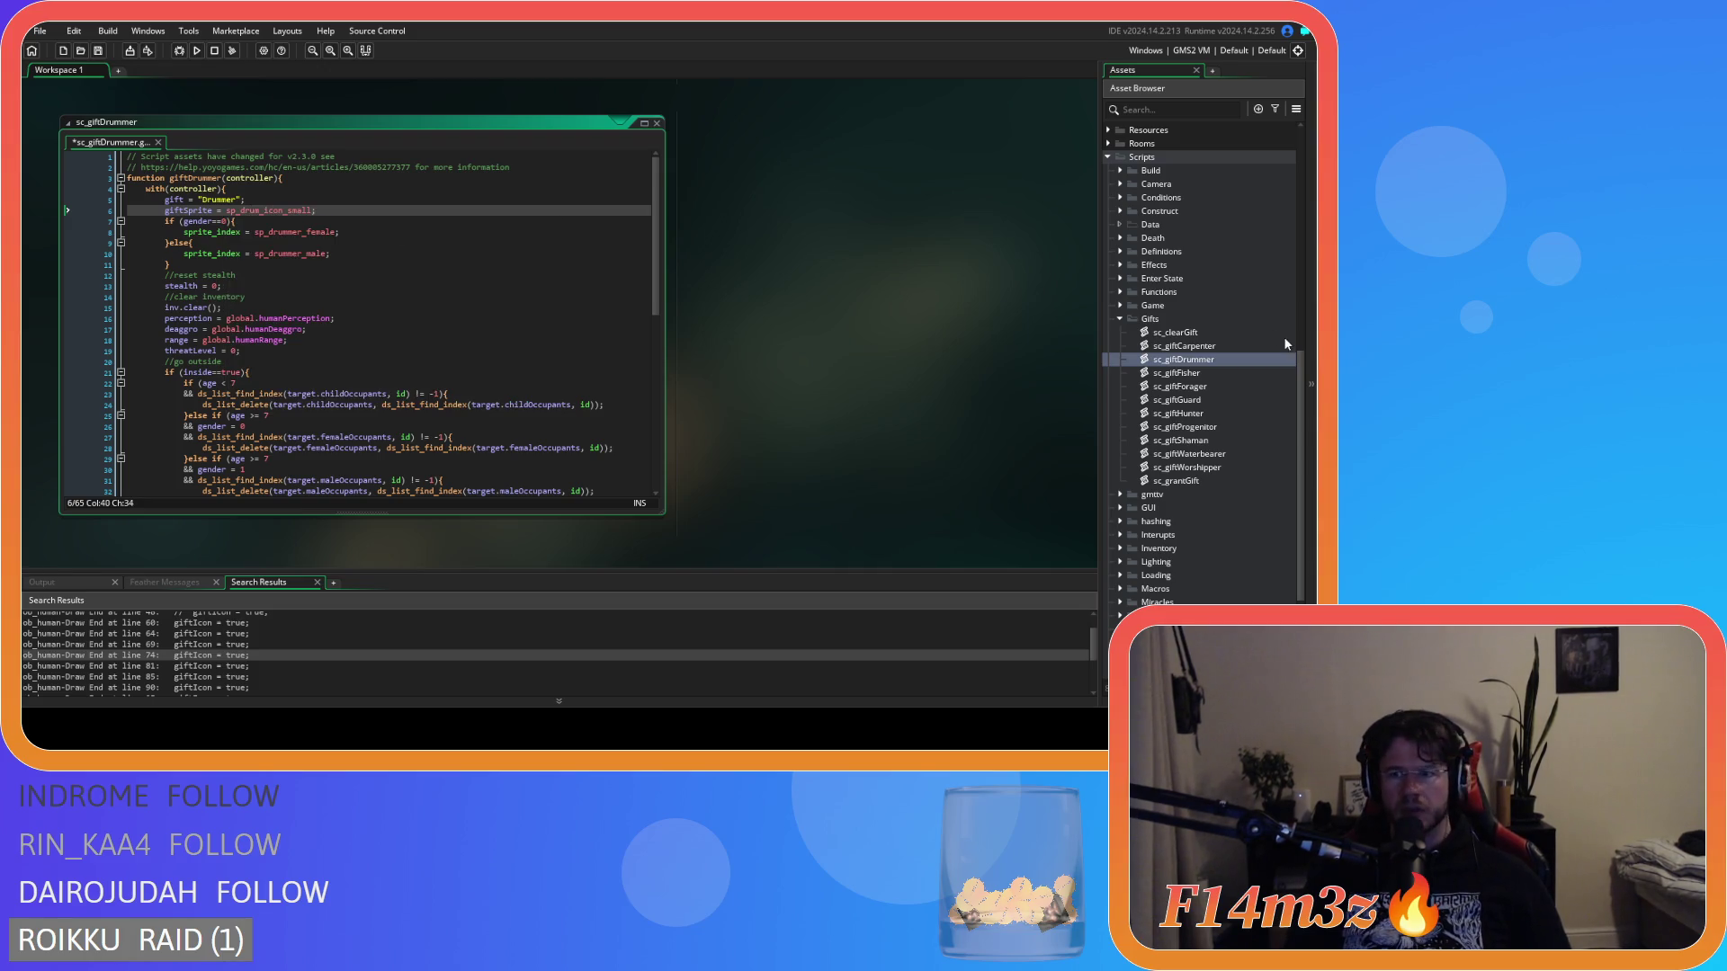
In sc_giftFisher, set giftSprite = sp_fisher_icon_small; and save the script.
{"action": "double_click", "coordinate": [1178, 373]}
{"action": "left_click", "coordinate": [301, 199]}
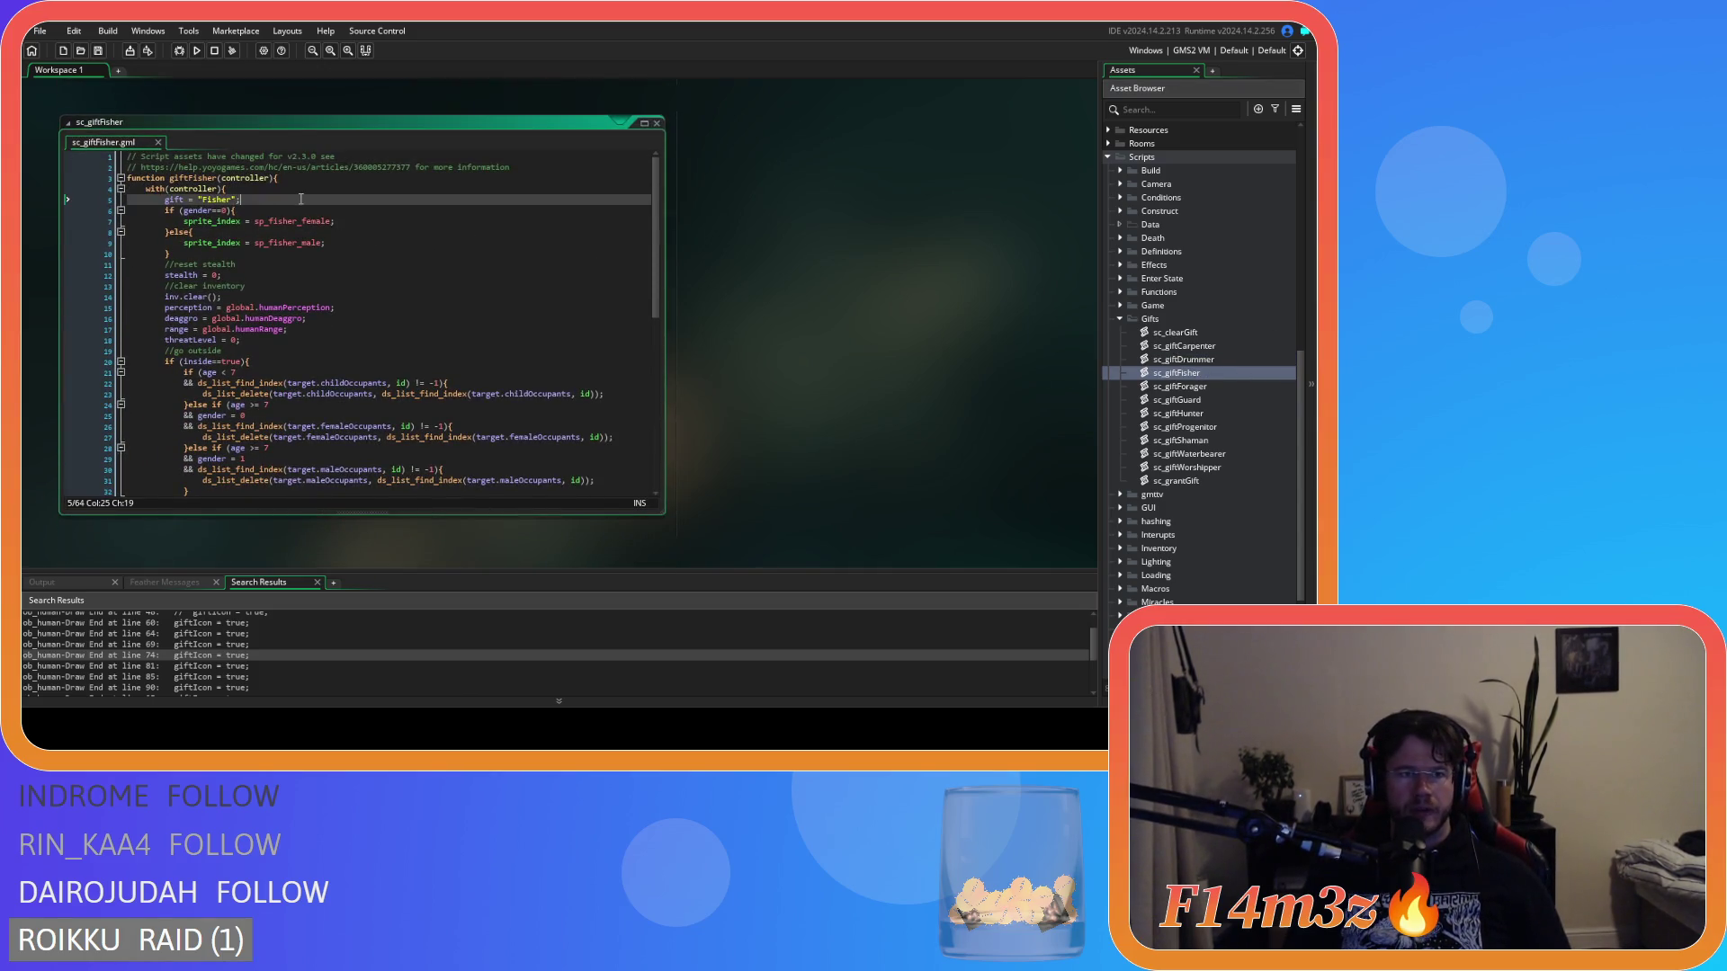
{"action": "key", "text": "Return"}
{"action": "key", "text": "ctrl+v"}
{"action": "double_click", "coordinate": [268, 211]}
{"action": "type", "text": "sp_fisher"}
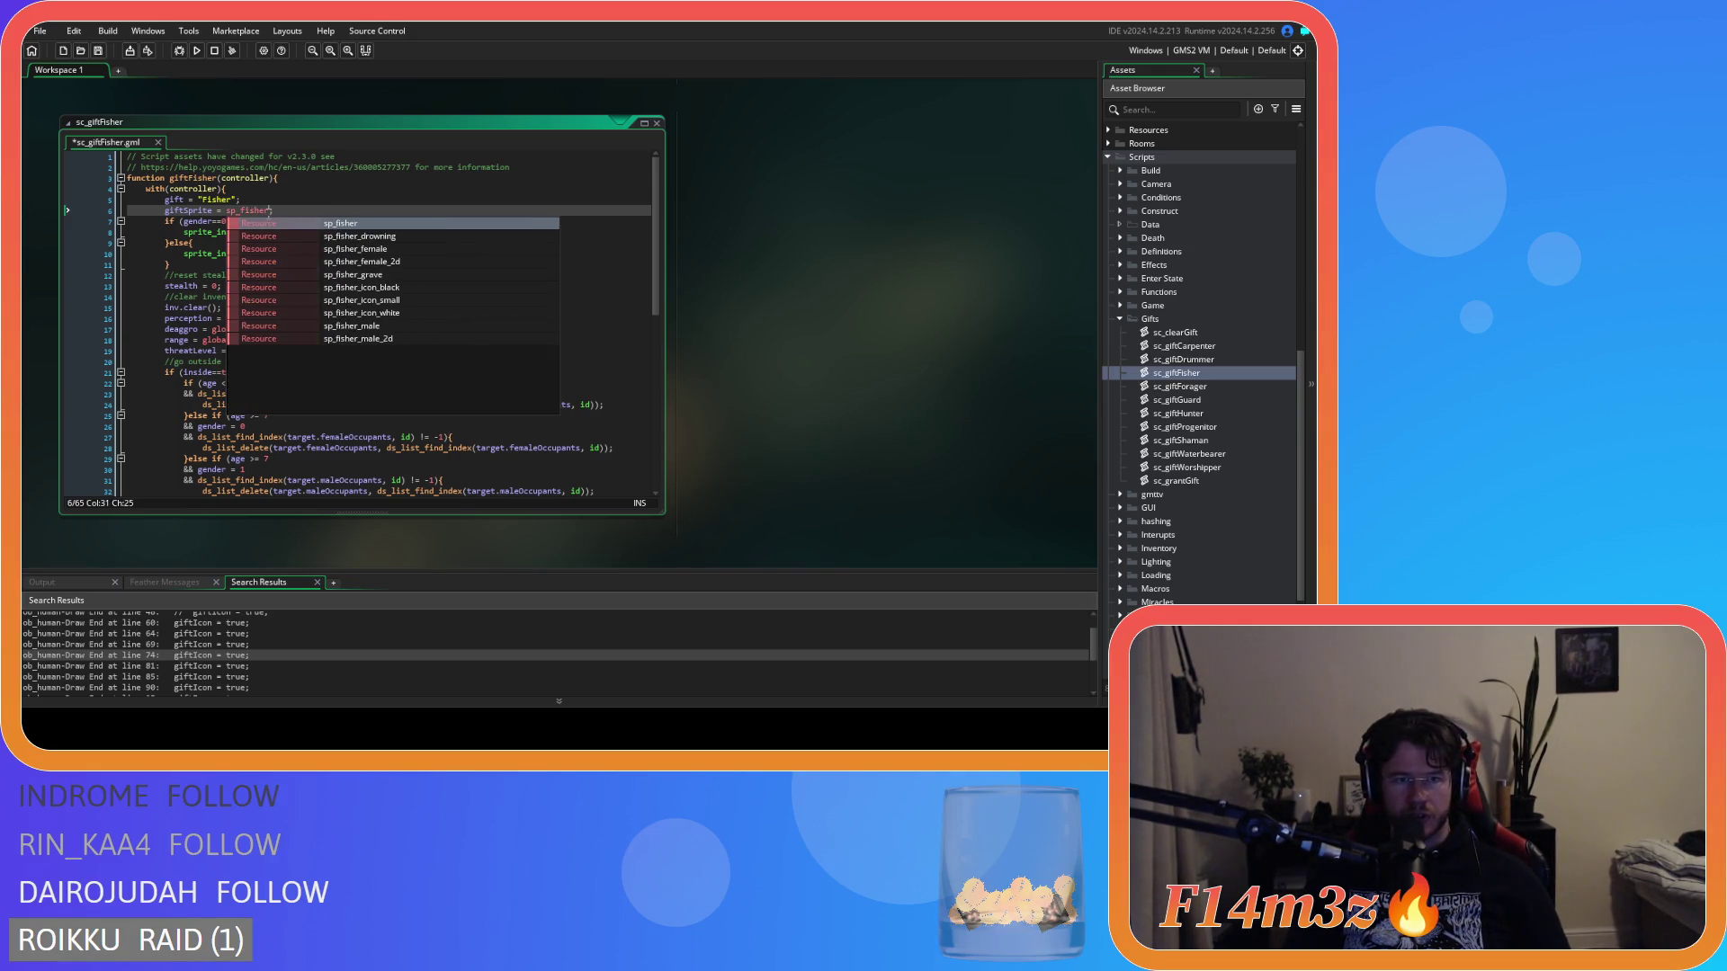
{"action": "type", "text": "r;"}
{"action": "key", "text": "Left"}
{"action": "type", "text": "_i"}
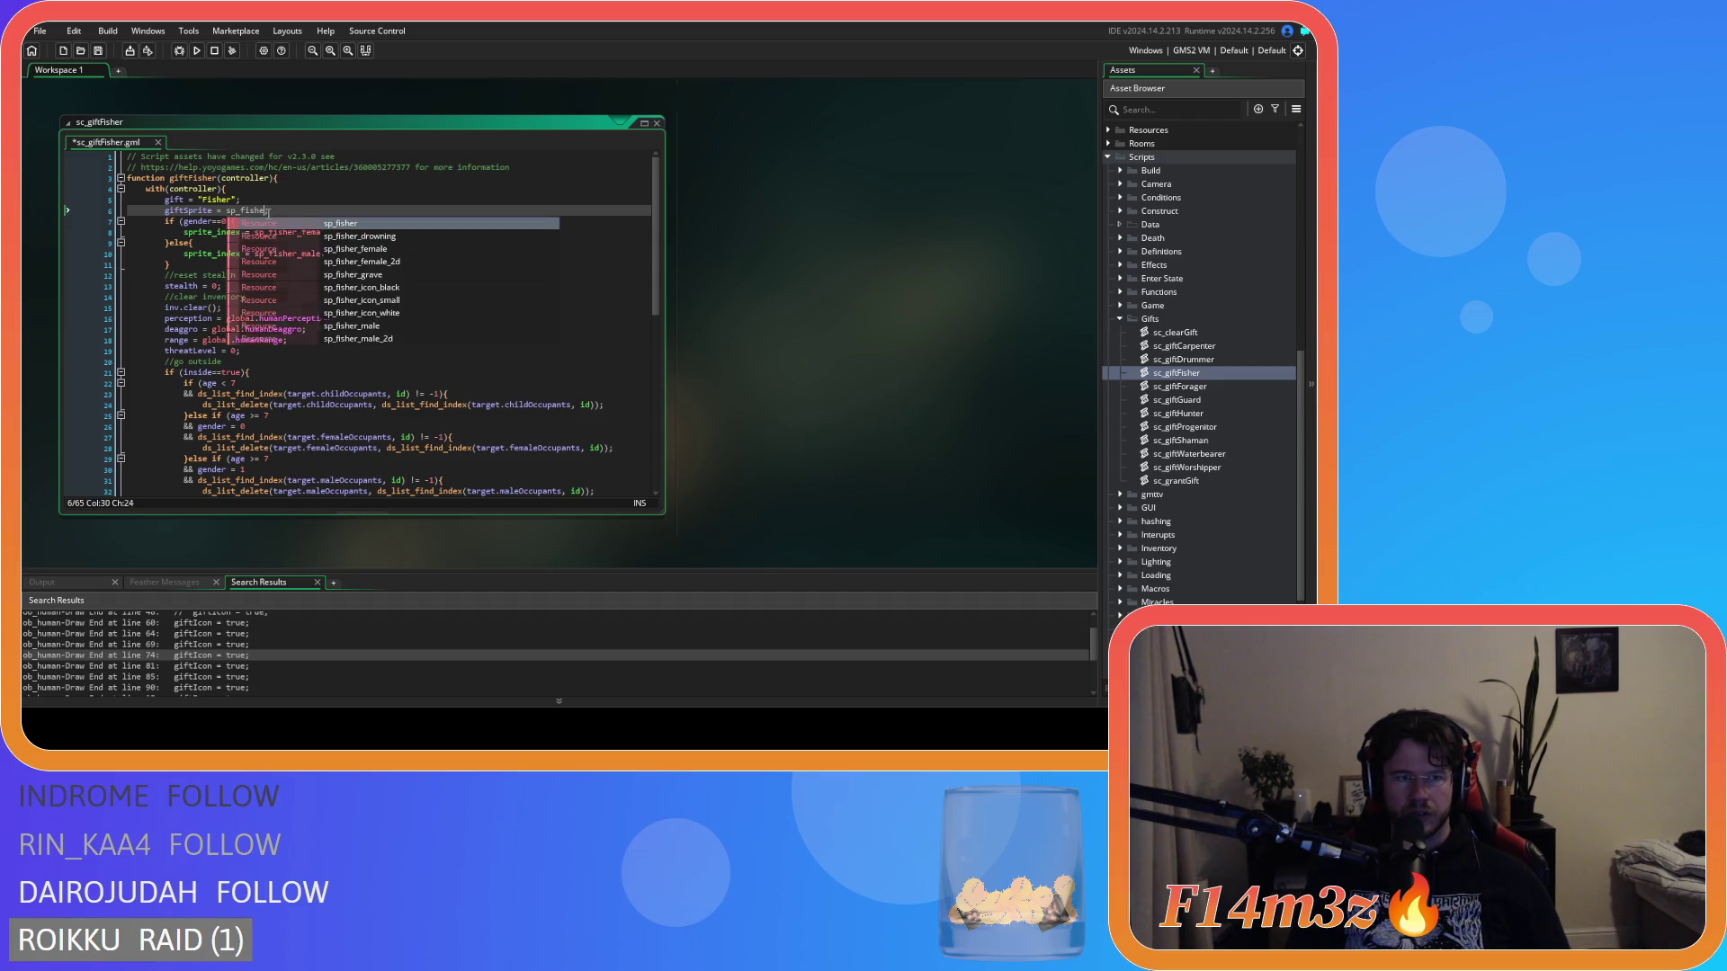
{"action": "key", "text": "Down"}
{"action": "key", "text": "Return"}
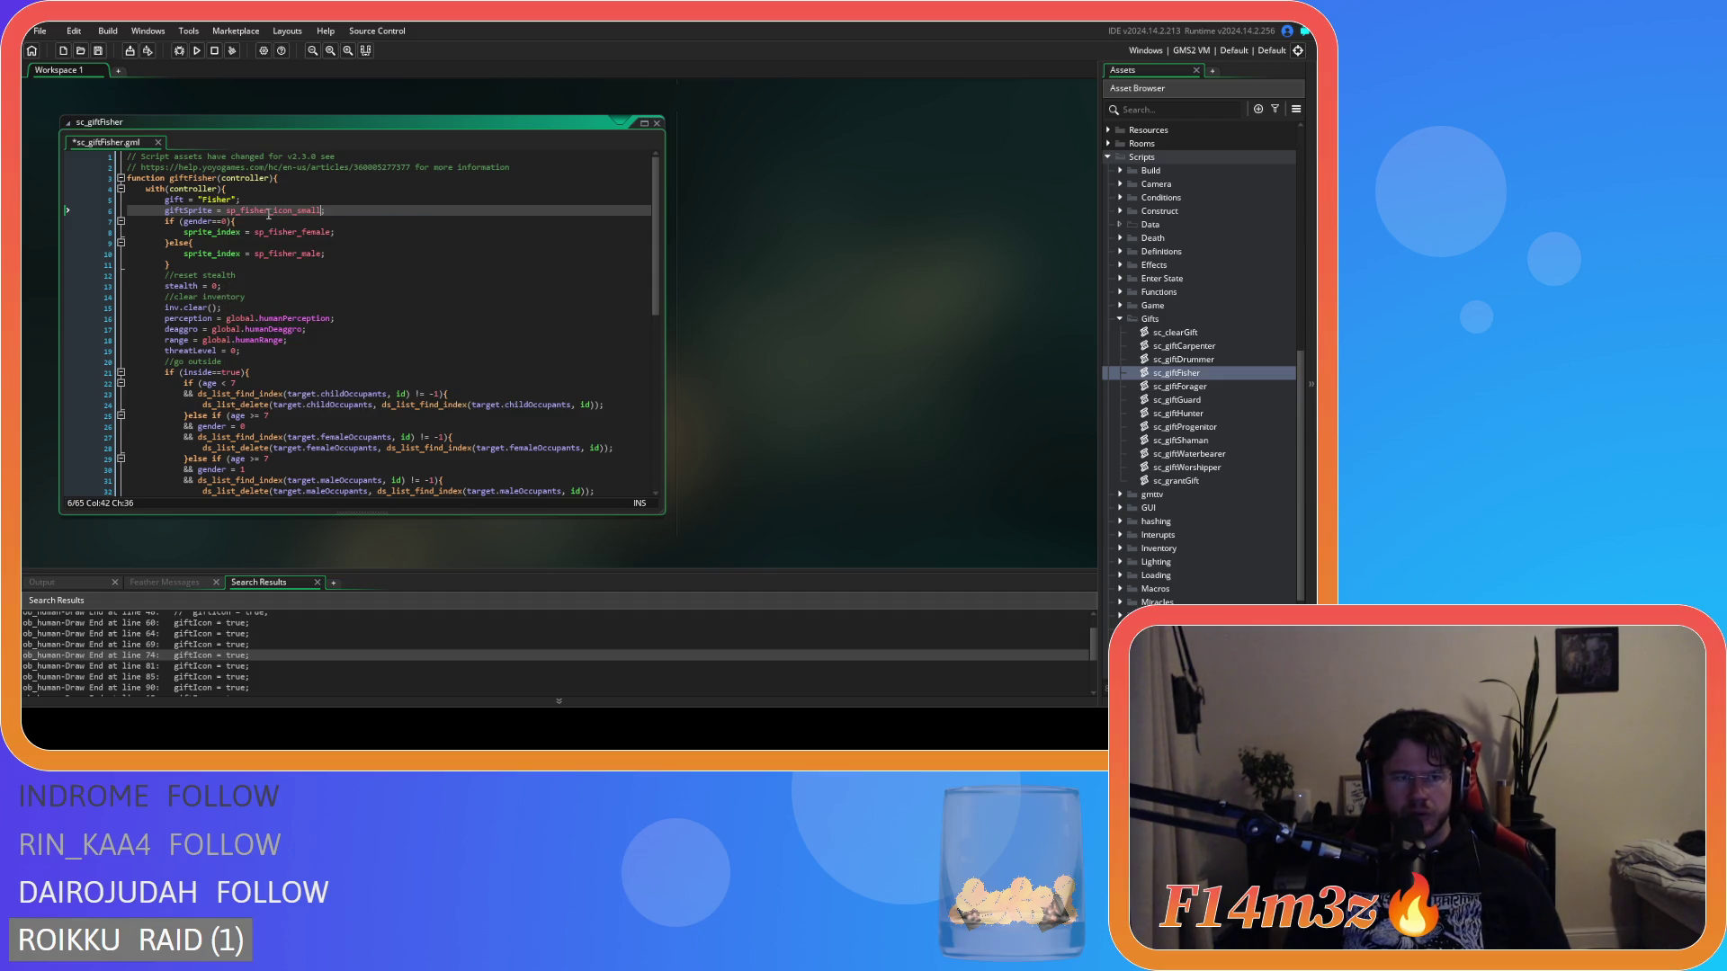
{"action": "mouse_move", "coordinate": [290, 210]}
{"action": "key", "text": "ctrl+s"}
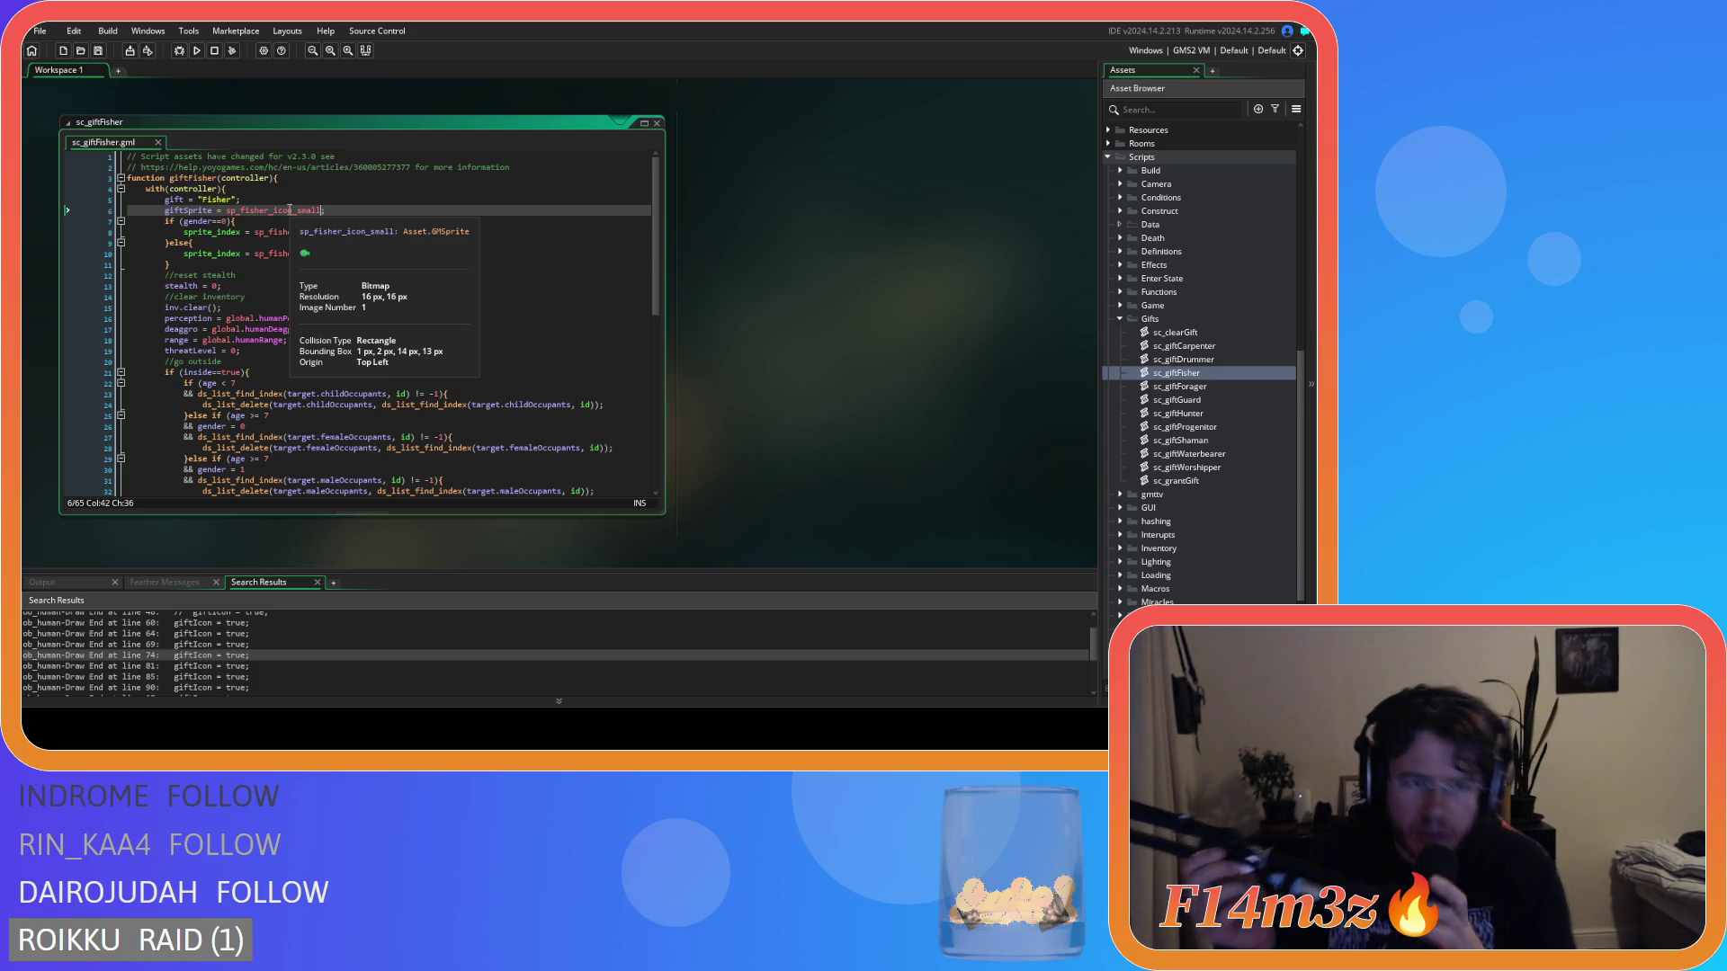
{"action": "key", "text": "Right"}
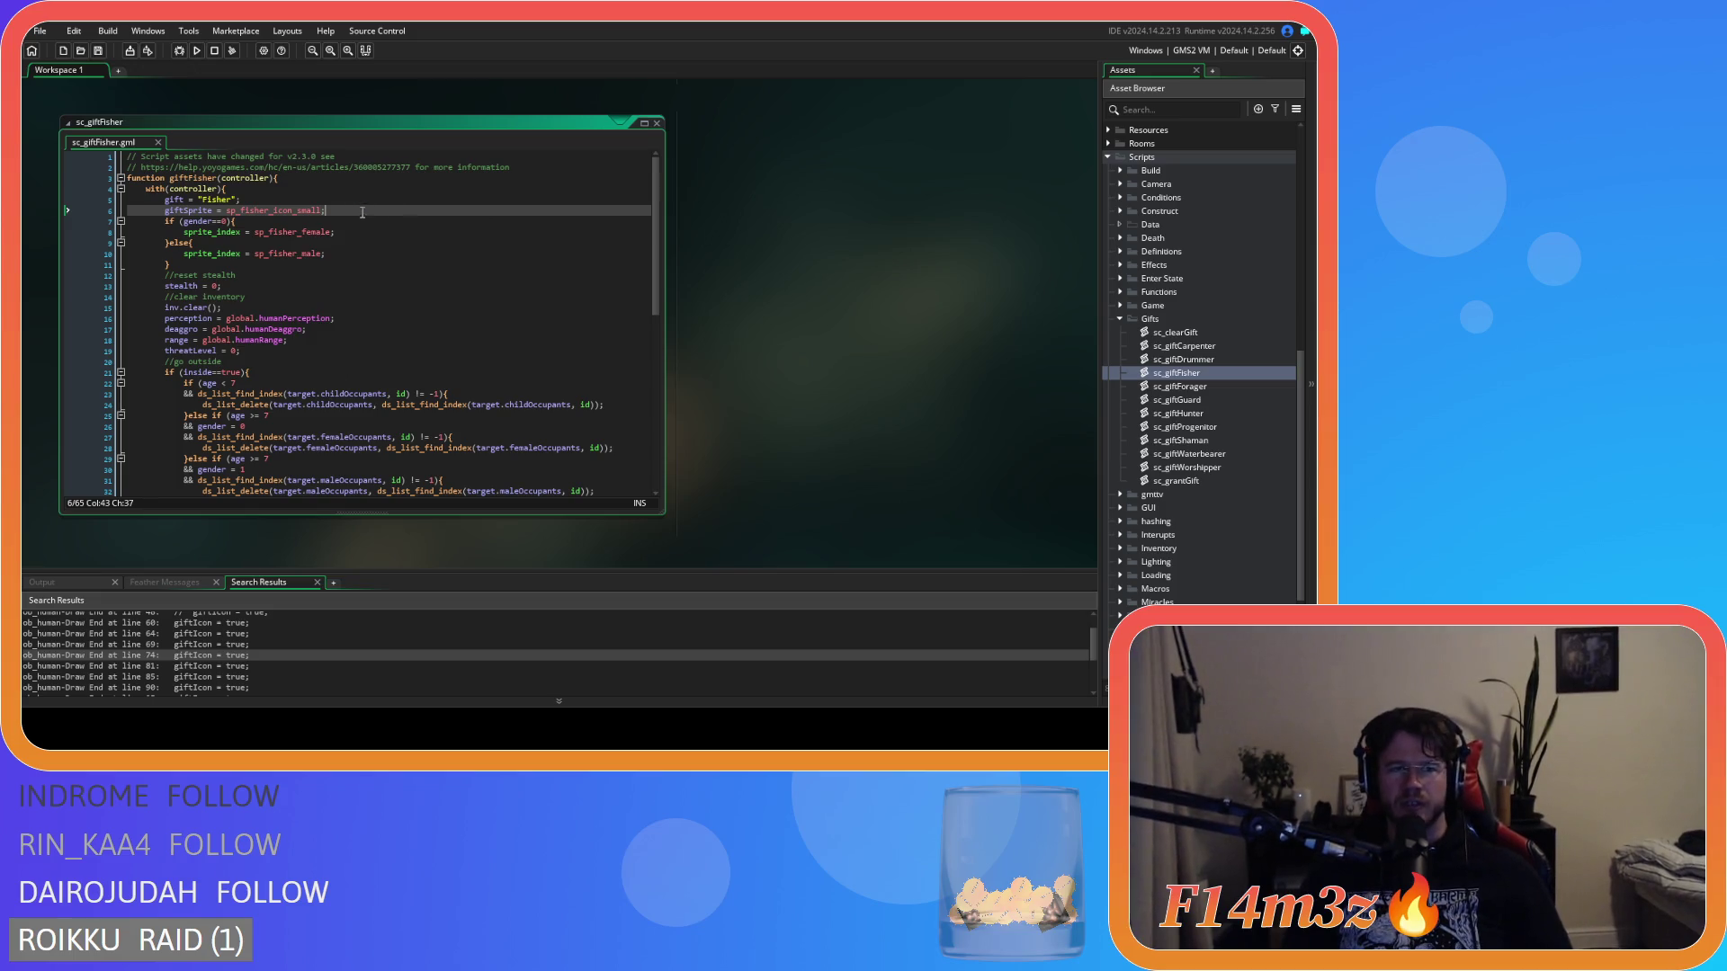
In sc_giftForager, set giftSprite to sp_basket_icon_small and save.
{"action": "double_click", "coordinate": [1192, 387]}
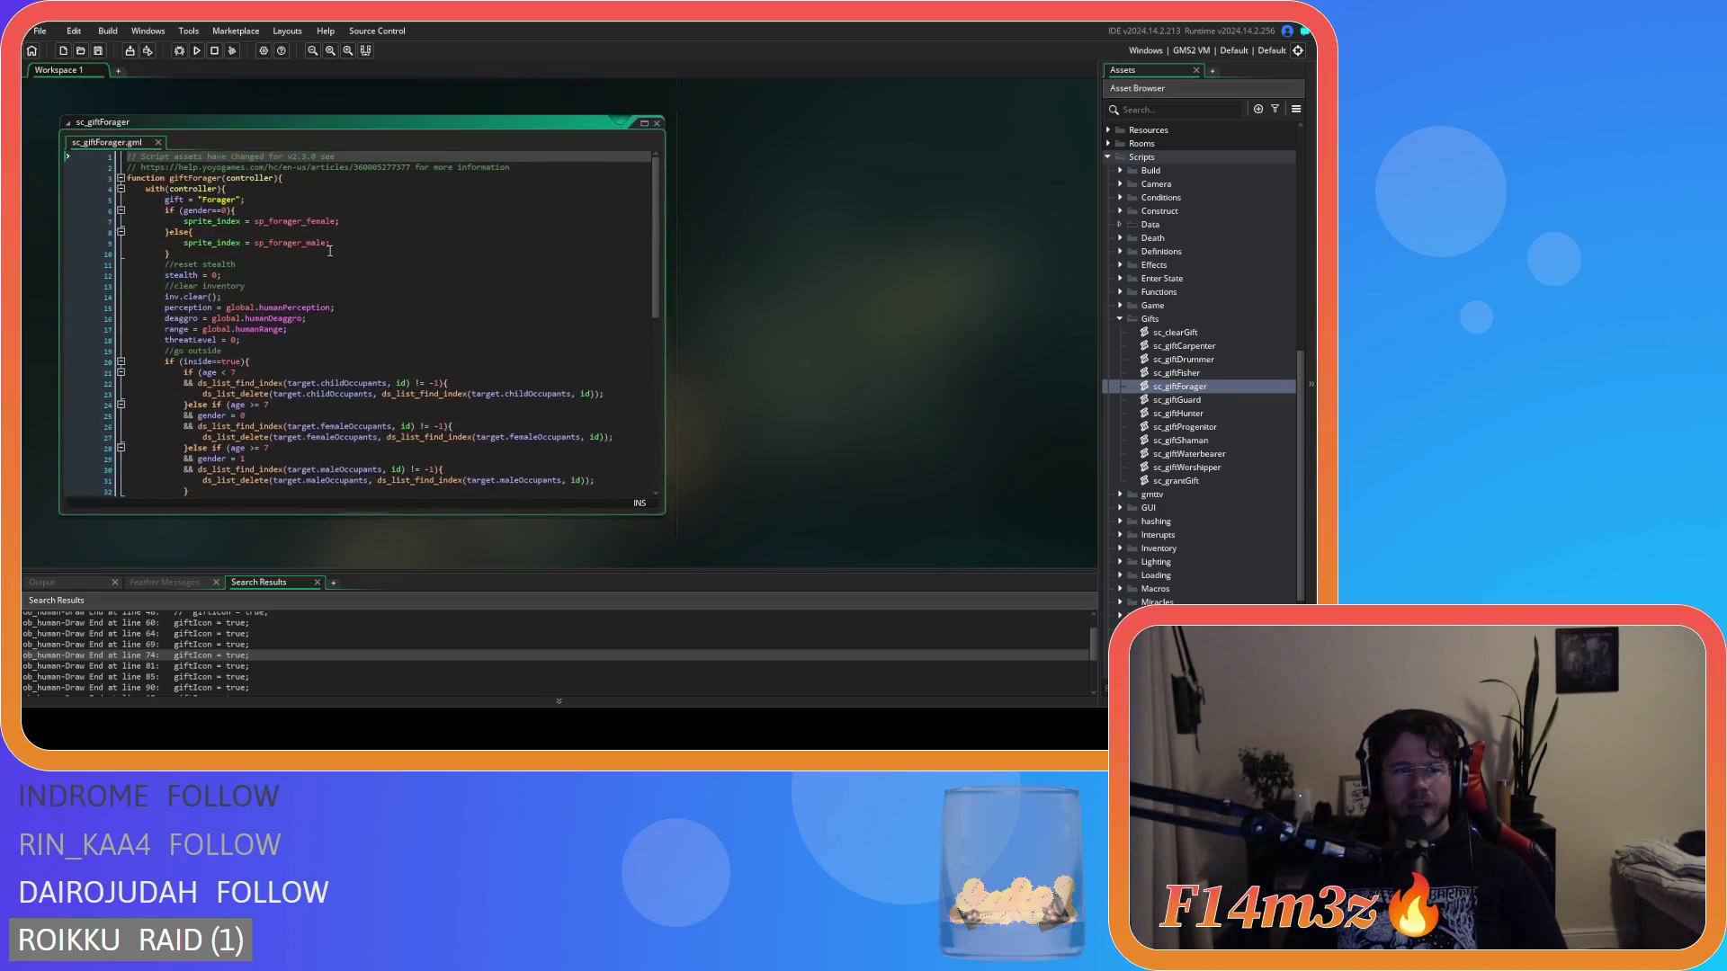
{"action": "left_click", "coordinate": [301, 199]}
{"action": "key", "text": "Return"}
{"action": "key", "text": "ctrl+v"}
{"action": "double_click", "coordinate": [275, 211]}
{"action": "type", "text": "sp_"}
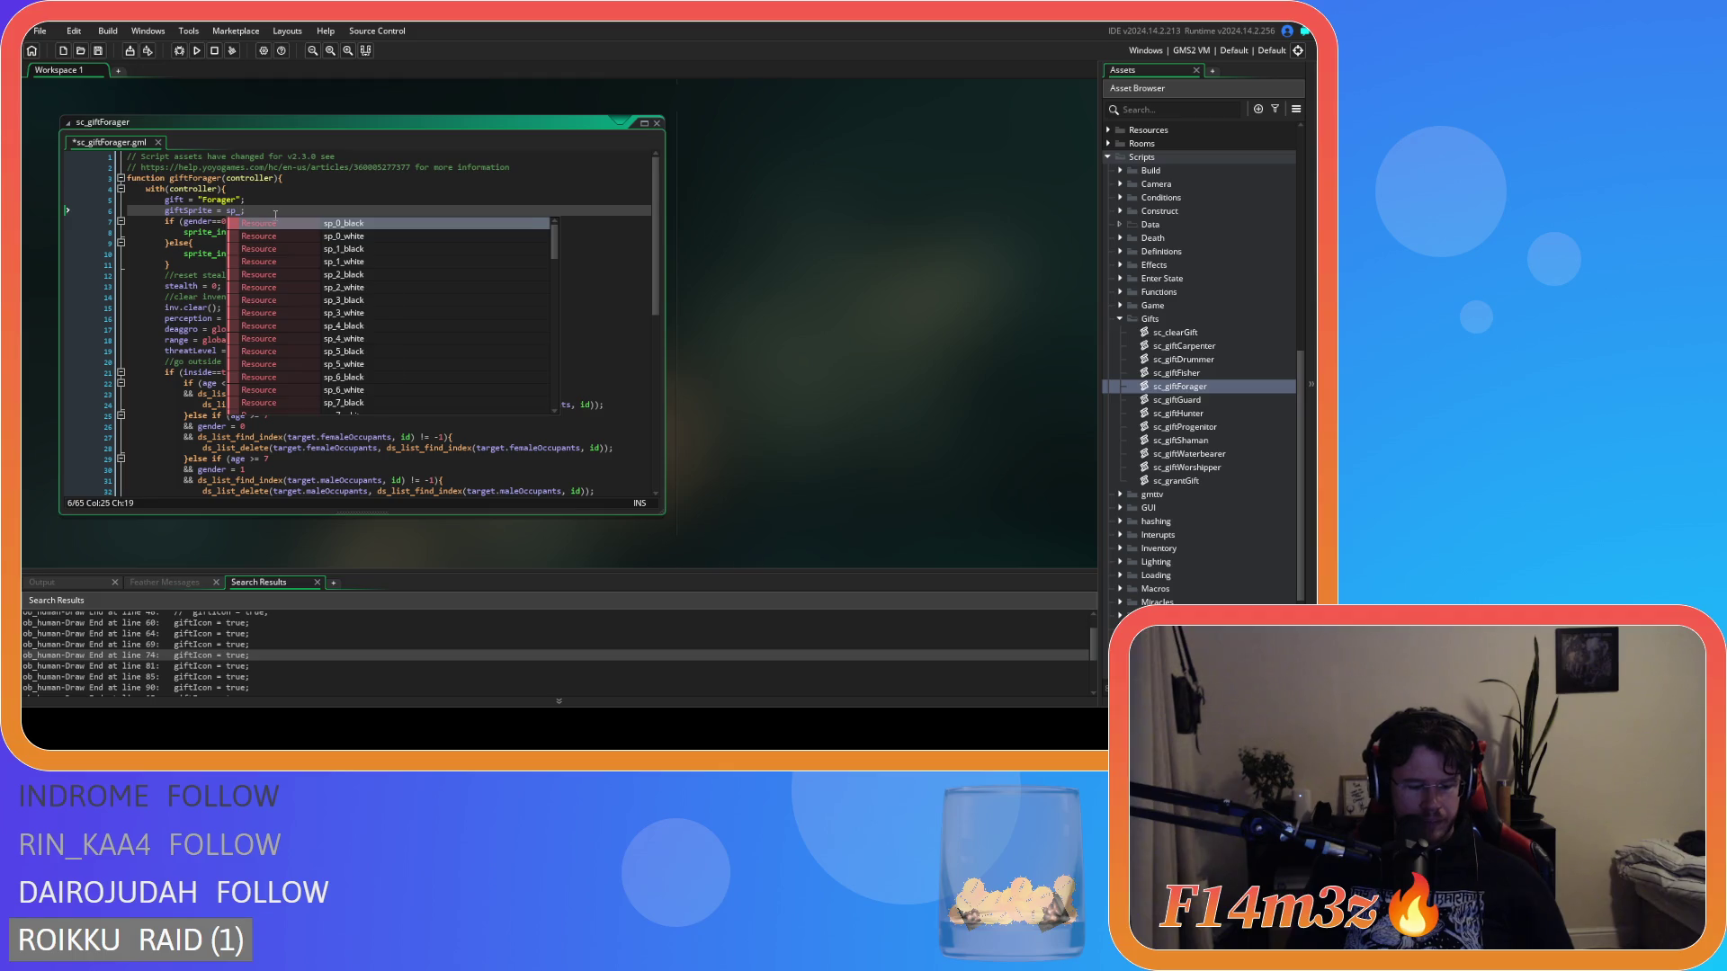
{"action": "type", "text": "bask"}
{"action": "key", "text": "Down"}
{"action": "key", "text": "Return"}
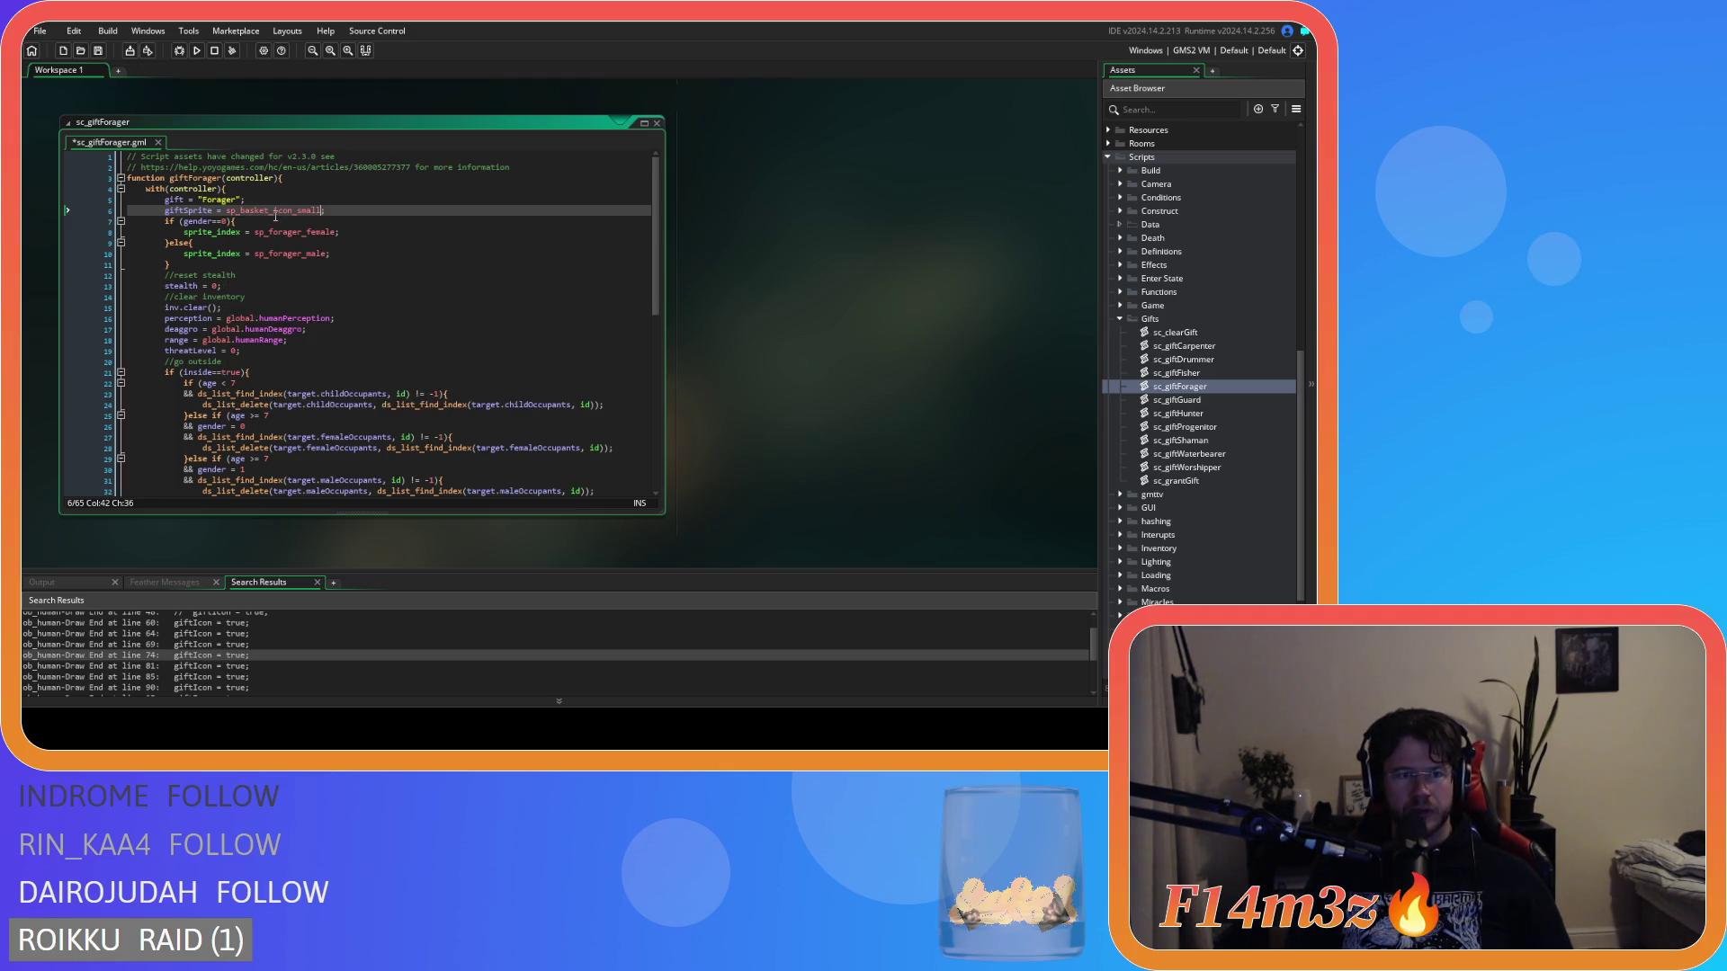
{"action": "key", "text": "End"}
{"action": "key", "text": "ctrl+s"}
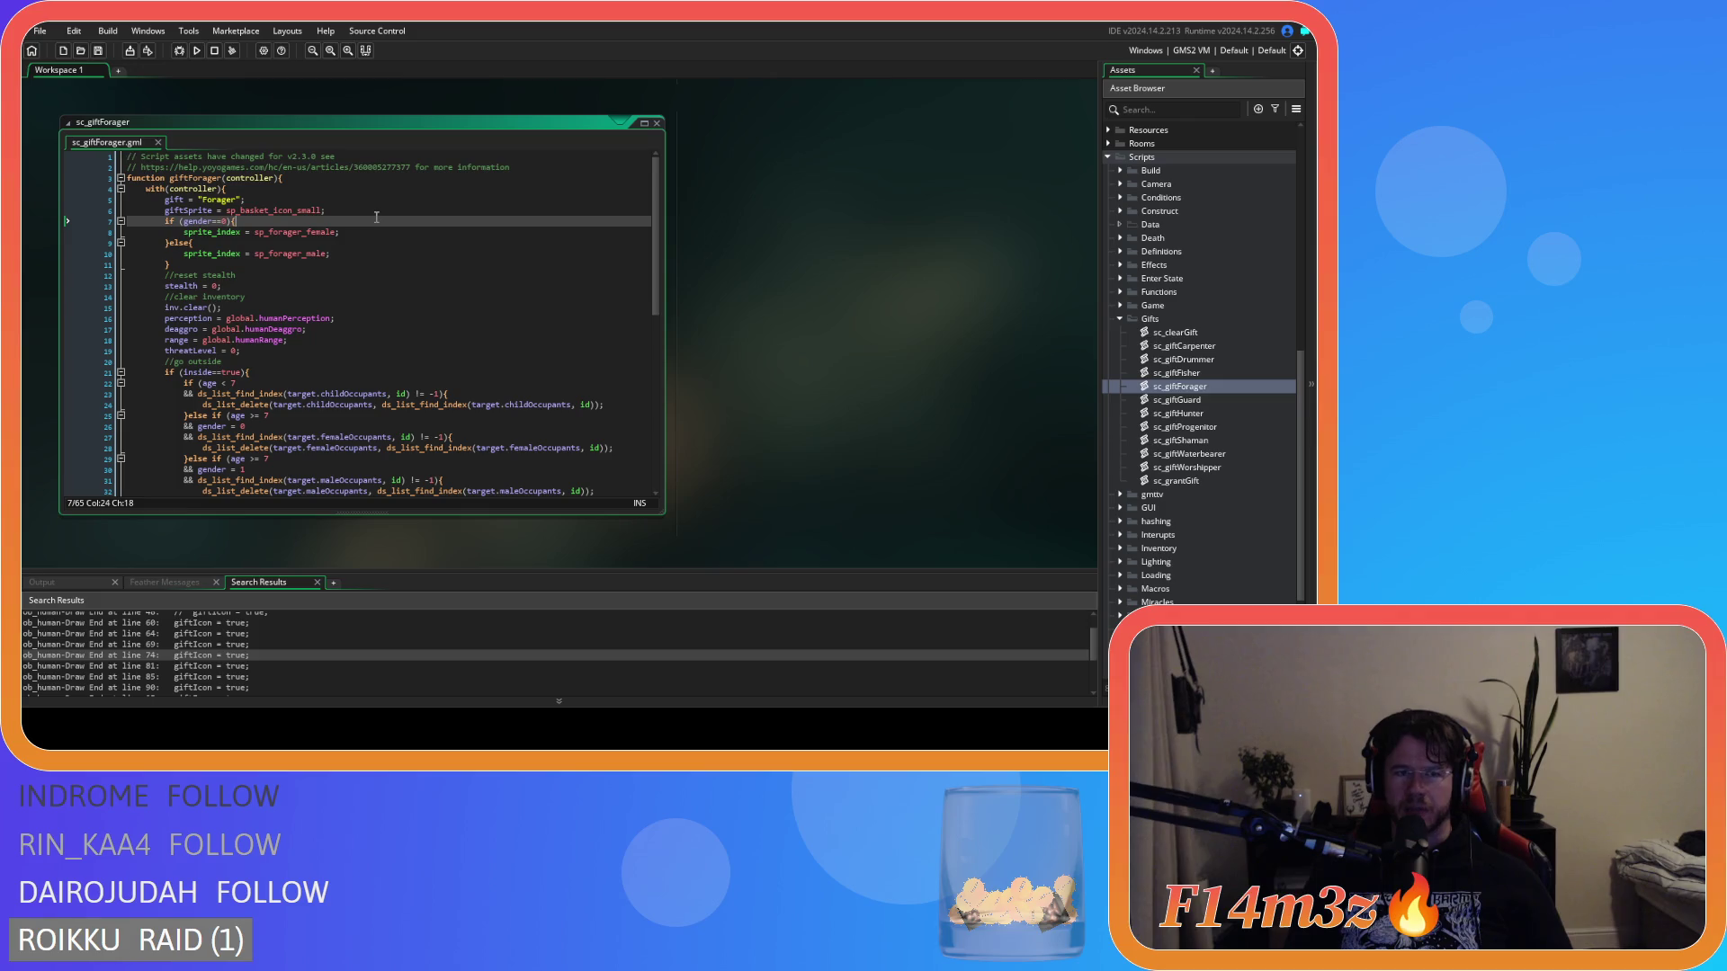
In sc_giftGuard, set giftSprite to sp_helm_icon_small and save.
{"action": "double_click", "coordinate": [1208, 405]}
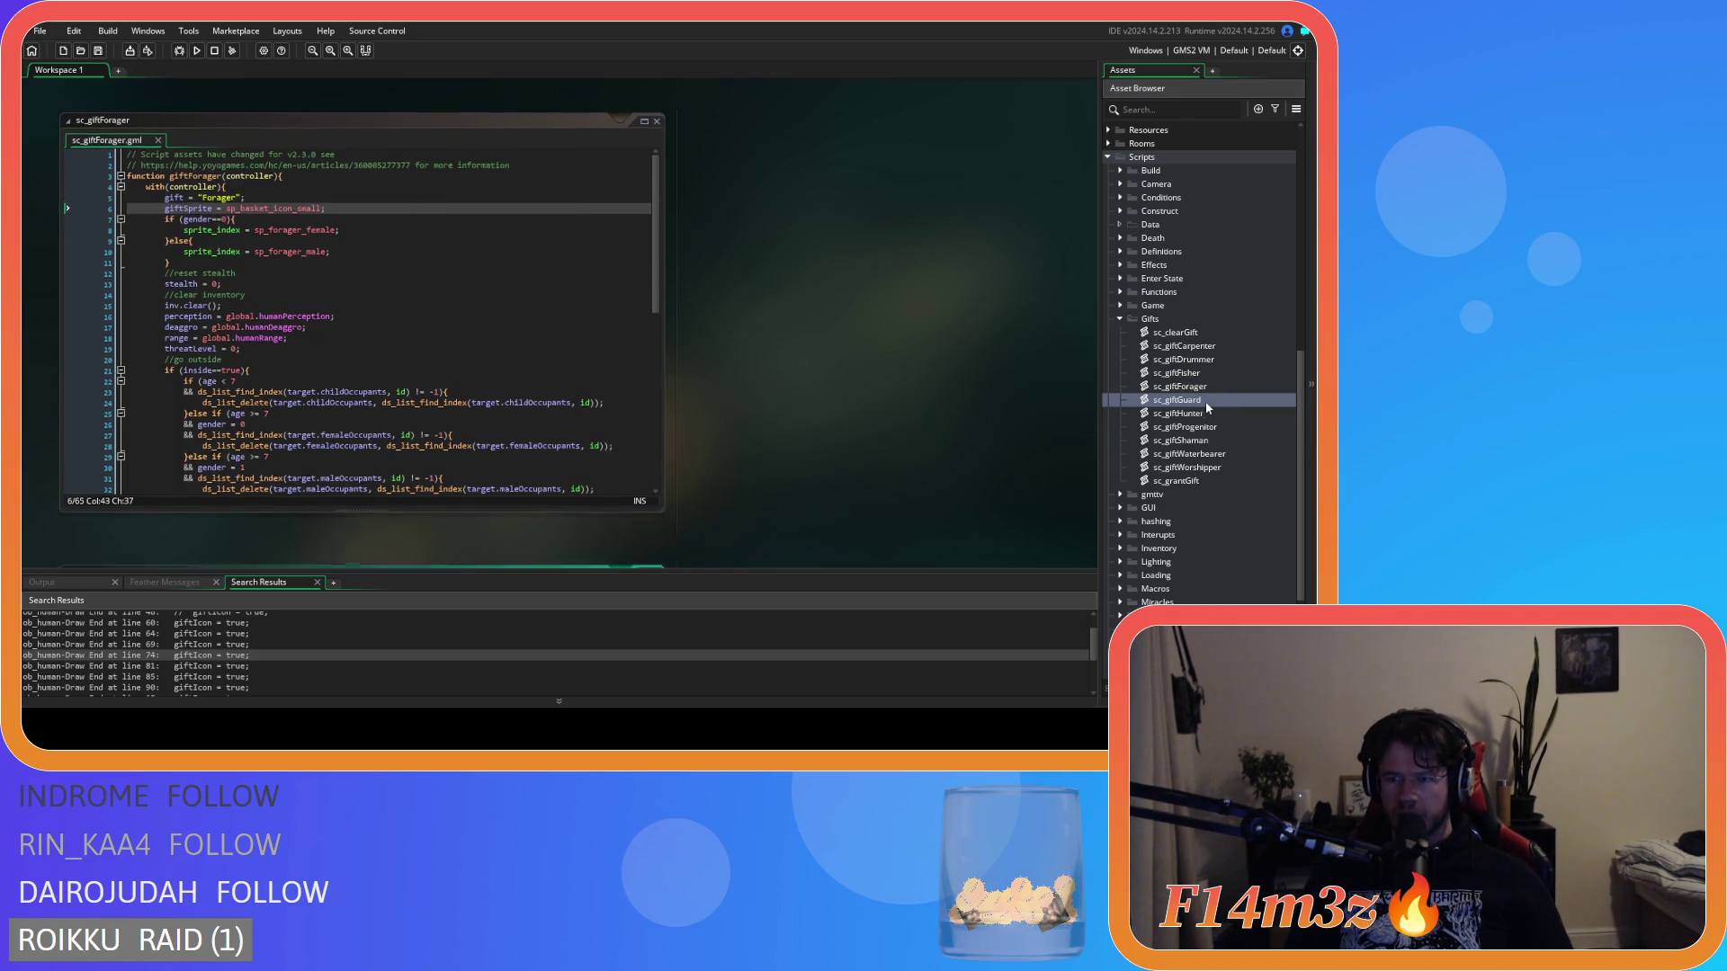
{"action": "left_click", "coordinate": [330, 200]}
{"action": "key", "text": "Return"}
{"action": "type", "text": "giftSprite = sp;"}
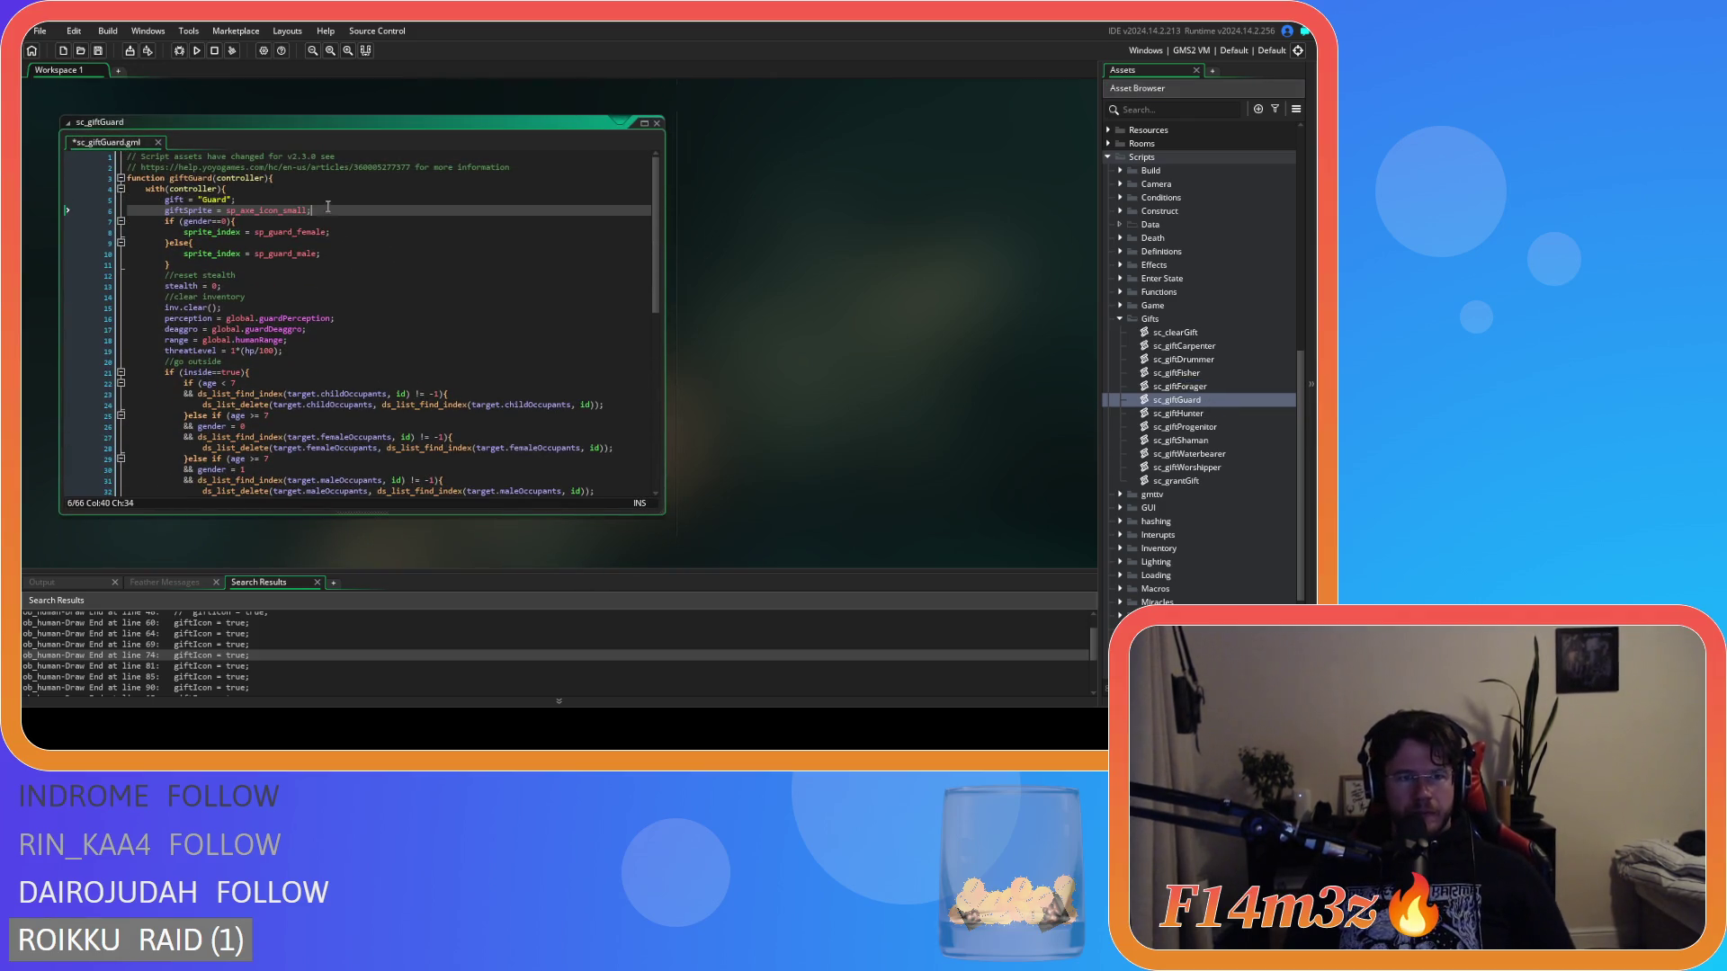
{"action": "key", "text": "Left"}
{"action": "type", "text": "_helm"}
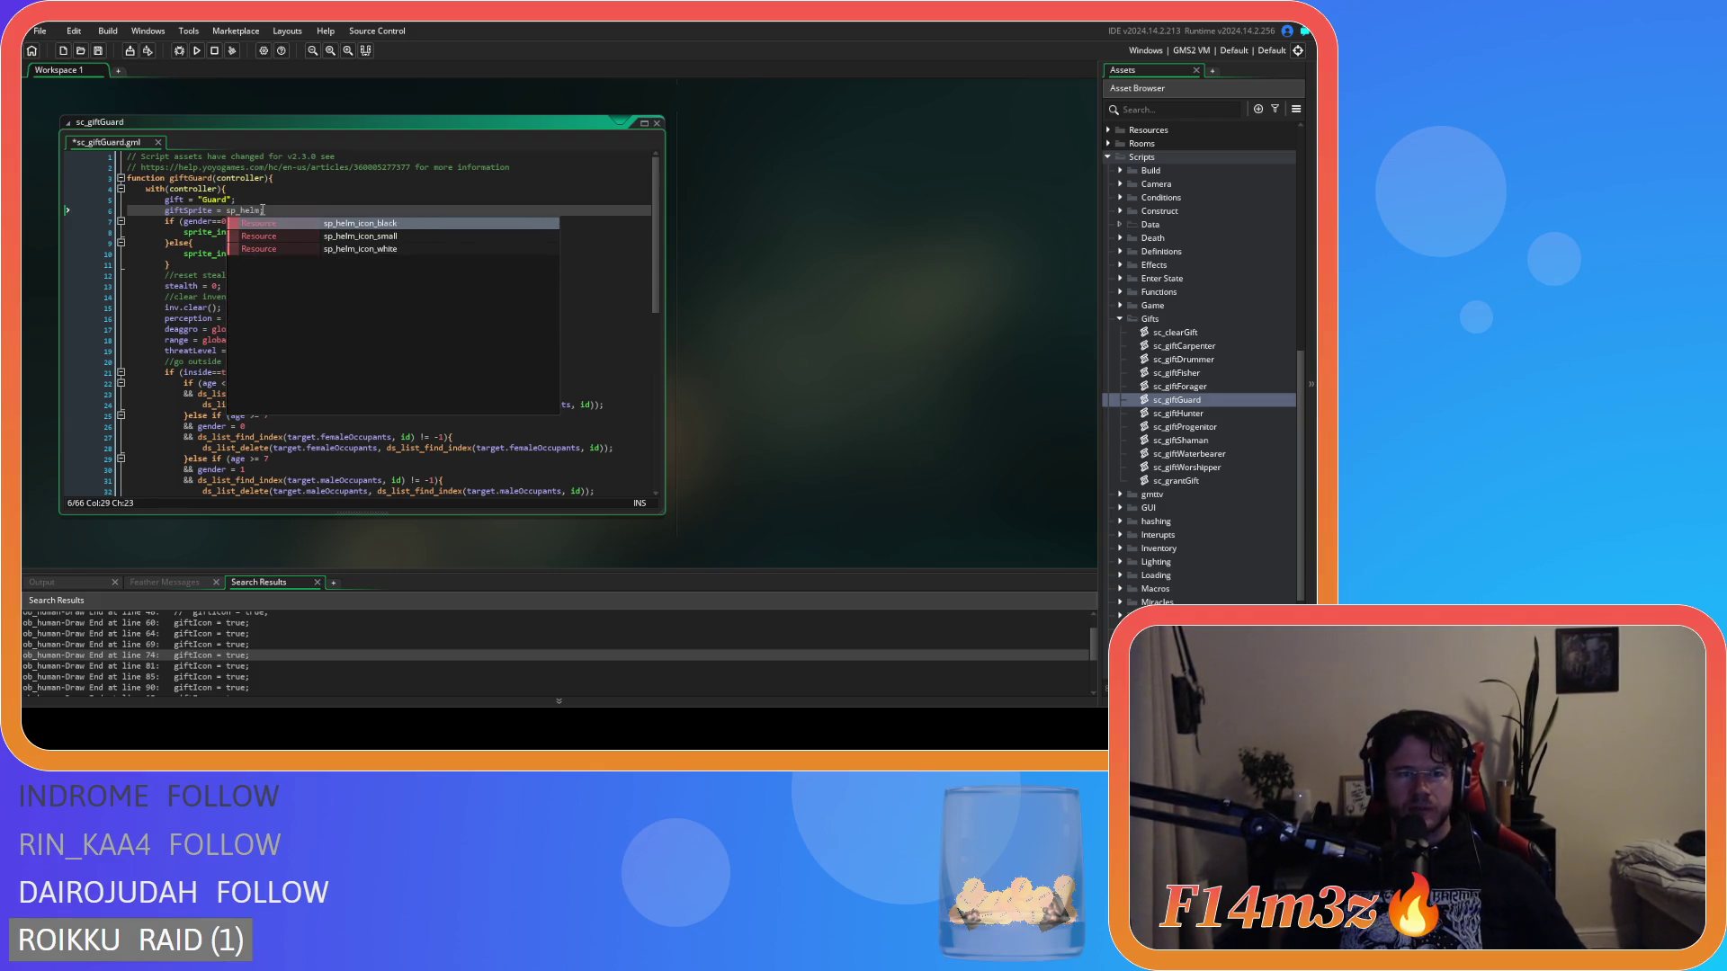
{"action": "key", "text": "Down"}
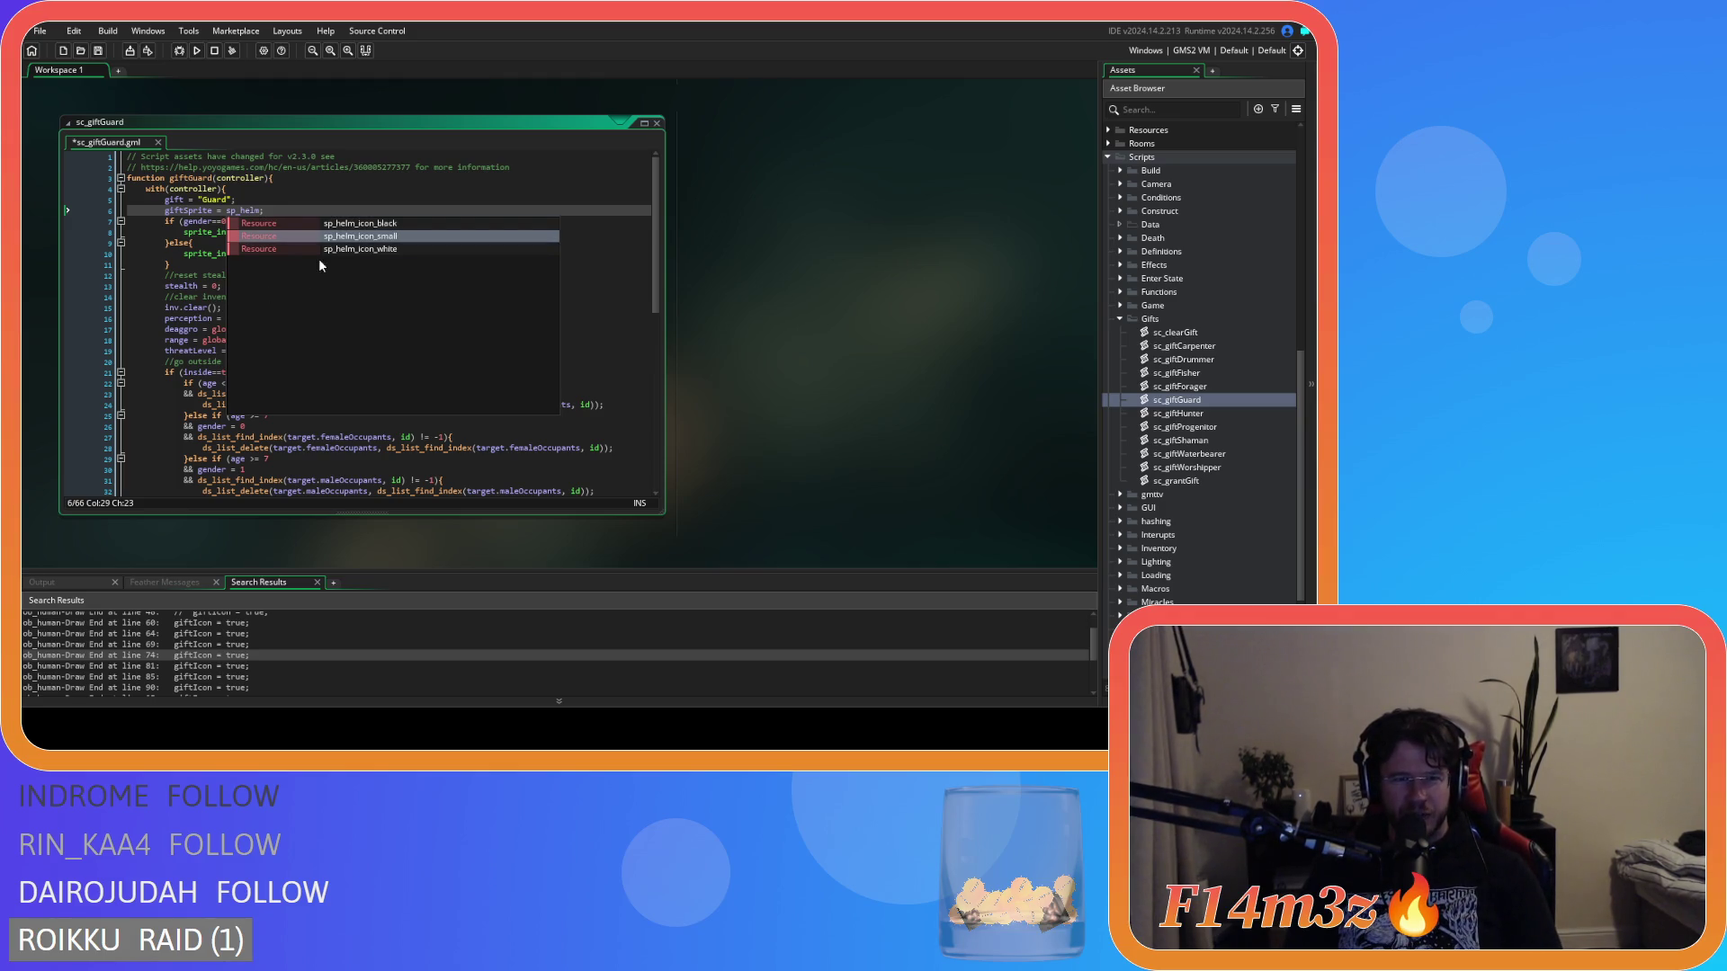
{"action": "left_click", "coordinate": [349, 236]}
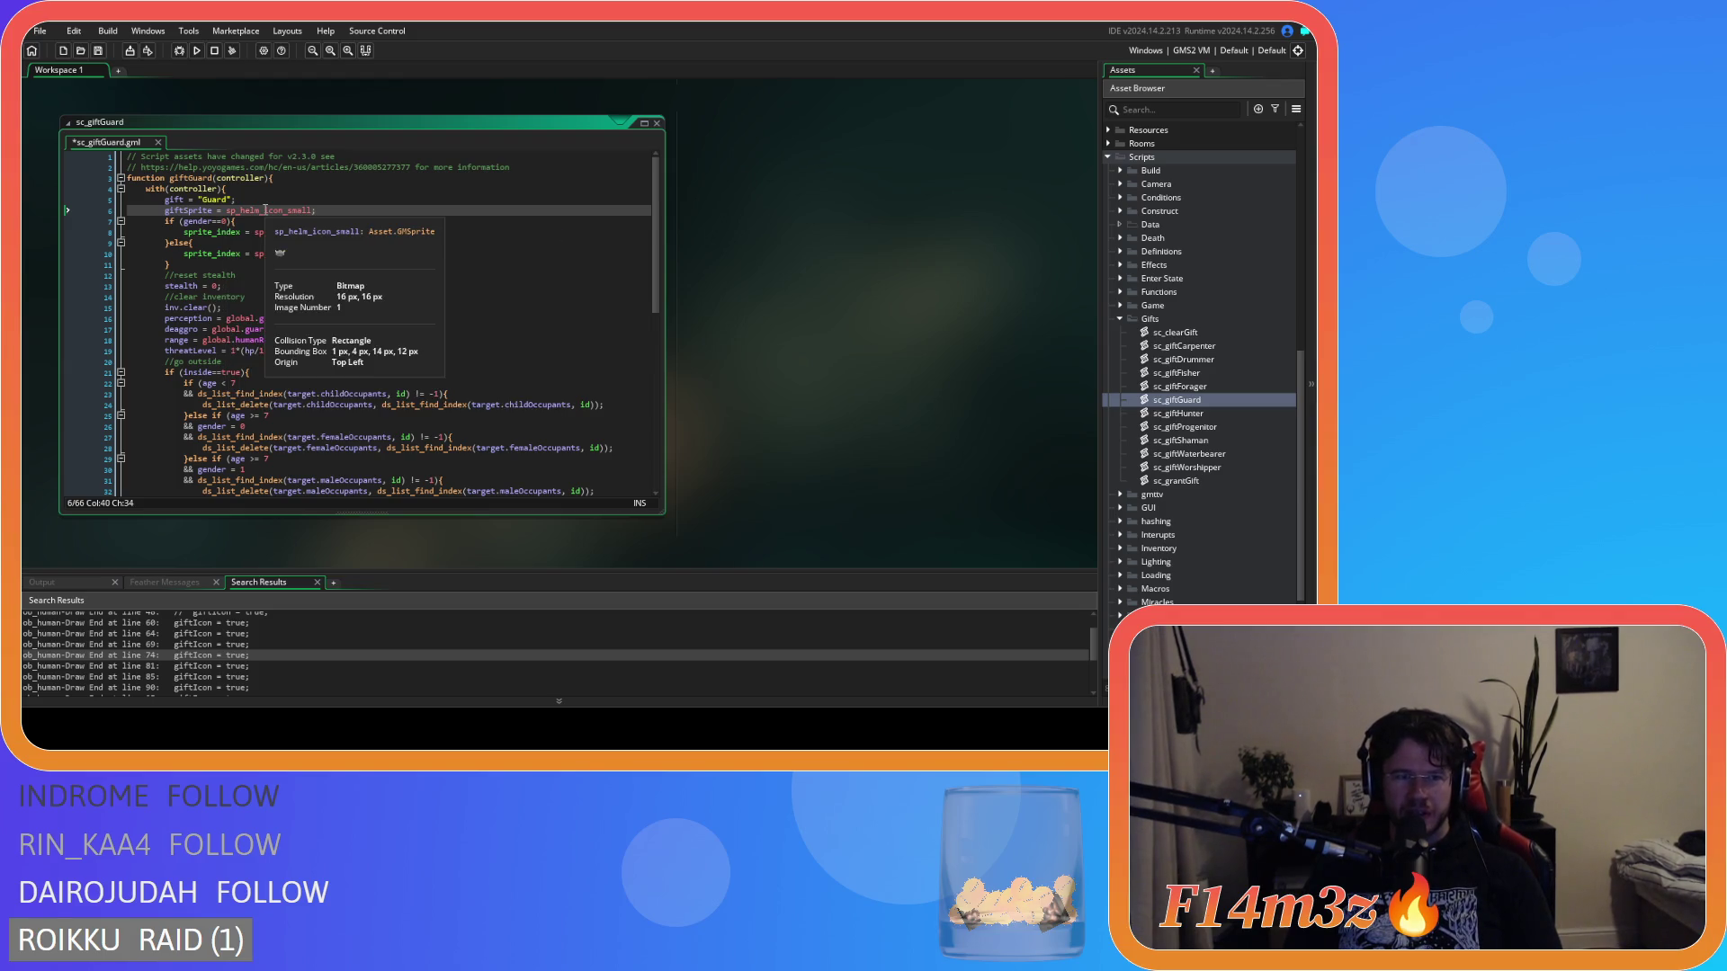
{"action": "key", "text": "End"}
{"action": "key", "text": "ctrl+s"}
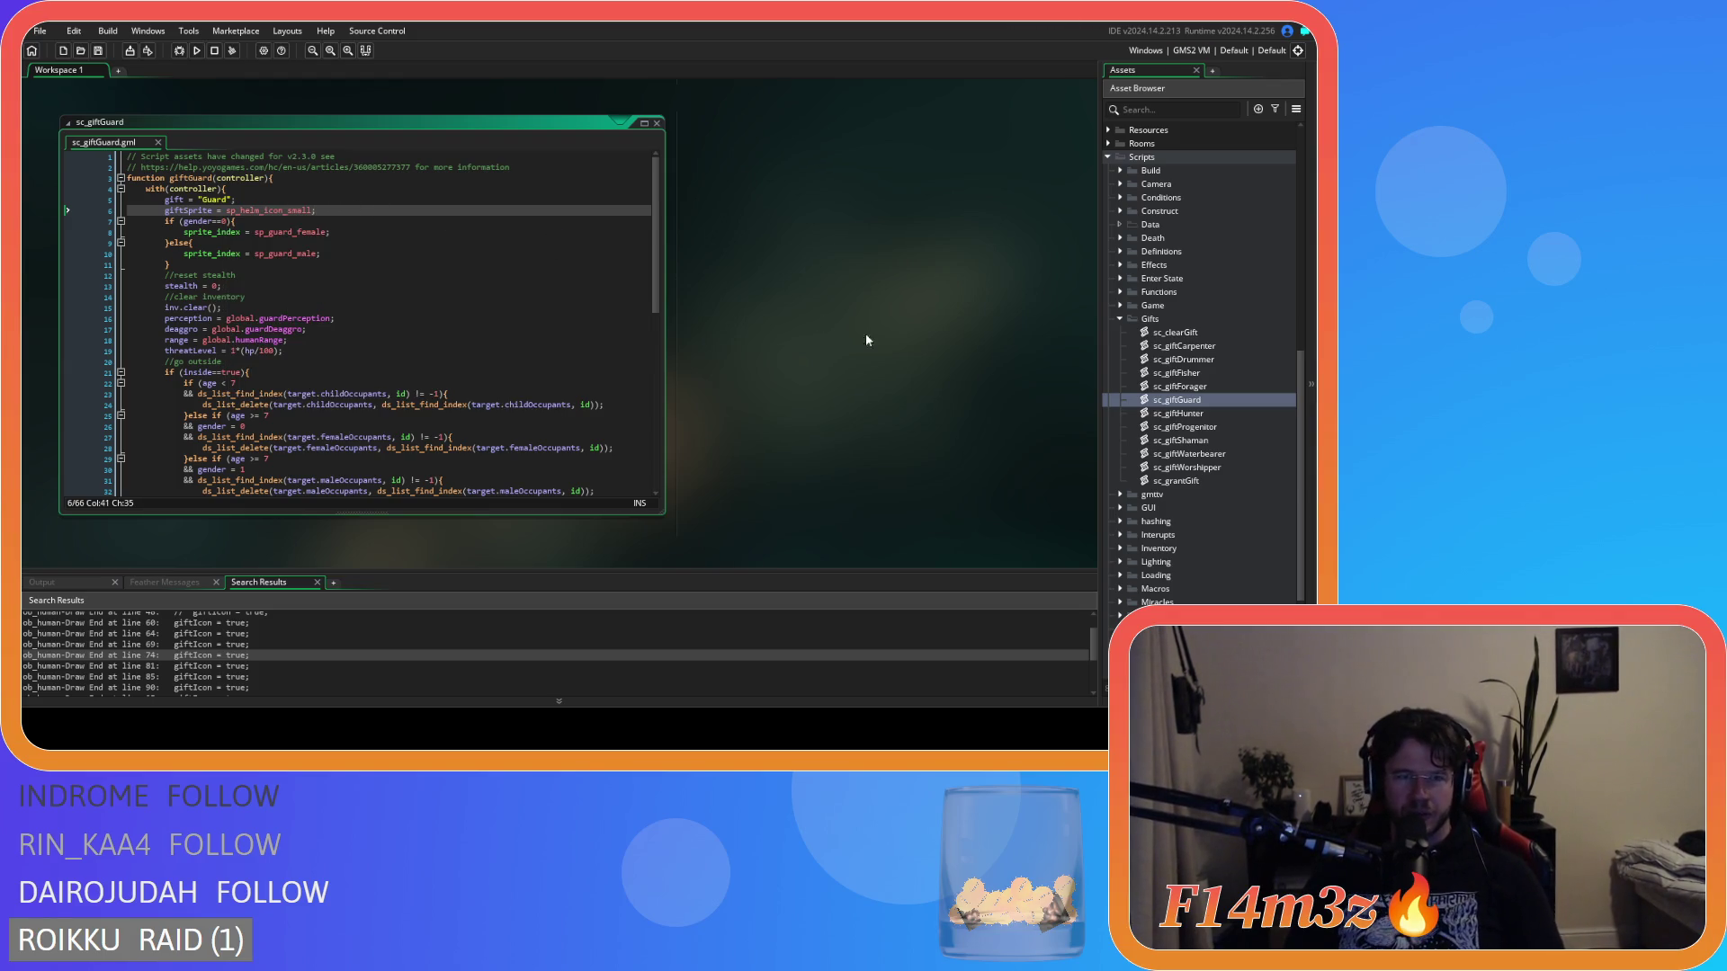
In sc_giftHunter, set giftSprite to sp_bow_icon_small and save.
{"action": "double_click", "coordinate": [1202, 414]}
{"action": "left_click", "coordinate": [303, 202]}
{"action": "key", "text": "Return"}
{"action": "type", "text": "giftSprite = sp_axe_icon_small;"}
{"action": "double_click", "coordinate": [270, 211]}
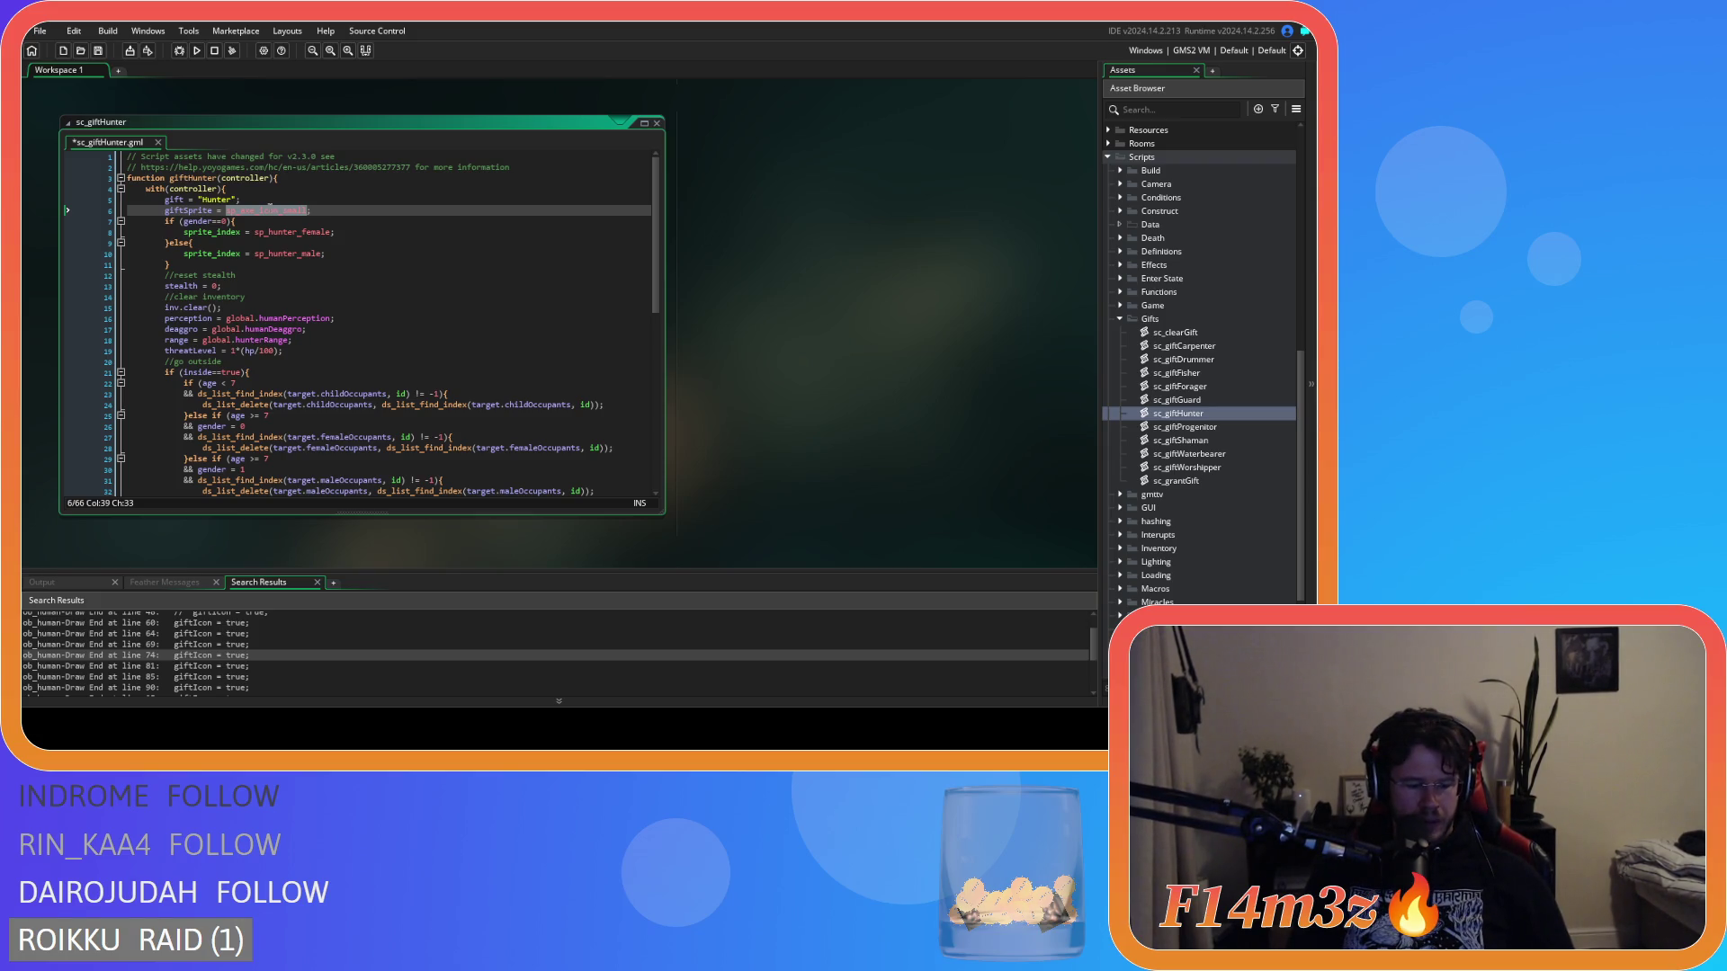
{"action": "type", "text": "sp_bow"}
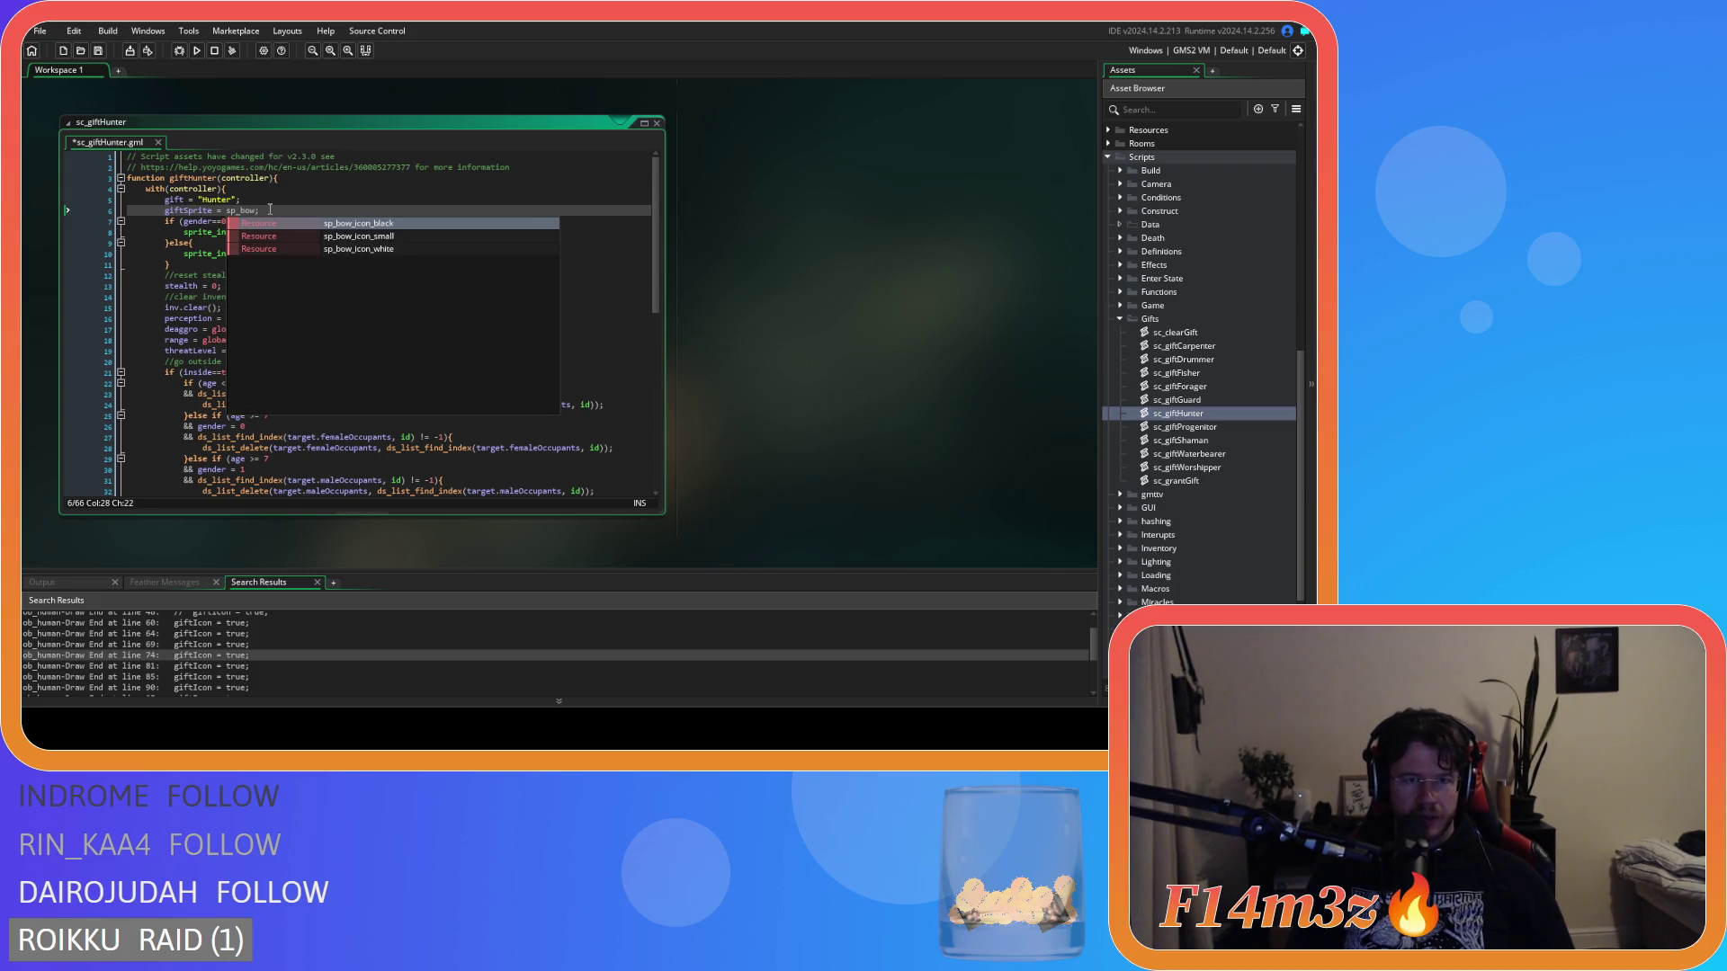
{"action": "key", "text": "Down"}
{"action": "key", "text": "Return"}
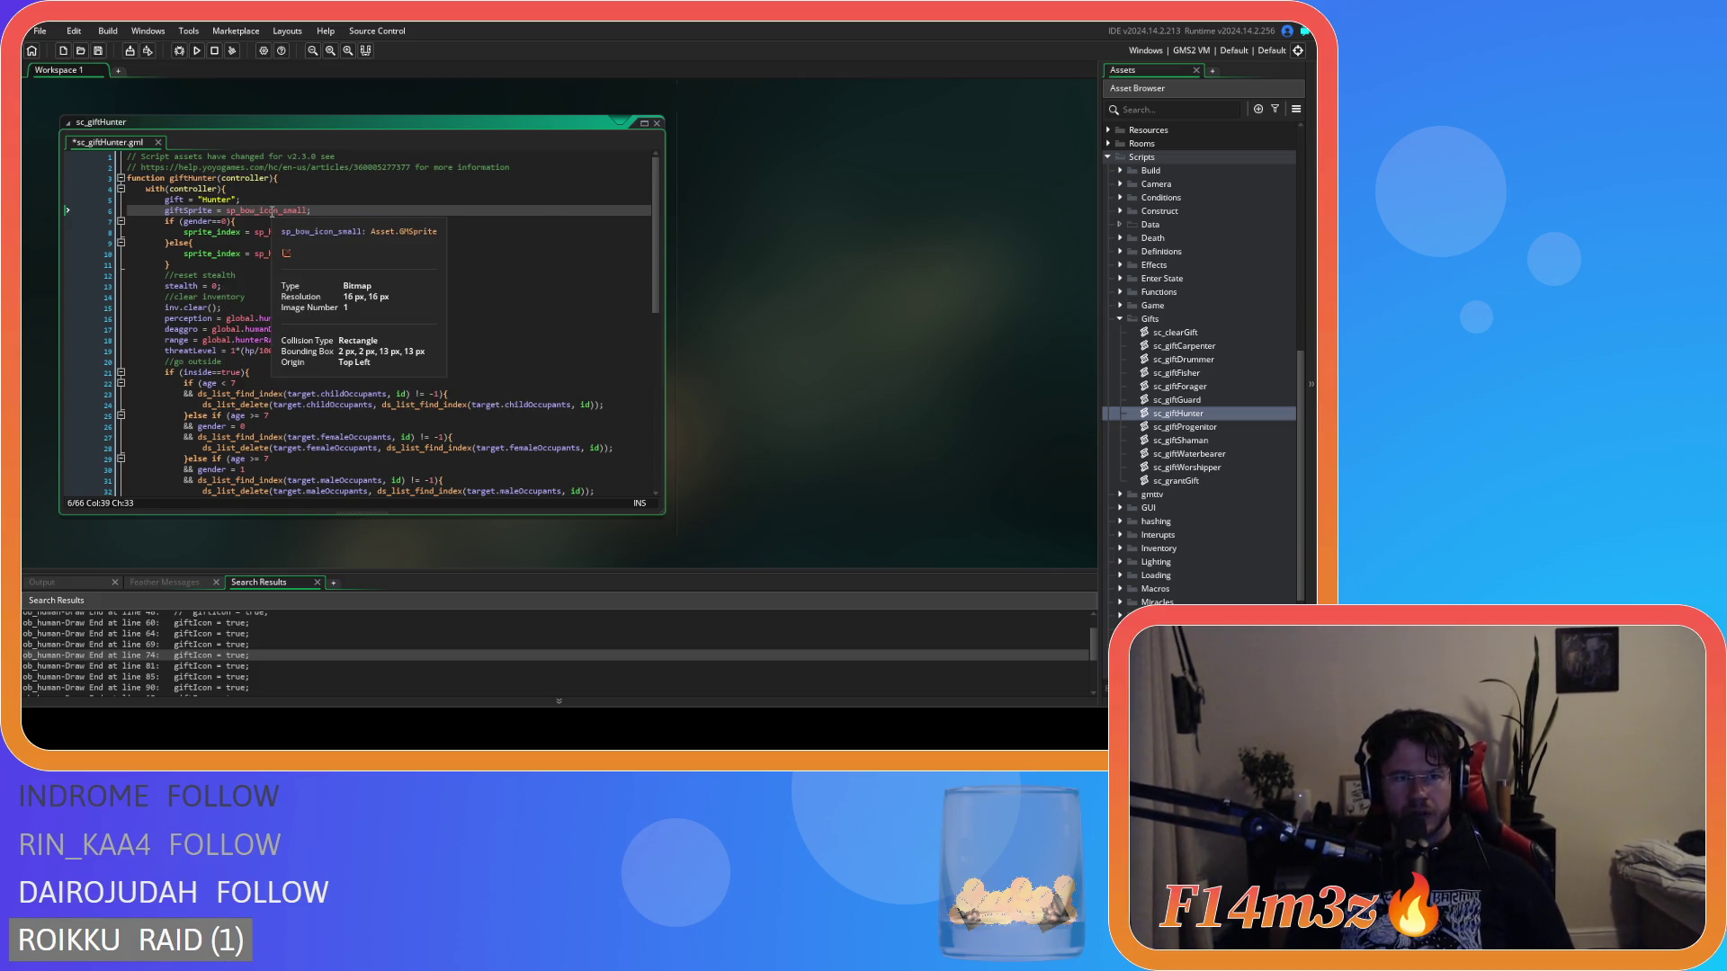
{"action": "key", "text": "End"}
{"action": "key", "text": "ctrl+s"}
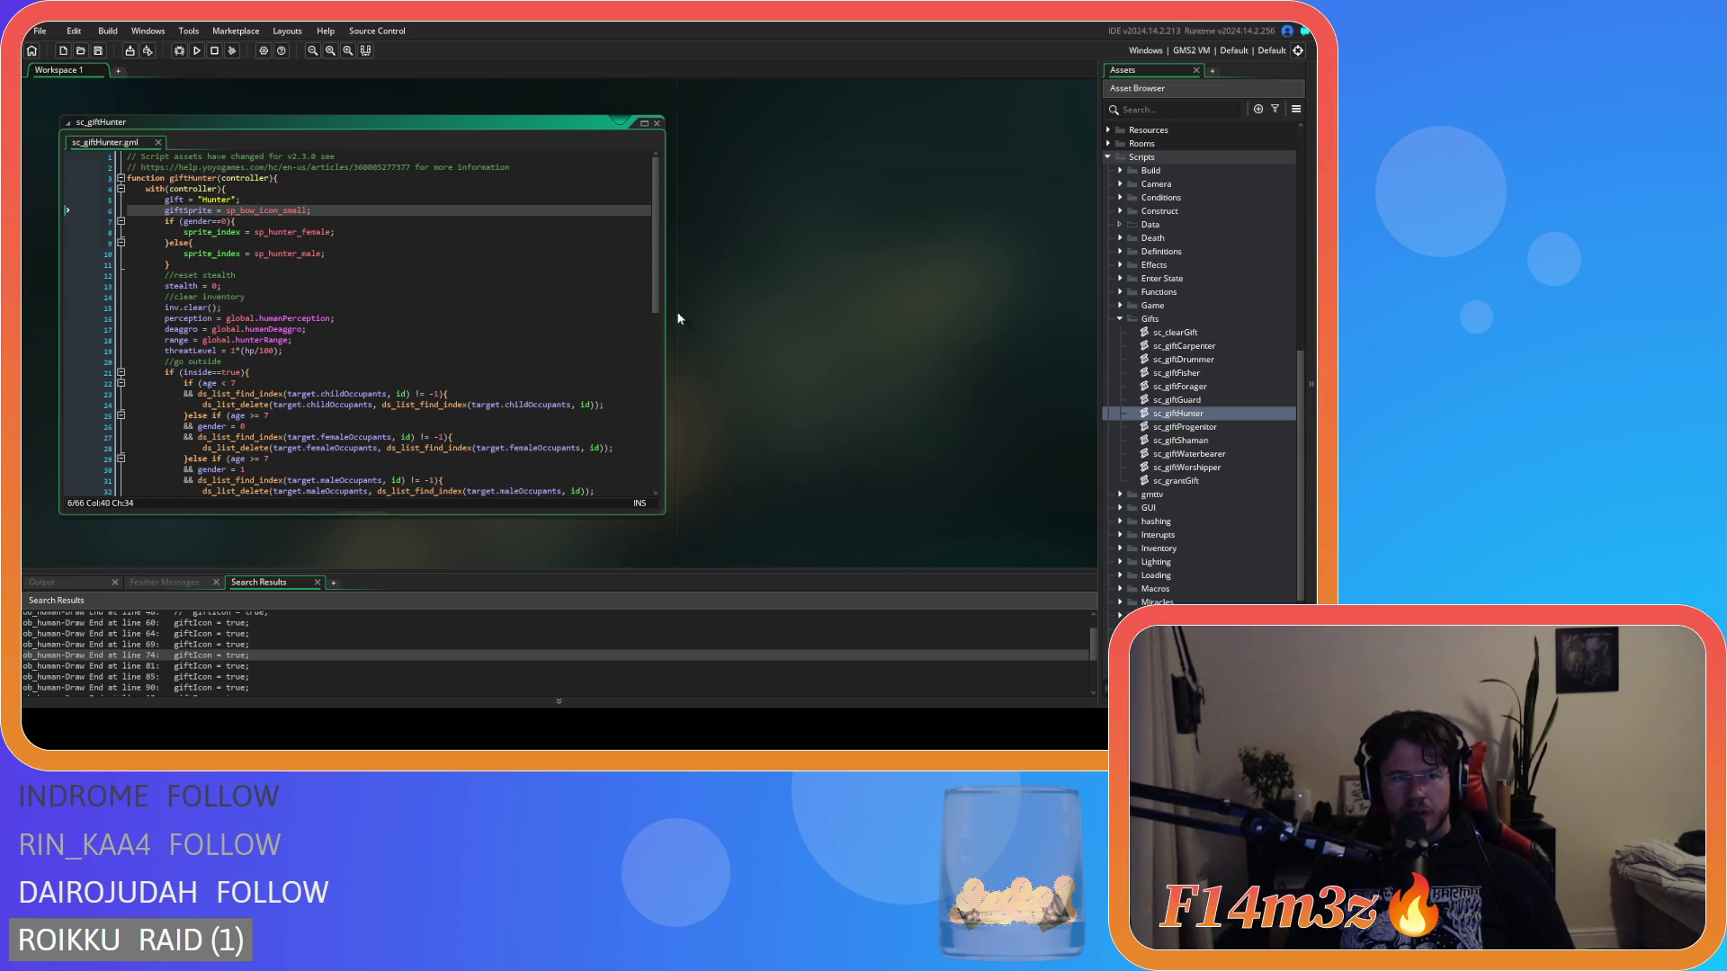
Set sc_giftProgenitor's giftSprite to sp_progenitor_icon_small, then open sc_giftShaman.
{"action": "double_click", "coordinate": [1221, 426]}
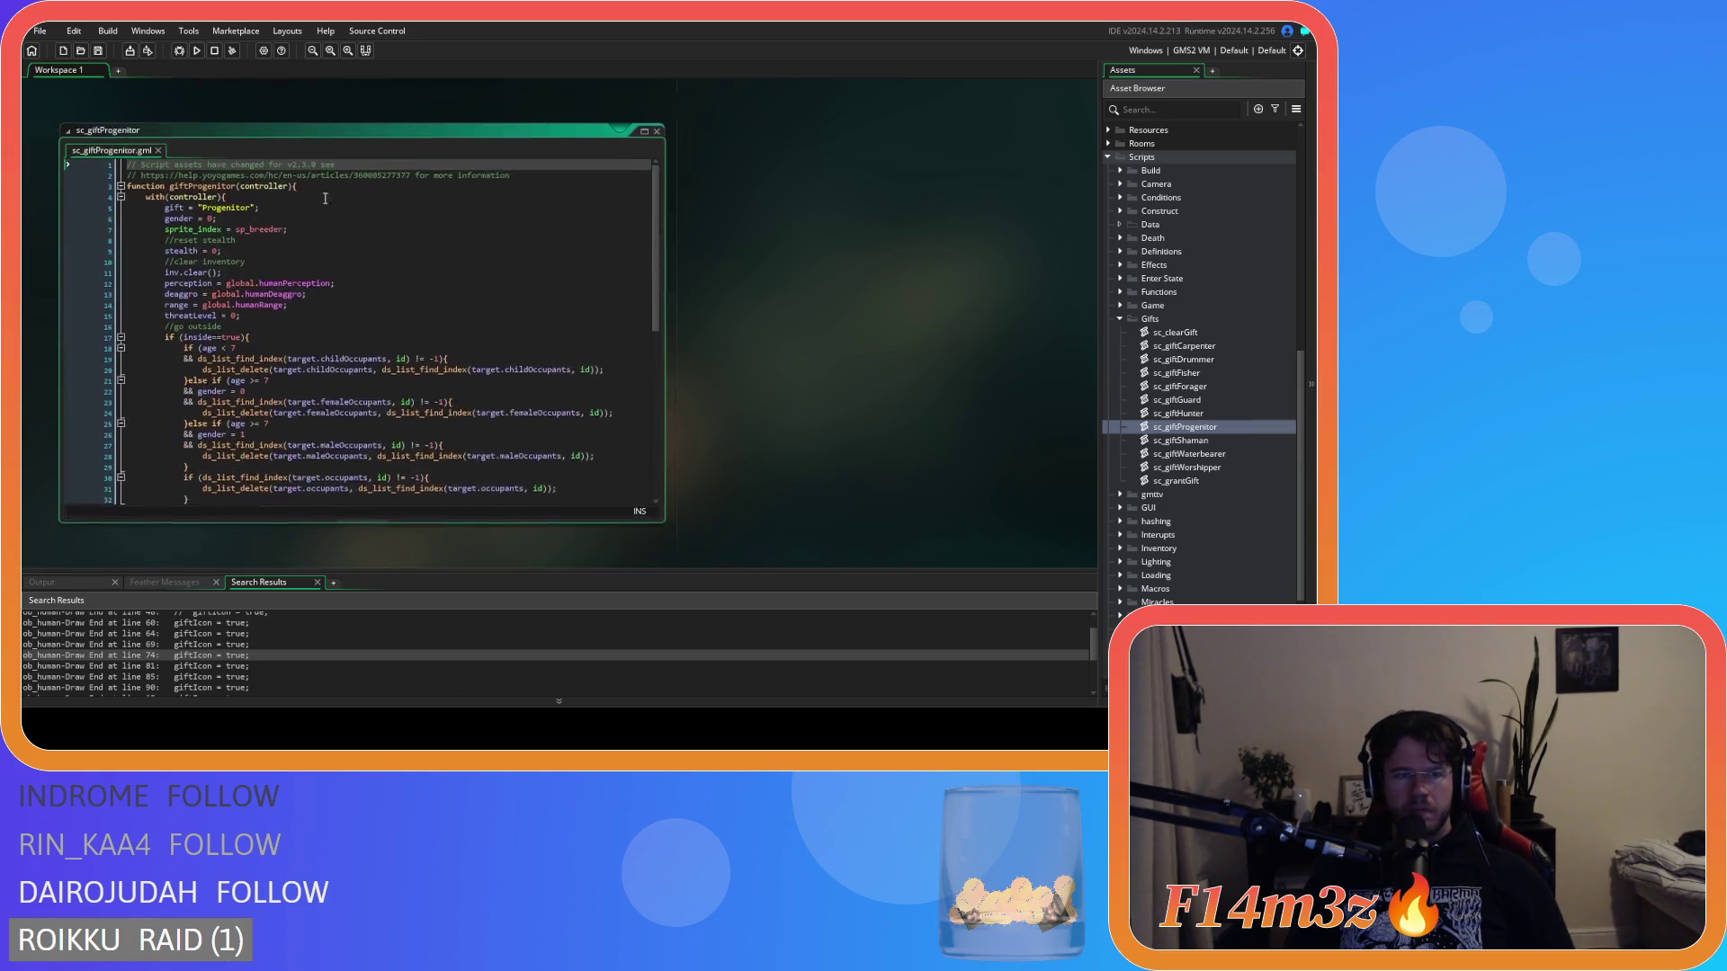
{"action": "left_click", "coordinate": [287, 200]}
{"action": "key", "text": "Return"}
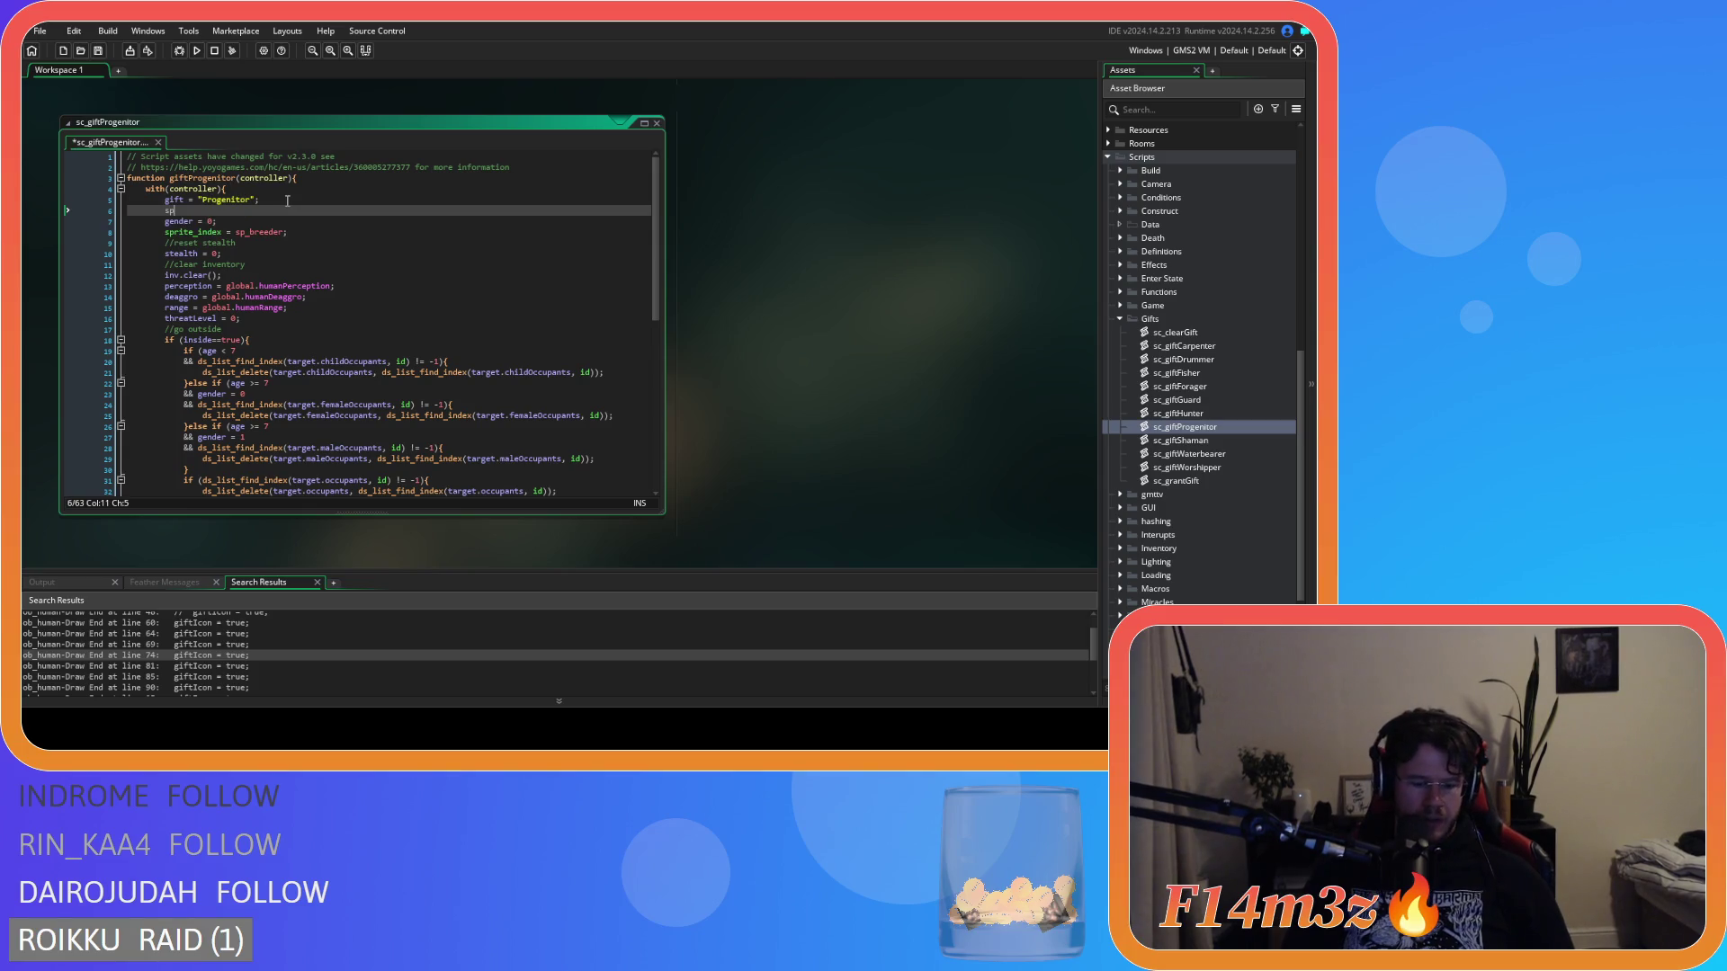
{"action": "type", "text": "giftSprite = sp_axe_icon_small"}
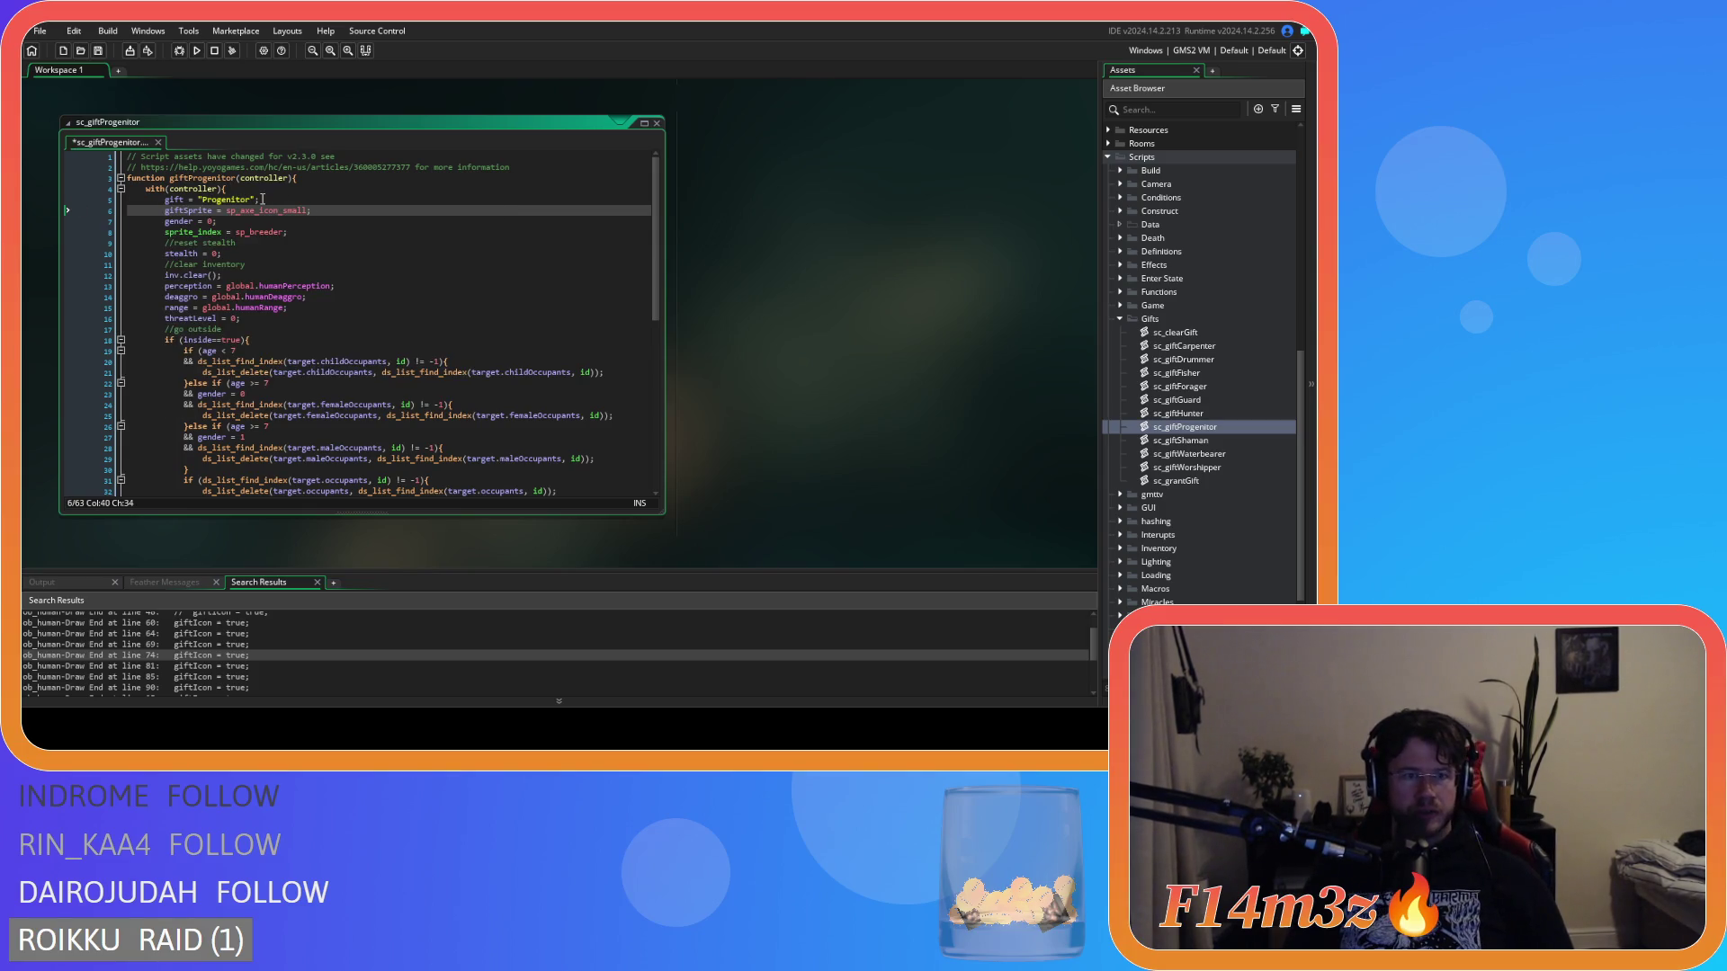
{"action": "type", "text": "p_heart"}
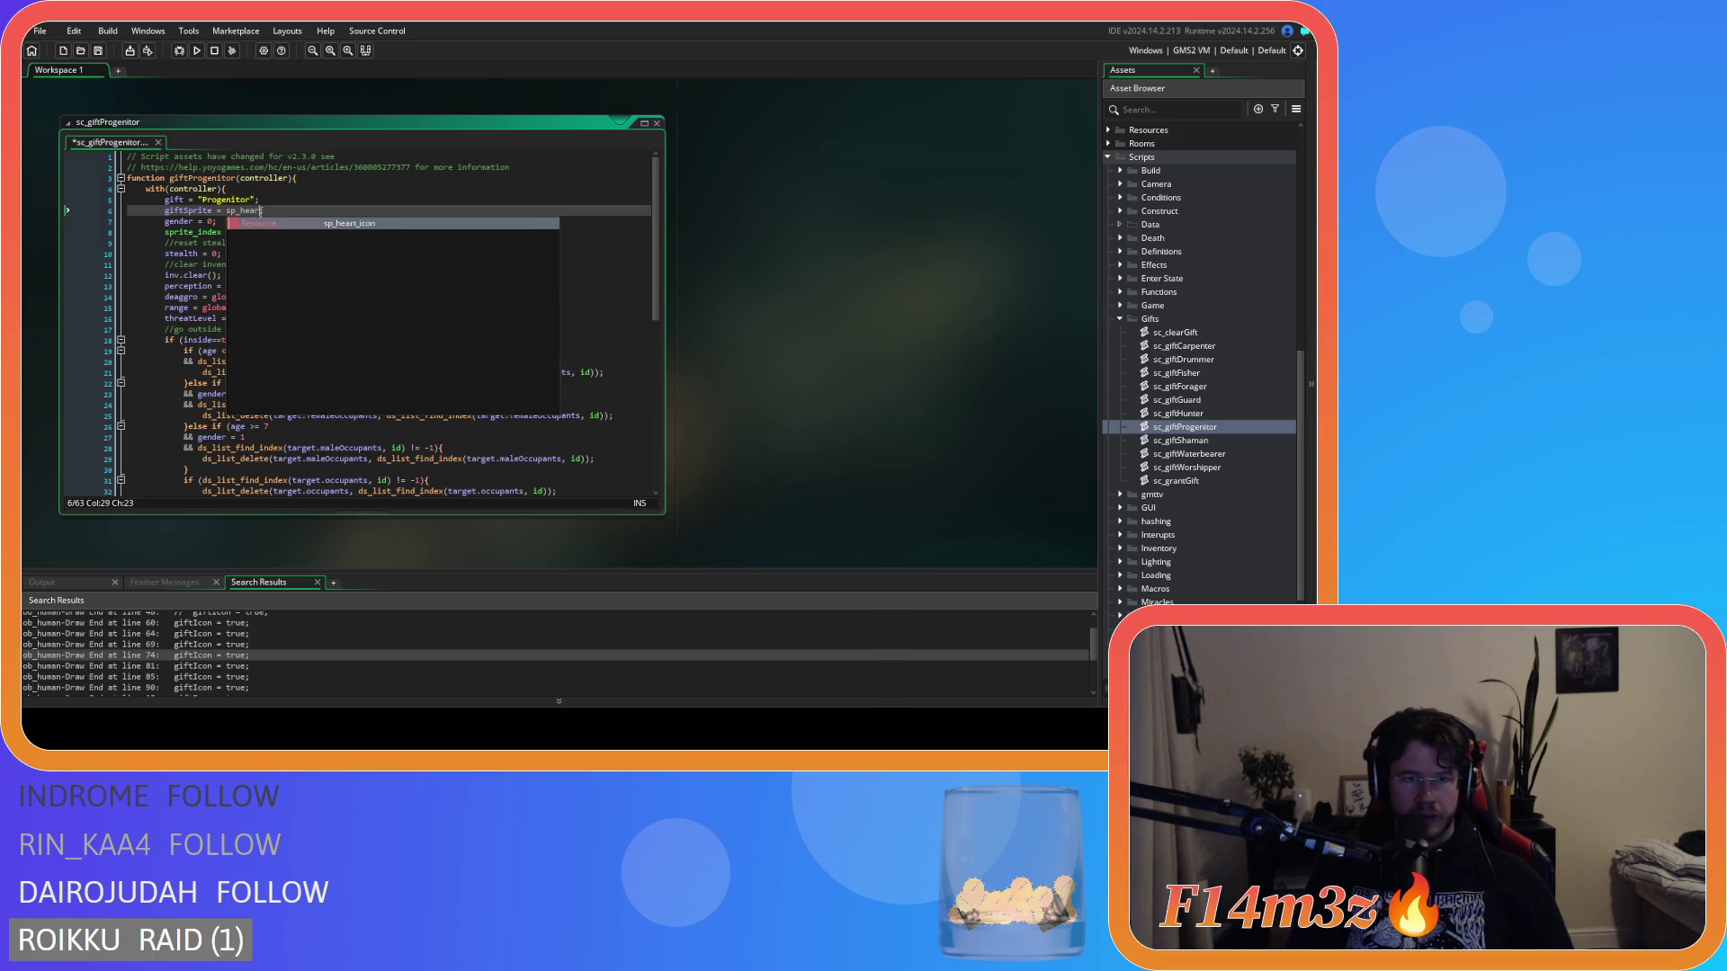
{"action": "key", "text": "BackSpace"}
{"action": "key", "text": "BackSpace"}
{"action": "key", "text": "BackSpace"}
{"action": "type", "text": "prog"}
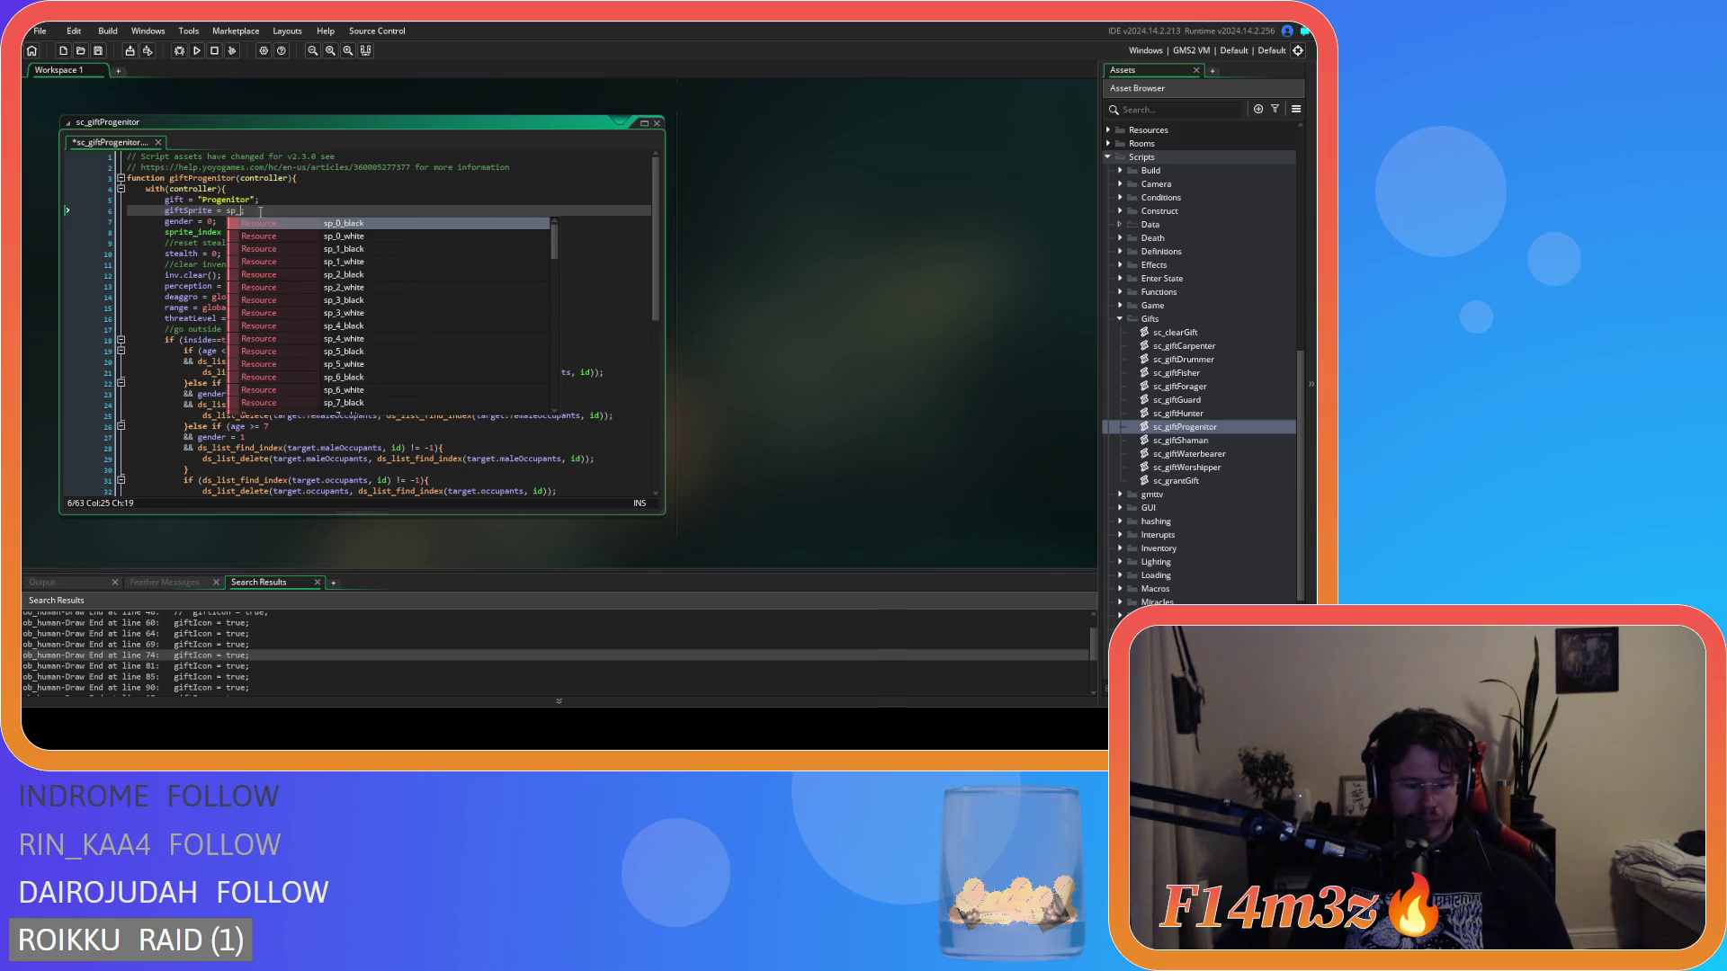
{"action": "key", "text": "Down"}
{"action": "key", "text": "Return"}
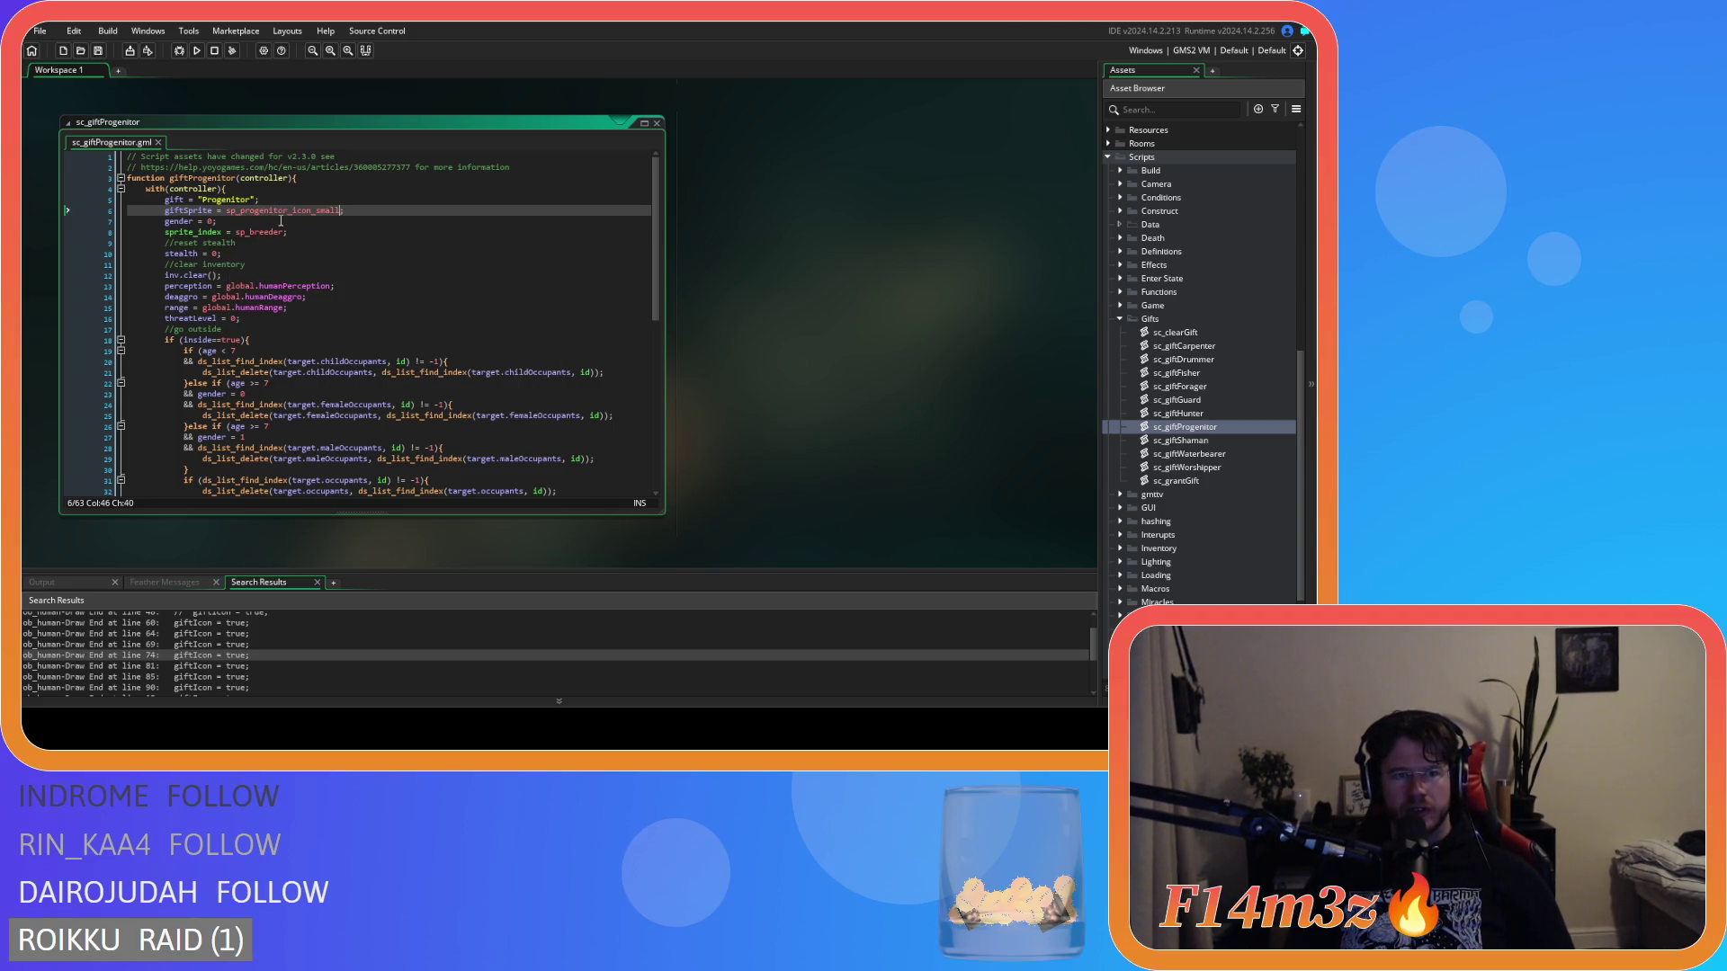
{"action": "left_click", "coordinate": [363, 208]}
{"action": "key", "text": "Return"}
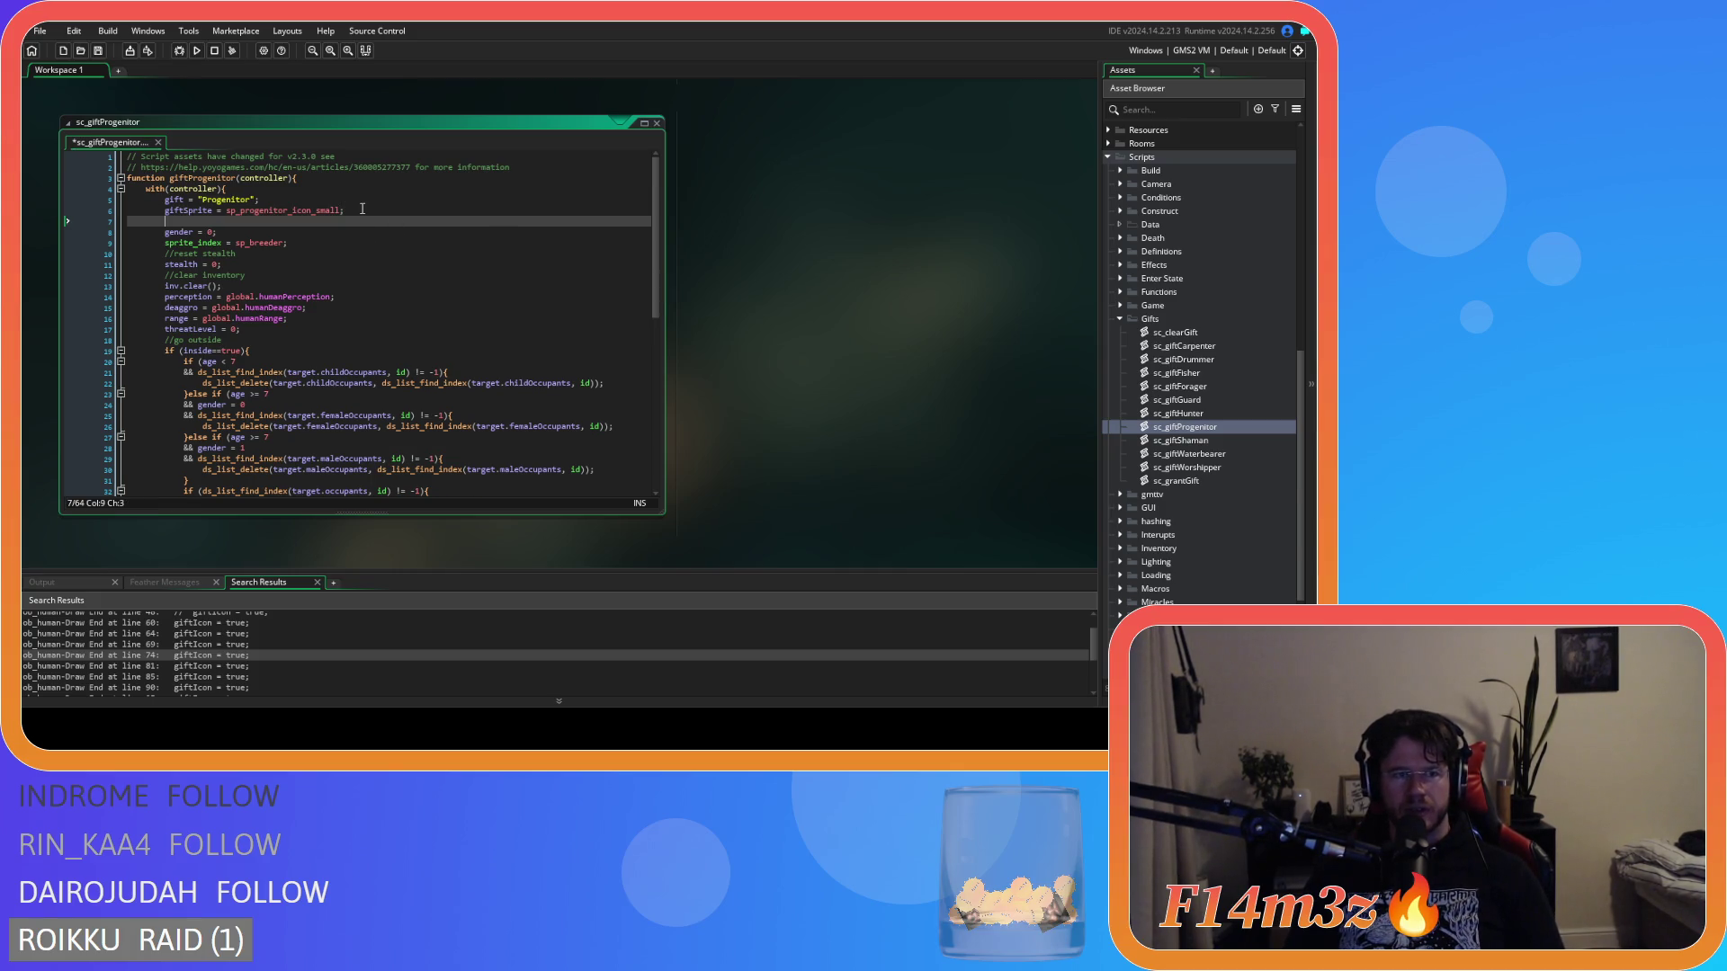
{"action": "key", "text": "BackSpace"}
{"action": "double_click", "coordinate": [1182, 440]}
{"action": "left_click", "coordinate": [259, 199]}
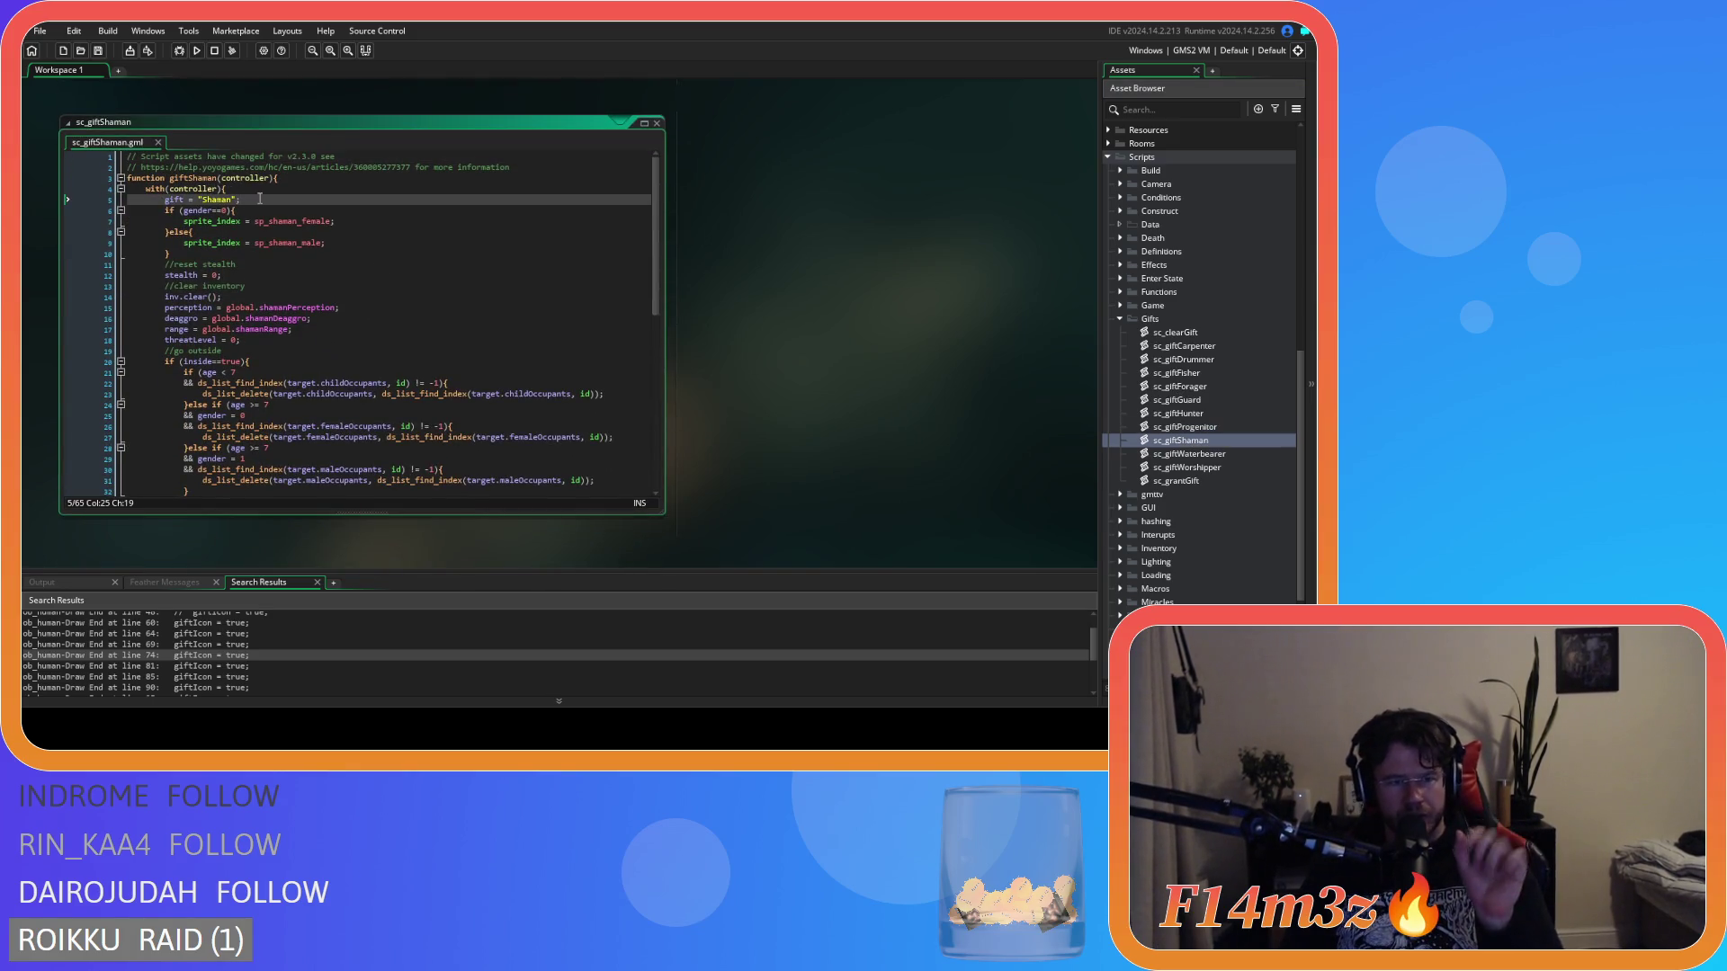
In sc_giftShaman, set giftSprite to sp_eye_icon_small and save.
{"action": "scroll", "coordinate": [730, 349], "scroll_direction": "up", "scroll_amount": 5}
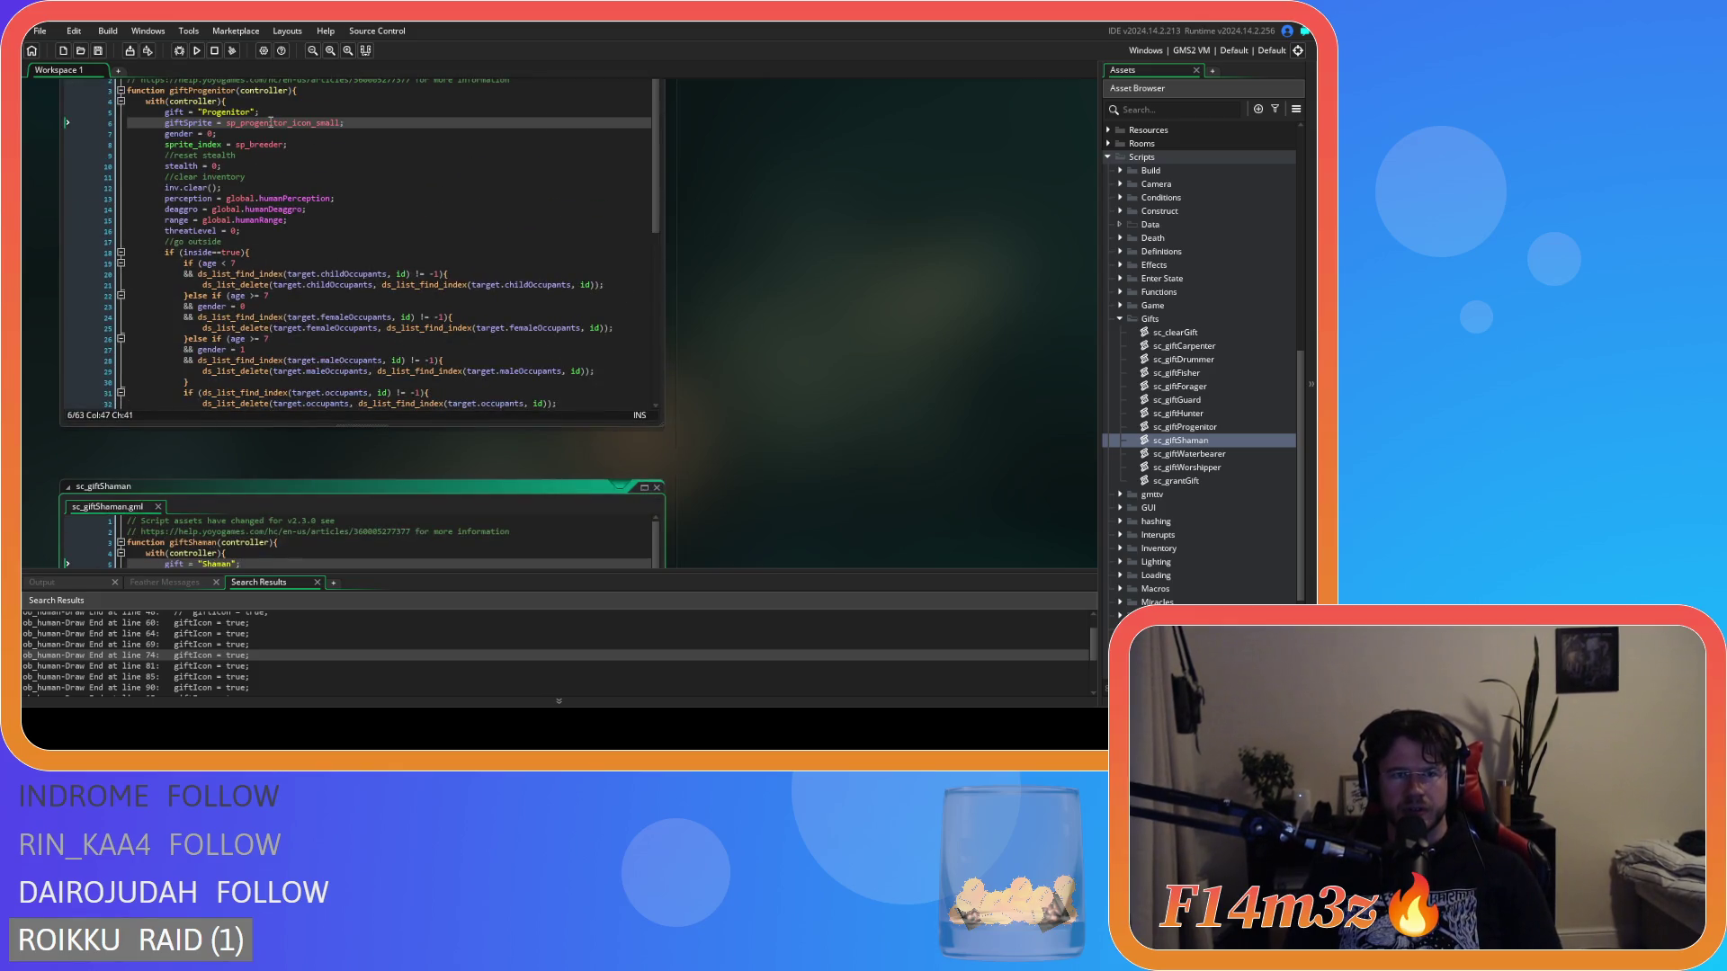
{"action": "scroll", "coordinate": [803, 454], "scroll_direction": "down", "scroll_amount": 5}
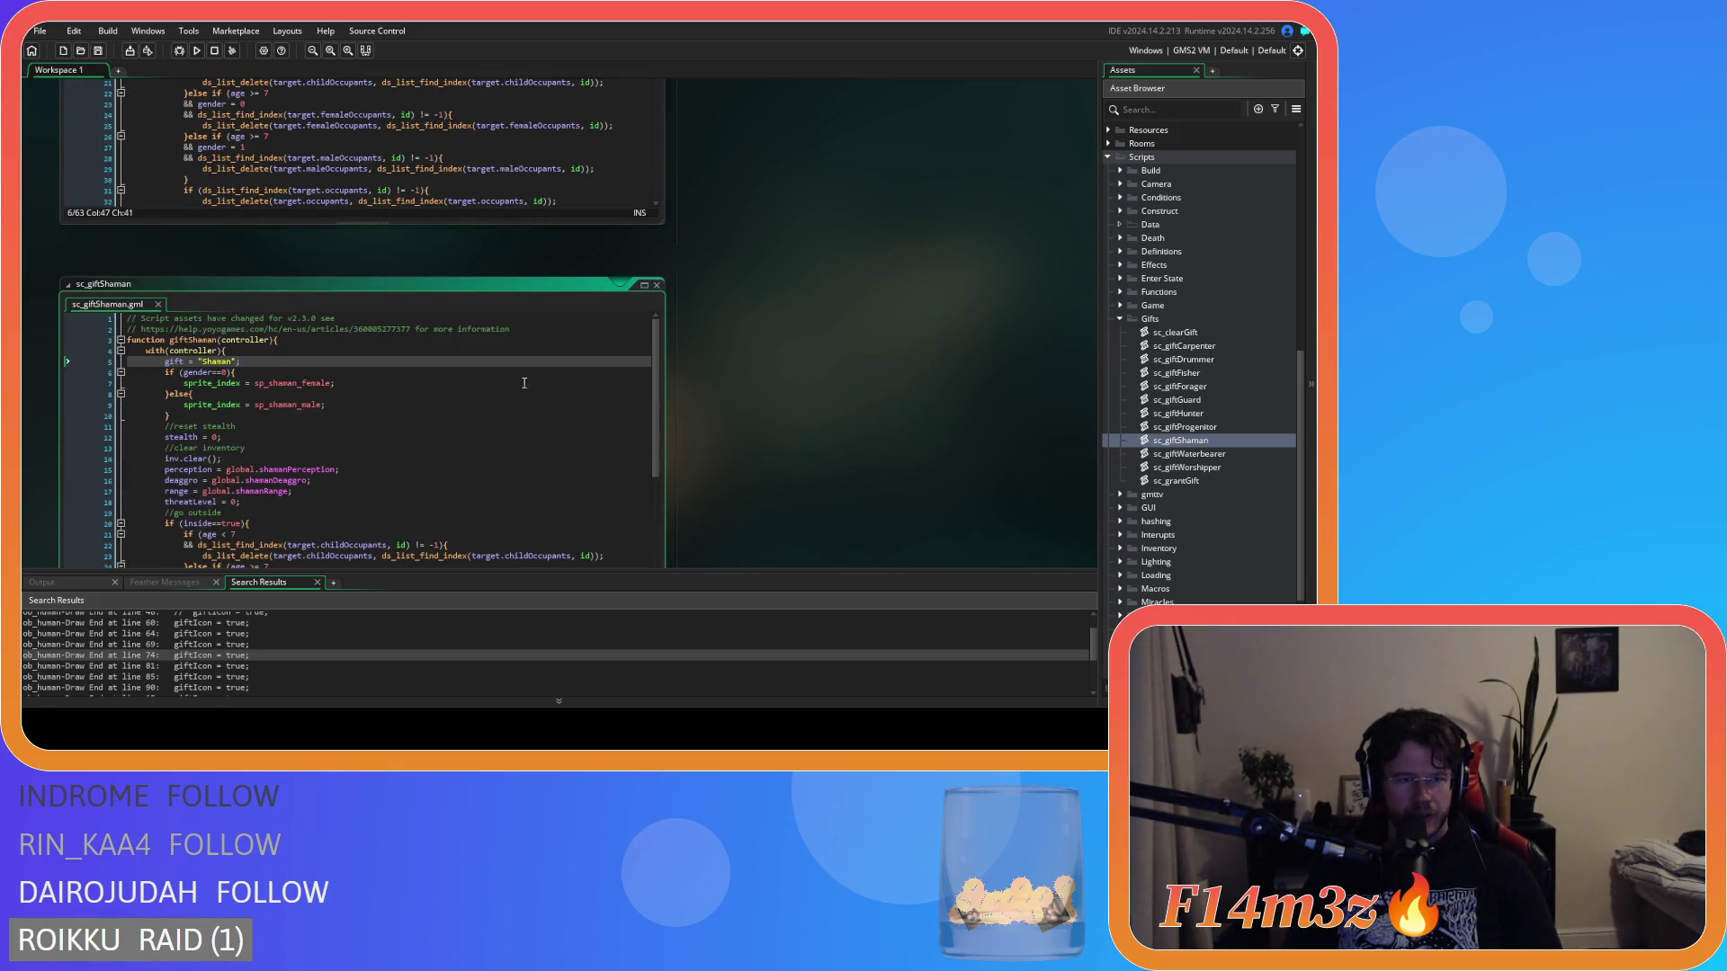
{"action": "scroll", "coordinate": [865, 407], "scroll_direction": "up", "scroll_amount": 7}
{"action": "mouse_move", "coordinate": [270, 205]}
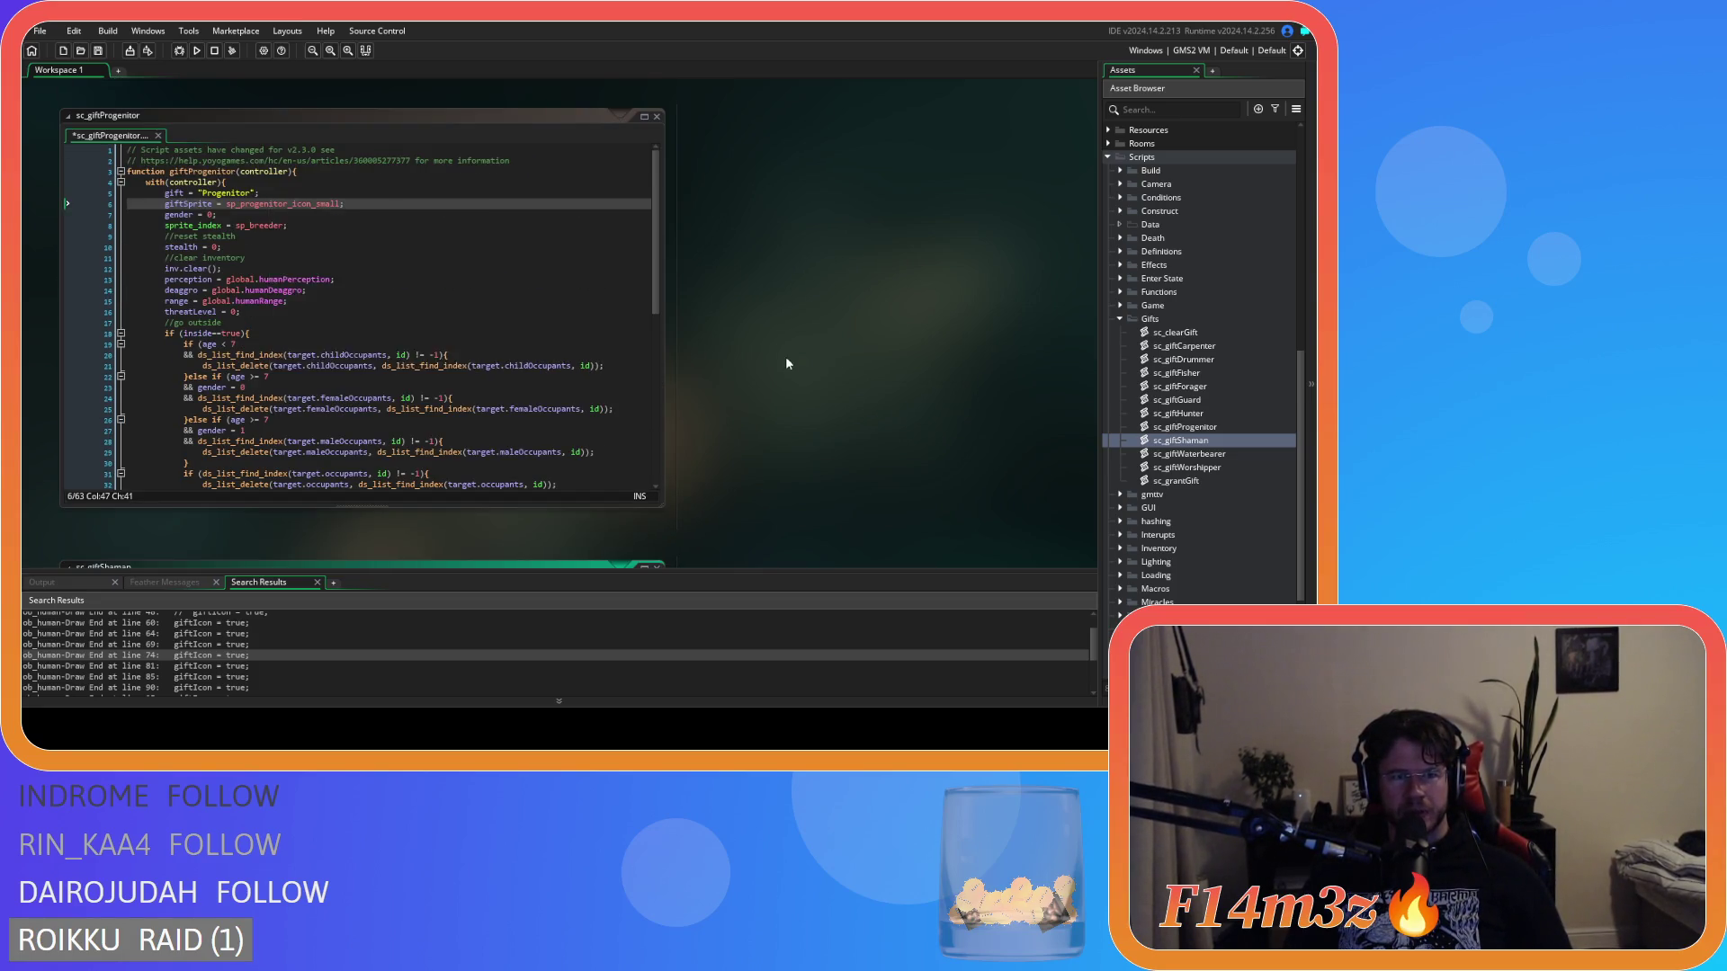
{"action": "scroll", "coordinate": [785, 358], "scroll_direction": "down", "scroll_amount": 9}
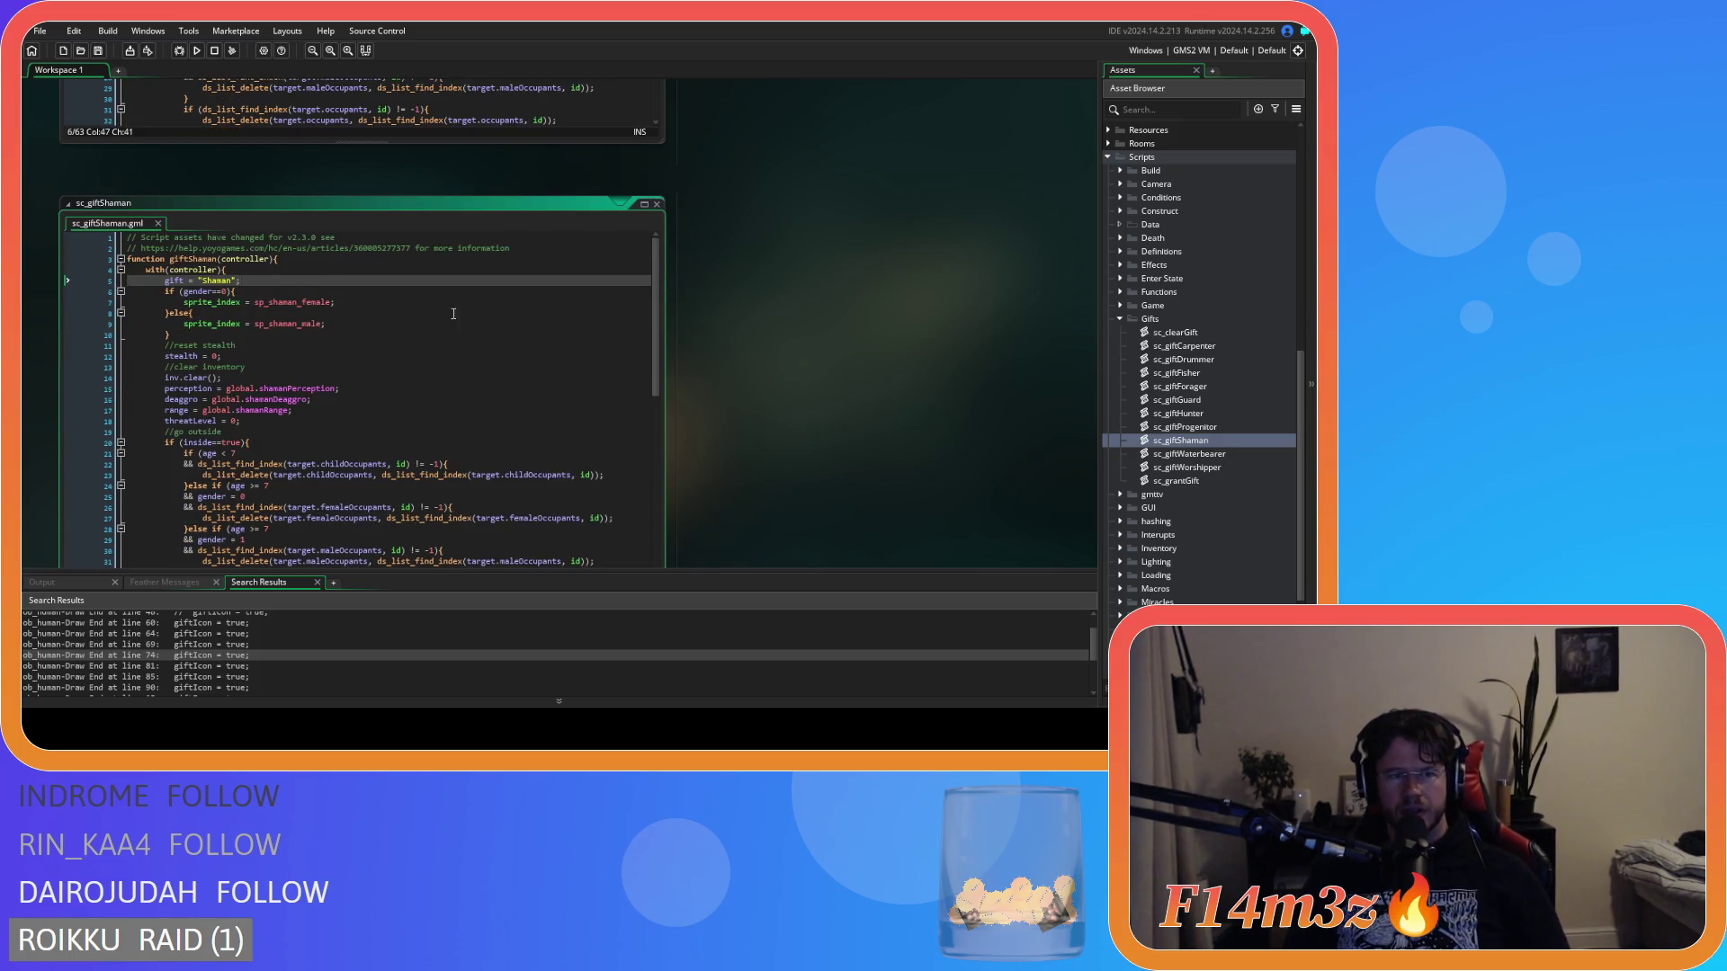
{"action": "key", "text": "Return"}
{"action": "type", "text": "giftSprite = sp_axe_icon_small;"}
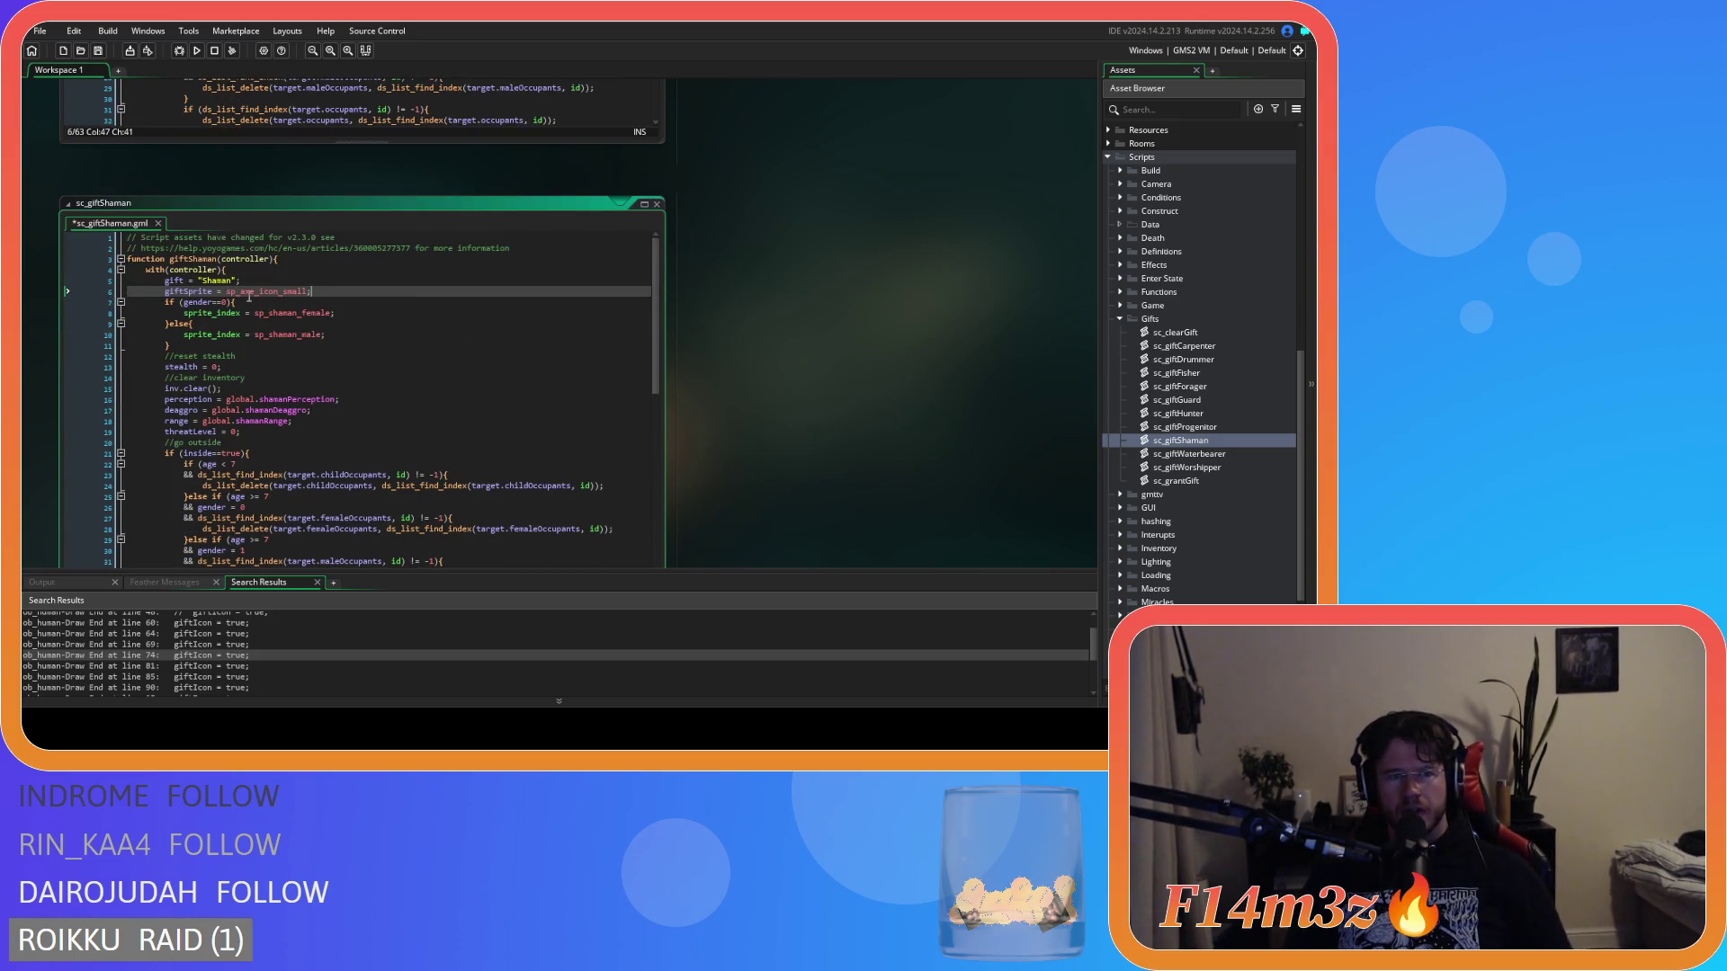
{"action": "left_click", "coordinate": [241, 291]}
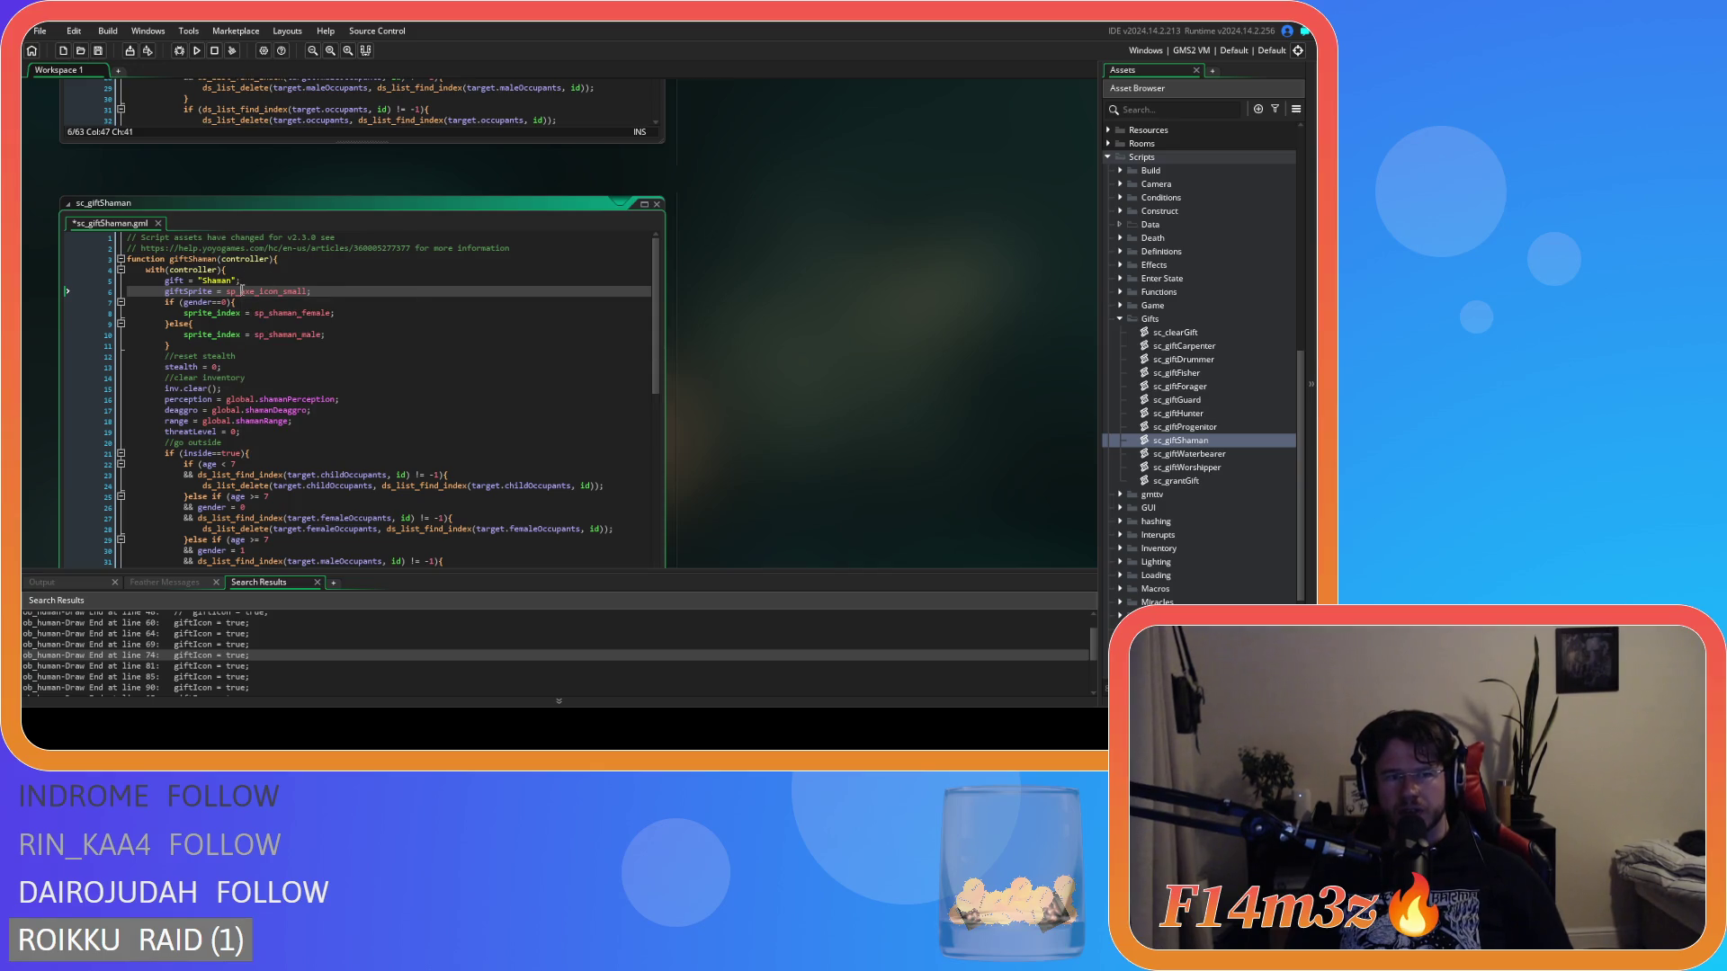
{"action": "double_click", "coordinate": [241, 291]}
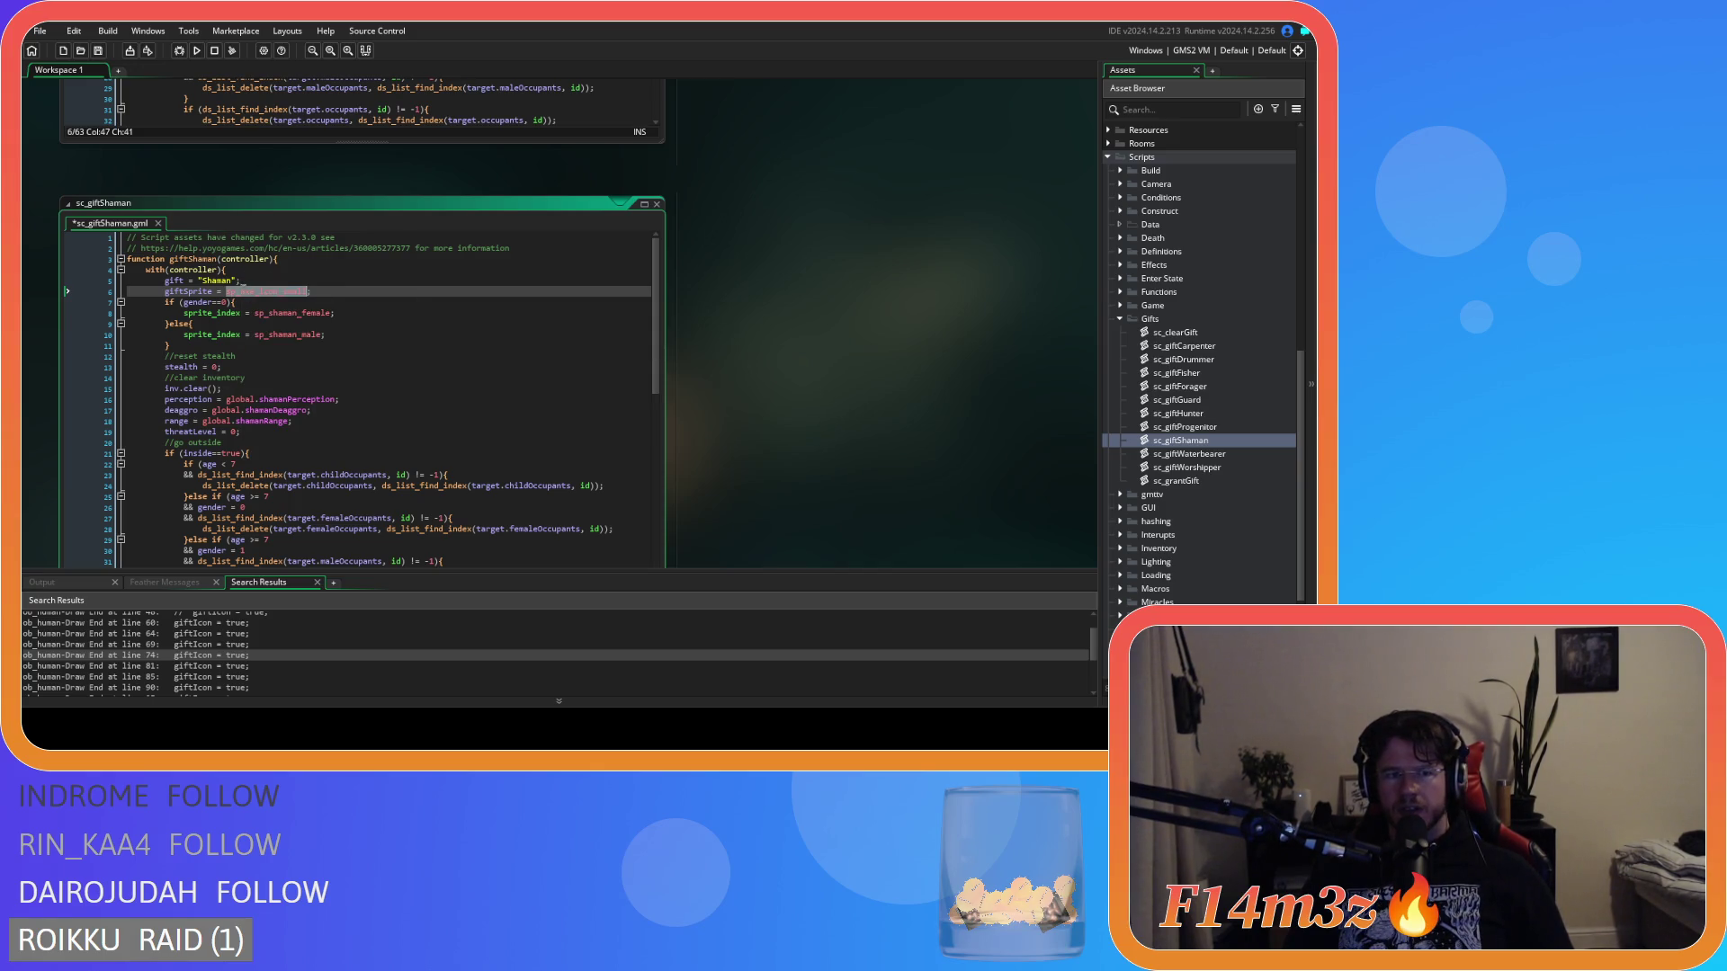
{"action": "type", "text": "sp_"}
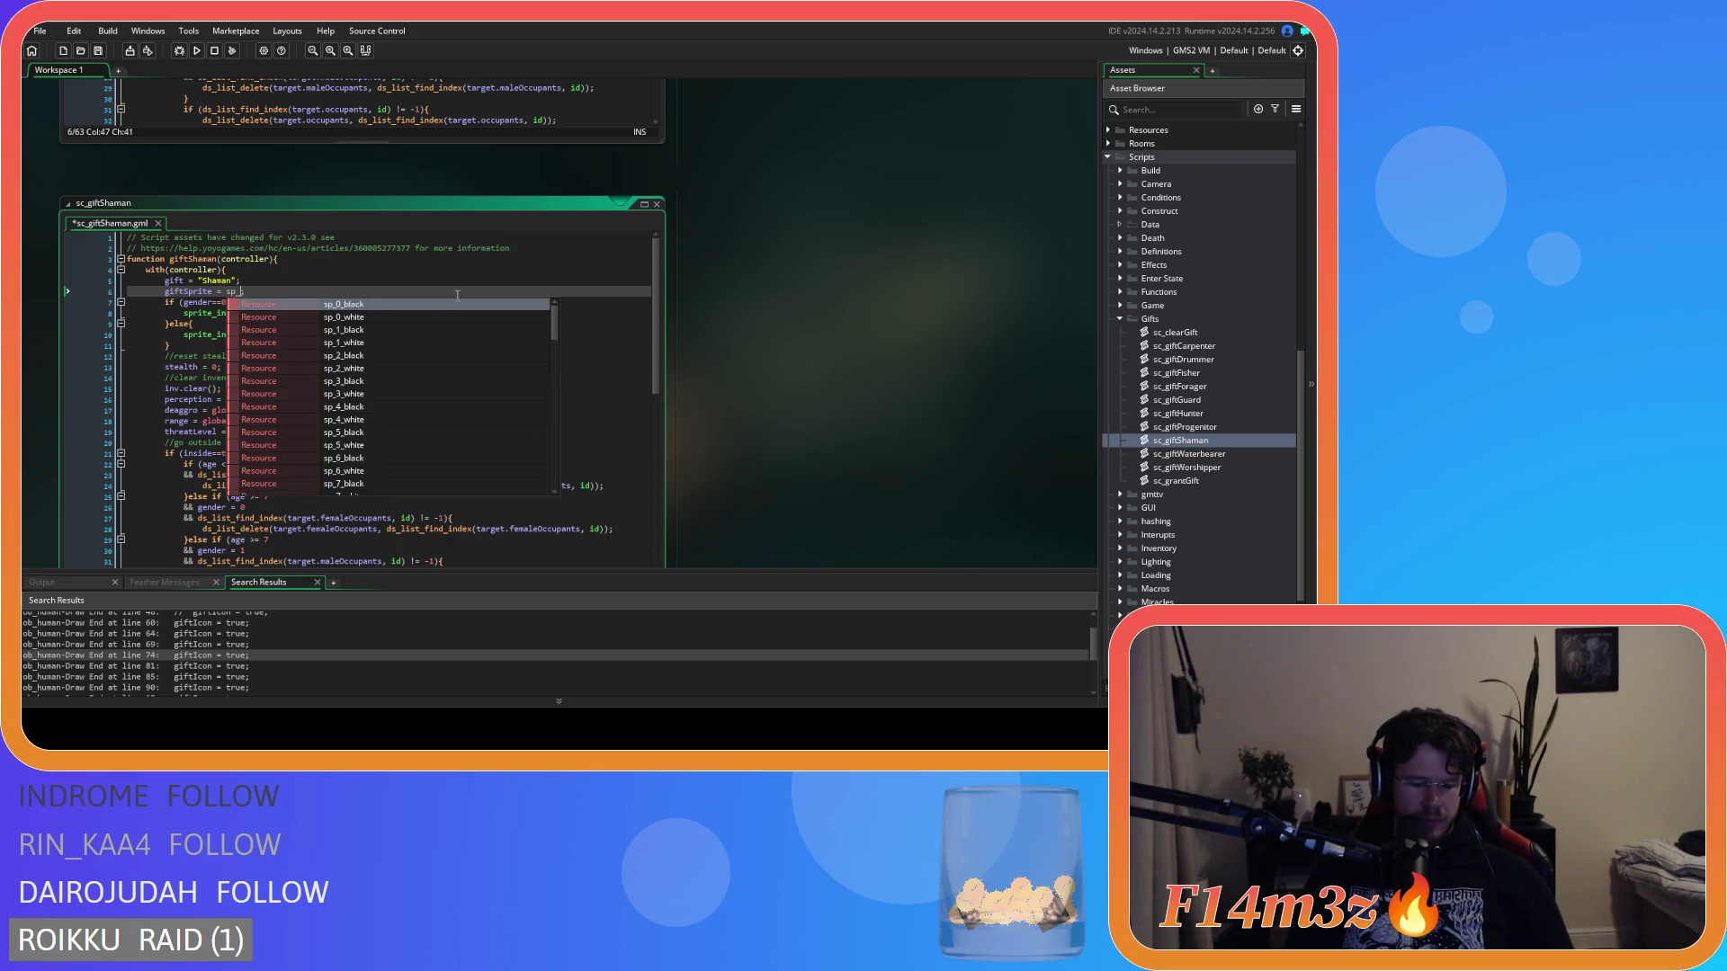
{"action": "type", "text": "eye"}
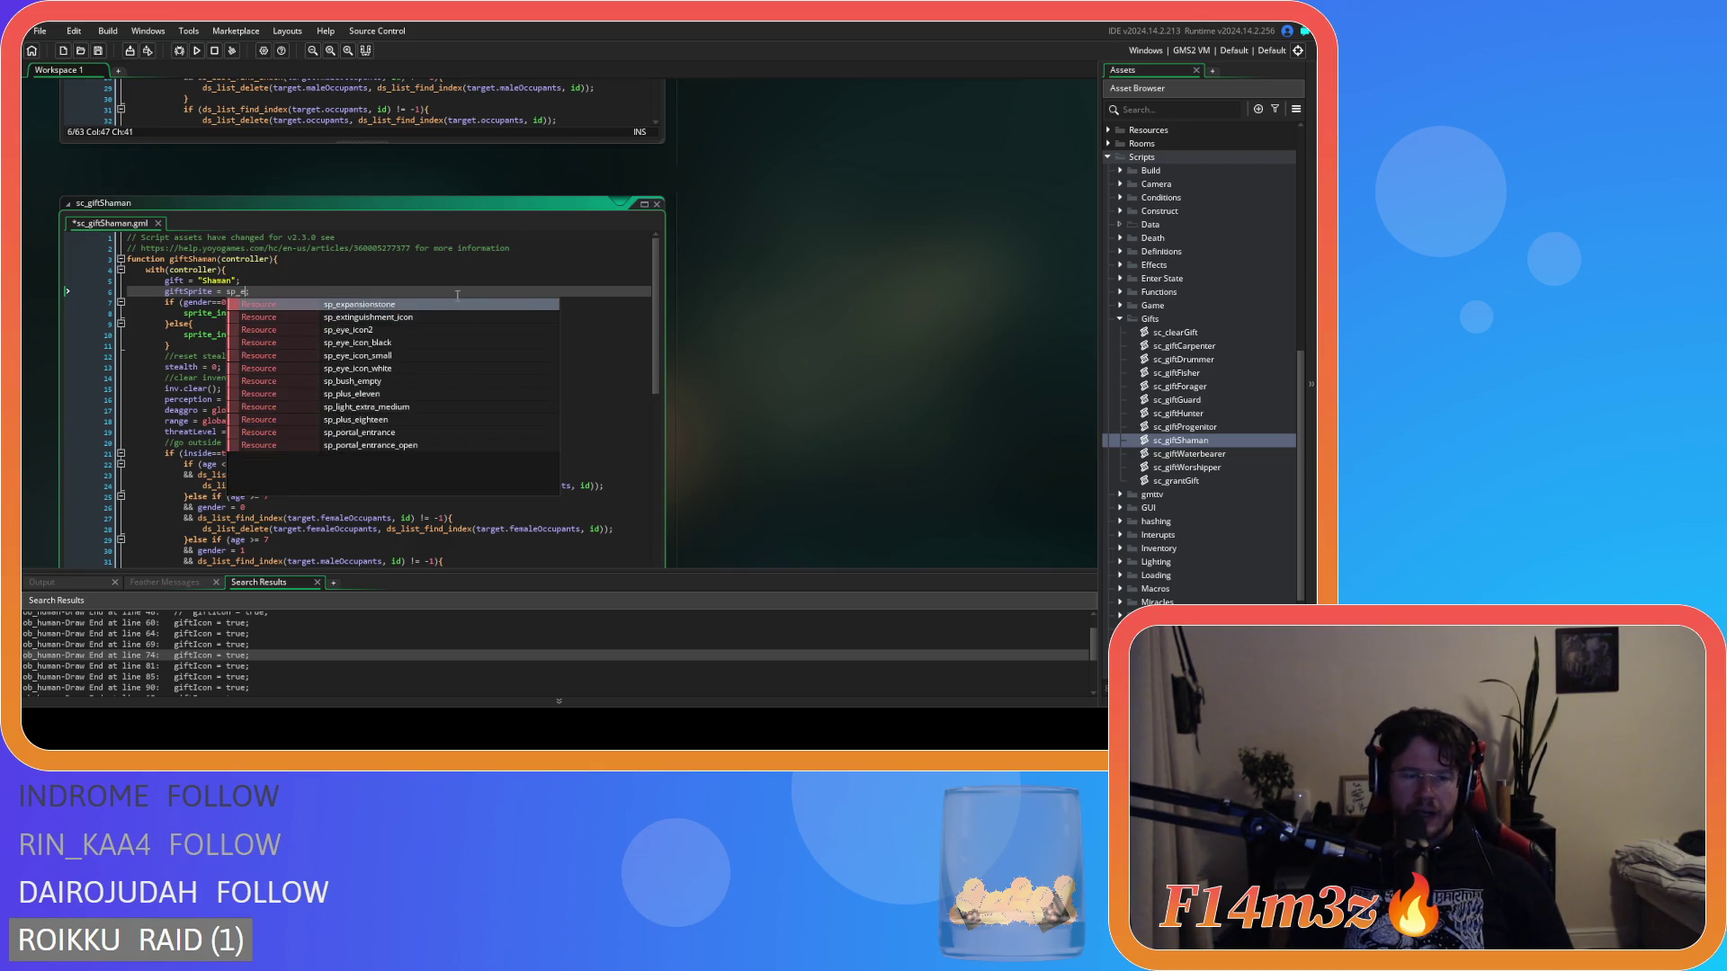
{"action": "key", "text": "Return"}
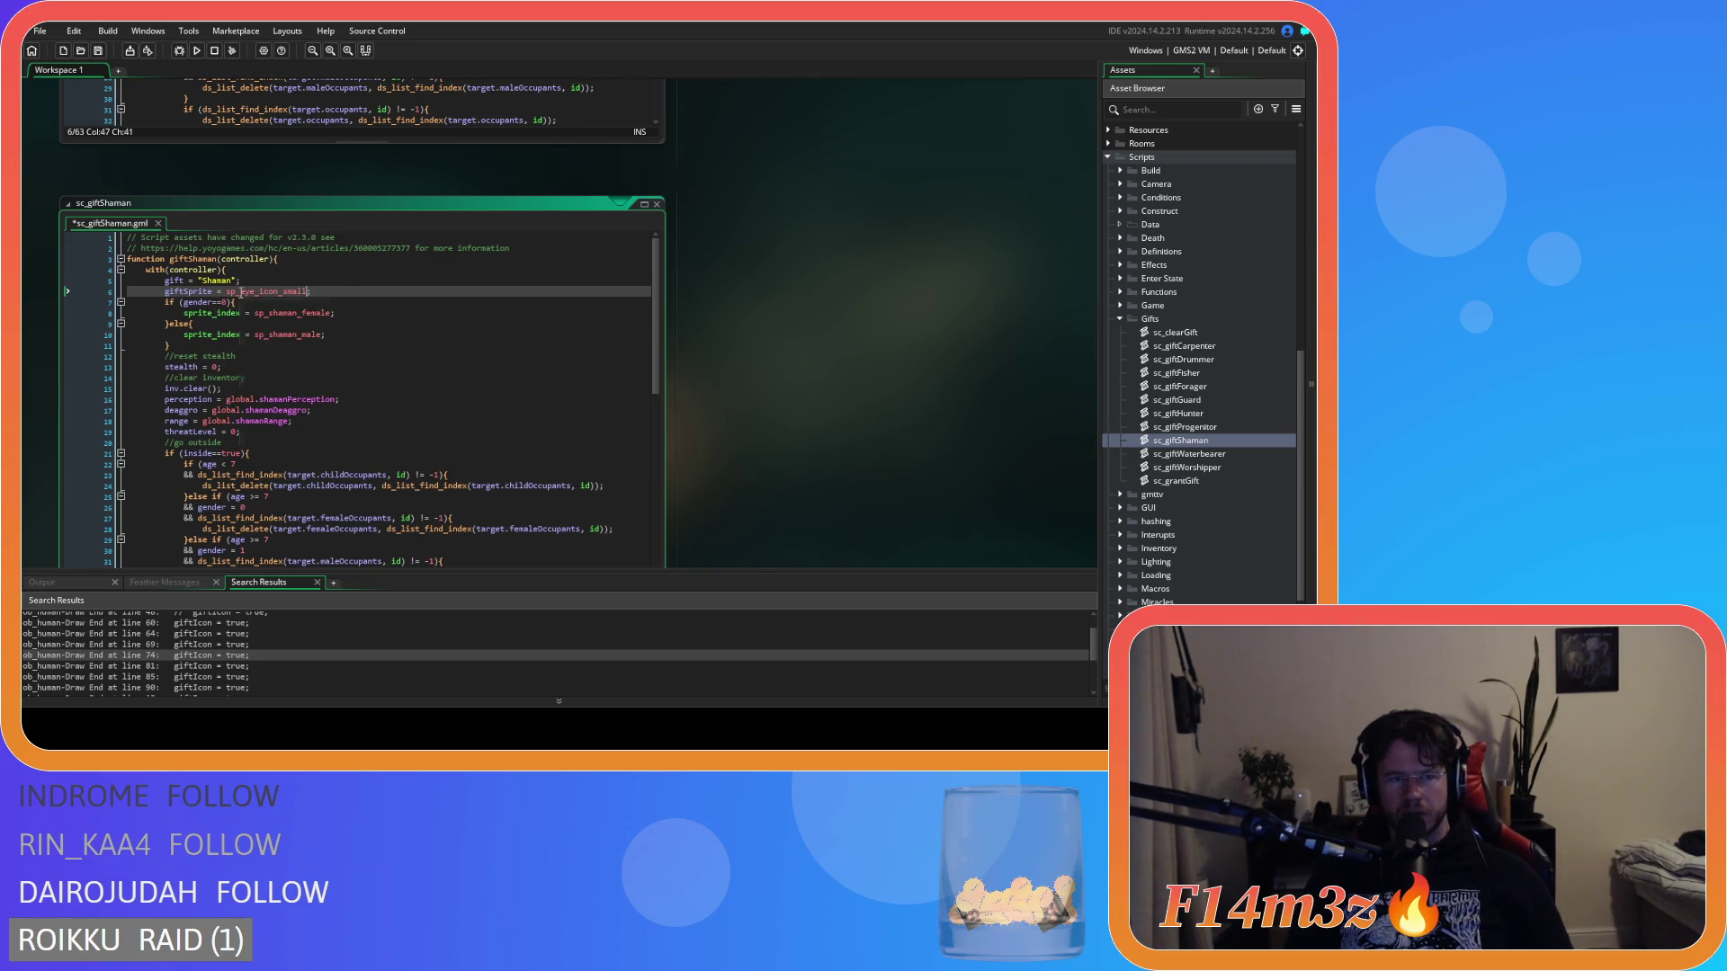
{"action": "mouse_move", "coordinate": [246, 290]}
{"action": "key", "text": "ctrl+s"}
Open the sp_eye_icon_small sprite from Sprites > UI > Icons > small gift icons.
{"action": "scroll", "coordinate": [1251, 432], "scroll_direction": "down", "scroll_amount": 4}
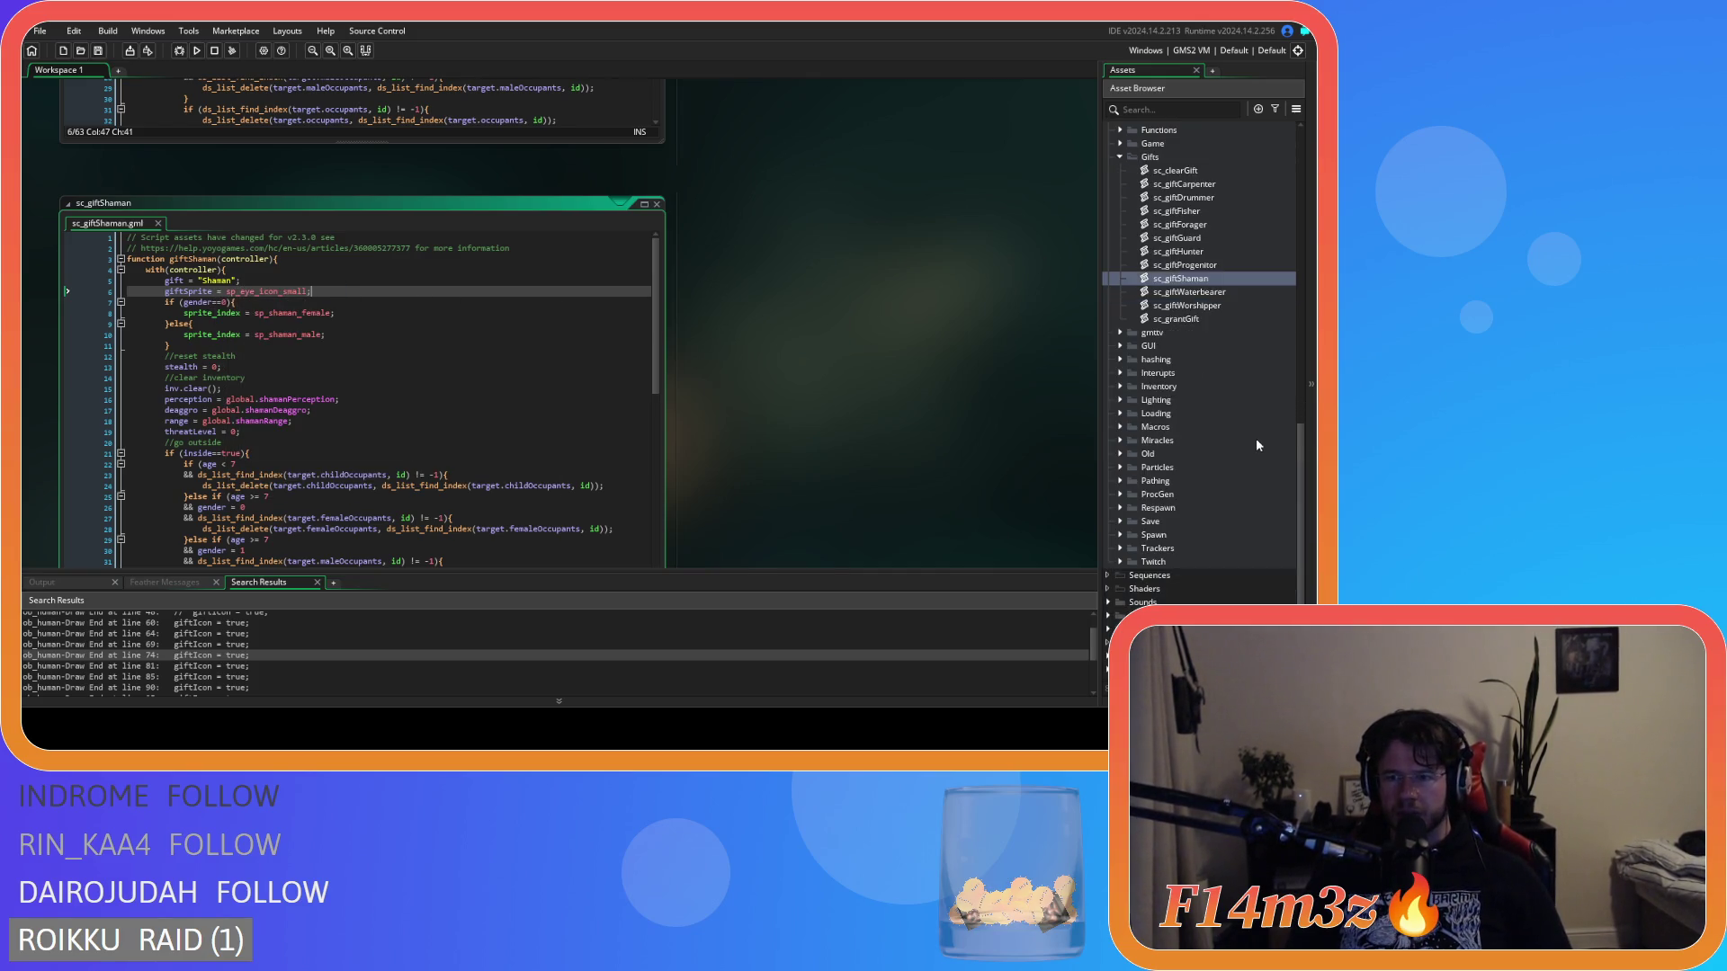
{"action": "left_click", "coordinate": [1201, 292]}
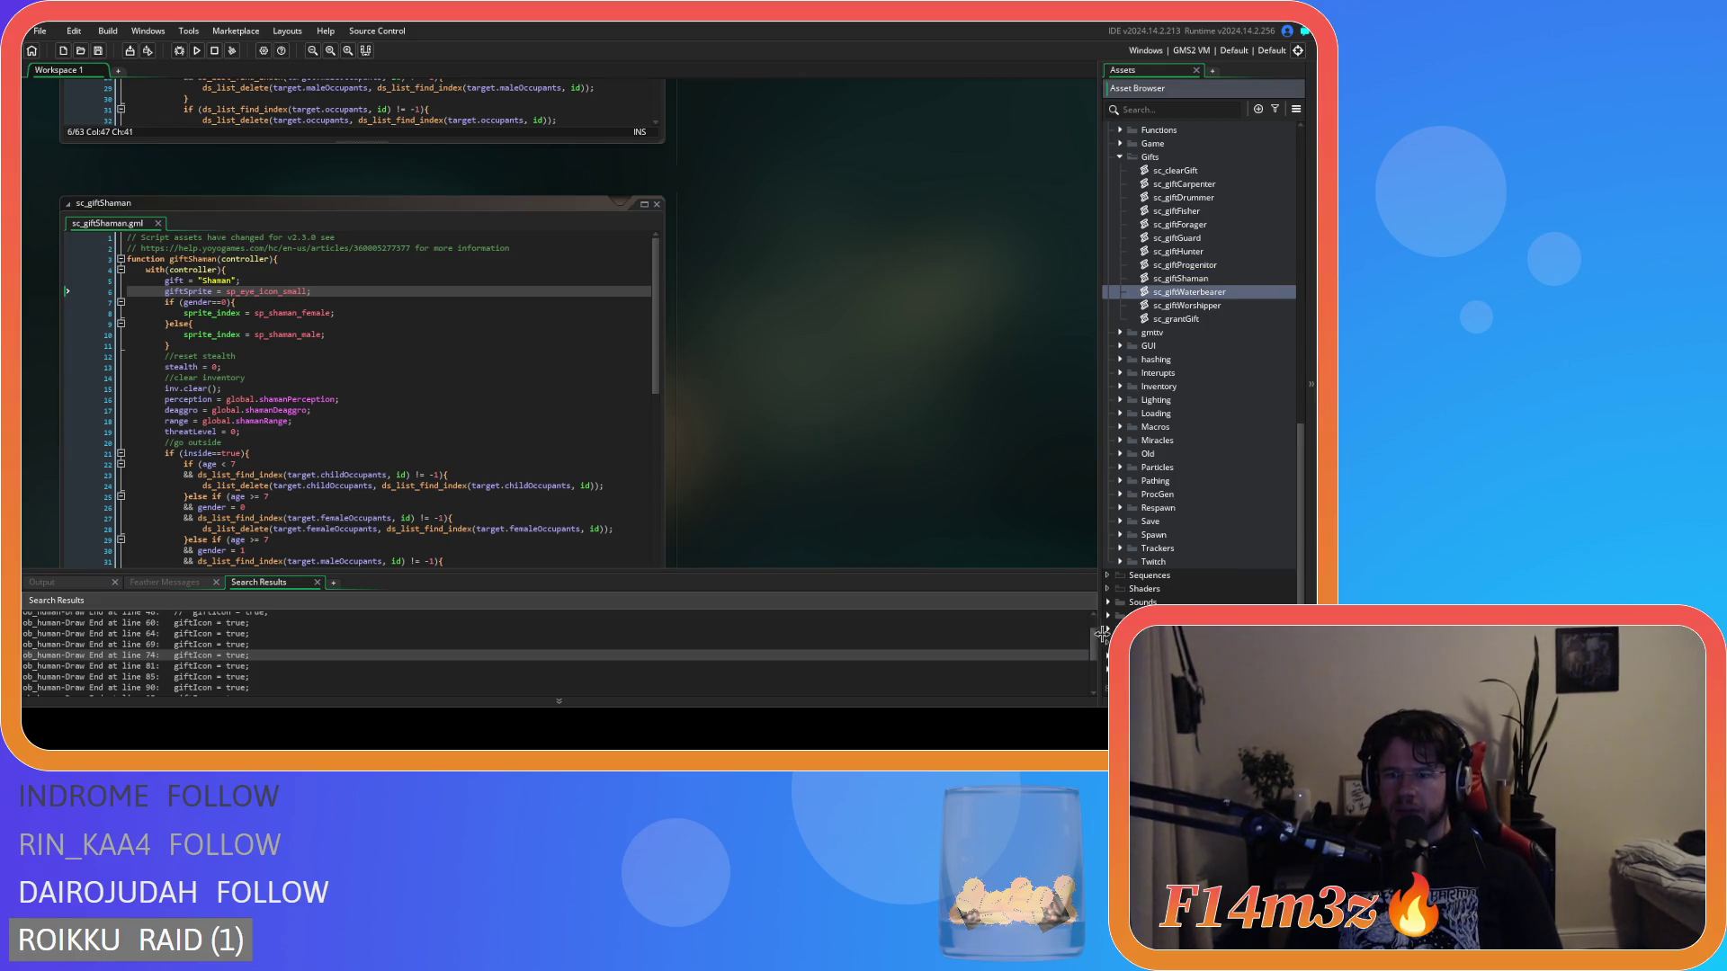
{"action": "left_click", "coordinate": [1108, 615]}
{"action": "scroll", "coordinate": [1126, 601], "scroll_direction": "down", "scroll_amount": 5}
{"action": "left_click", "coordinate": [1119, 589]}
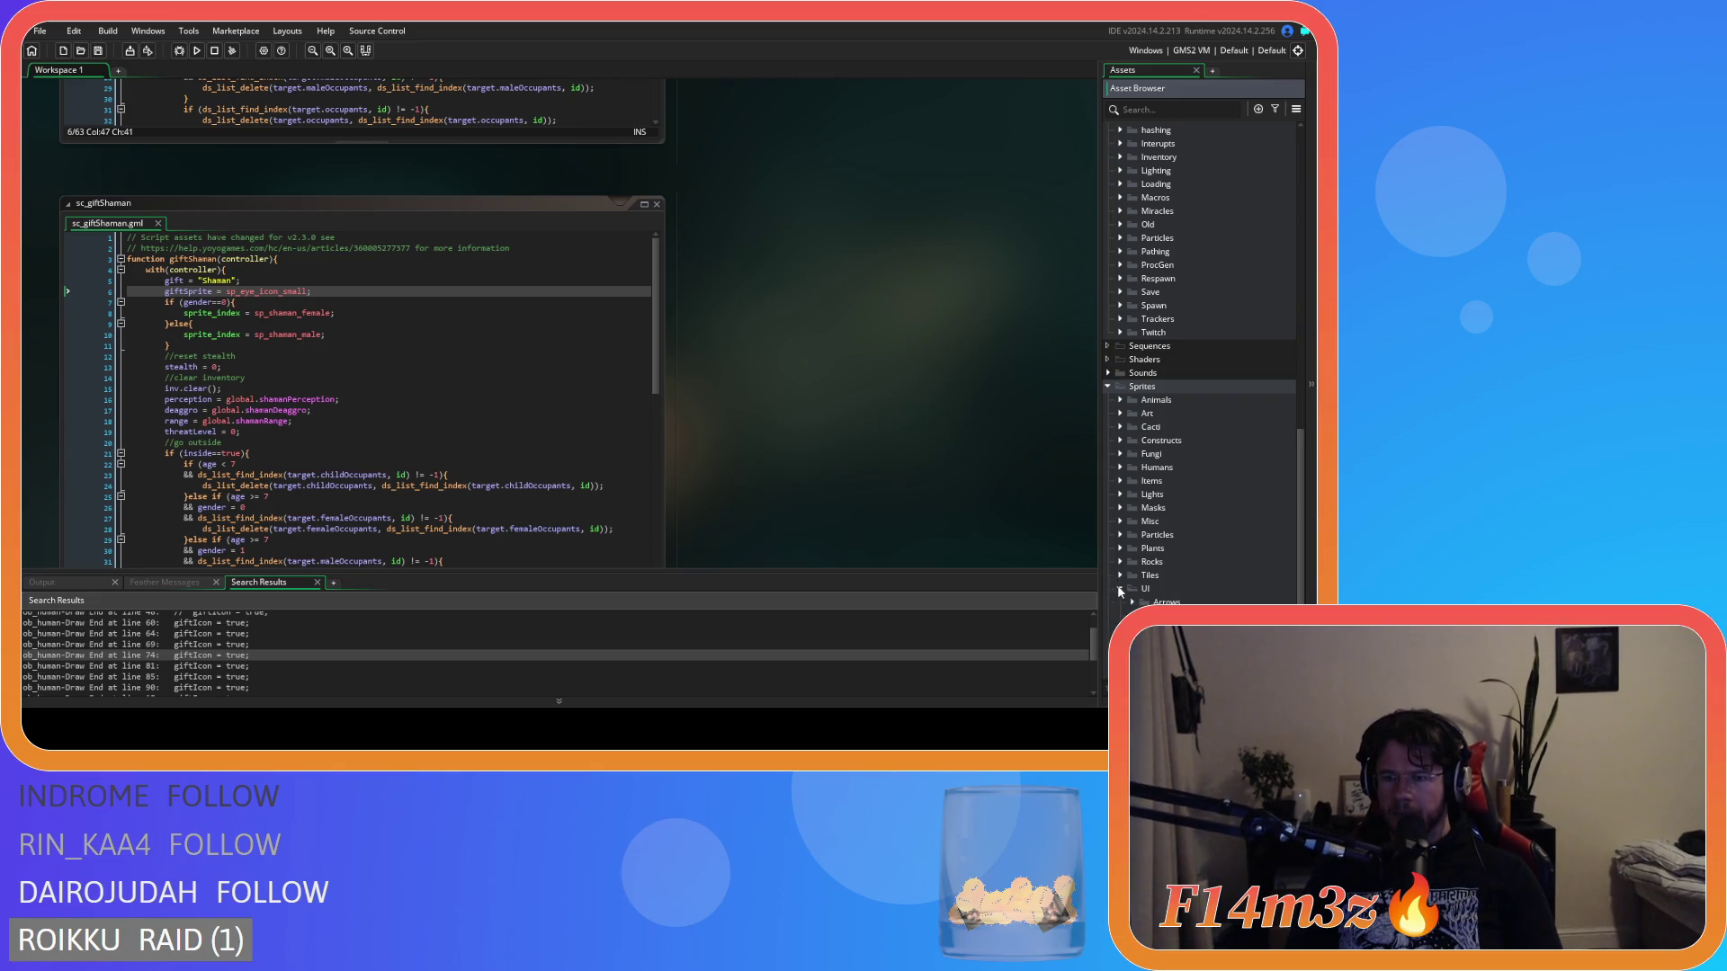
{"action": "scroll", "coordinate": [1131, 591], "scroll_direction": "down", "scroll_amount": 3}
{"action": "left_click", "coordinate": [1132, 535]}
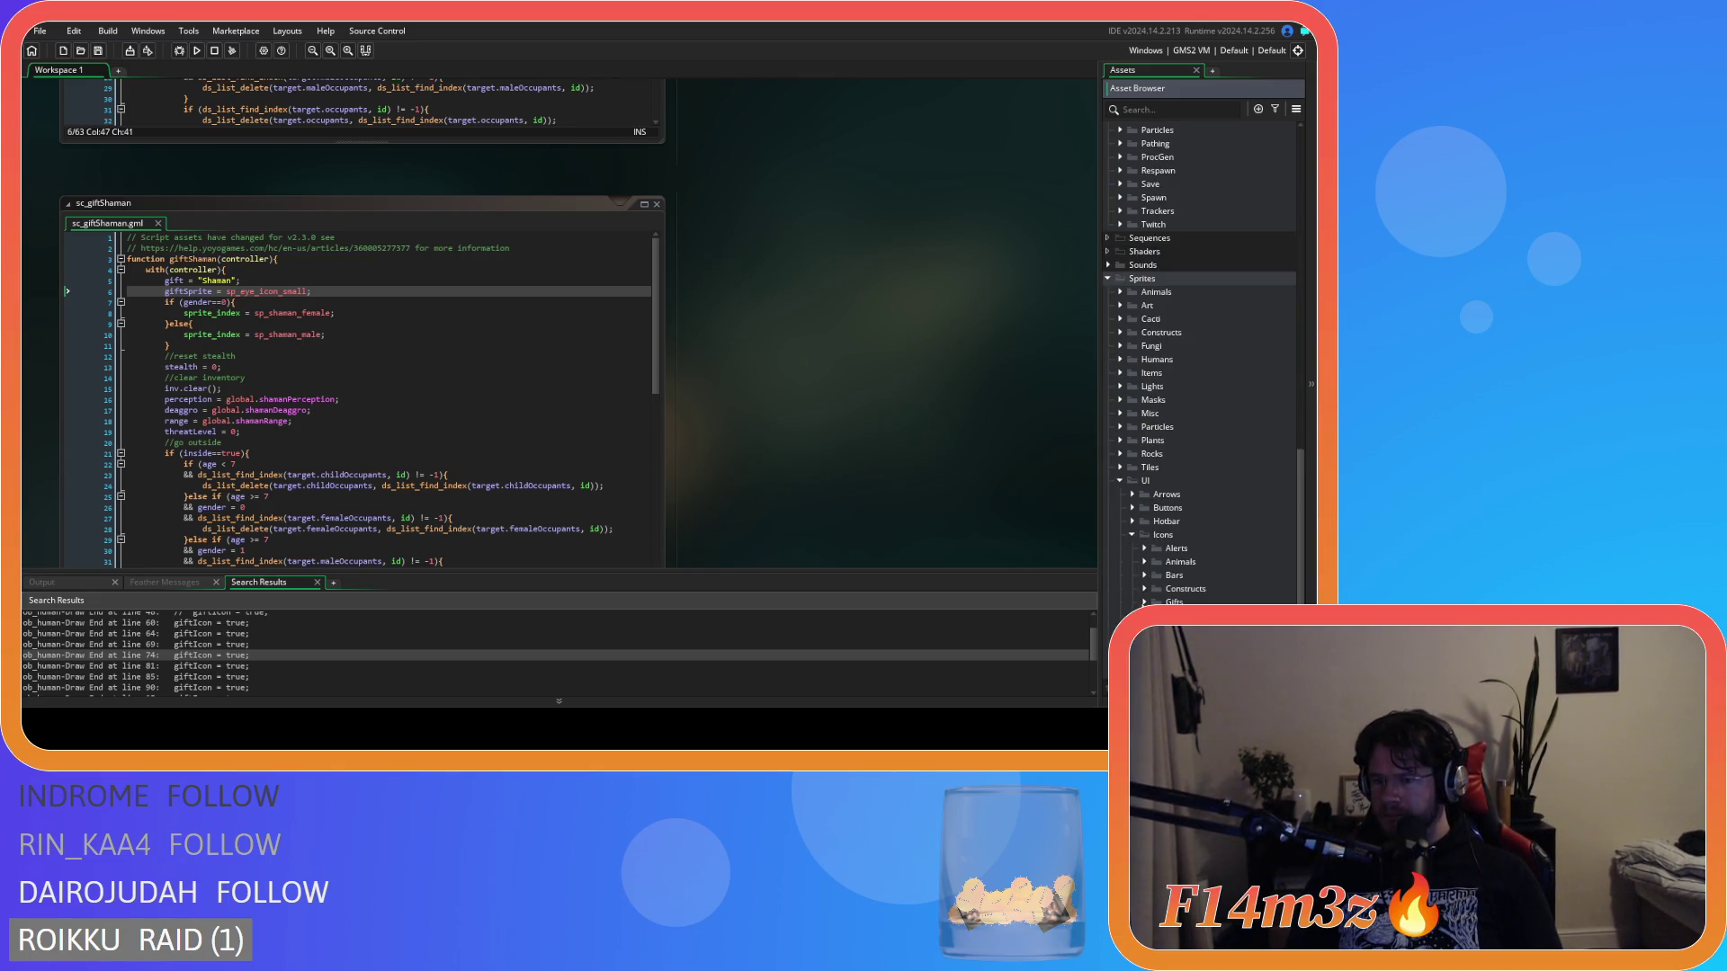
{"action": "scroll", "coordinate": [1144, 594], "scroll_direction": "down", "scroll_amount": 2}
{"action": "left_click", "coordinate": [1156, 547]}
{"action": "scroll", "coordinate": [1236, 583], "scroll_direction": "down", "scroll_amount": 3}
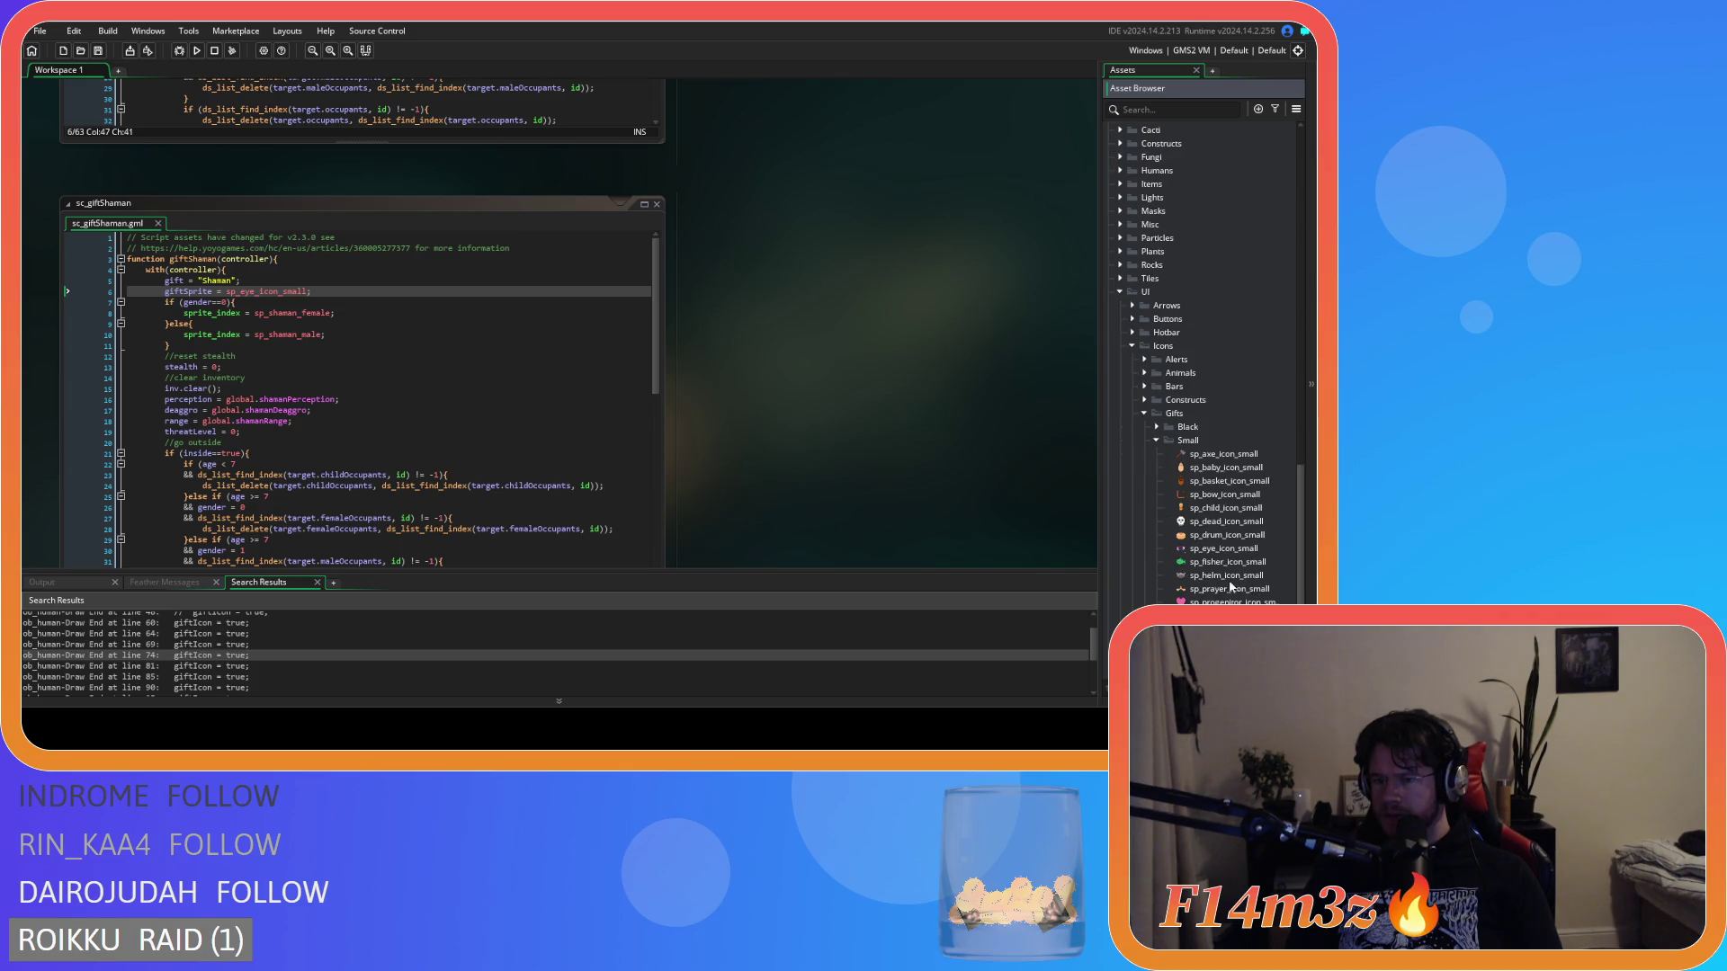
{"action": "double_click", "coordinate": [1206, 556]}
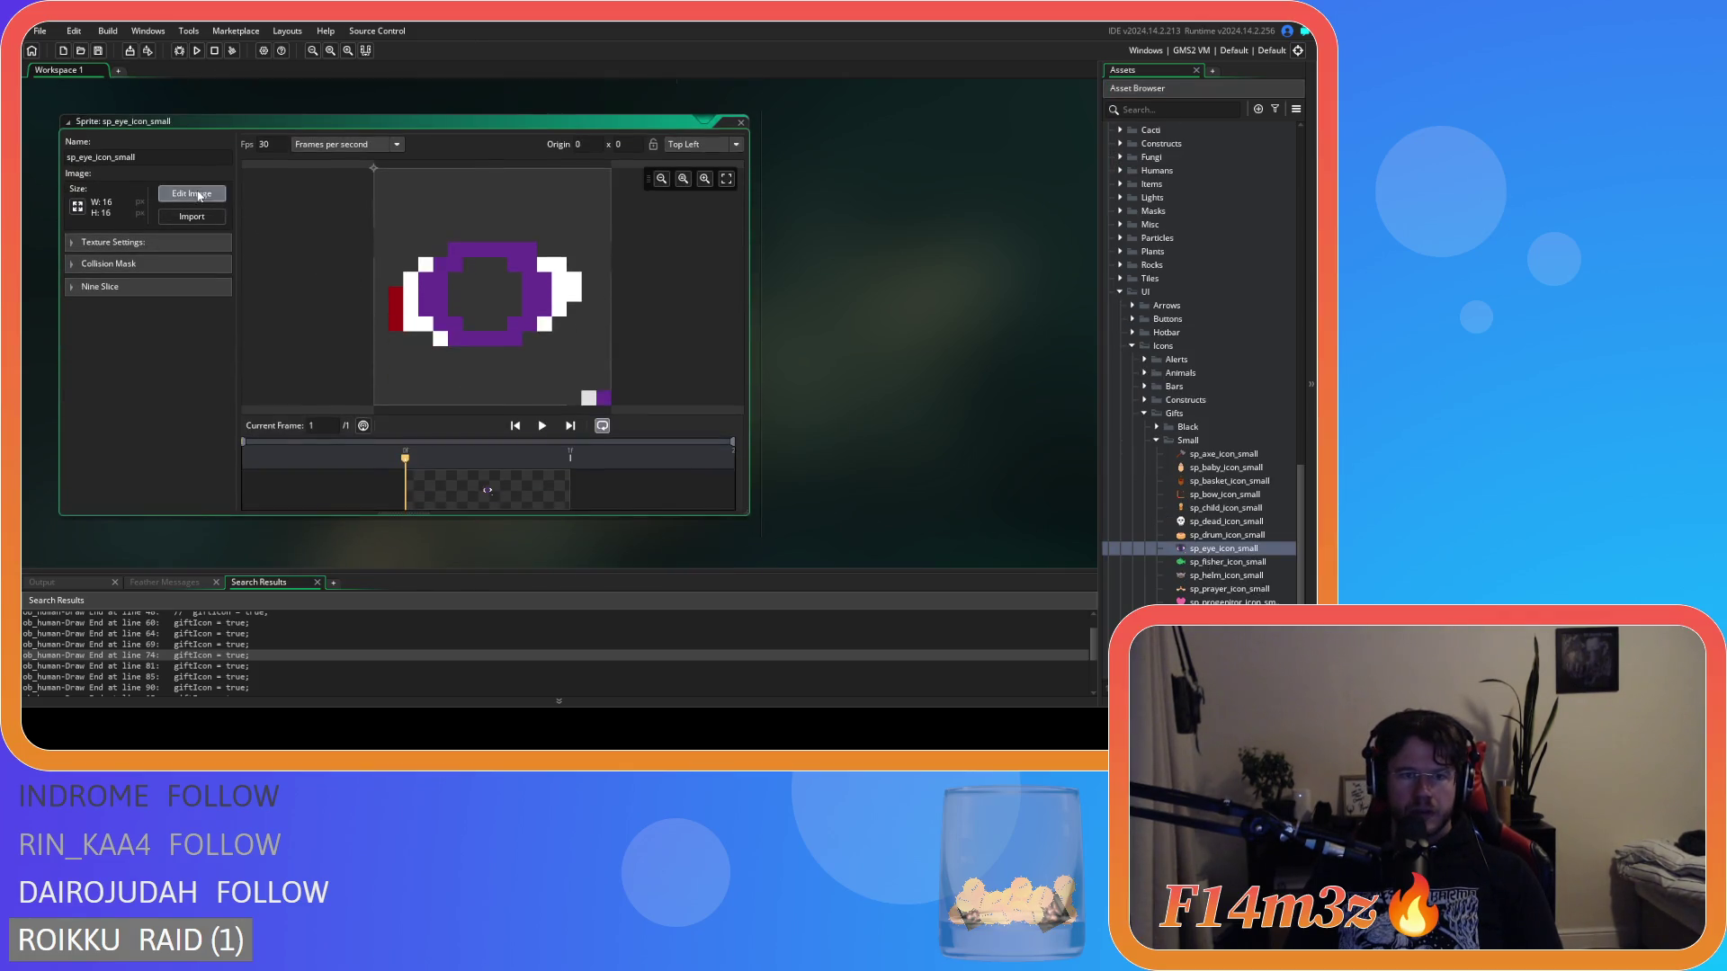
Erase the stray bottom-right pixels from the eye icon image and close the sprite.
{"action": "left_click", "coordinate": [192, 195]}
{"action": "left_click", "coordinate": [966, 351]}
{"action": "left_click_drag", "start_coordinate": [587, 540], "coordinate": [697, 538]}
{"action": "left_click", "coordinate": [181, 70]}
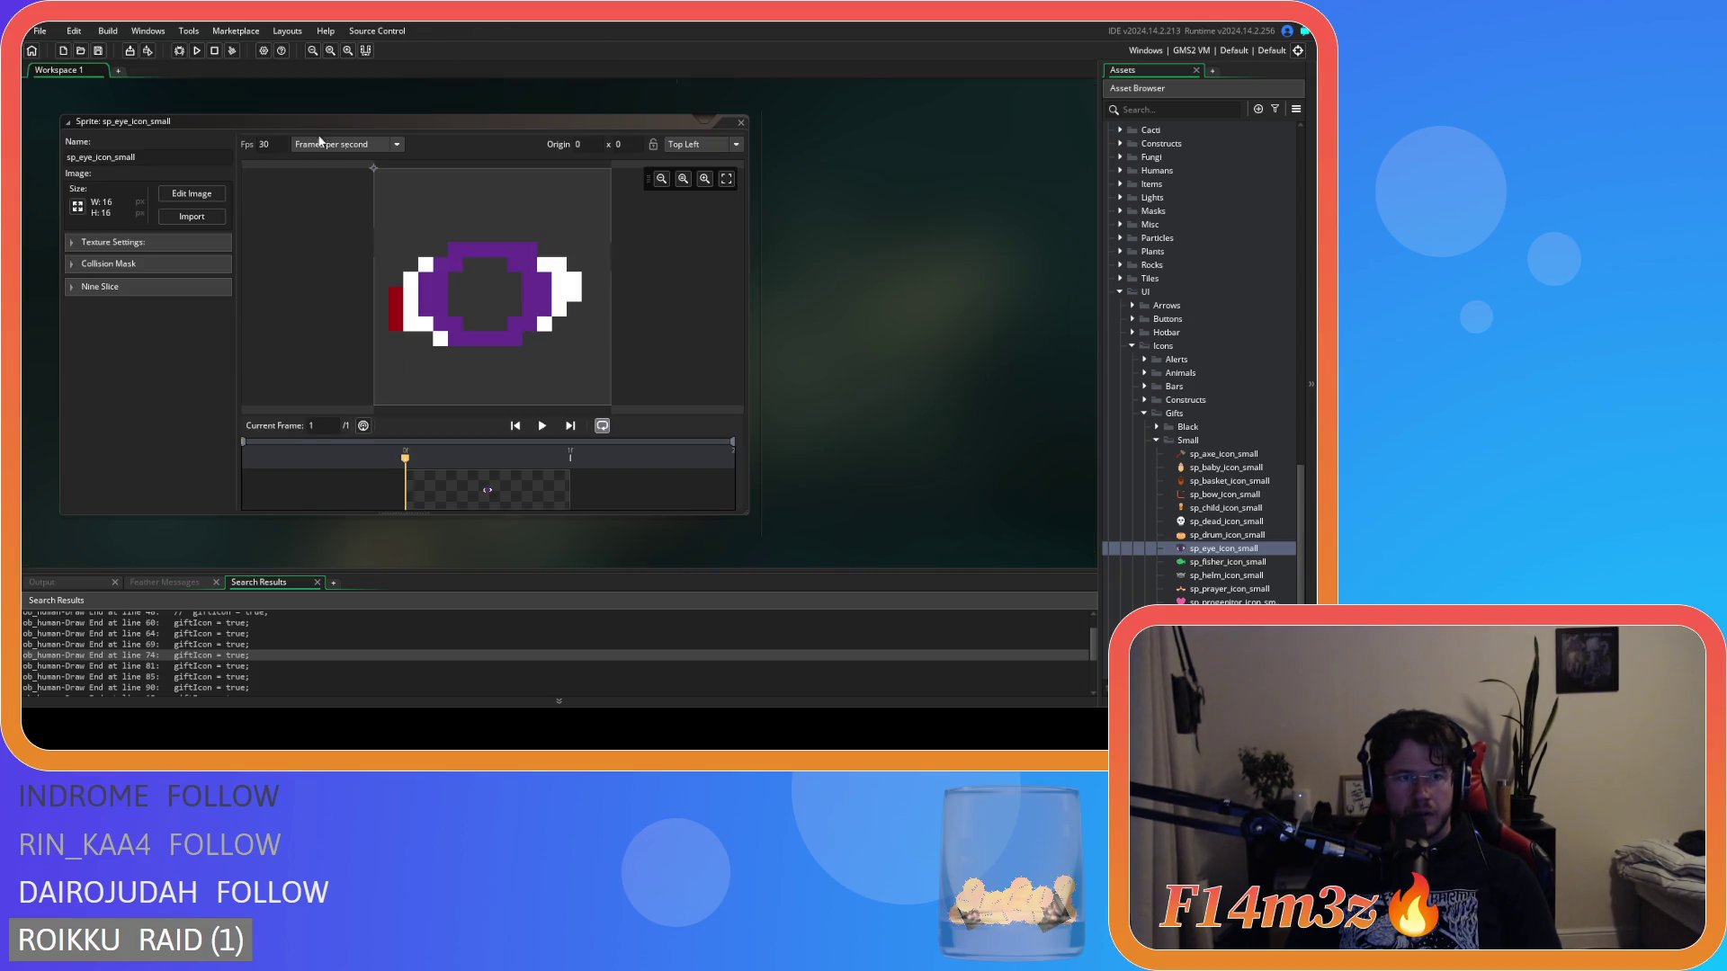
{"action": "left_click", "coordinate": [741, 123]}
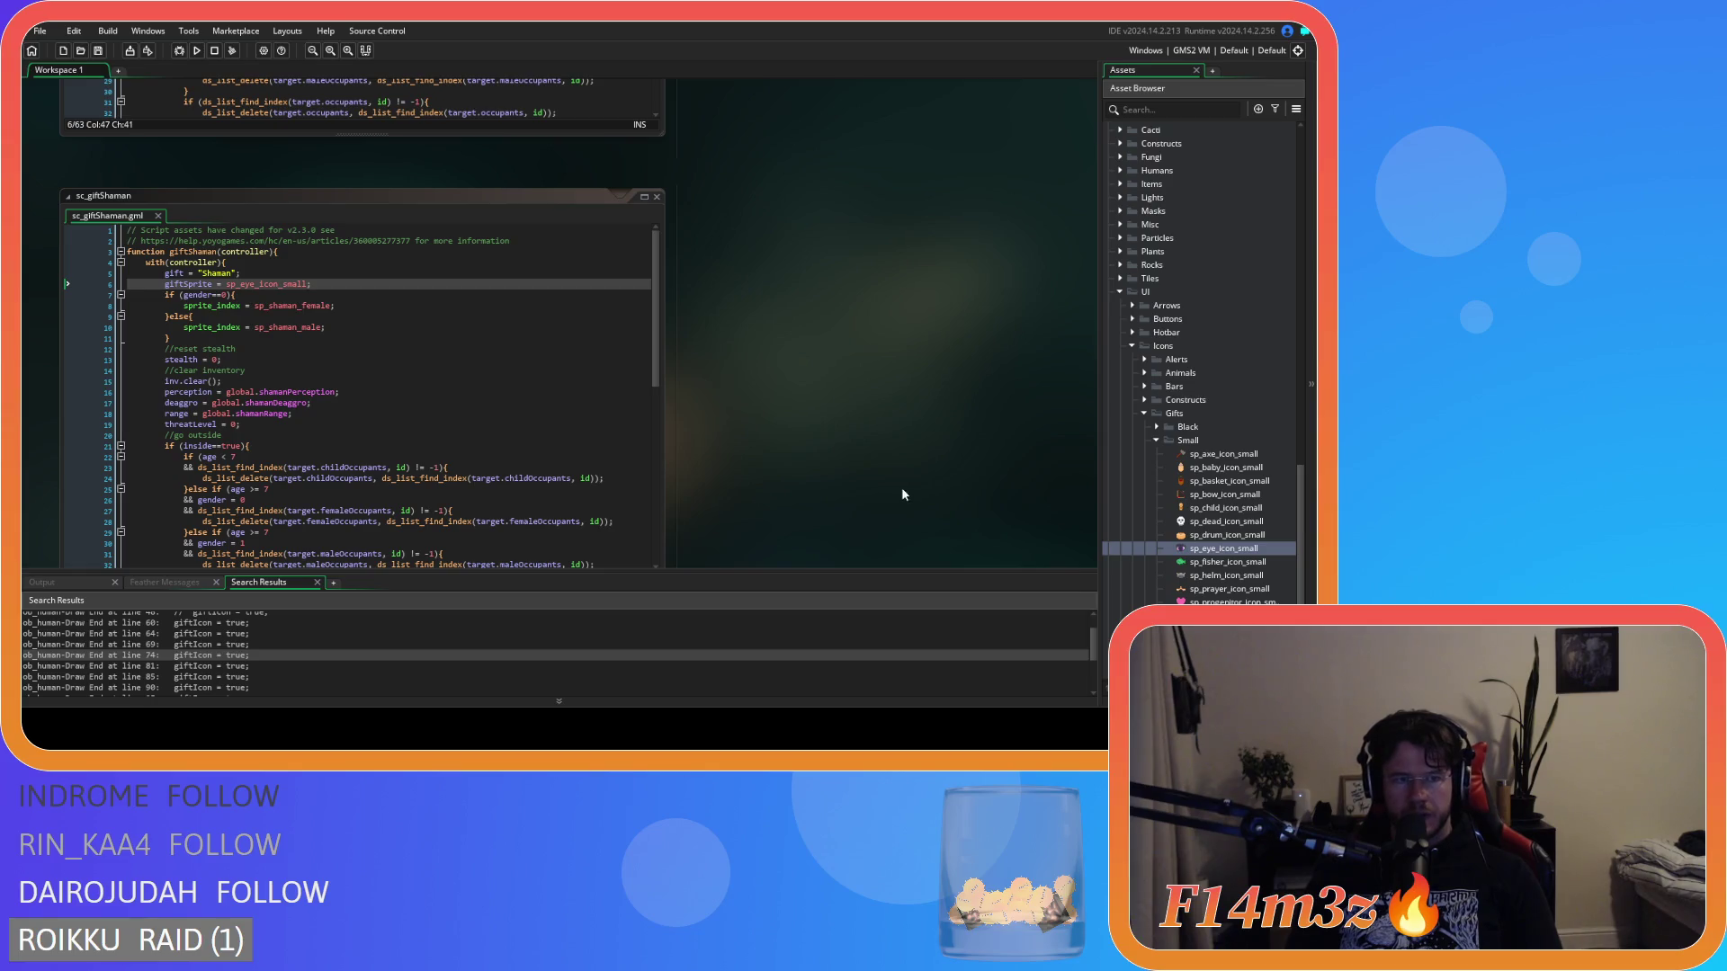
Collapse the Icons folder and open the sc_giftWaterbearer script.
{"action": "scroll", "coordinate": [798, 359], "scroll_direction": "down", "scroll_amount": 2}
{"action": "scroll", "coordinate": [1161, 534], "scroll_direction": "up", "scroll_amount": 3}
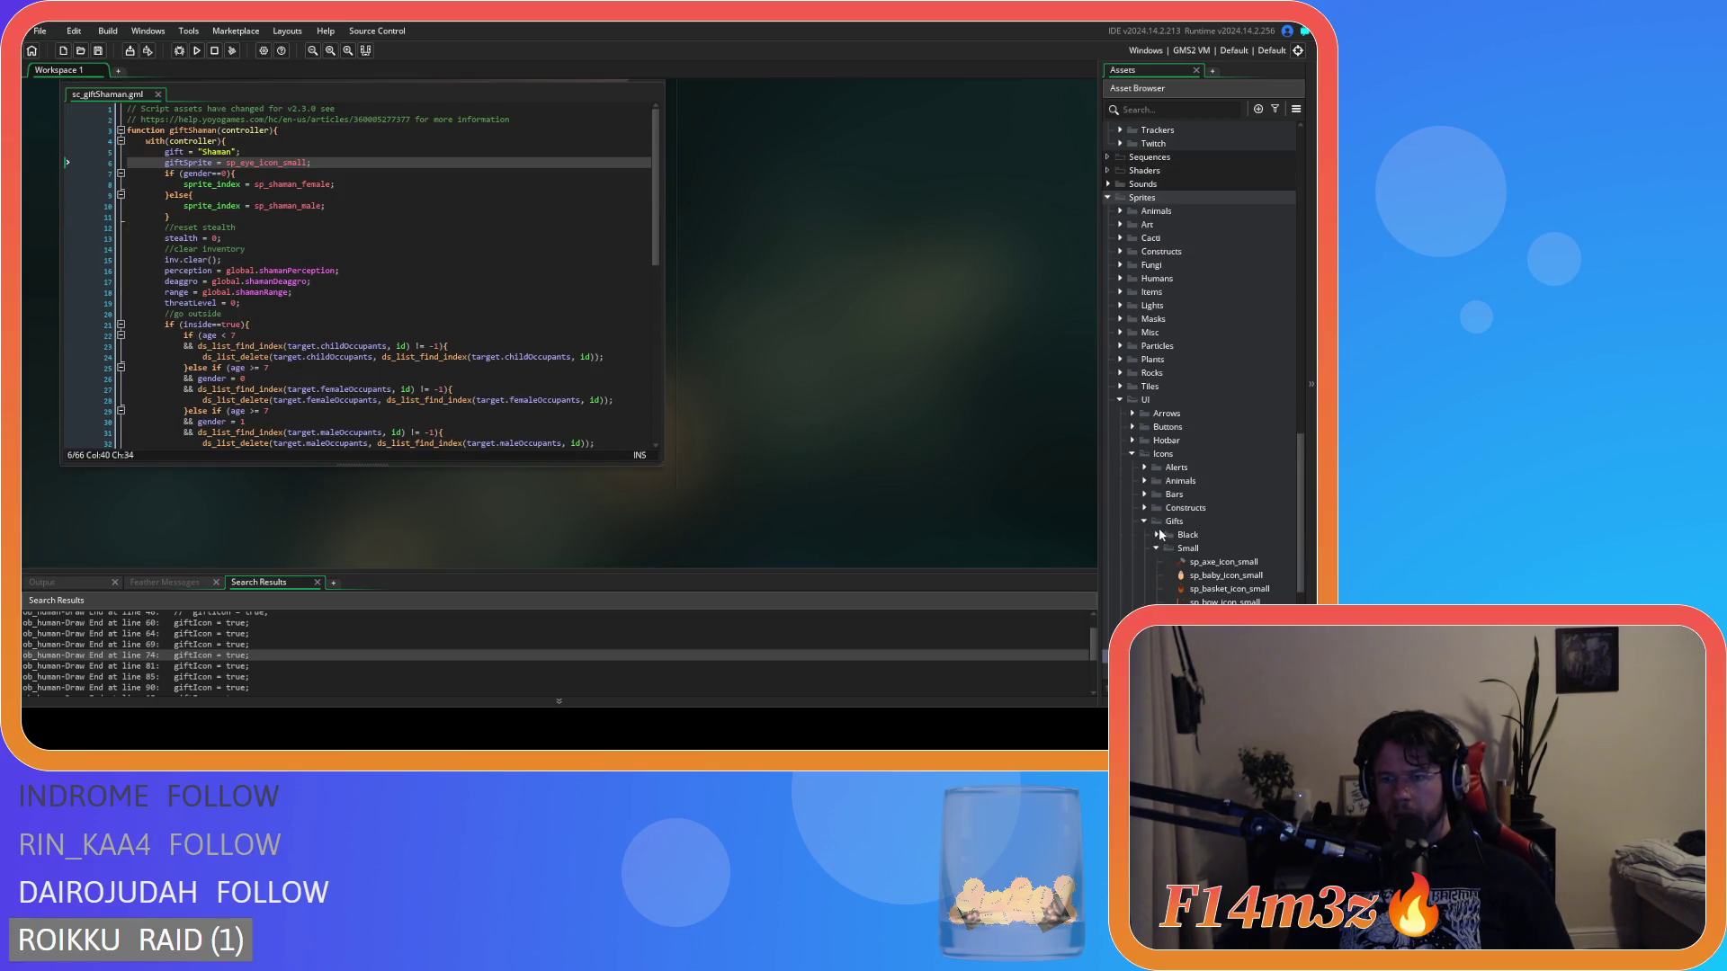
{"action": "left_click", "coordinate": [1132, 454]}
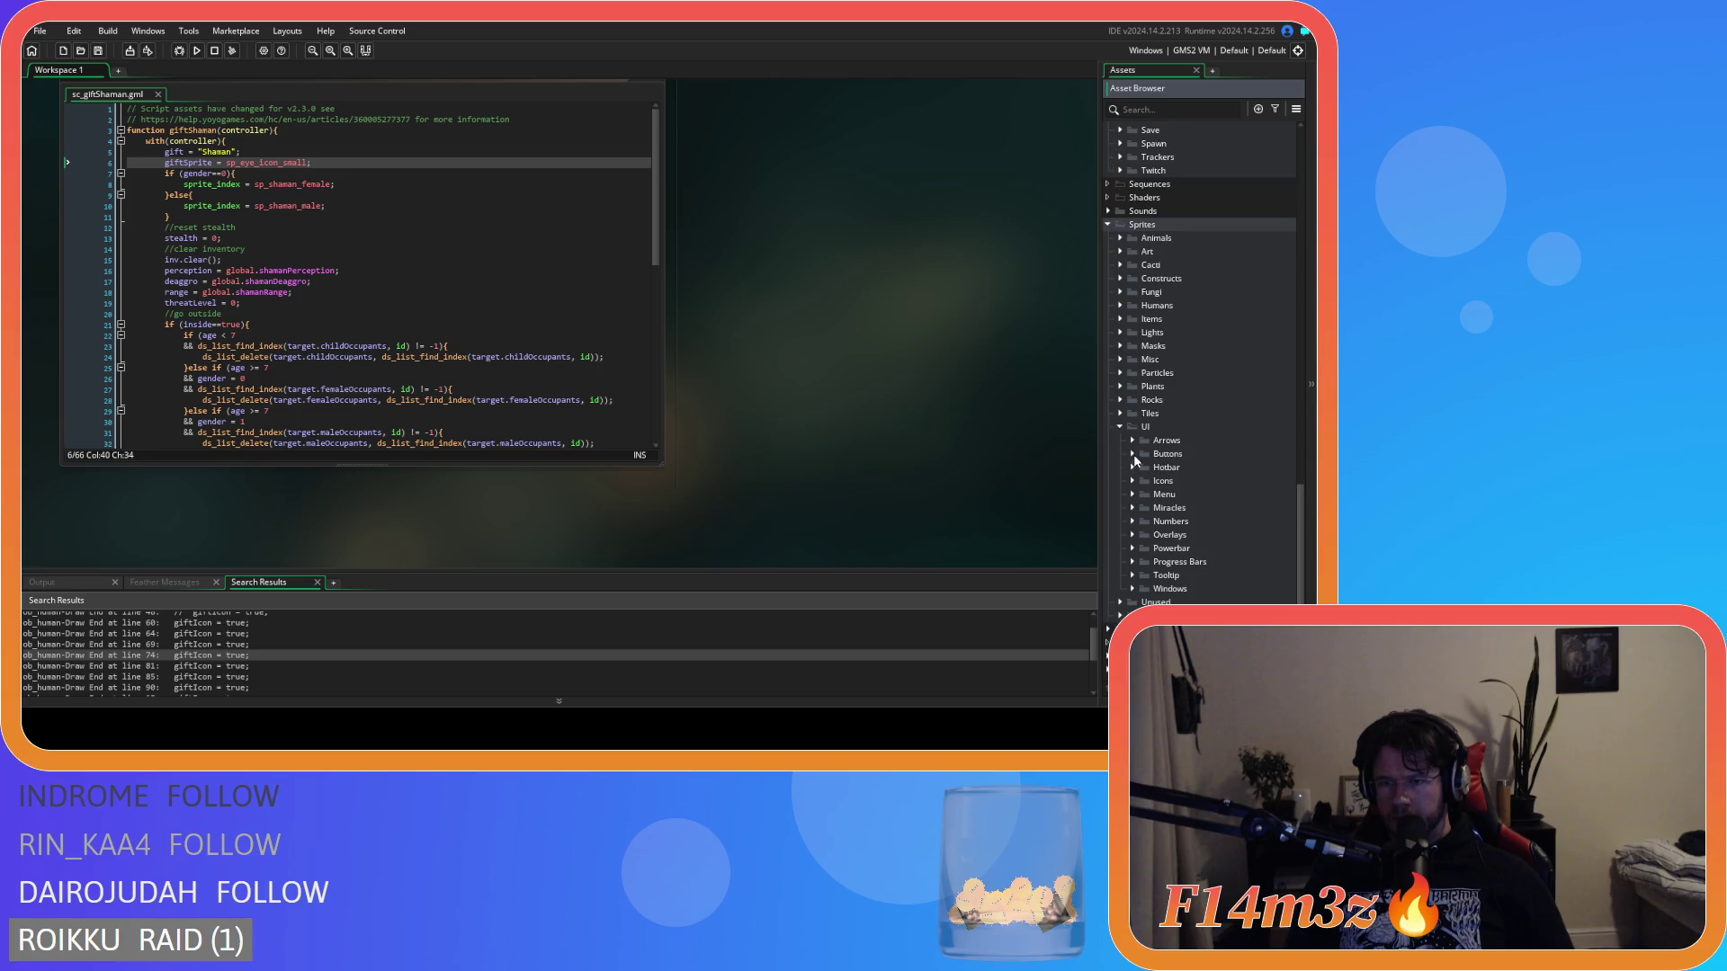
{"action": "scroll", "coordinate": [1125, 440], "scroll_direction": "up", "scroll_amount": 10}
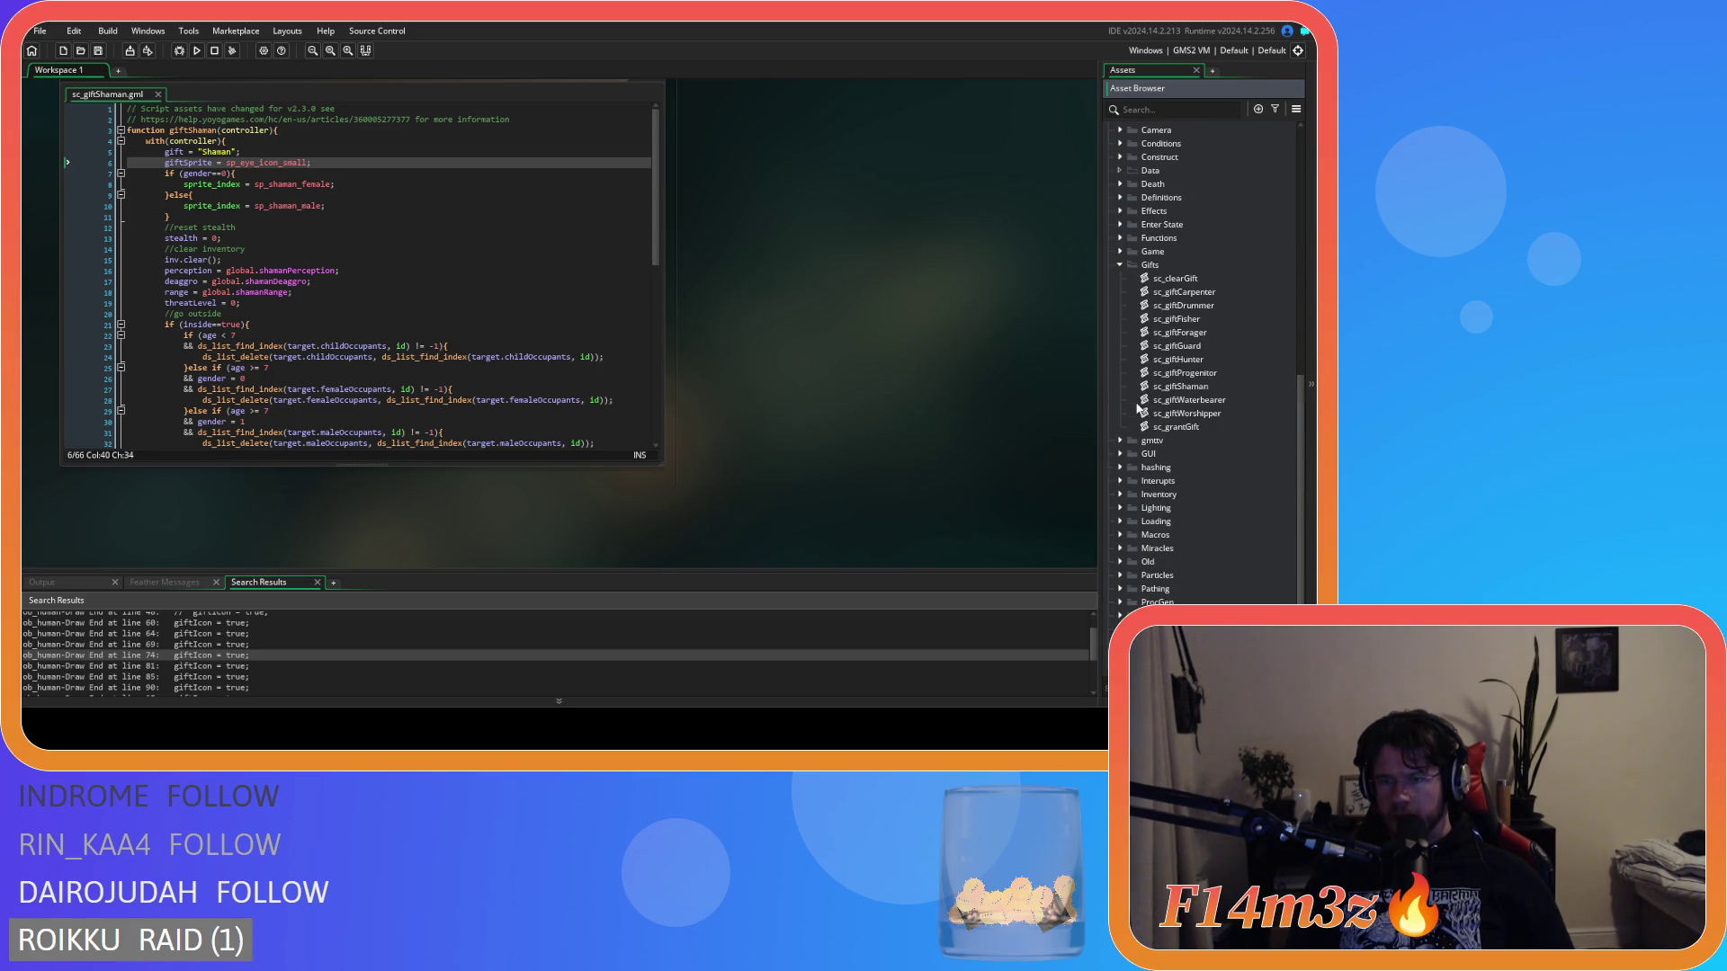
{"action": "left_click", "coordinate": [1216, 348]}
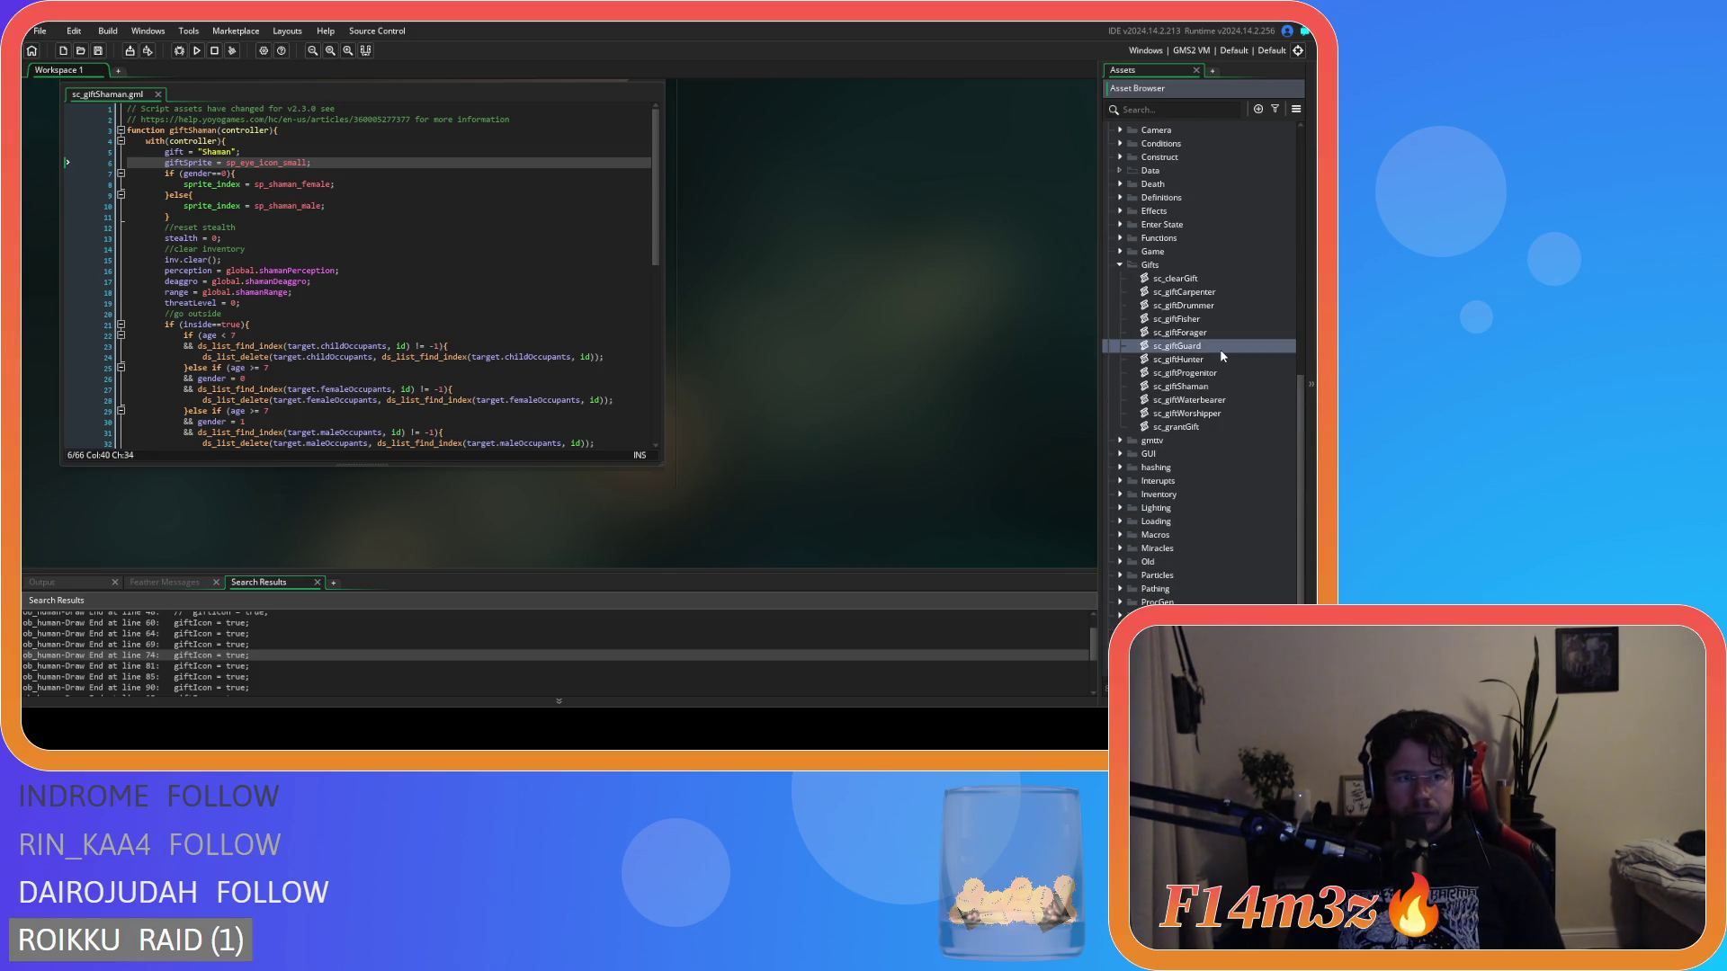
{"action": "double_click", "coordinate": [1225, 400]}
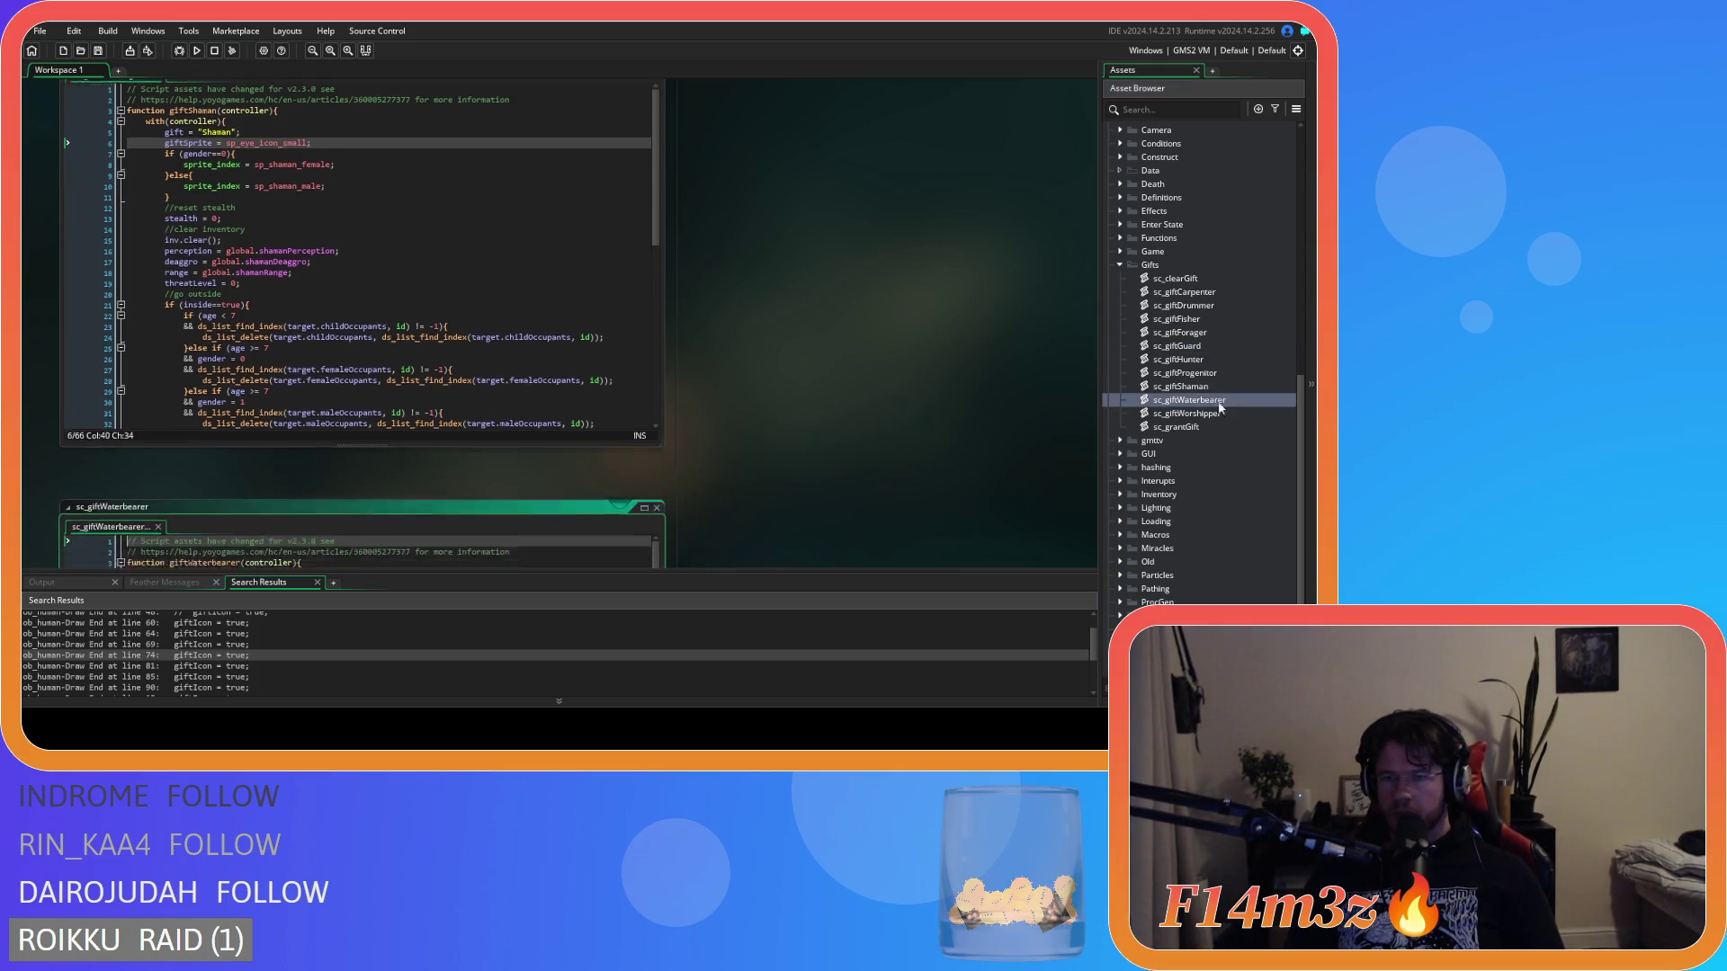
Insert a giftSprite assignment line below the gift name on line 5 of sc_giftWaterbearer.
{"action": "left_click", "coordinate": [317, 199]}
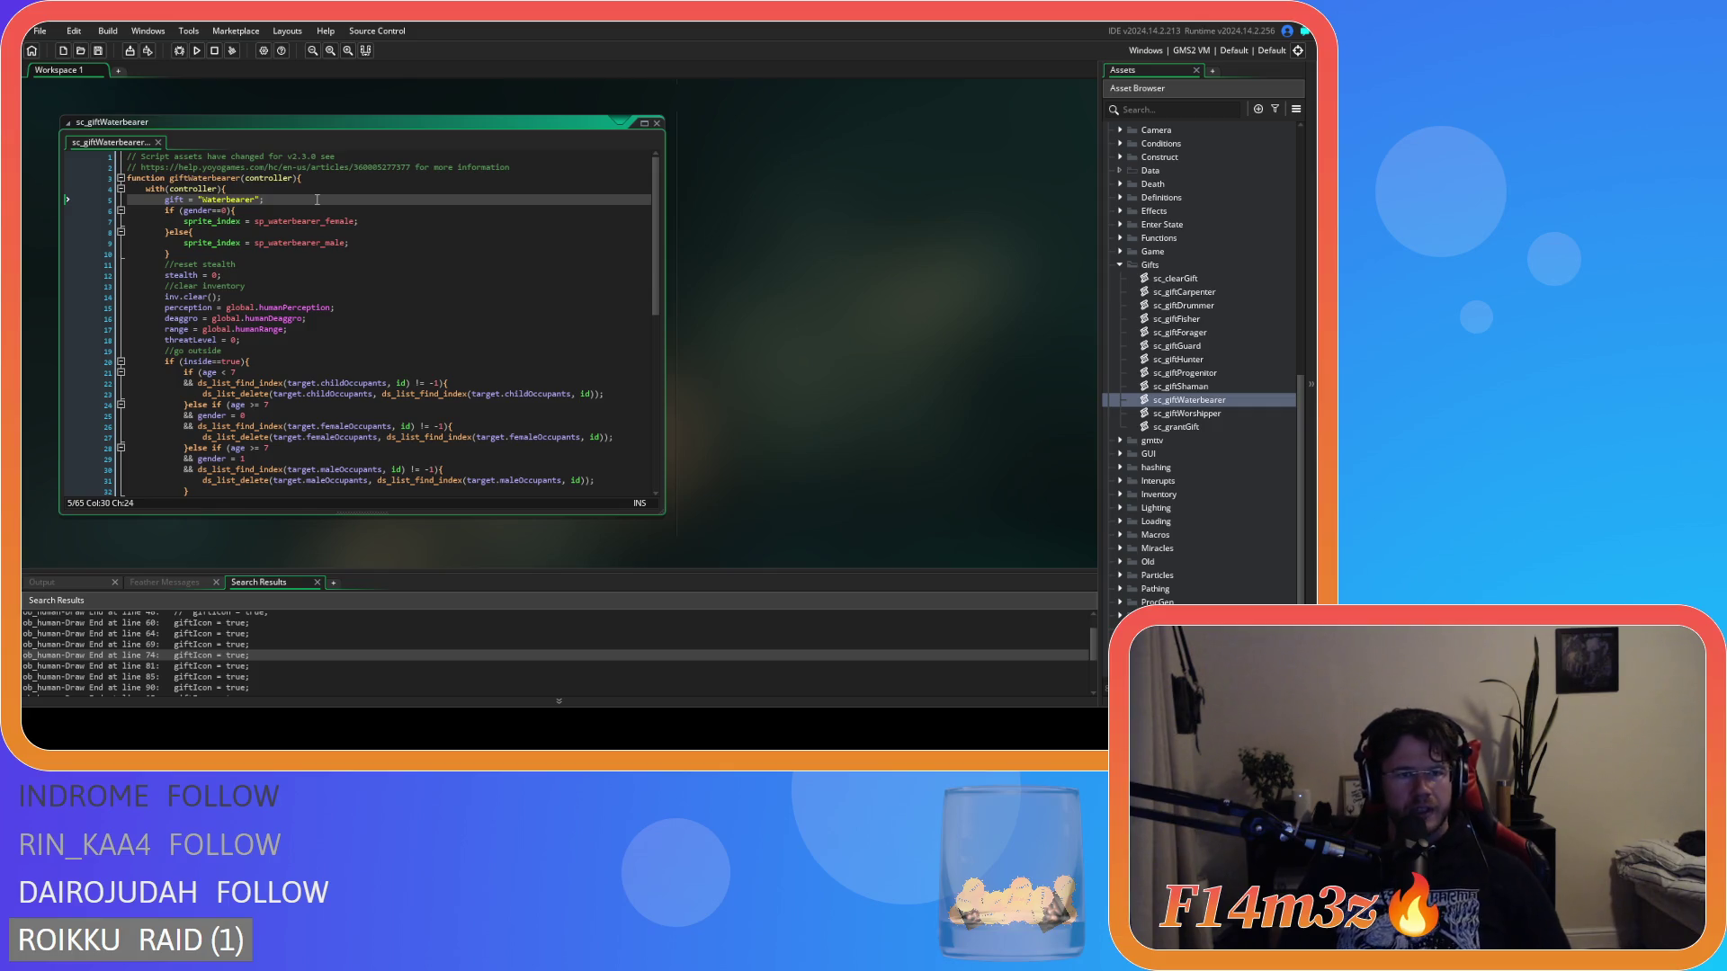
{"action": "key", "text": "Return"}
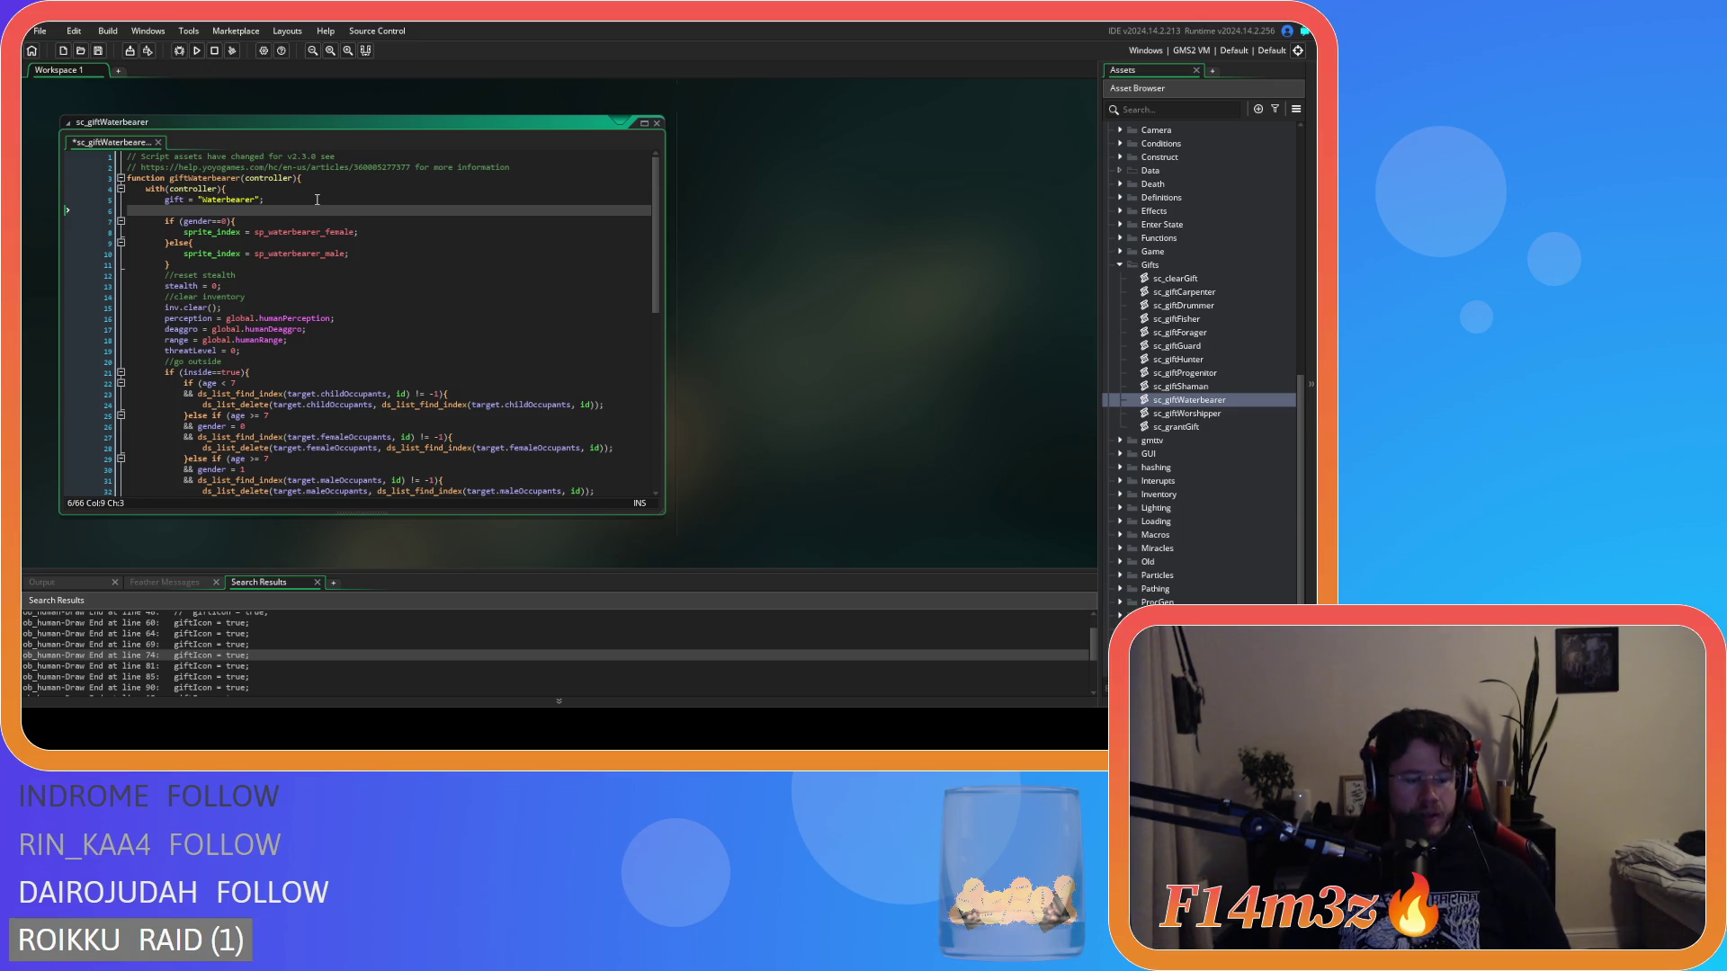
{"action": "type", "text": "f"}
{"action": "key", "text": "BackSpace"}
{"action": "type", "text": "gift"}
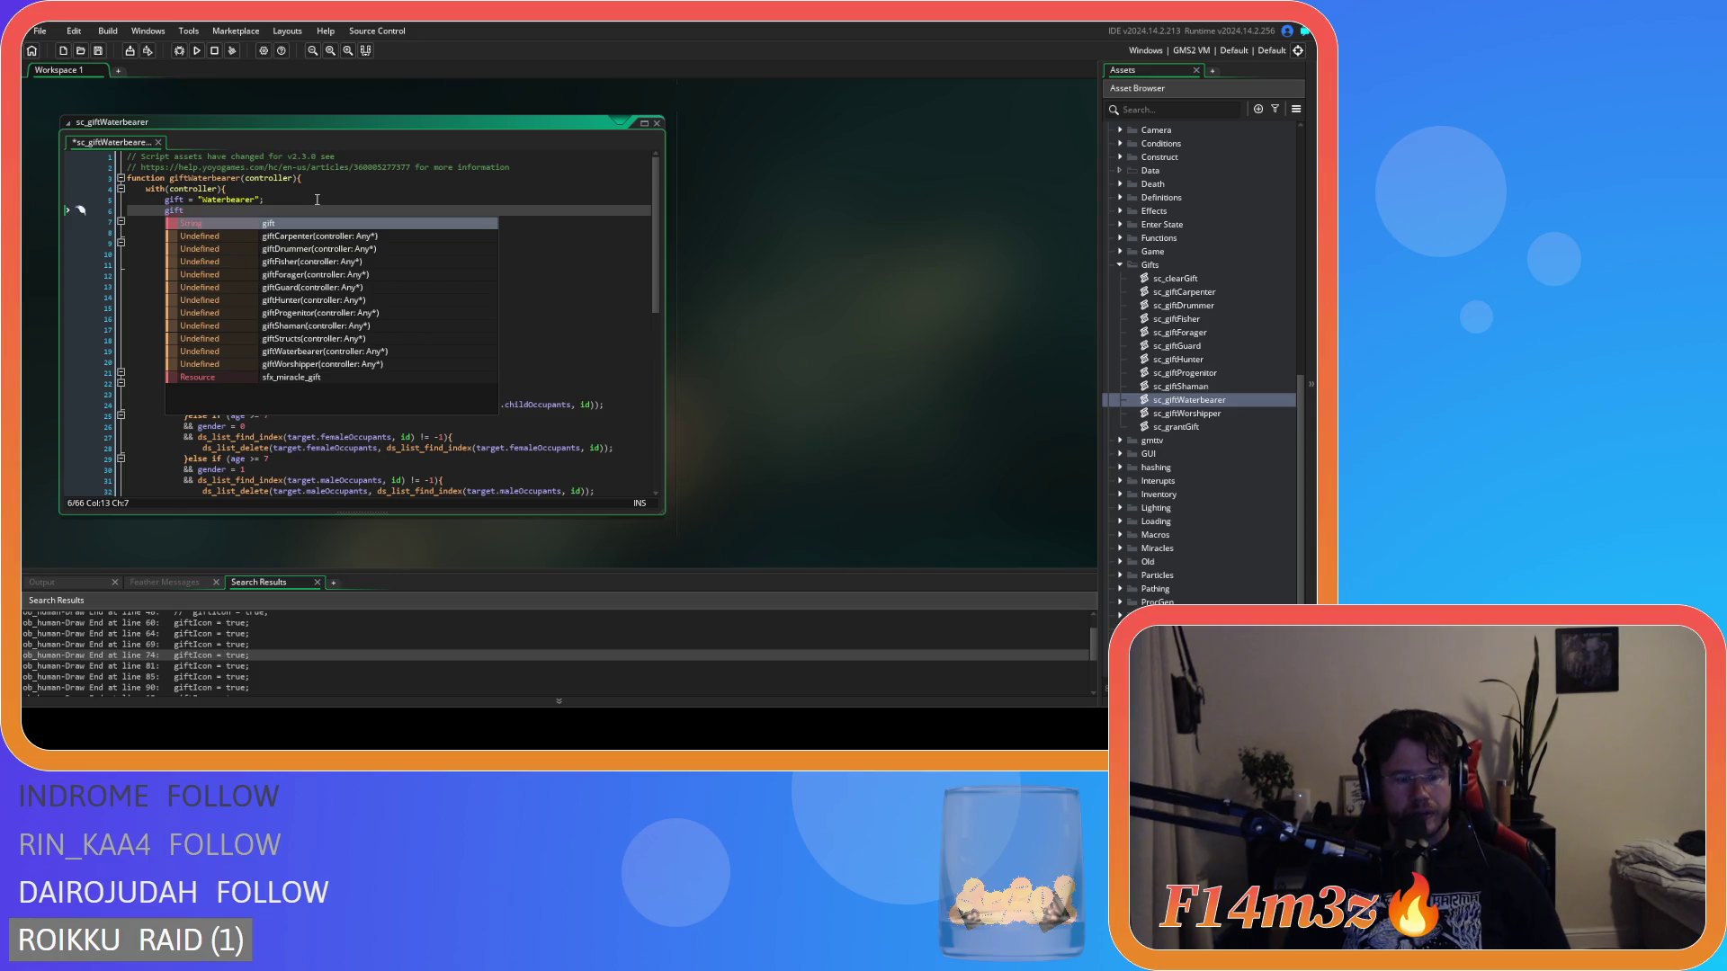
{"action": "key", "text": "ctrl+z"}
{"action": "key", "text": "ctrl+z"}
Set the sprite to sp_waterbearer_icon_small, save, and open sc_giftWorshipper at line 5.
{"action": "double_click", "coordinate": [260, 211]}
{"action": "type", "text": "sp_"}
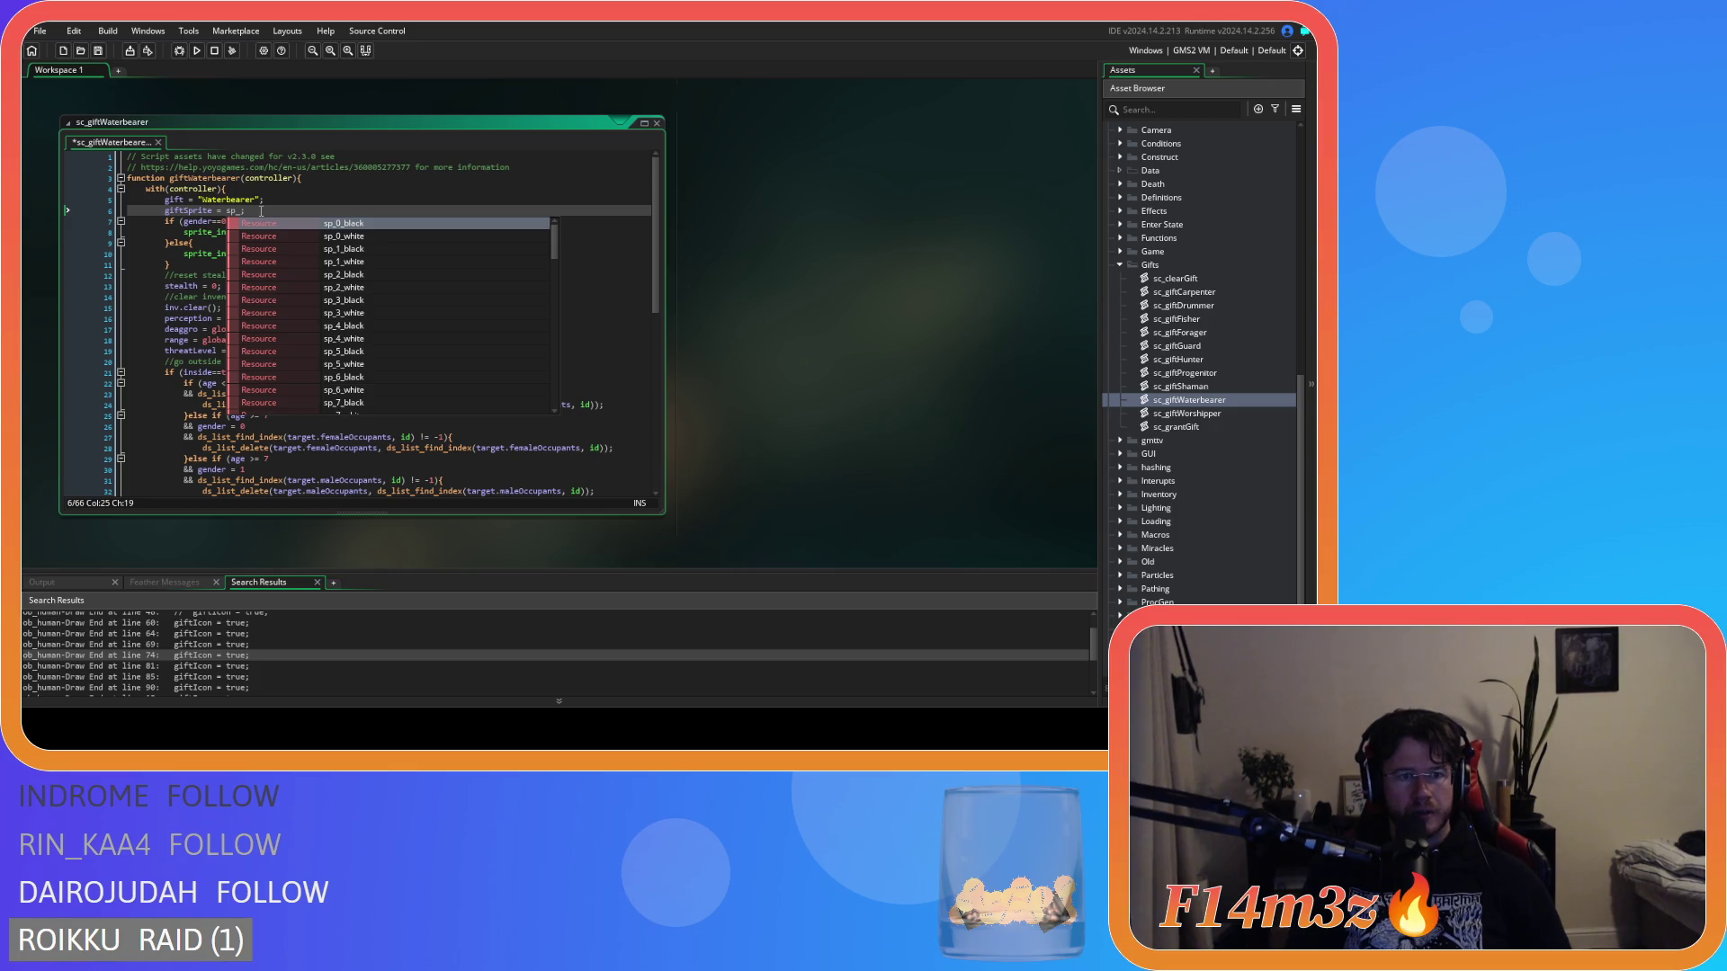
{"action": "type", "text": "water"}
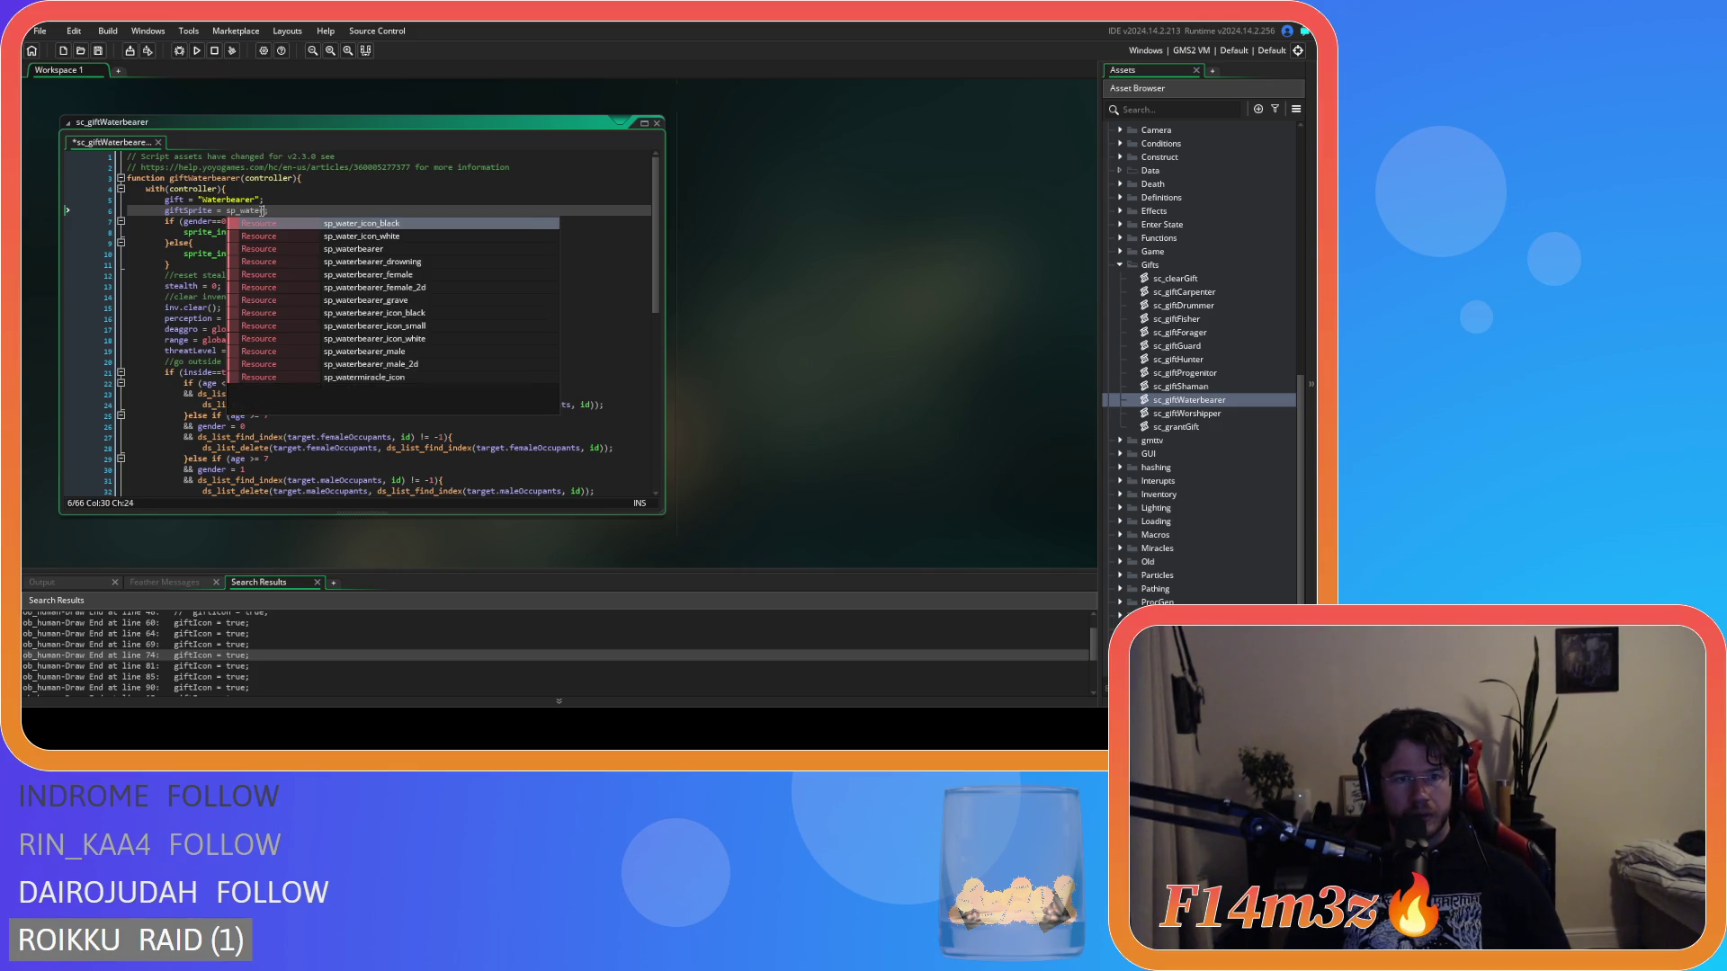
{"action": "type", "text": "_i"}
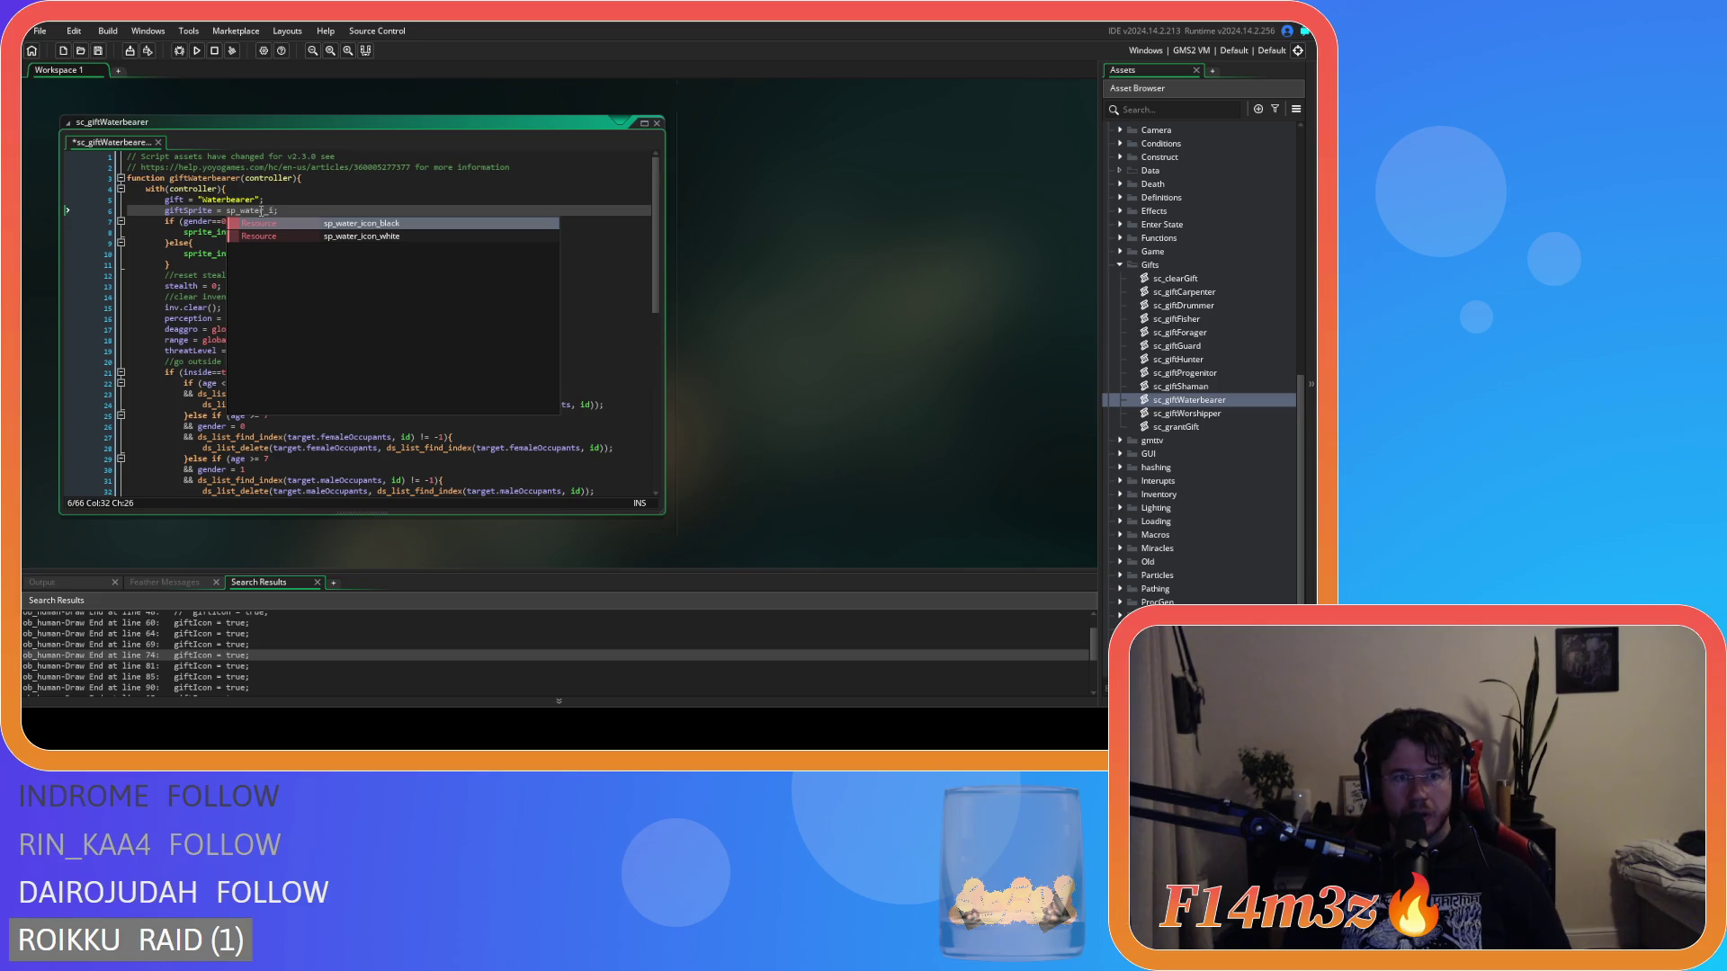
{"action": "key", "text": "BackSpace"}
{"action": "key", "text": "BackSpace"}
{"action": "type", "text": "bear"}
{"action": "key", "text": "Down"}
{"action": "key", "text": "Down"}
{"action": "key", "text": "Down"}
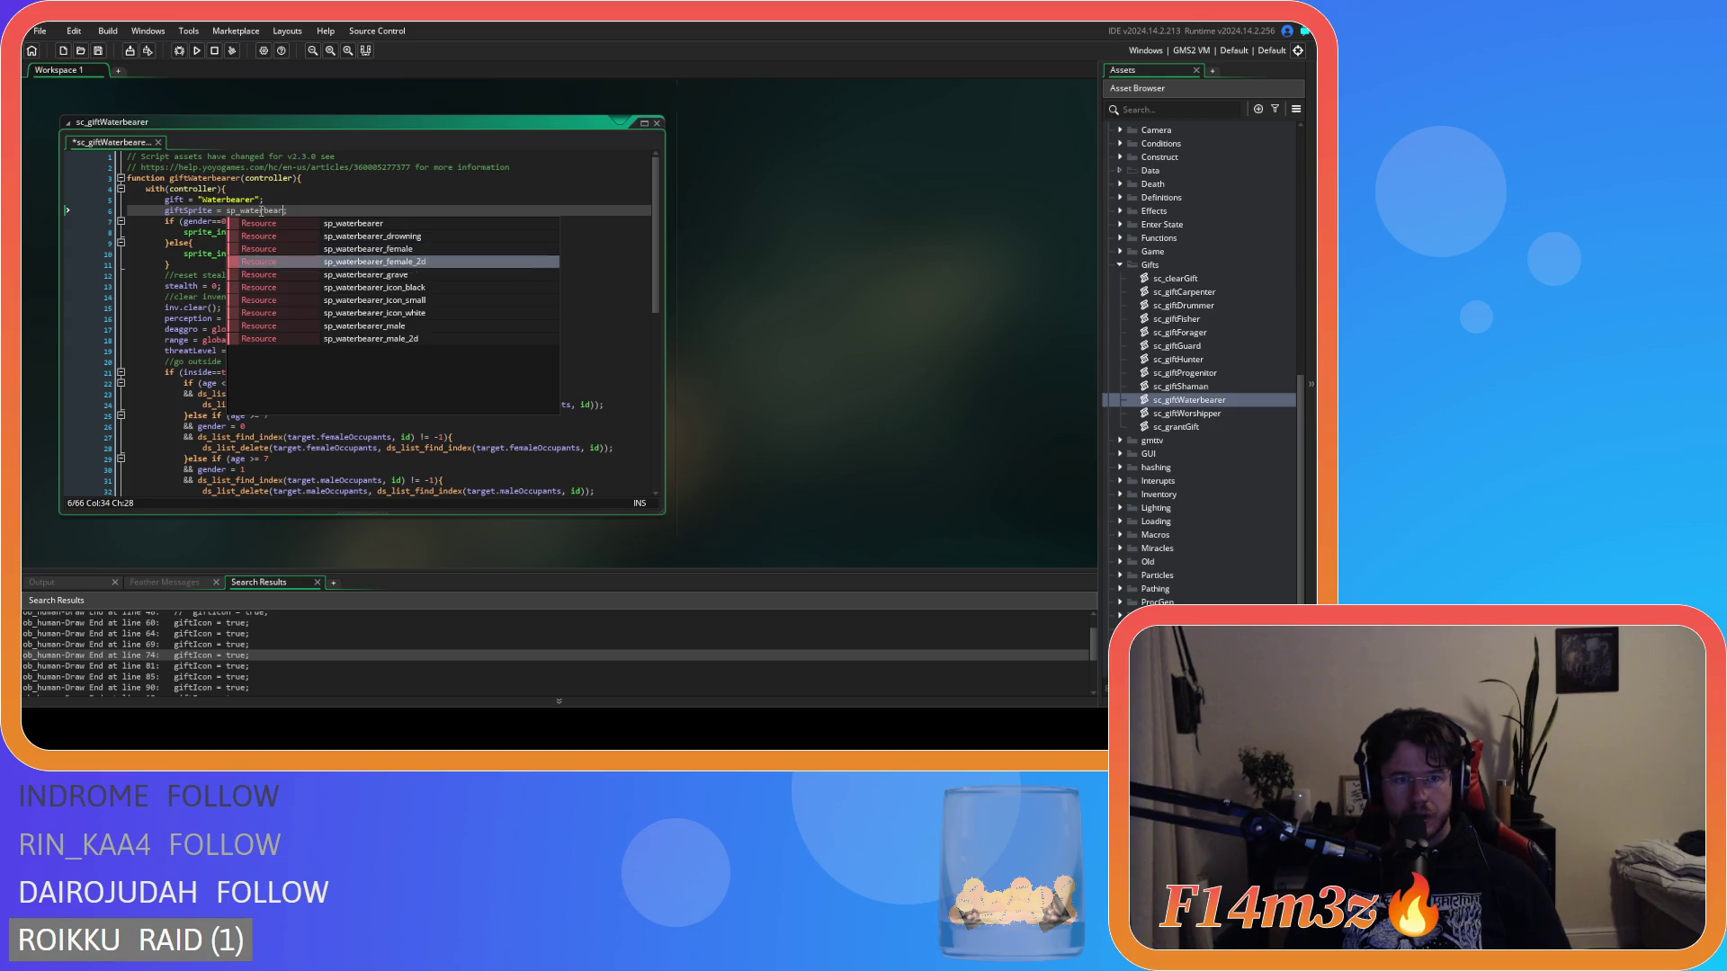
{"action": "type", "text": "er_icon_small"}
{"action": "key", "text": "Return"}
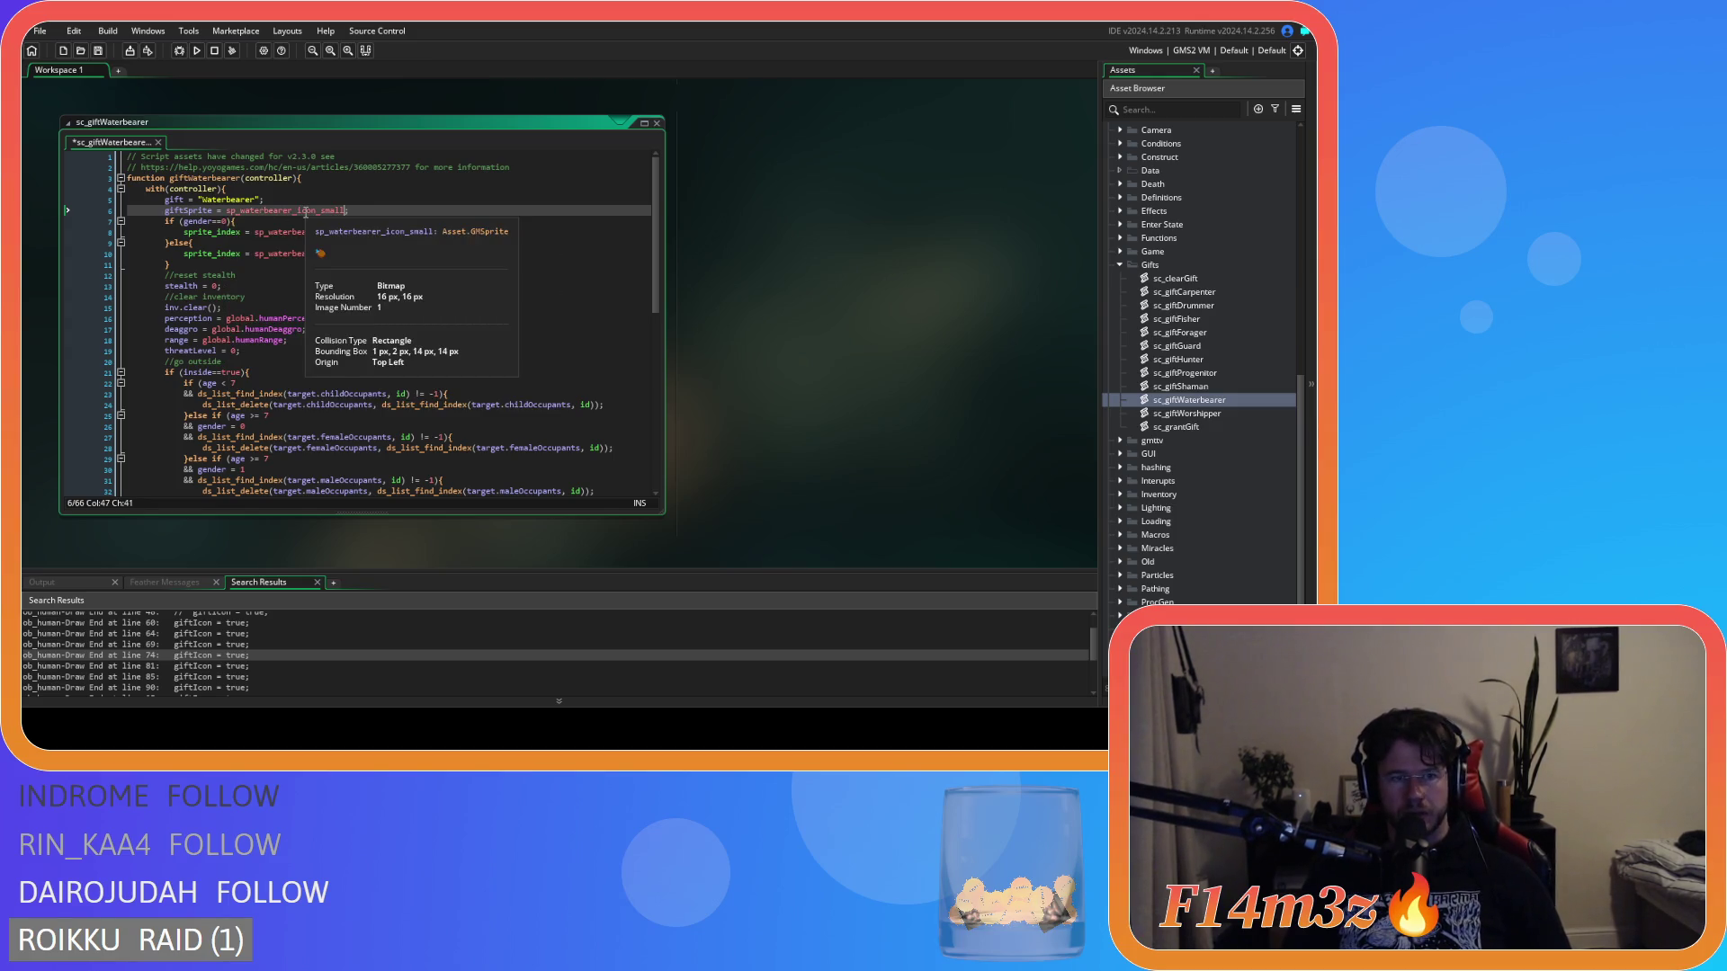
{"action": "key", "text": "End"}
{"action": "key", "text": "ctrl+s"}
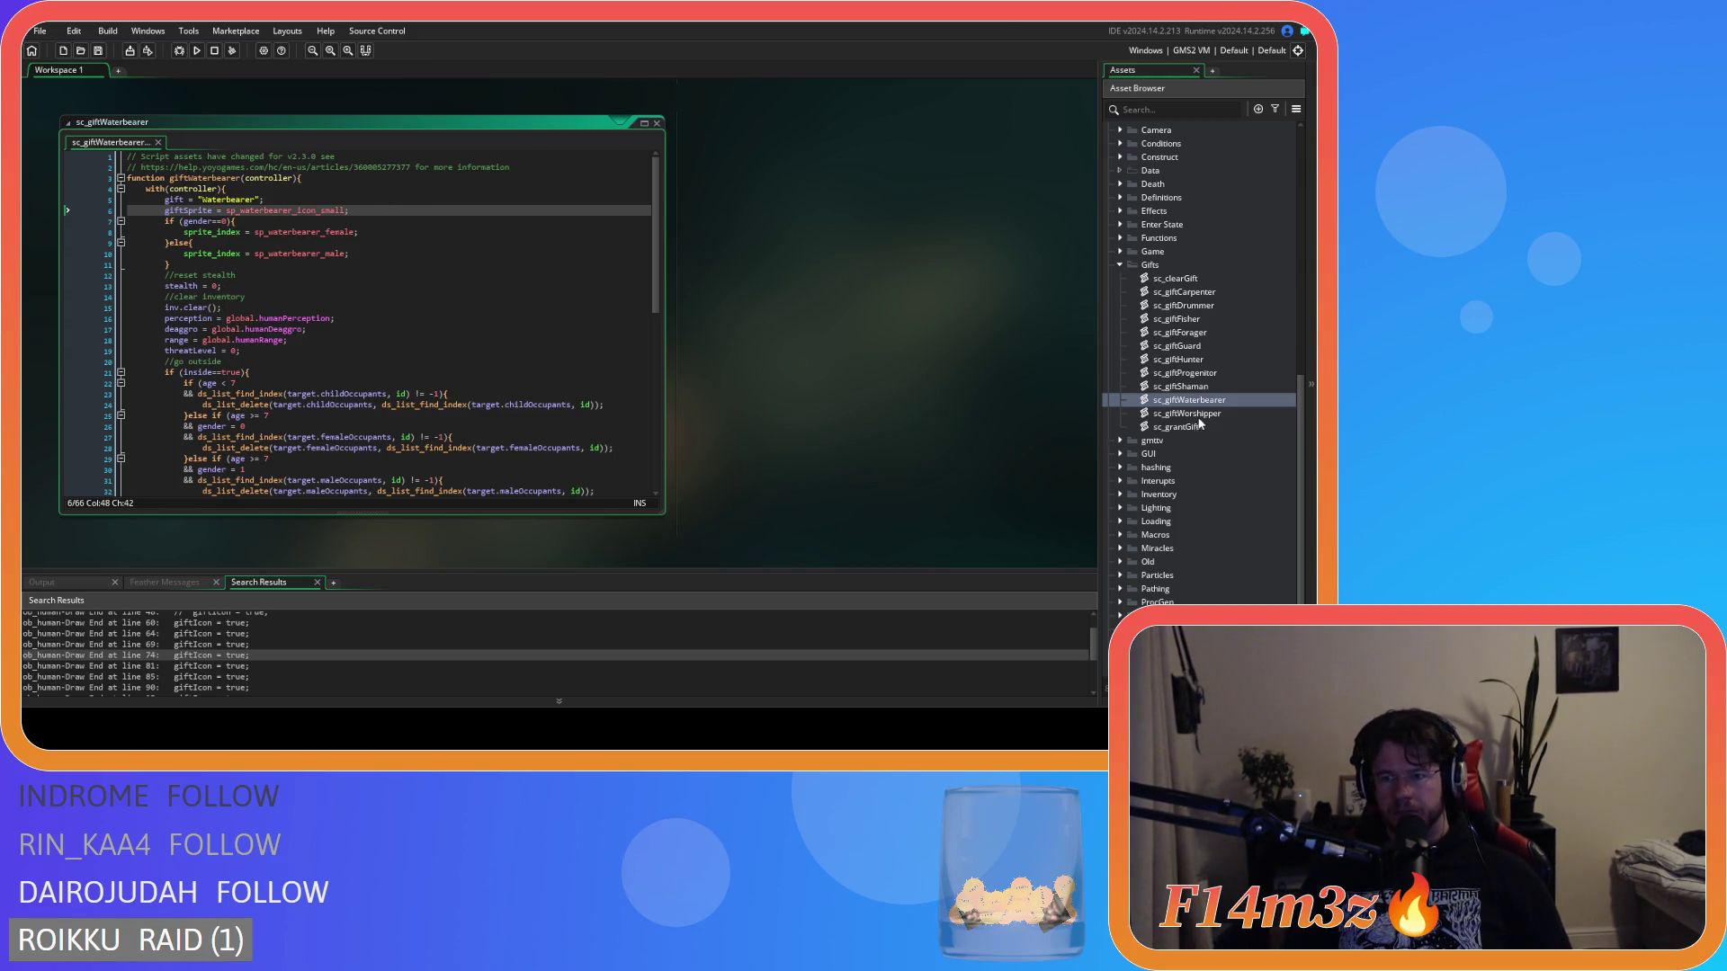
{"action": "double_click", "coordinate": [1188, 414]}
{"action": "left_click", "coordinate": [302, 200]}
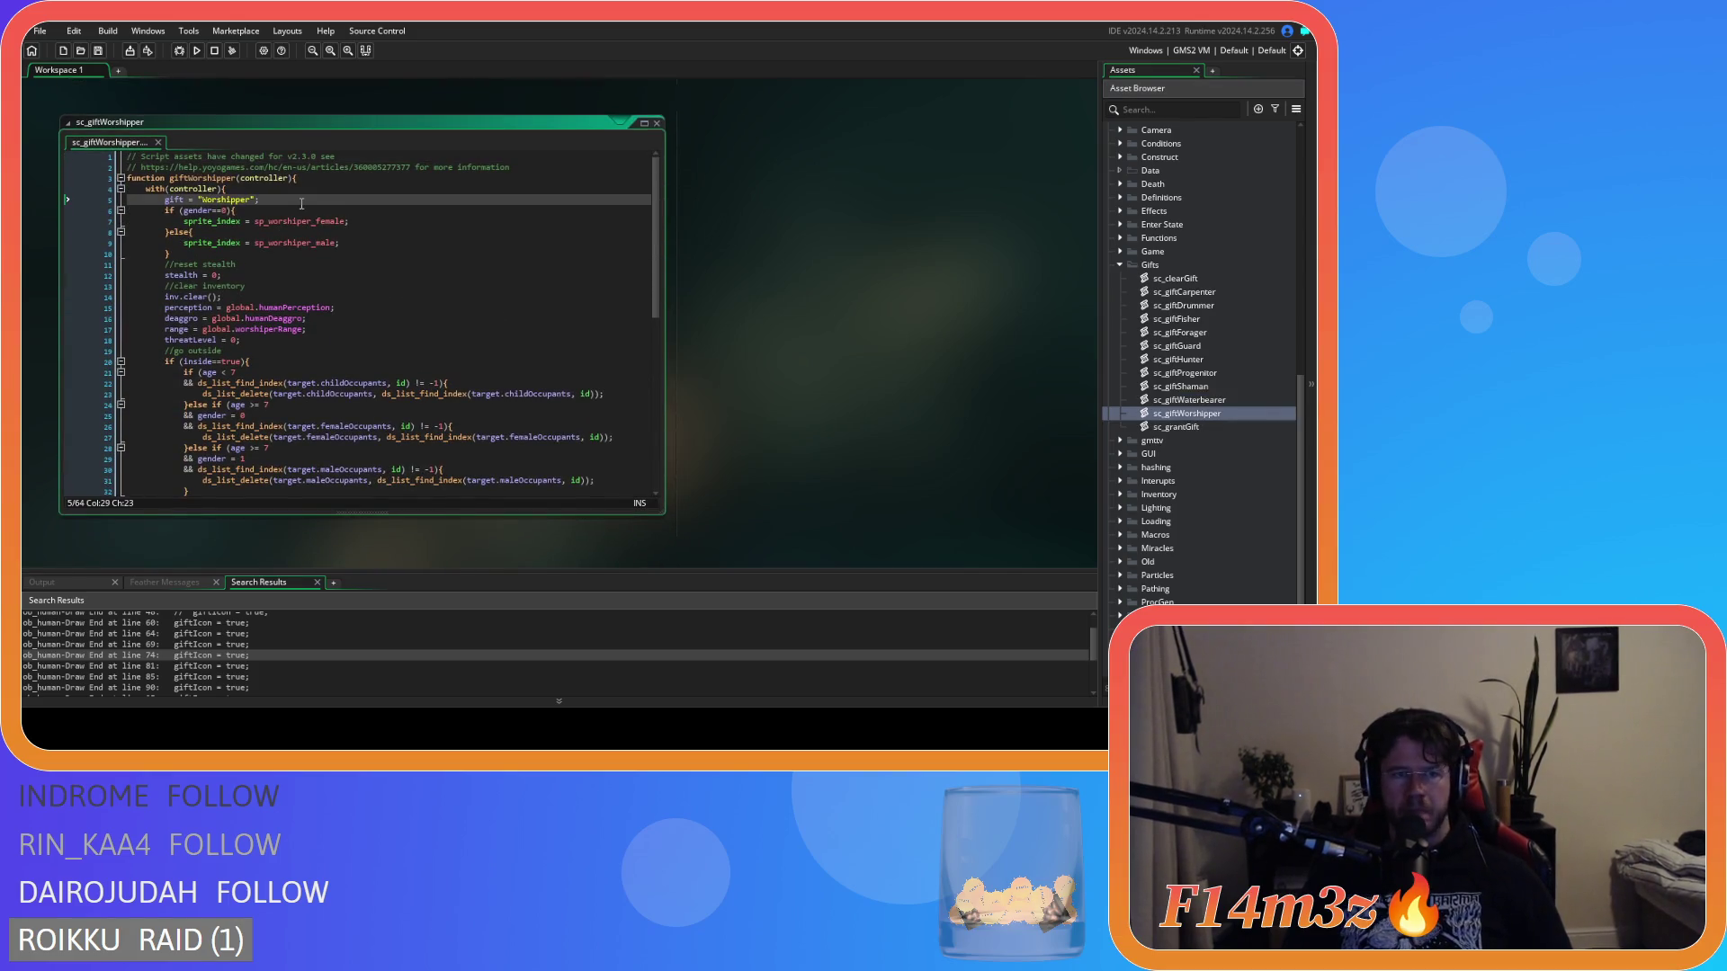
Paste a giftSprite line after line 5, set it to sp_prayer_icon_small, and save.
{"action": "key", "text": "Return"}
{"action": "key", "text": "ctrl+v"}
{"action": "double_click", "coordinate": [257, 211]}
{"action": "type", "text": "sp_"}
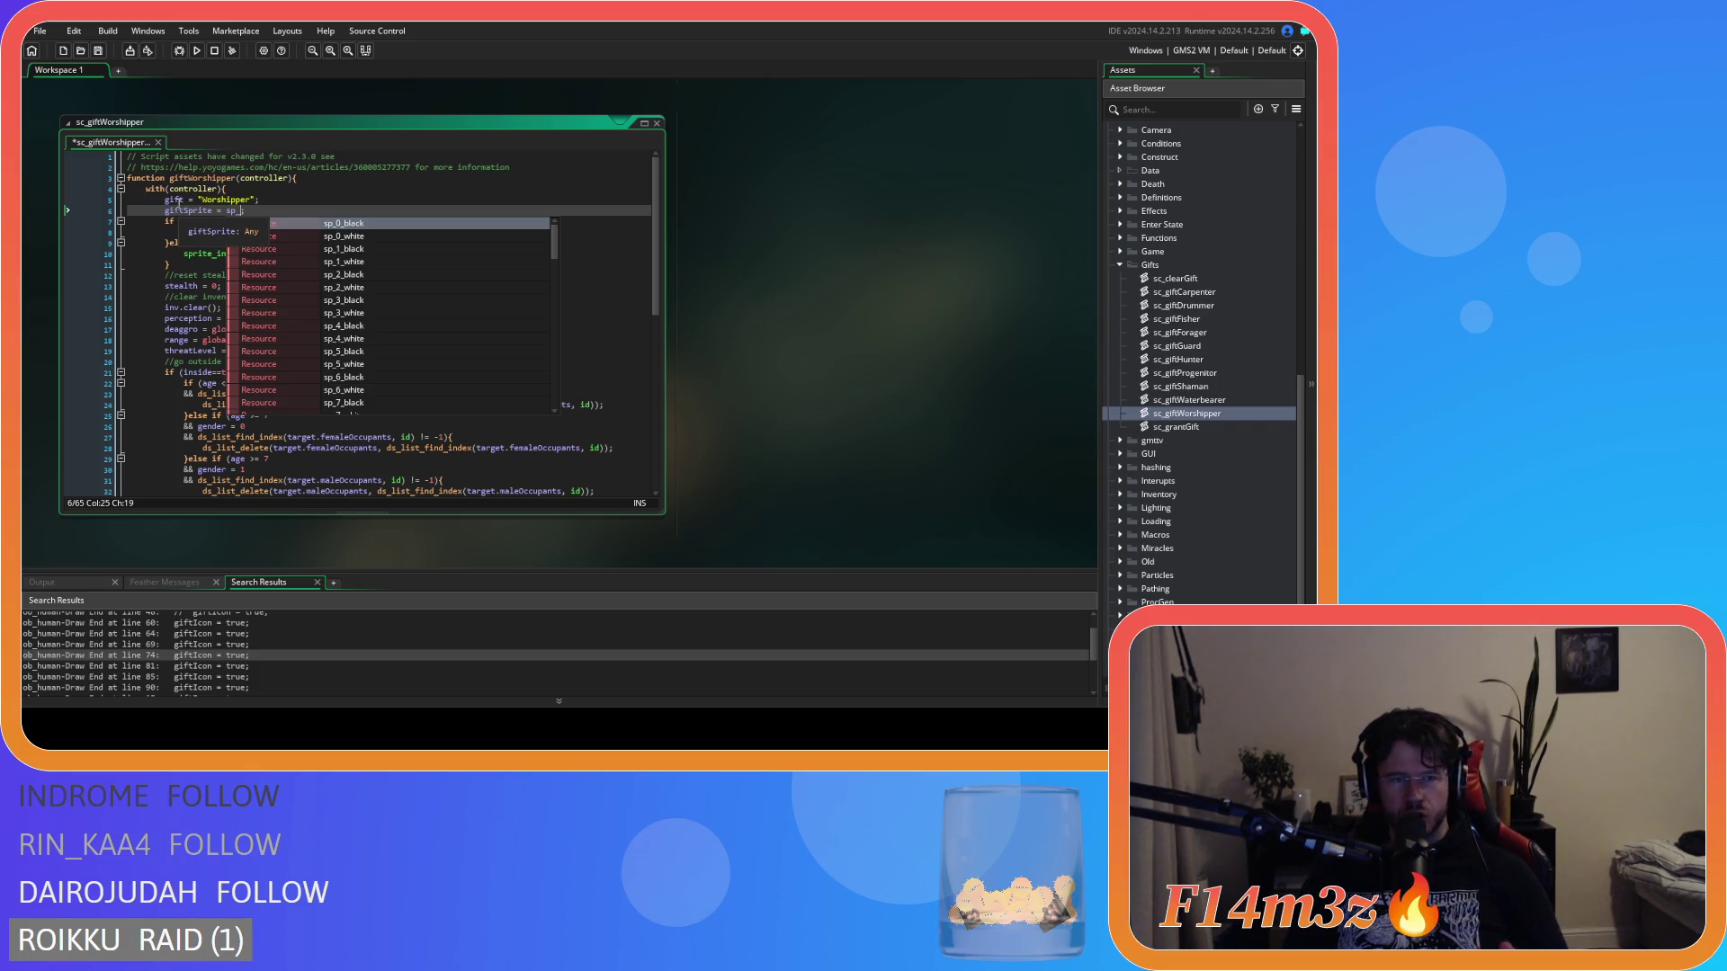
{"action": "key", "text": "Escape"}
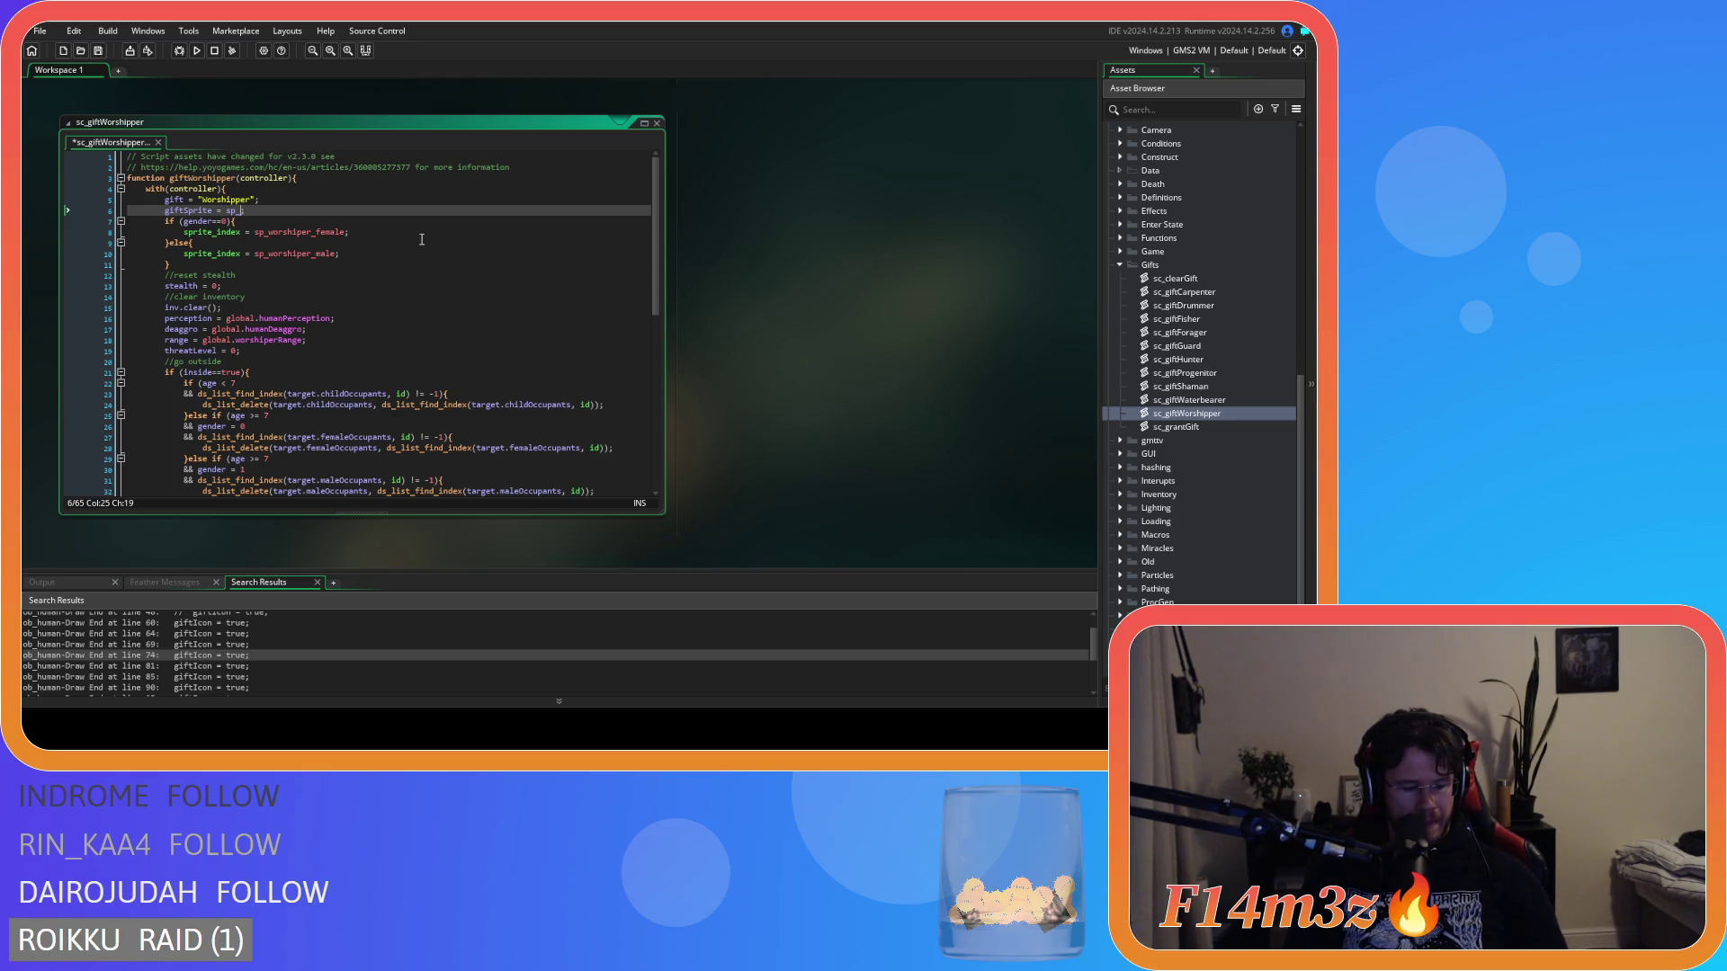
{"action": "type", "text": "pray"}
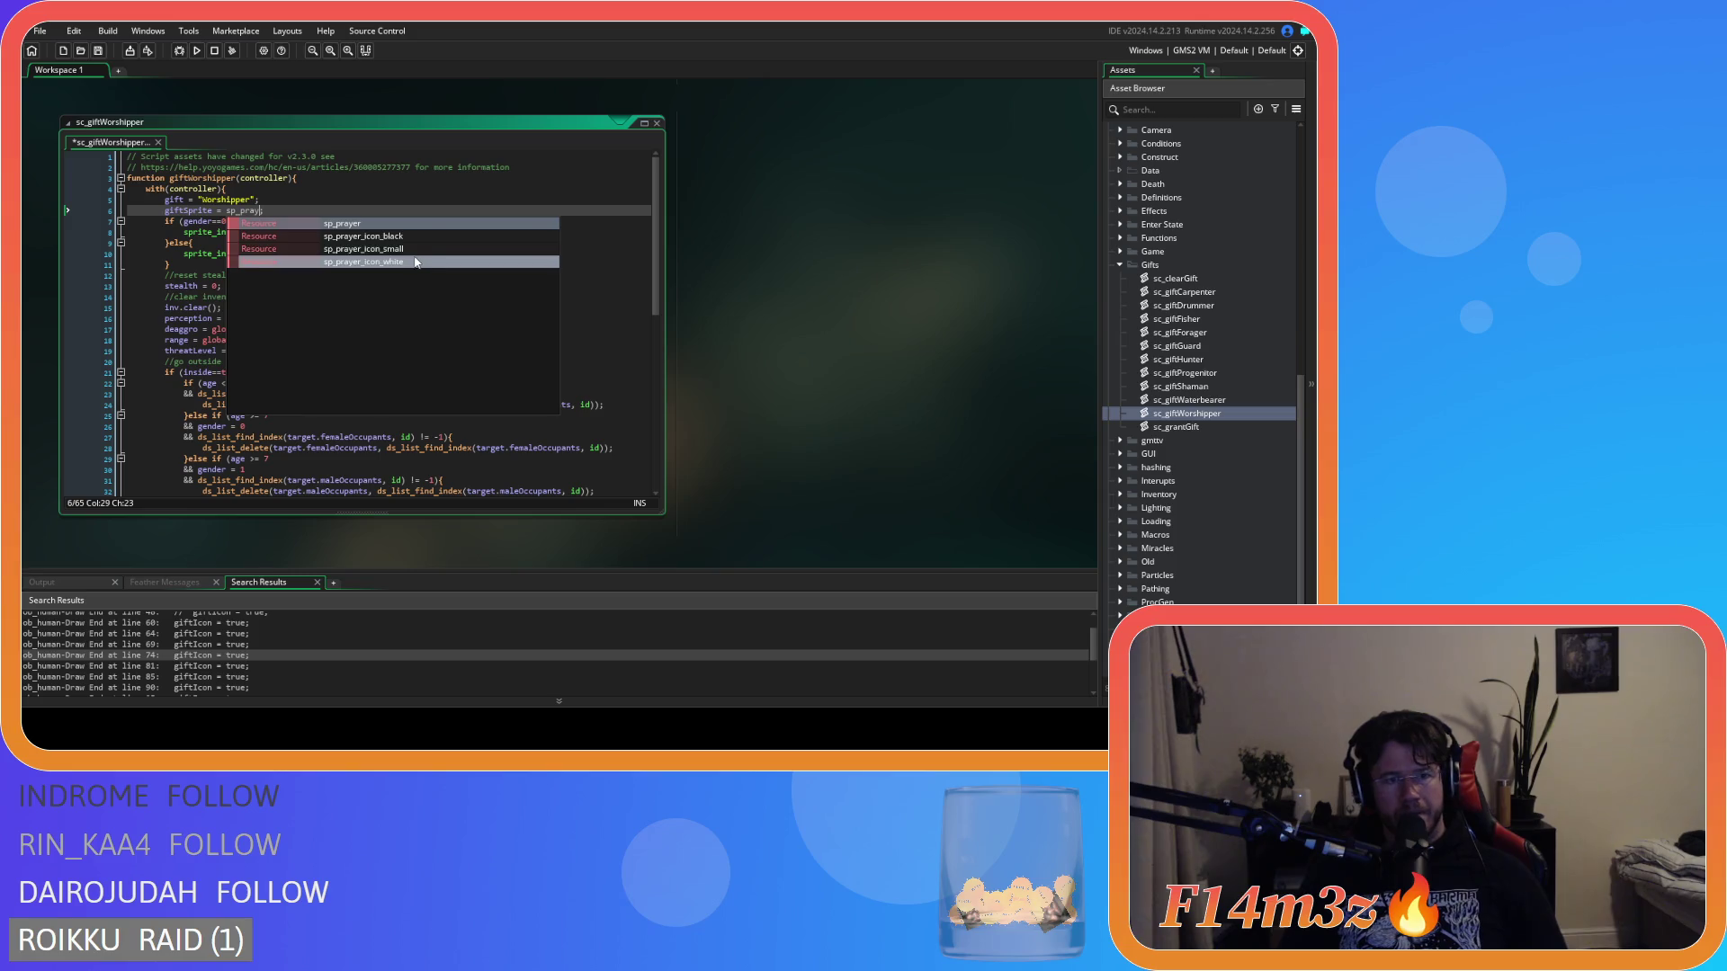
{"action": "left_click", "coordinate": [410, 250]}
{"action": "key", "text": "End"}
{"action": "key", "text": "ctrl+s"}
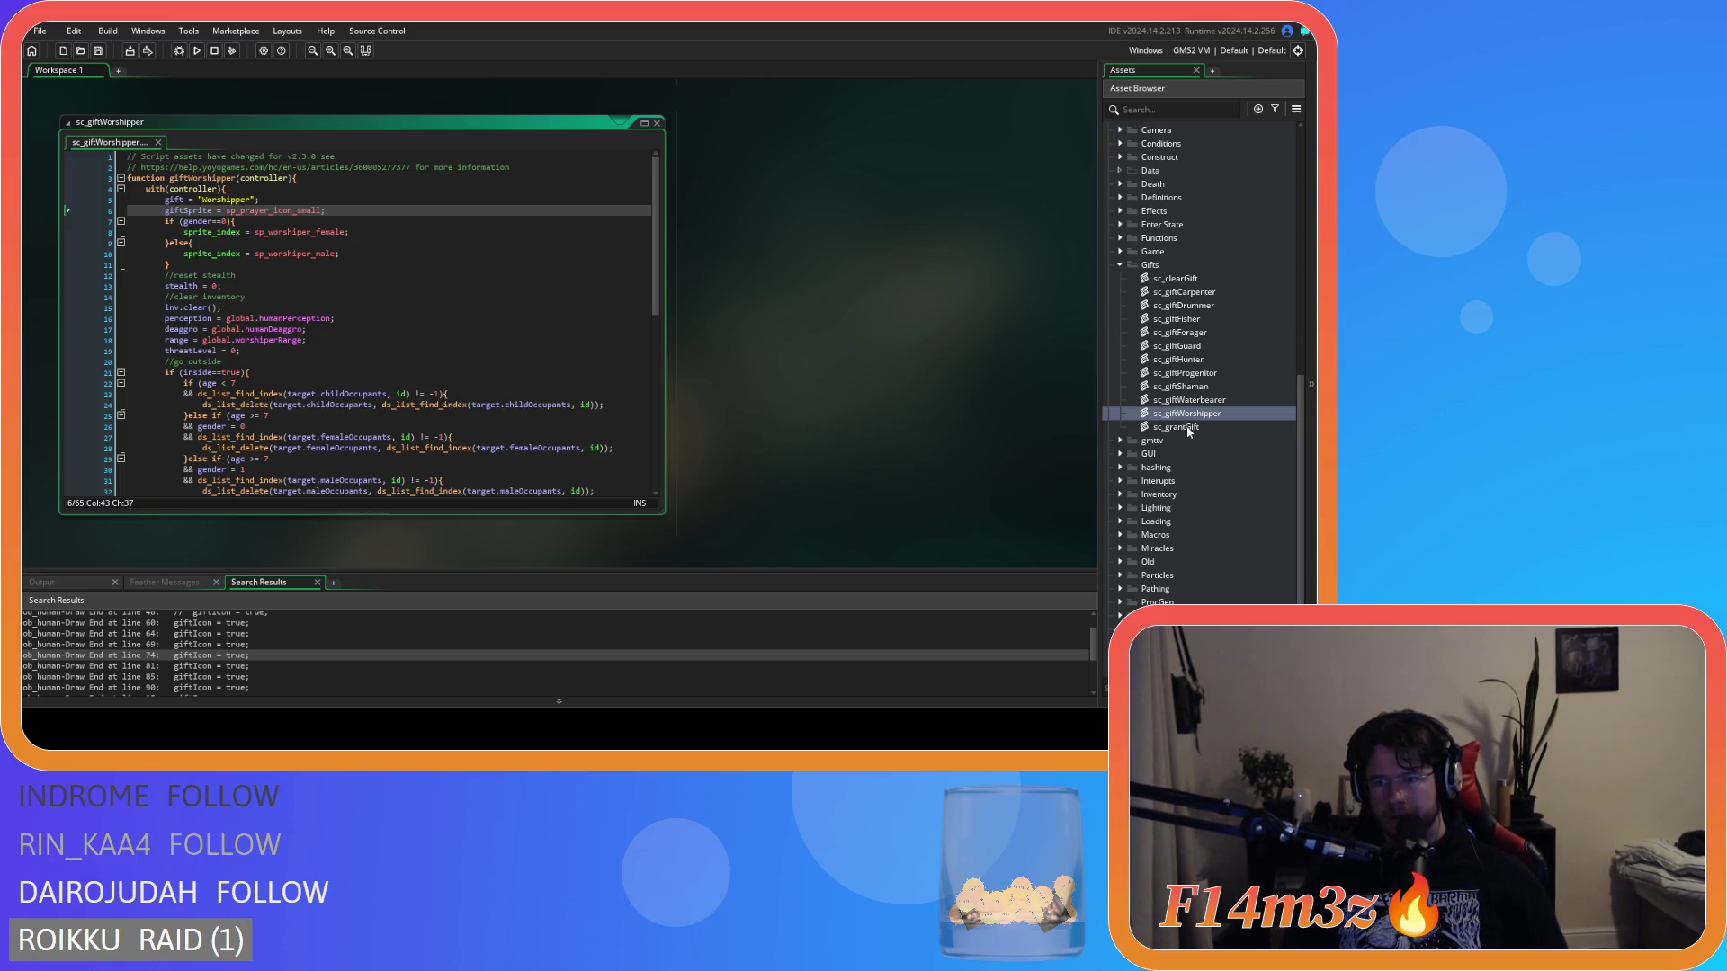
Select the whole giftSprite line 6 in the Worshipper script.
{"action": "left_click", "coordinate": [790, 370]}
{"action": "left_click", "coordinate": [261, 275]}
{"action": "left_click_drag", "start_coordinate": [326, 210], "coordinate": [164, 210]}
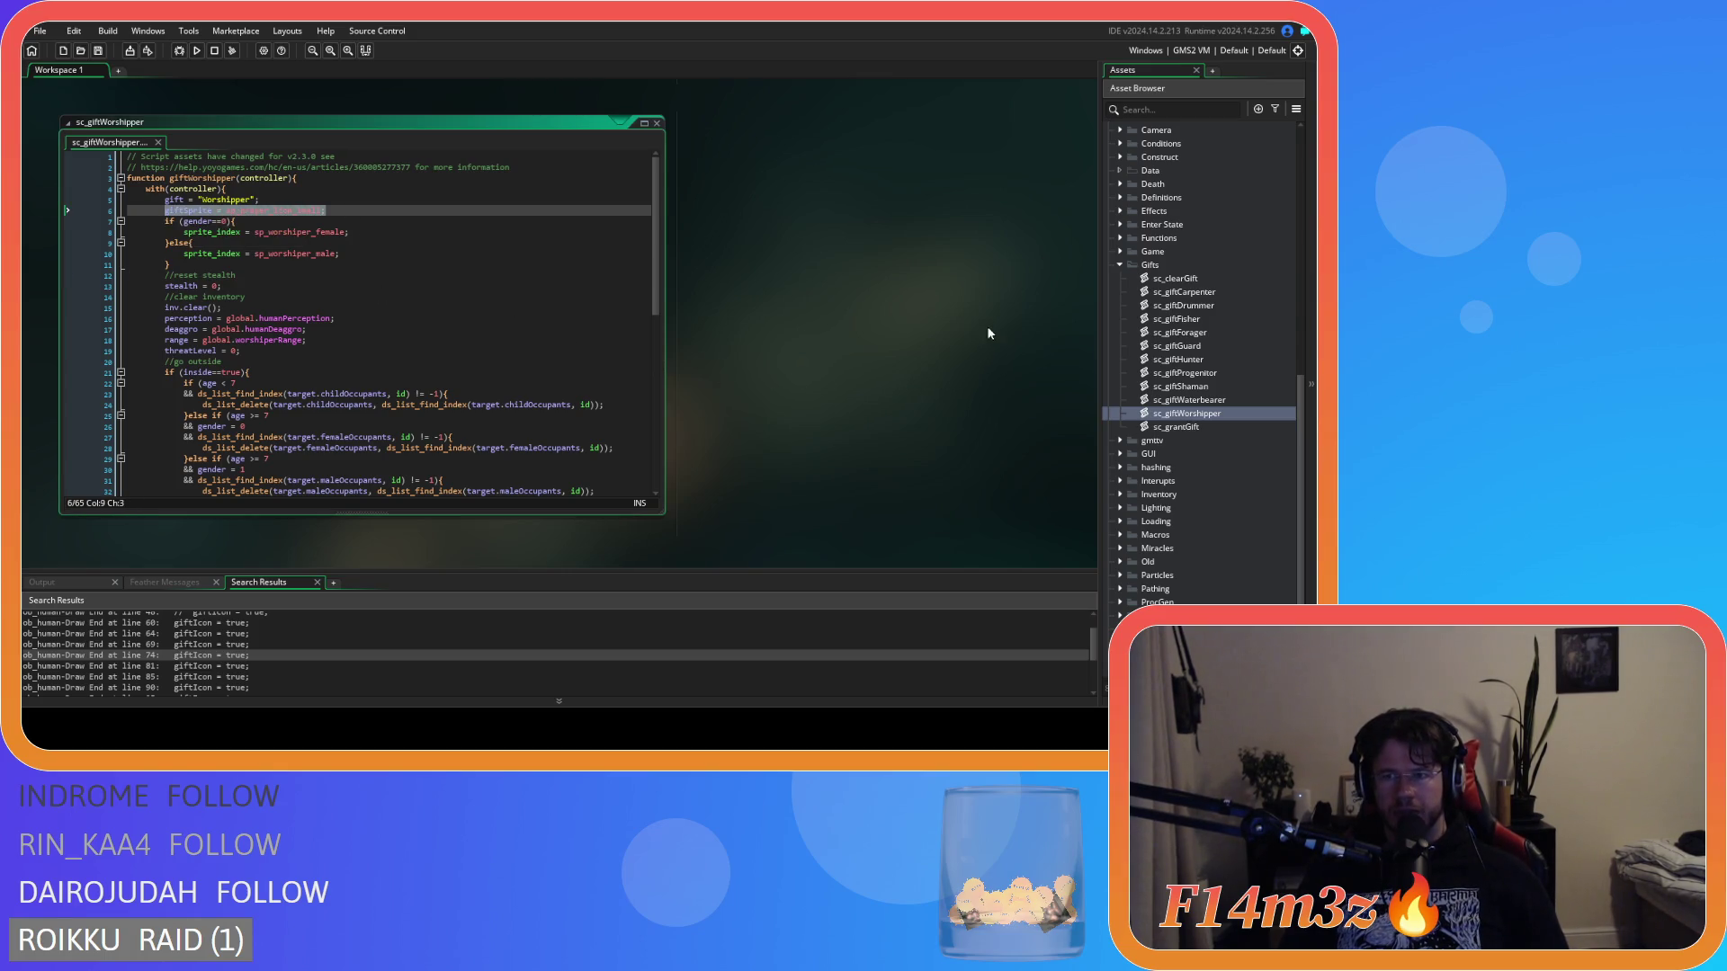
Close every open script window with Windows > Close All and collapse the Gifts folder.
{"action": "right_click", "coordinate": [925, 308]}
{"action": "mouse_move", "coordinate": [953, 326]}
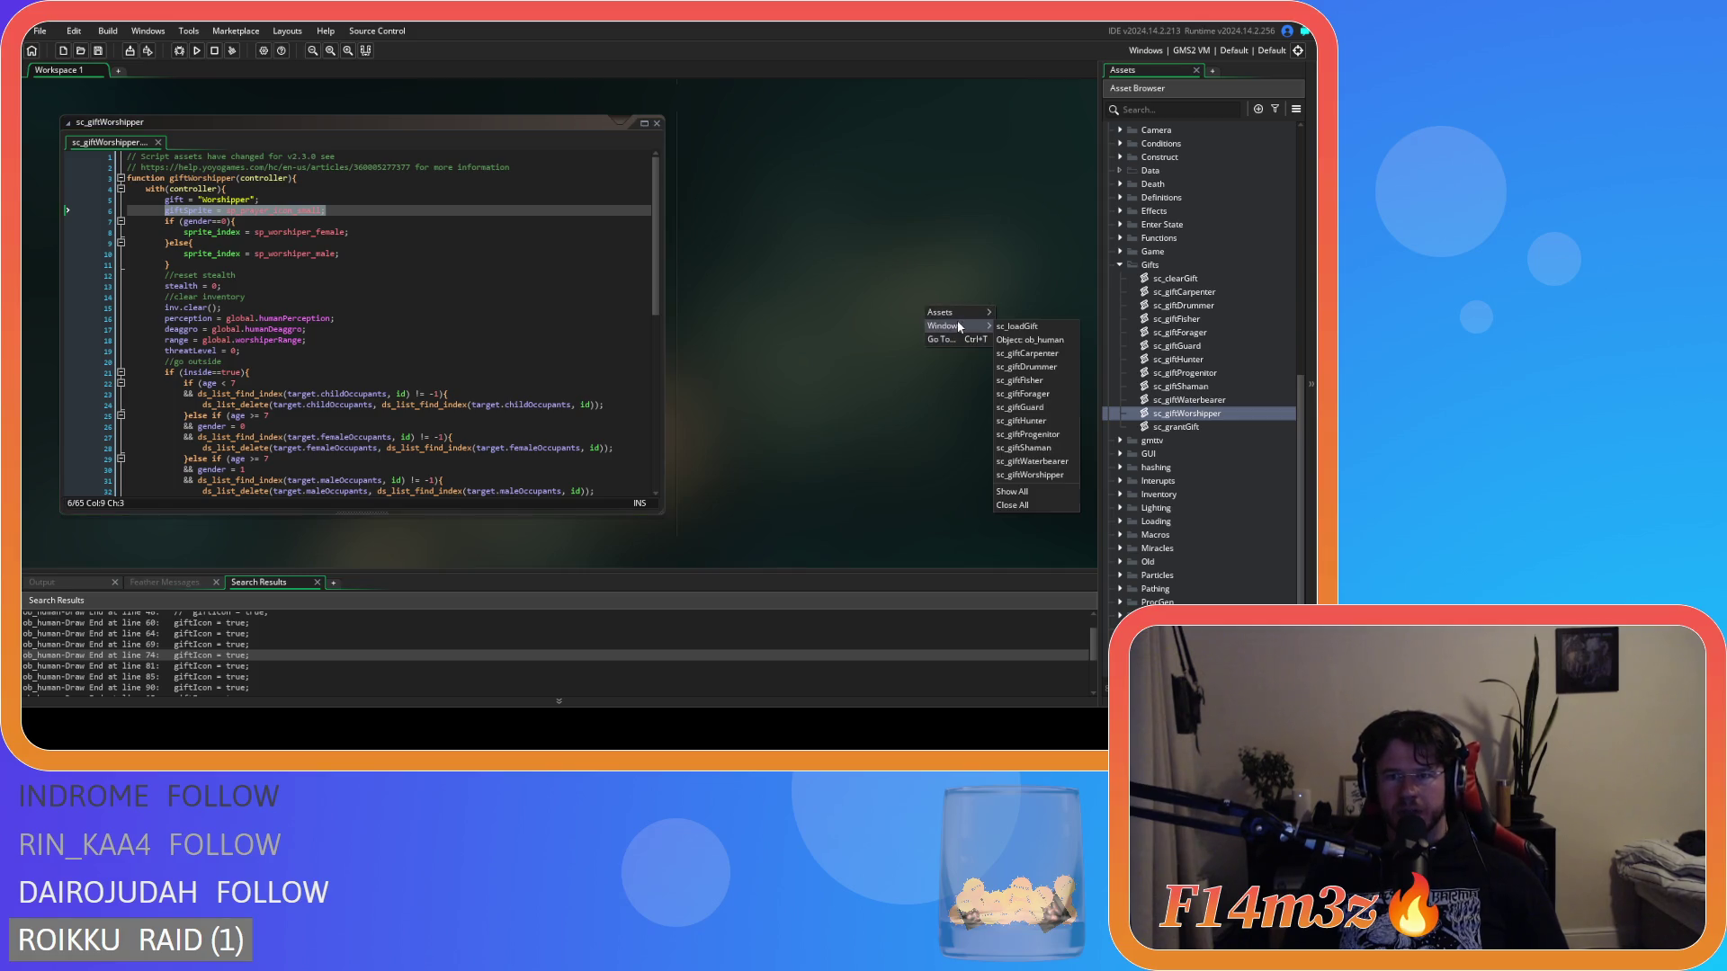
{"action": "left_click", "coordinate": [1035, 505]}
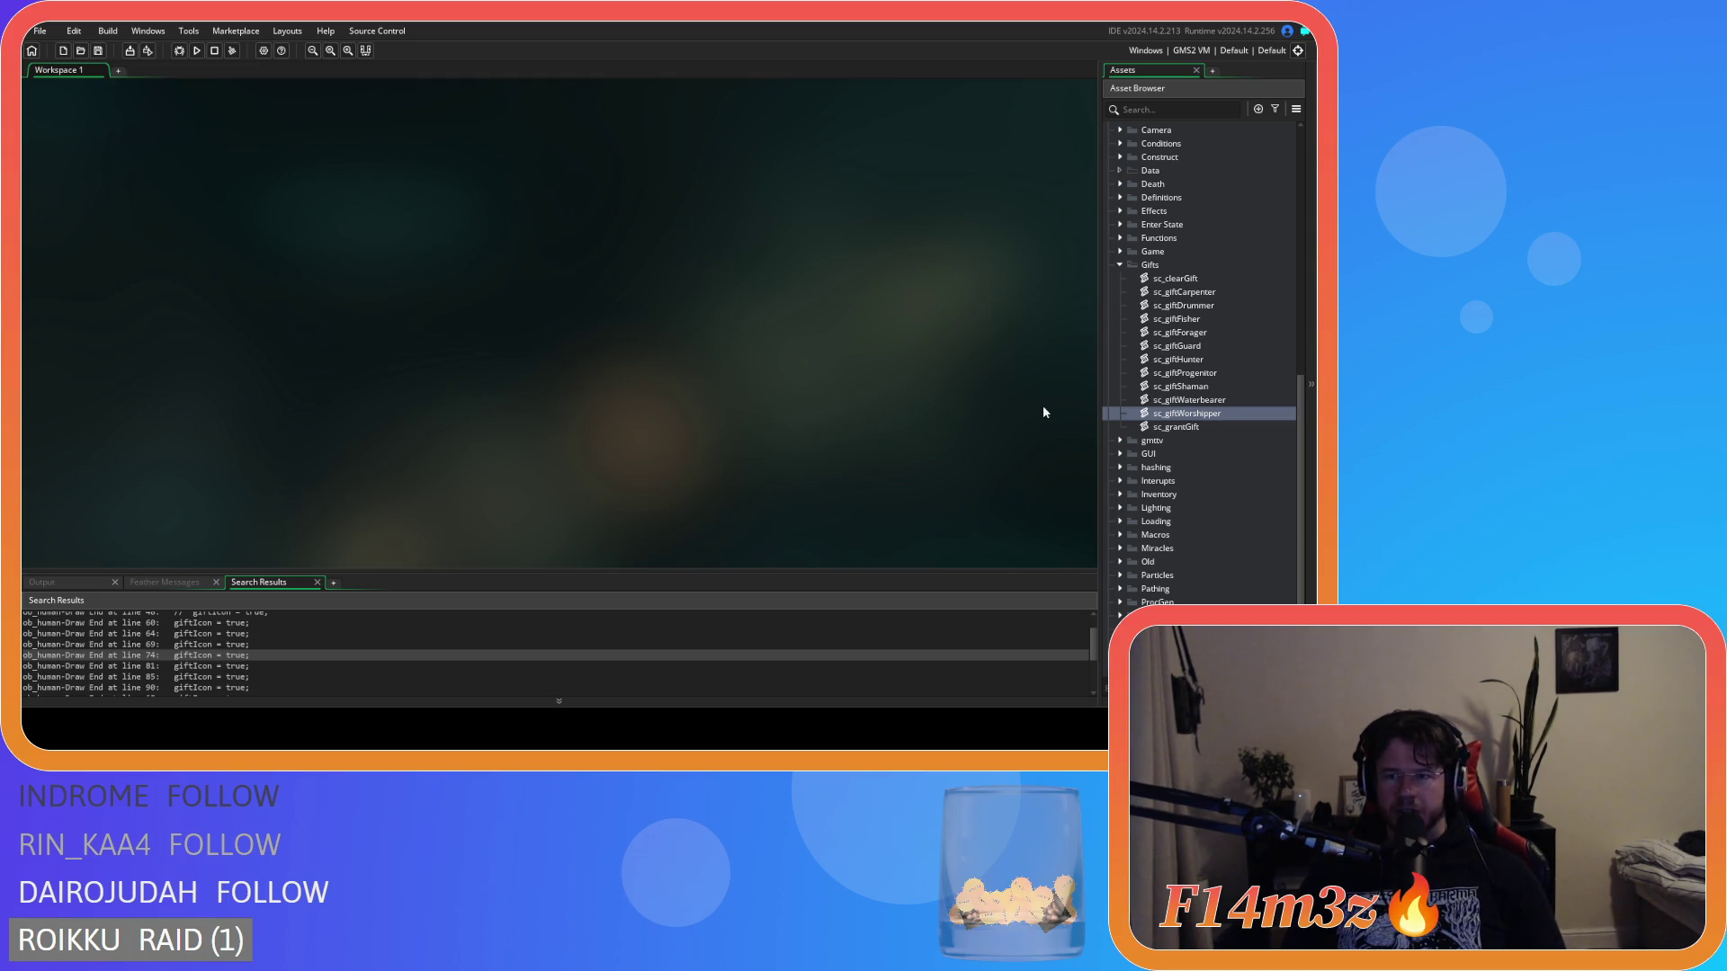
{"action": "left_click", "coordinate": [1119, 266]}
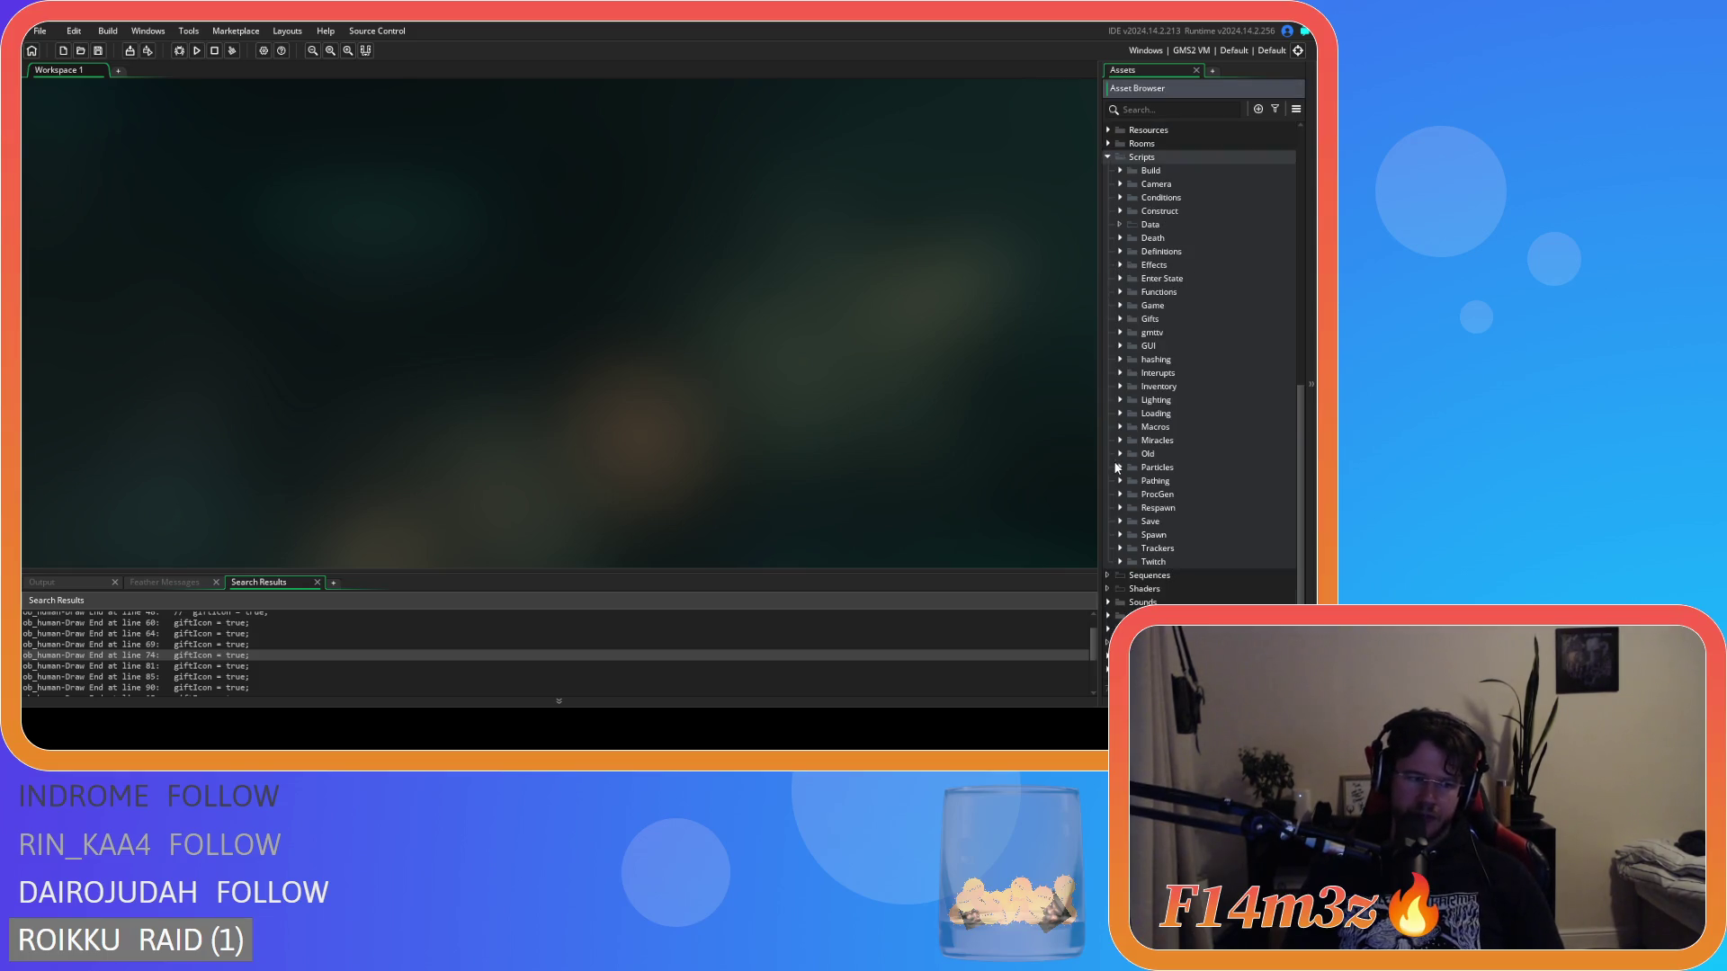